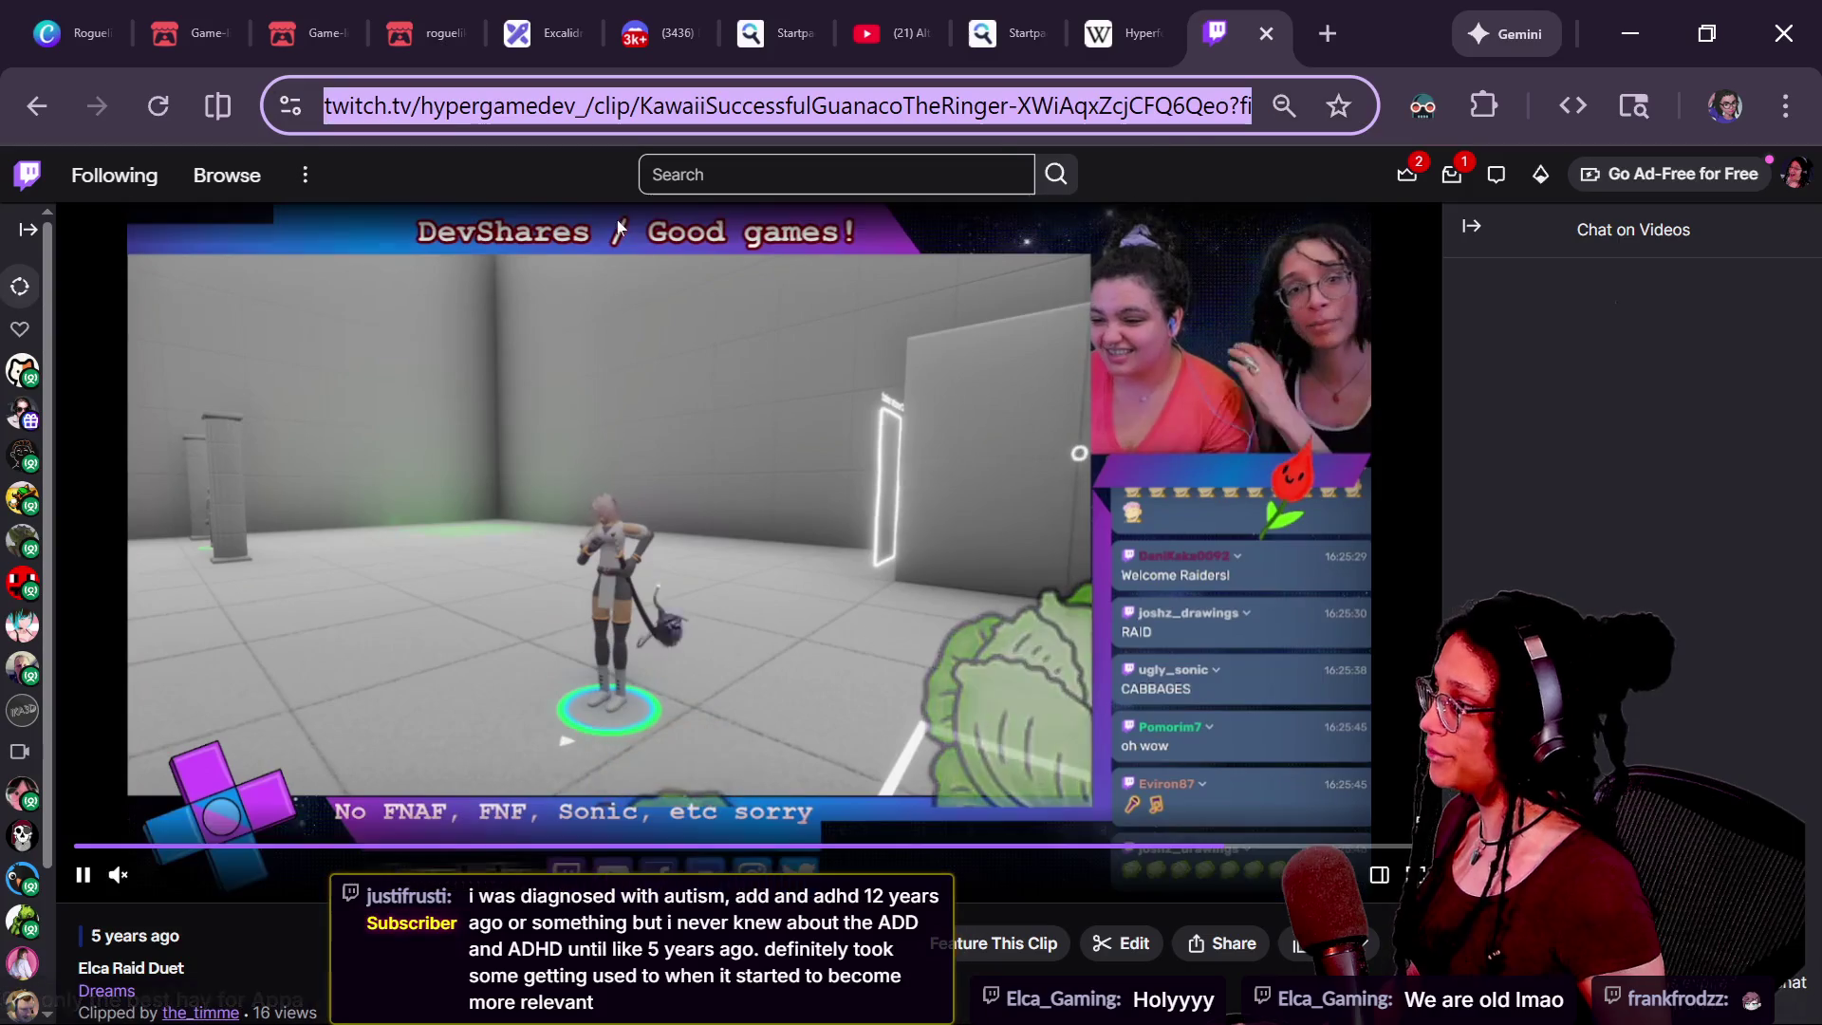
- Go to twitch.tv/elcagaming from the address bar
type("e")
key("BackSpace")
key("BackSpace")
type("twitch.tv/e")
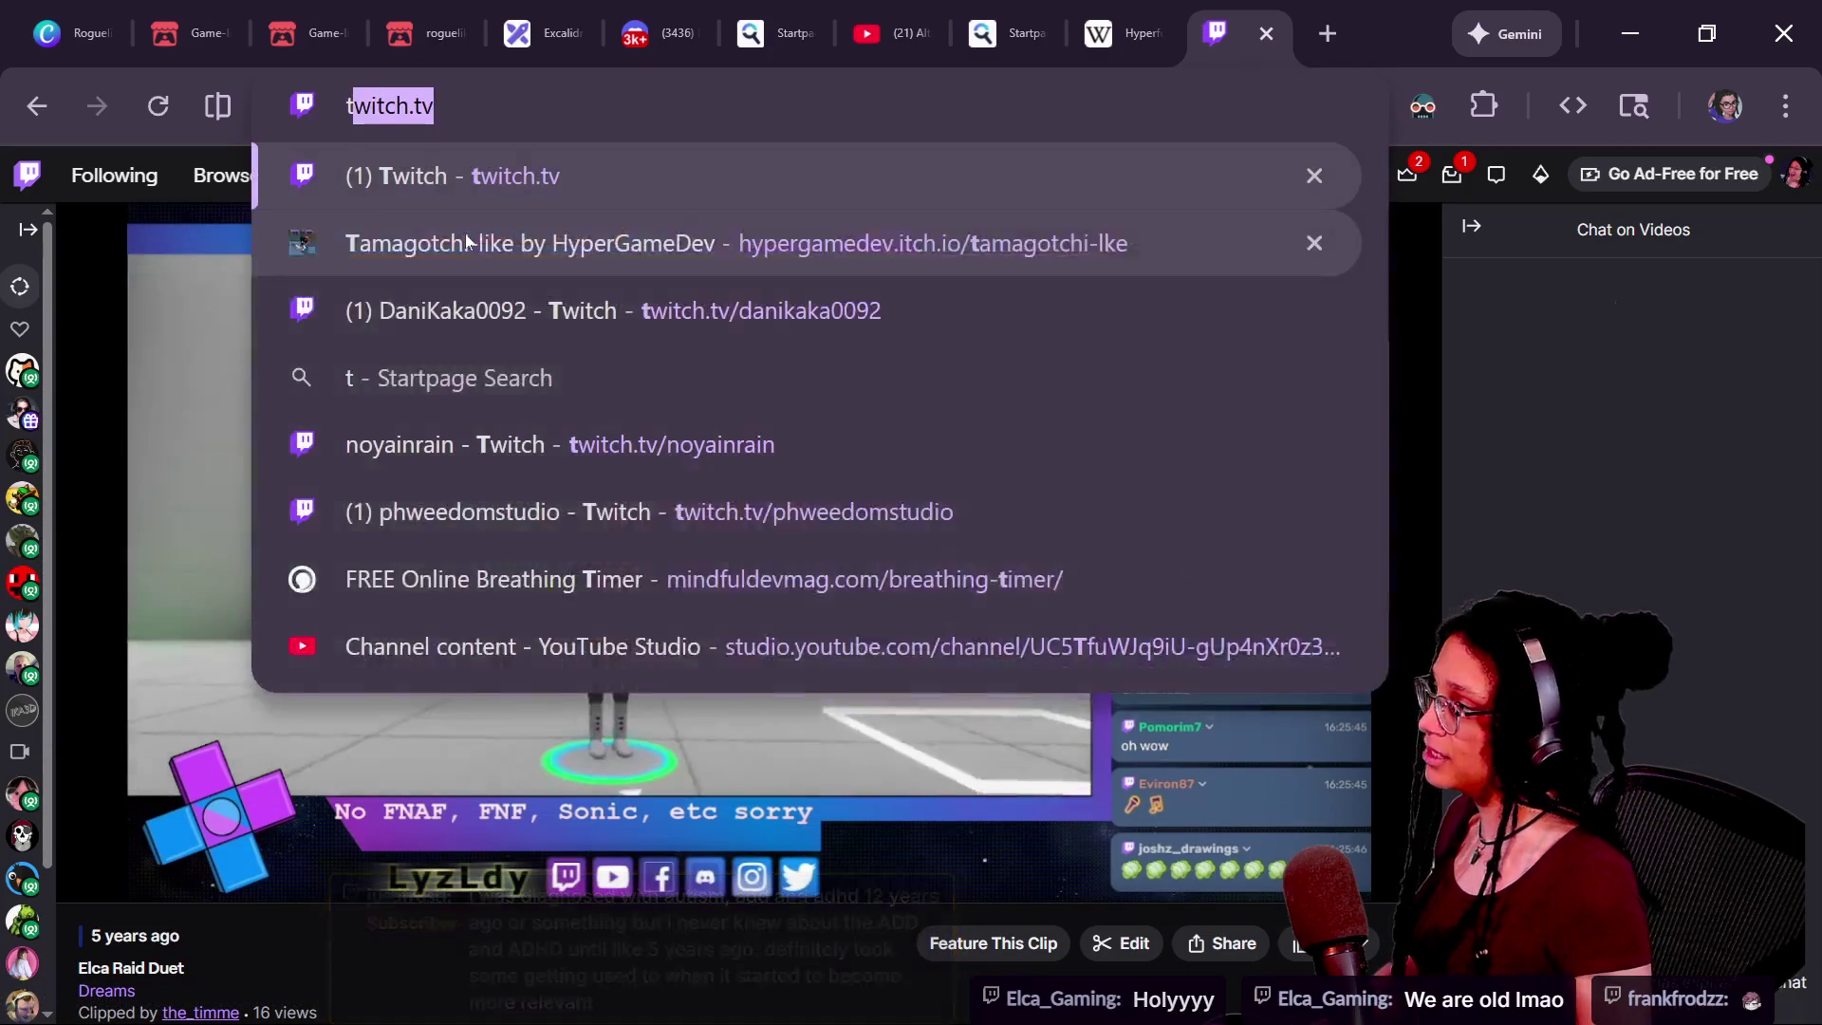
type("lcagaming")
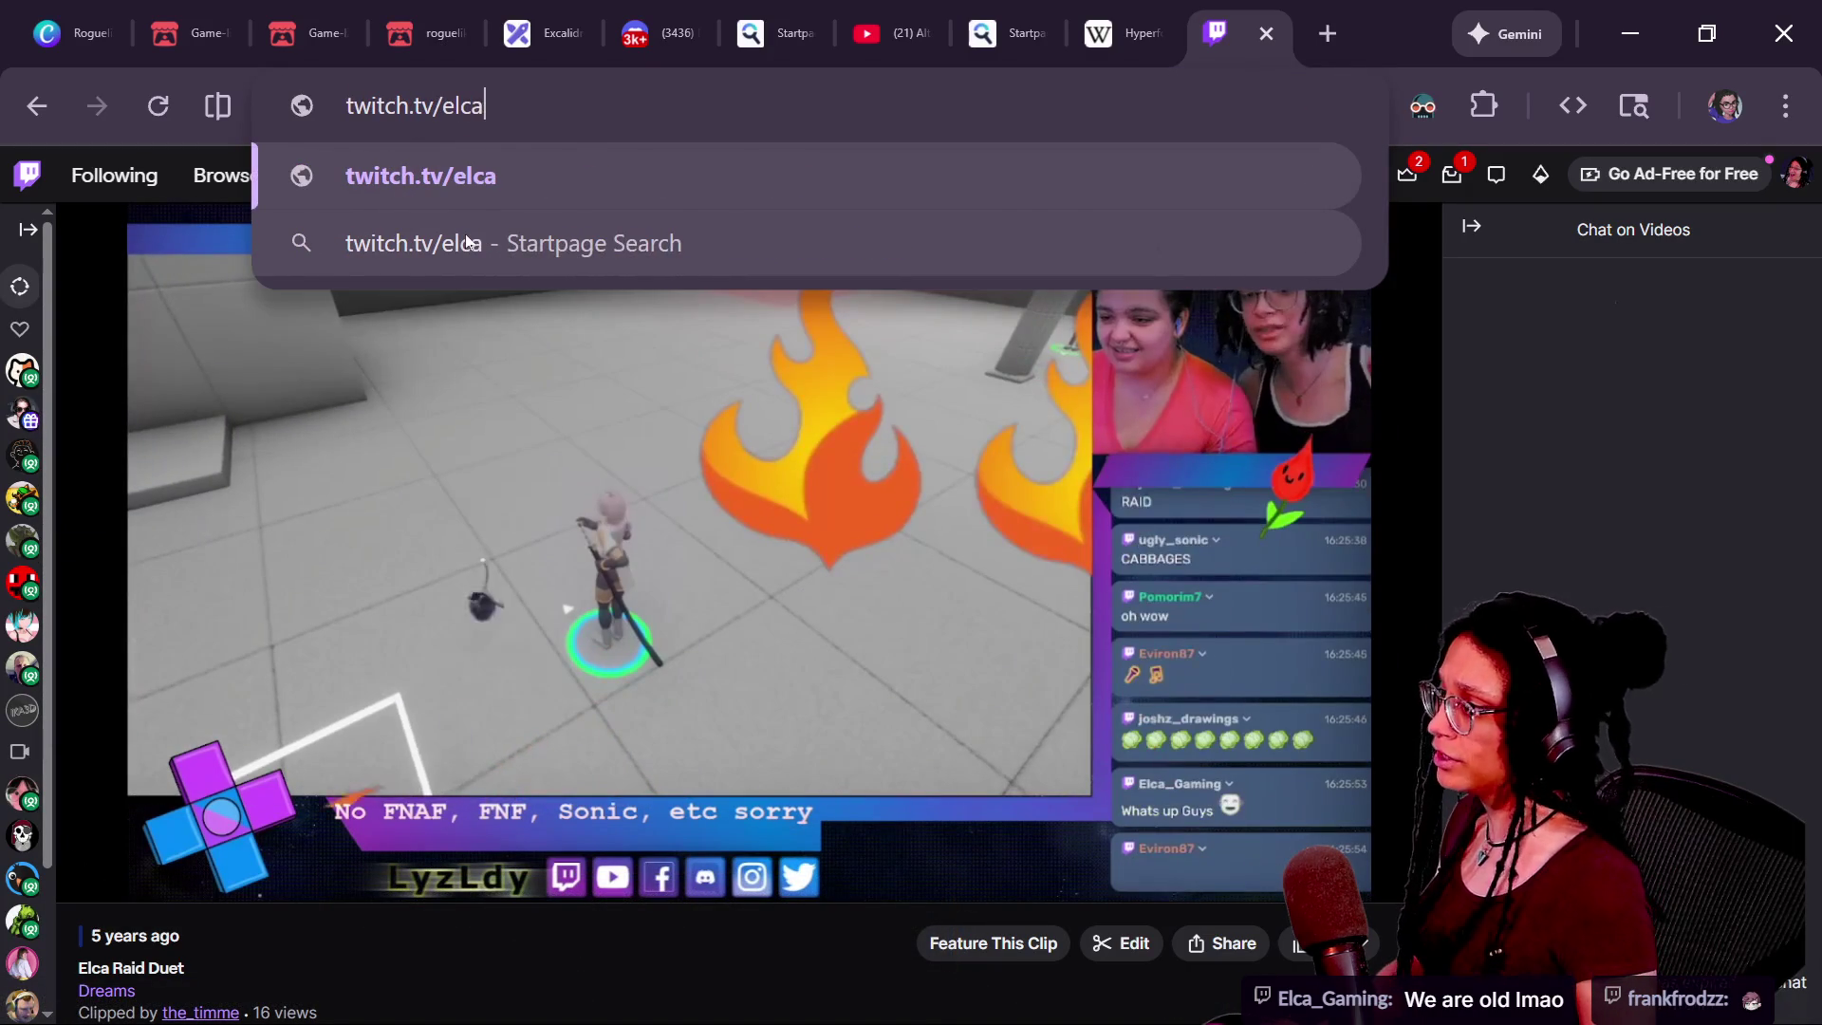
key("Return")
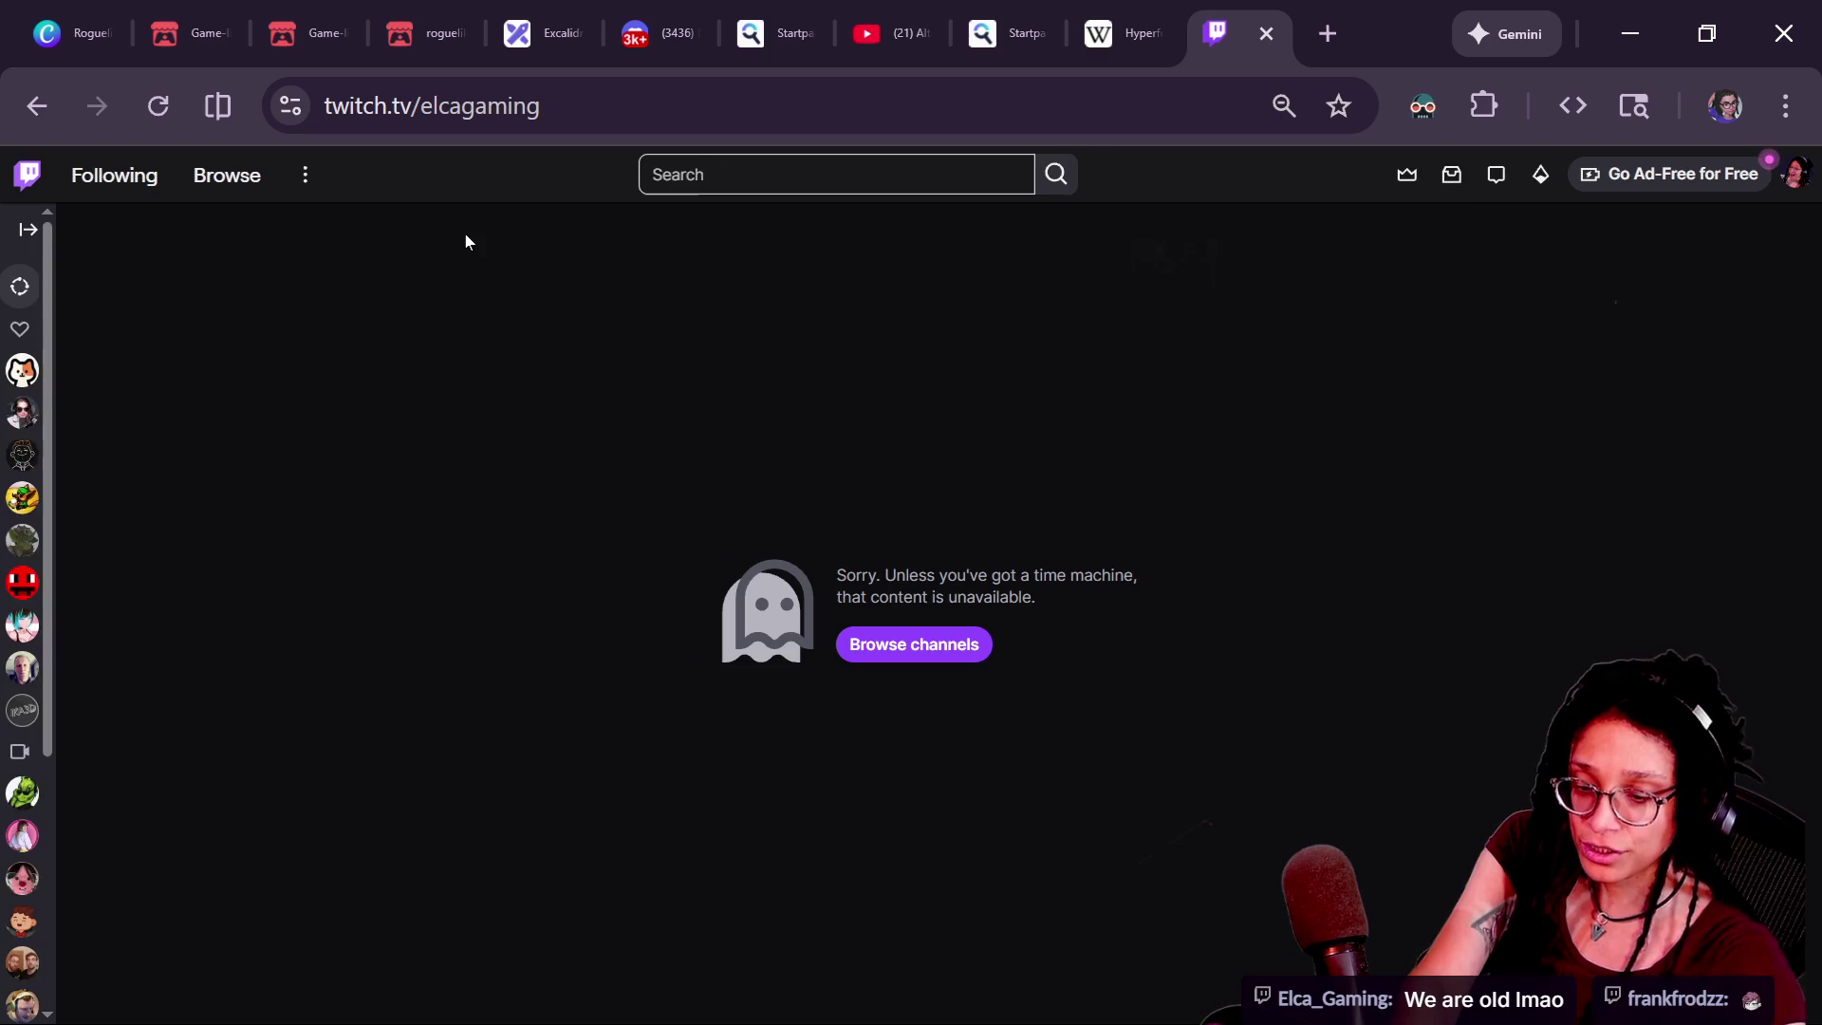
- Correct the address to twitch.tv/elca_gaming and load the channel page
left_click(456, 122)
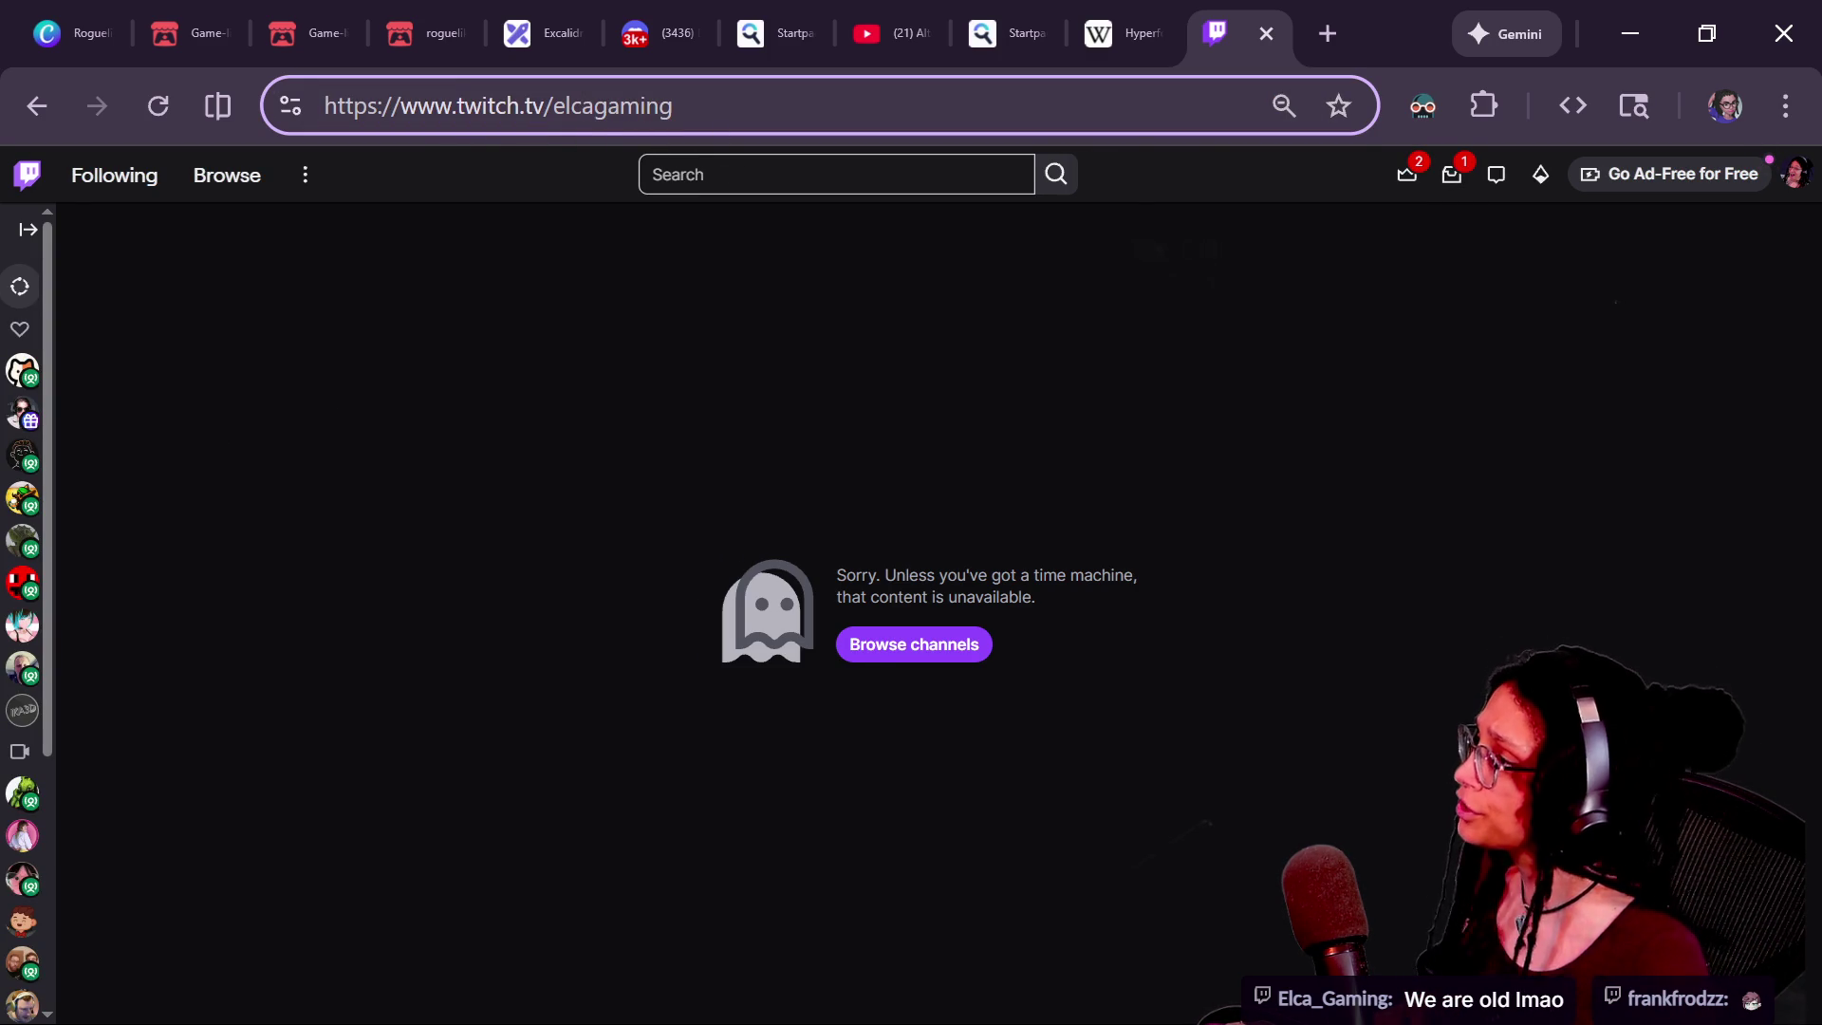
left_click(583, 106)
type("_")
key("Return")
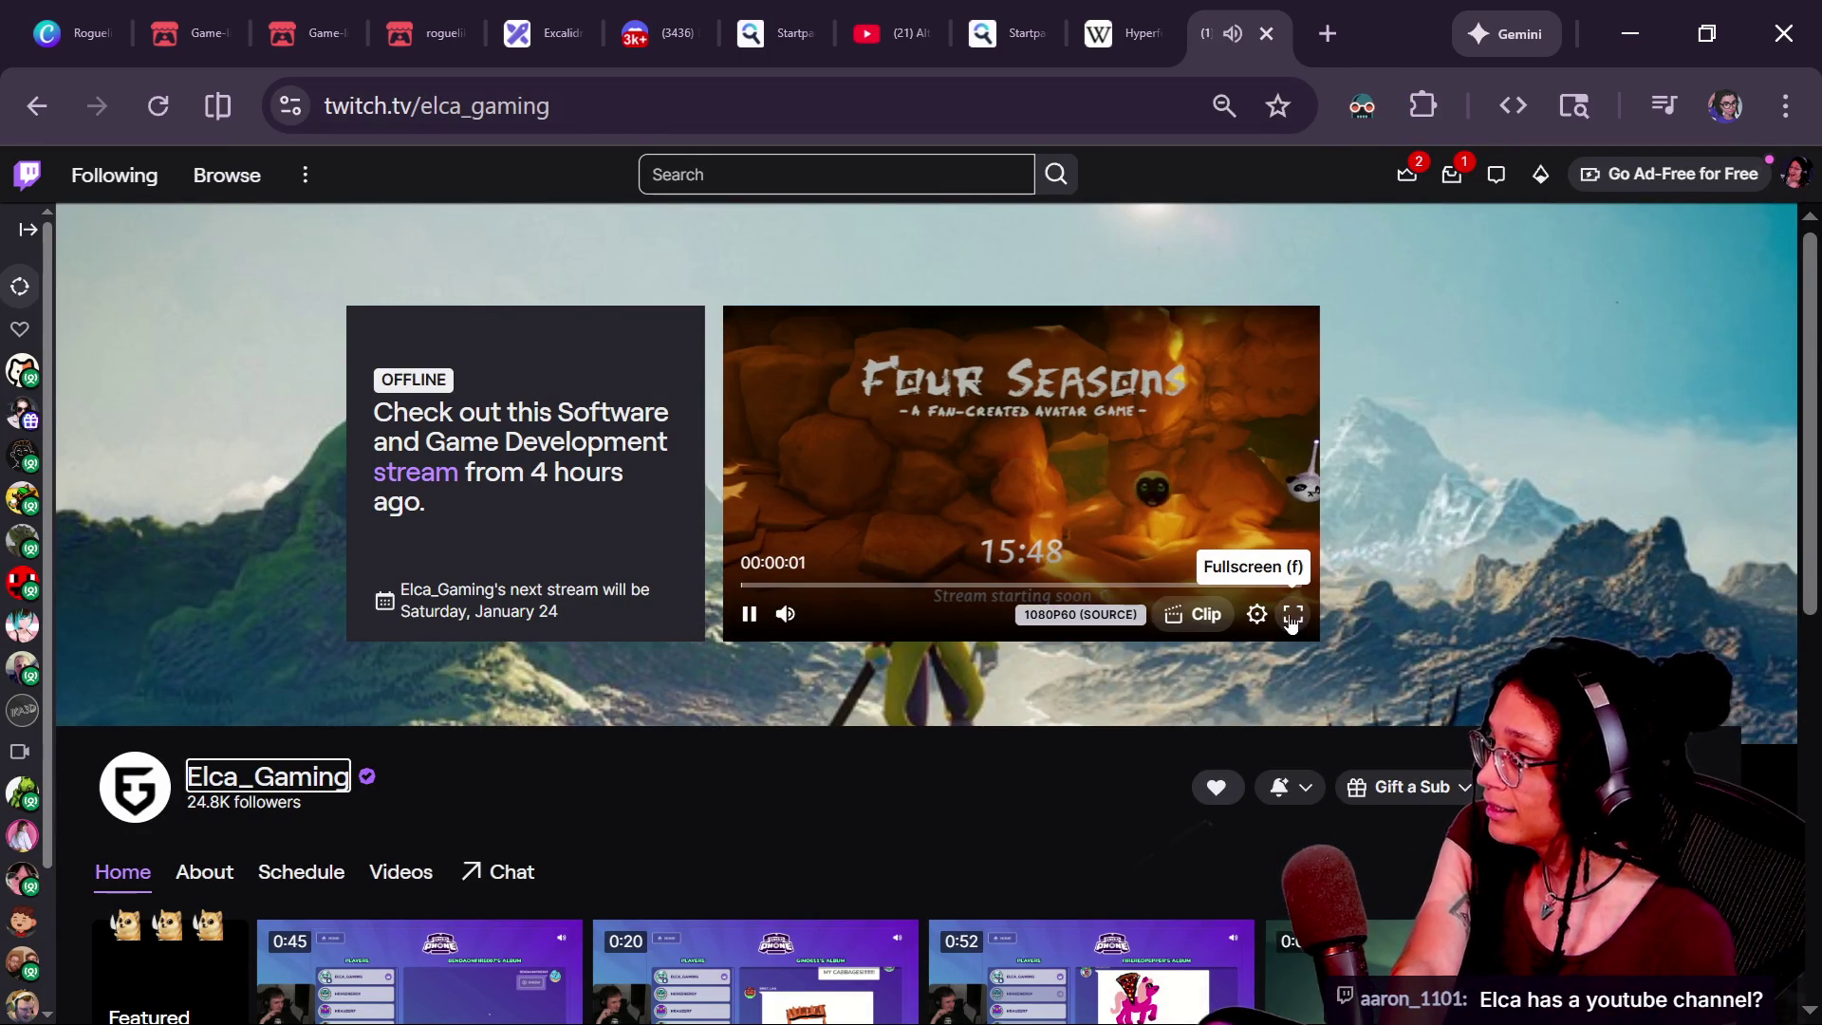
left_click(1292, 617)
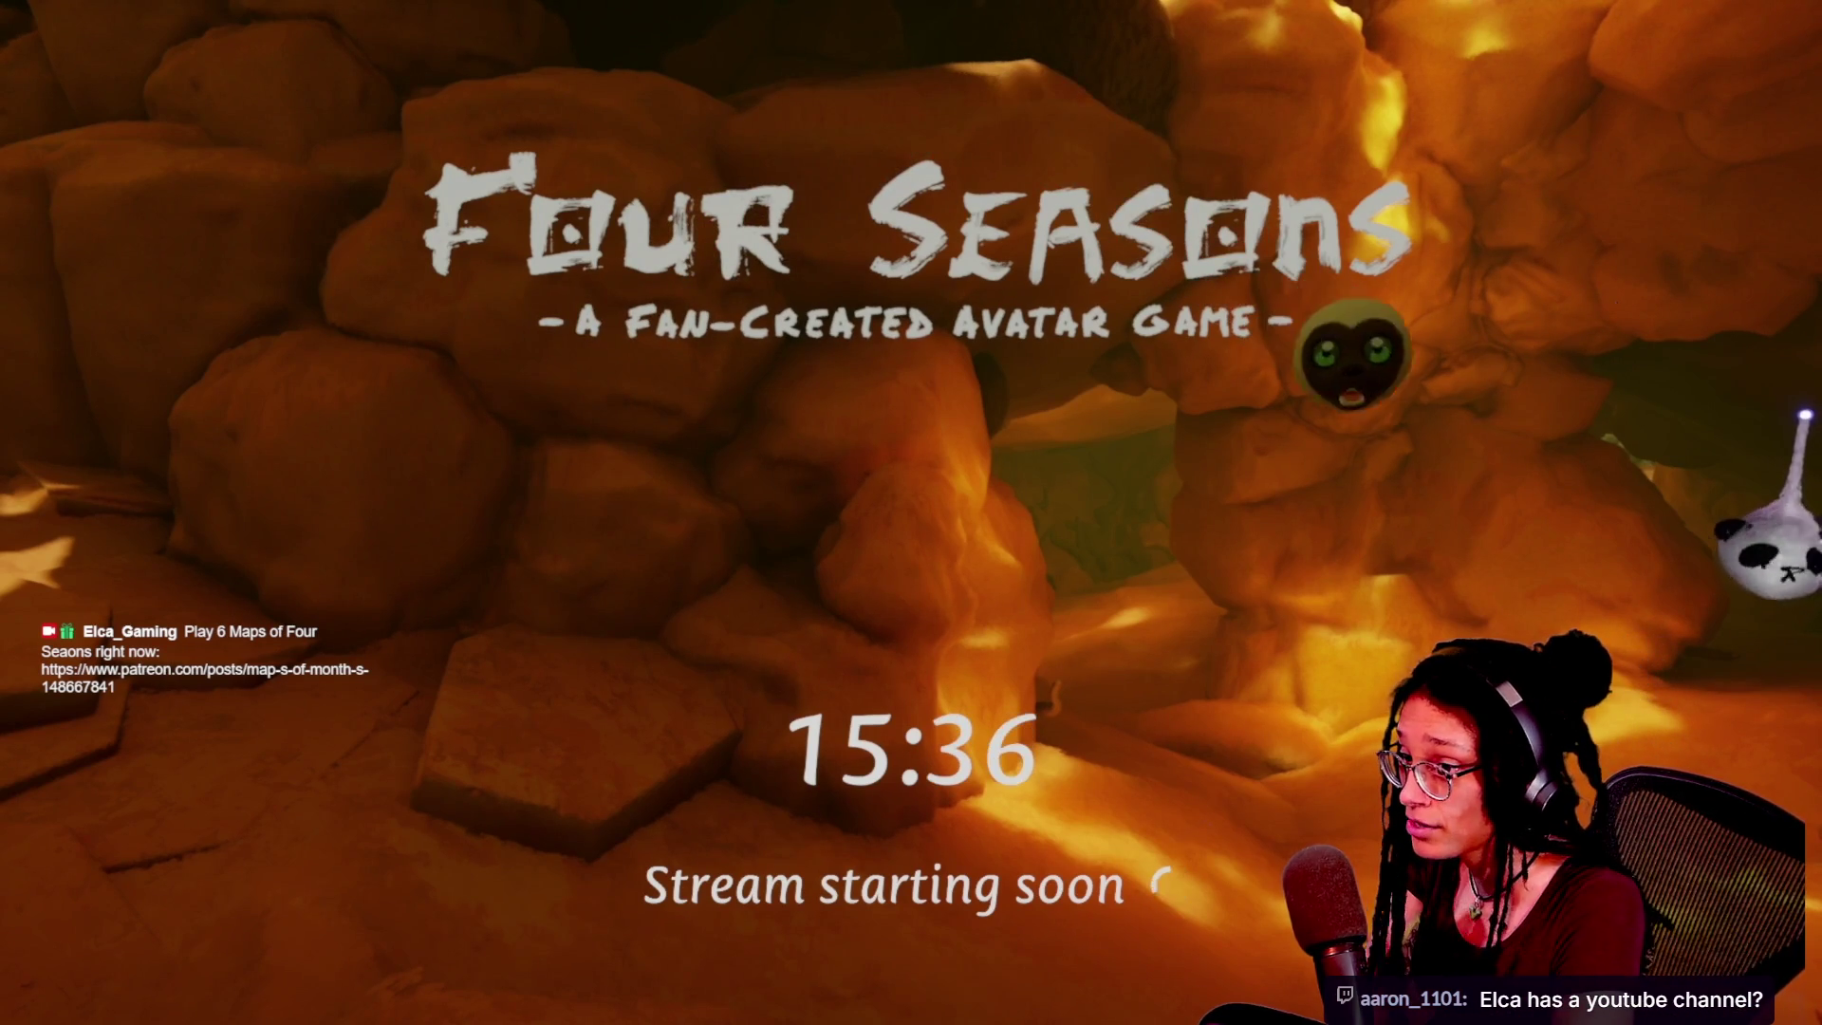
mouse_move(1410, 723)
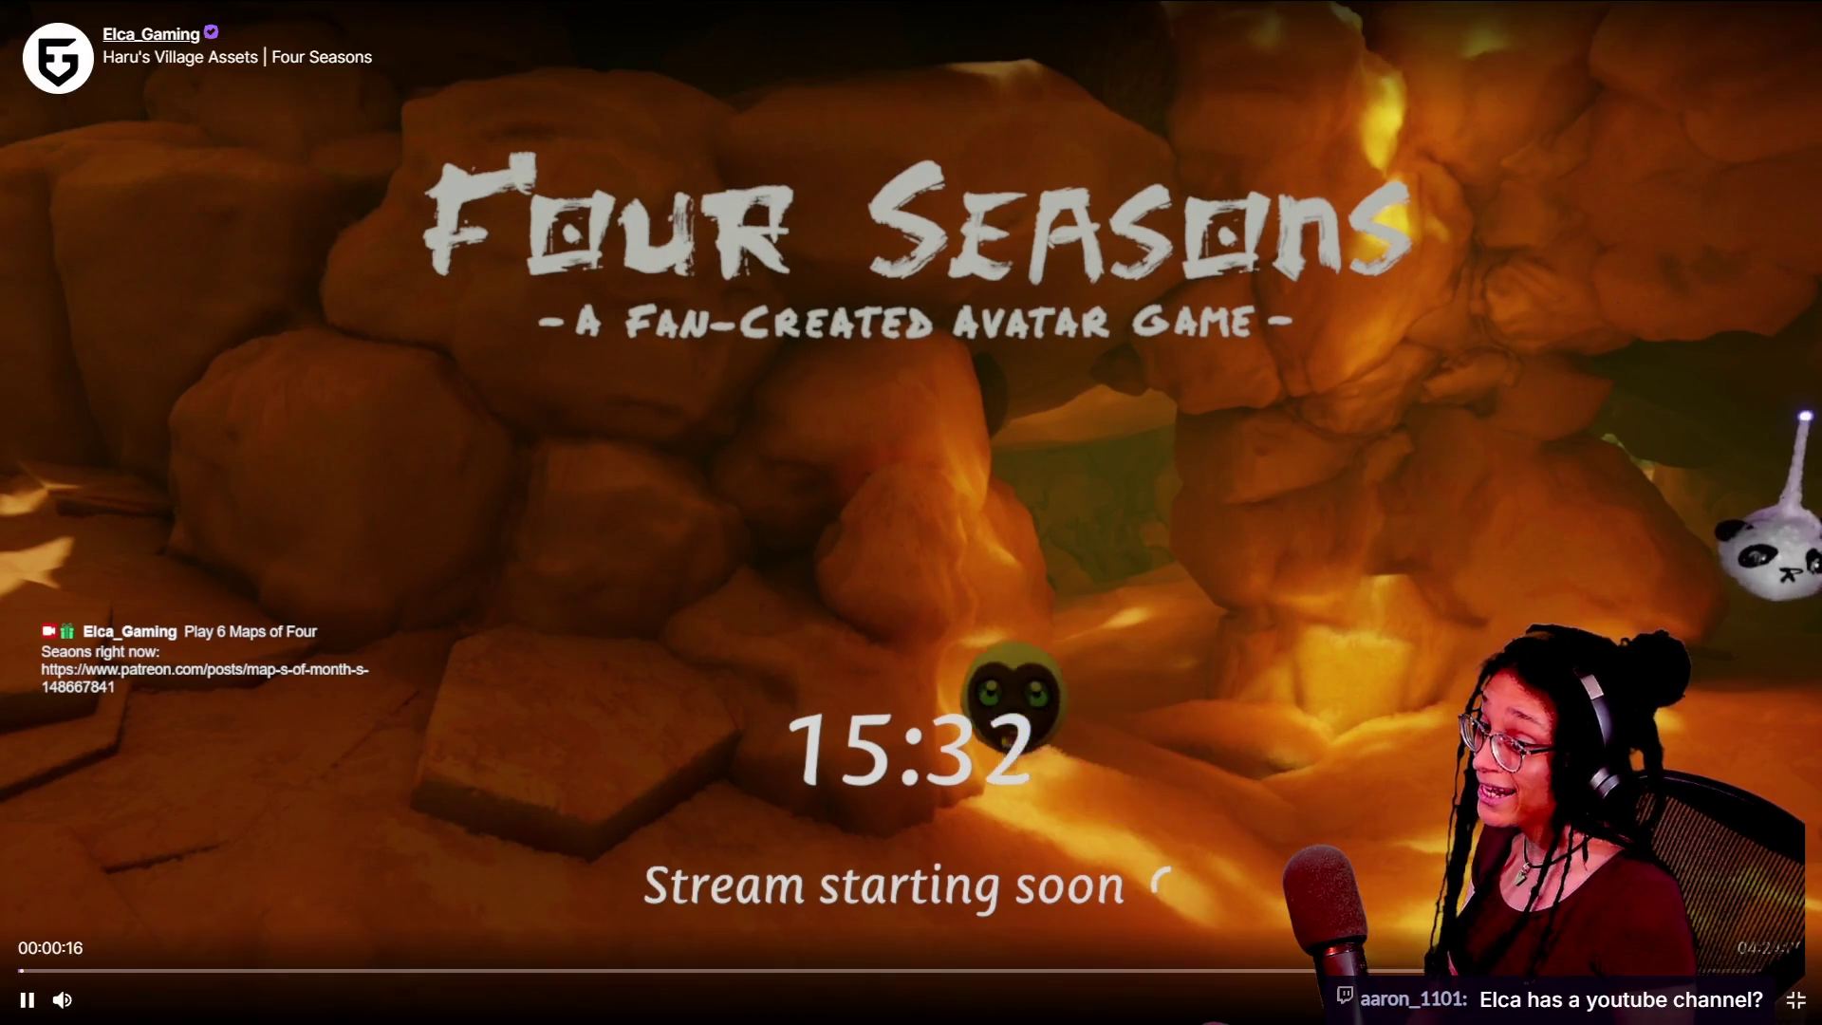
left_click(1797, 1000)
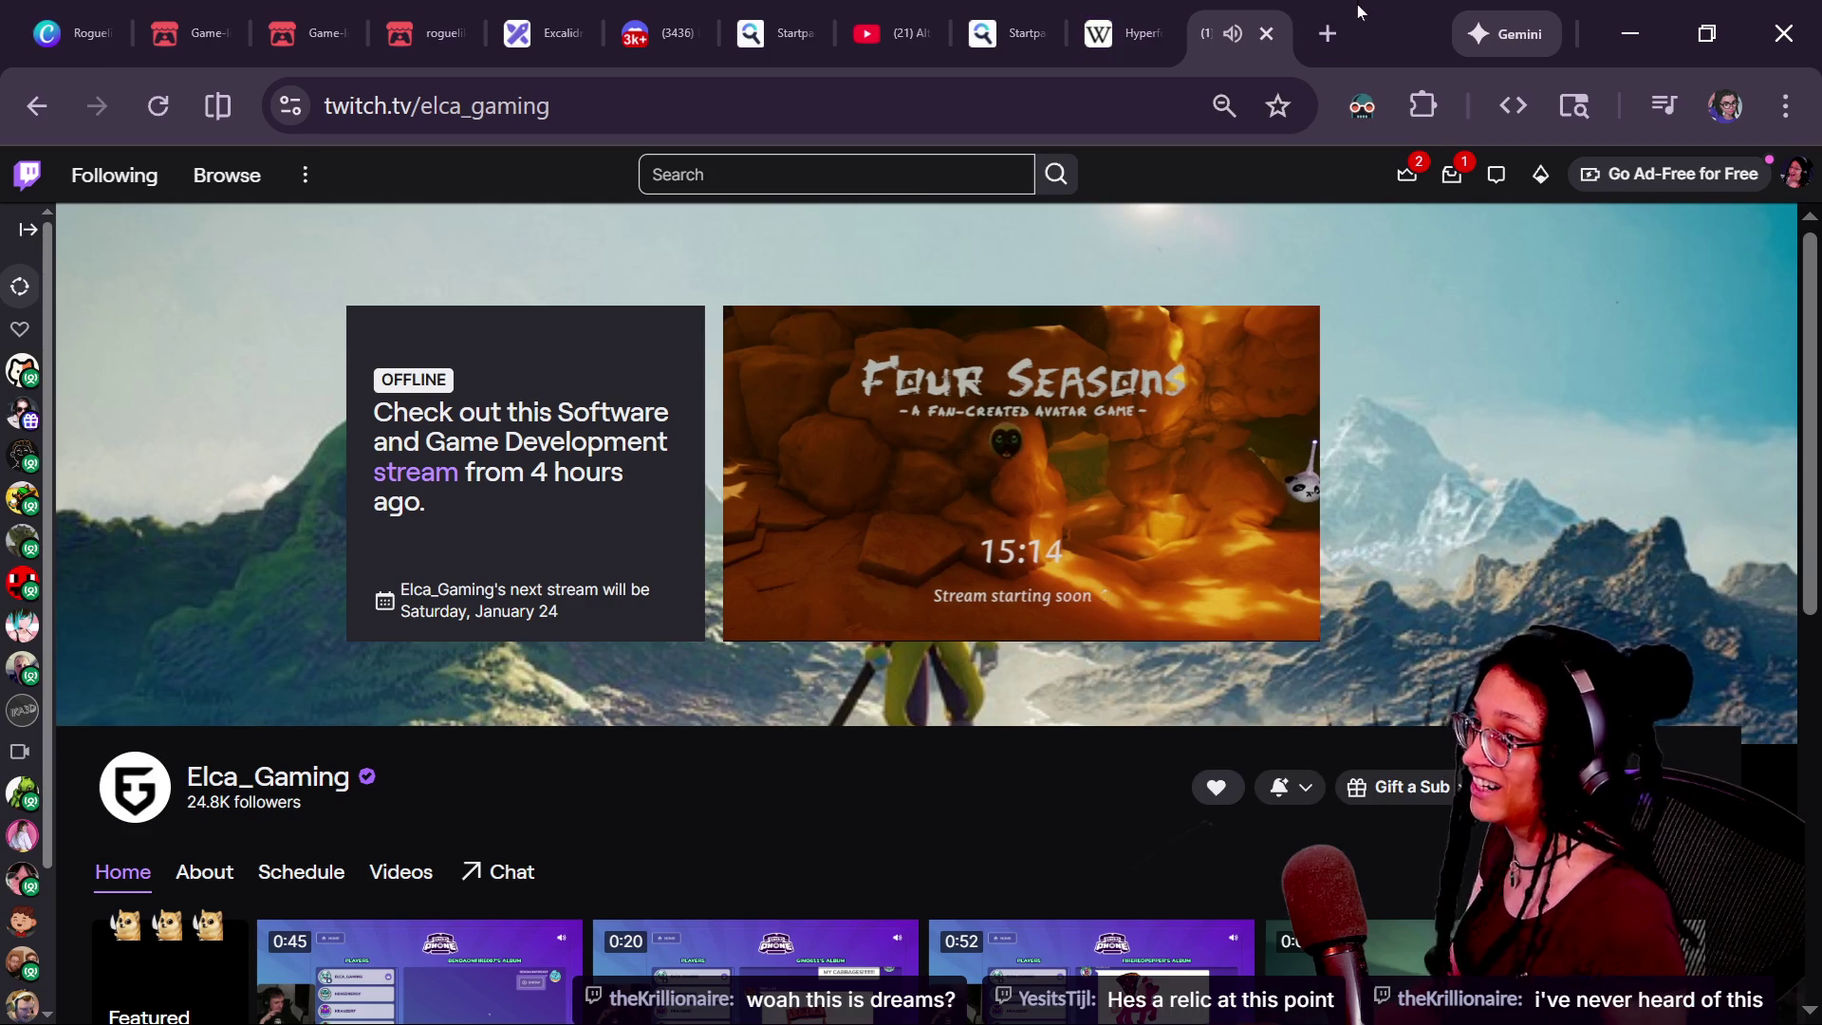
- Search YouTube for 'elca gaming'
left_click(892, 8)
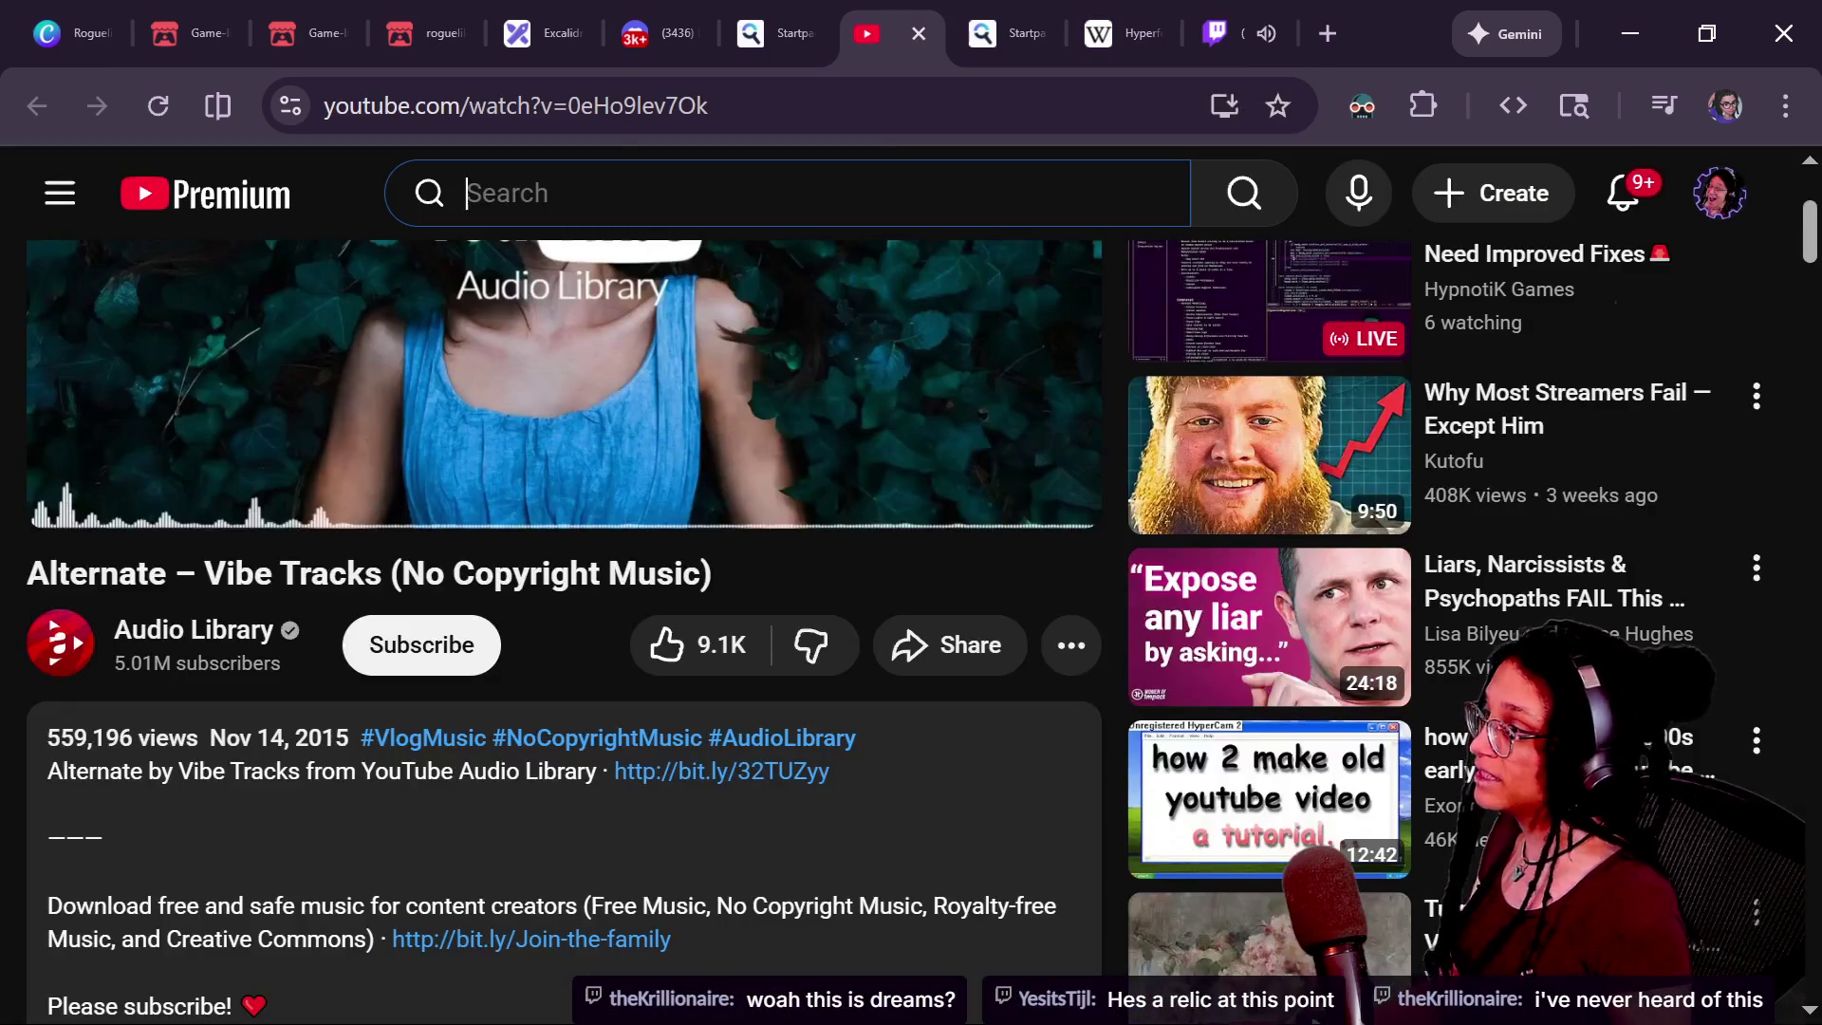
type("elca gami")
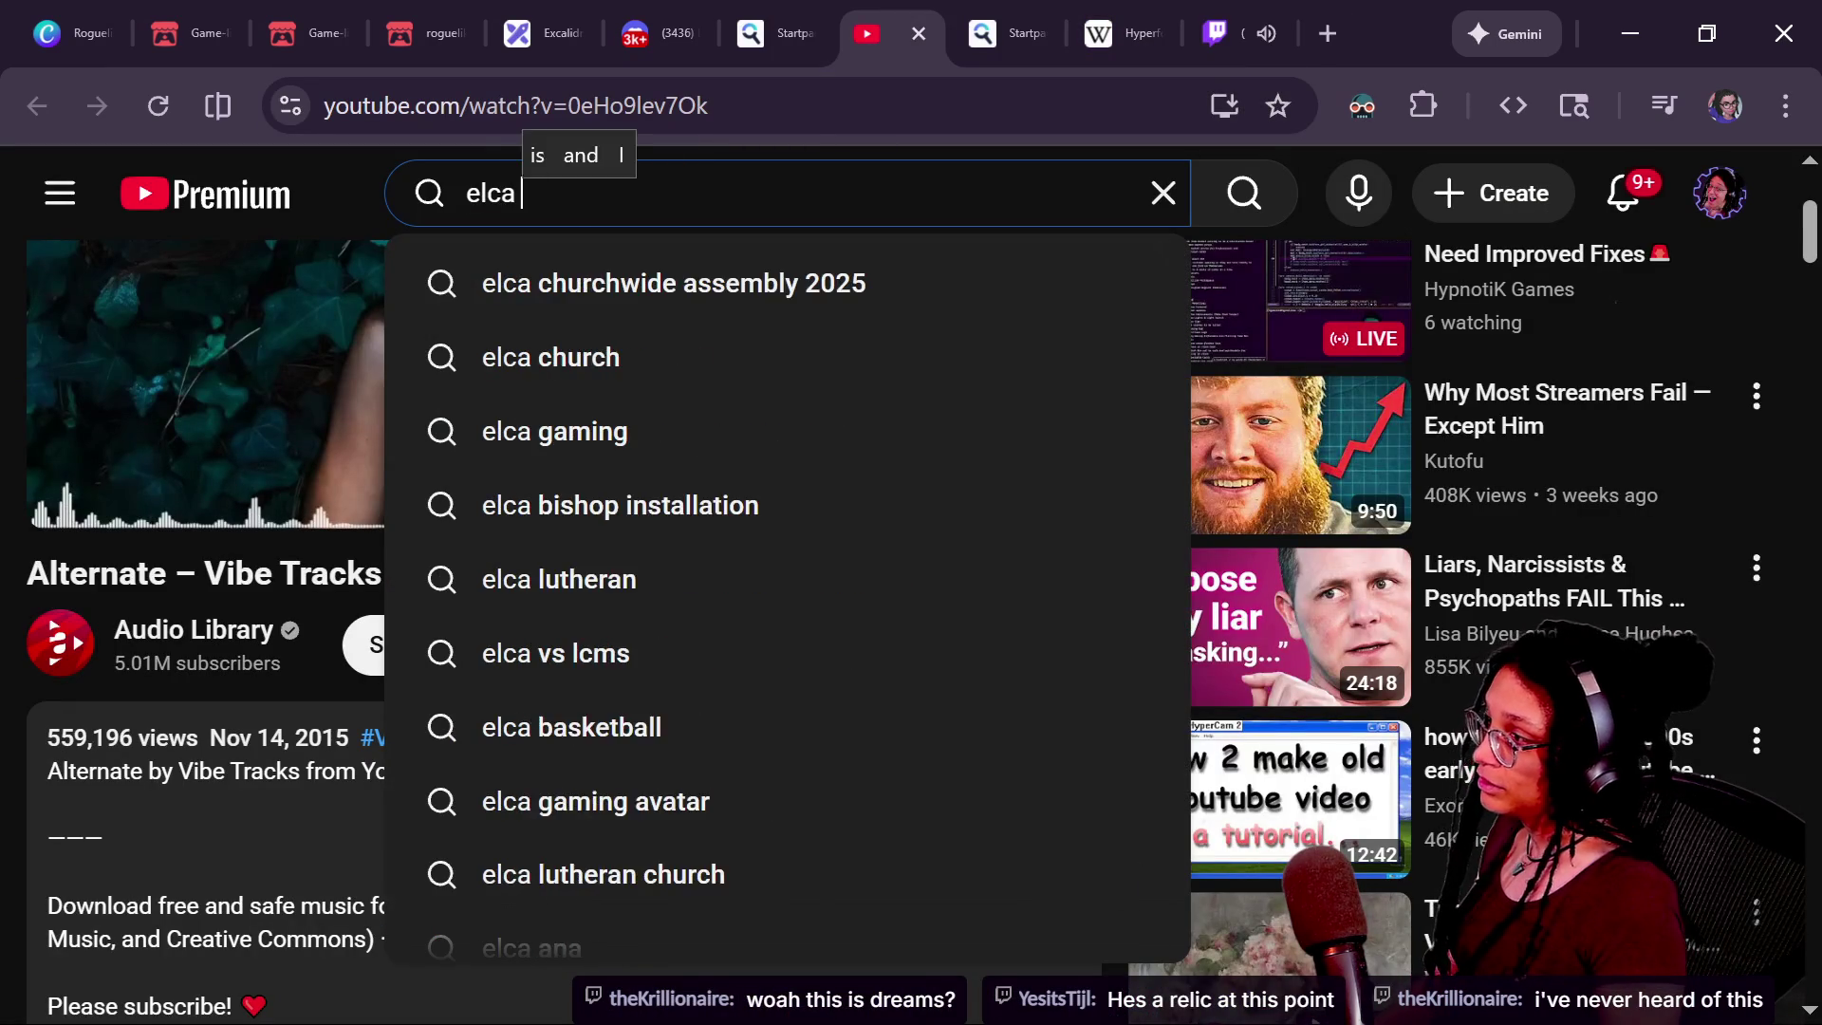
type("ng")
key("Return")
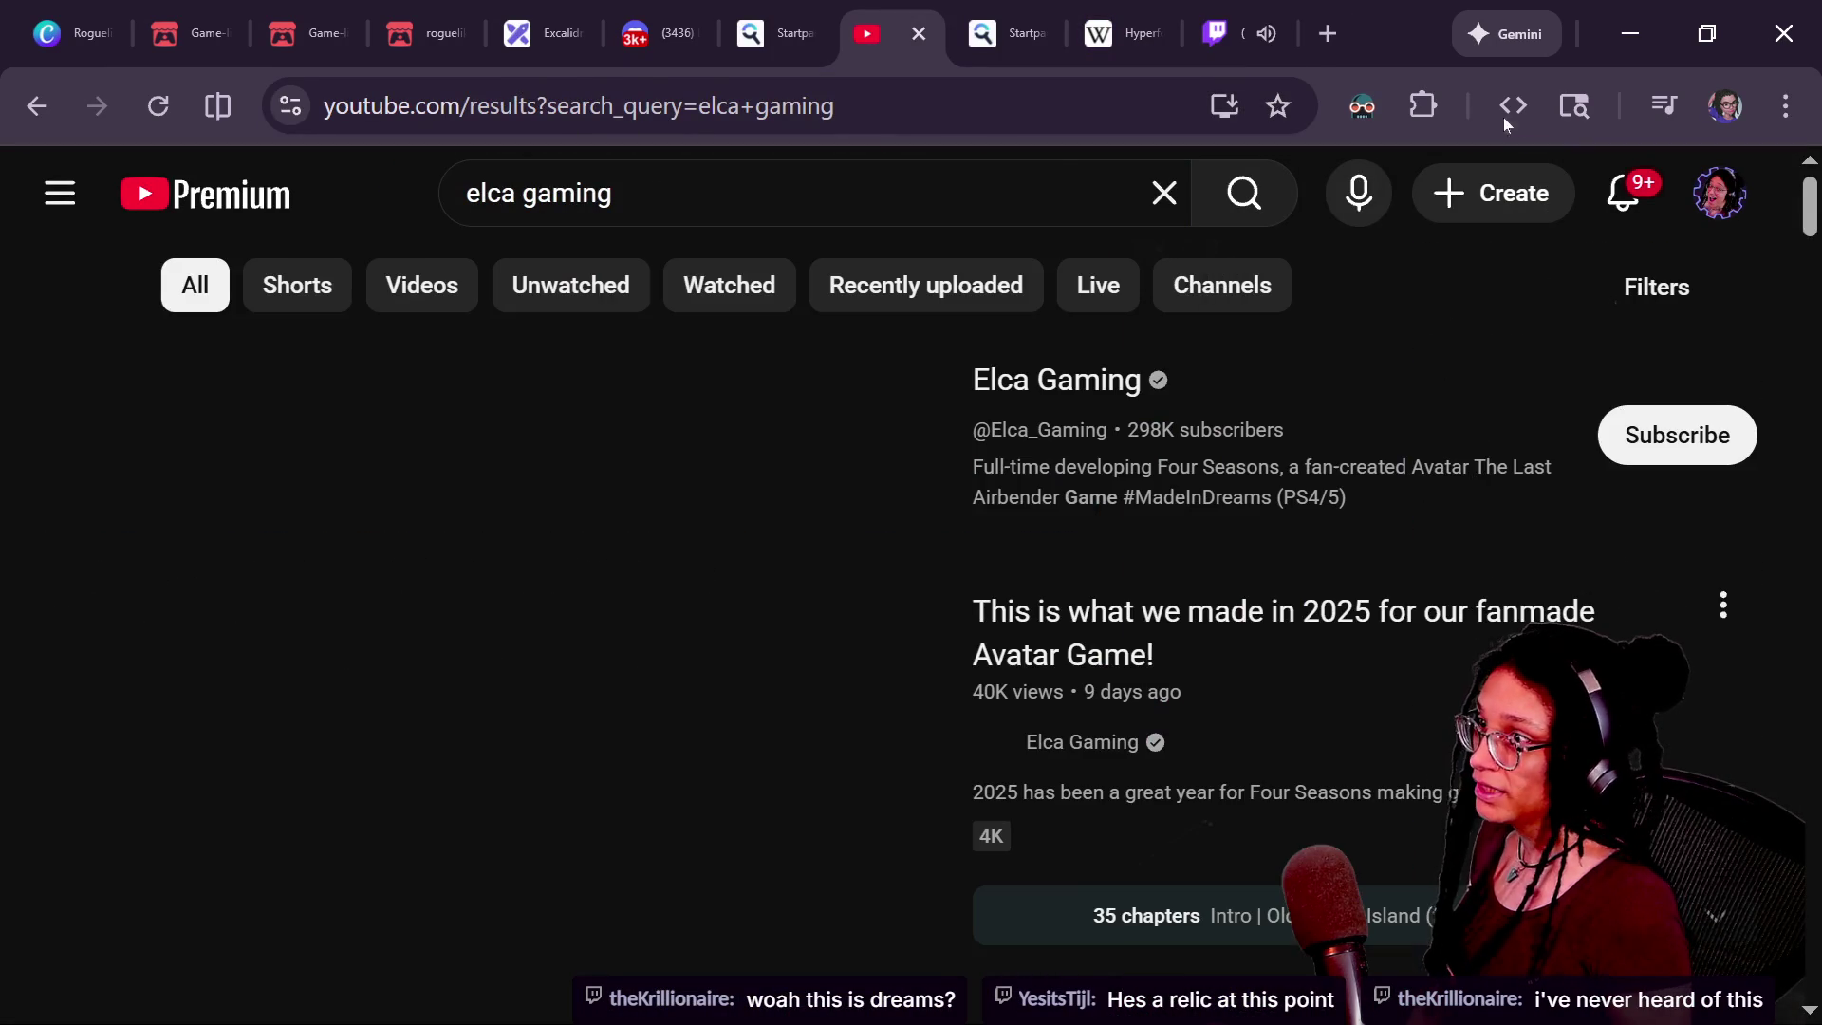
- Look through the other open tabs, then open the Elca Gaming channel from the results
left_click(1224, 14)
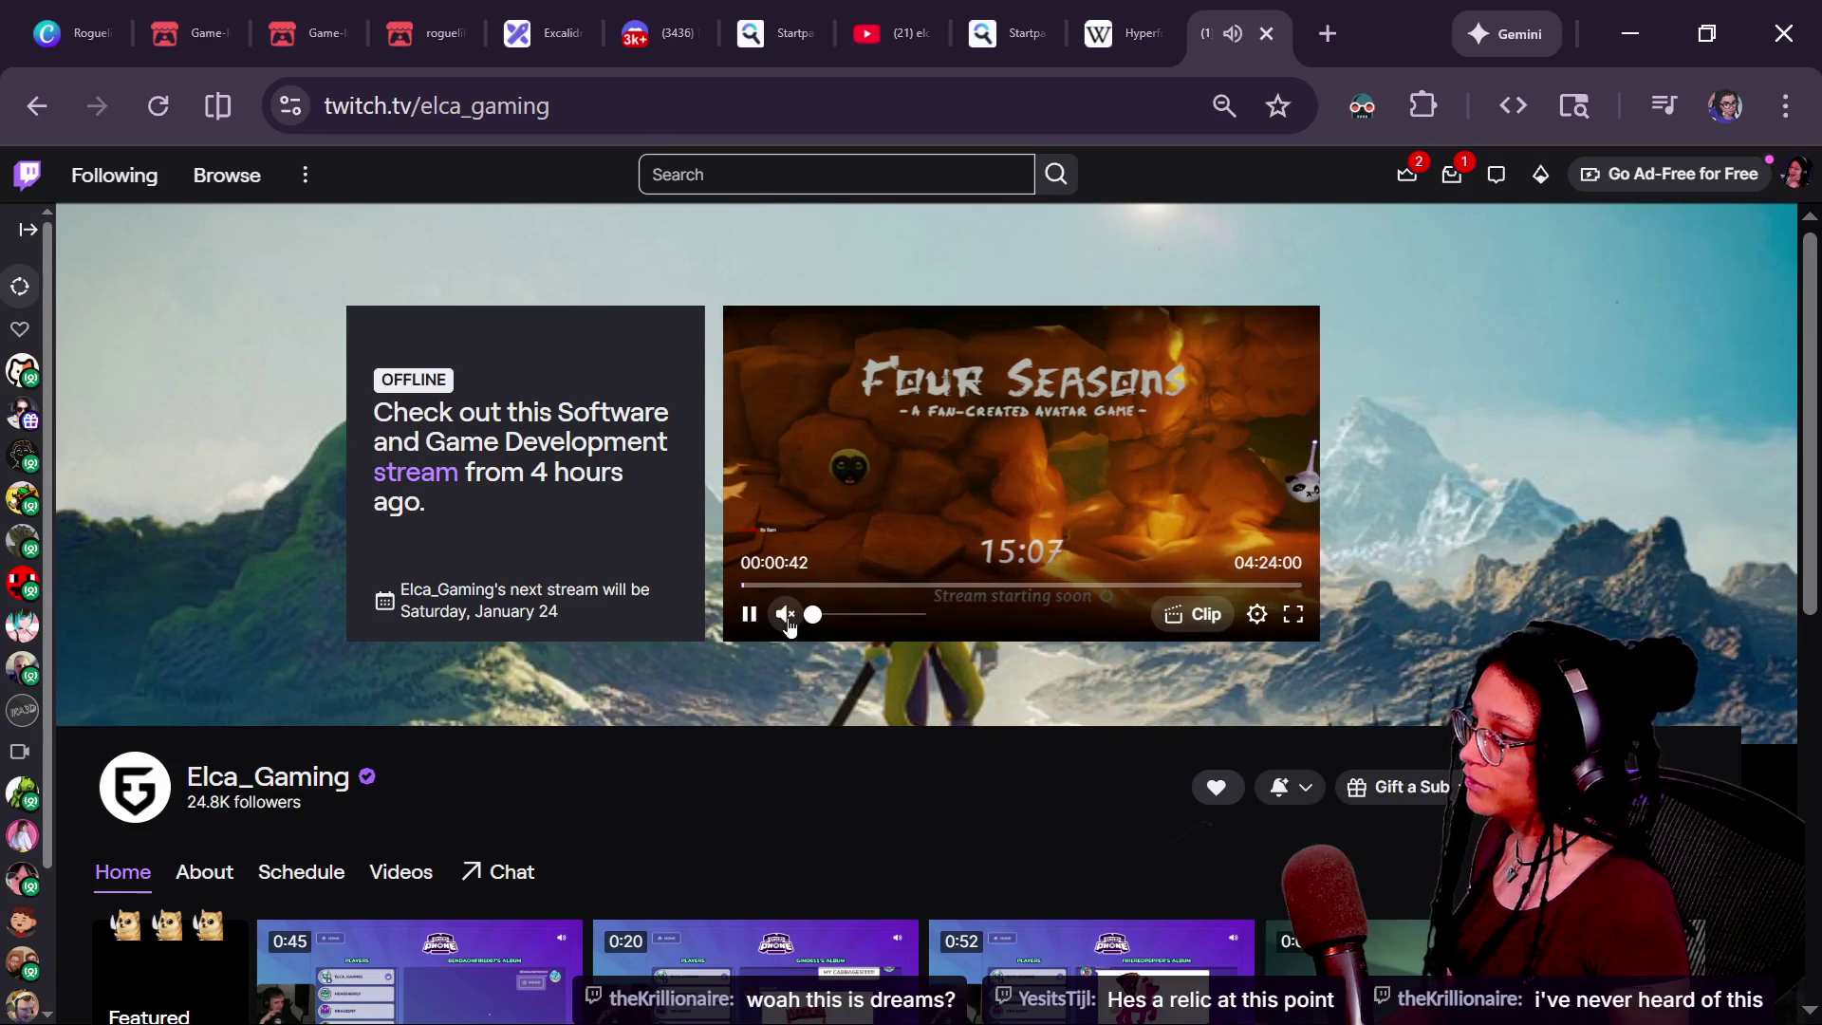
left_click(546, 33)
left_click(1008, 33)
left_click(1129, 34)
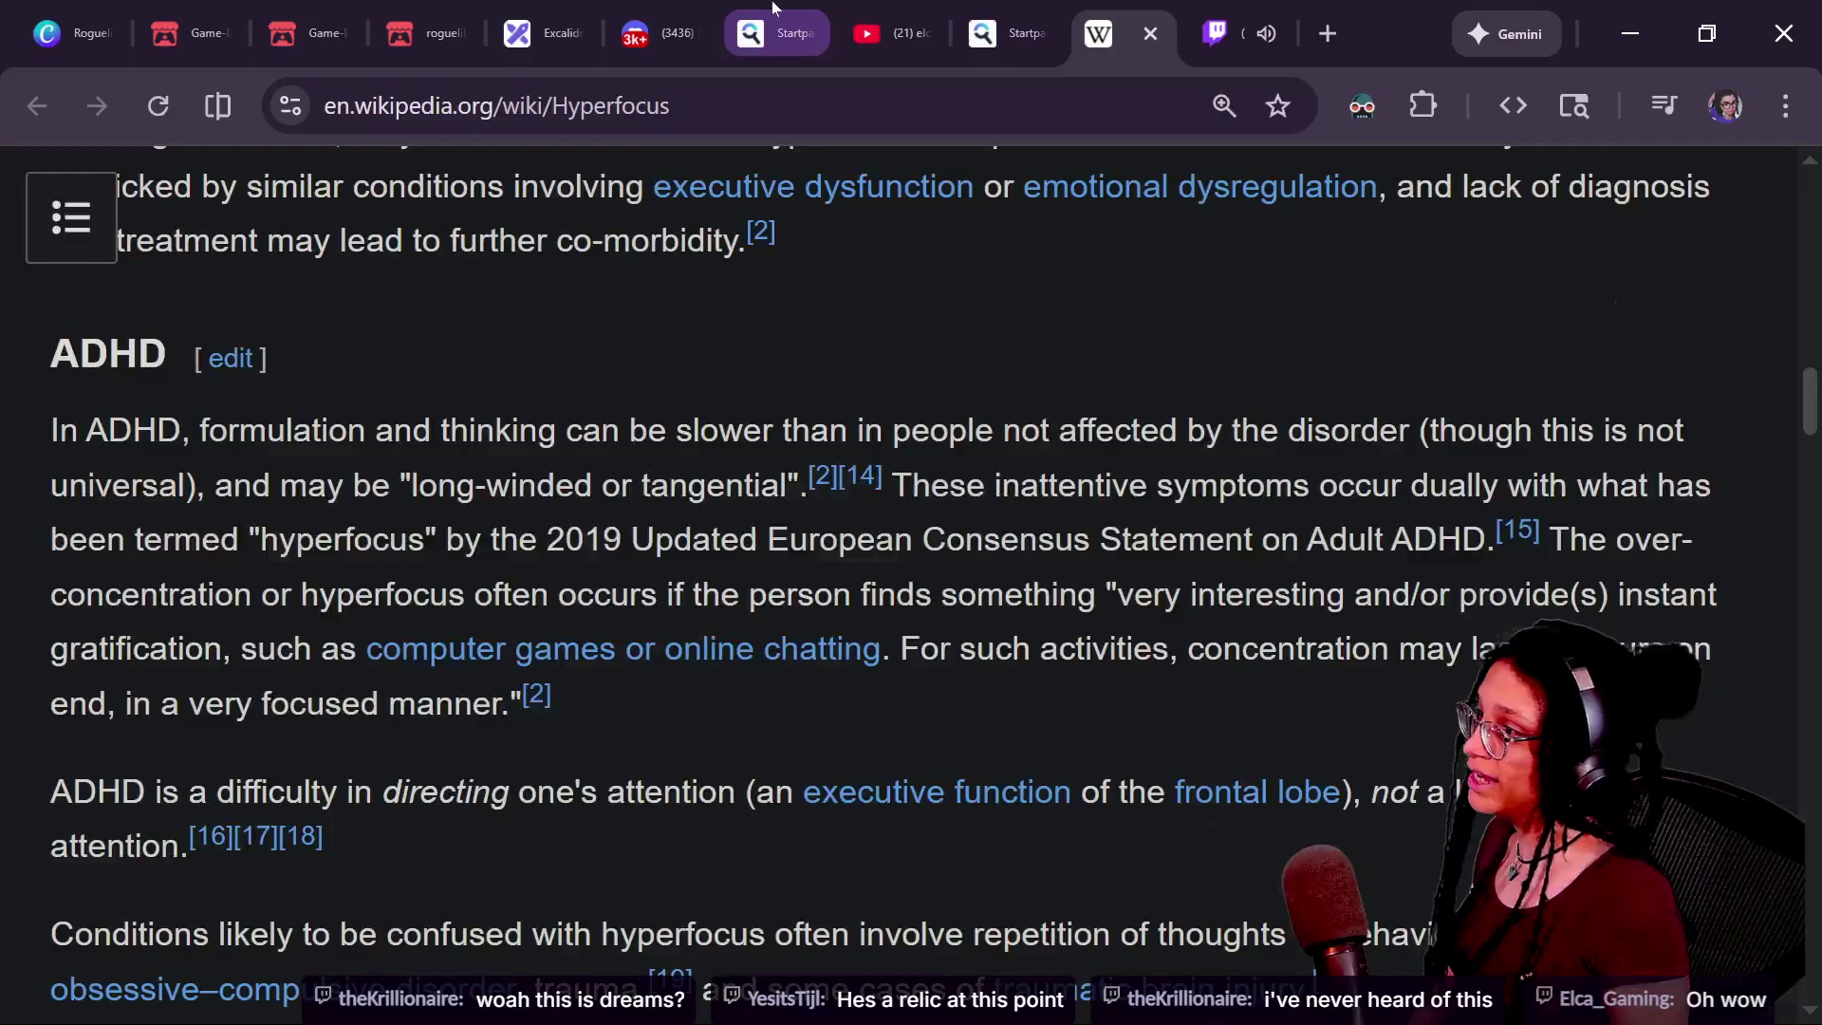
left_click(776, 33)
left_click(898, 38)
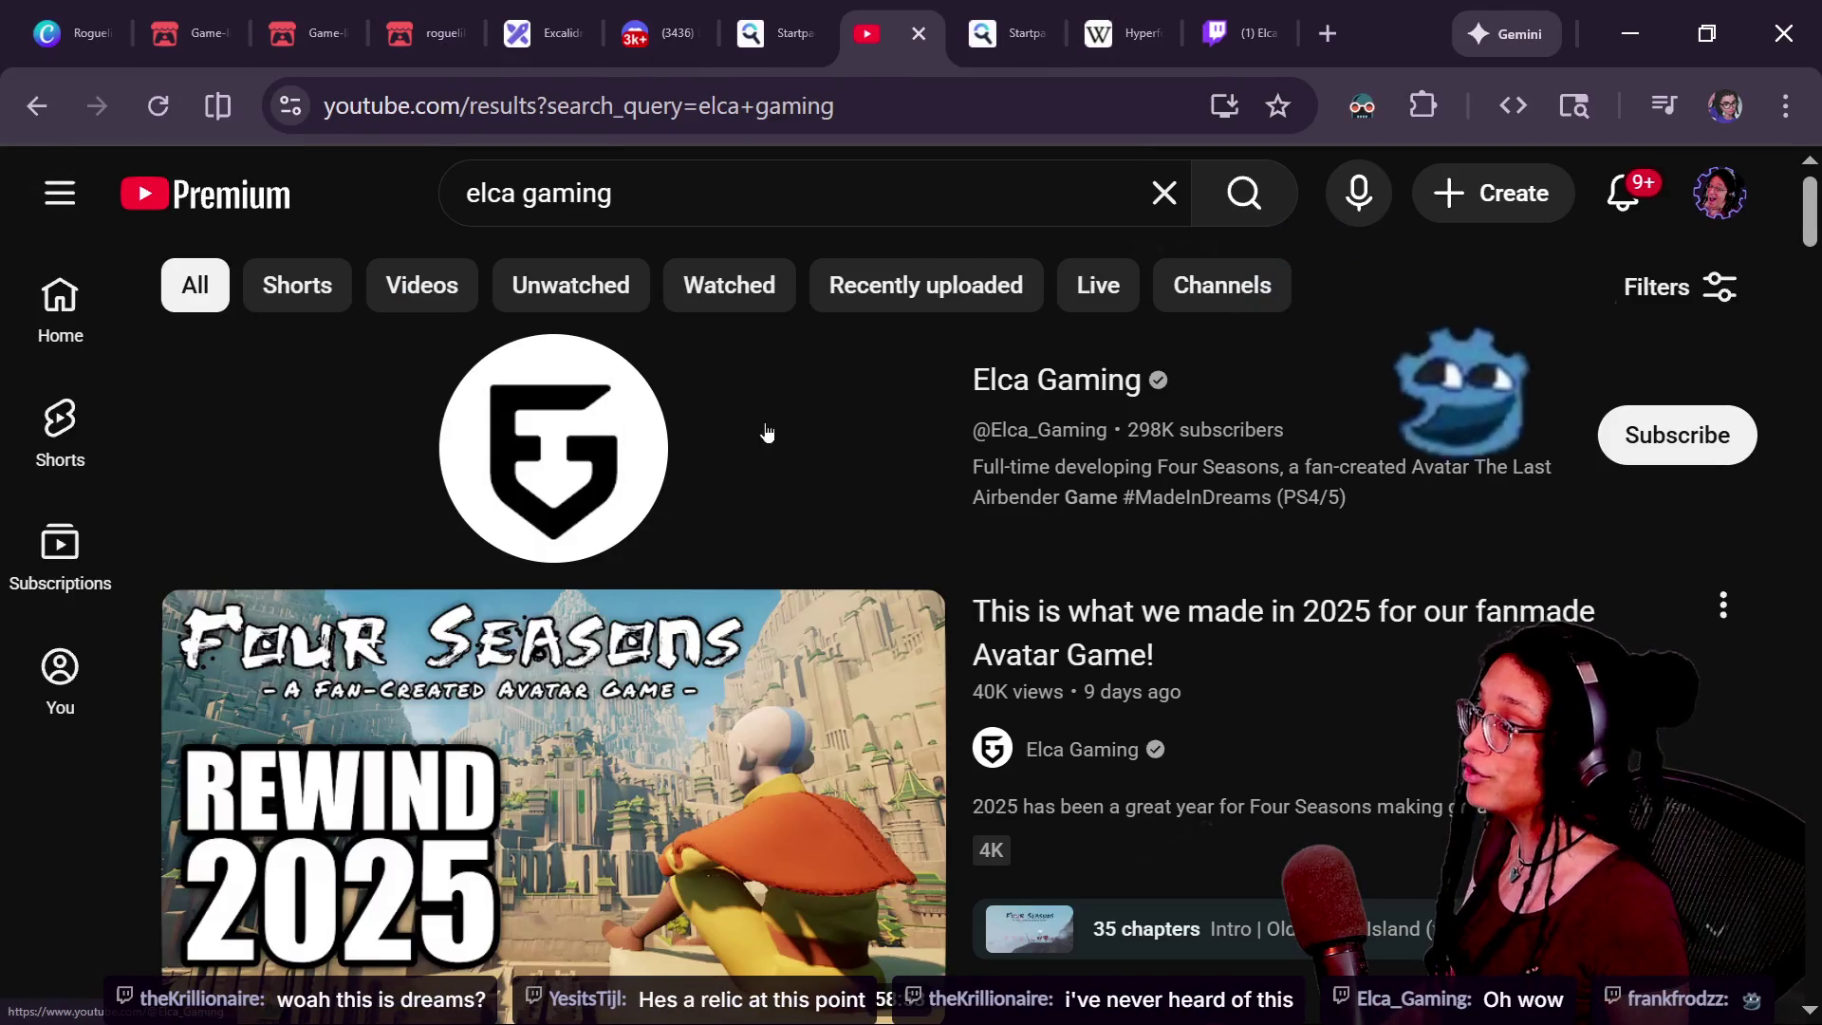
left_click(615, 430)
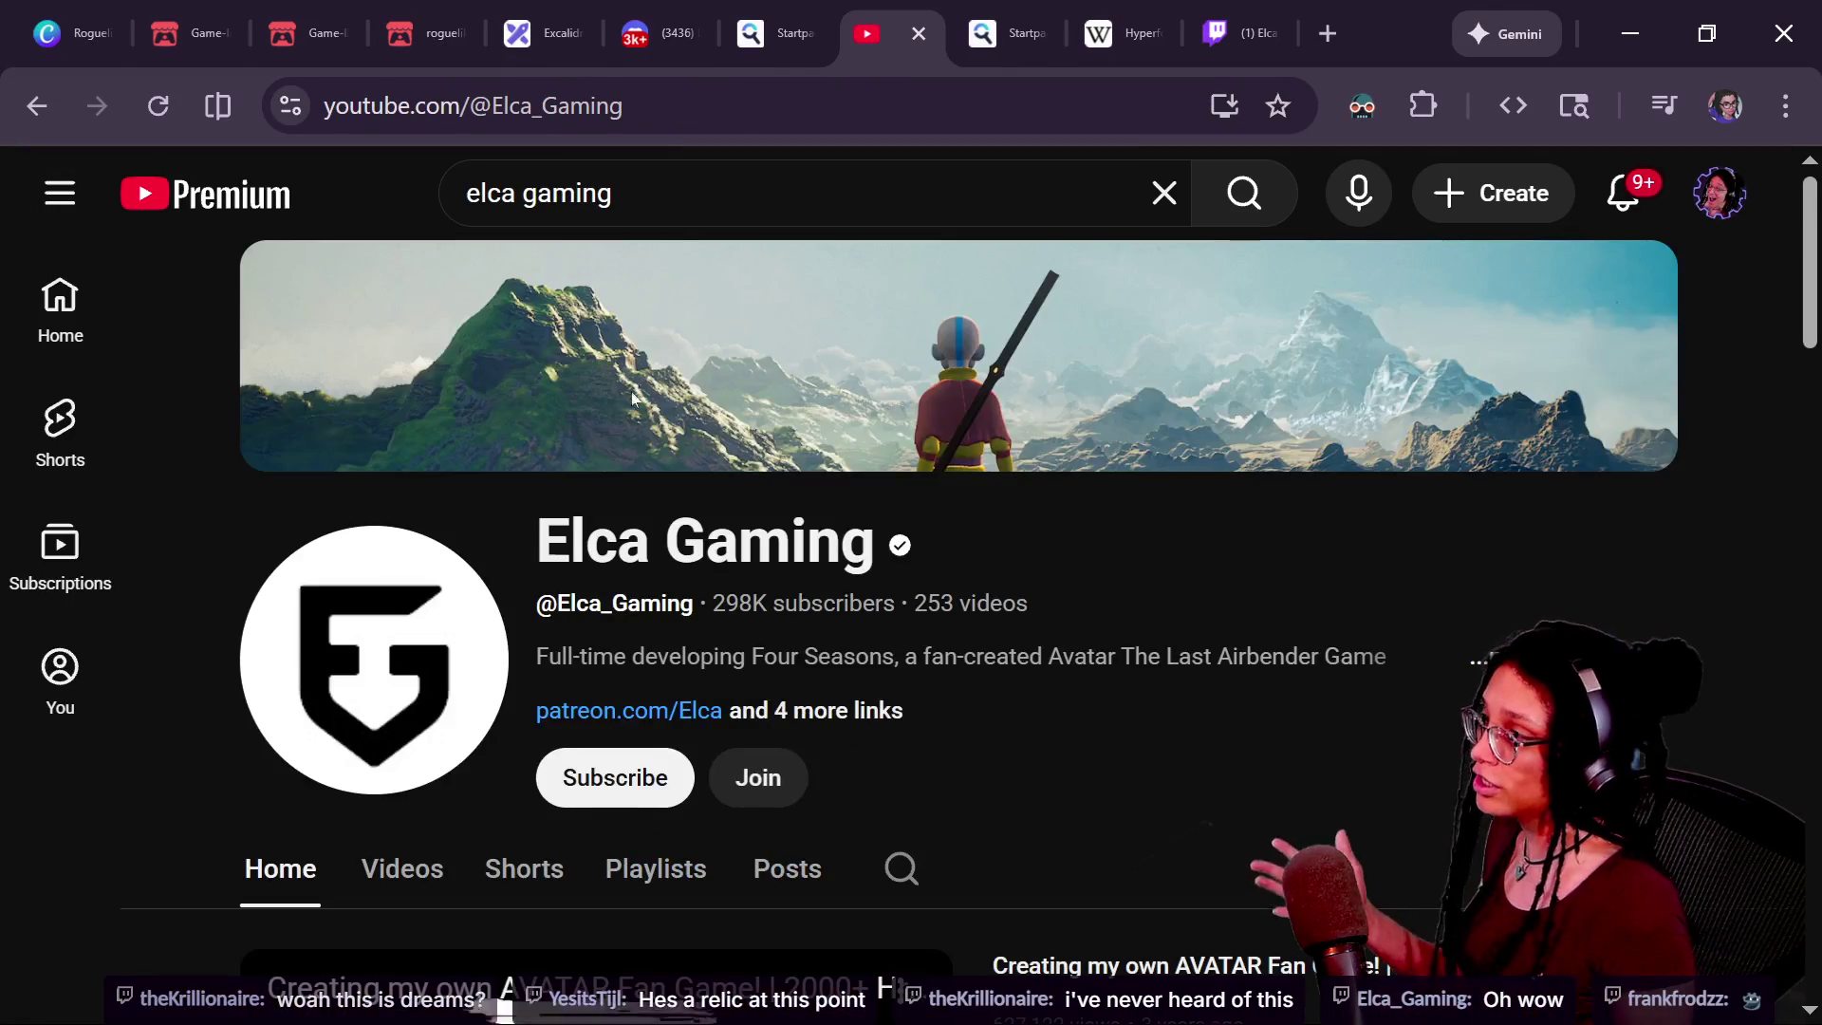
- Copy the channel's URL and share it in the stream chat
key("ctrl+l")
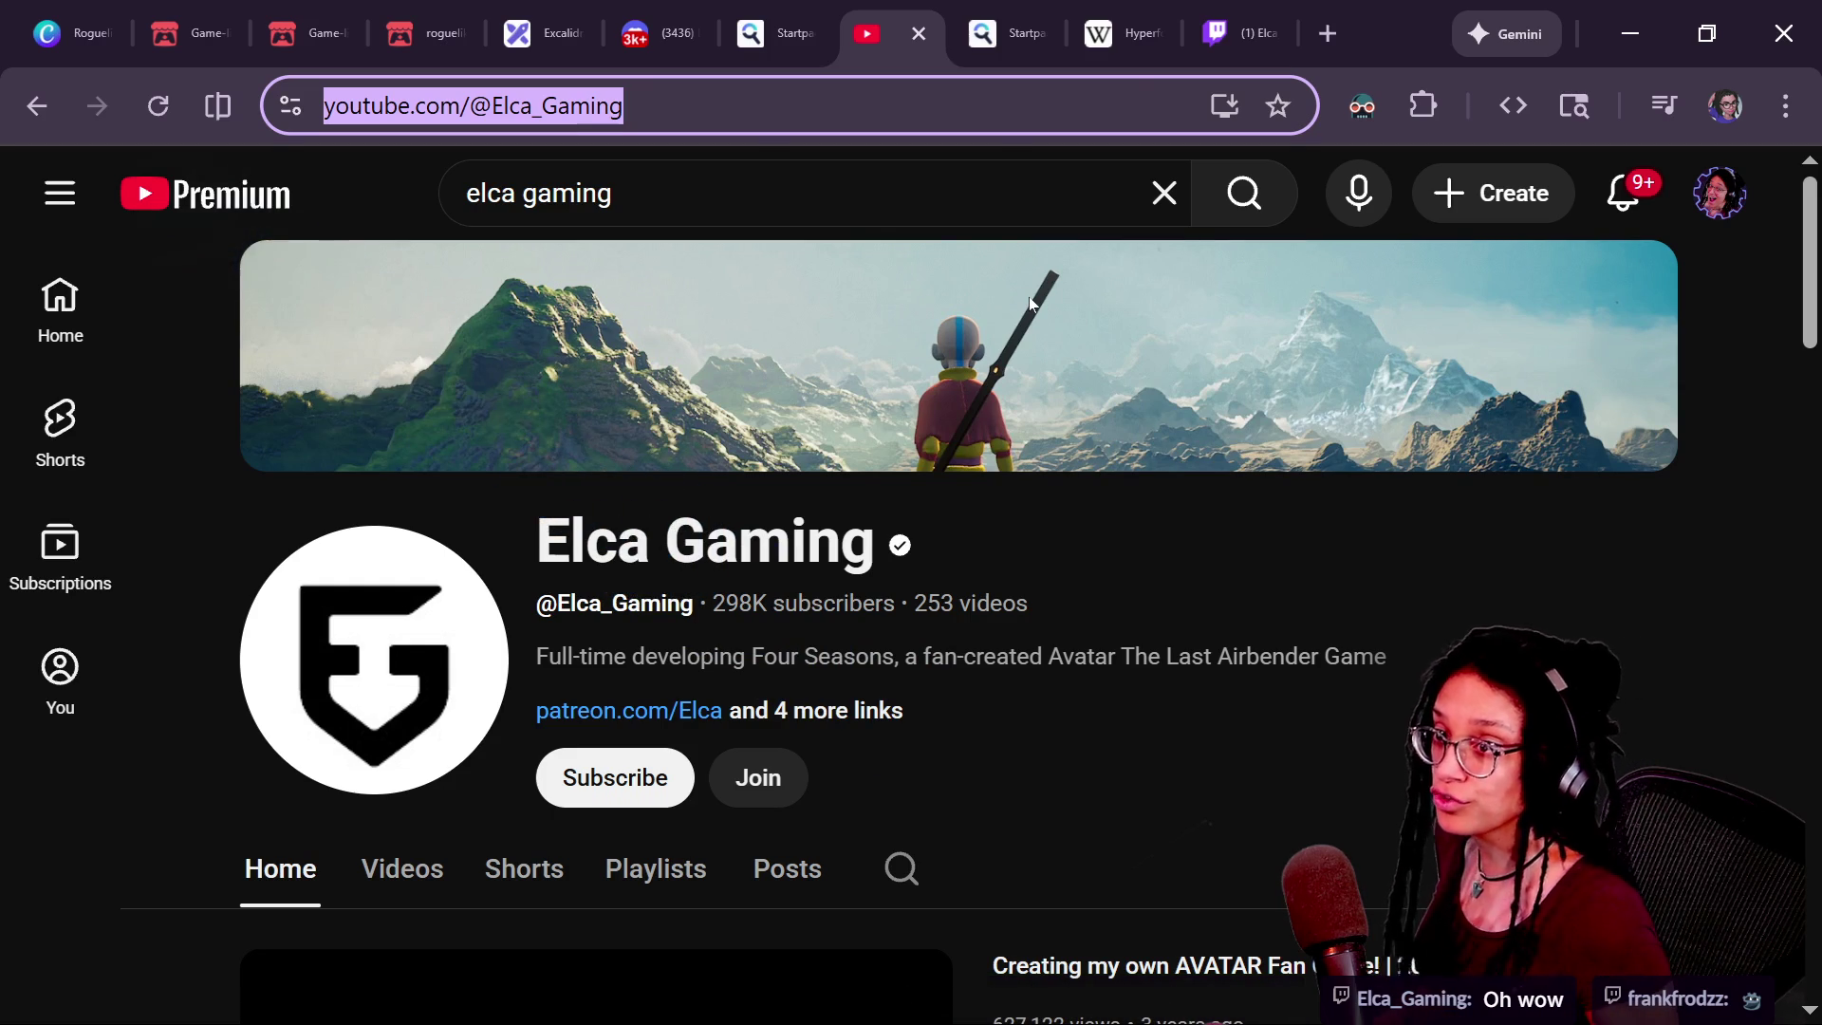
key("alt+Tab")
left_click(1133, 980)
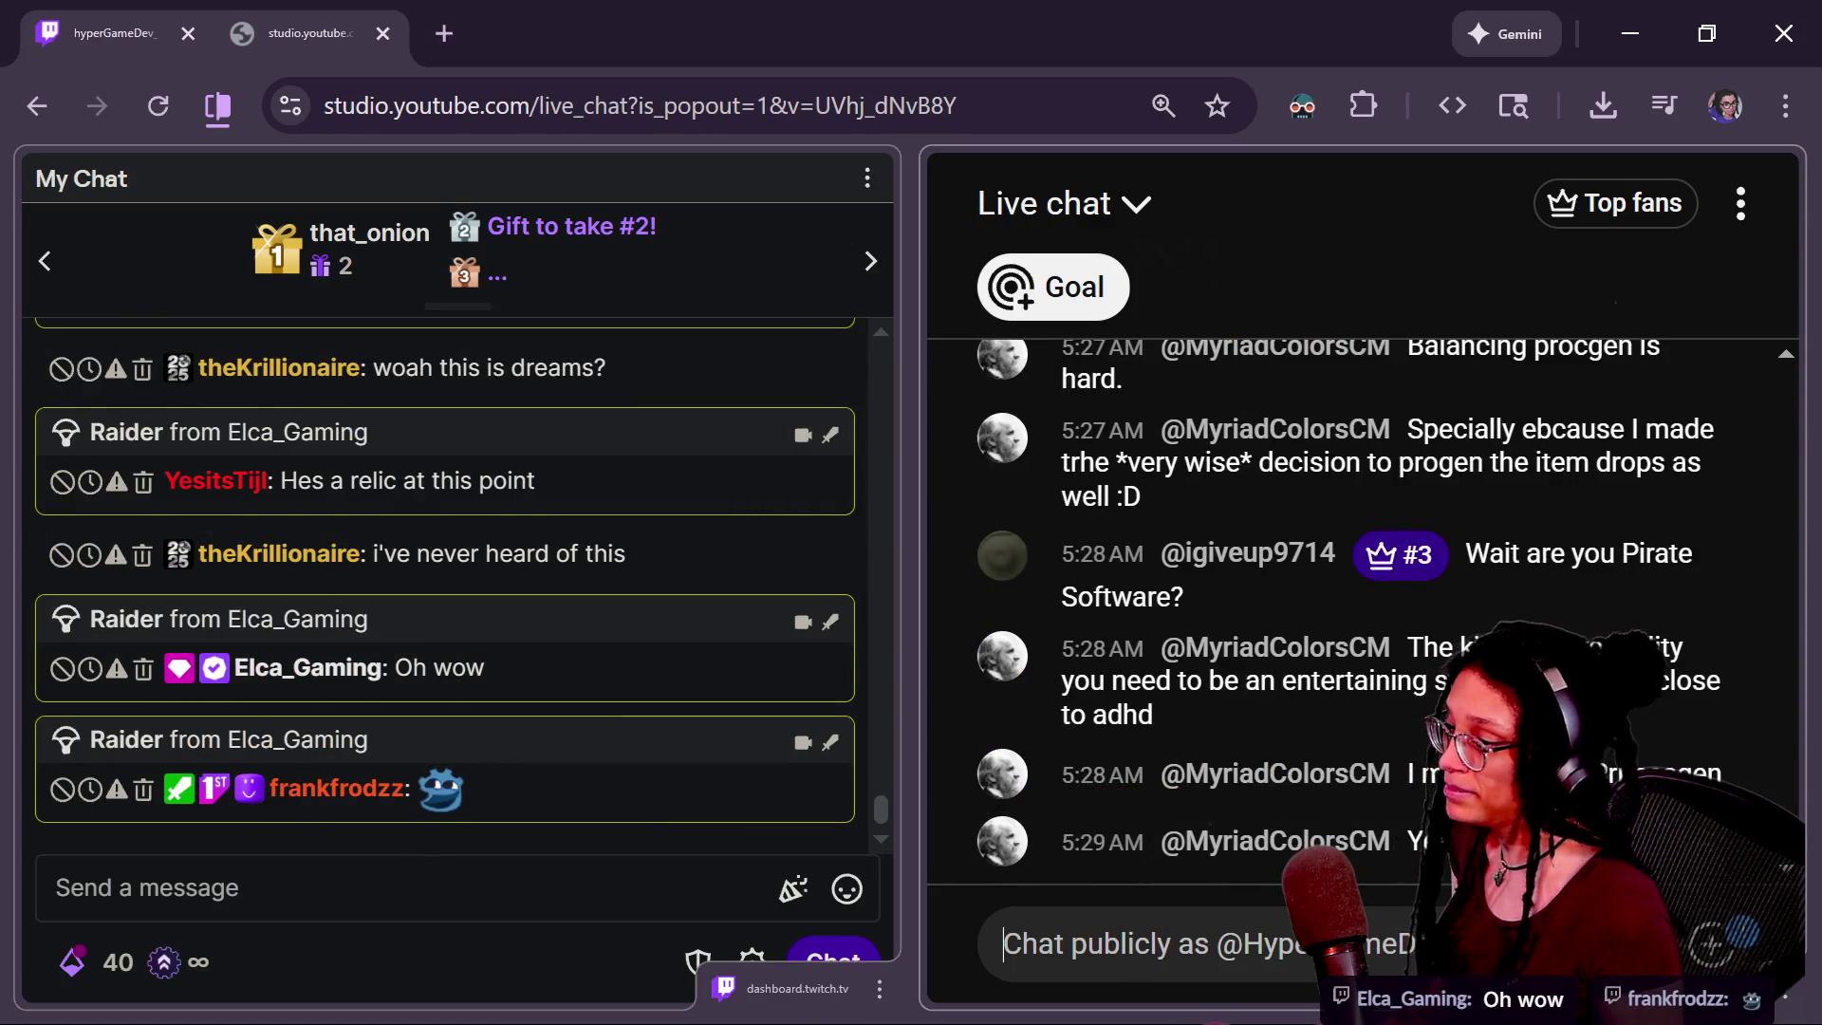
key("alt+Tab")
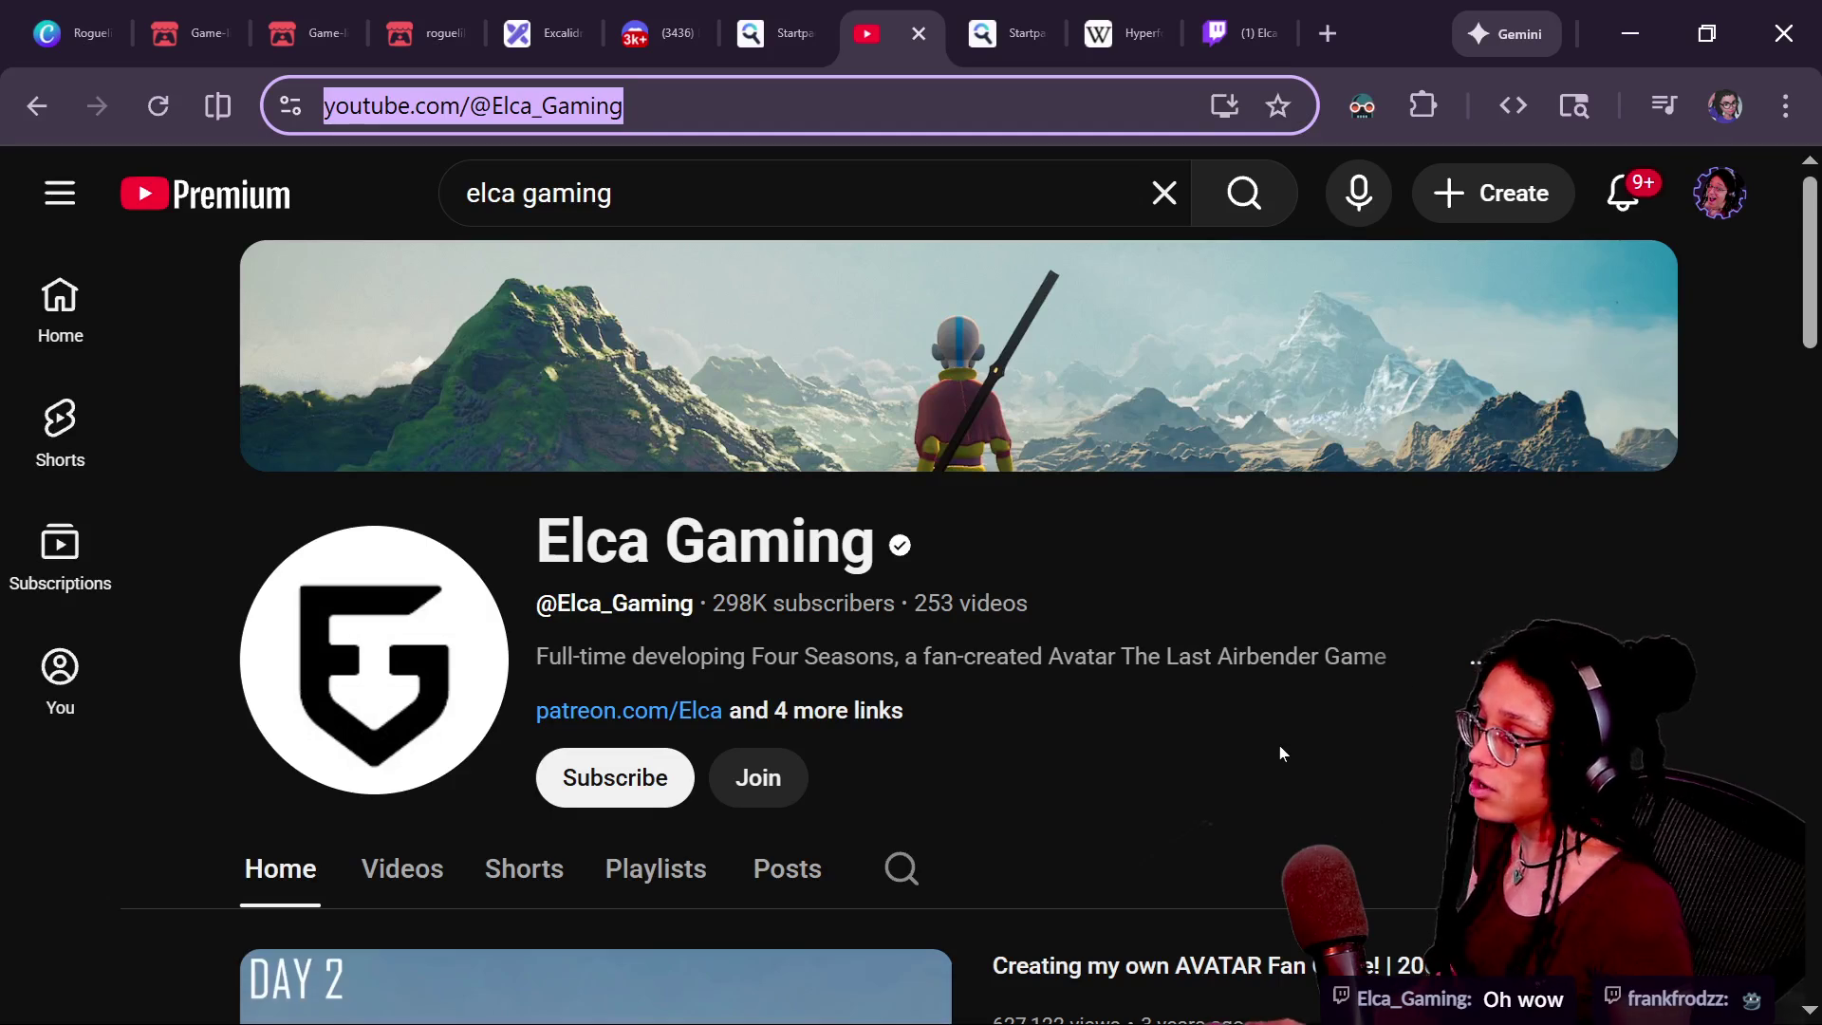
- Show the channel's Videos list sorted Oldest and scroll through it
scroll(1280, 748, "down", 4)
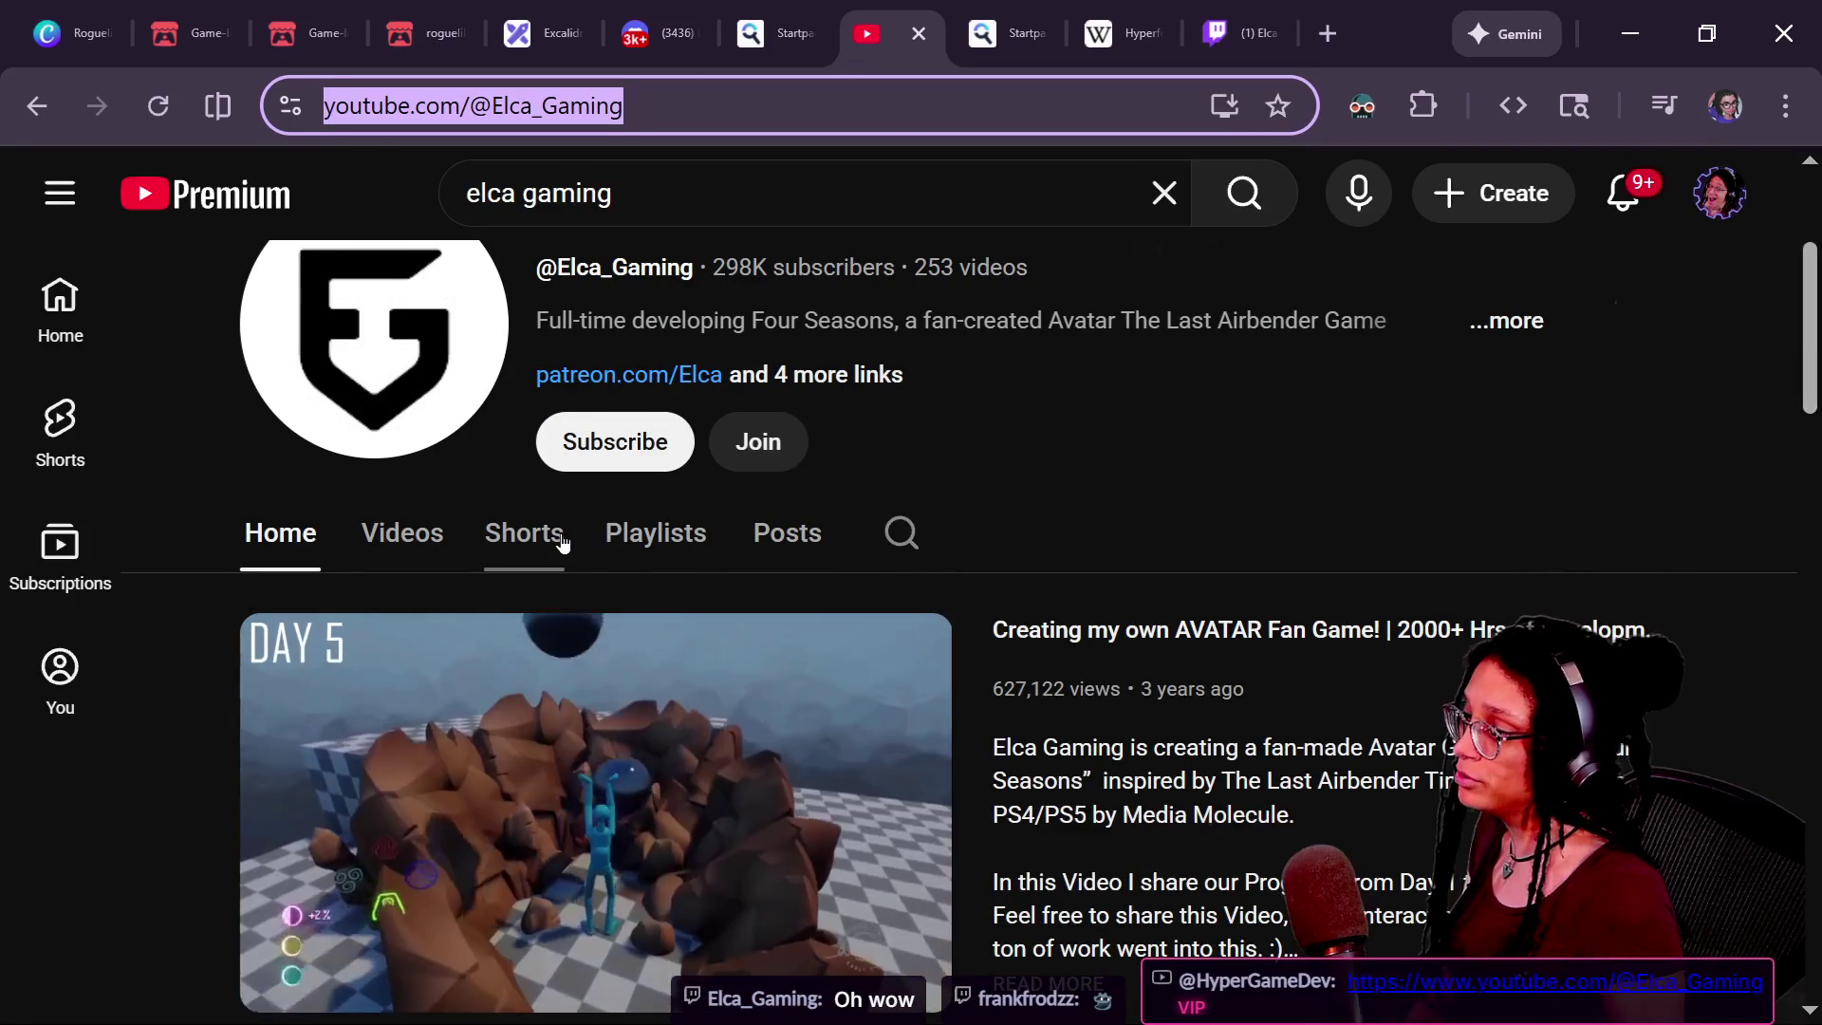
scroll(1084, 535, "down", 2)
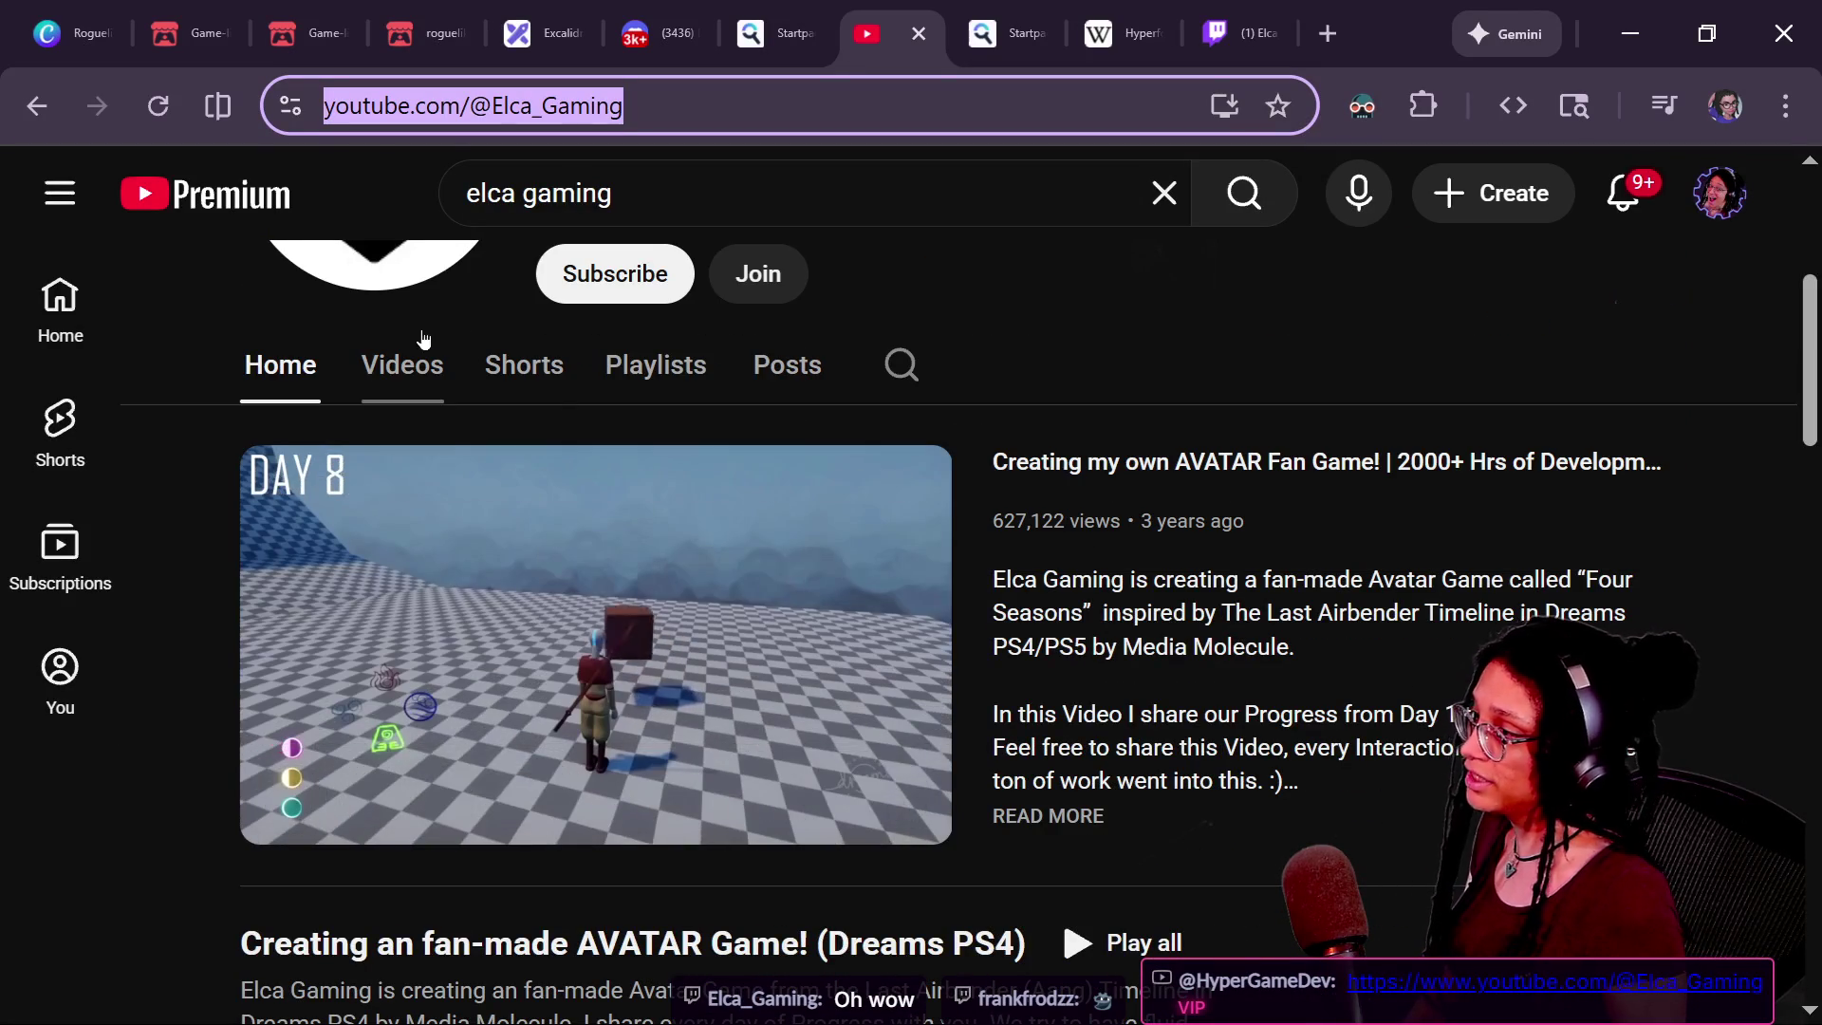
left_click(424, 342)
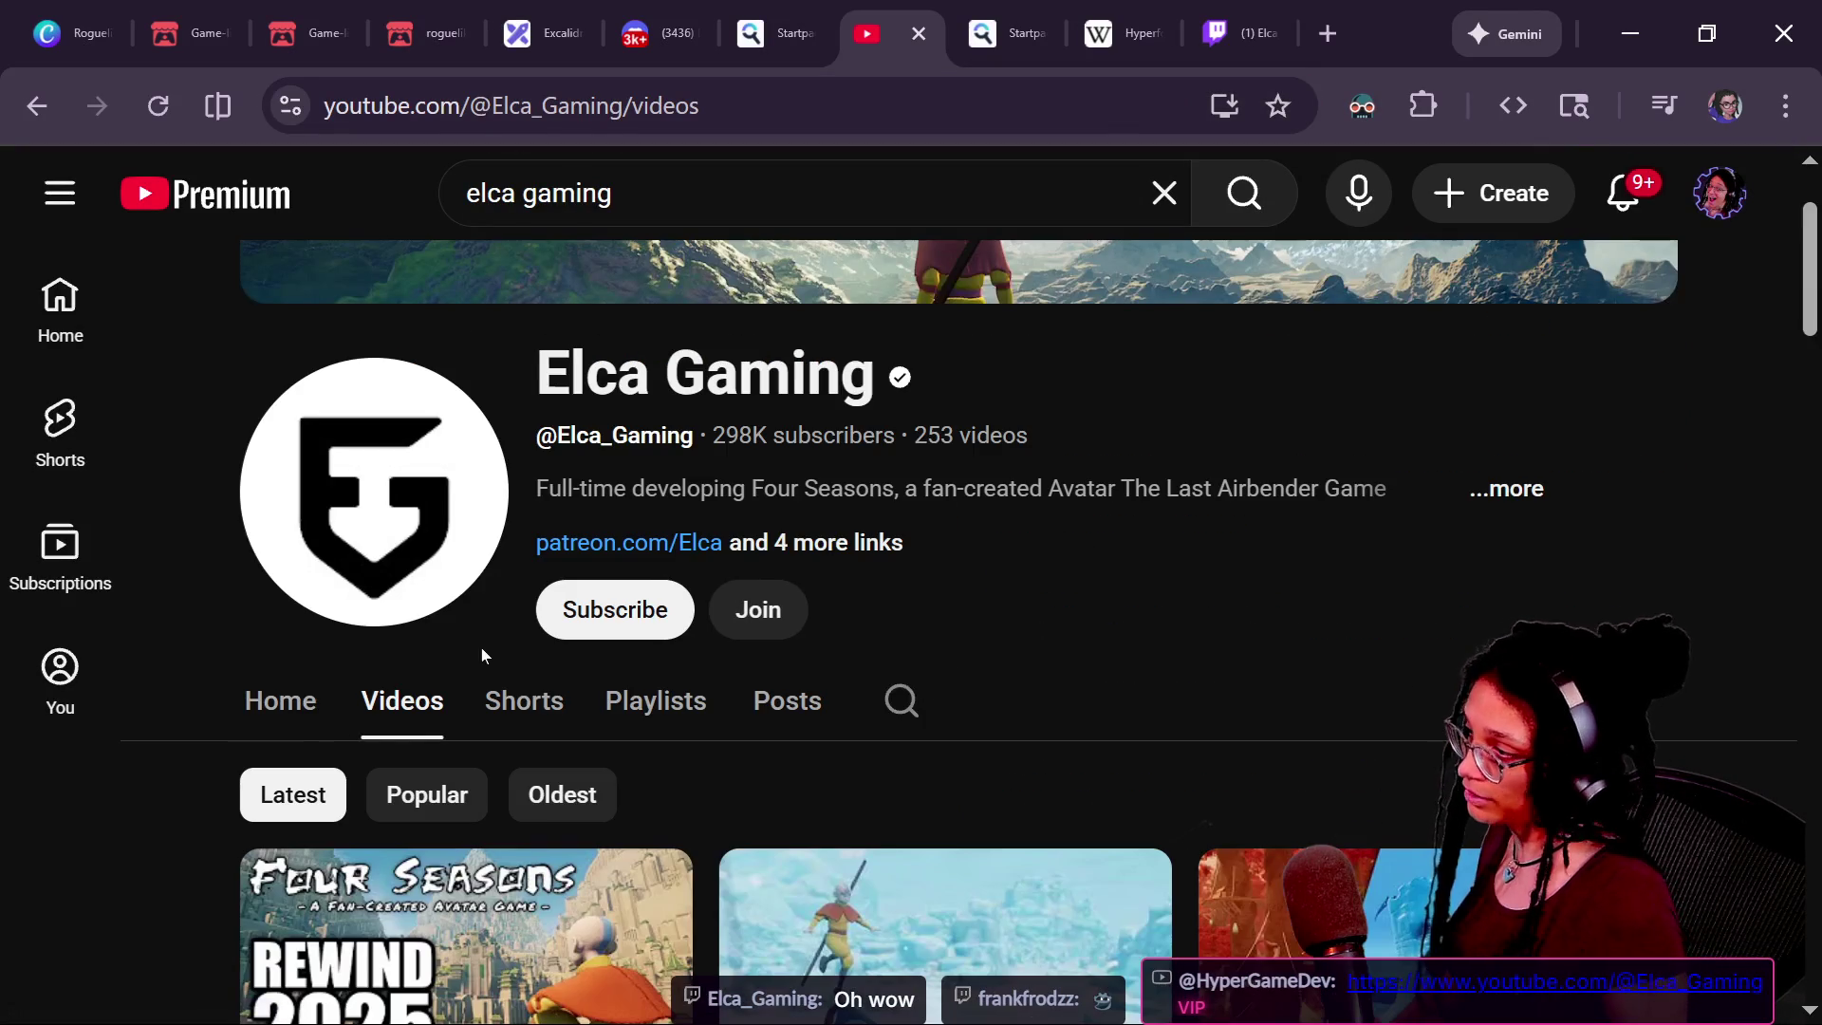
left_click(562, 795)
scroll(710, 767, "down", 4)
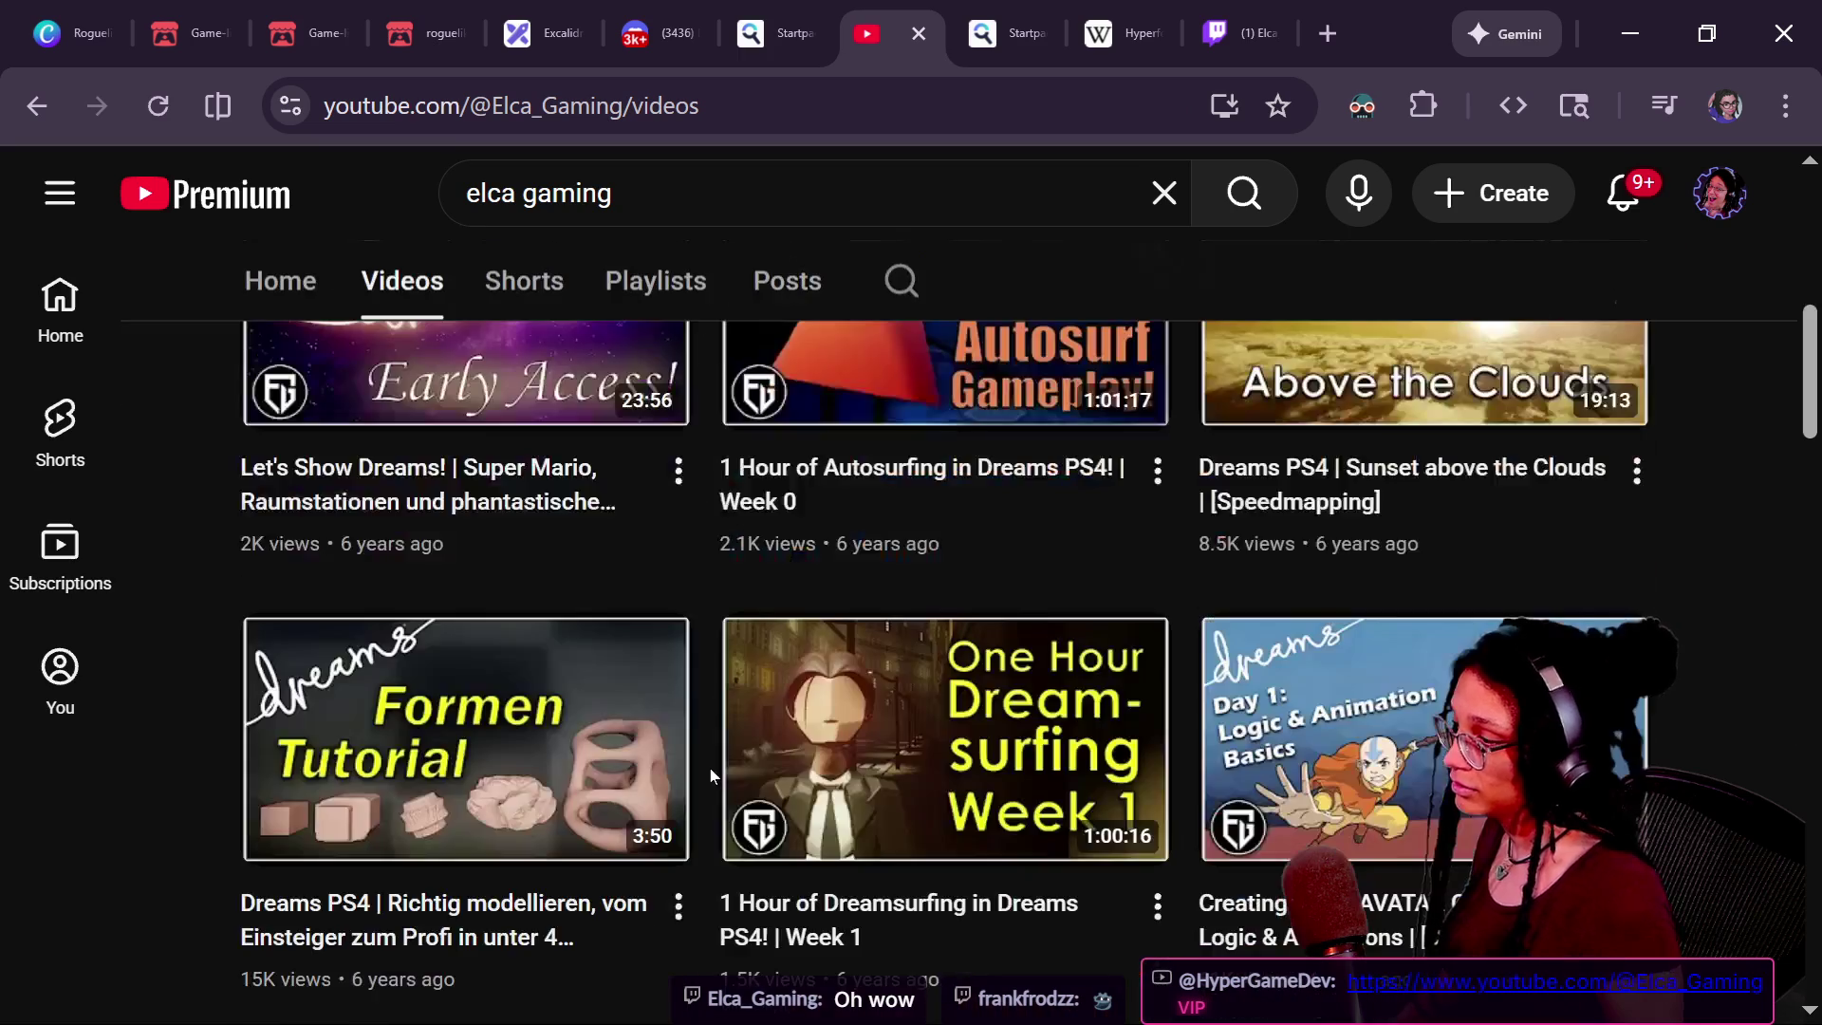
scroll(710, 767, "down", 3)
scroll(1346, 595, "down", 3)
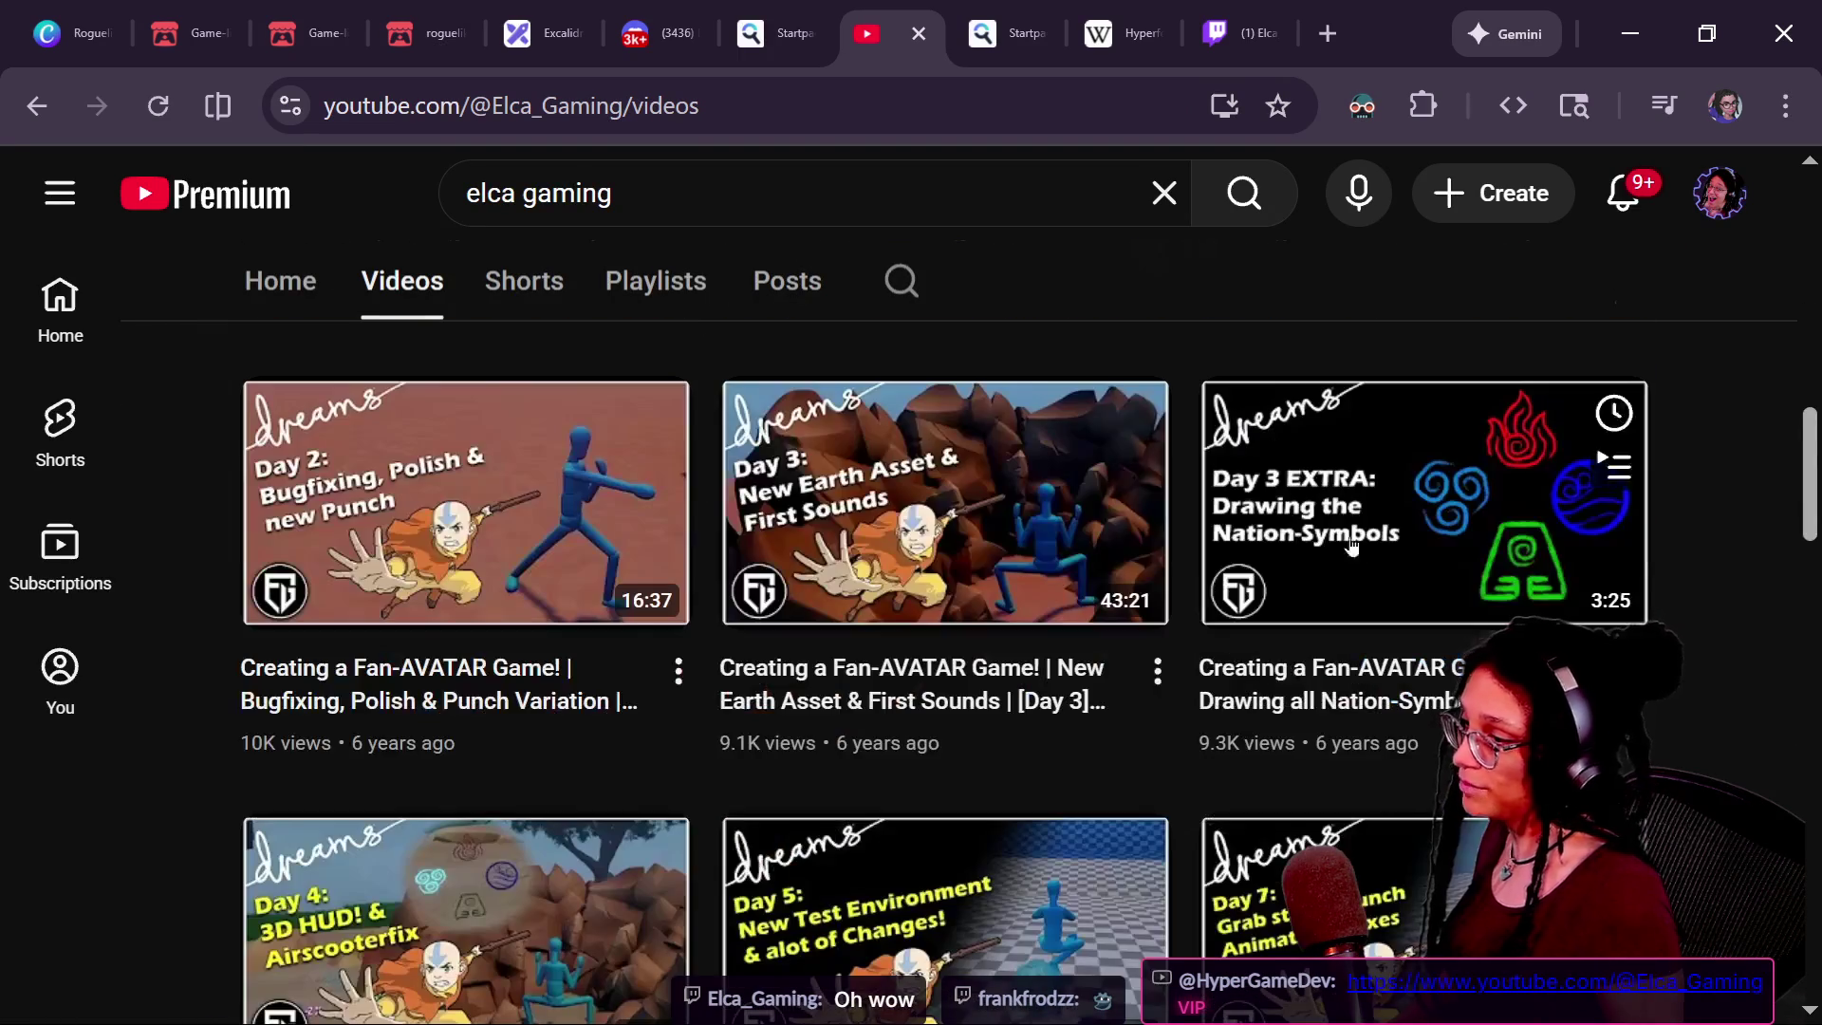
scroll(1049, 736, "down", 15)
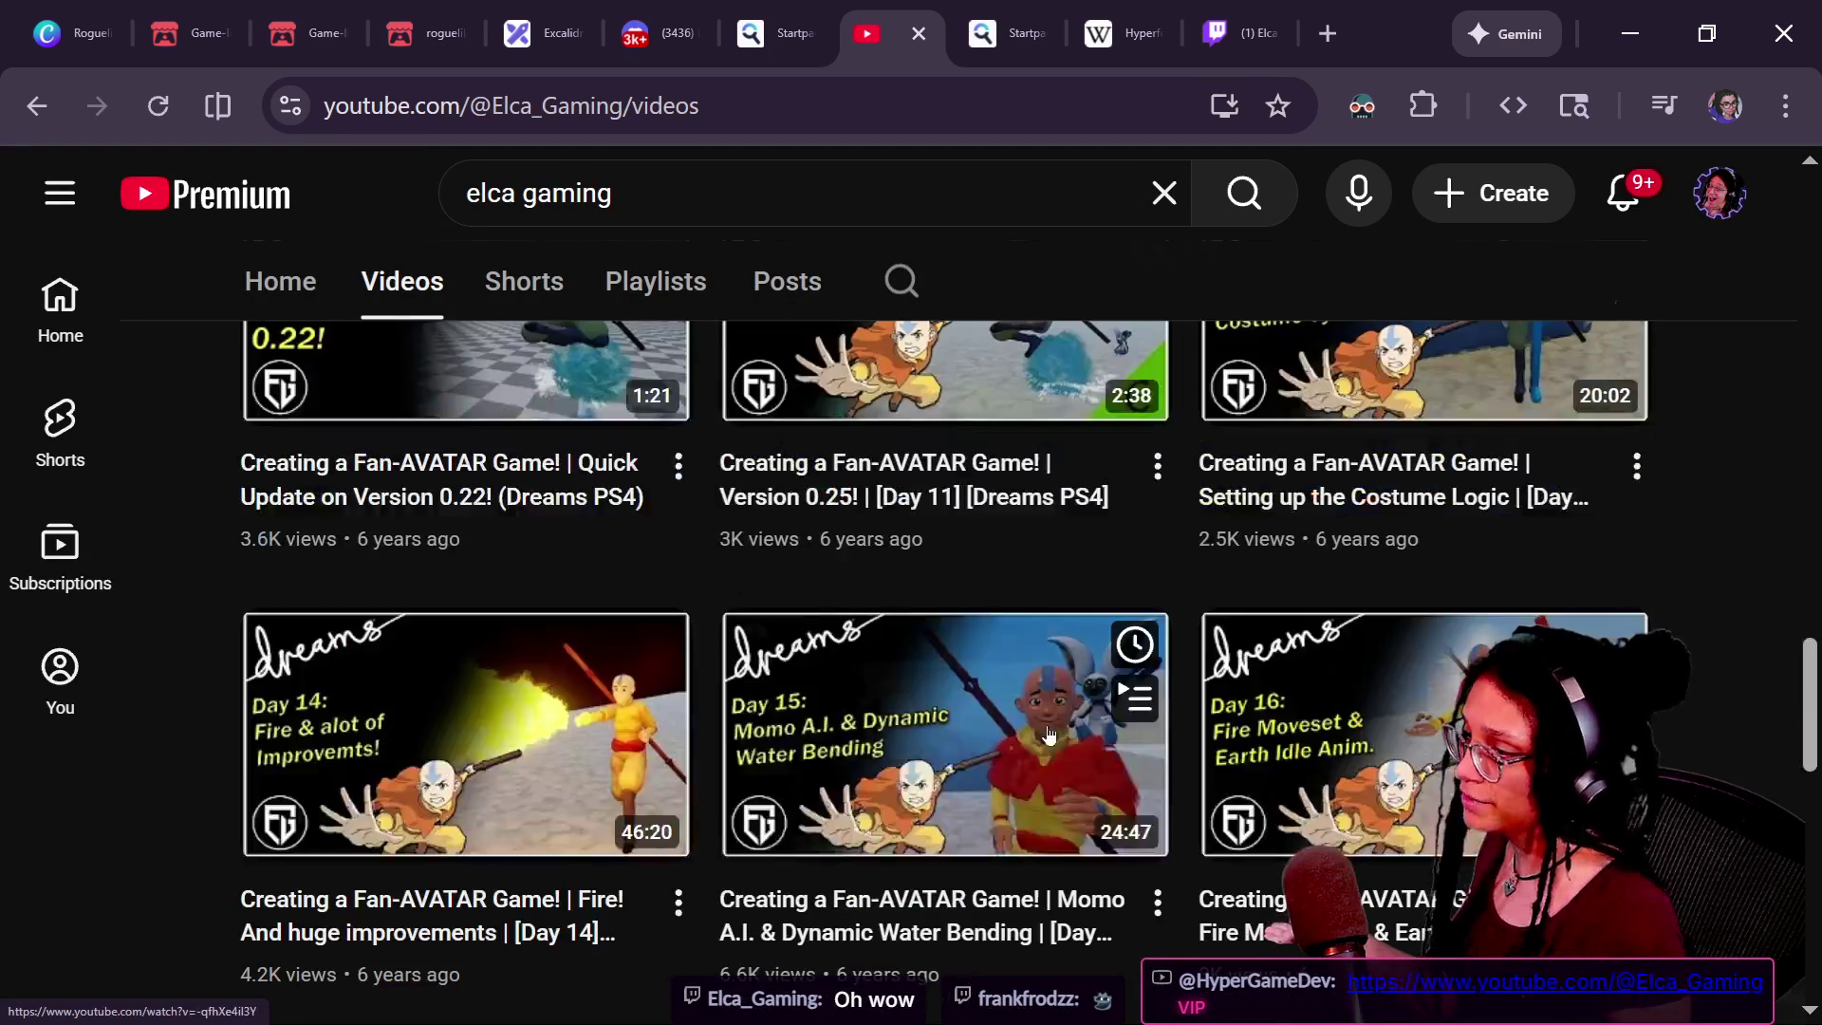
scroll(1048, 737, "down", 3)
scroll(1053, 731, "down", 9)
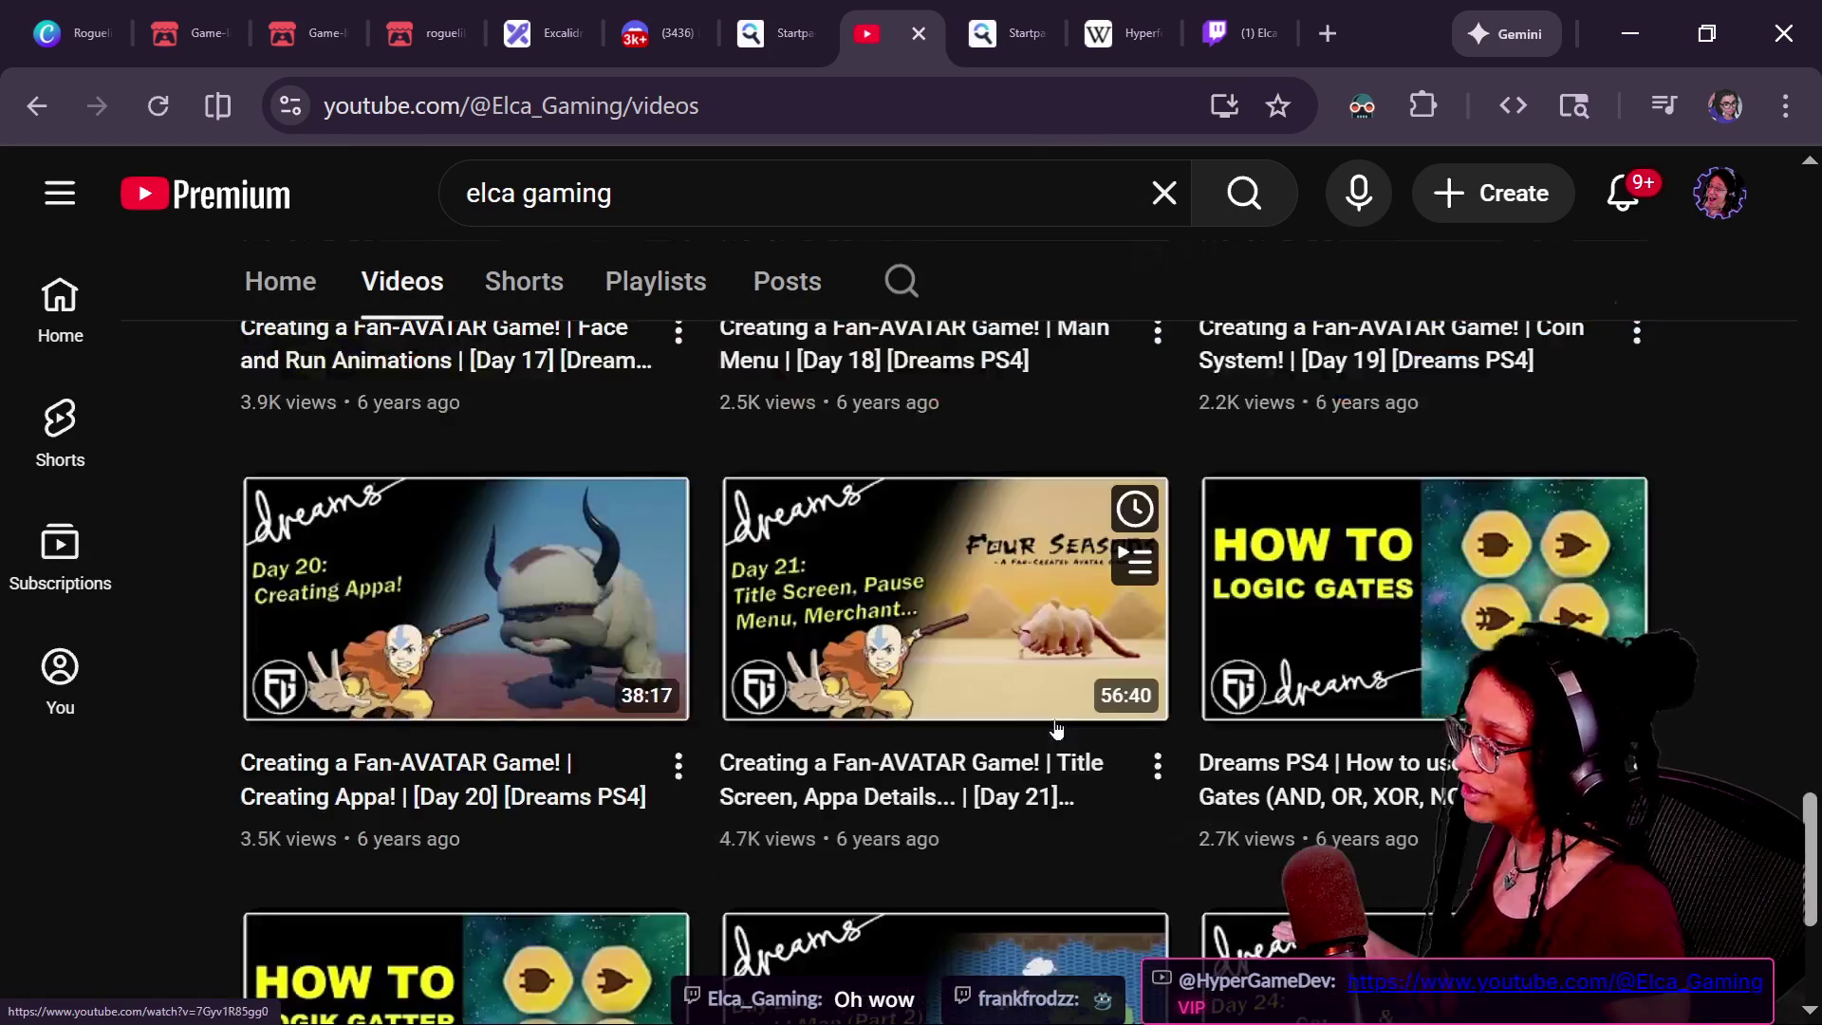
scroll(1056, 729, "down", 12)
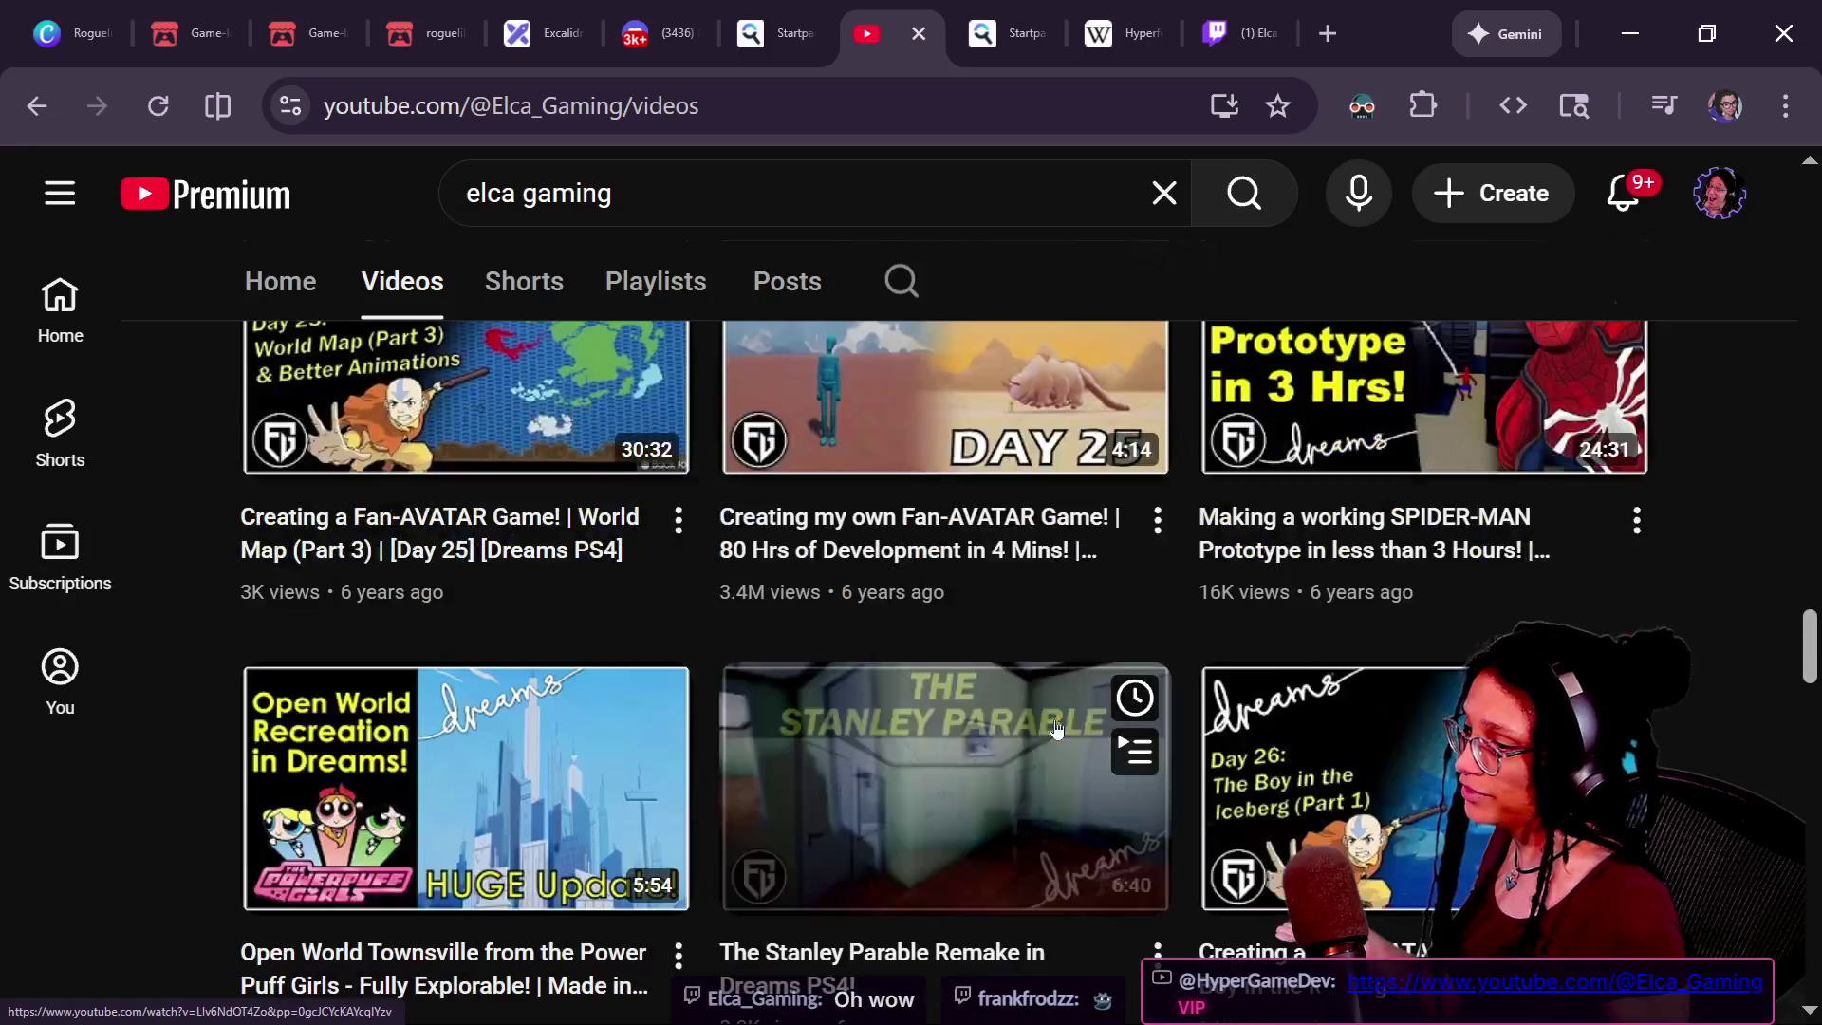
scroll(912, 660, "up", 4)
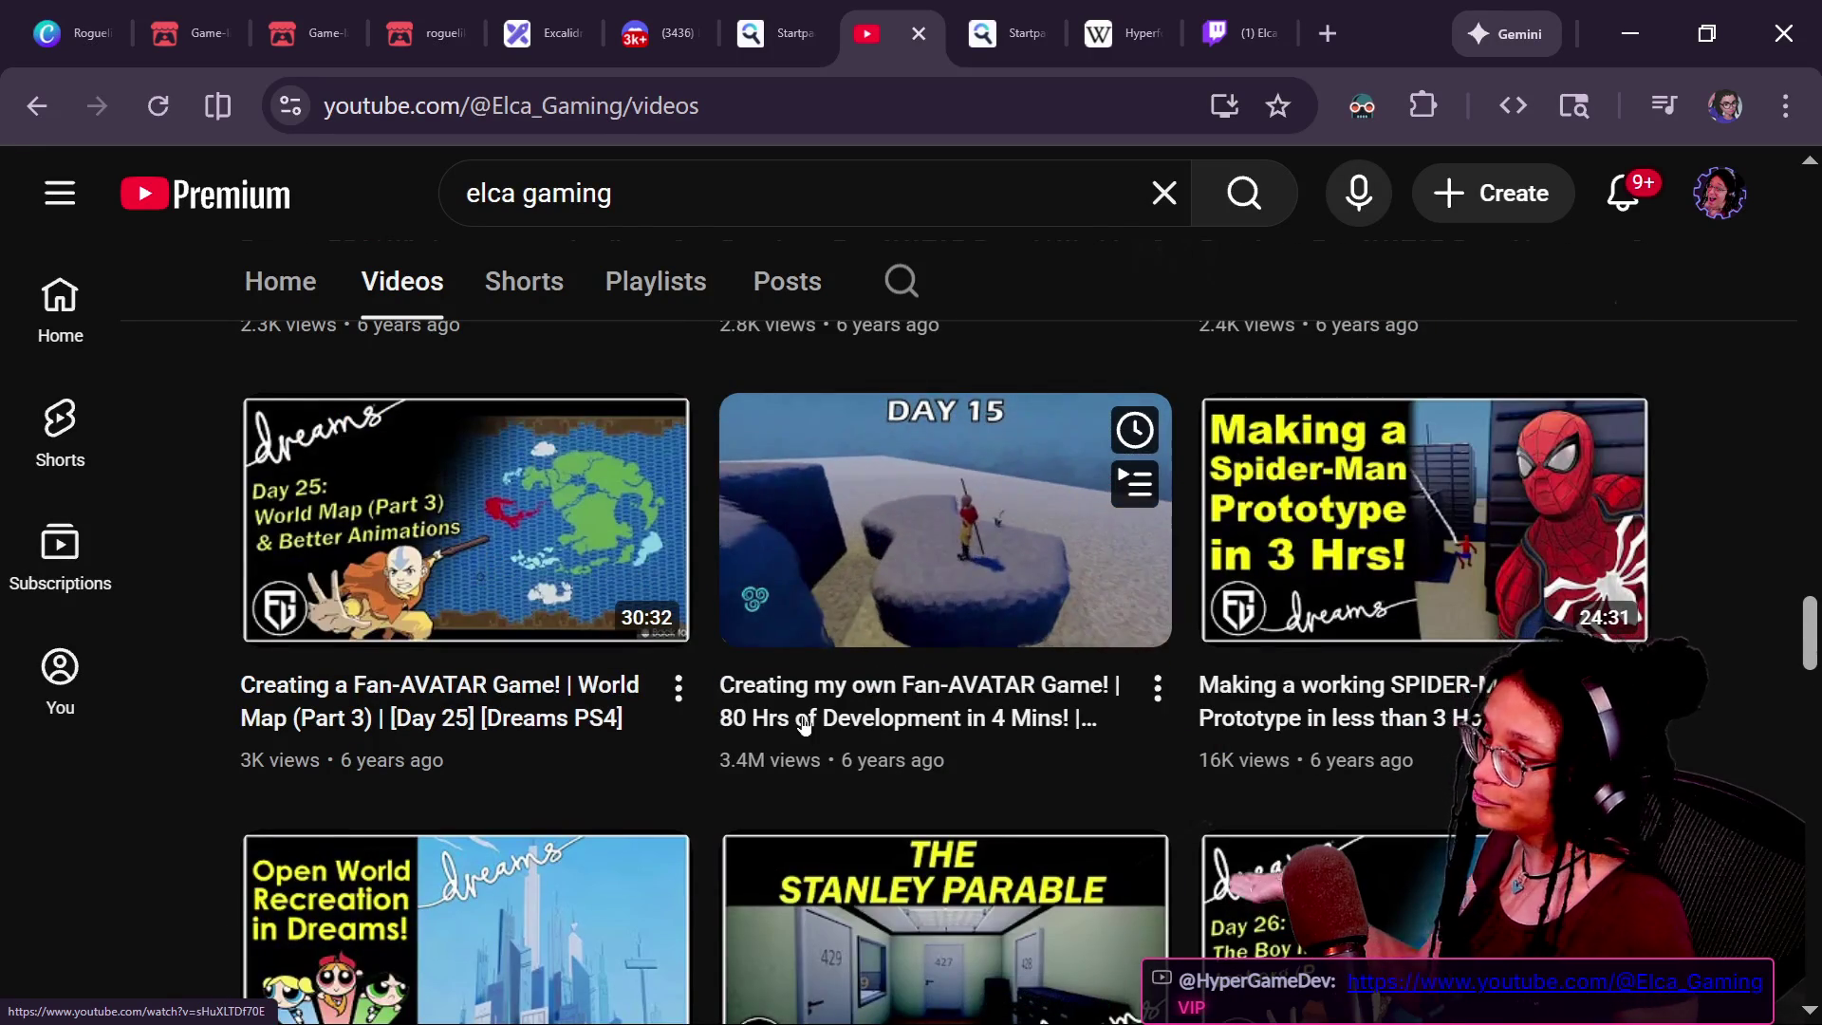
- Open the '80 Hrs of Development' video and skim from the first days to near the end
left_click(928, 543)
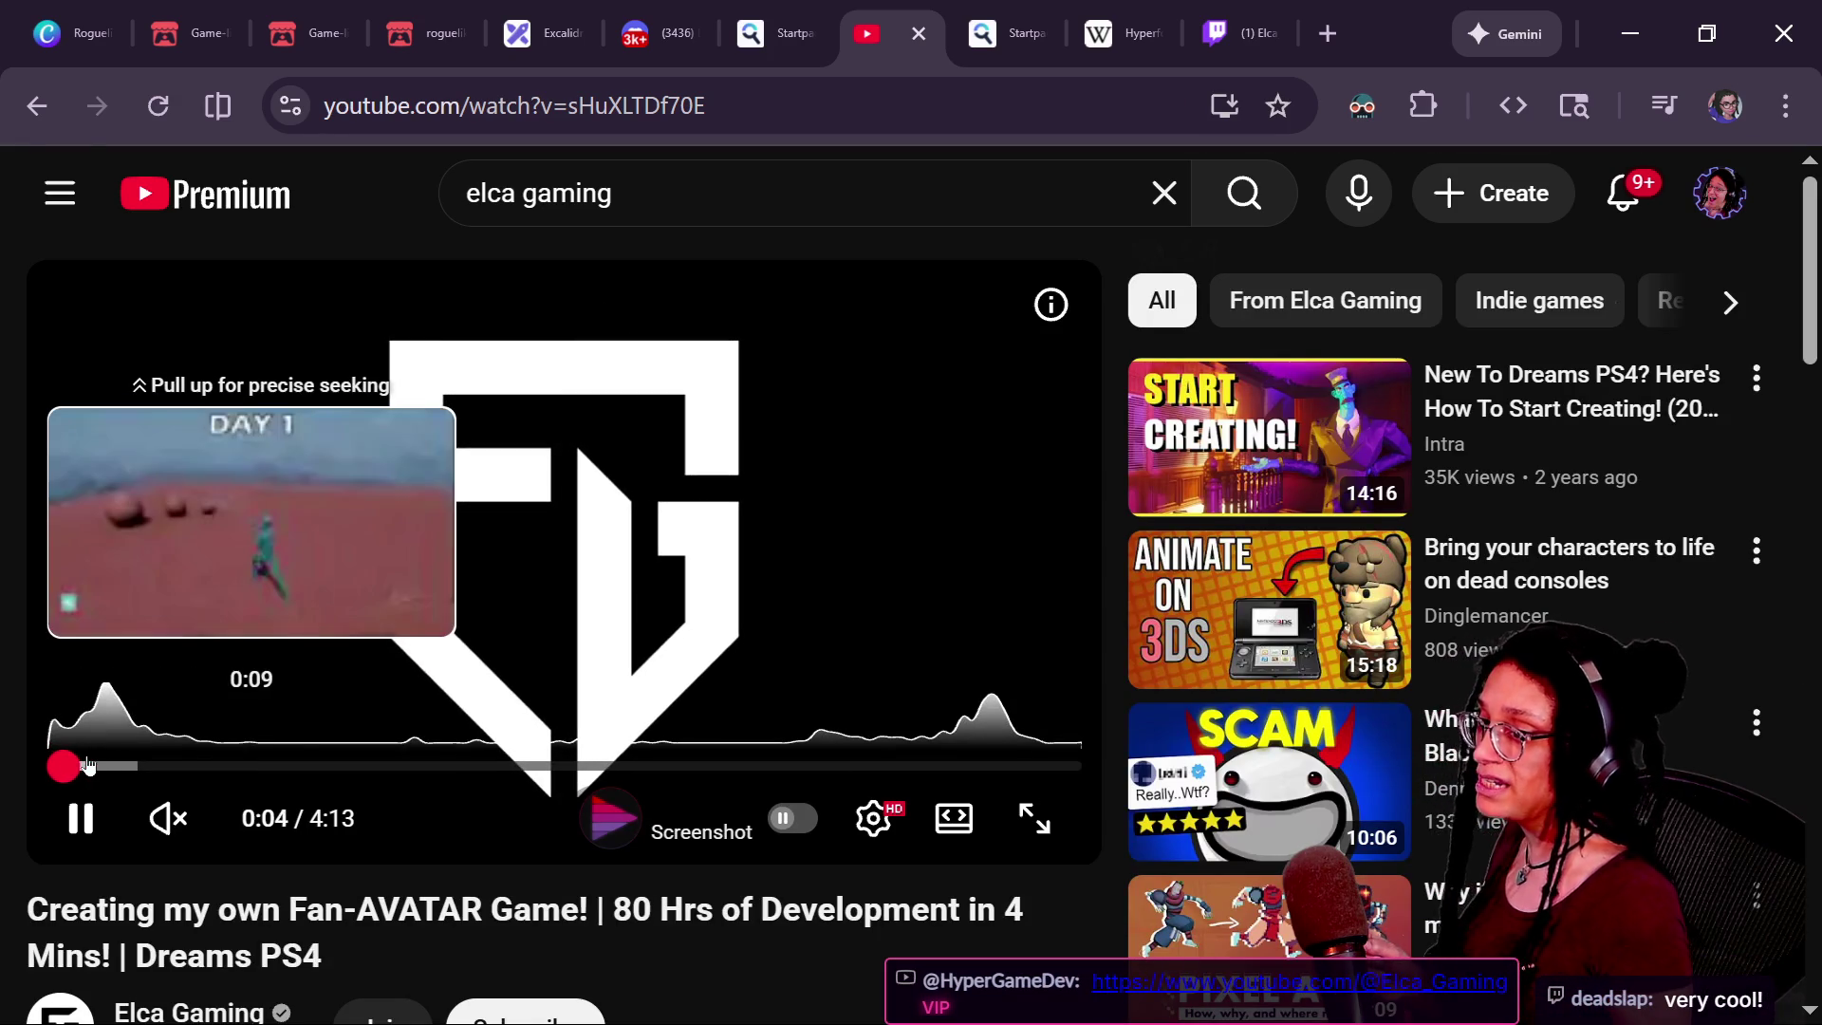
left_click_drag(95, 765, 96, 765)
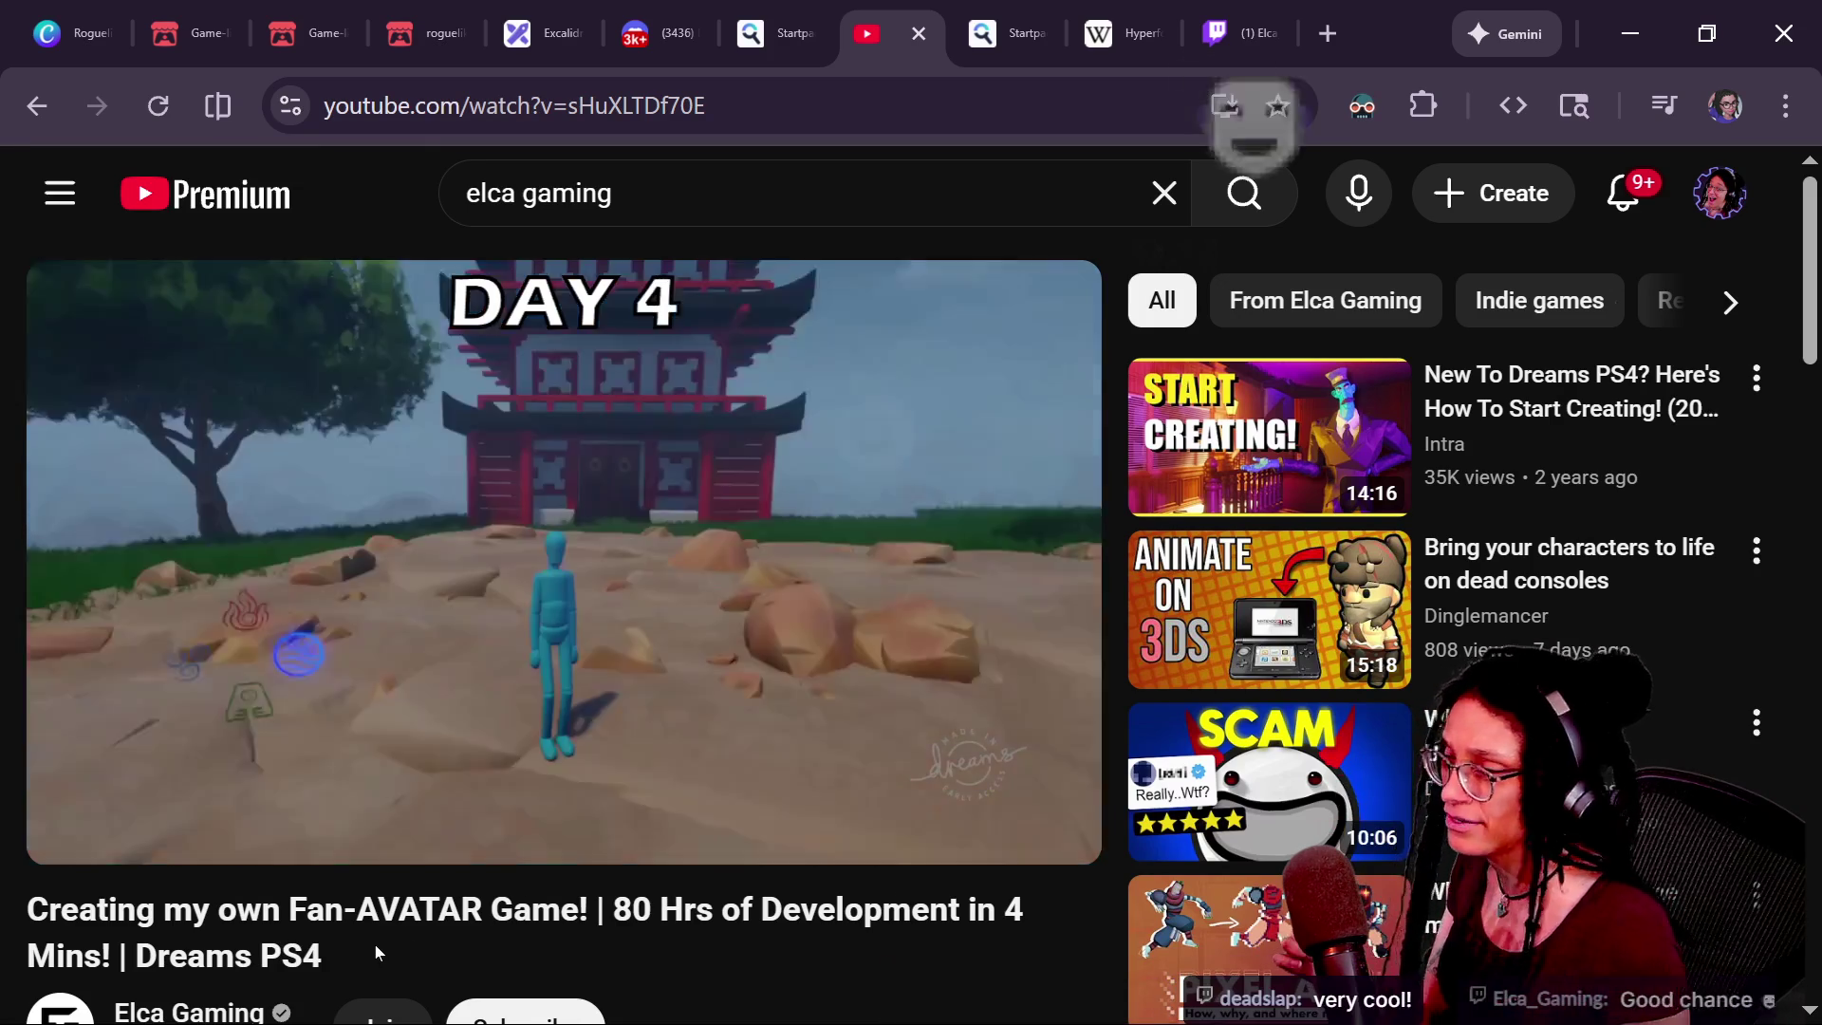
key("Right")
key("Right")
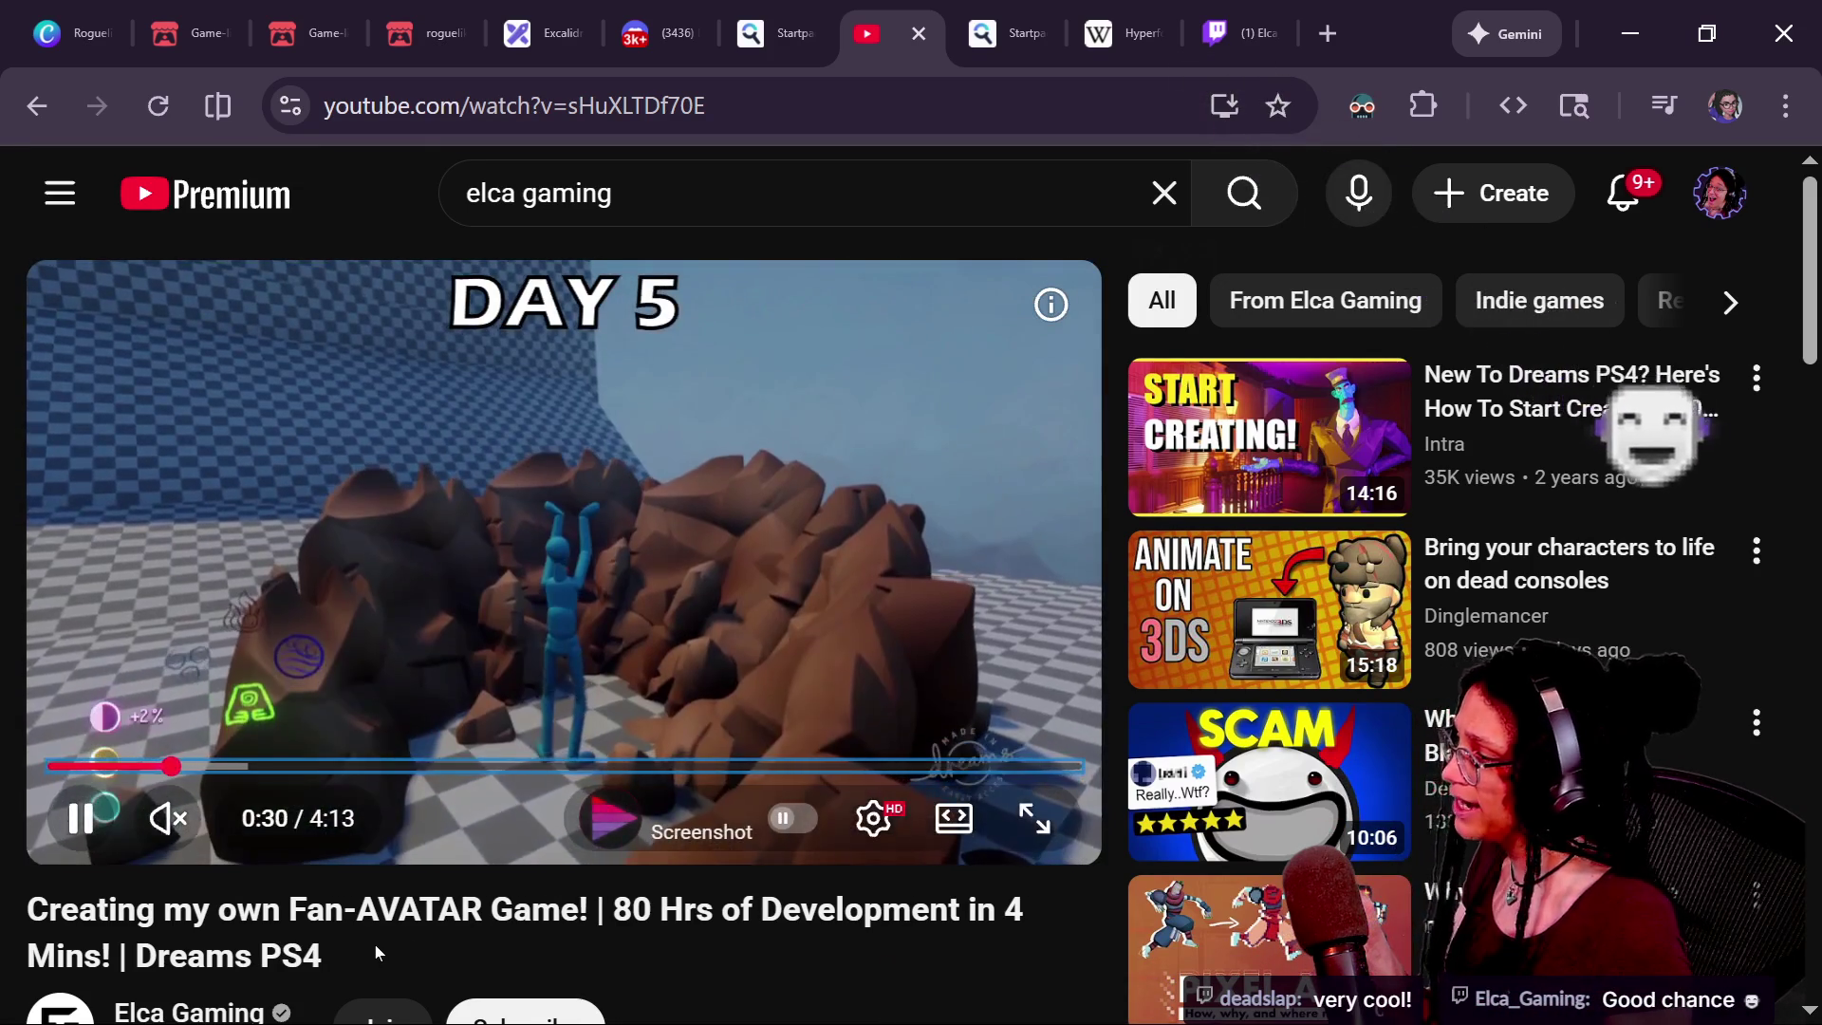
key("Left")
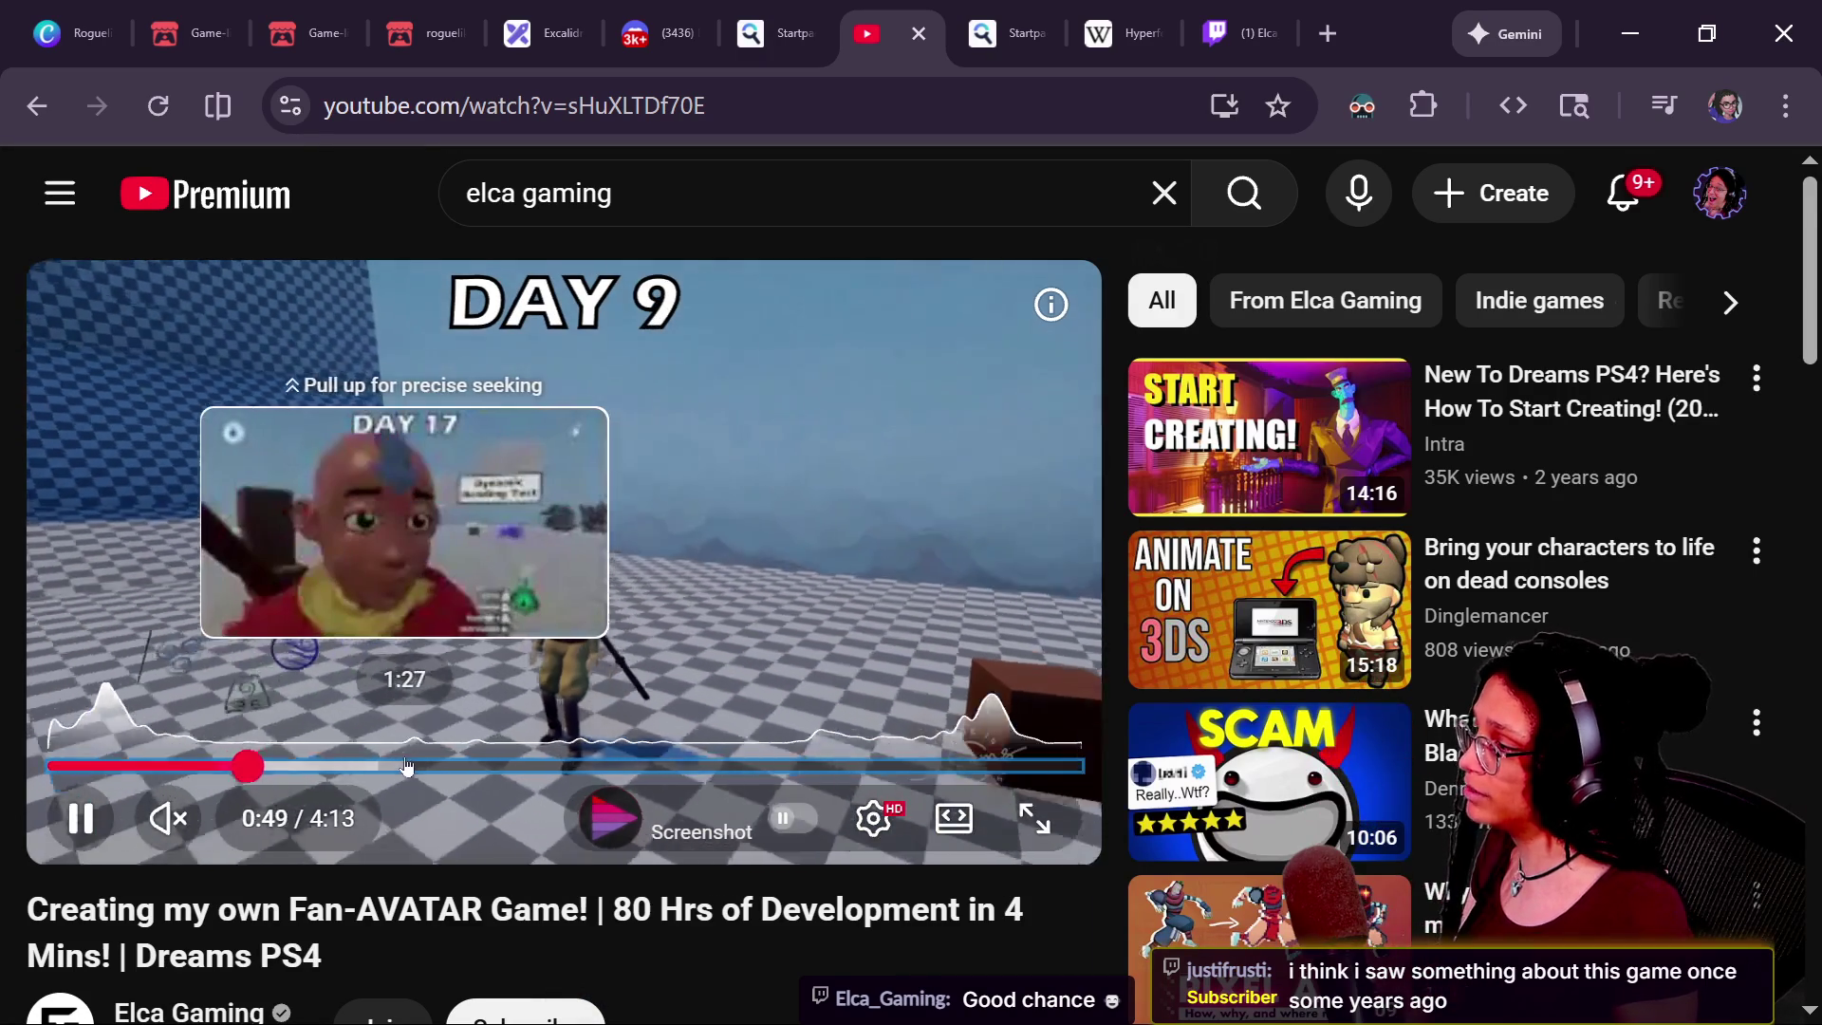
left_click(405, 765)
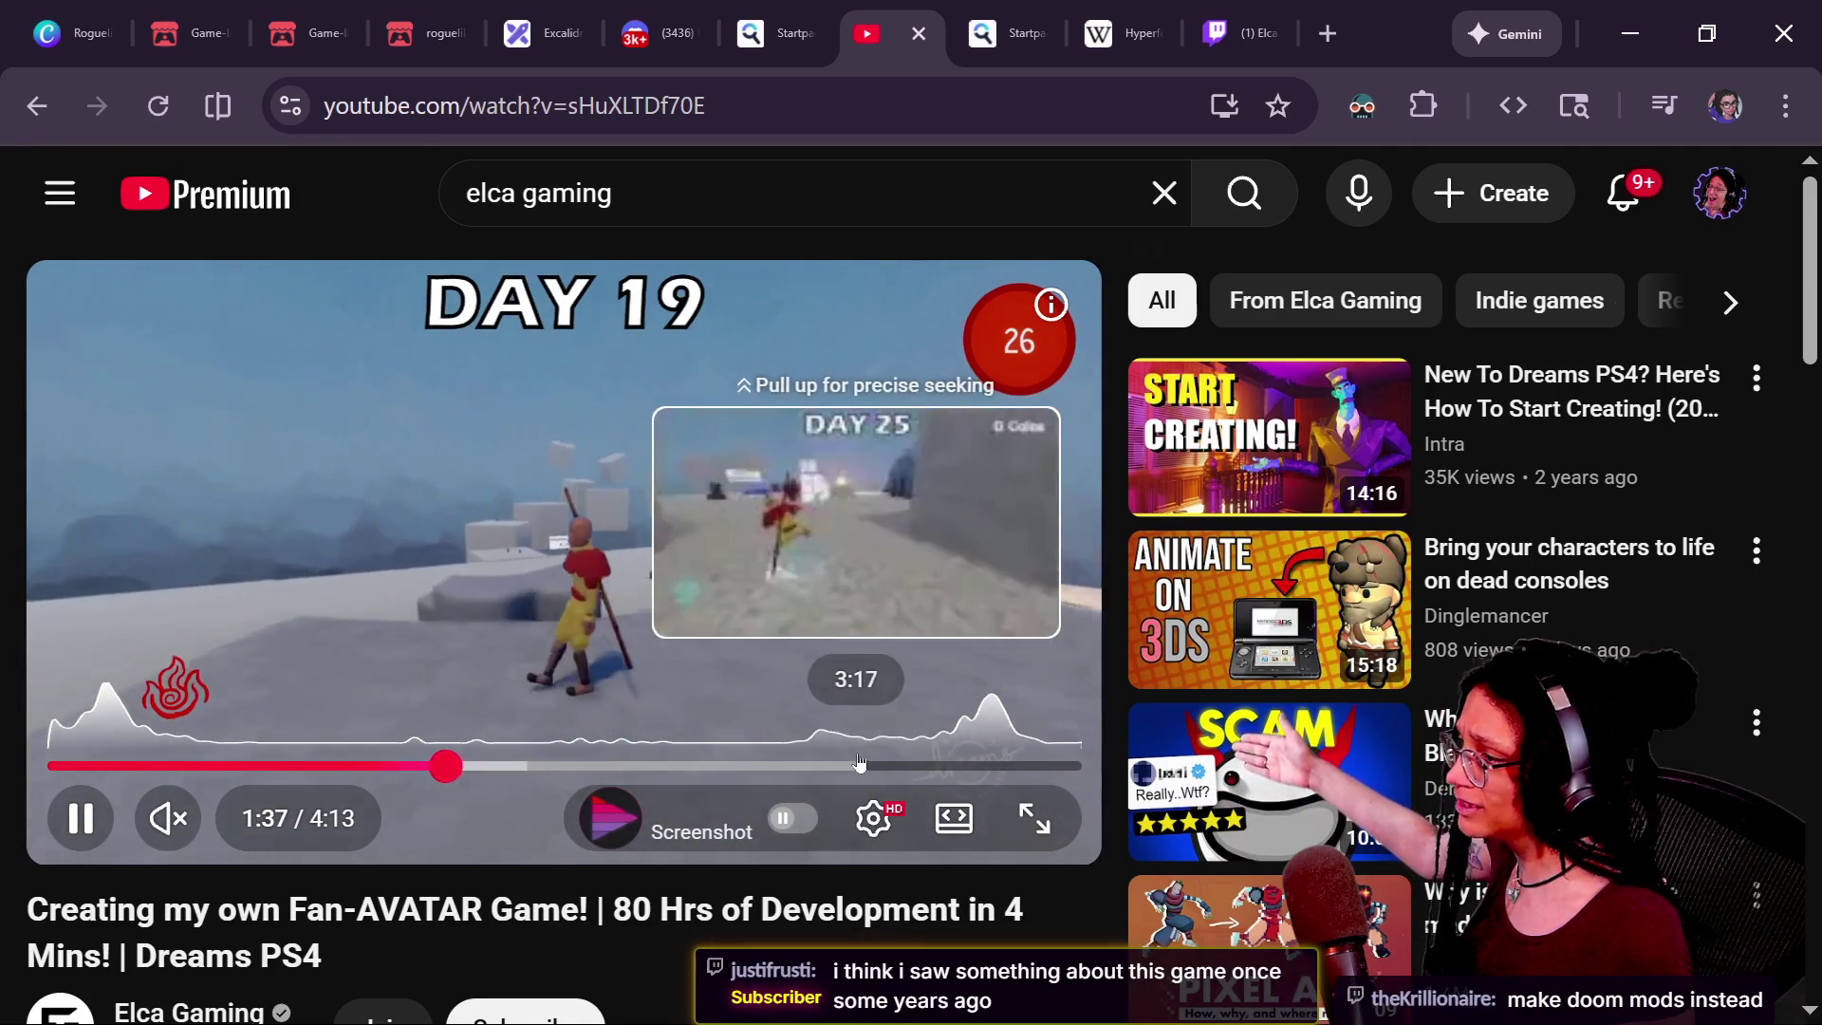
left_click(856, 765)
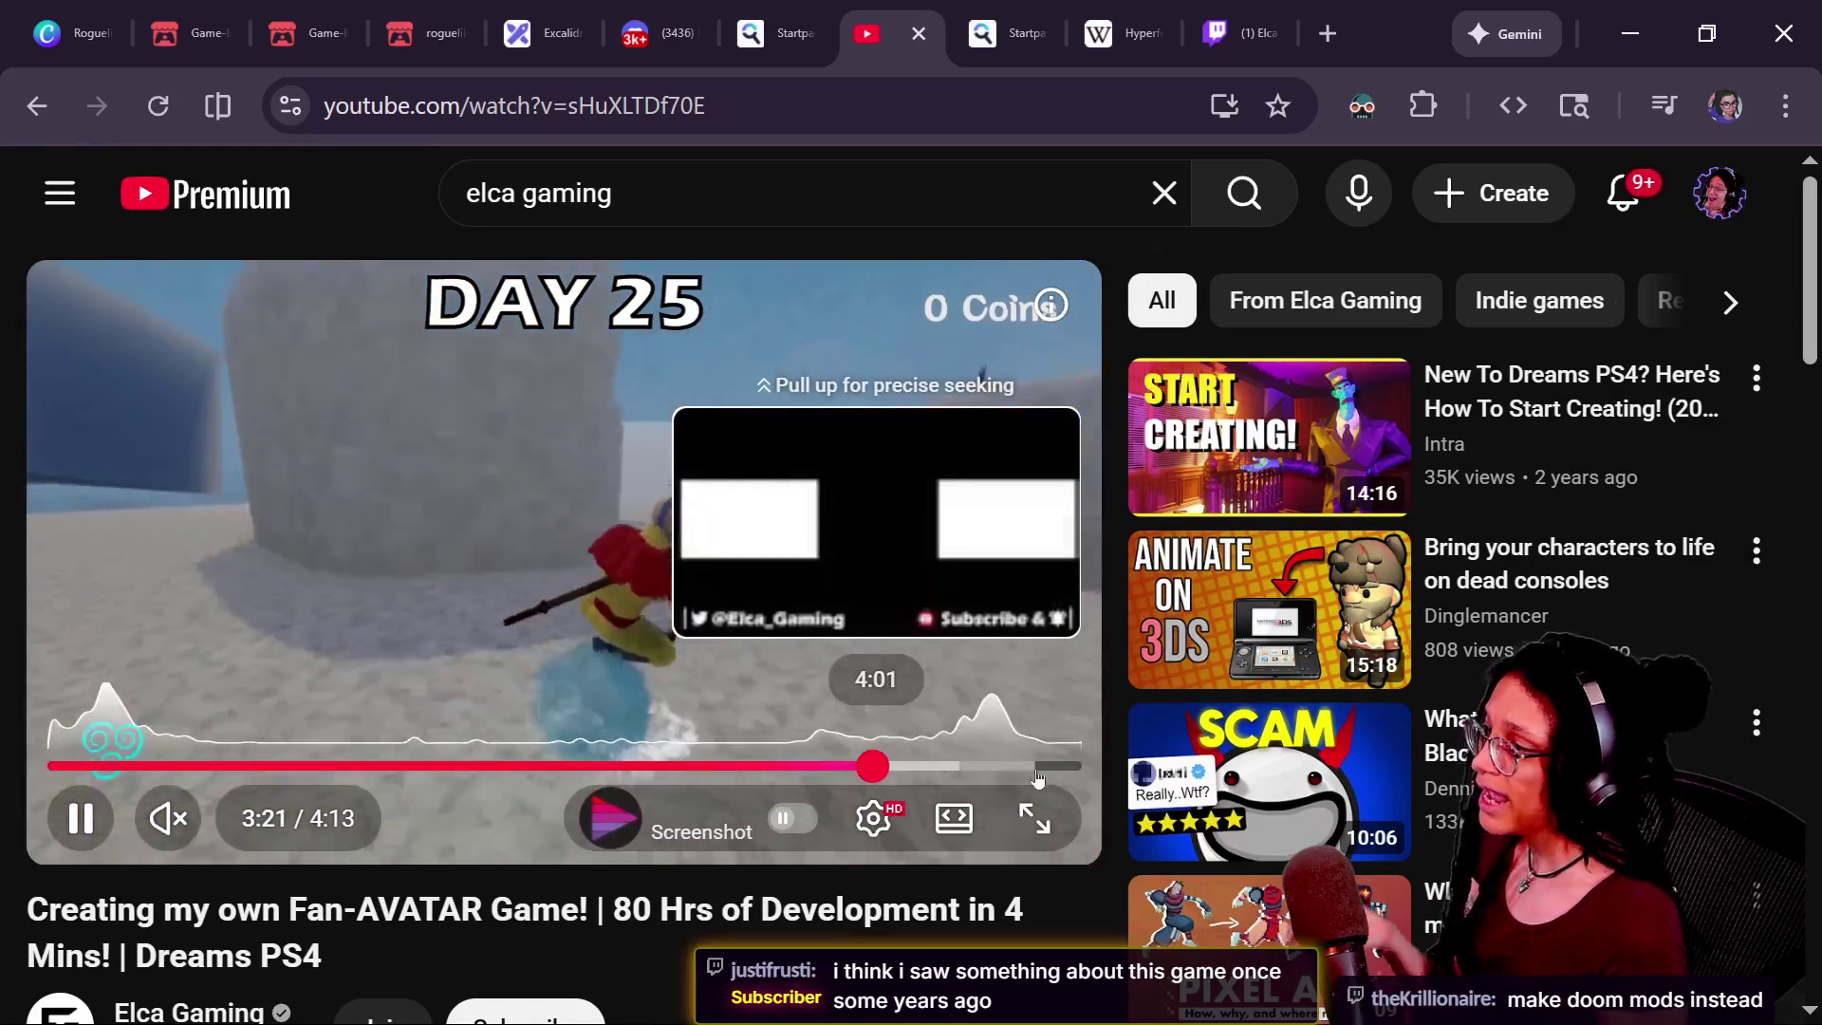
- Return to the channel's uploads grid, then enter 'dreams' in the address bar
left_click(38, 105)
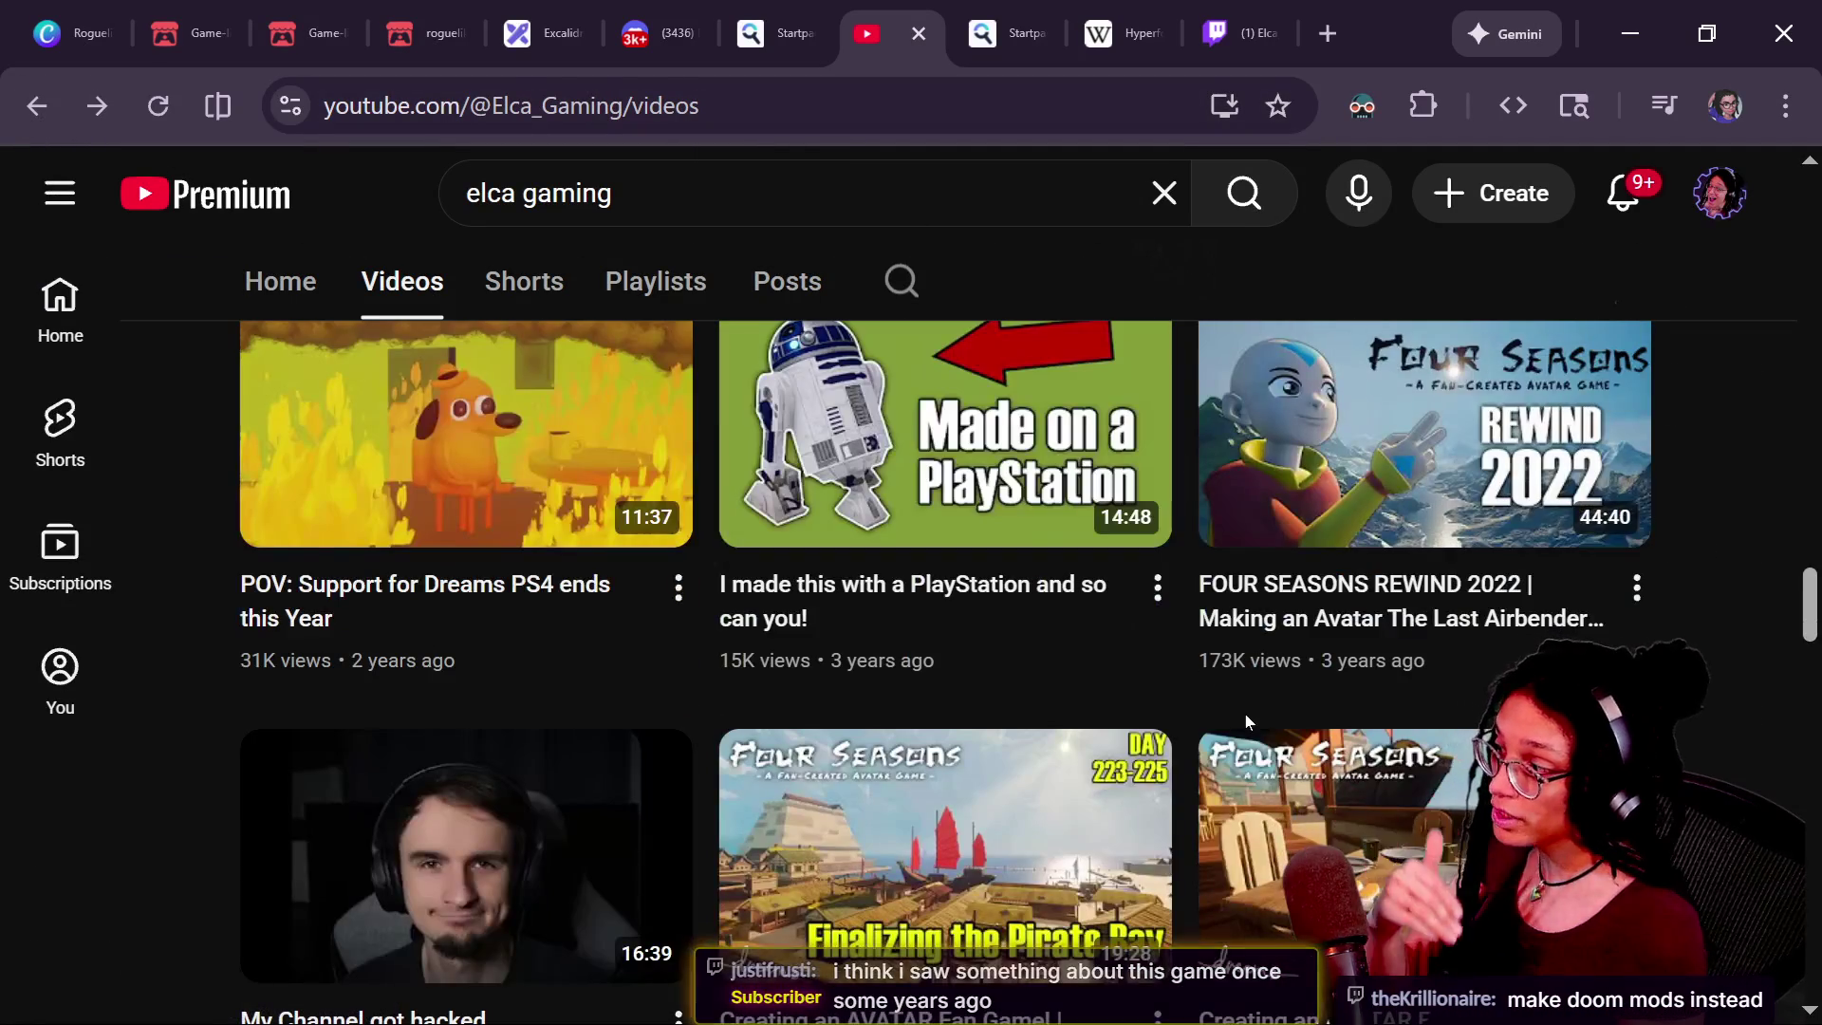
scroll(1246, 714, "down", 4)
scroll(1245, 713, "up", 9)
scroll(1248, 719, "up", 3)
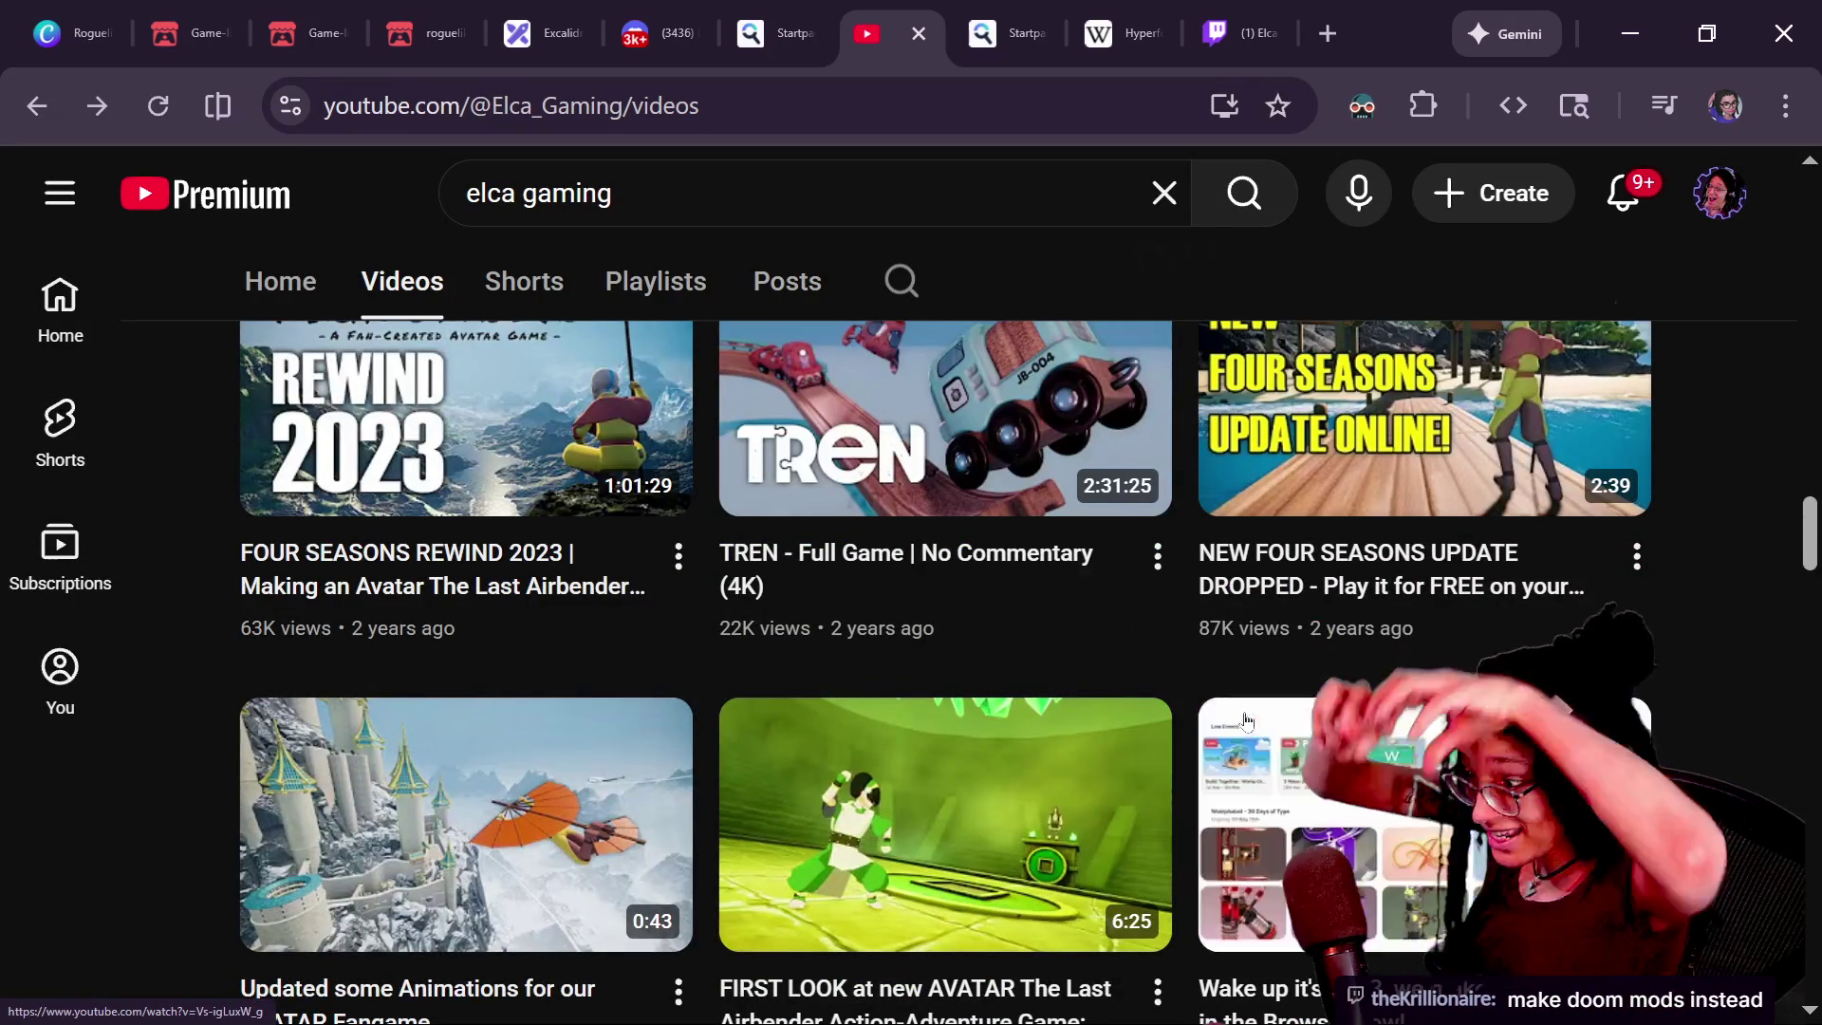
scroll(1246, 721, "up", 3)
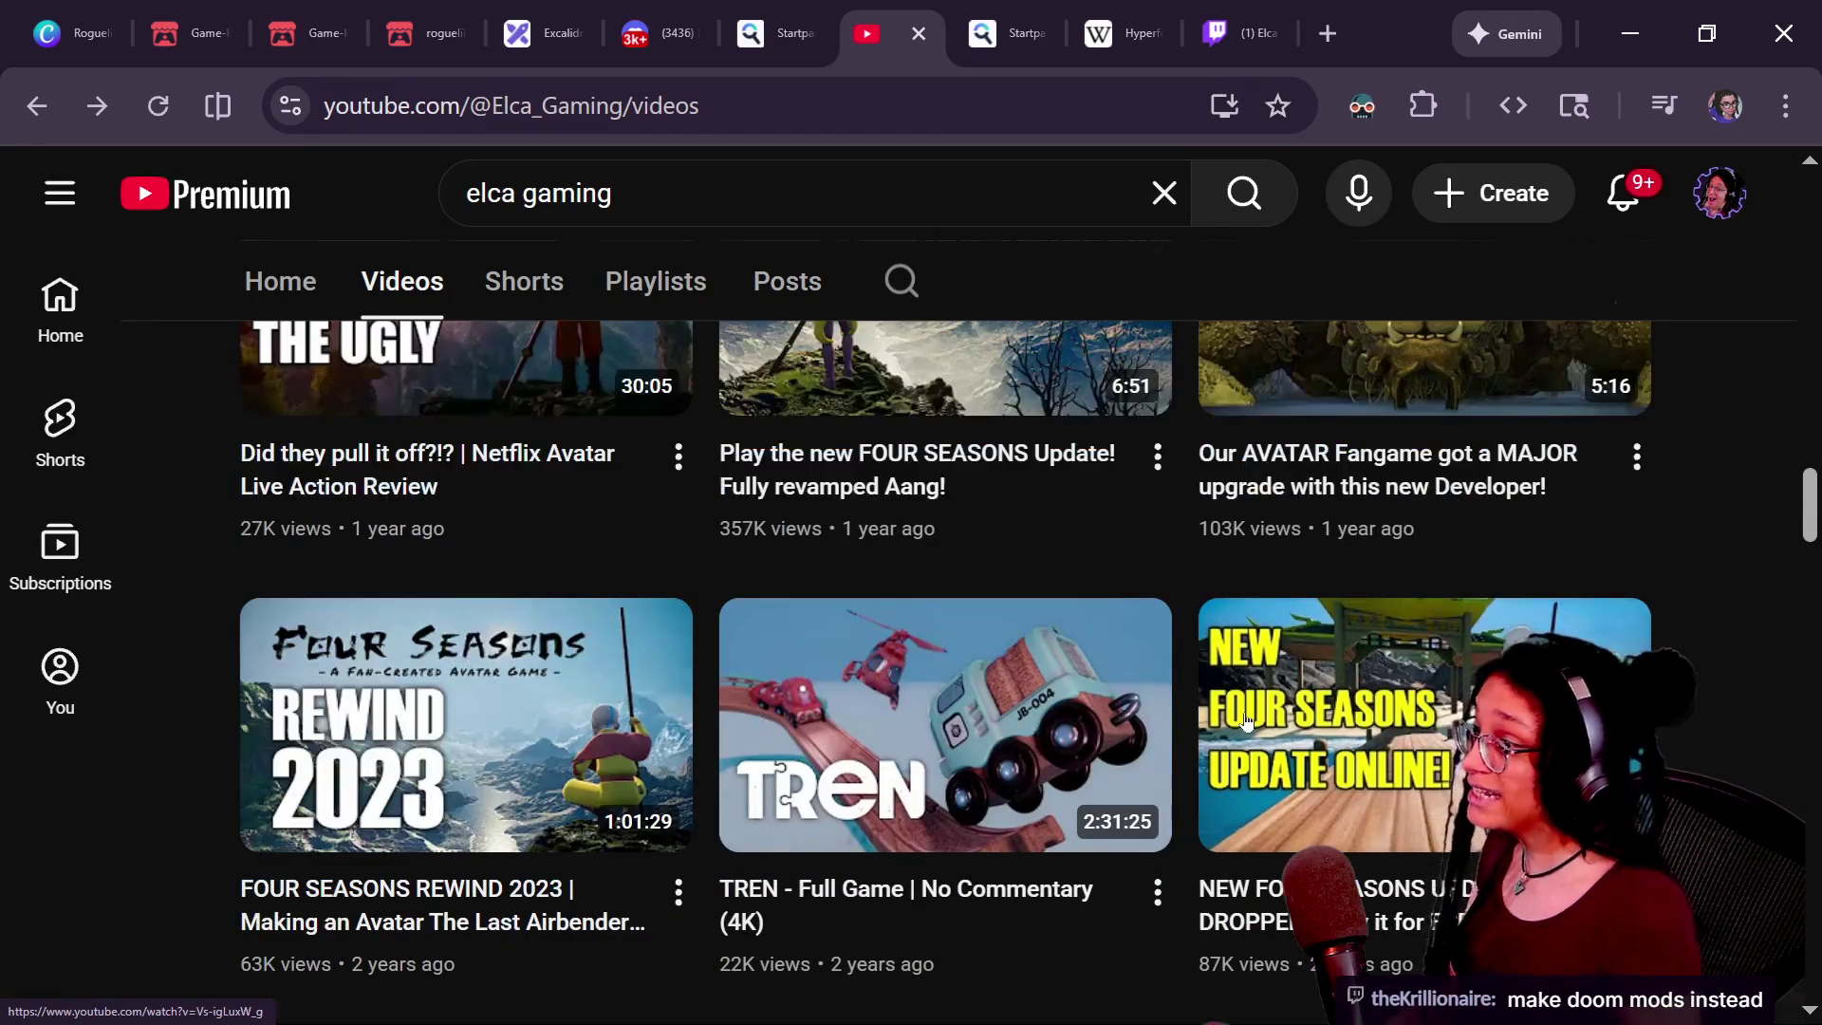
scroll(1247, 722, "up", 2)
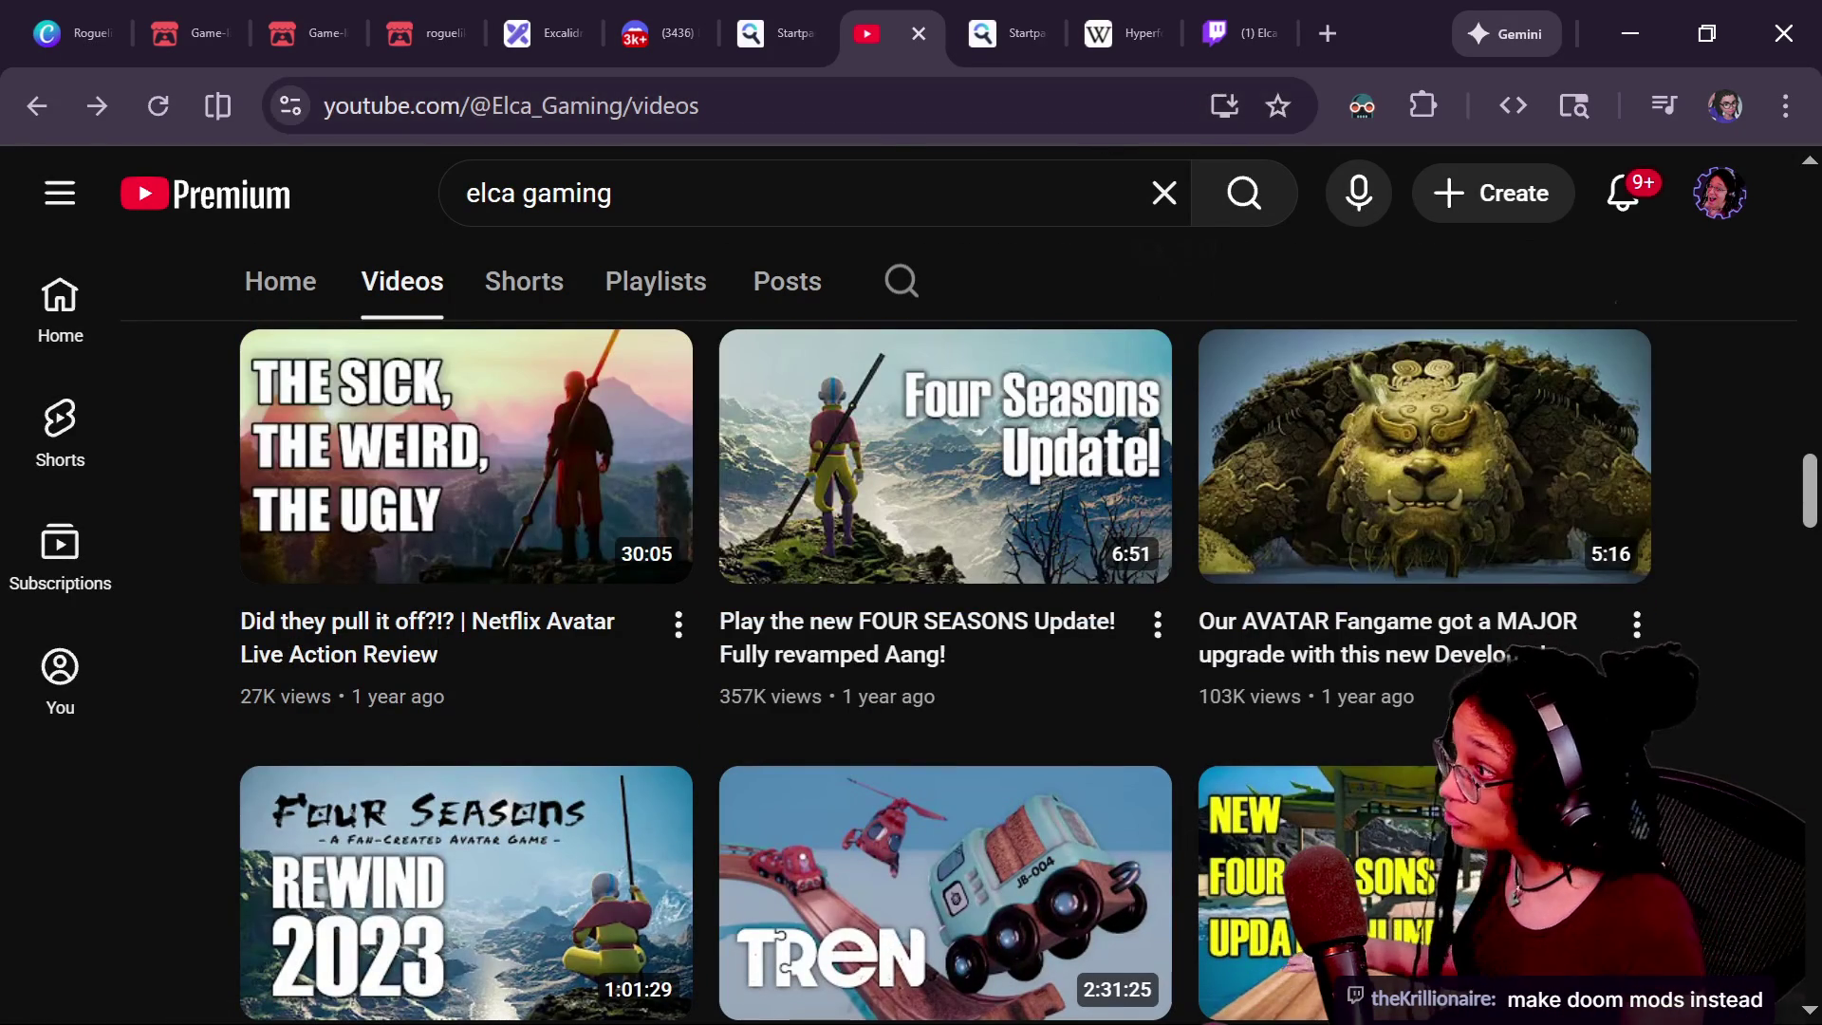
key("ctrl+l")
type("dreams")
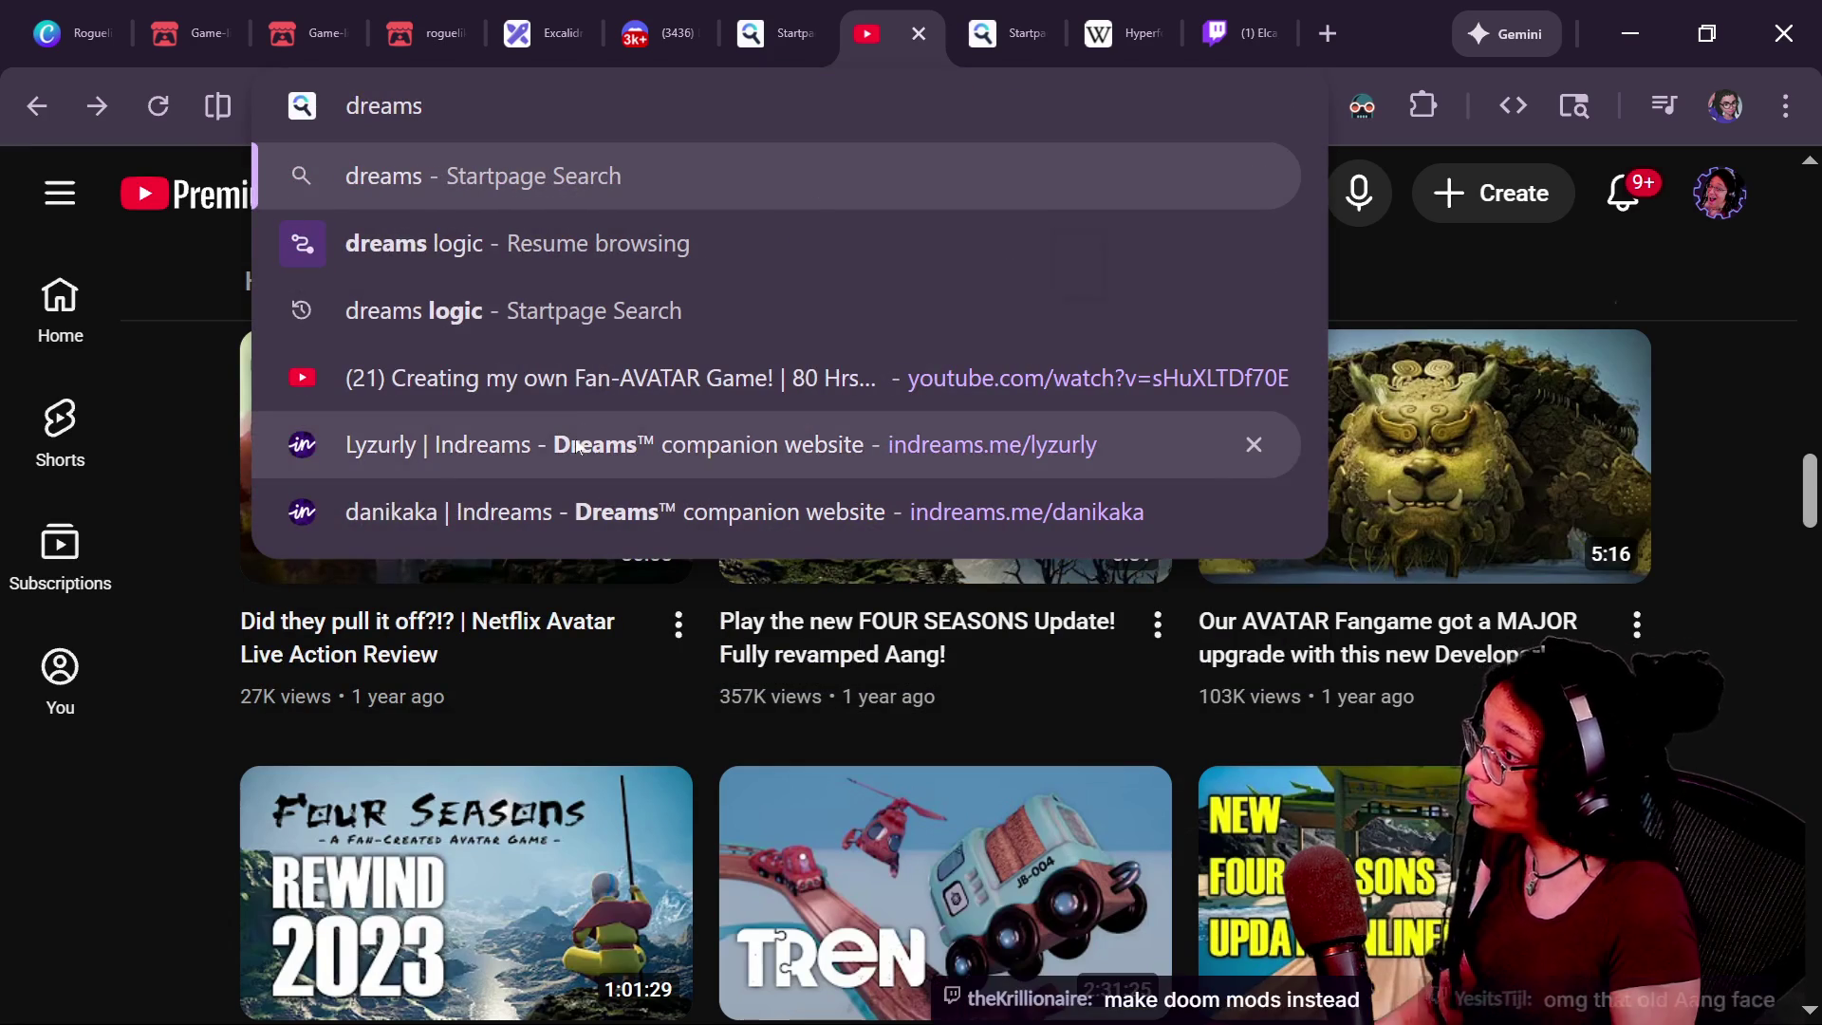
- Open indreams.me from the suggestions and go to its Dreams by Genre playlist
left_click(750, 444)
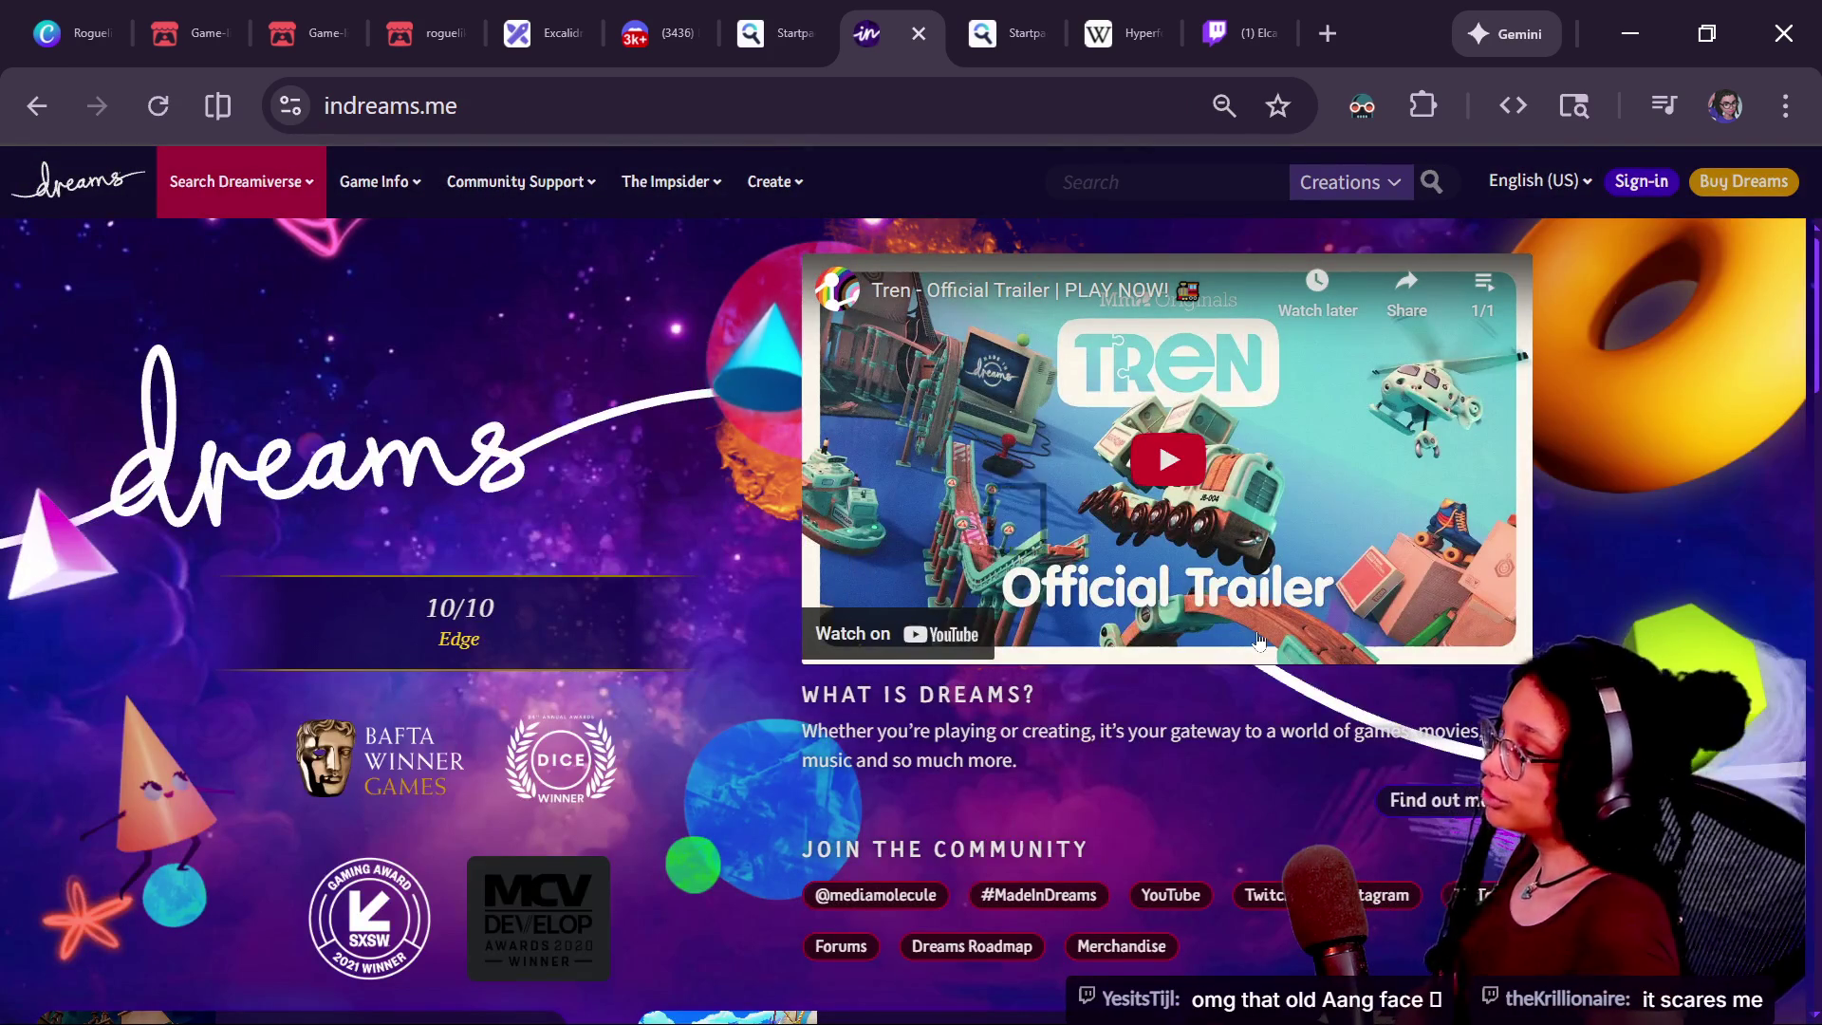
scroll(1259, 642, "down", 5)
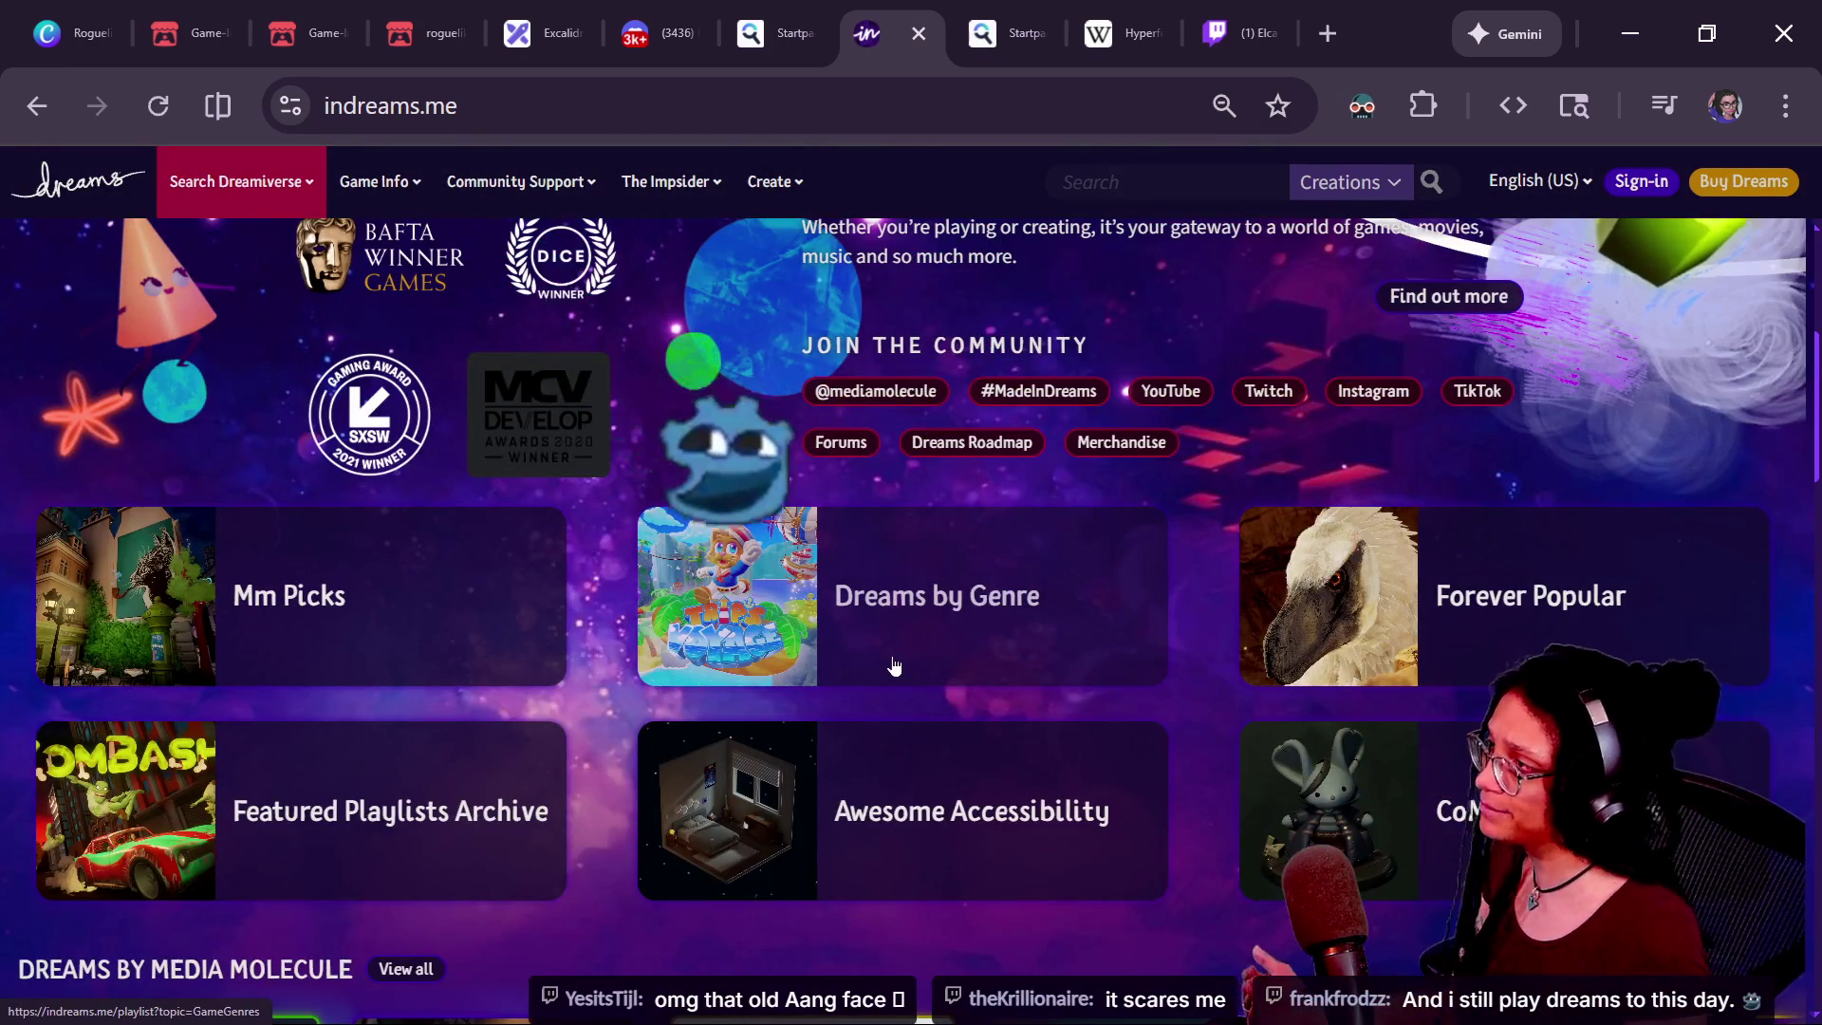
scroll(909, 685, "up", 5)
left_click(547, 122)
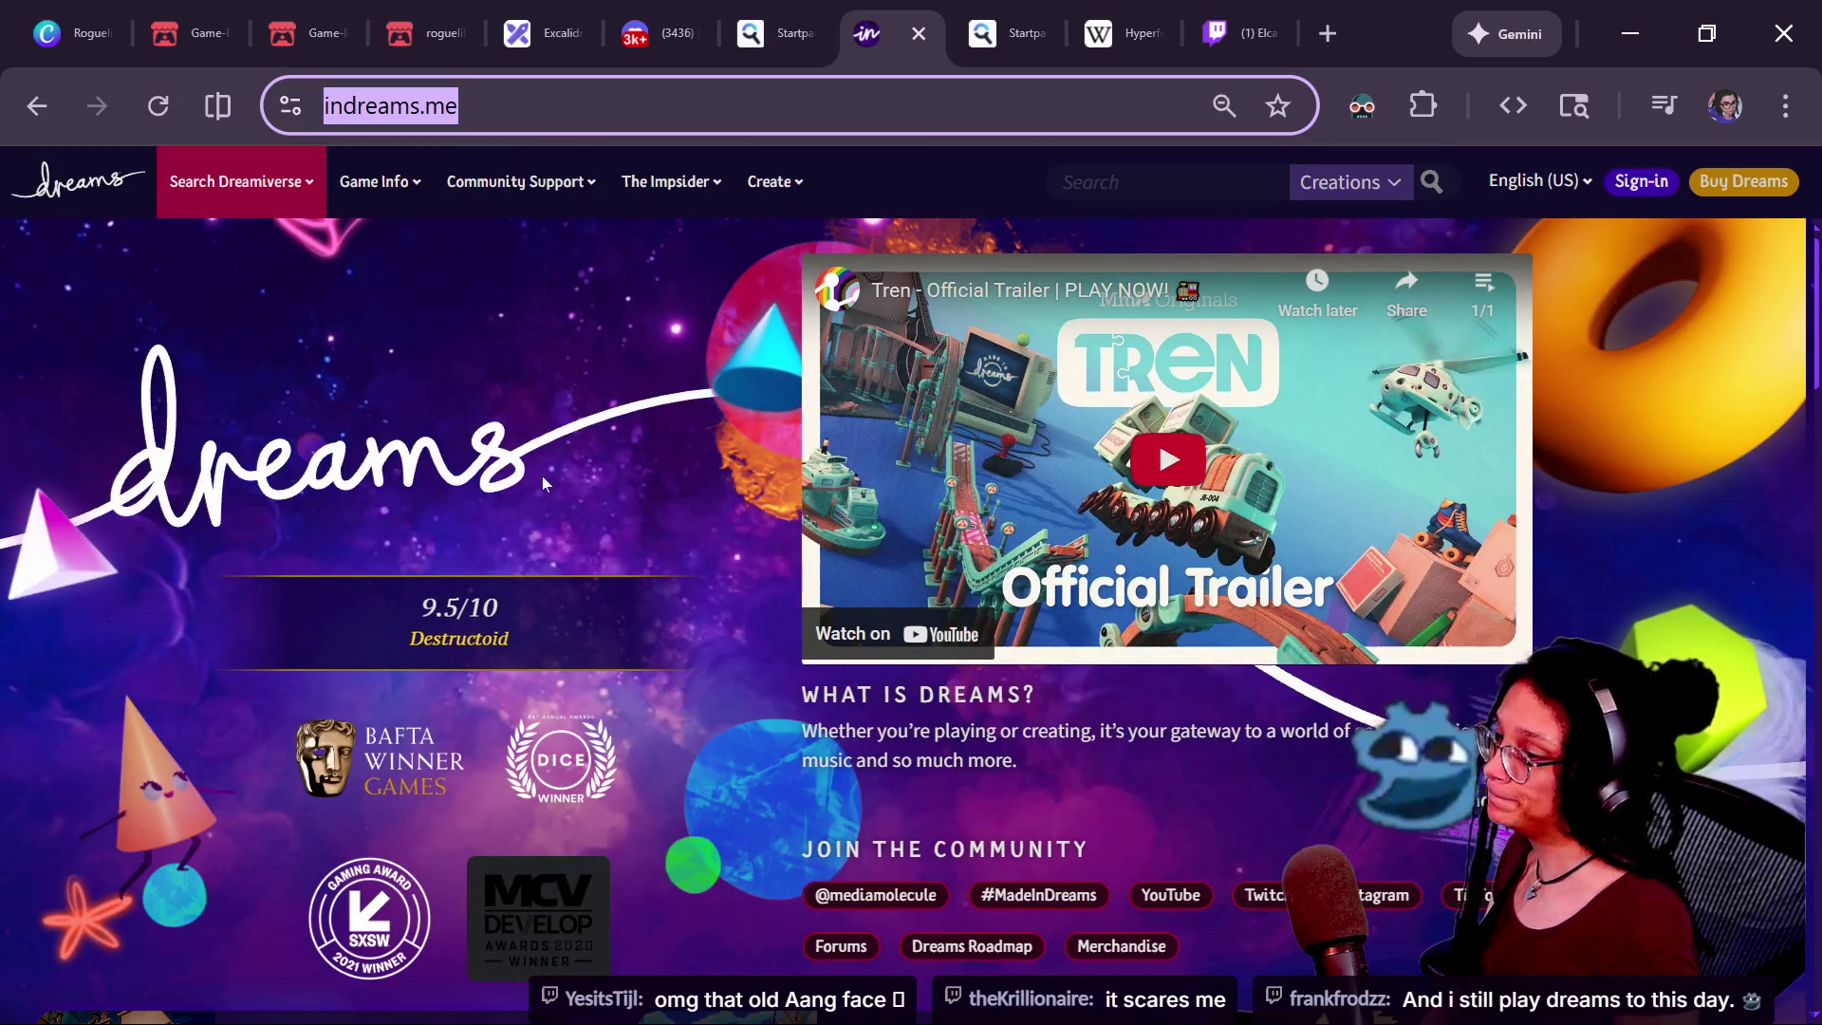
scroll(543, 476, "down", 5)
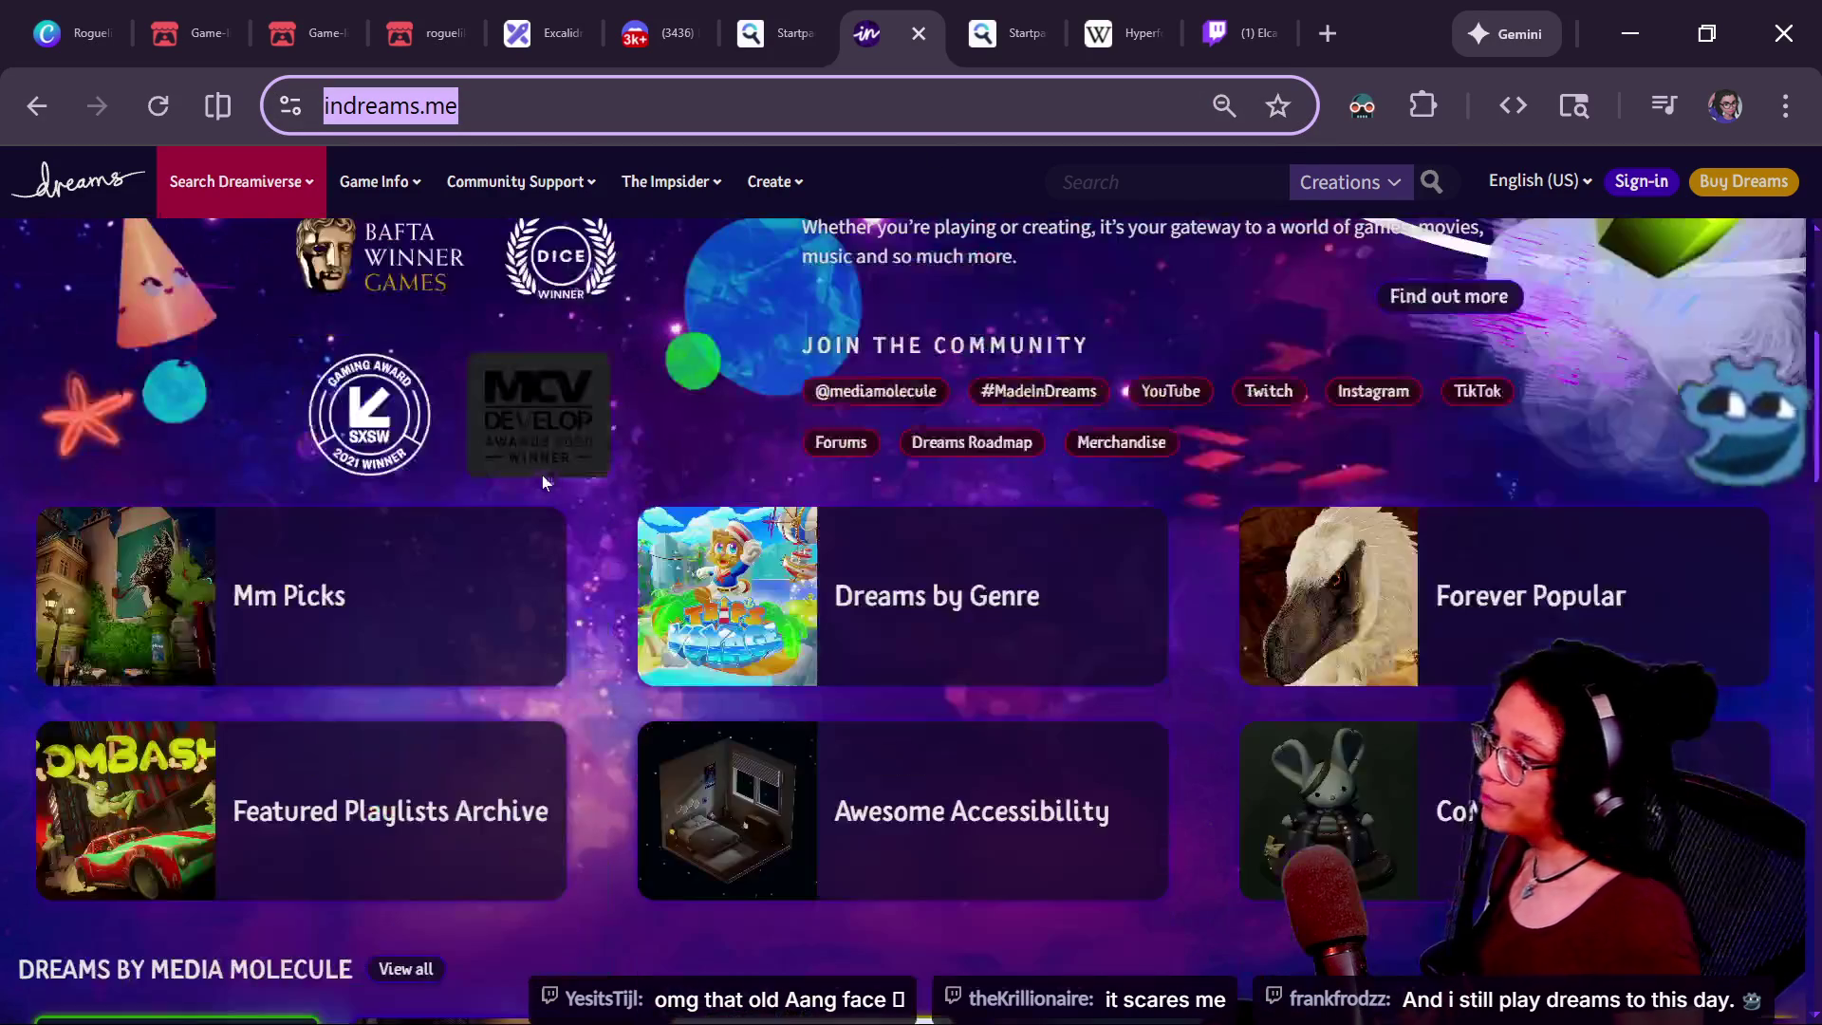
left_click(817, 558)
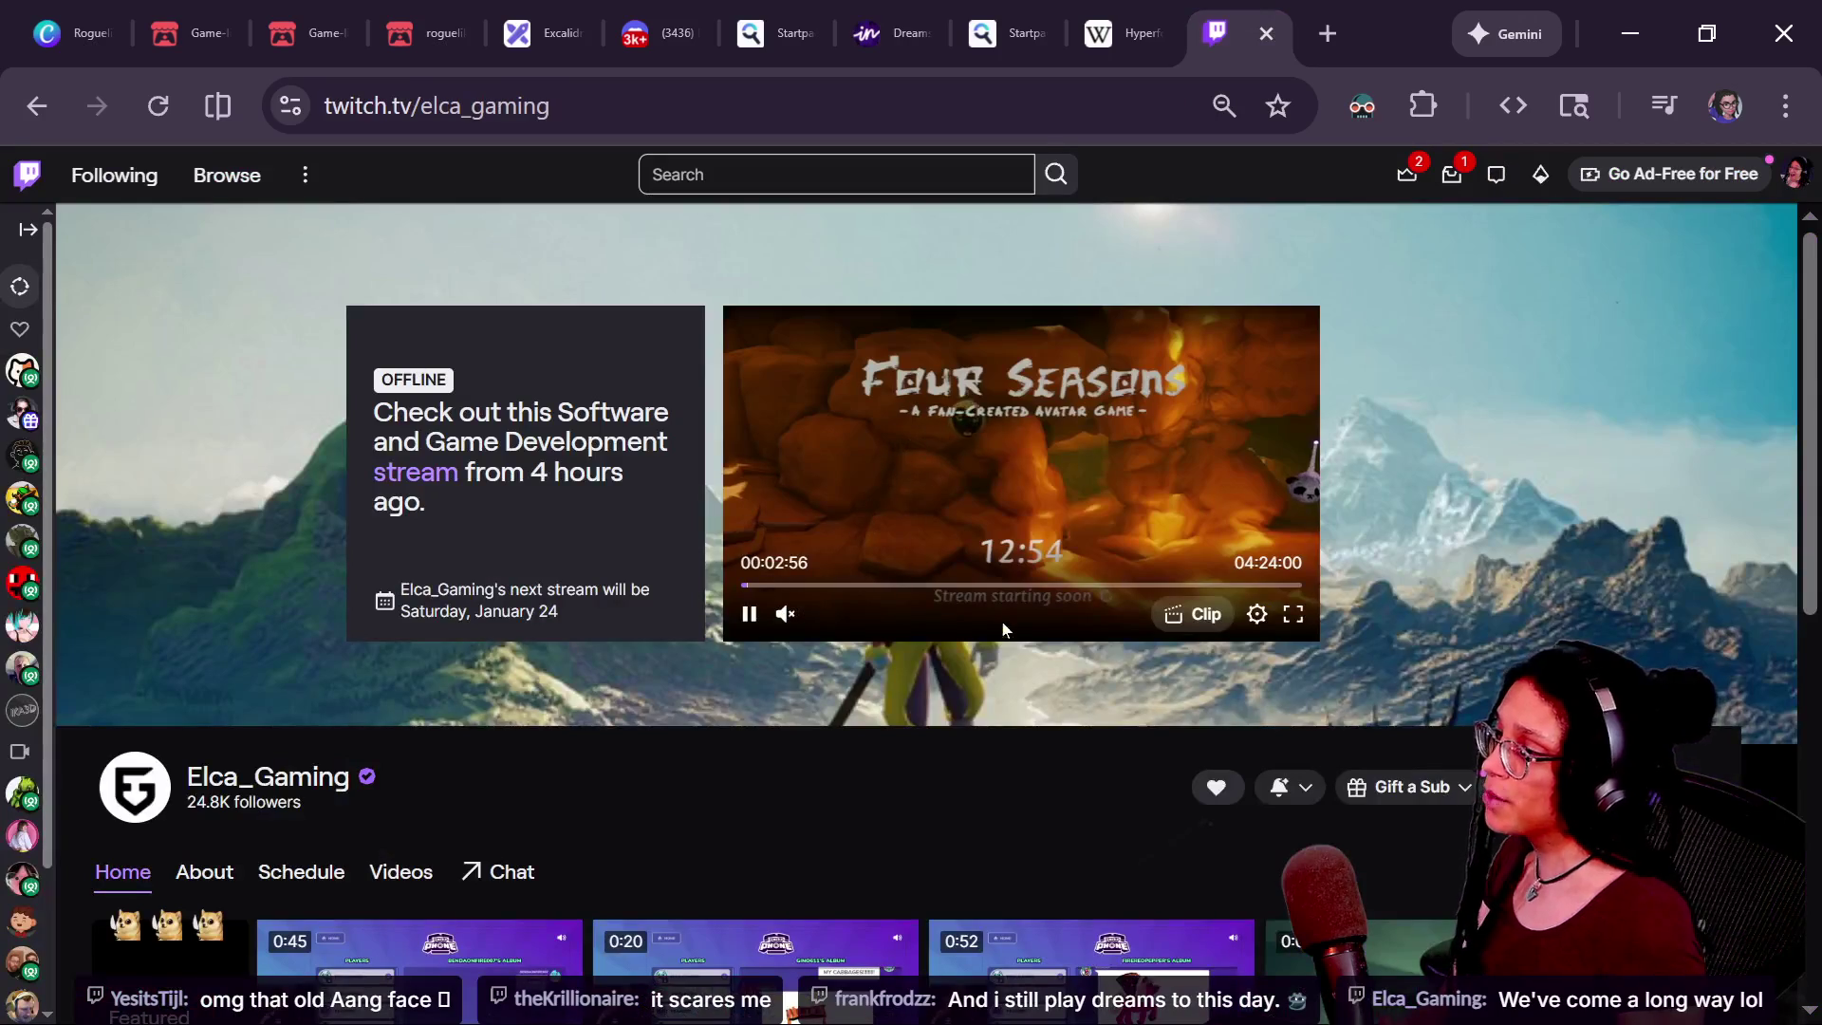
- Play the Elca_Gaming past Dreams broadcast in full screen
left_click(1295, 615)
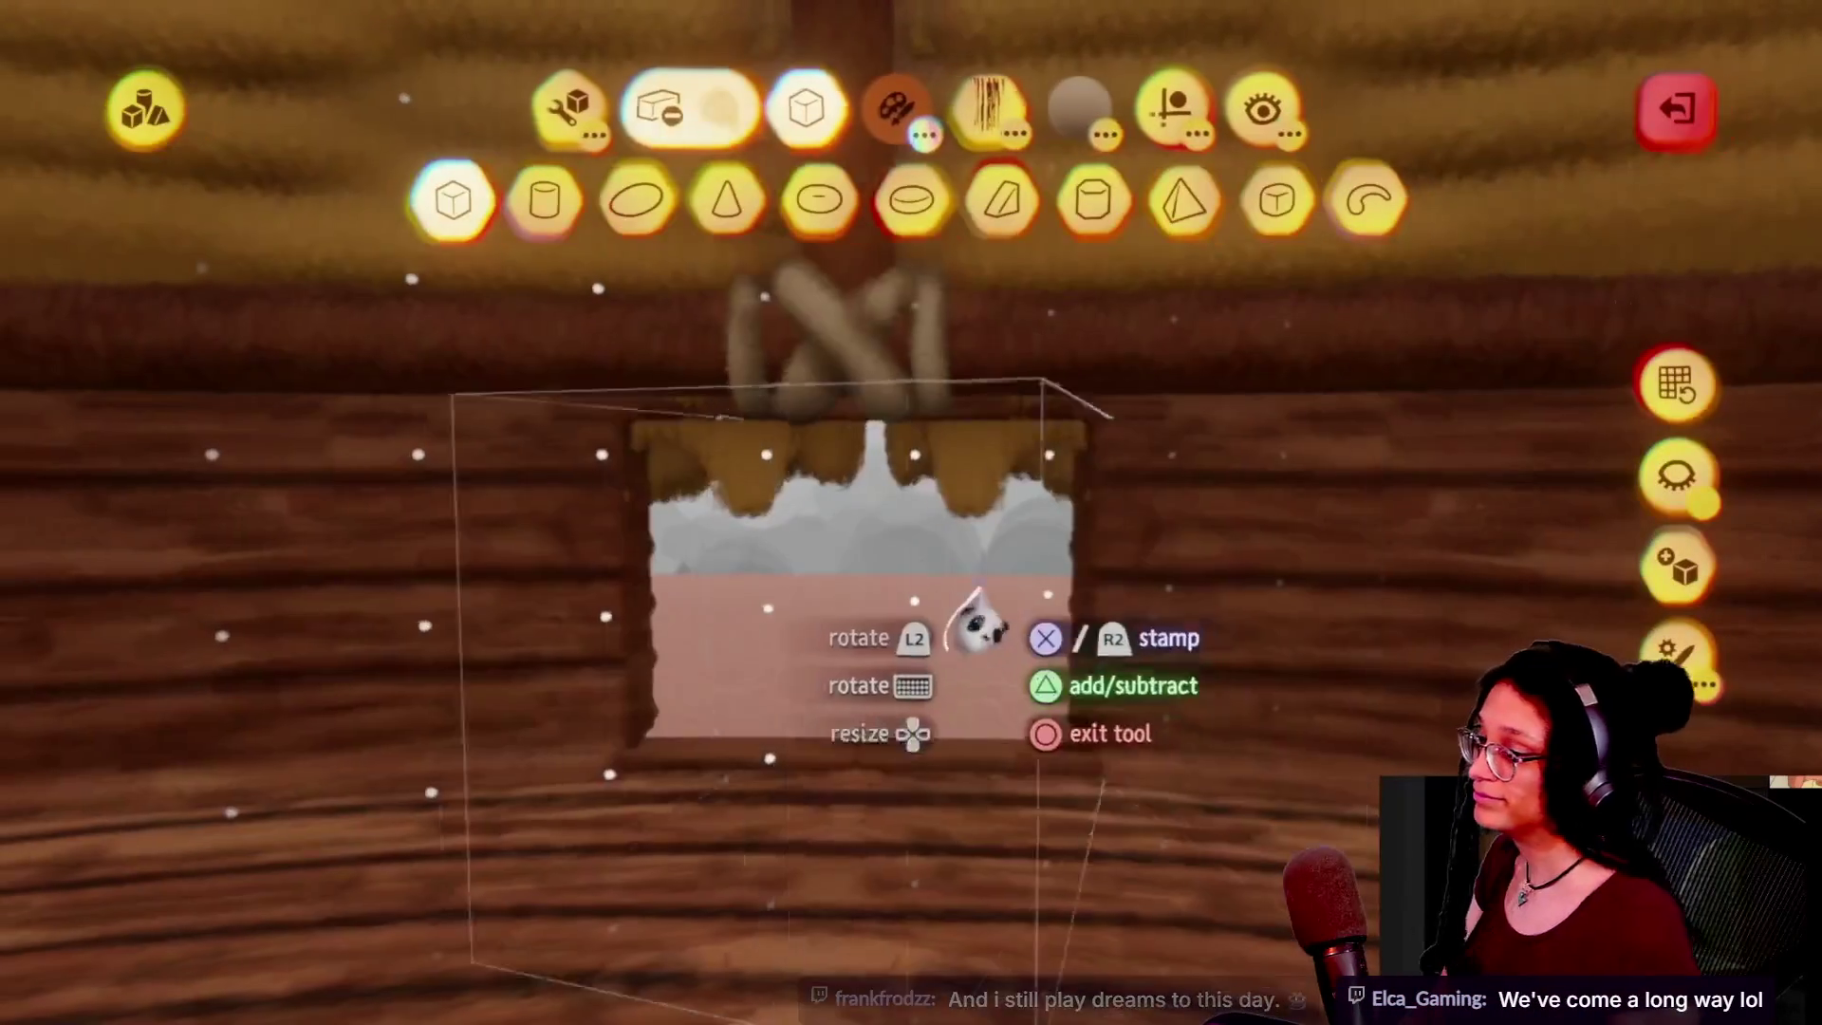
mouse_move(1203, 664)
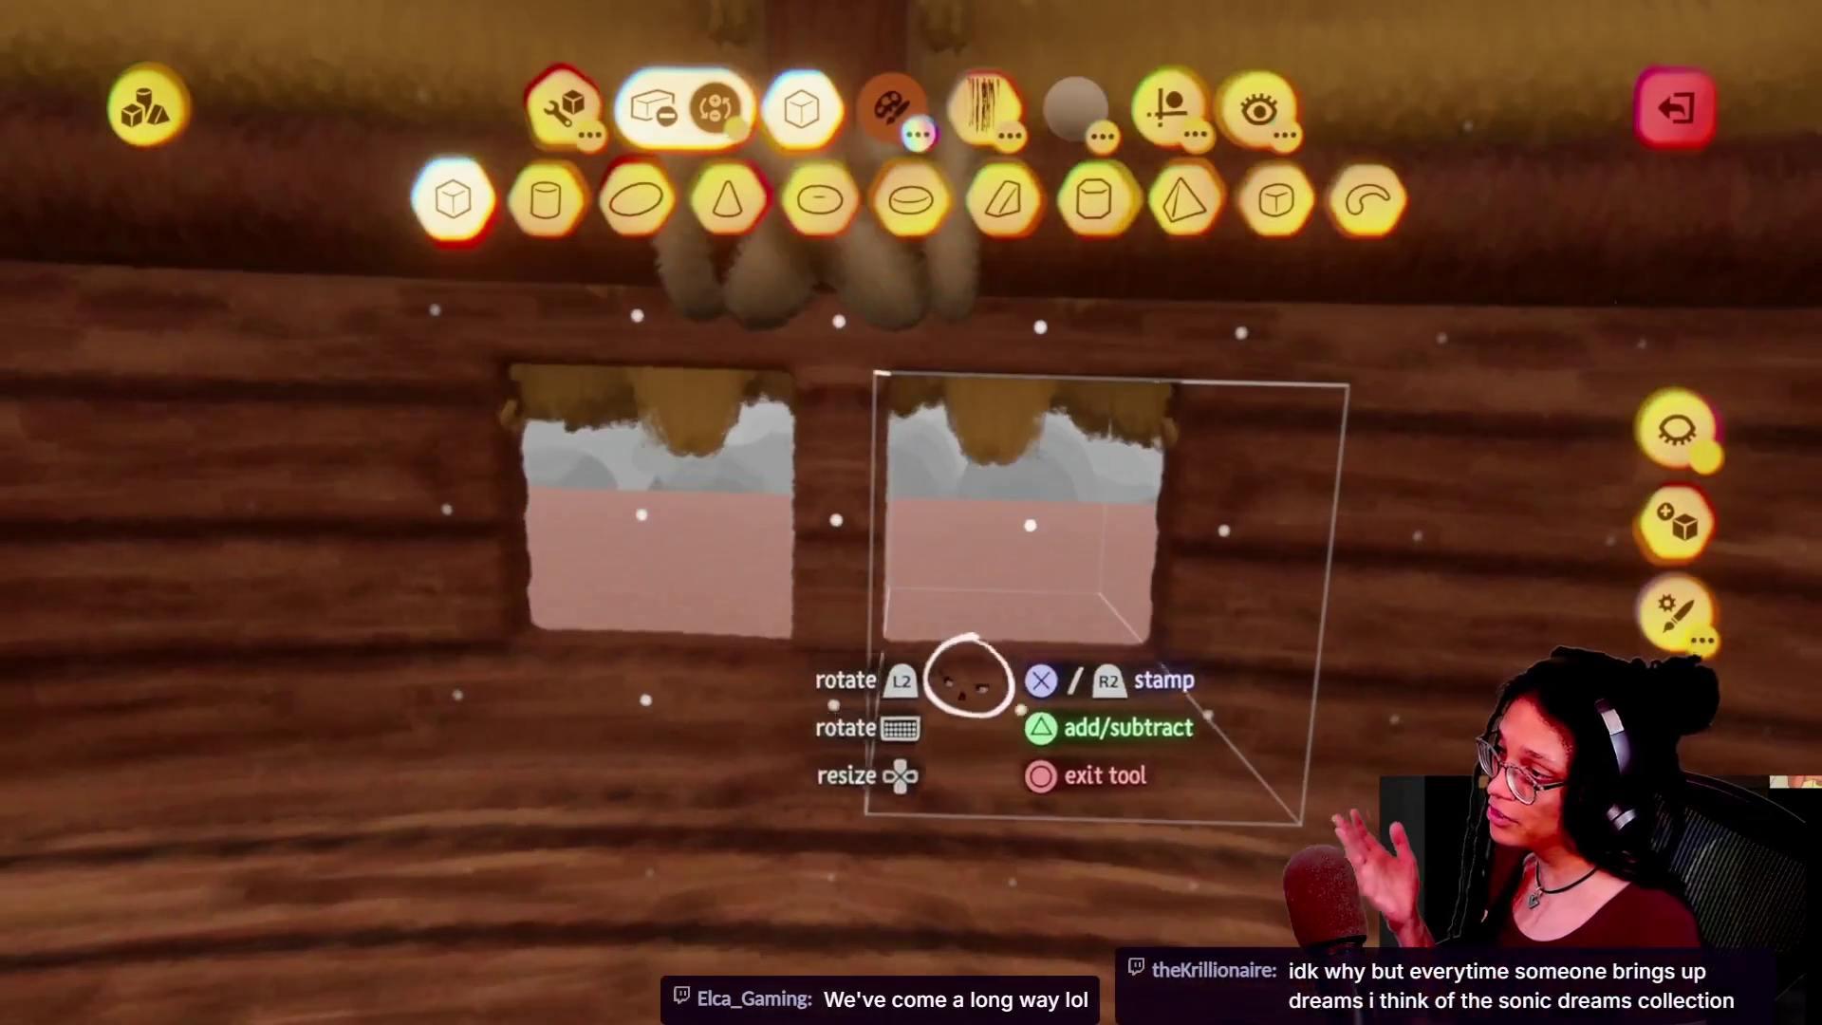
mouse_move(653, 767)
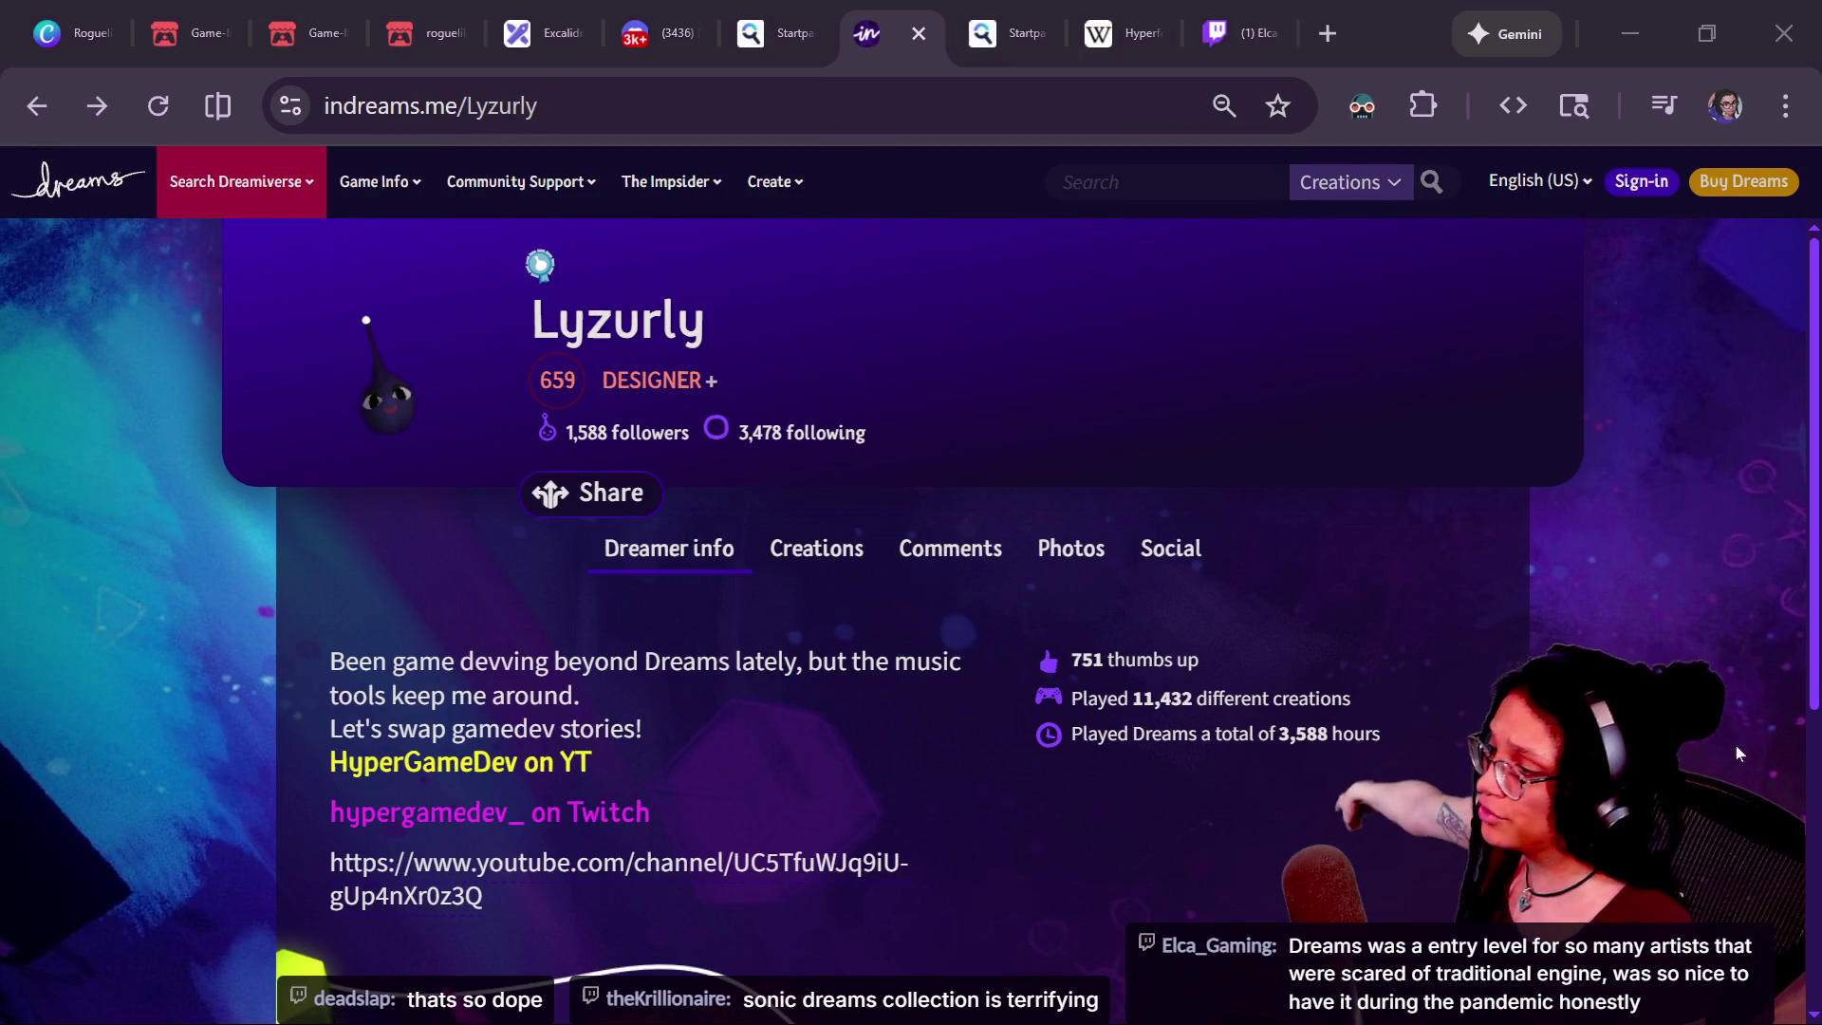
- Highlight the profile's played-creations and hours-played stats, clear it, then go to the live chat
mouse_move(1234, 699)
left_mouse_down()
mouse_move(1073, 661)
mouse_move(1348, 700)
mouse_move(1125, 698)
left_mouse_up()
mouse_move(1322, 733)
left_mouse_down()
mouse_move(1131, 734)
mouse_move(1270, 734)
left_mouse_up()
left_click(1047, 742)
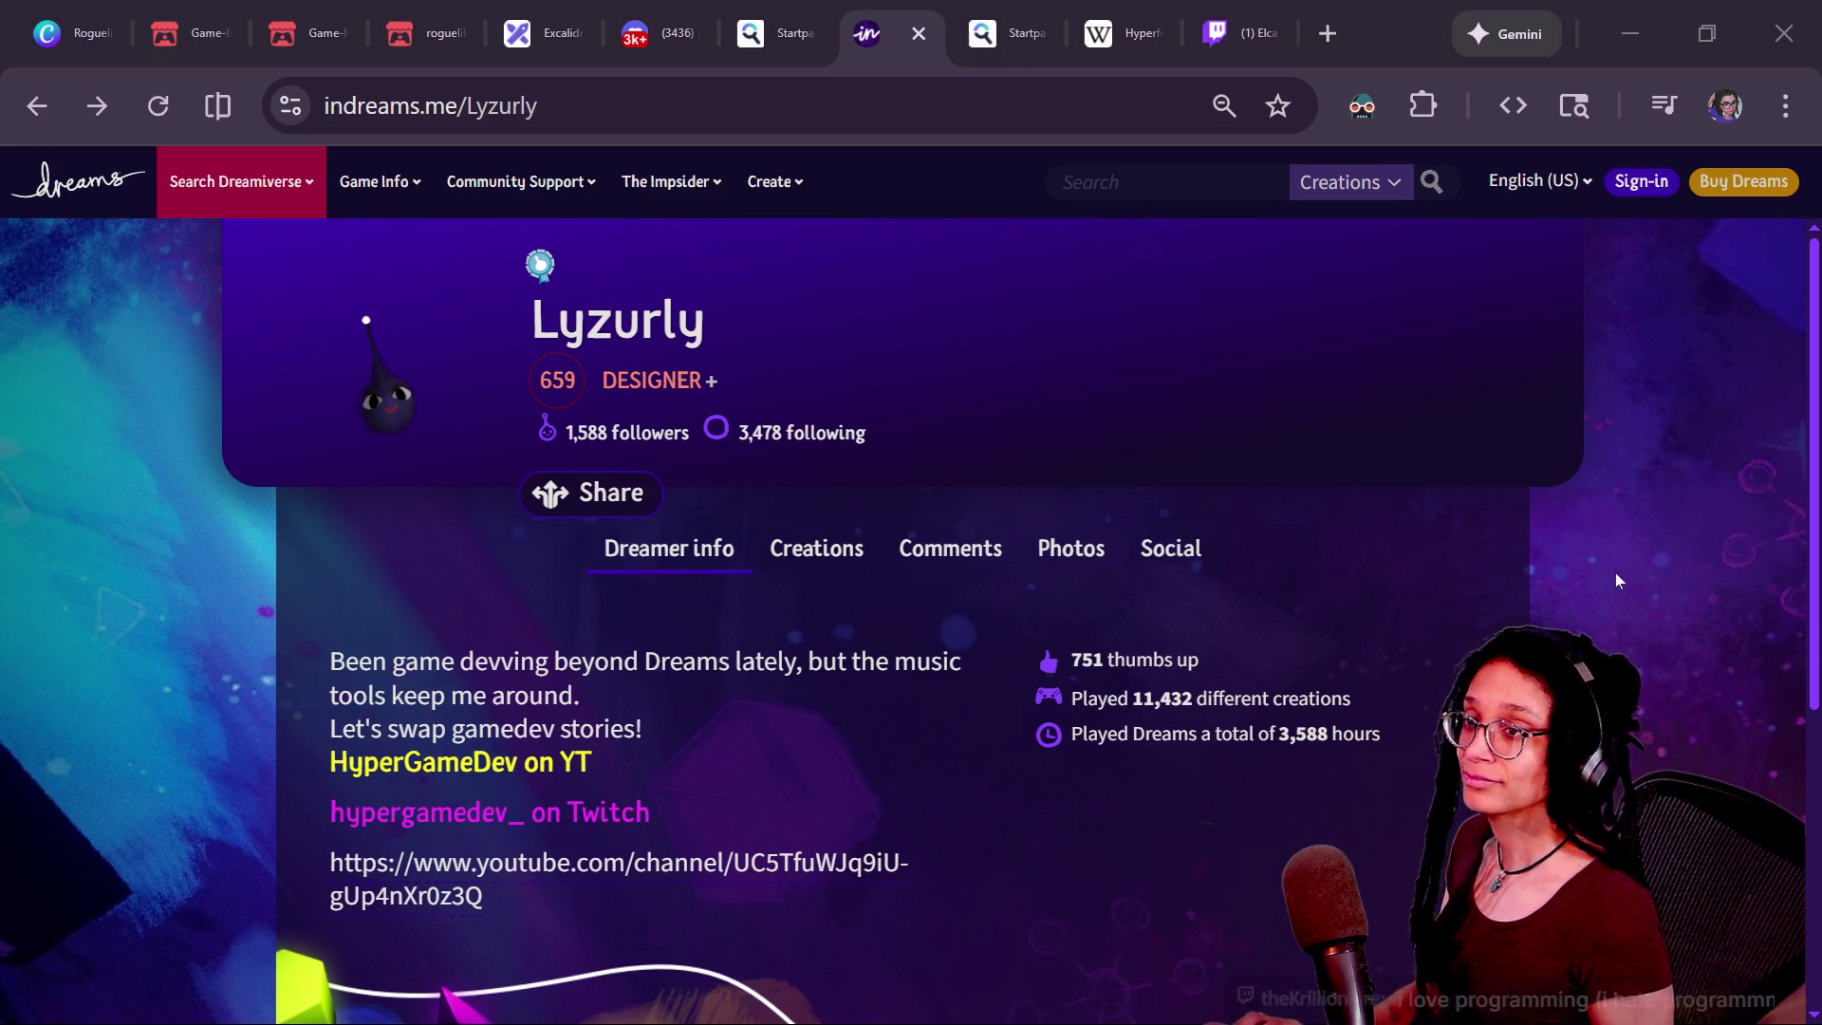
key("alt+Tab")
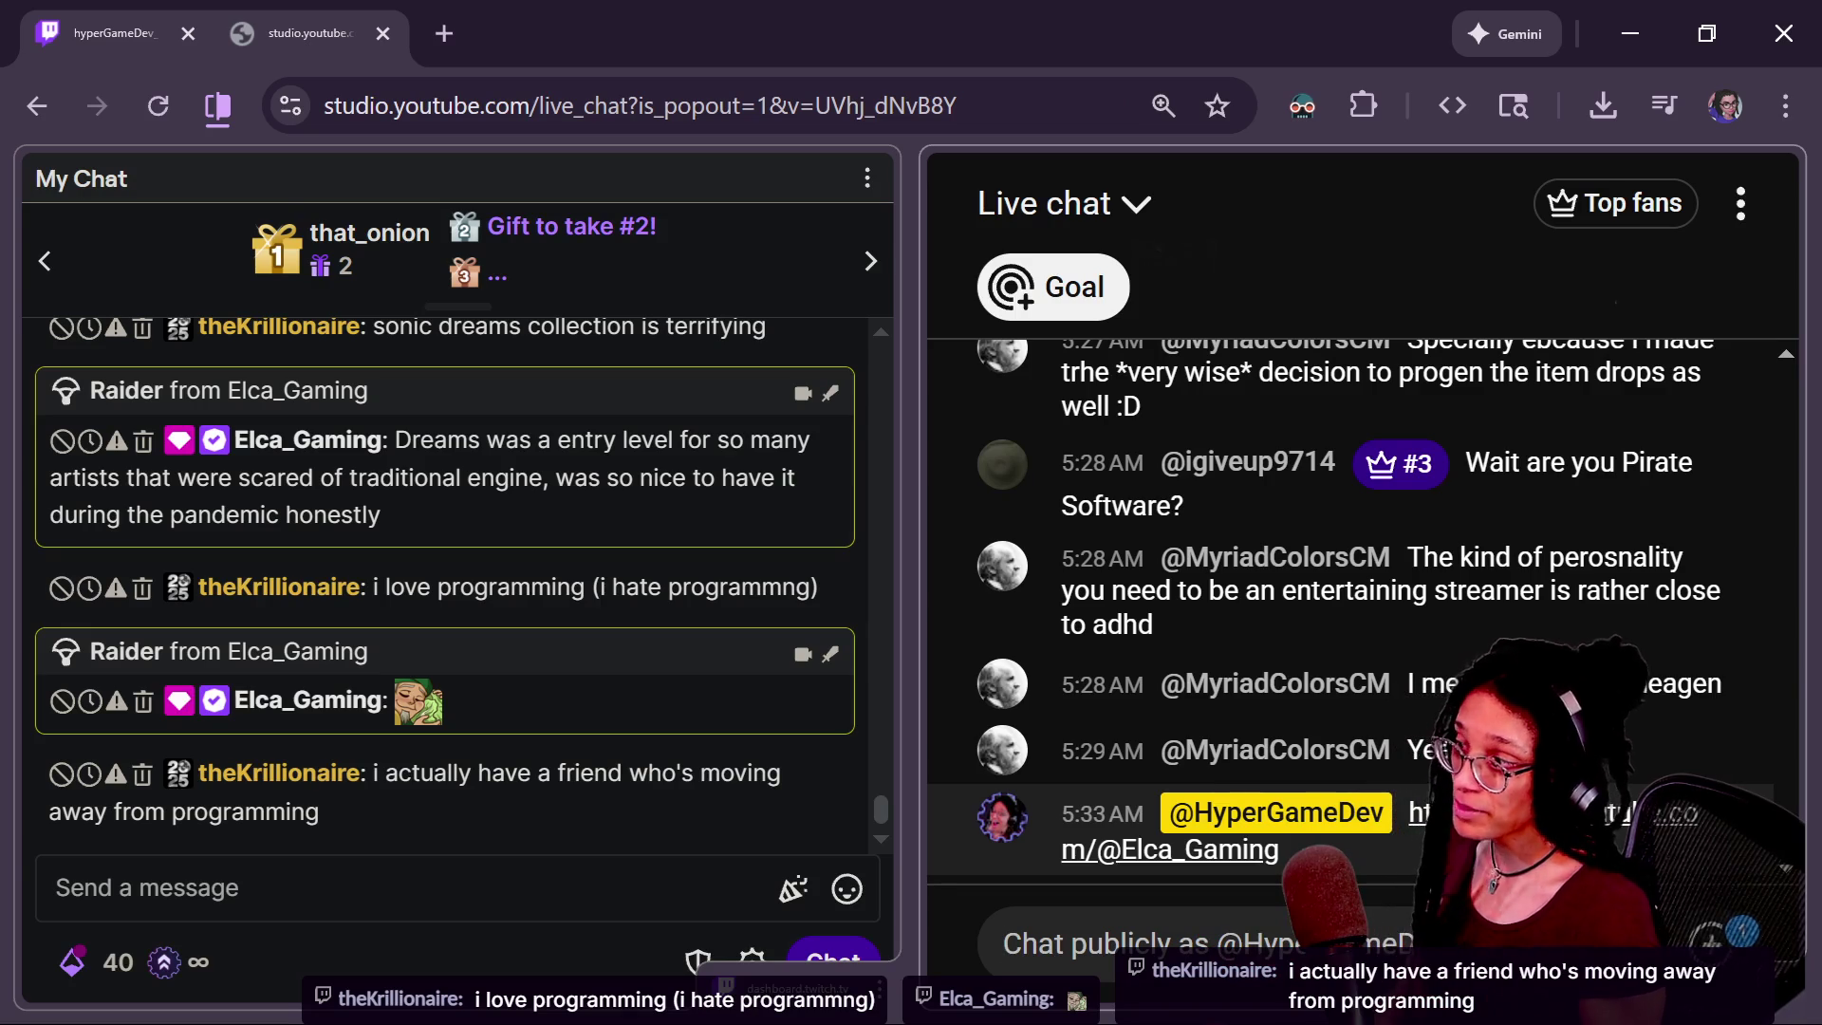
left_click_drag(461, 588, 512, 676)
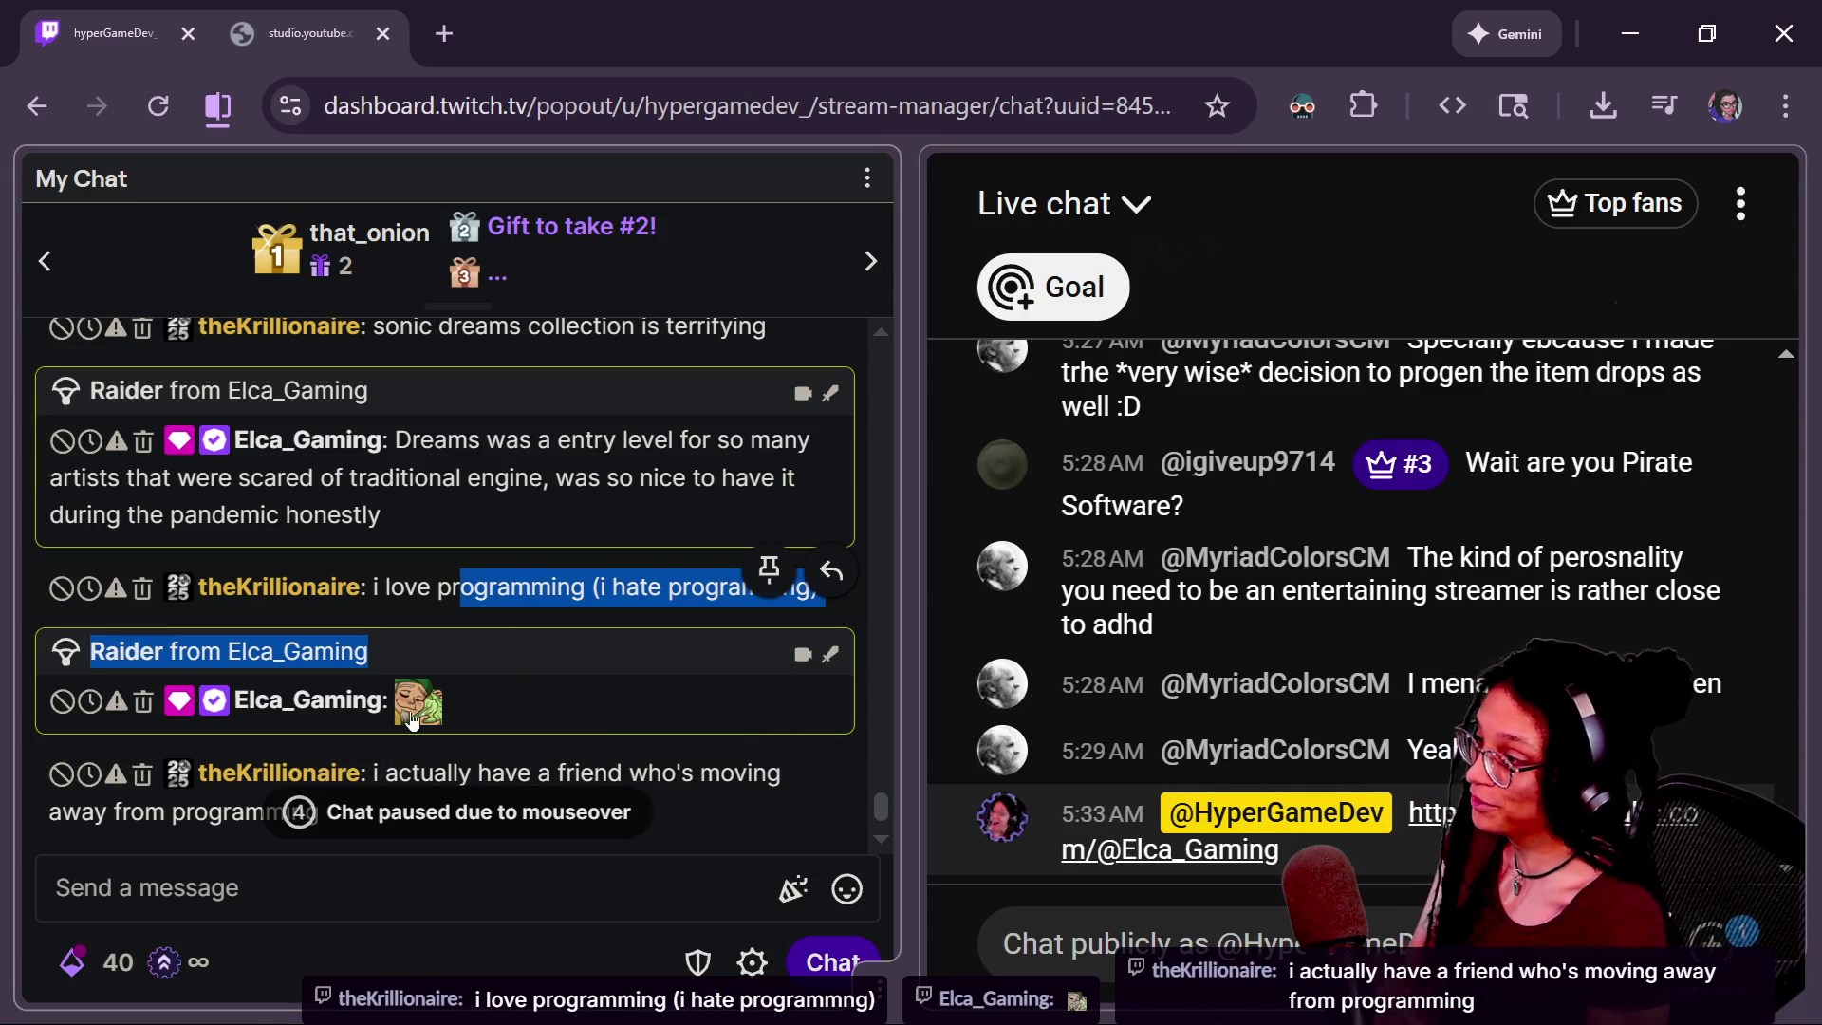
scroll(675, 806, "up", 3)
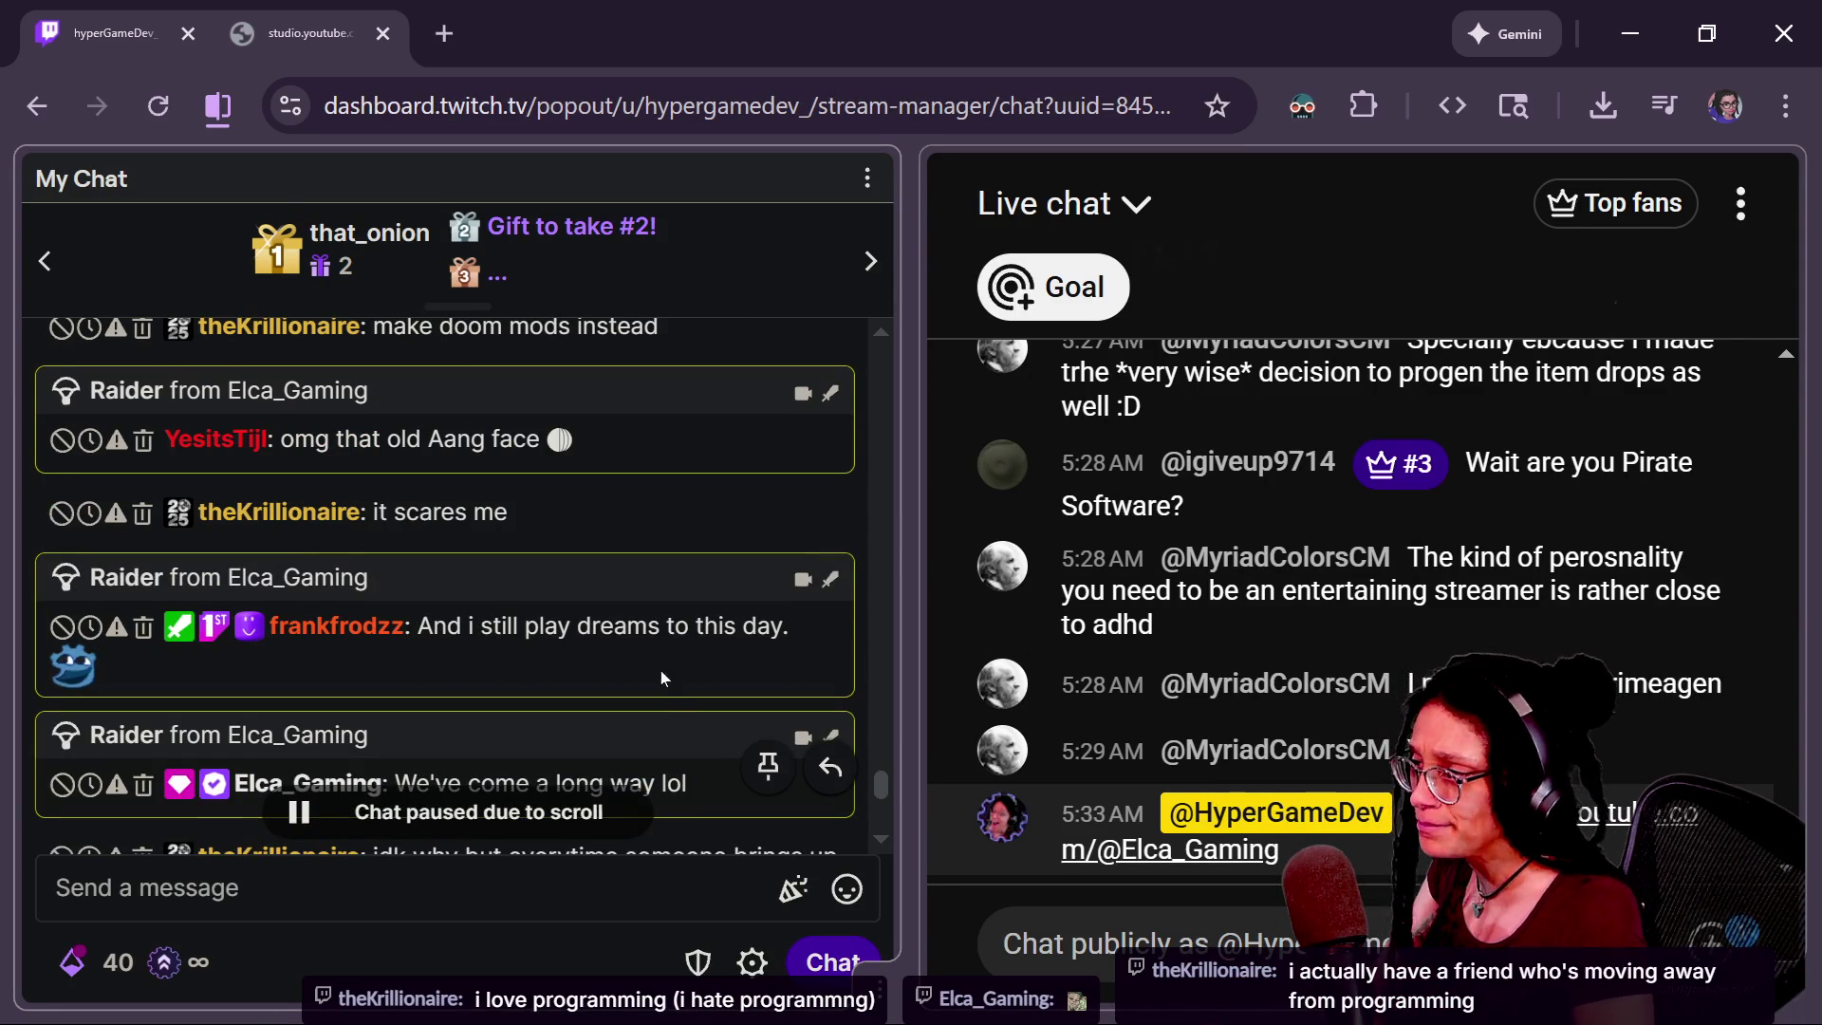
scroll(661, 660, "up", 5)
scroll(641, 577, "down", 5)
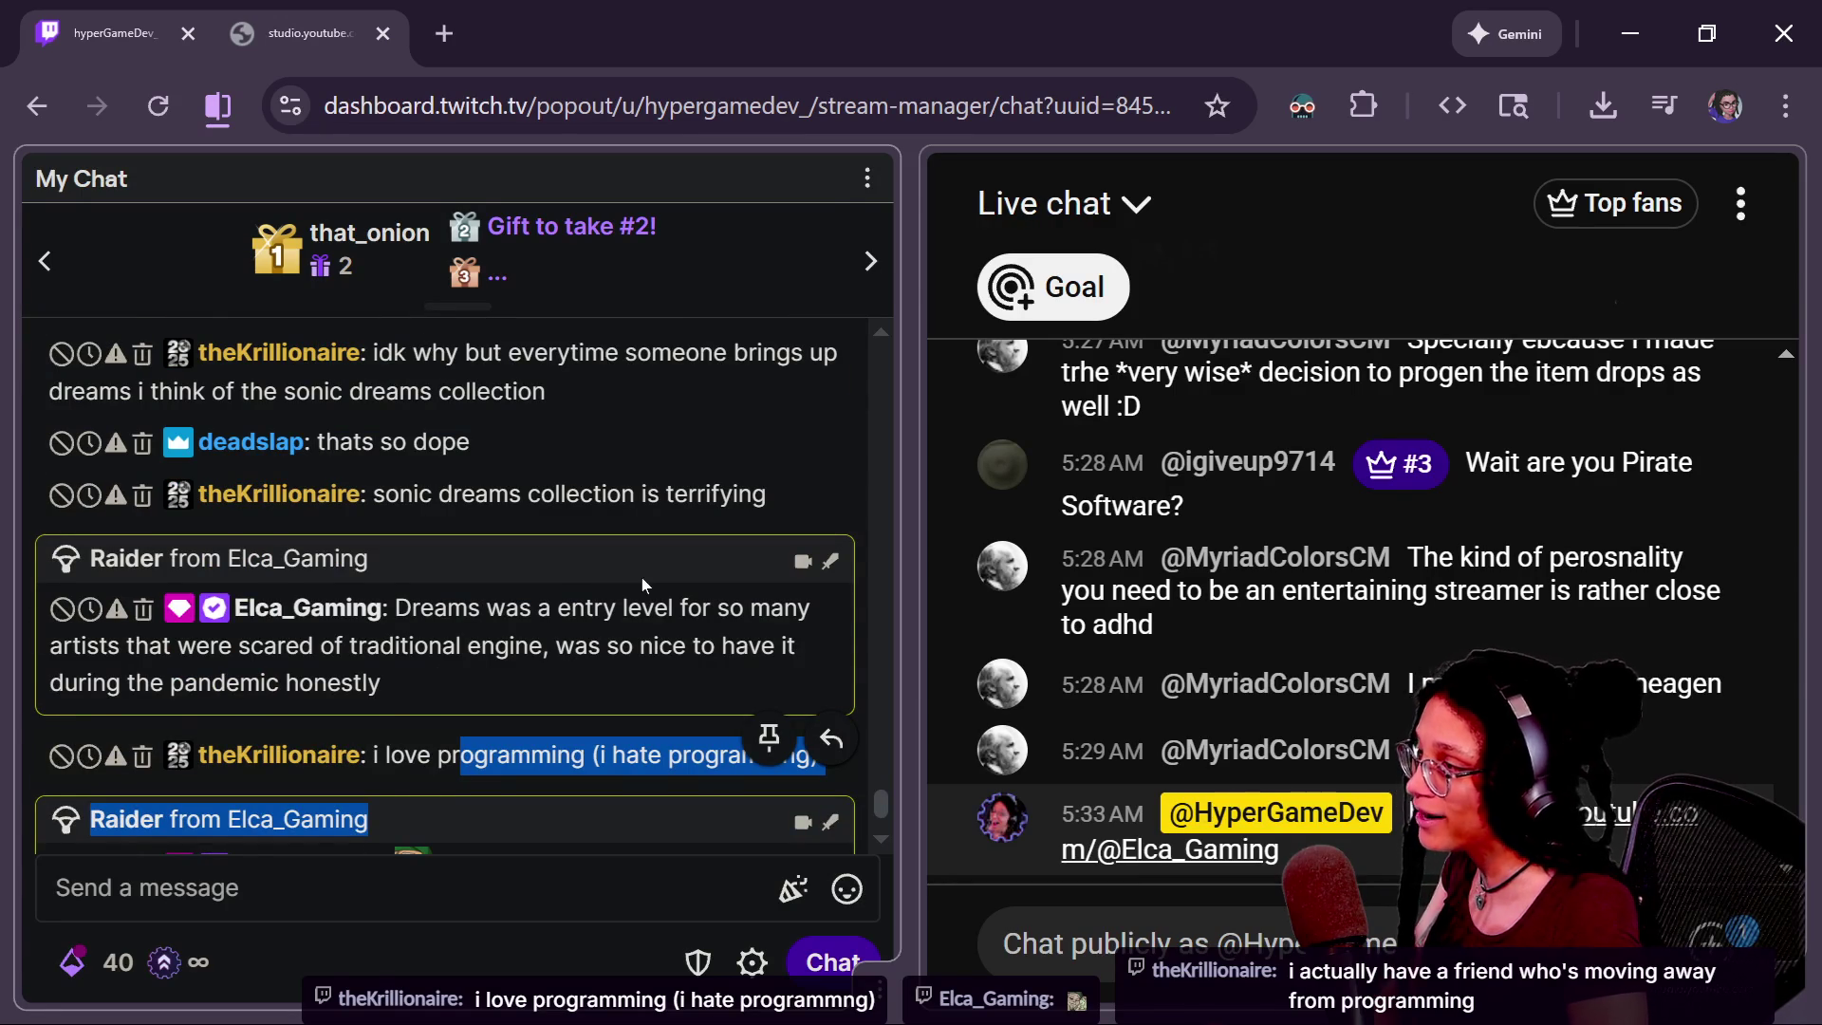
scroll(641, 577, "up", 5)
scroll(642, 577, "down", 5)
left_click(585, 542)
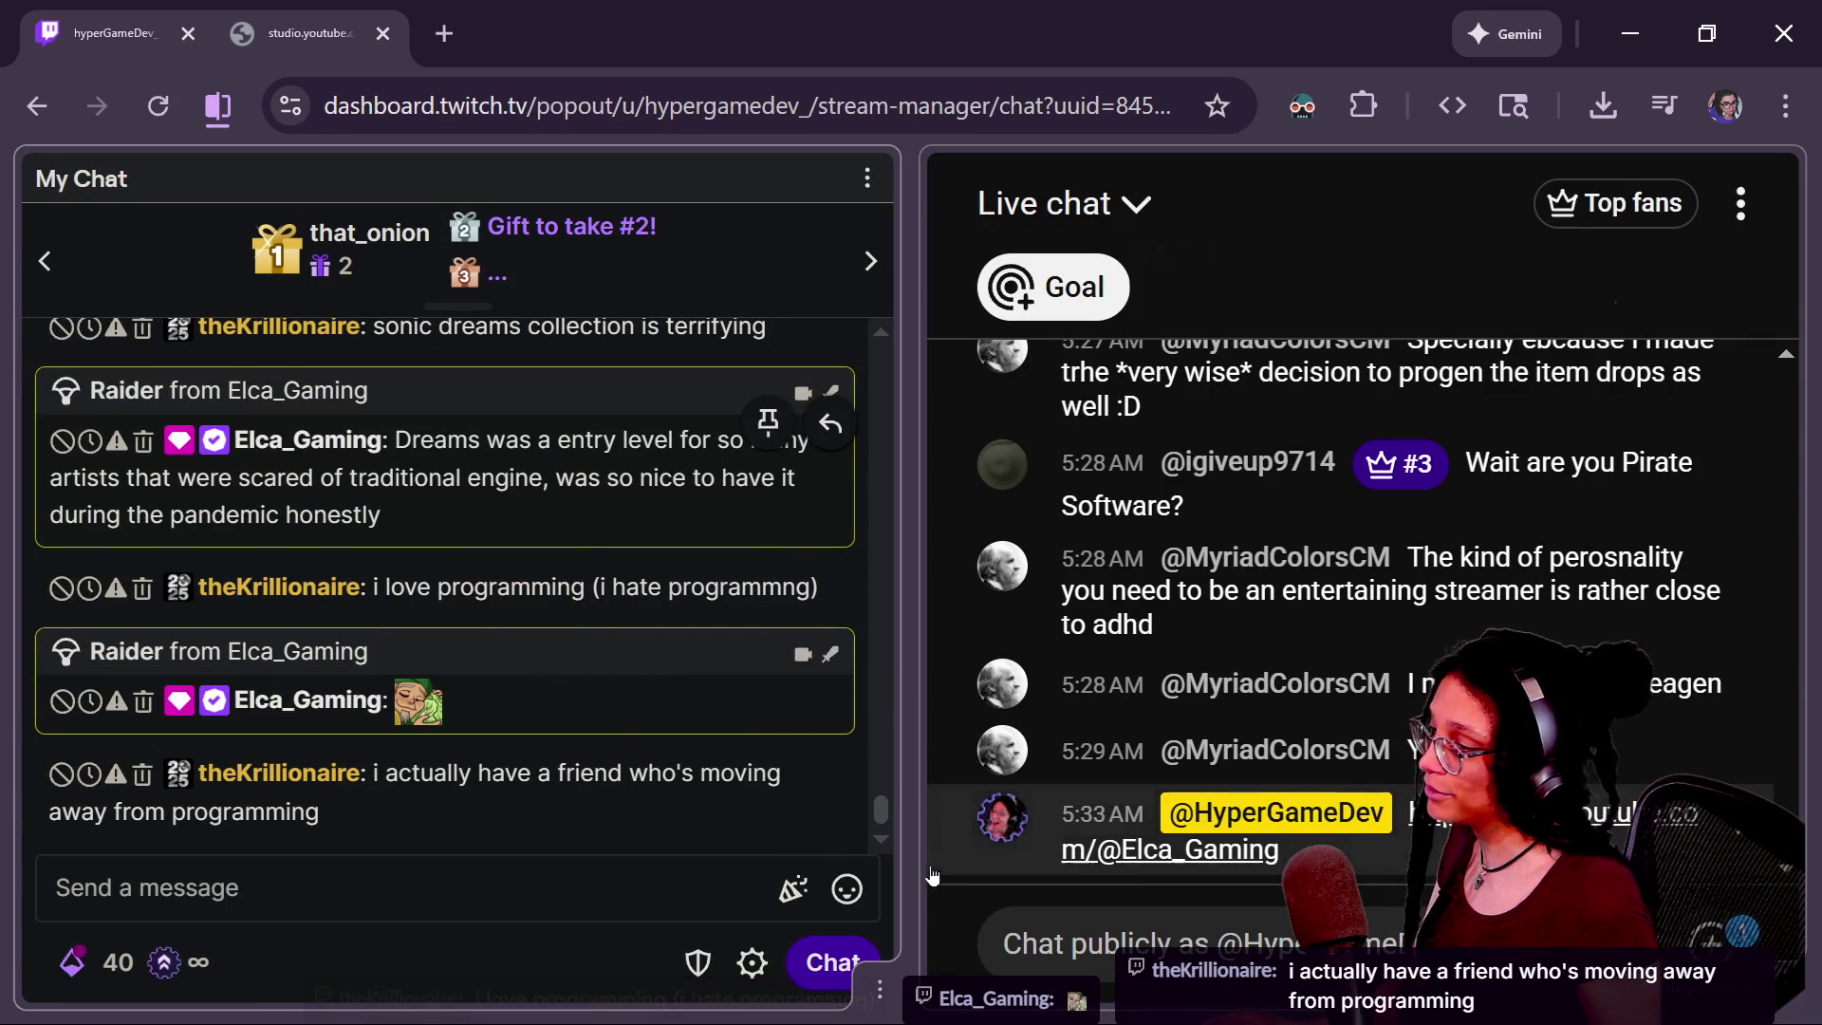
mouse_move(881, 811)
left_mouse_down()
mouse_move(881, 567)
mouse_move(856, 715)
left_mouse_up()
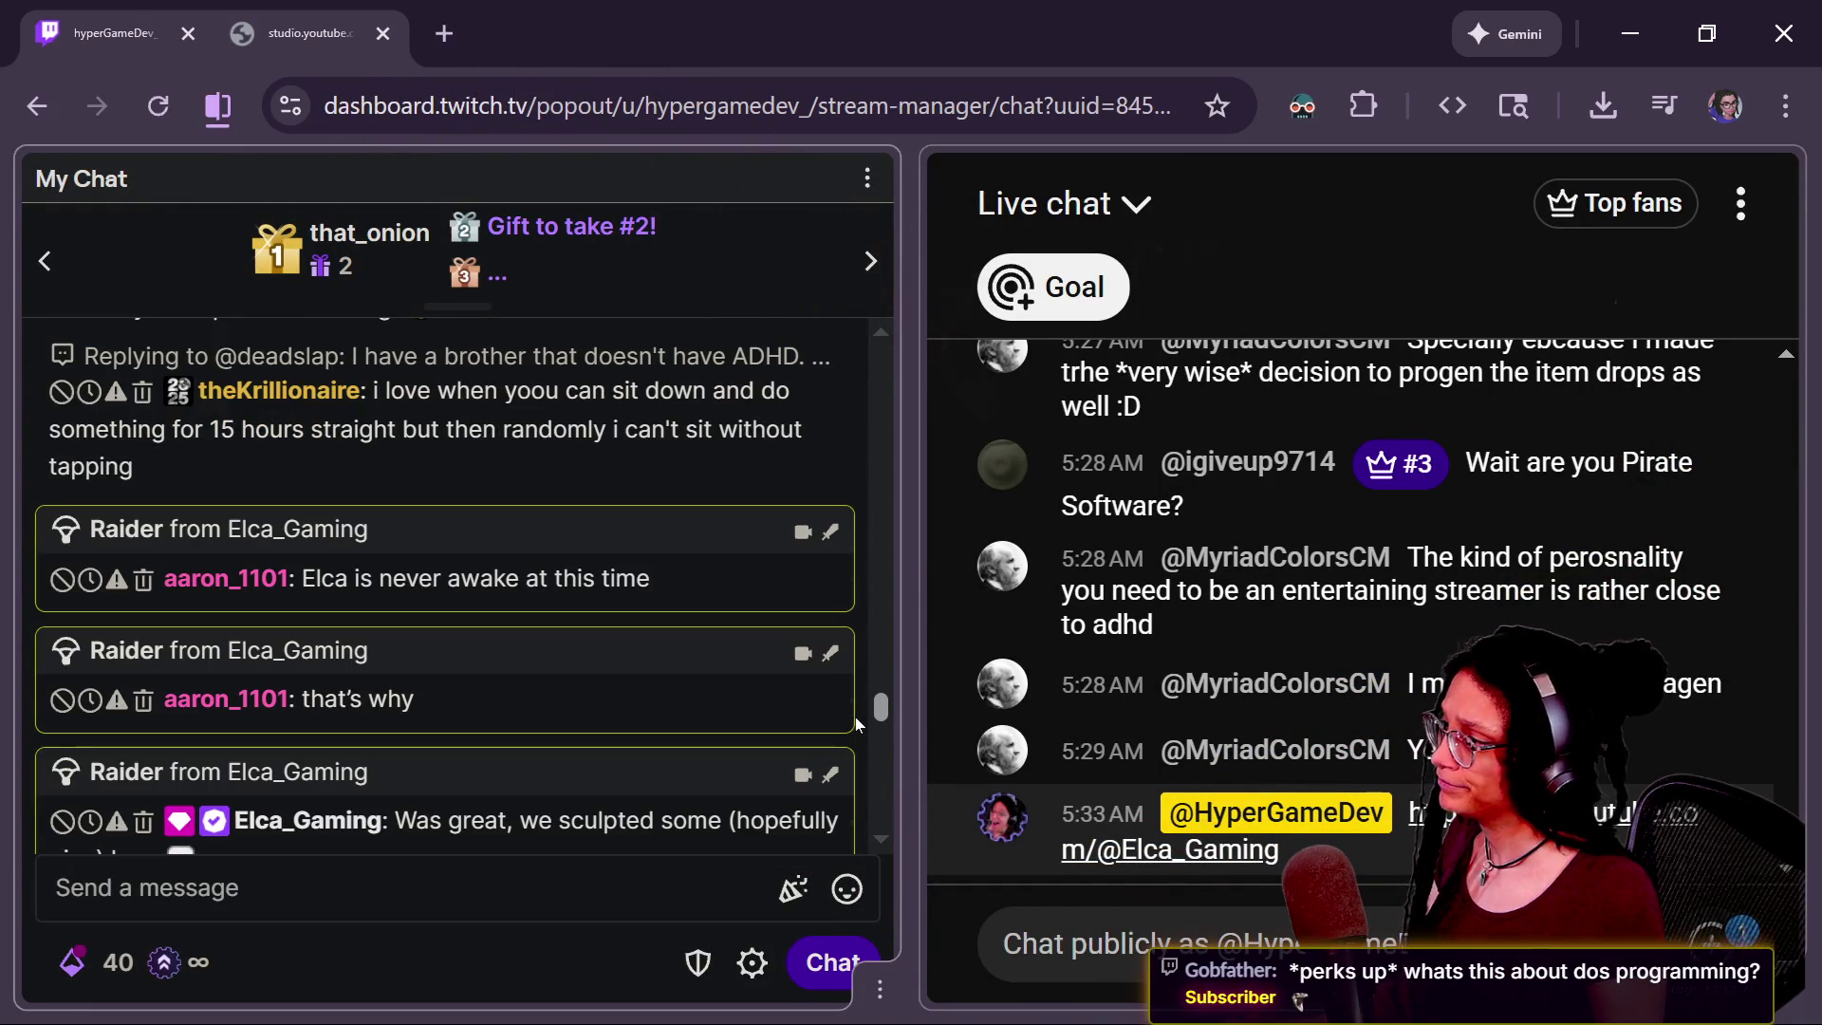
- Scroll through the stream chat, then bring up the indreams.me Lyzurly profile window
scroll(856, 715, "up", 1)
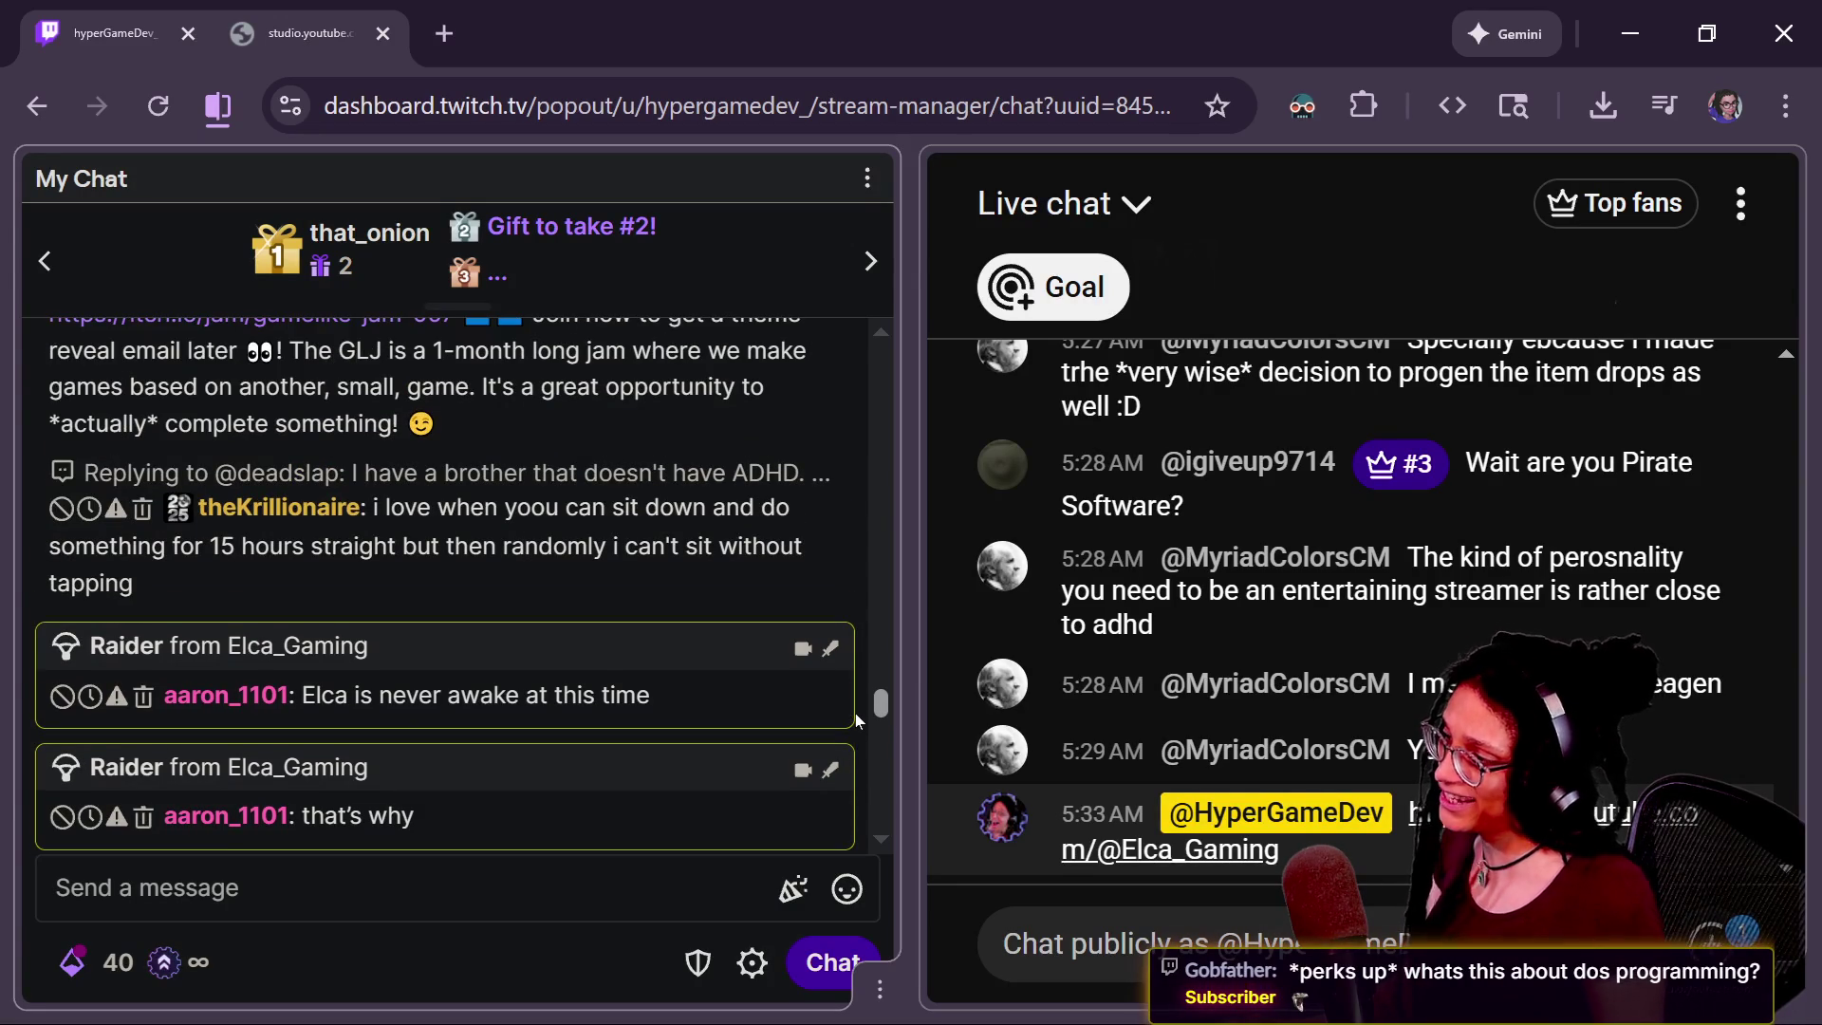
scroll(856, 714, "down", 4)
scroll(855, 733, "down", 5)
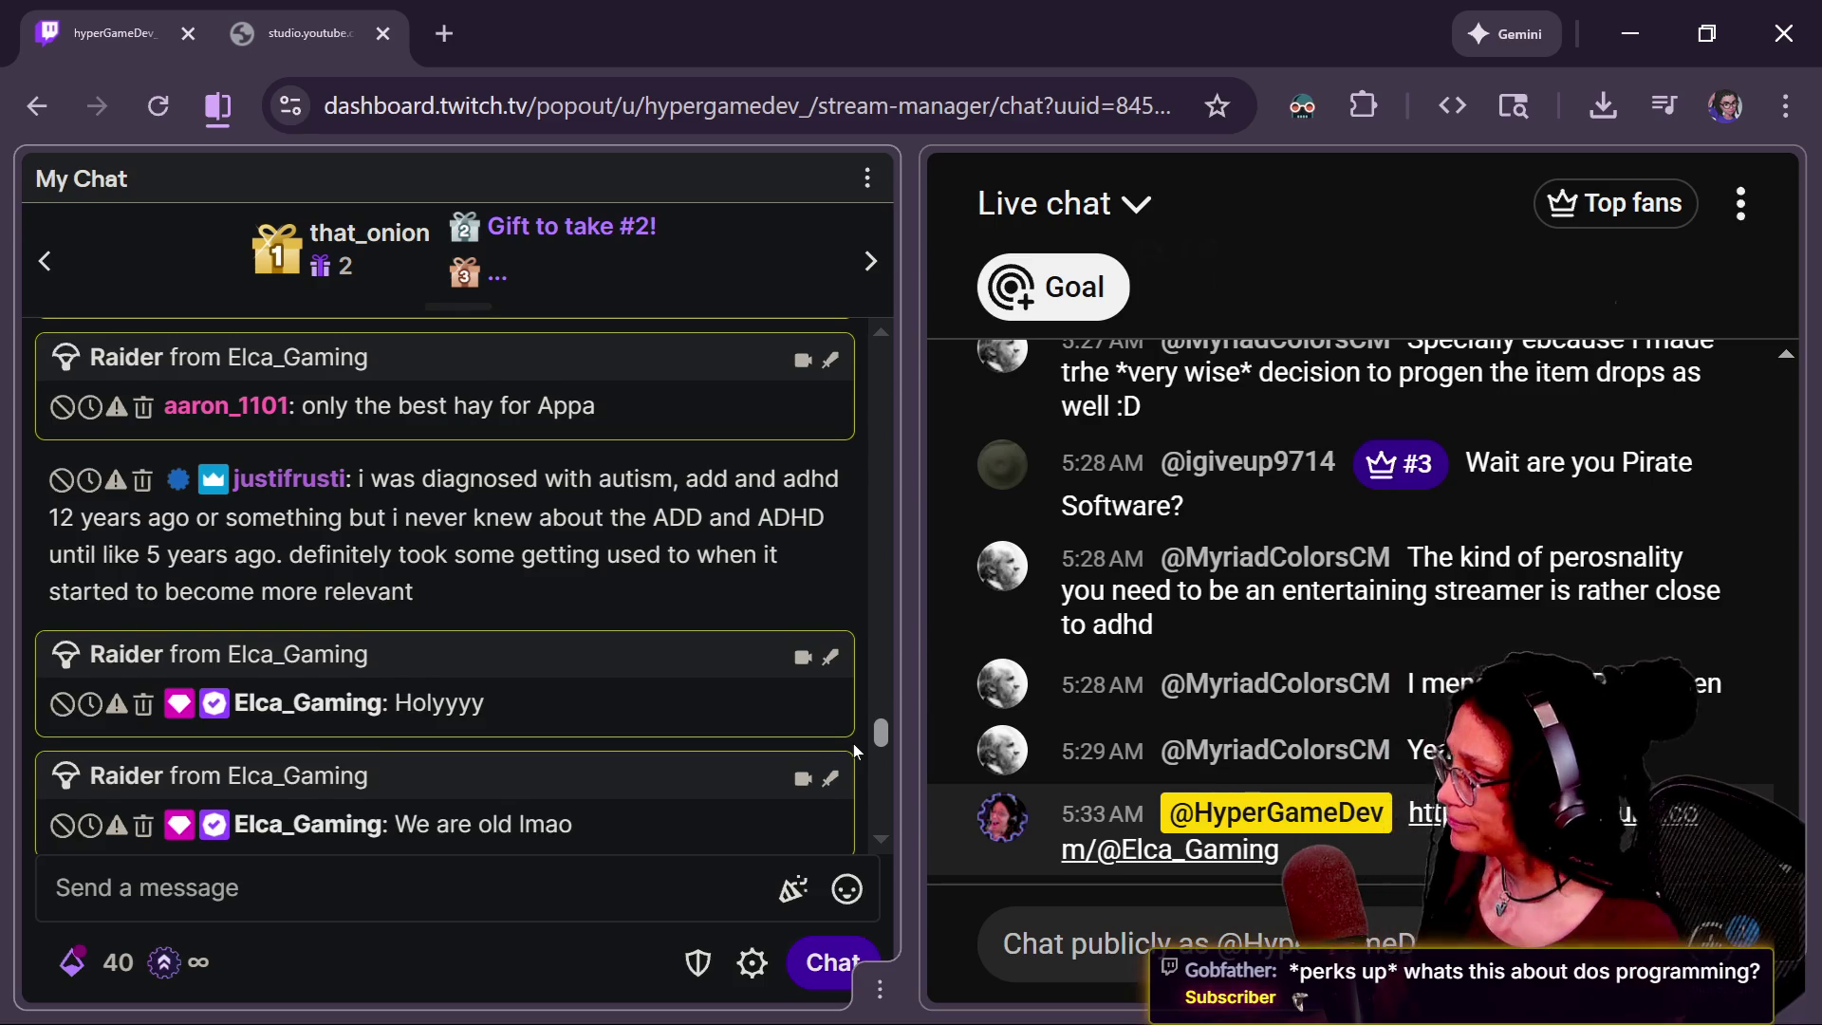
scroll(852, 746, "down", 3)
scroll(852, 756, "up", 5)
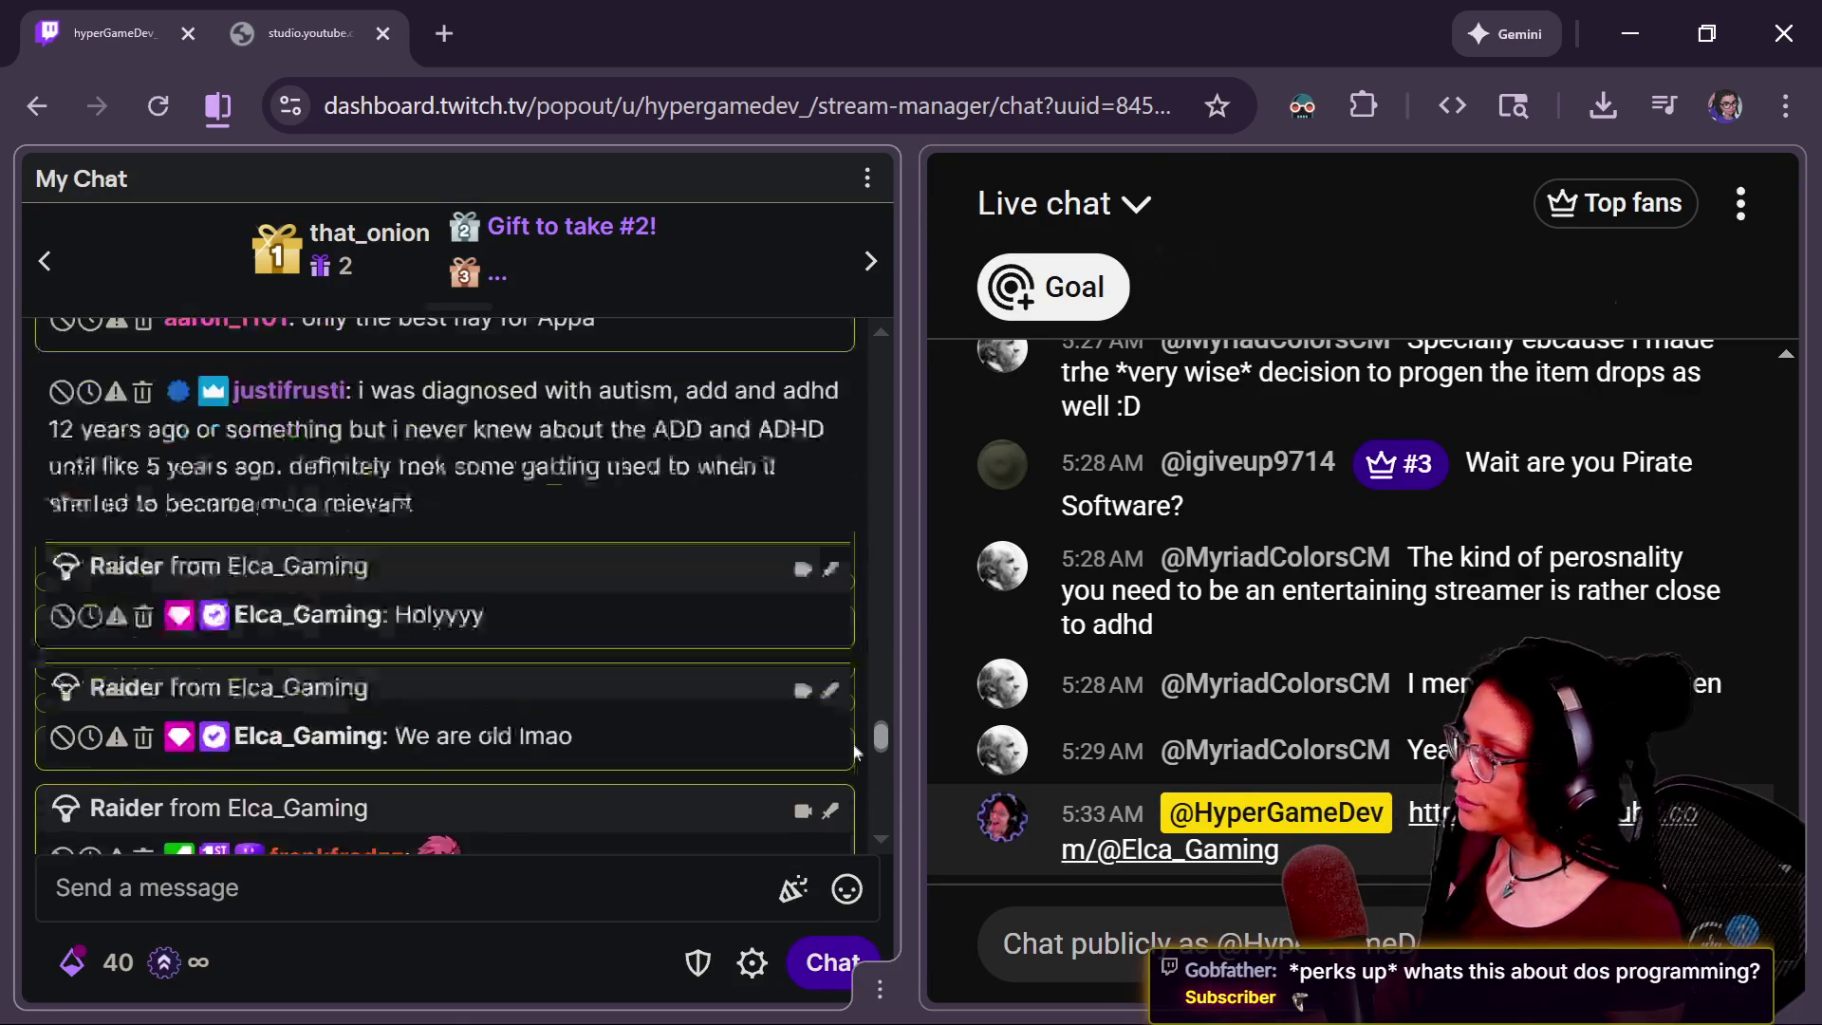
scroll(852, 752, "down", 6)
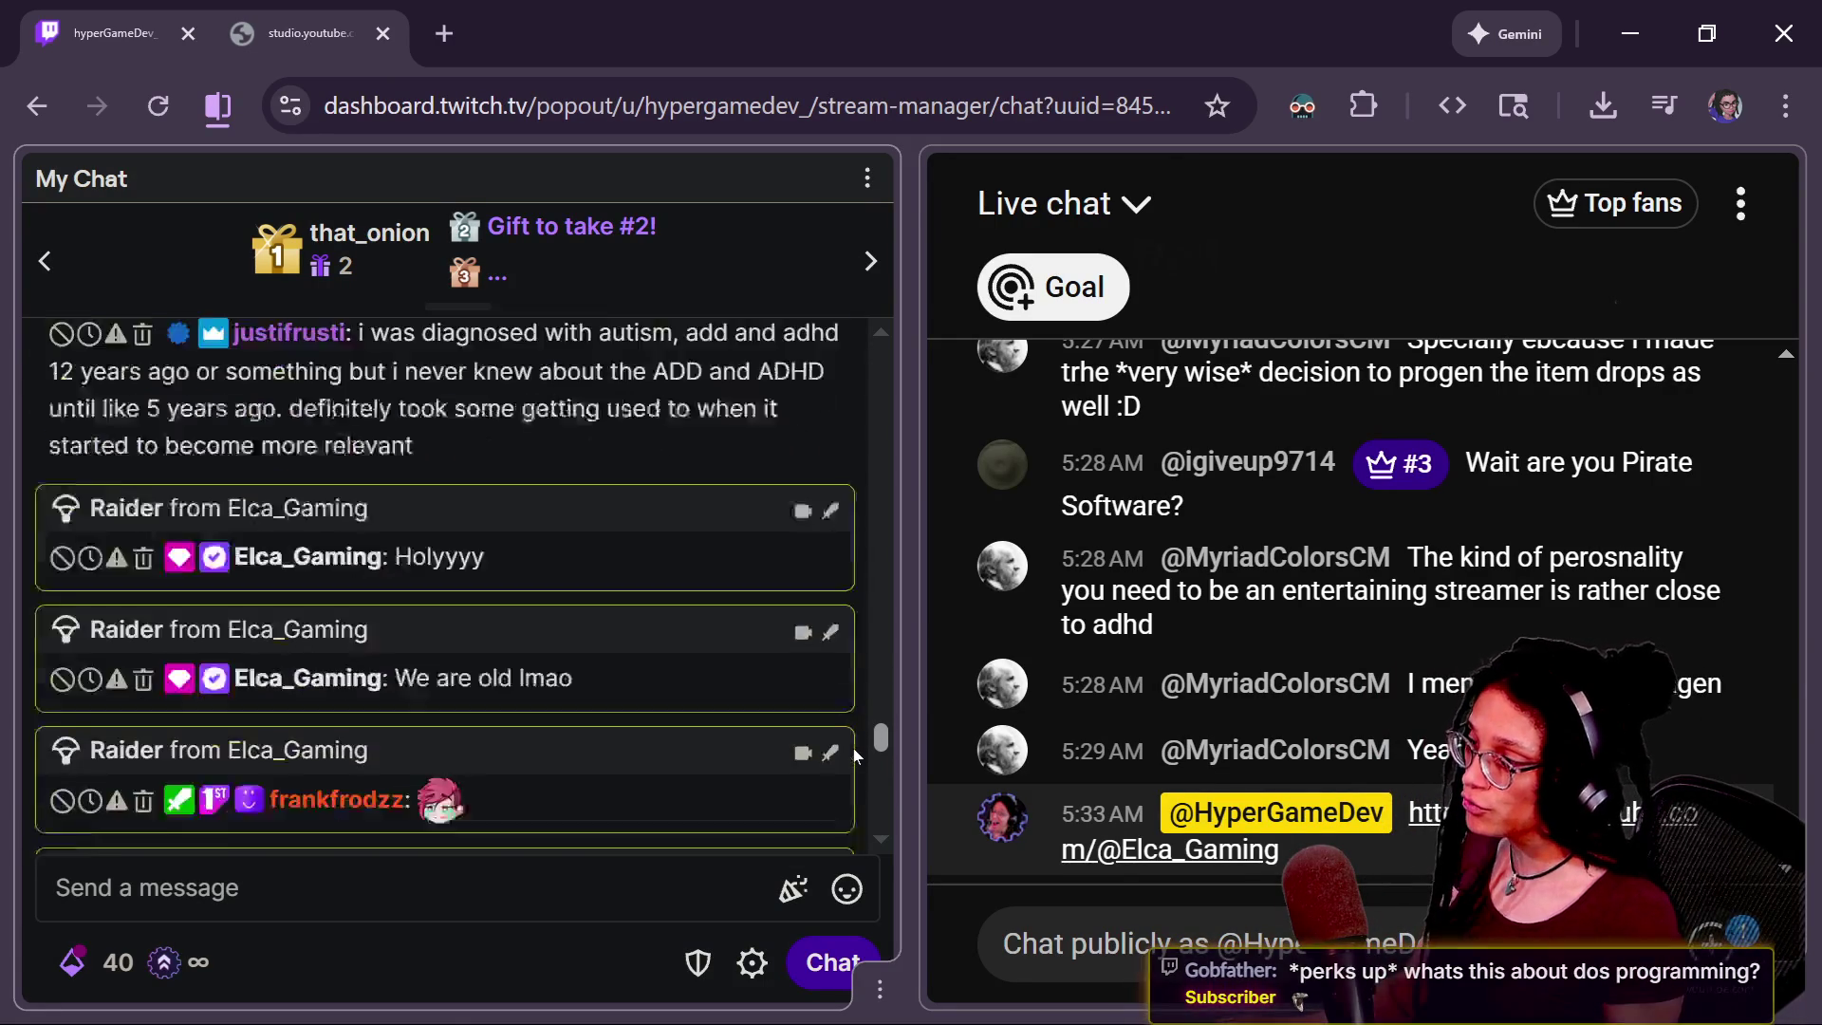
scroll(852, 764, "down", 5)
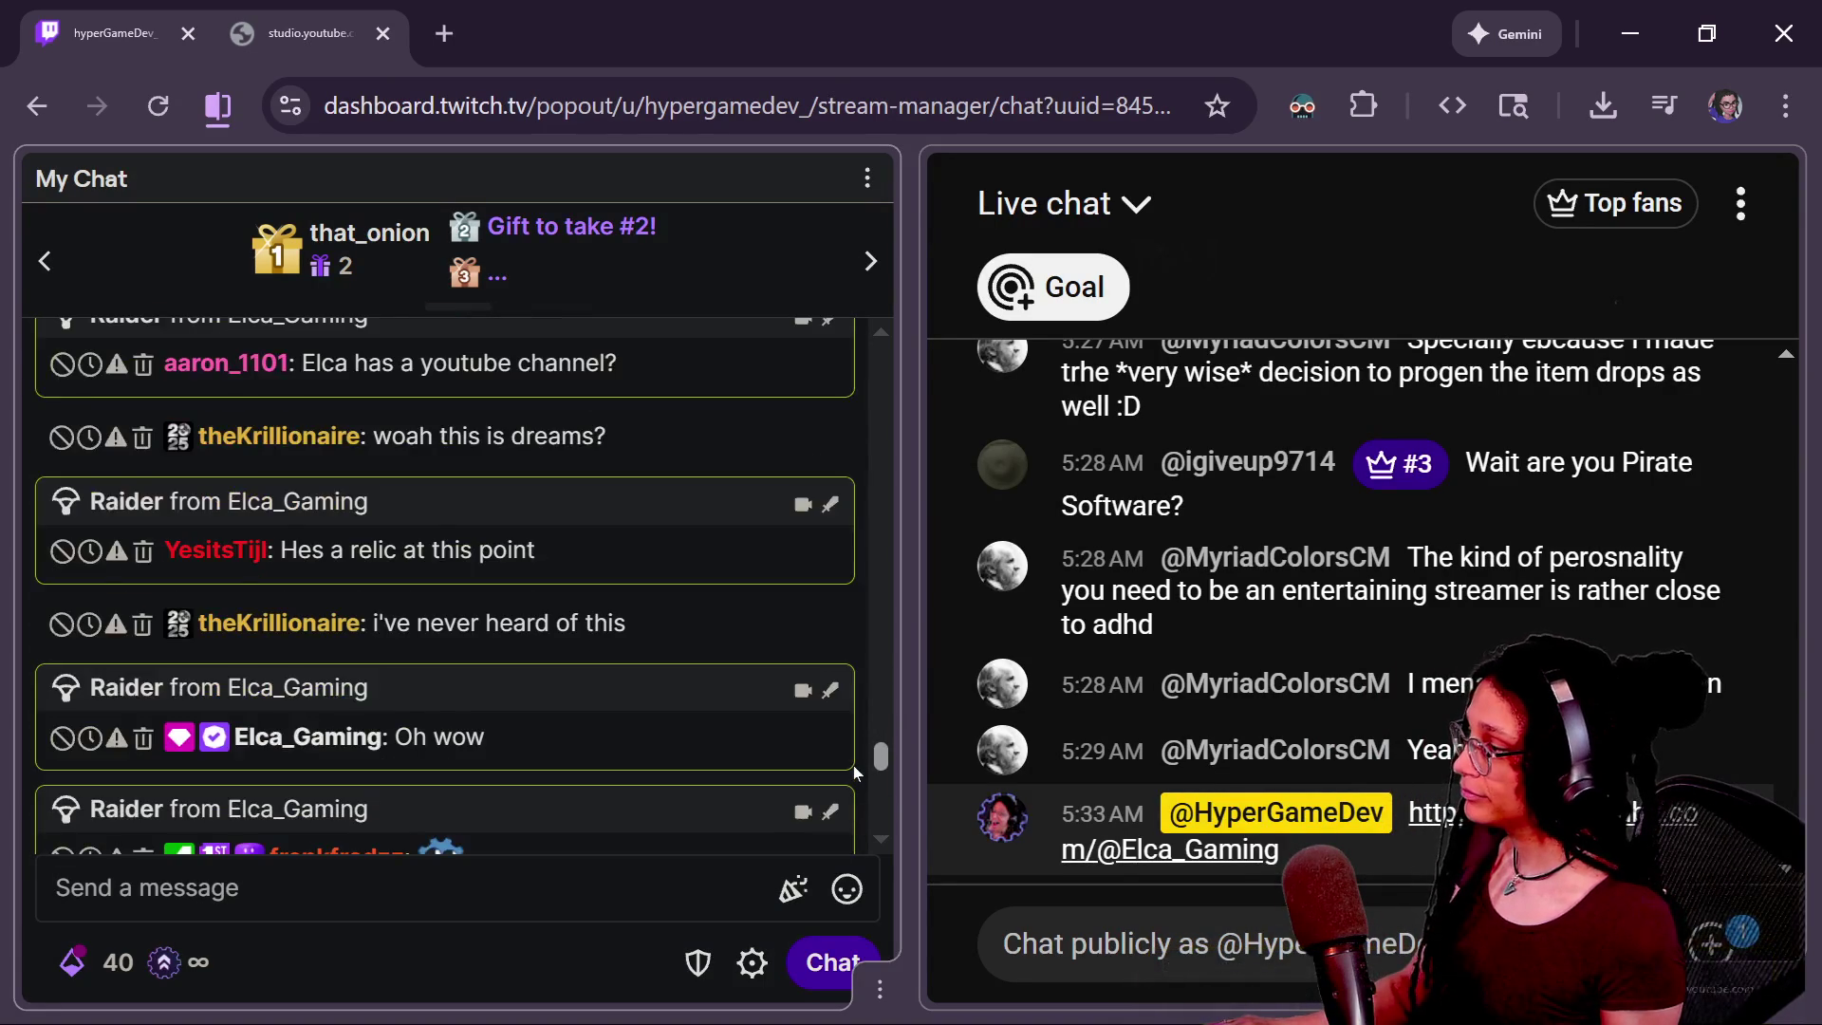
scroll(852, 790, "down", 4)
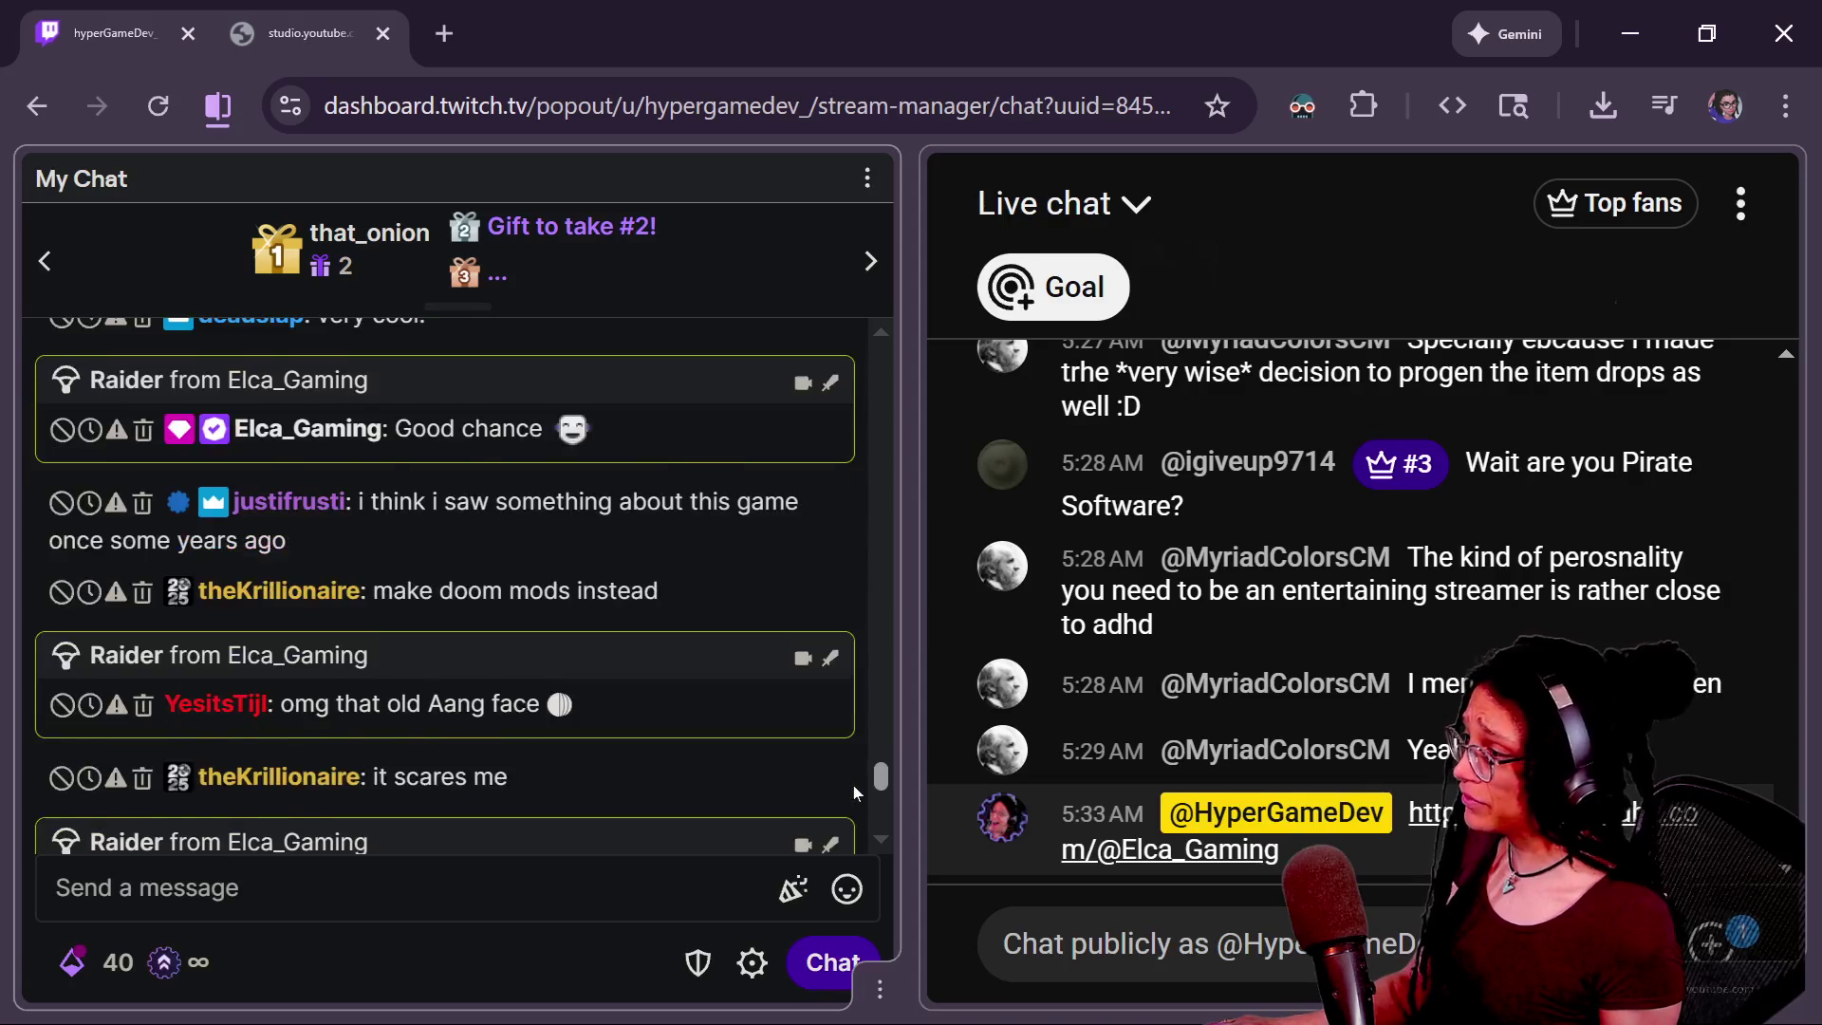
scroll(853, 797, "down", 2)
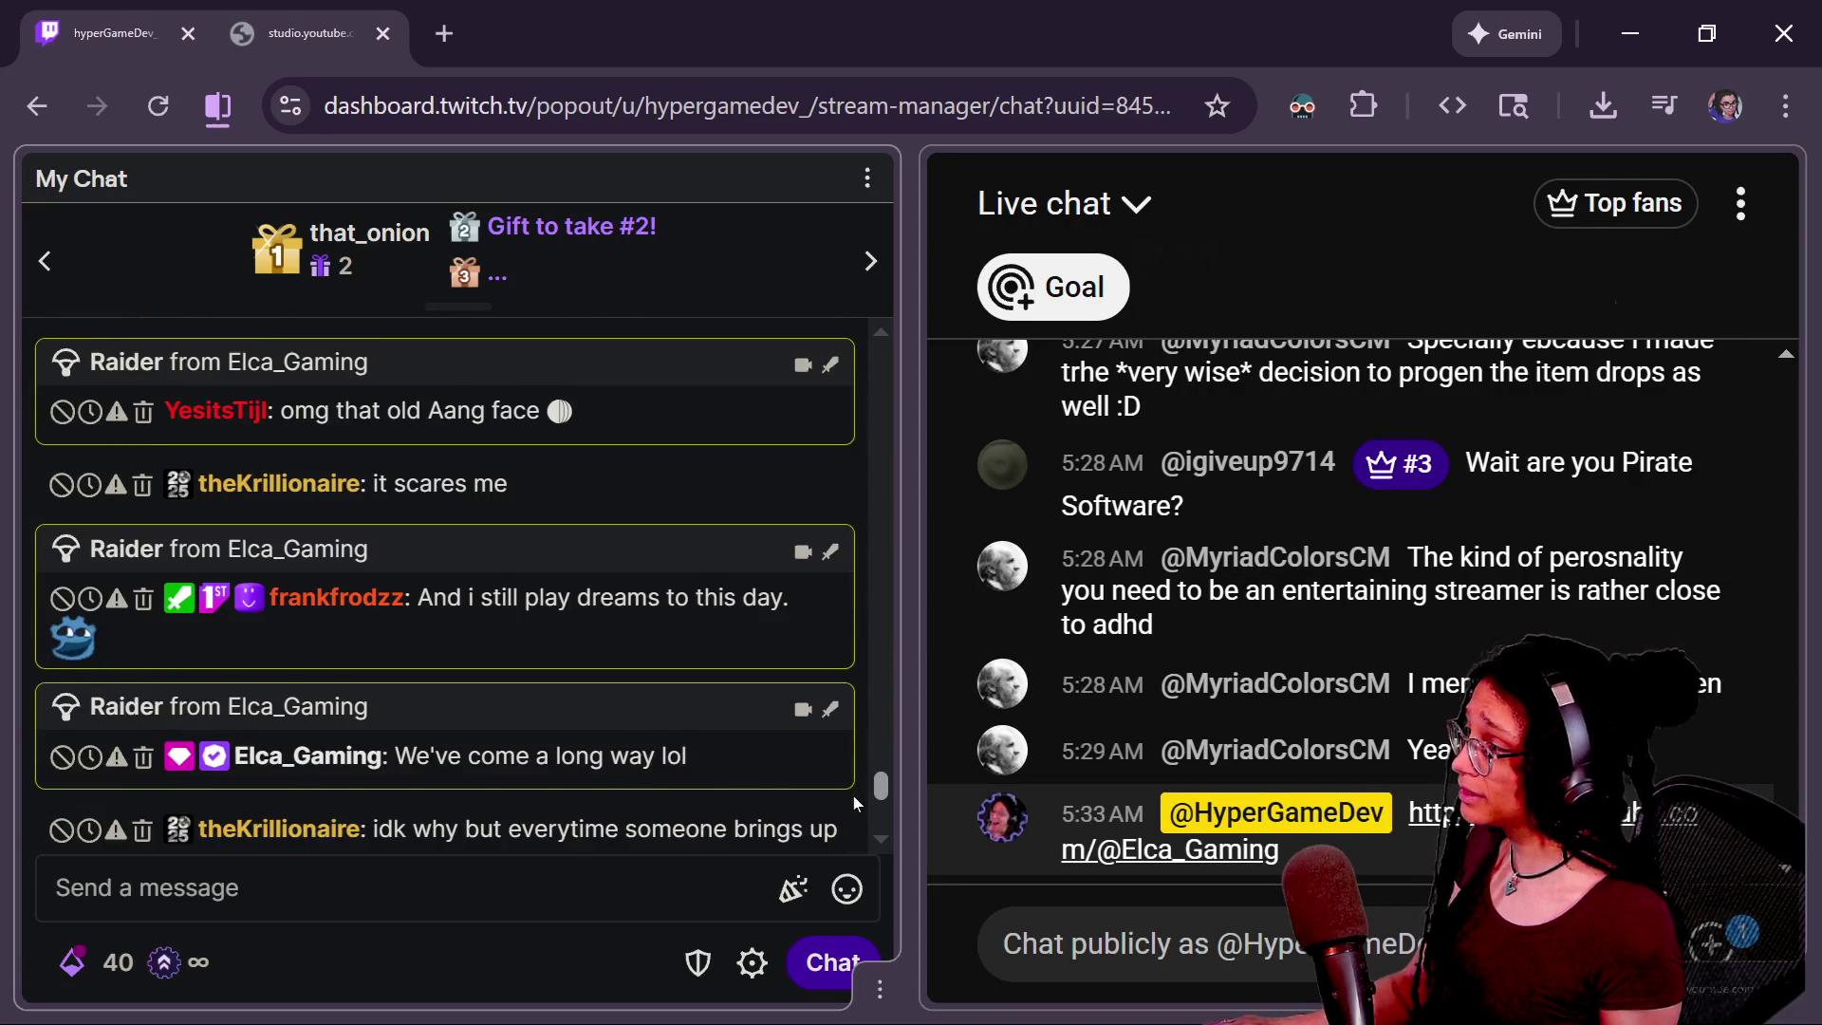
scroll(853, 795, "down", 1)
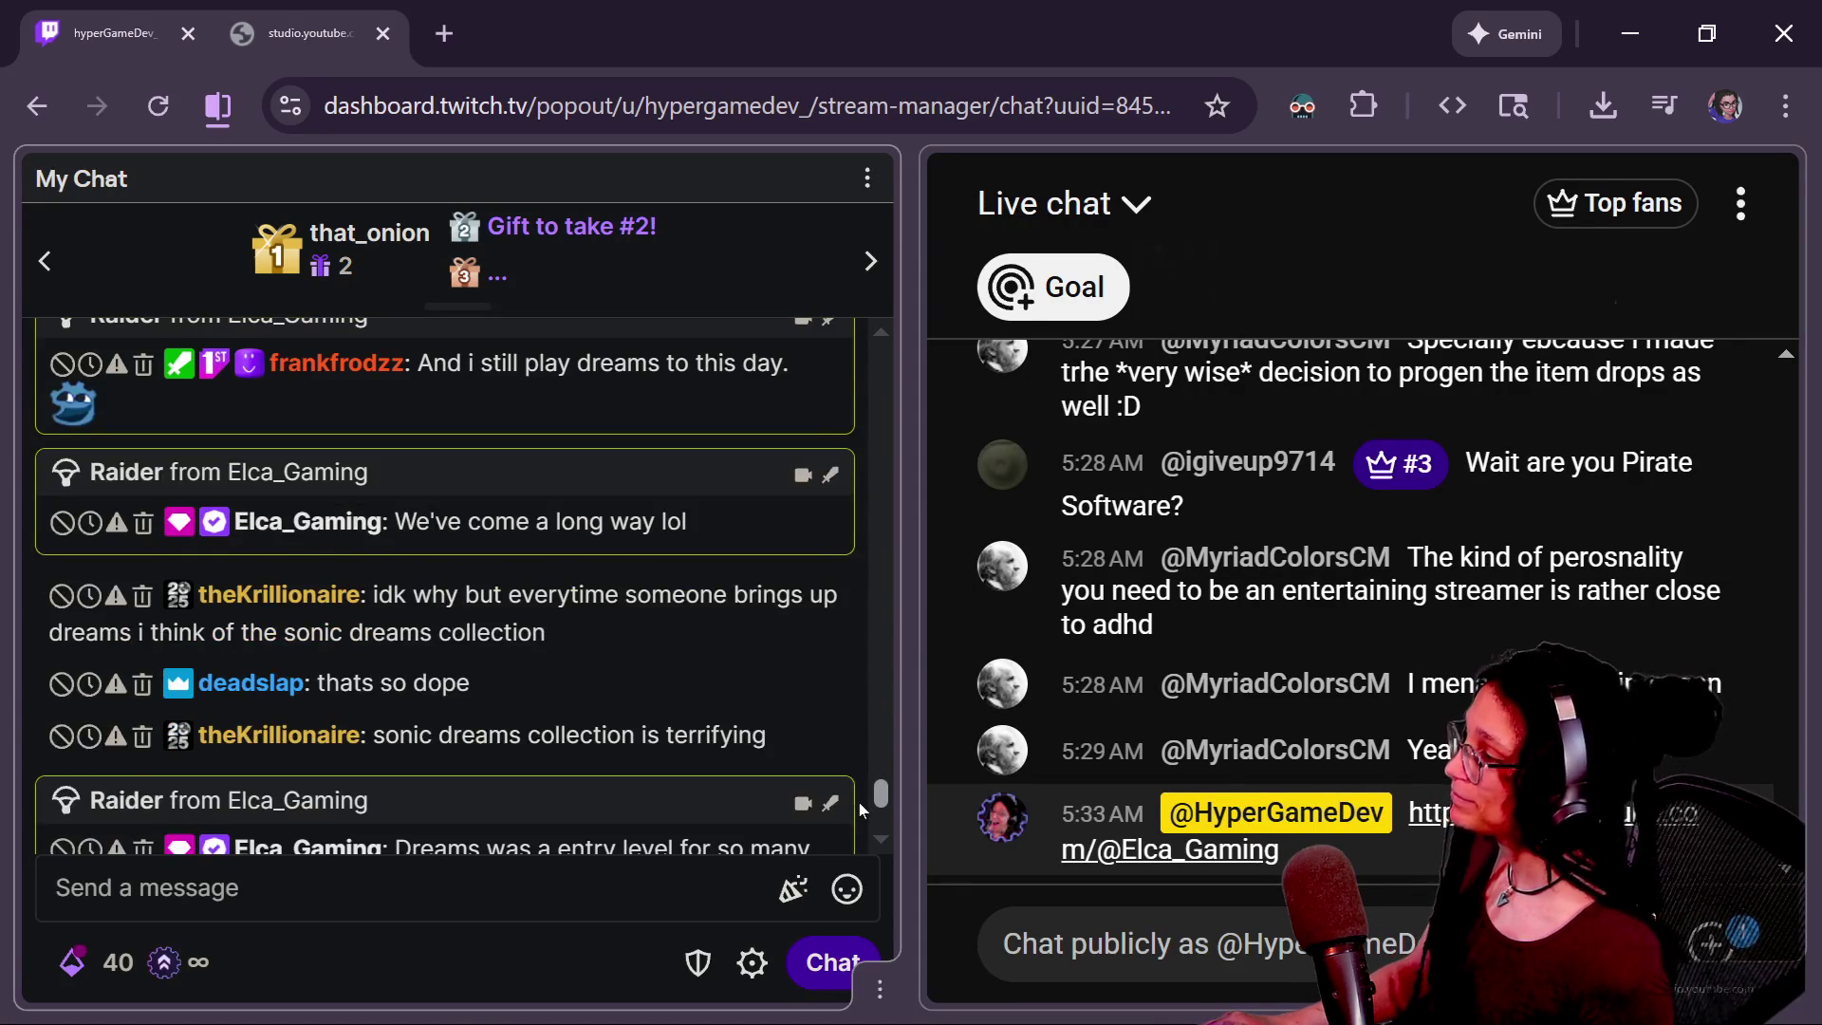
scroll(858, 801, "up", 3)
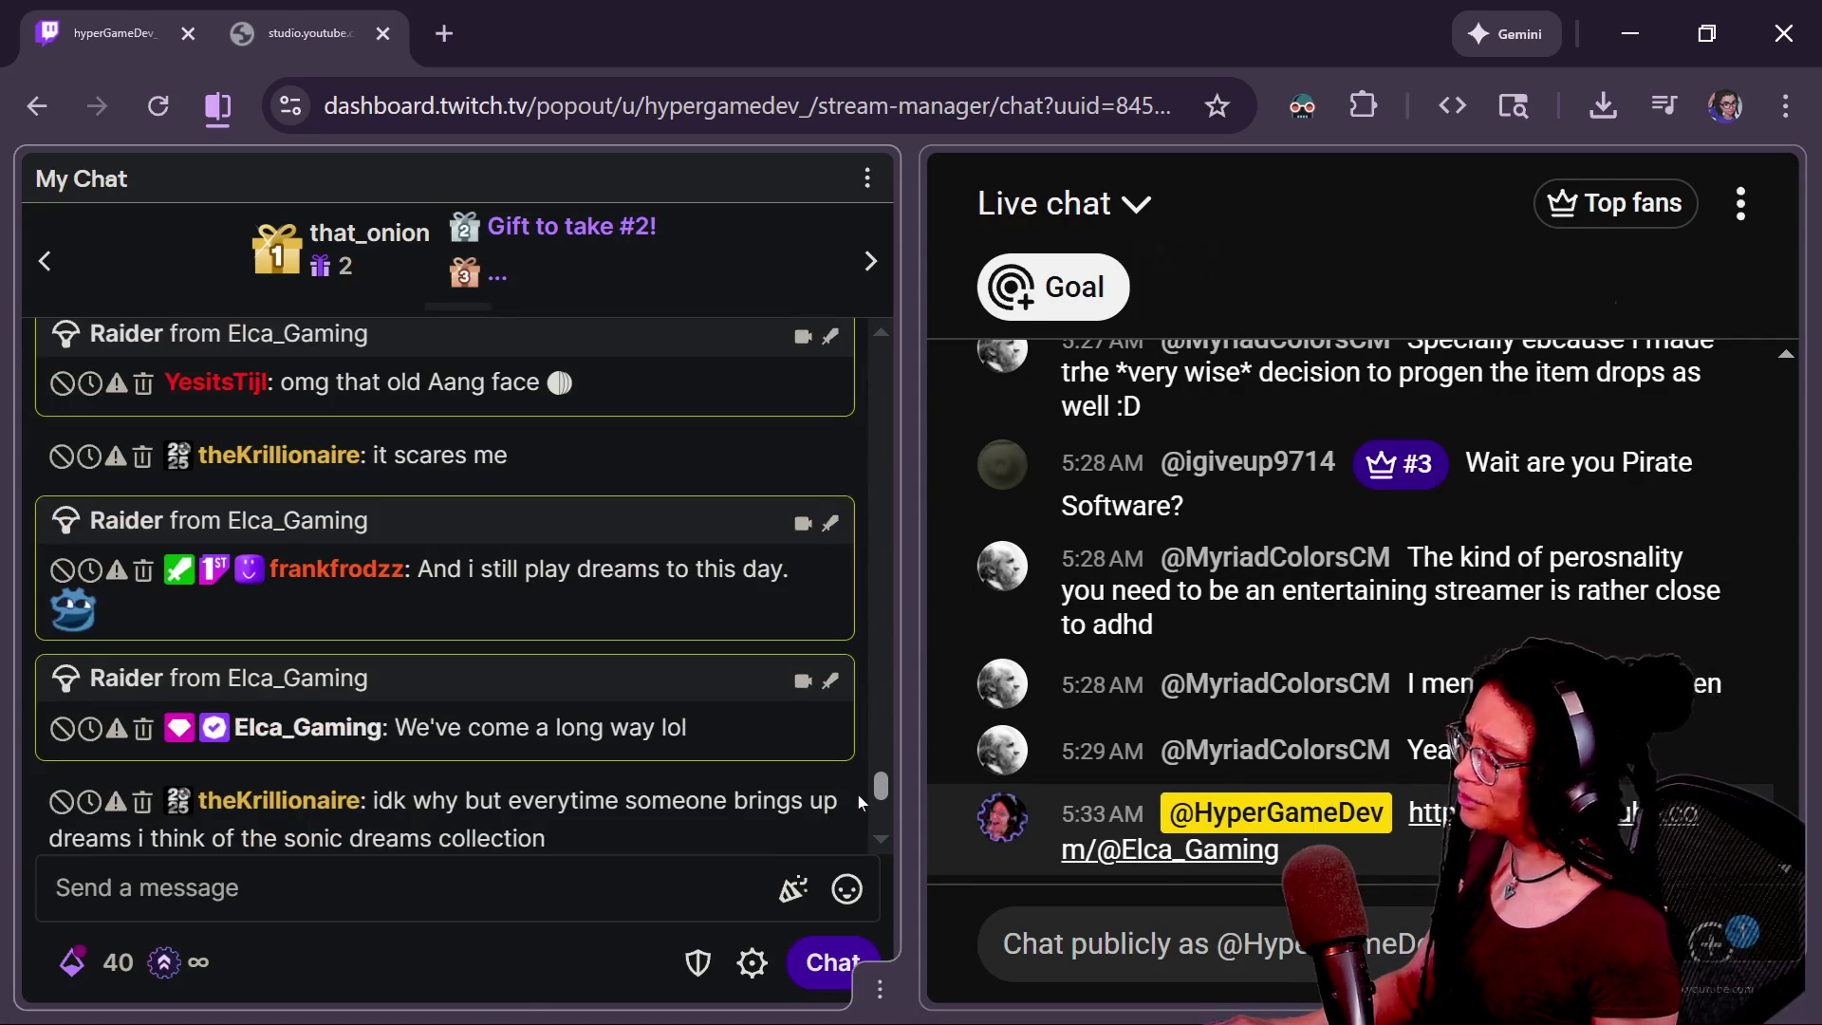
scroll(858, 795, "down", 3)
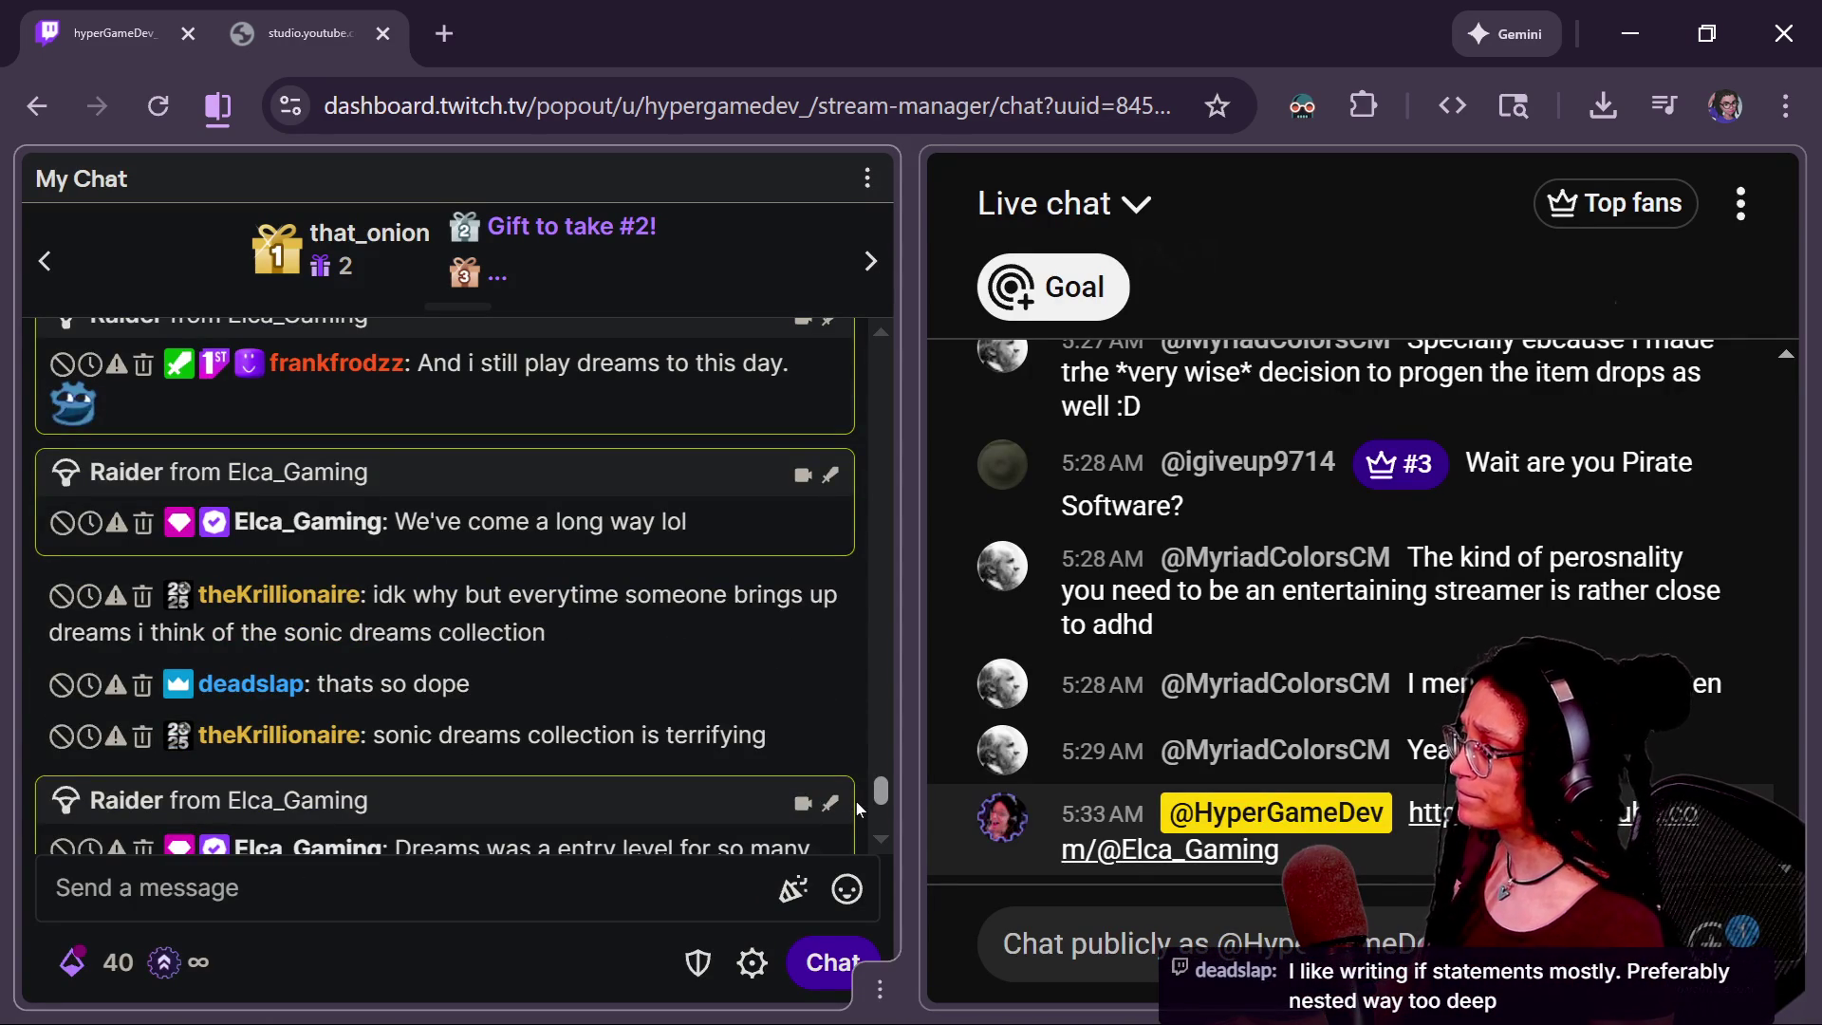
scroll(856, 802, "down", 5)
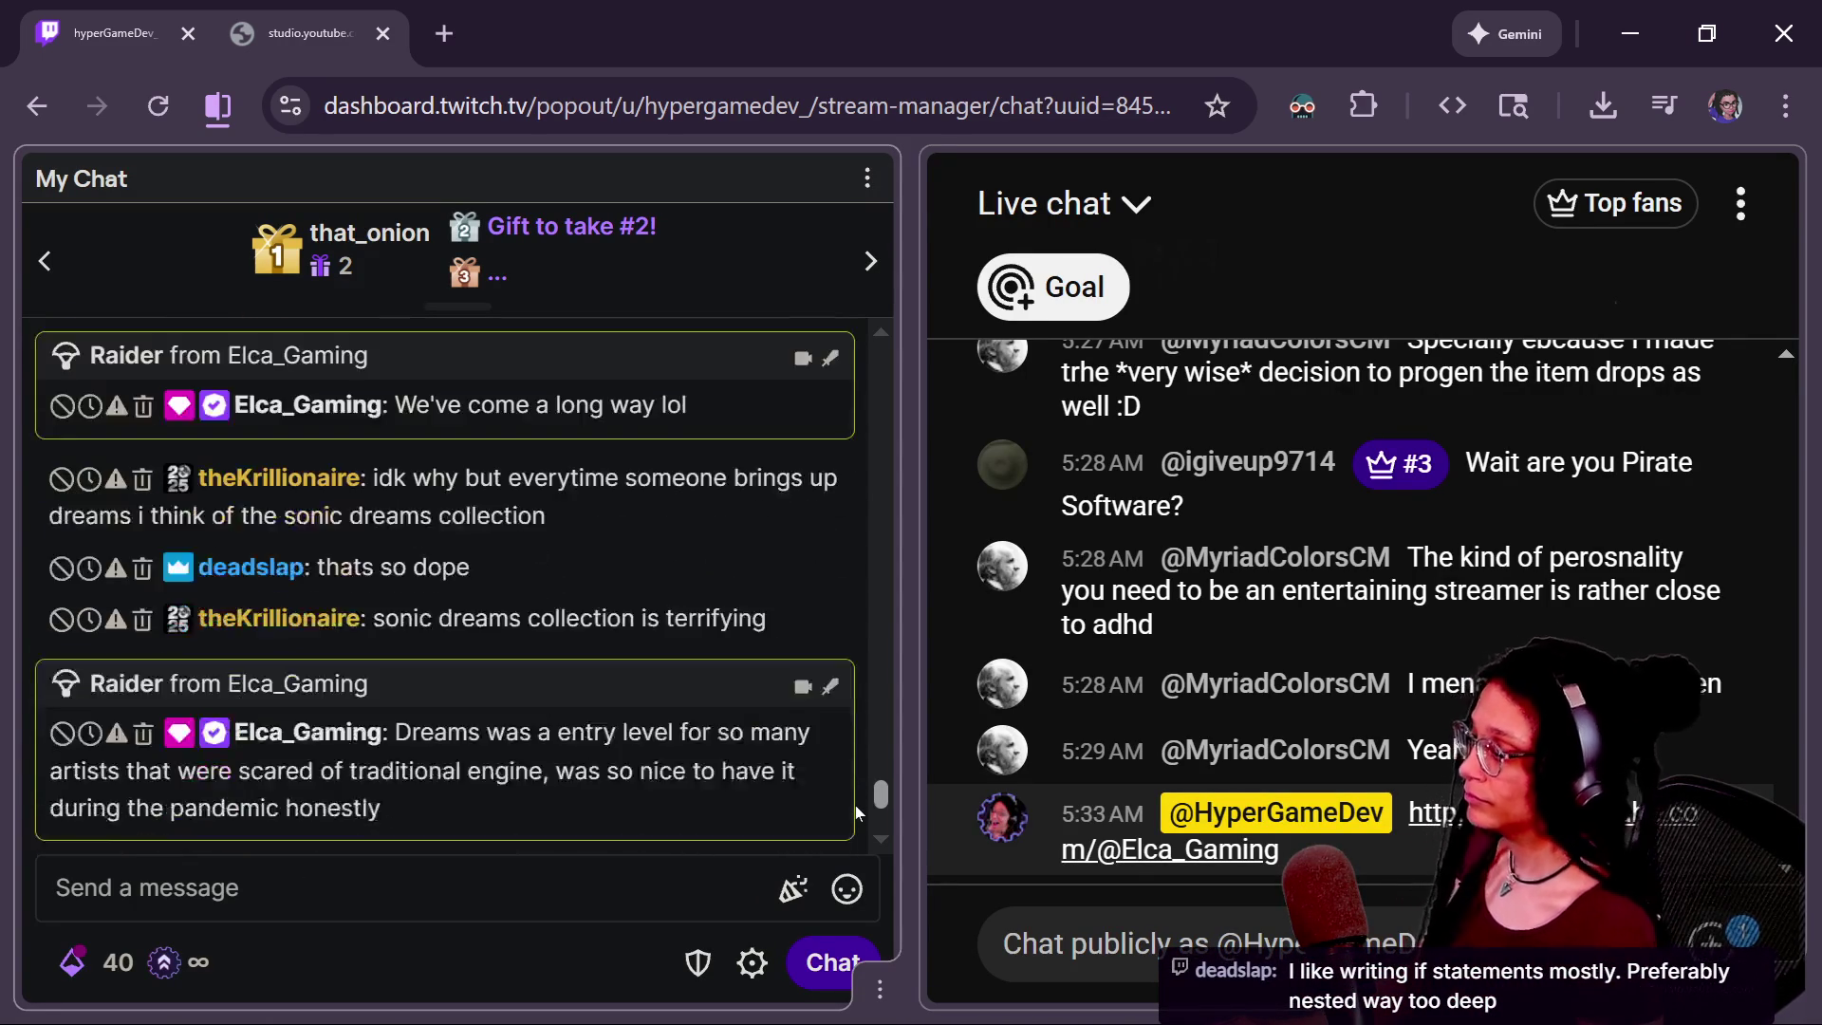
scroll(852, 815, "down", 3)
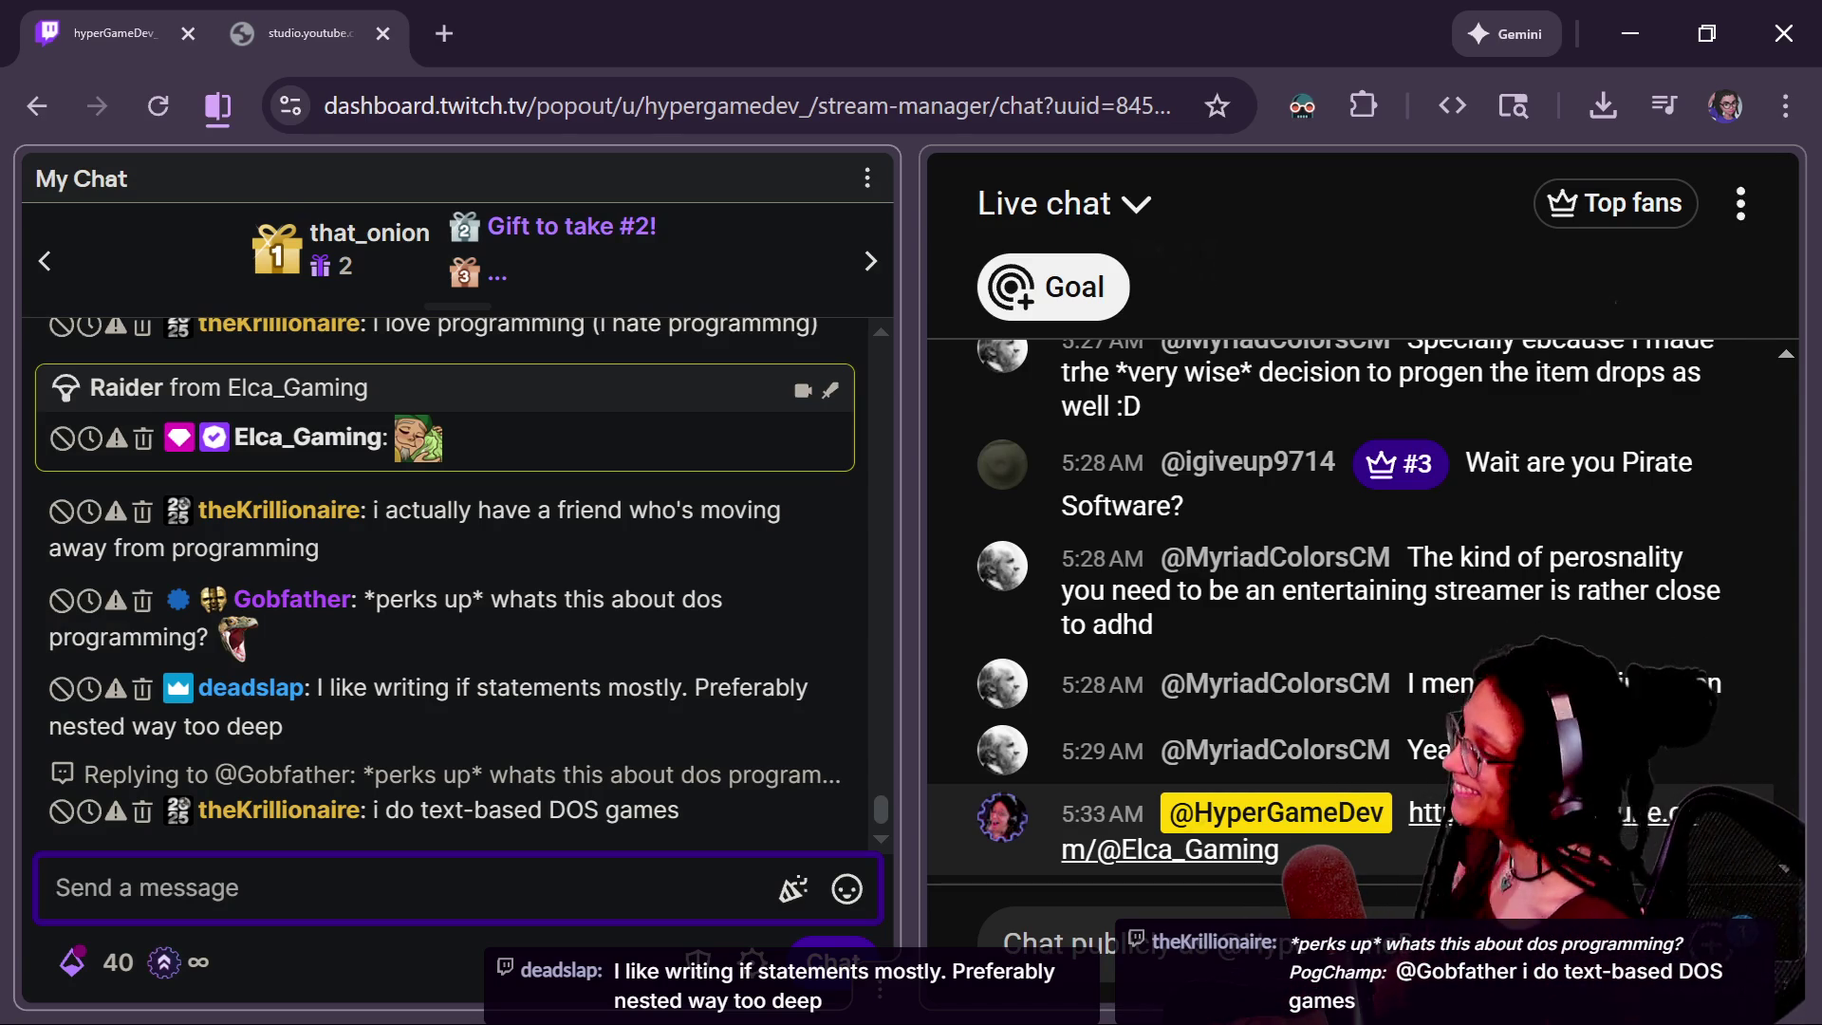
key("alt+Tab")
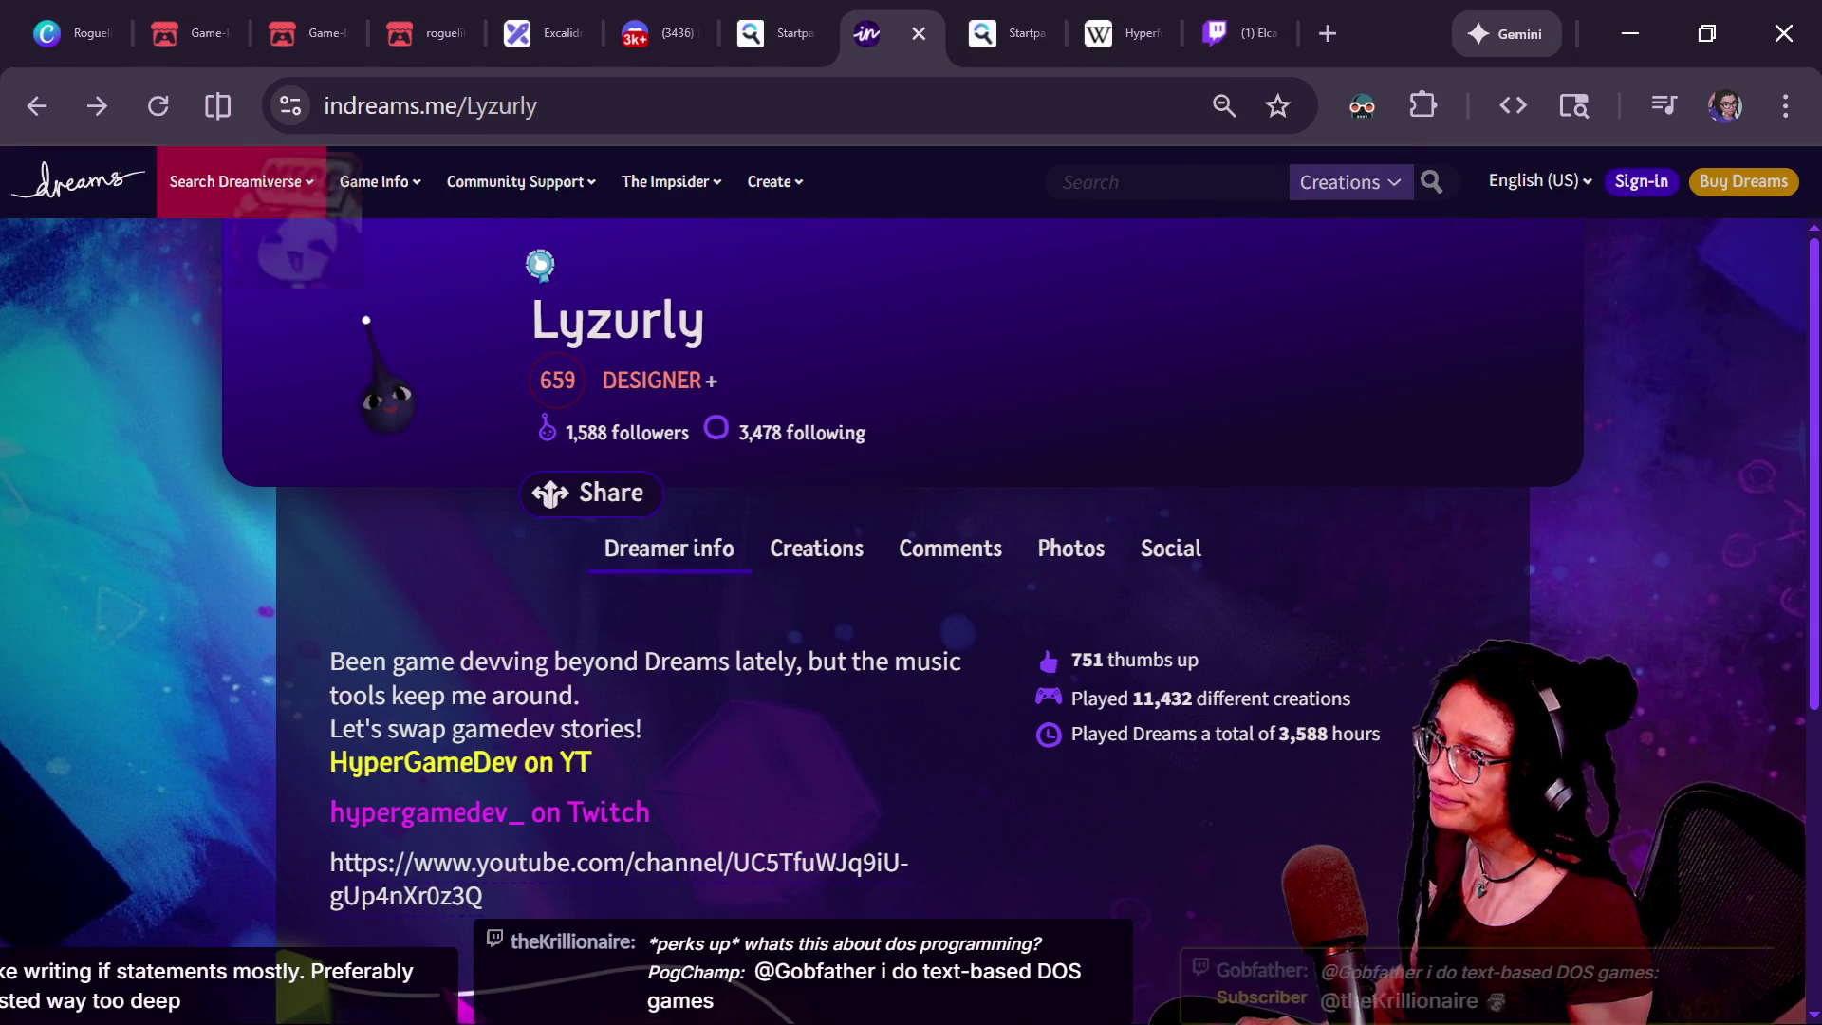
- Cycle between the chat and profile windows, then bring up the Game-like Jam ROGUE tab
key("alt+Tab")
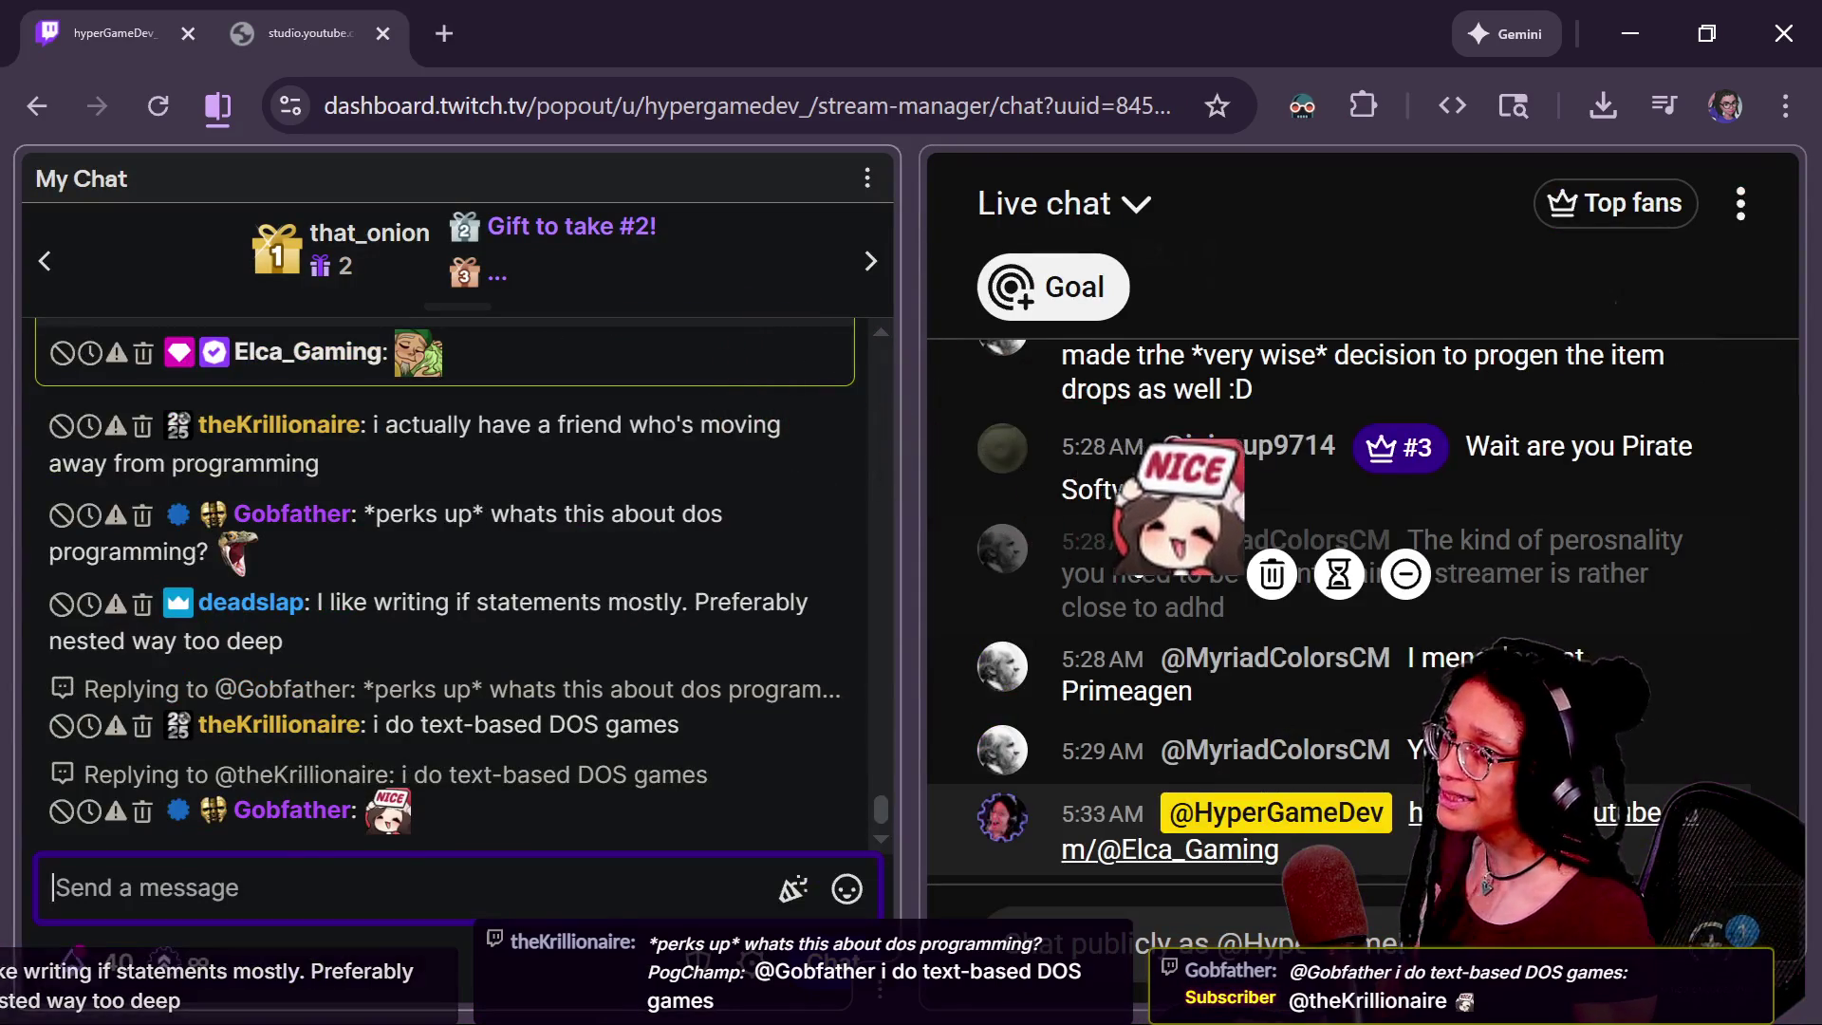
mouse_move(1008, 522)
key("alt+Tab")
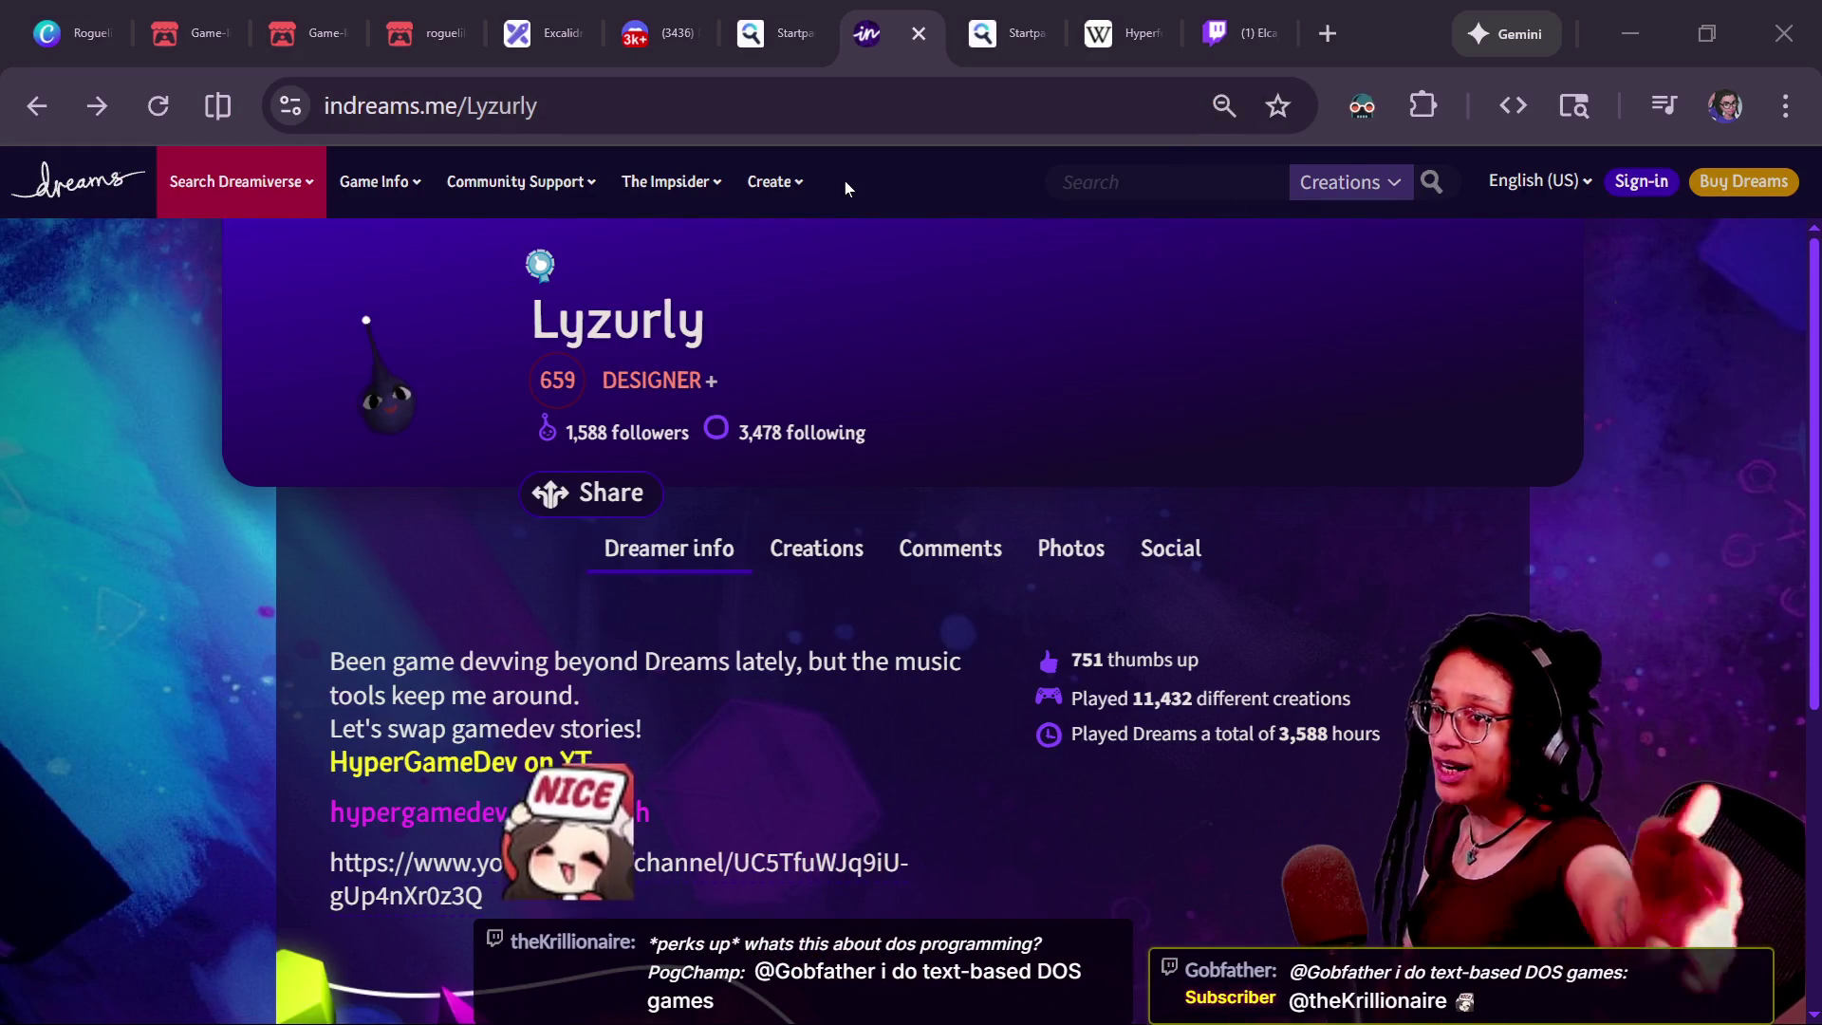
key("alt+Tab")
key("alt+Tab")
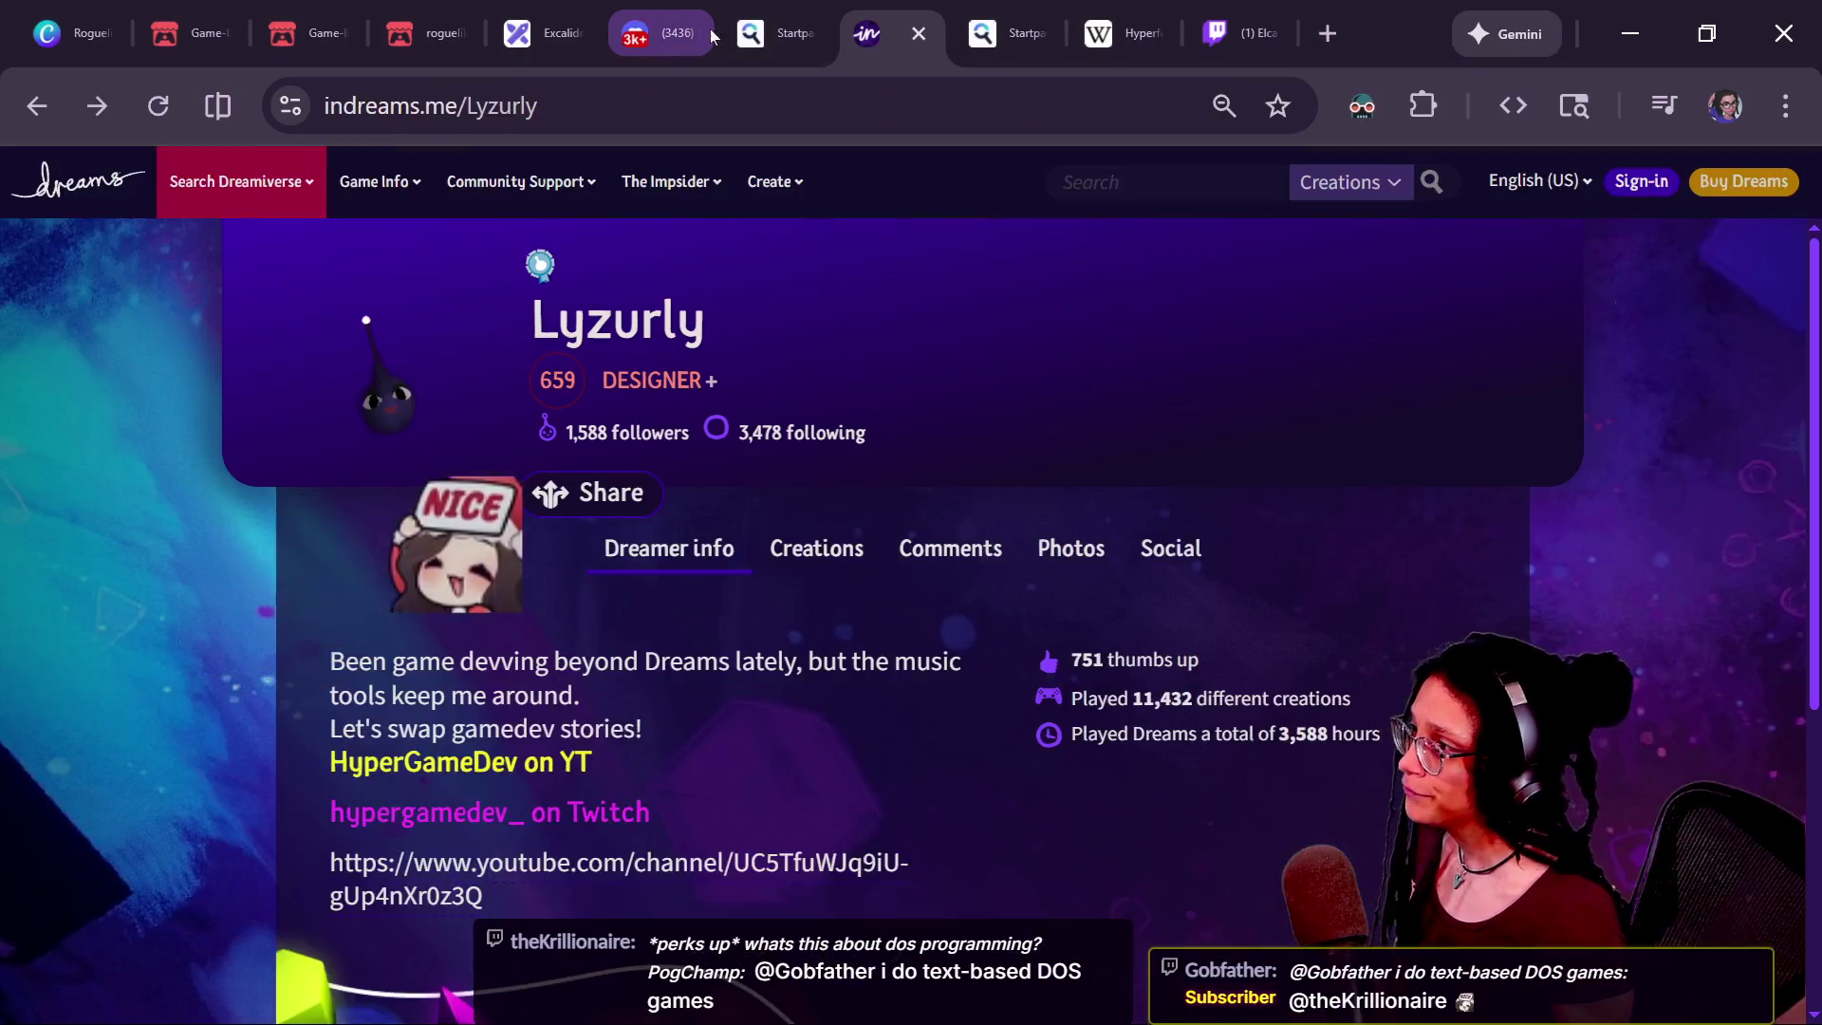
left_click(636, 33)
left_click(382, 20)
left_click(285, 33)
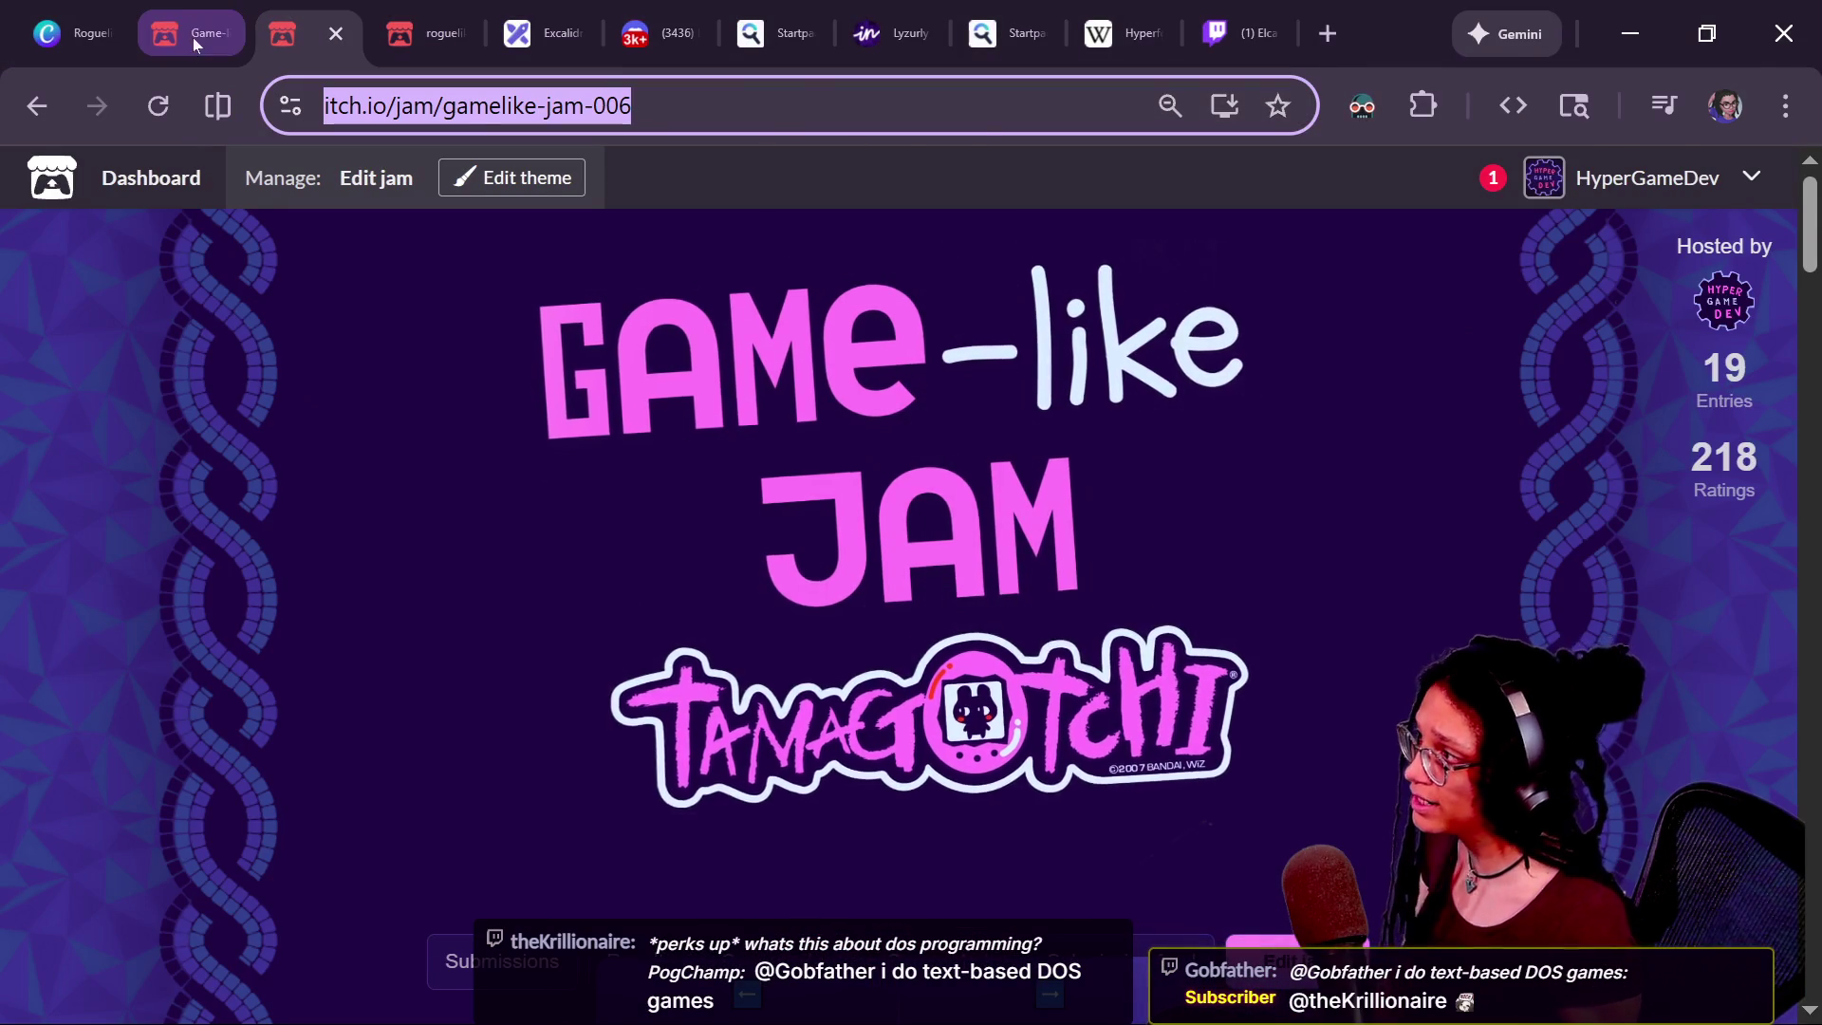
left_click(192, 37)
scroll(1167, 513, "up", 3)
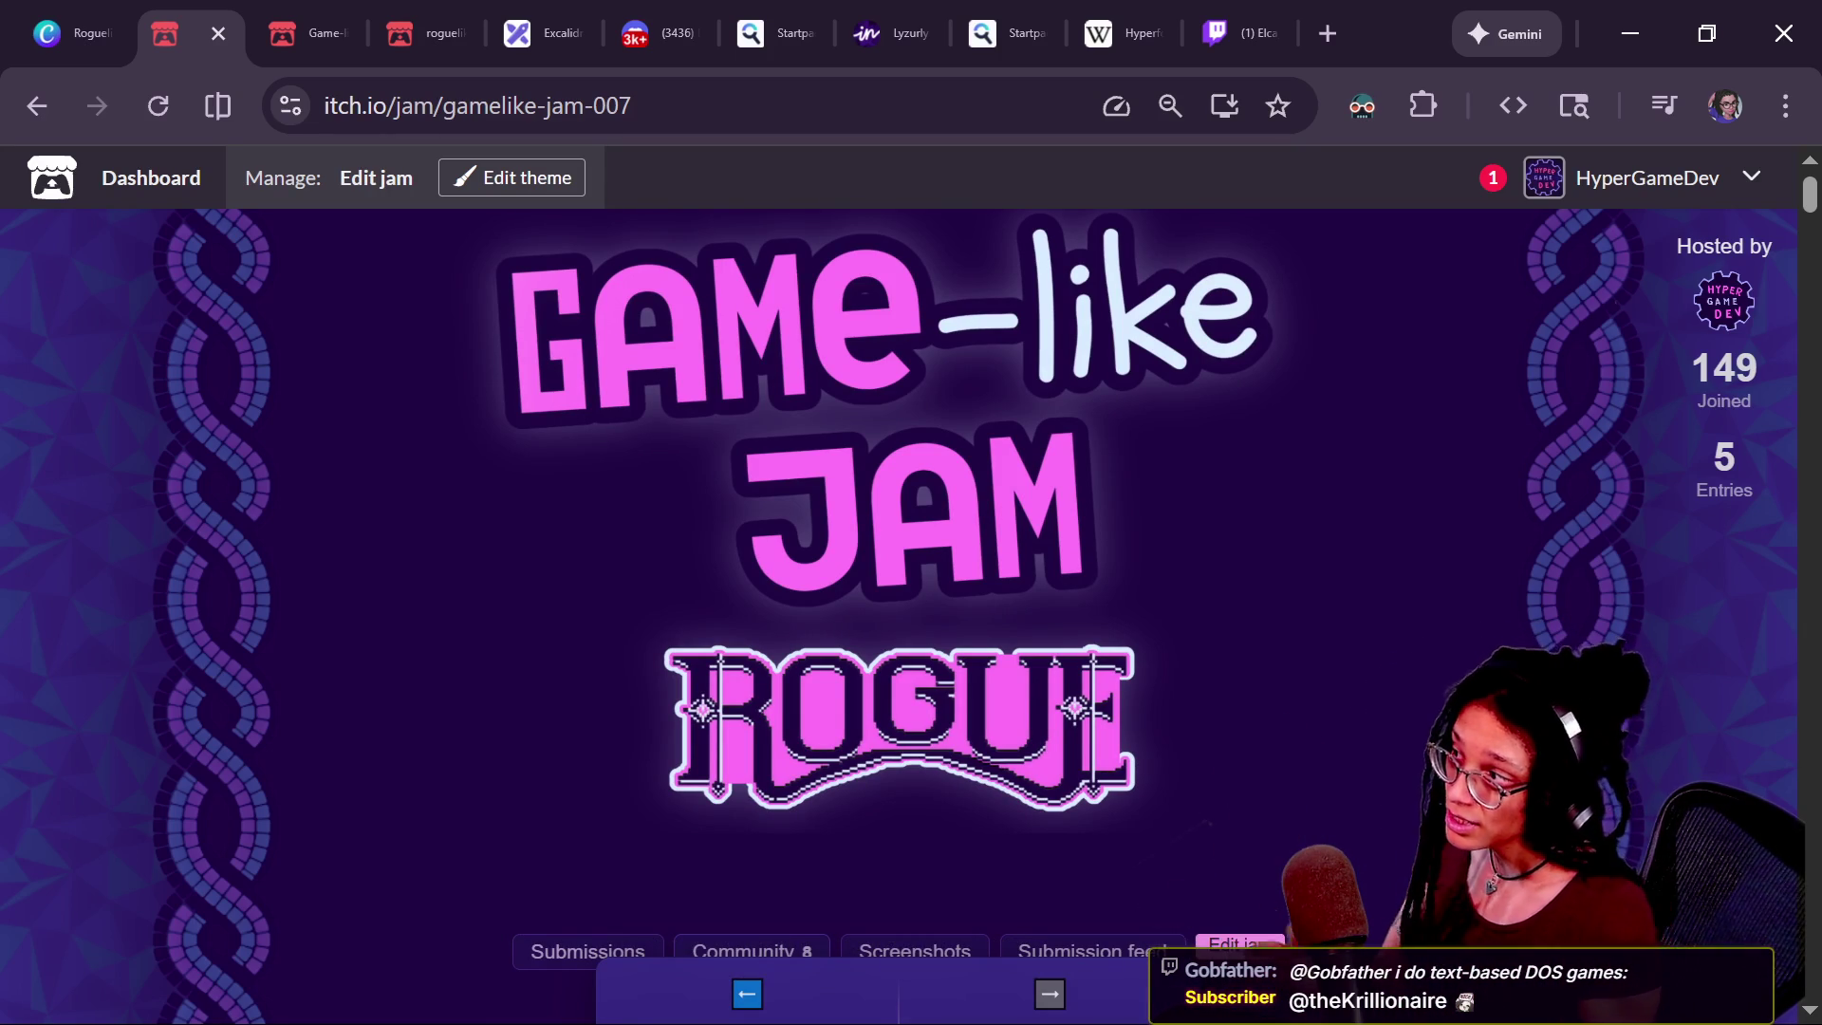
- Step back from jam 006 through earlier jams to FROGGER, then return to the ROGUE page
key("ctrl+Tab")
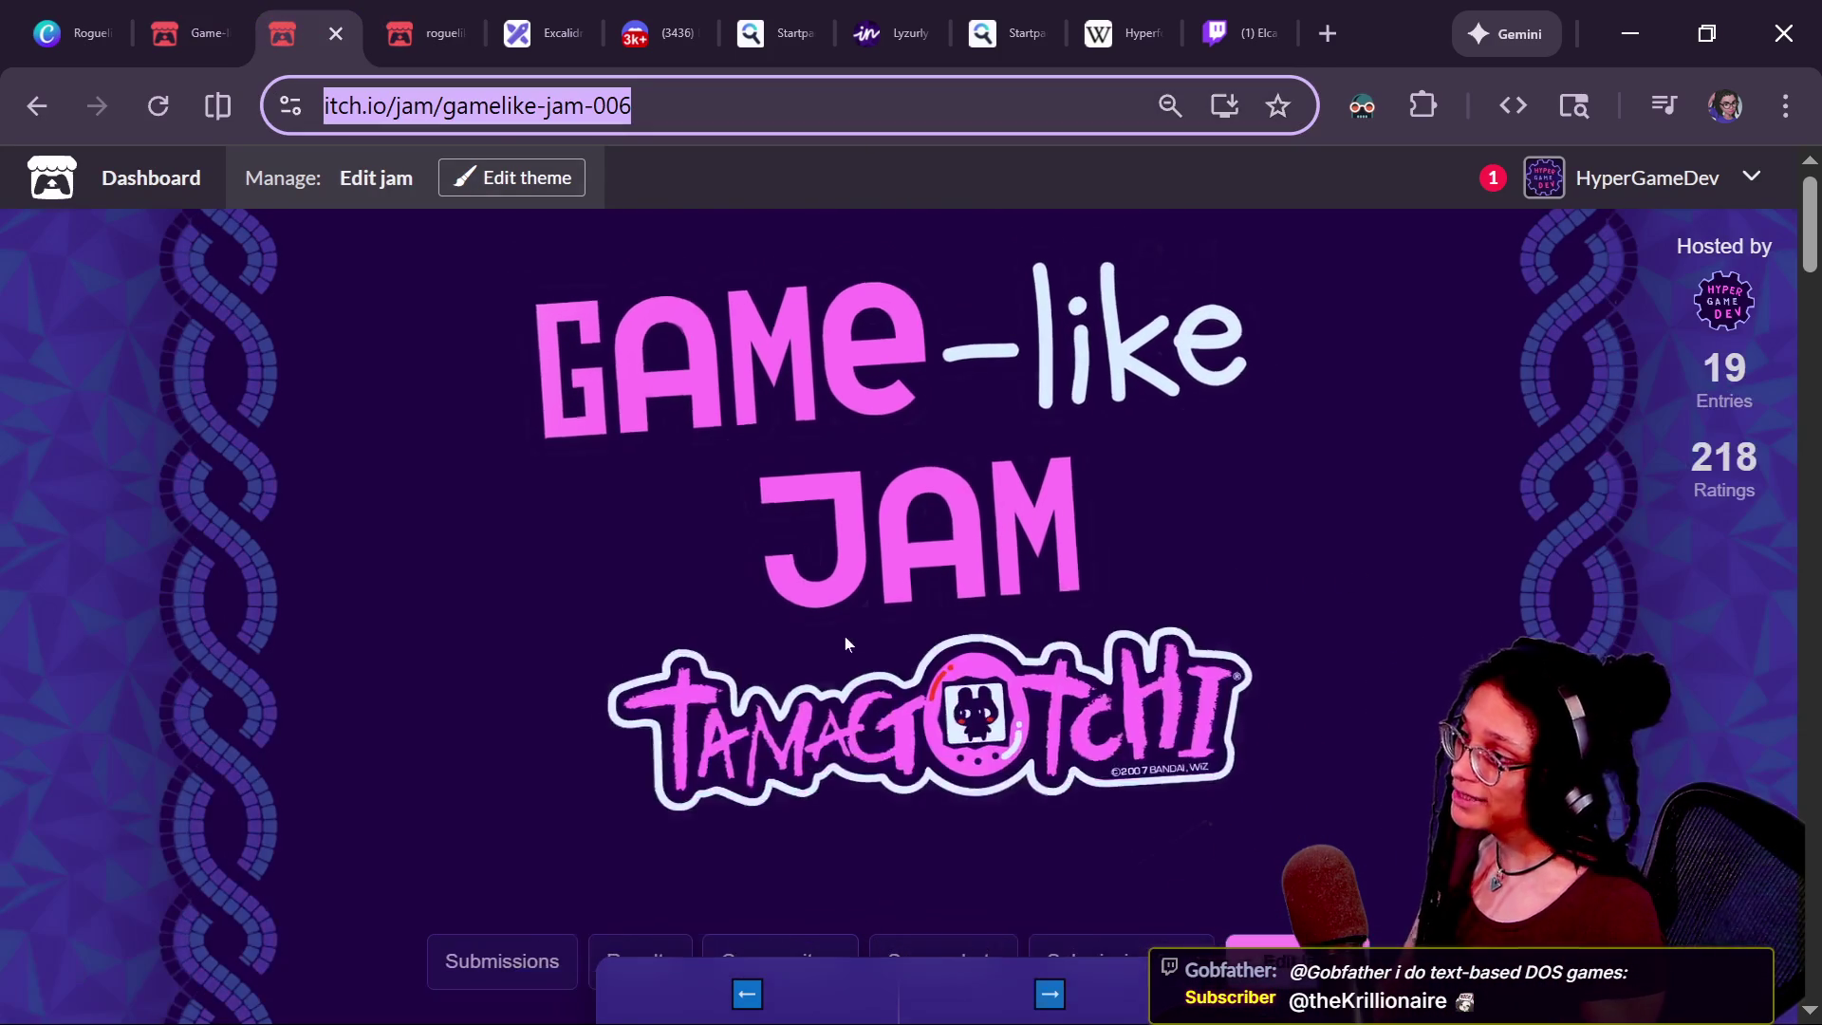
left_click(770, 954)
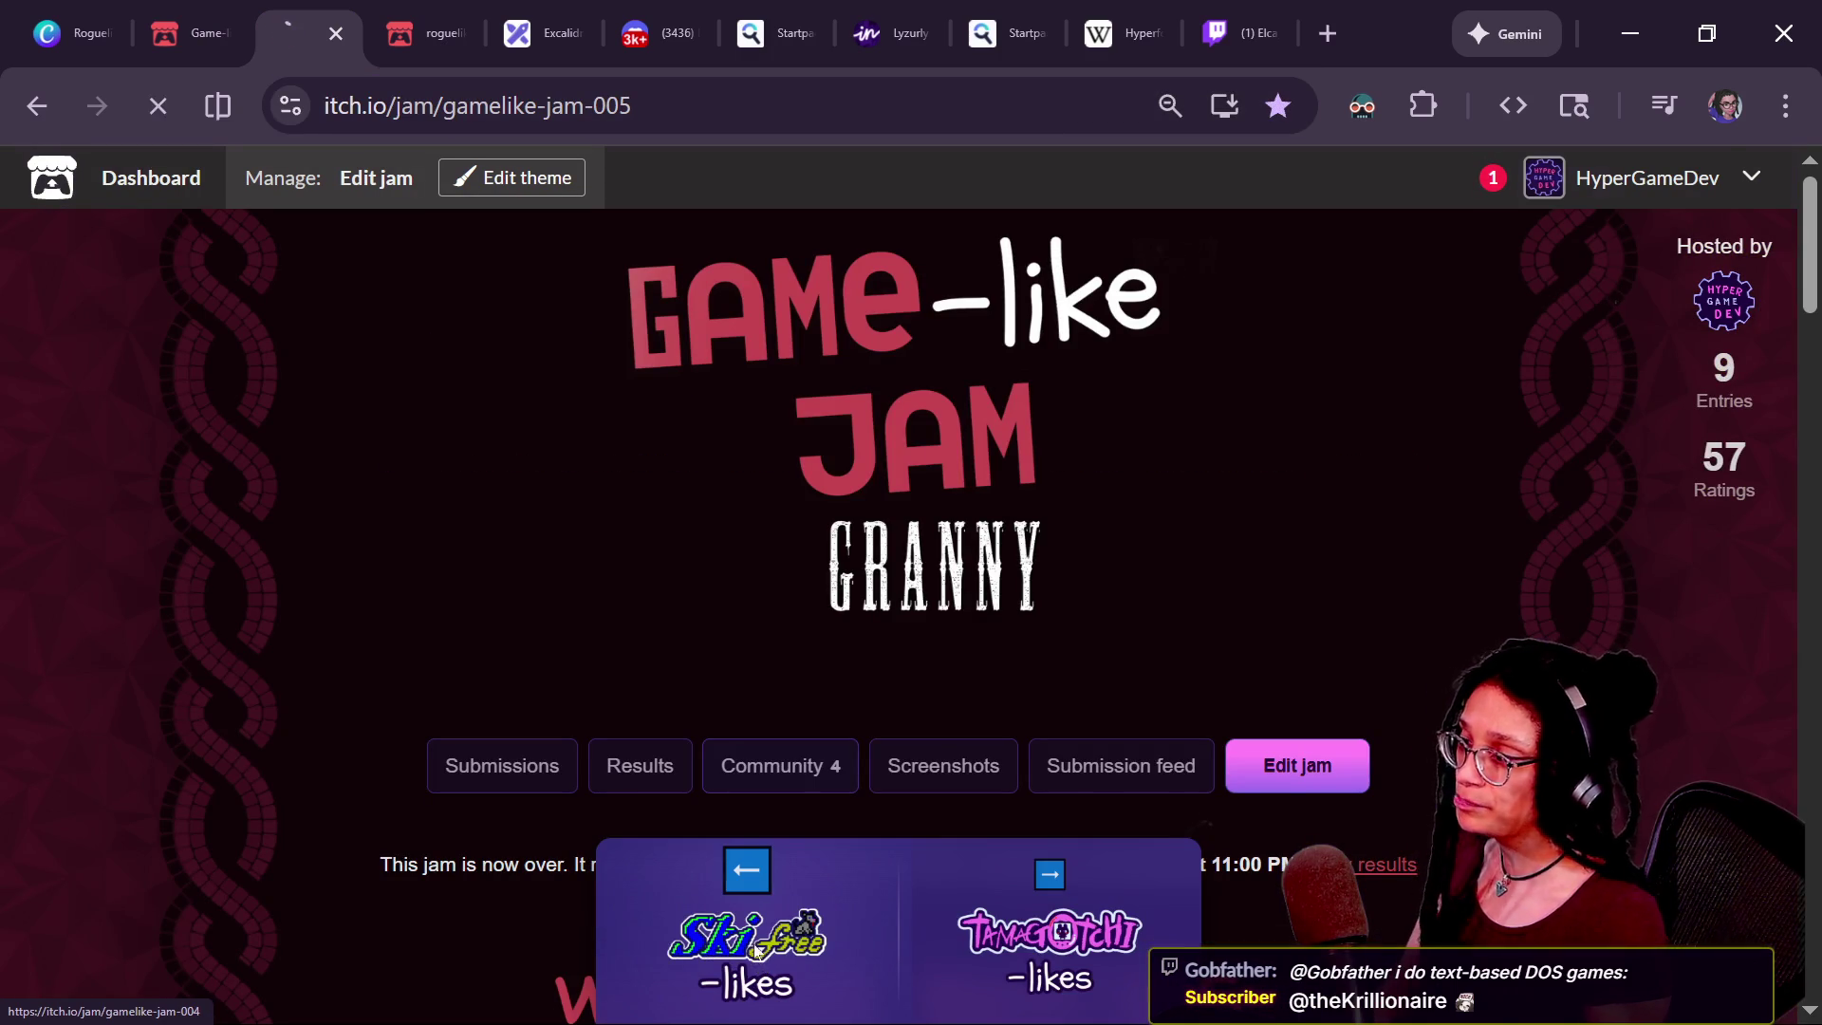
left_click(756, 952)
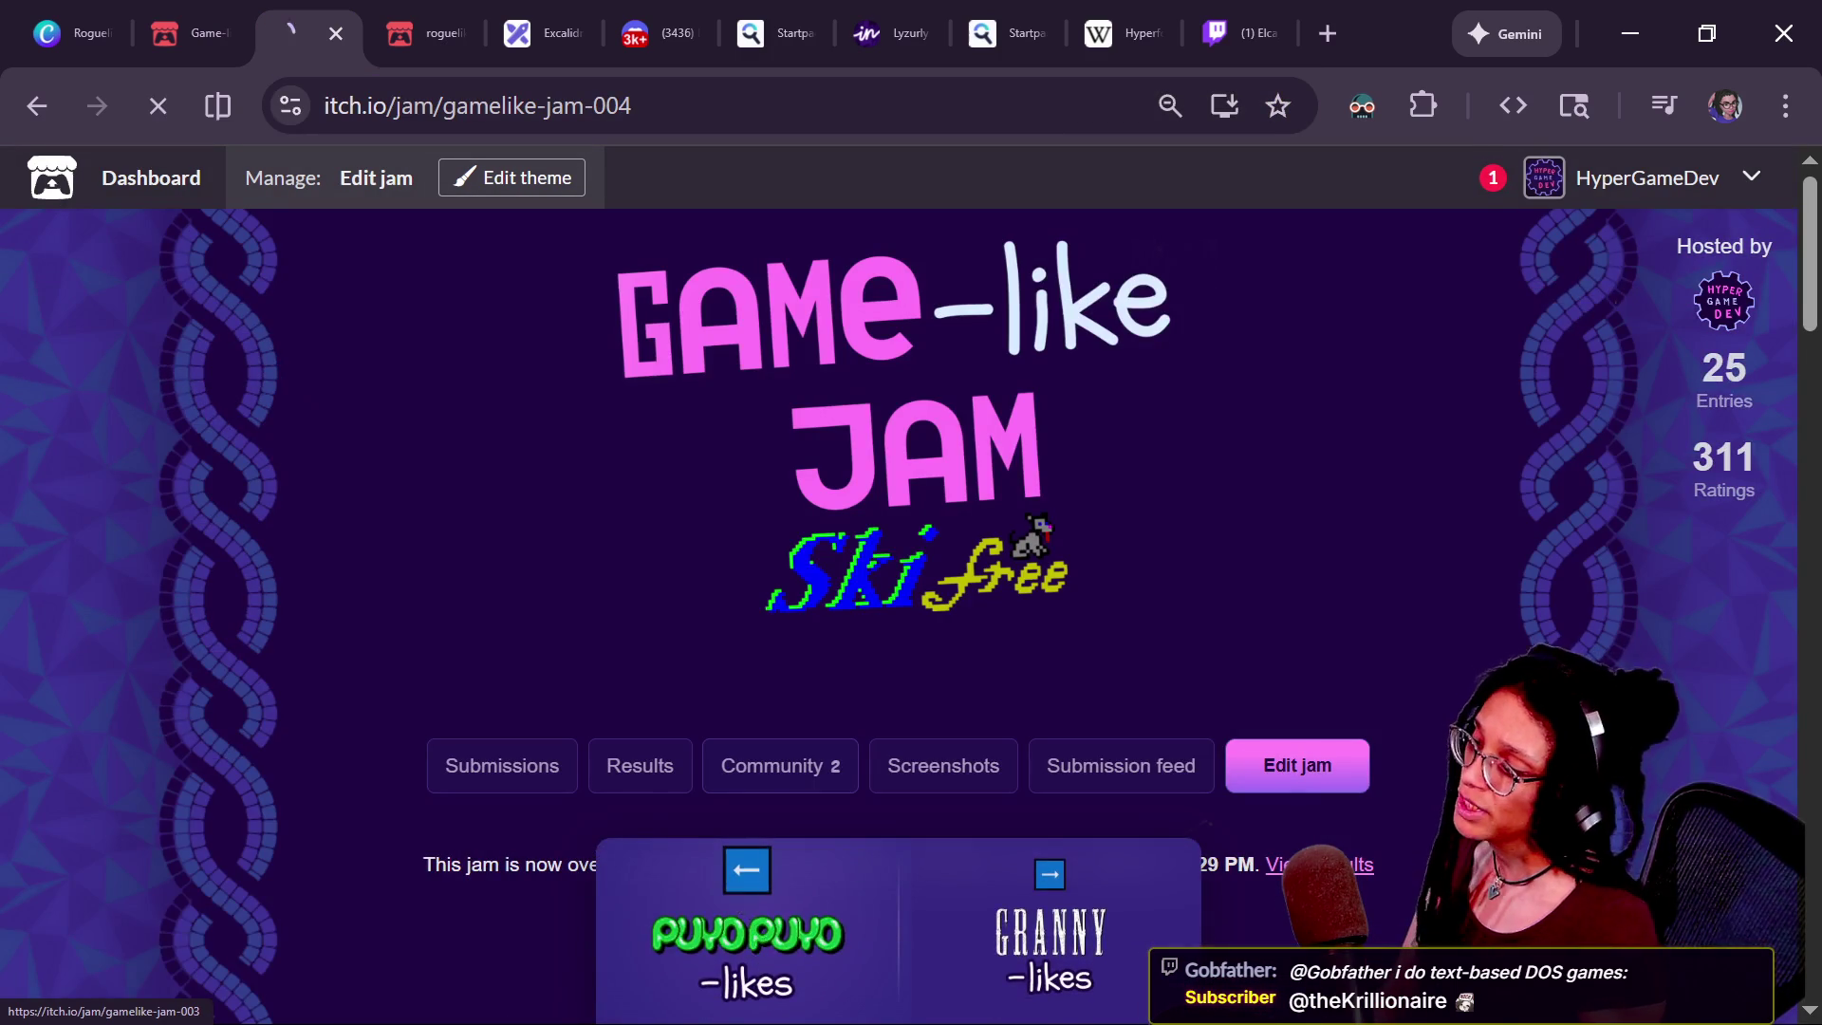
left_click(887, 1002)
left_click(888, 1002)
left_click(887, 1006)
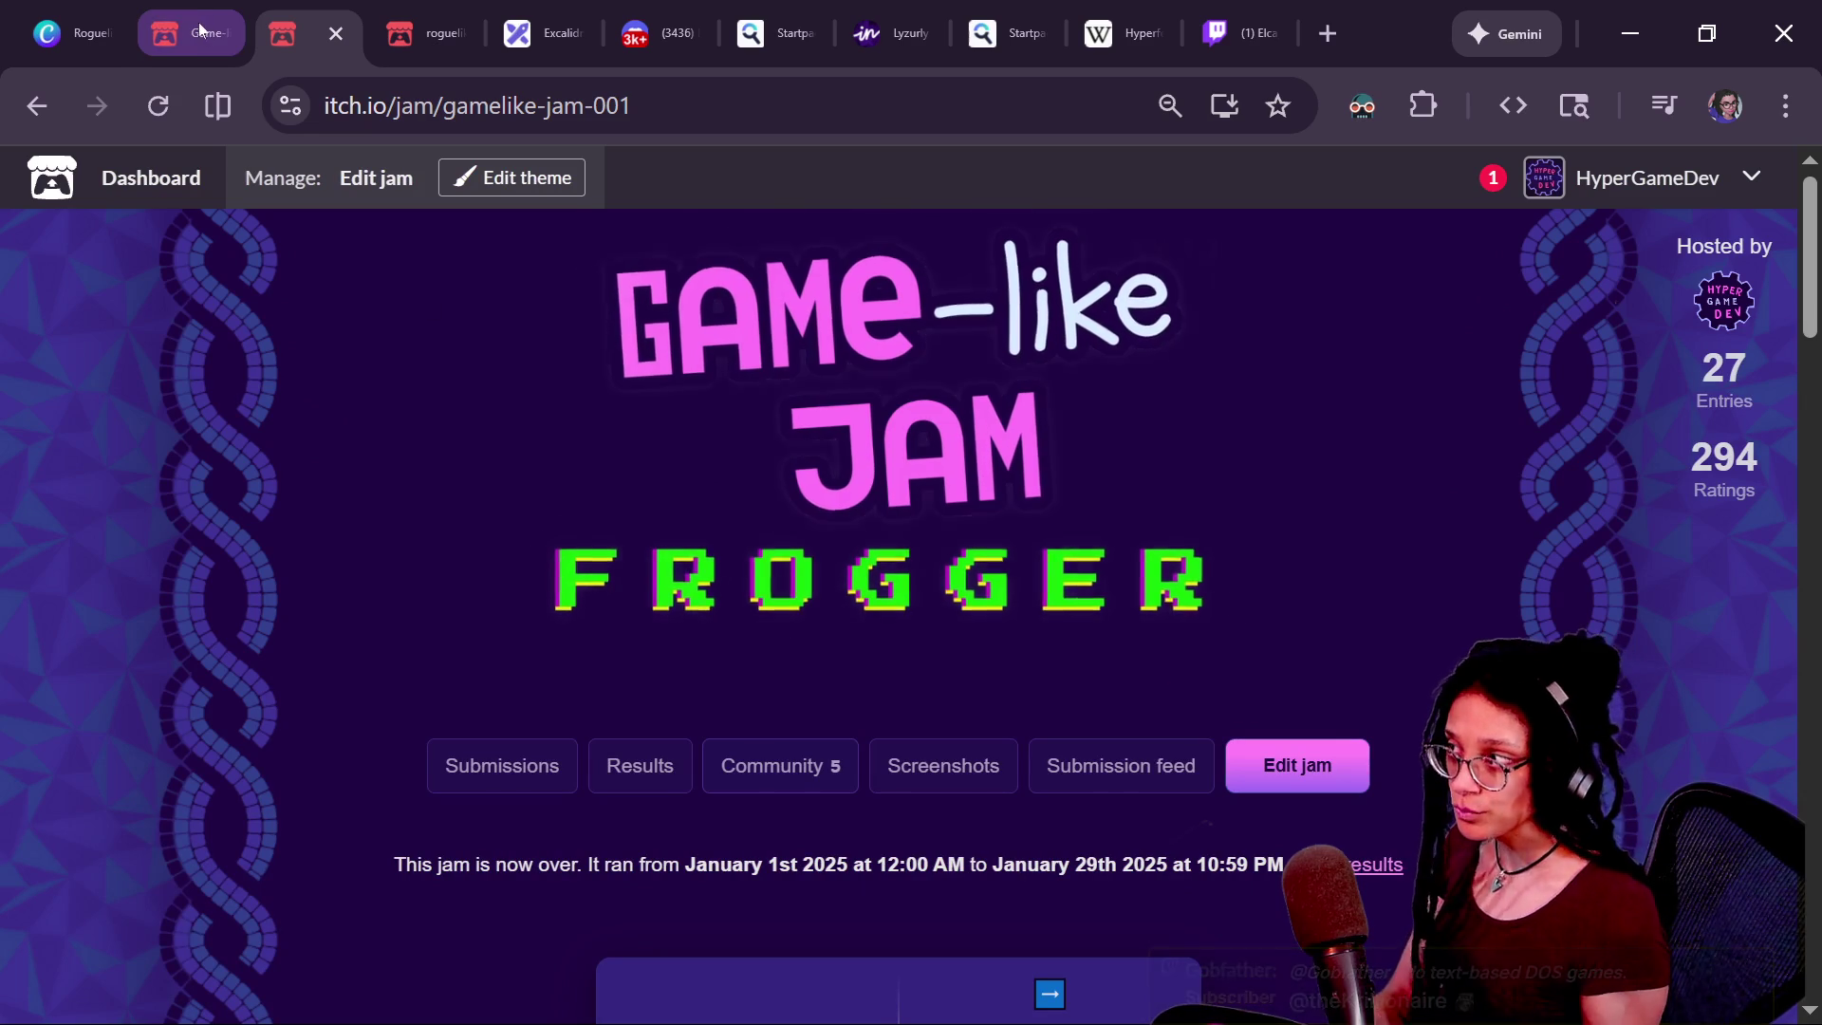
mouse_move(196, 13)
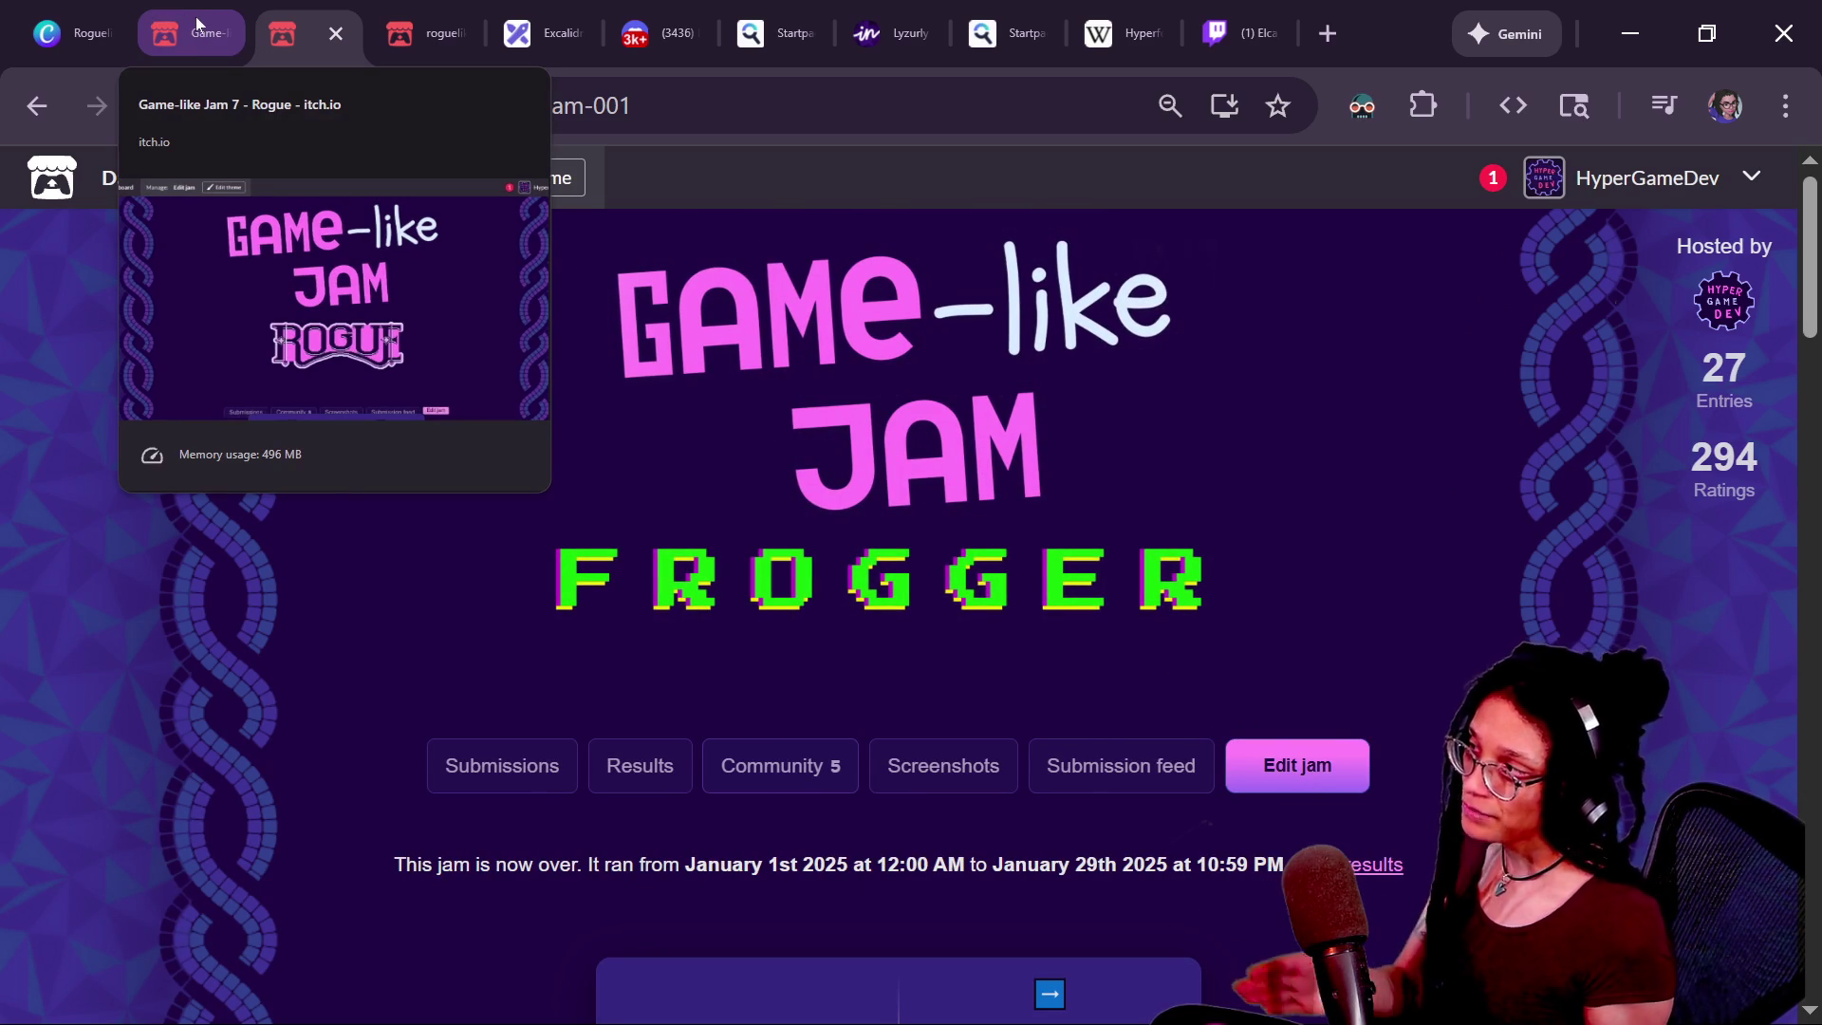
left_click(195, 15)
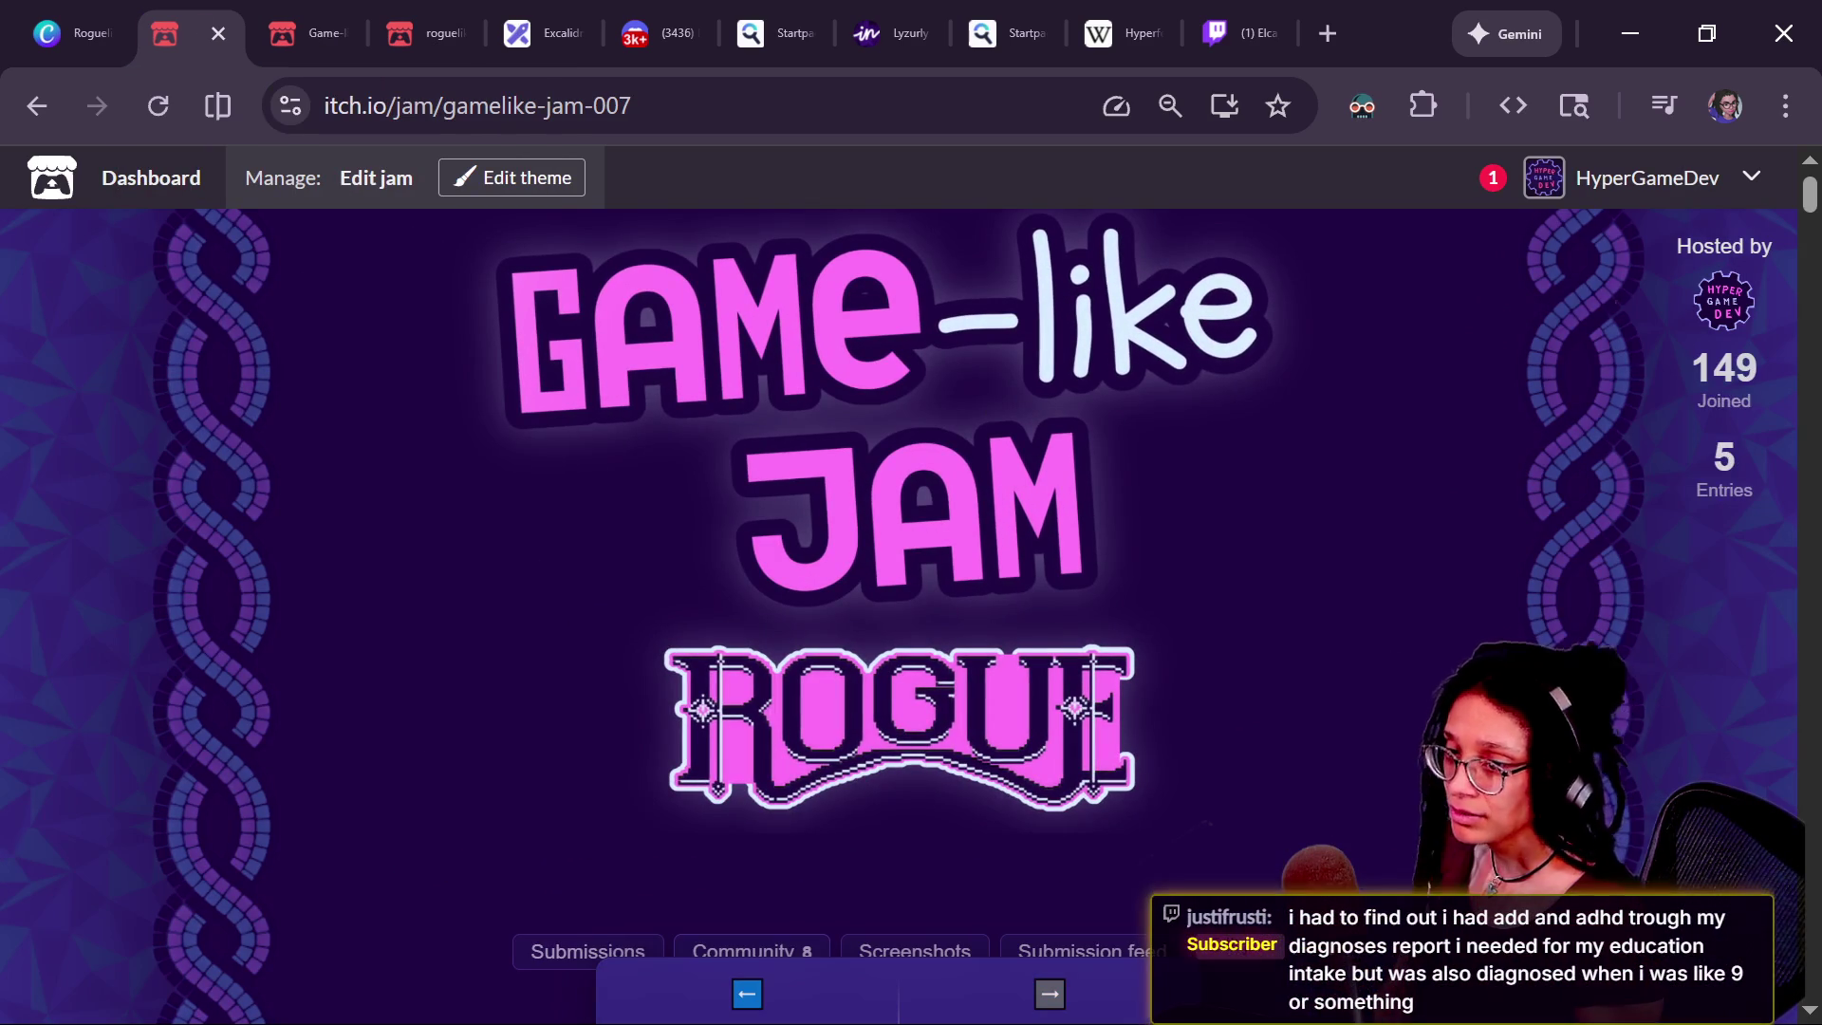
scroll(1139, 721, "down", 10)
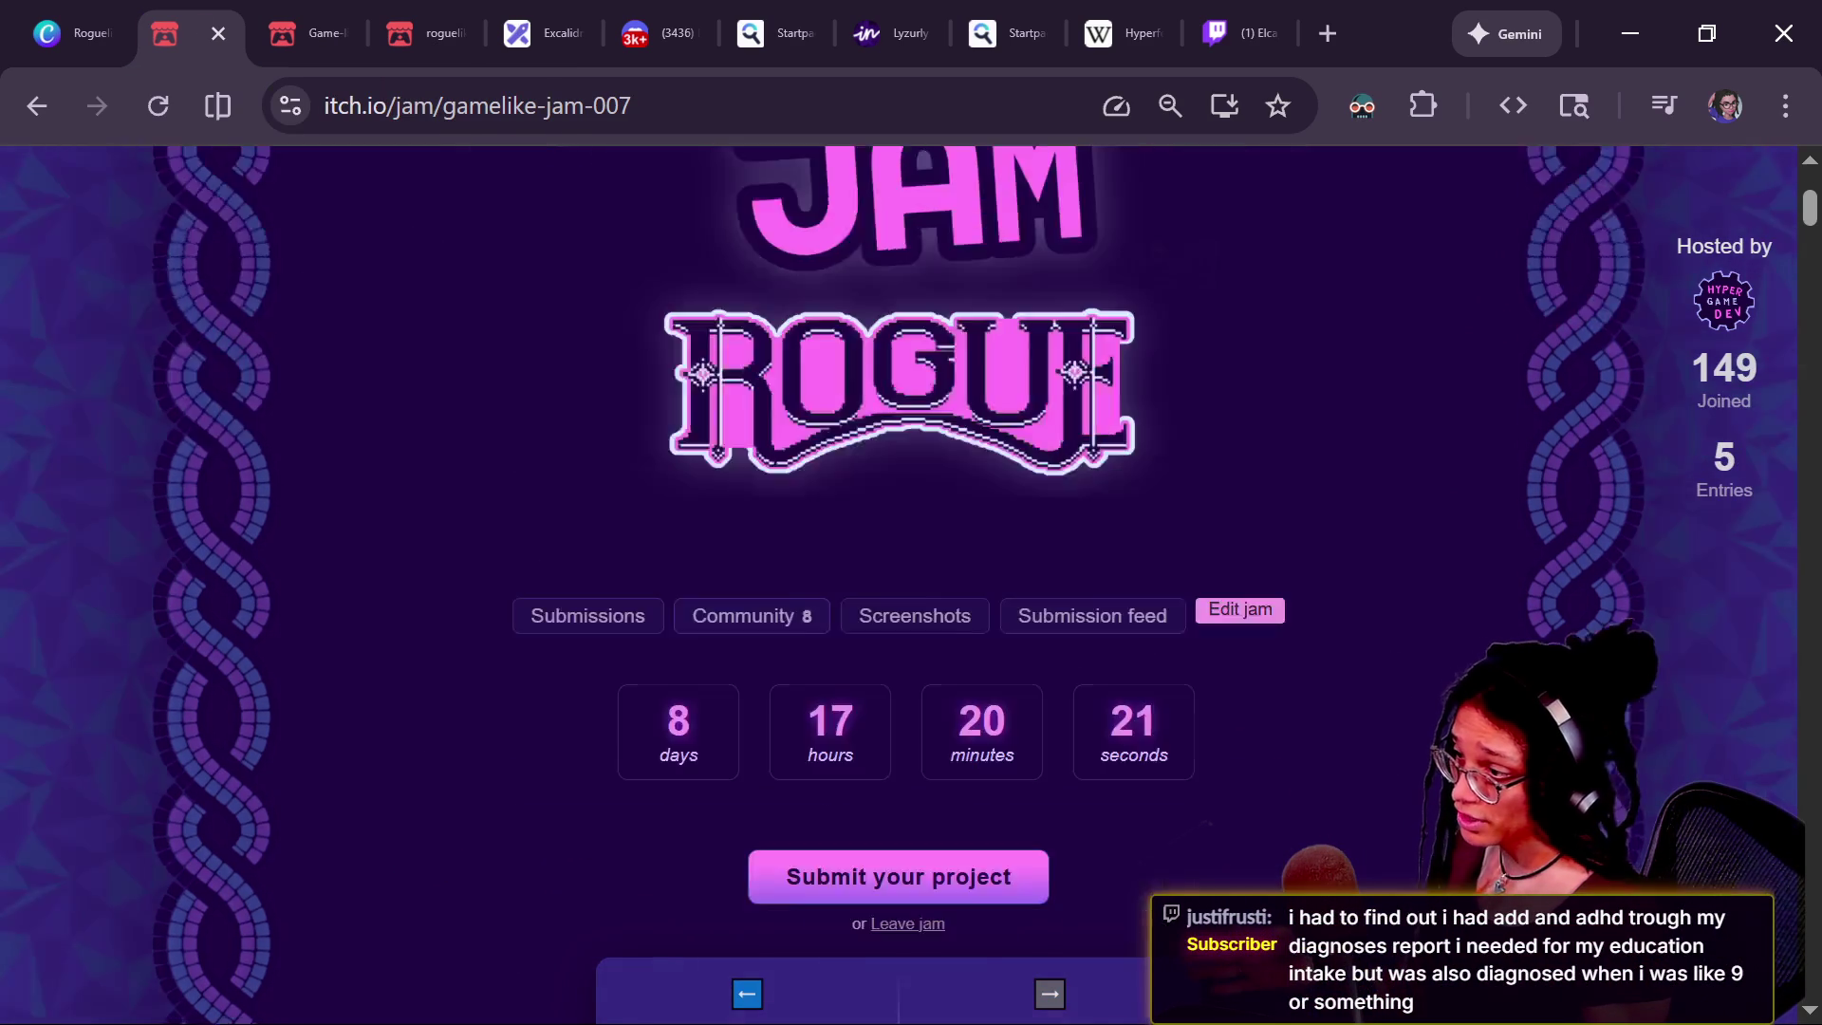
- Copy the gamelike-jam-007 address and send it in Twitch chat
scroll(1139, 720, "down", 1)
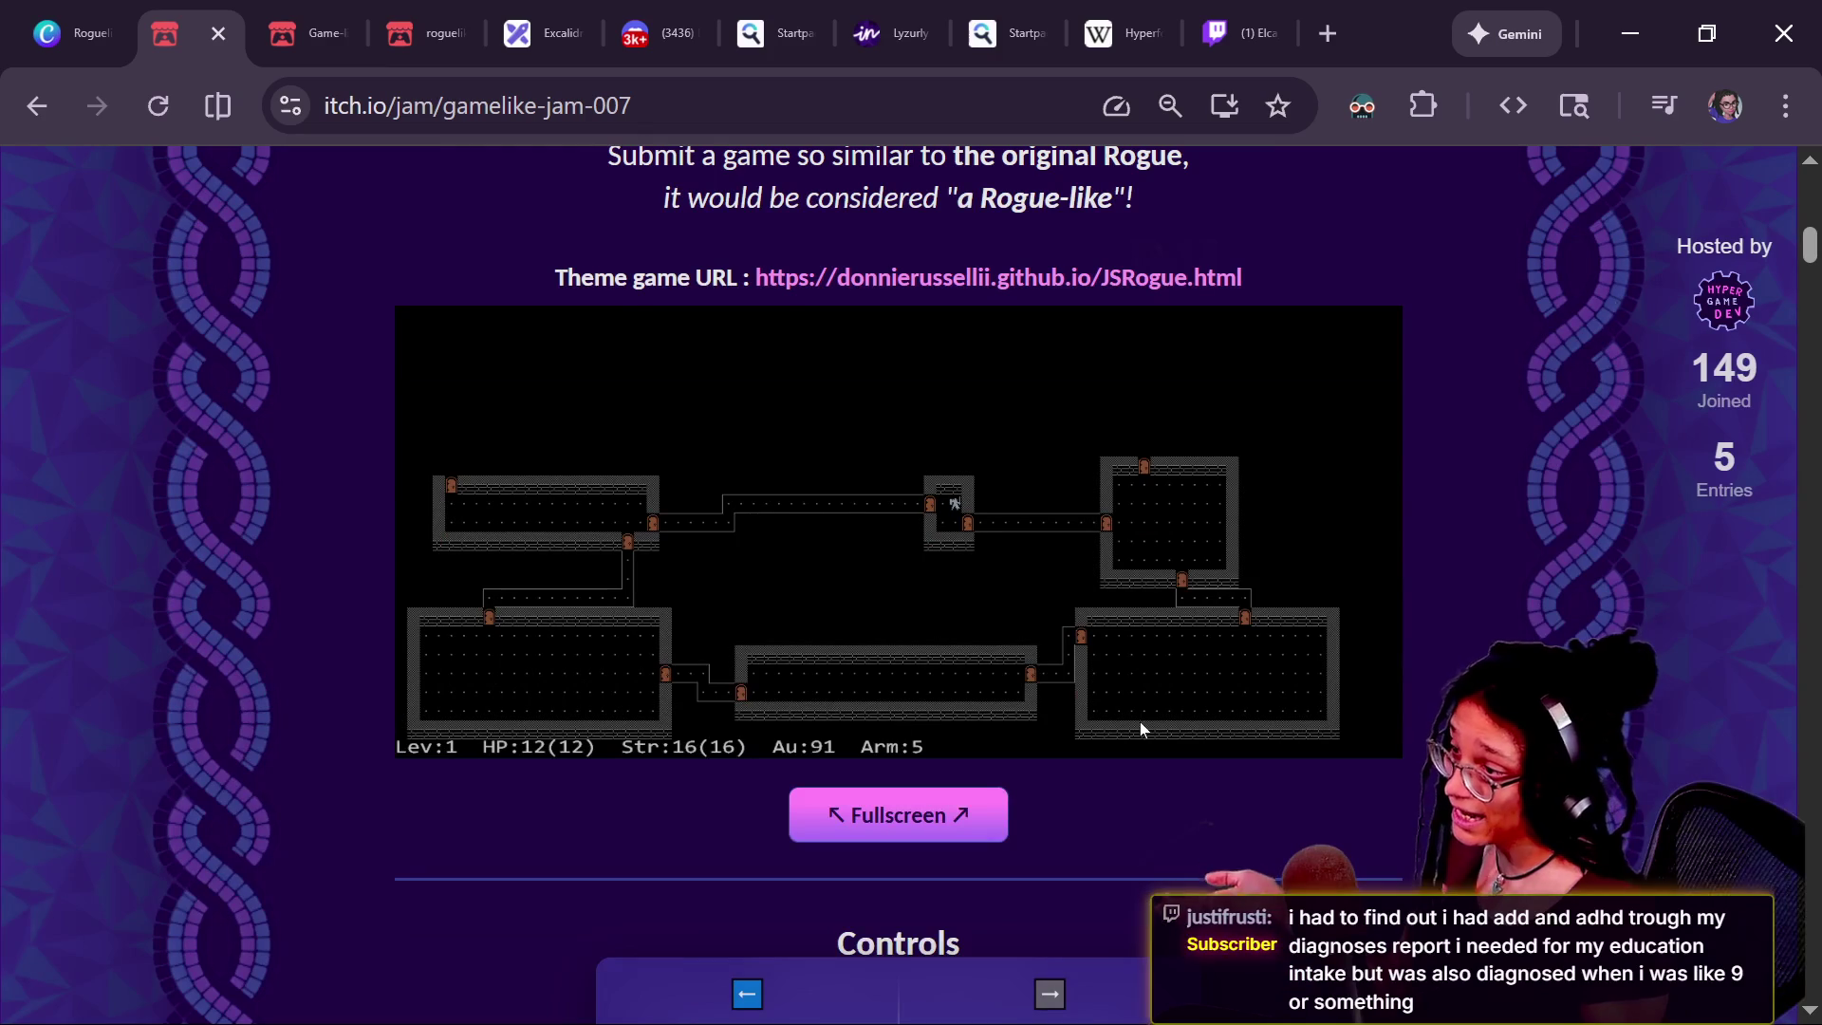
left_click(633, 105)
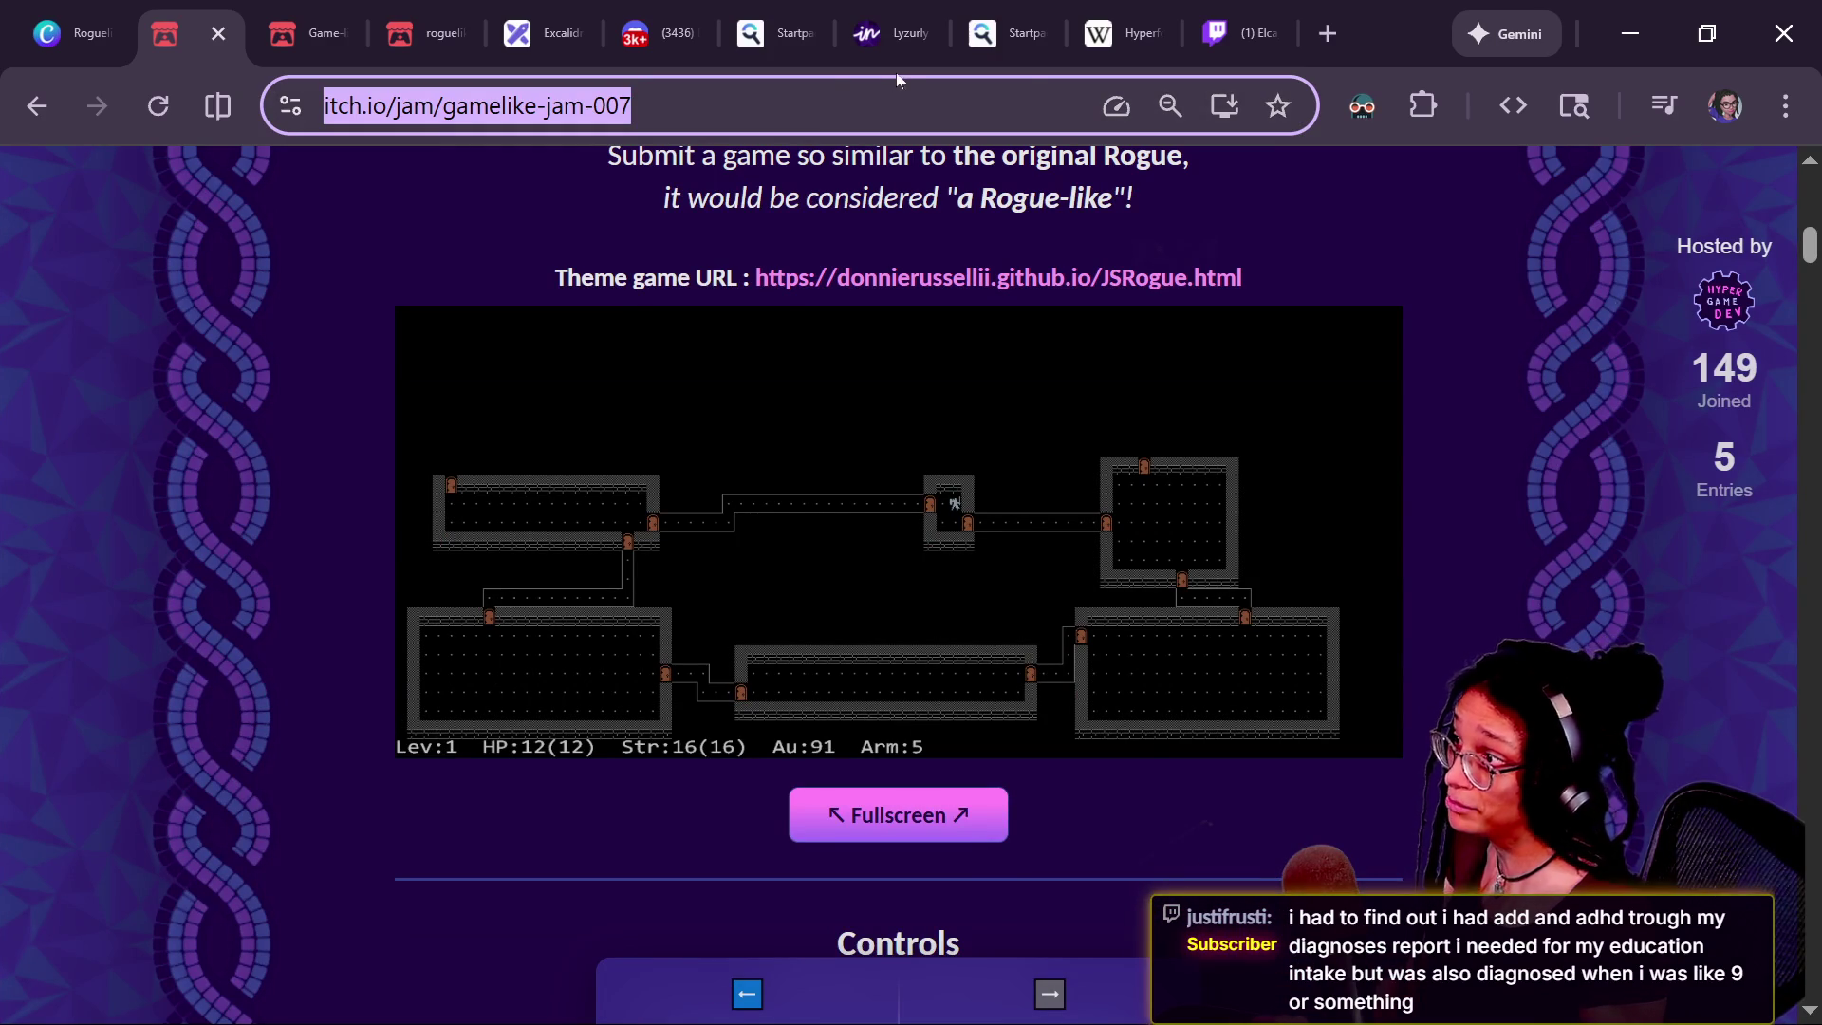
key("alt+Tab")
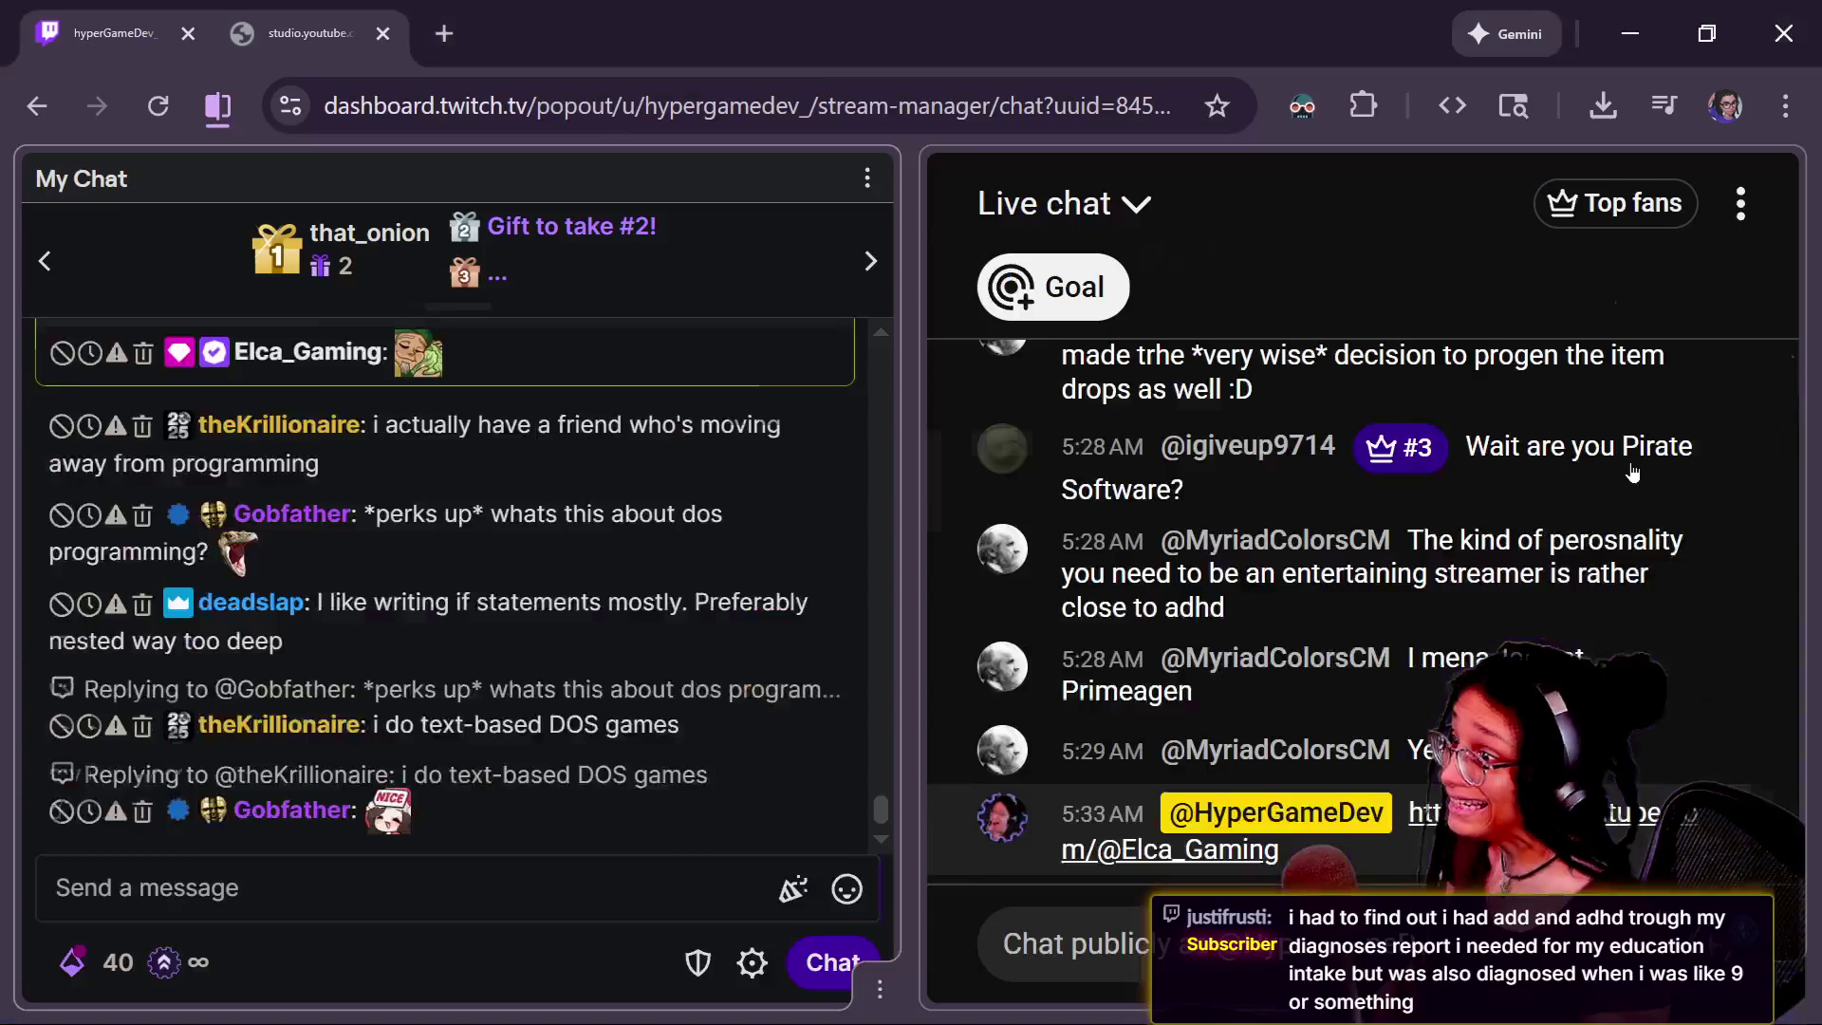
key("alt+Tab")
scroll(1631, 470, "up", 5)
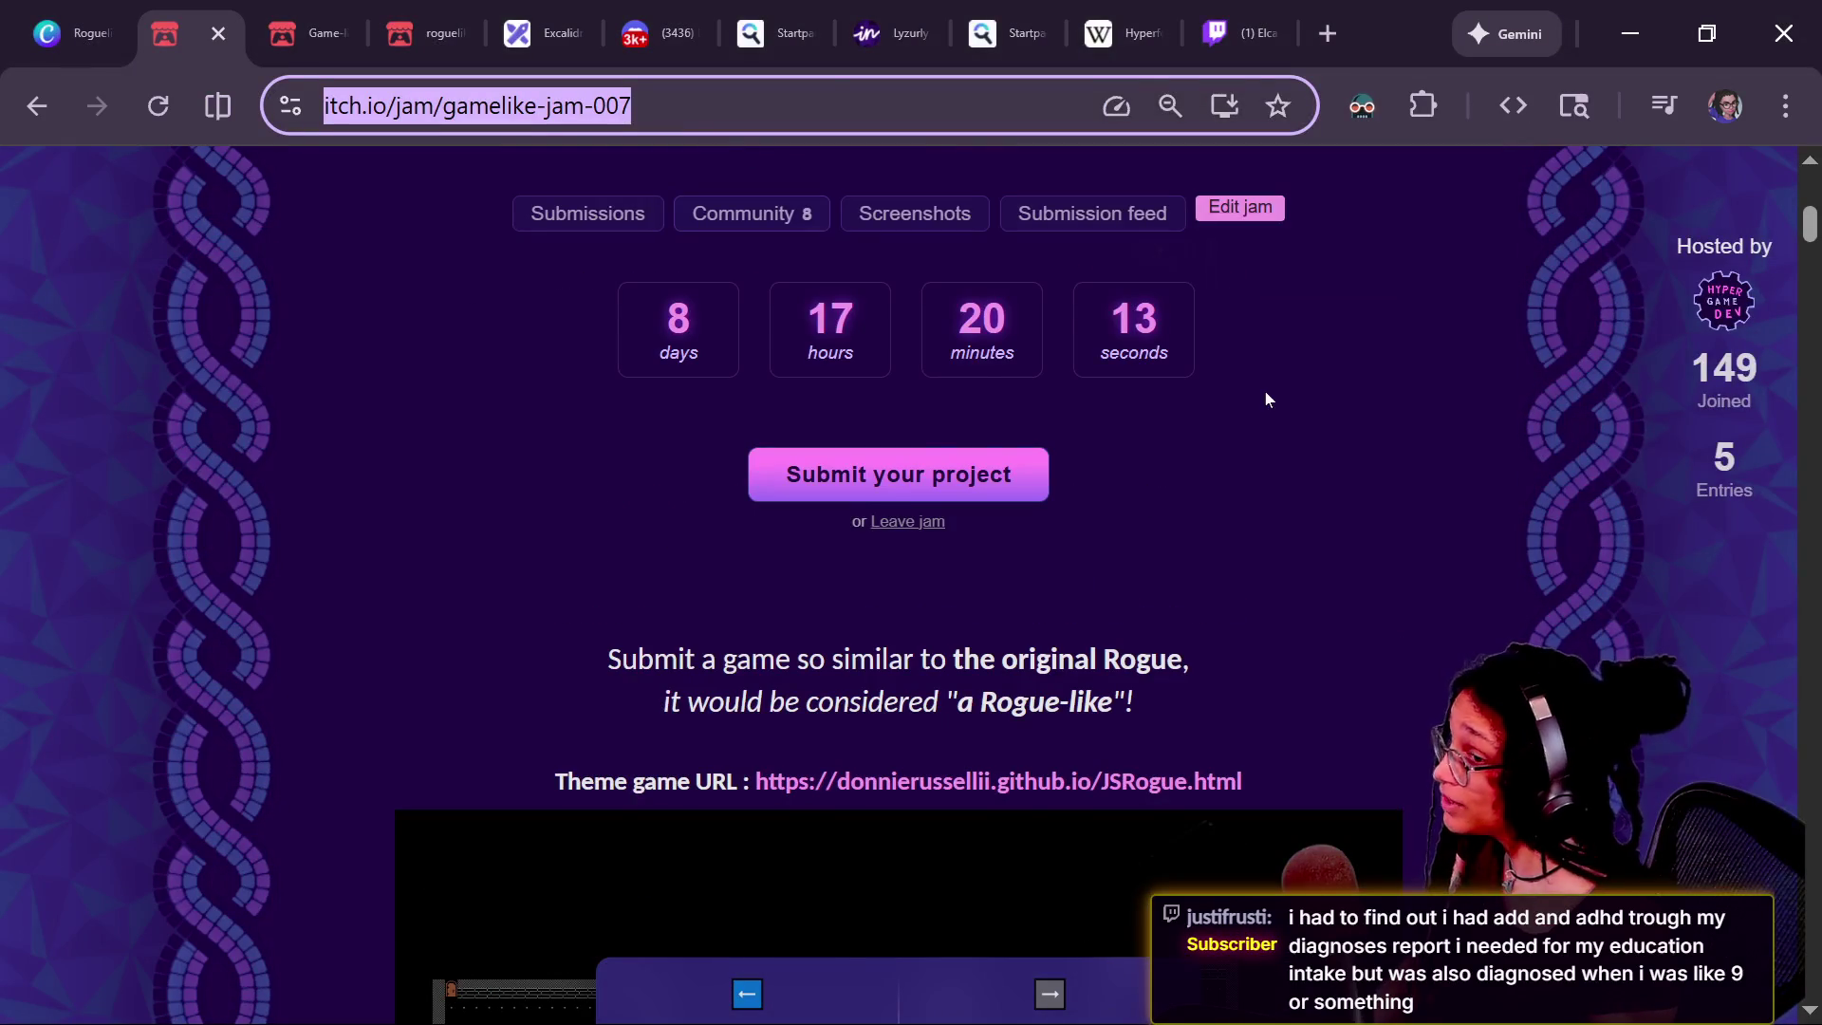
key("alt+Tab")
type("https://itch.io/jam/gamelike-jam-007")
key("Return")
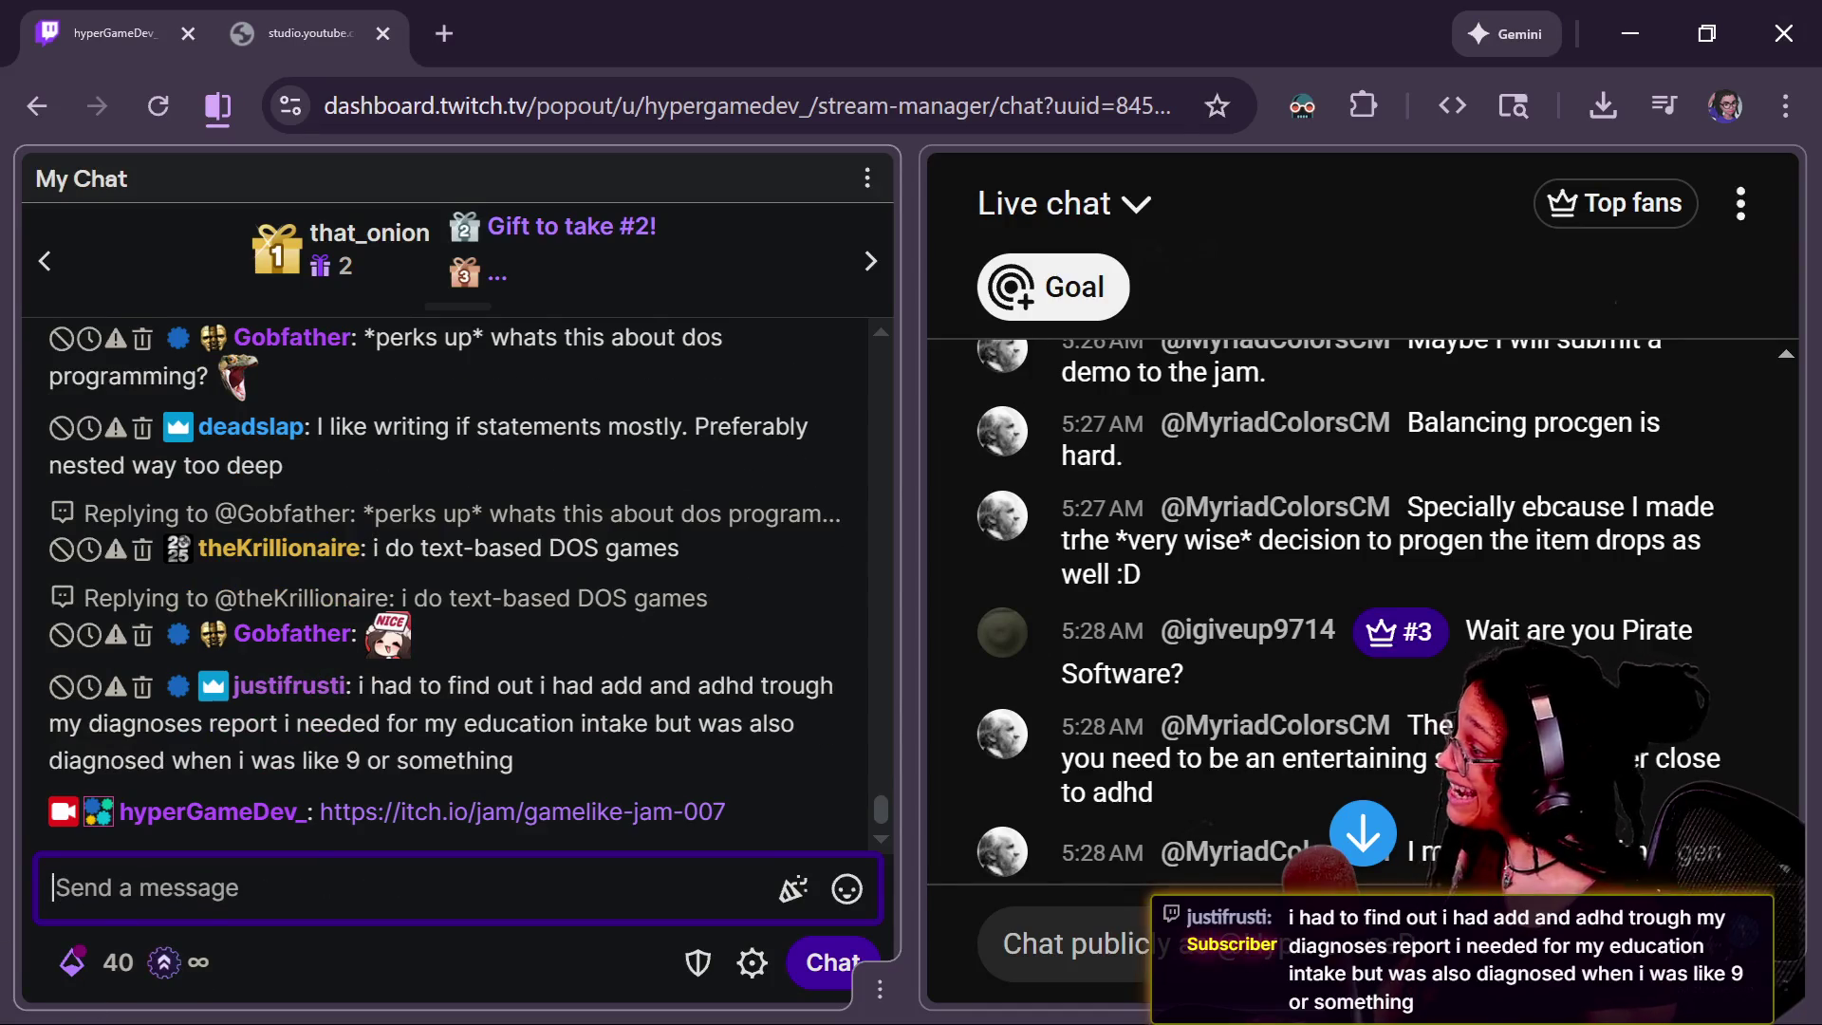
- Share the jam link in the YouTube live chat and clear the jam page's address selection
left_click(1221, 735)
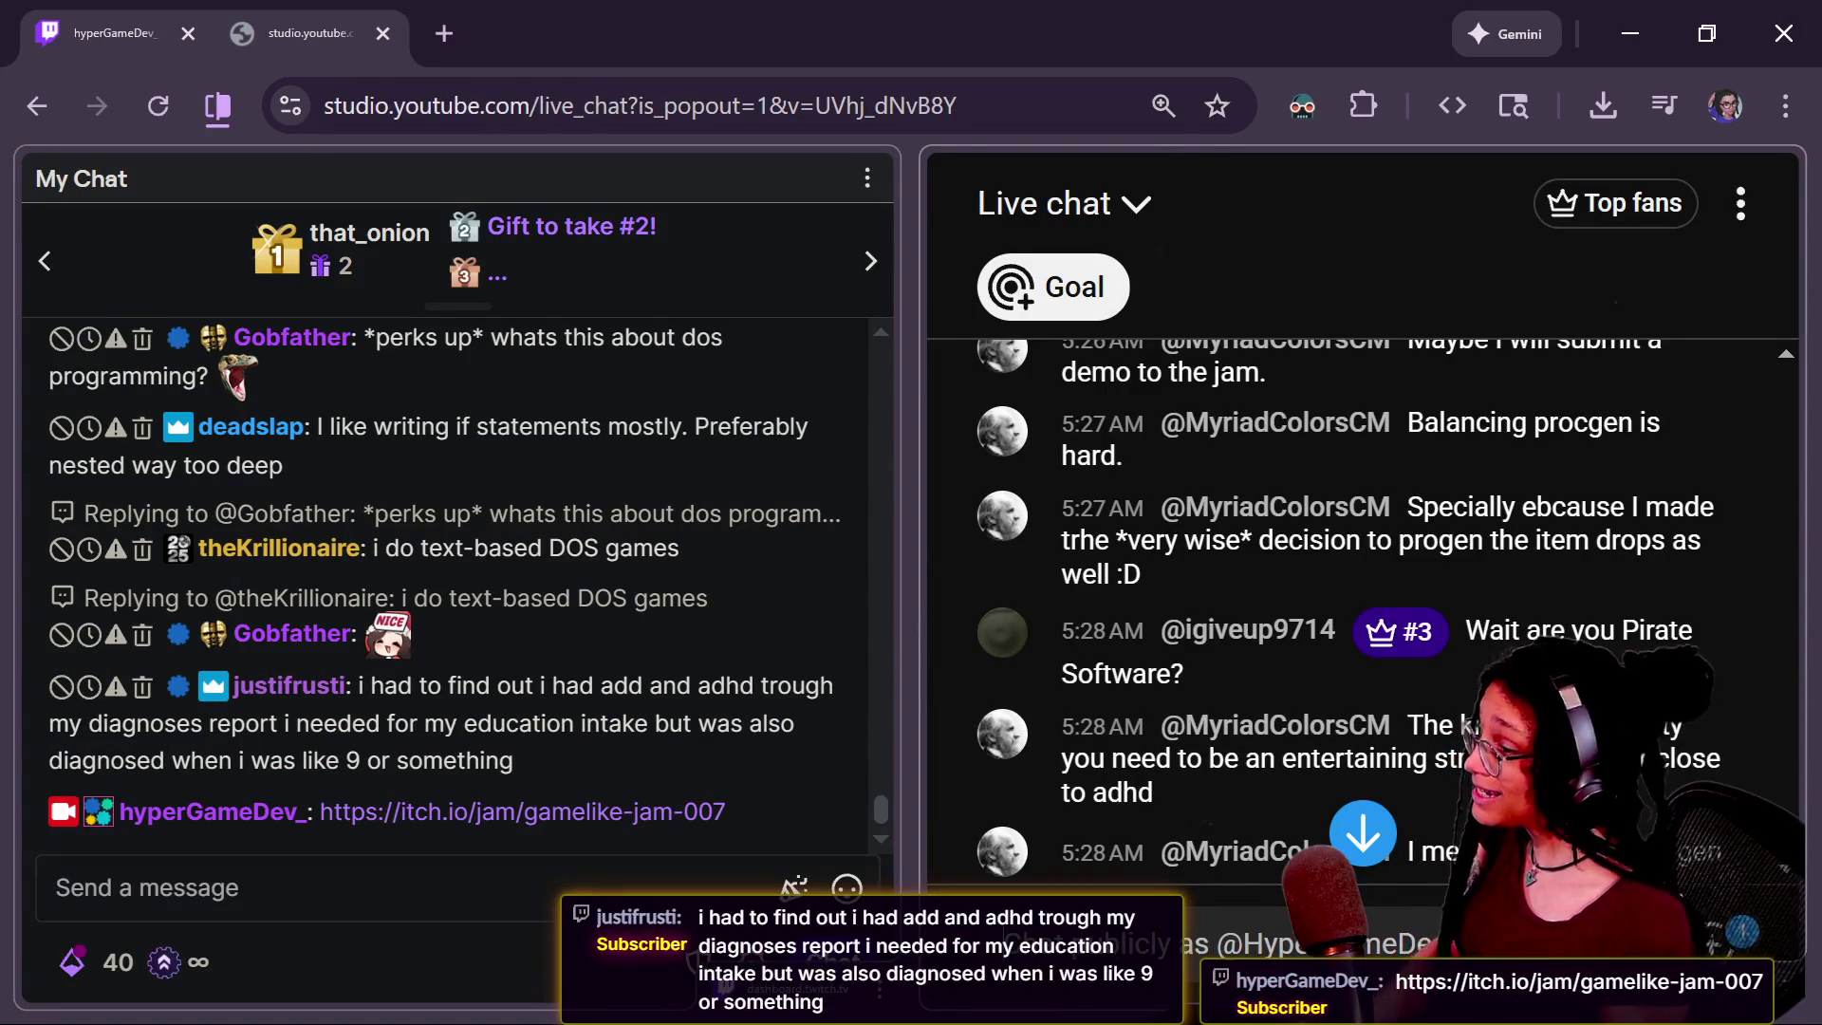
scroll(1328, 532, "down", 5)
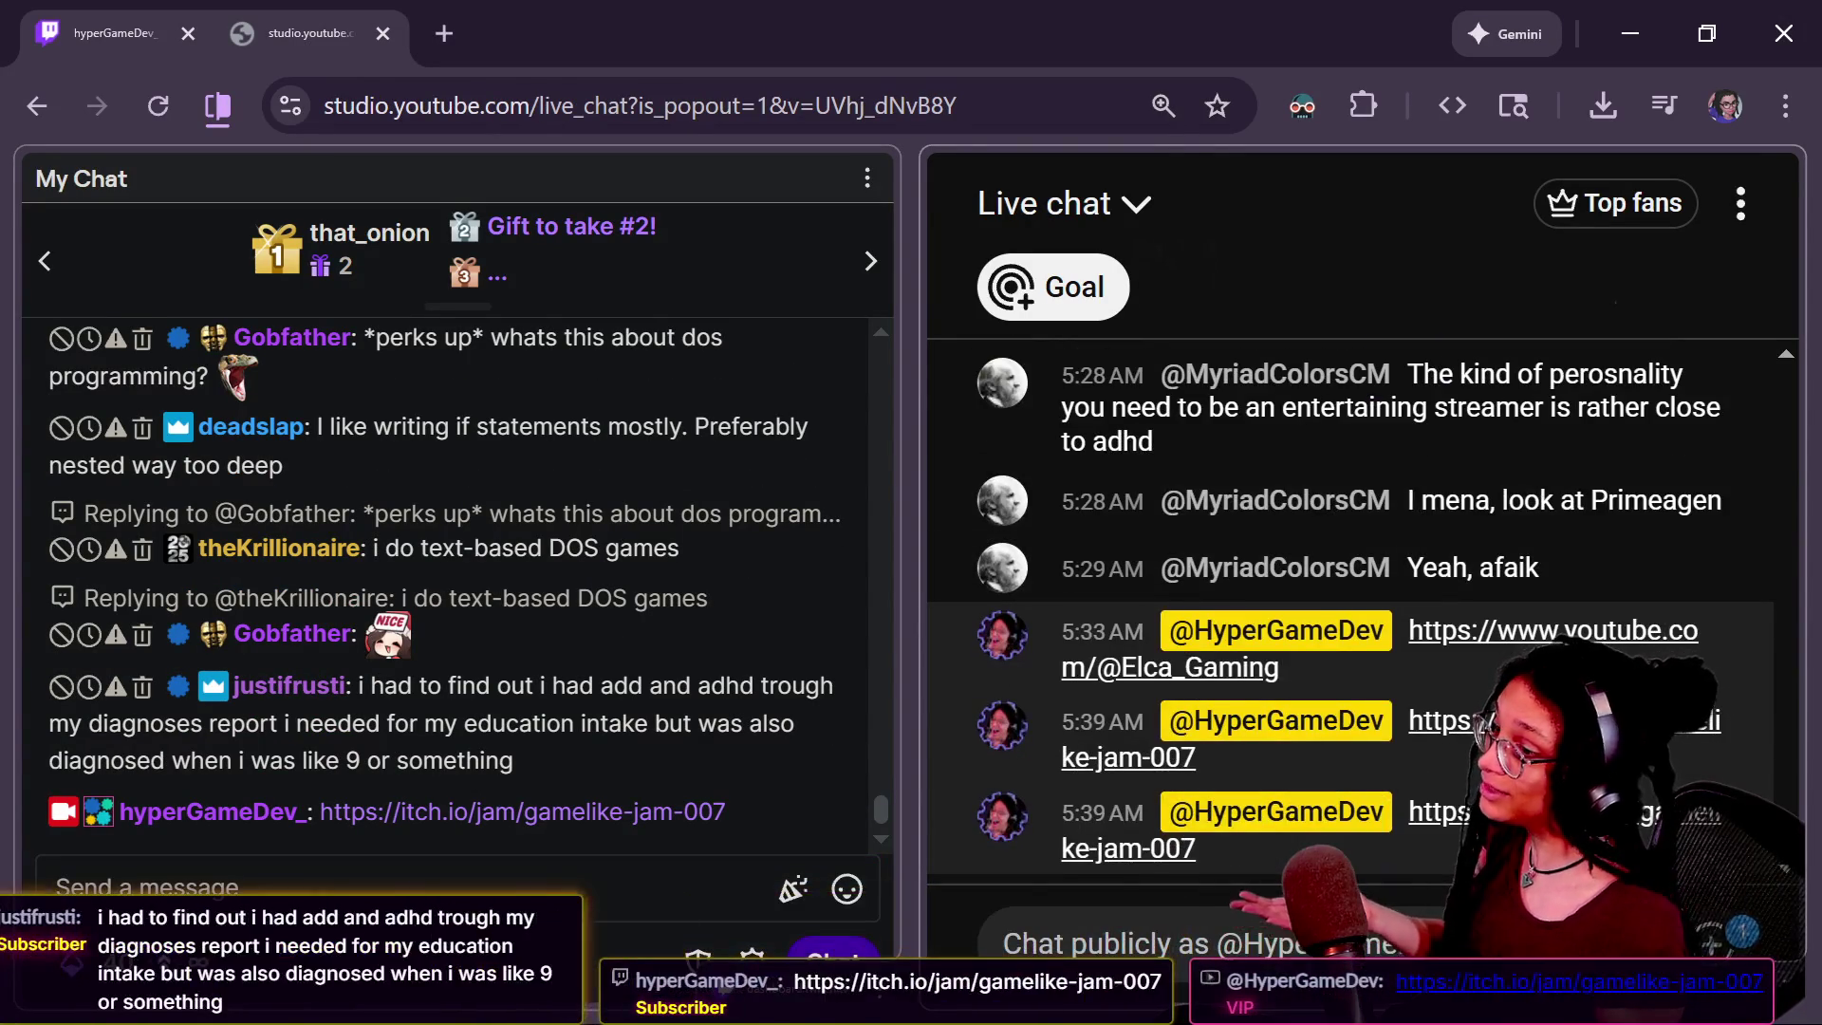
key("alt+Tab")
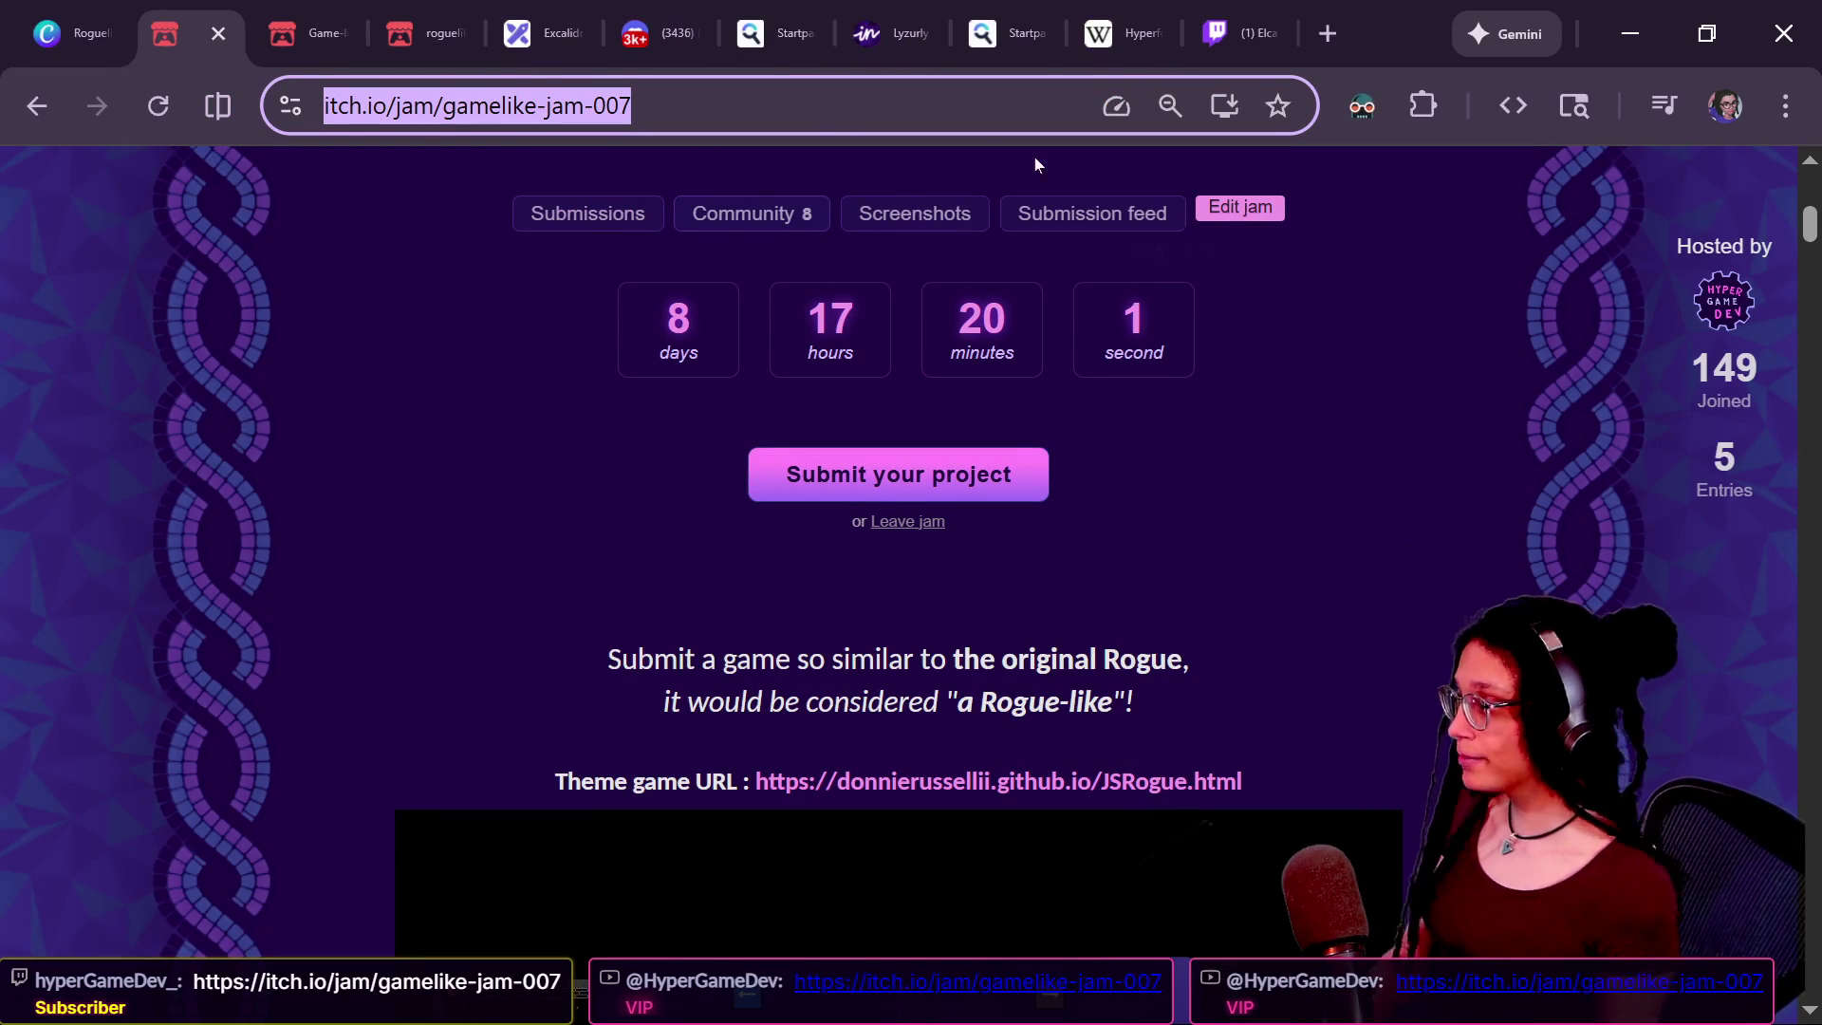
left_click(1327, 516)
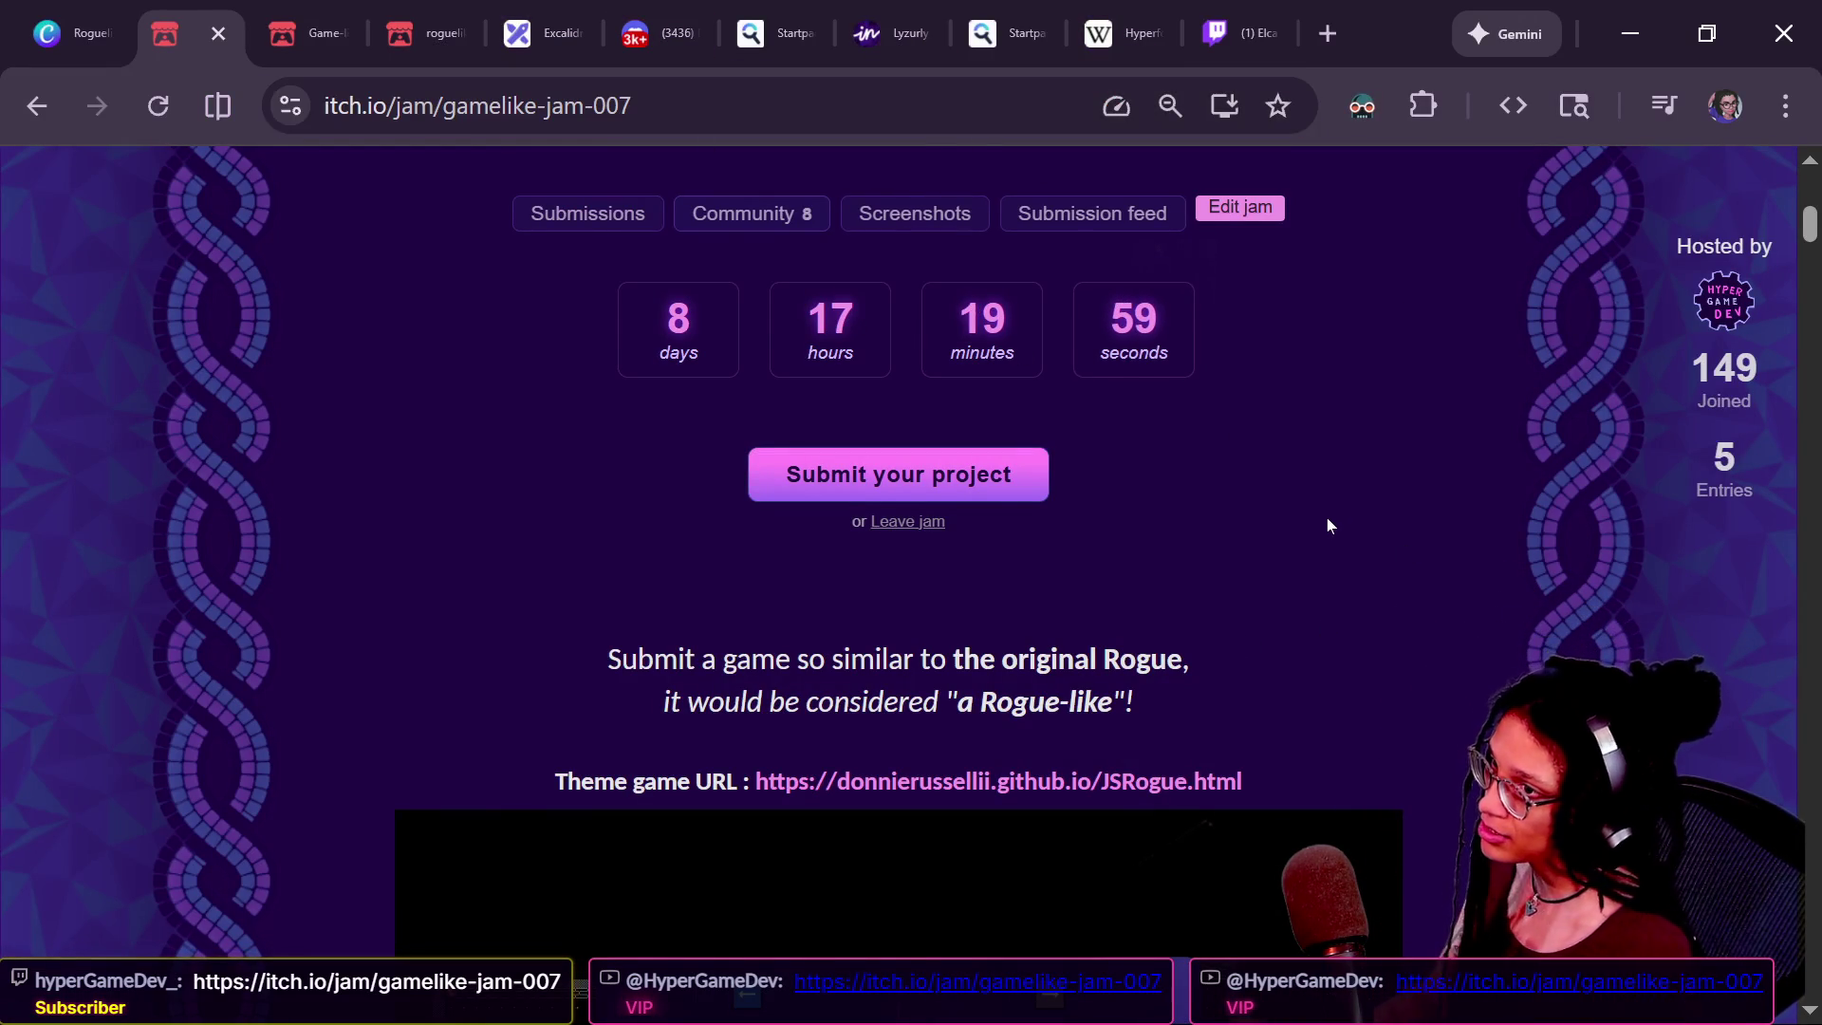
key("alt+Tab")
key("alt+Tab")
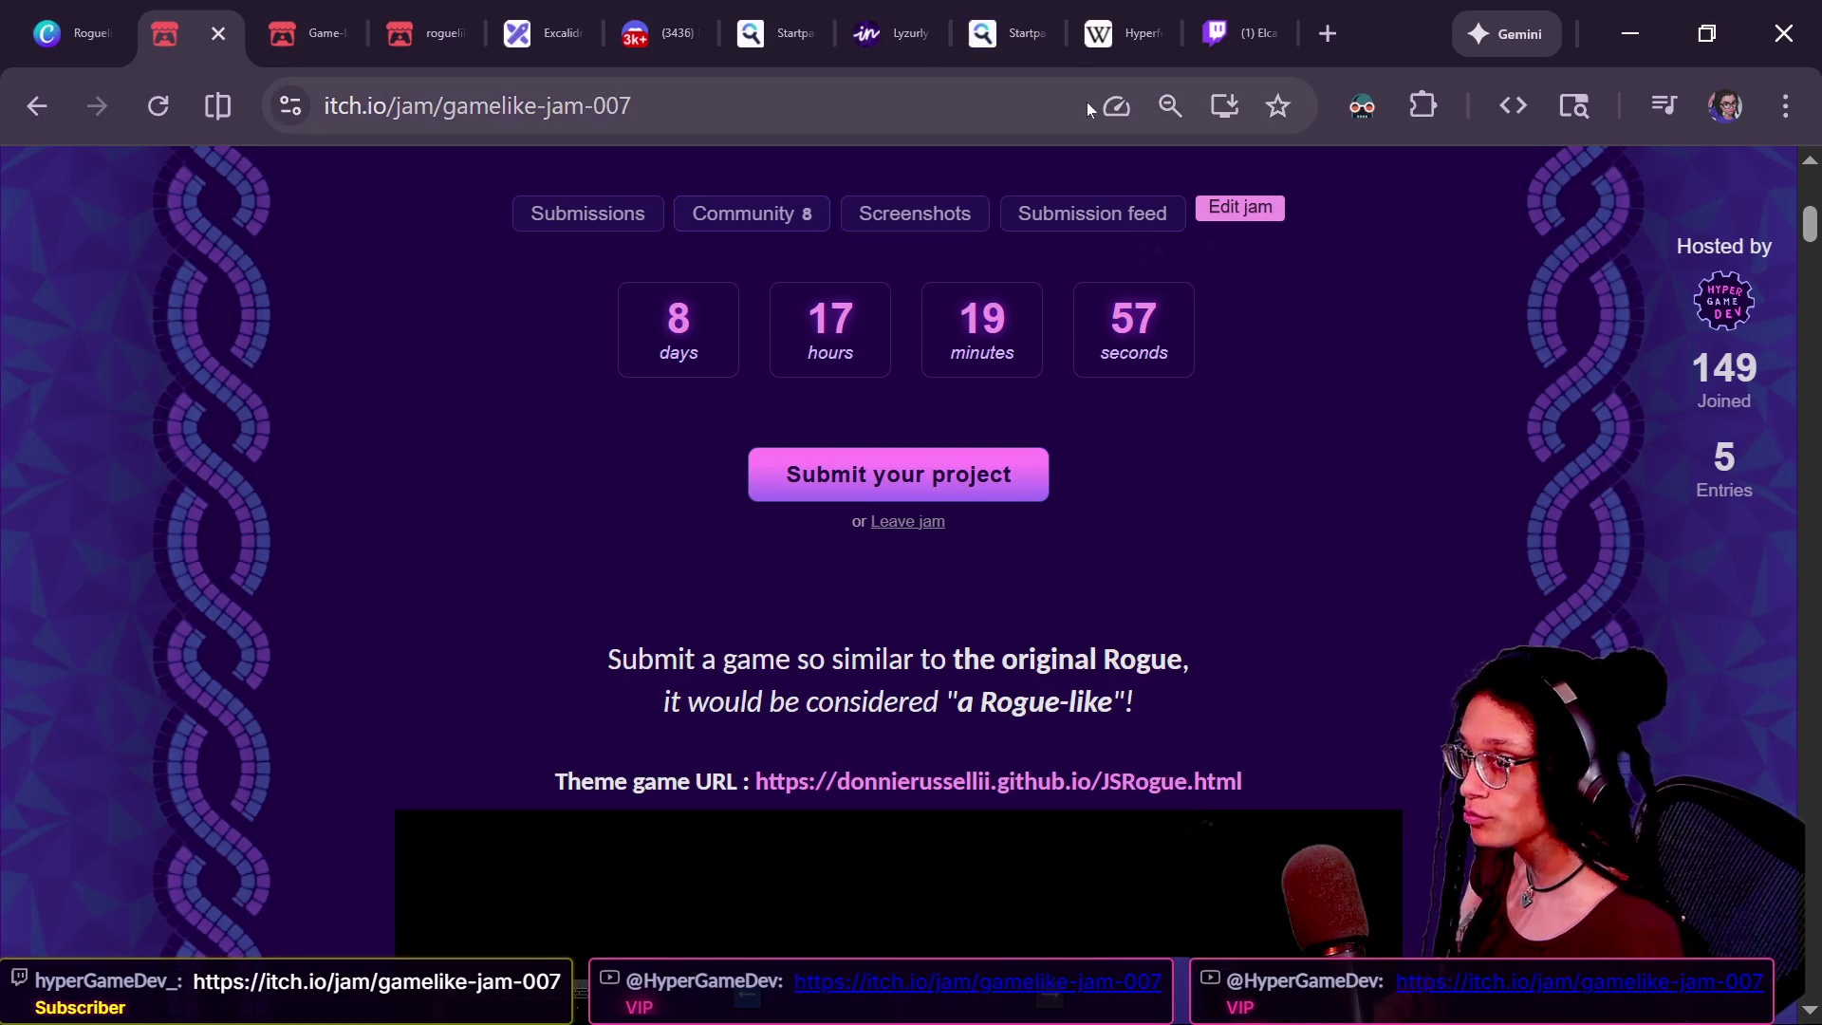
key("alt+Tab")
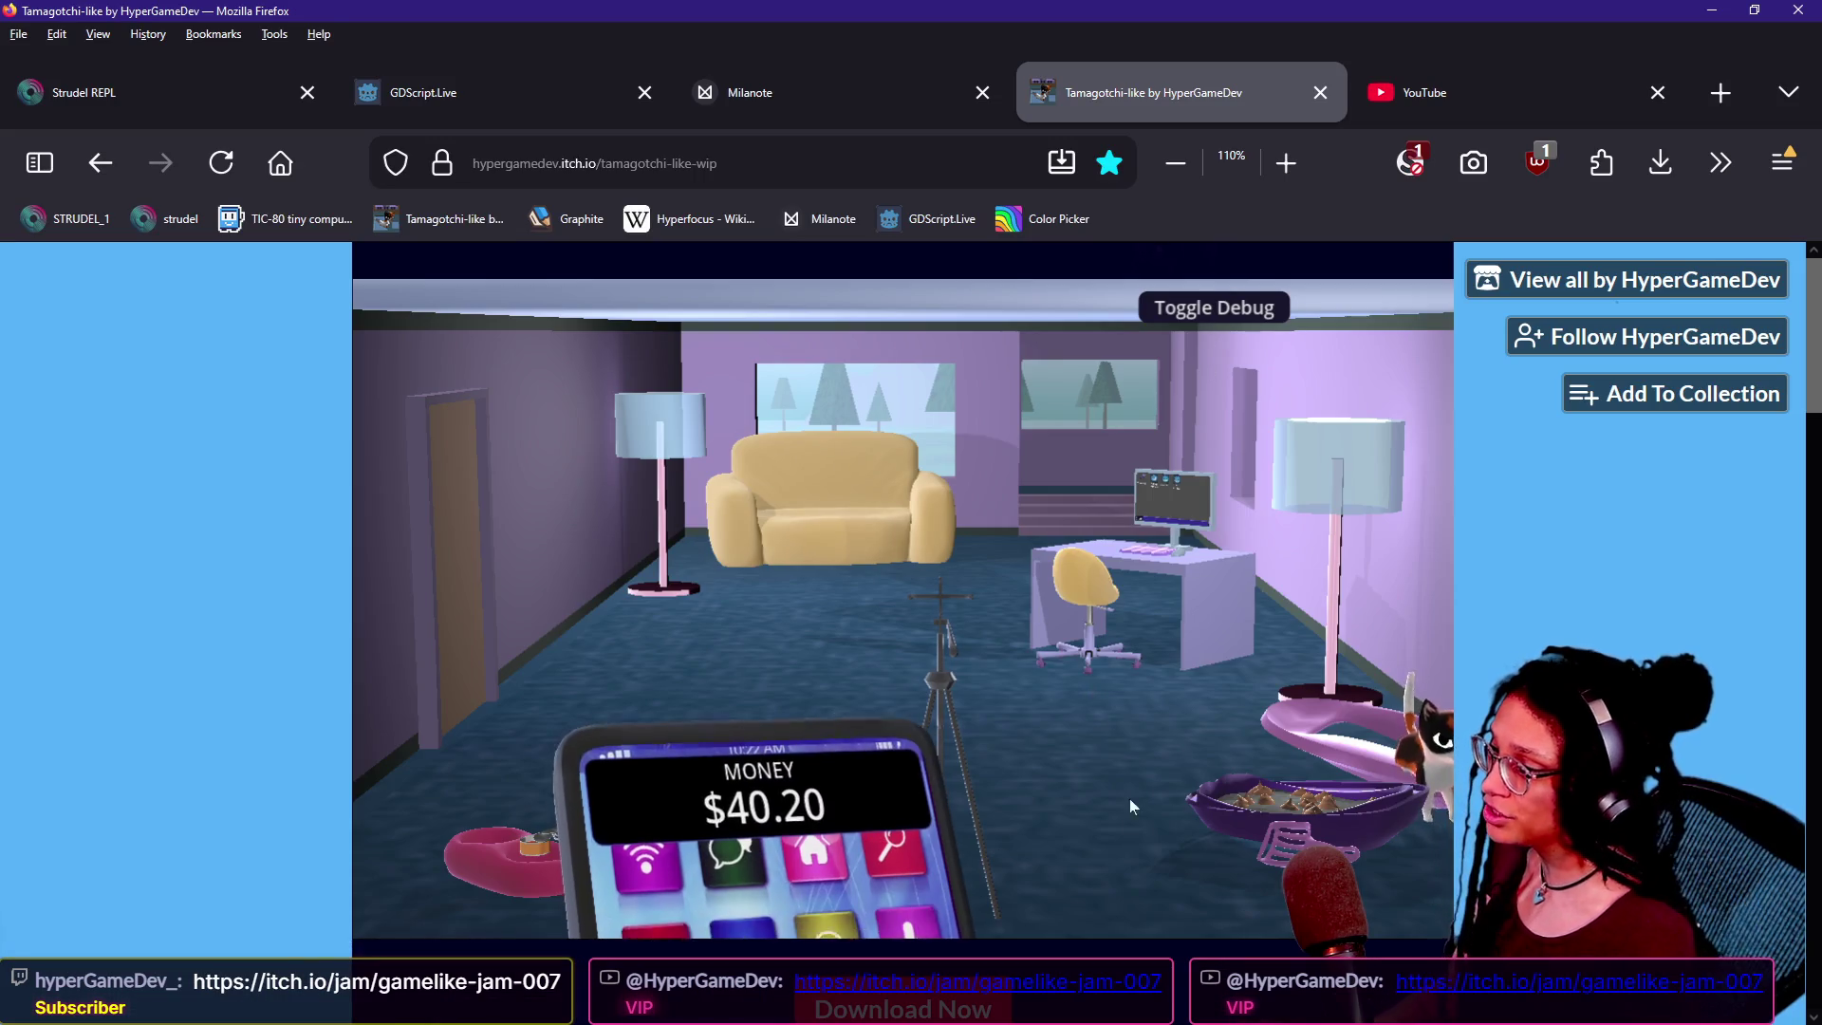
- Zoom in on the sofa to pet the cat, then view the tripod phone and return
left_click(731, 502)
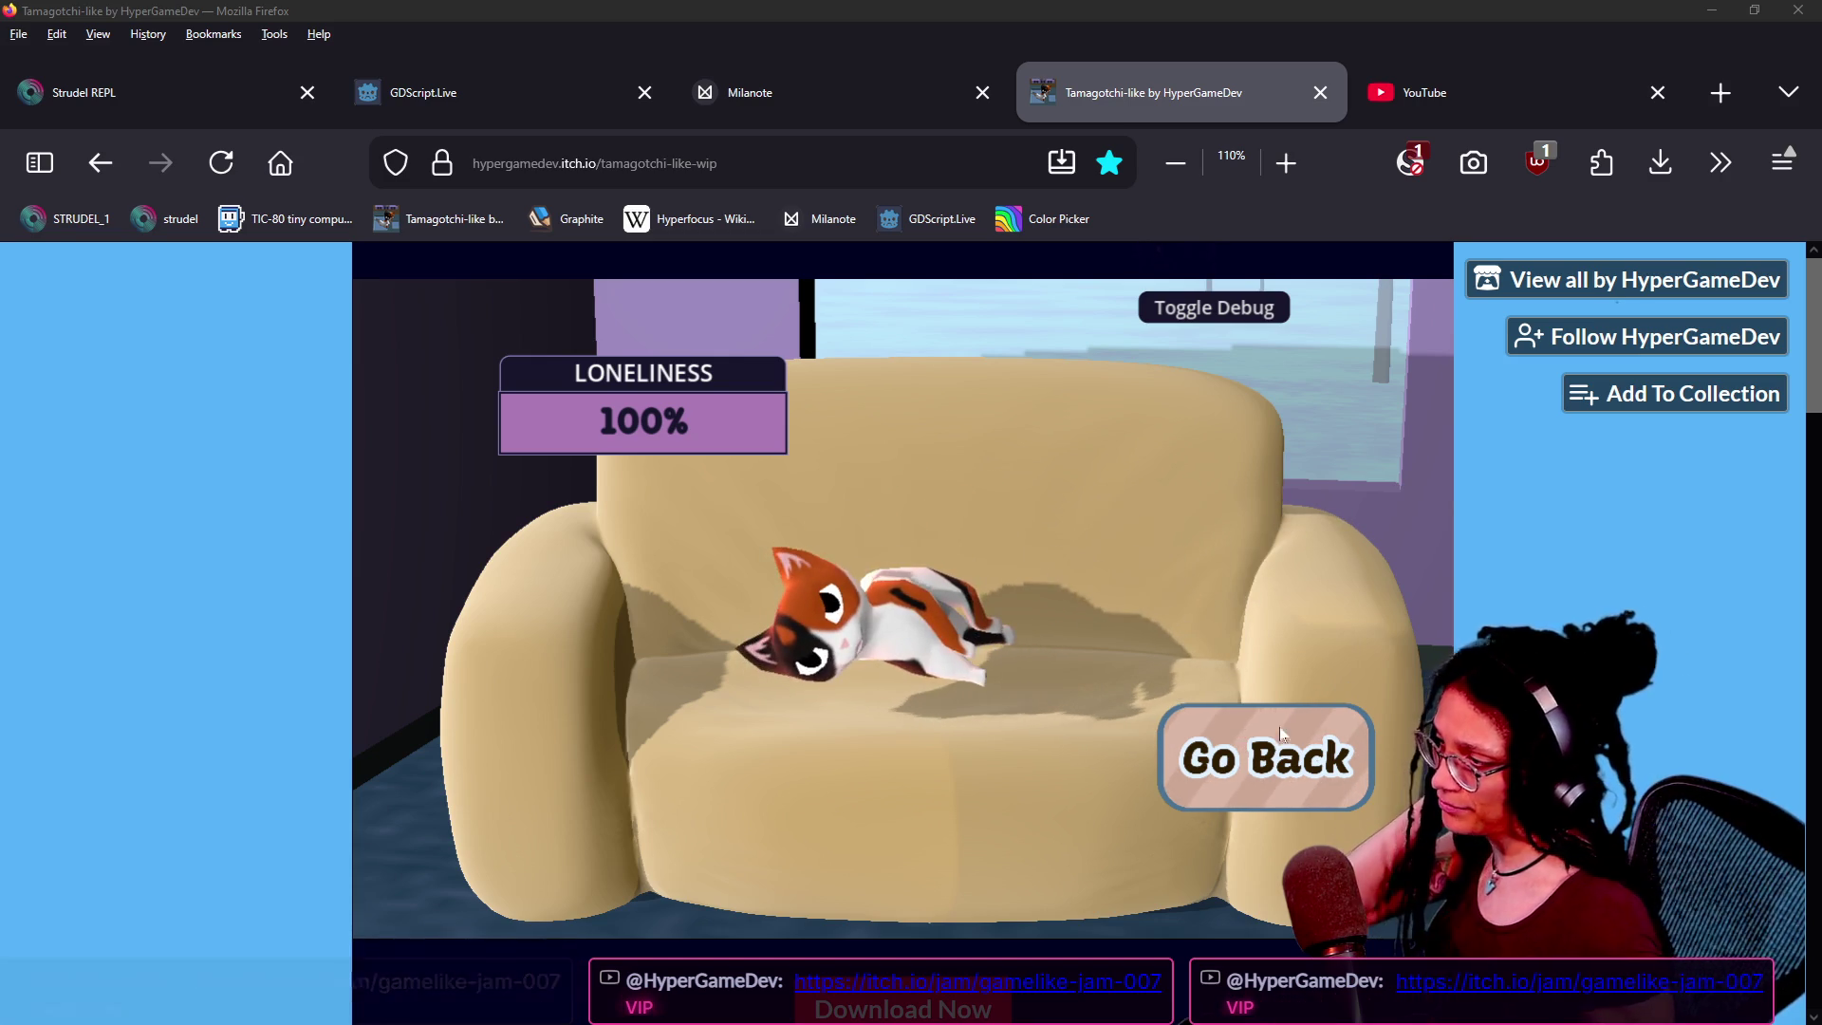
left_click(890, 592)
left_click(1263, 776)
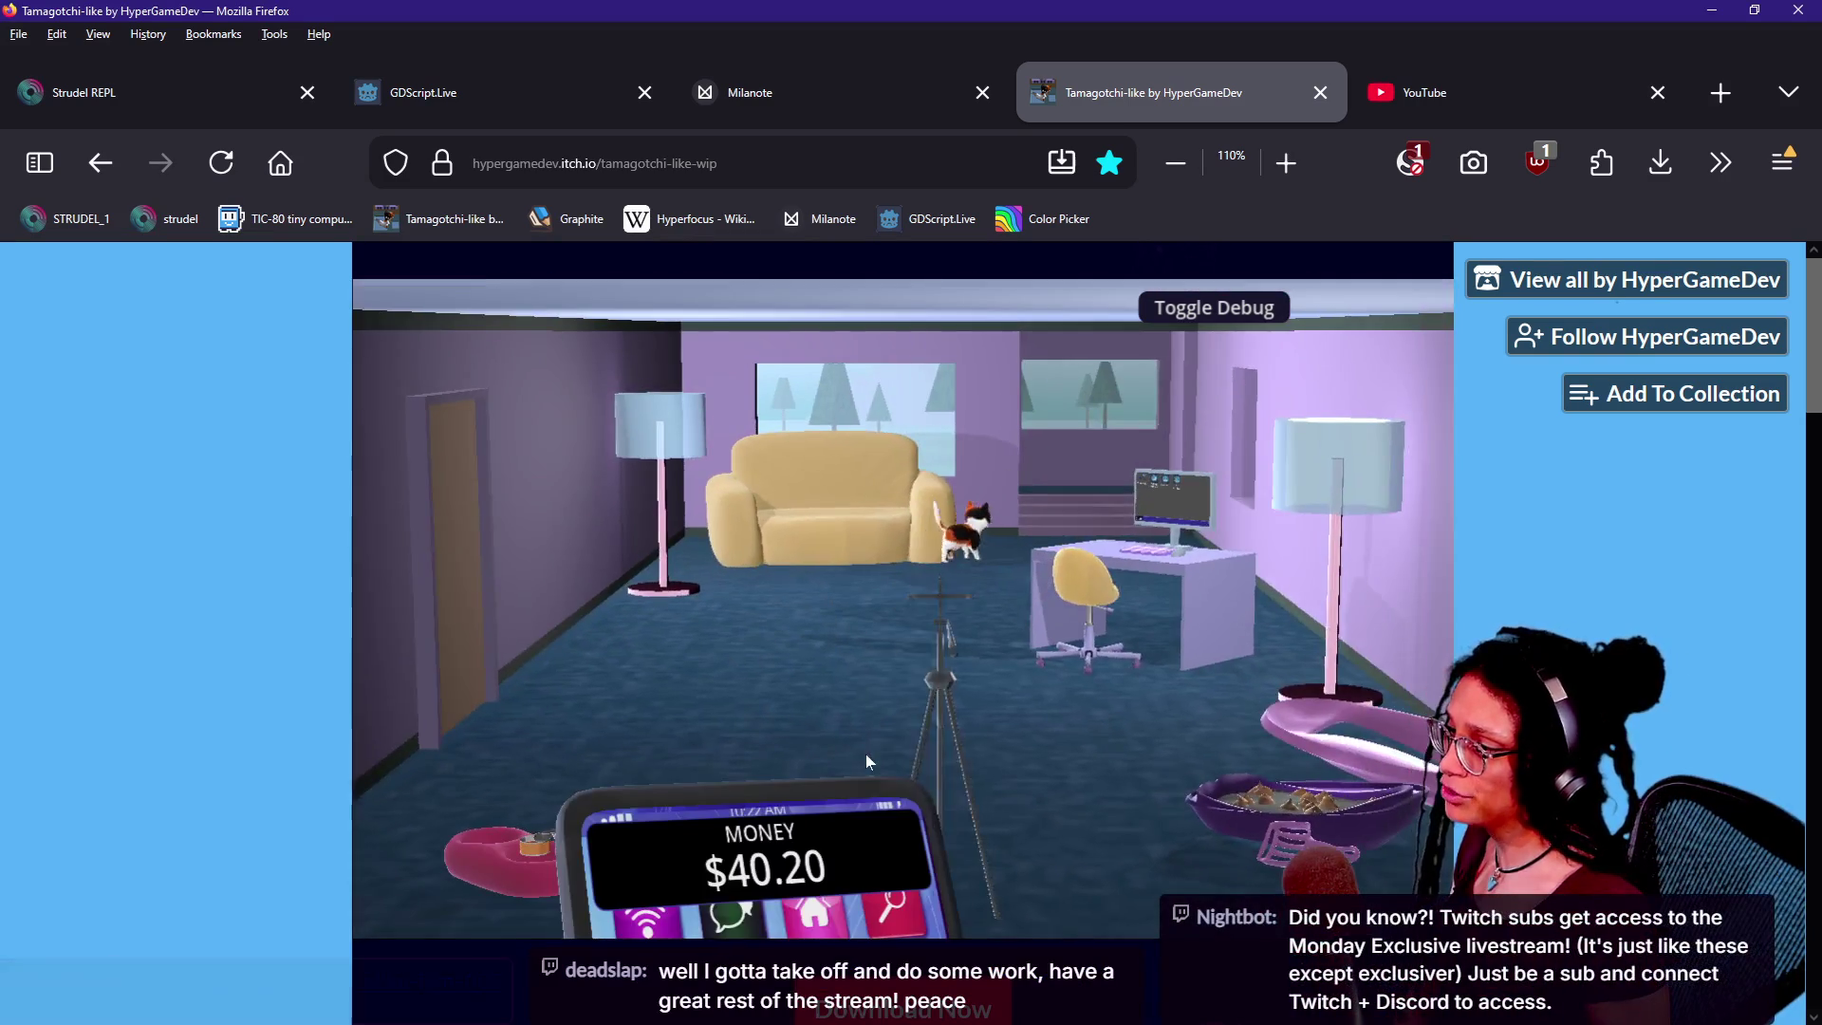
left_click(860, 753)
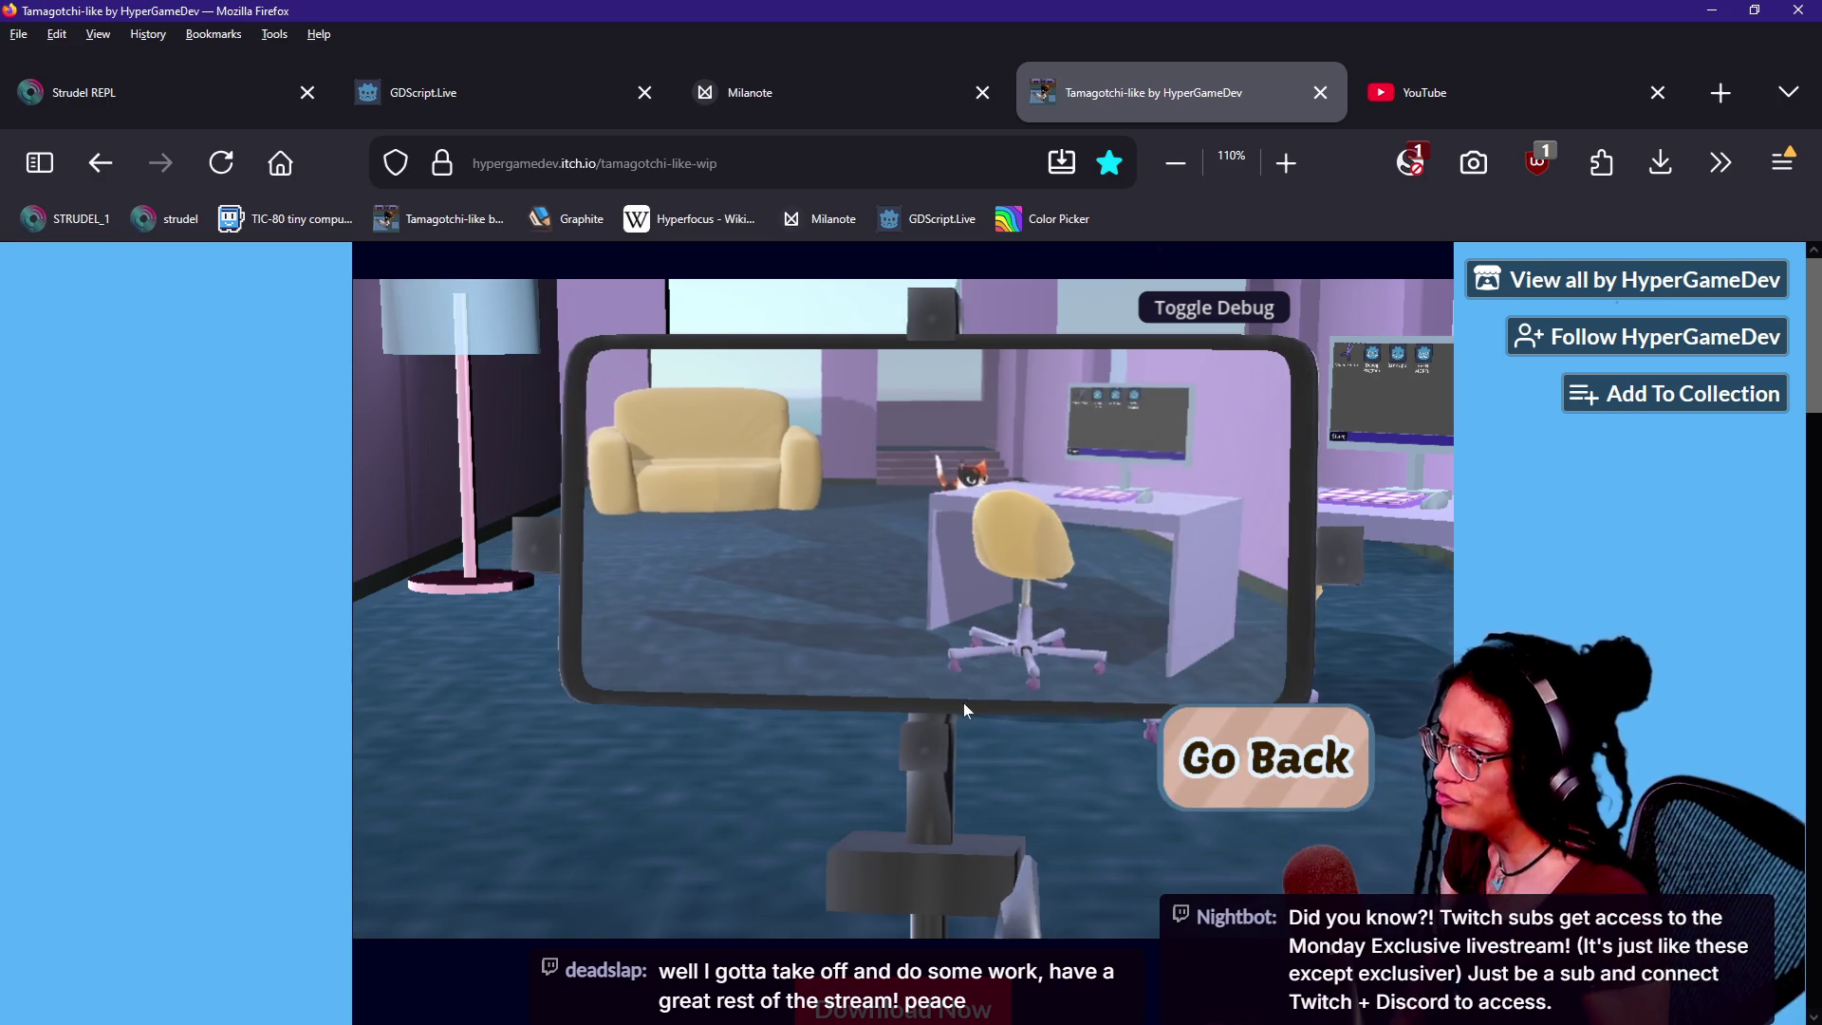
left_click(965, 710)
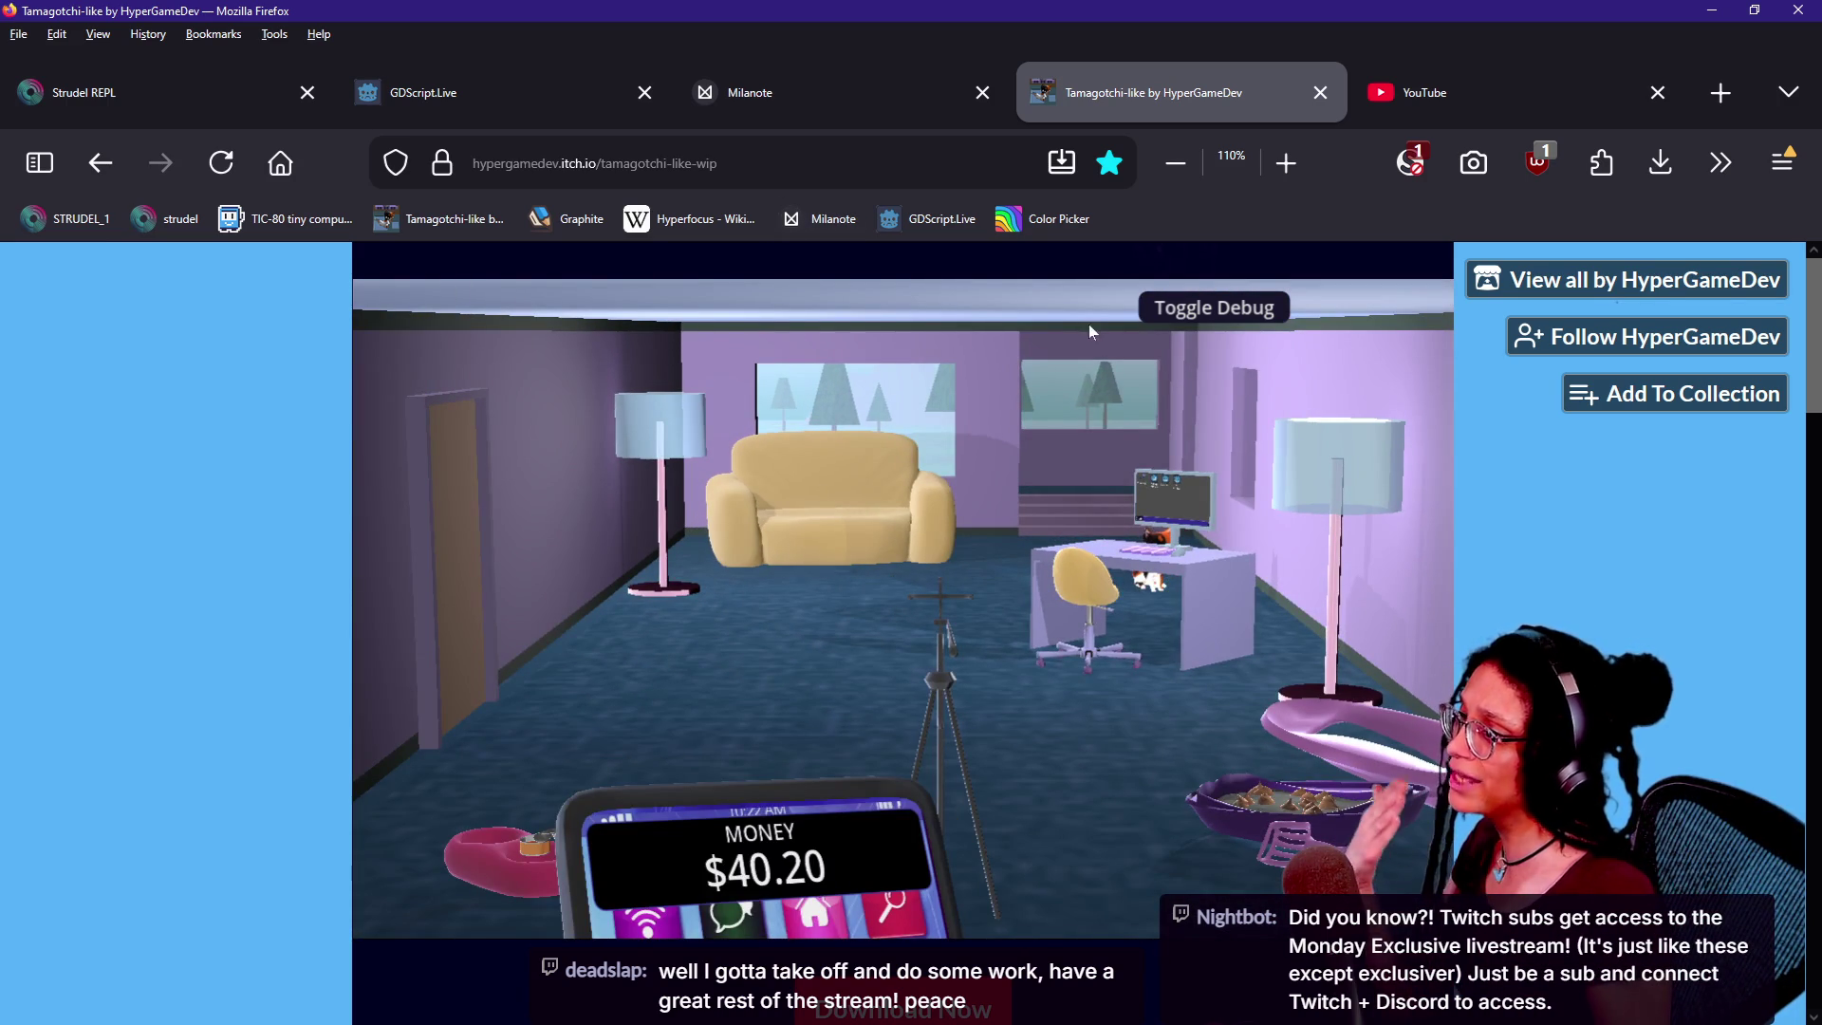
- Use debug to move the camera to the desk computer and open the in-game Video Editor
left_click(1177, 308)
left_click(579, 313)
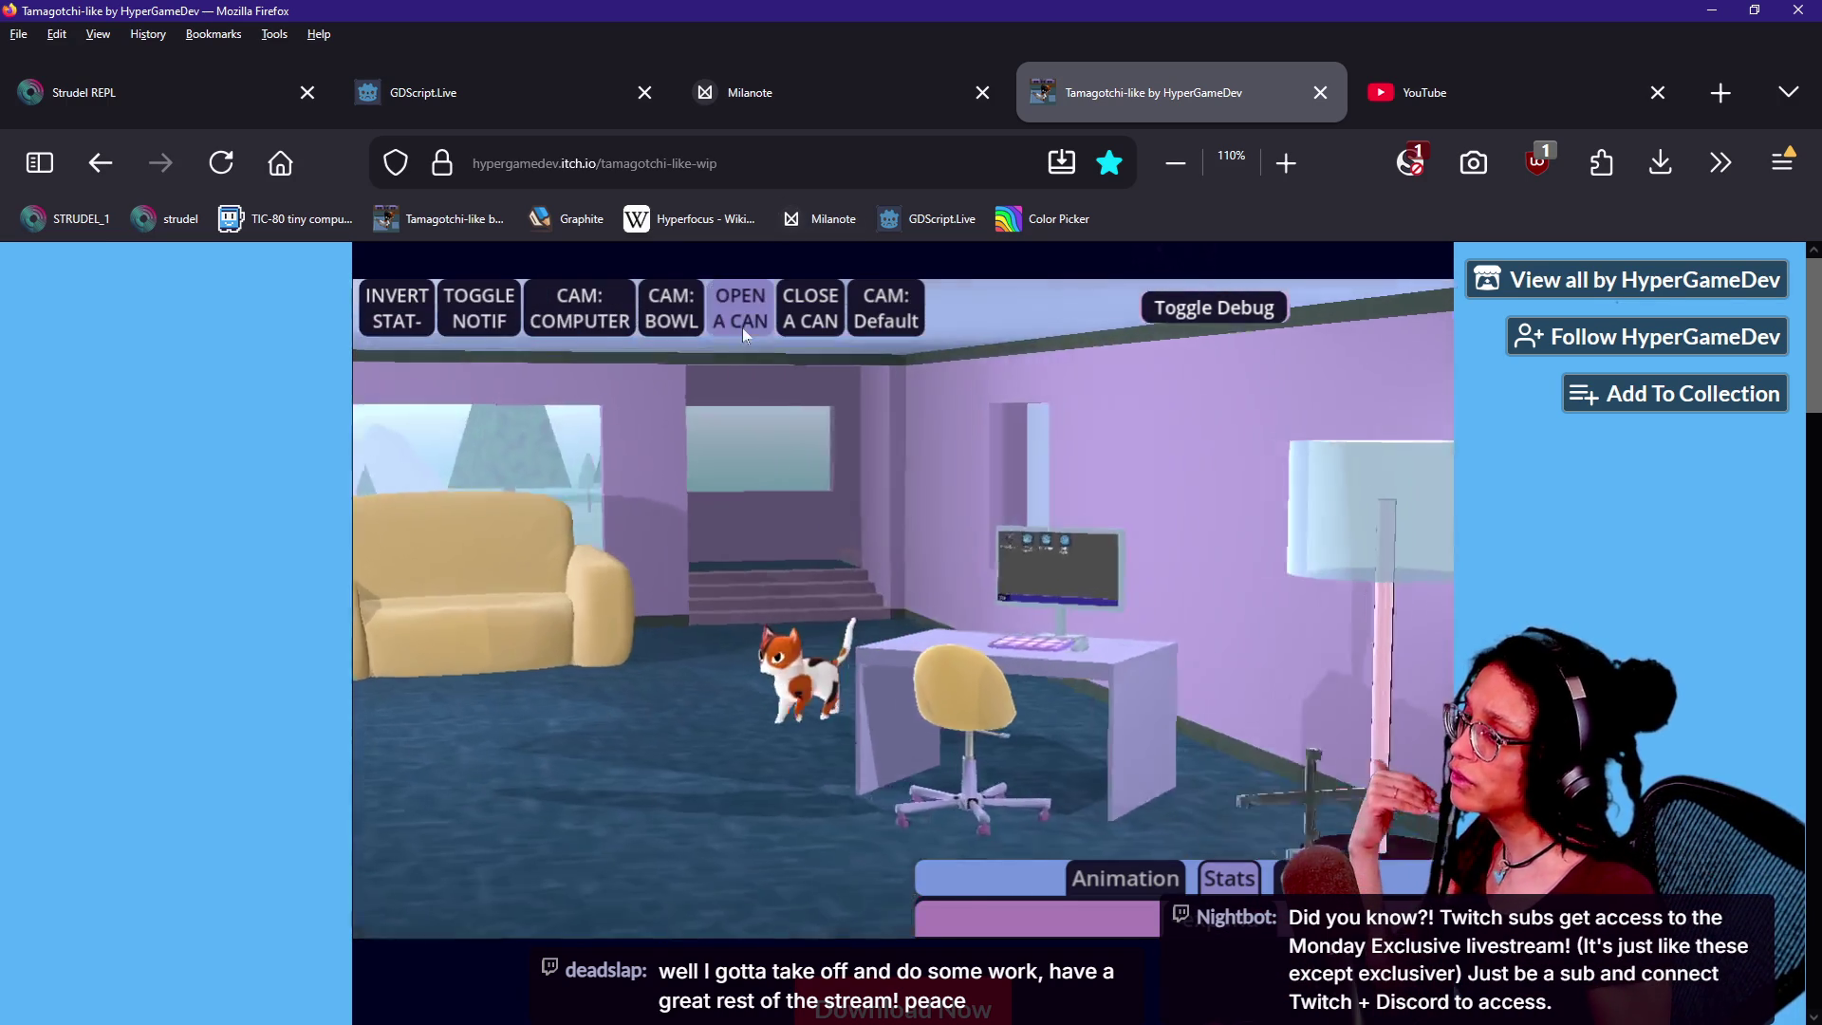
left_click(1198, 315)
left_click(610, 404)
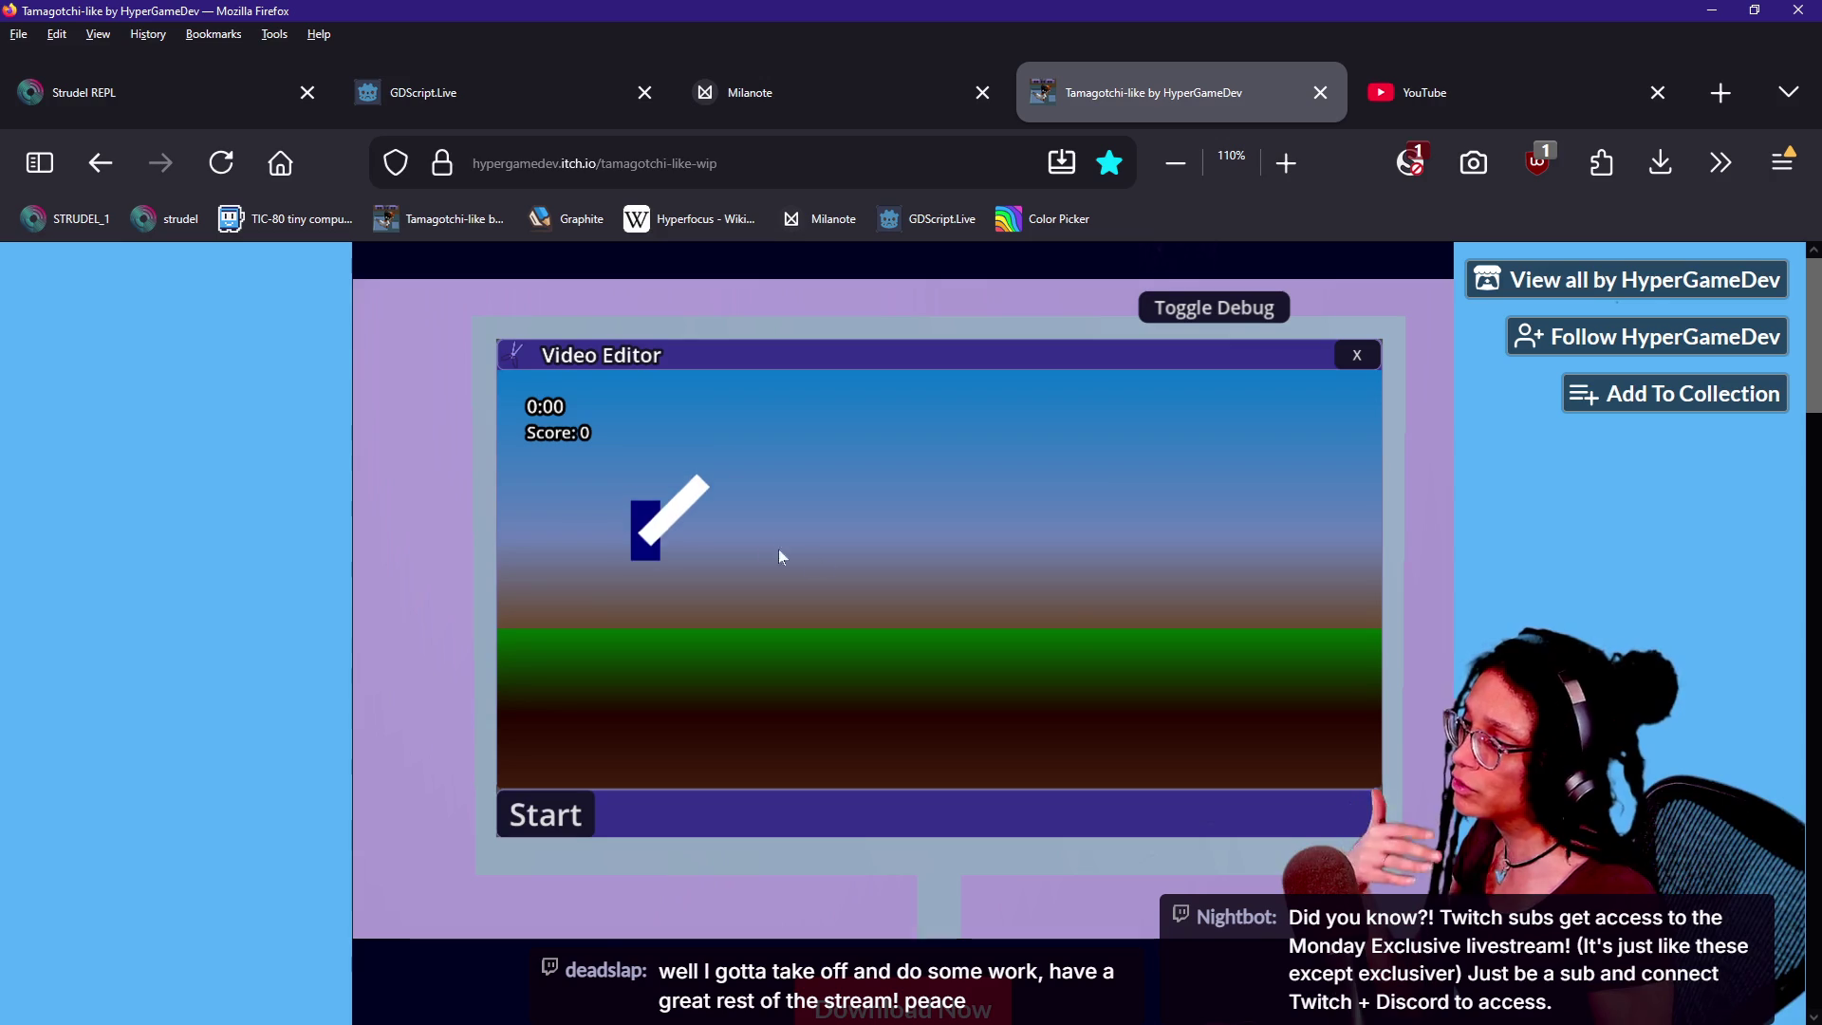
key("Right")
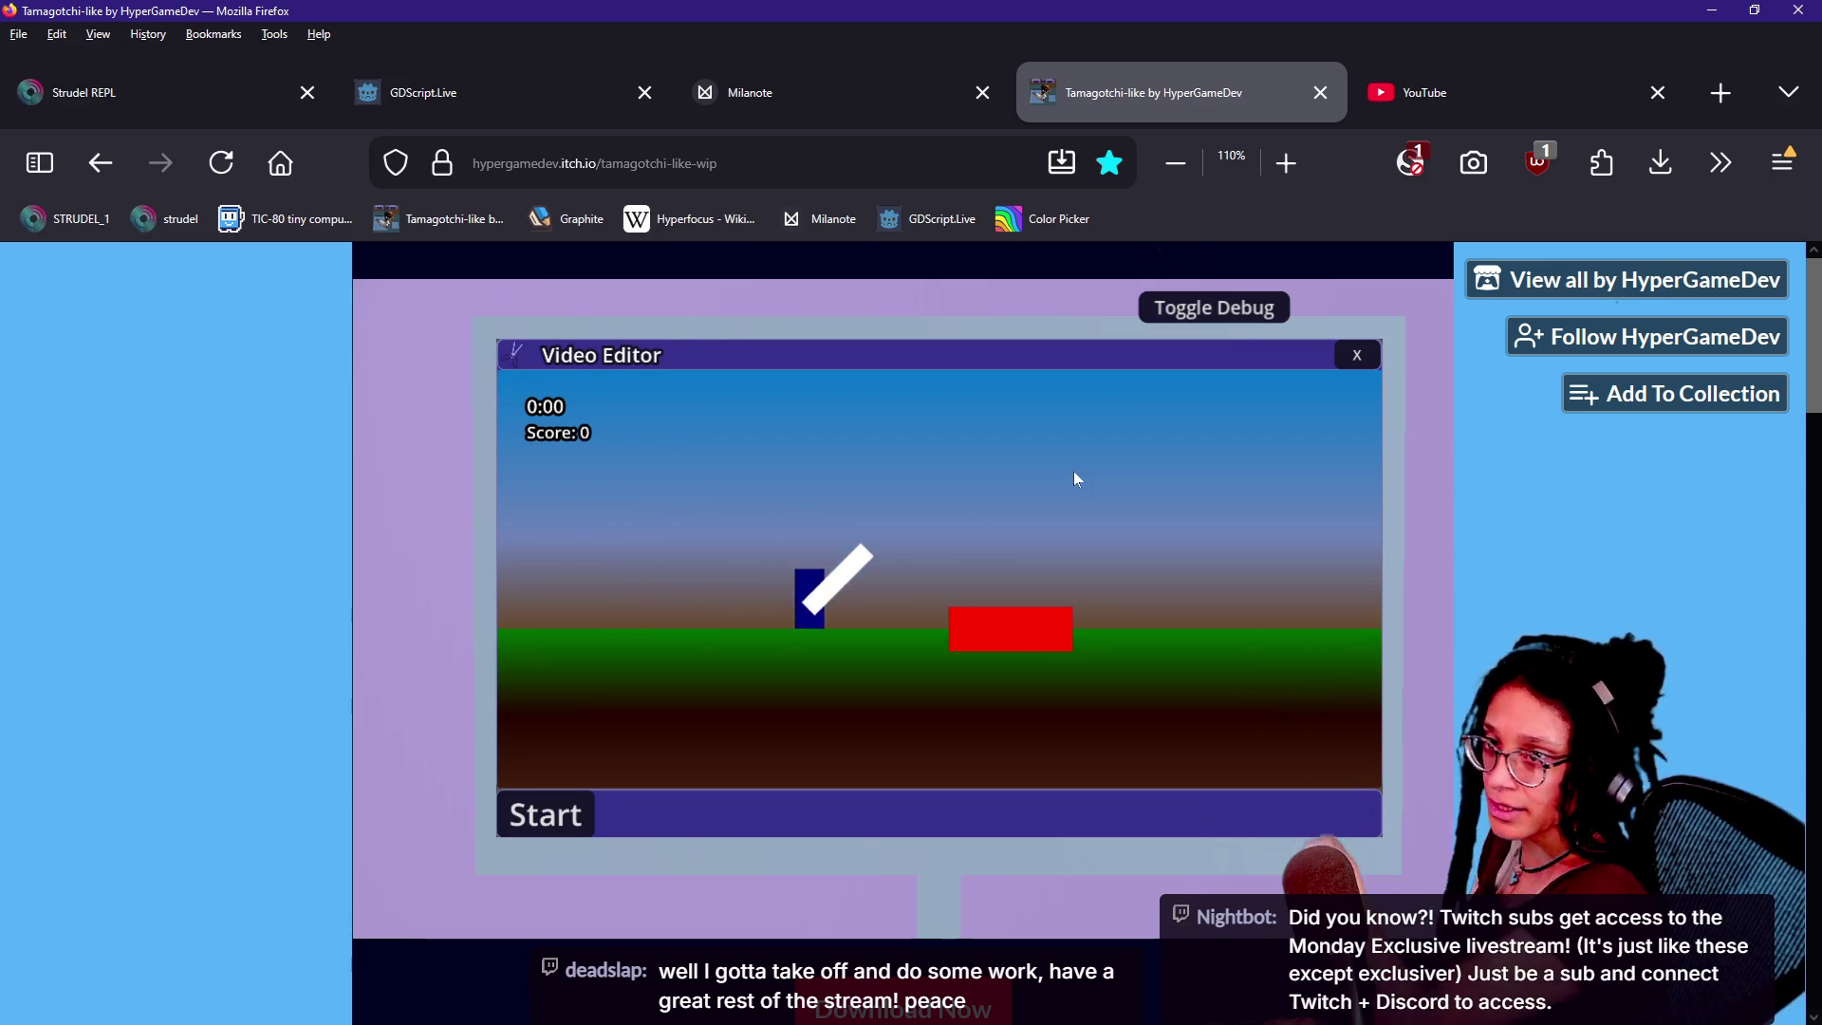
left_click(535, 818)
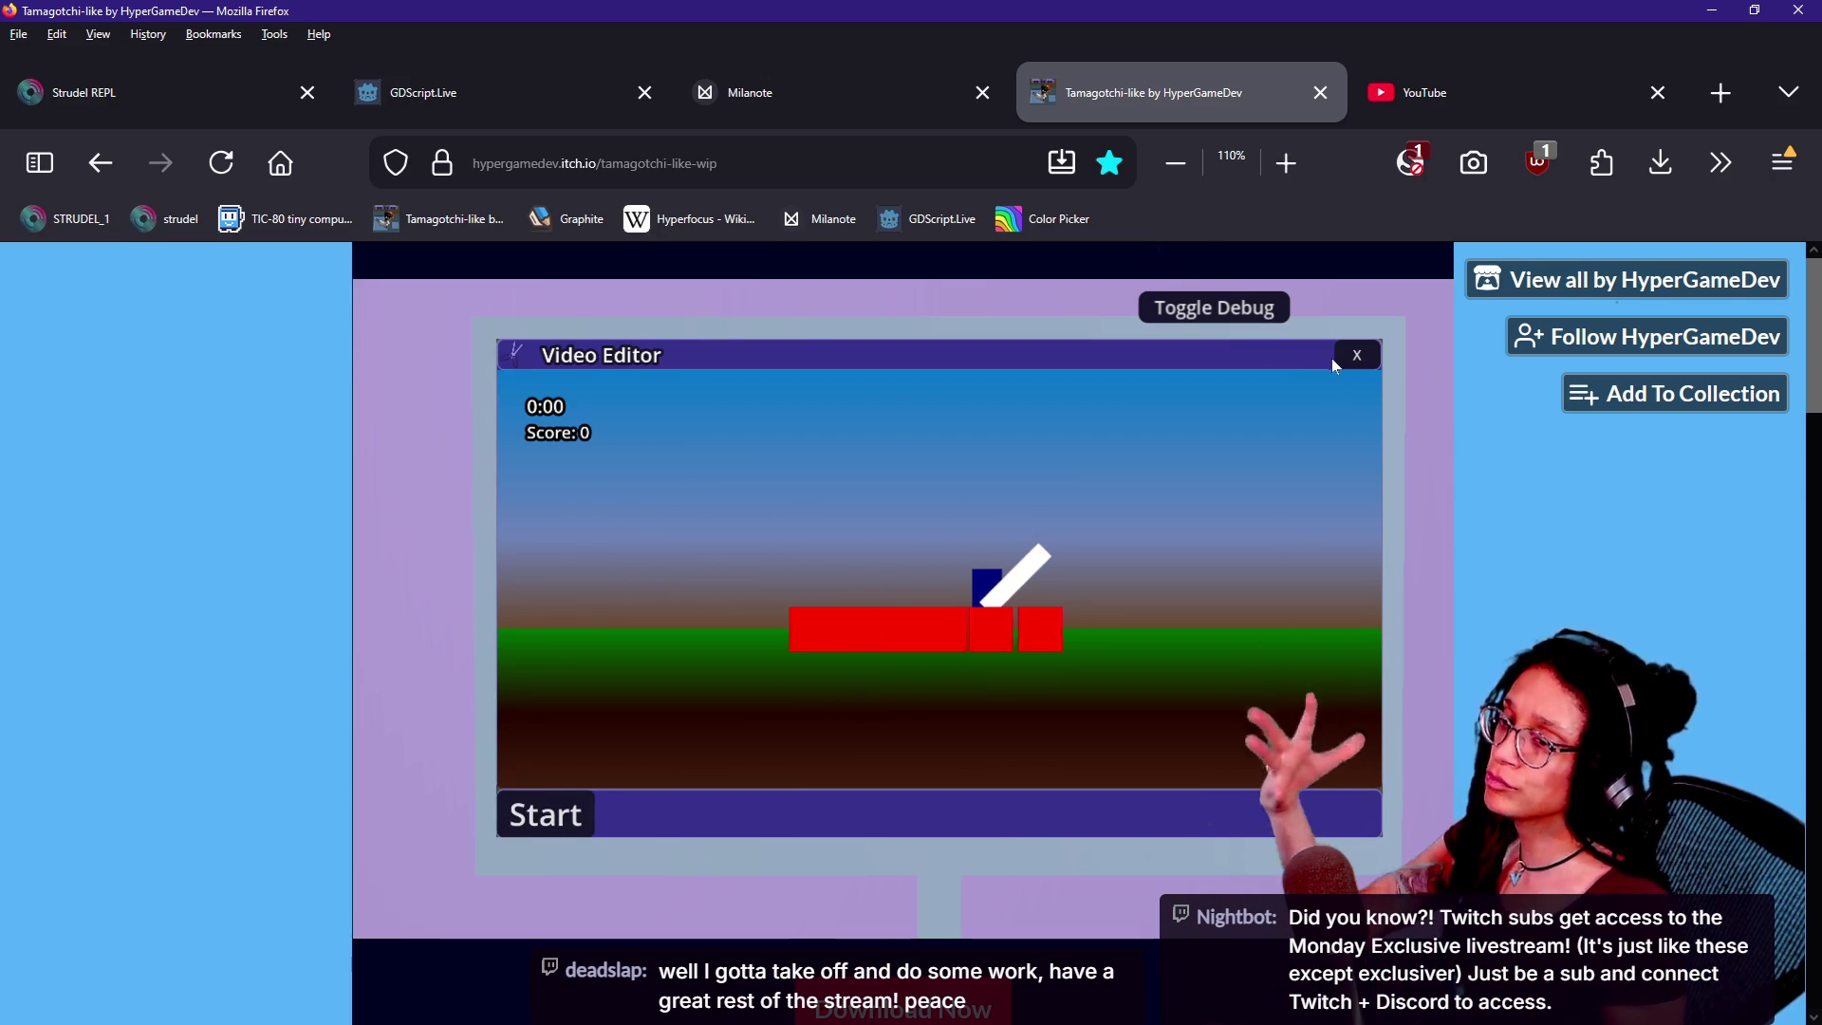
- Close the Video Editor and reset the camera to CAM: Default with debug, then hide debug
left_click(1359, 355)
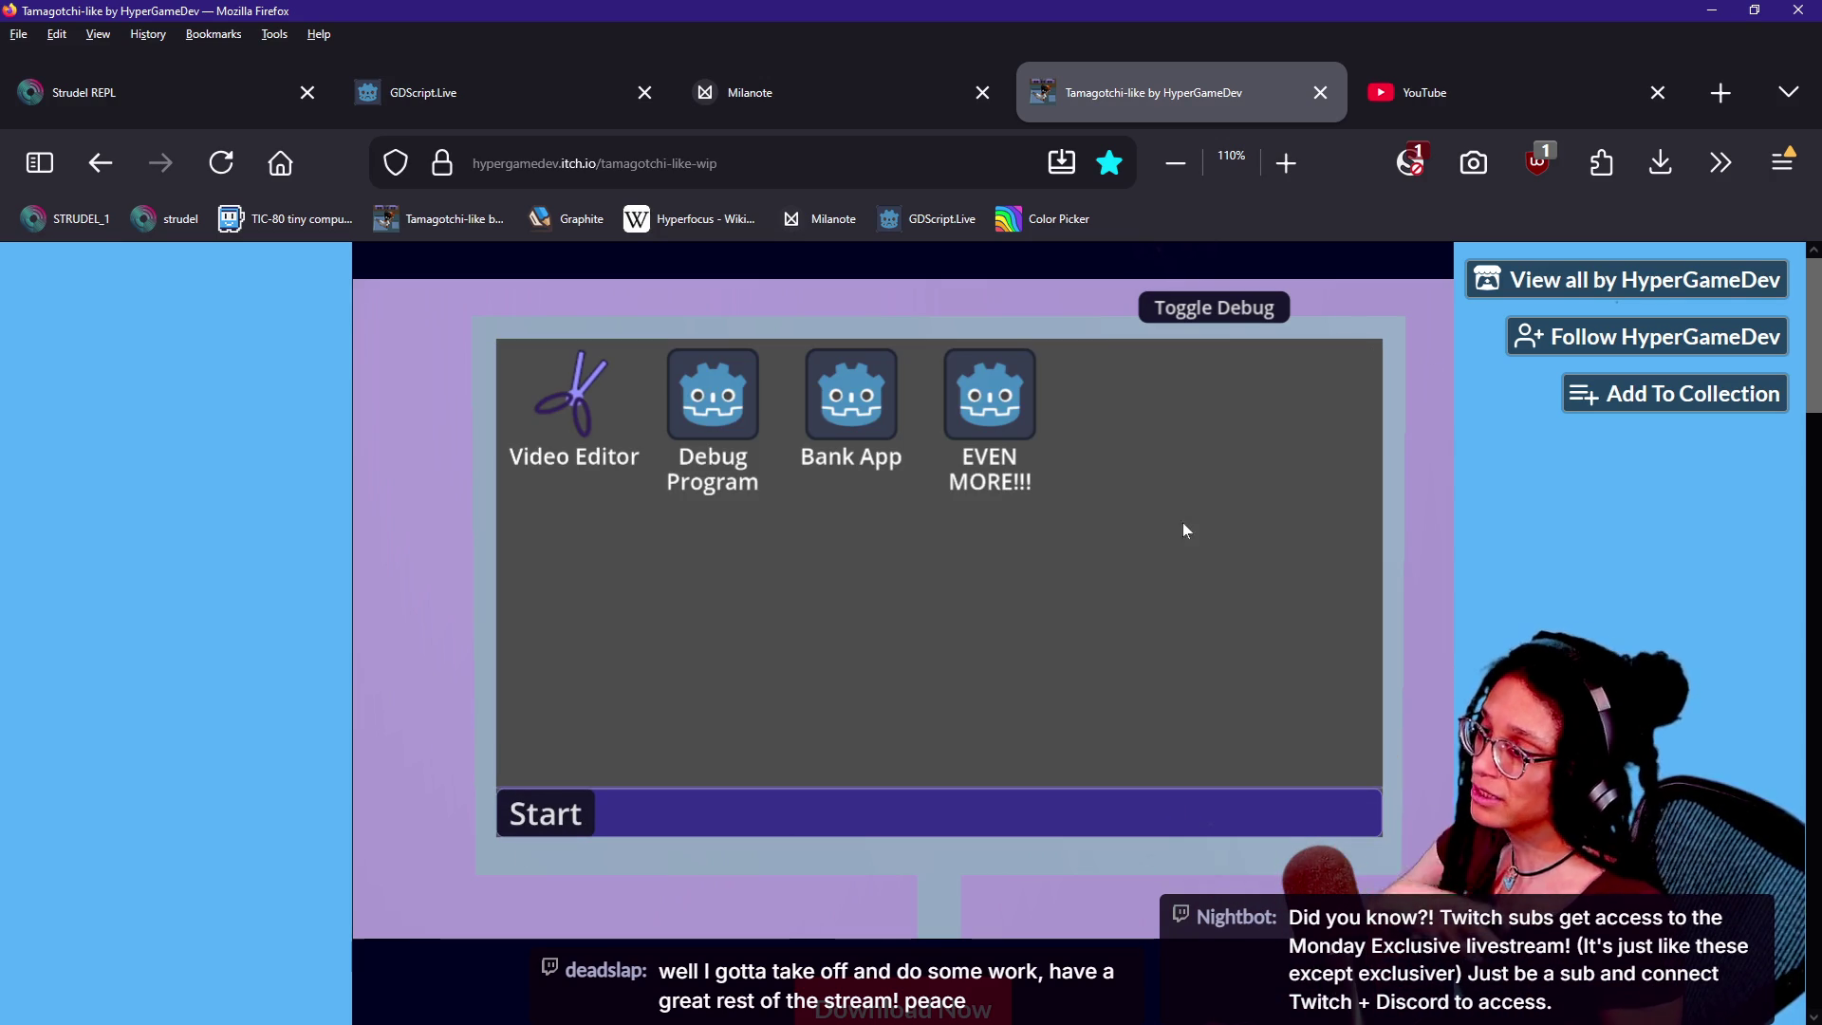
left_click(1238, 316)
left_click(908, 327)
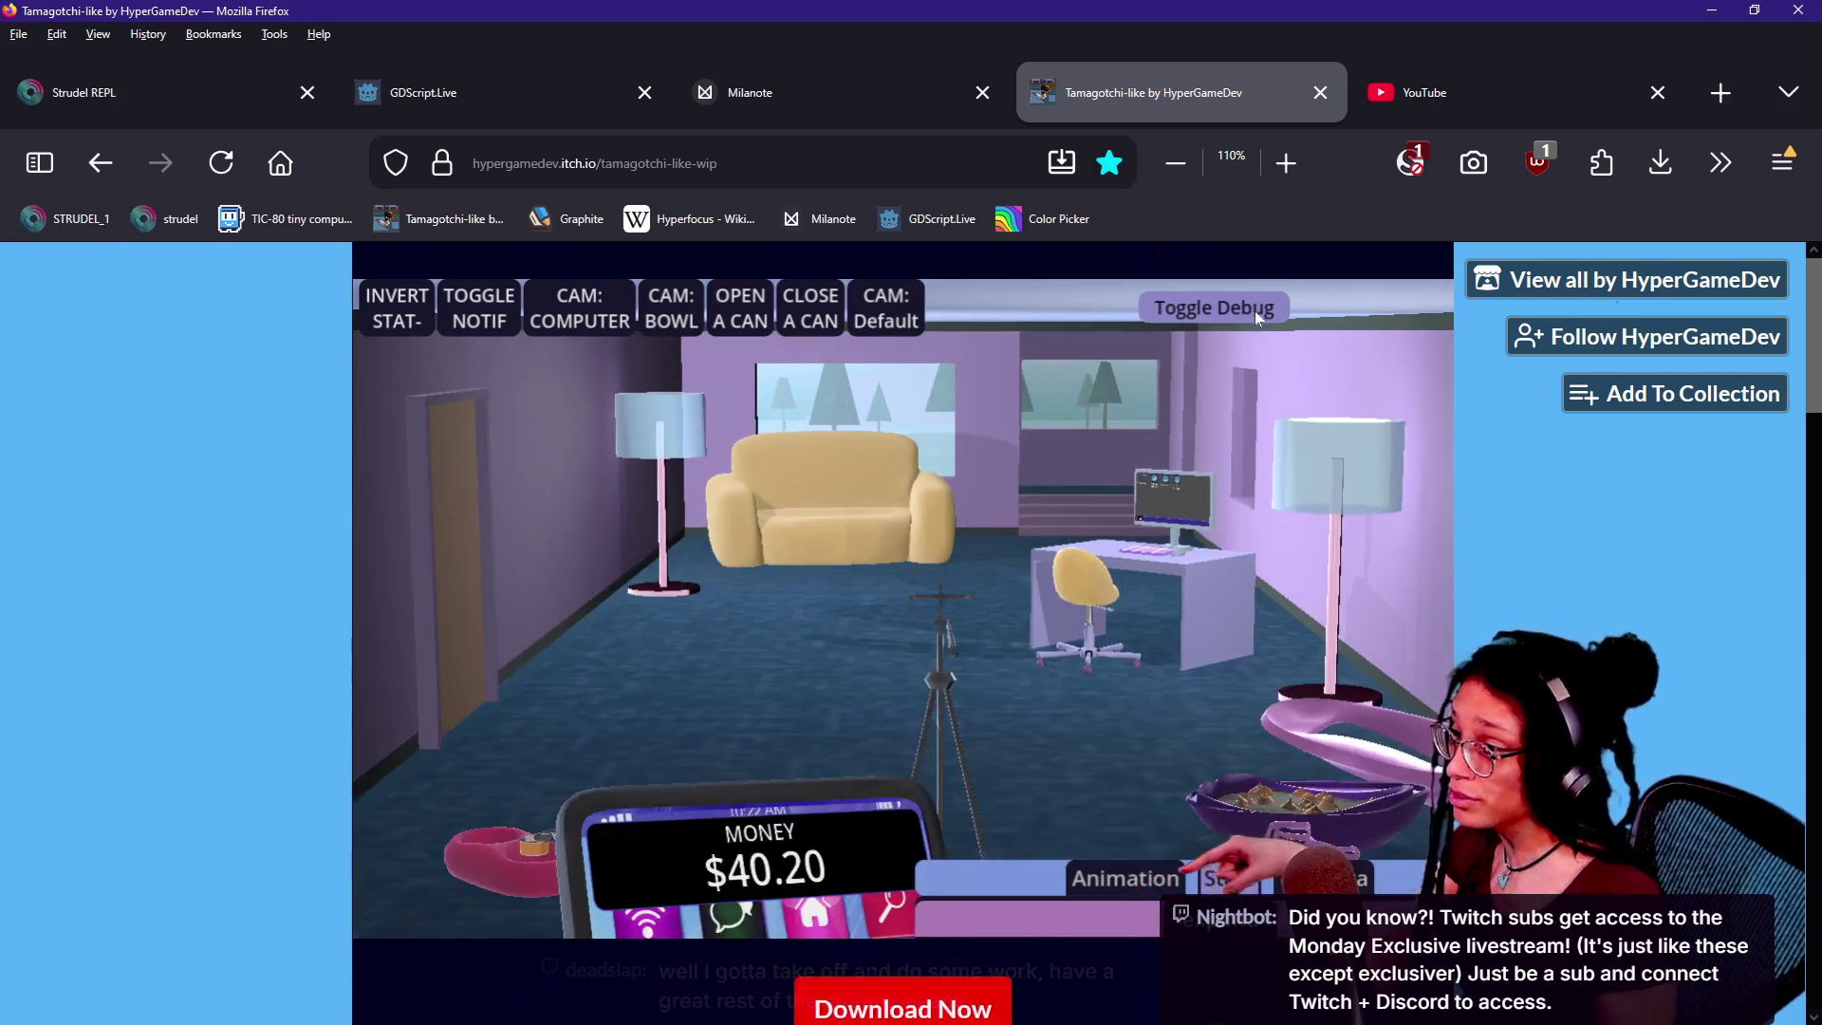
left_click(1255, 310)
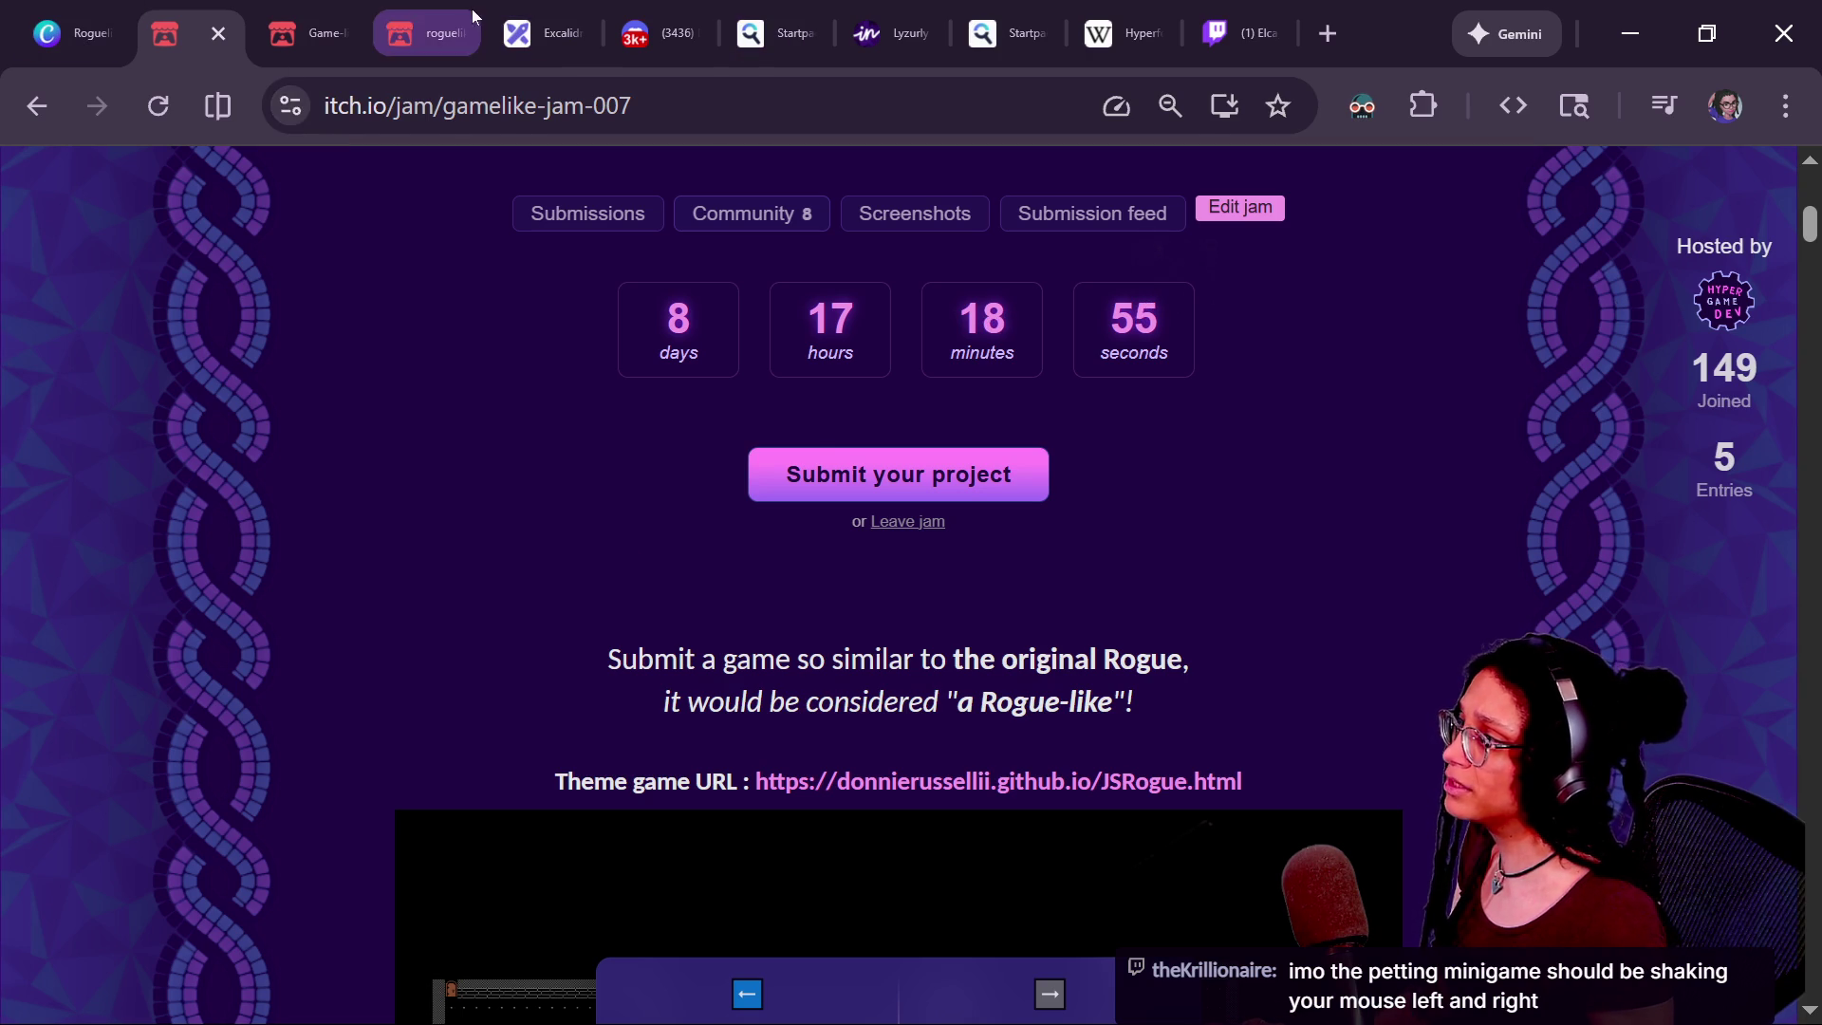
- On the Post Elements page, zoom in and try moving the cat food can and catnip images
left_click(80, 8)
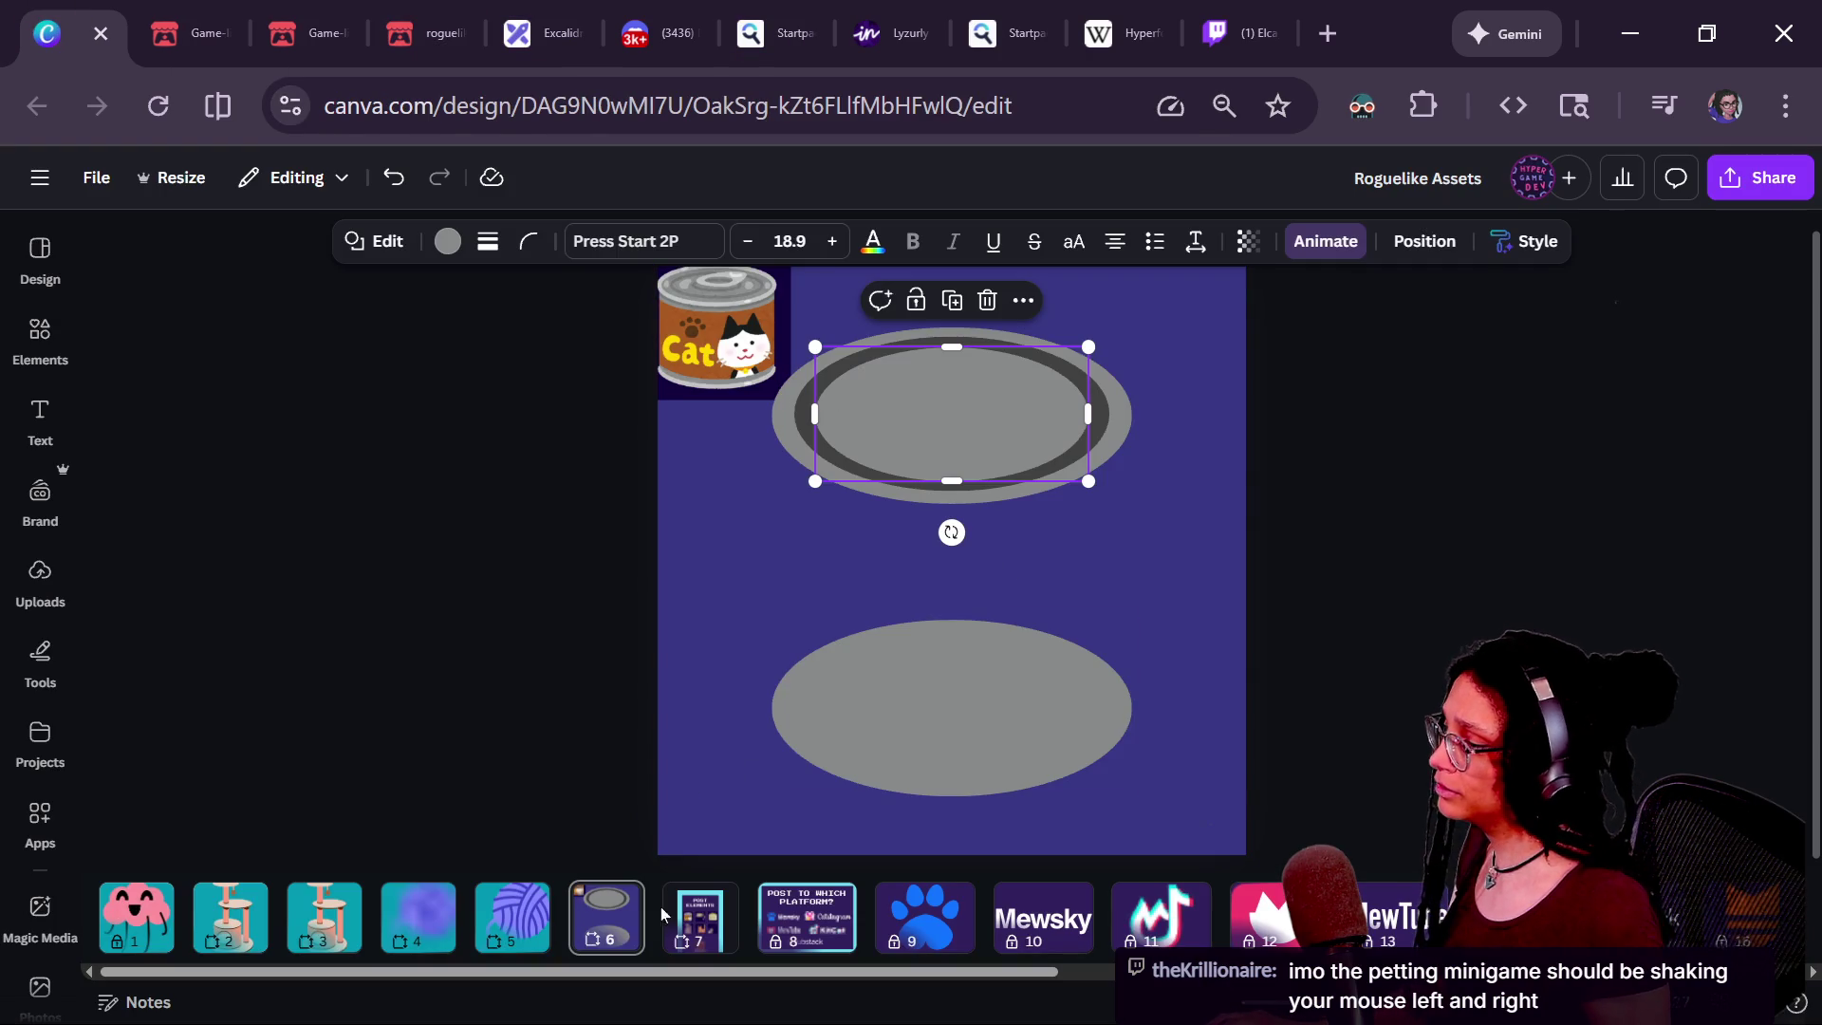
left_click(698, 916)
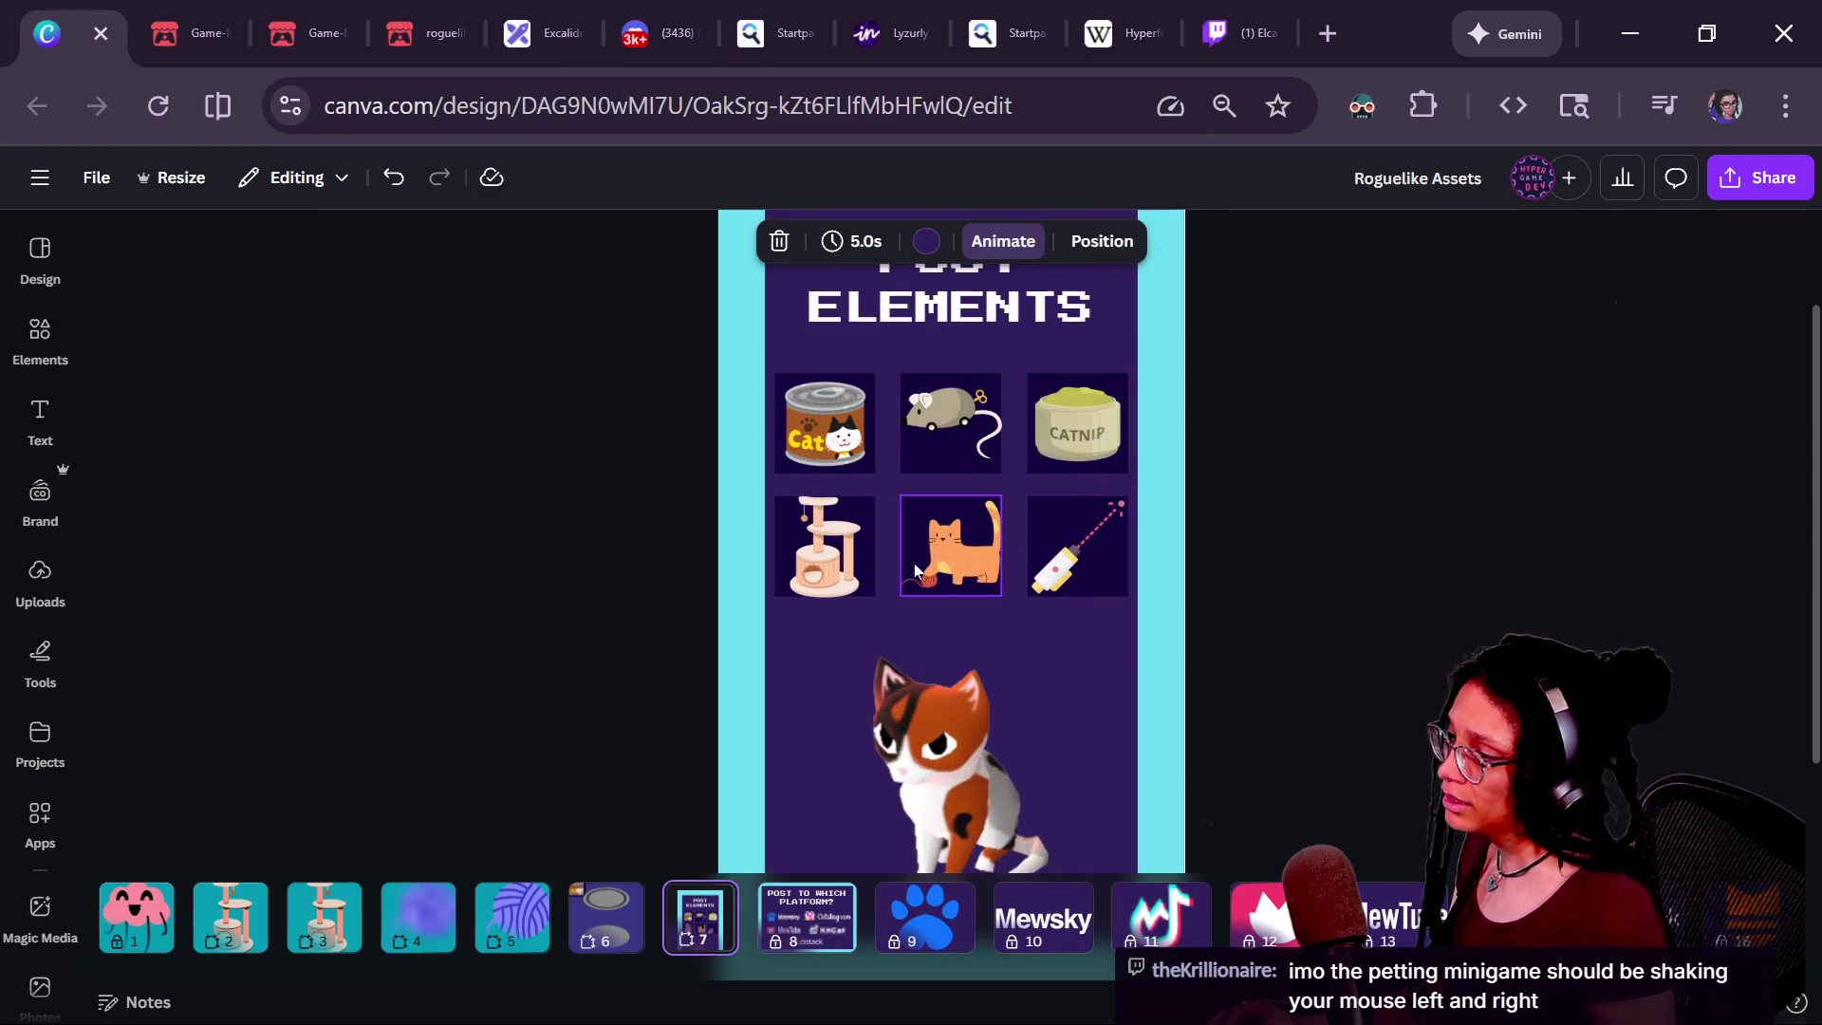
left_click(916, 570)
key("ctrl+plus")
mouse_move(741, 380)
left_mouse_down()
mouse_move(714, 432)
mouse_move(774, 466)
left_mouse_up()
mouse_move(1165, 380)
left_mouse_down()
mouse_move(1152, 475)
mouse_move(1175, 636)
left_mouse_up()
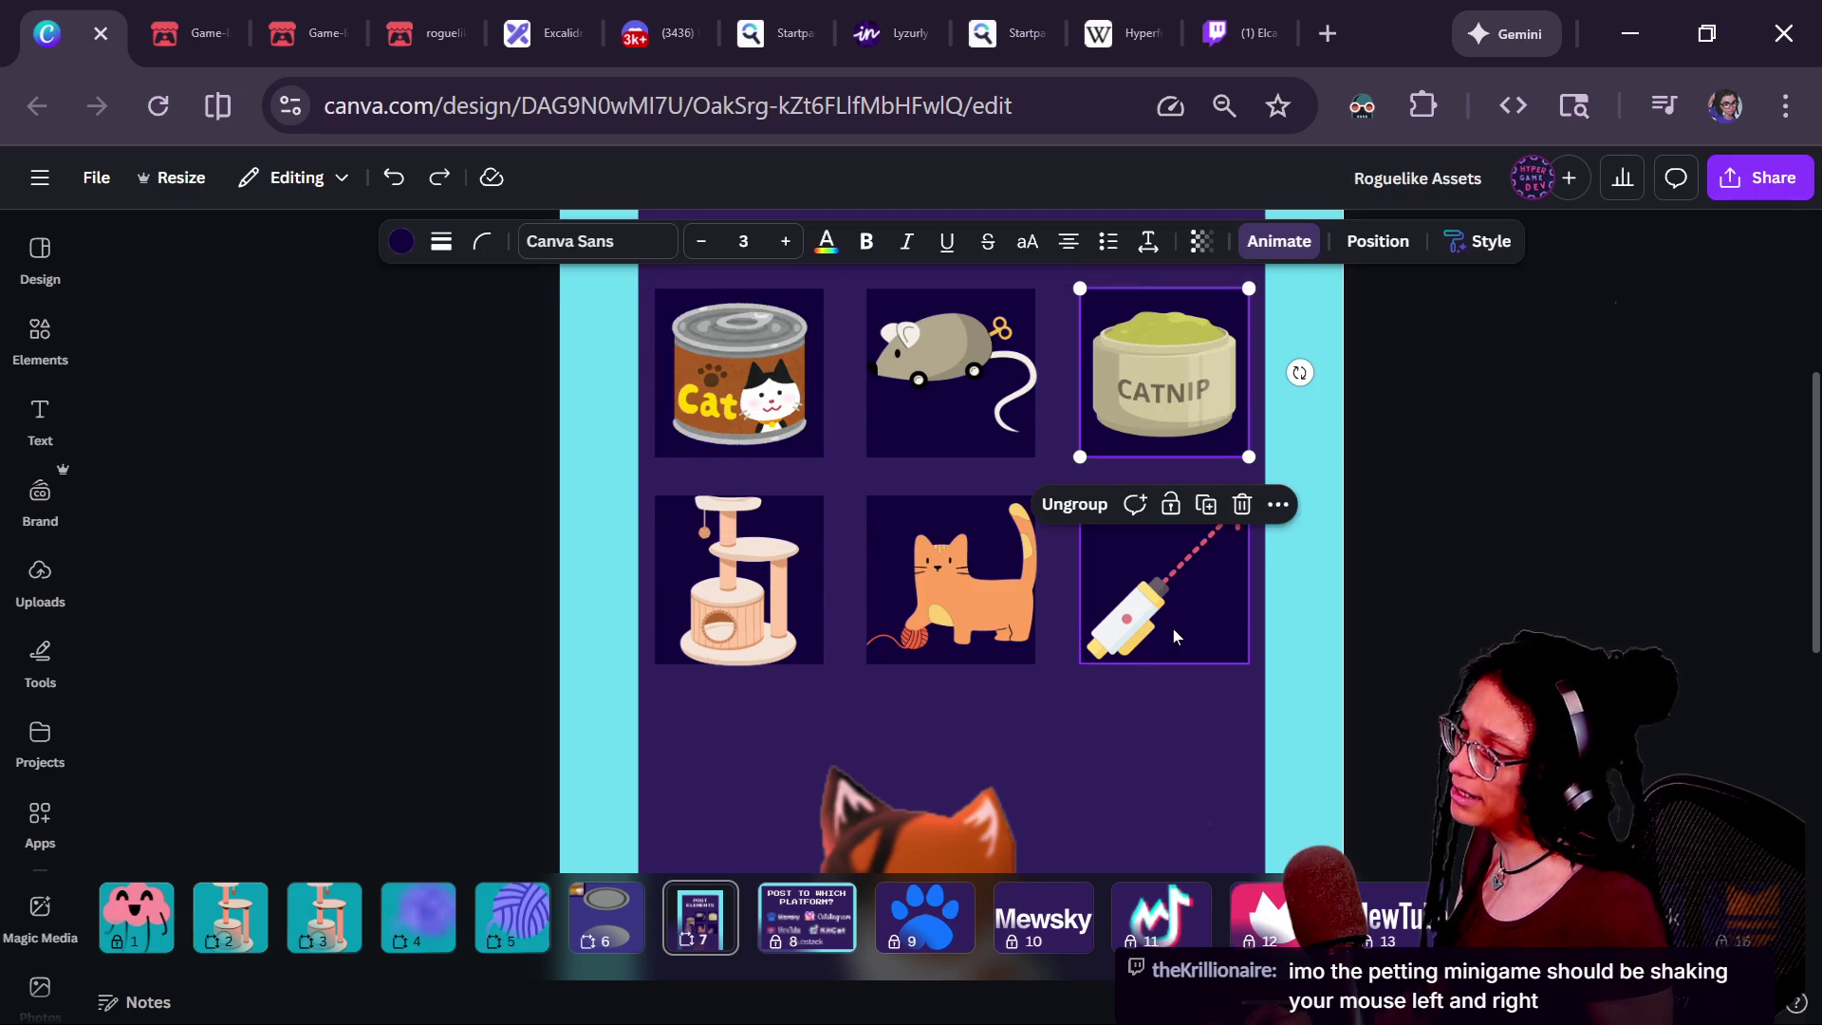
- Zoom back out, then start the roguelike-wip game on itch.io
key("ctrl+minus")
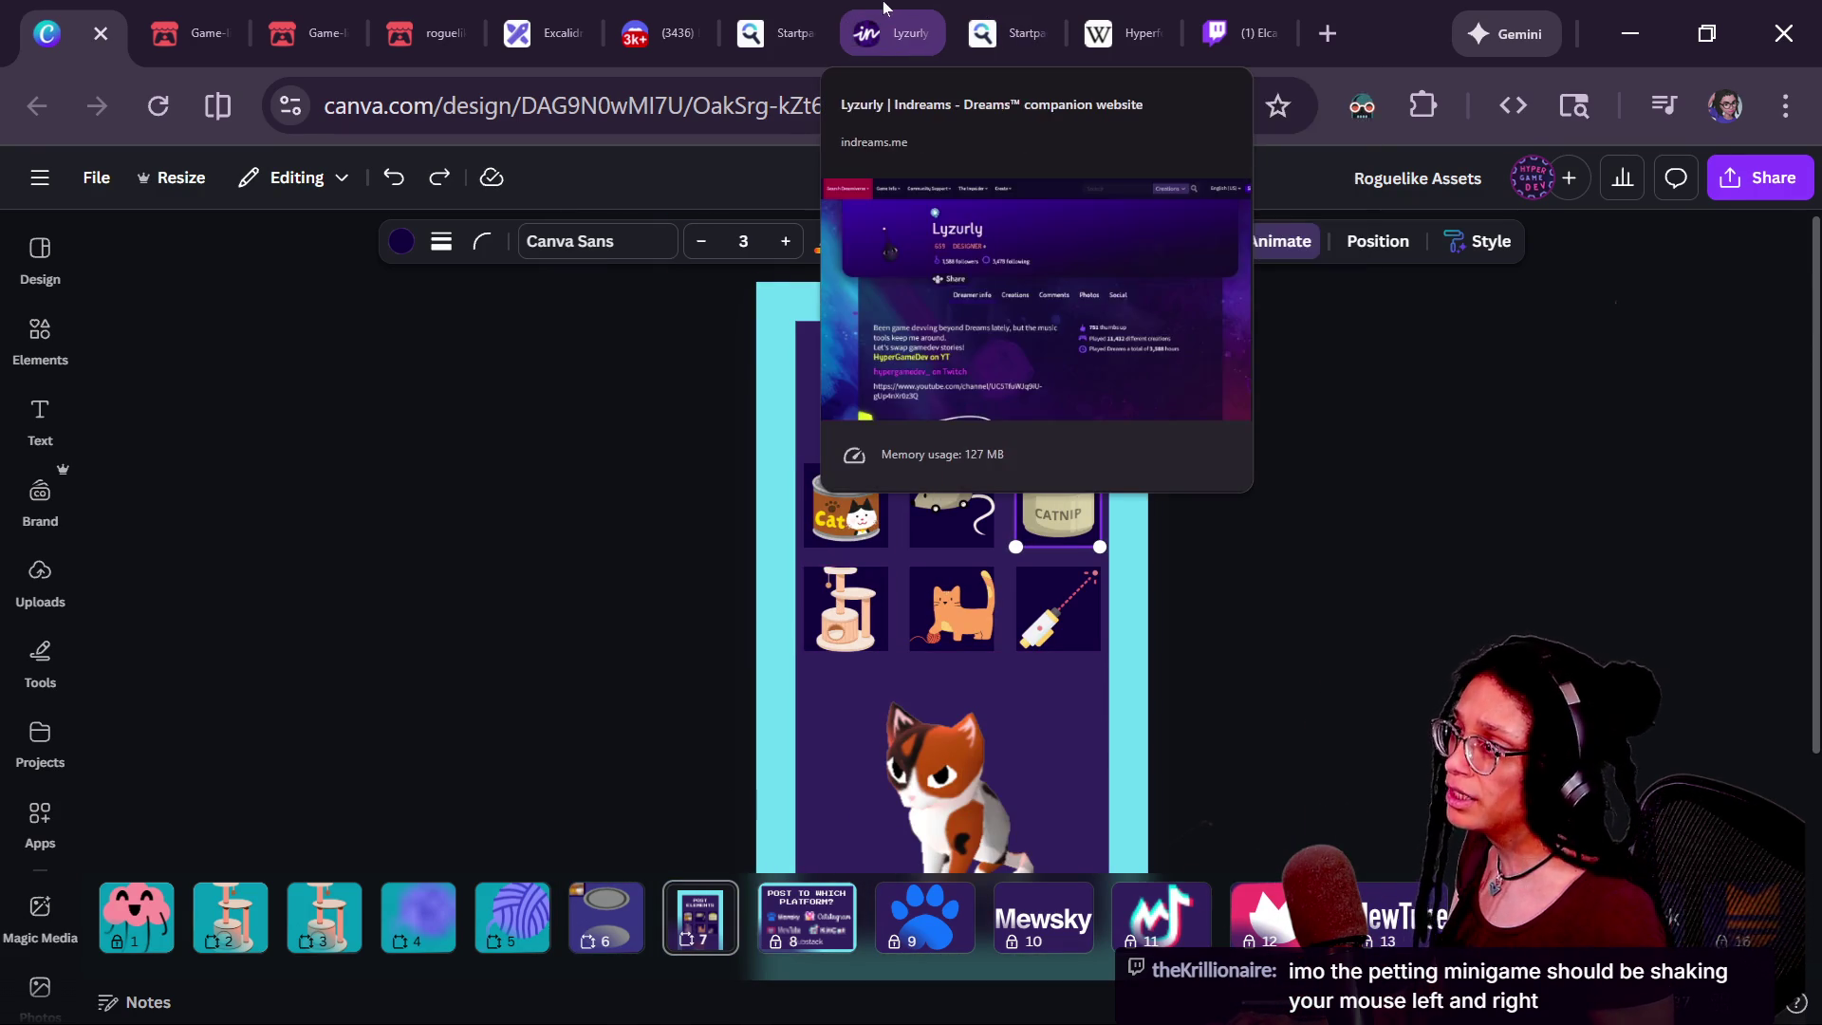
left_click(380, 7)
left_click(897, 569)
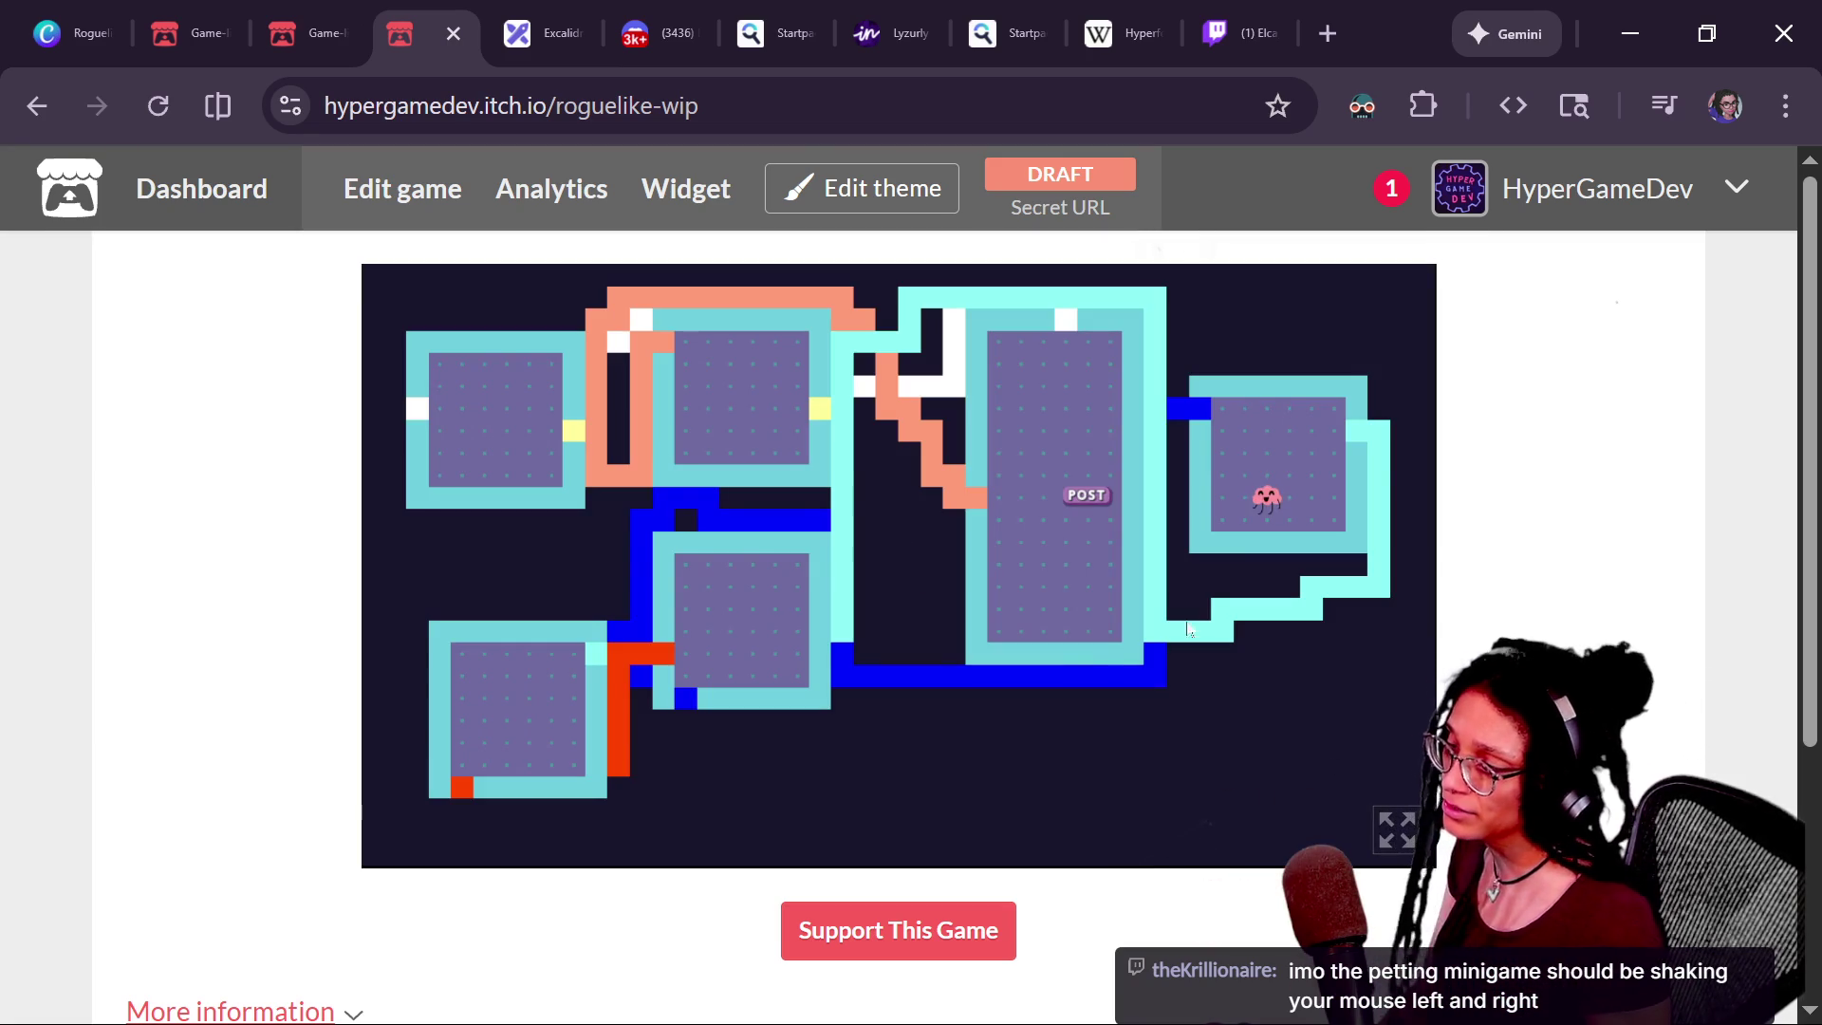
- Show the roguelike-wip game full screen, exit with Esc, and return to the Canva design
left_click(1411, 833)
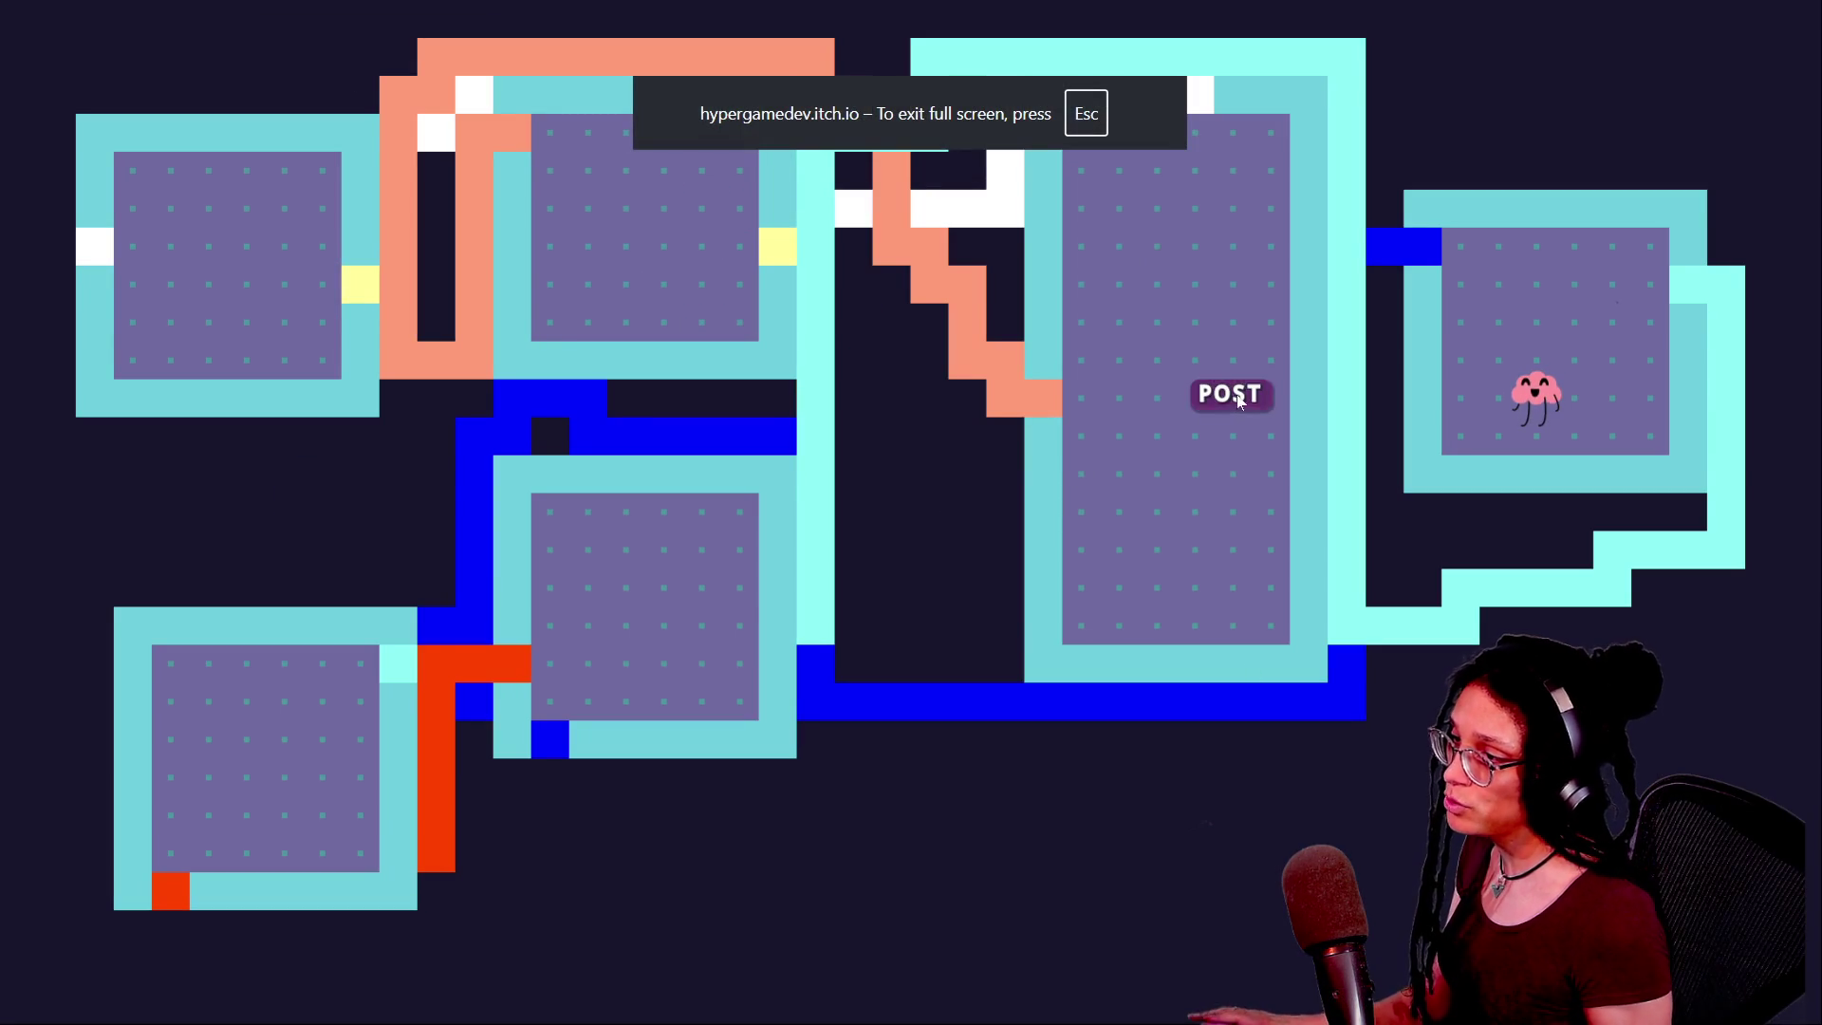
key("Escape")
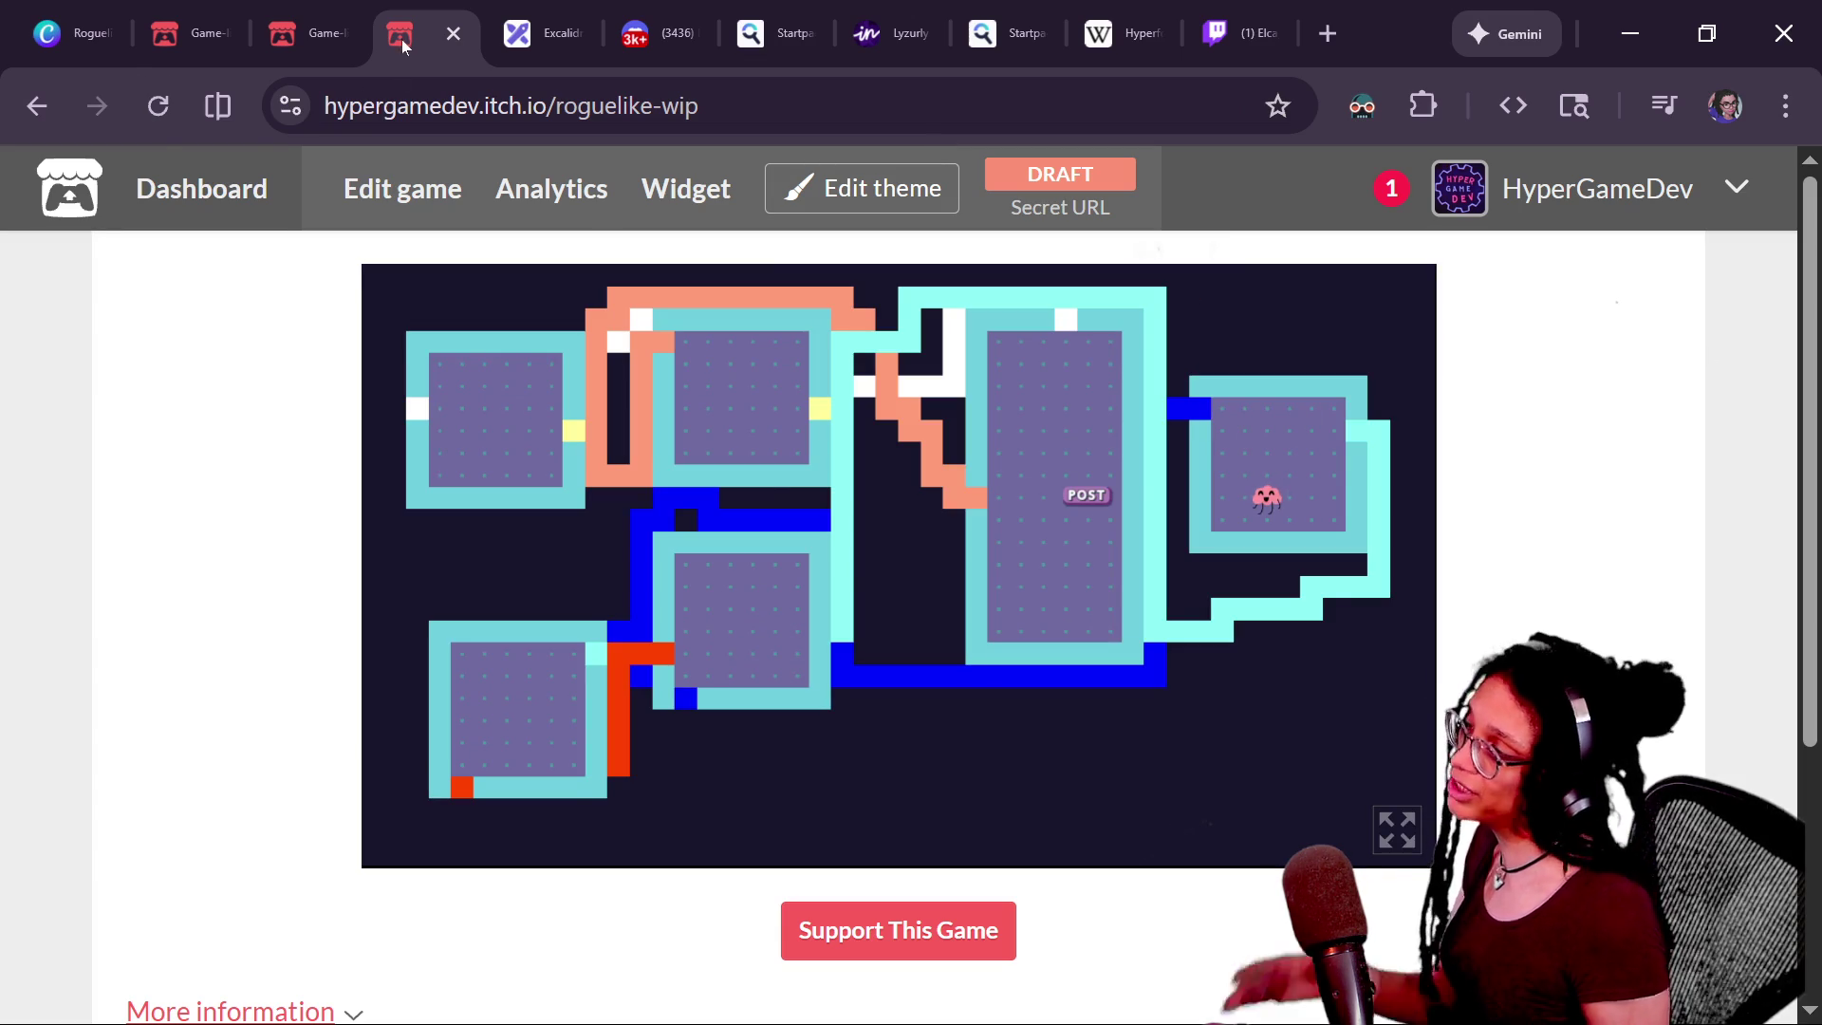
left_click(81, 3)
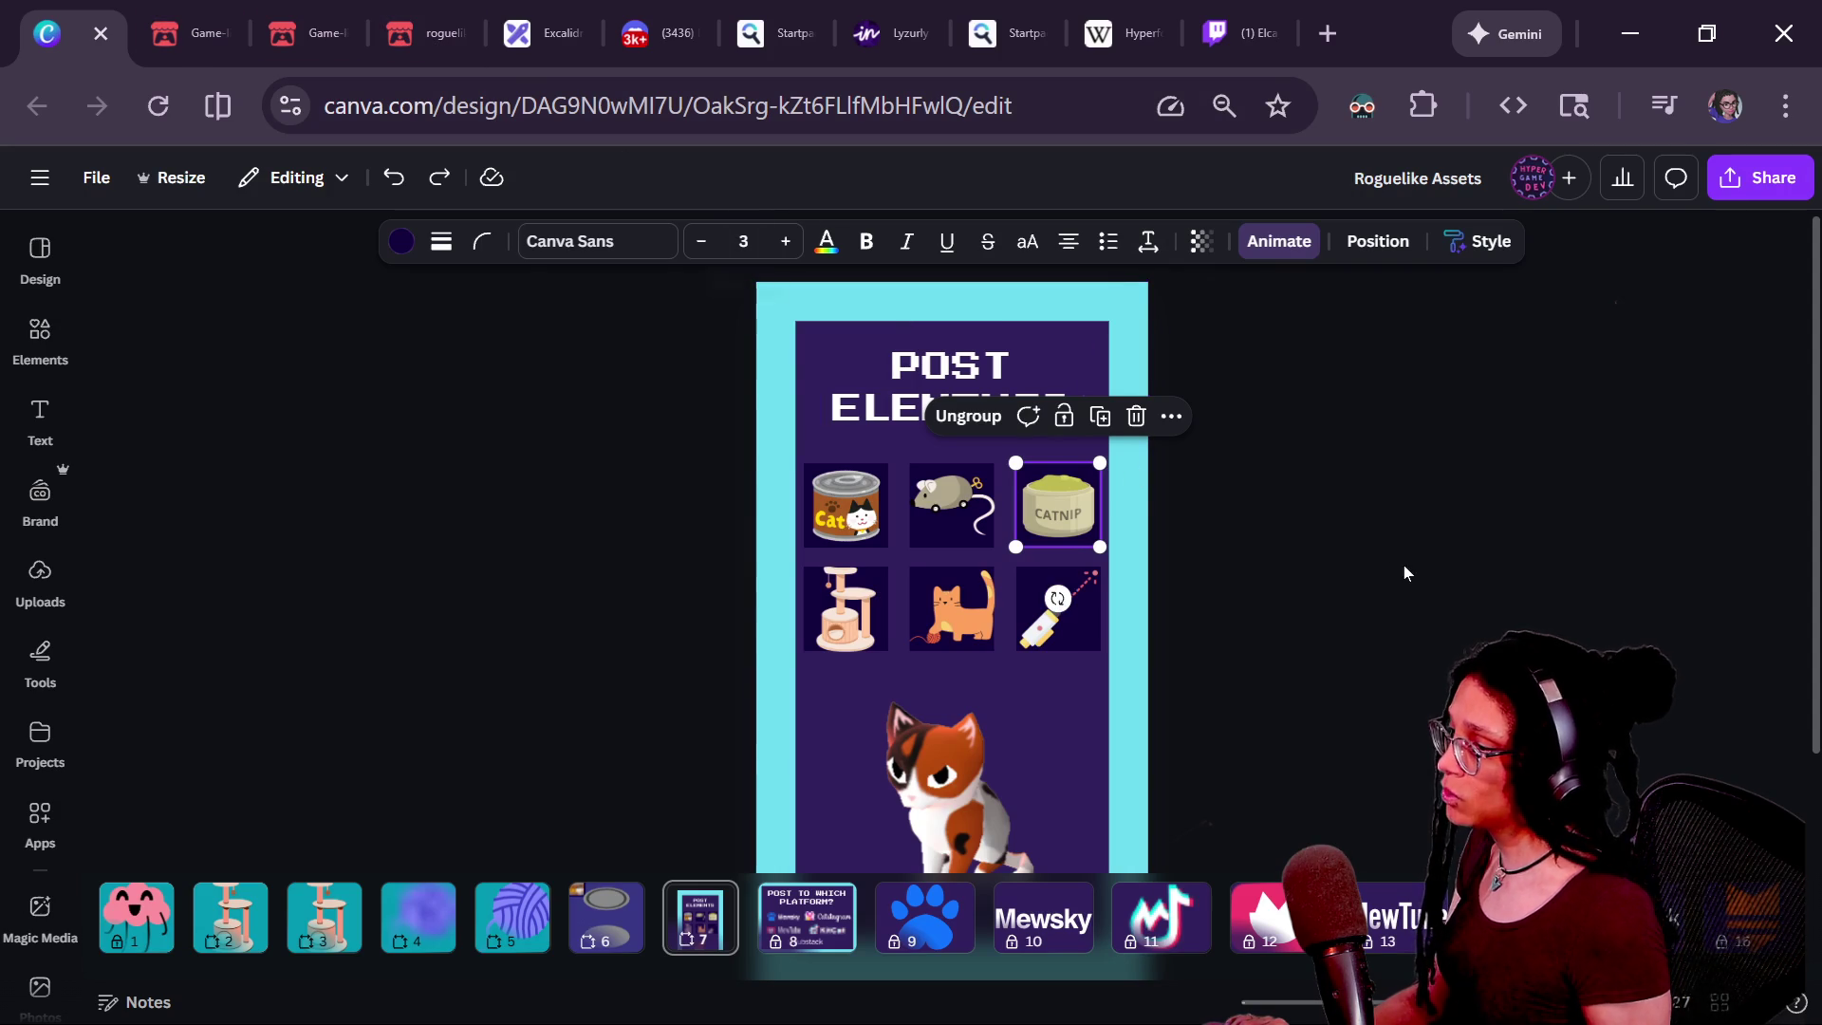
- On page 6, select the innermost ellipse of the gray bowl and nudge it
left_click(1372, 599)
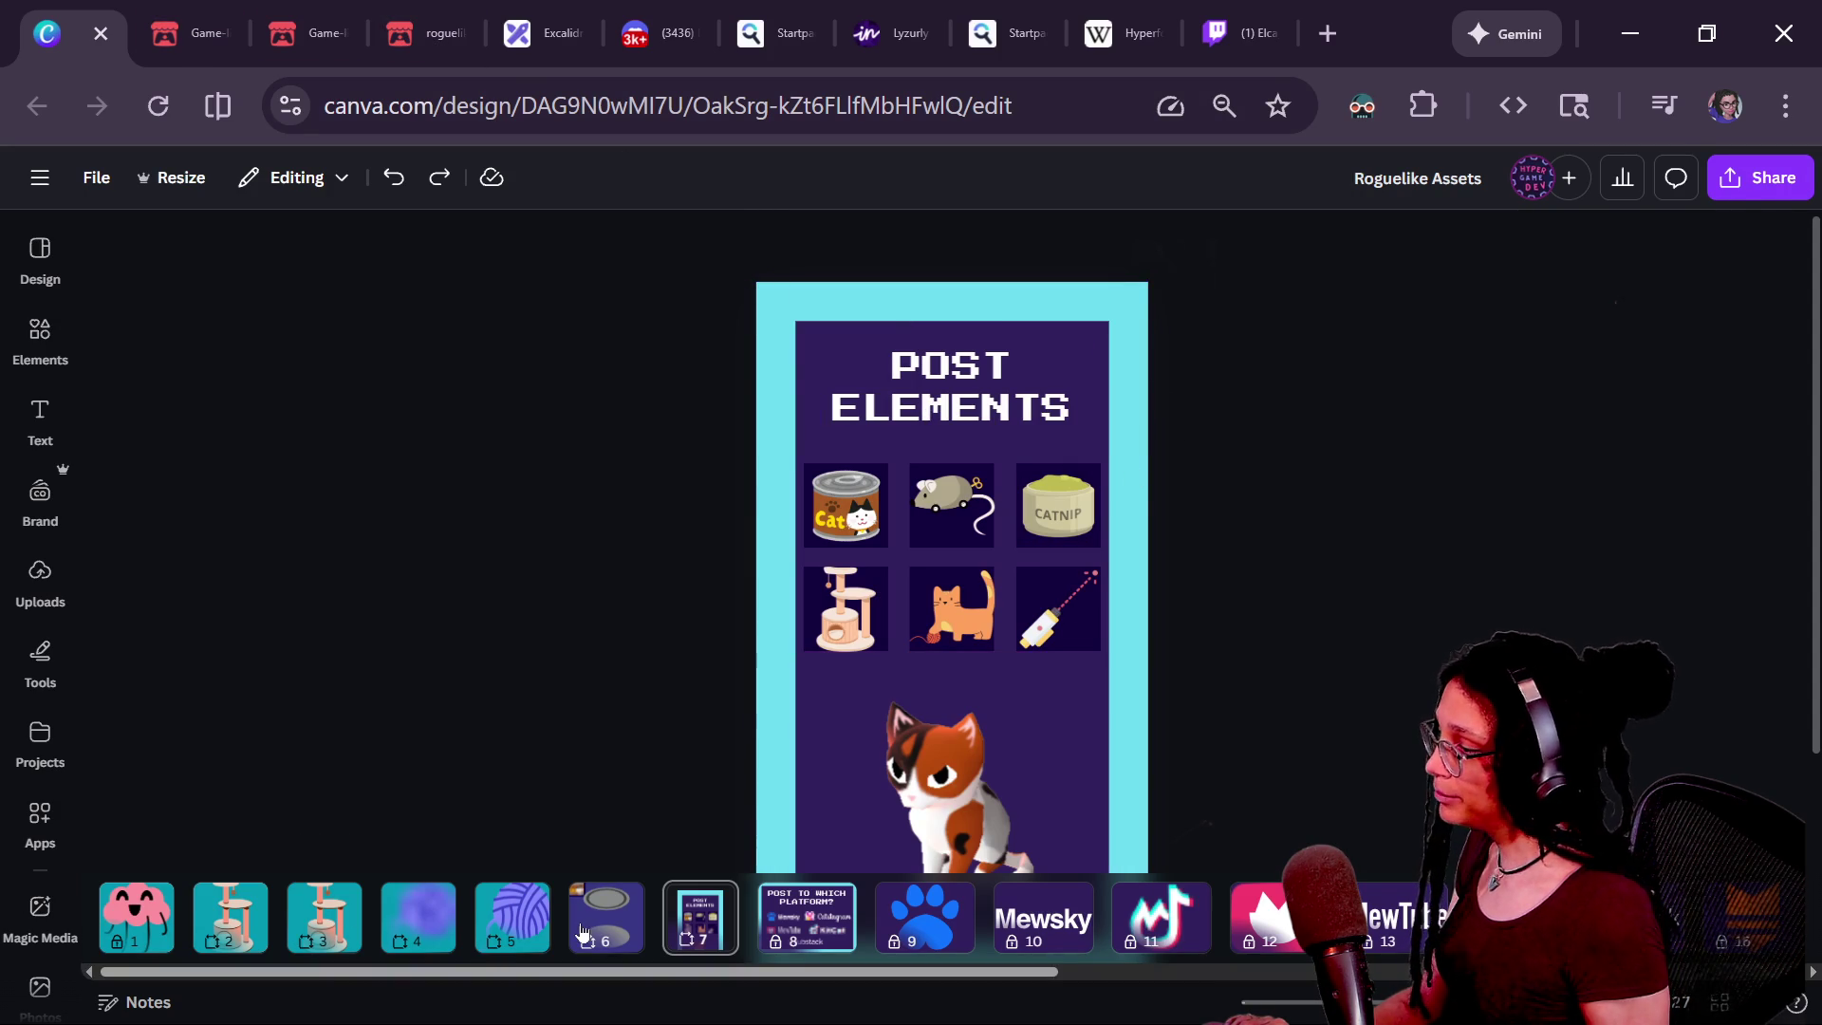
left_click(581, 931)
left_click(926, 478)
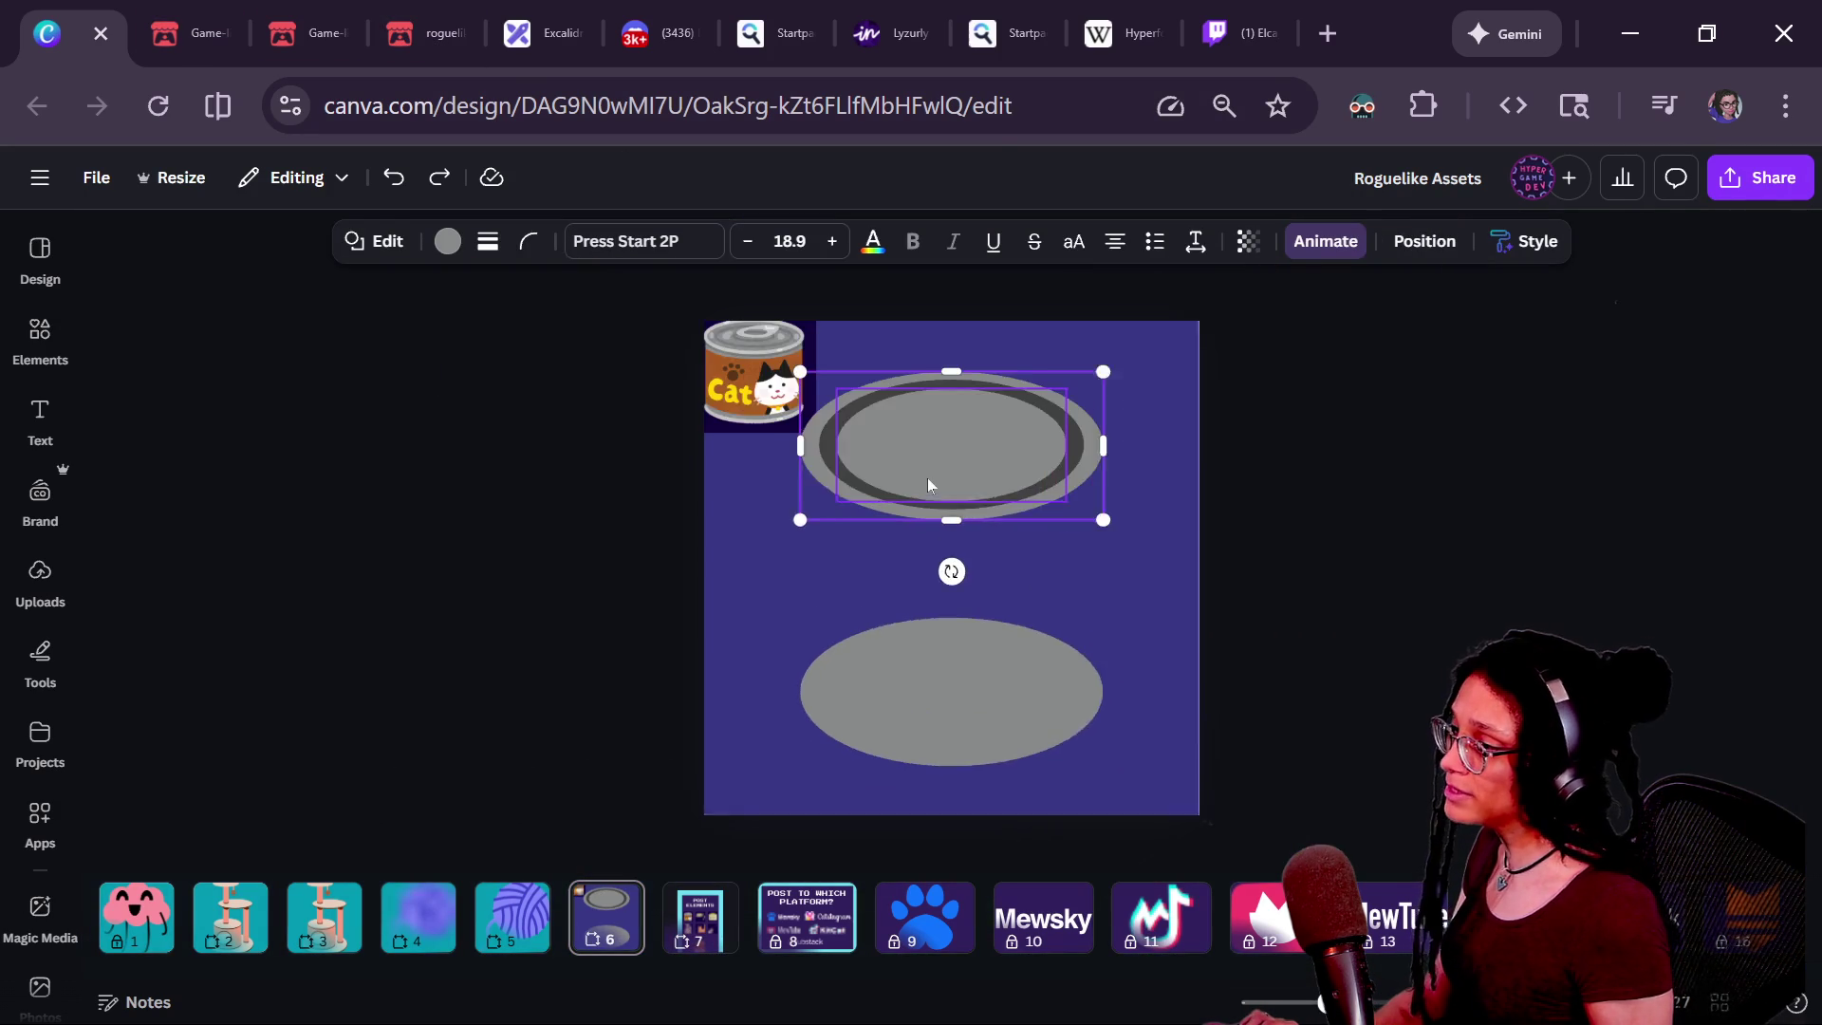
left_click(931, 442)
mouse_move(1056, 429)
left_mouse_down()
mouse_move(1028, 411)
mouse_move(1053, 378)
left_mouse_up()
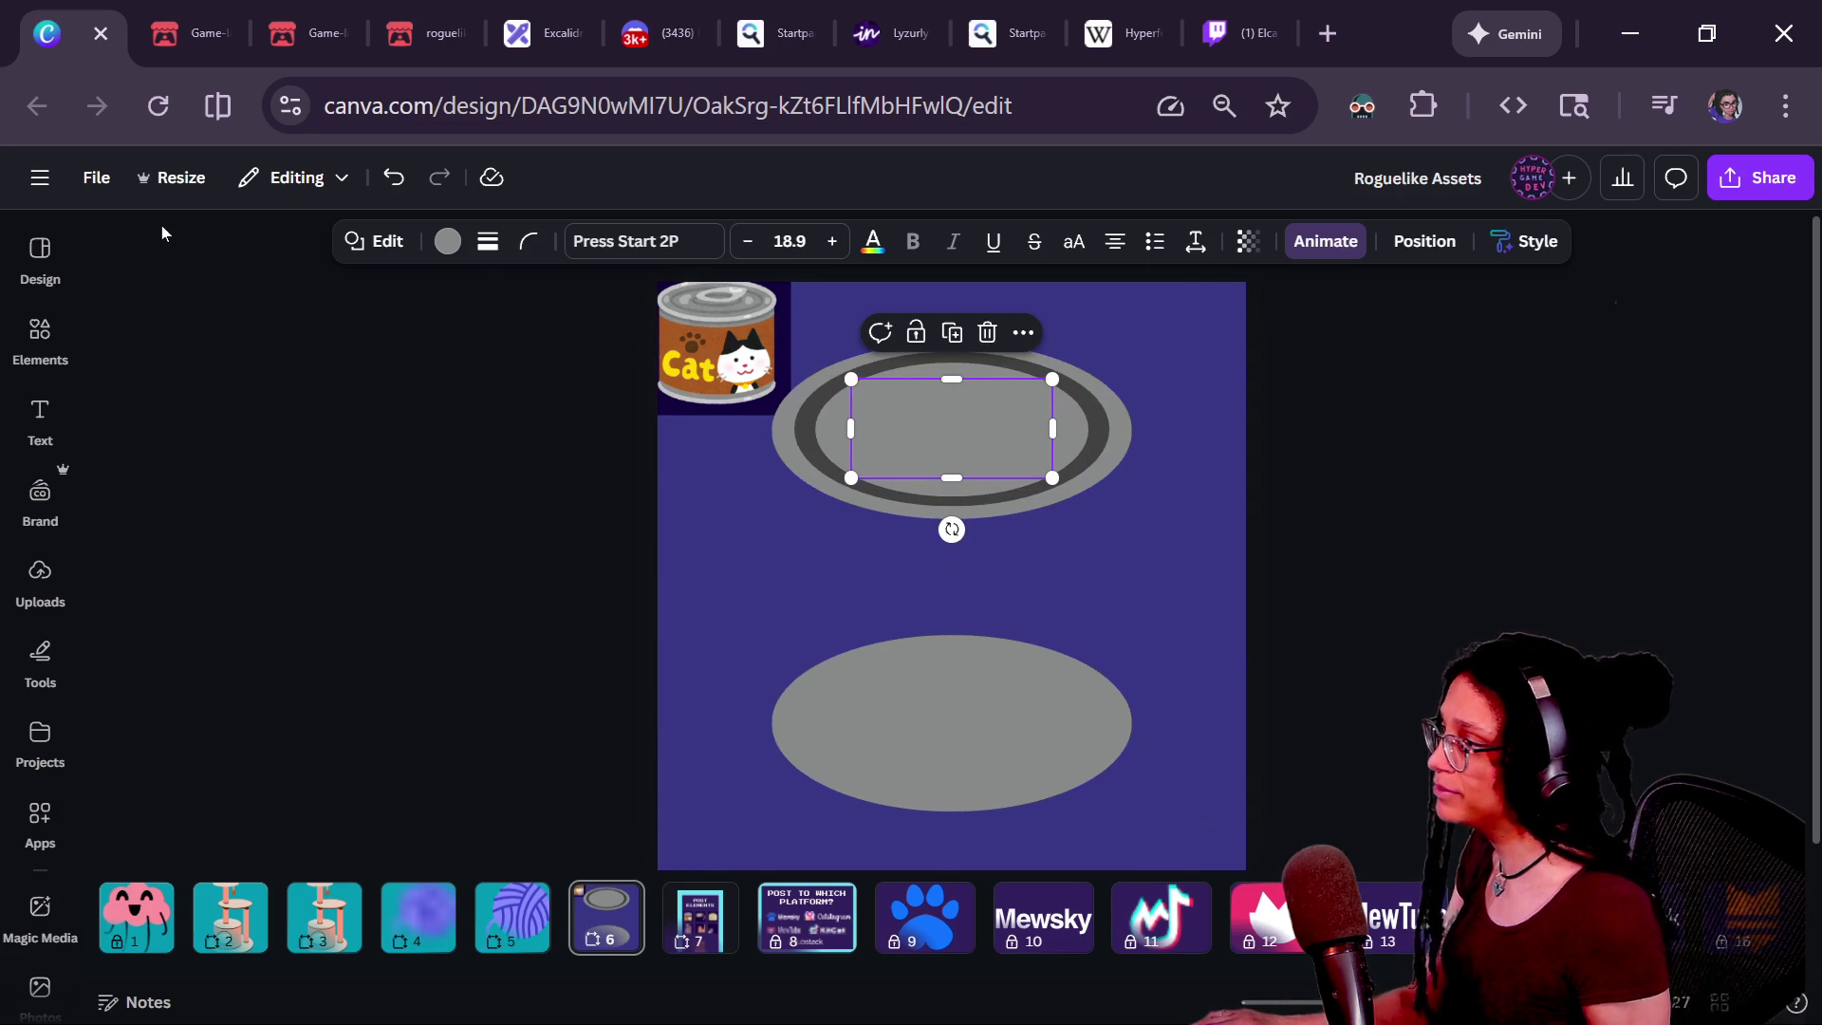
- Colour the inner ellipse with the dark ring colour sampled by the eyedropper
left_click(449, 243)
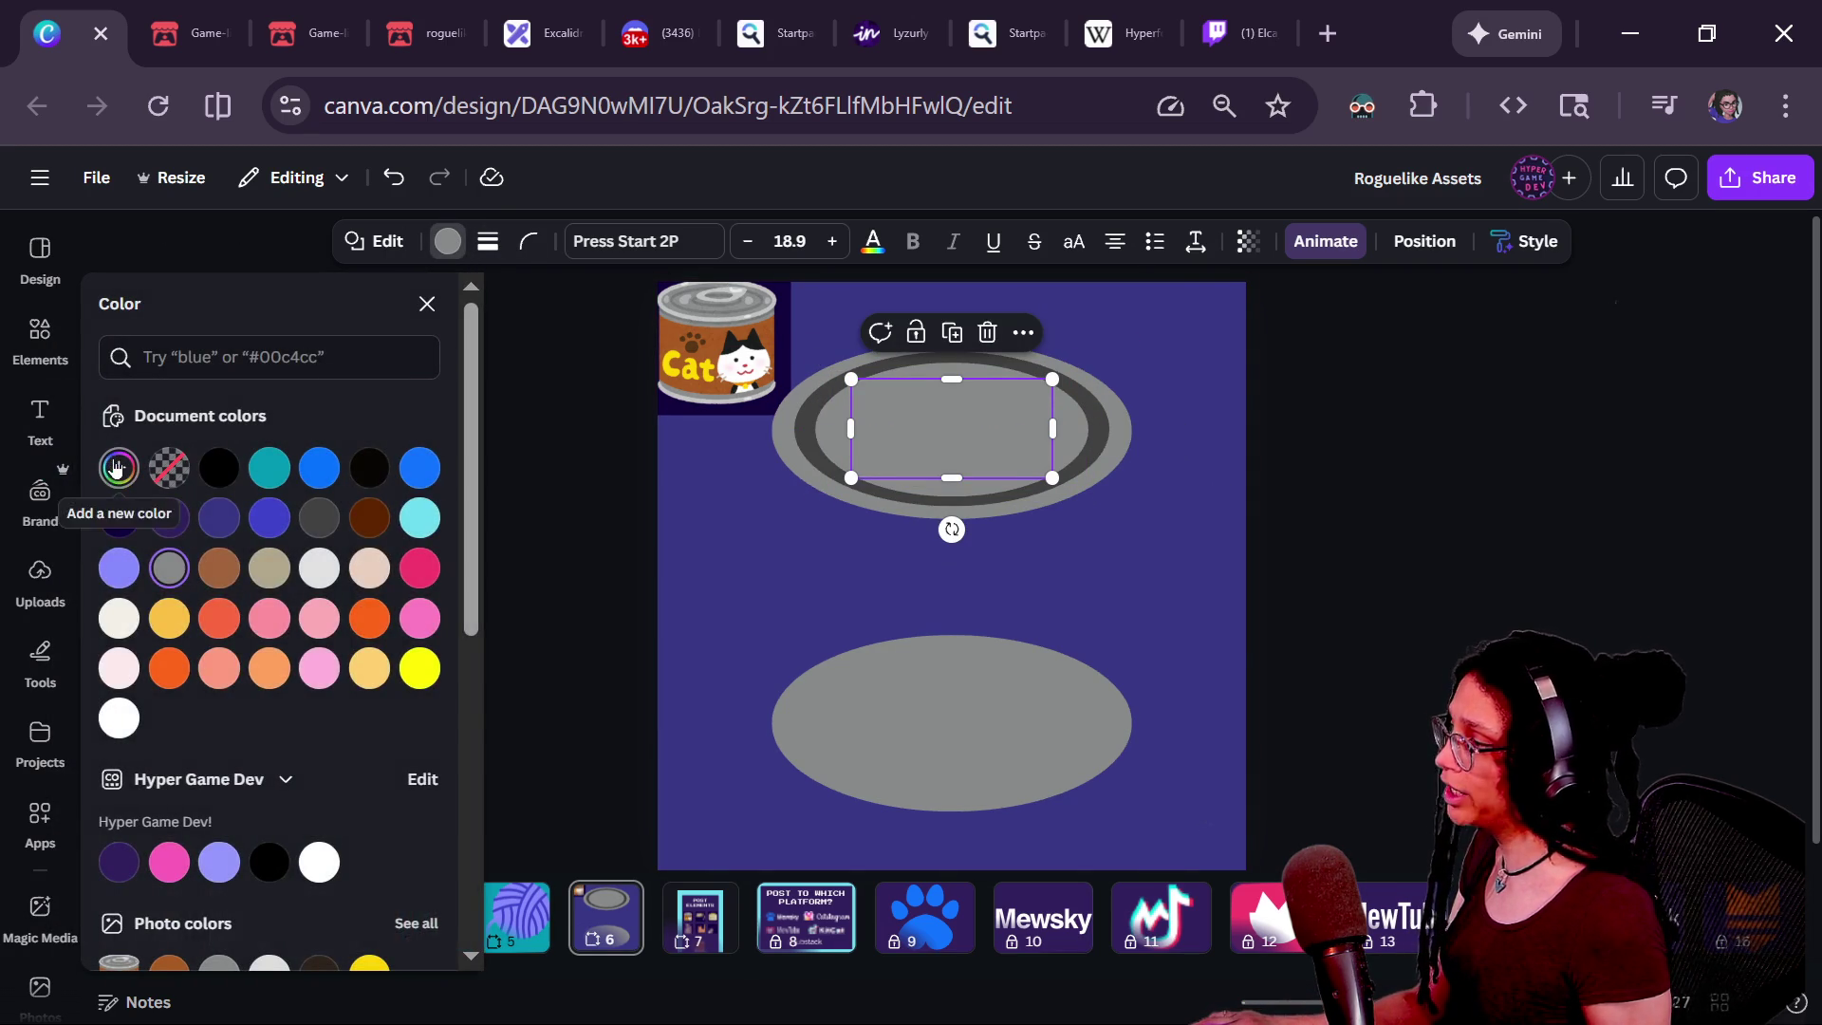
left_click(115, 467)
left_click(406, 761)
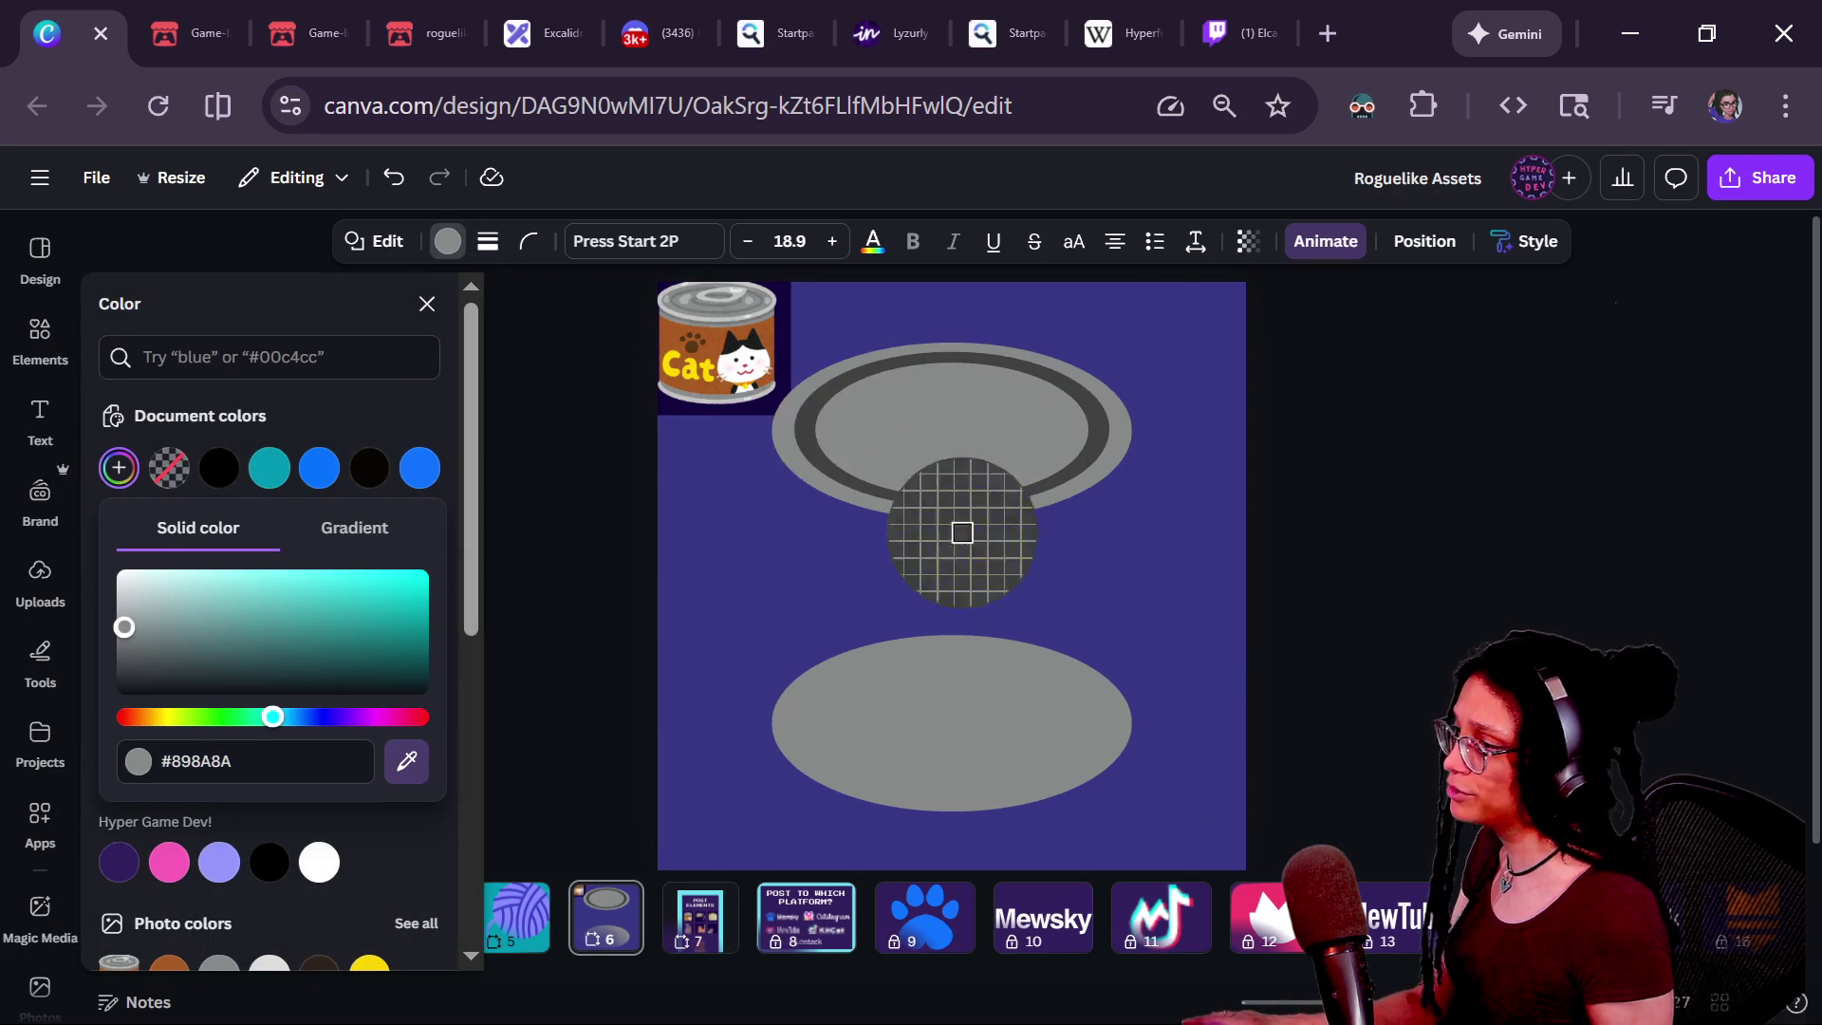
left_click(817, 439)
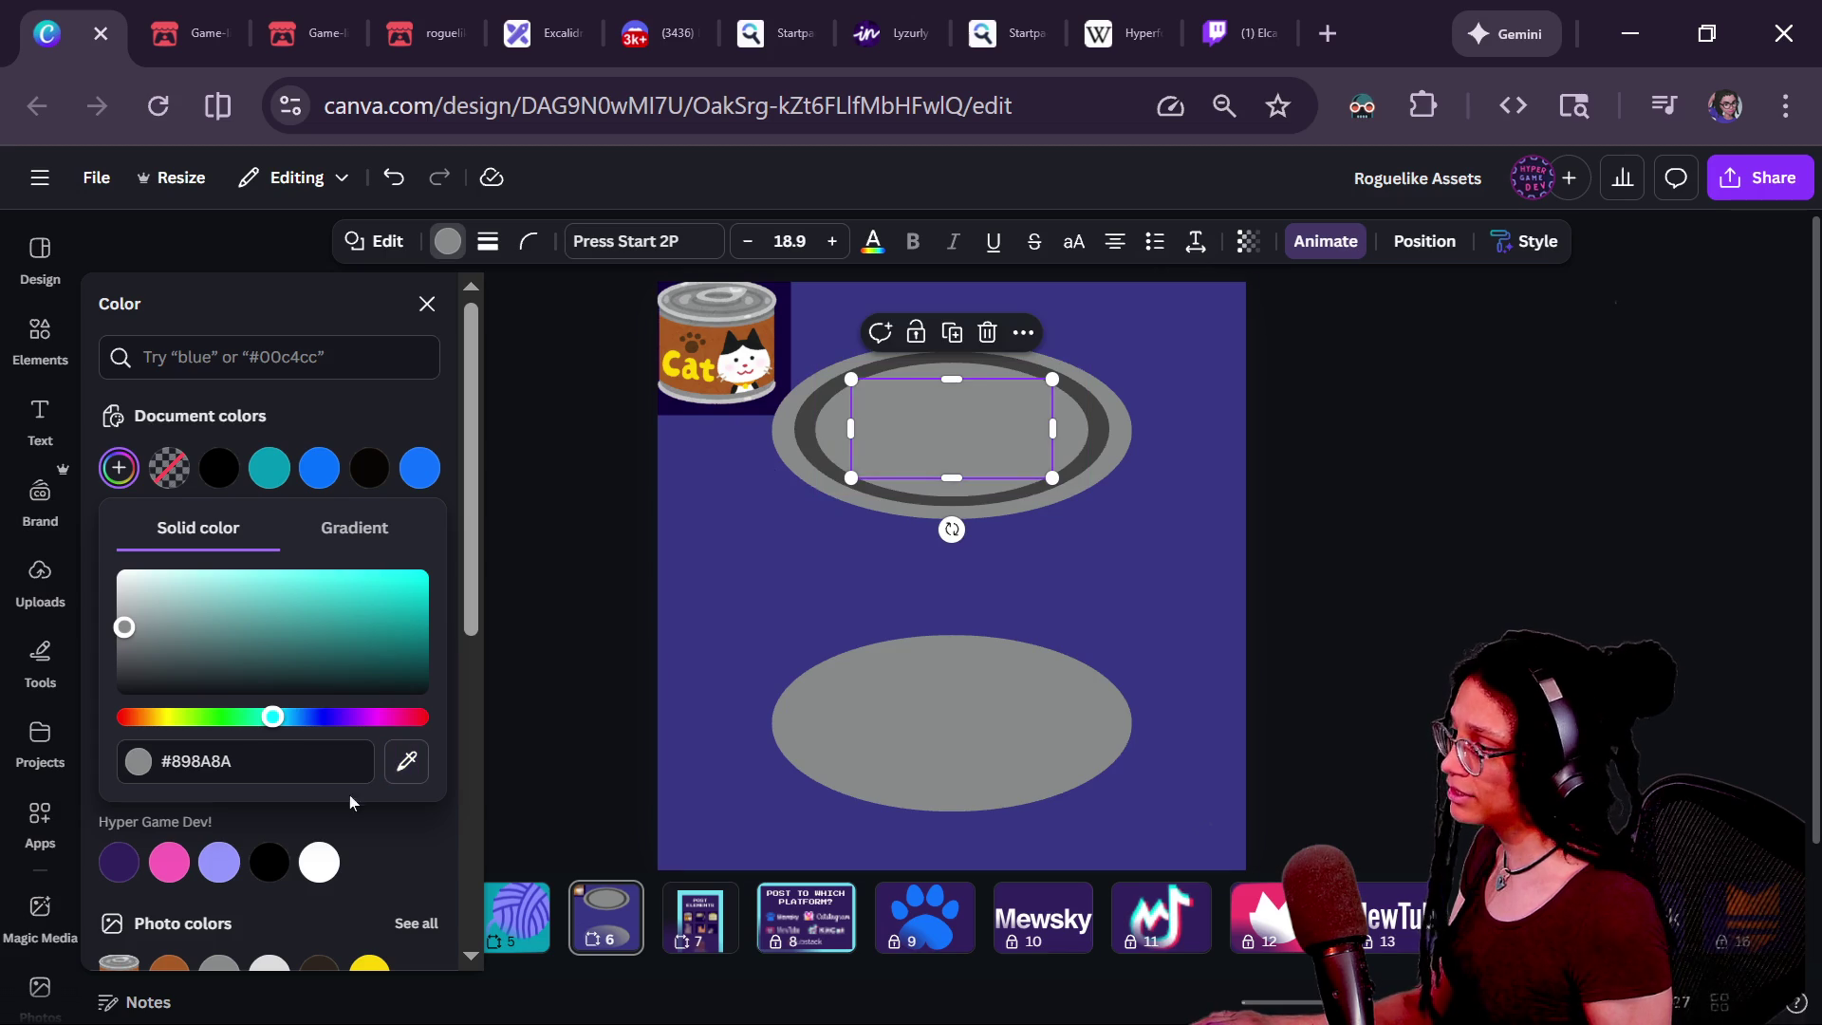
left_click(407, 761)
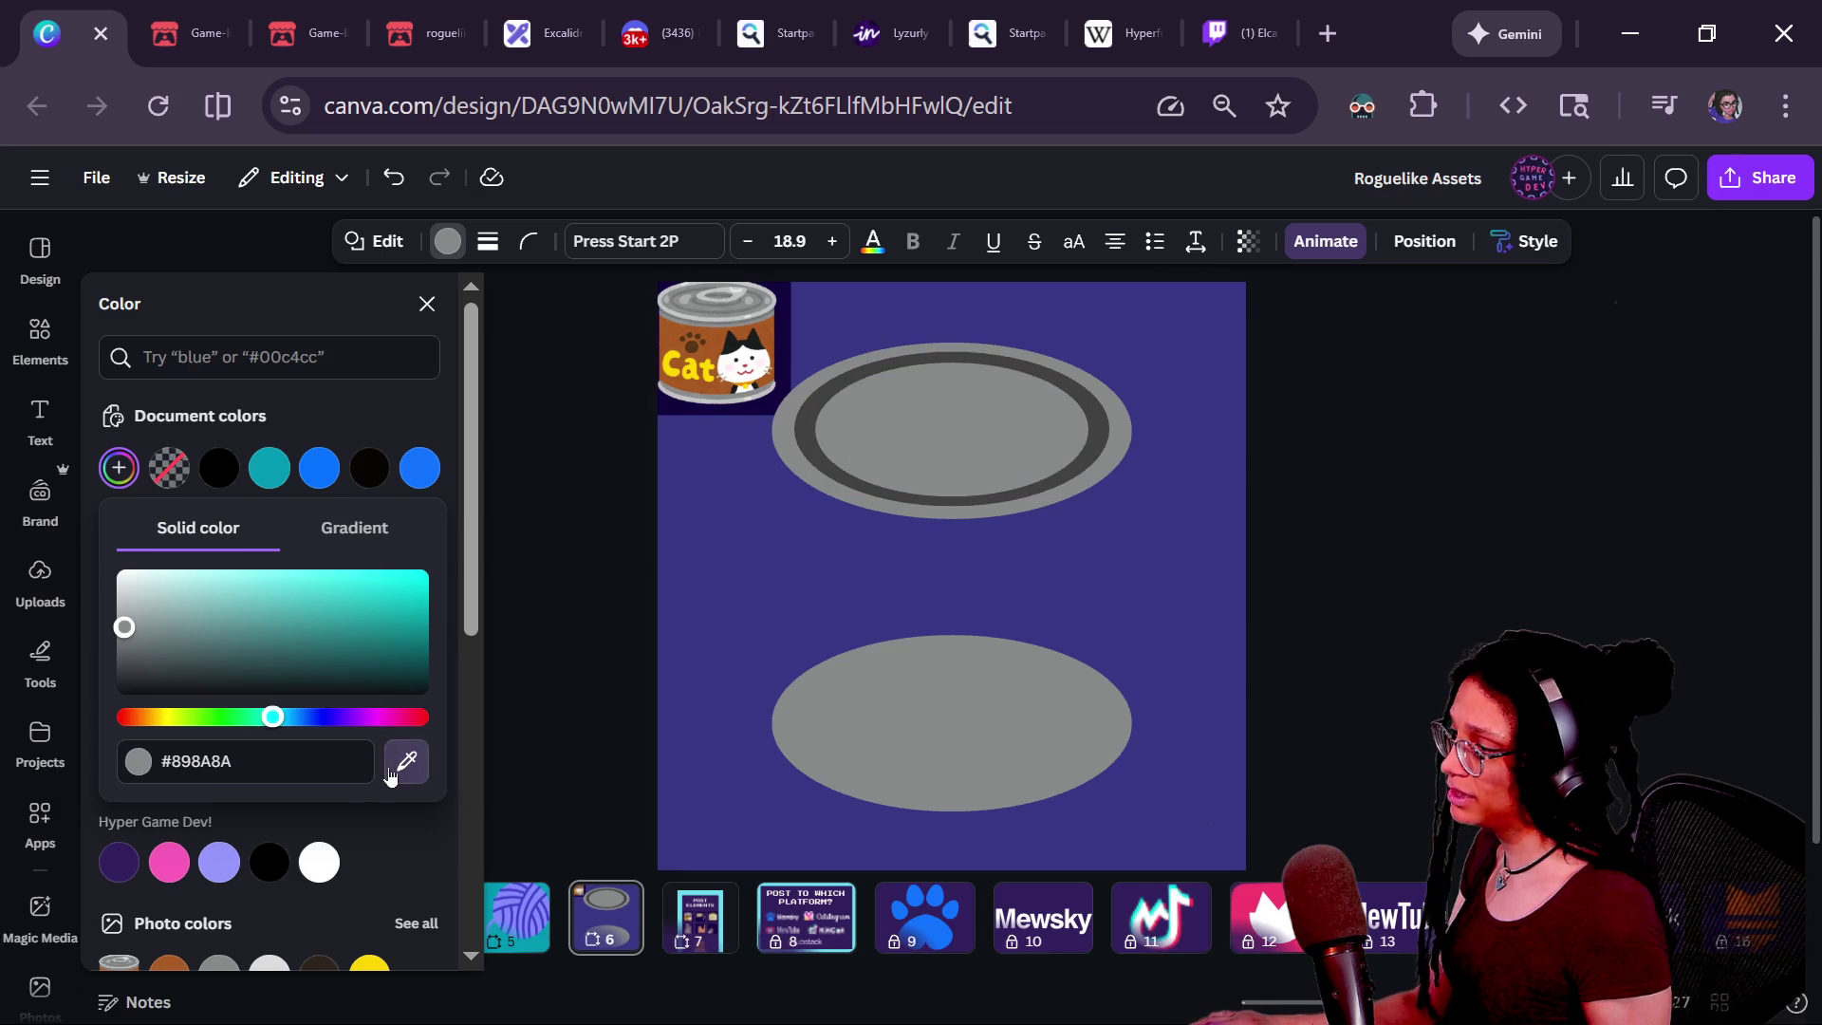
left_click(813, 408)
- Centre the dark inner ellipse in the bowl, widen it slightly and tilt it
left_click(1021, 663)
left_click(943, 442)
left_click_drag(943, 442, 947, 426)
left_click_drag(1052, 428, 1060, 423)
left_click(1171, 419)
left_click(934, 439)
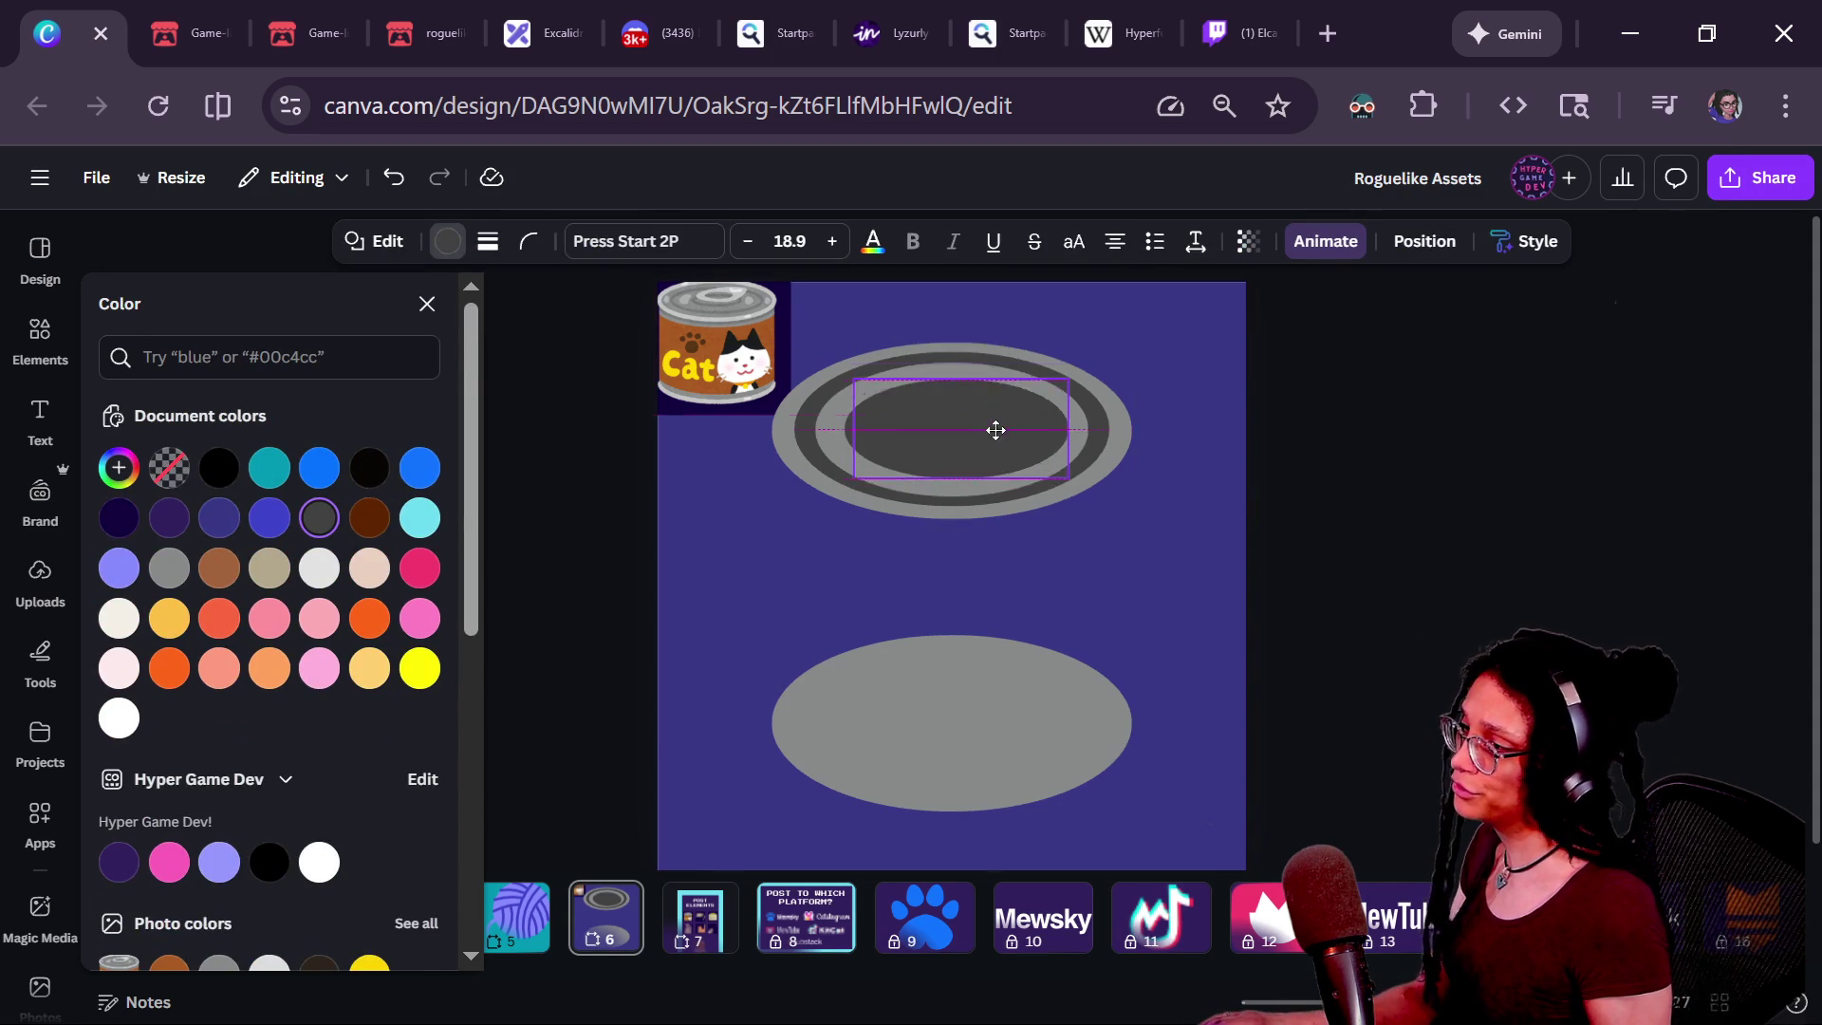
mouse_move(959, 513)
left_mouse_down()
mouse_move(1025, 565)
mouse_move(887, 487)
mouse_move(913, 465)
left_mouse_up()
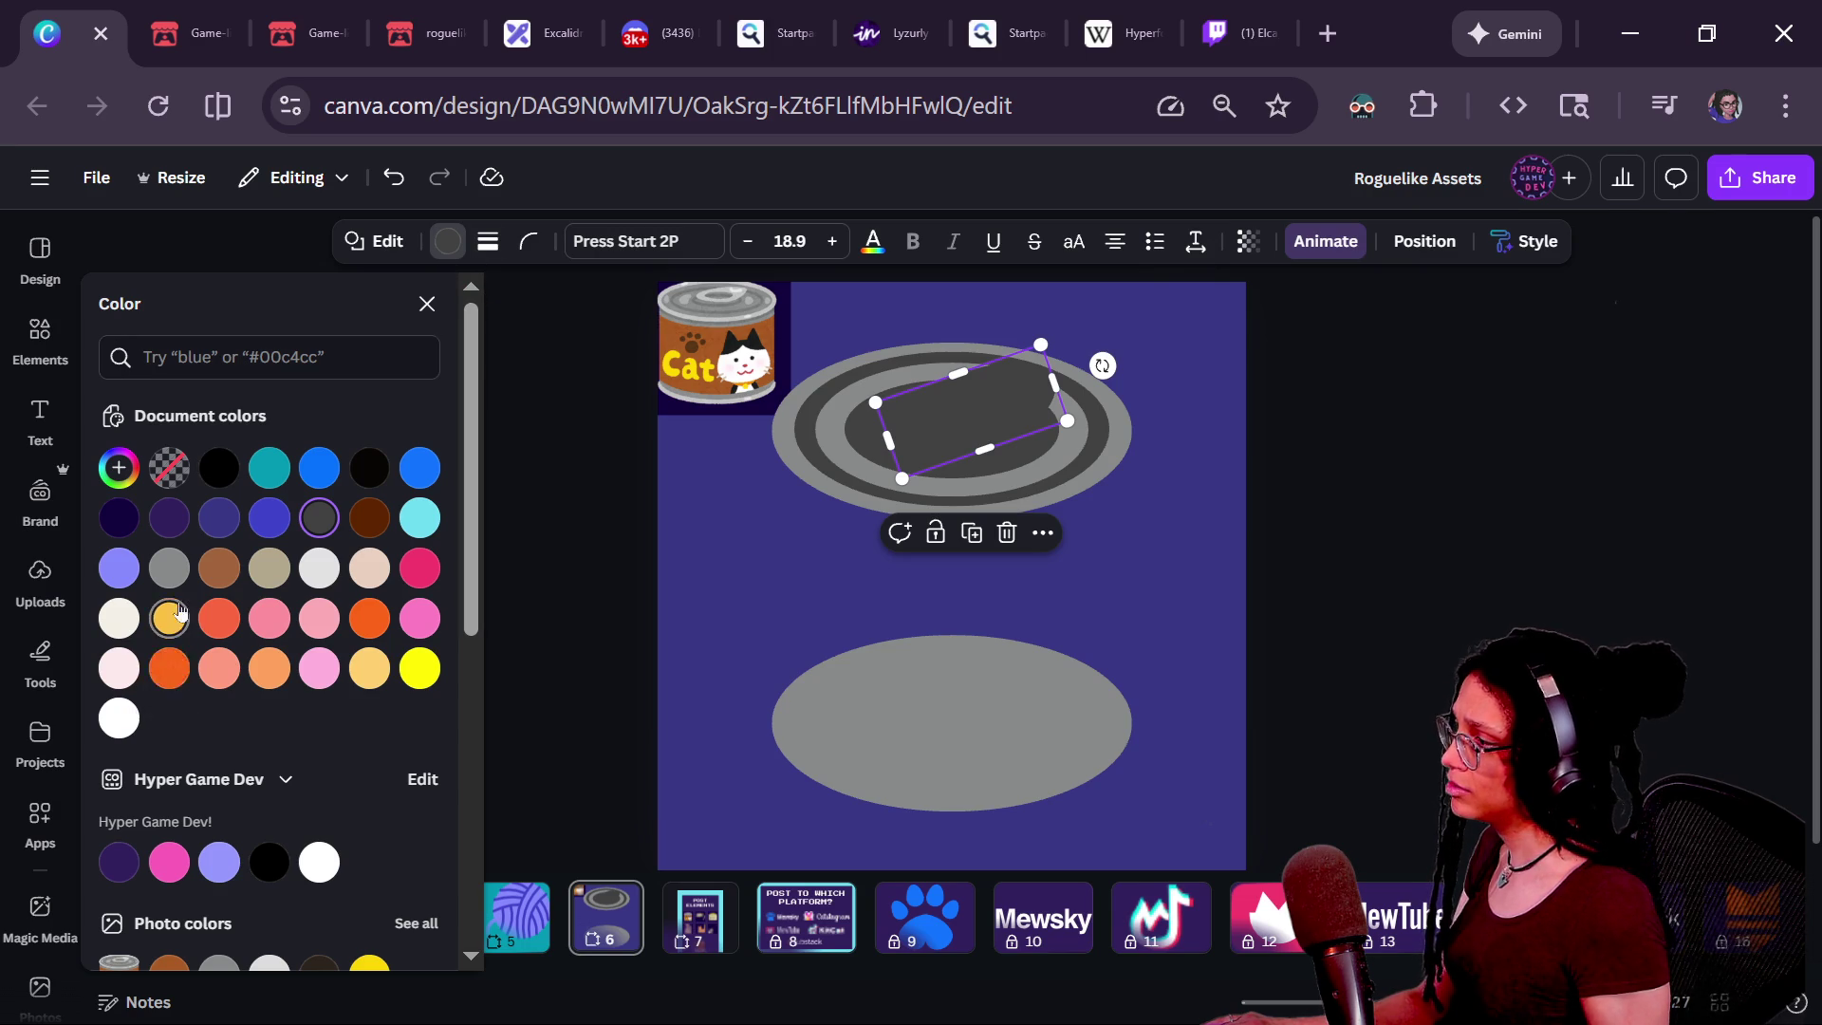
- Move and narrow the inner shape, ending with a Dark gray fill
left_click(169, 568)
left_click_drag(1000, 395, 992, 408)
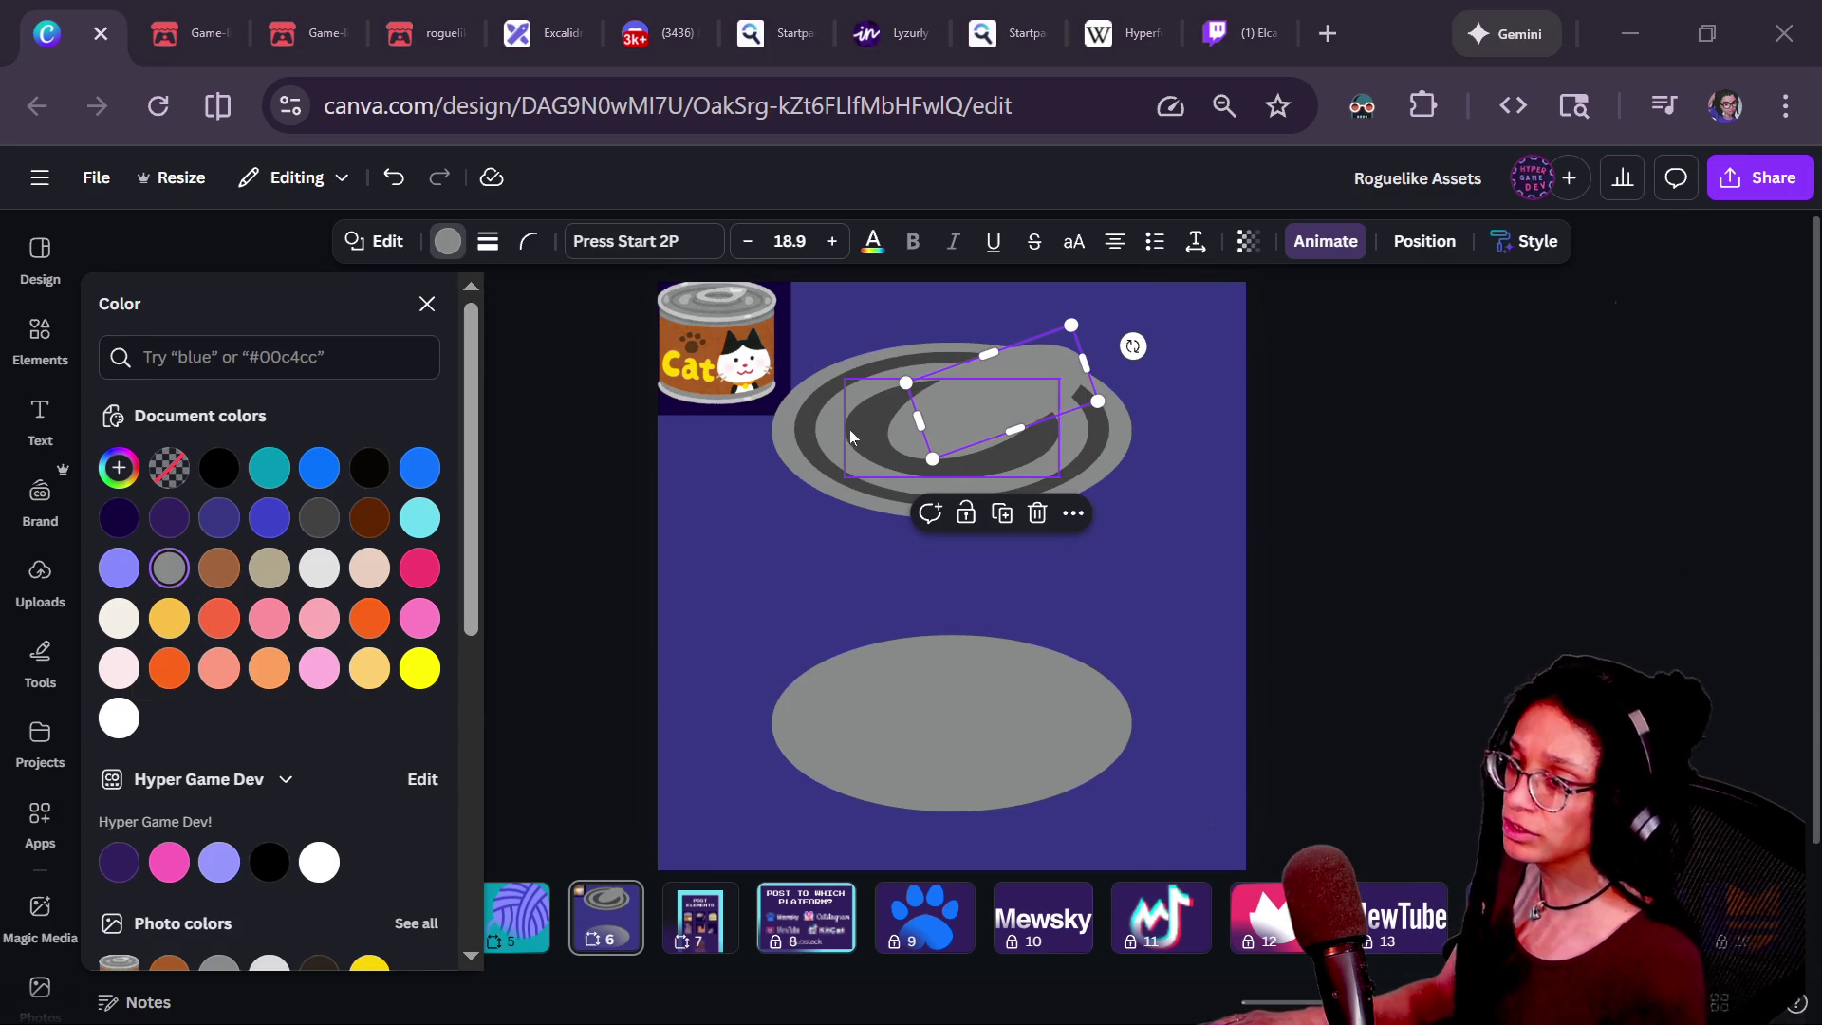
left_click_drag(1092, 366, 1034, 395)
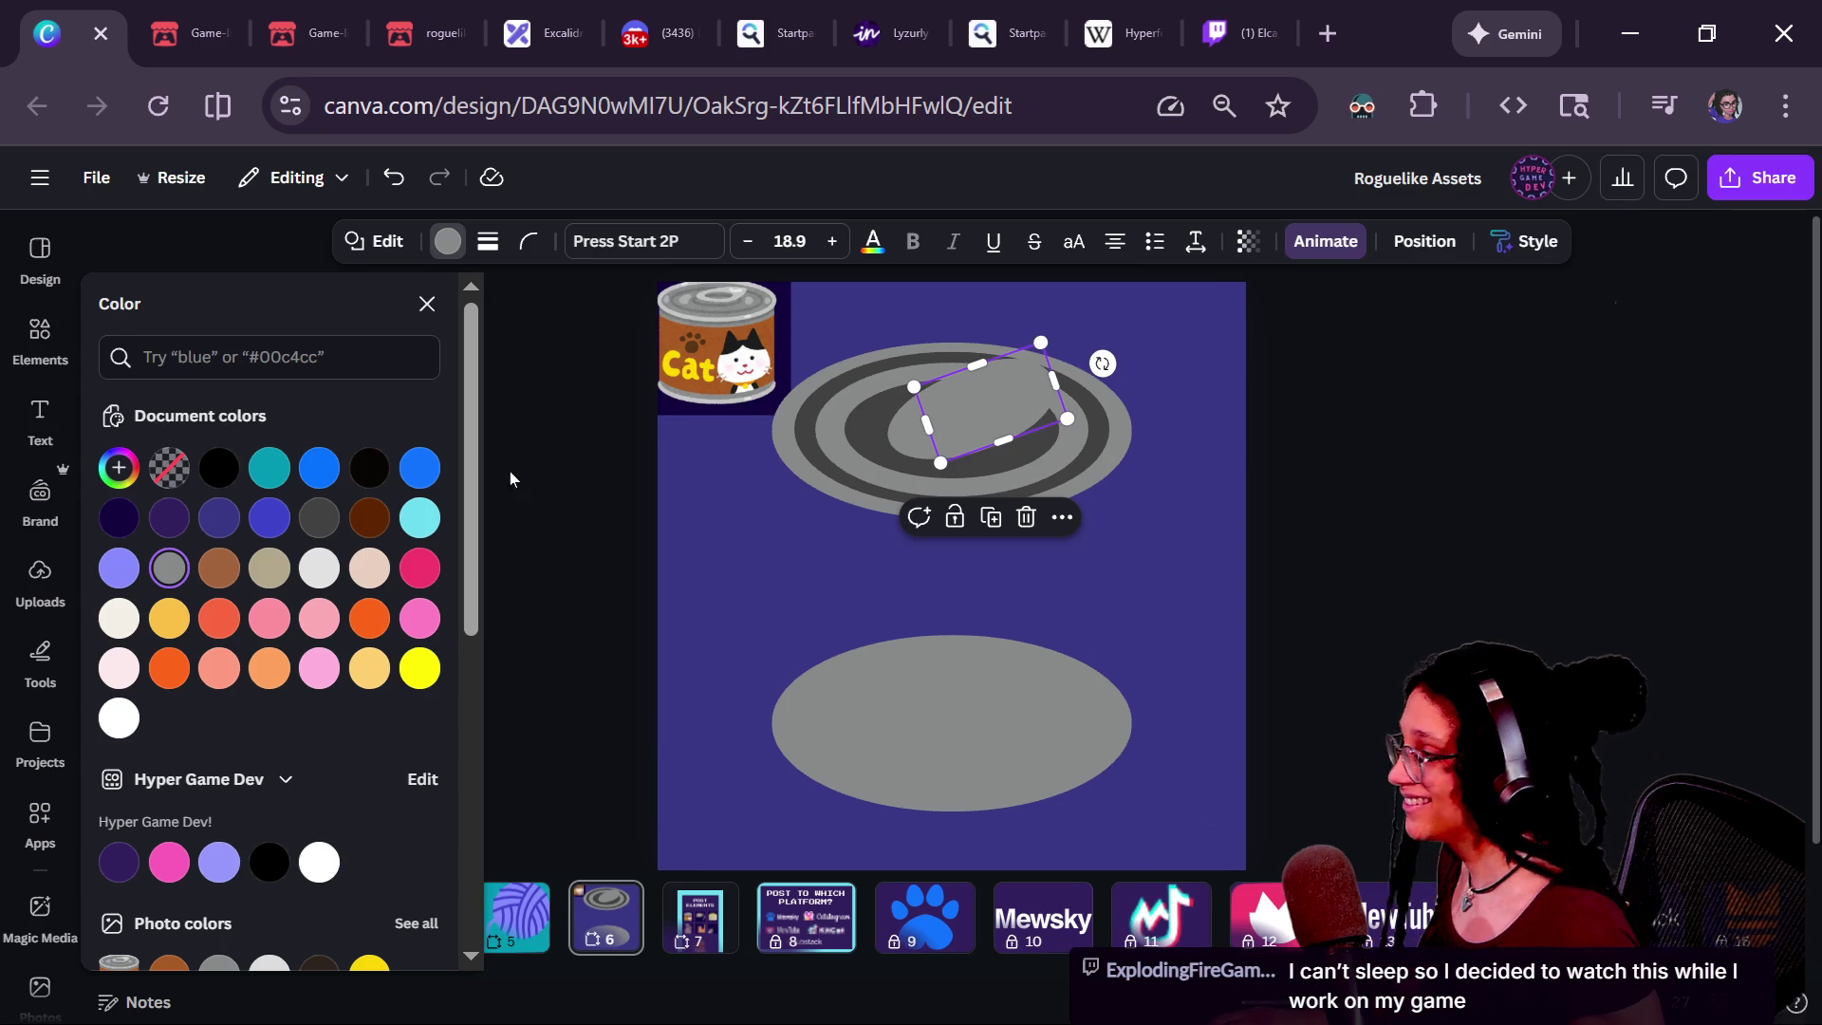
left_click(307, 530)
- Resize the dark shape into a small flat ellipse rotated about -14° and reposition it
left_click_drag(1056, 388, 1022, 434)
left_click_drag(959, 371, 961, 393)
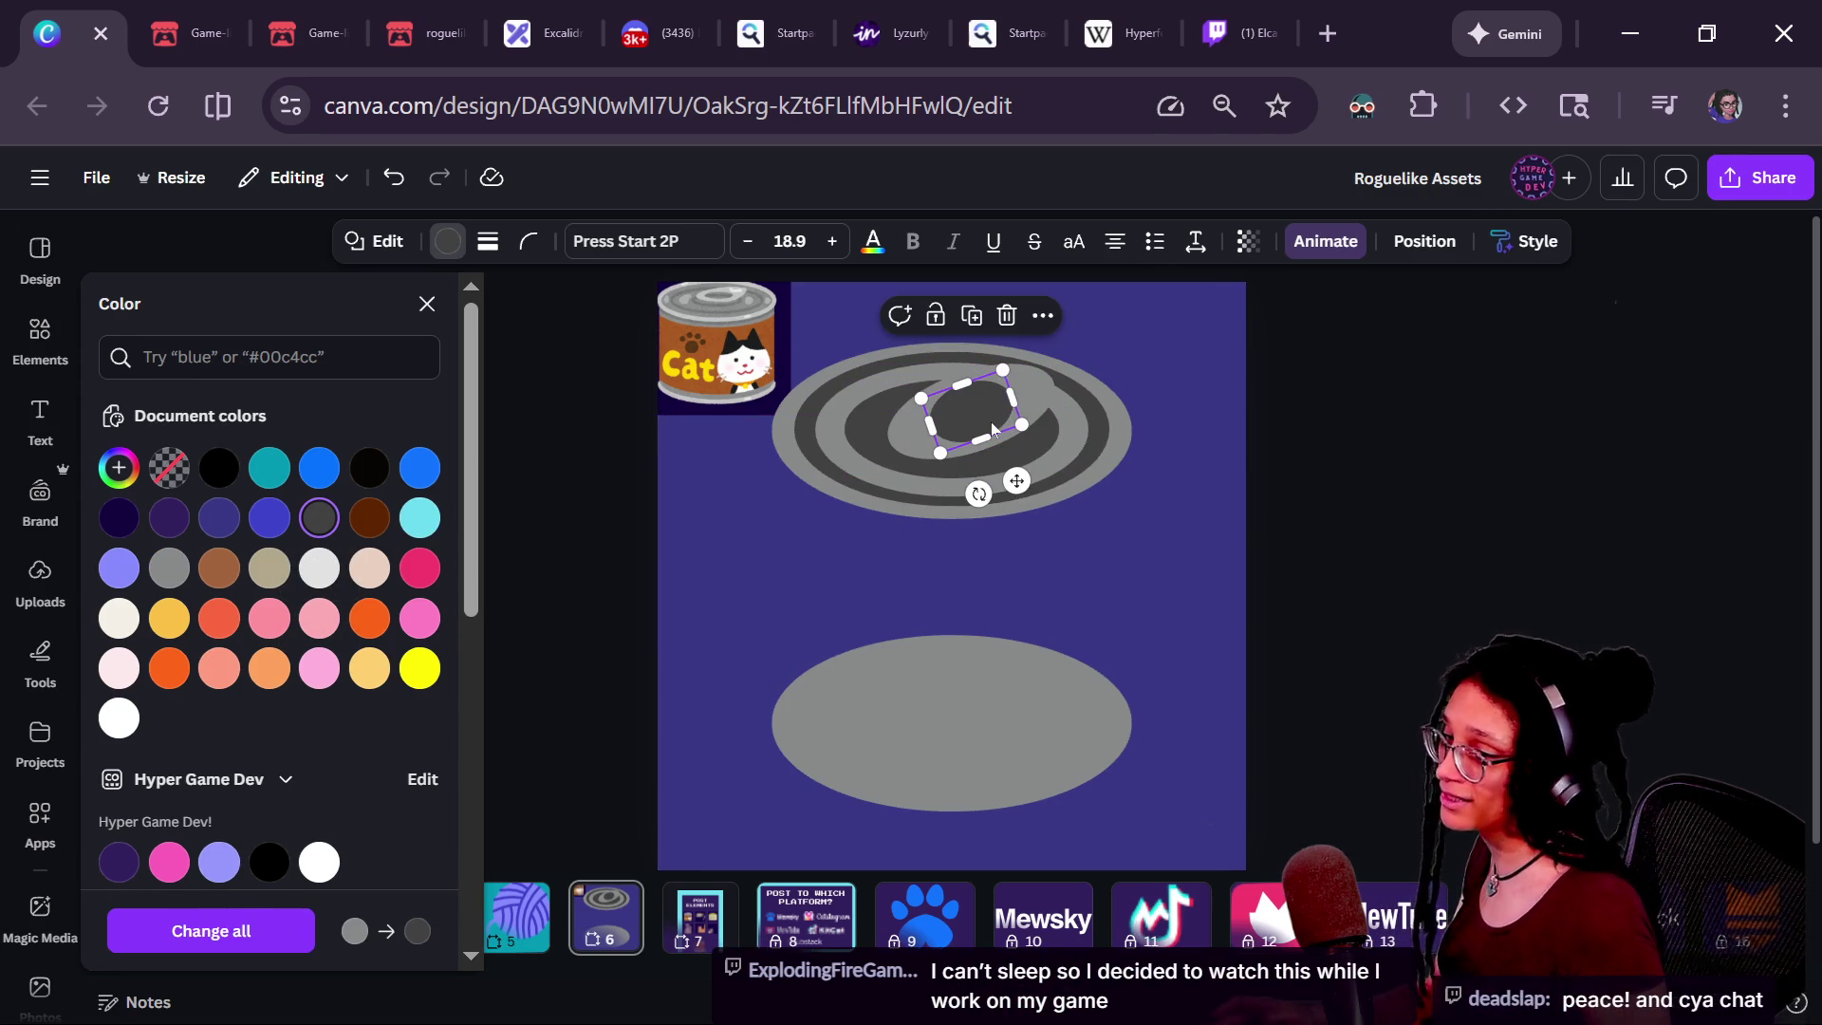
scroll(991, 422, "up", 2)
left_click_drag(1107, 381, 1093, 382)
left_click_drag(983, 375, 982, 351)
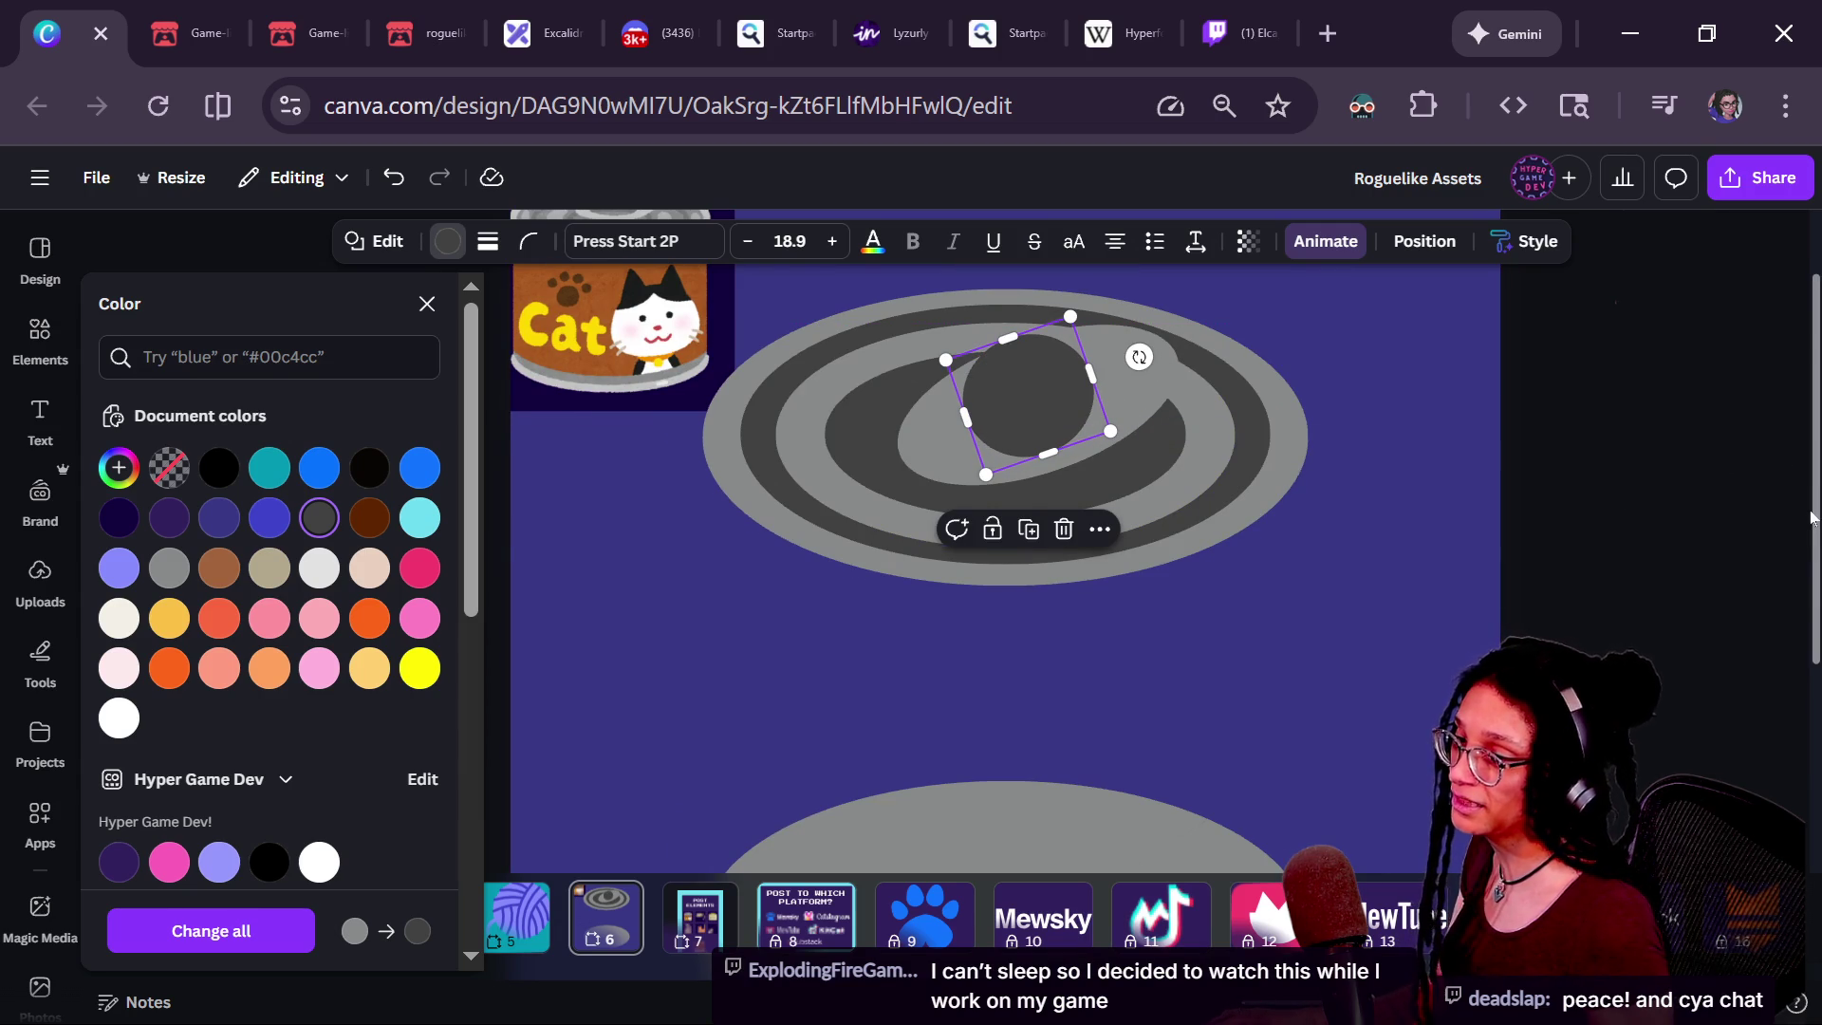
scroll(1149, 567, "up", 2)
left_click_drag(1008, 432, 1023, 476)
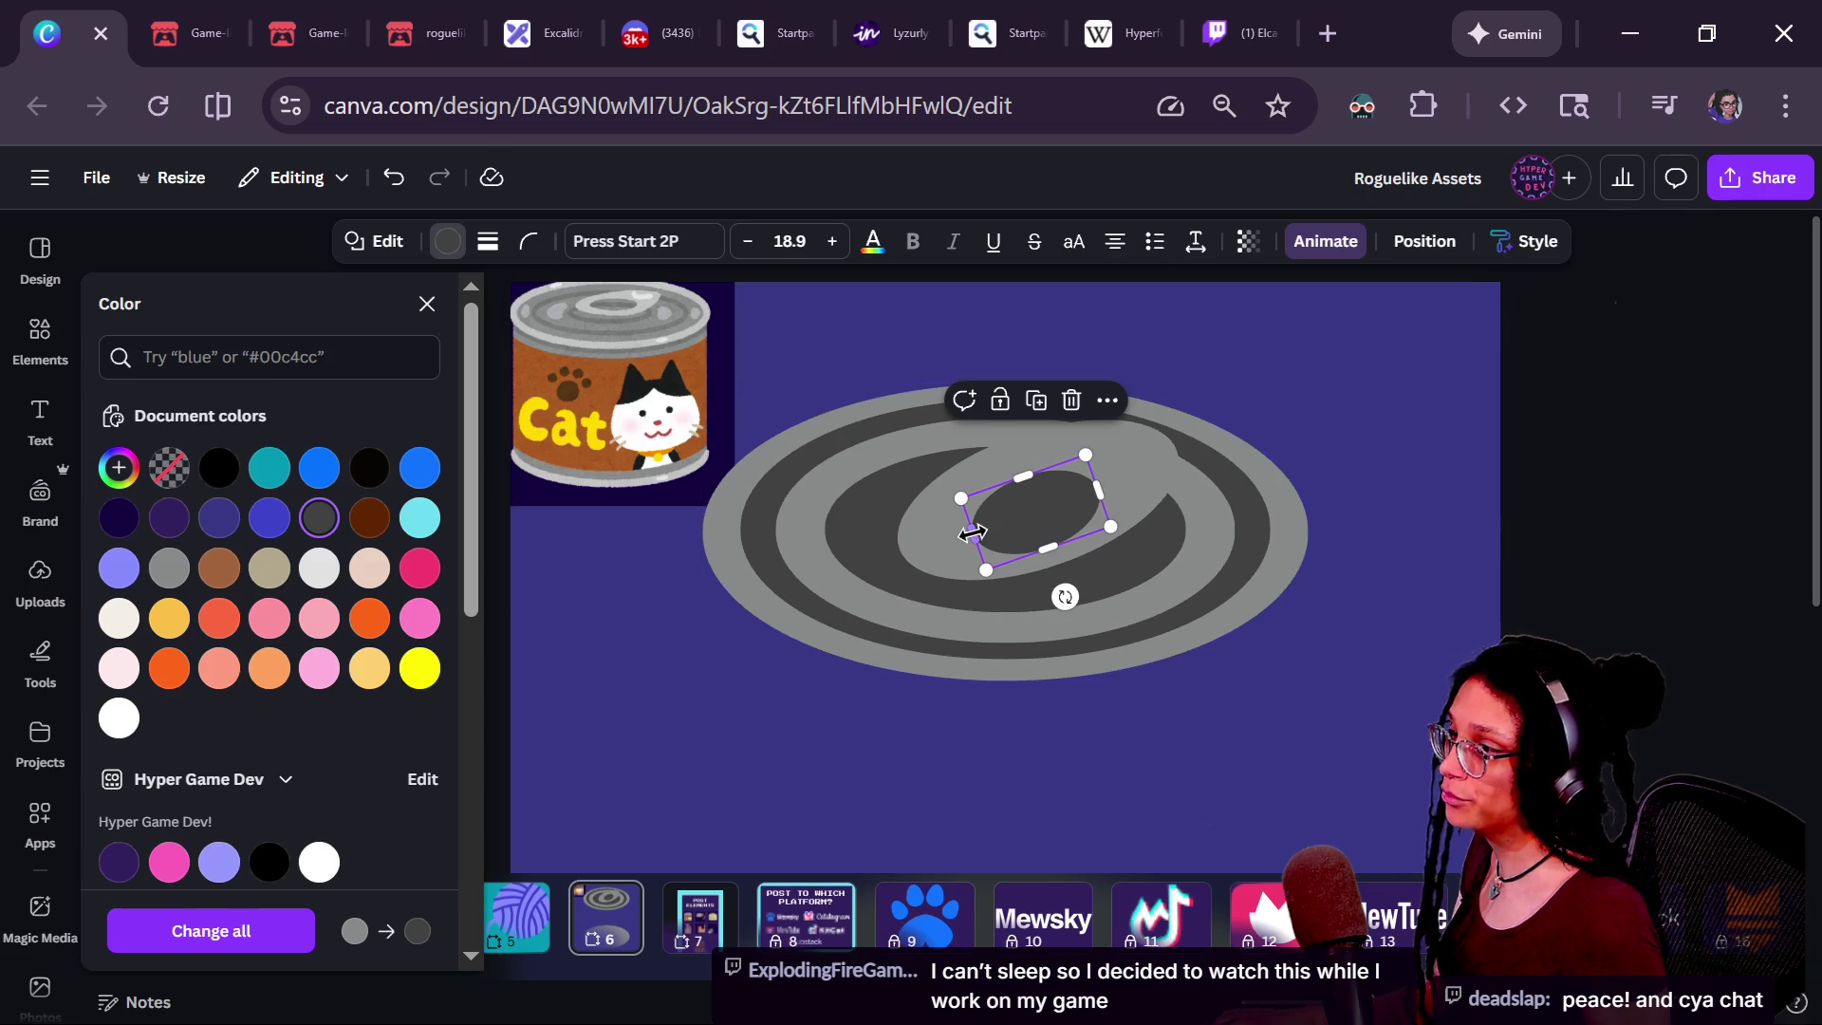
mouse_move(1064, 548)
left_mouse_down()
mouse_move(1050, 517)
mouse_move(1067, 501)
left_mouse_up()
left_click_drag(1045, 582, 1028, 595)
mouse_move(1060, 492)
left_mouse_down()
mouse_move(1042, 501)
mouse_move(1092, 469)
mouse_move(1076, 483)
left_mouse_up()
- Move the light gray inner ellipse up and left into place
scroll(1120, 503, "down", 3)
left_click(1228, 529)
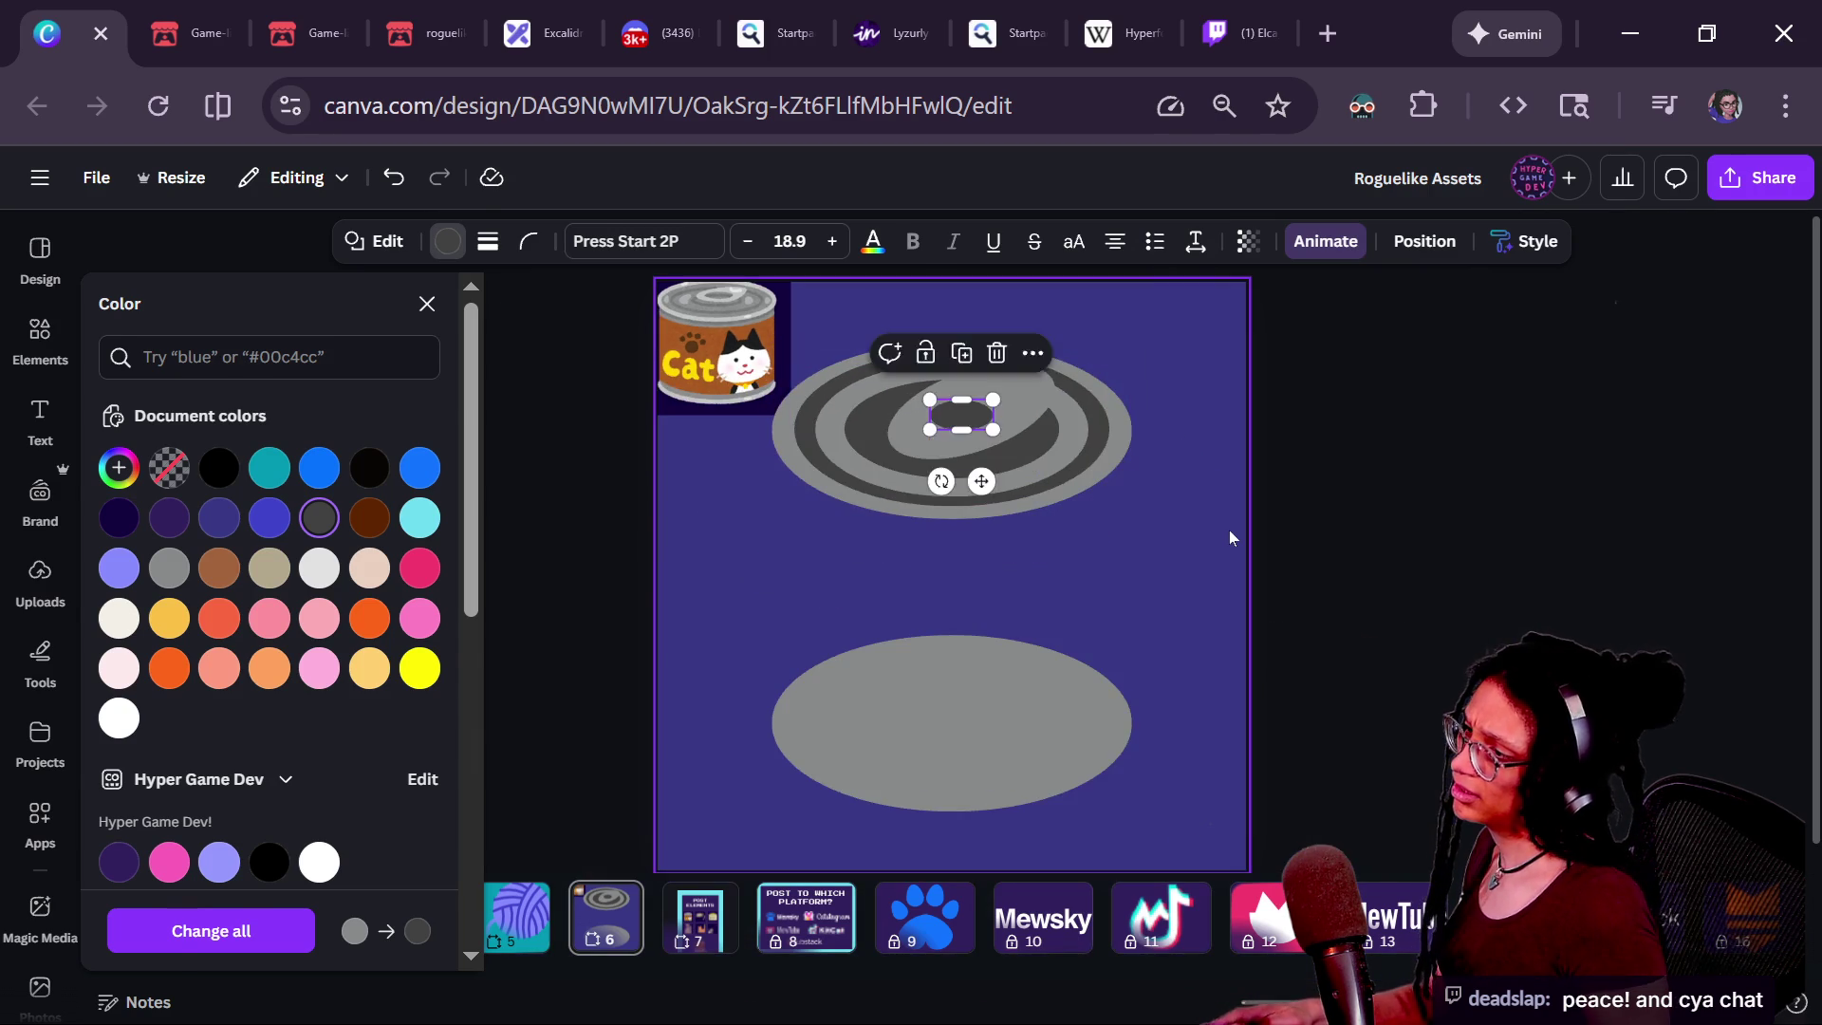
scroll(925, 309, "up", 2)
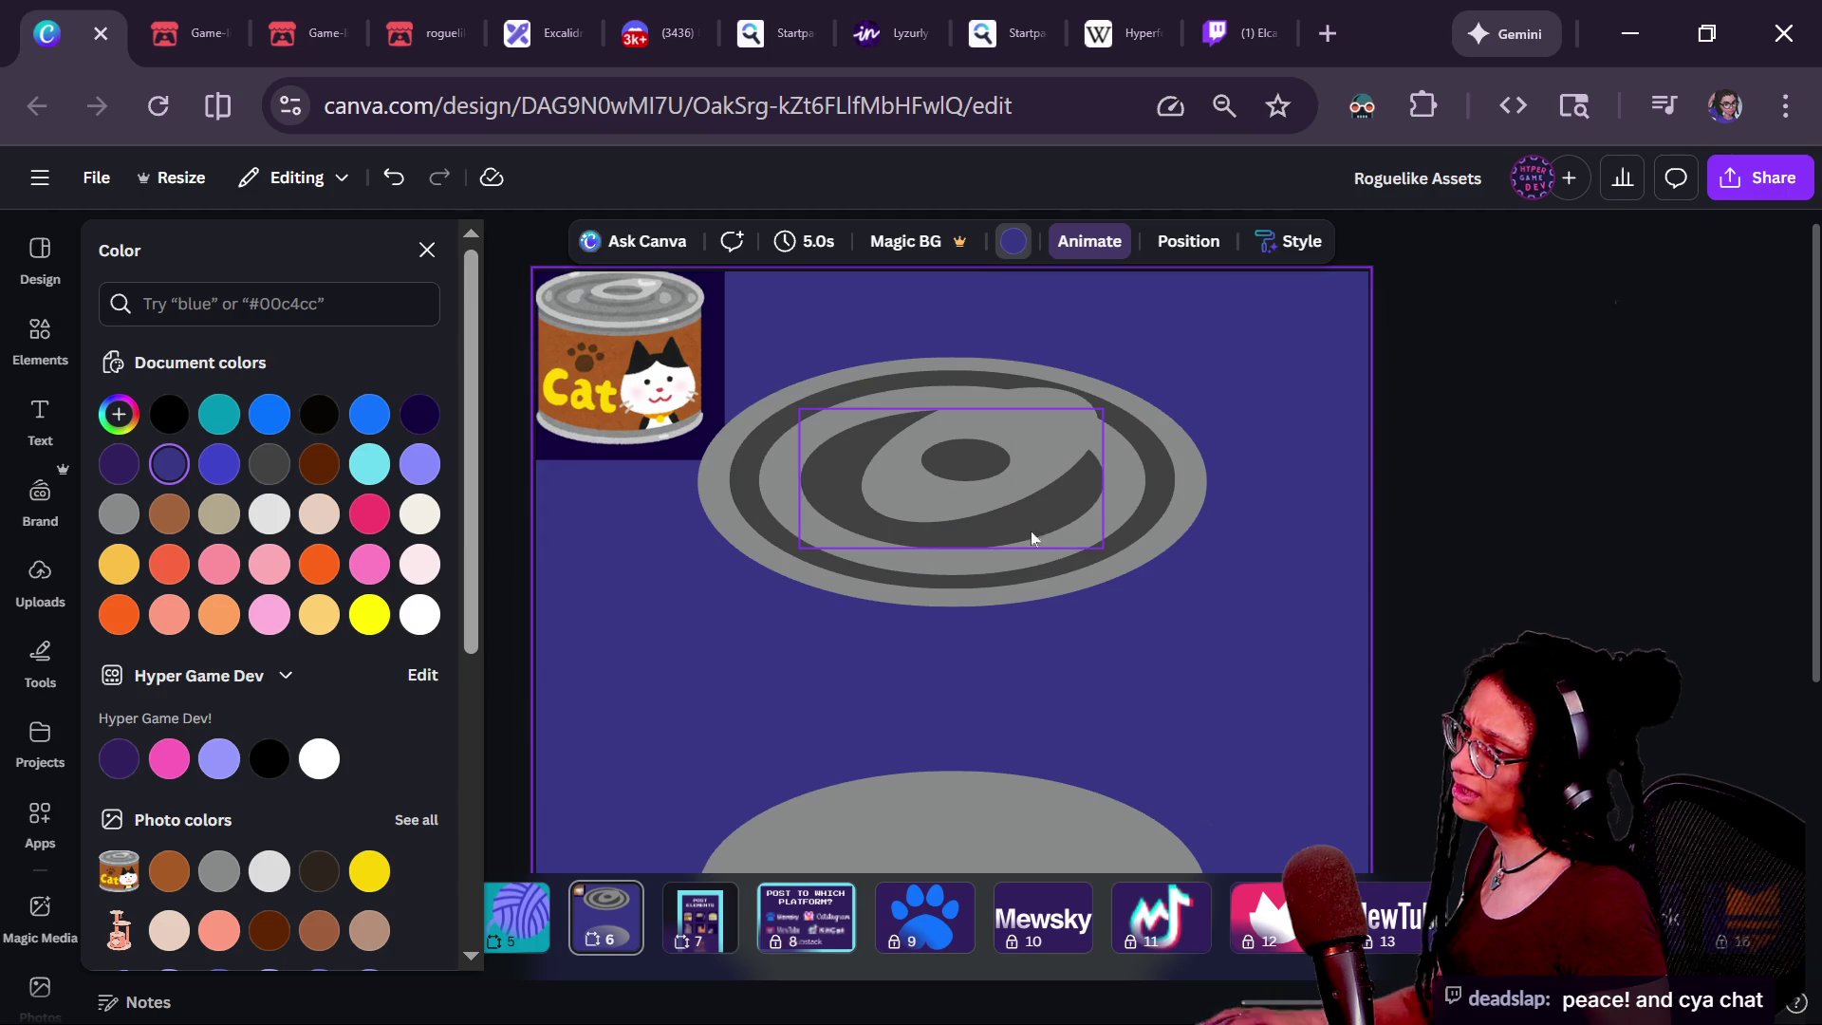
left_click(1044, 432)
left_click_drag(1045, 442, 1031, 429)
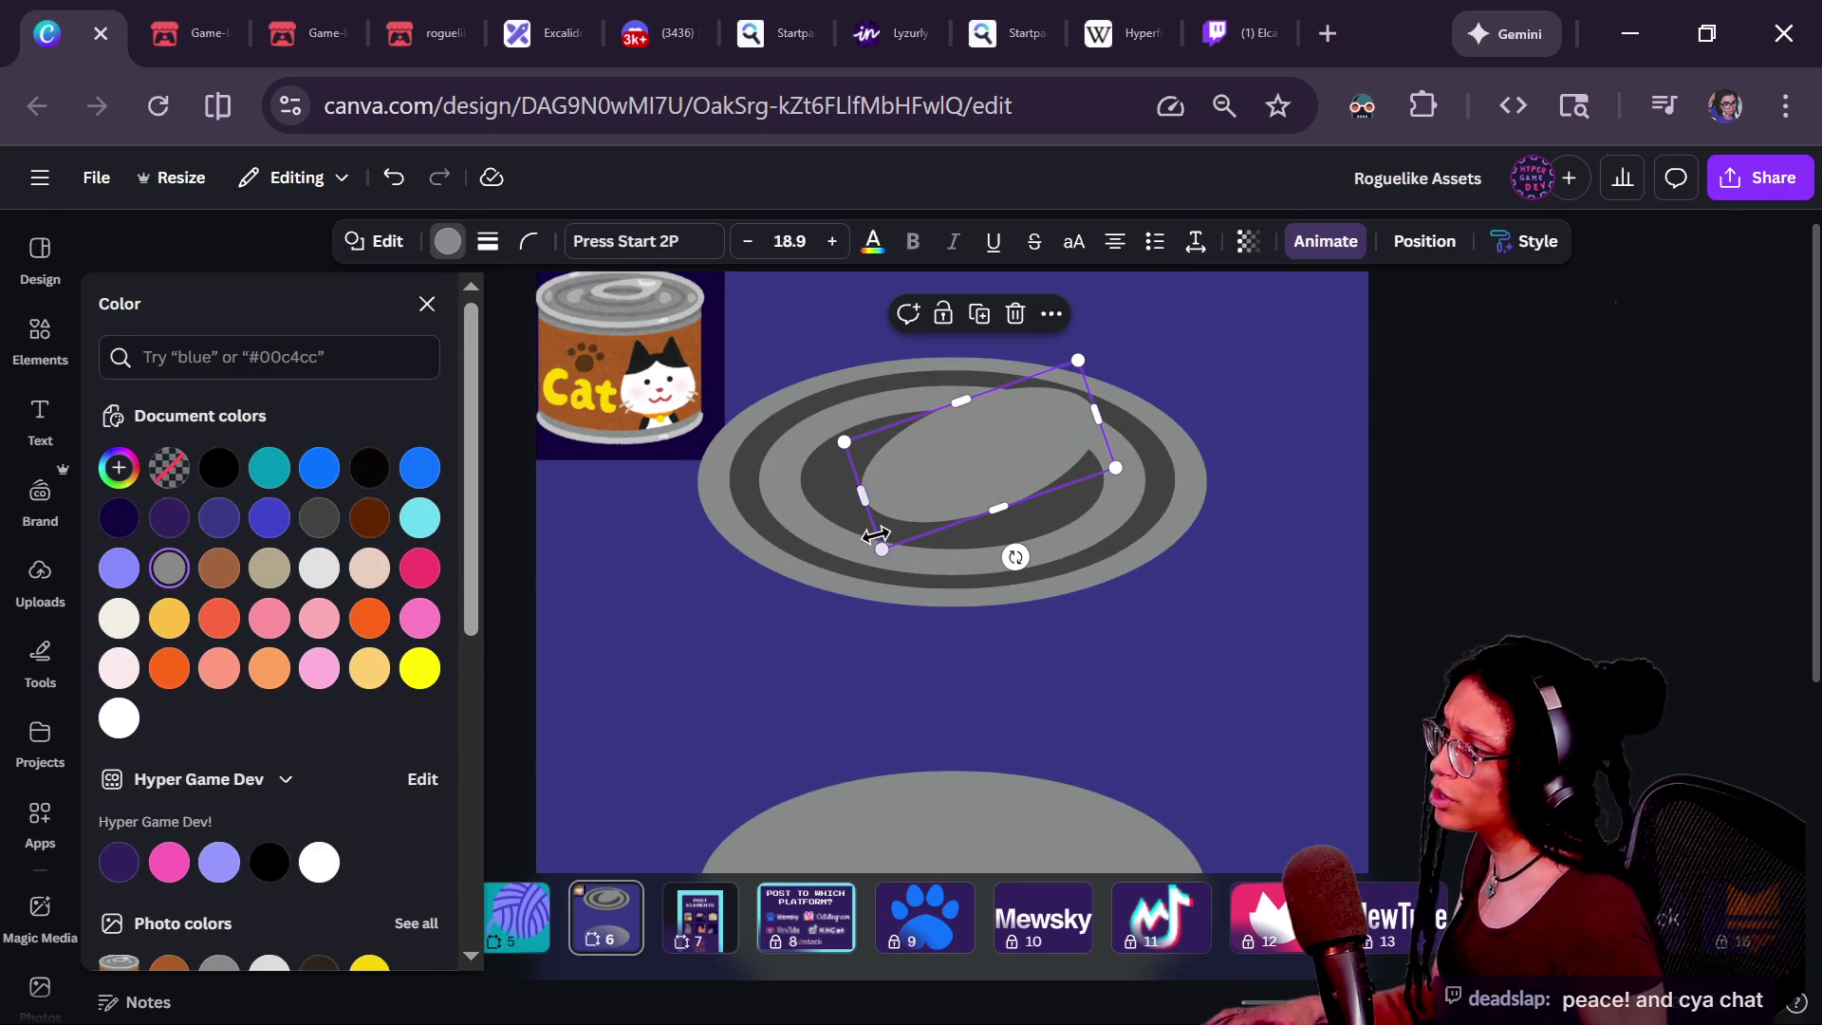
scroll(883, 560, "up", 1)
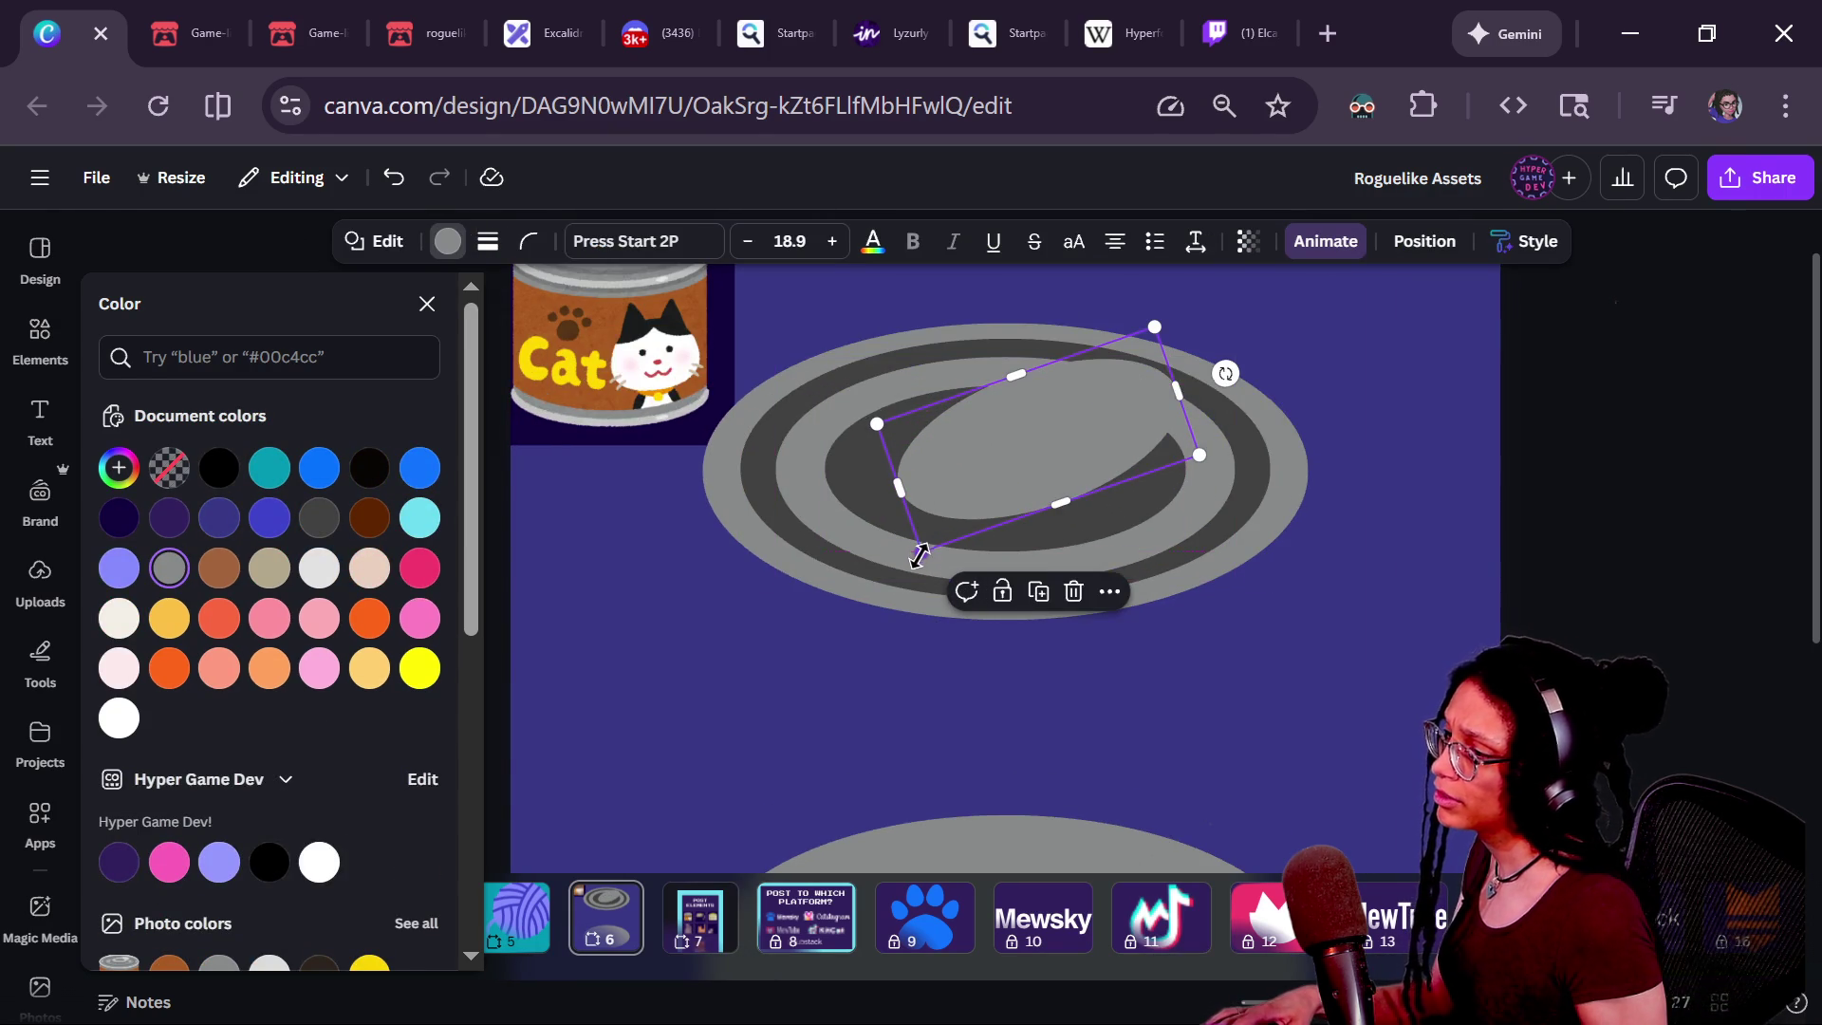
- Dismiss the print dialog and fill the inner ellipse with dark grey
key("ctrl+p")
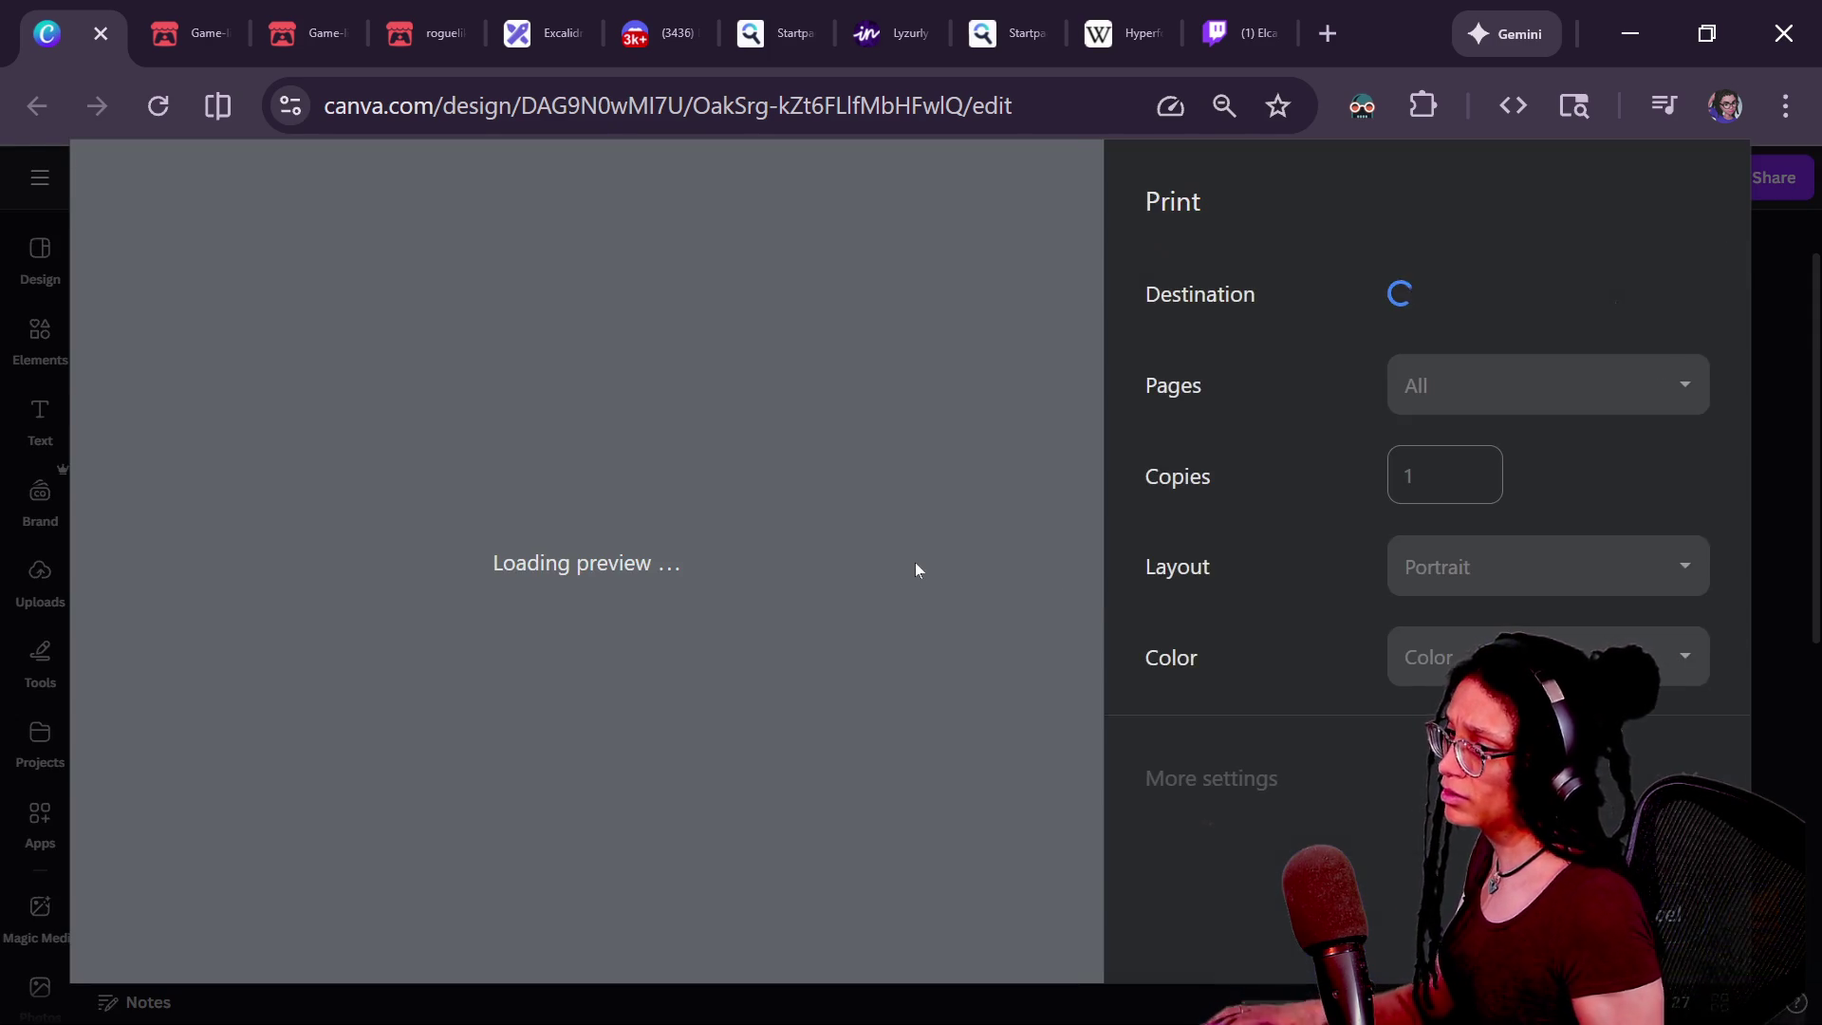
key("Escape")
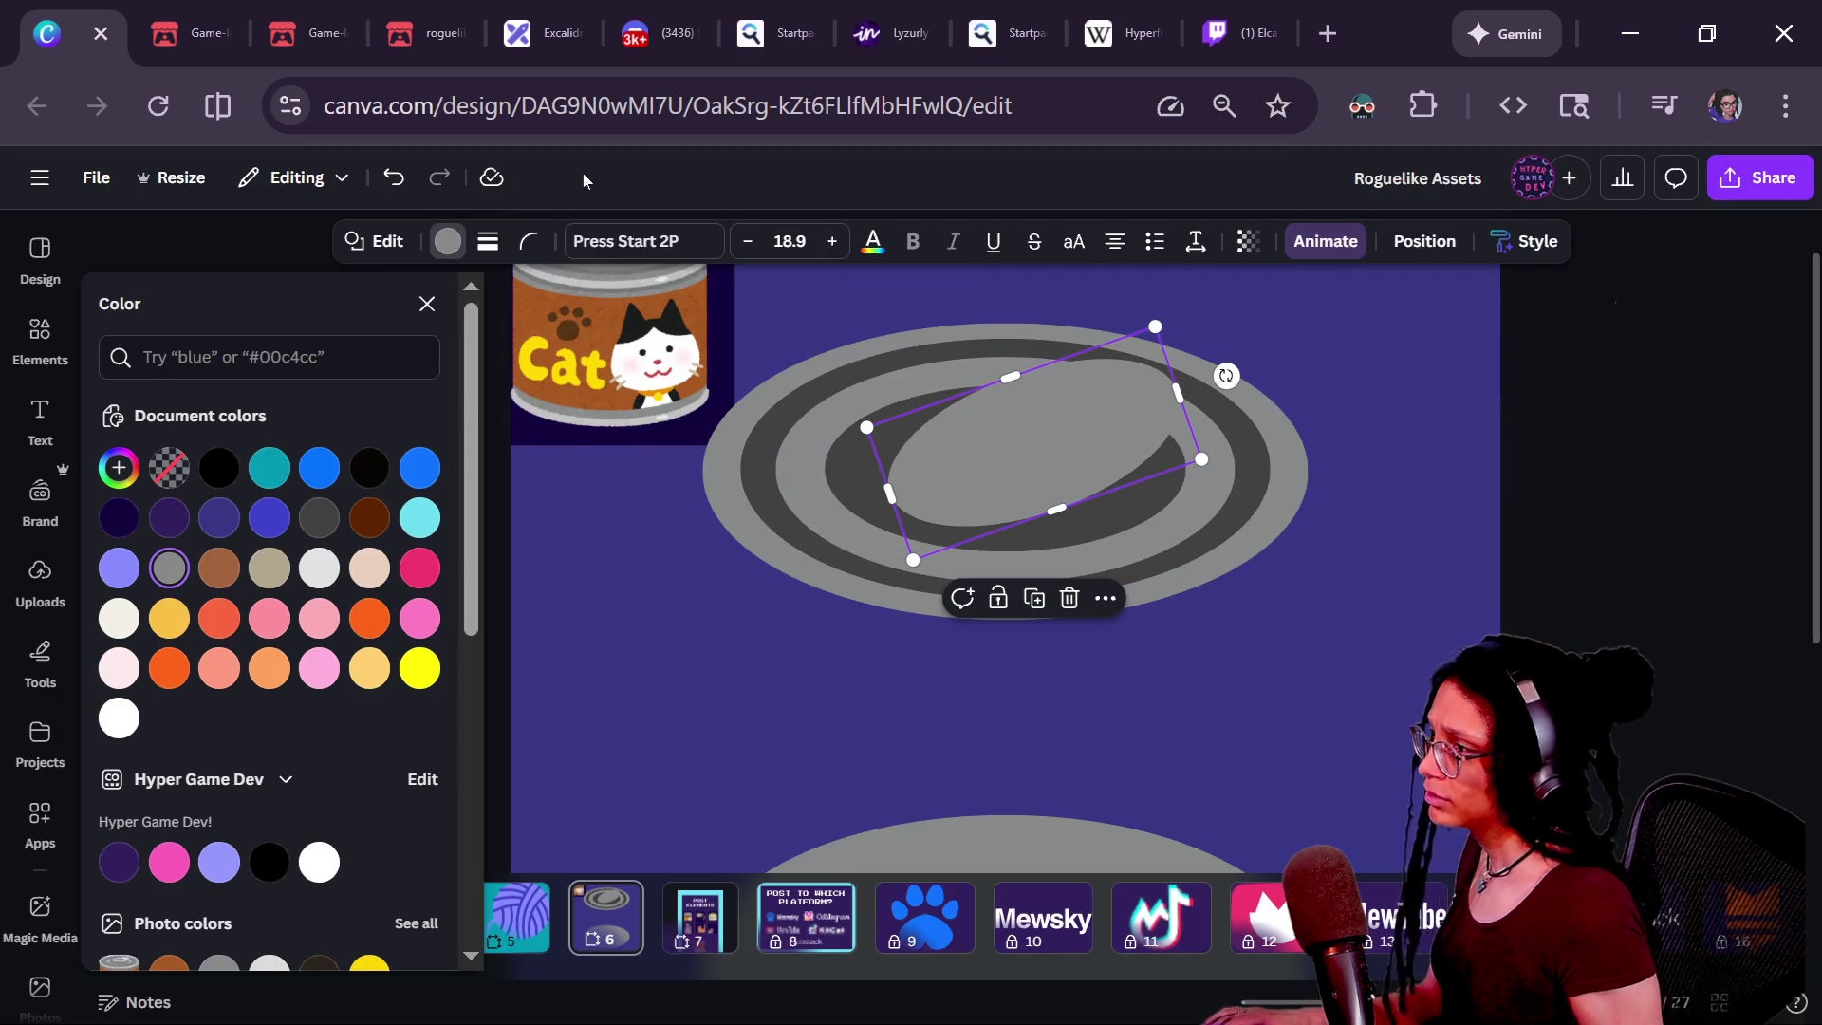
left_click(319, 517)
left_click(119, 467)
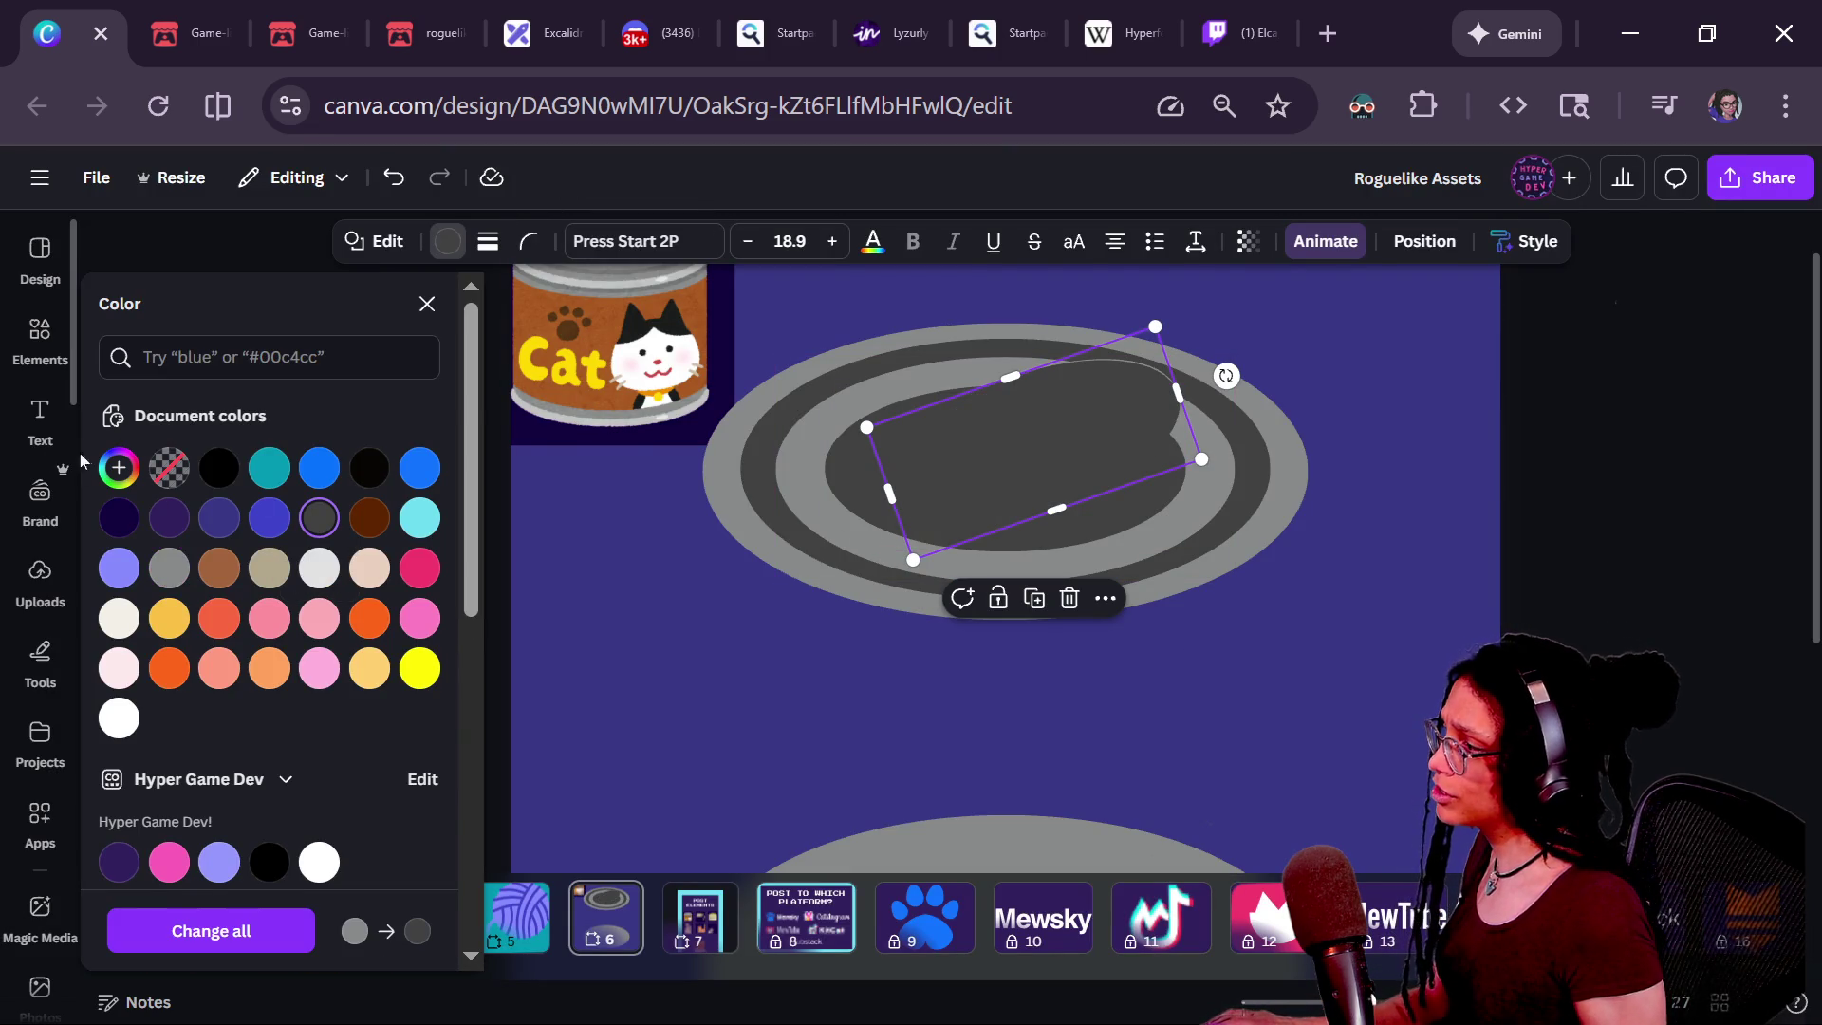
- Darken the inner ellipse to #2C2C2C, then reselect the tilted lid ellipse
left_click_drag(126, 661, 121, 669)
left_click(1021, 465)
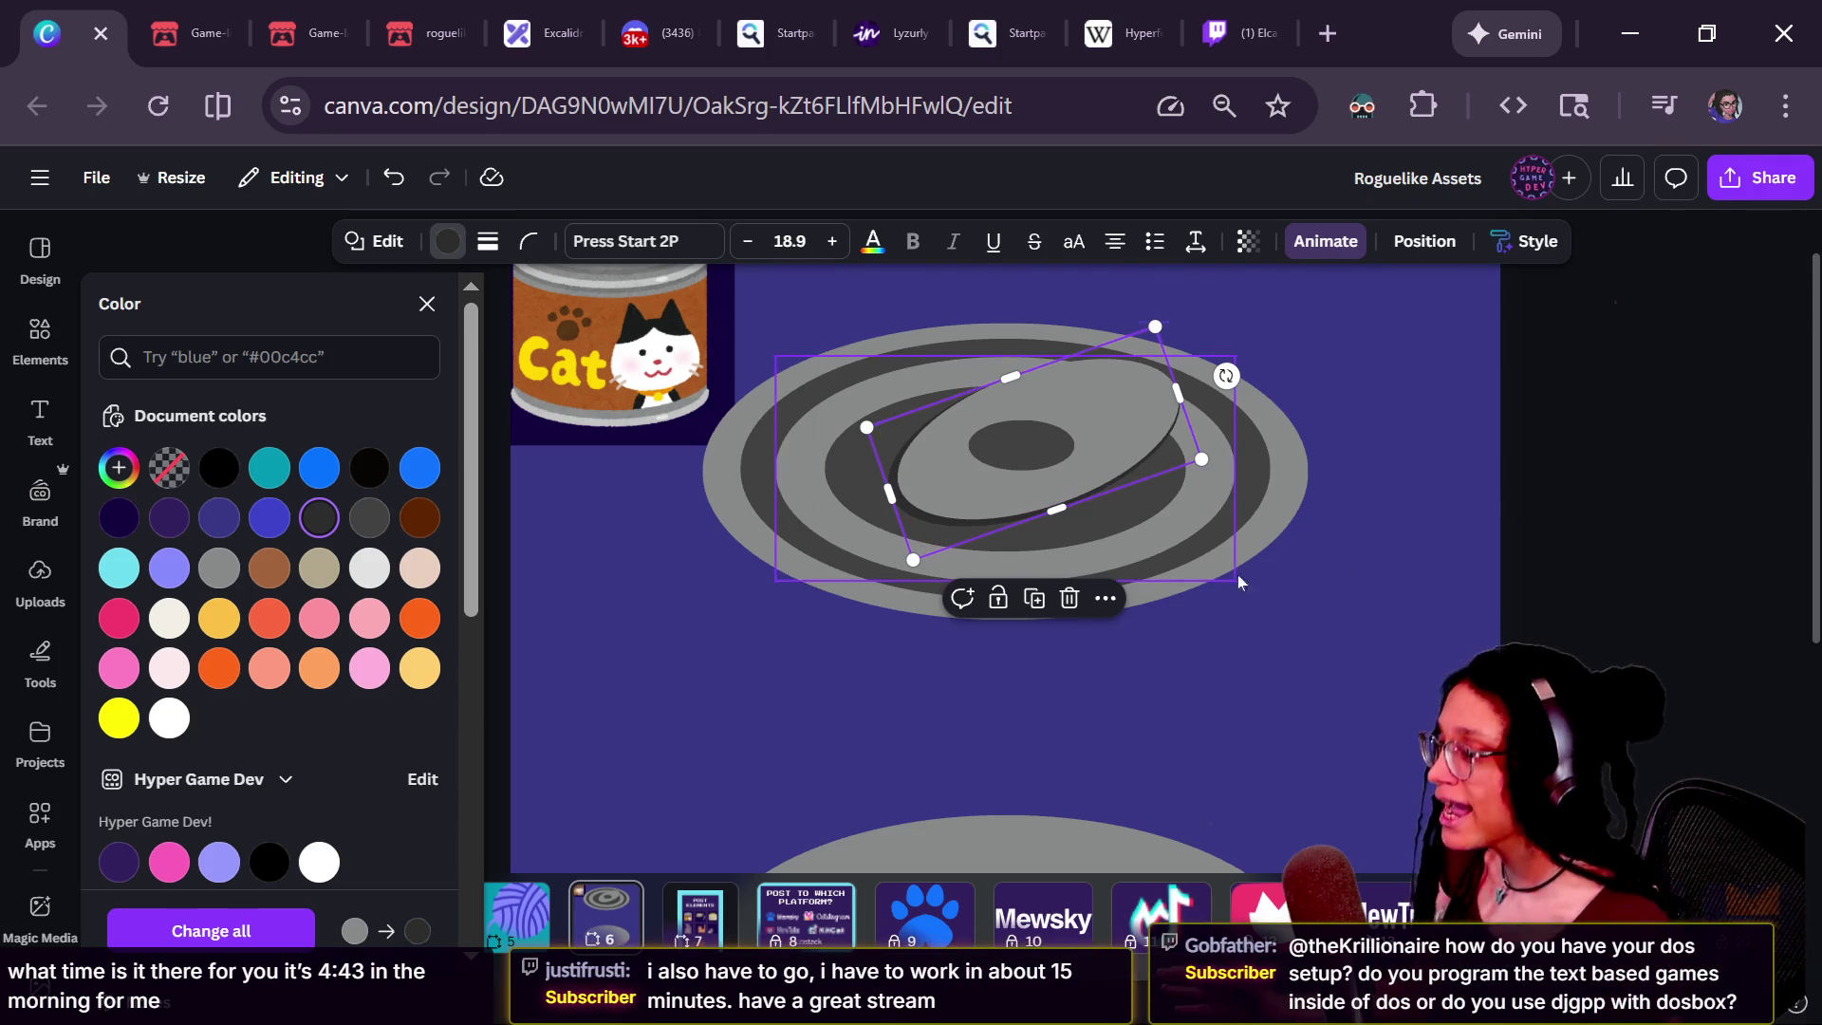
left_click(1343, 548)
scroll(1795, 531, "up", 1)
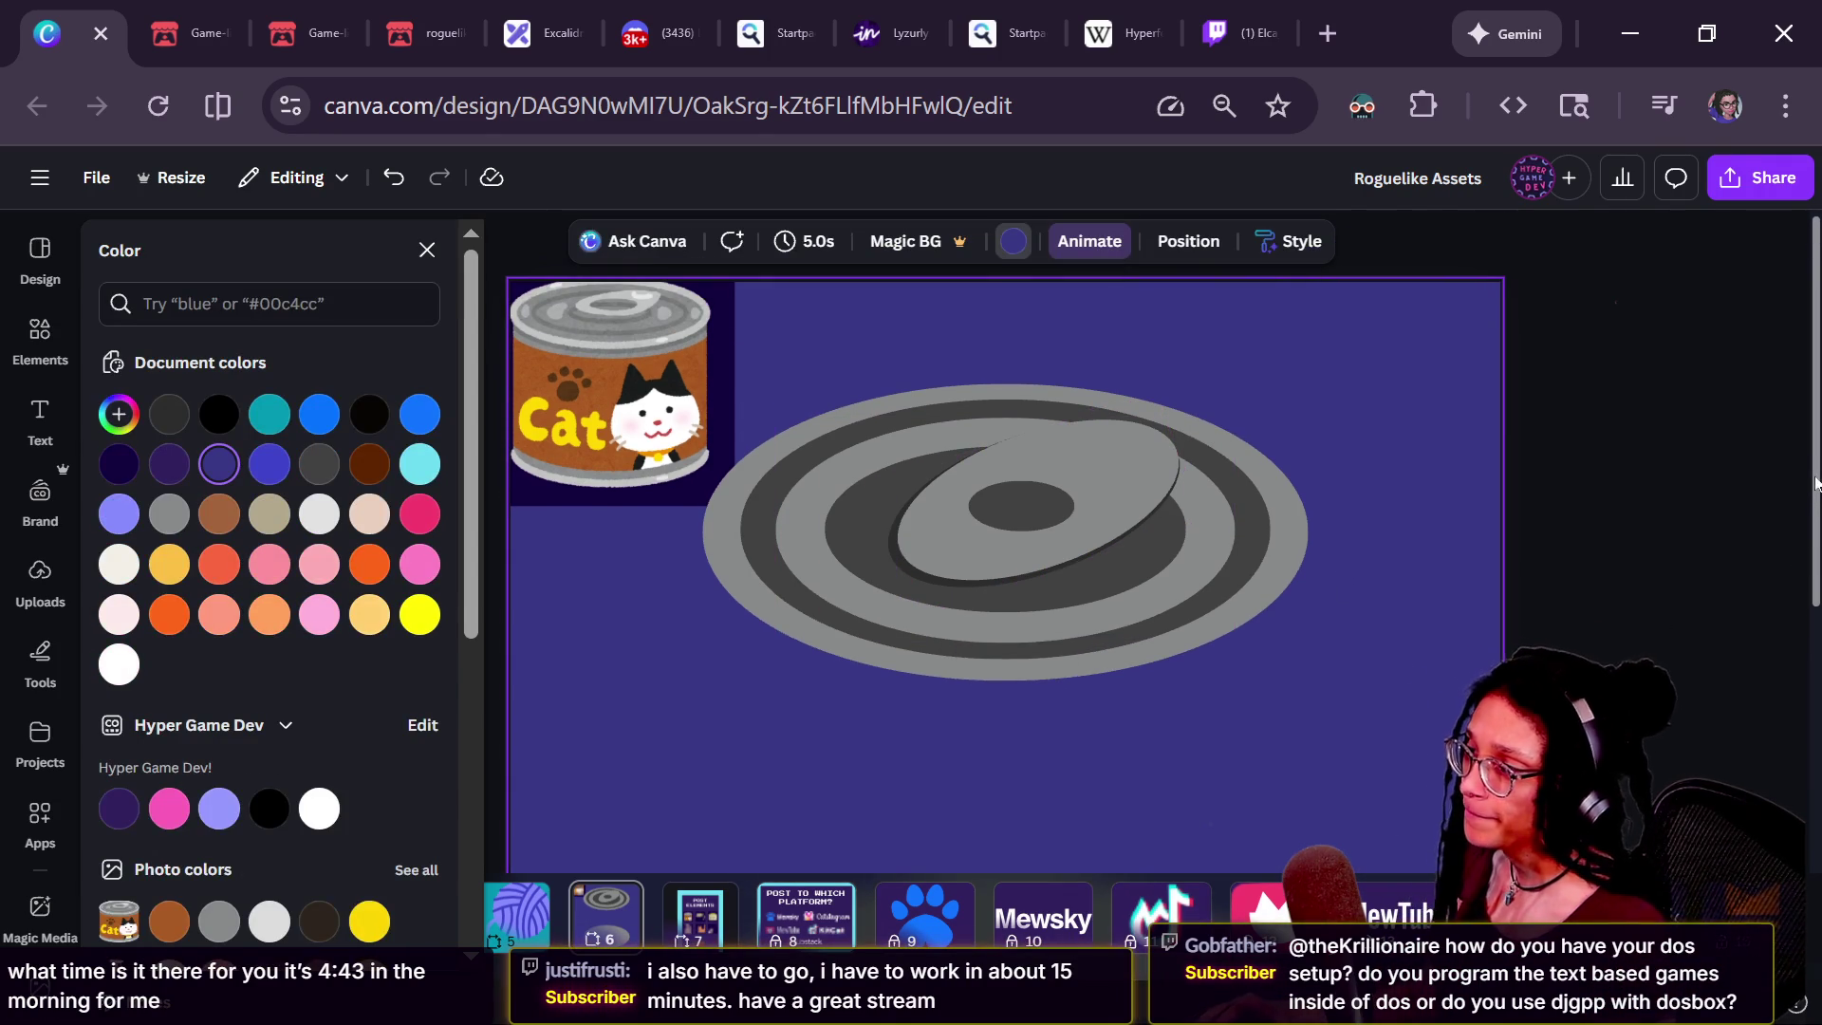
left_click(908, 574)
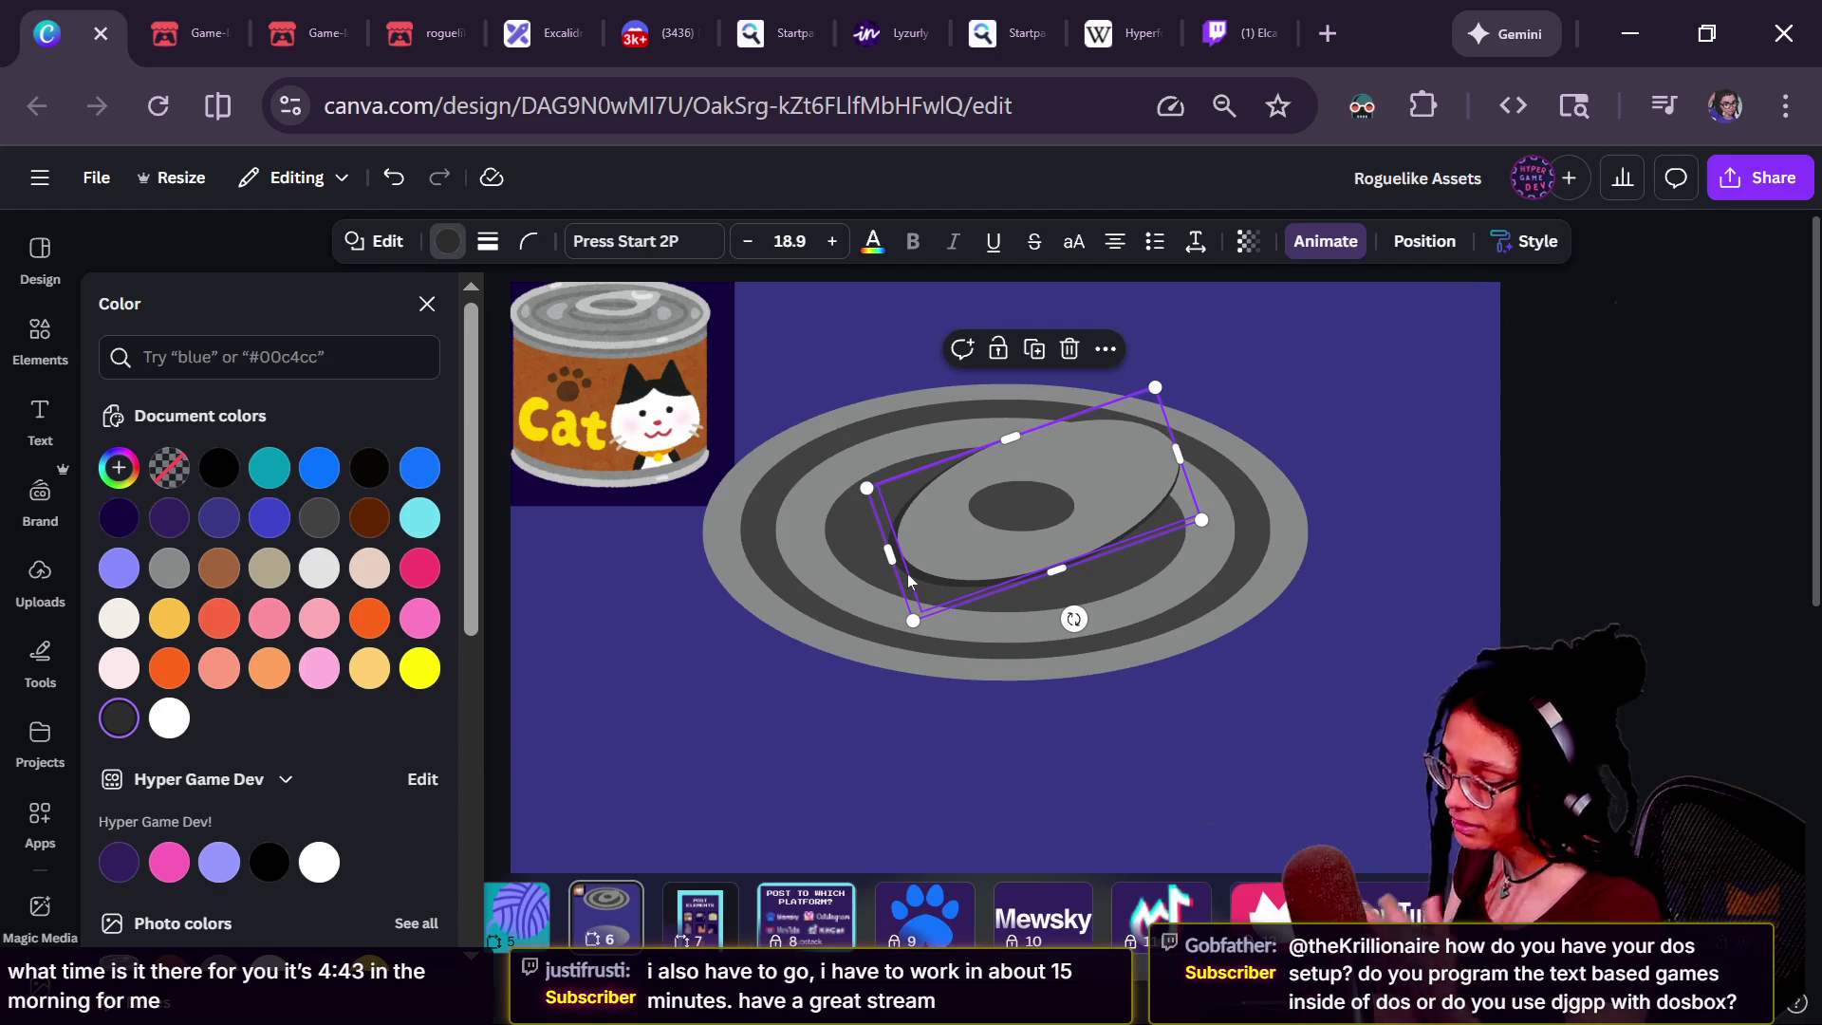
left_click(863, 560)
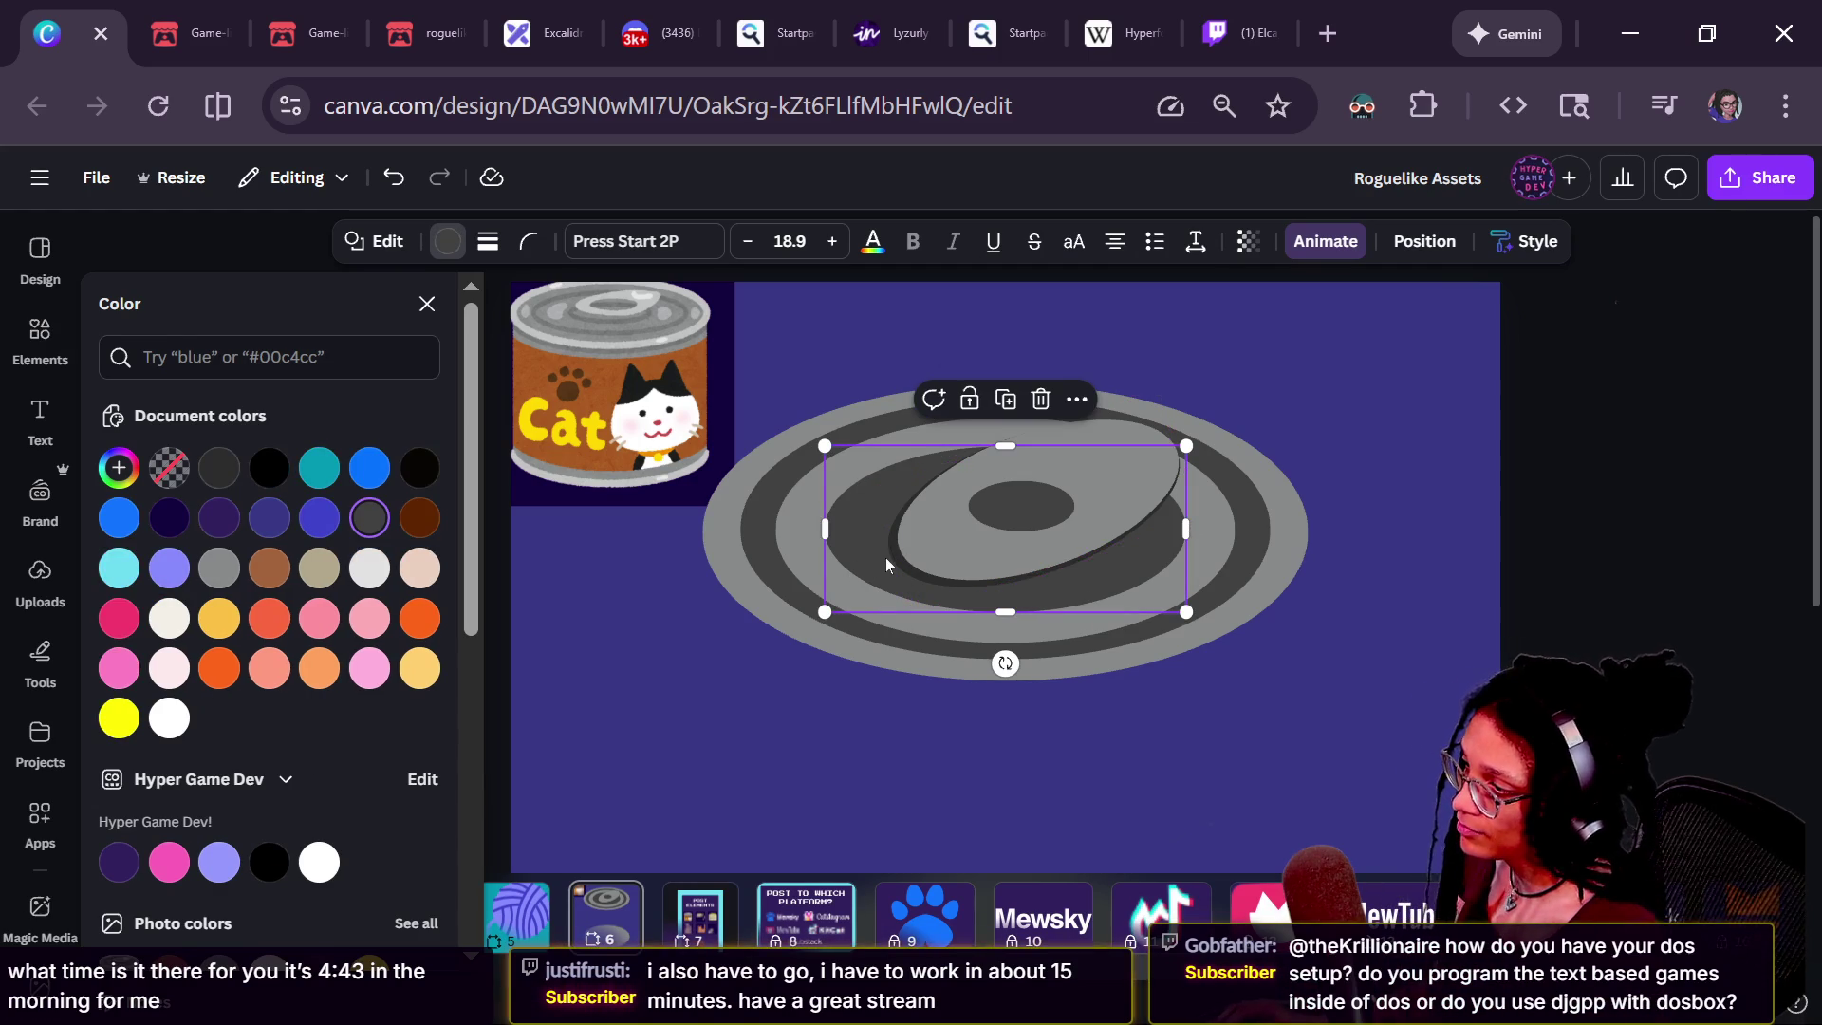
left_click(890, 556)
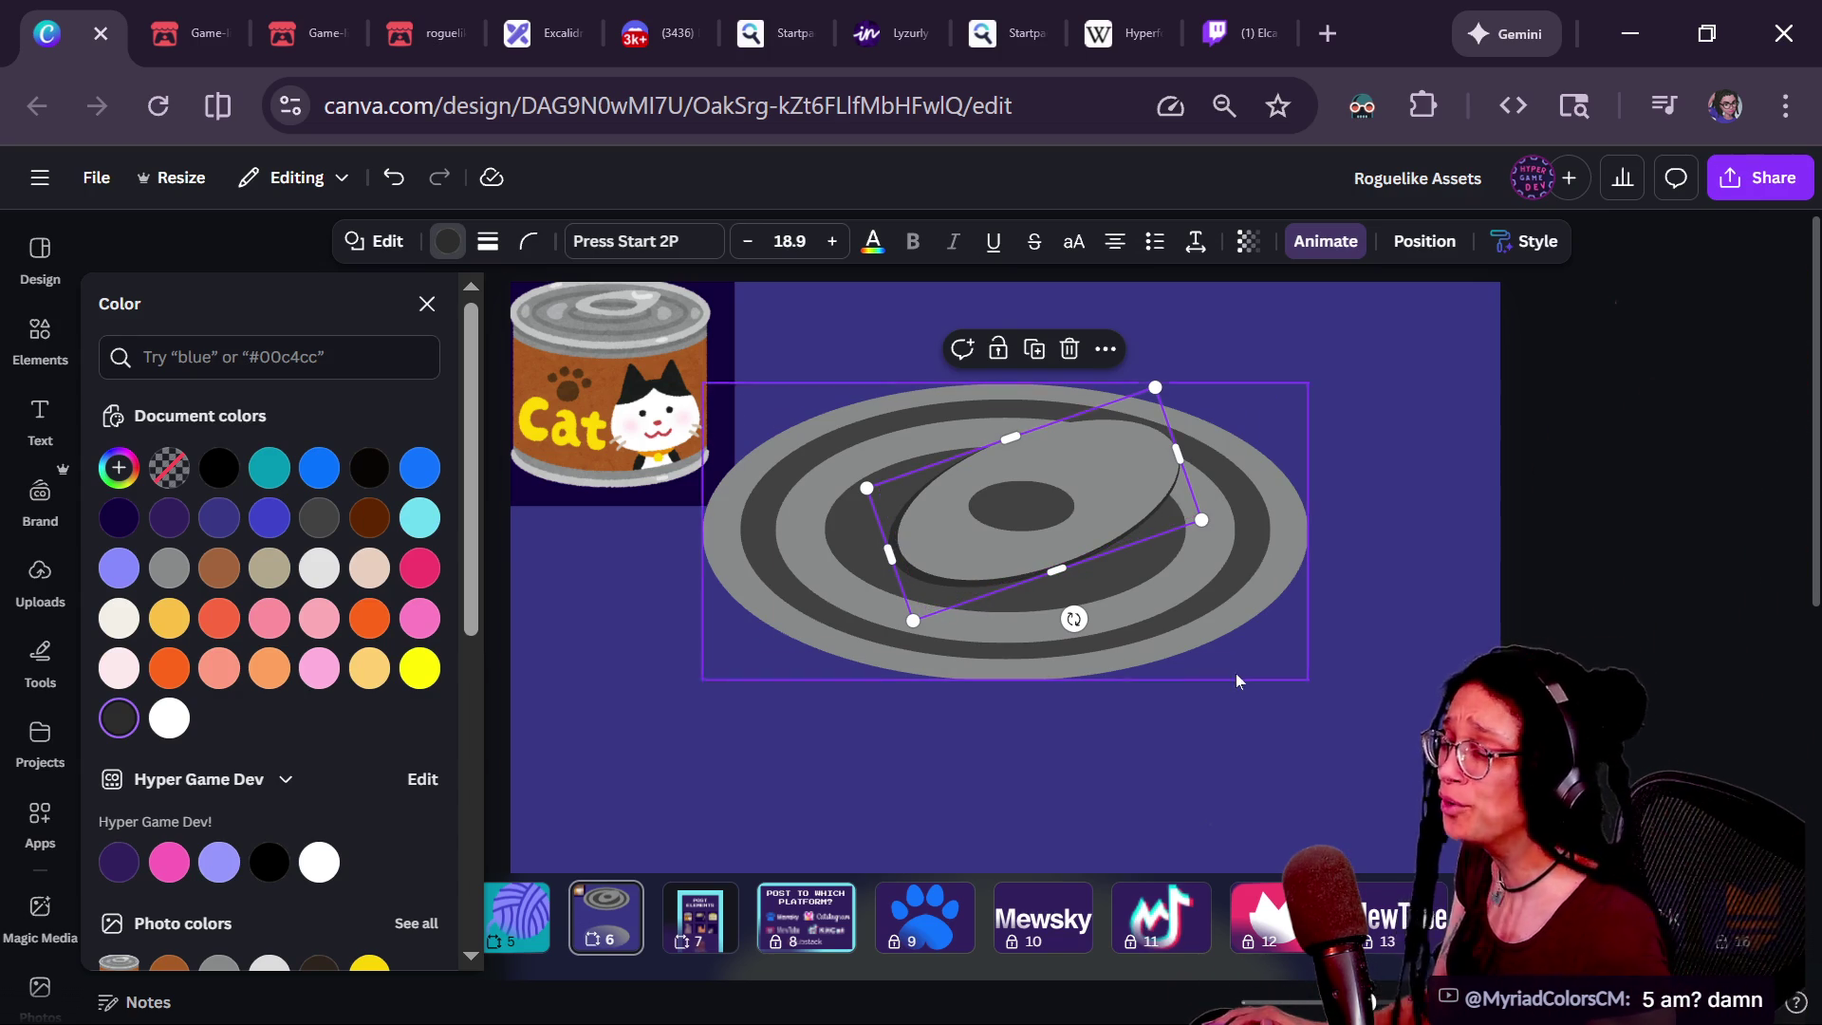
- Try rotating the tilted lid ellipse, then undo the changes
left_click(827, 567)
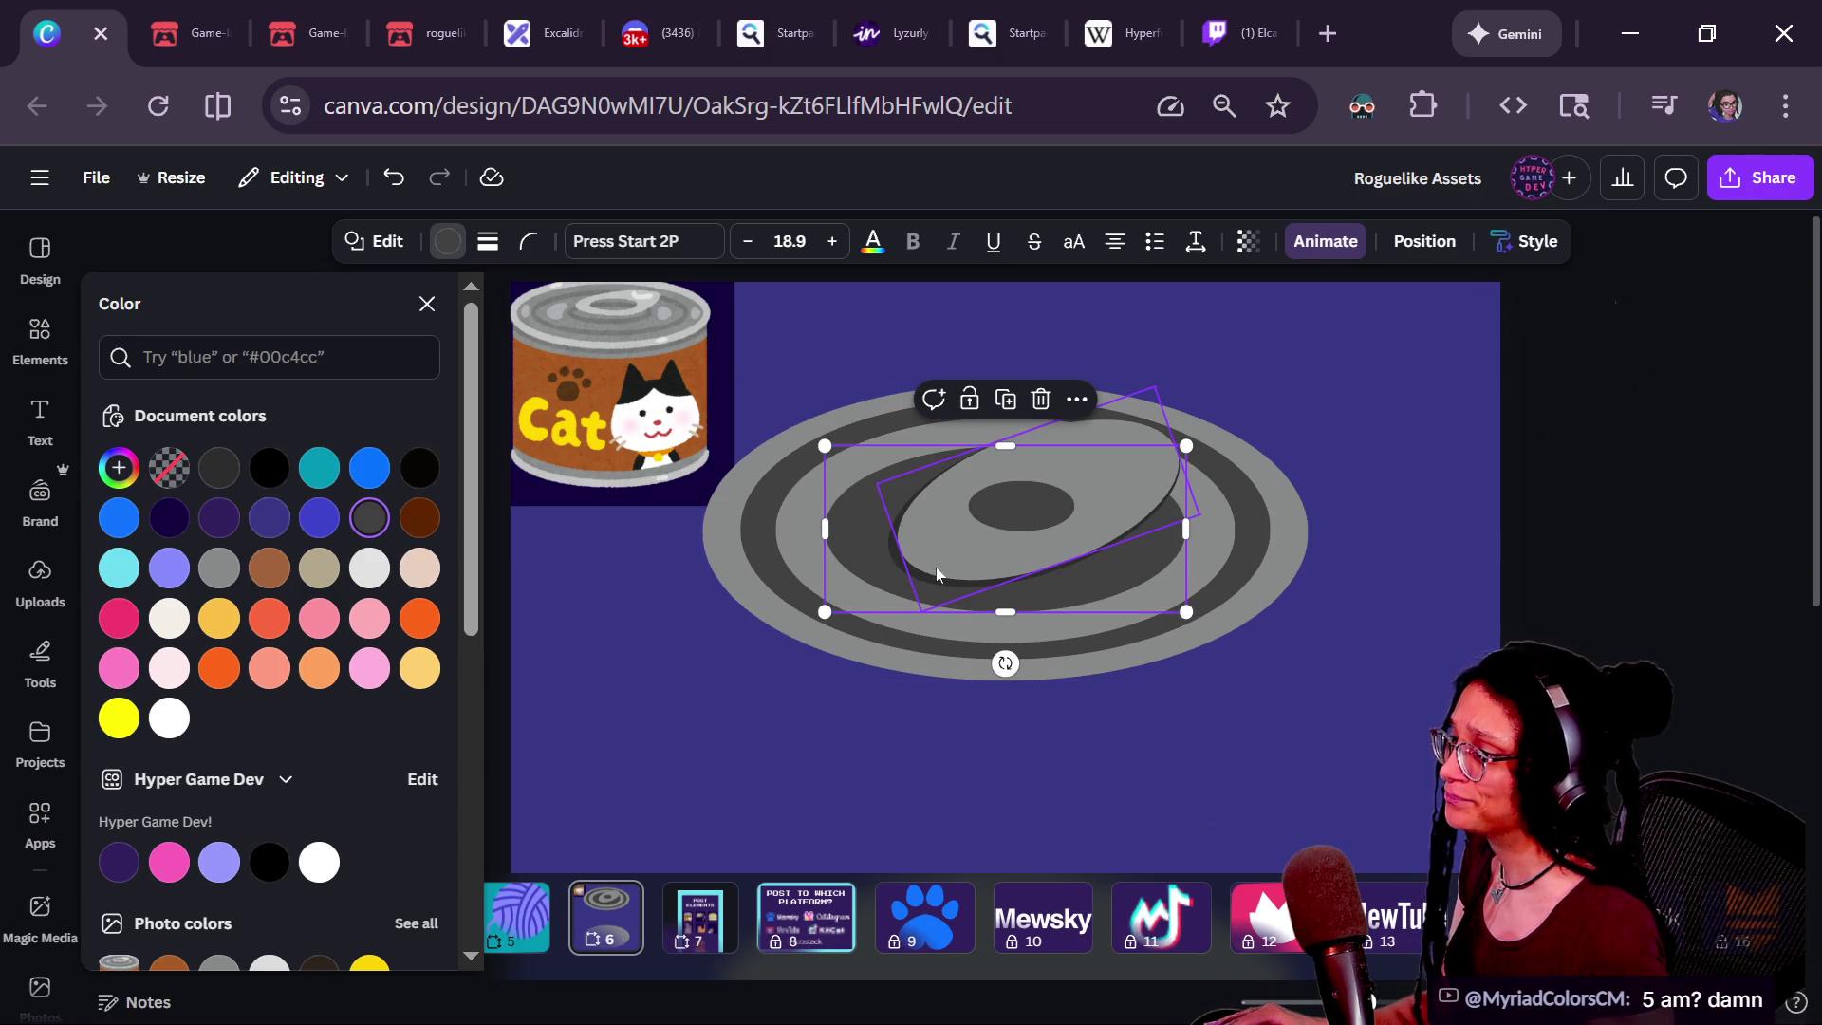
left_click(940, 591)
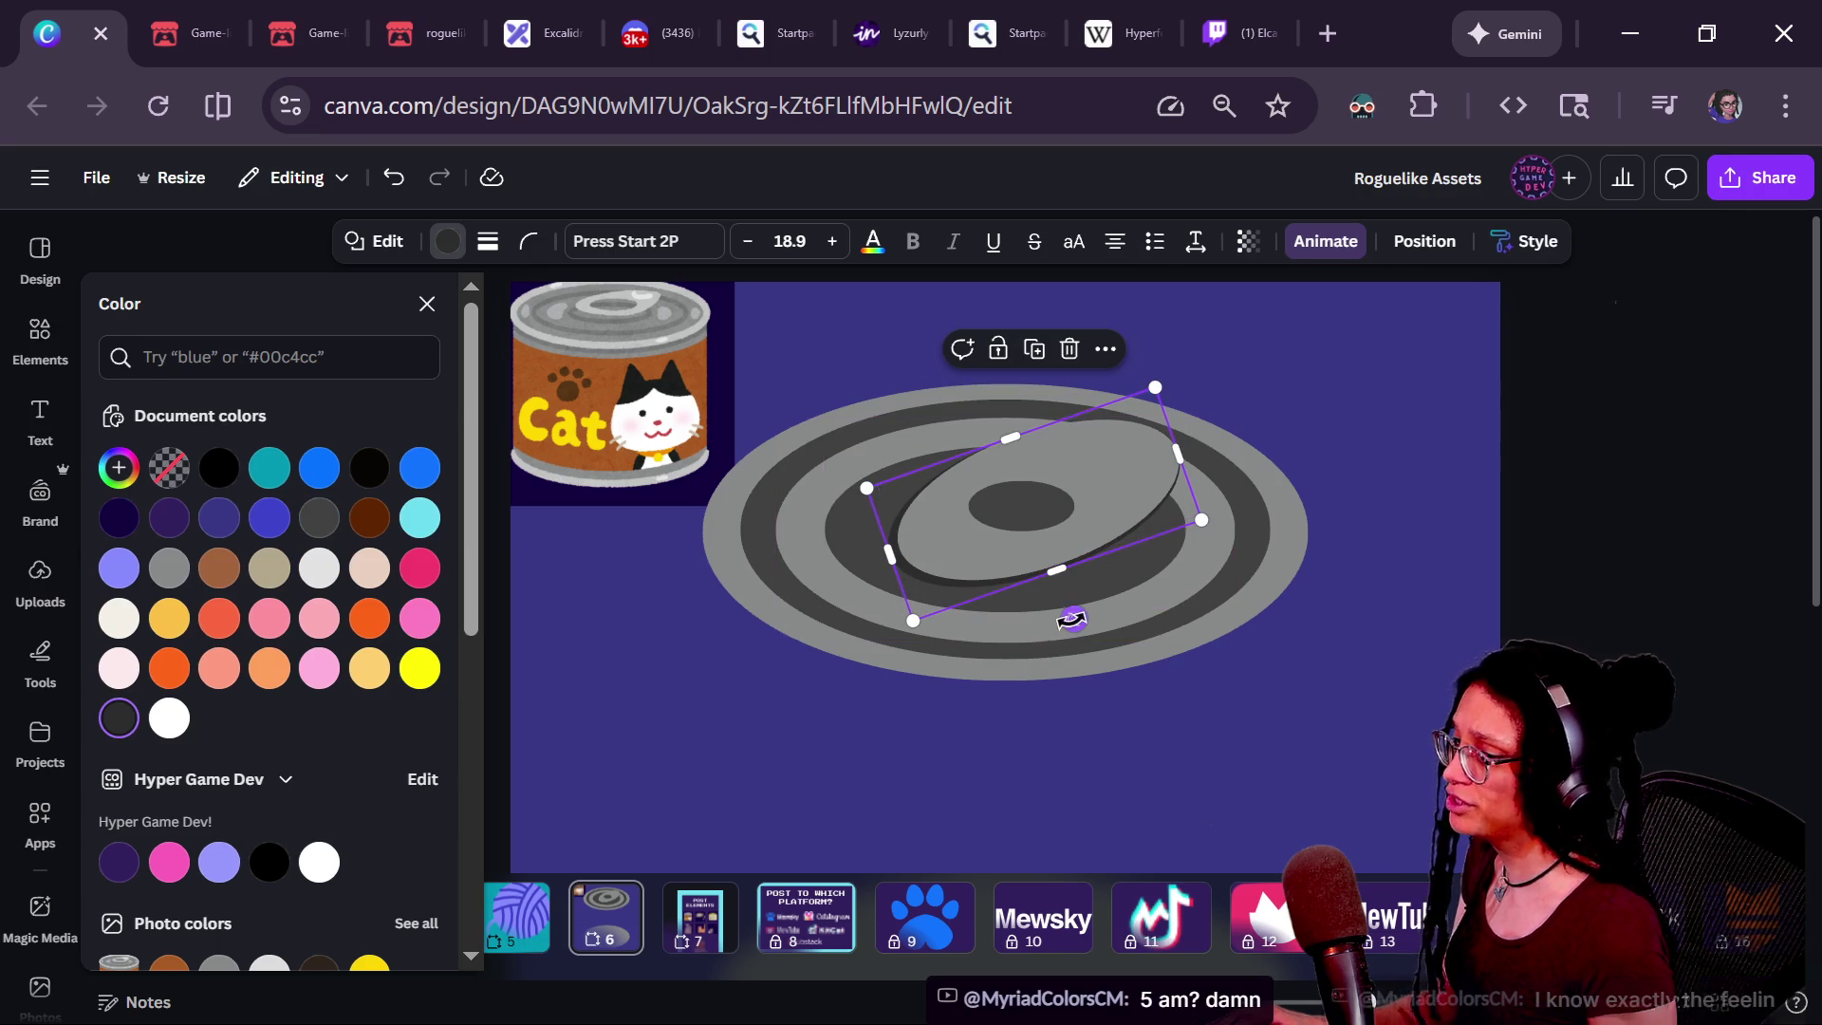
left_click_drag(1075, 621, 1076, 626)
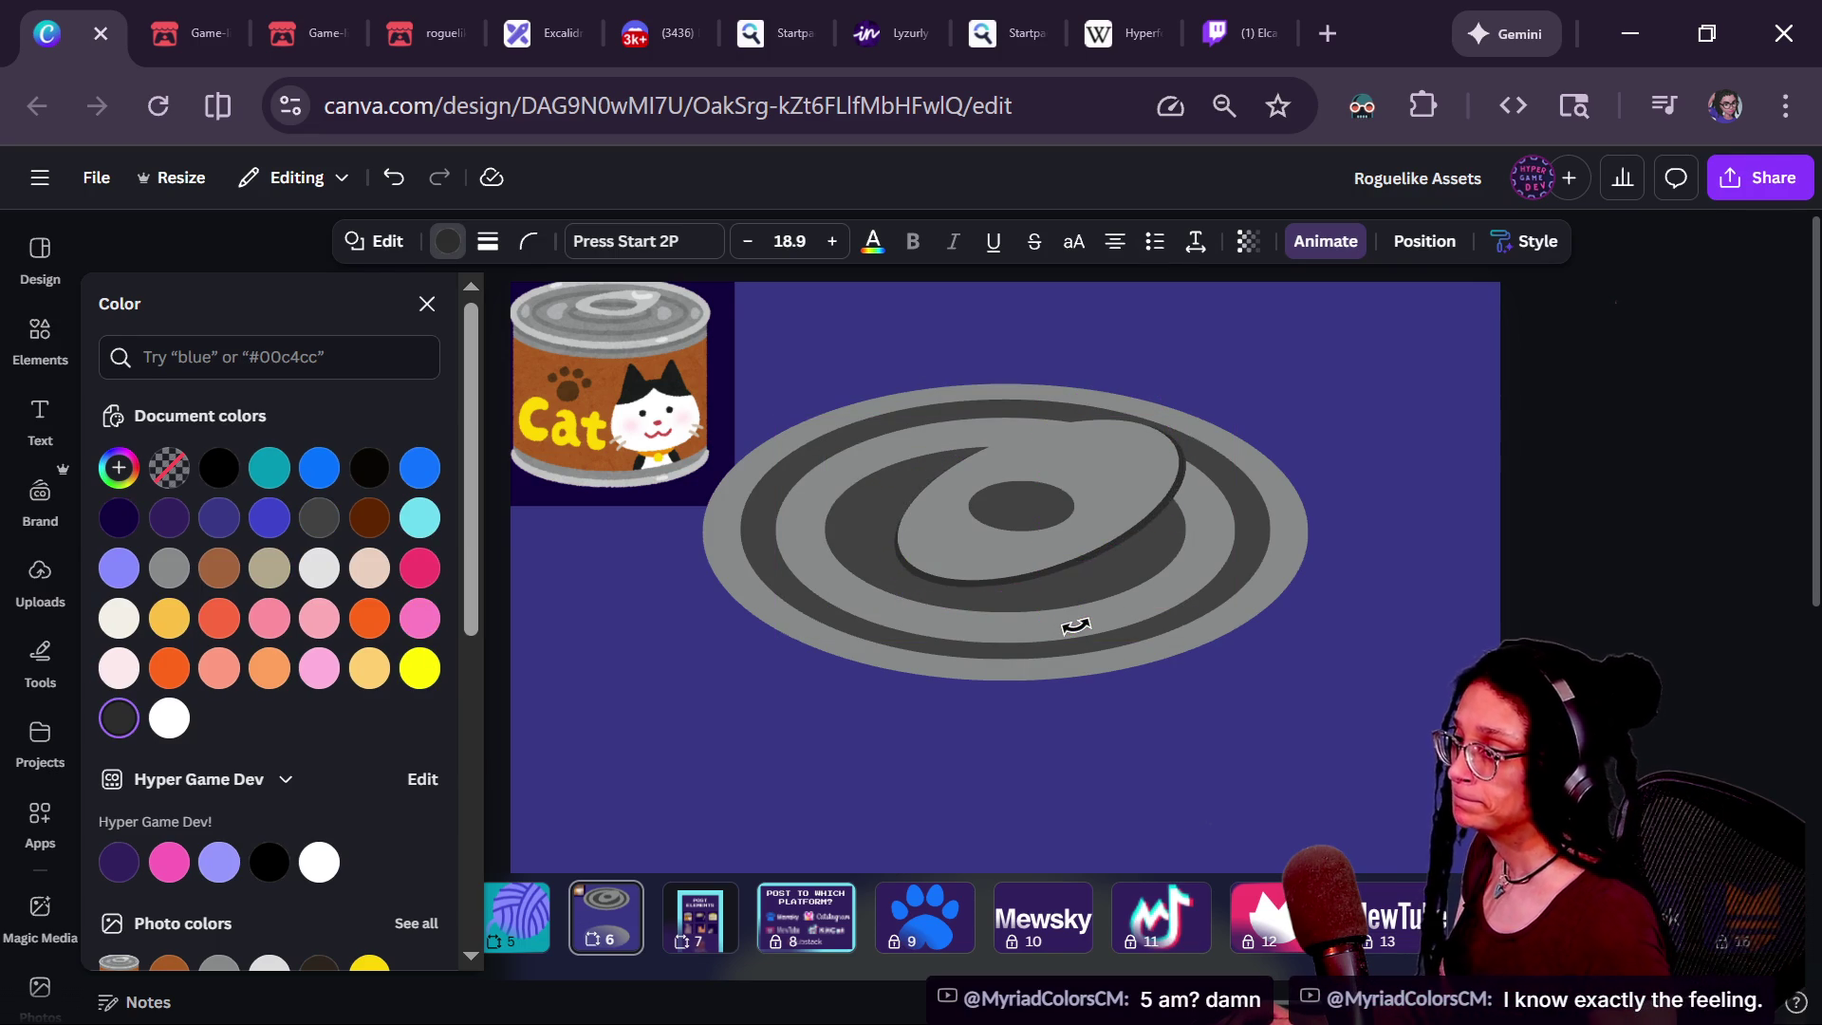
left_click_drag(1075, 627, 1075, 626)
key("ctrl+z")
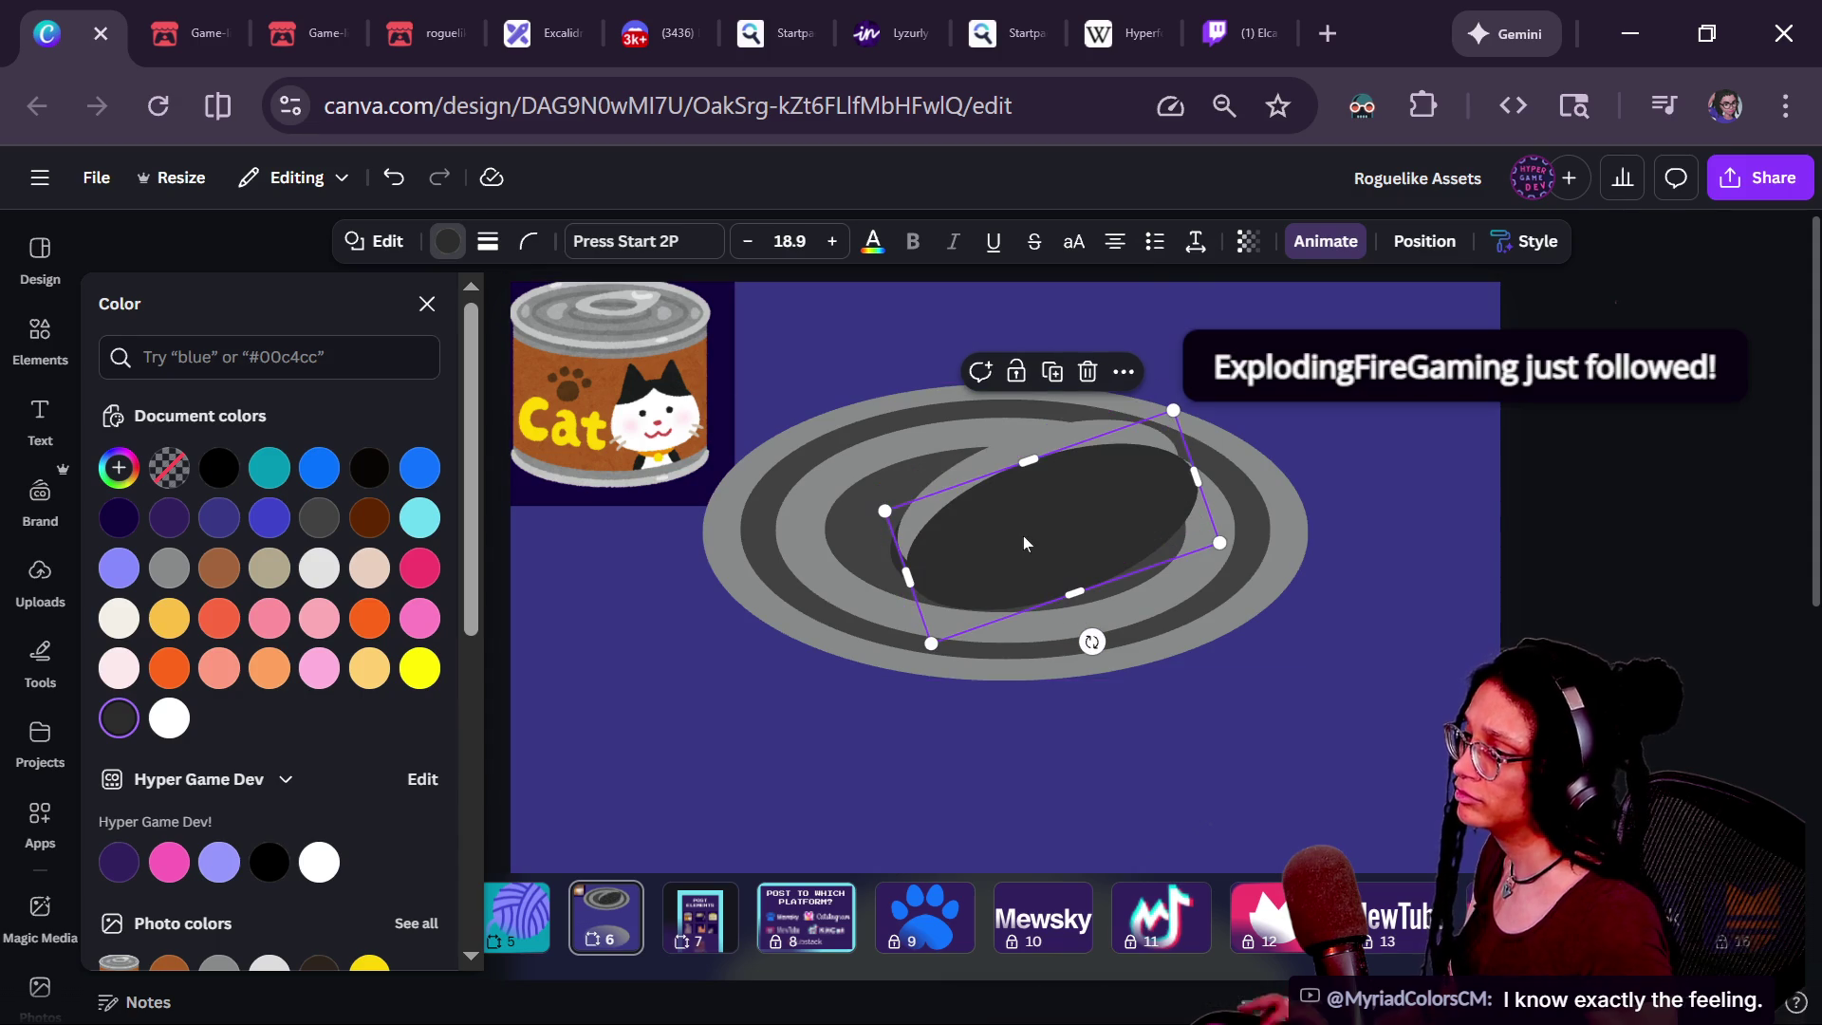
key("ctrl+z")
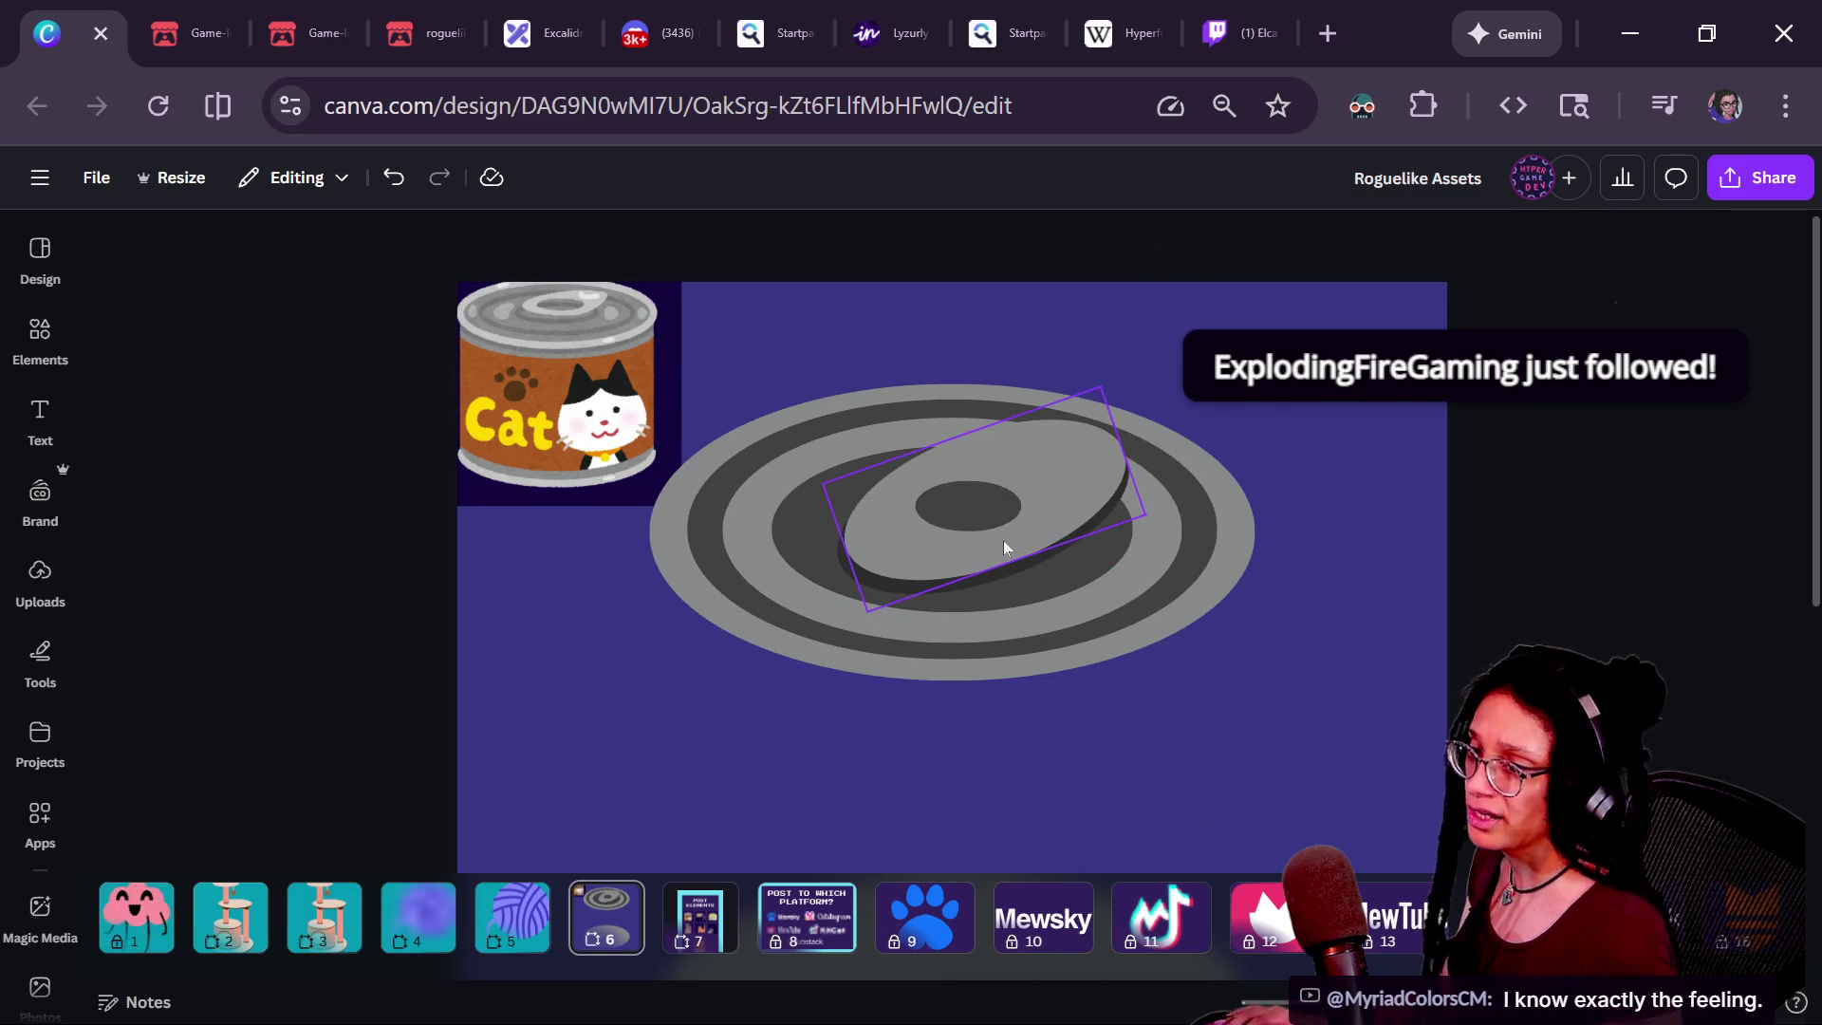
- Shrink the small dark centre oval and fill it black
left_click(1014, 500)
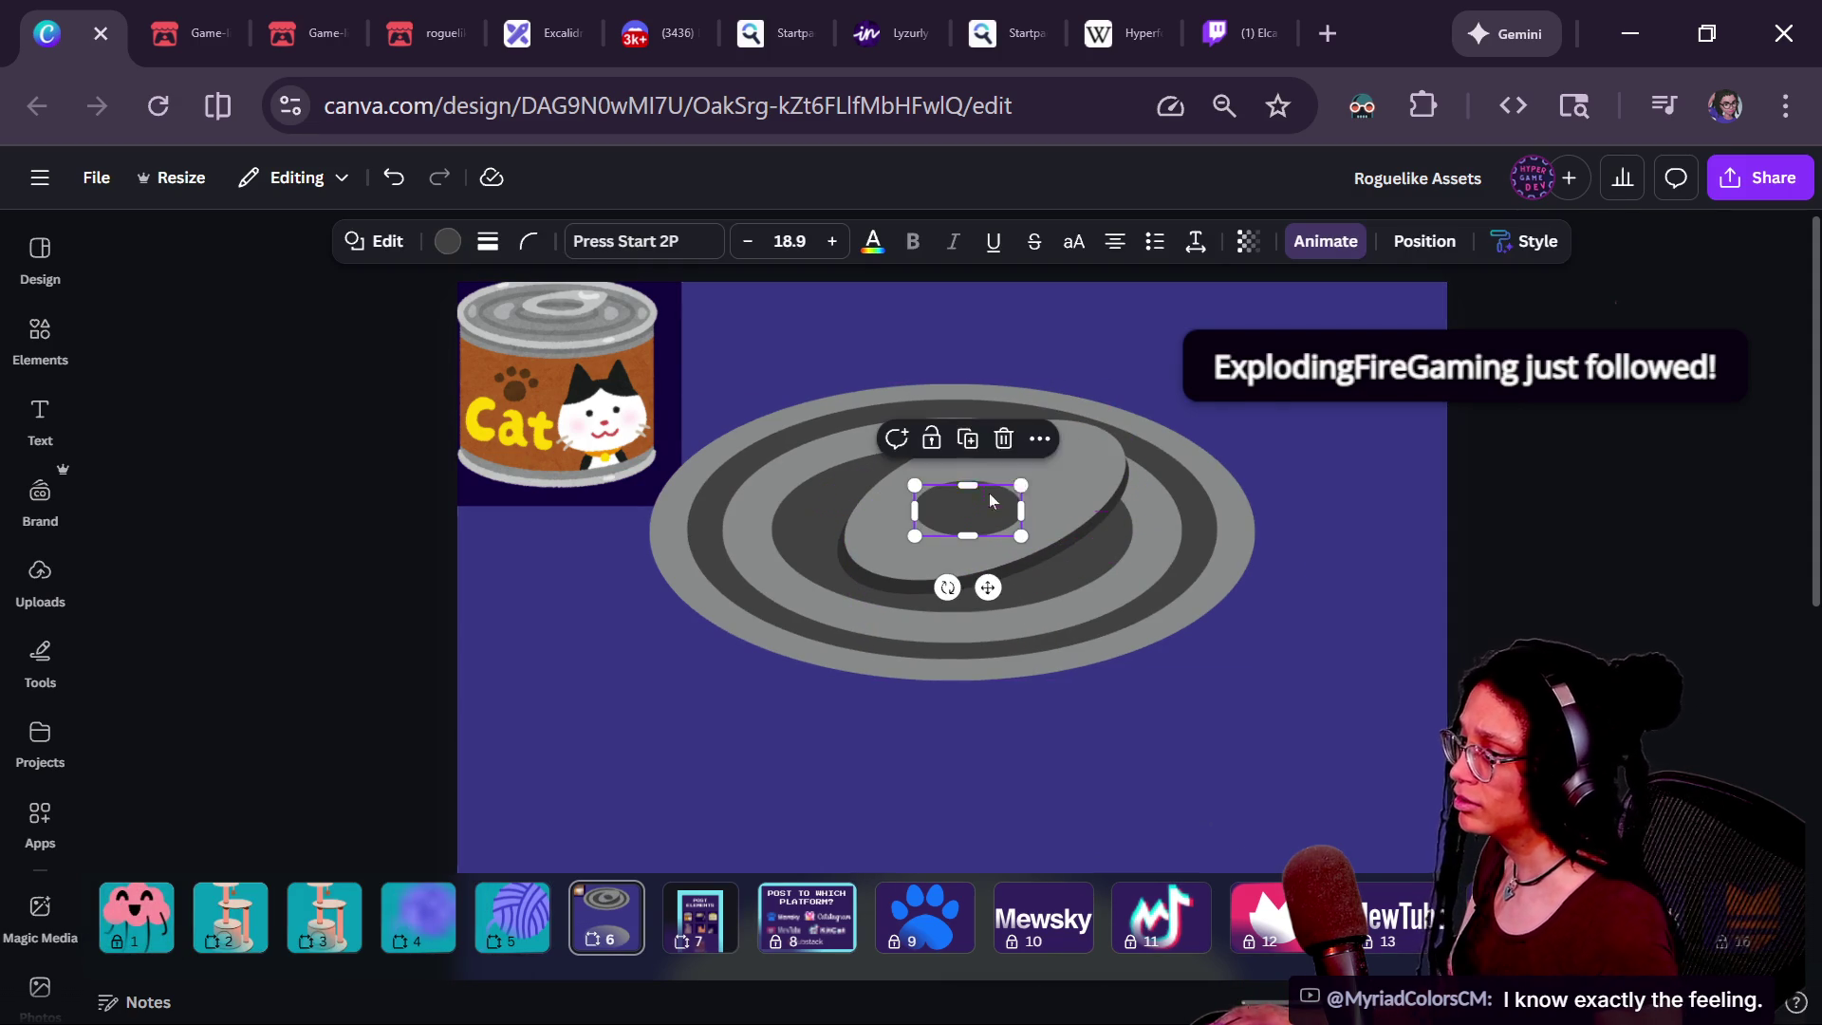
left_click_drag(1022, 486, 1014, 487)
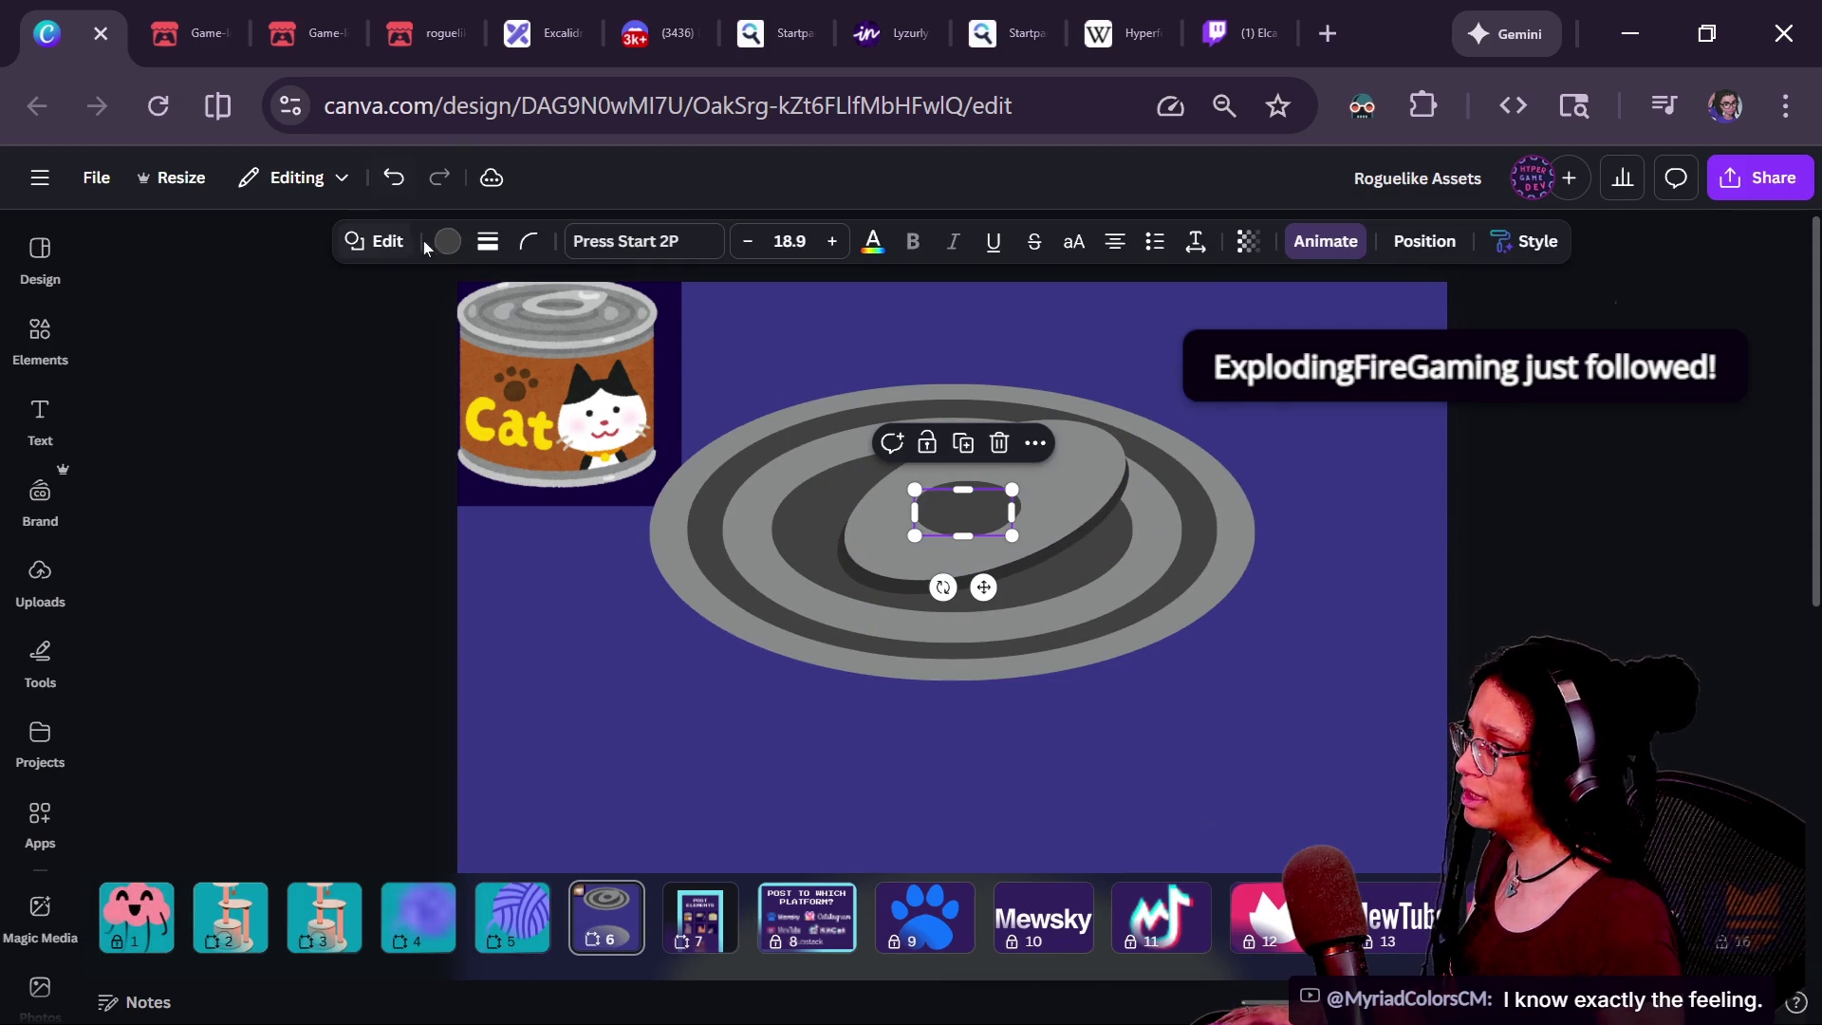
left_click(449, 242)
left_click(372, 475)
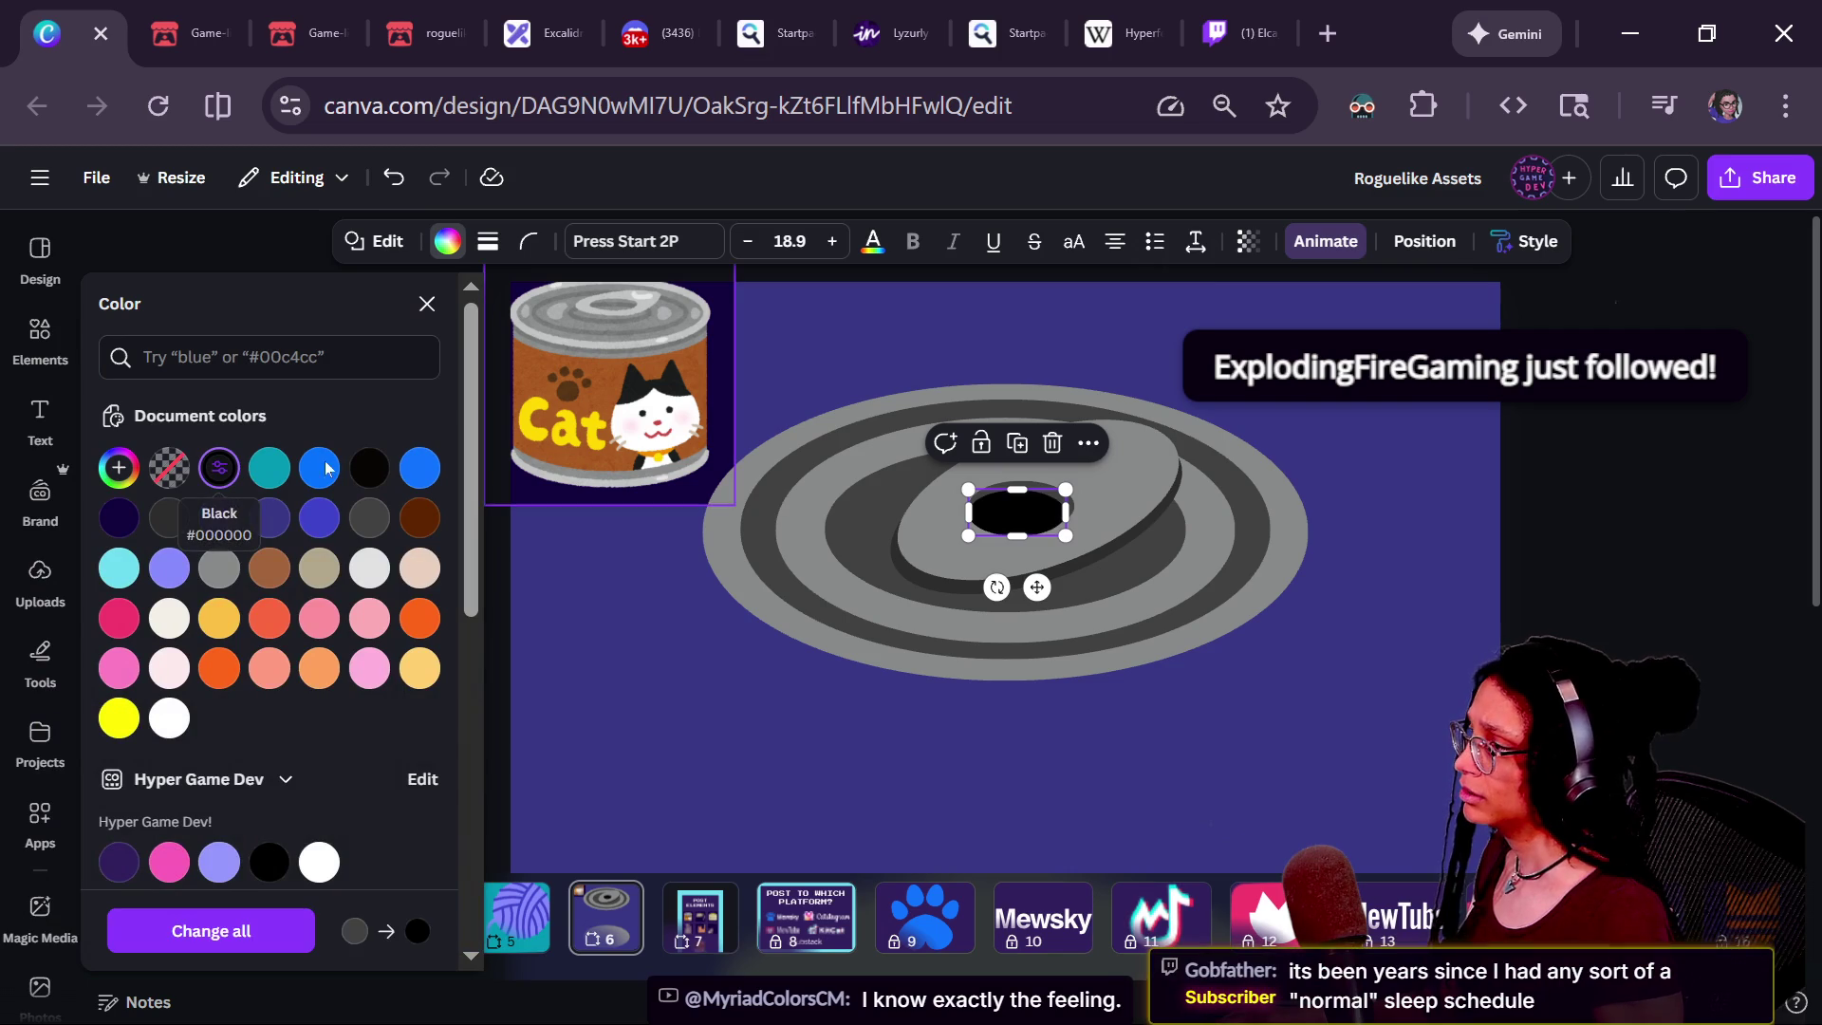
- Try dark swatches on the centre oval, then eyedrop the lid's dark grey onto it
left_click(716, 632)
left_click(1016, 512)
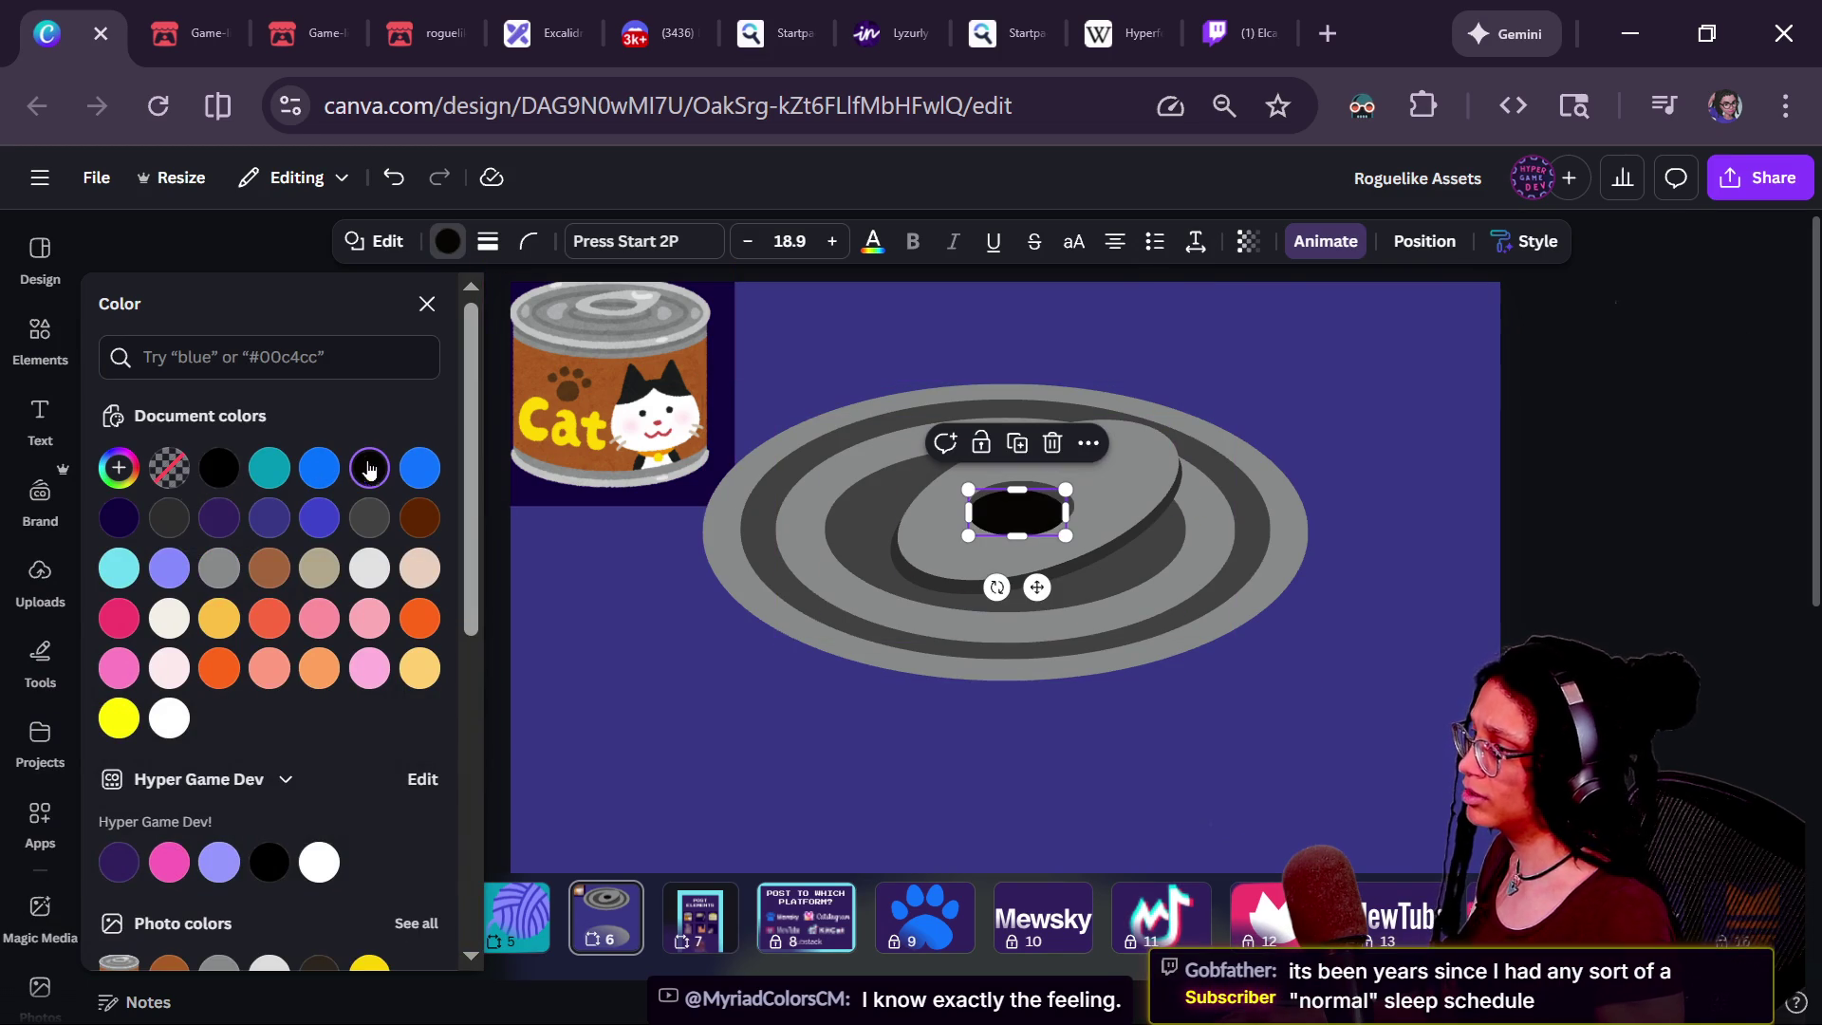
left_click(657, 625)
left_click(1012, 515)
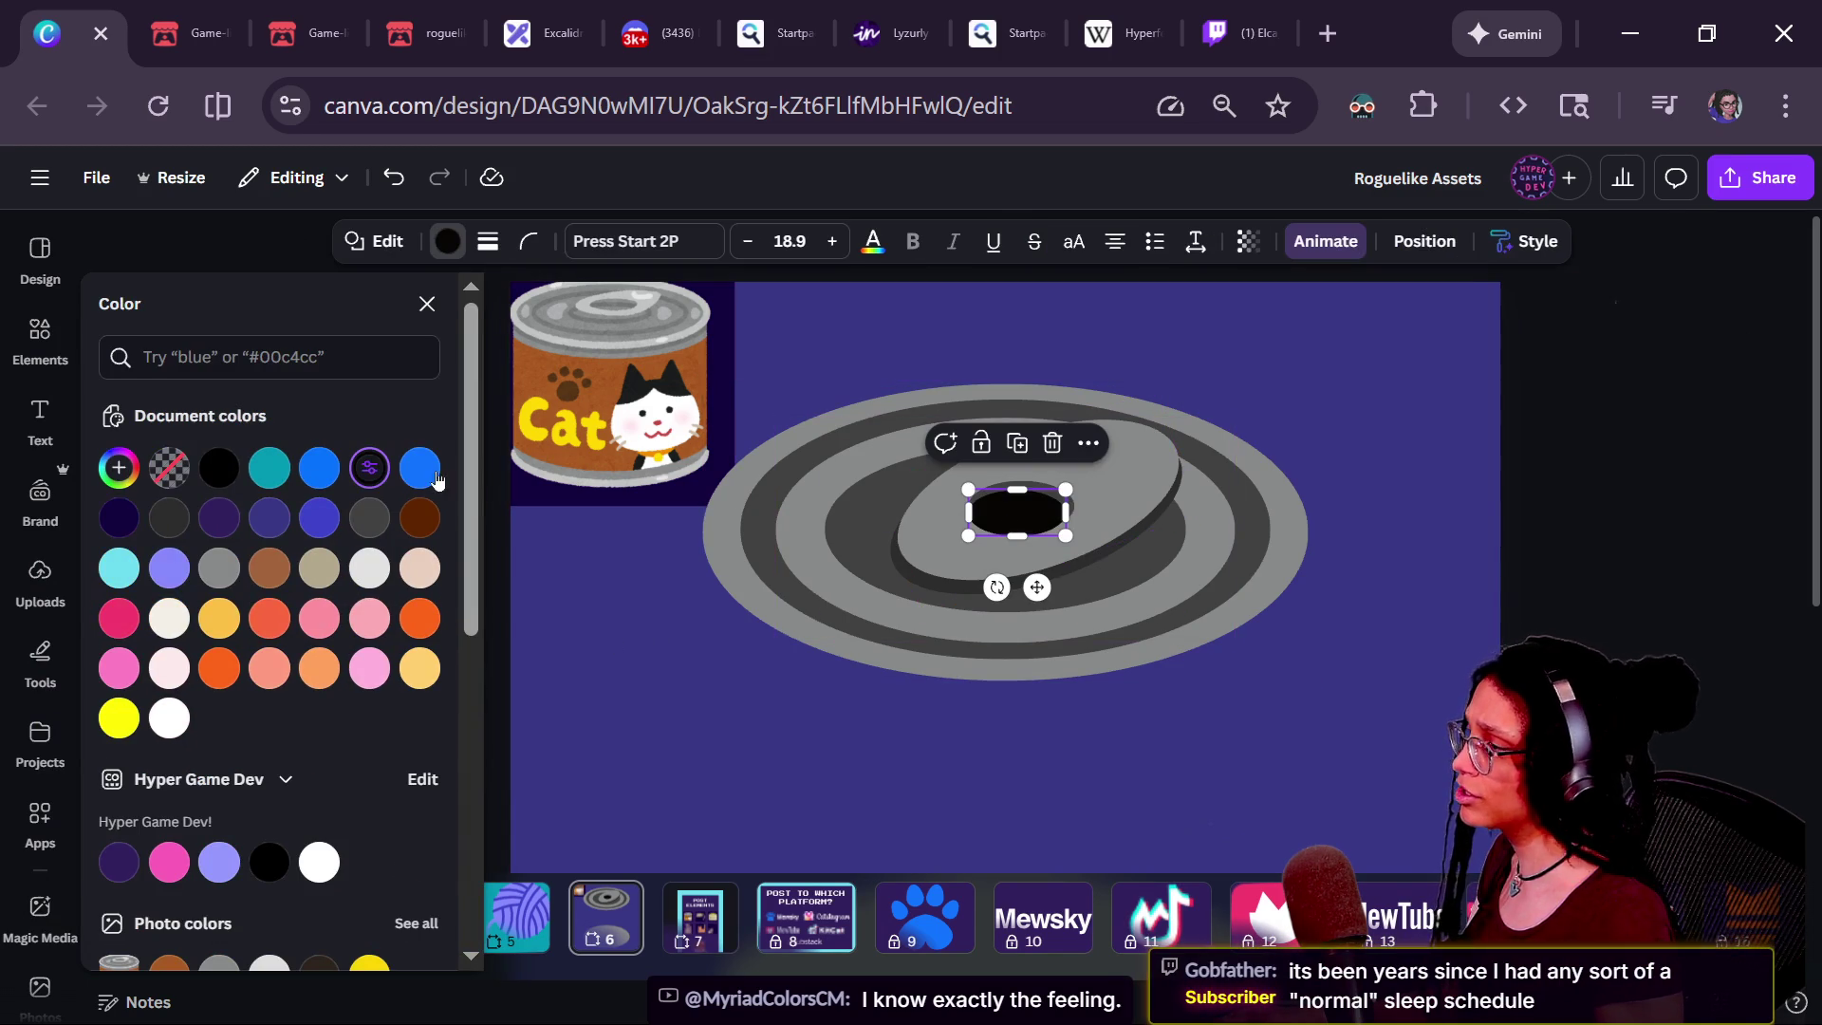
left_click(266, 495)
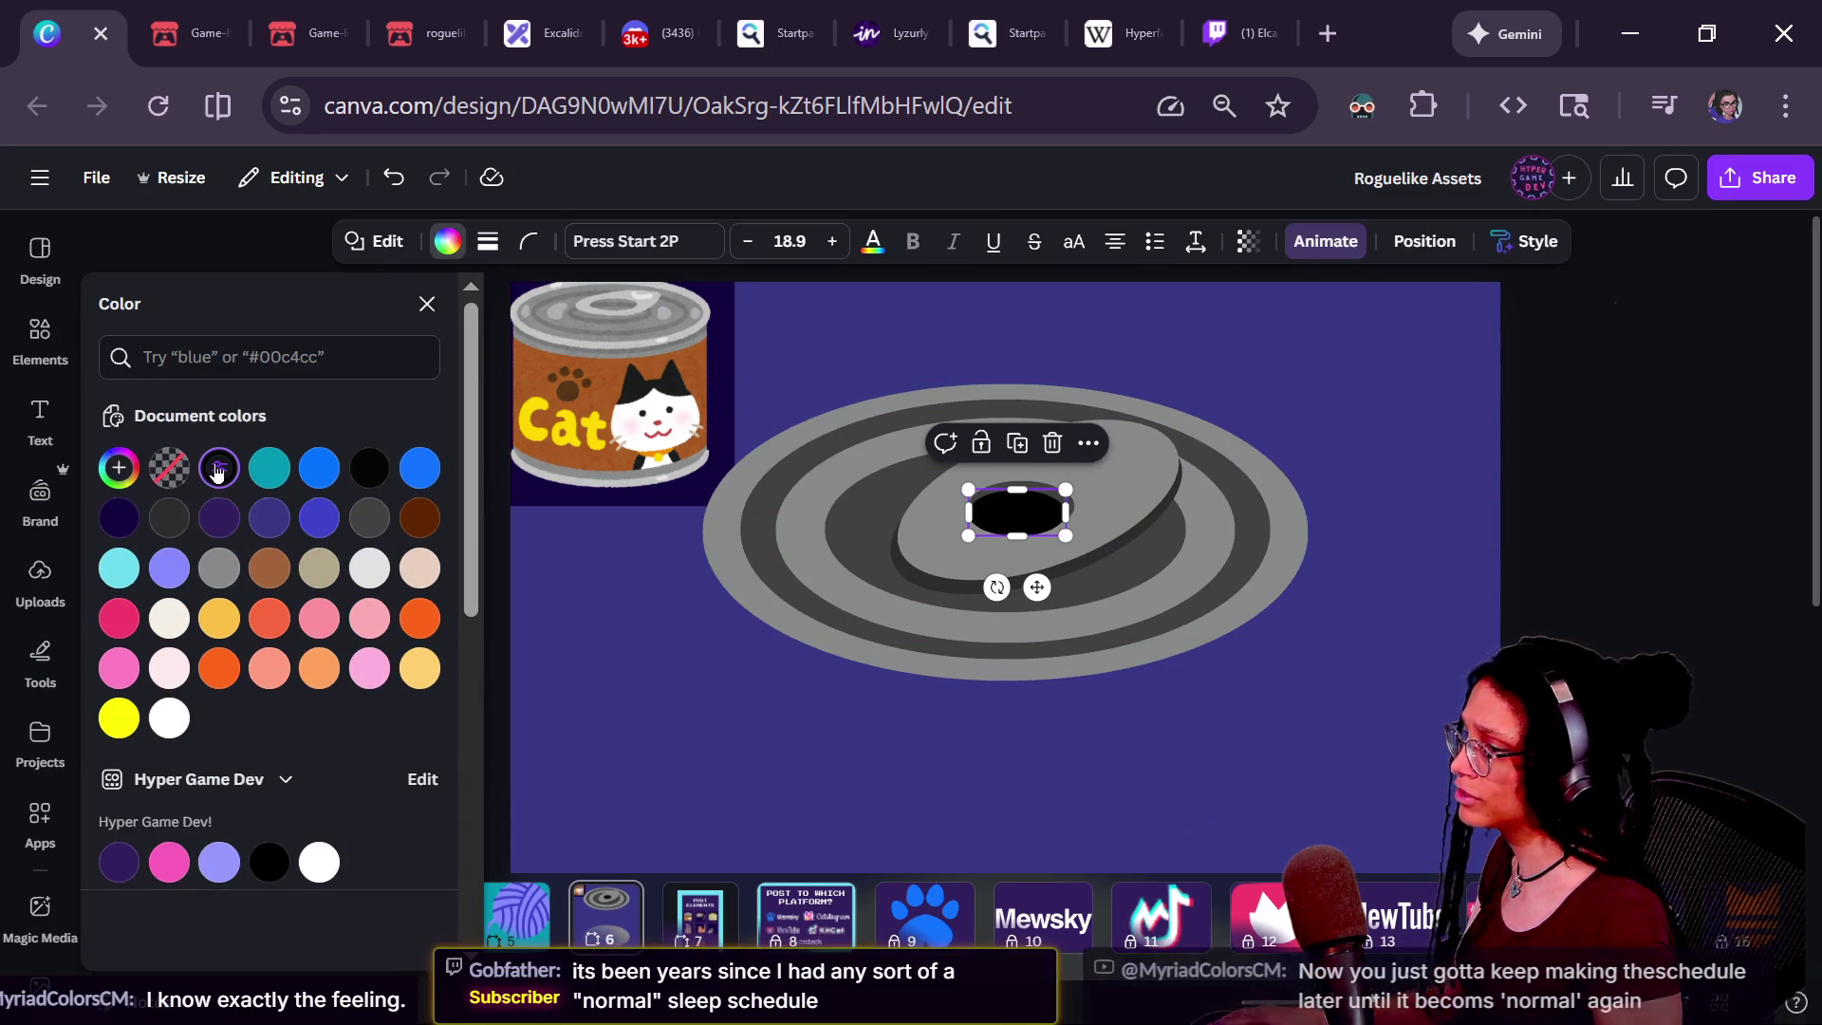
left_click(118, 467)
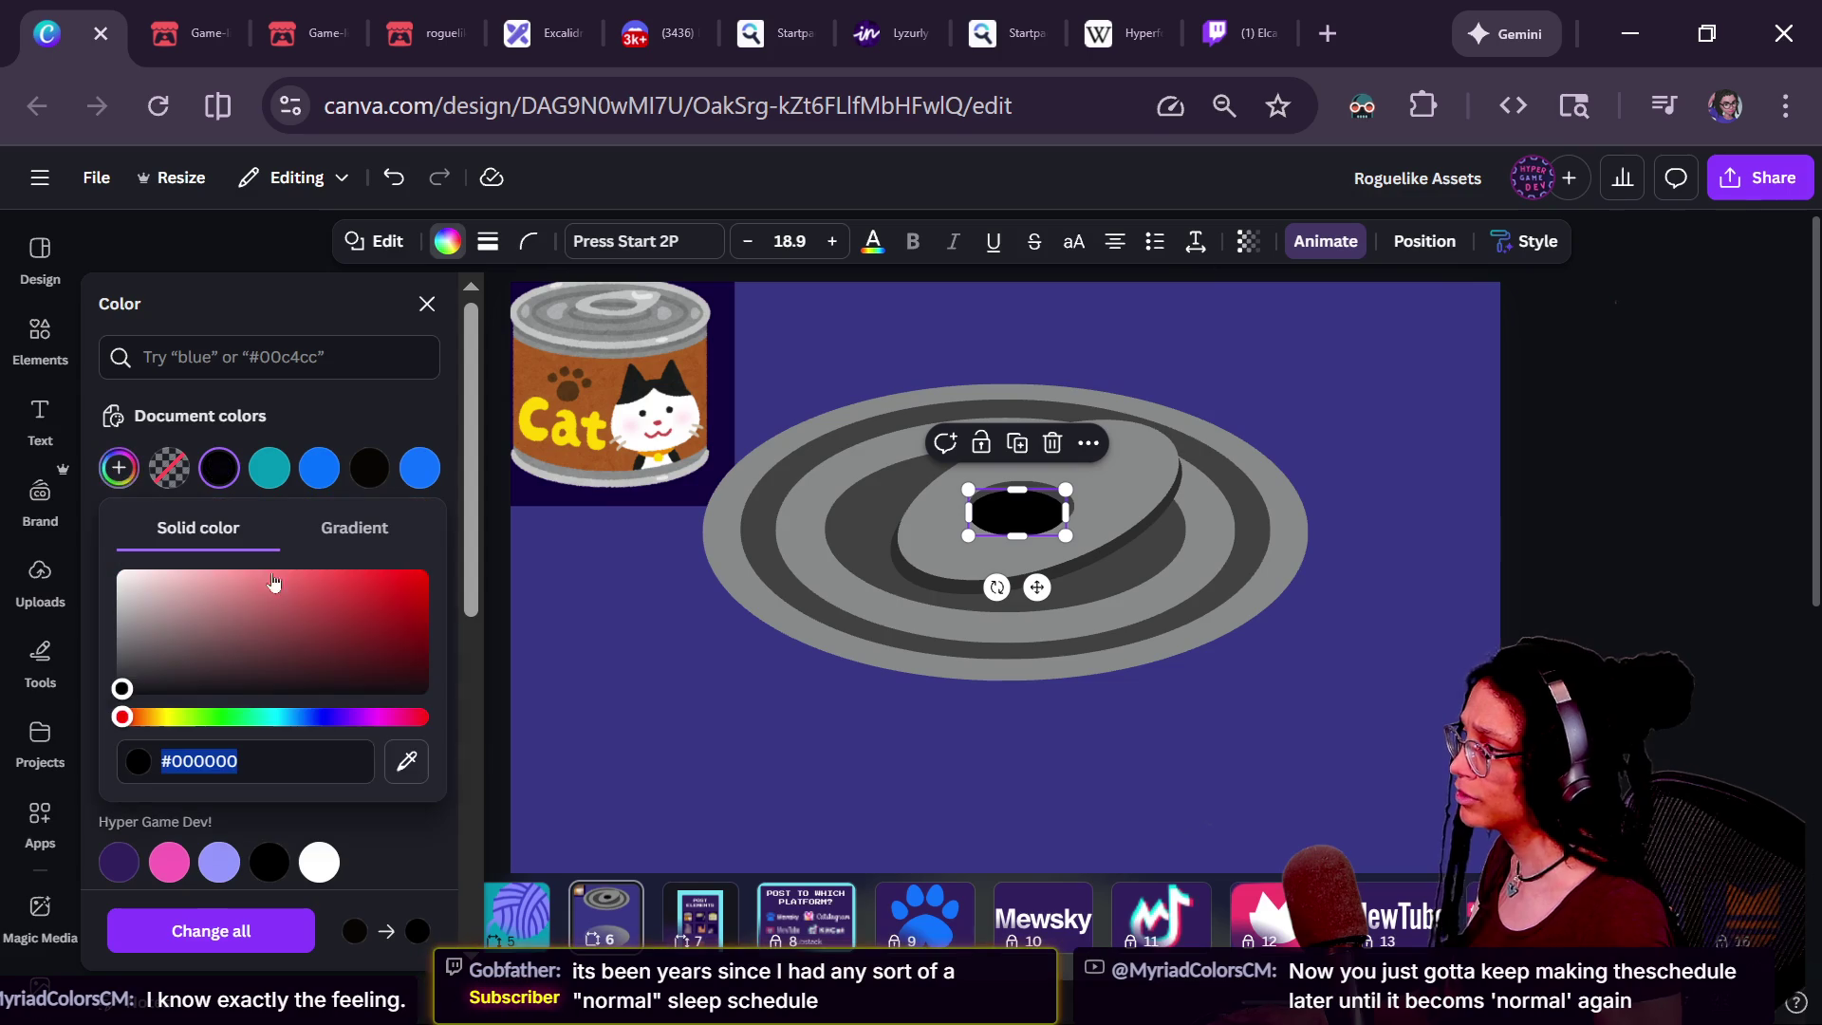
left_click(407, 760)
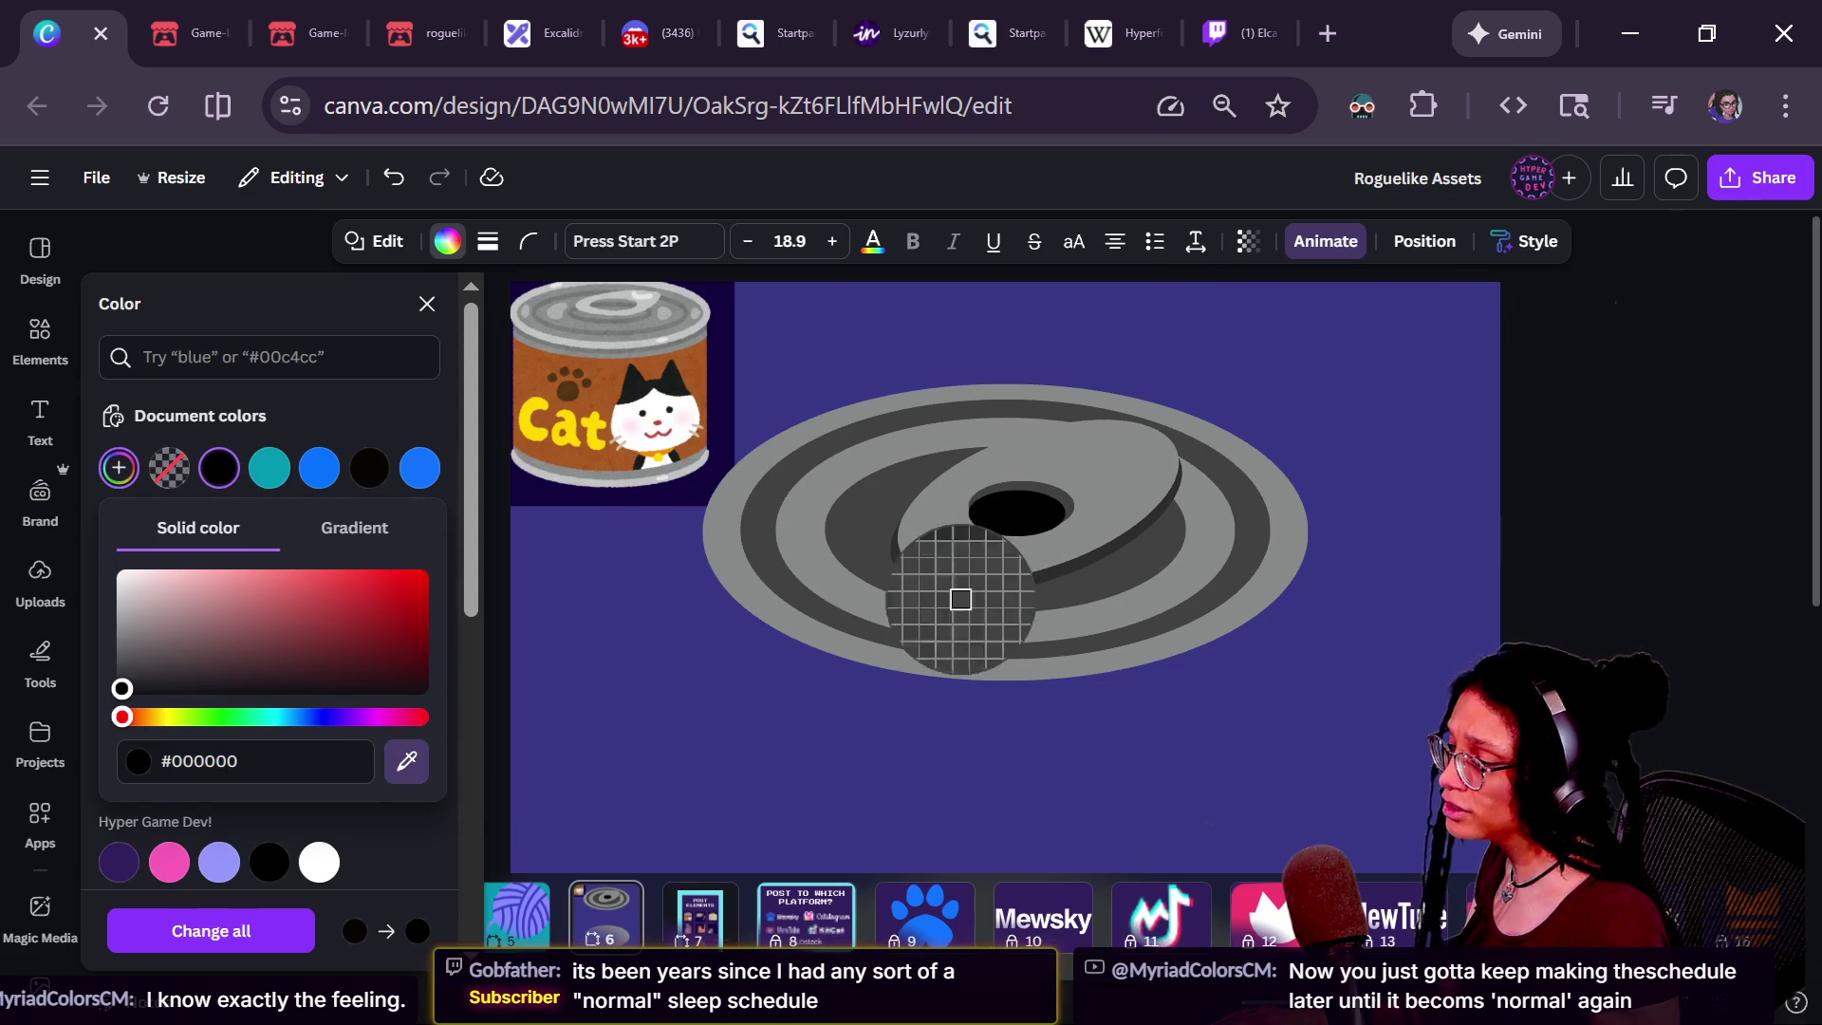
left_click(990, 612)
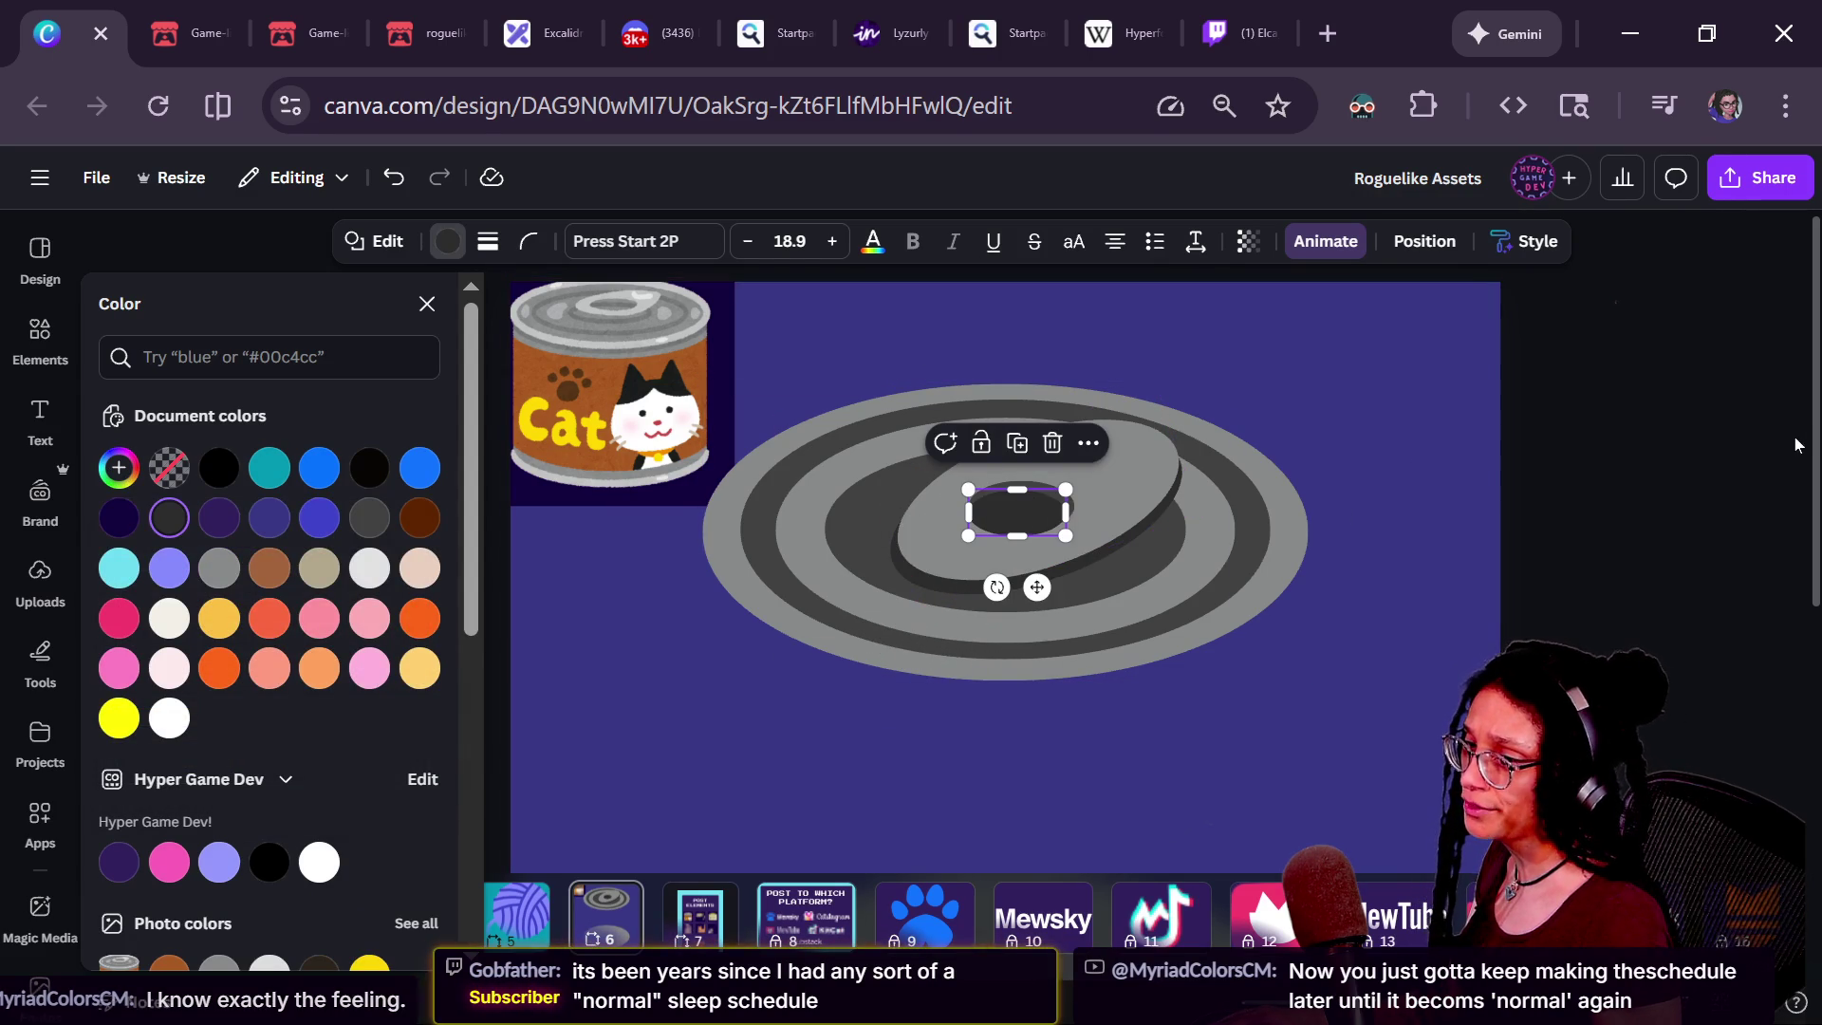
key("Escape")
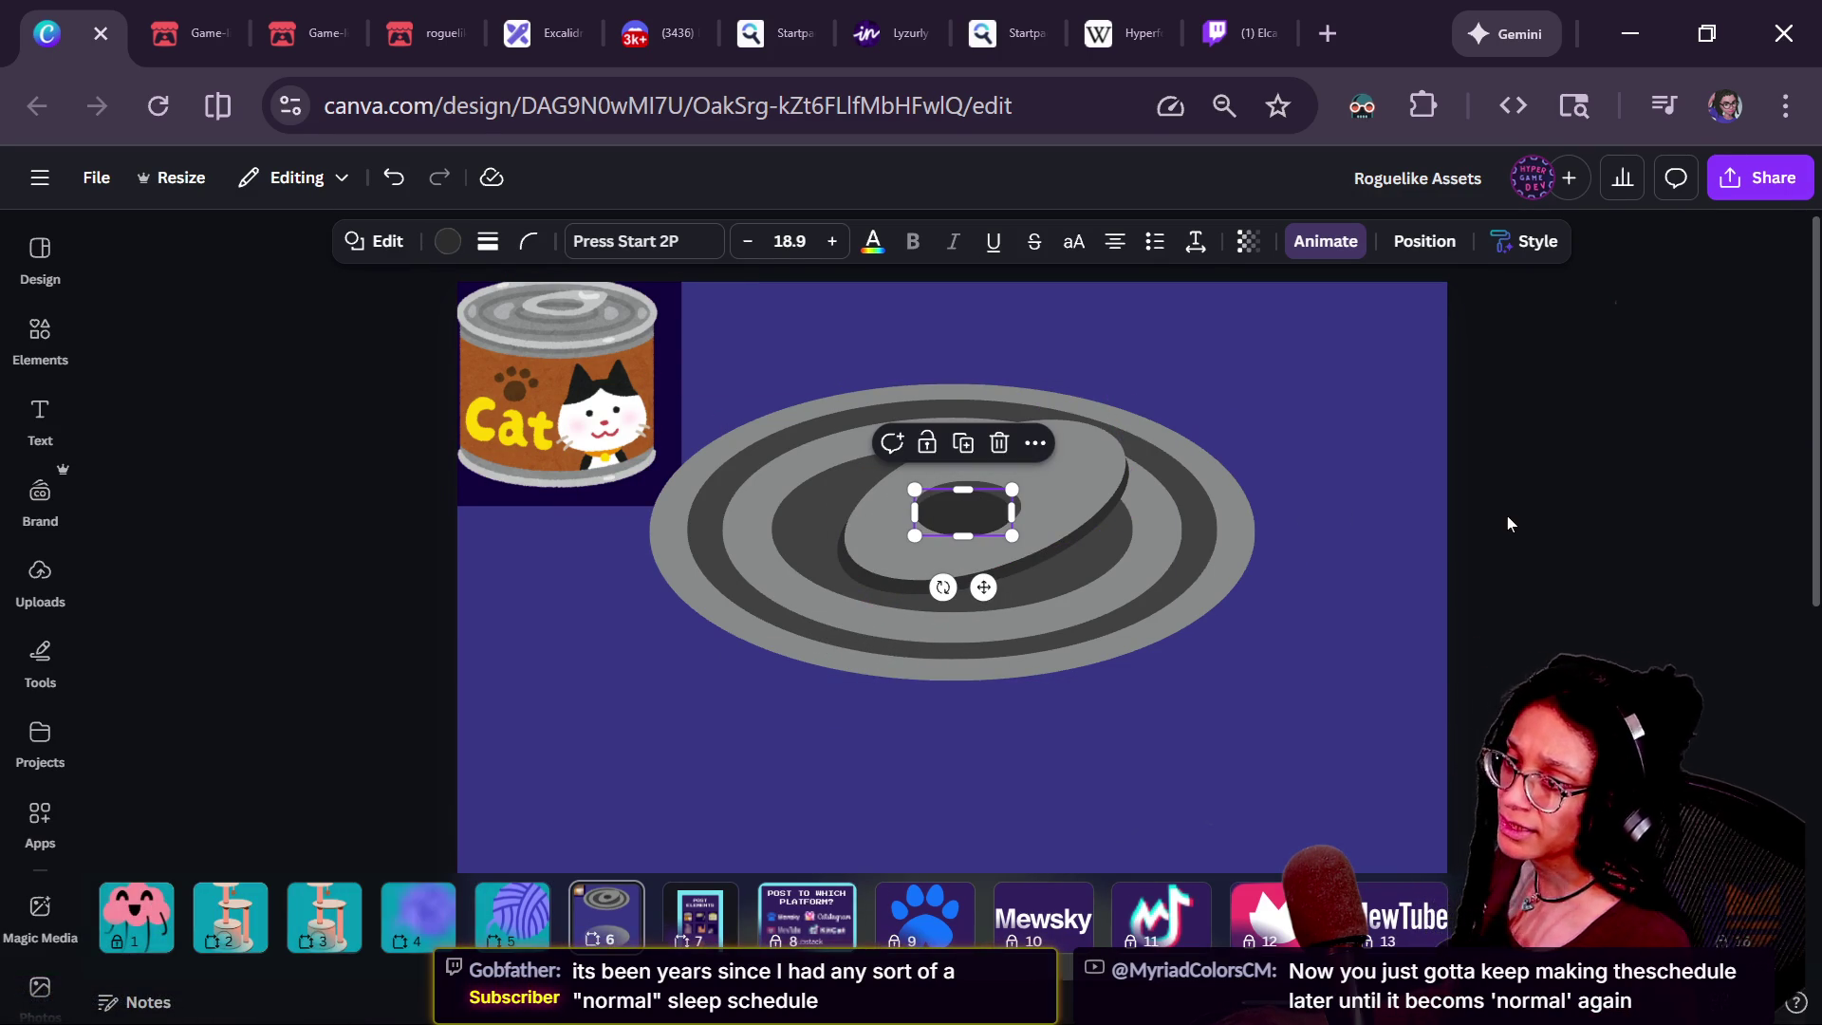
- Nudge the small centre oval slightly upward
left_click(1453, 560)
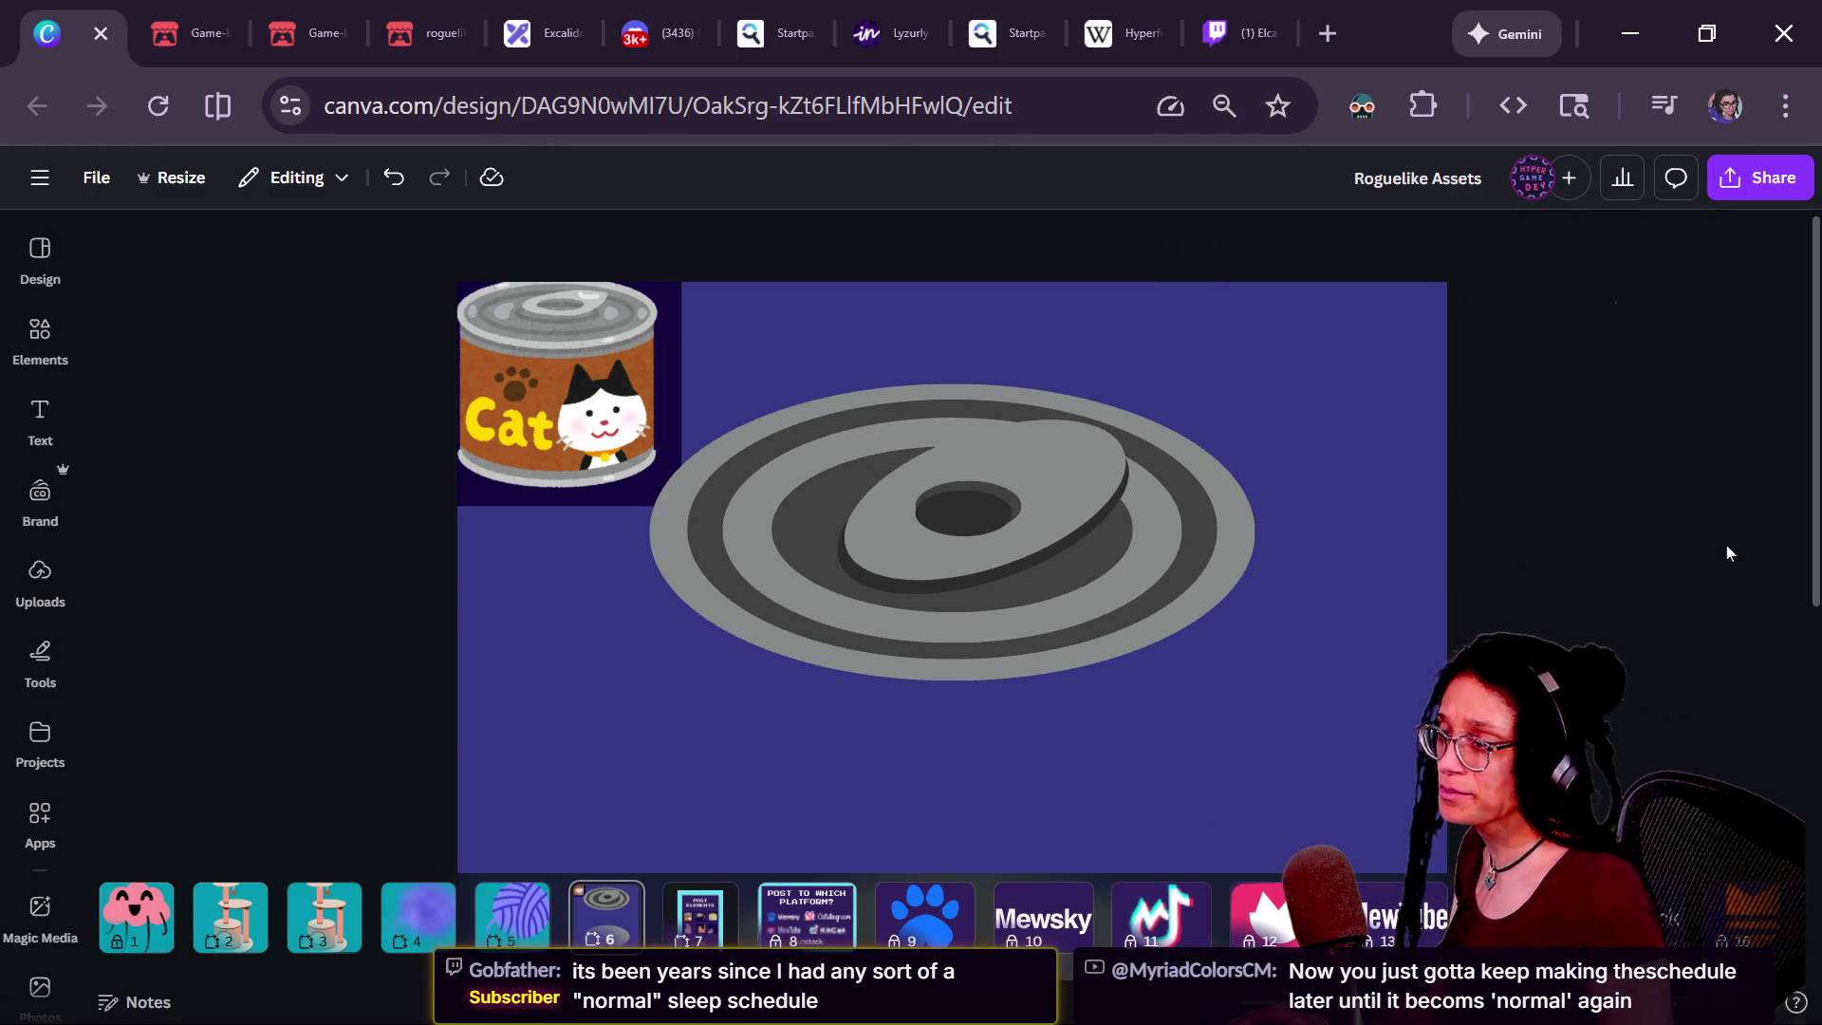
left_click(965, 513)
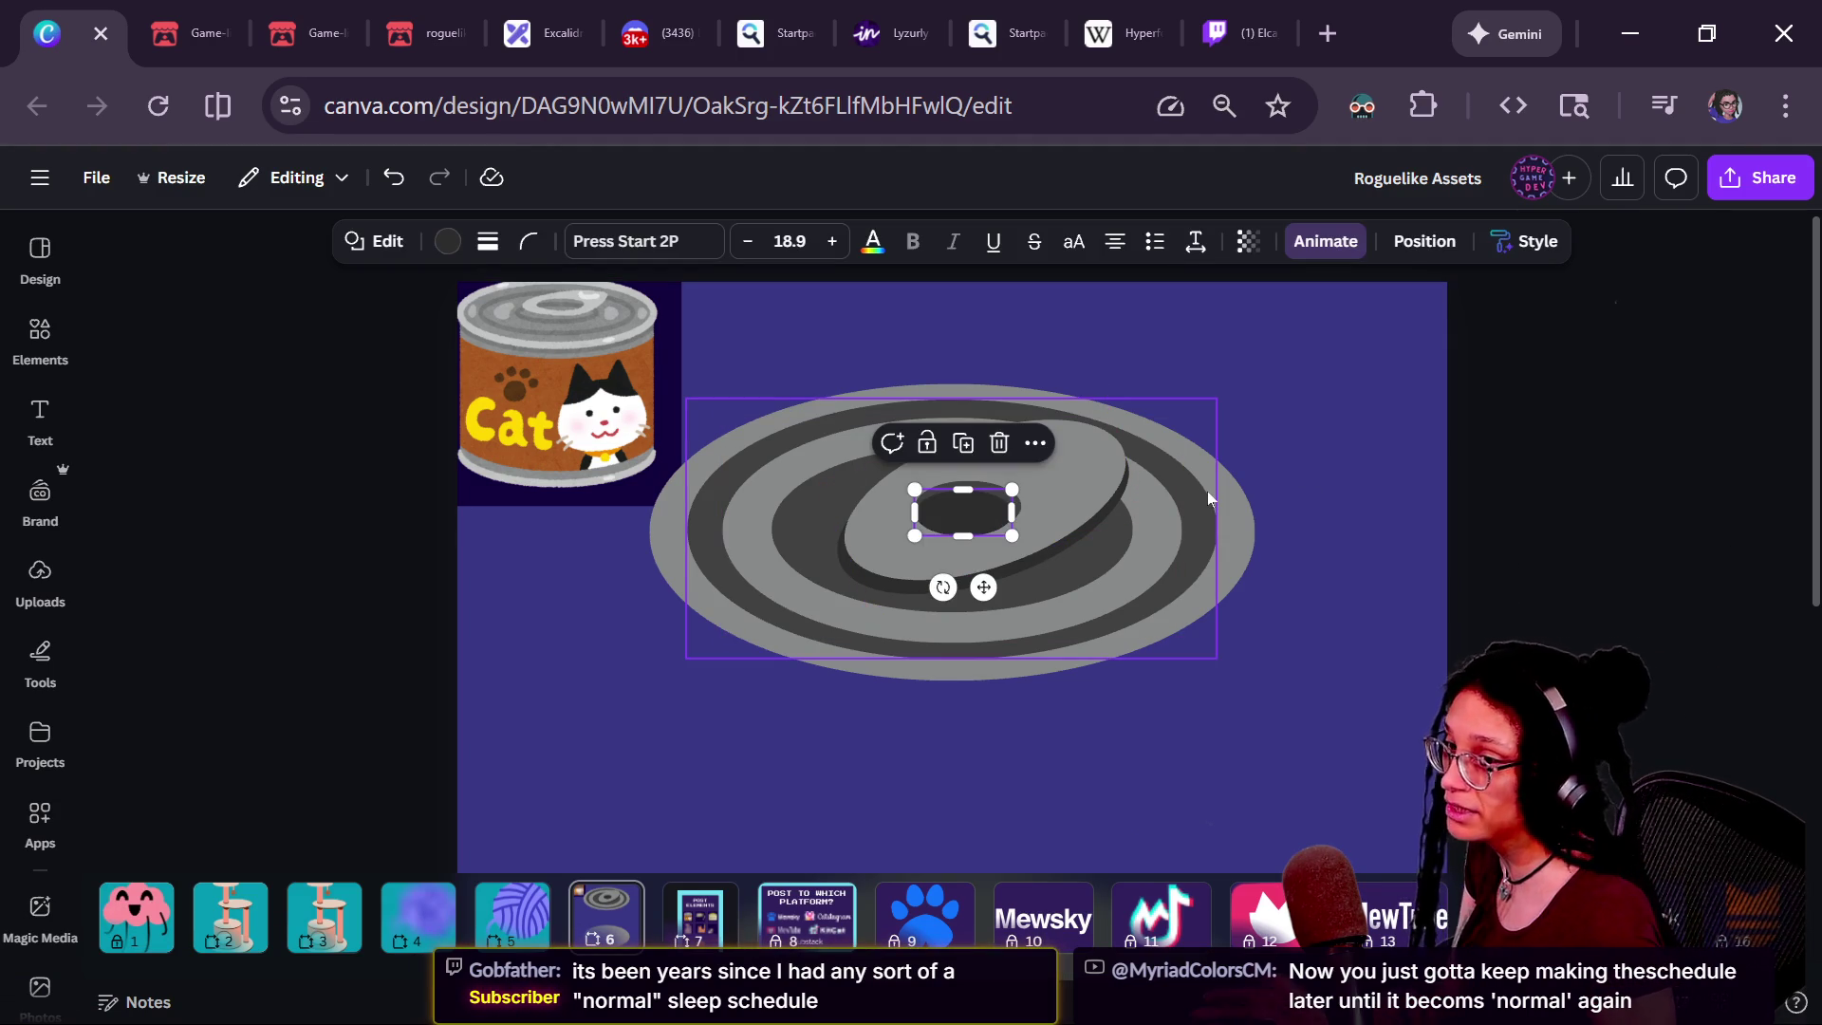
left_click(1208, 491)
left_click_drag(908, 508, 909, 536)
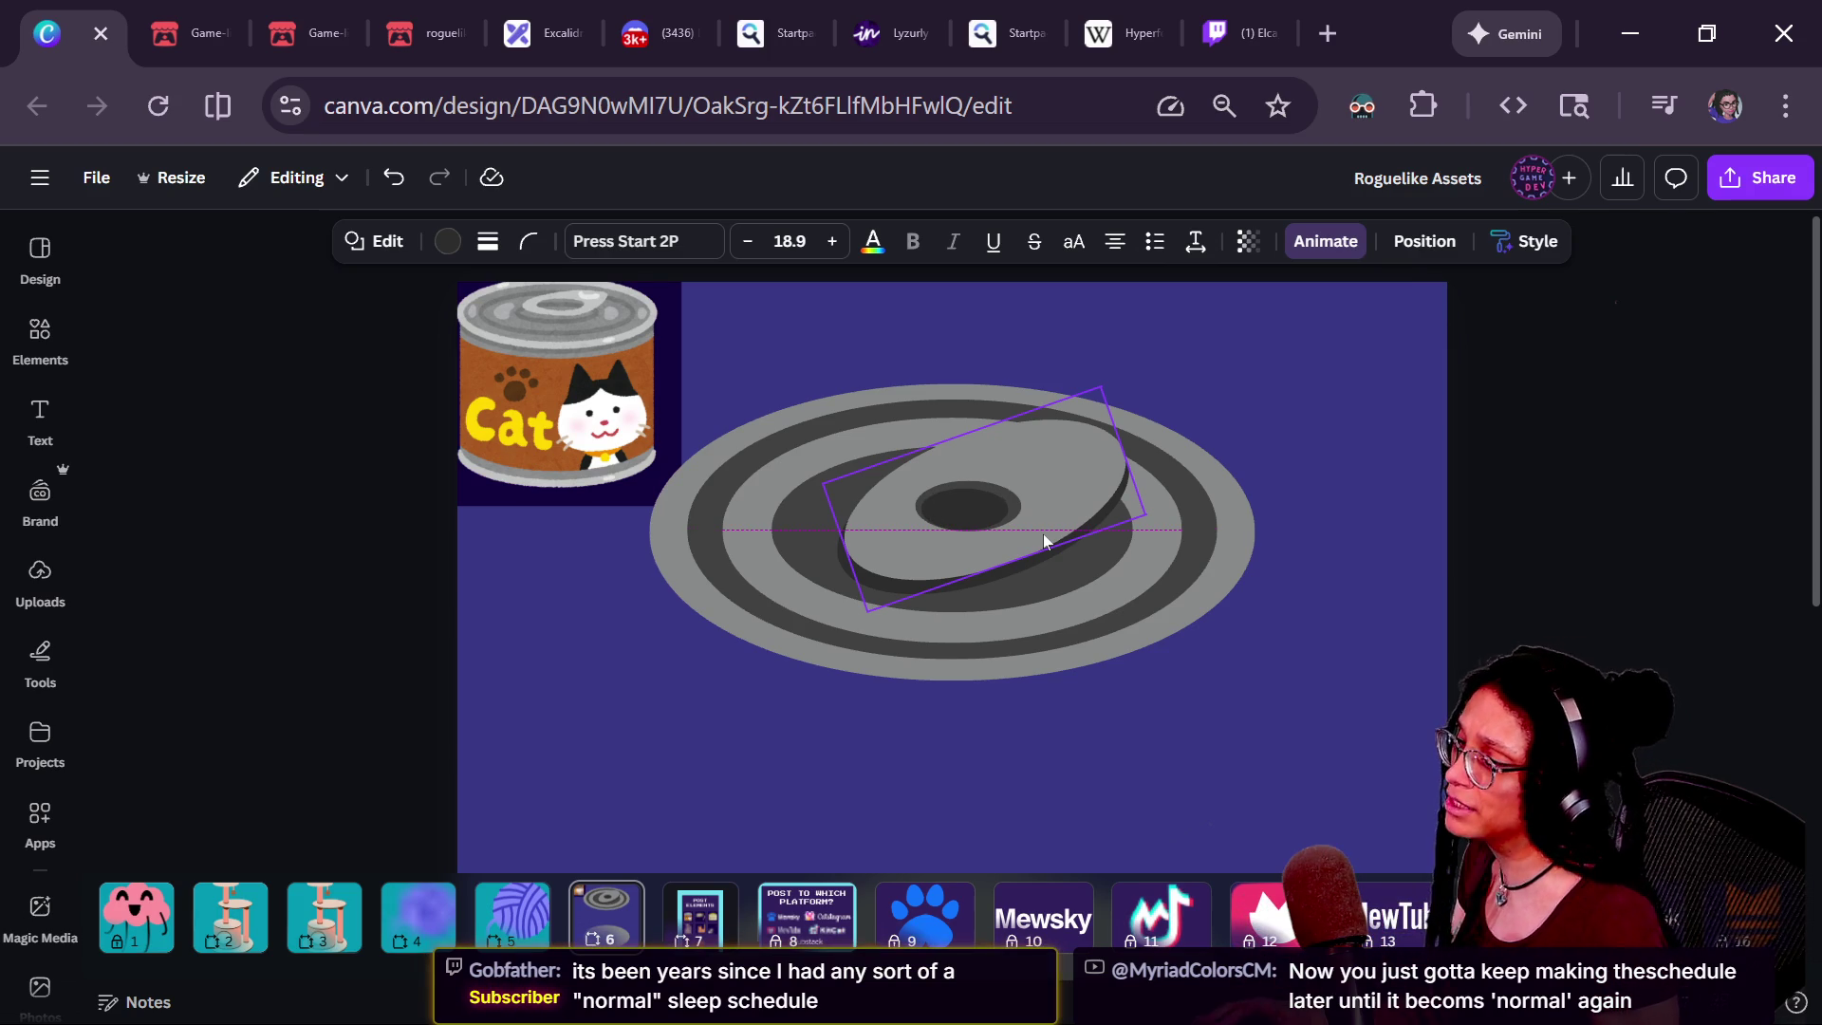
left_click(1563, 497)
scroll(1211, 550, "down", 2)
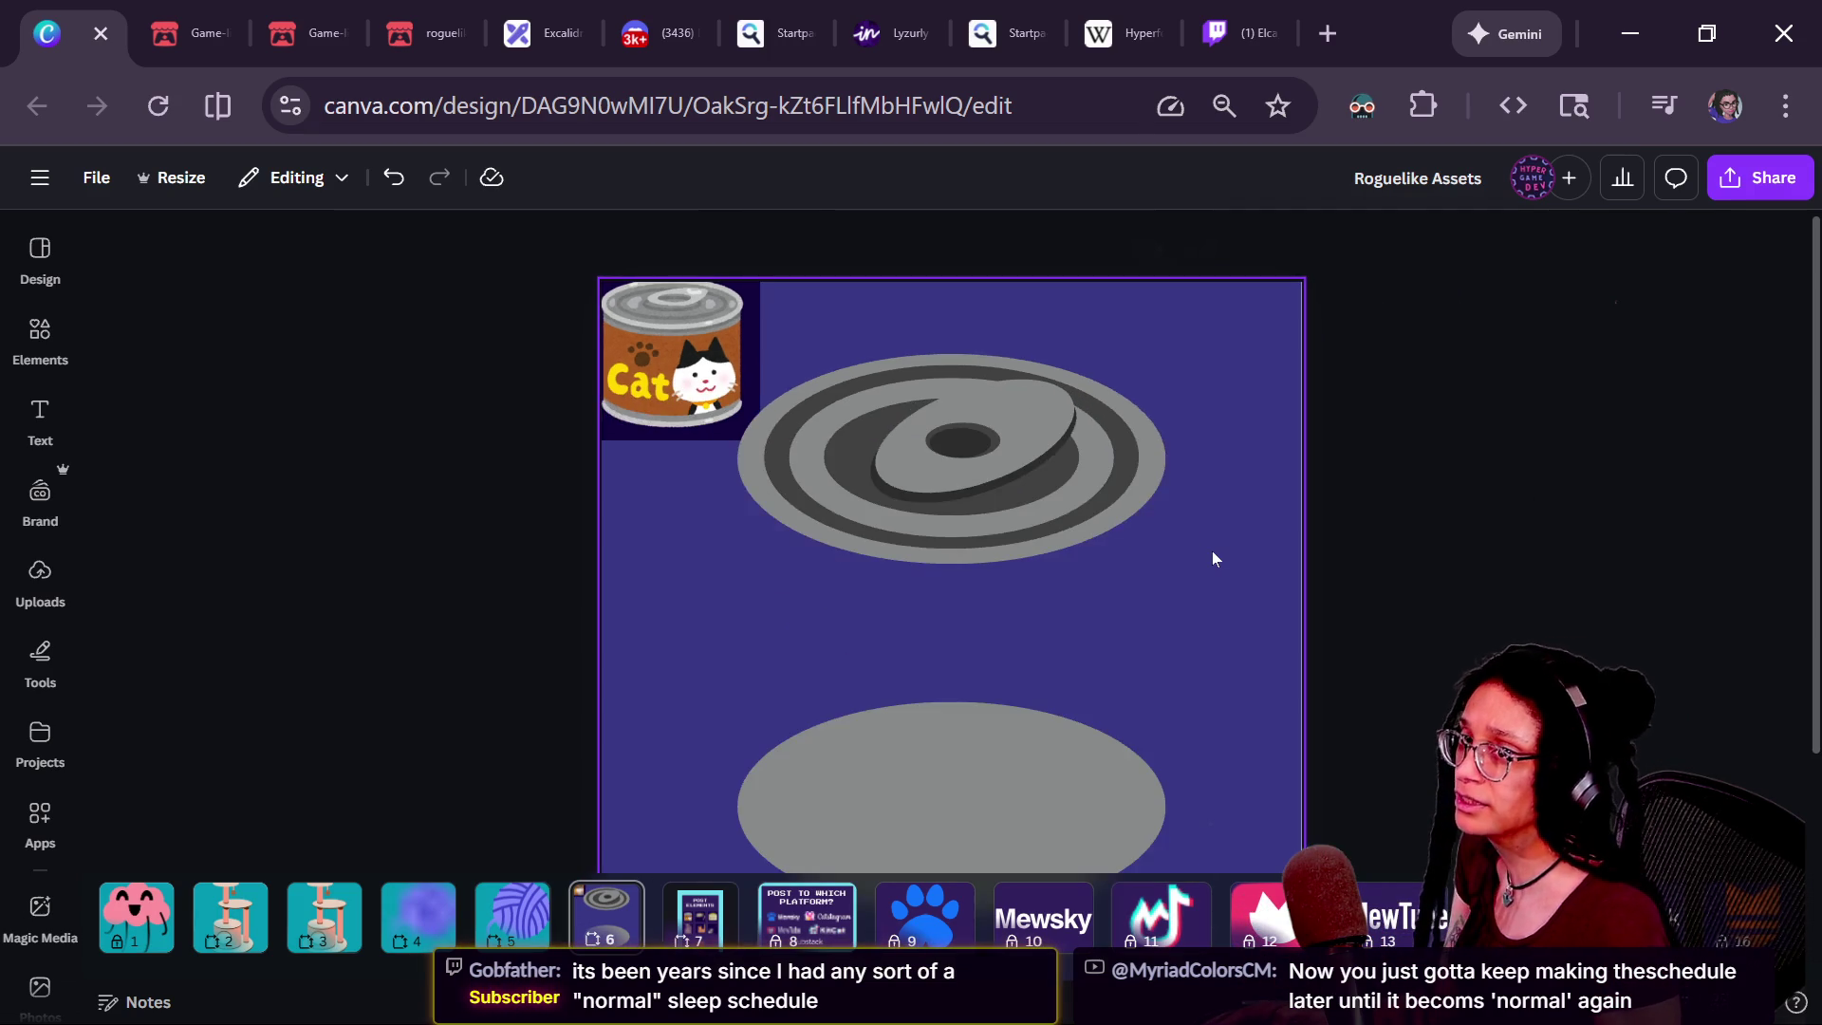
scroll(1019, 368, "up", 2)
- Select the centre oval with the lid ellipse and enlarge them
left_click(983, 533)
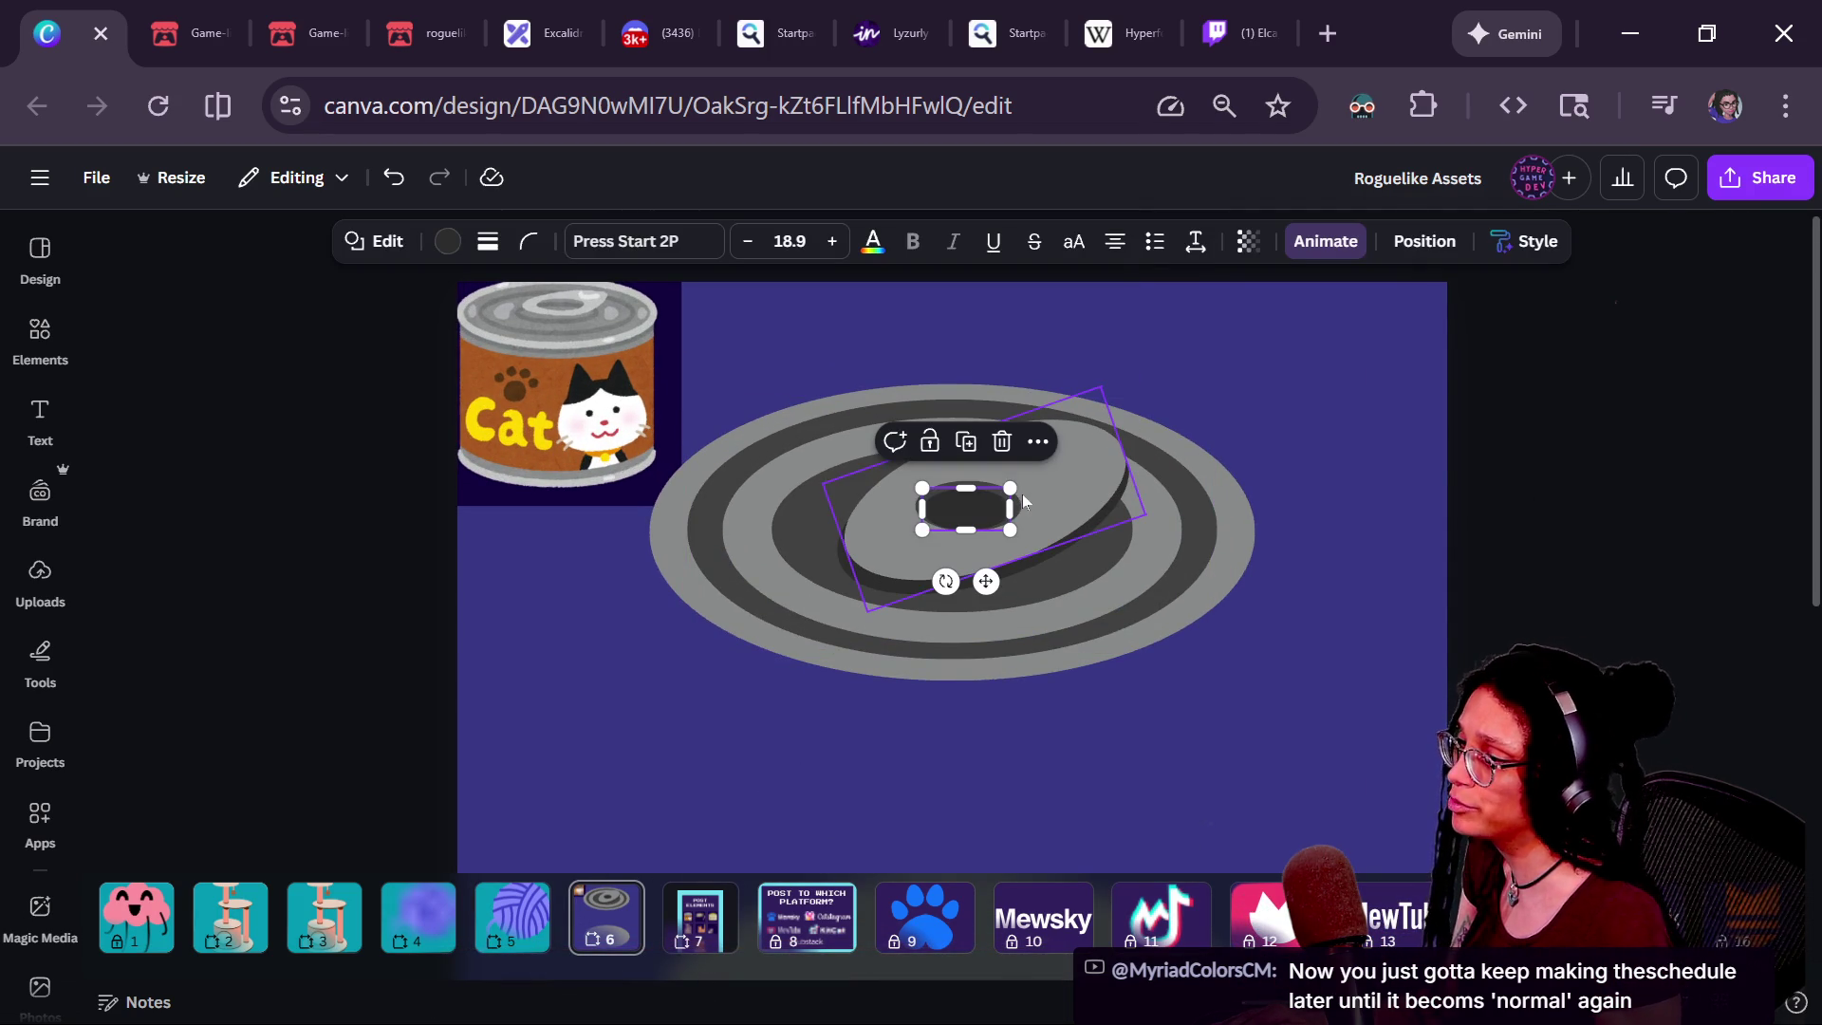
left_click(986, 494, "shift")
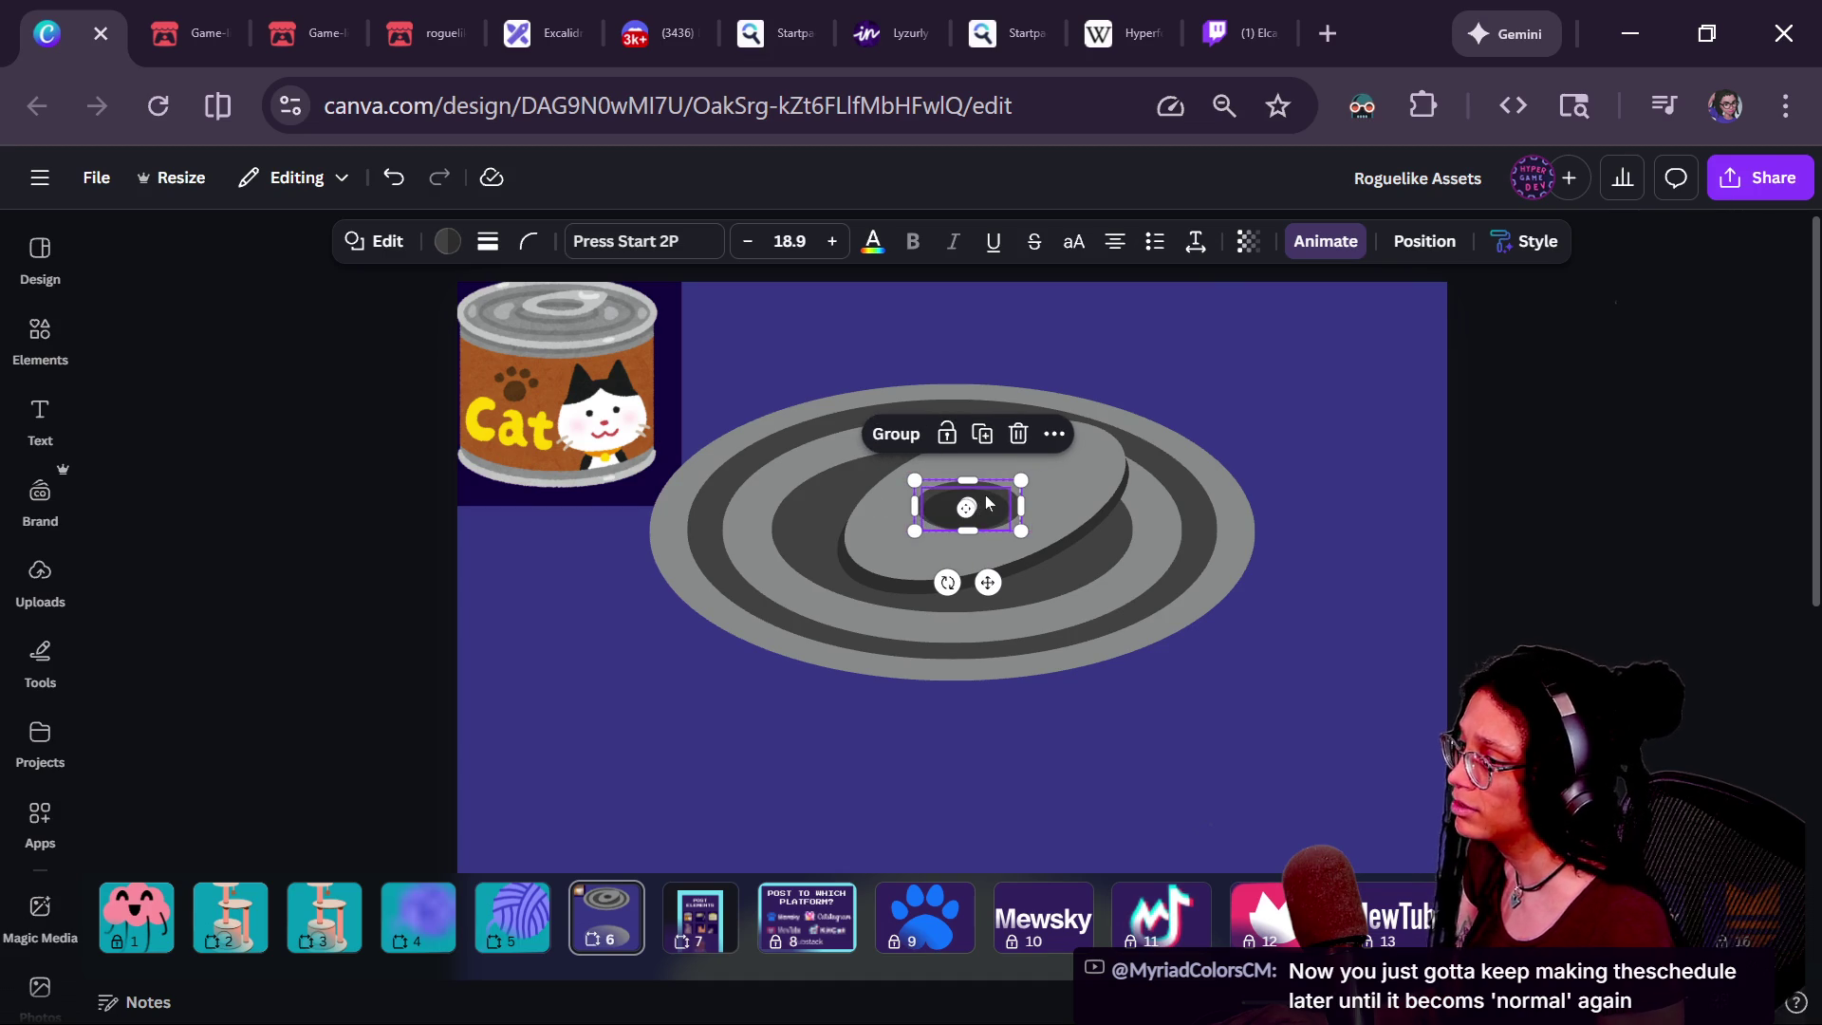
left_click_drag(913, 528, 895, 540)
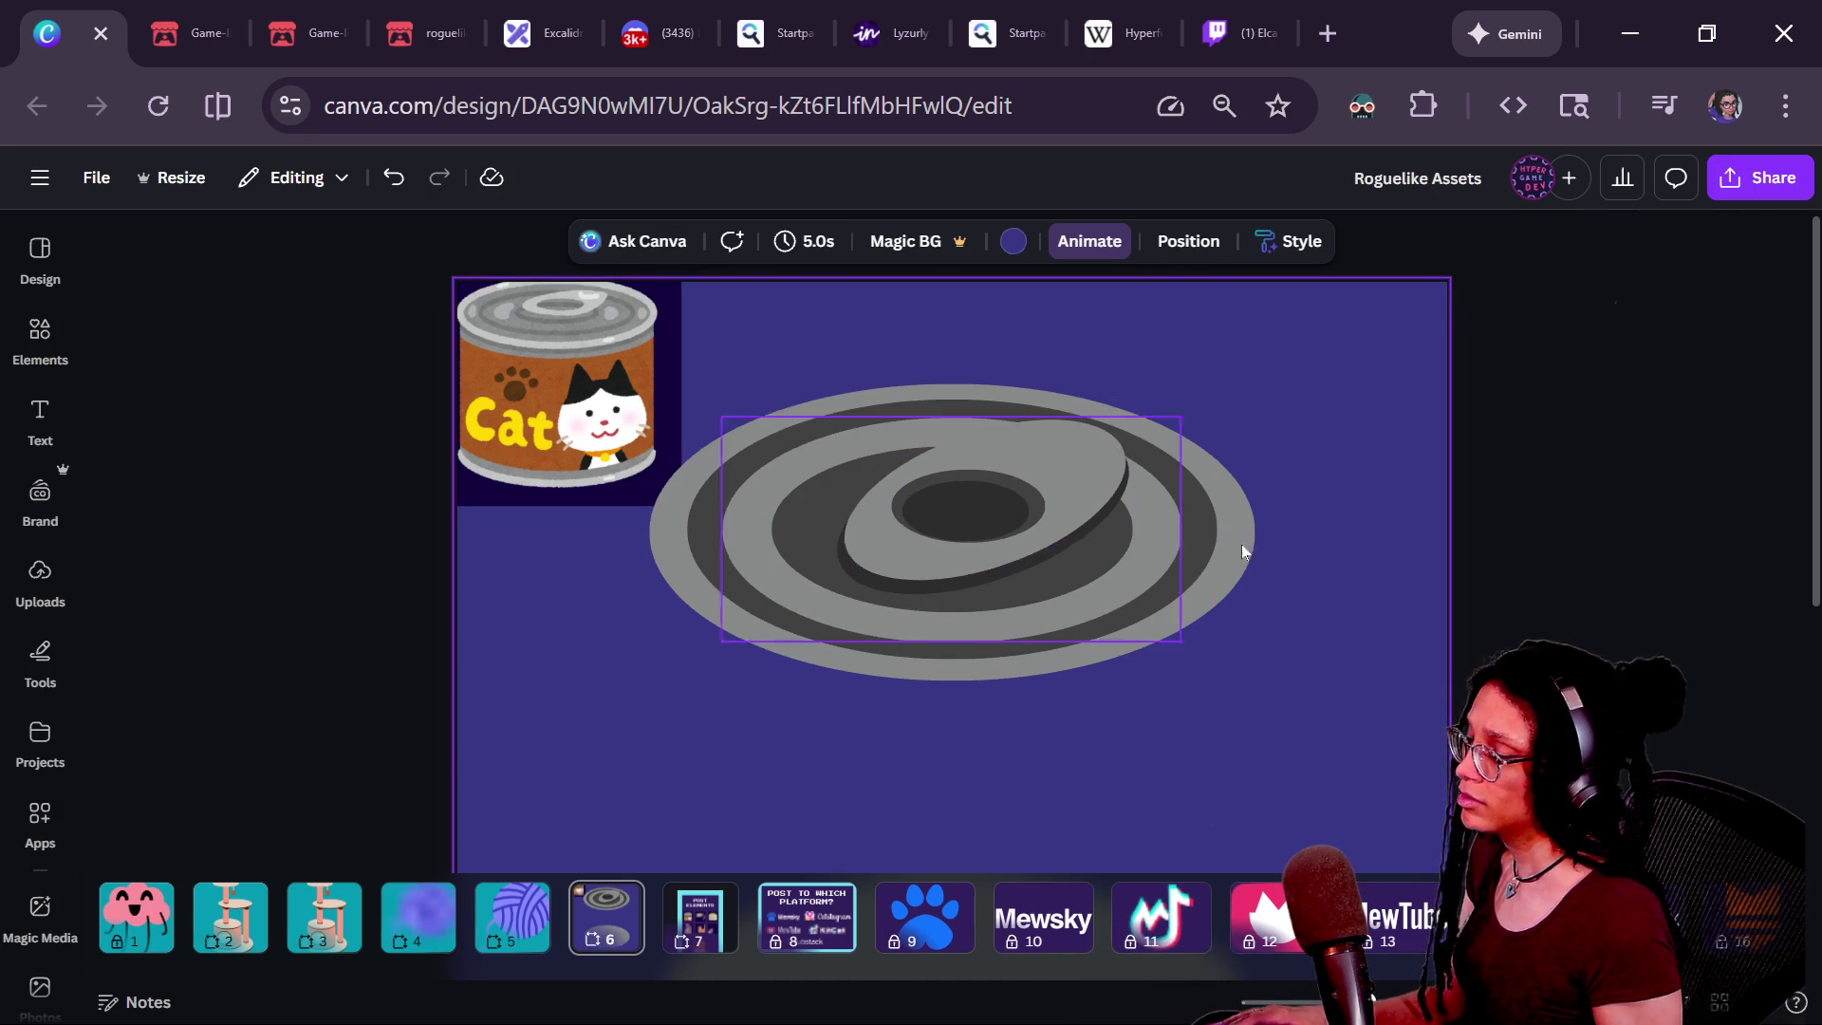
scroll(1278, 568, "down", 2)
scroll(1111, 393, "down", 3)
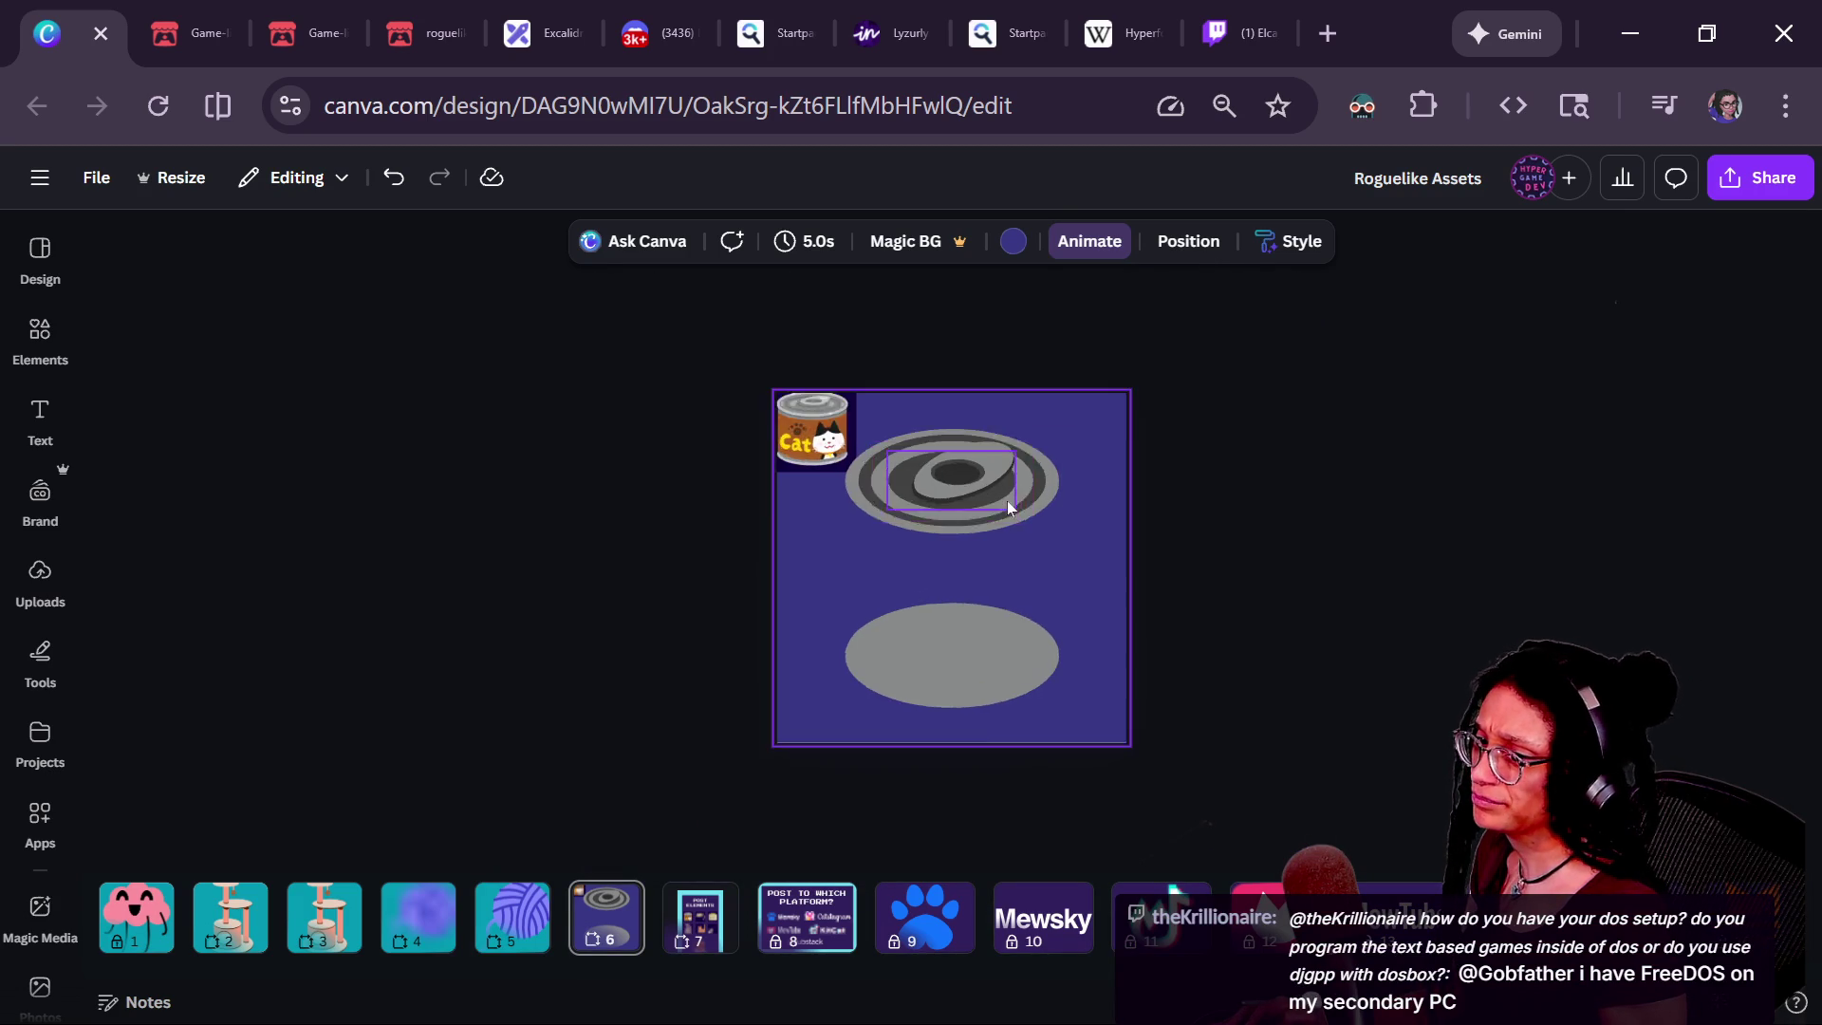
scroll(1006, 501, "up", 5)
scroll(1006, 500, "down", 3)
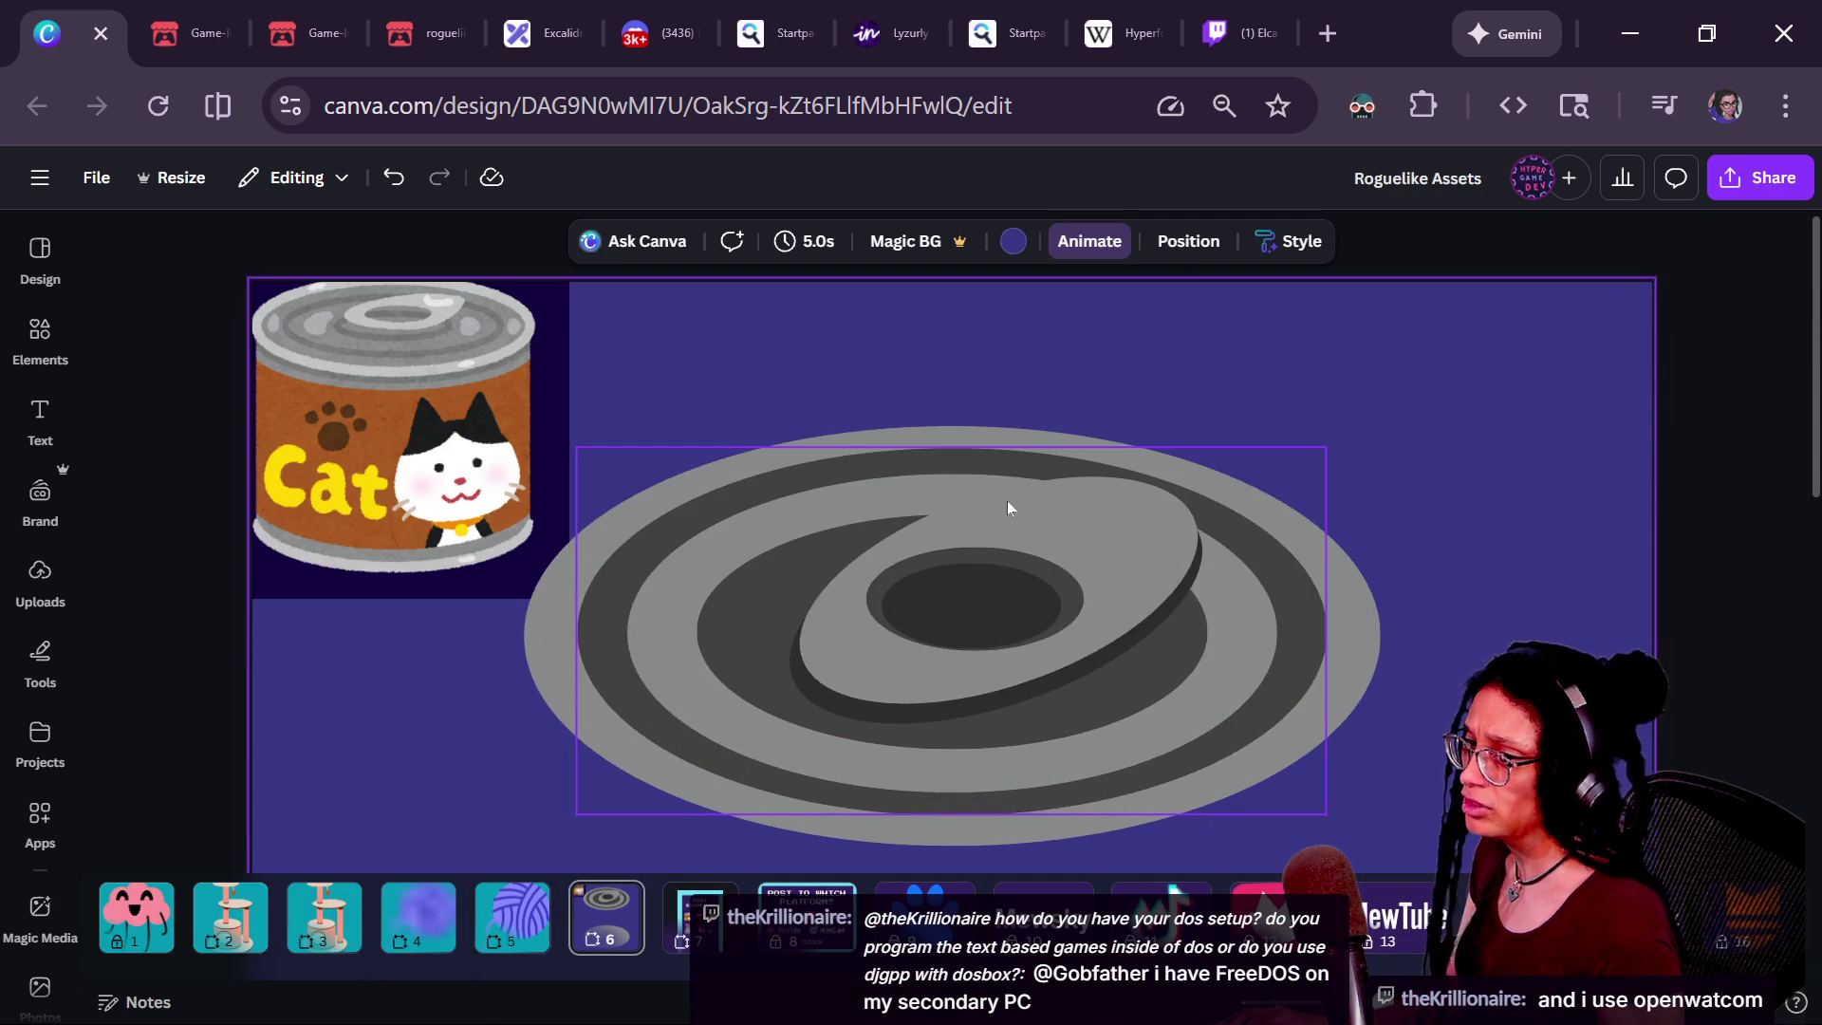
- Rotate the tilted lid shapes together to about -5°
left_click(1122, 608)
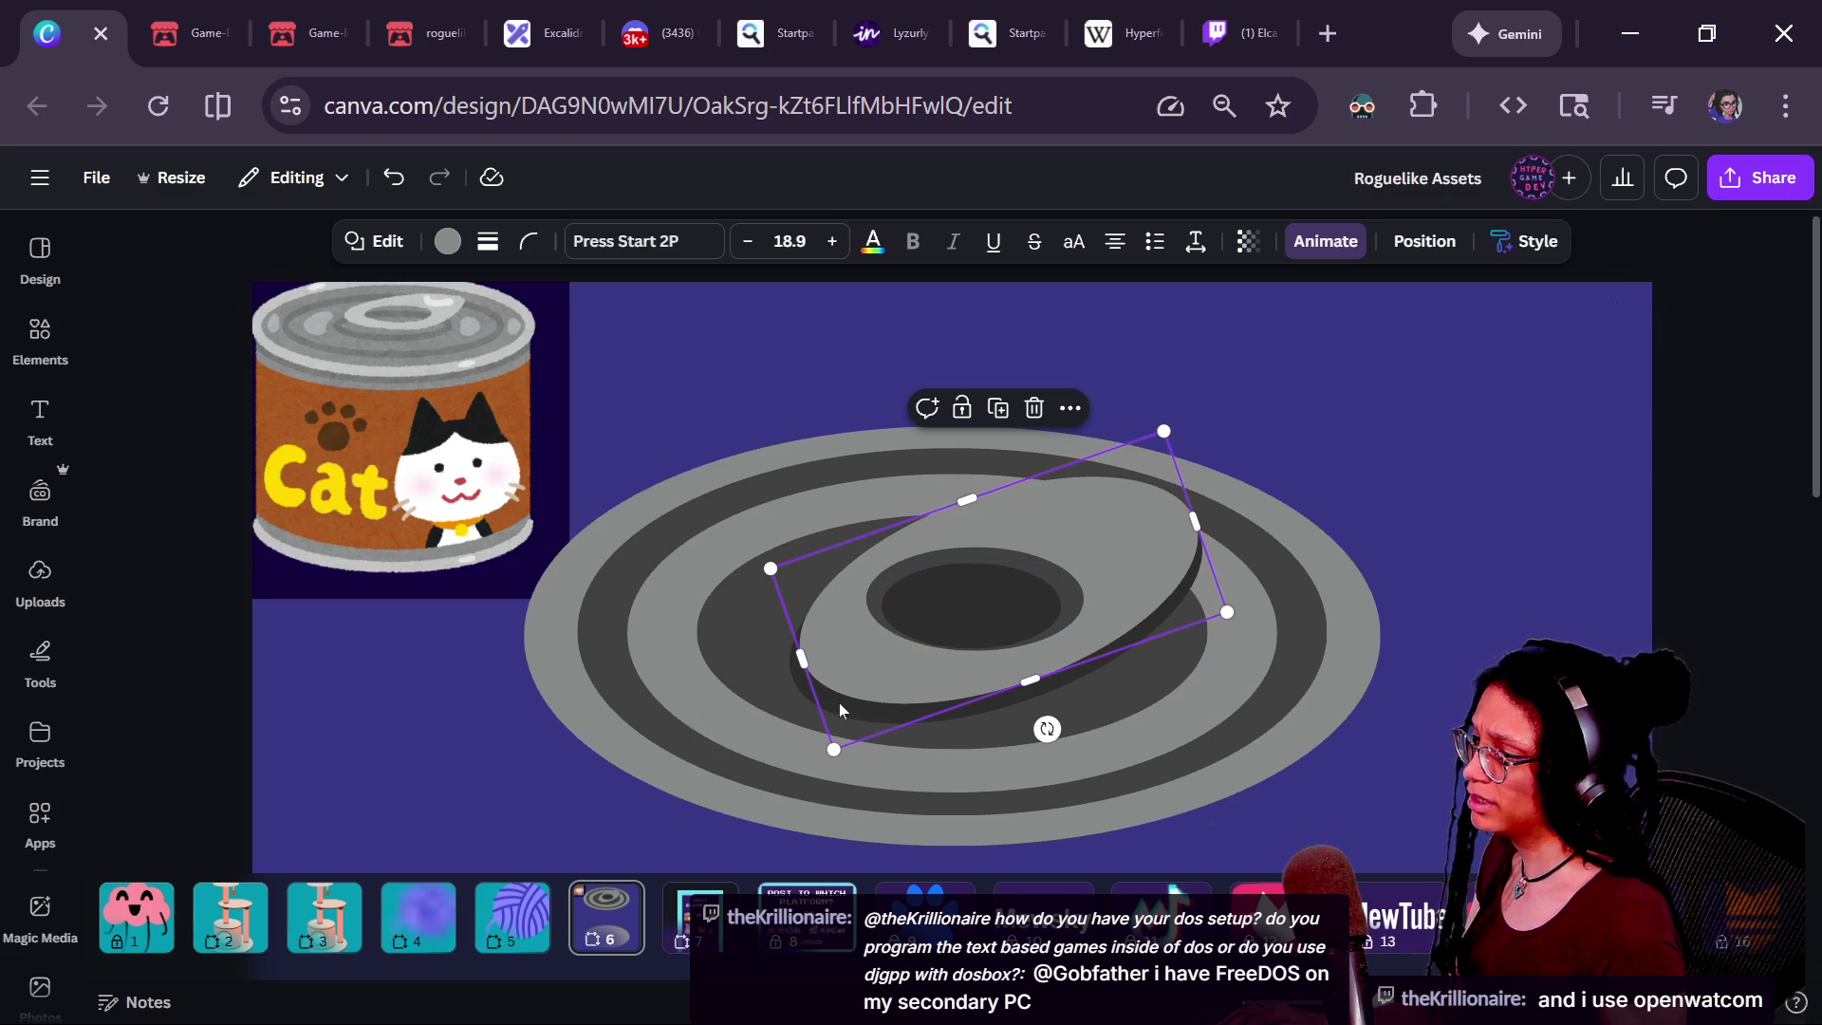
left_click(796, 688, "shift")
left_click(802, 688)
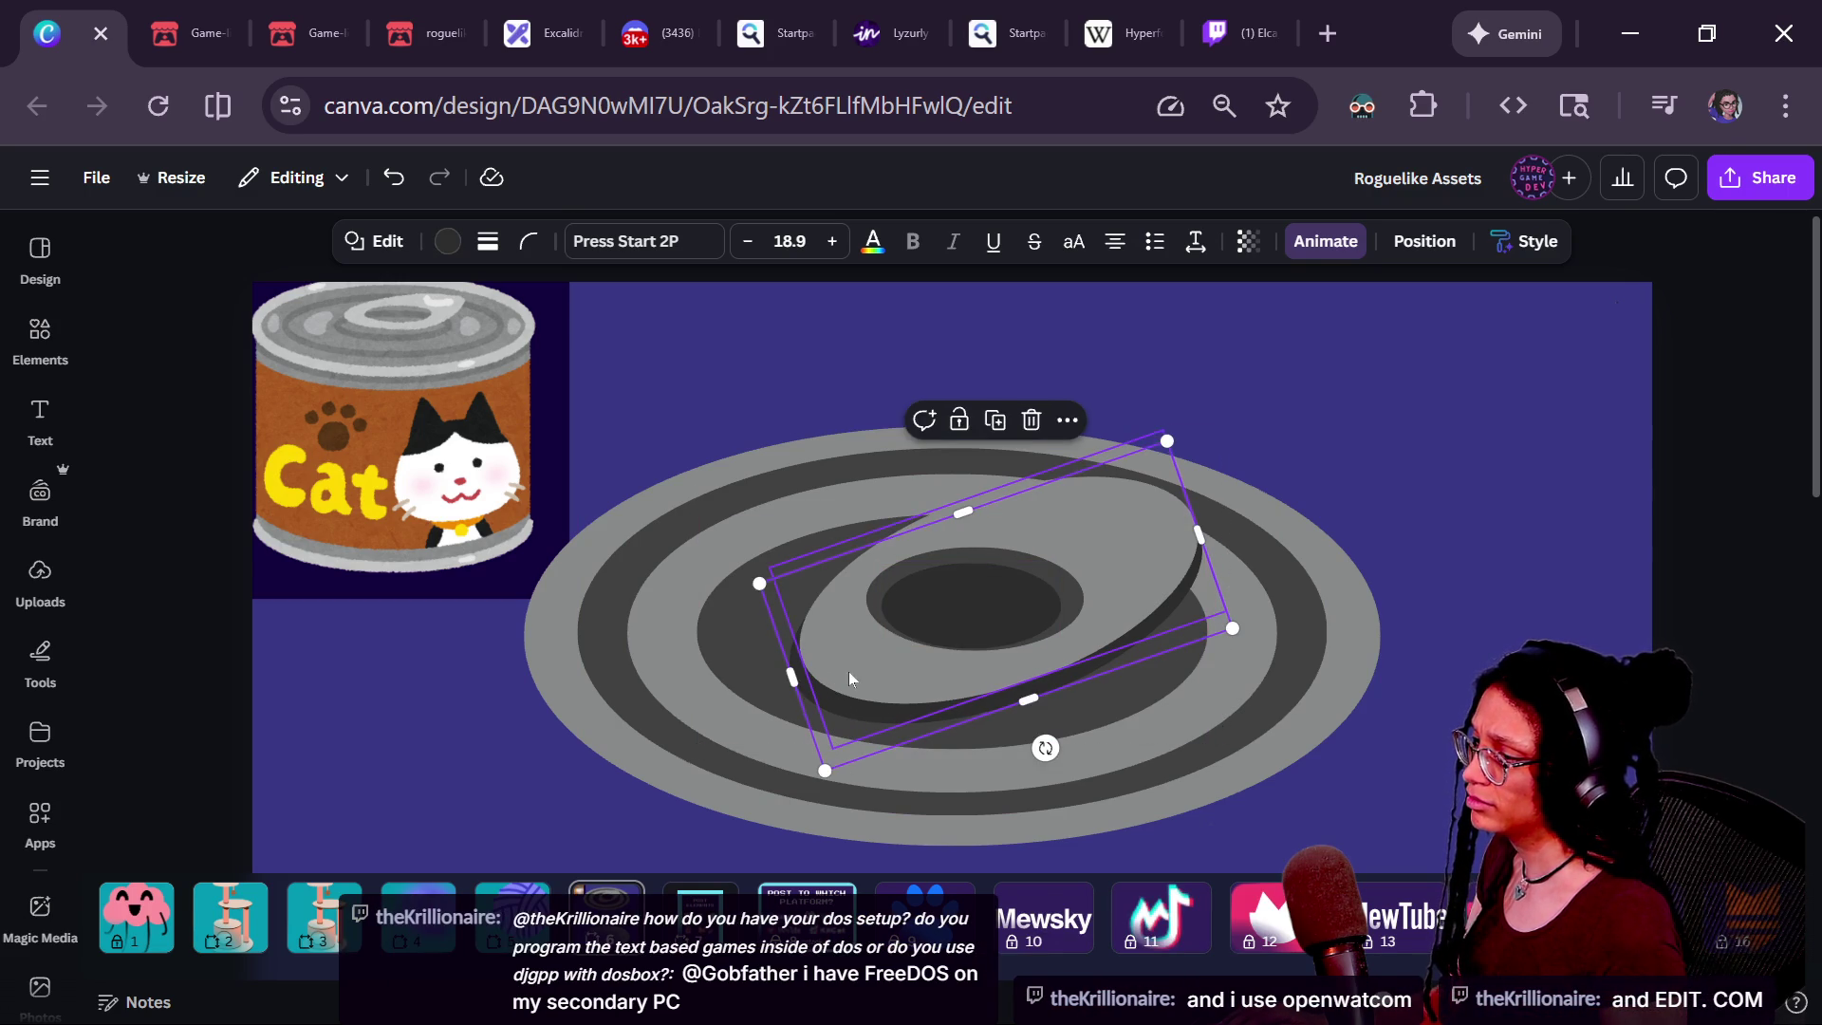
left_click(849, 672, "shift")
left_click_drag(1284, 599, 1291, 571)
key("Escape")
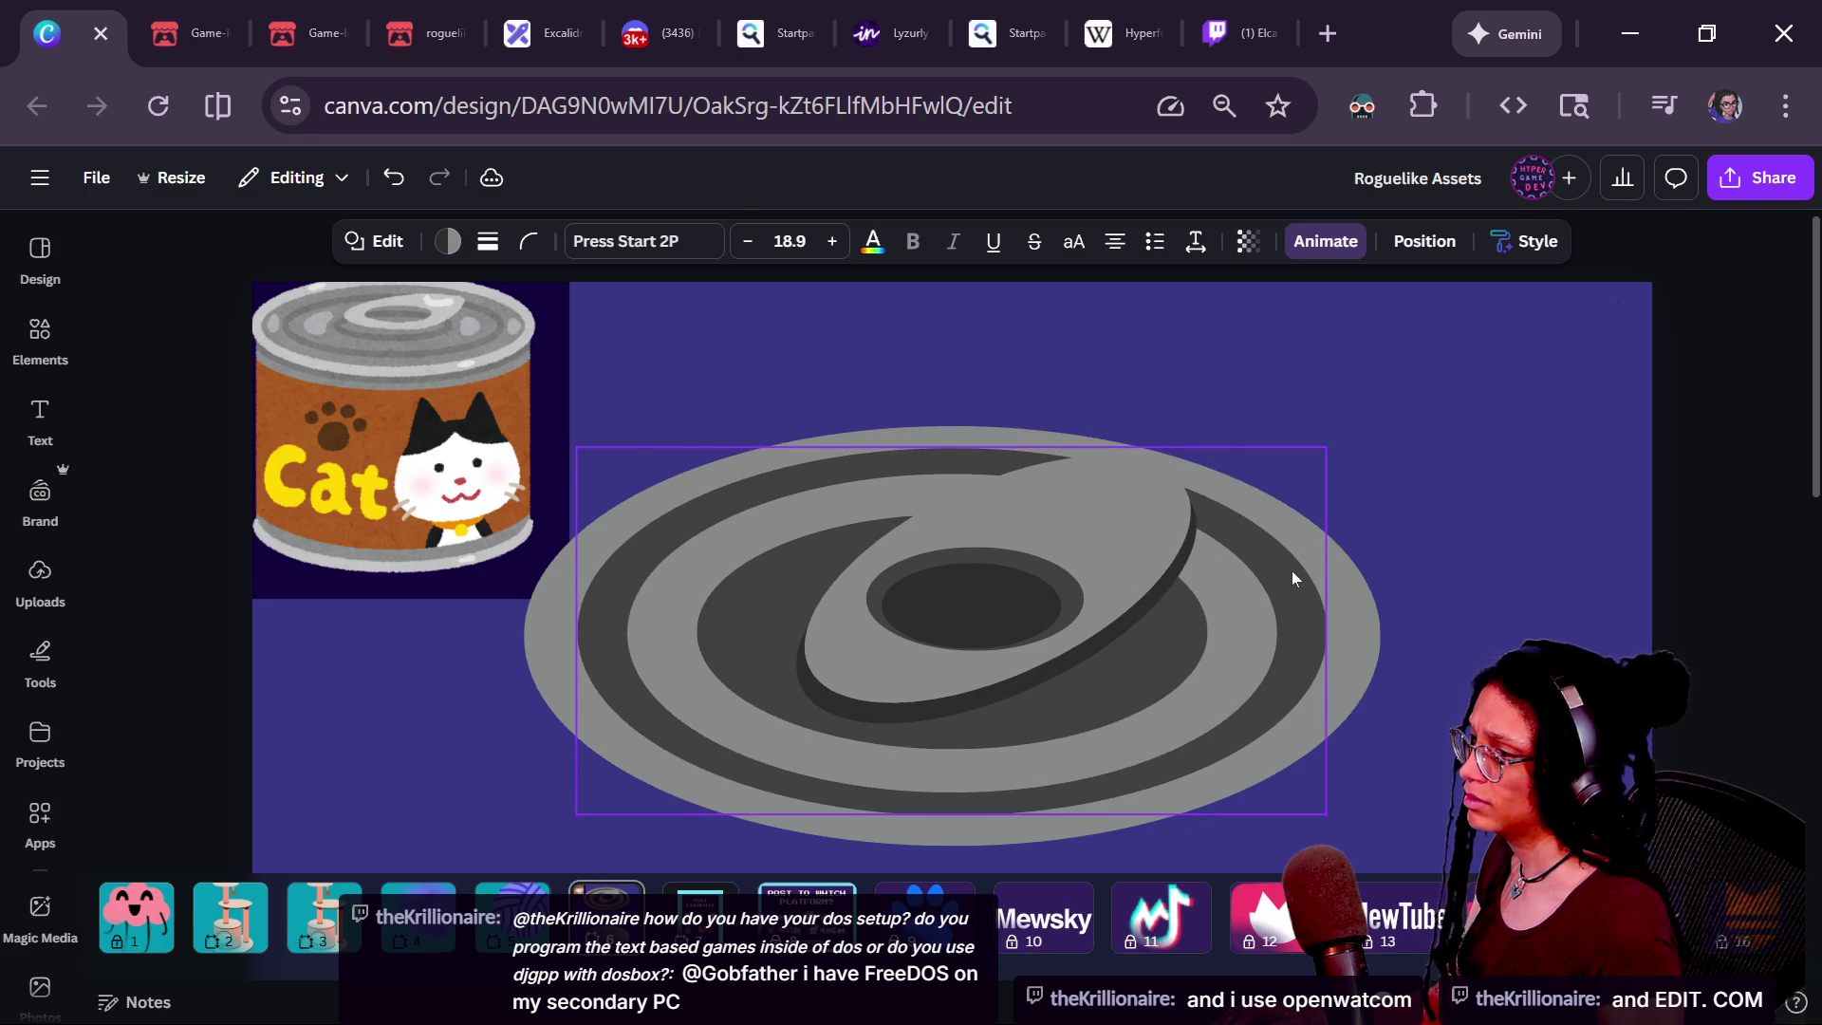
- Shrink the raised inner lid piece to about 314×245 and shift it slightly up-right
left_click(1321, 459)
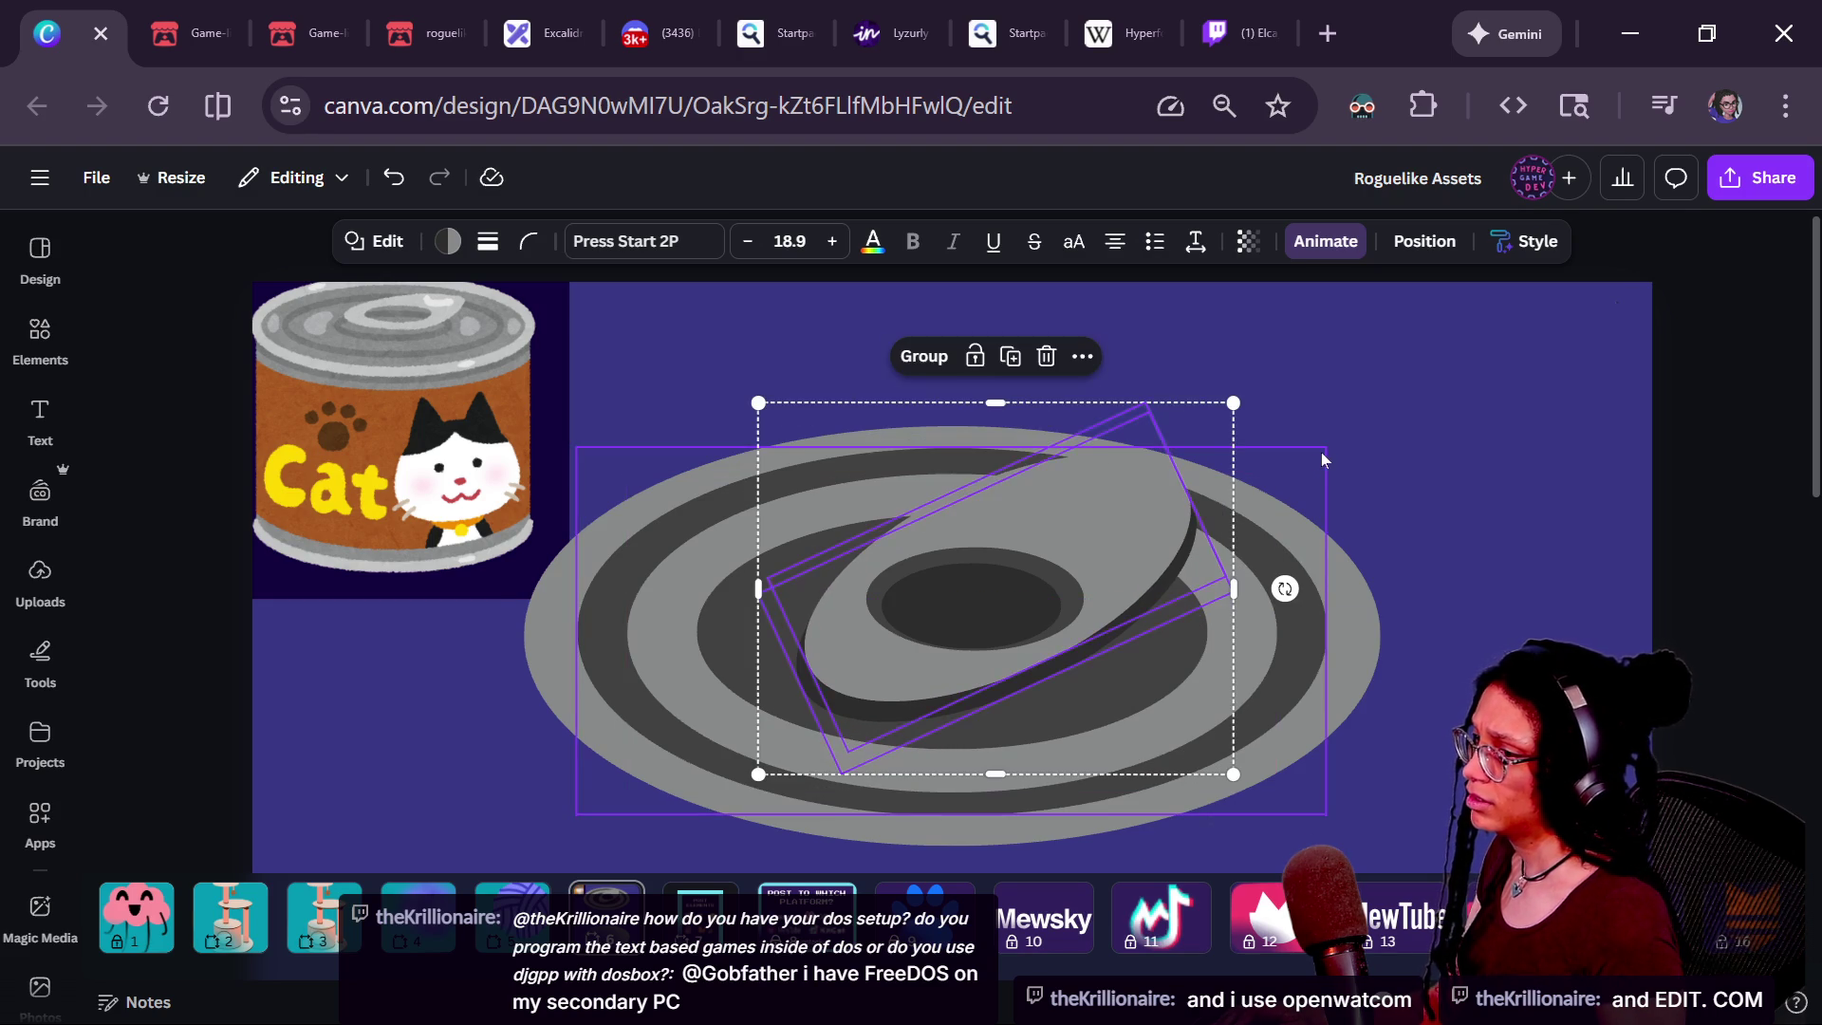
mouse_move(1241, 403)
left_mouse_down()
mouse_move(1183, 403)
mouse_move(1232, 402)
mouse_move(1196, 419)
left_mouse_up()
left_click_drag(1106, 517, 1113, 506)
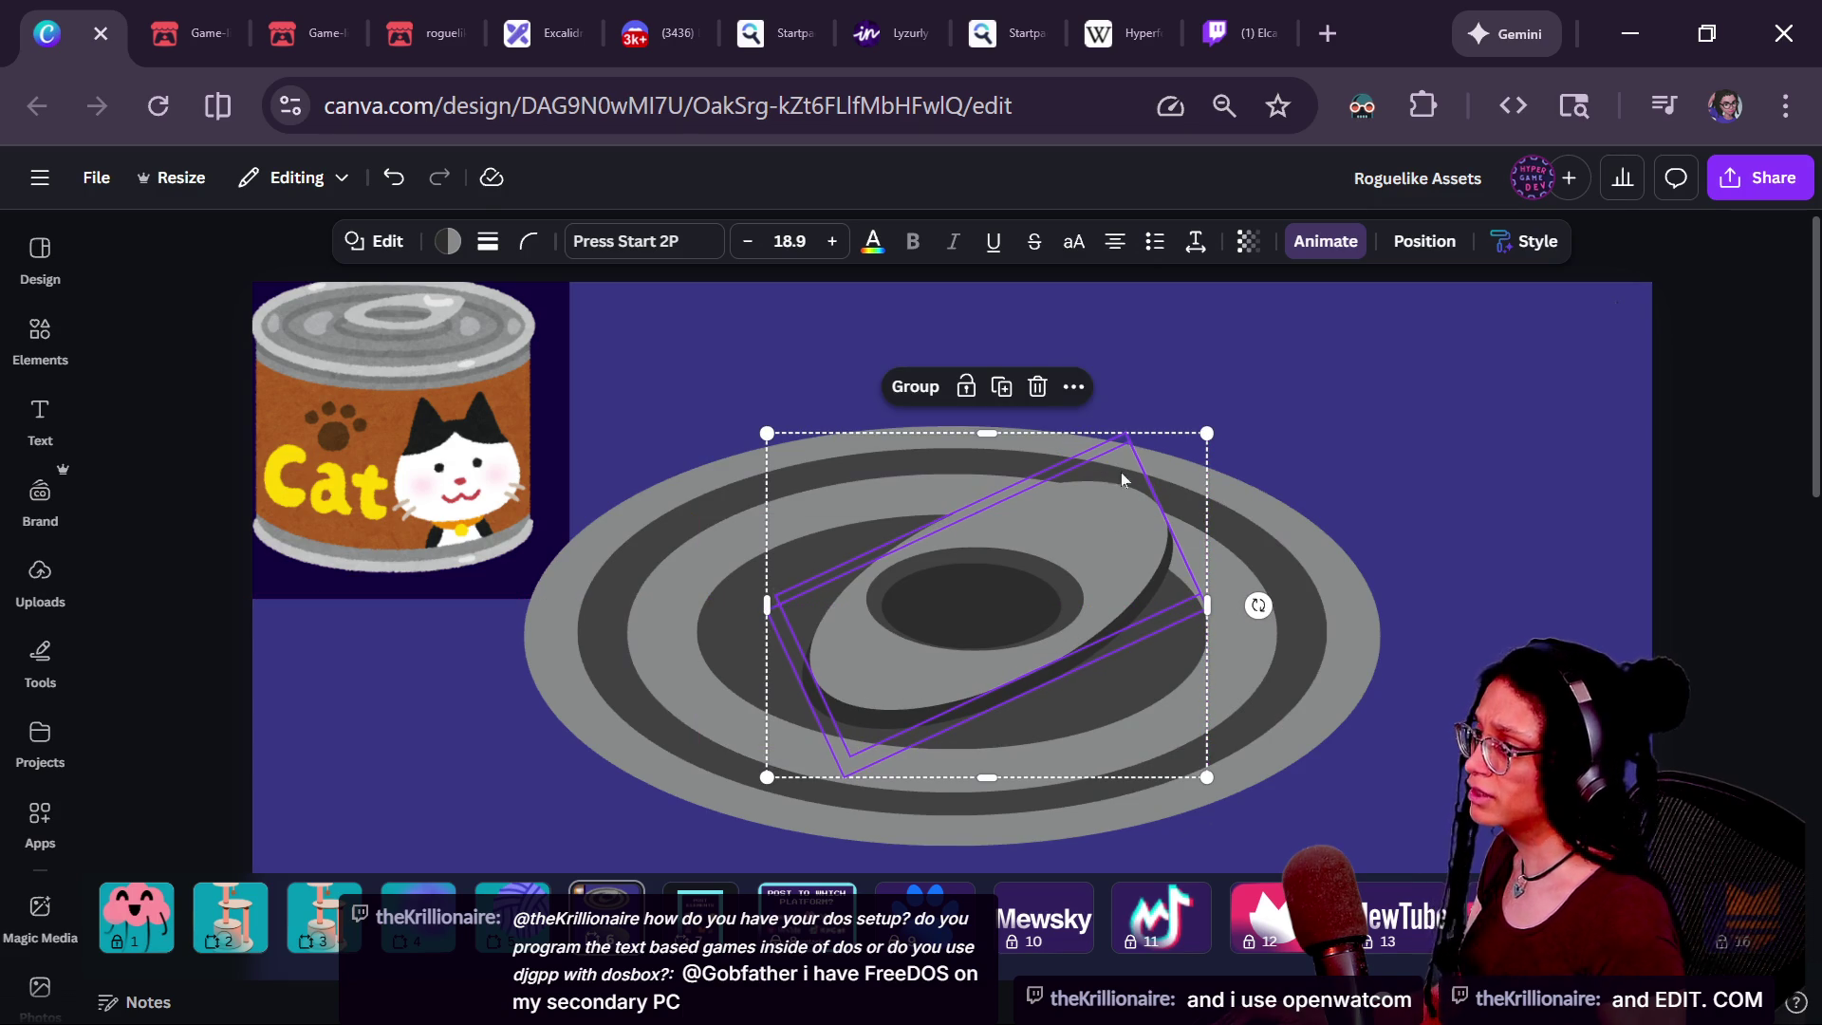
left_click(1460, 585)
scroll(1156, 611, "down", 3)
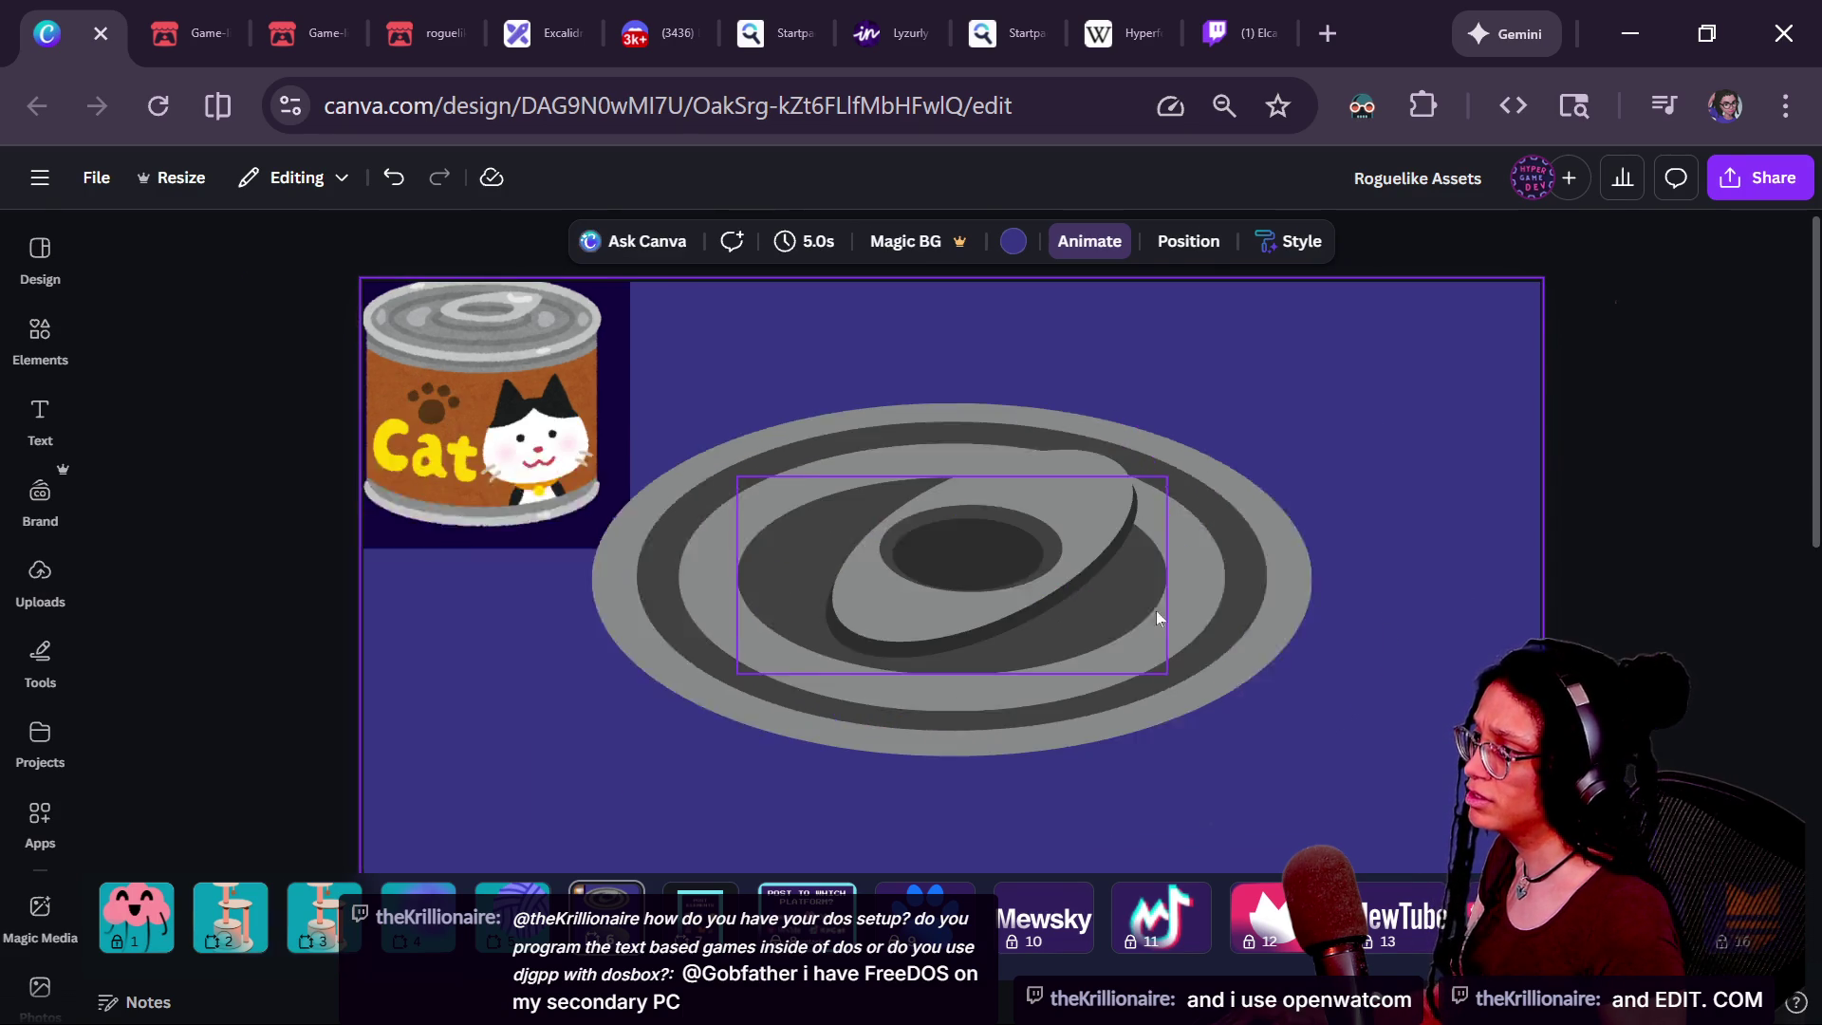
- Darken the lid's grey rings to #717171 with the custom colour picker
left_click(760, 509)
left_click(448, 245)
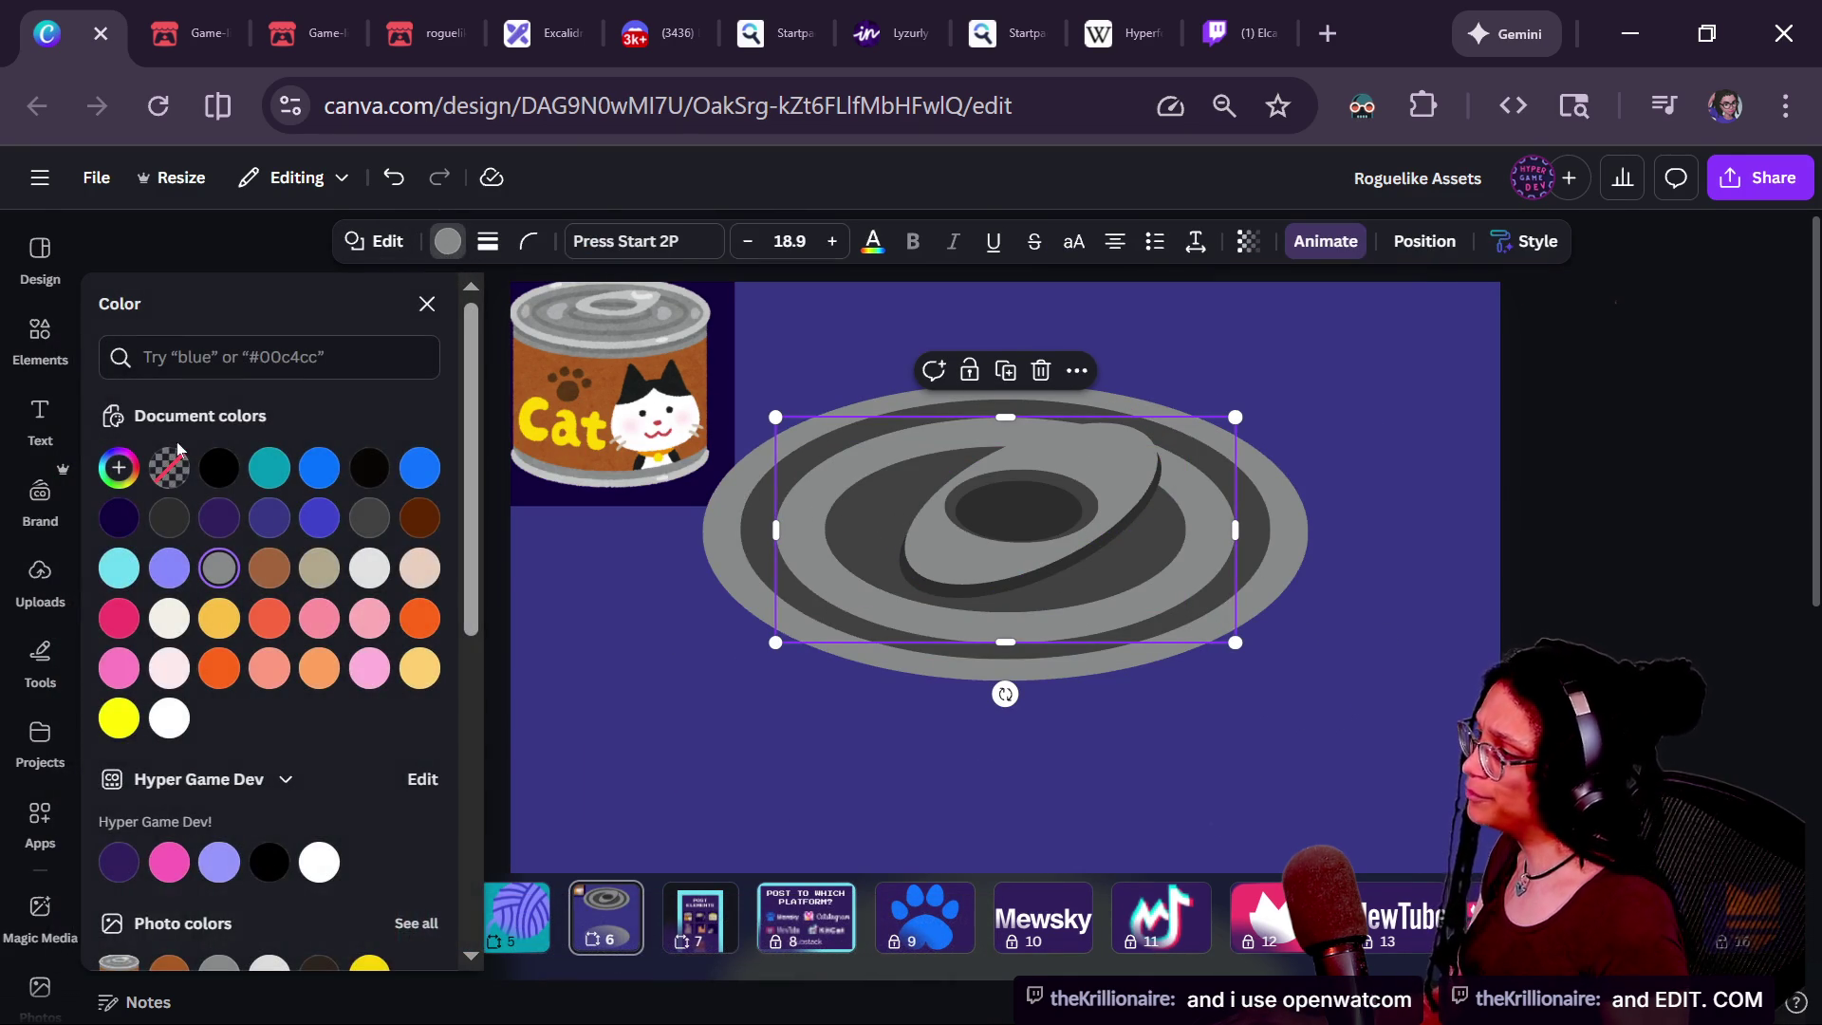
left_click(118, 467)
left_click_drag(135, 655, 109, 648)
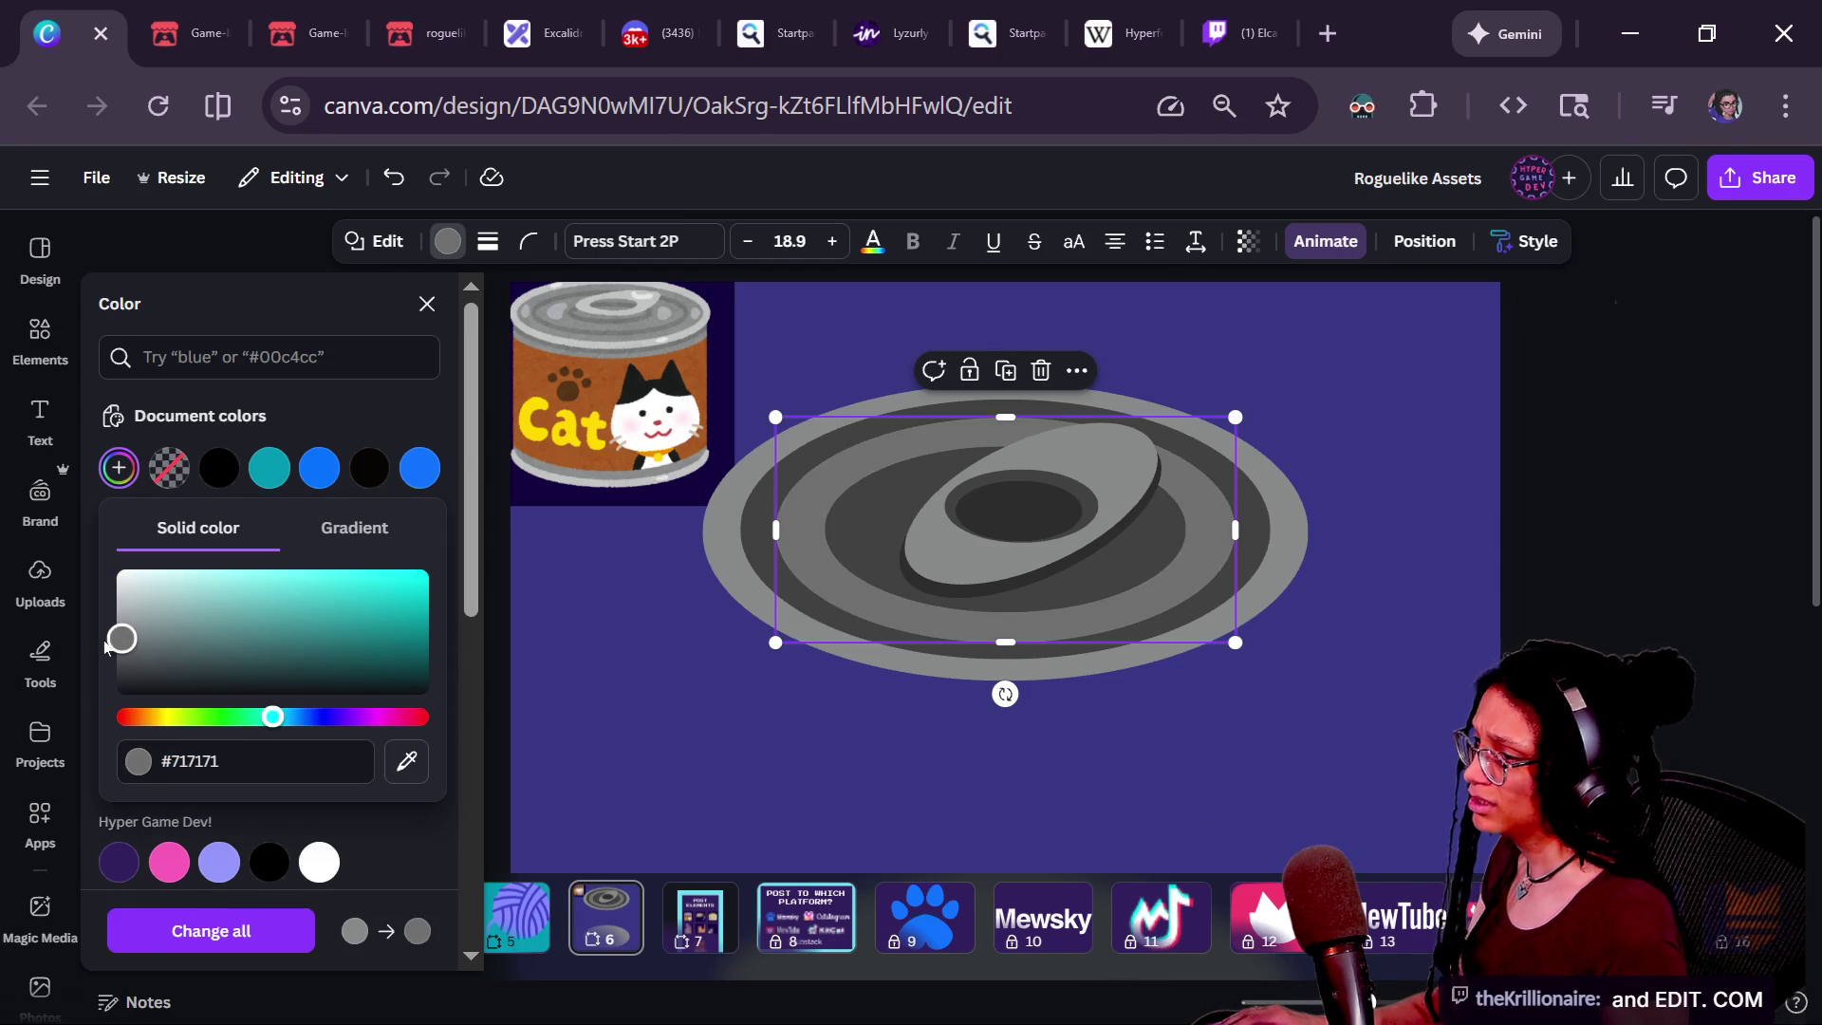
left_click(840, 723)
scroll(840, 725, "down", 5)
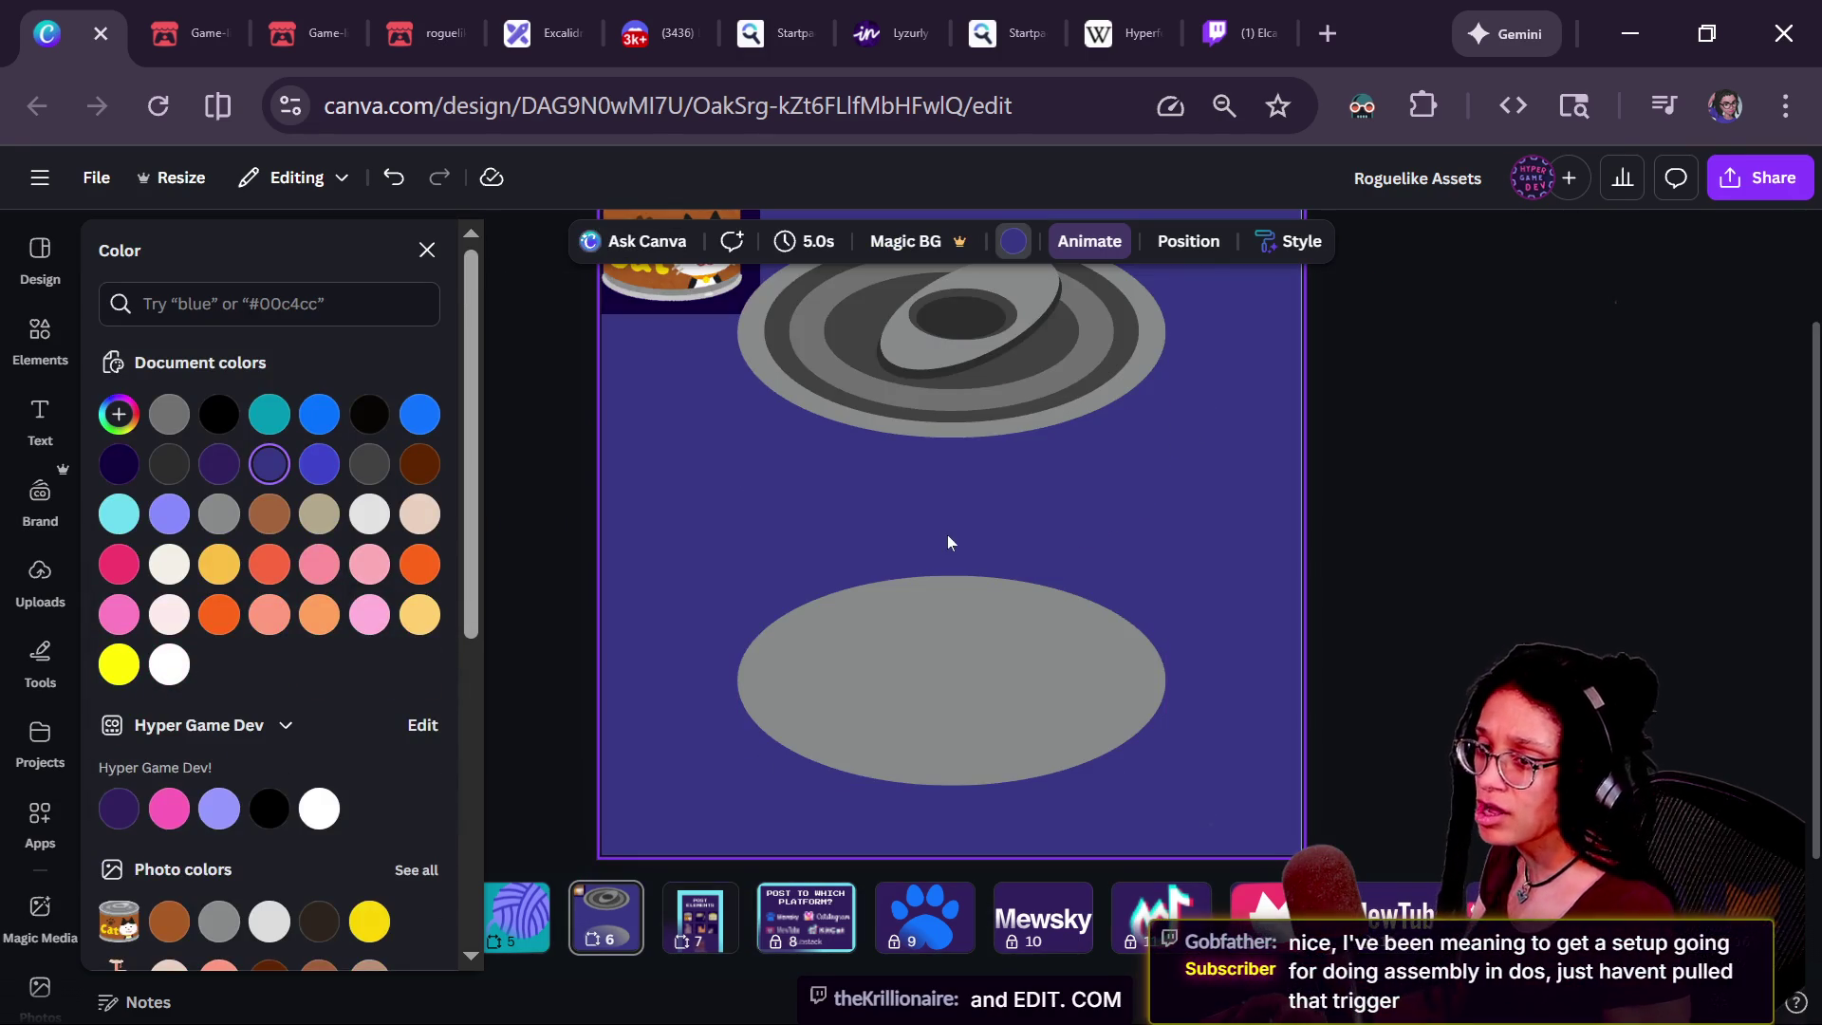
scroll(976, 453, "up", 2)
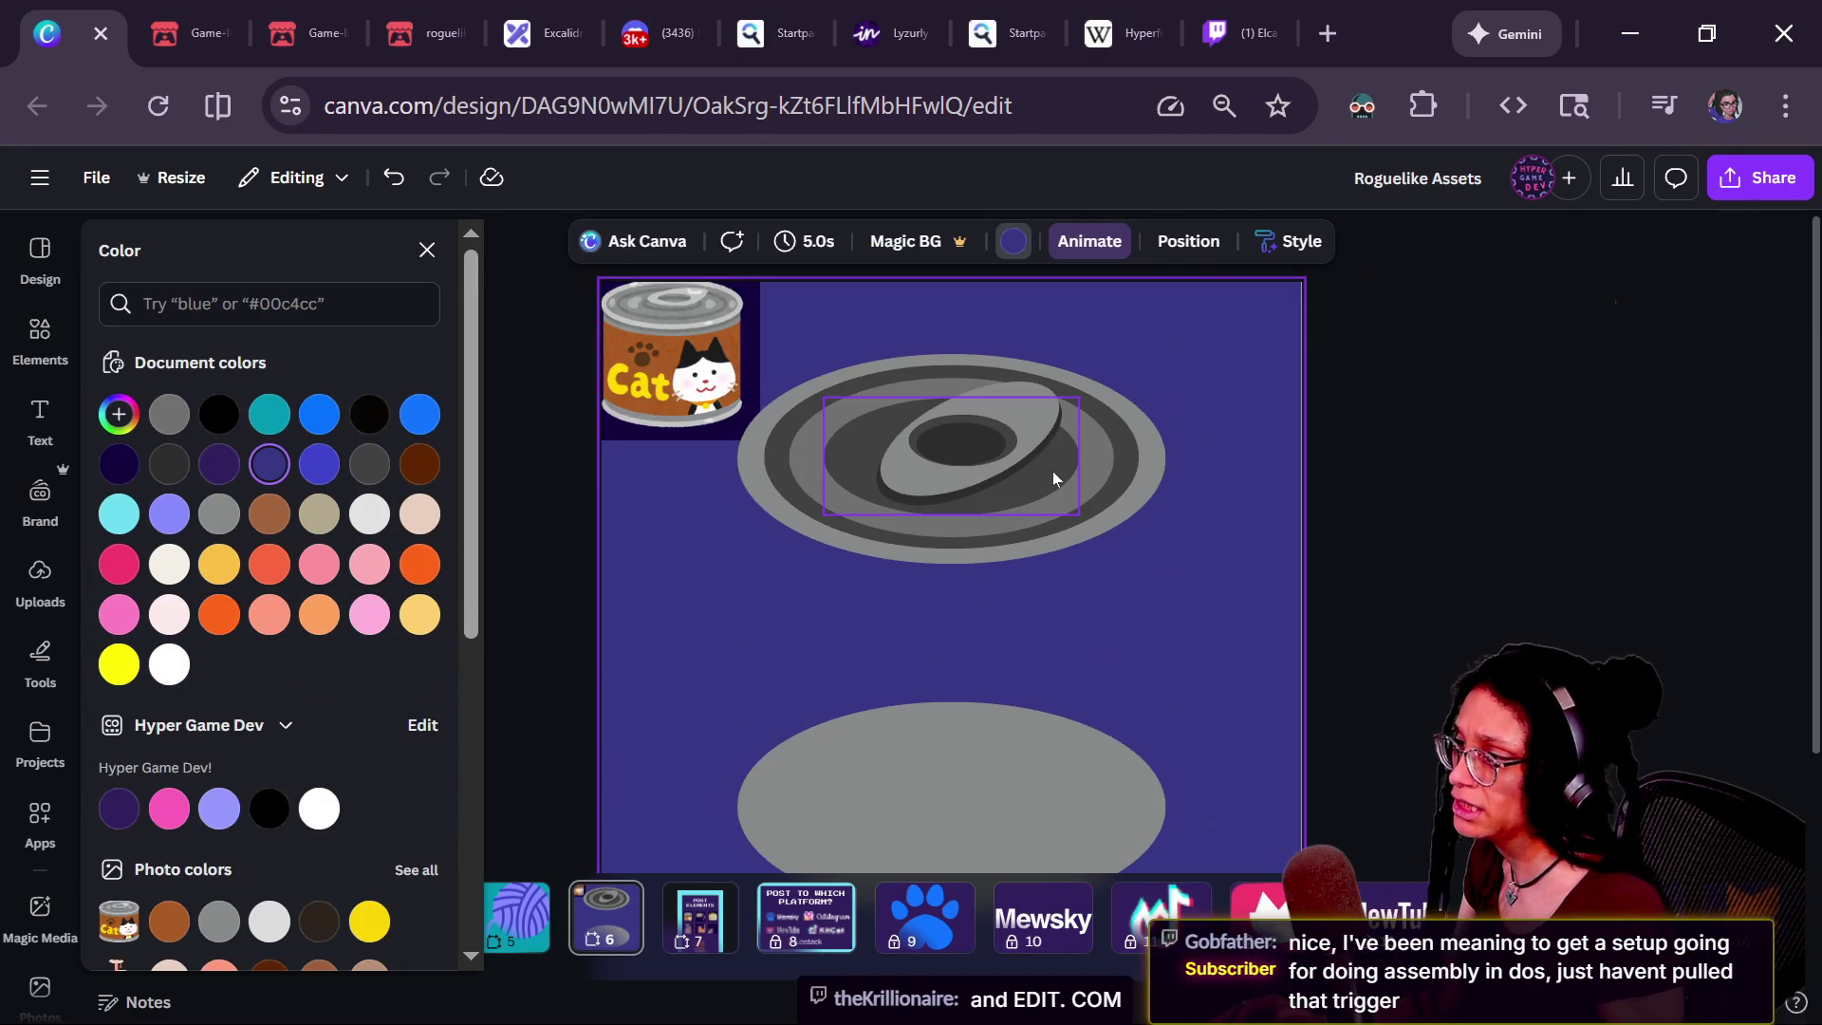
scroll(1051, 470, "up", 1)
scroll(1299, 491, "up", 1)
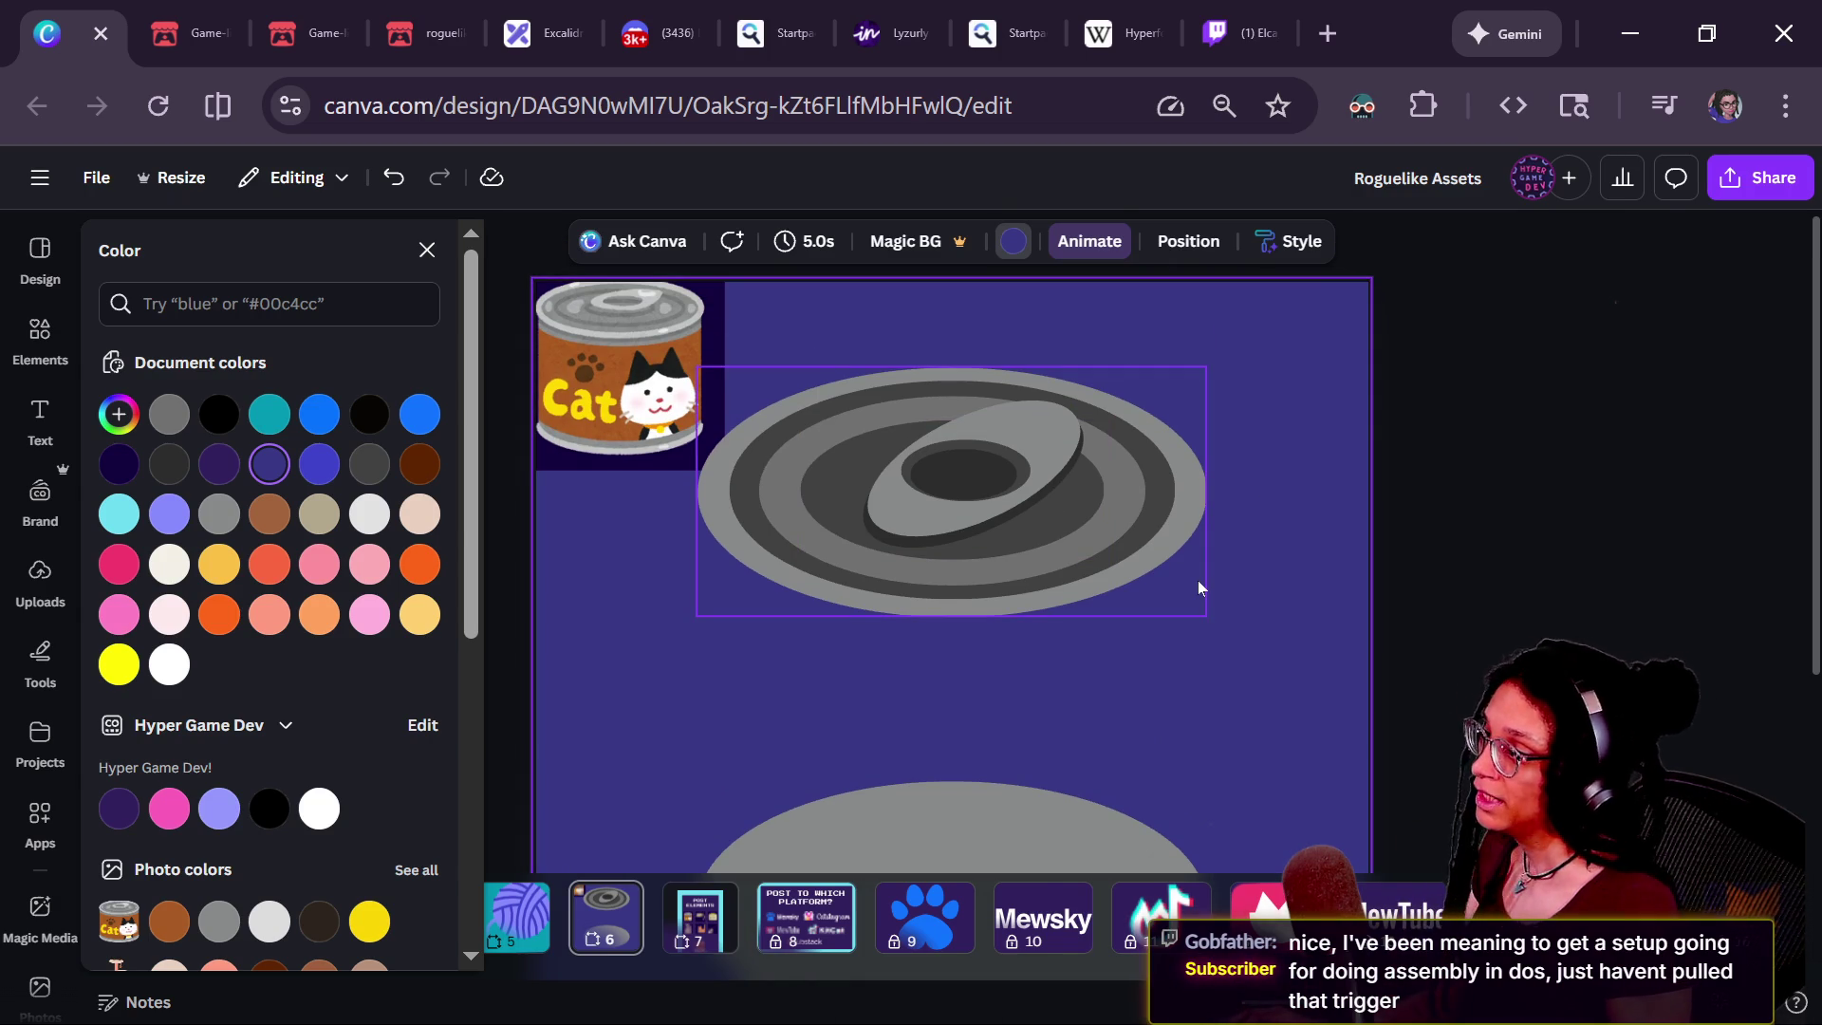
scroll(565, 290, "up", 5)
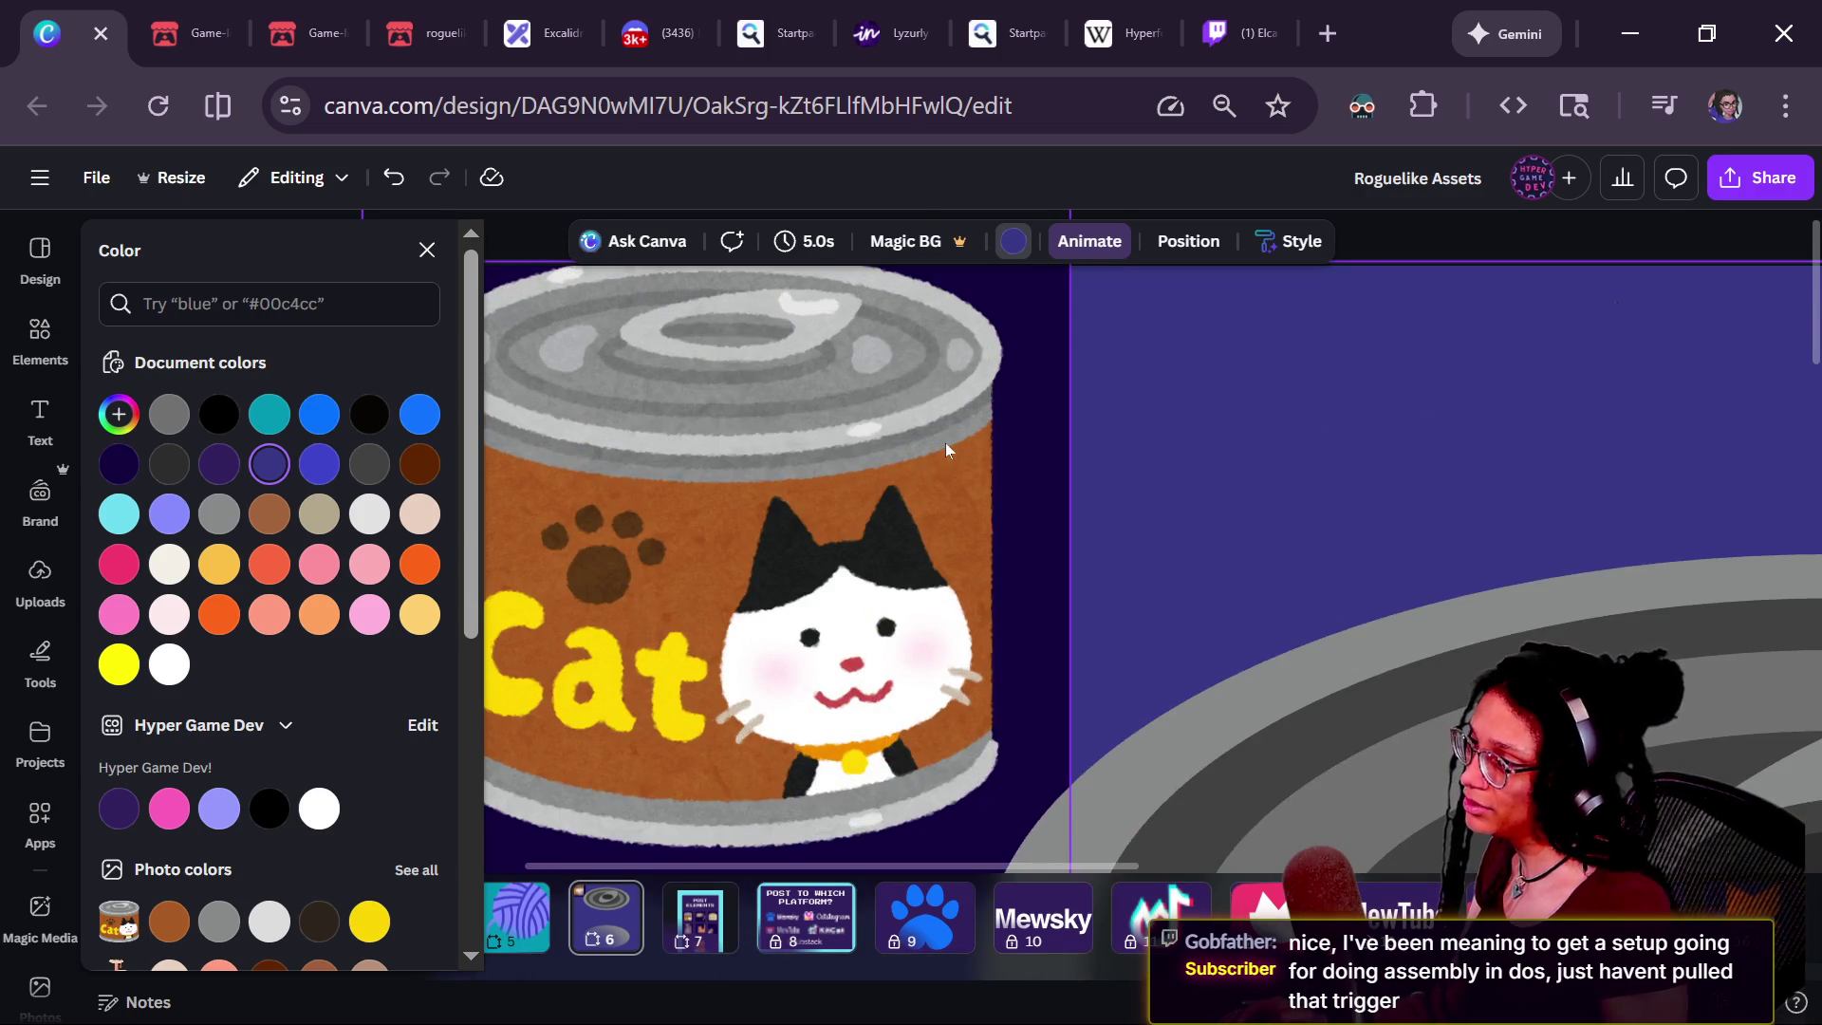
scroll(945, 442, "down", 5)
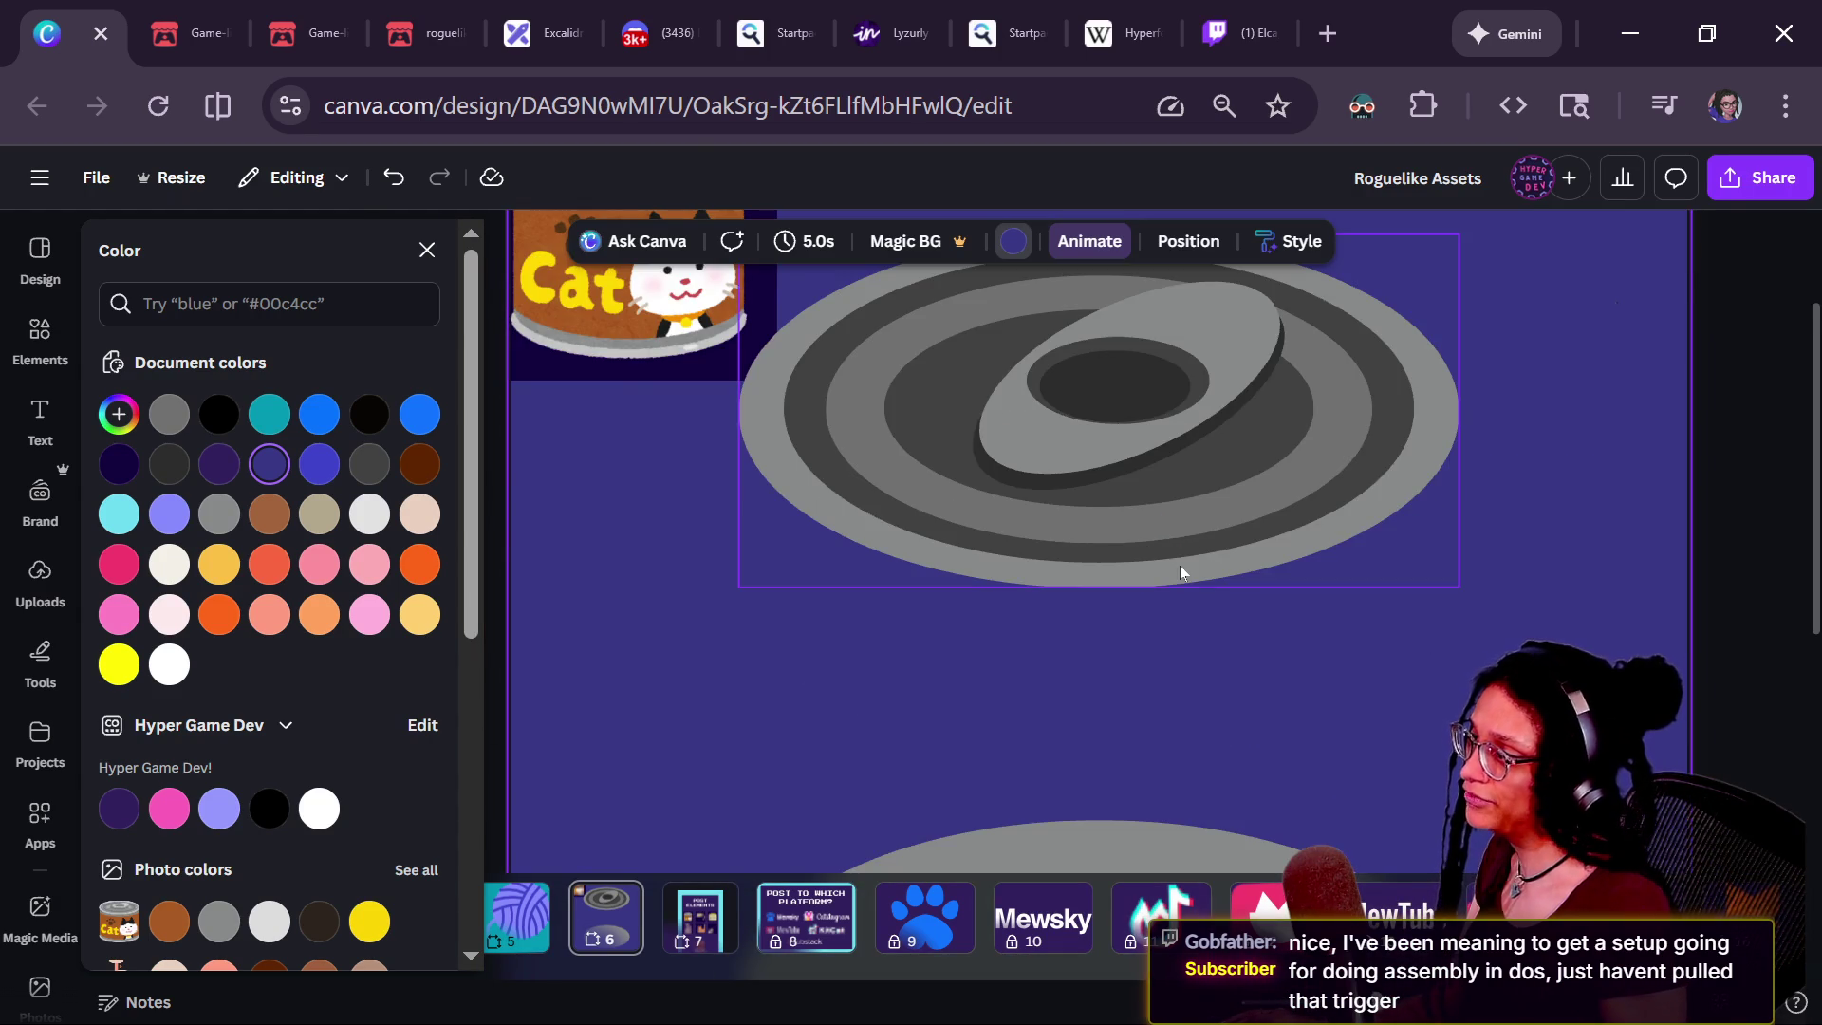
scroll(1181, 566, "up", 2)
- Shrink the inner lid shape from its corner
left_click(917, 568)
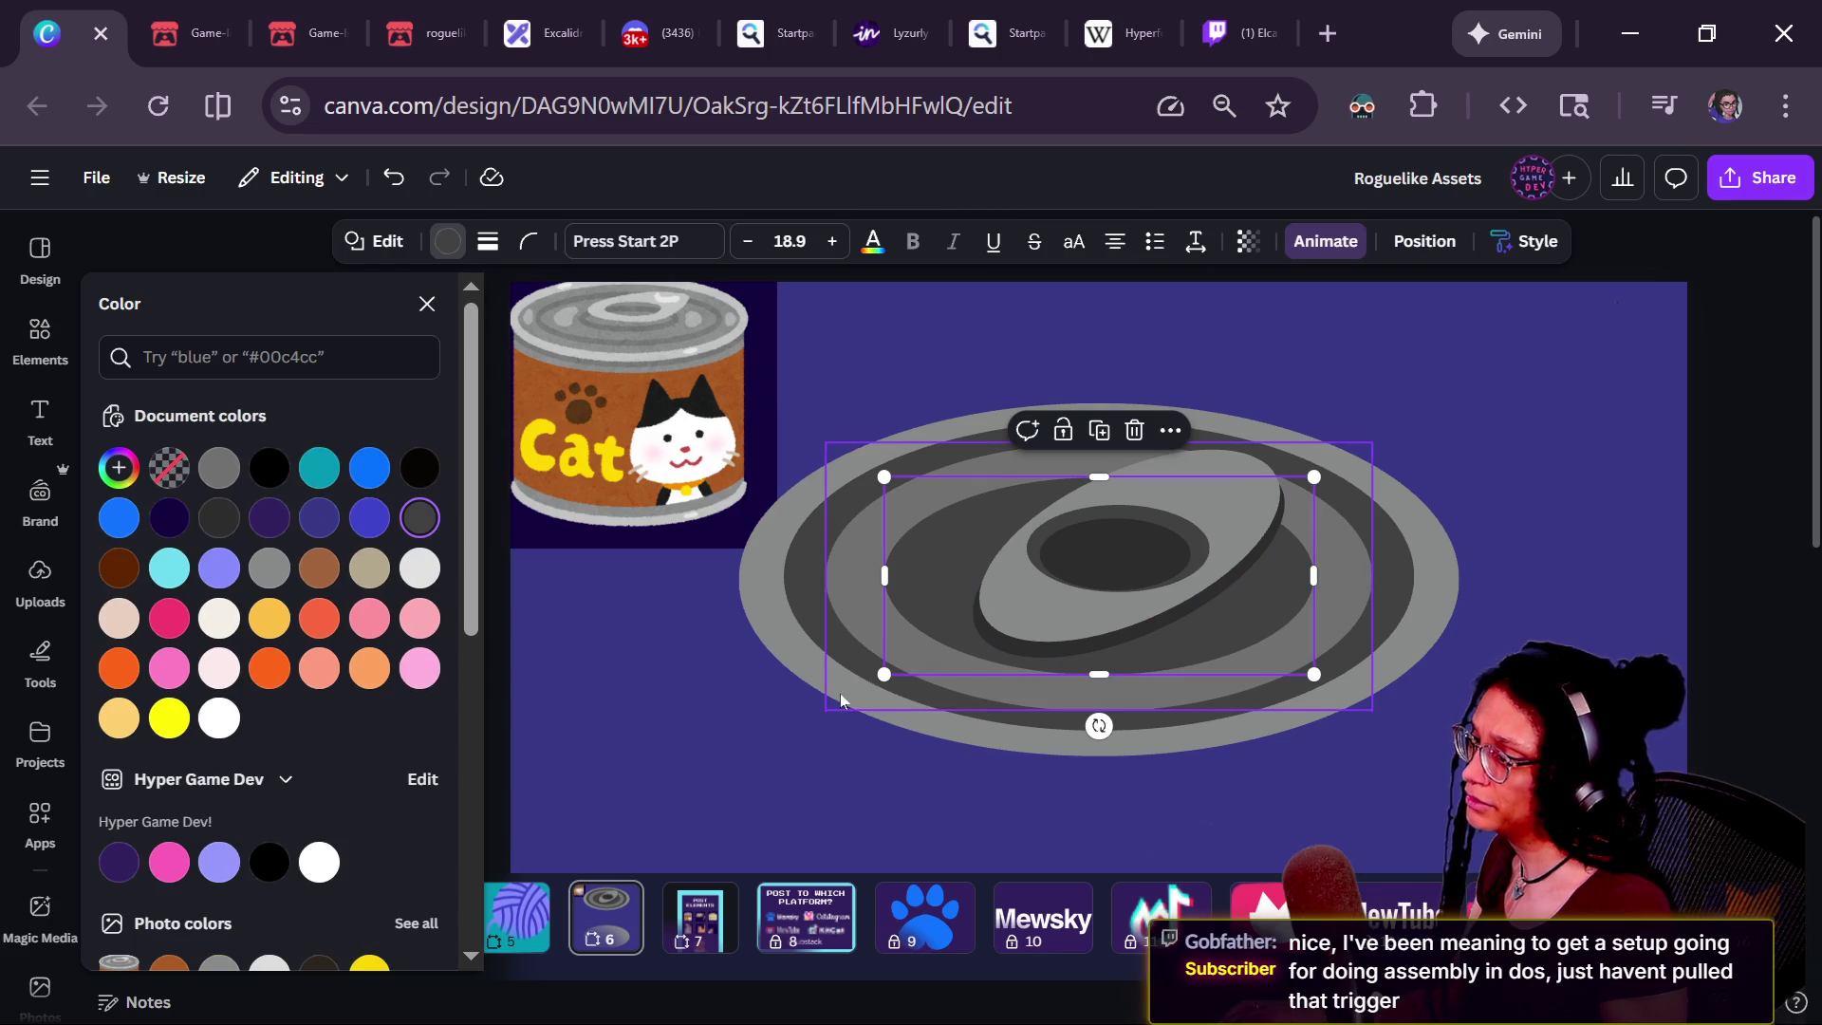
left_click_drag(885, 674, 903, 665)
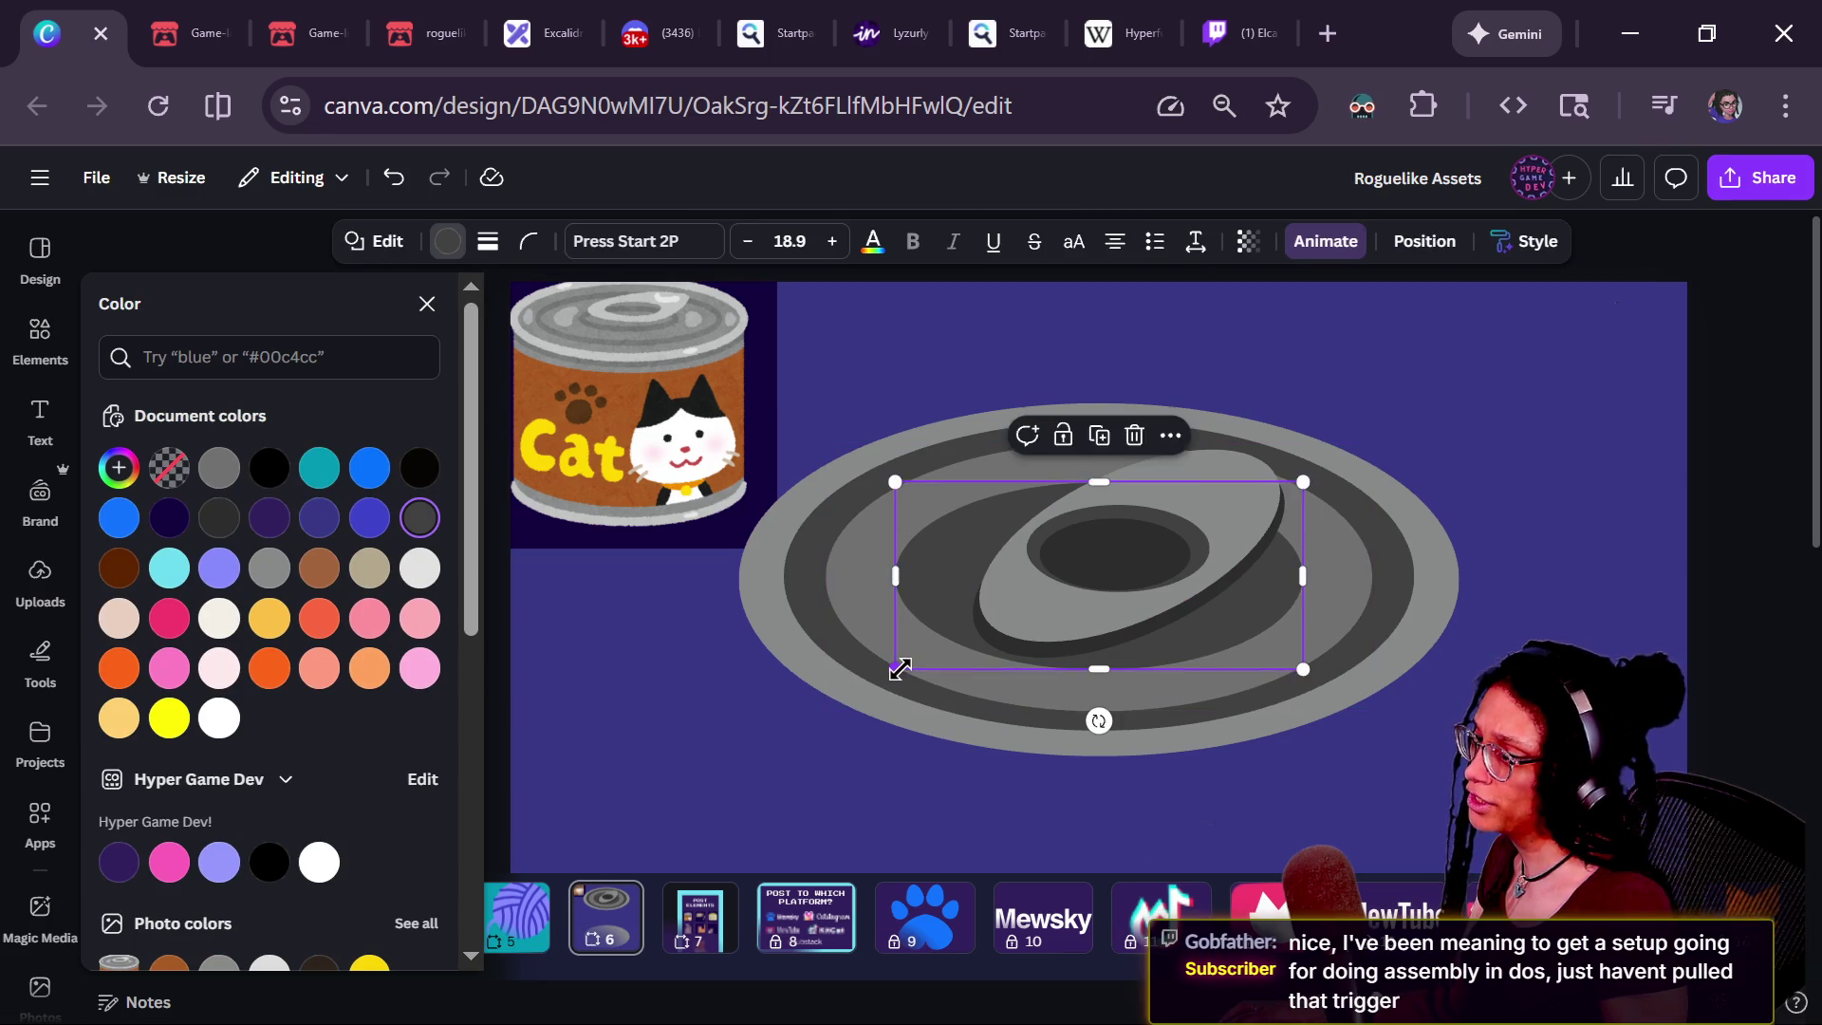
left_click(1363, 602)
left_click(1558, 611)
scroll(1557, 612, "down", 3)
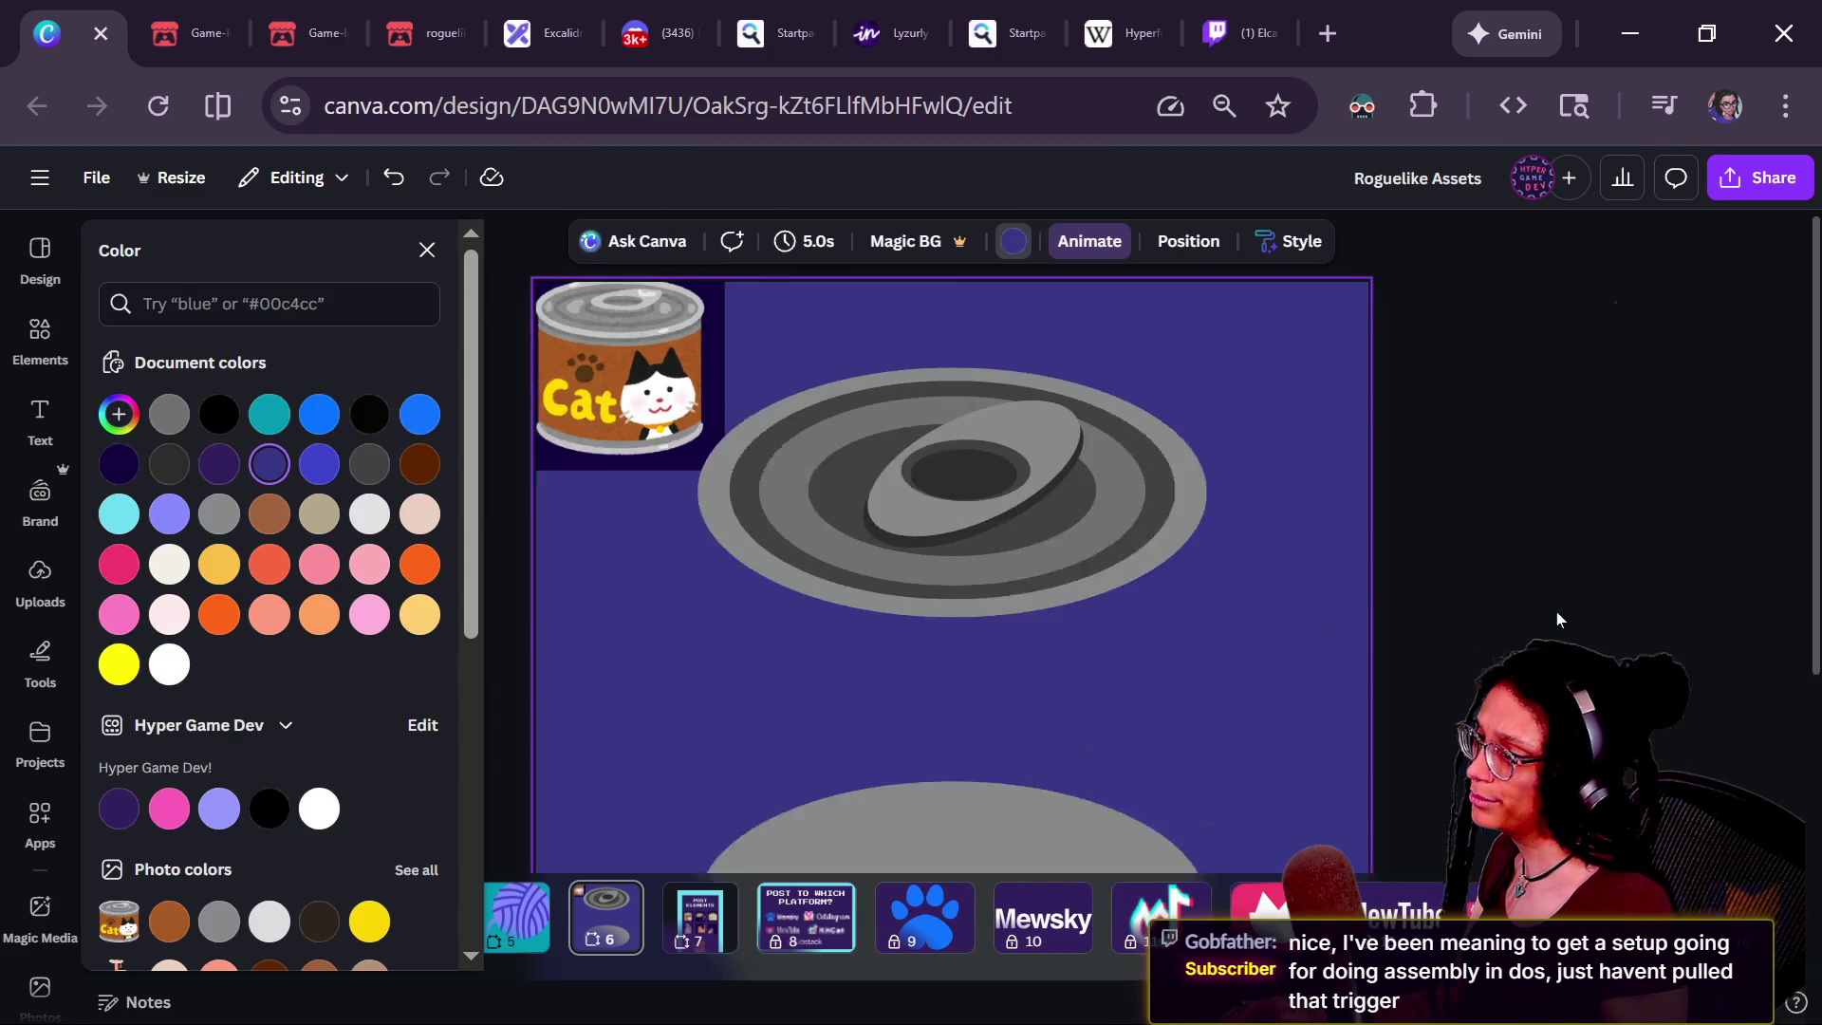
- Move the dark inner ellipse to the lid's left side and shrink it to a small oval
left_click_drag(857, 443, 874, 465)
scroll(873, 457, "down", 1)
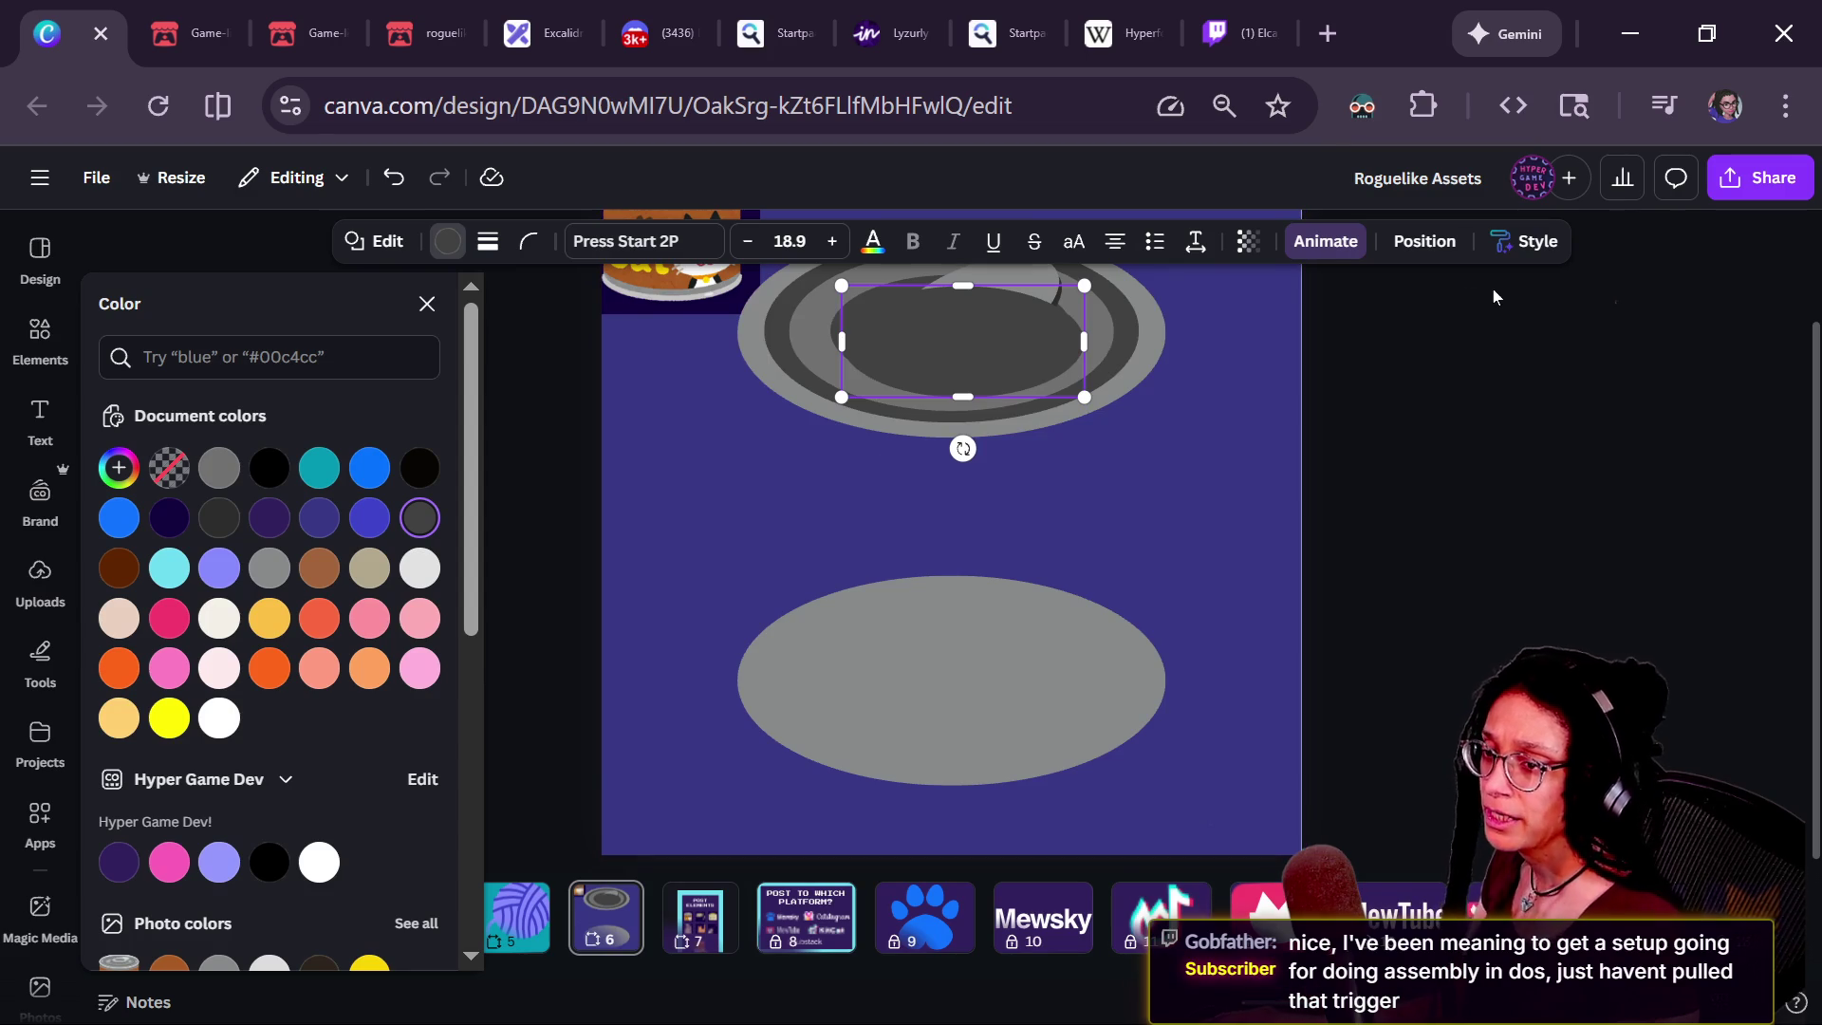
scroll(1320, 399, "up", 1)
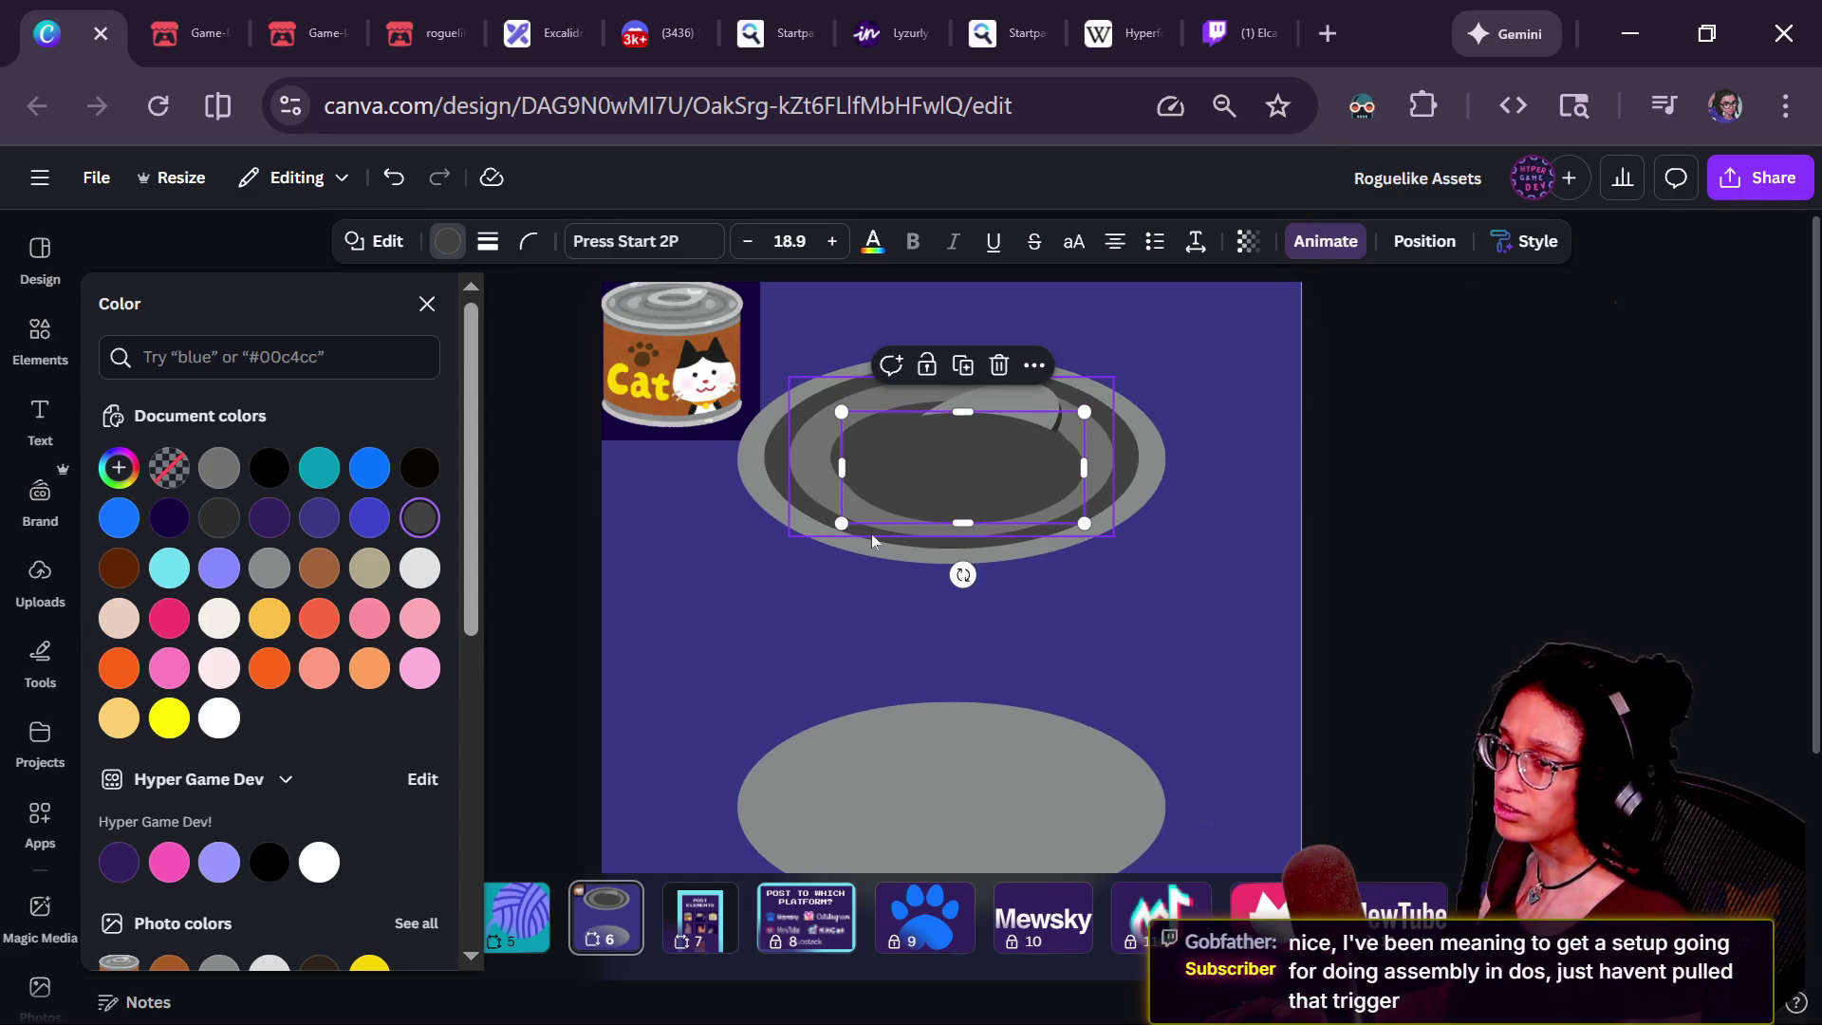
scroll(871, 540, "up", 2)
left_click_drag(1132, 466, 1035, 470)
mouse_move(1096, 366)
left_mouse_down()
mouse_move(987, 446)
mouse_move(857, 480)
mouse_move(835, 453)
left_mouse_up()
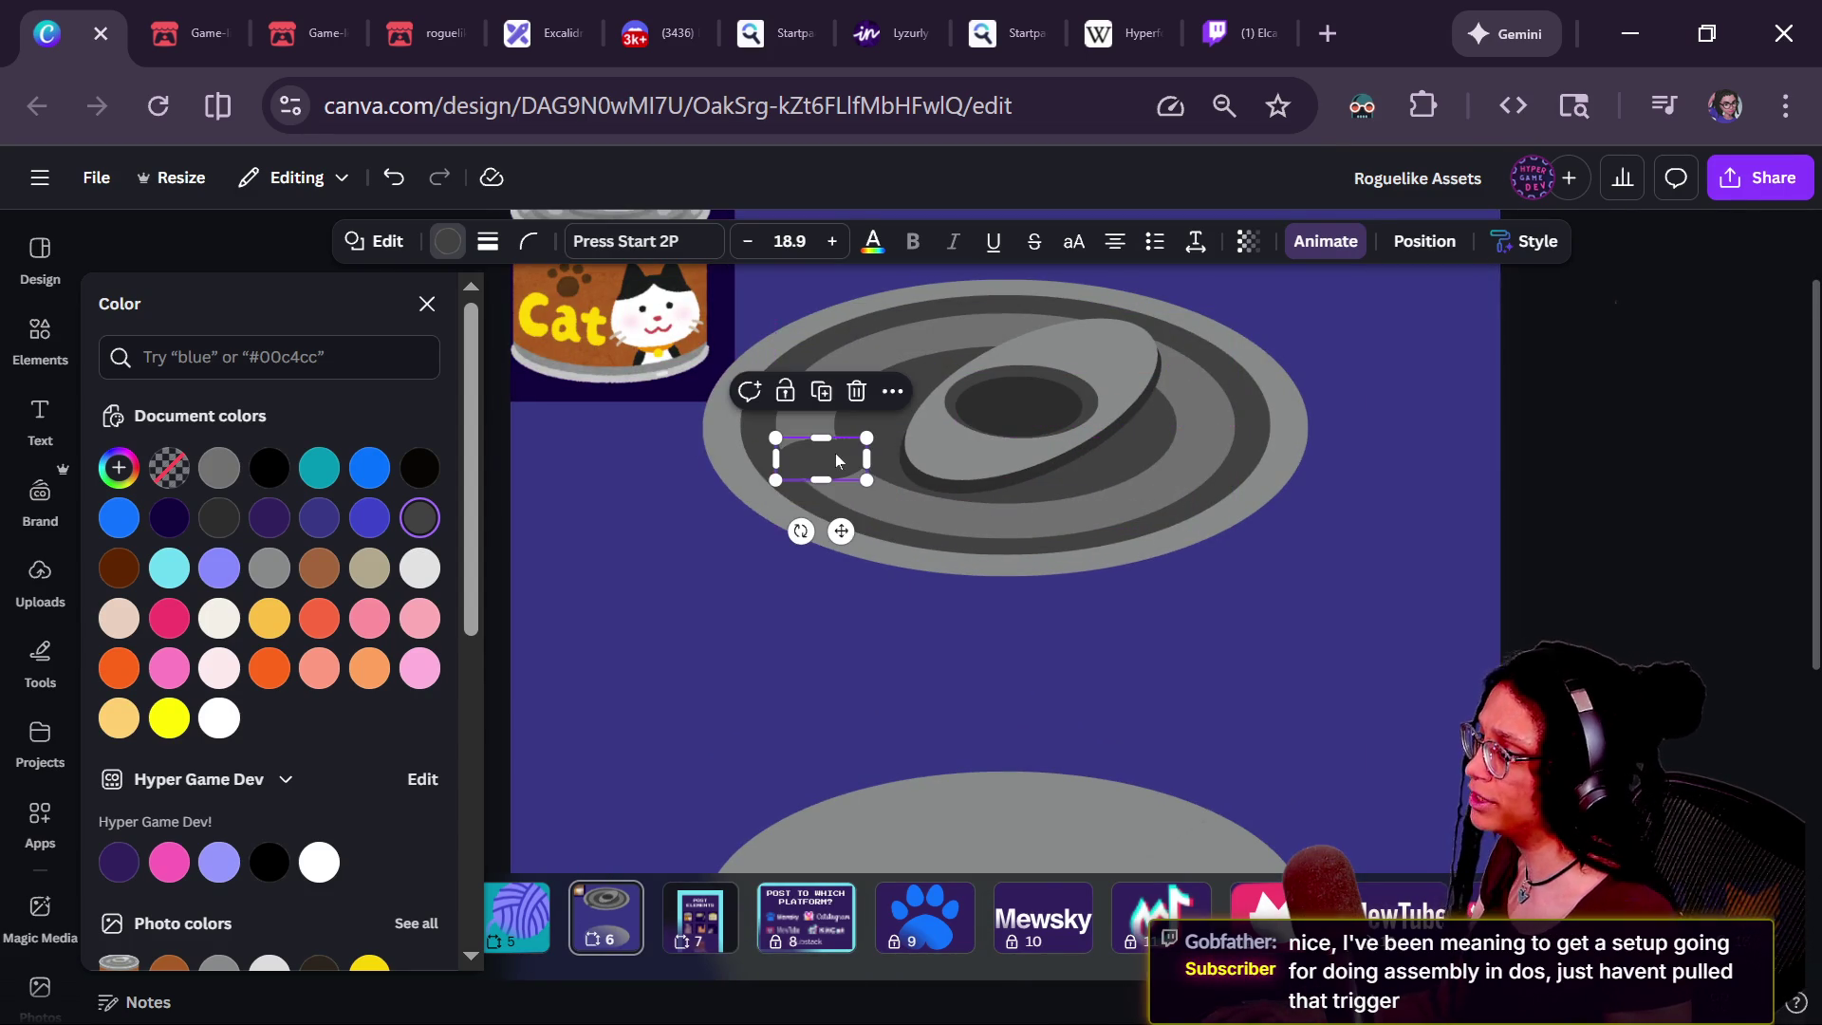
- Make the small dark oval narrower and zoom in on the lid
left_click(909, 787)
scroll(1337, 456, "up", 1)
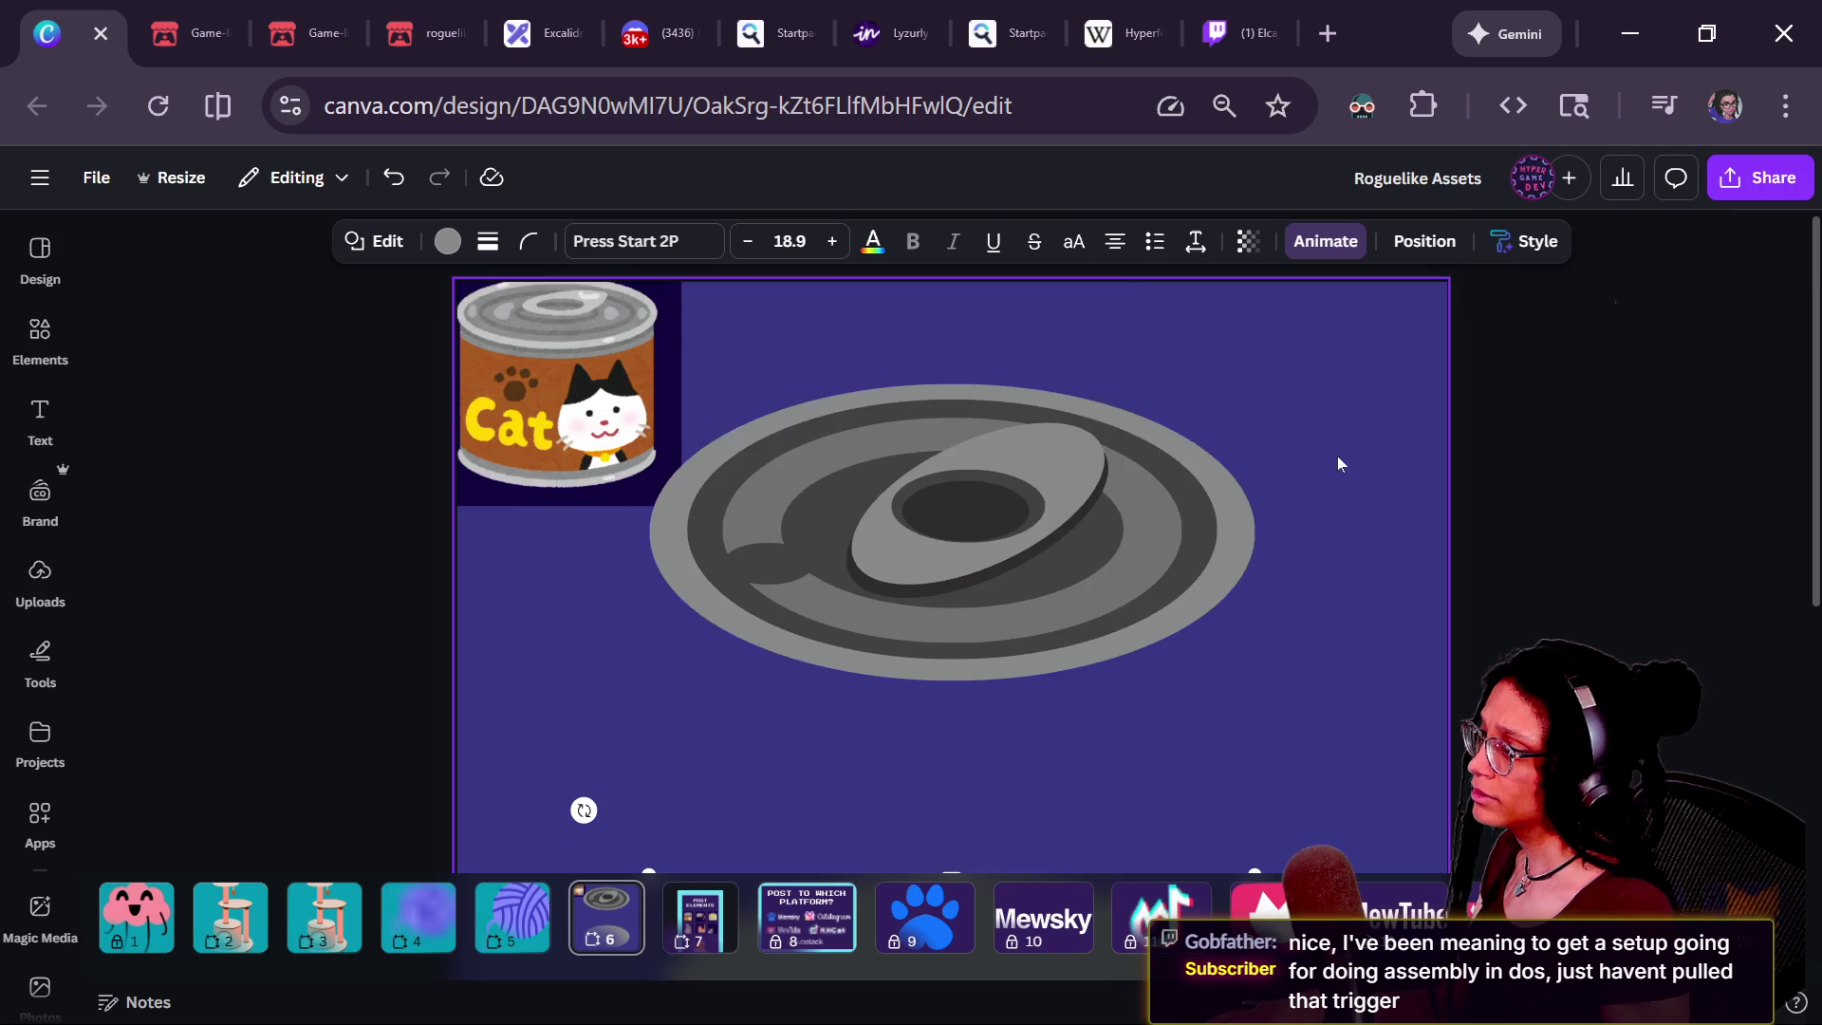
left_click(748, 588)
left_click_drag(834, 554, 712, 524)
key("ctrl+equal")
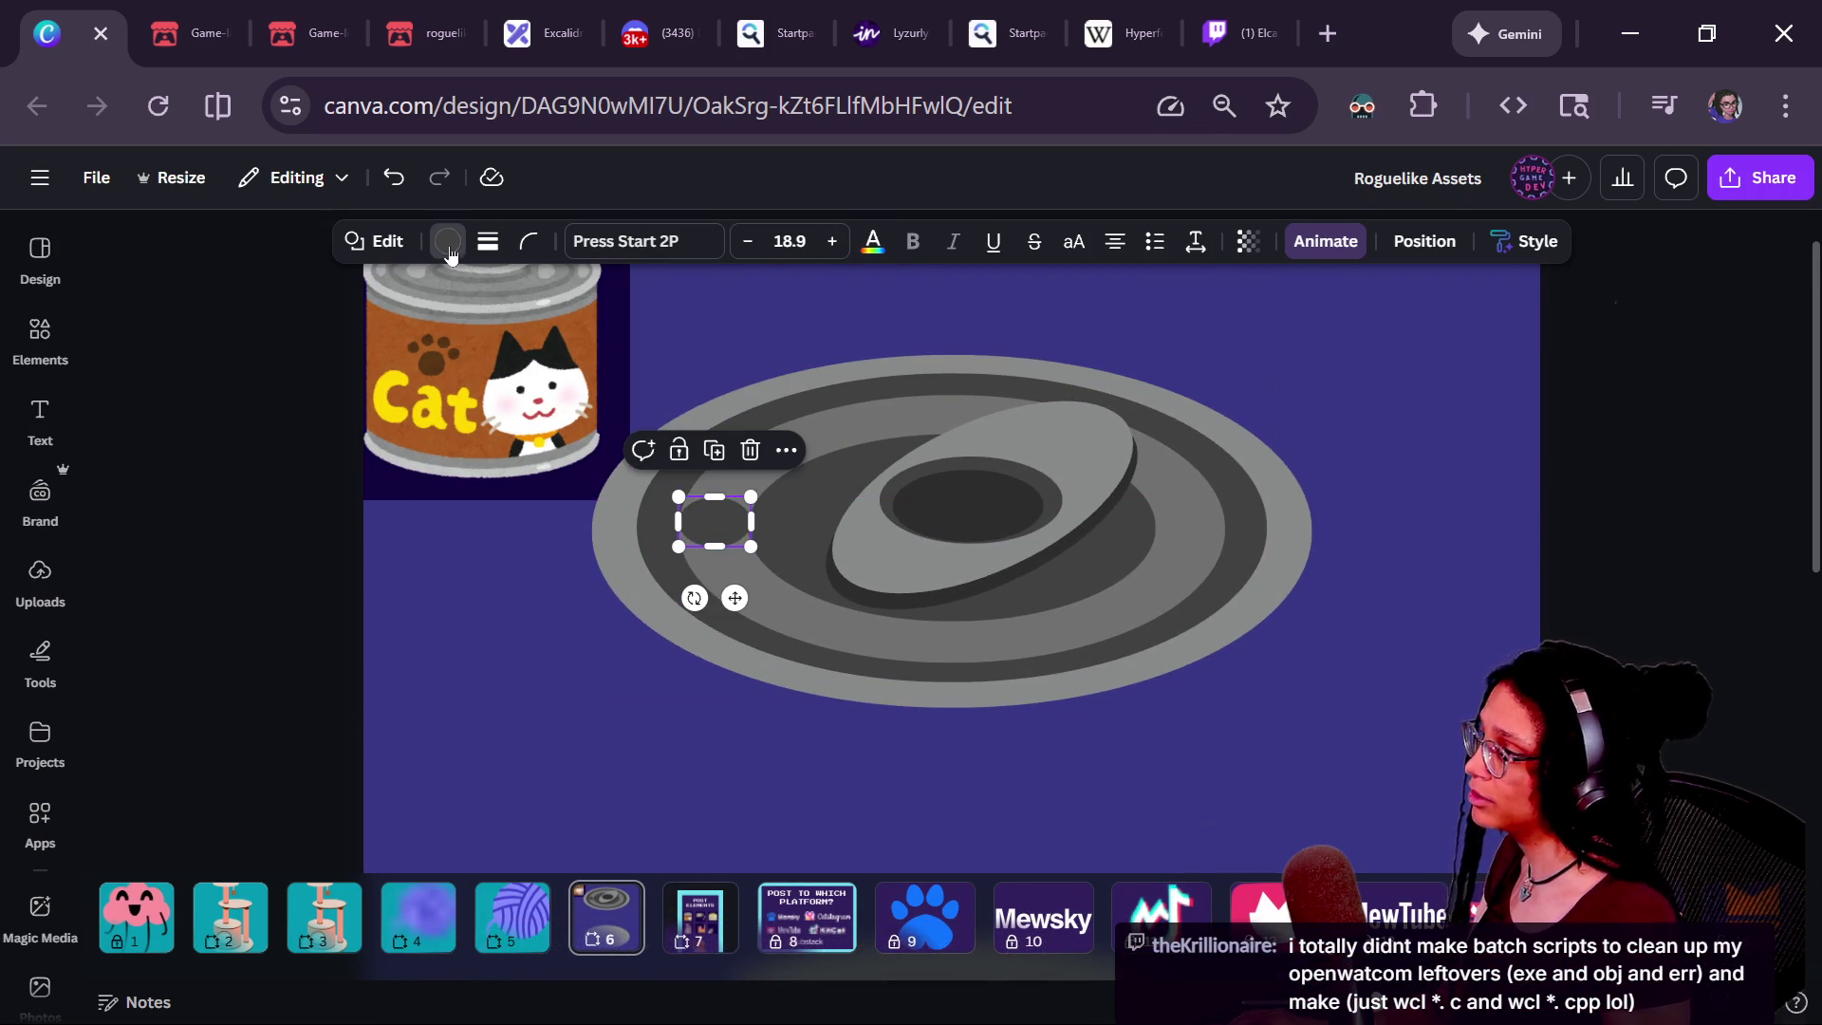
- Recolour the small oval pale grey, tilt it, and drag it into place as a highlight
left_click(448, 242)
left_click(167, 585)
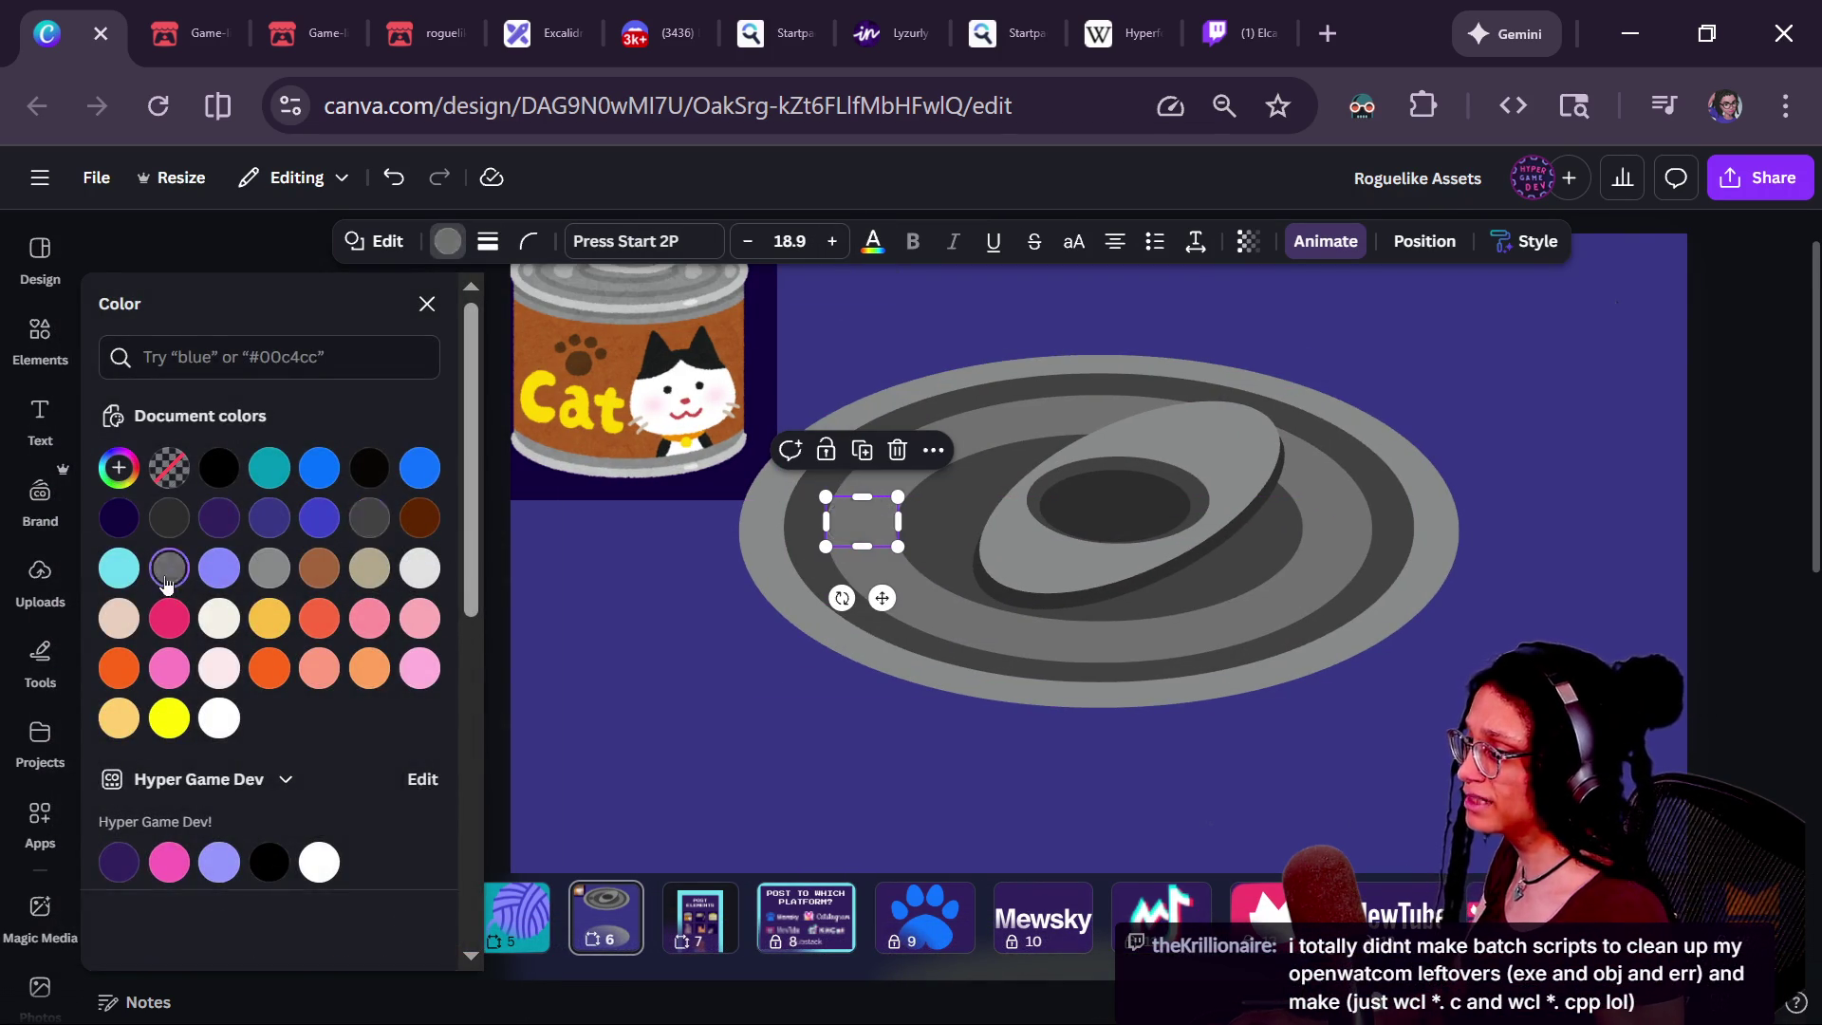
left_click(119, 469)
left_click_drag(143, 655, 118, 614)
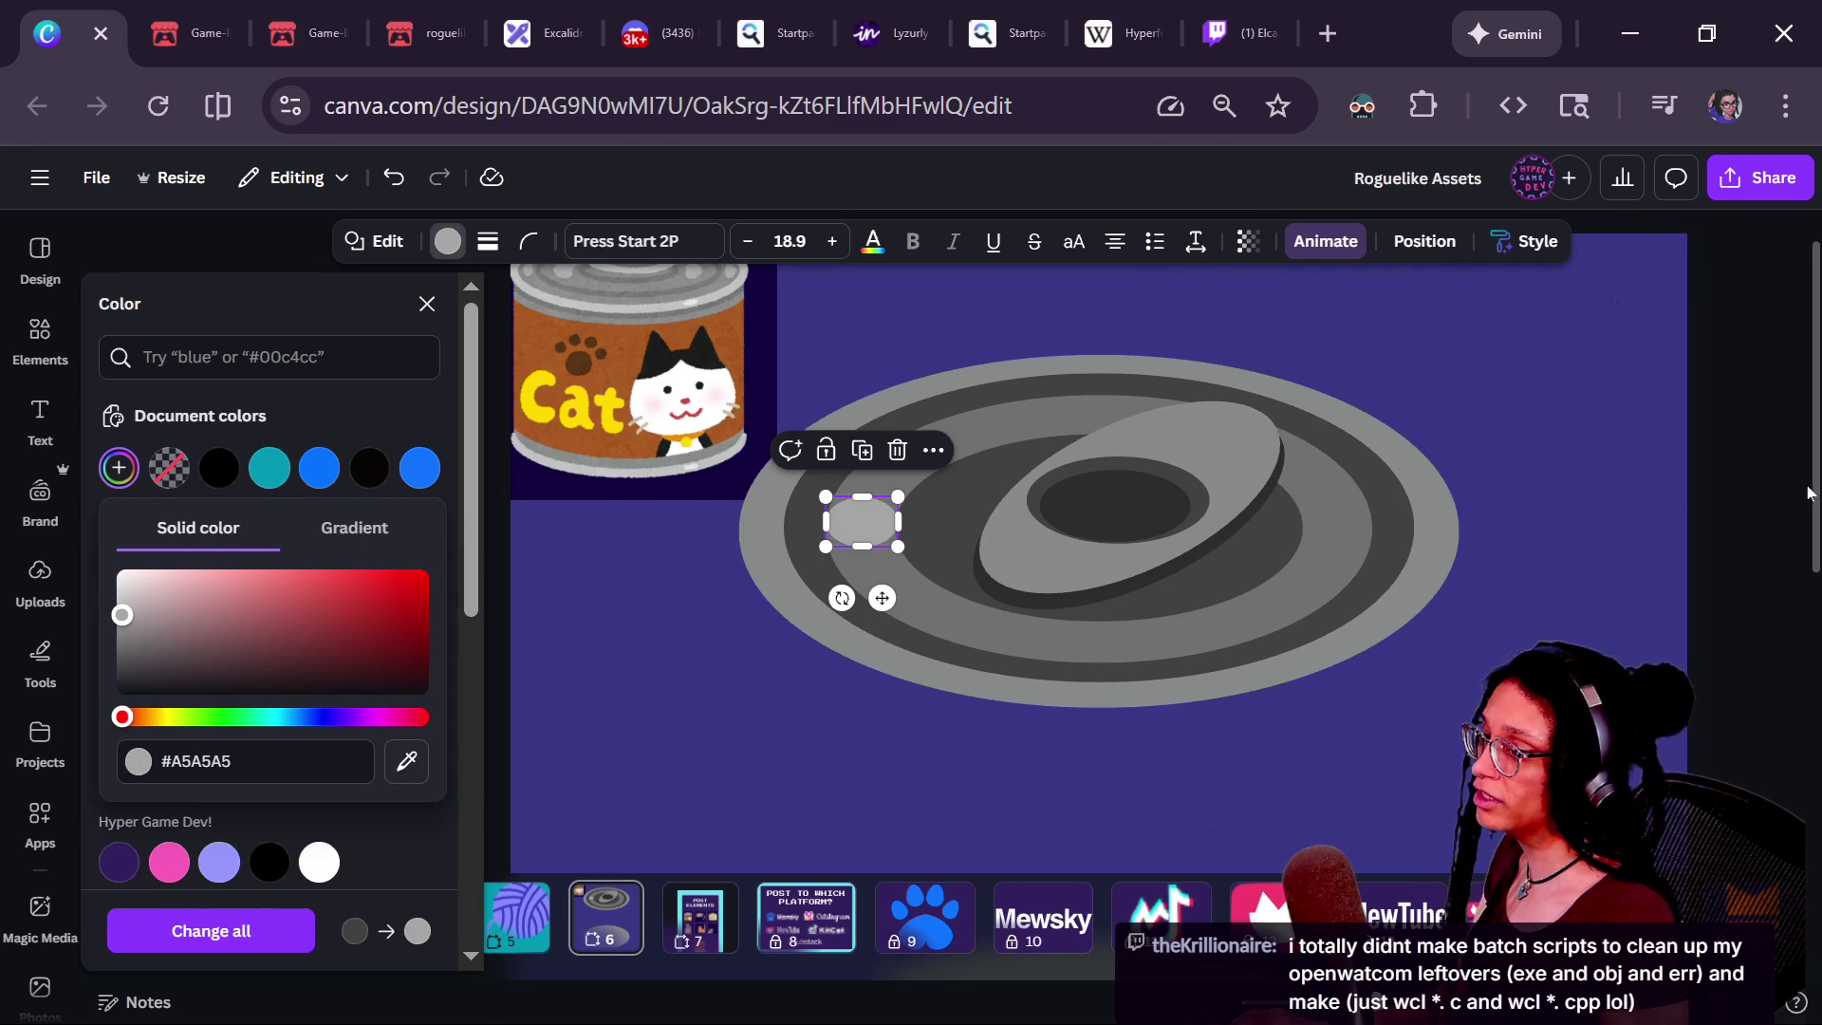
scroll(1808, 492, "up", 1)
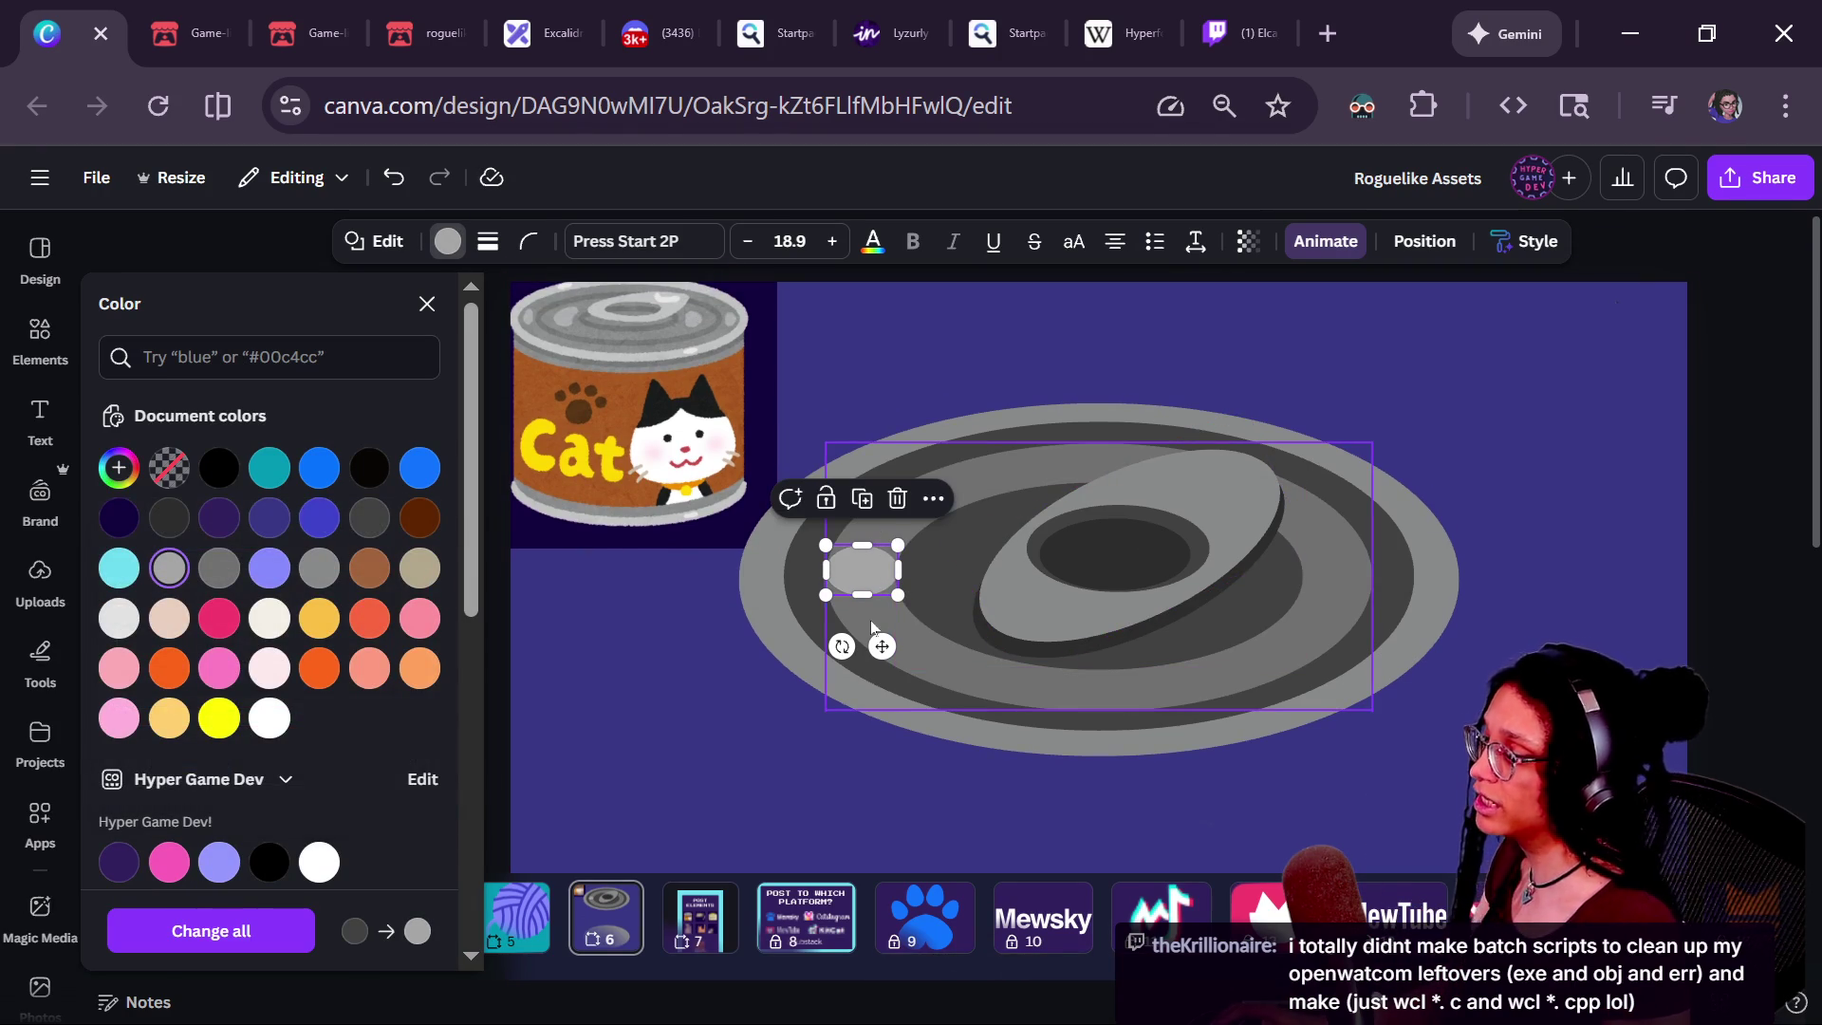
left_click_drag(842, 646, 928, 626)
mouse_move(855, 571)
left_mouse_down()
mouse_move(818, 601)
mouse_move(858, 558)
mouse_move(914, 602)
mouse_move(1385, 569)
mouse_move(1490, 532)
mouse_move(1338, 527)
mouse_move(1330, 574)
mouse_move(1293, 555)
mouse_move(1341, 529)
left_mouse_up()
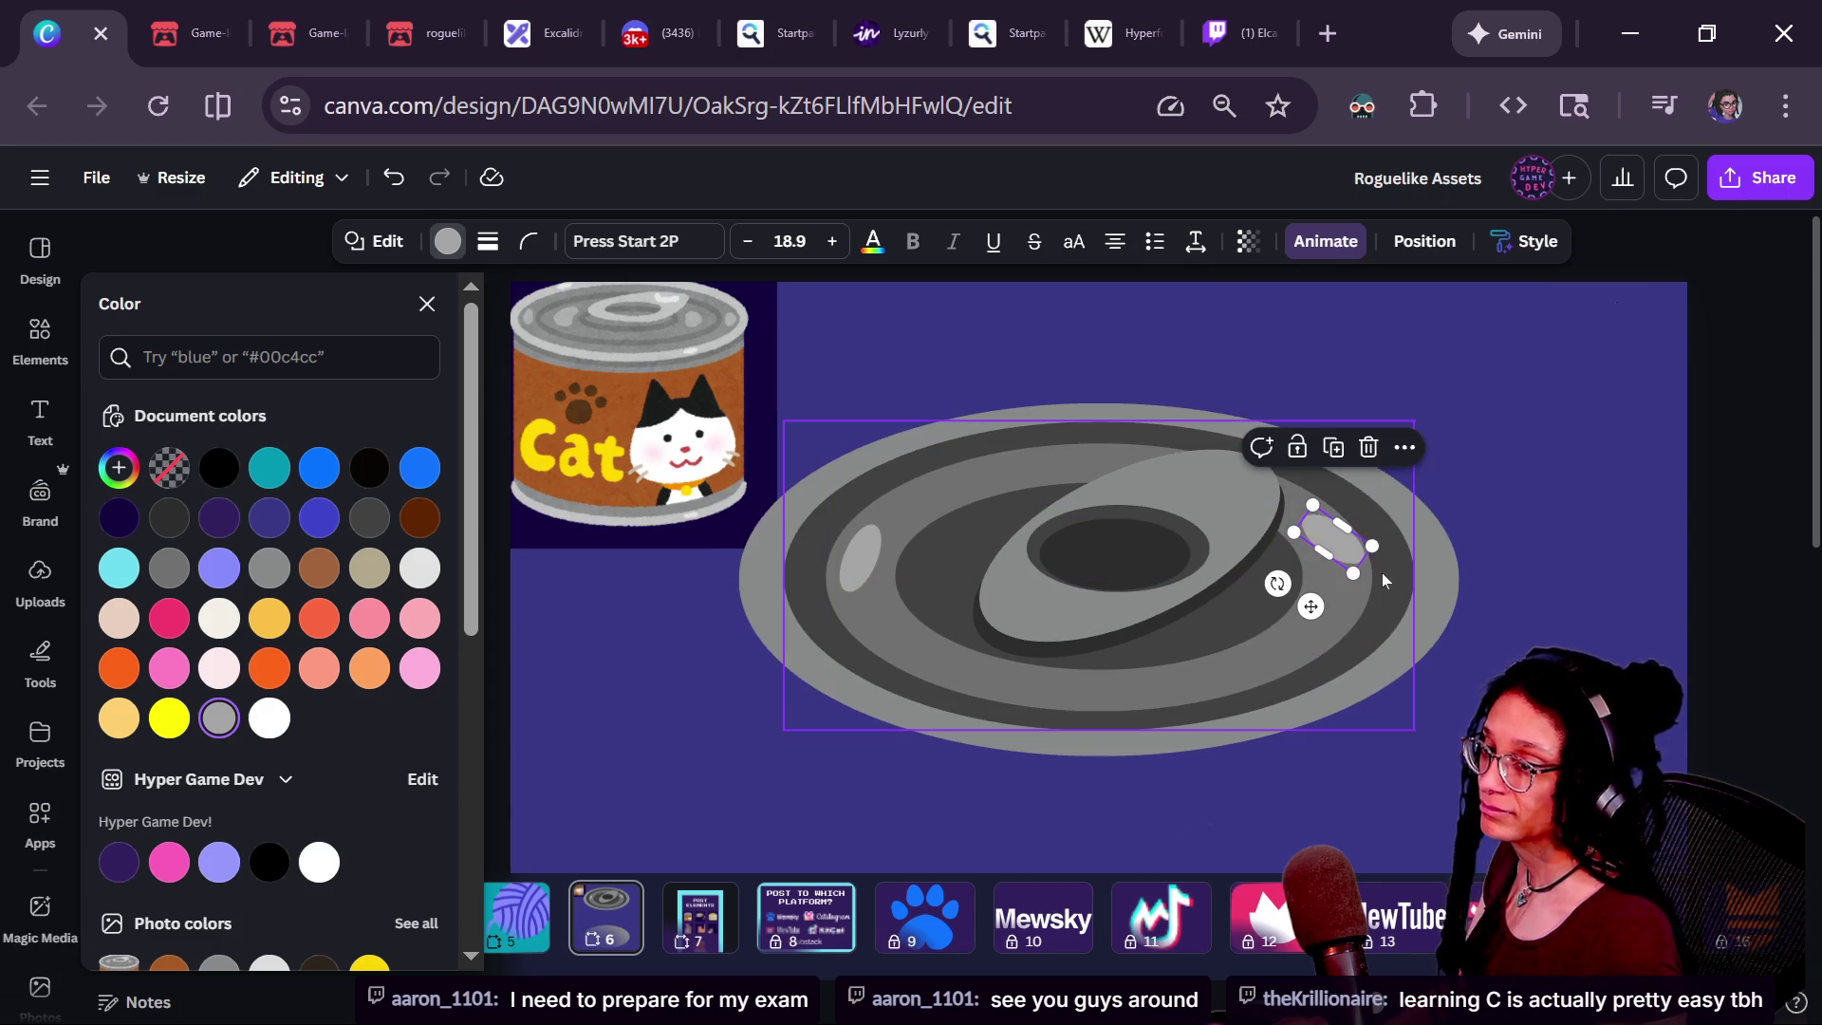
- Nudge the right-side highlight oval down-right and make it narrower
key("shift+Right")
key("shift+Down")
scroll(1383, 567, "up", 2)
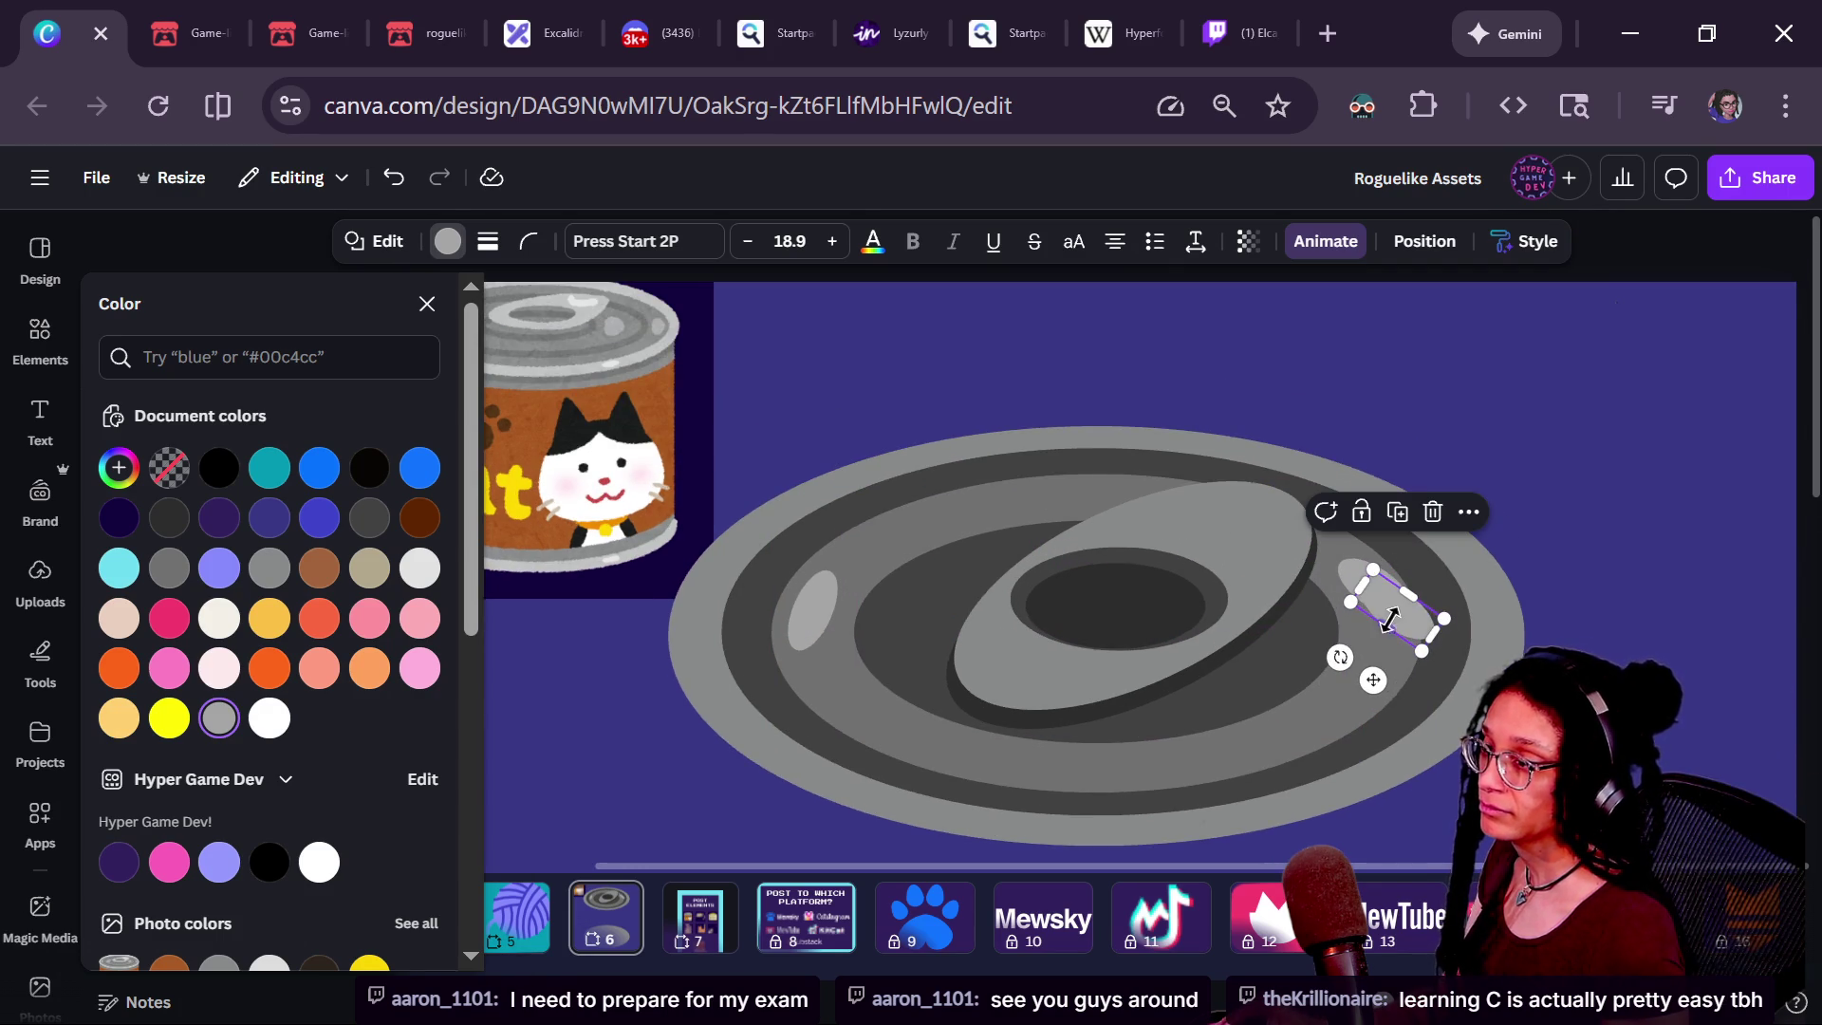
left_click_drag(1382, 617, 1394, 615)
left_click(1443, 626)
left_click(1384, 613)
left_click(1386, 607)
left_click(1234, 665)
key("ctrl+minus")
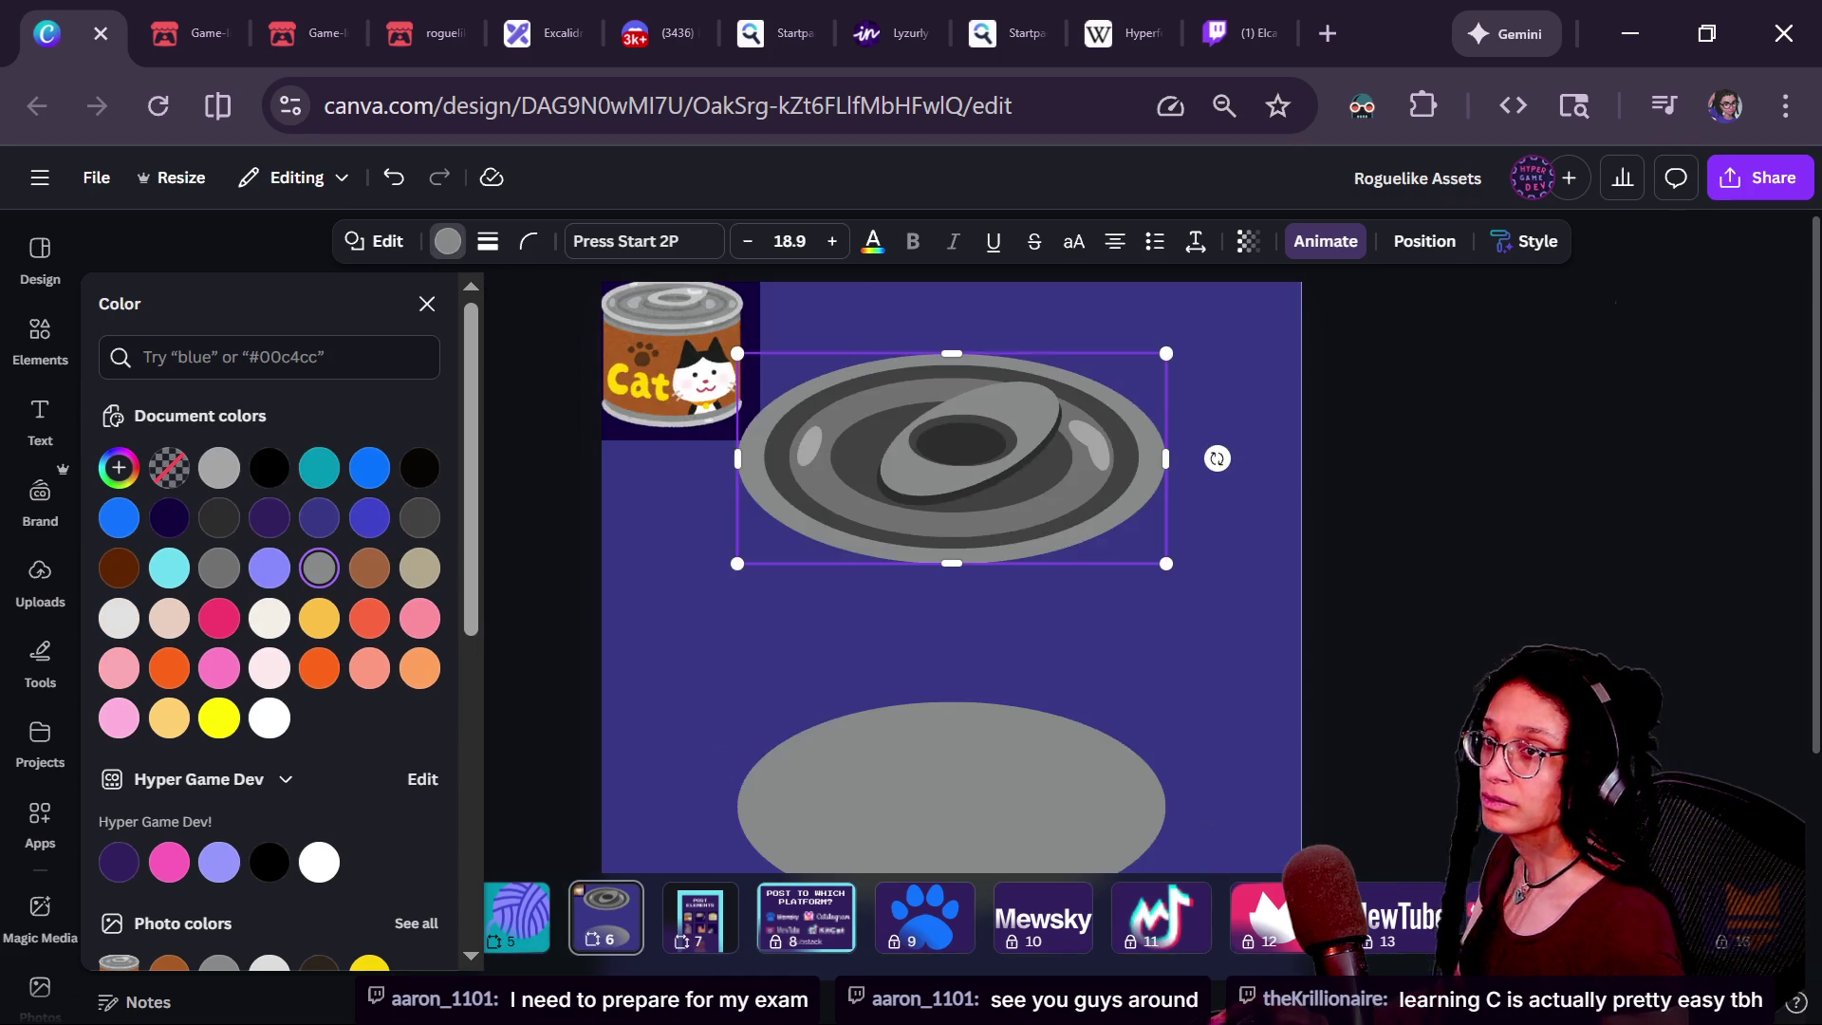
scroll(1296, 475, "up", 3)
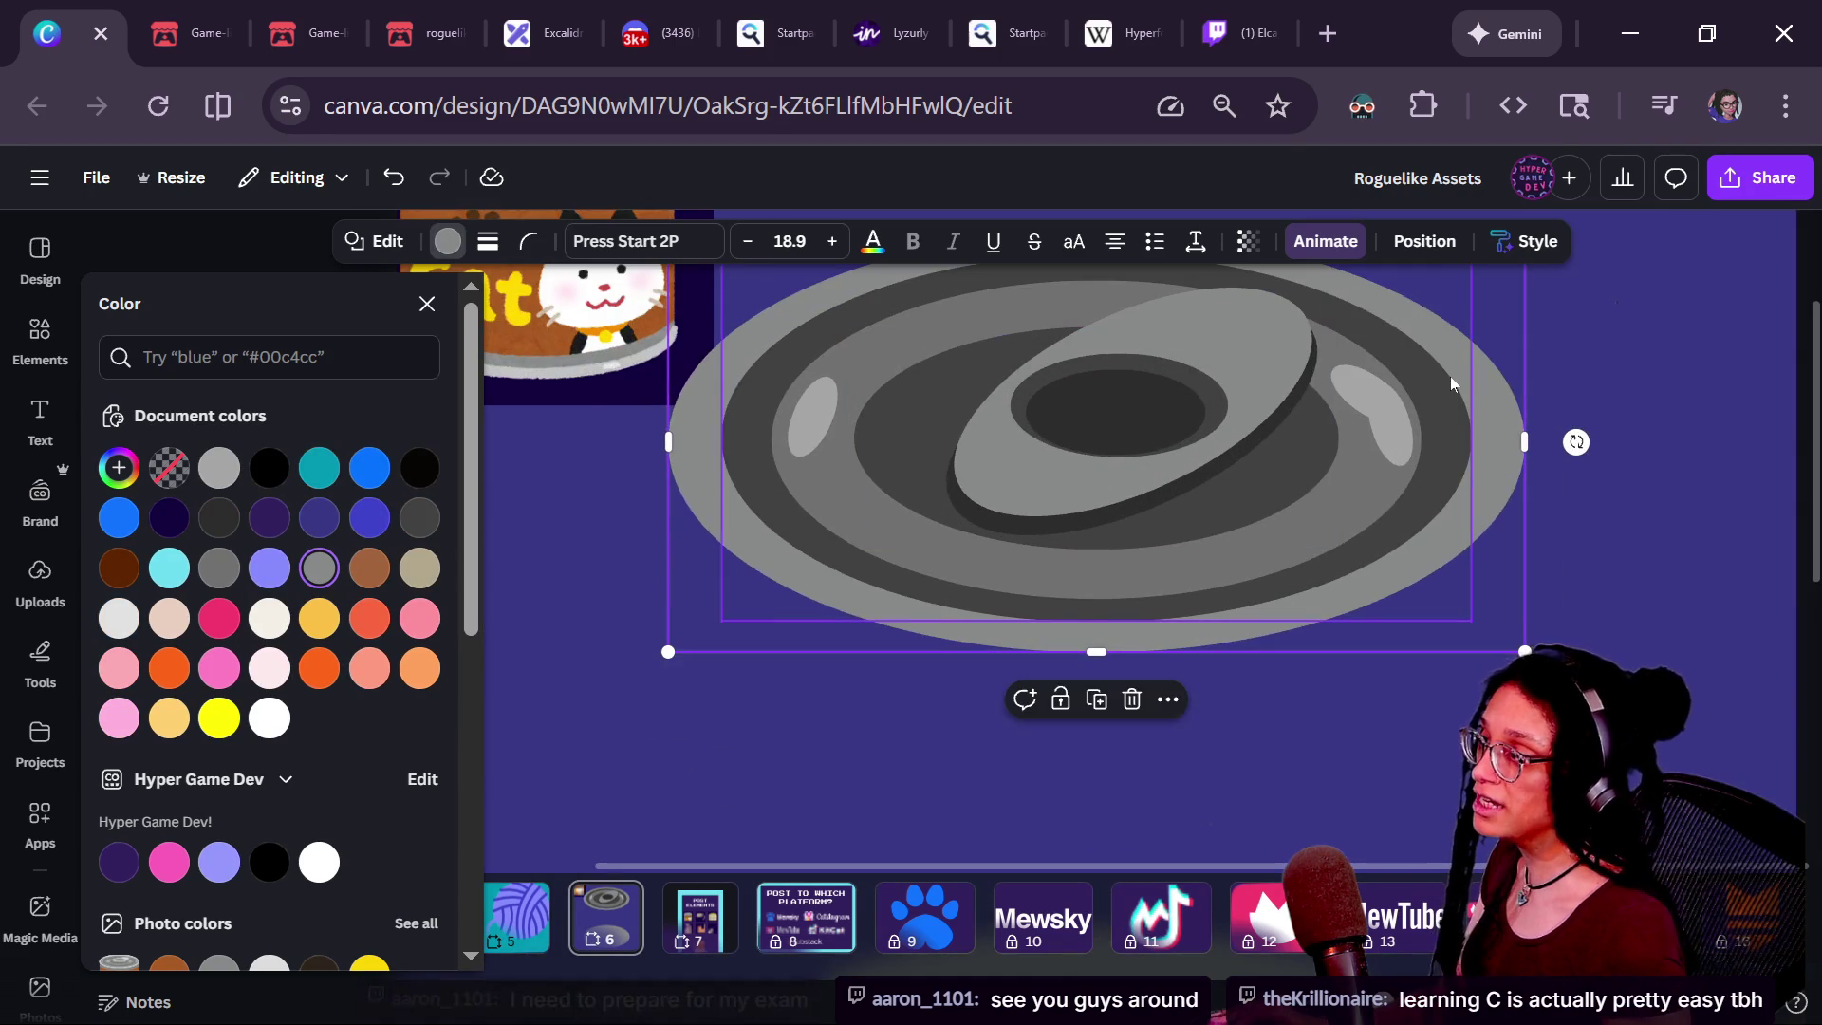
scroll(1451, 376, "up", 2)
- Move the right-side highlight oval slightly down and right into place on the lid
left_click(1367, 555)
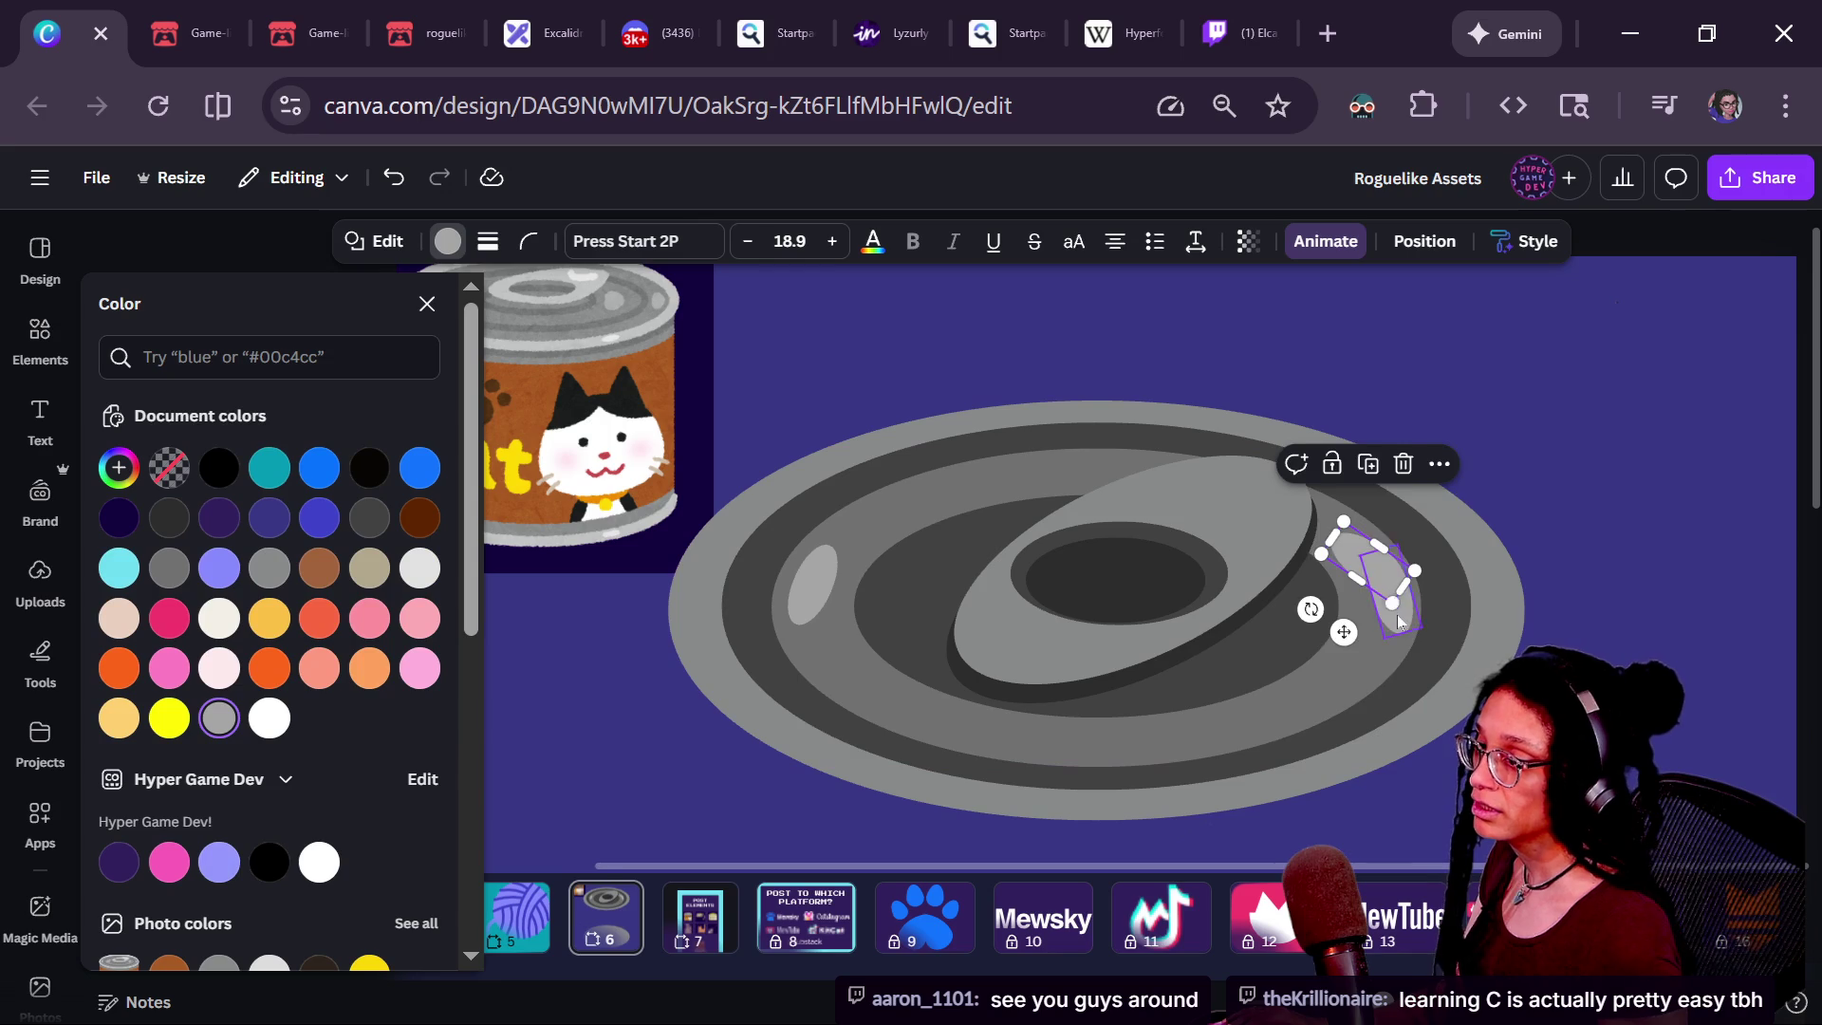
key("Escape")
left_click(1431, 621)
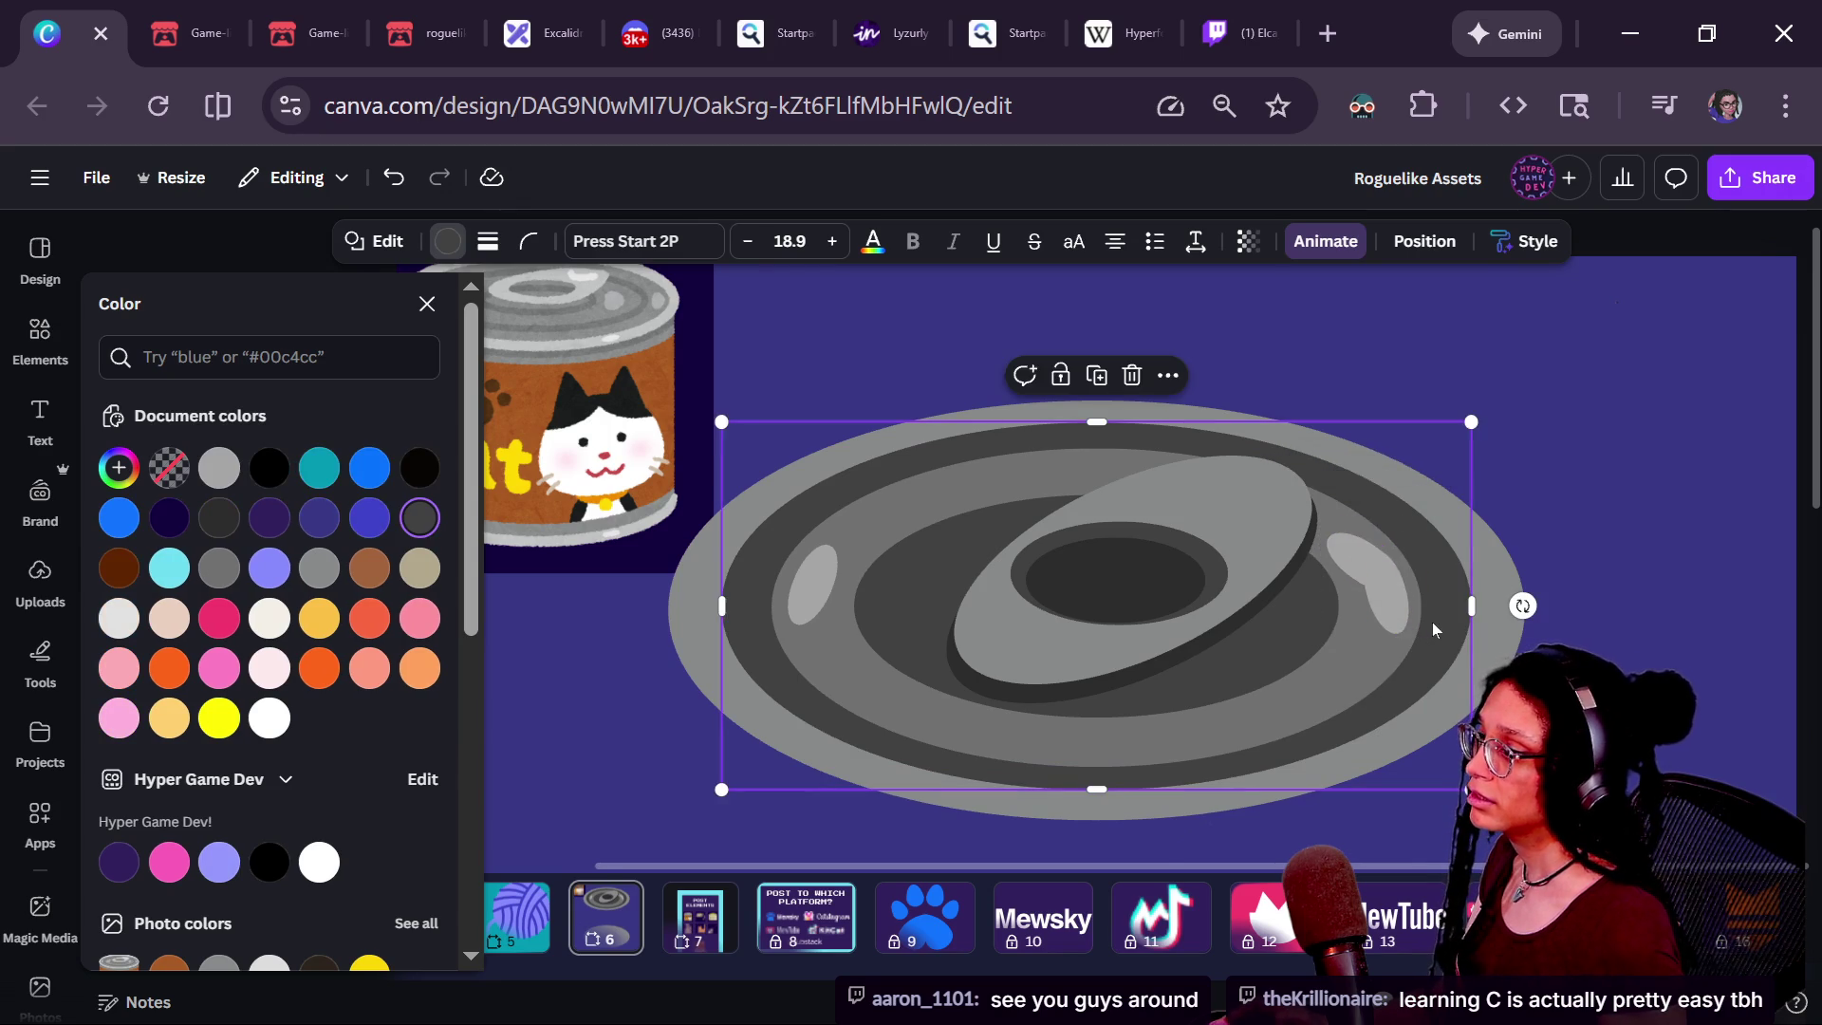
scroll(1433, 623, "down", 3)
left_click(1185, 495)
mouse_move(1220, 504)
left_mouse_down()
mouse_move(1236, 520)
mouse_move(1222, 463)
left_mouse_up()
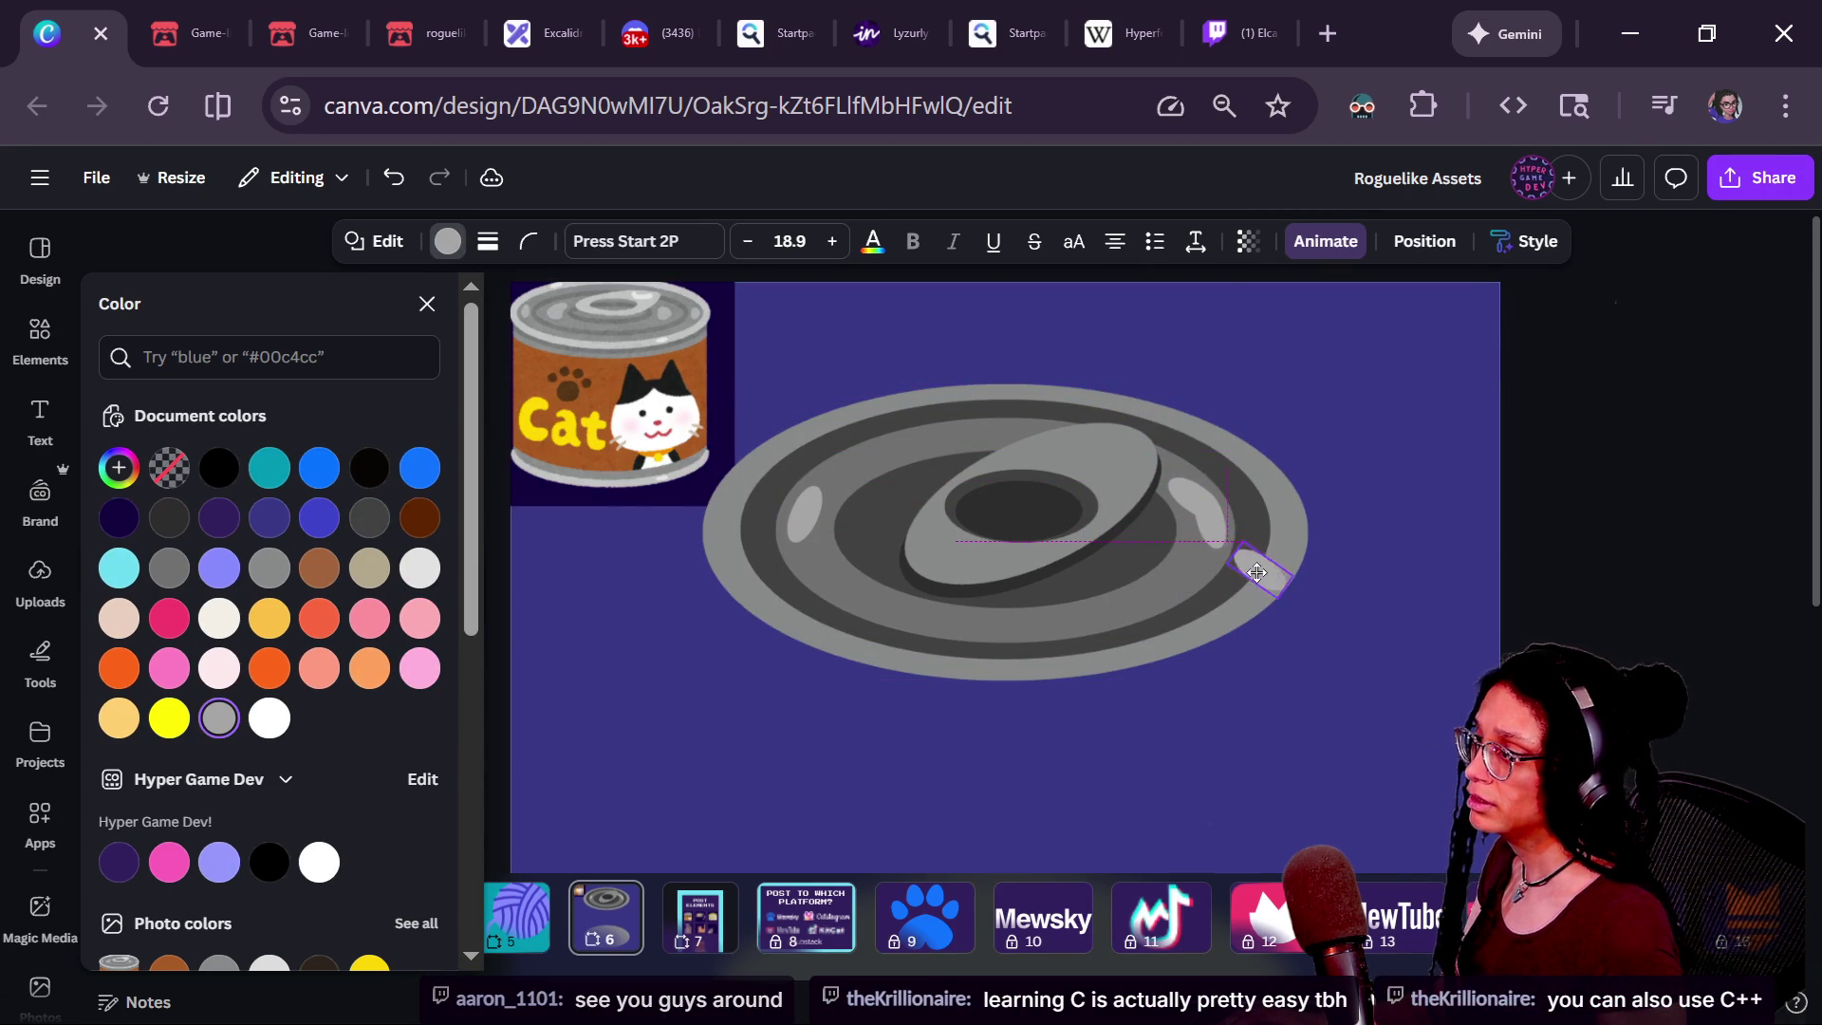
left_click_drag(1268, 541, 1249, 521)
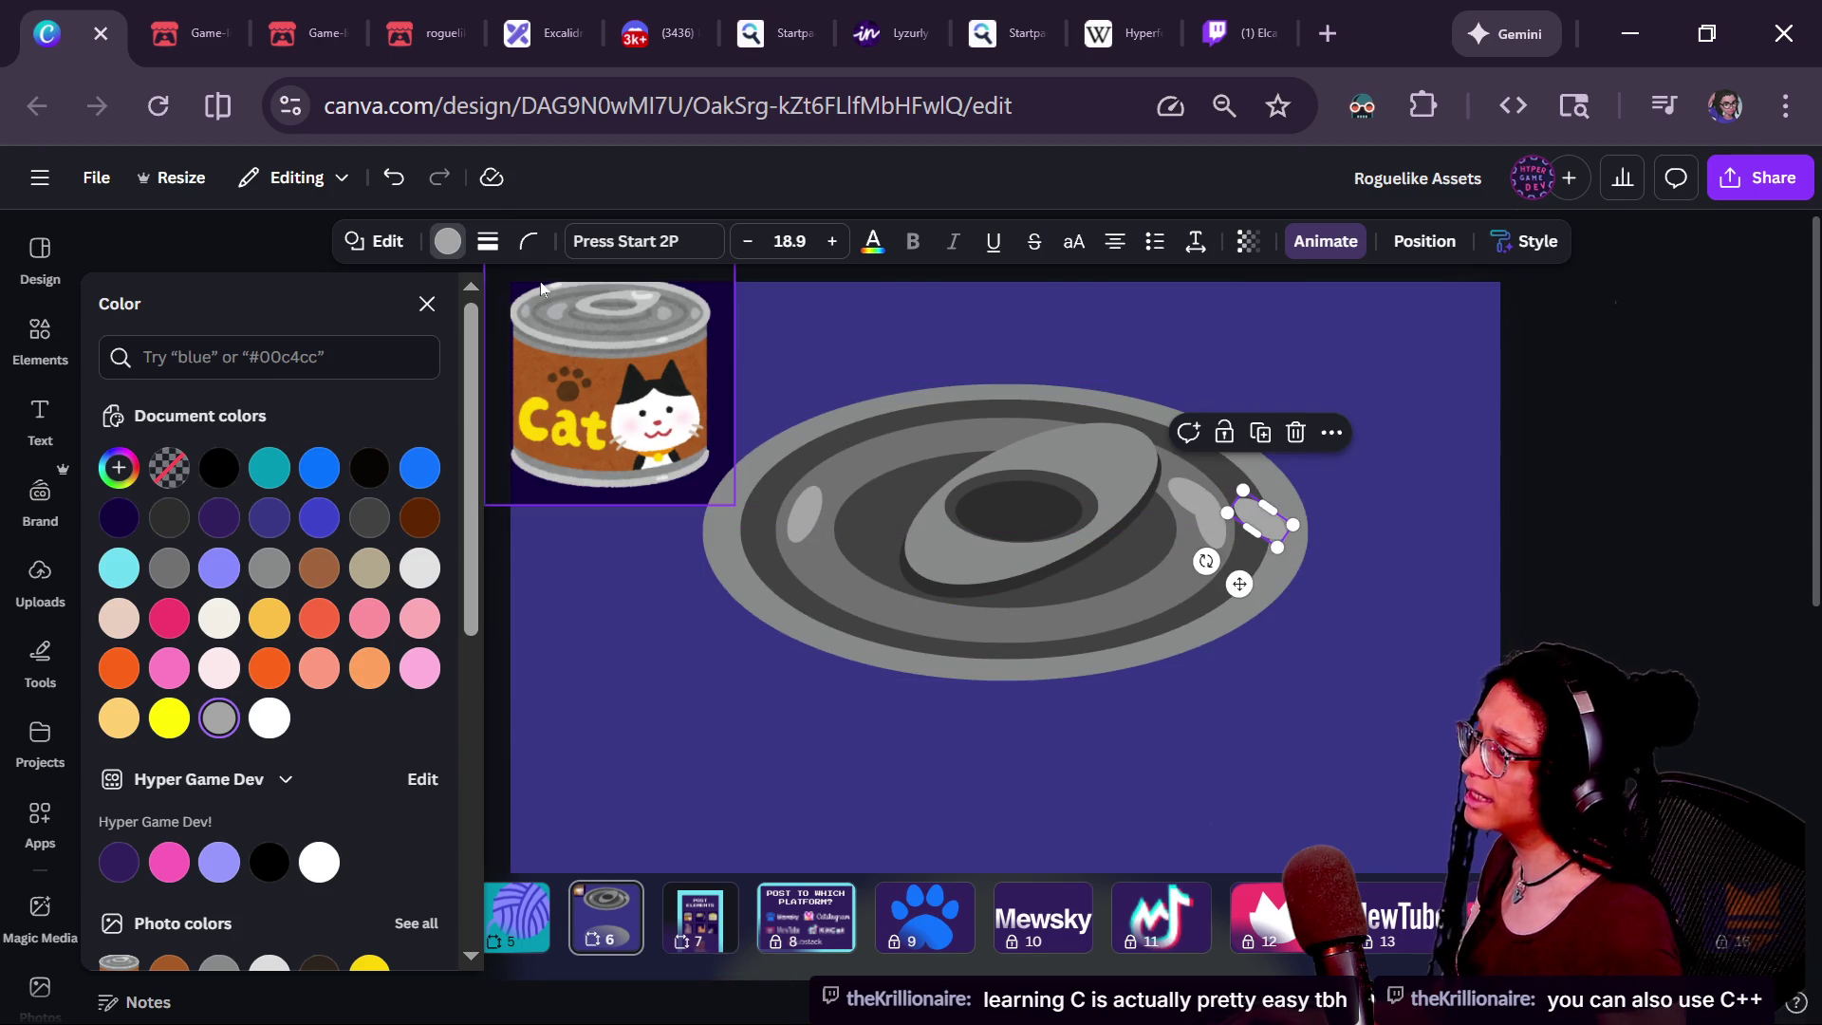
- Undo the last change to the tilted ellipse on the lid
scroll(572, 351, "up", 5)
scroll(618, 703, "down", 5)
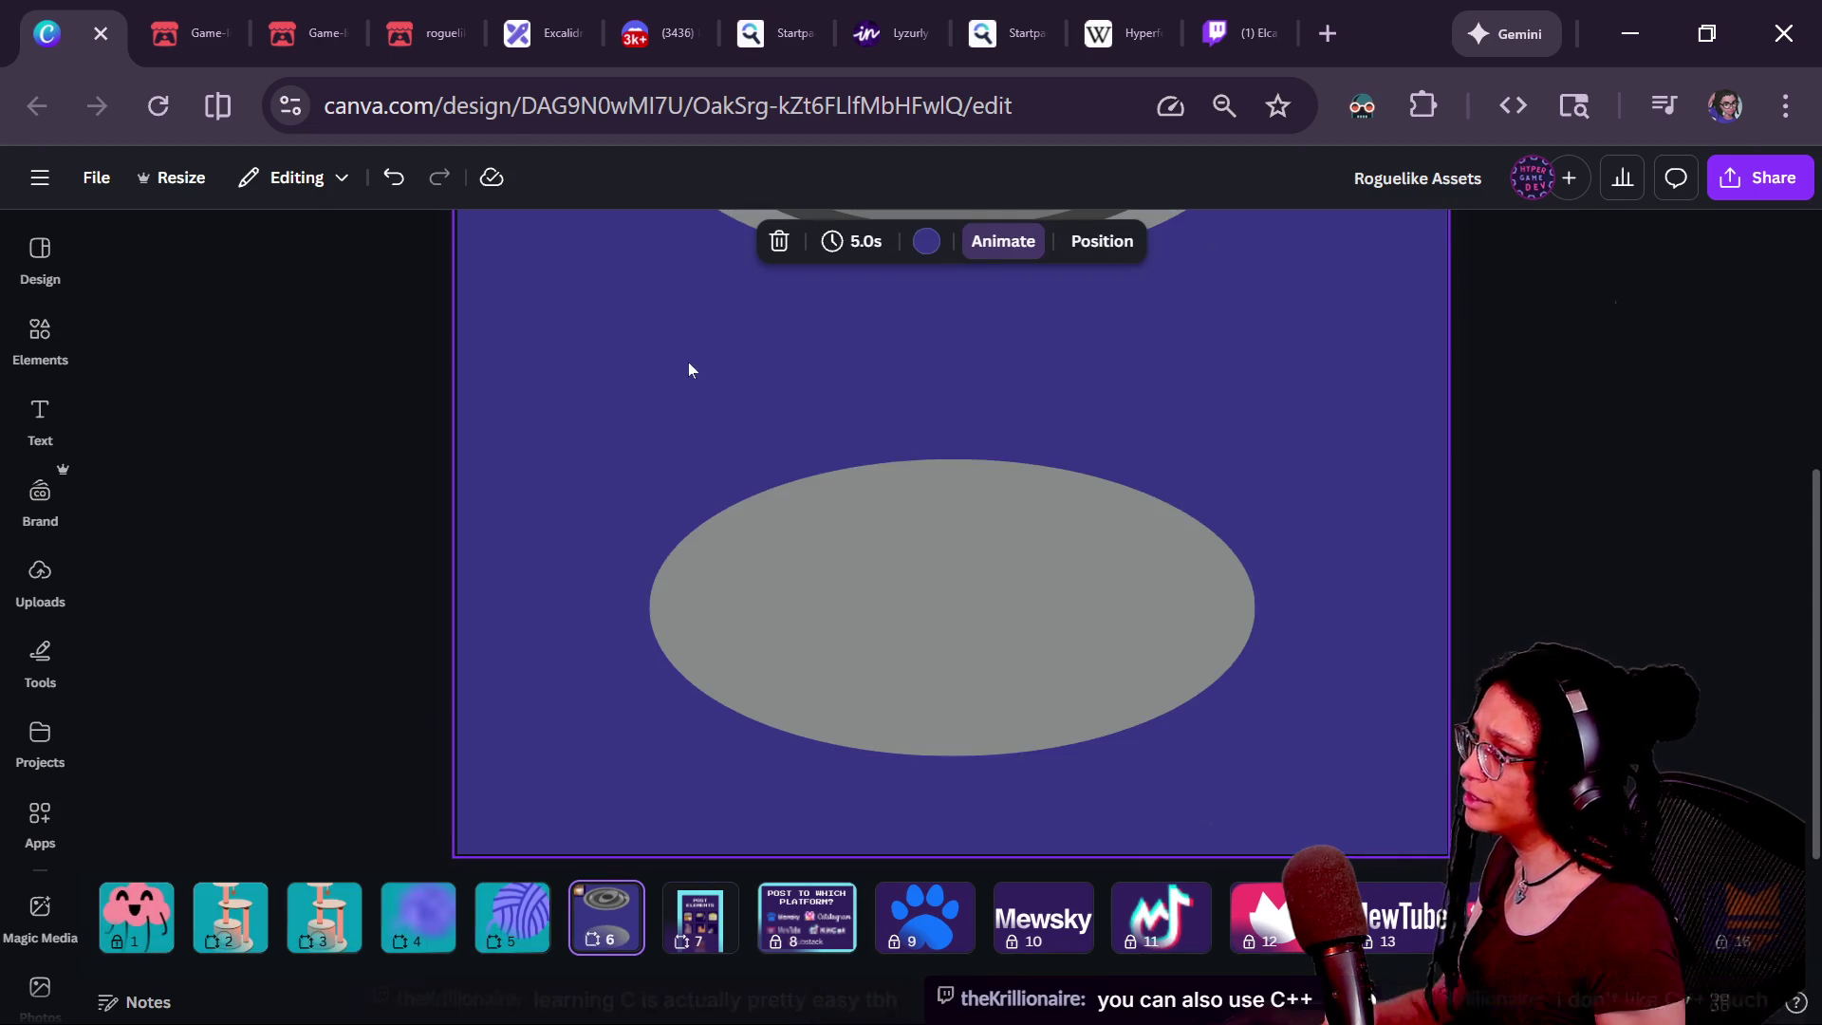
scroll(494, 368, "up", 6)
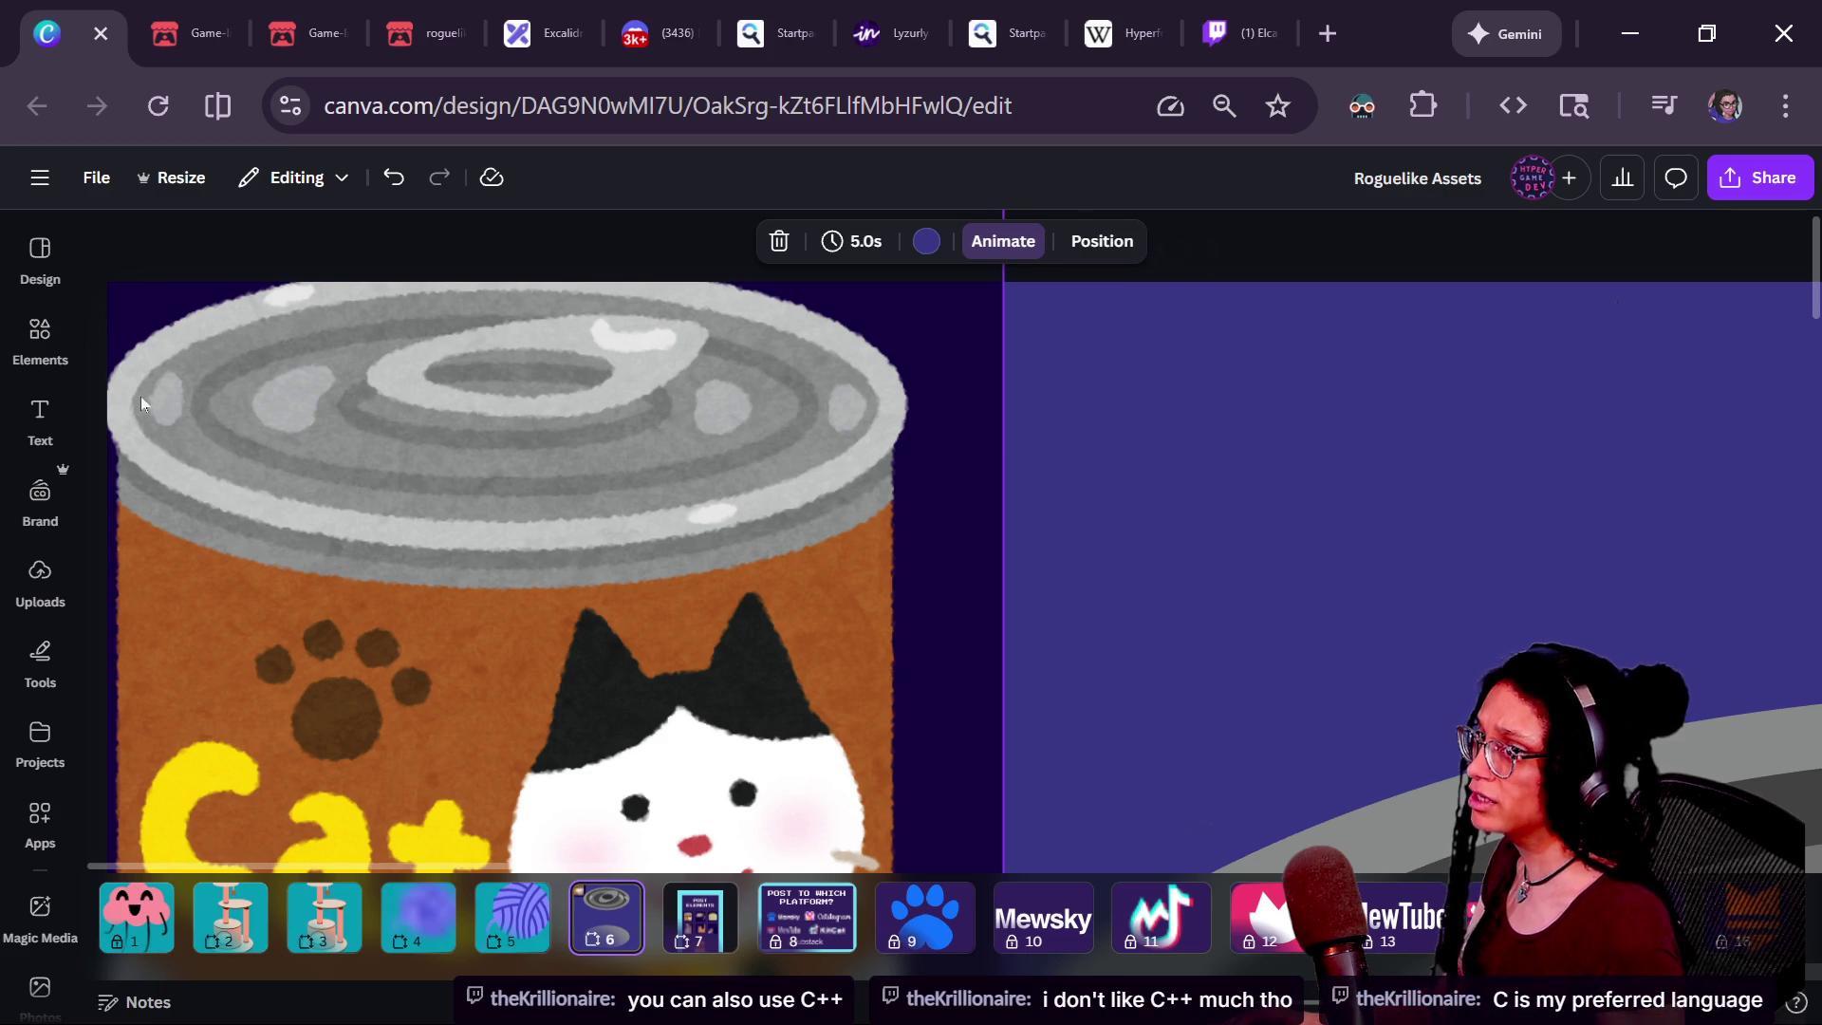
scroll(719, 543, "down", 3)
left_click(991, 571)
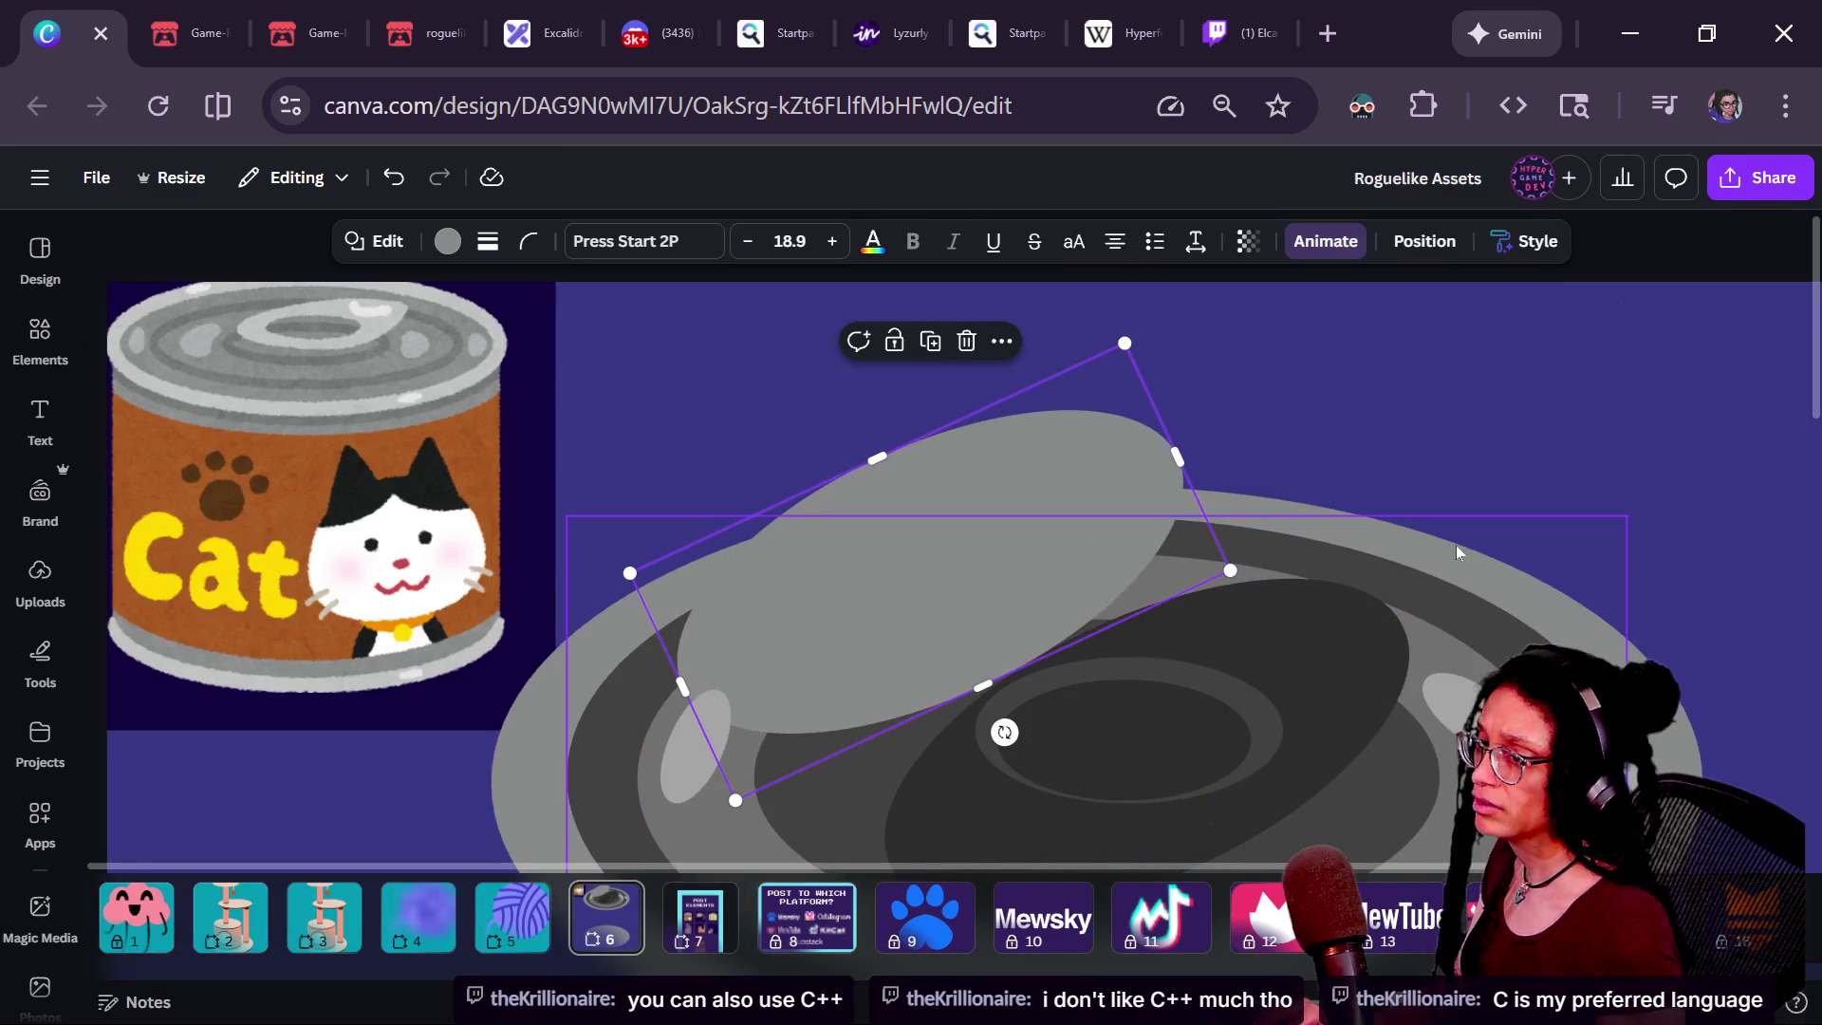
key("ctrl+z")
key("ctrl+z")
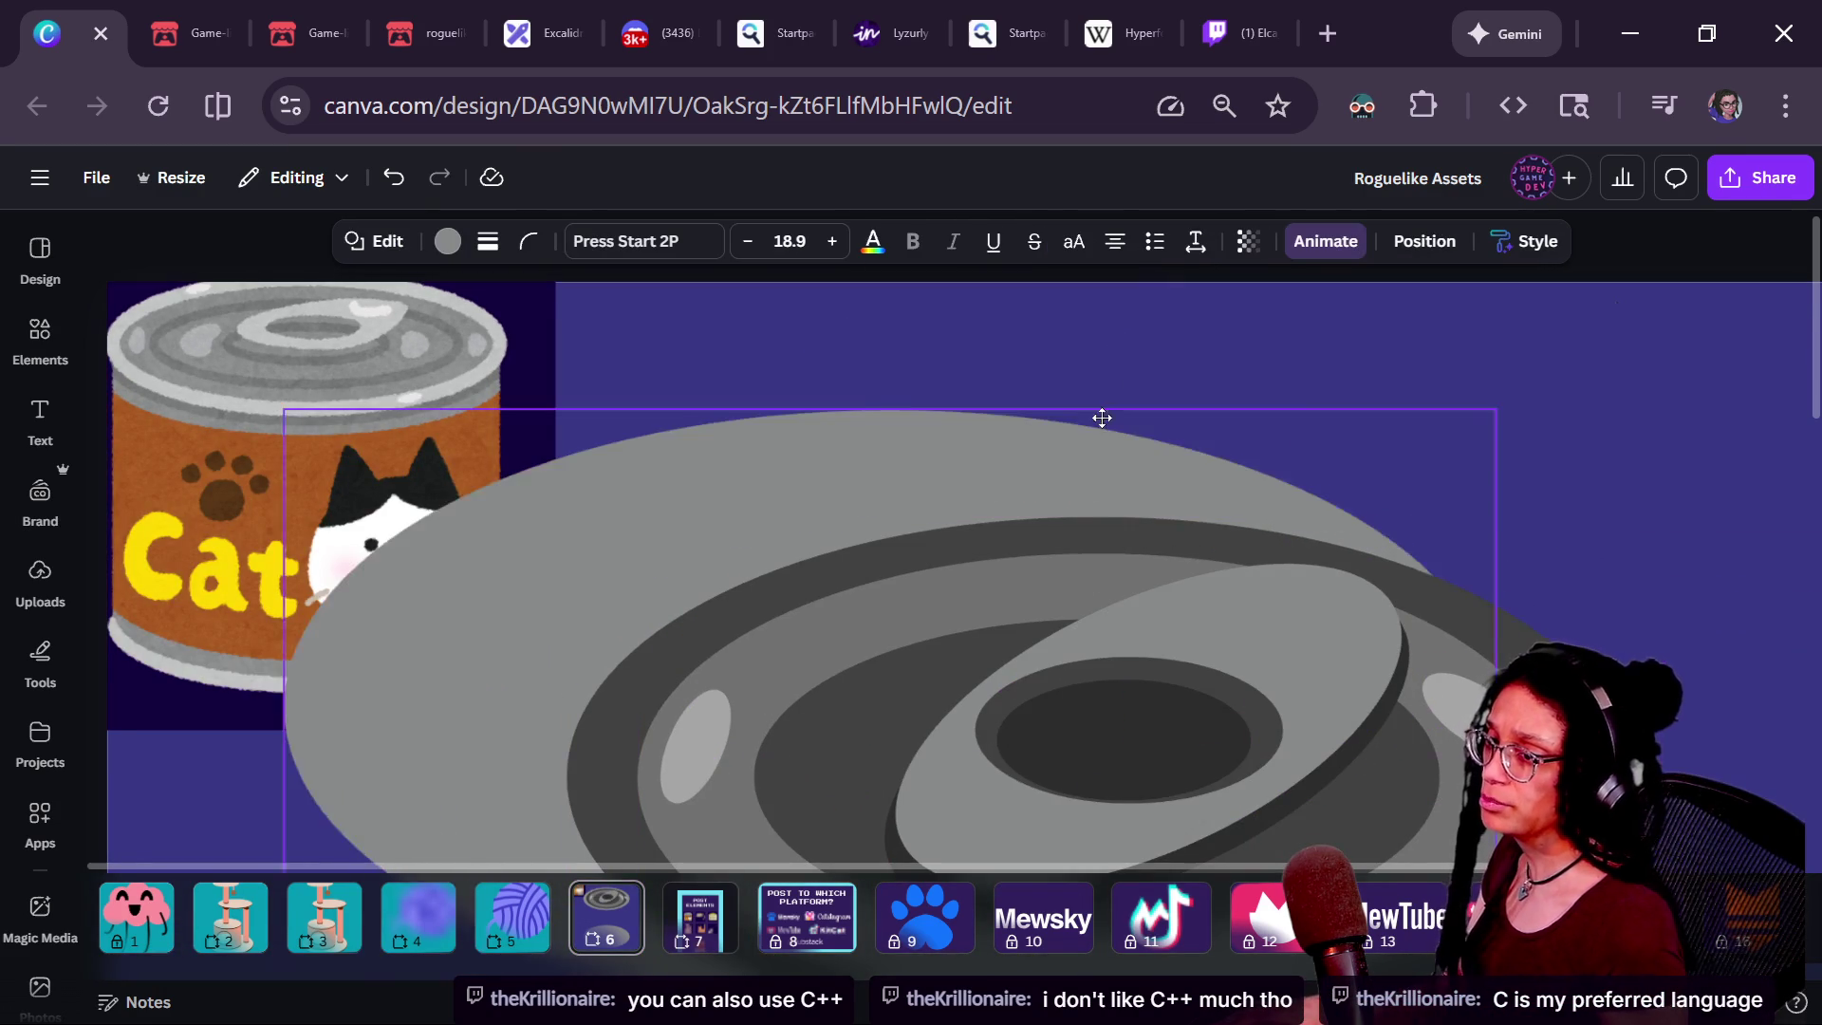
scroll(1102, 417, "down", 3)
scroll(1414, 823, "up", 6)
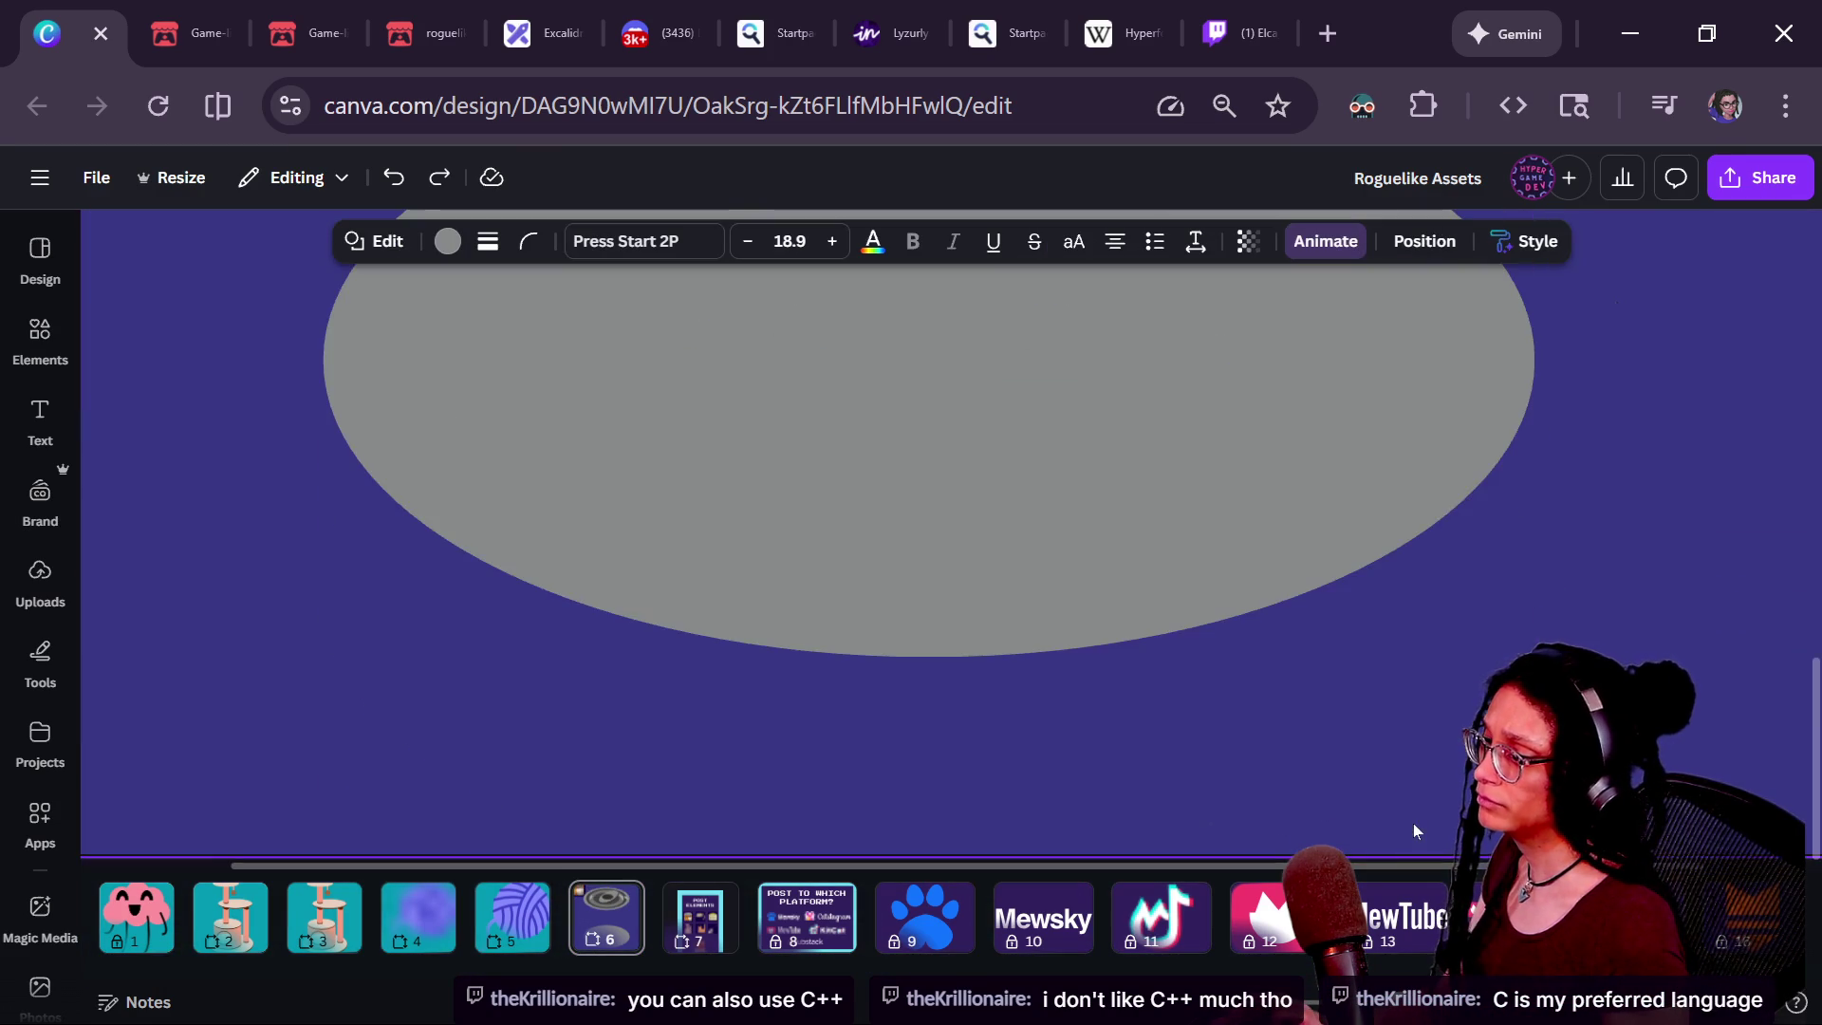
scroll(1414, 832, "down", 1)
scroll(1786, 479, "up", 6)
scroll(1786, 480, "up", 3)
- Shrink the small light ellipse, place it on the lid's right rim, and tilt it about 72°
left_click(1372, 520)
left_click_drag(1406, 547, 1297, 408)
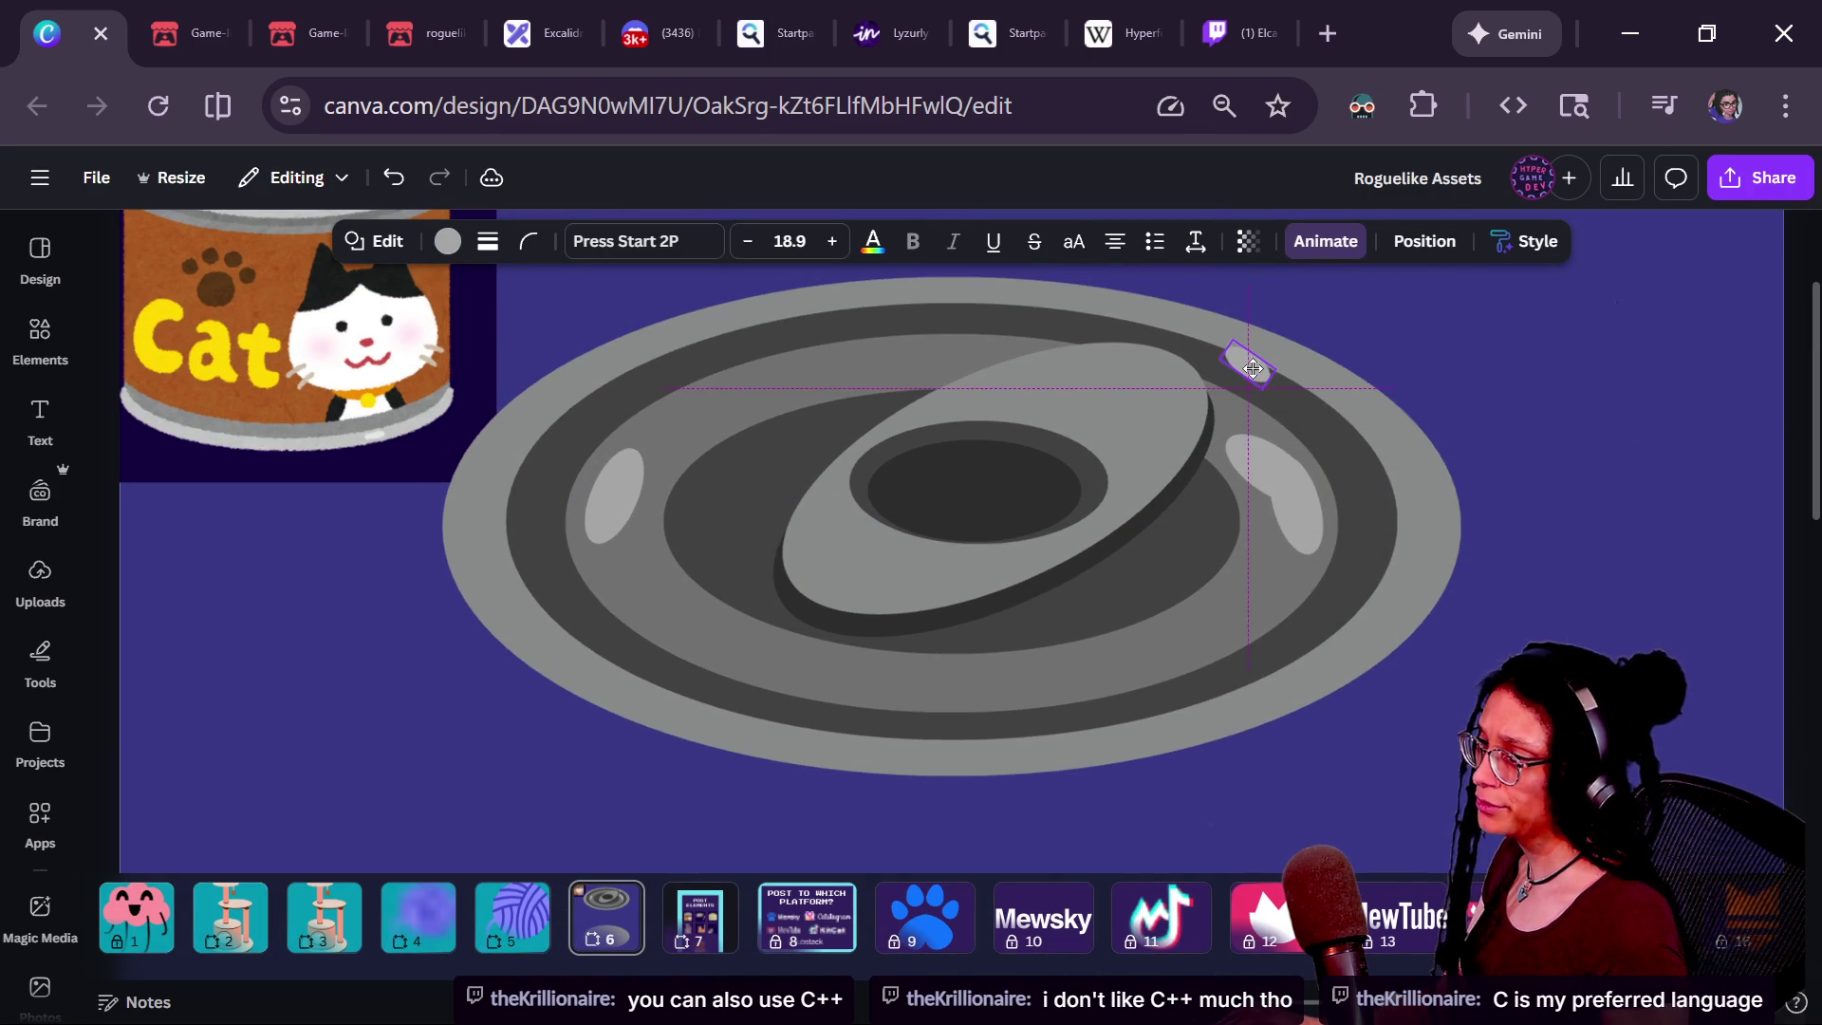
mouse_move(1087, 345)
left_mouse_down()
mouse_move(1389, 489)
mouse_move(1360, 477)
left_mouse_up()
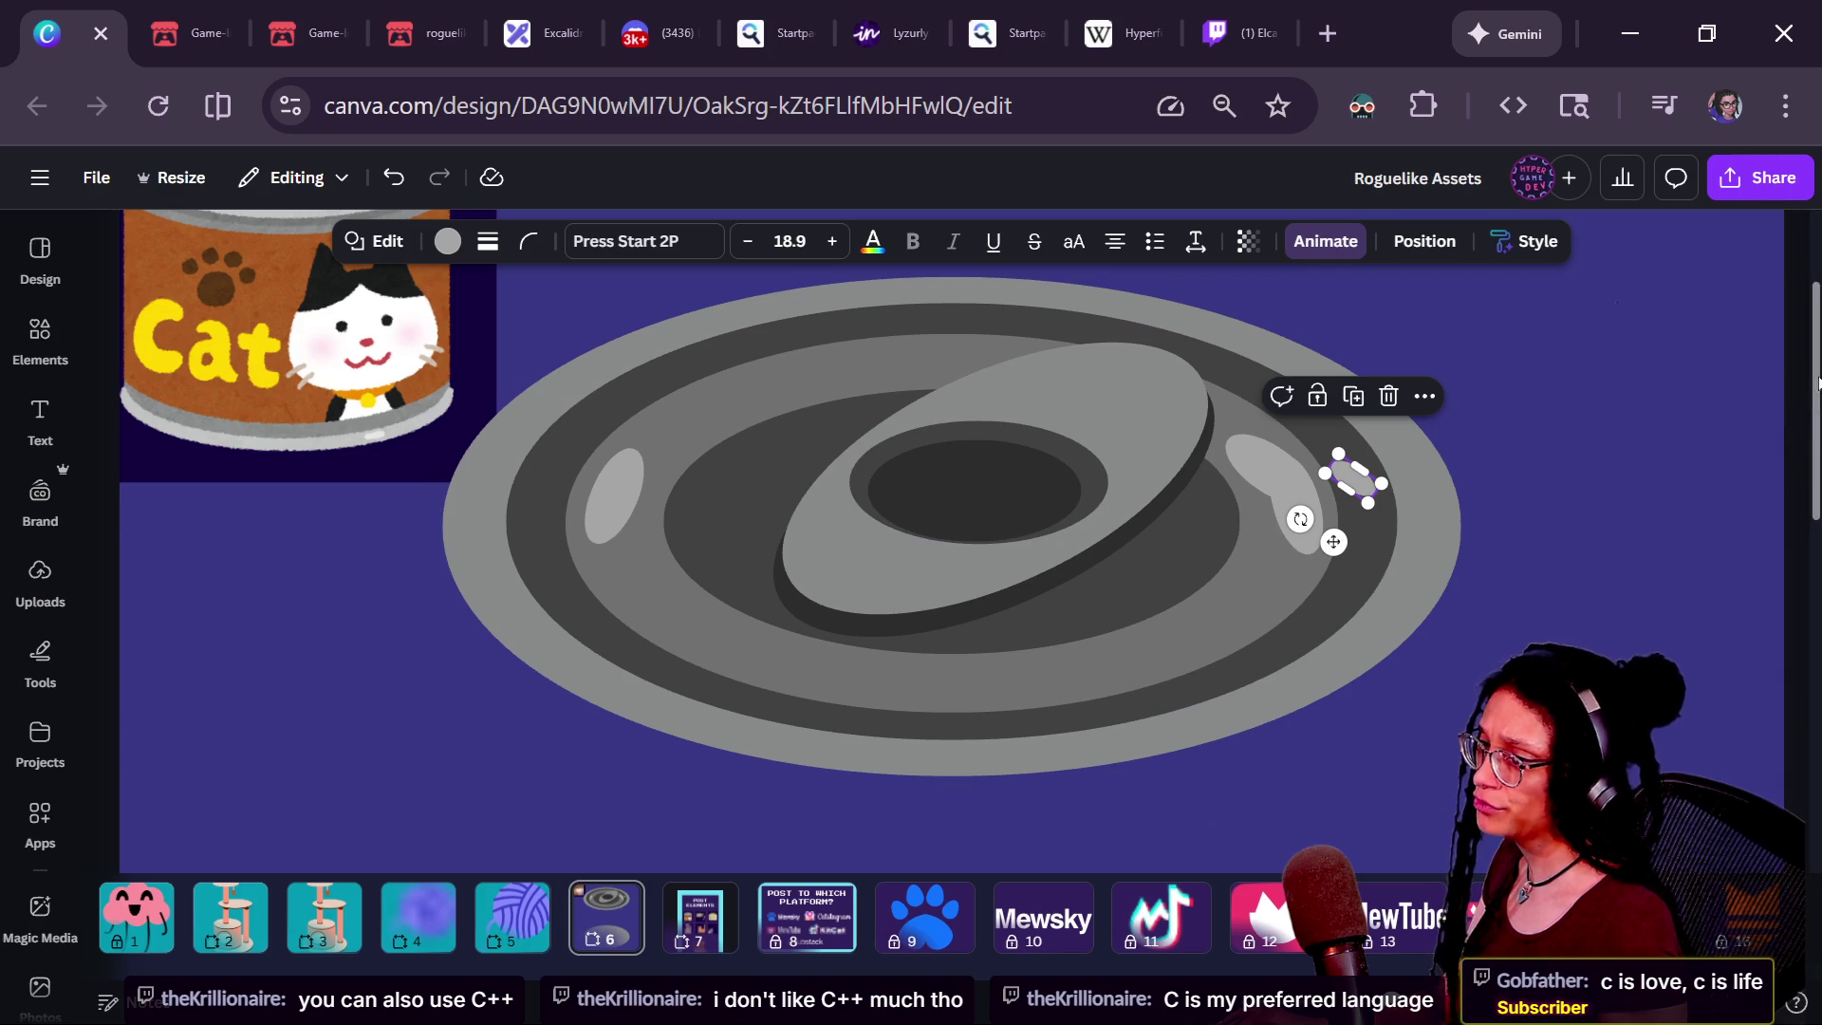
scroll(1364, 679, "up", 2)
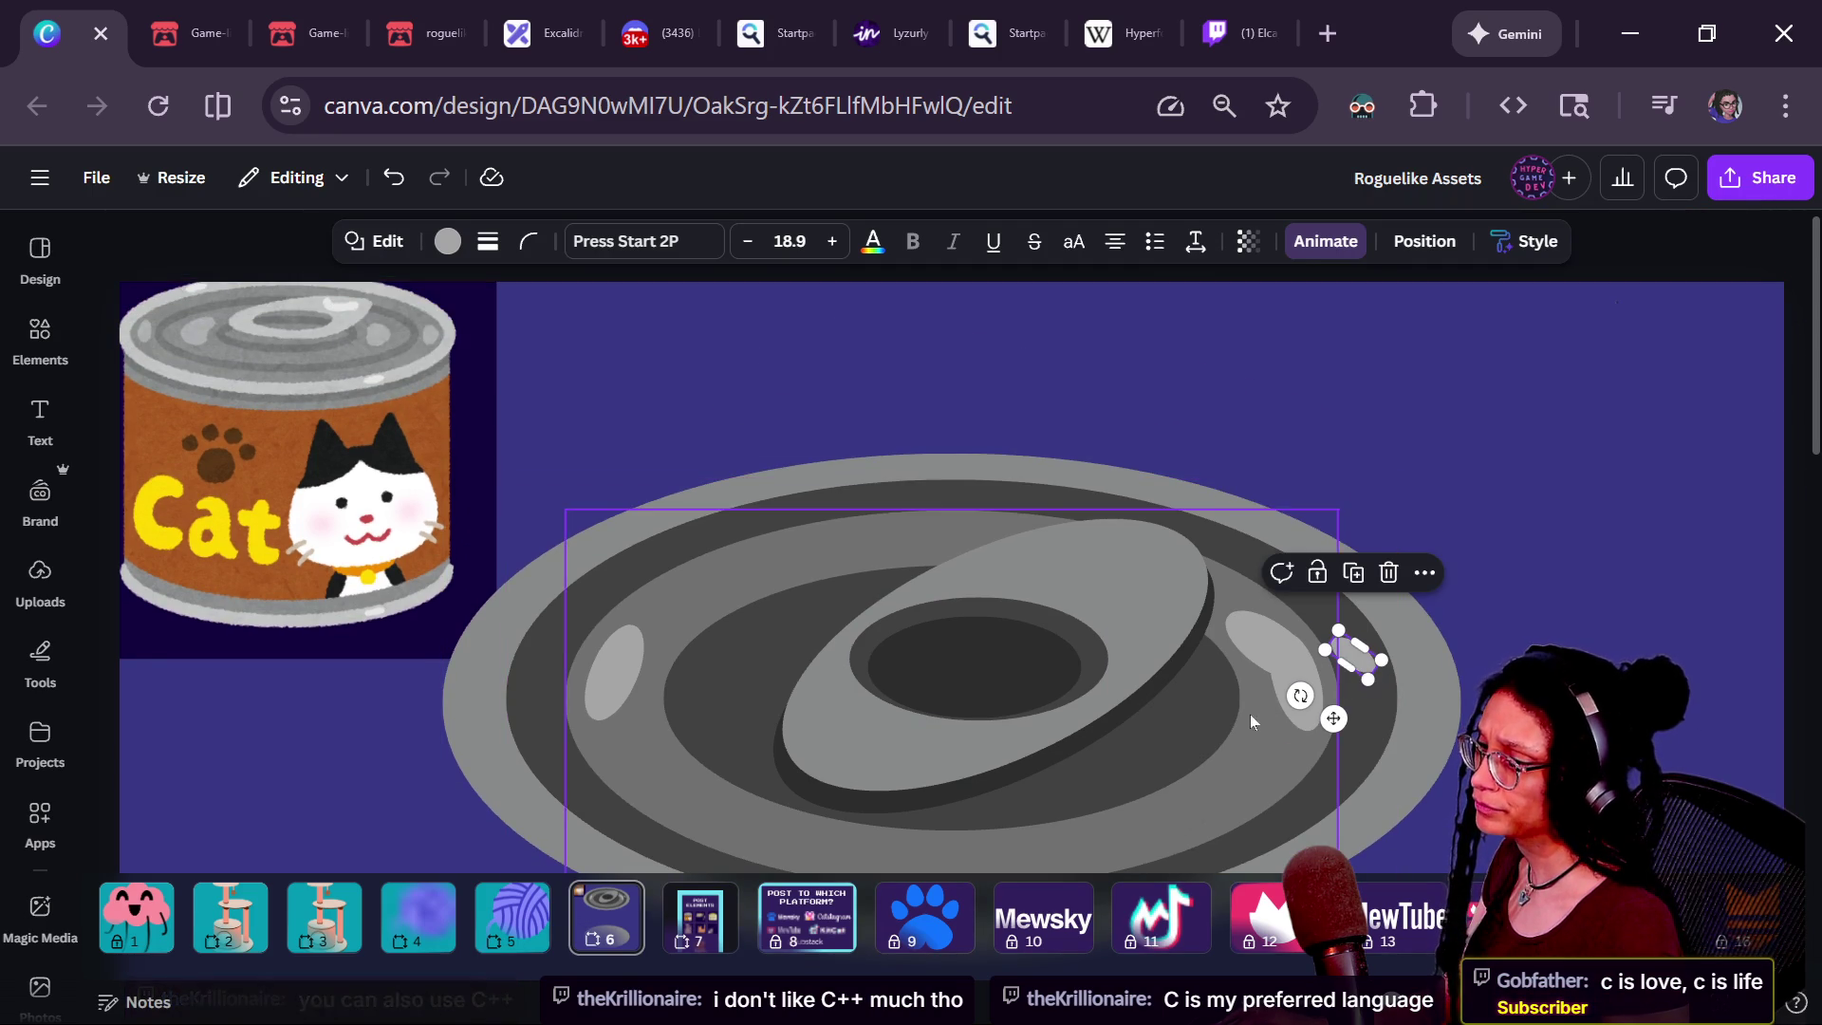
mouse_move(1300, 696)
left_mouse_down()
mouse_move(1273, 658)
mouse_move(1386, 682)
left_mouse_up()
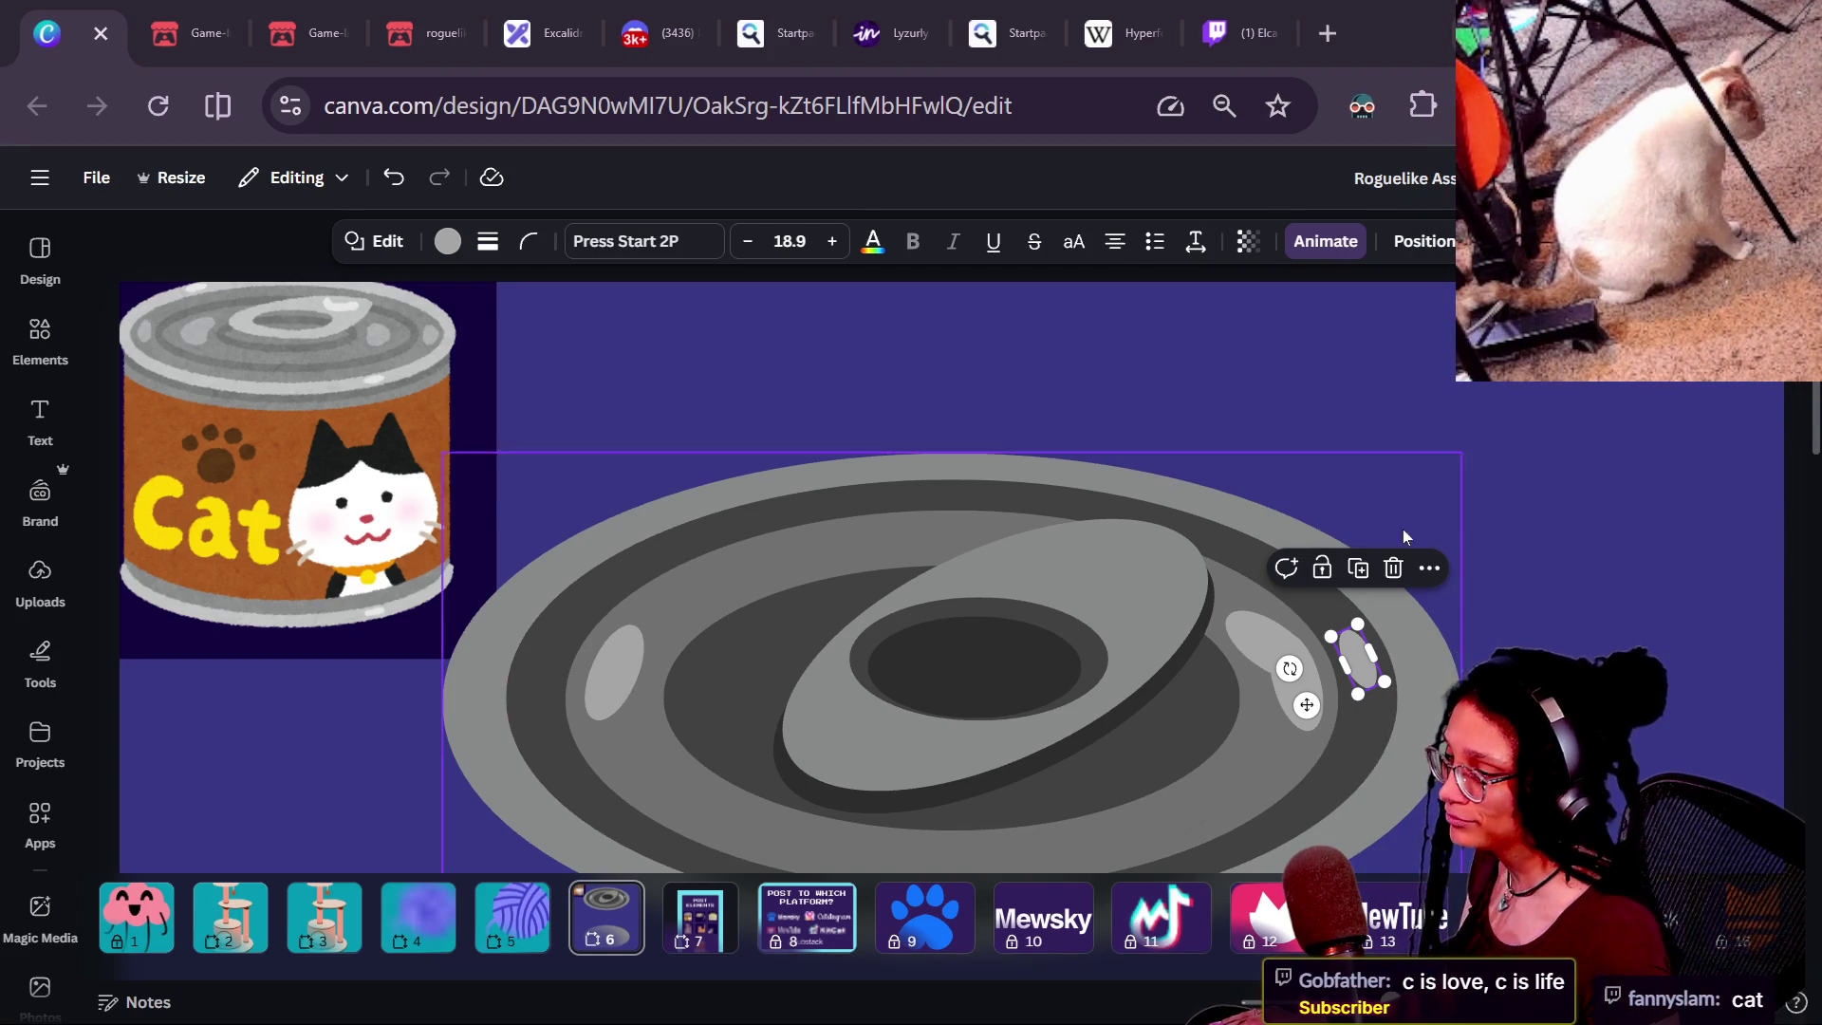
- Nudge the small ~75° highlight slightly up-left so it follows the lid's right rim
mouse_move(1365, 668)
left_mouse_down()
mouse_move(1359, 646)
mouse_move(1311, 659)
mouse_move(1366, 687)
left_mouse_up()
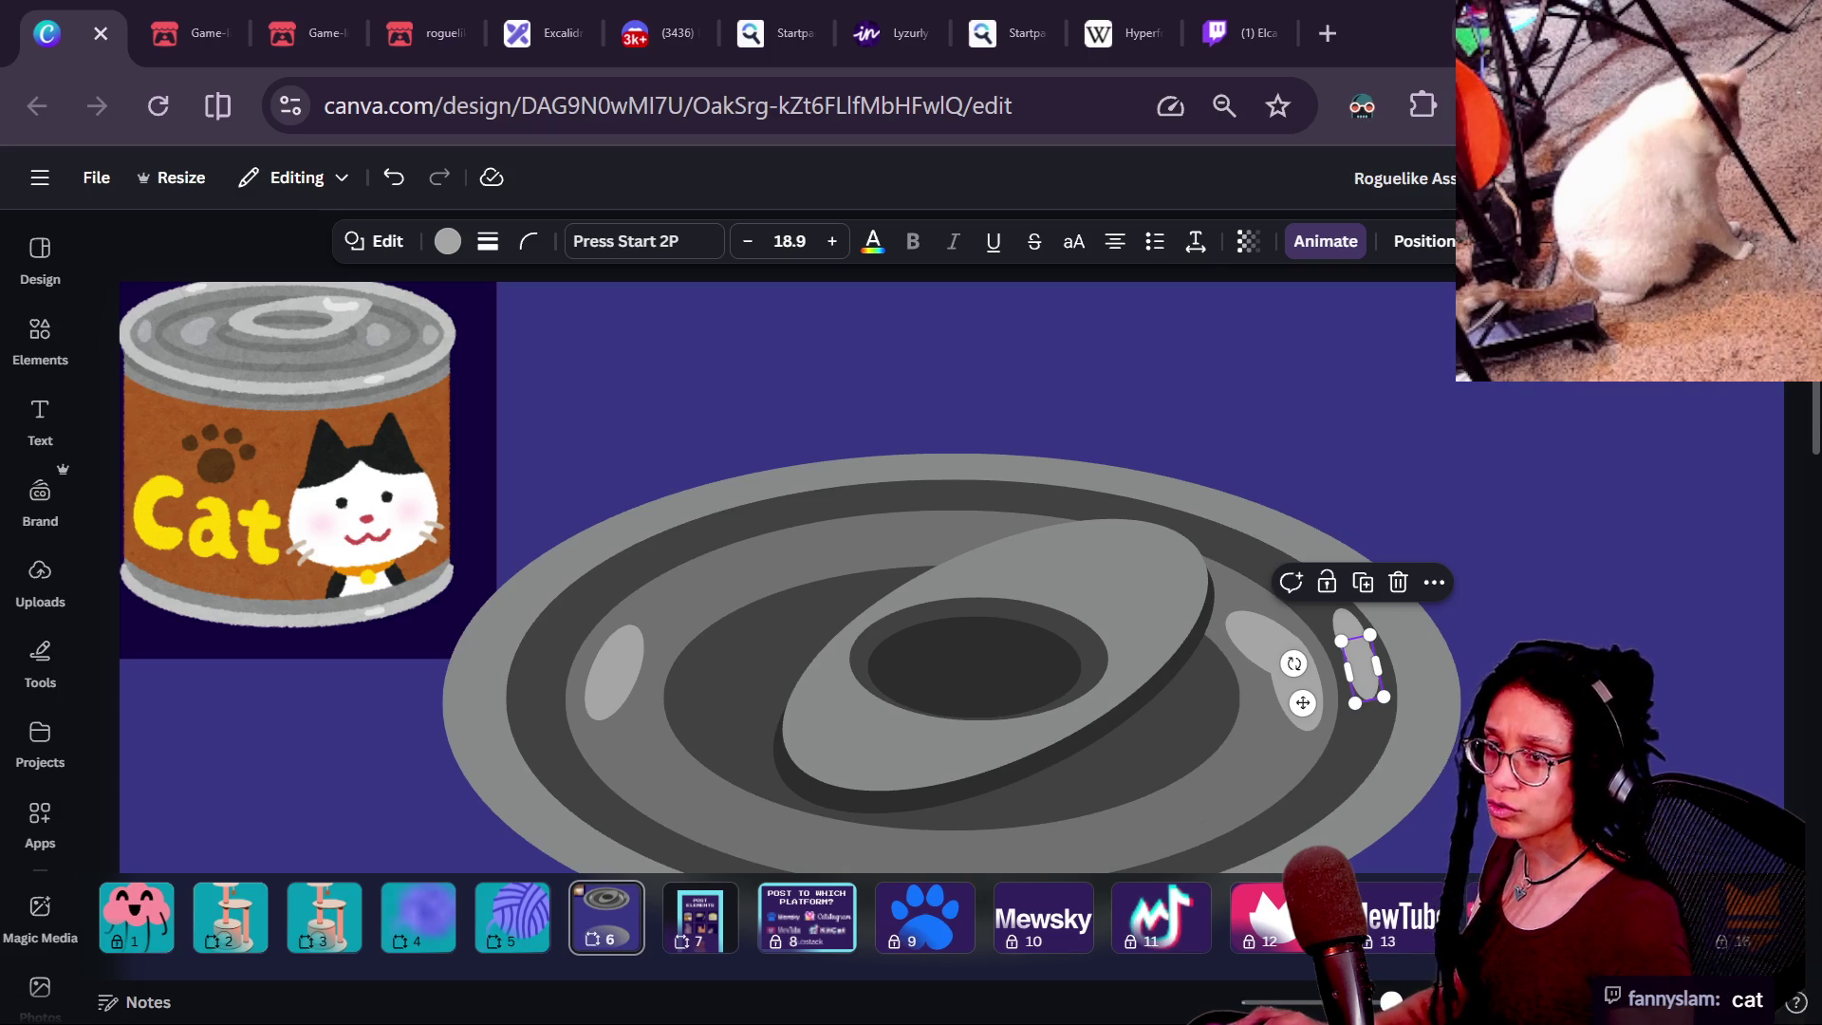
left_click(1410, 703)
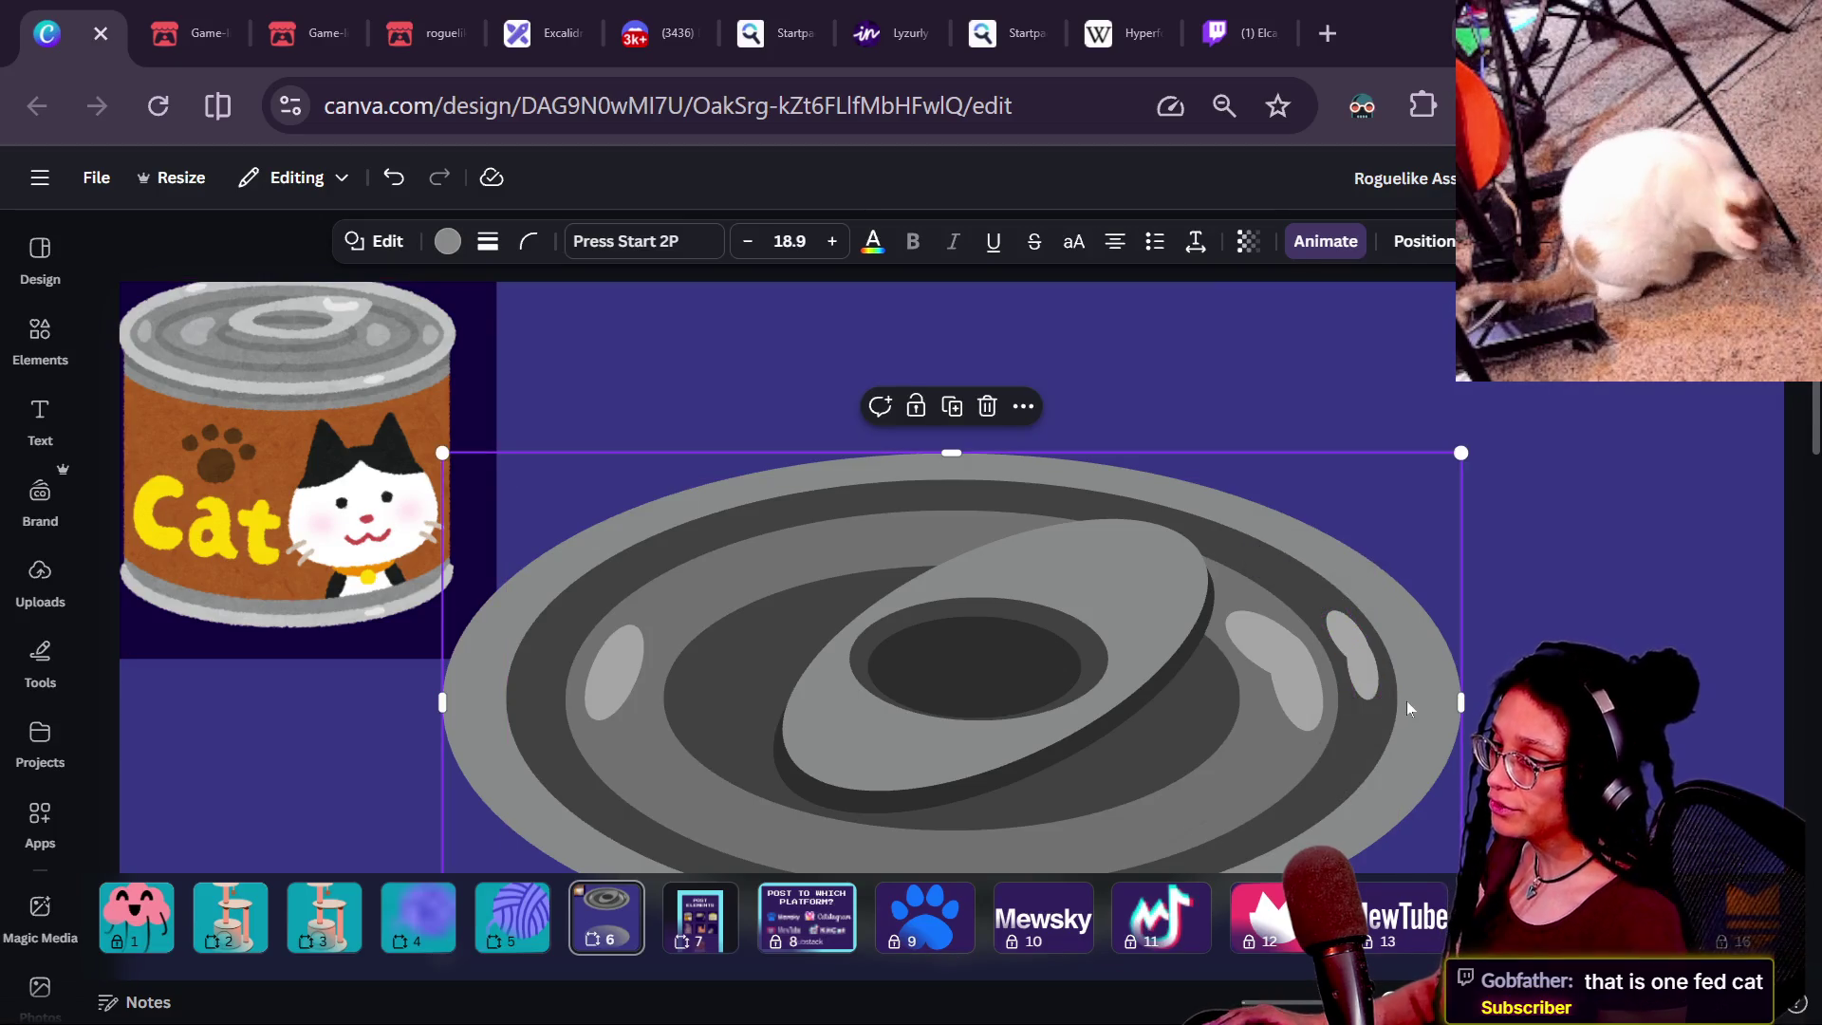
left_click(1352, 655)
left_click_drag(1353, 655, 1349, 648)
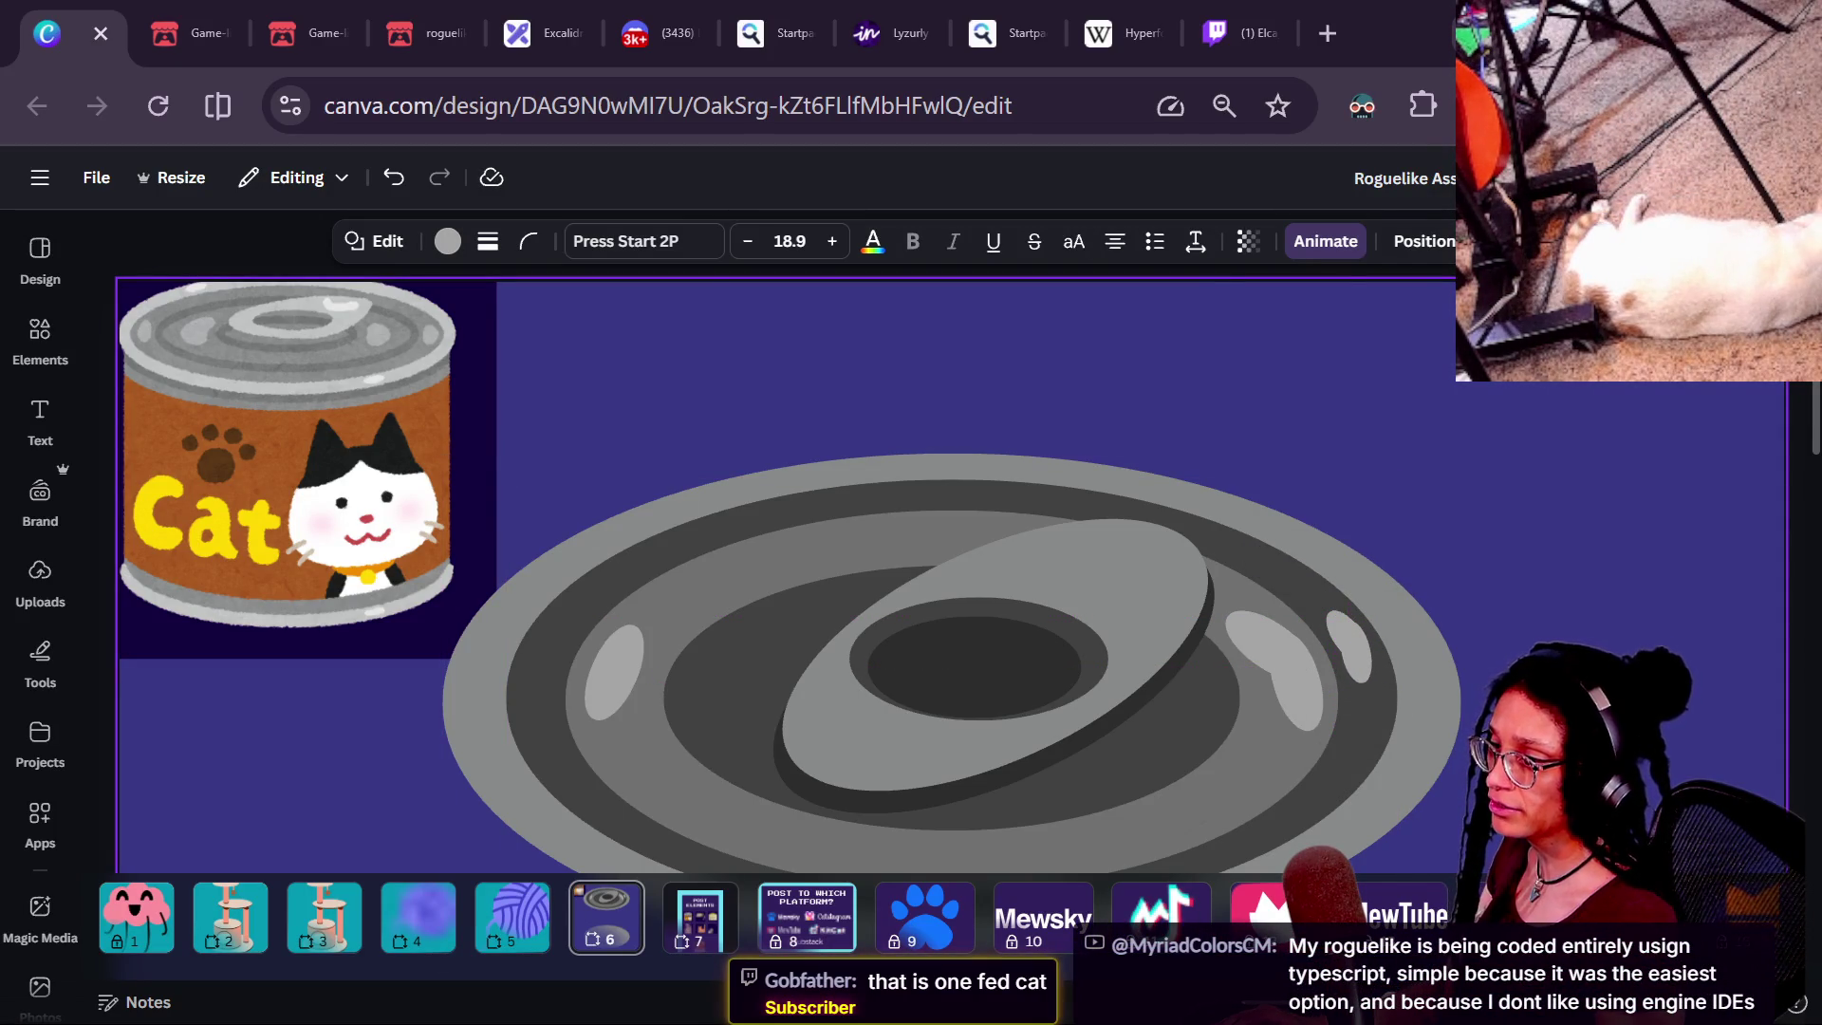
left_click(1323, 708)
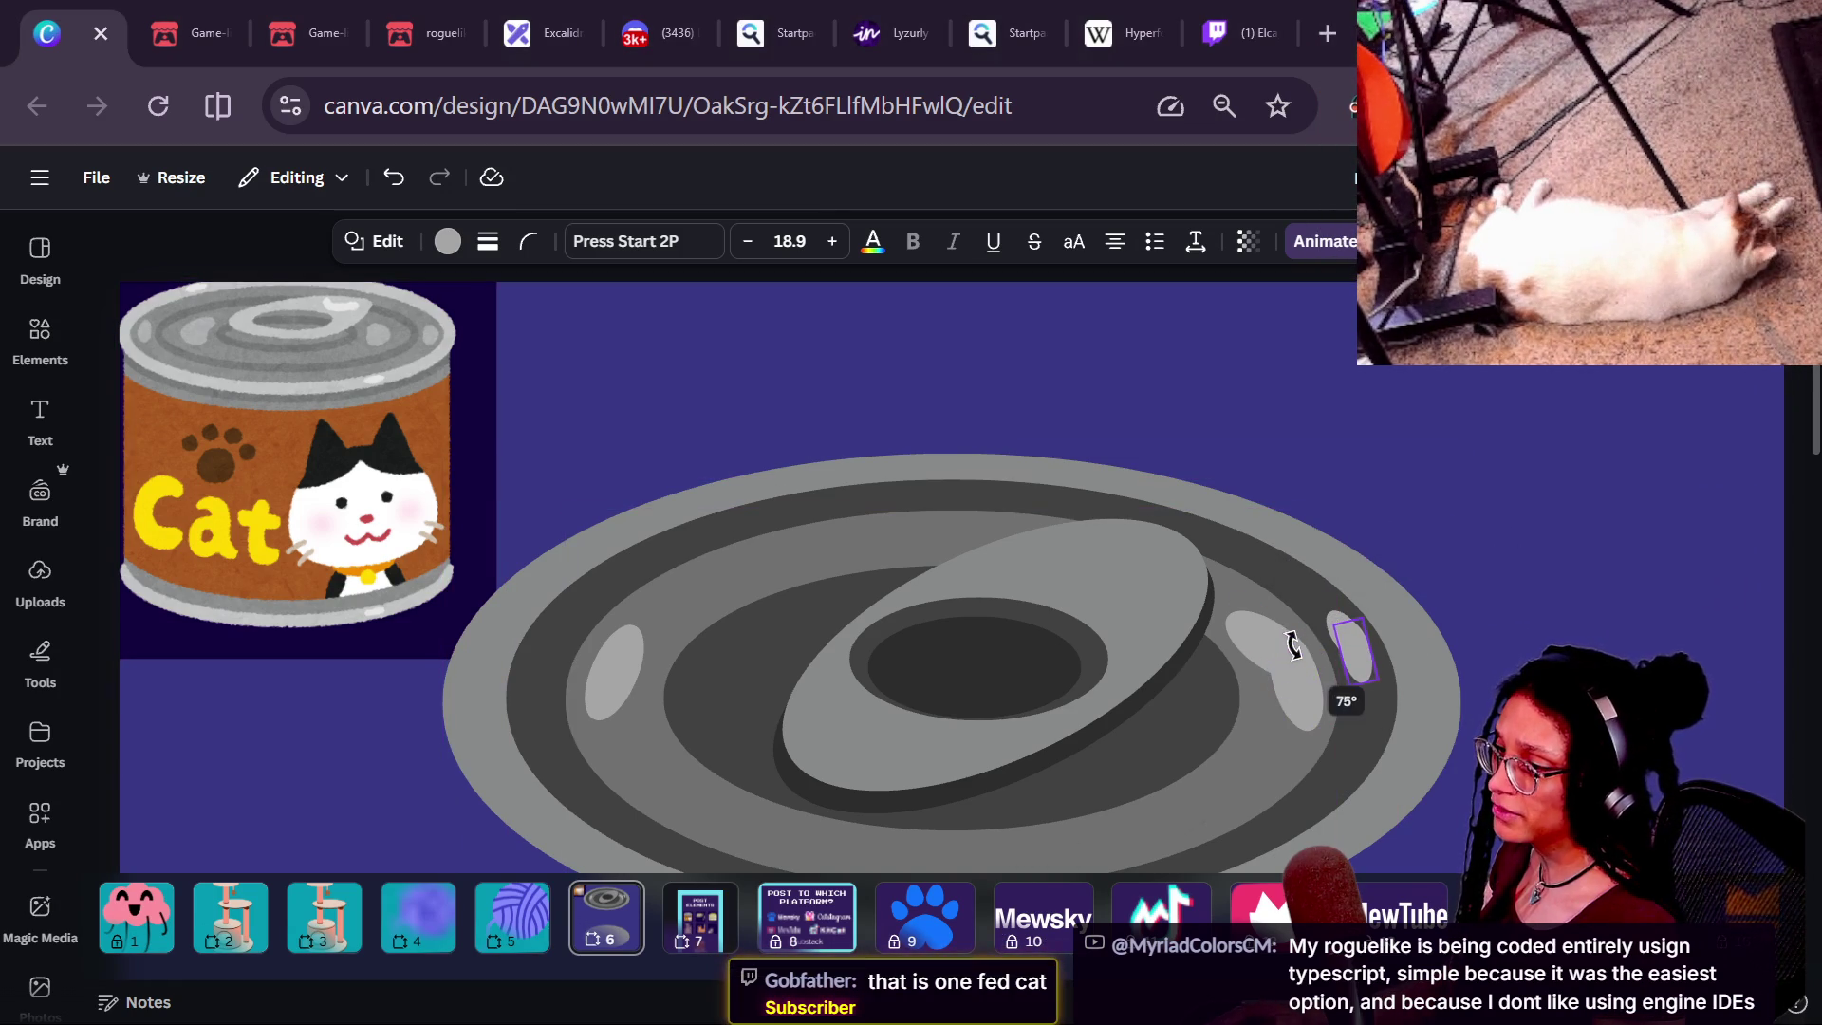
left_click(1381, 782)
scroll(1381, 782, "down", 3)
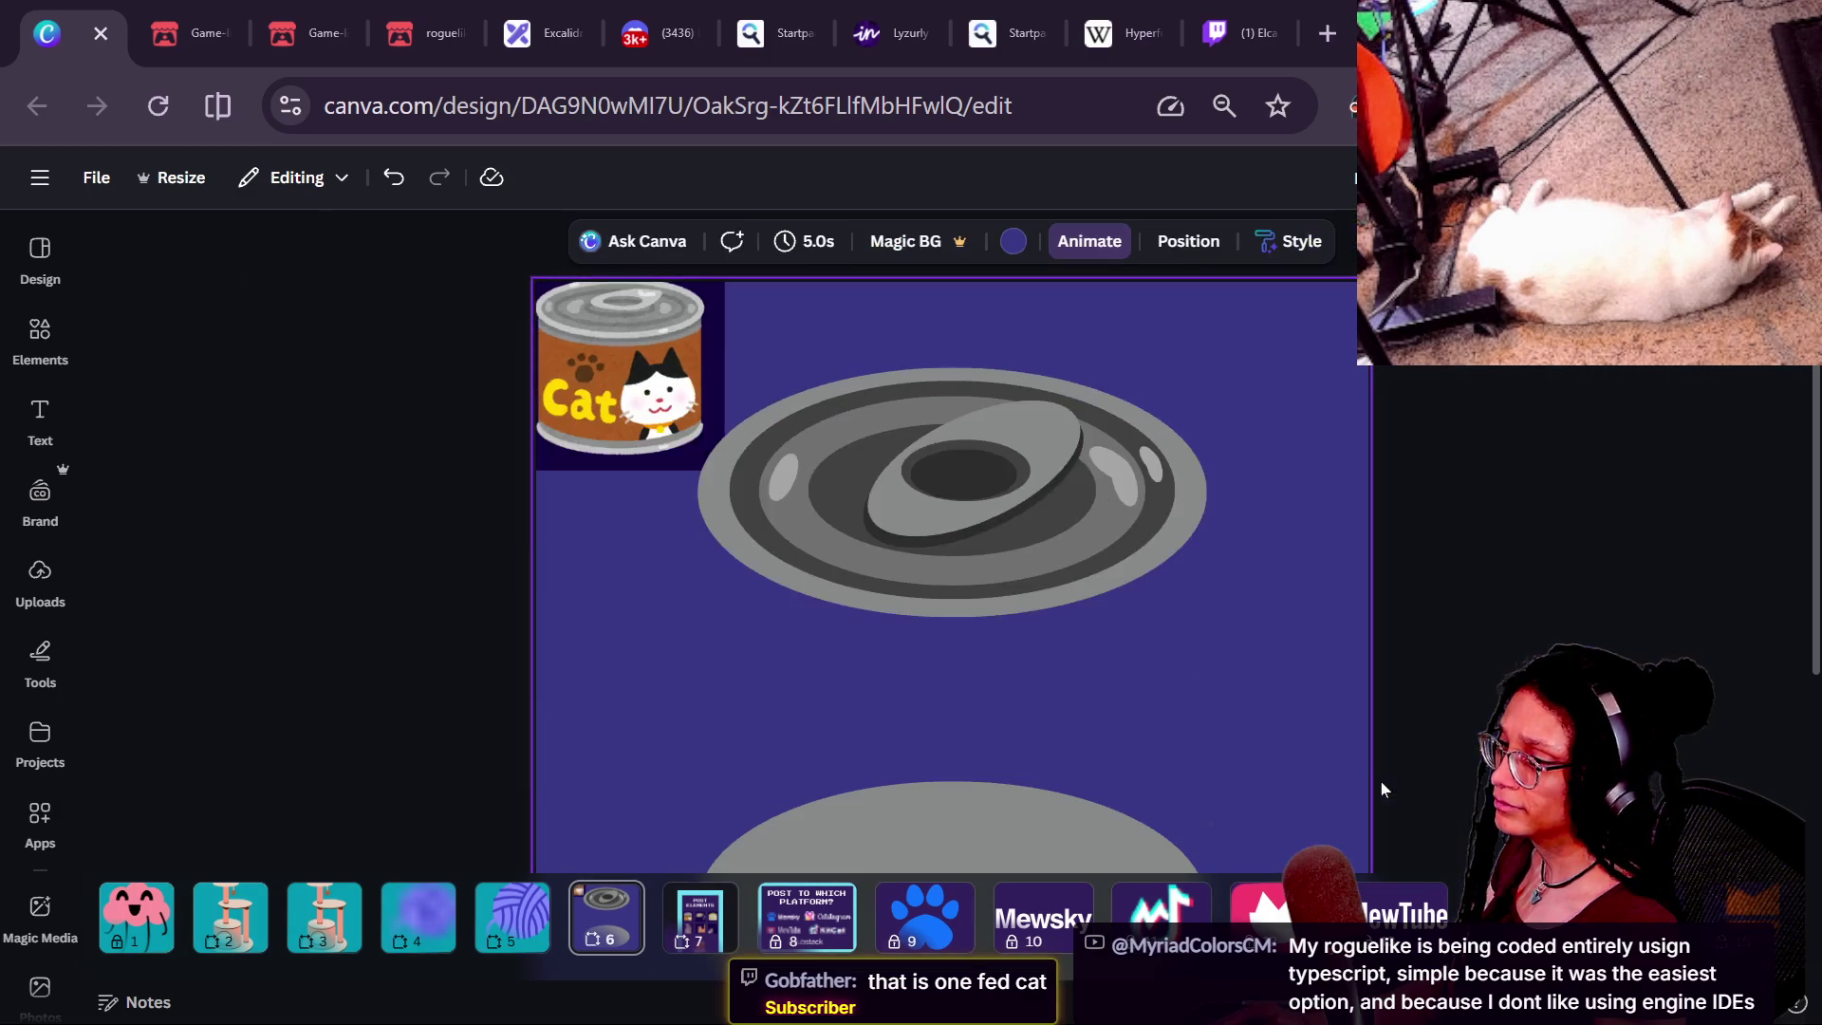
- Resize the small right highlight and rotate it to about 84°
scroll(1221, 505, "up", 2)
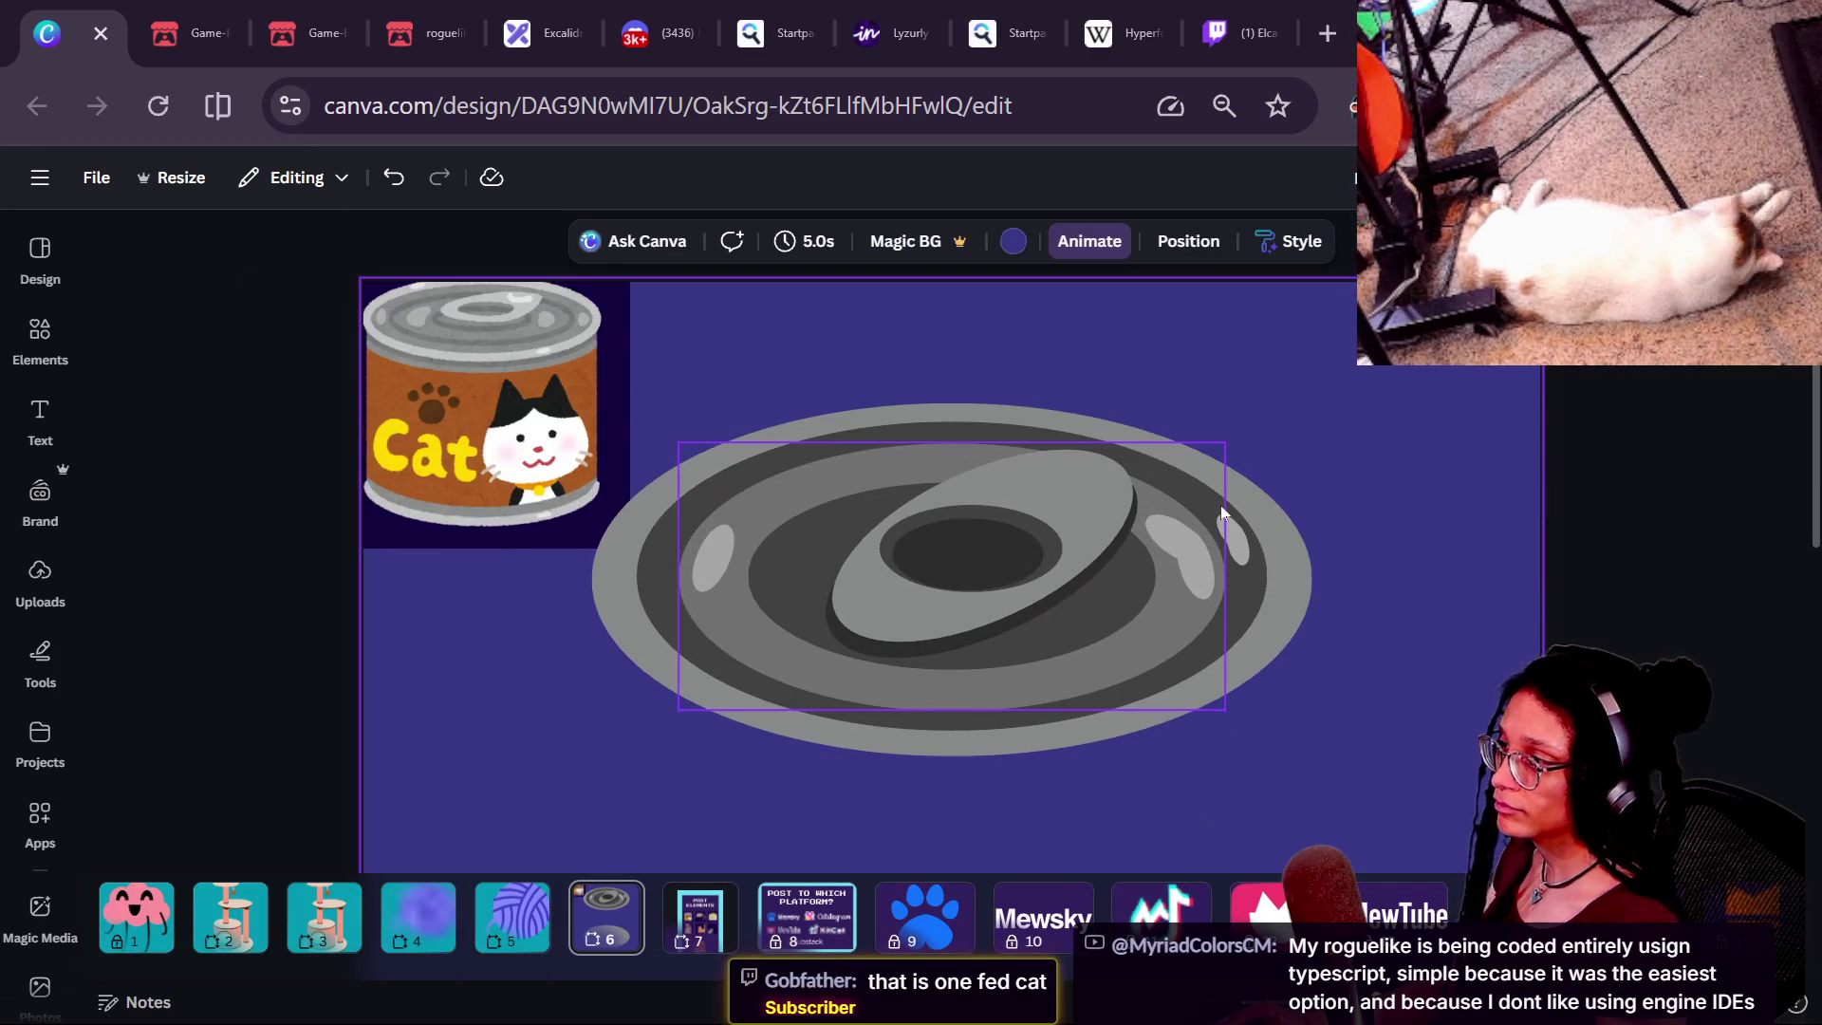
scroll(1251, 545, "up", 2)
mouse_move(1362, 579)
left_mouse_down()
mouse_move(1367, 593)
mouse_move(1374, 546)
left_mouse_up()
left_click(1437, 573)
left_click(1357, 548)
left_click_drag(1359, 618, 1281, 547)
left_click(1357, 512, "shift")
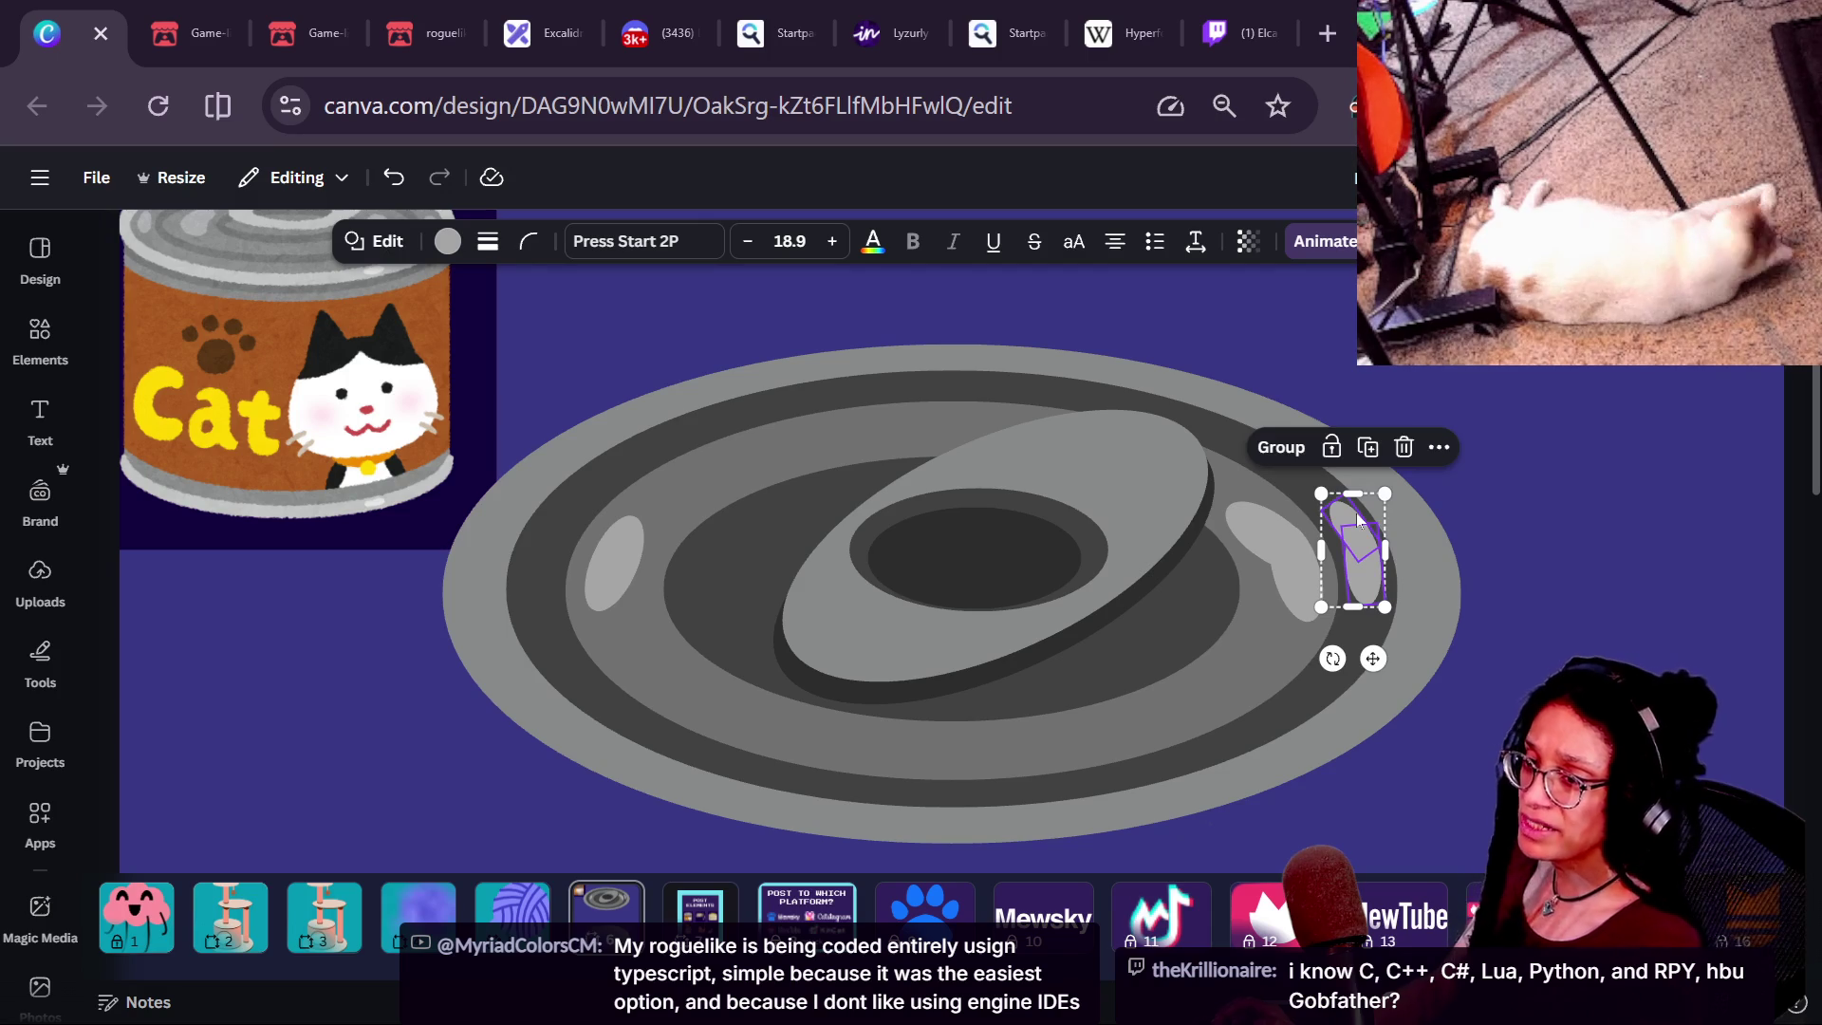
key("Escape")
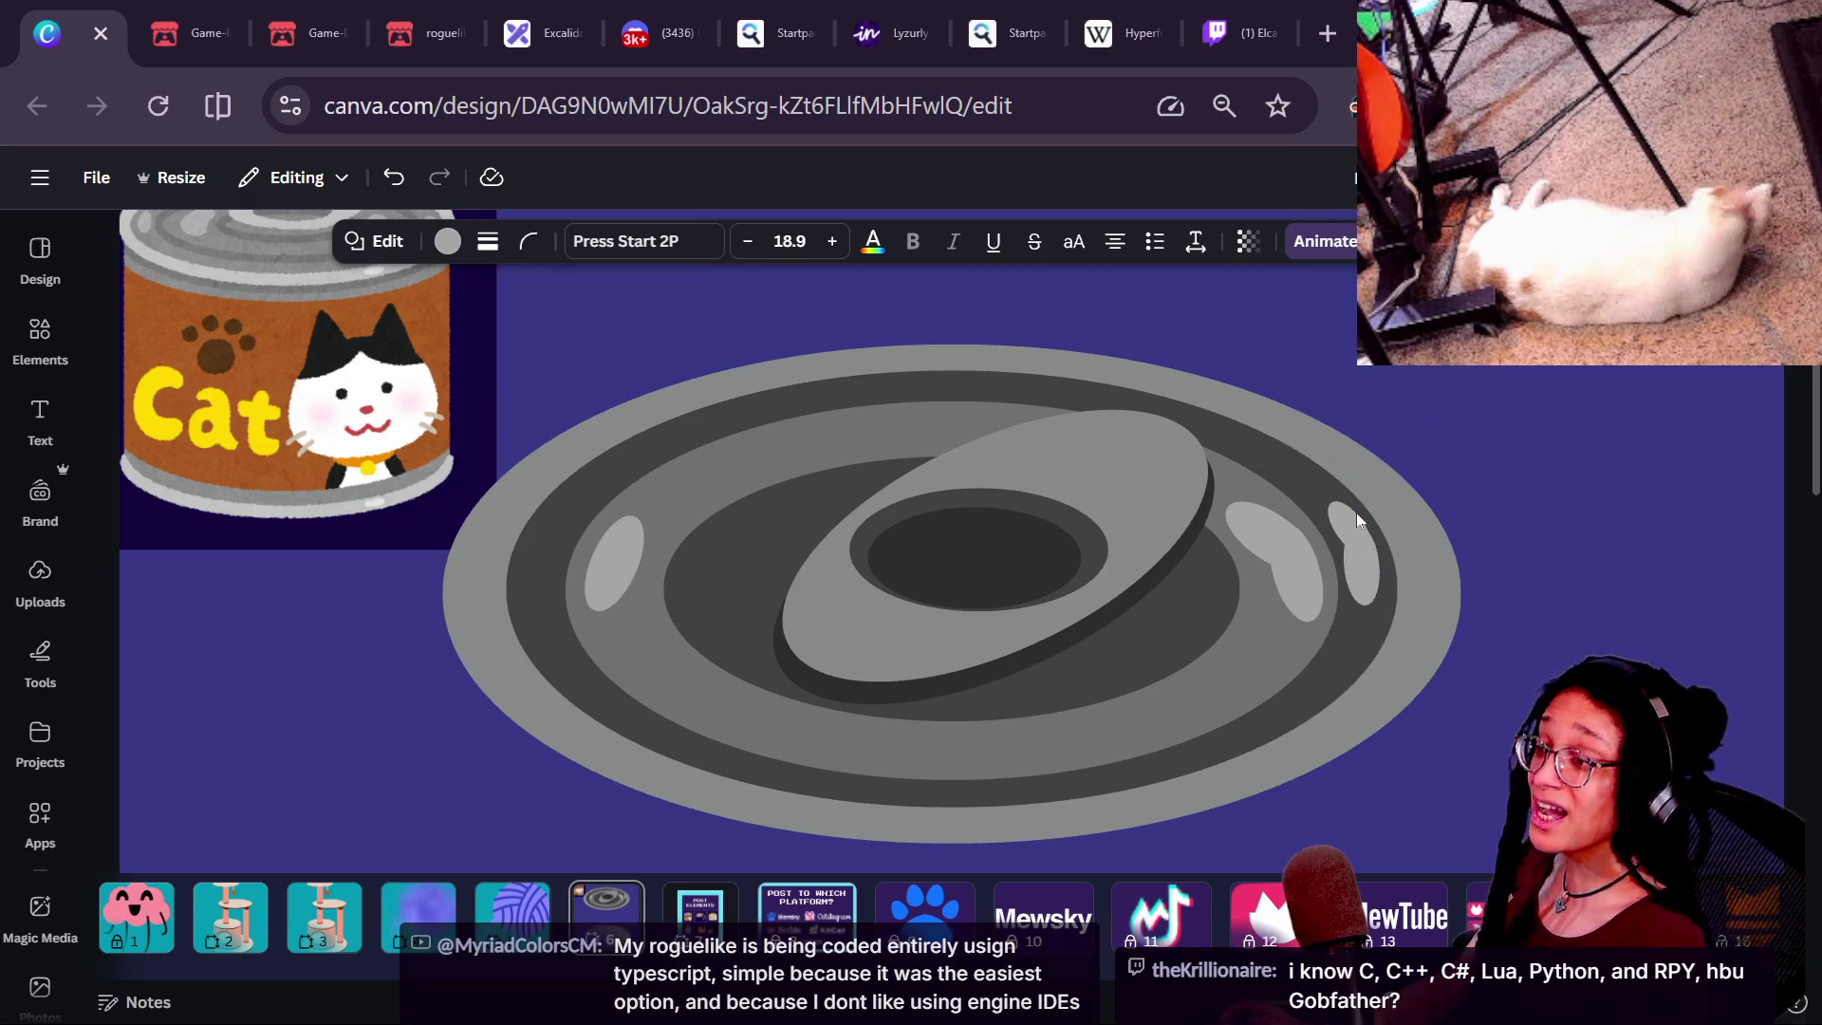
- Stretch the small highlight taller and re-rotate it to about 73°
left_click(1358, 513)
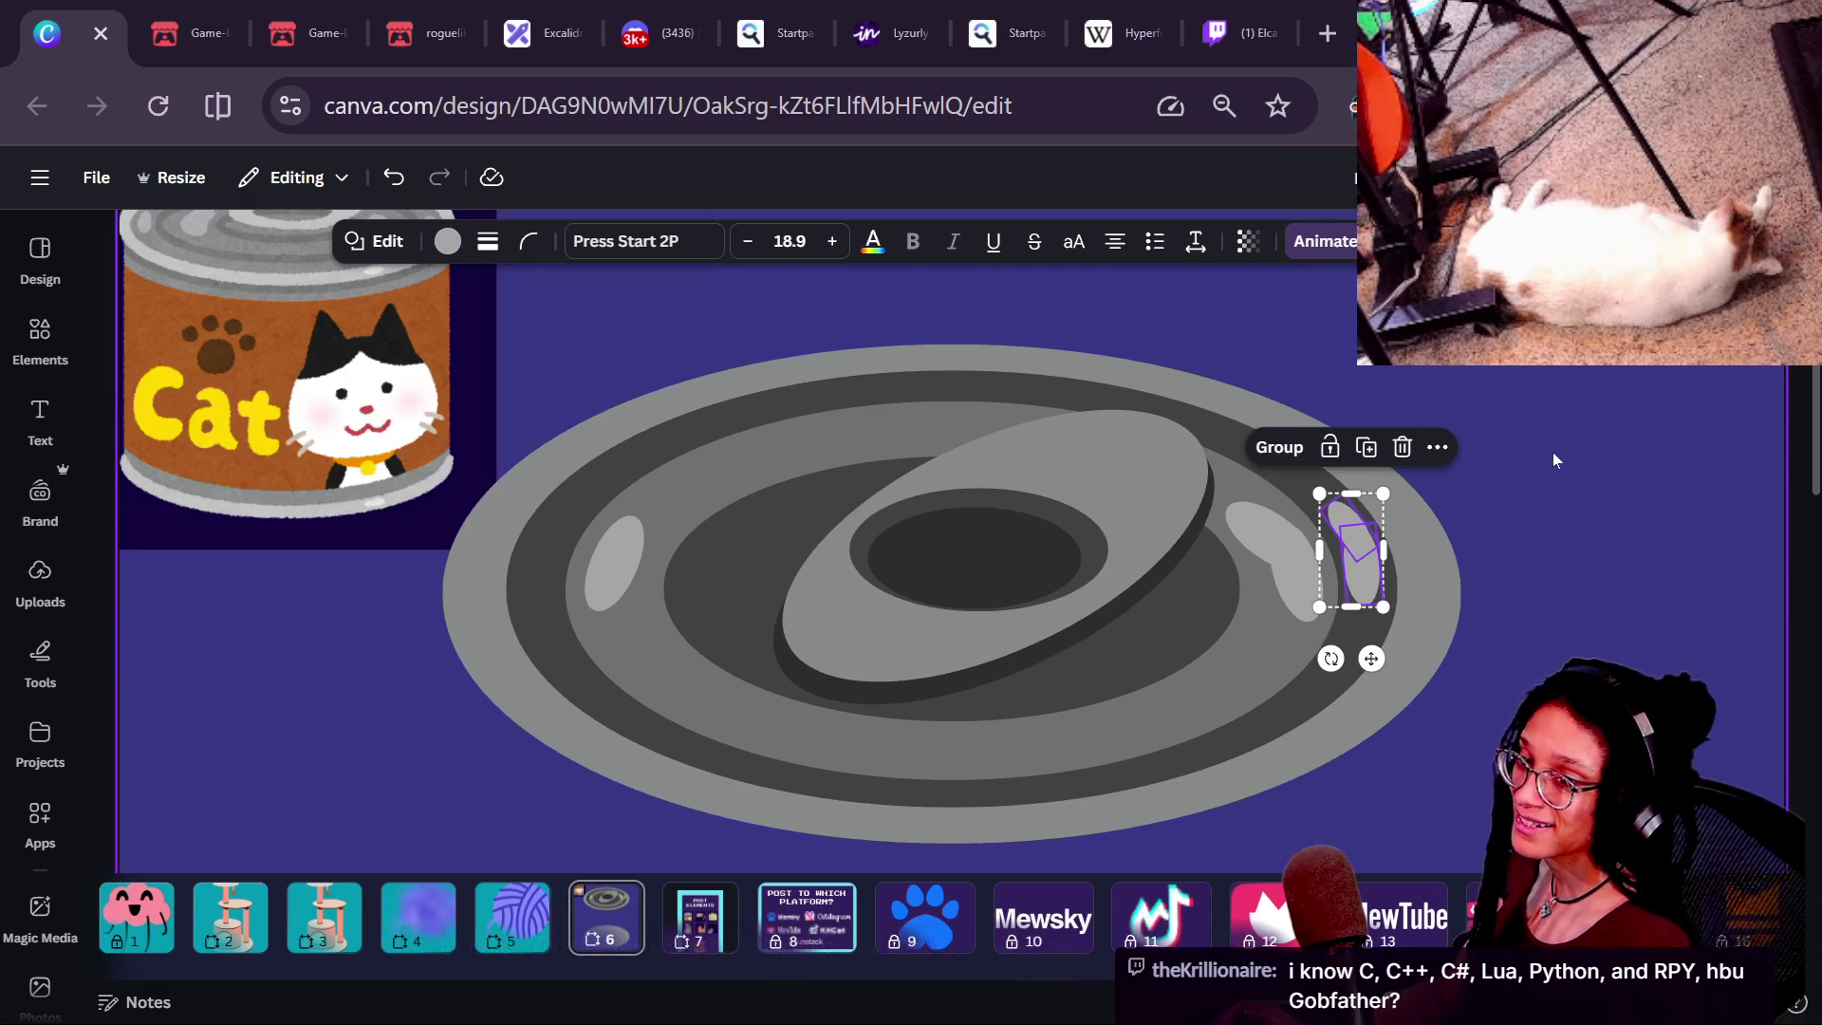
left_click(1538, 457)
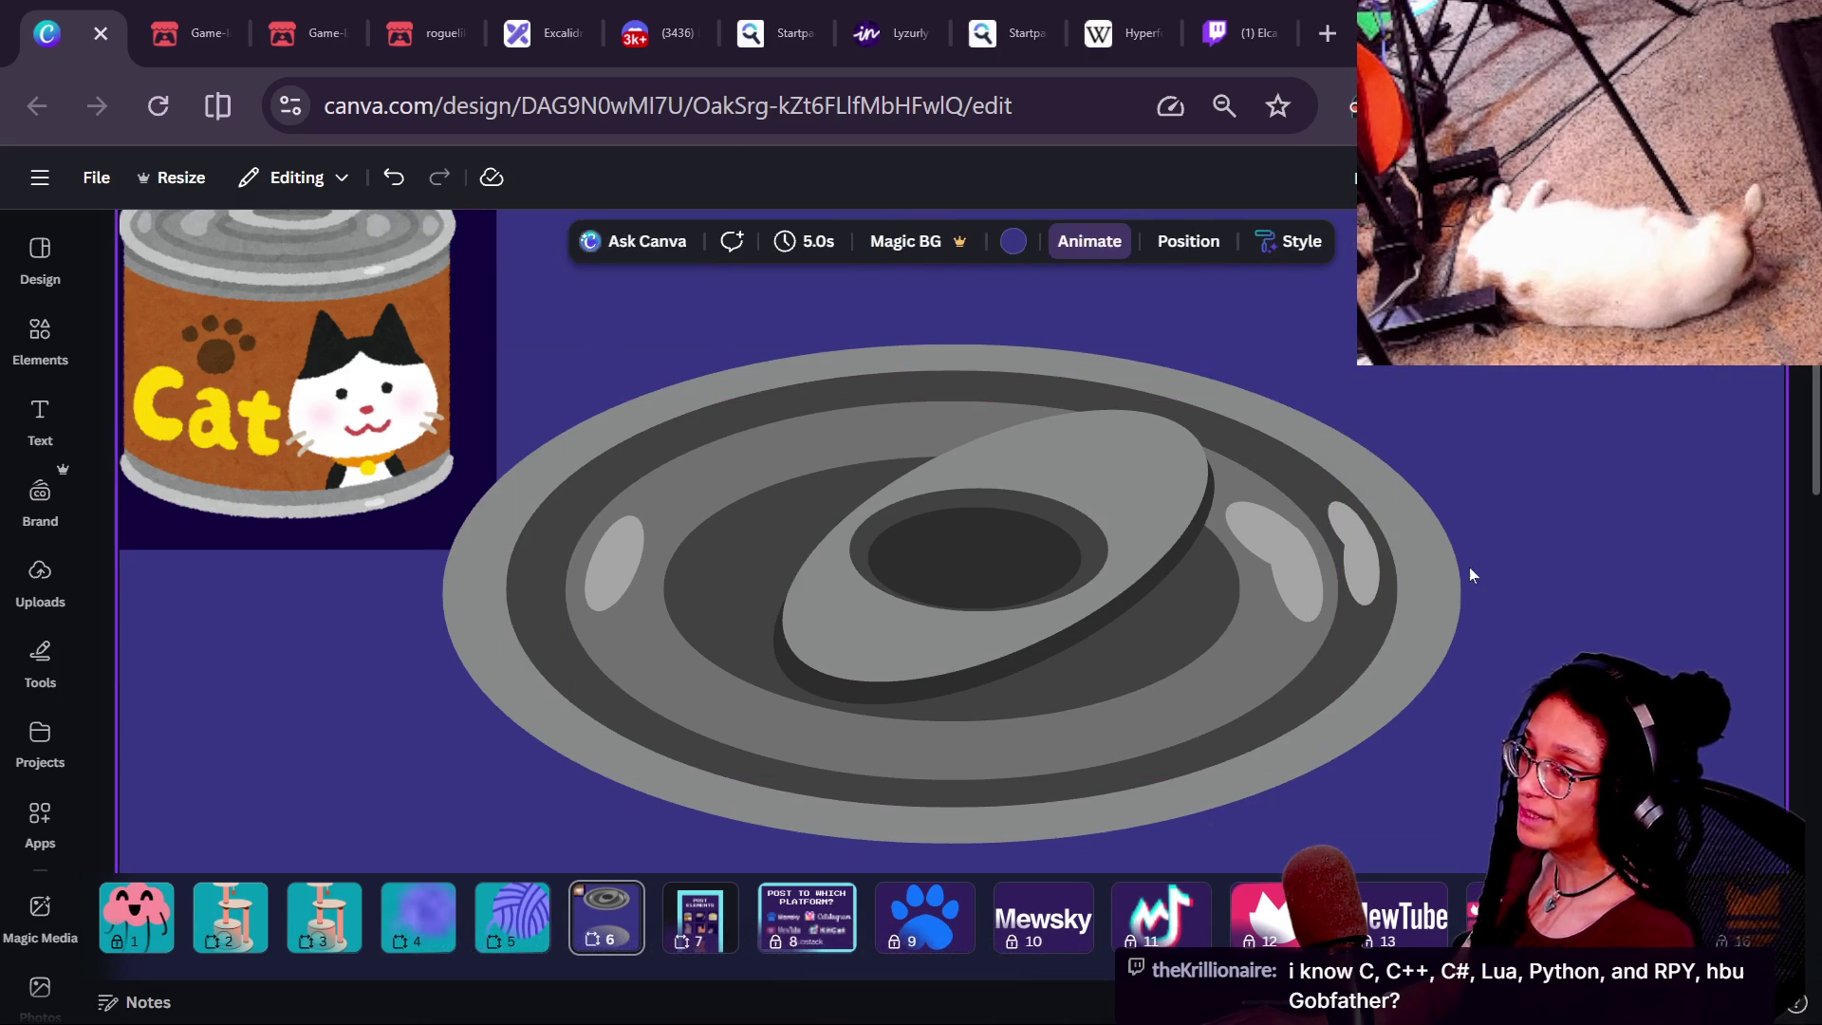
left_click(1355, 566)
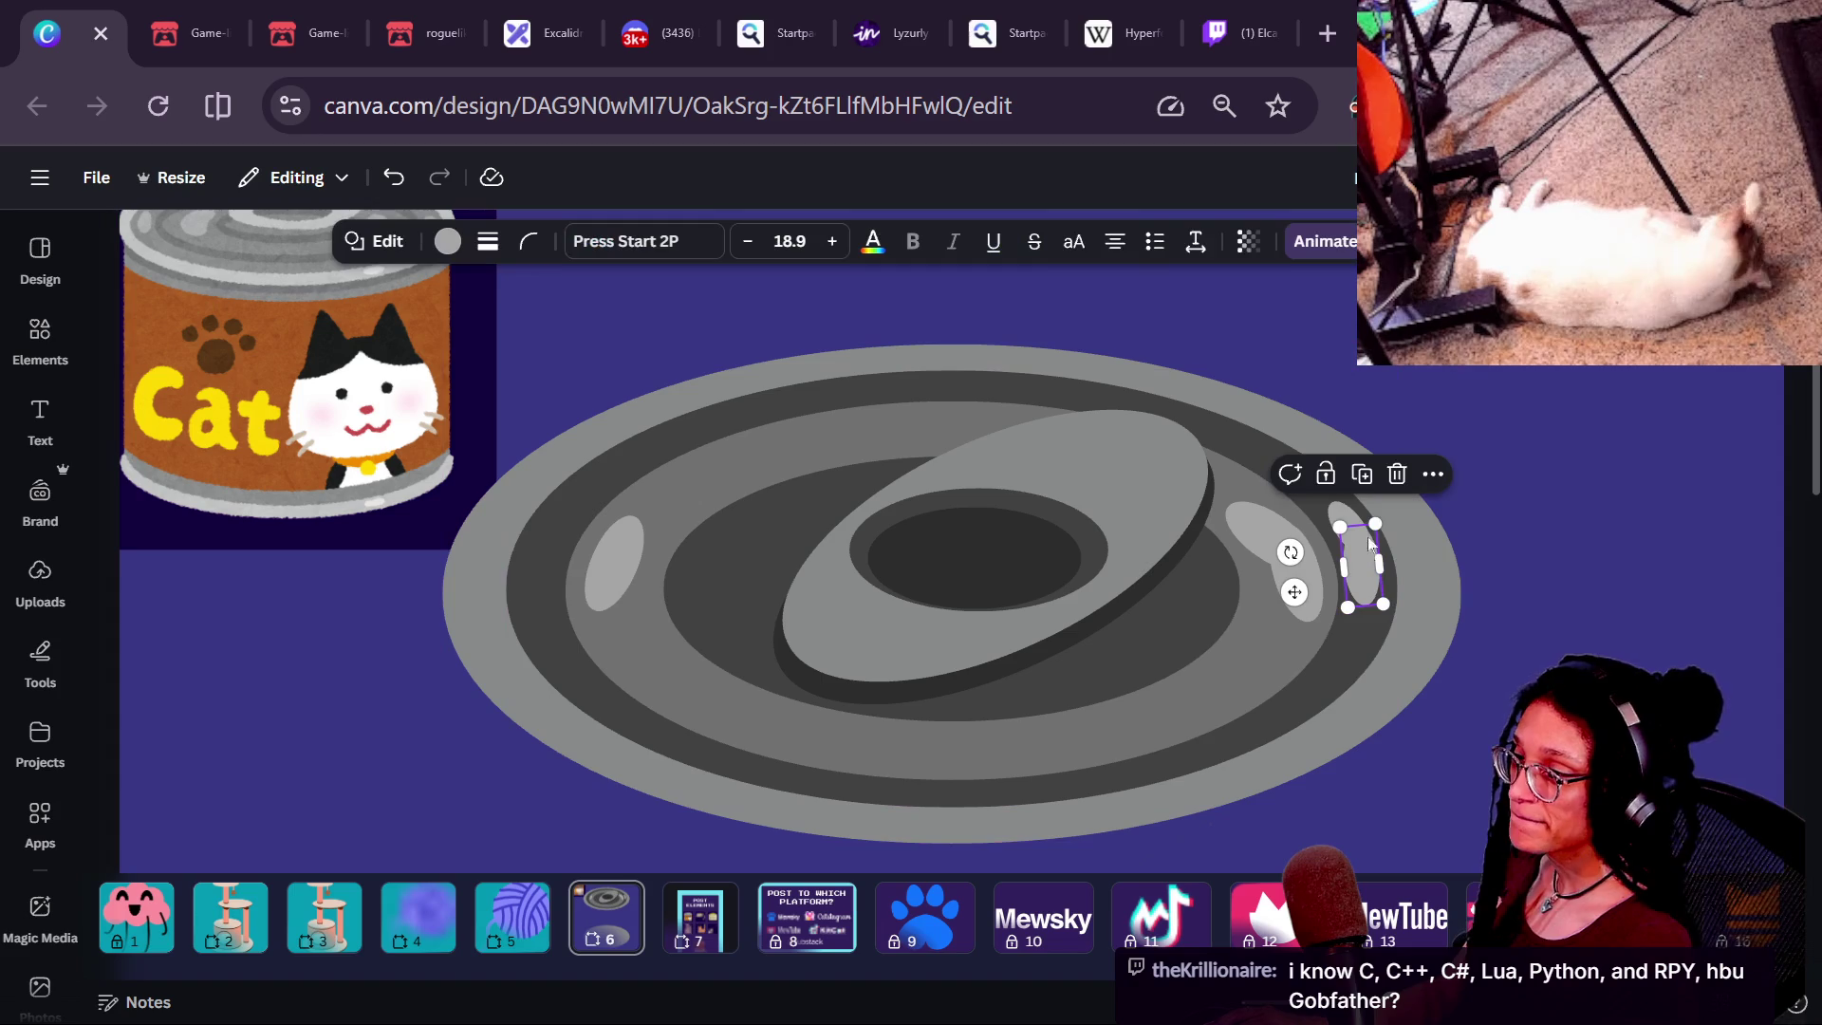
mouse_move(1363, 524)
left_mouse_down()
mouse_move(1360, 509)
mouse_move(1298, 567)
mouse_move(1281, 545)
left_mouse_up()
left_click(1578, 528)
left_click(1352, 535)
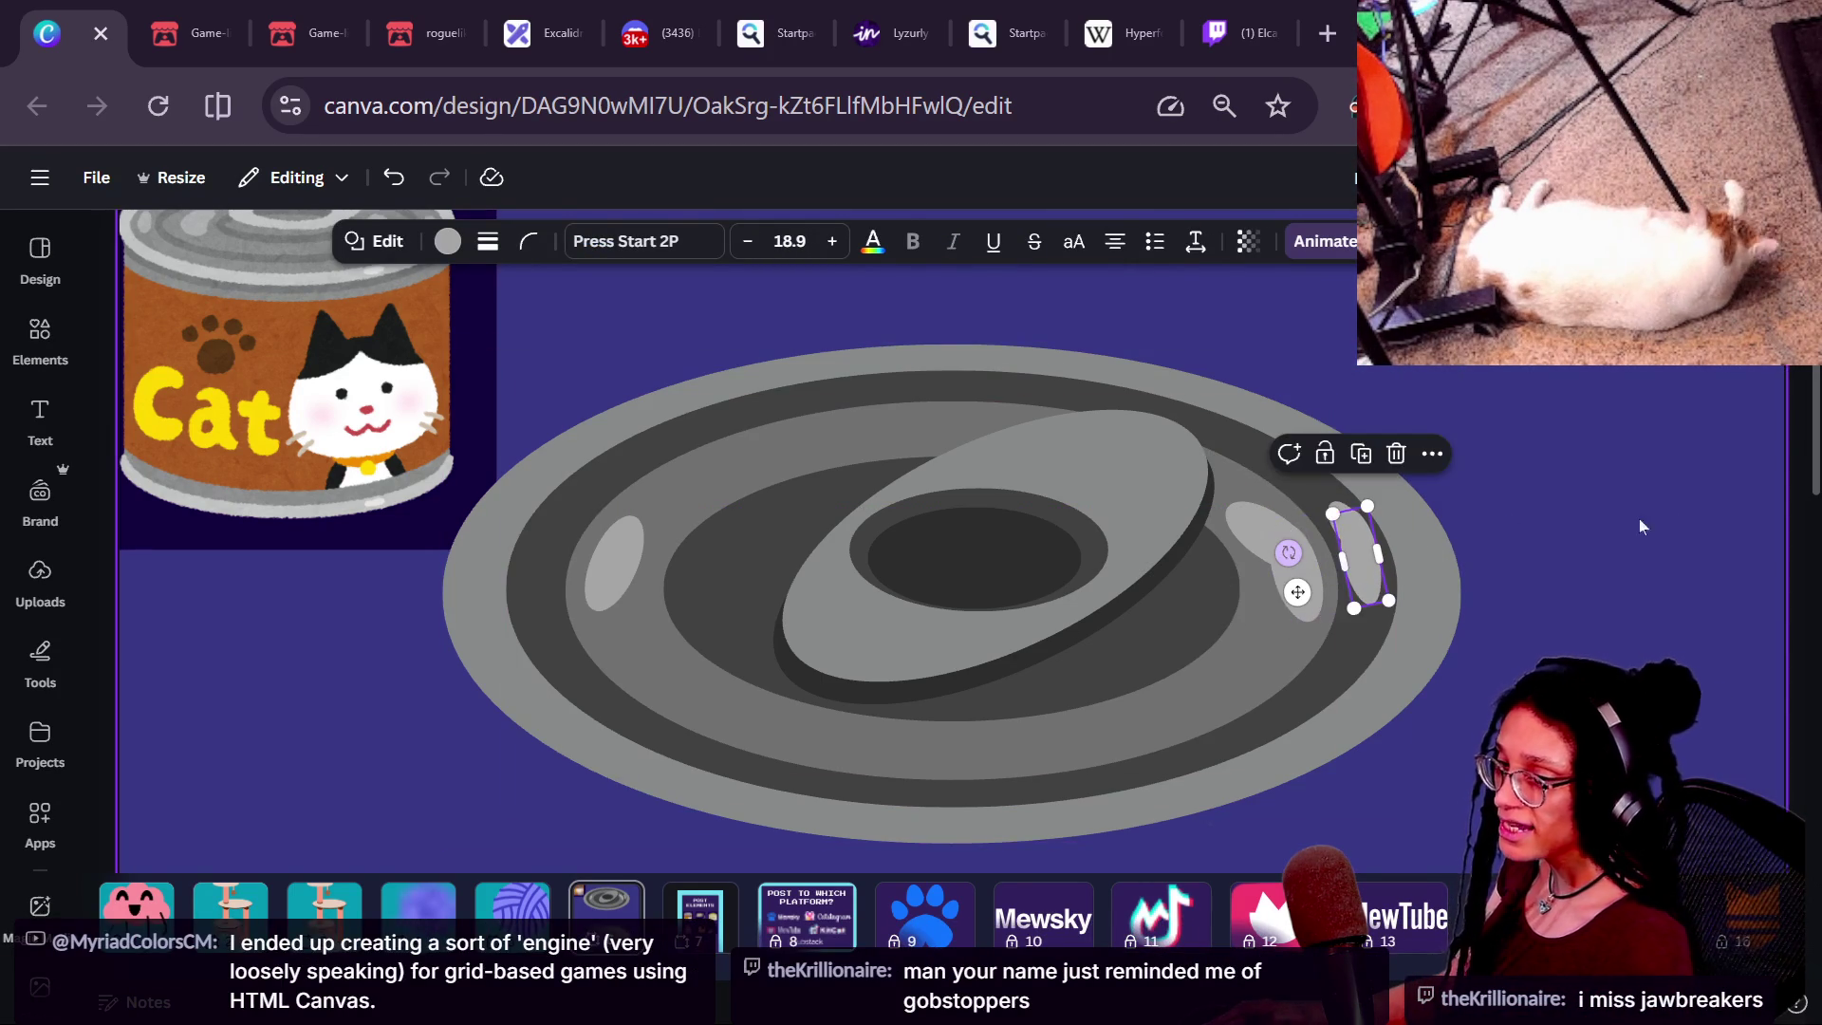
left_click(1509, 541)
left_click(1346, 532)
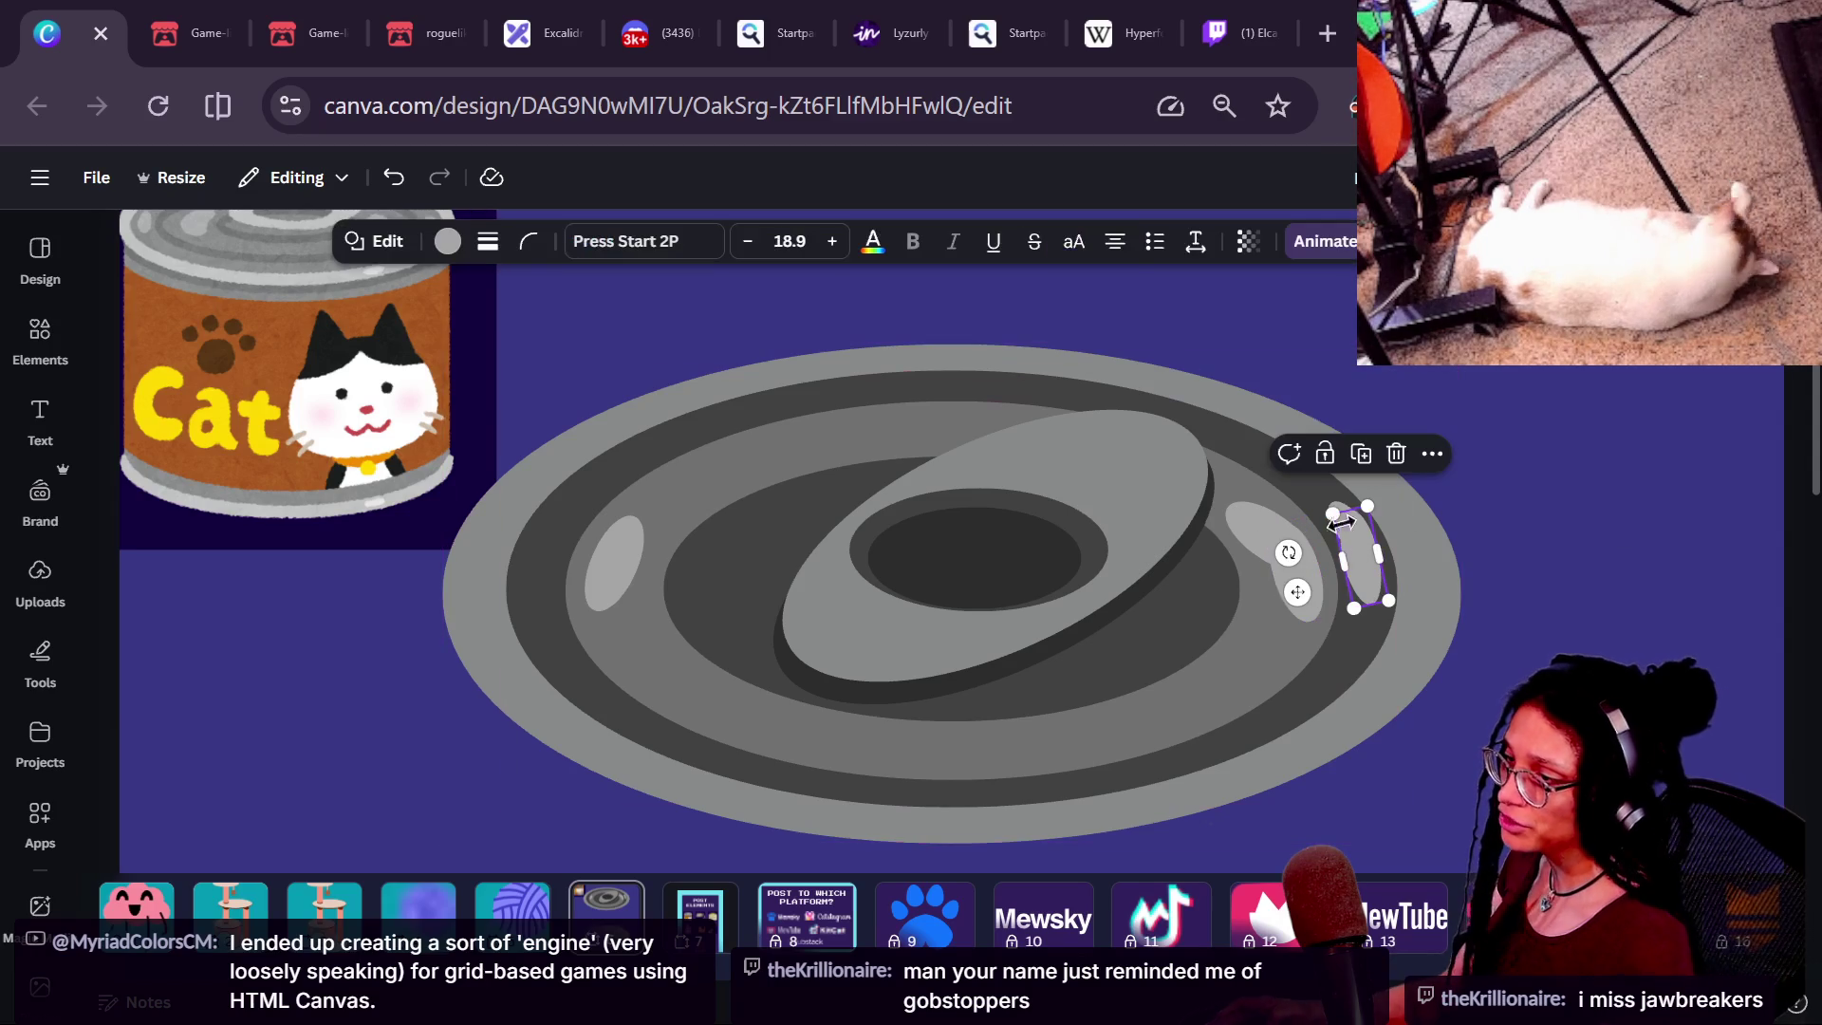
left_click_drag(1289, 560, 1289, 571)
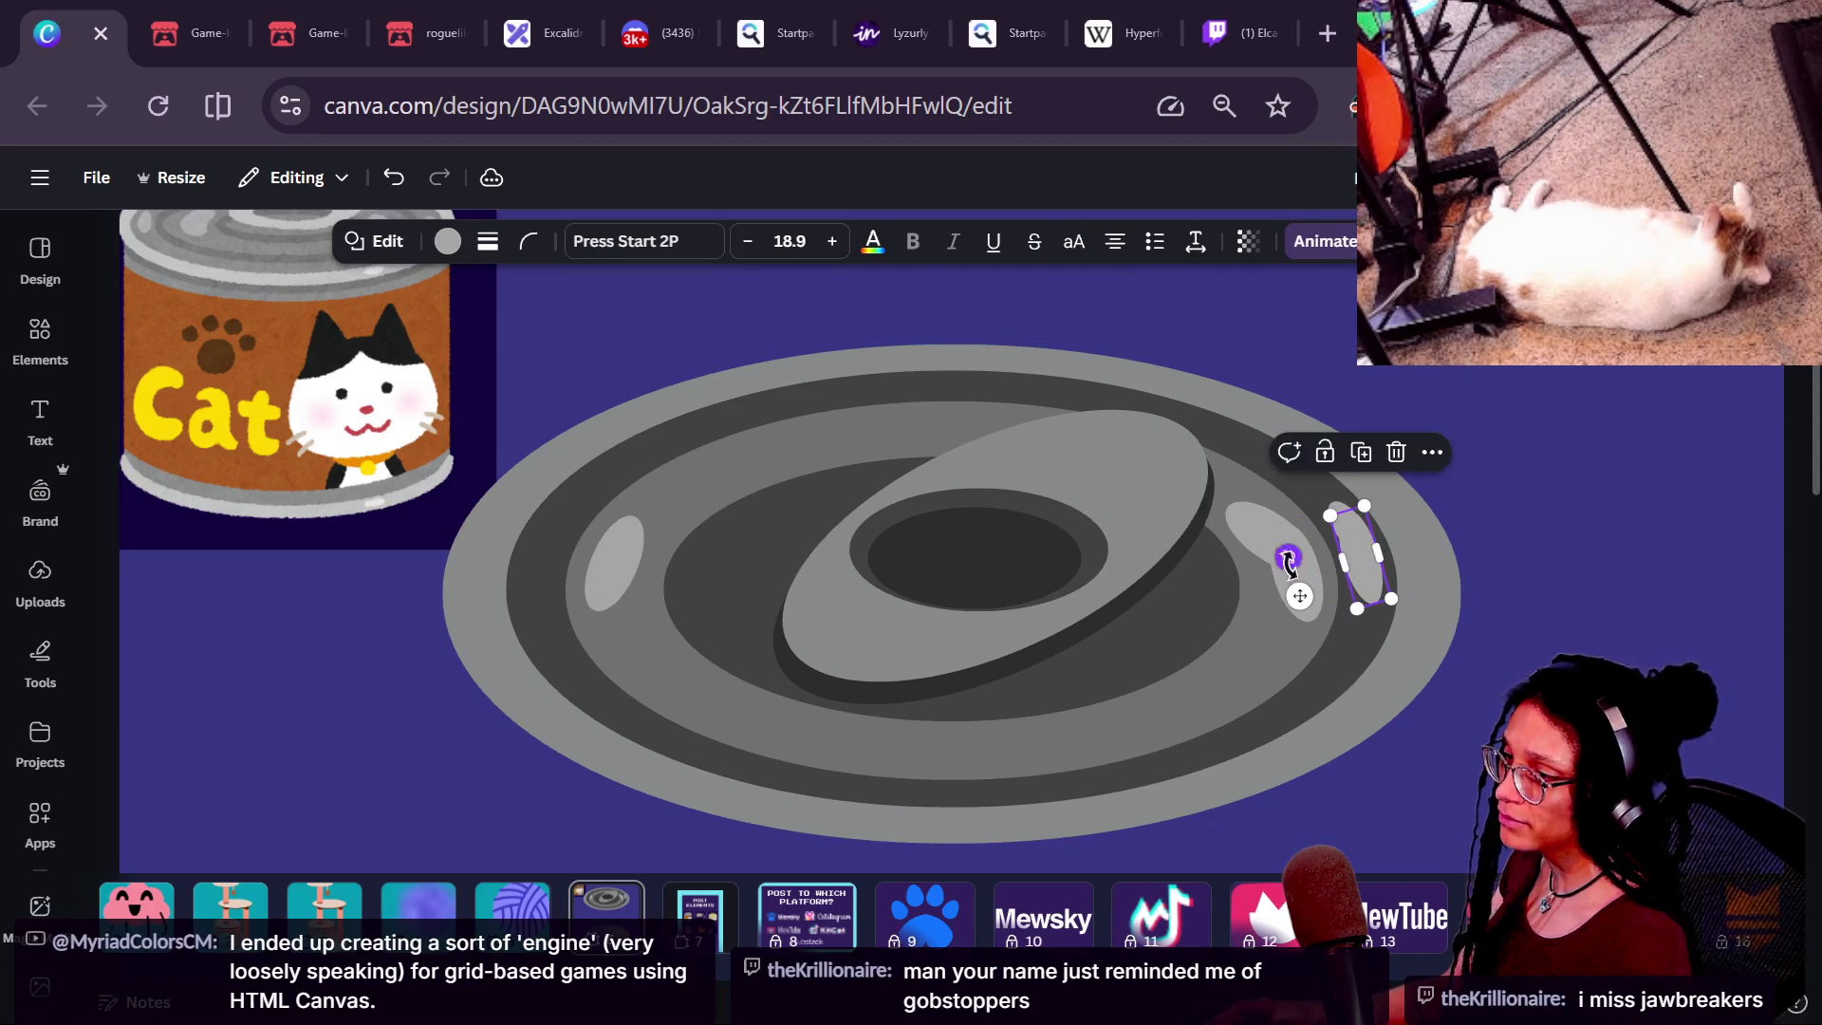
left_click(1541, 522)
key("ctrl+minus")
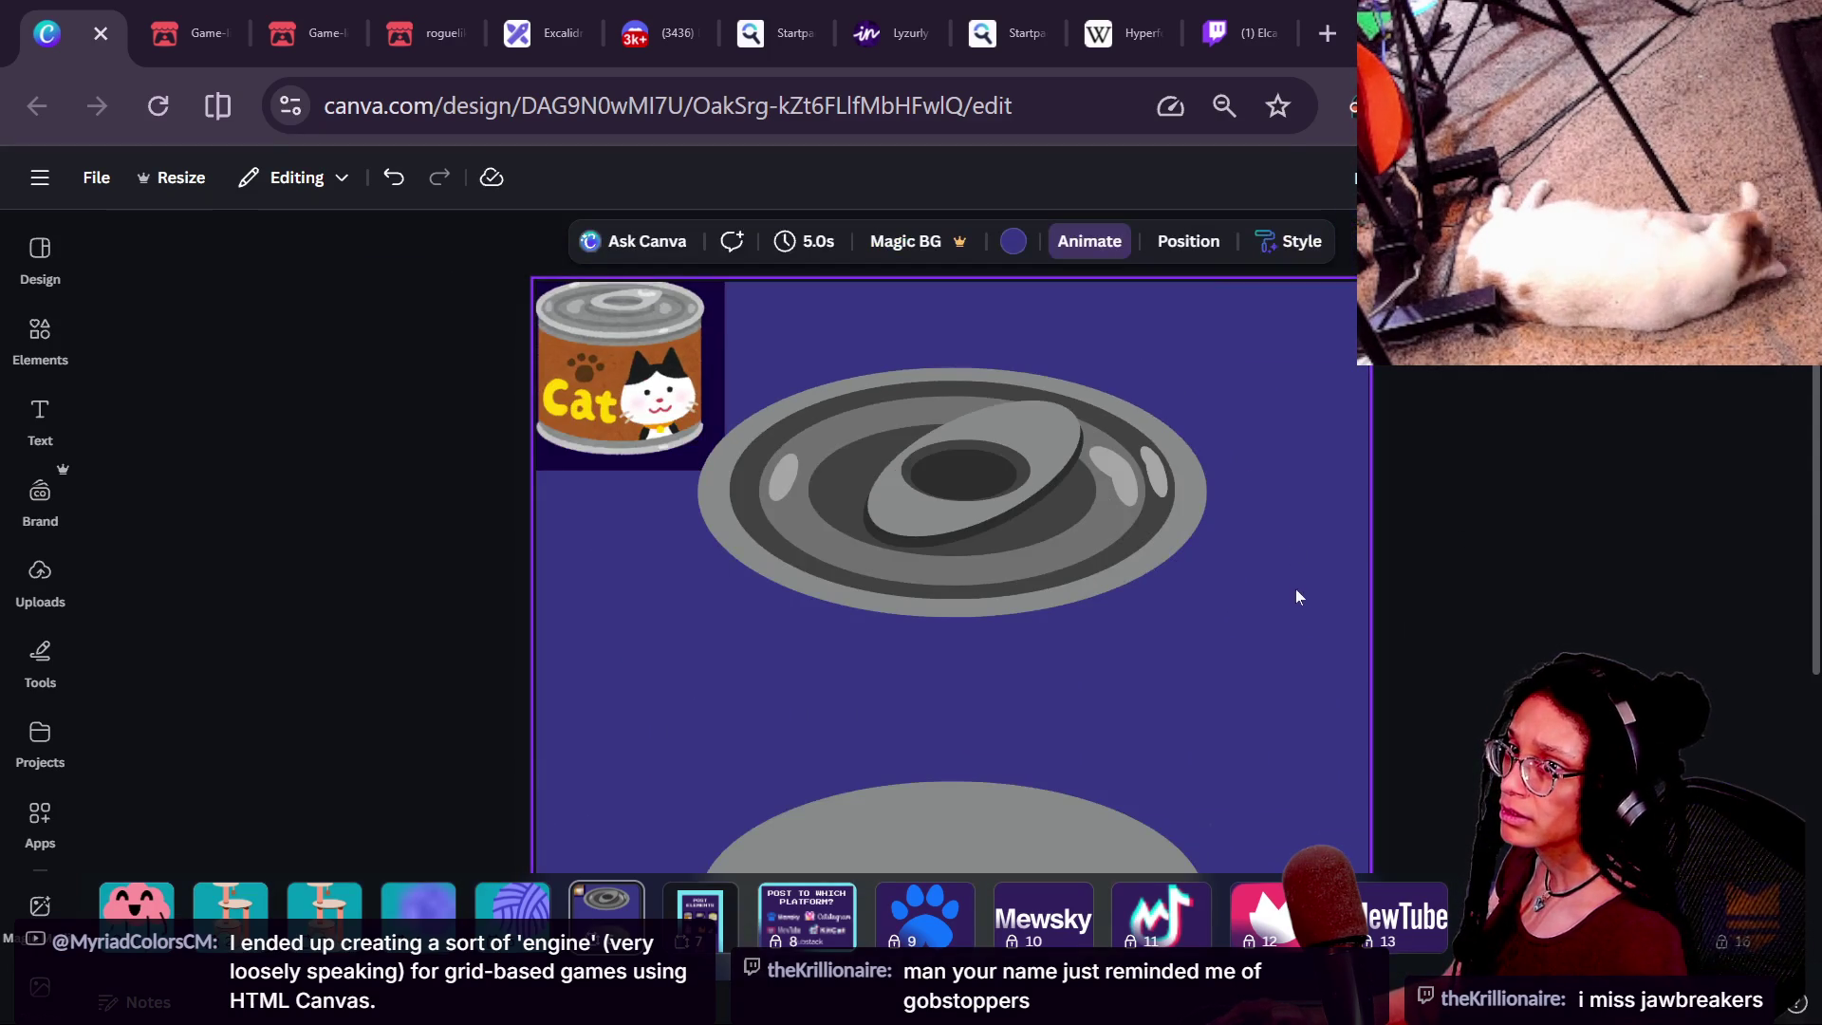
- Slightly resize the small right highlight, then fit the whole page in view
scroll(1188, 418, "up", 5)
left_click(1389, 524)
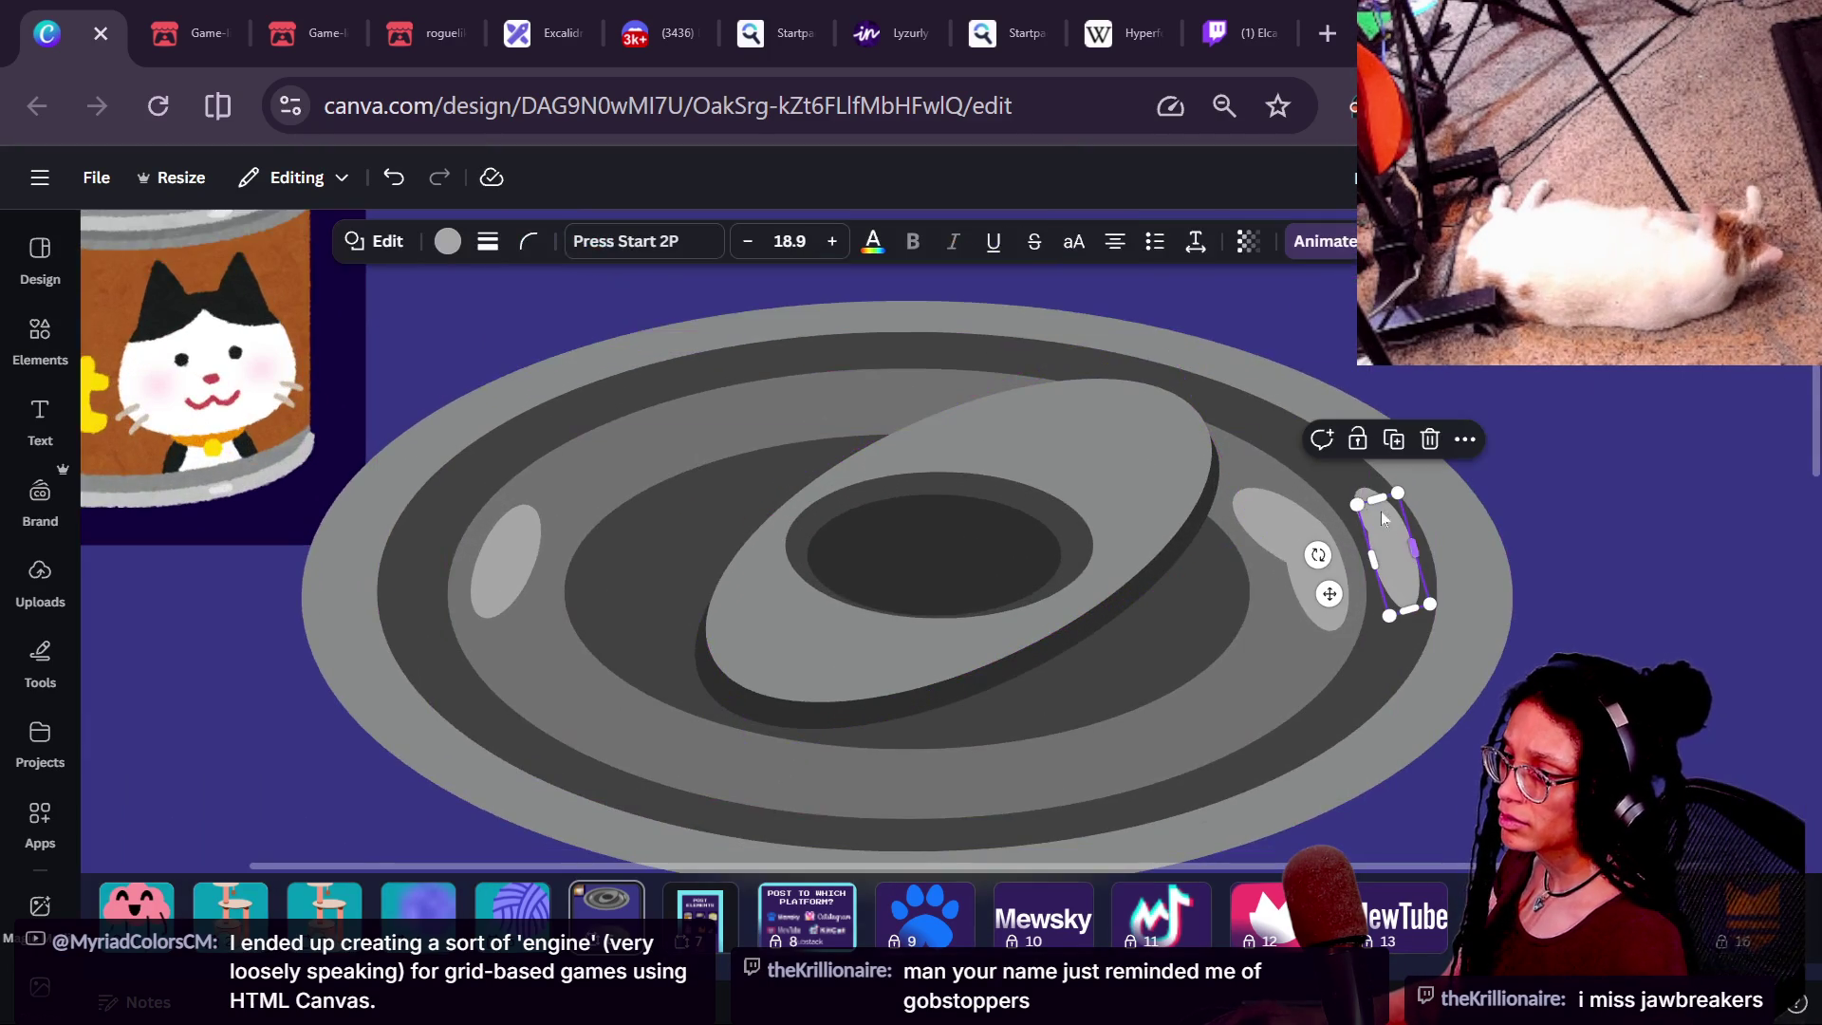
left_click_drag(1359, 494, 1357, 496)
left_click(1708, 554)
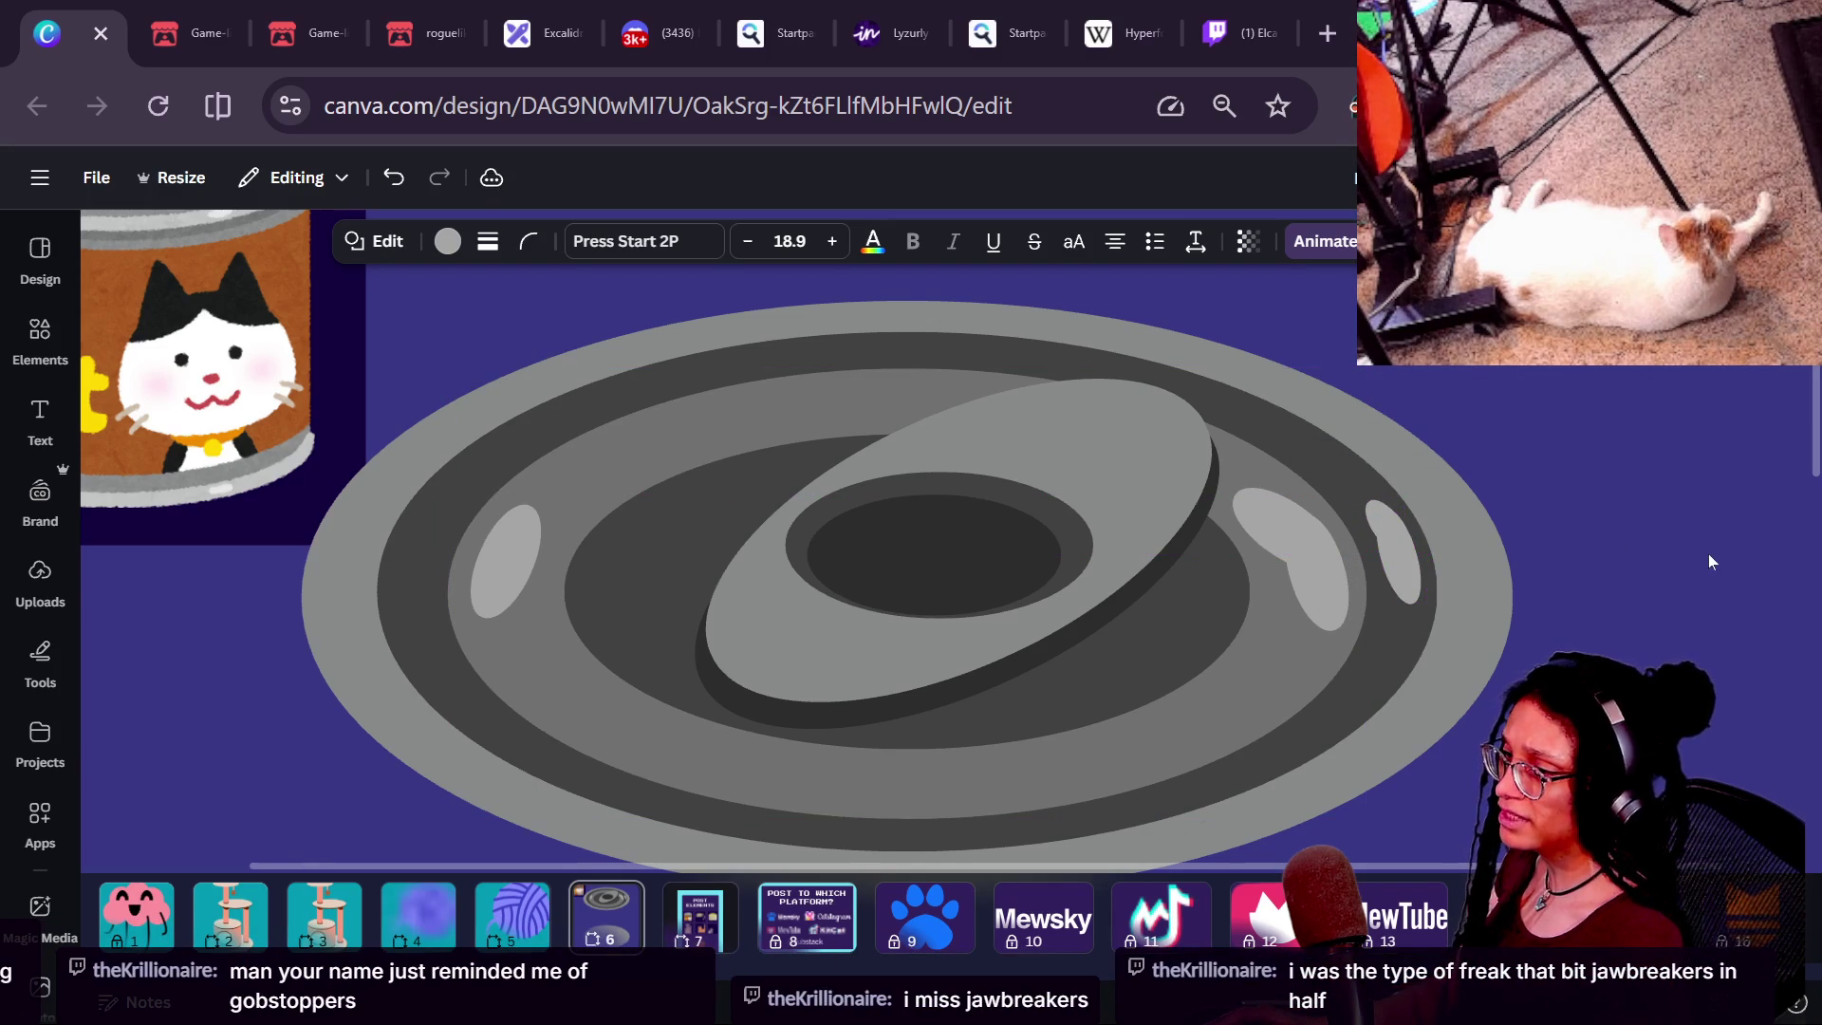
key("ctrl+0")
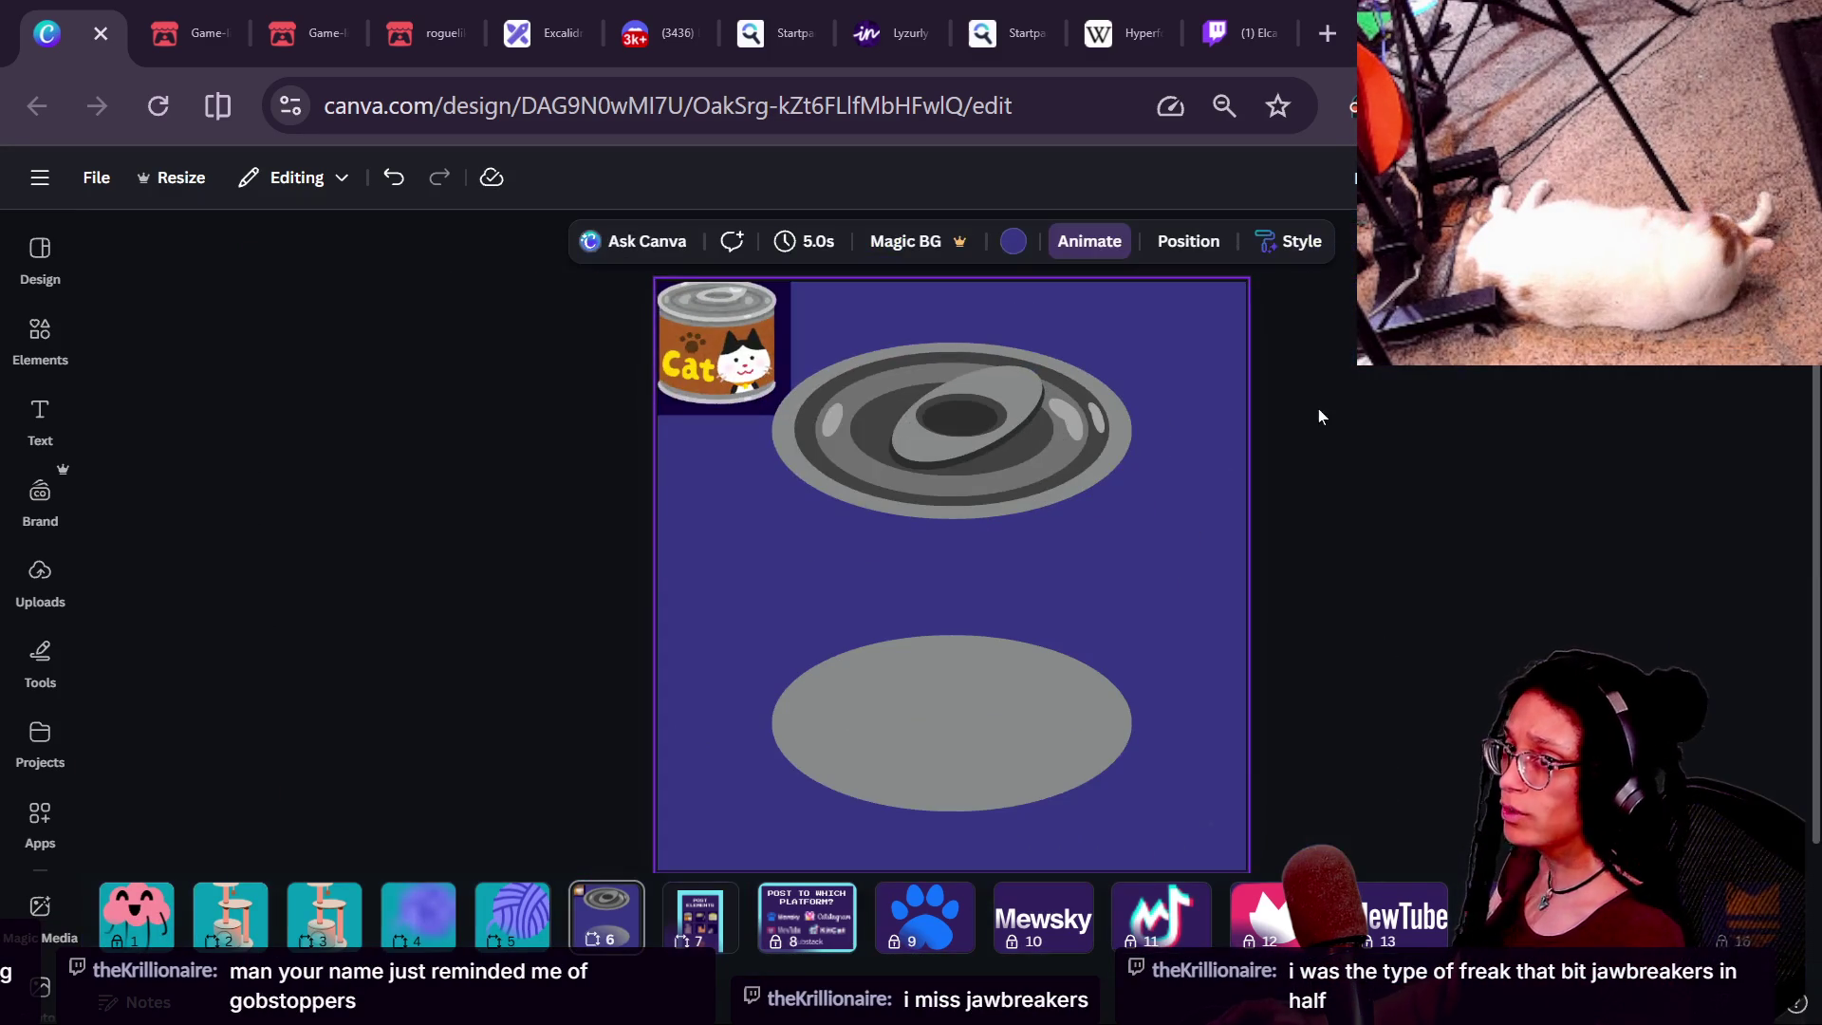
scroll(1153, 285, "up", 5)
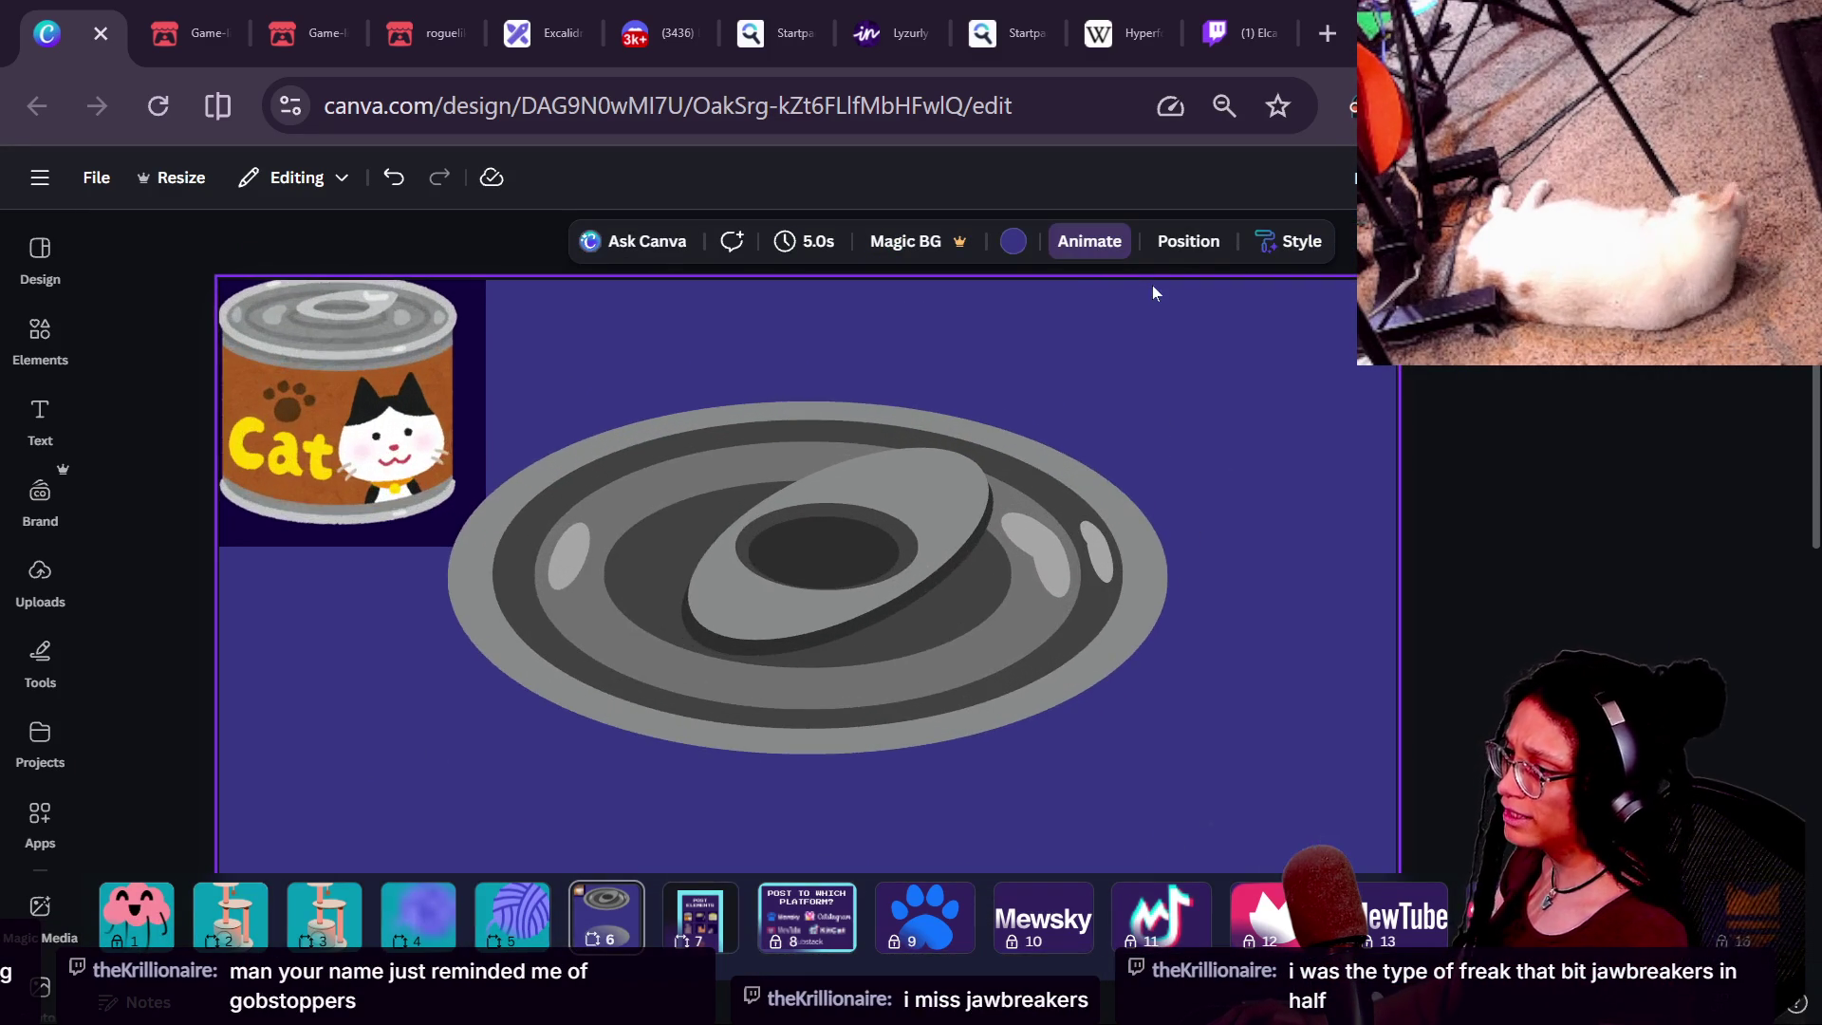
scroll(1088, 562, "up", 2)
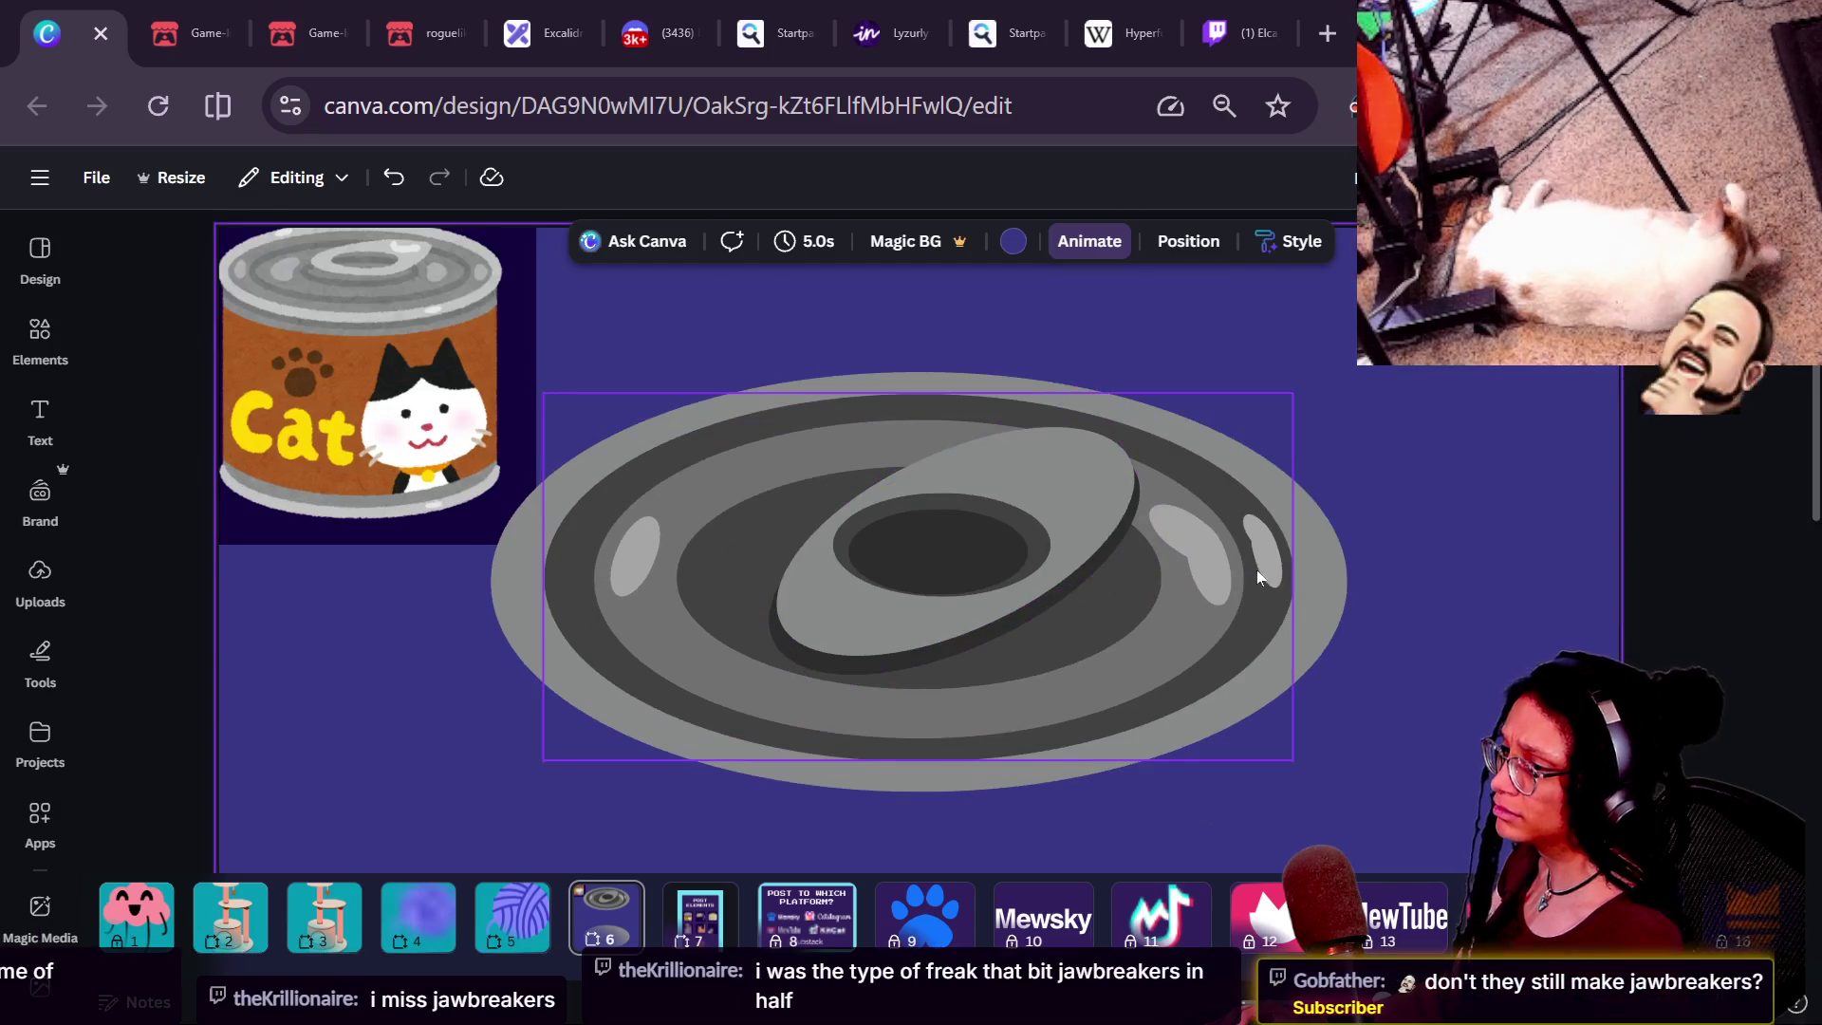
- Widen and slightly rotate both small highlight shapes so they hug the right rim
left_click(1257, 567)
key("Escape")
left_click(1296, 555)
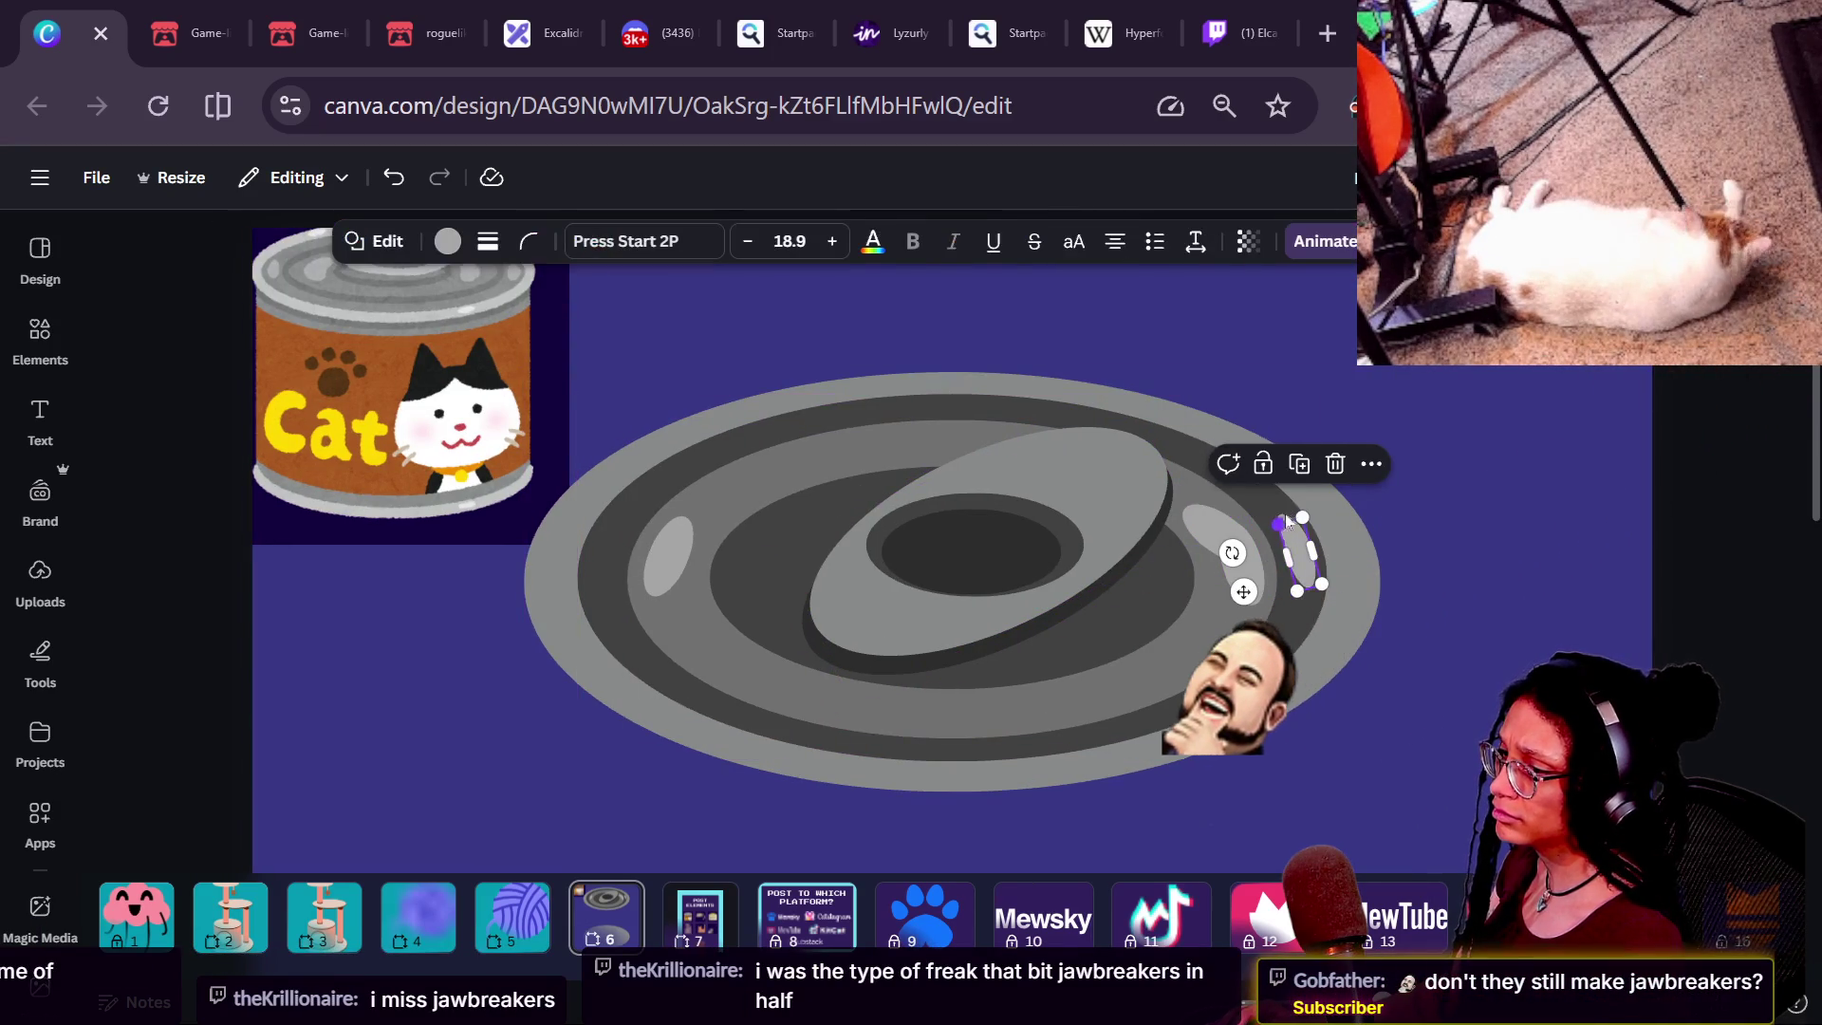
scroll(1288, 513, "up", 2)
left_click(1254, 516)
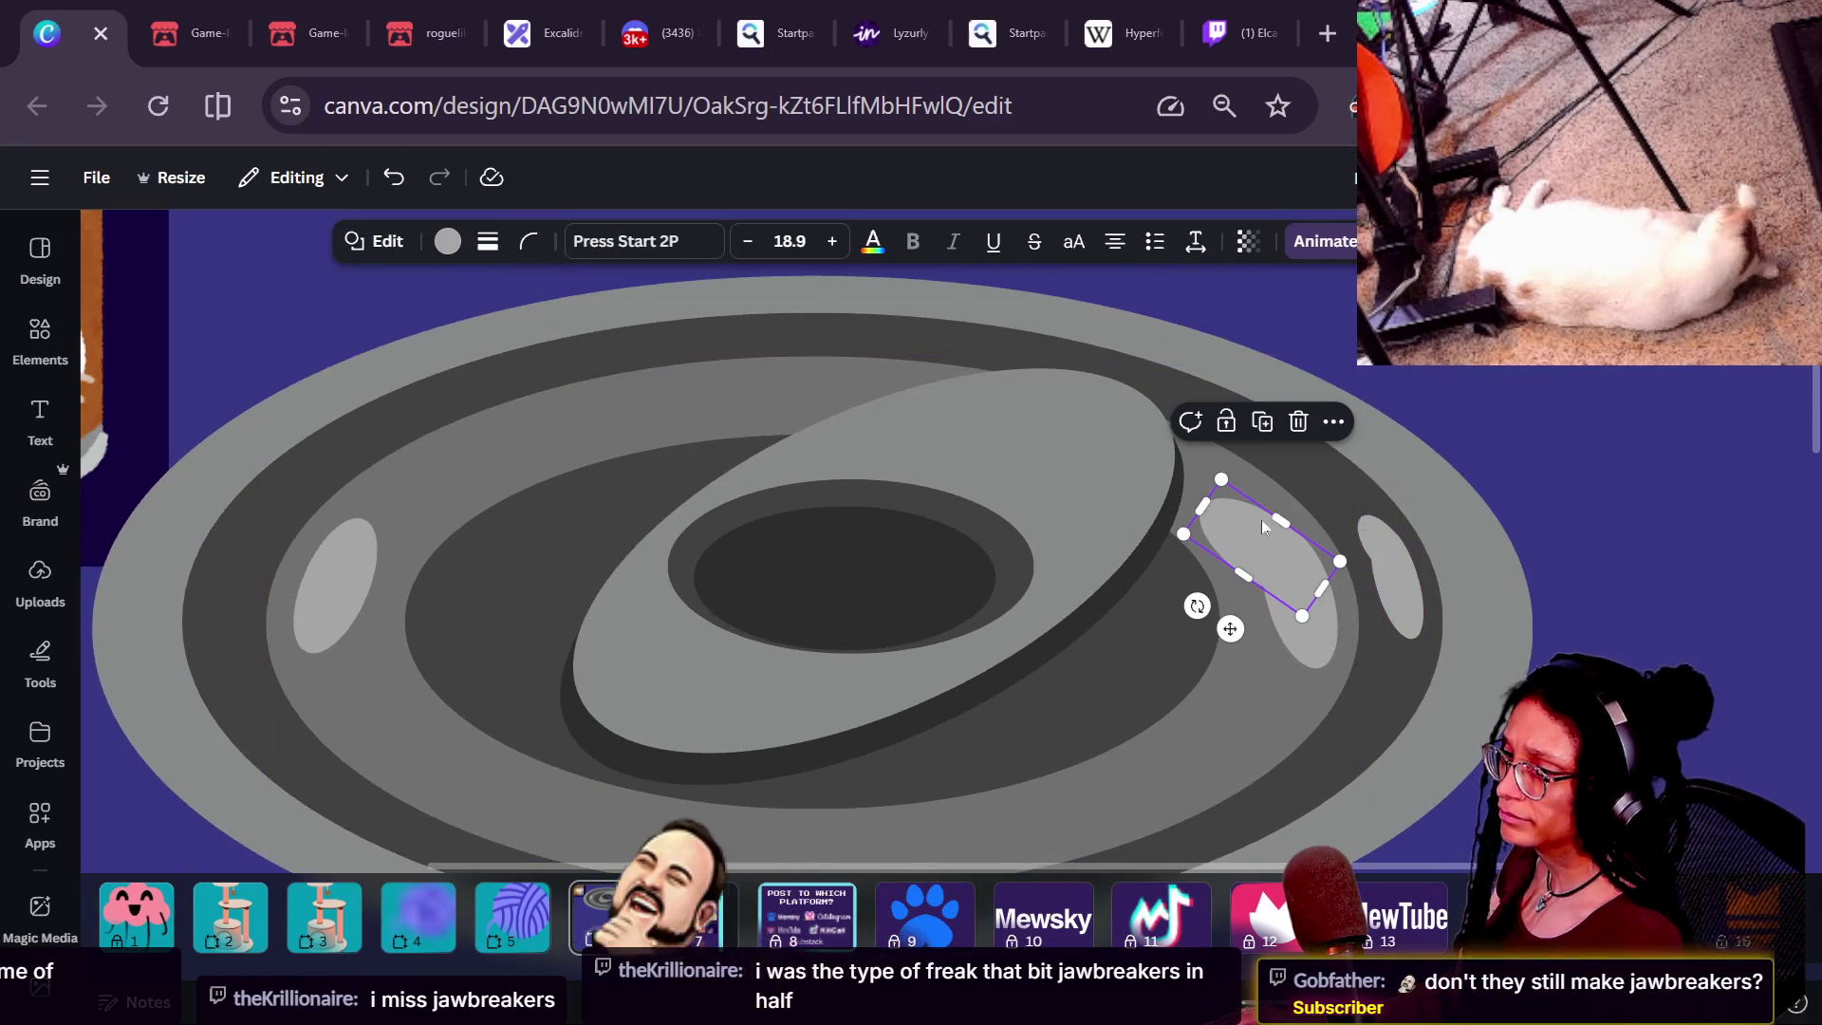
left_click(1364, 525)
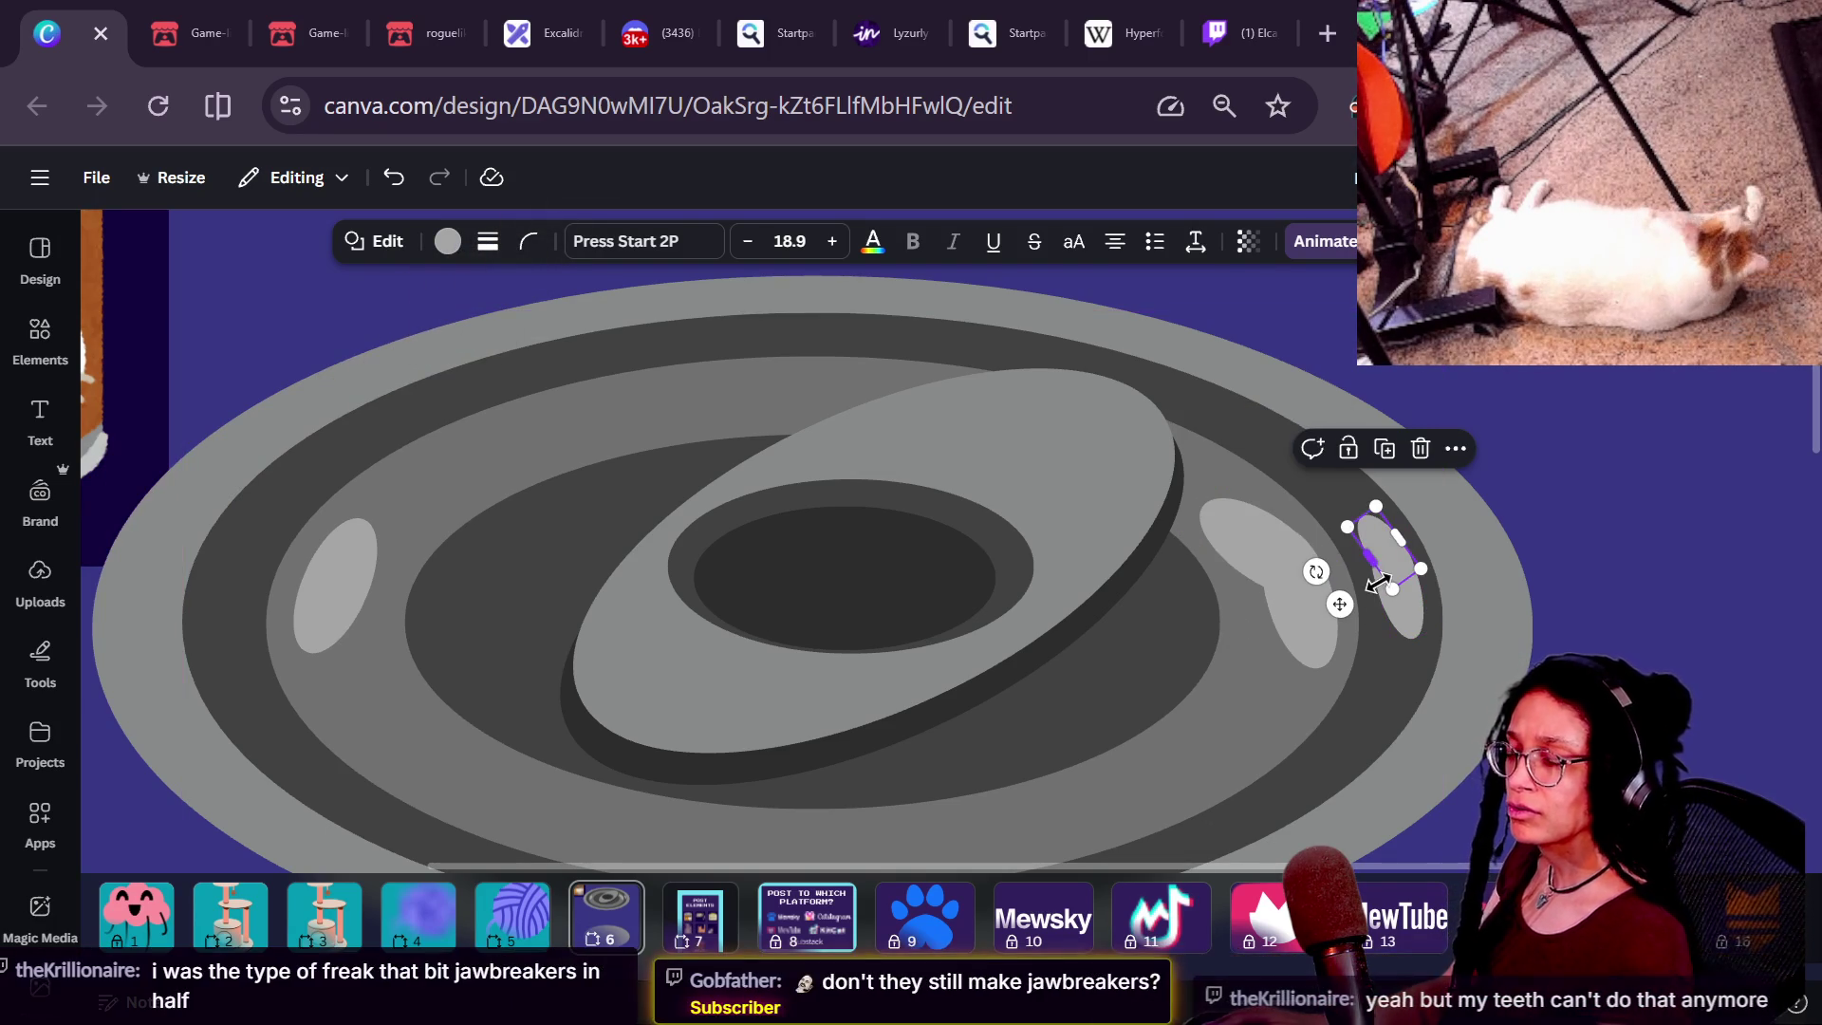
left_click(1388, 554, "shift")
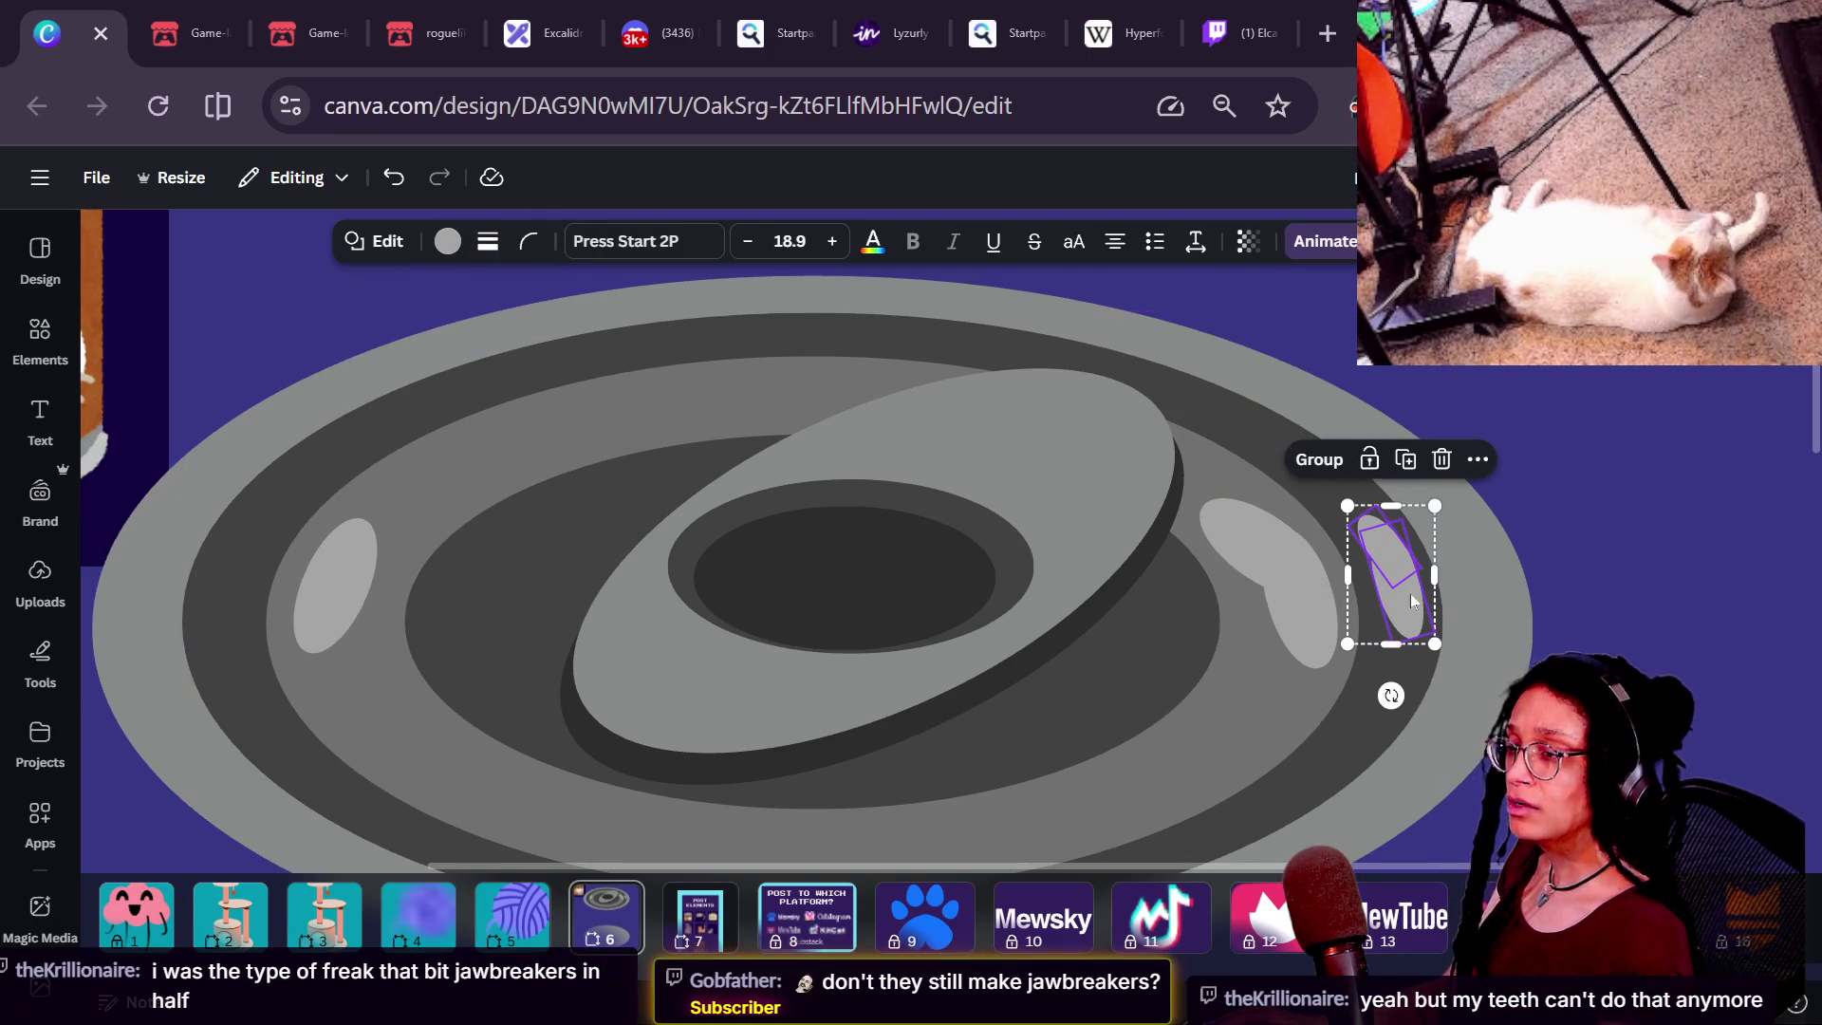
left_click_drag(1390, 697, 1394, 698)
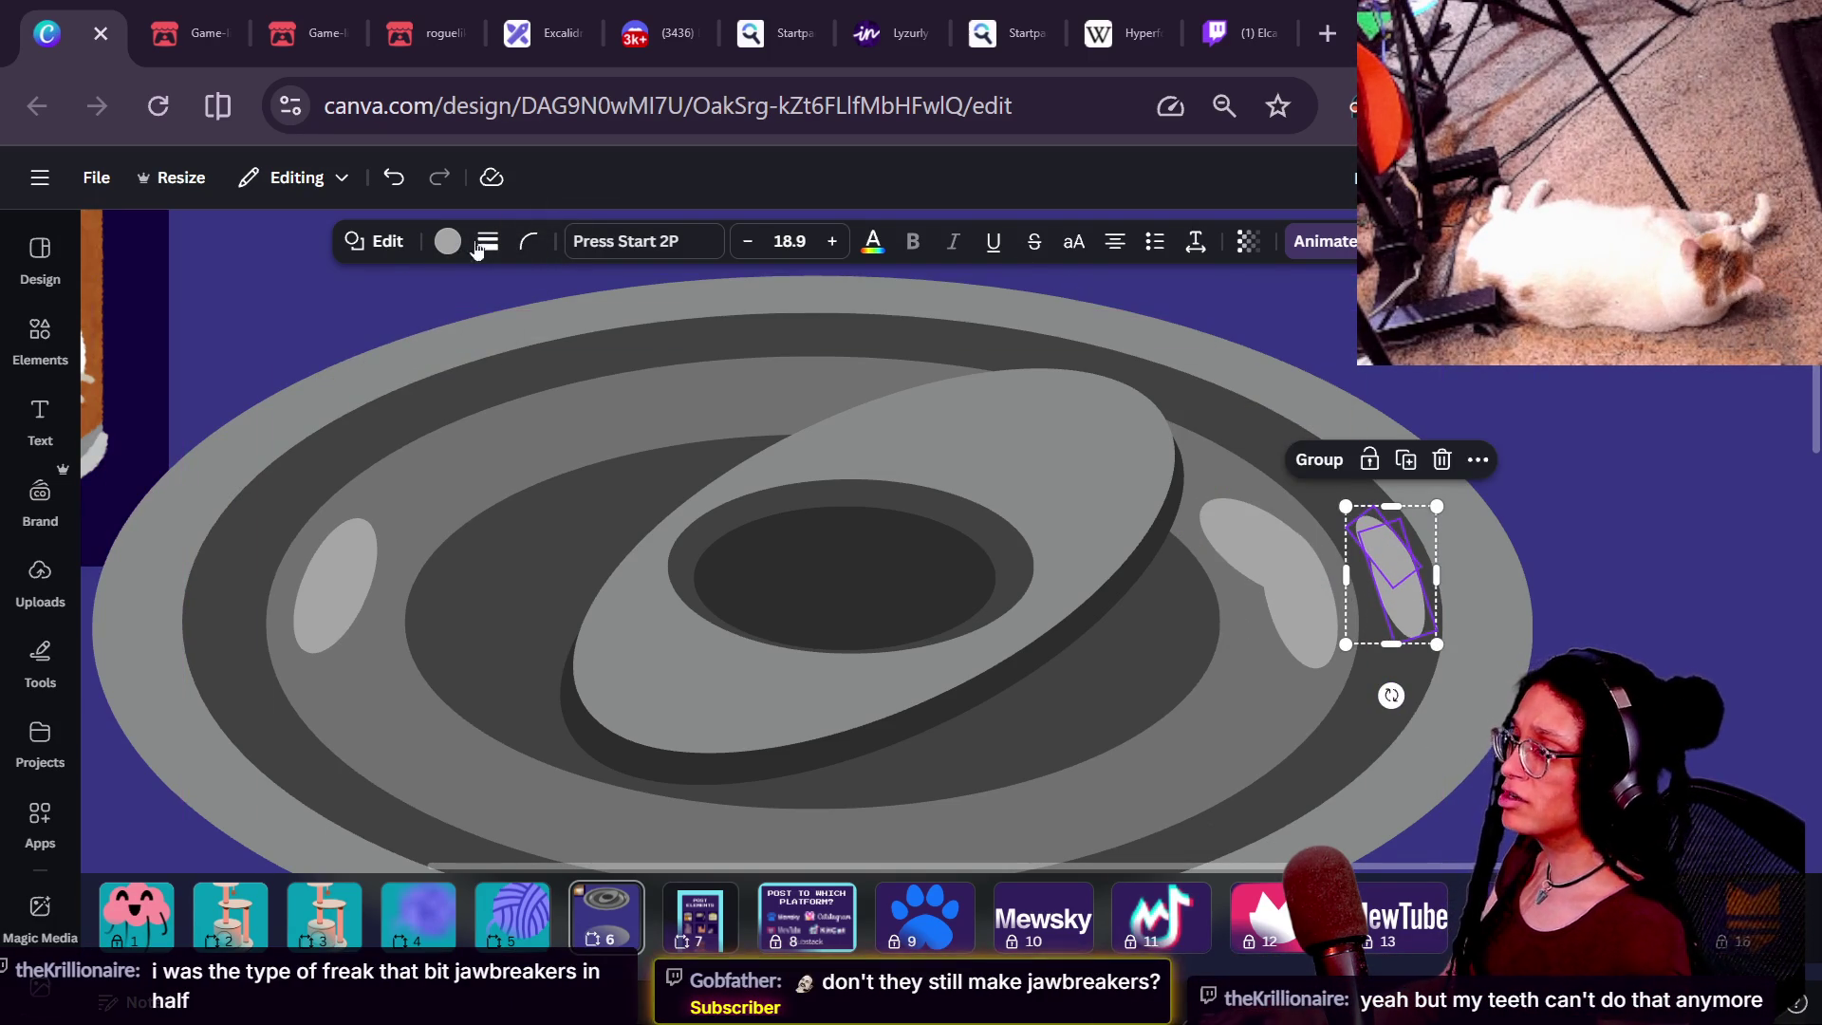
left_click(1398, 625)
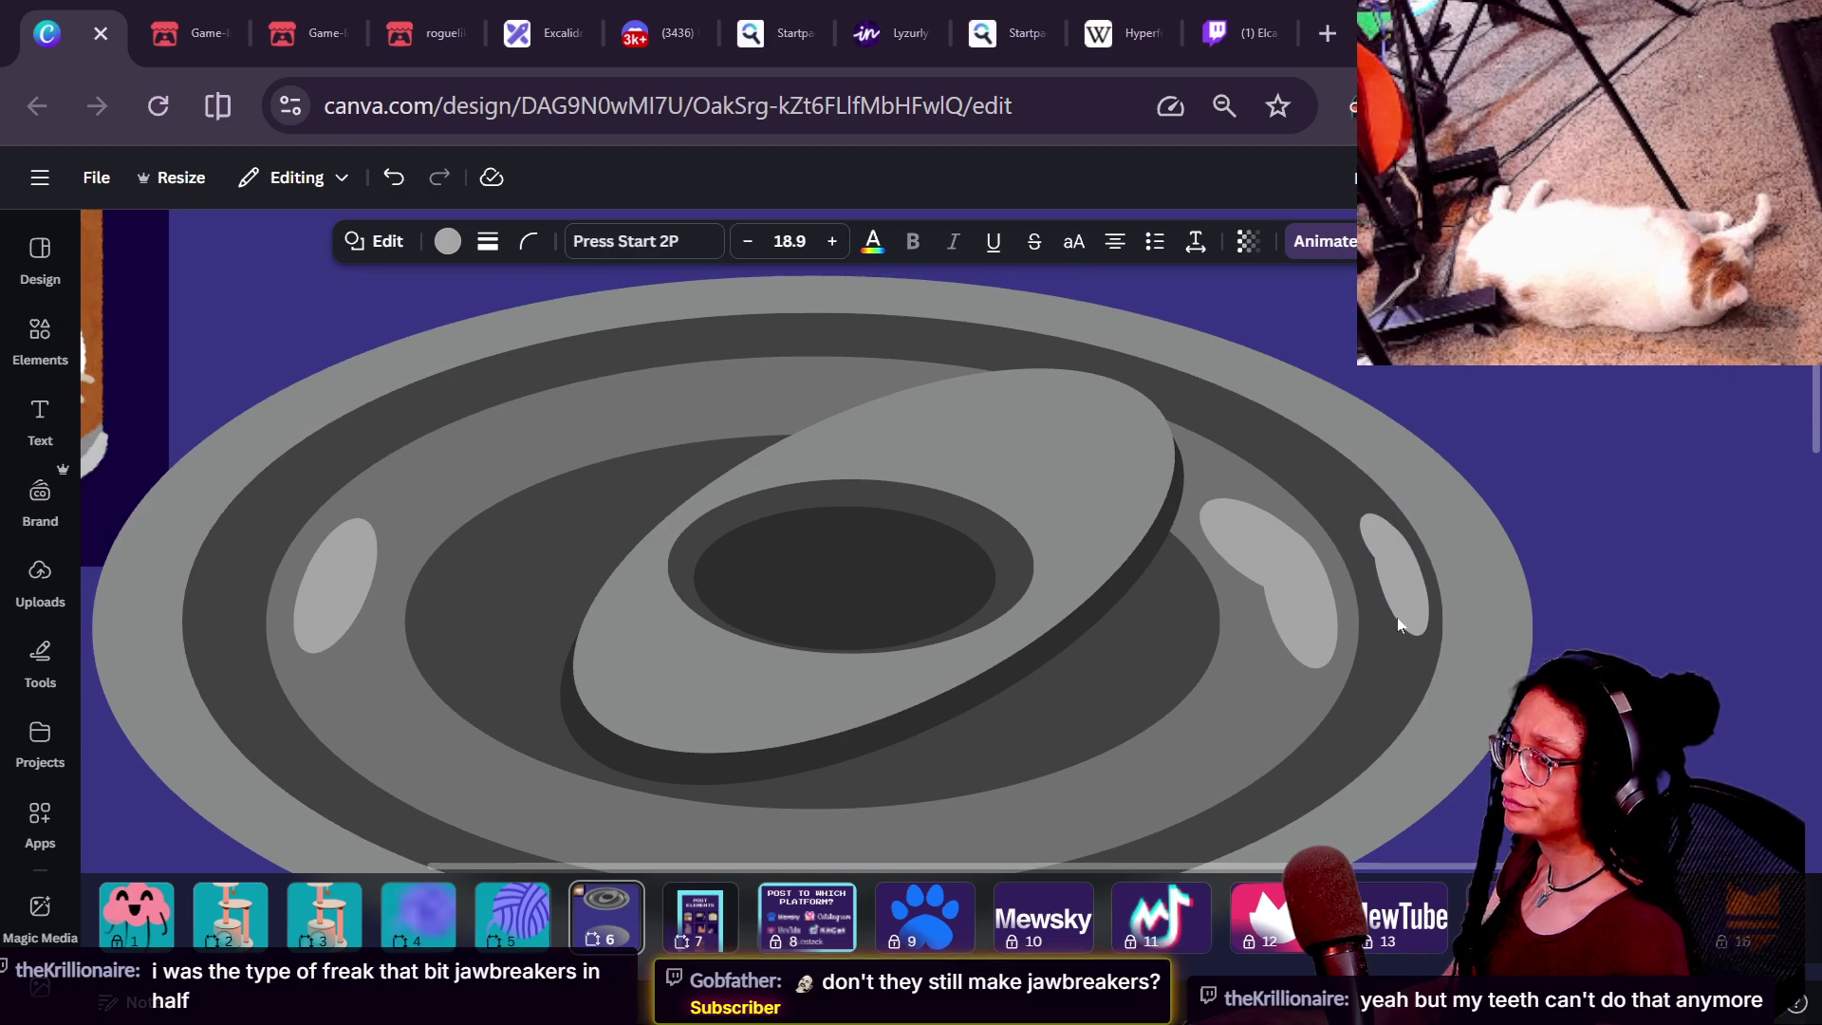
left_click(1397, 618)
key("ctrl+minus")
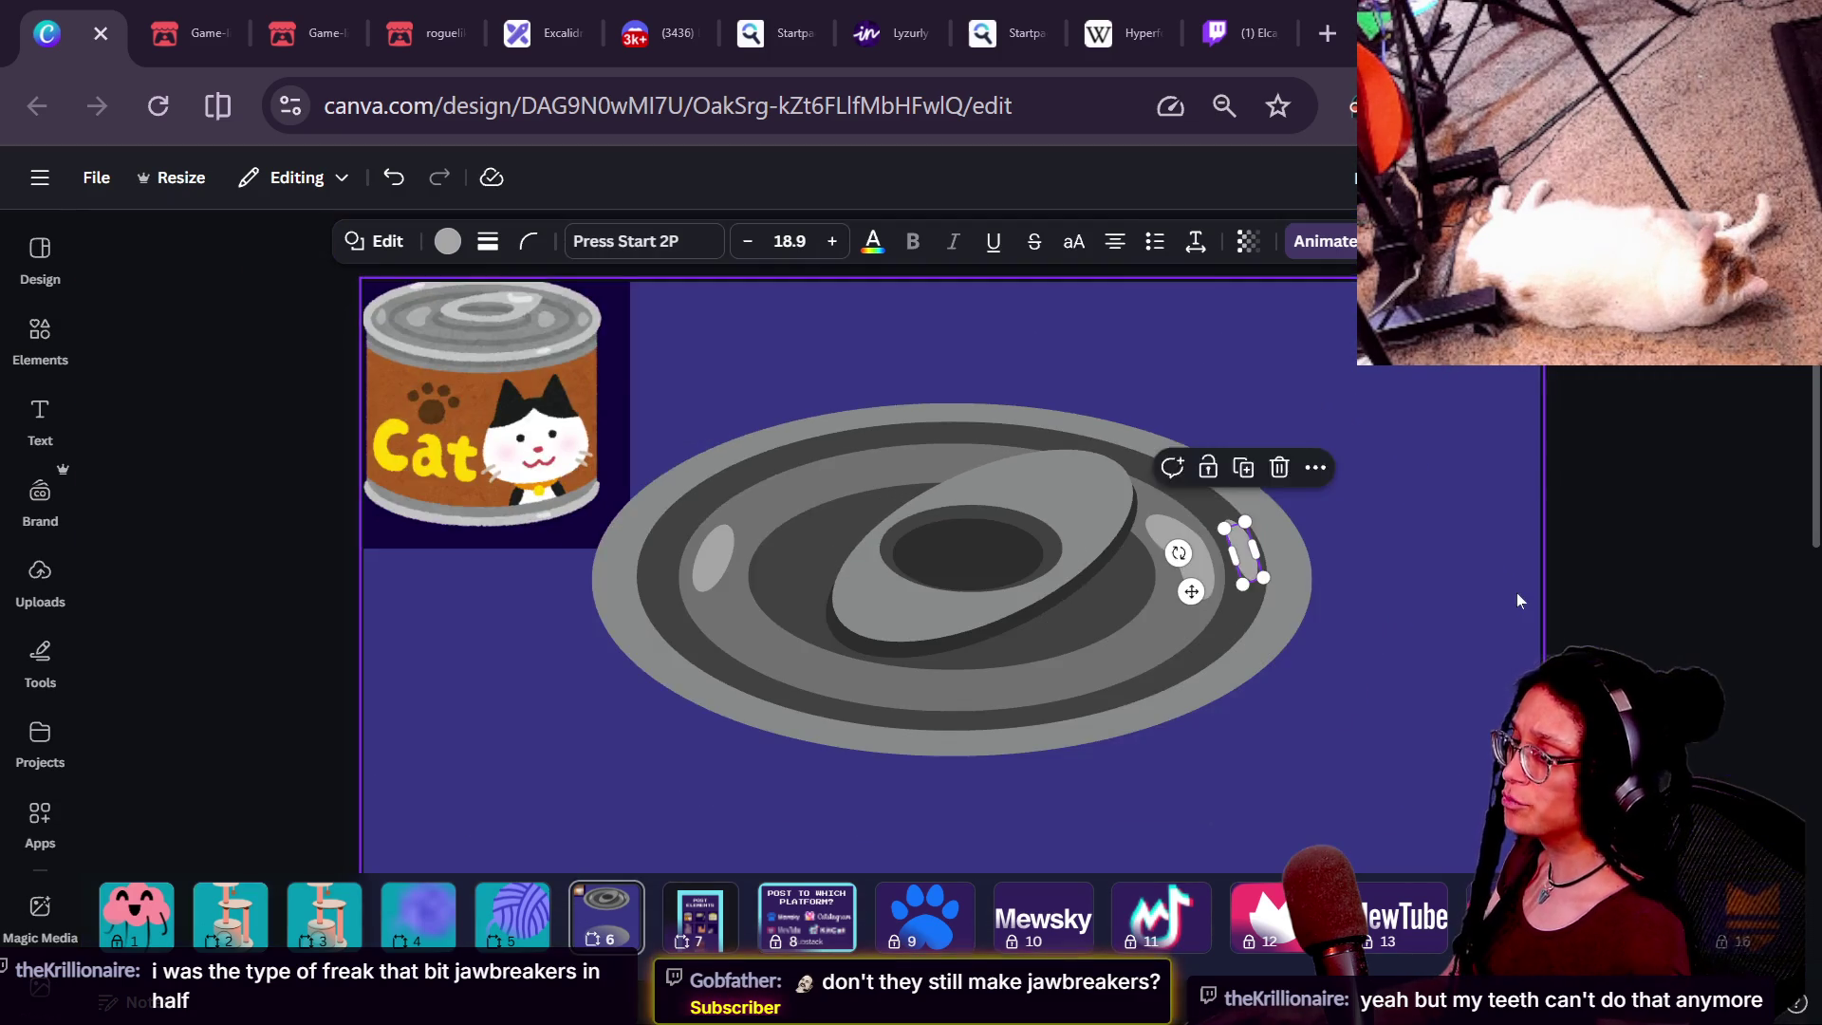
left_click(1512, 598)
scroll(1517, 592, "down", 2)
key("ctrl+minus")
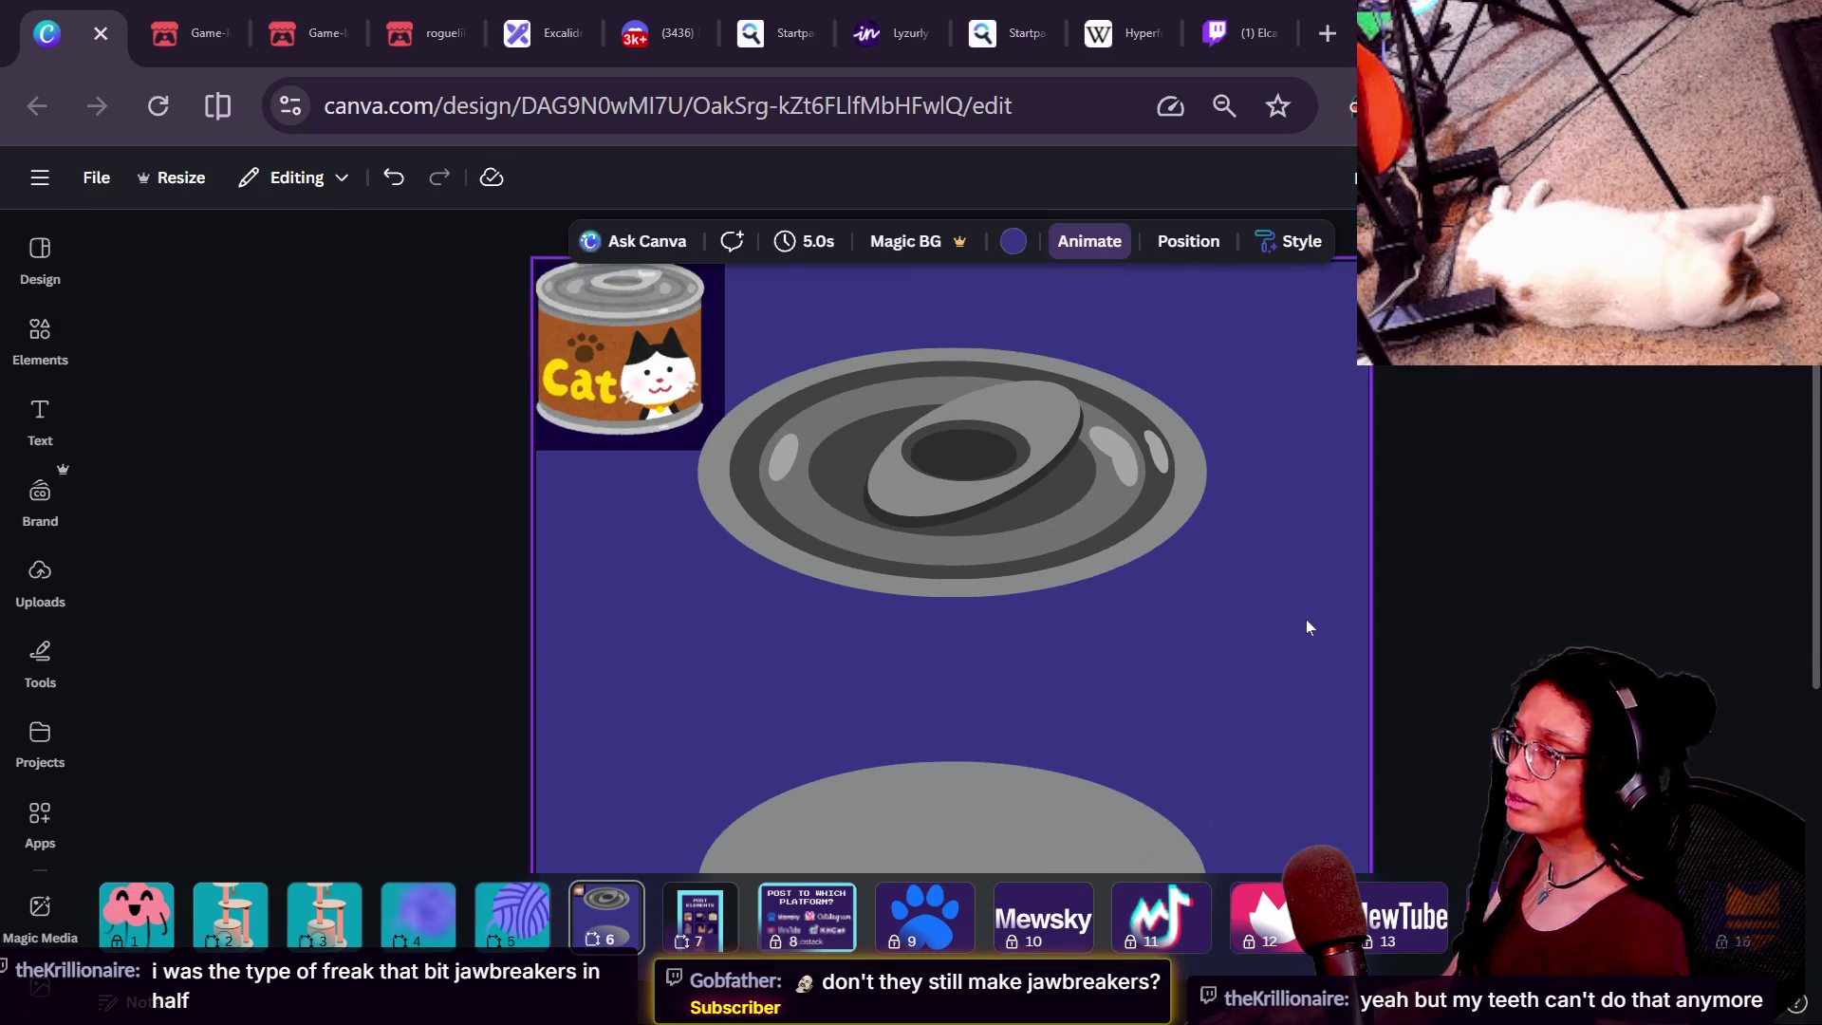
- Delete the extra small highlight from the lid's right rim
key("ctrl+minus")
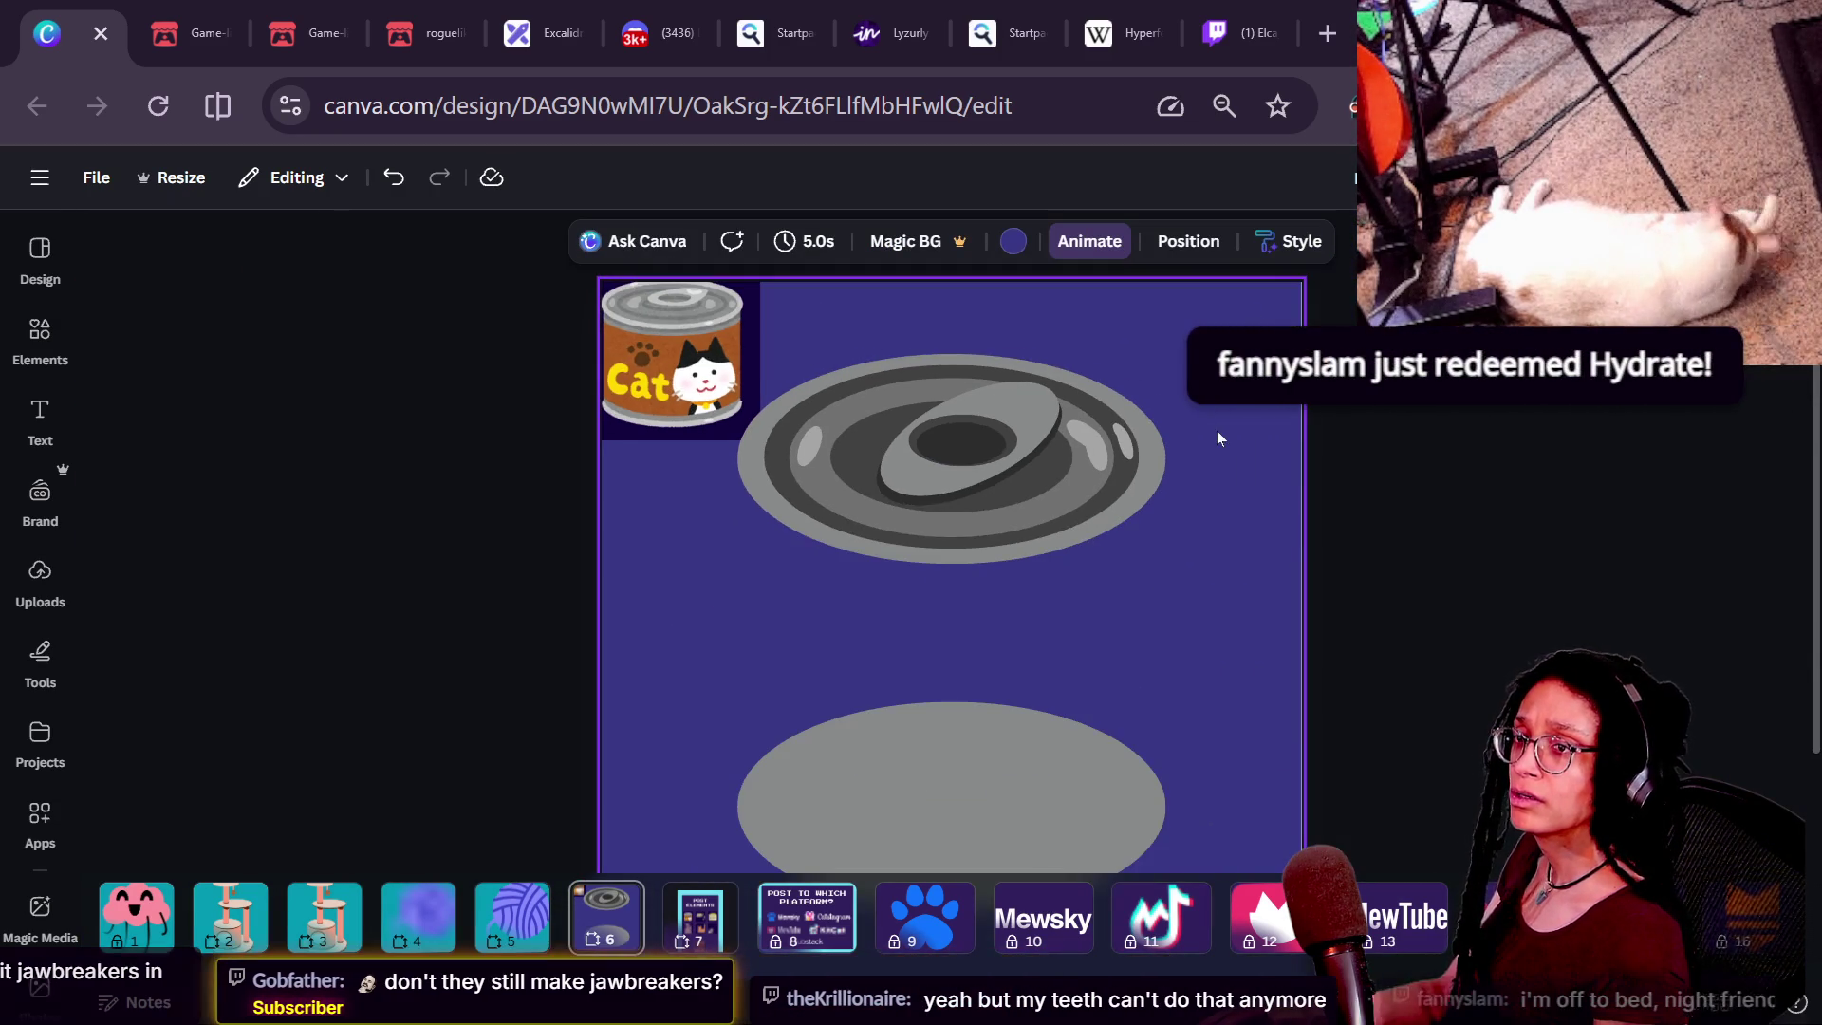
key("ctrl+plus")
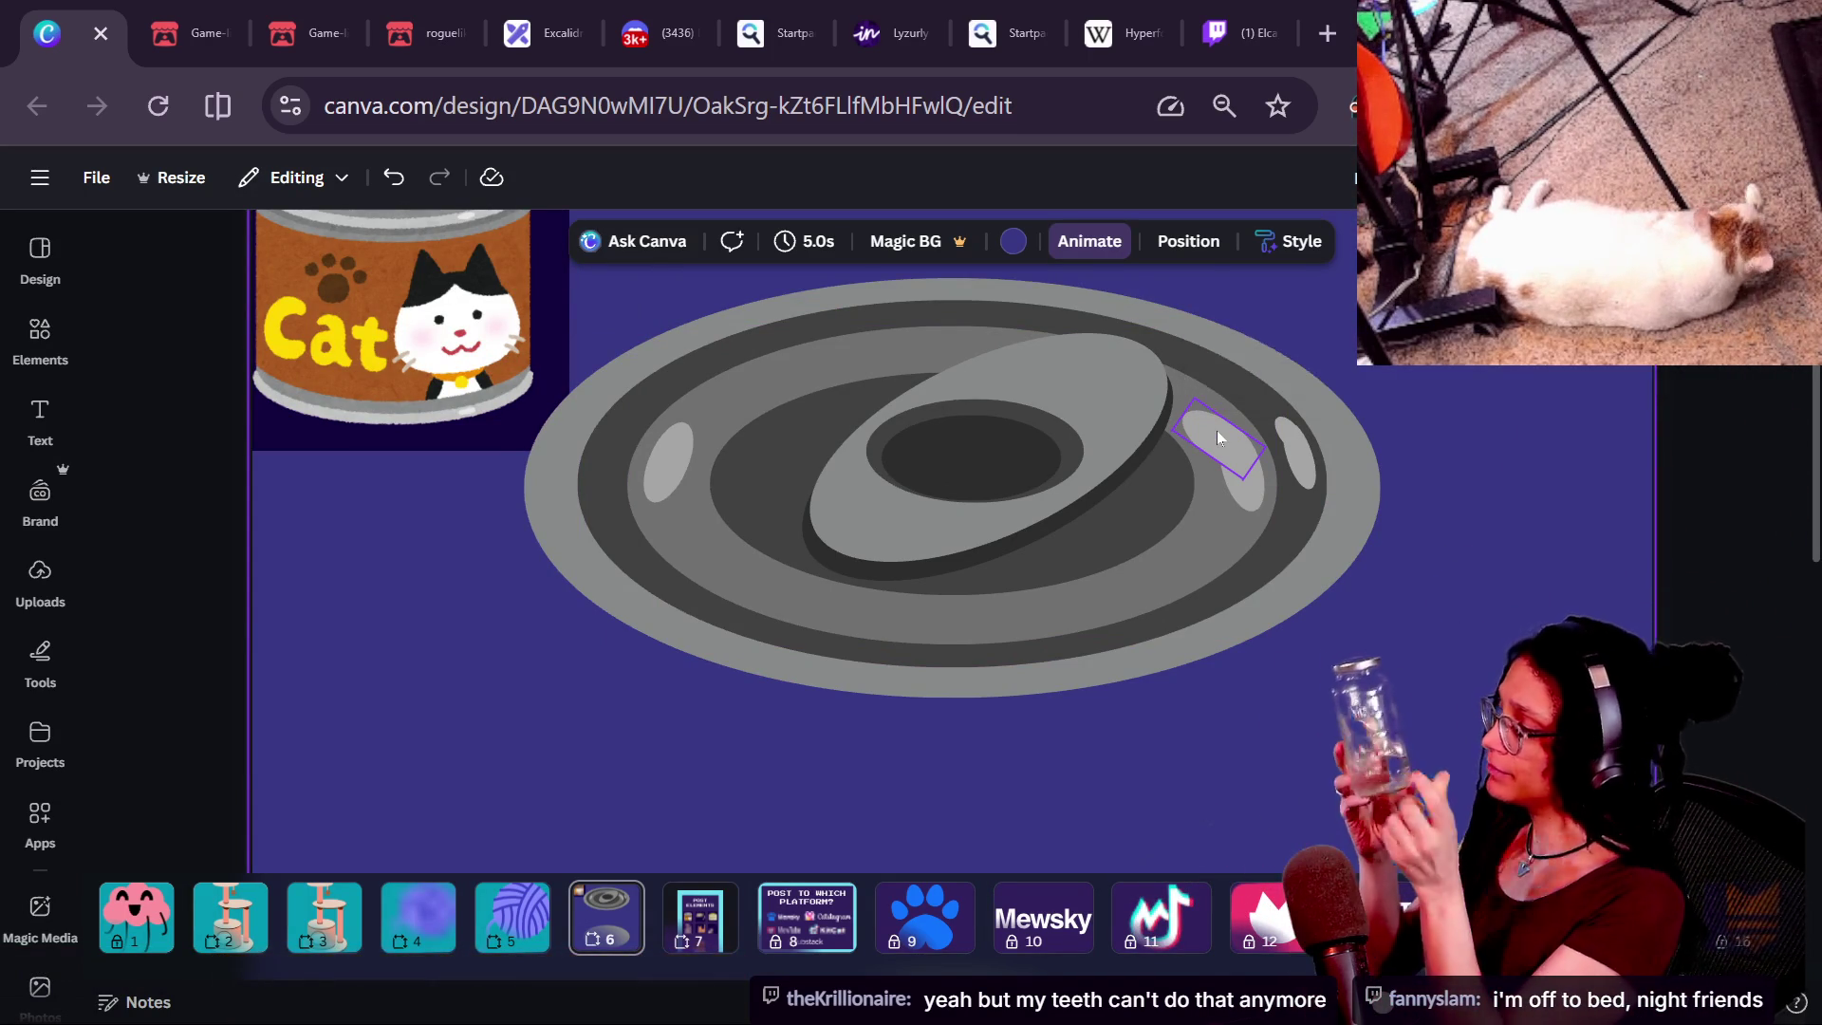
left_click(1308, 451)
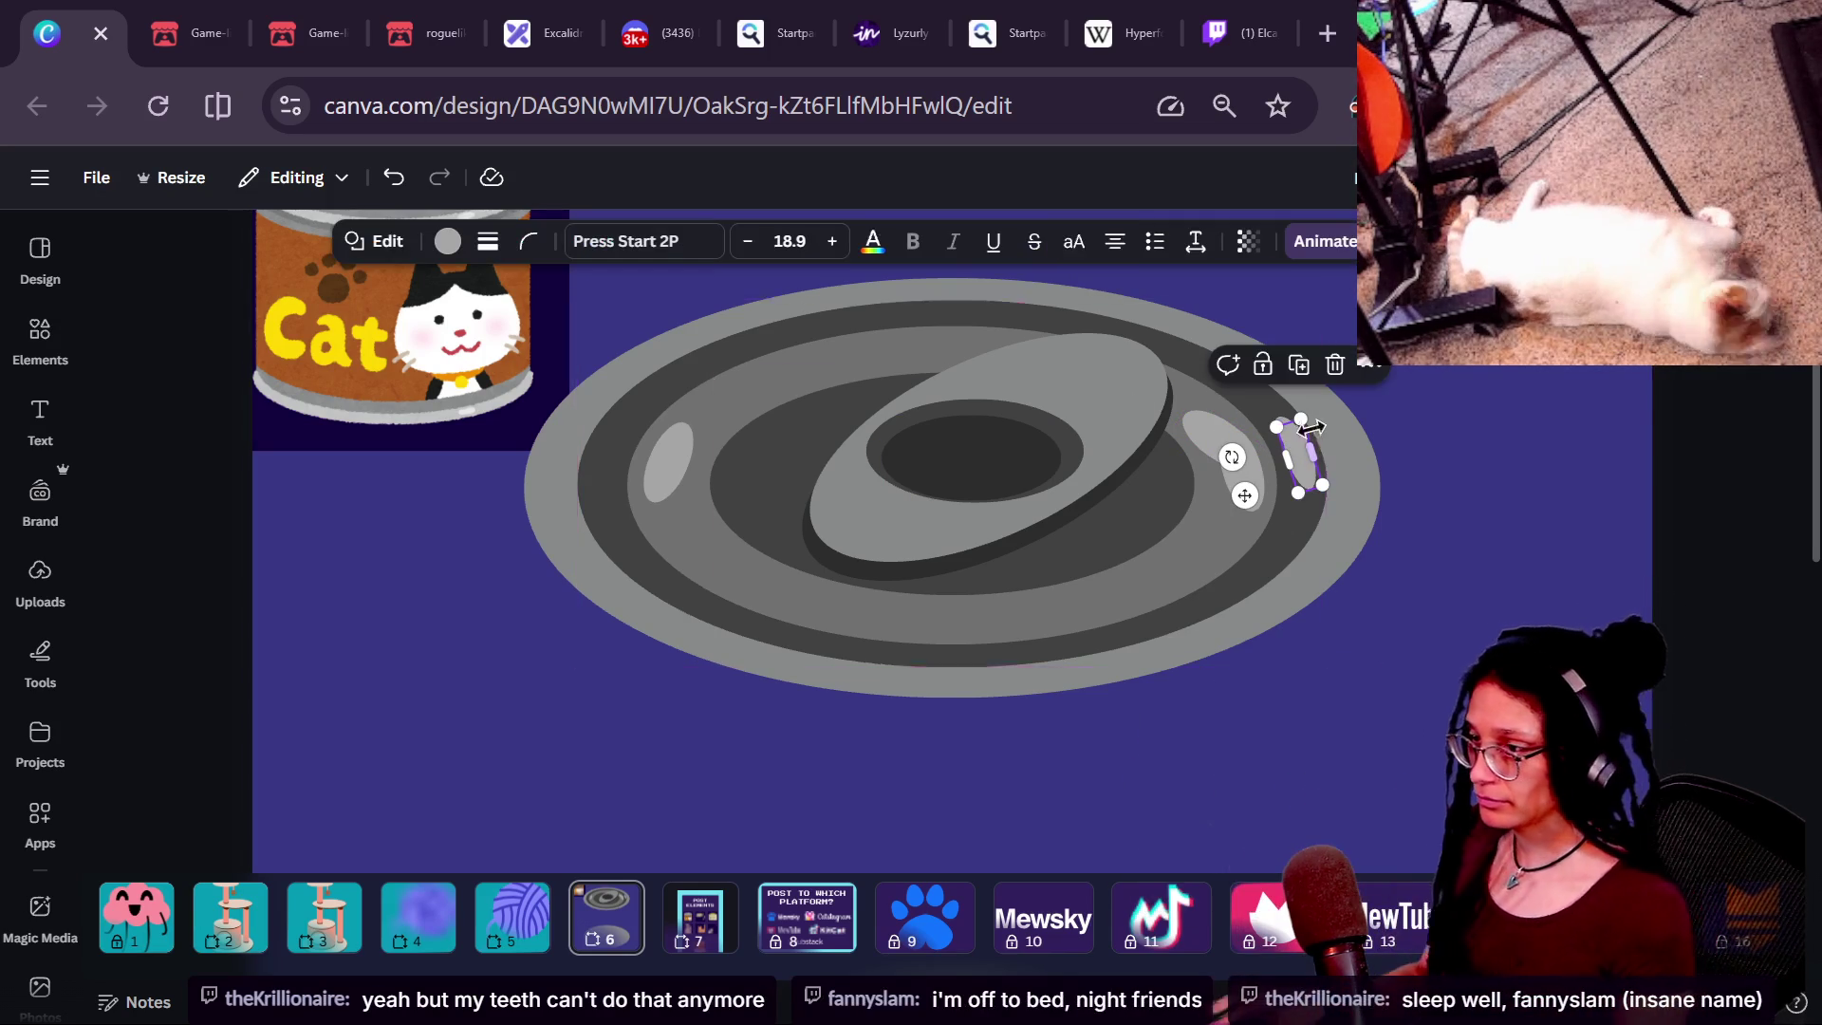
scroll(1317, 422, "up", 2)
left_click(1450, 447)
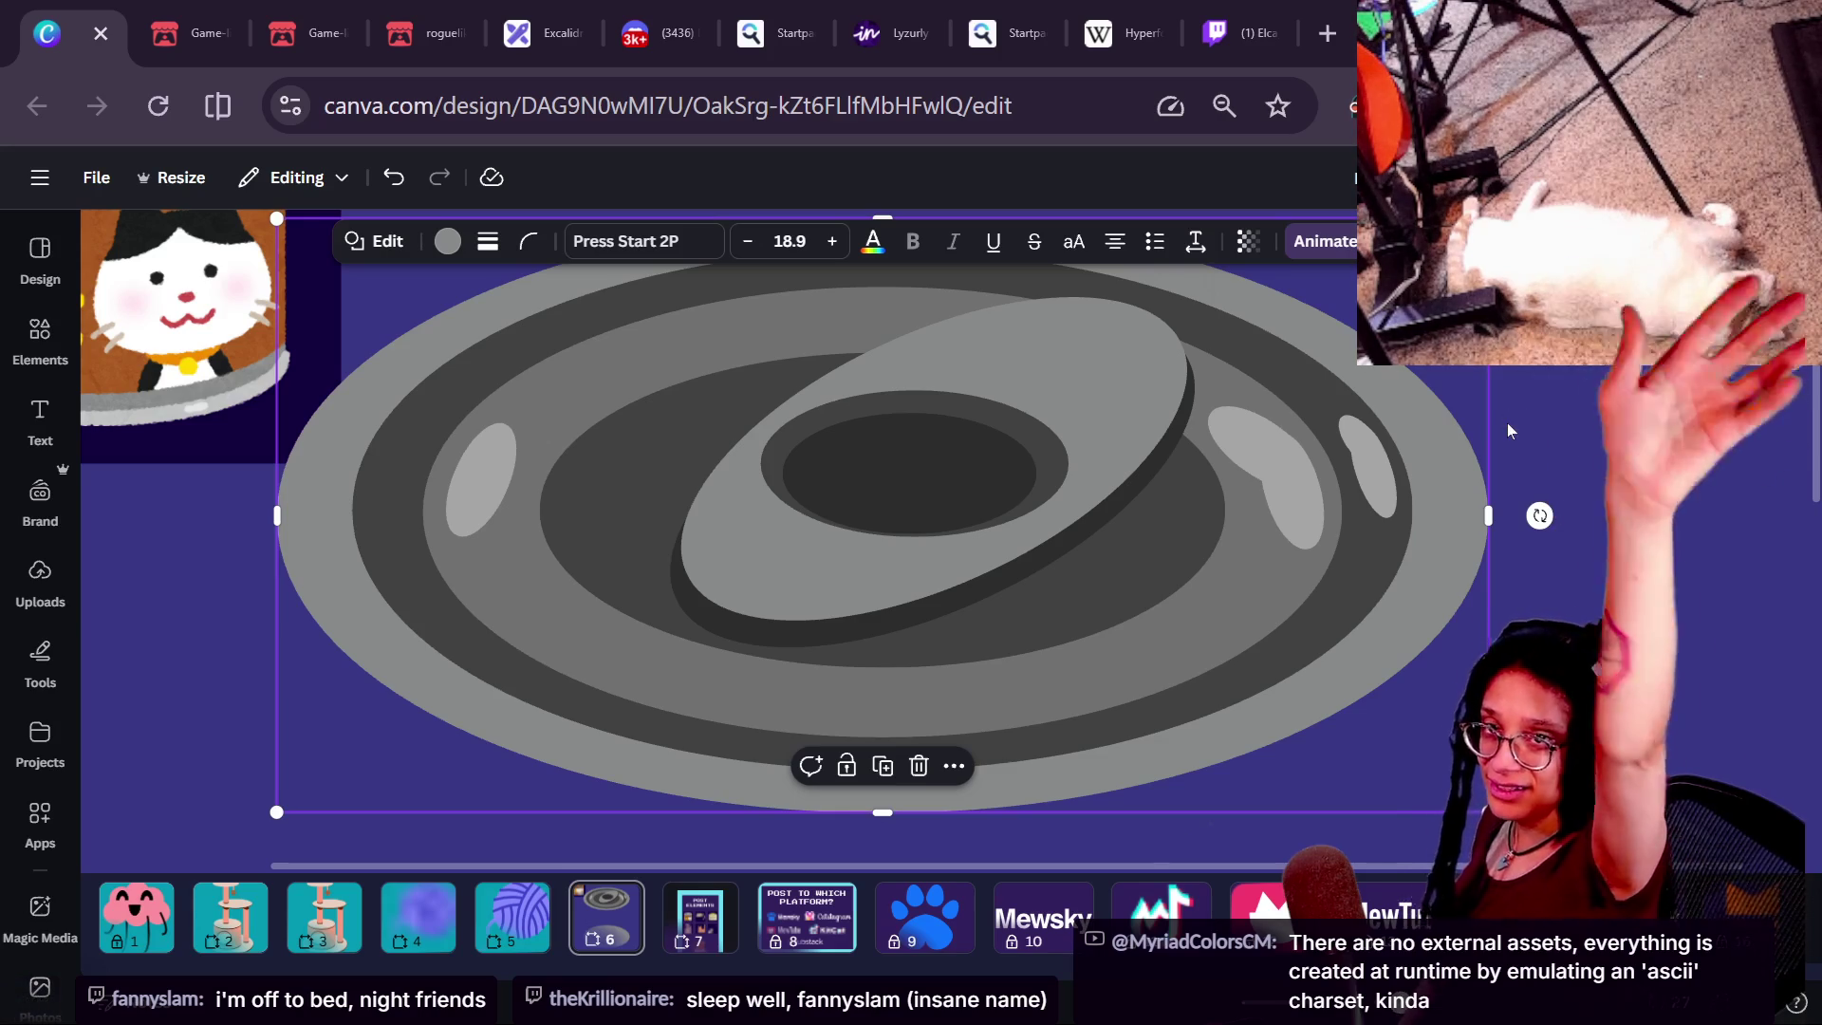
left_click(1336, 430)
left_click(1712, 479)
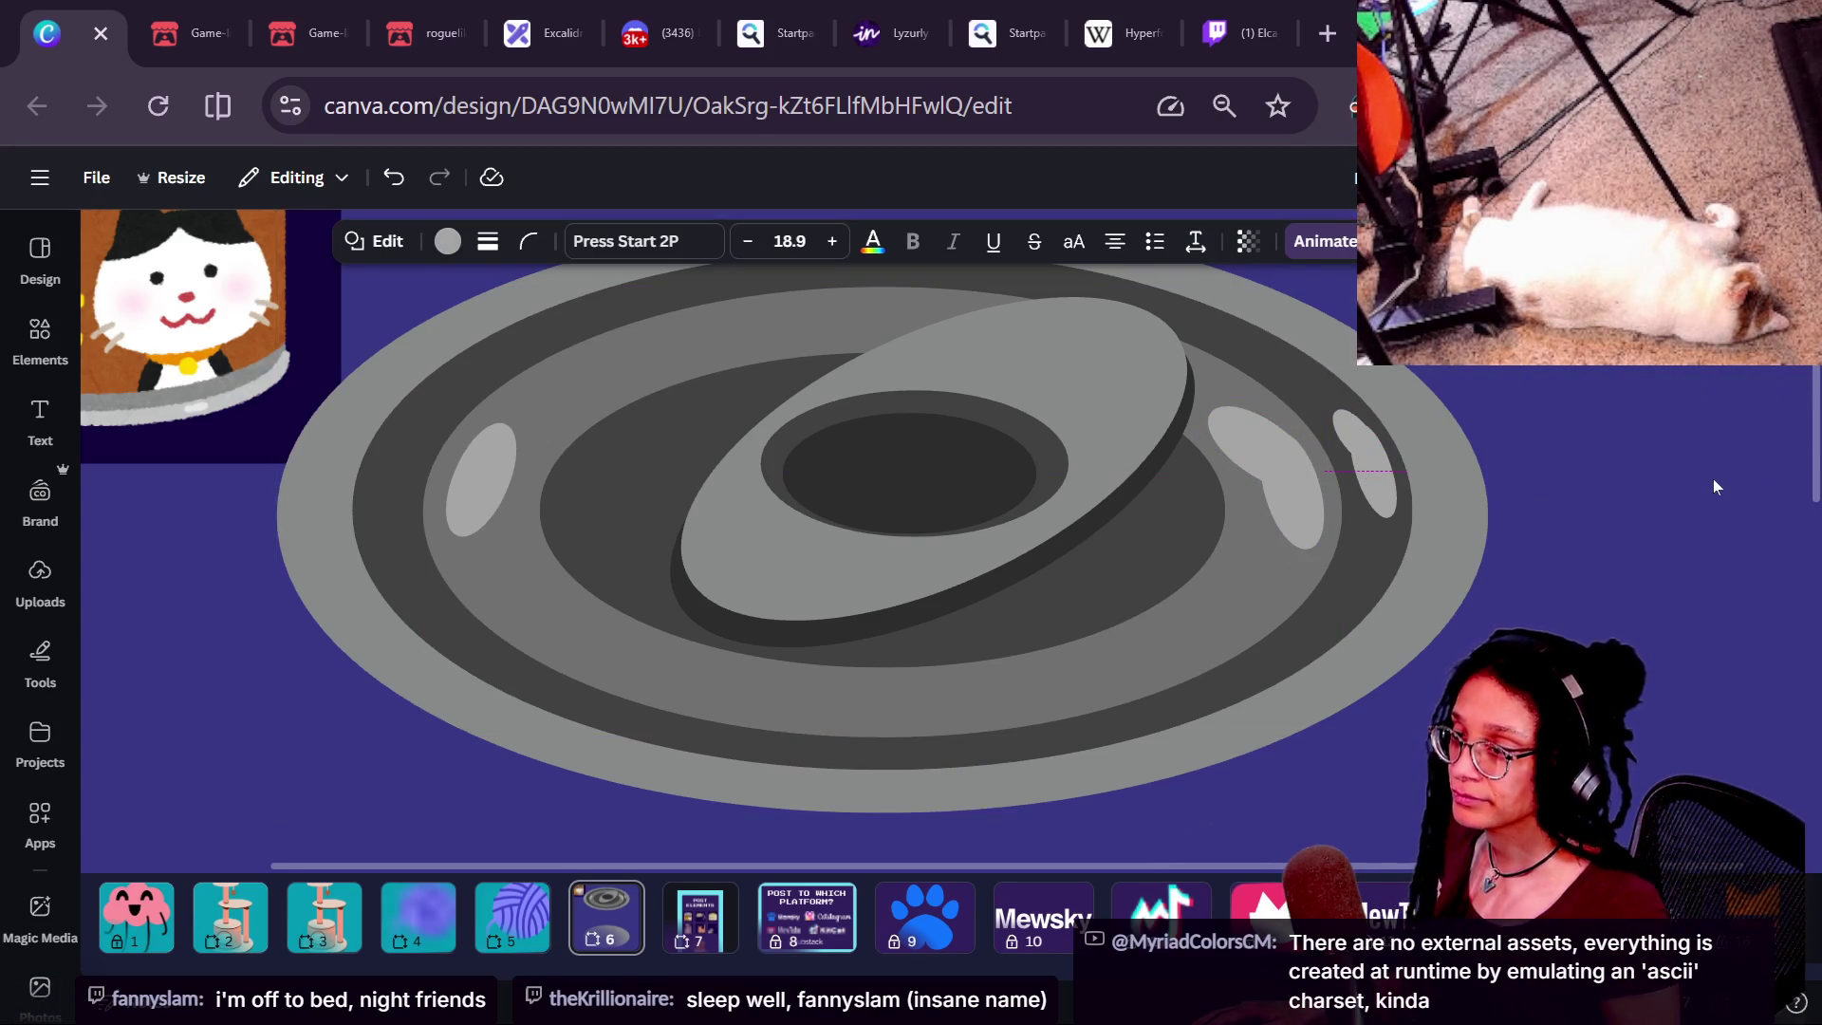
left_click(1616, 487)
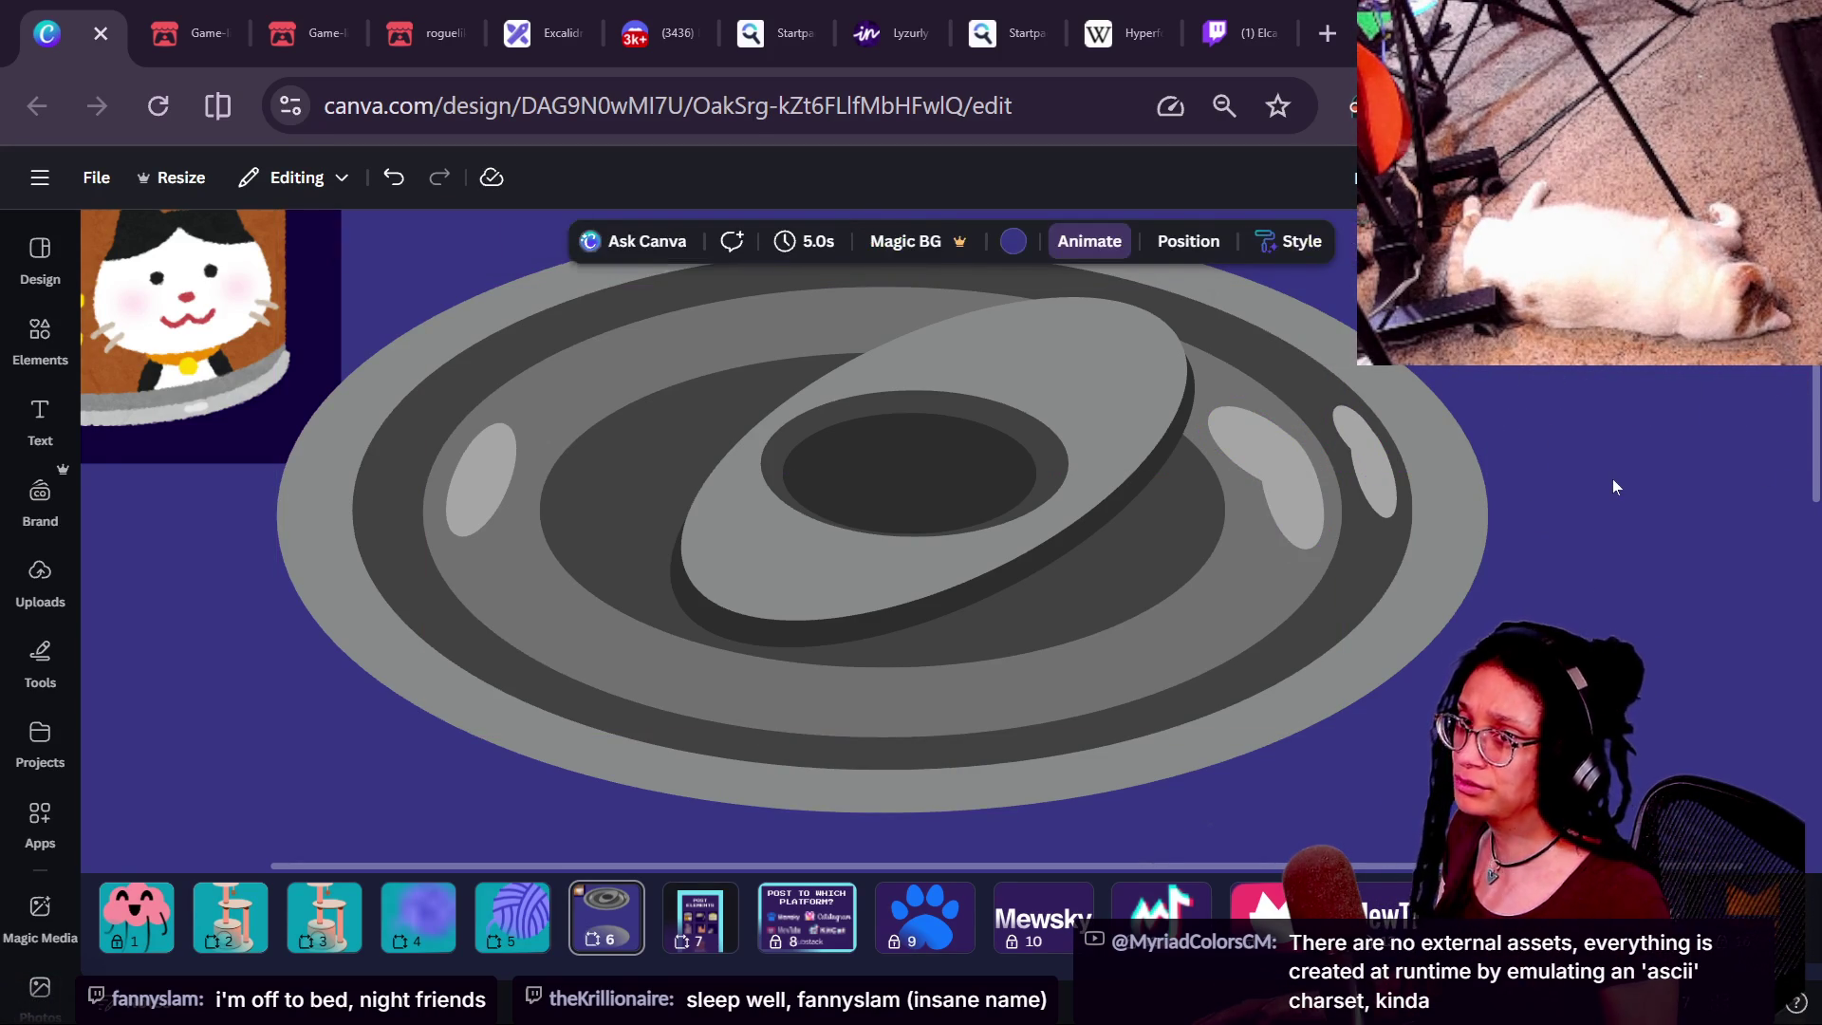
scroll(1538, 487, "down", 2)
scroll(1433, 401, "down", 1)
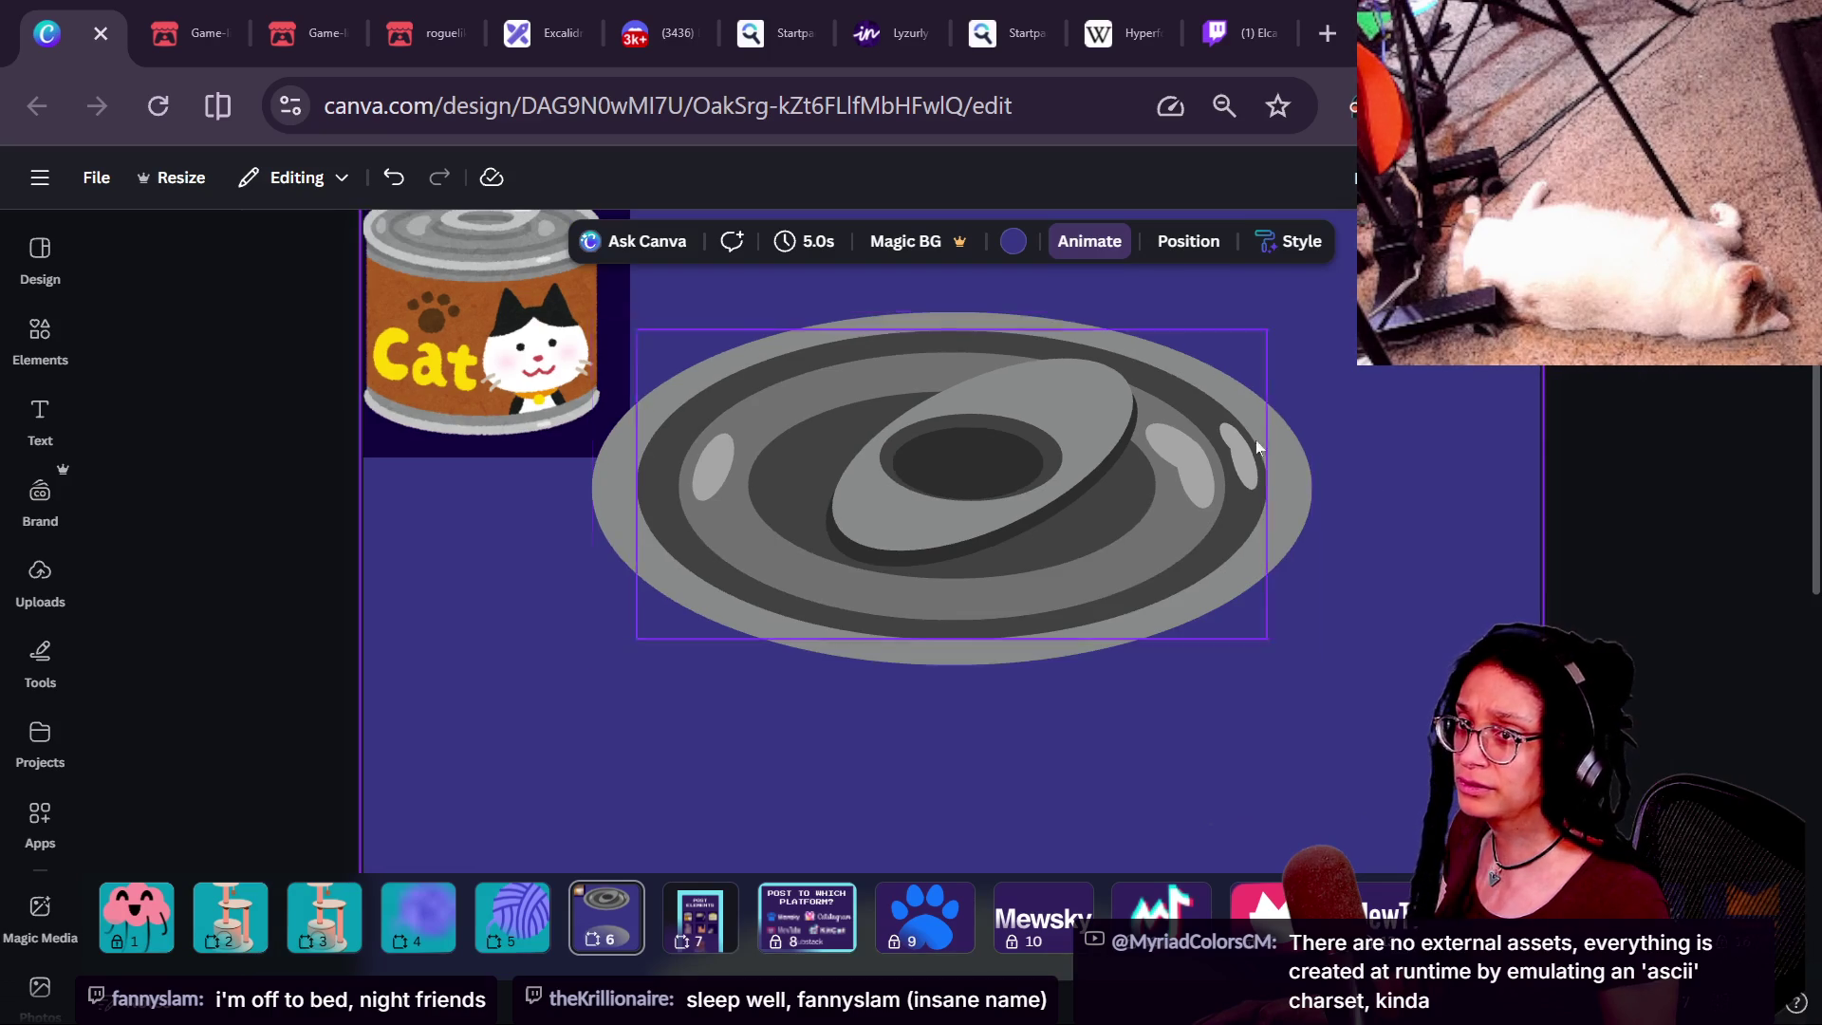
scroll(1376, 366, "down", 2)
scroll(1376, 367, "down", 1)
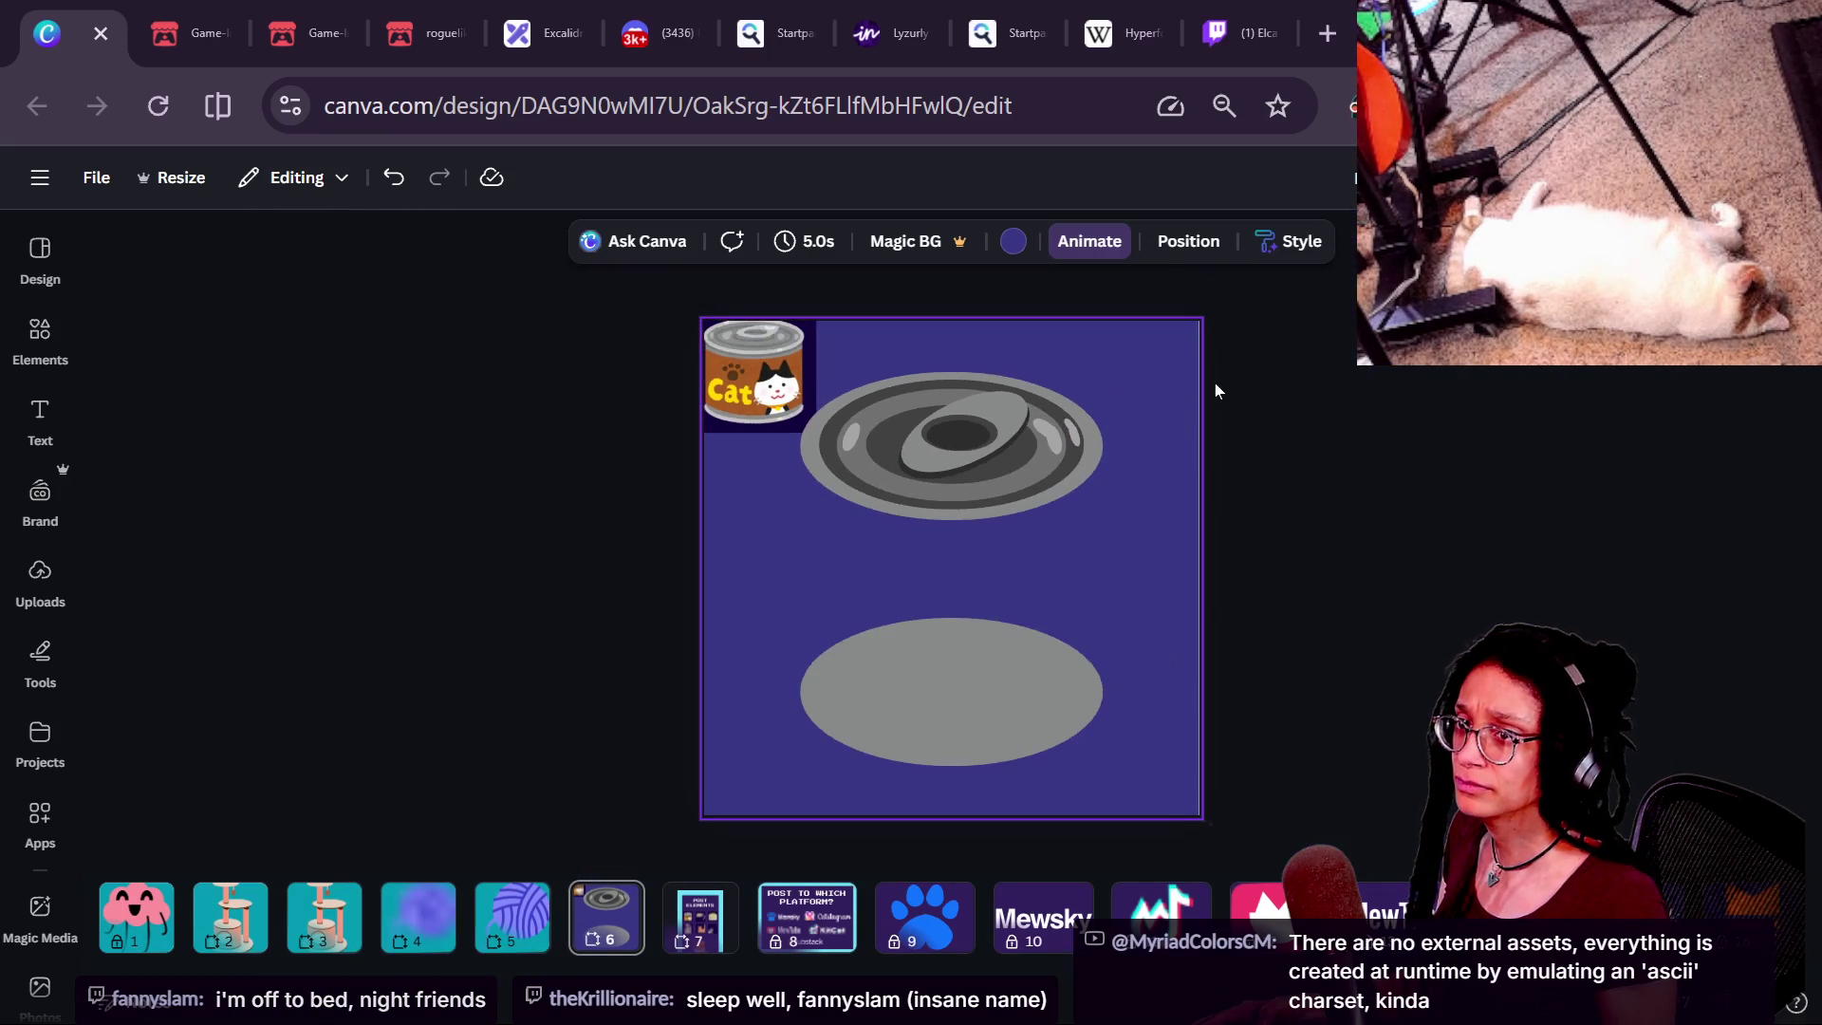
scroll(1215, 383, "up", 5)
left_click(1257, 456)
left_click(1257, 456)
key("Delete")
- Add a pink square to the page, discarding a stray copy of the gray base ellipse
scroll(917, 466, "down", 2)
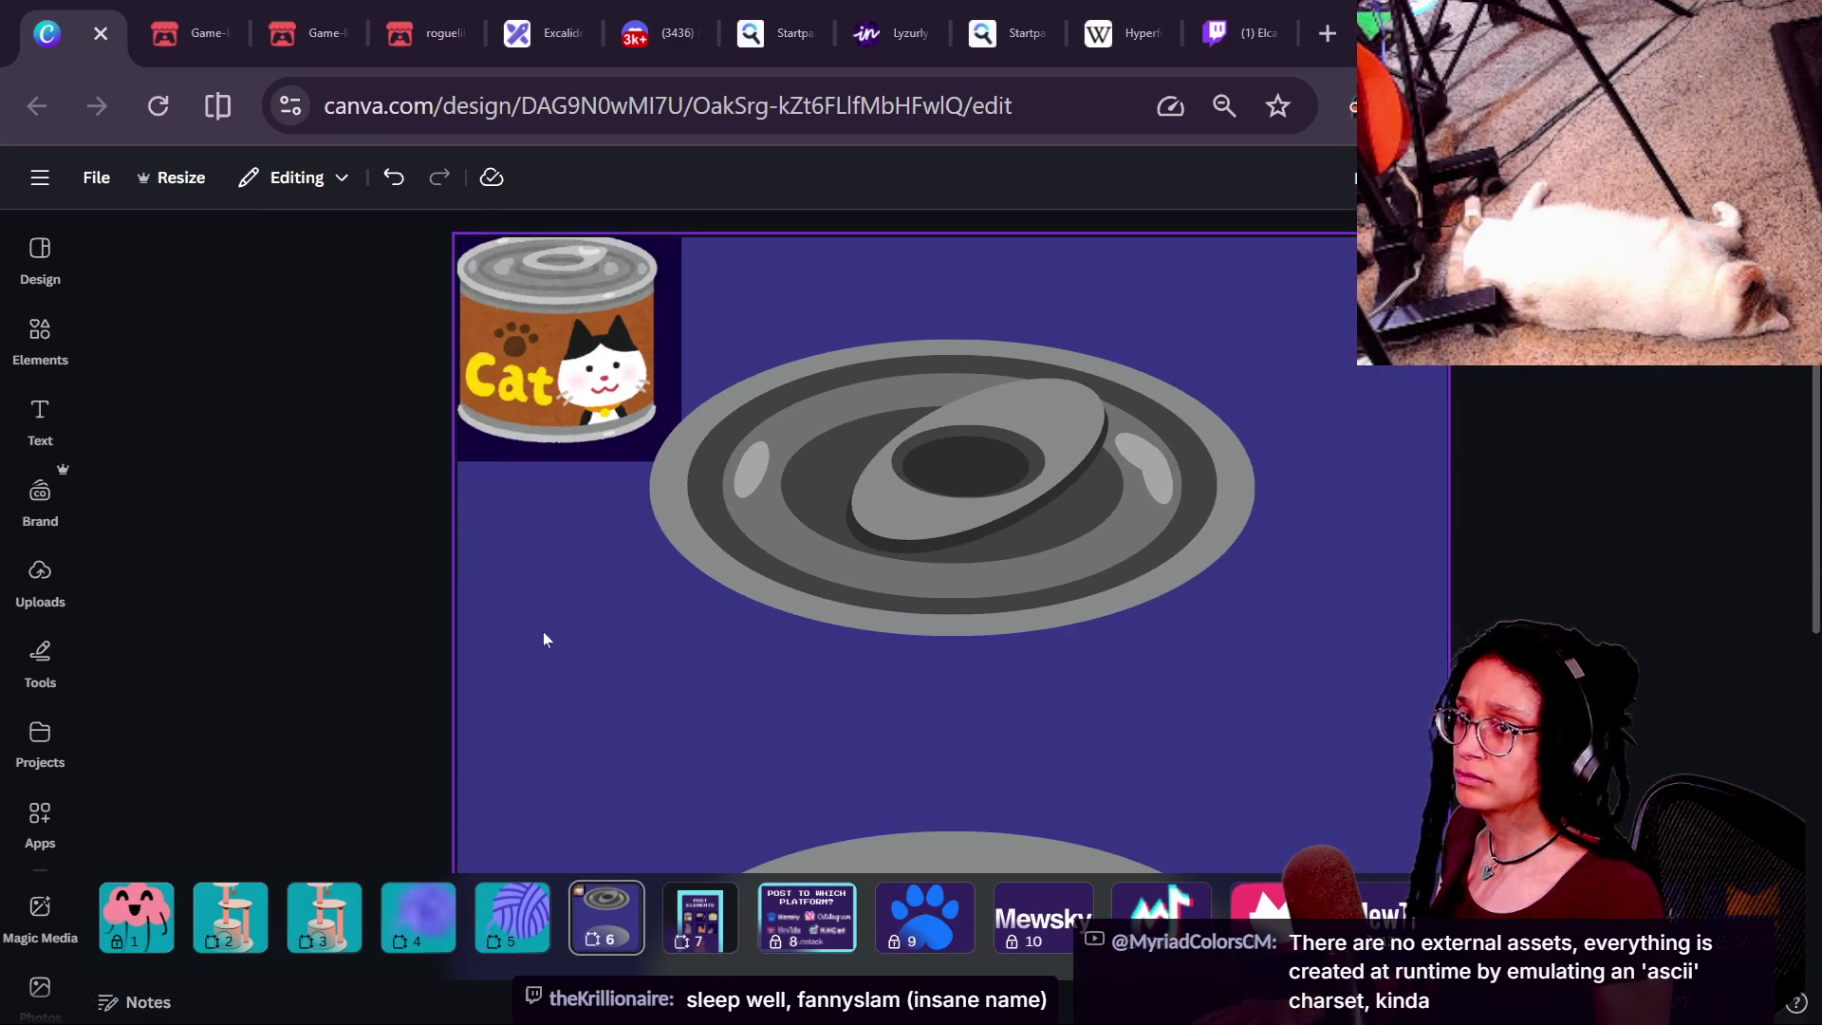
scroll(543, 632, "down", 1)
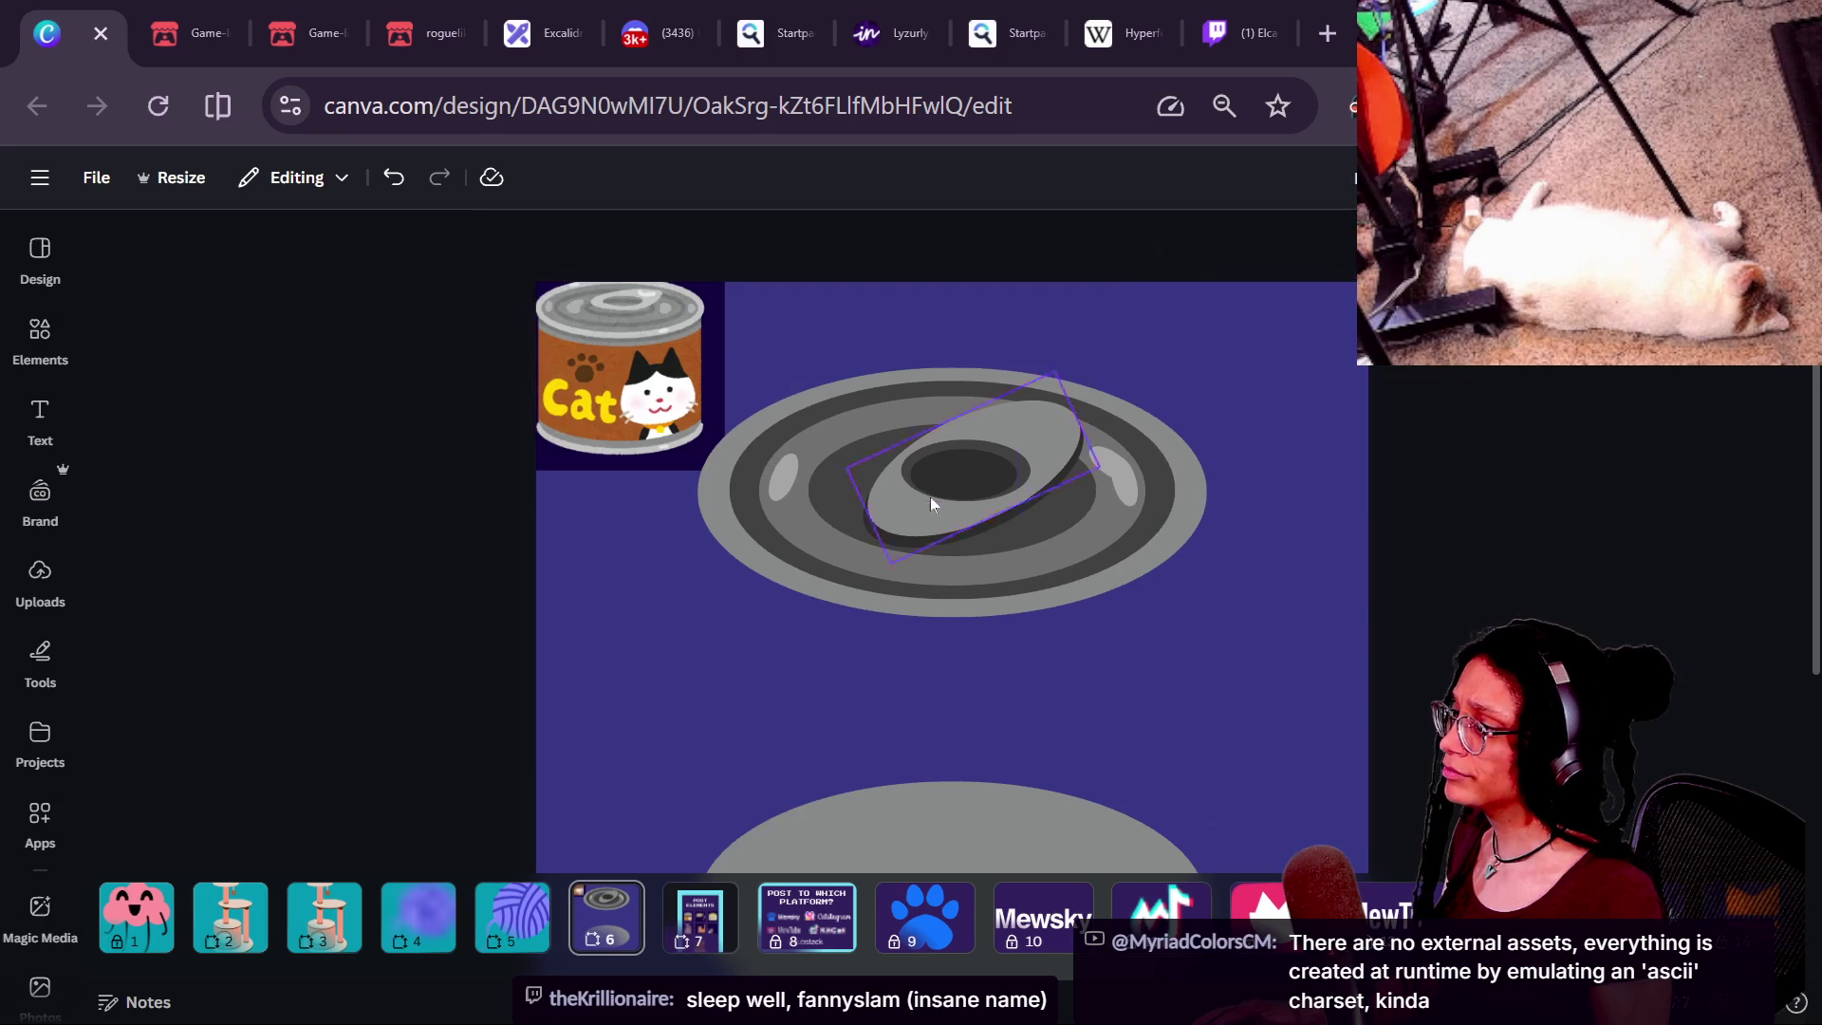
scroll(1009, 595, "down", 3)
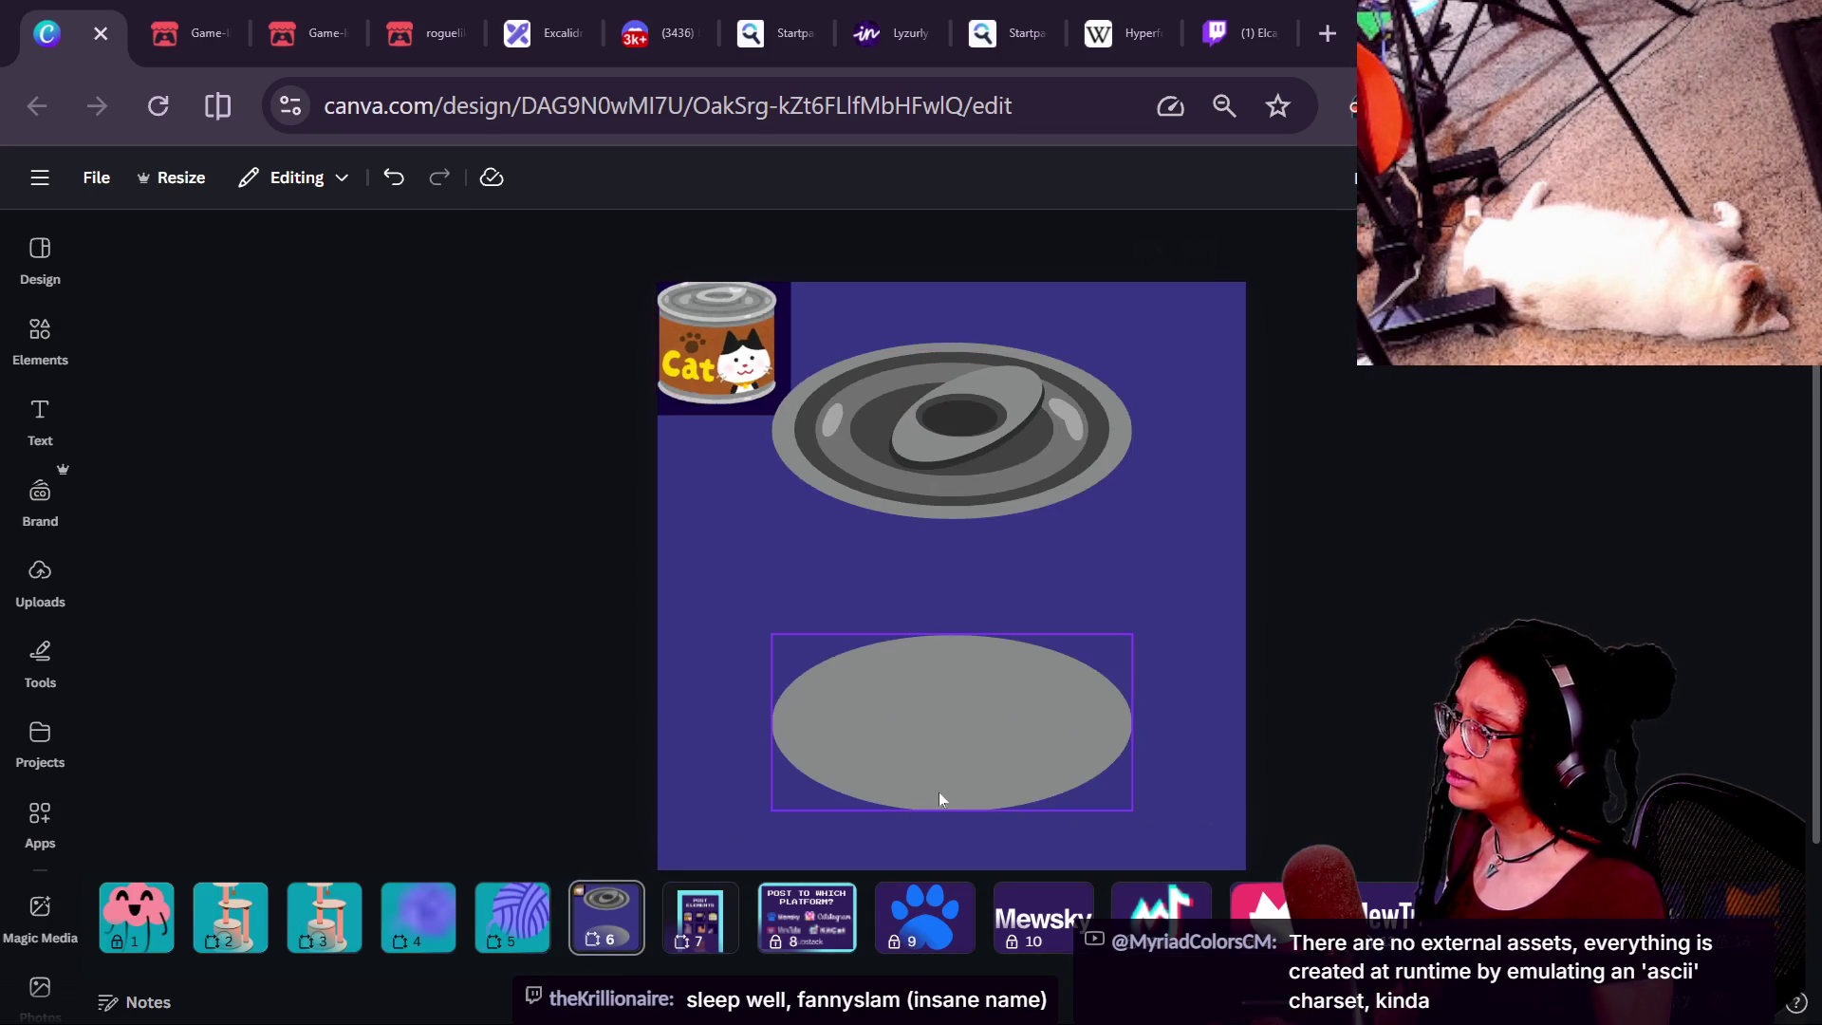
left_click(925, 743)
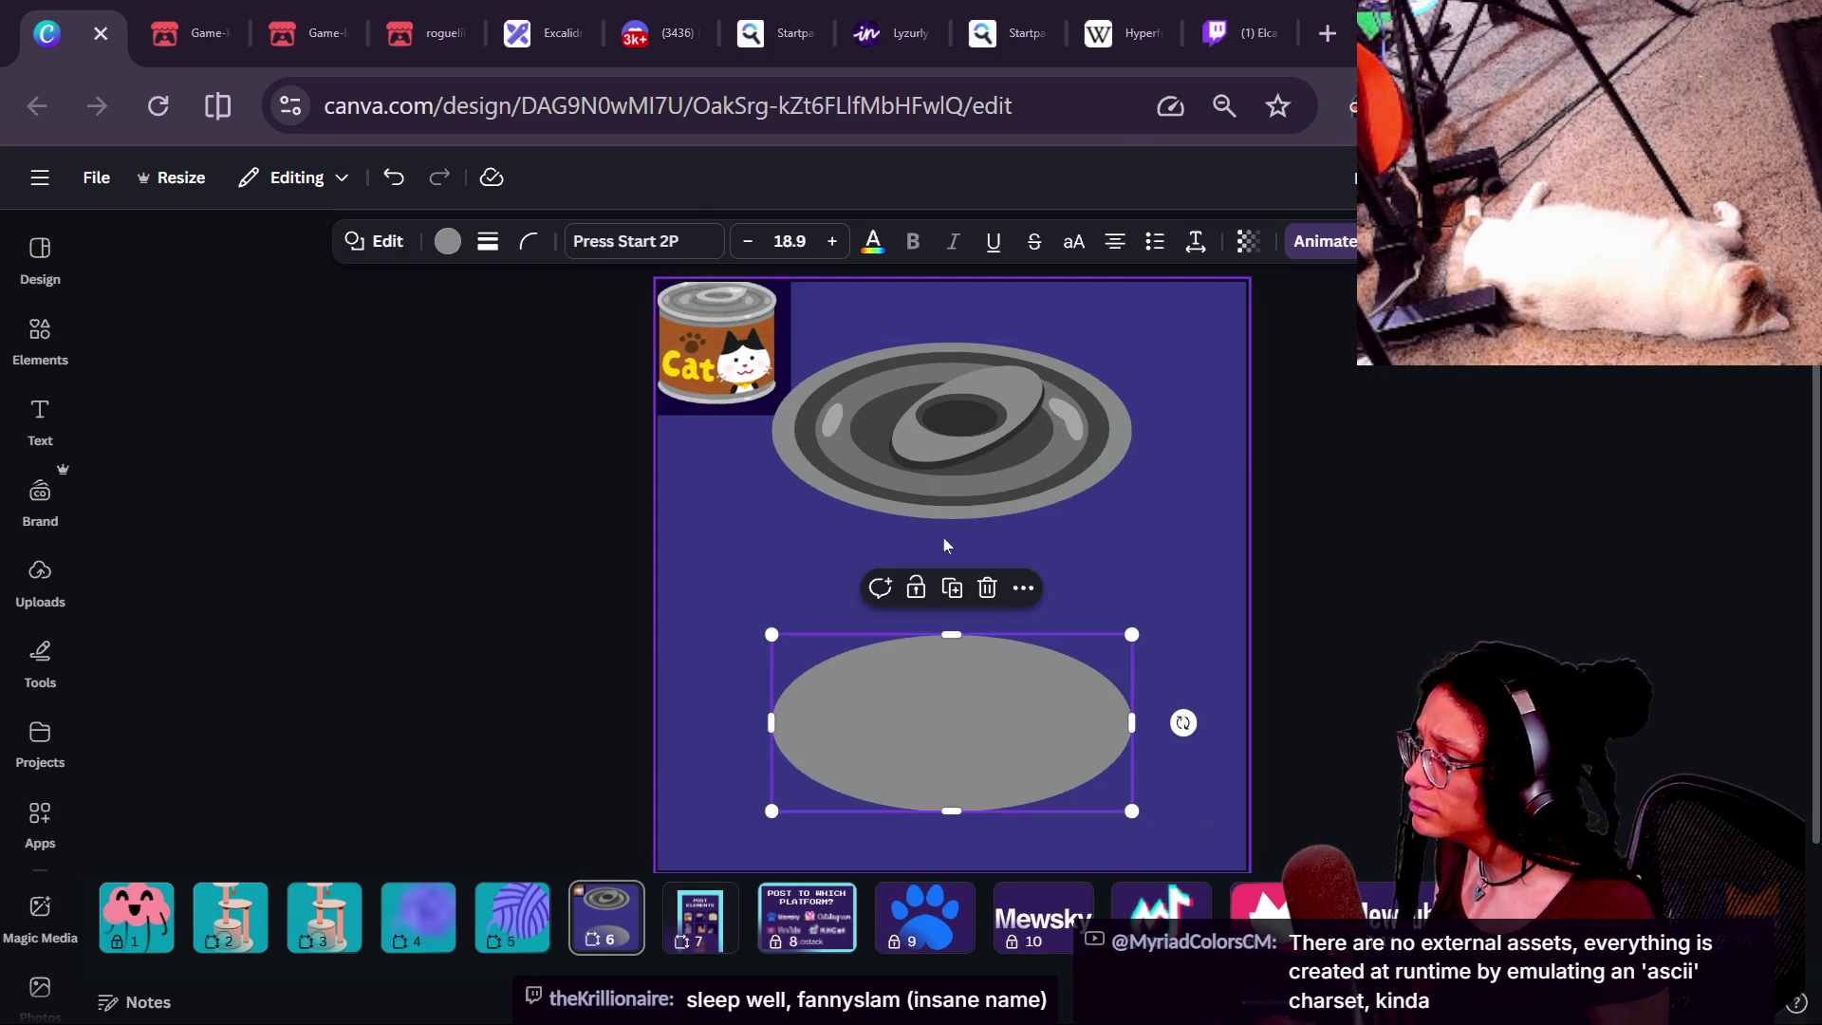
scroll(927, 515, "up", 1)
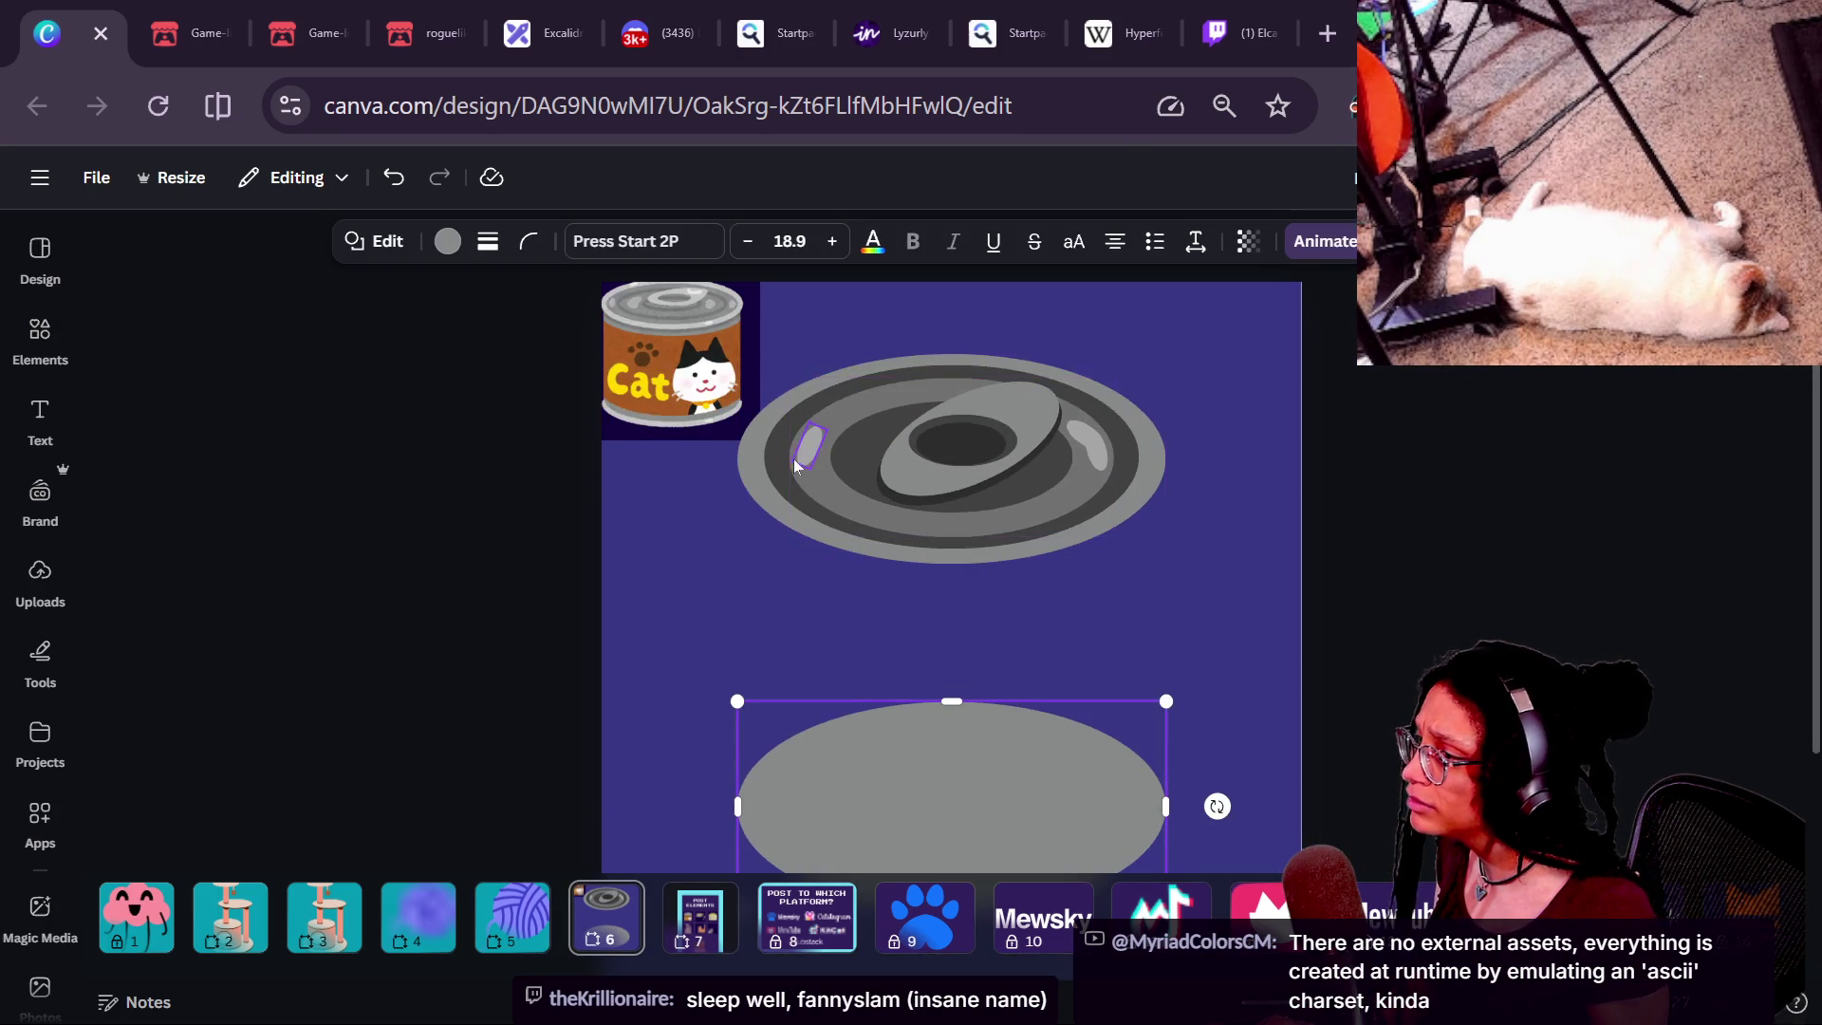
scroll(806, 493, "up", 1)
left_click(748, 454)
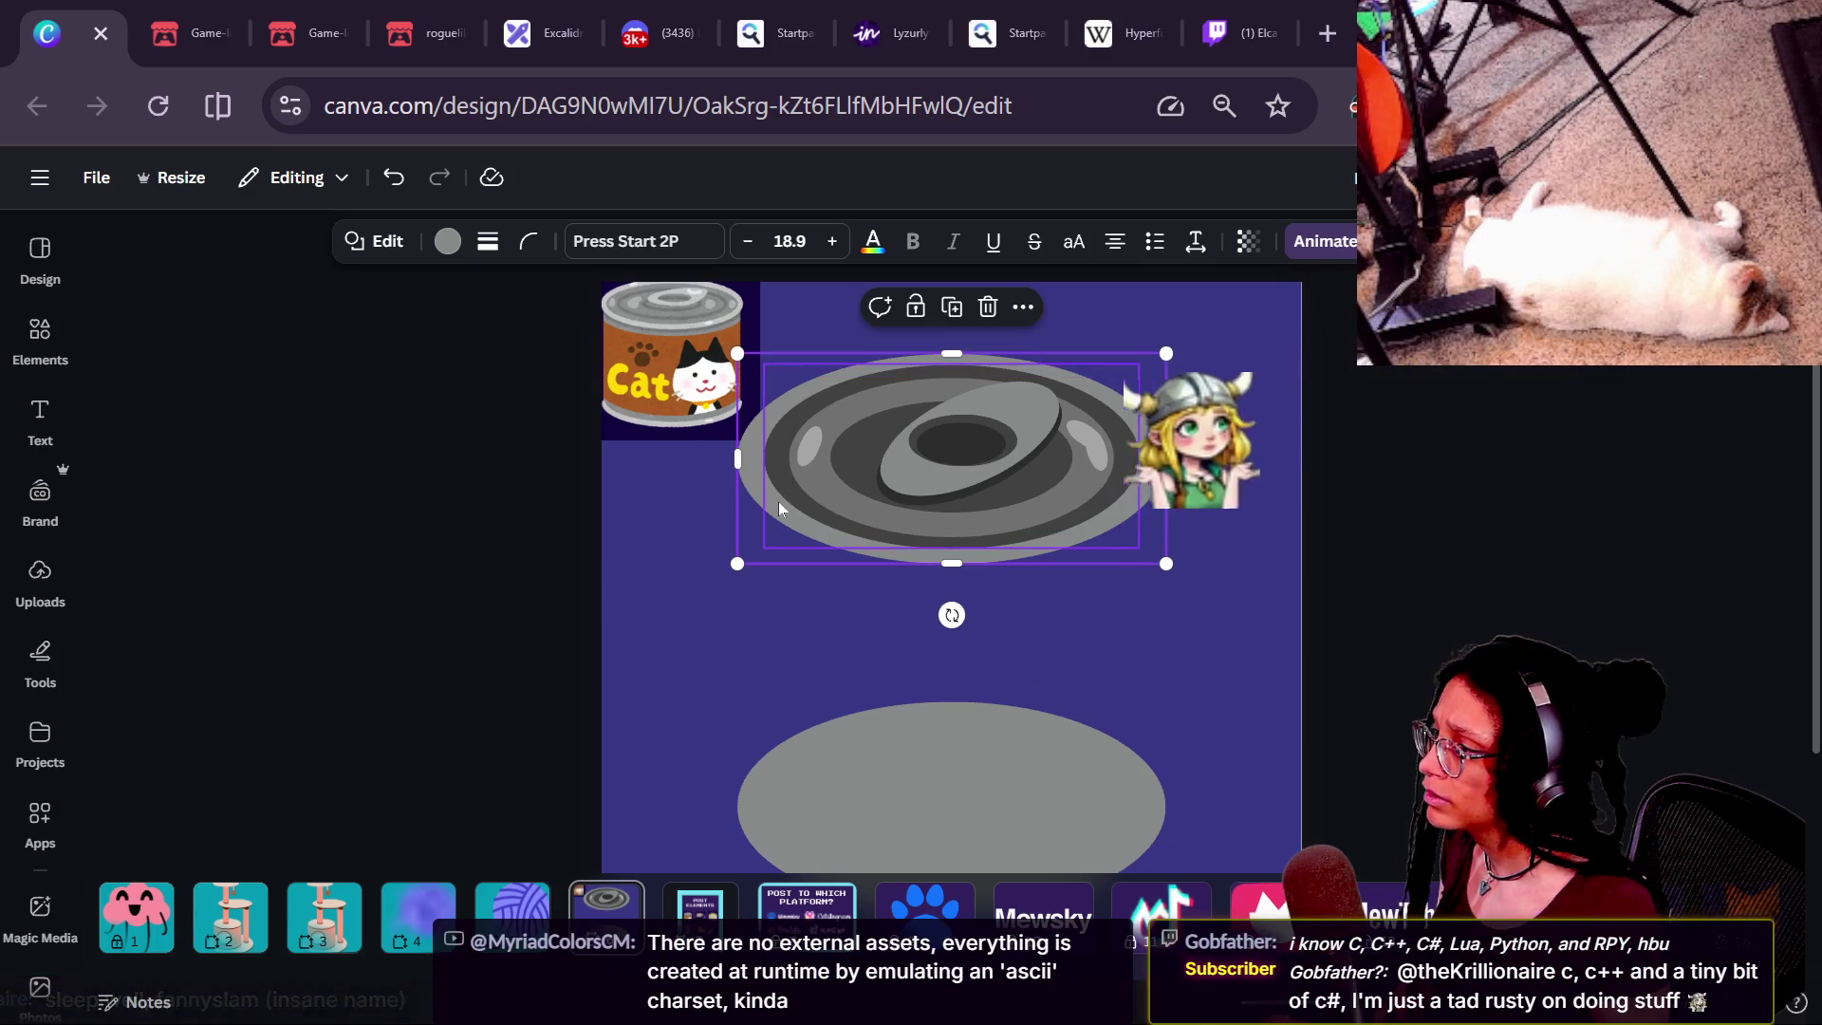
key("ctrl+d")
key("Delete")
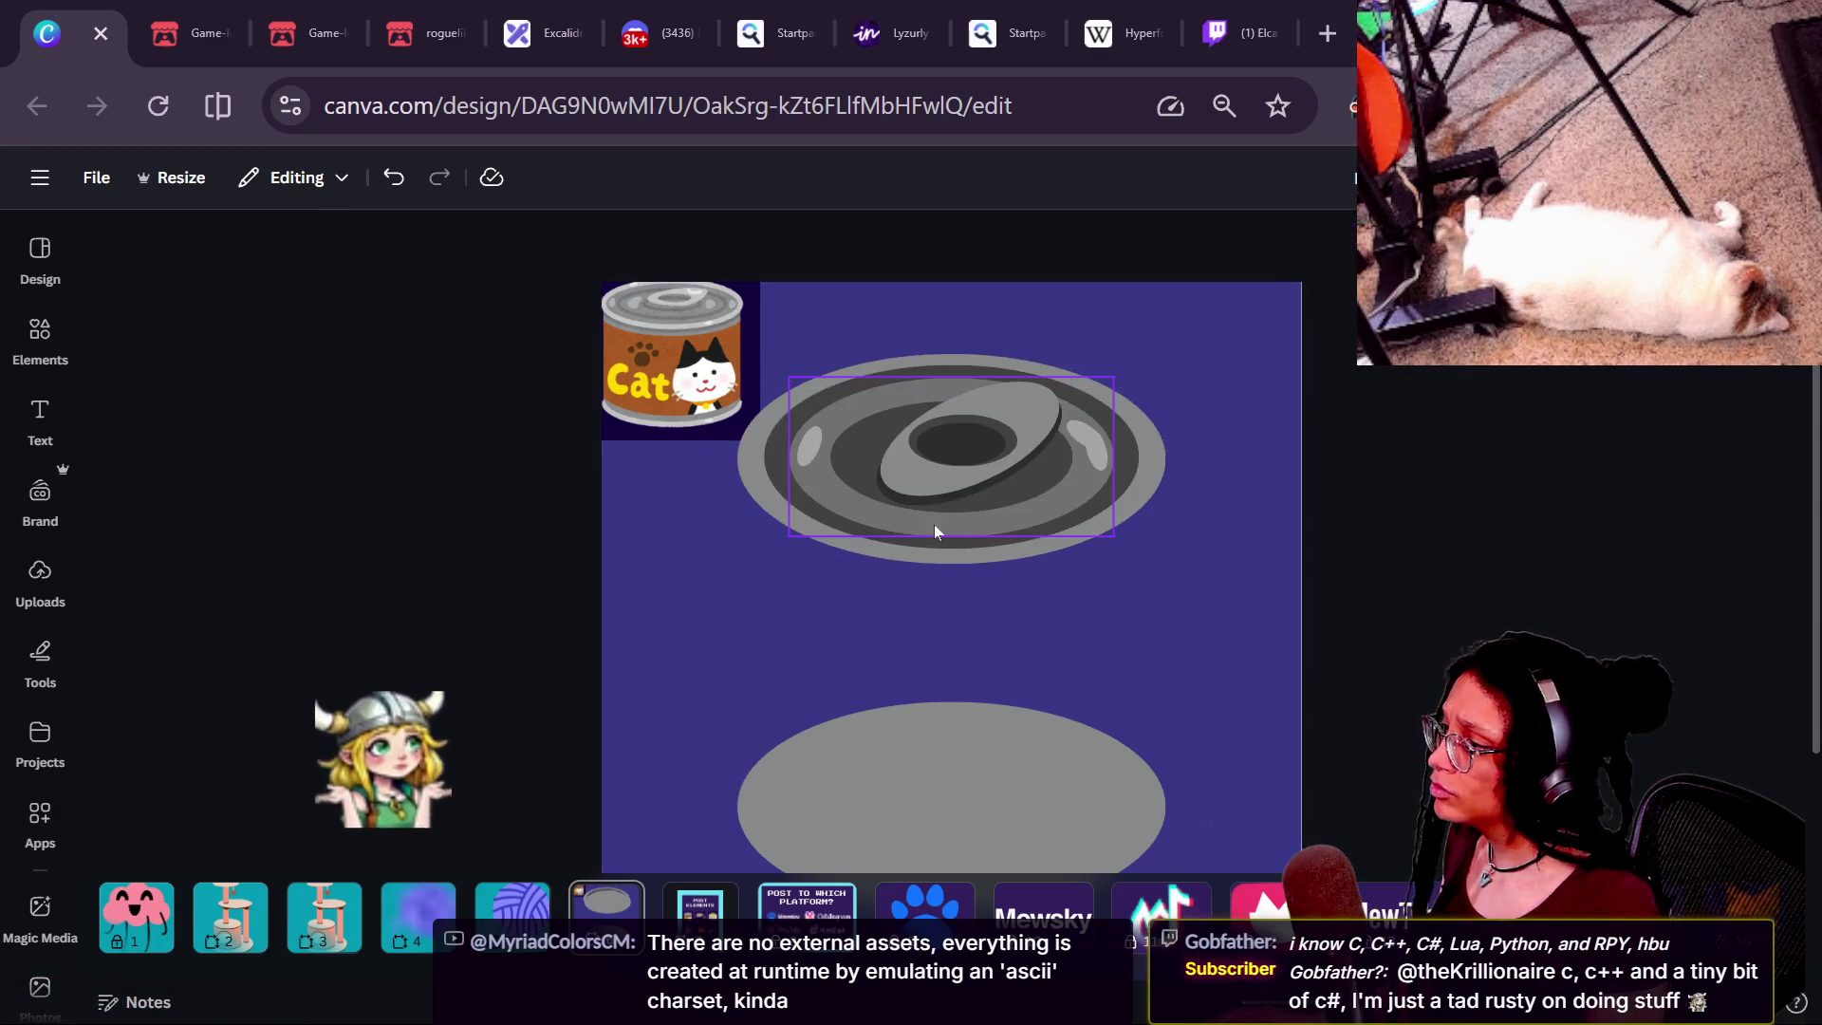
left_click(682, 607)
key("t")
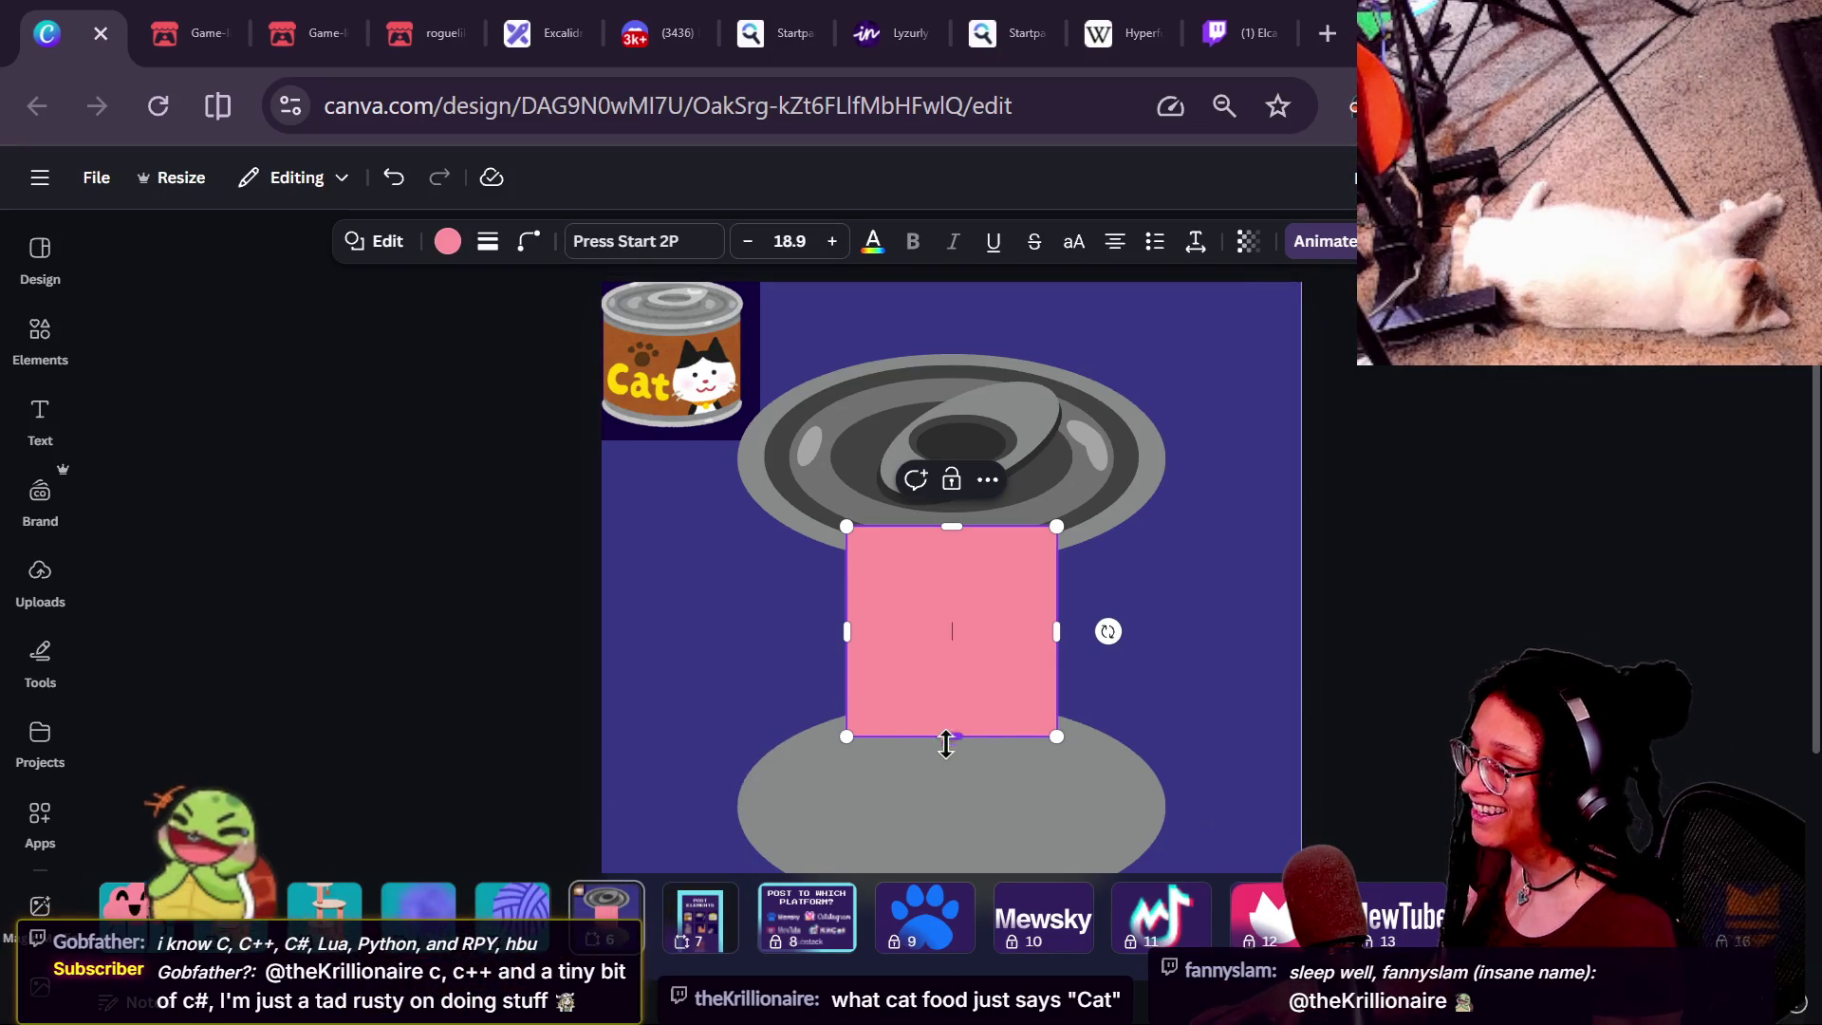
- Stretch the pink square to the lid's width, send it behind, and raise its top under the lid
left_click_drag(950, 736, 950, 796)
left_click_drag(847, 630, 749, 639)
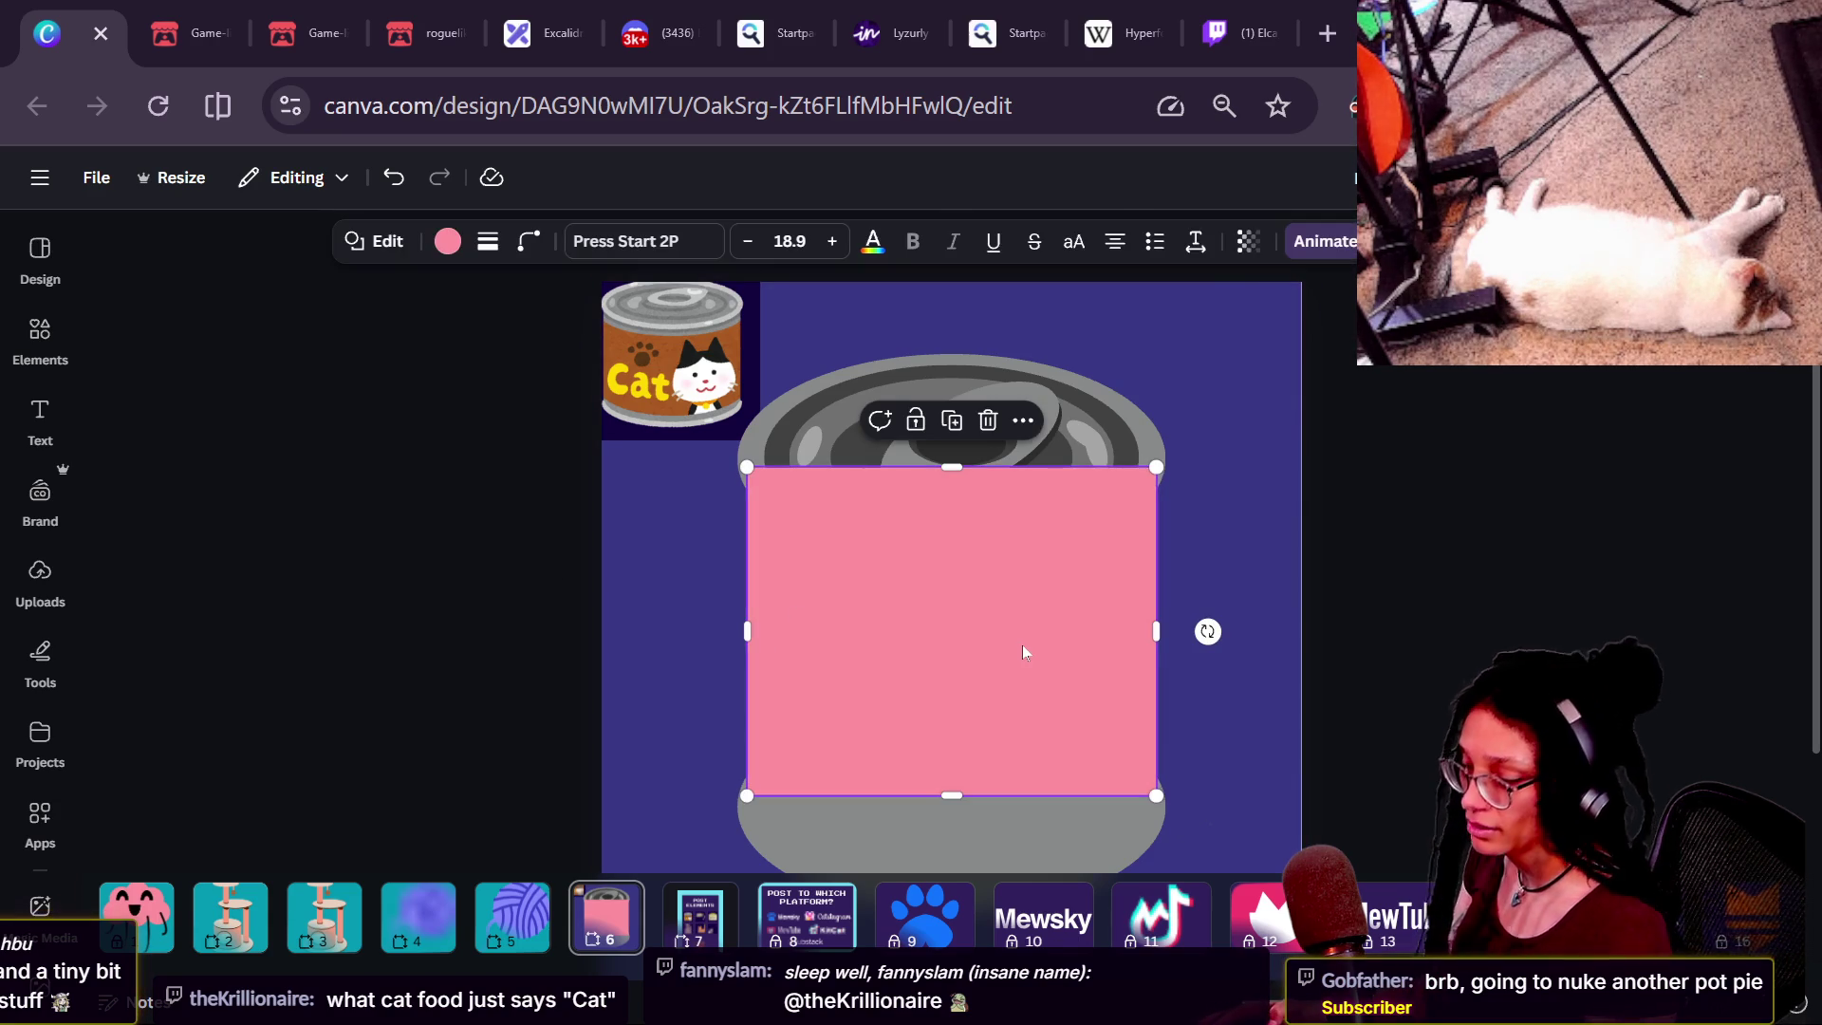
key("ctrl+bracketleft")
key("ctrl+bracketleft")
key("ctrl+bracketleft")
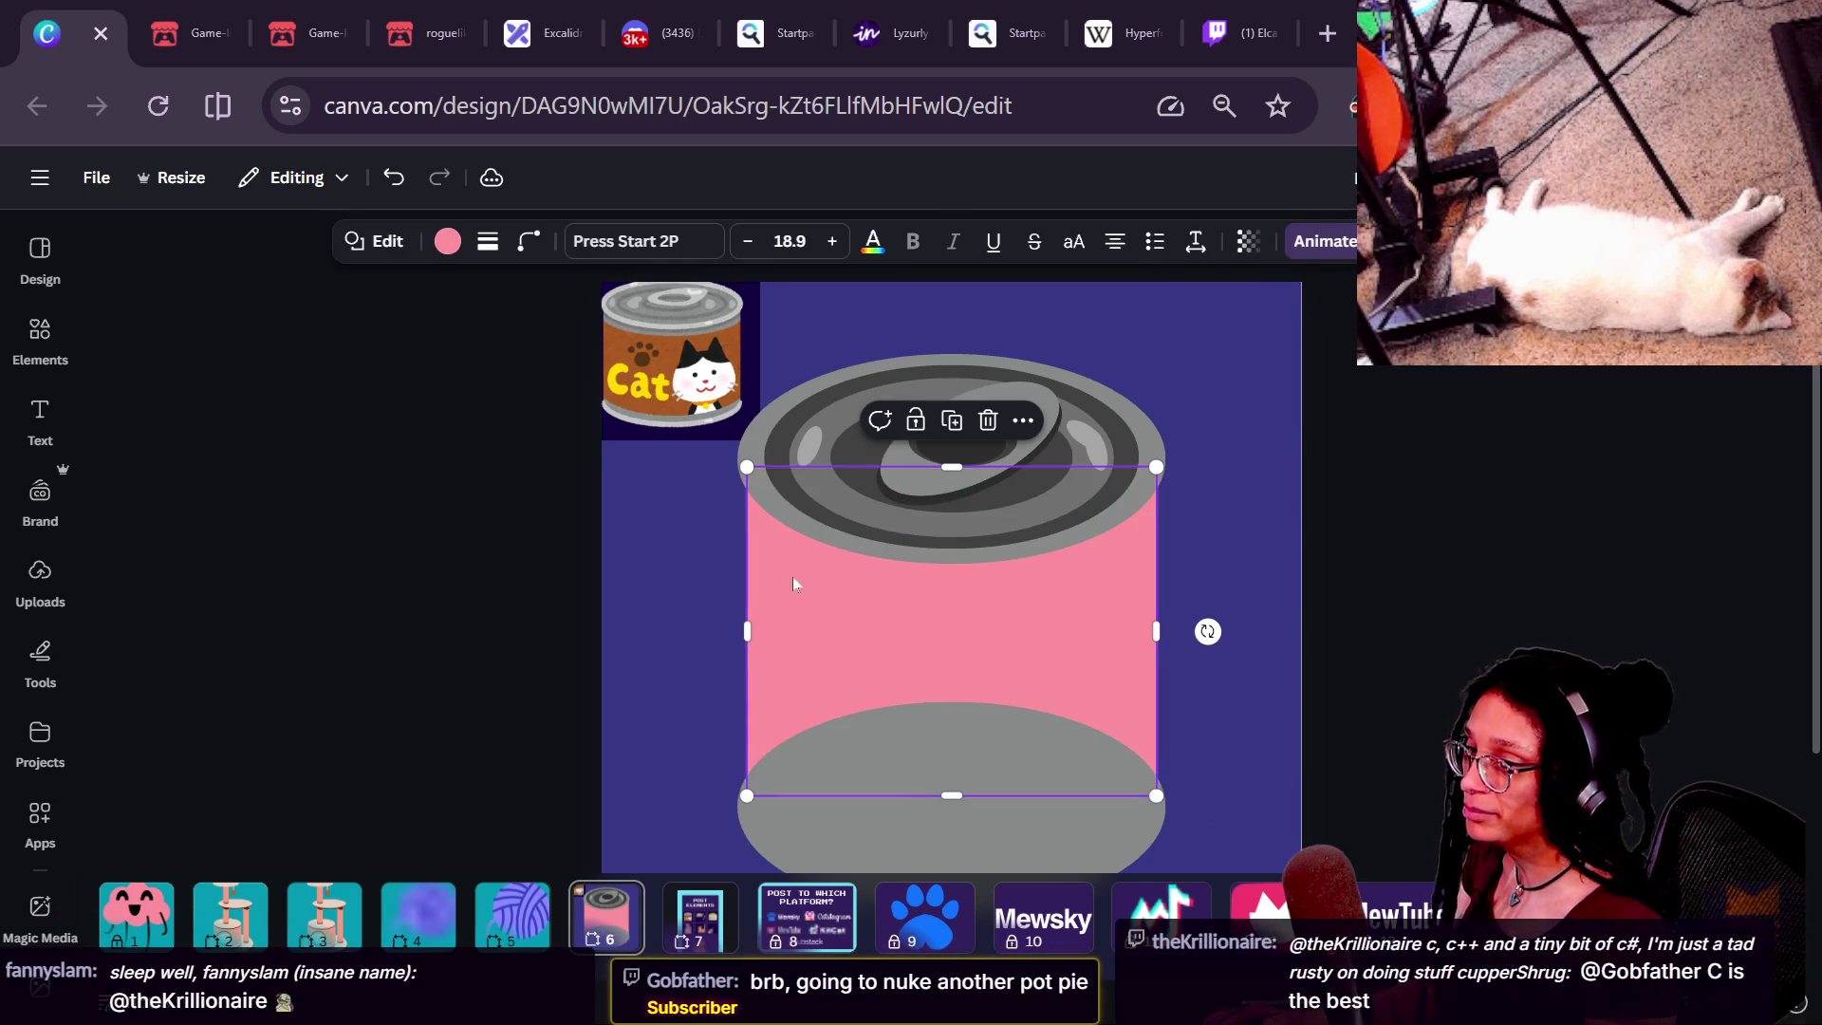
left_click_drag(792, 581, 783, 578)
key("ctrl+z")
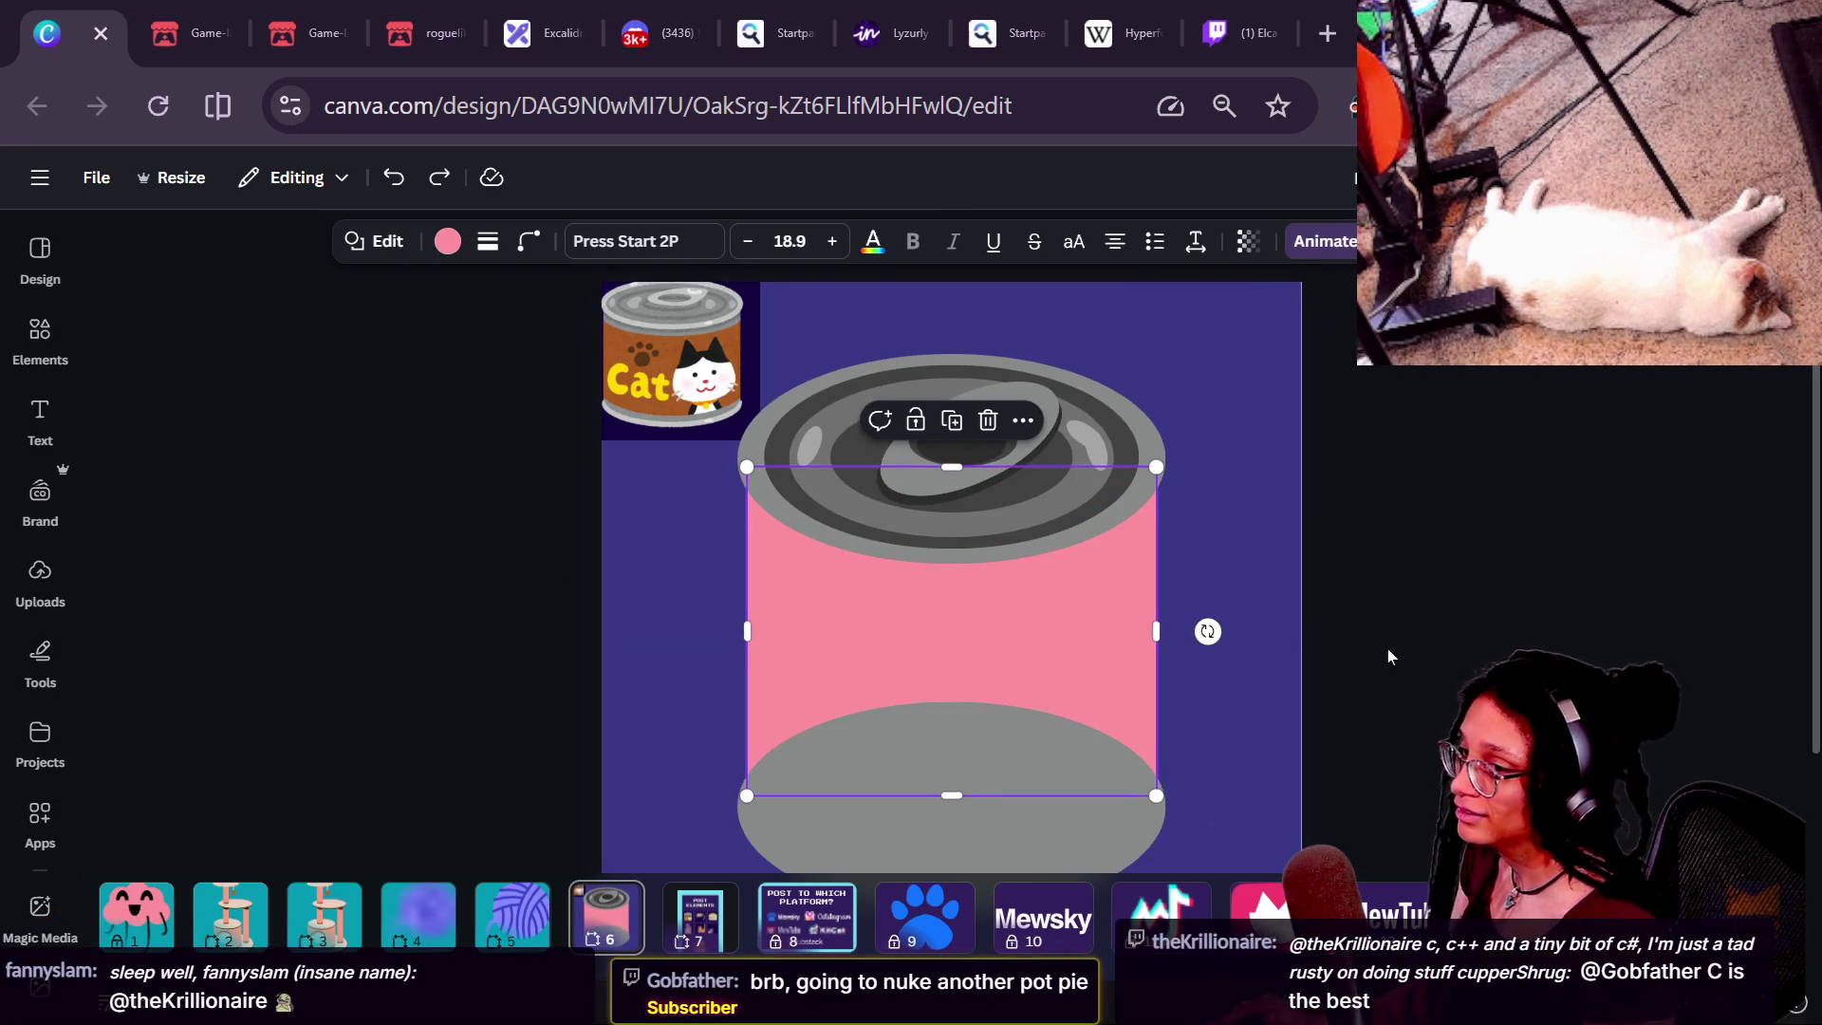
left_click(1387, 655)
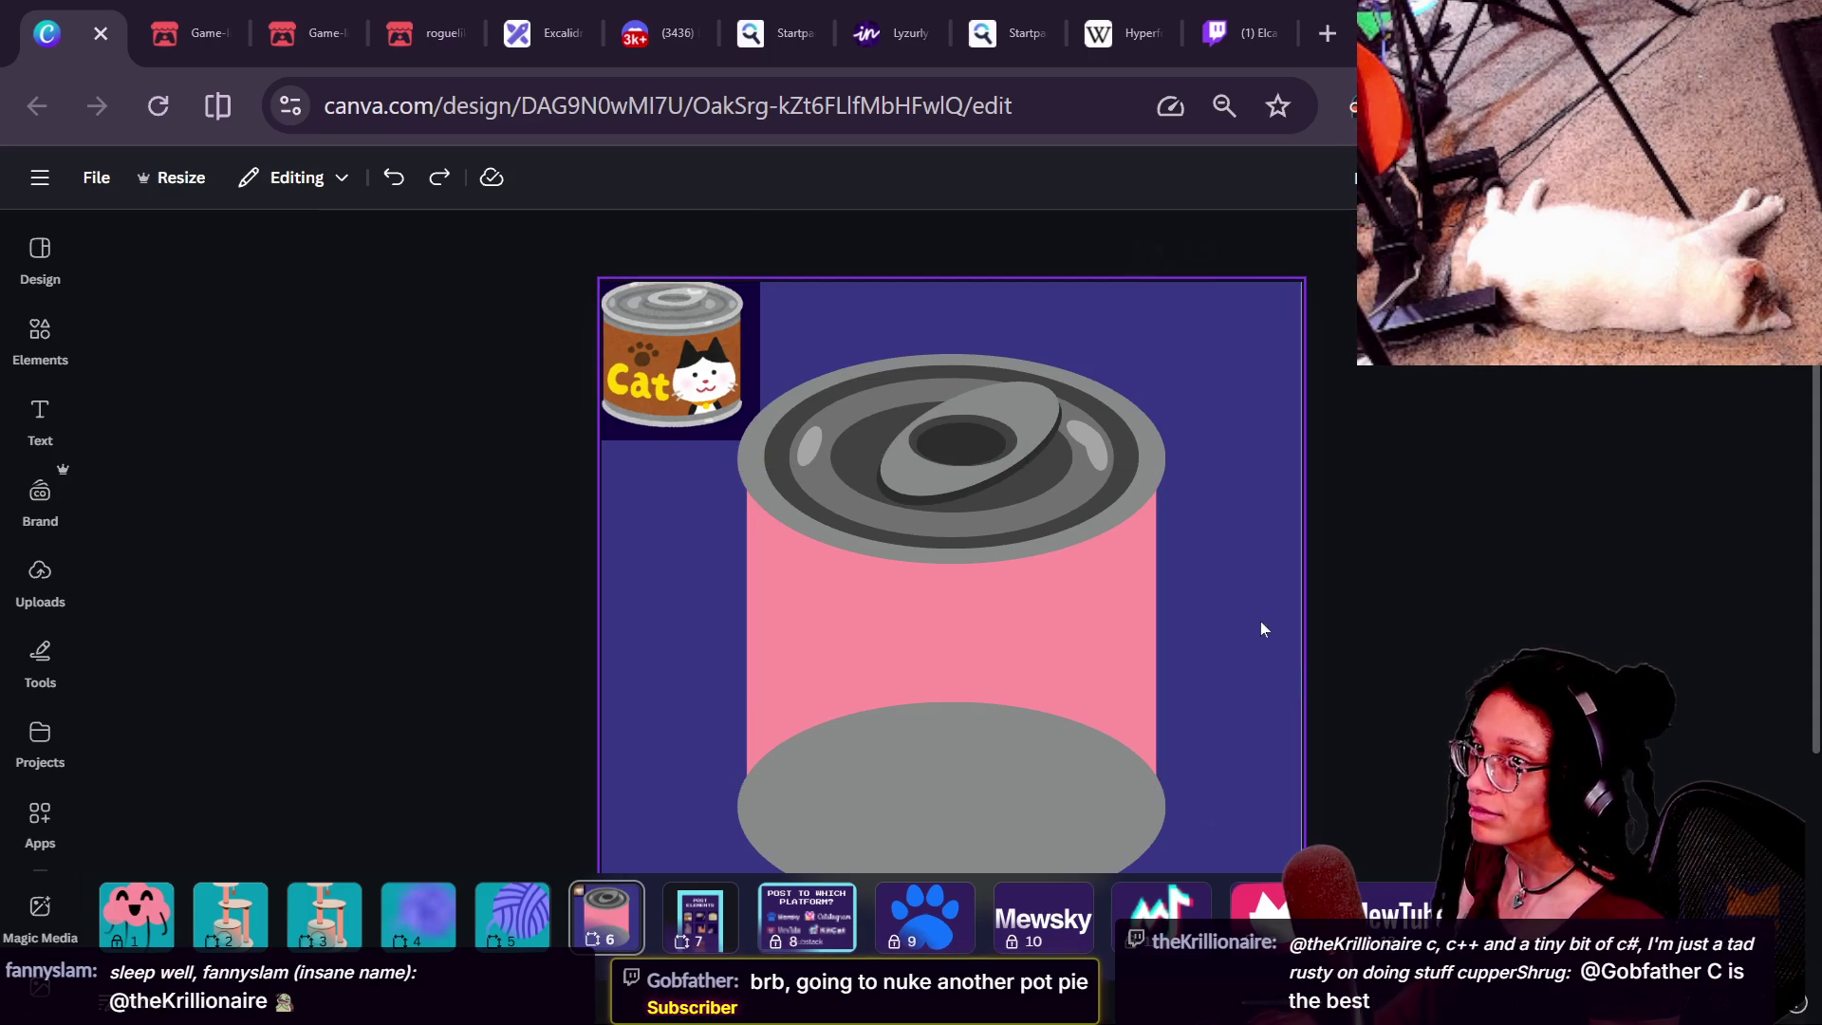
left_click(1082, 619)
left_click_drag(953, 467, 950, 443)
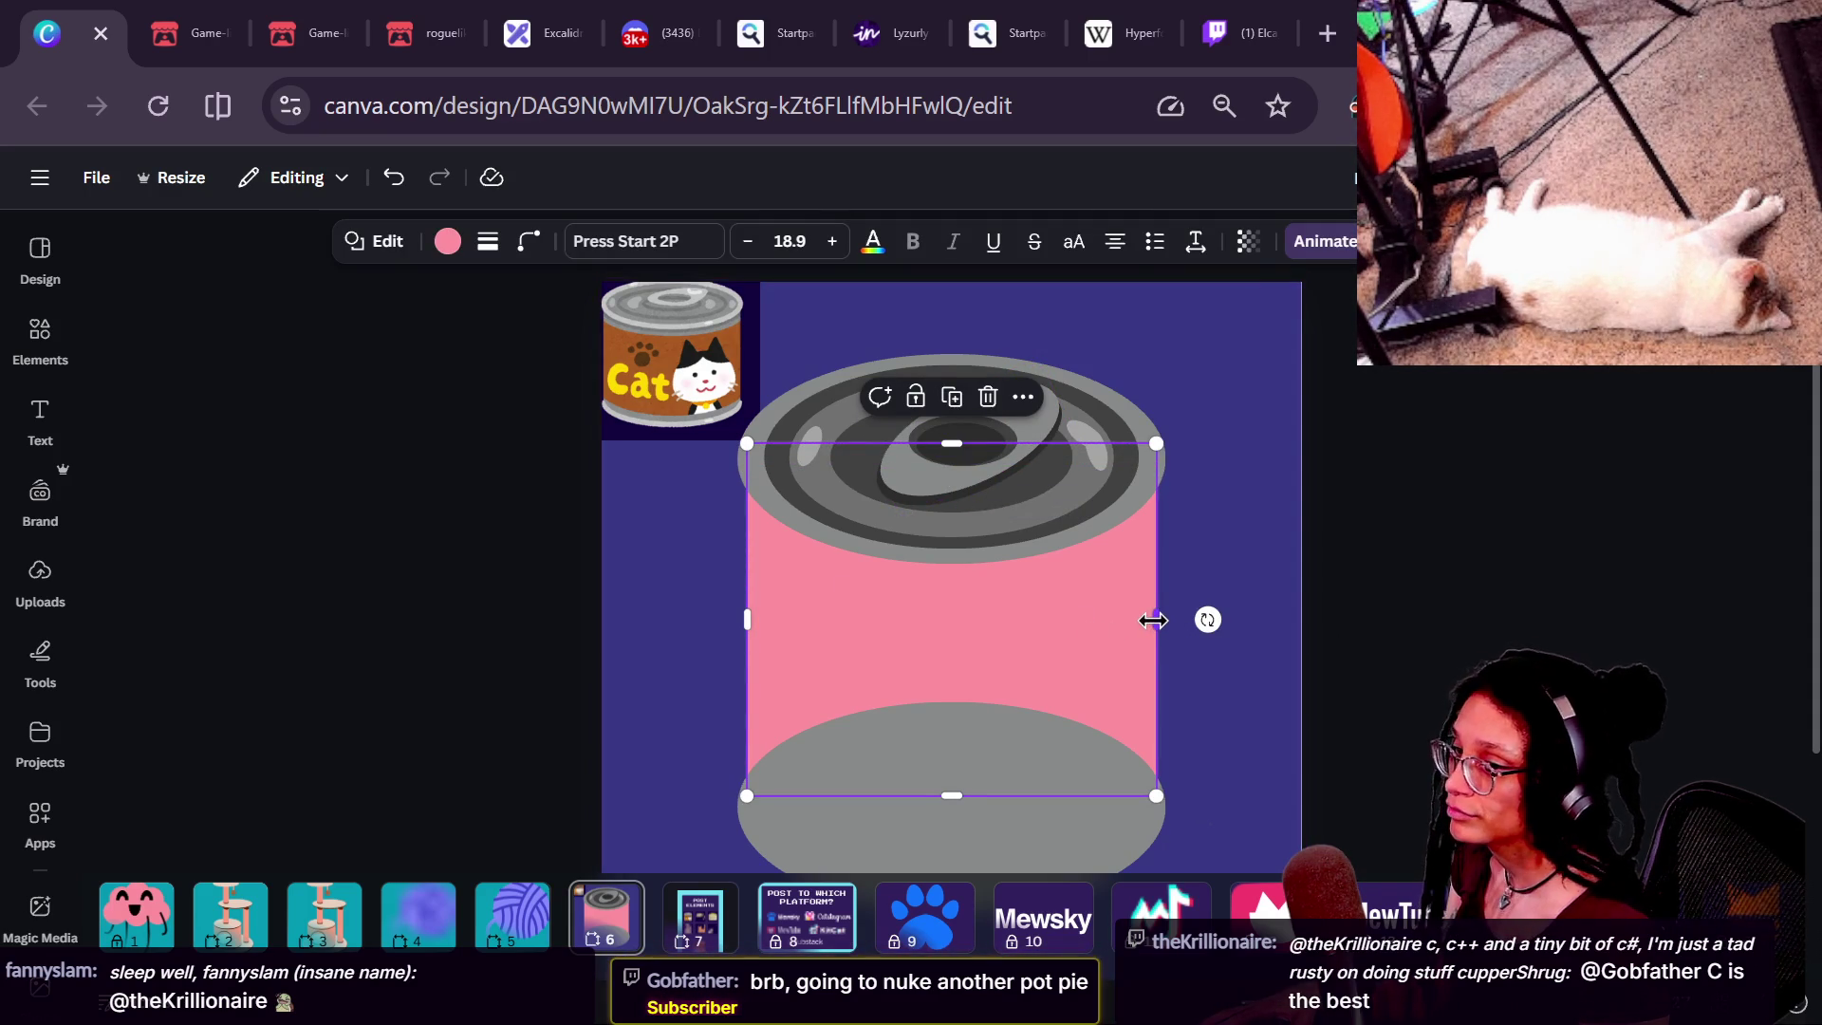
left_click(1290, 653)
- Nudge the gray base up, shorten the pink body's bottom, and widen its left edge slightly
key("ctrl+minus")
key("ctrl+minus")
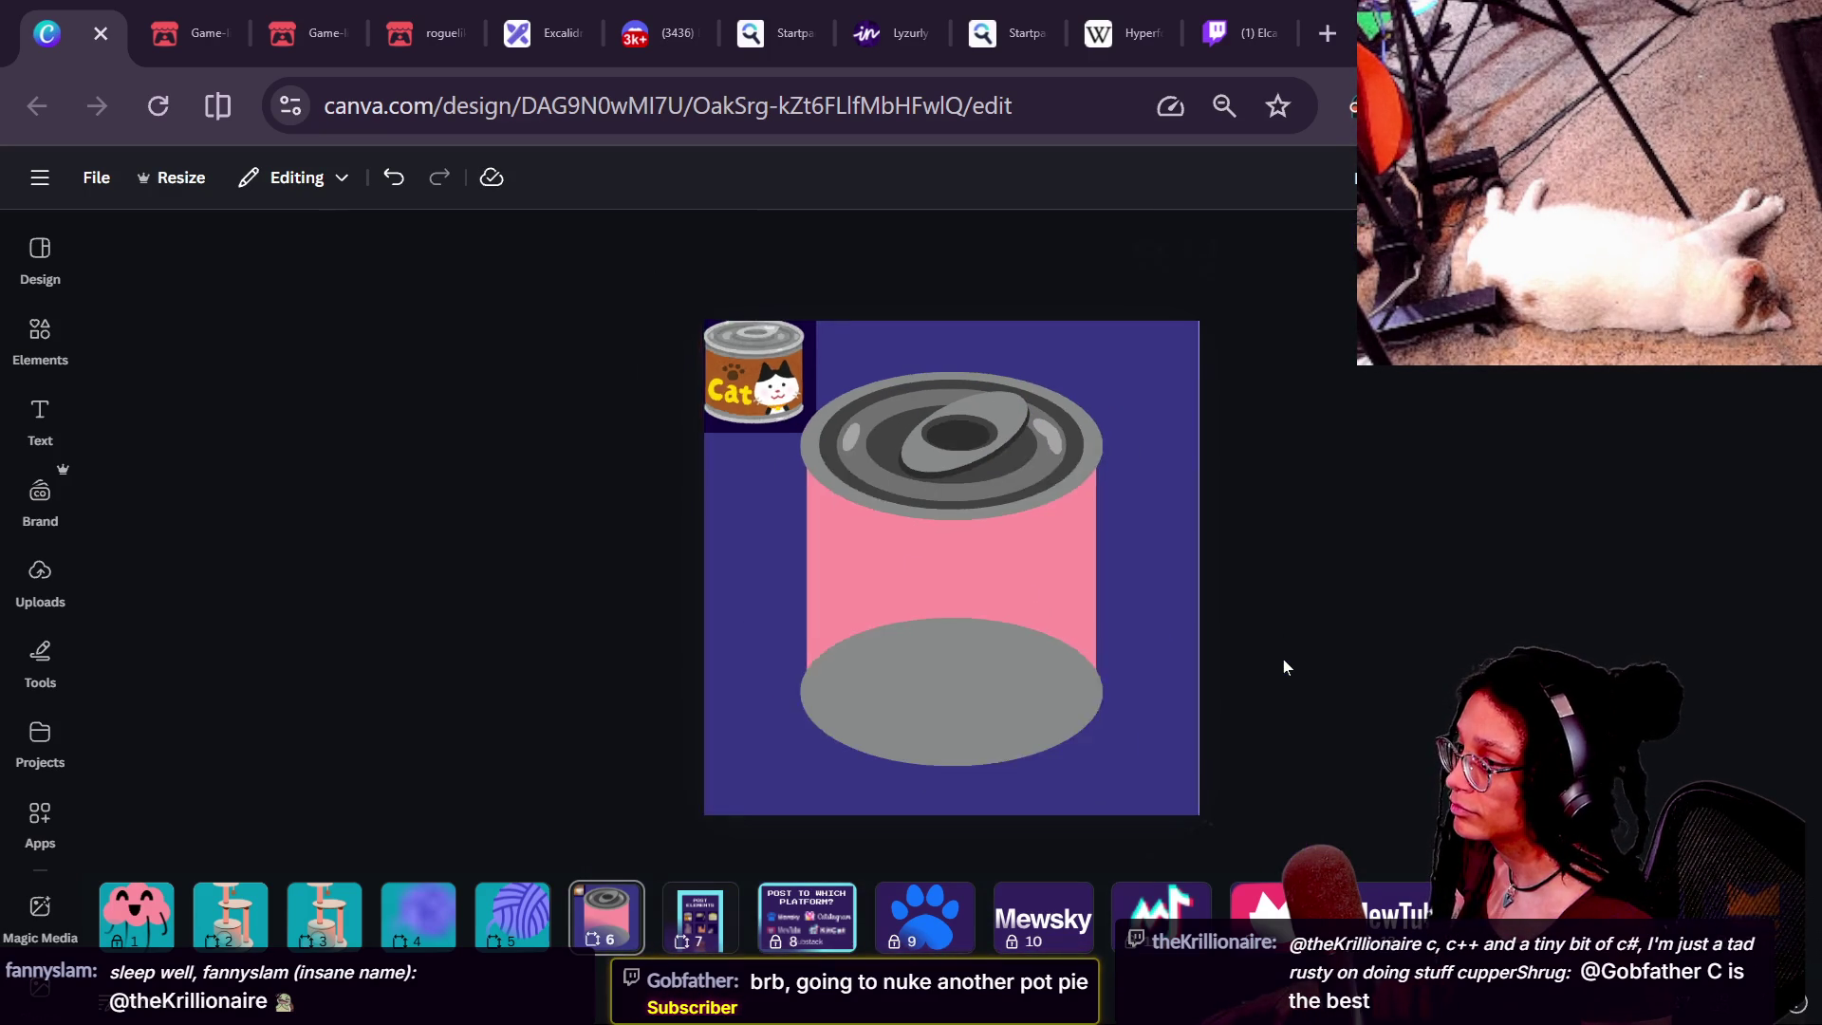
left_click(988, 662)
key("Up")
key("Up")
key("Up")
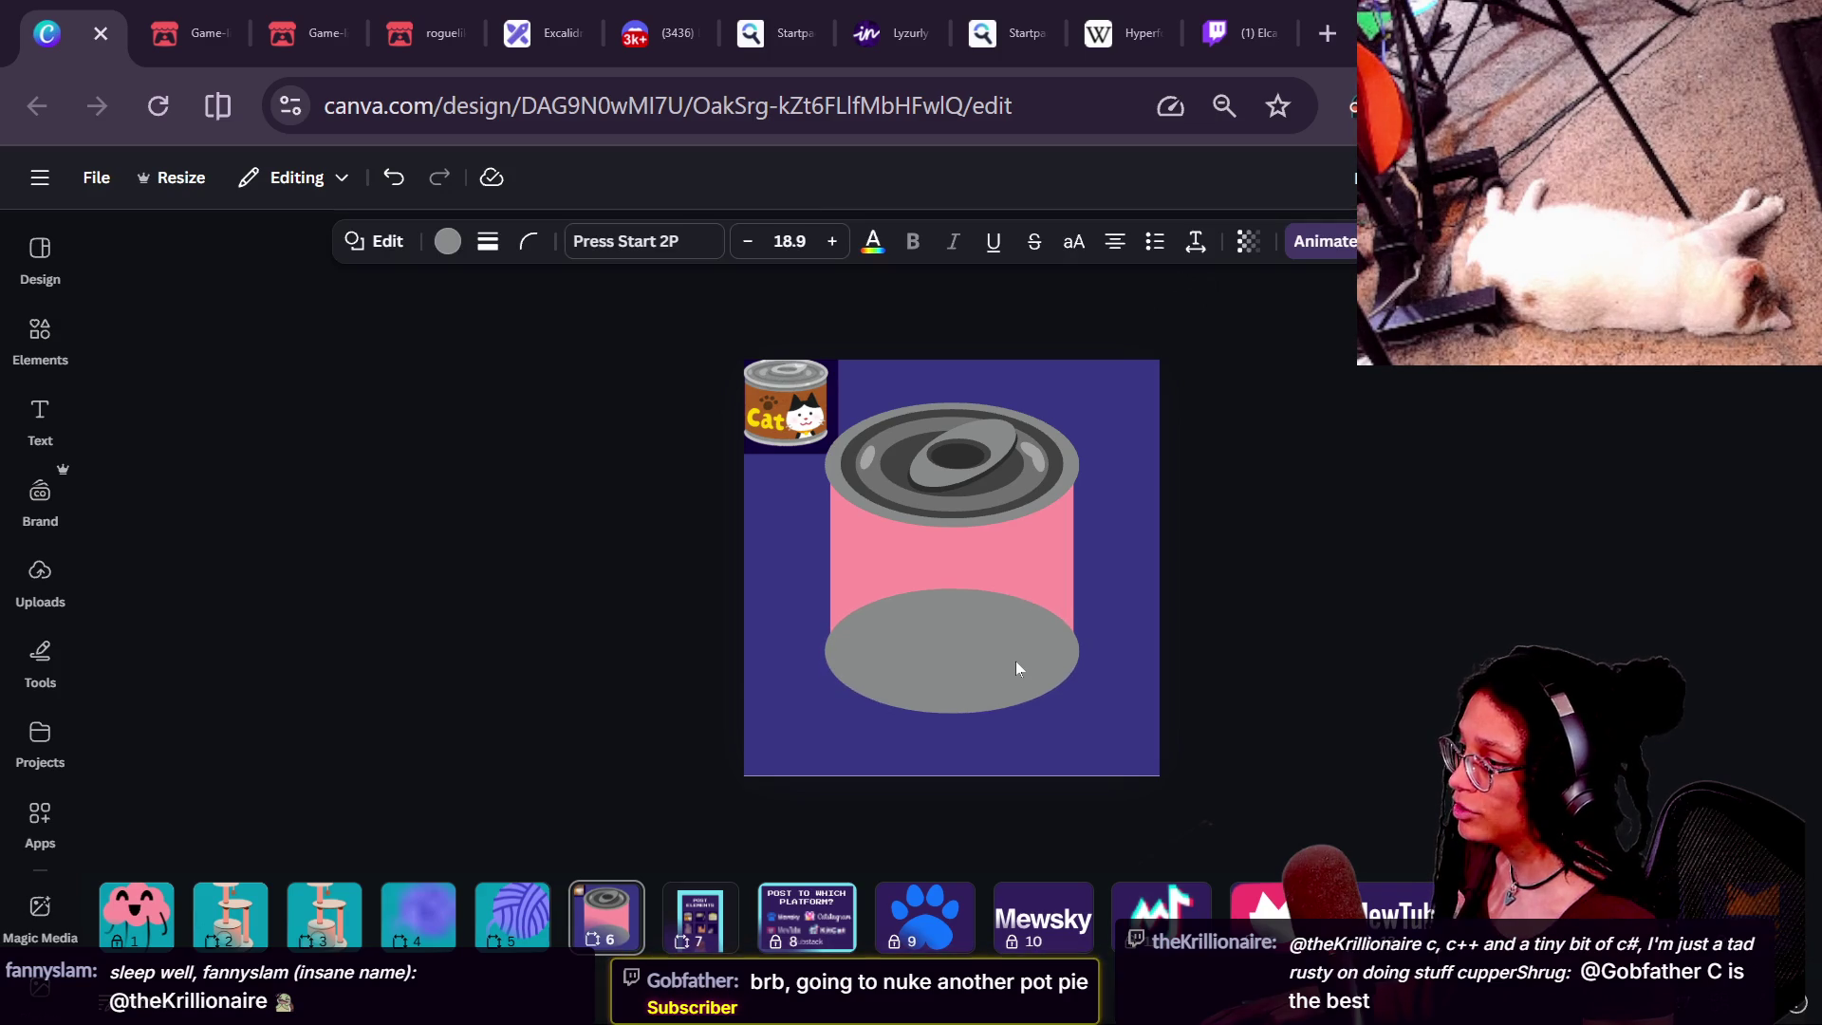
left_click(964, 665)
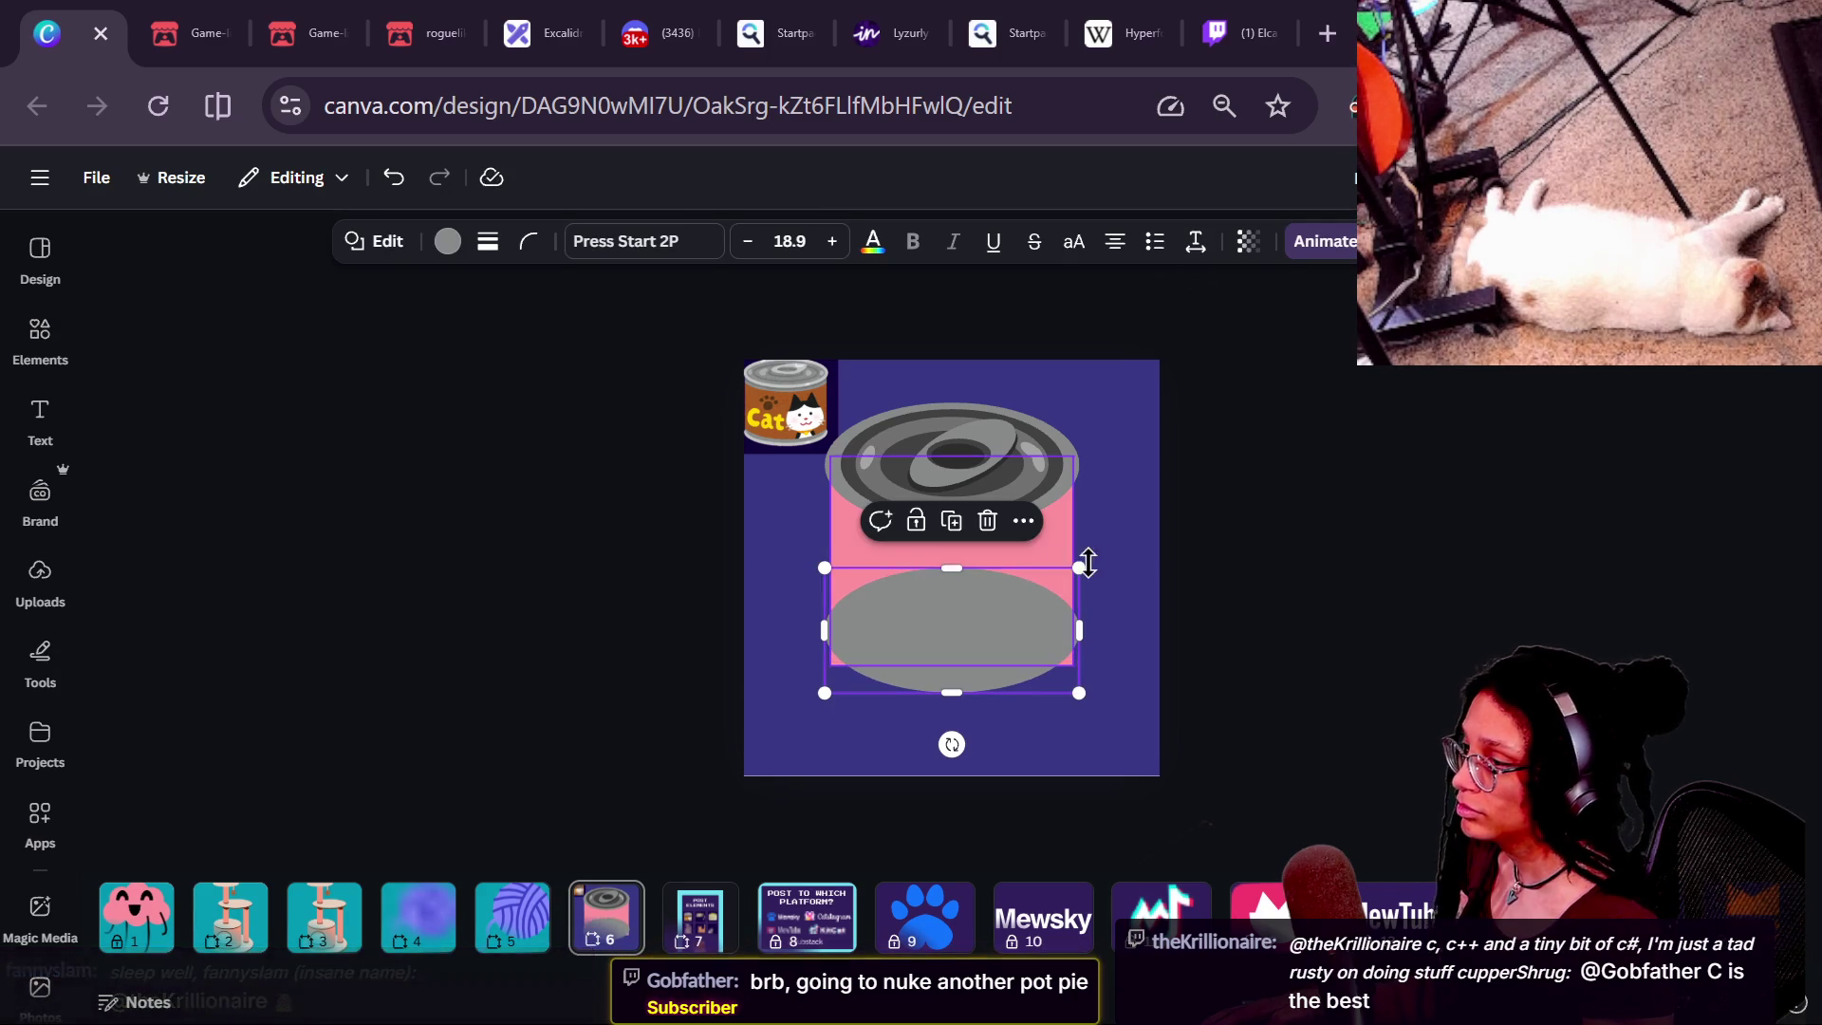
left_click_drag(952, 661, 952, 639)
key("ctrl+plus")
key("ctrl+a")
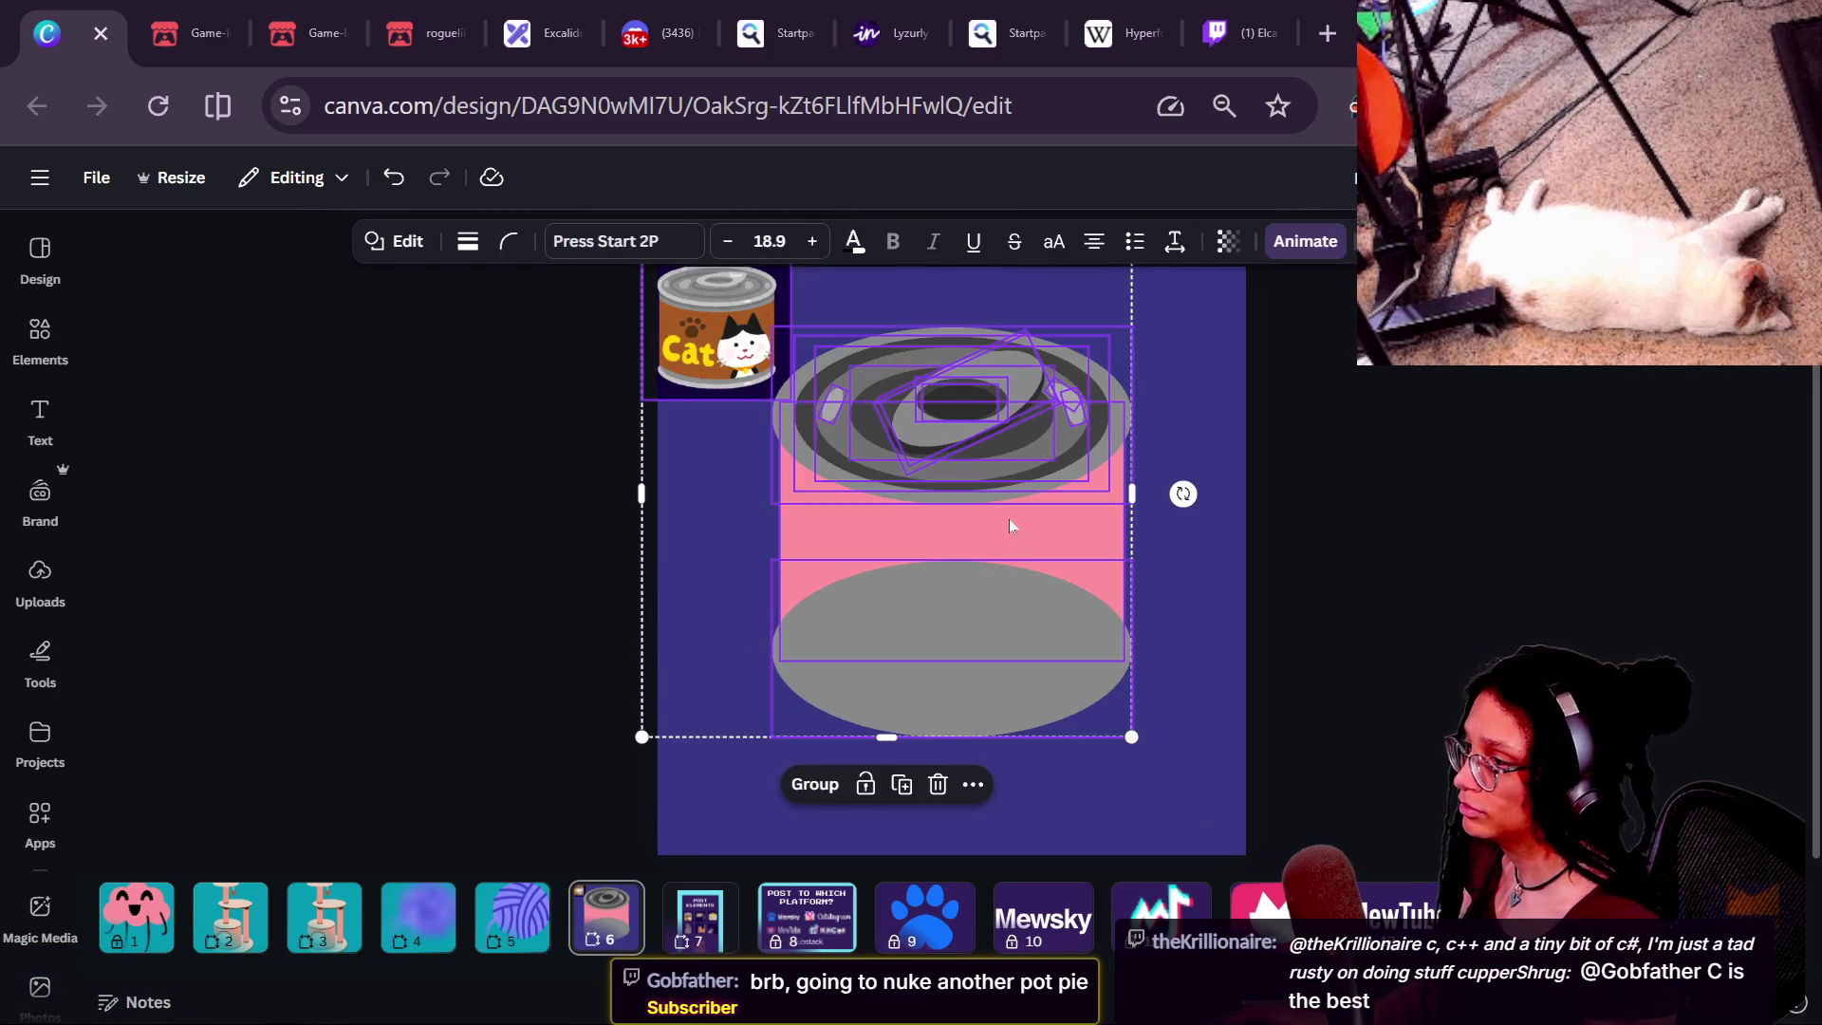
key("Escape")
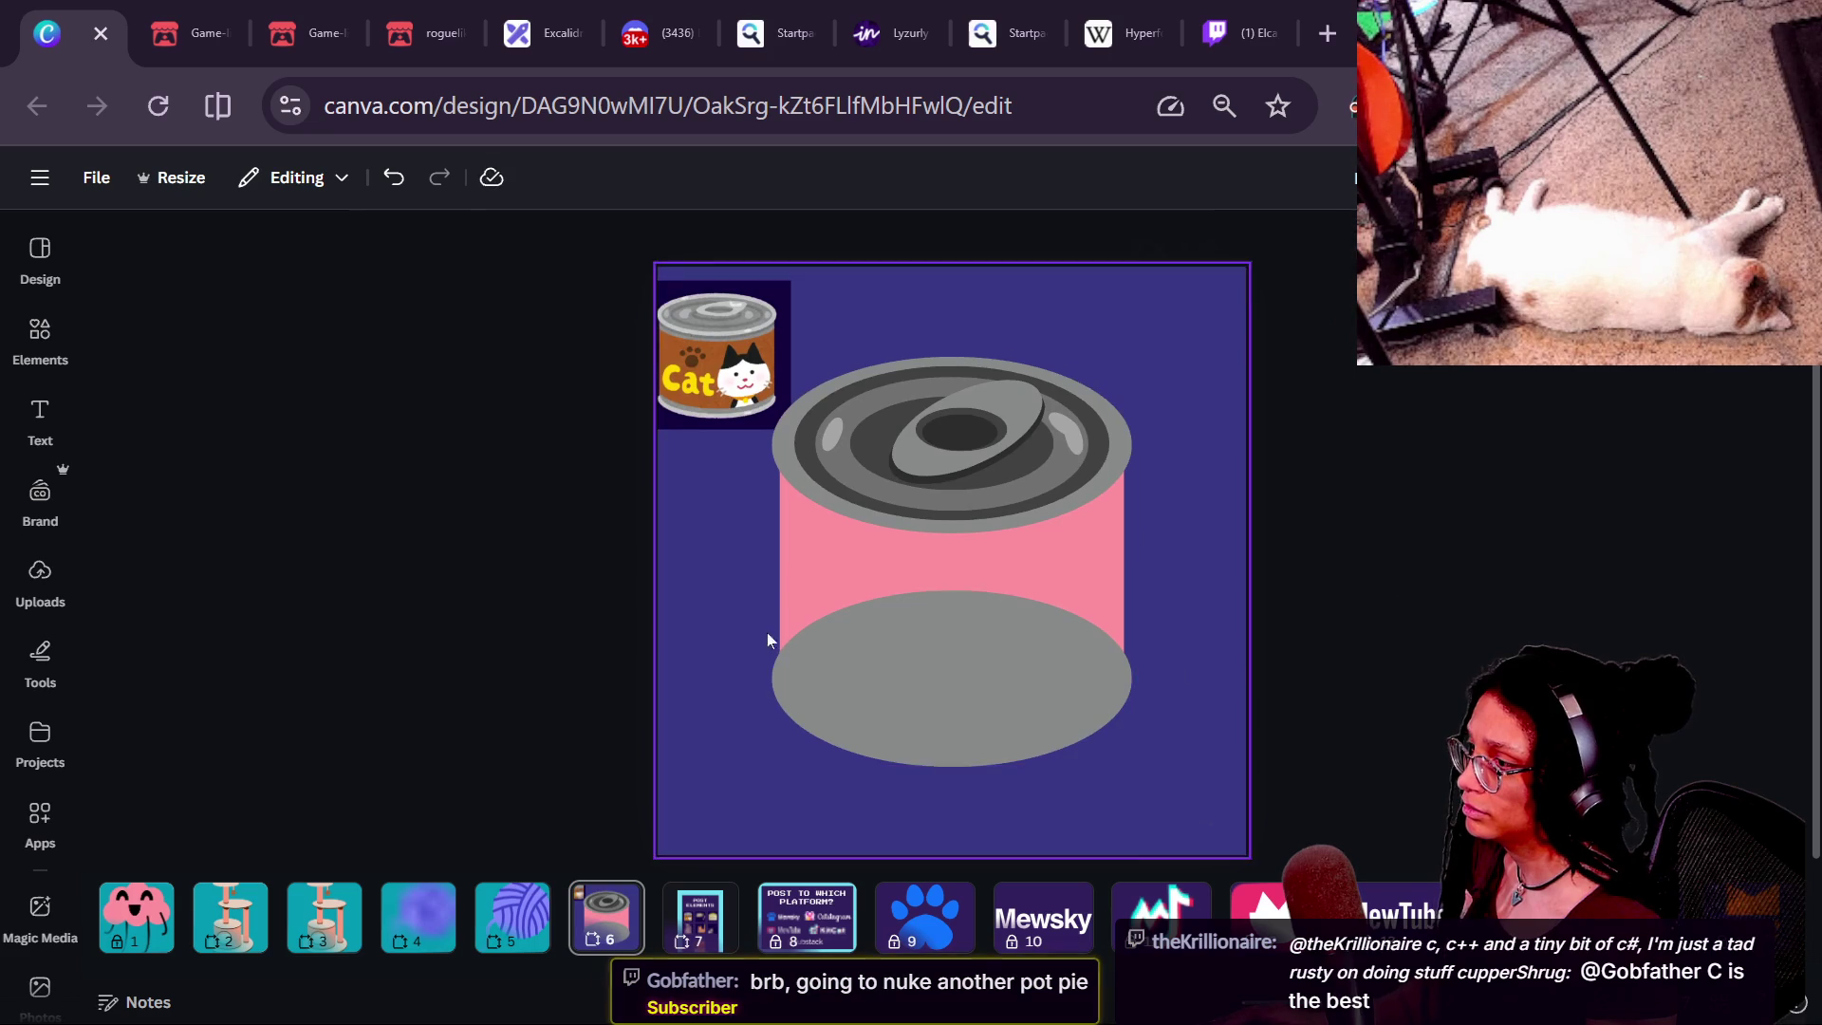
left_click(867, 557)
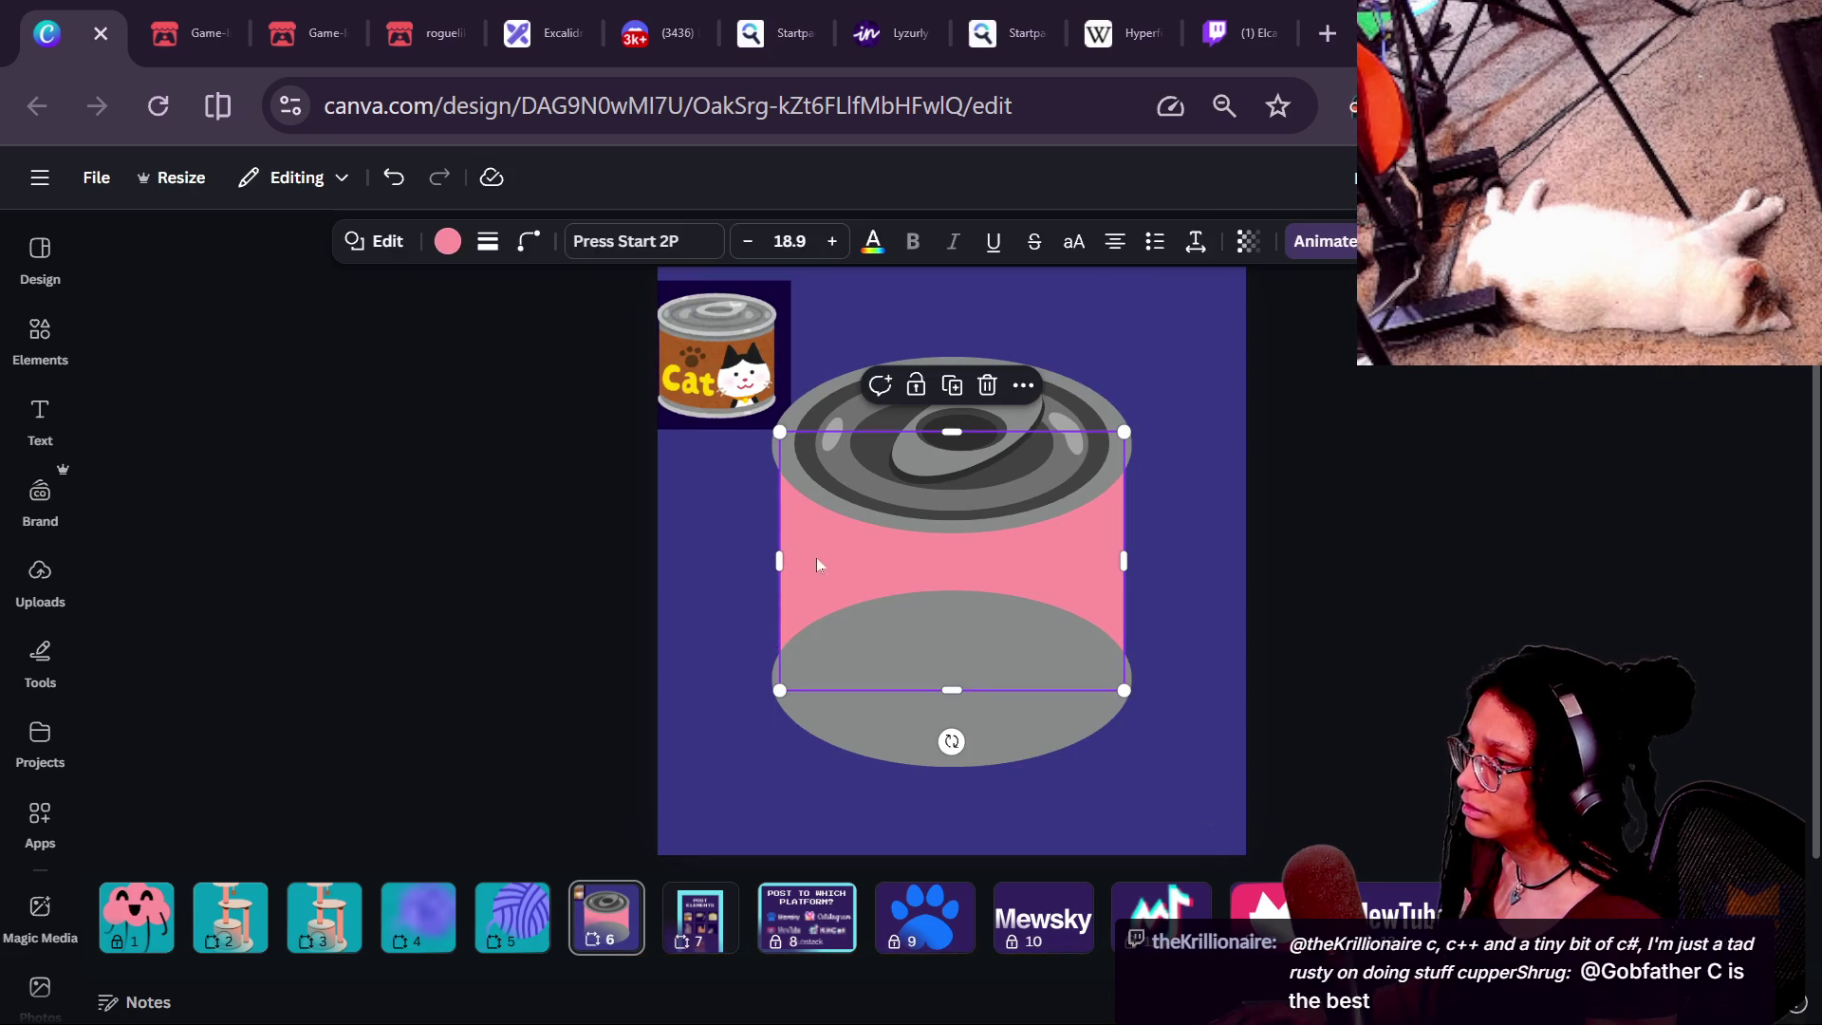
left_click_drag(778, 563, 772, 561)
left_click(1281, 593)
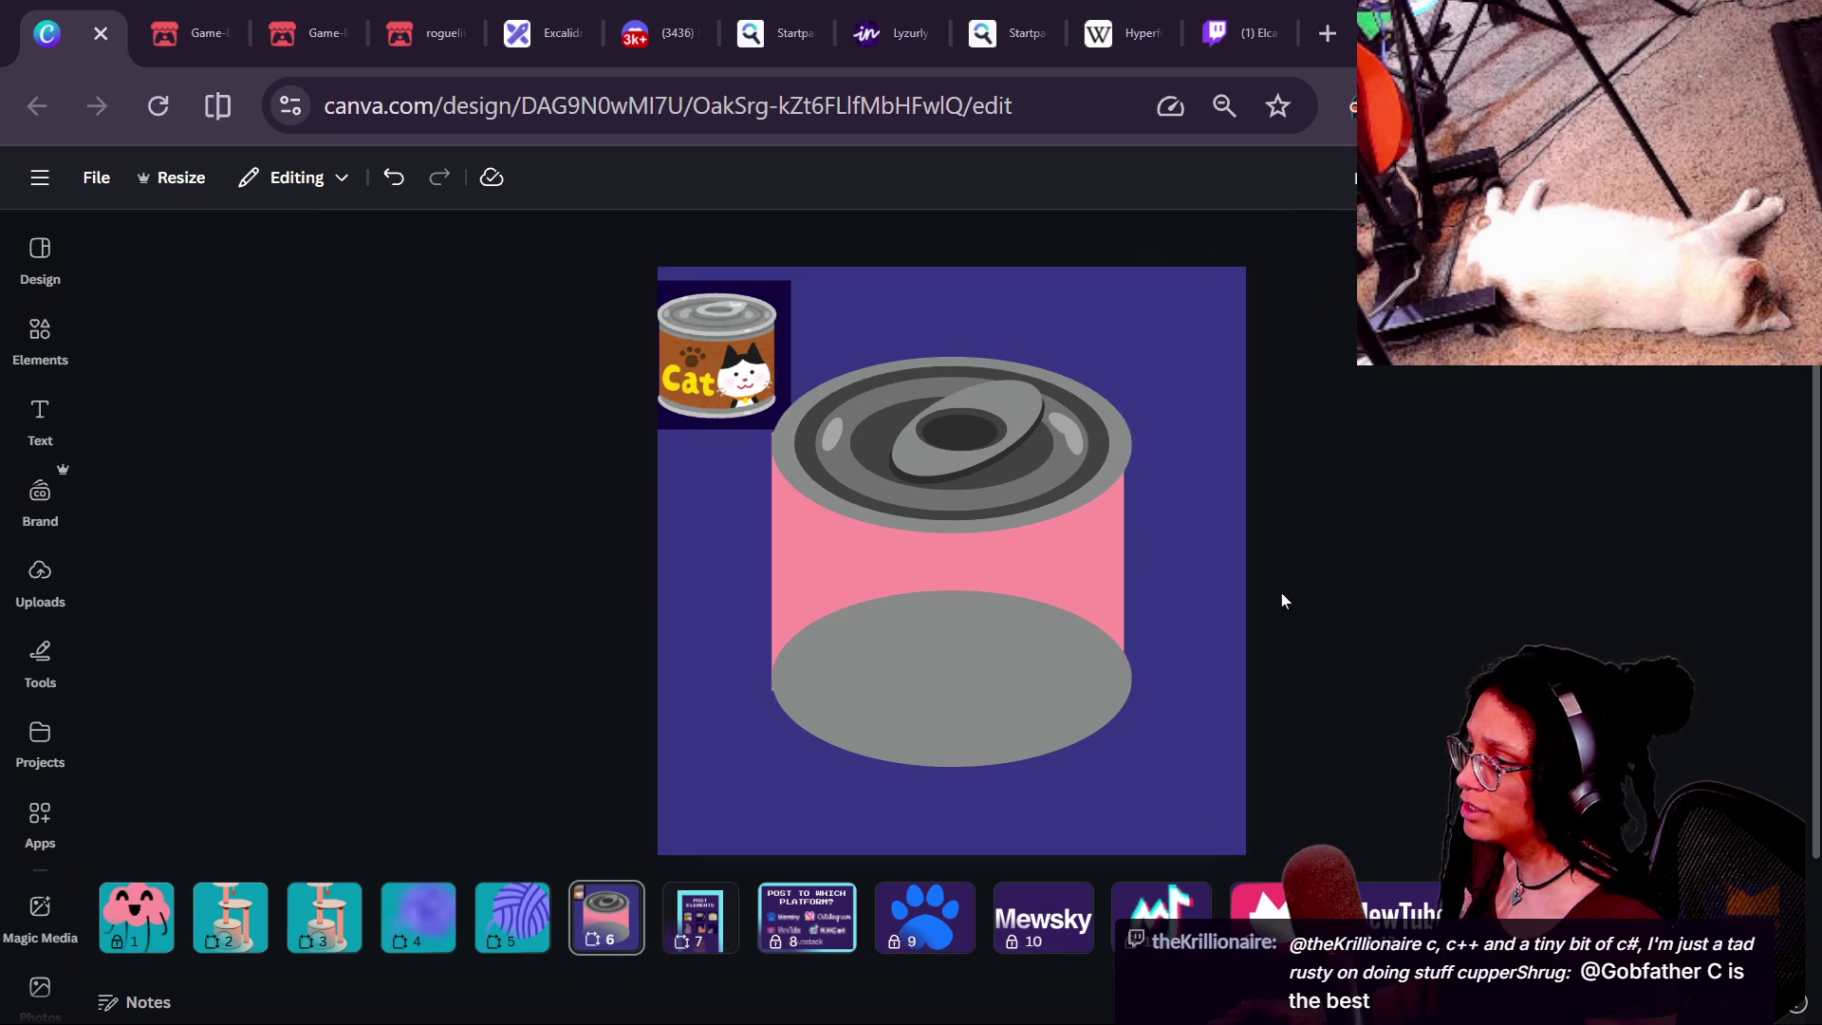
- Widen the pink body slightly so its right edge aligns with the lid
left_click(1113, 560)
mouse_move(1125, 561)
left_mouse_down()
mouse_move(1139, 566)
mouse_move(1069, 568)
mouse_move(1125, 568)
left_mouse_up()
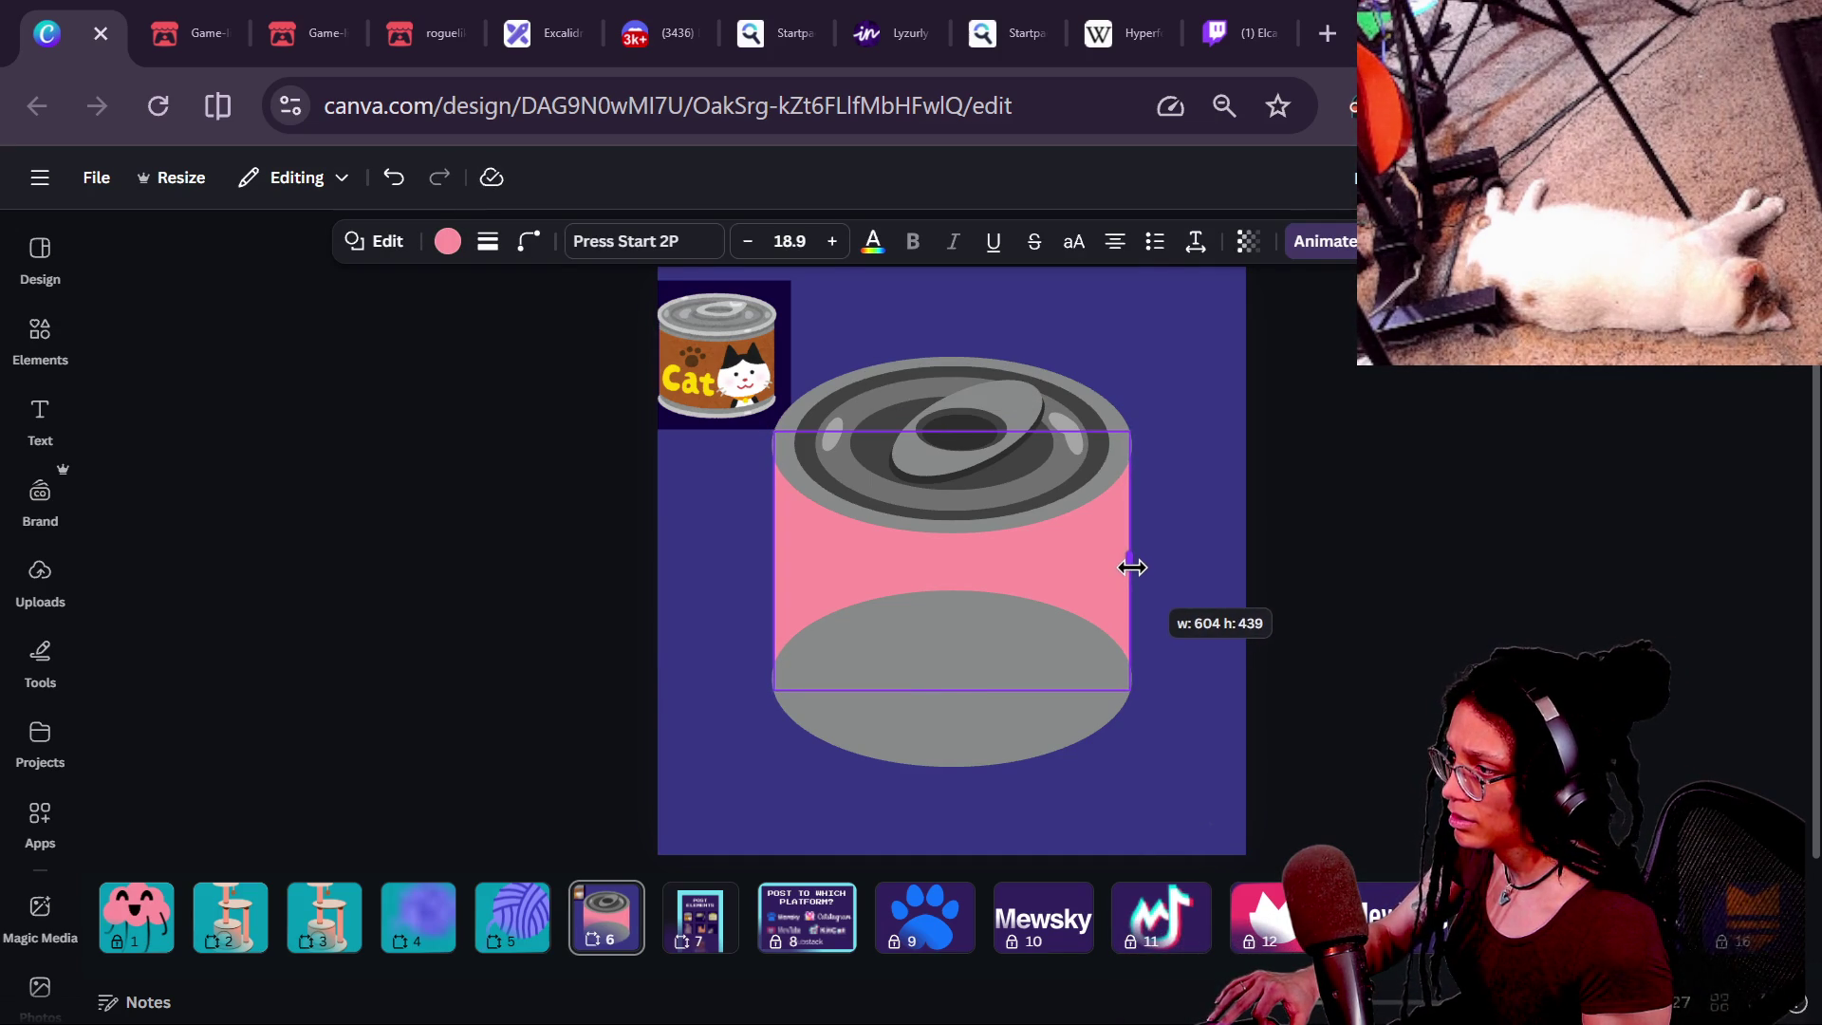
left_click_drag(1132, 567, 1130, 567)
left_click(1337, 611)
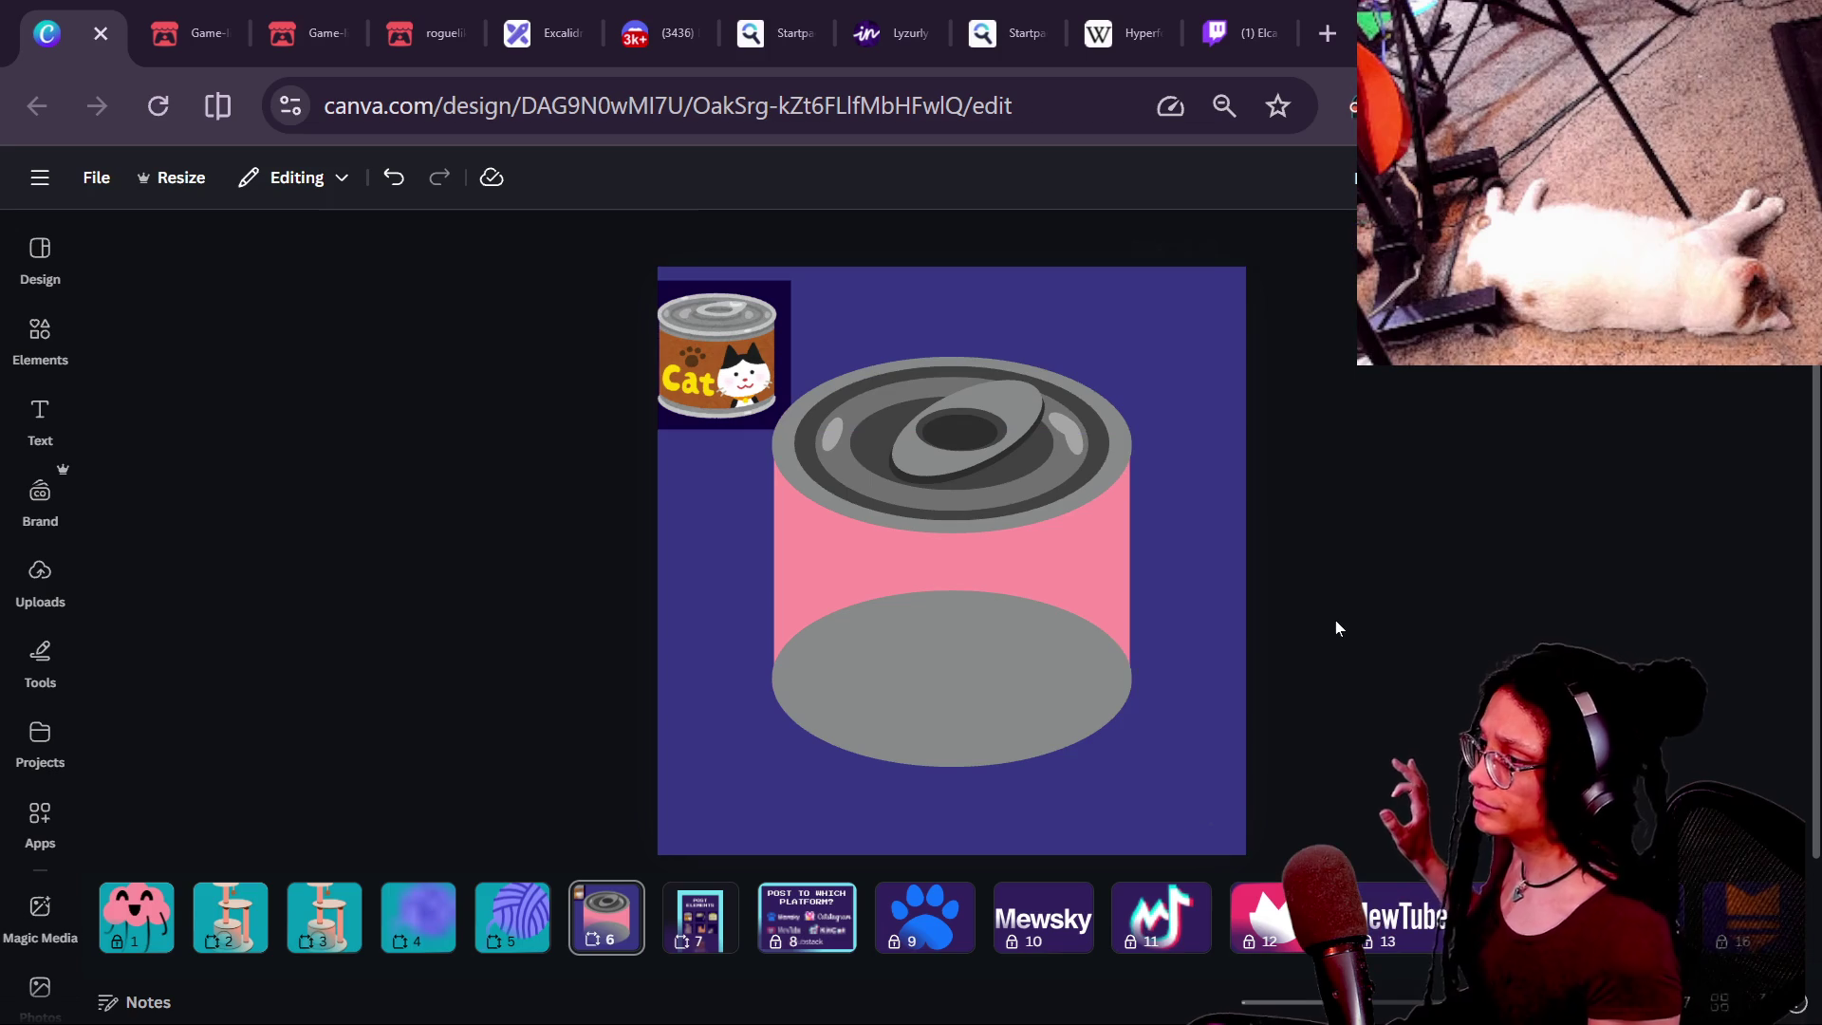
- Move the gray bottom ellipse up to overlap the pink body's lower half
left_click(933, 581)
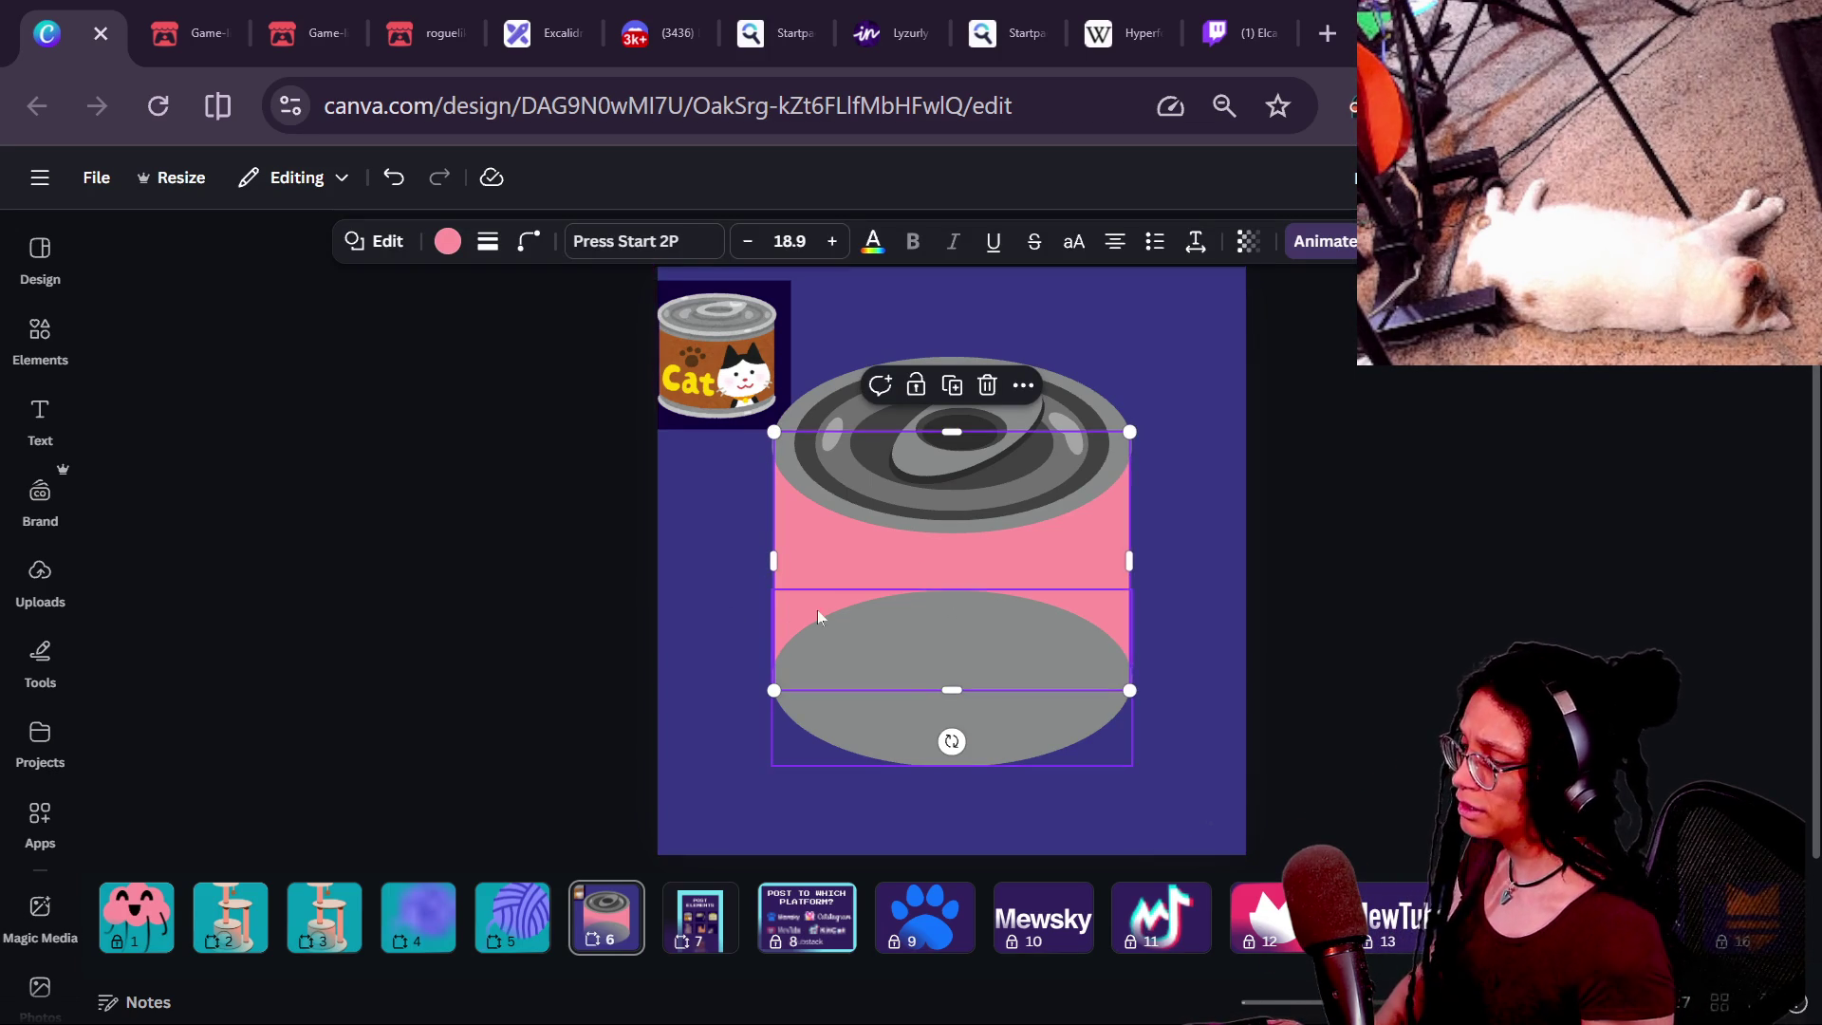
left_click(896, 731)
mouse_move(907, 712)
left_mouse_down()
mouse_move(904, 643)
mouse_move(905, 675)
left_mouse_up()
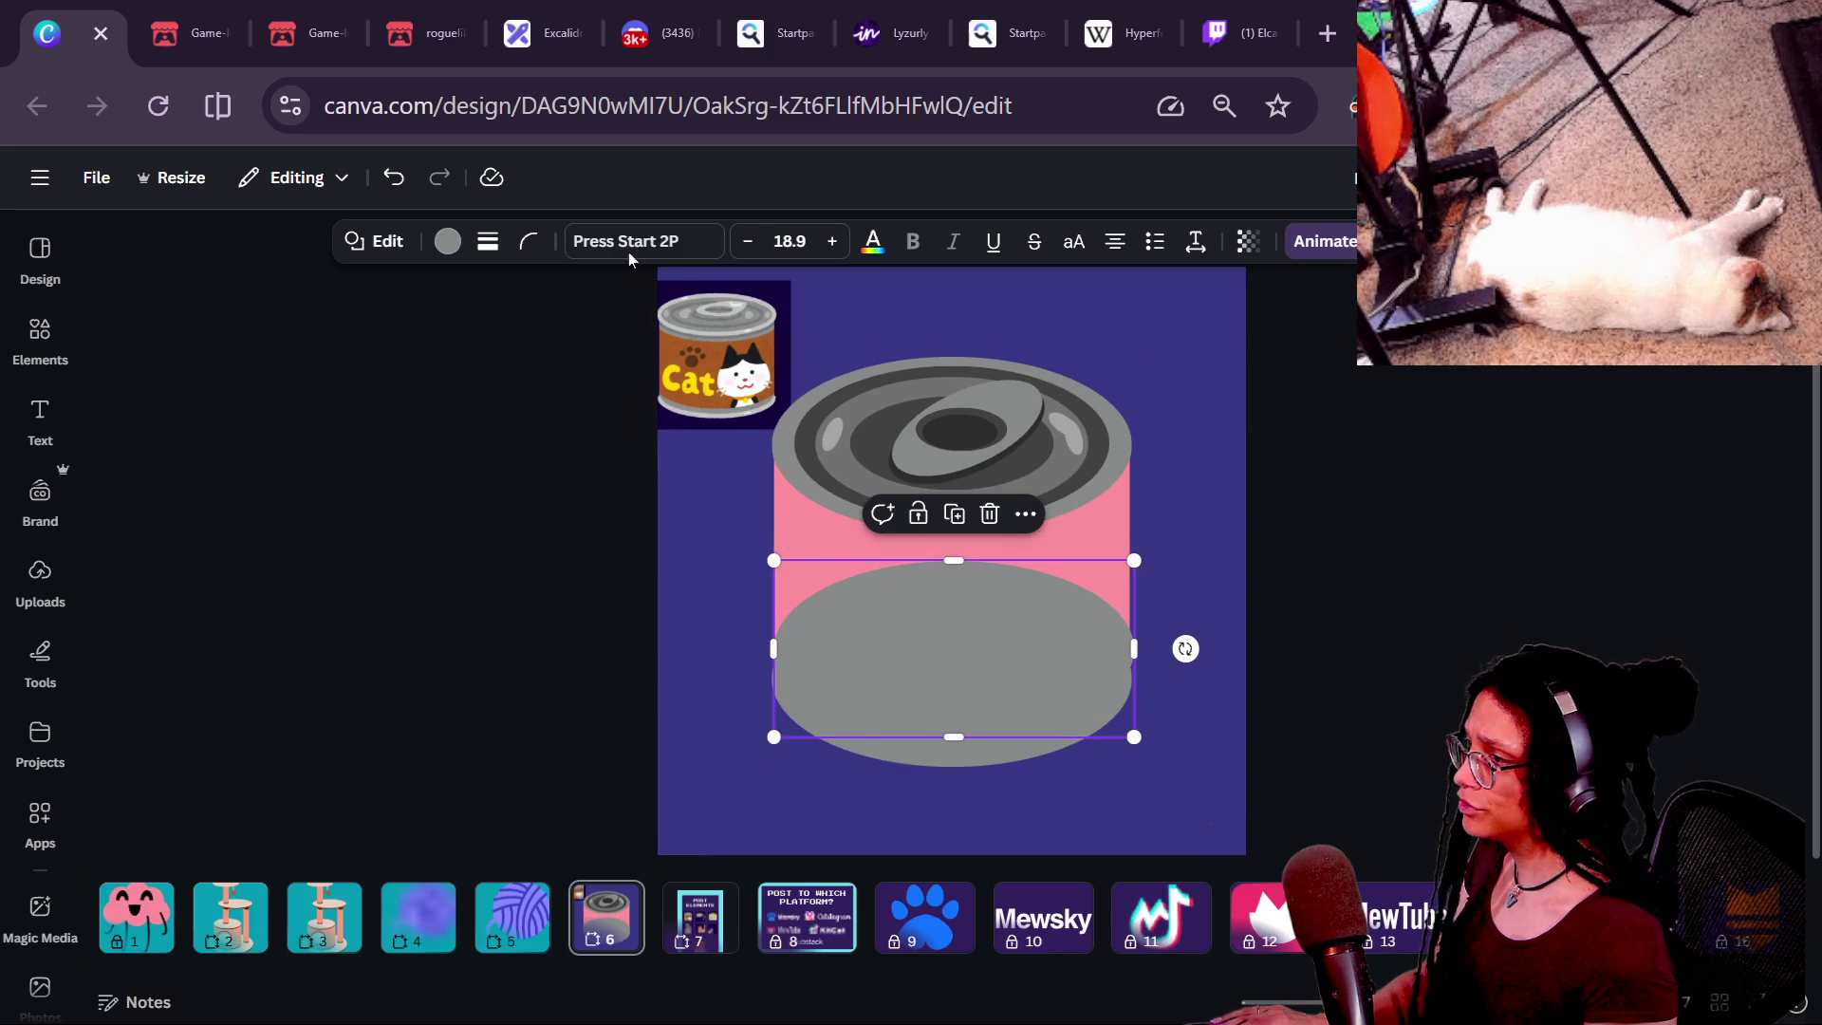
left_click(447, 240)
- Colour the front bottom ellipse with the can body's pink using the eyedropper
left_click(118, 468)
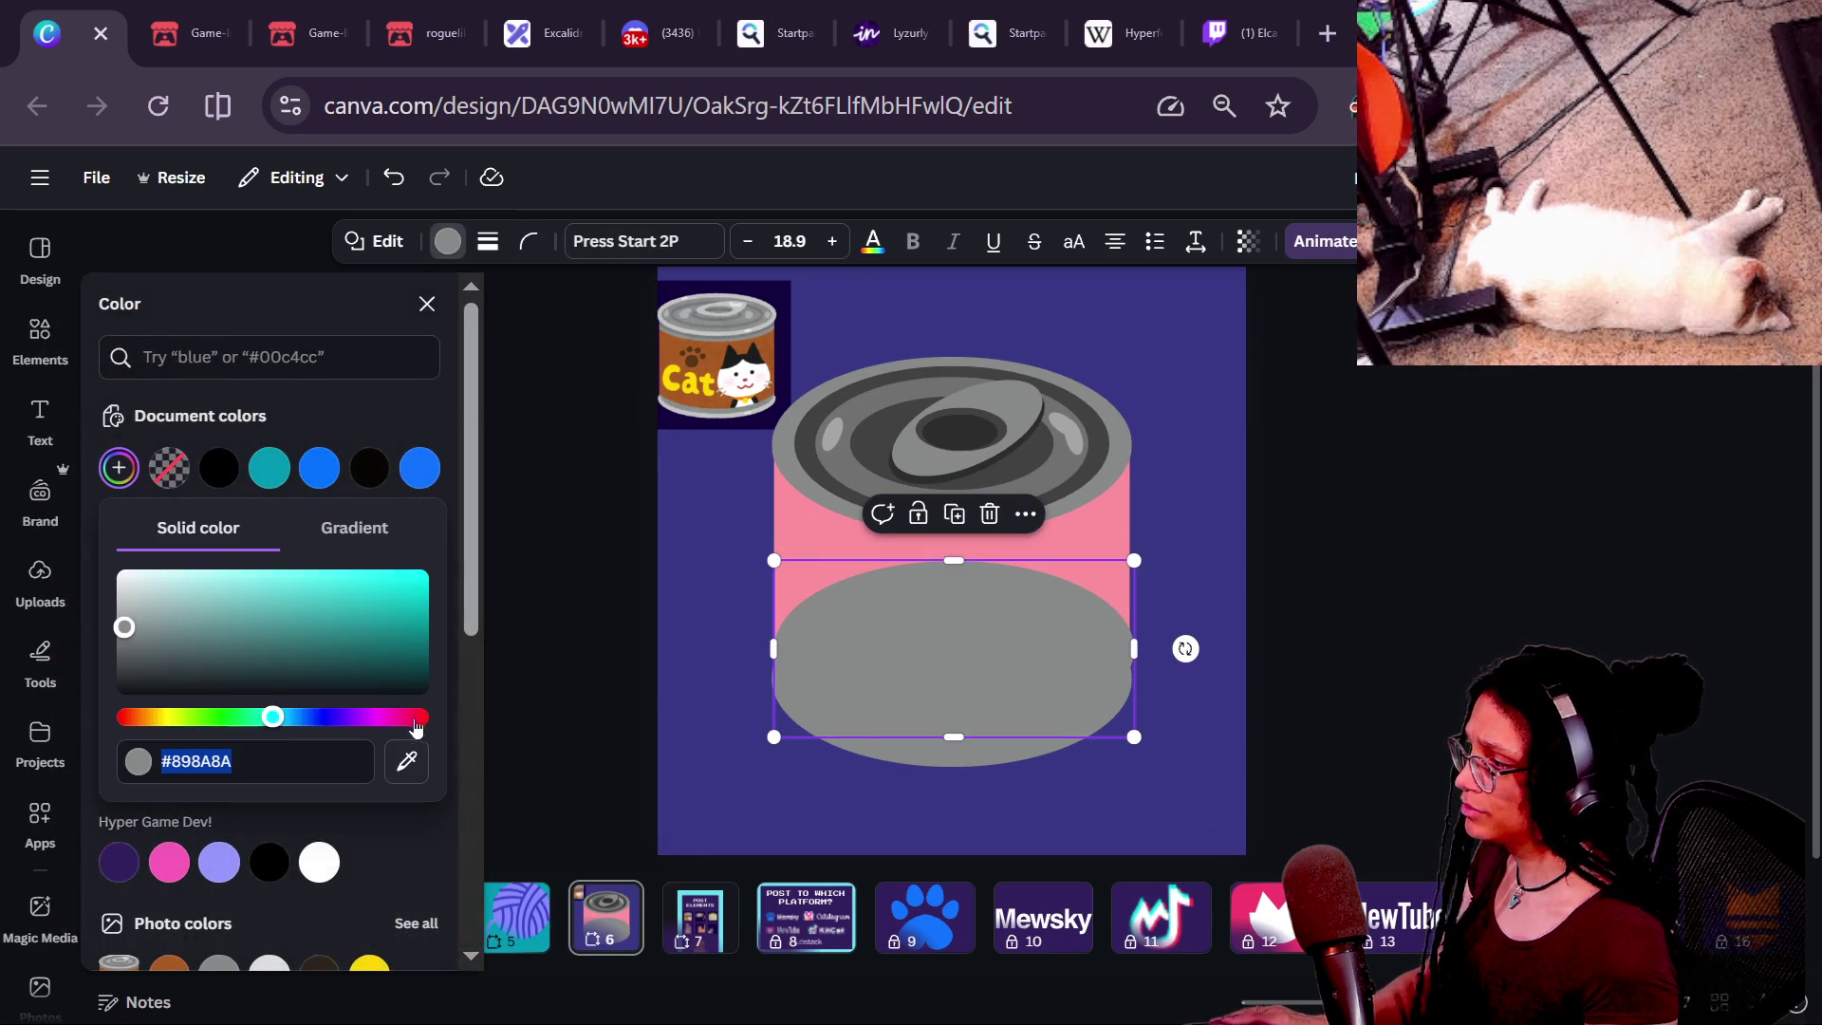
left_click(817, 526)
key("Escape")
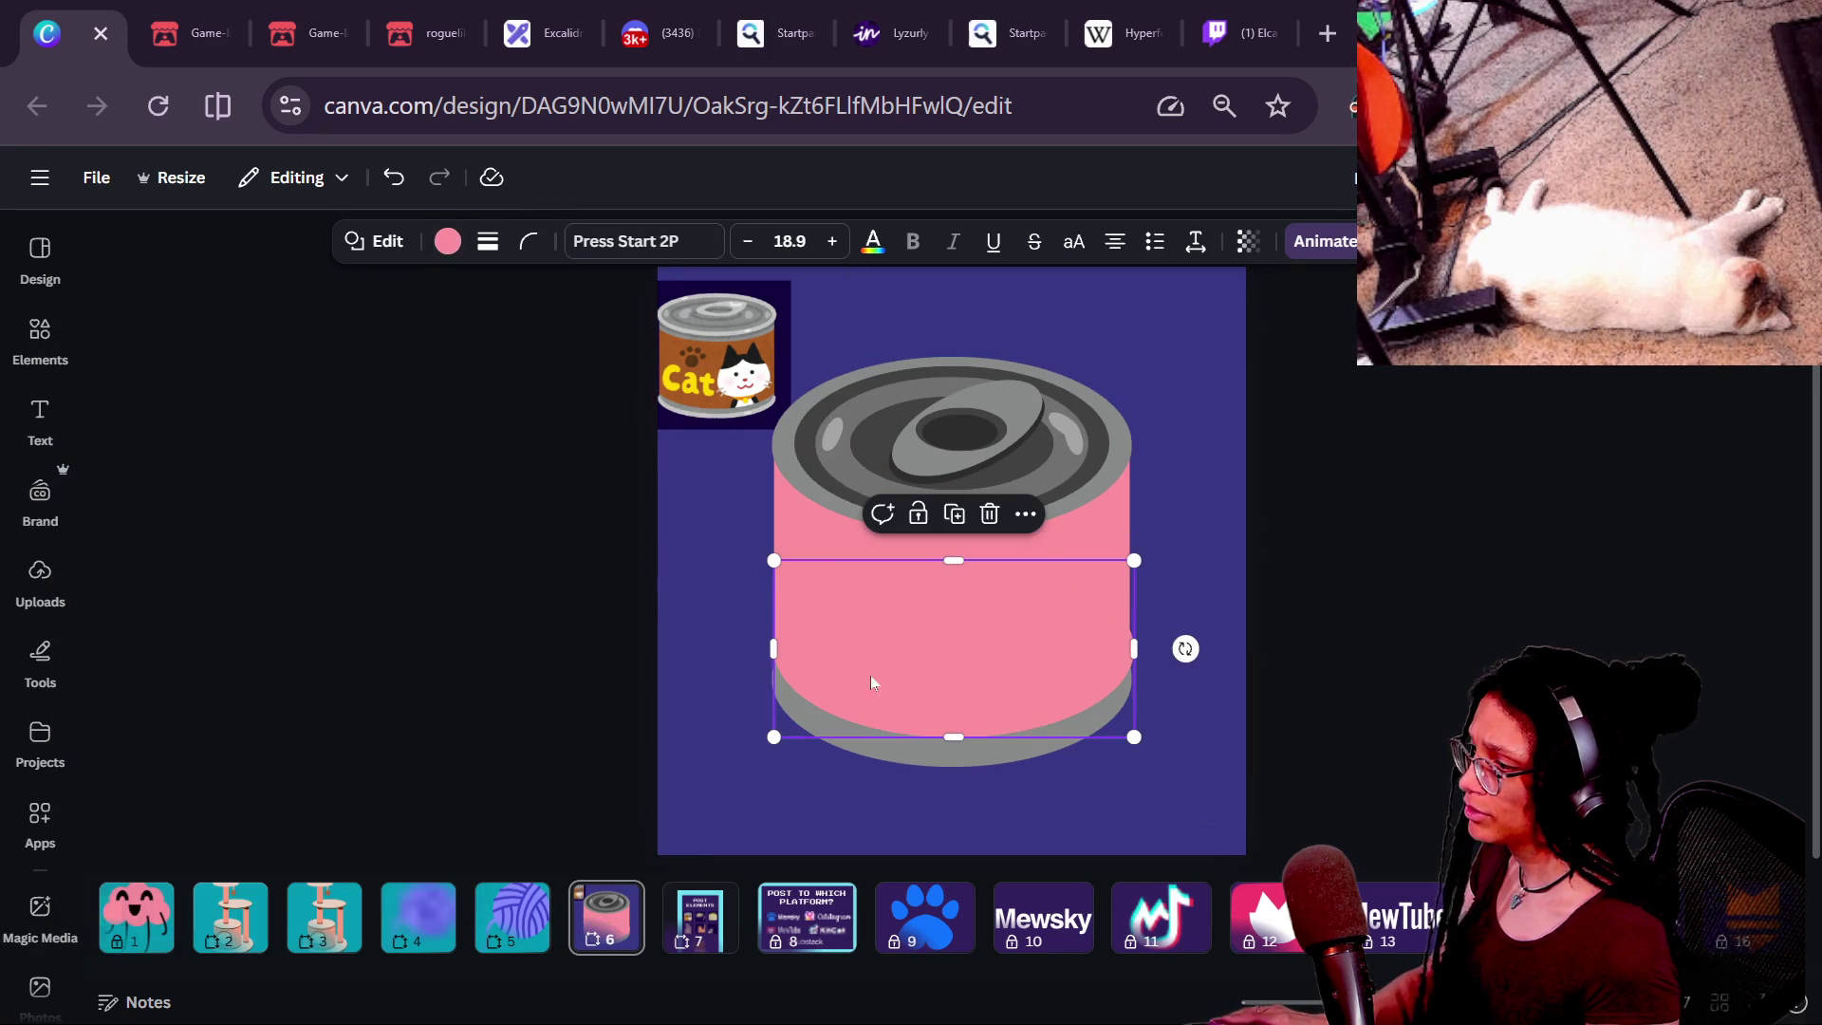
left_click(1344, 771)
- Centre the pink ellipse and shrink it to 601 by 294, leaving a gray rim beneath
left_click(1057, 693)
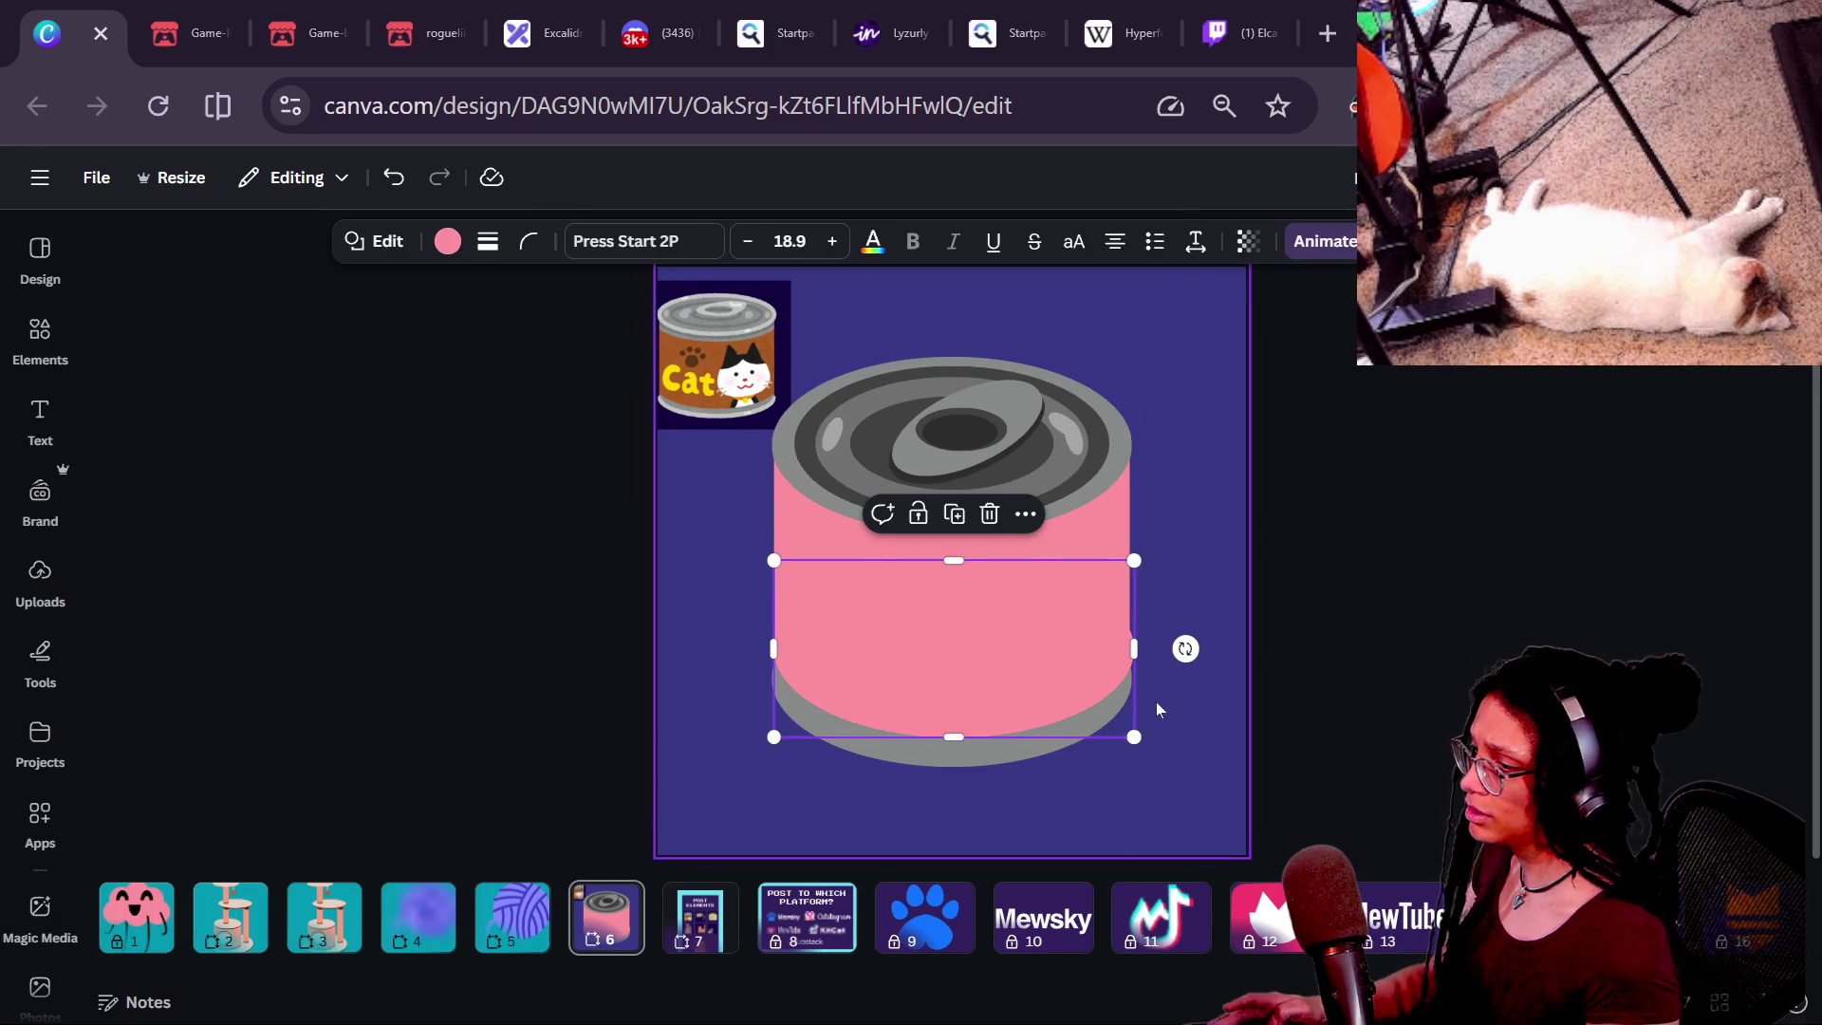
scroll(1156, 702, "up", 2, "ctrl")
mouse_move(1166, 722)
left_mouse_down()
mouse_move(1136, 671)
mouse_move(1149, 676)
left_mouse_up()
mouse_move(1206, 753)
left_mouse_down()
mouse_move(1192, 741)
mouse_move(1203, 749)
left_mouse_up()
left_click(1360, 750)
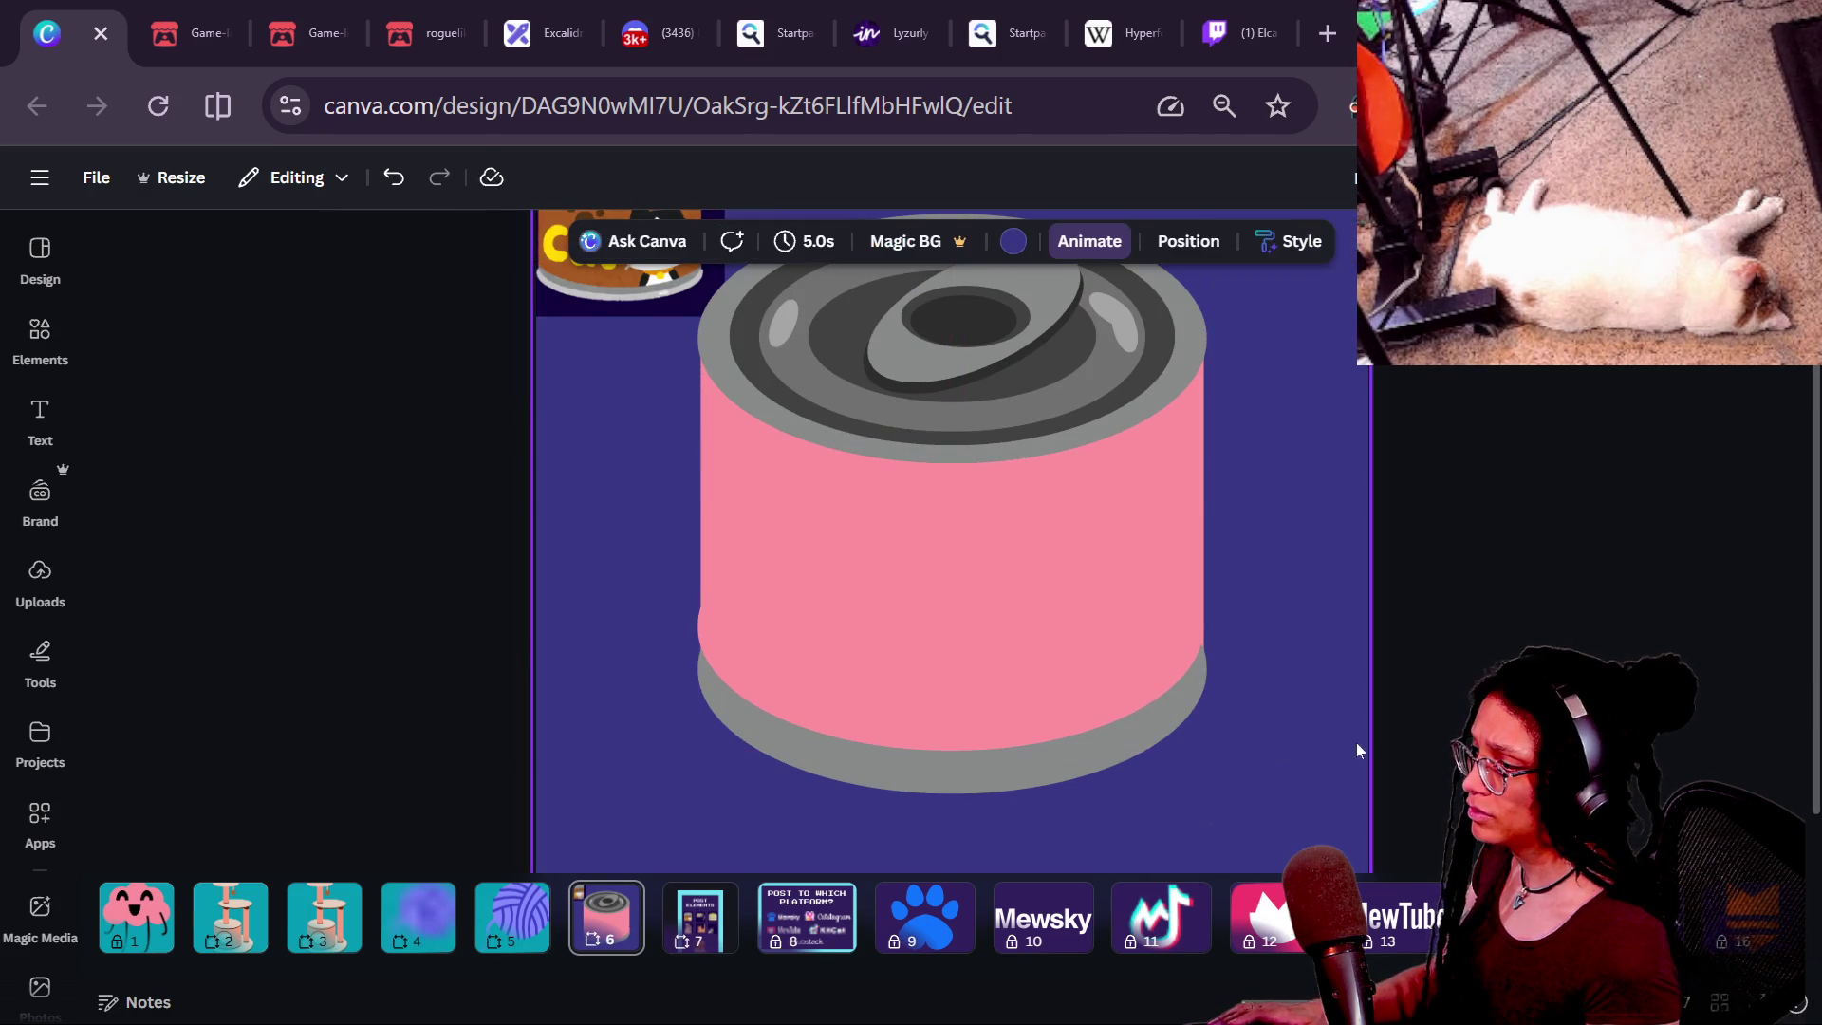
left_click(1010, 684)
left_click_drag(703, 753, 706, 749)
scroll(515, 697, "down", 3)
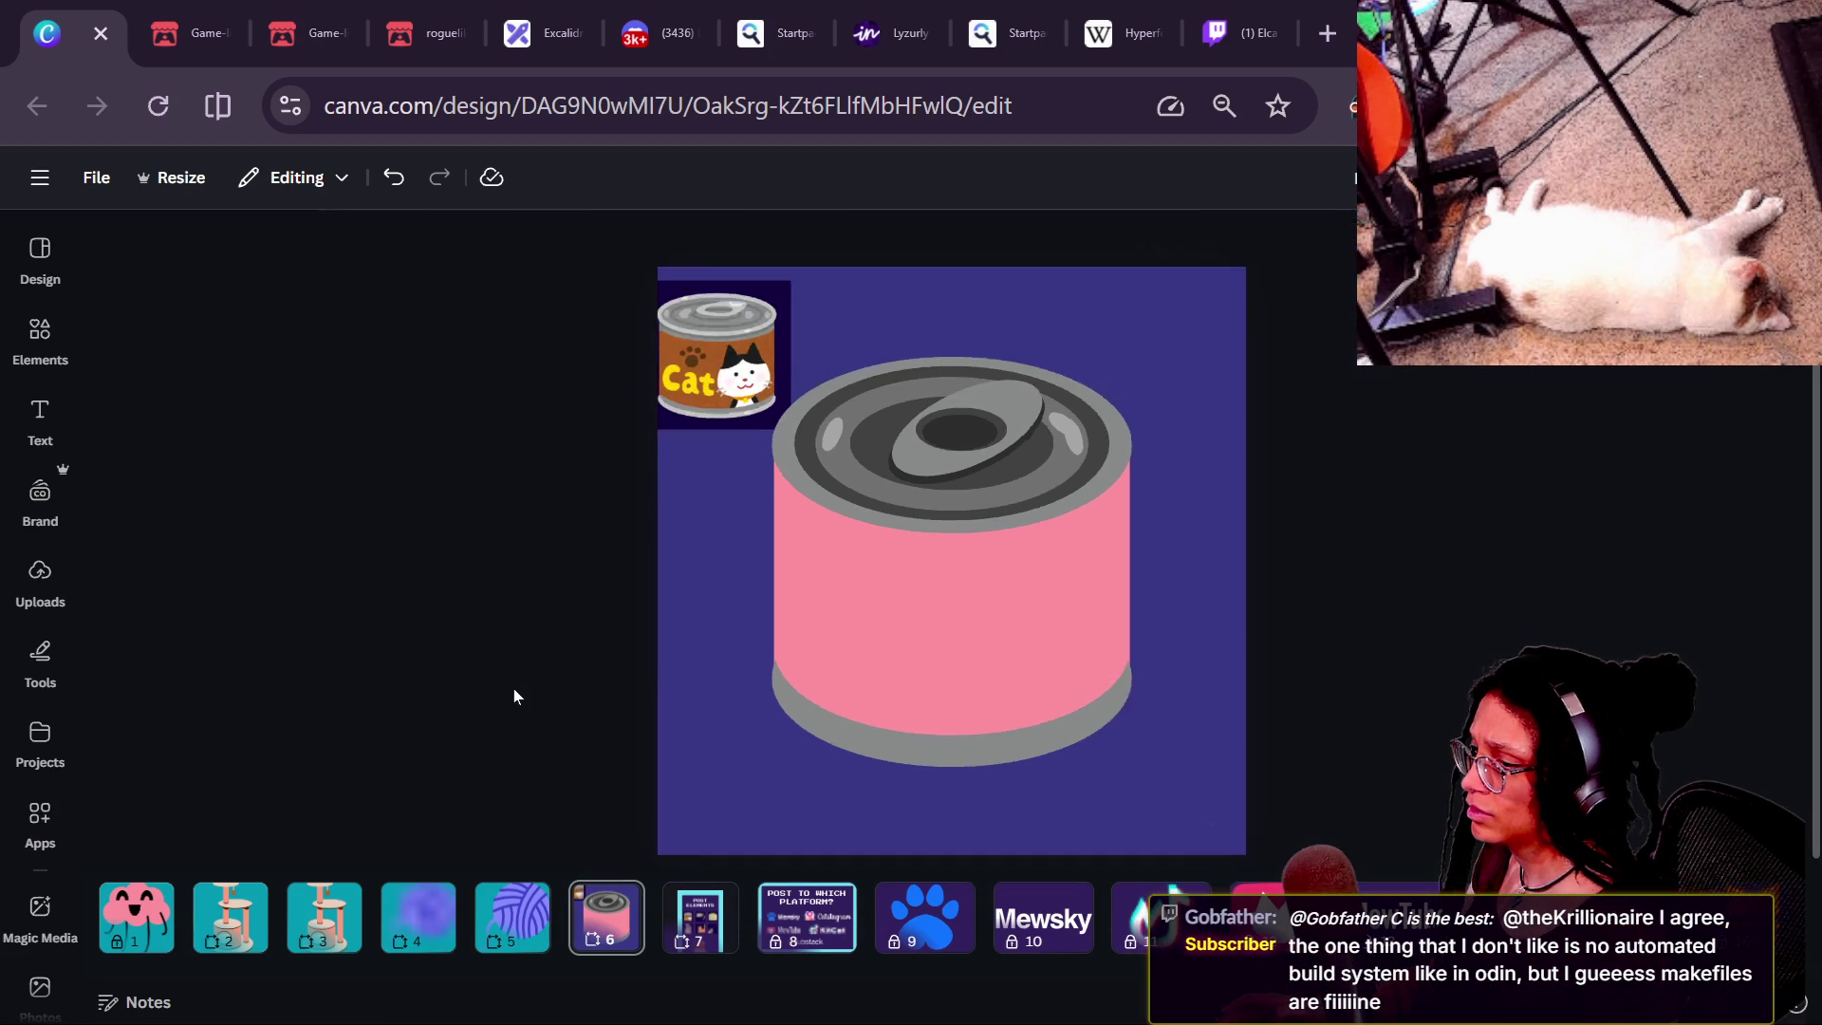
- Select the pink lower body piece and shift it slightly left onto the can's centre line
scroll(636, 699, "up", 2)
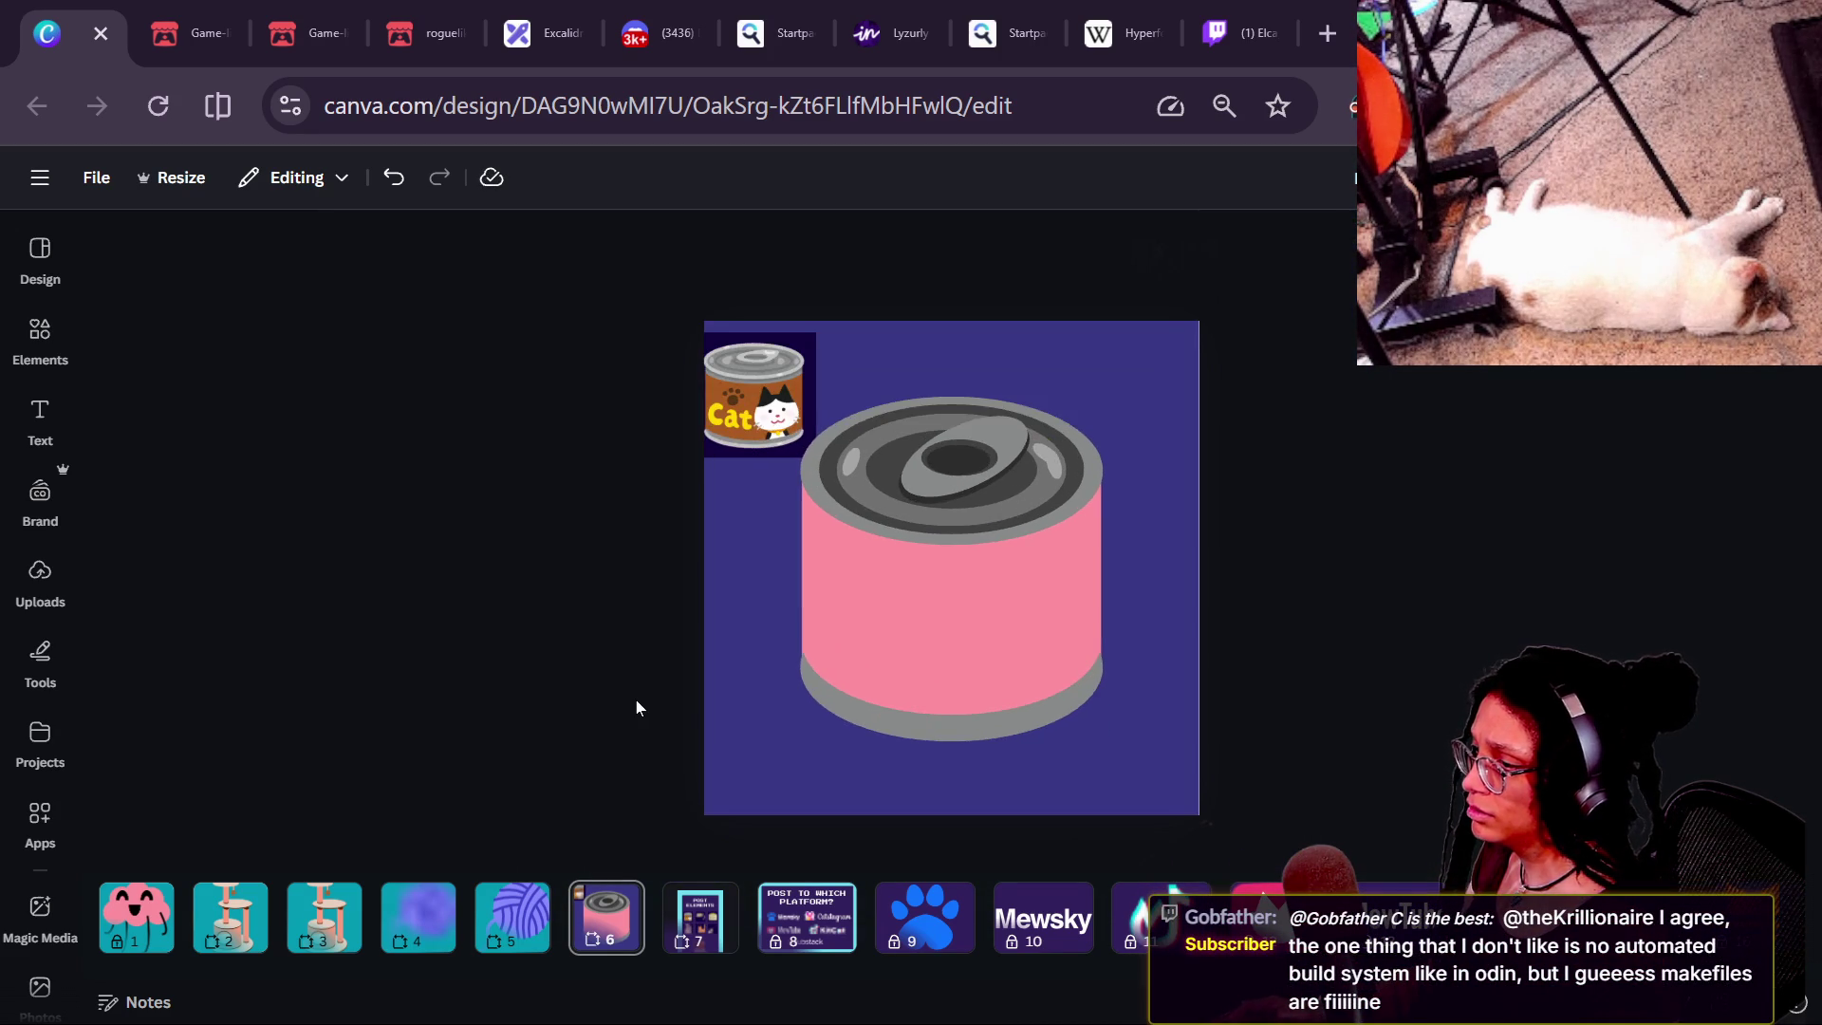
left_click(960, 681)
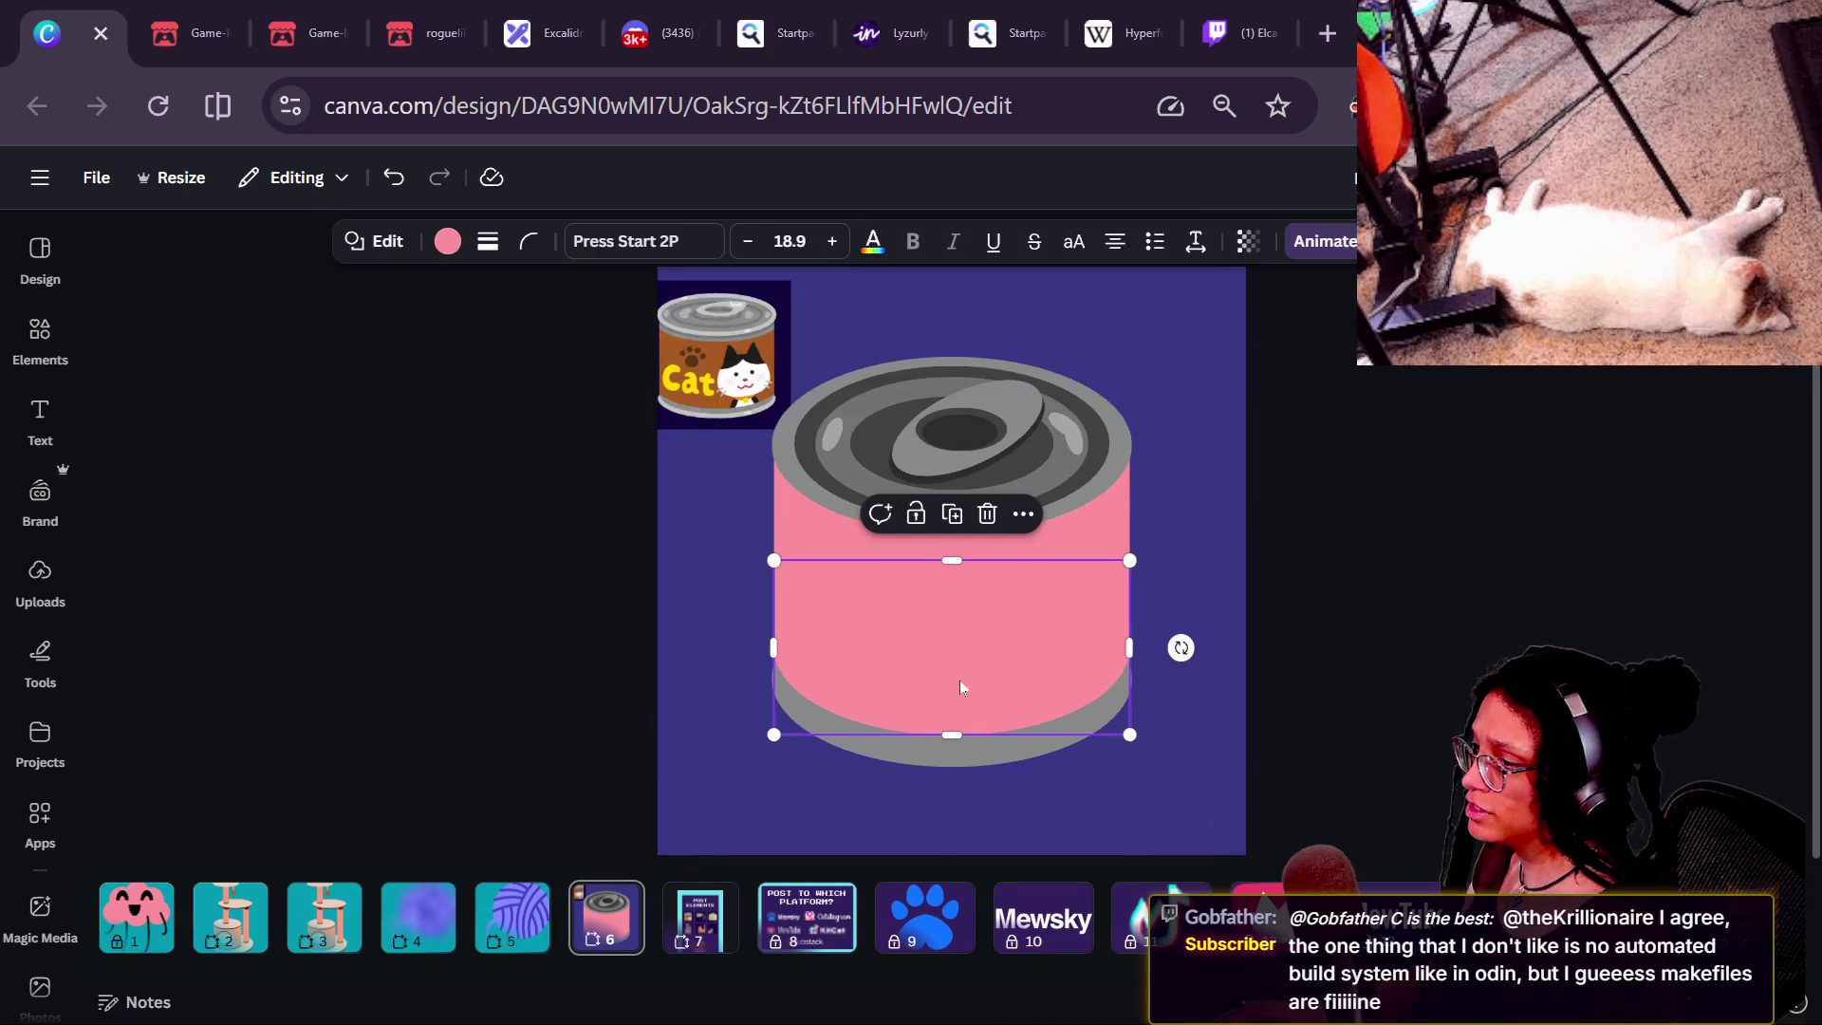
left_click(1278, 772)
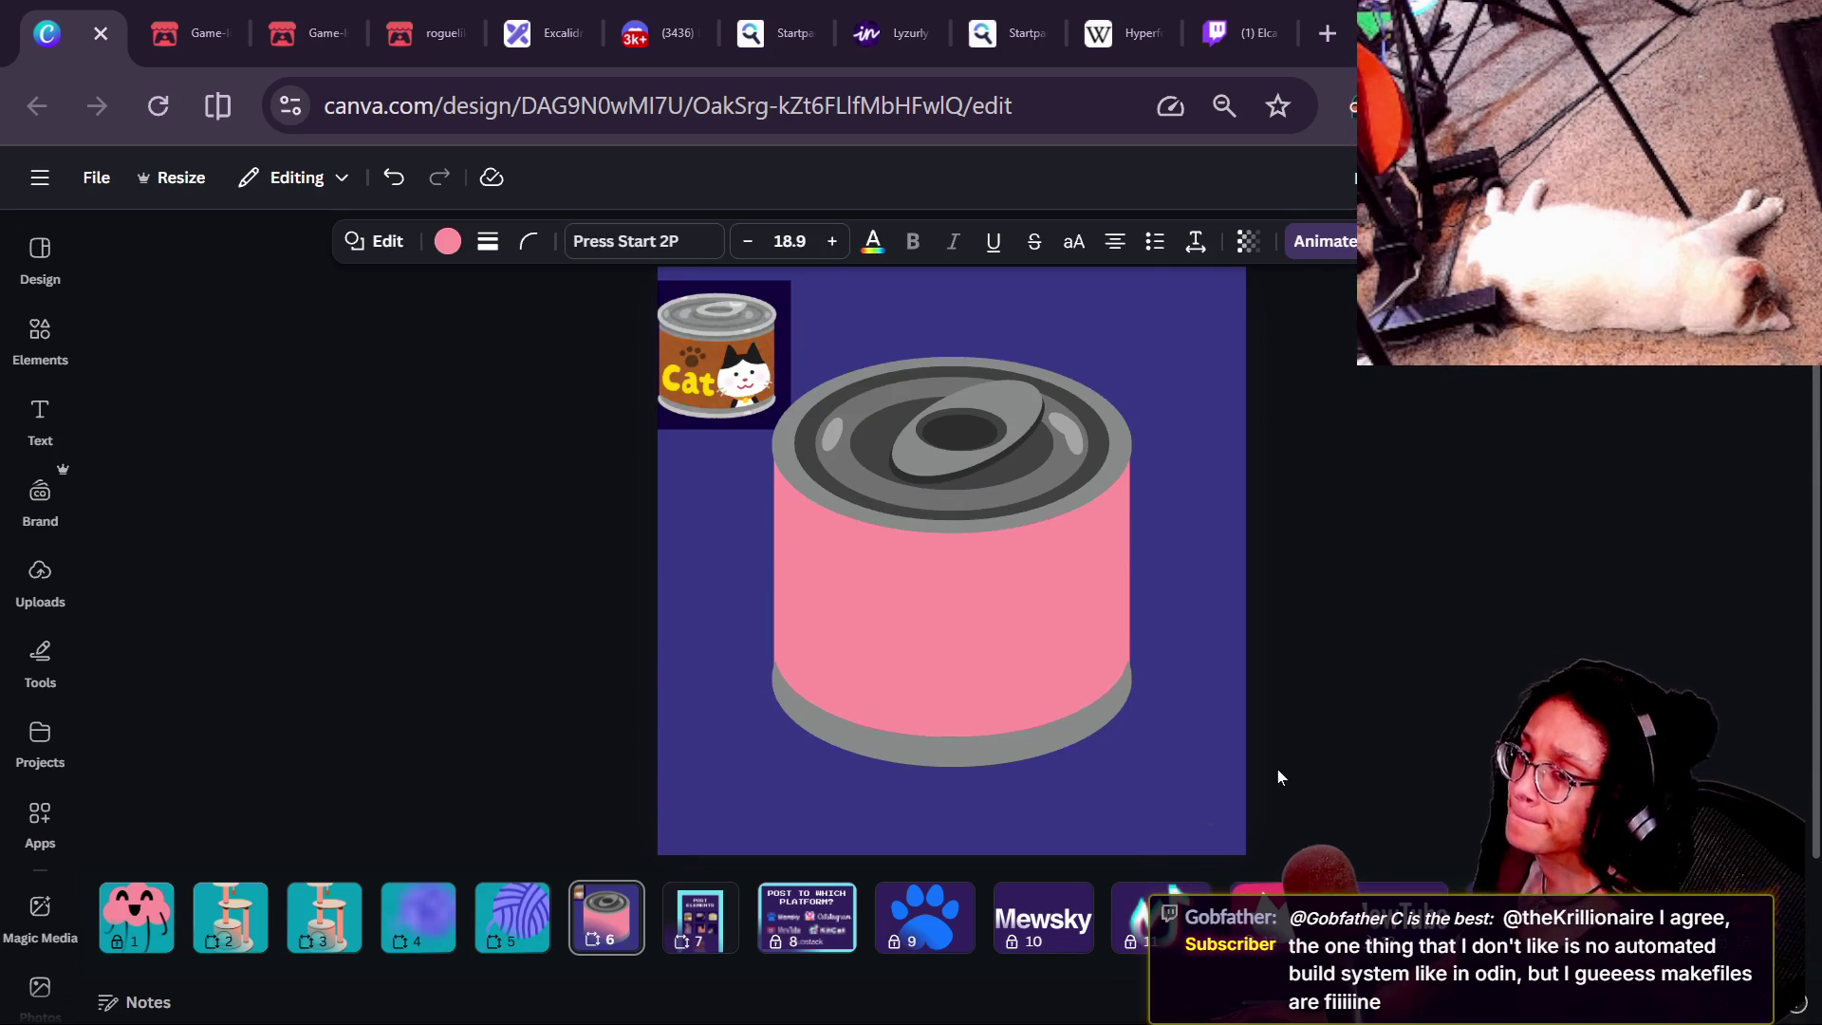
key("Tab")
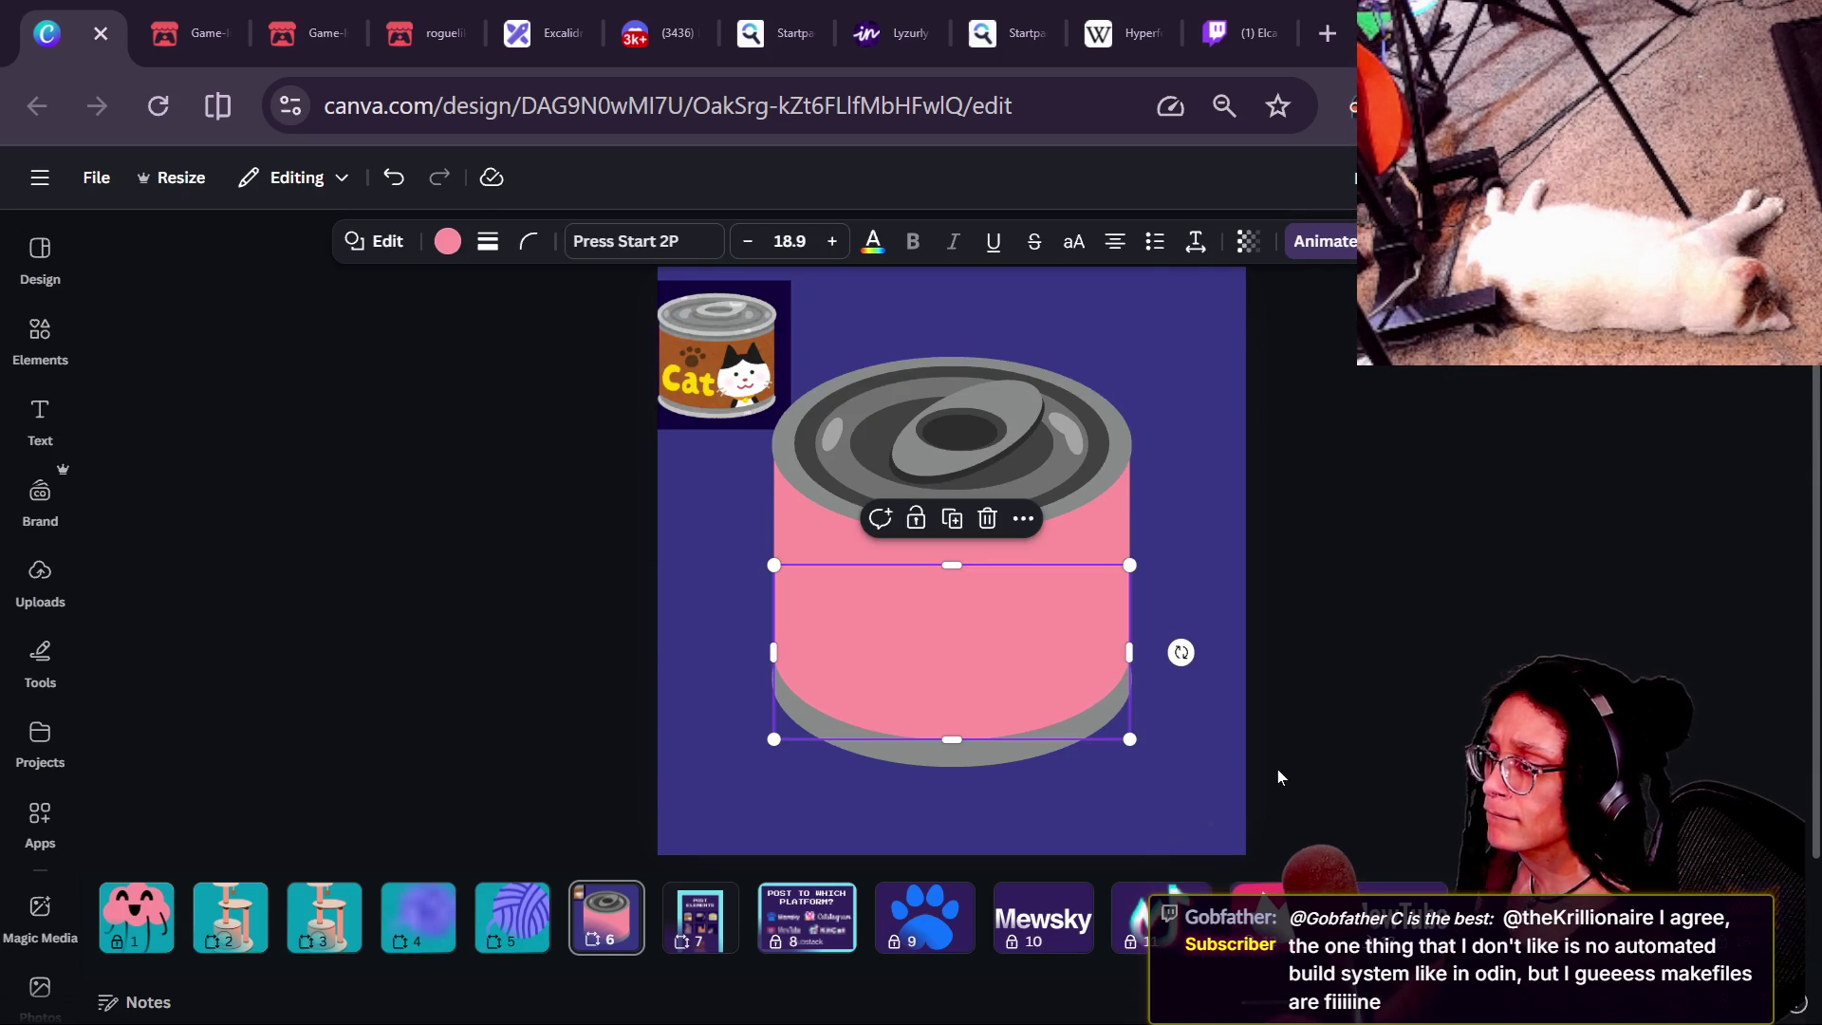
left_click(1294, 608)
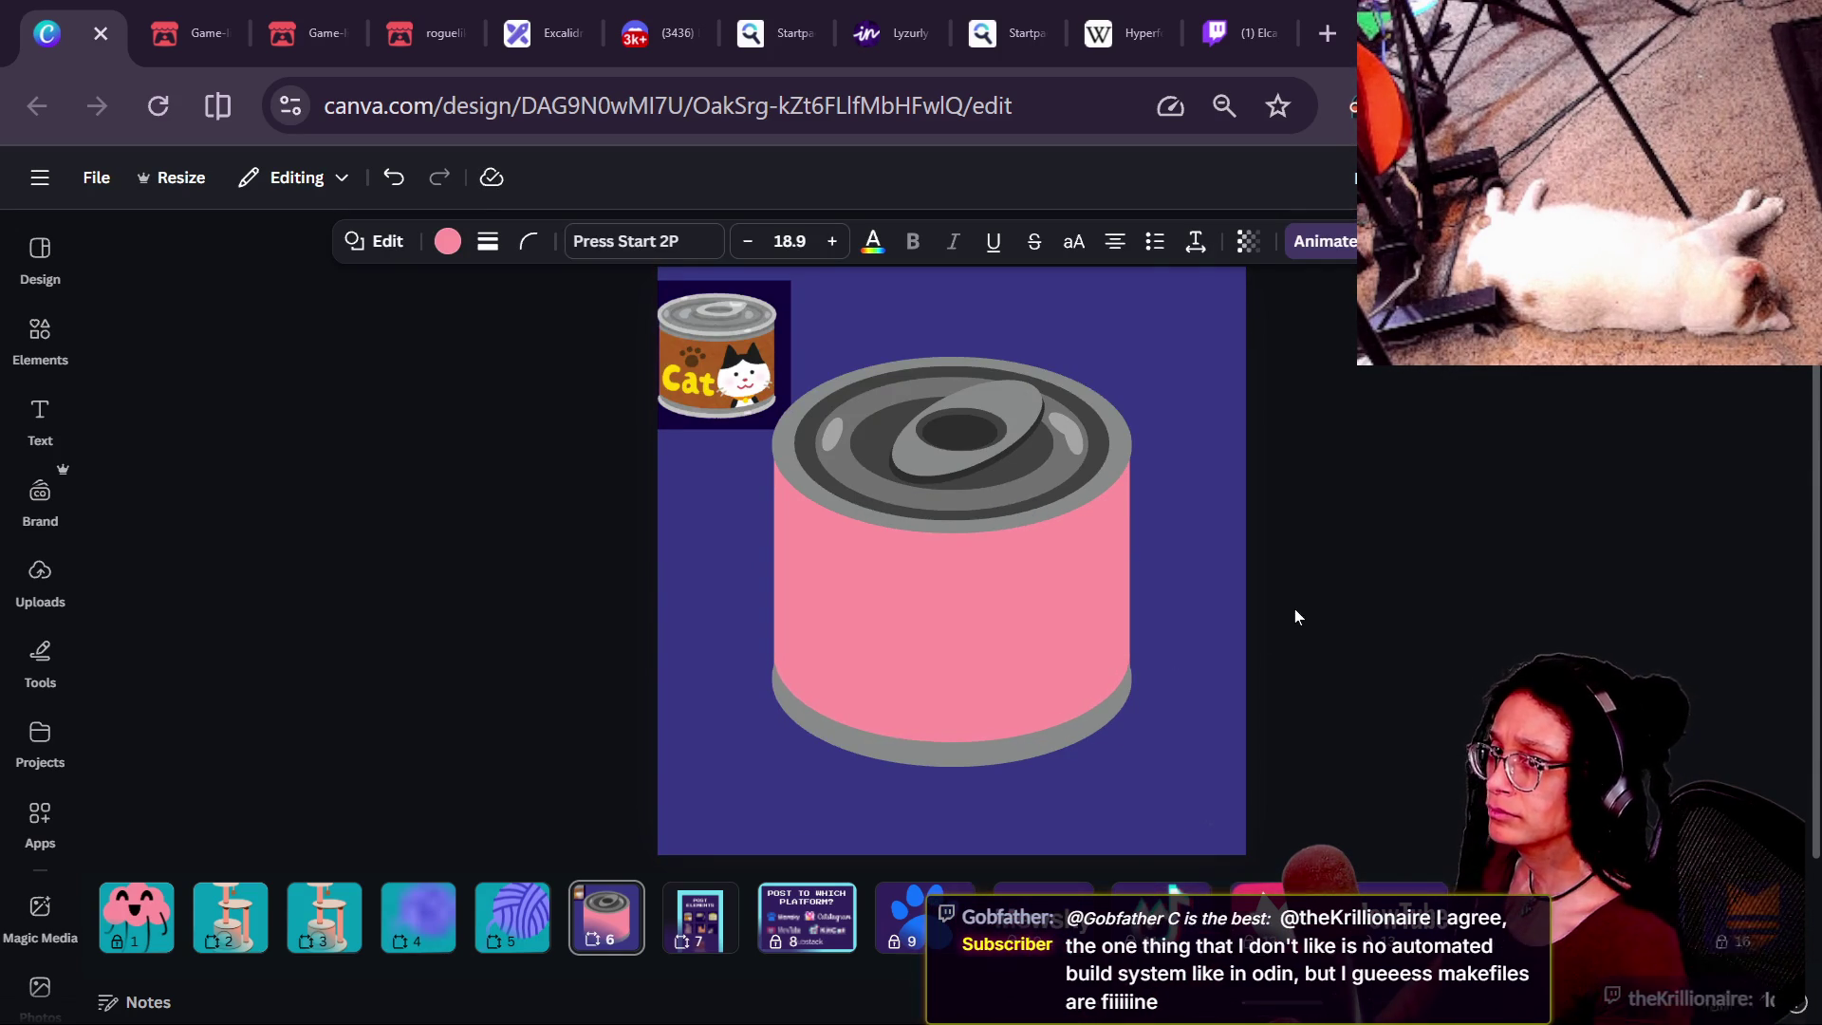
left_click(1294, 617)
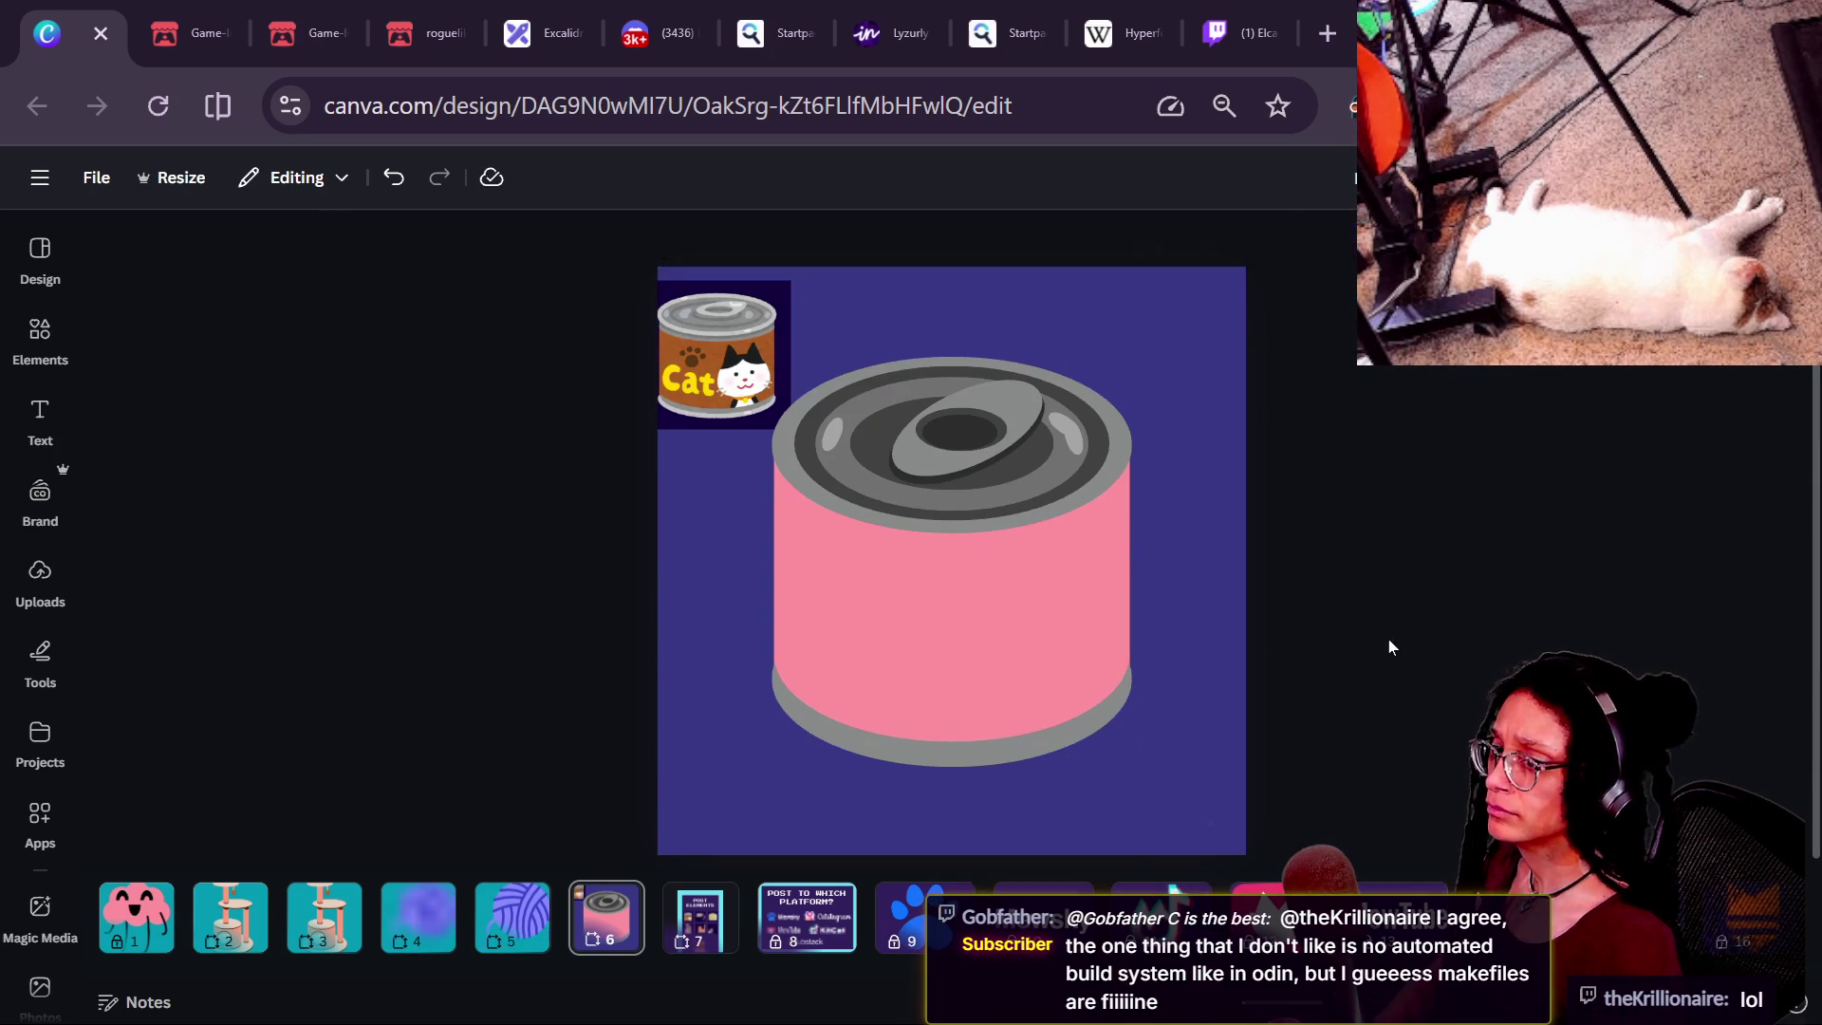
left_click(919, 759)
scroll(926, 756, "up", 2)
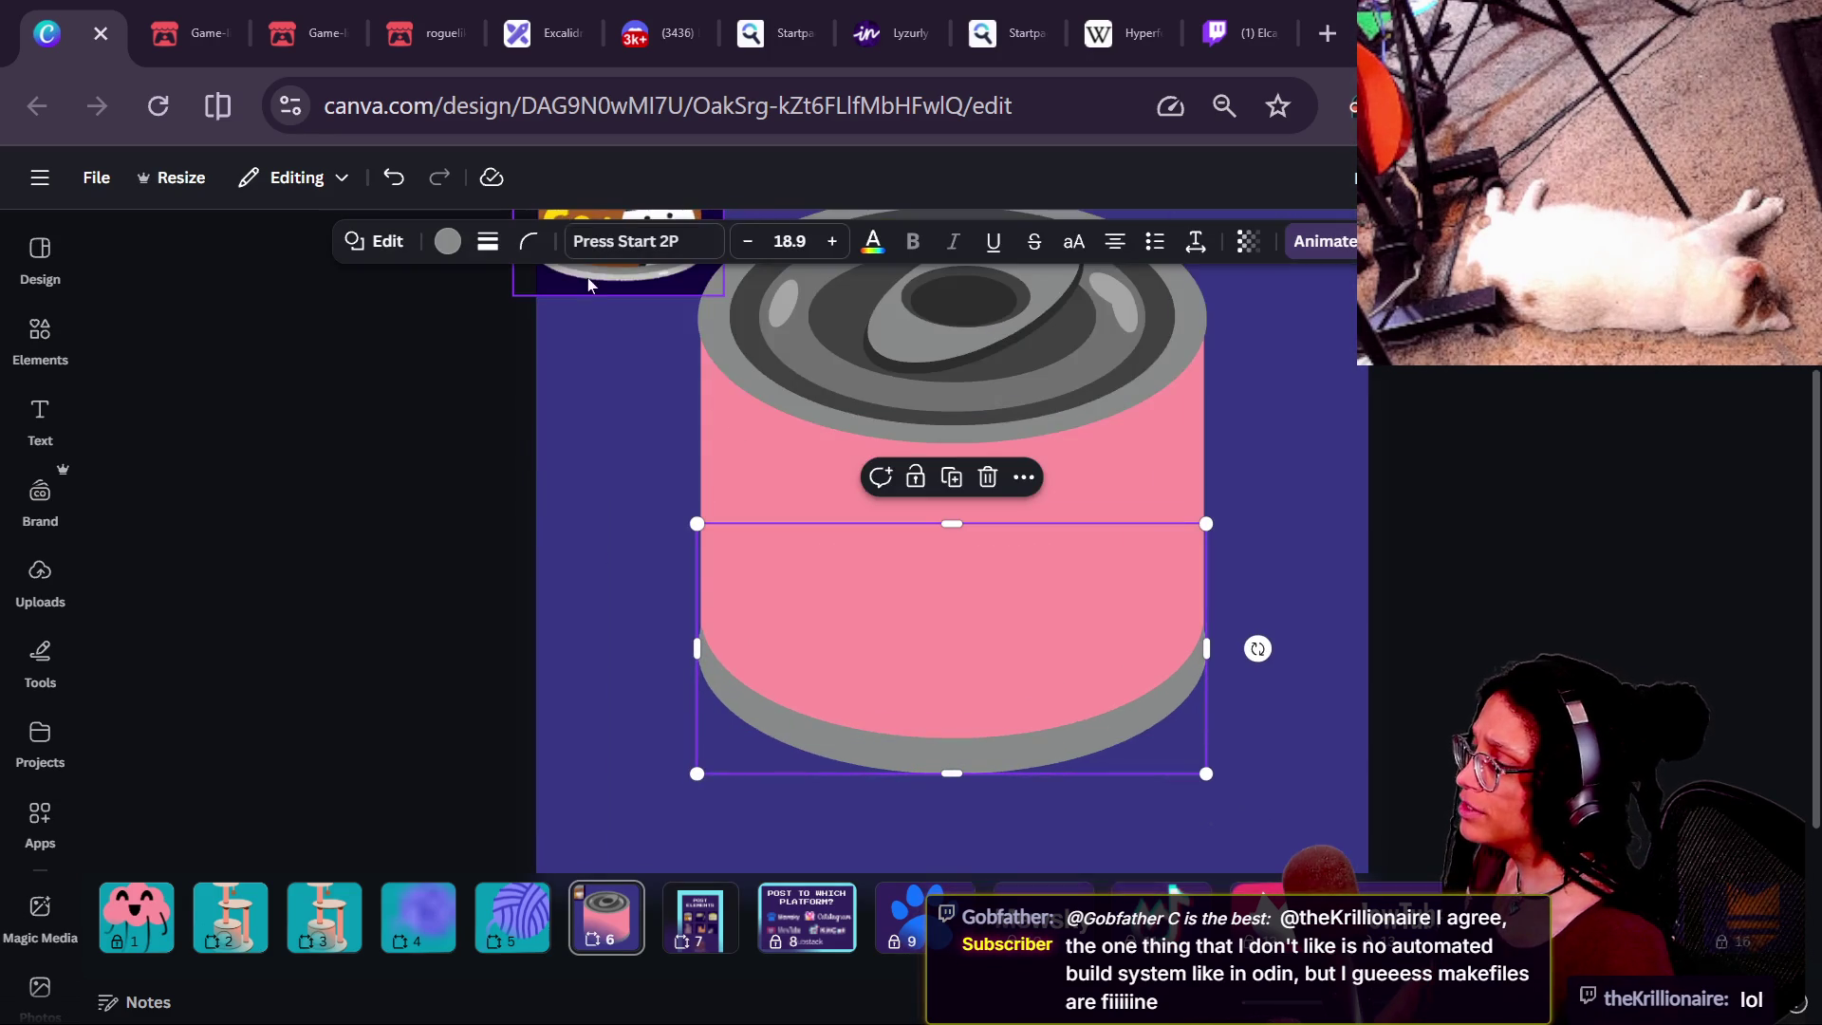
scroll(589, 283, "up", 2)
scroll(590, 402, "up", 4)
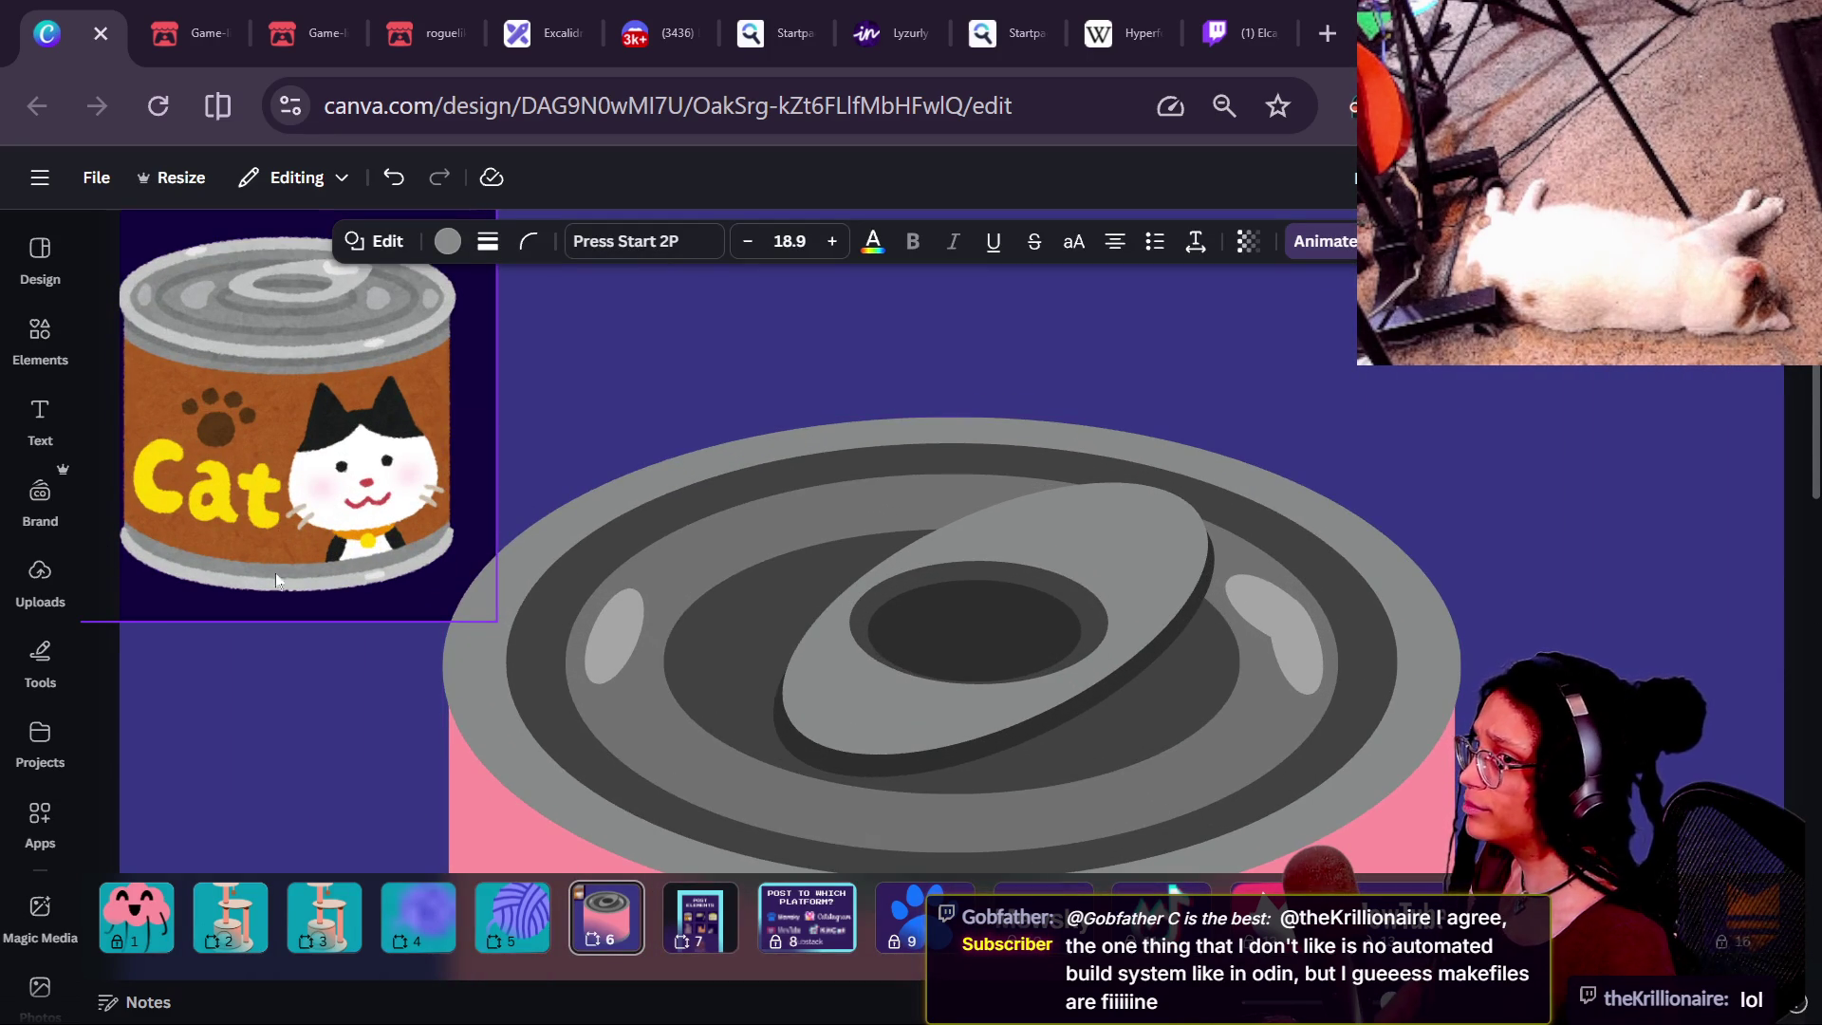
scroll(401, 581, "down", 3)
scroll(400, 581, "down", 5)
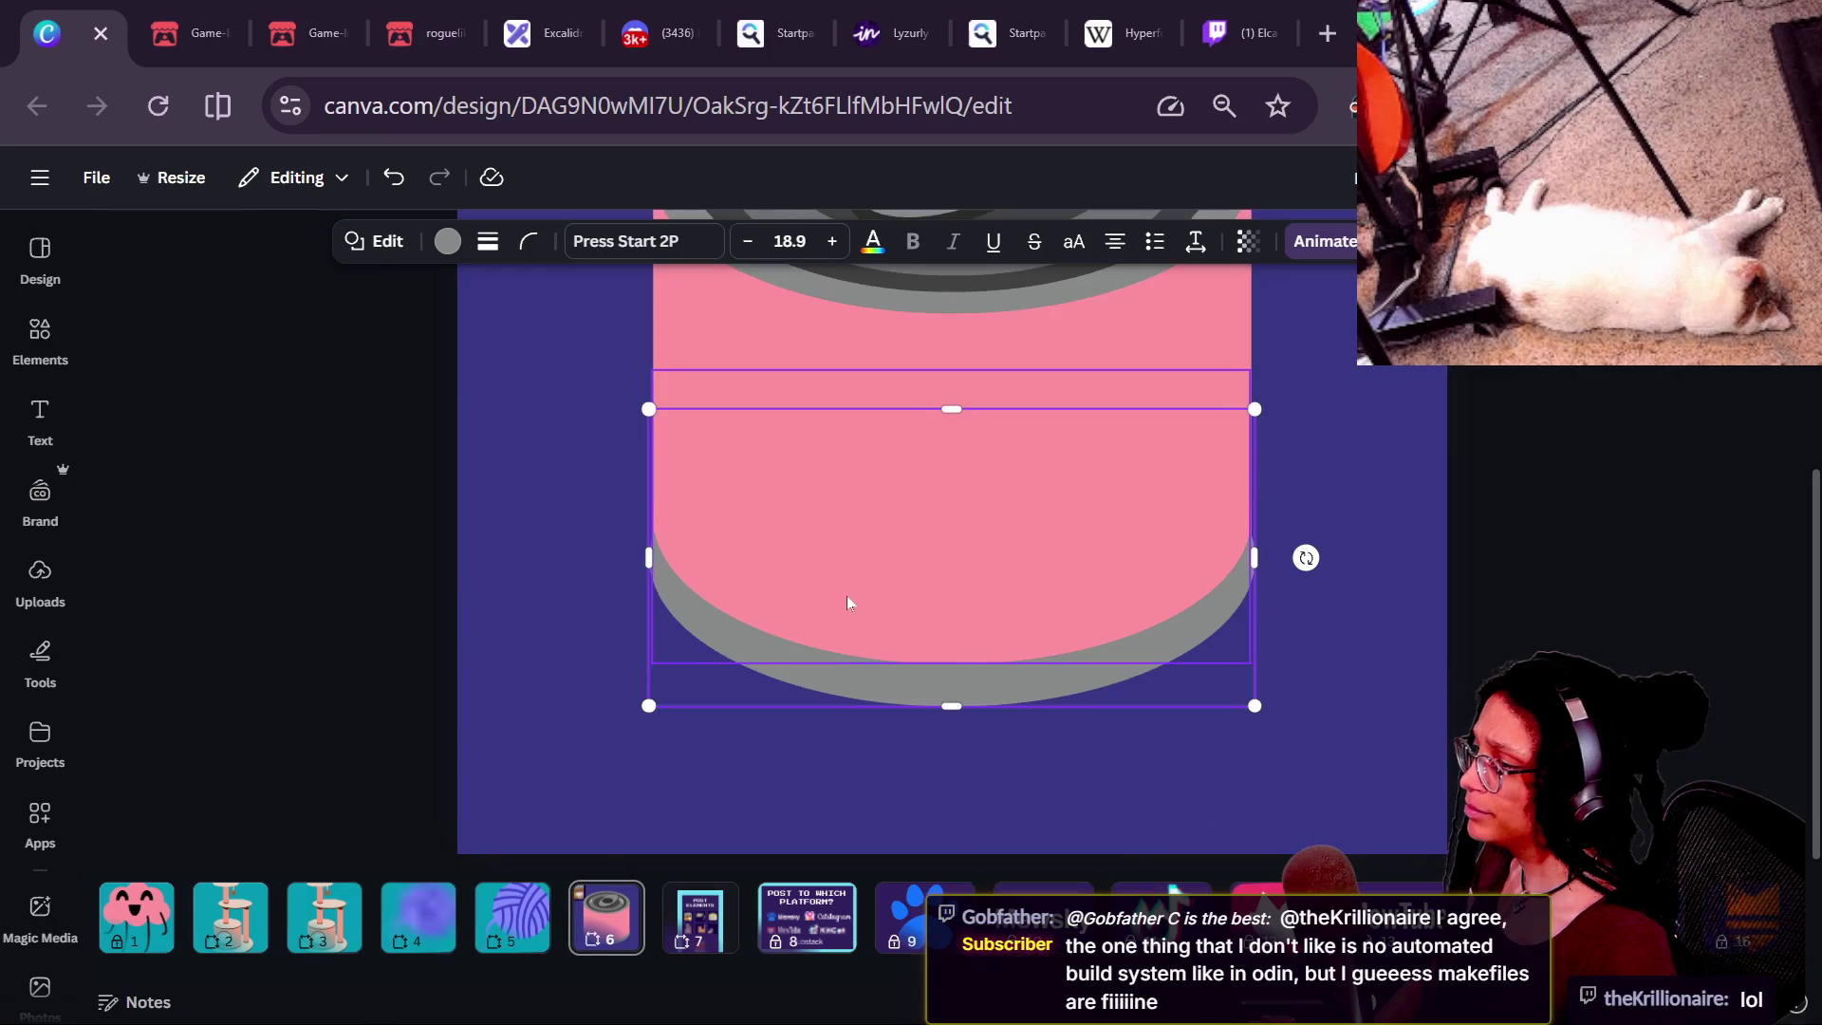
scroll(847, 596, "down", 3)
left_click(961, 648)
mouse_move(960, 648)
left_mouse_down()
mouse_move(940, 634)
mouse_move(941, 655)
left_mouse_up()
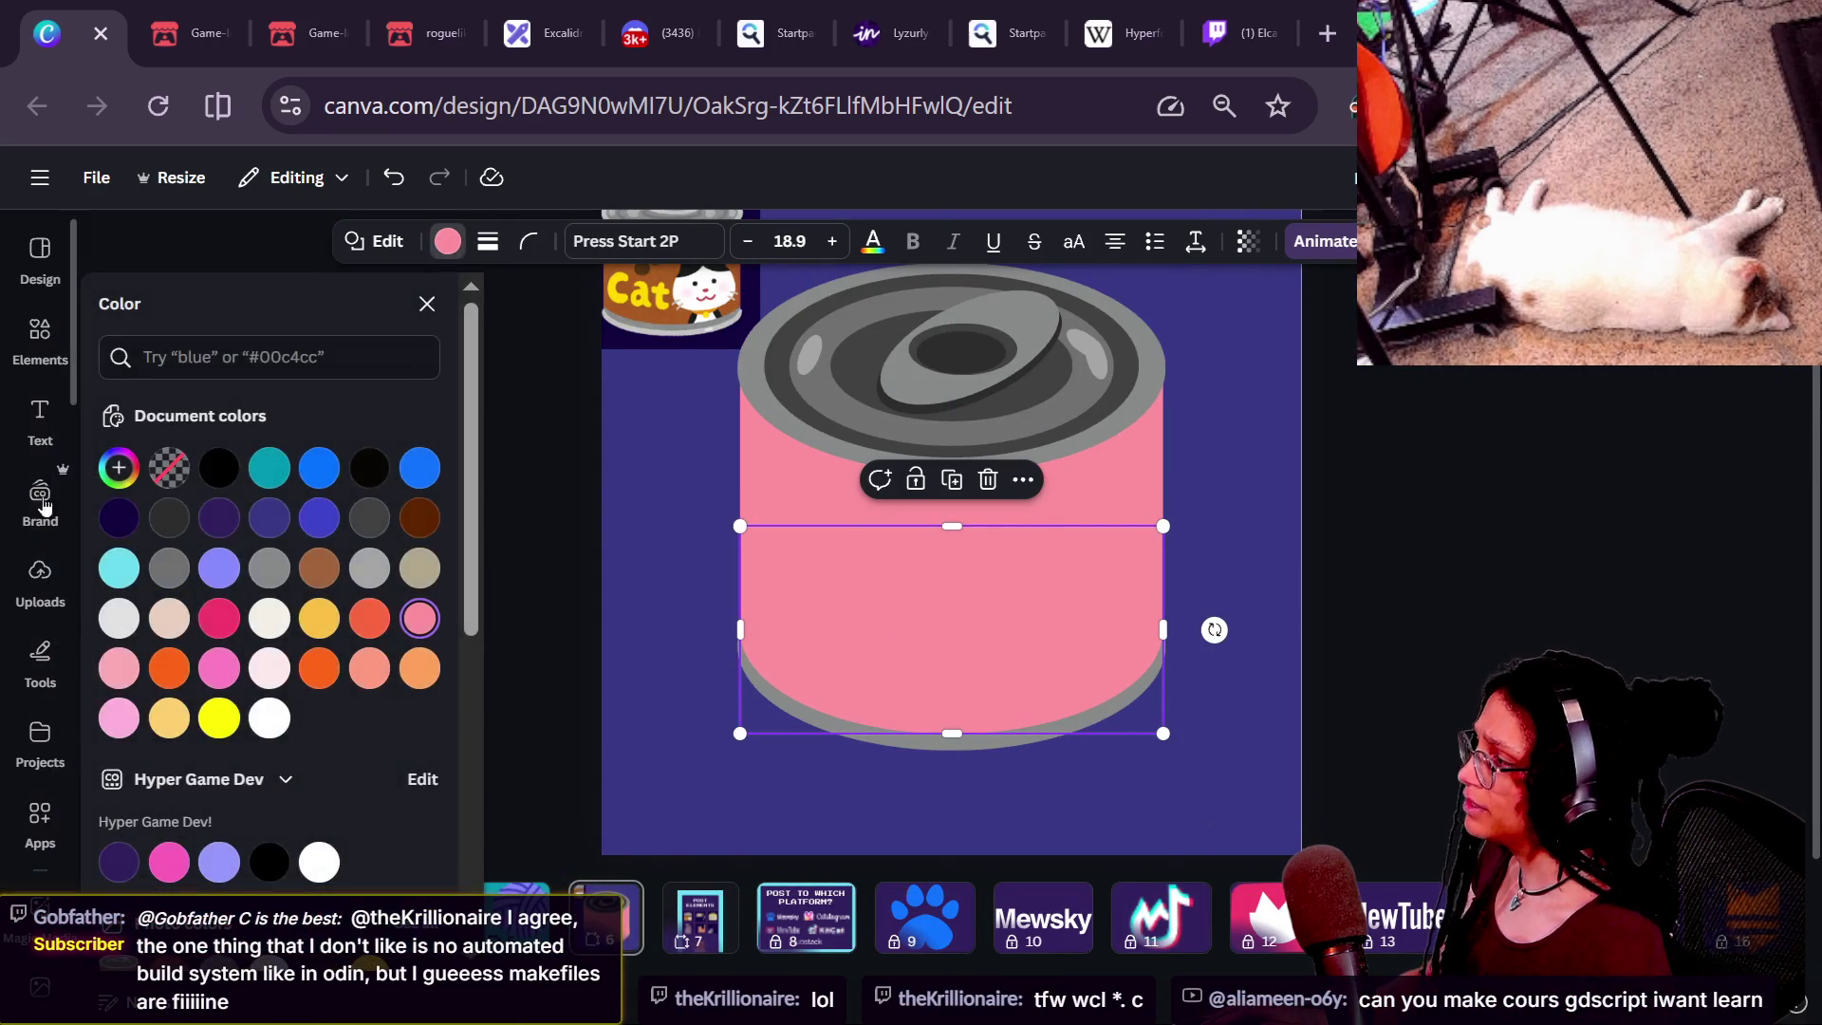
- Colour the base layer dark gray #414141, sampled from the lid with the eyedropper
left_click(109, 484)
left_click(406, 761)
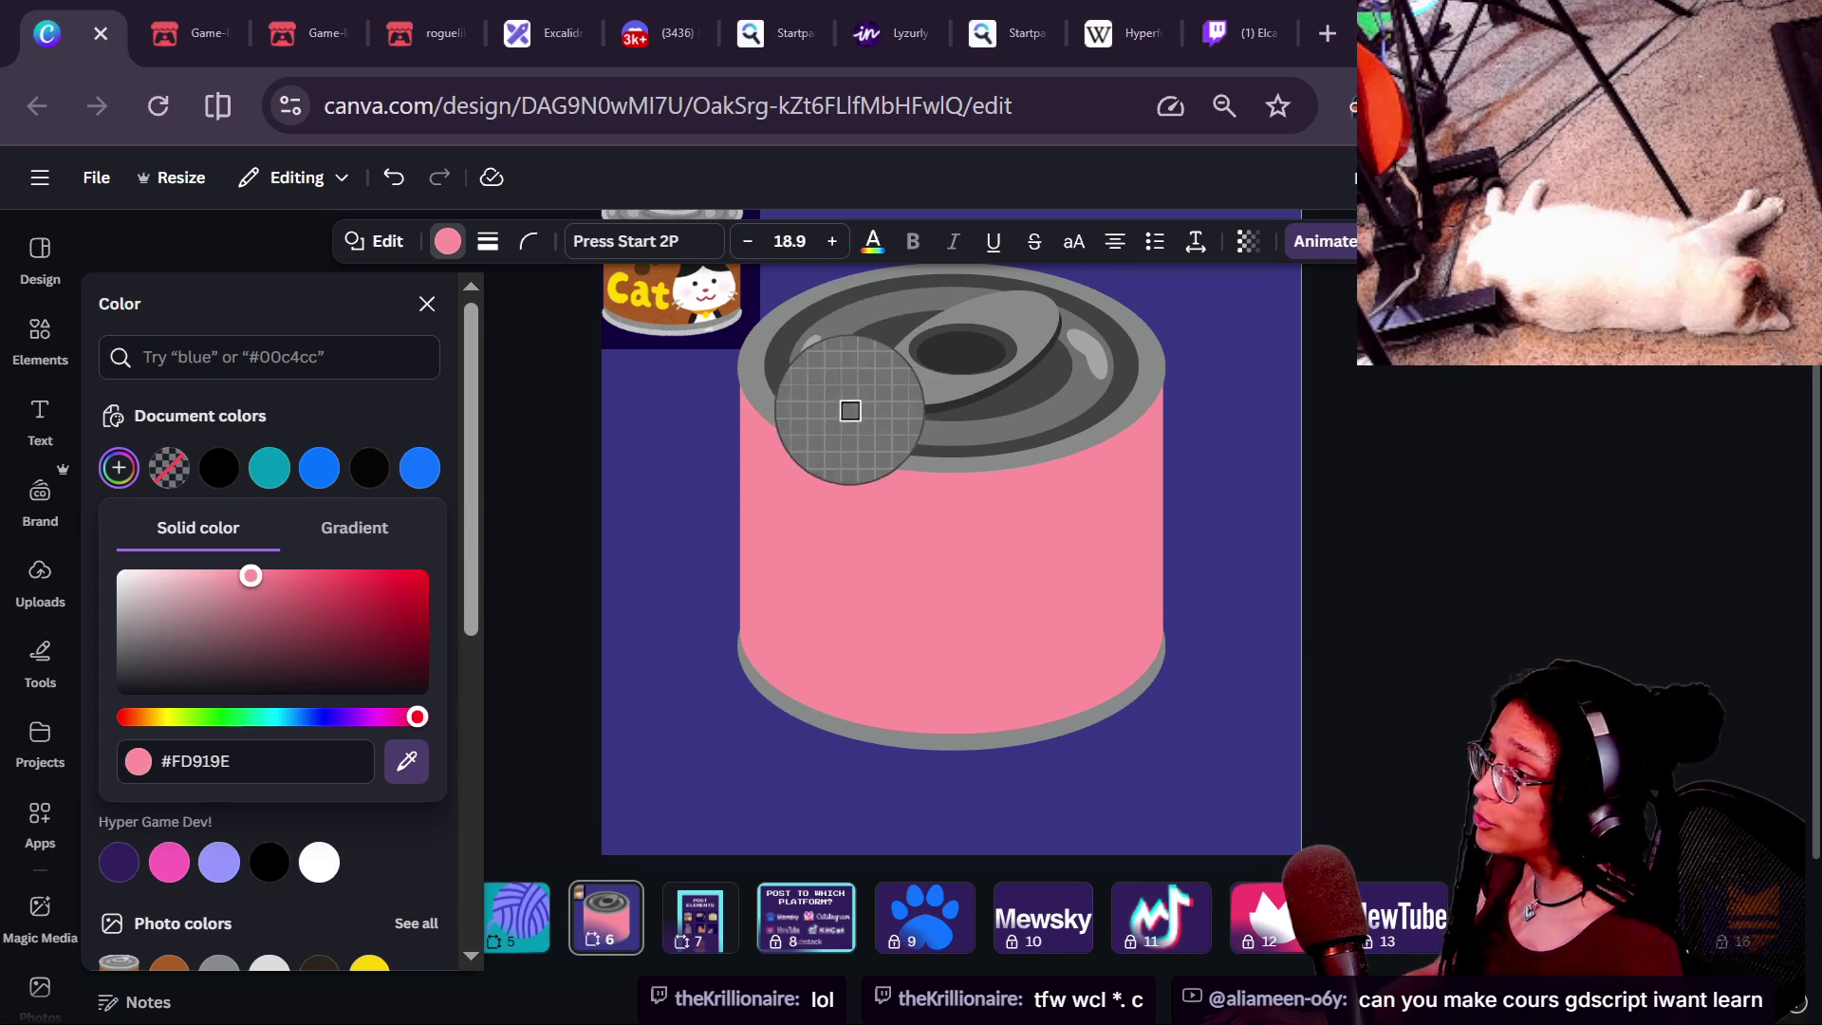
left_click(868, 370)
left_click(1180, 716)
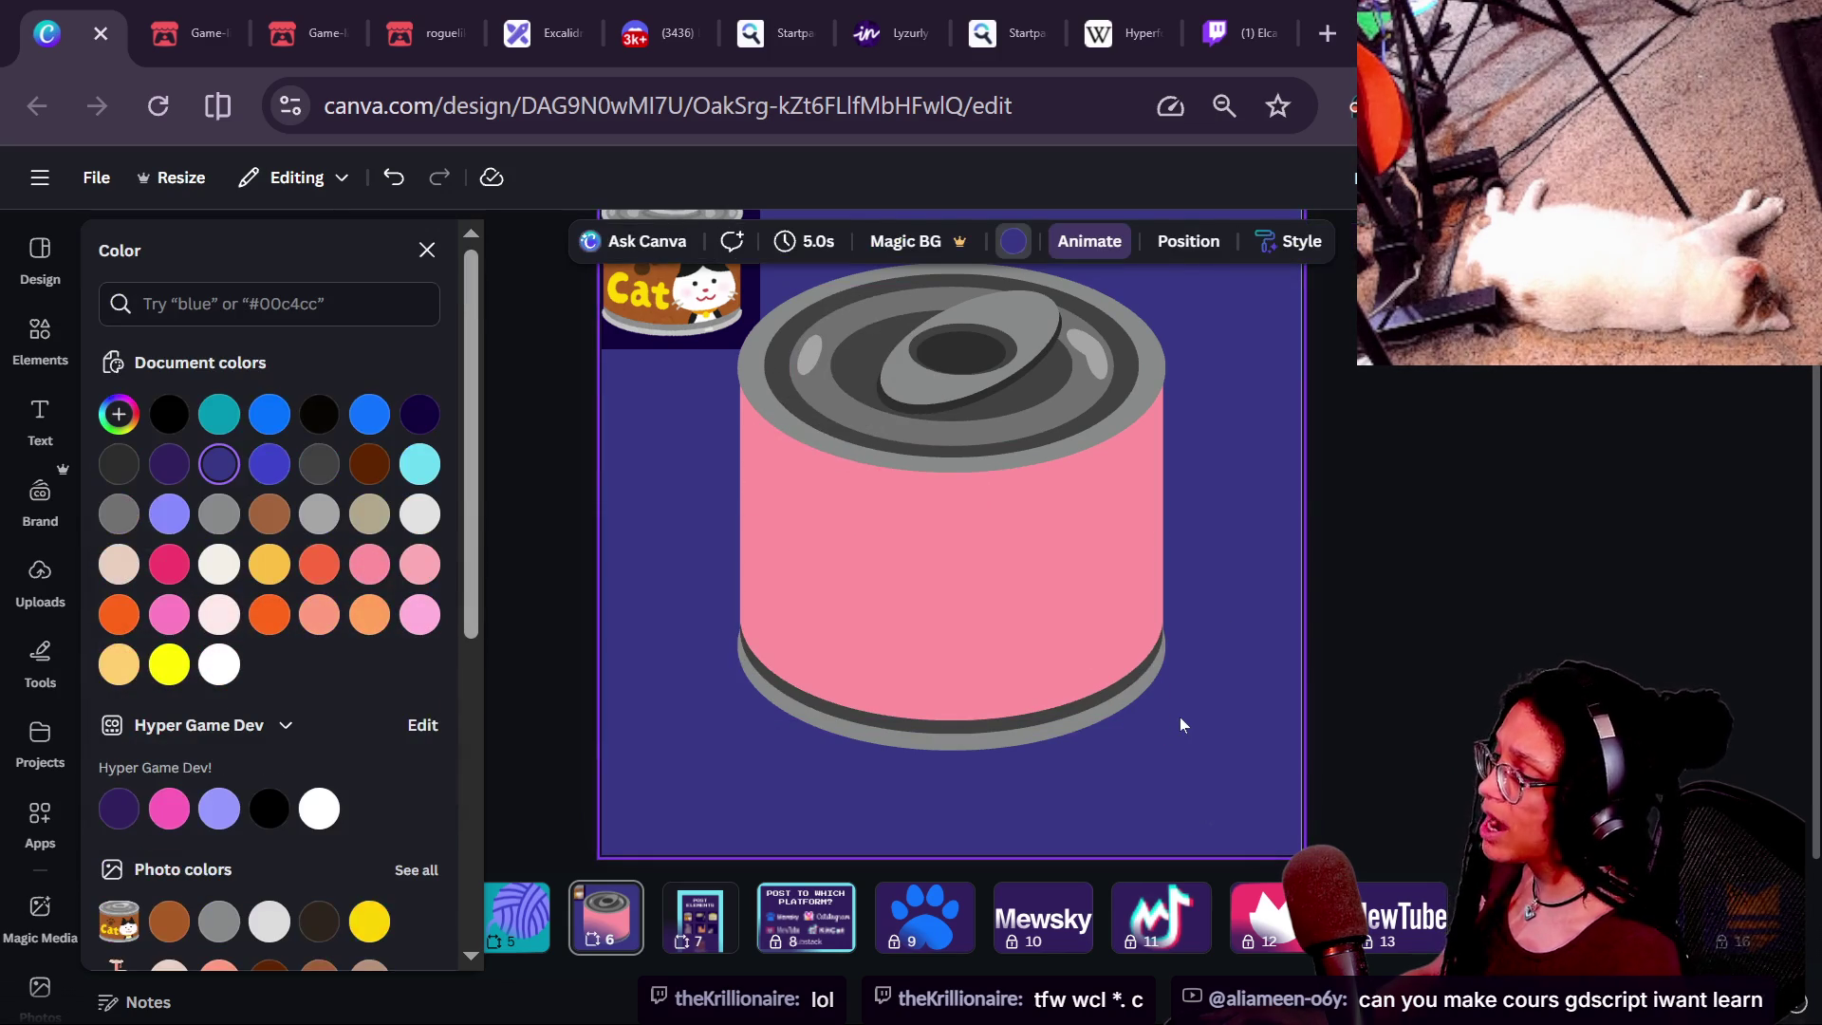
- Check the can's lower element, then select the pink can body piece
scroll(1181, 725, "up", 1)
scroll(944, 721, "up", 1)
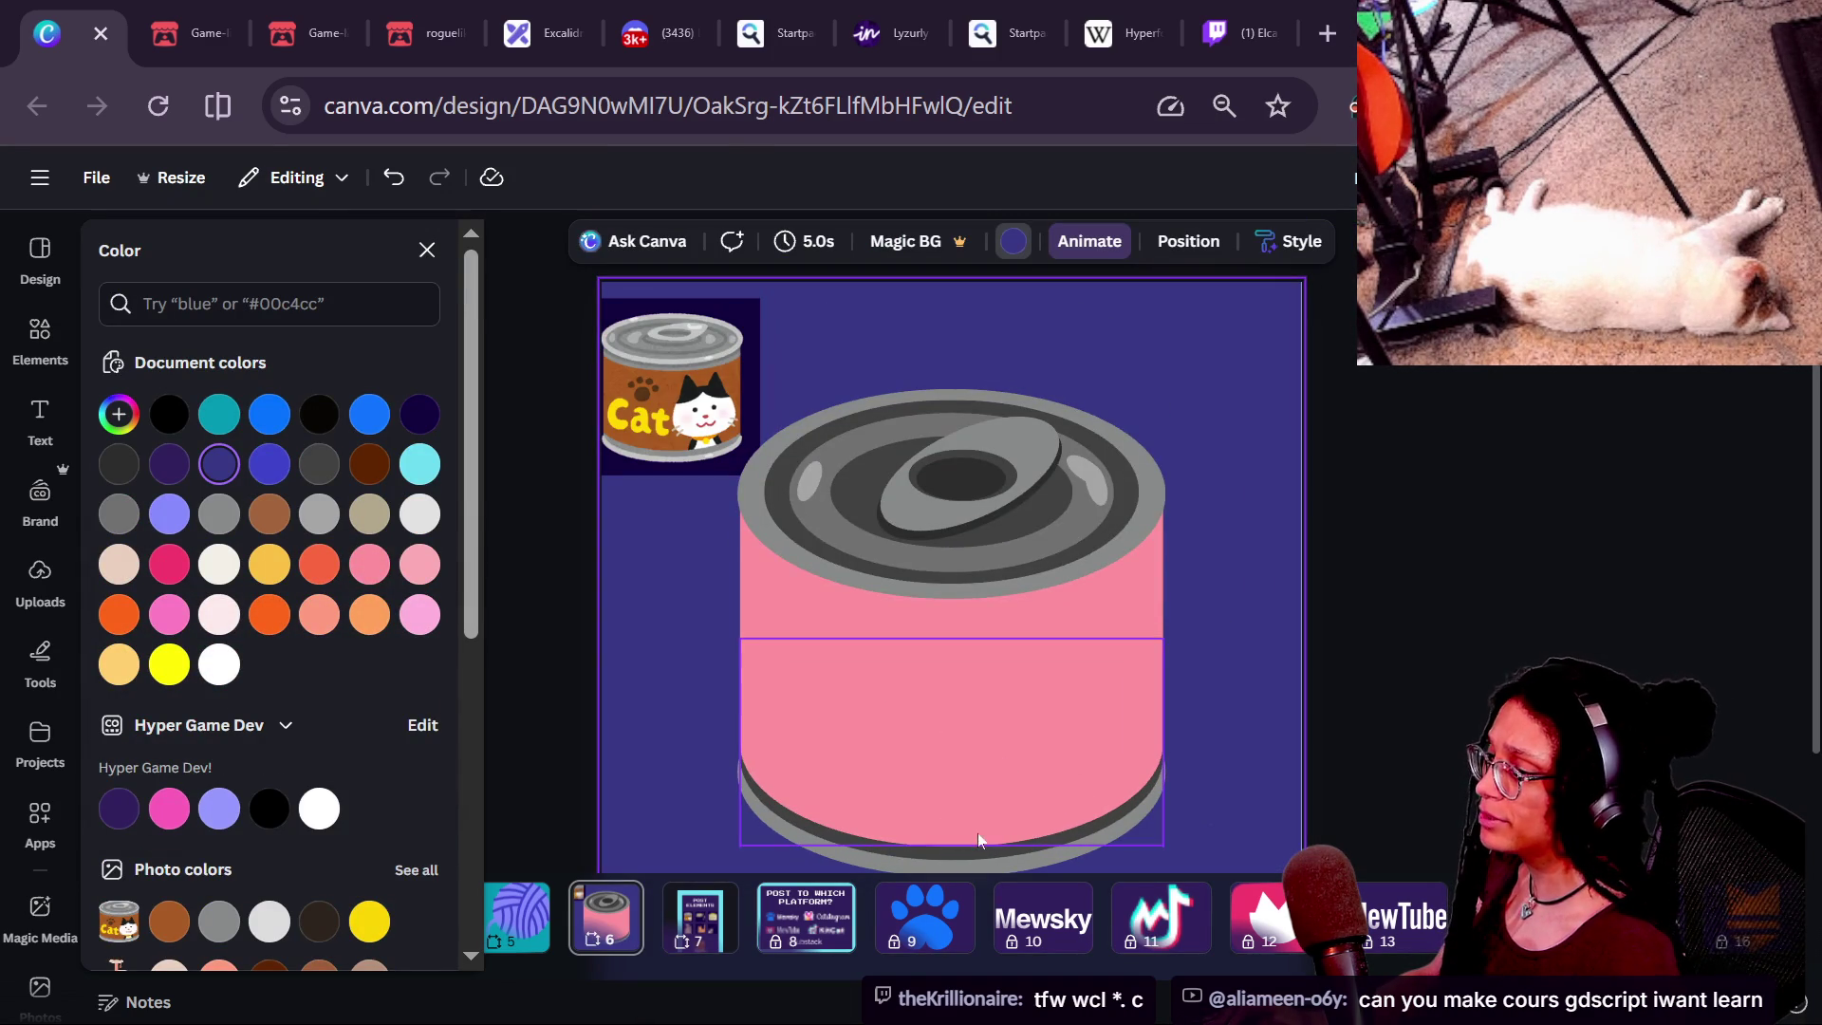
left_click(975, 867)
left_click(1190, 801)
scroll(1194, 800, "down", 1)
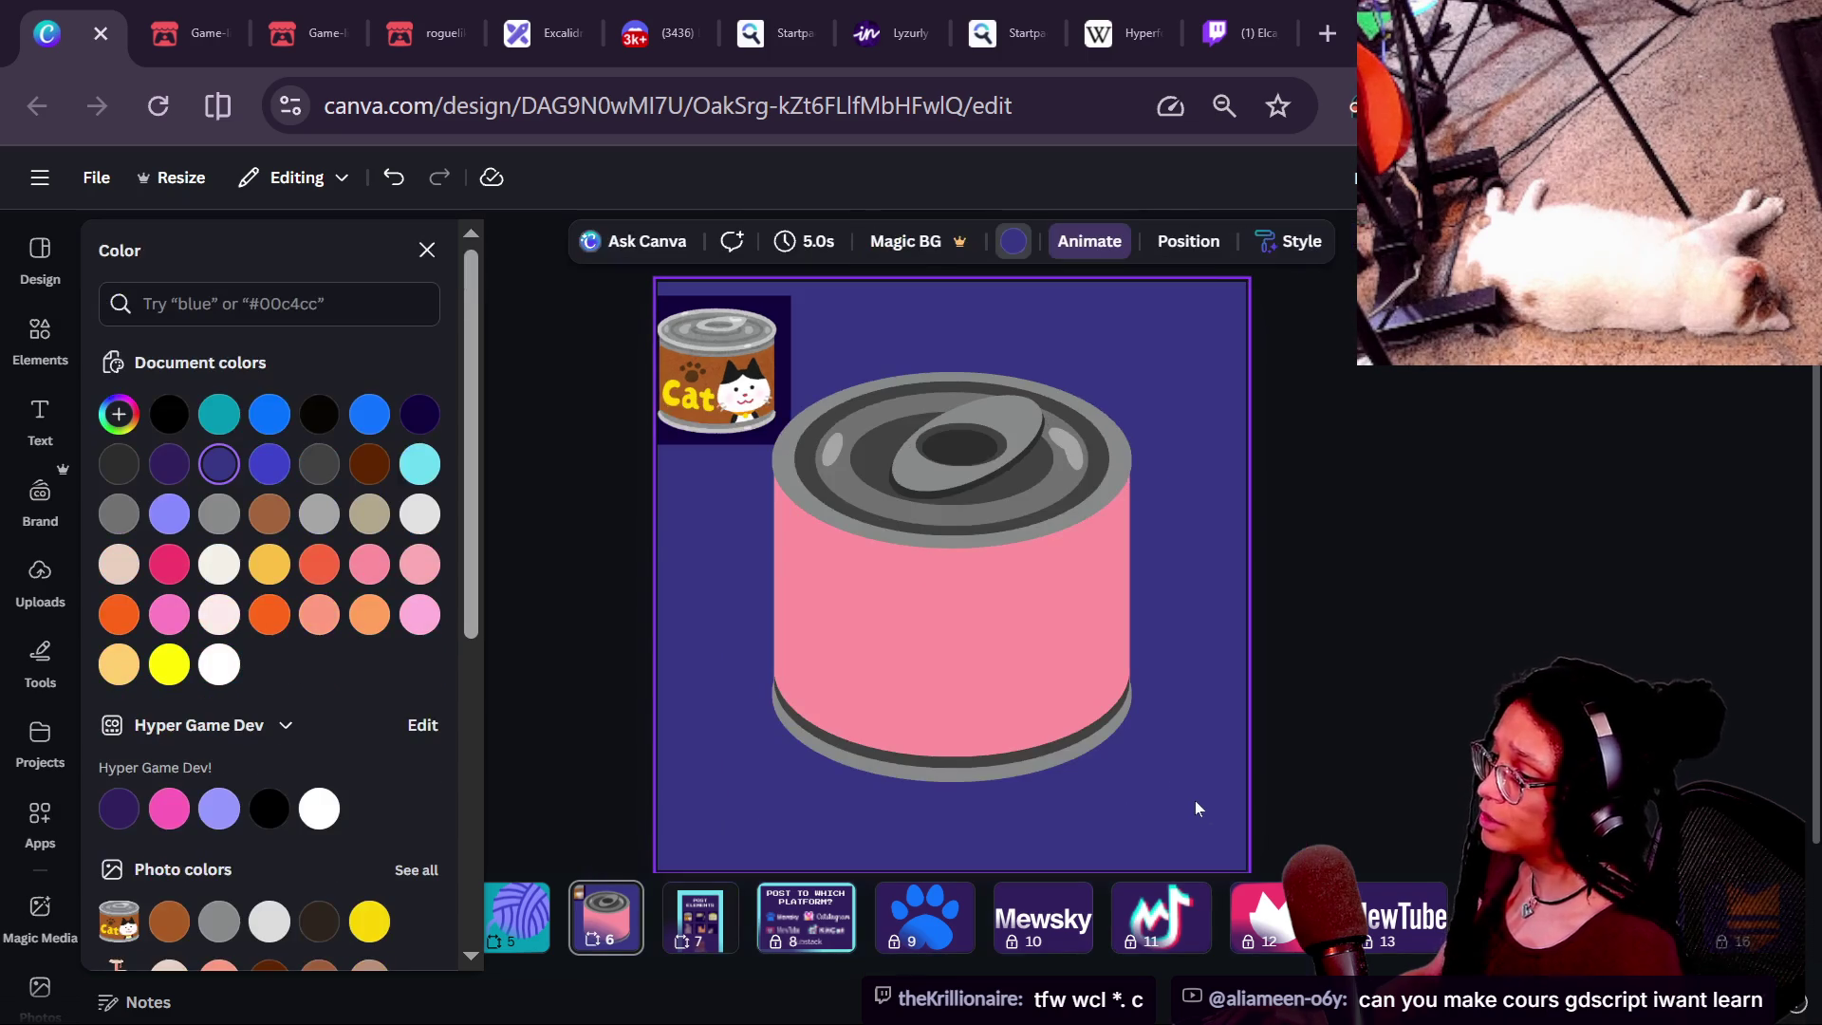
scroll(880, 789, "up", 1)
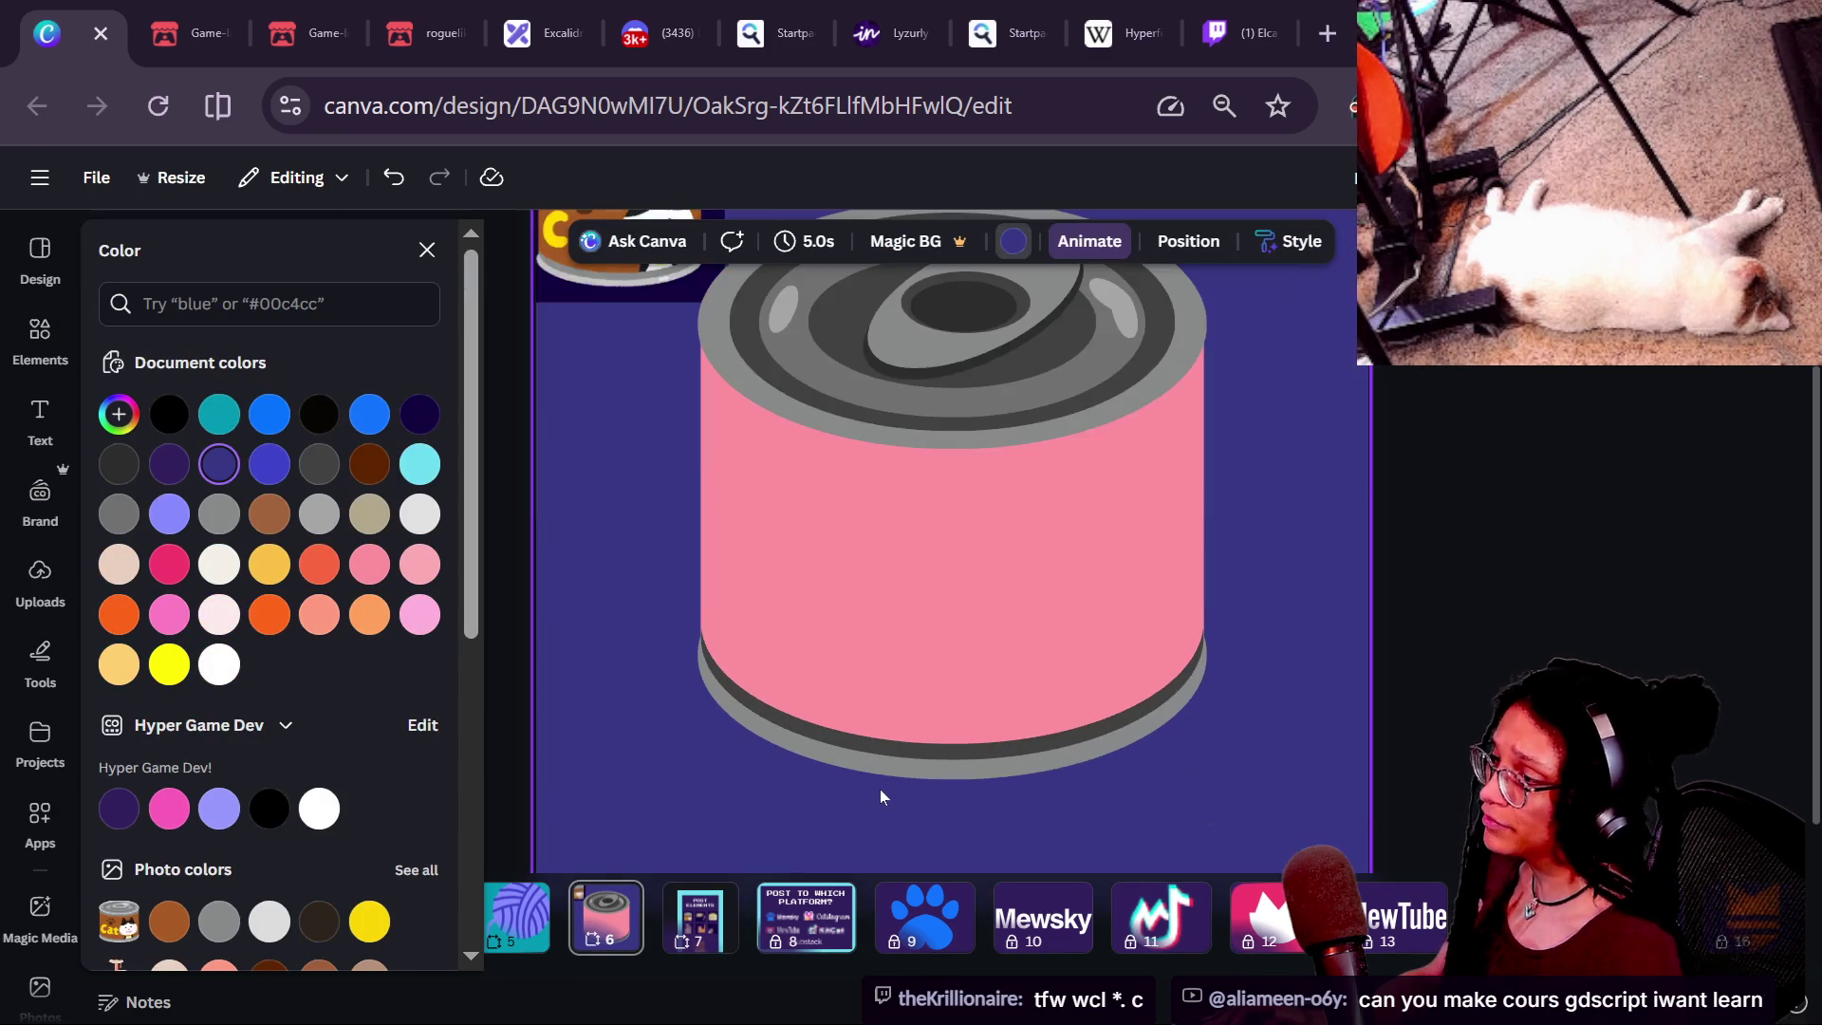
left_click(899, 744)
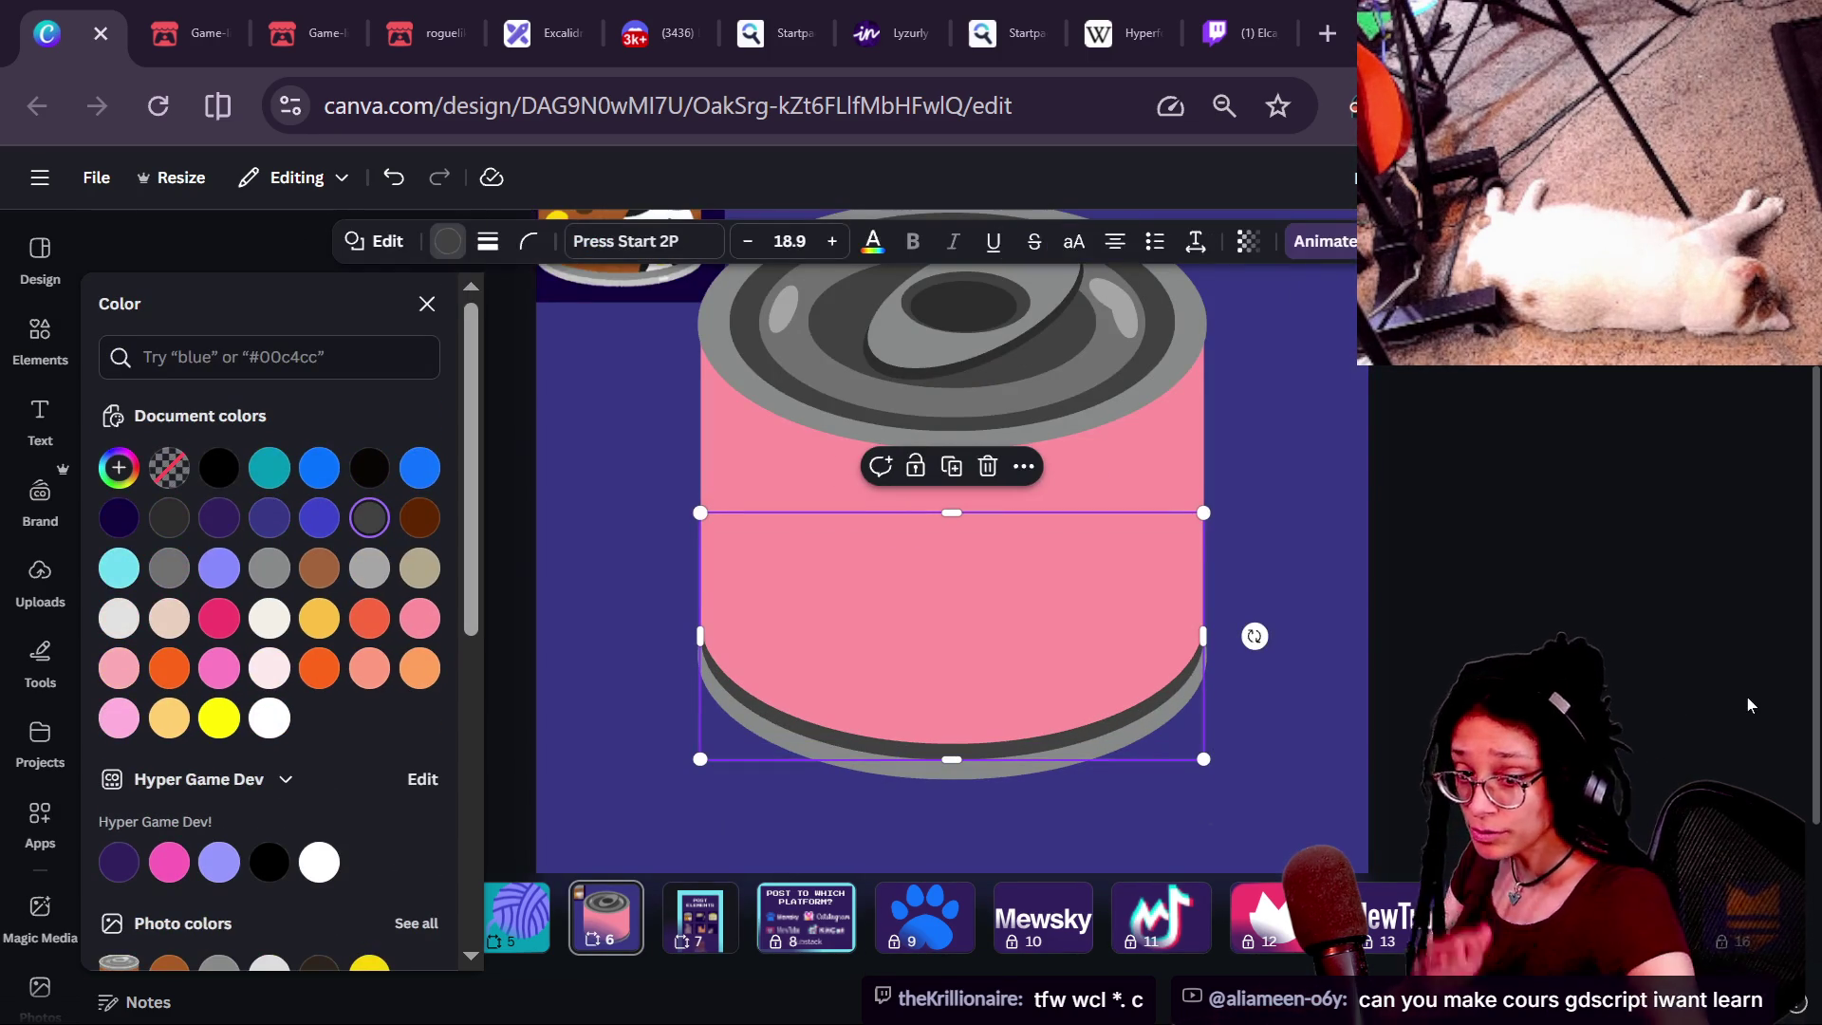
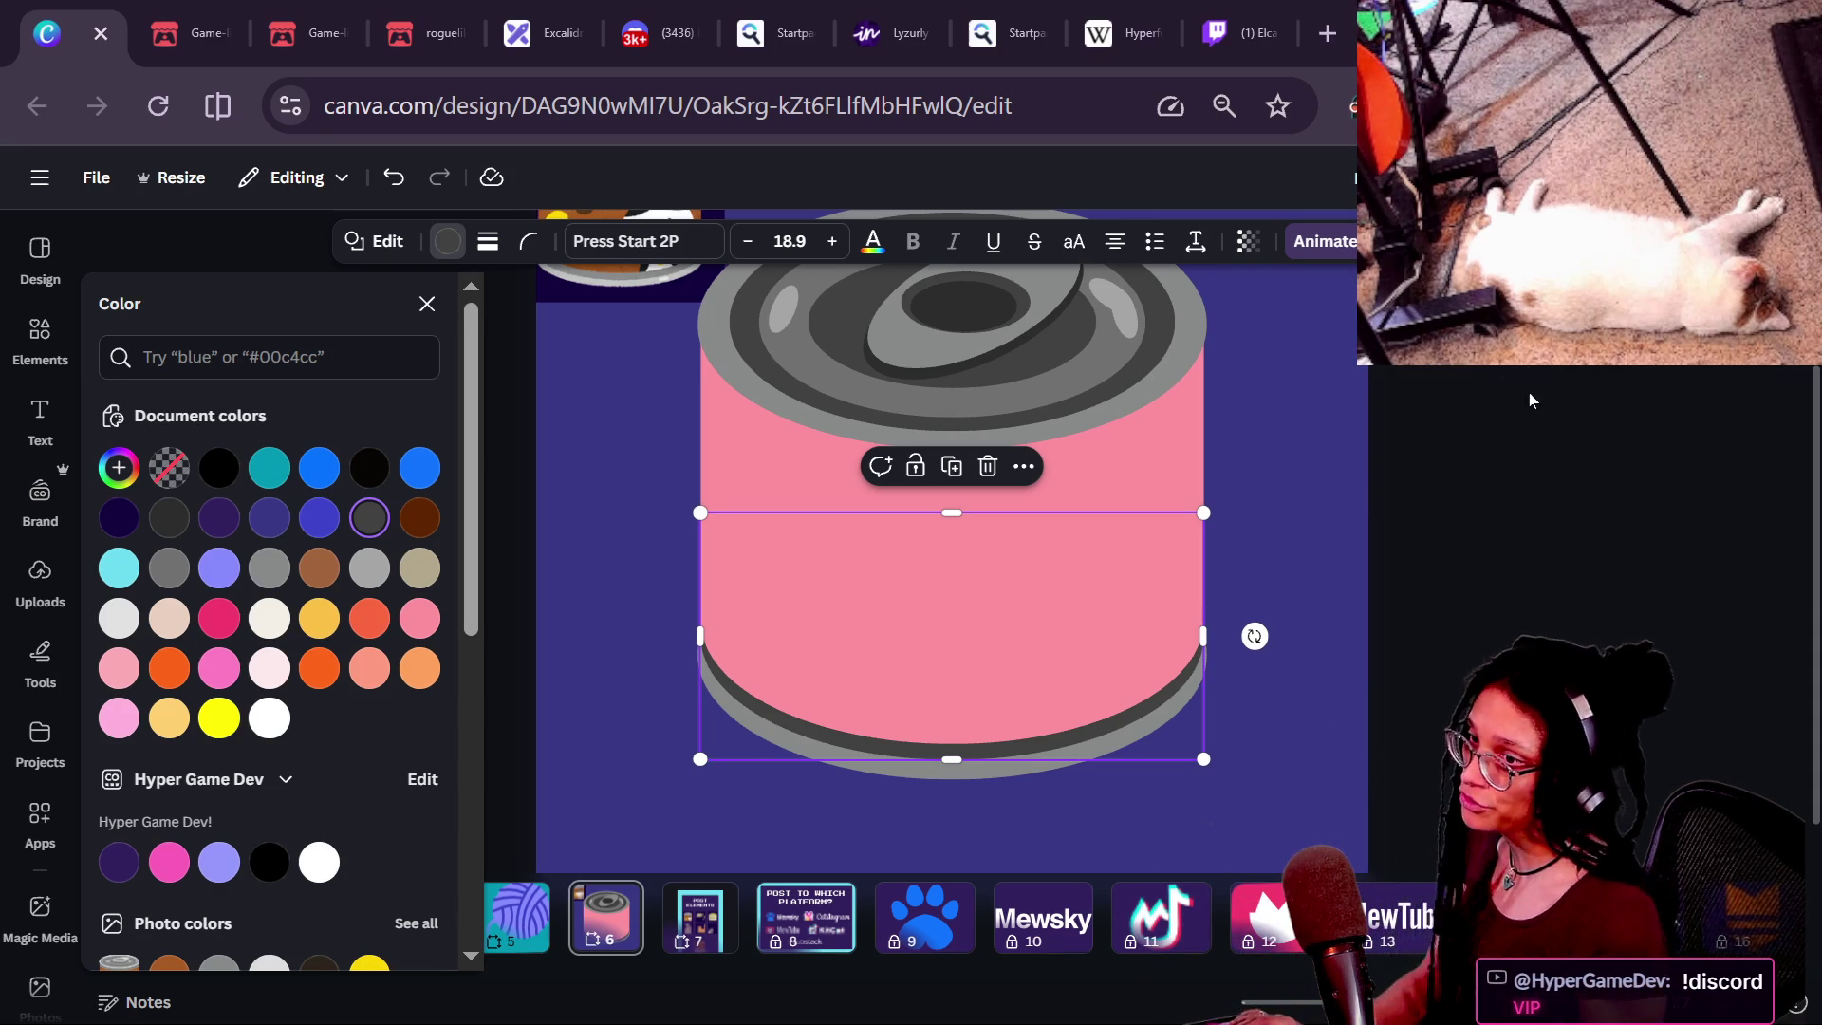
- Open the godot forum channel on the Discord server
left_click(635, 33)
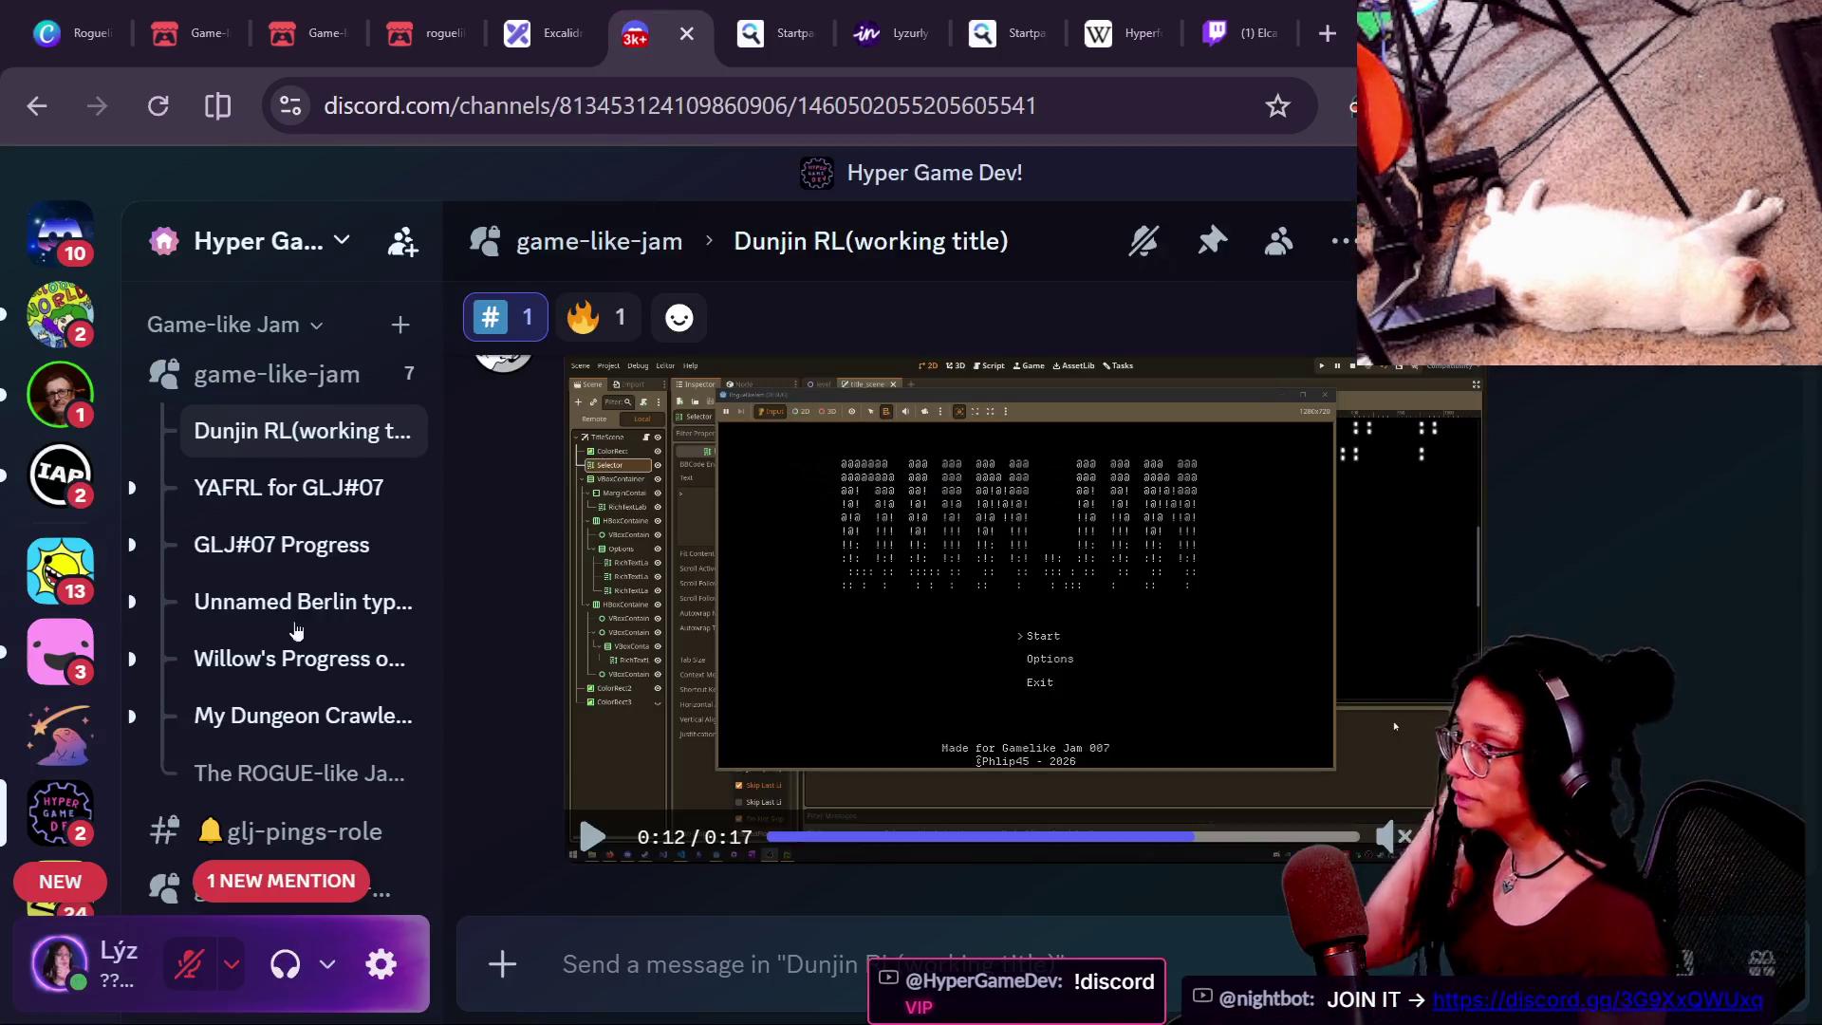
scroll(213, 612, "up", 5)
scroll(215, 609, "down", 2)
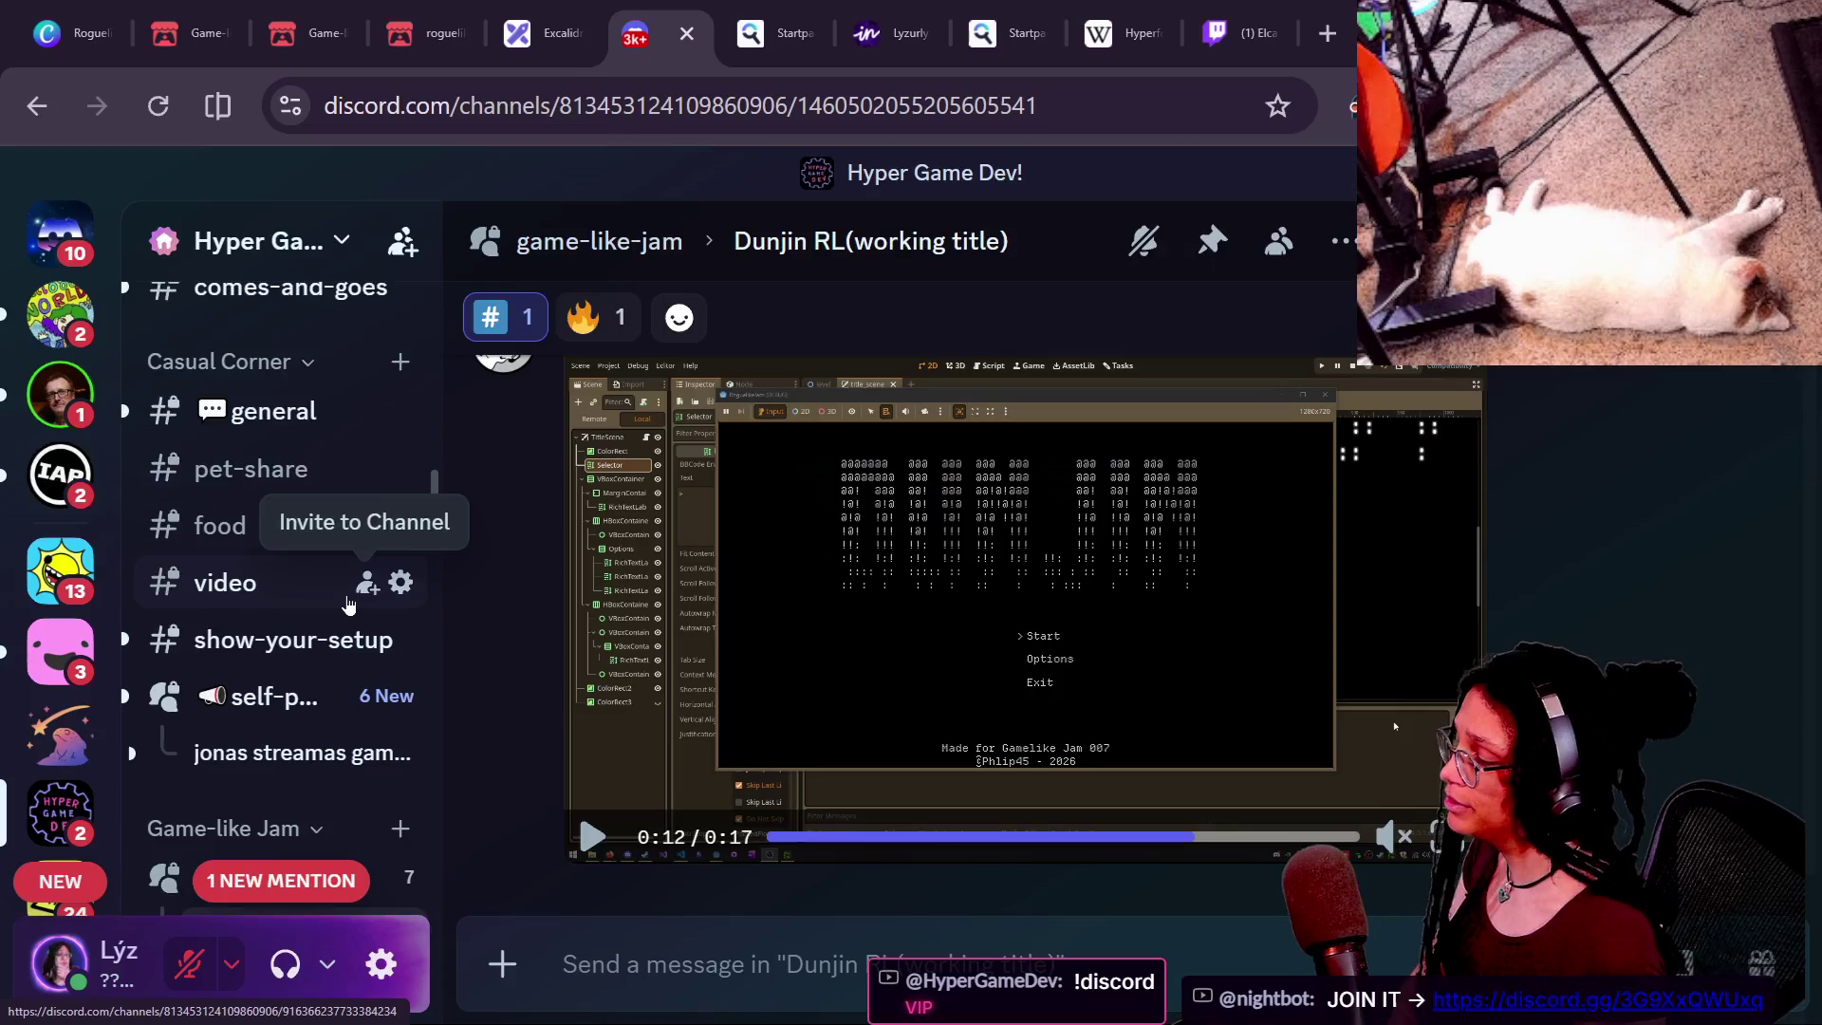
scroll(353, 594, "down", 3)
scroll(349, 604, "up", 10)
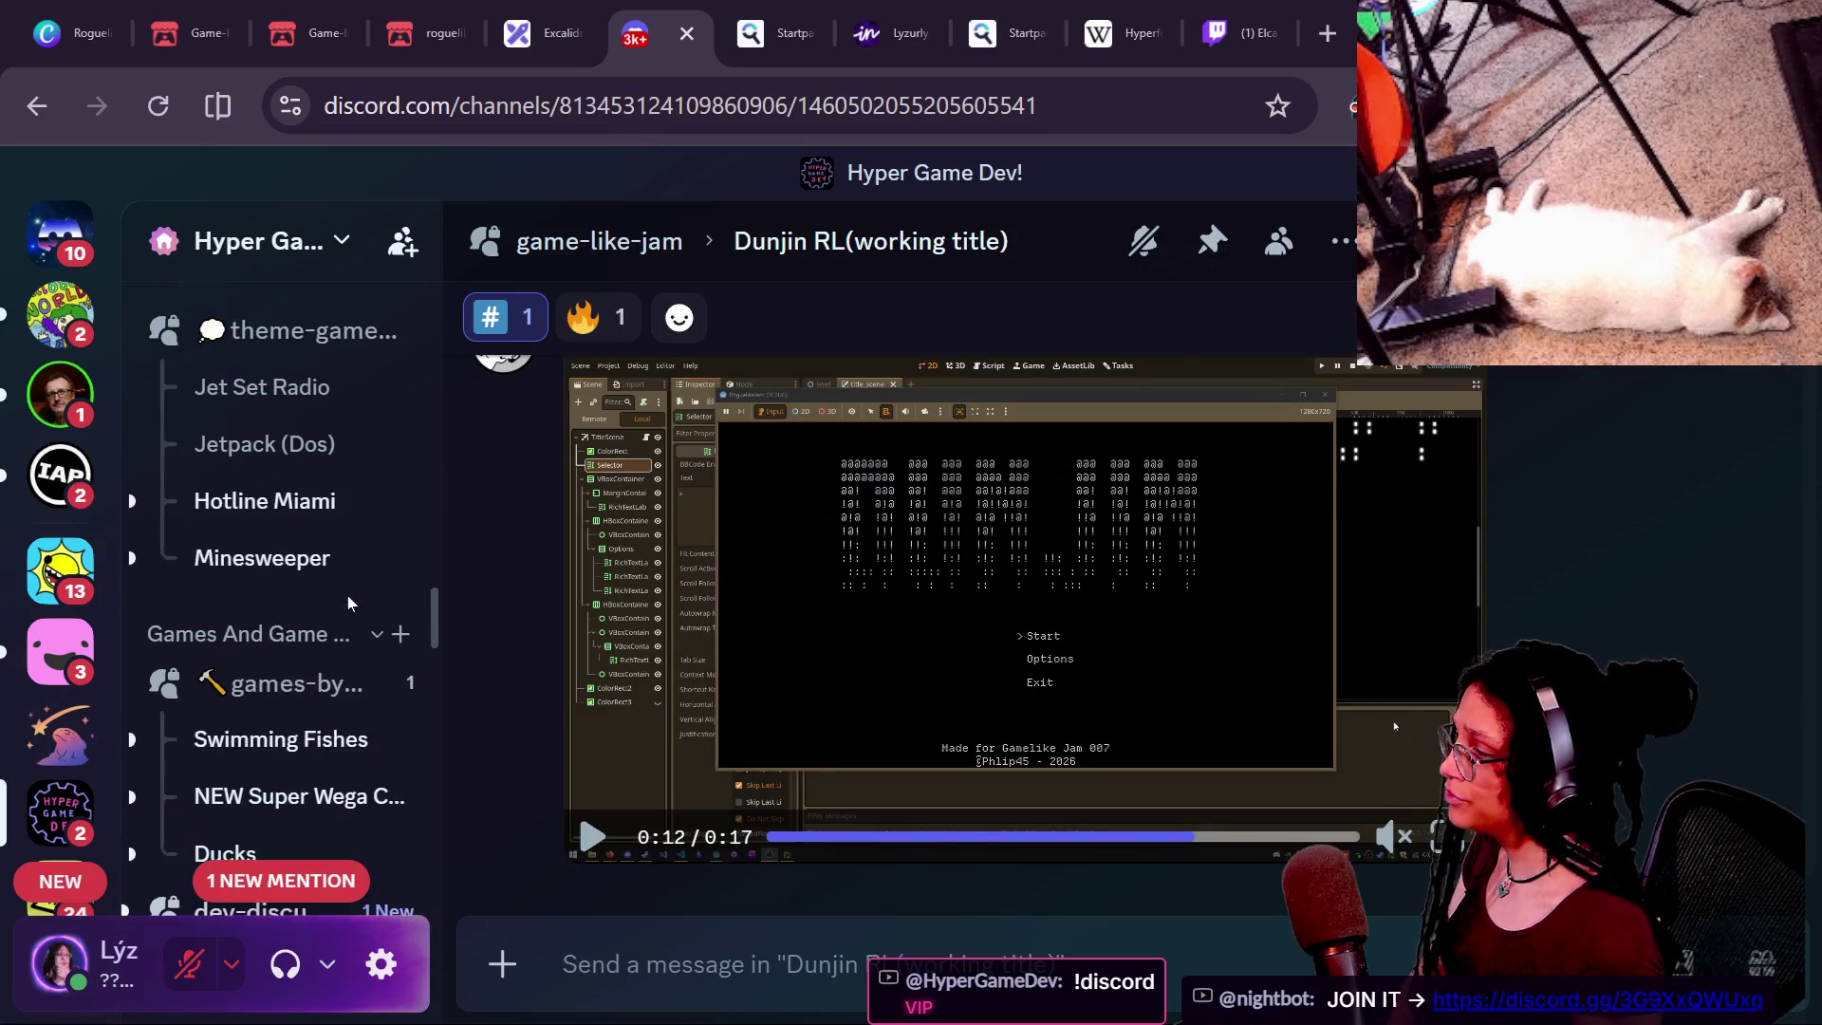
scroll(192, 629, "down", 15)
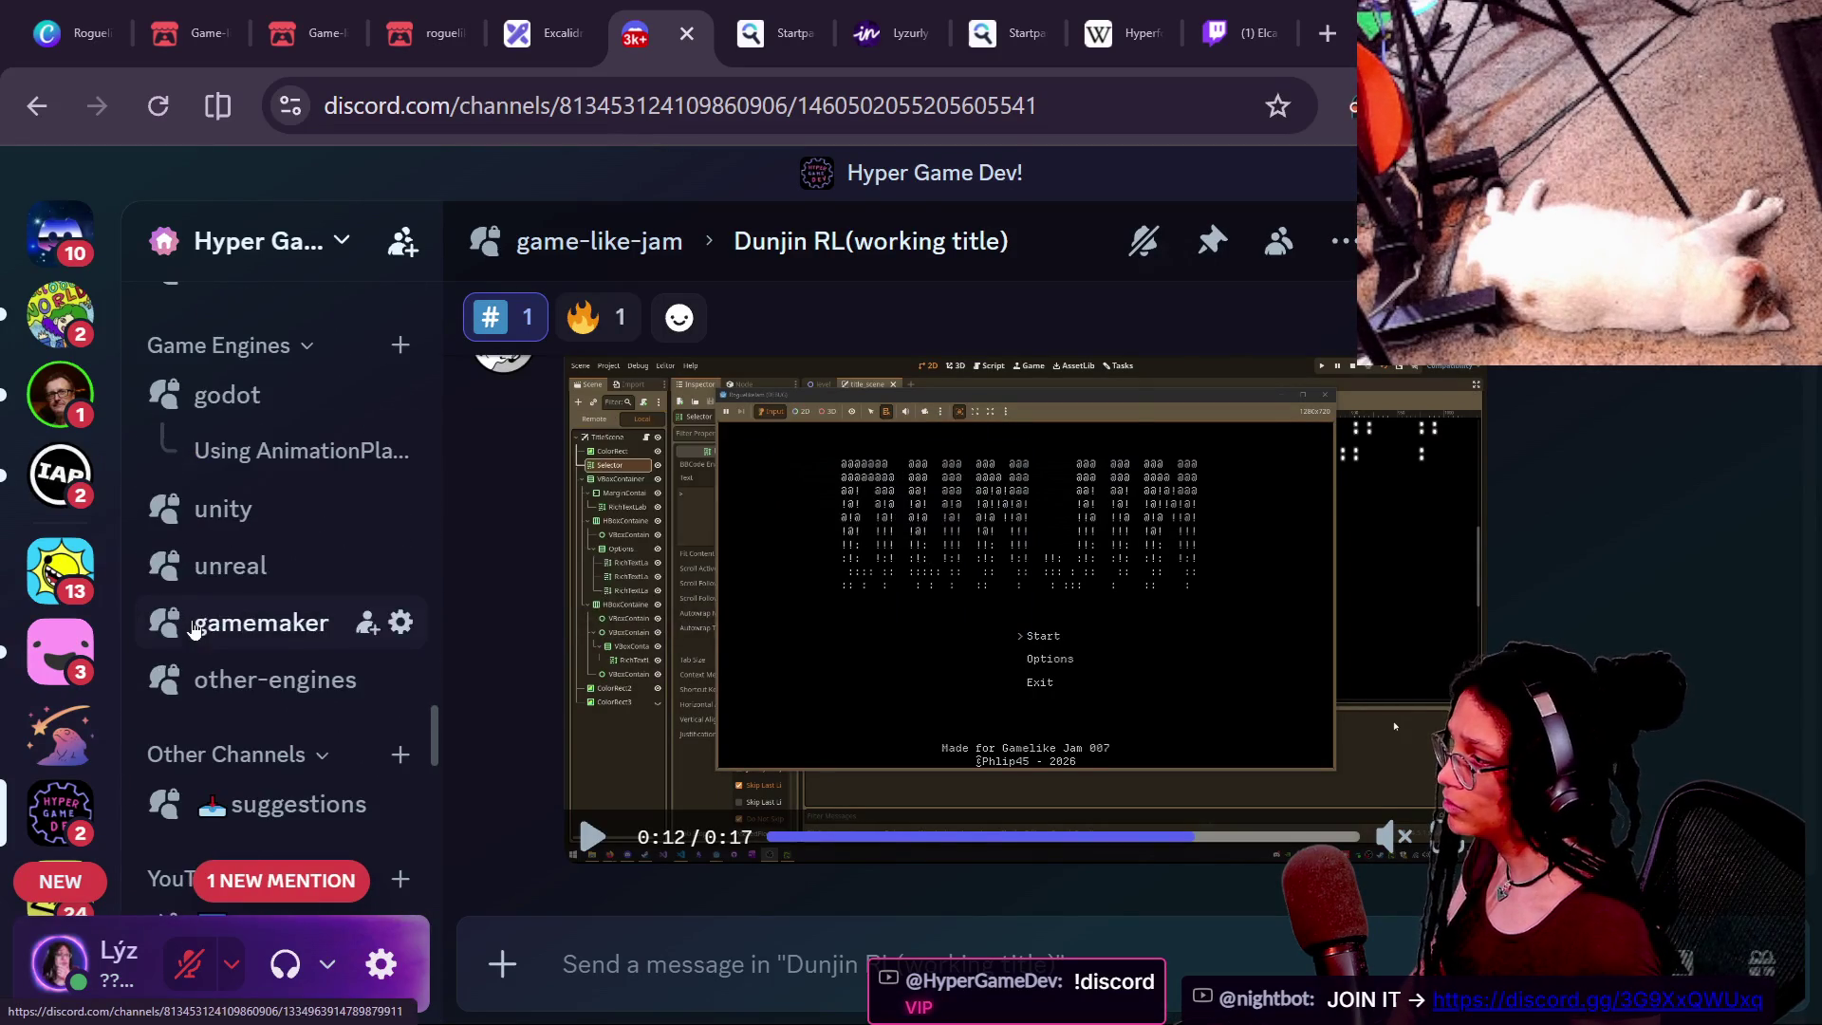
left_click(204, 403)
type("efowenfoawnf")
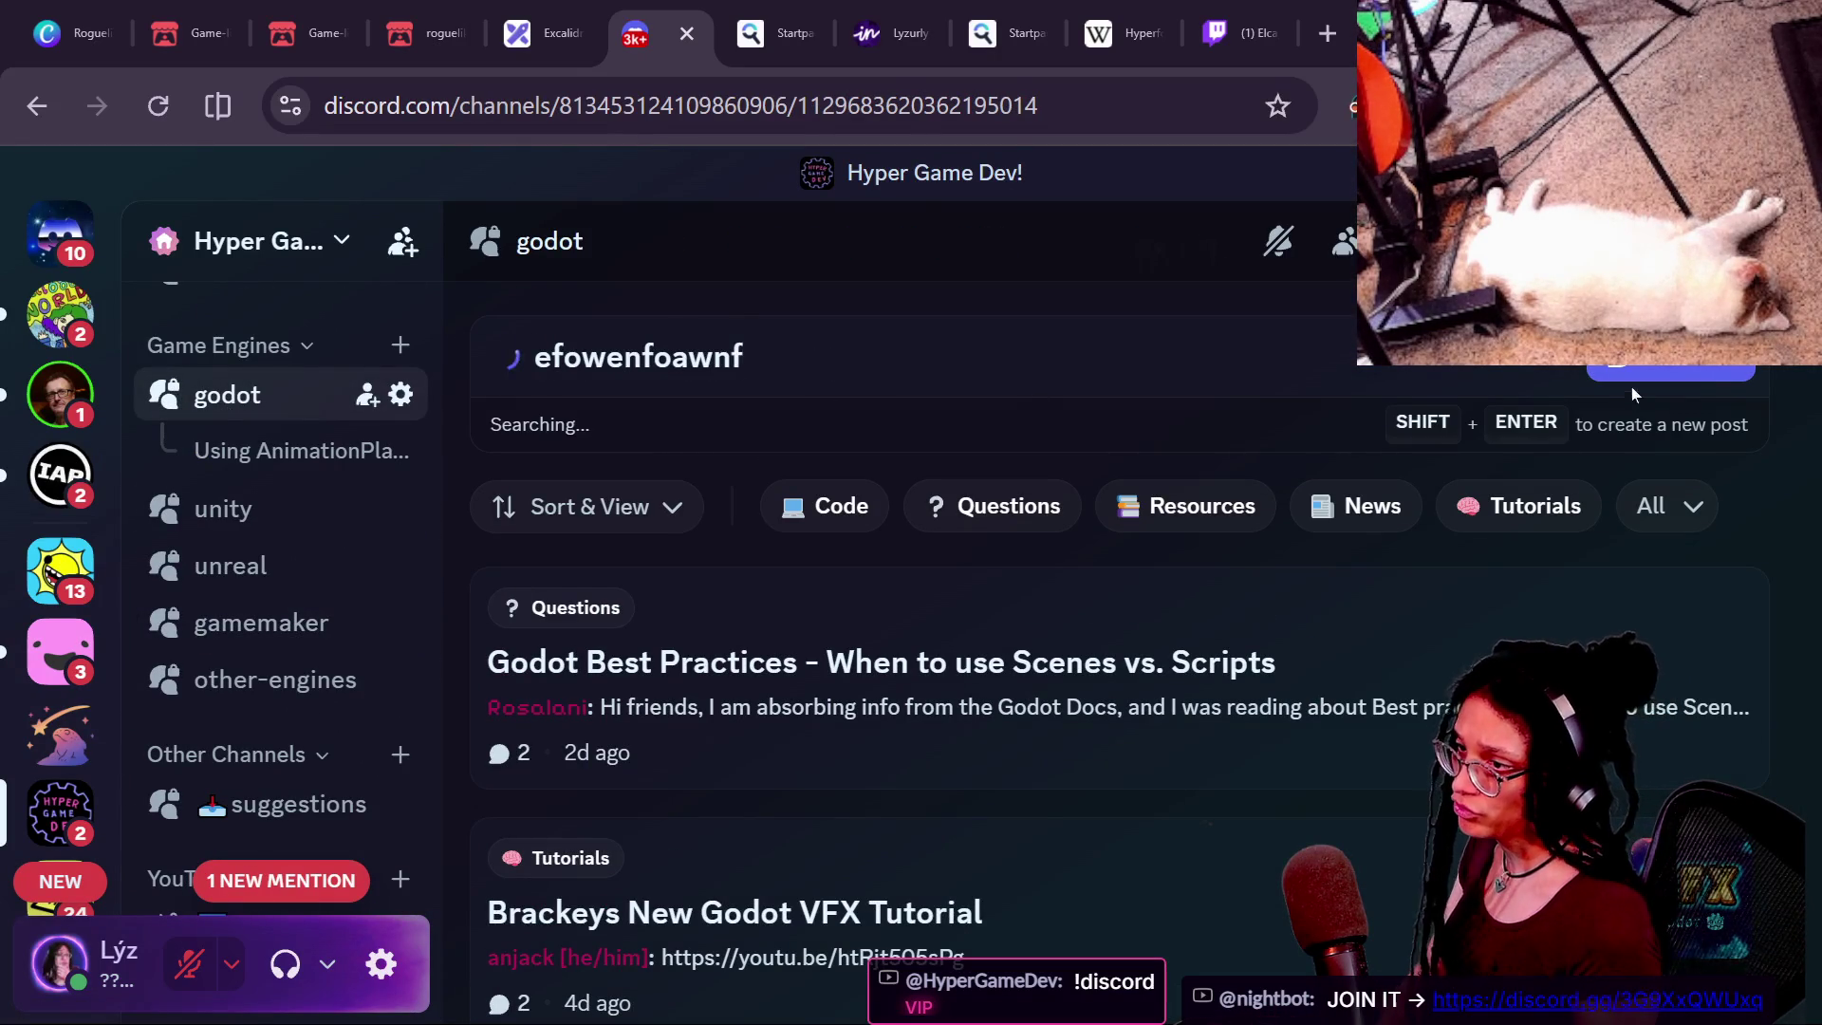
left_click(1634, 376)
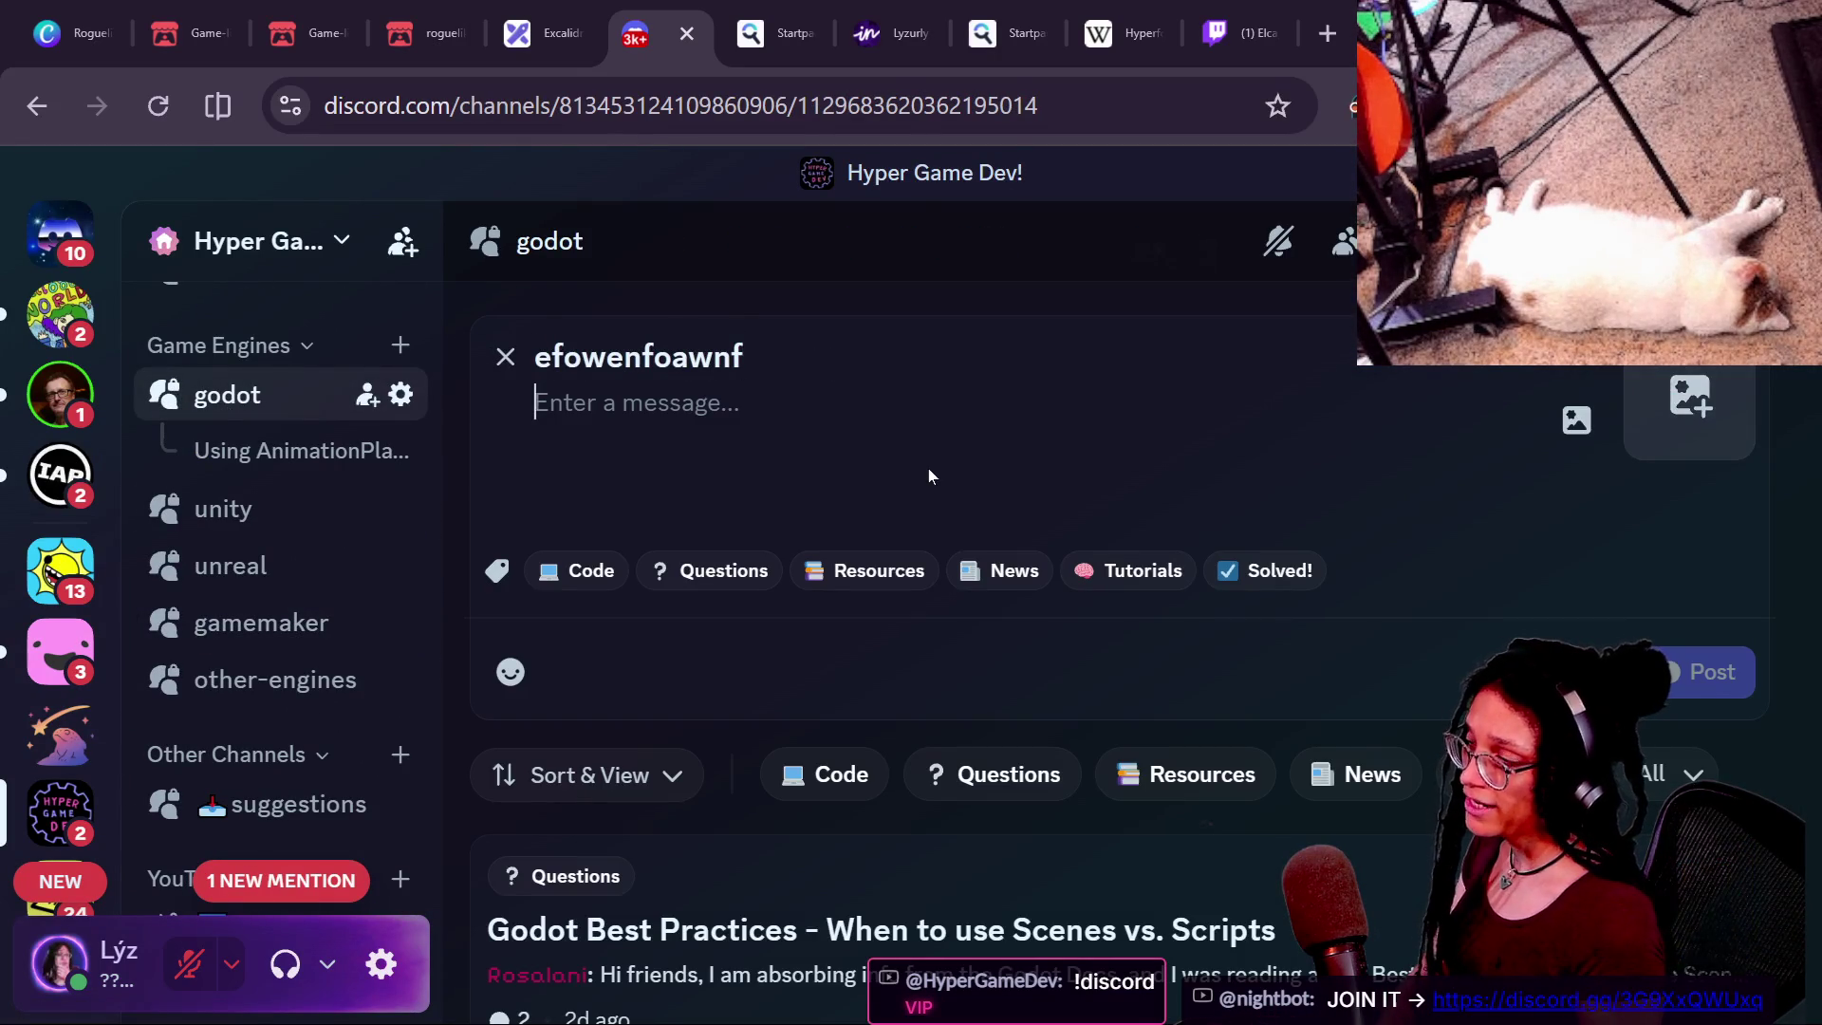
left_click(726, 570)
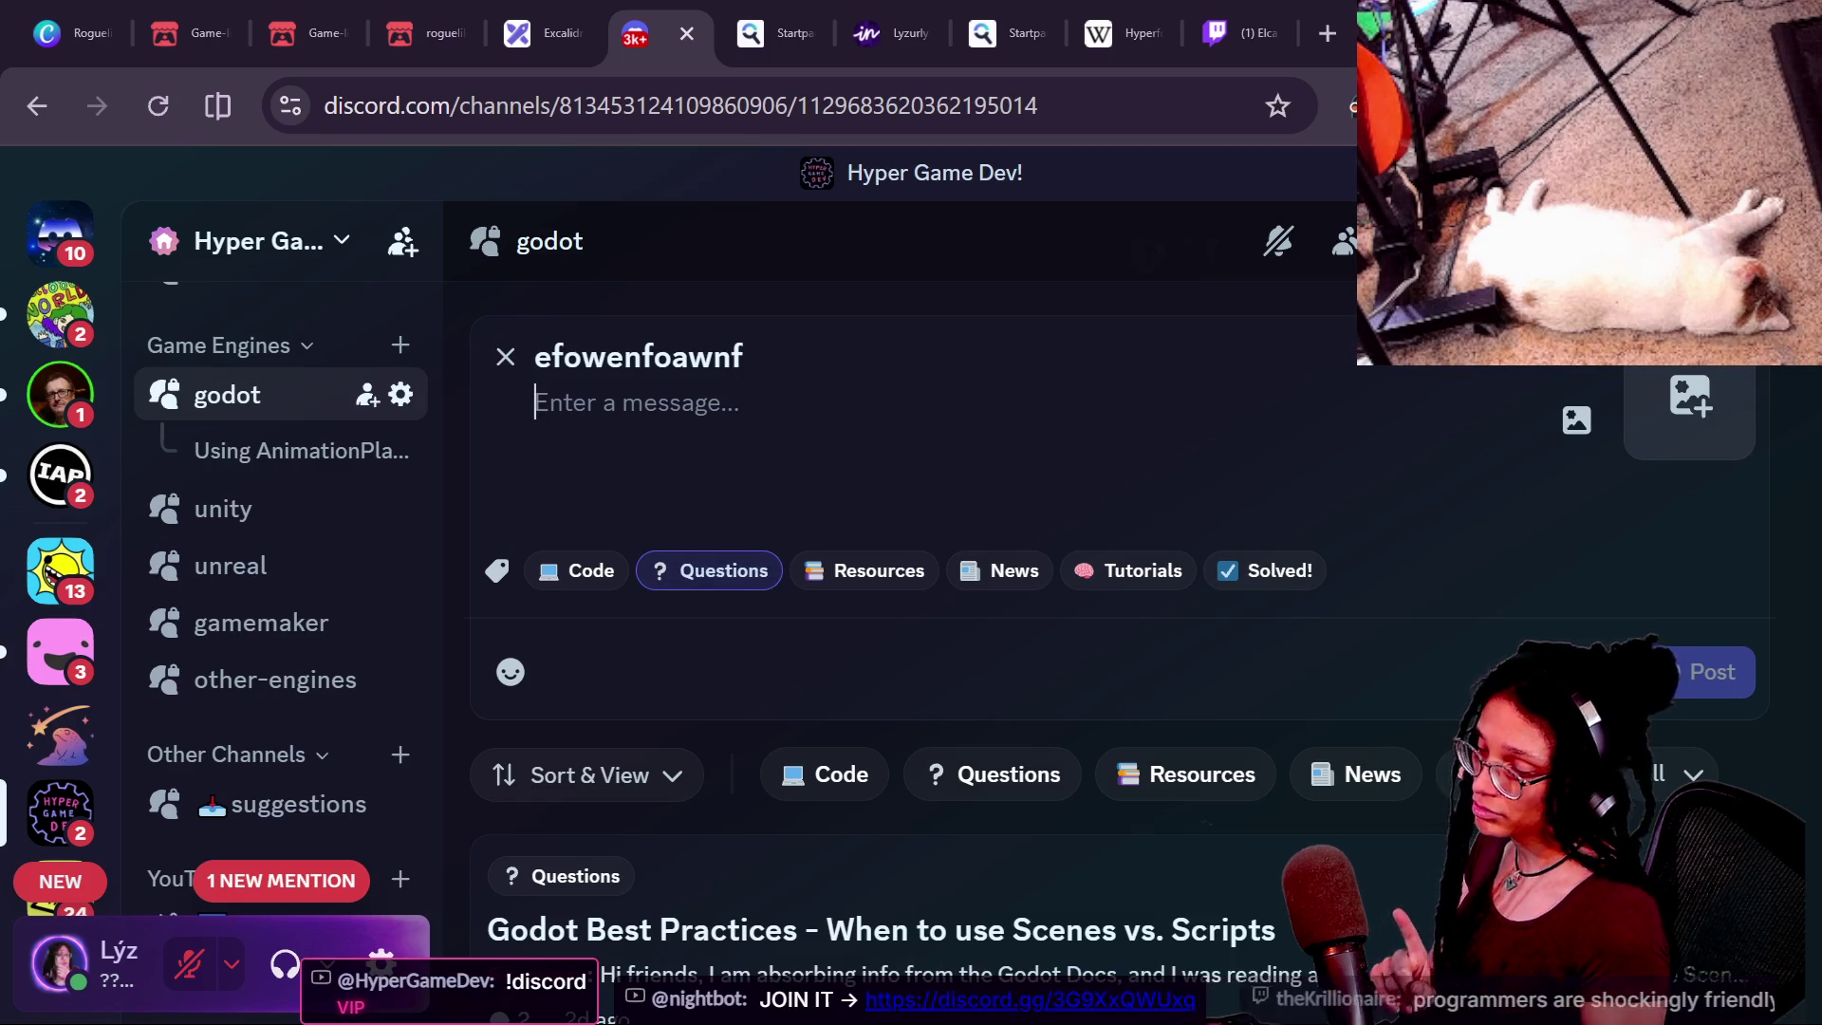
type("@godo")
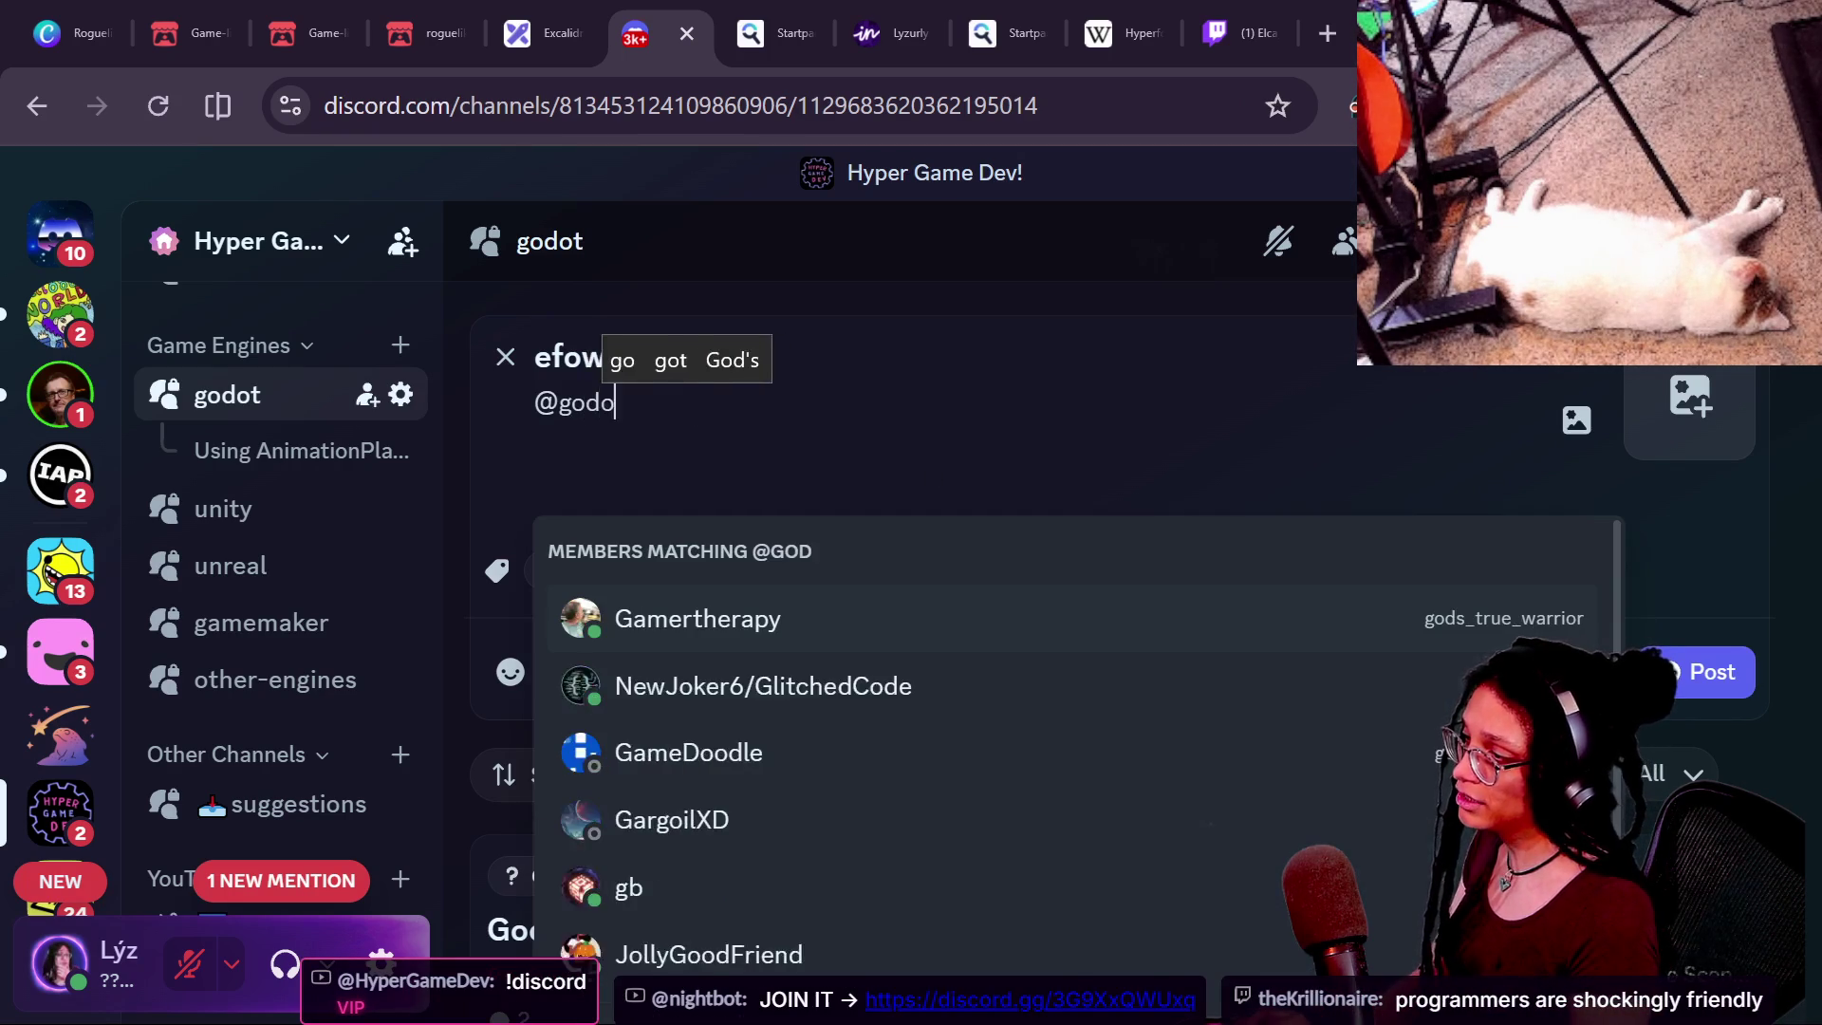
type("t")
key("Return")
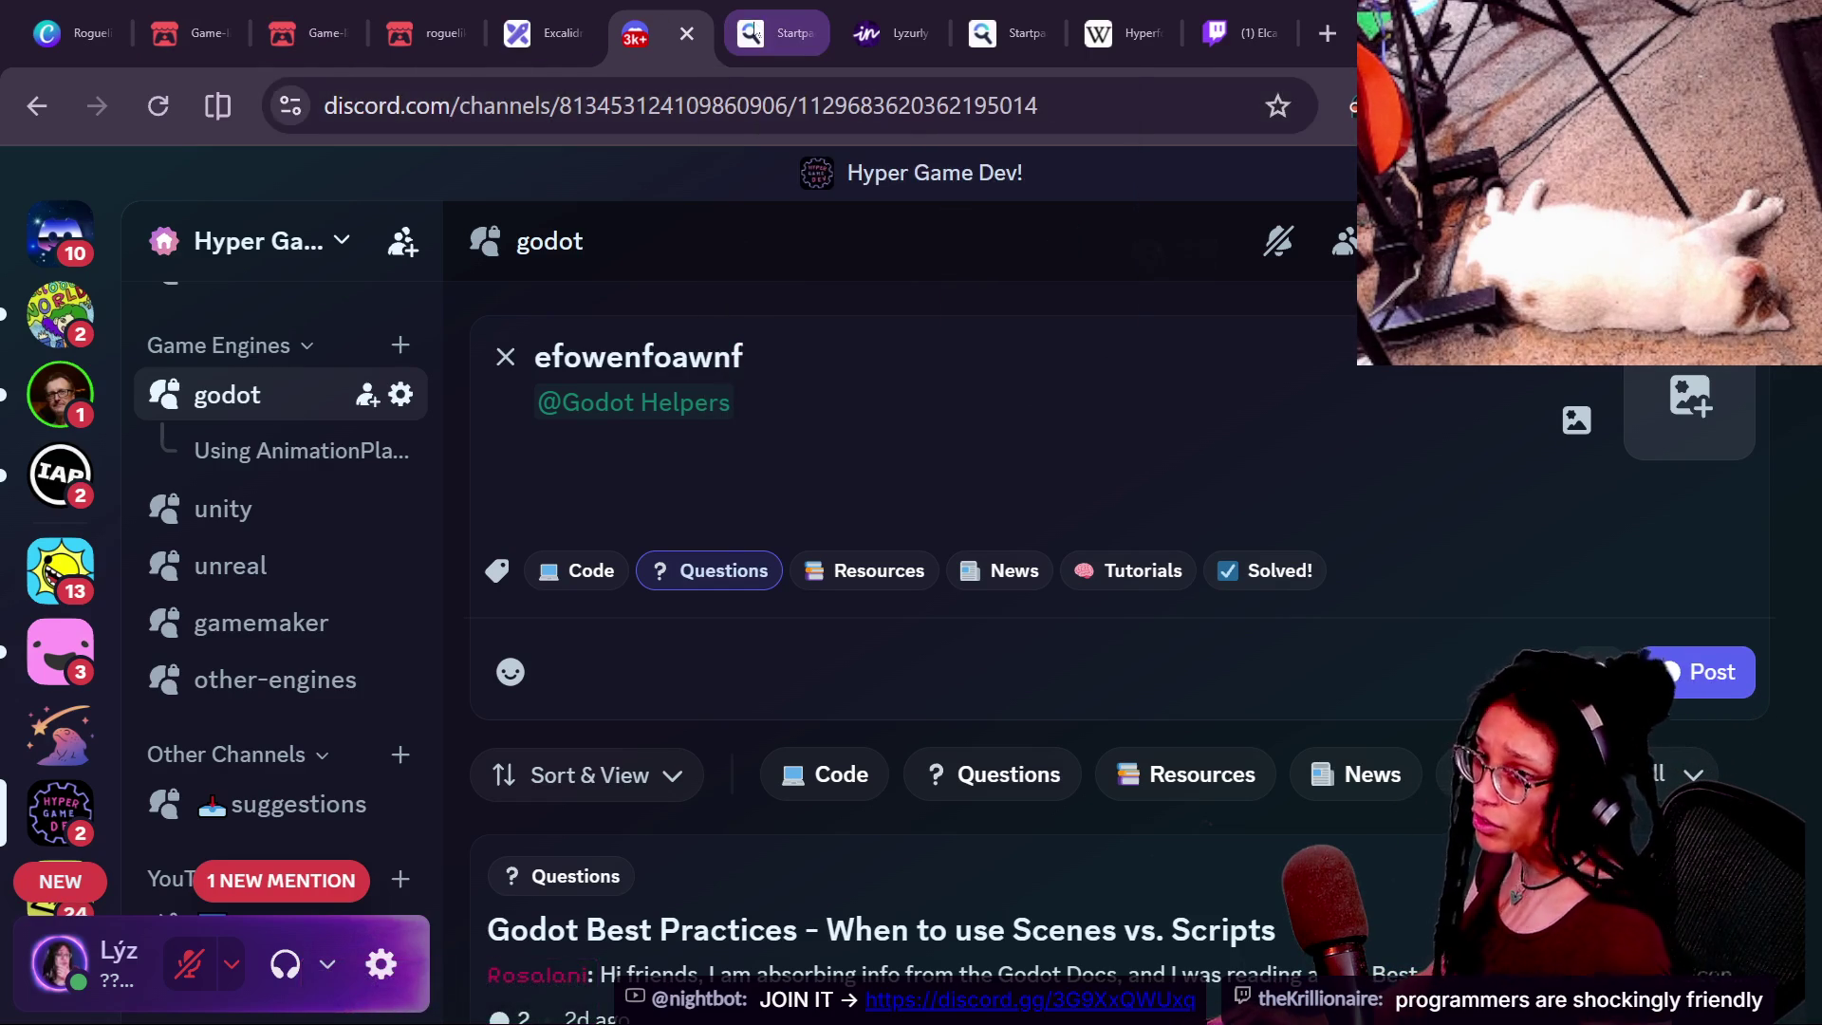
- Reload the itch.io game page, check the live chat and Godot game, then return to Discord
key("alt+Tab")
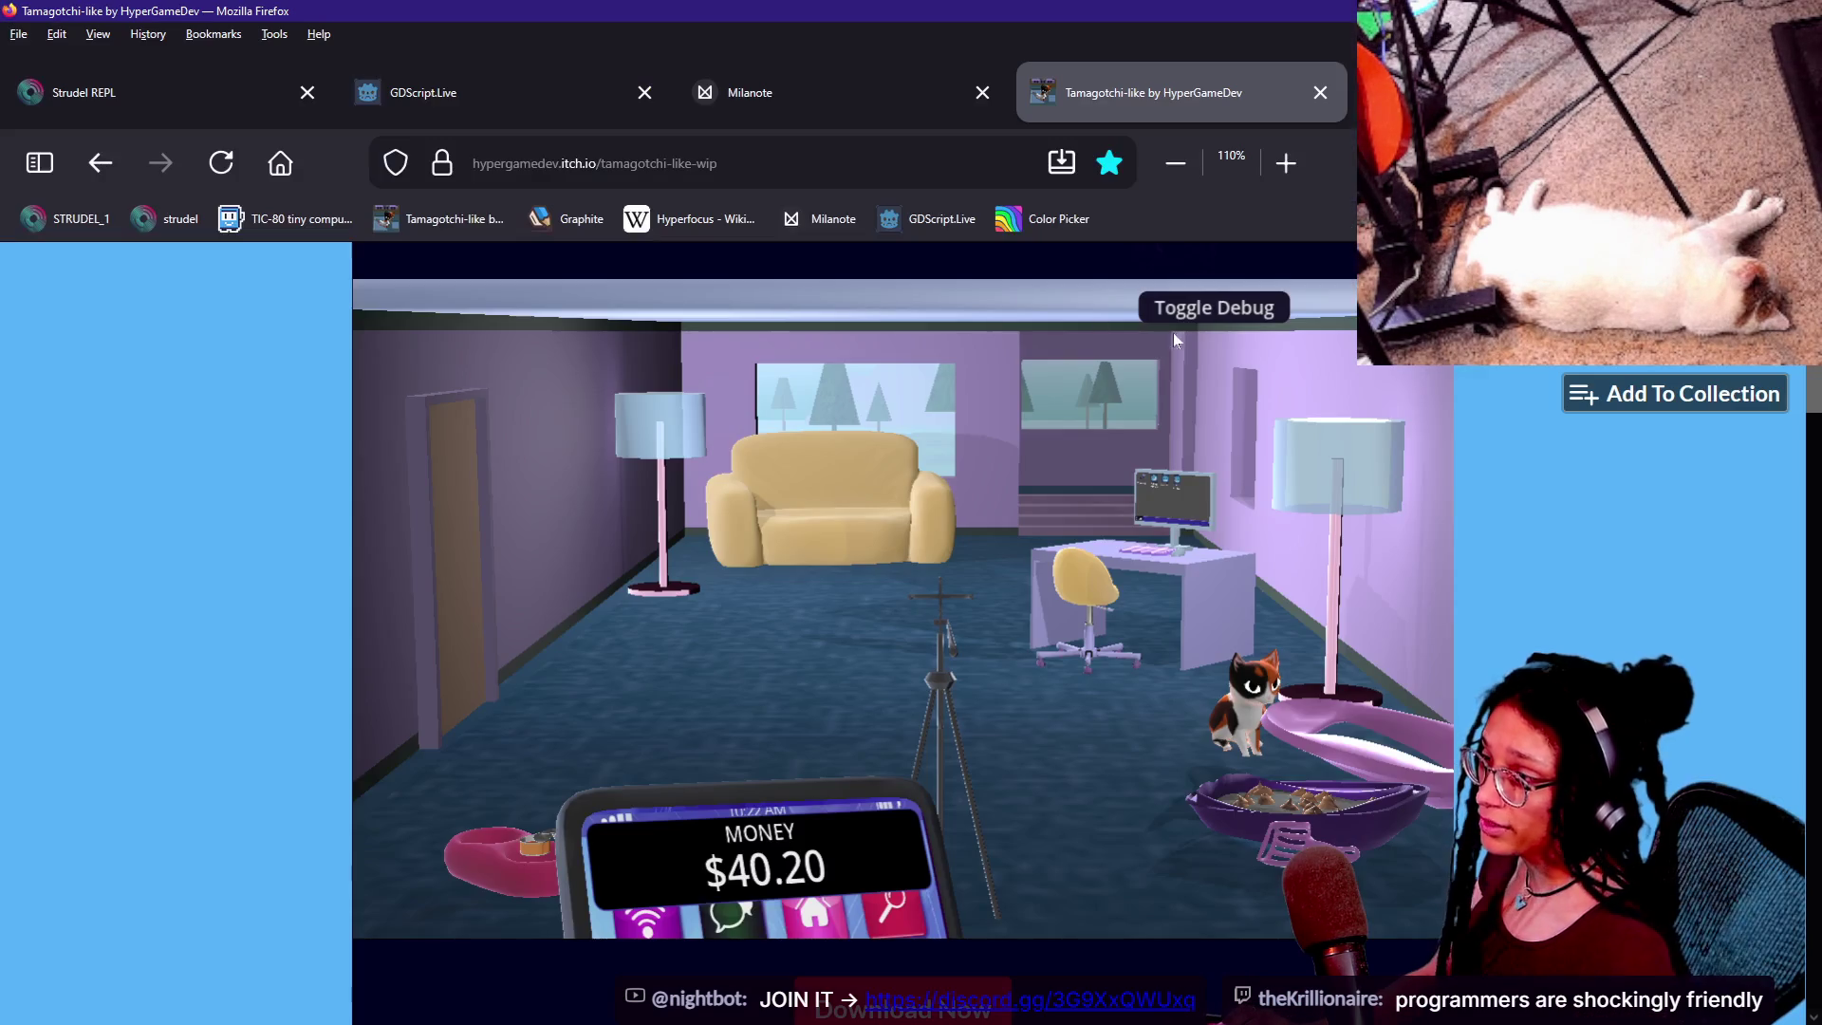
key("F5")
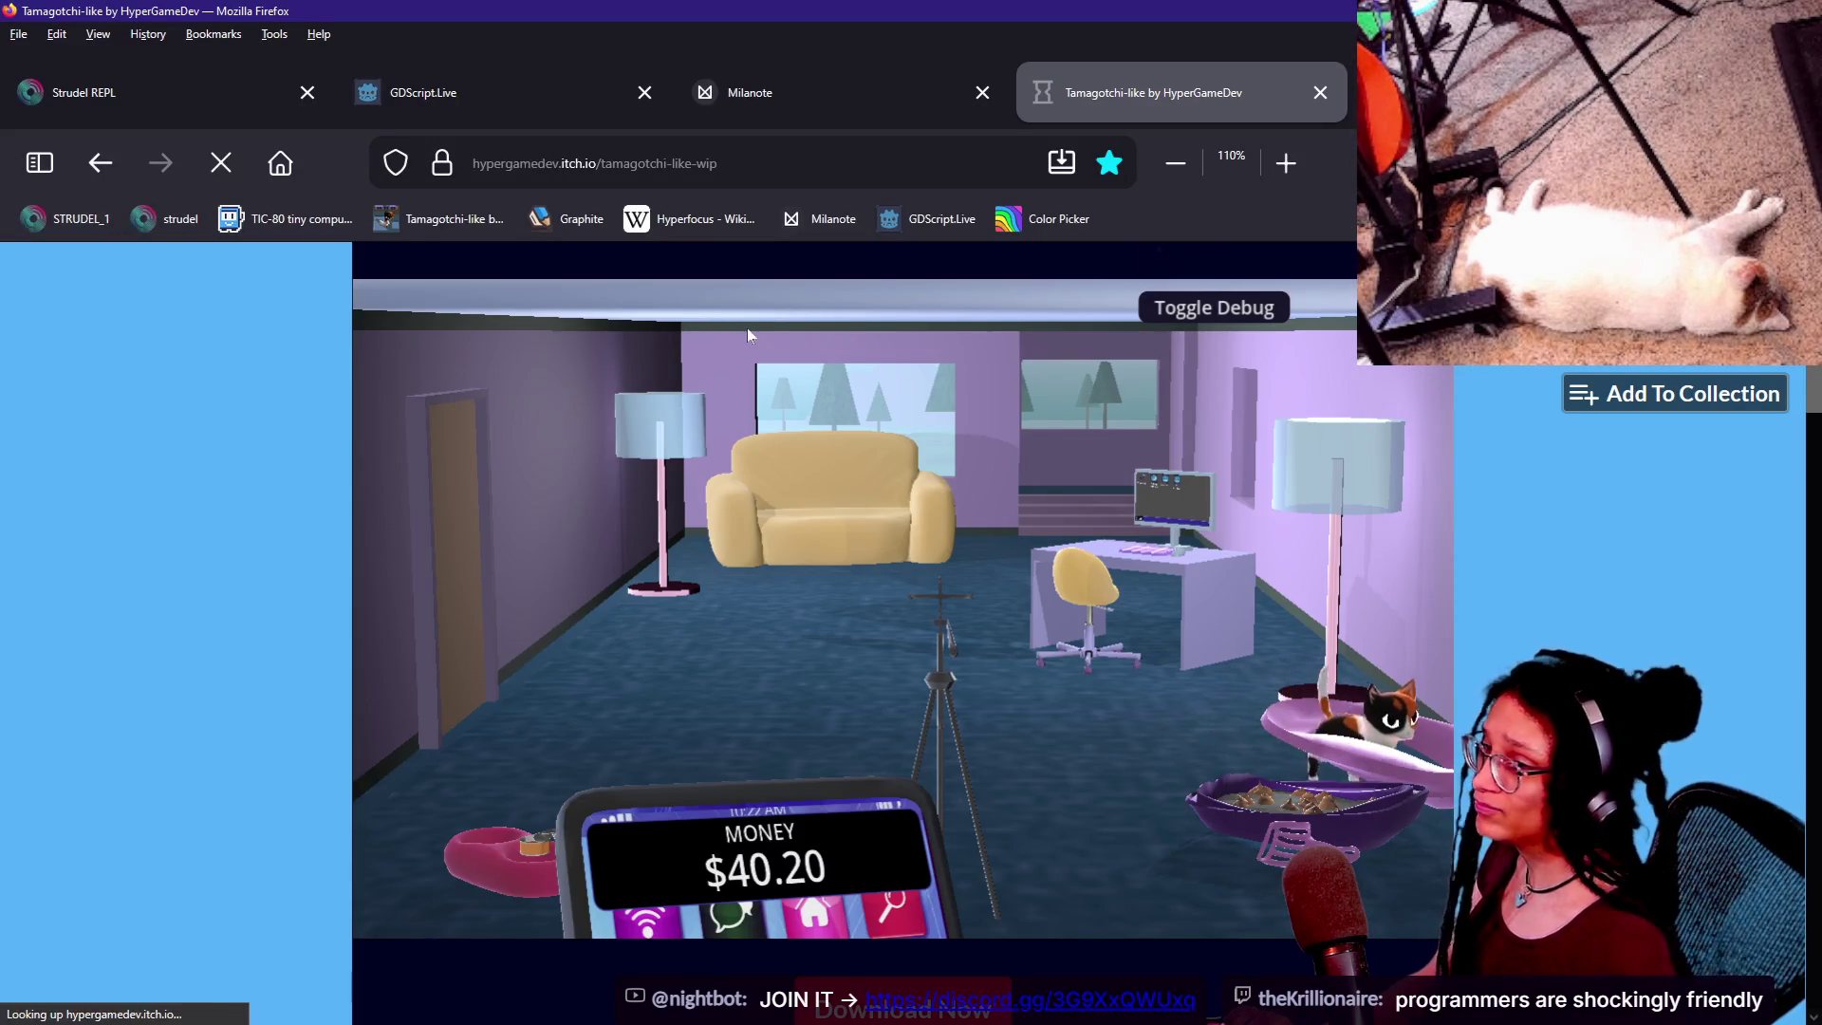
key("alt+Tab")
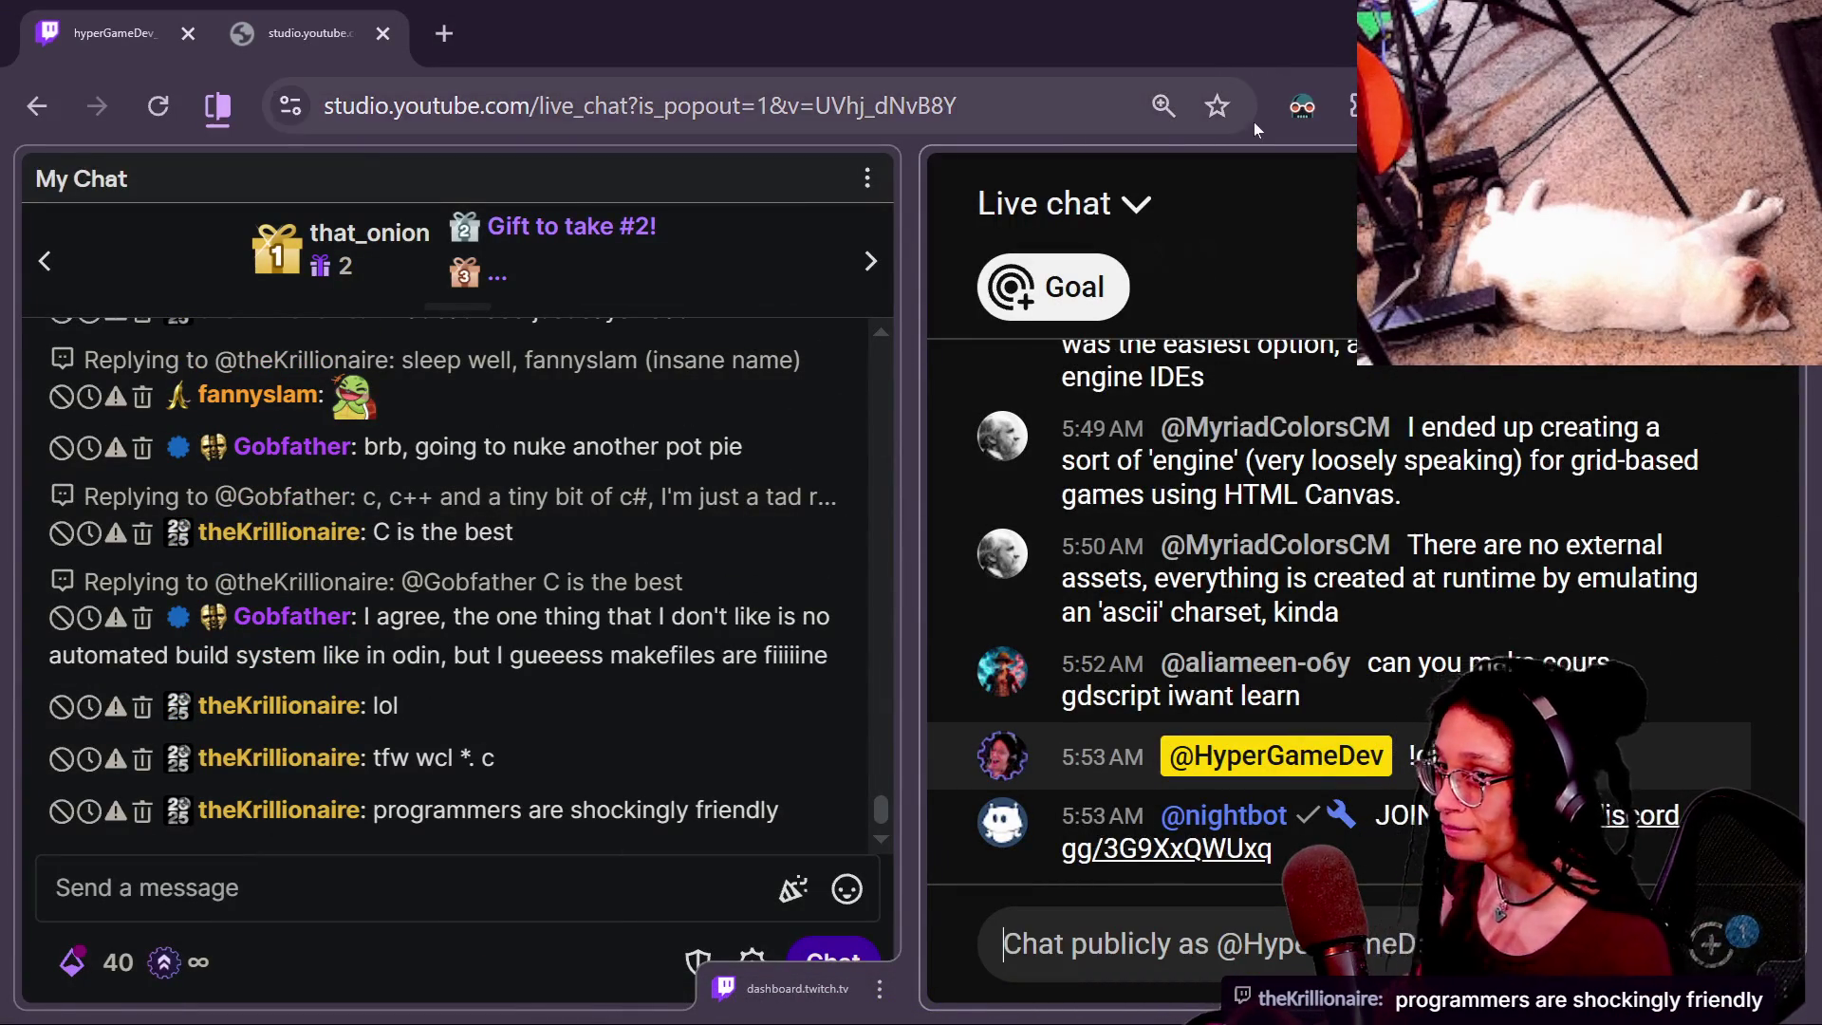
key("alt+Tab")
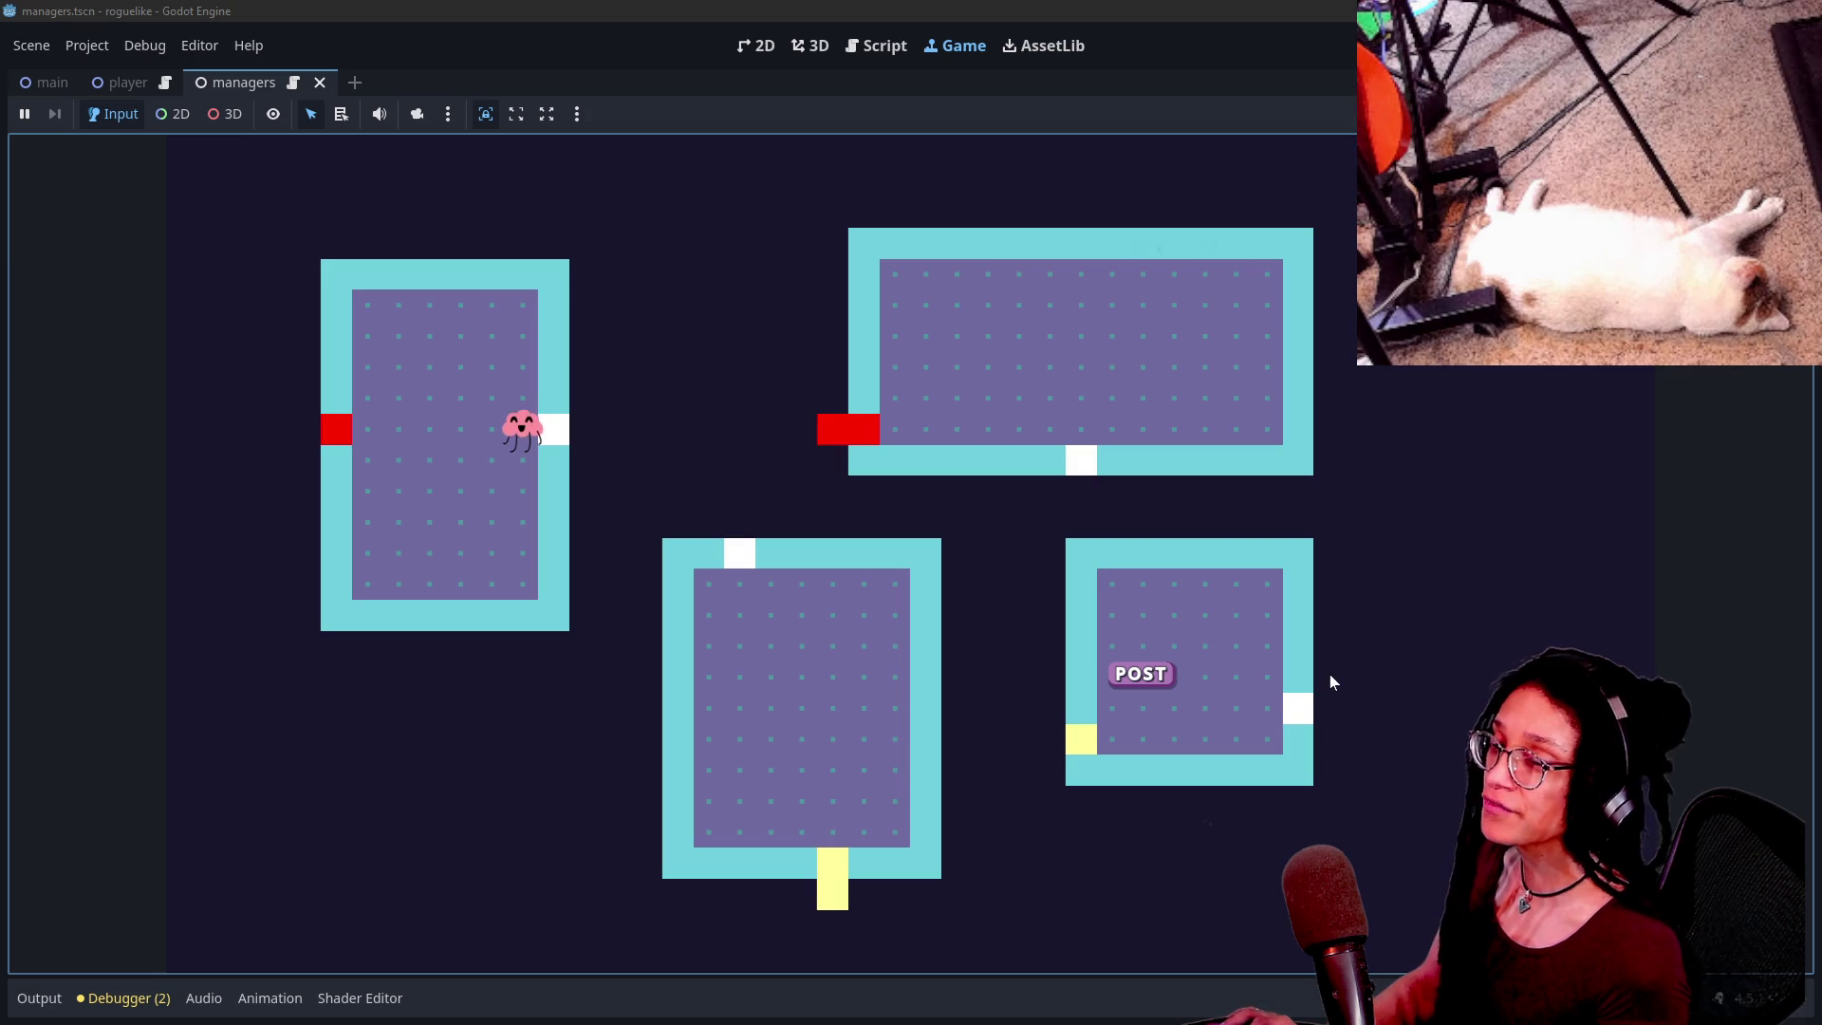
key("alt+Tab")
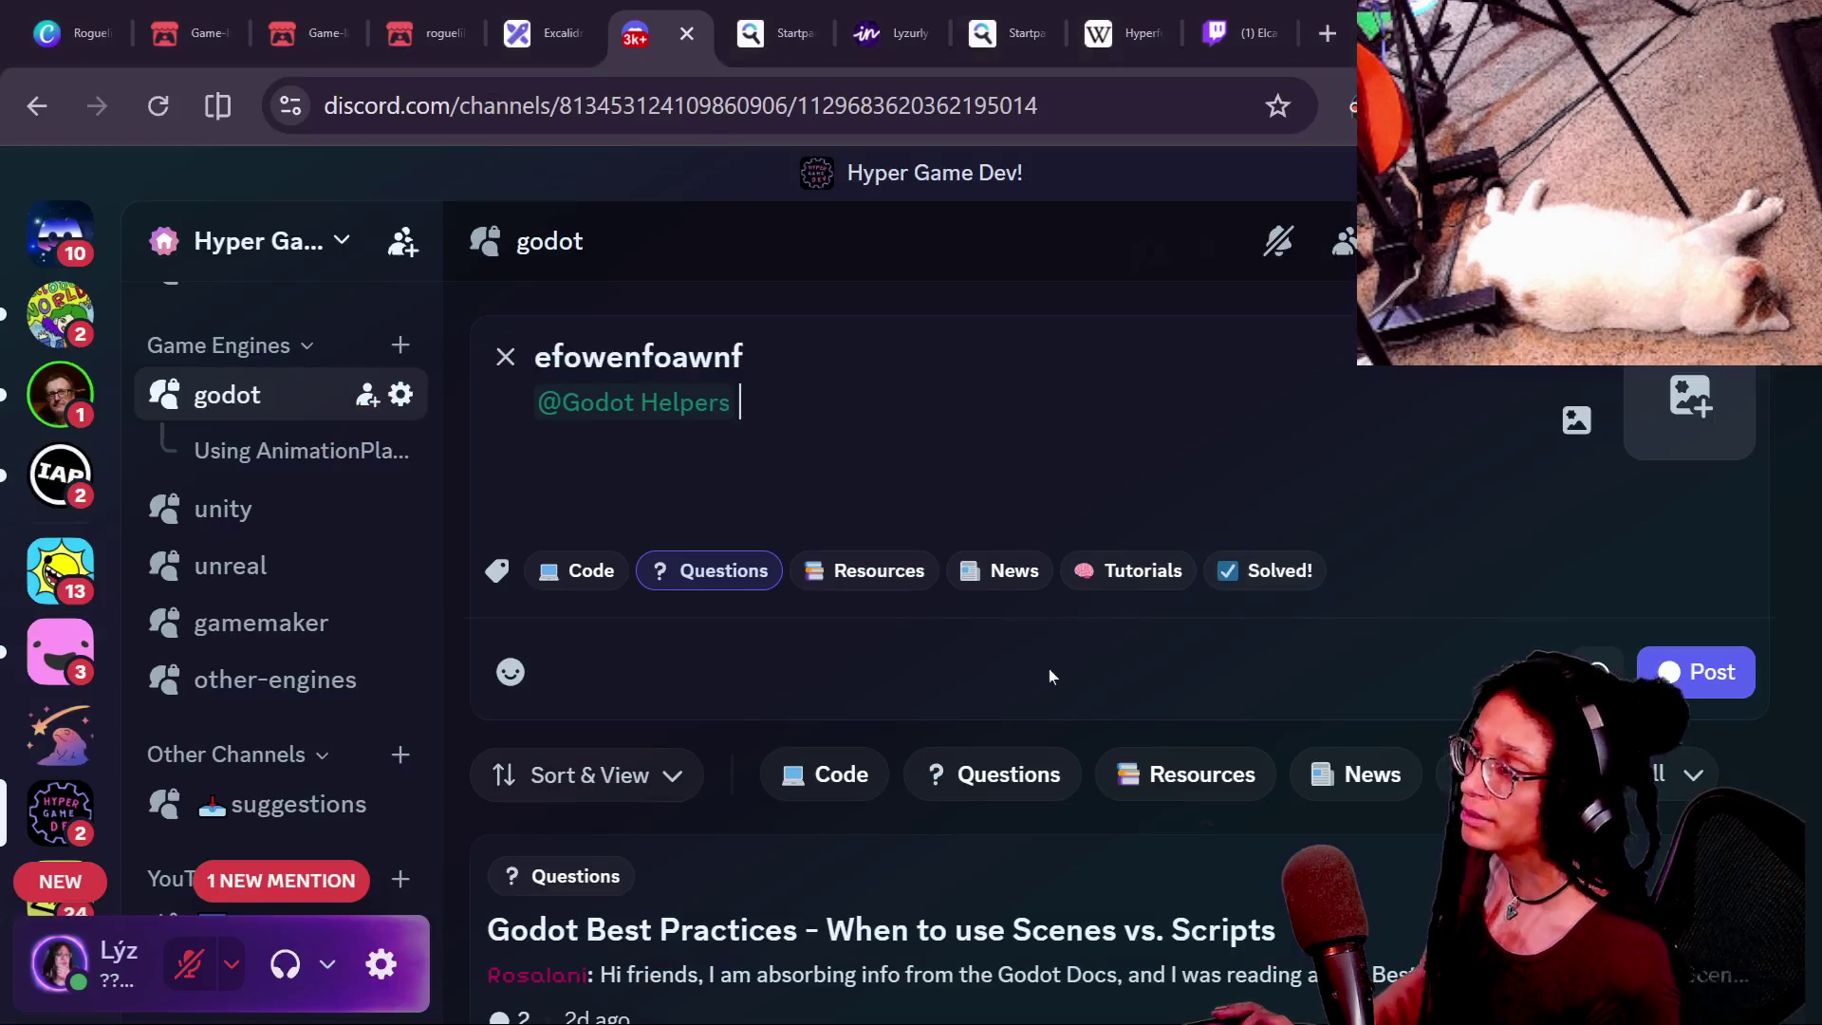
- Close the Twitch and Startpage tabs and return to the Canva can design
left_click(550, 19)
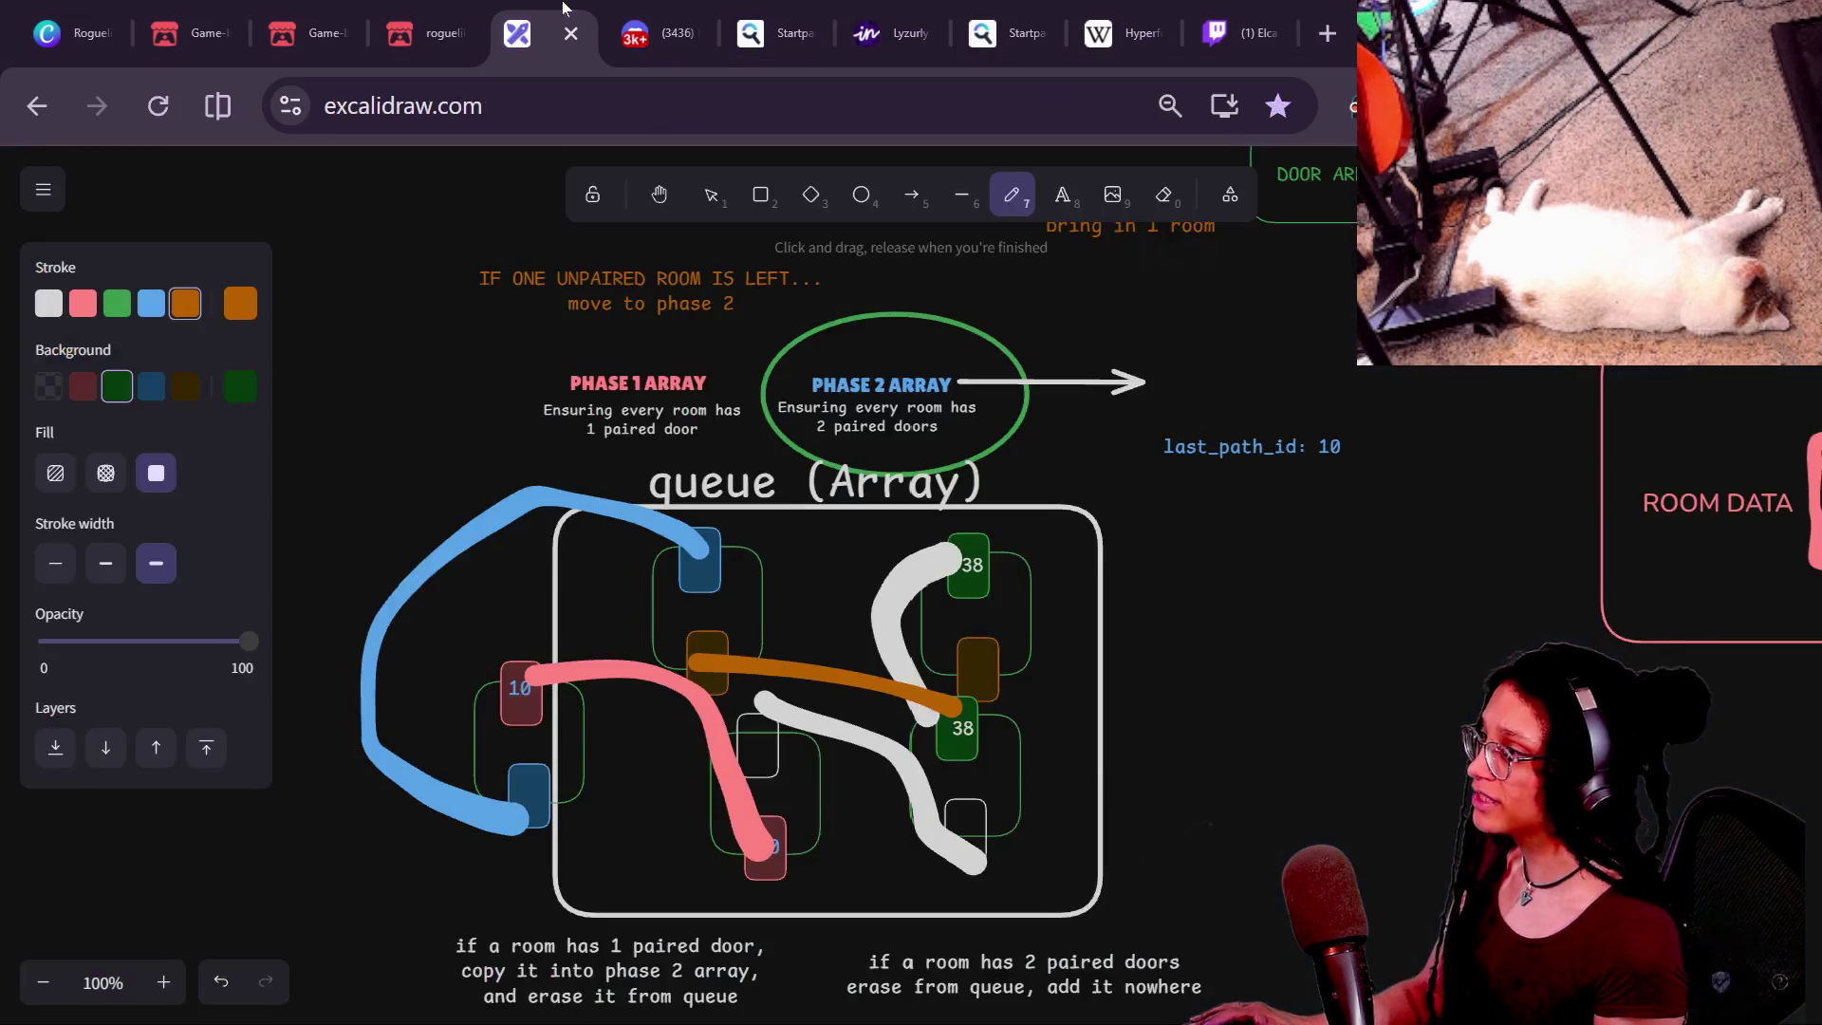
left_click(1234, 19)
left_click(1124, 33)
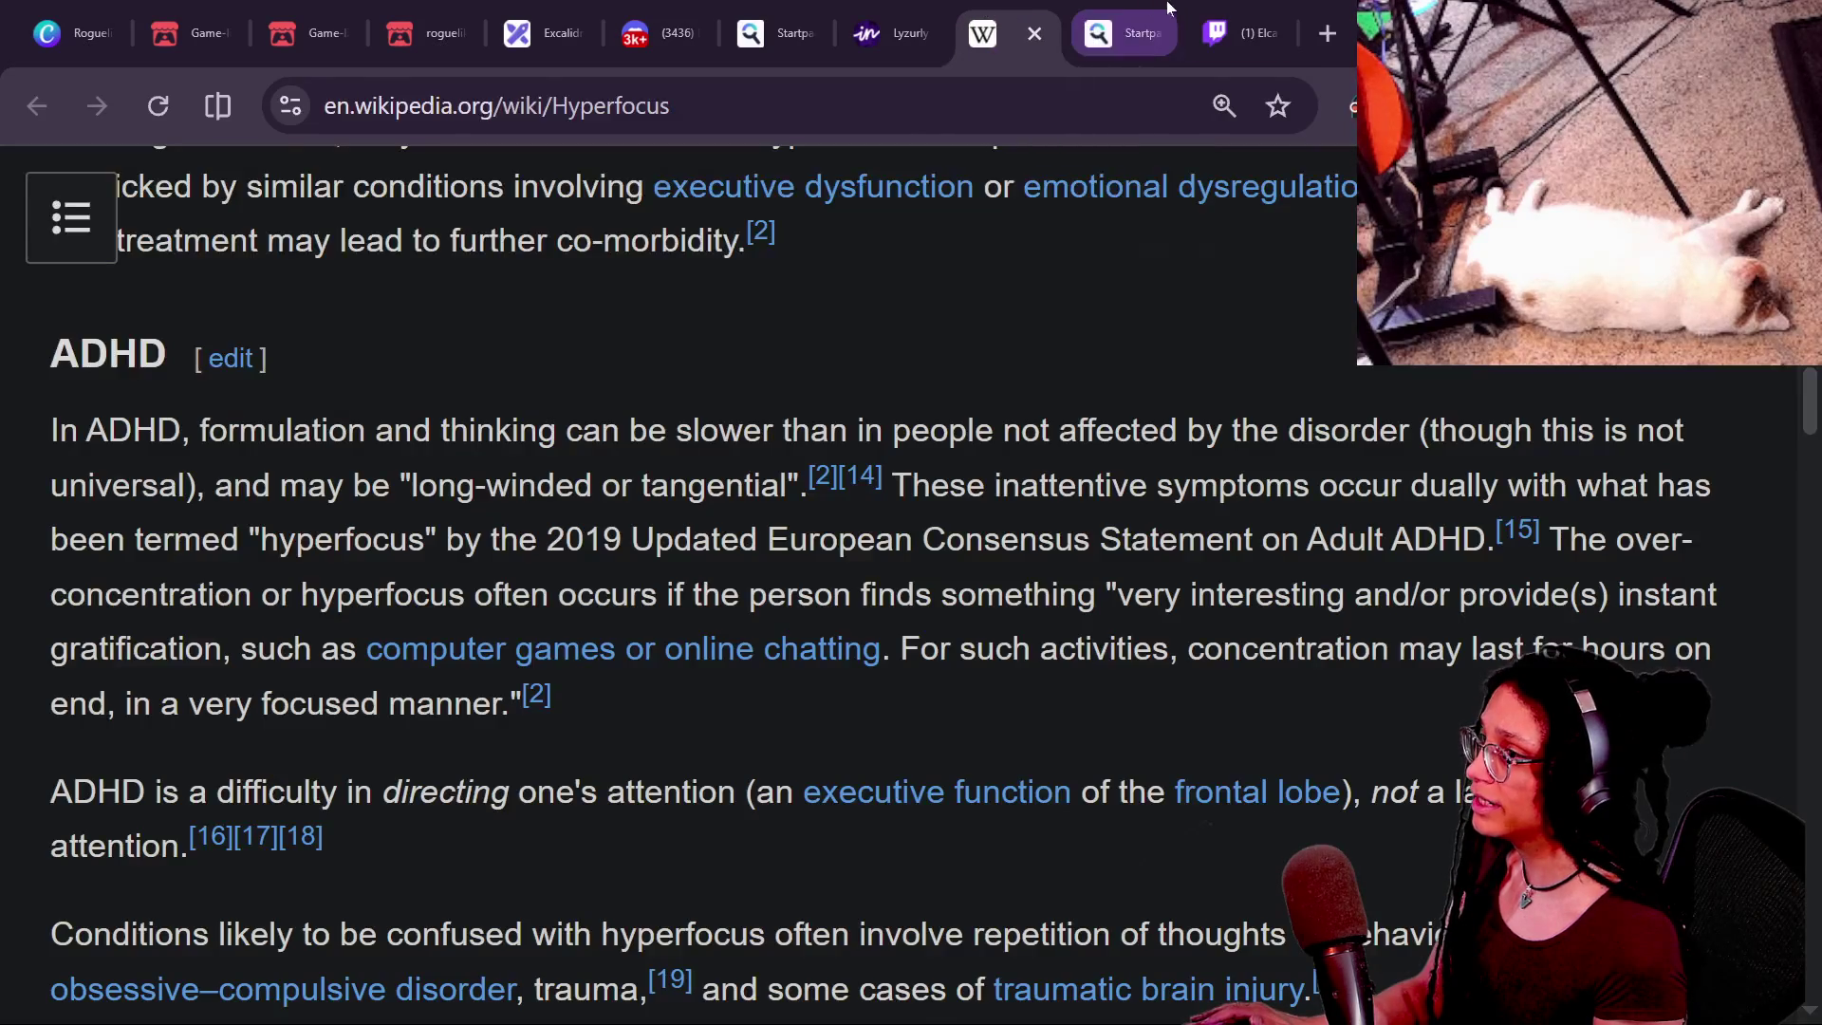
left_click(1225, 34)
left_click(1266, 34)
left_click(1266, 33)
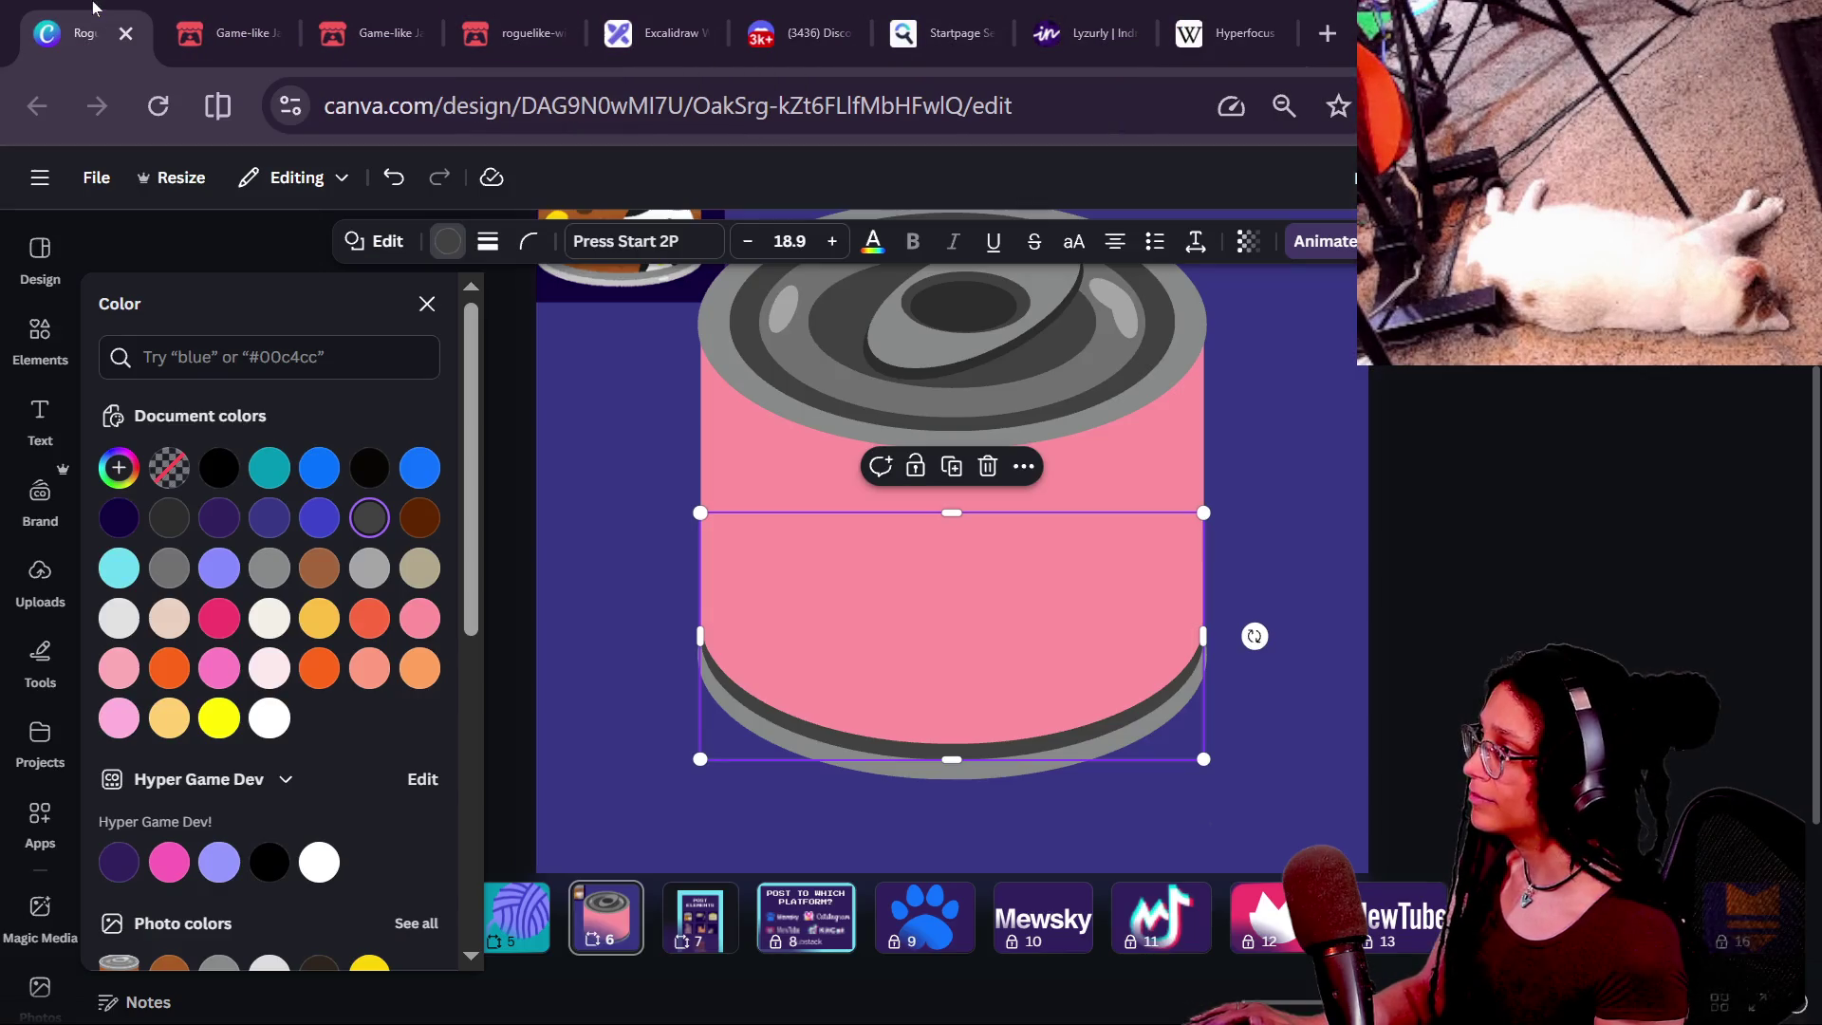
left_click(86, 33)
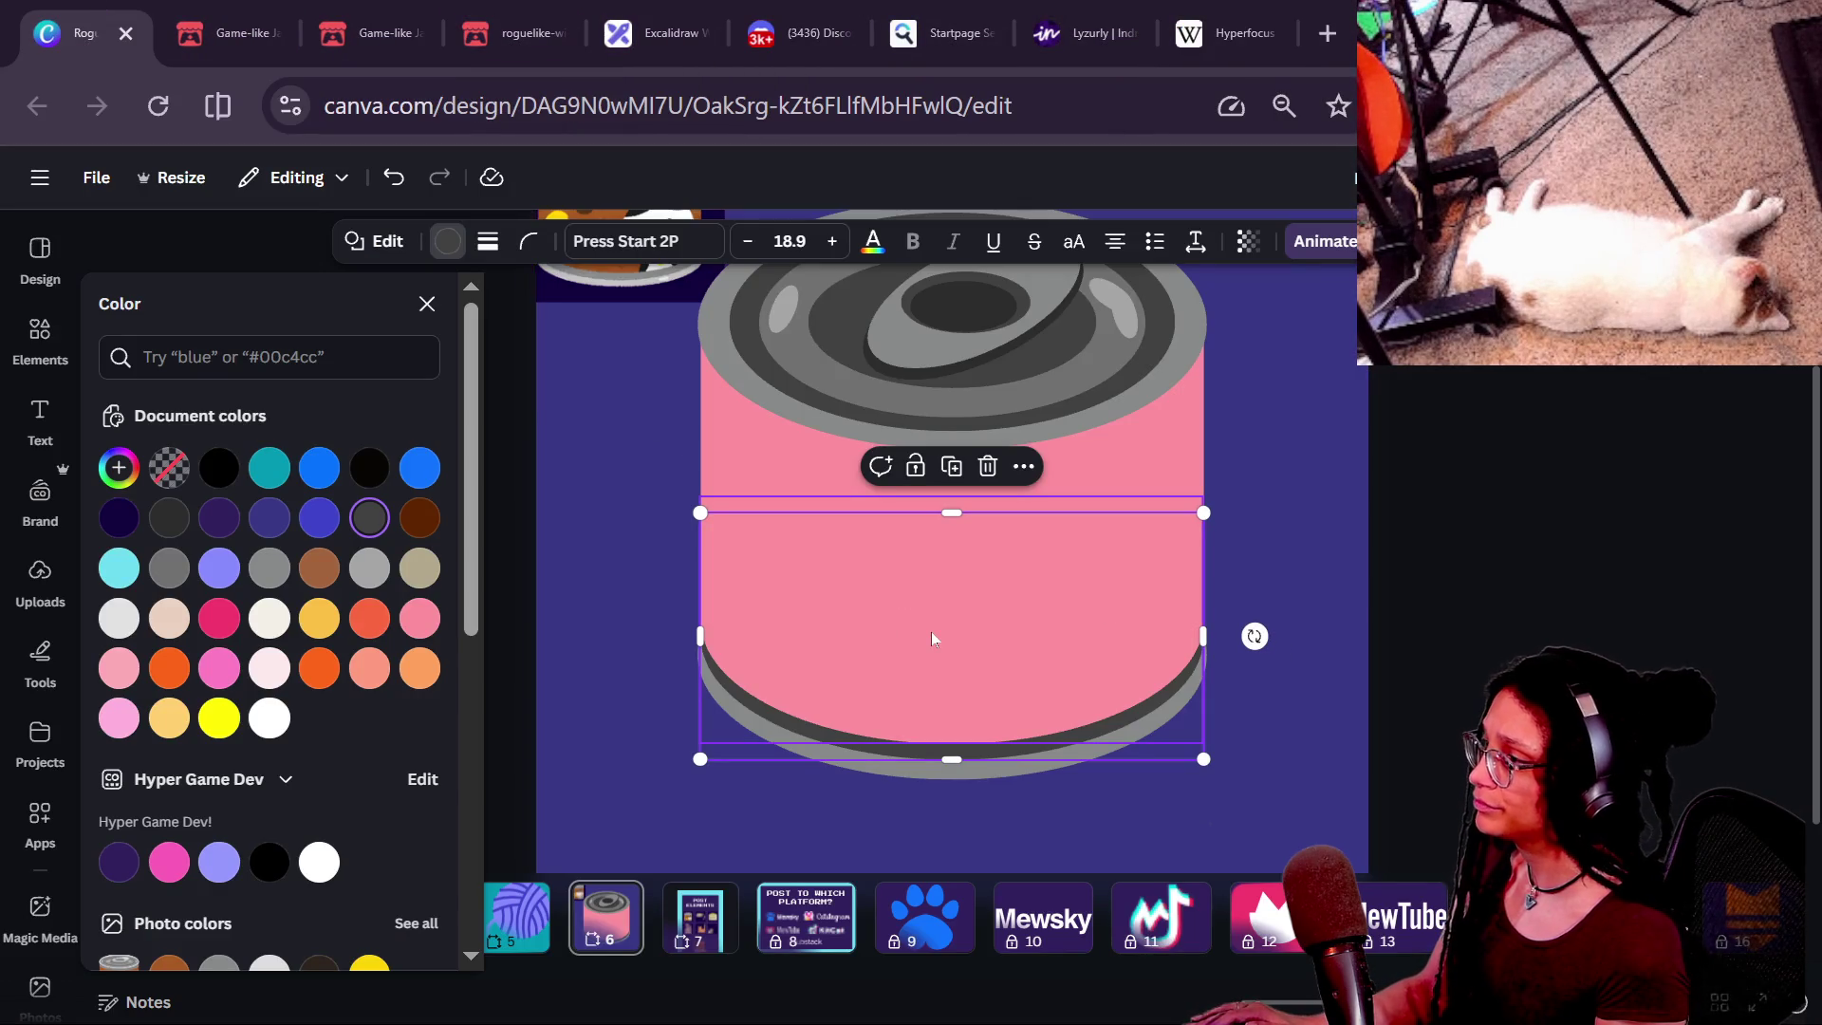
- Show the layers list and step through the lid's ellipse layers
left_click(826, 708)
key("alt+1")
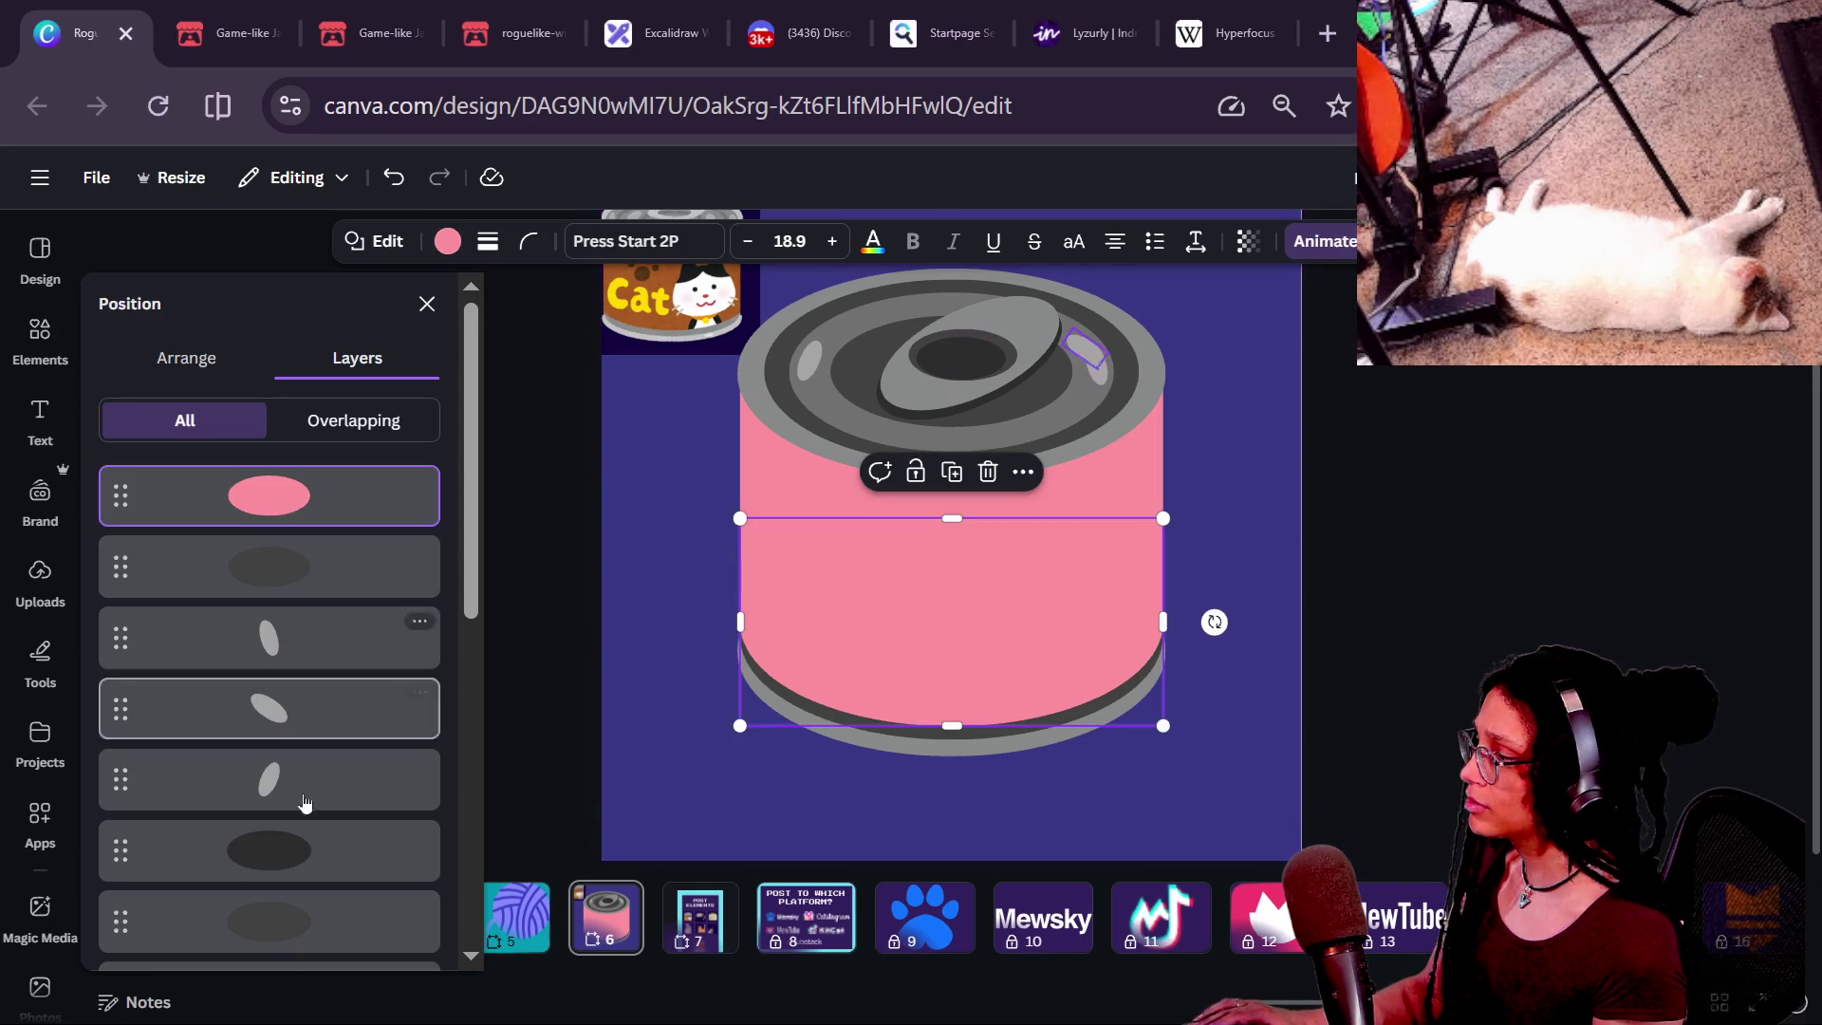
left_click(297, 871)
scroll(295, 867, "down", 5)
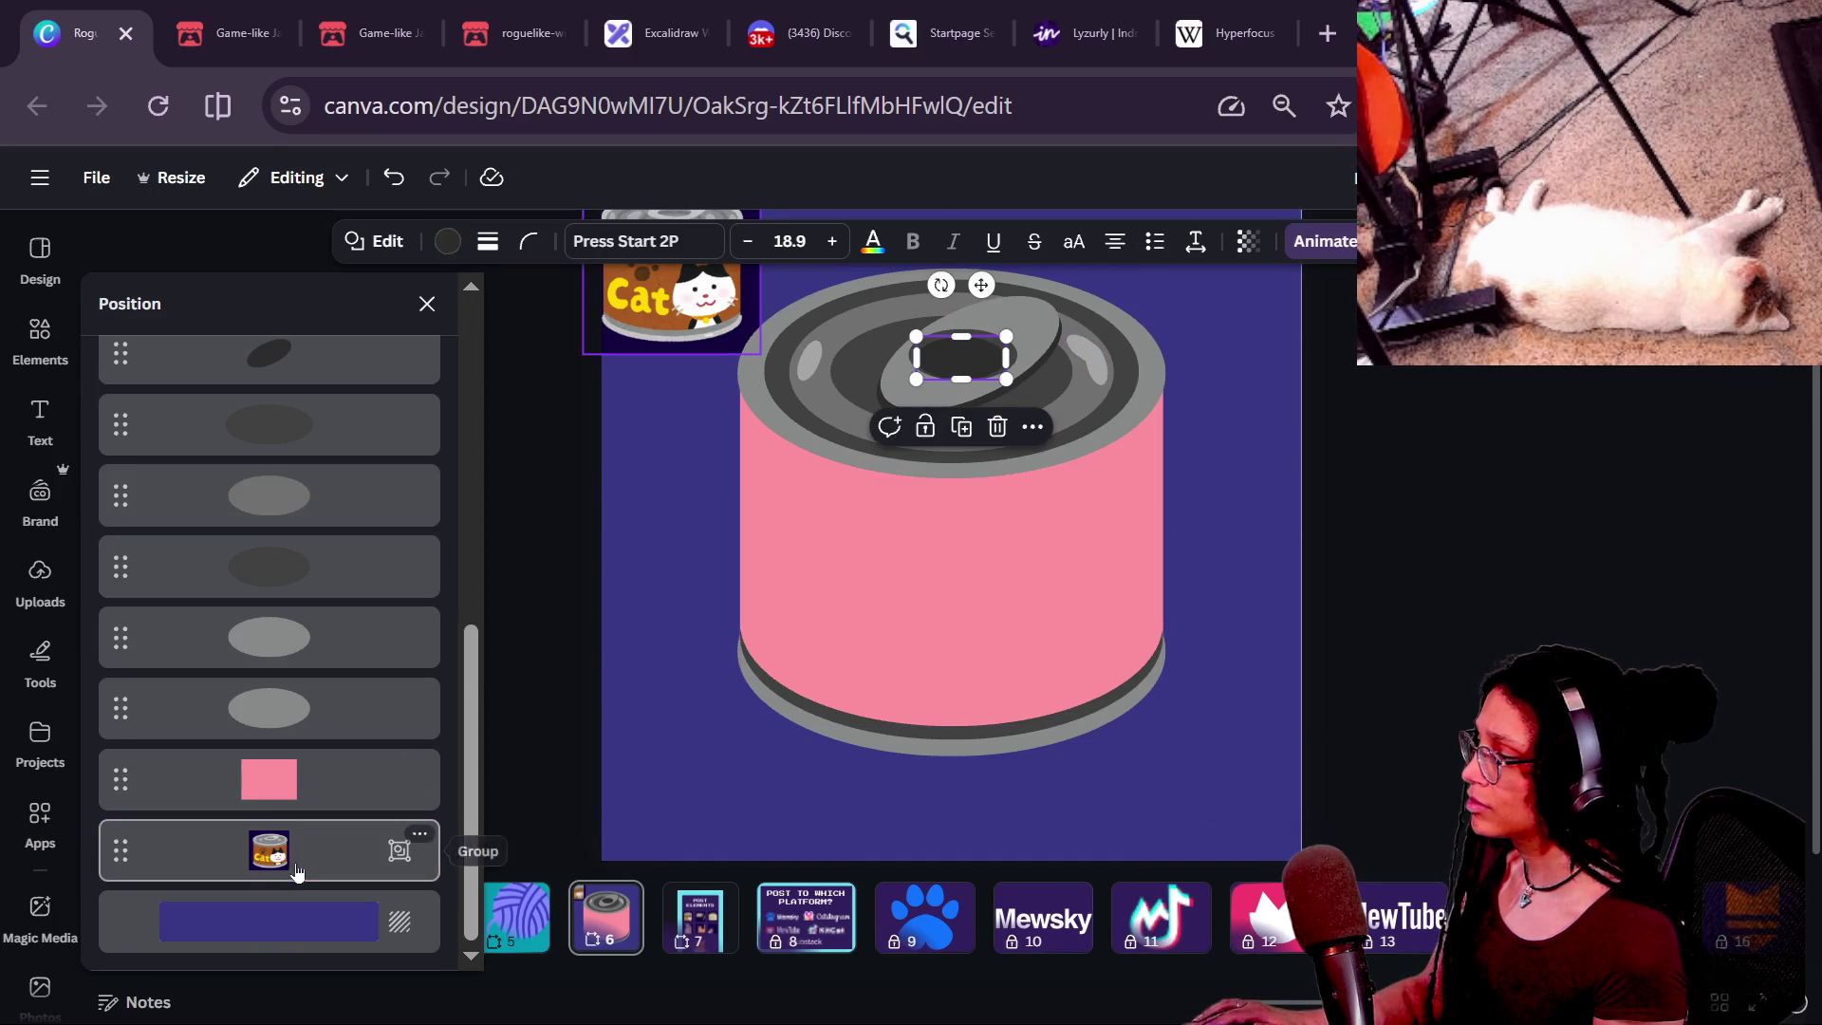
left_click(281, 567)
scroll(270, 512, "up", 3)
scroll(254, 447, "up", 1)
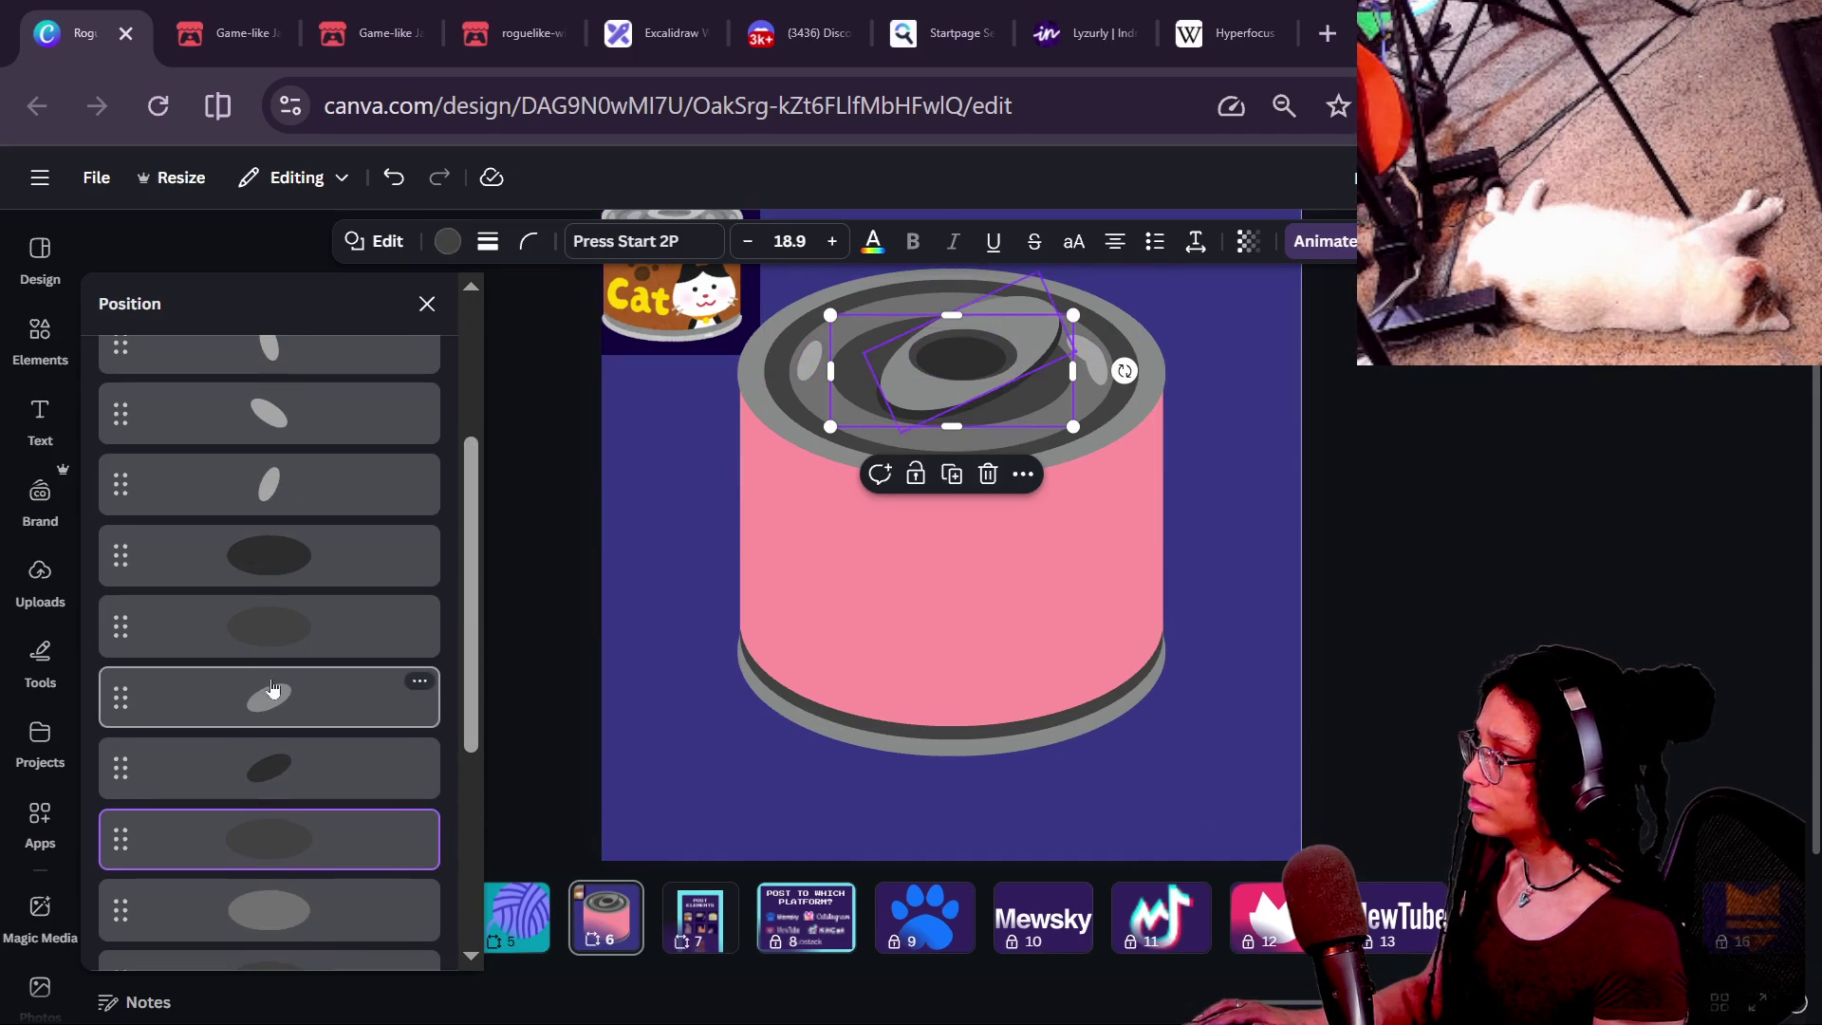
left_click(265, 753)
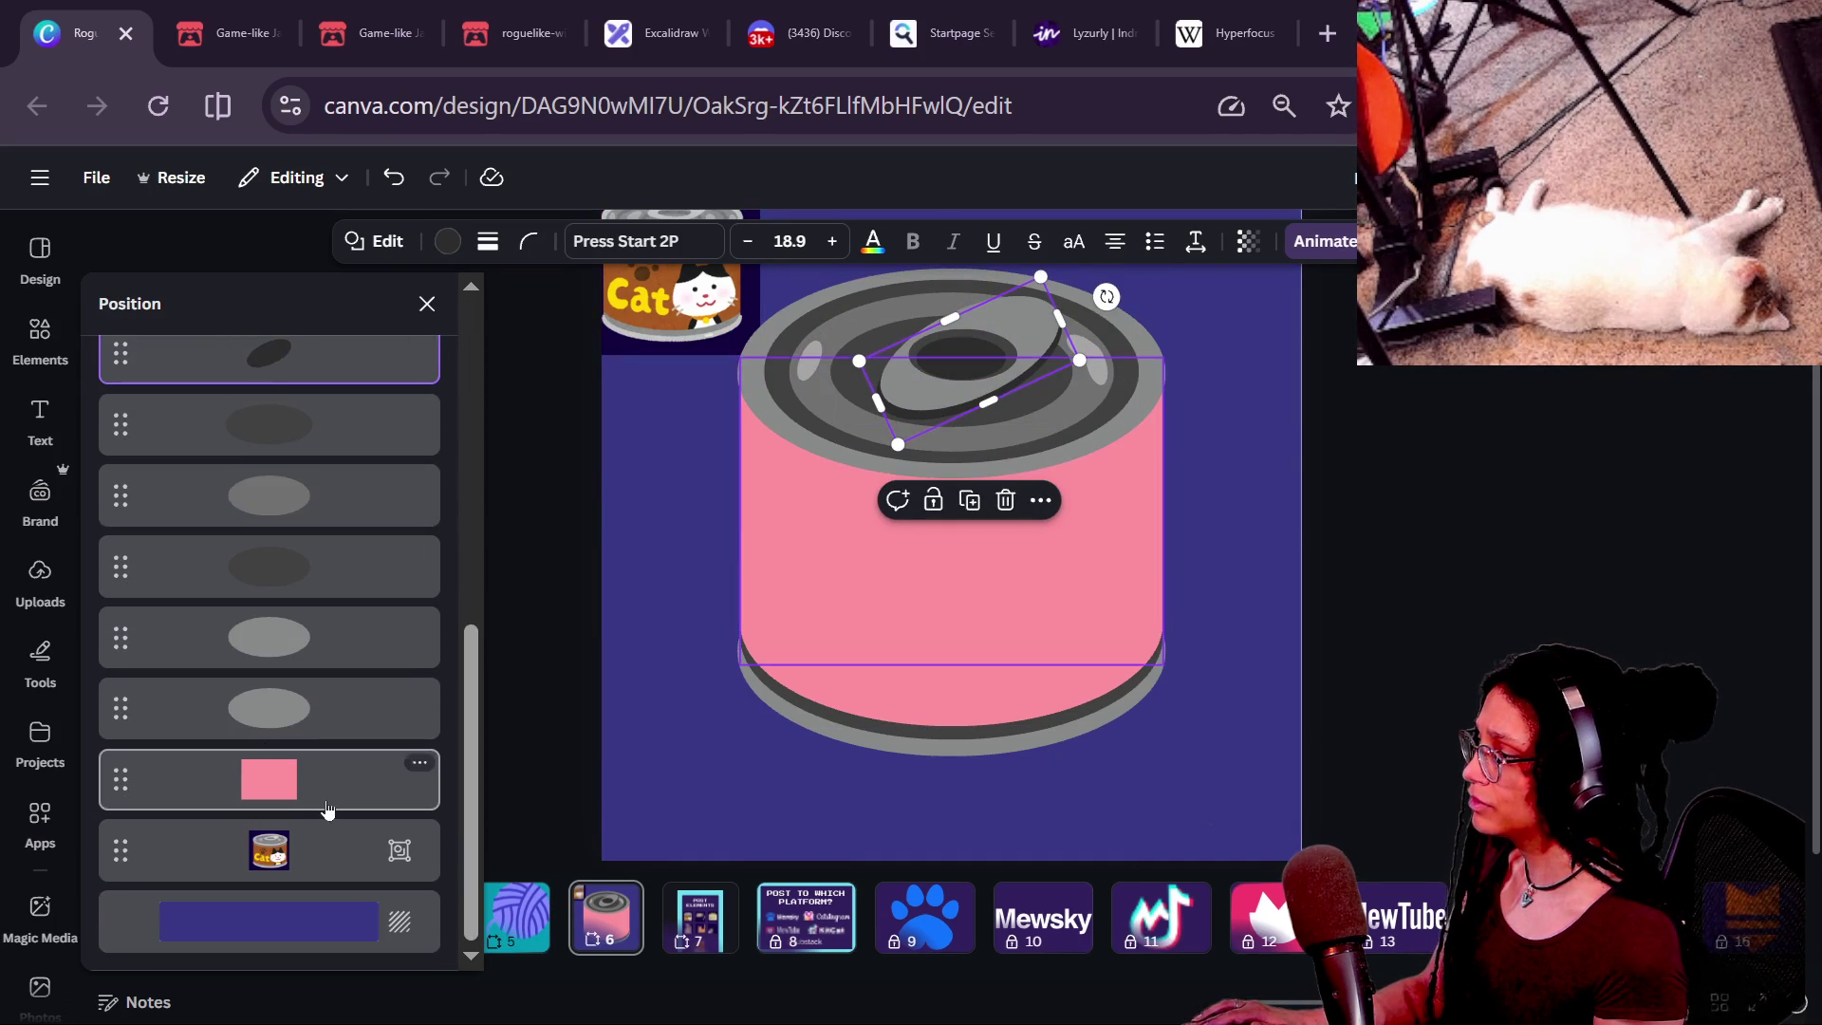
- Select the can's dark bottom rim and ready the eyedropper for its colour
scroll(328, 808, "up", 5)
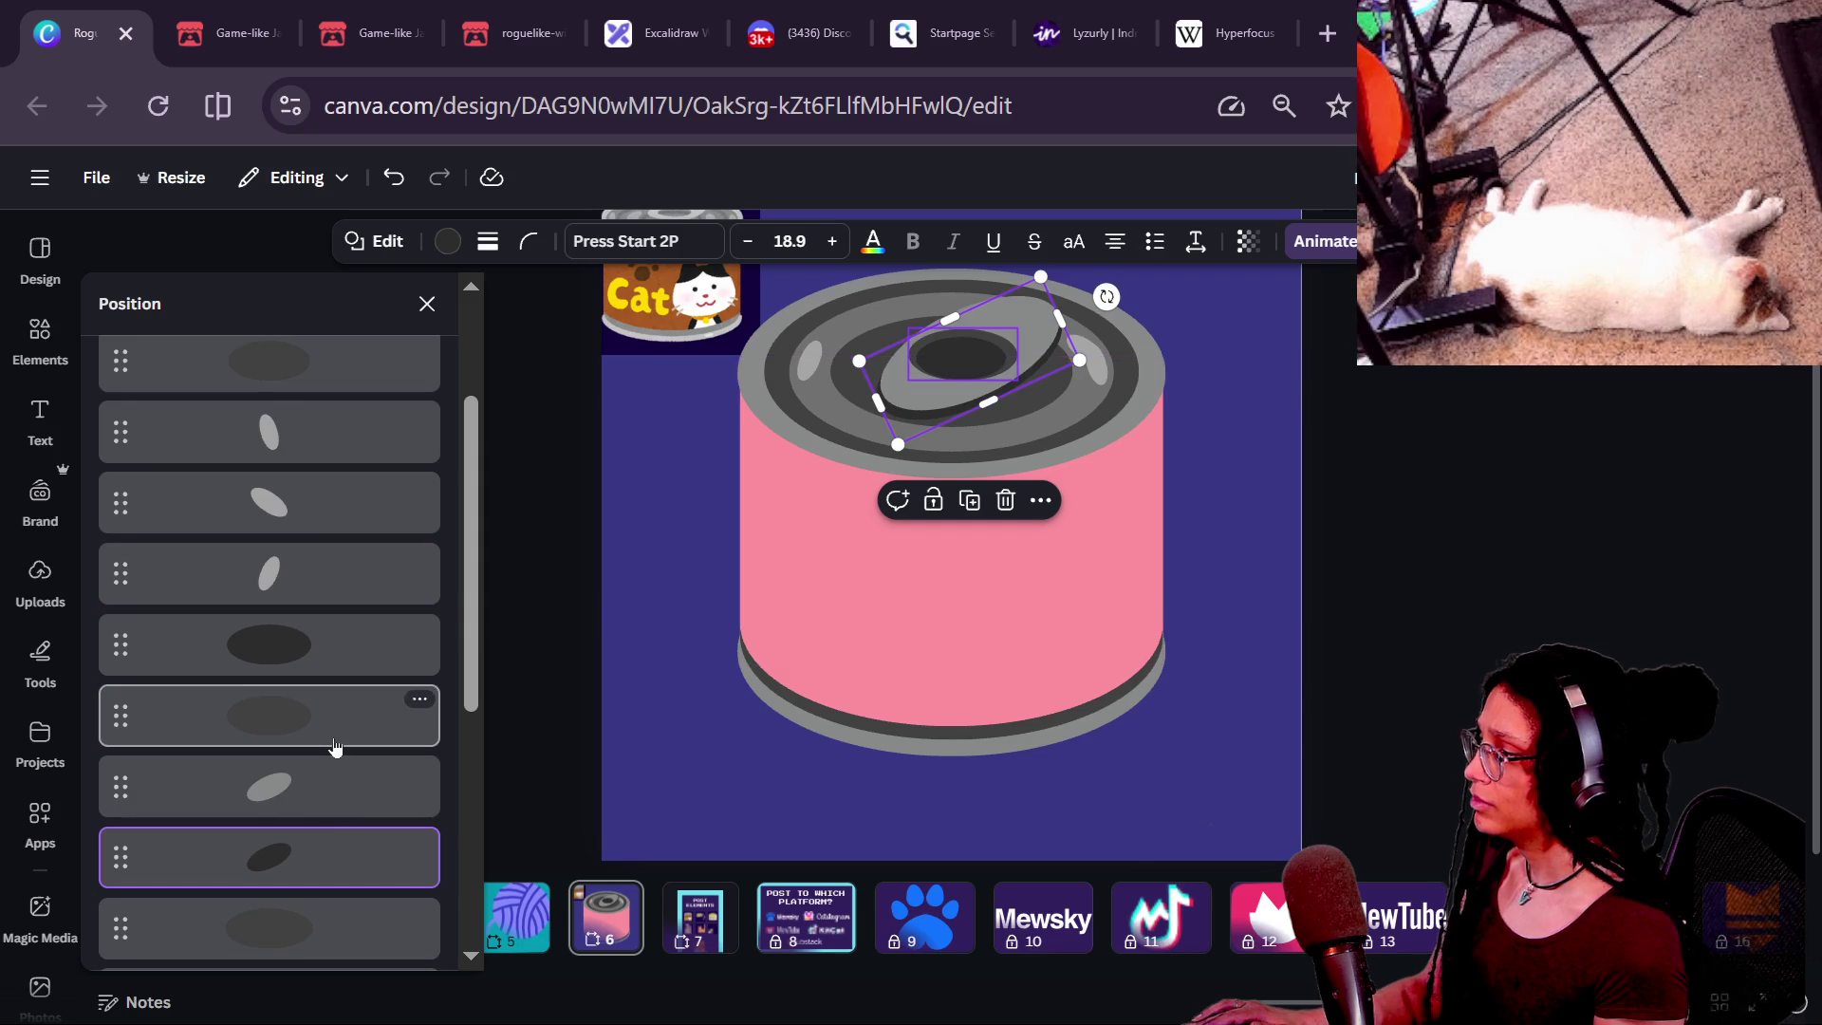
left_click(358, 645)
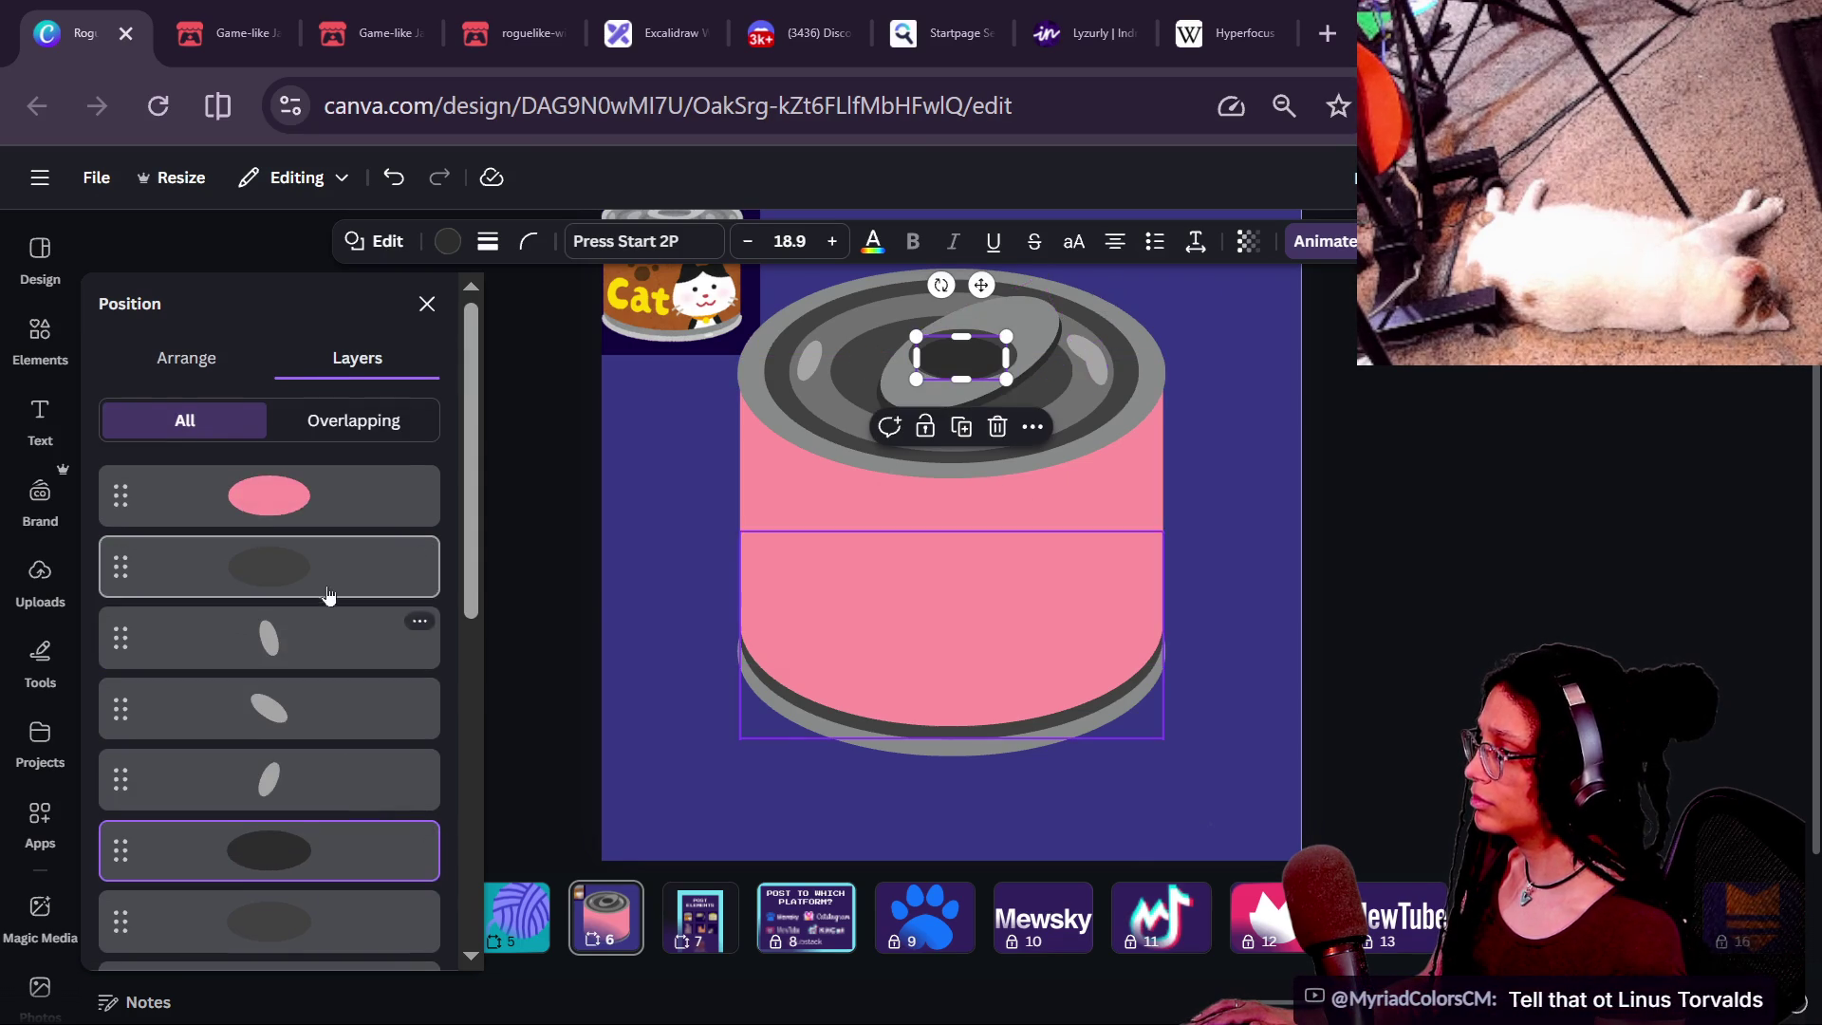
left_click(334, 574)
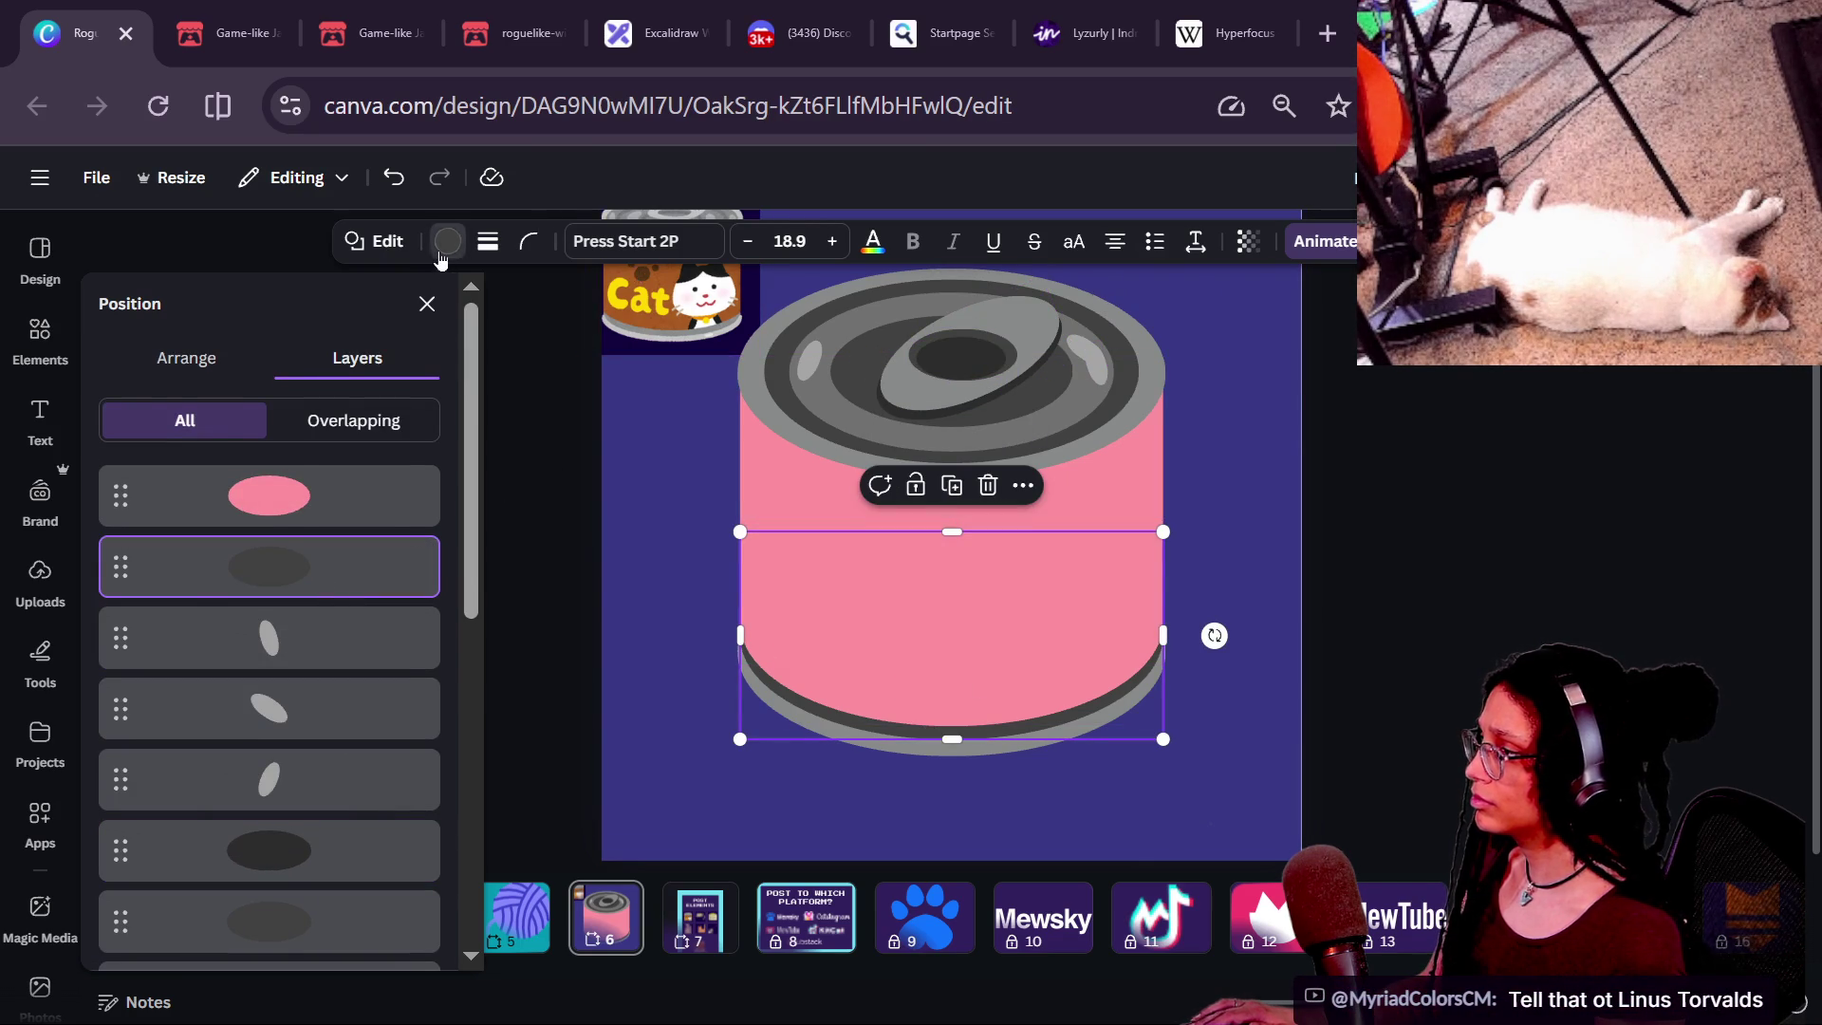
left_click(447, 243)
left_click(408, 762)
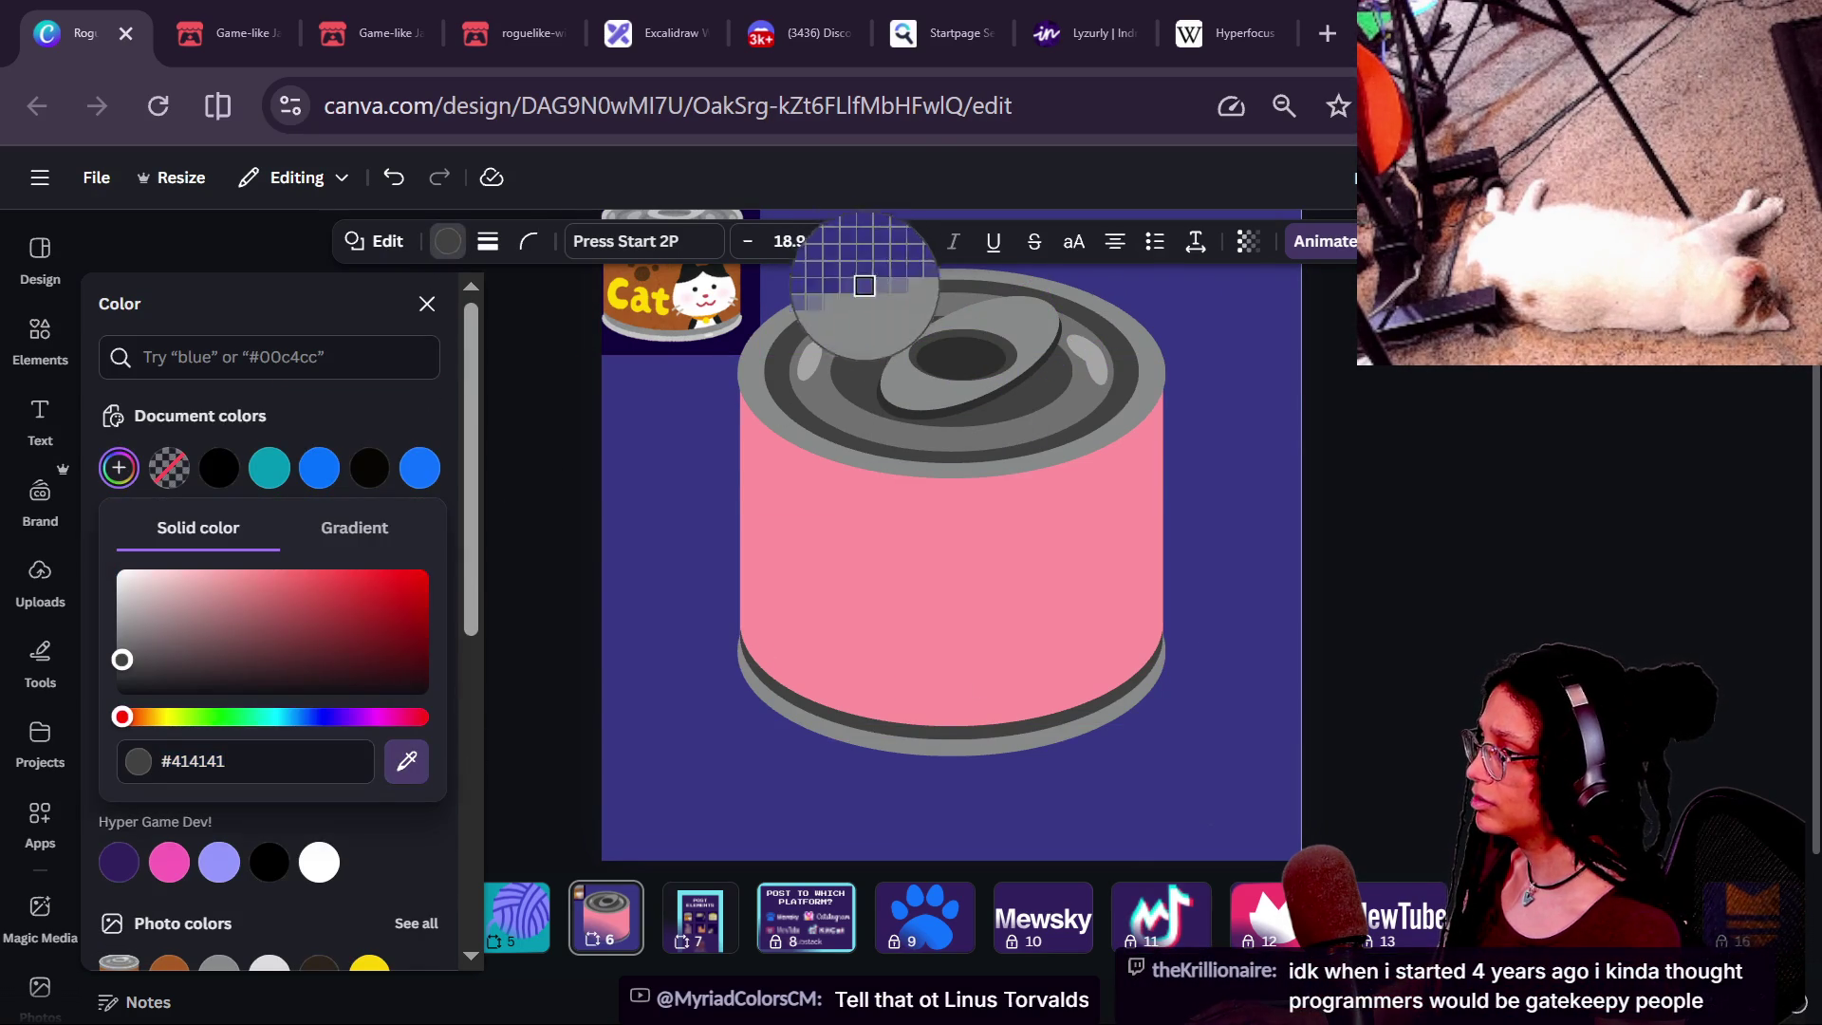
- Sample the lid's grey for the bottom rim and fine-tune it to #585757
left_click(833, 389)
left_click(651, 594)
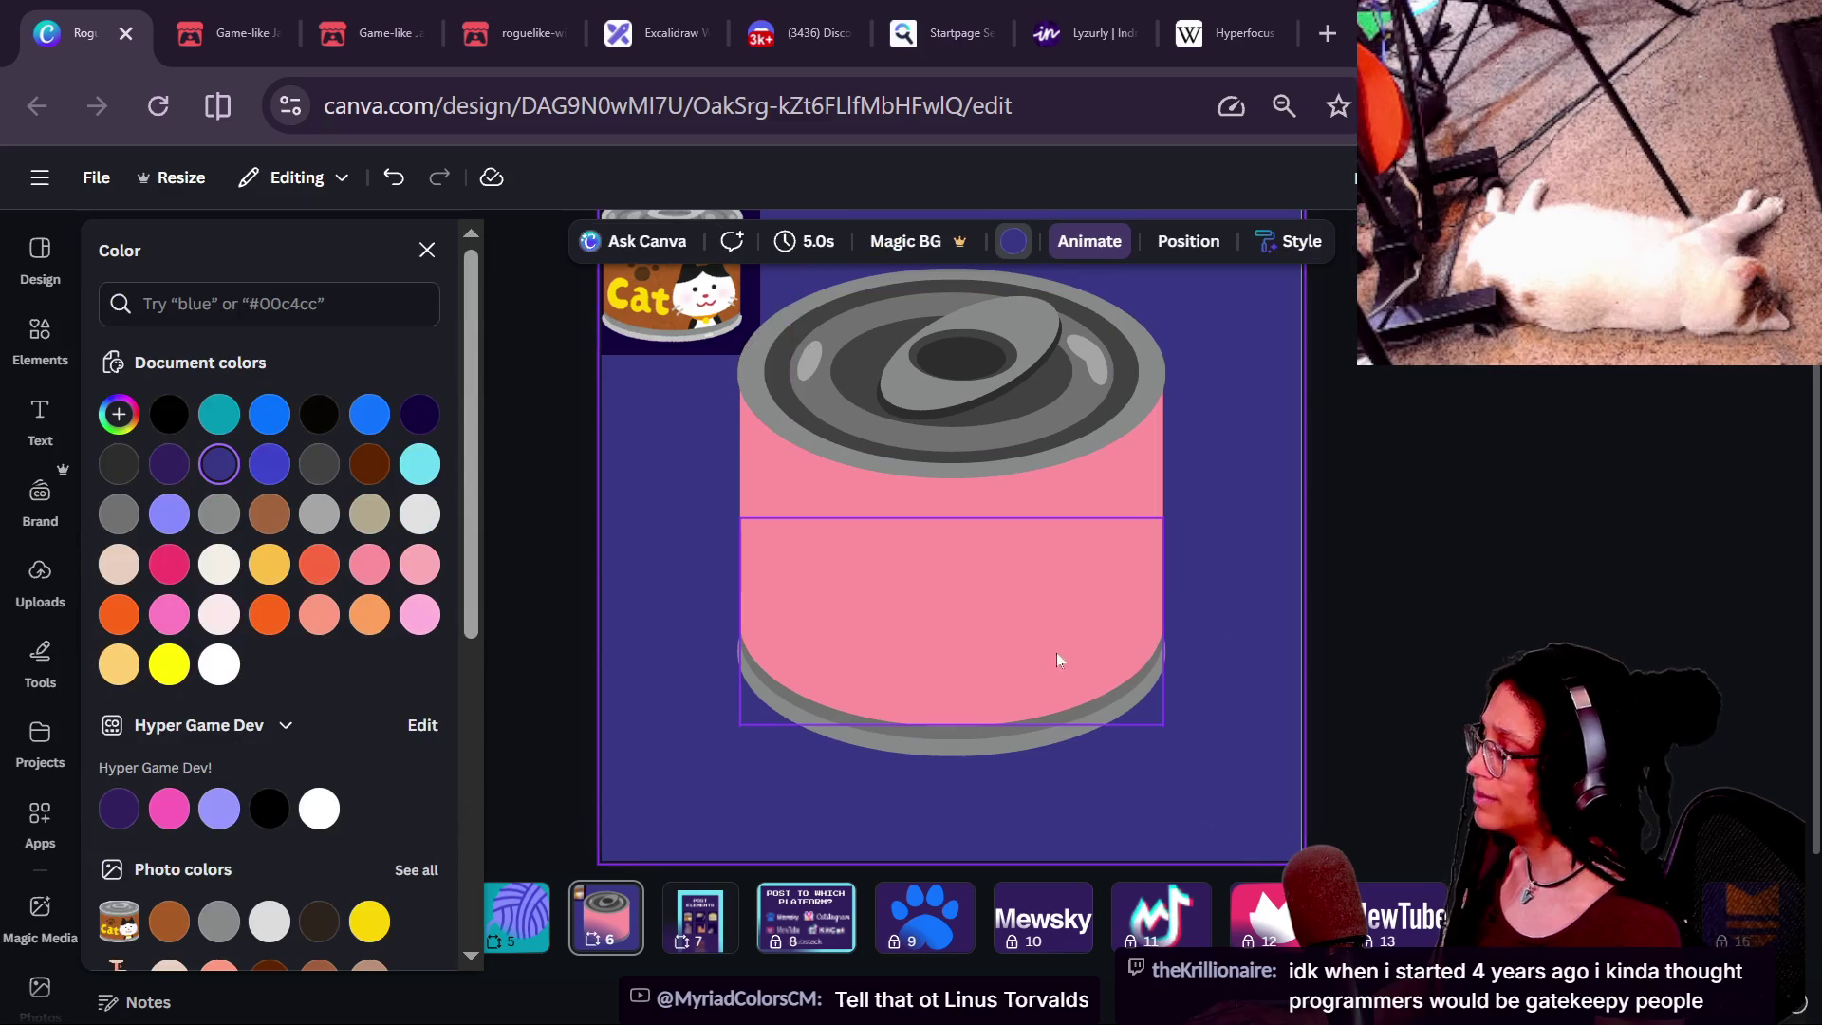
left_click(872, 737)
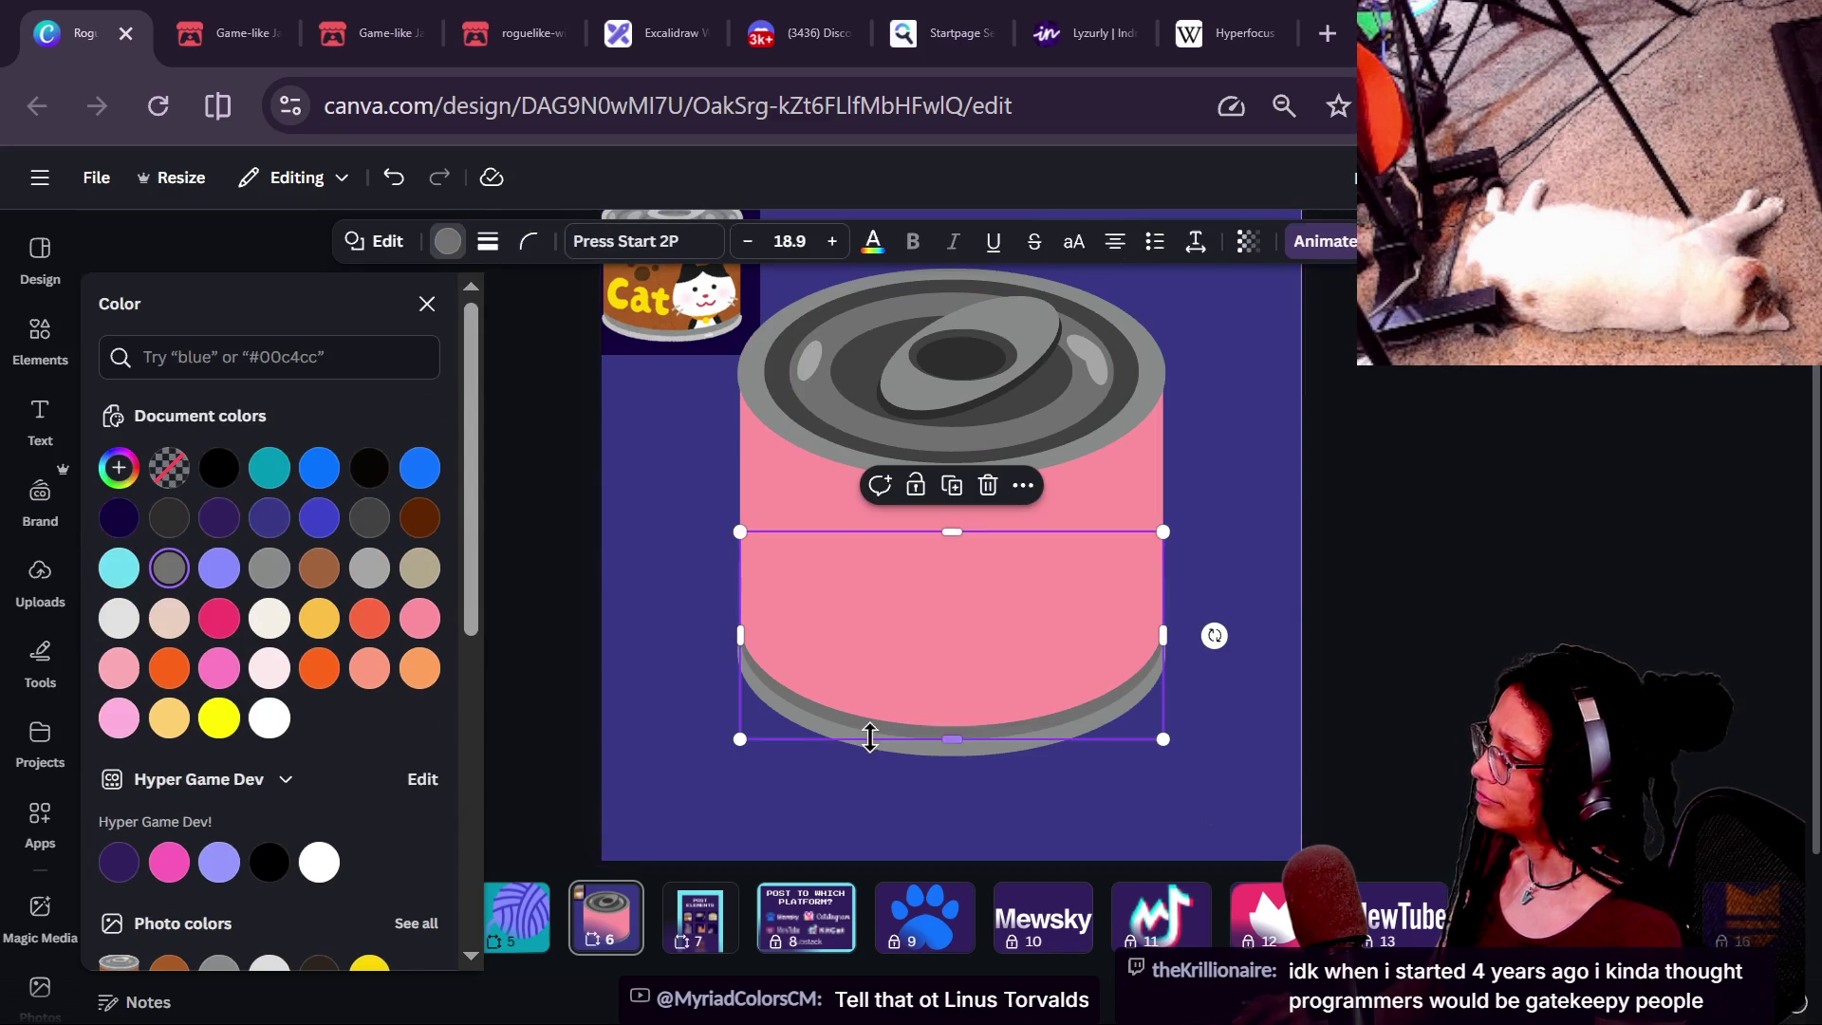
left_click(114, 468)
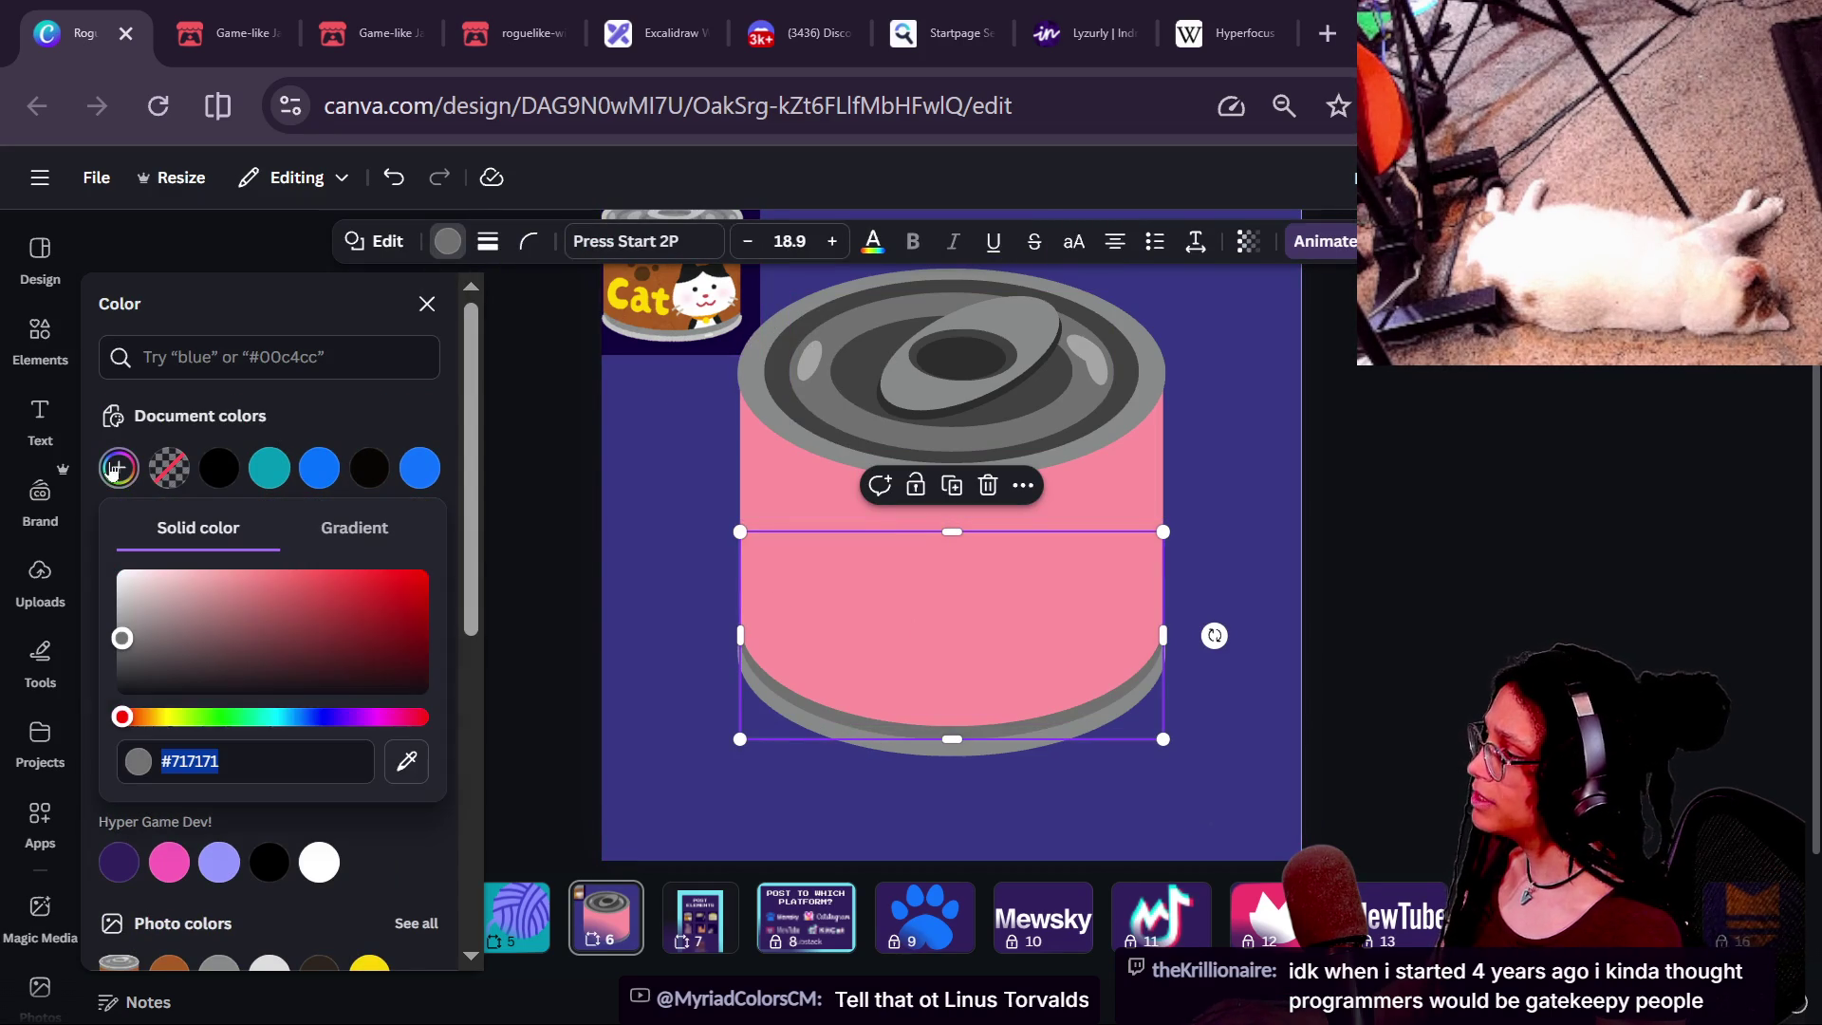
left_click_drag(134, 654, 125, 641)
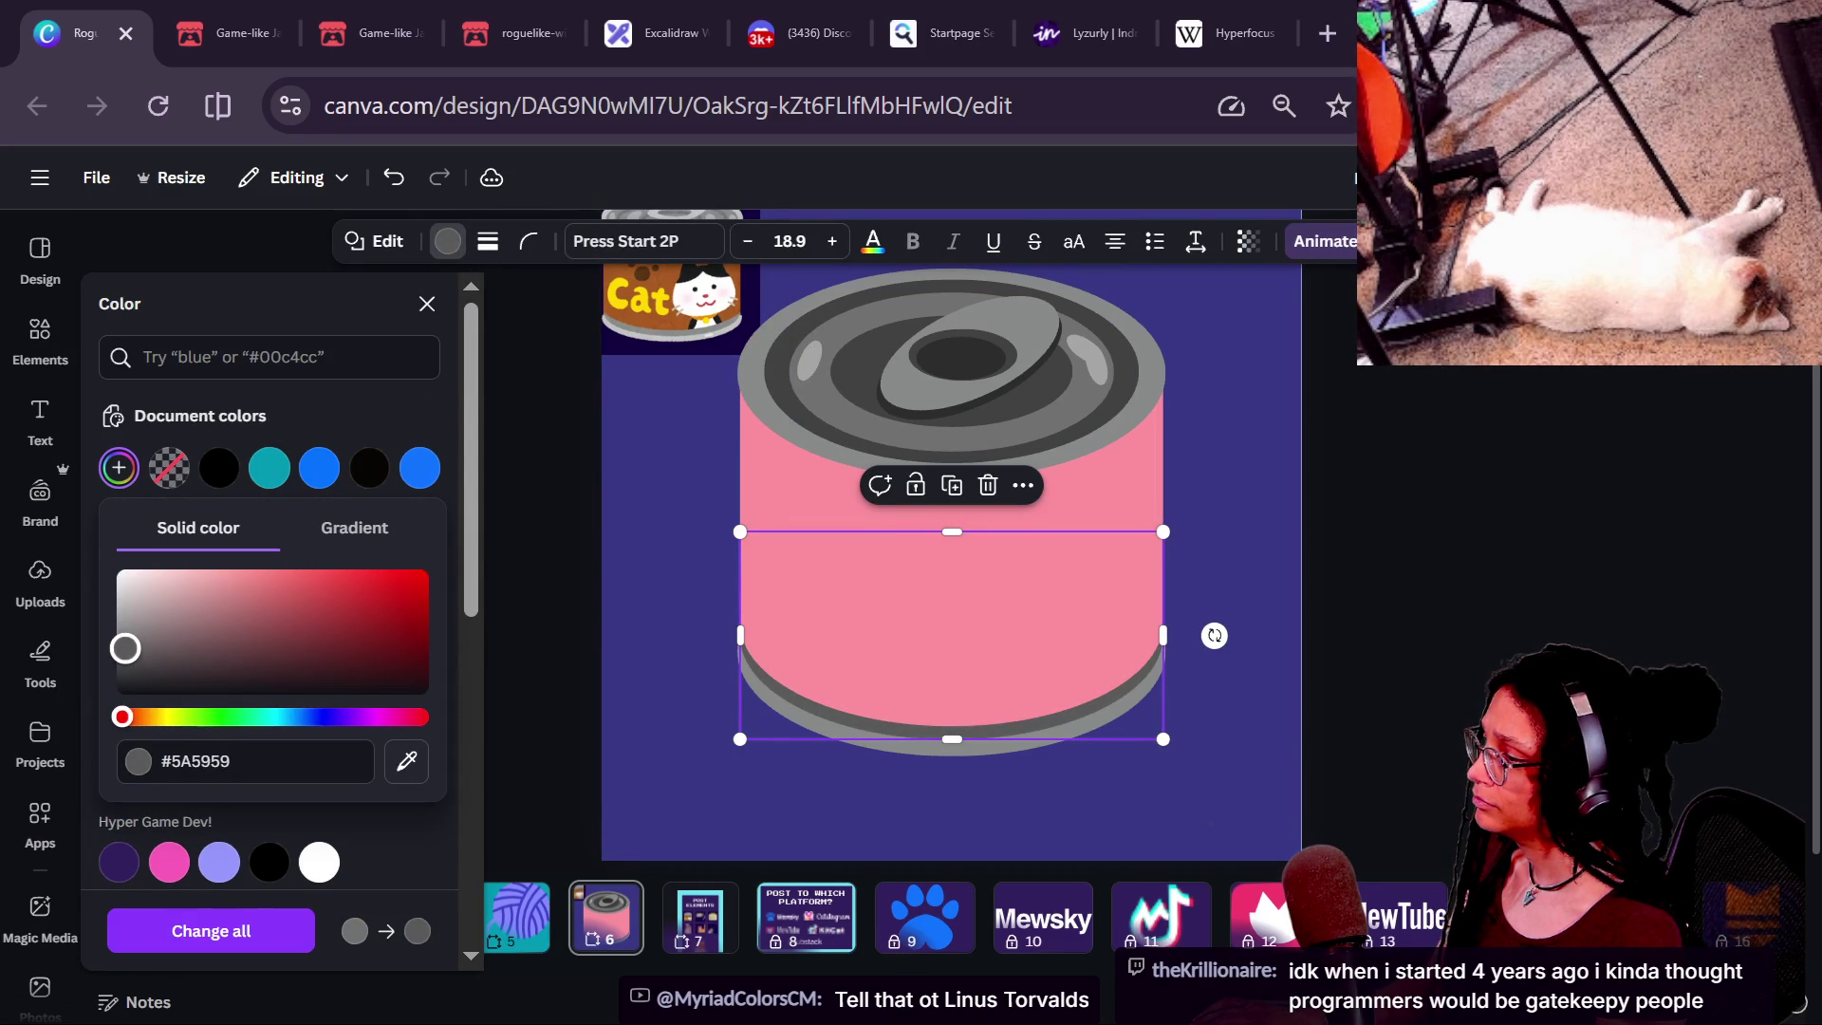
scroll(881, 595, "down", 5)
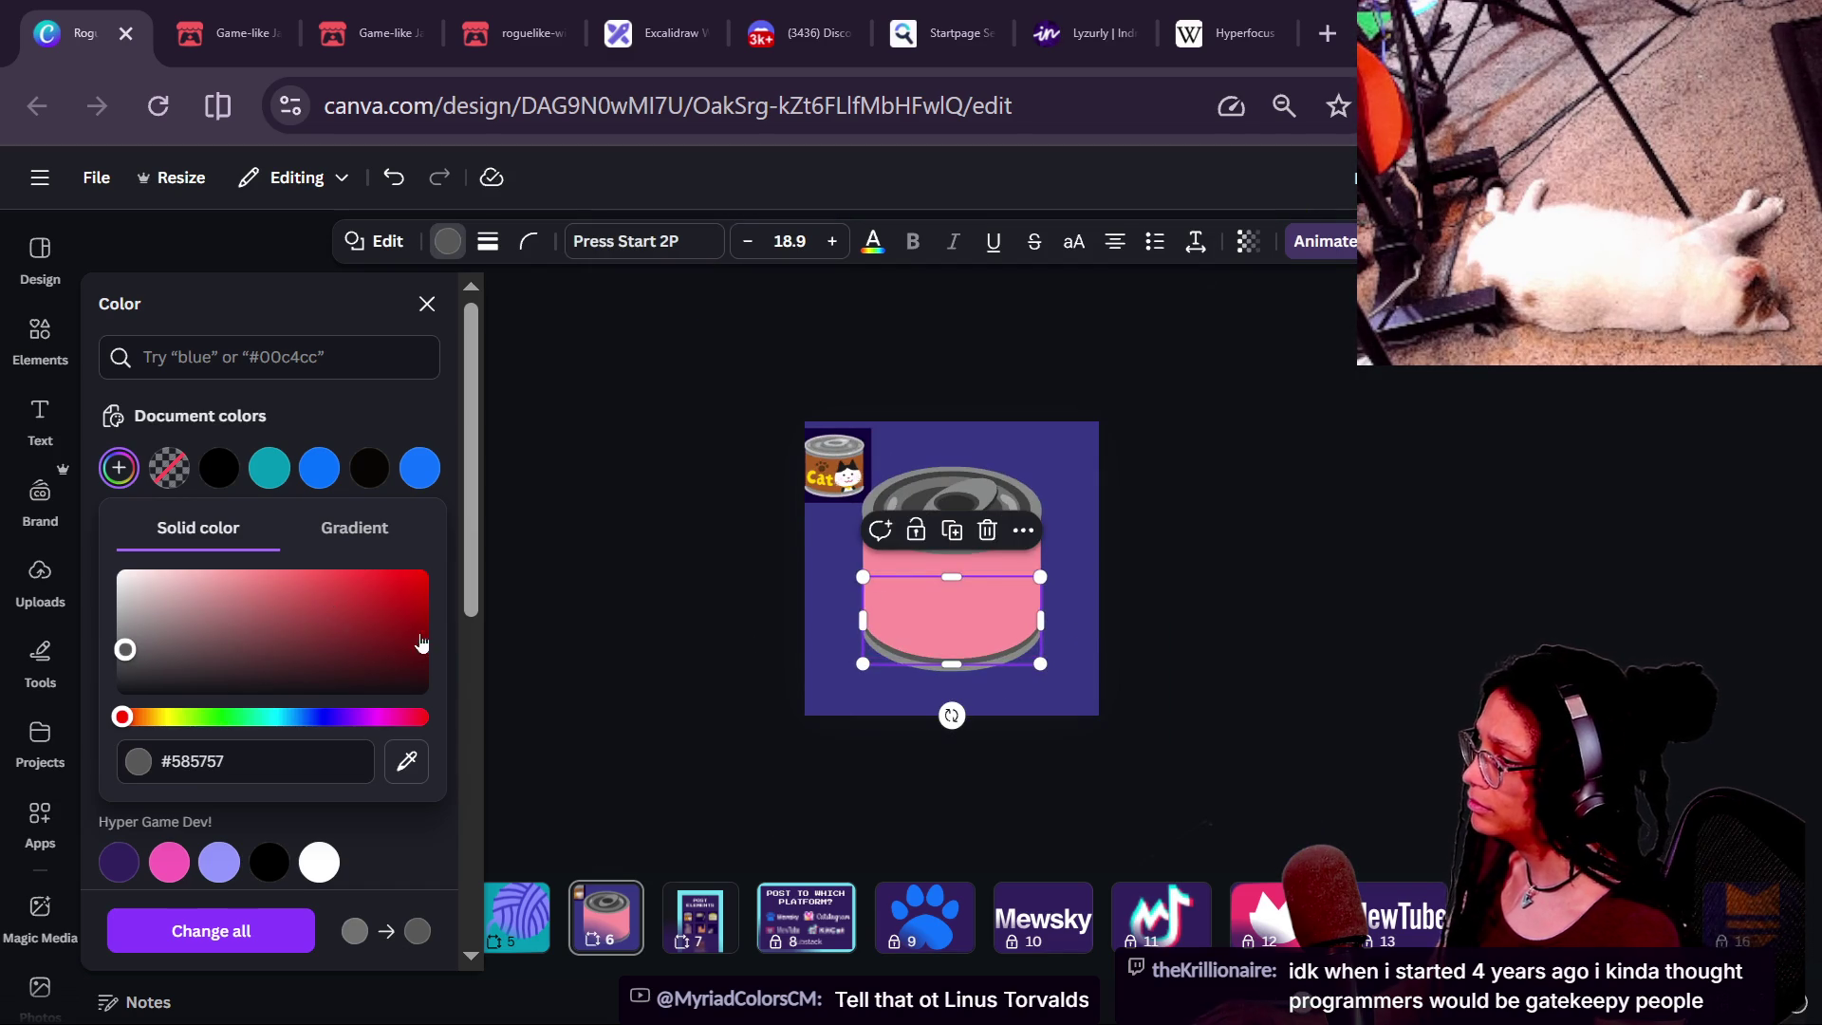
left_click(806, 638)
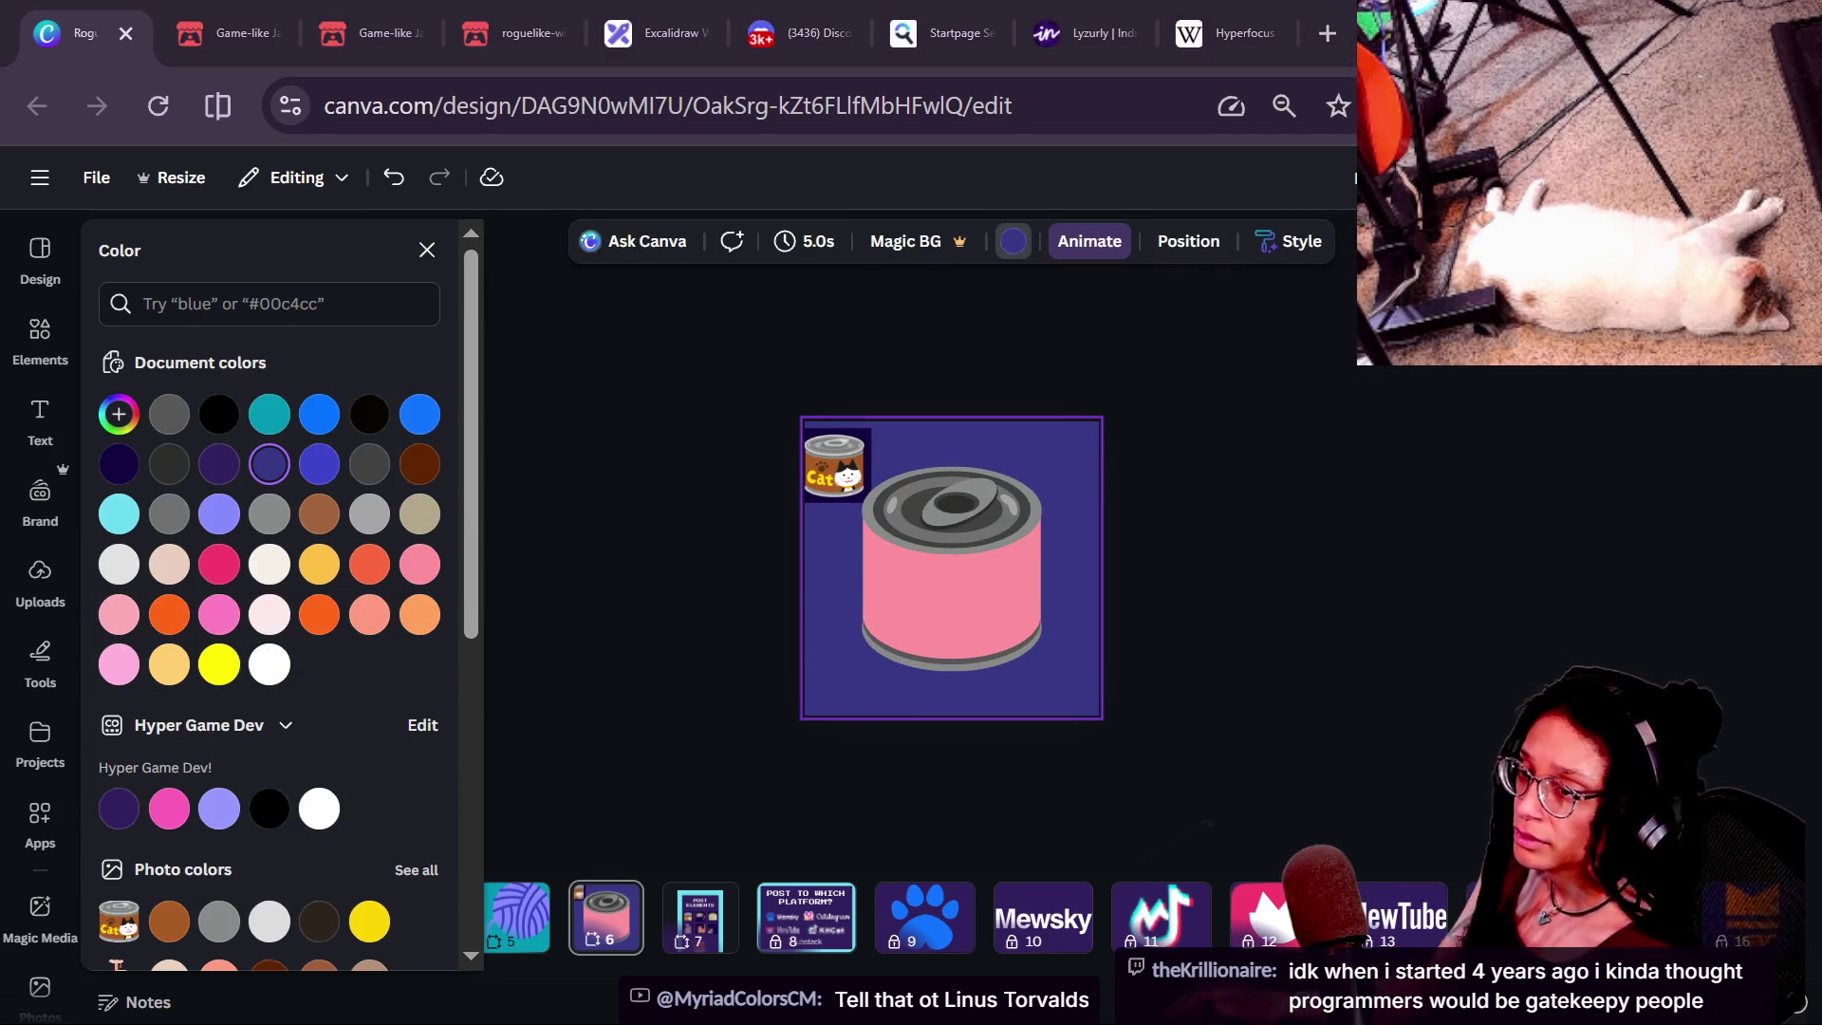
scroll(923, 568, "up", 3)
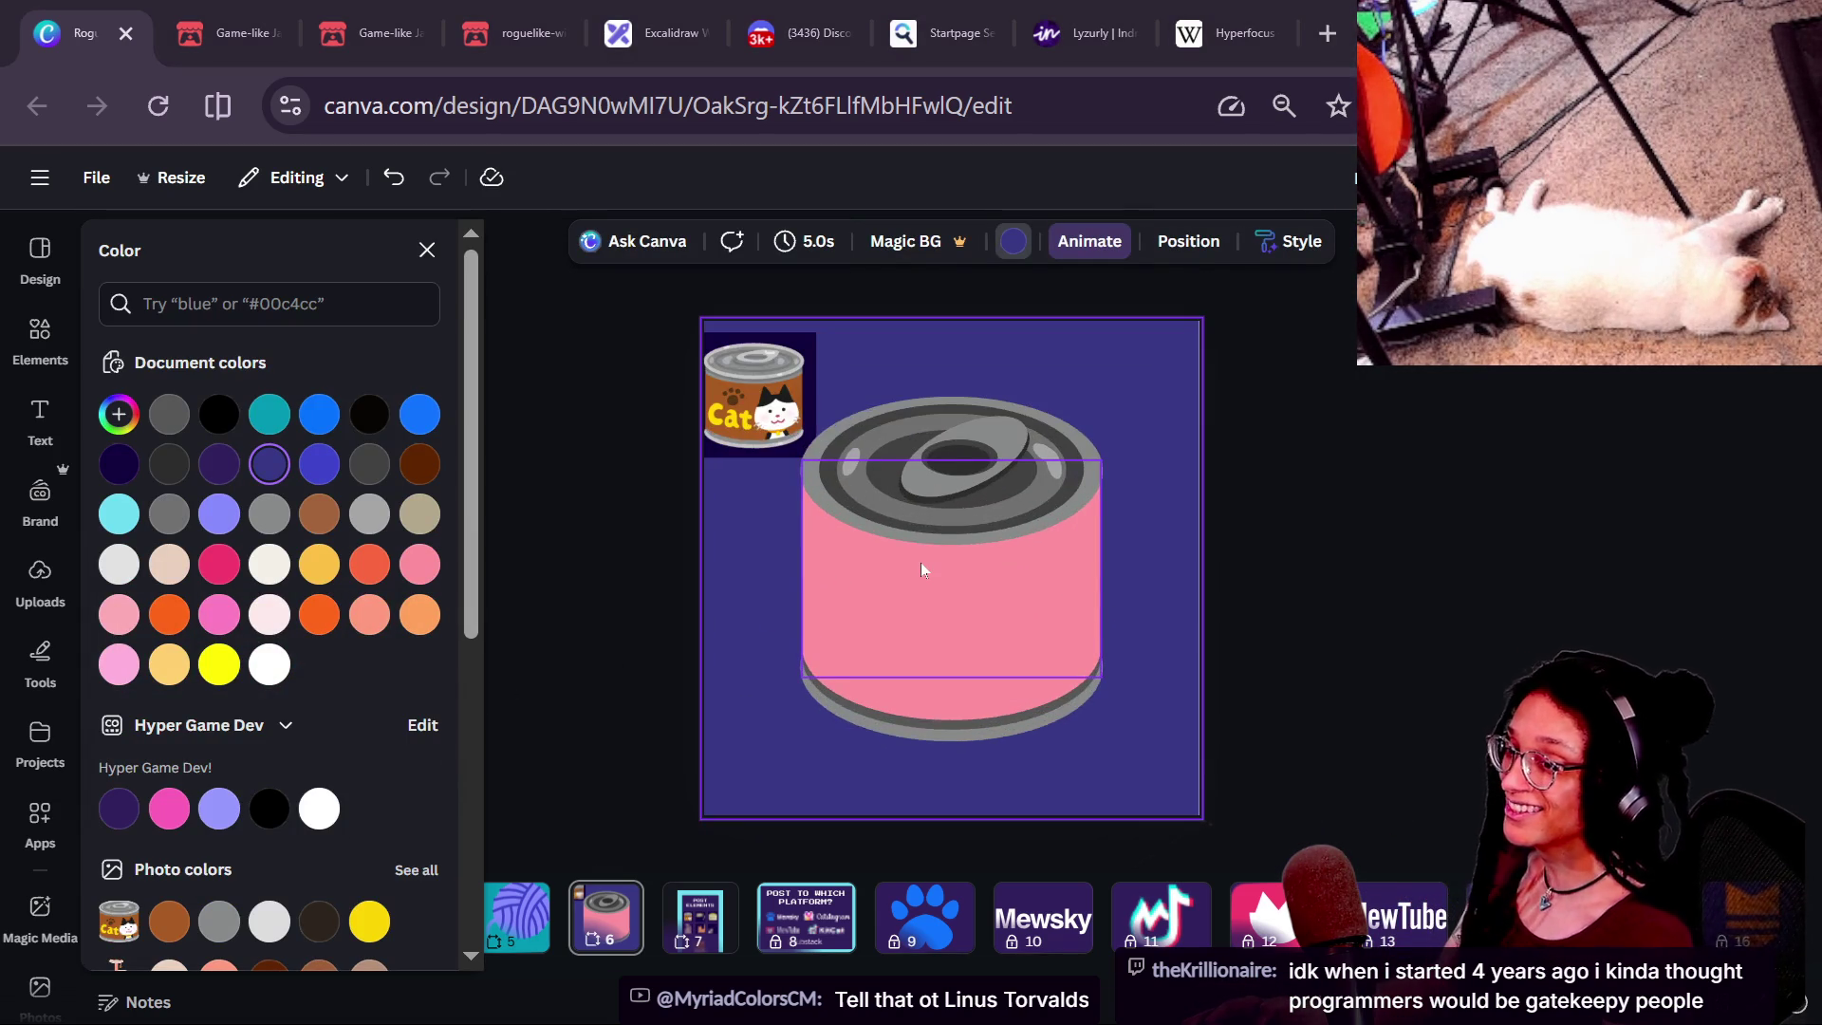
scroll(921, 562, "up", 1)
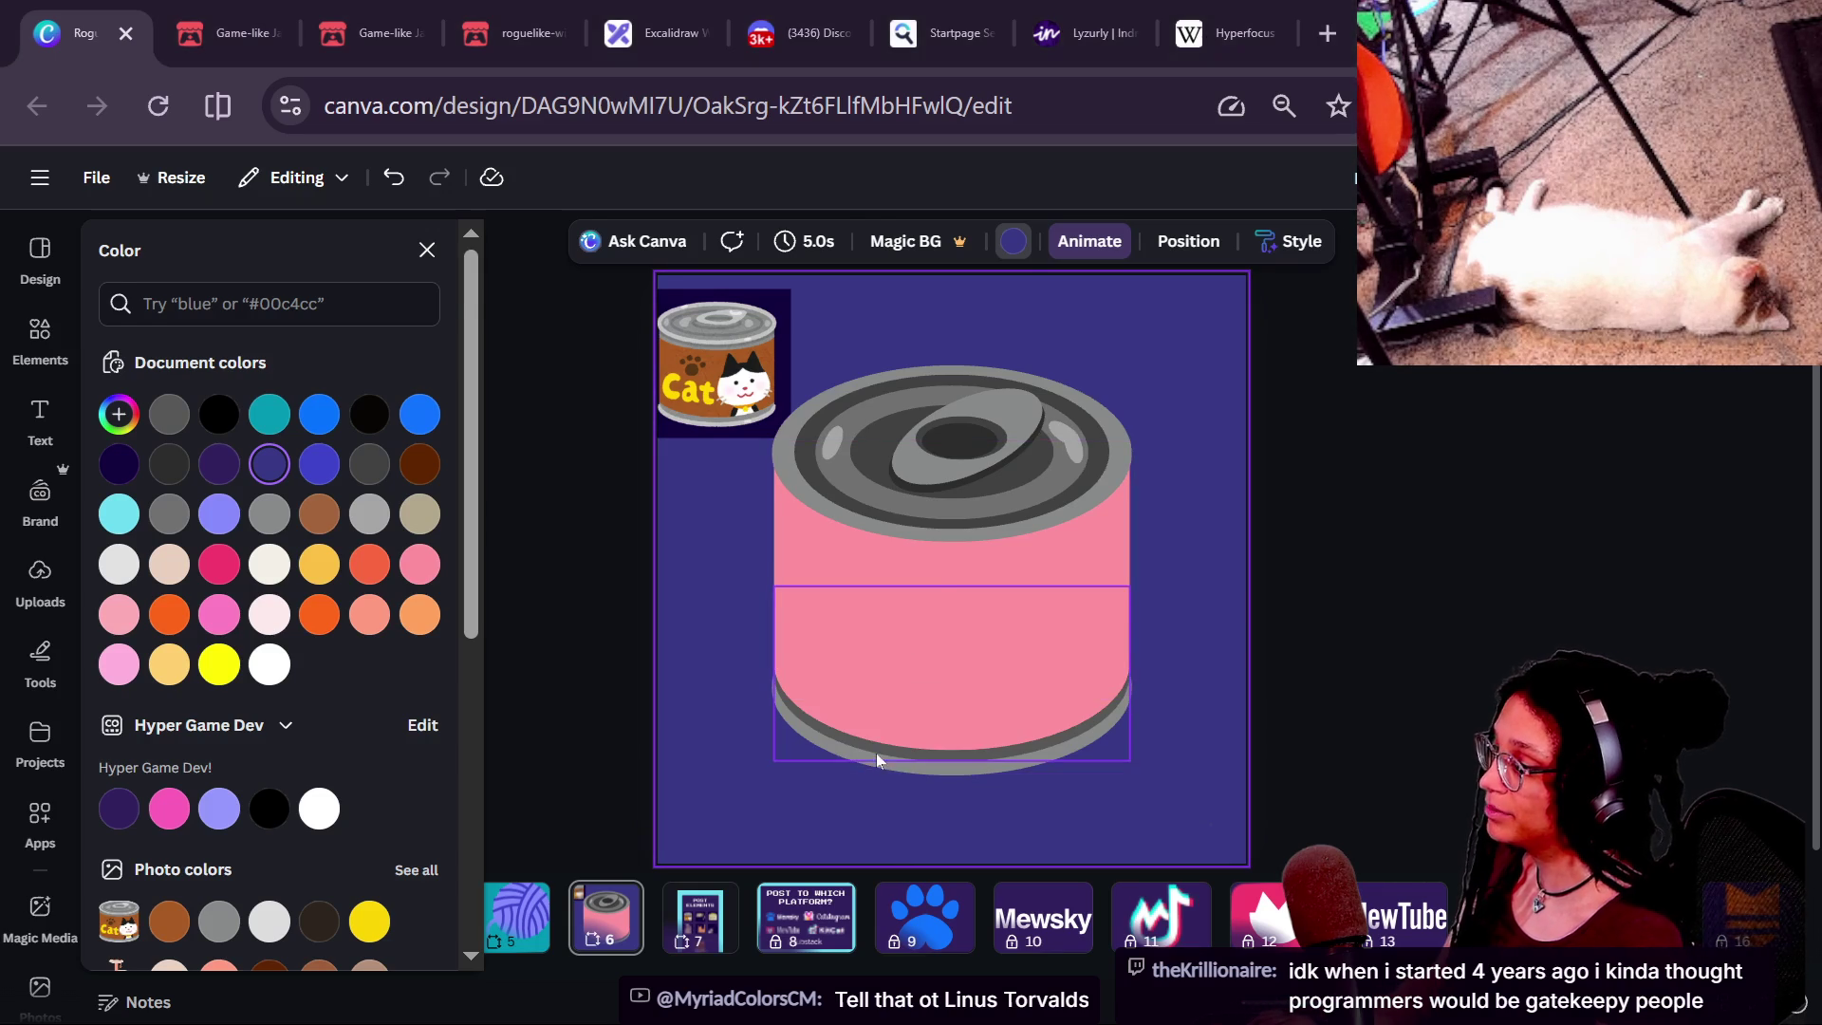
- Restack the grey ellipse above the pink band and nudge it up toward the lid
left_click(875, 753)
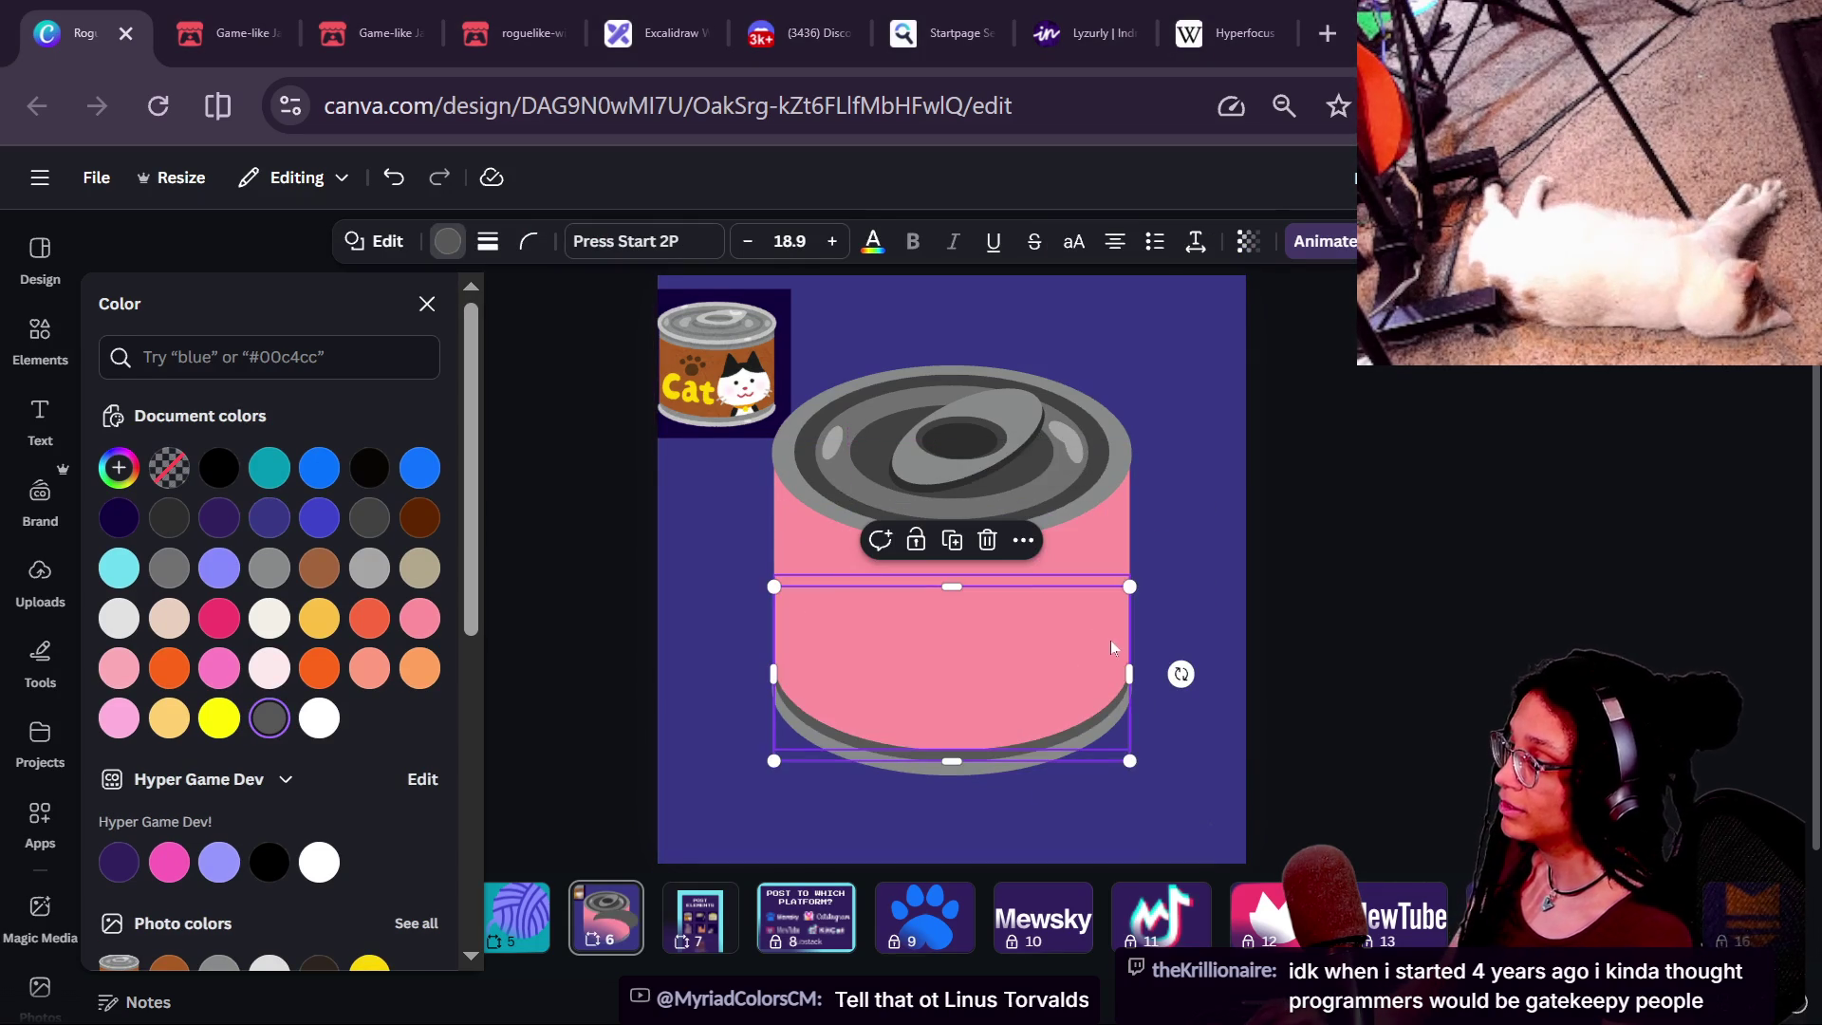
key("ctrl+bracketright")
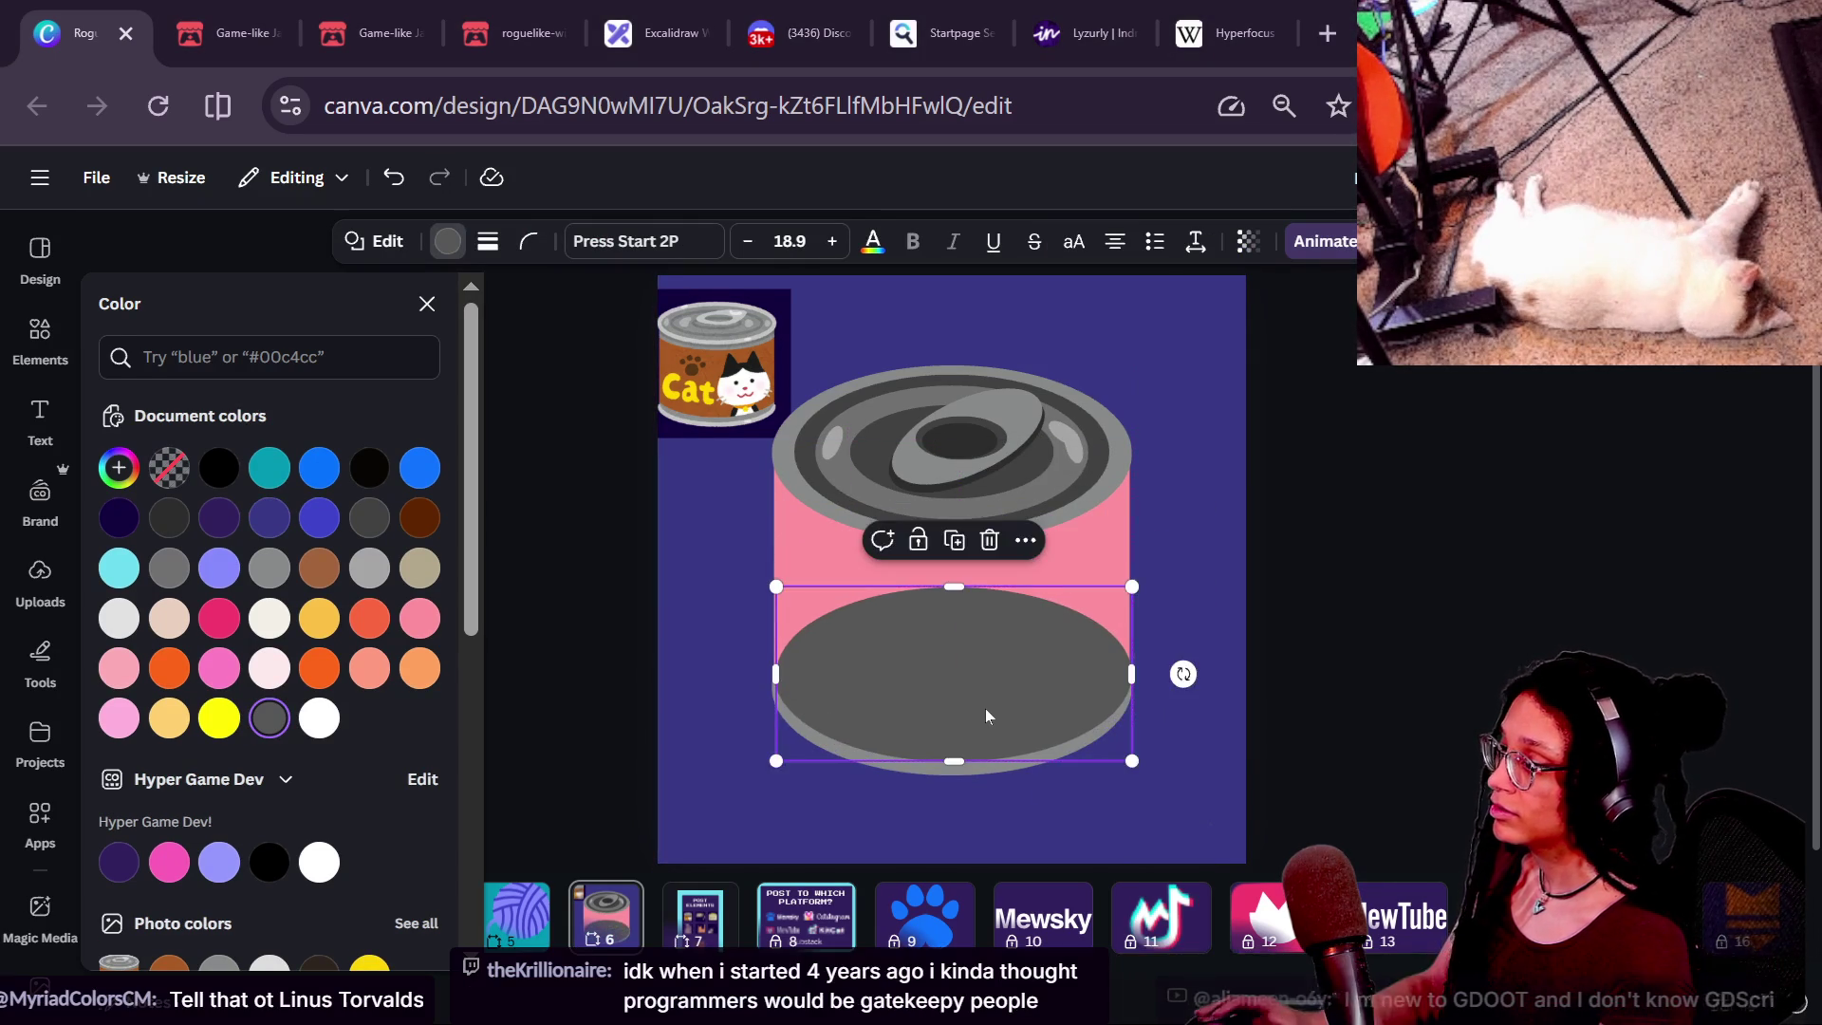
key("shift+Up")
key("shift+Up")
key("shift+Up")
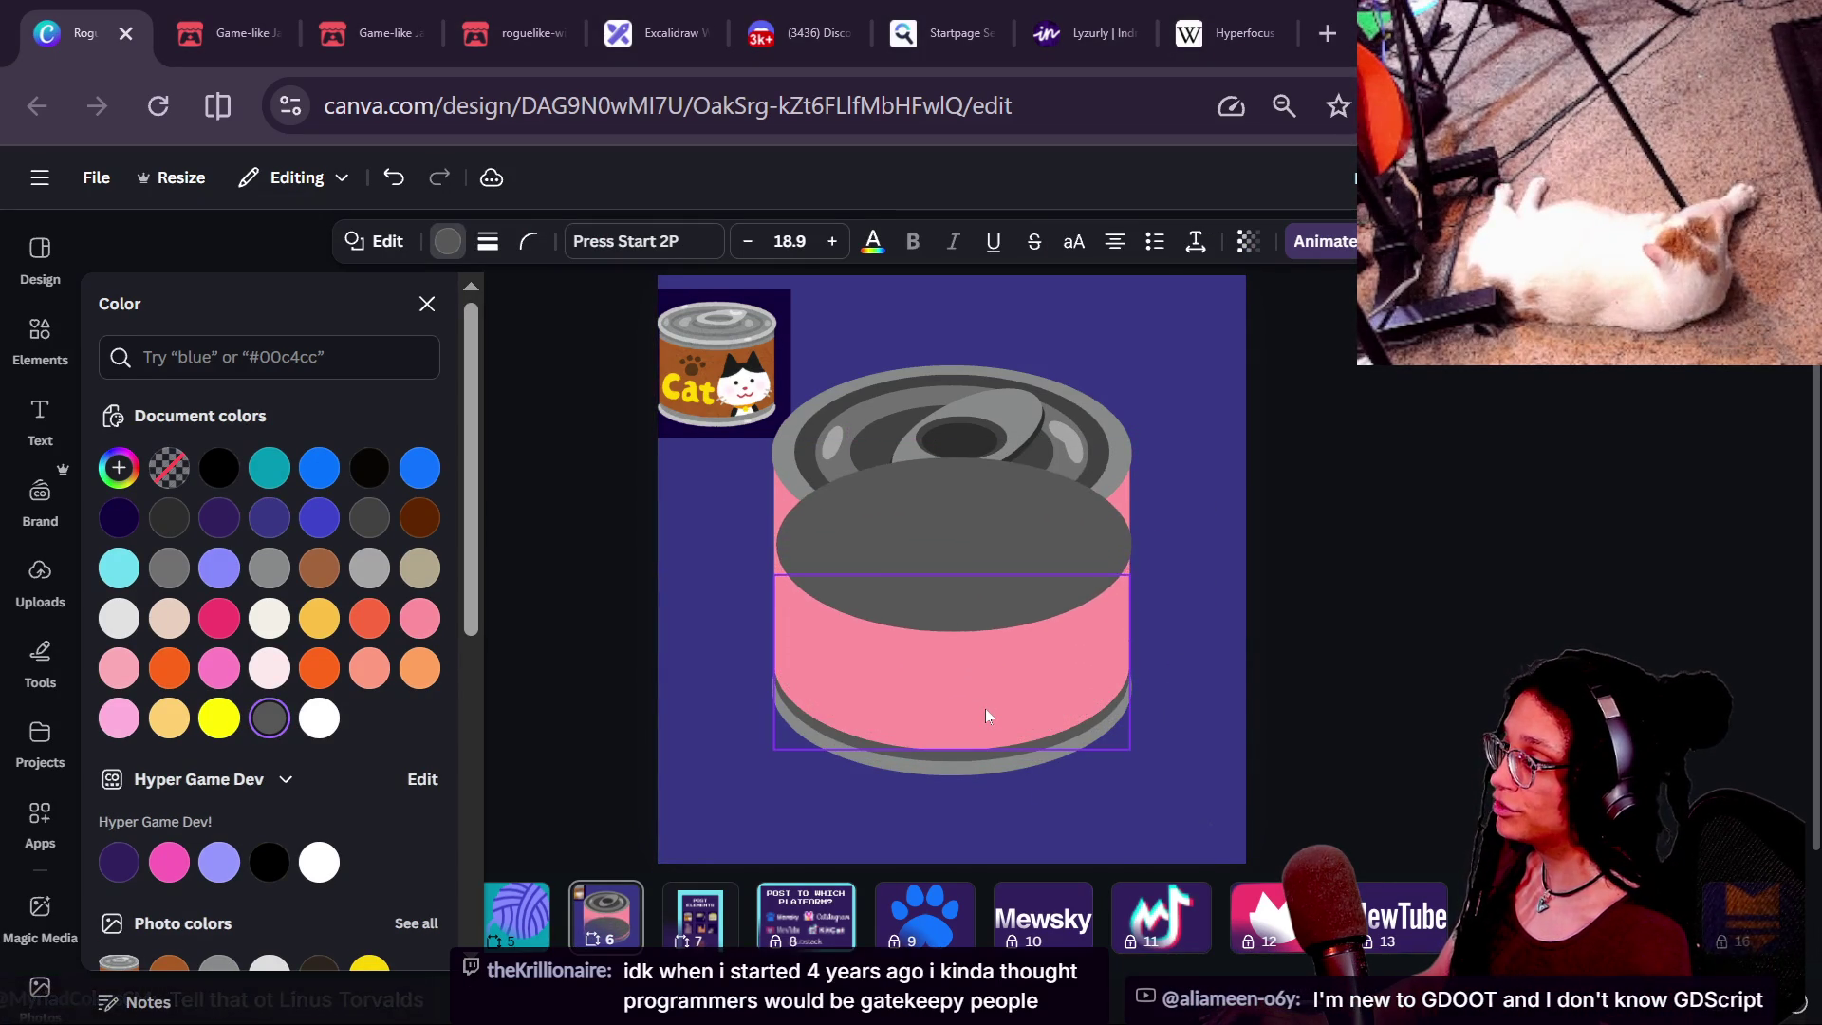
key("shift+Up")
key("shift+Up")
key("shift+Up")
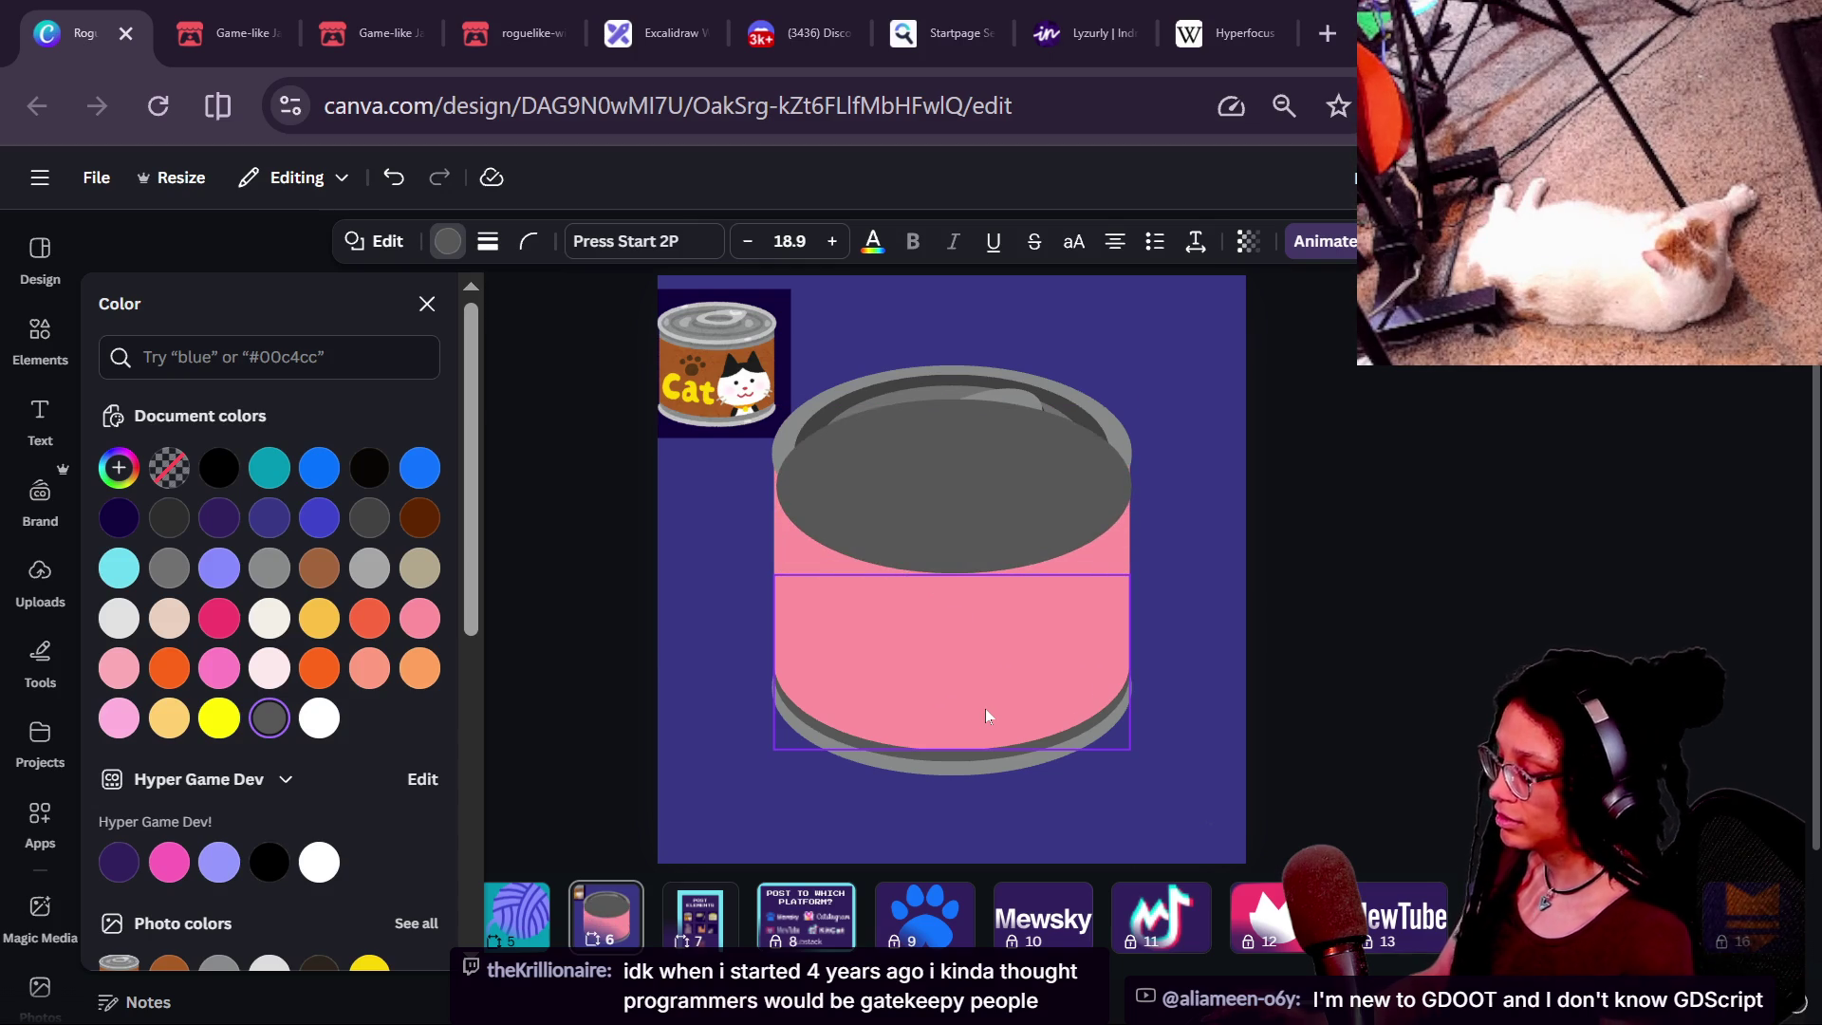
key("ctrl+bracketleft")
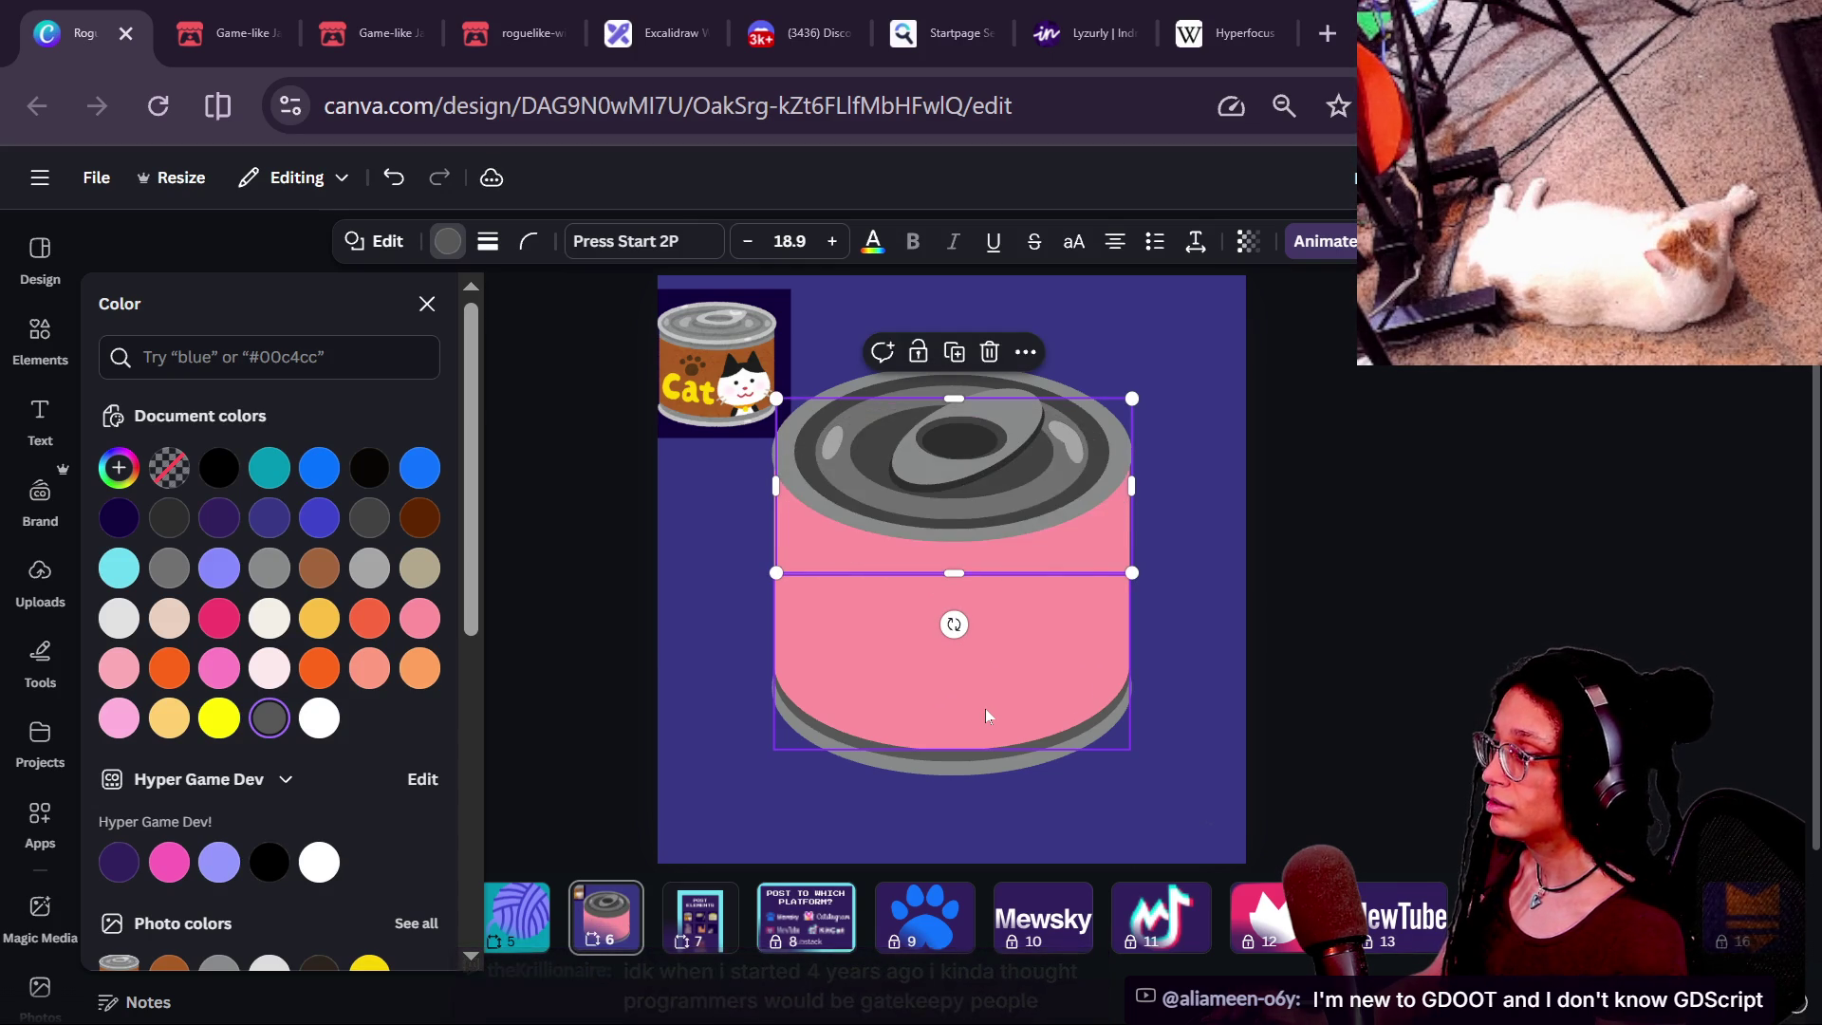
key("ctrl+bracketright")
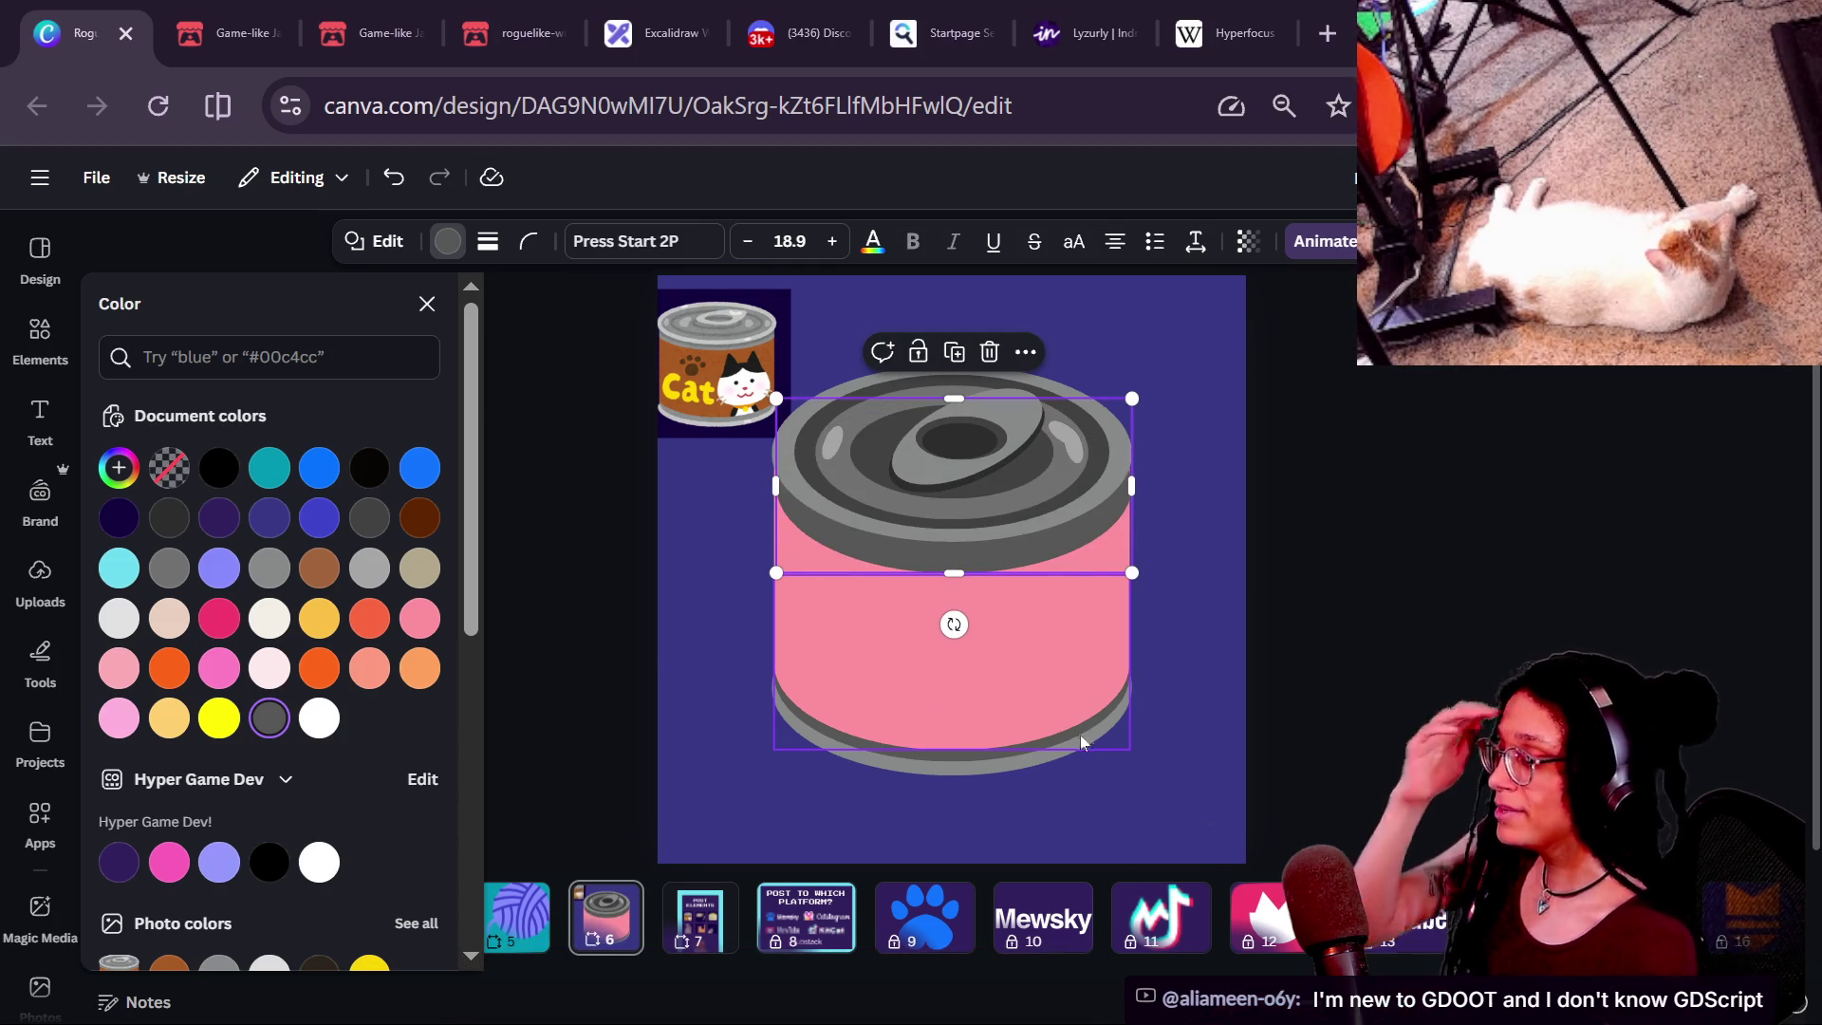
- Delete the grey ellipse, compare with undo/redo, deselect, and switch to Godot's script editor
key("Delete")
key("ctrl+z")
key("ctrl+shift+z")
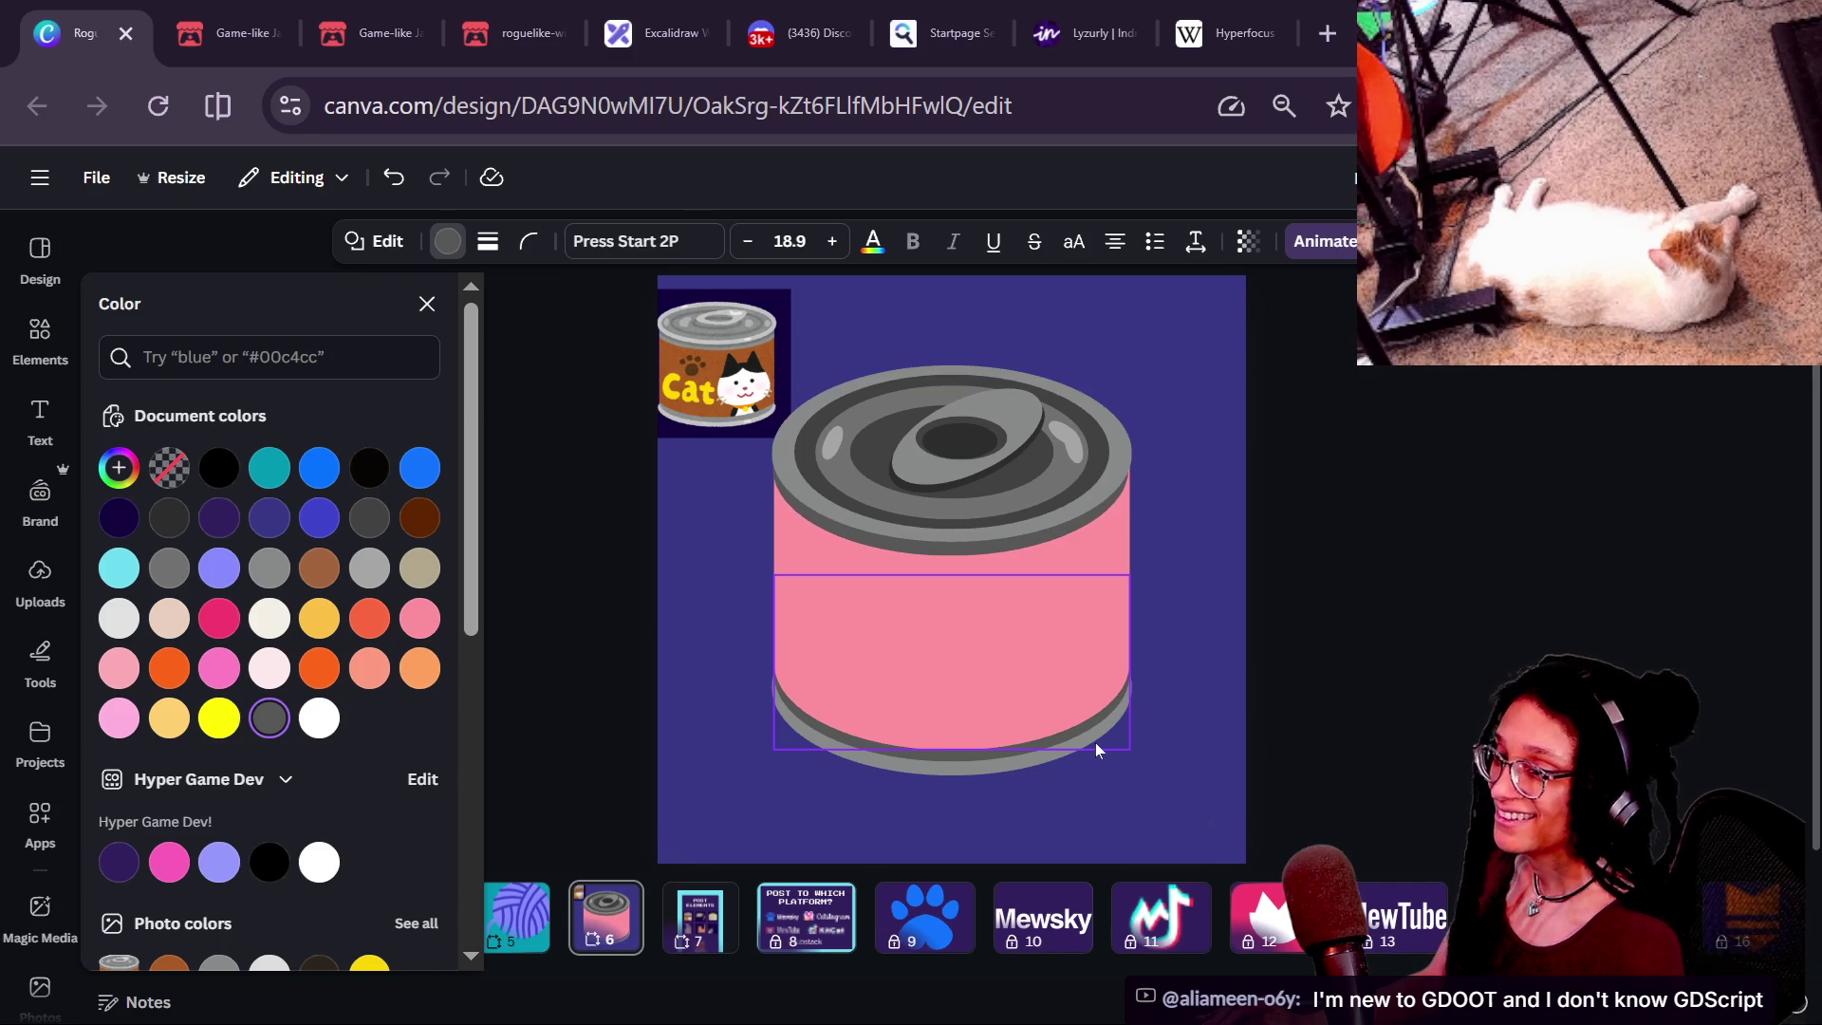
key("ctrl+z")
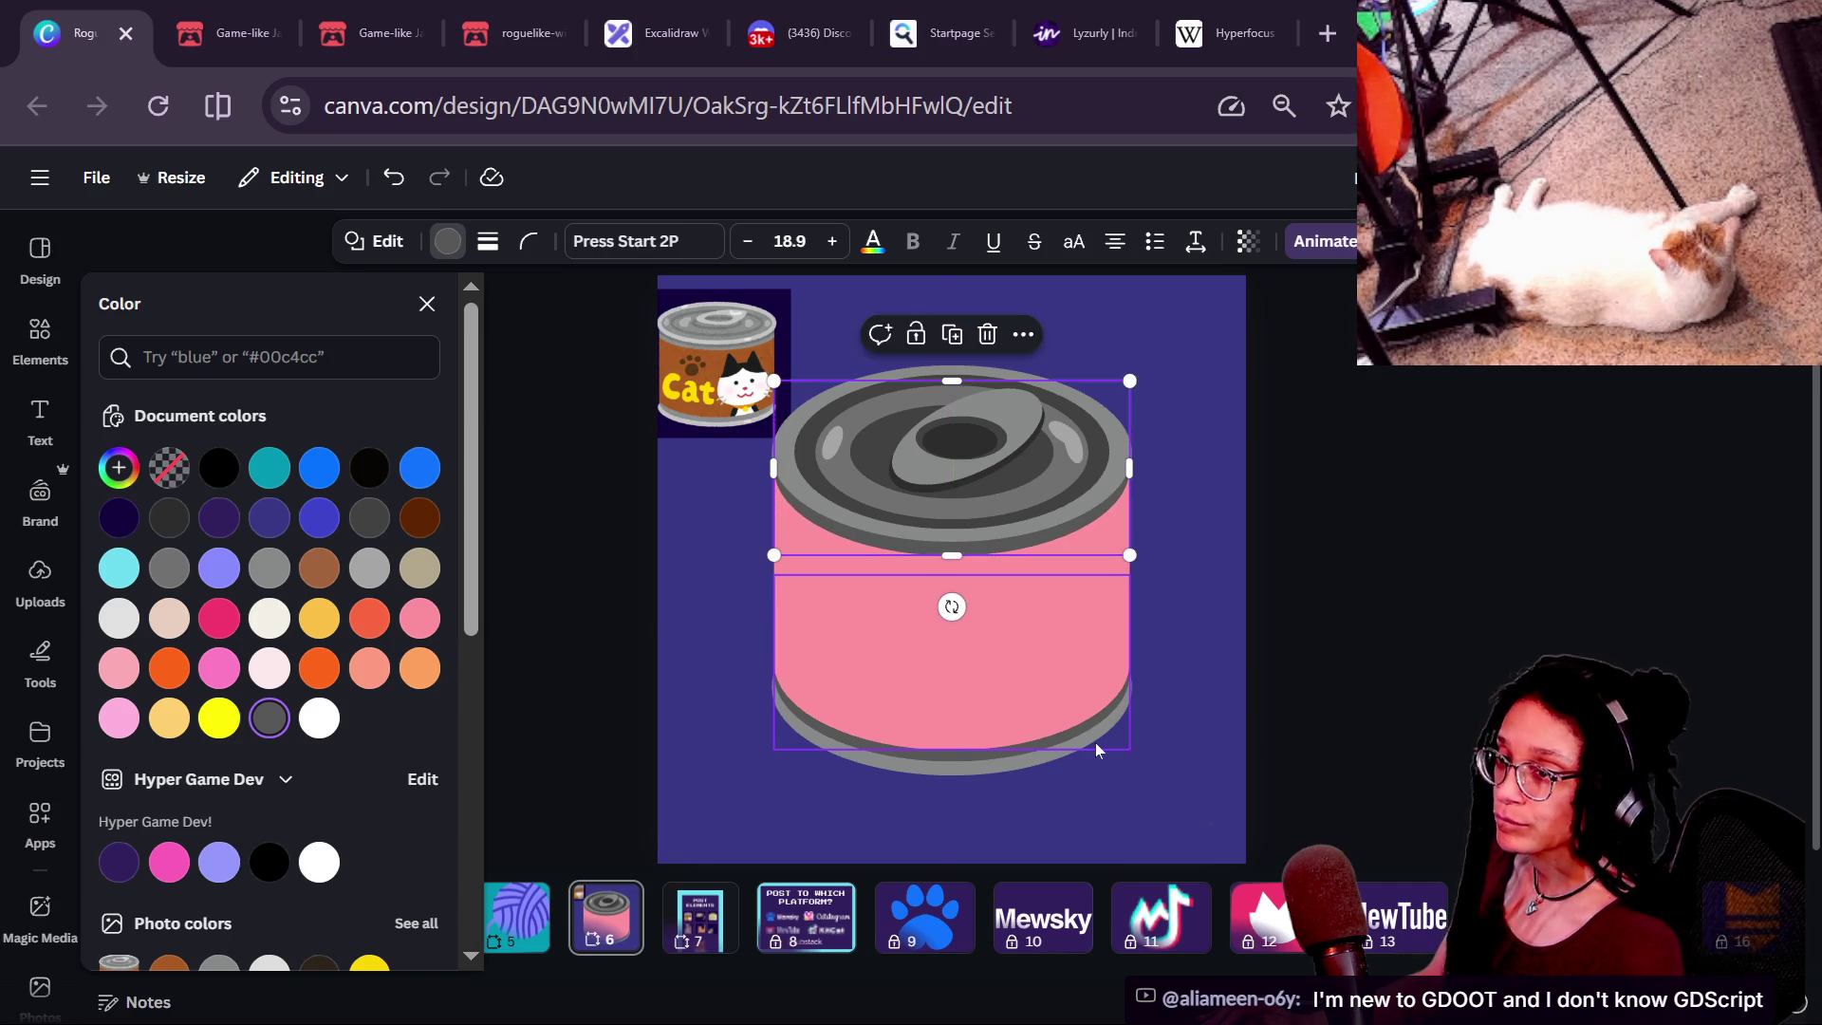
left_click(1251, 681)
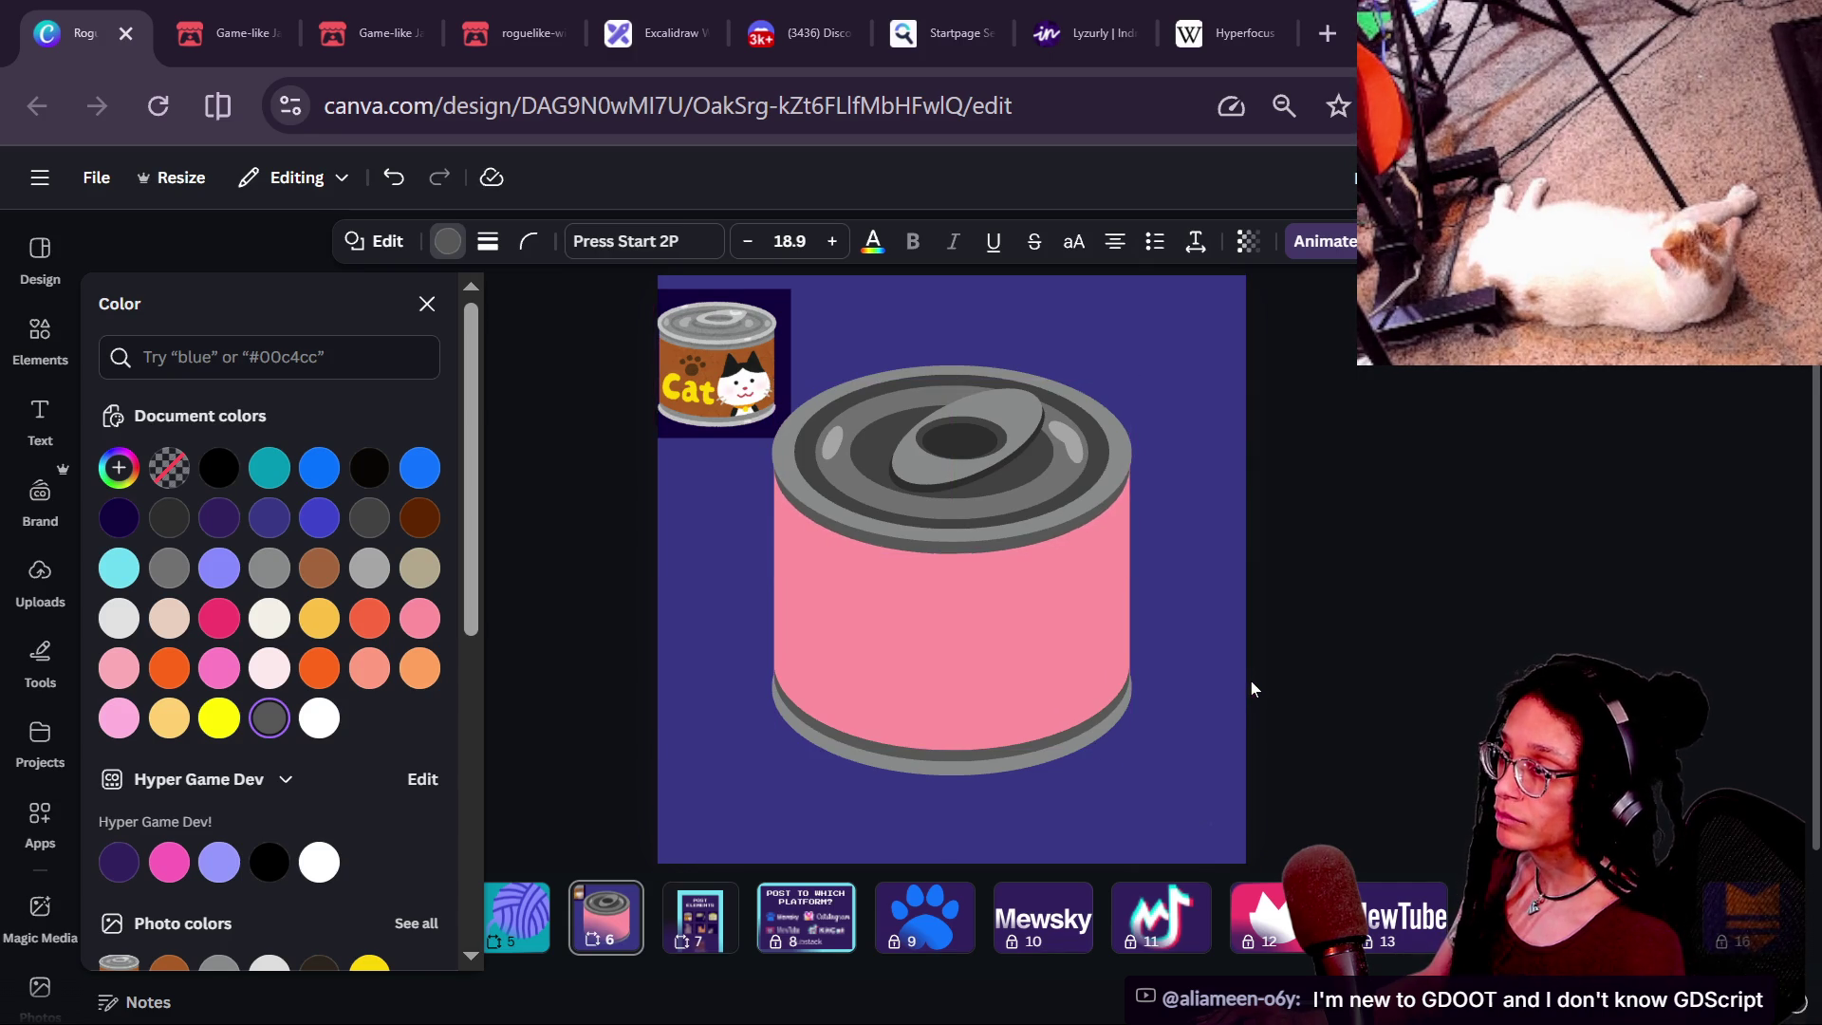
key("ctrl+z")
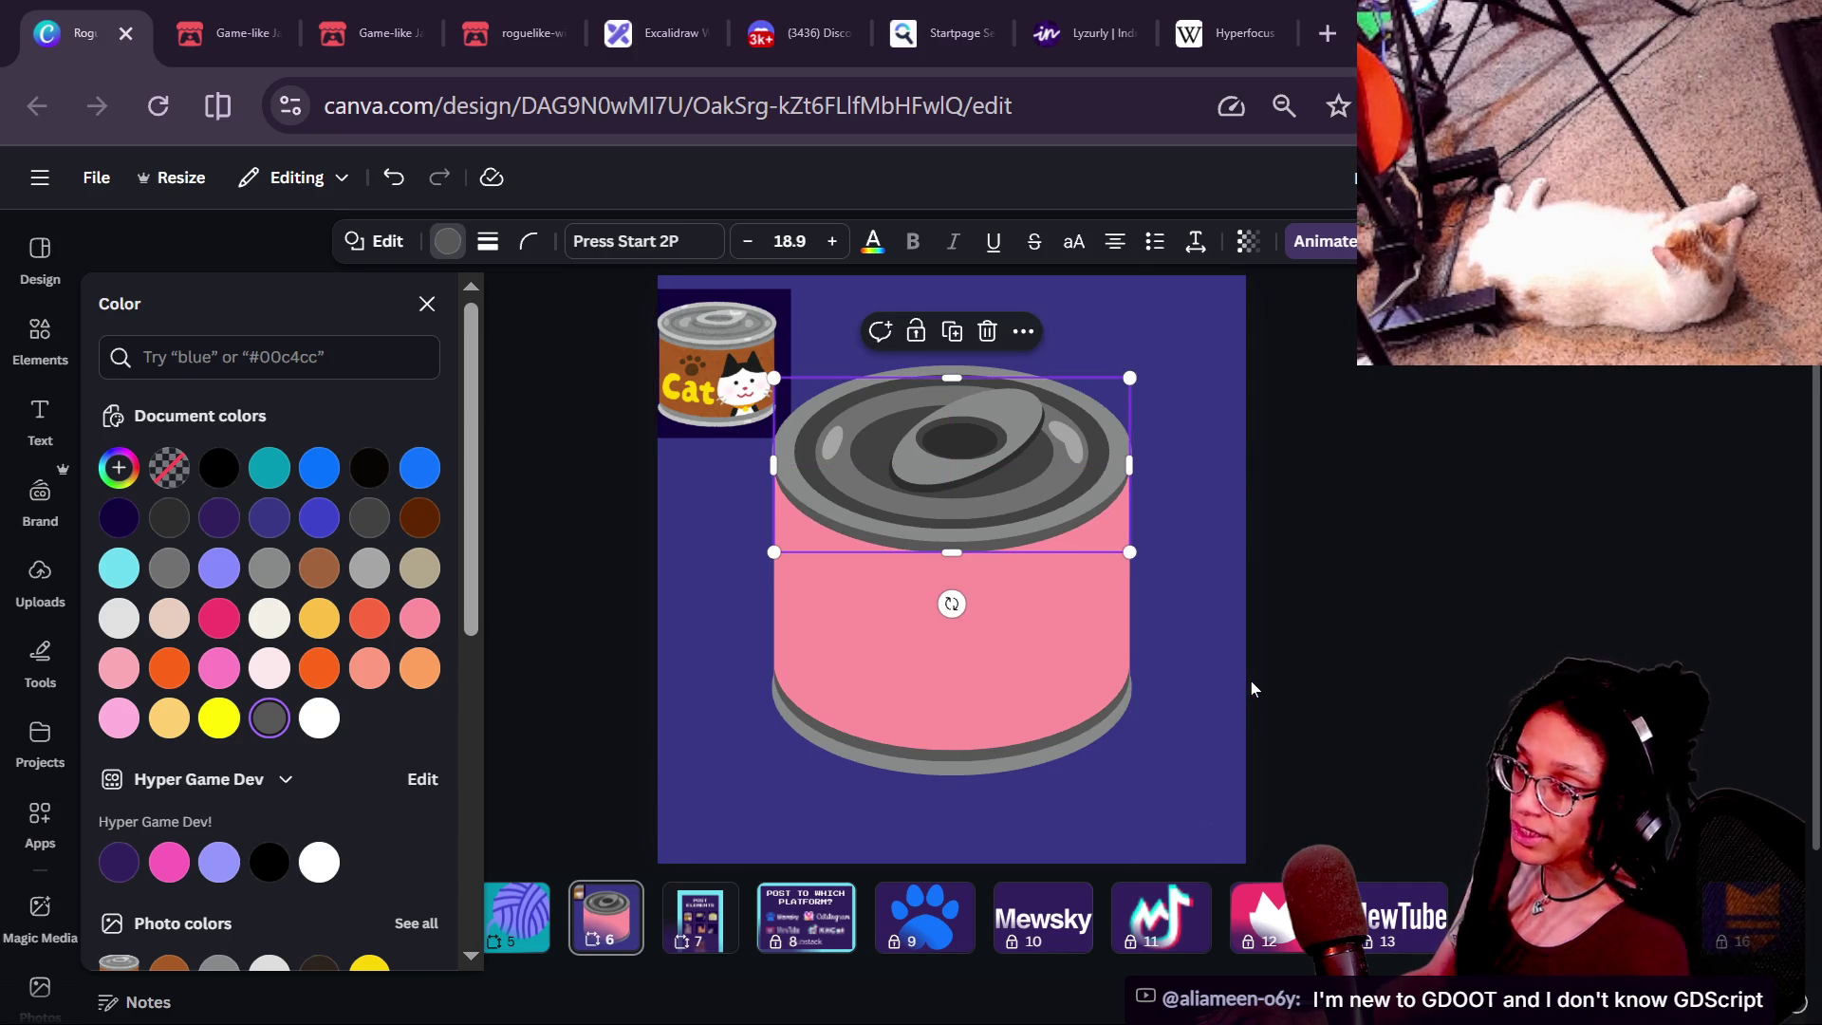
left_click(1251, 689)
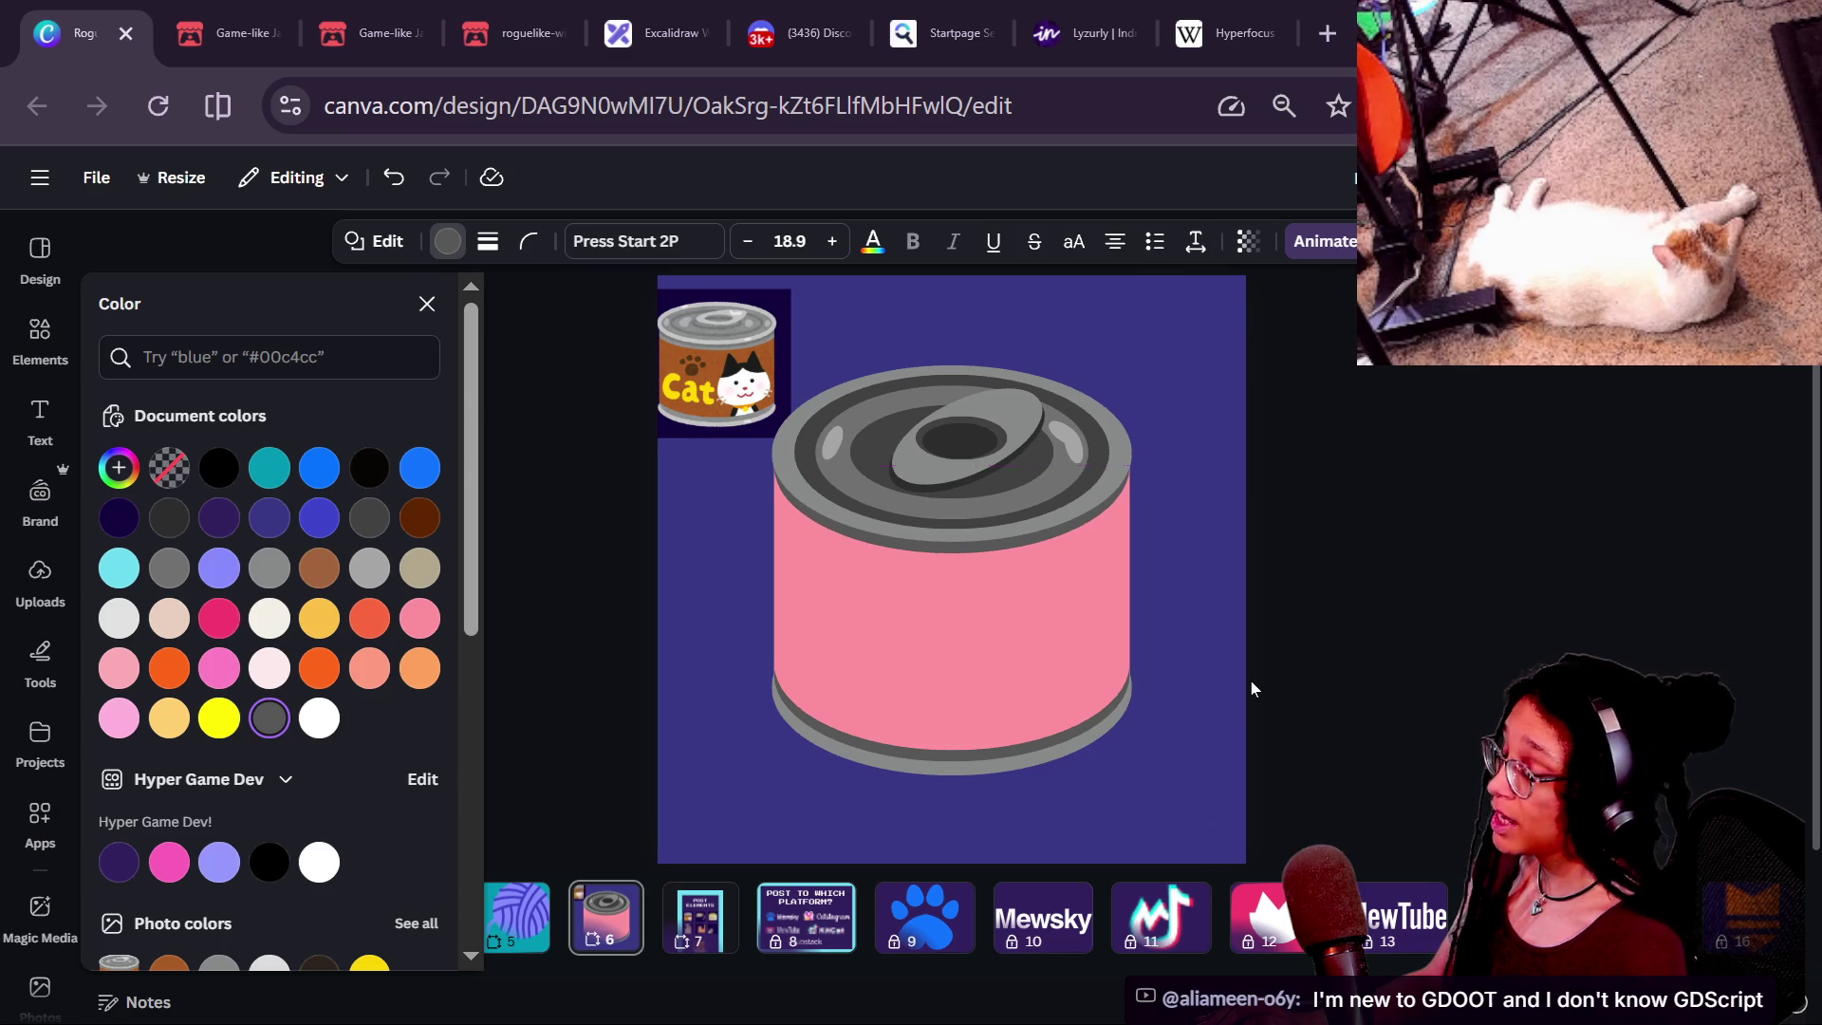
key("ctrl+z")
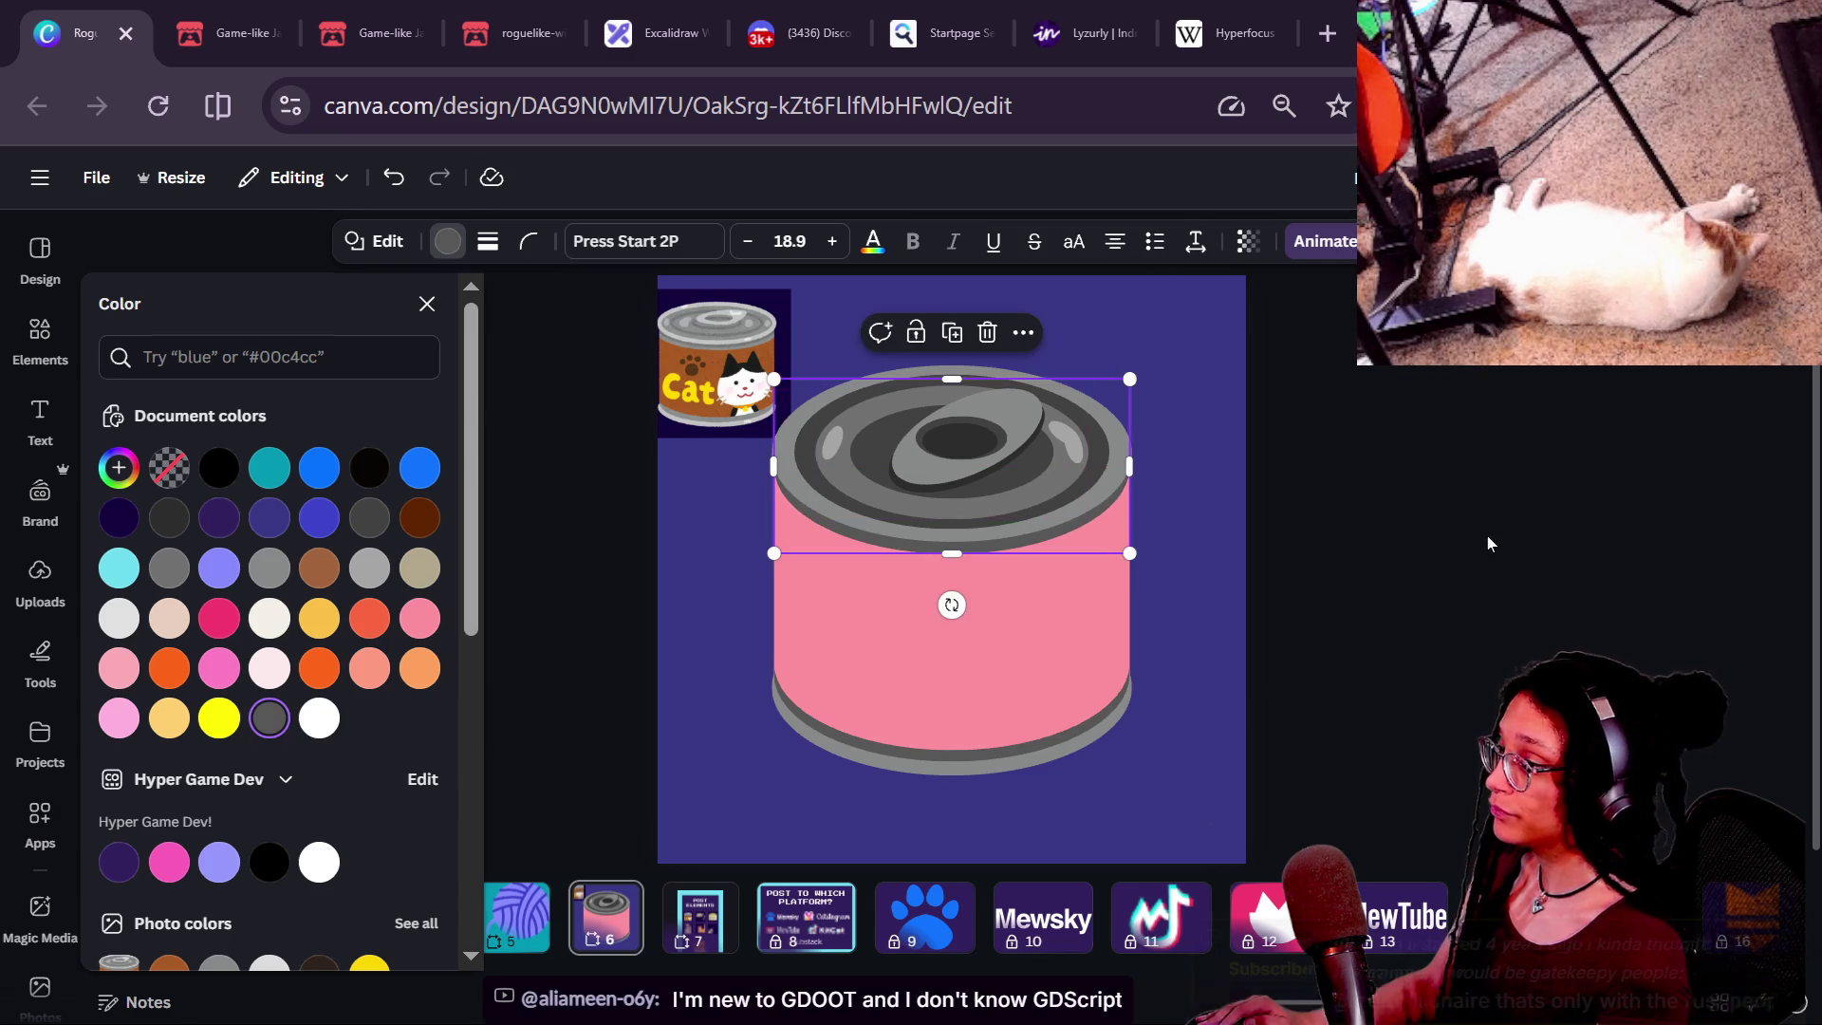
key("Escape")
left_click(1310, 527)
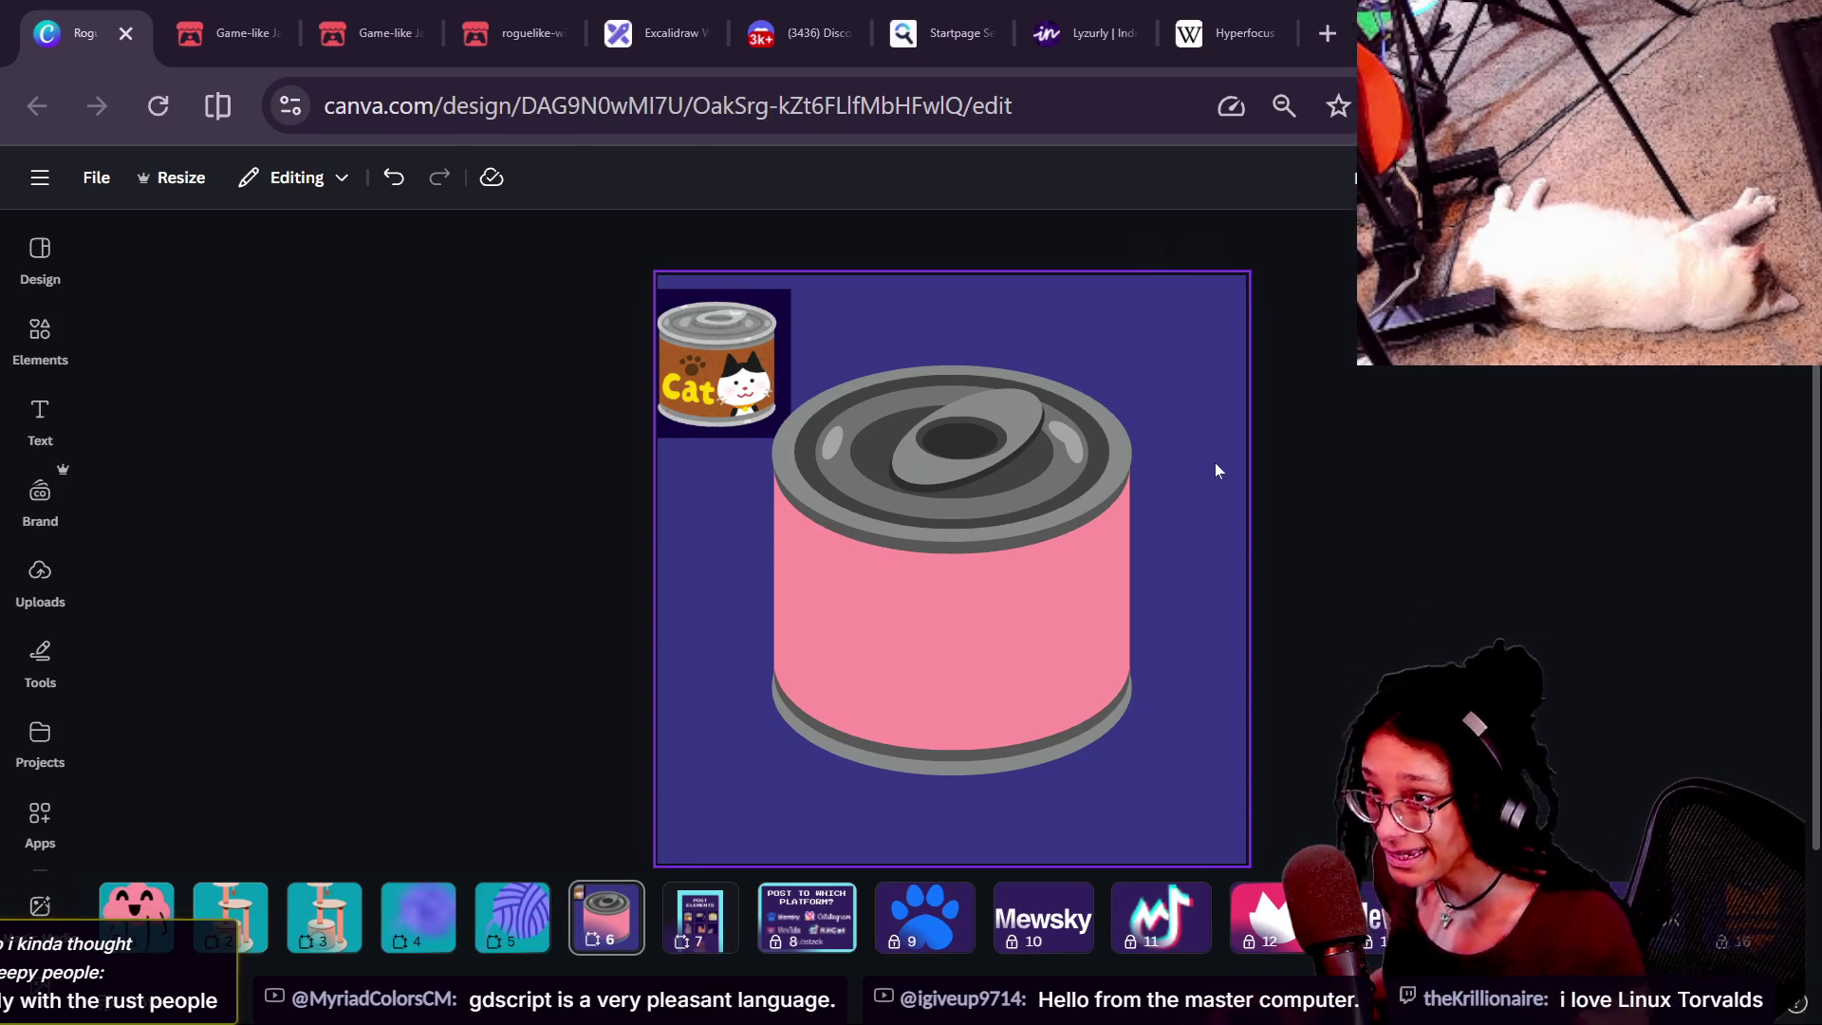
key("alt+Tab")
left_click(869, 44)
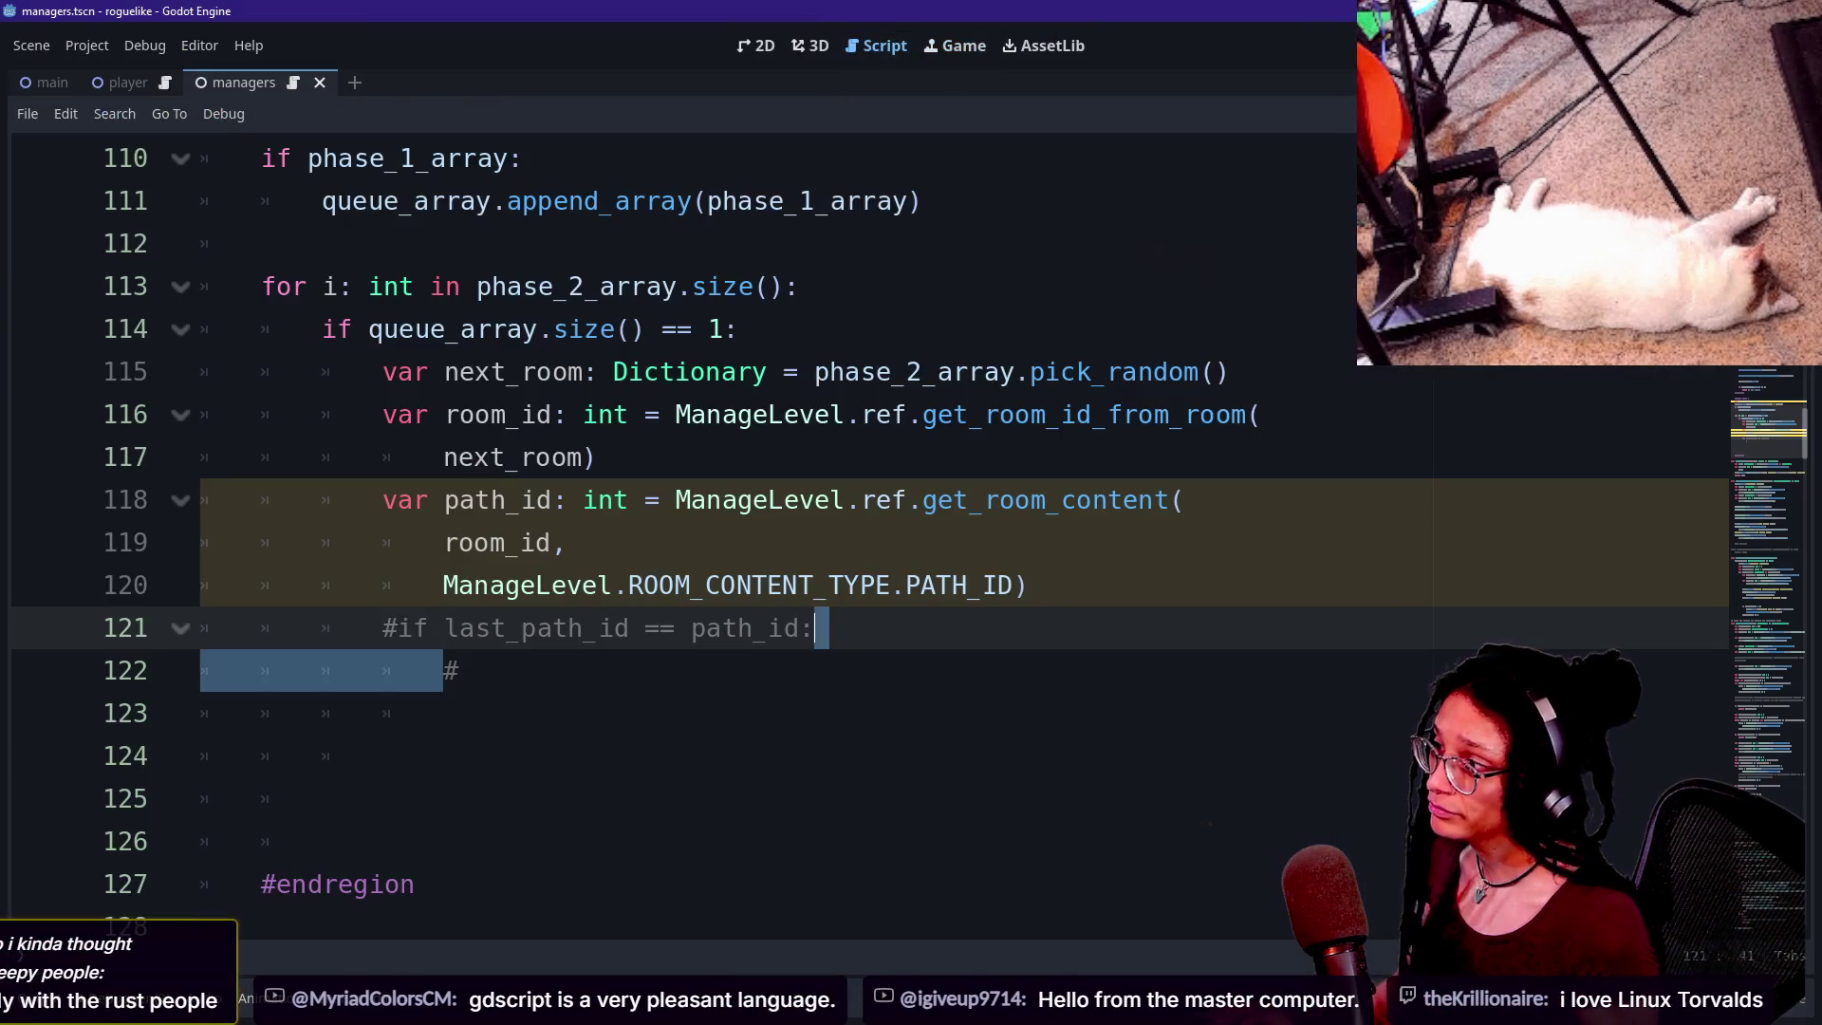
- Read the Dictionary class reference from the managers script, then return to the browser
left_click(1092, 371)
scroll(854, 532, "down", 15)
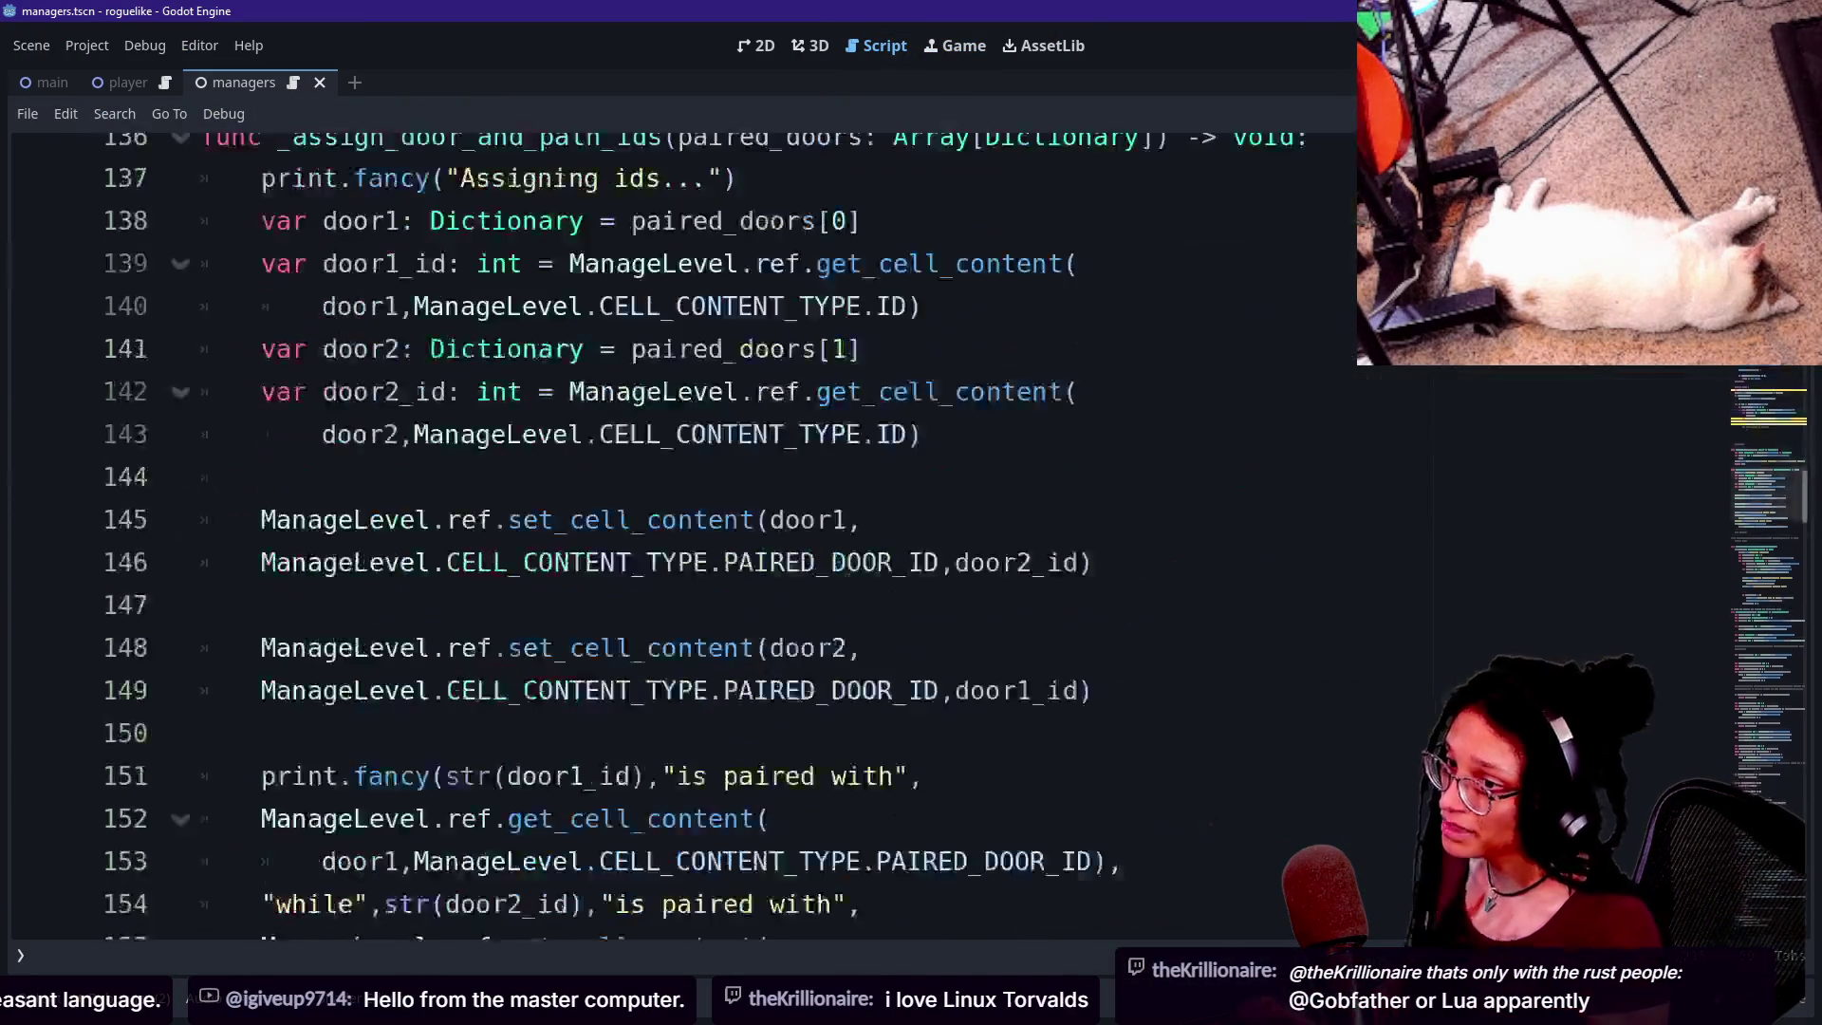
scroll(854, 532, "up", 3)
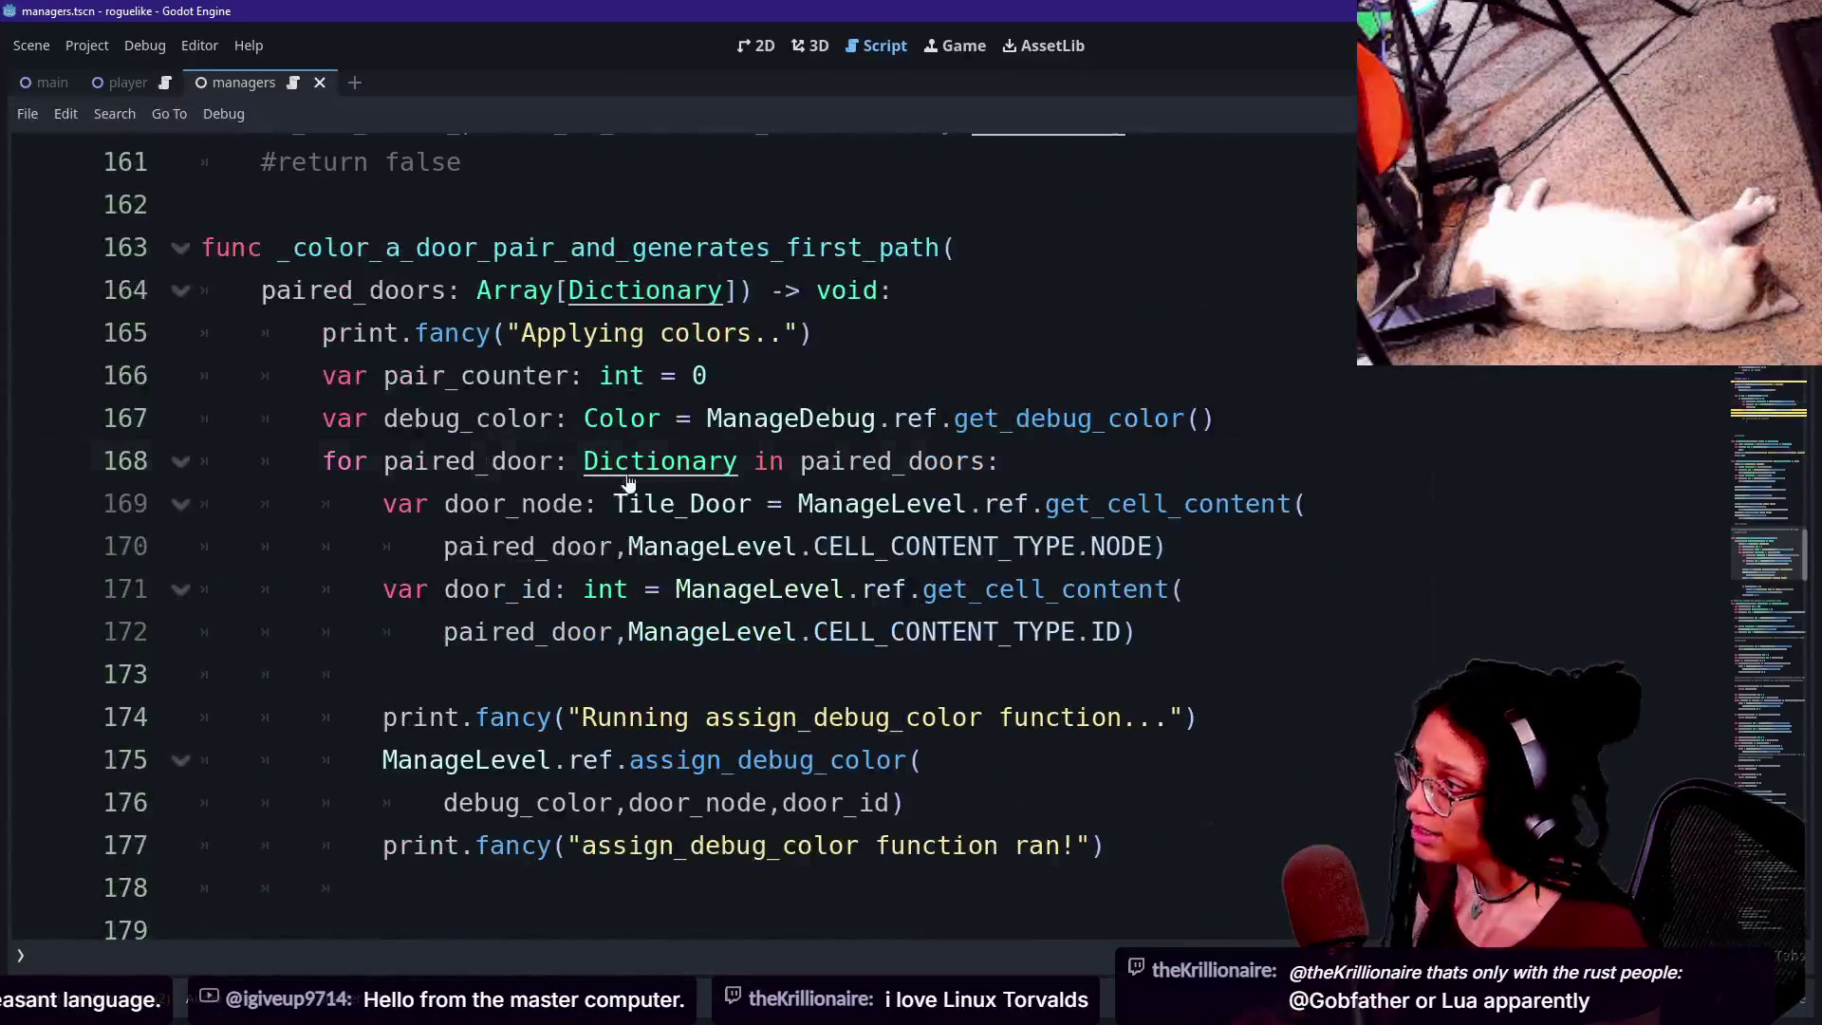
left_click(627, 470, "ctrl")
scroll(1099, 571, "down", 10)
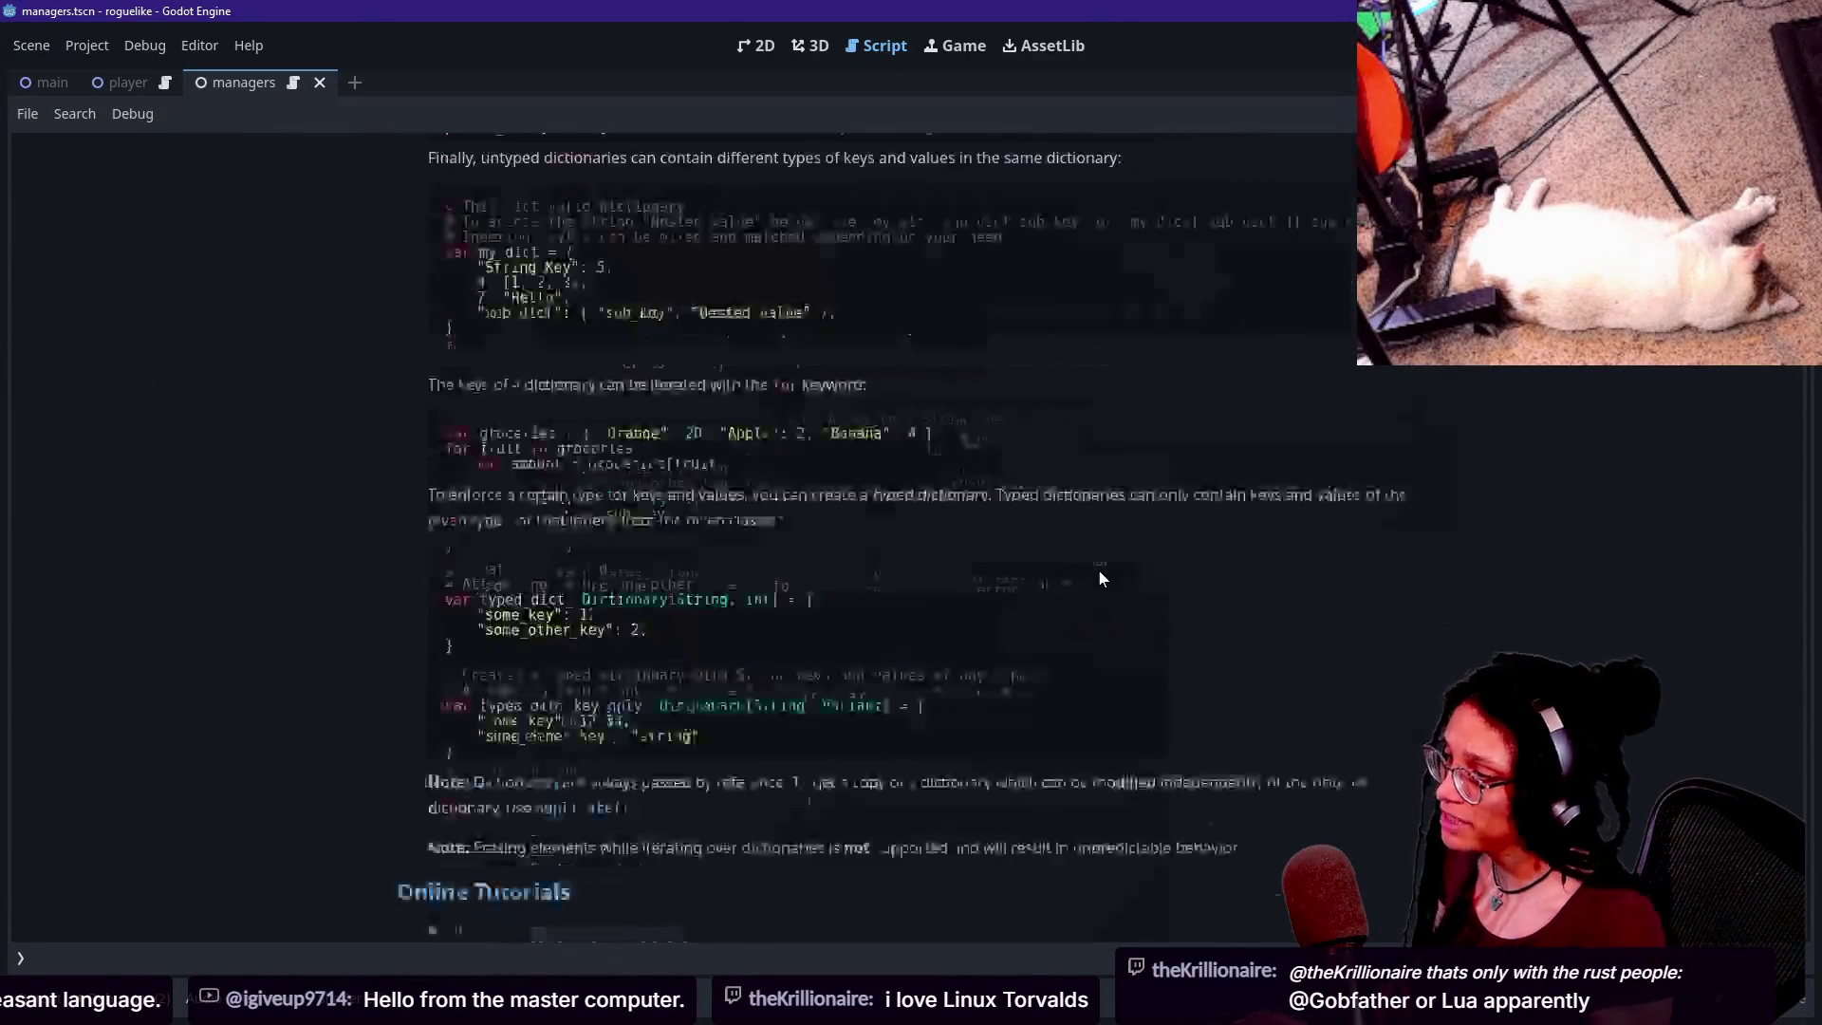
scroll(1099, 572, "up", 10)
scroll(1099, 571, "down", 15)
scroll(1100, 571, "up", 12)
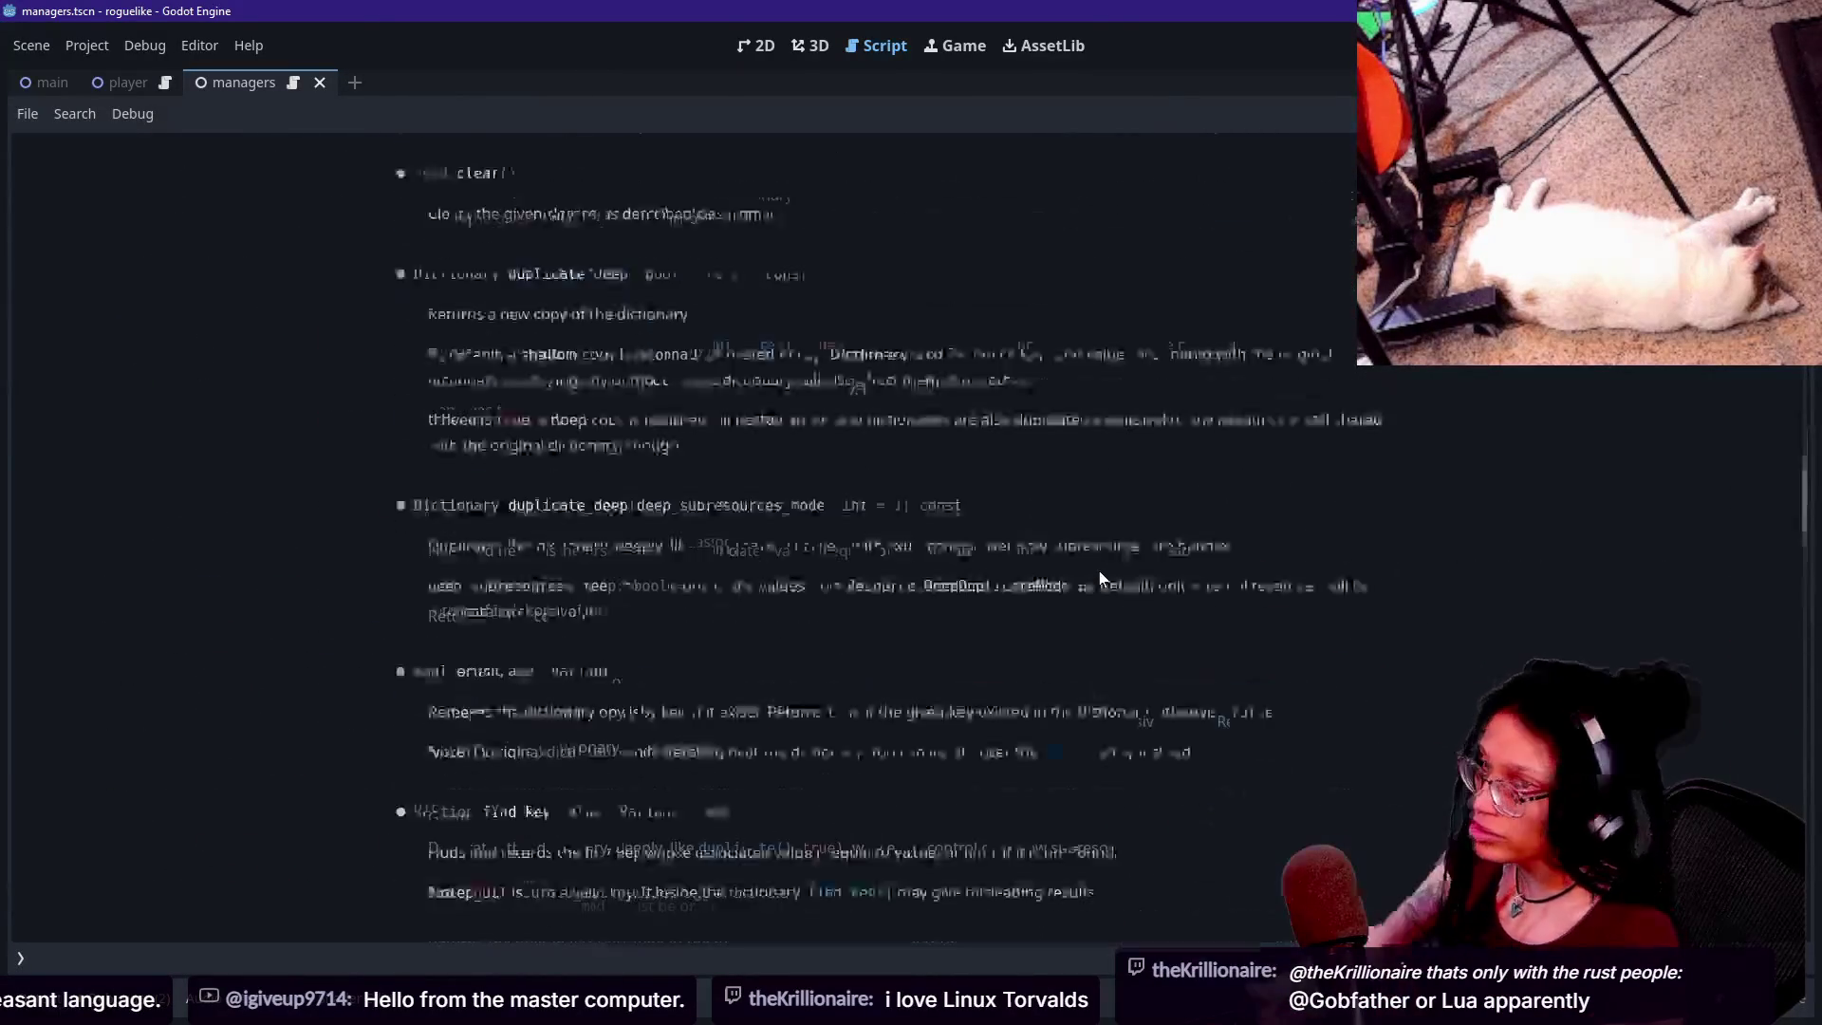
scroll(1100, 579, "up", 5)
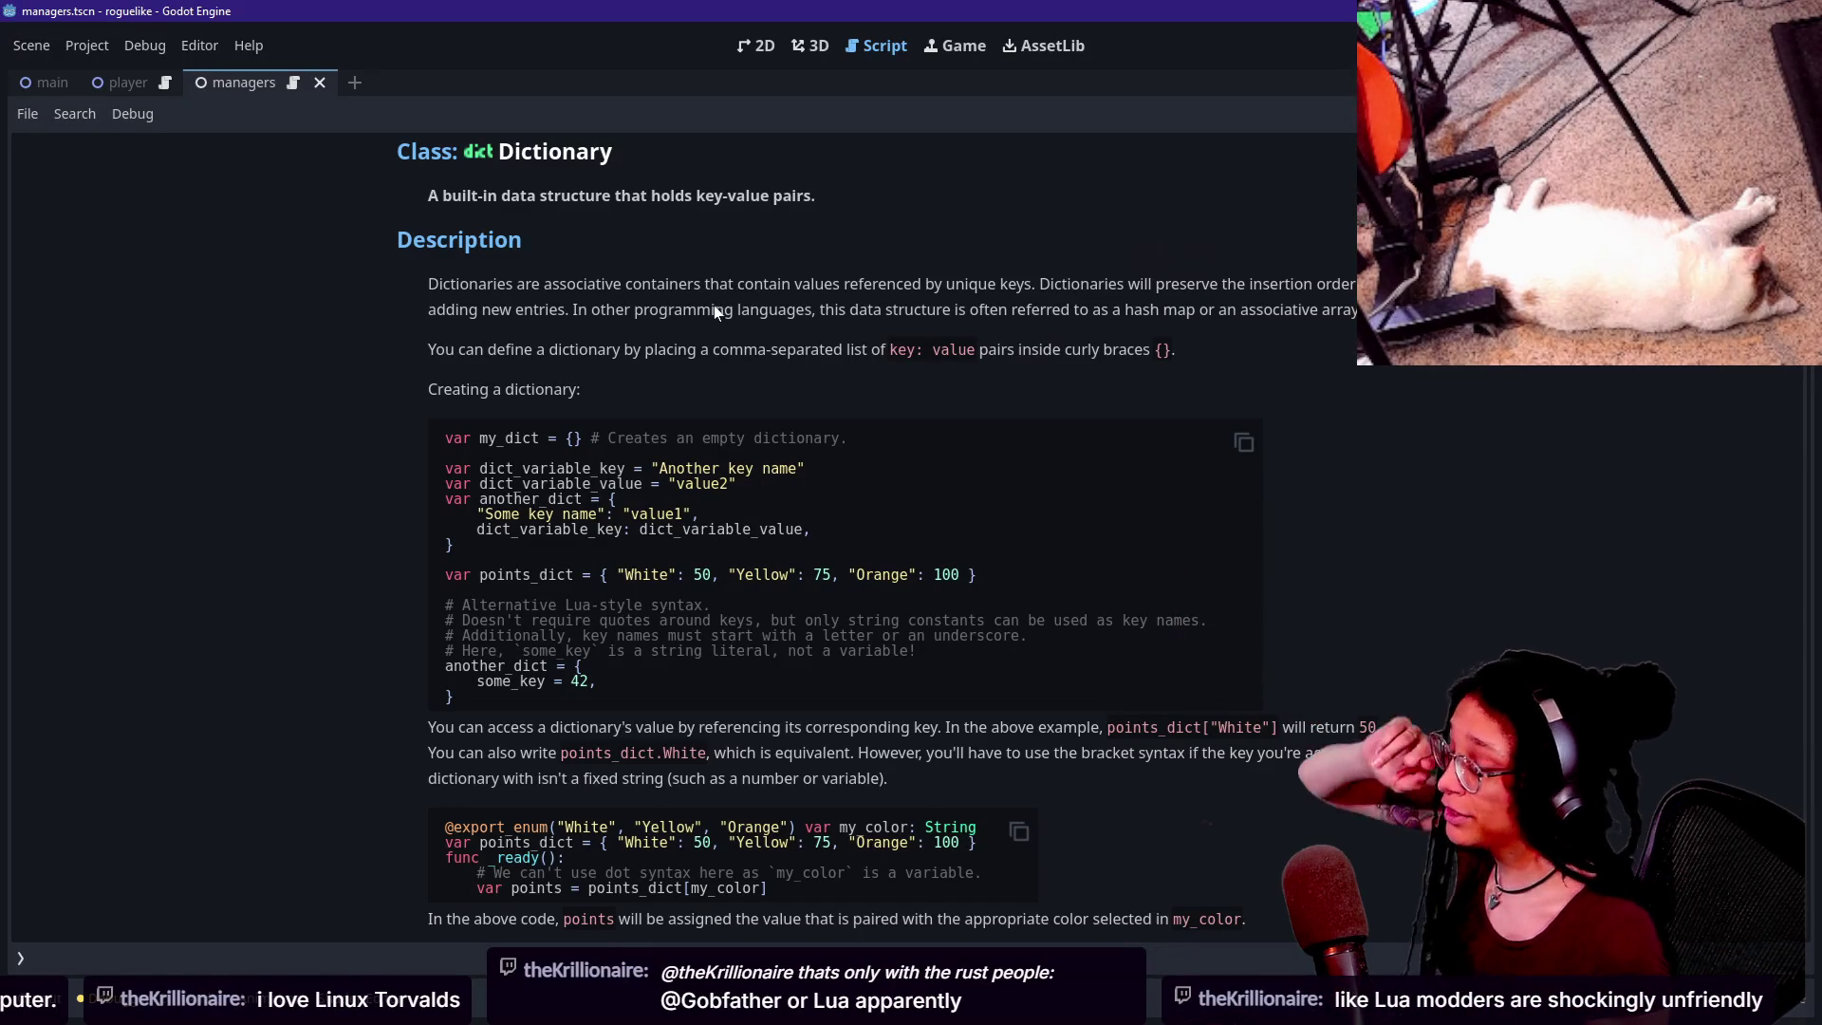
key("alt+Tab")
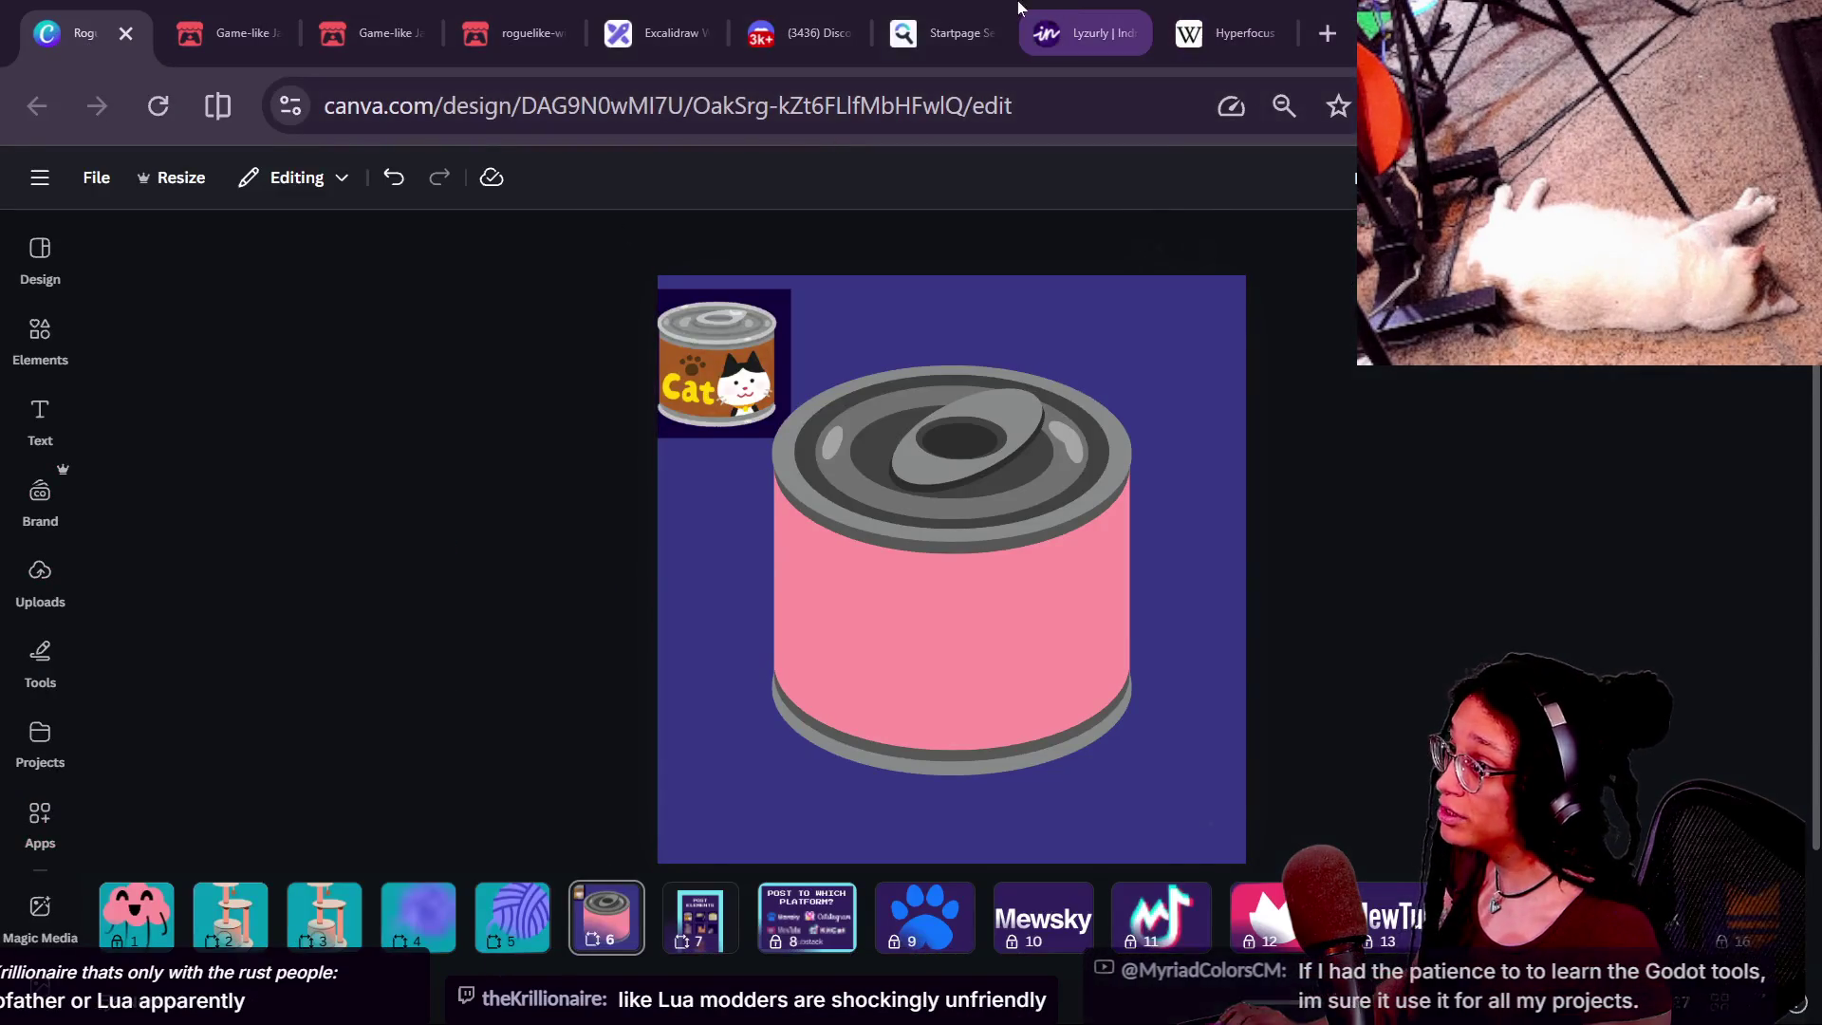
- Open the Godot documentation in a new tab and post its link in stream chat
left_click(1327, 33)
type("godot doc")
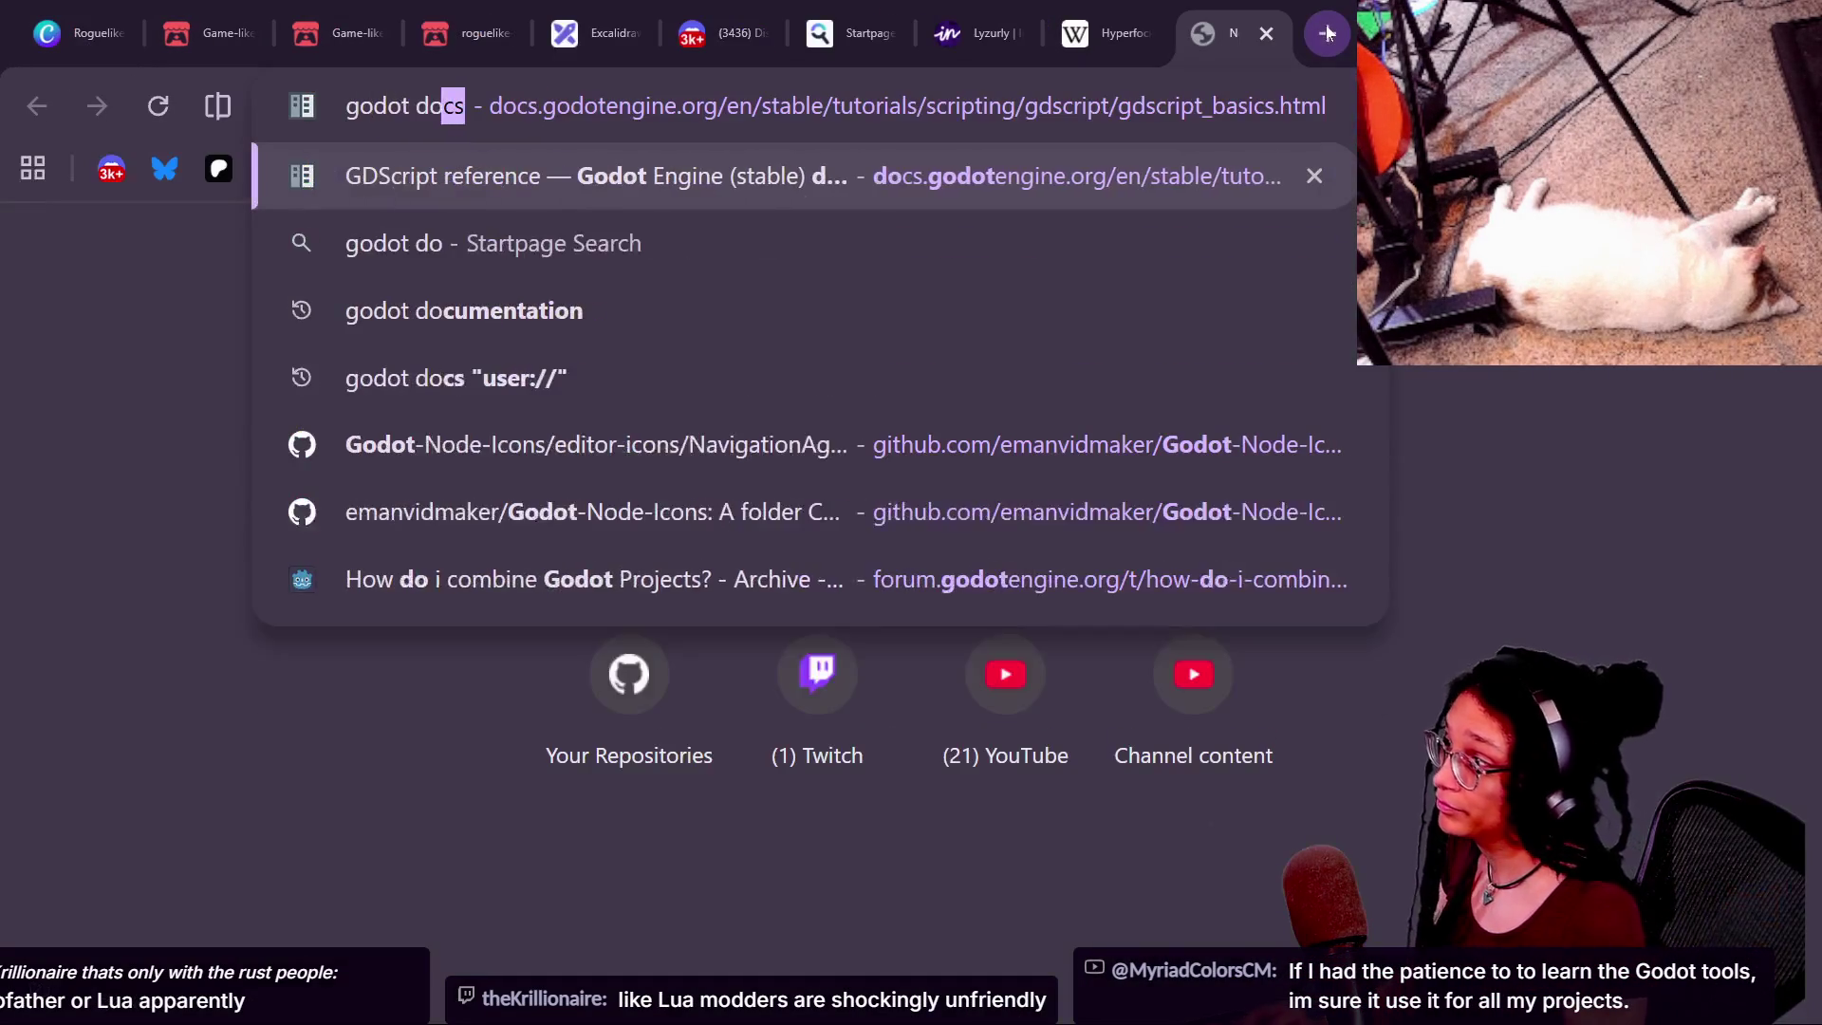
key("Return")
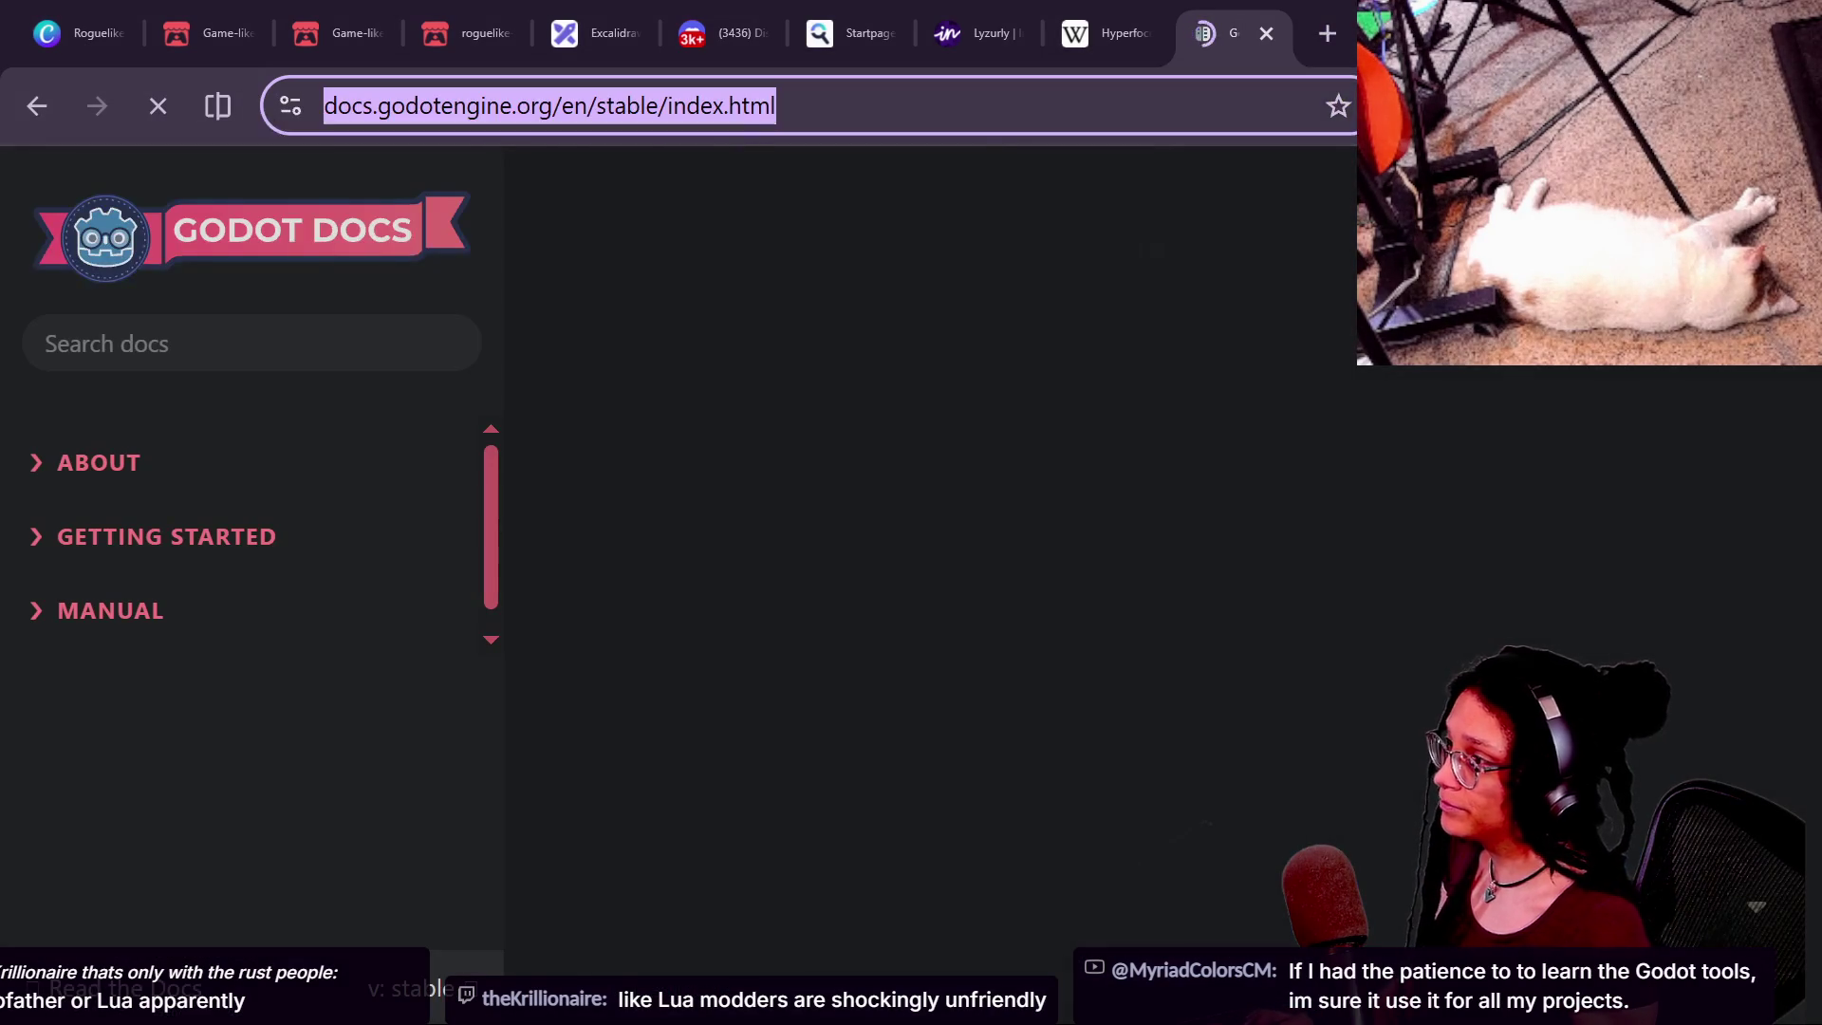
key("alt+Tab")
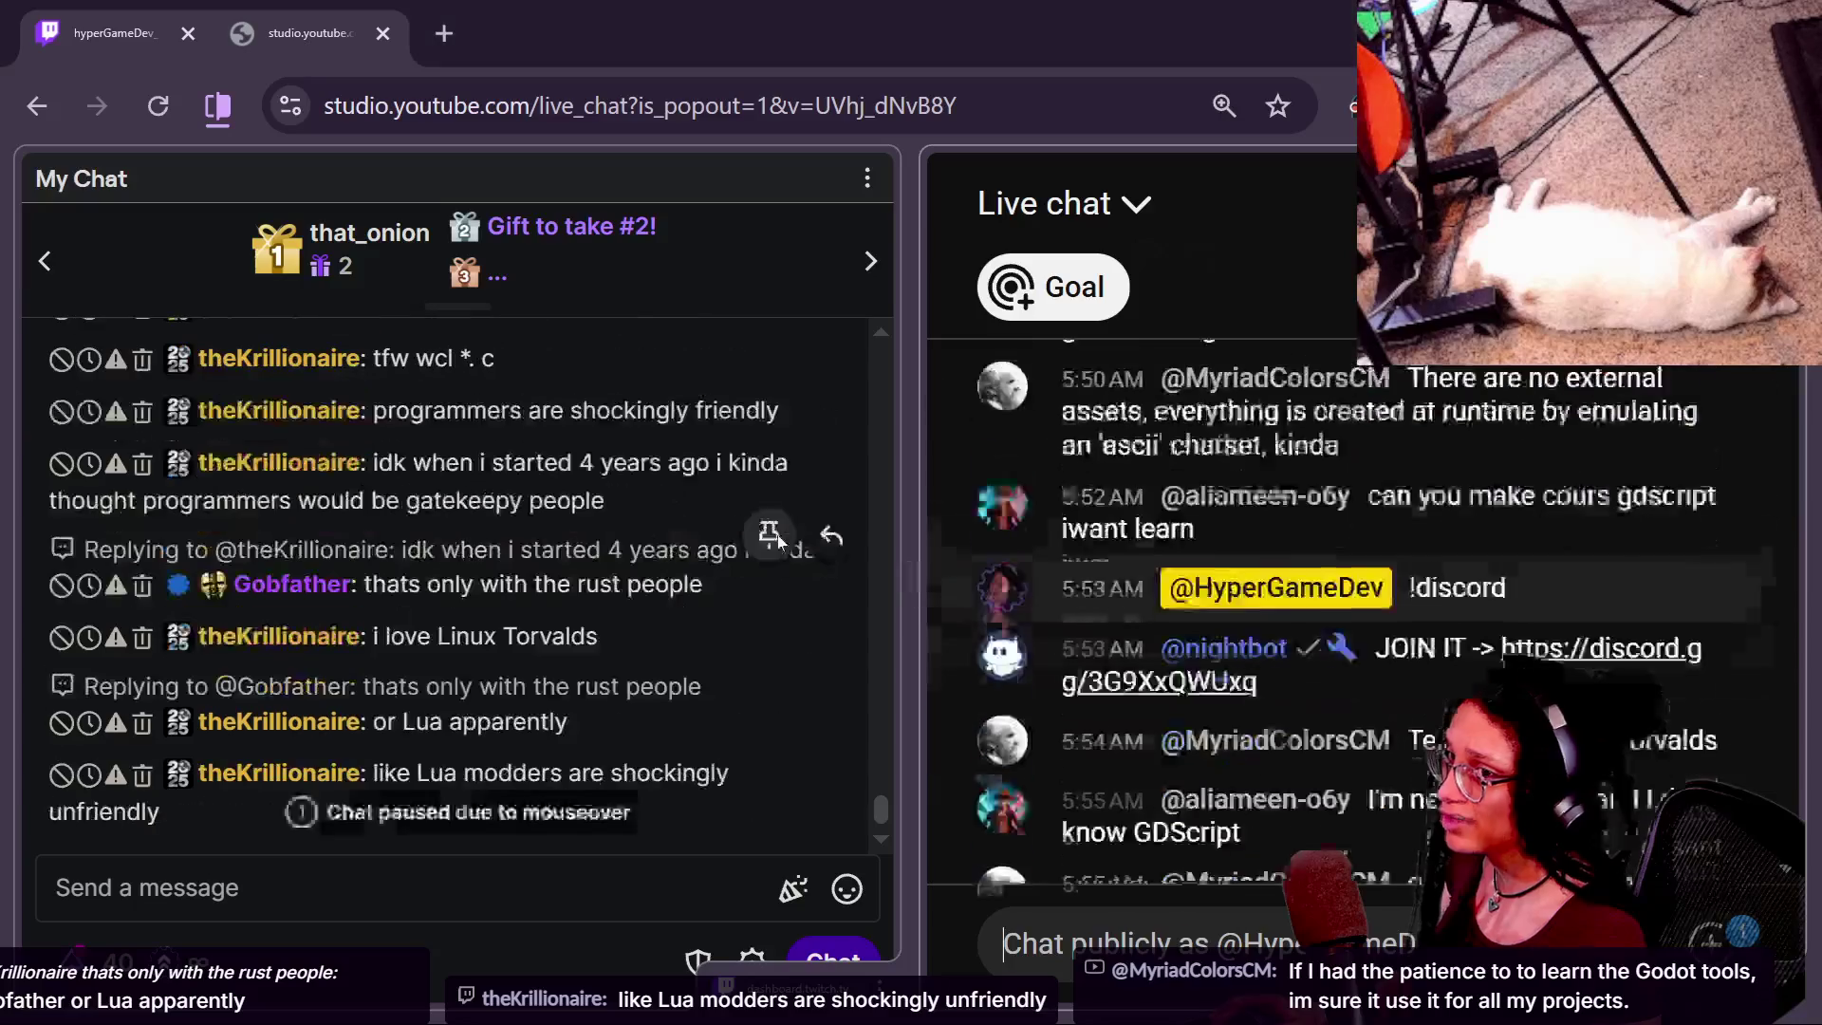
left_click(427, 888)
type("https://docs.godotengine.org/en/stable/index.html")
key("Return")
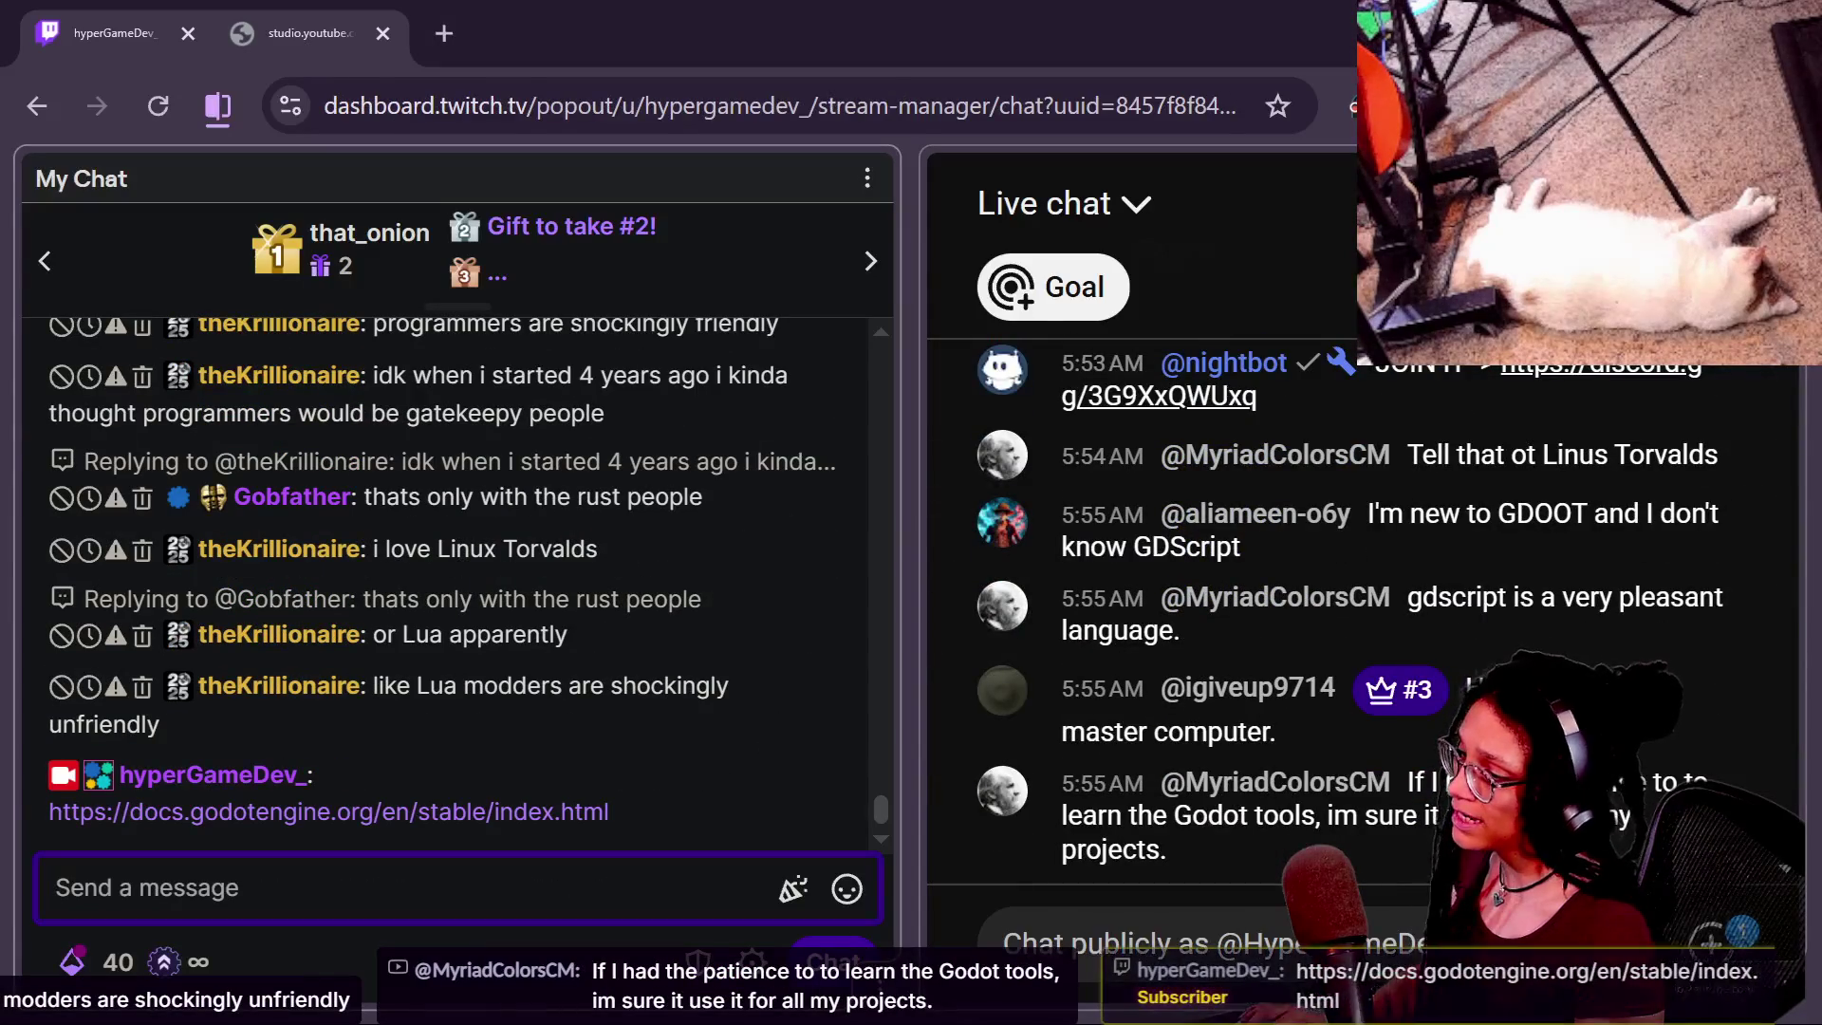
key("alt+Tab")
key("alt+Tab")
key("alt+Tab")
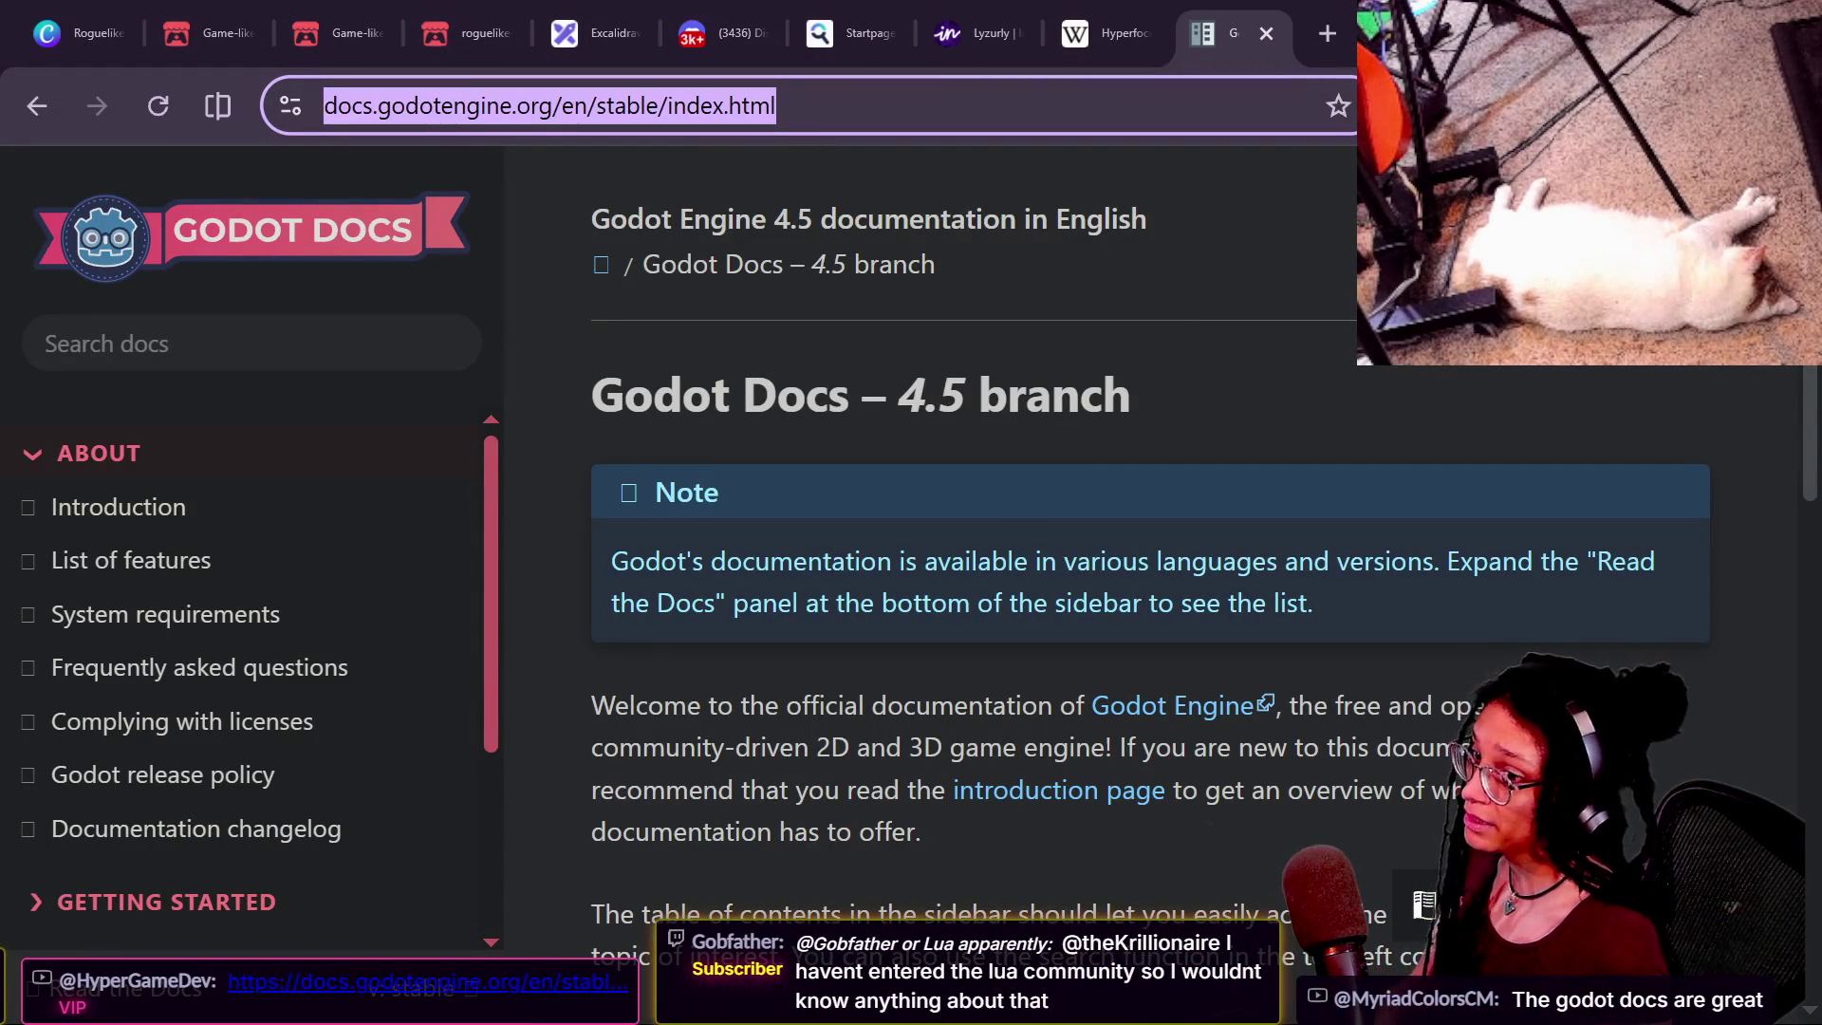
- Search for gdquest and open the GDQuest website
left_click(904, 105)
key("ctrl+l")
type("gds")
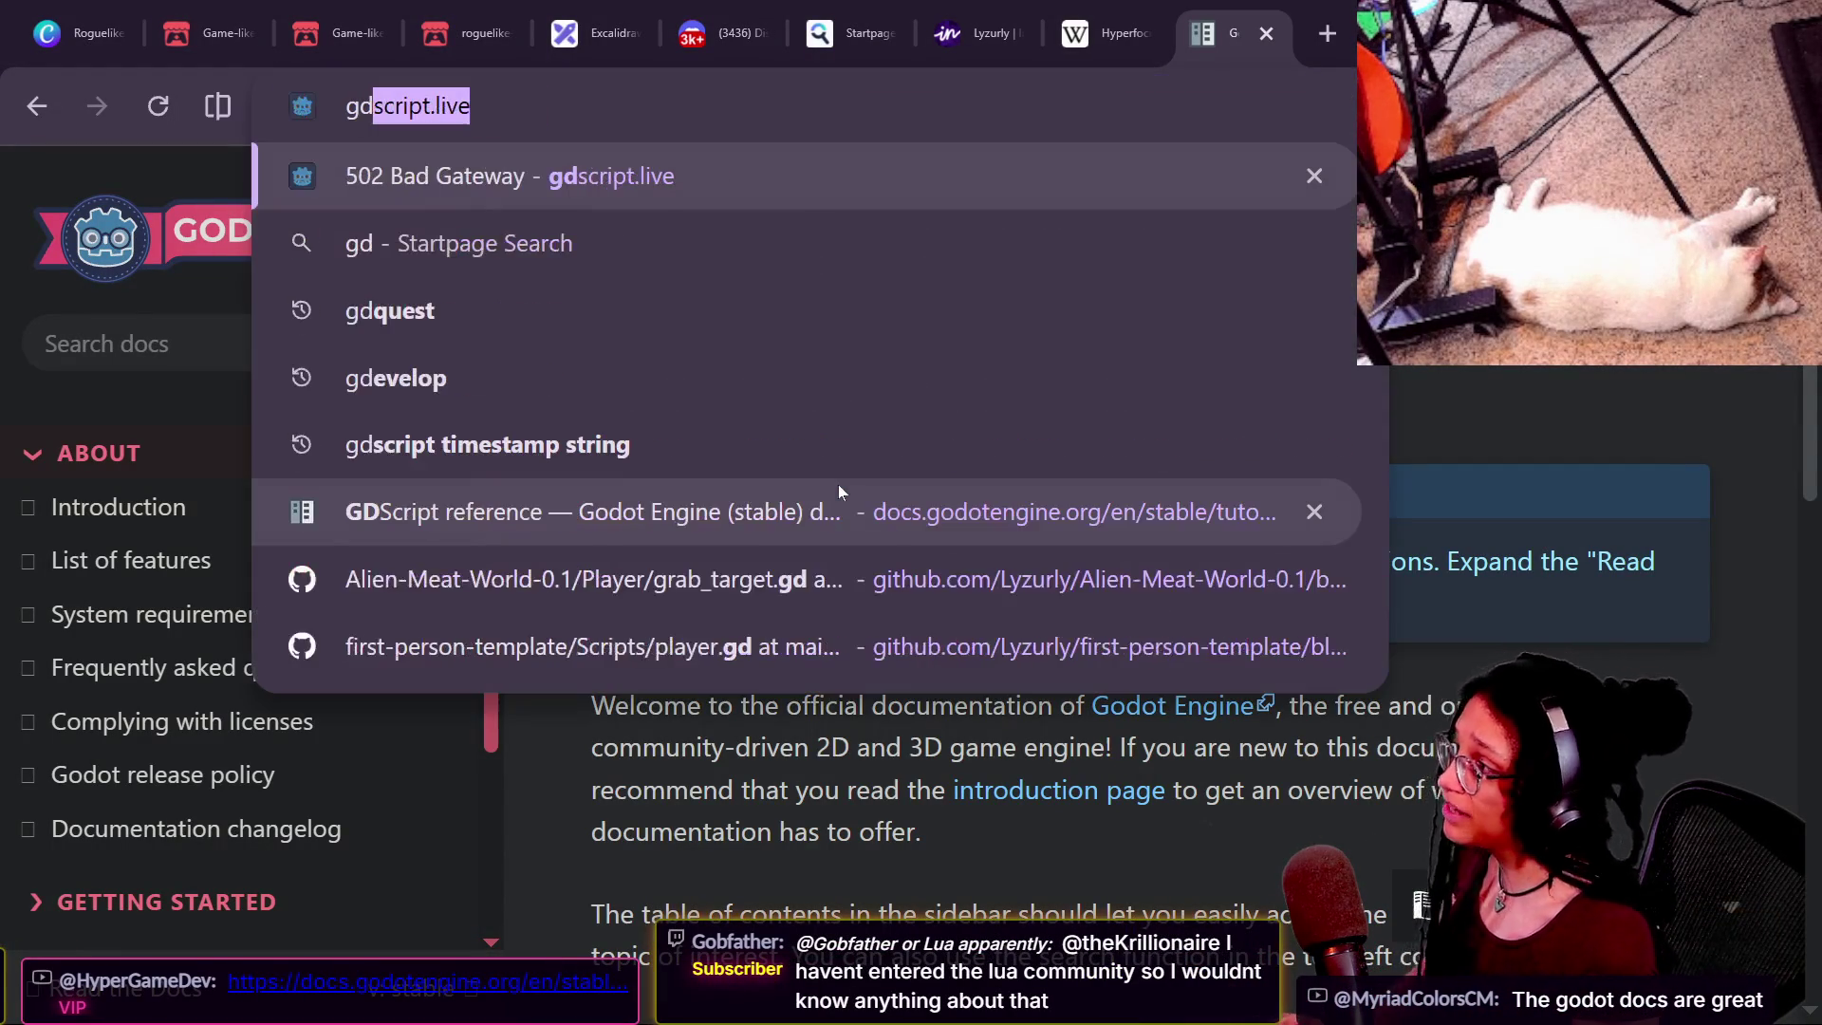
key("BackSpace")
key("BackSpace")
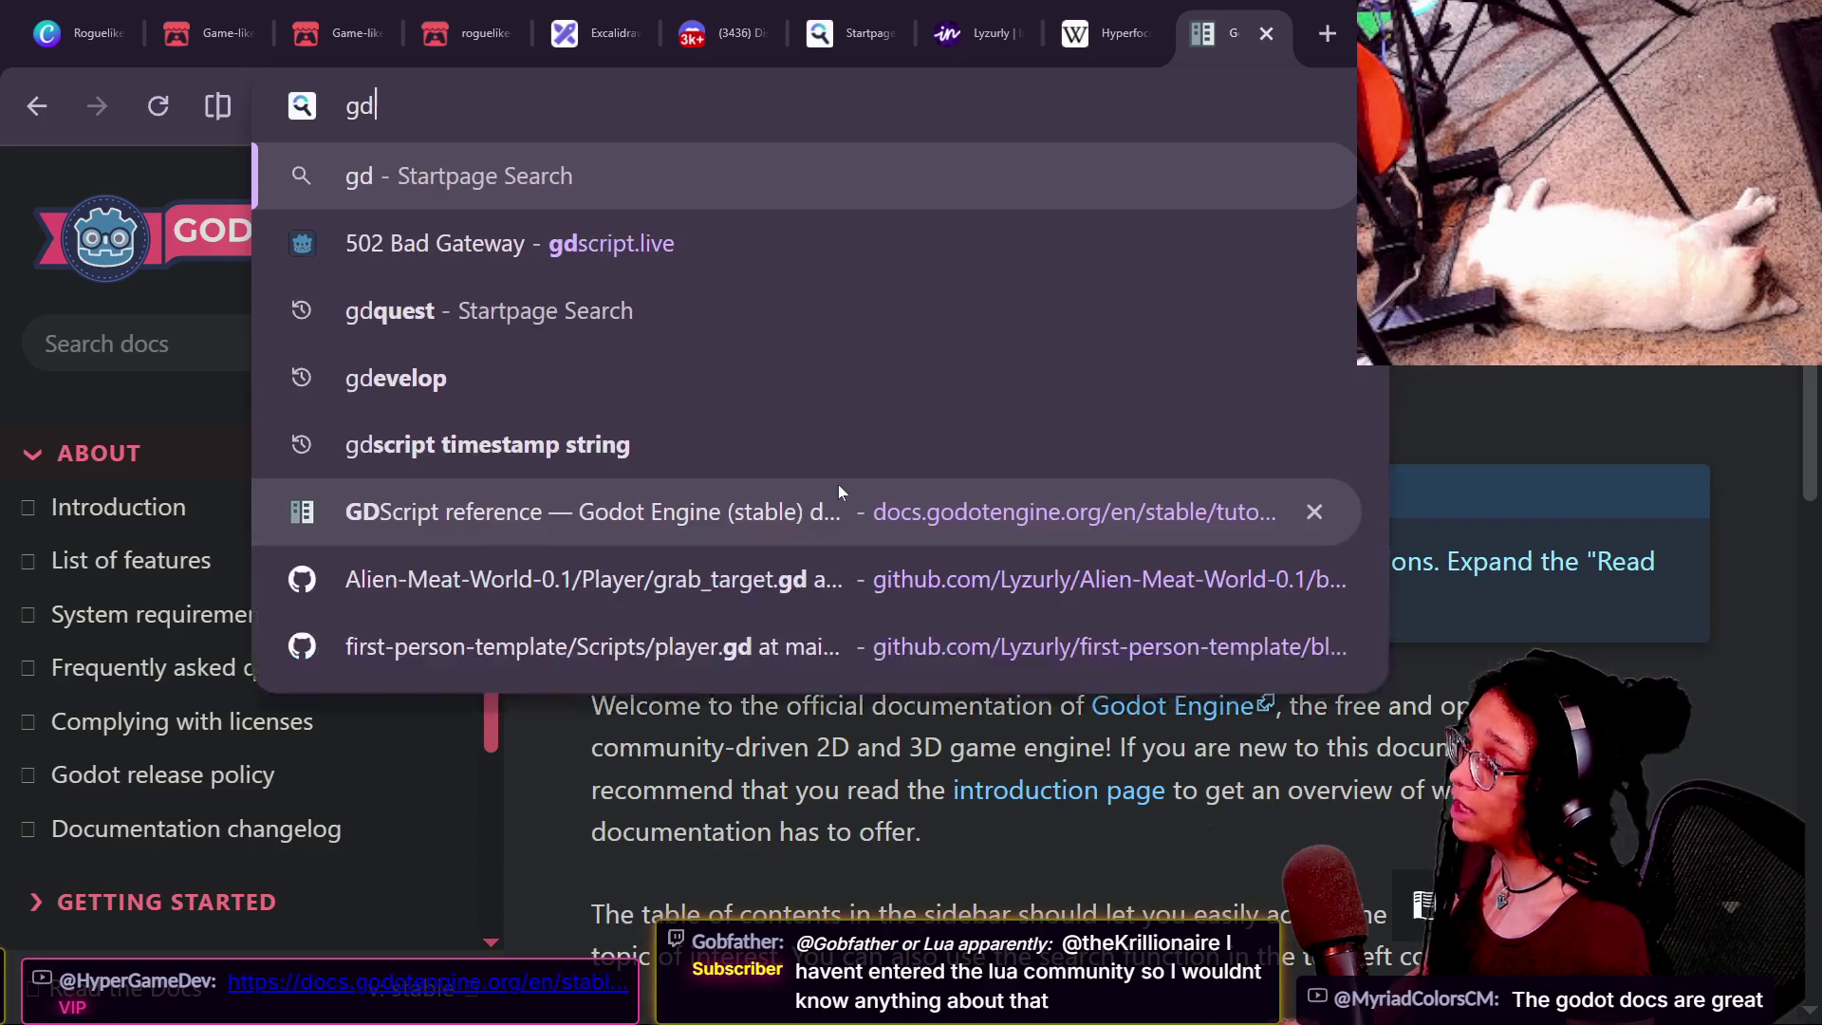
key("Down")
key("Down")
key("Return")
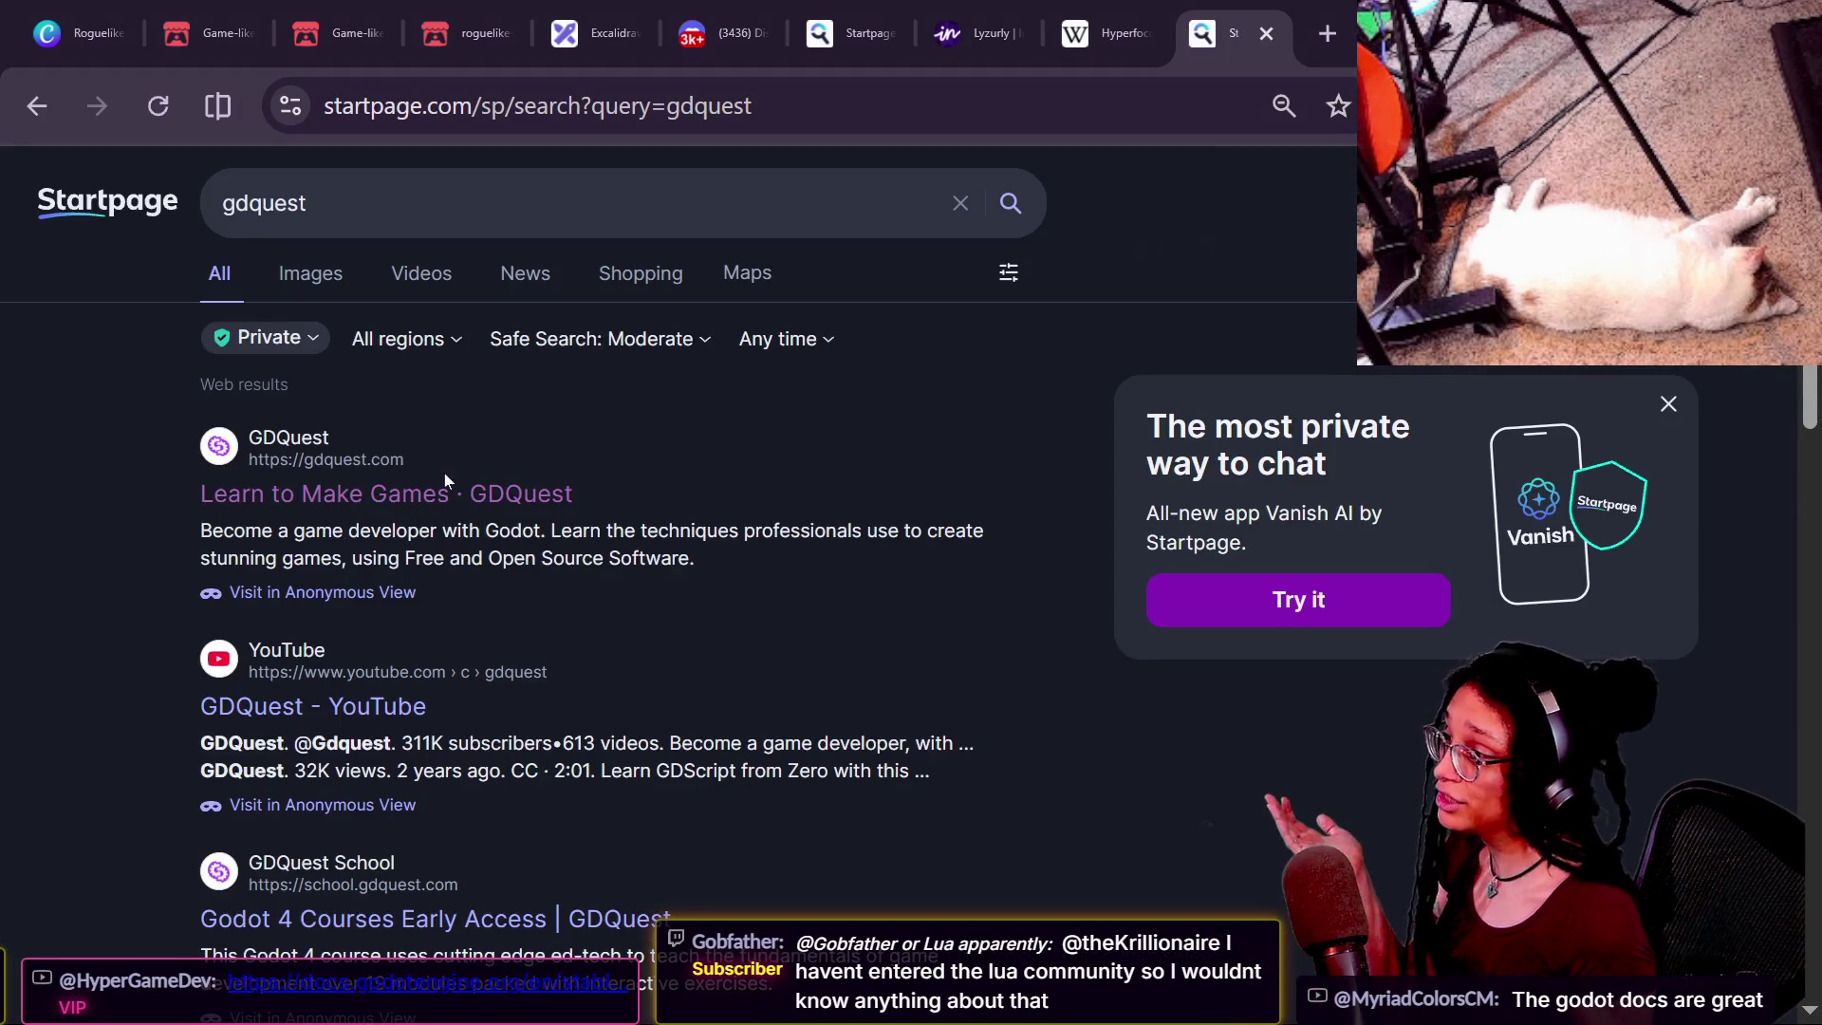
left_click(443, 491)
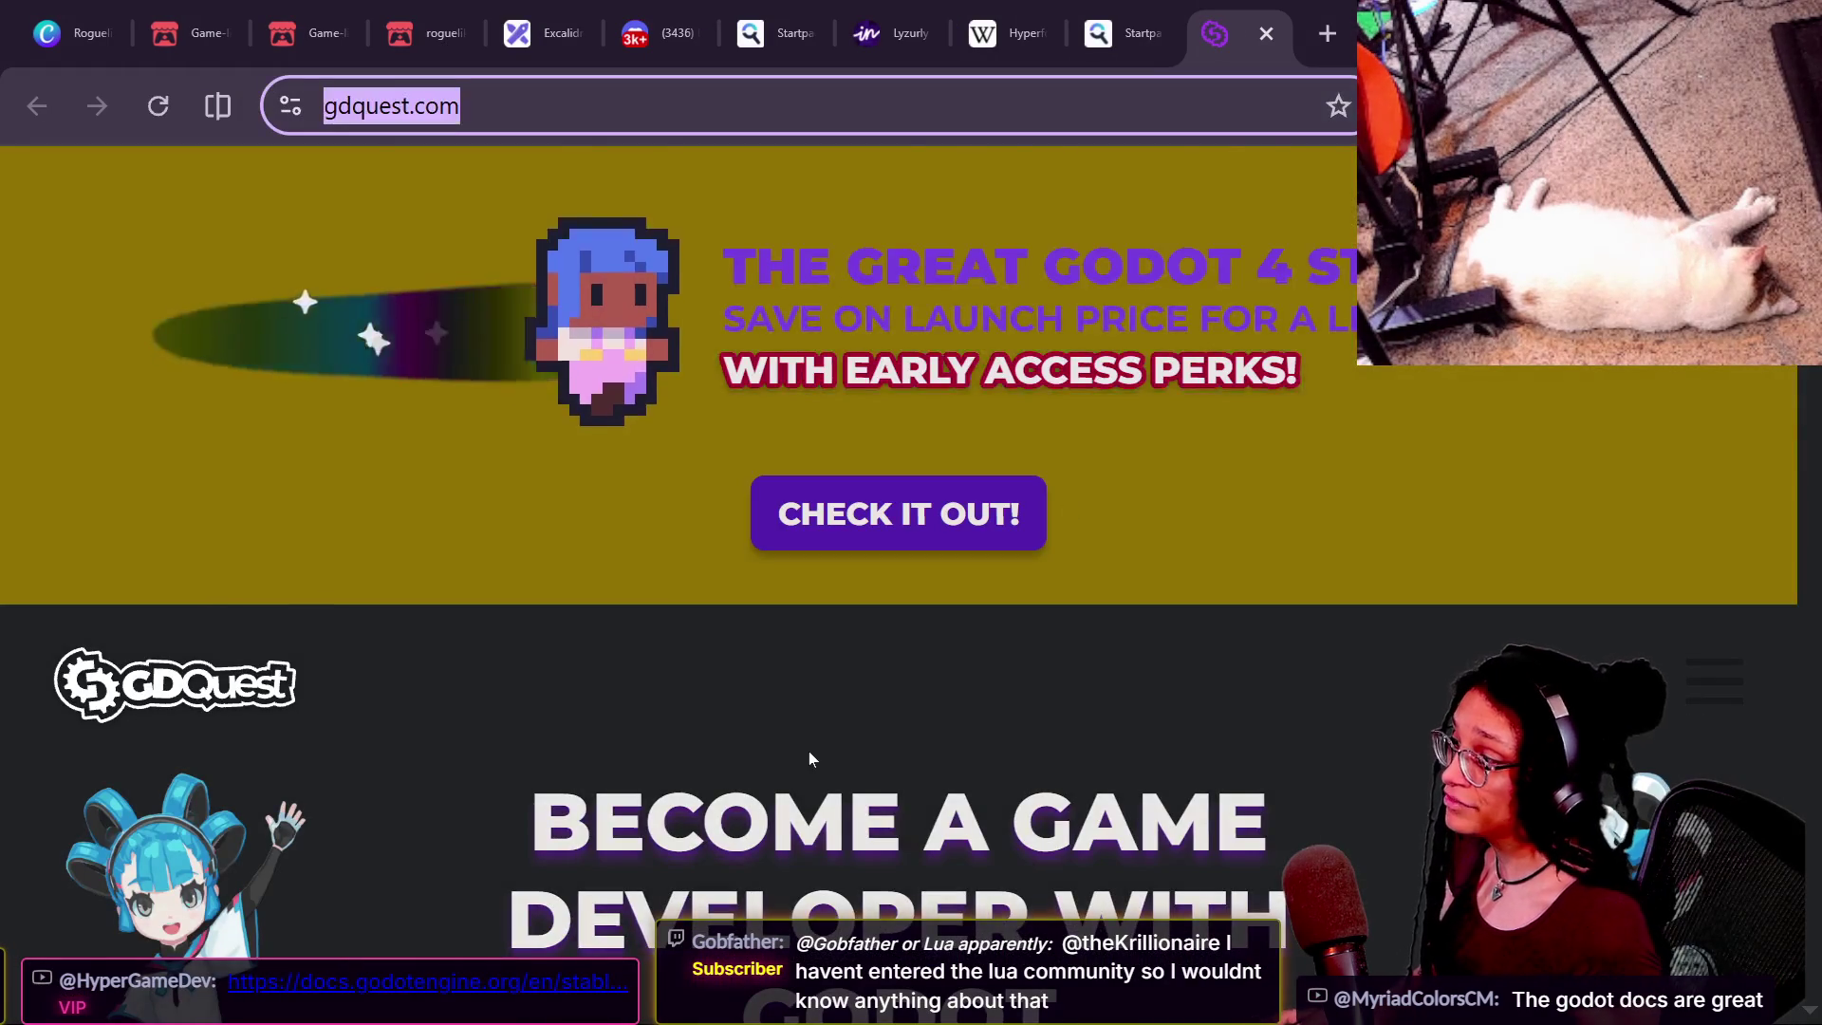
scroll(809, 750, "down", 6)
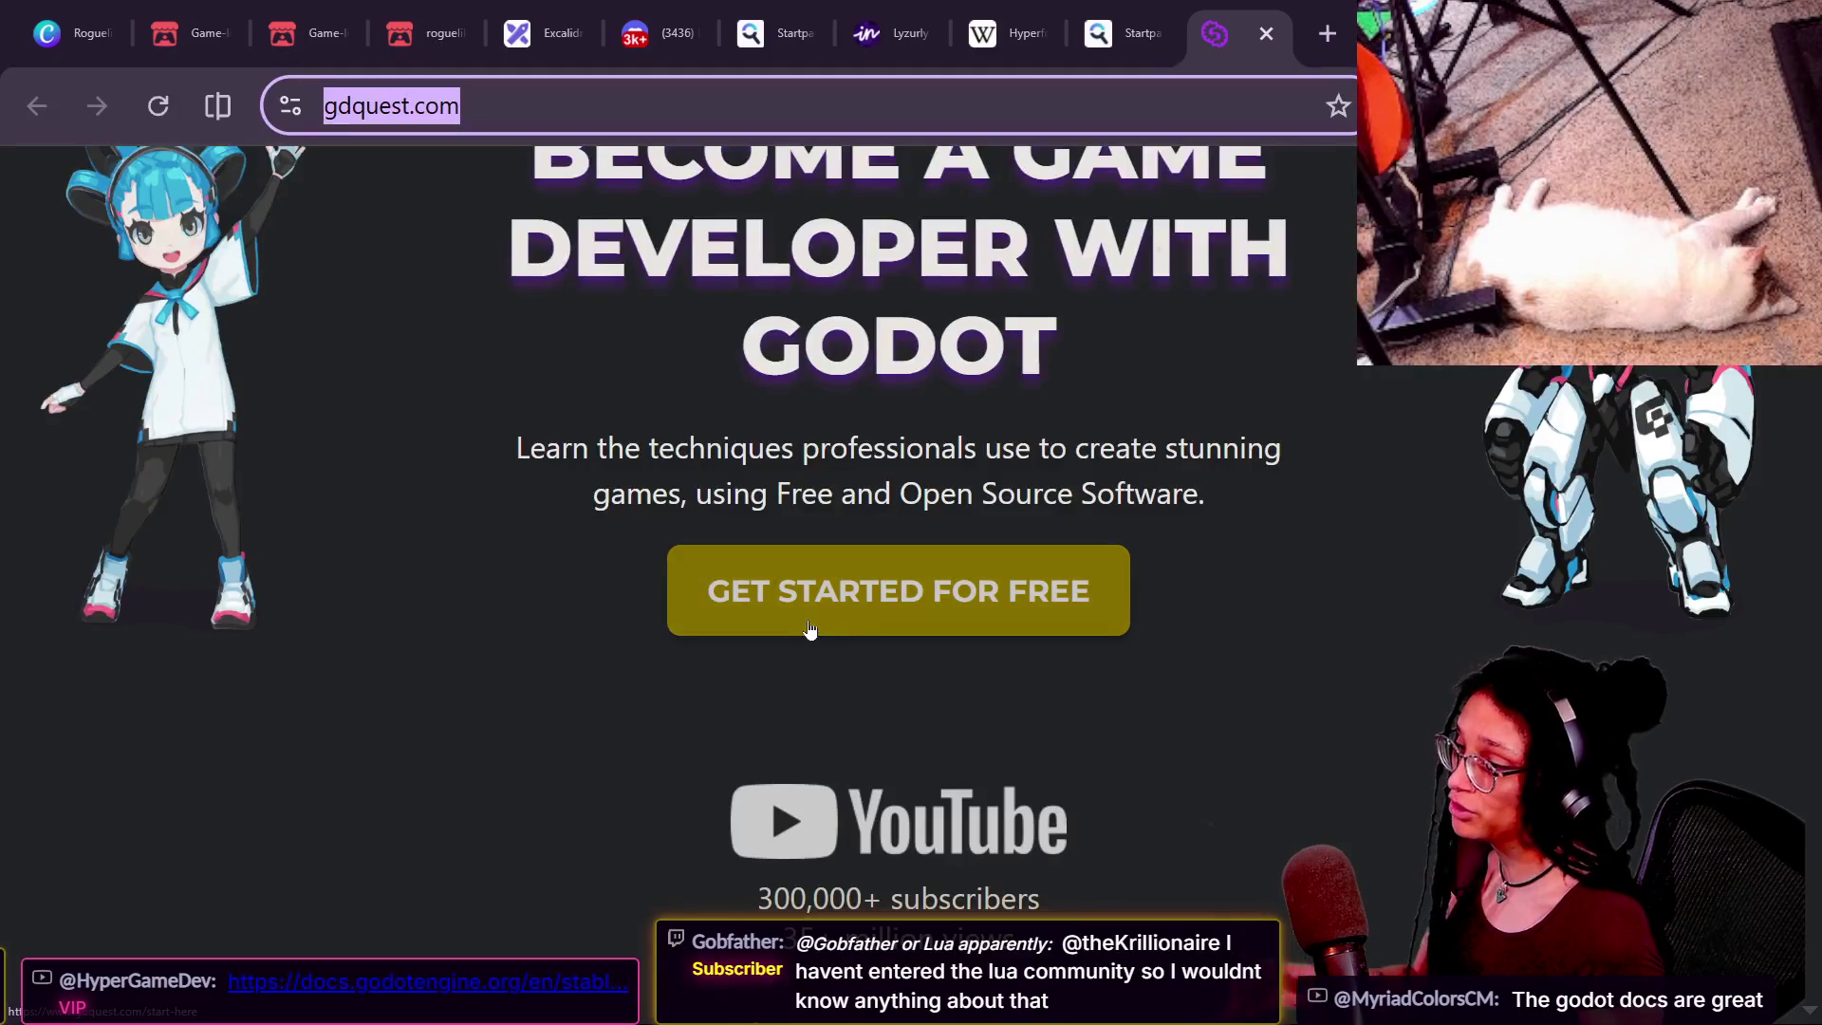
scroll(825, 617, "up", 5)
key("alt+Tab")
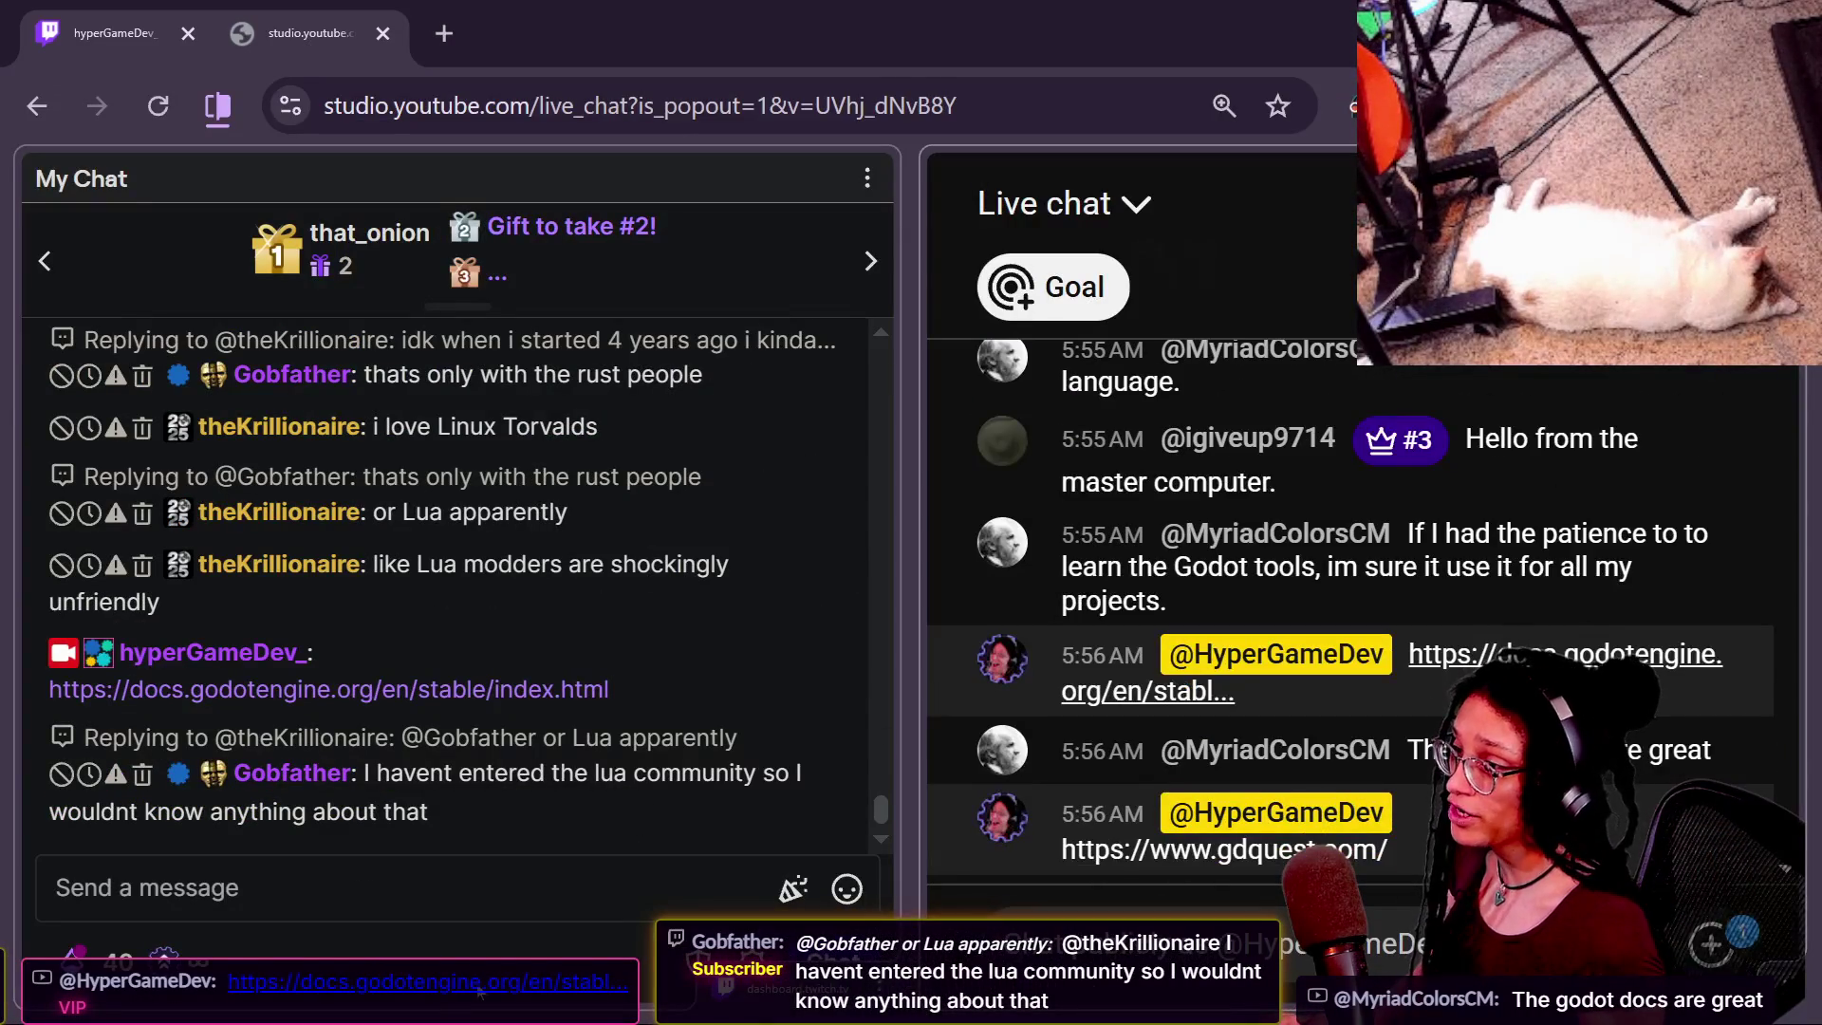
key("Return")
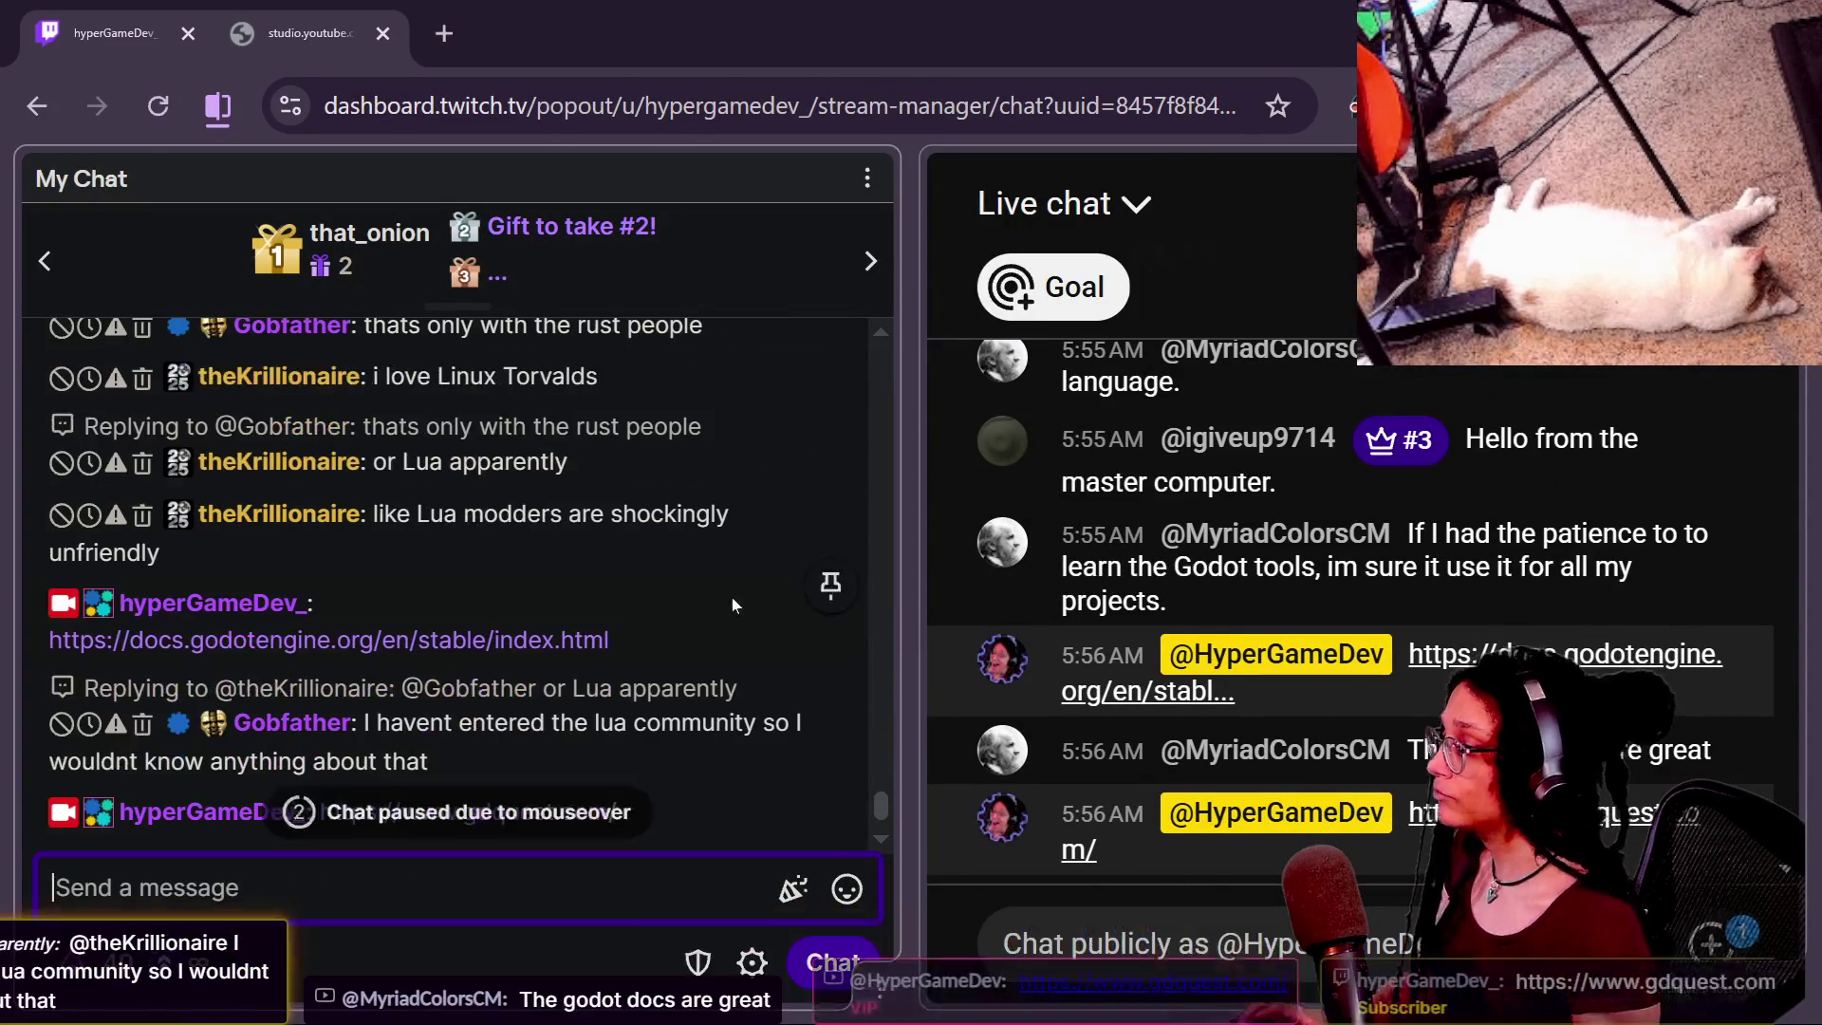
key("alt+Tab")
left_click(1031, 133)
type("yout")
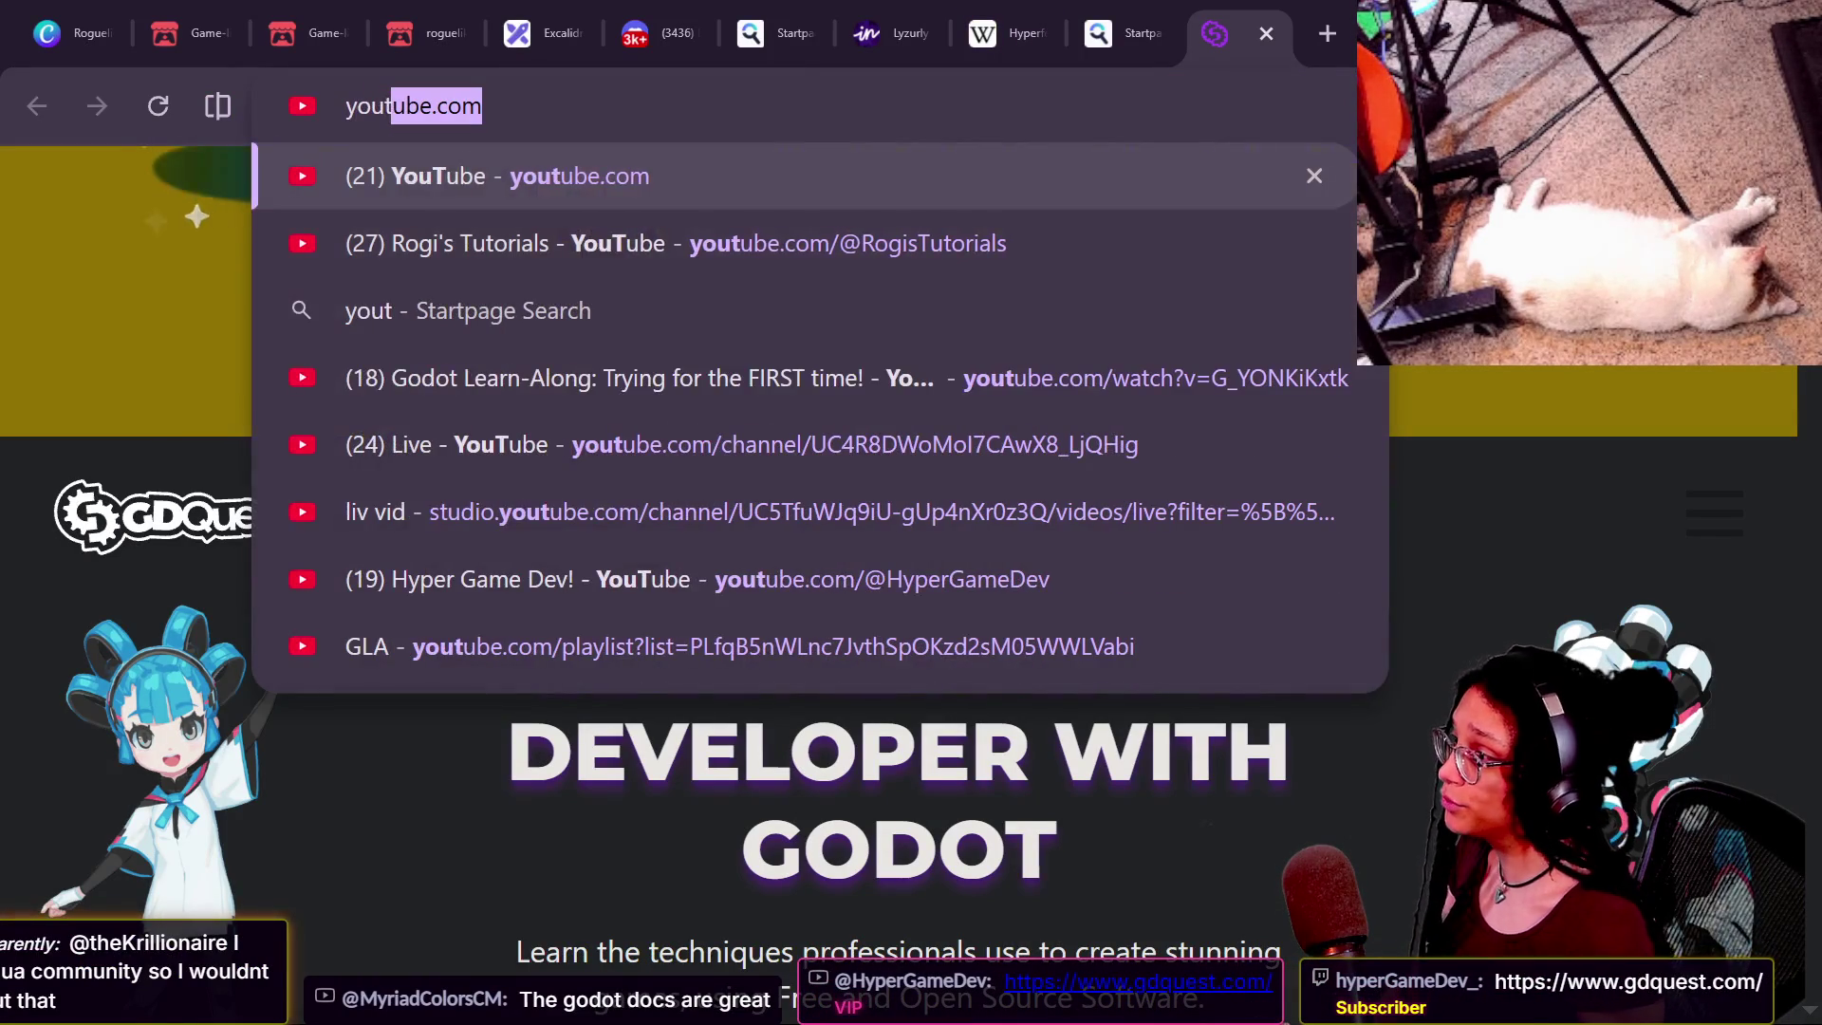
type("ube.com/@")
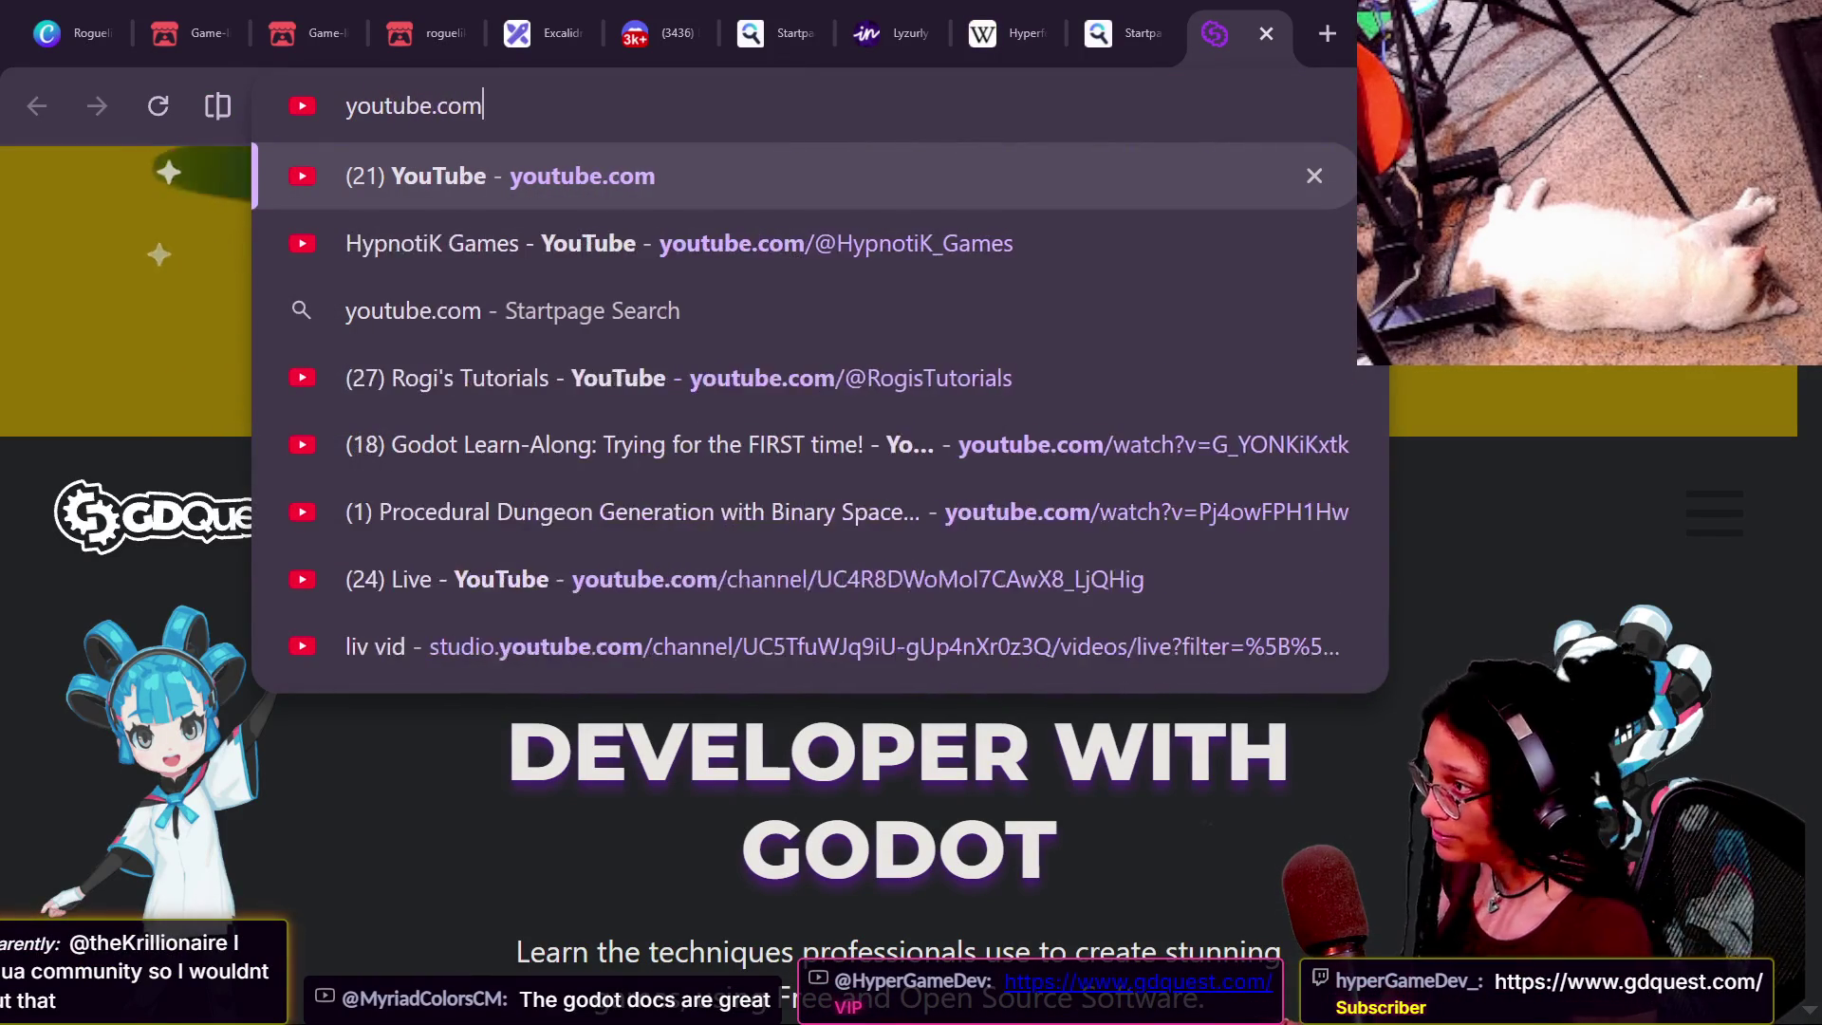
type("bra")
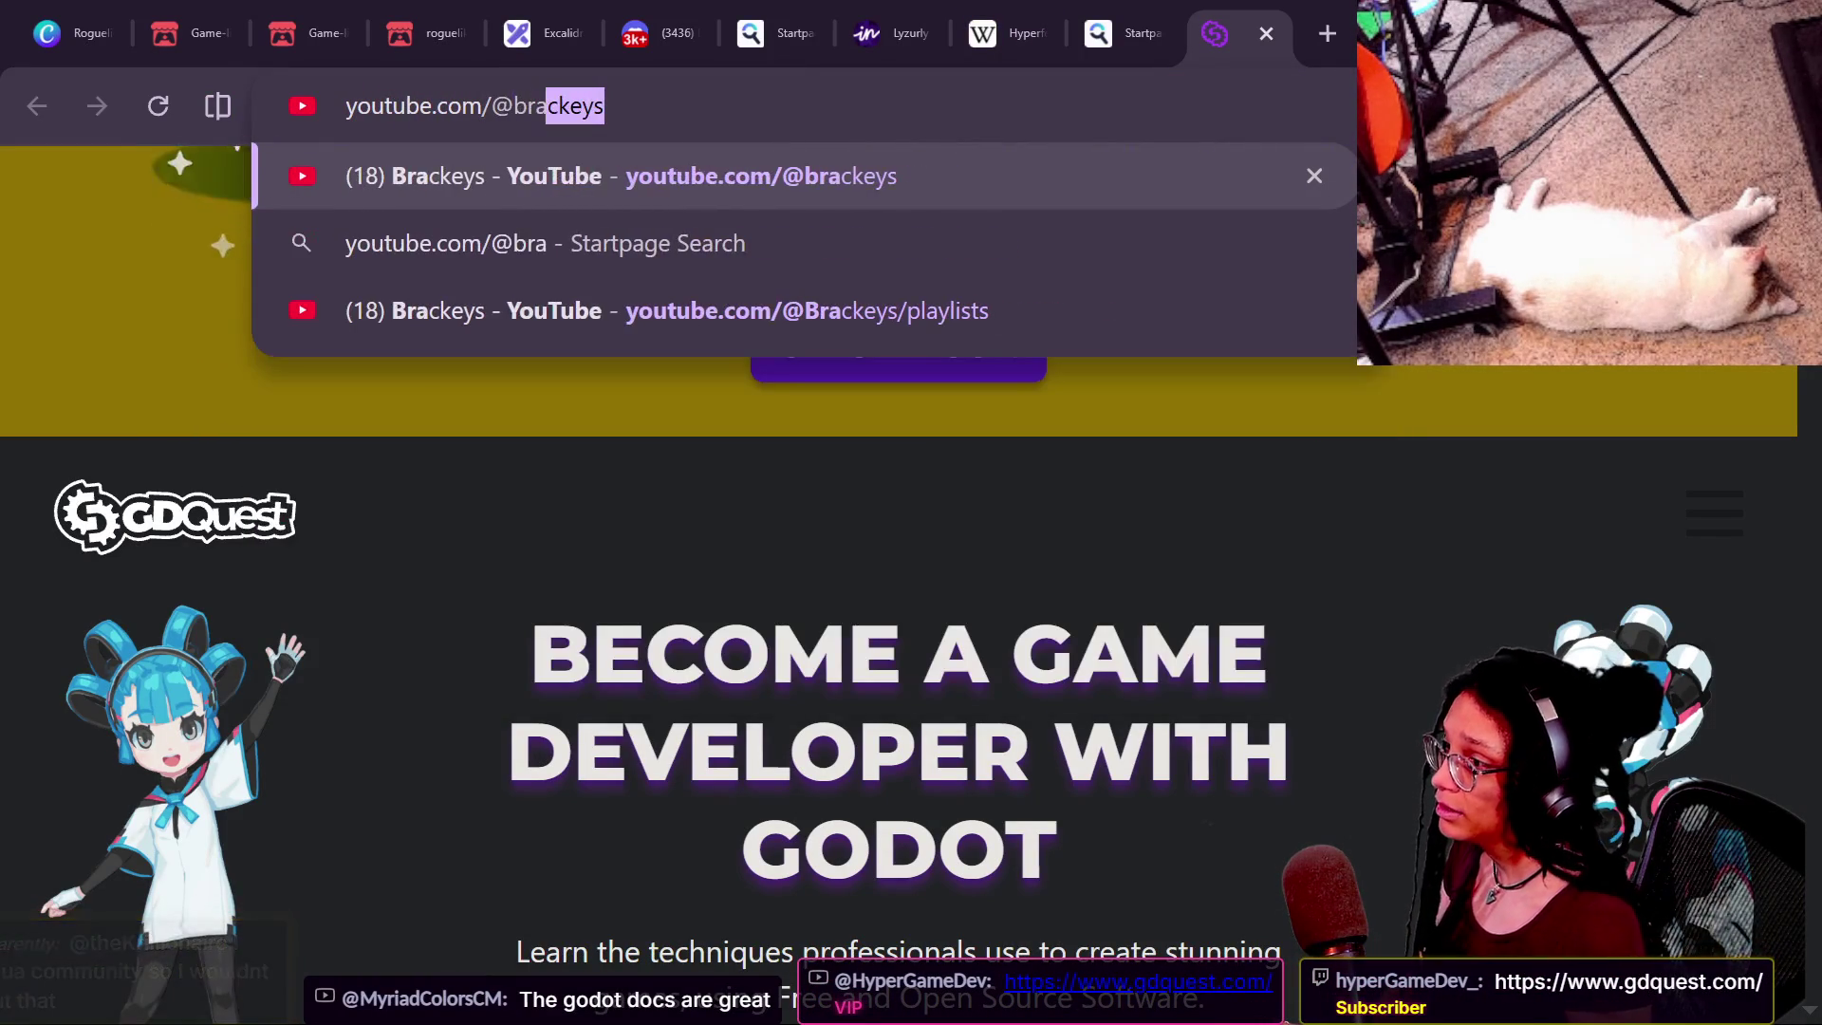
- Open Brackeys' full Godot Beginner Tutorials playlist from the channel's playlists page
key("Down")
key("Down")
key("Return")
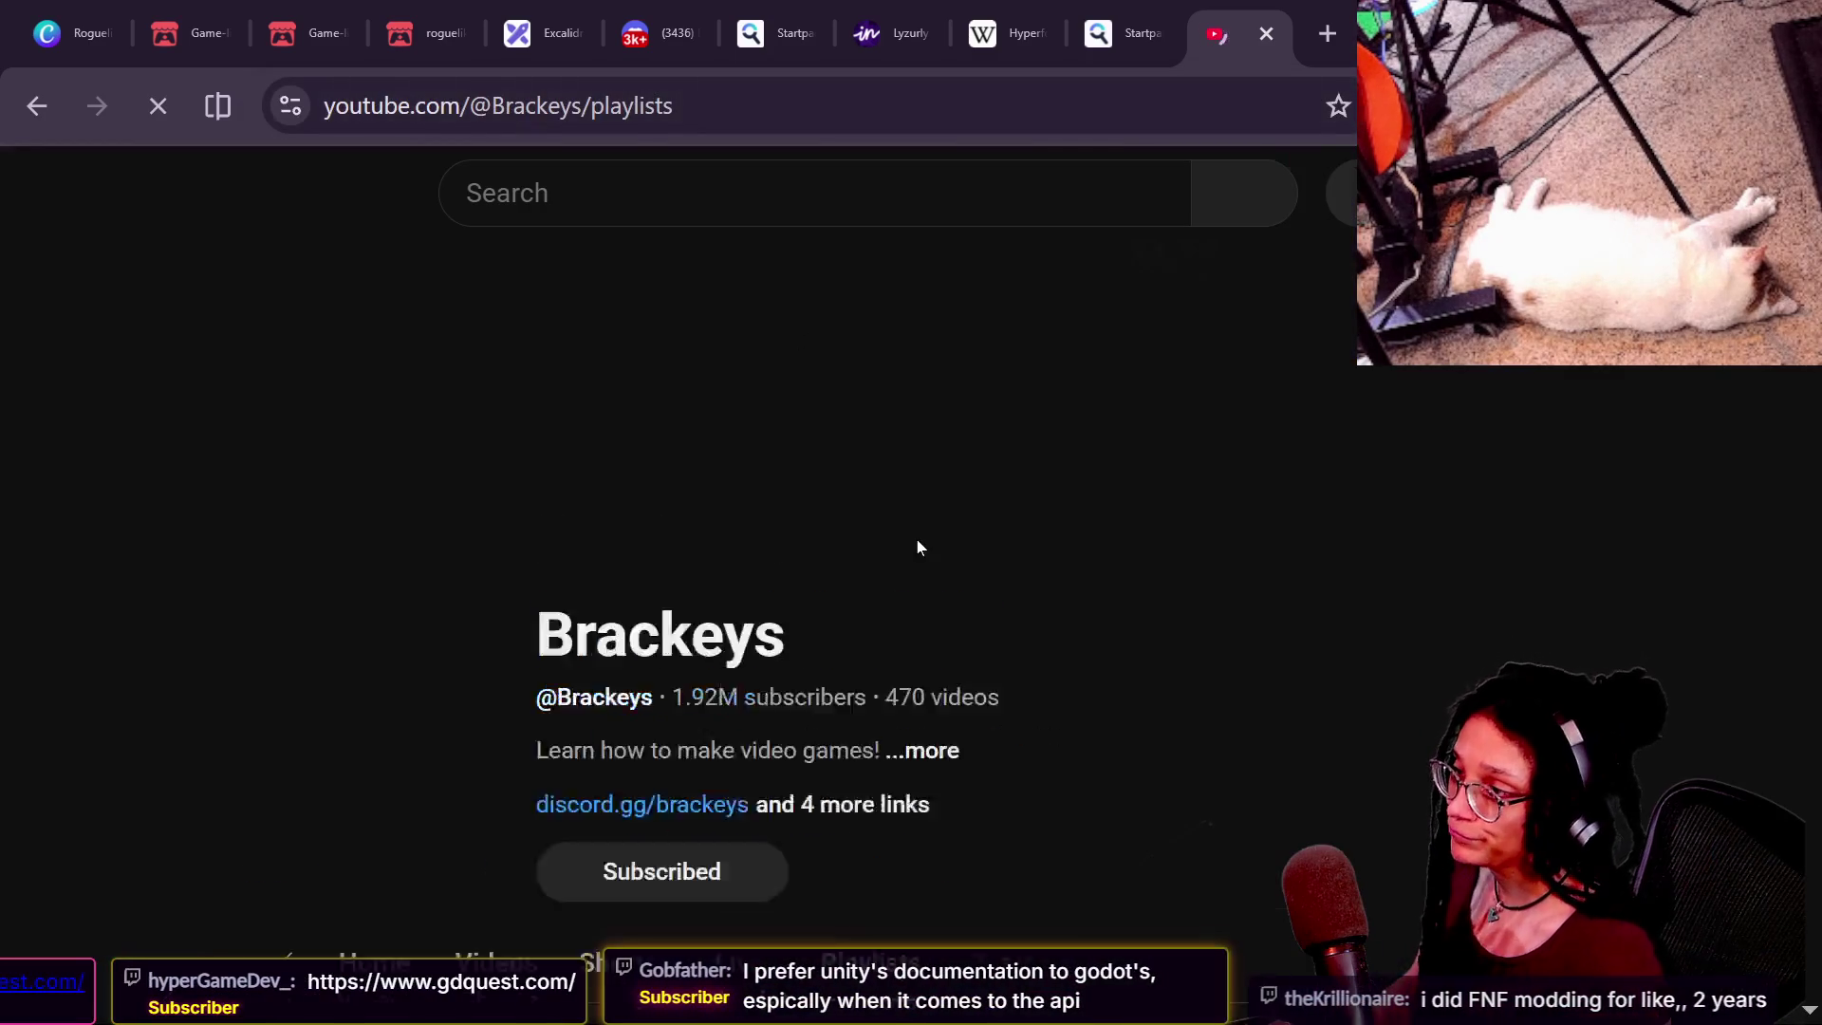
scroll(615, 723, "down", 2)
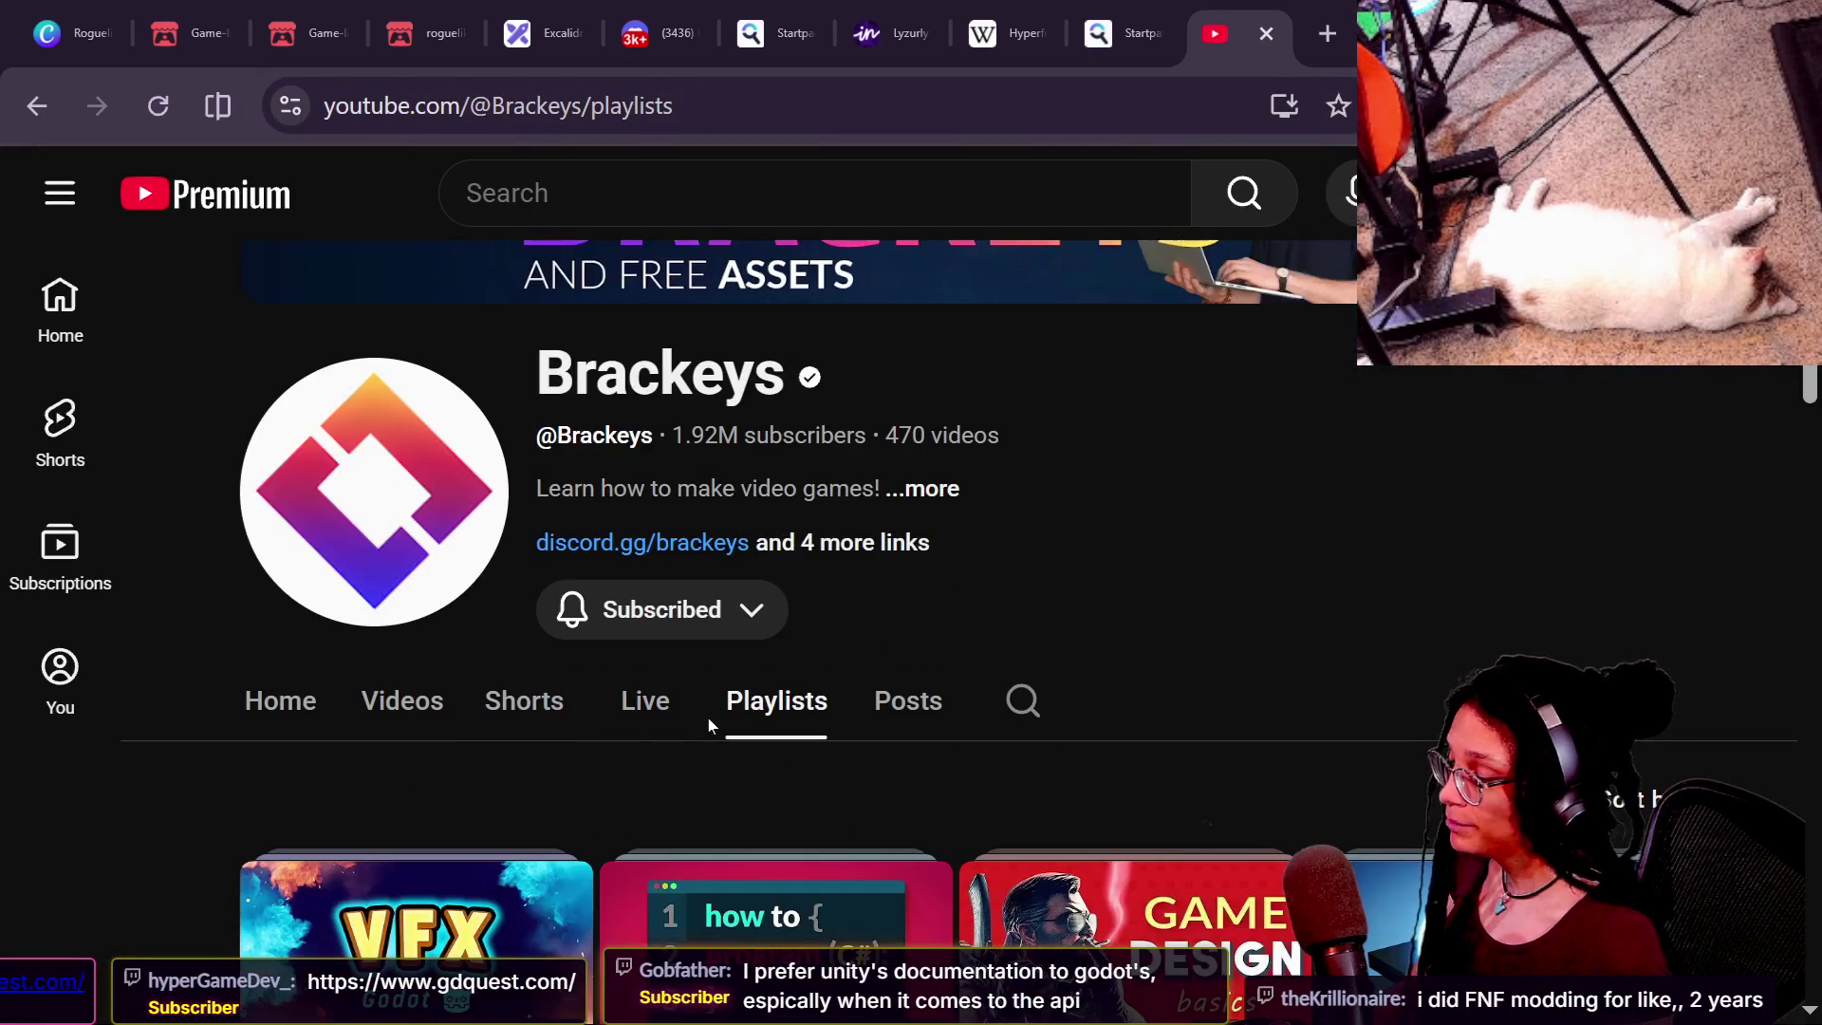
scroll(709, 719, "down", 2)
left_click(350, 1010)
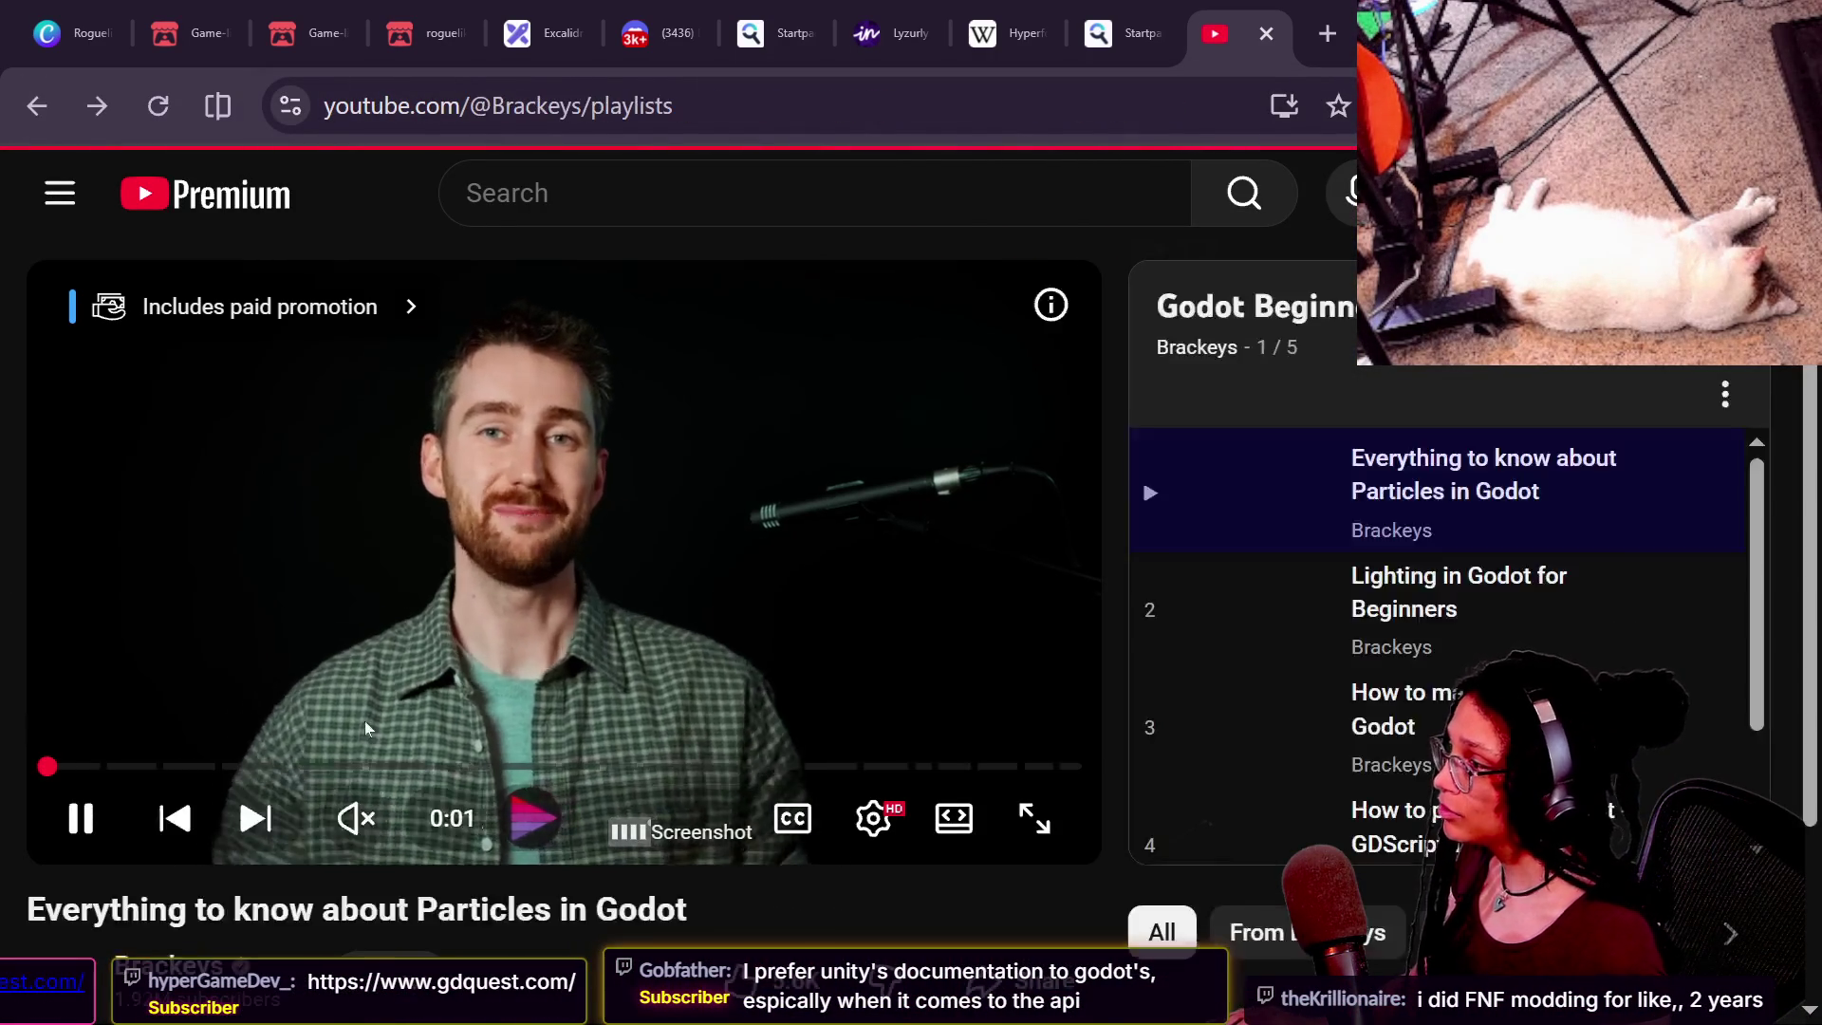
key("alt+Left")
left_click(326, 846)
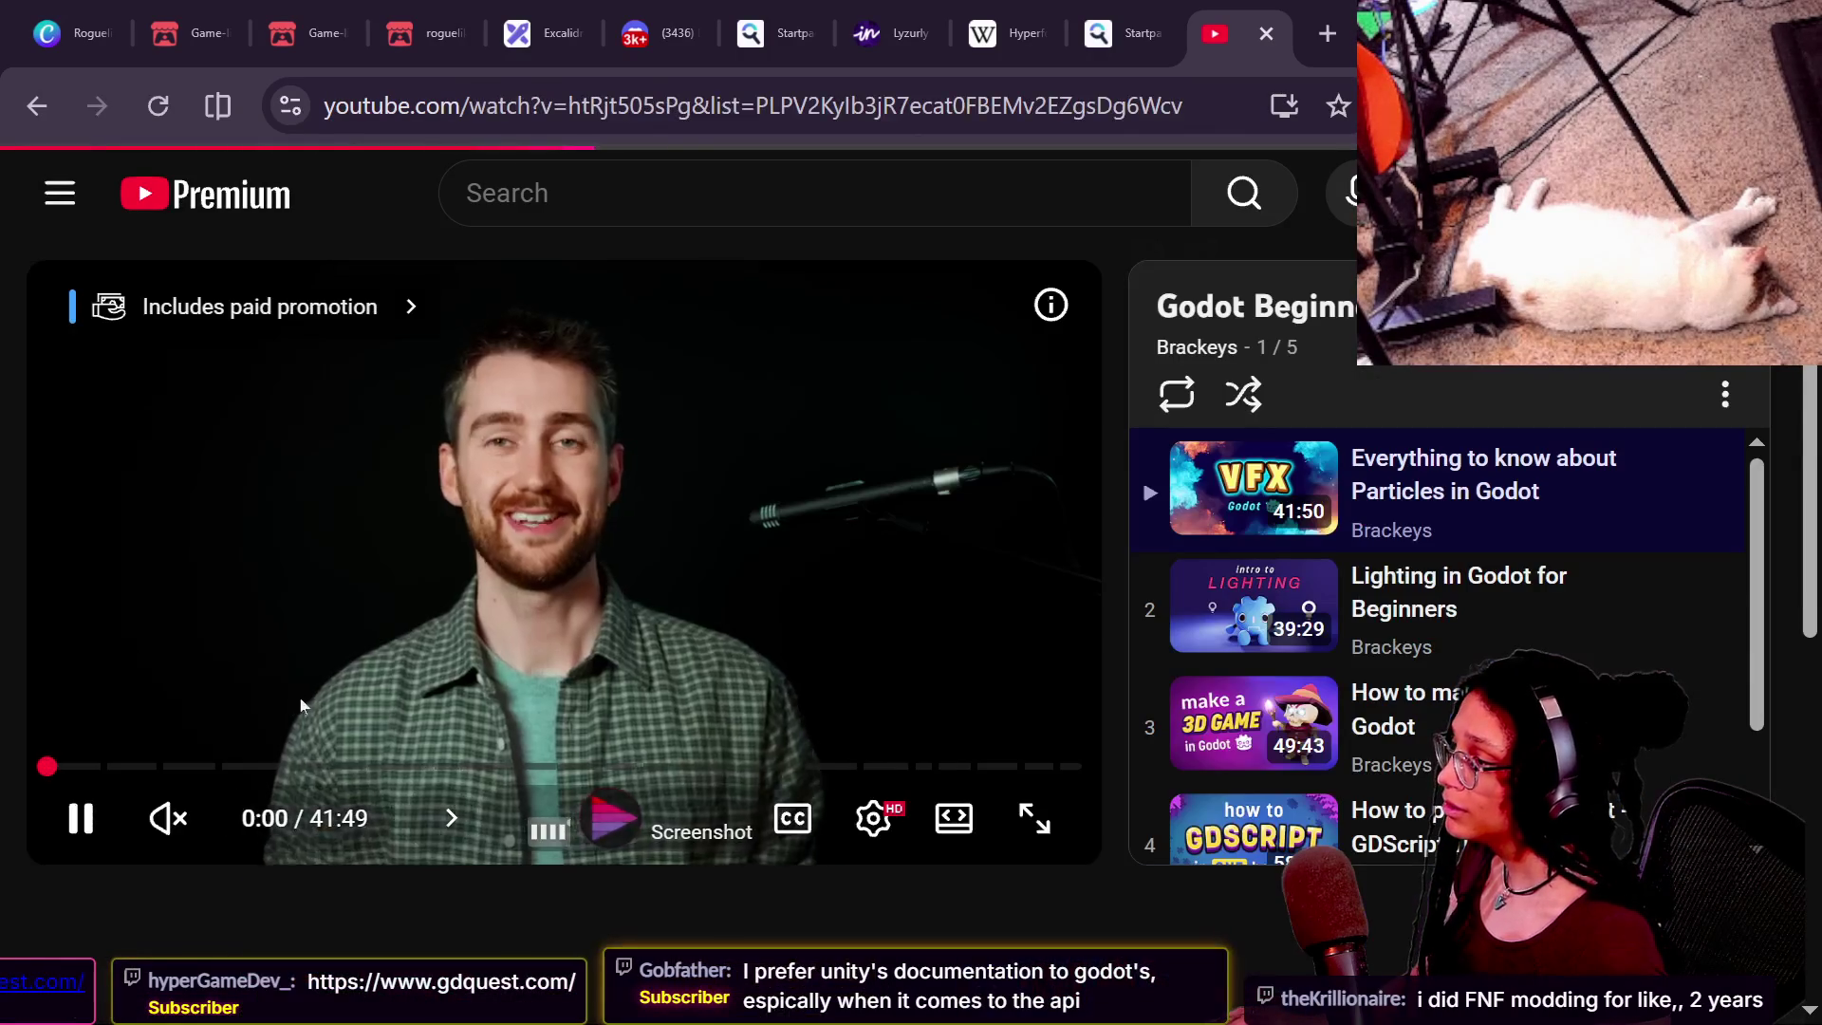
key("alt+Left")
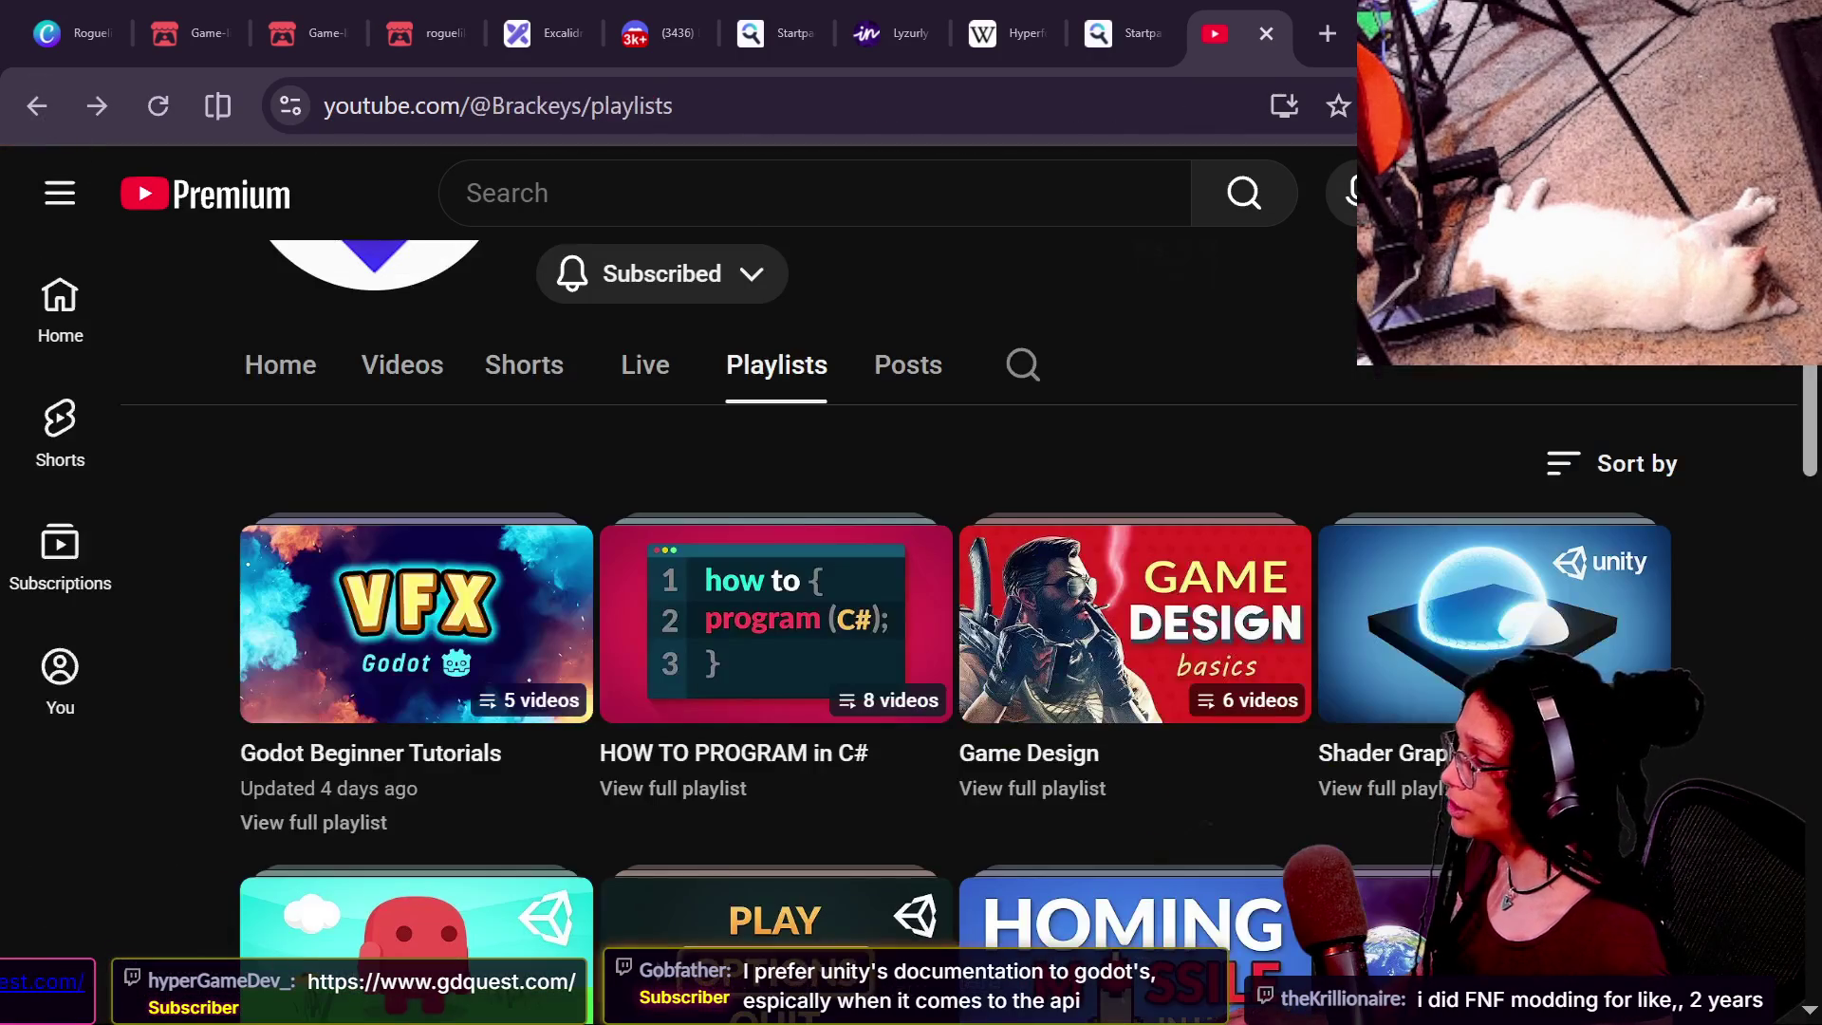
left_click(317, 822)
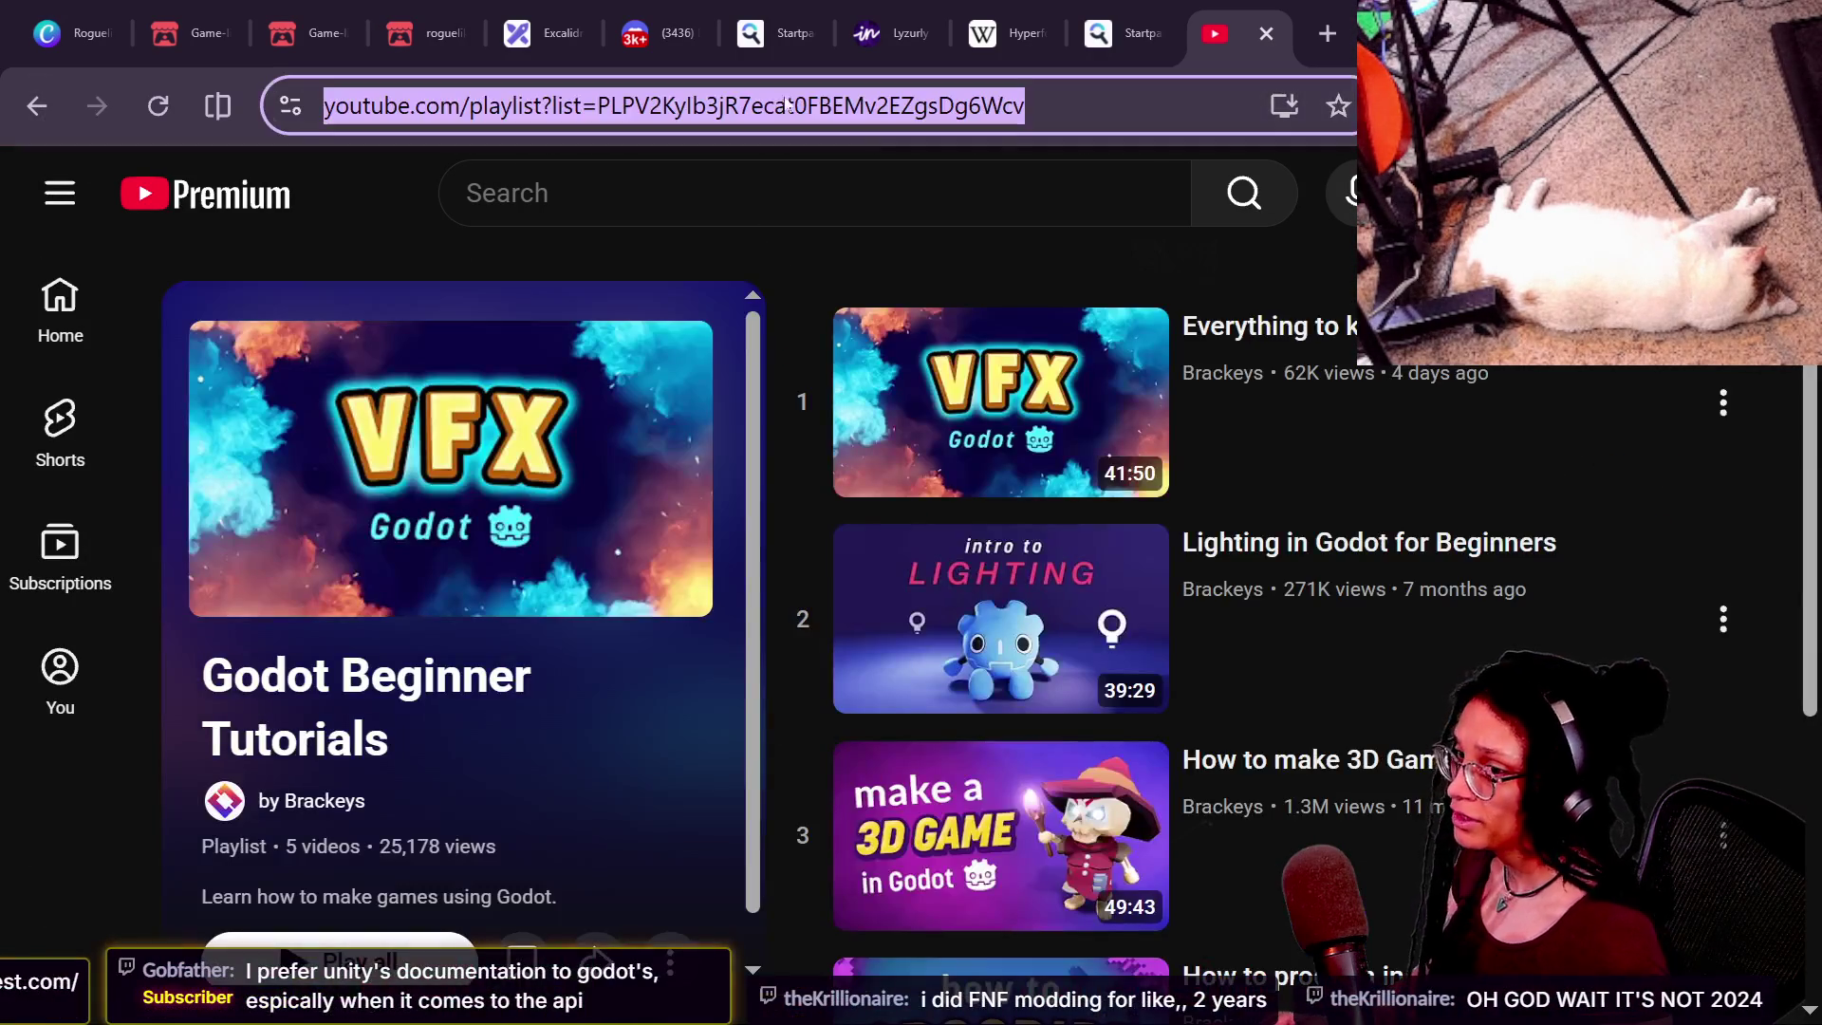
left_click(788, 103)
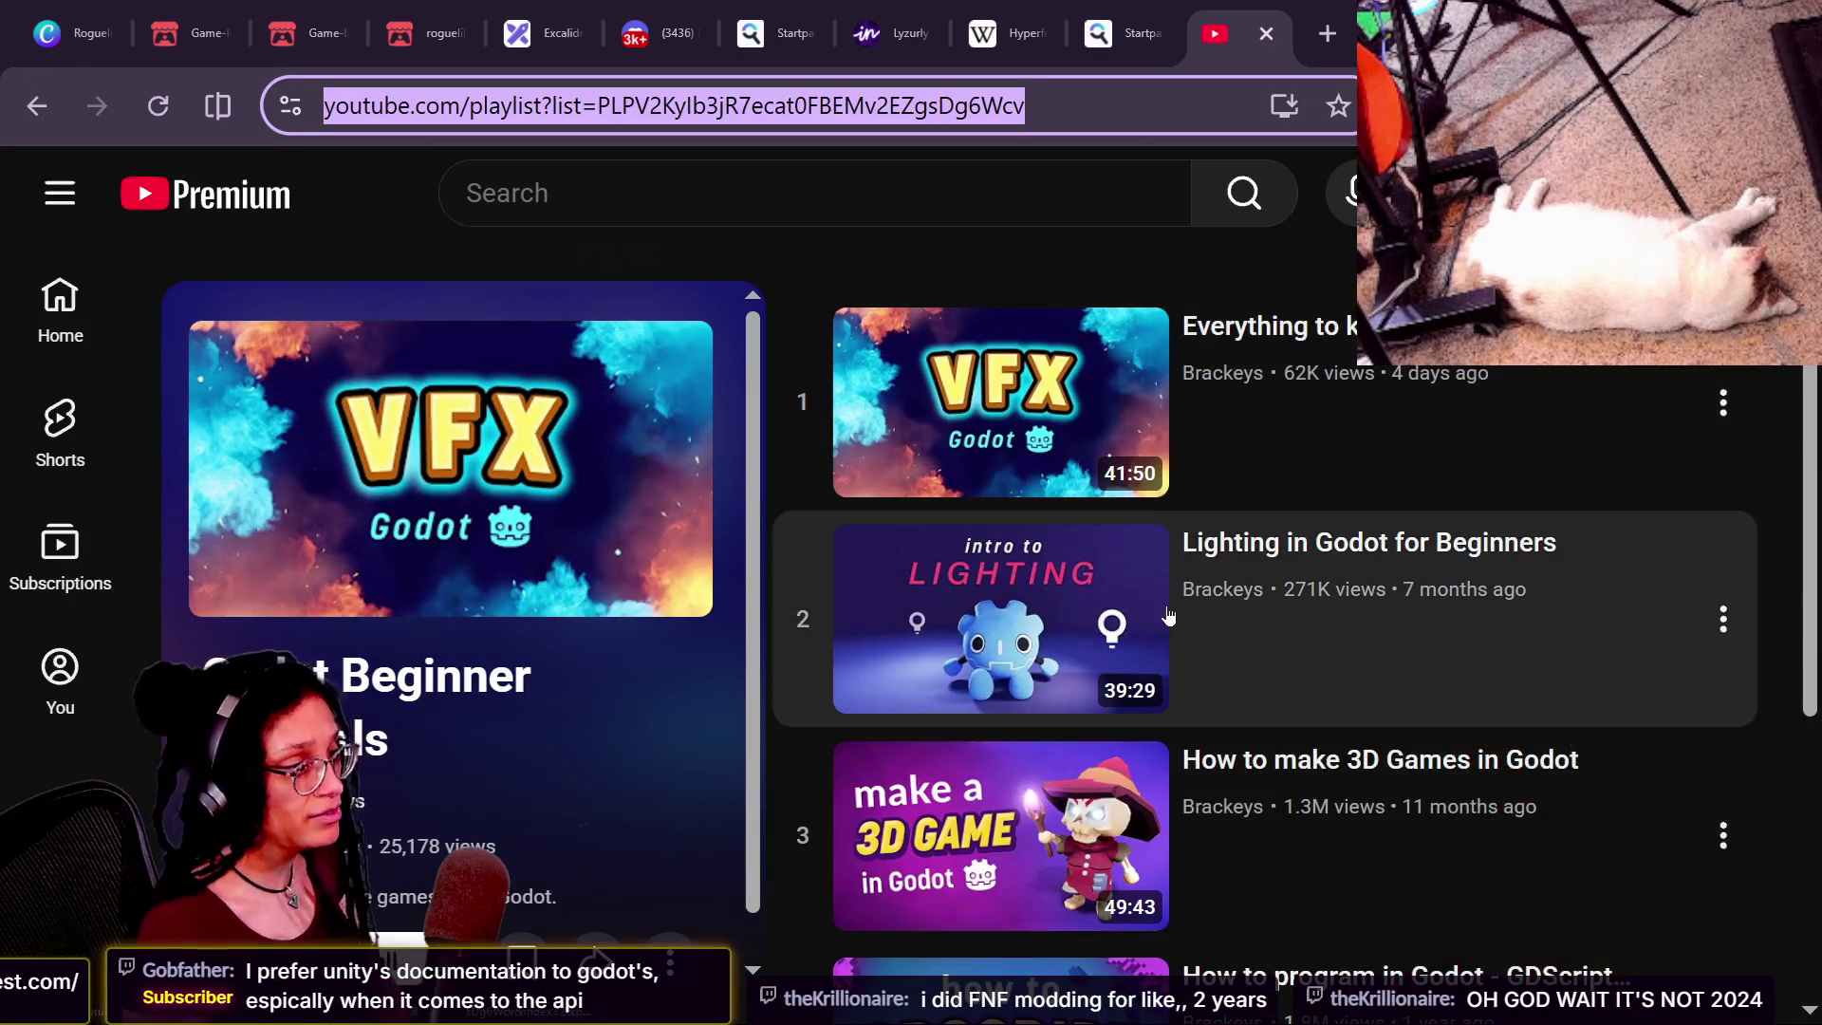
scroll(1170, 617, "down", 5)
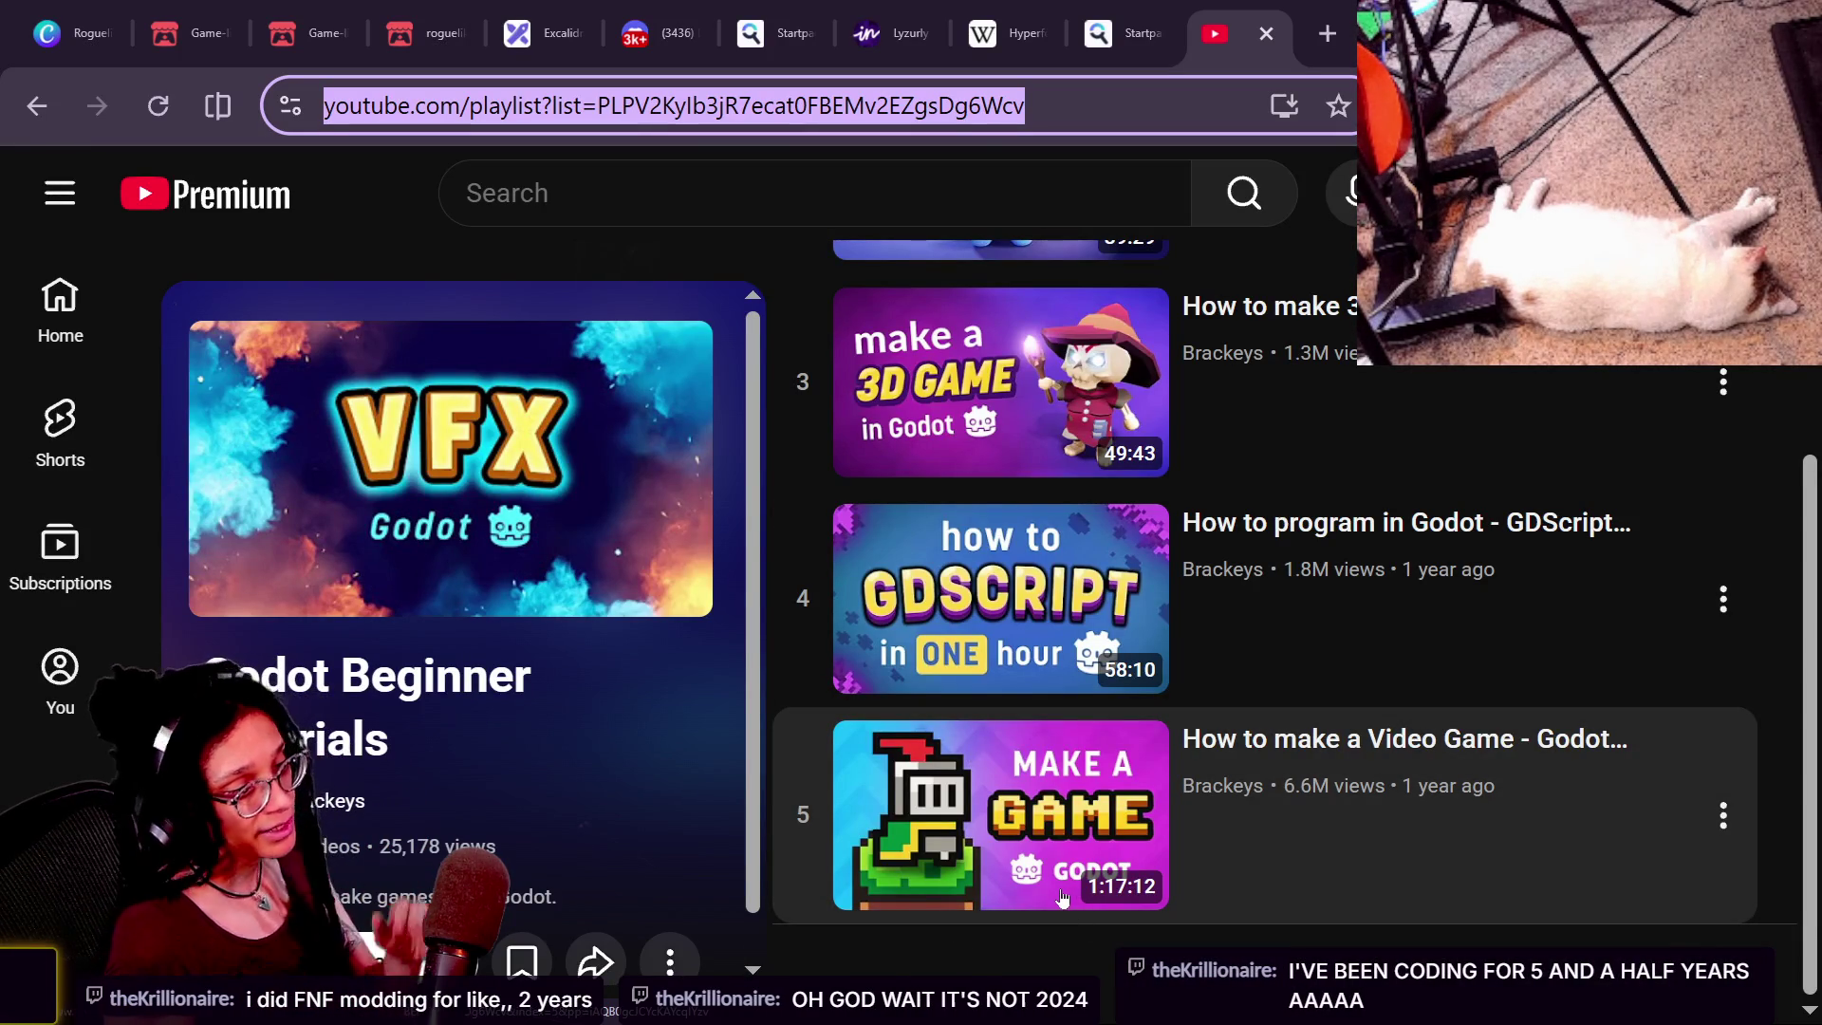
scroll(1093, 822, "up", 5)
scroll(1093, 822, "down", 5)
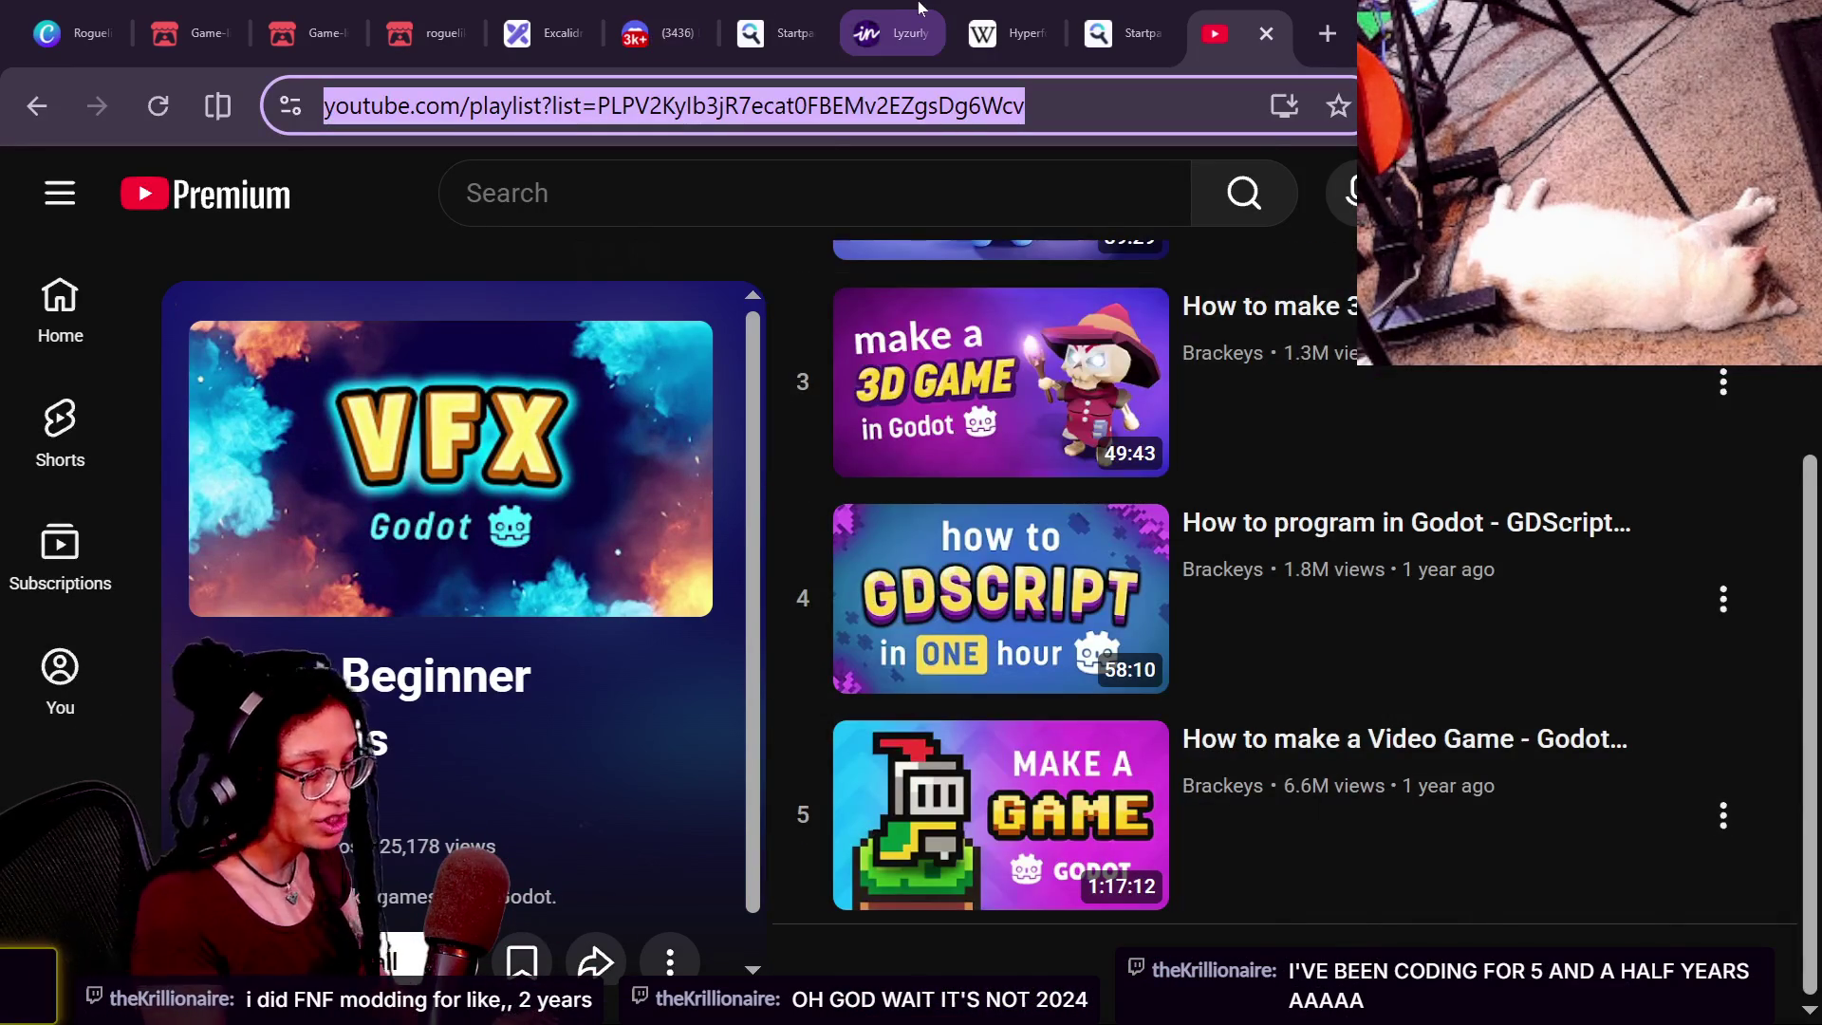
- Paste the playlist link into both the Twitch and YouTube live chats
key("alt+Tab")
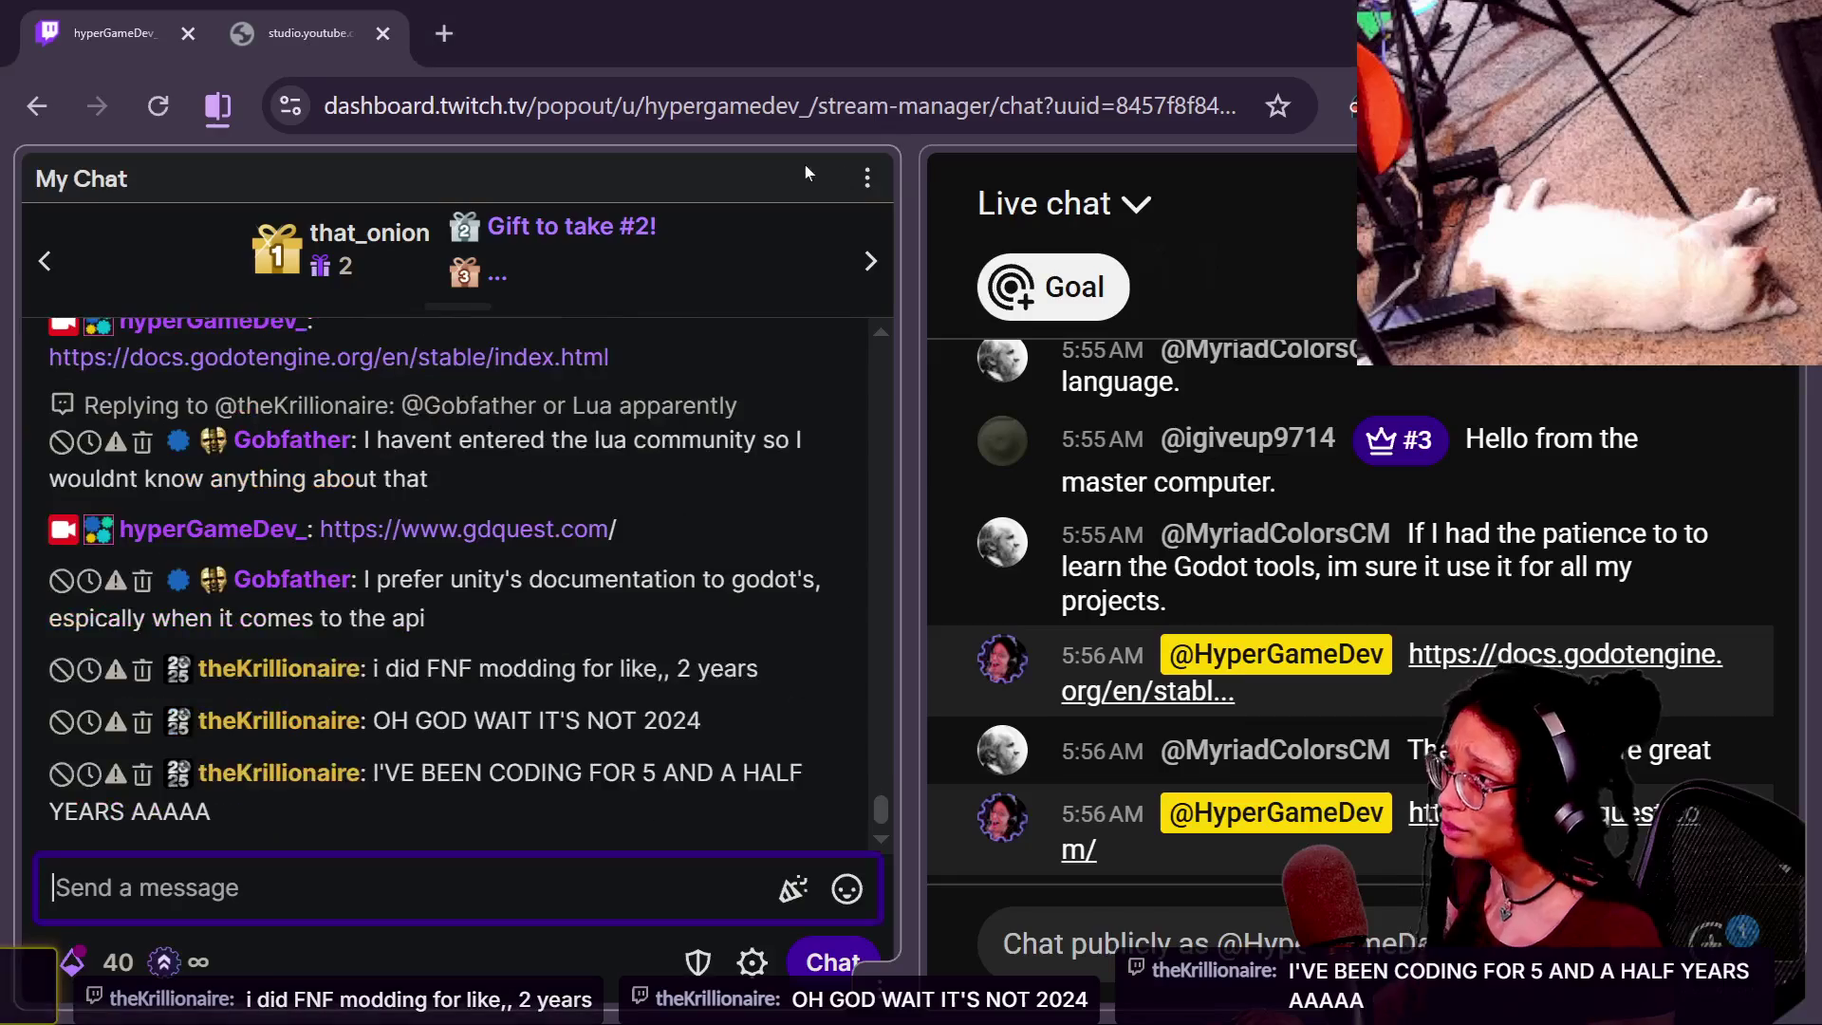
type("https://www.youtube.com/playlist?list=PLPV2KyIb3jR7ecat0FBEMv2EZgsDg6Wcv")
key("Return")
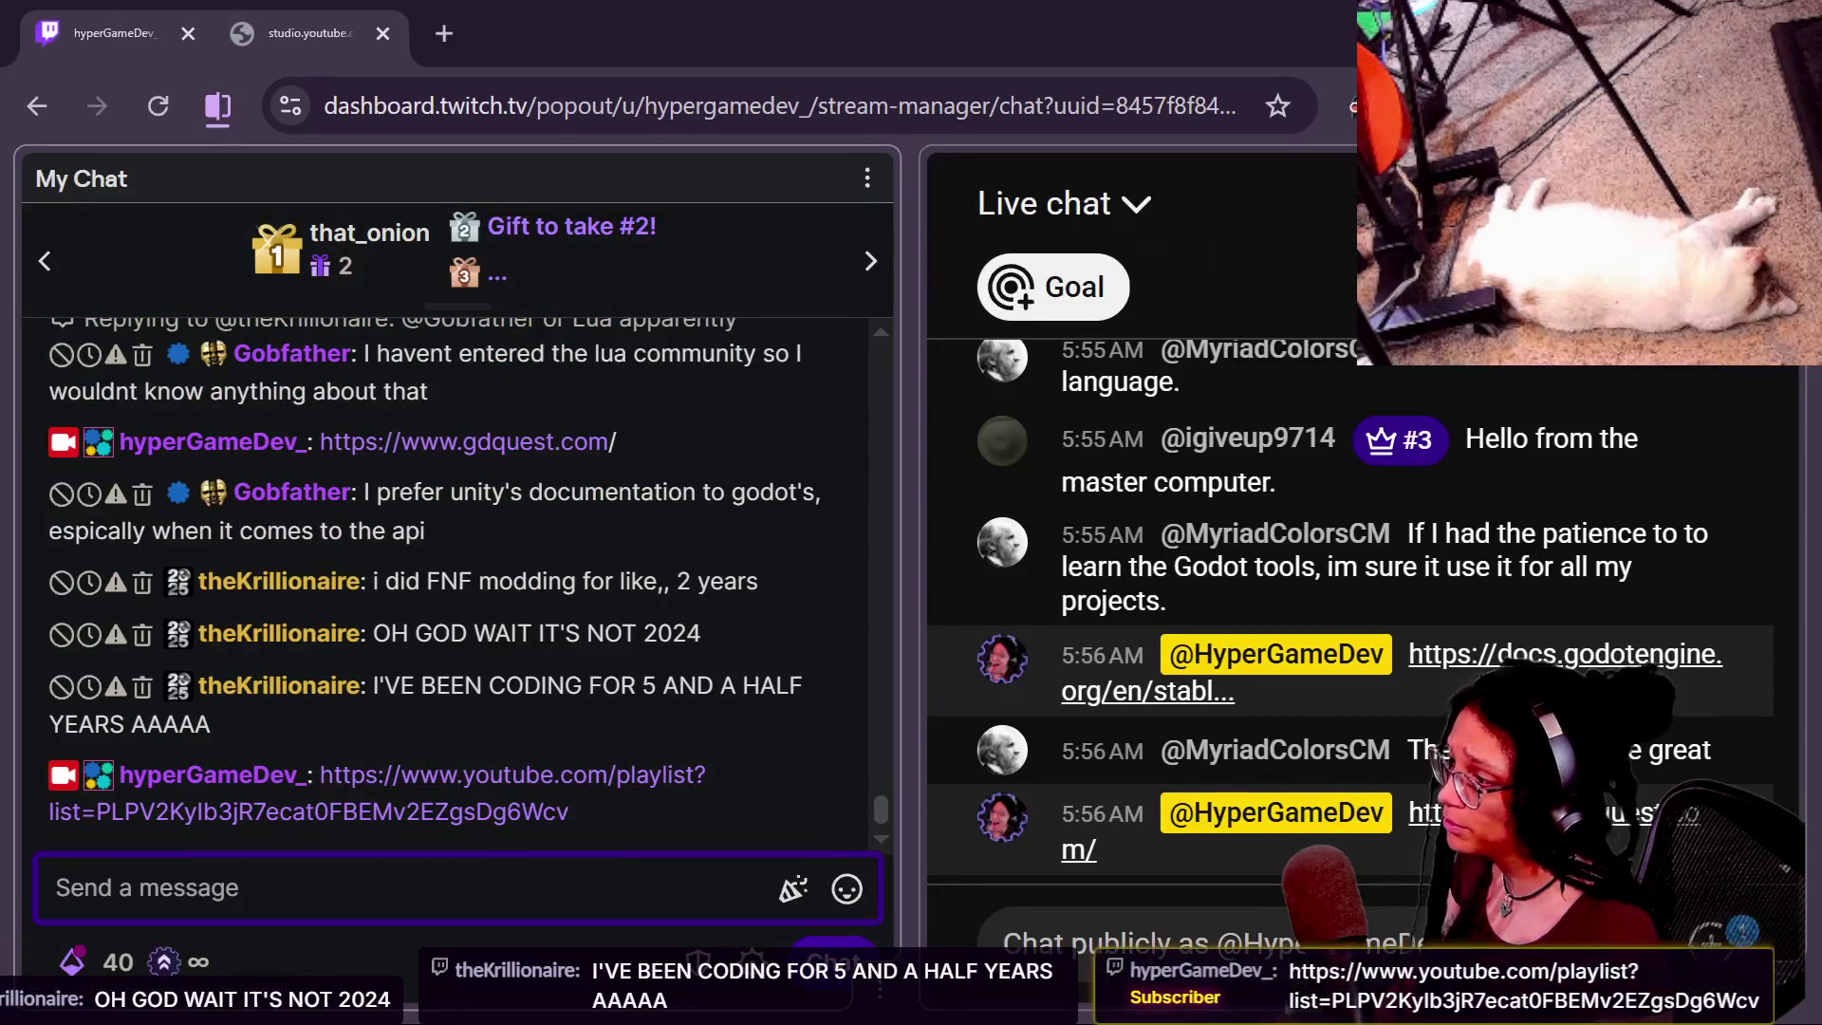
key("alt+Tab")
type("https://www.youtube.com/playlist?list=PLPV2KyIb3jR7ecat0FBEMv2EZgsDg6Wcv")
key("Return")
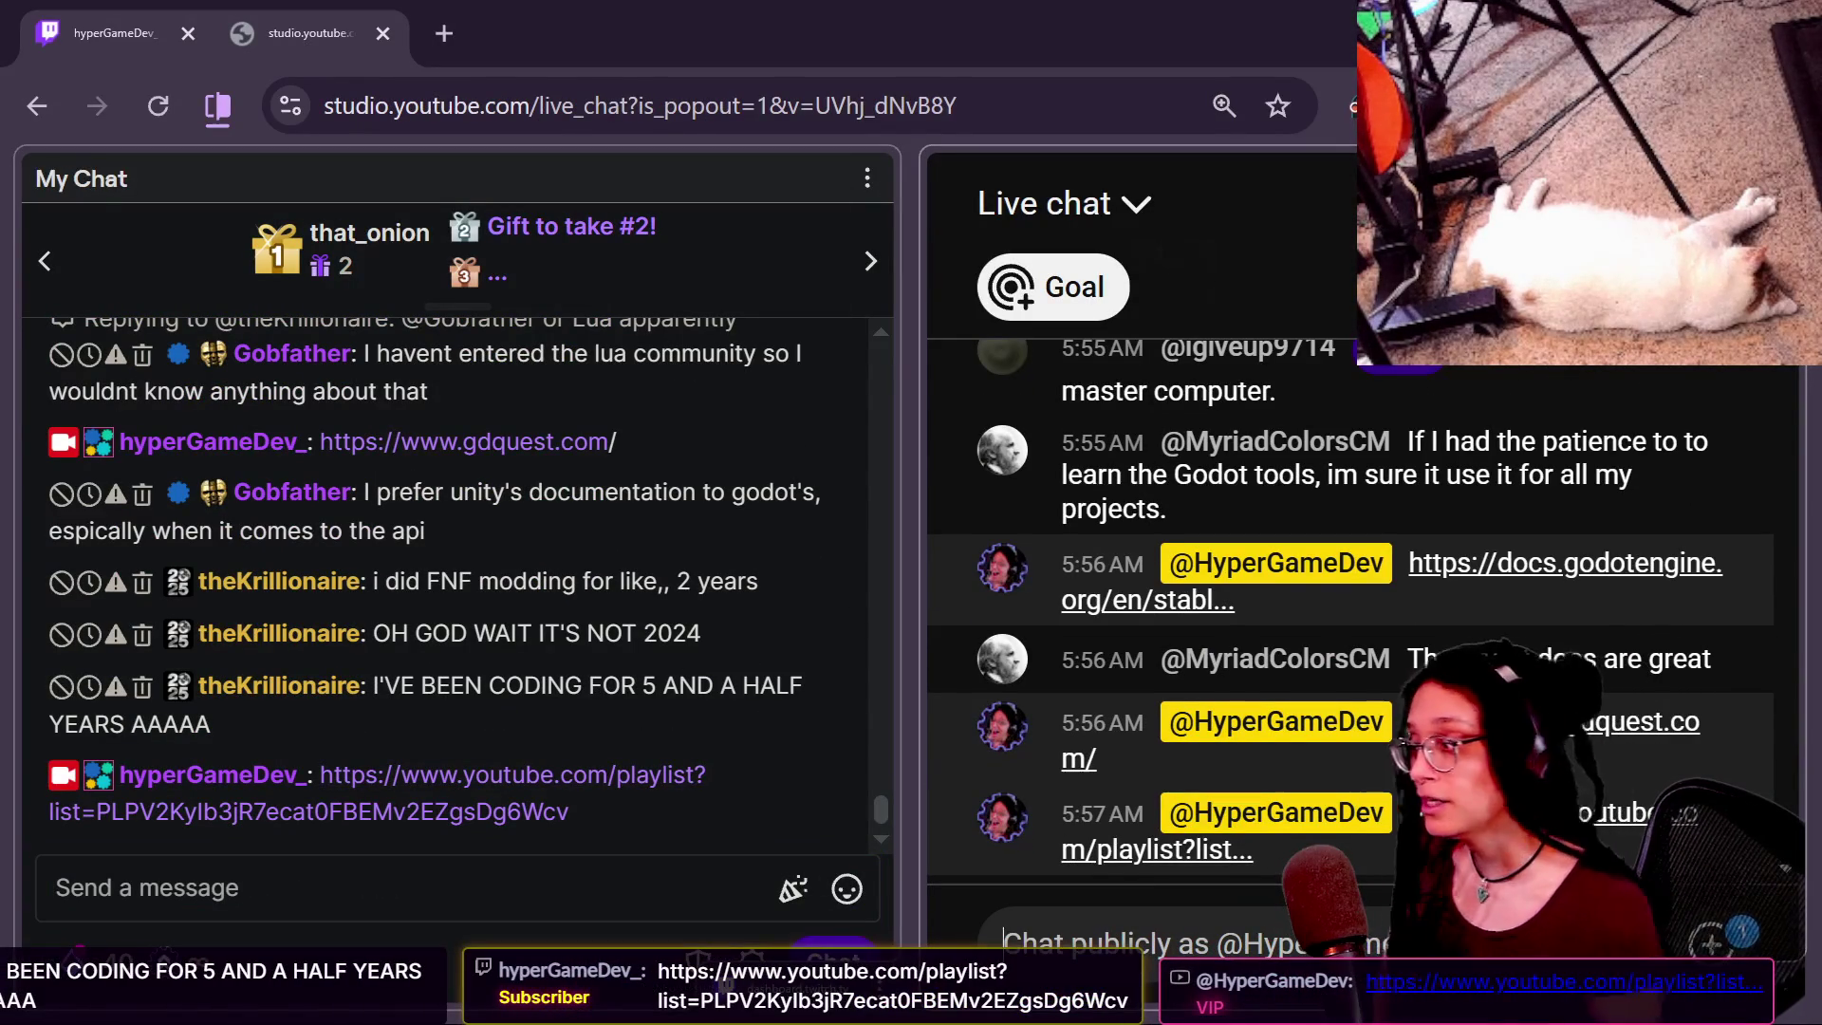
mouse_move(1410, 600)
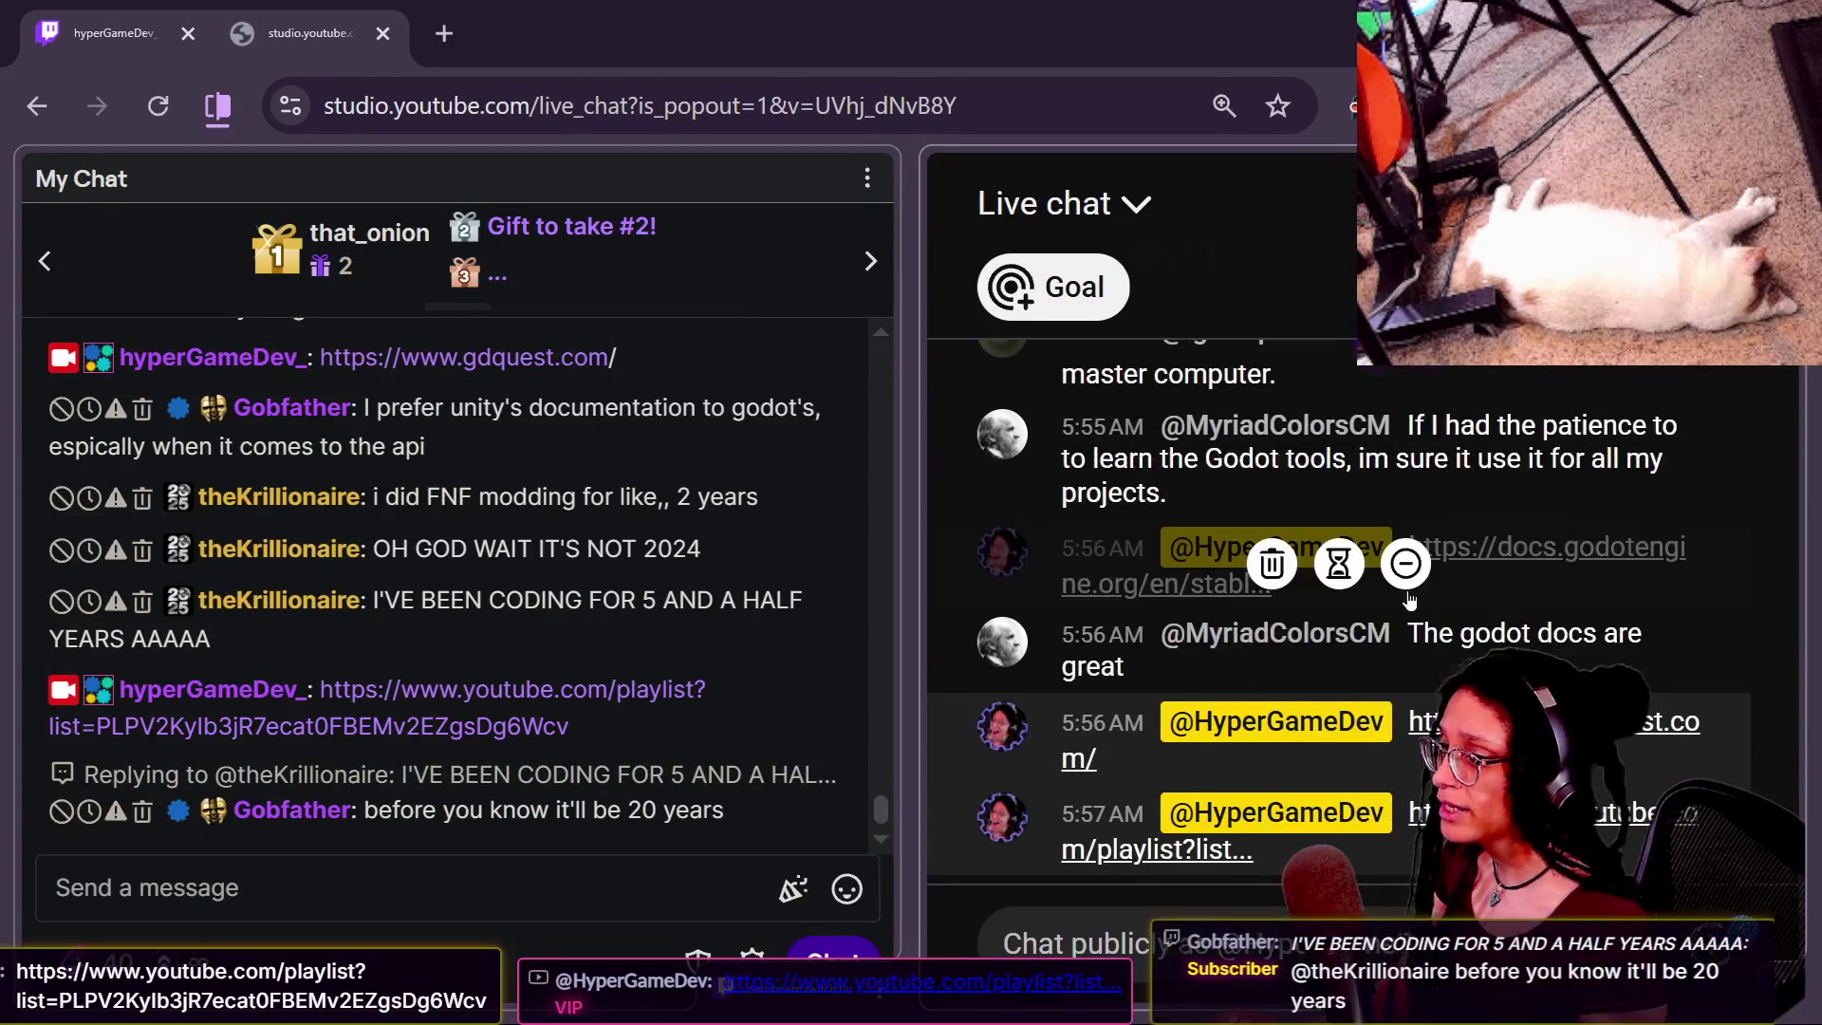
key("alt+Tab")
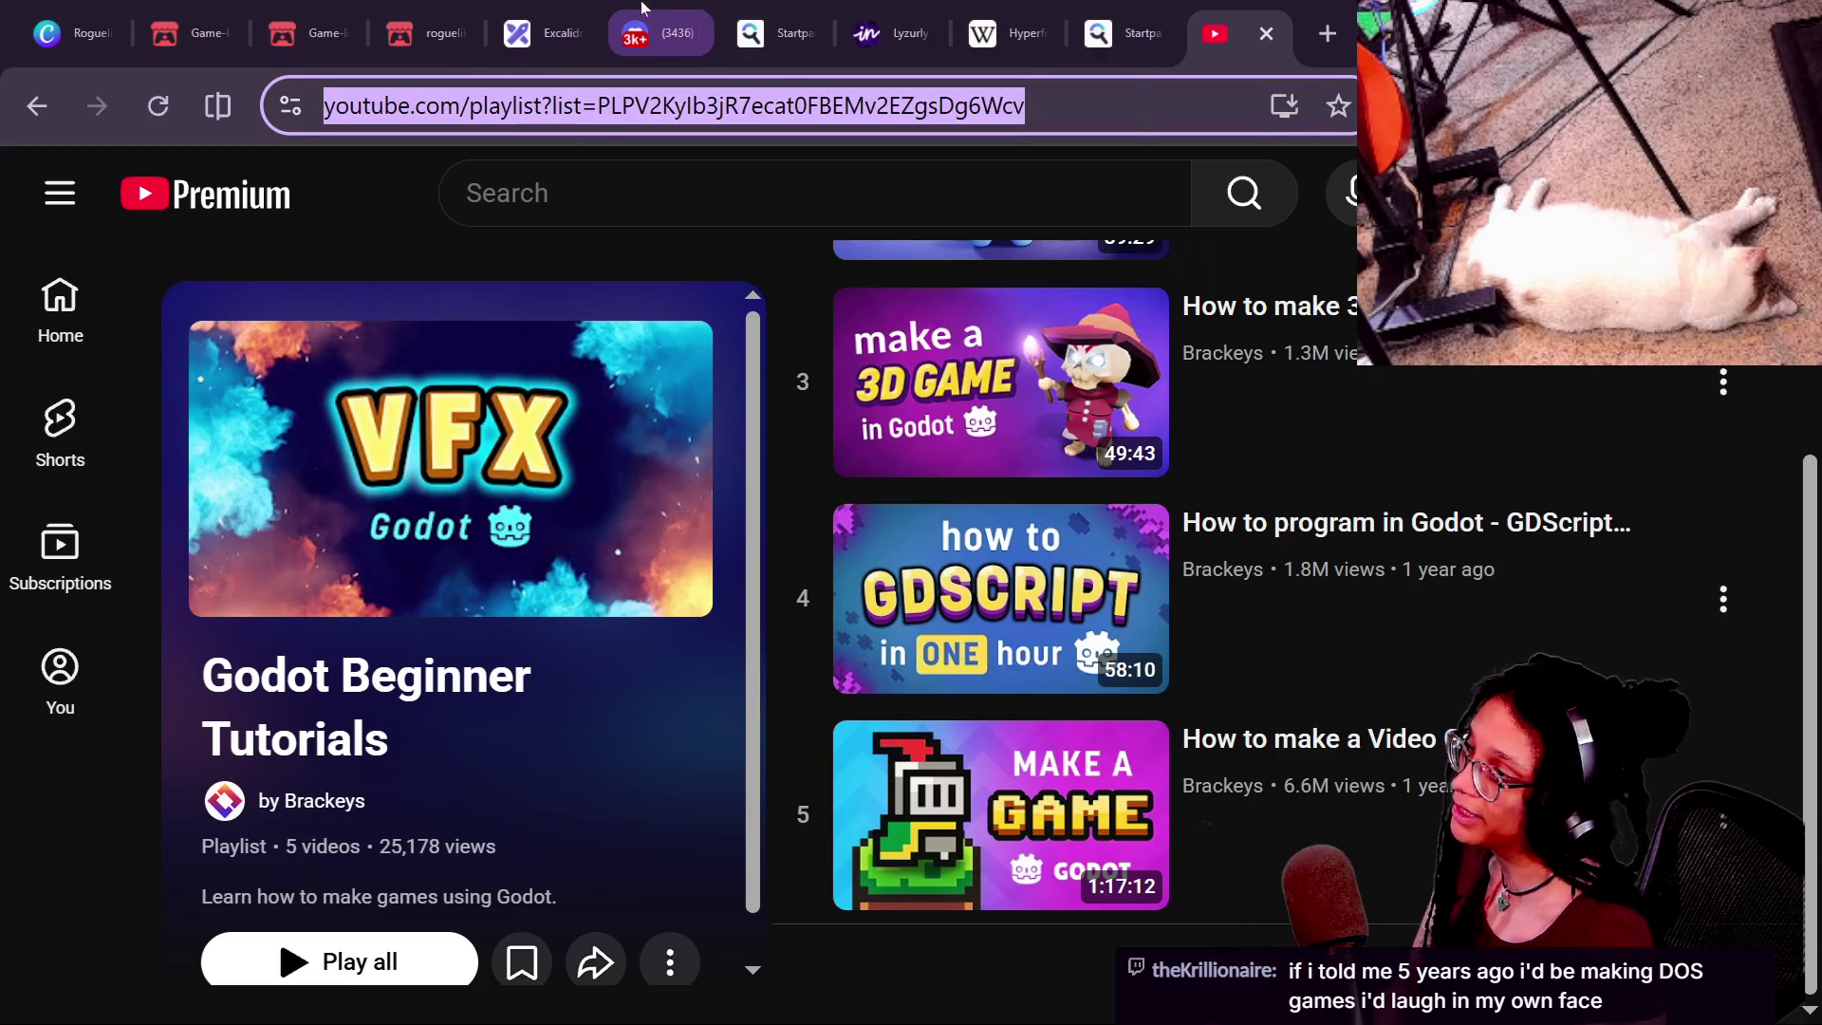
- Back in Canva, shorten the grey can lid from its top edge
left_click(25, 8)
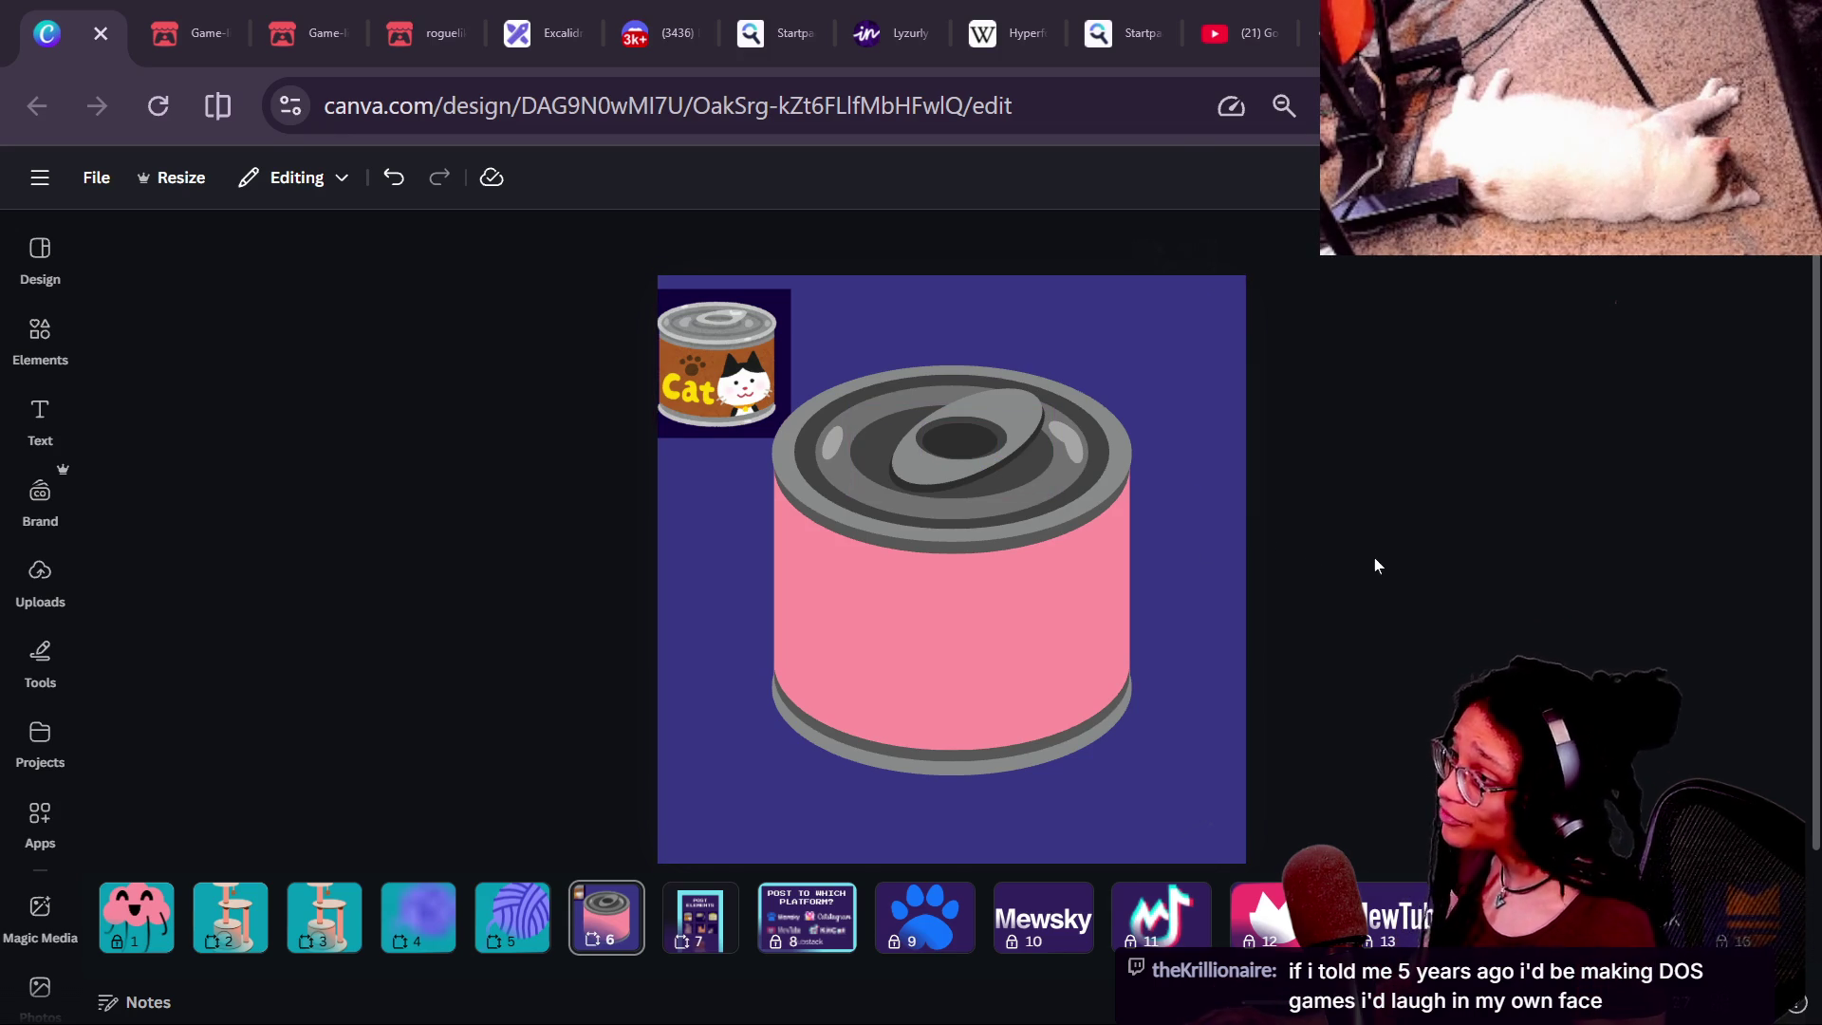
left_click(945, 553)
left_click_drag(957, 550, 955, 568)
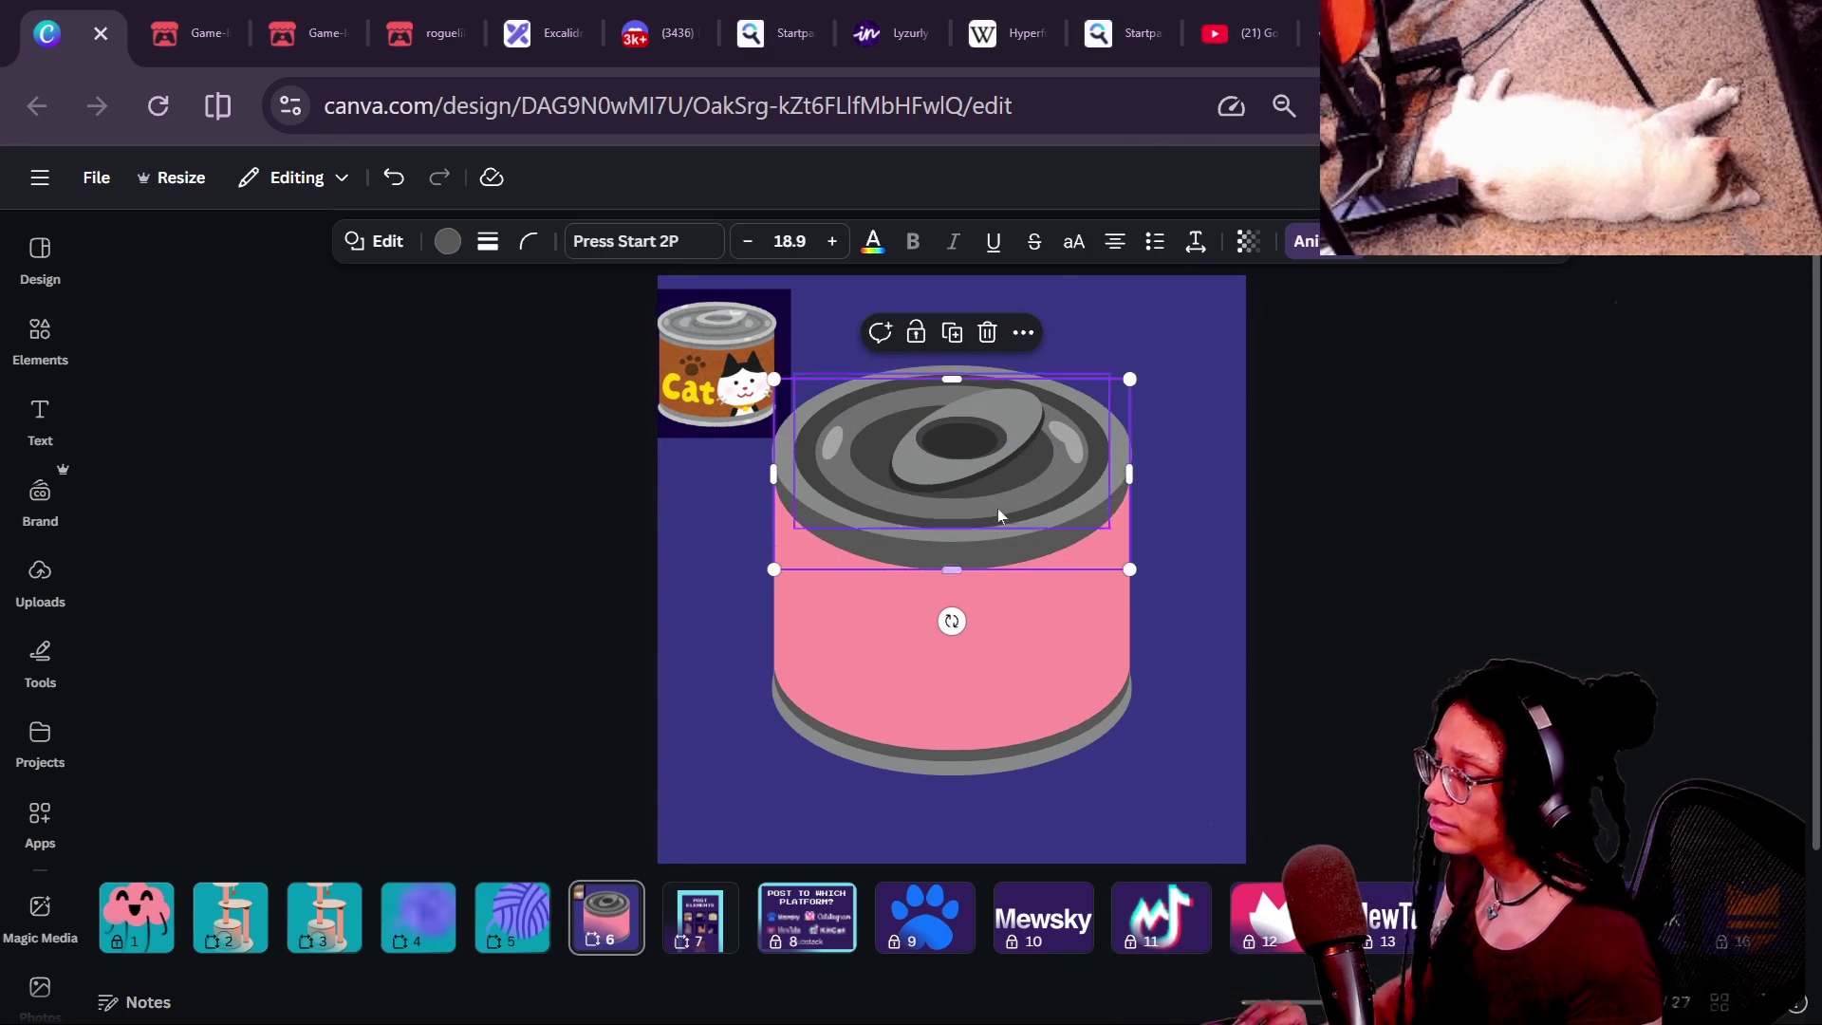
key("ctrl+z")
mouse_move(953, 379)
left_mouse_down()
mouse_move(955, 416)
mouse_move(957, 388)
left_mouse_up()
left_click(1376, 531)
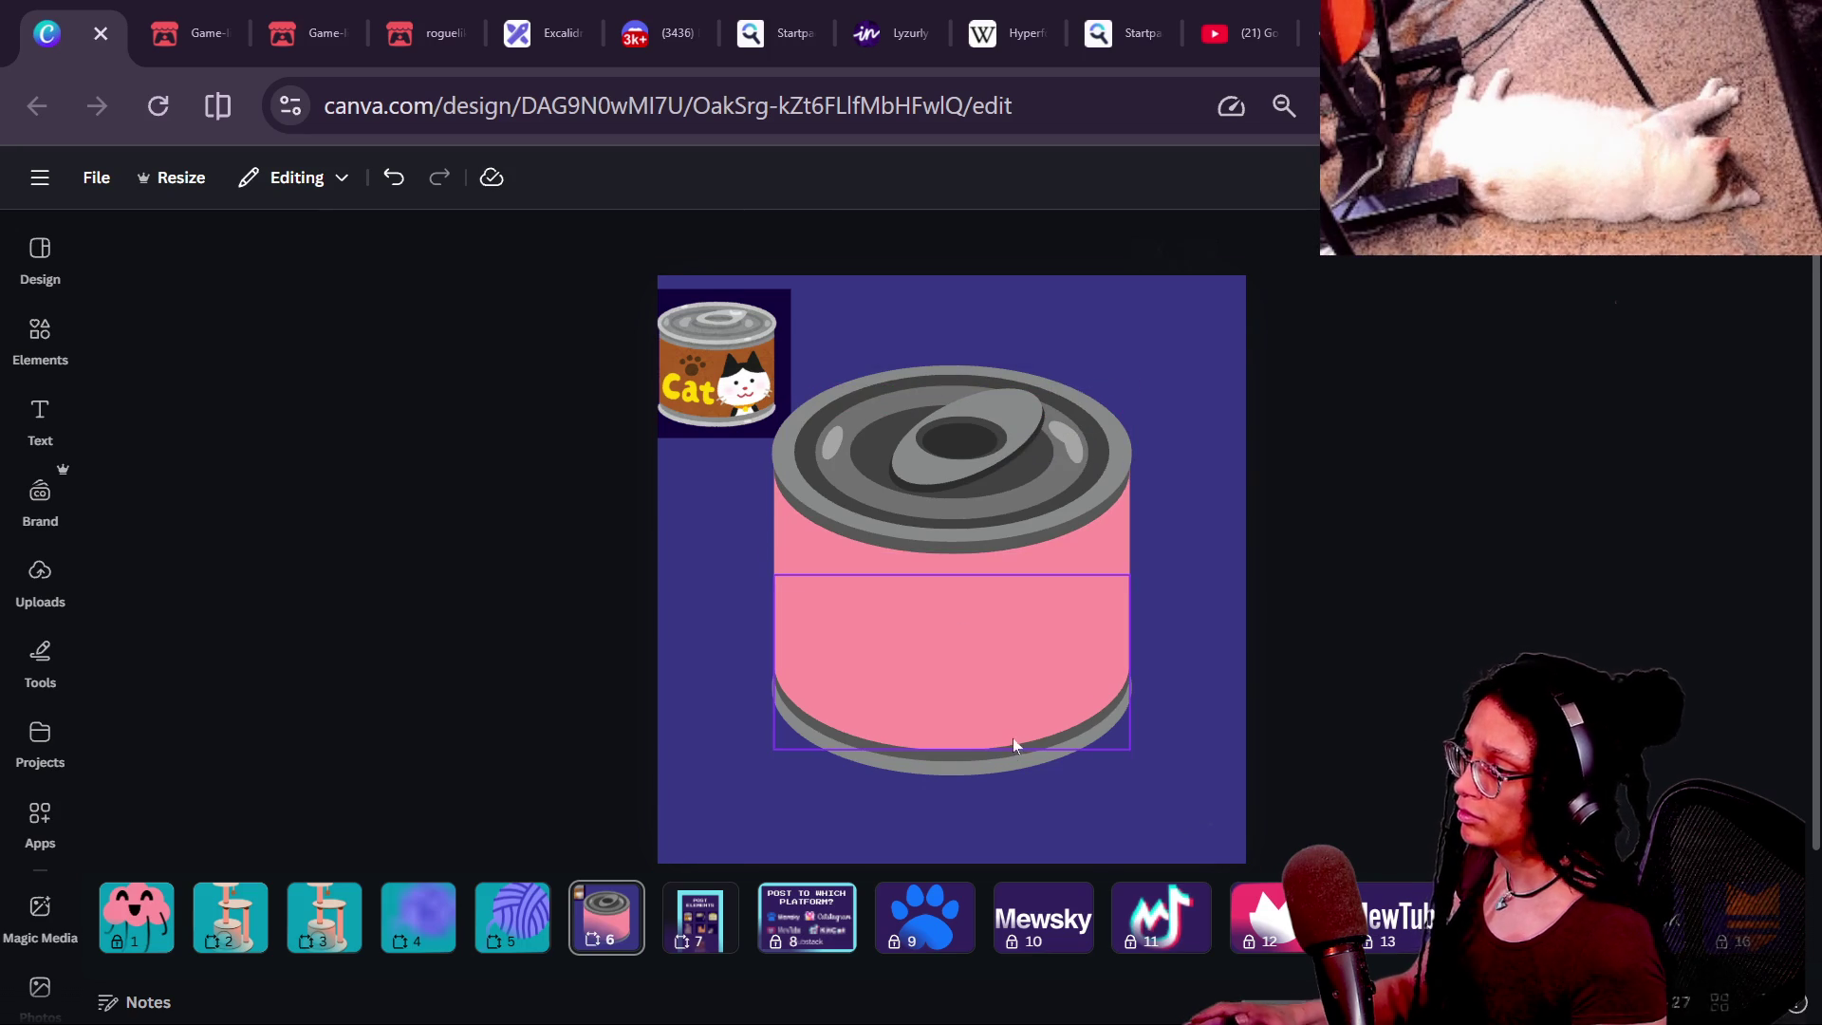
- Zoom in and lower the lid's top edge further
key("ctrl+minus")
key("ctrl+minus")
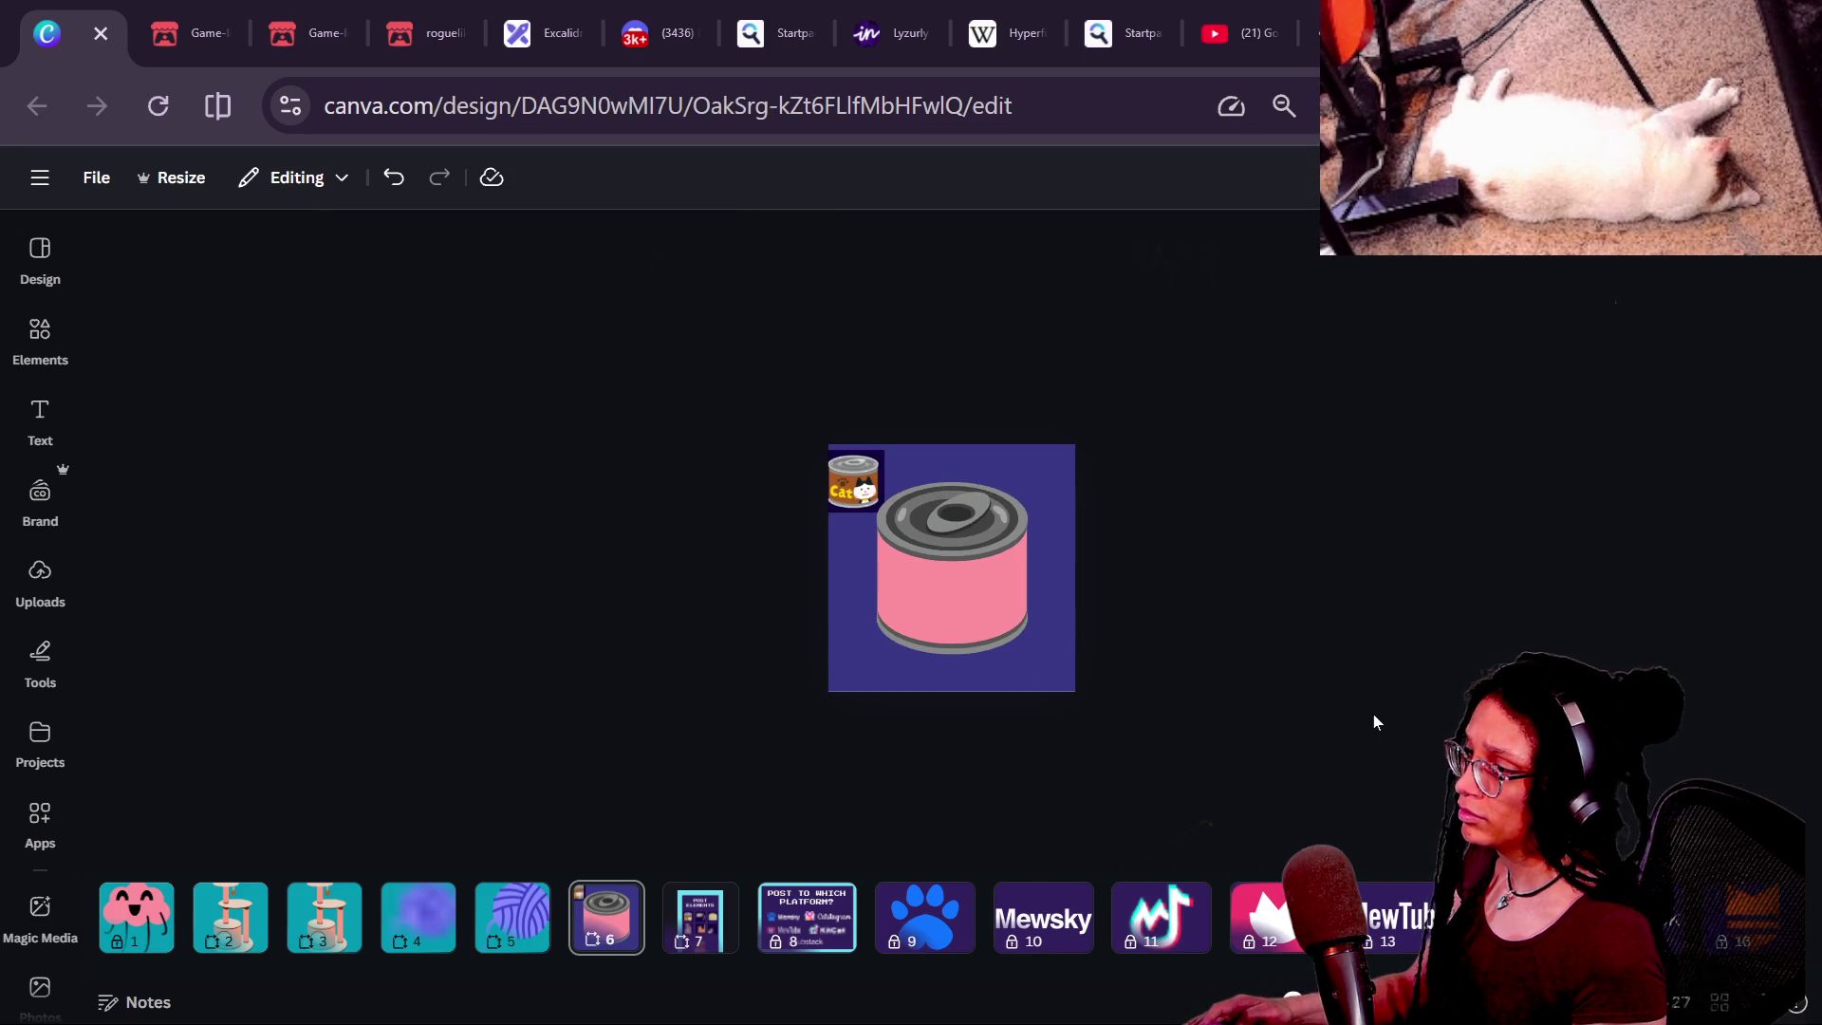
key("ctrl+plus")
key("ctrl+plus")
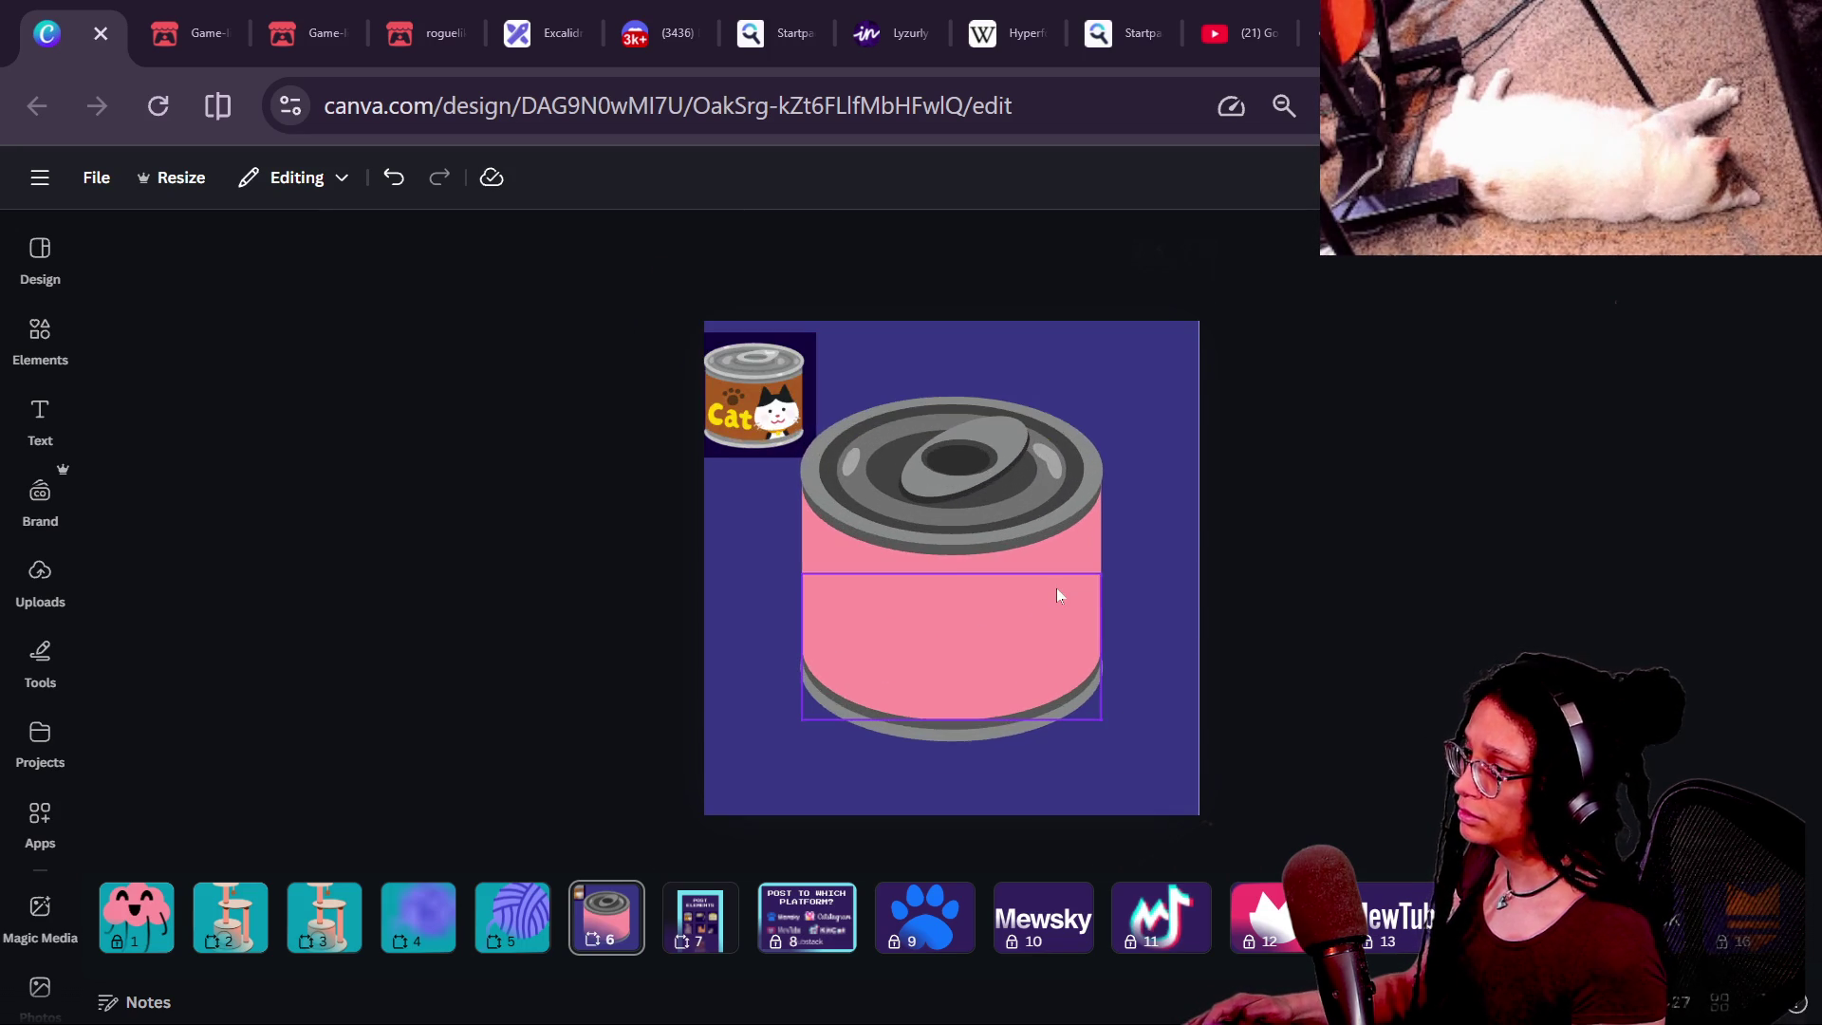
key("ctrl+plus")
left_click(898, 545)
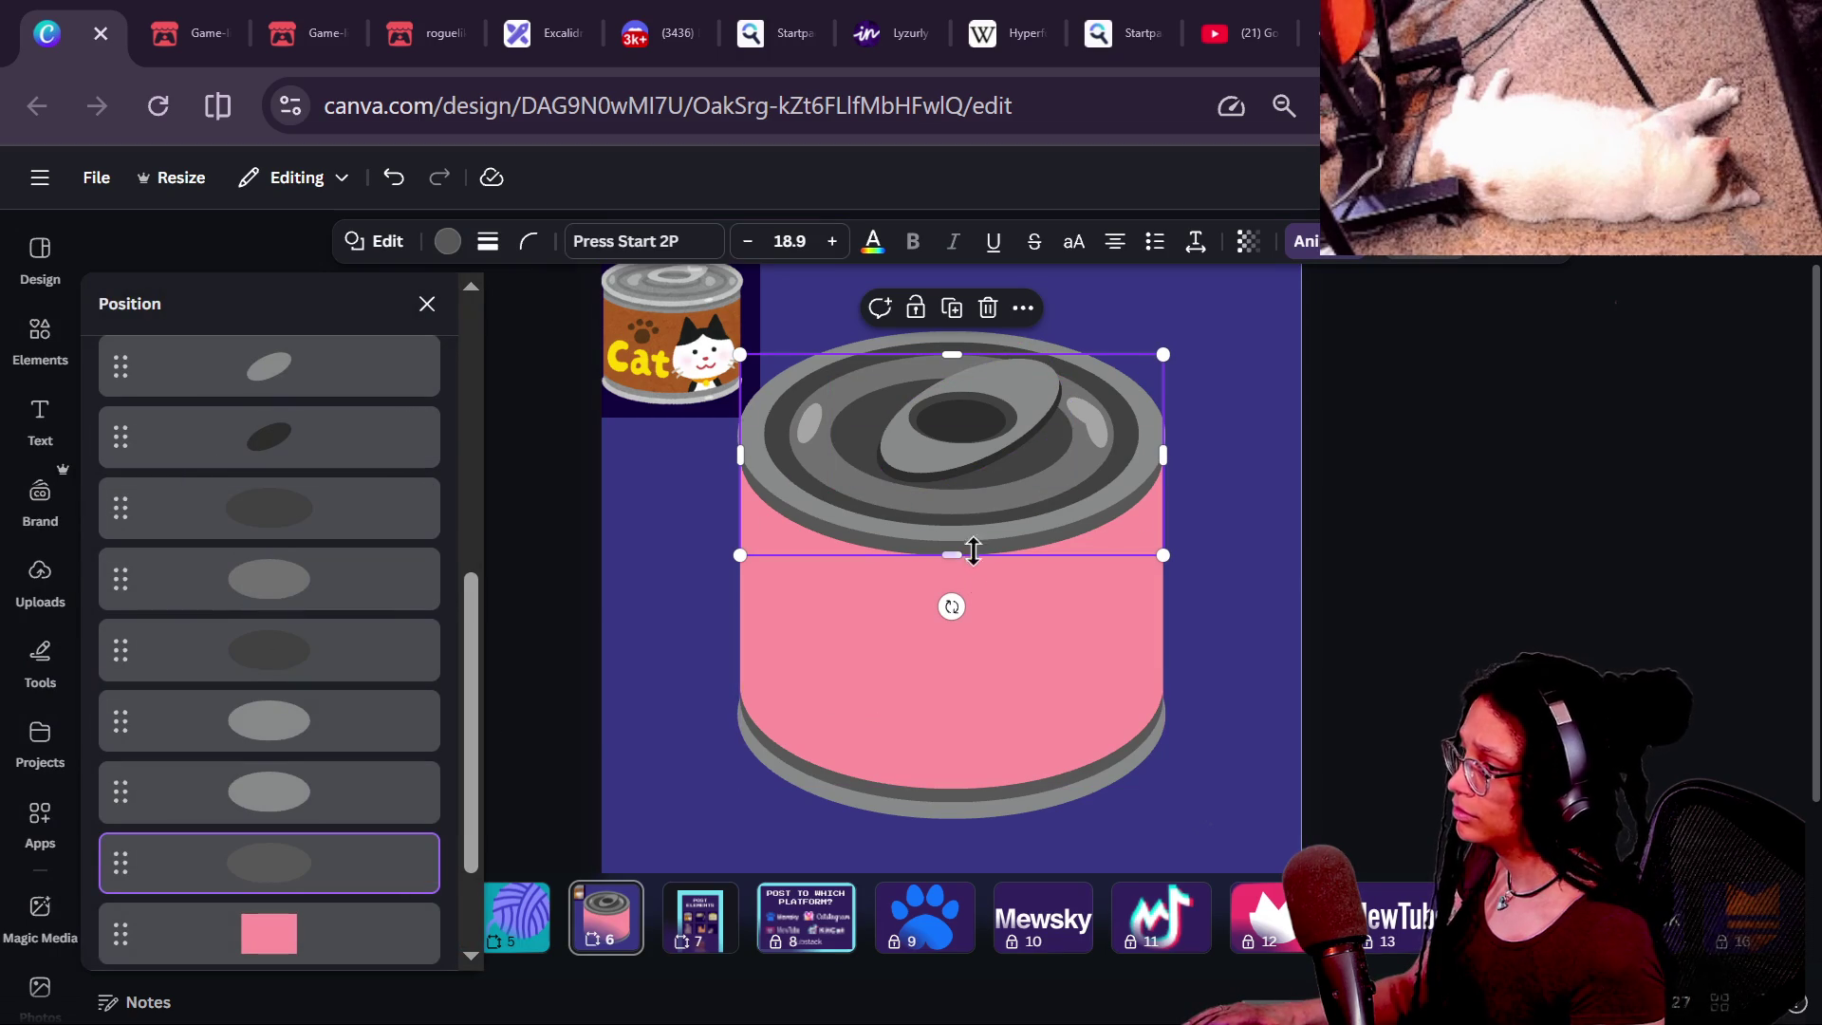
left_click(1198, 626)
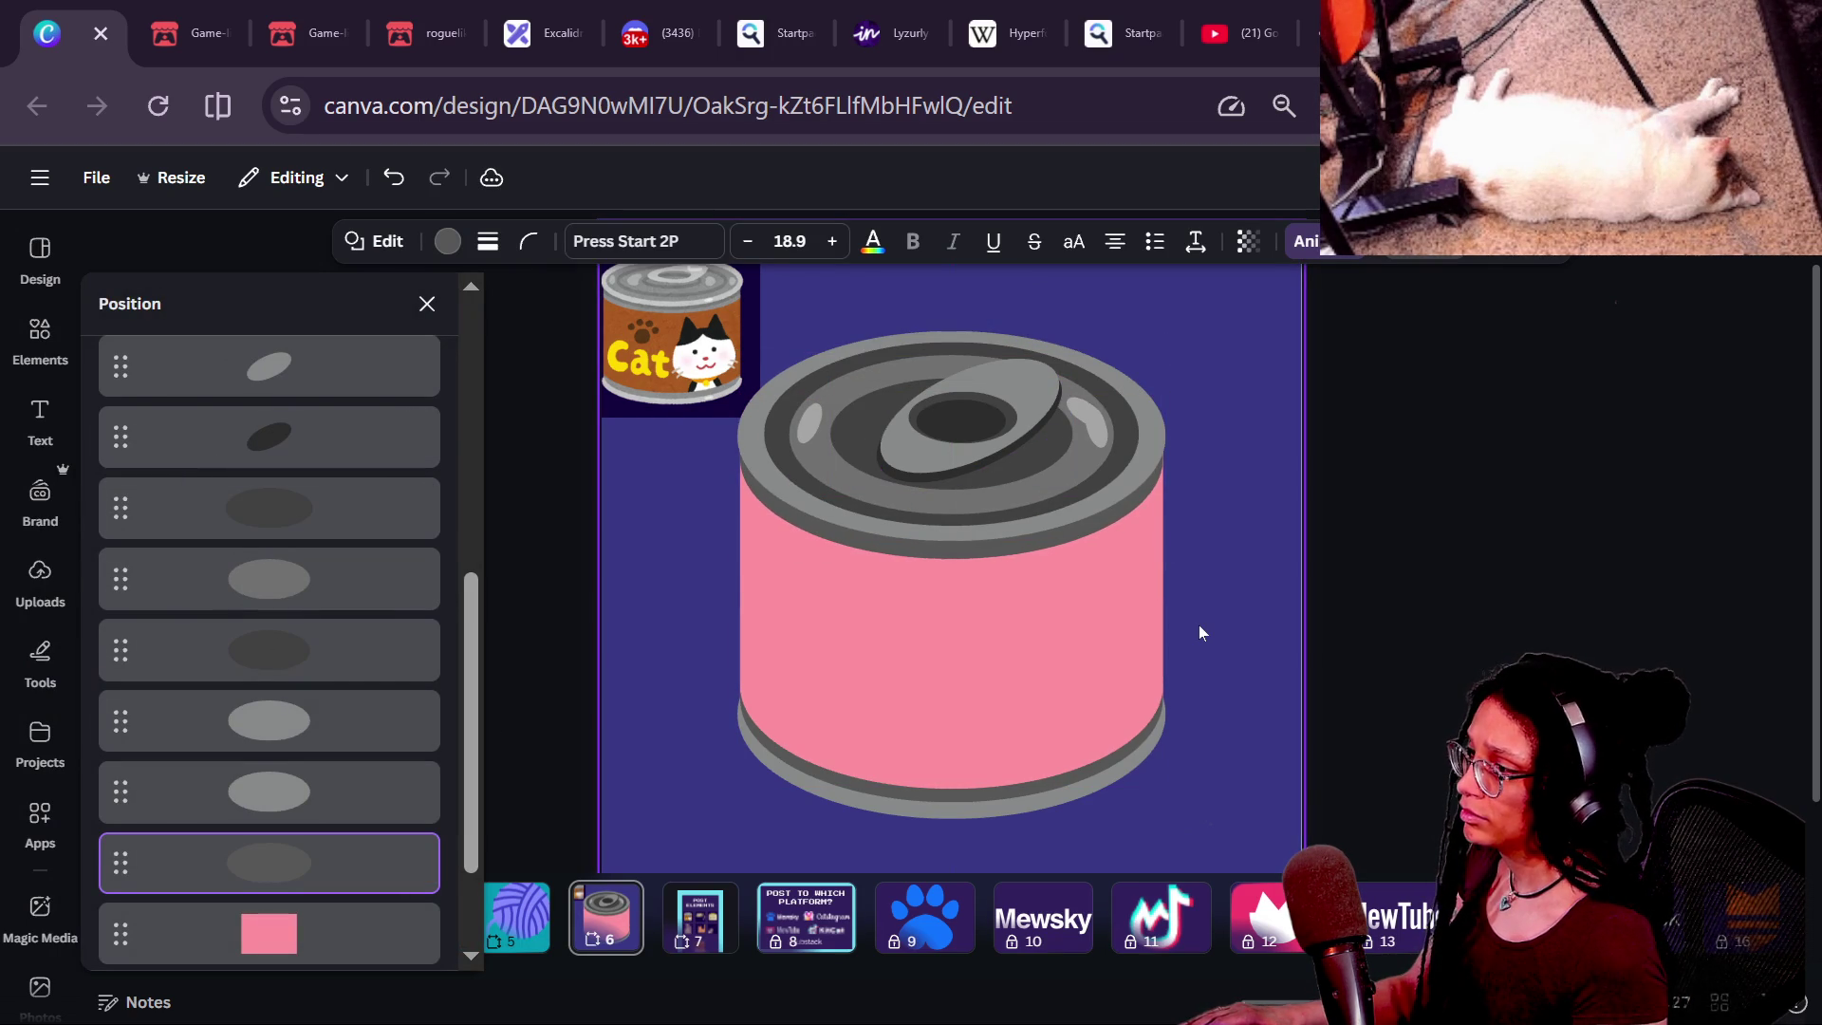
left_click(1013, 444)
mouse_move(947, 349)
left_mouse_down()
mouse_move(946, 395)
mouse_move(946, 375)
left_mouse_up()
left_click(911, 605)
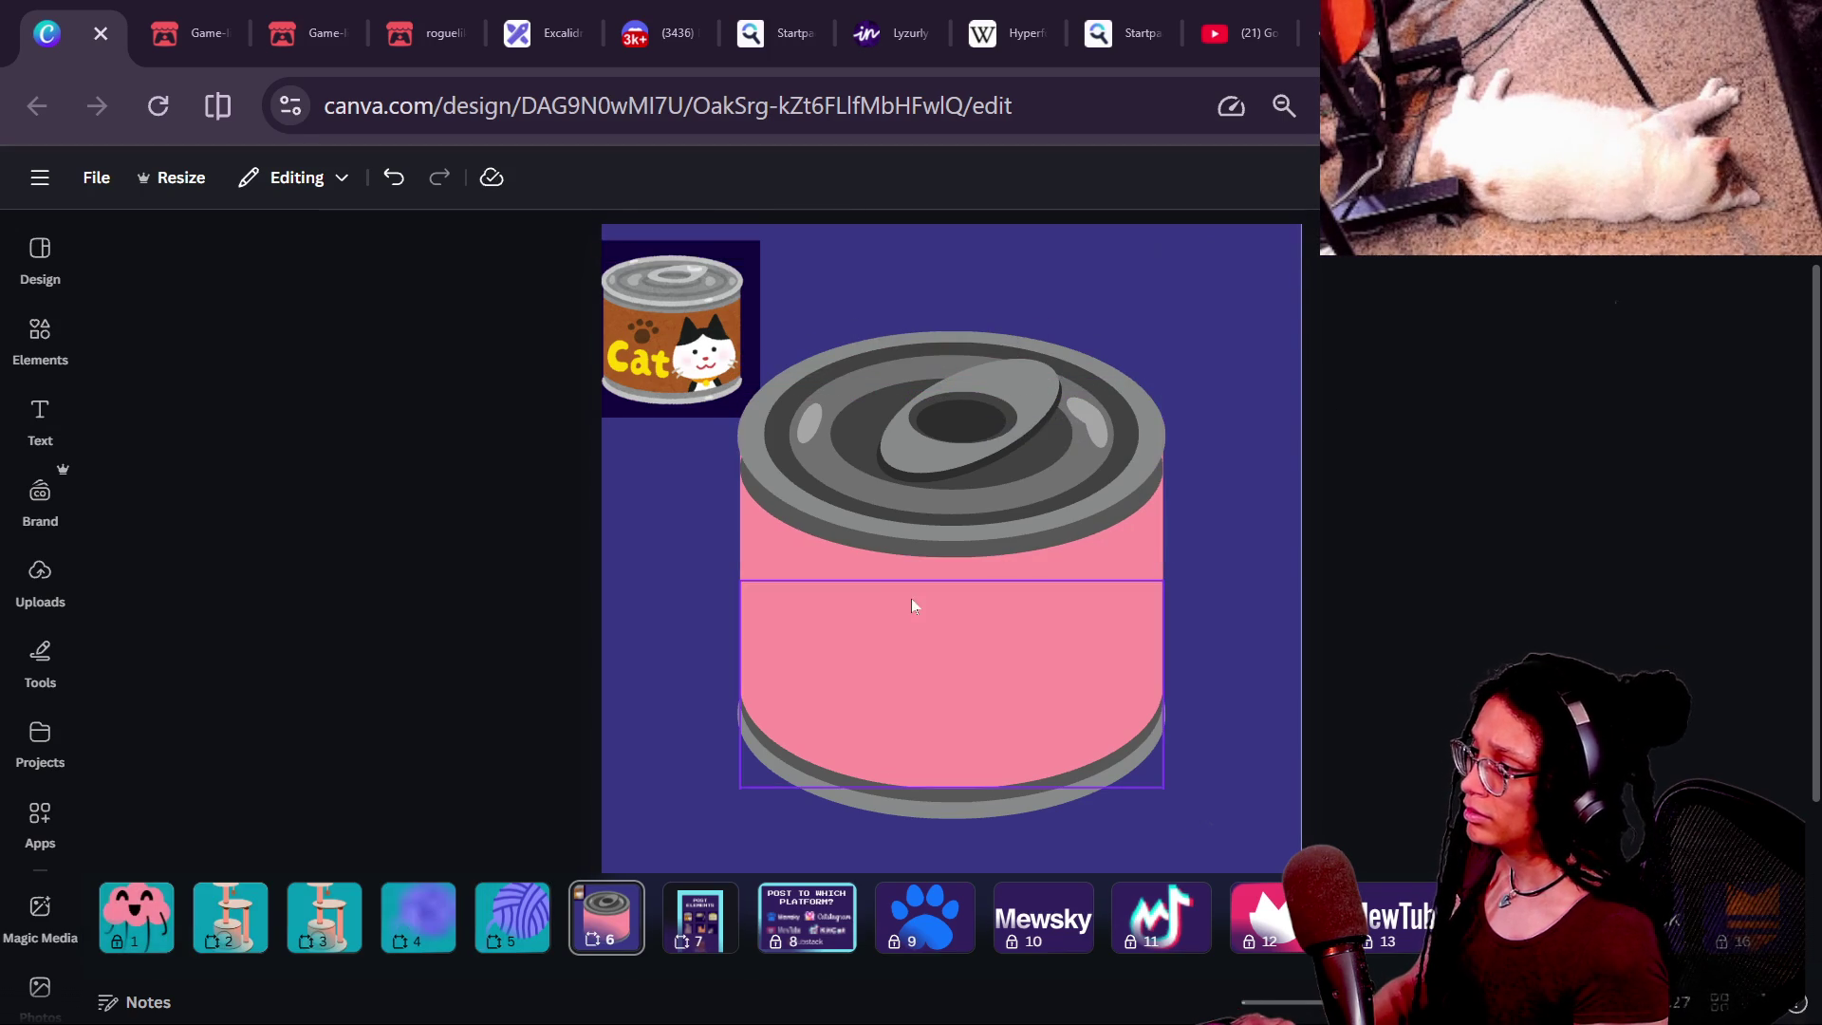
- Duplicate the pink body into a band just under the lid and send it behind the lid
left_click(858, 569)
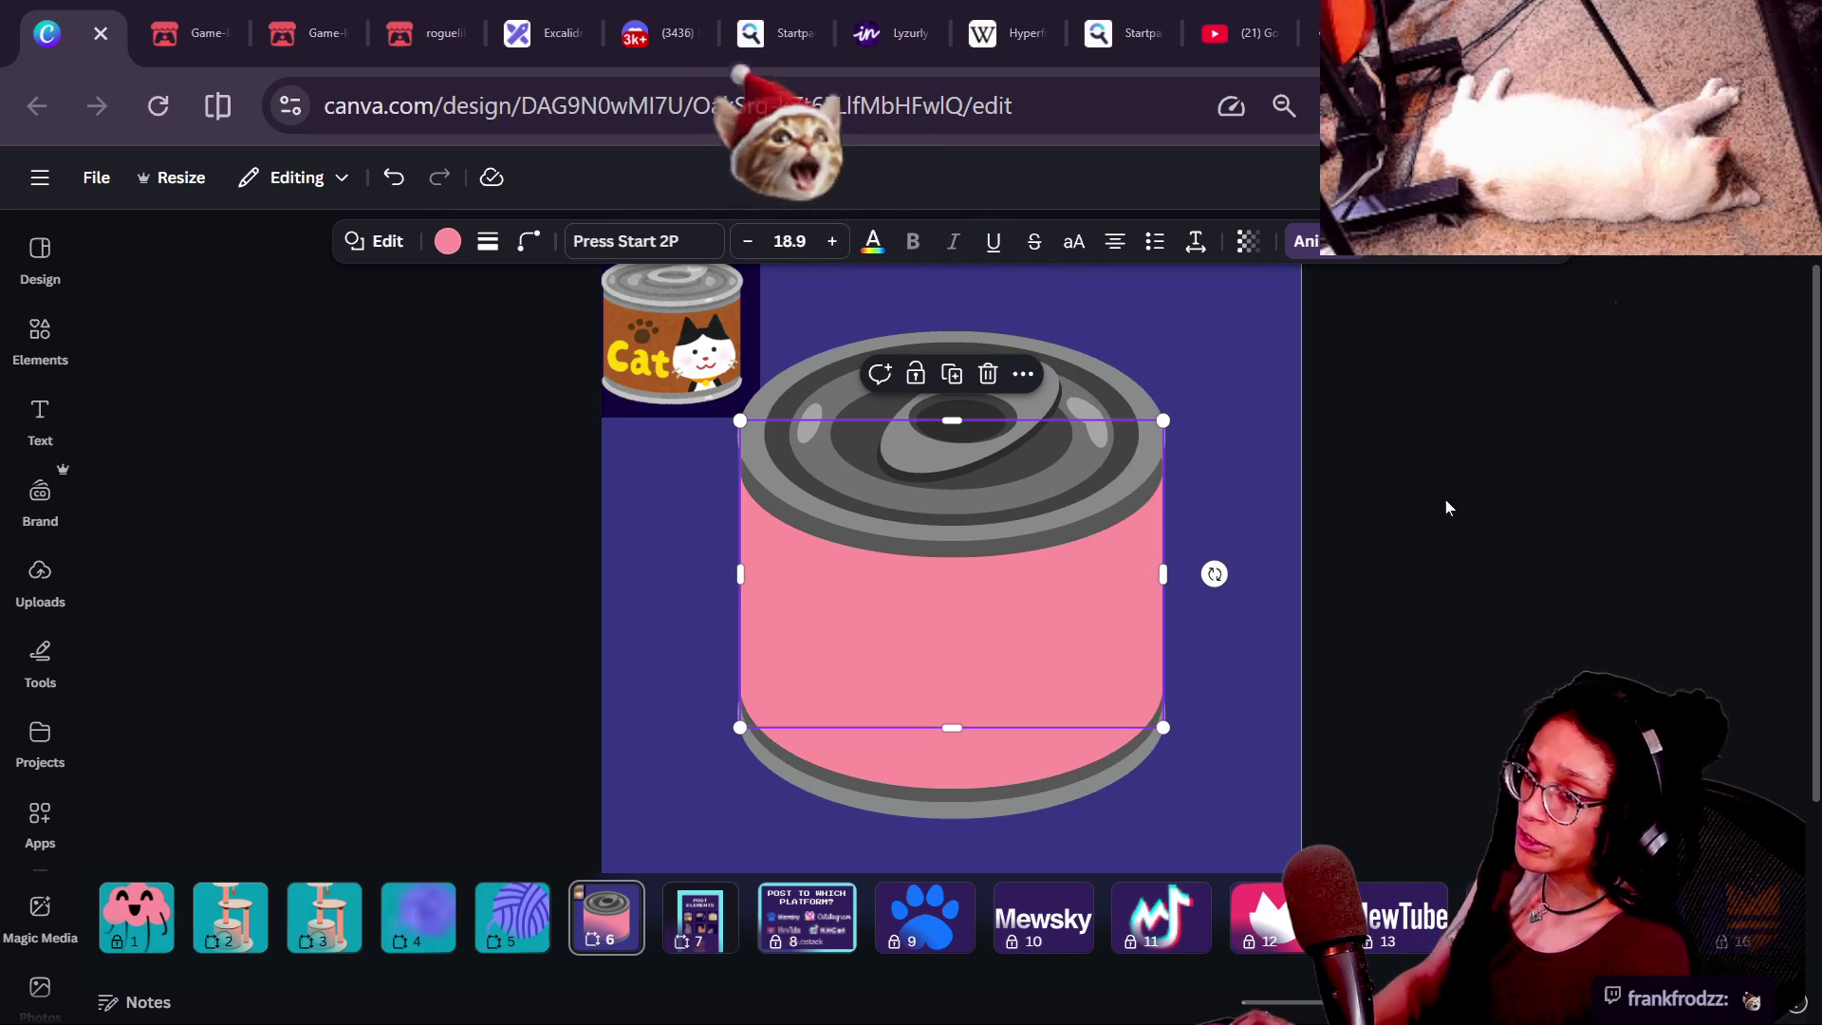
key("ctrl+d")
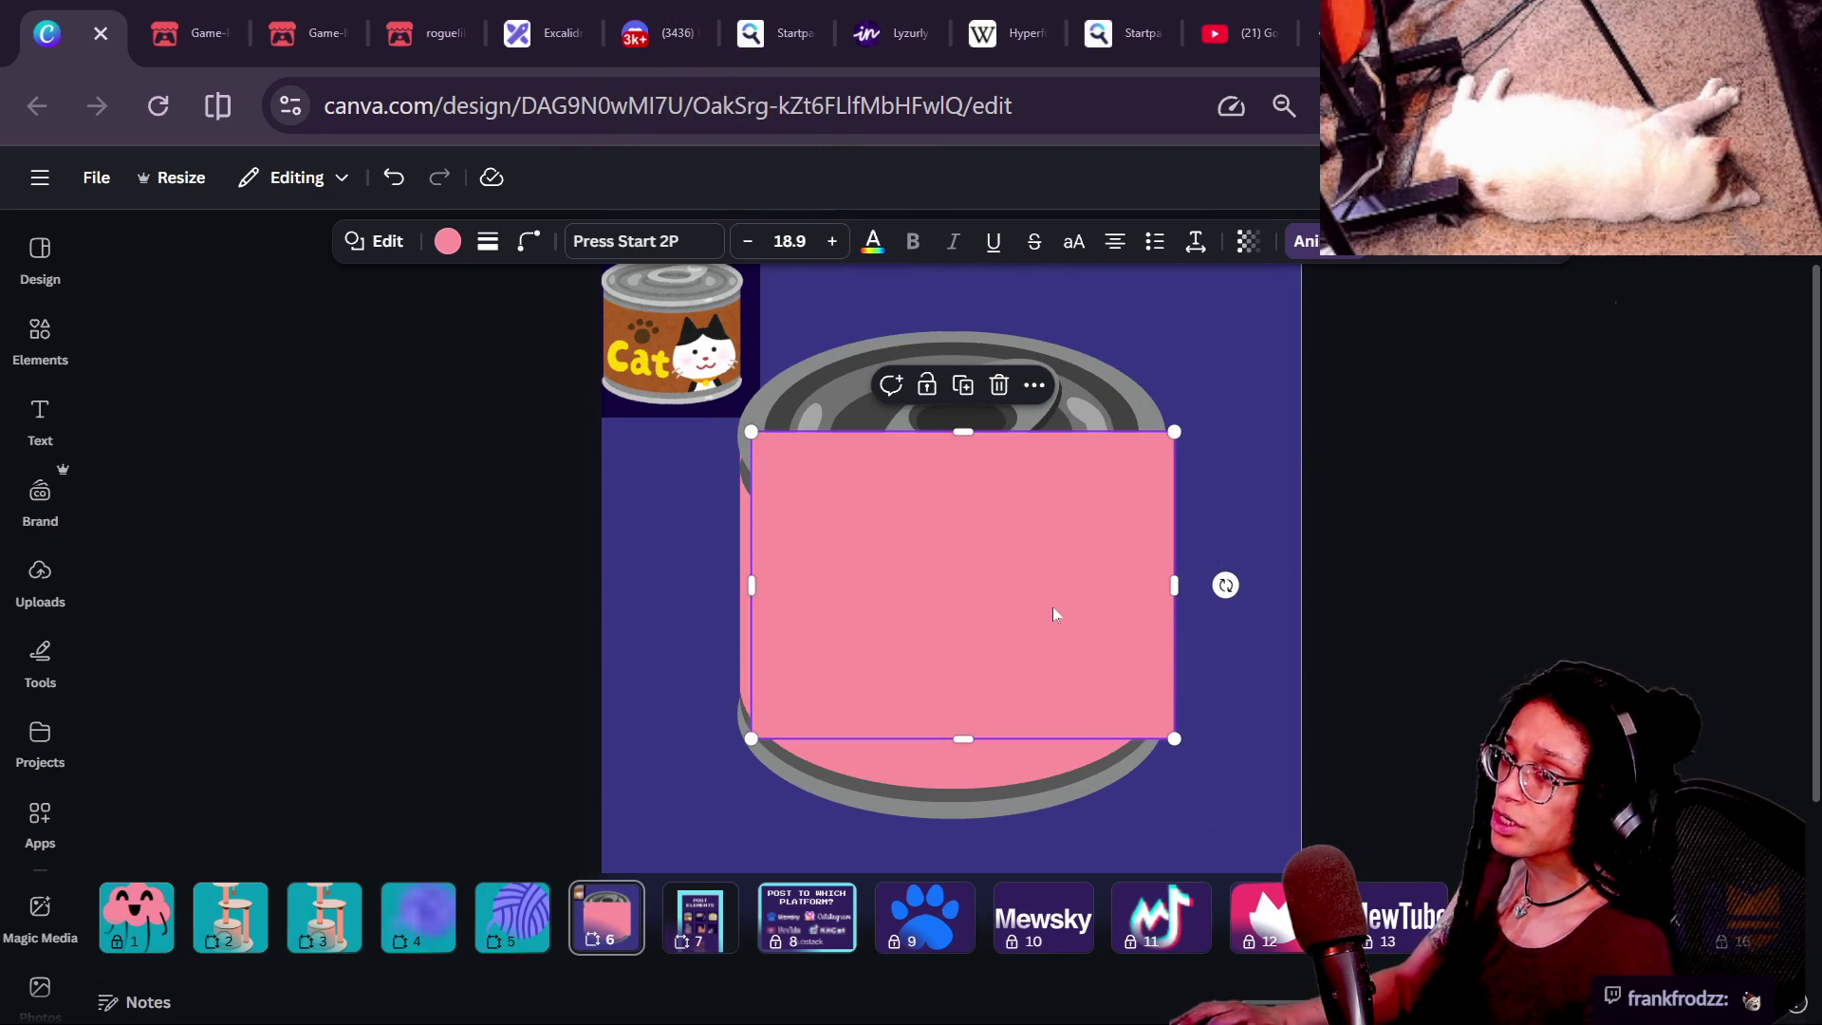
mouse_move(1014, 594)
left_mouse_down()
mouse_move(956, 582)
mouse_move(1004, 560)
left_mouse_up()
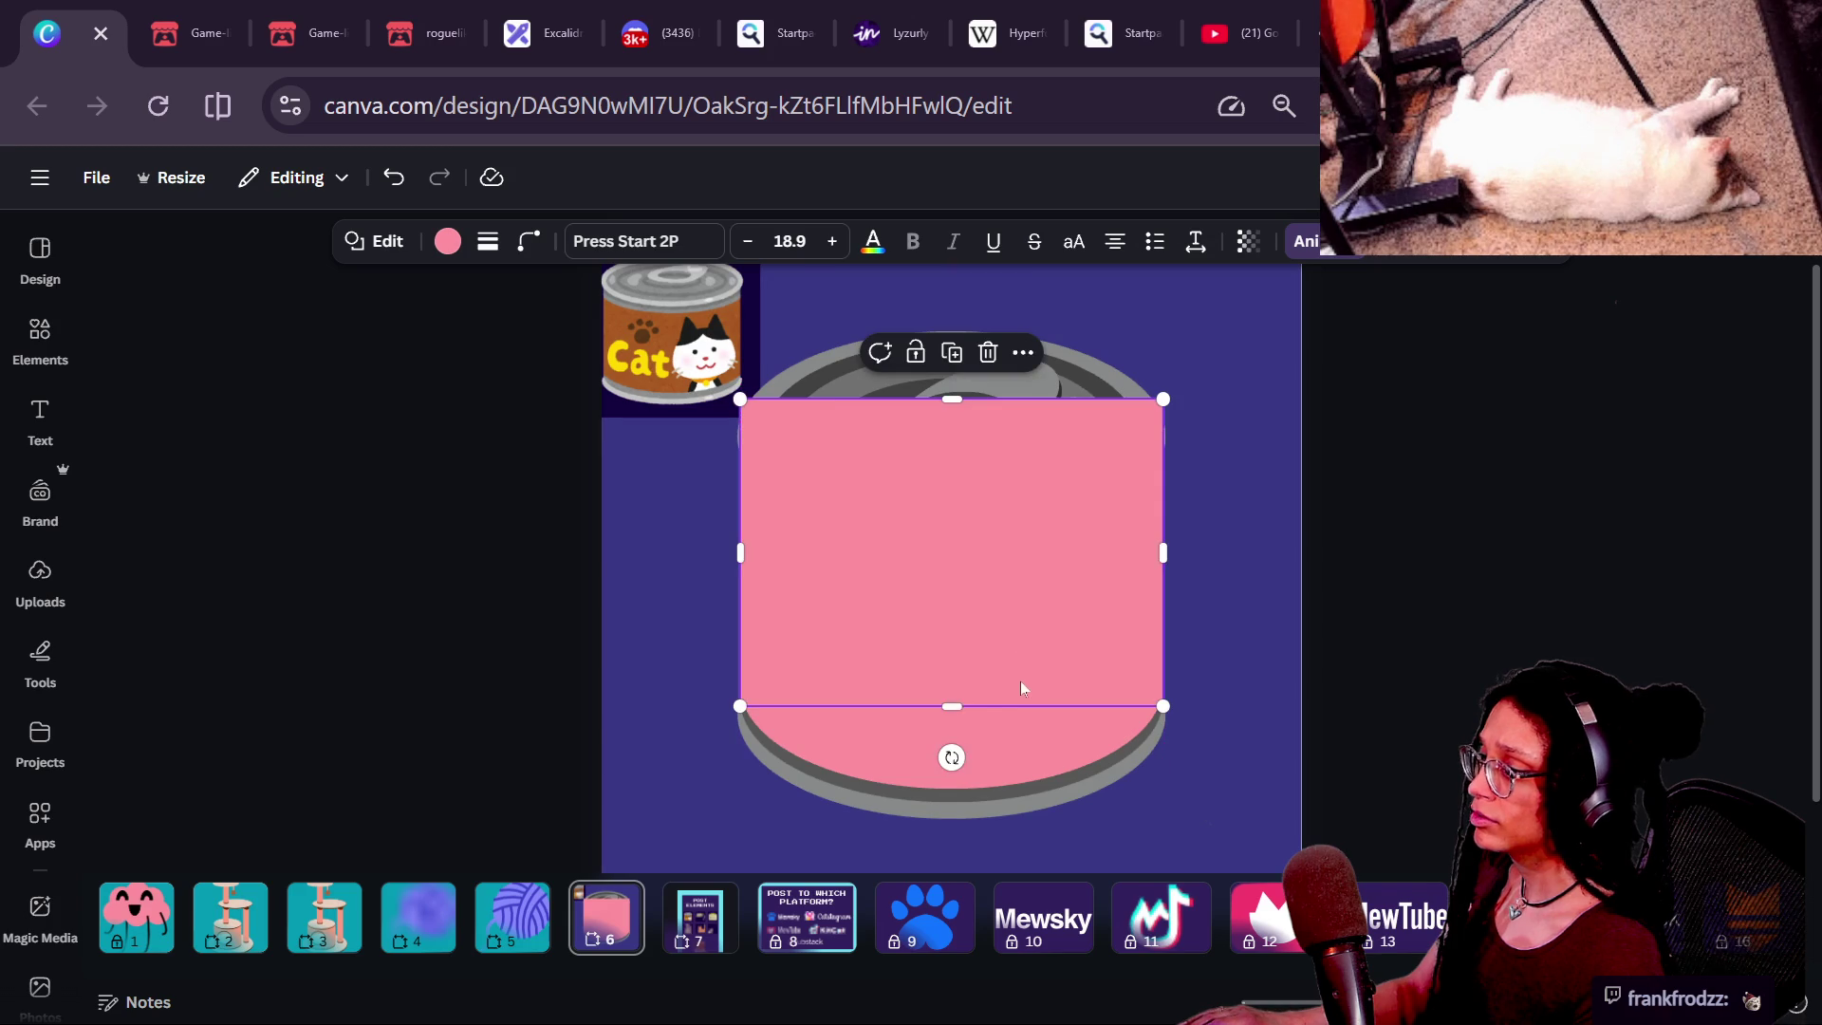
mouse_move(948, 643)
left_mouse_down()
mouse_move(947, 529)
mouse_move(950, 557)
left_mouse_up()
mouse_move(944, 392)
left_mouse_down()
mouse_move(948, 484)
mouse_move(964, 422)
left_mouse_up()
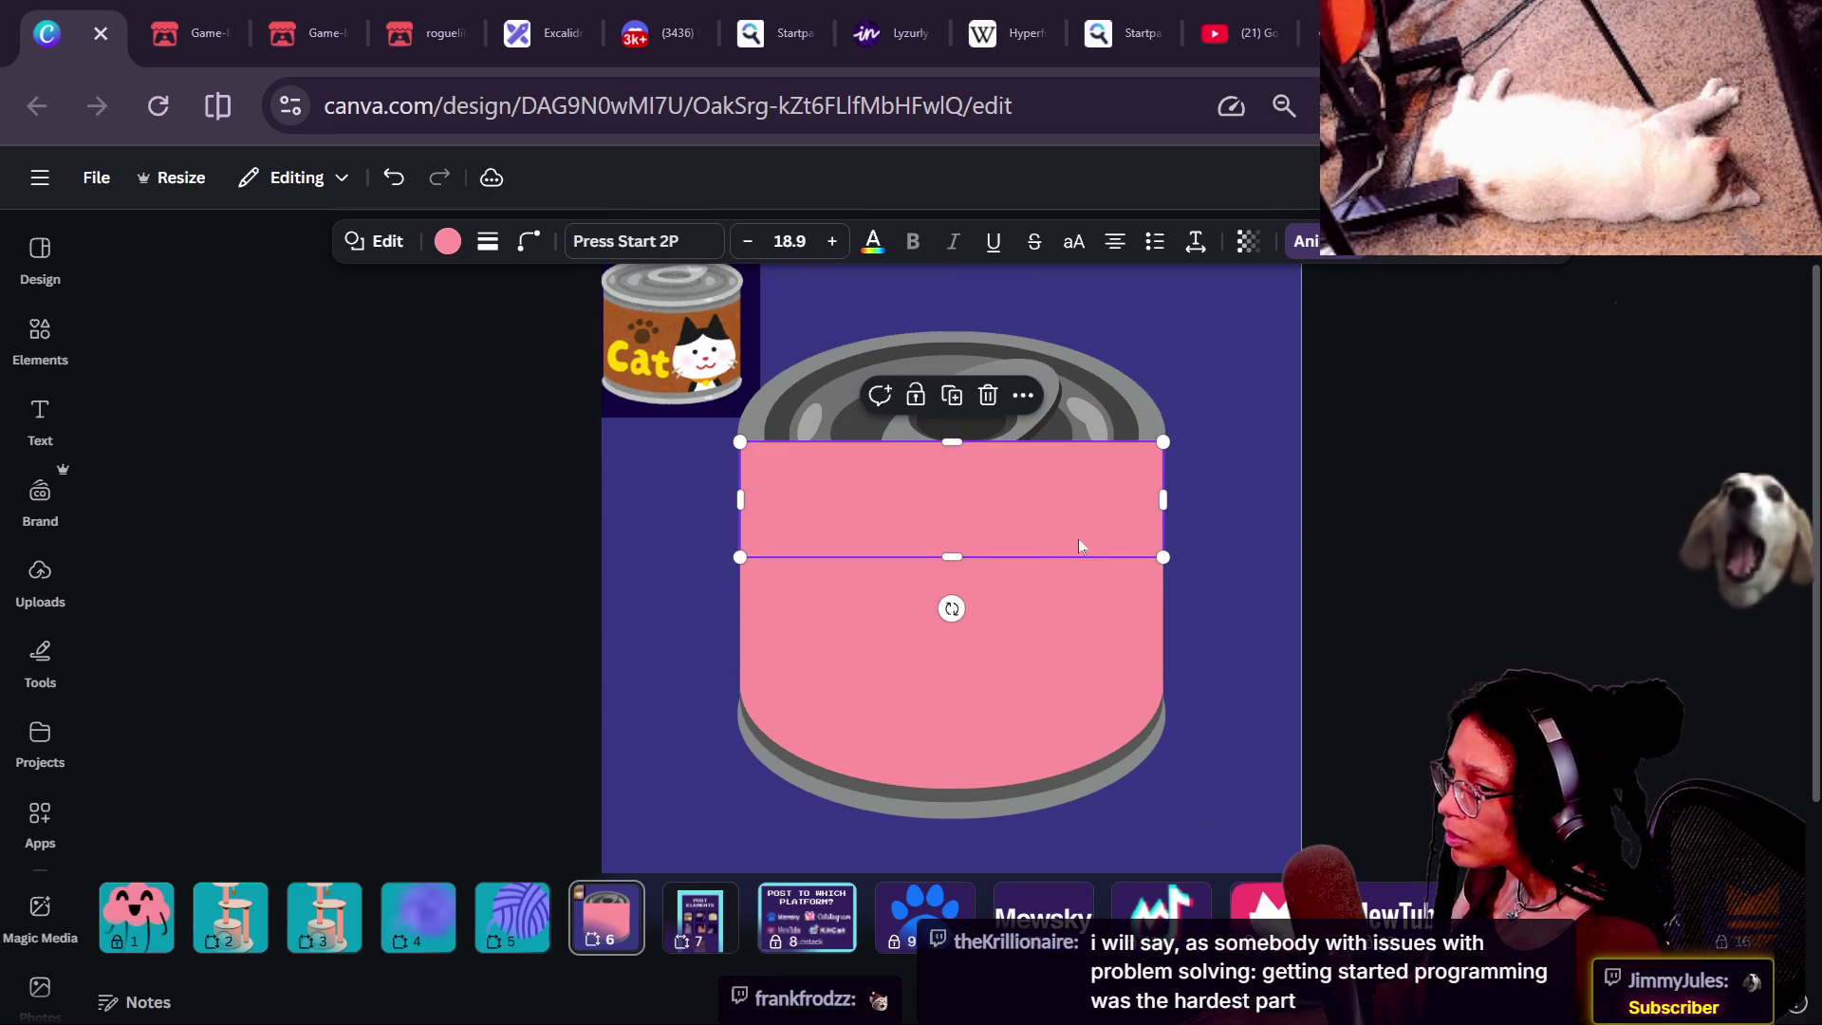
key("ctrl+bracketleft")
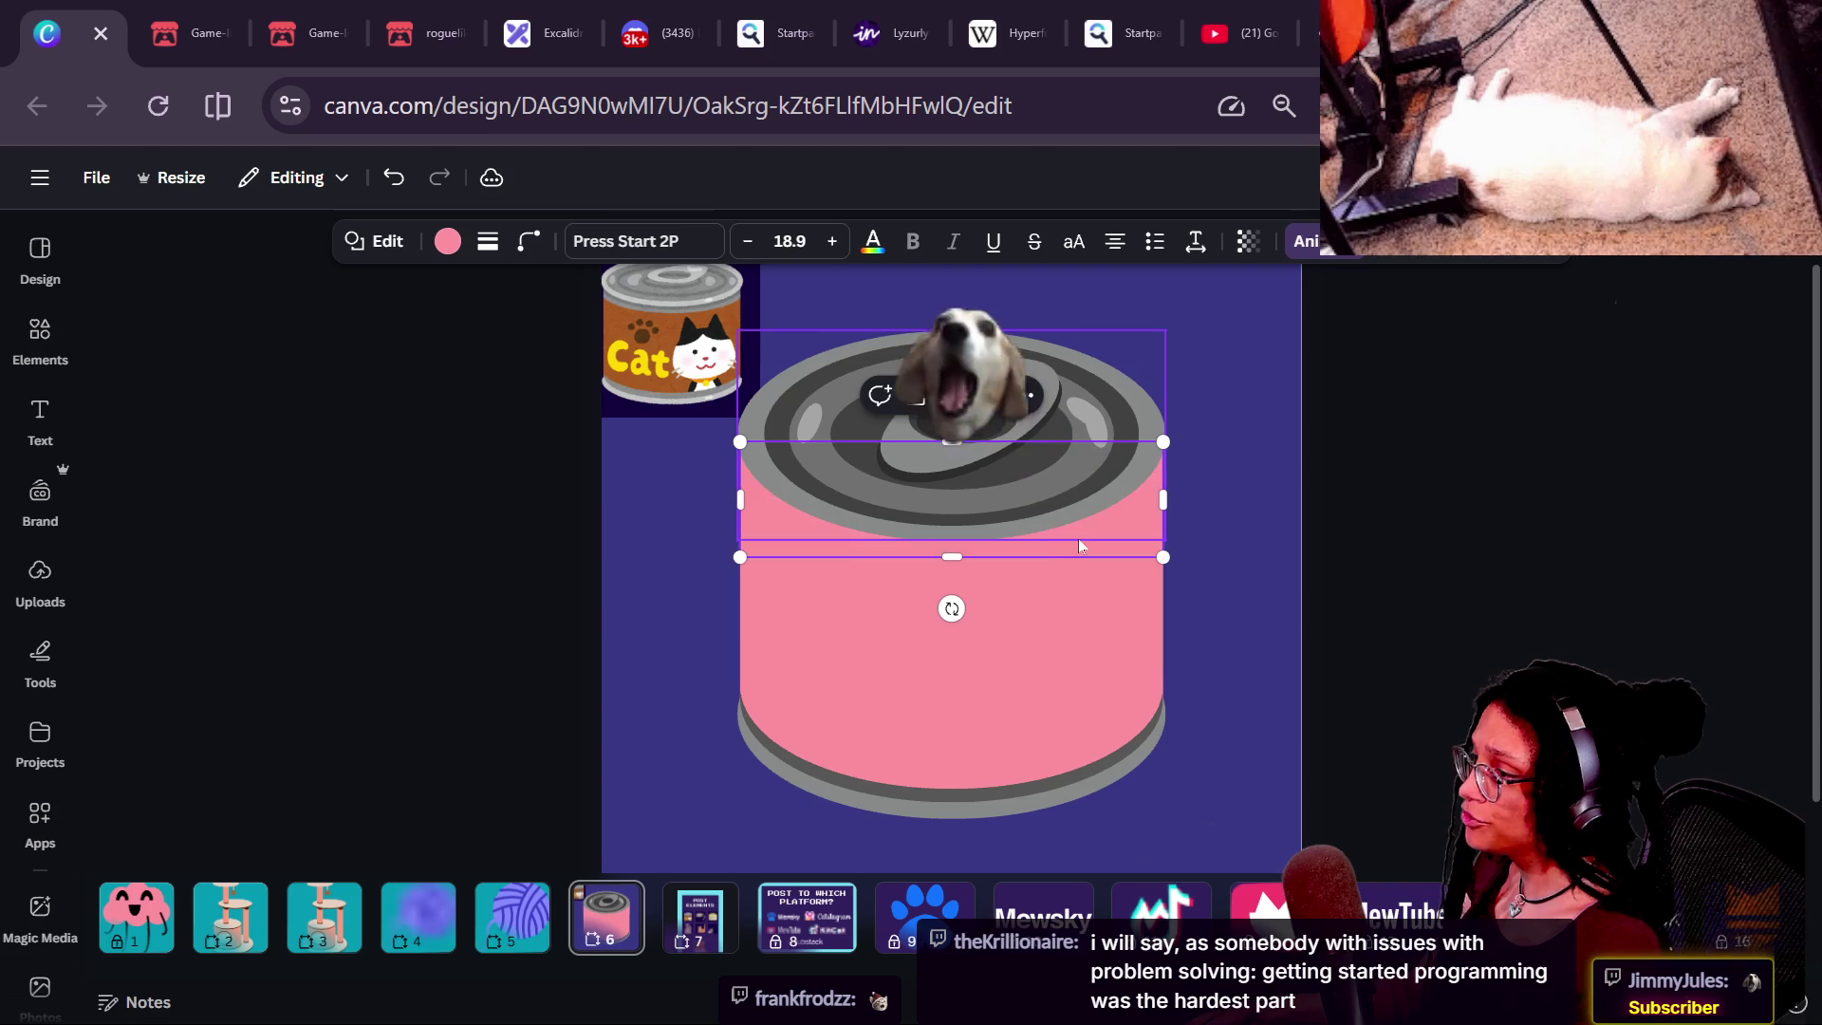
- Give the new band the lid's dark grey (#585757) and squash it into a thin strip
left_click(448, 242)
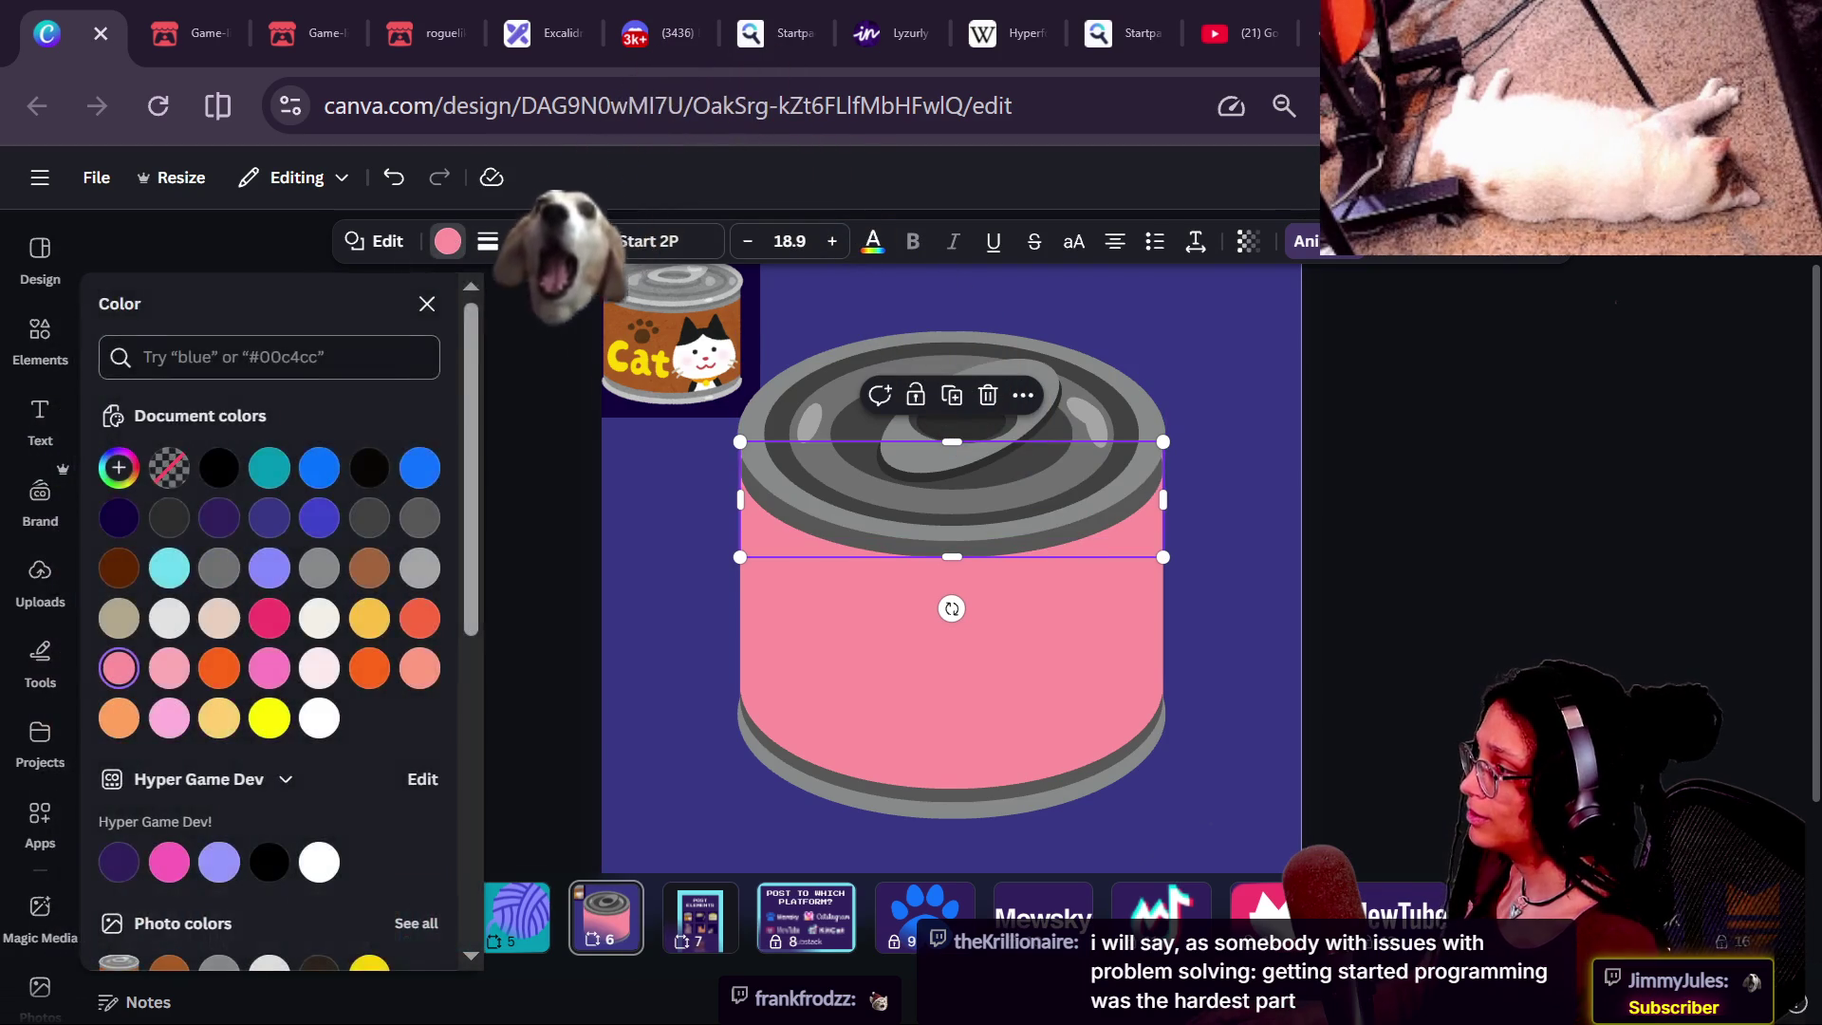
left_click(118, 467)
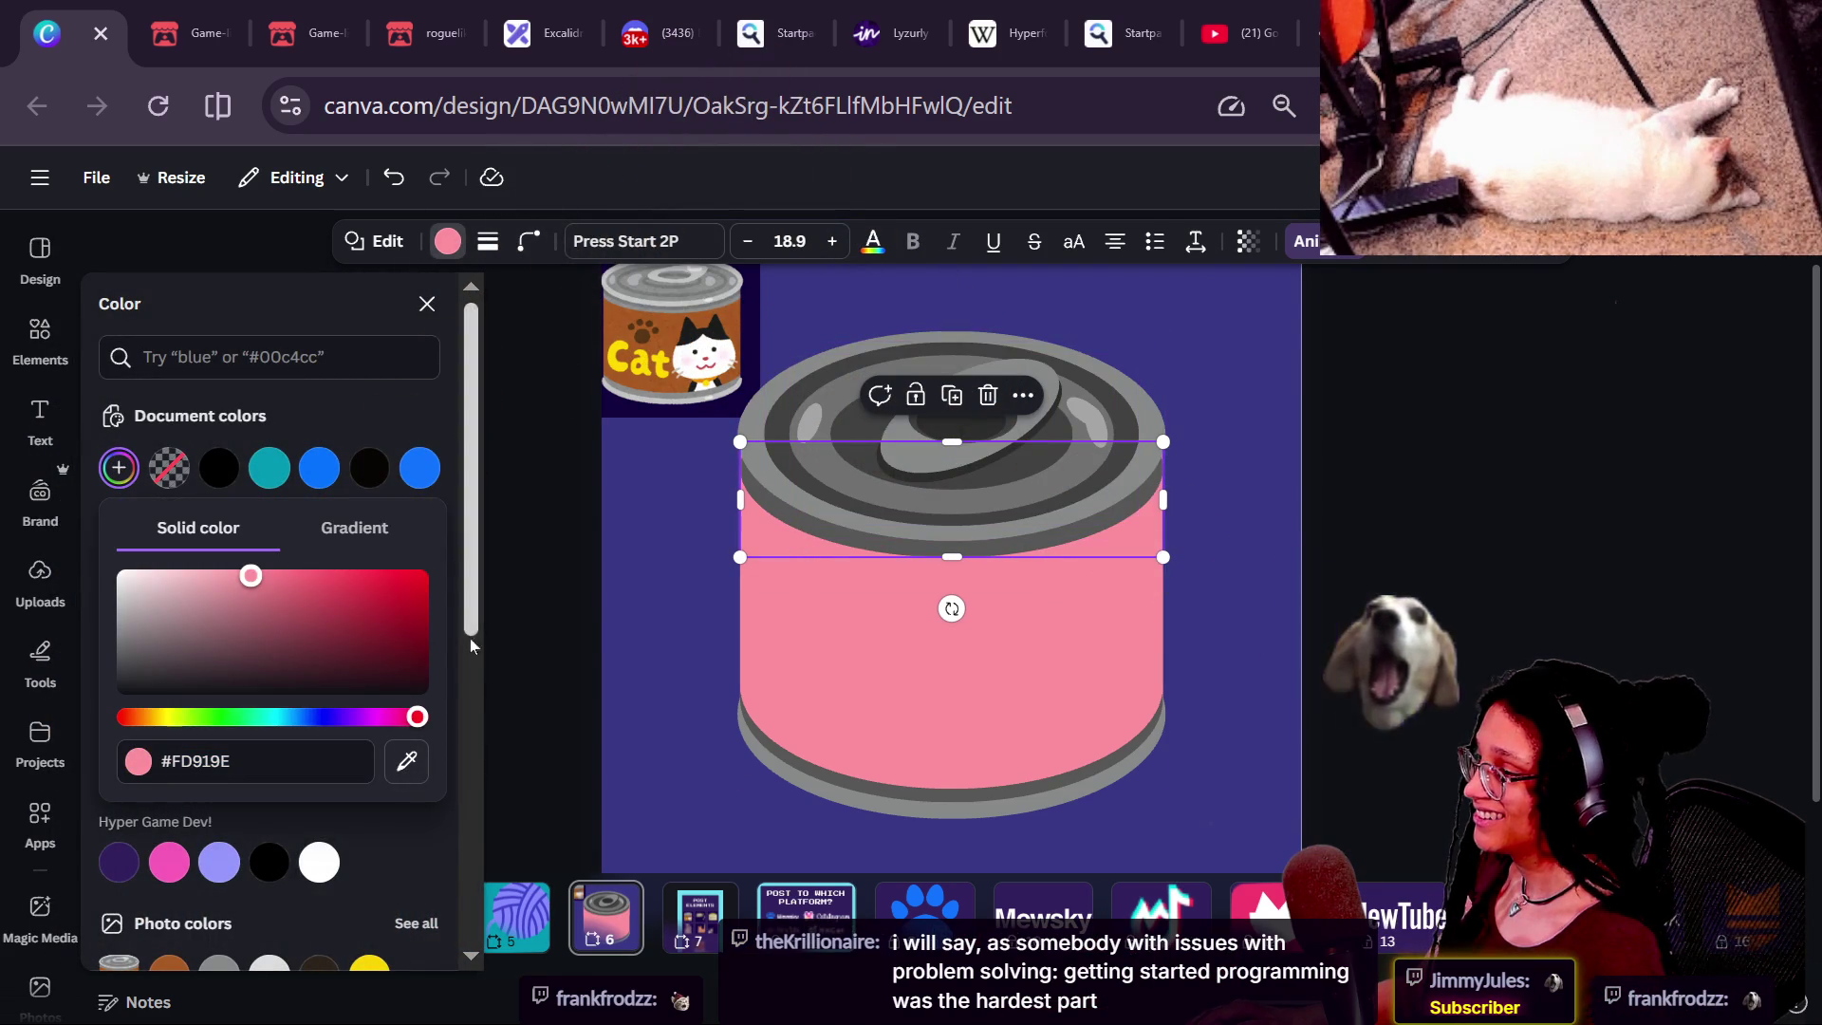
left_click(407, 761)
left_click(774, 509)
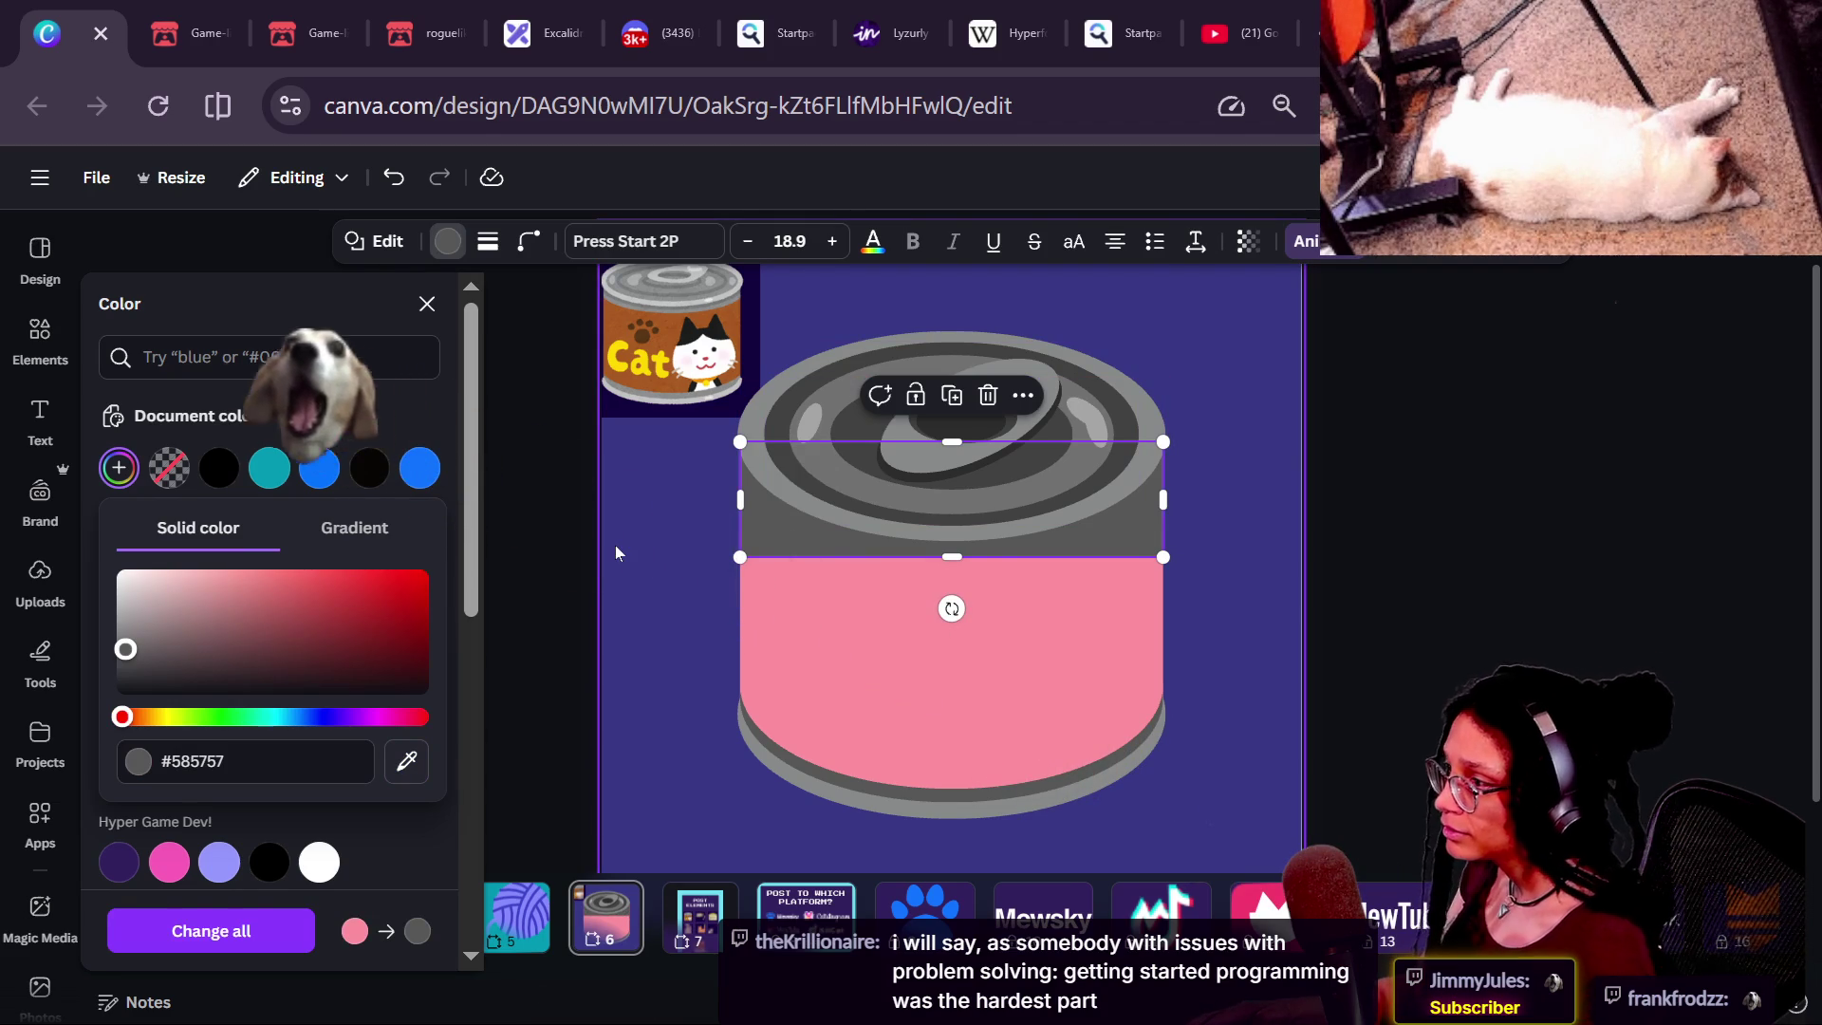
mouse_move(951, 558)
left_mouse_down()
mouse_move(934, 446)
mouse_move(936, 465)
left_mouse_up()
left_click(1376, 574)
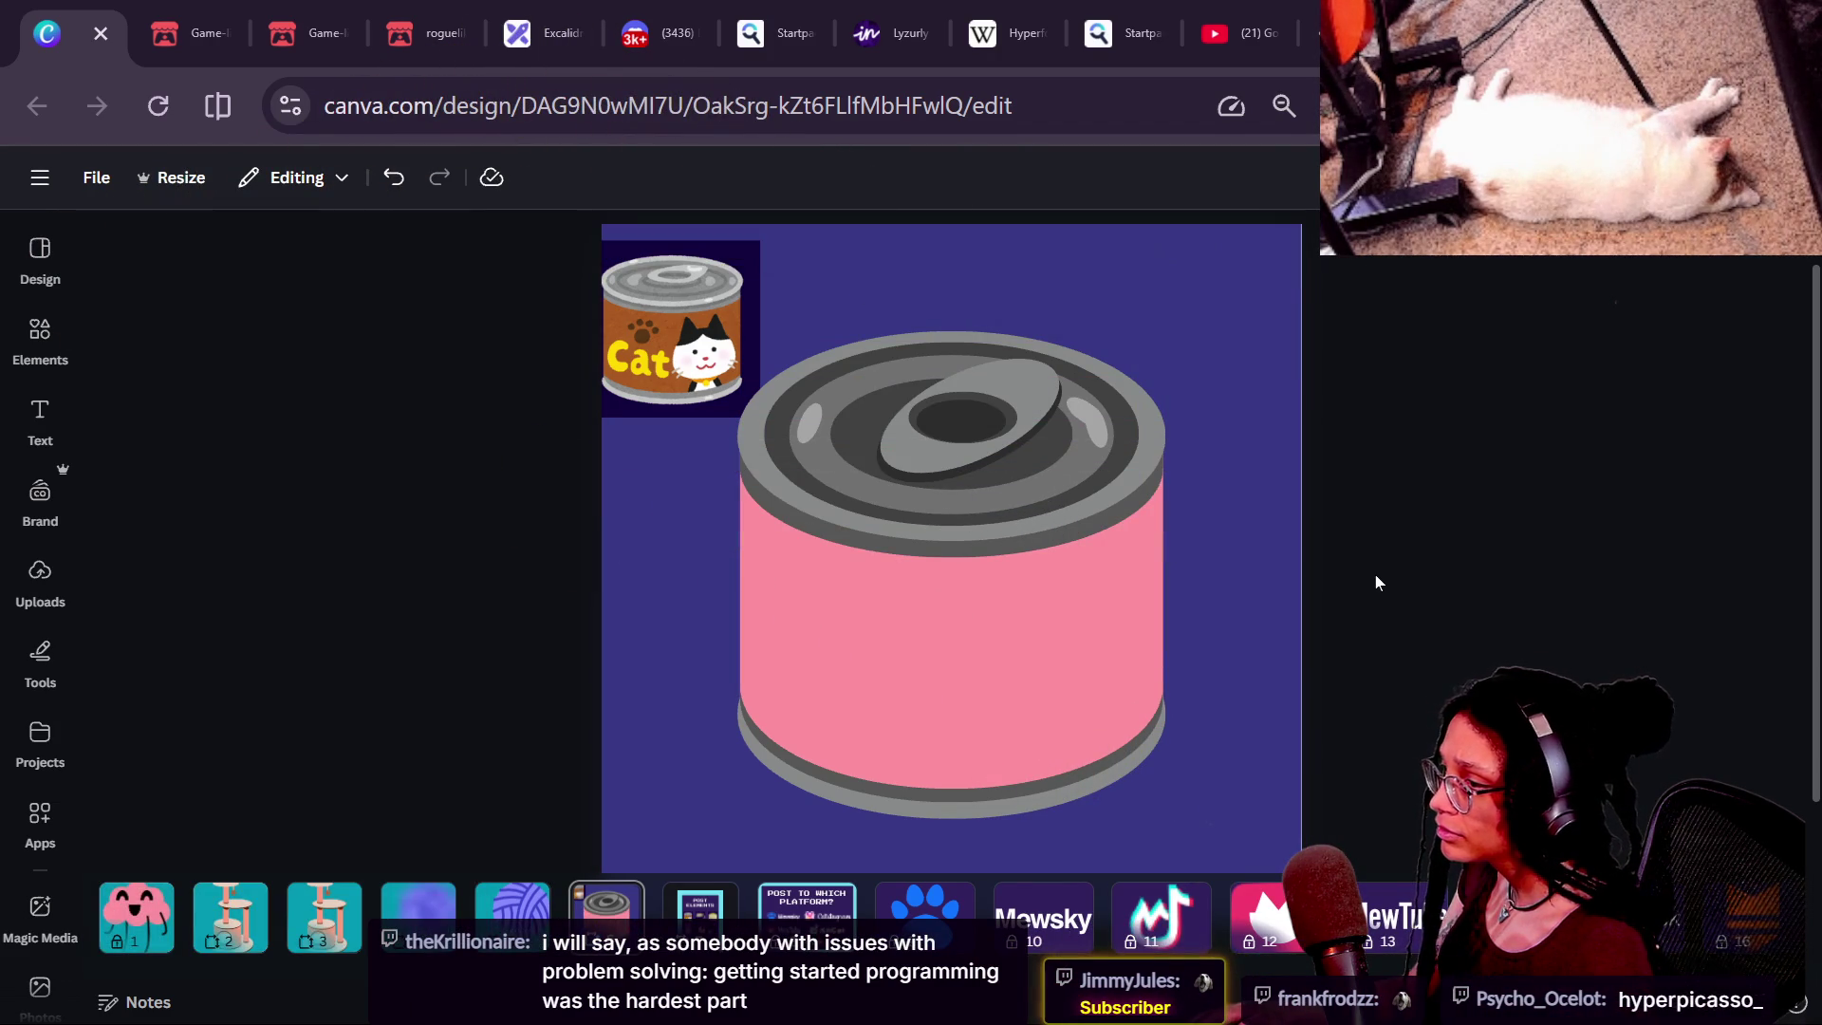
- Adjust the grey lid's height from its top edge
scroll(1201, 482, "up", 5)
scroll(1201, 482, "down", 10)
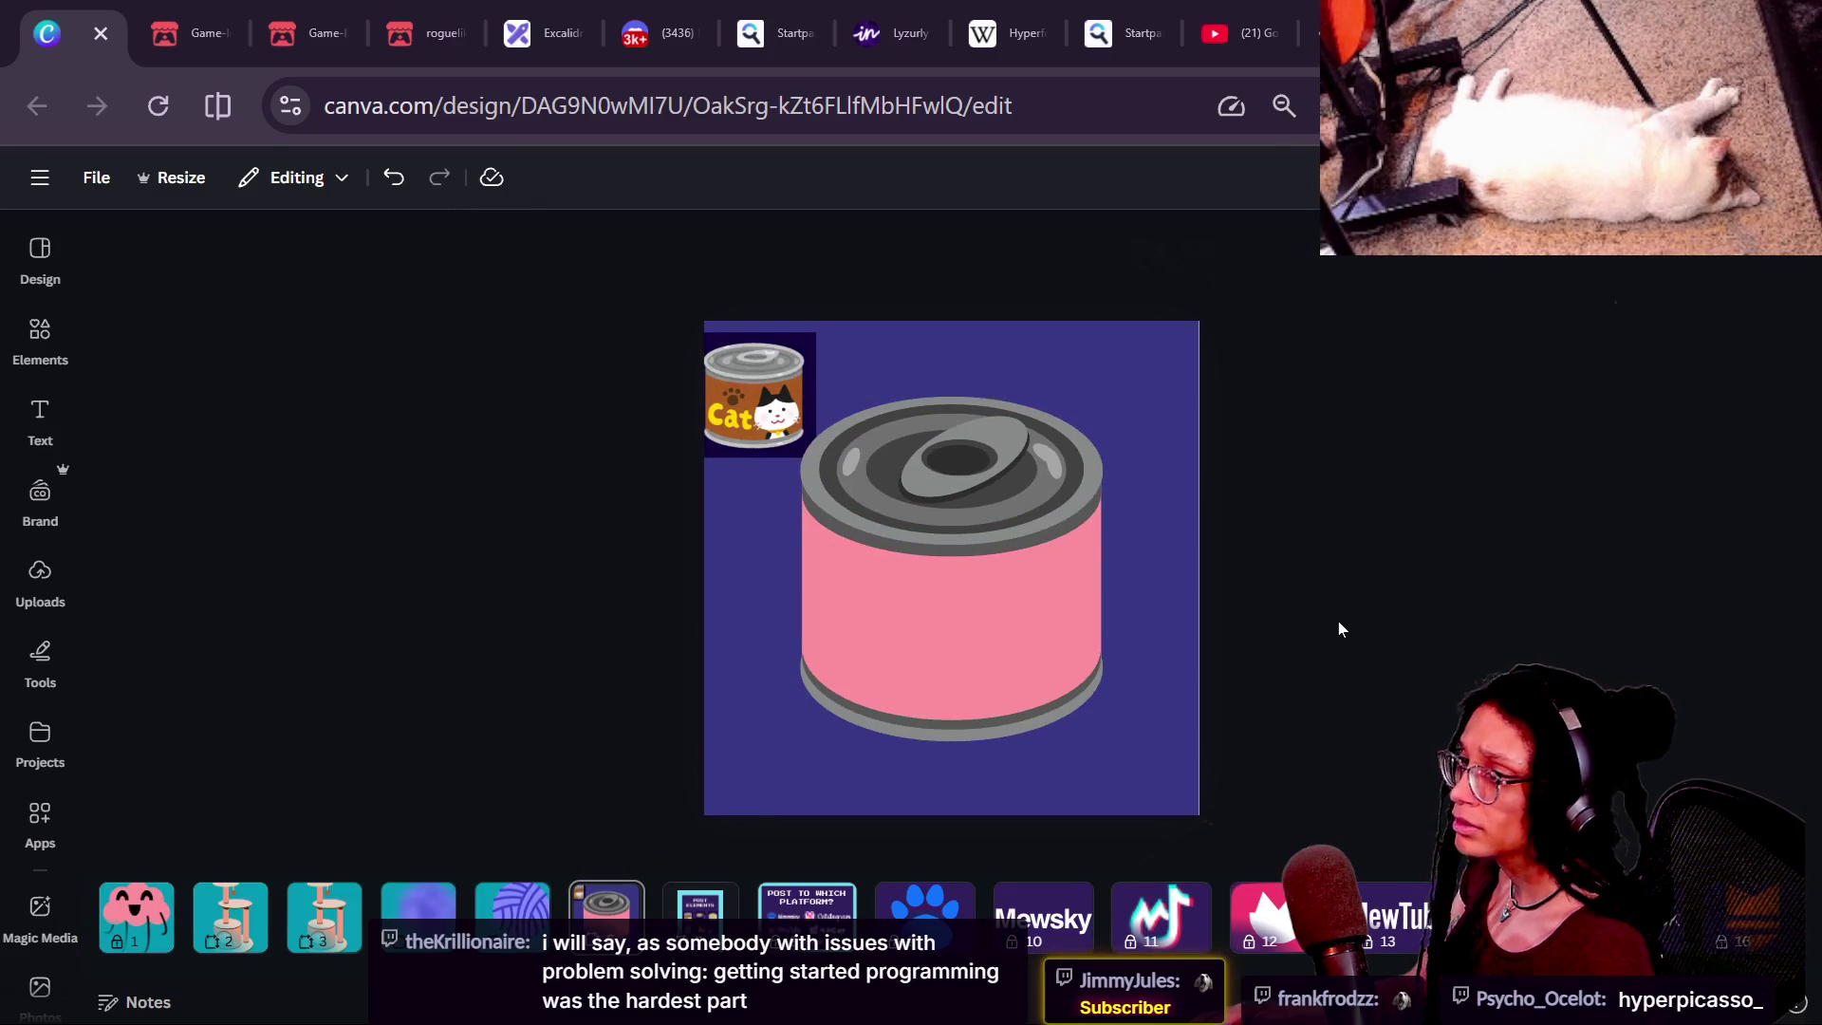
scroll(1044, 589, "up", 1)
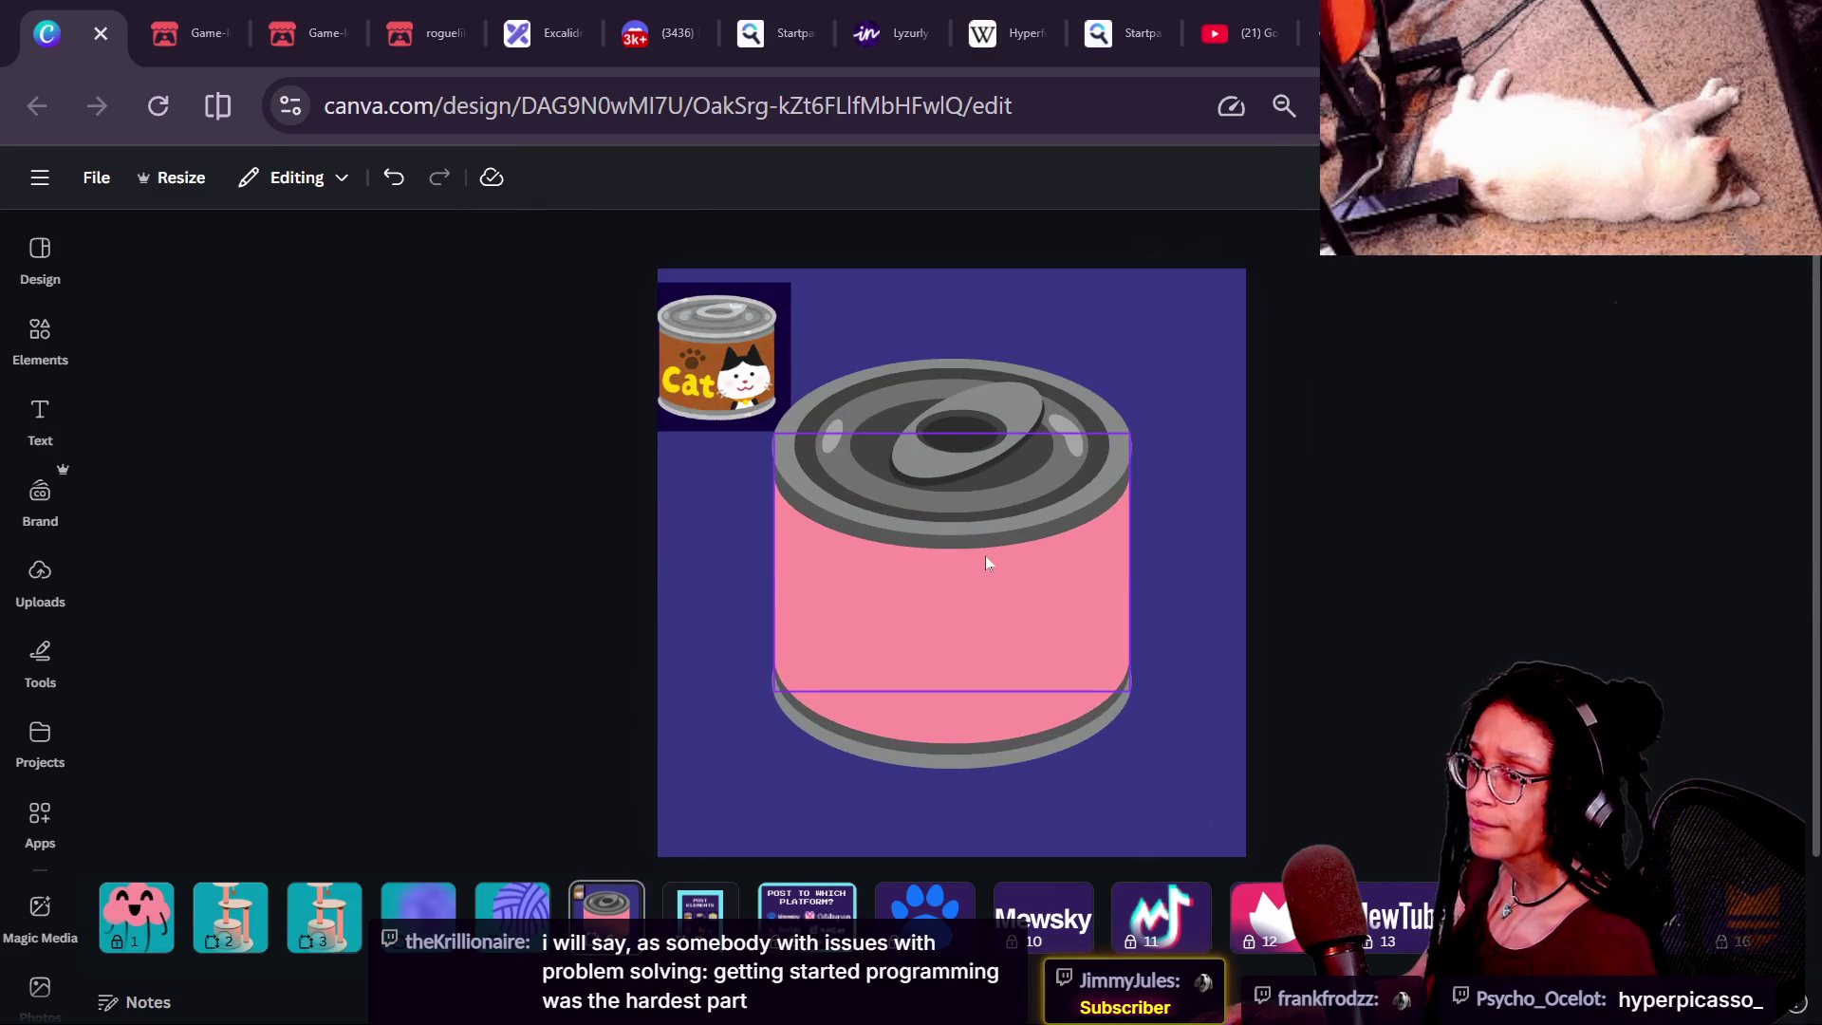
scroll(986, 557, "up", 1)
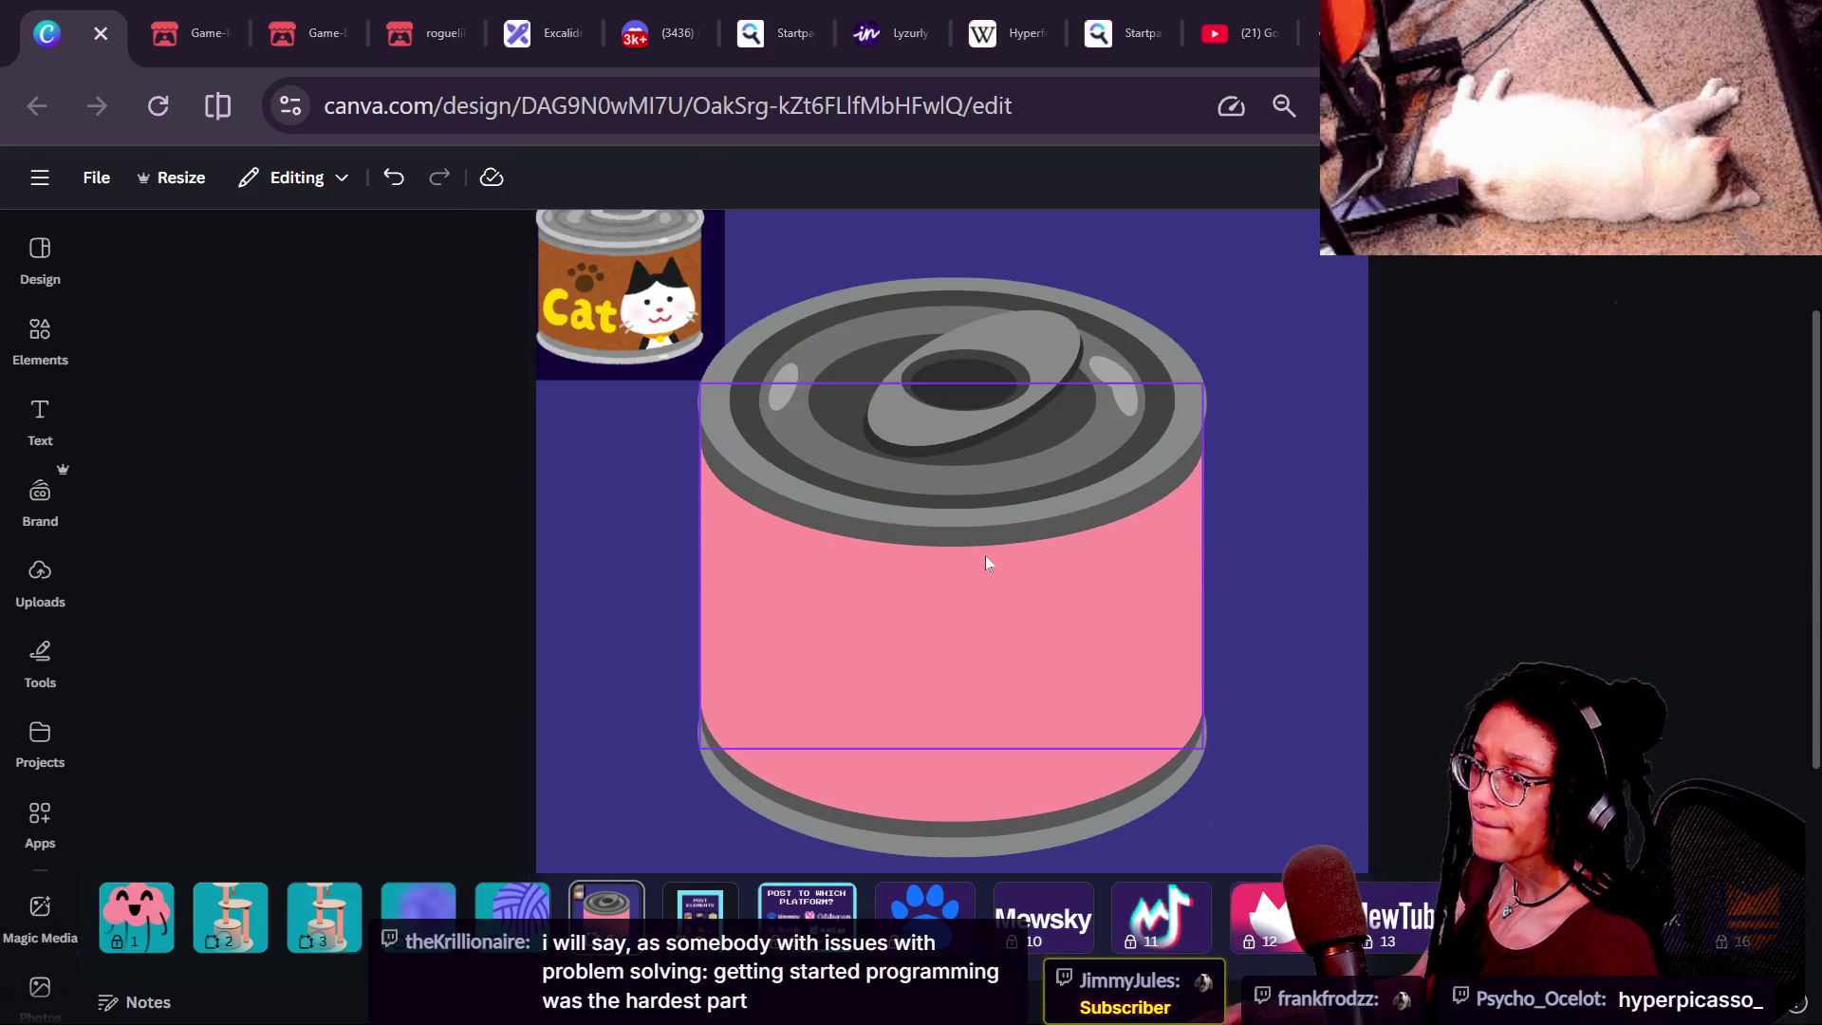
left_click(930, 543)
mouse_move(954, 330)
left_mouse_down()
mouse_move(956, 294)
mouse_move(947, 327)
left_mouse_up()
left_click(1409, 464)
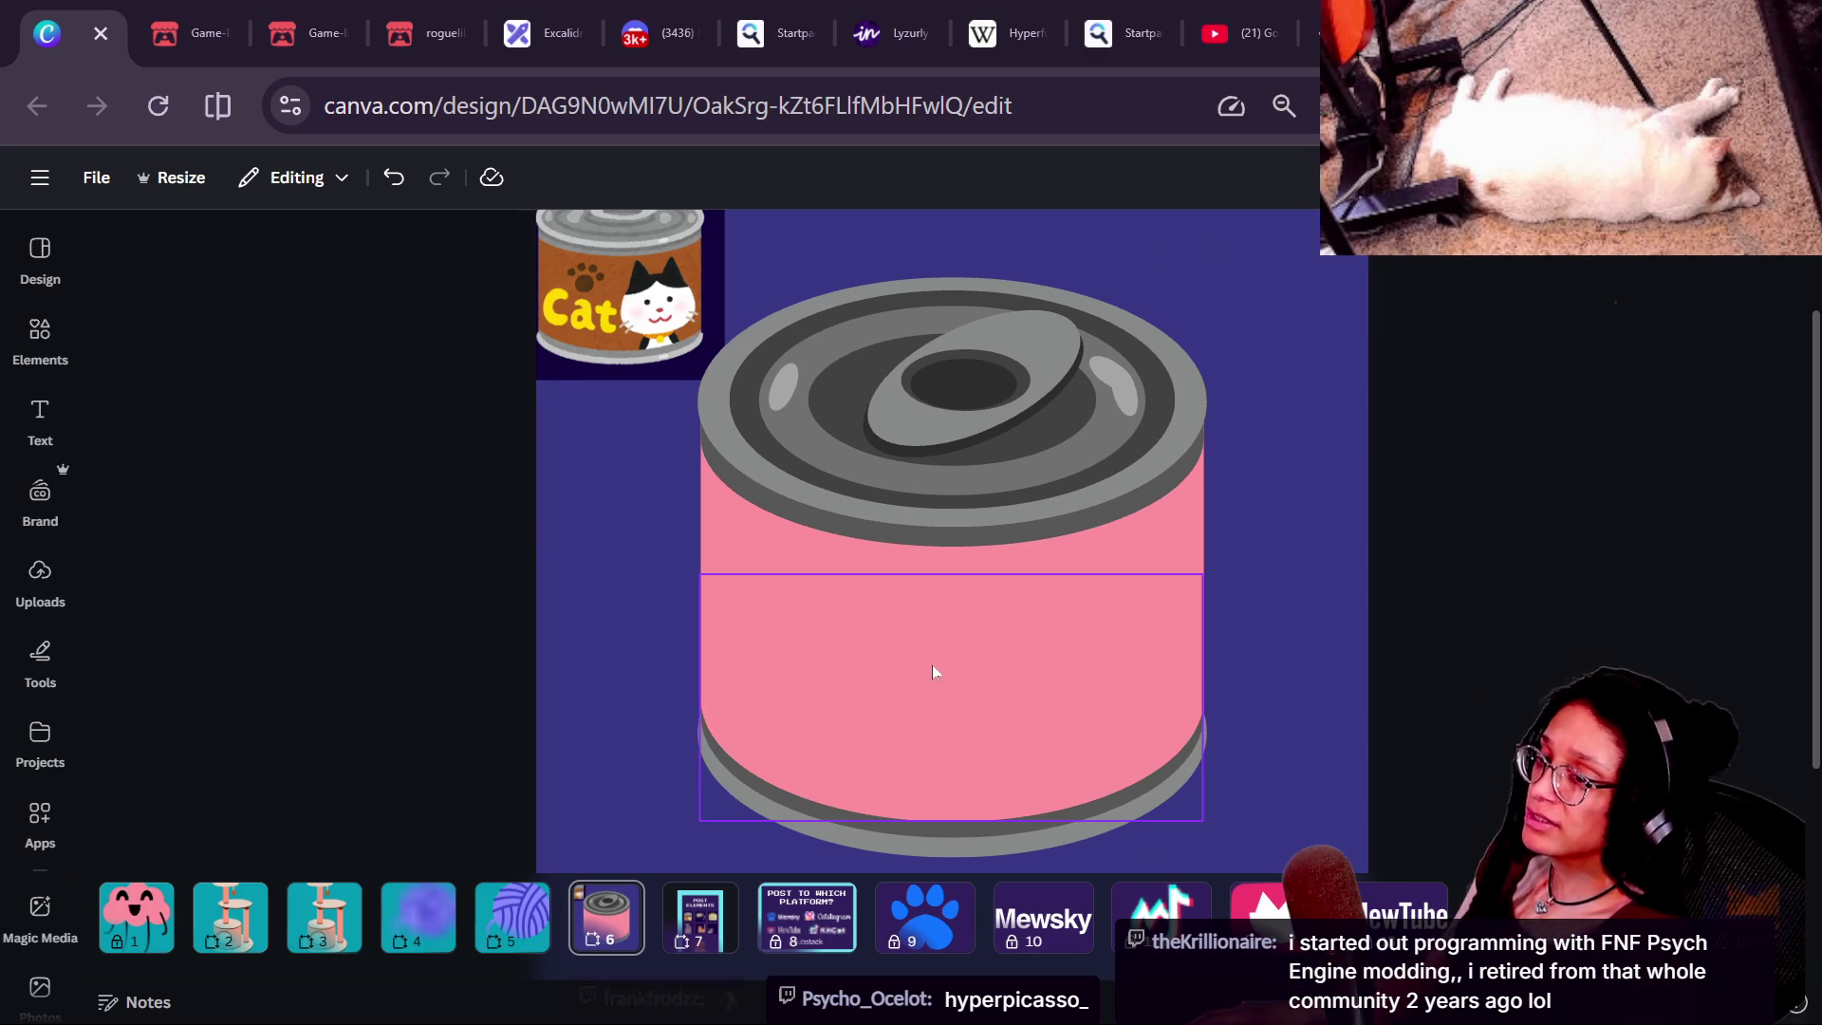
- Zoom out to check the whole page, then select the pink can body
left_click(848, 824)
key("Escape")
key("ctrl+minus")
key("ctrl+minus")
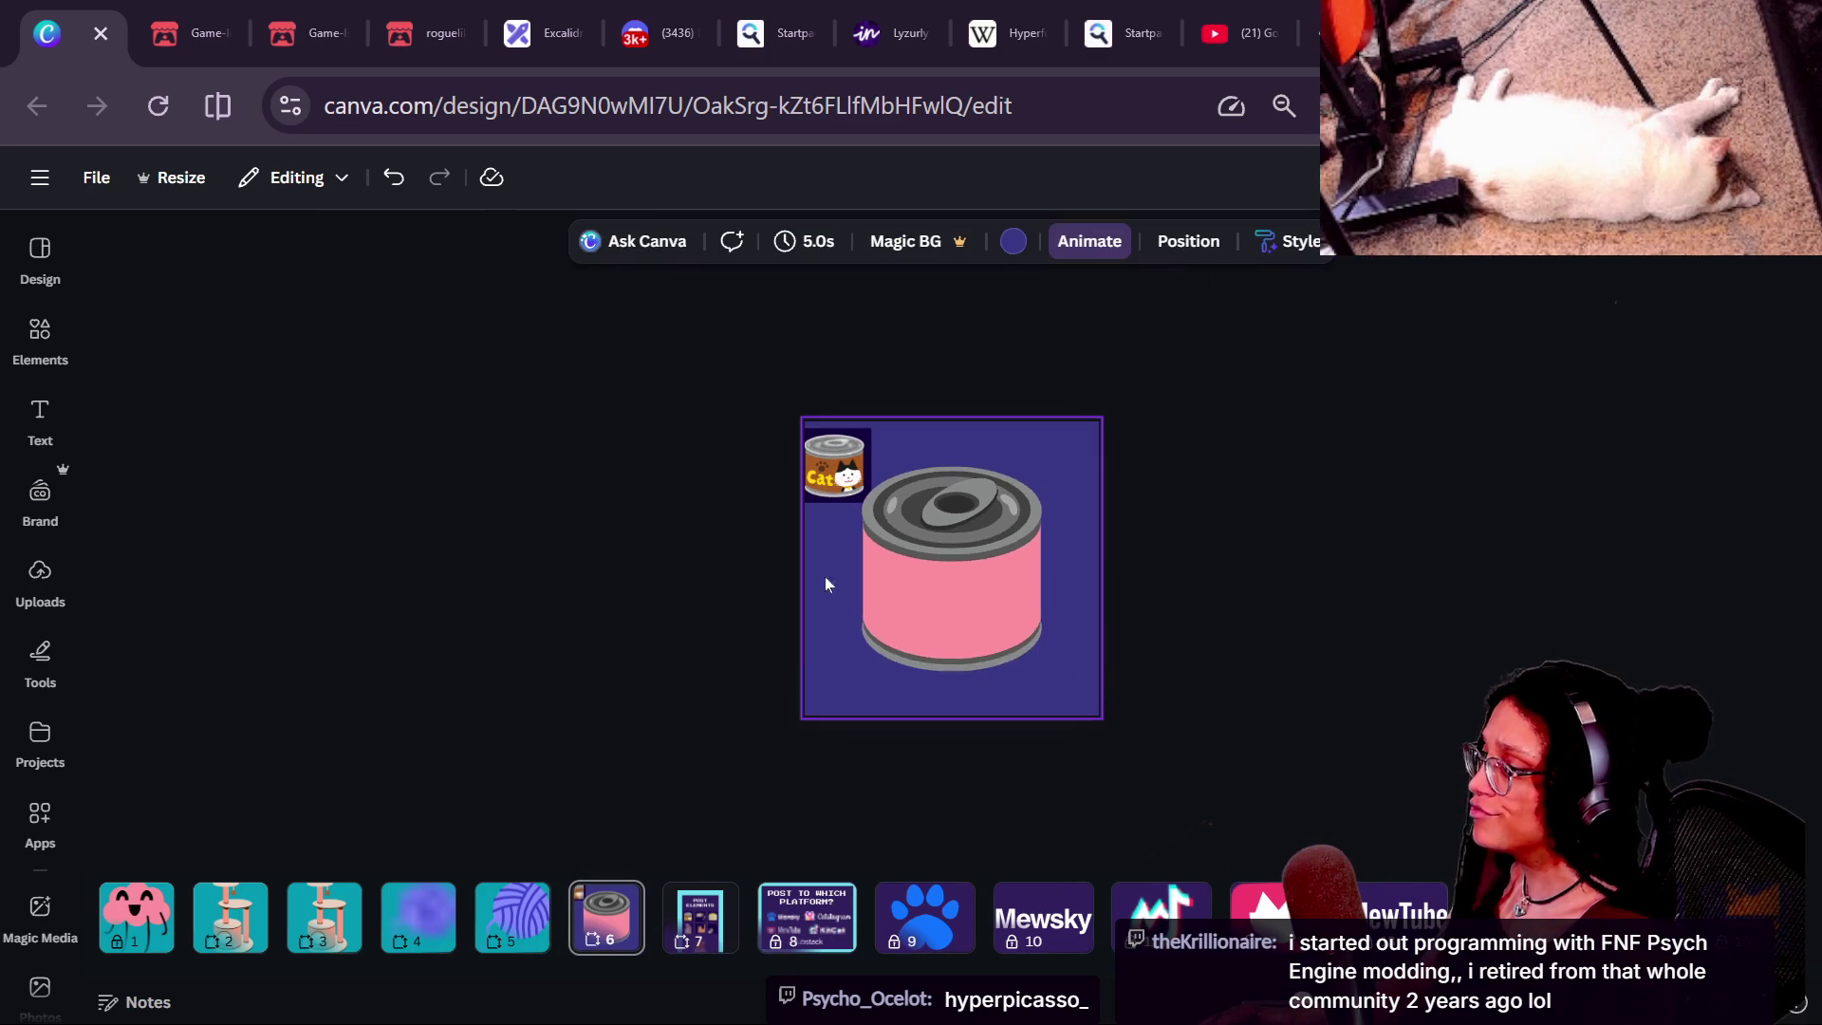
key("ctrl+plus")
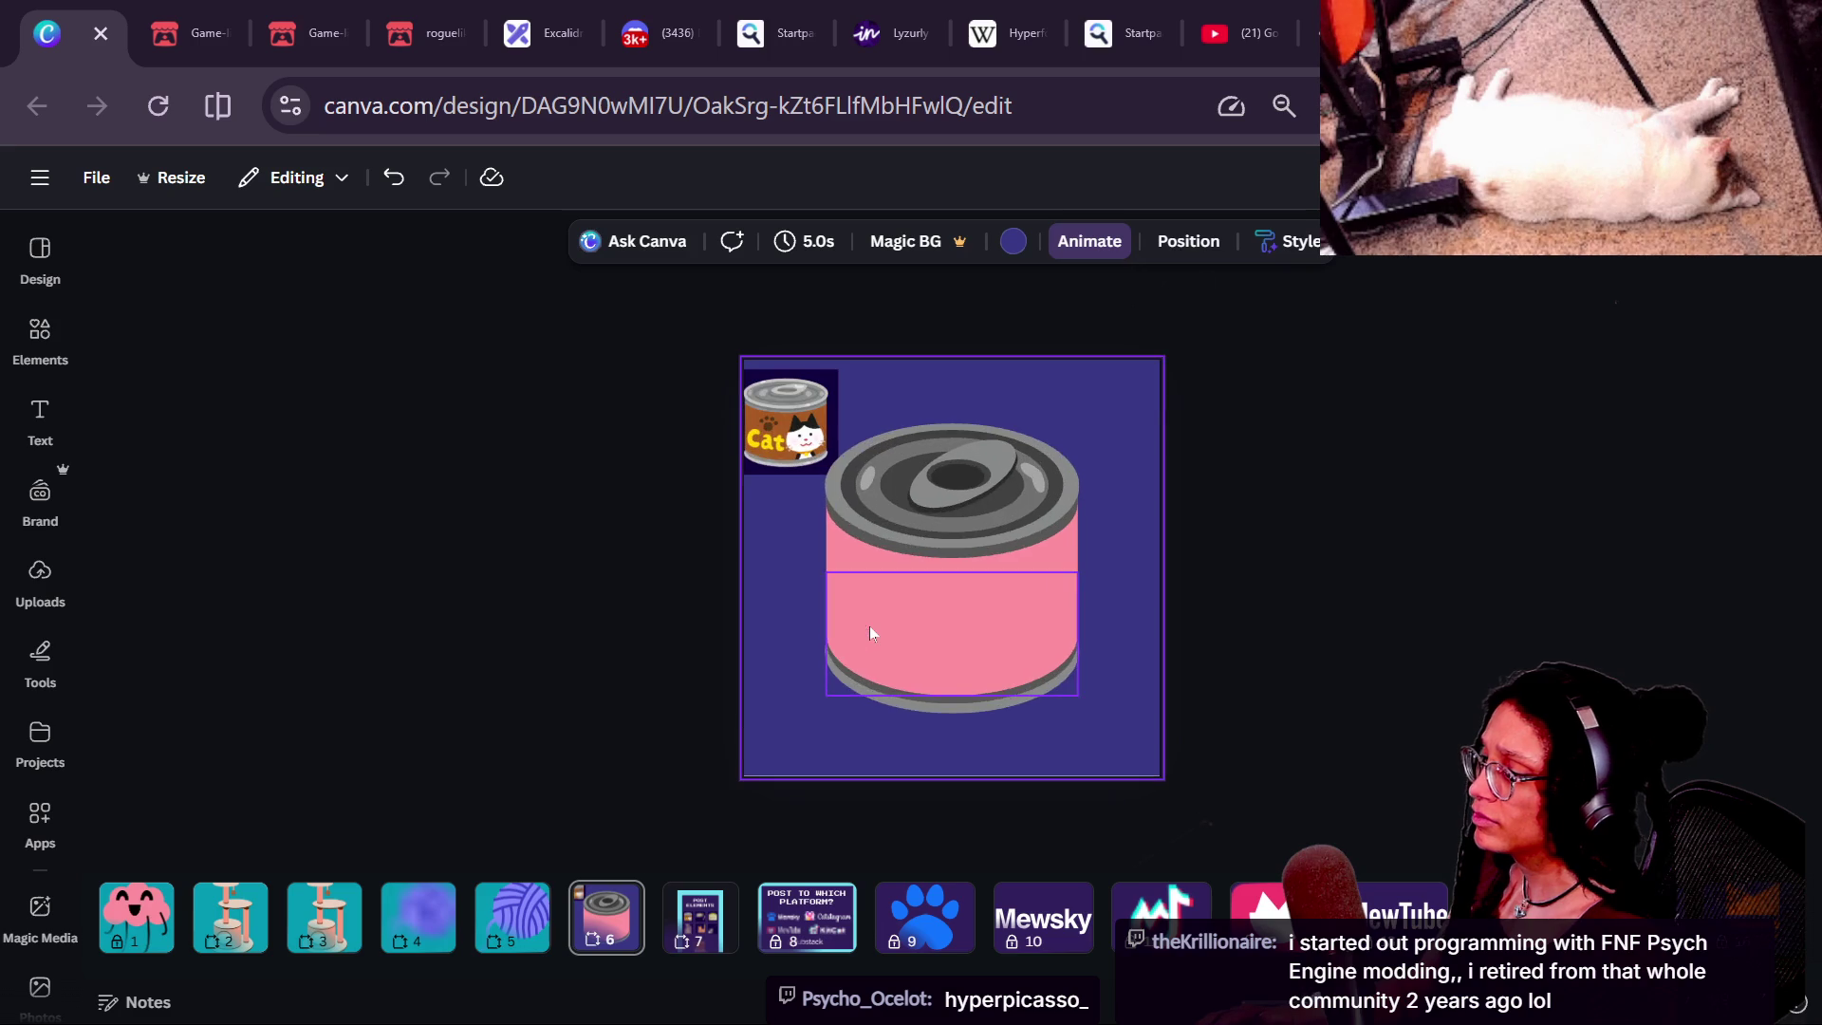
left_click(928, 693)
- Fine-tune the pink can body's bottom edge so it meets the grey rim
key("ctrl+plus")
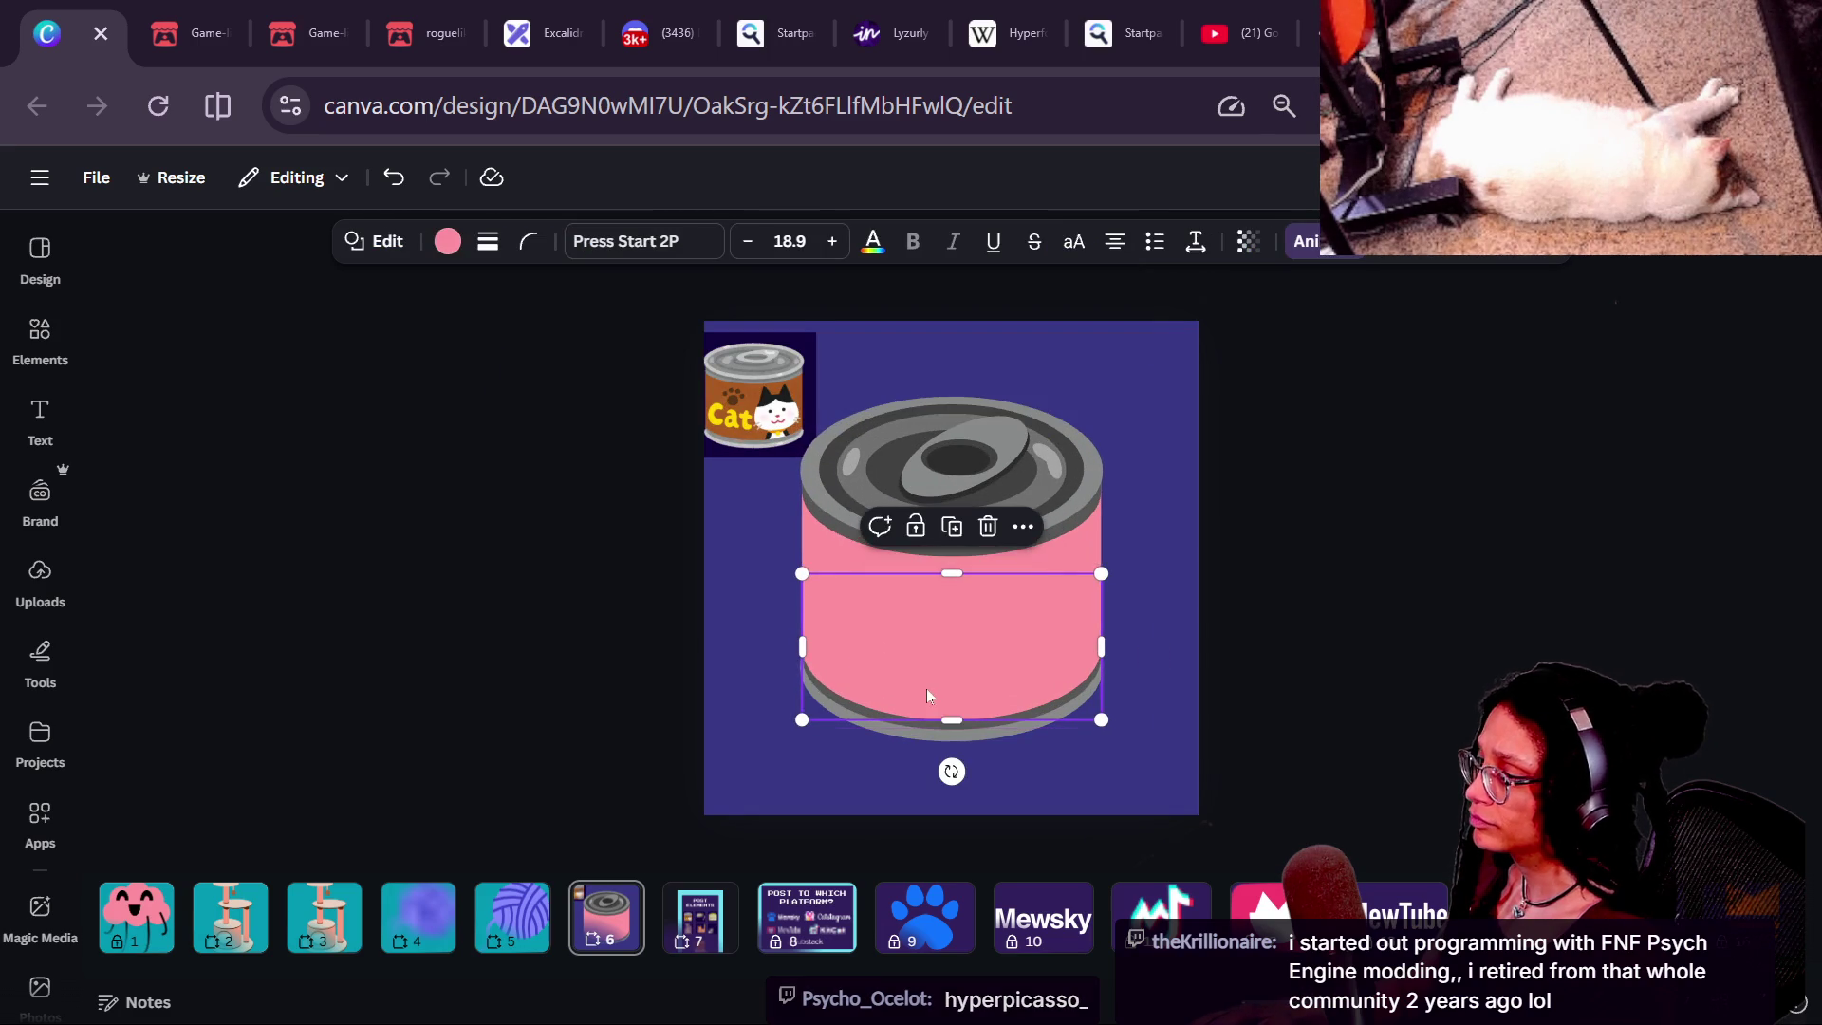
left_click_drag(957, 718, 954, 710)
left_click(1386, 697)
key("ctrl+minus")
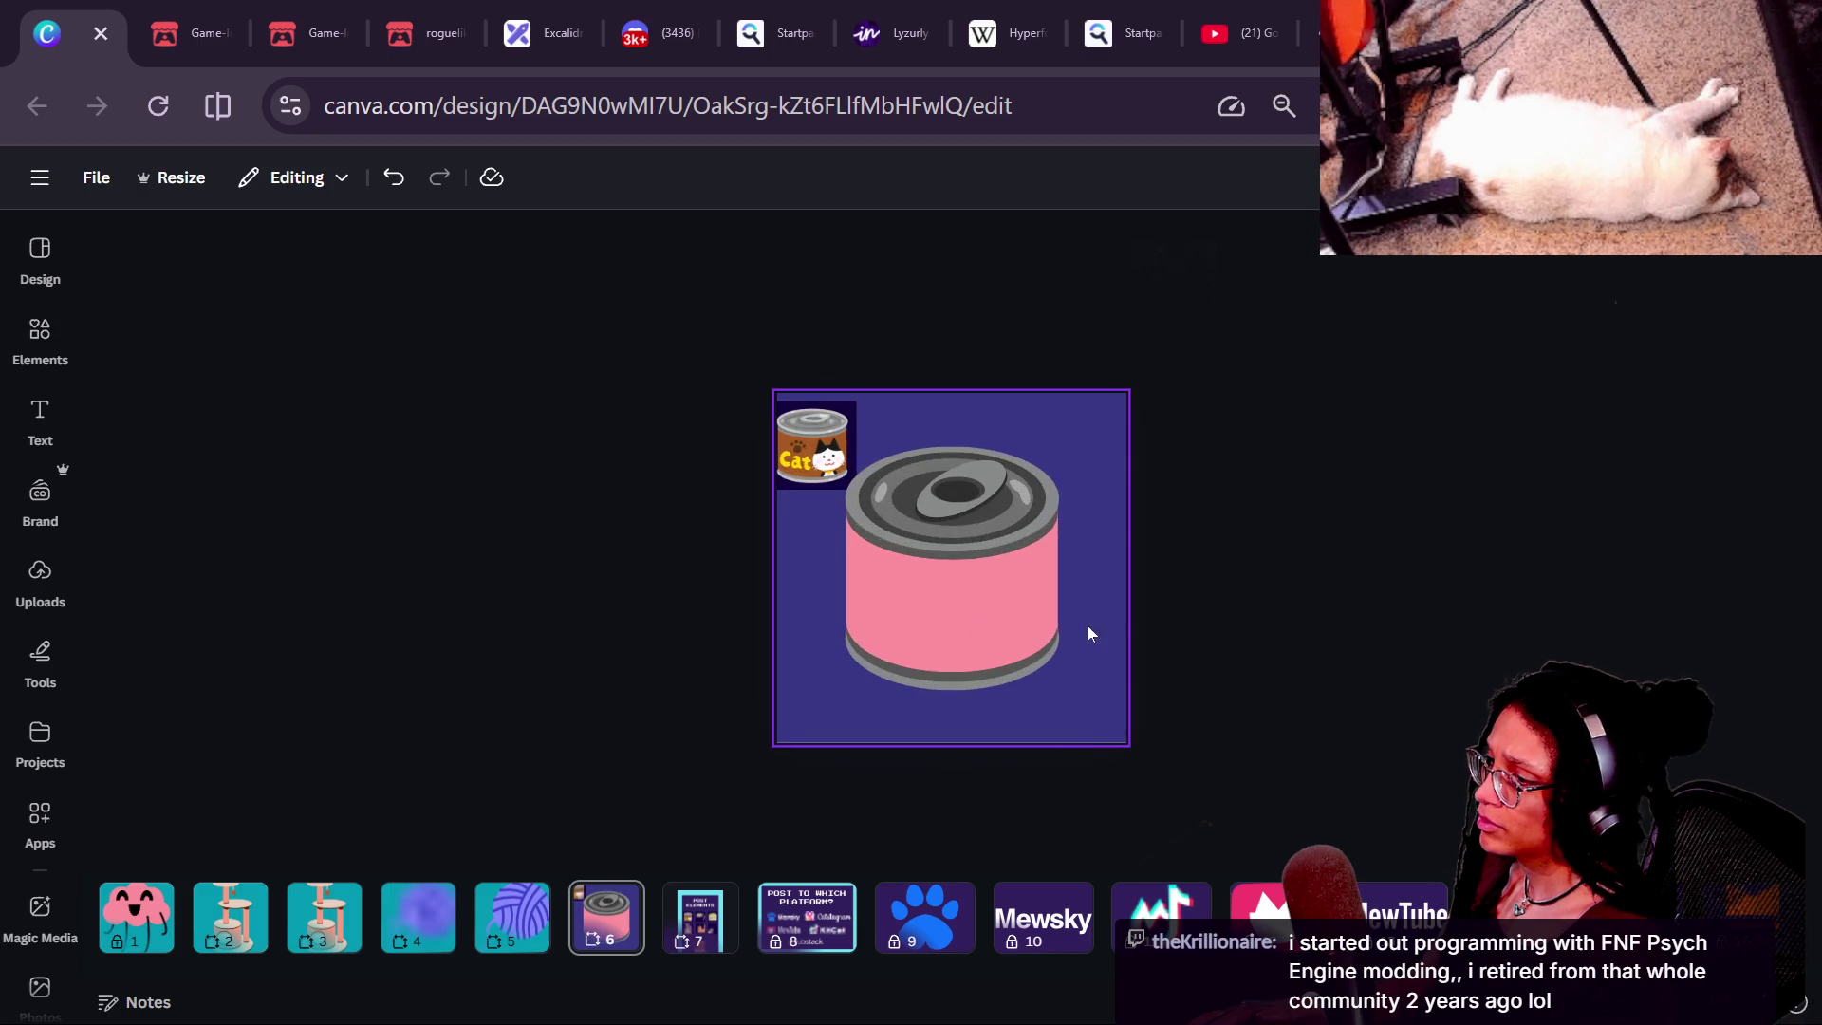
left_click(892, 650)
mouse_move(932, 683)
left_mouse_down()
mouse_move(953, 634)
mouse_move(949, 671)
left_mouse_up()
left_click(1221, 628)
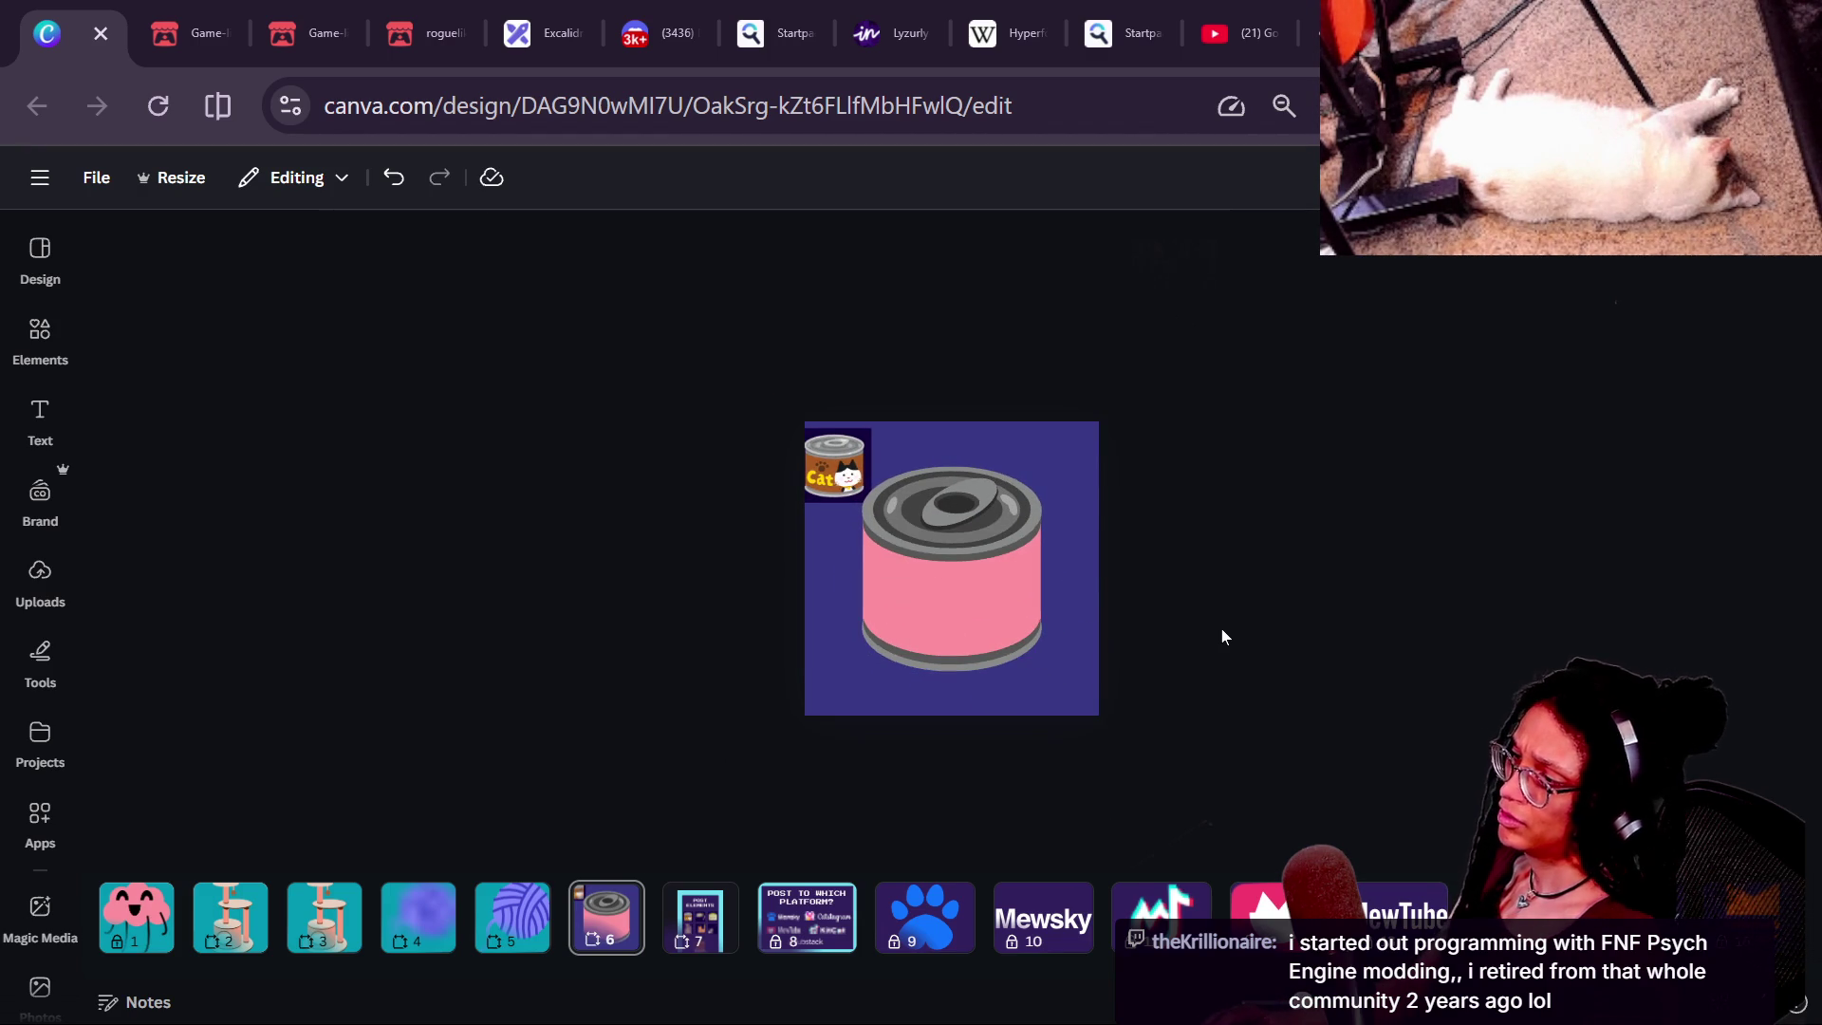
scroll(991, 614, "up", 4)
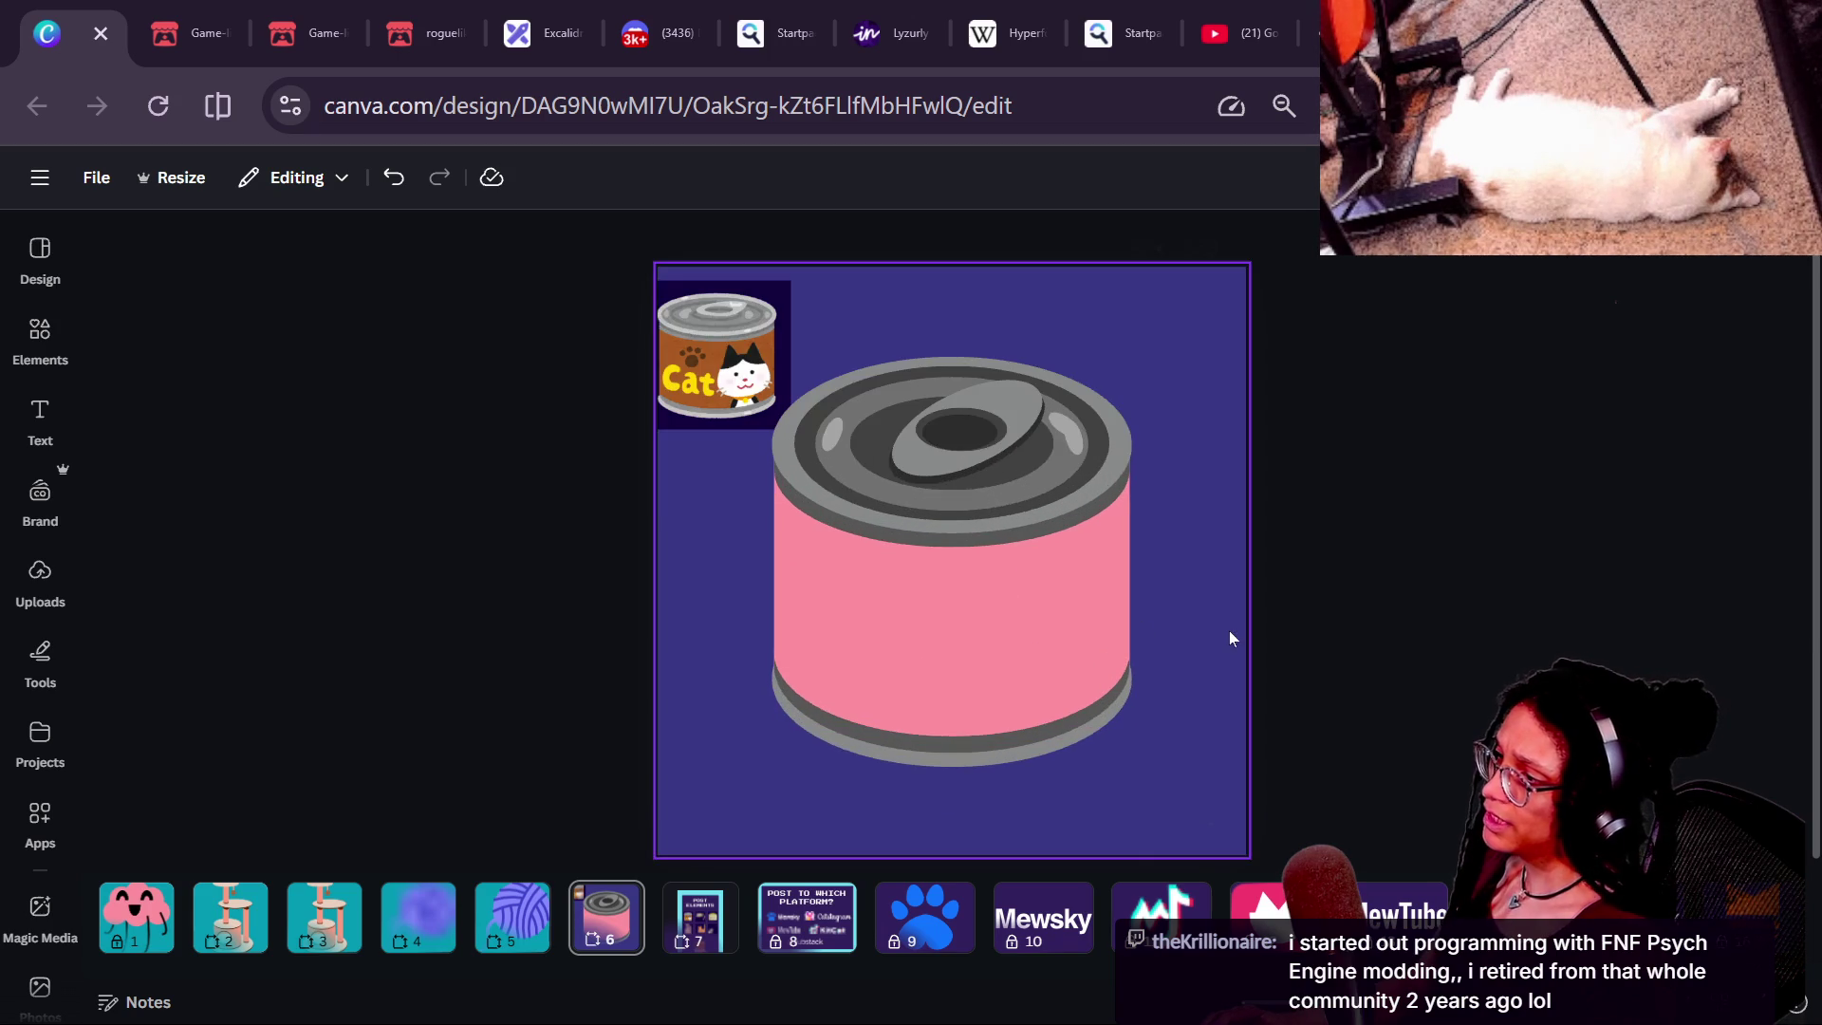
- Recolour the can body from pink to a muted olive yellow, #BCB968
left_click(834, 641)
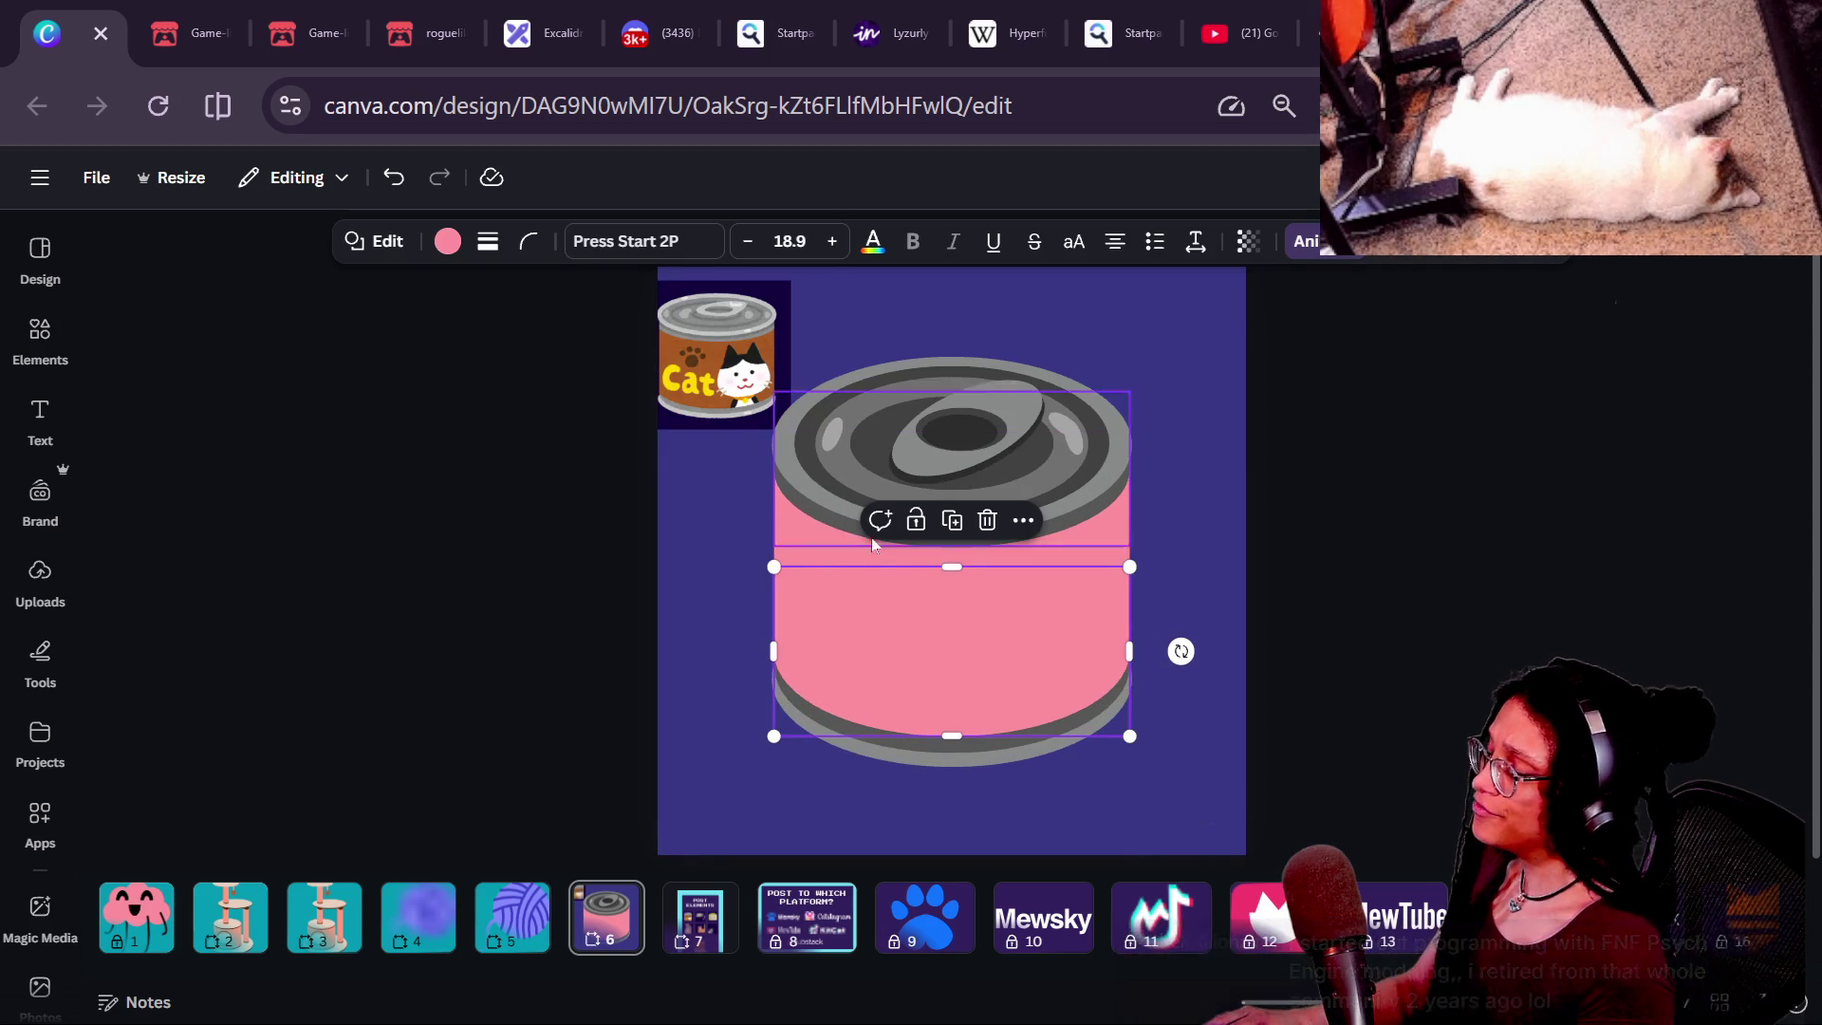
left_click_drag(762, 519, 789, 537)
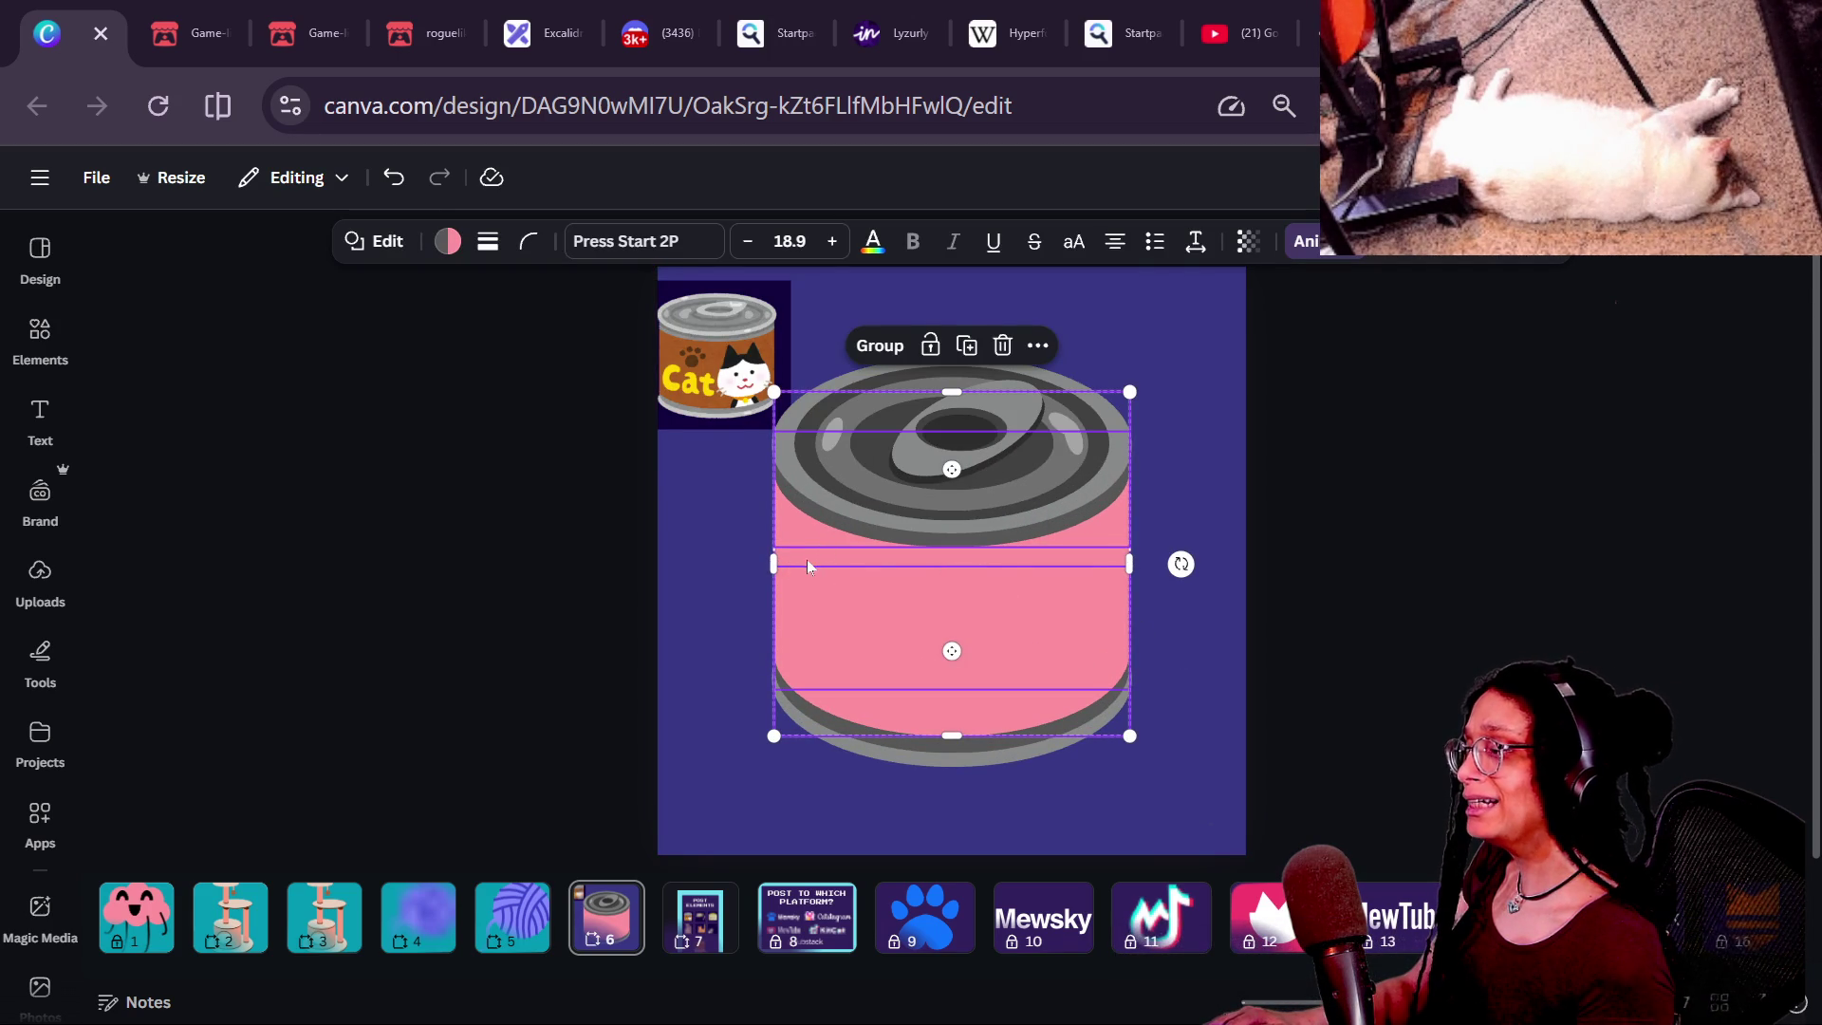
left_click(805, 568)
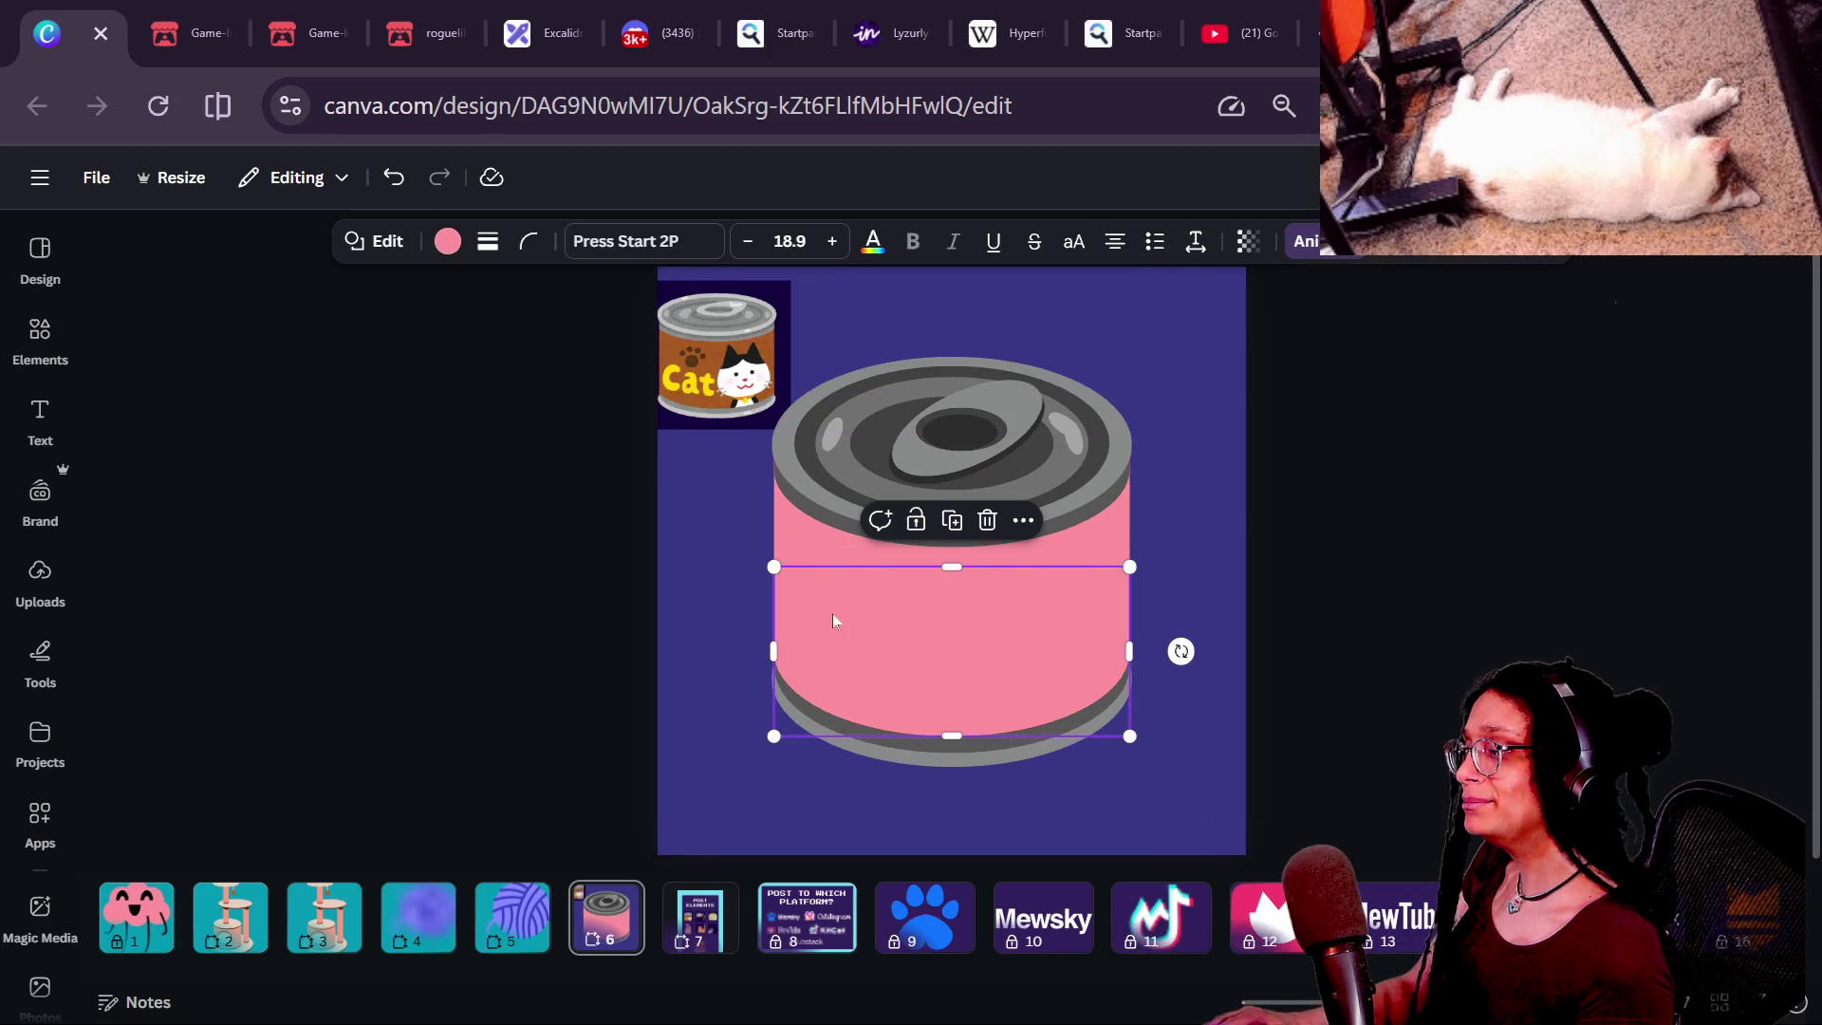
left_click(797, 553)
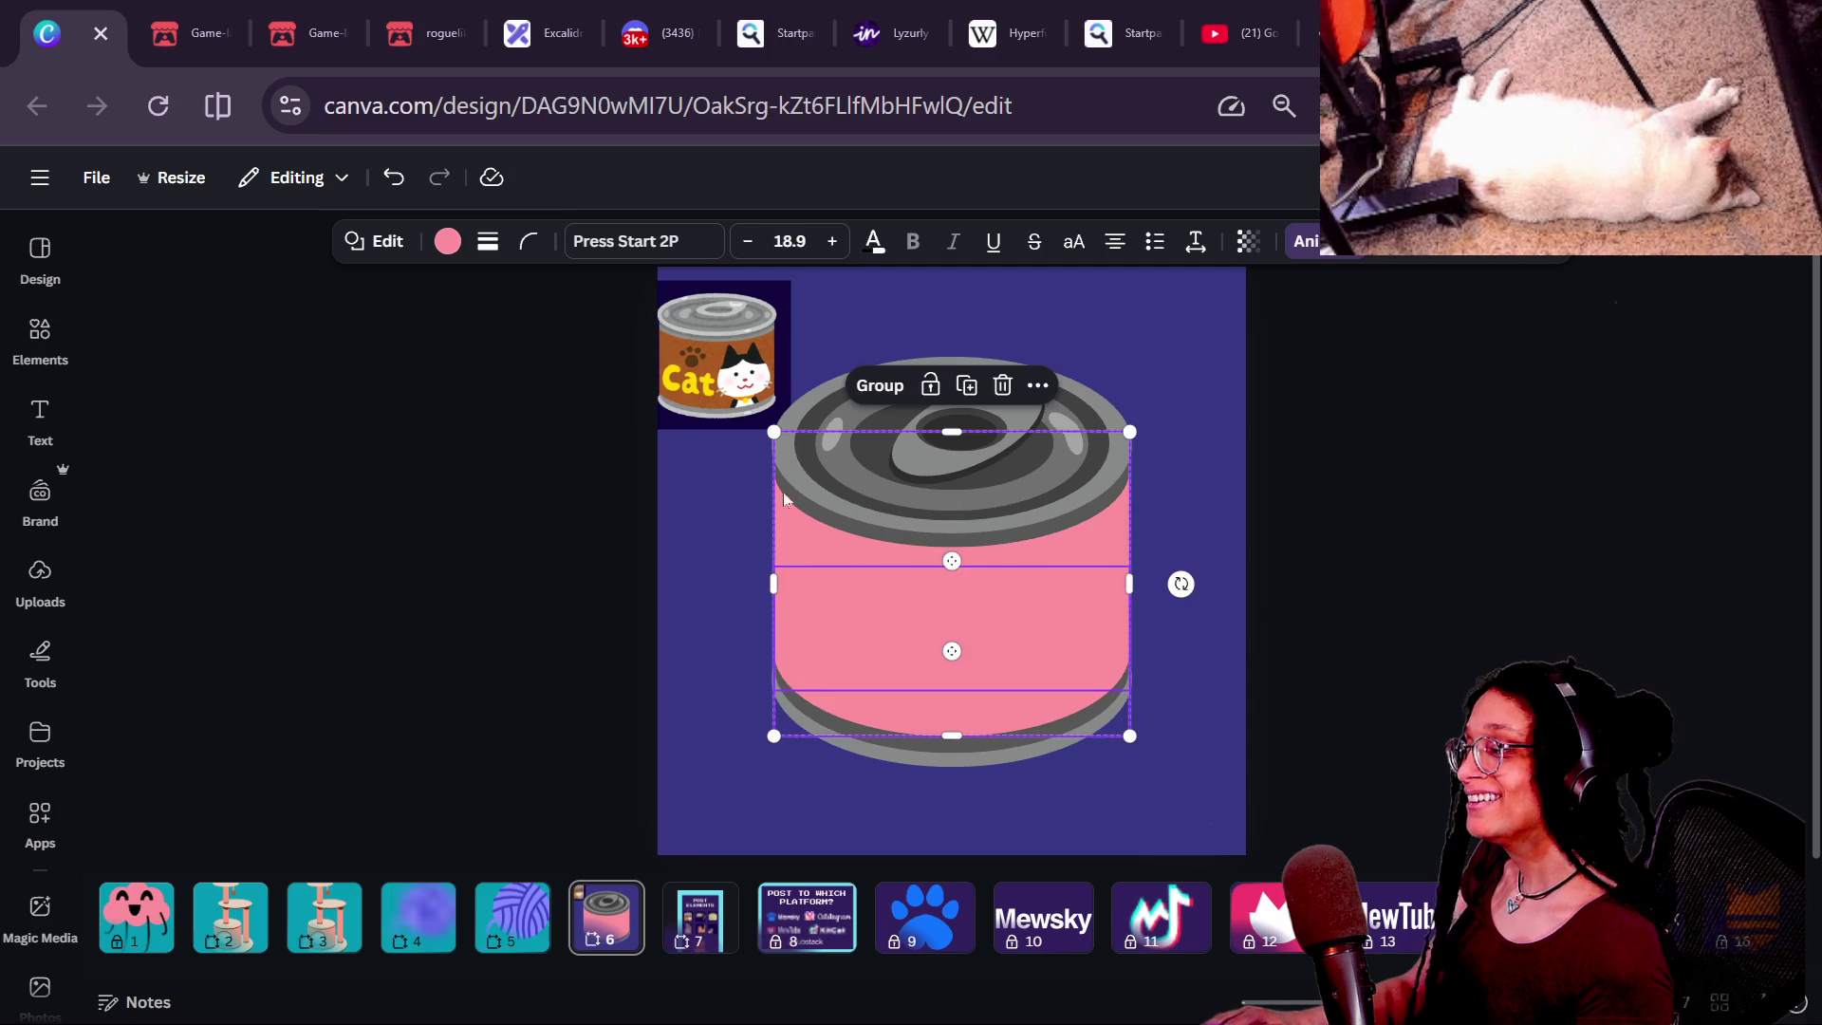
left_click(446, 243)
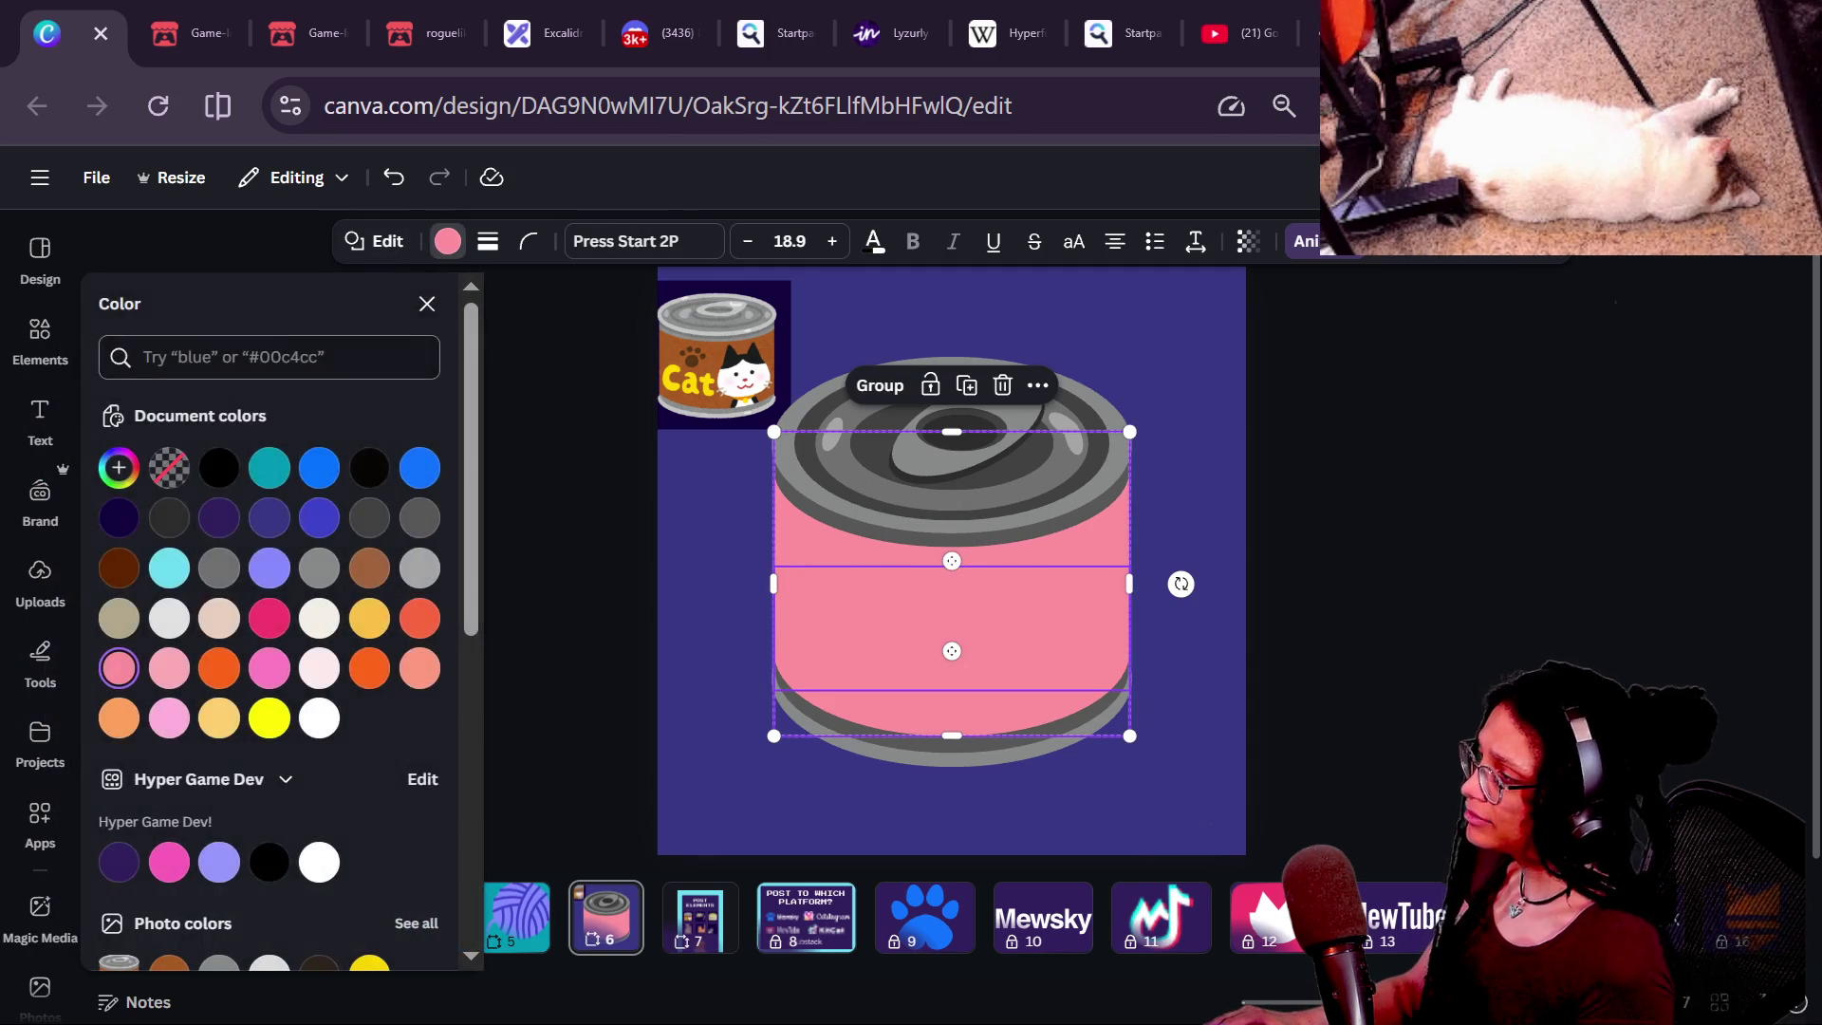
left_click(120, 469)
mouse_move(252, 625)
left_mouse_down()
mouse_move(252, 594)
mouse_move(342, 610)
mouse_move(300, 559)
left_mouse_up()
left_click_drag(253, 715, 287, 718)
mouse_move(297, 575)
left_mouse_down()
mouse_move(379, 573)
mouse_move(333, 594)
mouse_move(302, 575)
left_mouse_up()
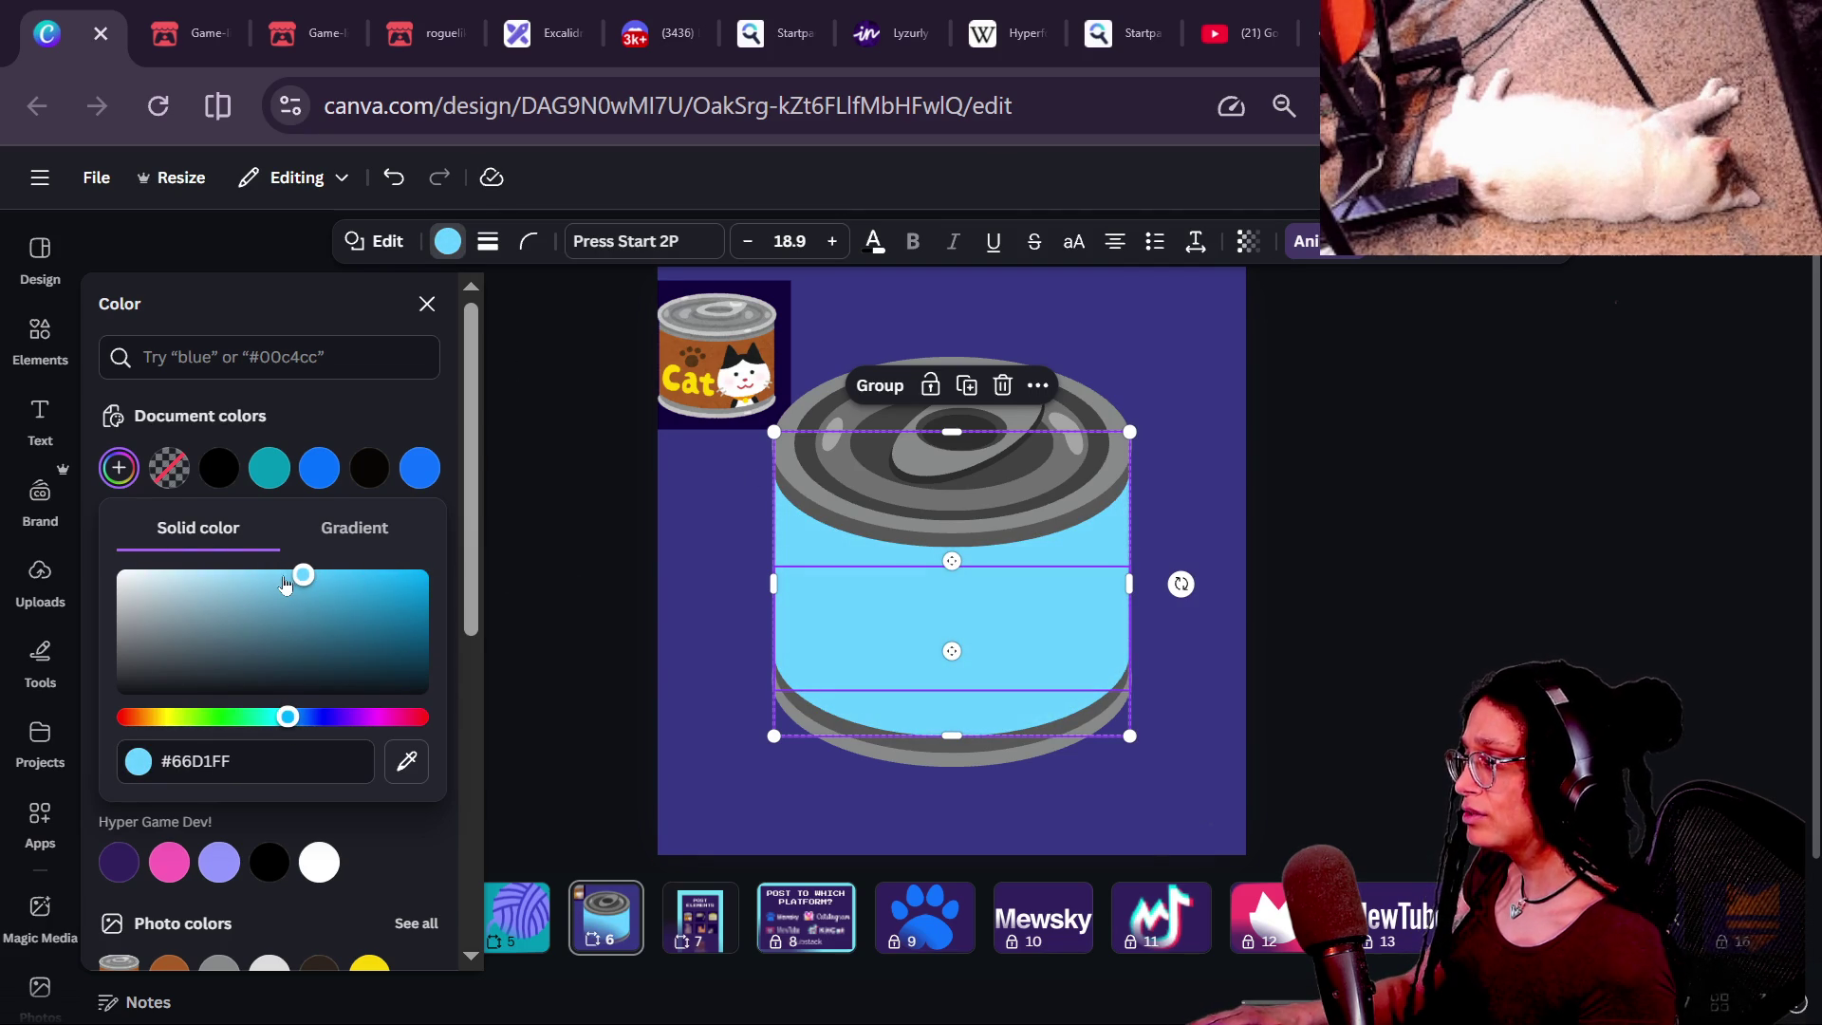
left_click_drag(289, 586, 345, 570)
mouse_move(263, 727)
left_mouse_down()
mouse_move(221, 727)
mouse_move(375, 727)
mouse_move(165, 727)
left_mouse_up()
mouse_move(342, 574)
left_mouse_down()
mouse_move(326, 589)
mouse_move(271, 572)
mouse_move(260, 630)
mouse_move(256, 606)
left_mouse_up()
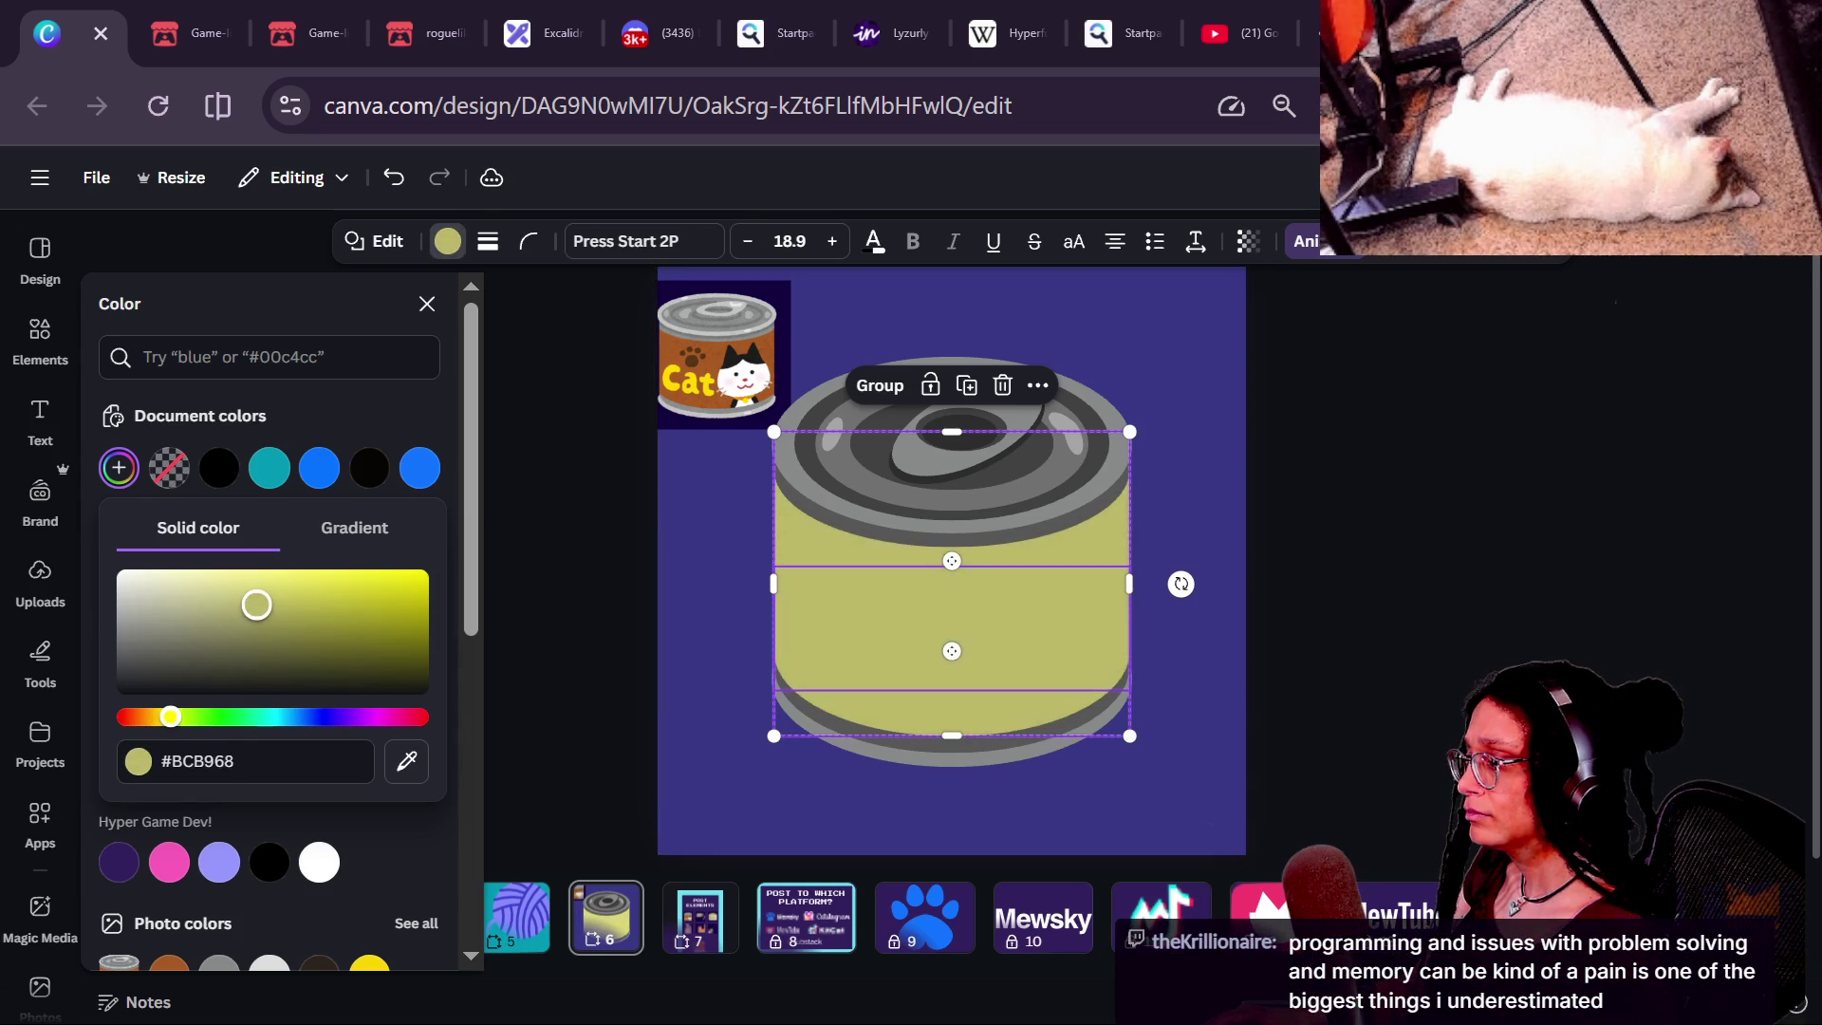
left_click(1397, 611)
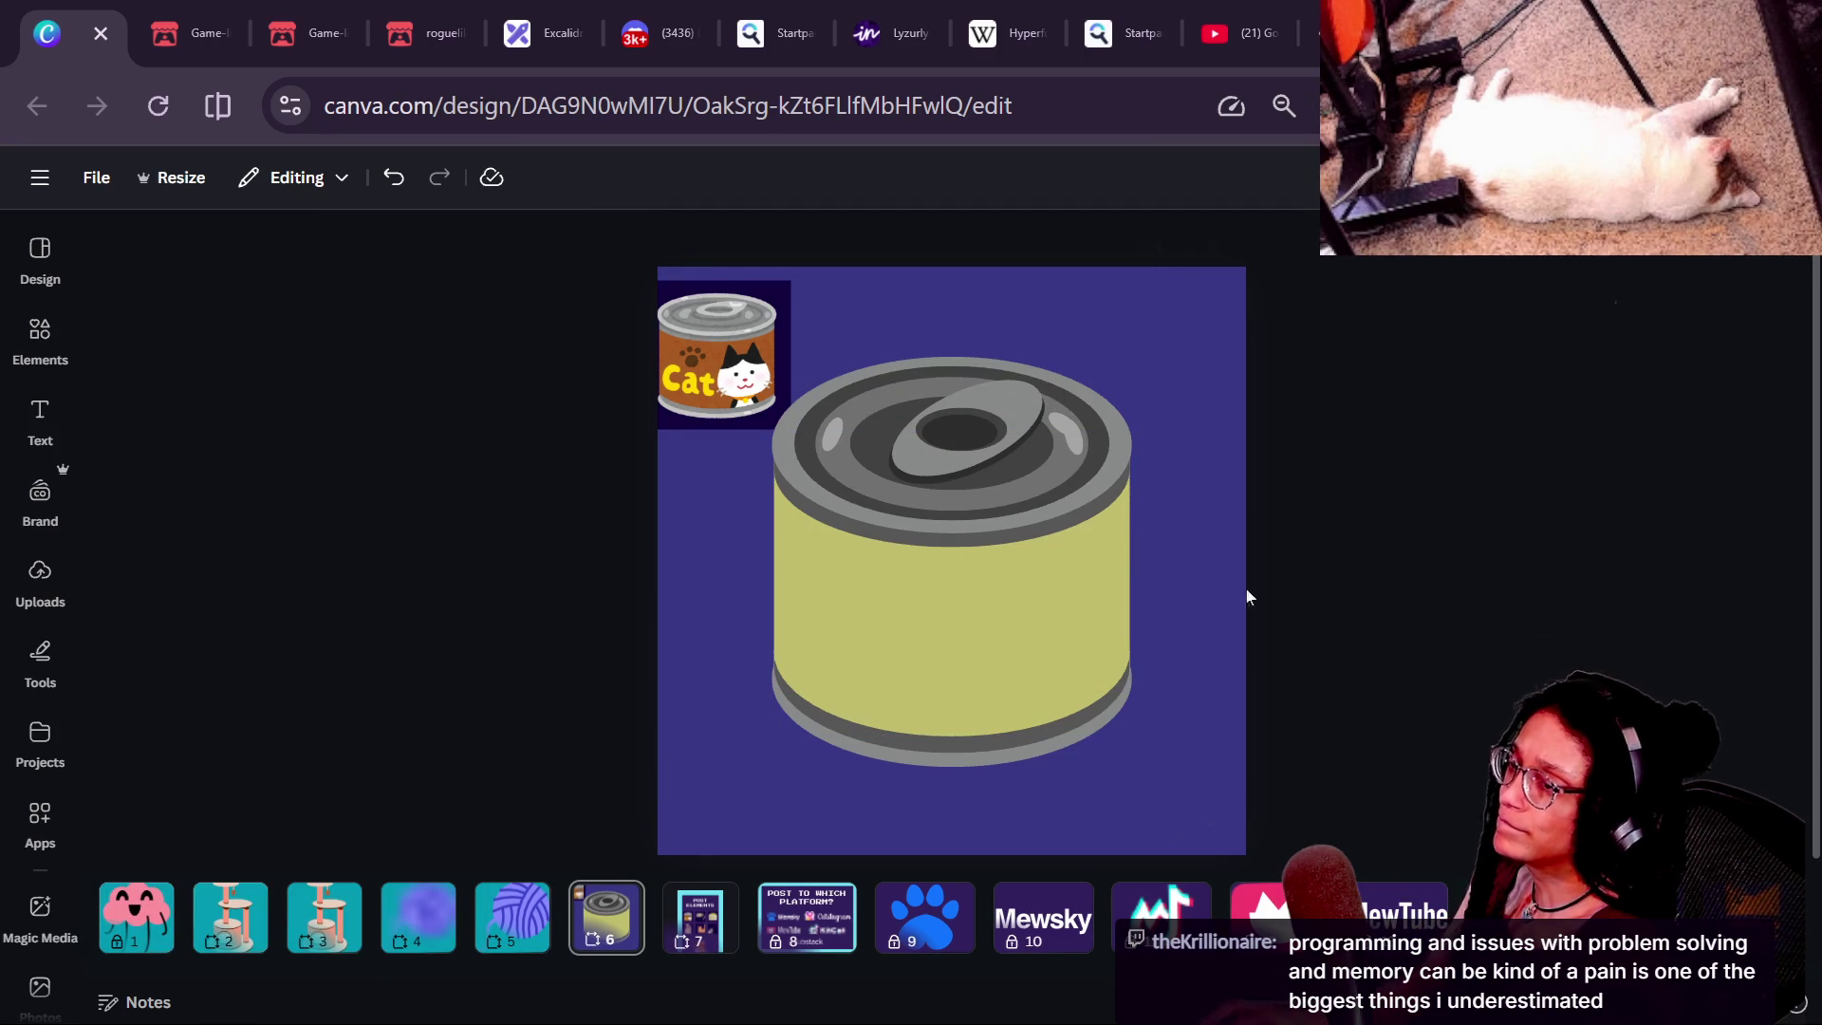
left_click(906, 637)
- Delete the small Cat can reference picture at top-left, then add a circle onto the can
scroll(1420, 622, "down", 2)
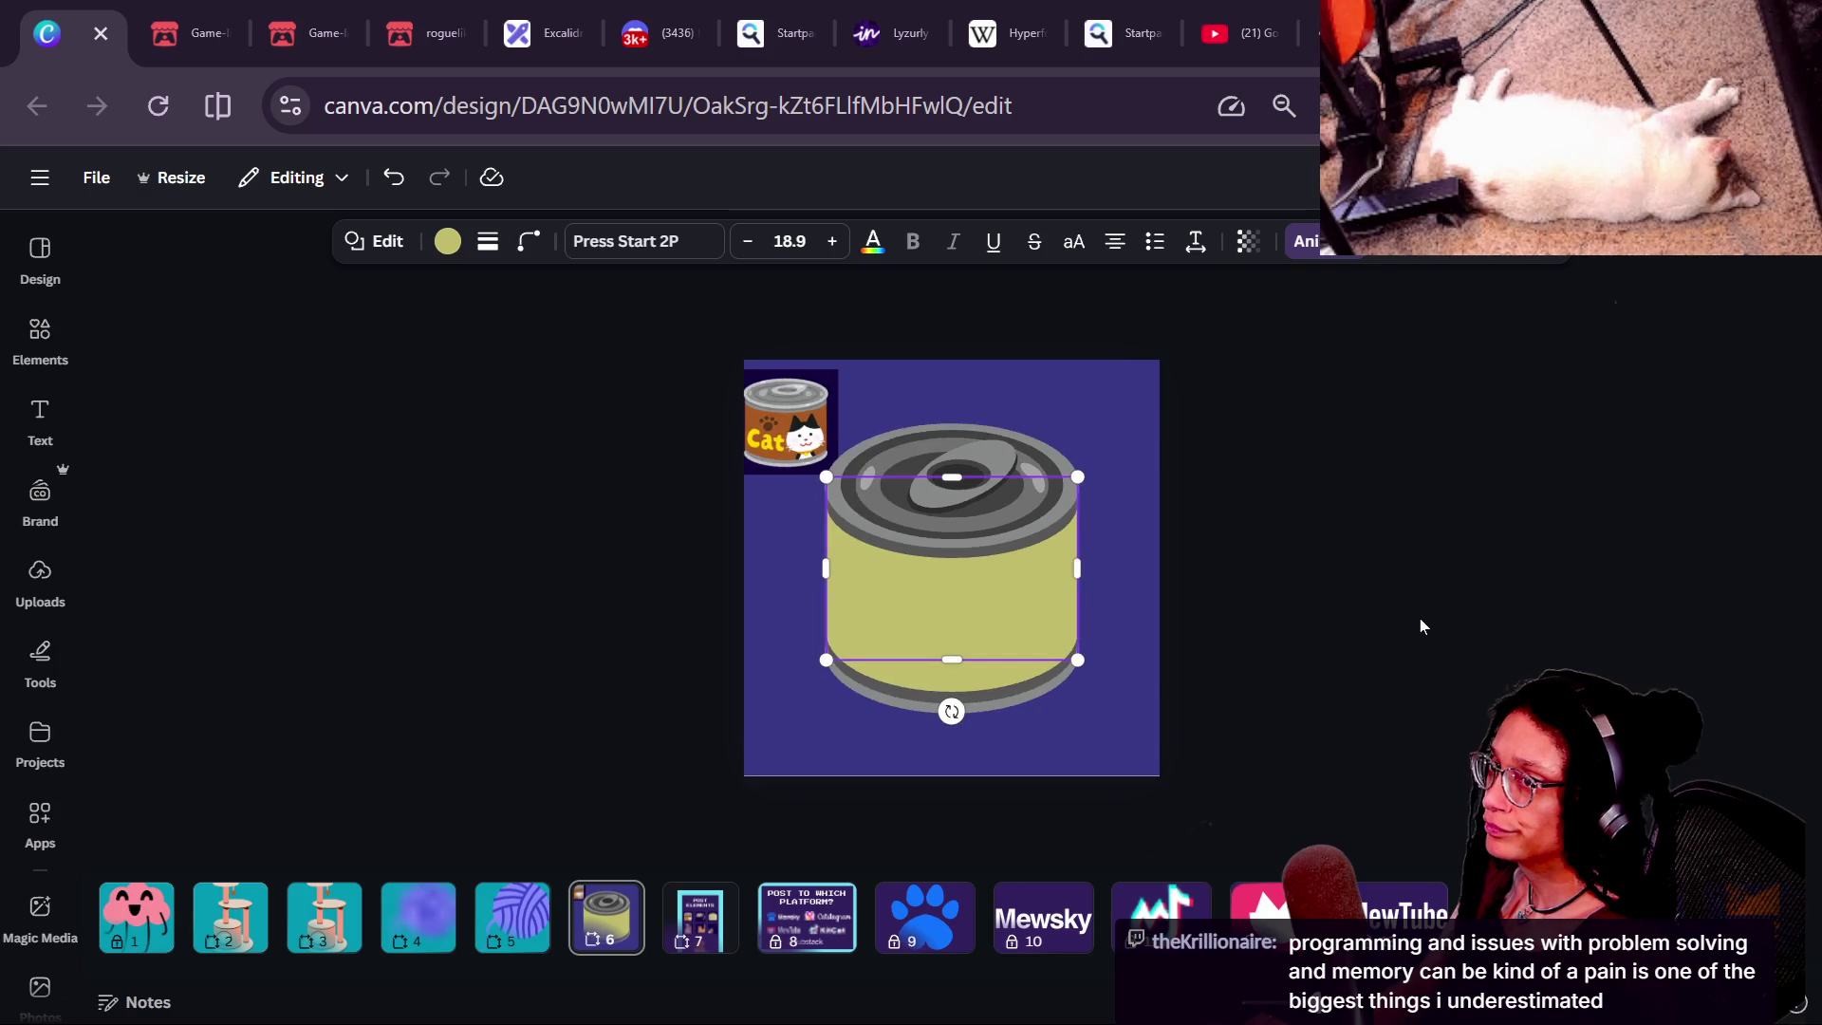
scroll(1420, 622, "up", 2)
left_click(1515, 514)
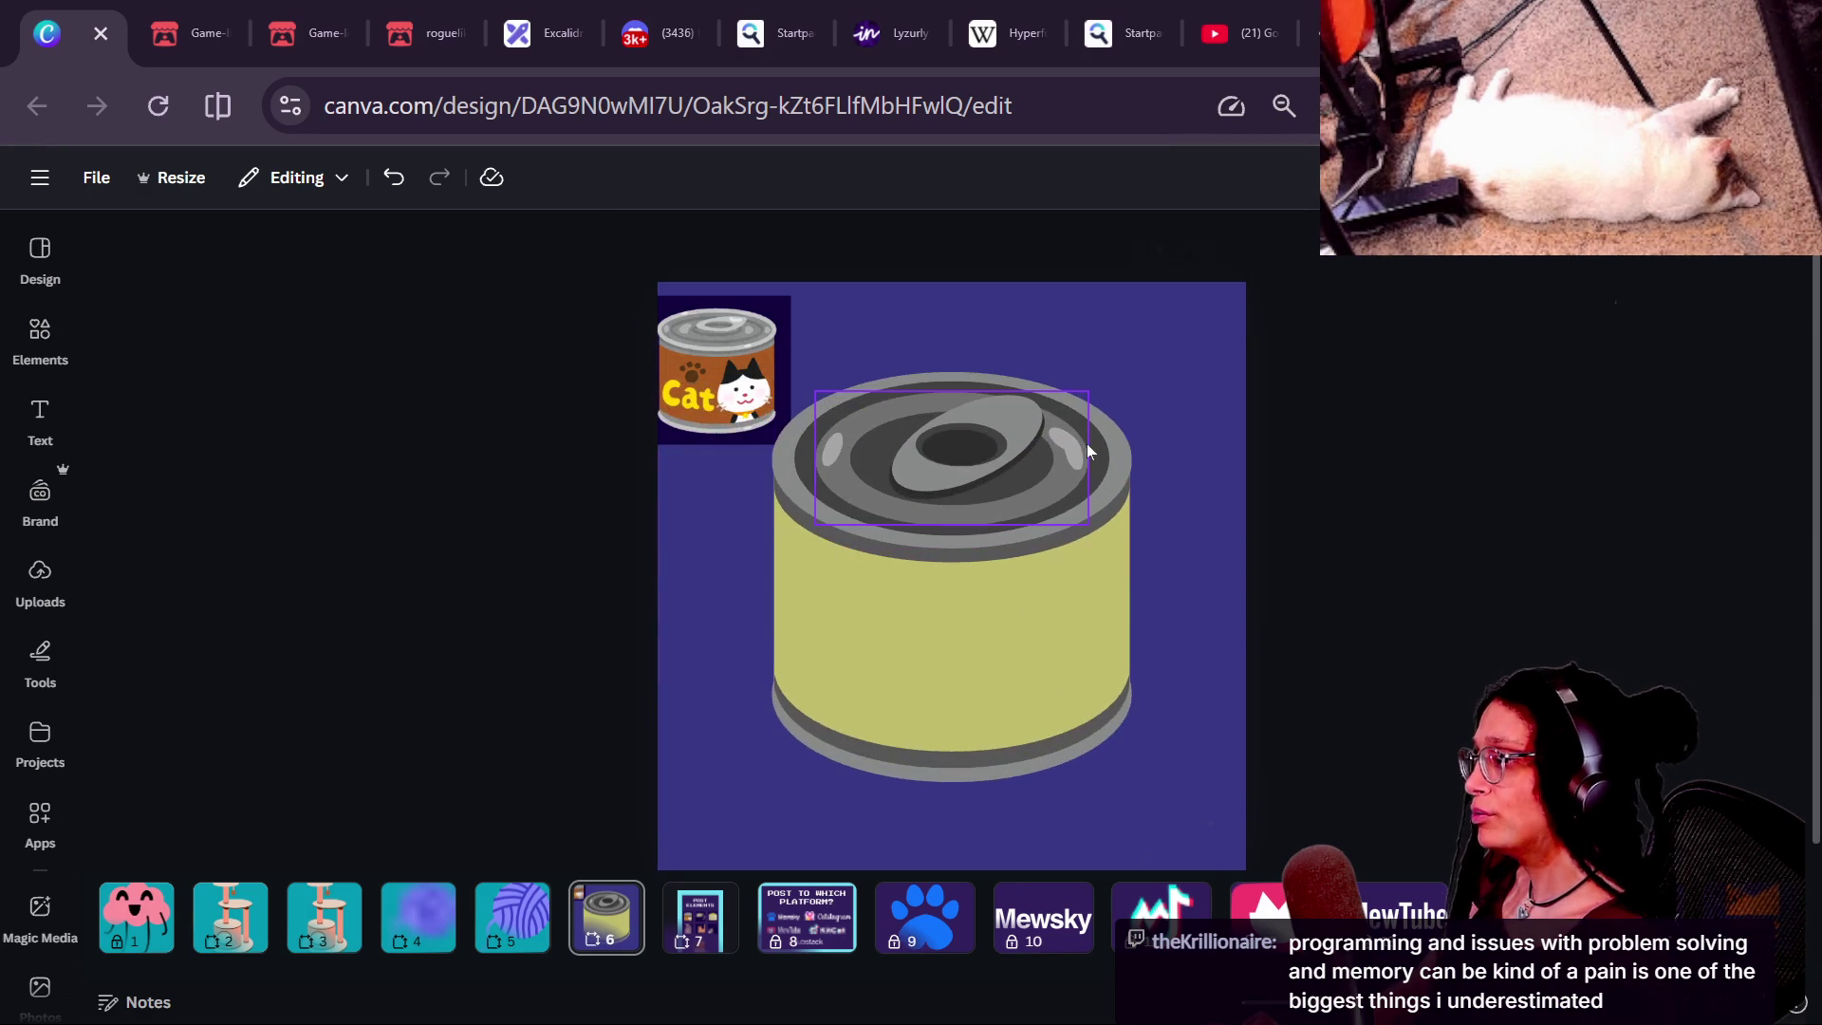
scroll(1086, 443, "up", 2)
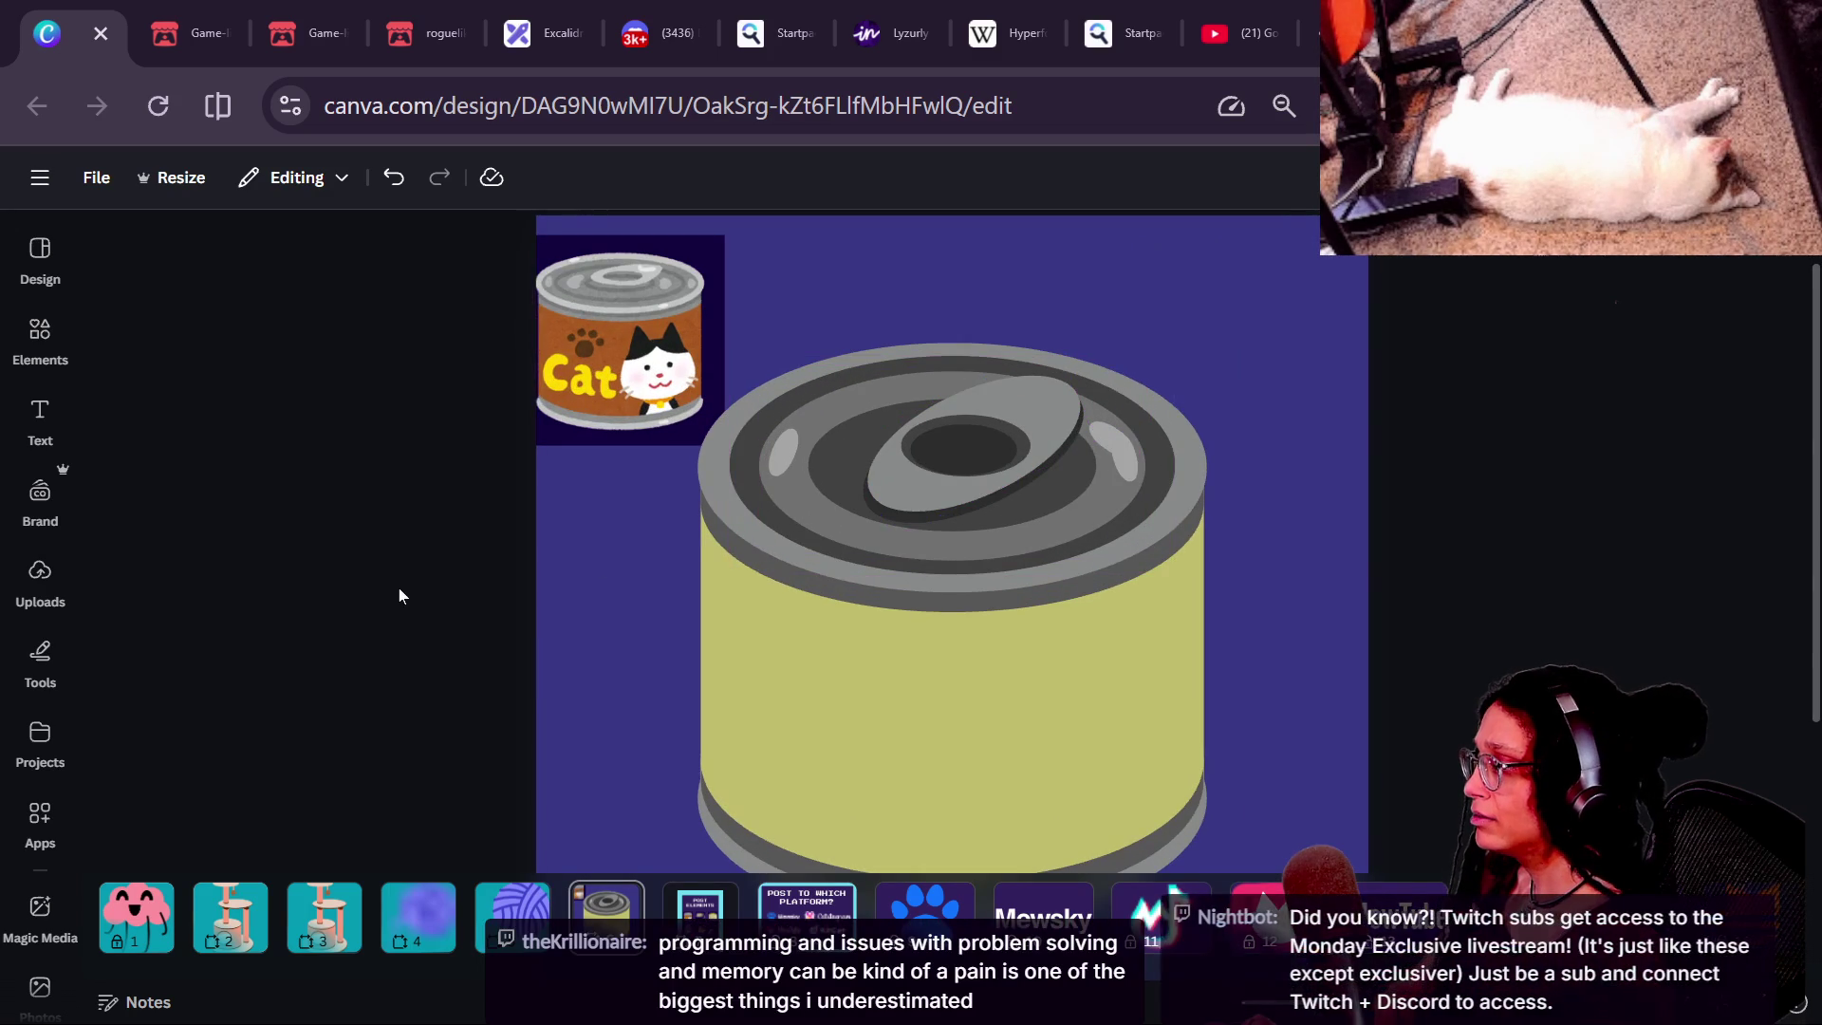
left_click(595, 389)
key("Delete")
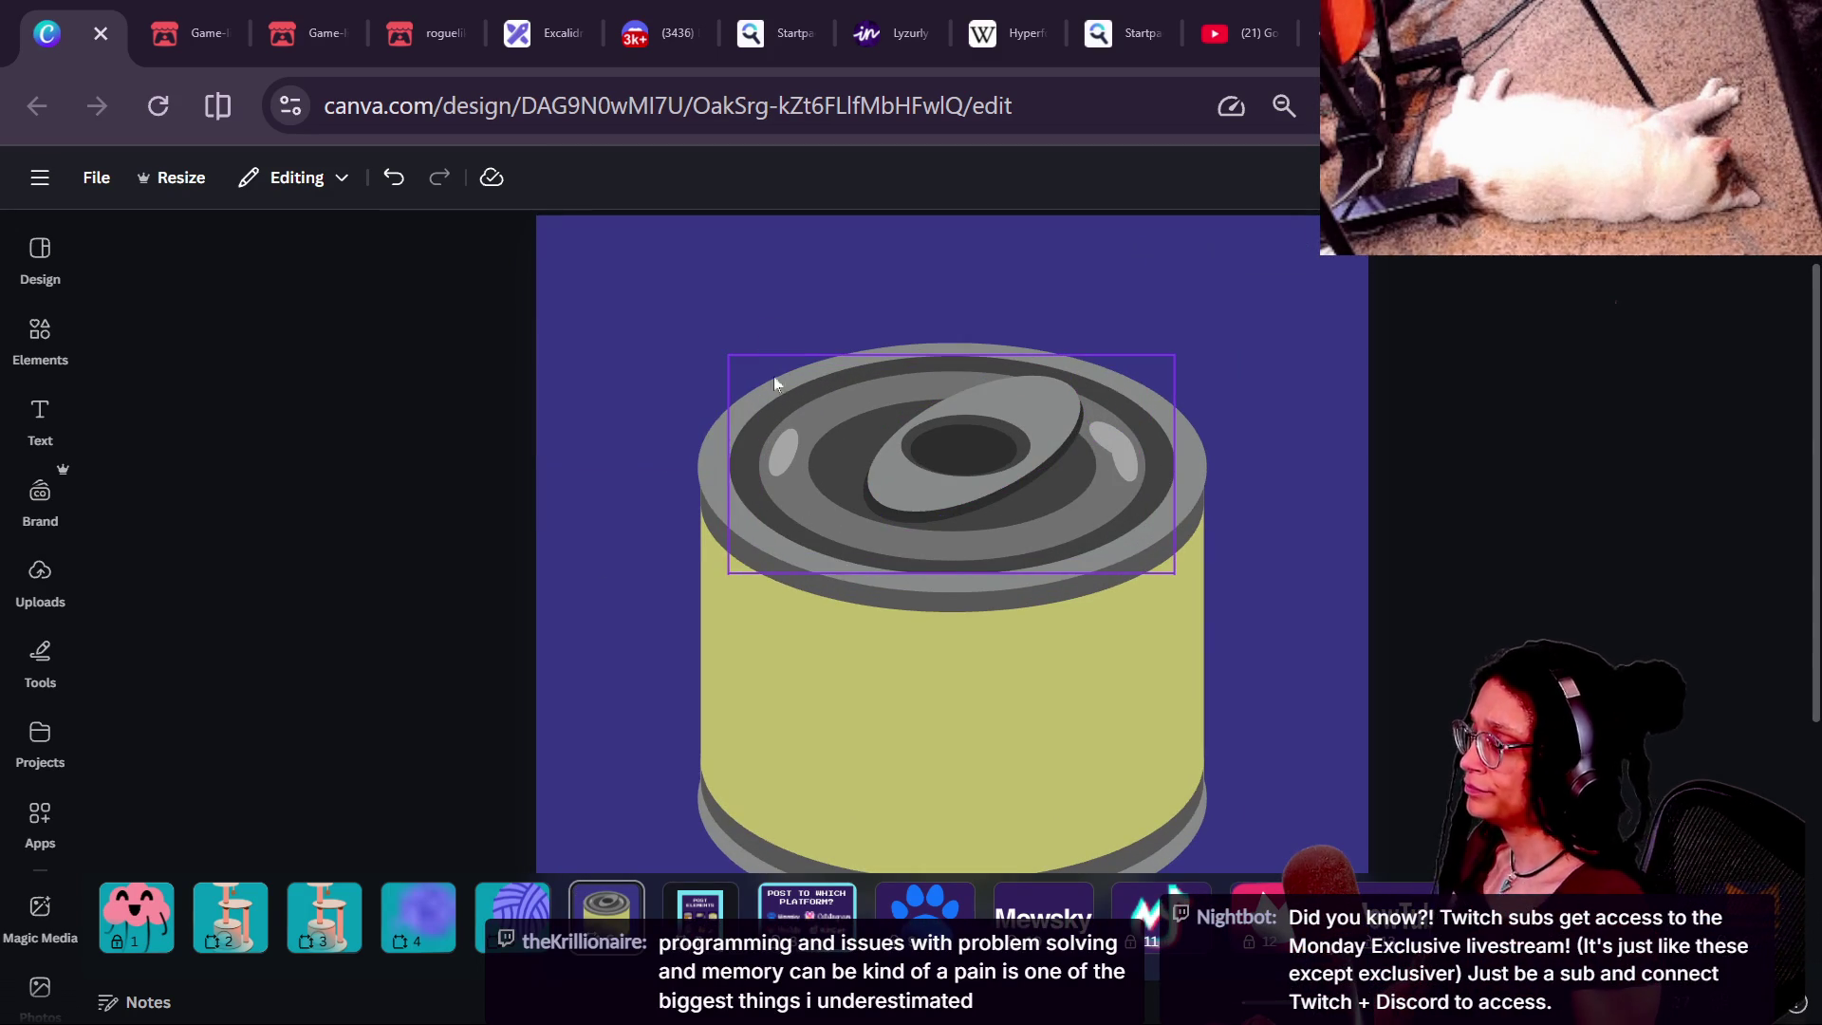
left_click(792, 727)
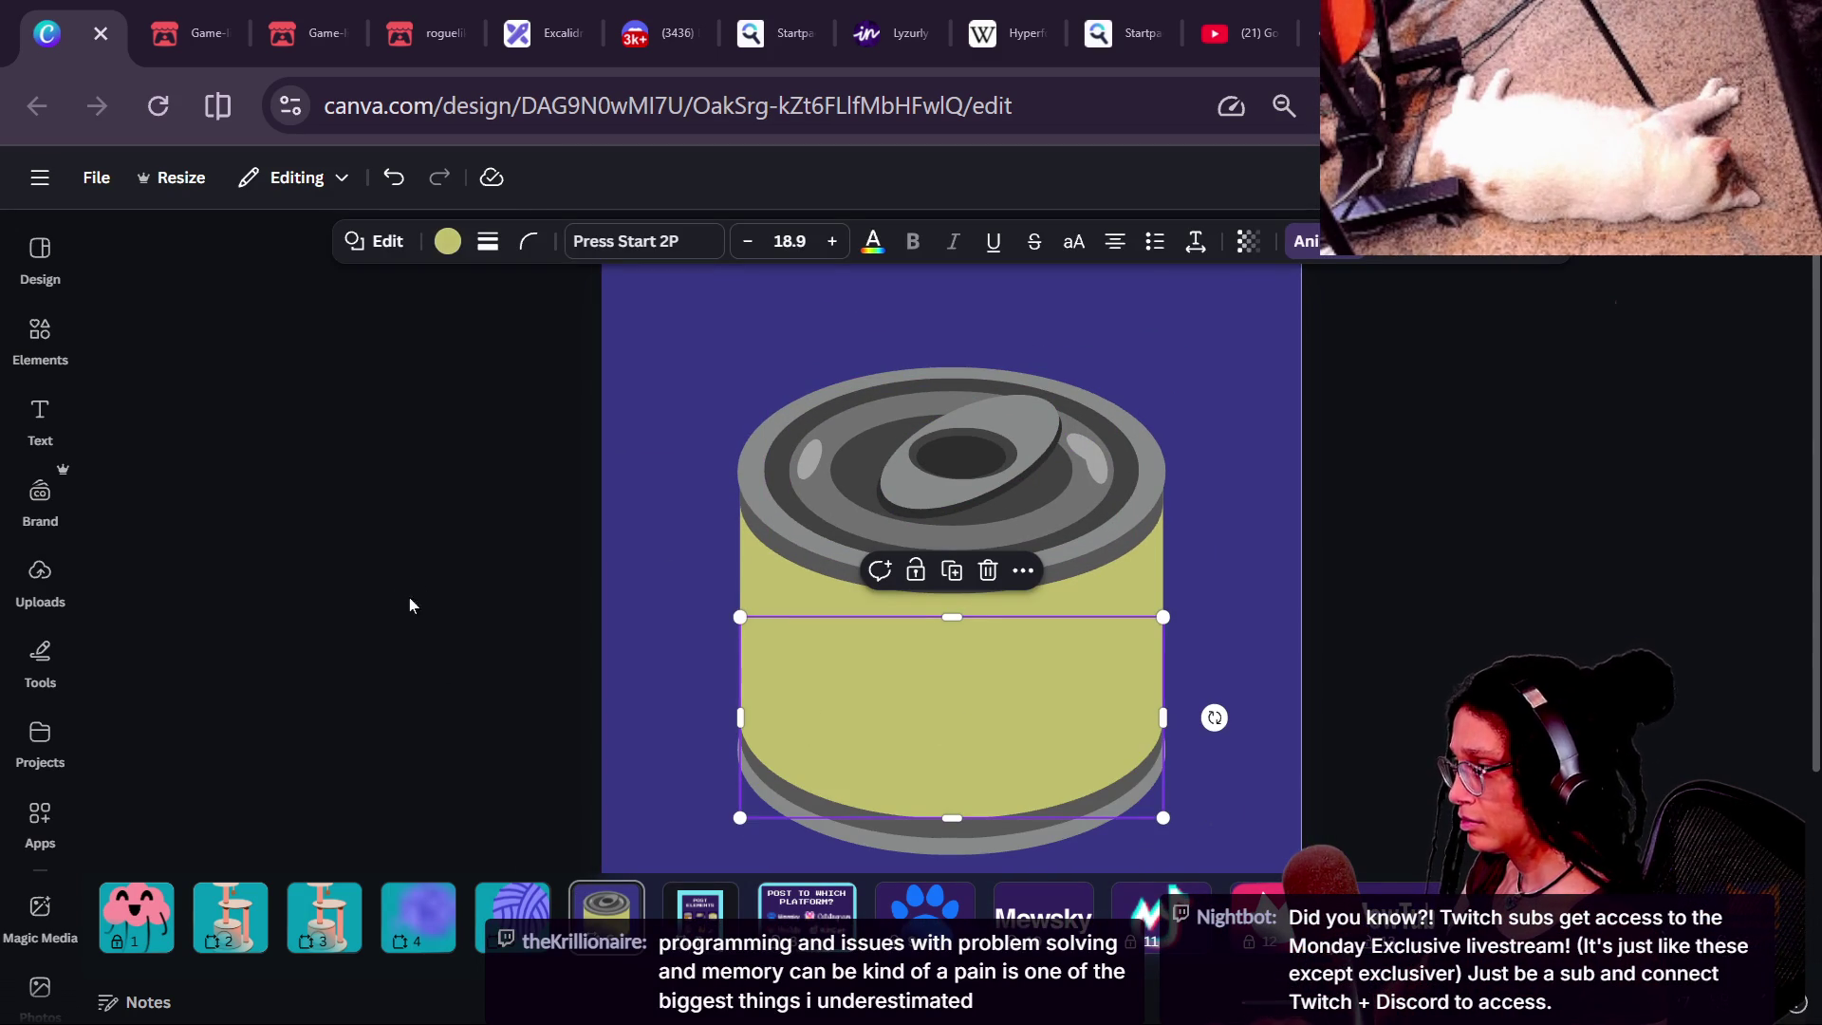
key("c")
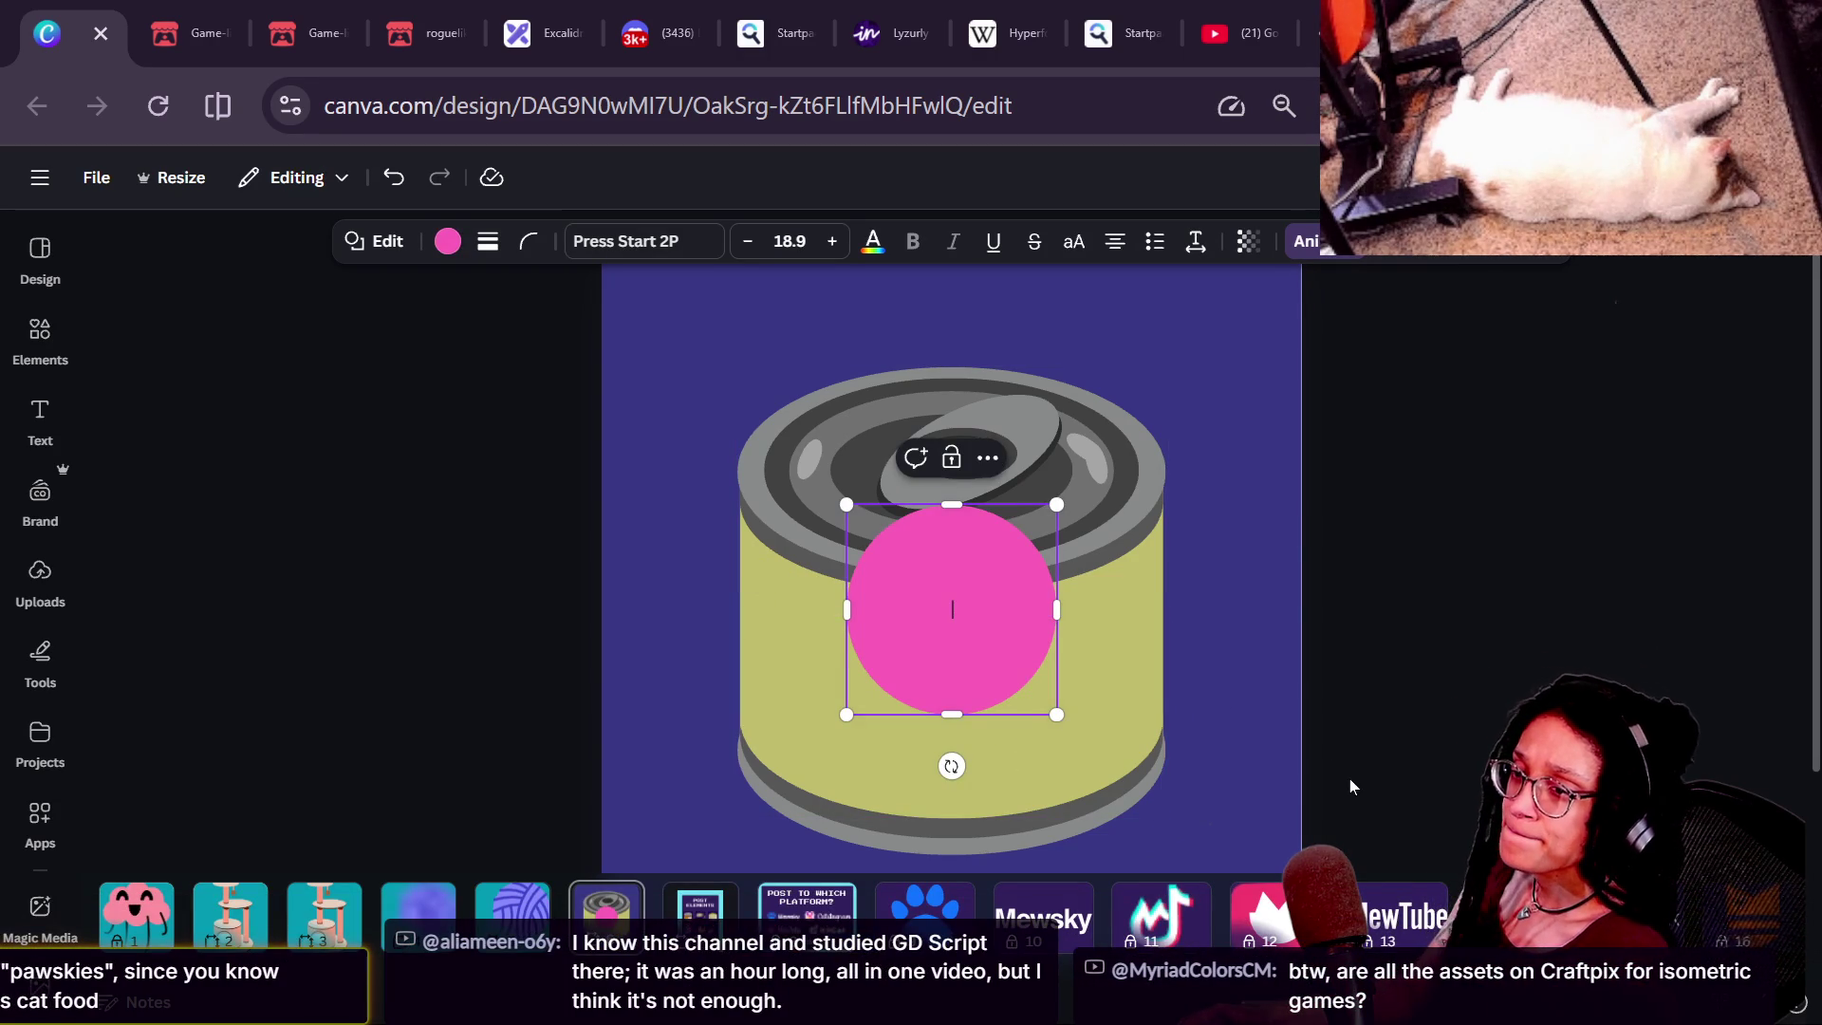
- Flatten the pink circle into a wide oval and centre it on the olive can body
scroll(1234, 703, "down", 2)
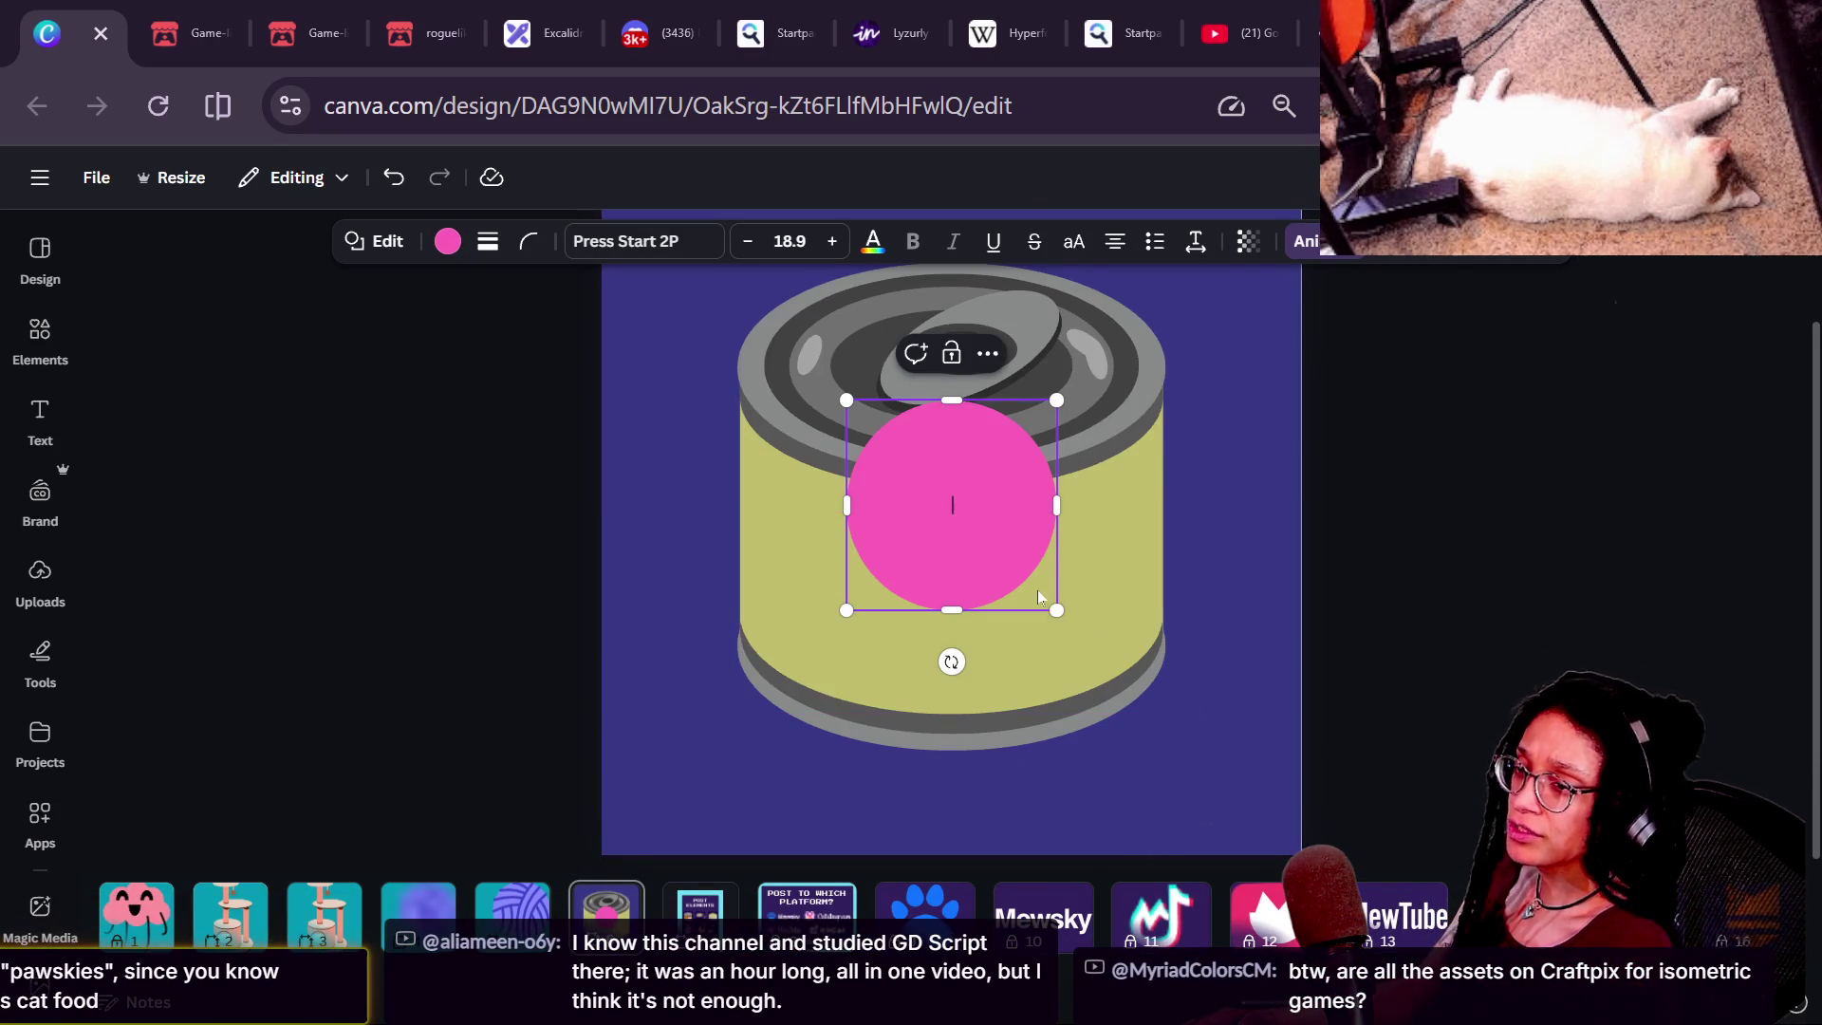
scroll(1044, 577, "up", 1)
mouse_move(959, 538)
left_mouse_down()
mouse_move(930, 603)
mouse_move(929, 571)
left_mouse_up()
scroll(926, 566, "up", 1)
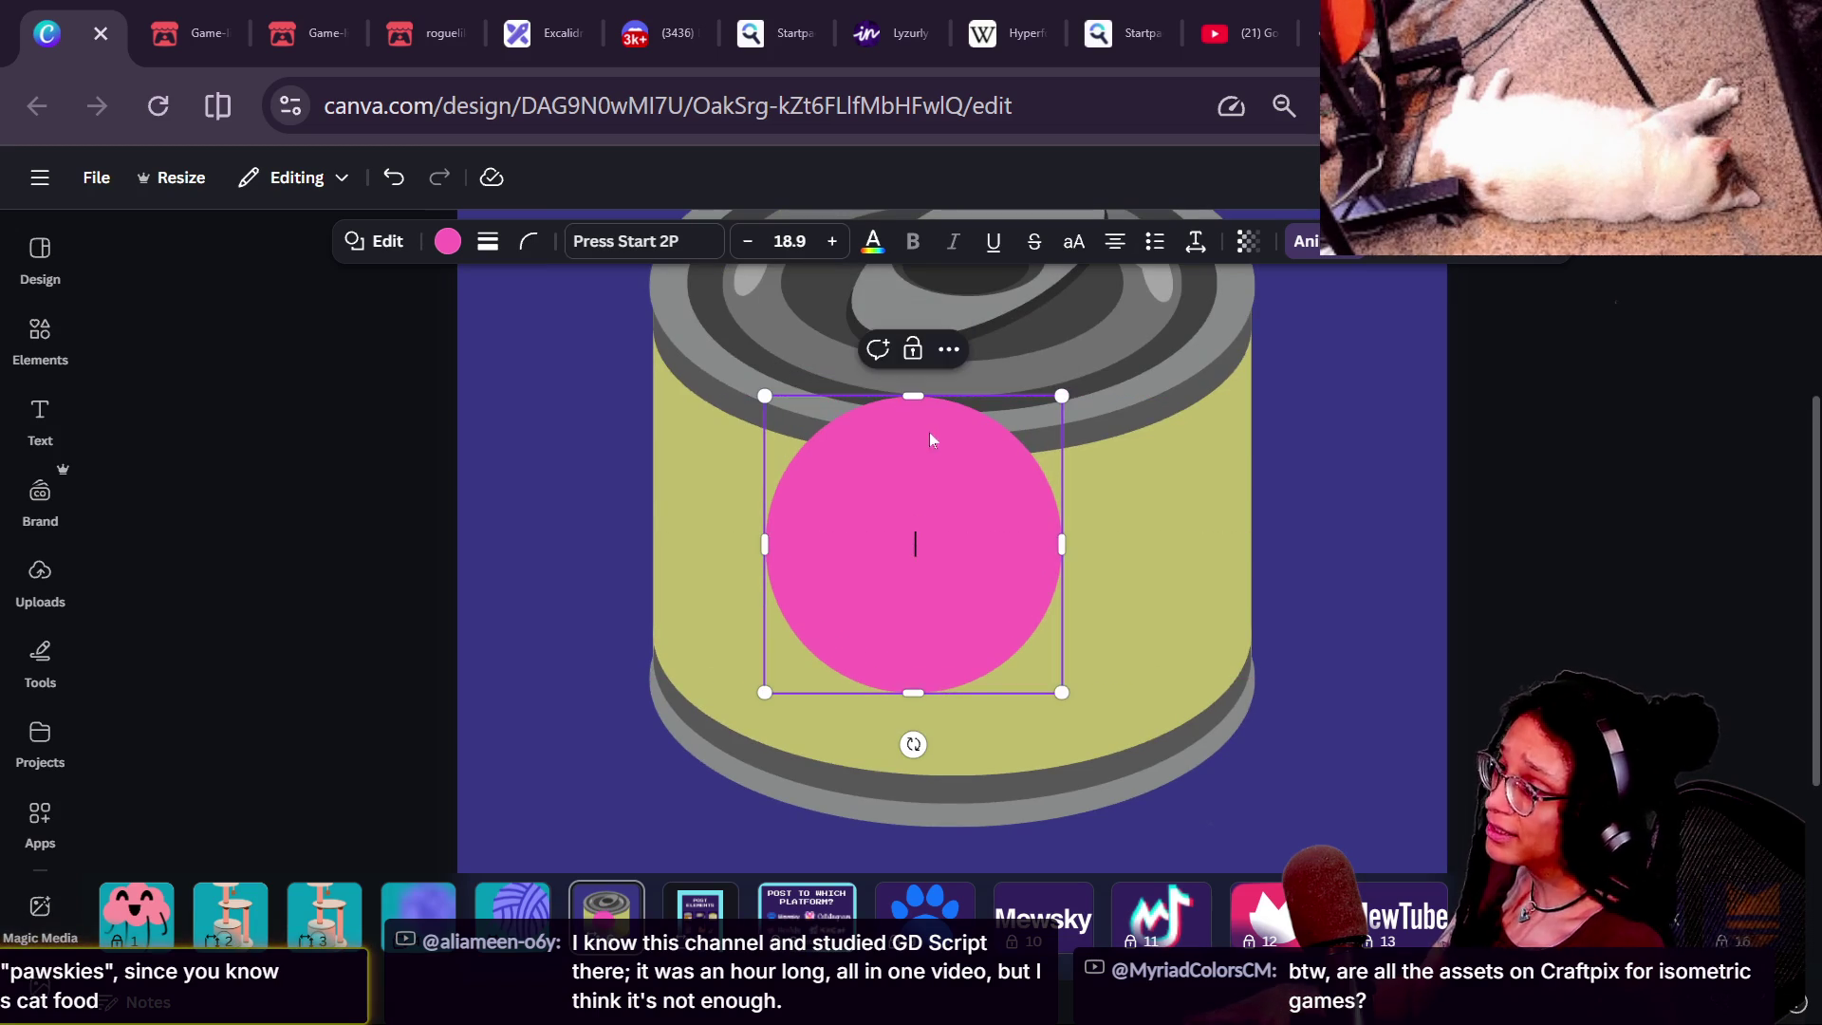
mouse_move(913, 397)
left_mouse_down()
mouse_move(919, 589)
mouse_move(914, 530)
left_mouse_up()
left_click(1212, 598)
left_click(858, 623)
left_click_drag(859, 623, 915, 579)
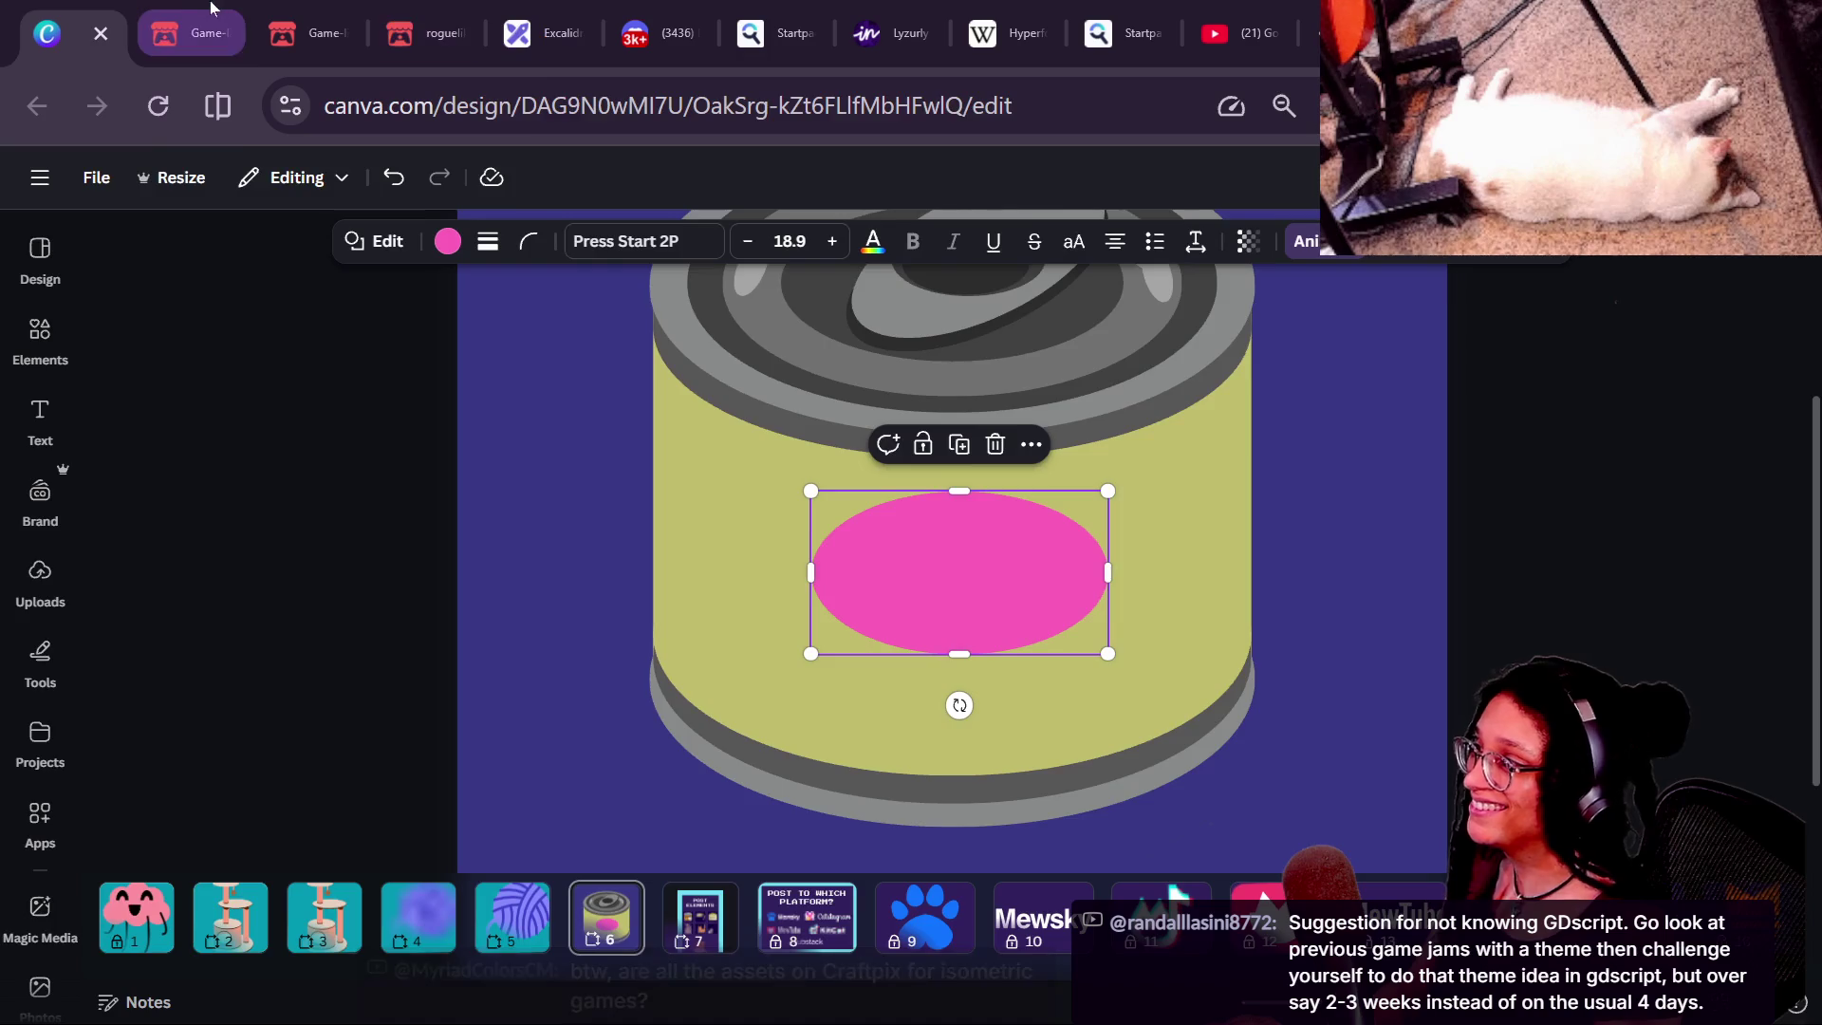
- On the itch.io Gamelike Jam page, find the Craftpix samples and open the Free Sci-Fi Platformer kit
left_click(190, 33)
scroll(1392, 634, "down", 5)
scroll(1393, 638, "down", 15)
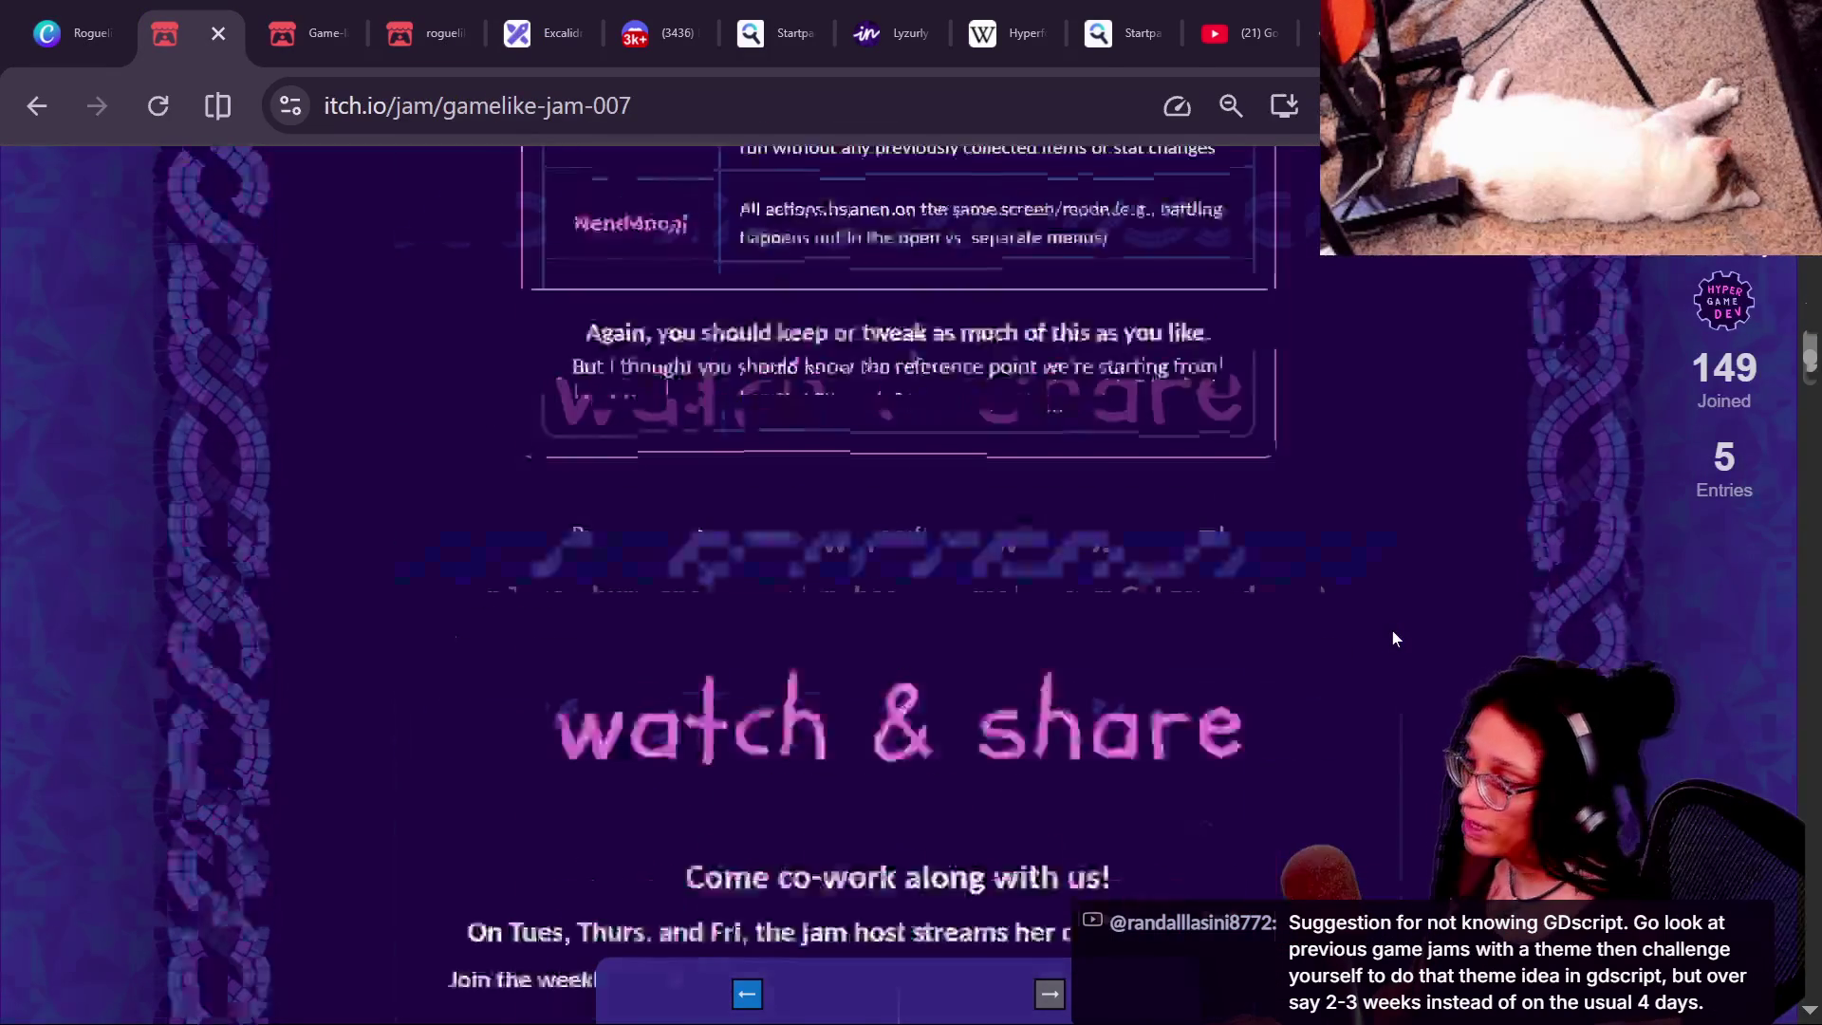
scroll(1392, 638, "down", 15)
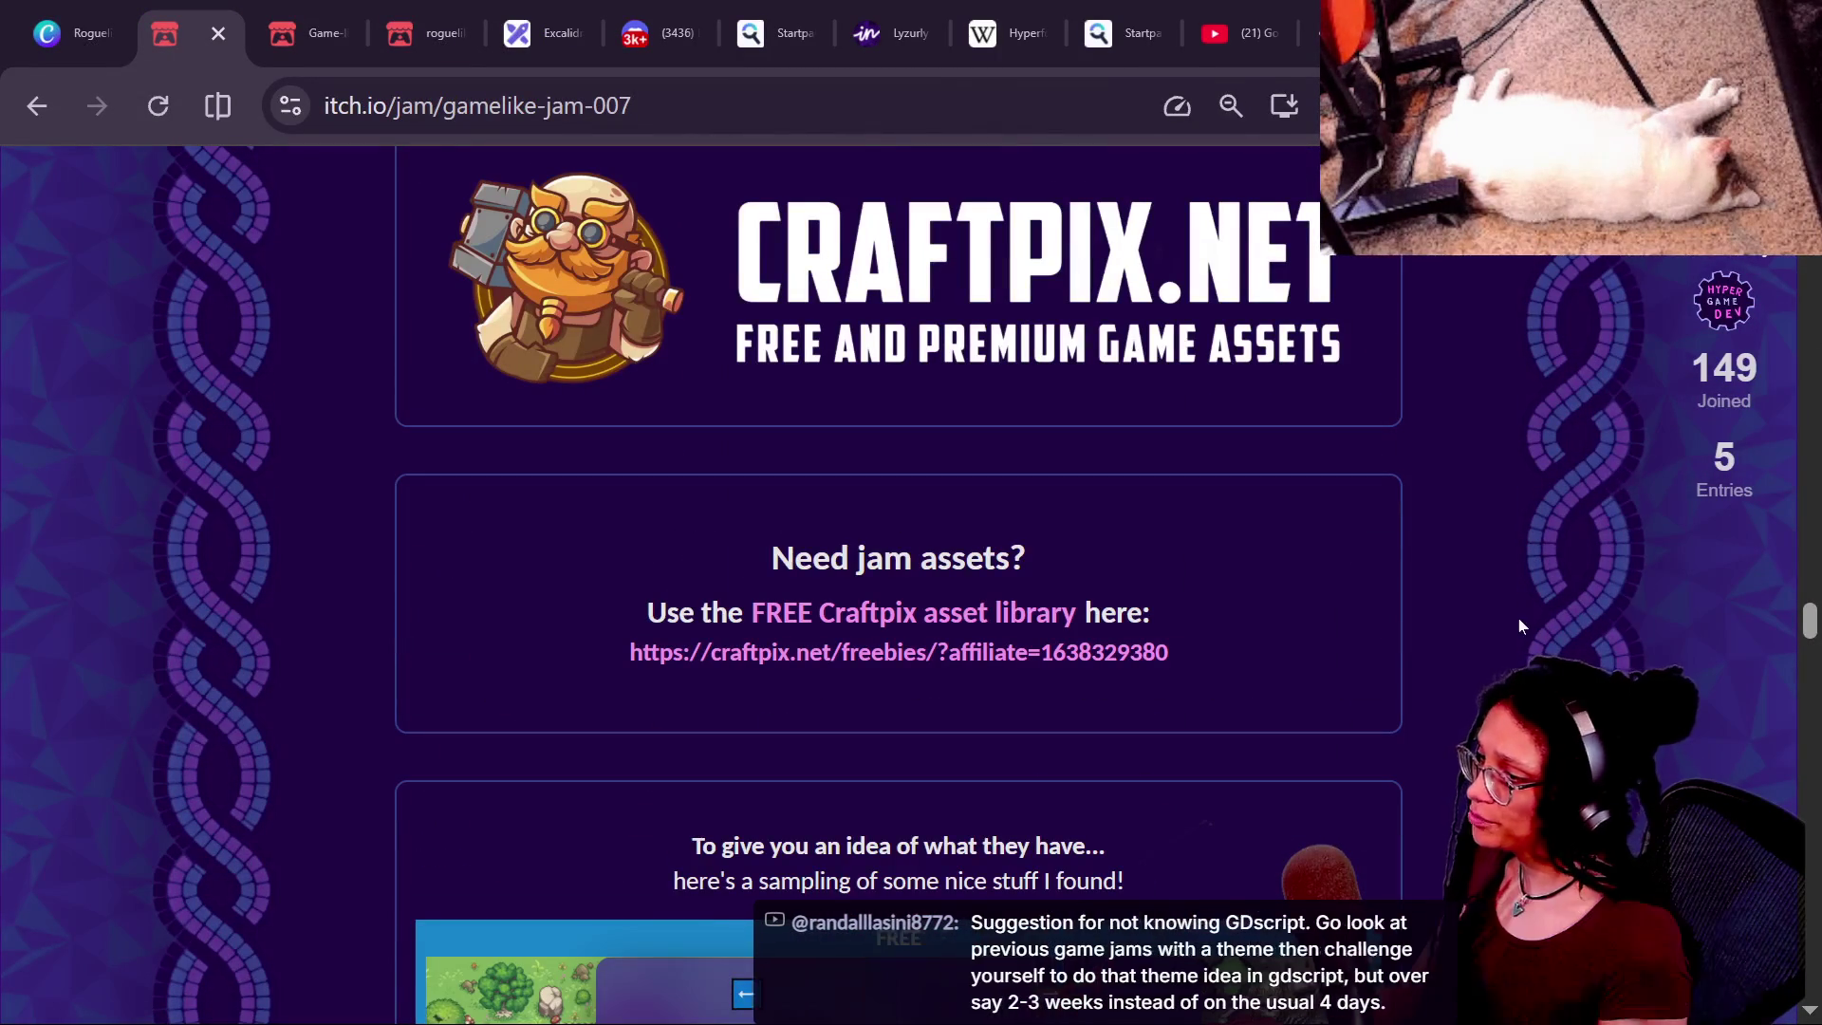
scroll(1392, 638, "up", 2)
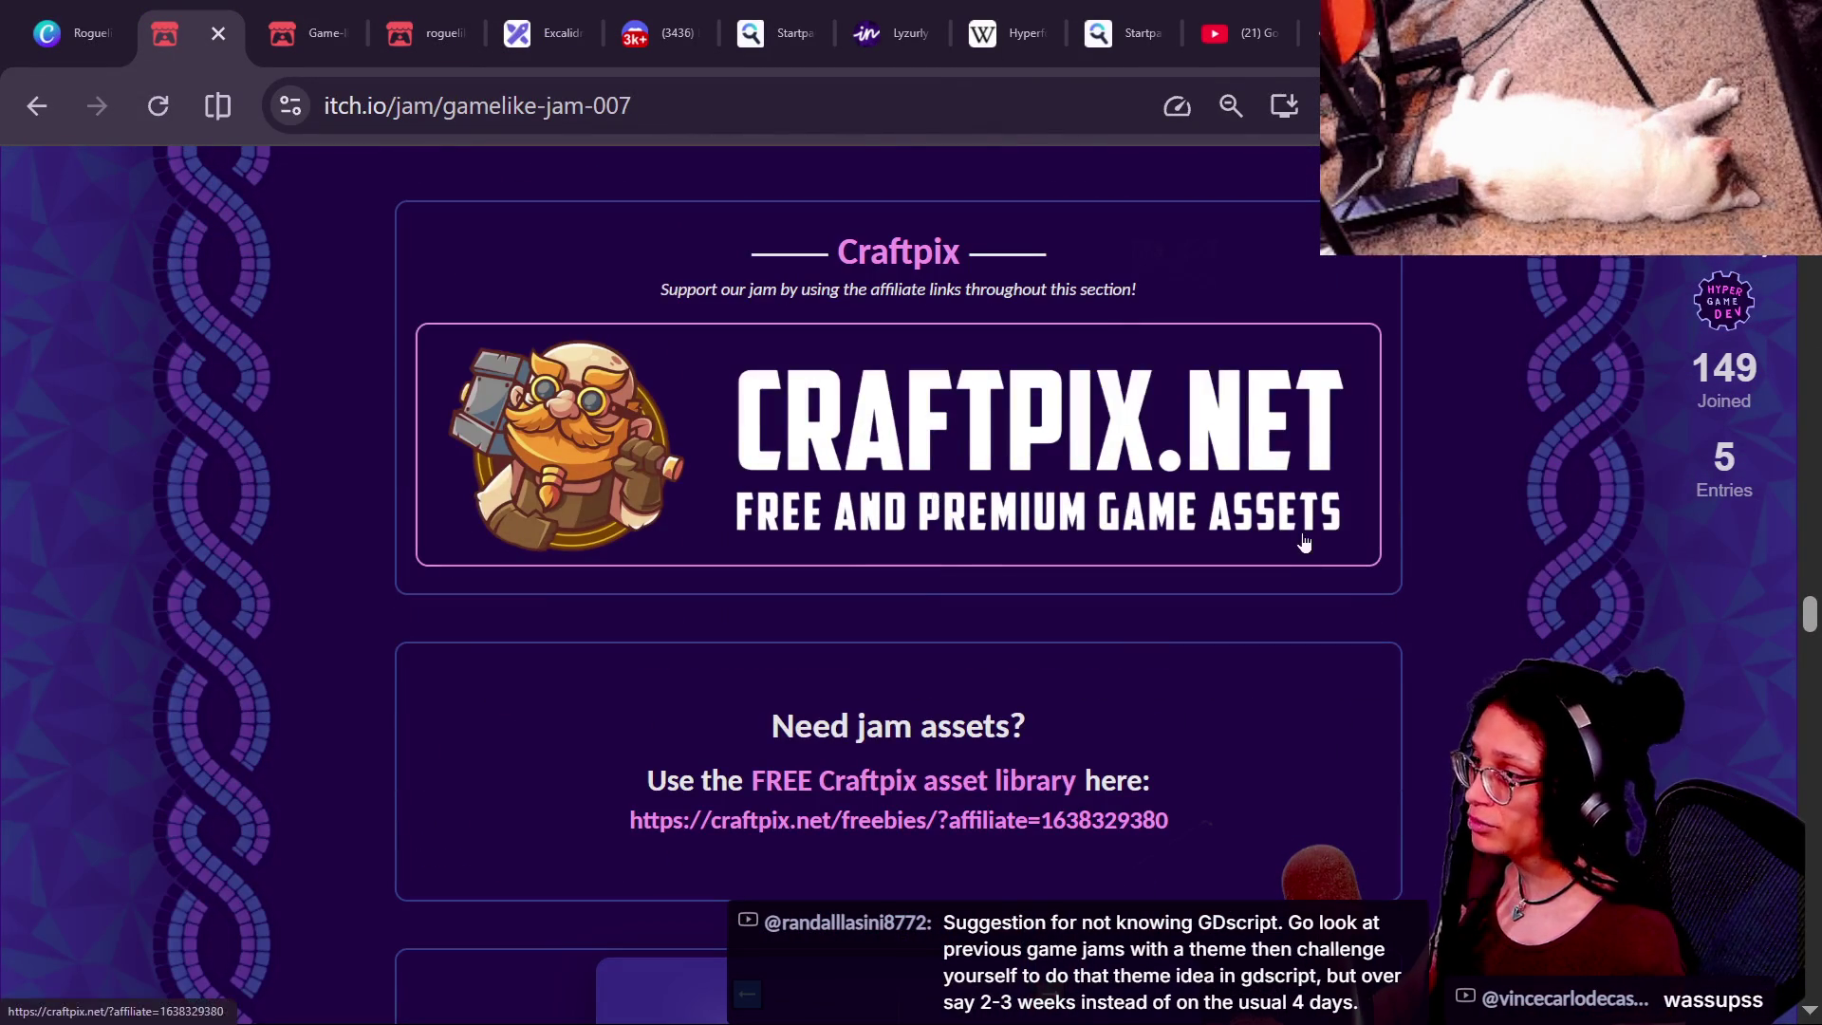
scroll(1306, 534, "down", 10)
scroll(1304, 541, "up", 4)
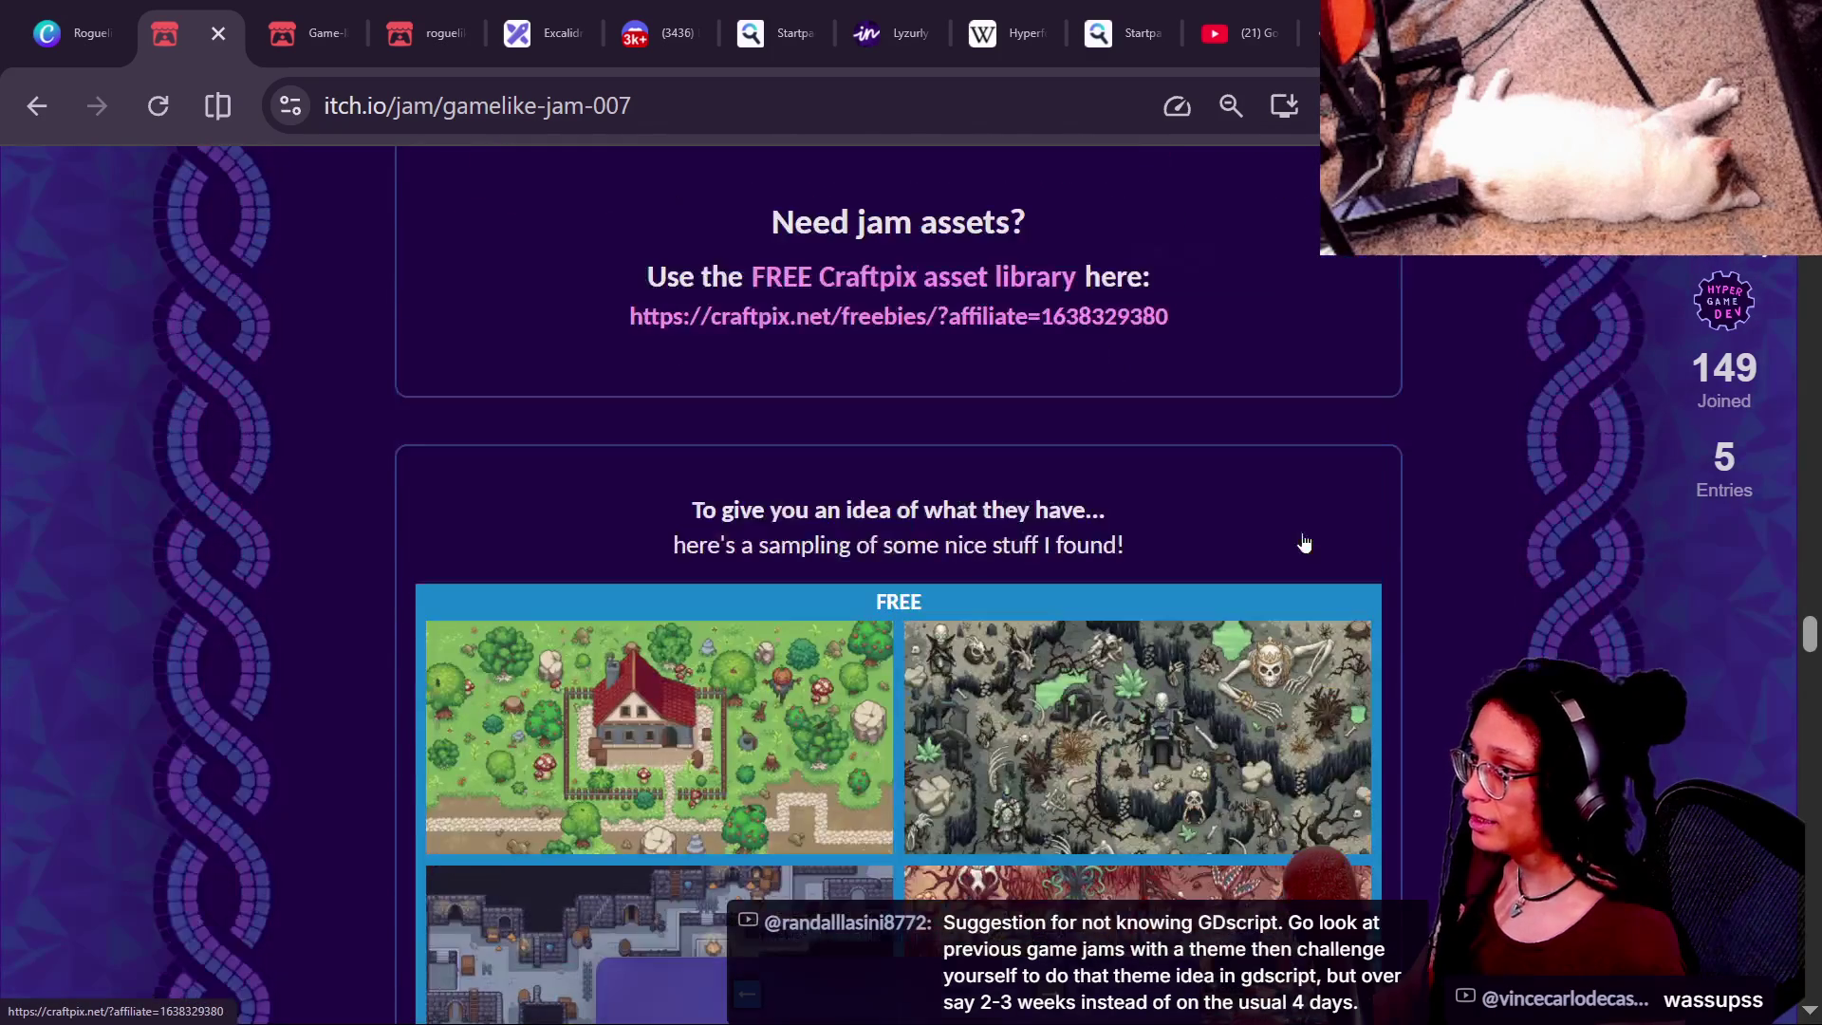
scroll(898, 584, "down", 20)
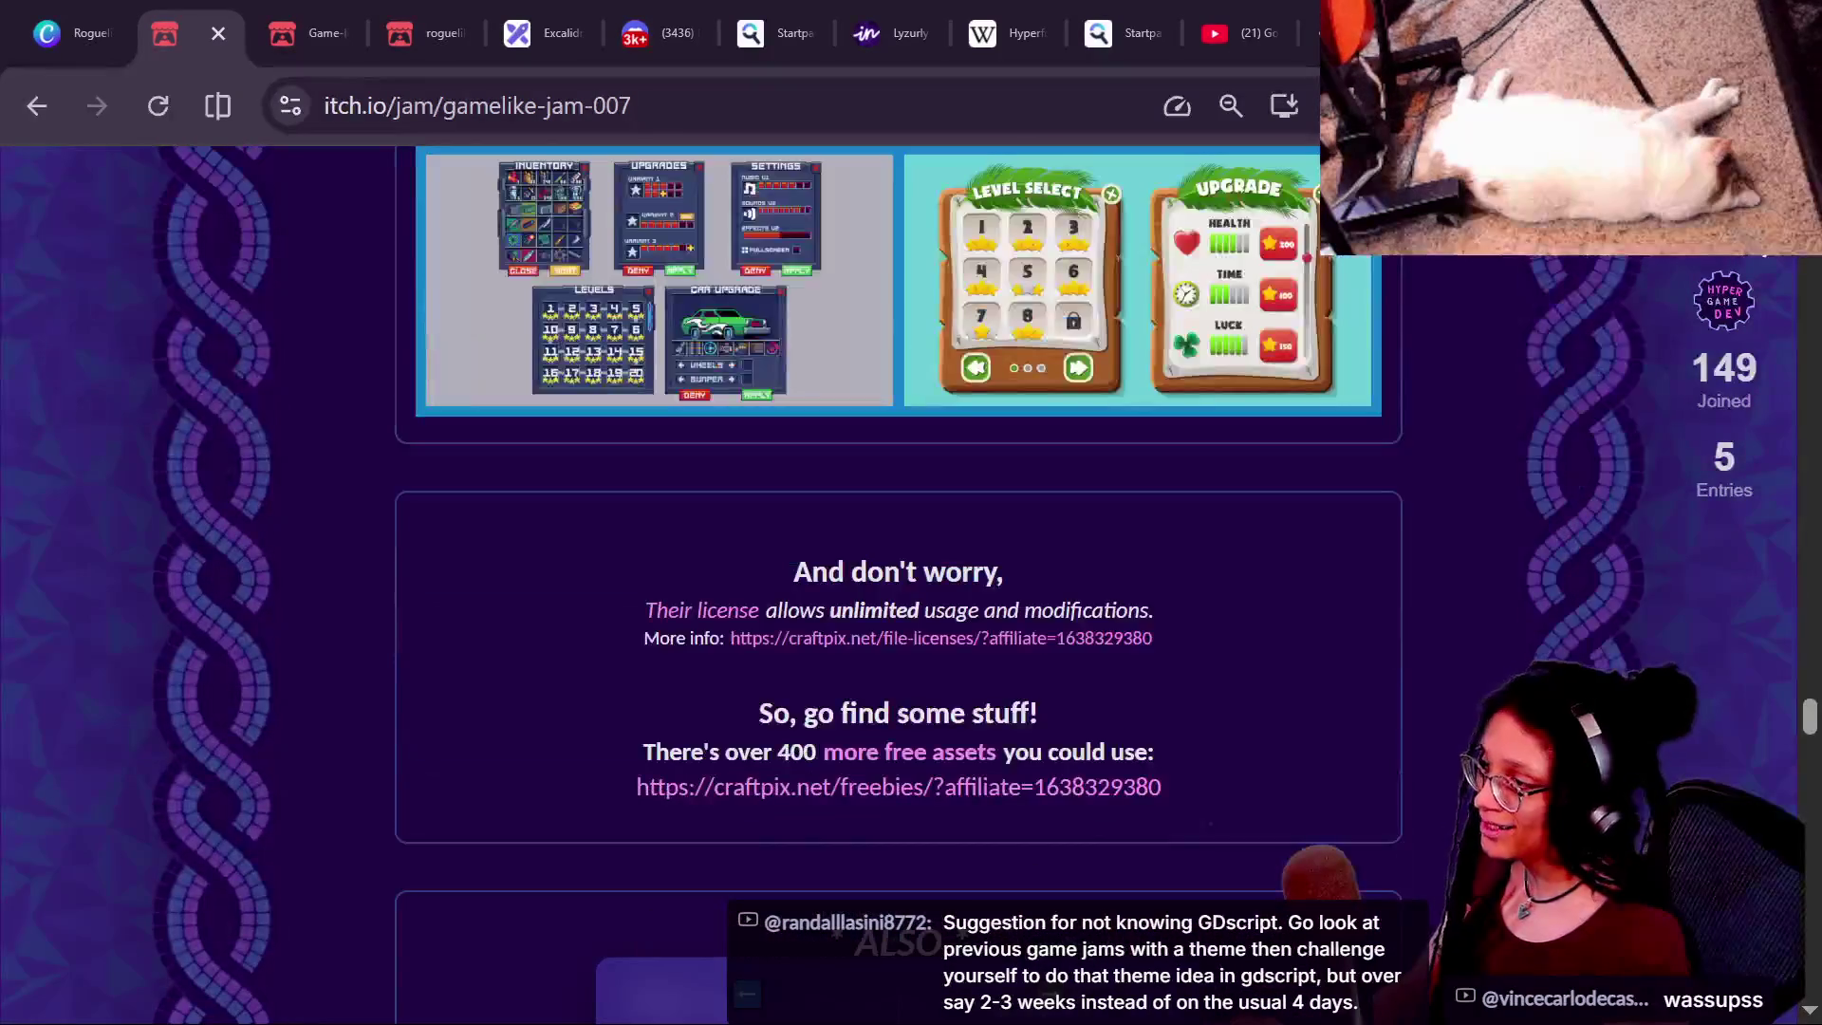
scroll(761, 378, "down", 15)
scroll(762, 379, "up", 5)
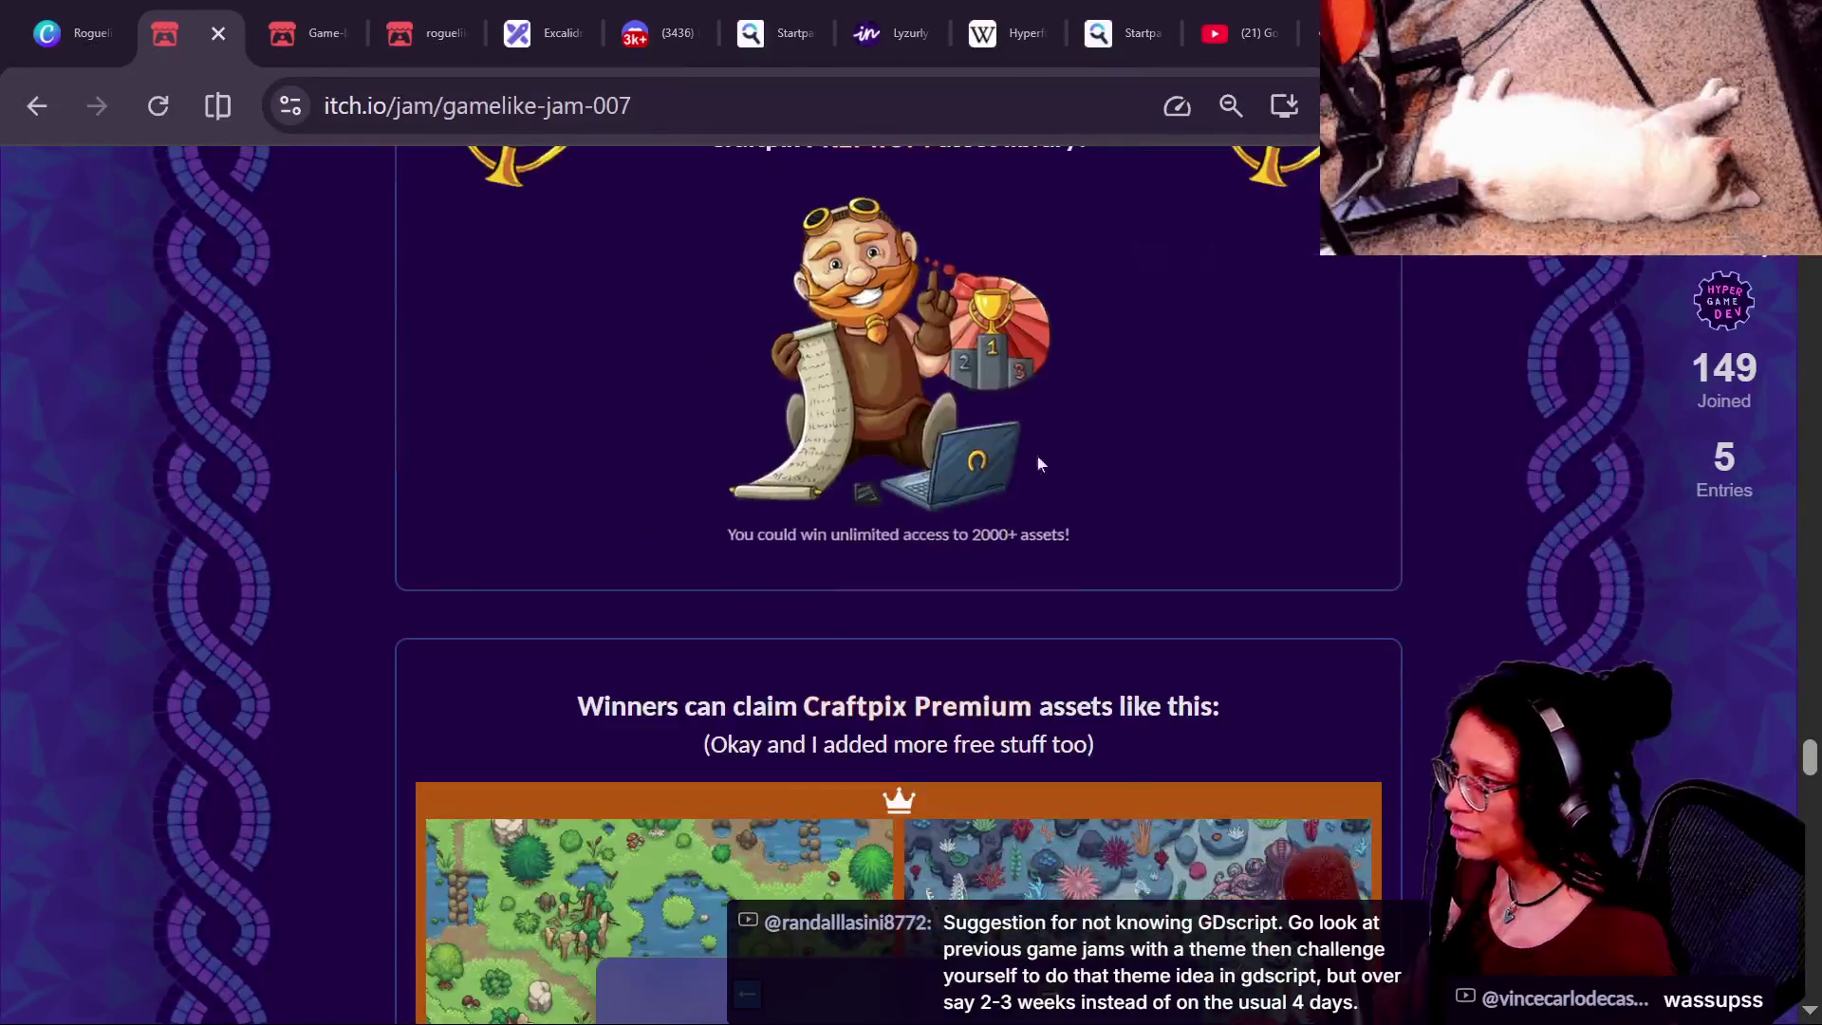
scroll(763, 384, "down", 10)
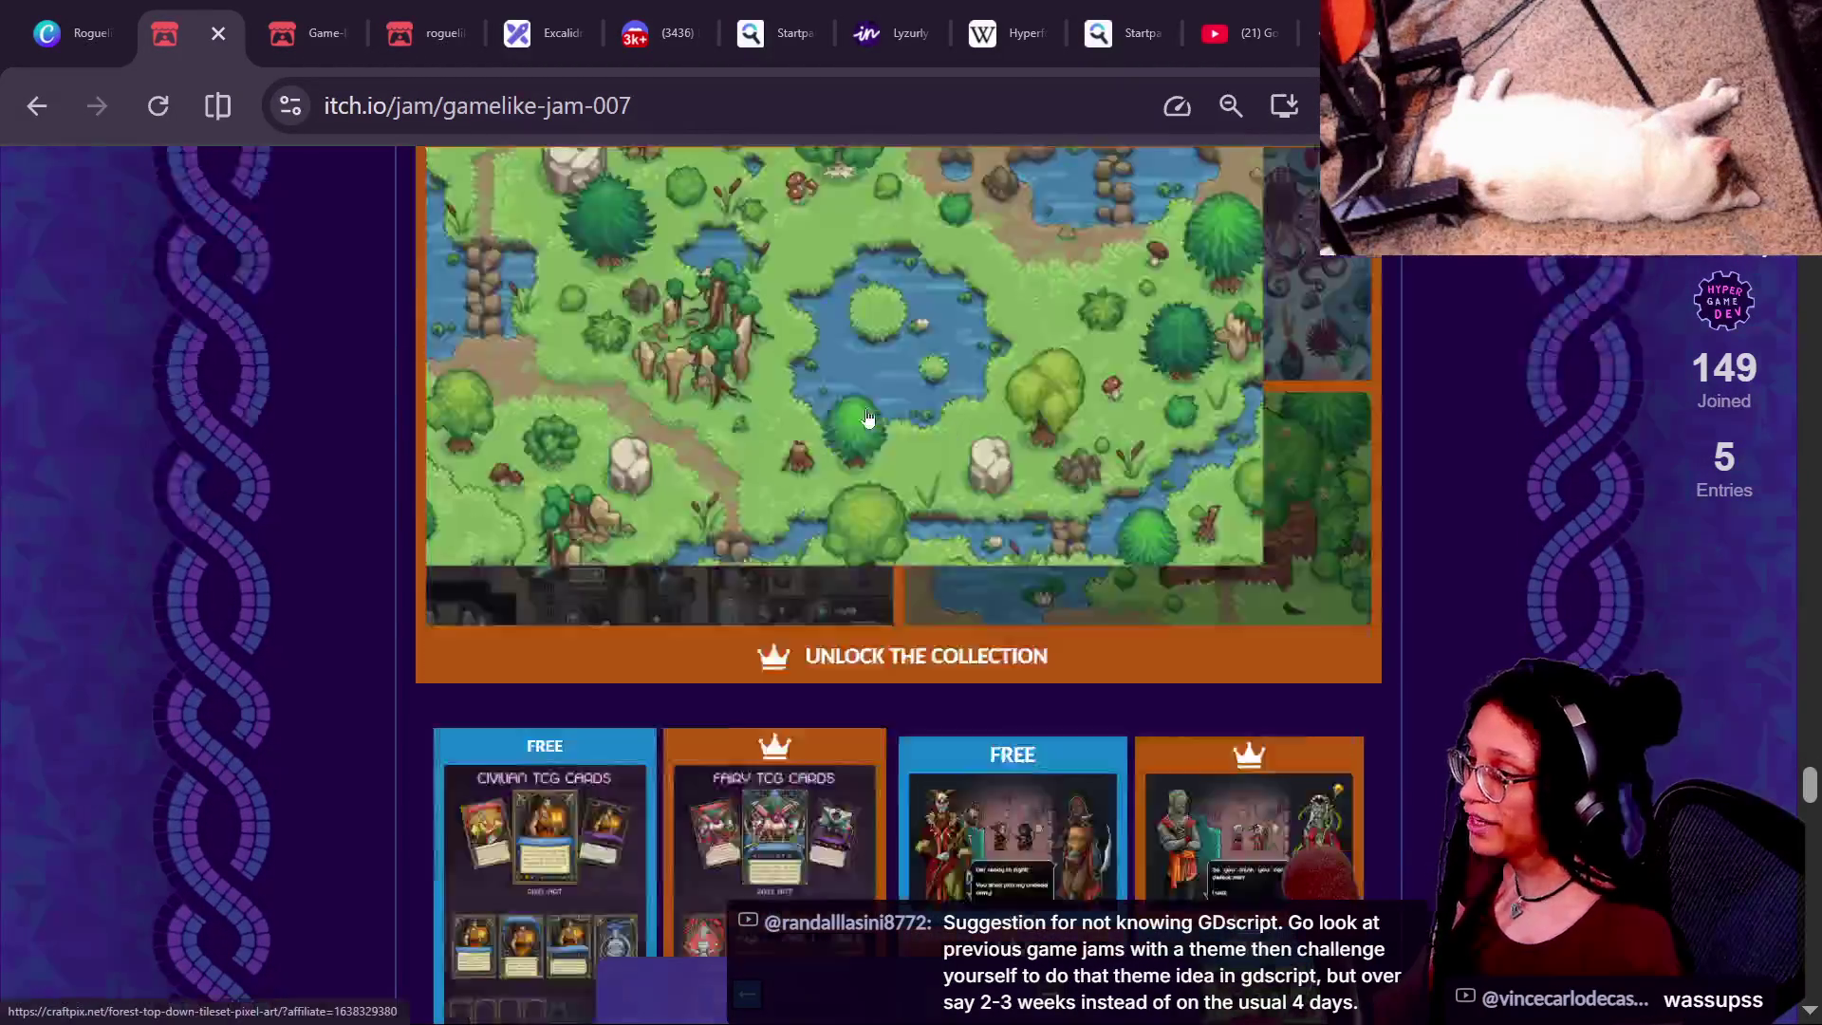
scroll(1154, 442, "down", 5)
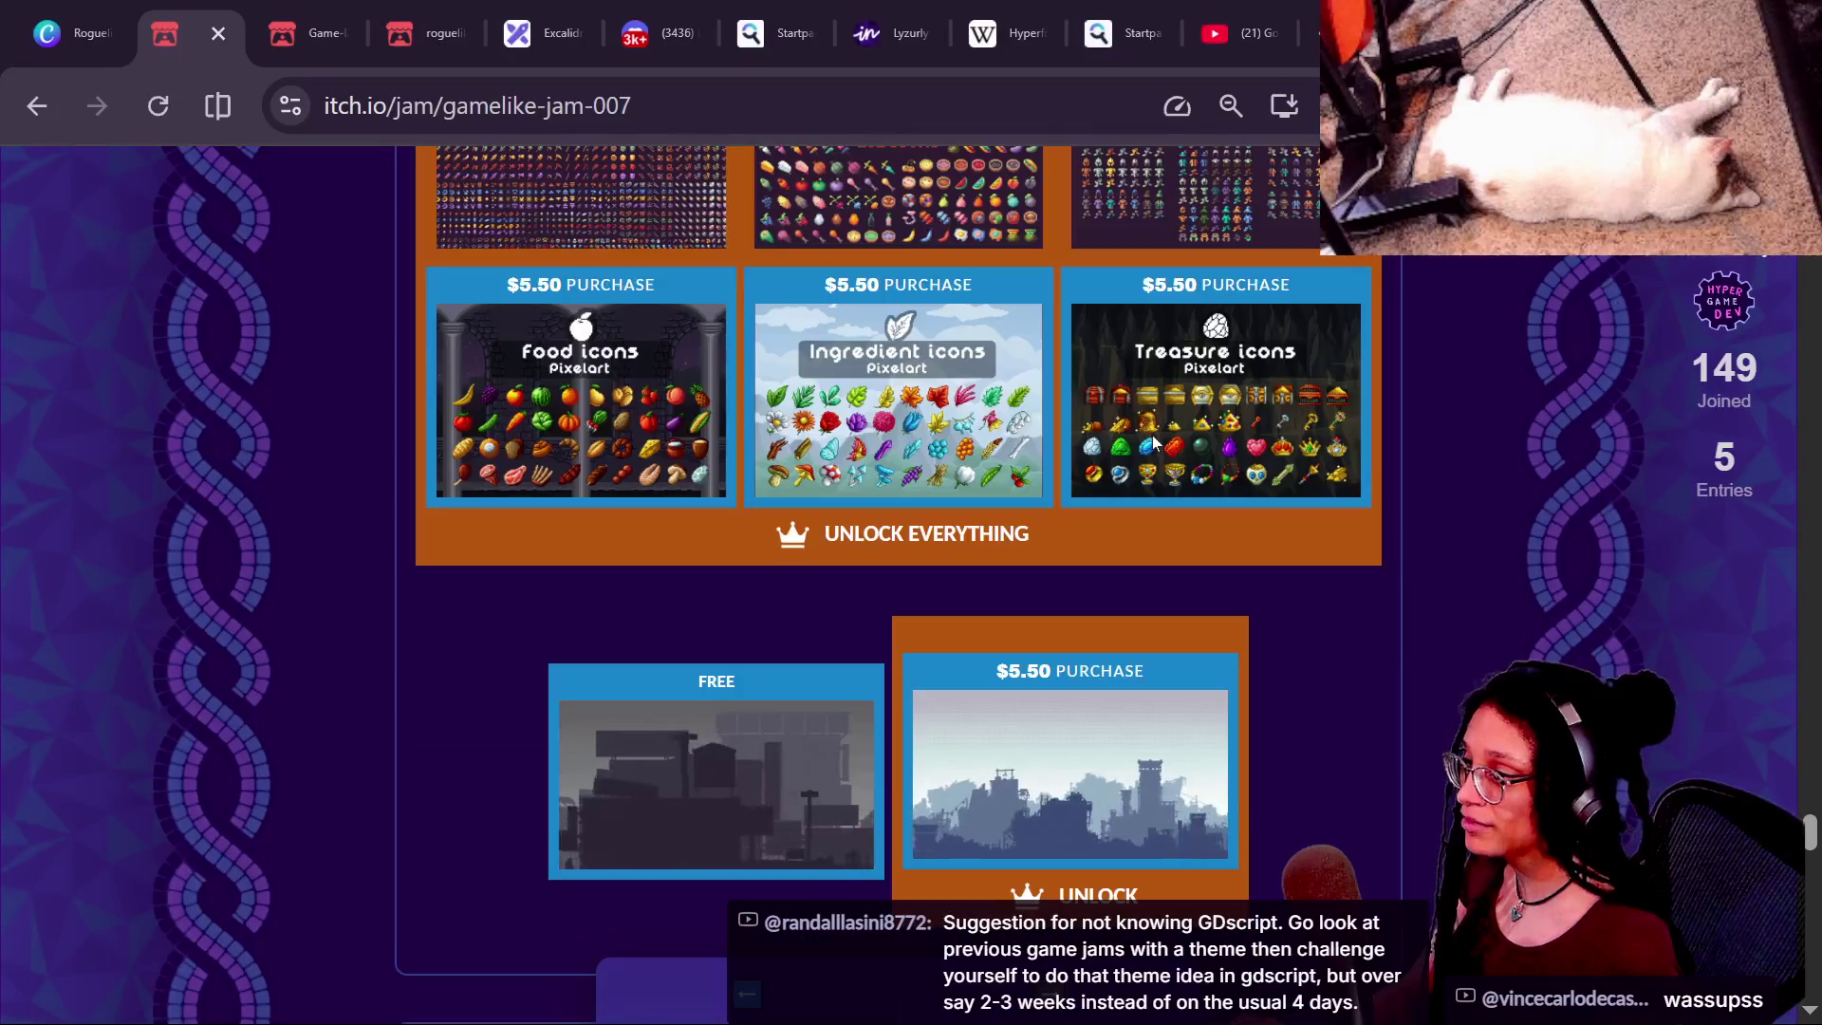
scroll(1153, 435, "up", 15)
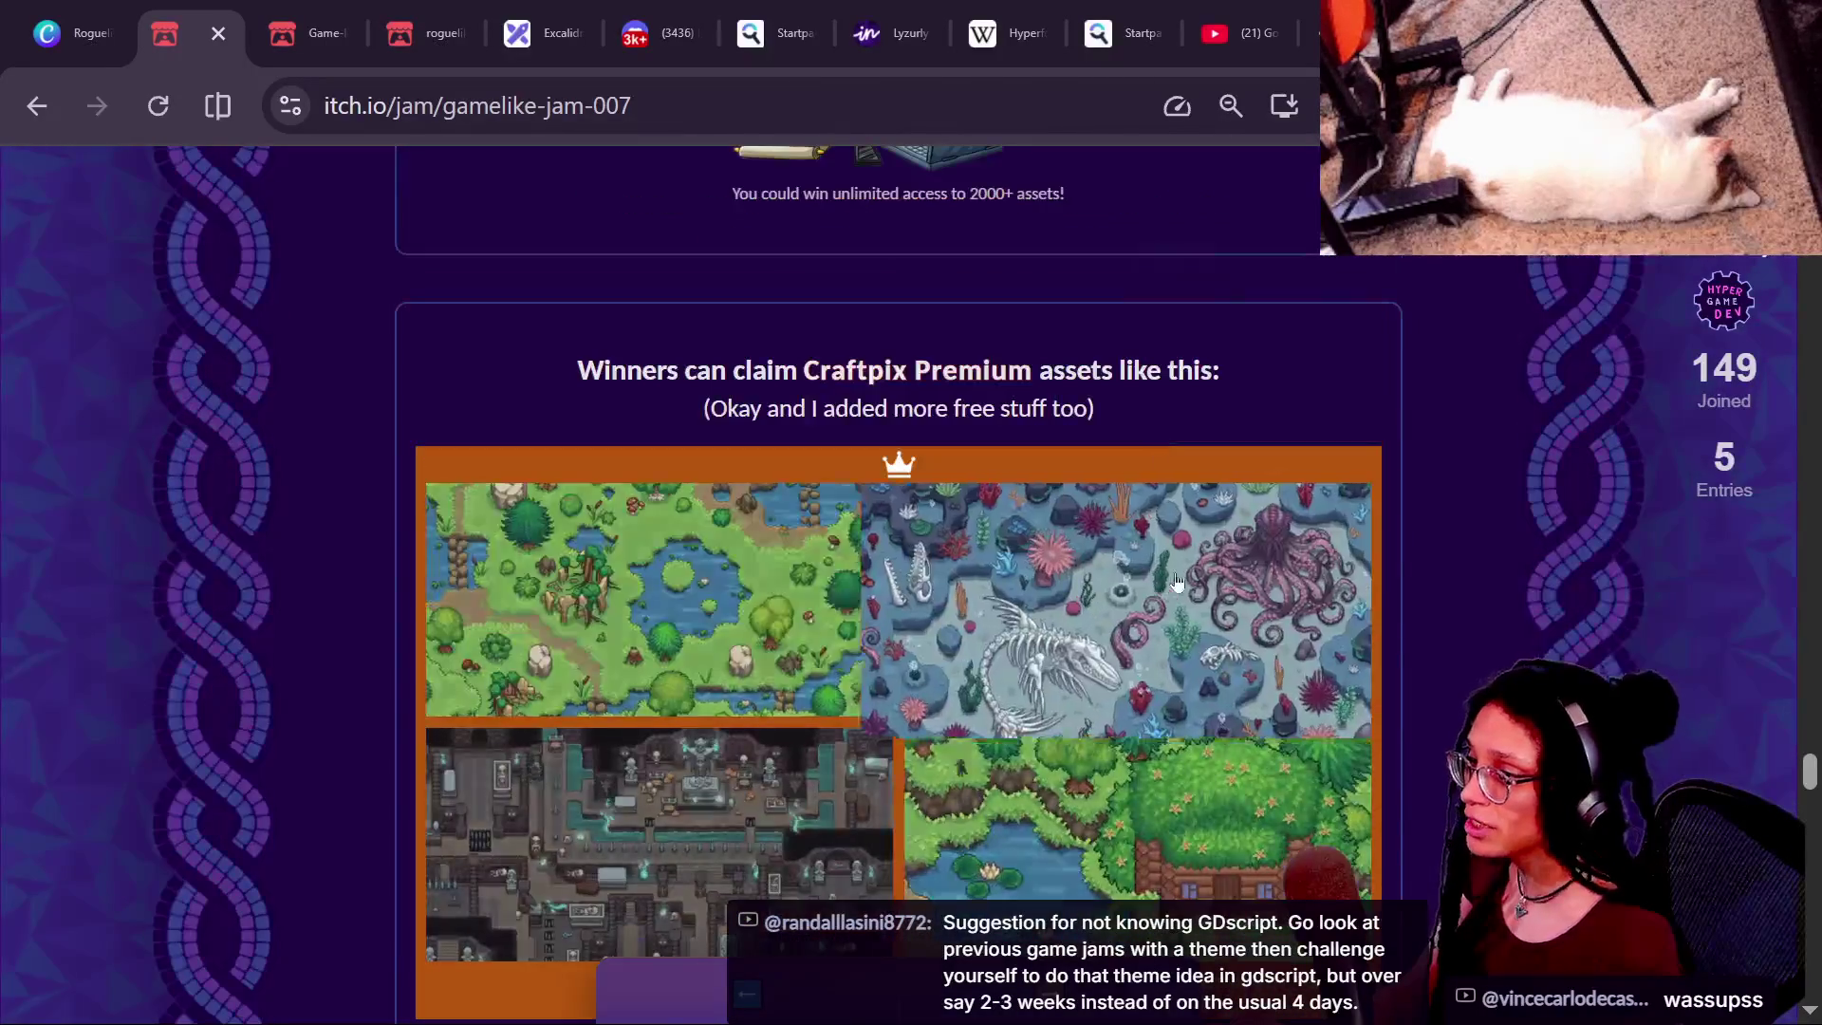
scroll(1177, 582, "down", 15)
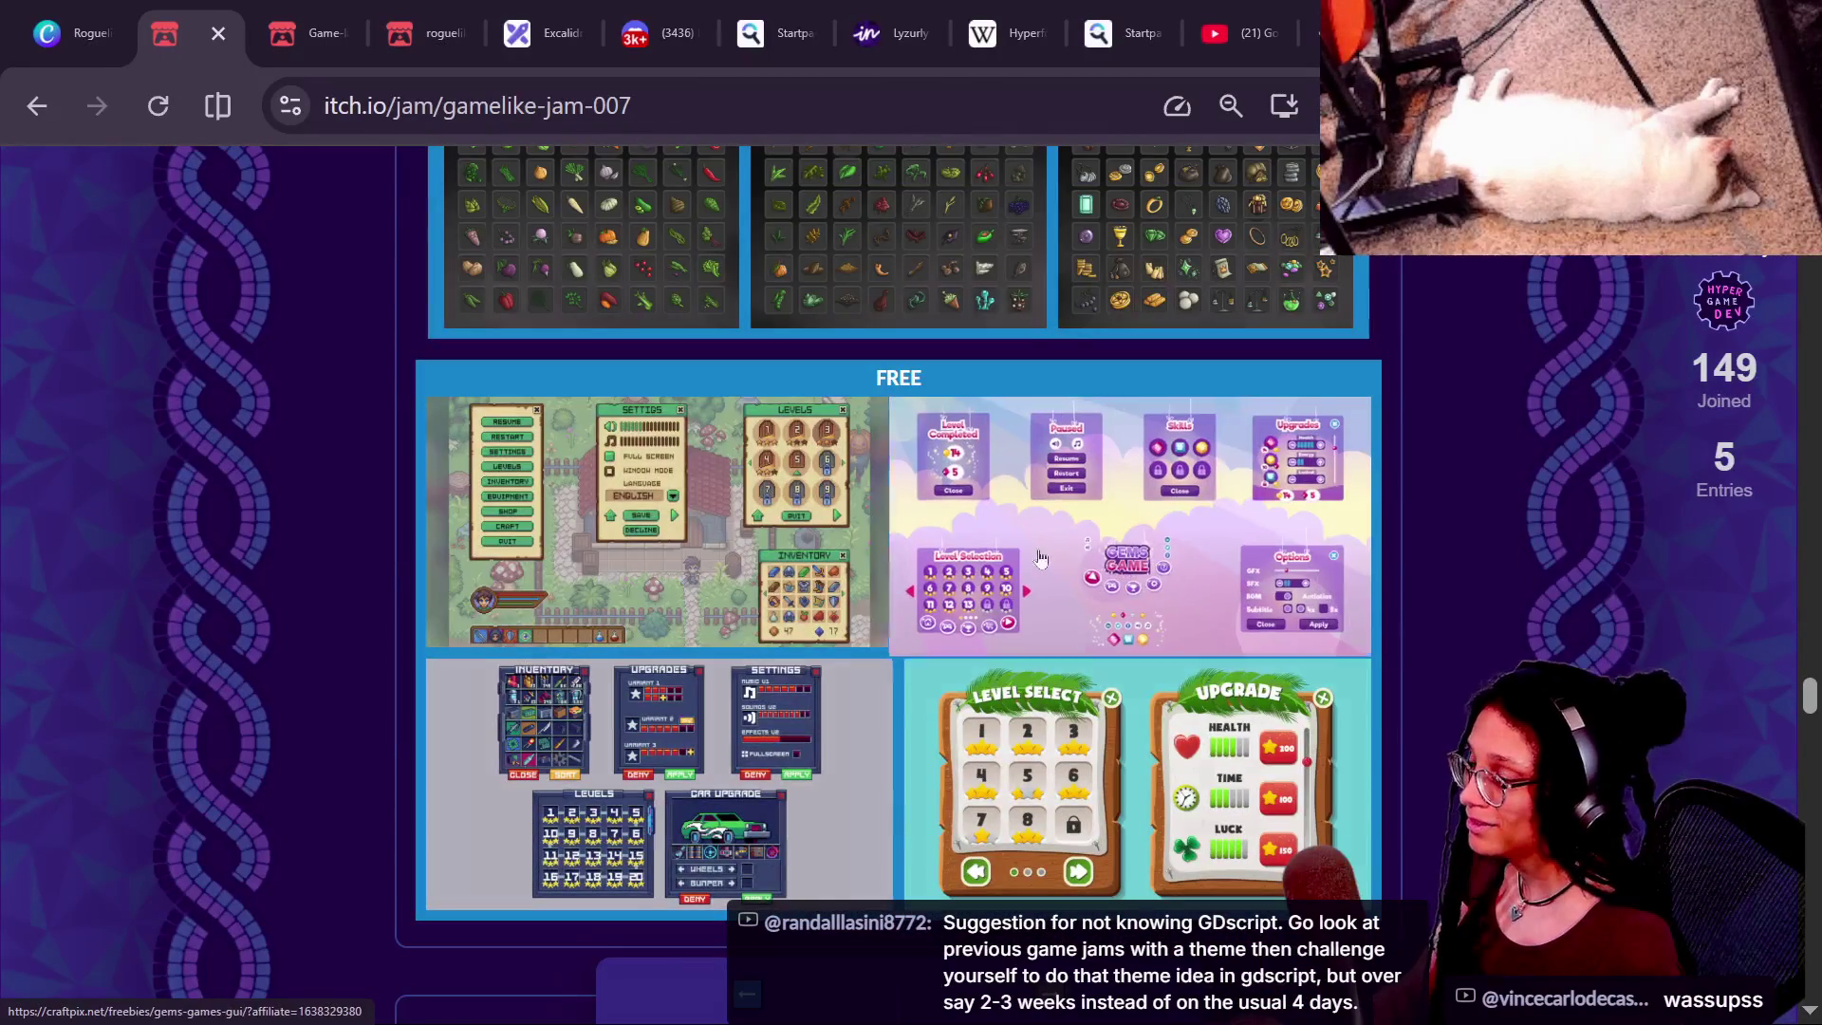
scroll(942, 557, "up", 2)
scroll(943, 557, "up", 7)
mouse_move(1171, 586)
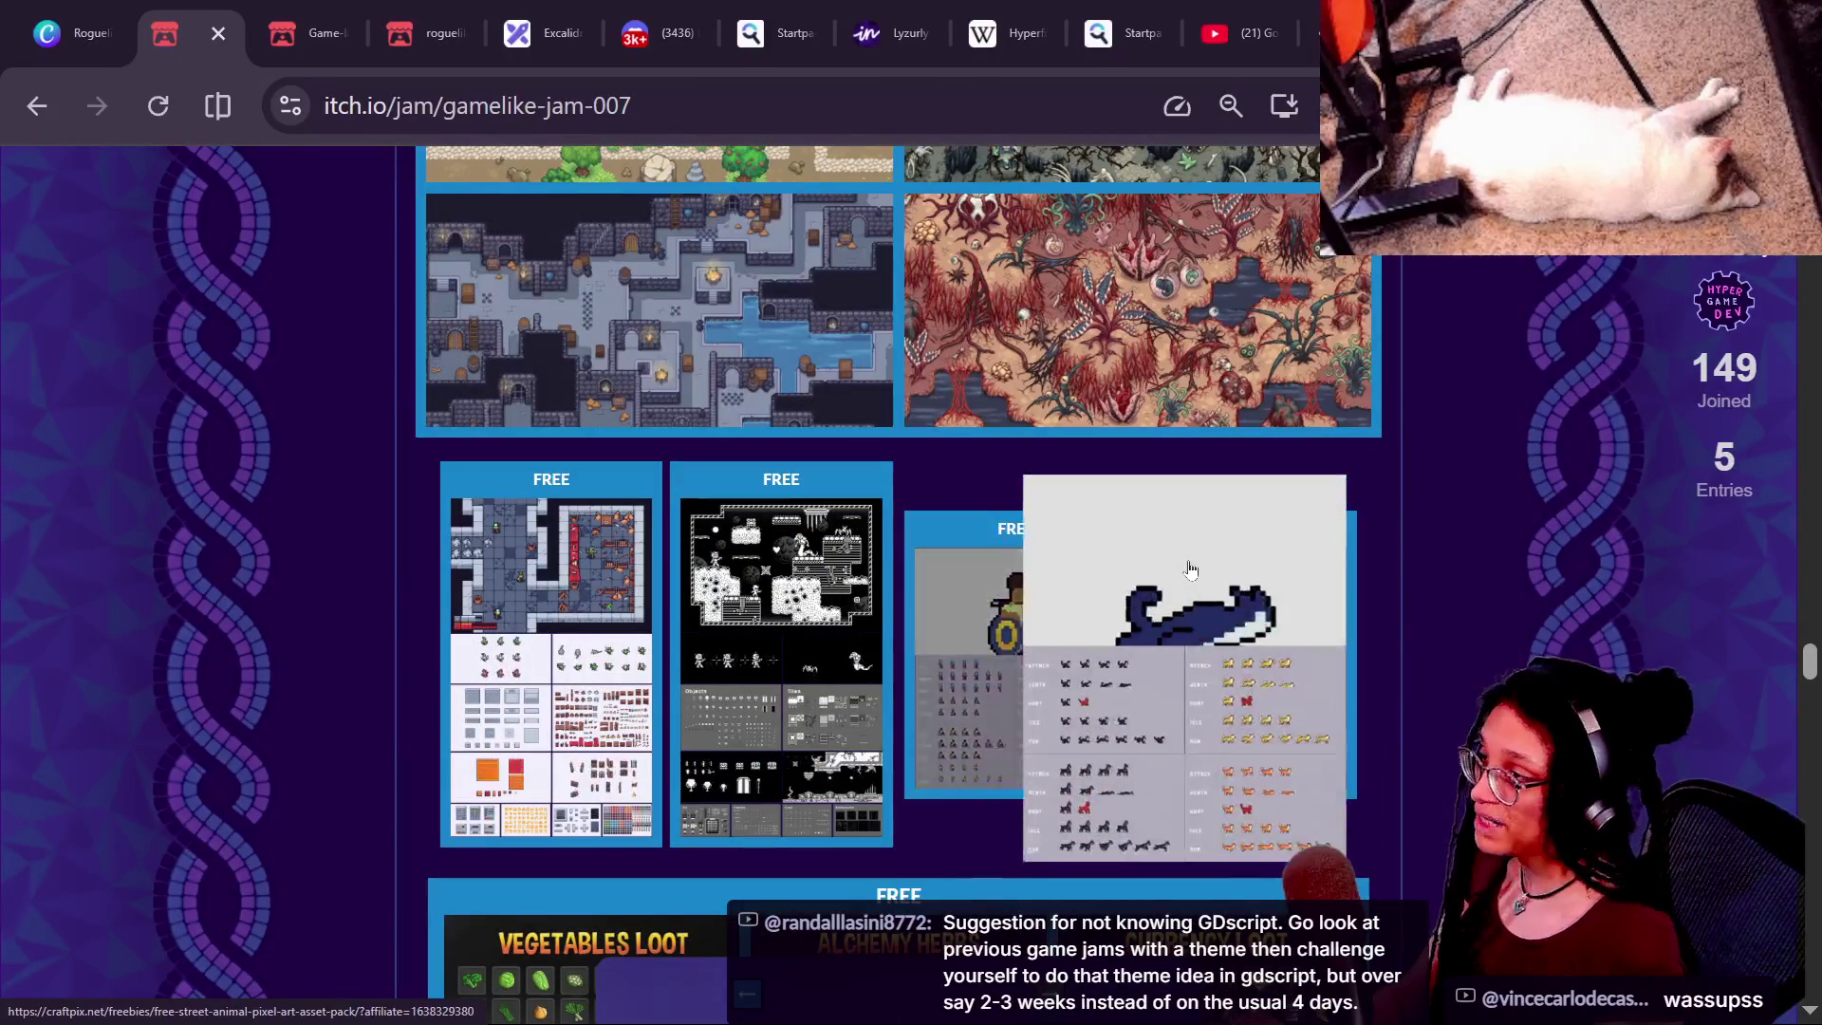
left_click(771, 615)
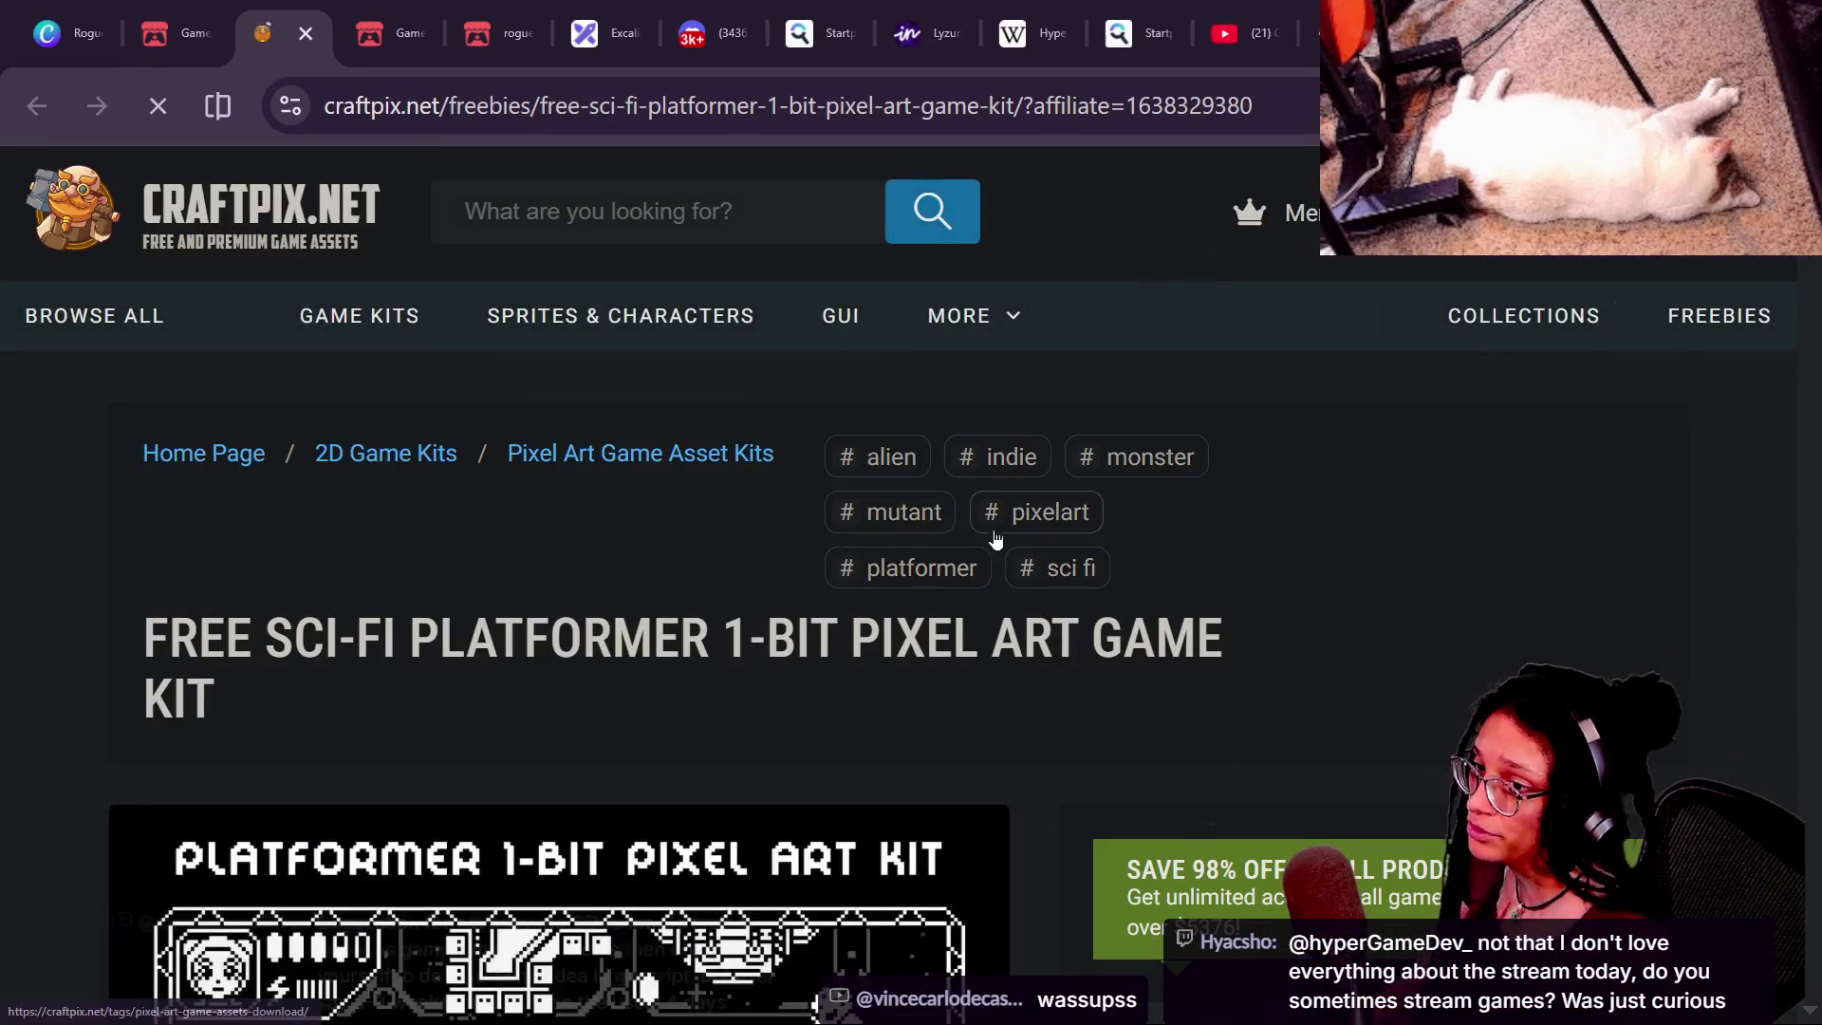
- Look over the sci-fi kit page, then visit the Craftpix store home page
scroll(645, 730, "down", 5)
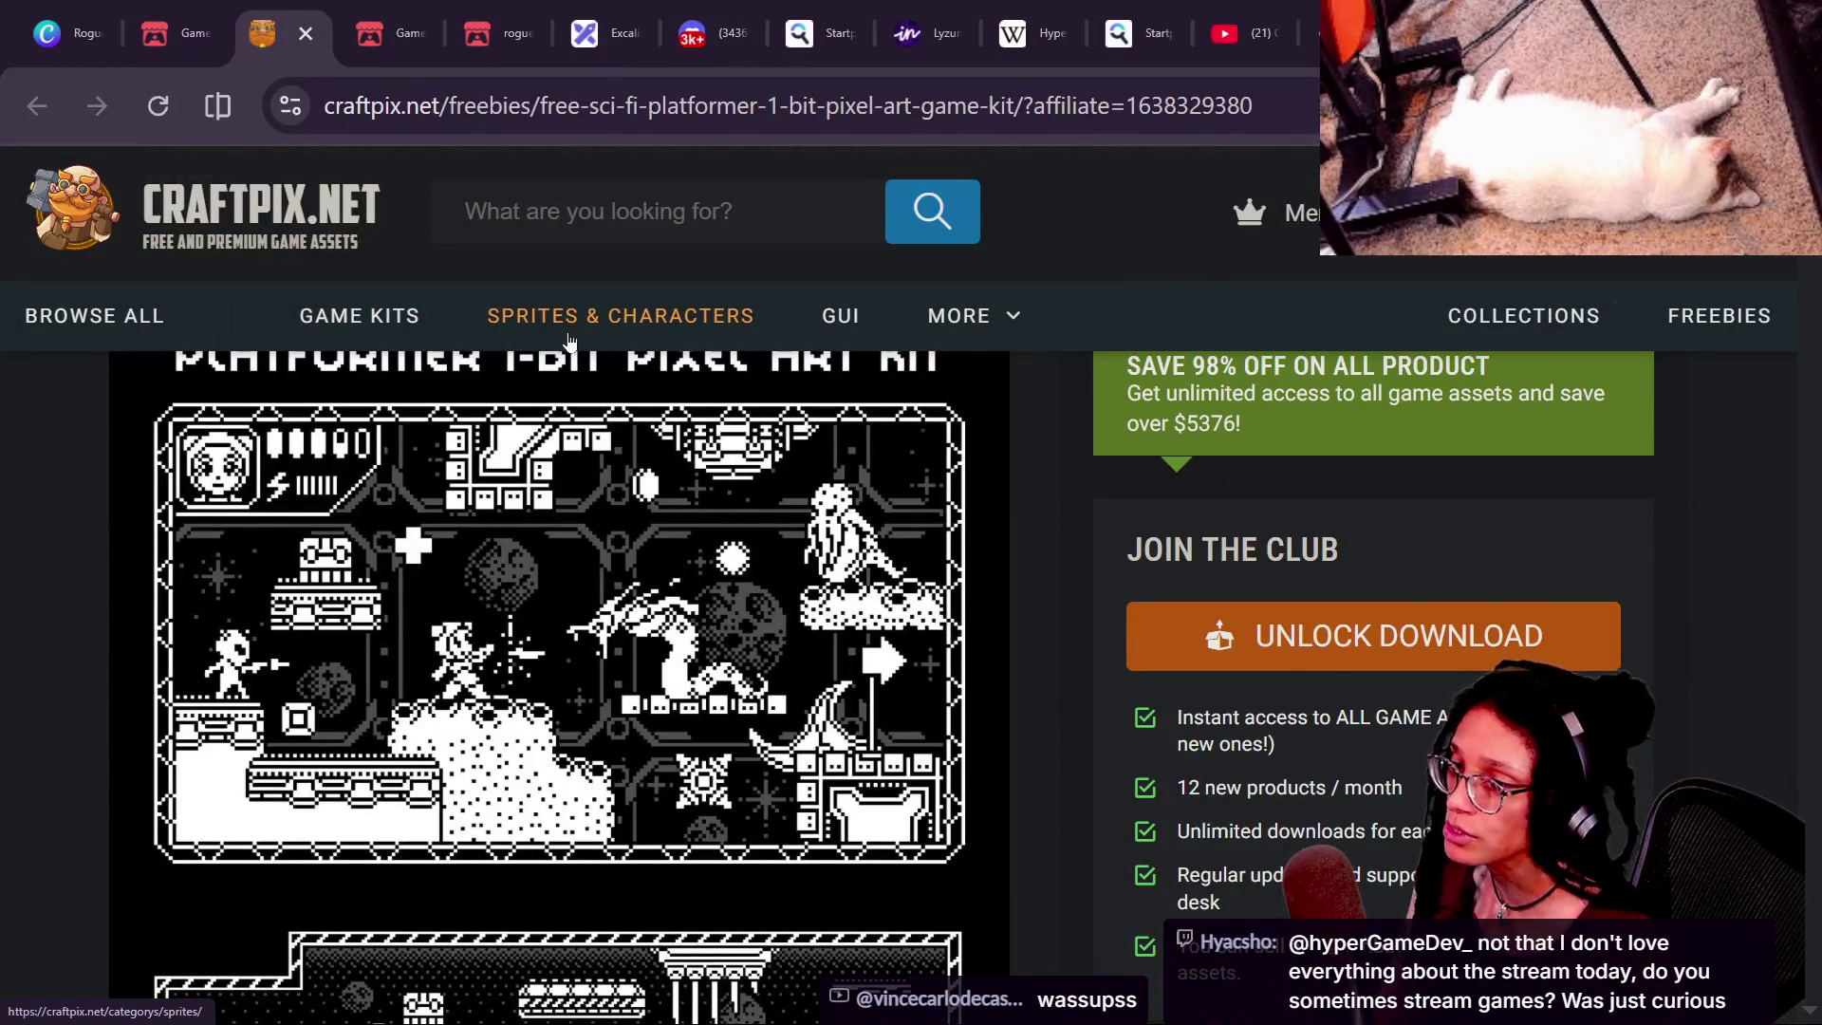
mouse_move(200, 12)
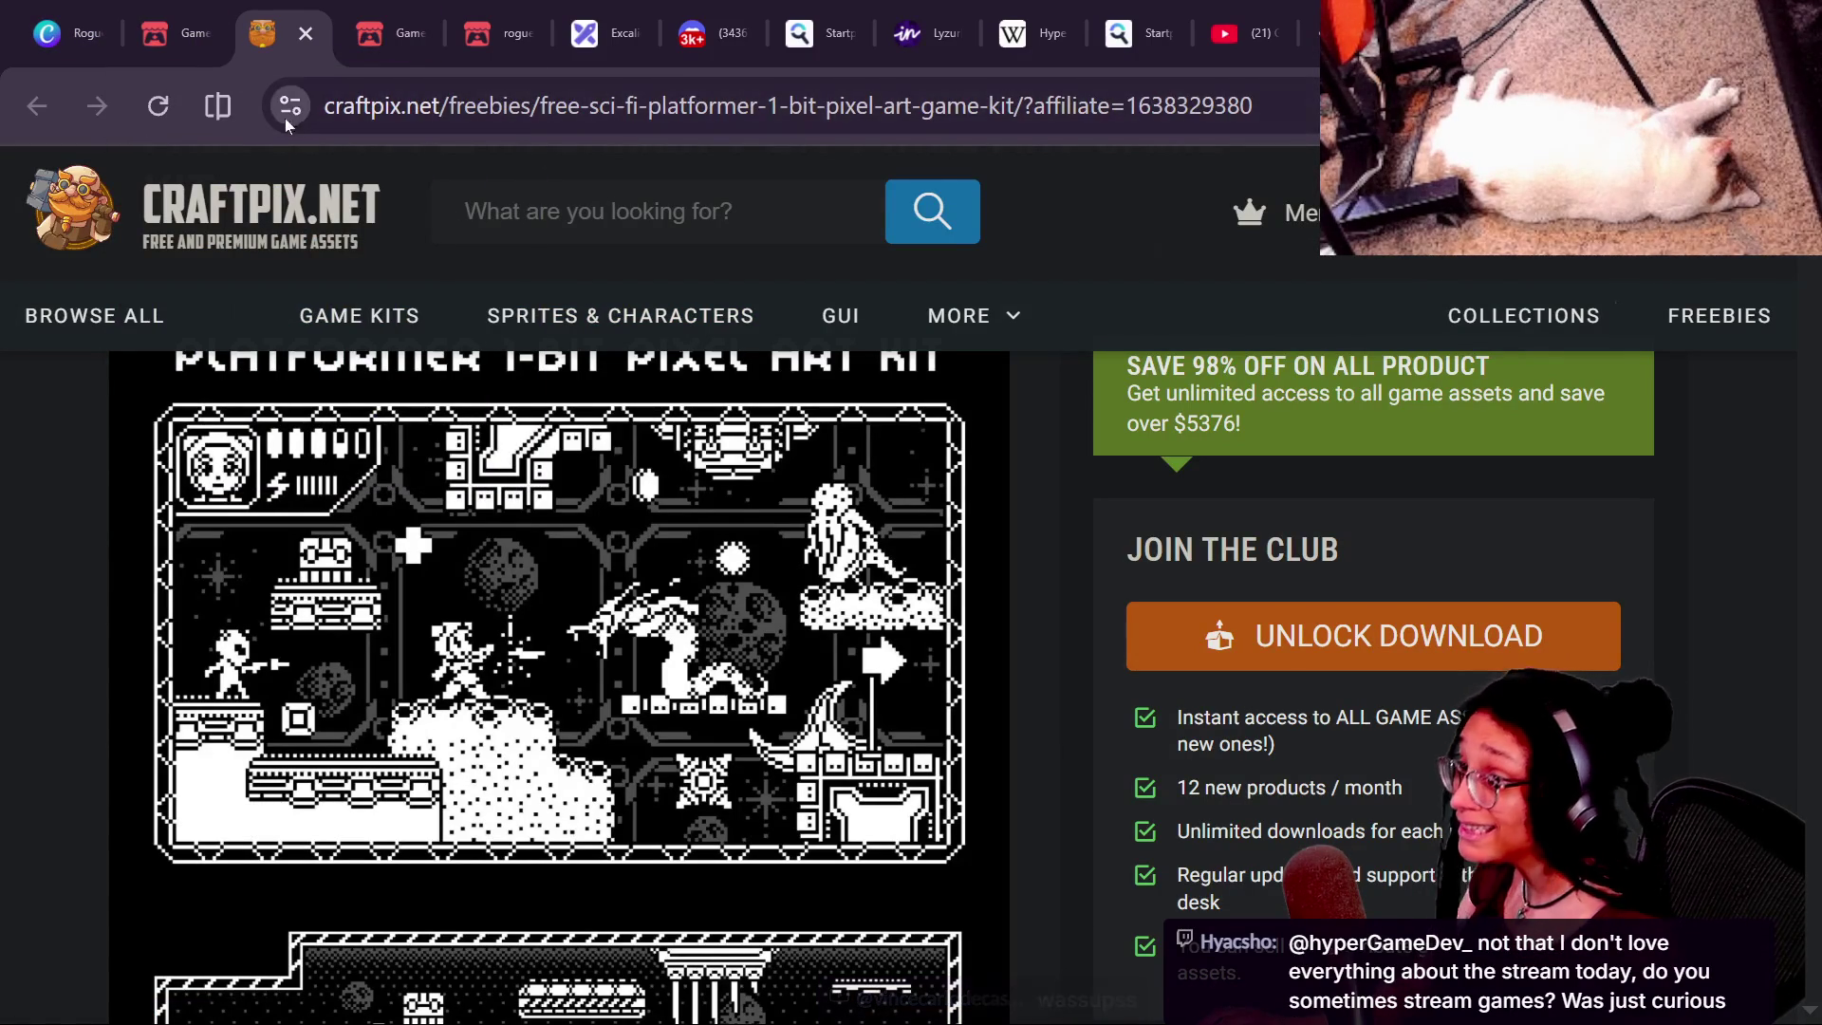
left_click(278, 189)
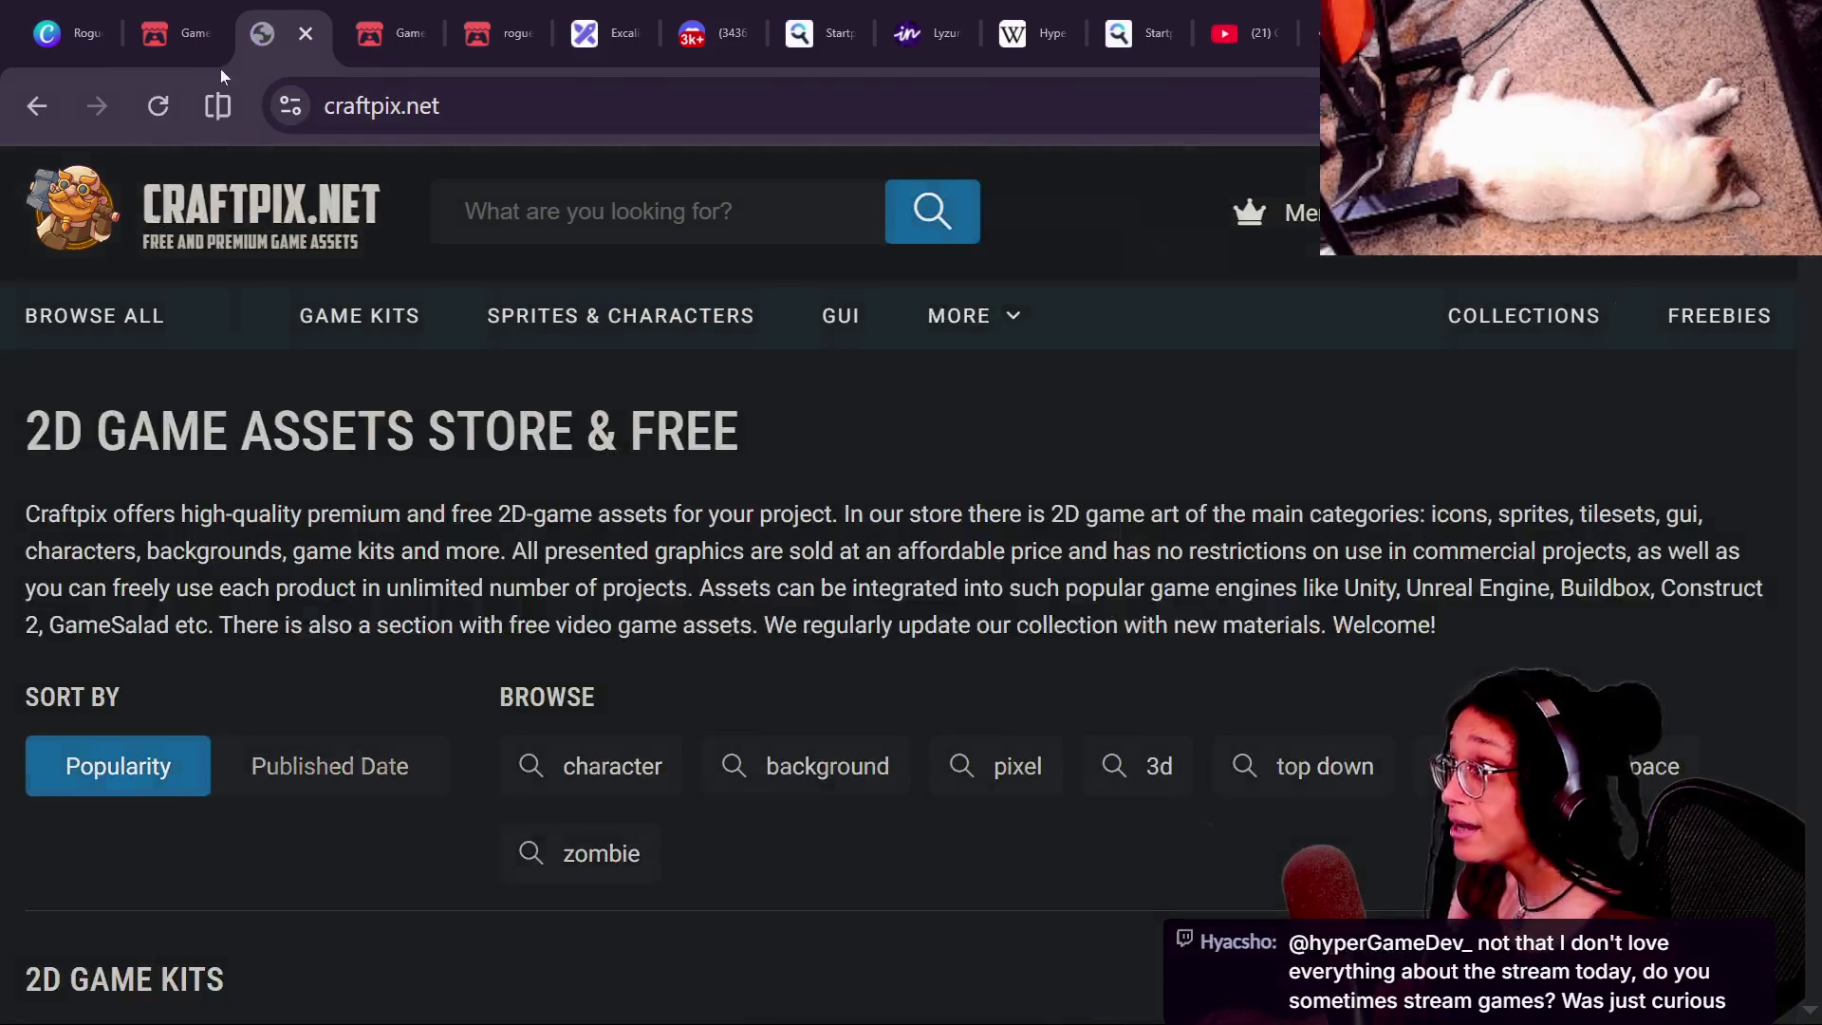
- Back on the itch.io jam page, copy the Craftpix banner's link address
left_click(161, 38)
scroll(550, 360, "up", 10)
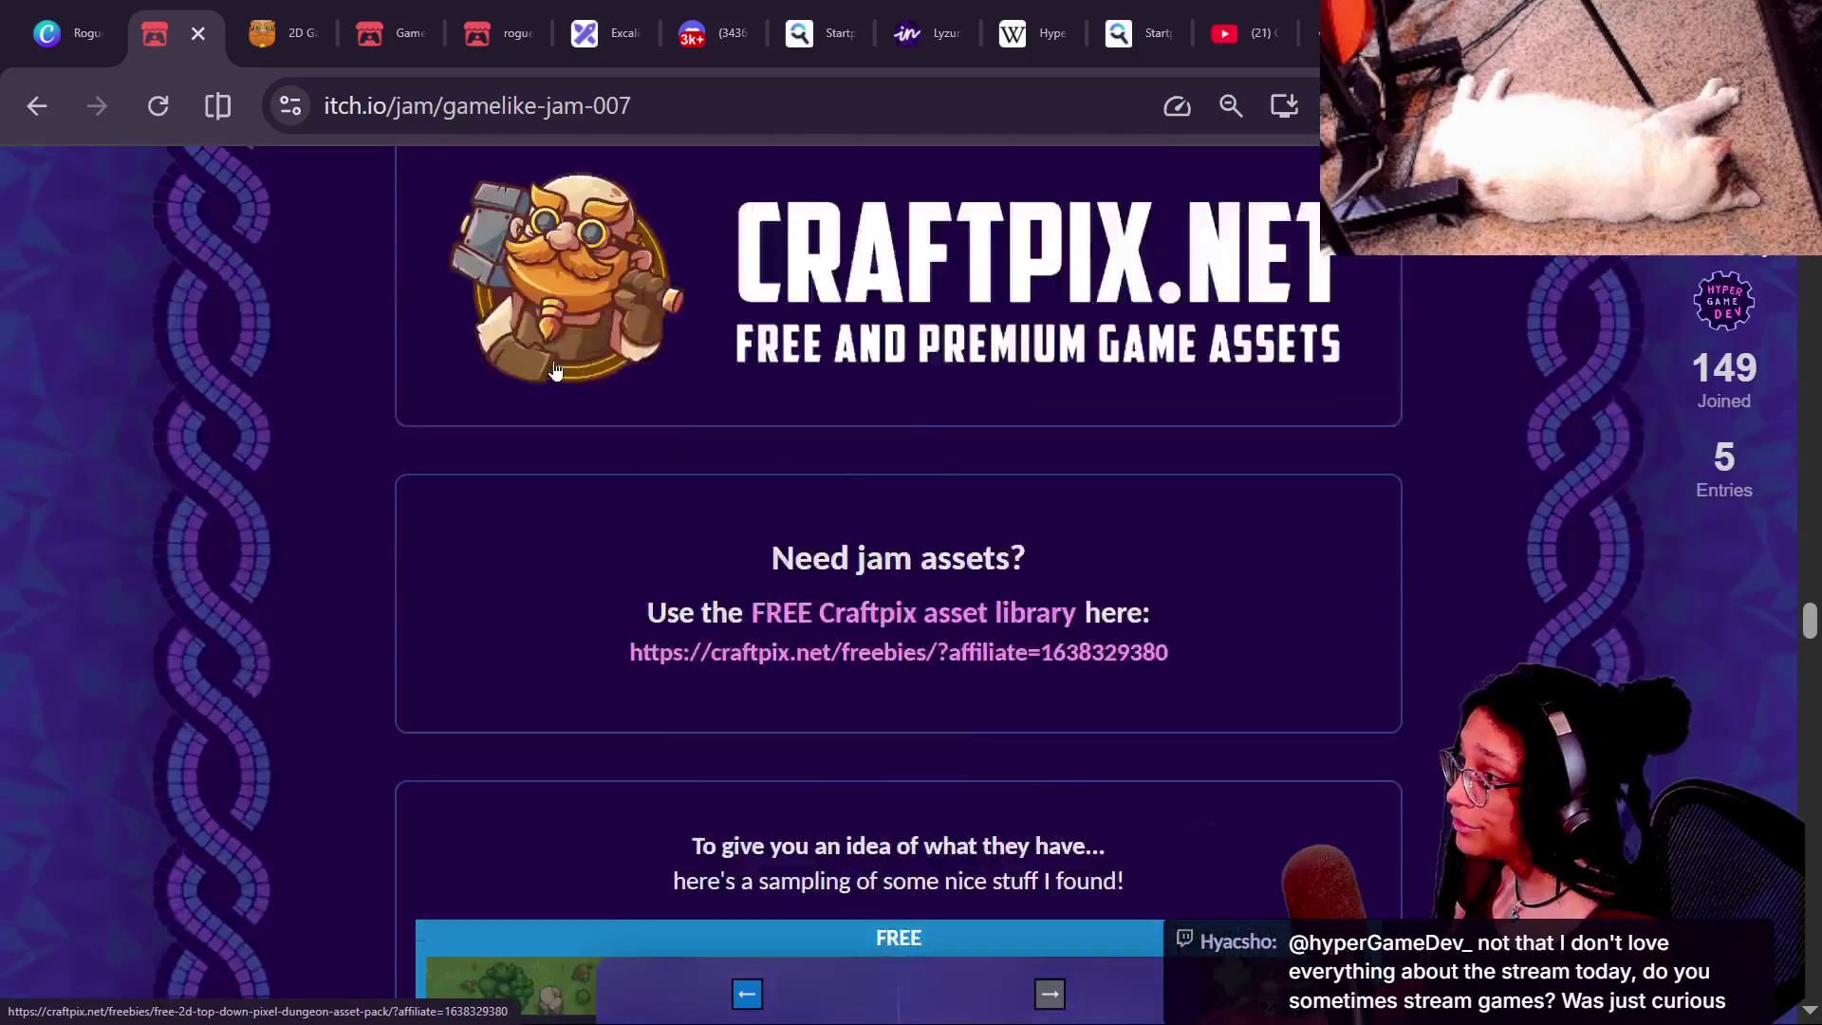
right_click(868, 520)
left_click(977, 694)
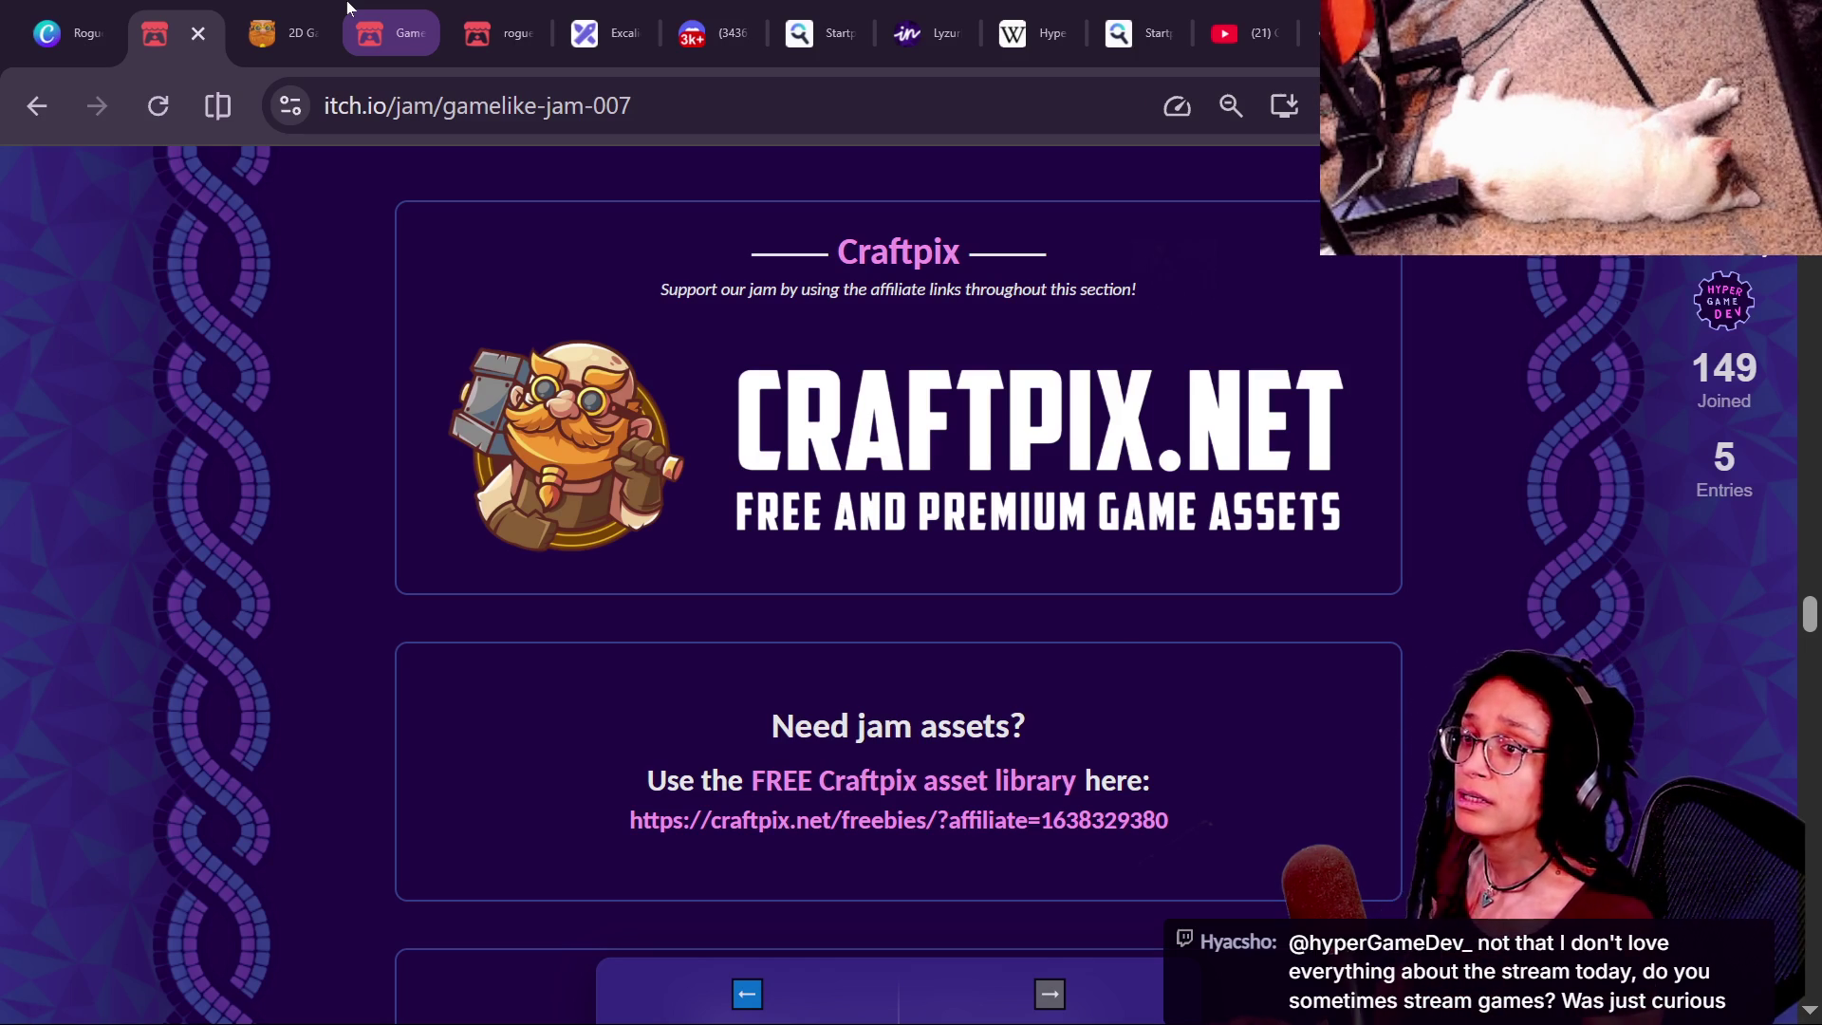
- Paste the copied link into Twitch chat, then copy the correct Craftpix free asset library link instead
key("alt+Tab")
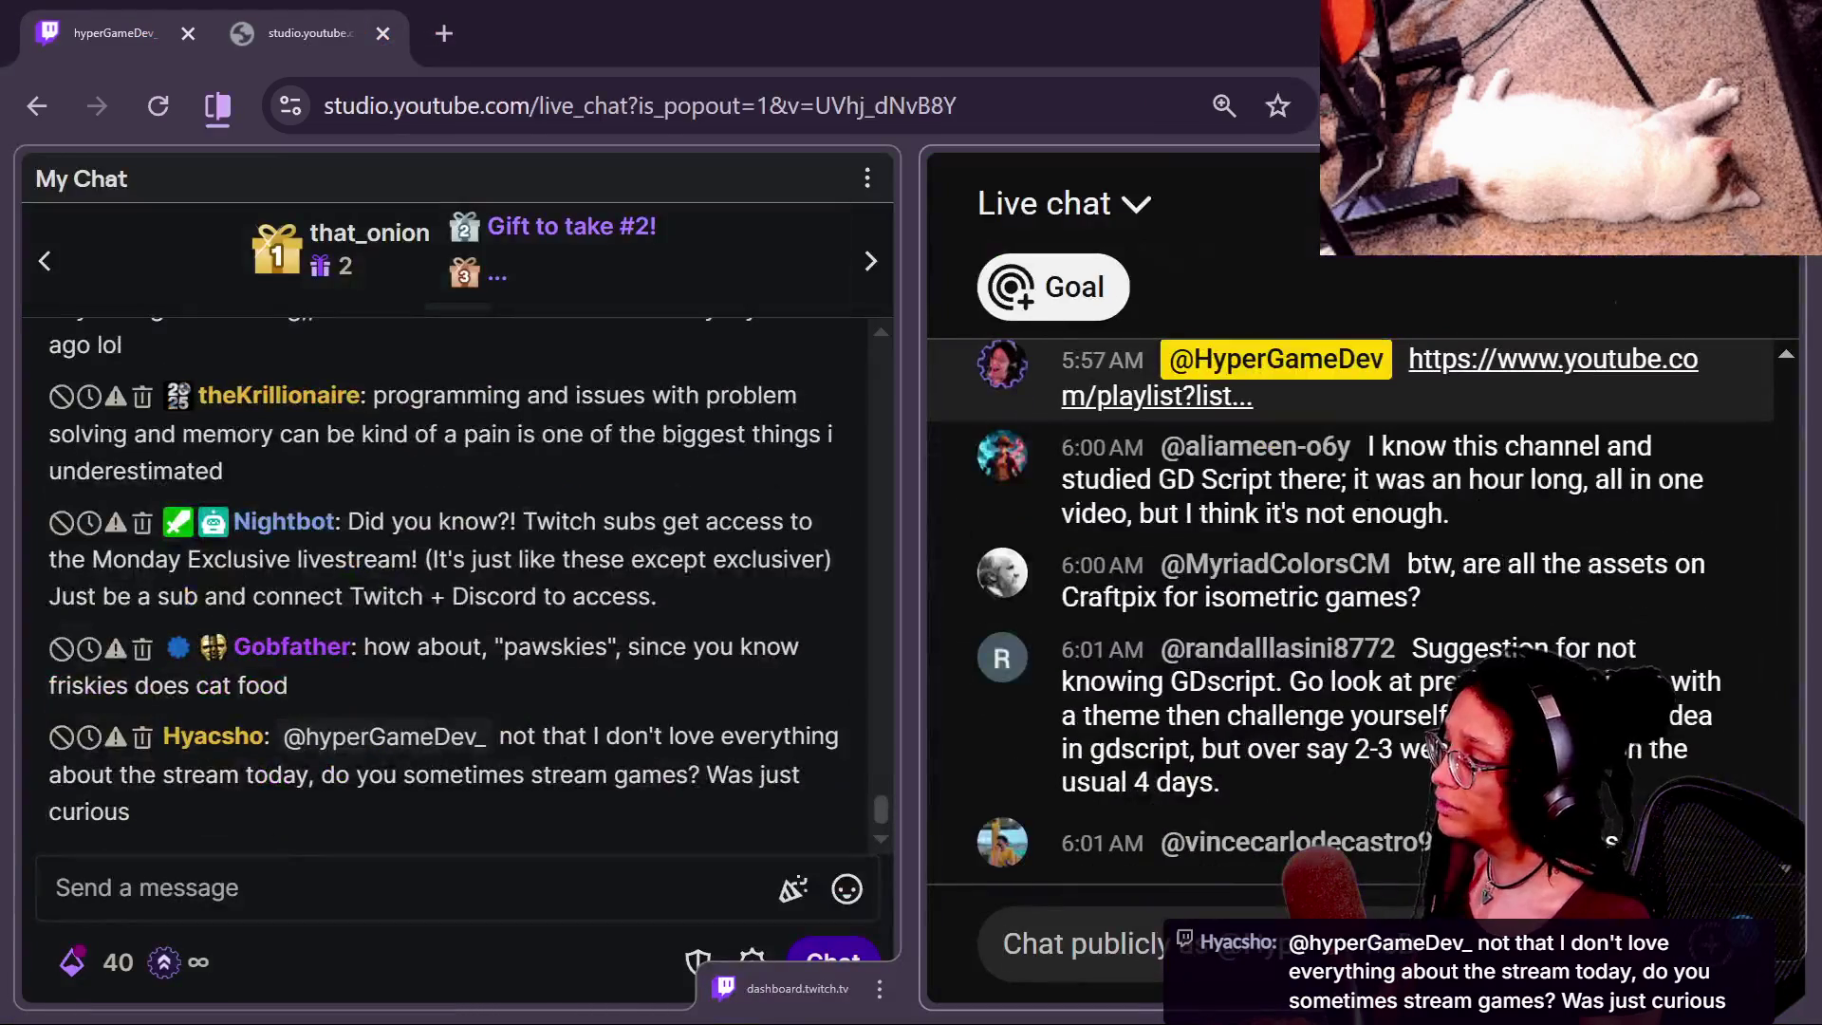
left_click(52, 888)
key("ctrl+v")
key("Return")
key("alt+Tab")
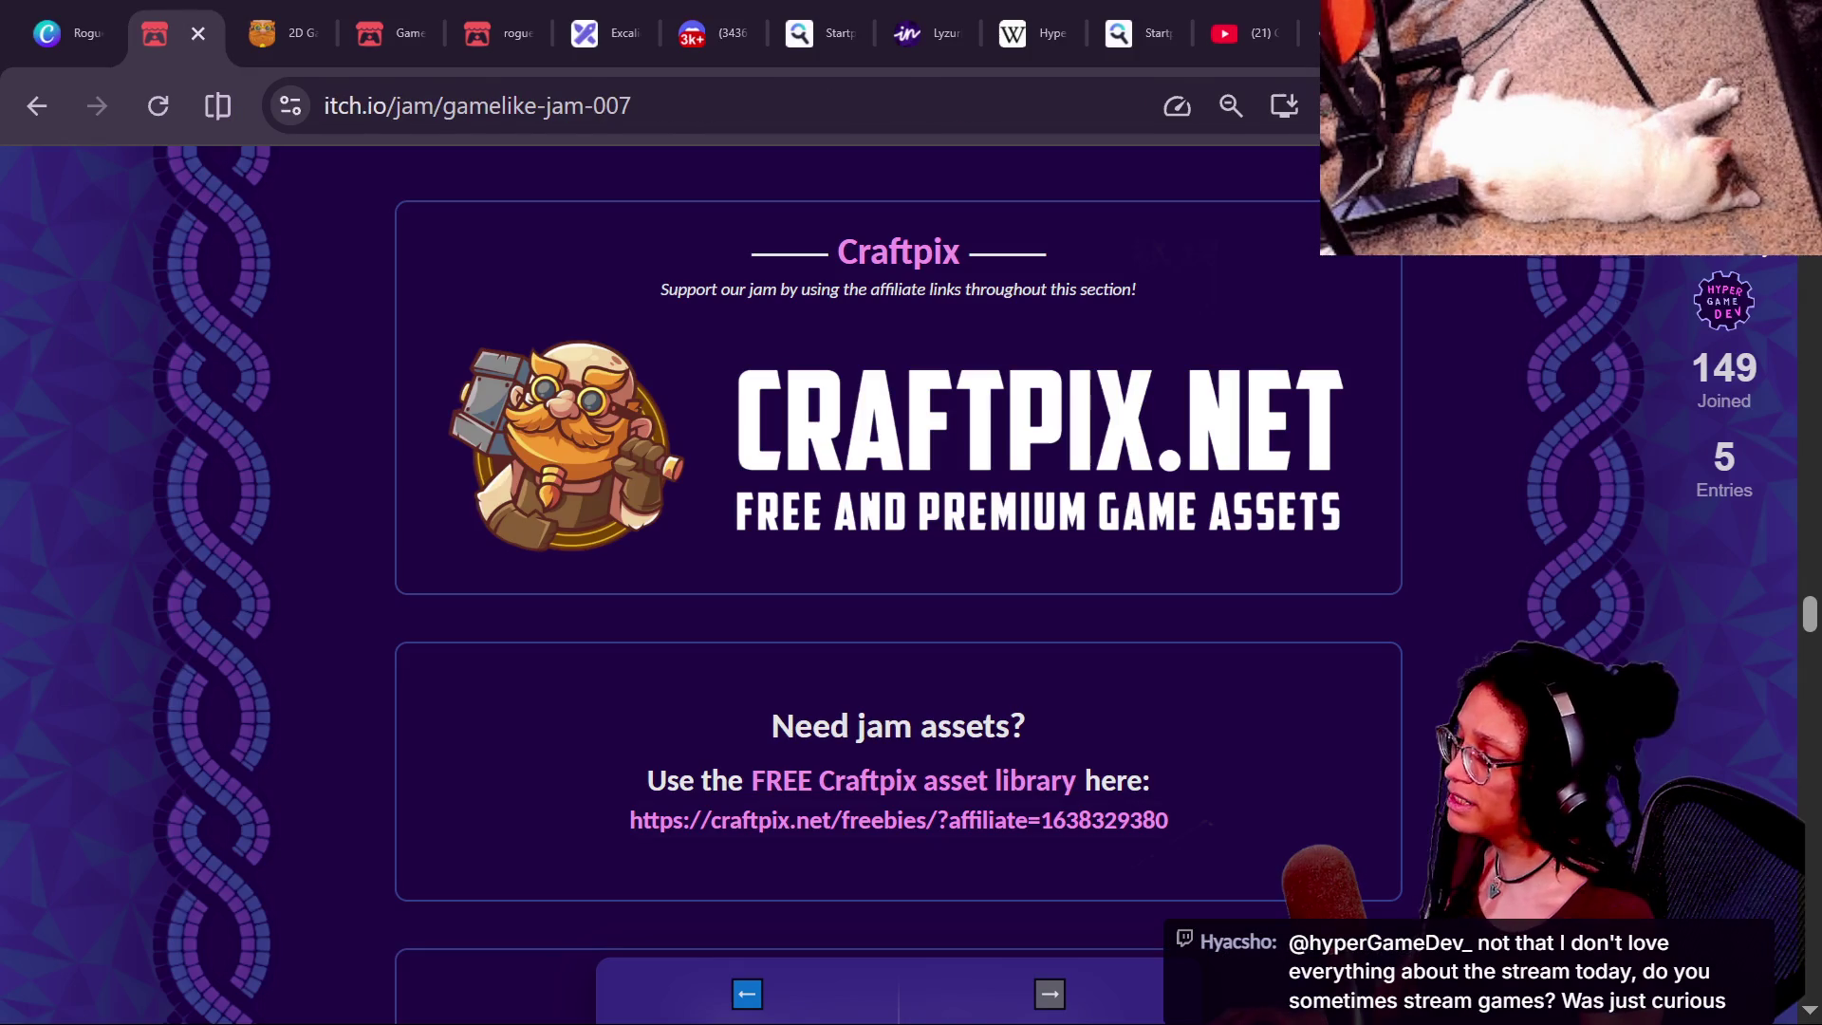
right_click(982, 796)
left_click(1071, 685)
- Post the asset library link in both Twitch and YouTube live chats, then return to the jam page
key("alt+Tab")
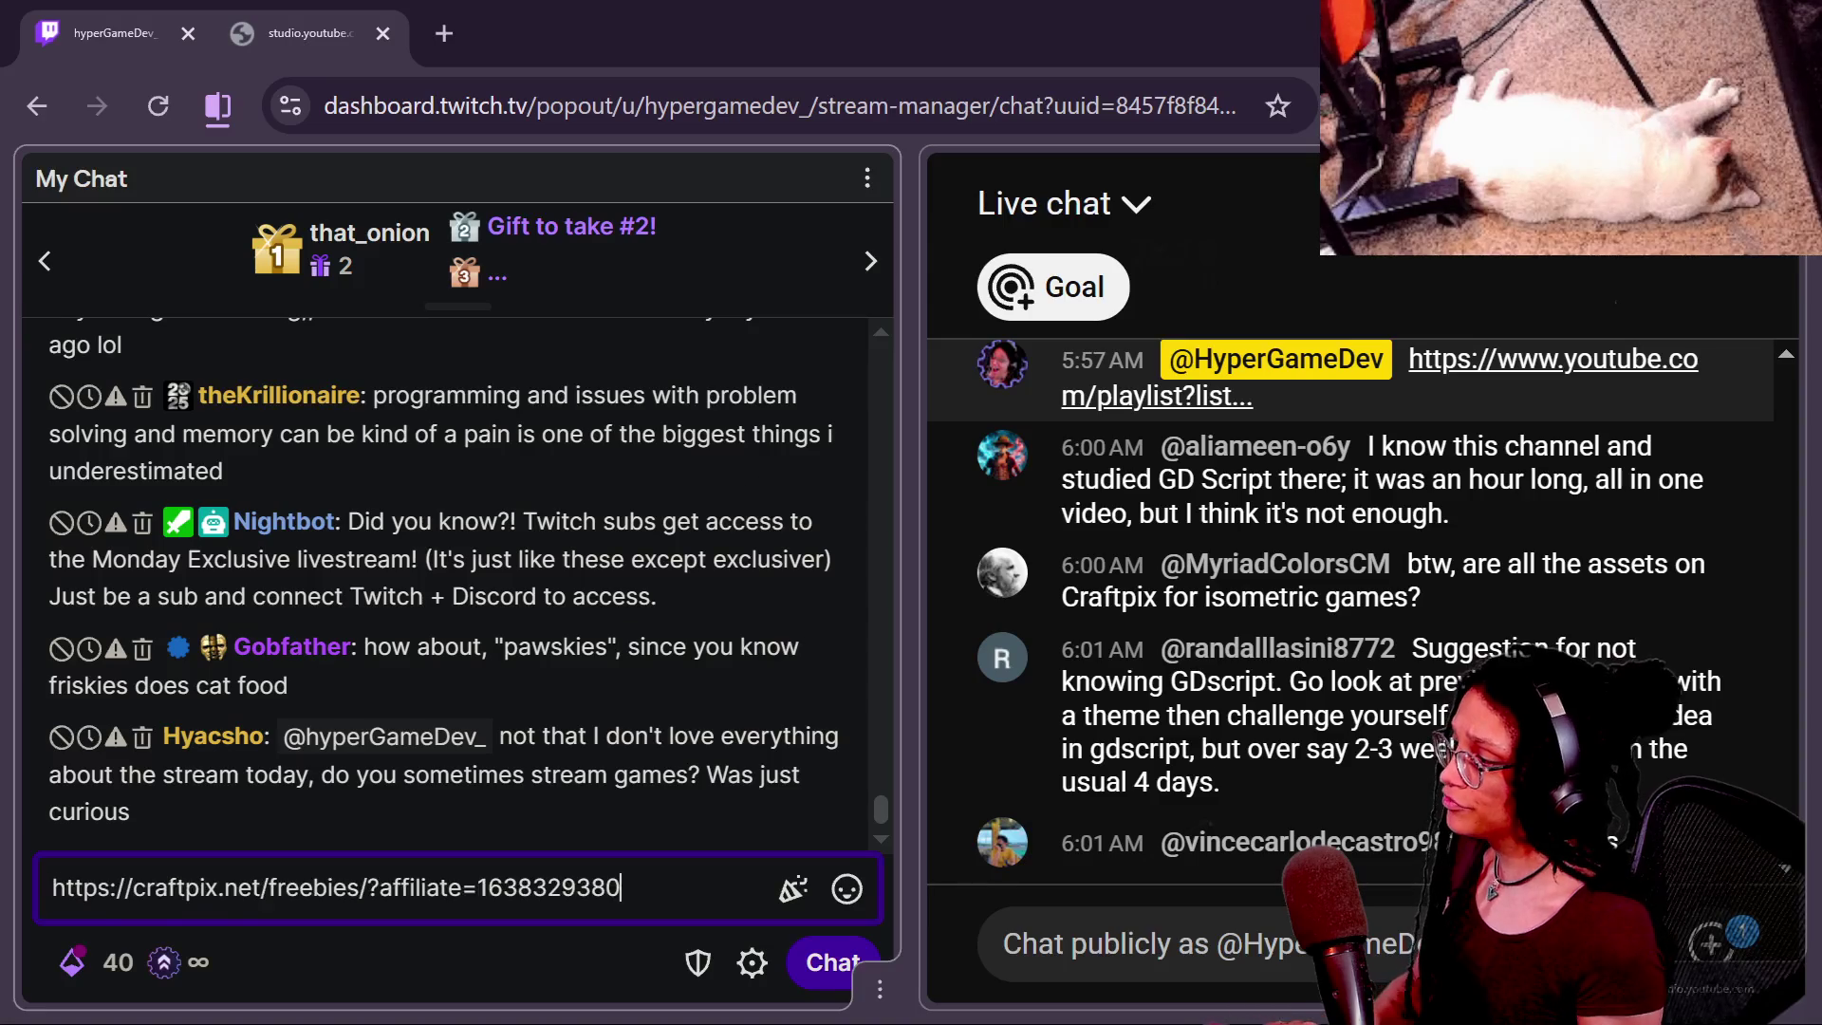
key("ctrl+v")
key("Return")
key("alt+Tab")
key("ctrl+v")
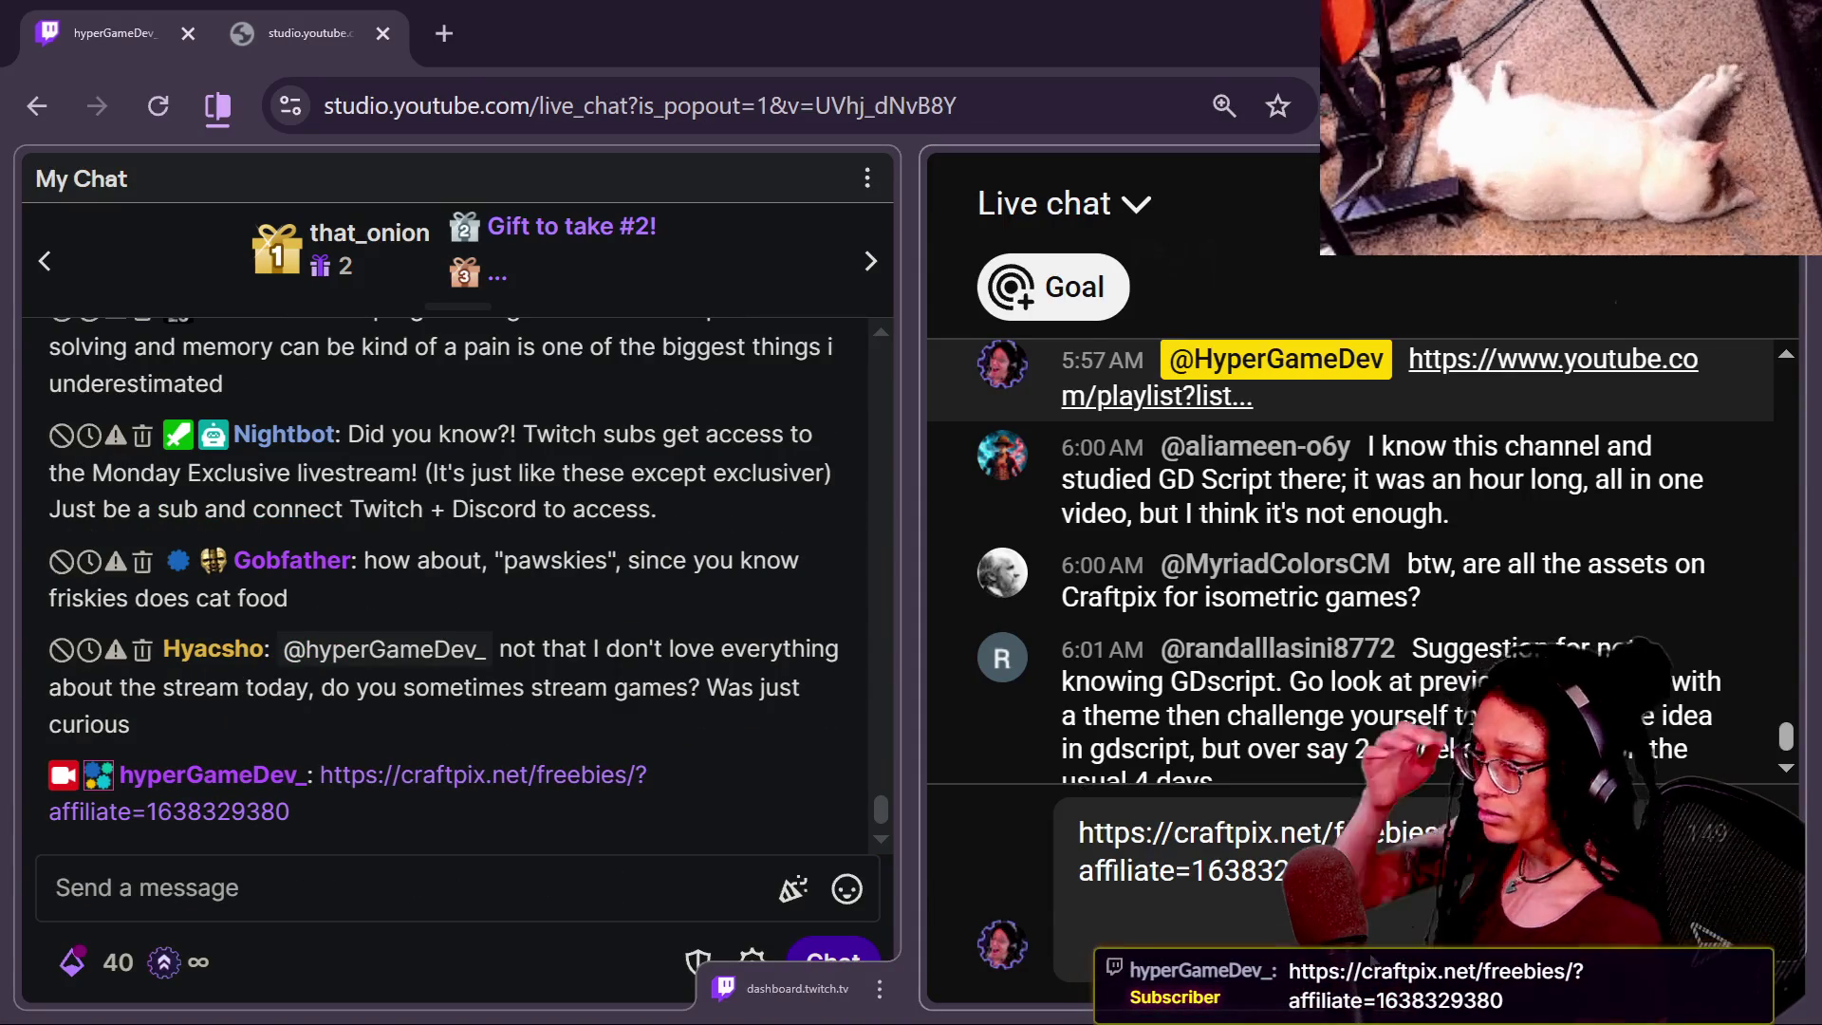
key("Return")
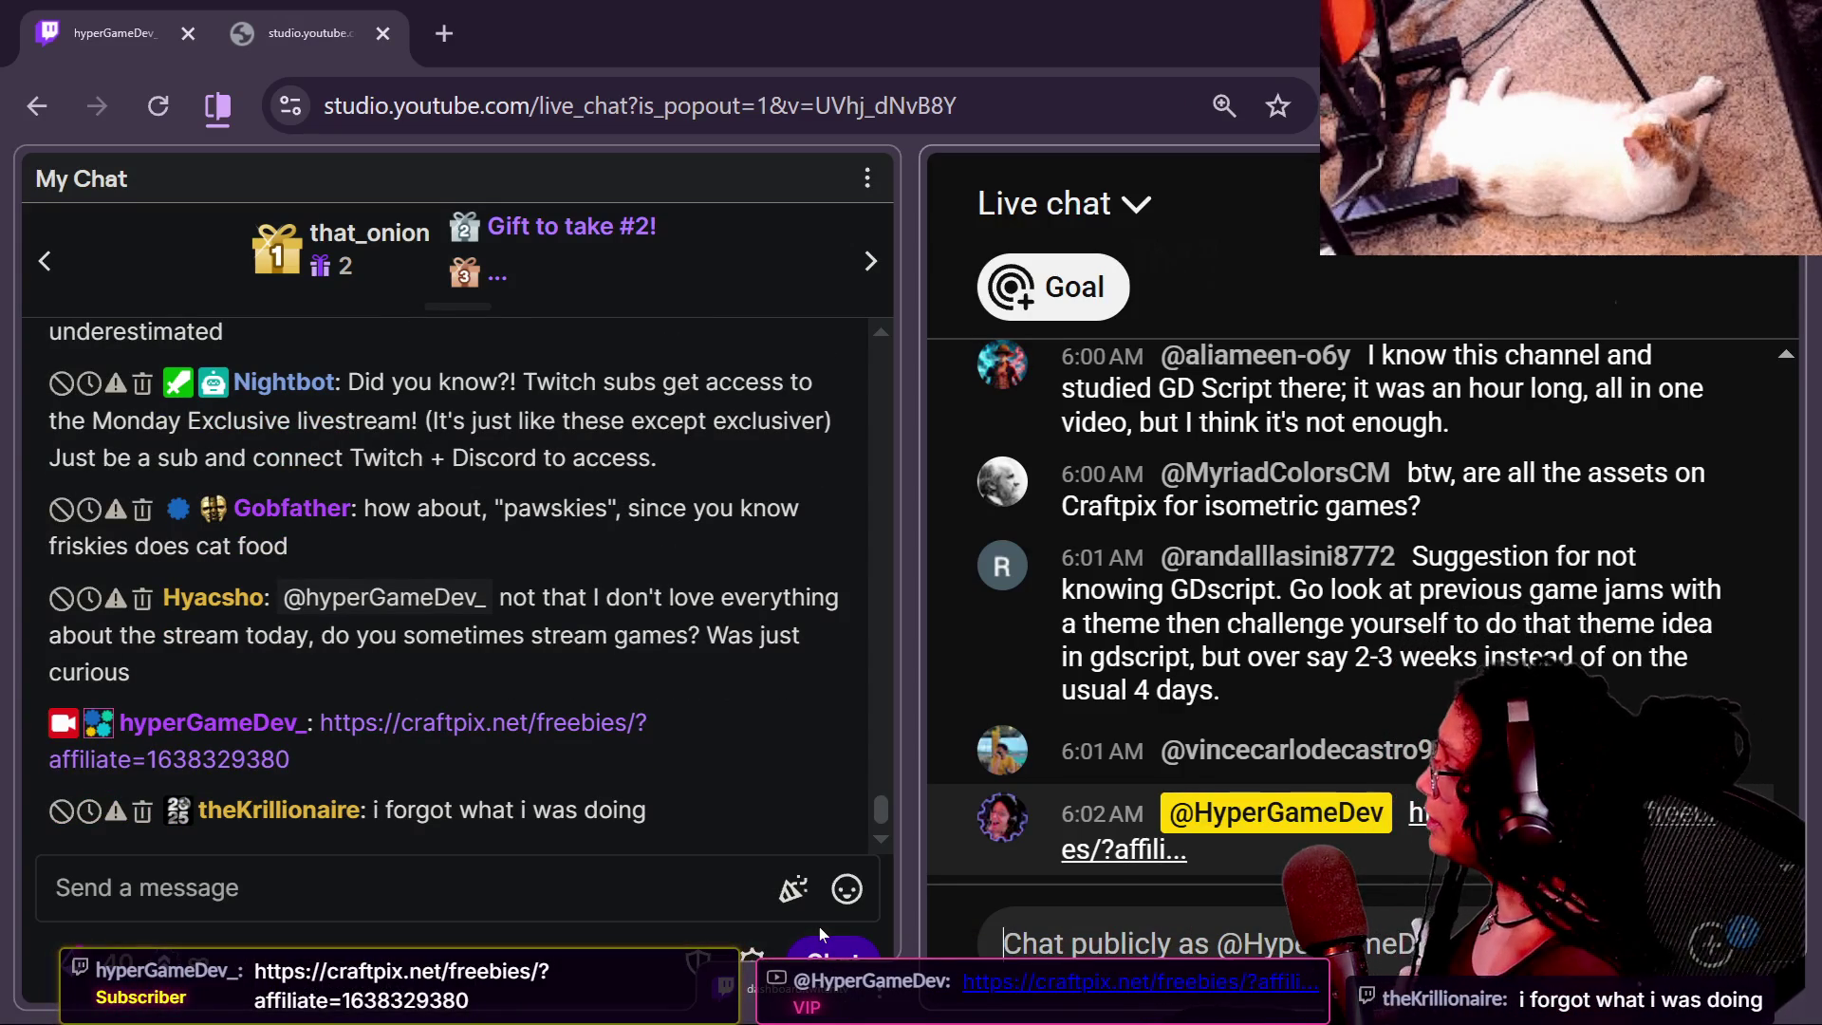
key("alt+Tab")
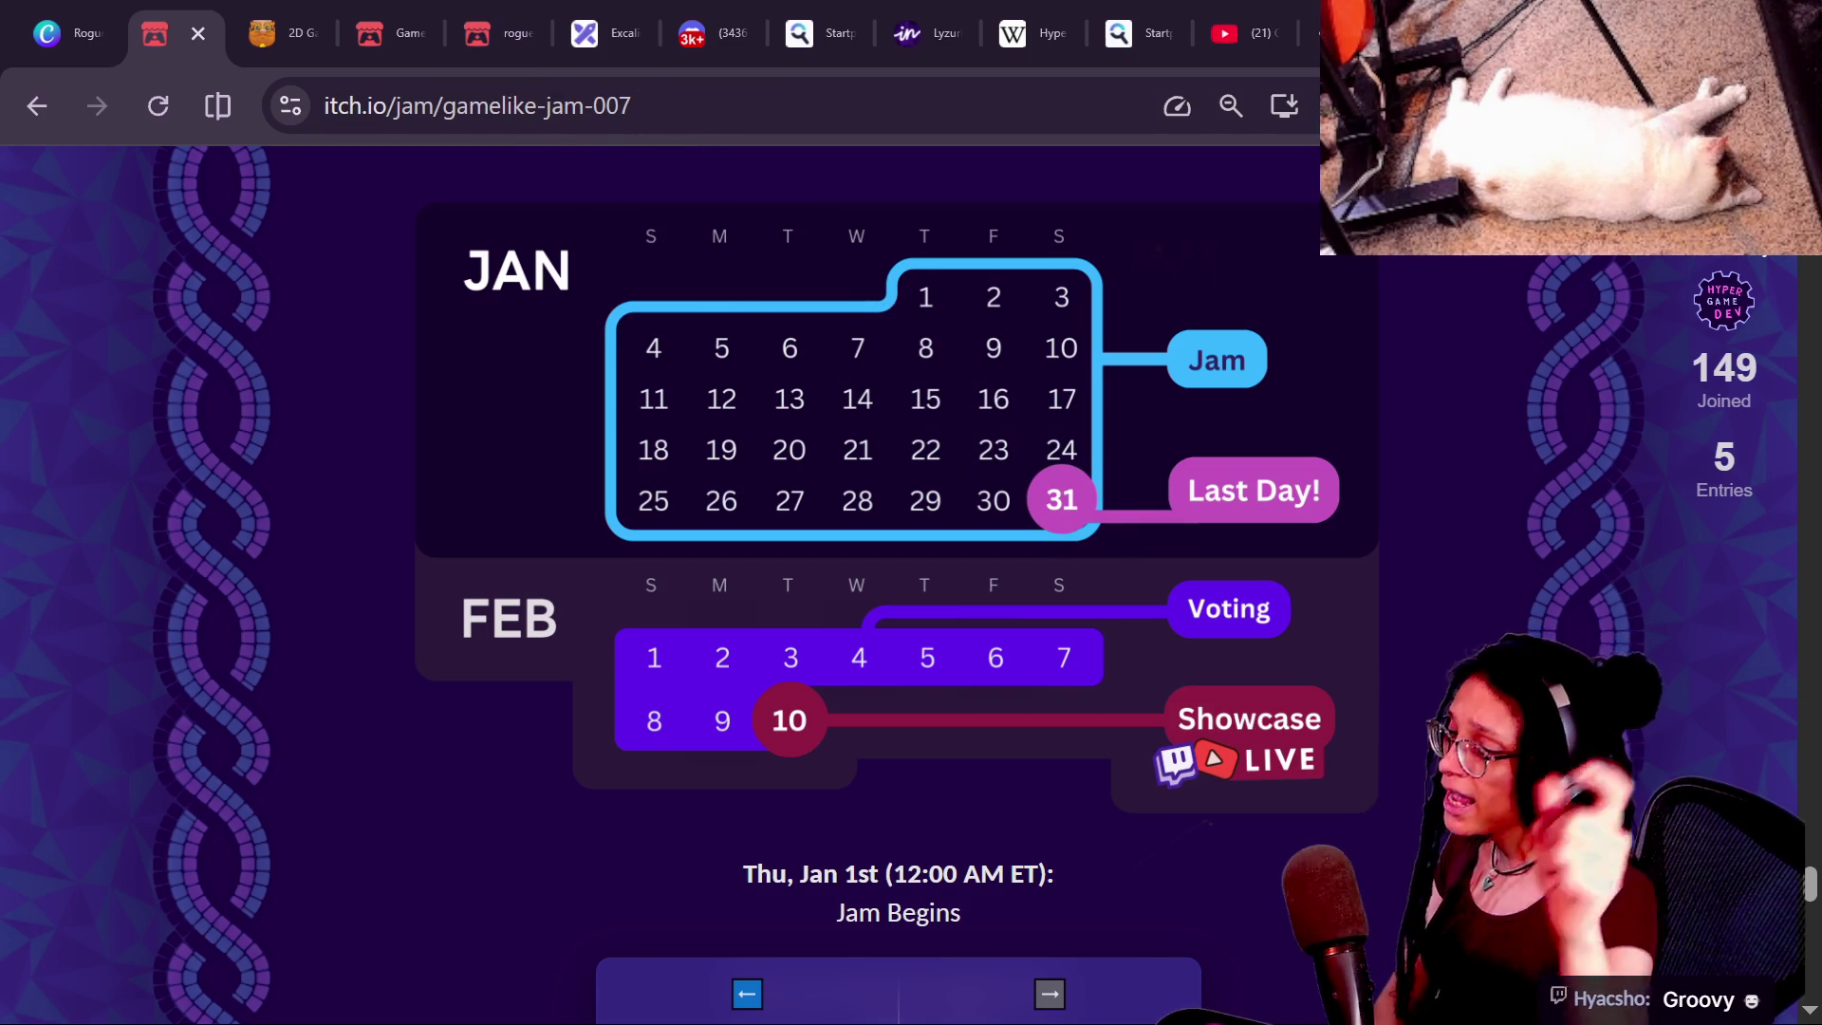
- Open the Discord server's '1 Event' list to show the February Game Feedback Stream event
left_click(700, 11)
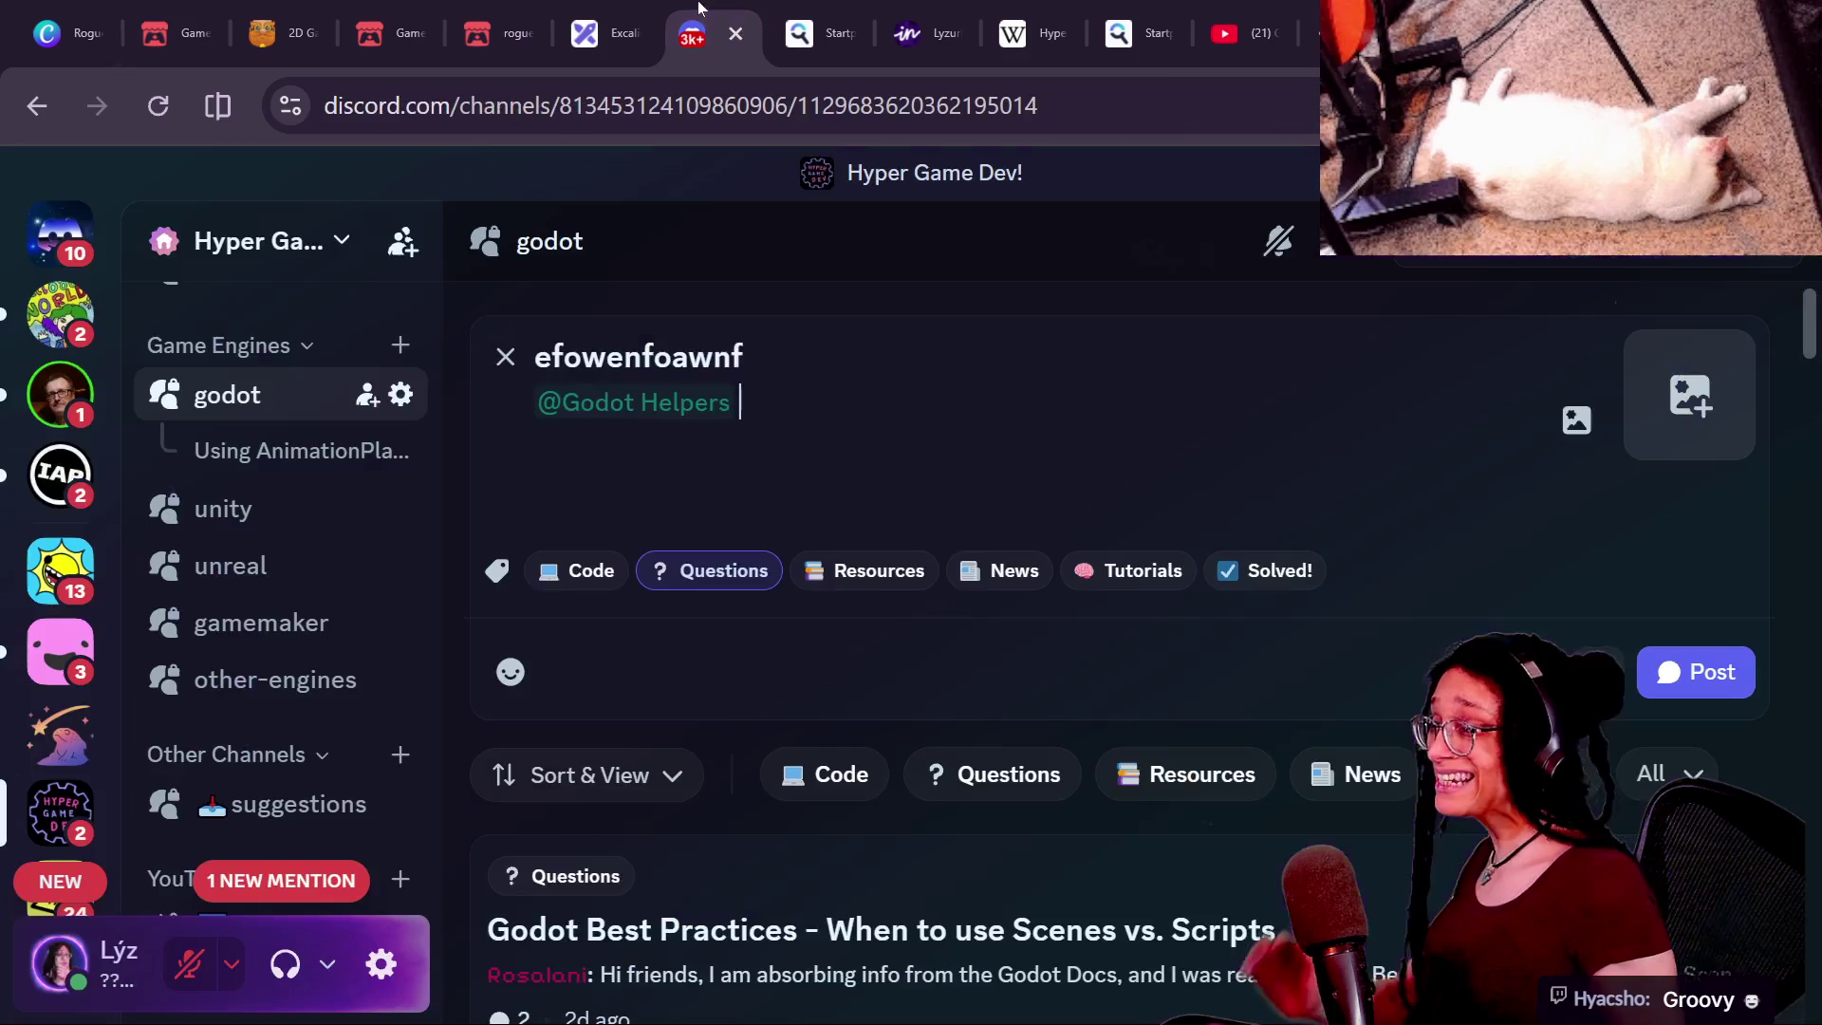
scroll(330, 588, "up", 5)
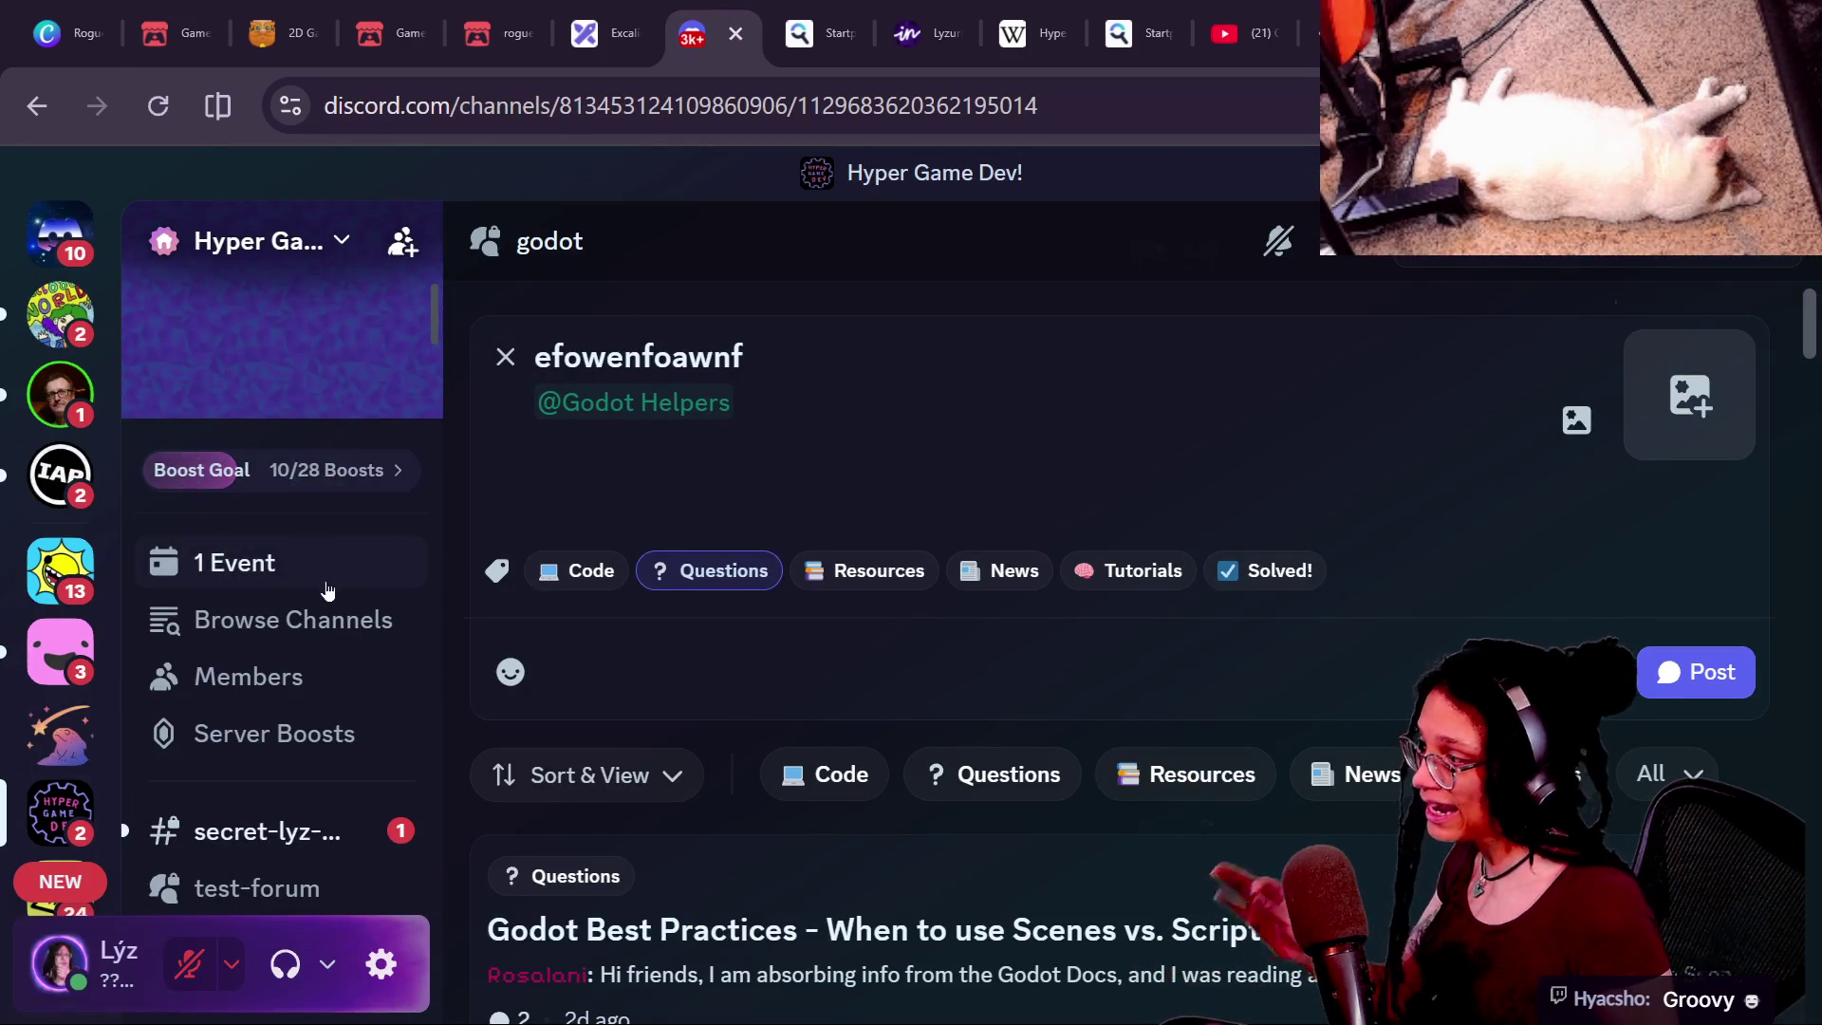
left_click(329, 585)
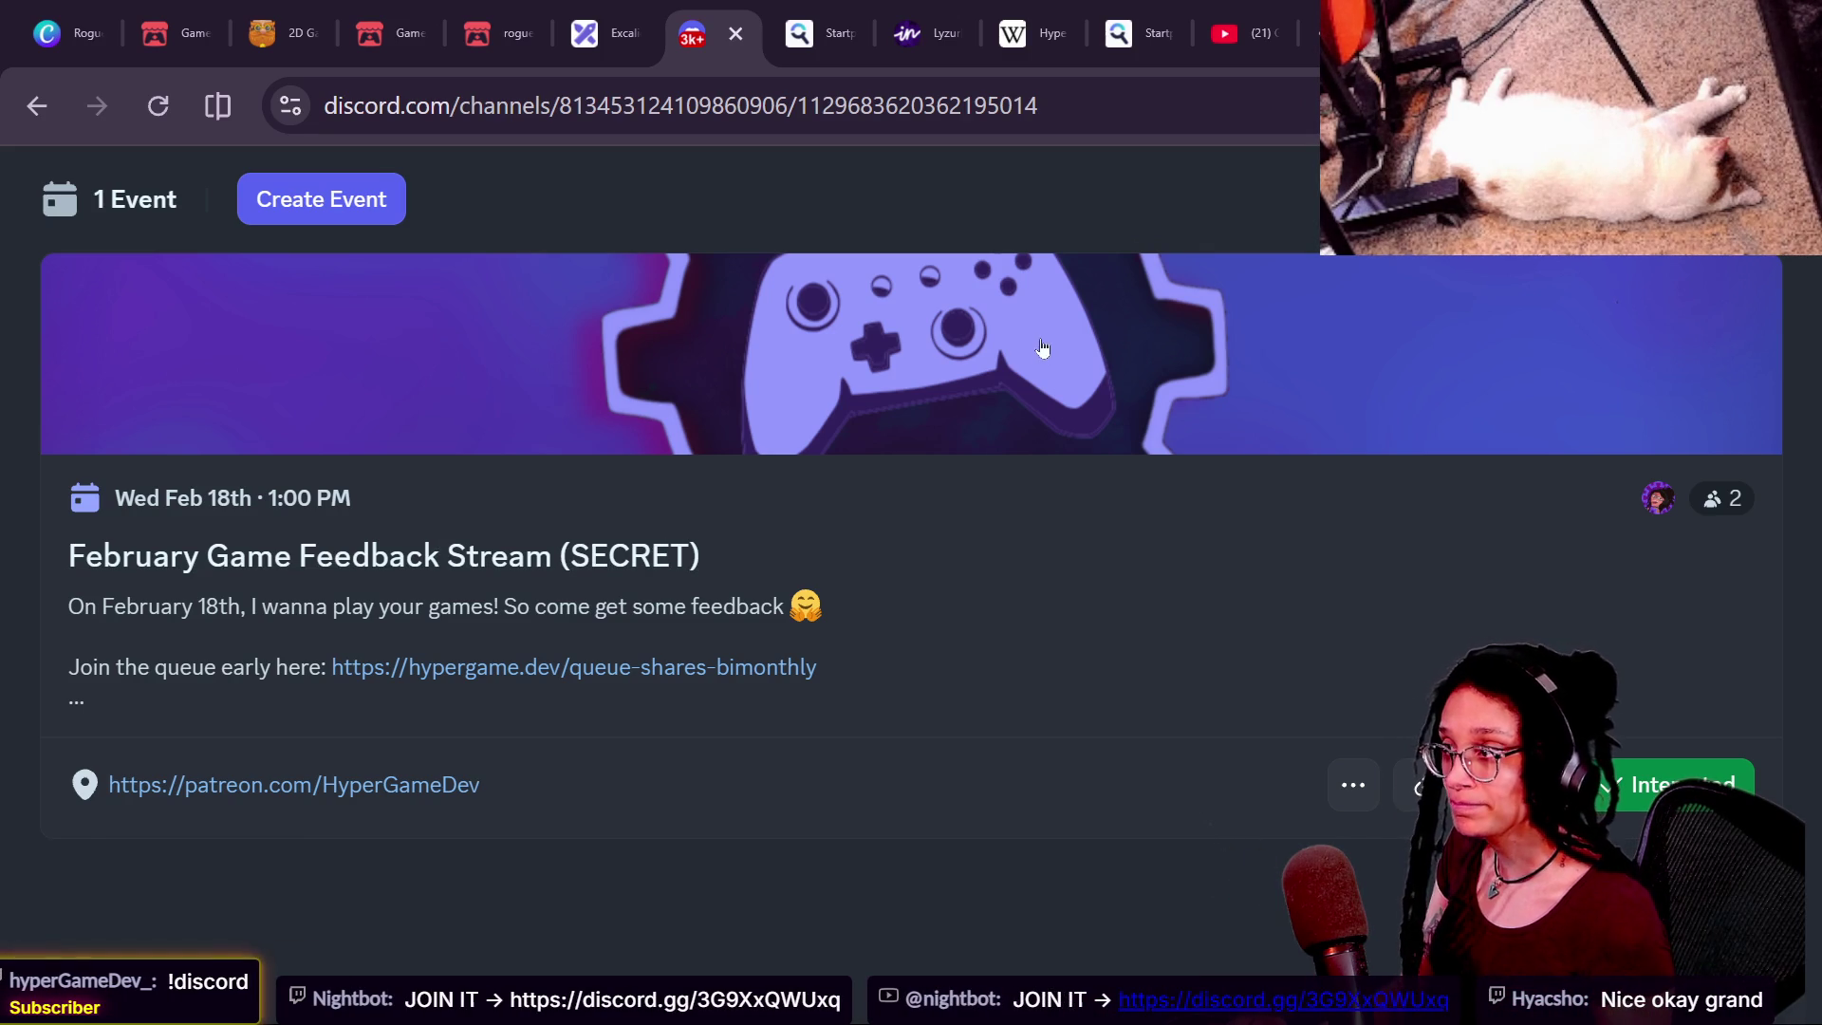
key("alt+Tab")
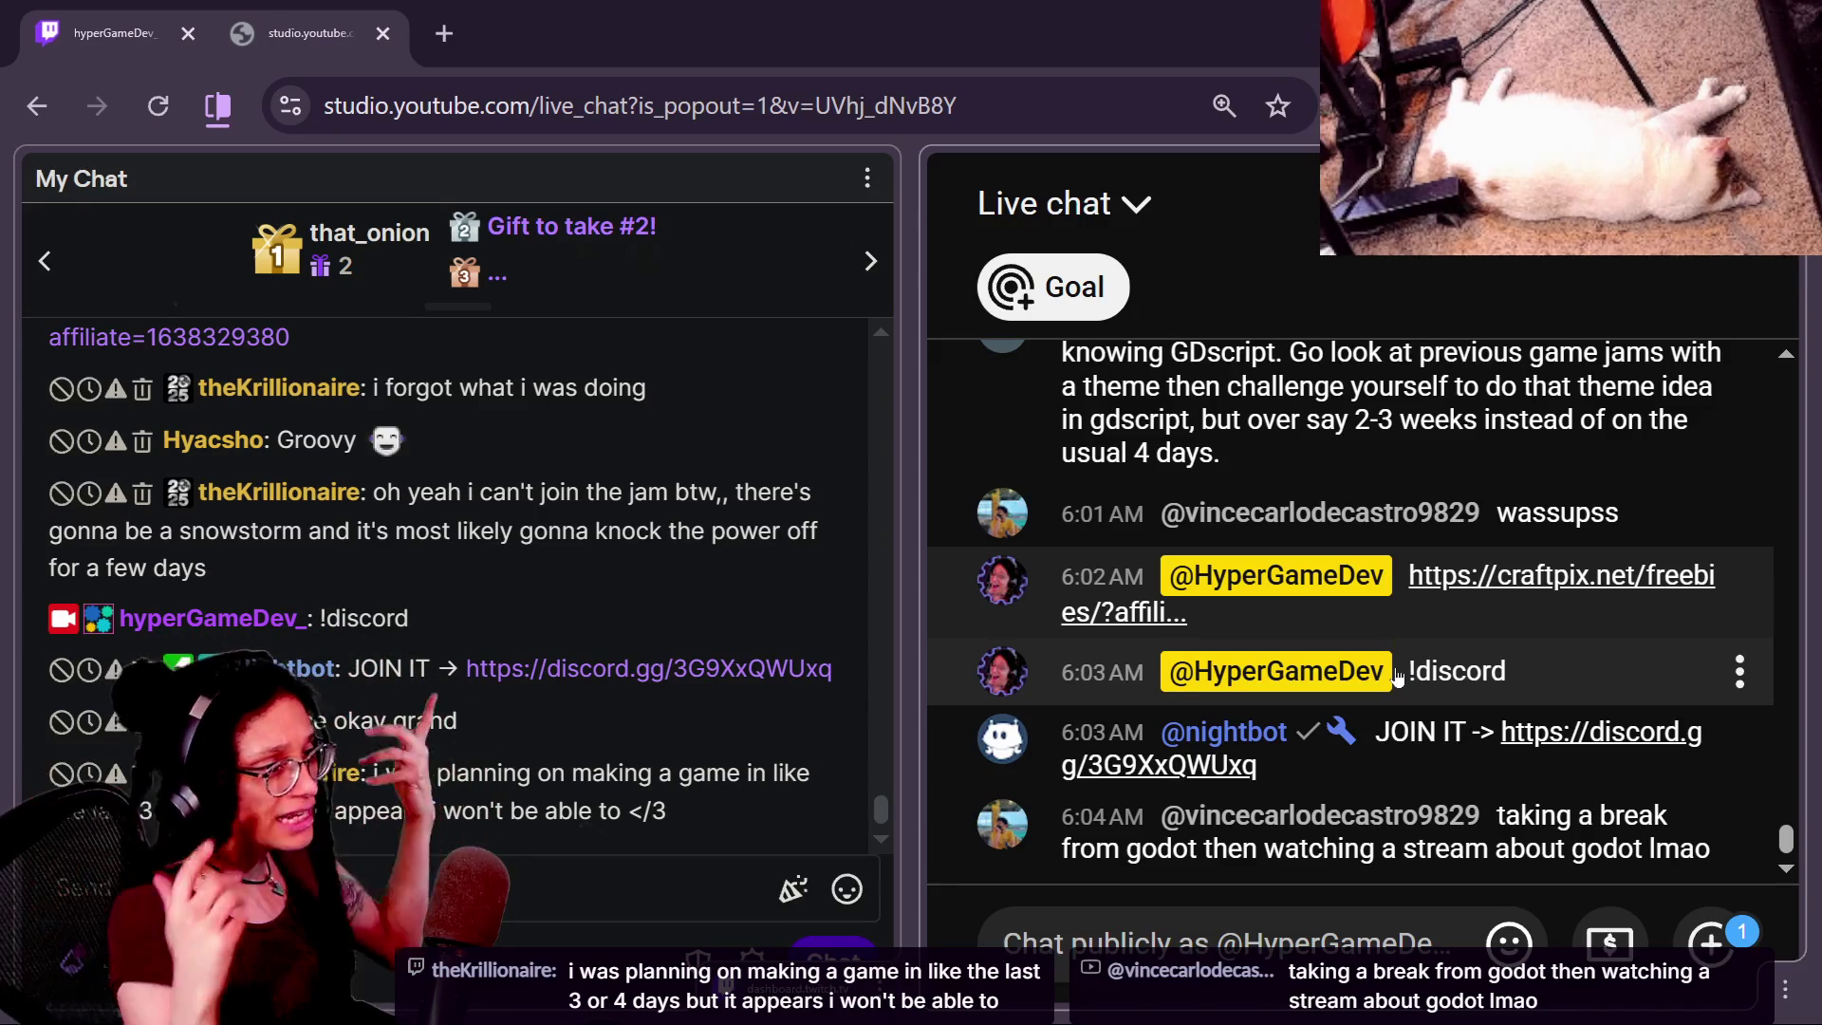
scroll(1397, 675, "up", 2)
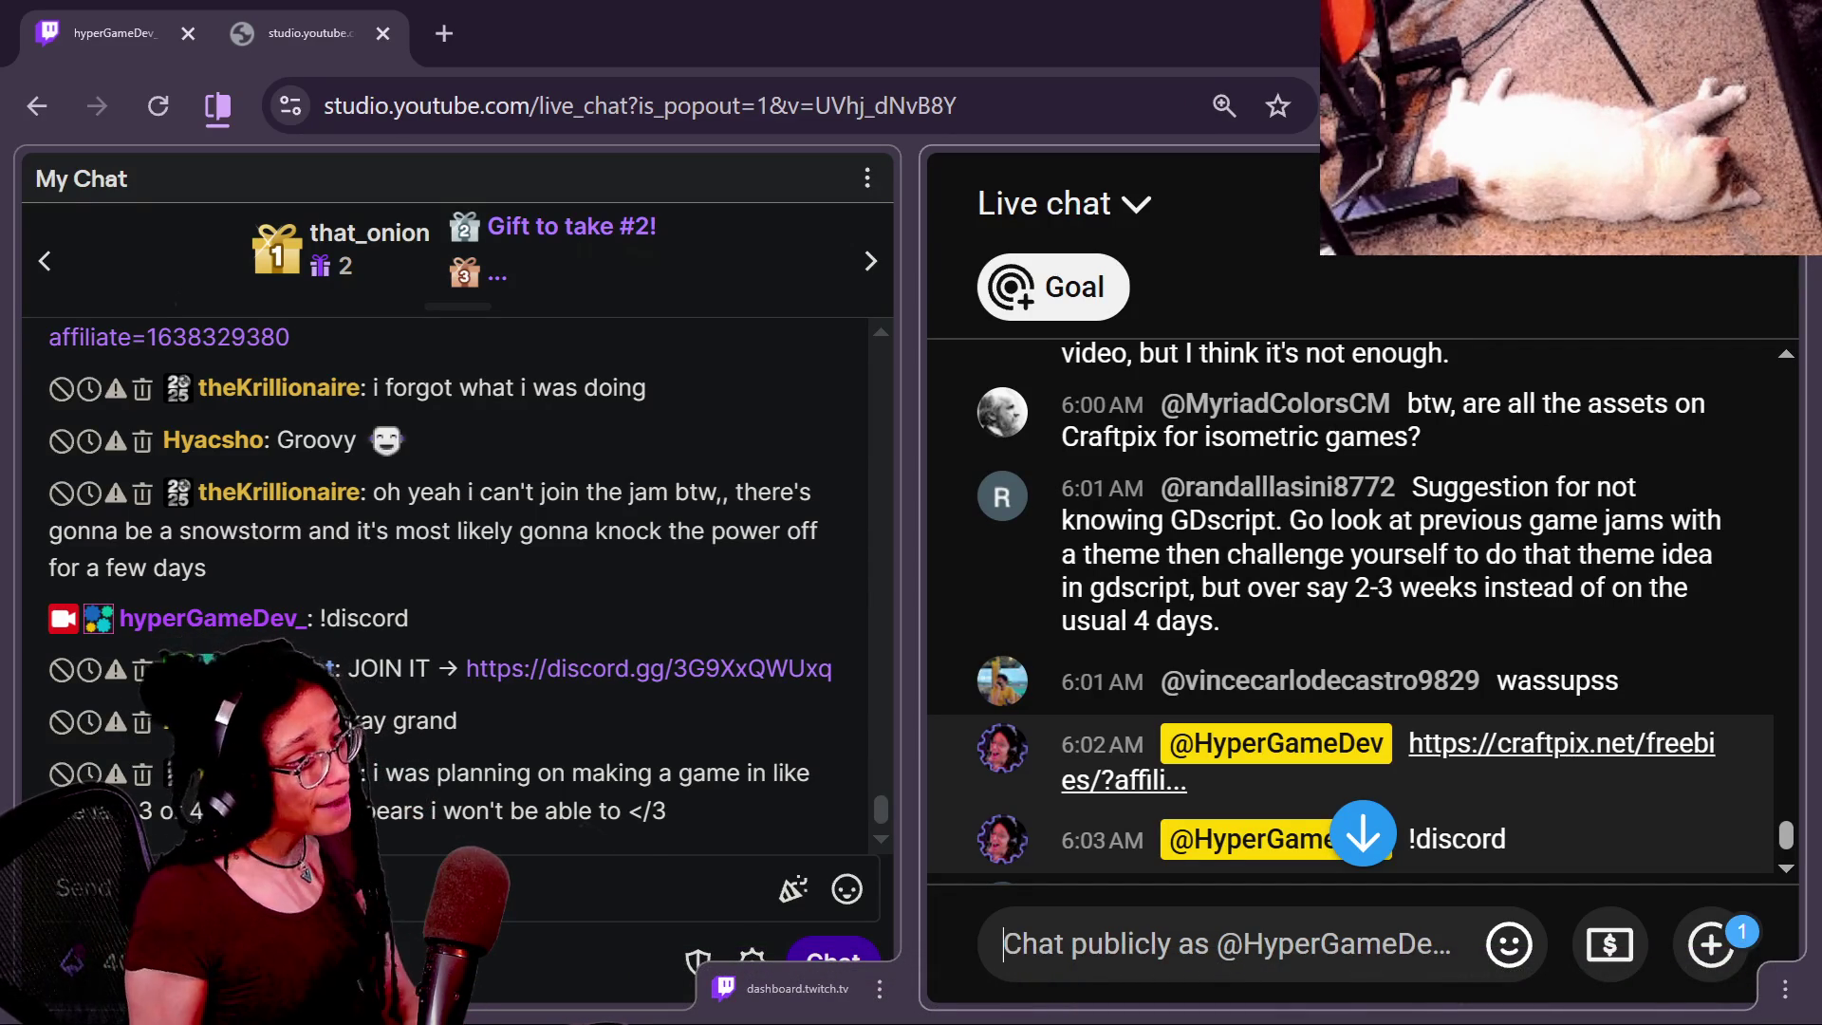
key("alt+Tab")
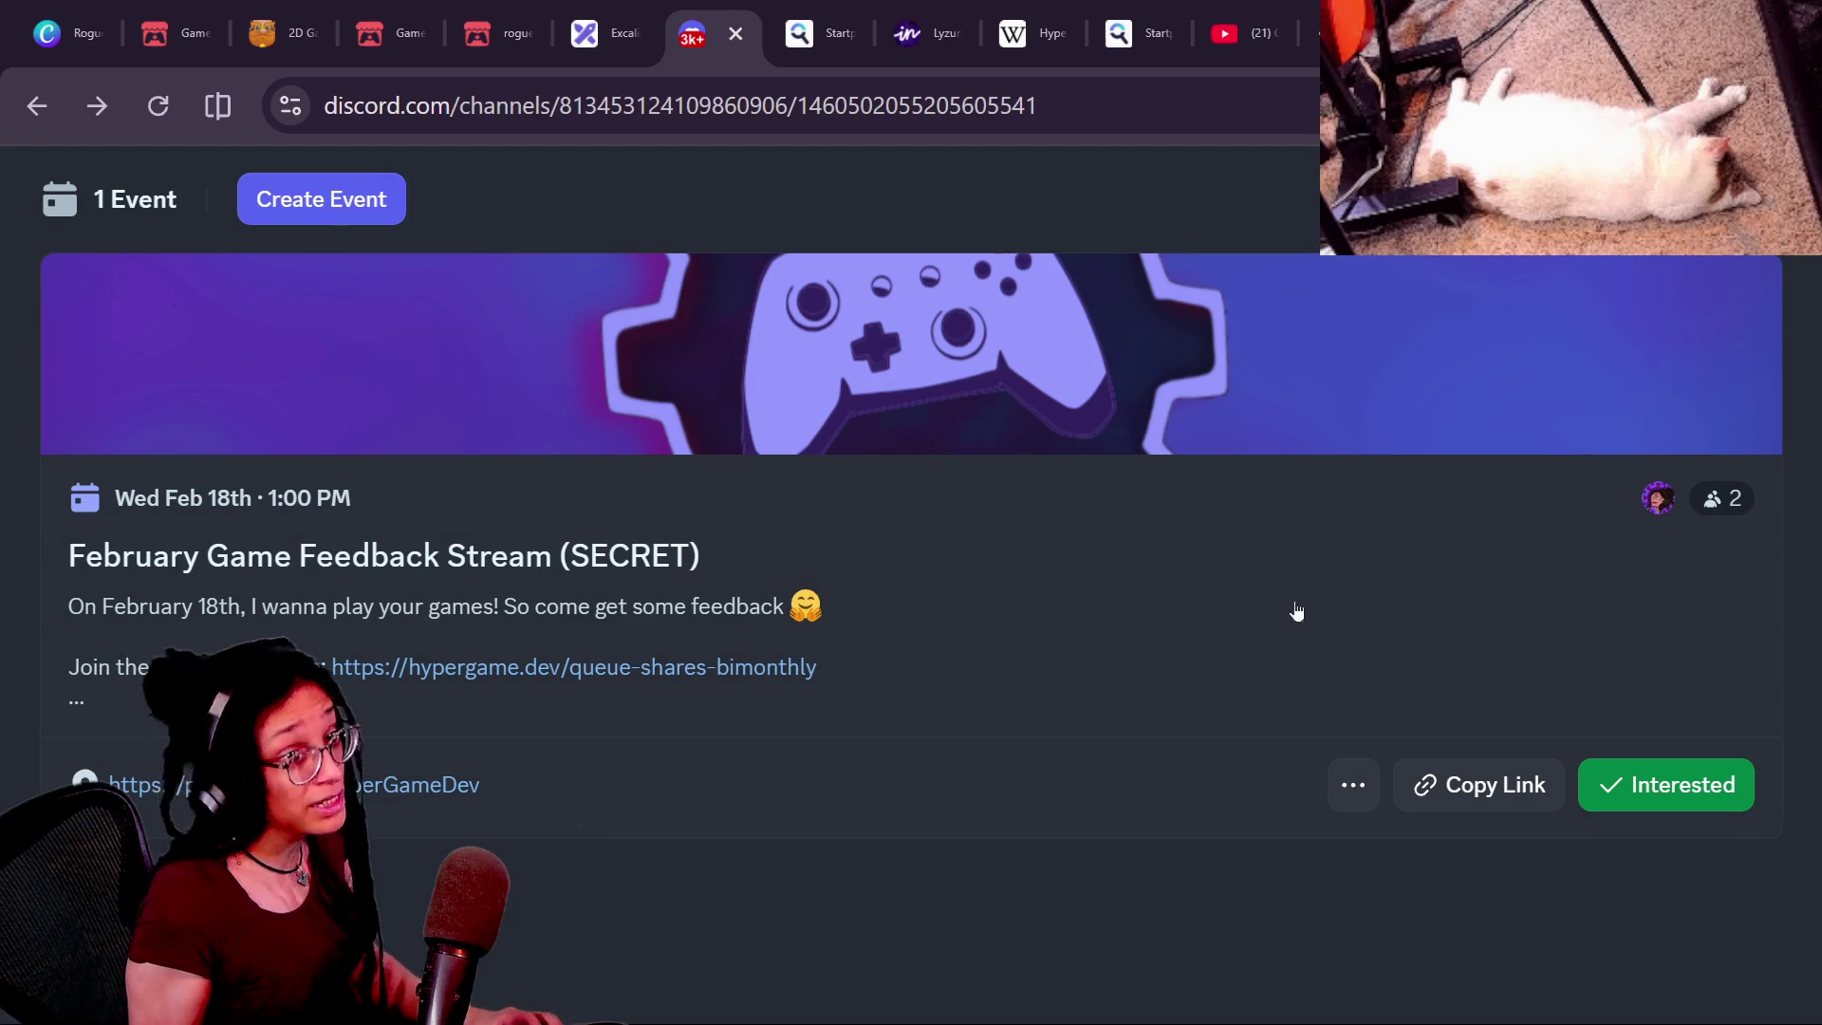
key("alt+Tab")
key("alt+Tab")
left_click(395, 14)
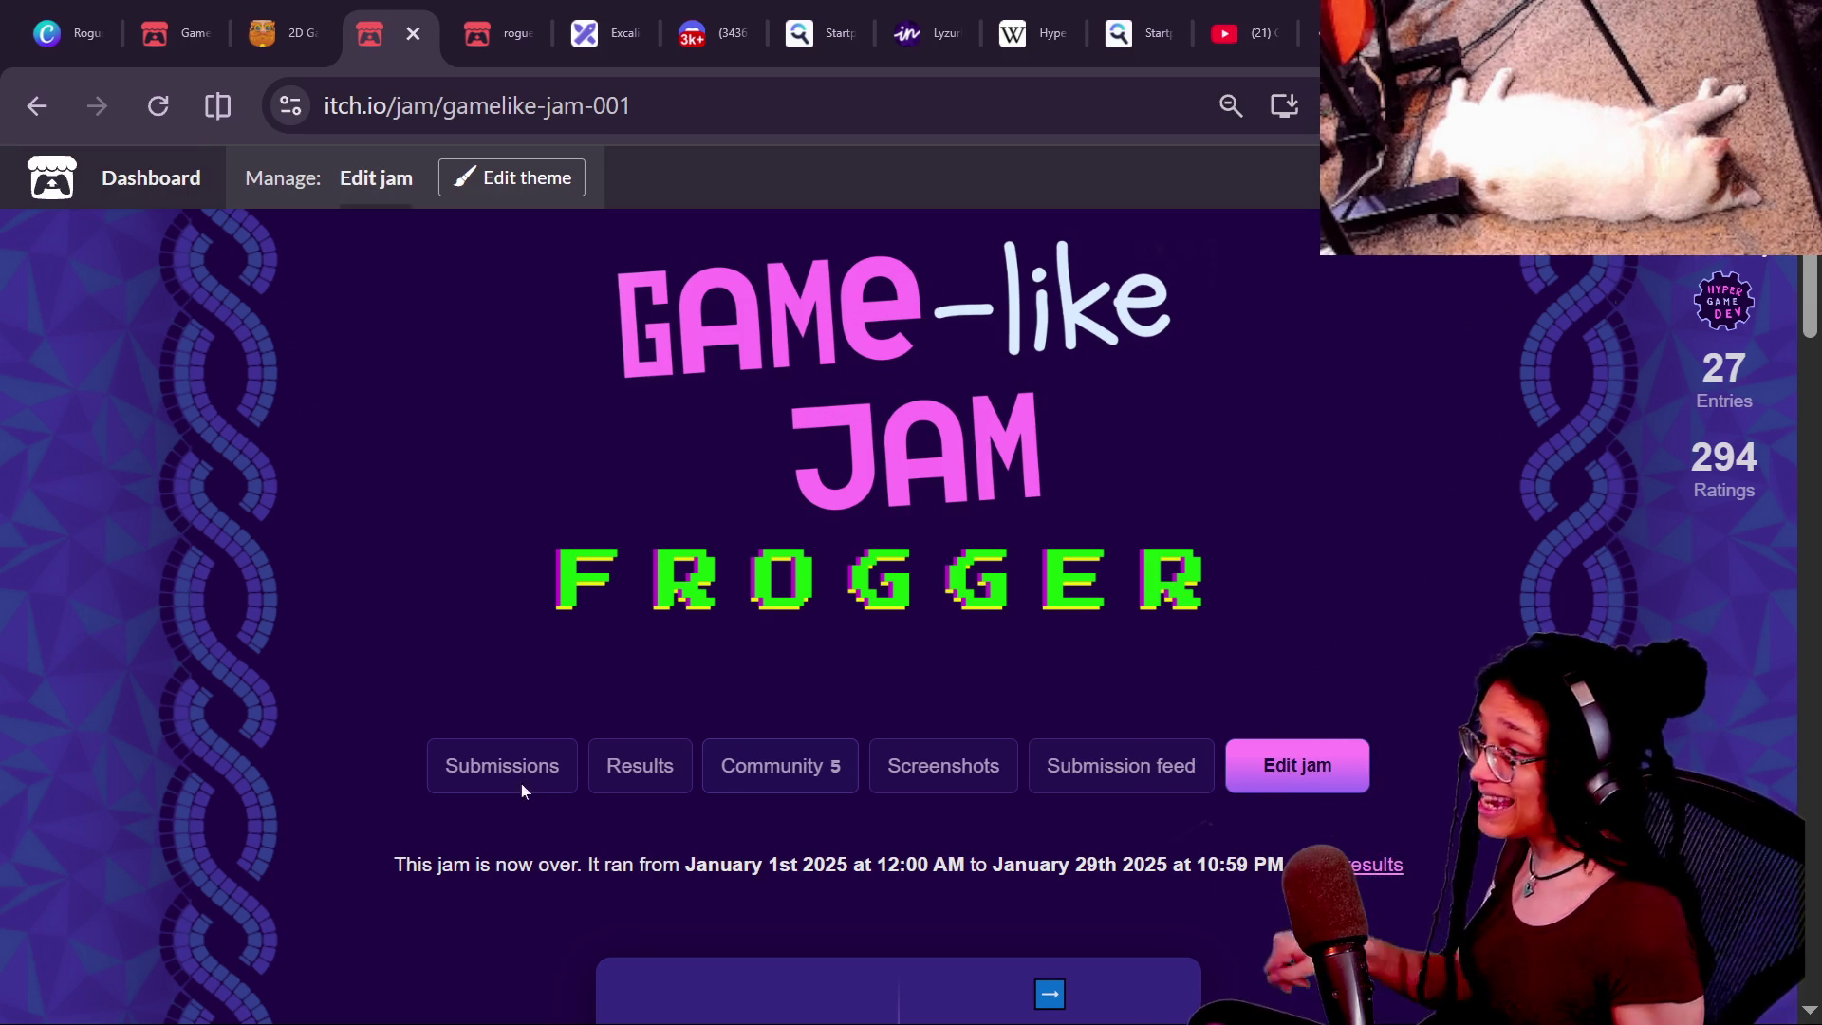
- Scroll to the Frogger jam's winning entries and open Pico Froge
scroll(767, 486, "down", 5)
scroll(766, 488, "down", 5)
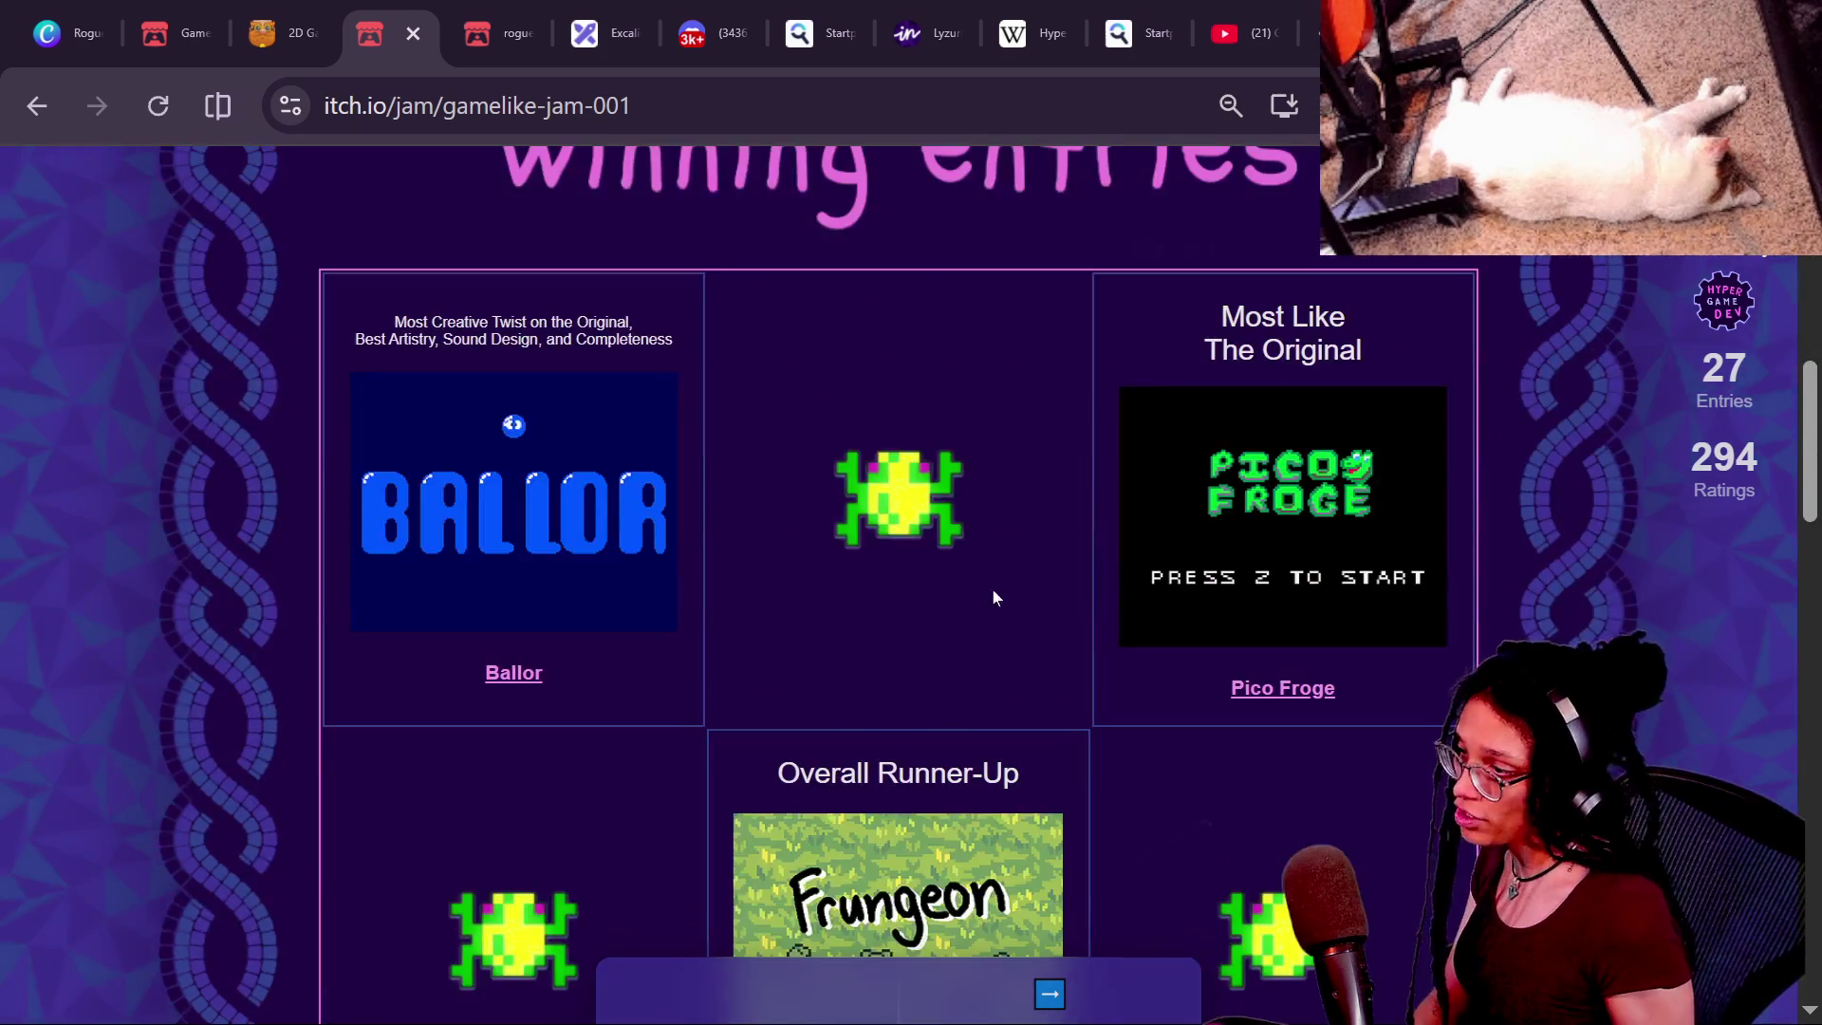
scroll(1122, 463, "down", 10)
scroll(1306, 465, "up", 15)
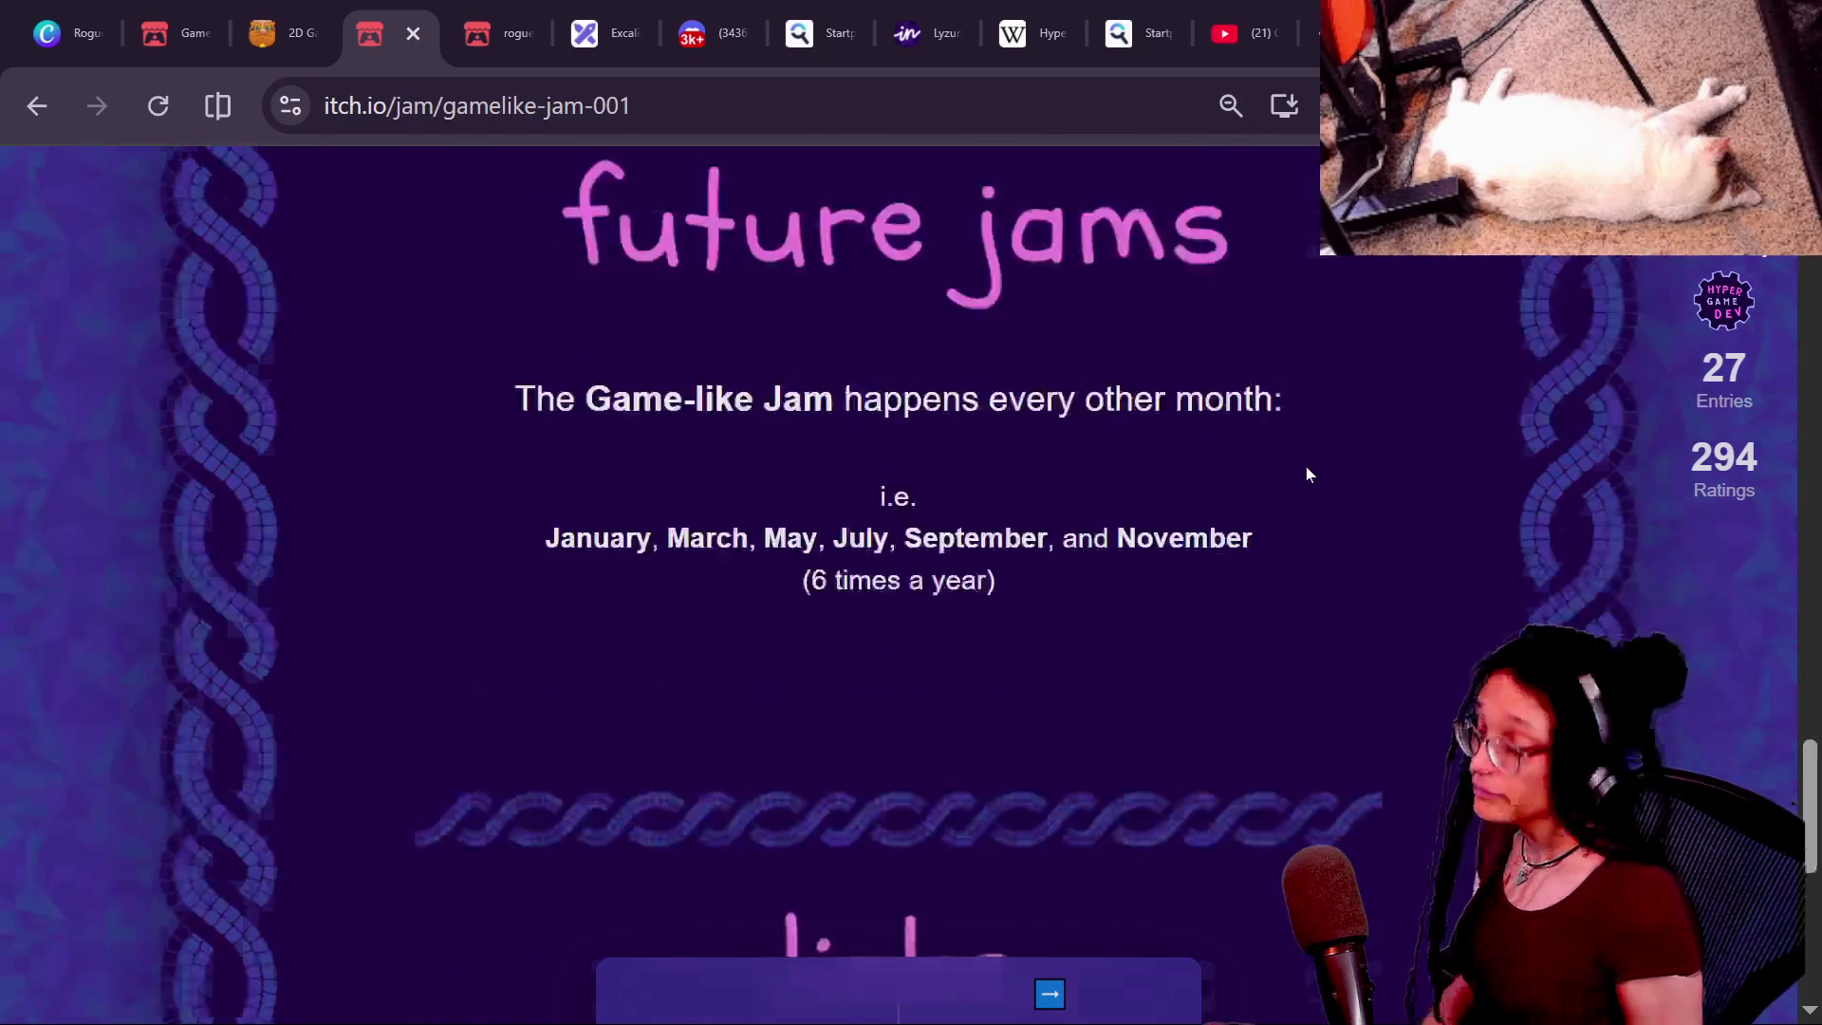
scroll(1306, 472, "up", 10)
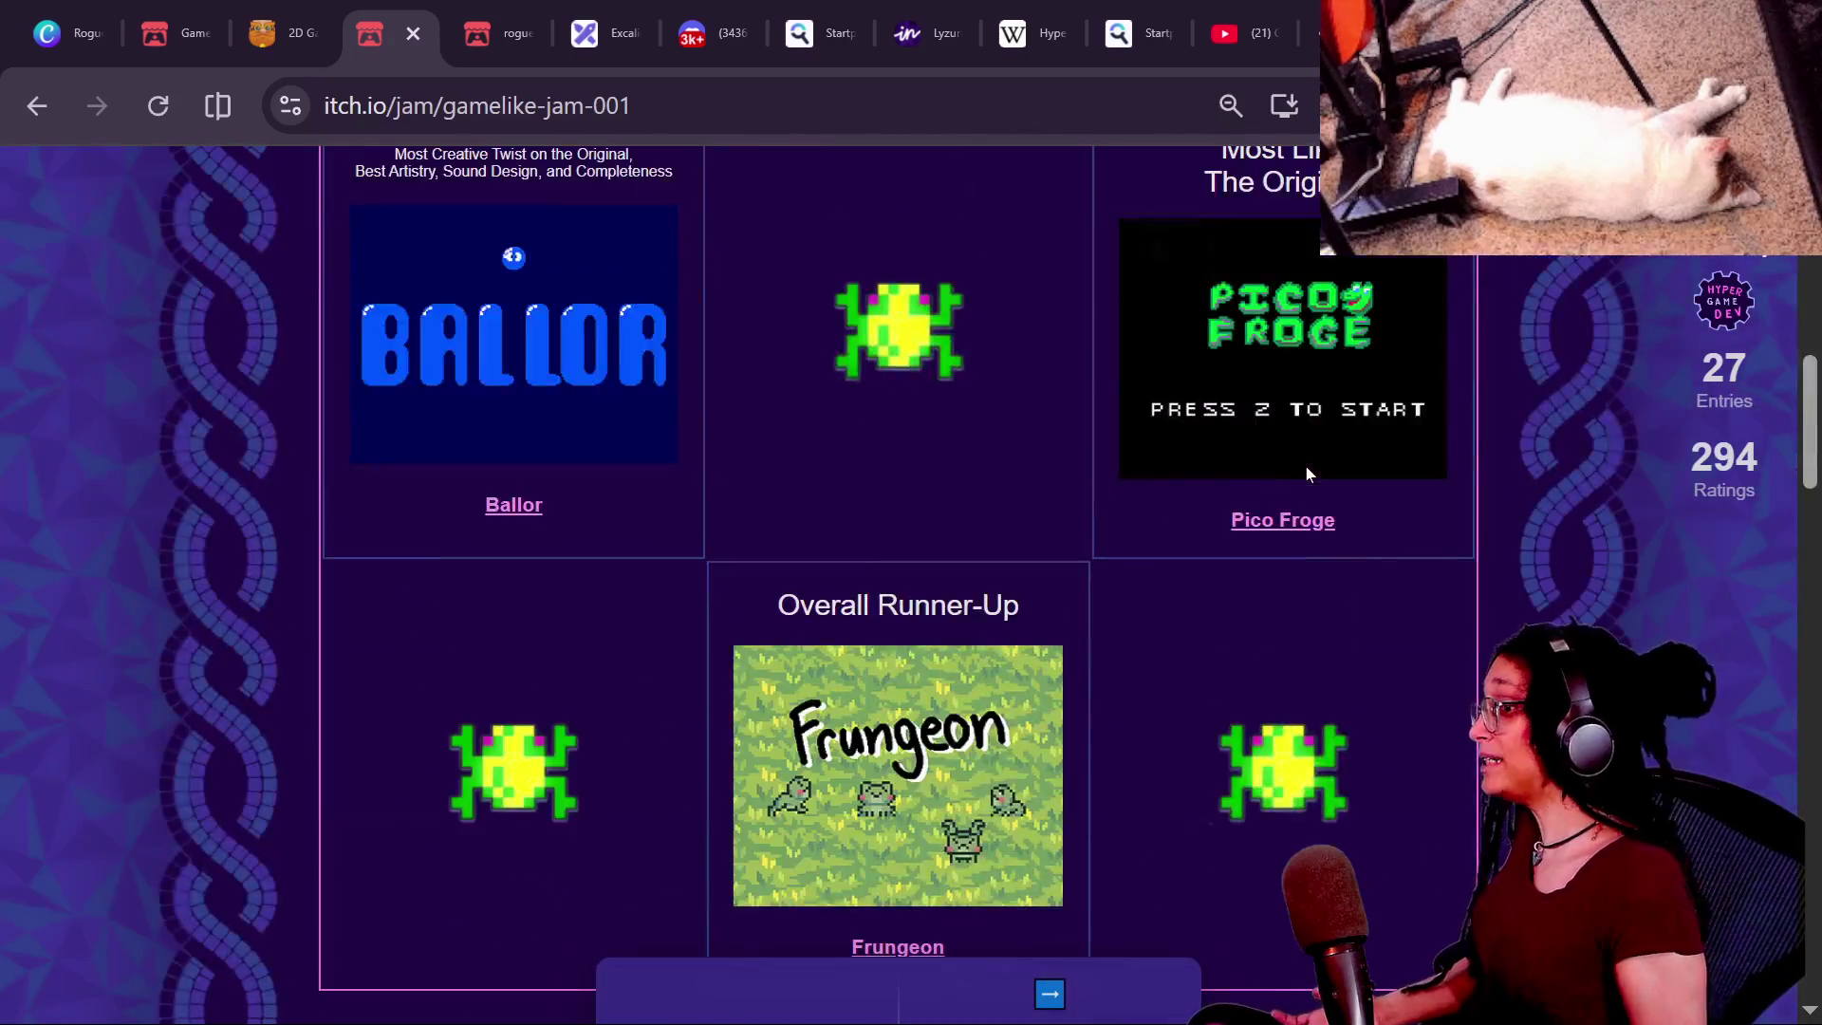
left_click(1138, 596)
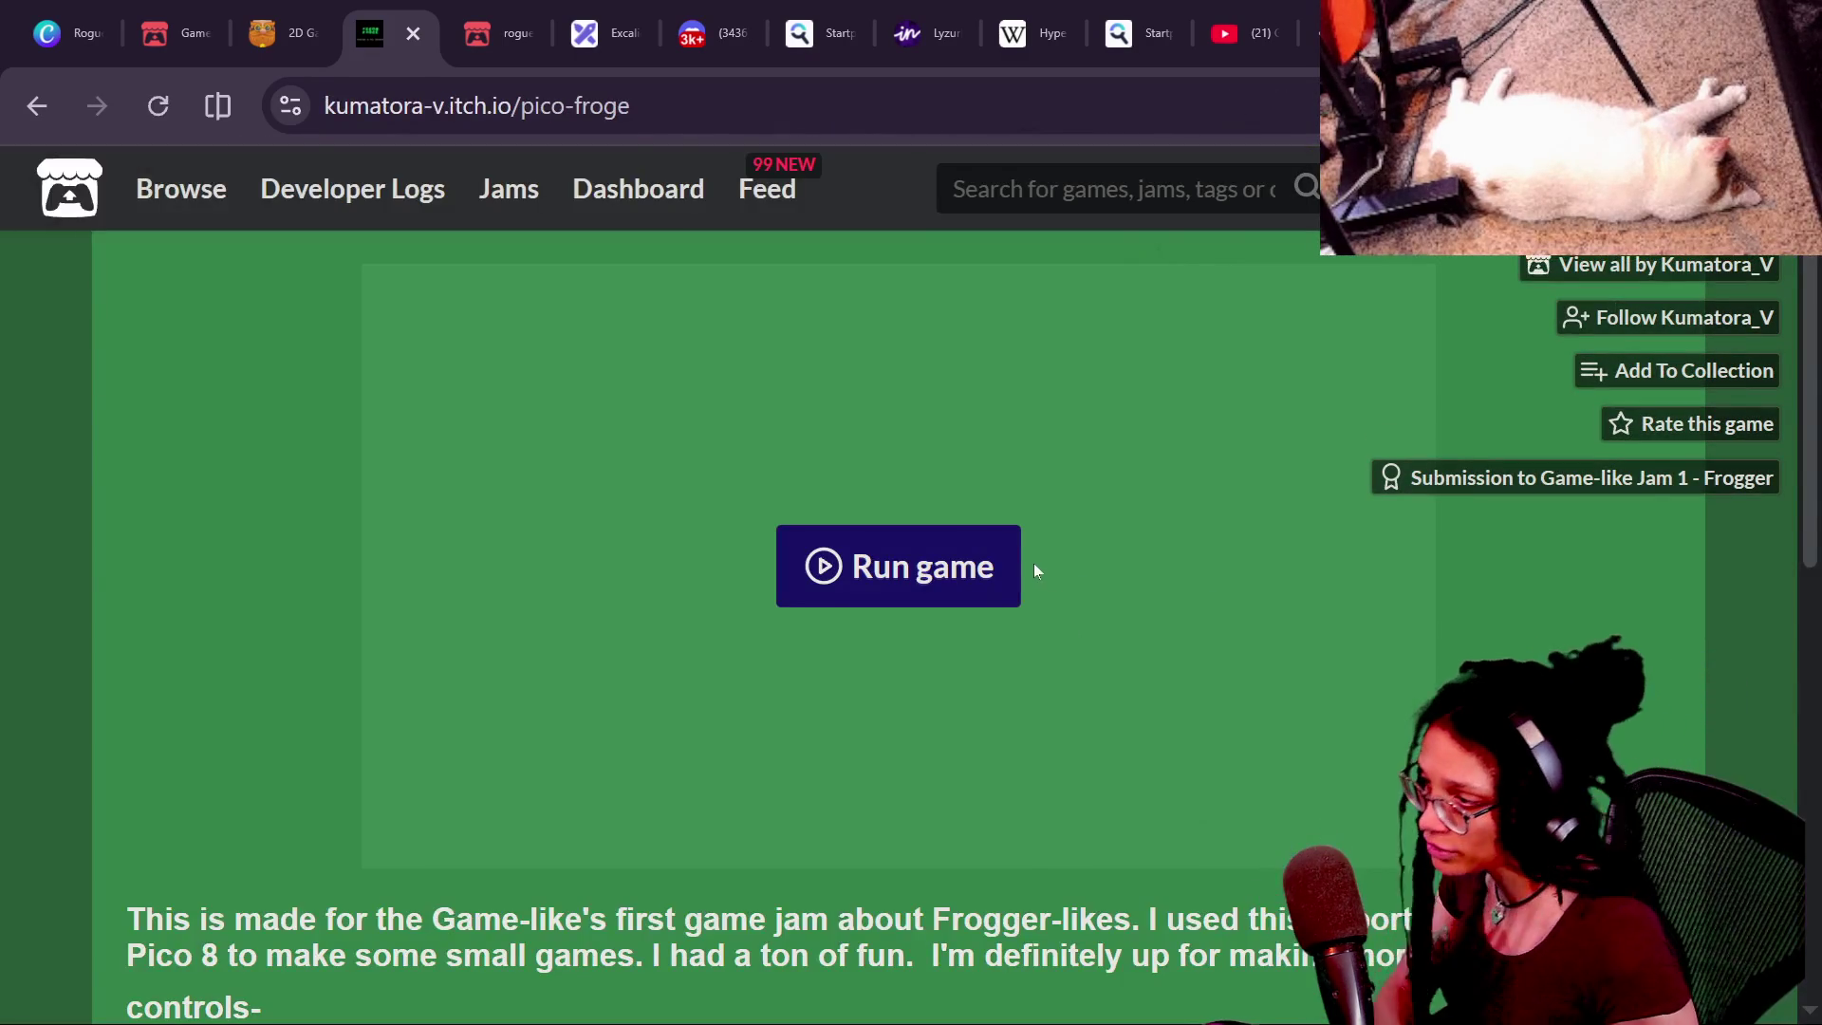
- Run Pico Froge, hop the frog across the road toward the river, then go fullscreen
left_click(881, 533)
left_click(902, 550)
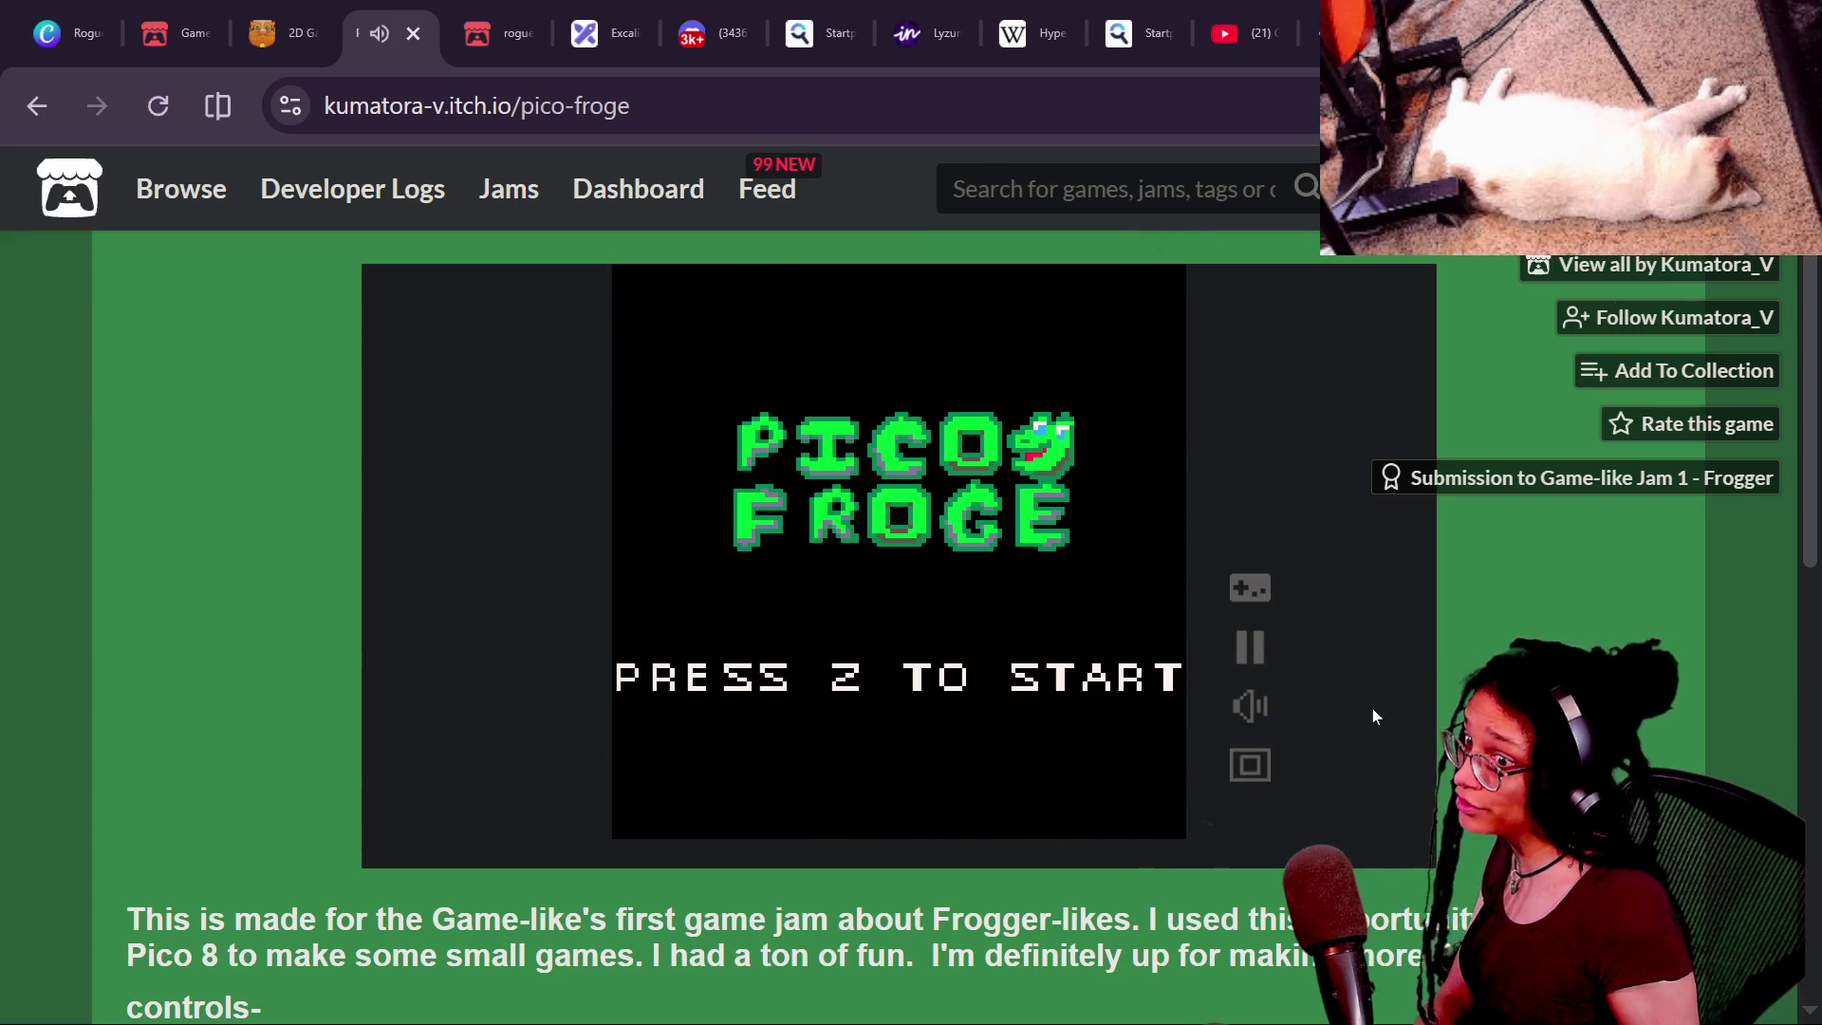
key("z")
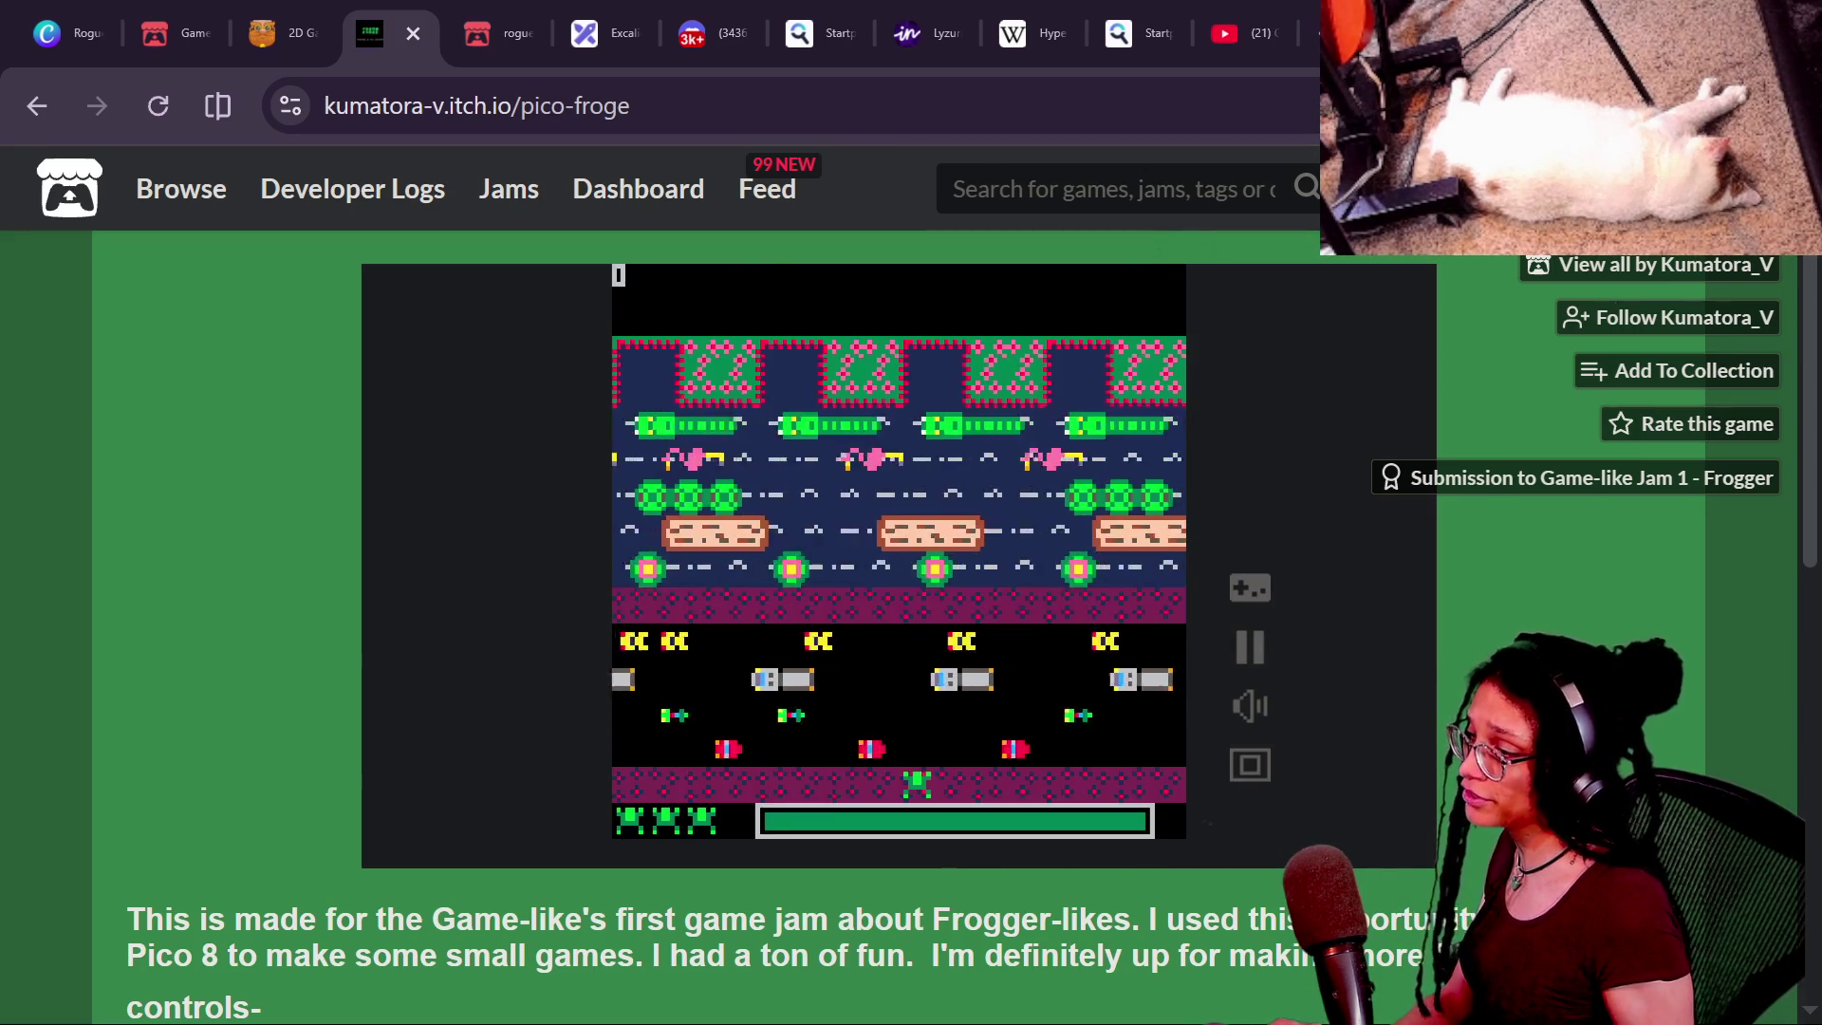
key("Up")
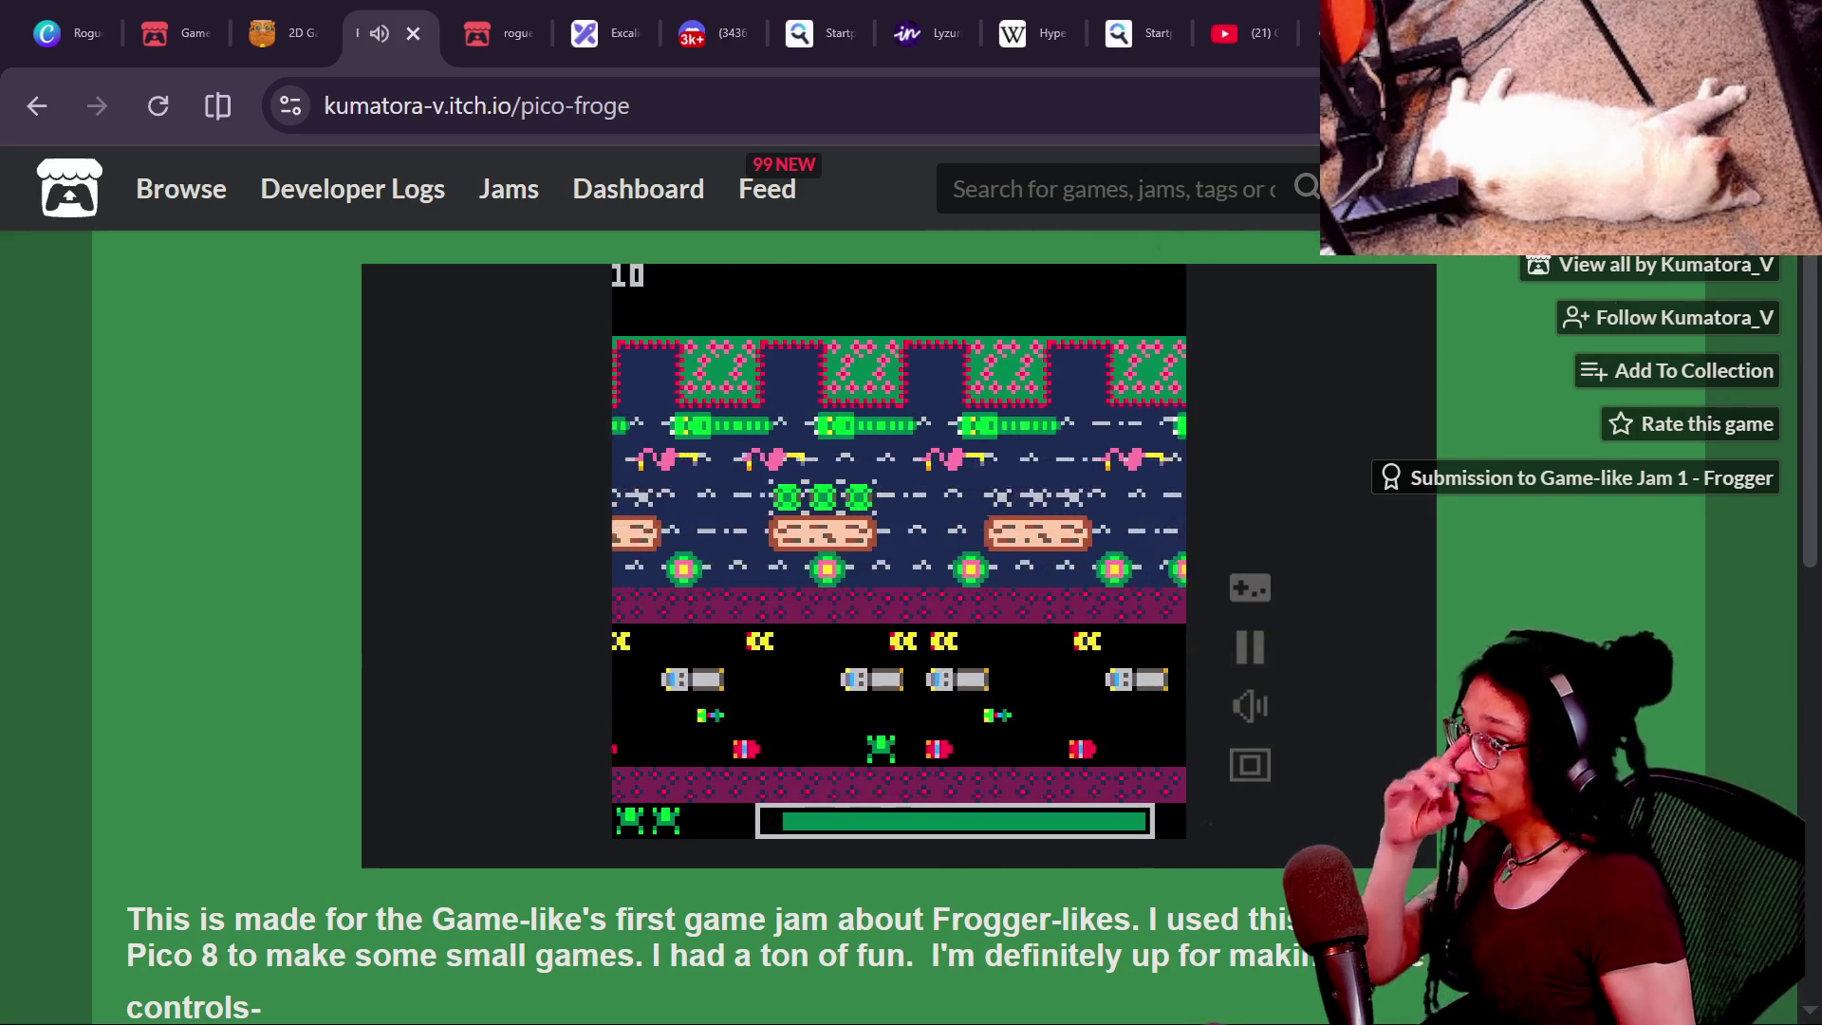
key("Up")
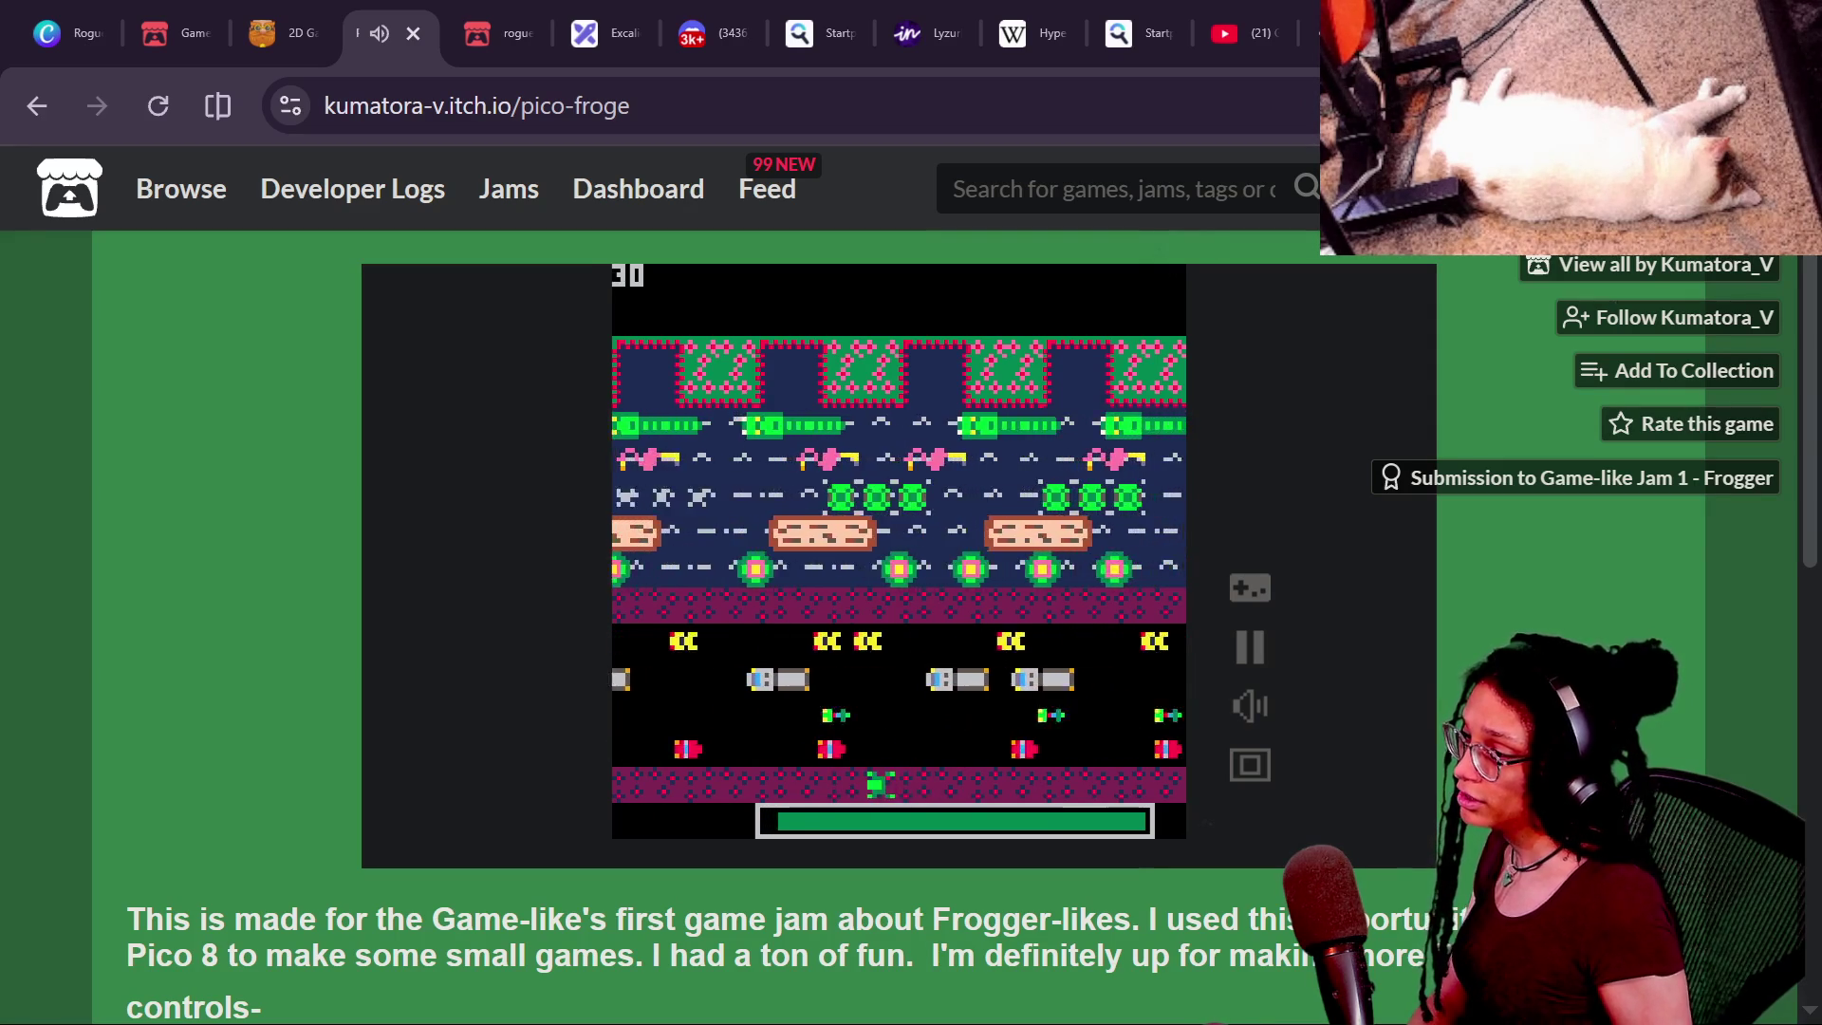
key("Up")
key("Up")
key("Left")
key("Up")
key("Up")
key("Up")
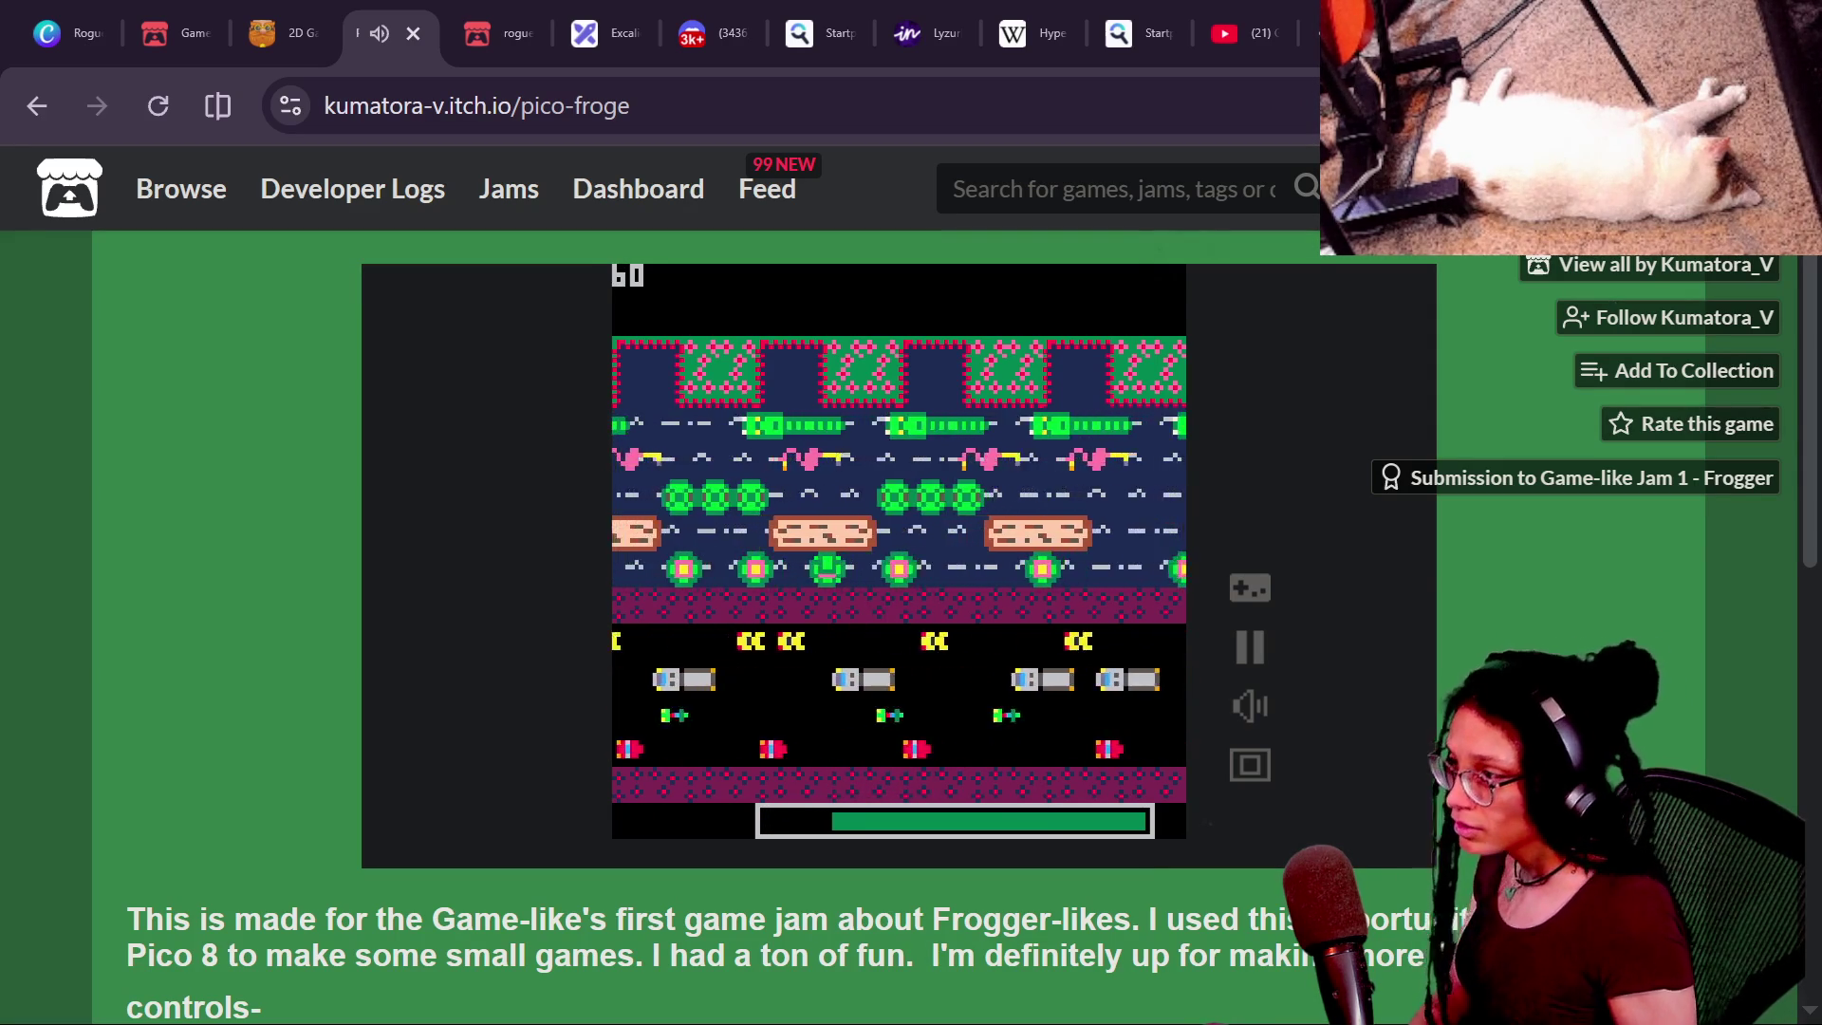
key("Up")
key("Up")
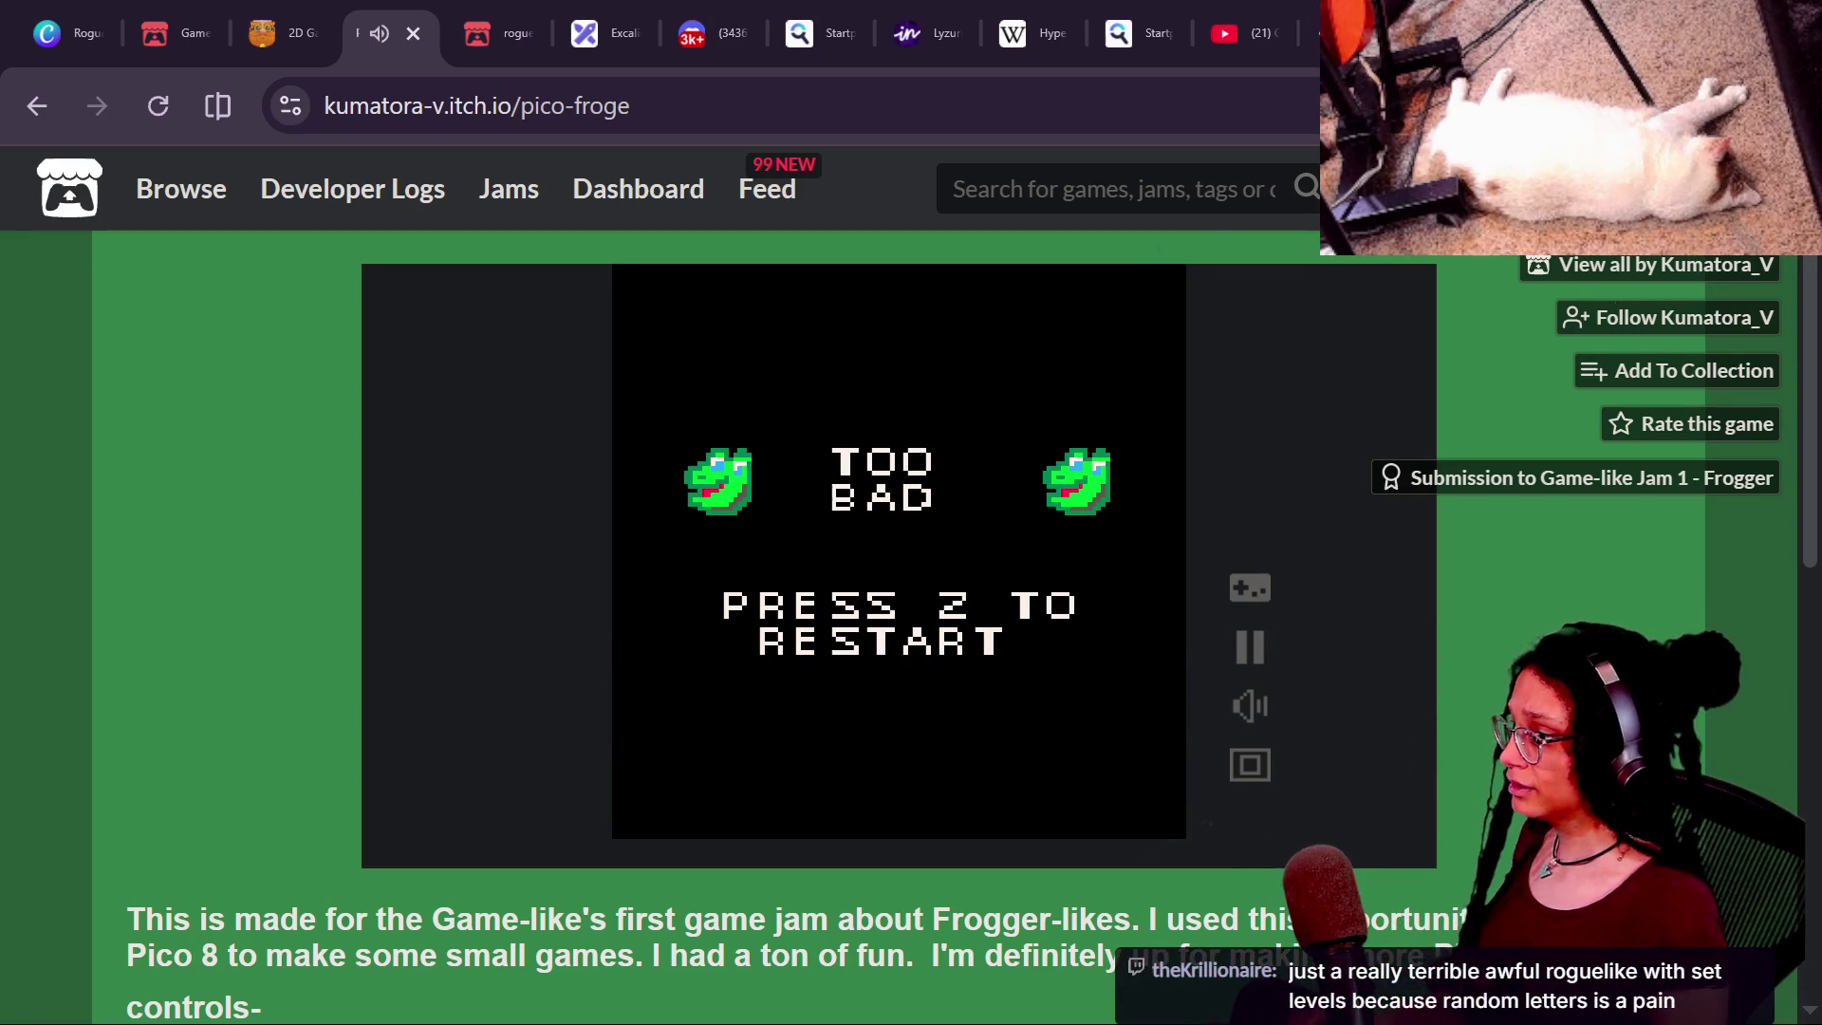
left_click(1250, 765)
- Restart Pico Froge and hop the frog through traffic and the river until game over
key("z")
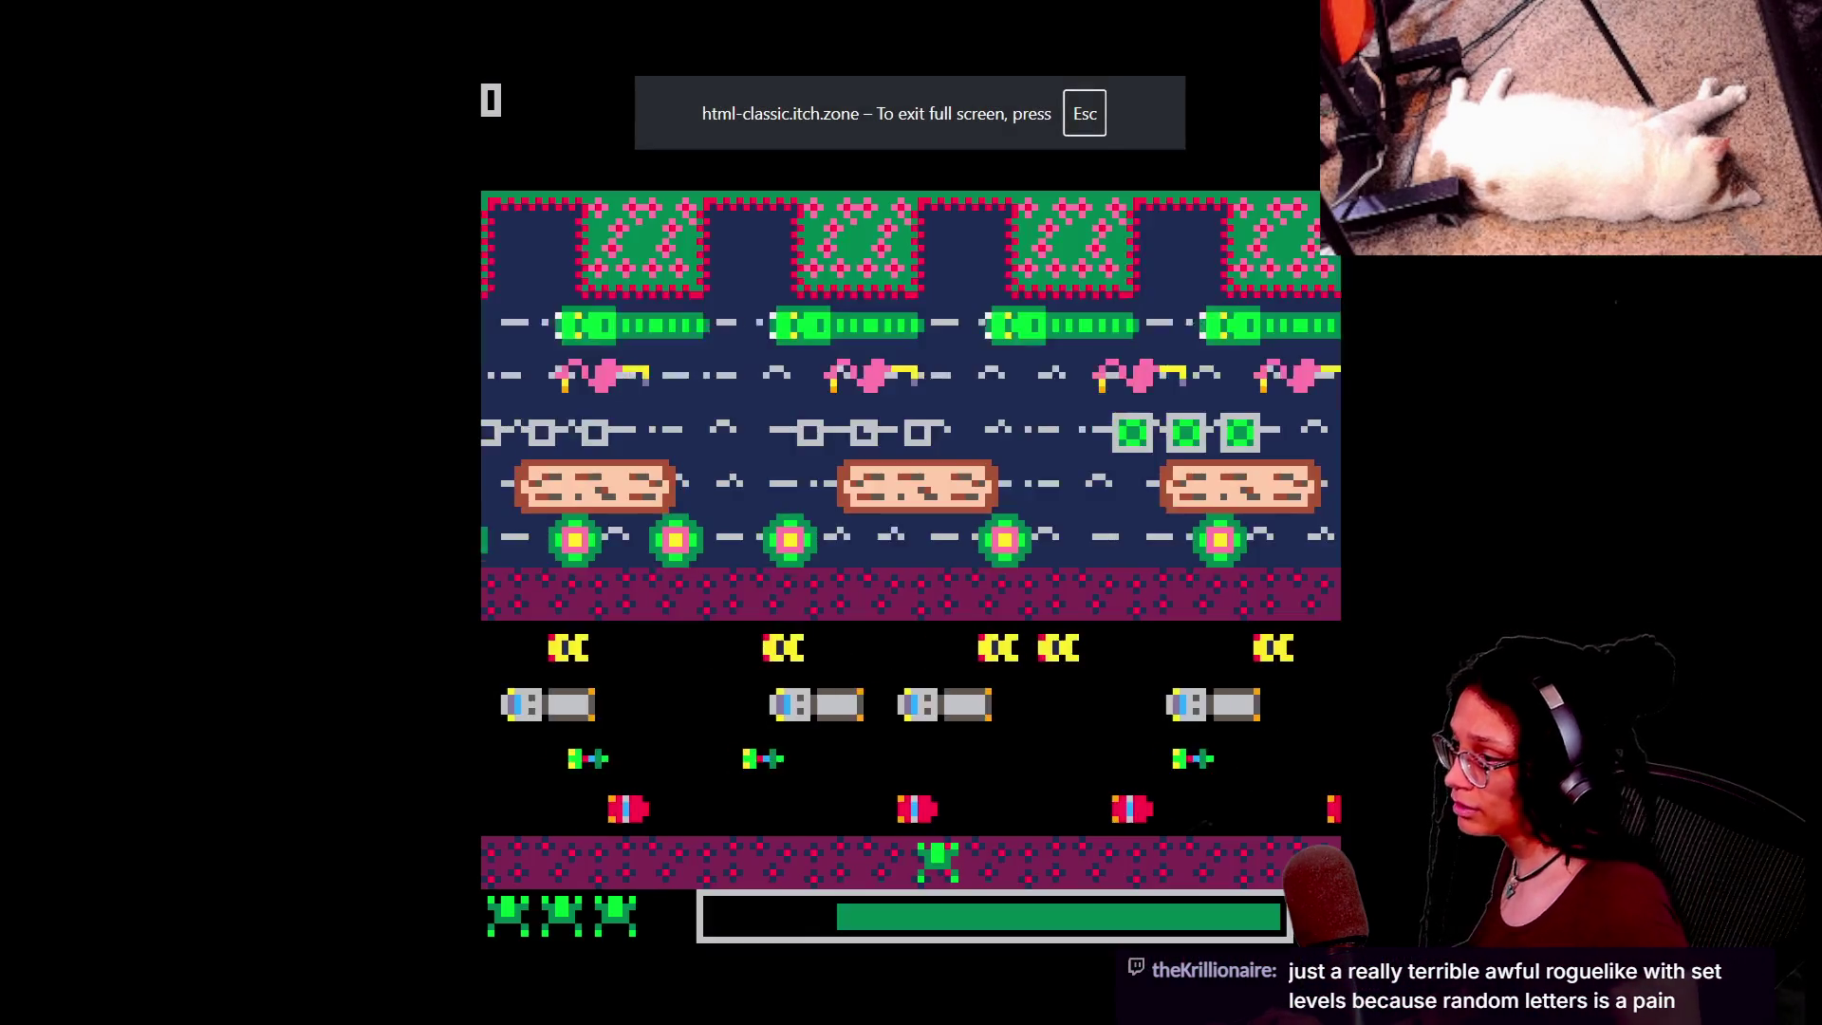
key("Up")
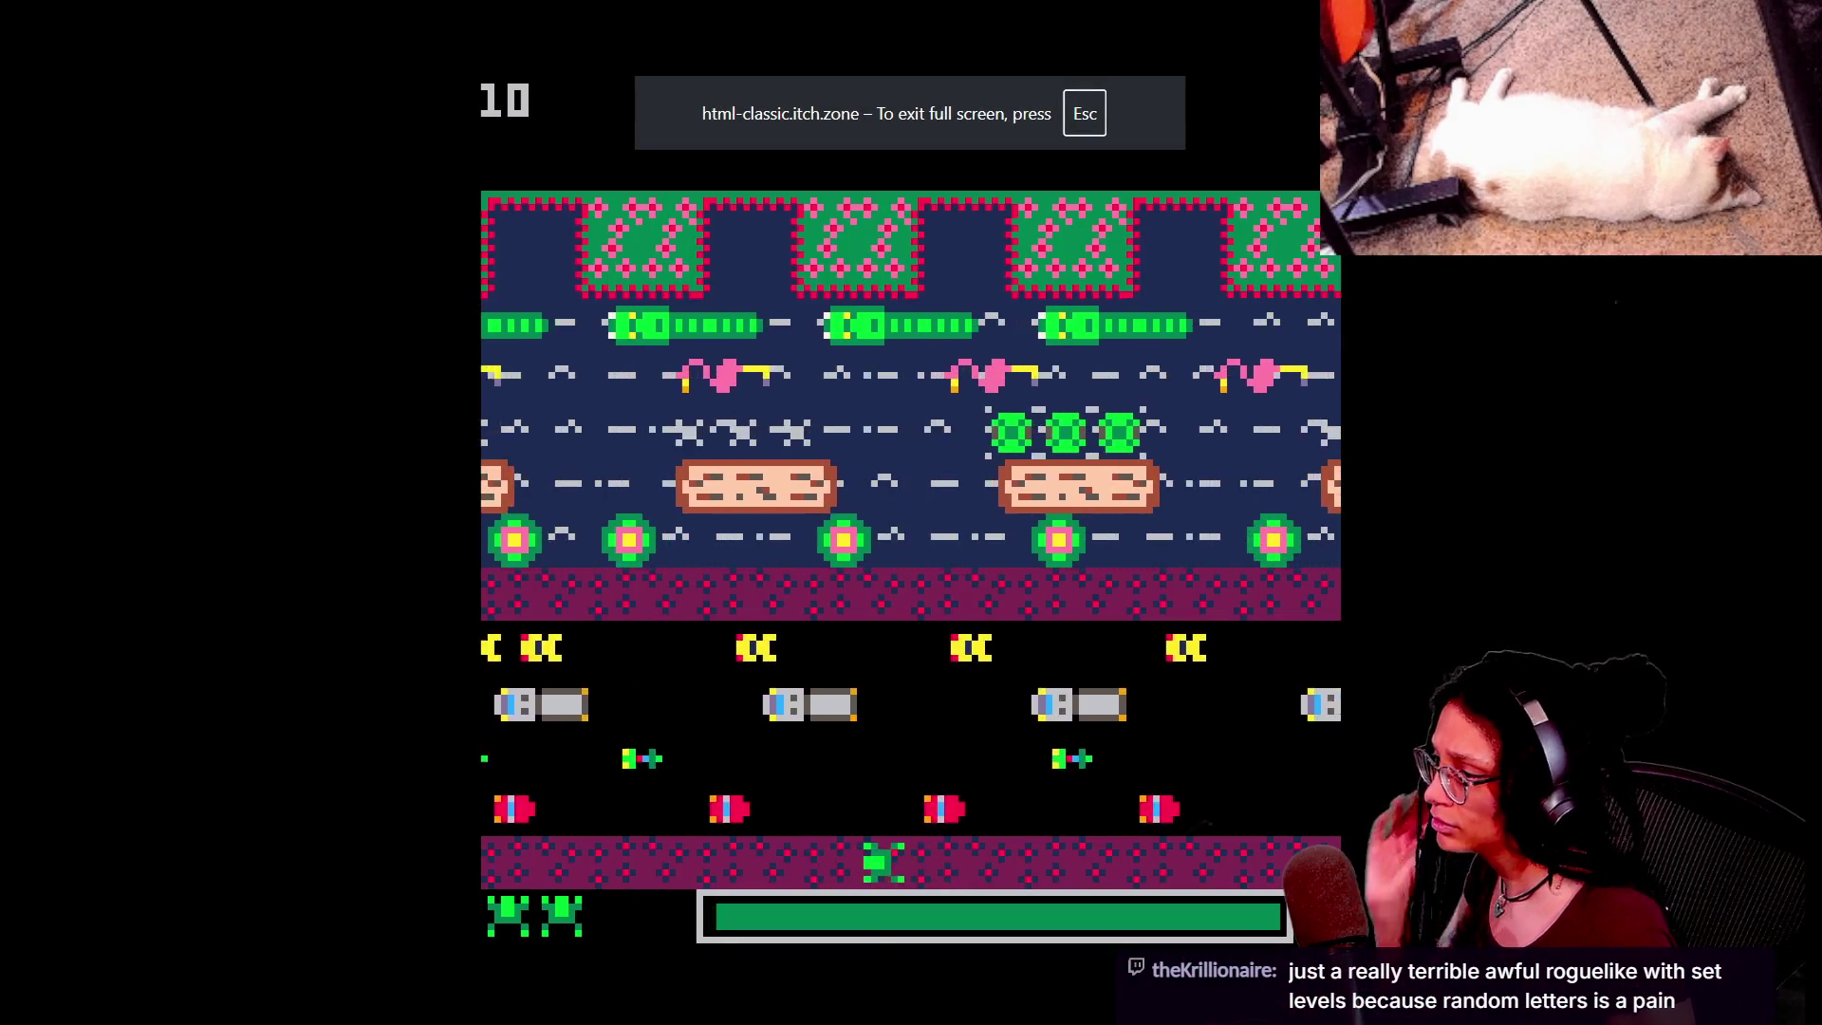
key("Up")
key("Up")
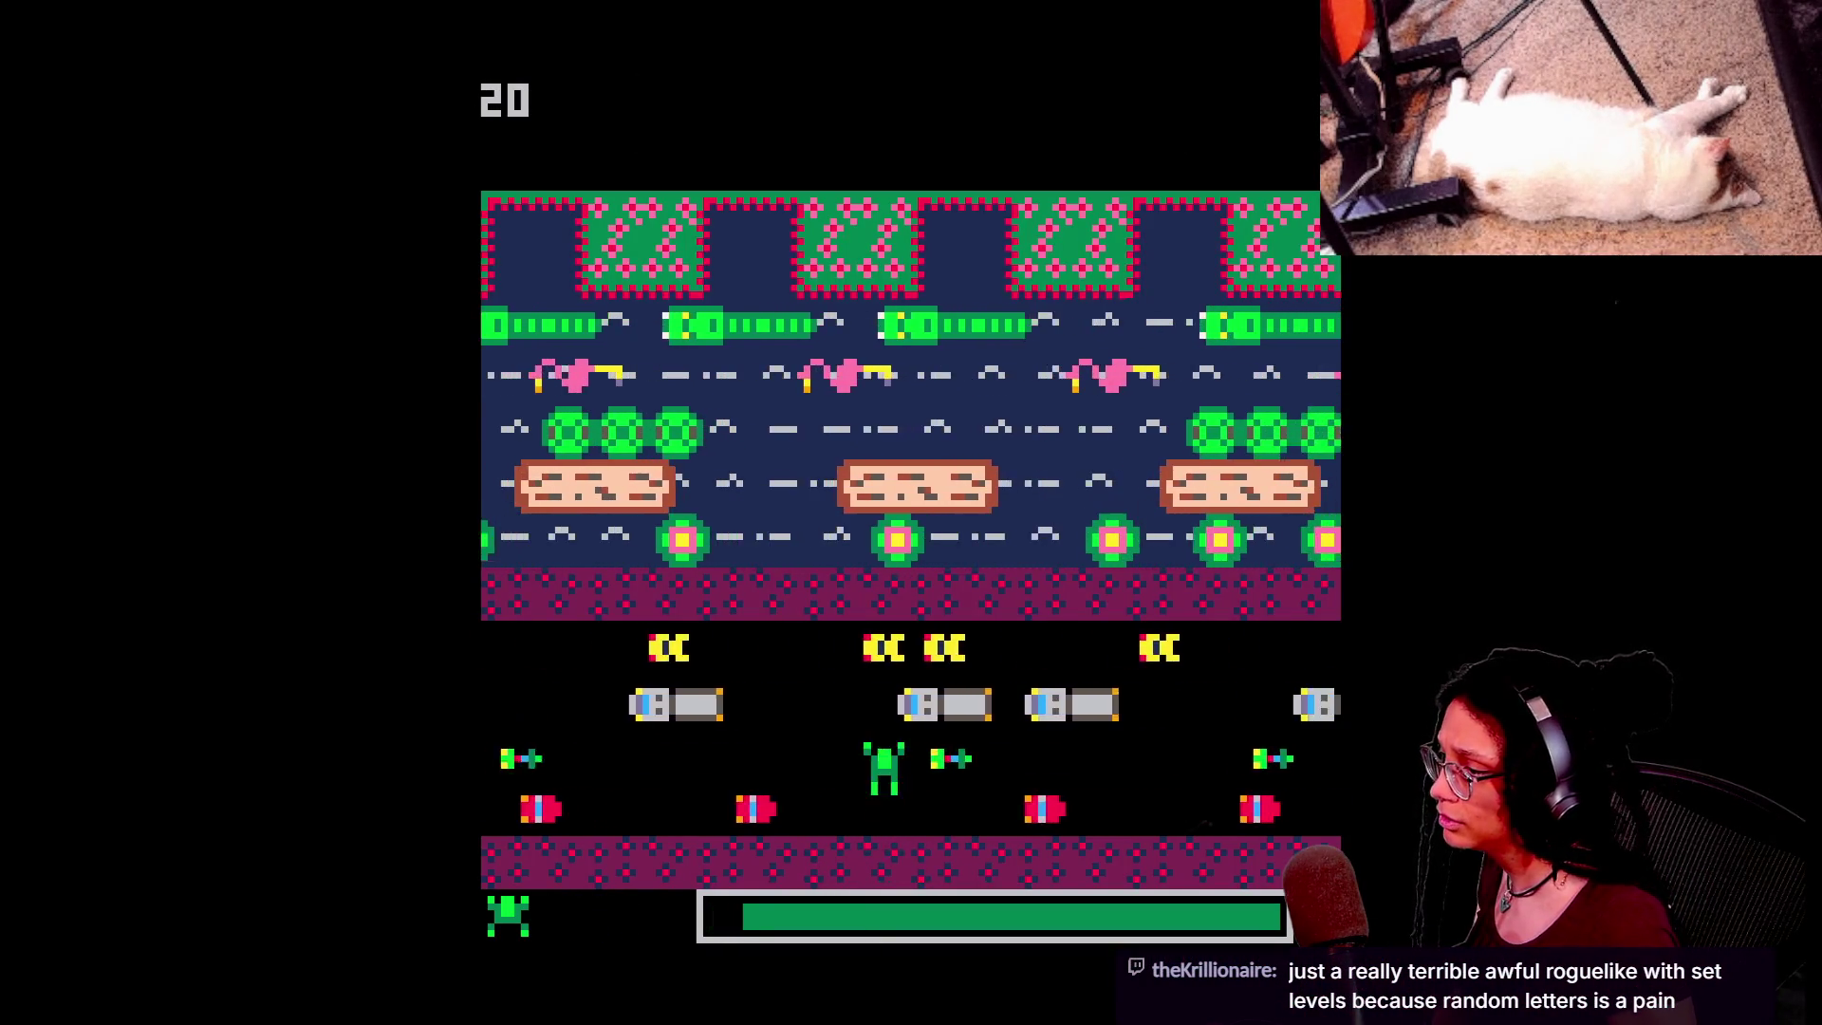
key("Right")
key("Right")
key("Up")
key("Up")
key("Up")
key("Left")
key("Left")
key("Left")
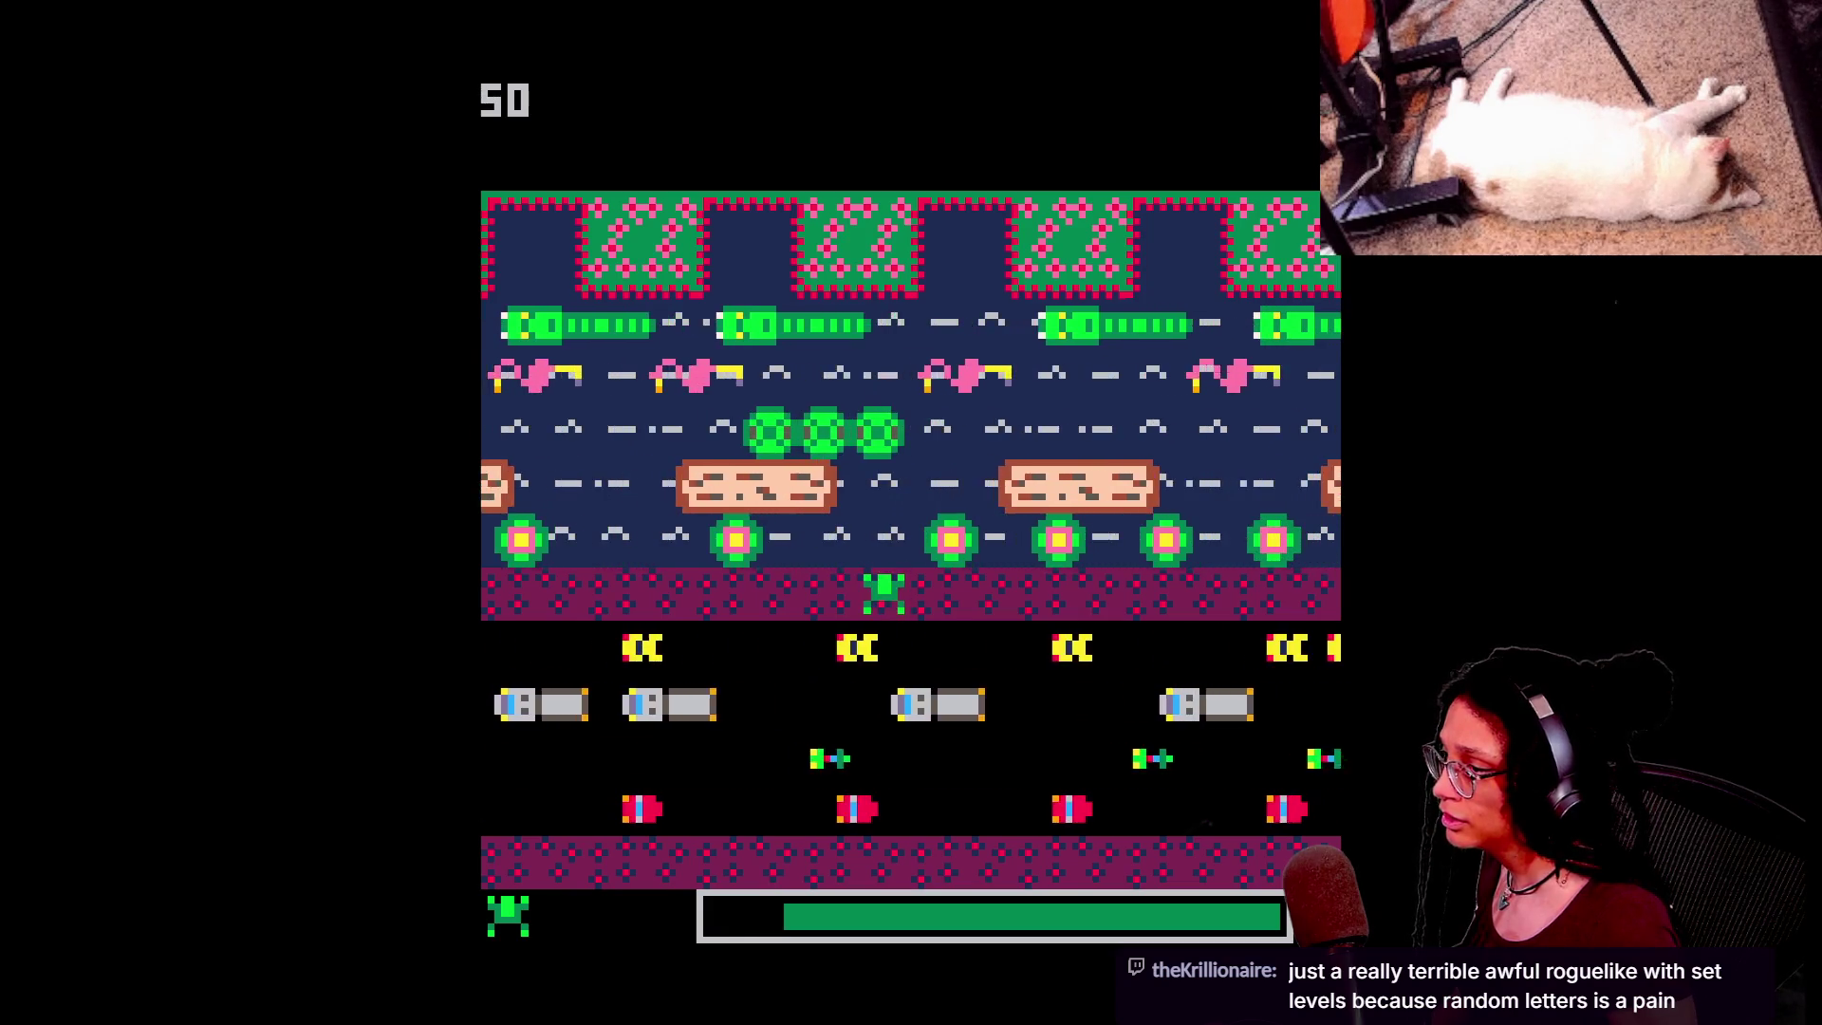
key("Up")
key("Up")
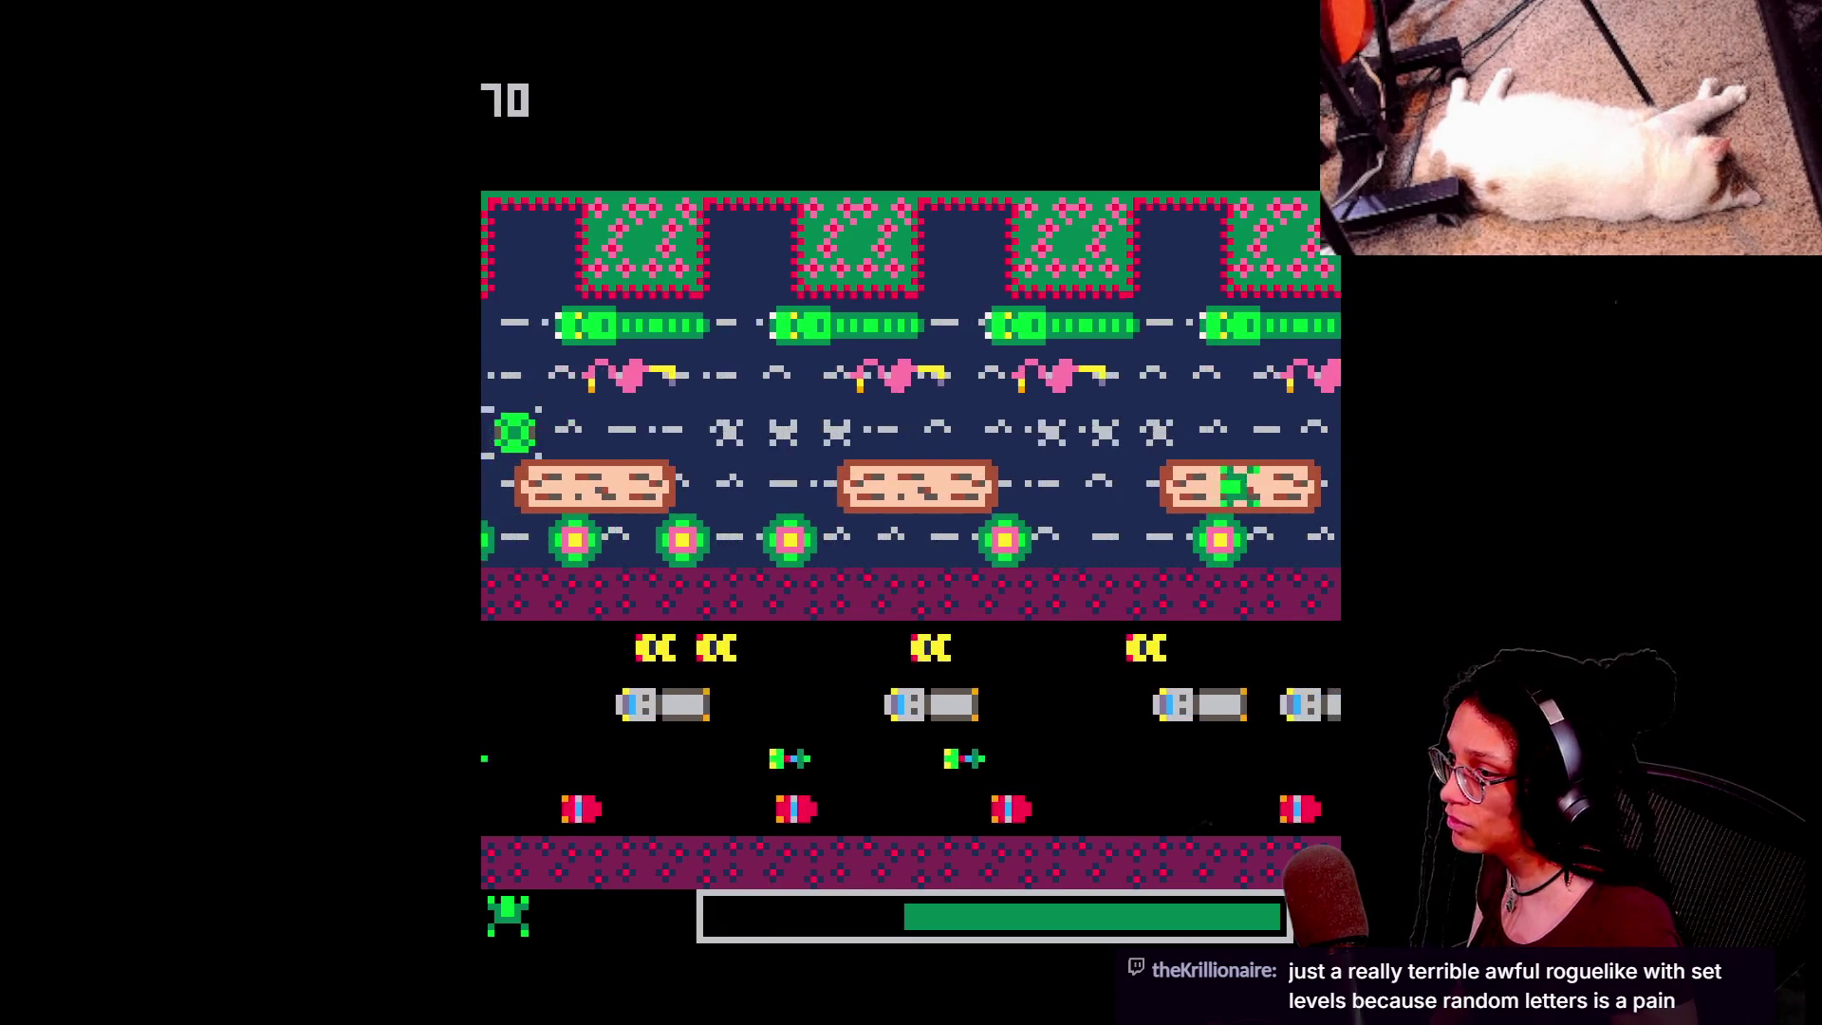
key("Left")
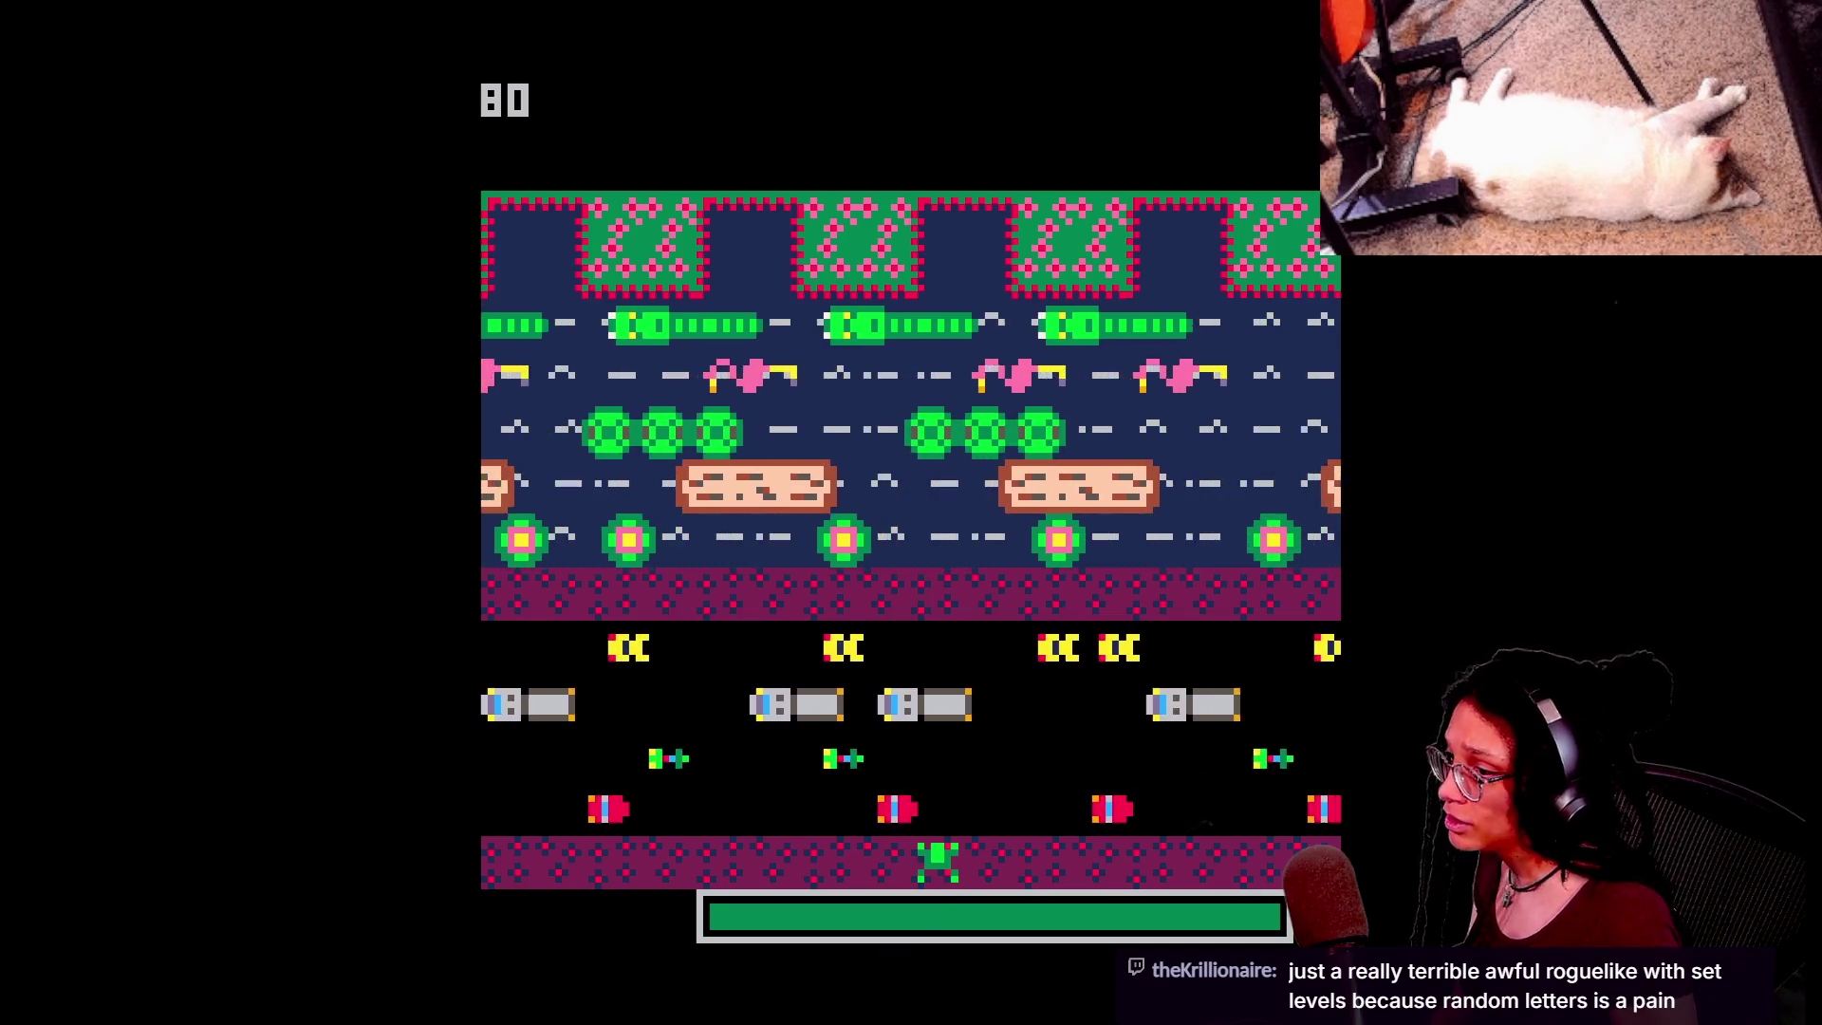
key("Left")
key("Up")
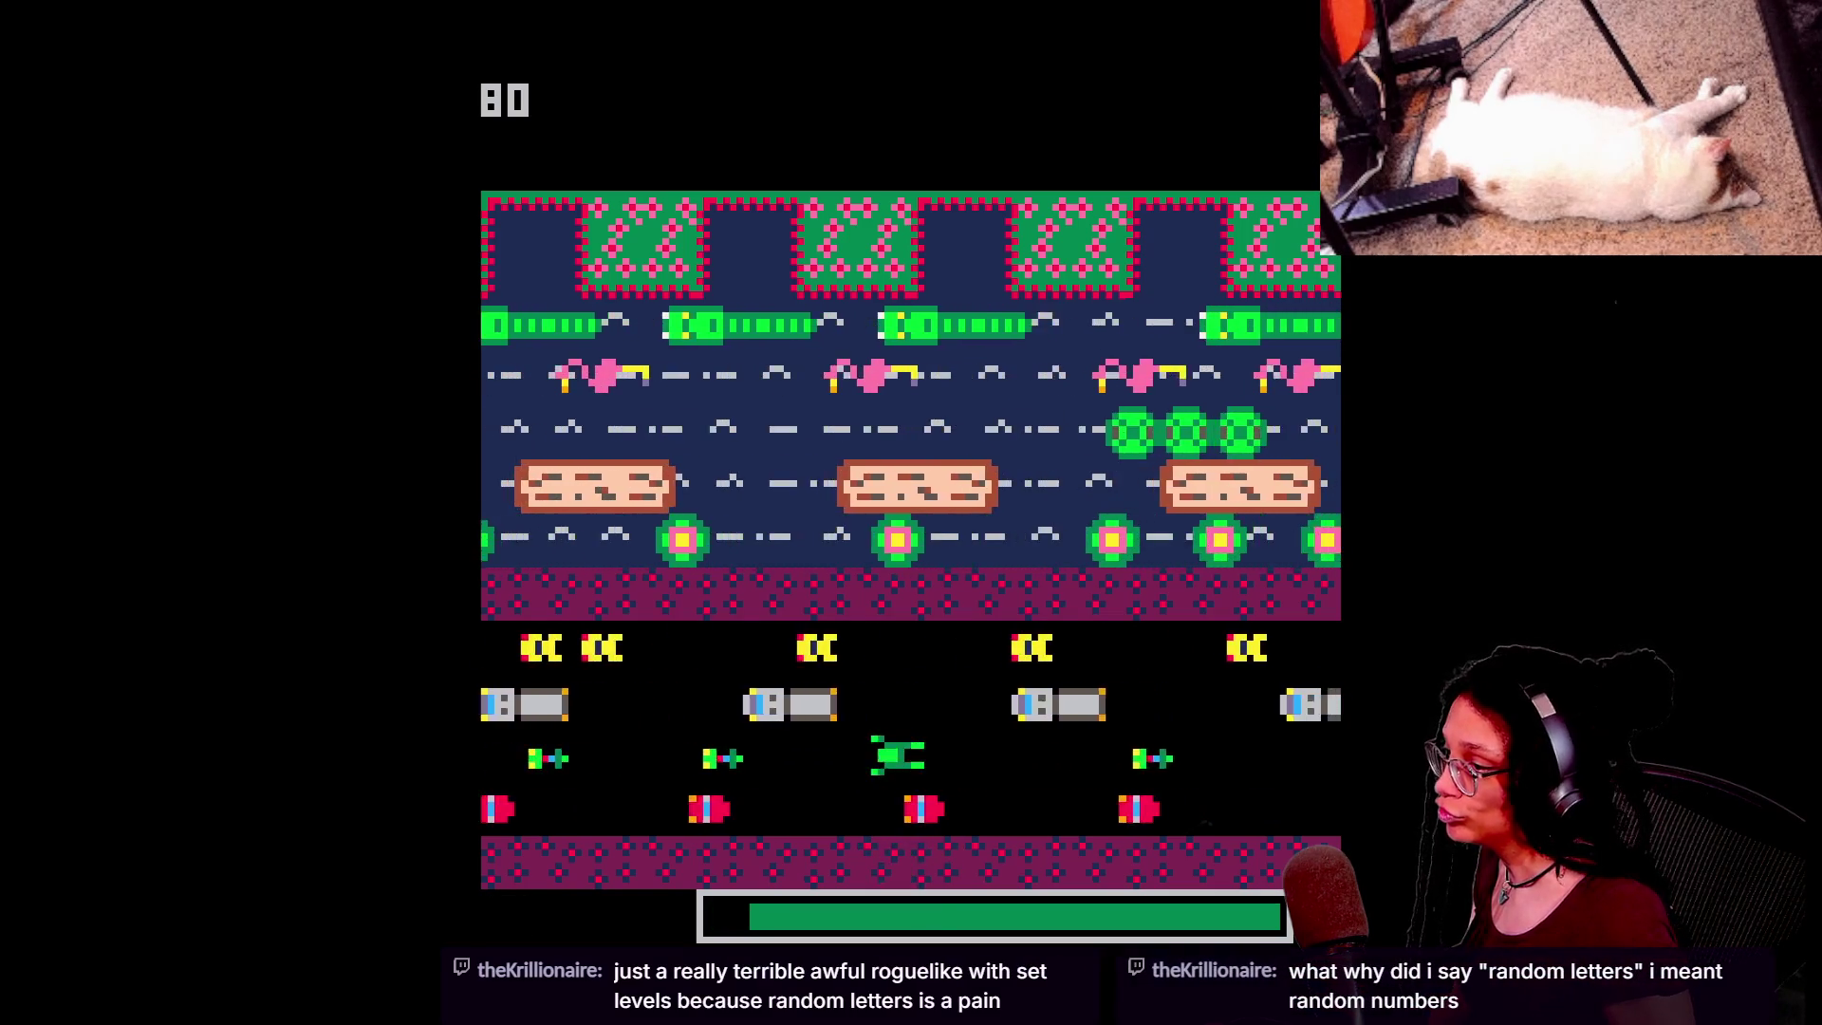
key("Up")
- Play a second Pico Froge run to a score of 80, then exit fullscreen
key("z")
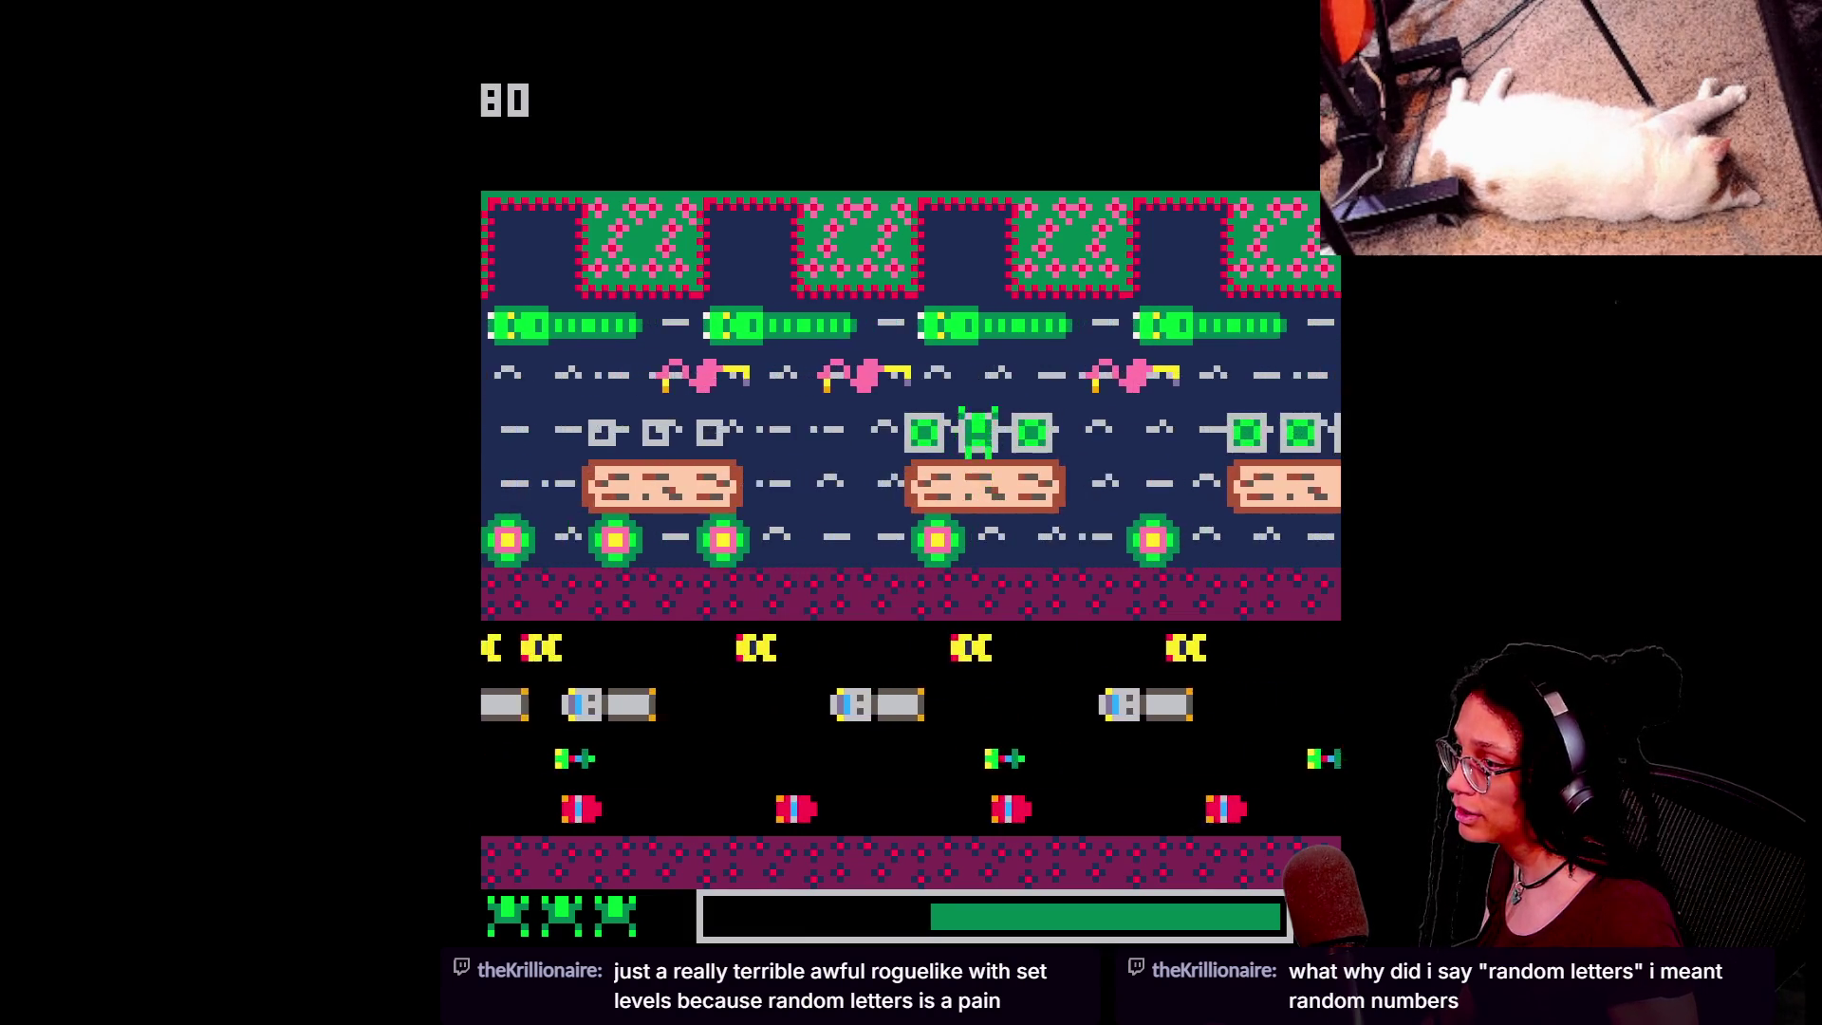
key("Up")
key("Left")
key("Left")
key("Up")
key("Up")
key("Left")
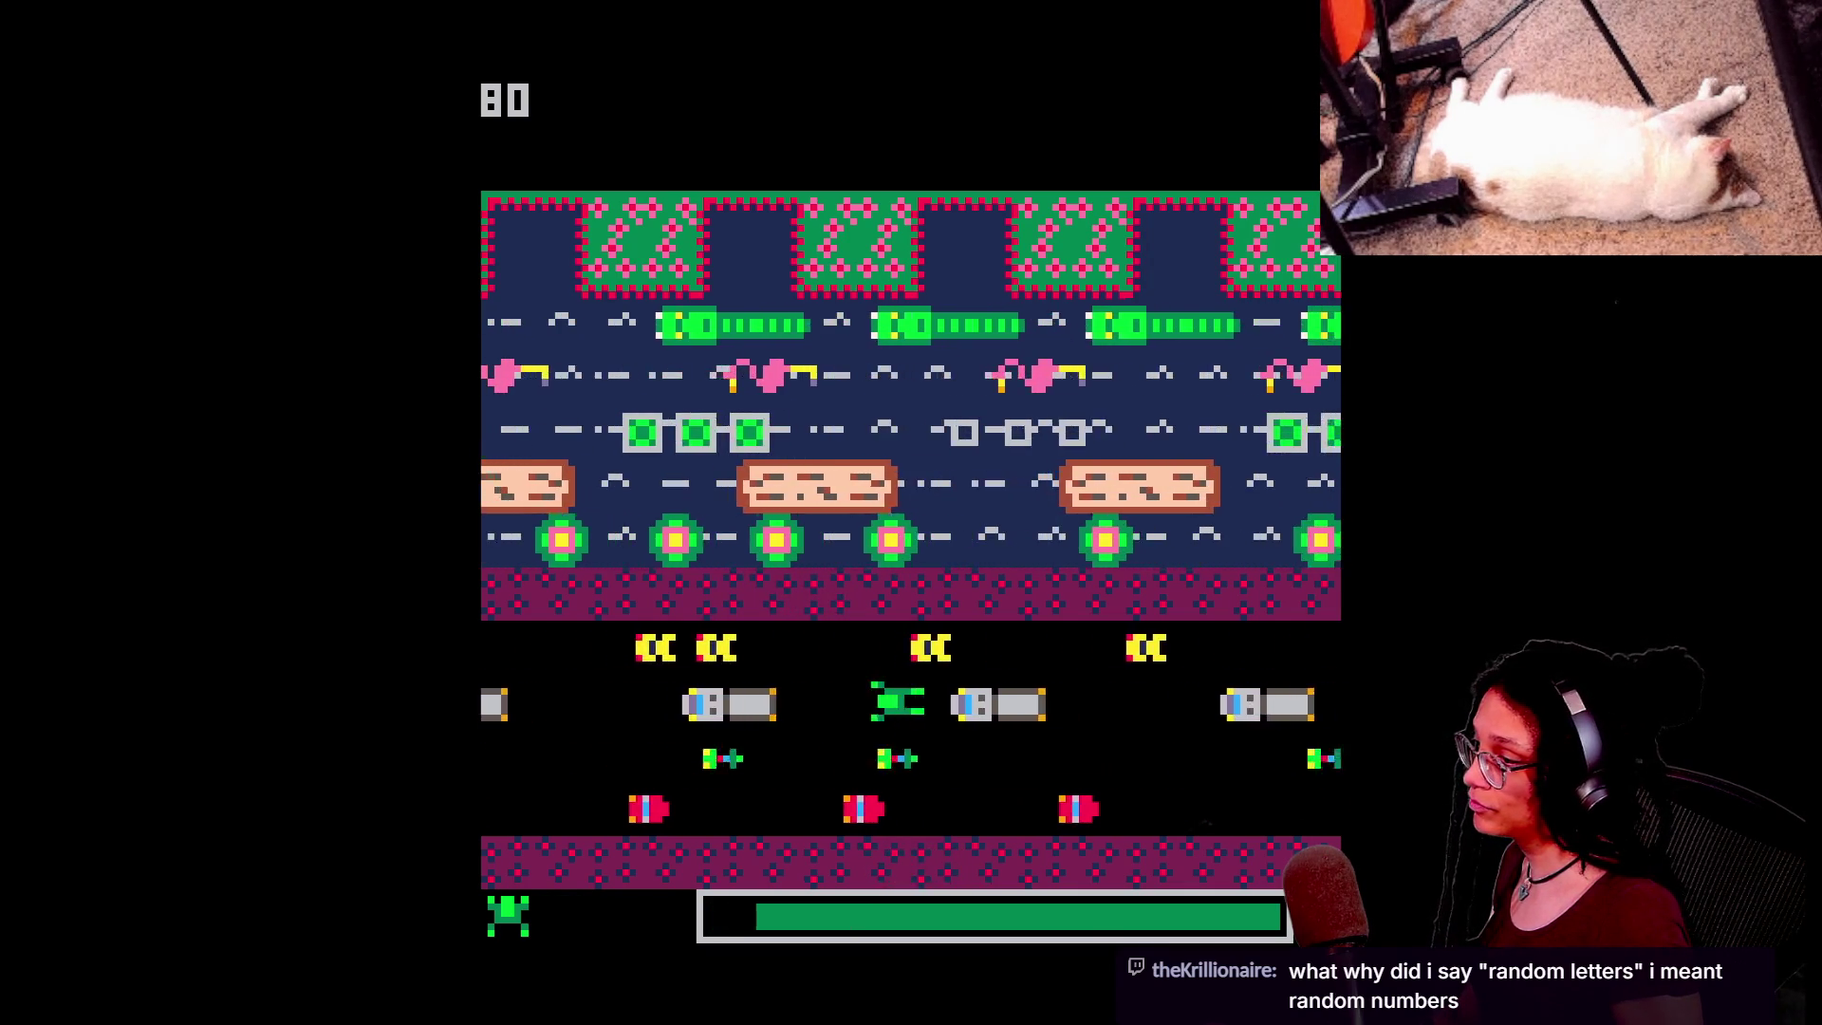
key("Left")
key("Left")
key("Up")
key("Up")
key("Left")
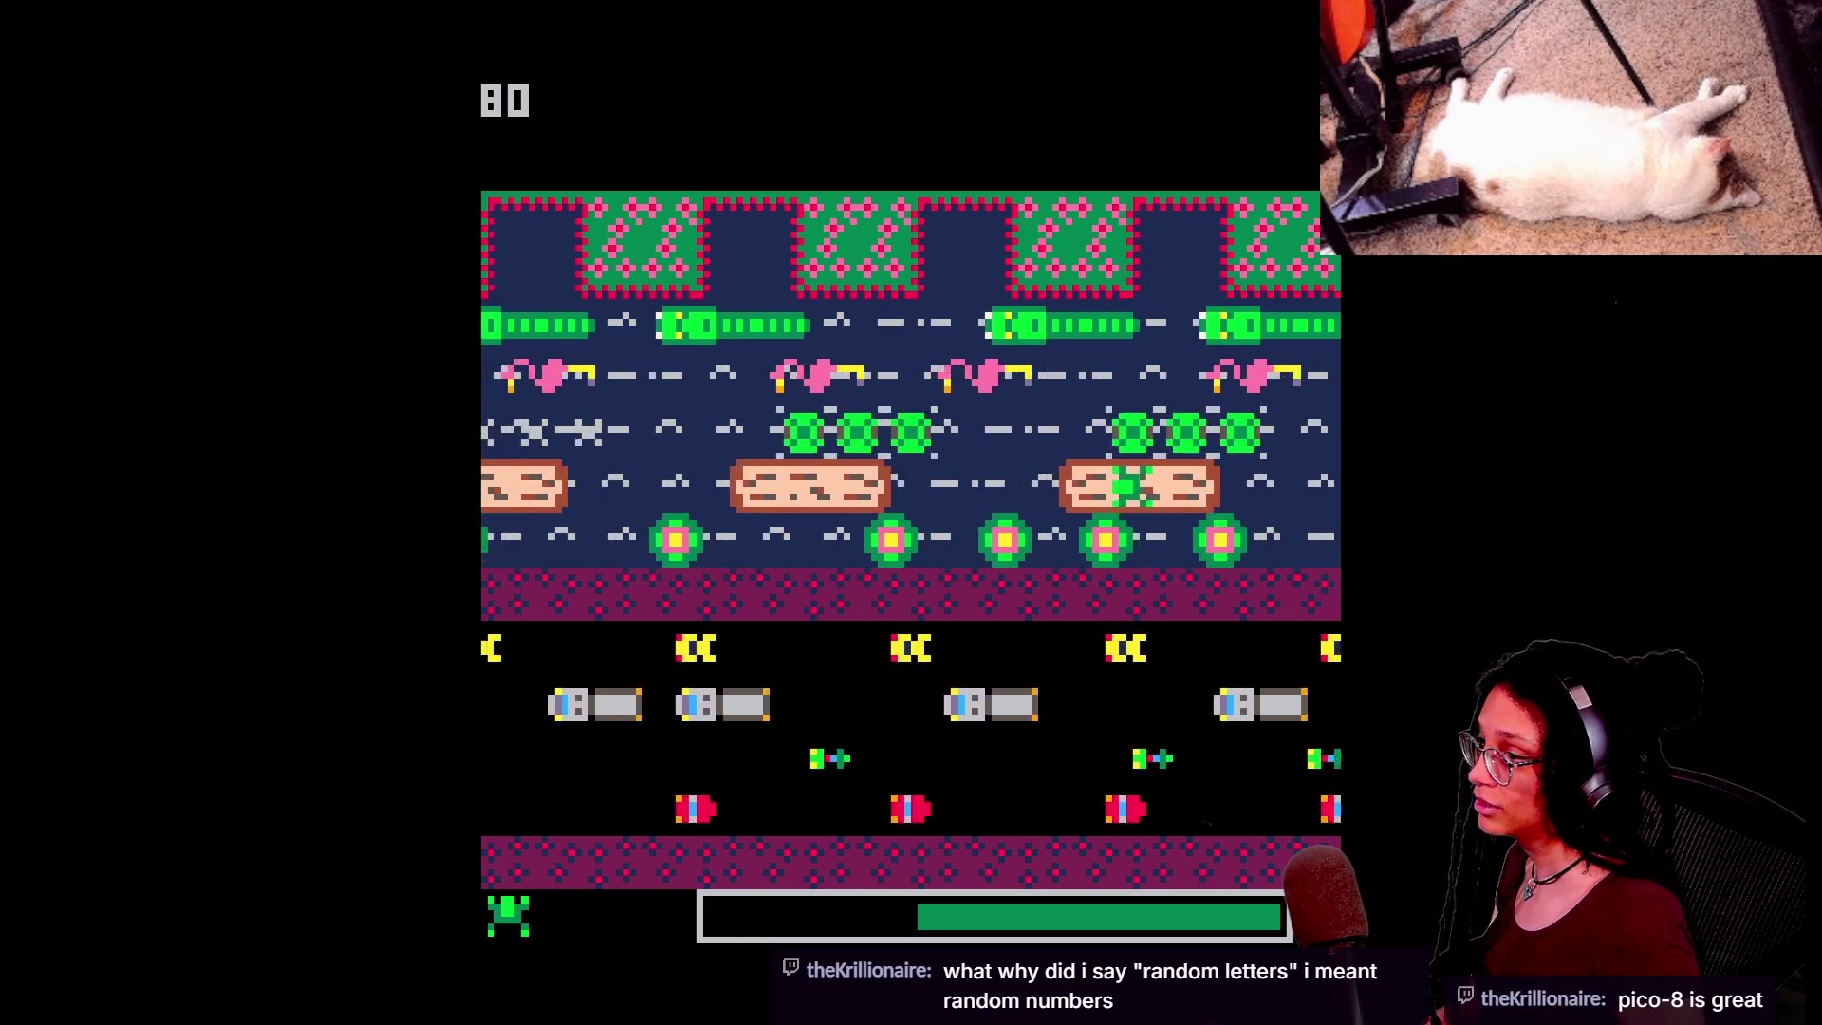
key("Up")
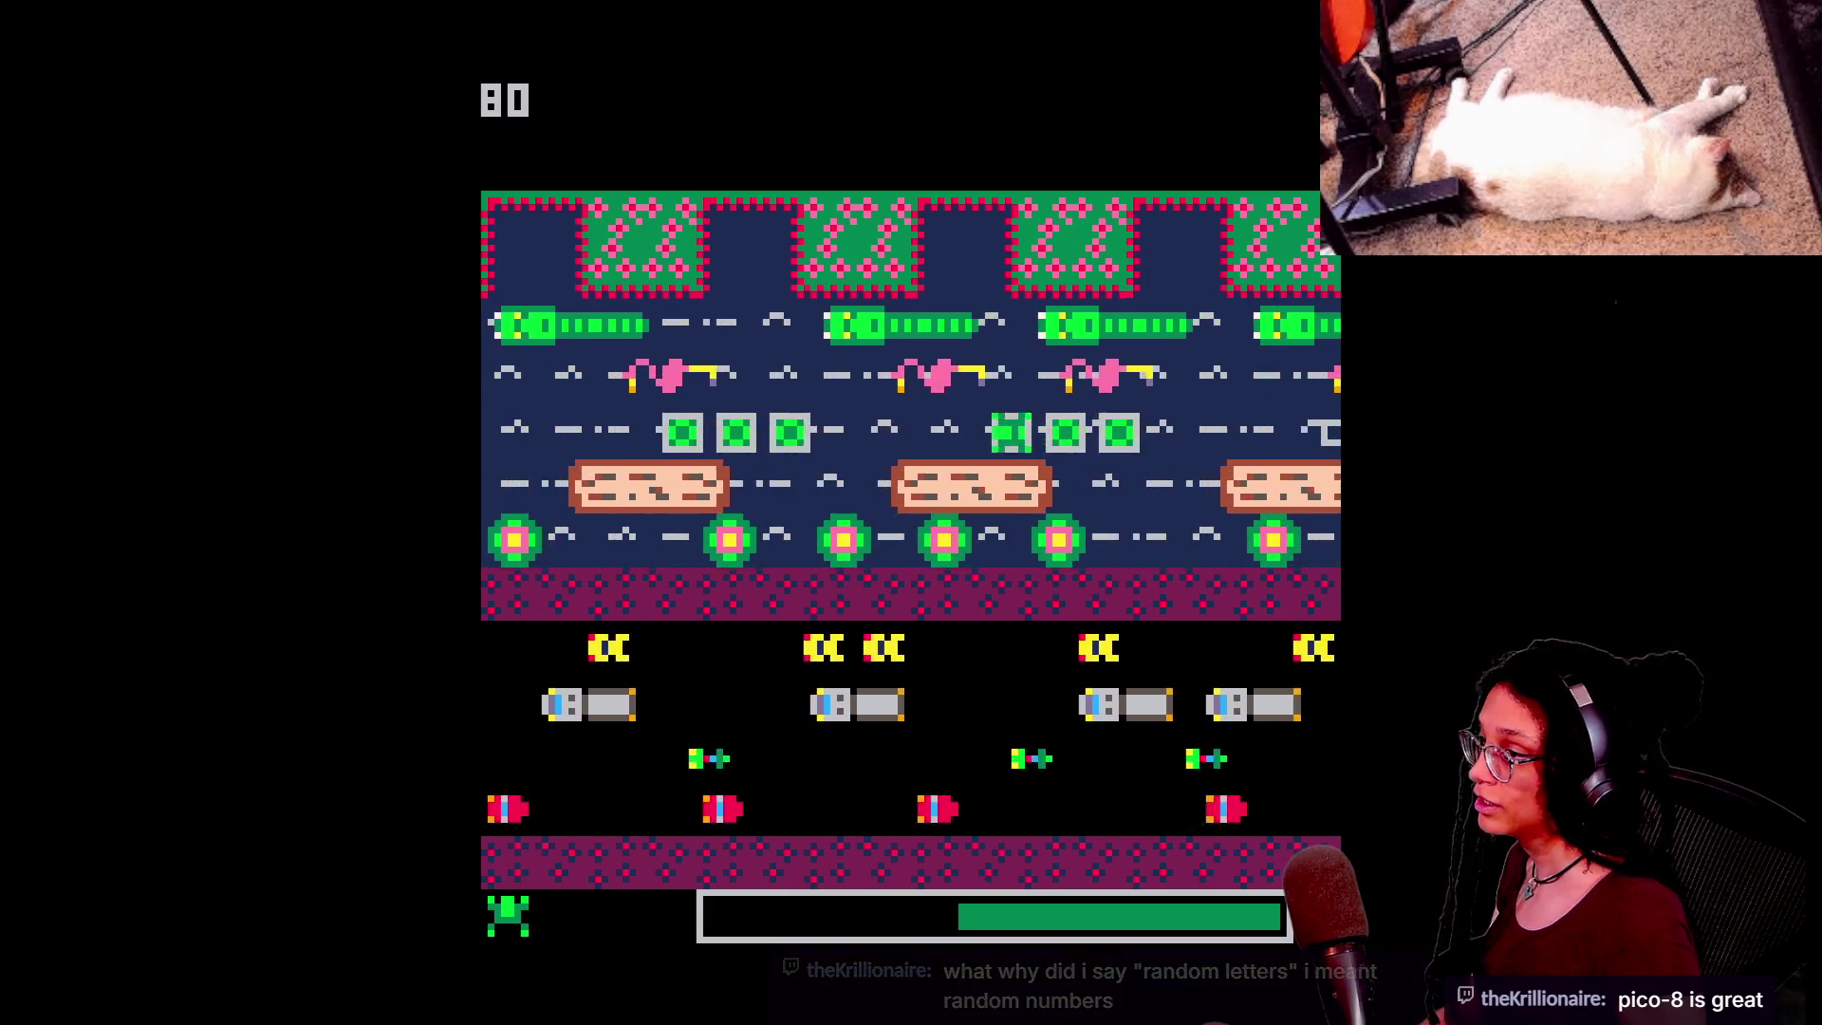
key("Up")
key("Left")
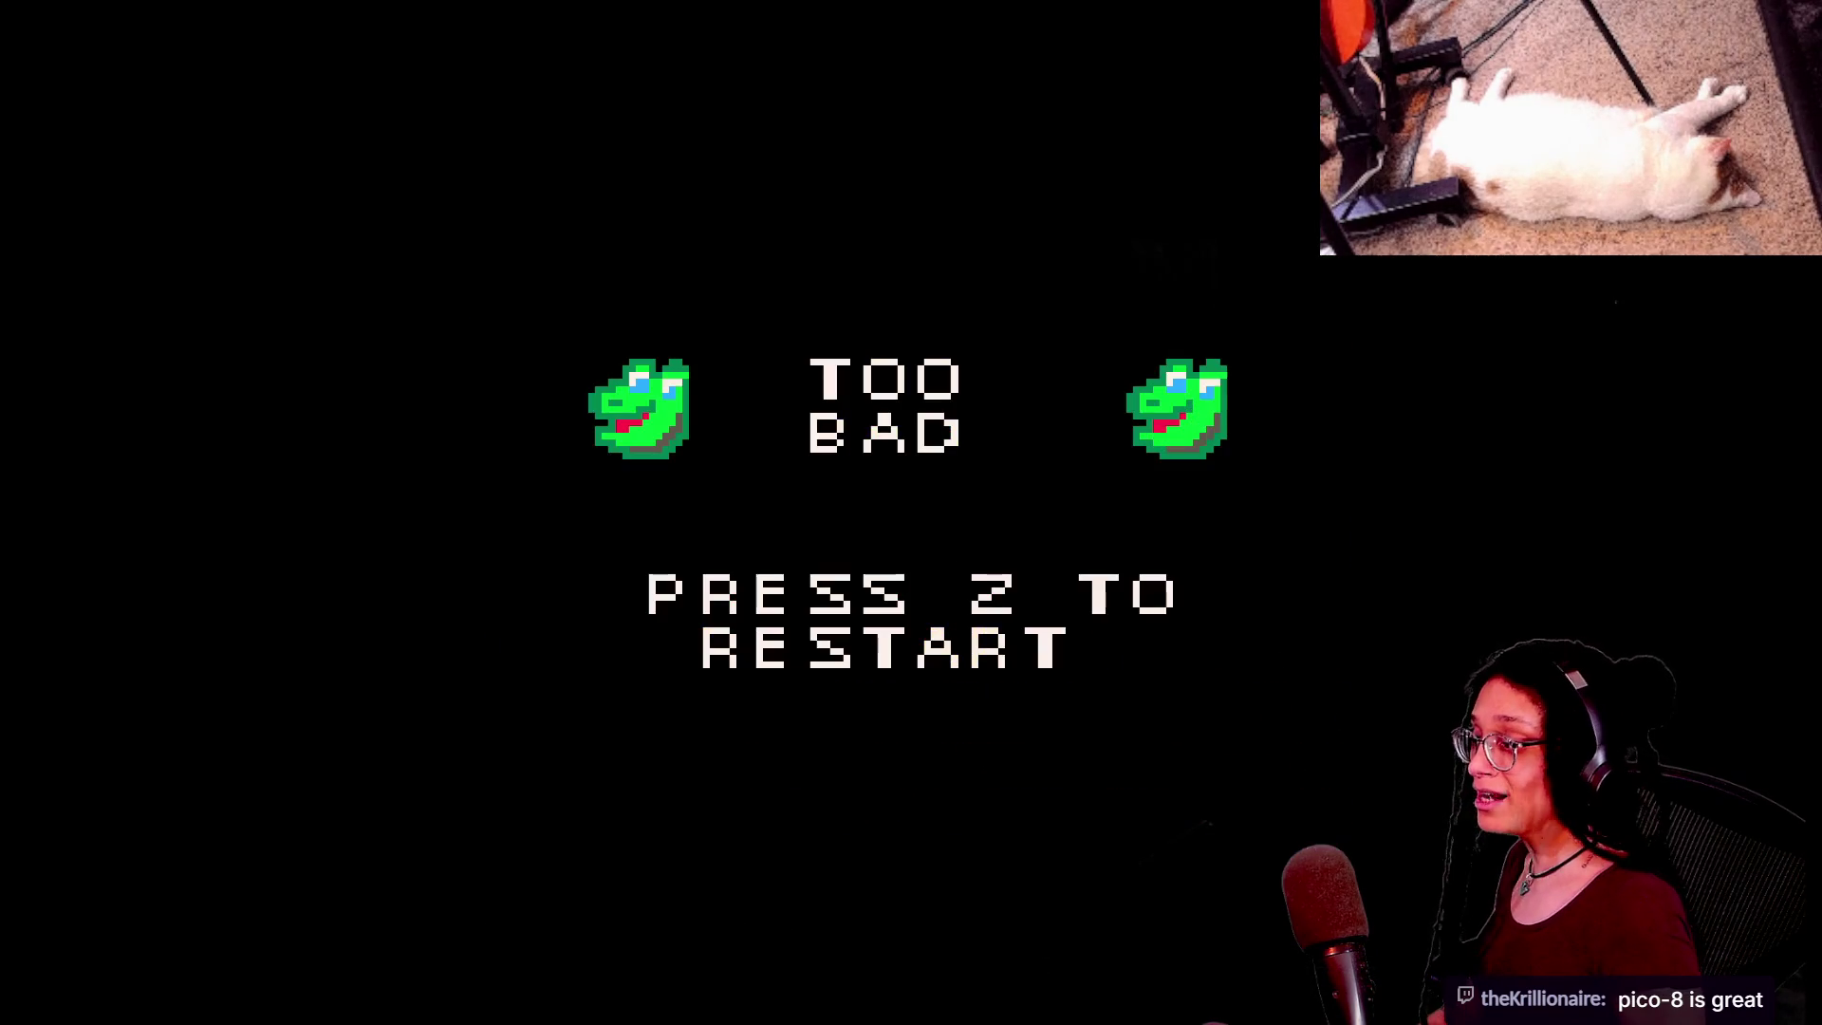
key("Escape")
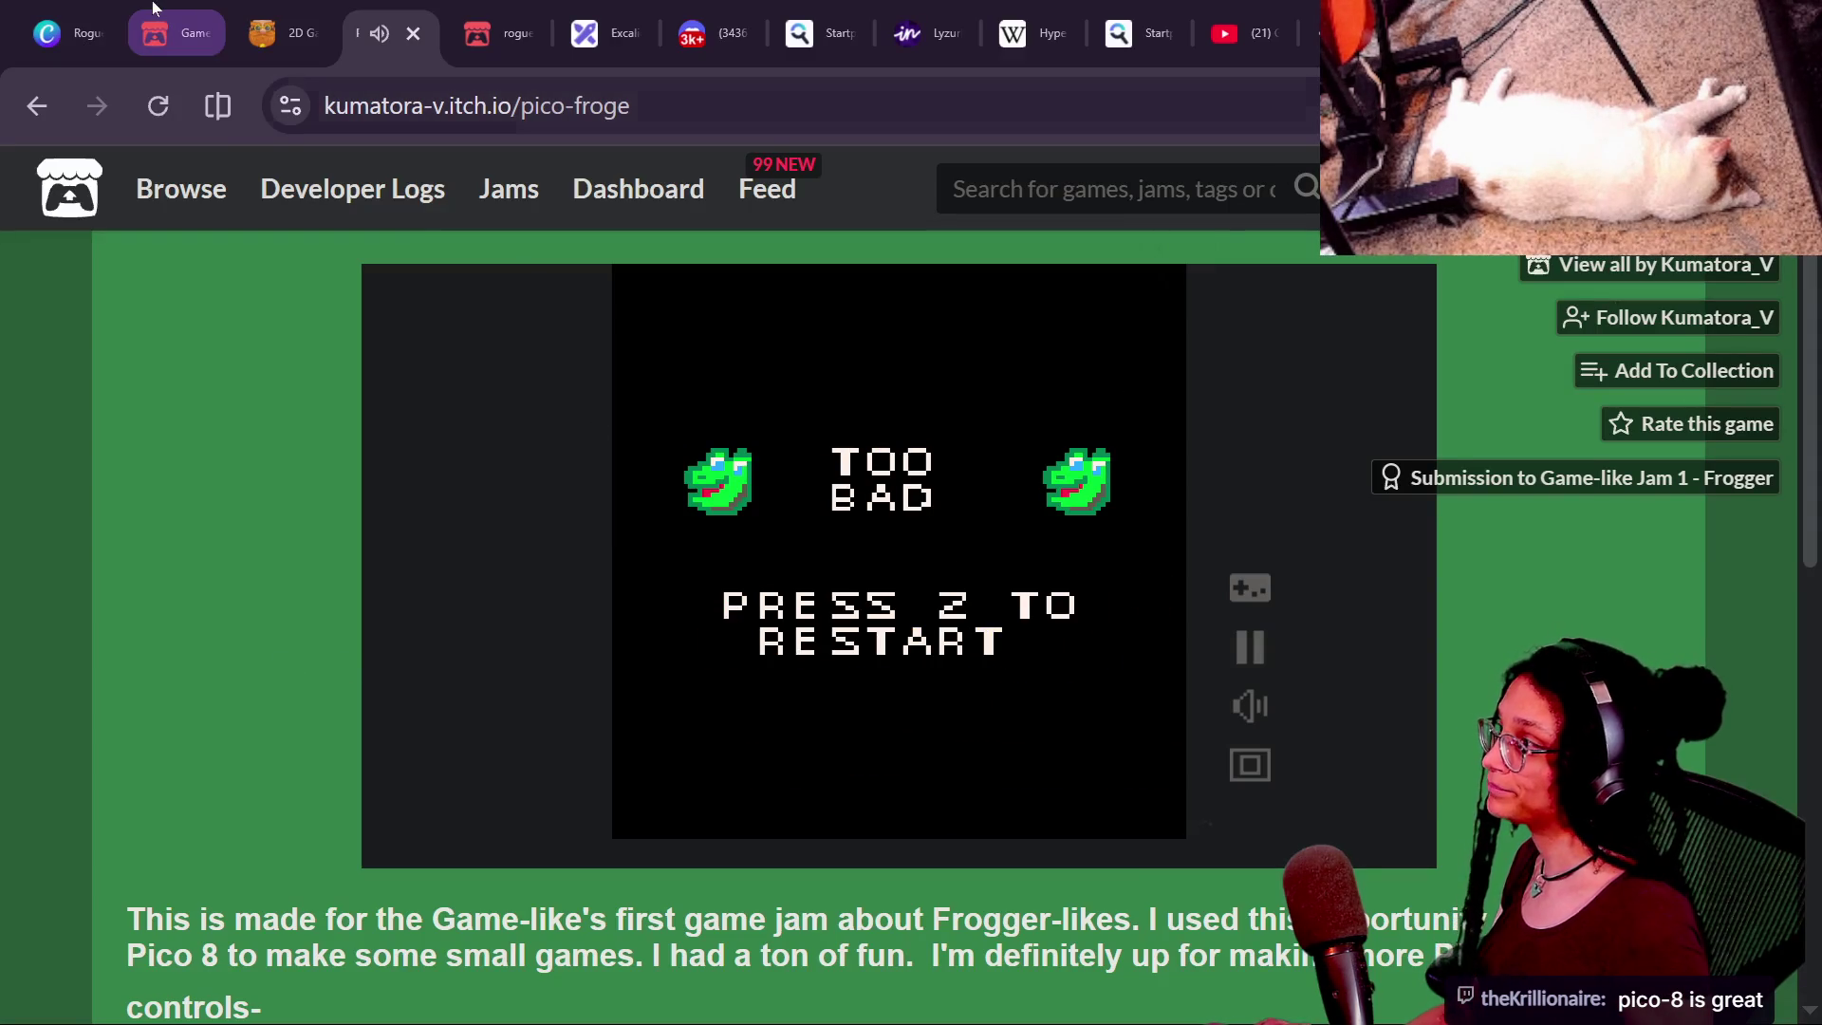
- Page back through earlier Game-like Jams to the first one, the Frogger jam
left_click(171, 9)
scroll(641, 579, "up", 8)
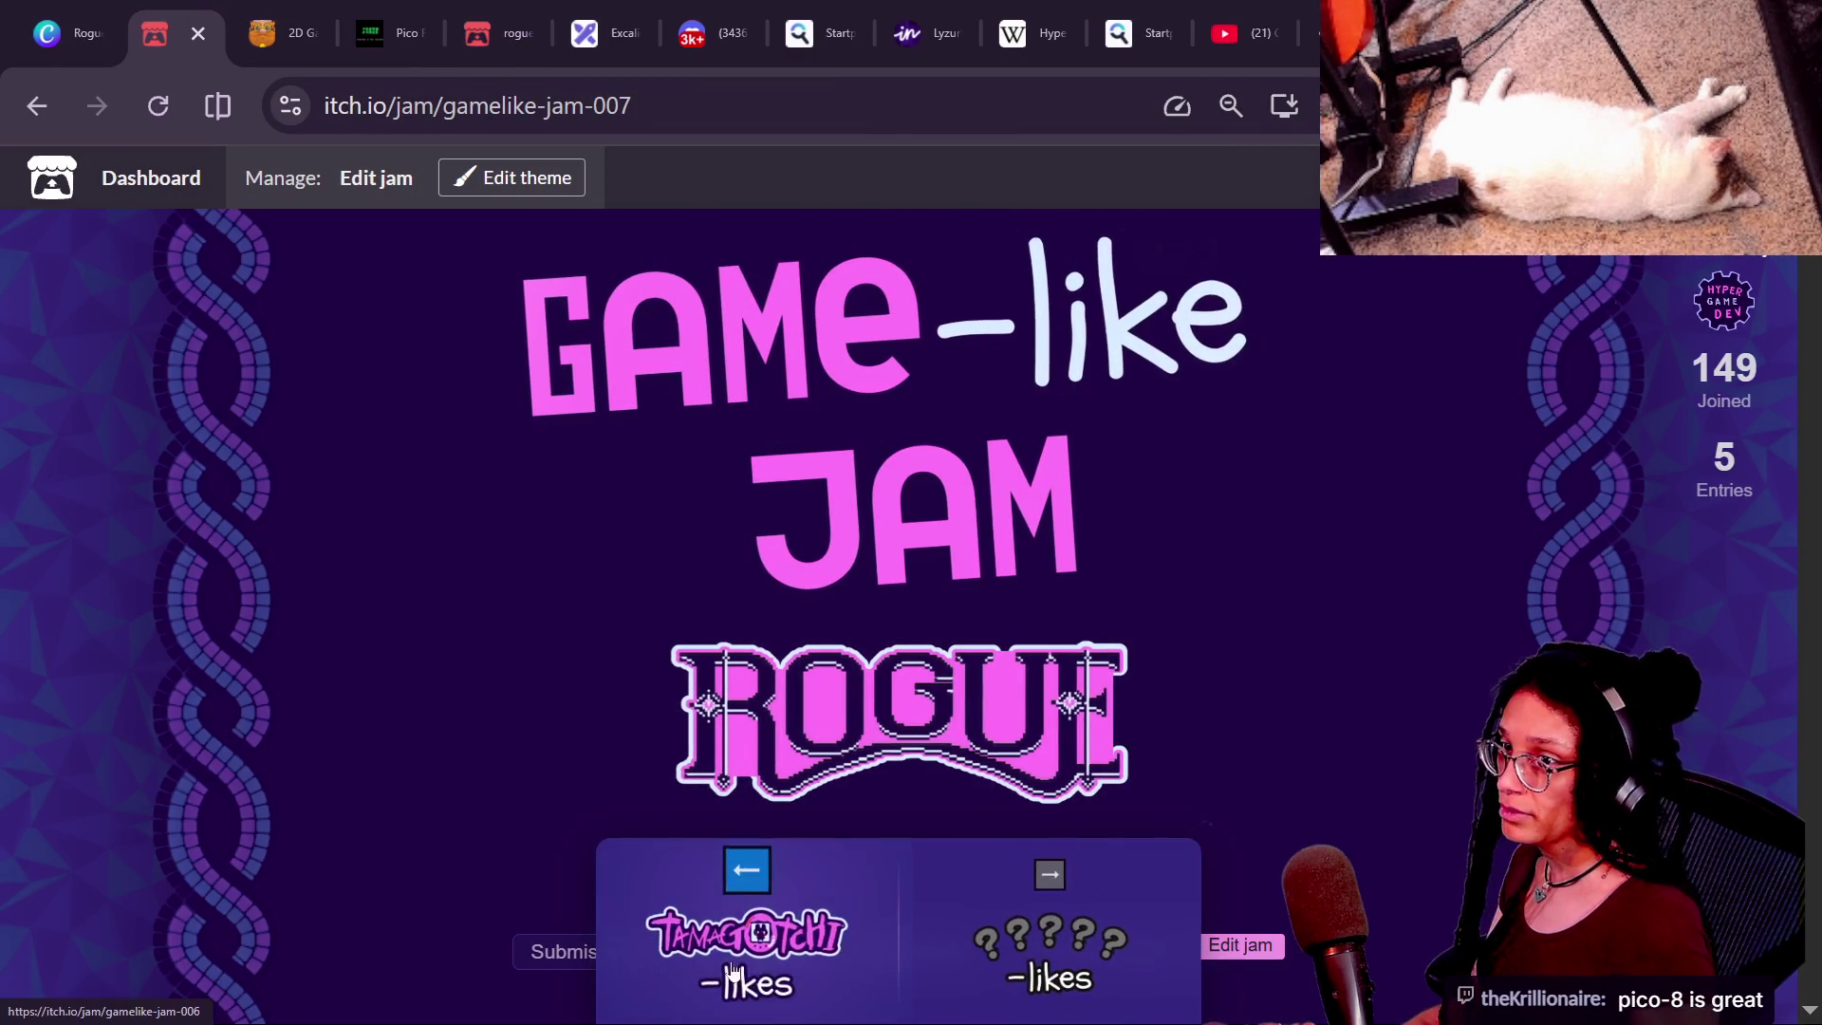
left_click(815, 925)
left_click(817, 923)
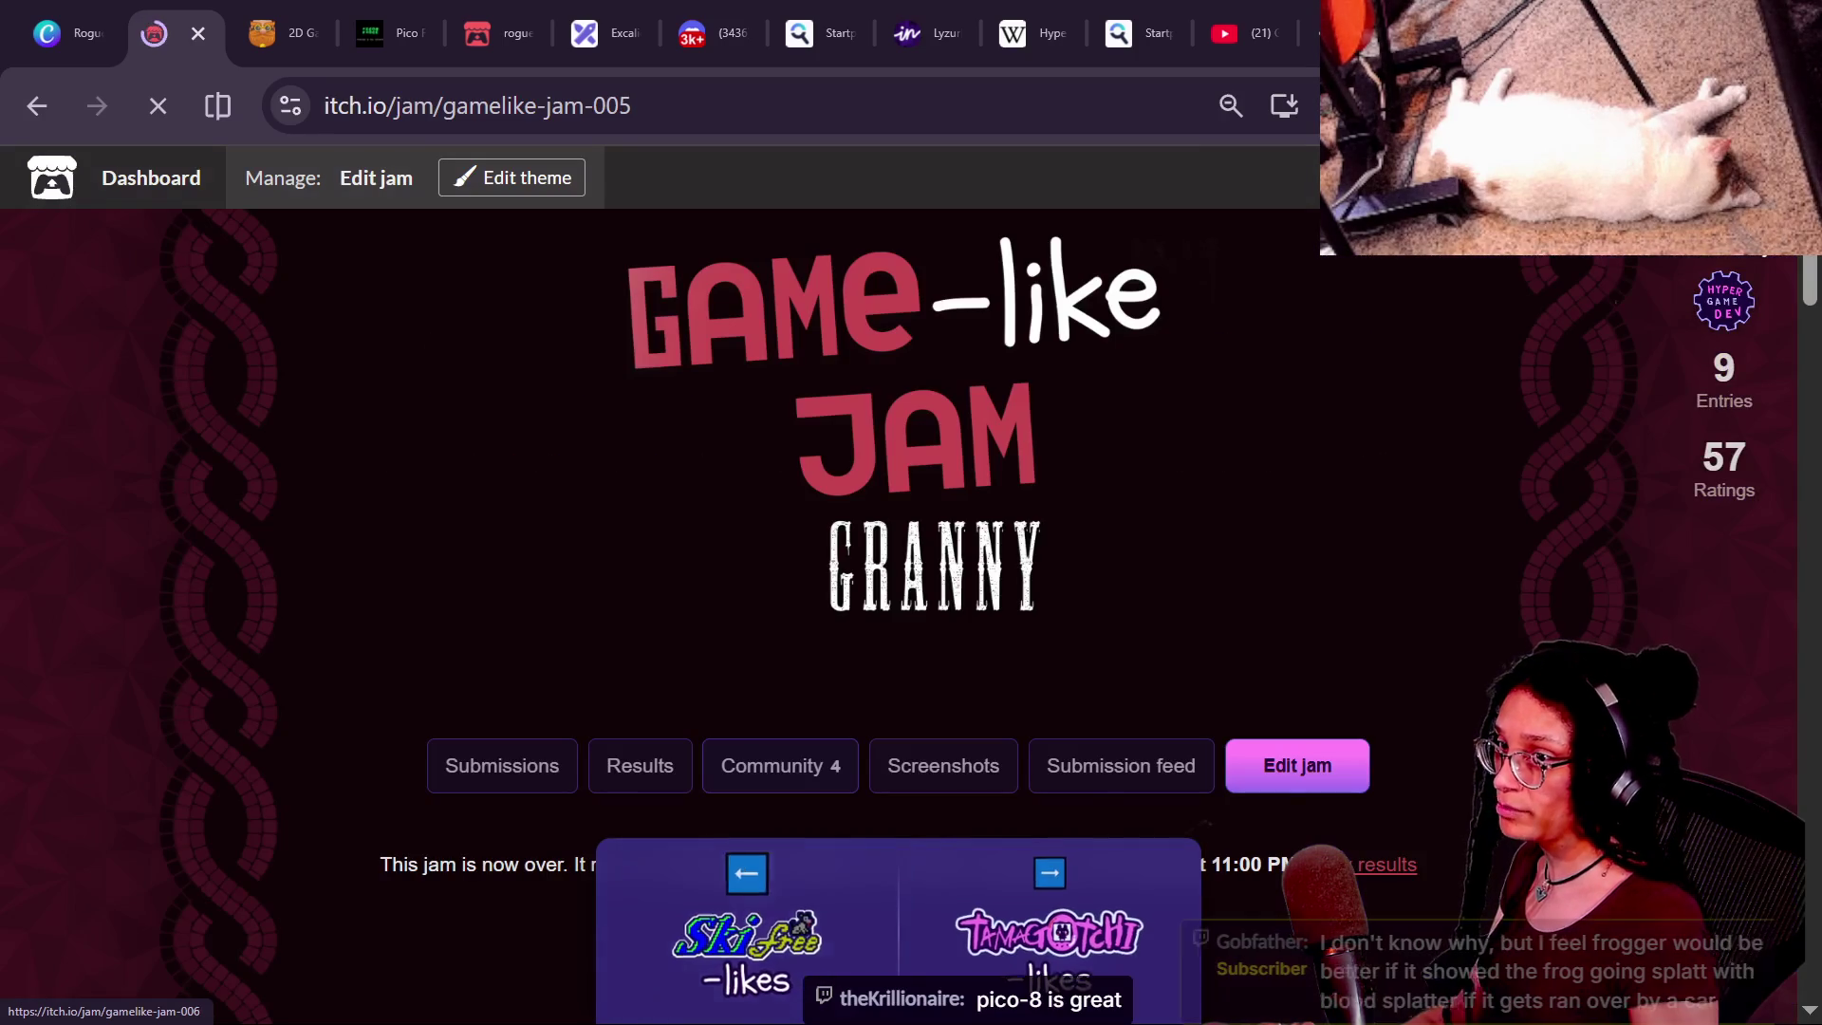
left_click(817, 926)
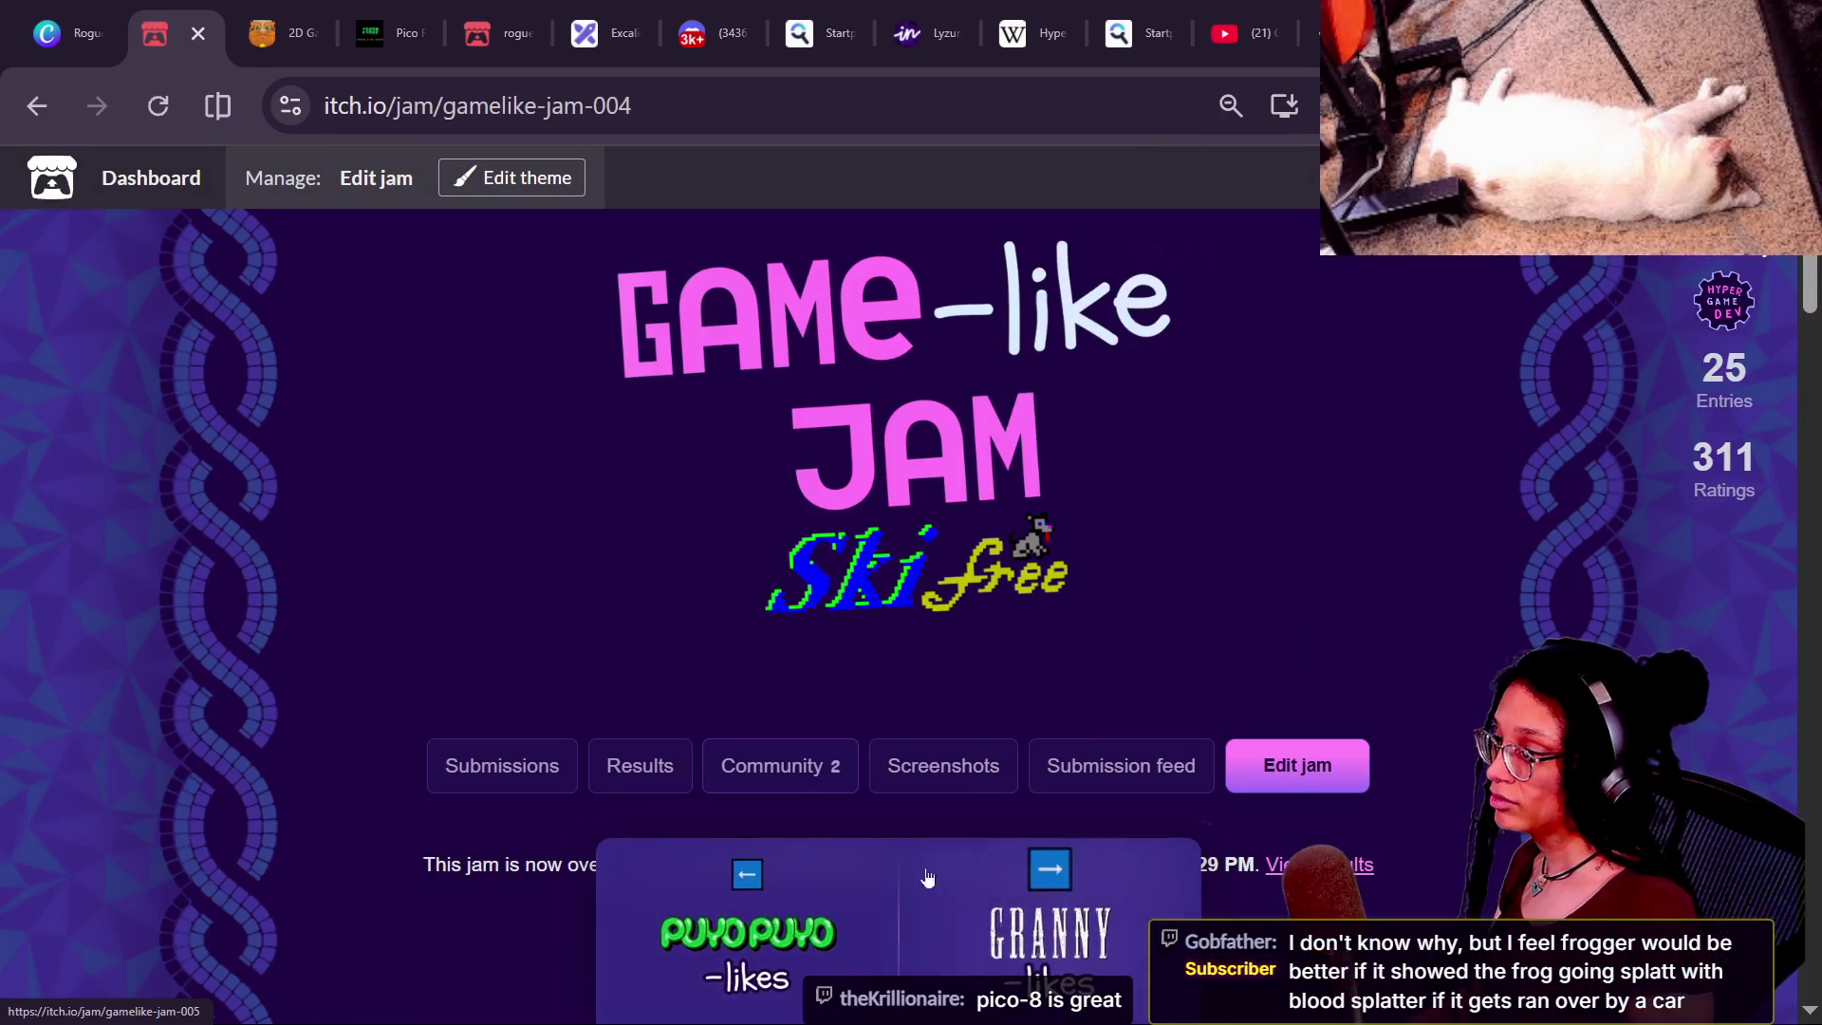
left_click(748, 963)
left_click(780, 935)
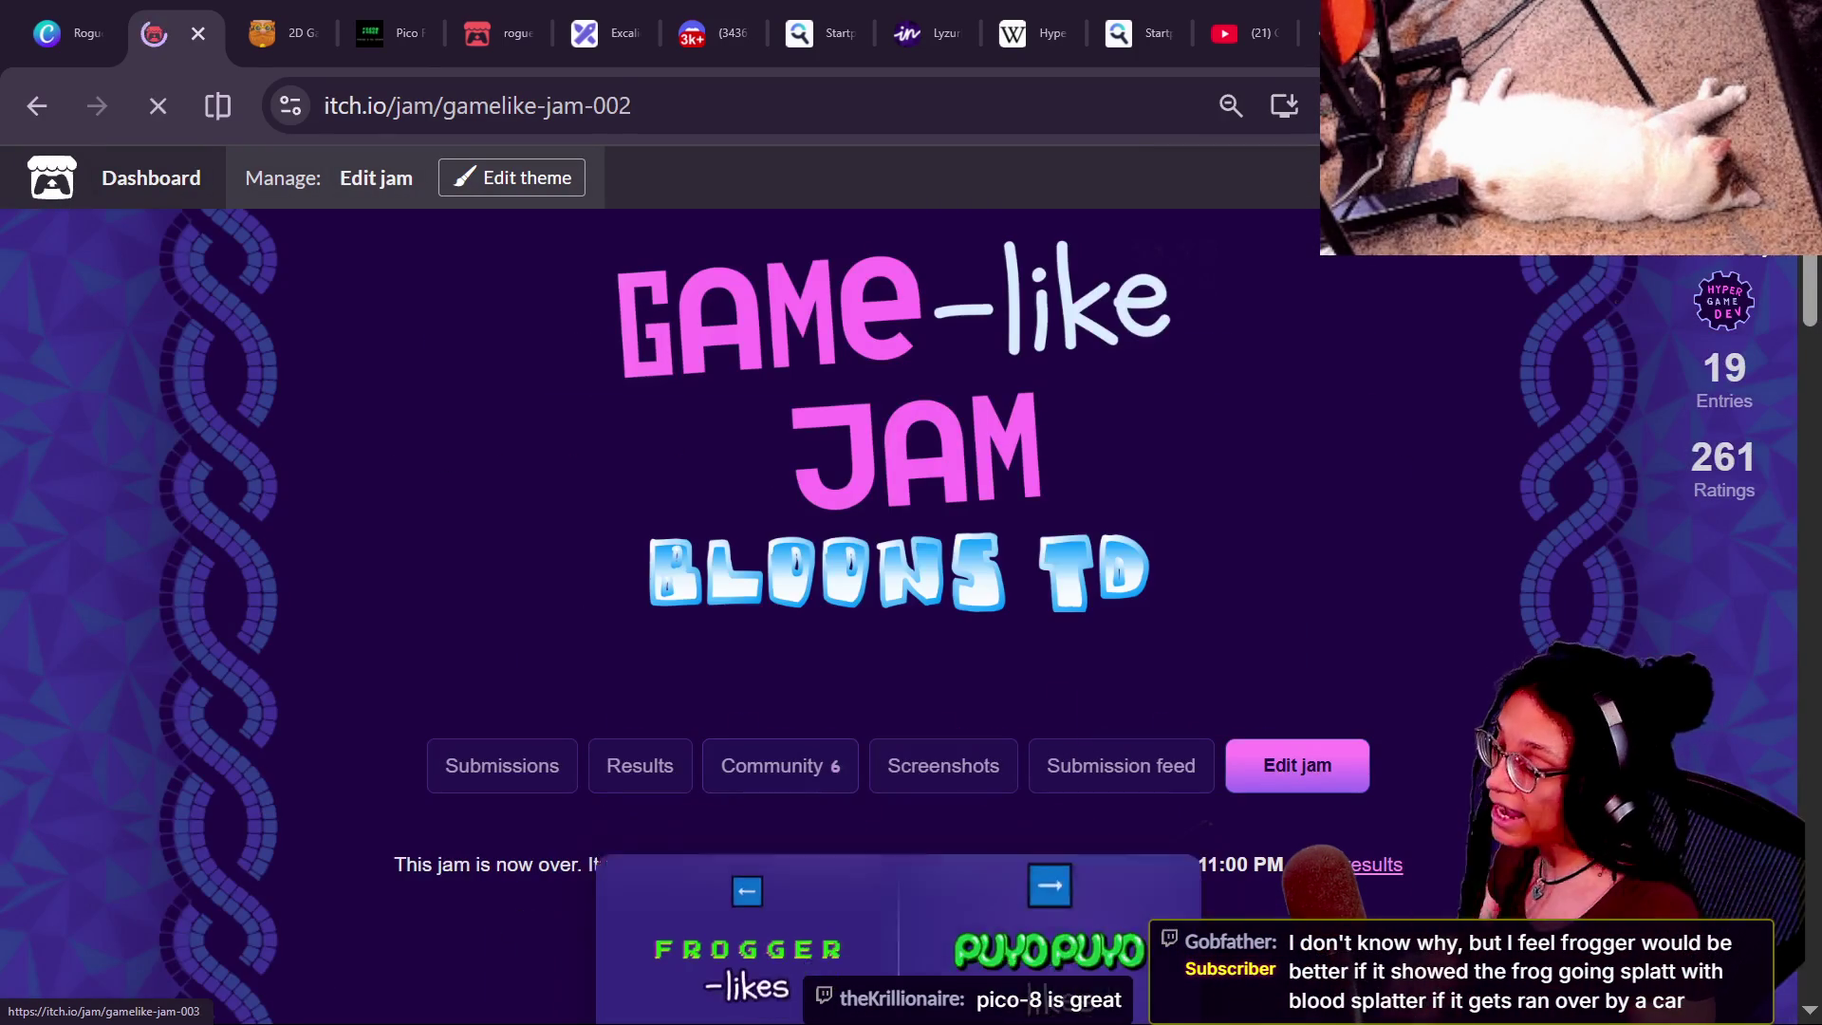
left_click(759, 944)
- Step forward through the jams back to Jam 007, Rogue, and select its web address
left_click(1094, 1014)
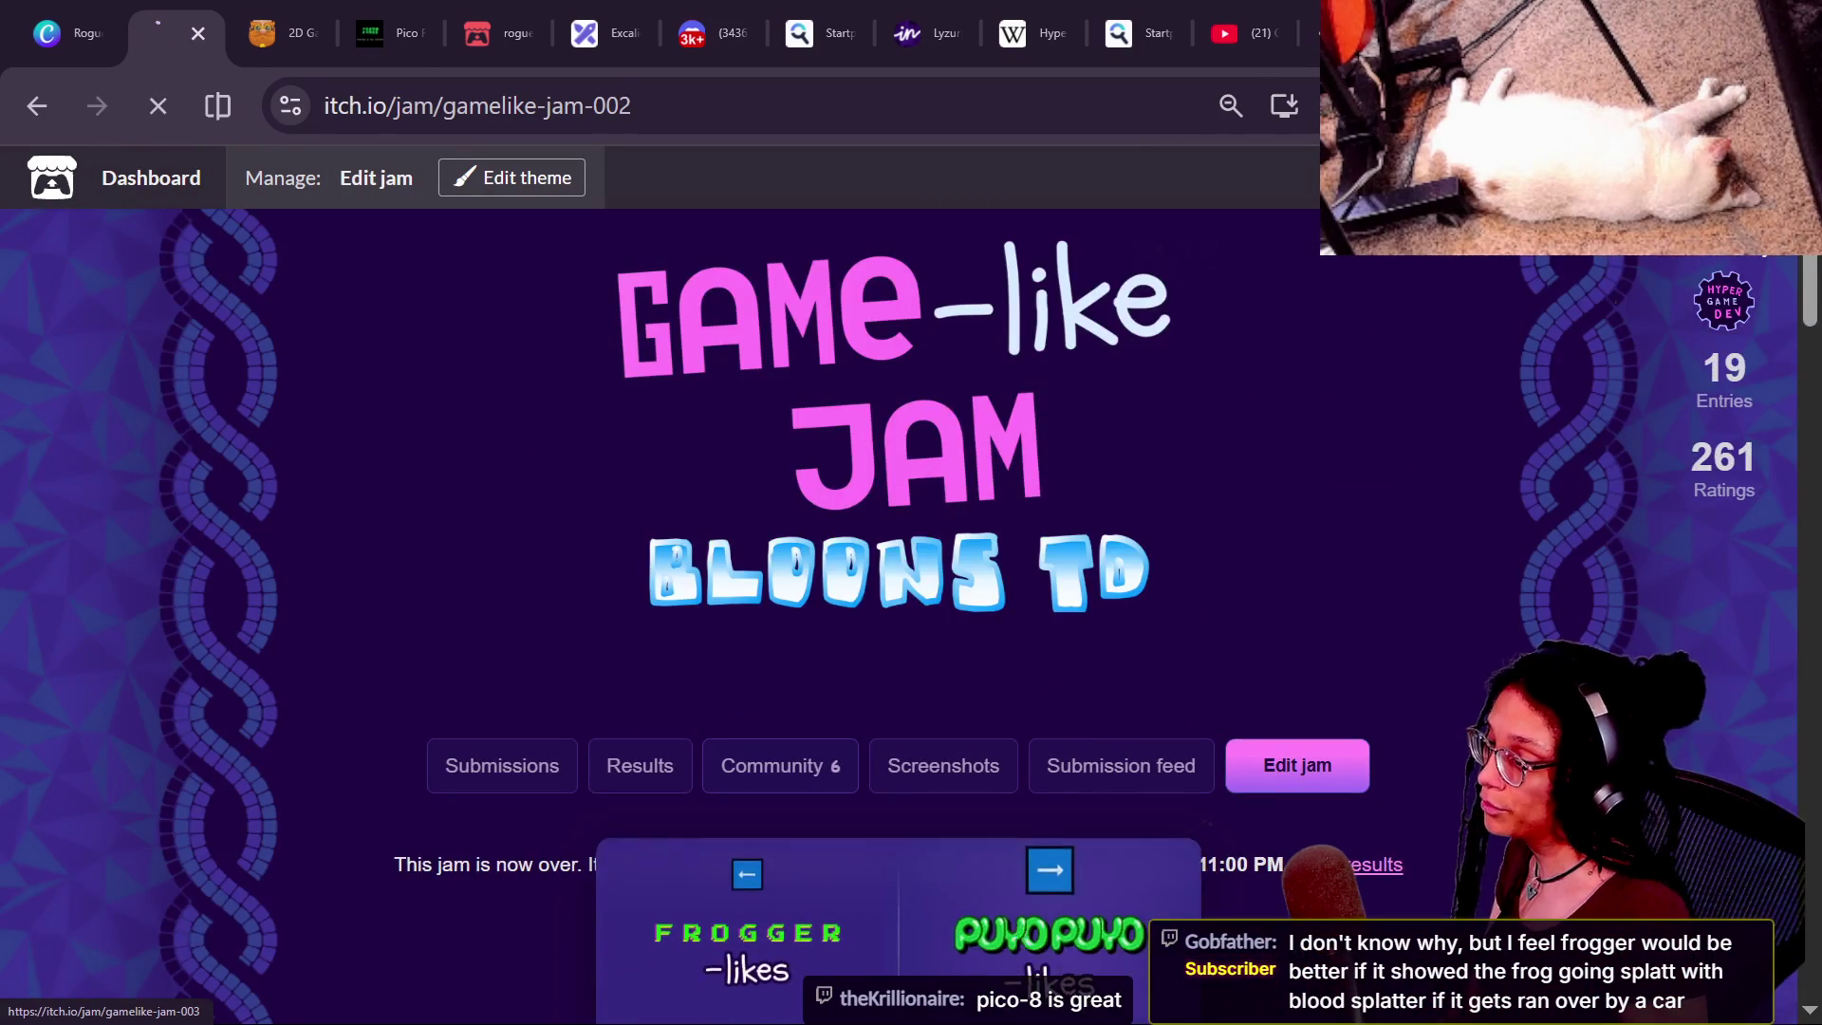
left_click(1012, 866)
left_click(1044, 939)
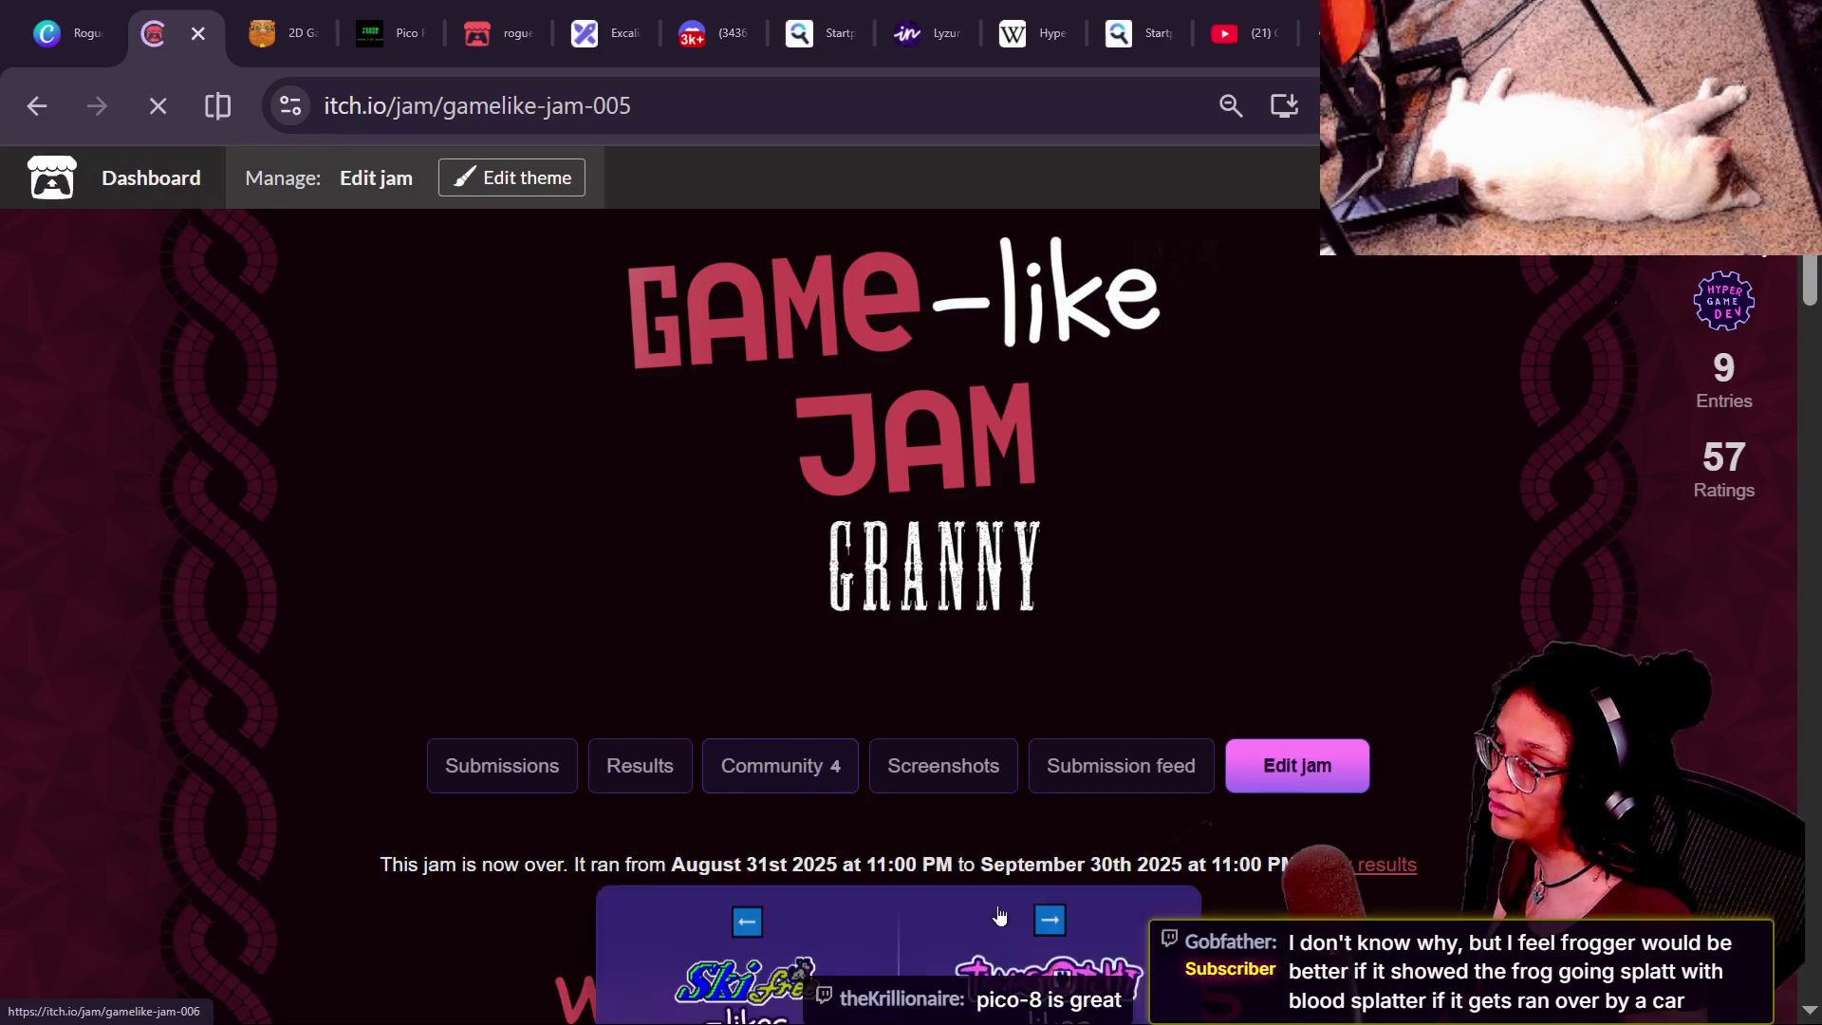
left_click(1044, 935)
left_click(1052, 928)
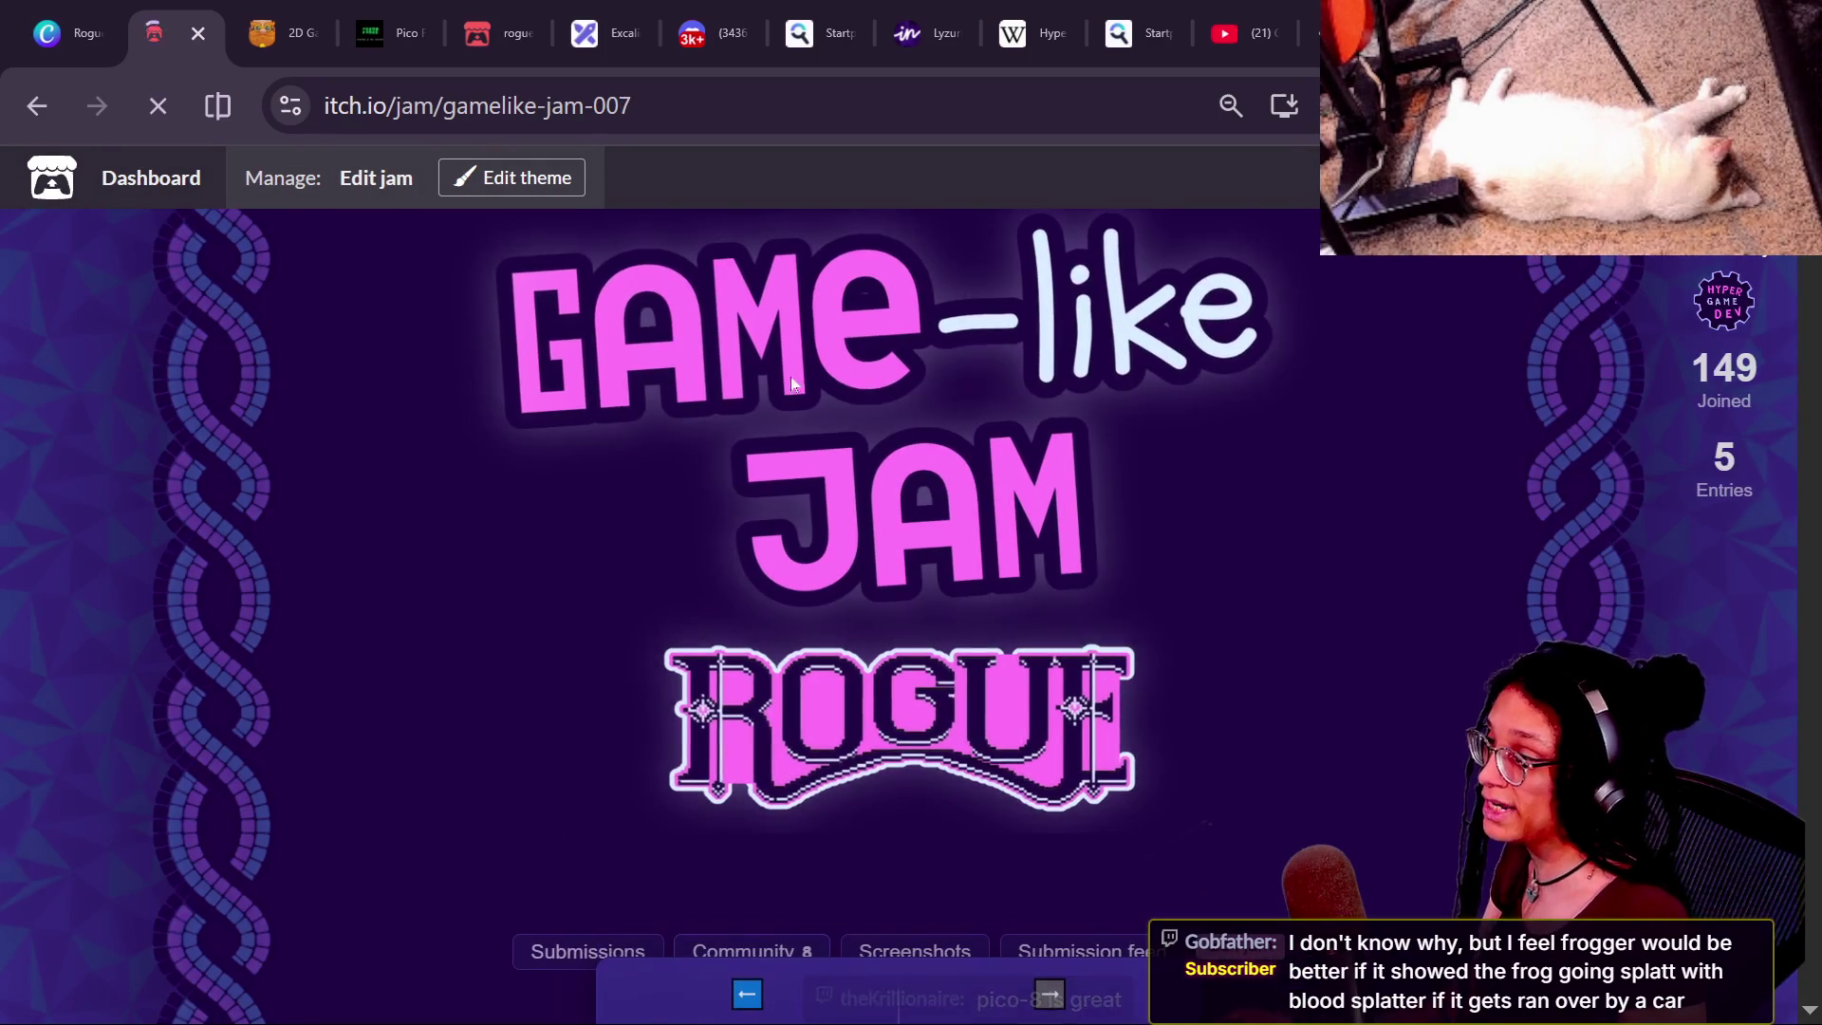
key("ctrl+l")
key("BackSpace")
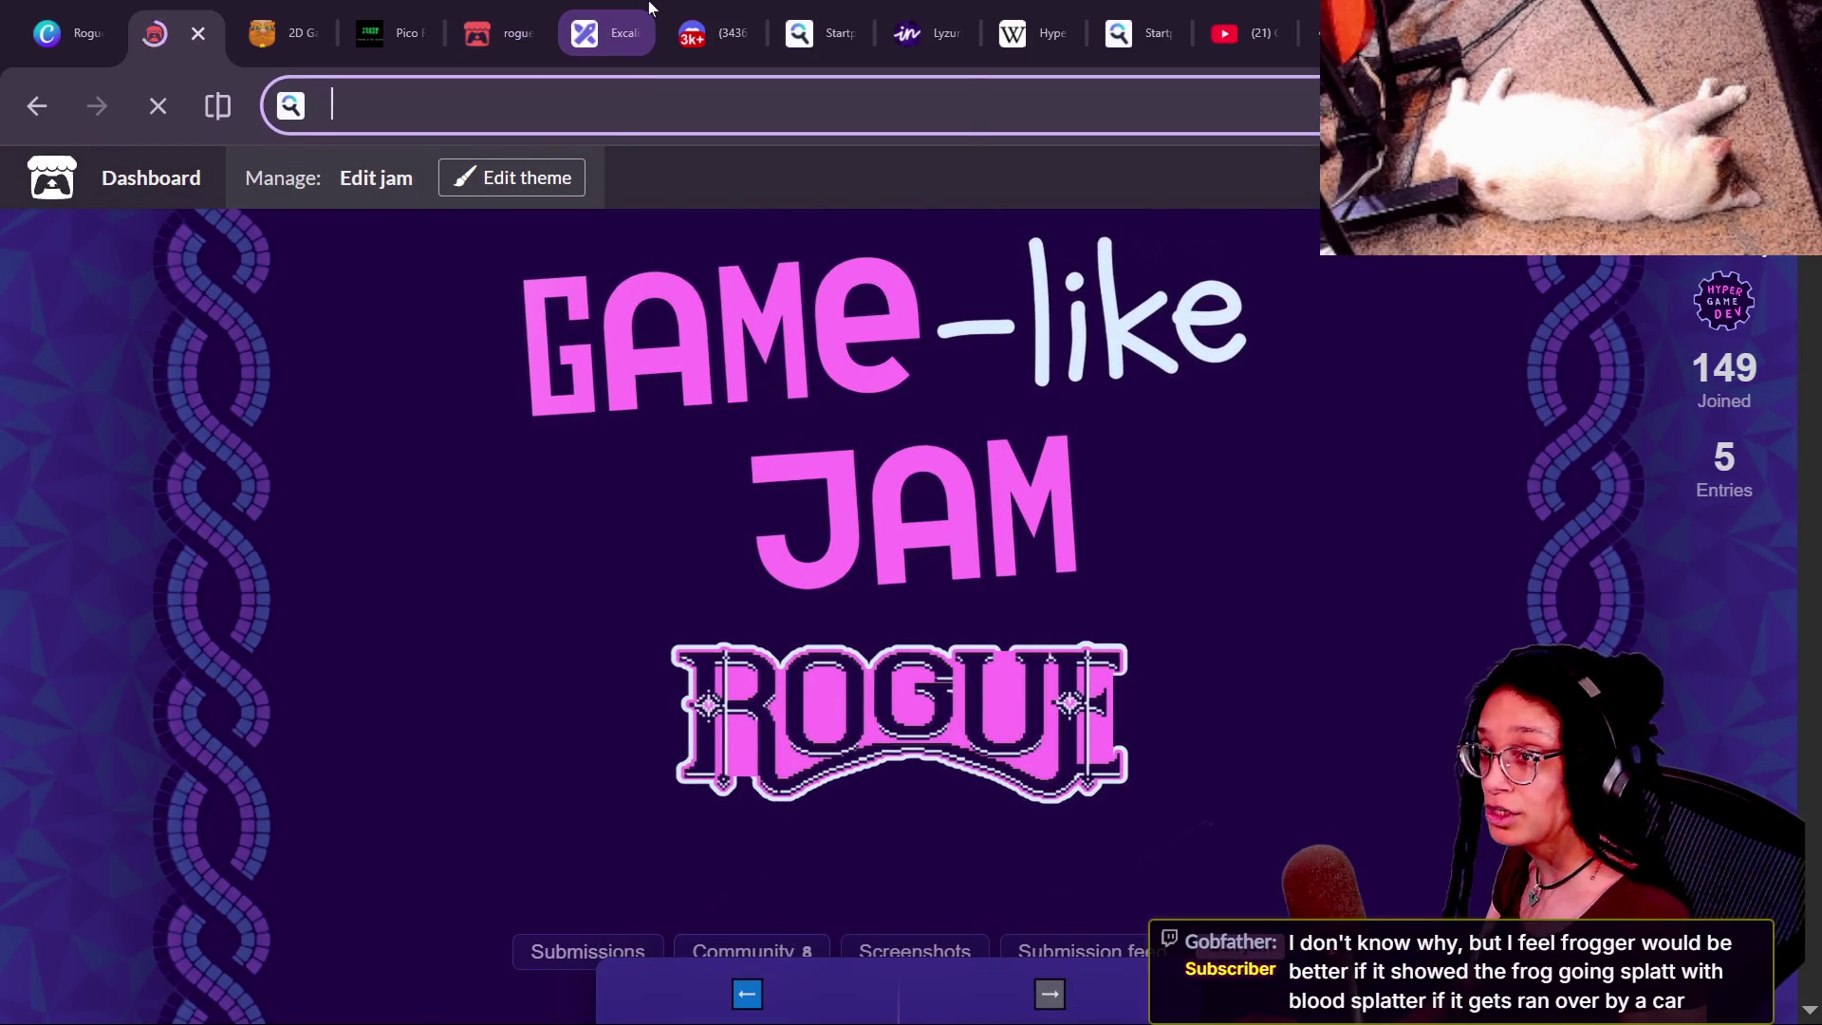
key("alt+Tab")
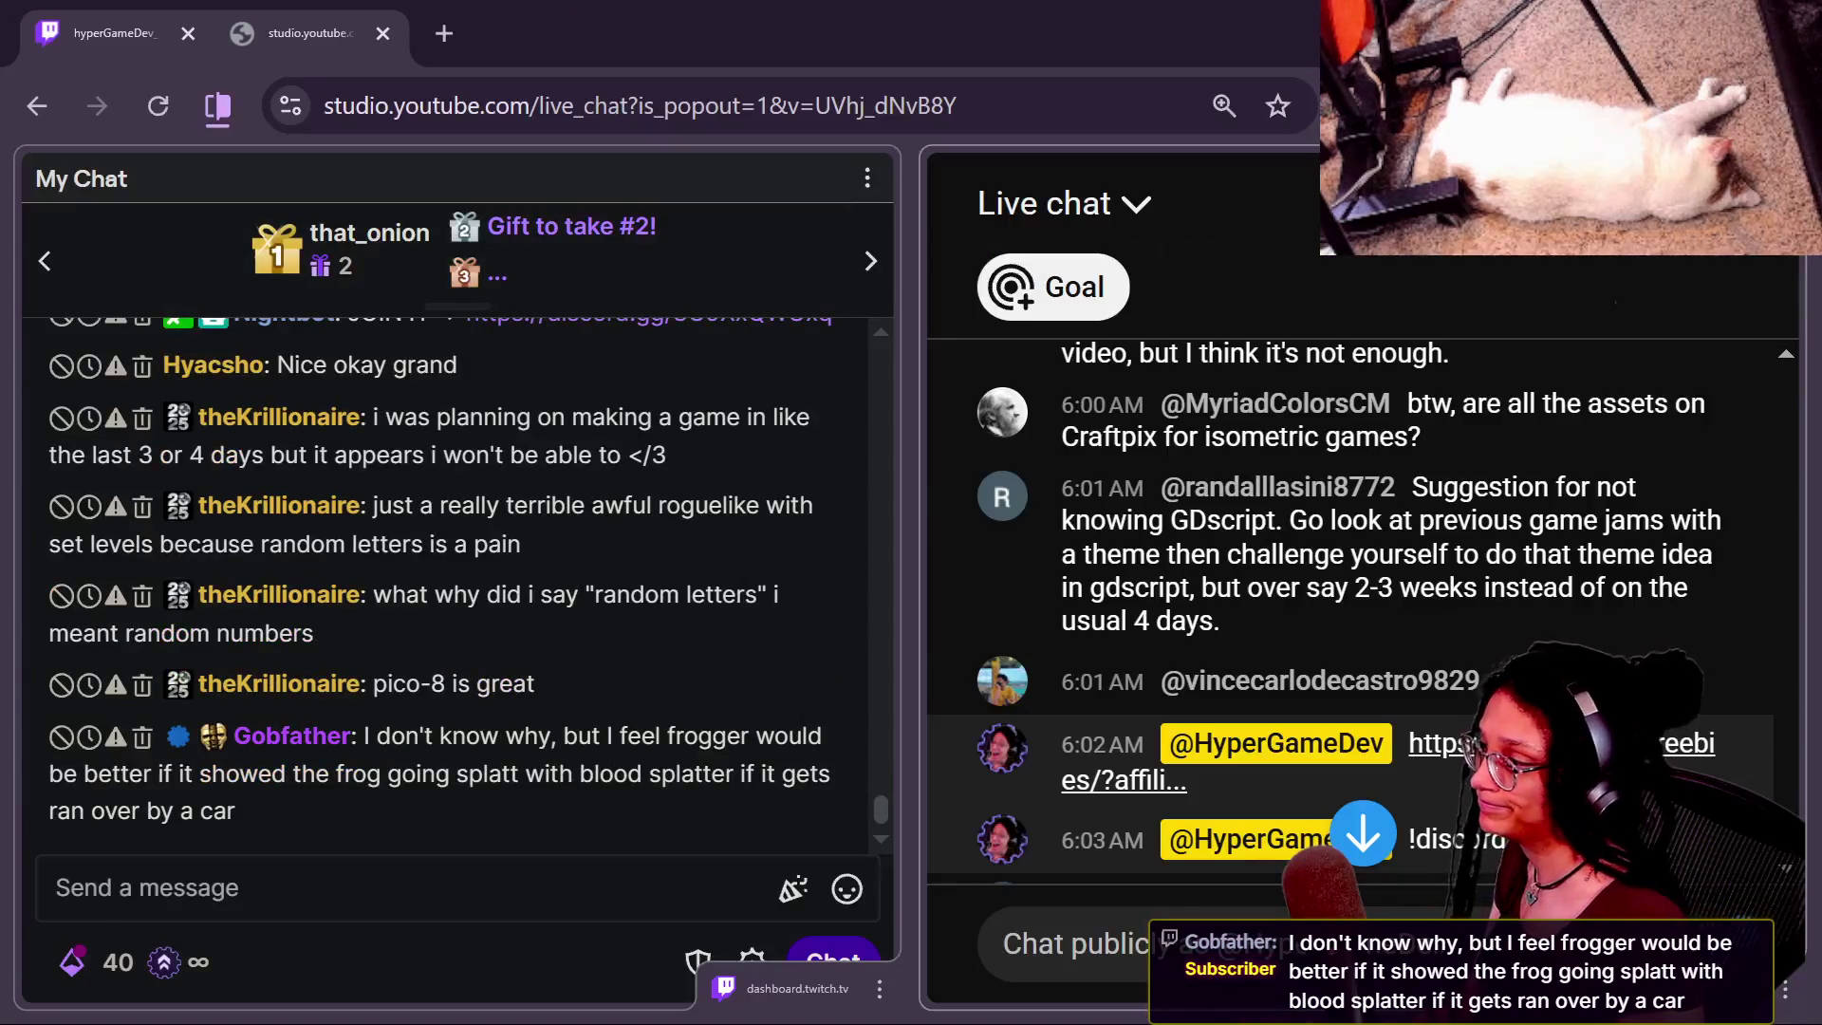
left_click(142, 887)
left_click(1270, 915)
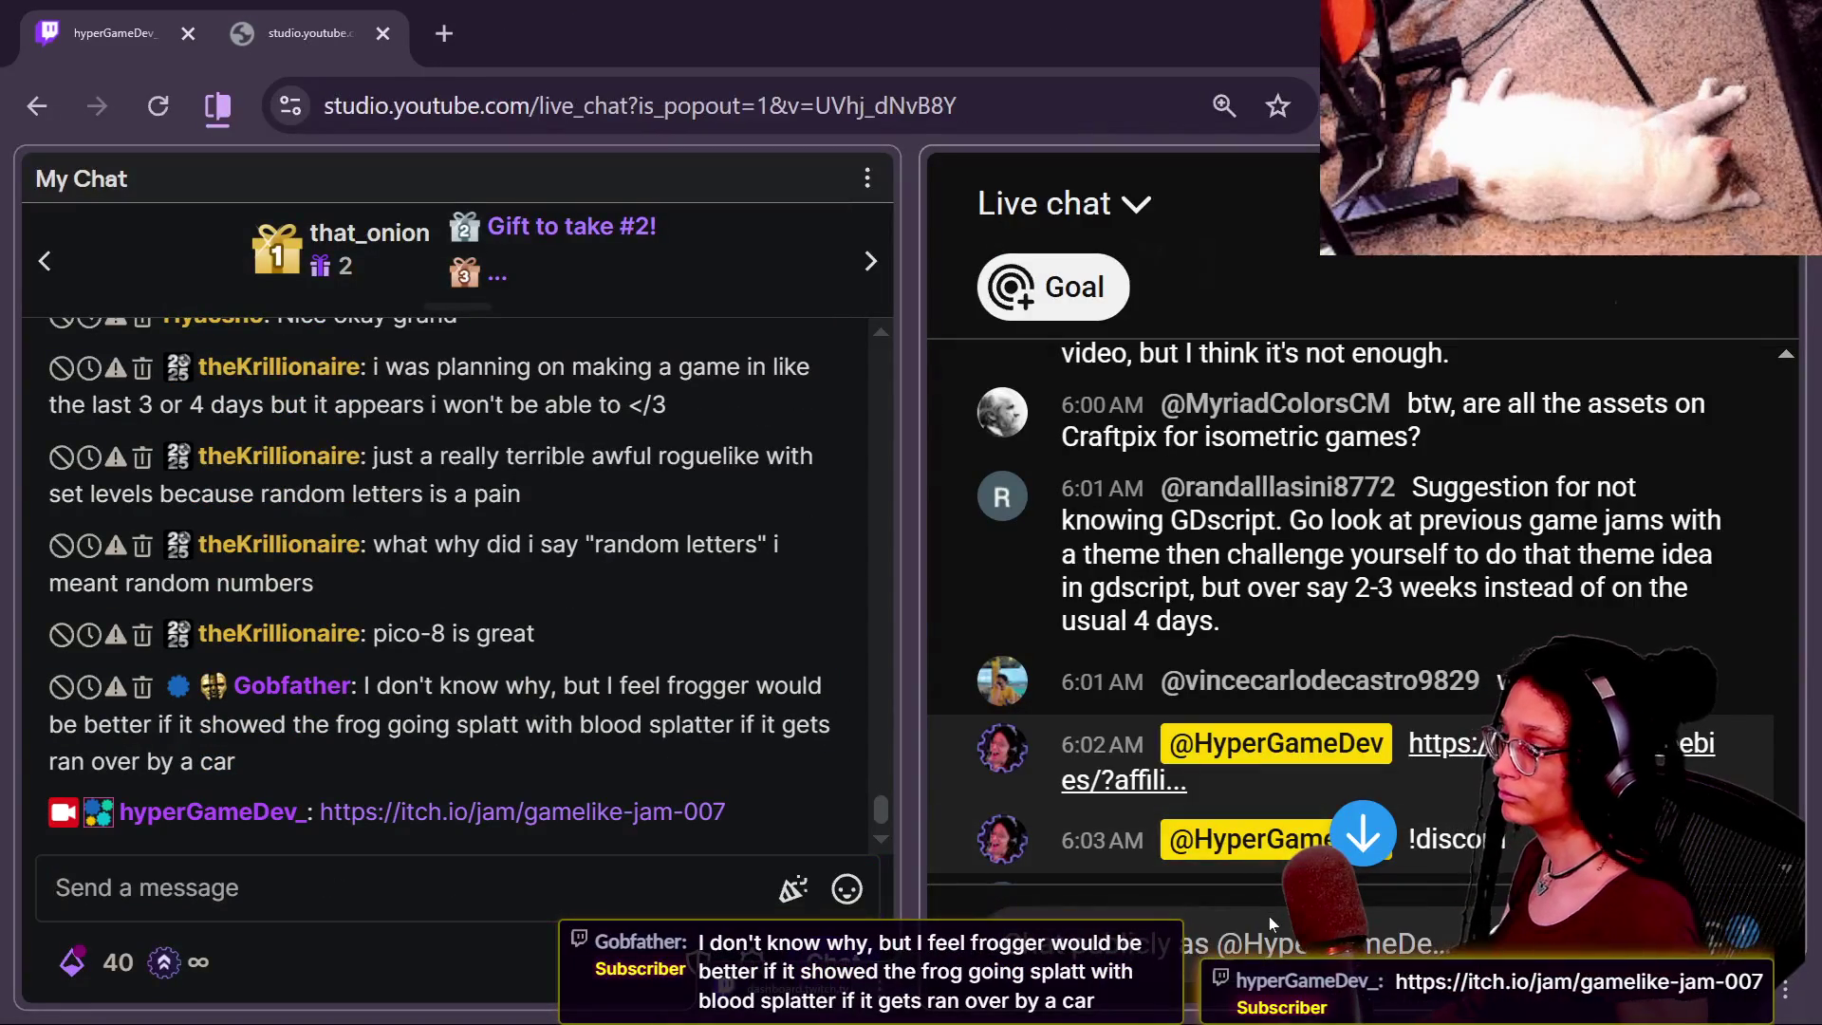
mouse_move(817, 784)
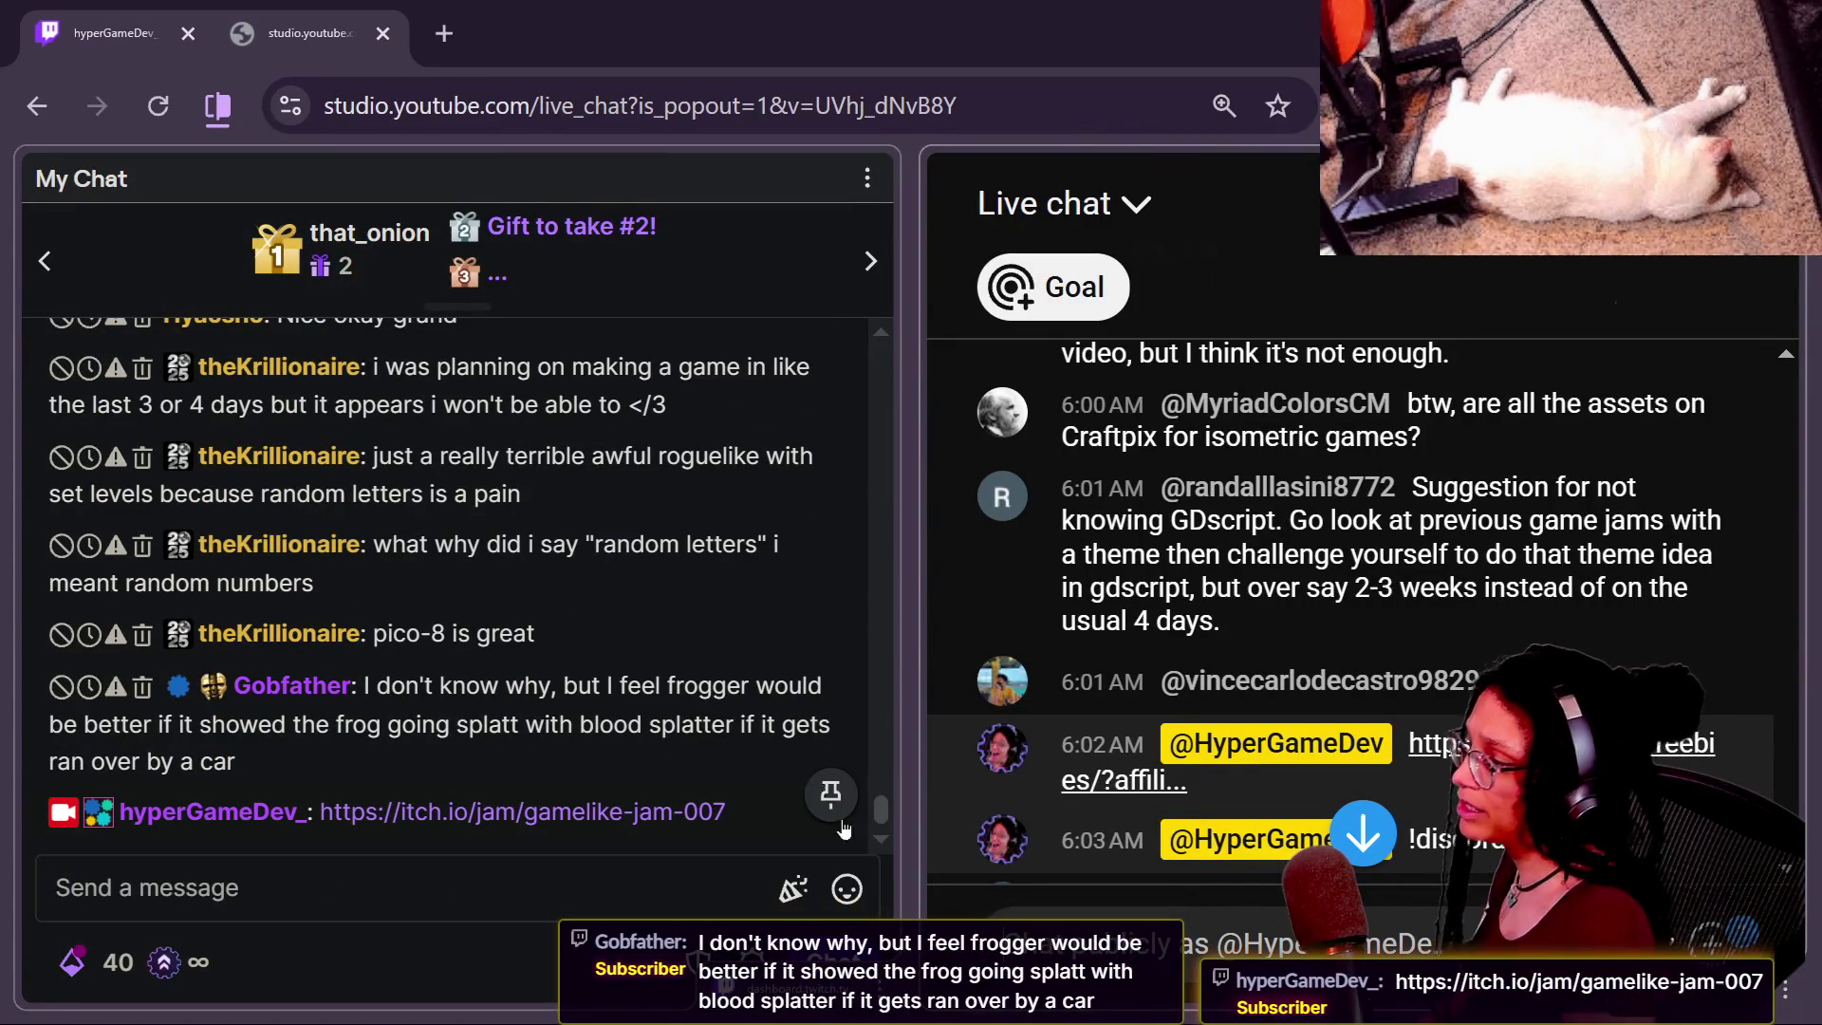
scroll(1263, 598, "down", 3)
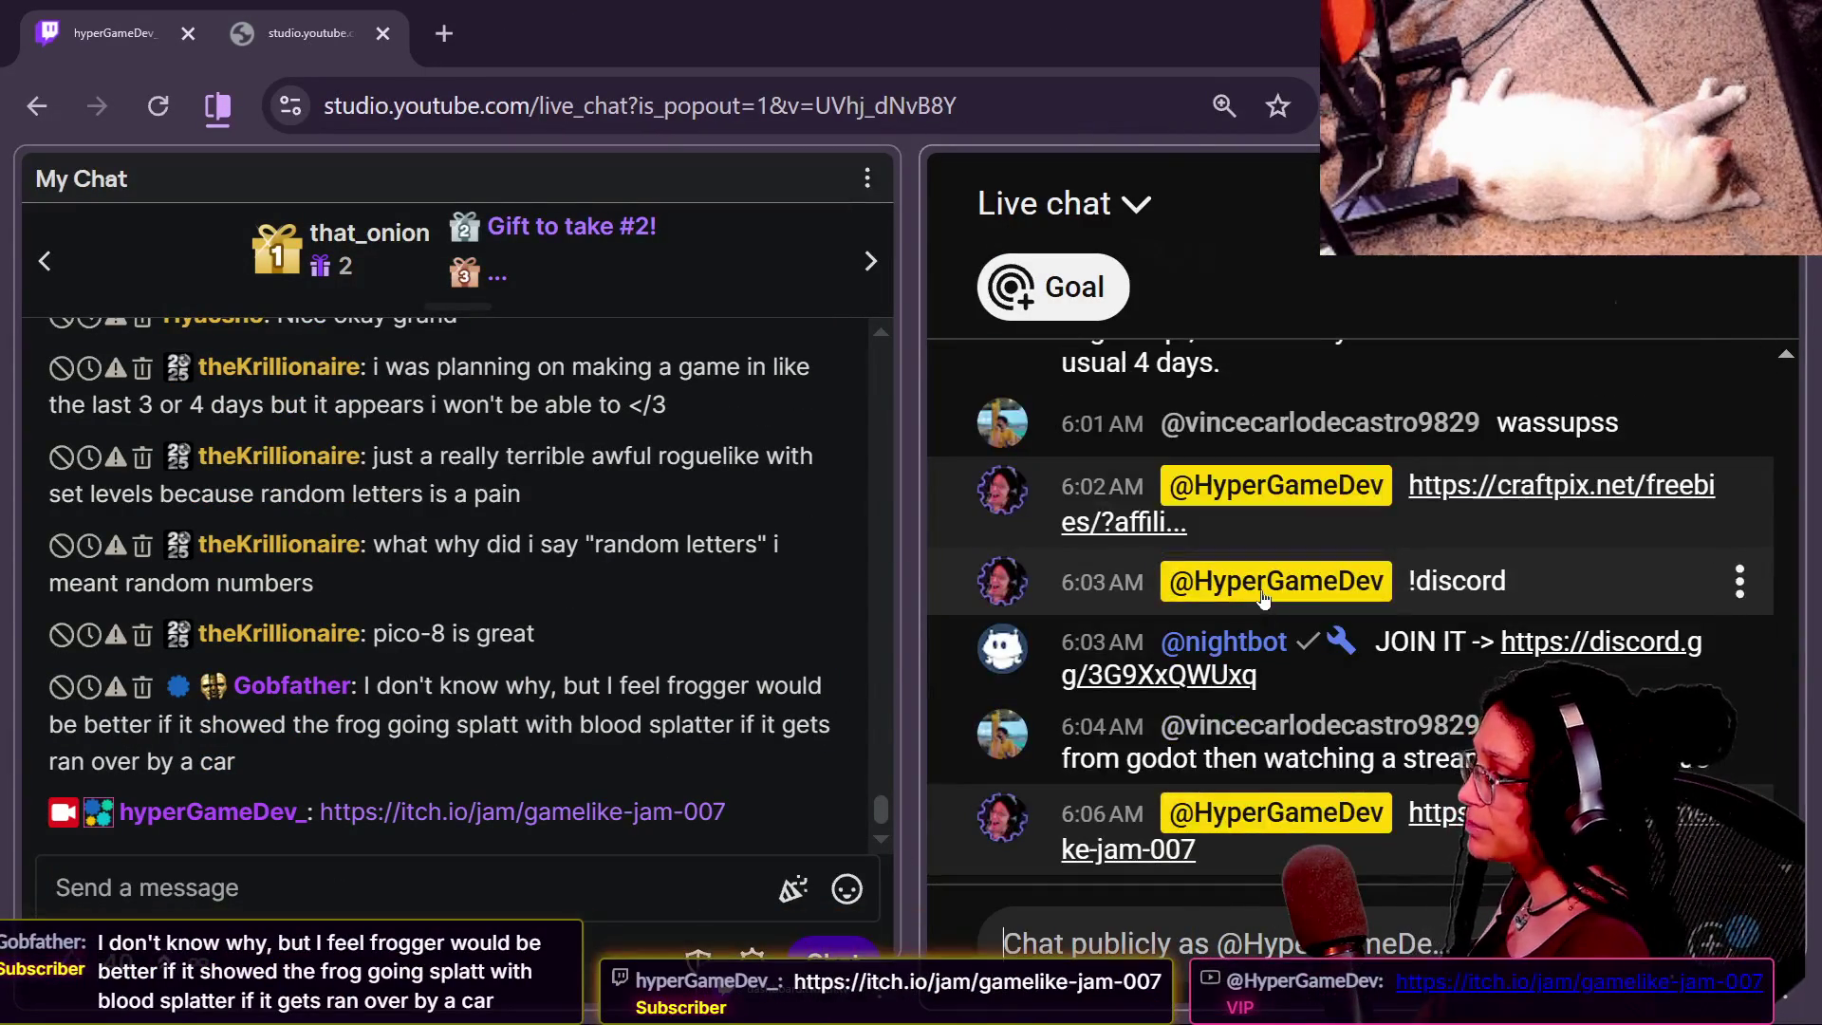
left_click(560, 936)
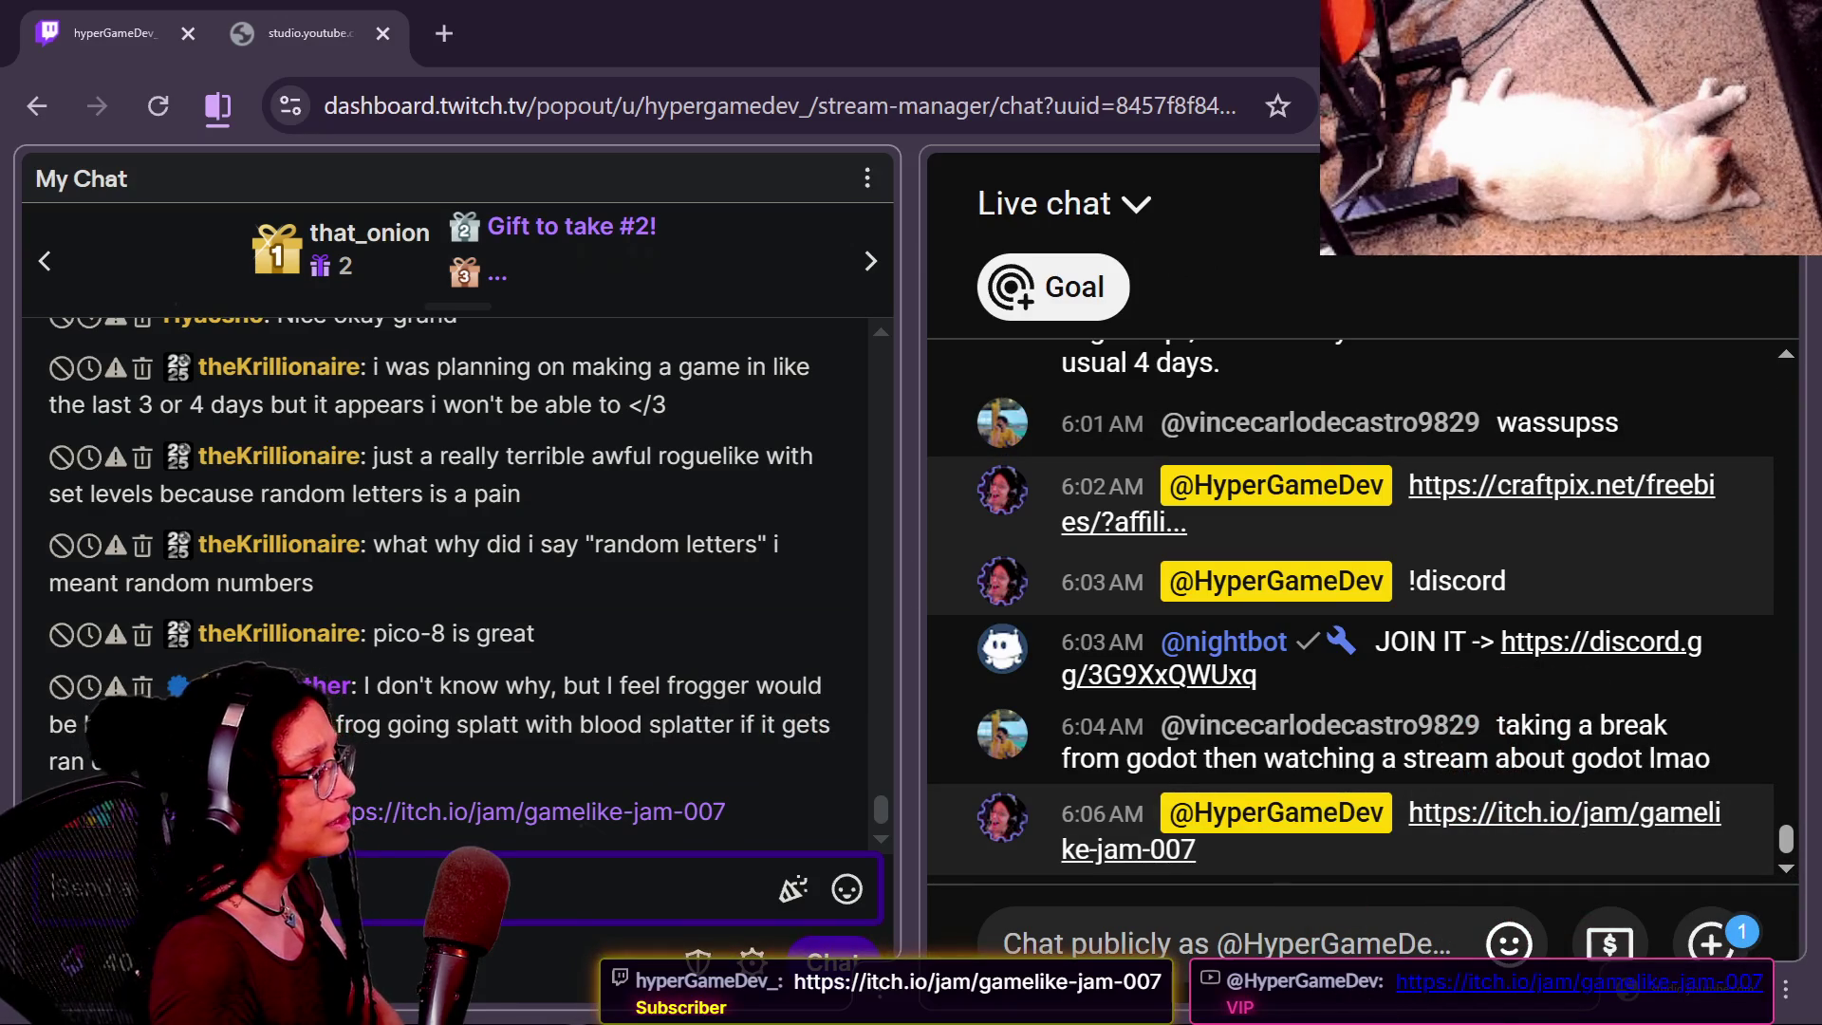
mouse_move(770, 454)
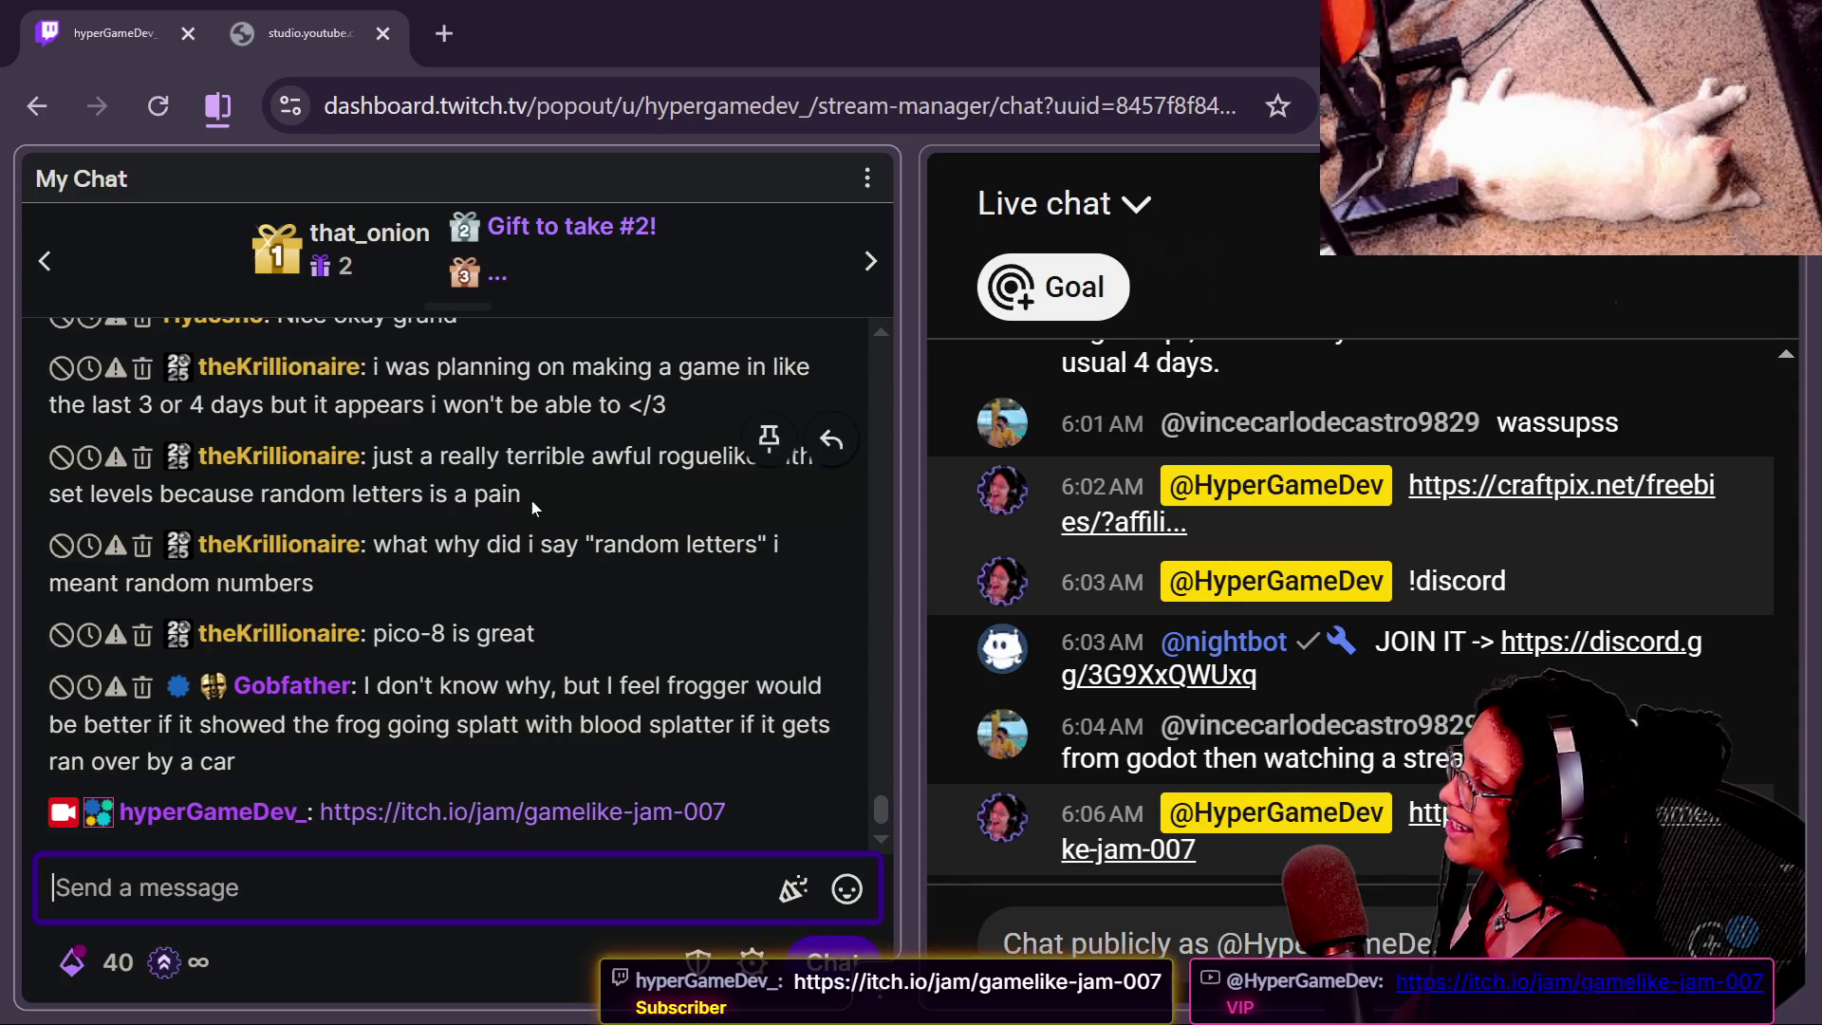
left_click_drag(373, 367, 446, 493)
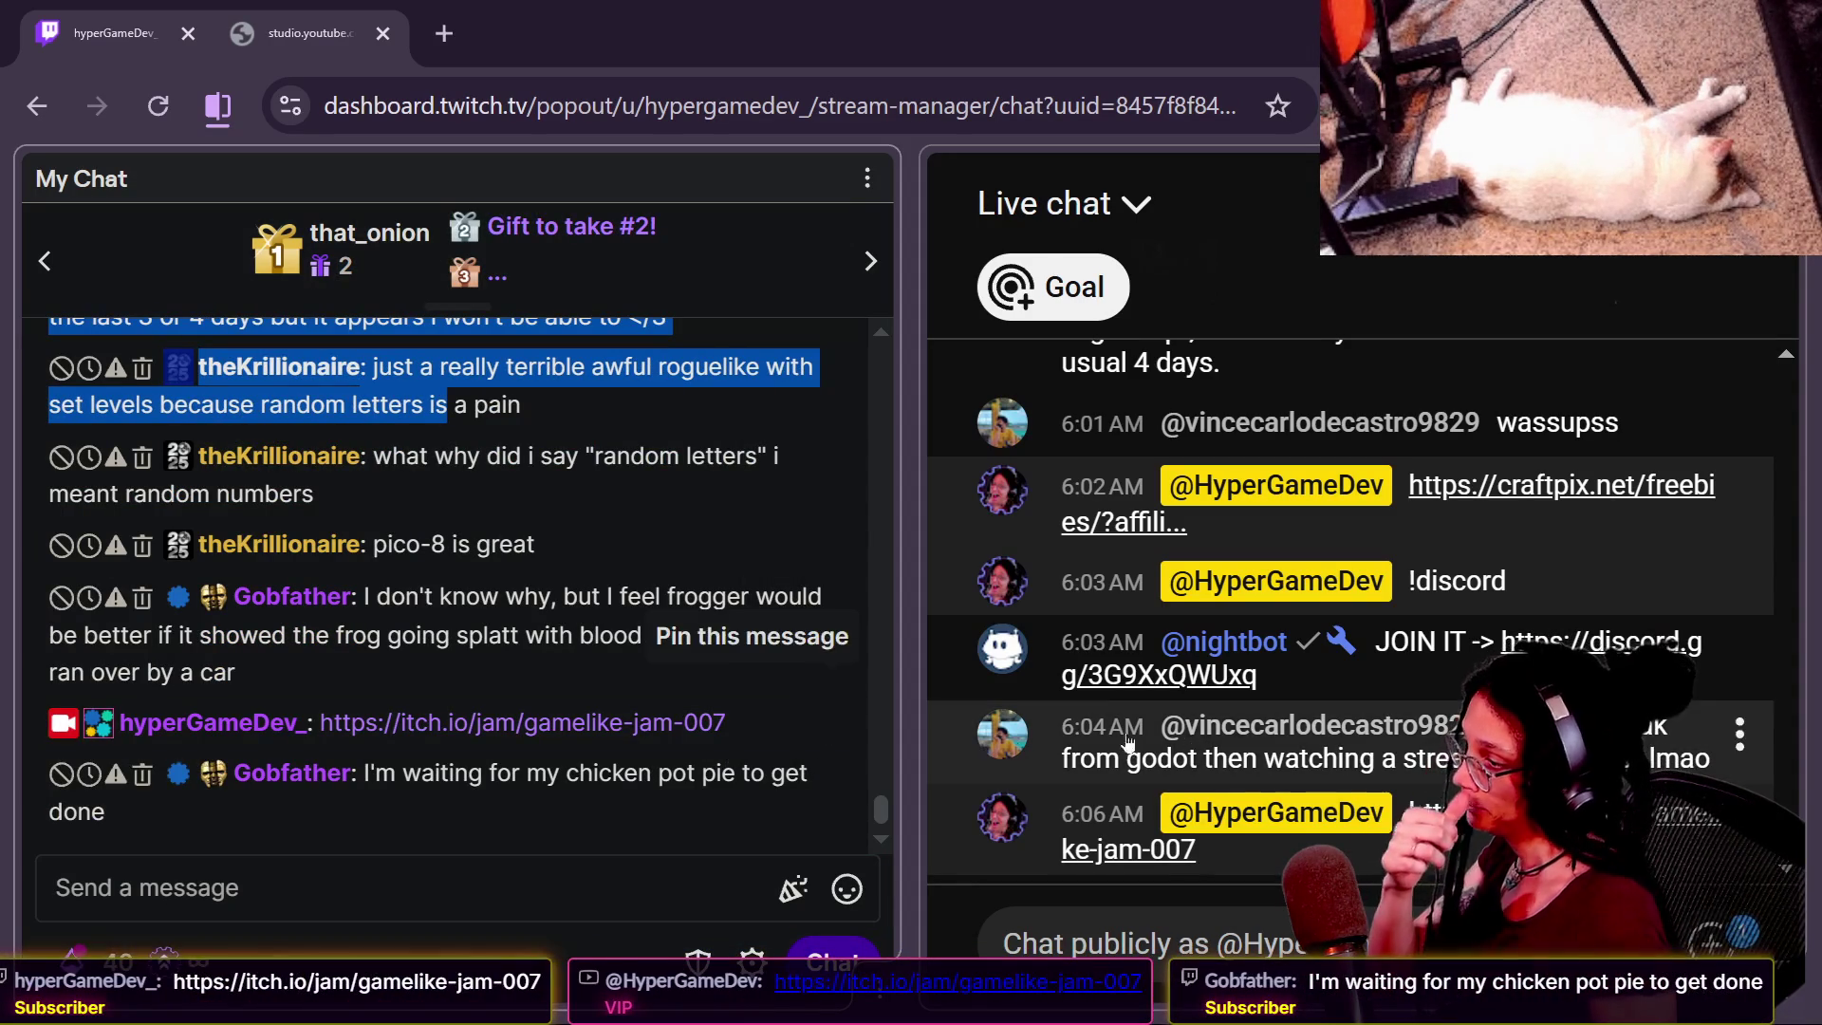
key("alt+Tab")
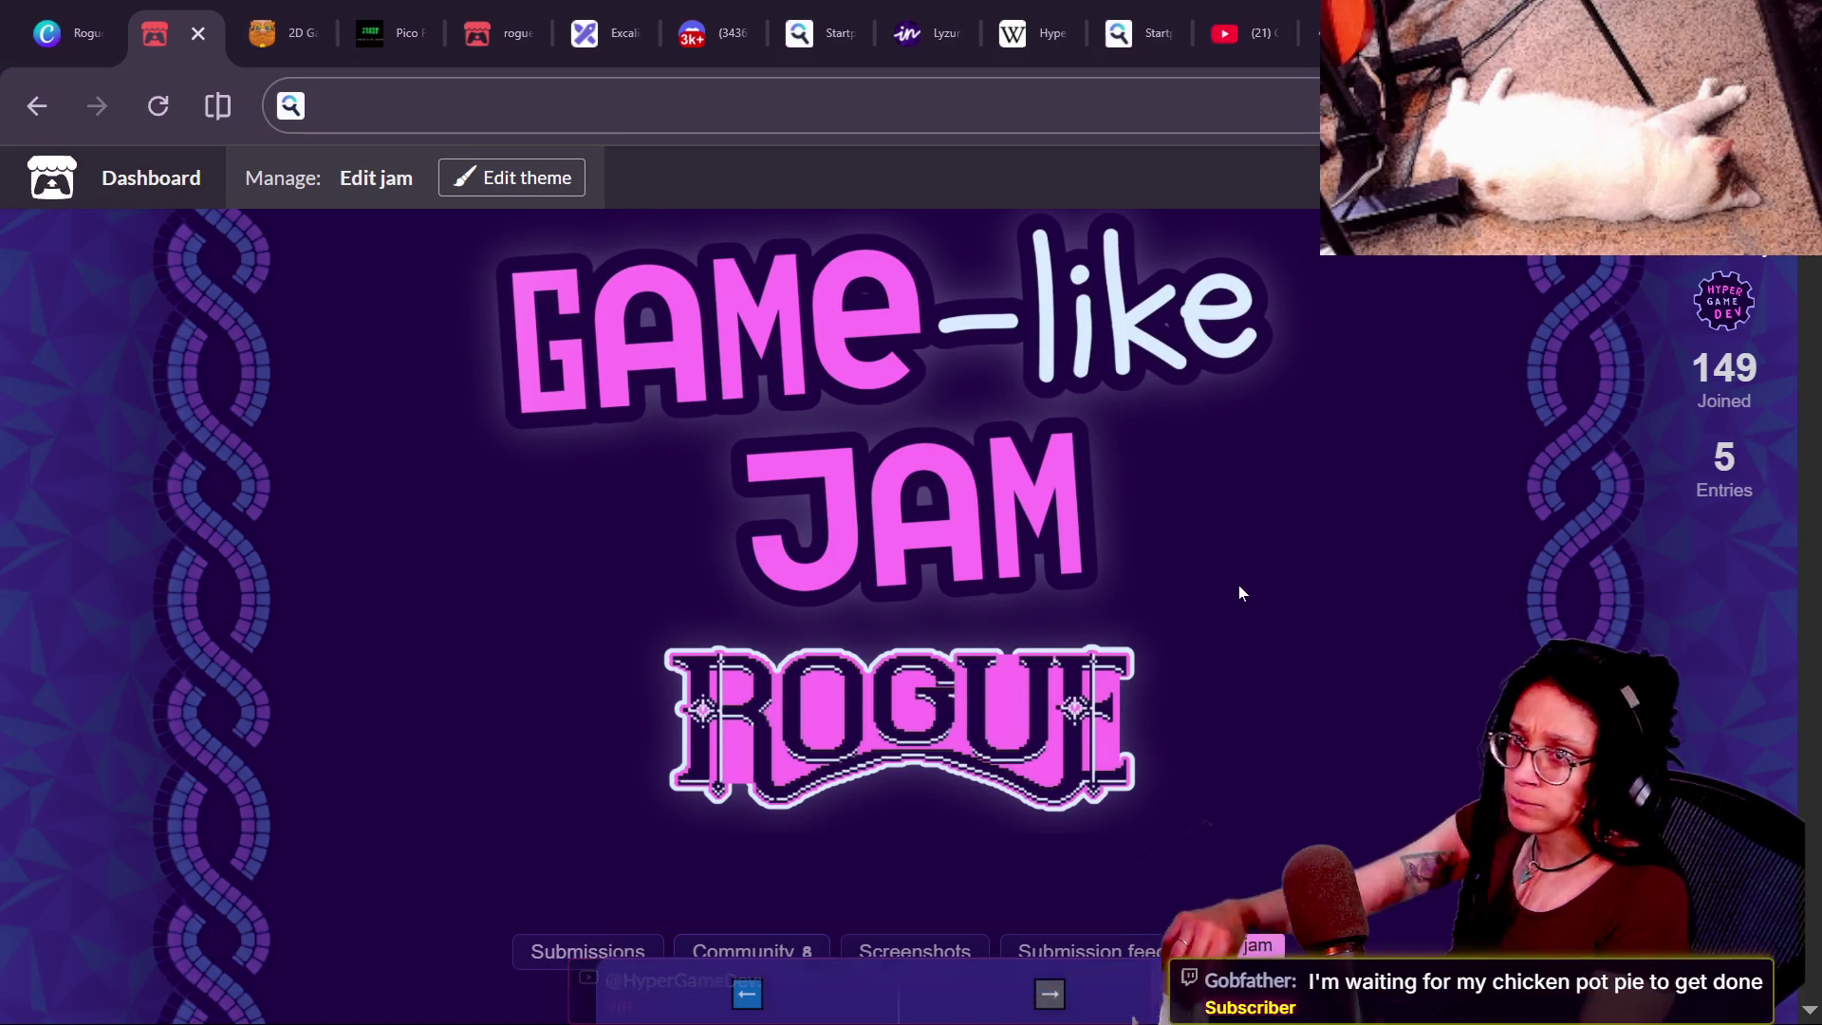
- Cycle past the Godot and Firefox windows back to the browser's Canva cat-food can tab
key("alt+Tab")
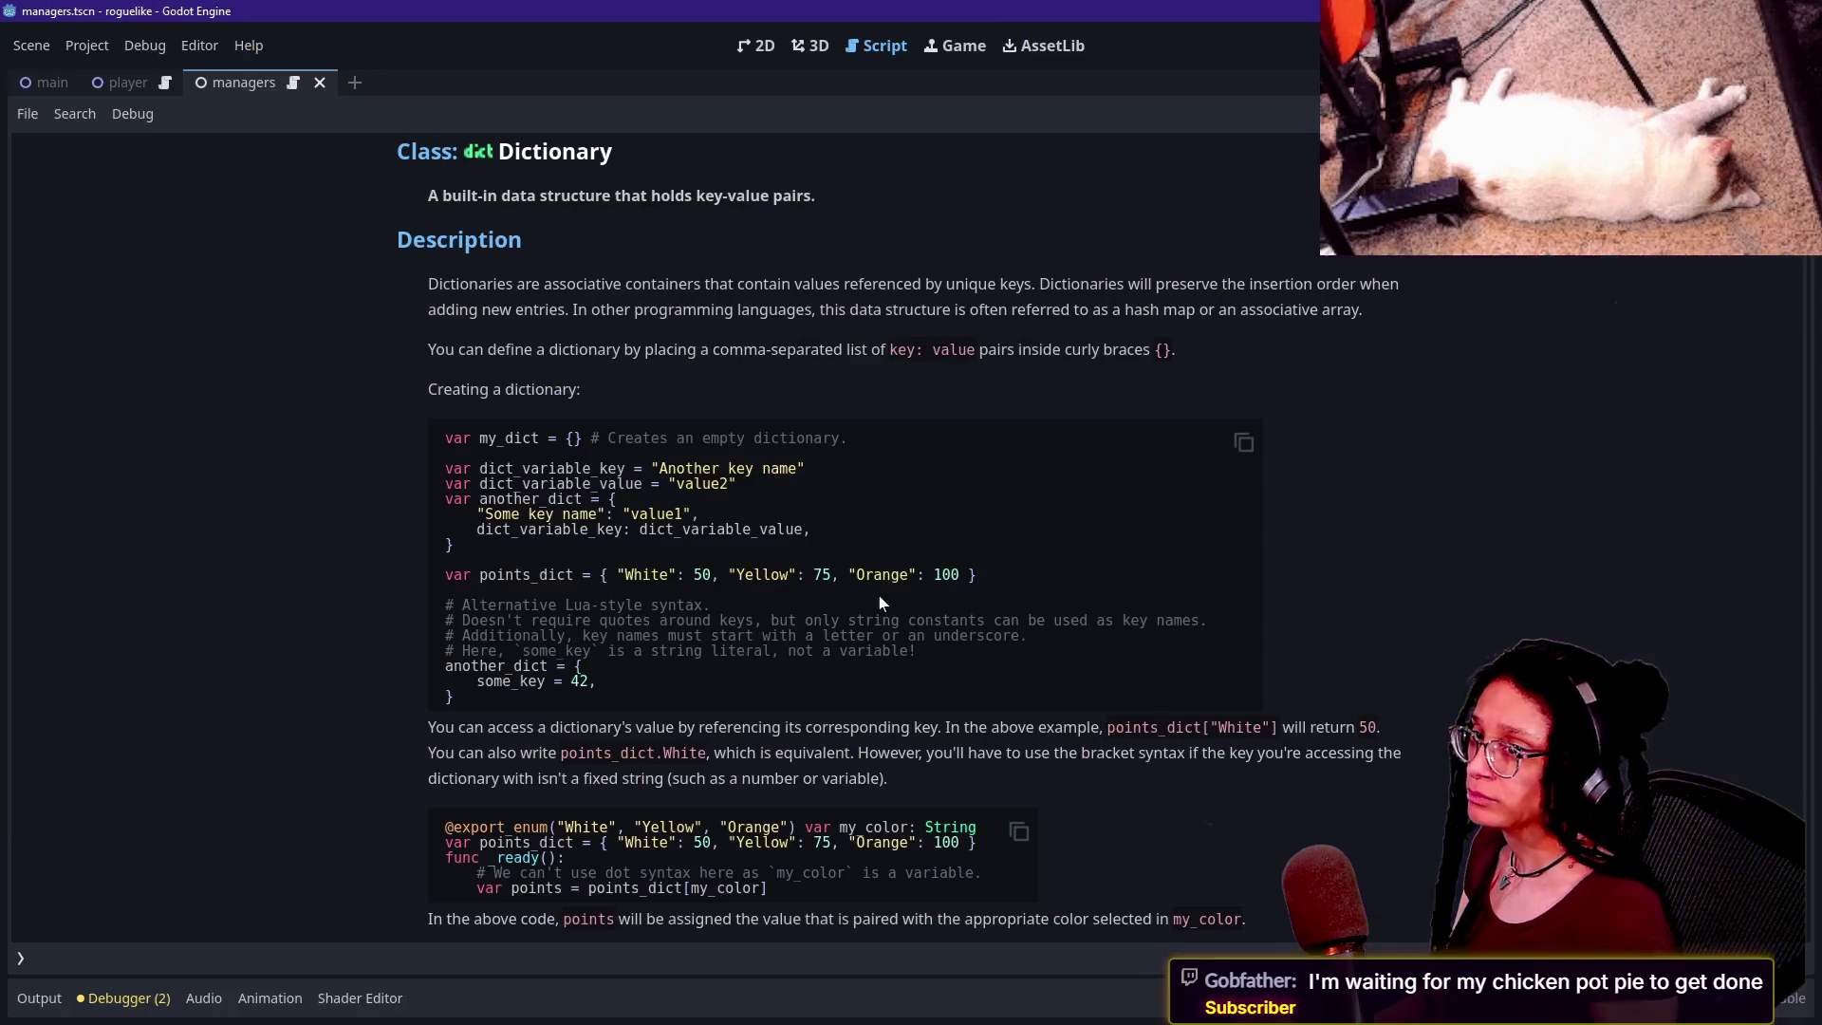
key("alt+Tab")
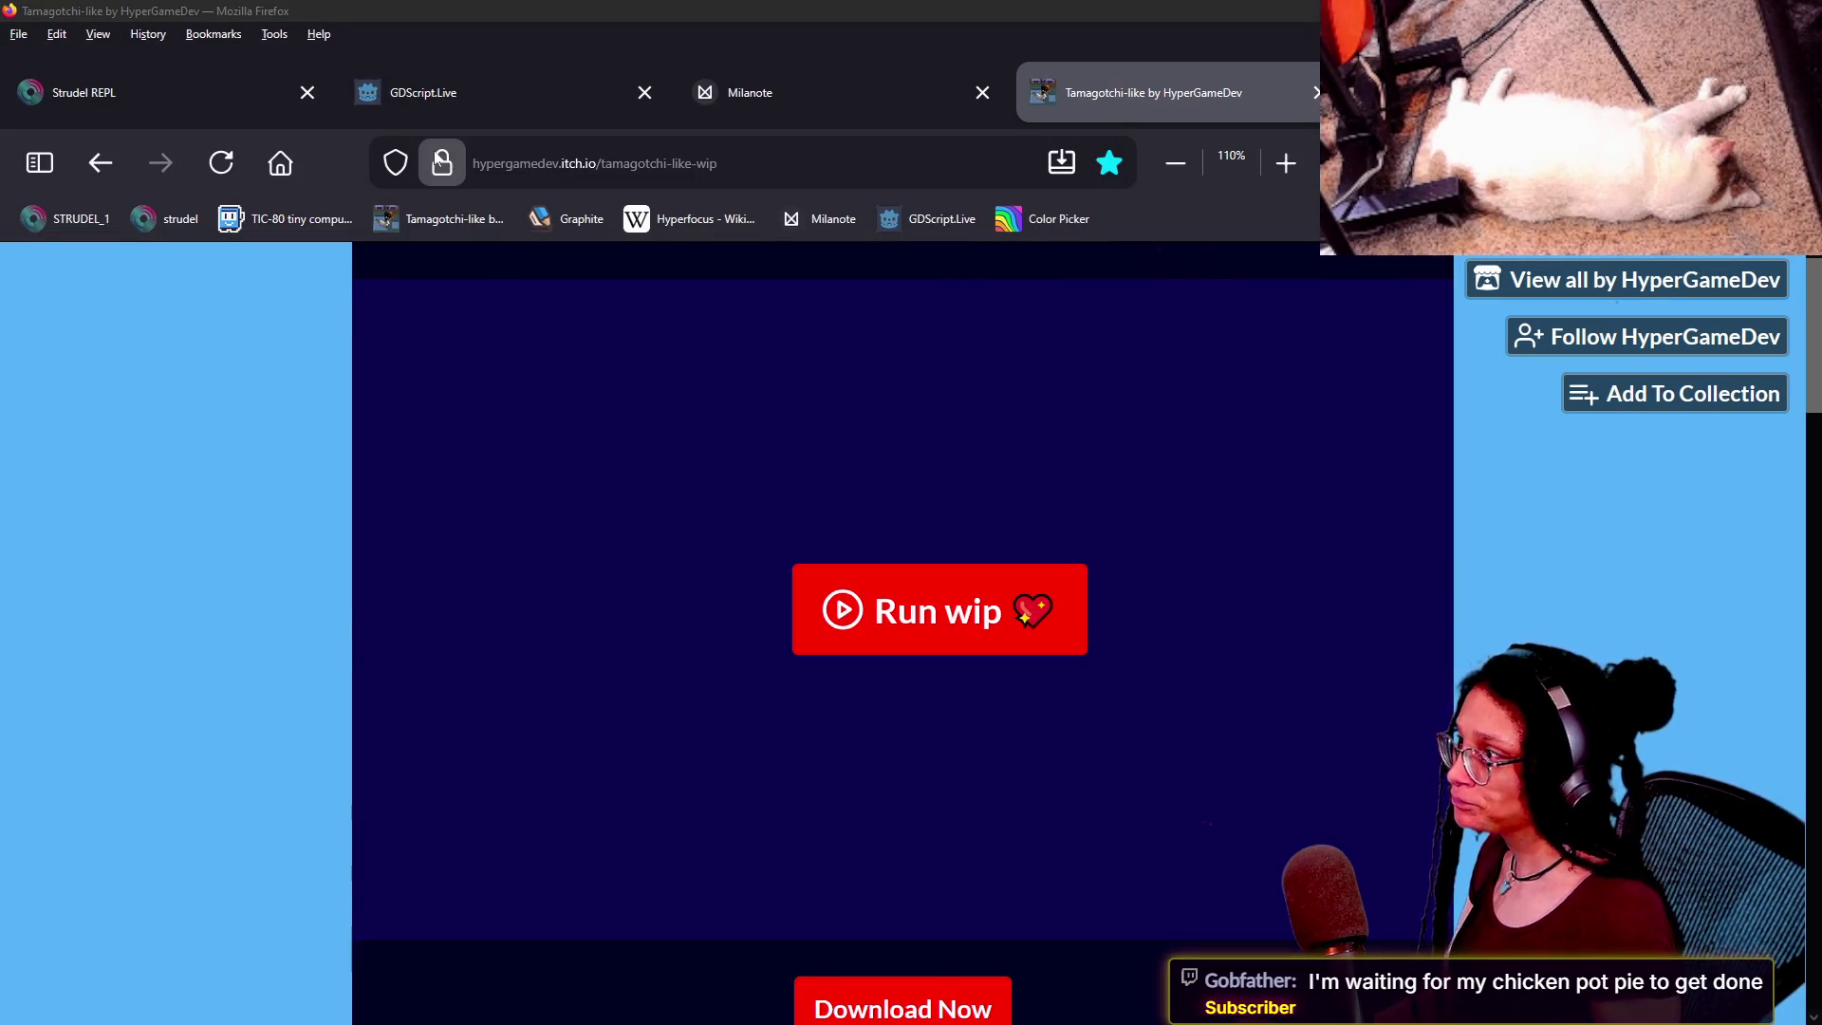
key("alt+Tab")
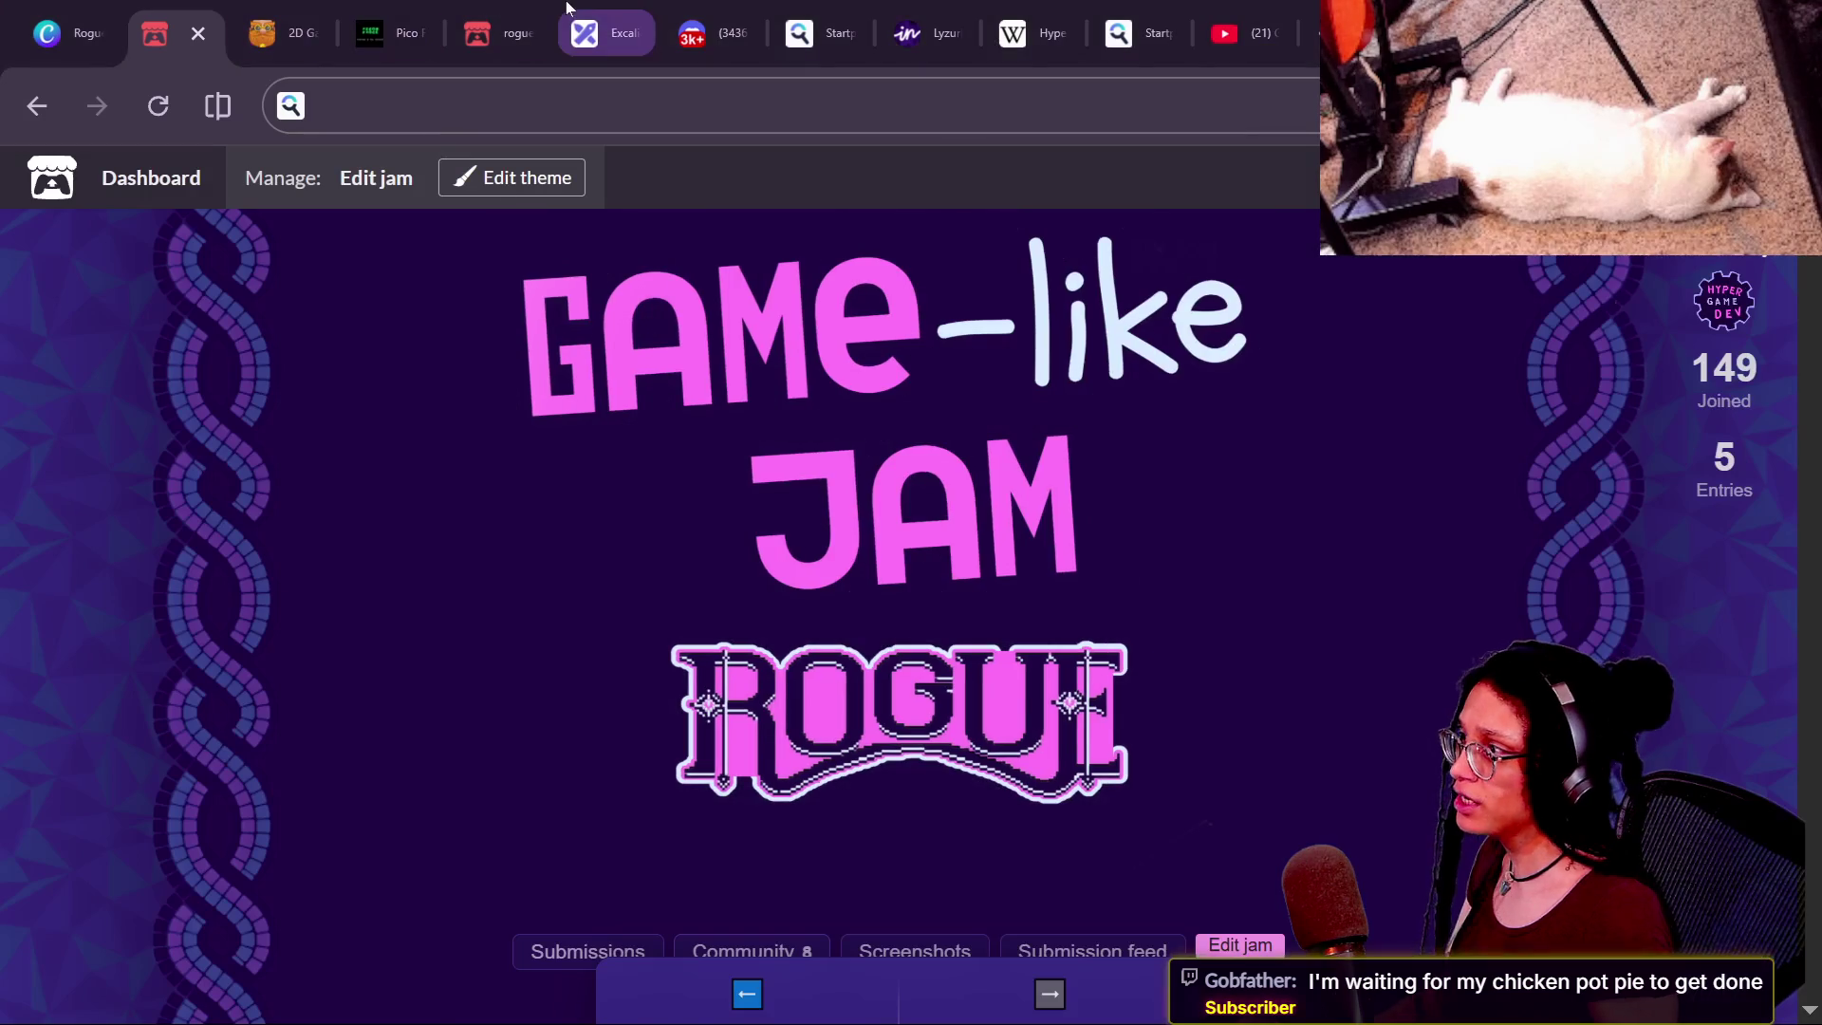
left_click(83, 33)
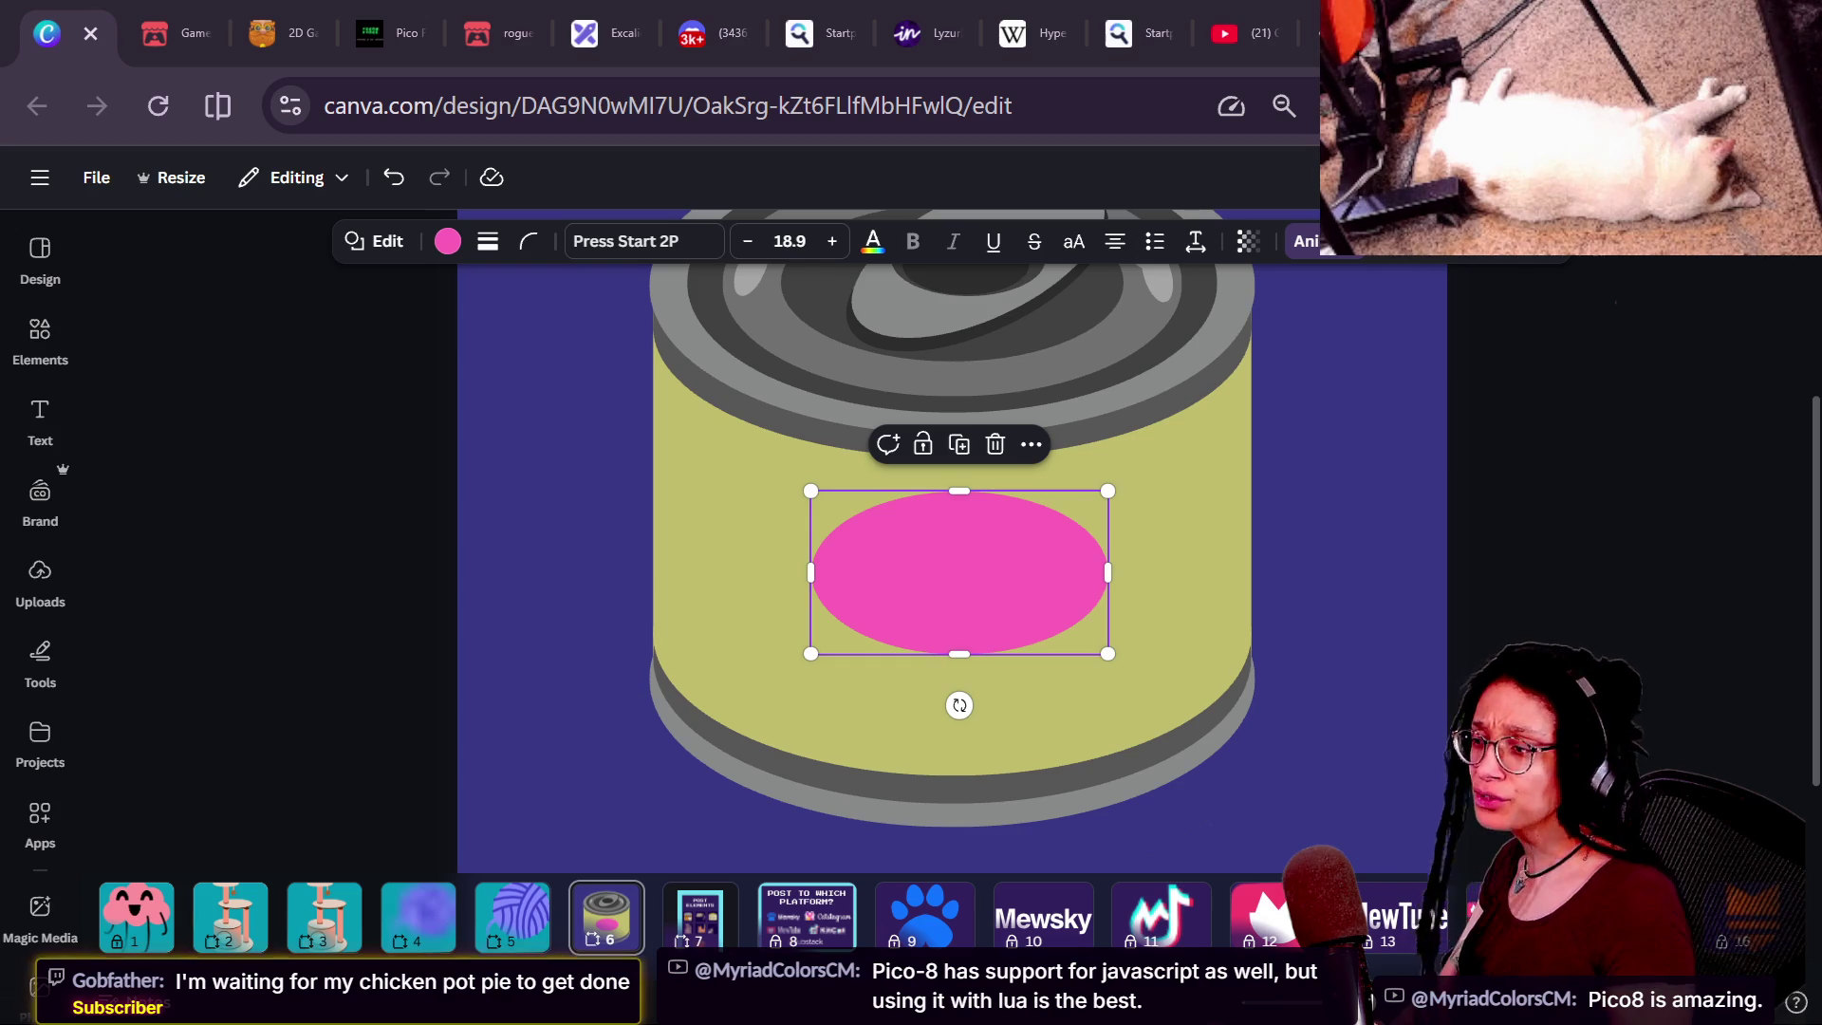
- Narrow the pink oval into a circle and colour it black
scroll(1139, 676, "down", 2)
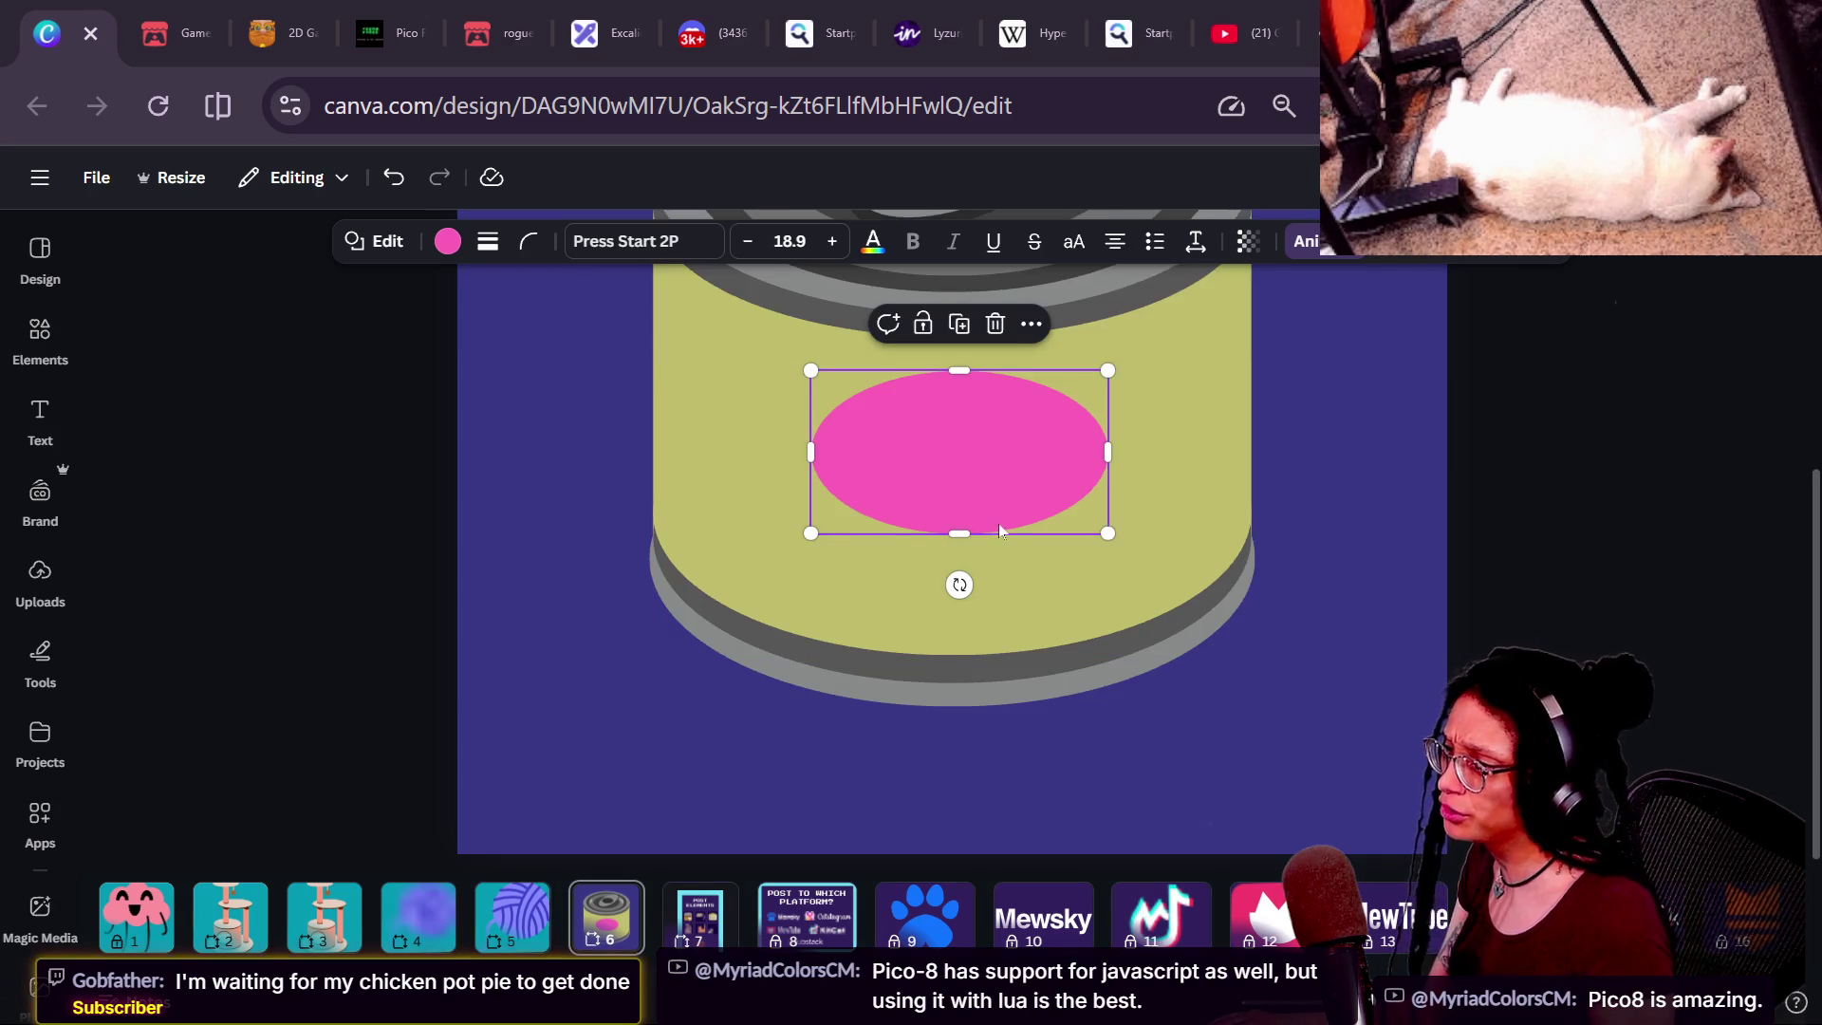
left_click(447, 241)
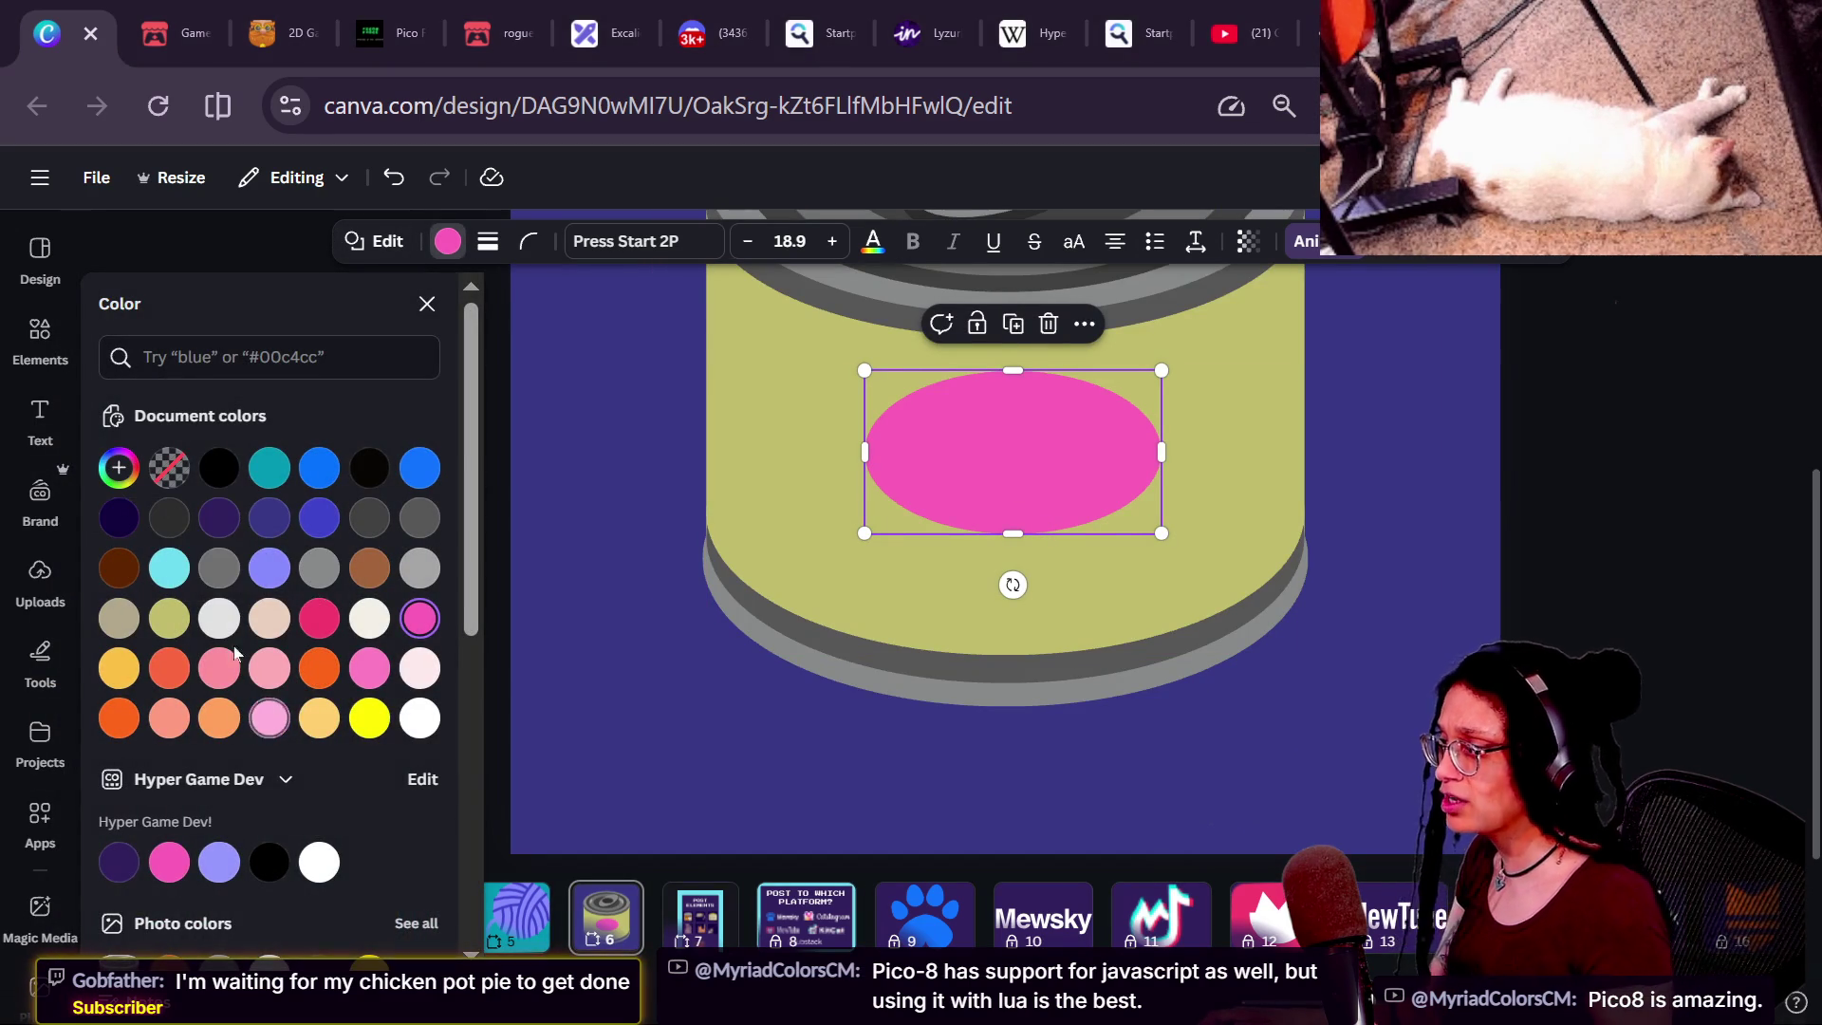
left_click(419, 719)
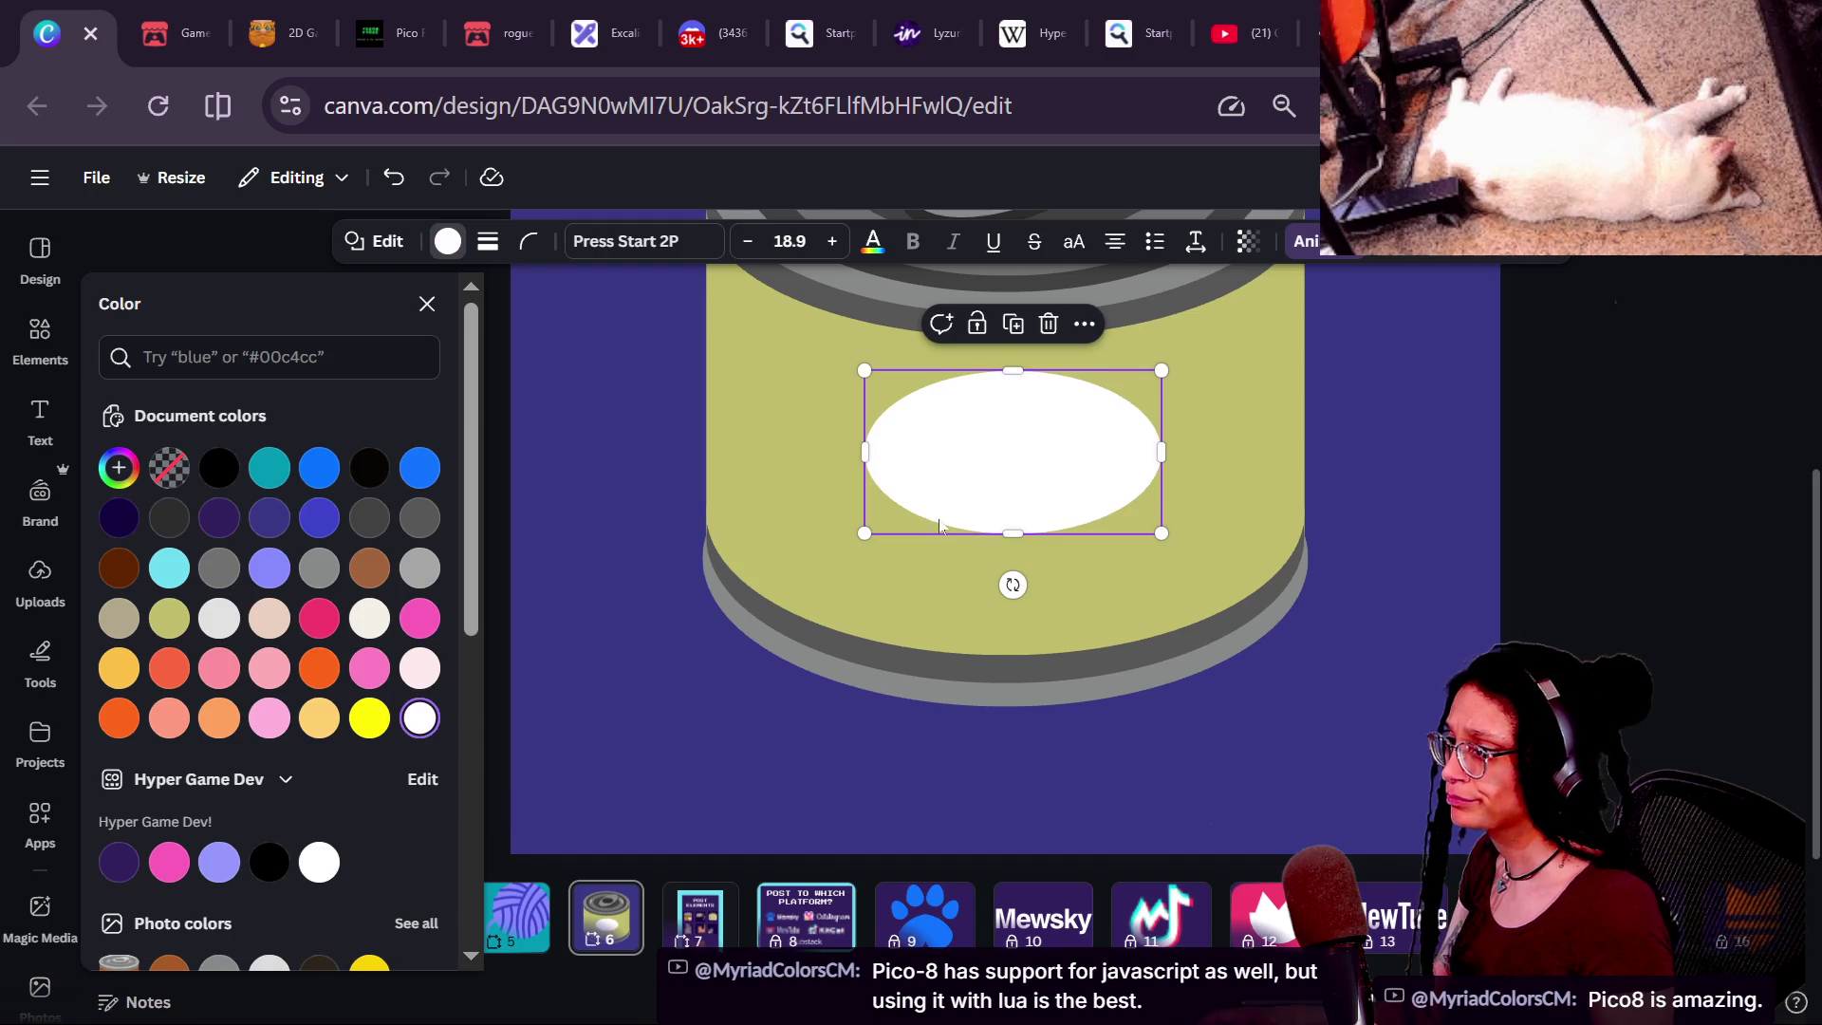
mouse_move(865, 455)
left_mouse_down()
mouse_move(1017, 468)
mouse_move(984, 456)
left_mouse_up()
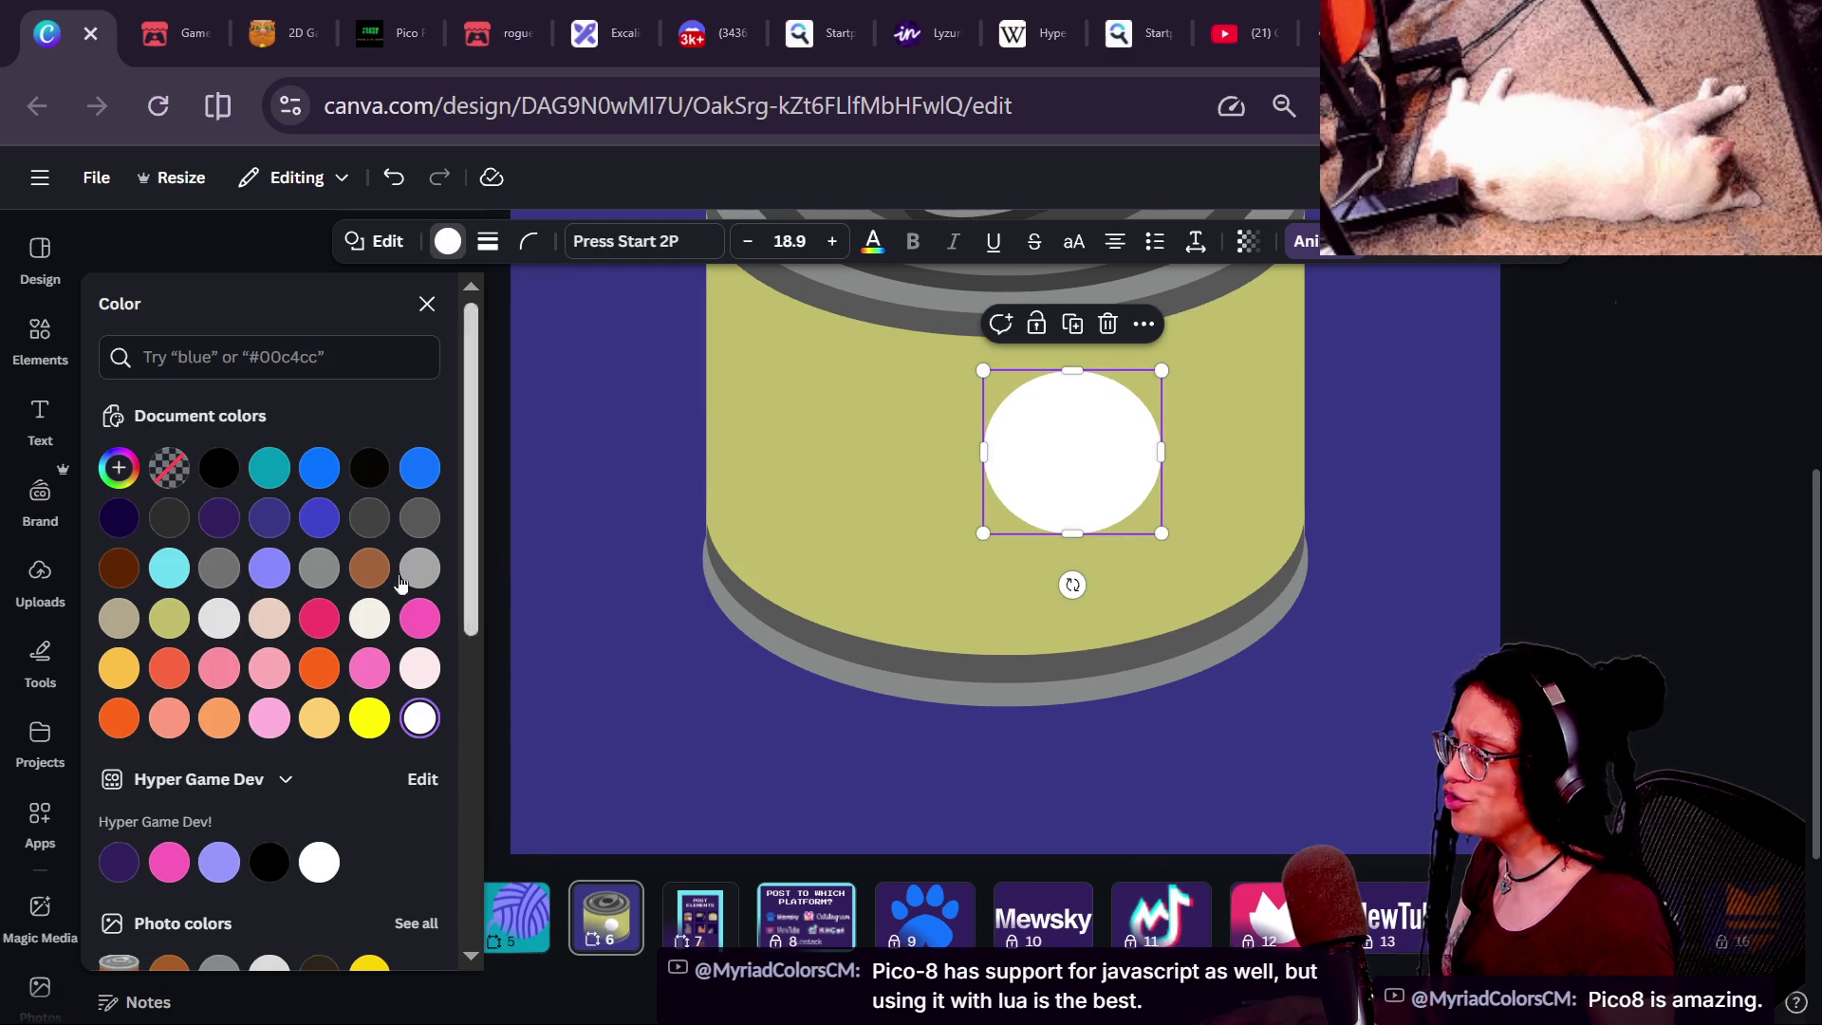
left_click(220, 486)
- Try swapping the circle for a triangle, then undo back to the black circle and deselect
scroll(1114, 484, "down", 2)
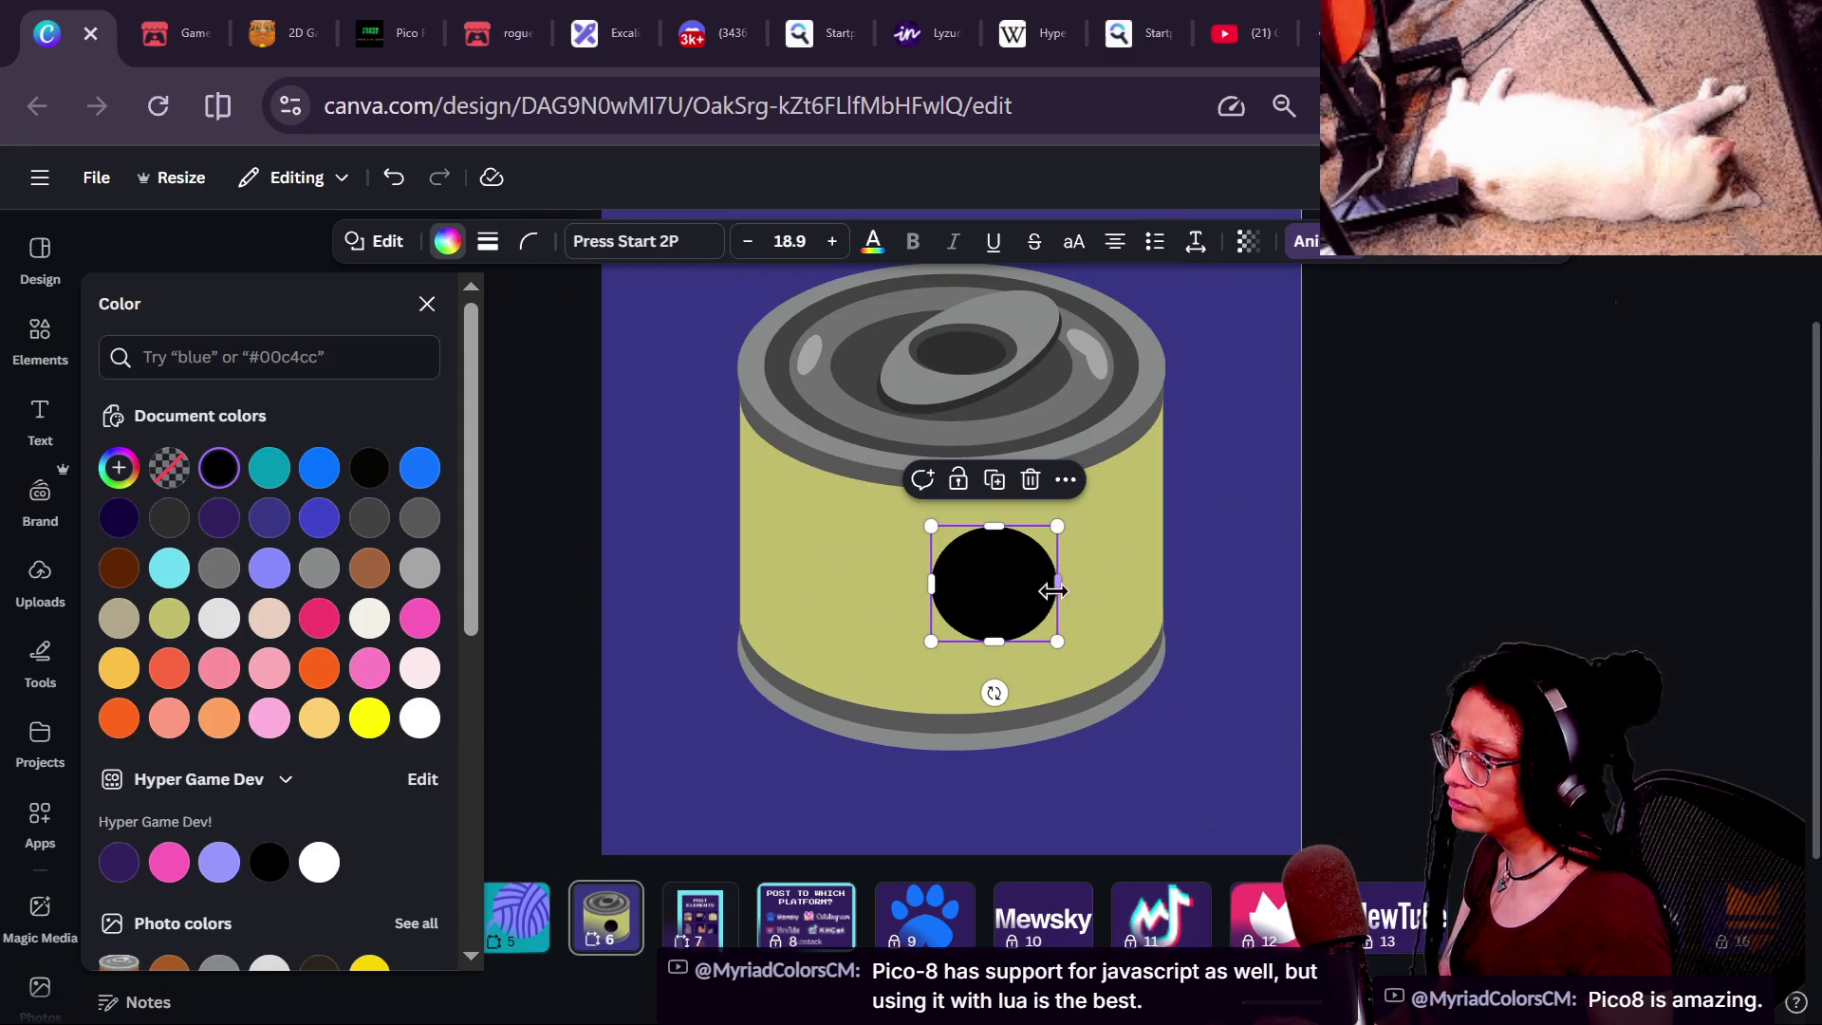
left_click(386, 241)
left_click(379, 408)
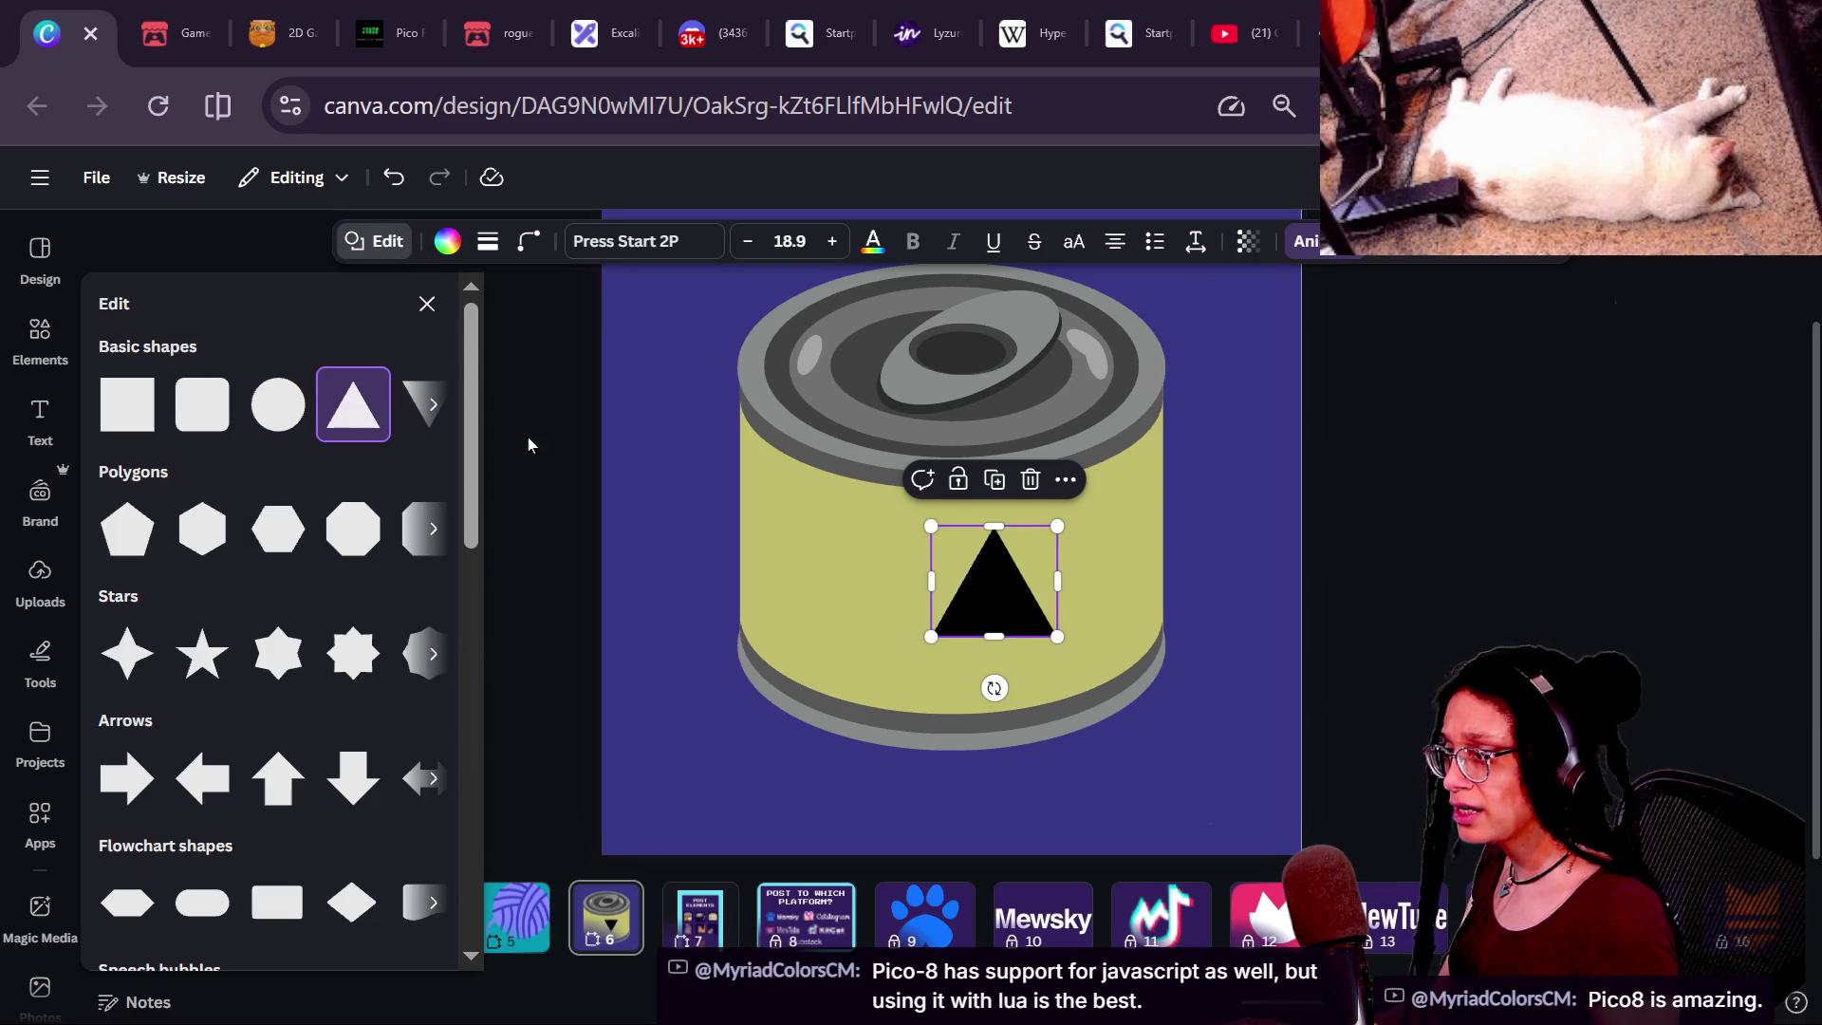
left_click_drag(1028, 619, 928, 611)
key("ctrl+z")
key("ctrl+z")
key("ctrl+z")
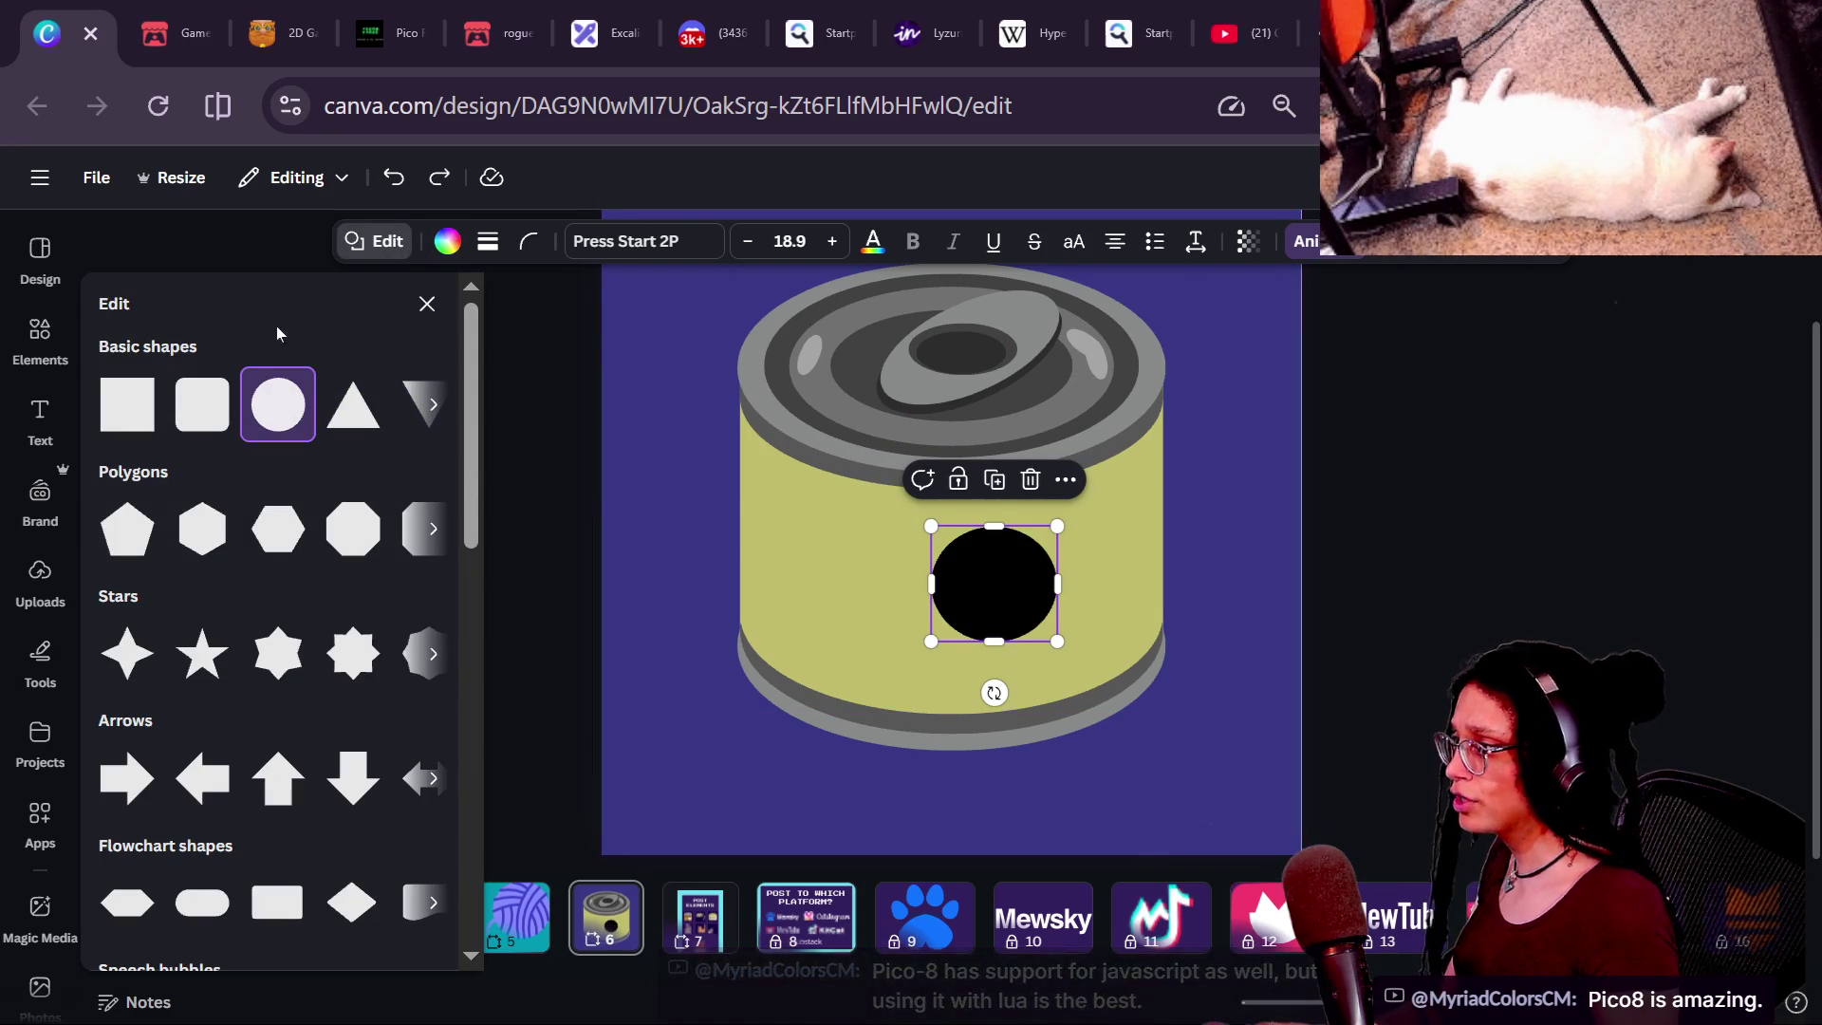
left_click(428, 304)
left_click(284, 258)
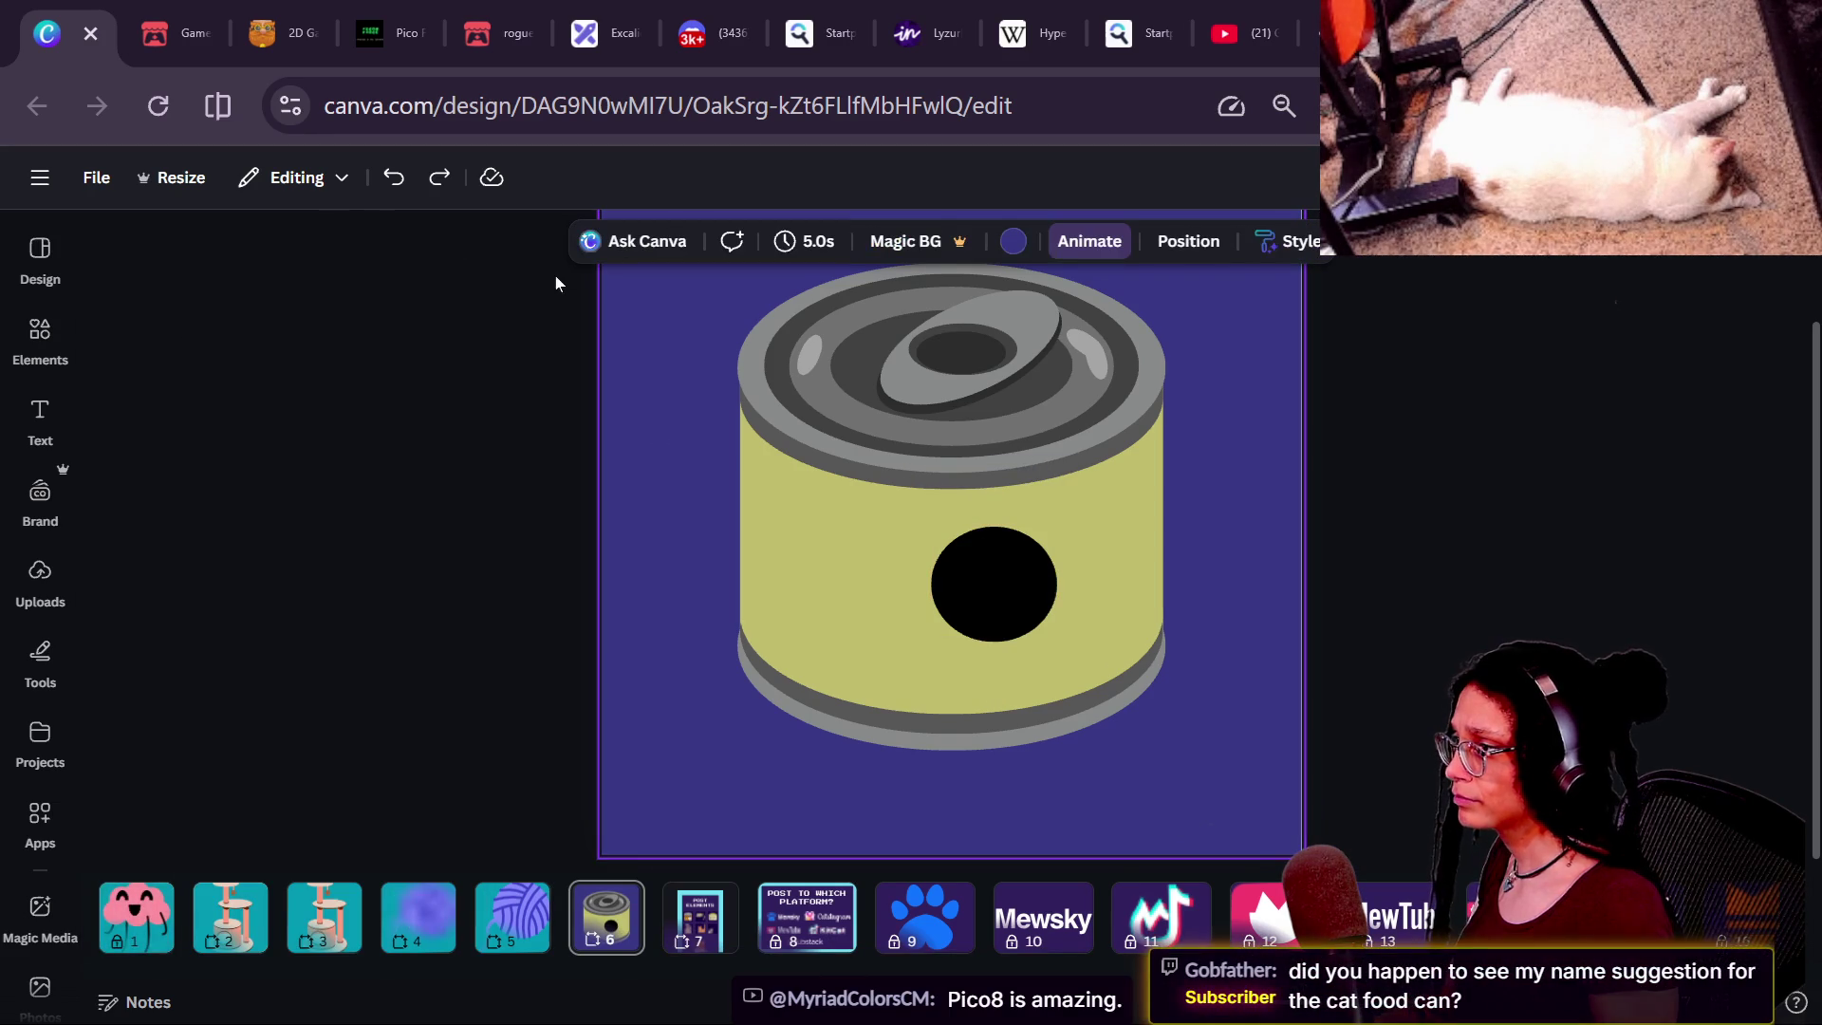
- Add a triangle from Elements > Shapes and colour it black
left_click(74, 333)
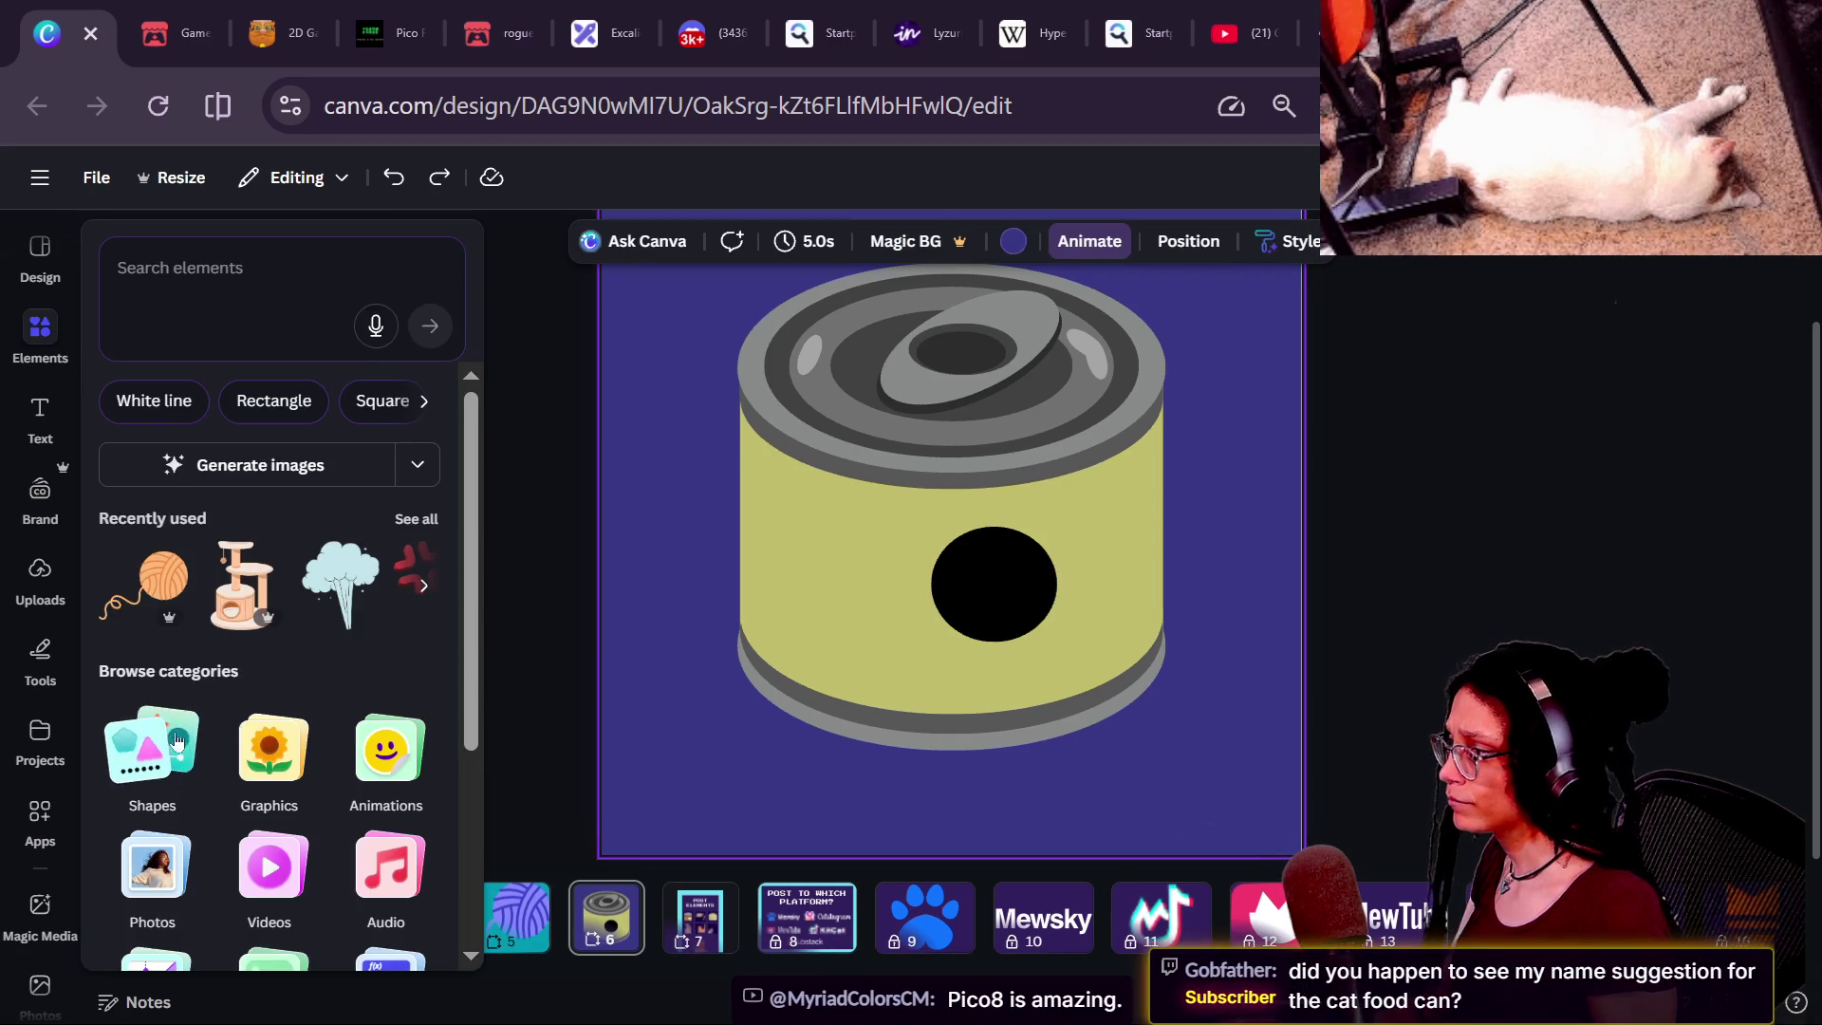
left_click(150, 744)
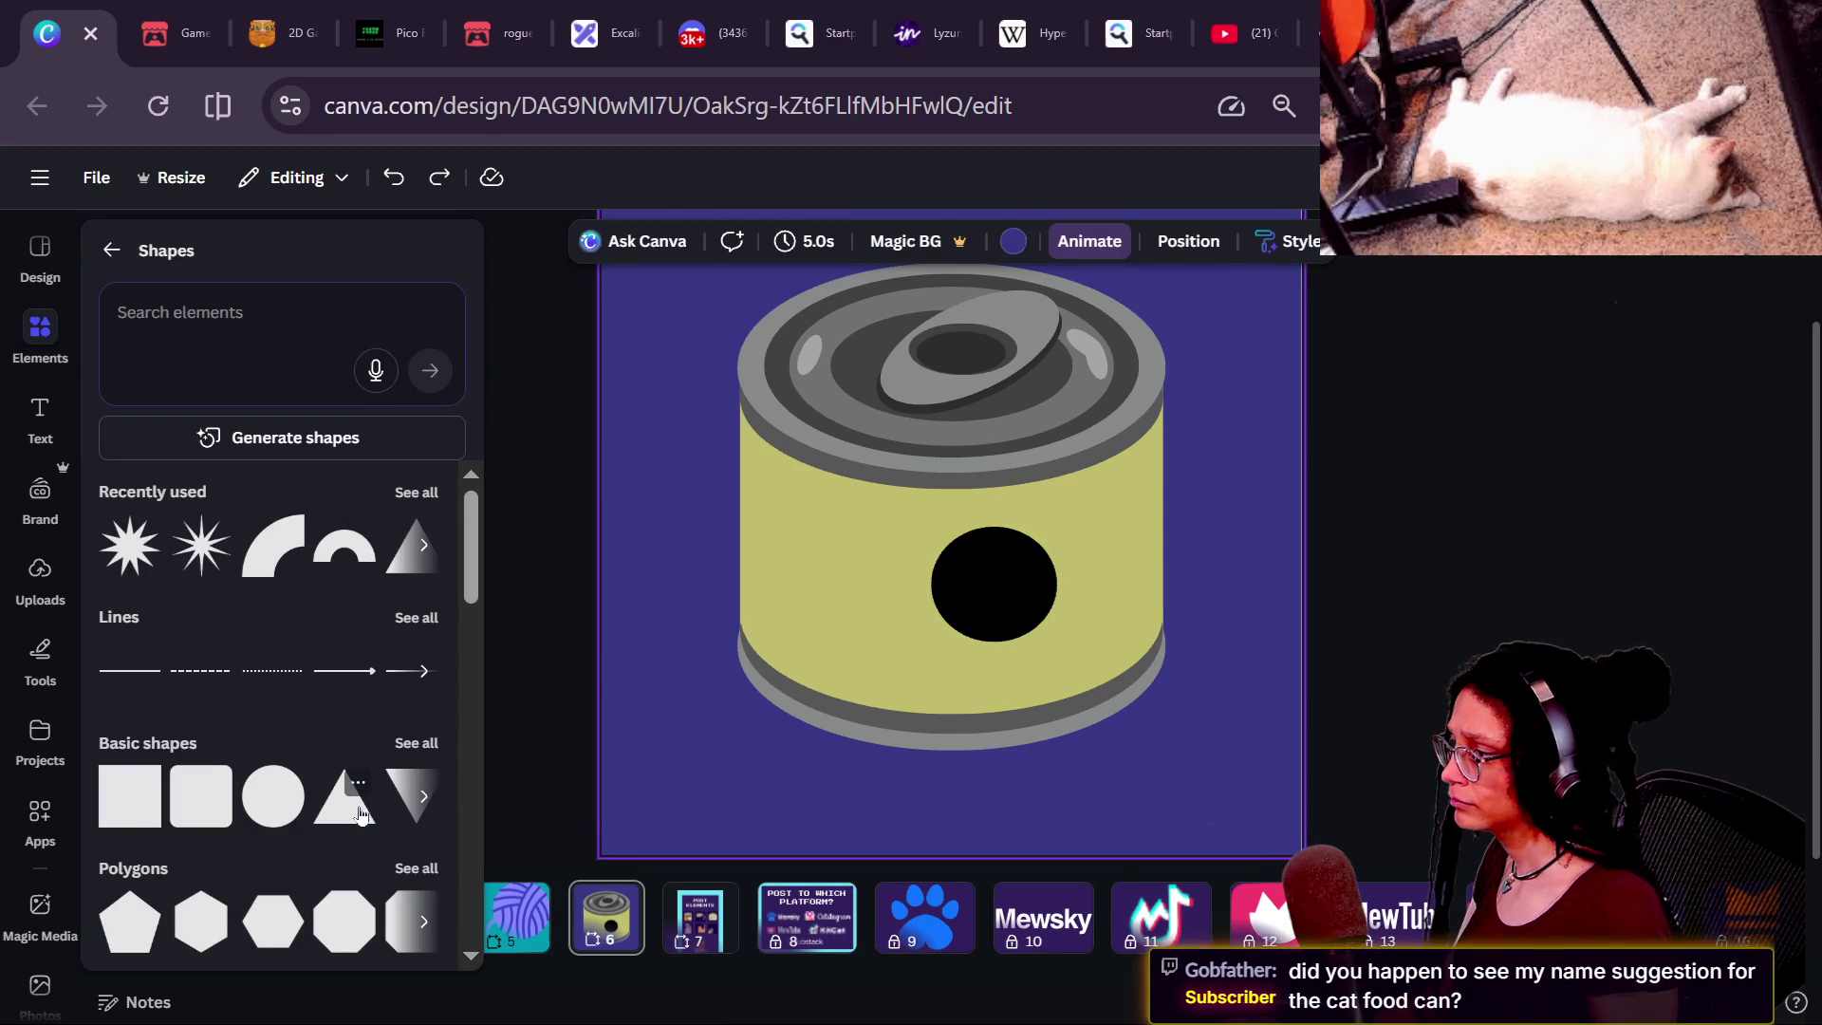
left_click(359, 811)
left_click(447, 241)
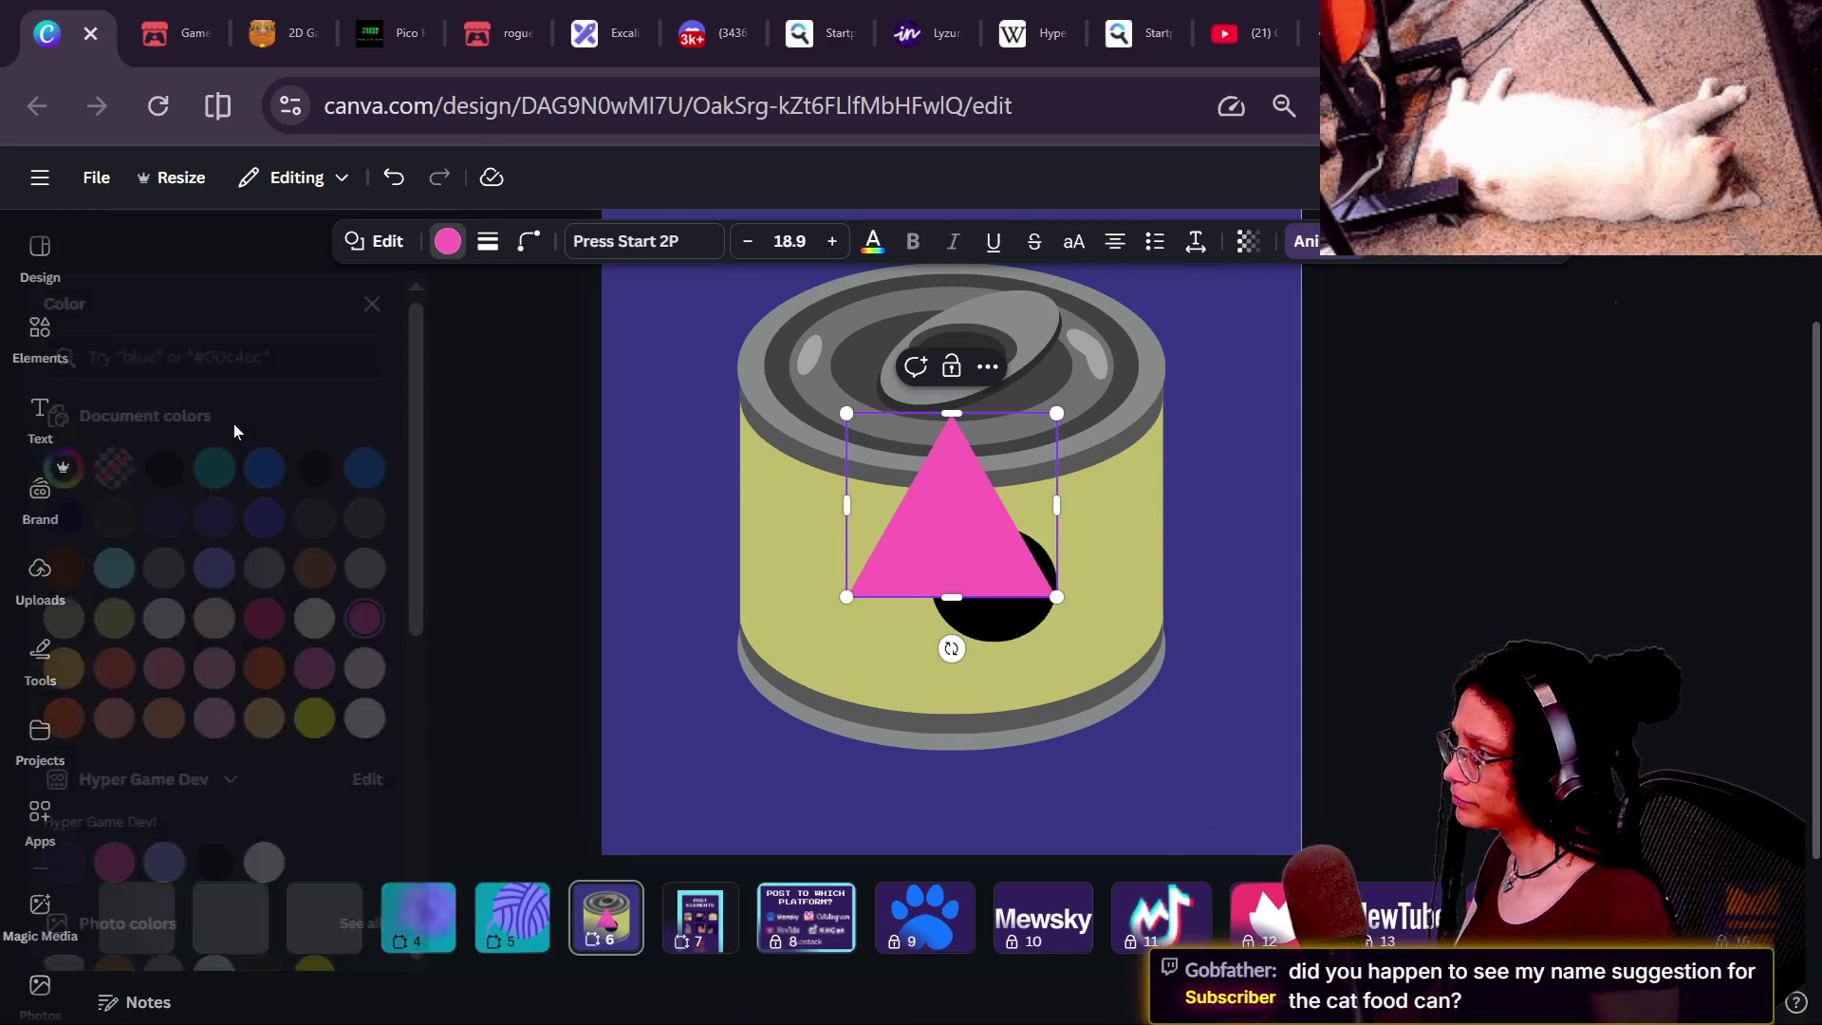
left_click(218, 468)
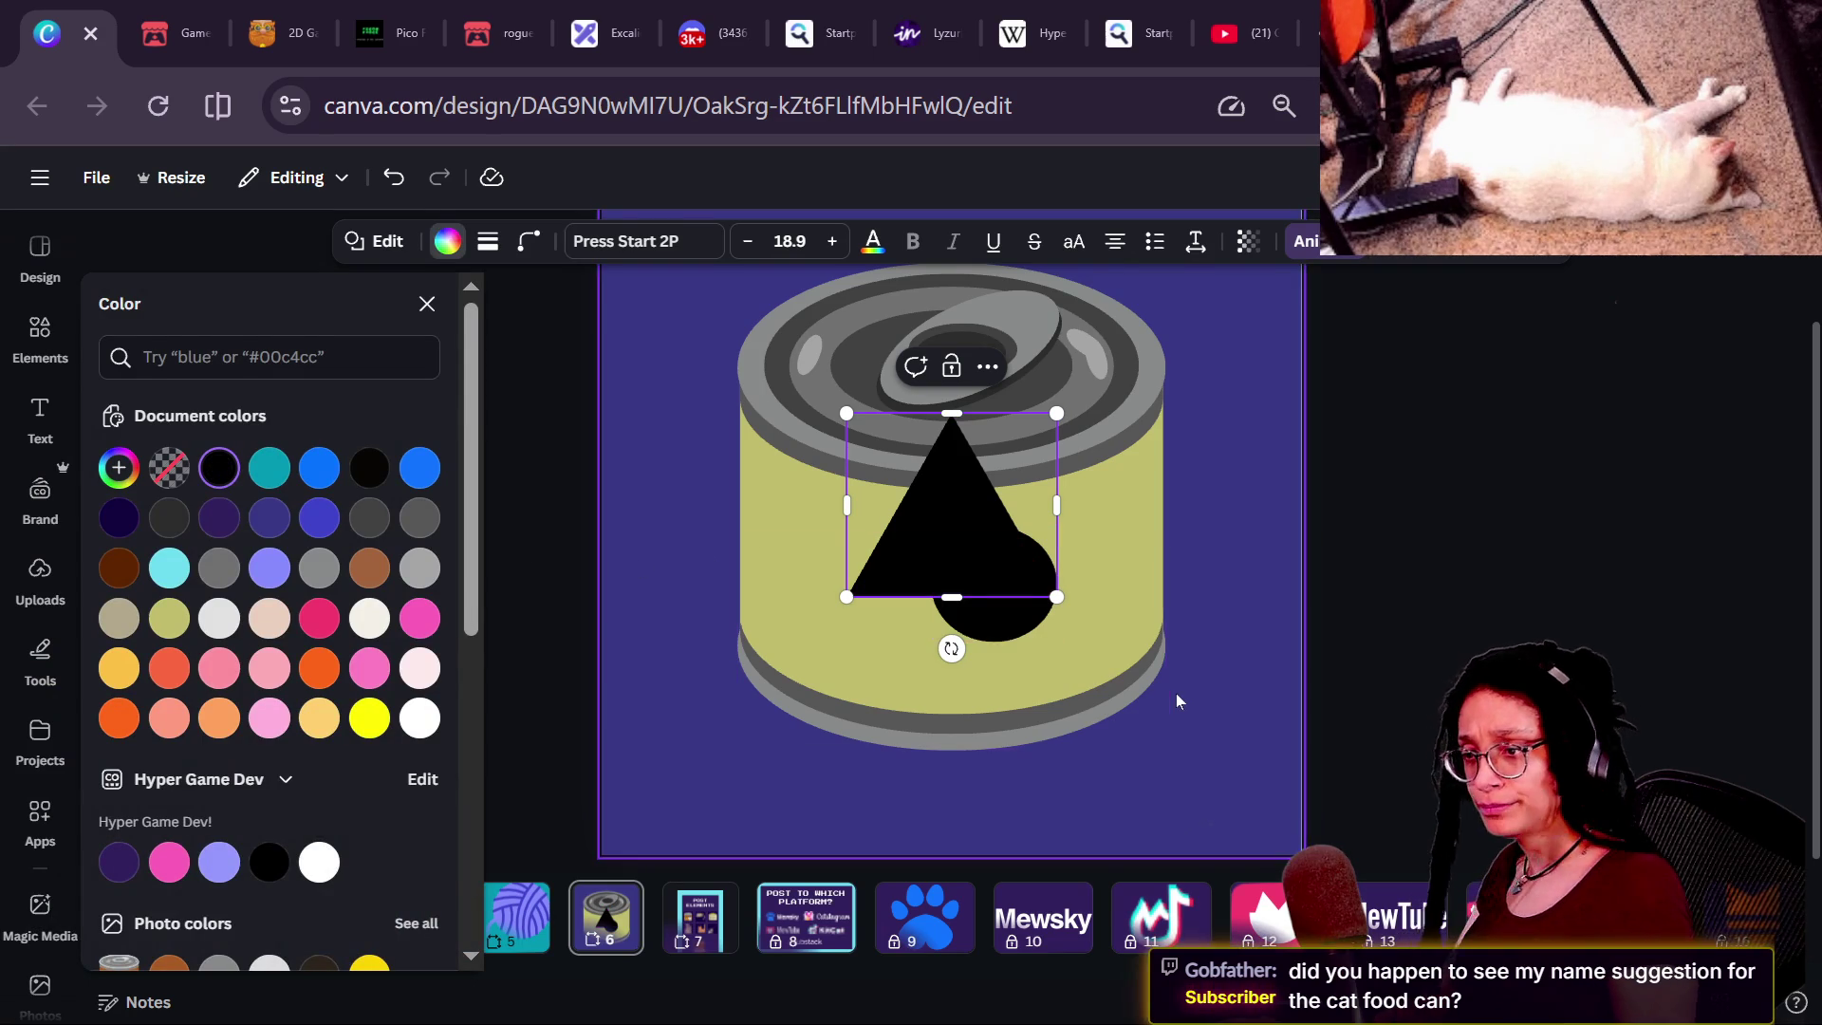
left_click(1177, 695)
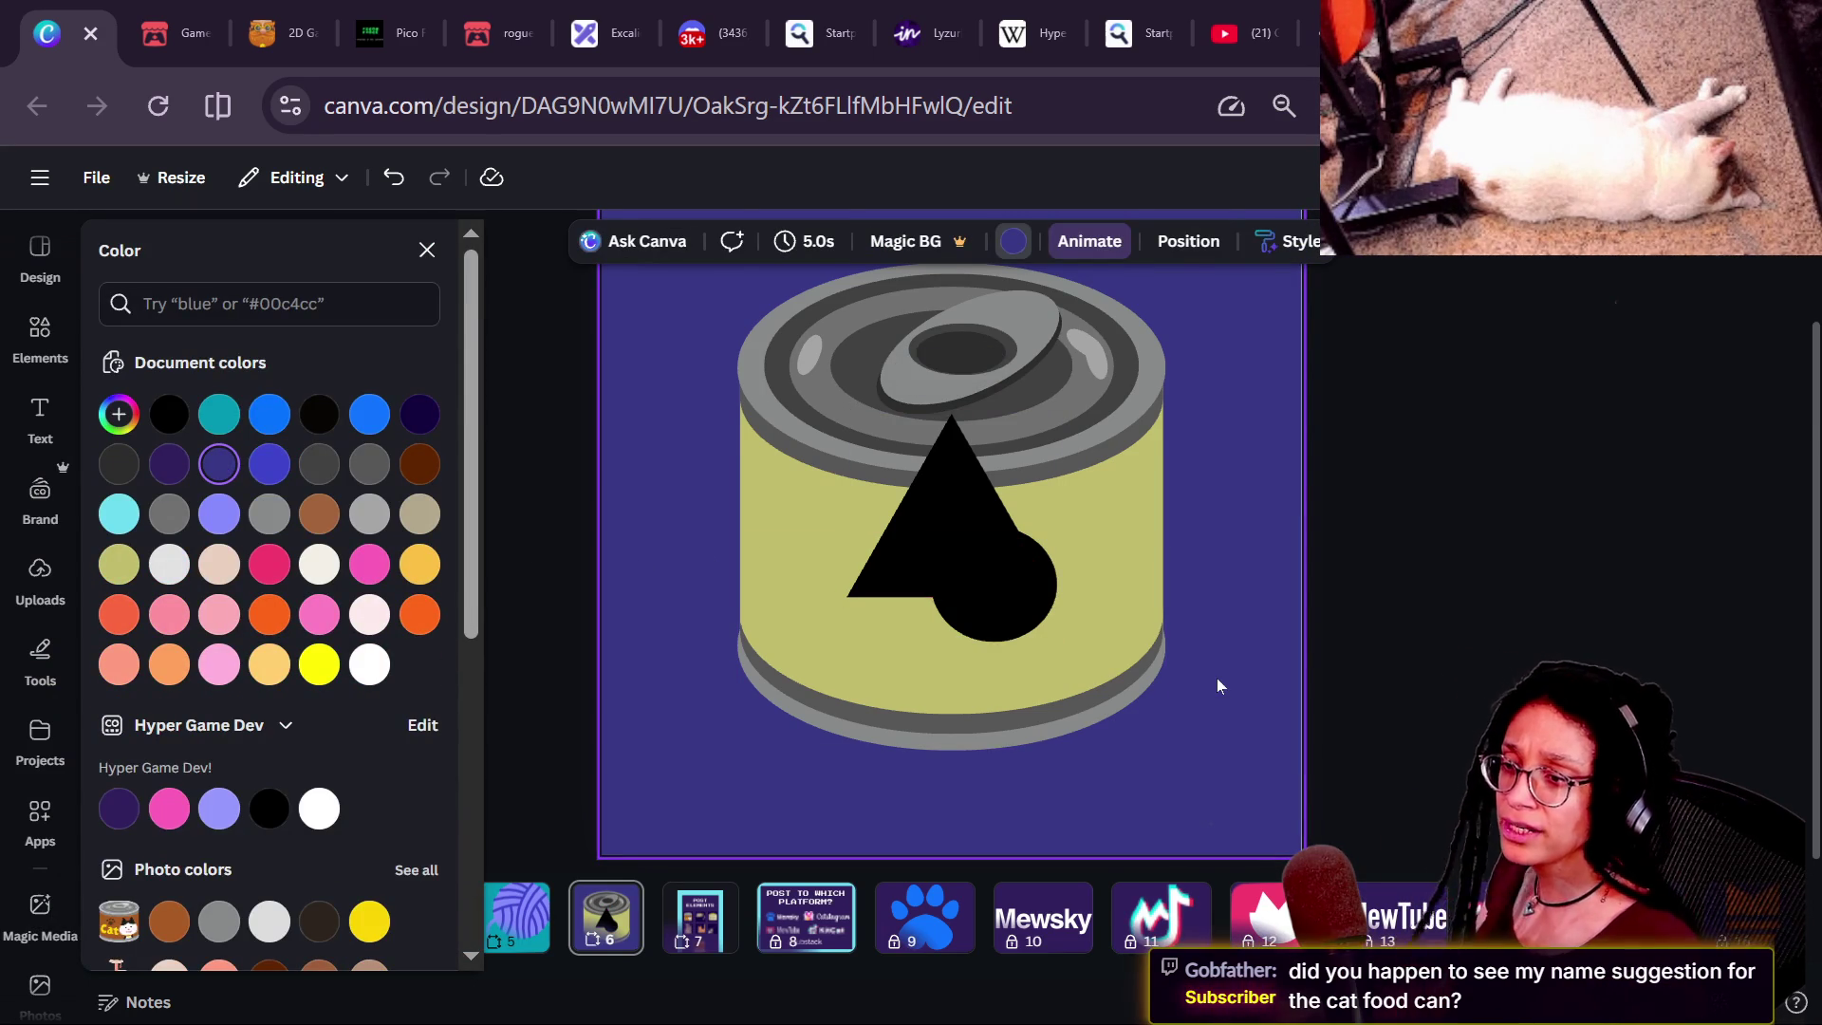
- Tilt, shrink and round the triangle into an ear on the circle's top-left edge
scroll(1217, 680, "up", 3)
left_click_drag(1038, 486, 977, 484)
left_click_drag(1130, 456, 1154, 377)
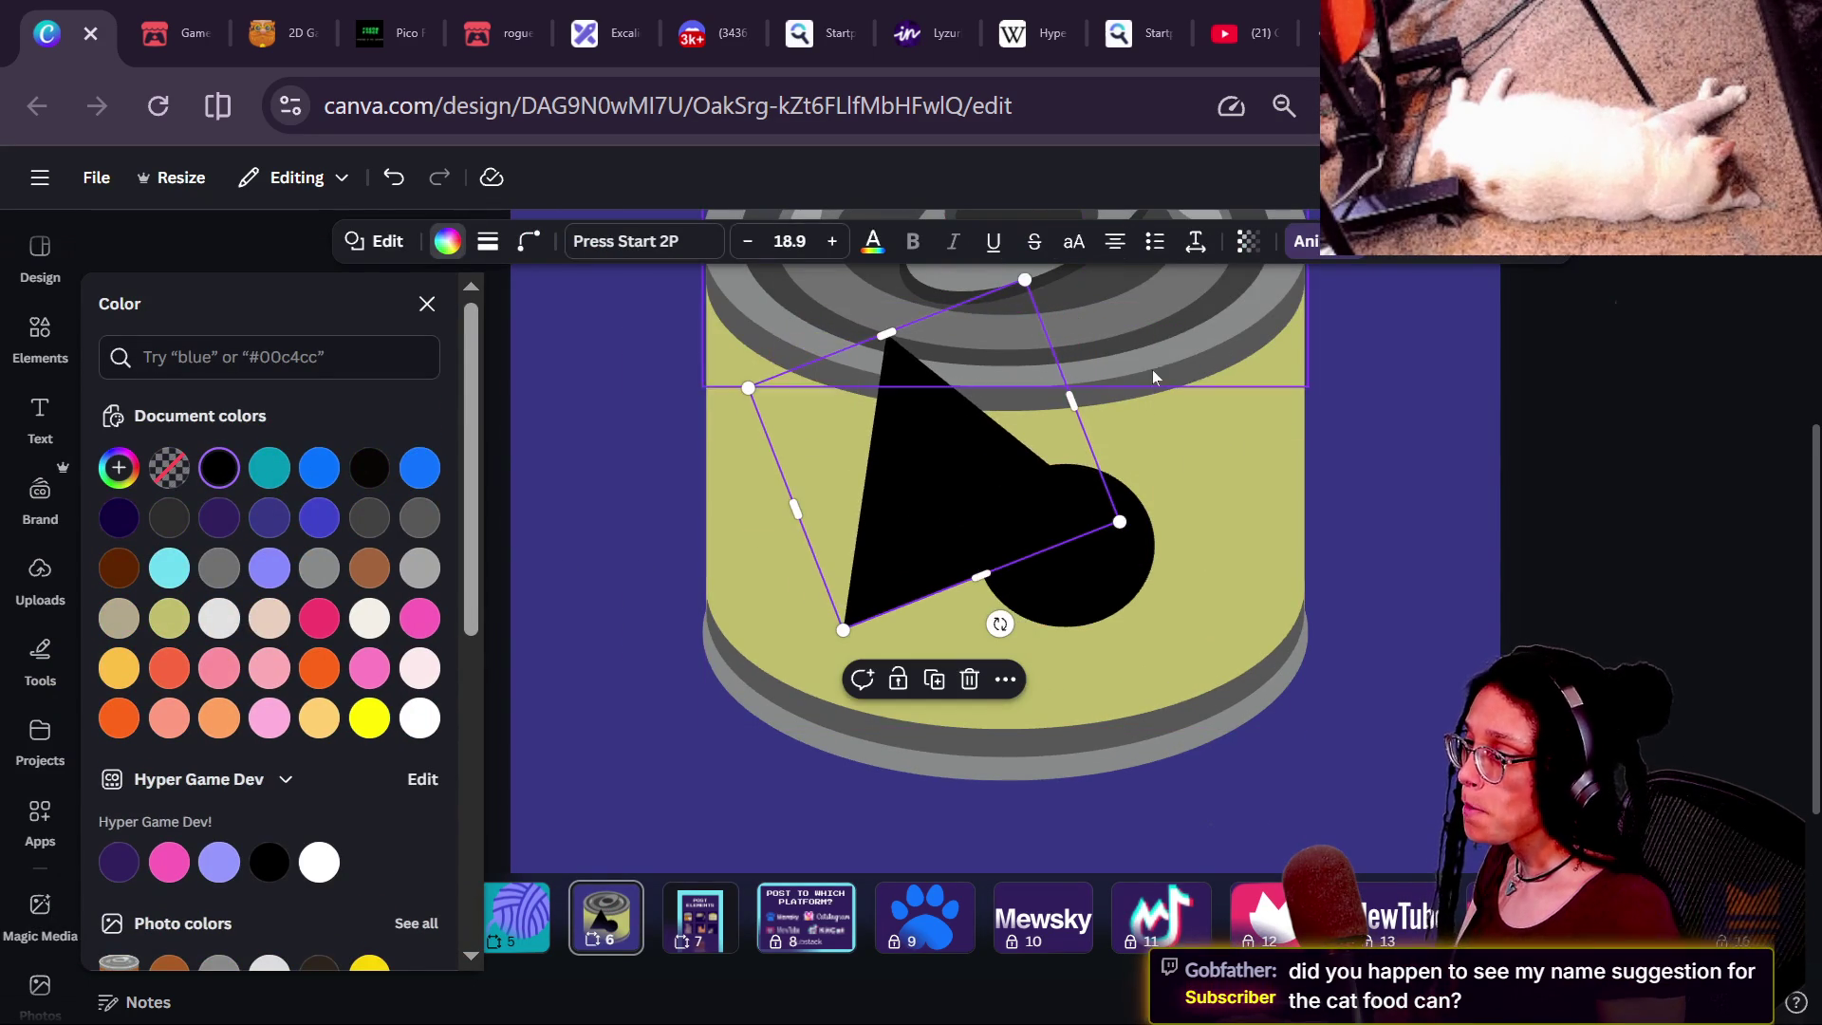
left_click_drag(747, 390, 990, 483)
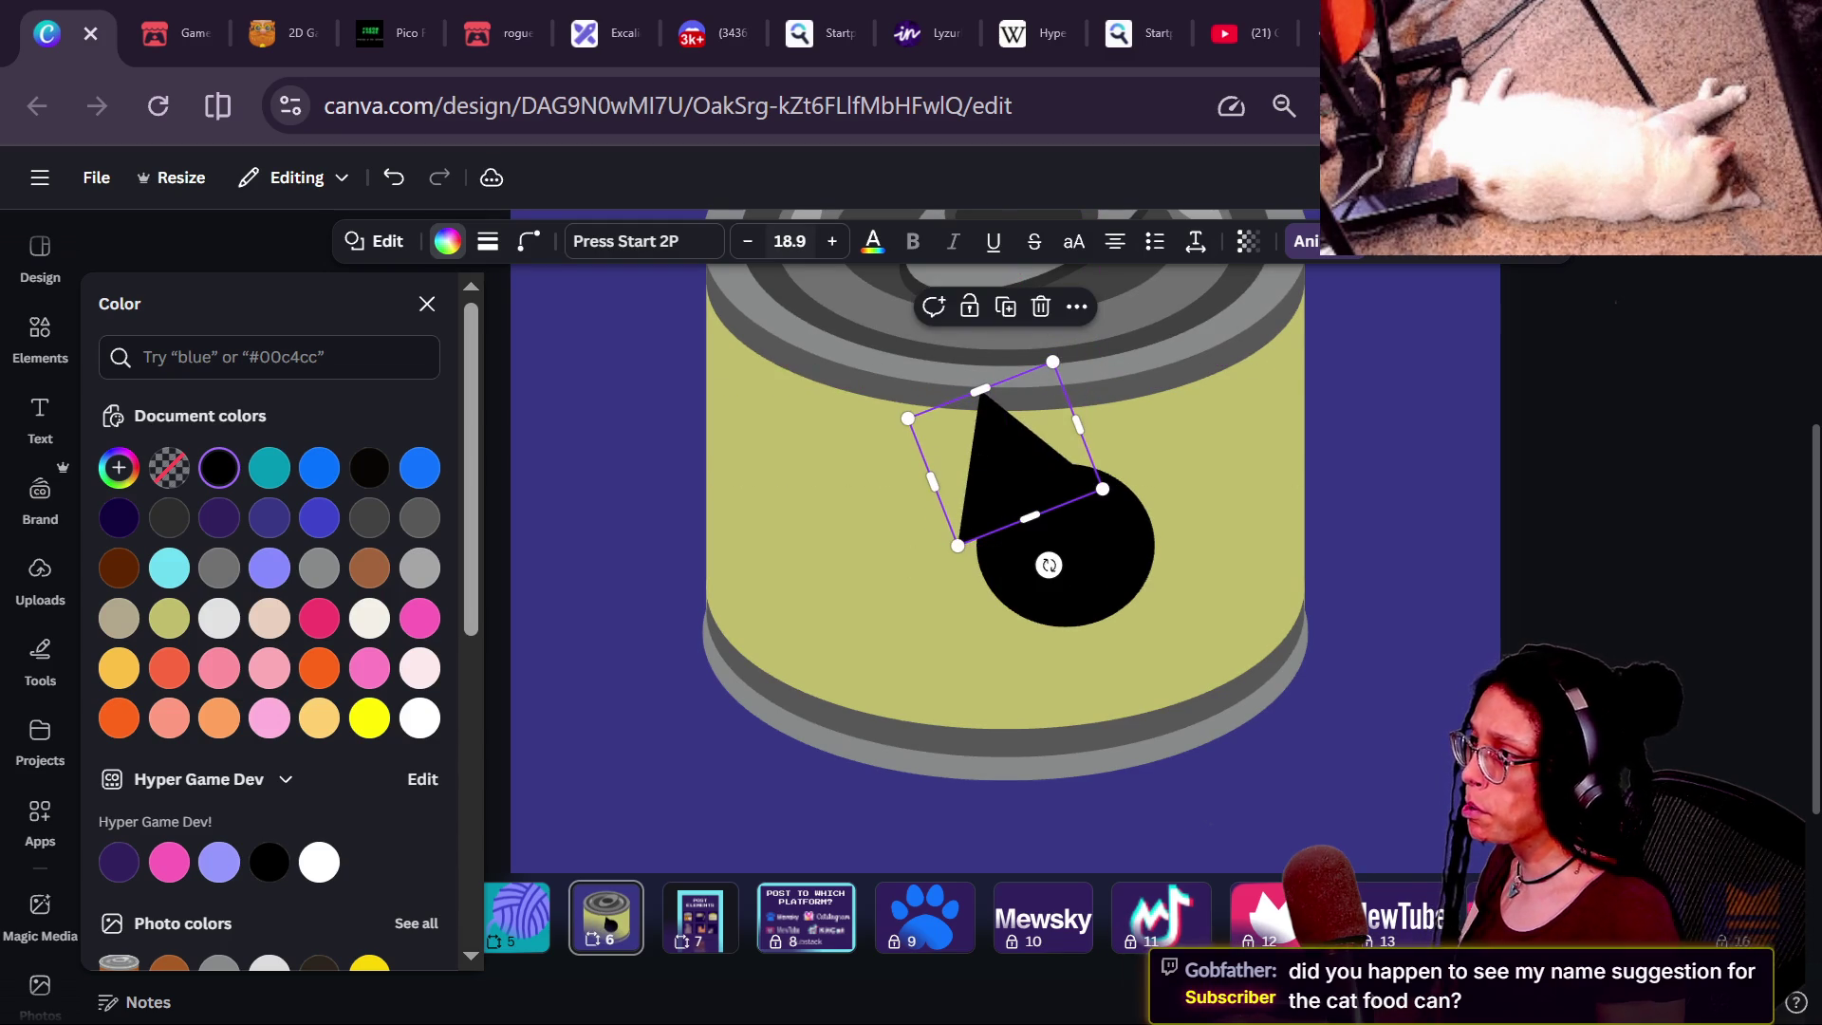
left_click(528, 241)
mouse_move(414, 333)
left_mouse_down()
mouse_move(500, 334)
mouse_move(460, 333)
left_mouse_up()
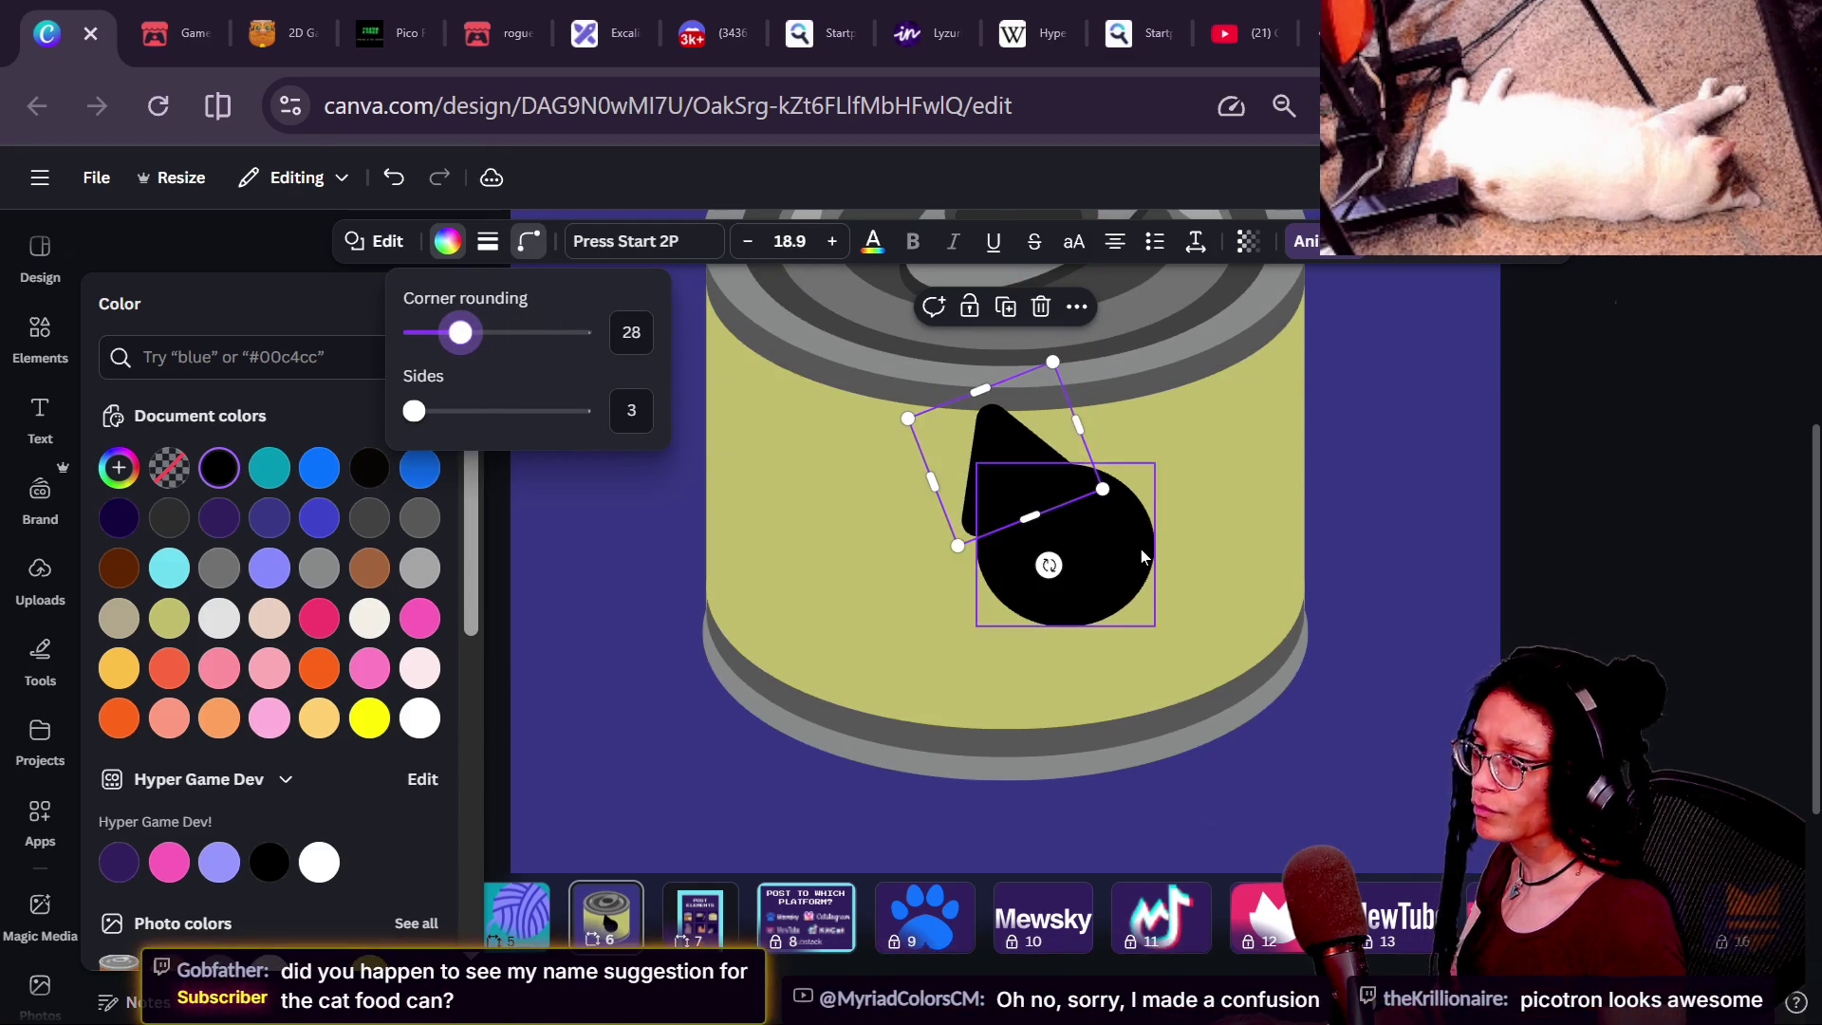
left_click_drag(1010, 492, 1027, 493)
mouse_move(1073, 357)
left_mouse_down()
mouse_move(1013, 488)
mouse_move(1073, 481)
left_mouse_up()
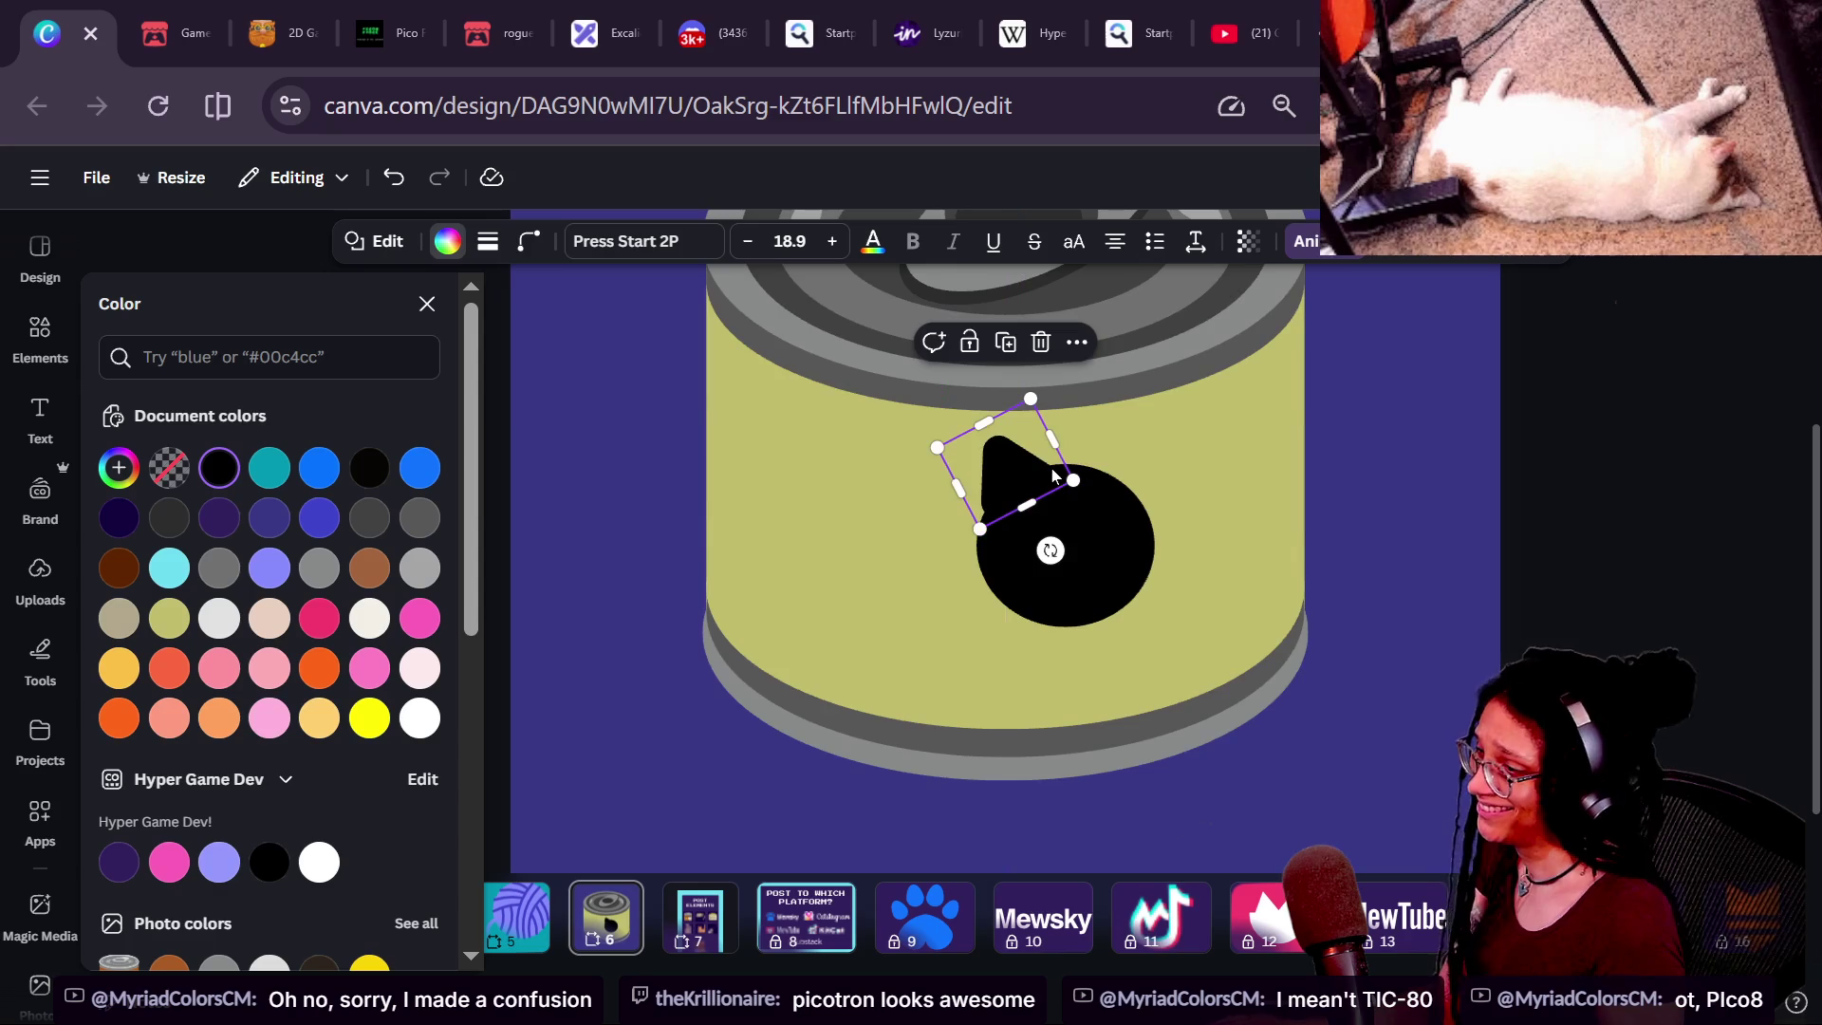
- Set ear corner rounding to 23 and place a second rotated ear on the circle's upper right
left_click(528, 241)
left_click_drag(452, 331, 452, 333)
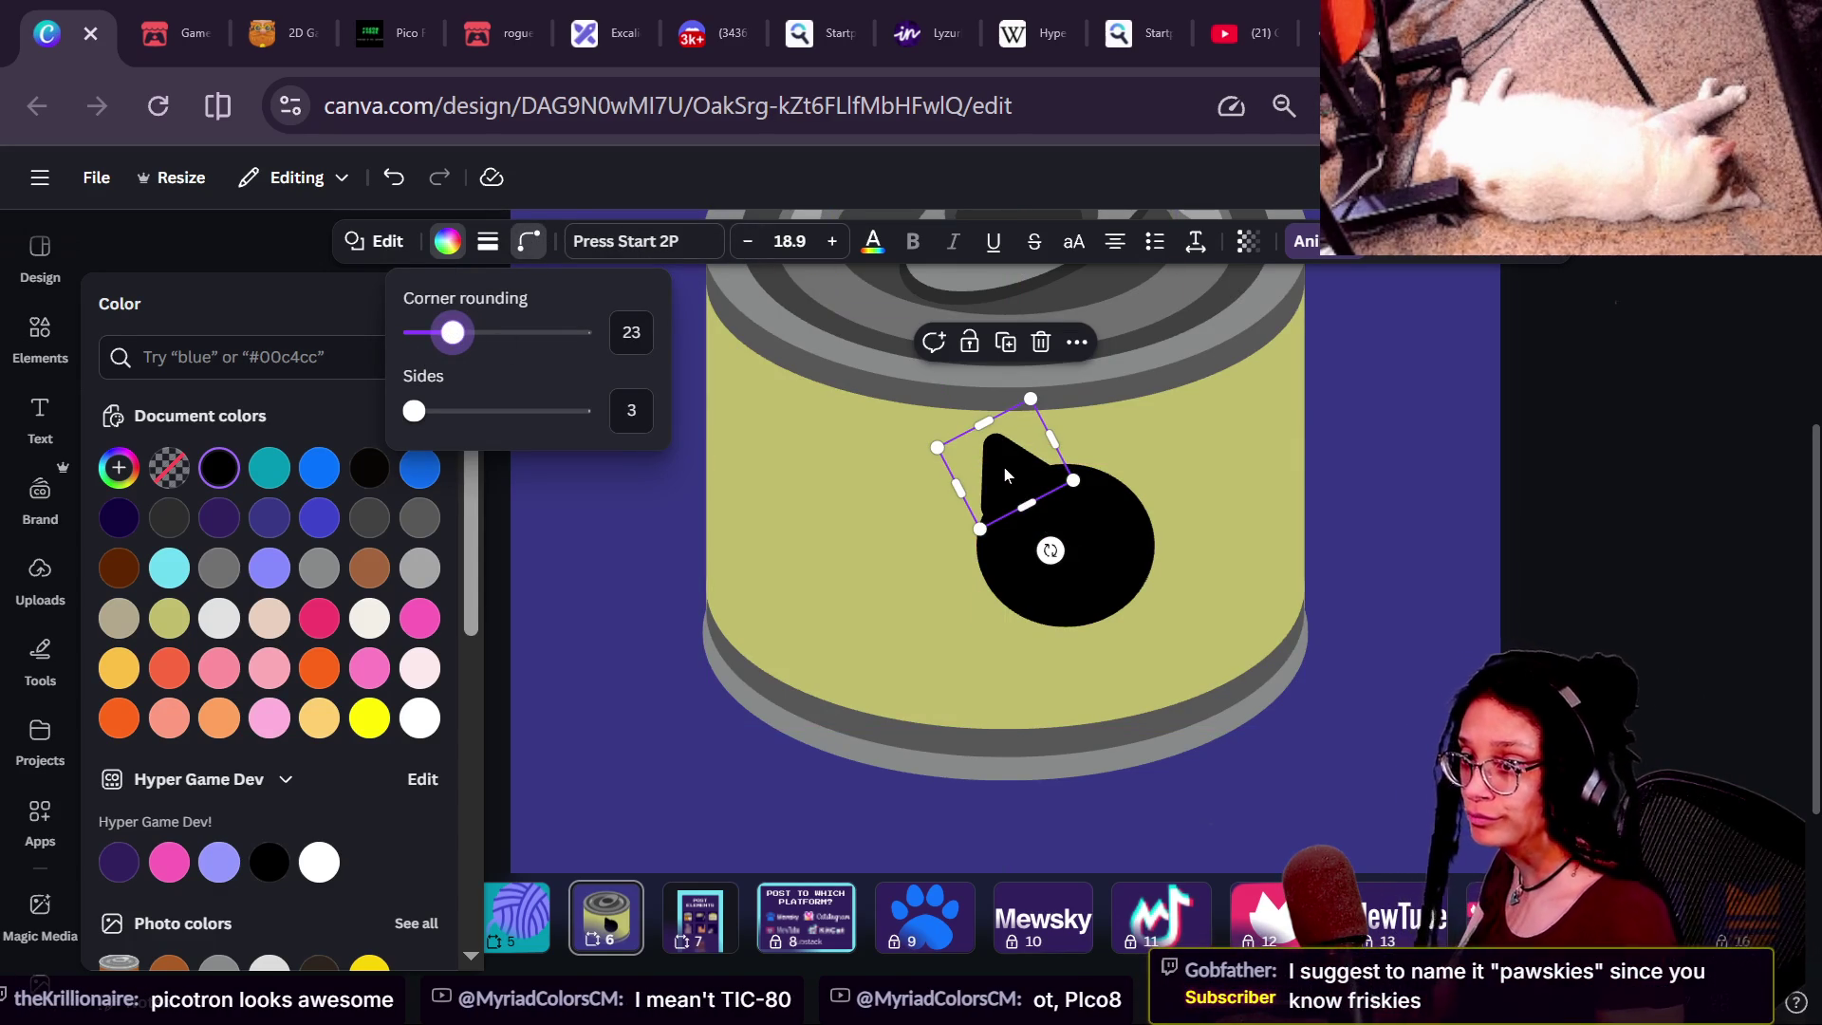
left_click_drag(1006, 470, 1030, 491)
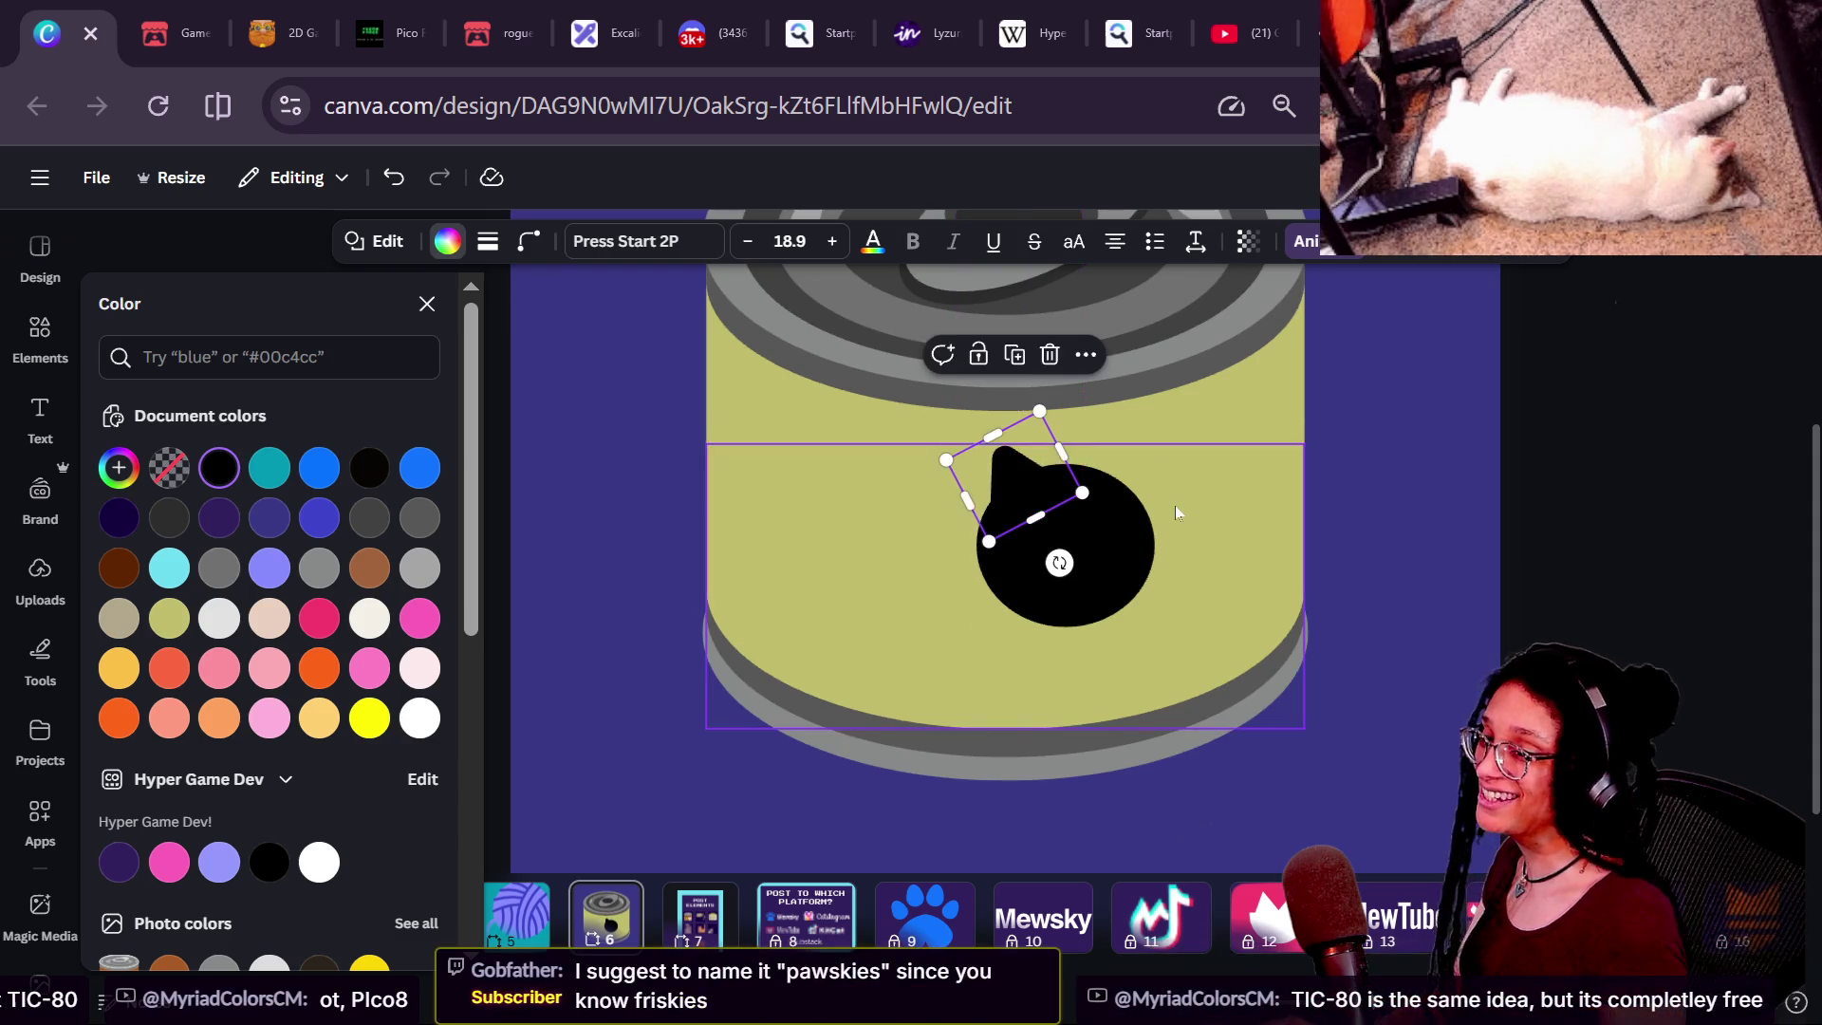
left_click_drag(1076, 581, 1055, 594)
left_click_drag(1037, 500, 1108, 482)
left_click(914, 509)
left_click(1385, 568)
left_click_drag(959, 492, 1113, 476)
scroll(971, 550, "down", 3)
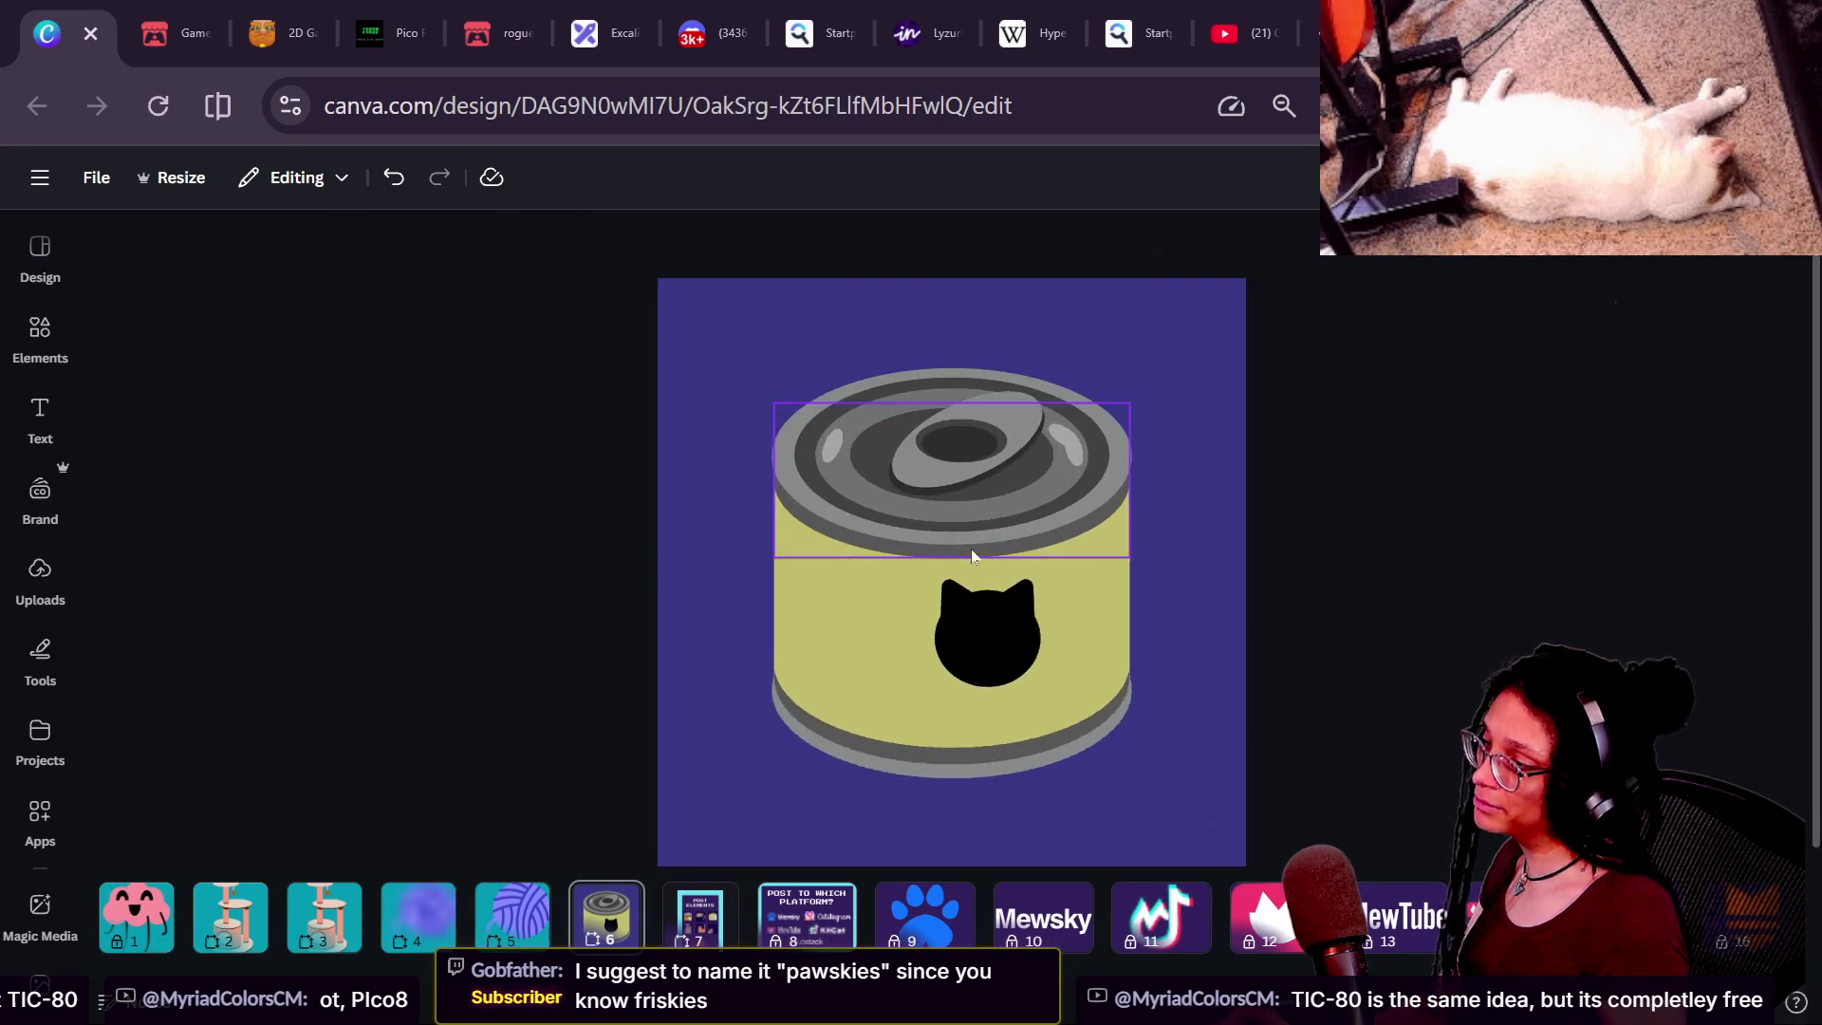
- Zoom in on the finished cat-head silhouette on the can, then switch to Firefox
scroll(976, 781, "up", 5)
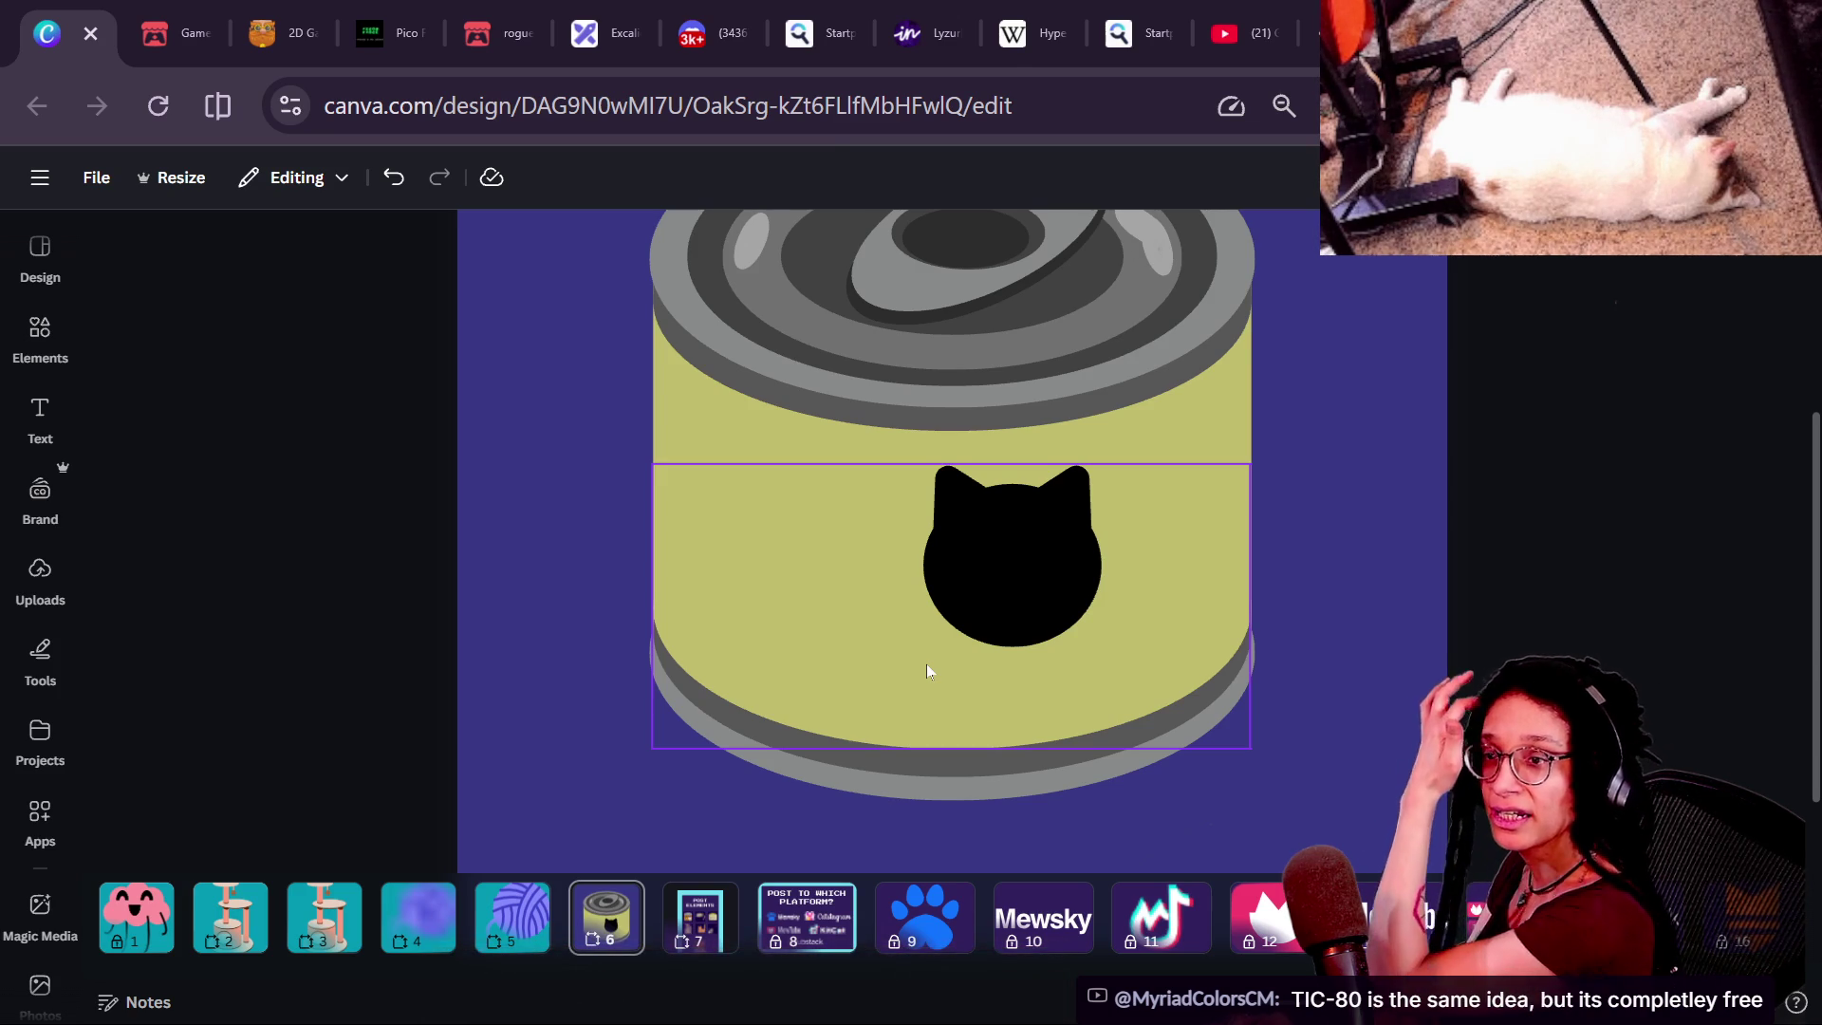
key("alt+Tab")
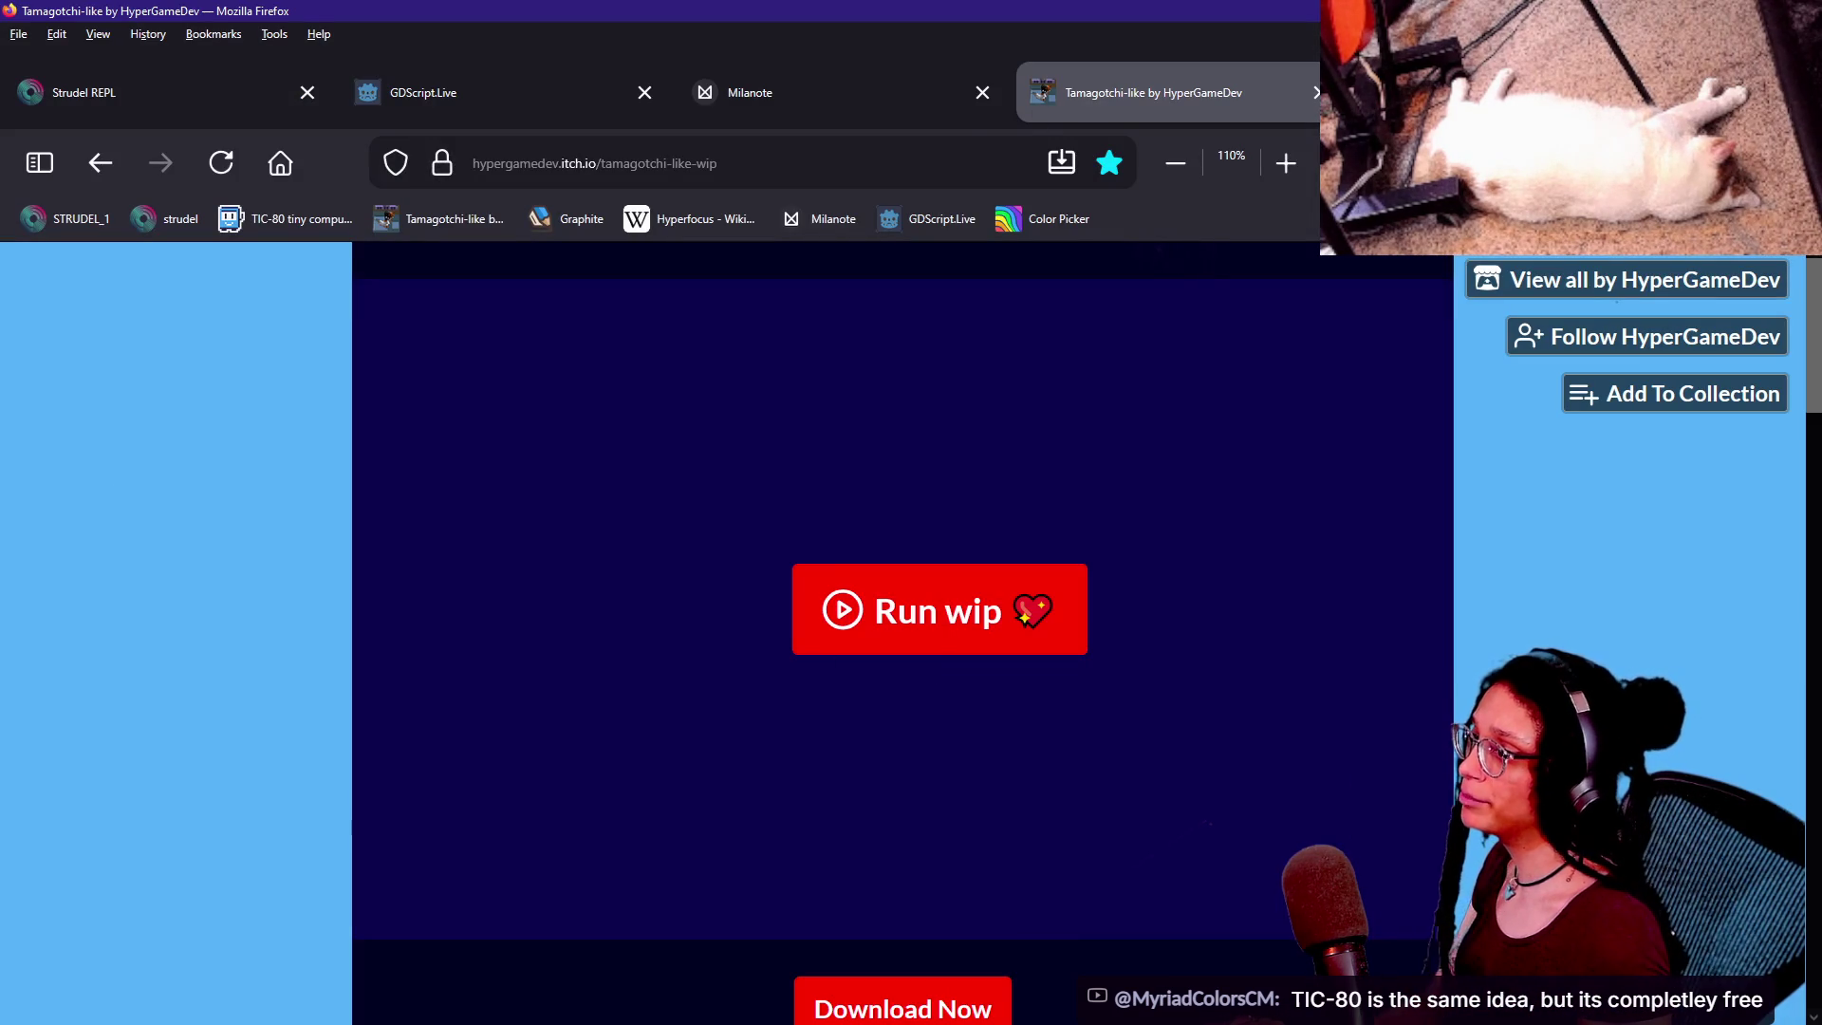
- Open the TIC-80 tiny computer homepage from its bookmark in a new tab
key("ctrl+t")
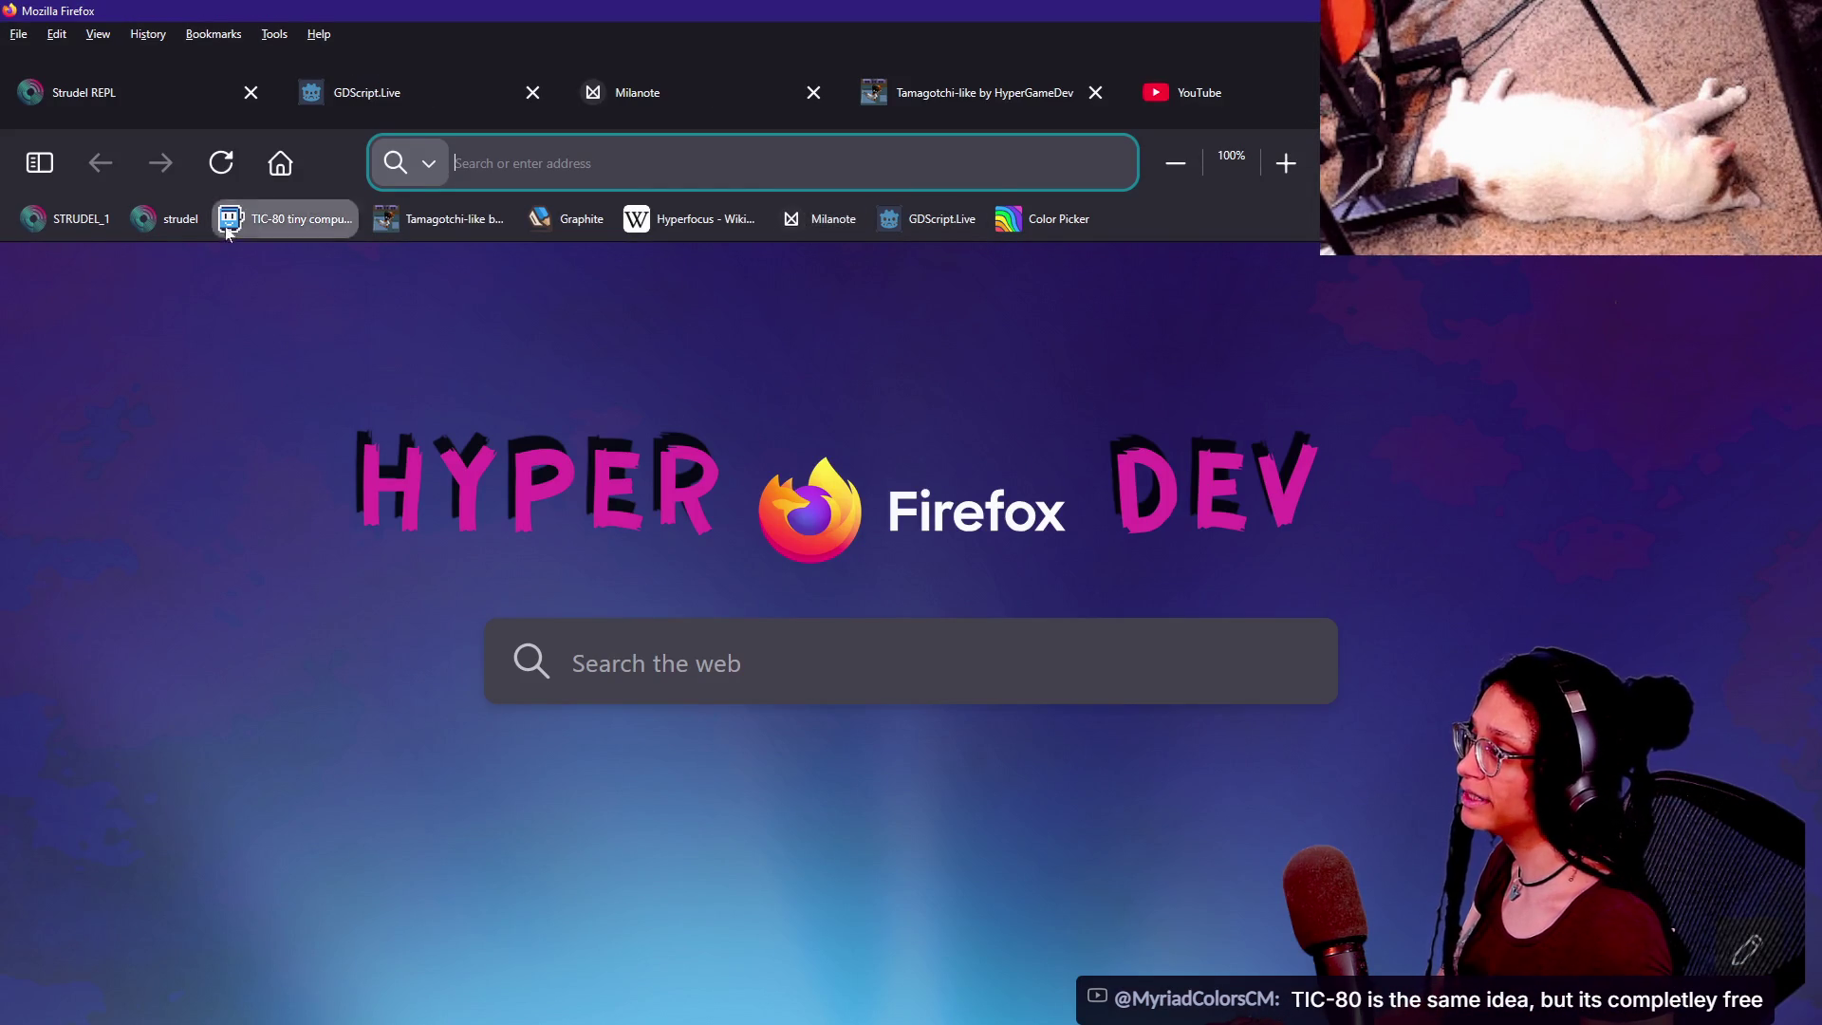
left_click(228, 220)
scroll(610, 460, "down", 10)
scroll(610, 461, "down", 15)
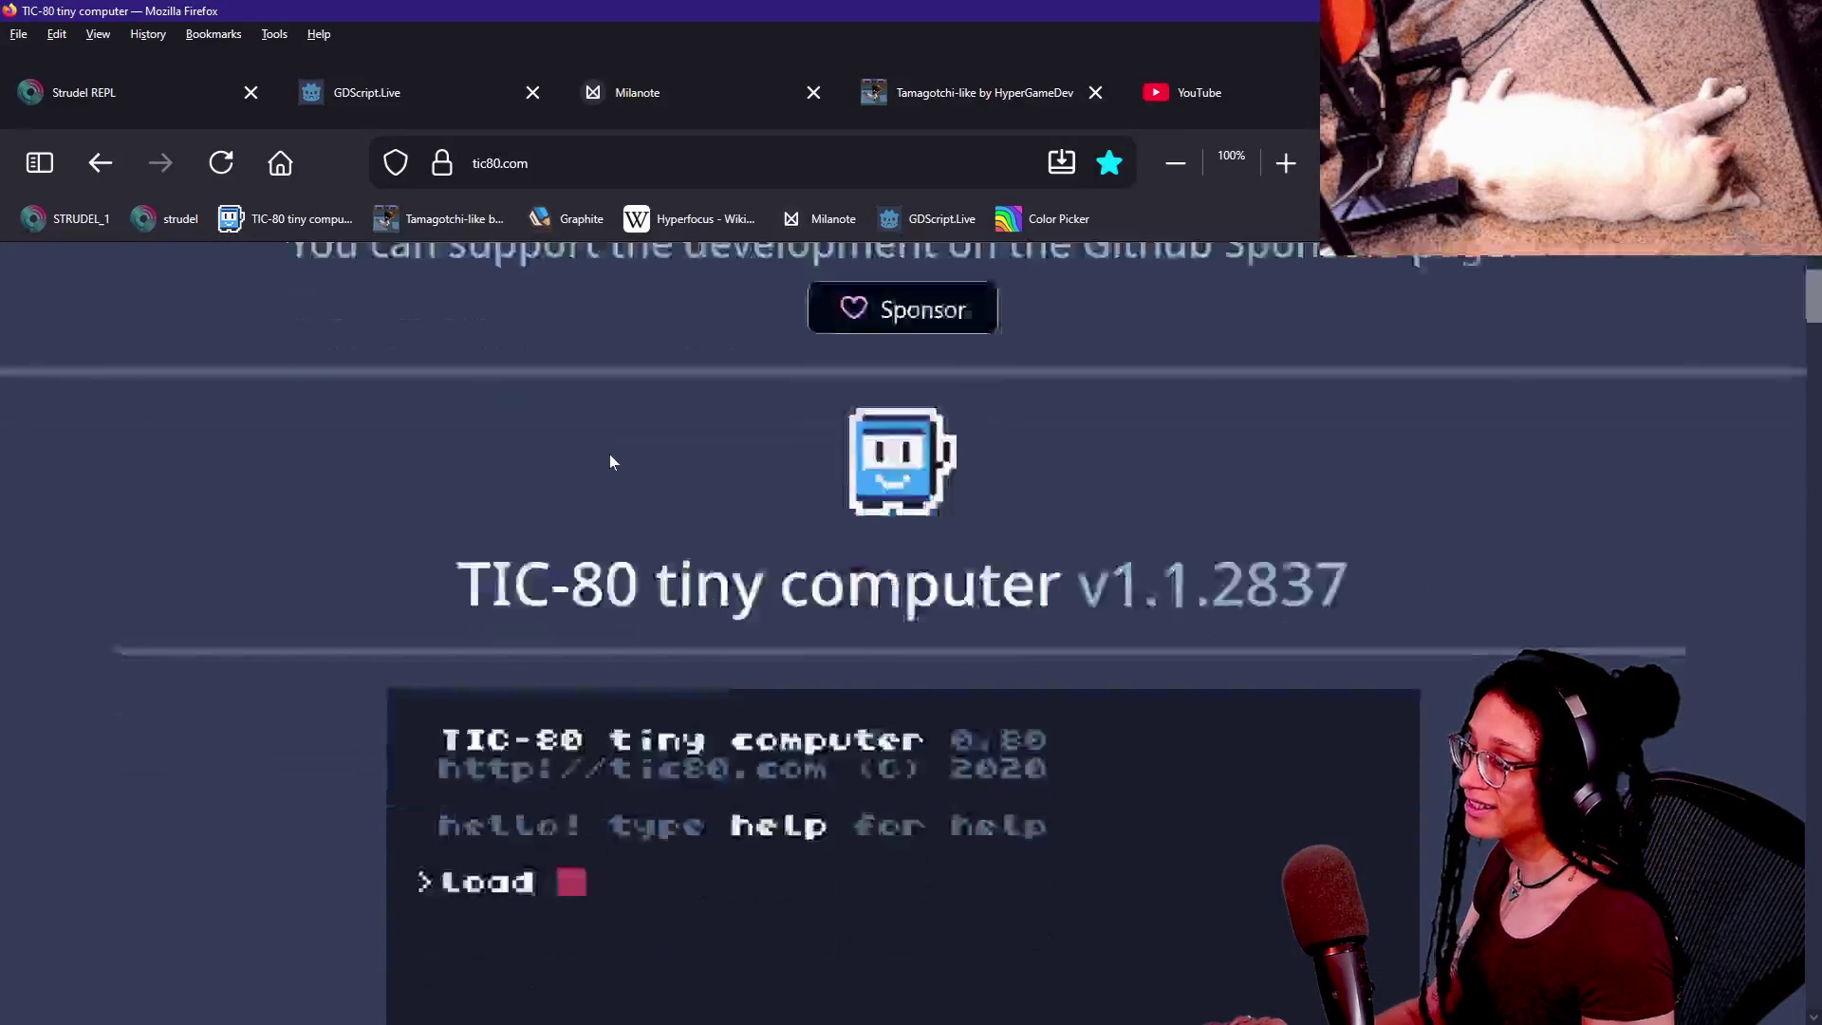
scroll(611, 453, "down", 12)
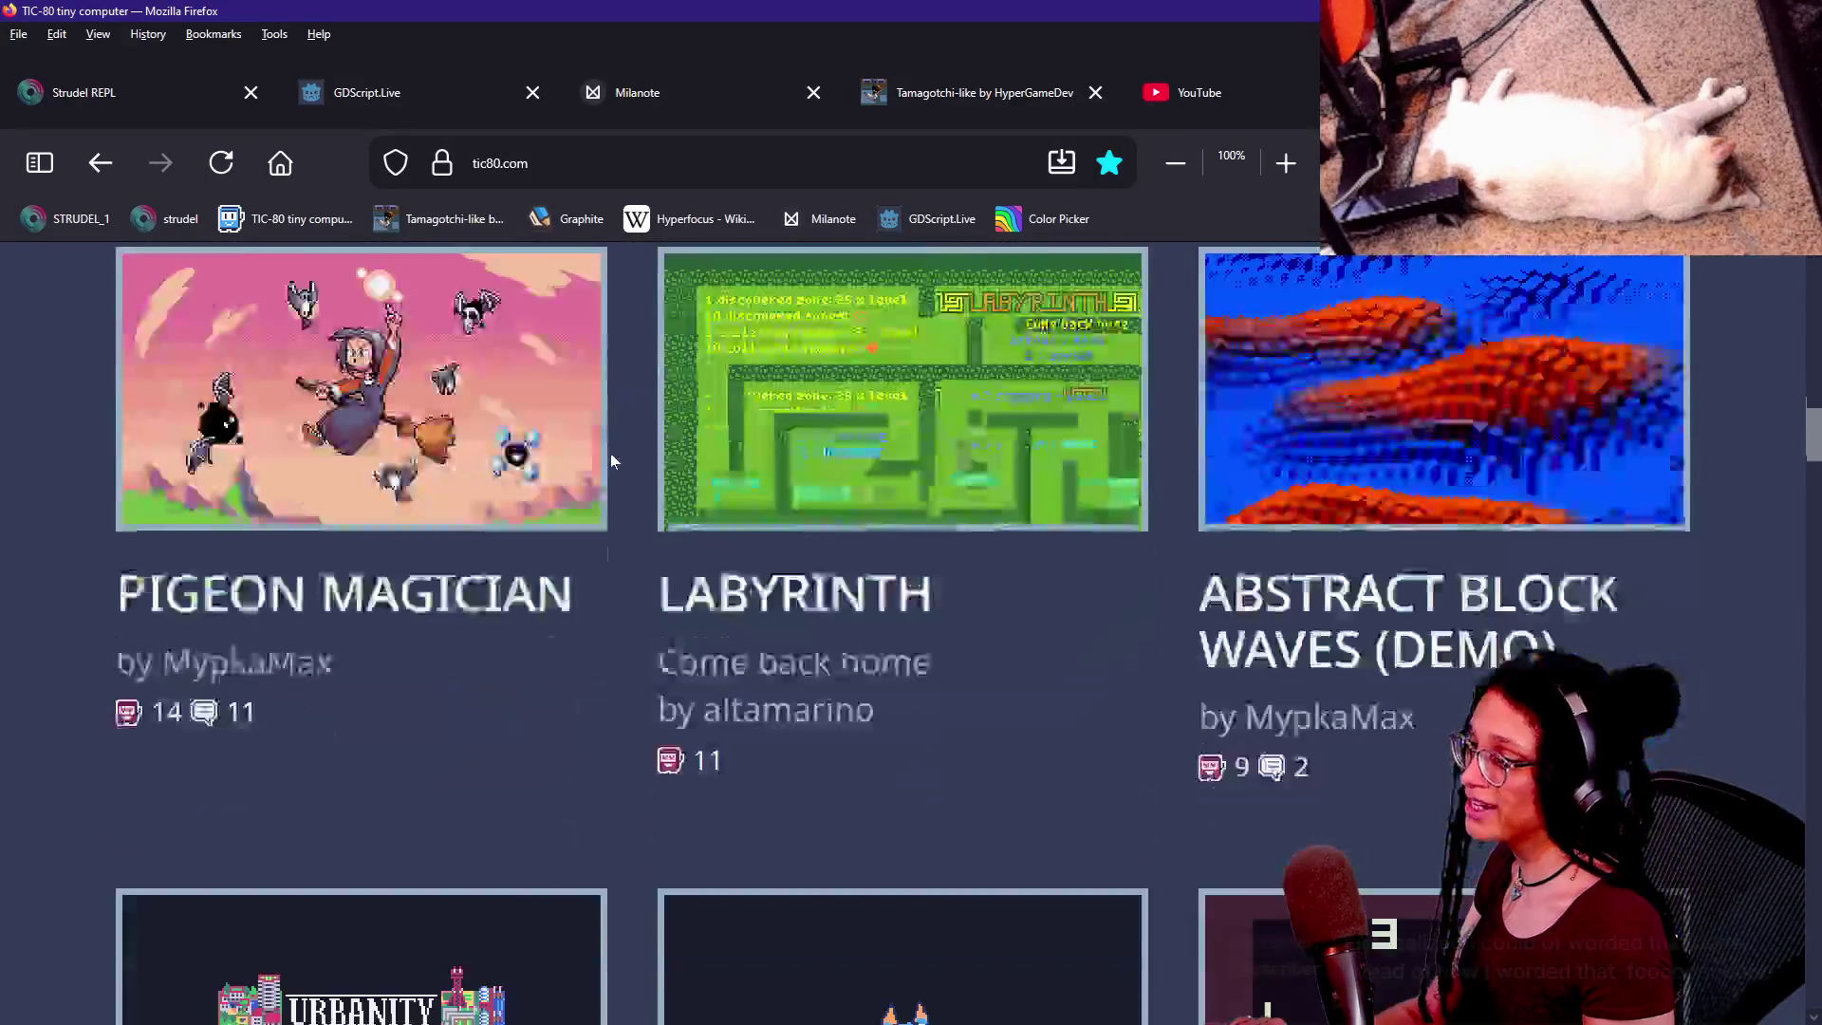
scroll(612, 454, "down", 15)
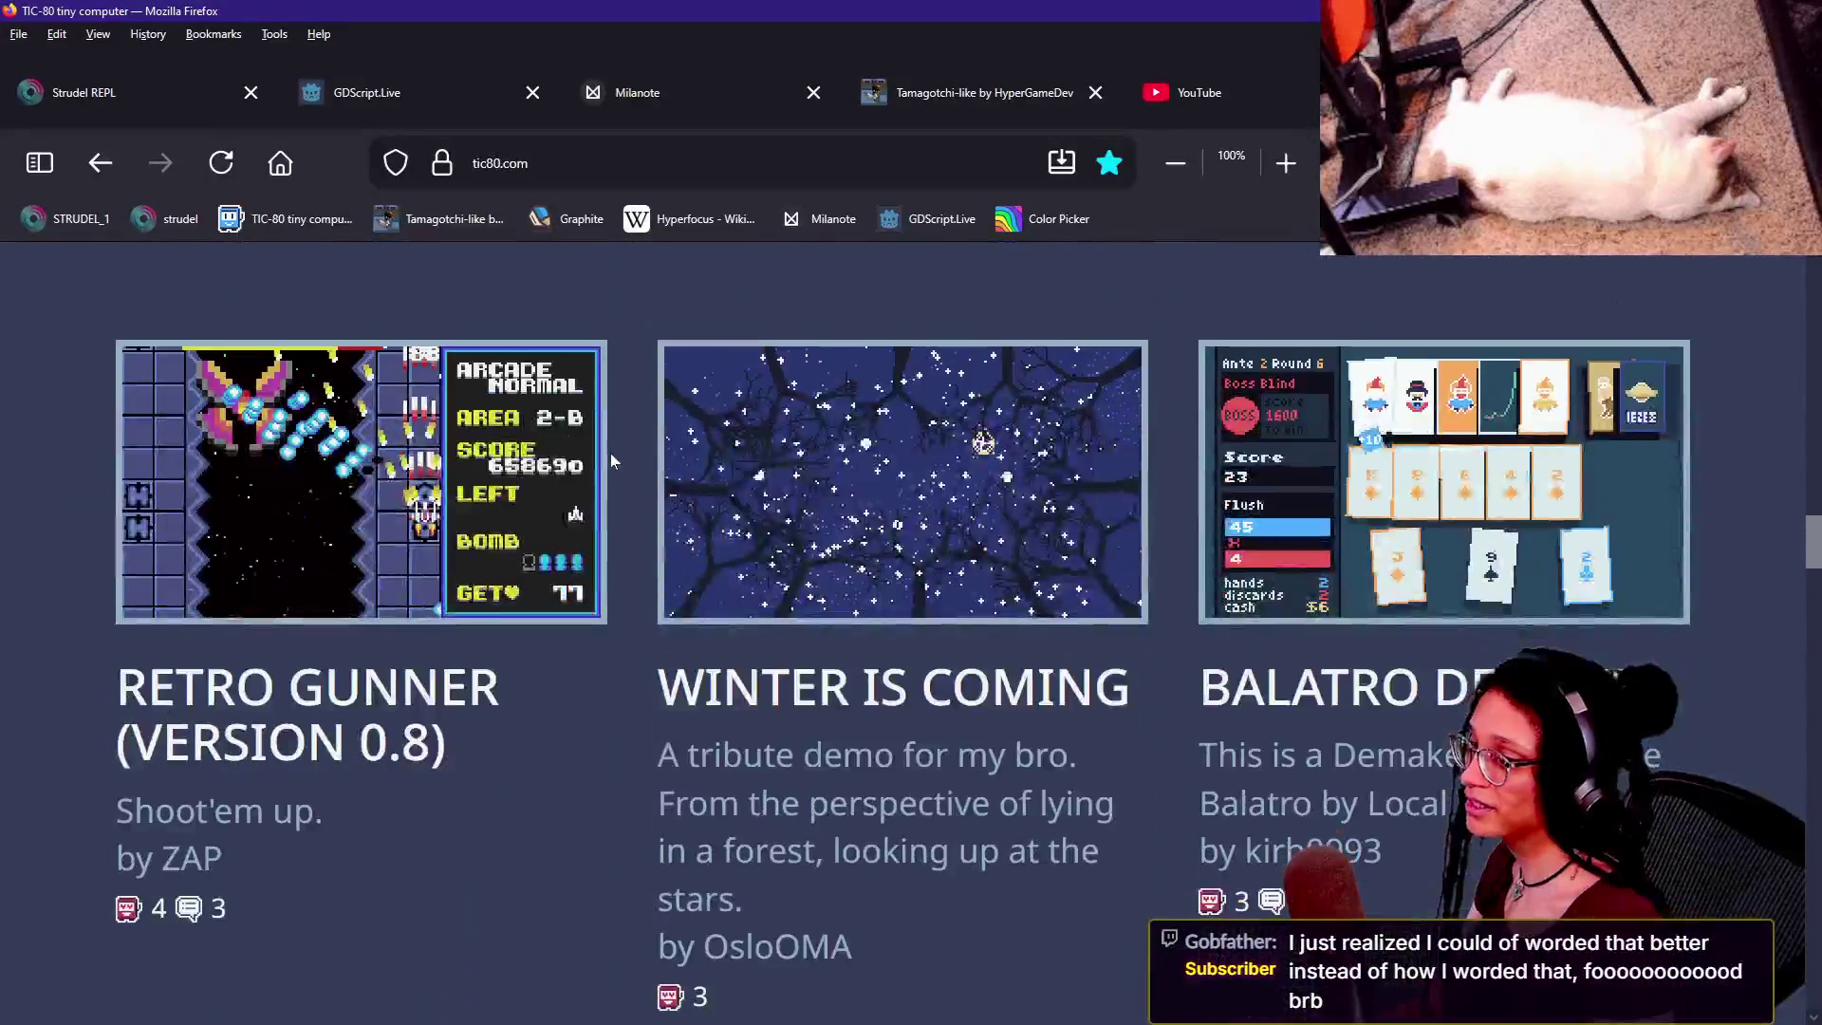
- Scroll through TIC-80's new and popular cart listings and demos
key("Home")
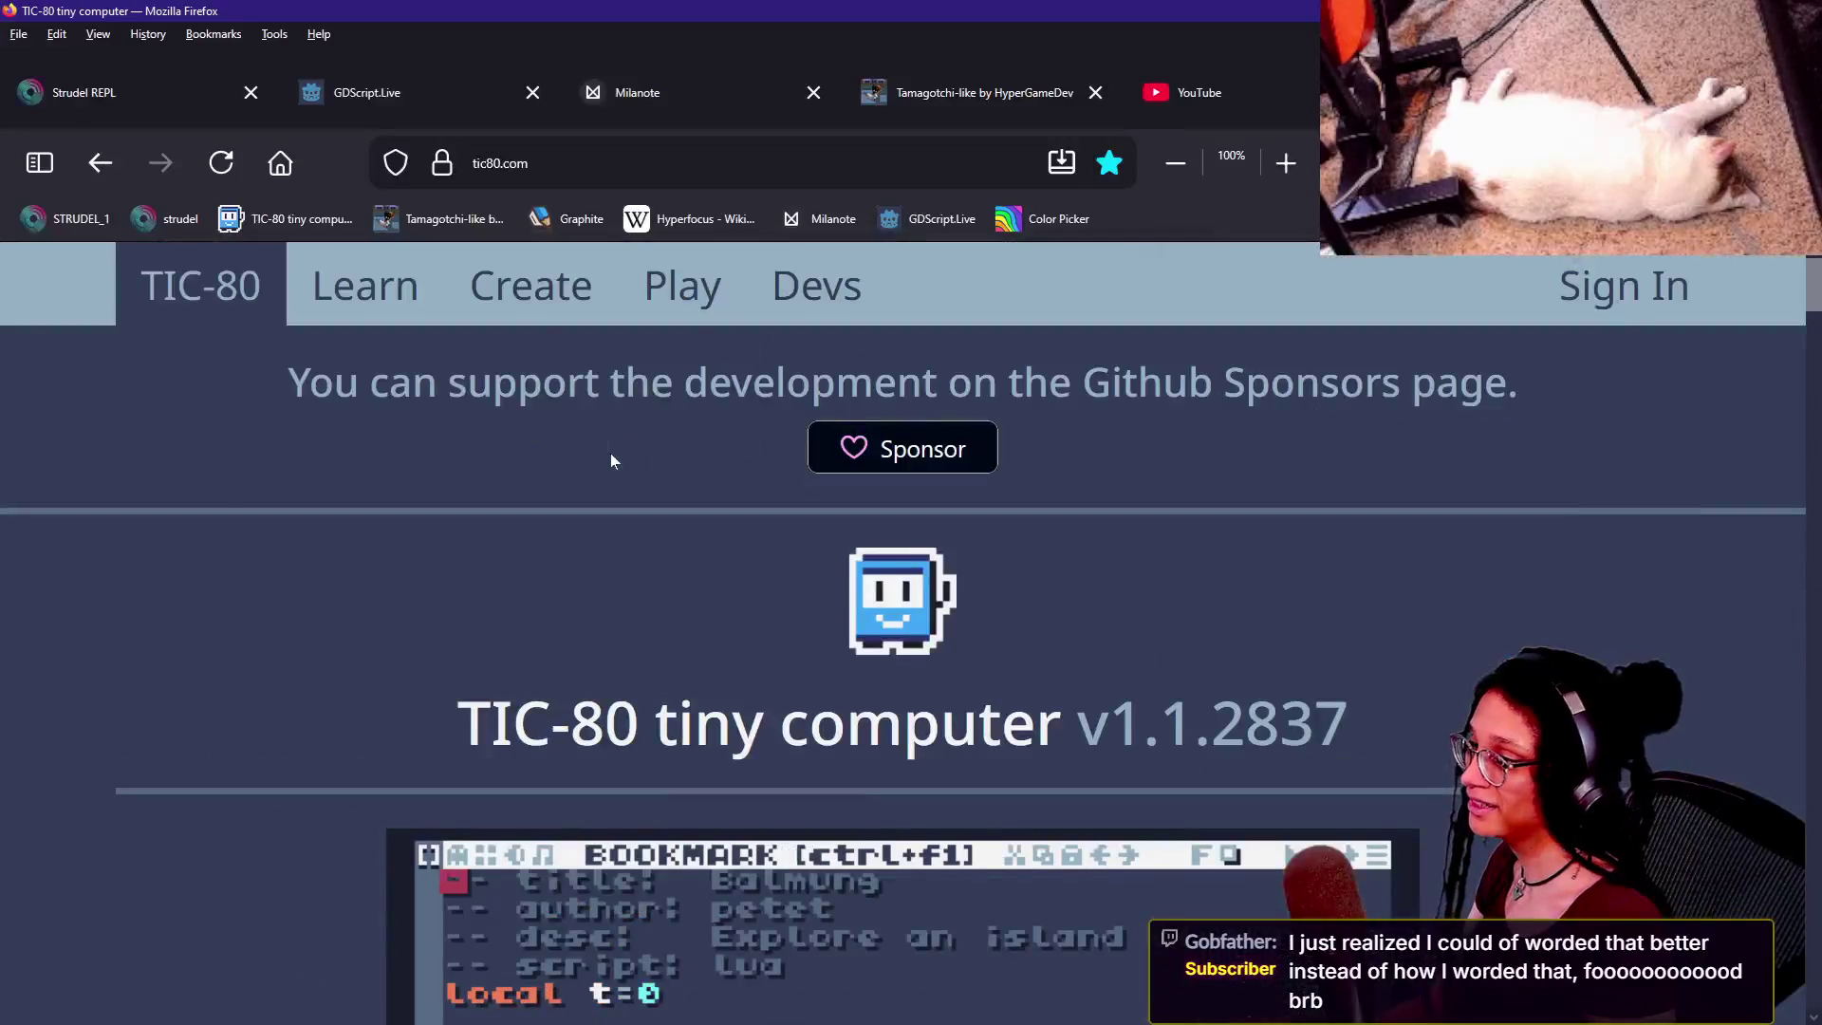
scroll(612, 453, "down", 5)
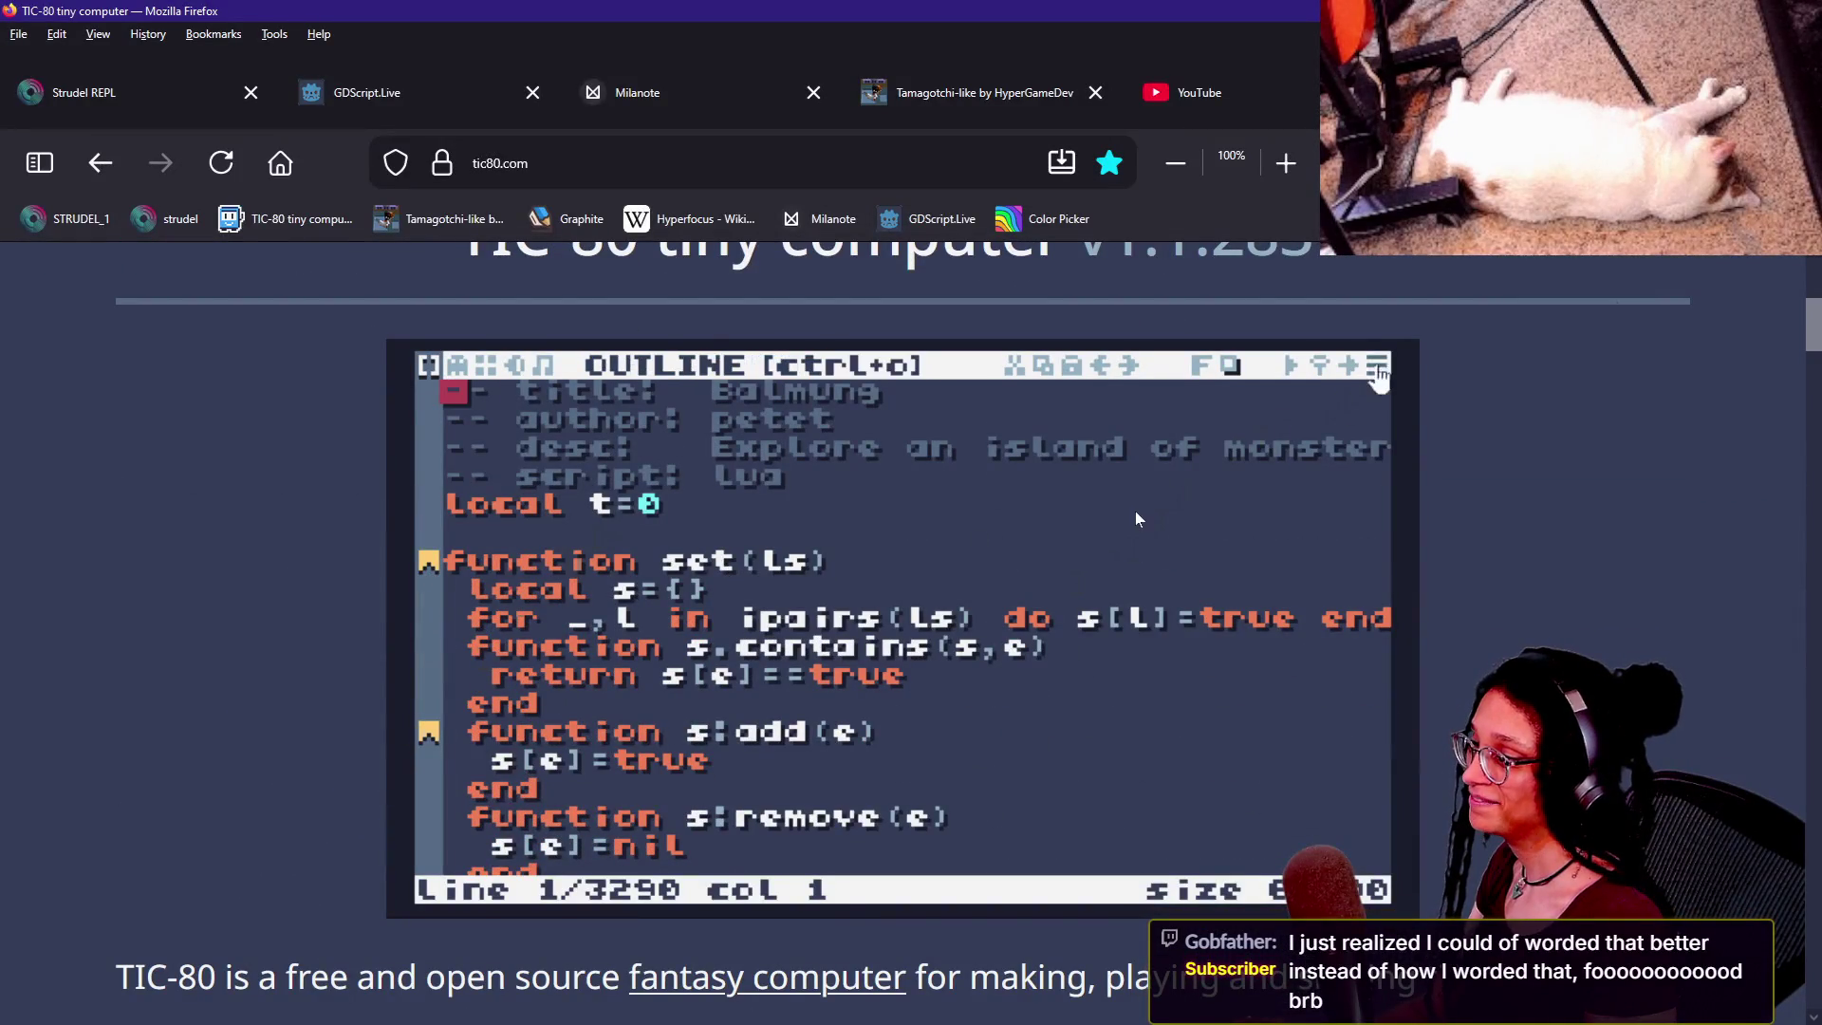
scroll(1086, 532, "up", 5)
scroll(1089, 540, "down", 11)
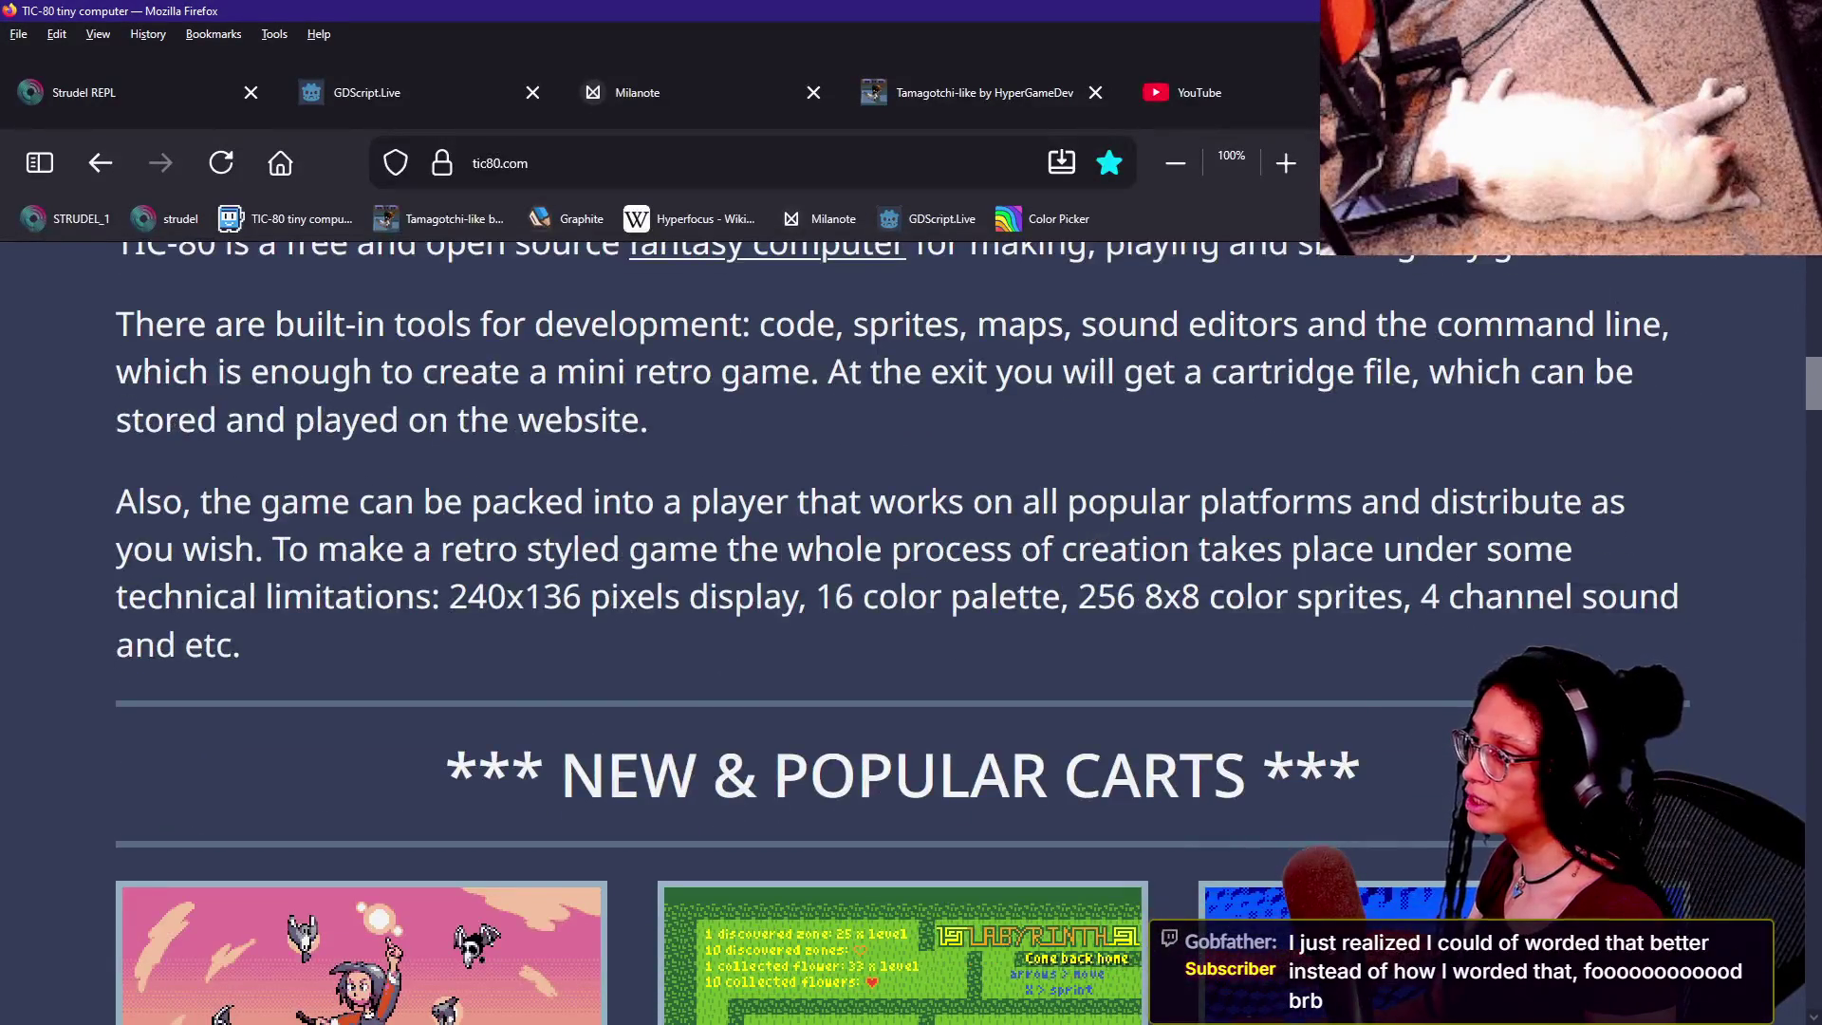
scroll(857, 617, "down", 20)
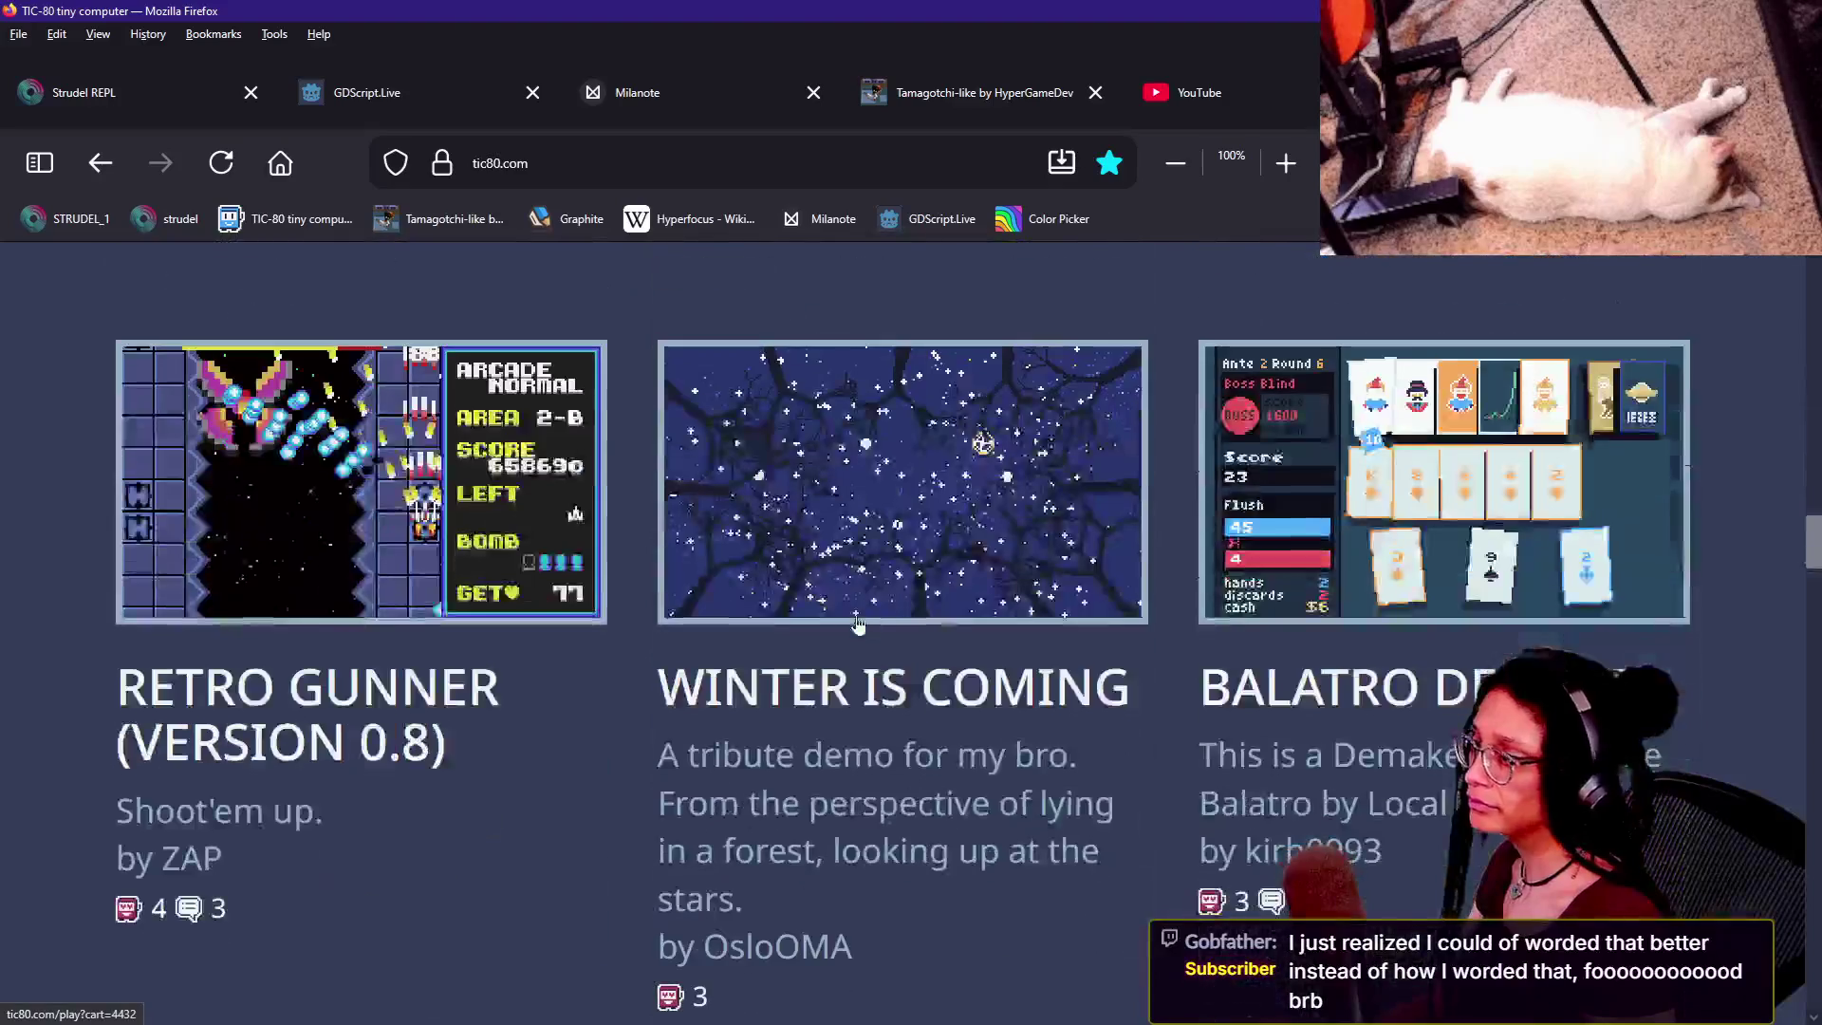
scroll(858, 623, "down", 20)
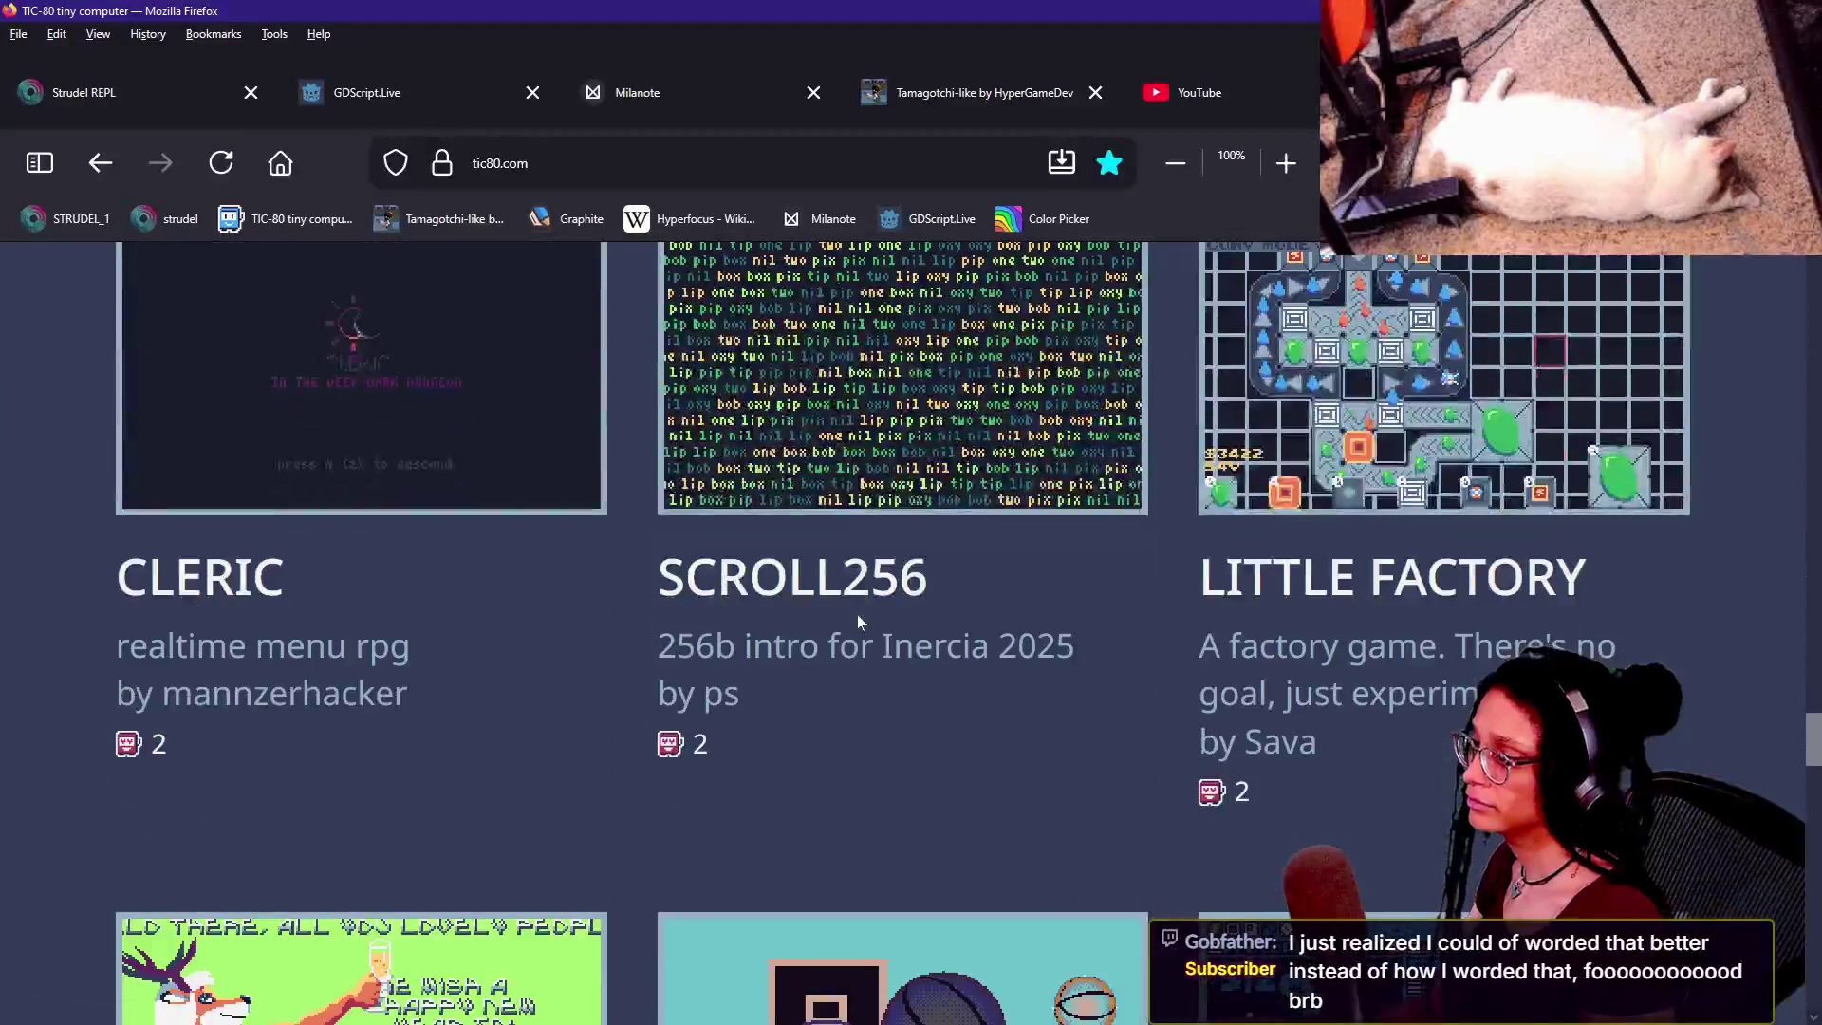
scroll(858, 616, "down", 20)
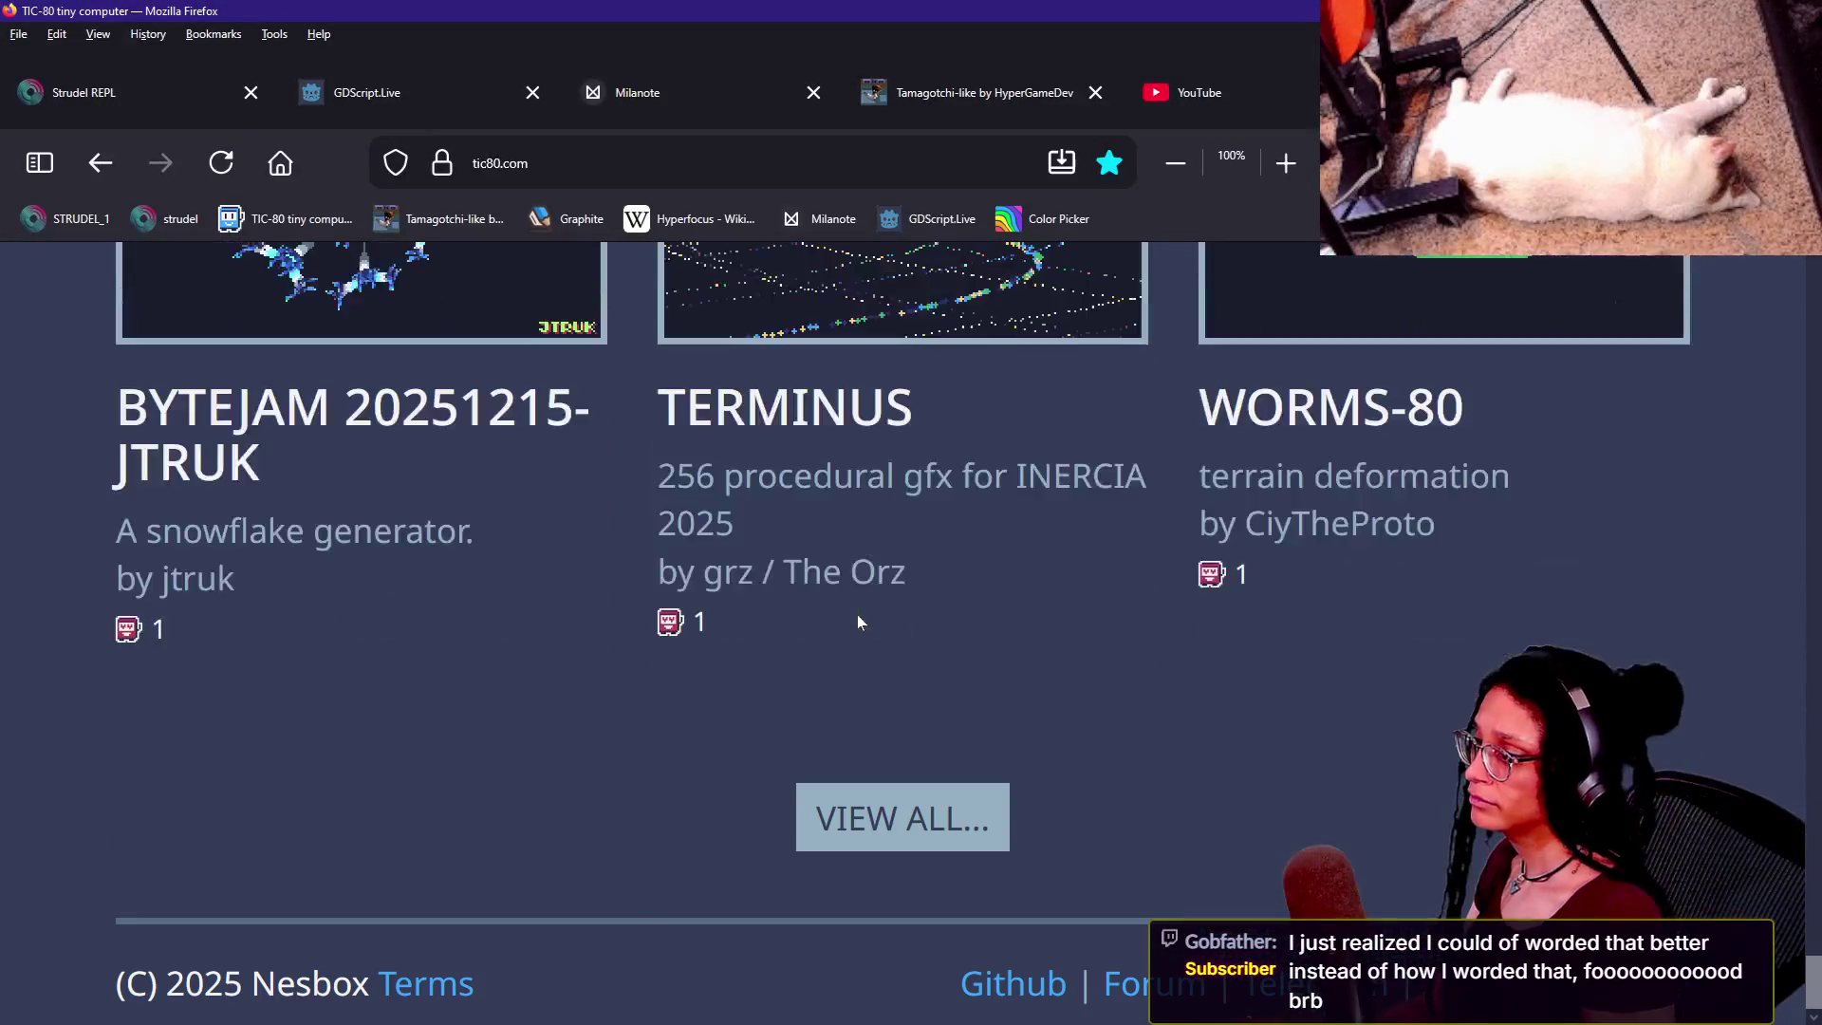
scroll(857, 623, "up", 20)
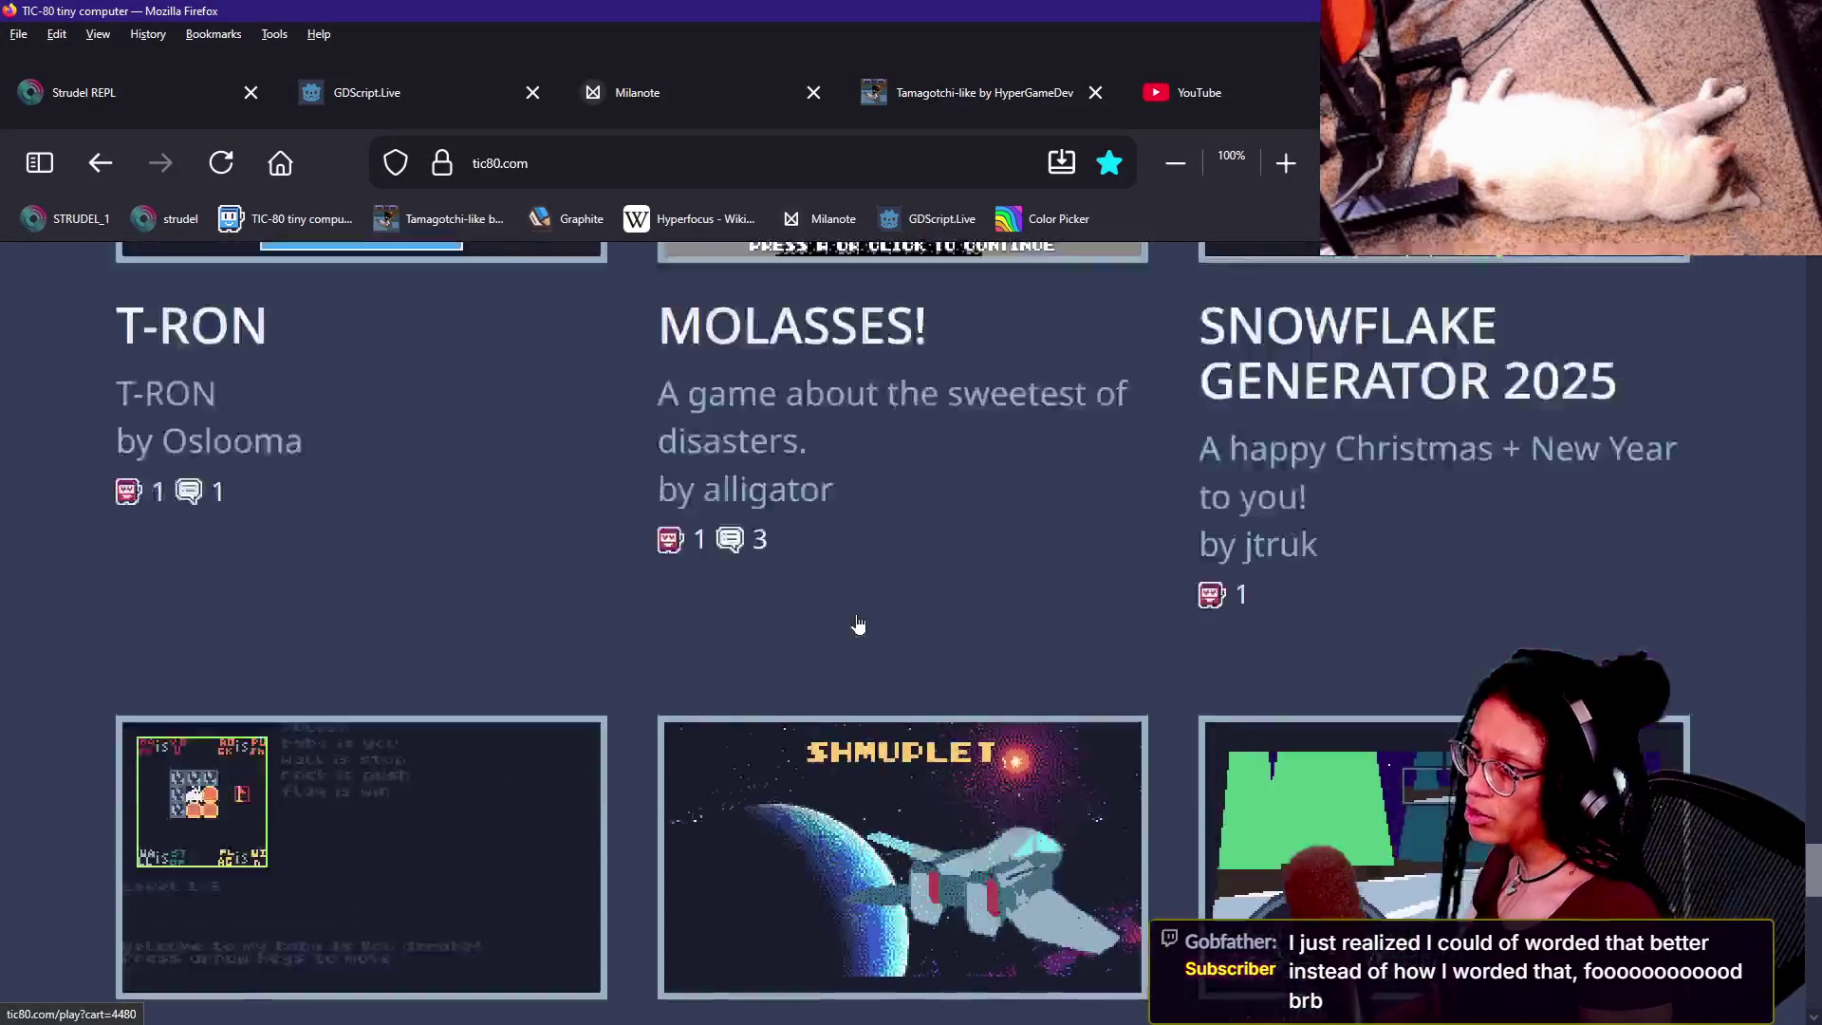
scroll(857, 624, "up", 20)
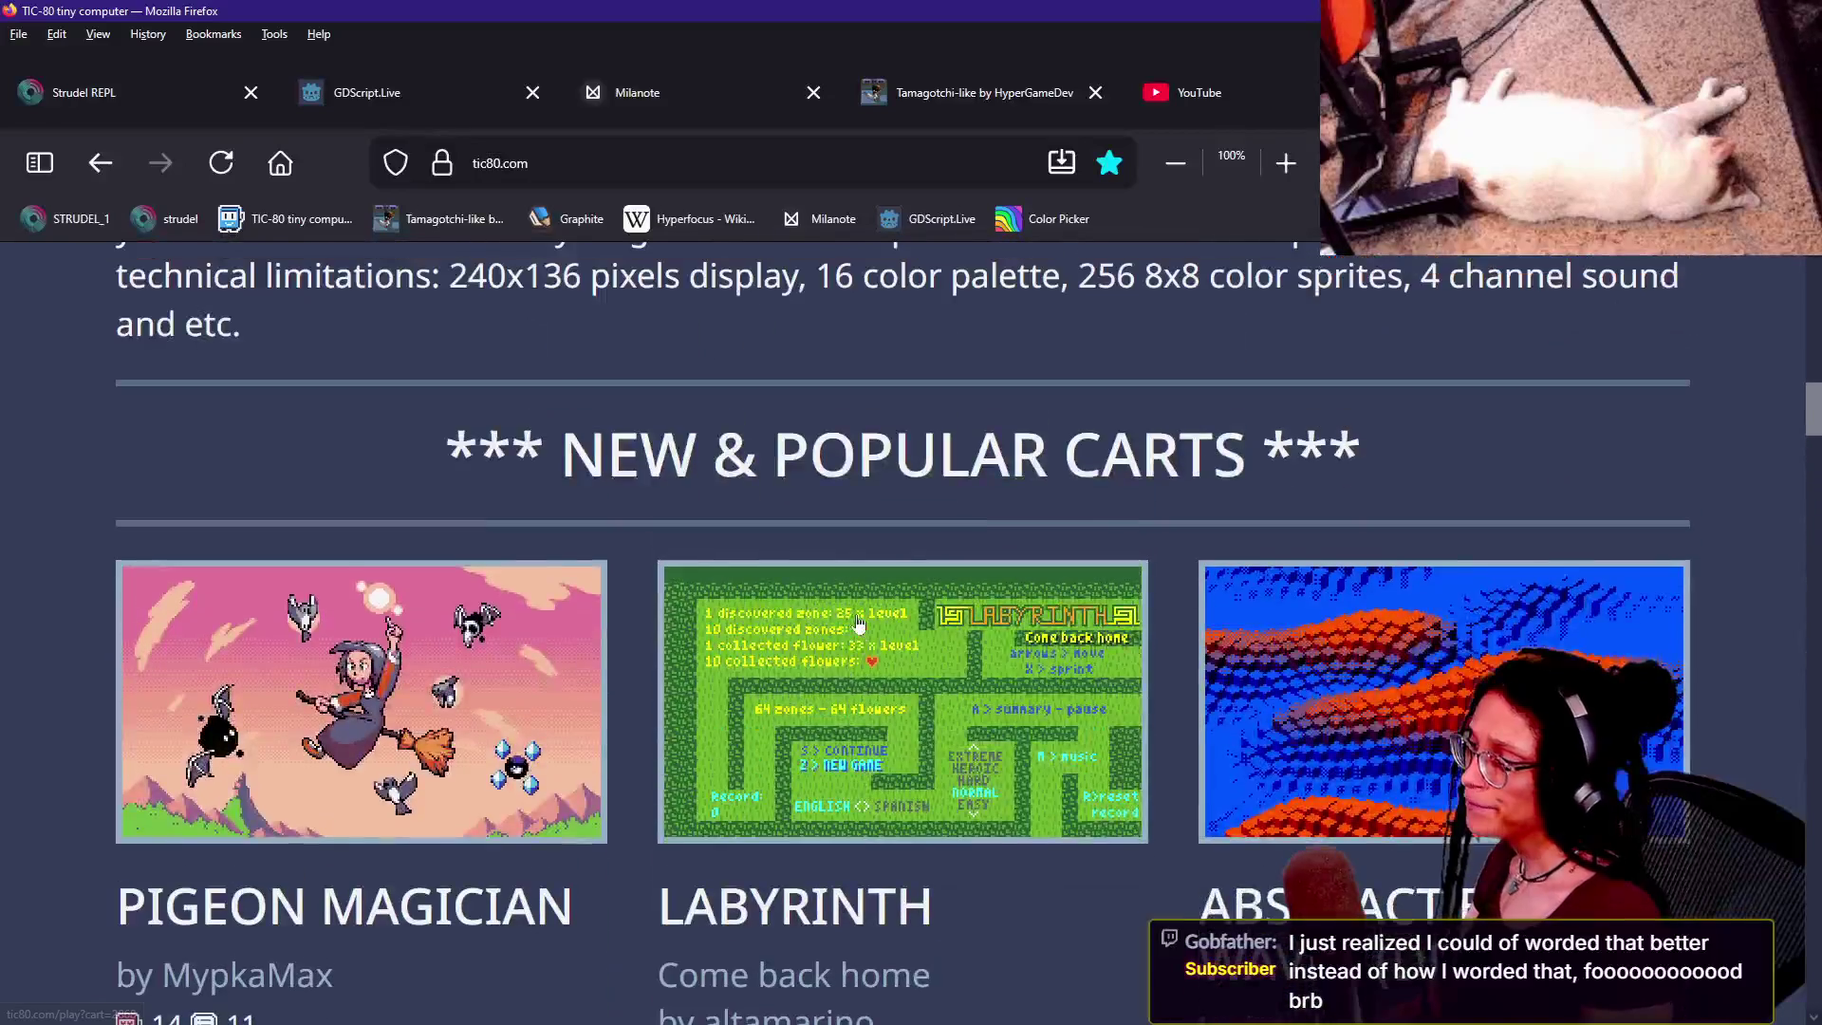
scroll(857, 617, "up", 5)
scroll(857, 613, "up", 5)
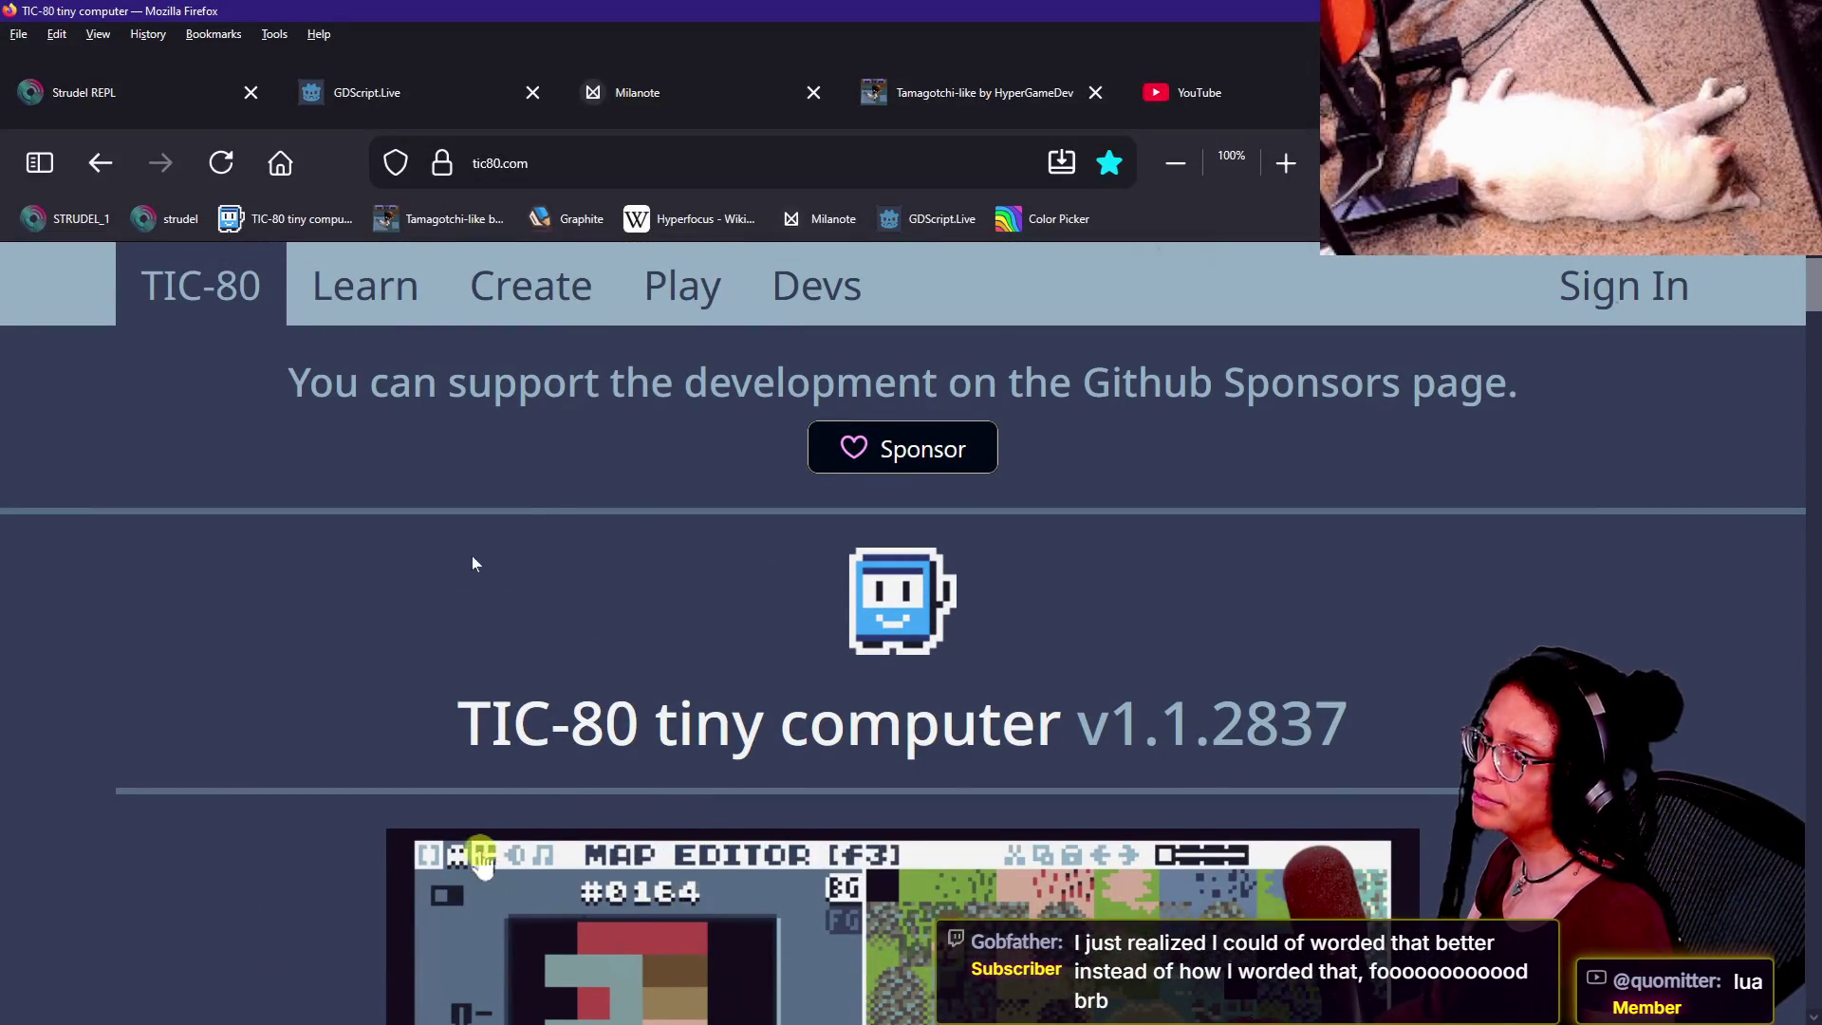
key("alt")
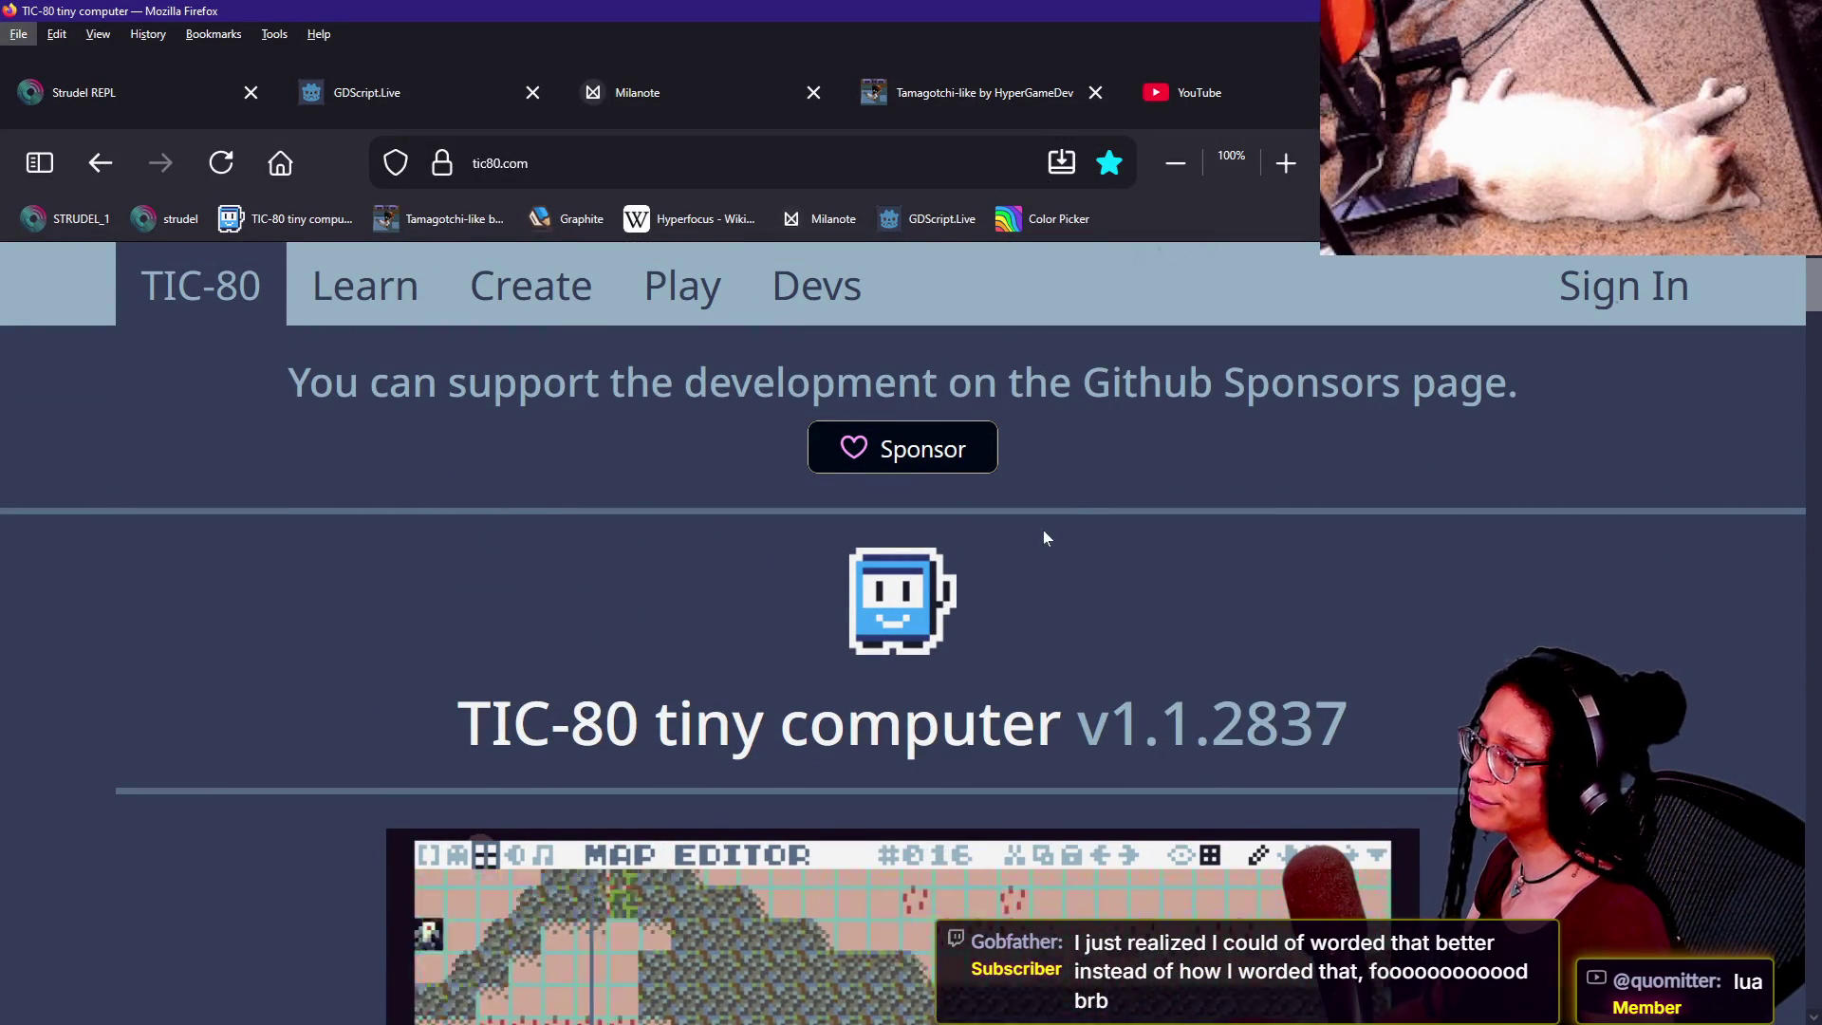
scroll(1238, 430, "down", 5)
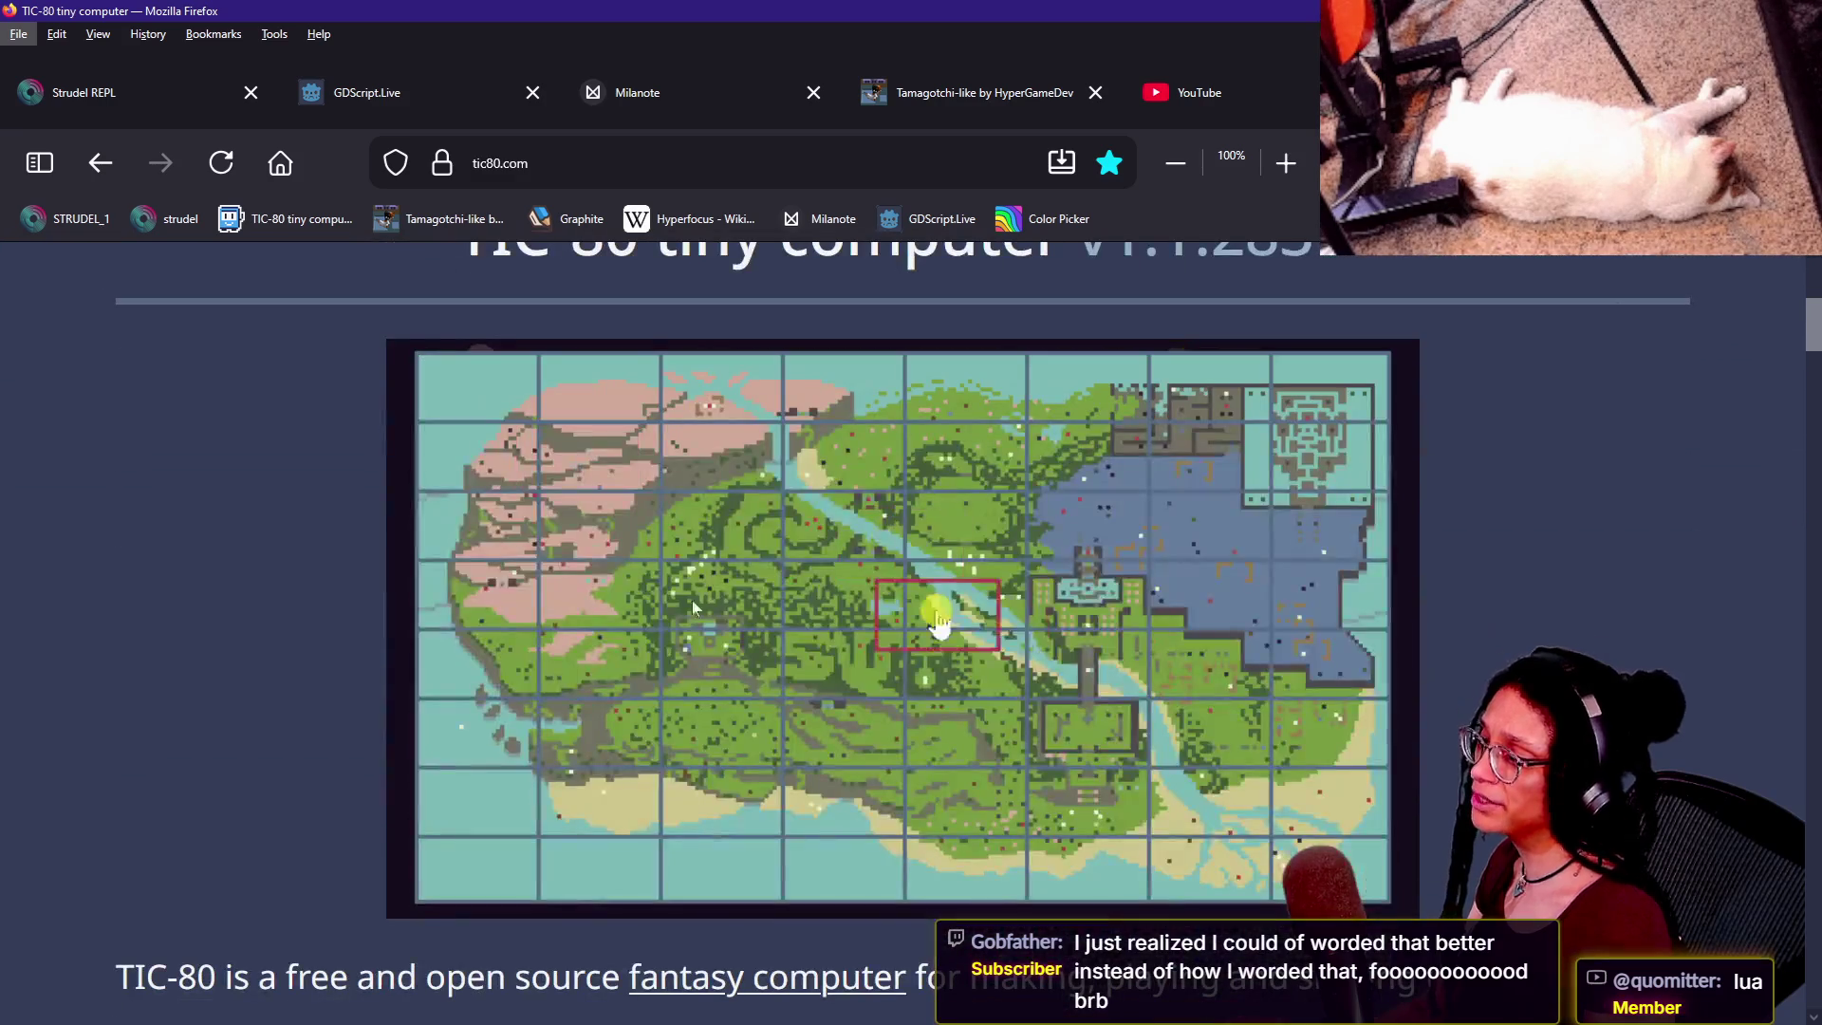
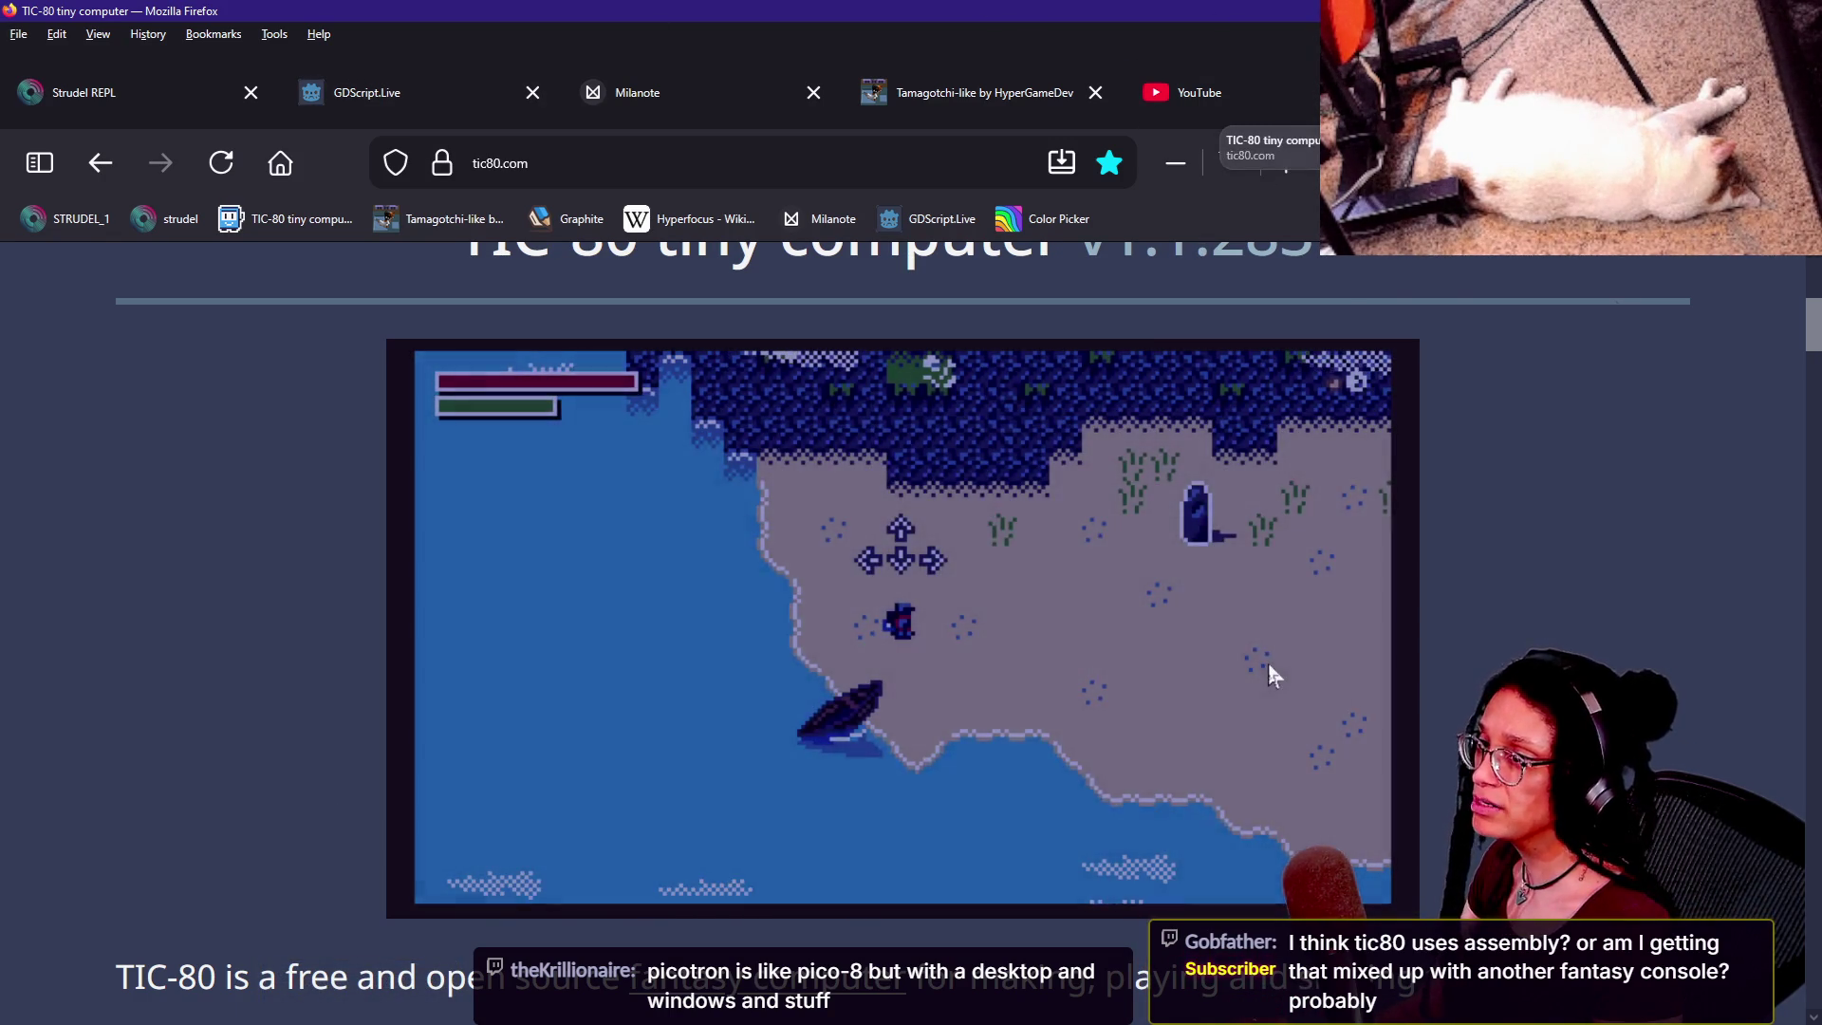
- Close the TIC-80 tab and switch back to the Canva cat-food can design
key("ctrl+w")
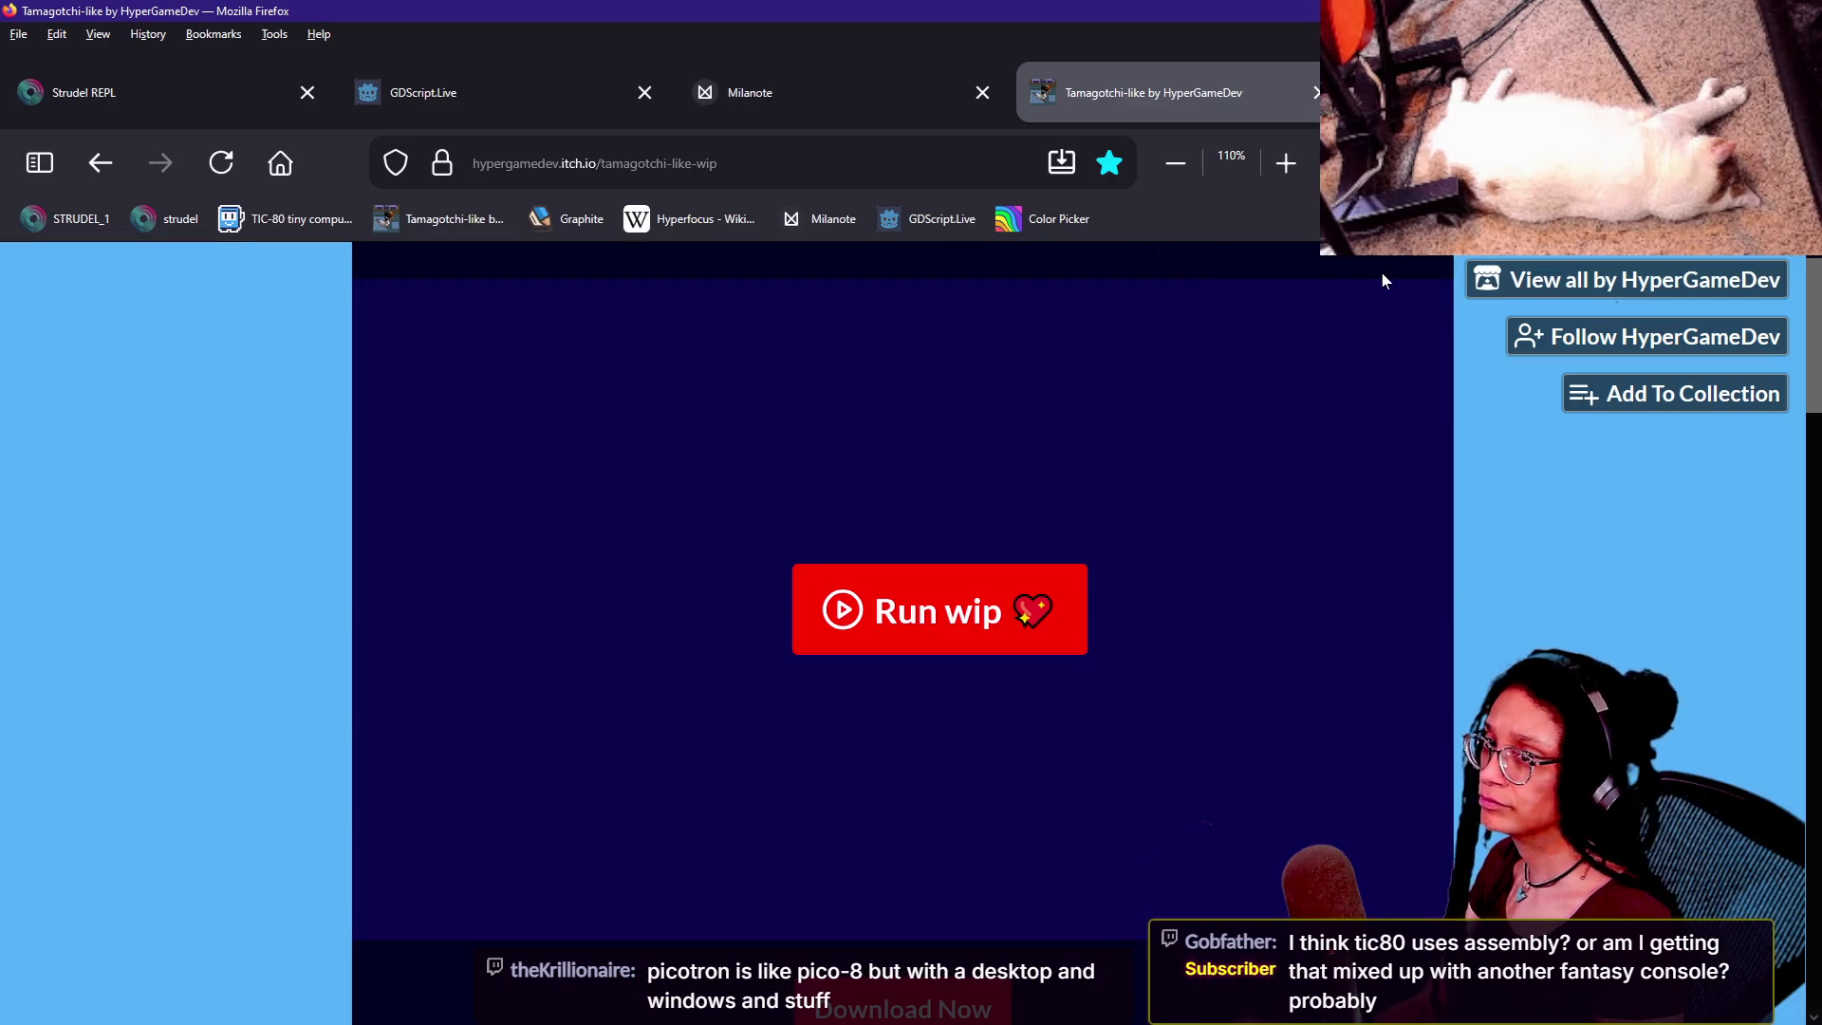
key("alt+Tab")
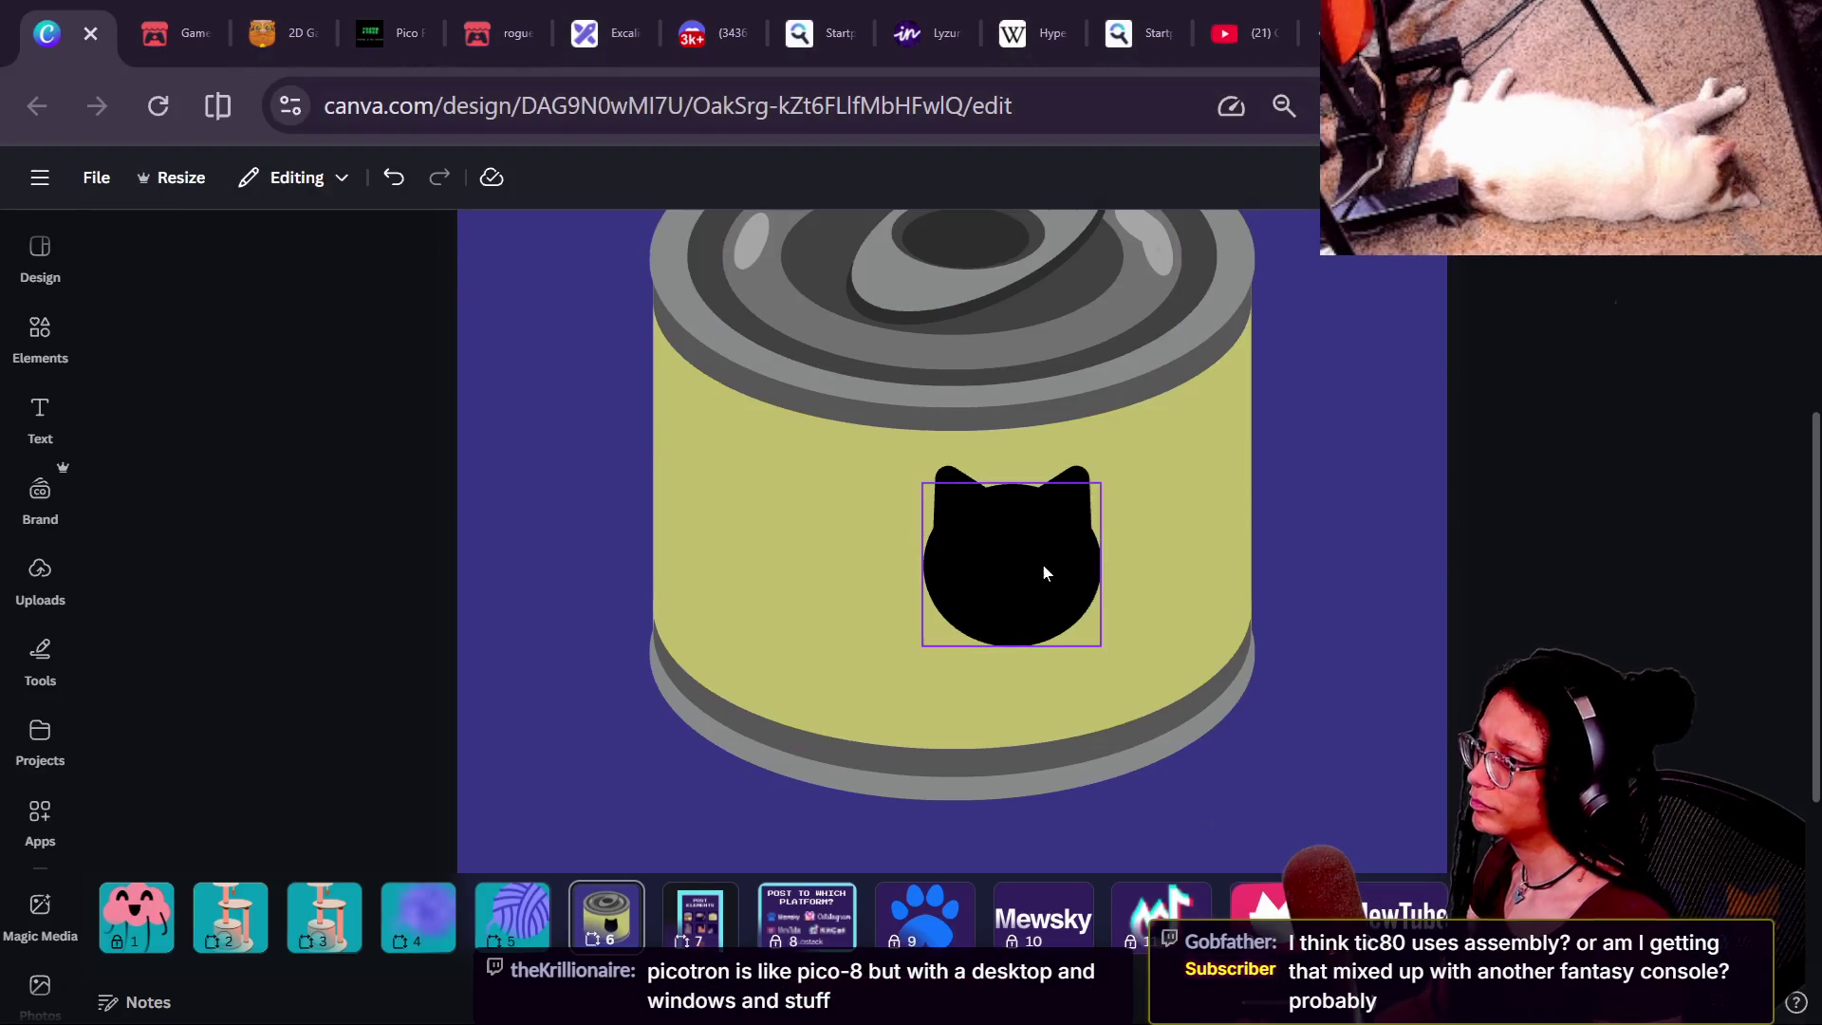
- Delete the round black cat-head shape from the can
left_click(1074, 501)
left_click(1369, 516)
scroll(1369, 516, "down", 3)
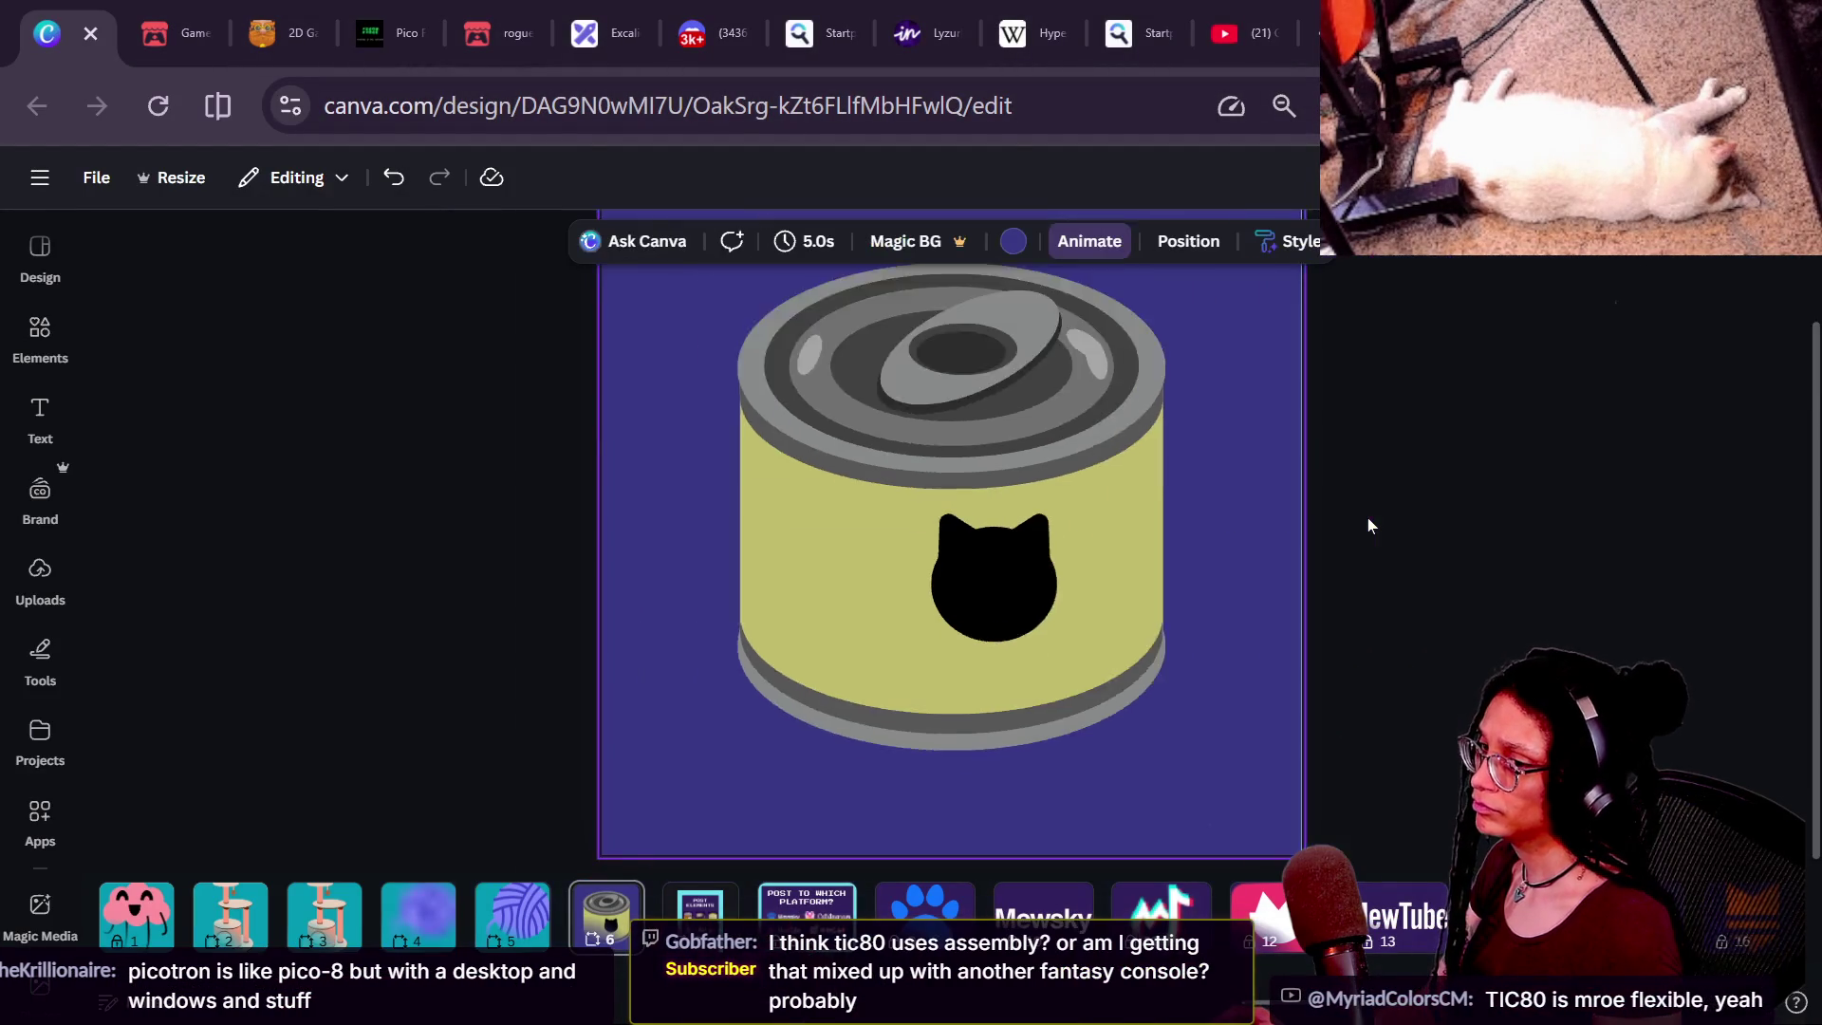
left_click(945, 759)
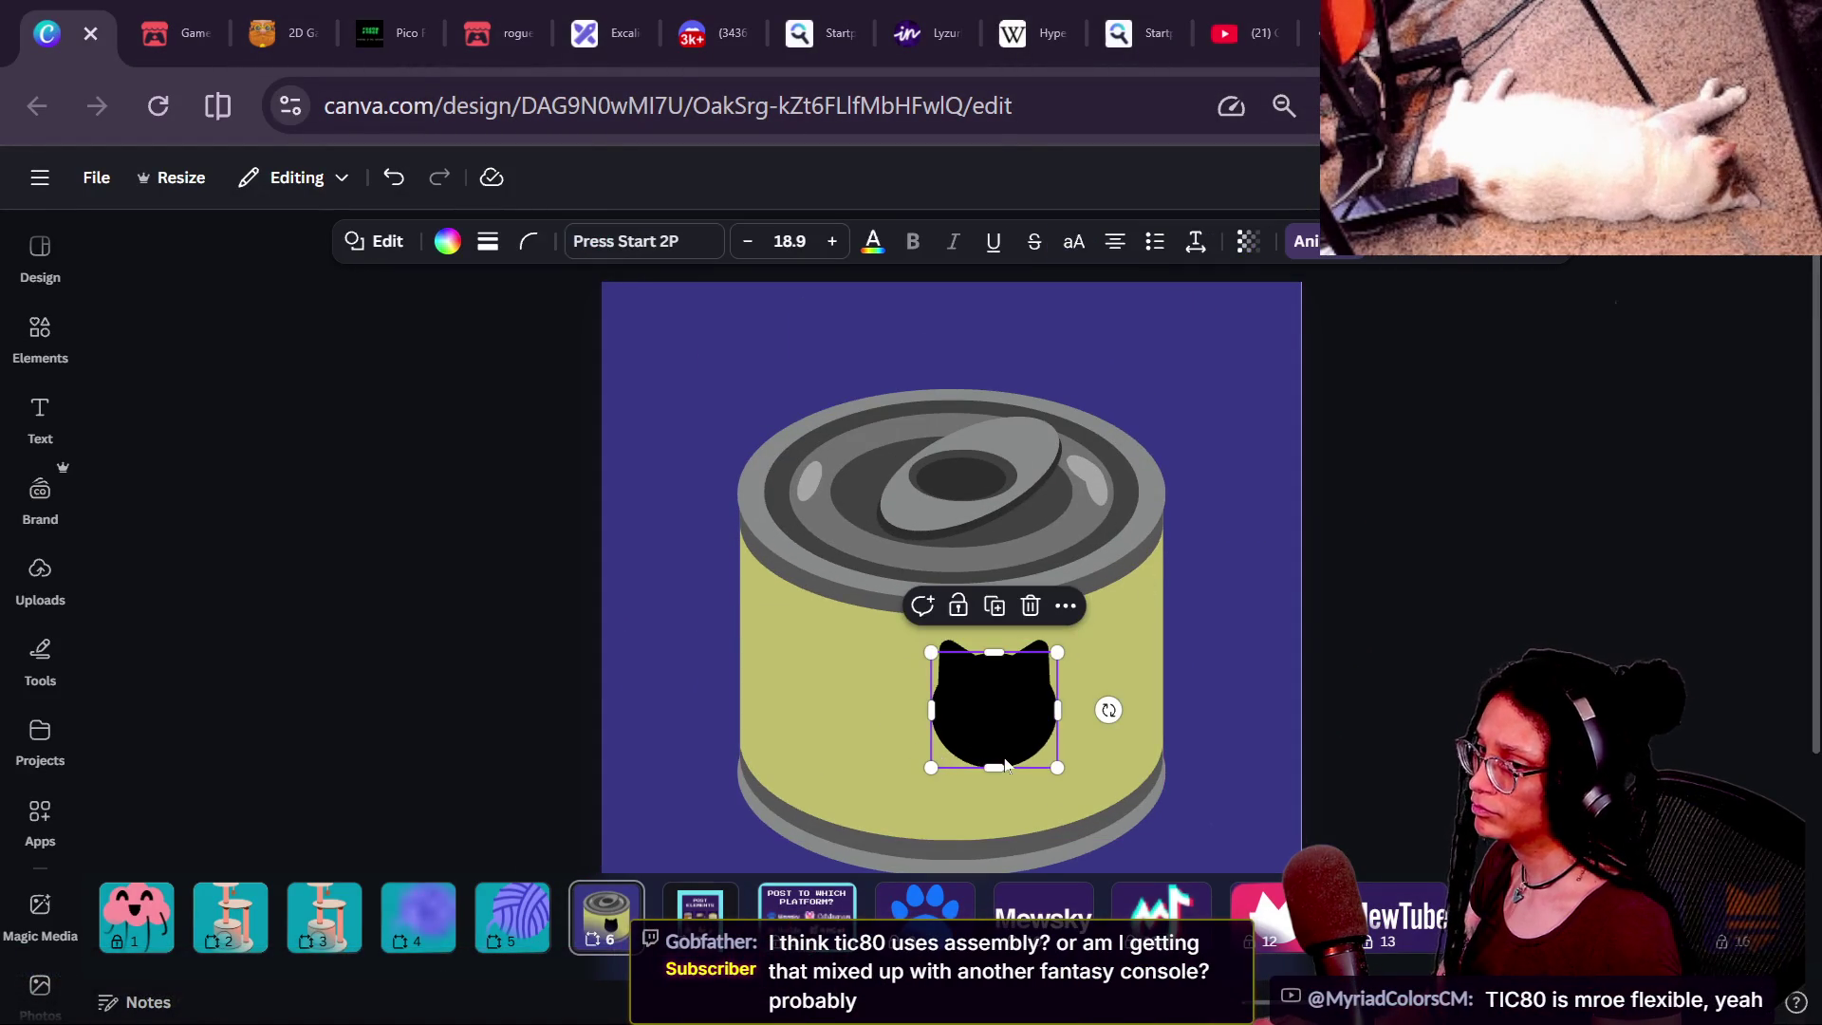
scroll(1181, 694, "up", 1)
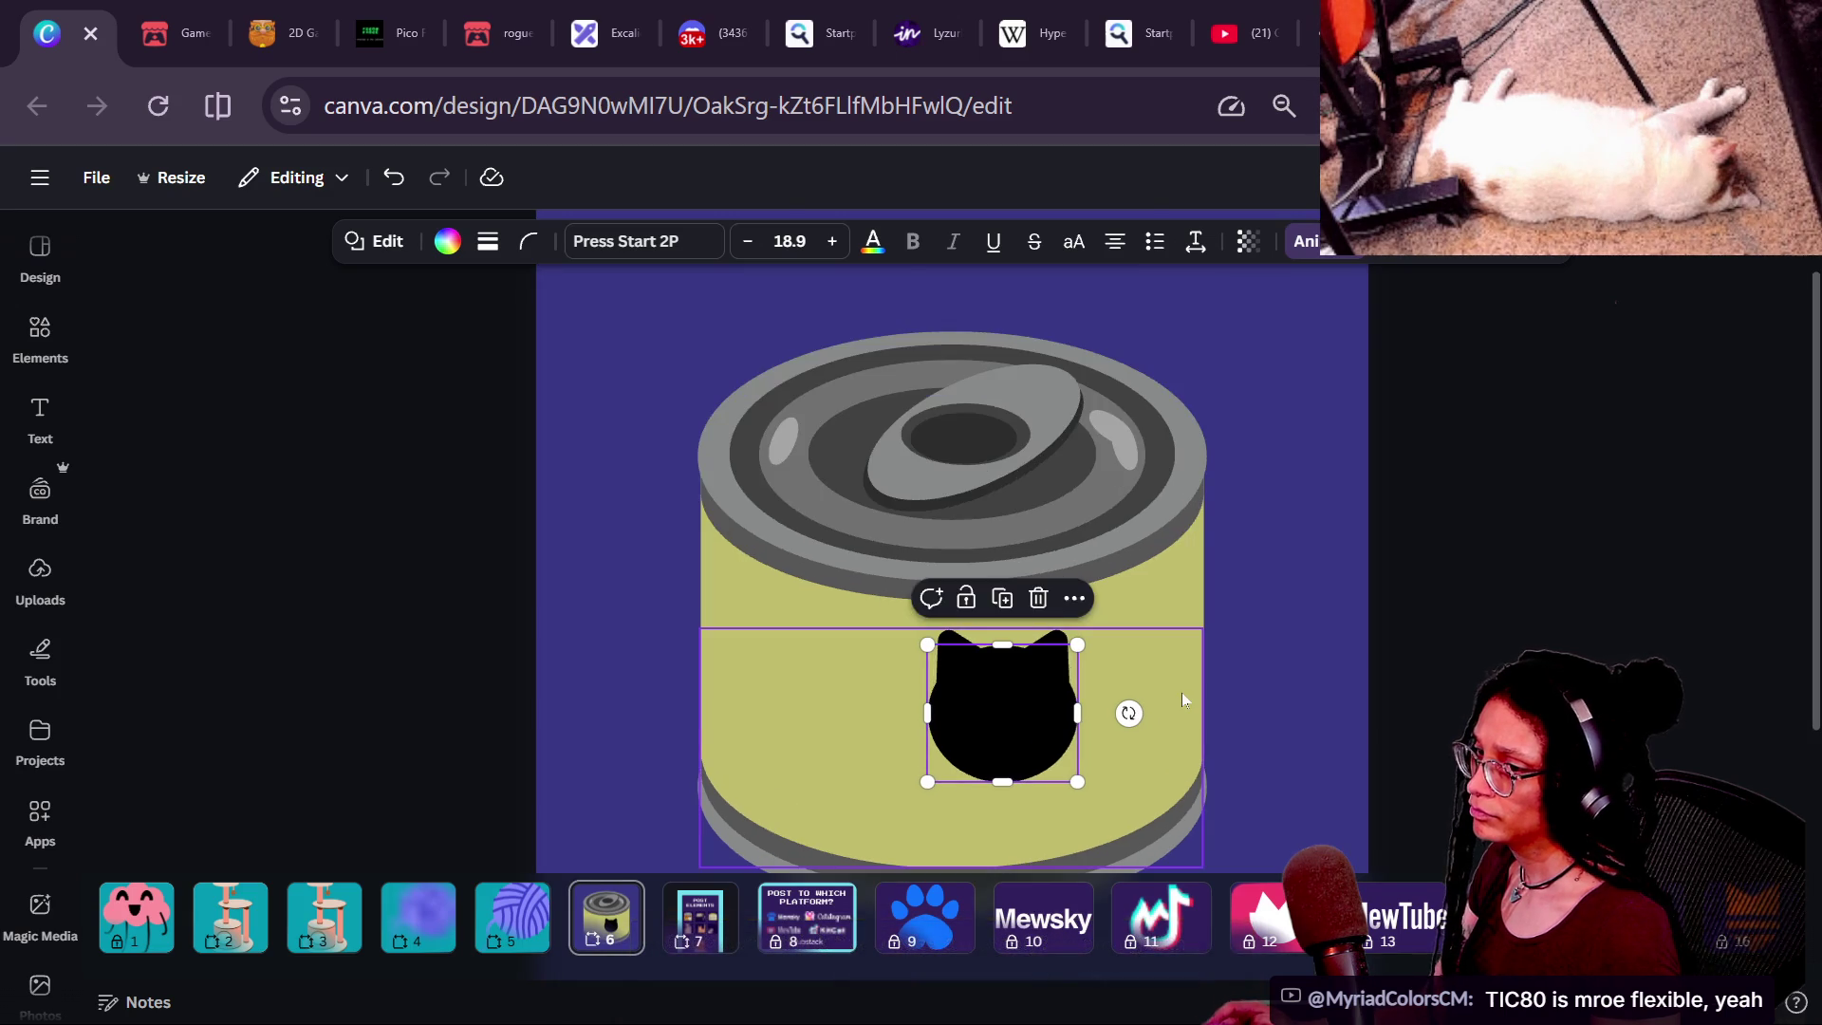
scroll(1101, 639, "down", 2)
key("Delete")
- Rotate and enlarge an ear triangle into the head, then round its corners
left_click(954, 484)
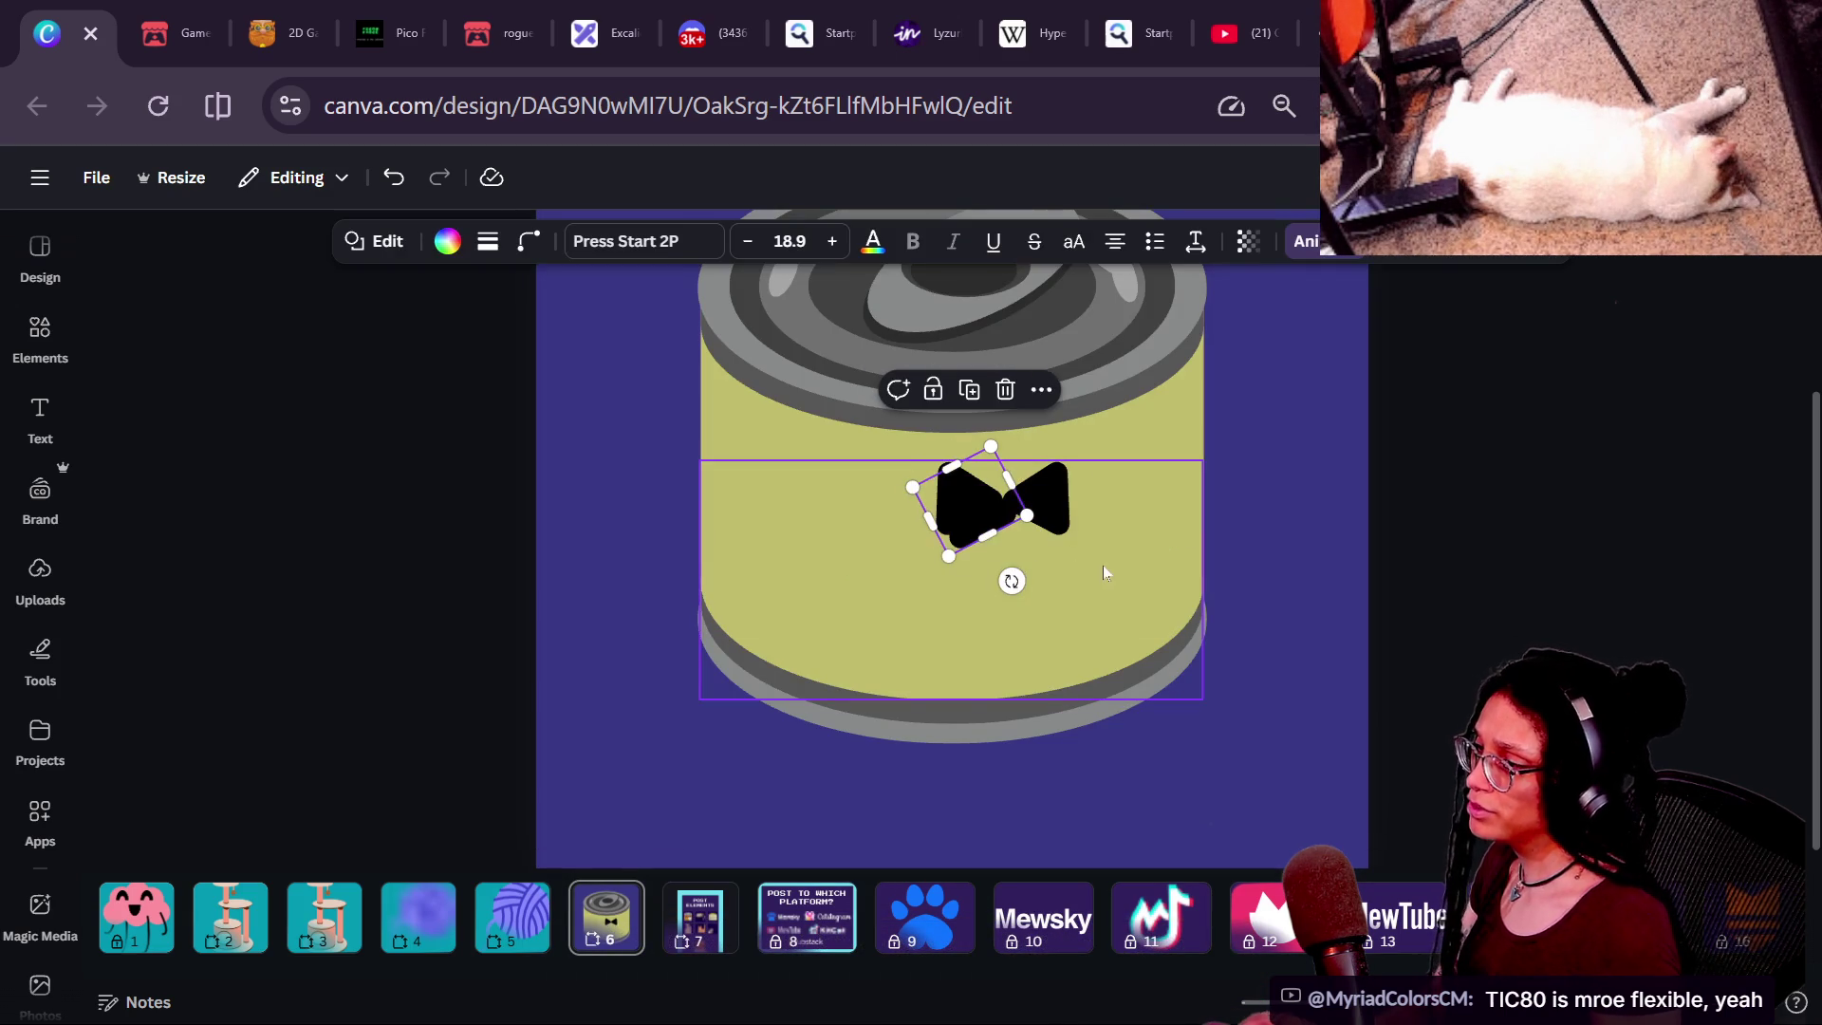
mouse_move(1012, 581)
left_mouse_down()
mouse_move(1066, 407)
mouse_move(1021, 309)
mouse_move(883, 498)
mouse_move(1019, 518)
mouse_move(869, 645)
left_mouse_up()
left_click_drag(874, 558, 808, 558)
left_click_drag(968, 568, 1045, 581)
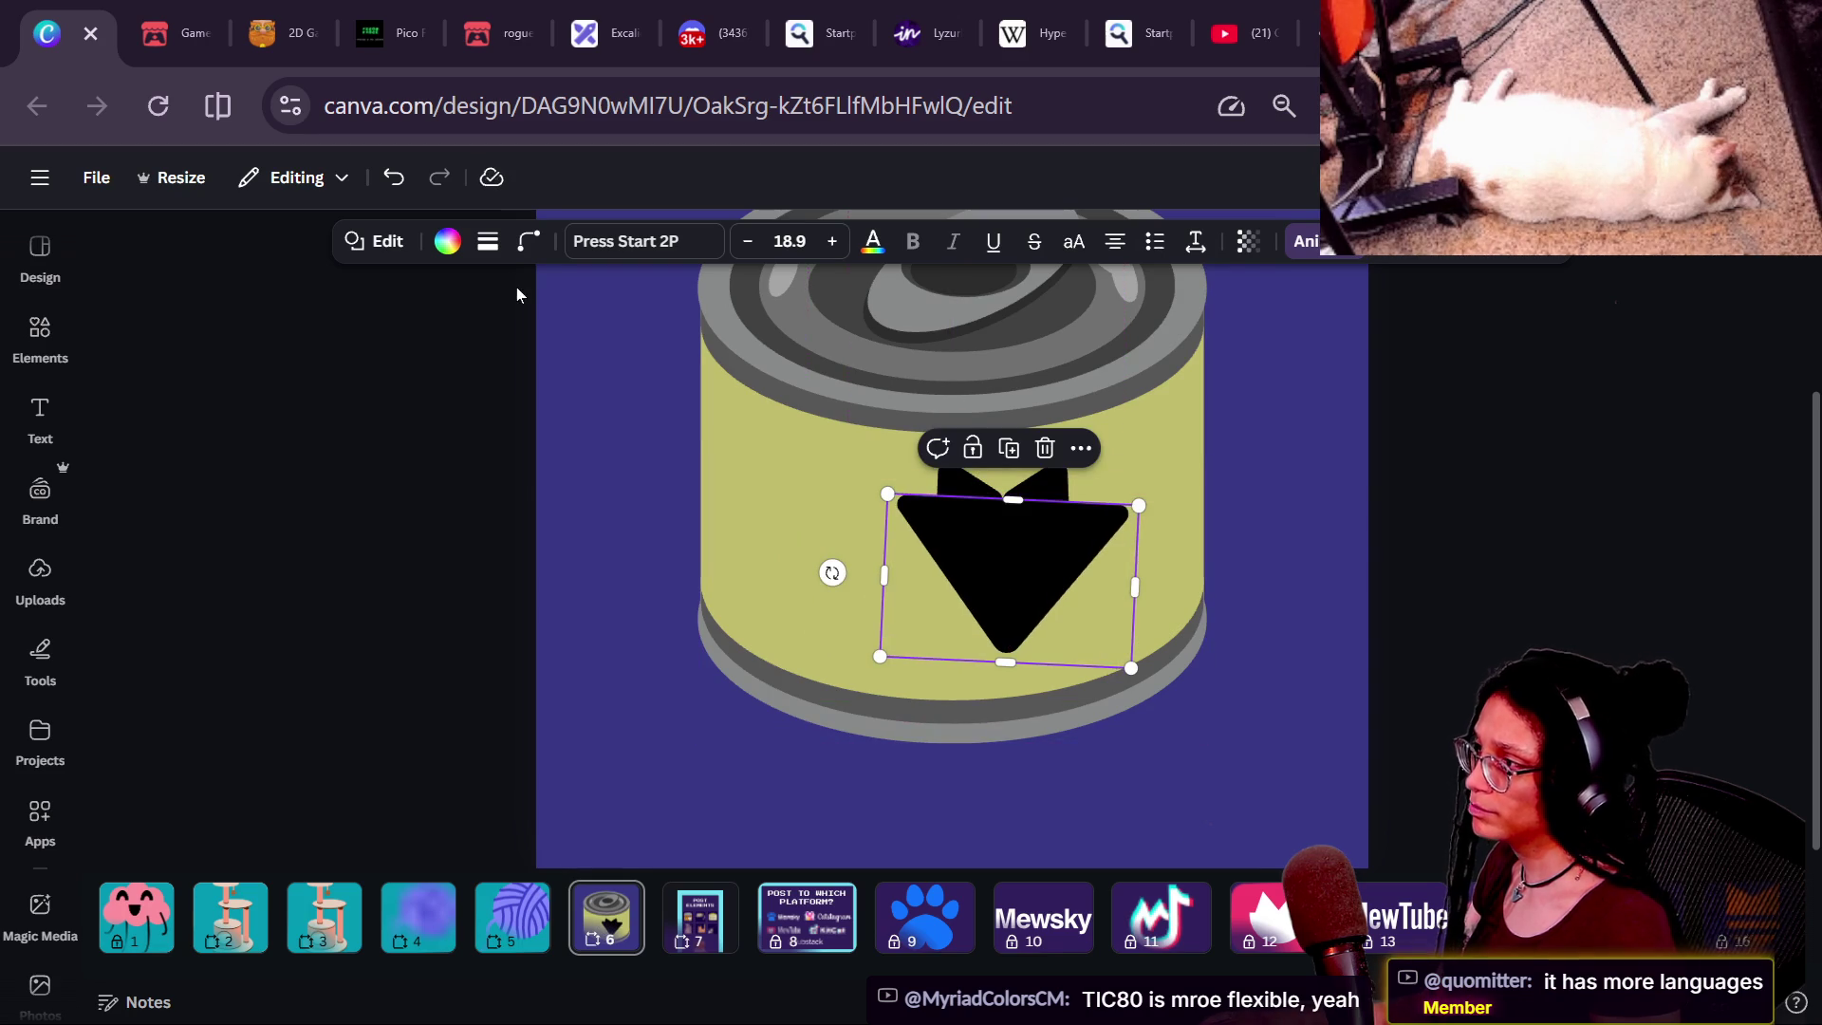
left_click(528, 241)
left_click_drag(454, 342, 502, 350)
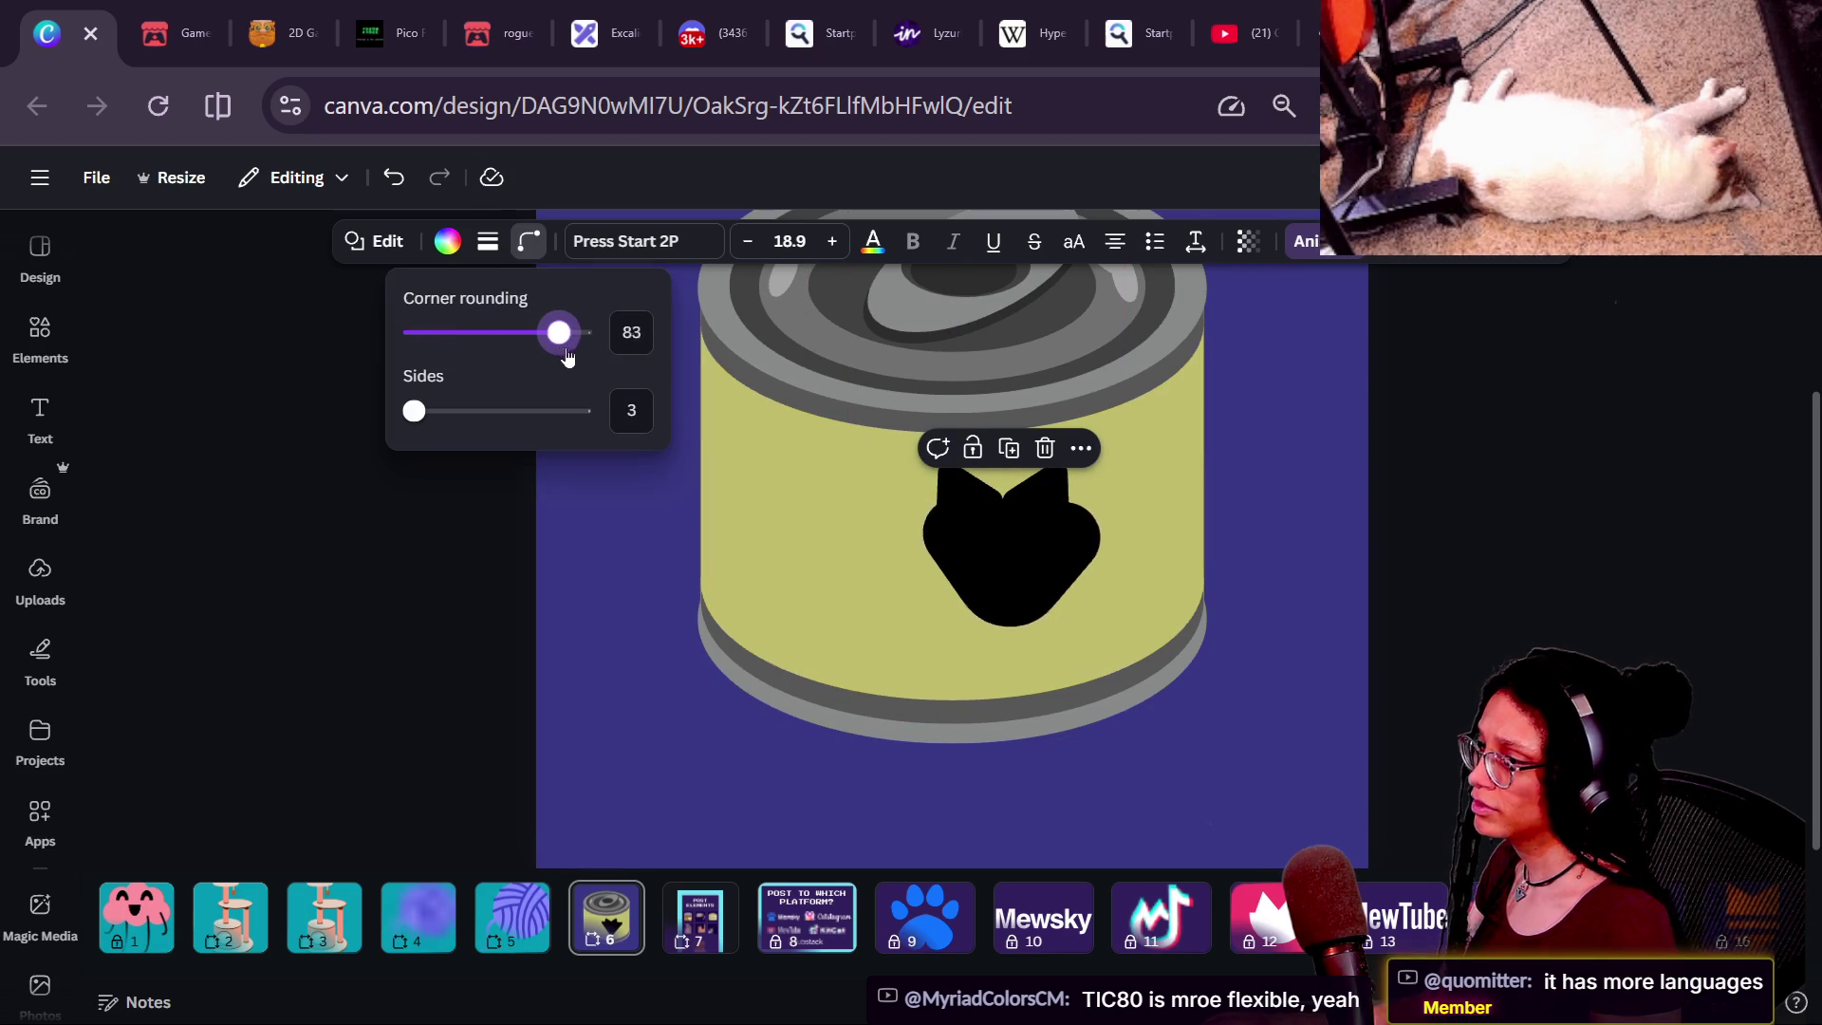
left_click(1466, 537)
scroll(1234, 609, "up", 2)
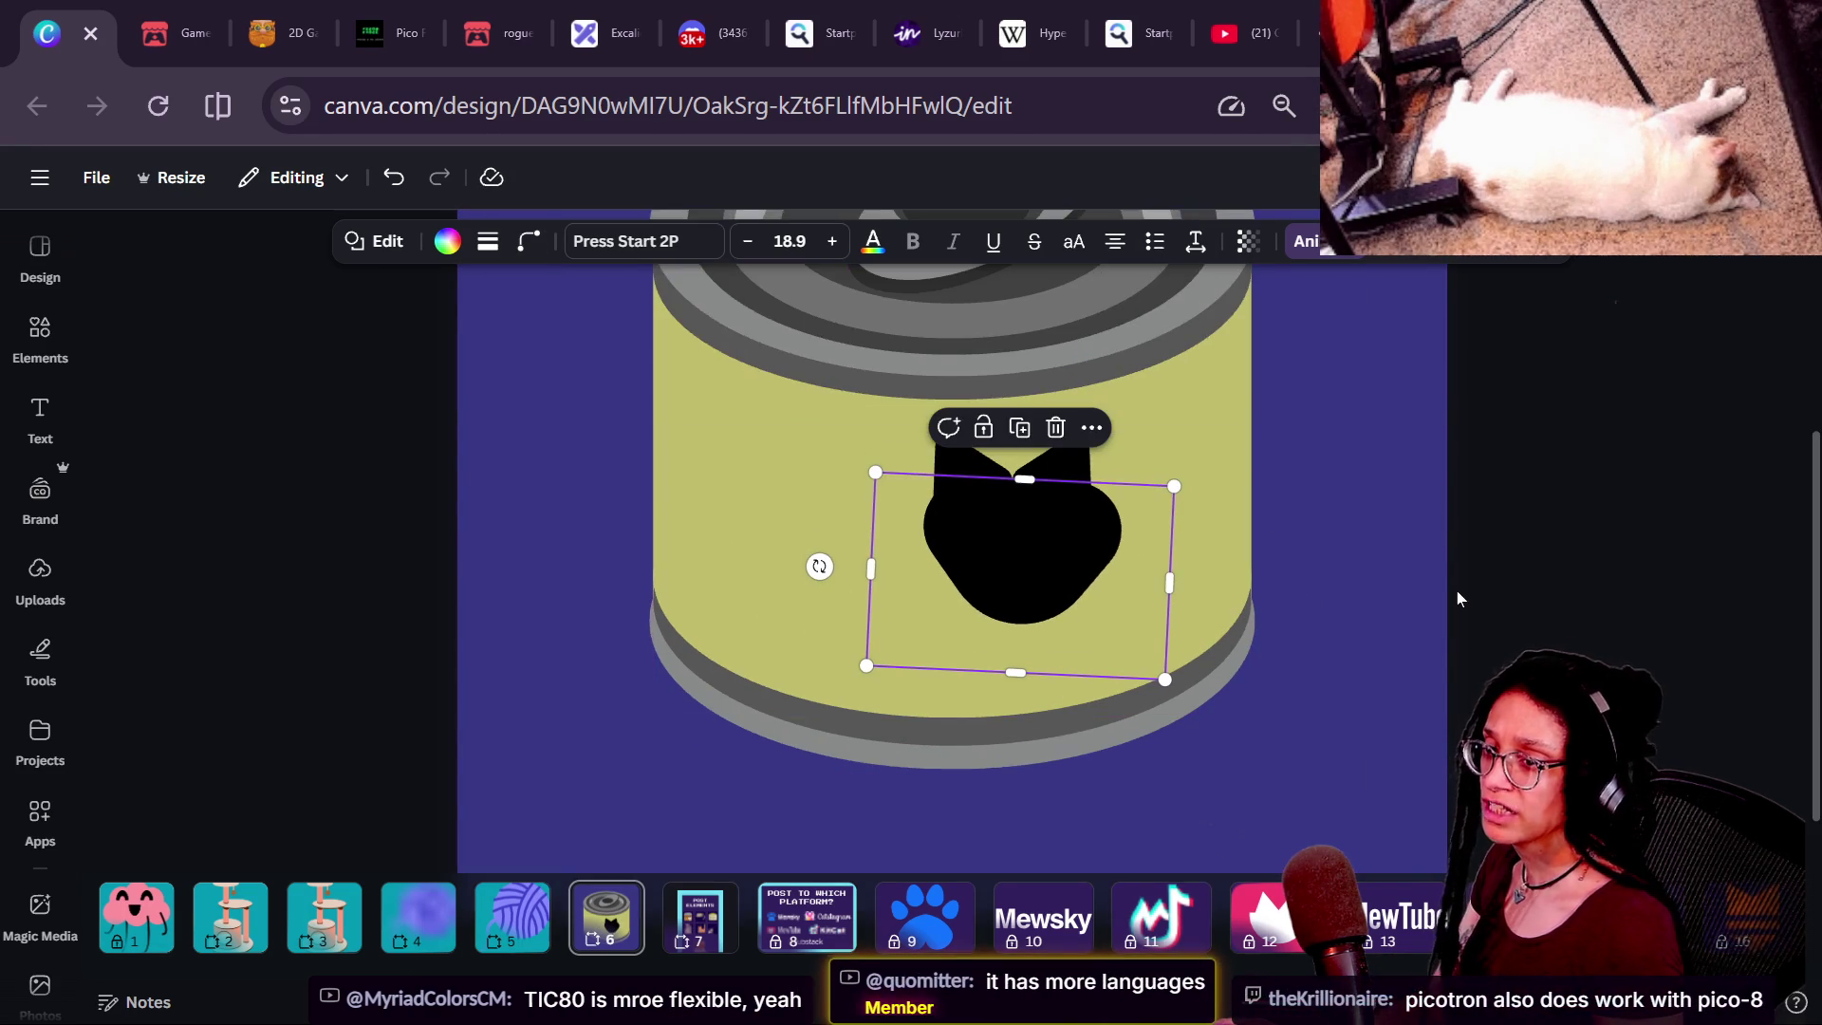
- Reposition the triangular head, narrowing and shortening it to fit under the ears
mouse_move(1047, 589)
left_mouse_down()
mouse_move(1029, 612)
mouse_move(1037, 592)
left_mouse_up()
left_click(1416, 542)
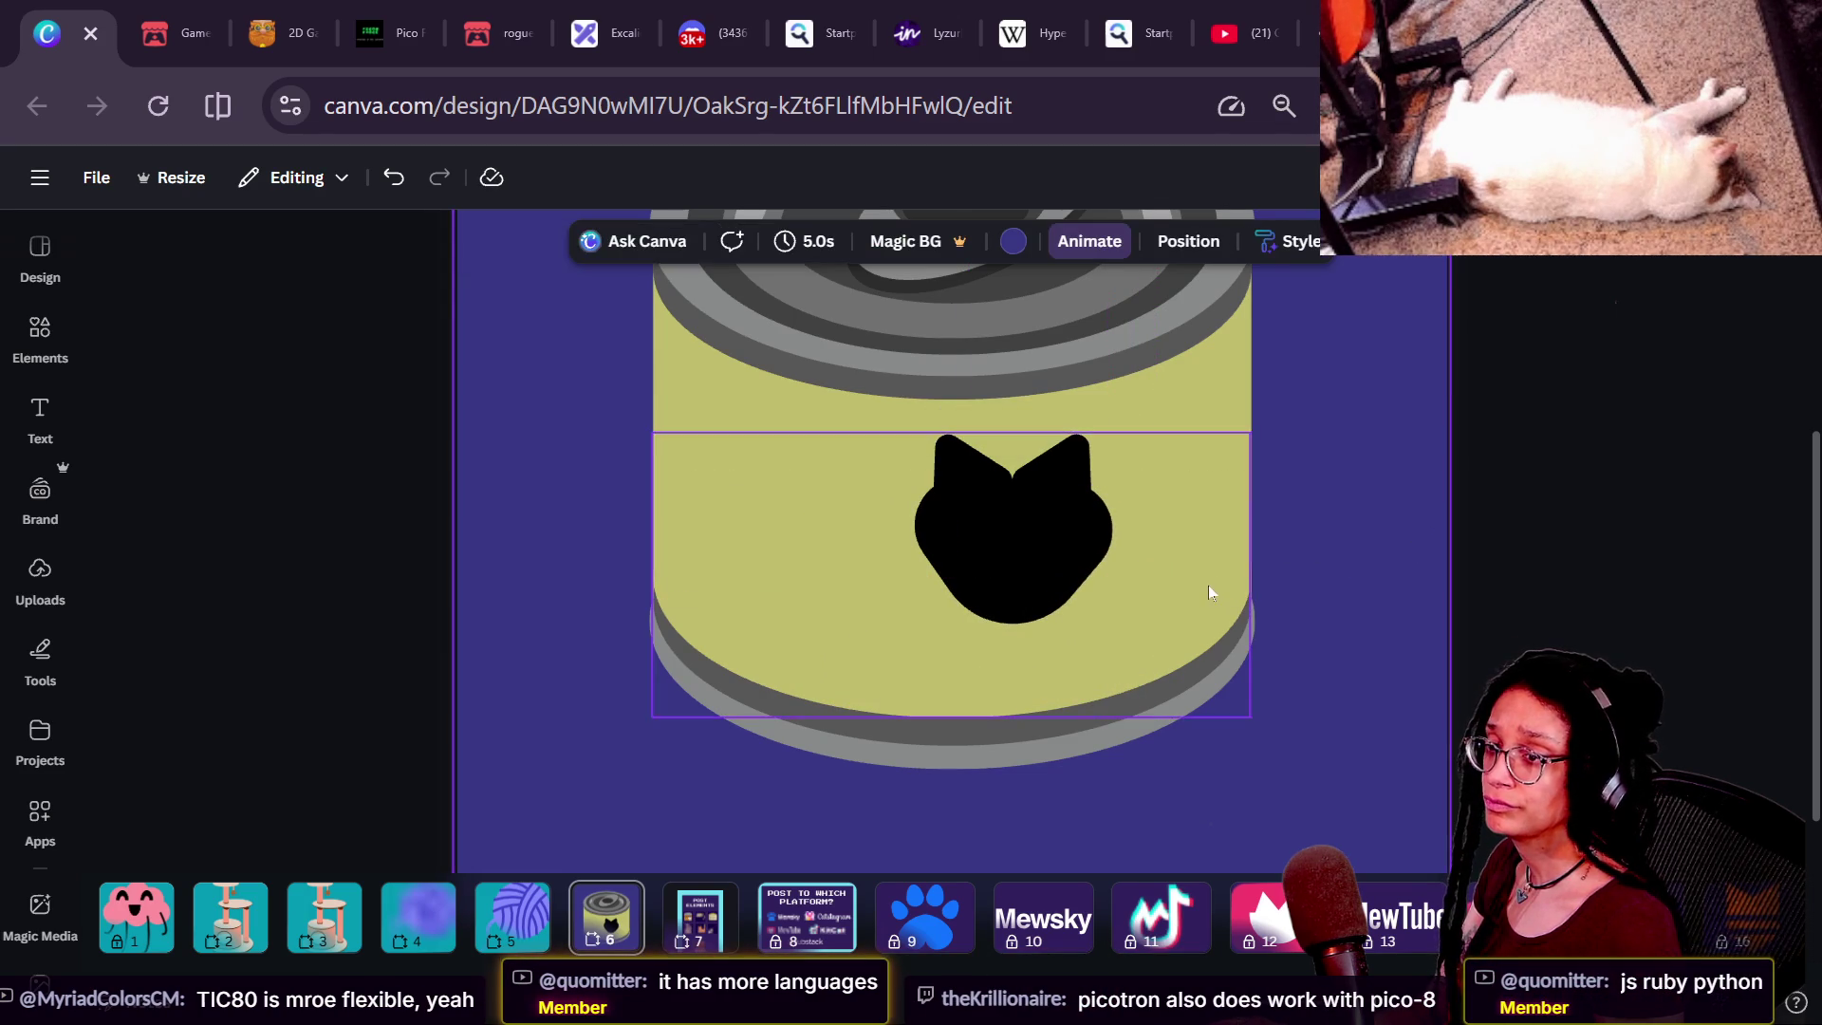
left_click(976, 588)
mouse_move(1006, 672)
left_mouse_down()
mouse_move(1007, 696)
mouse_move(1005, 648)
mouse_move(1005, 671)
left_mouse_up()
left_click_drag(860, 563, 869, 565)
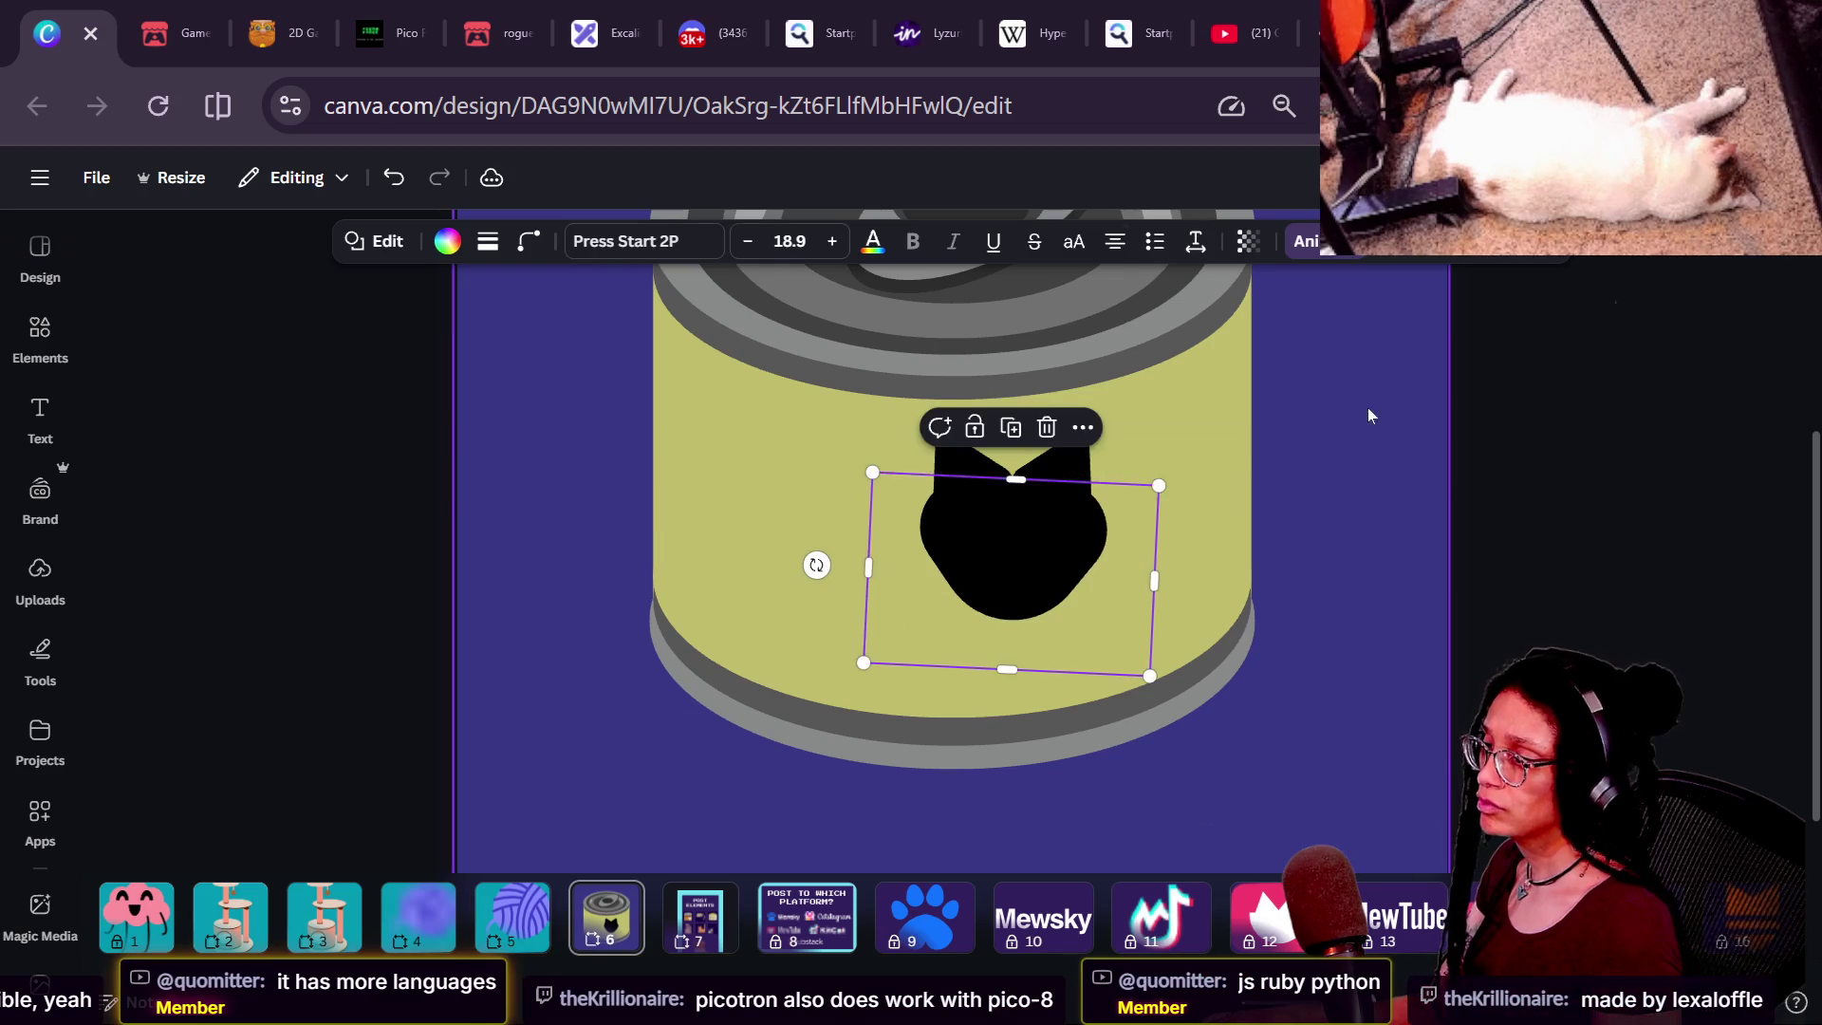
left_click(1198, 535)
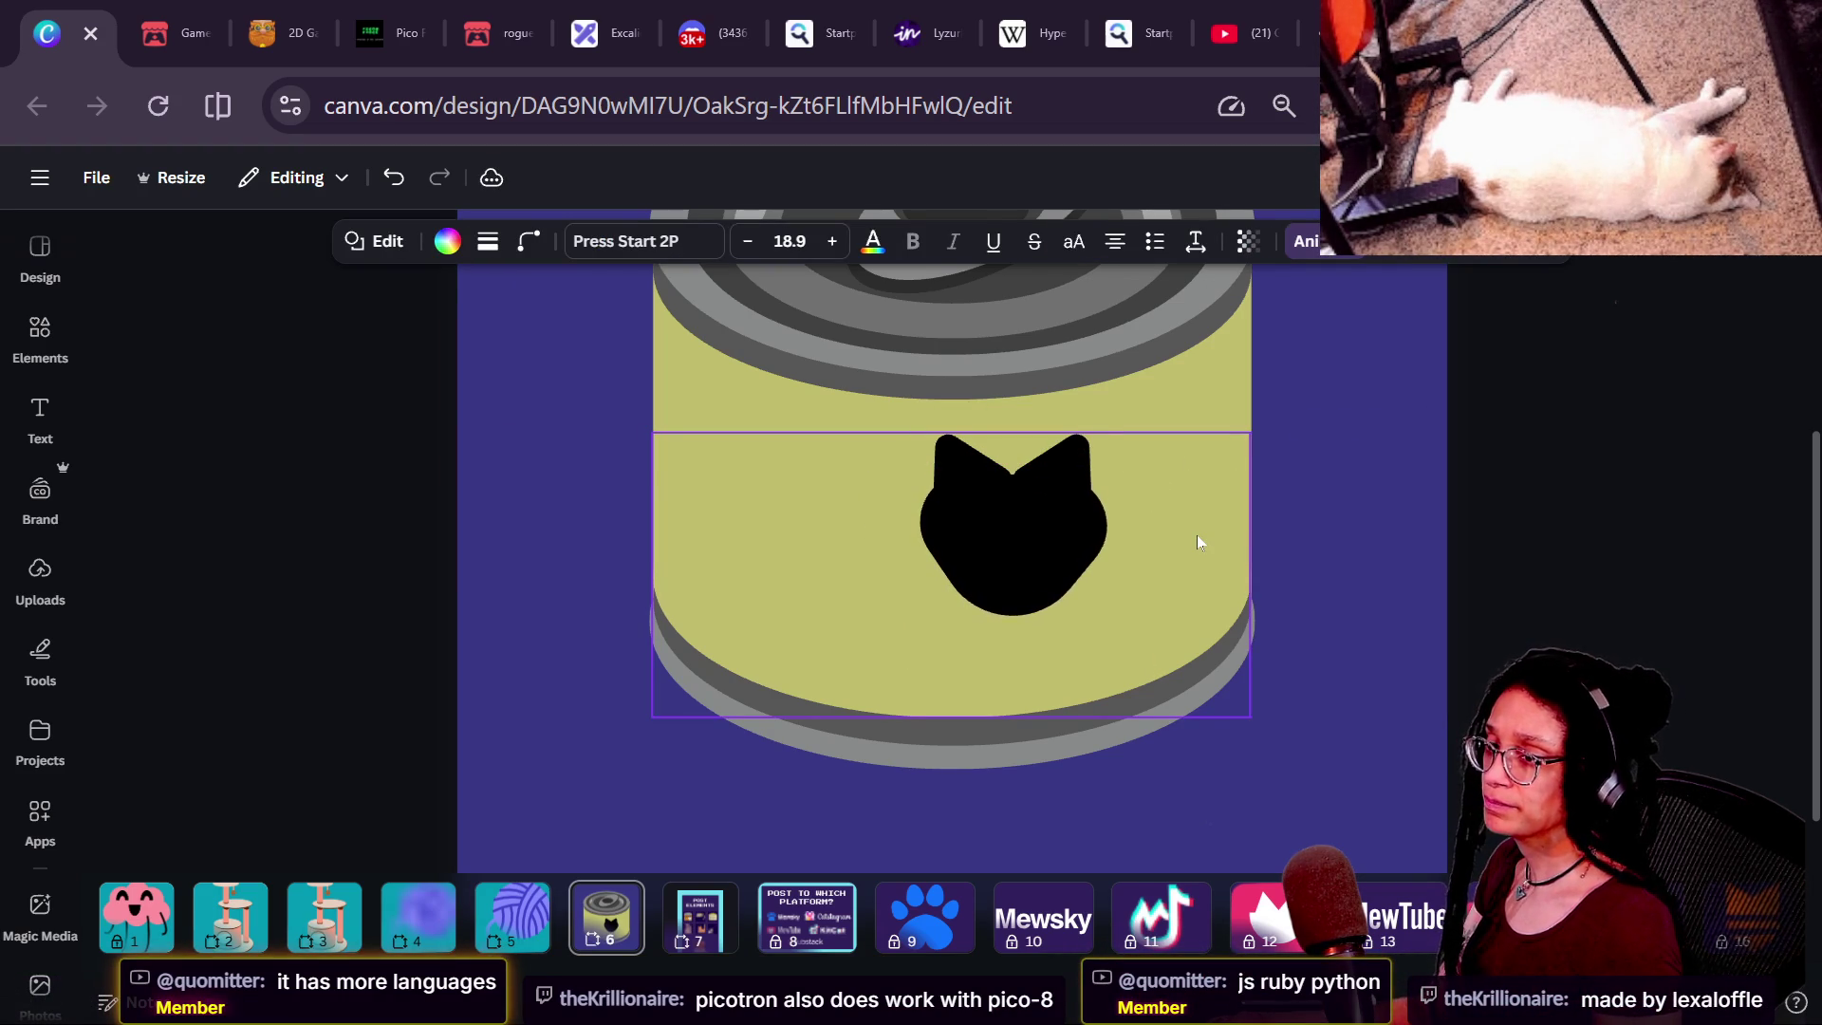
key("Tab")
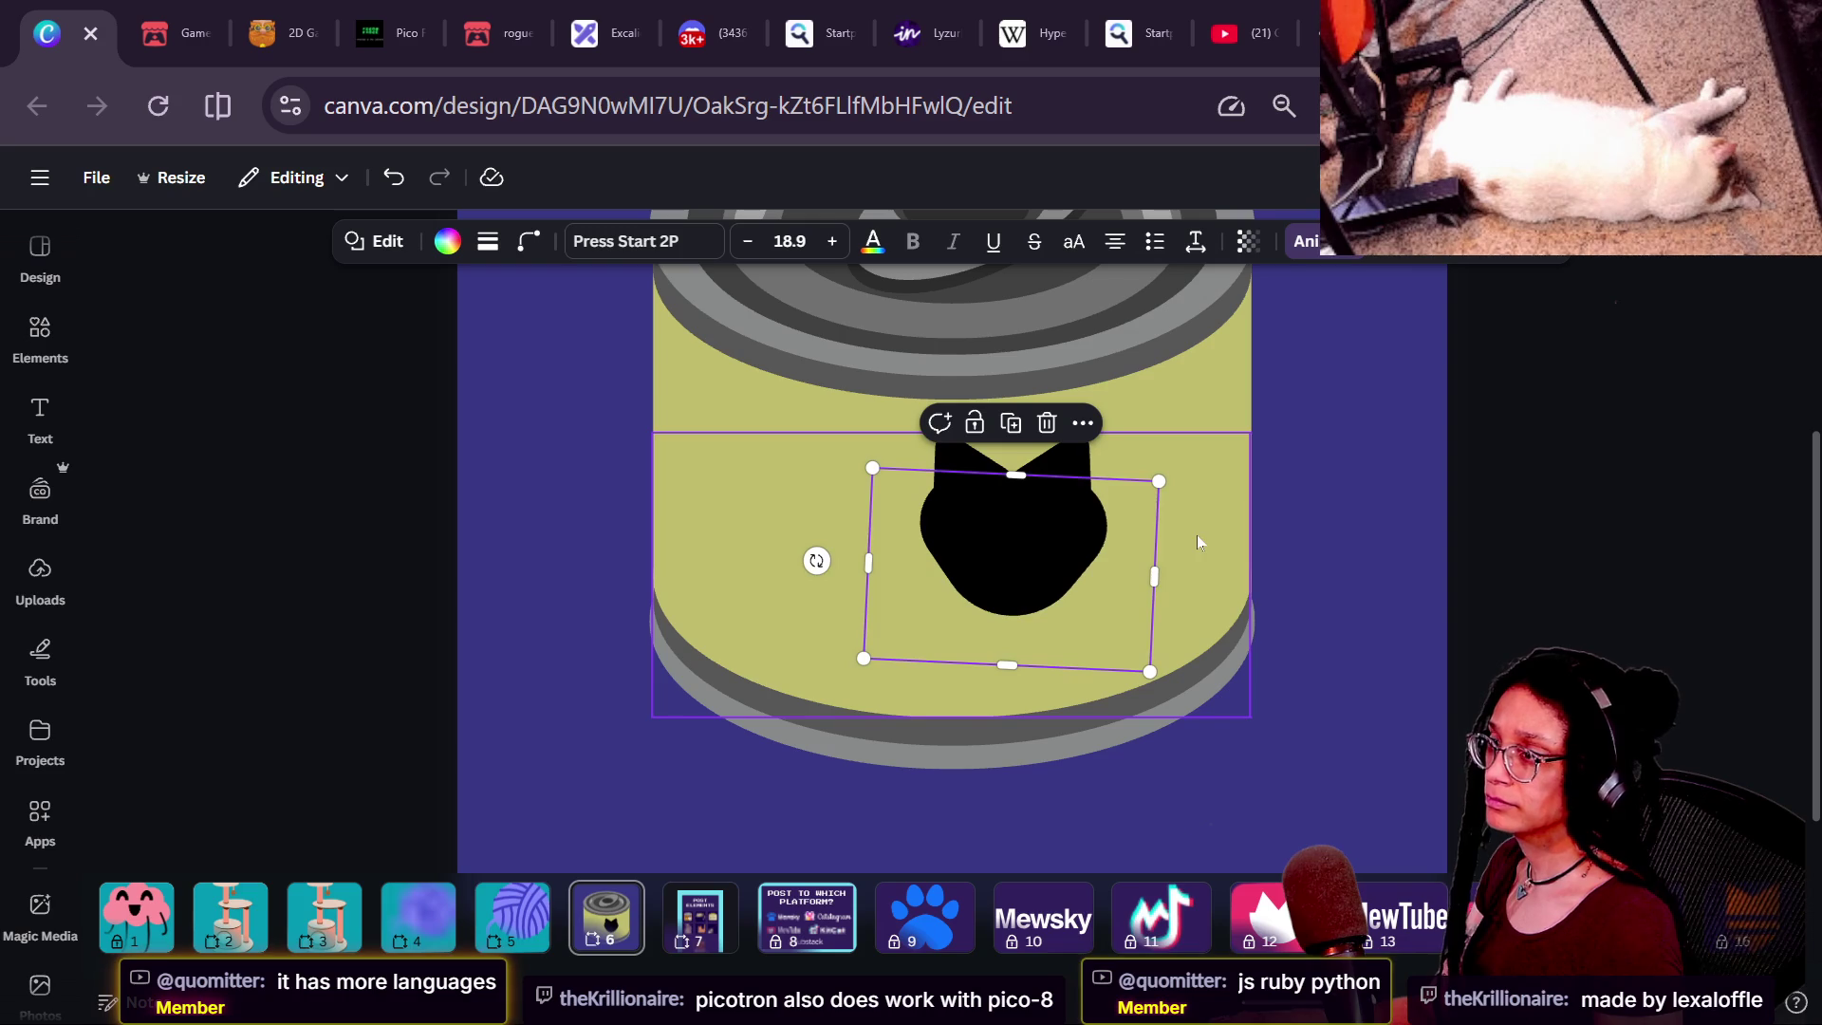
left_click_drag(998, 664, 1001, 680)
- Check the ear pieces and yellow can label, then bring in a new square shape
left_click(941, 456)
left_click(951, 455)
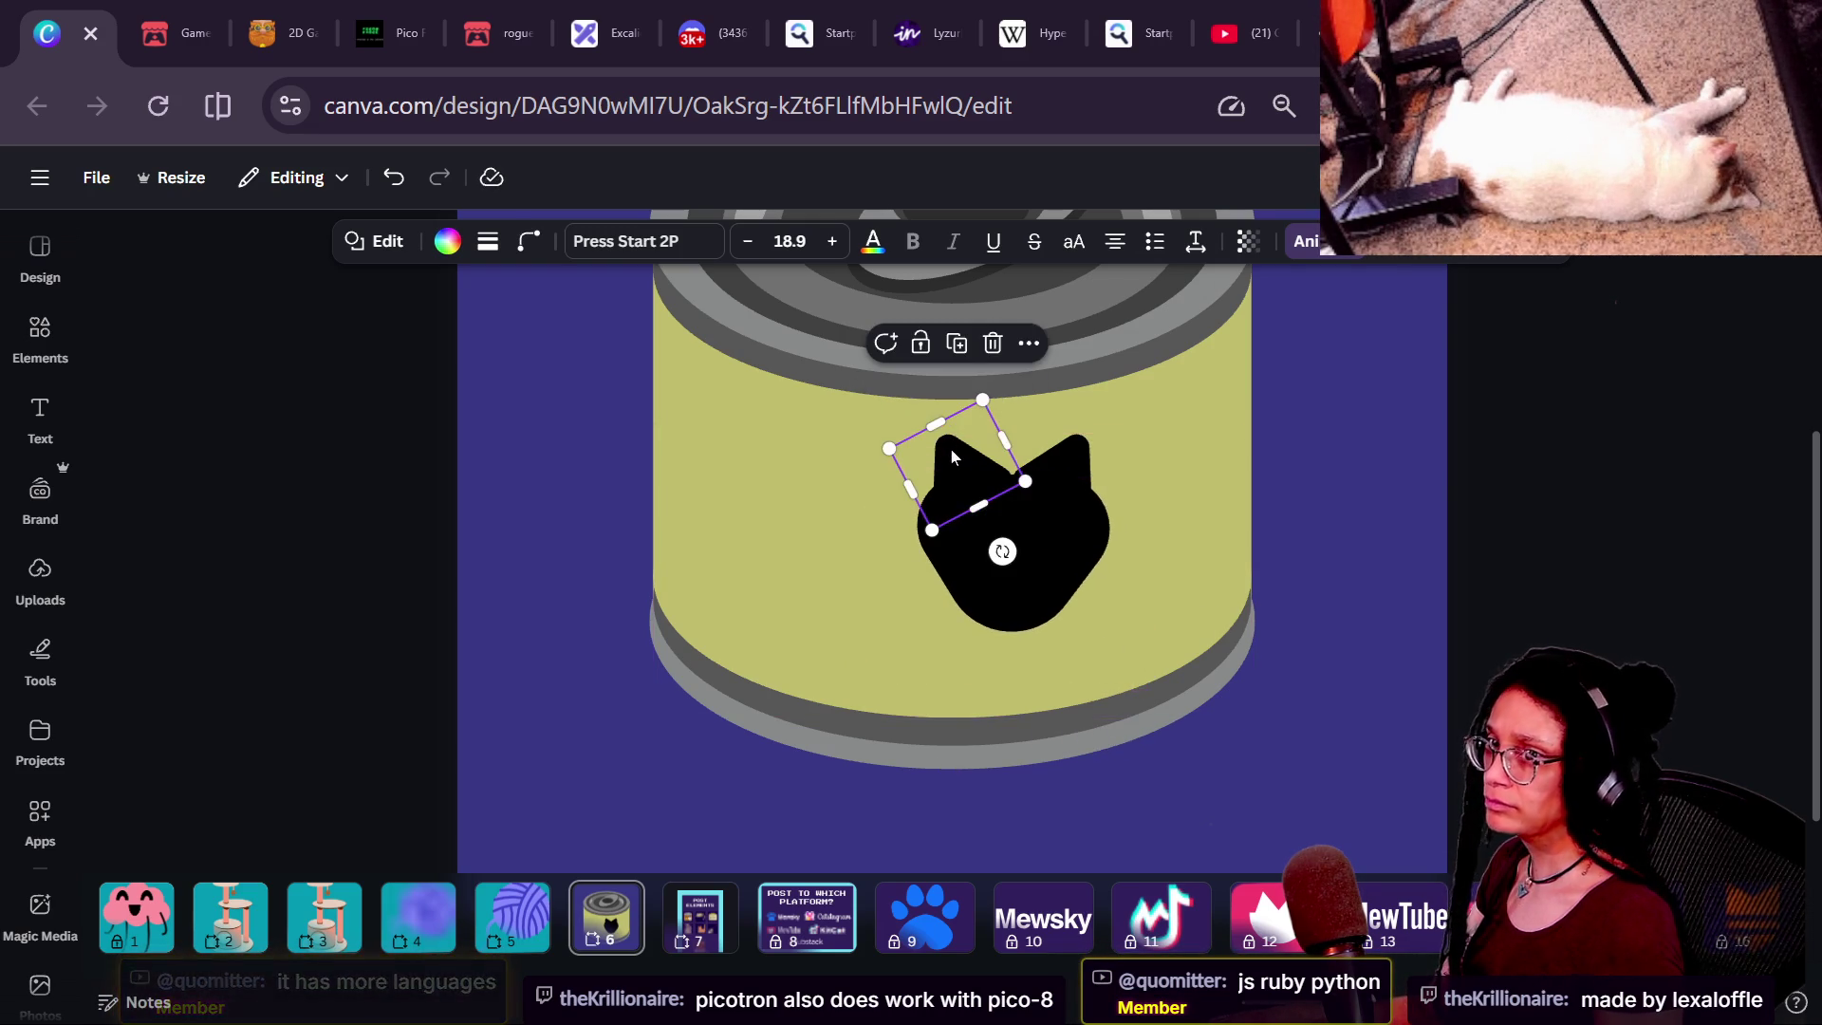
left_click(1444, 439)
key("Tab")
key("Tab")
key("Escape")
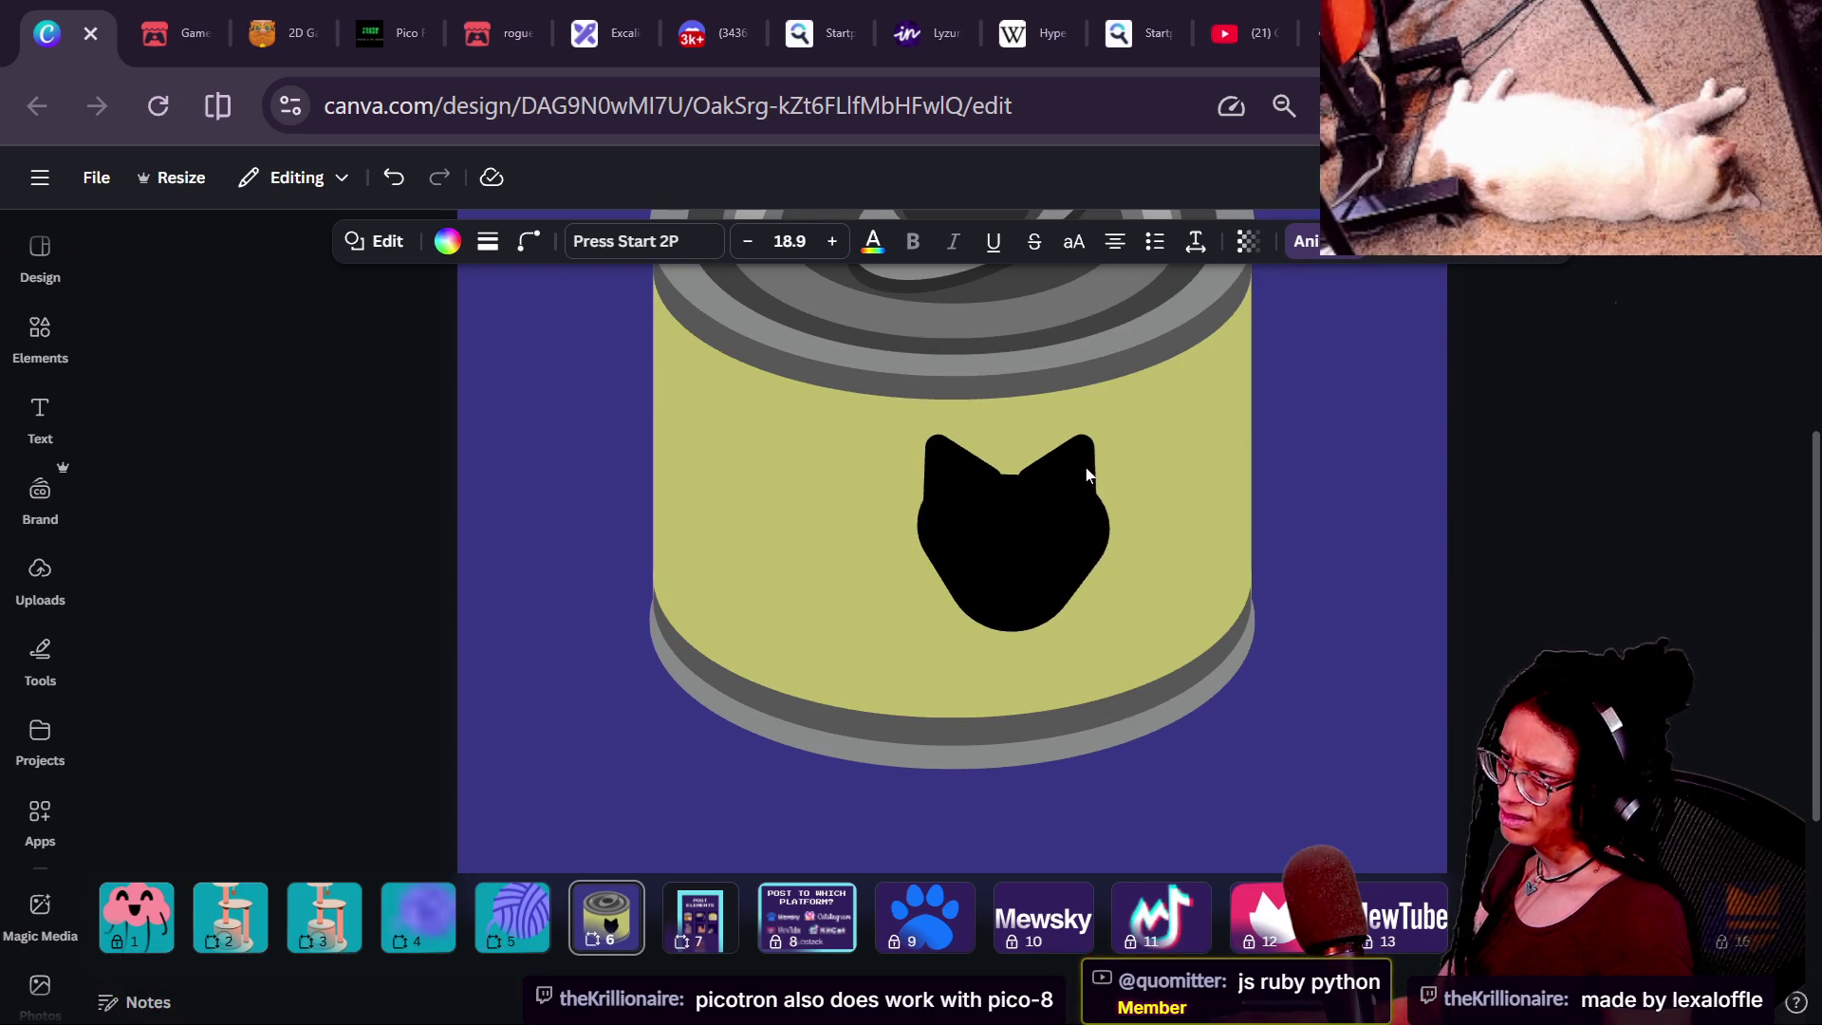
left_click(1406, 482)
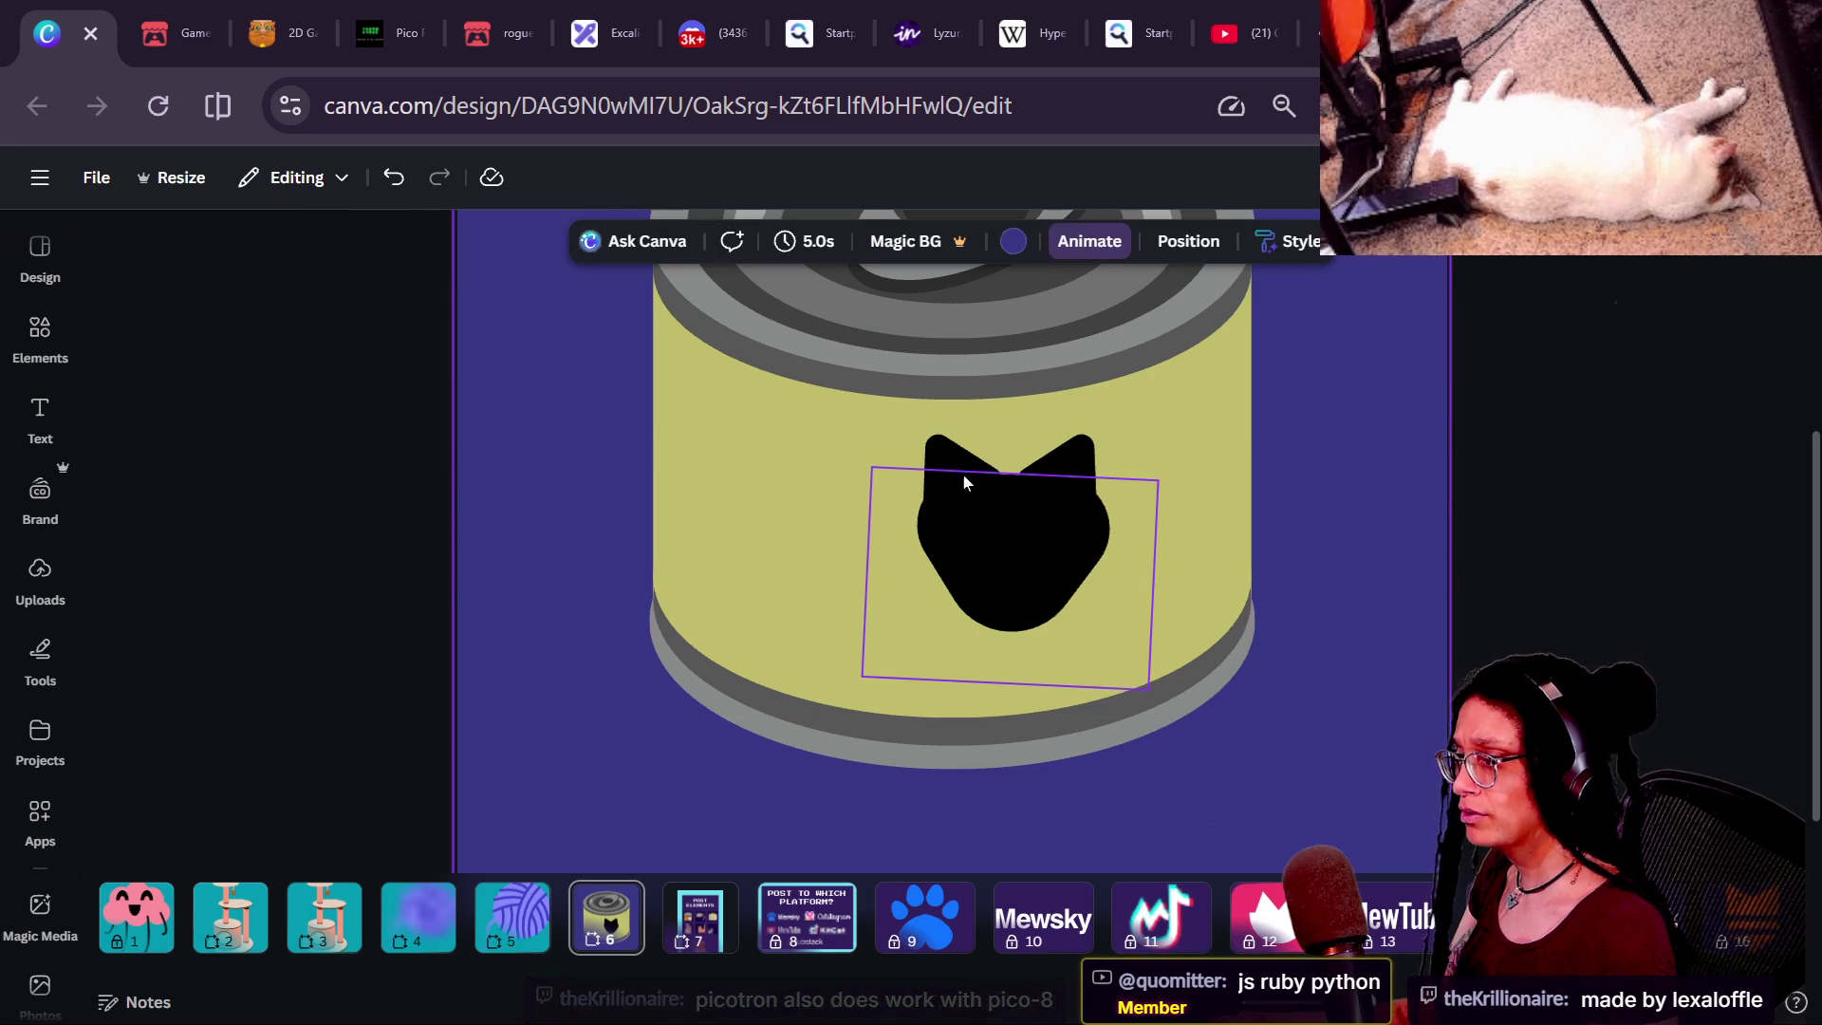
left_click(655, 660)
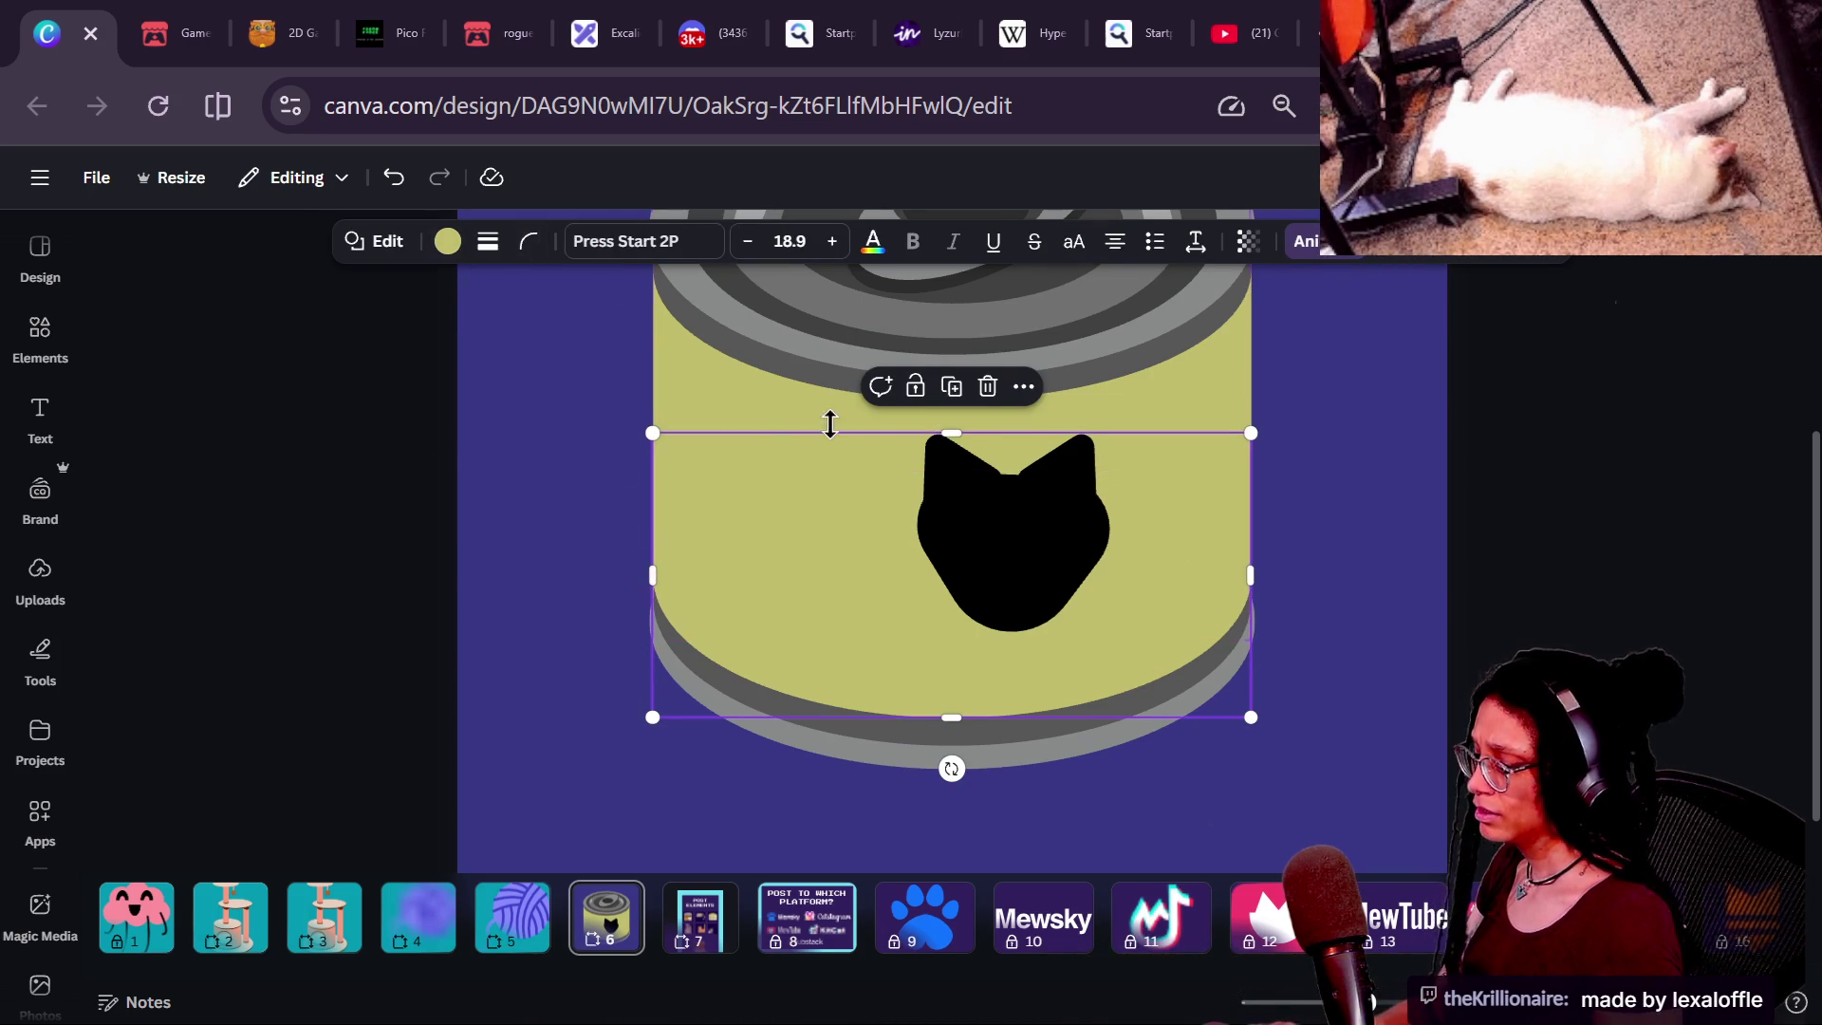
key("ctrl+z")
- Turn the new square into a fully rounded, wide black pill shape
left_click(527, 243)
left_click_drag(465, 337, 612, 342)
left_click_drag(1102, 422, 1343, 432)
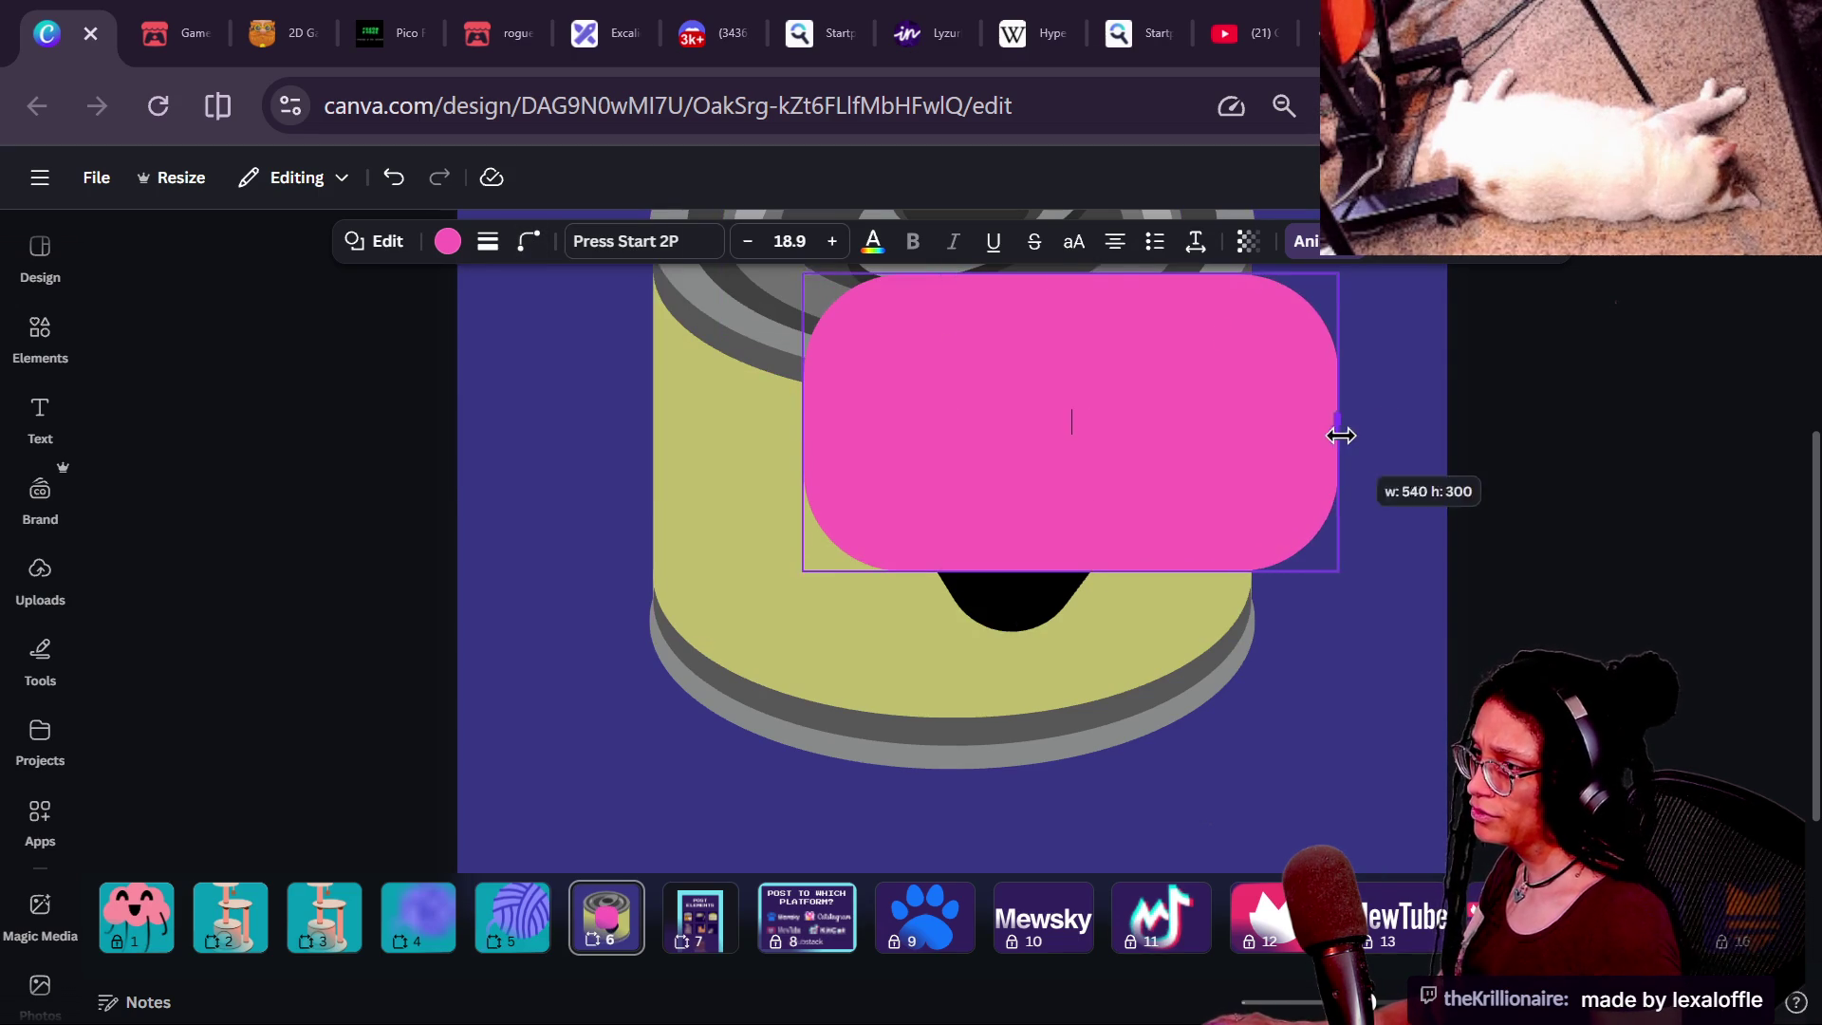
left_click_drag(1073, 274, 1092, 395)
left_click_drag(1091, 518, 1102, 568)
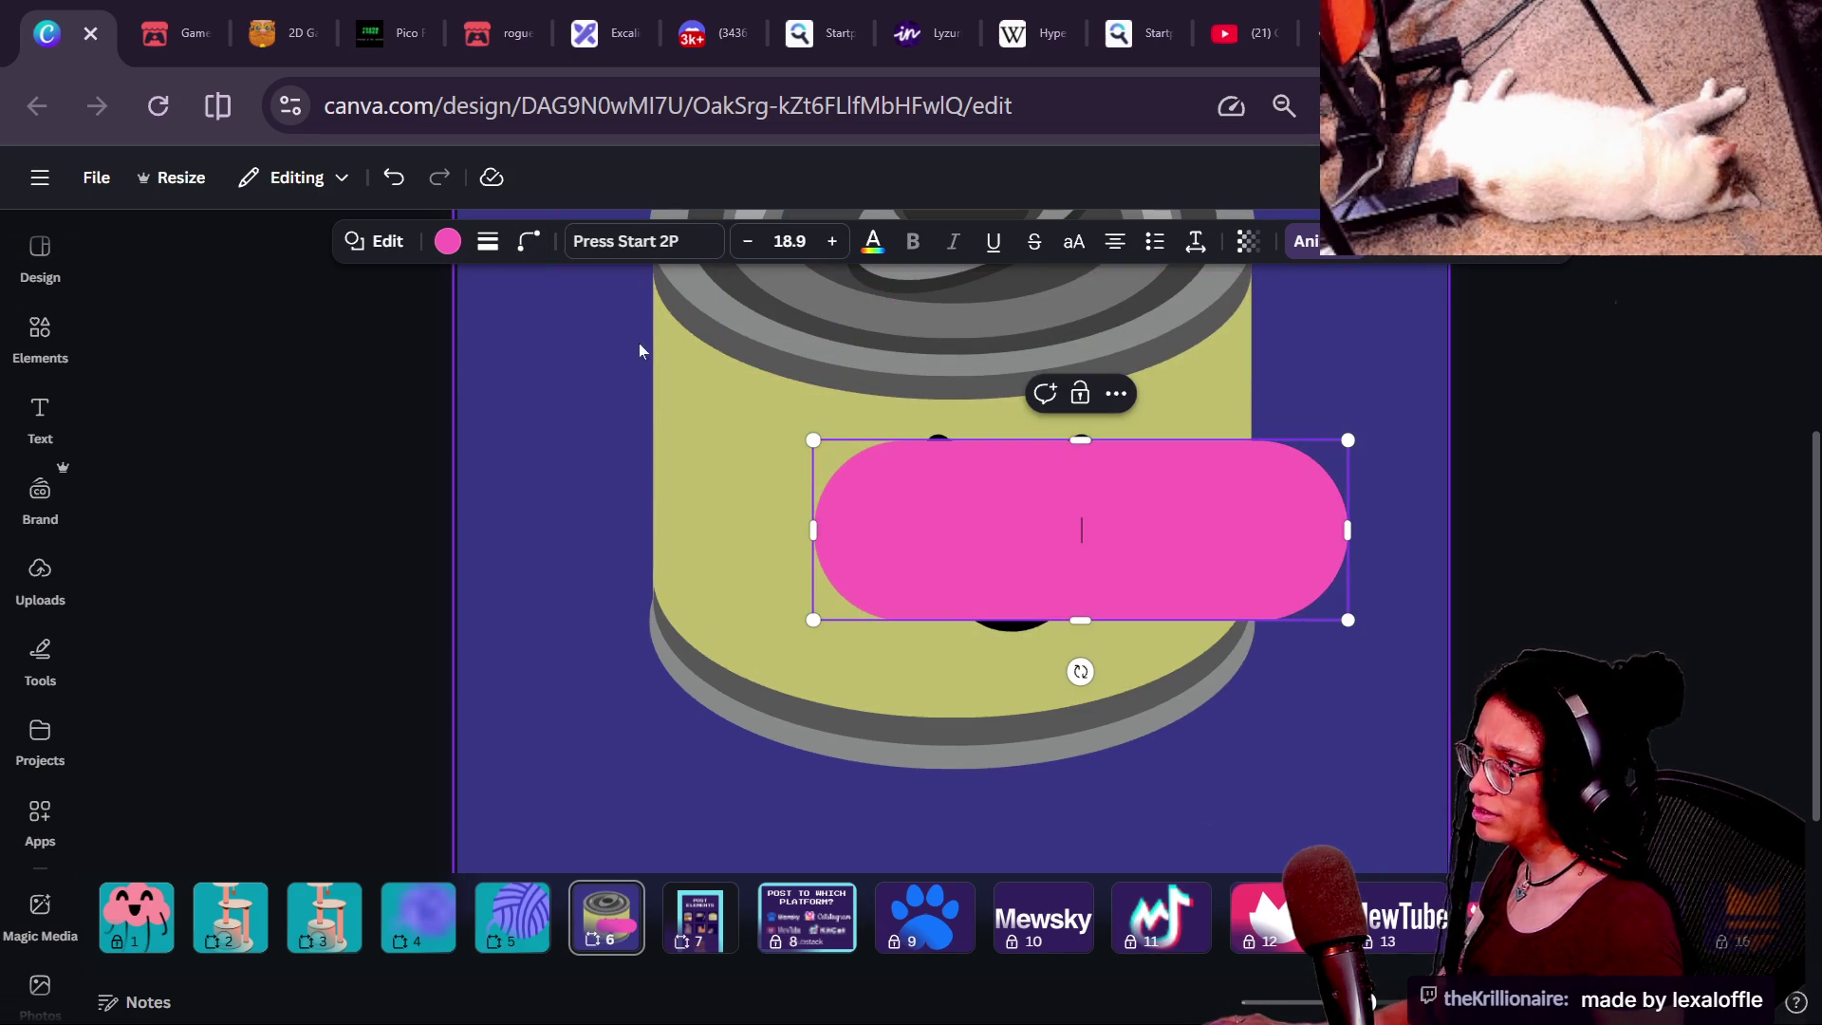
left_click(446, 242)
left_click(218, 467)
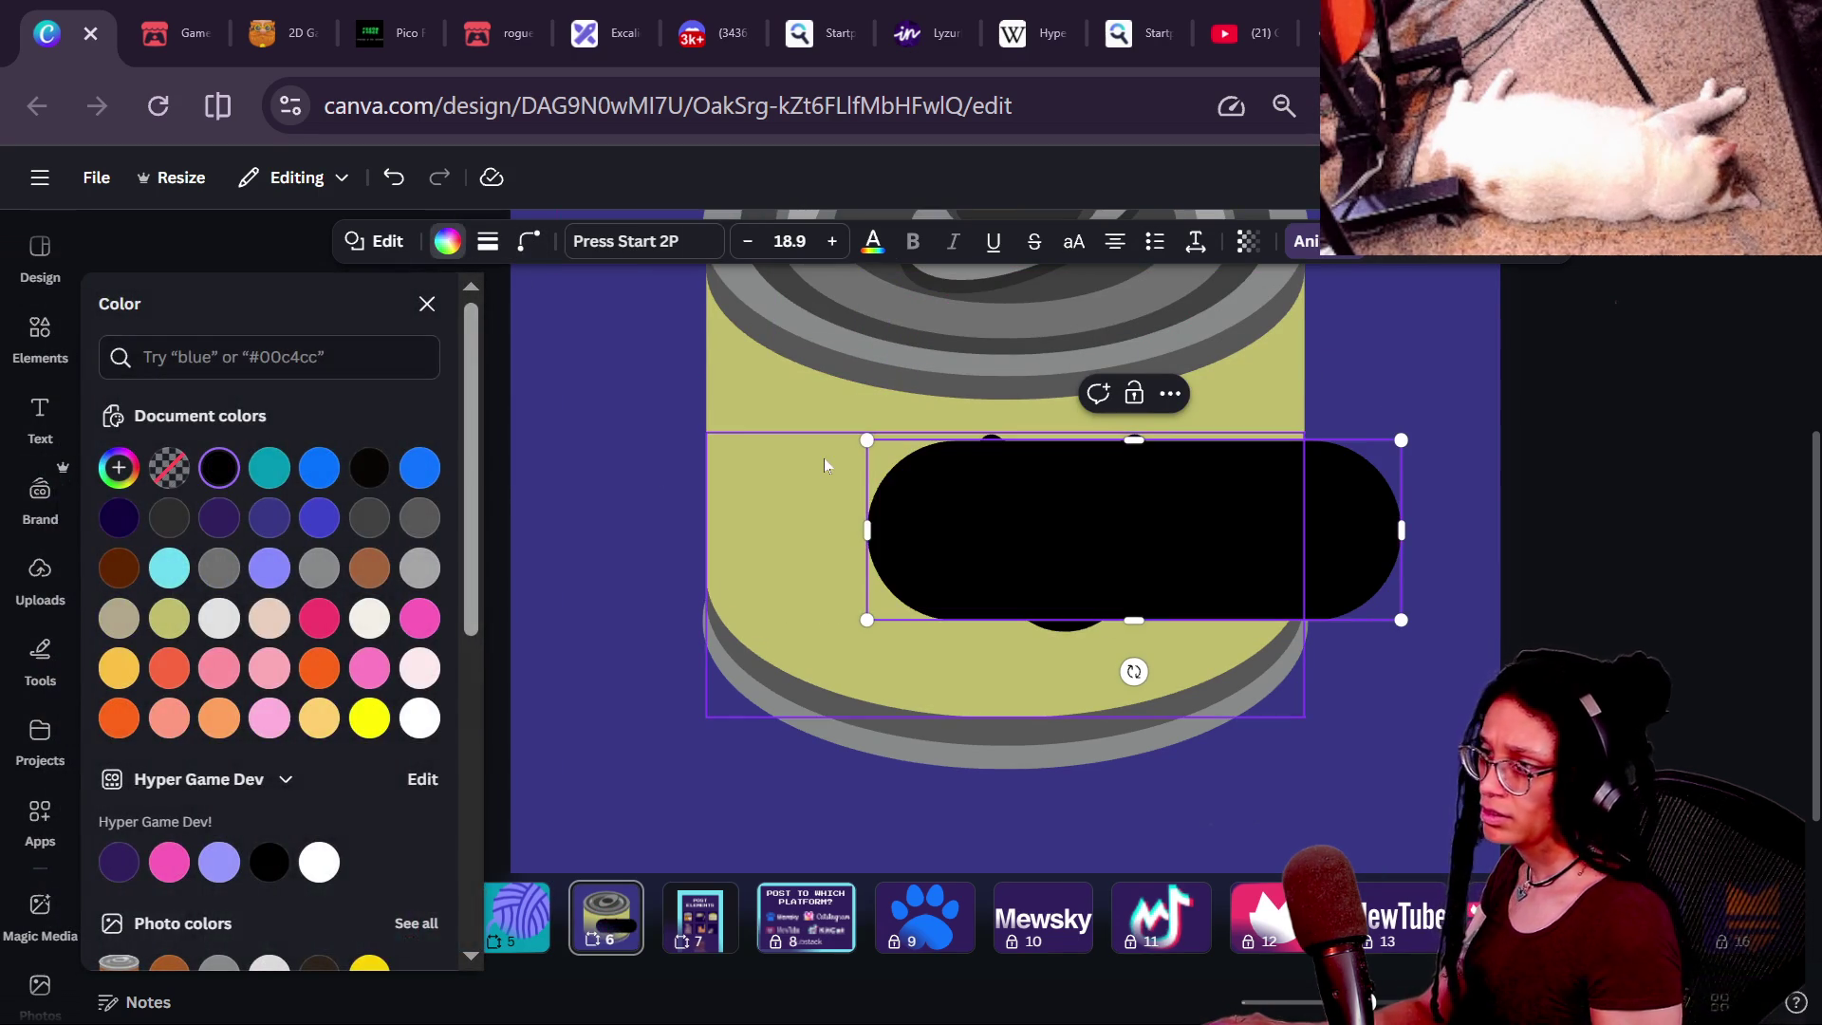
- Shrink the black pill into a taller body beside the cat head
left_click_drag(866, 492, 944, 494)
mouse_move(1402, 440)
left_mouse_down()
mouse_move(1244, 521)
mouse_move(1279, 565)
left_mouse_up()
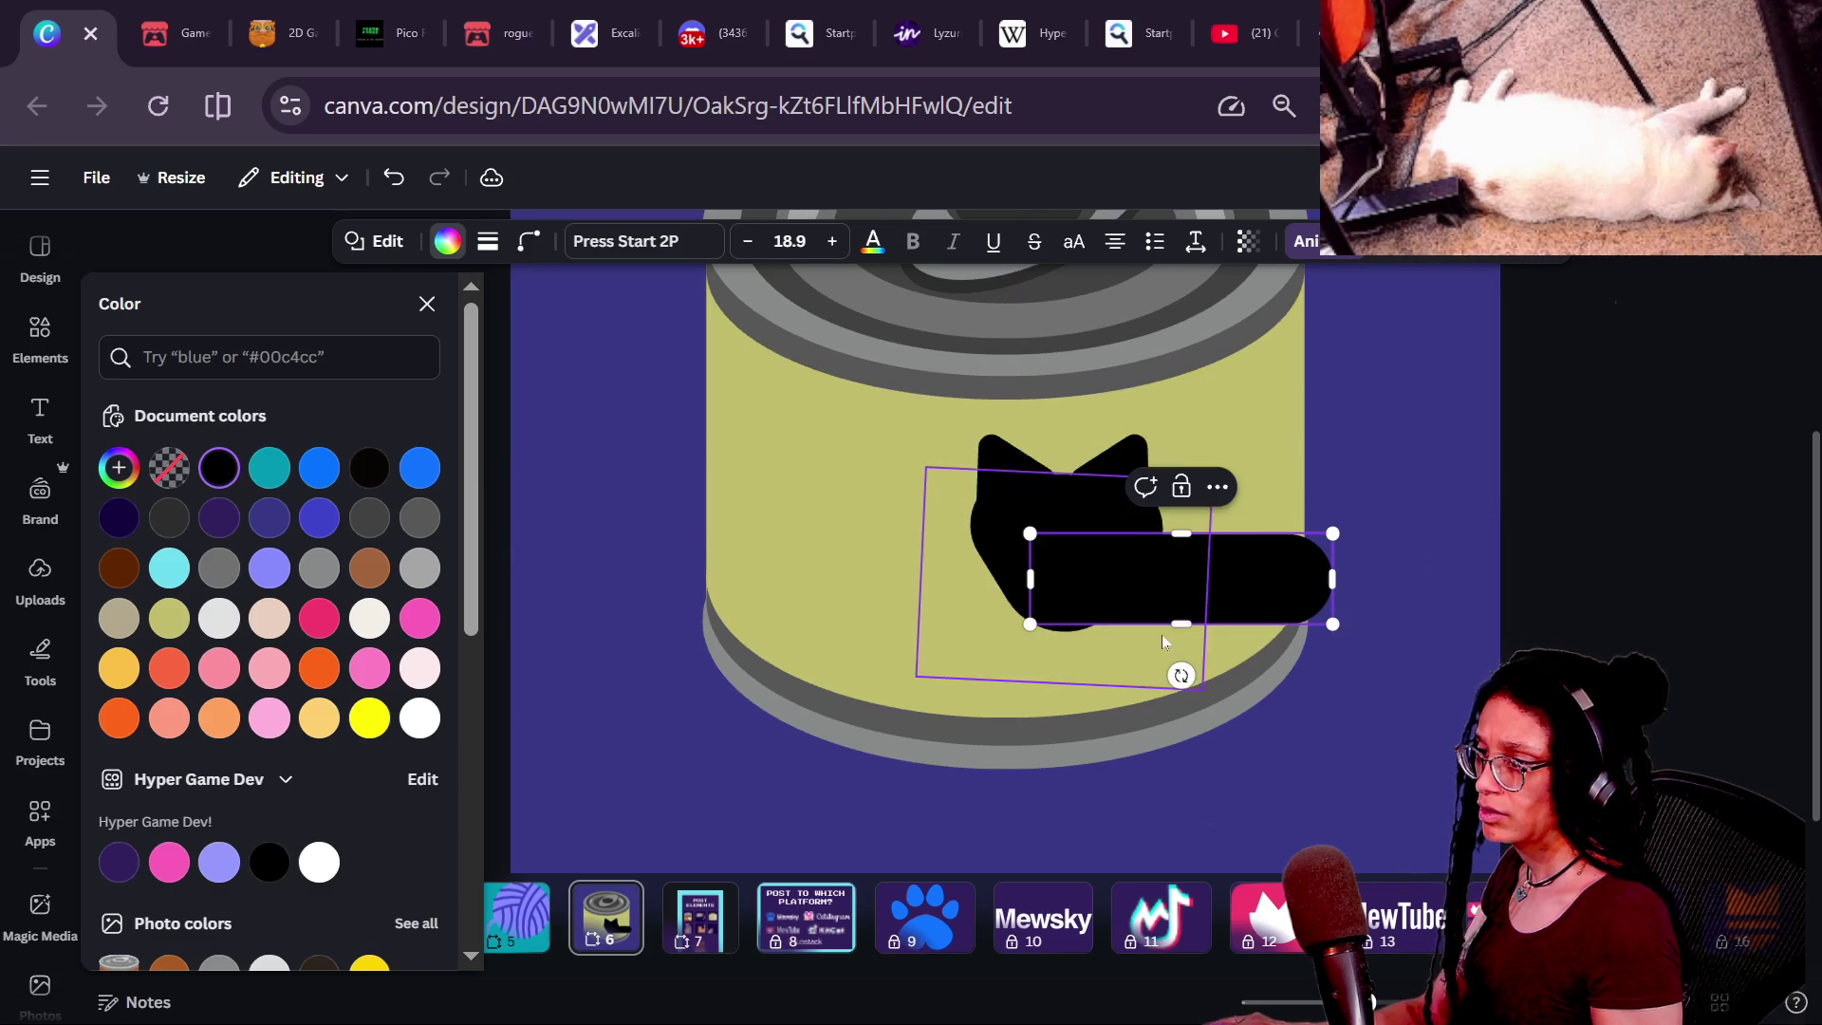
mouse_move(1173, 615)
left_mouse_down()
mouse_move(1177, 669)
mouse_move(1159, 598)
left_mouse_up()
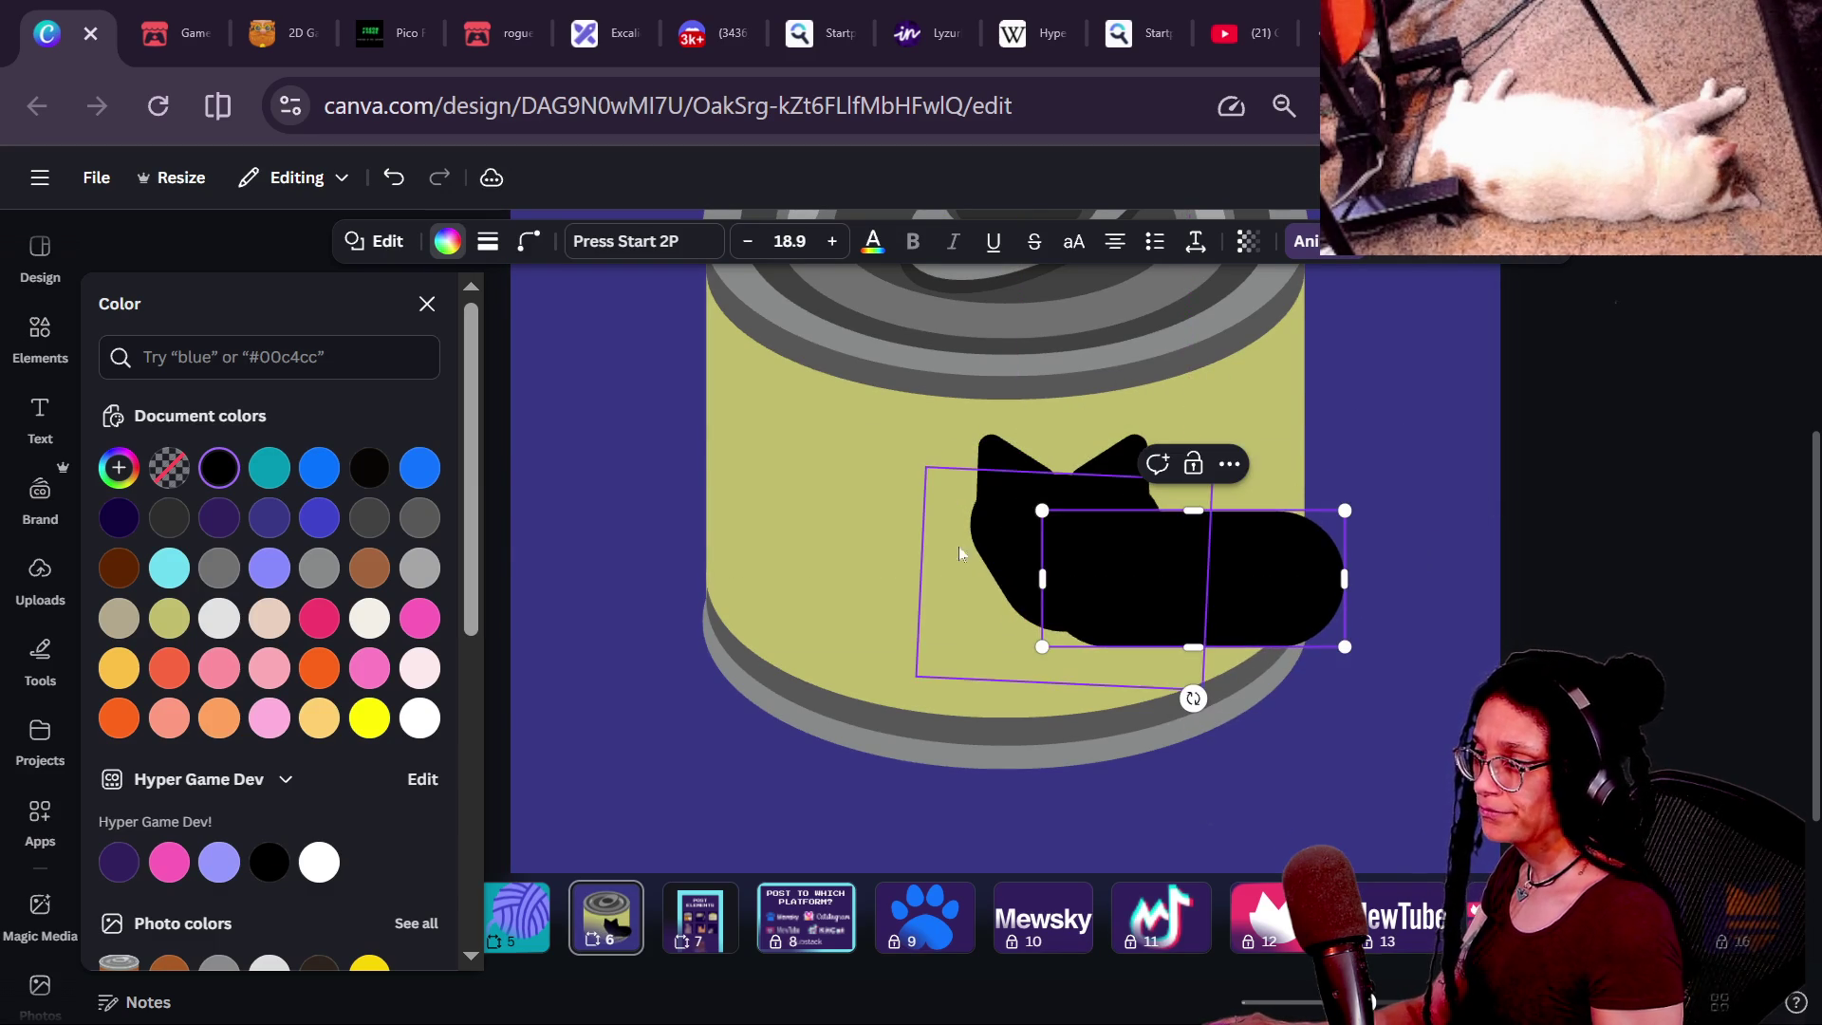
- Try moving the cat head left and up, then undo those moves
left_click(1050, 472)
left_click_drag(1193, 595, 1144, 595)
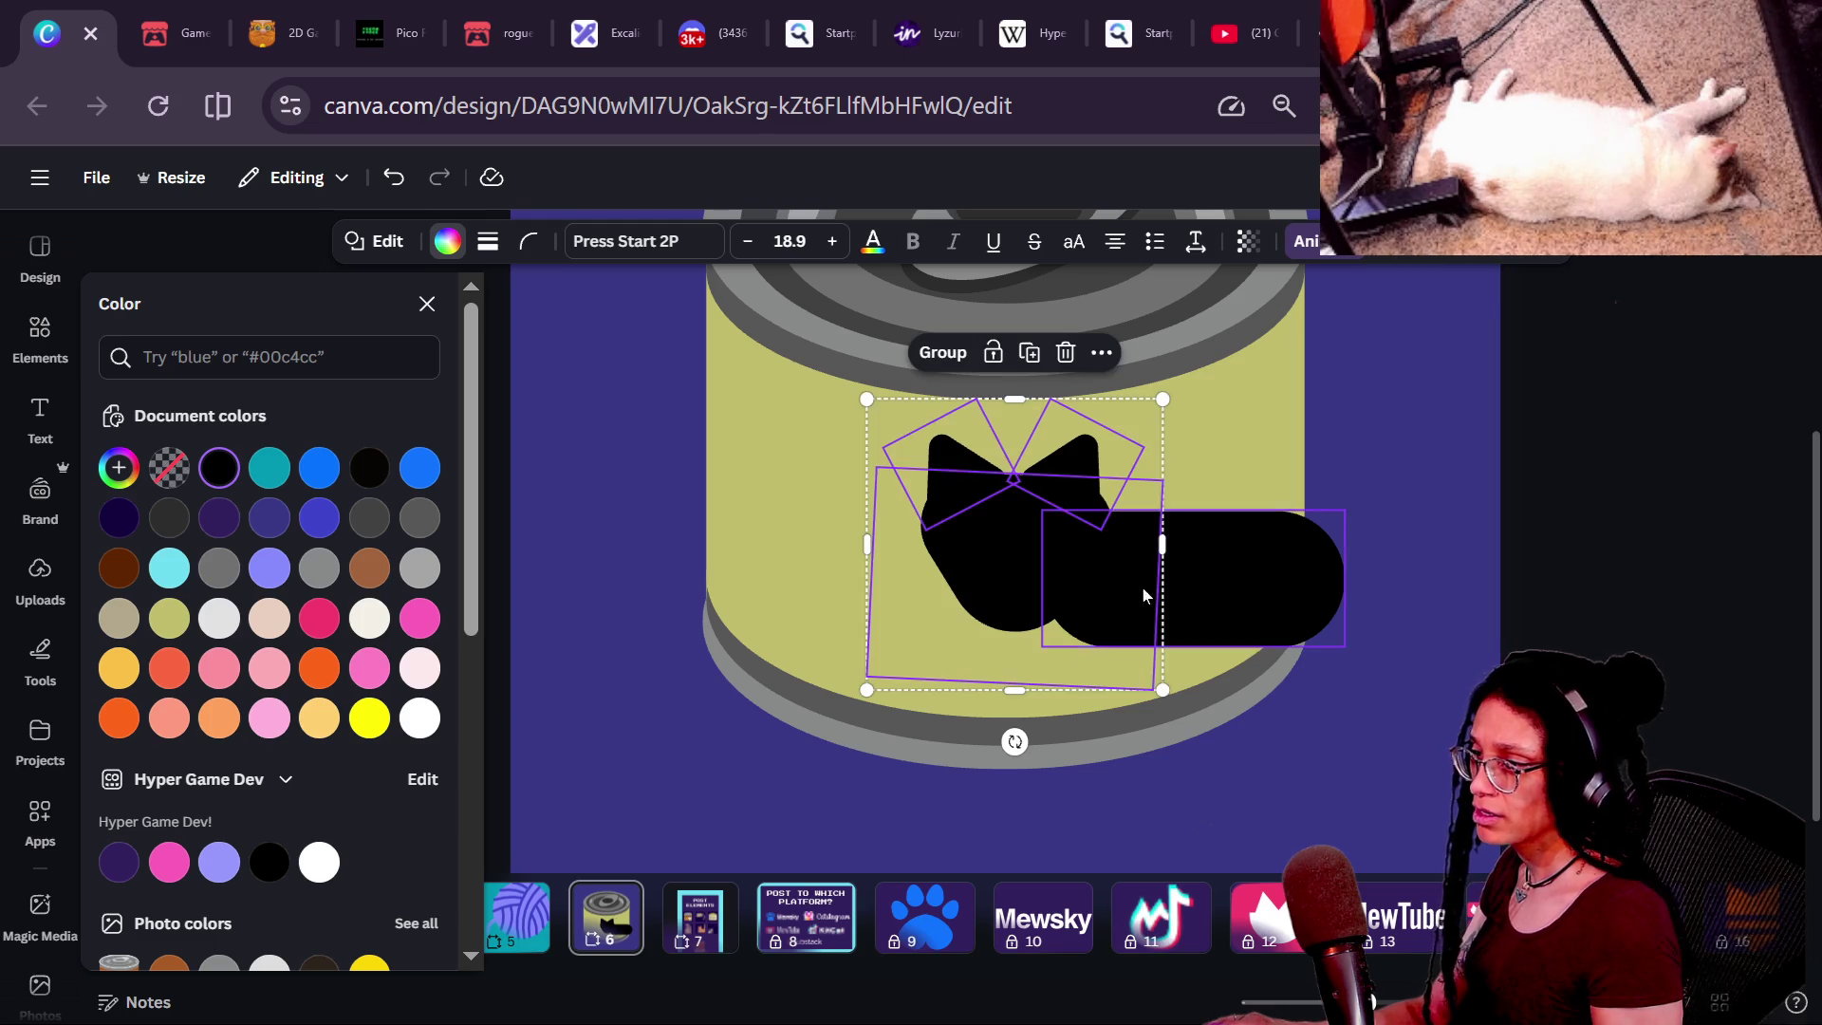
left_click(999, 635)
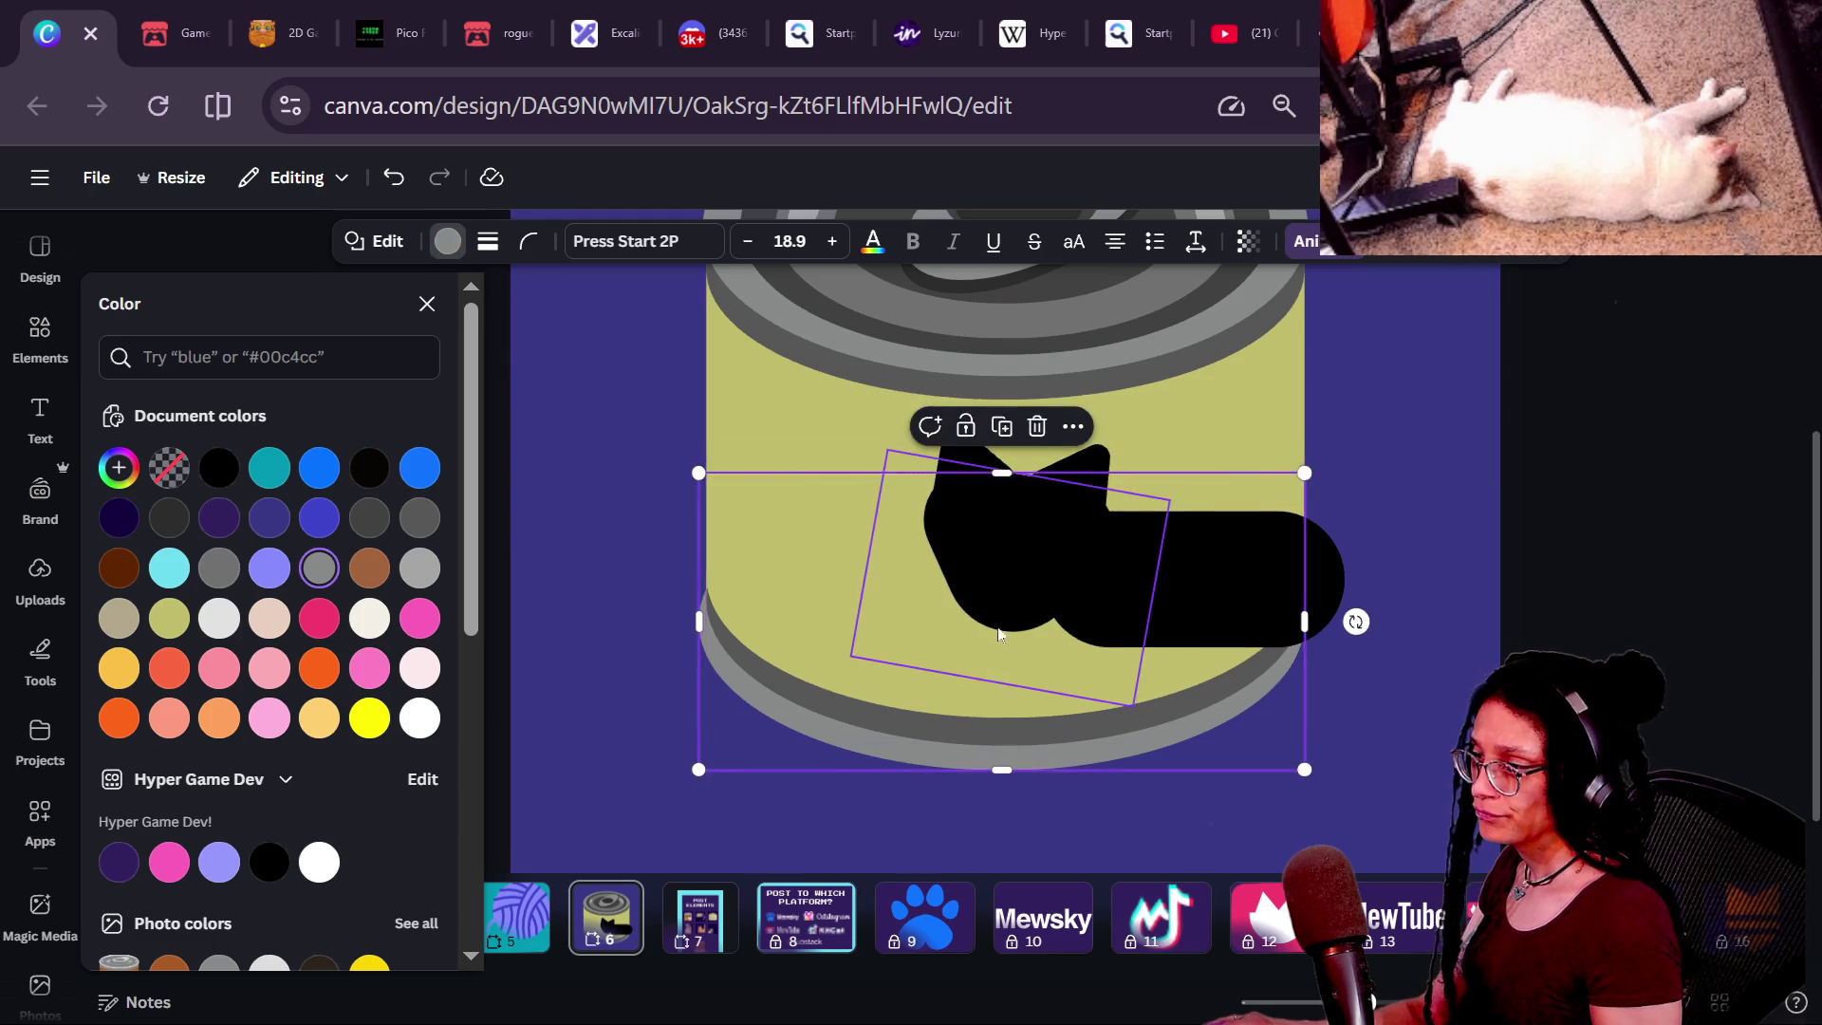
left_click(1021, 461)
key("shift+Up")
key("shift+Up")
key("shift+Up")
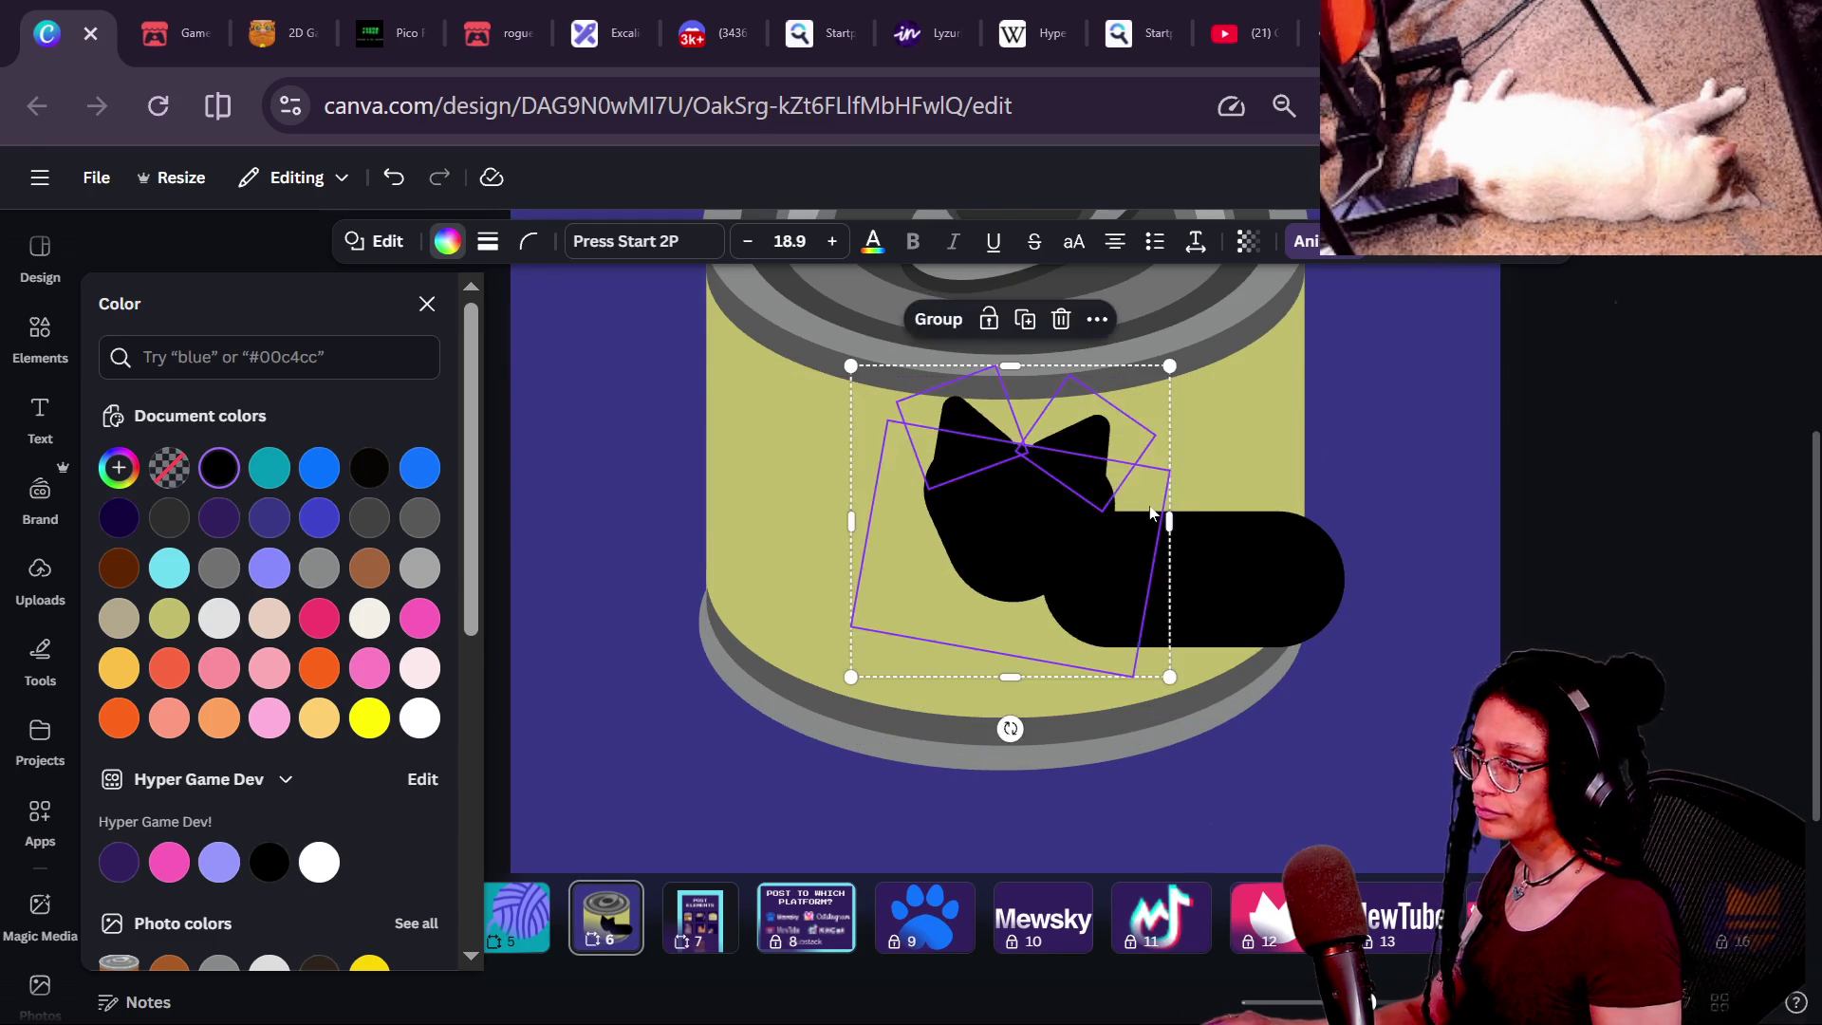
key("ctrl+z")
key("ctrl+z")
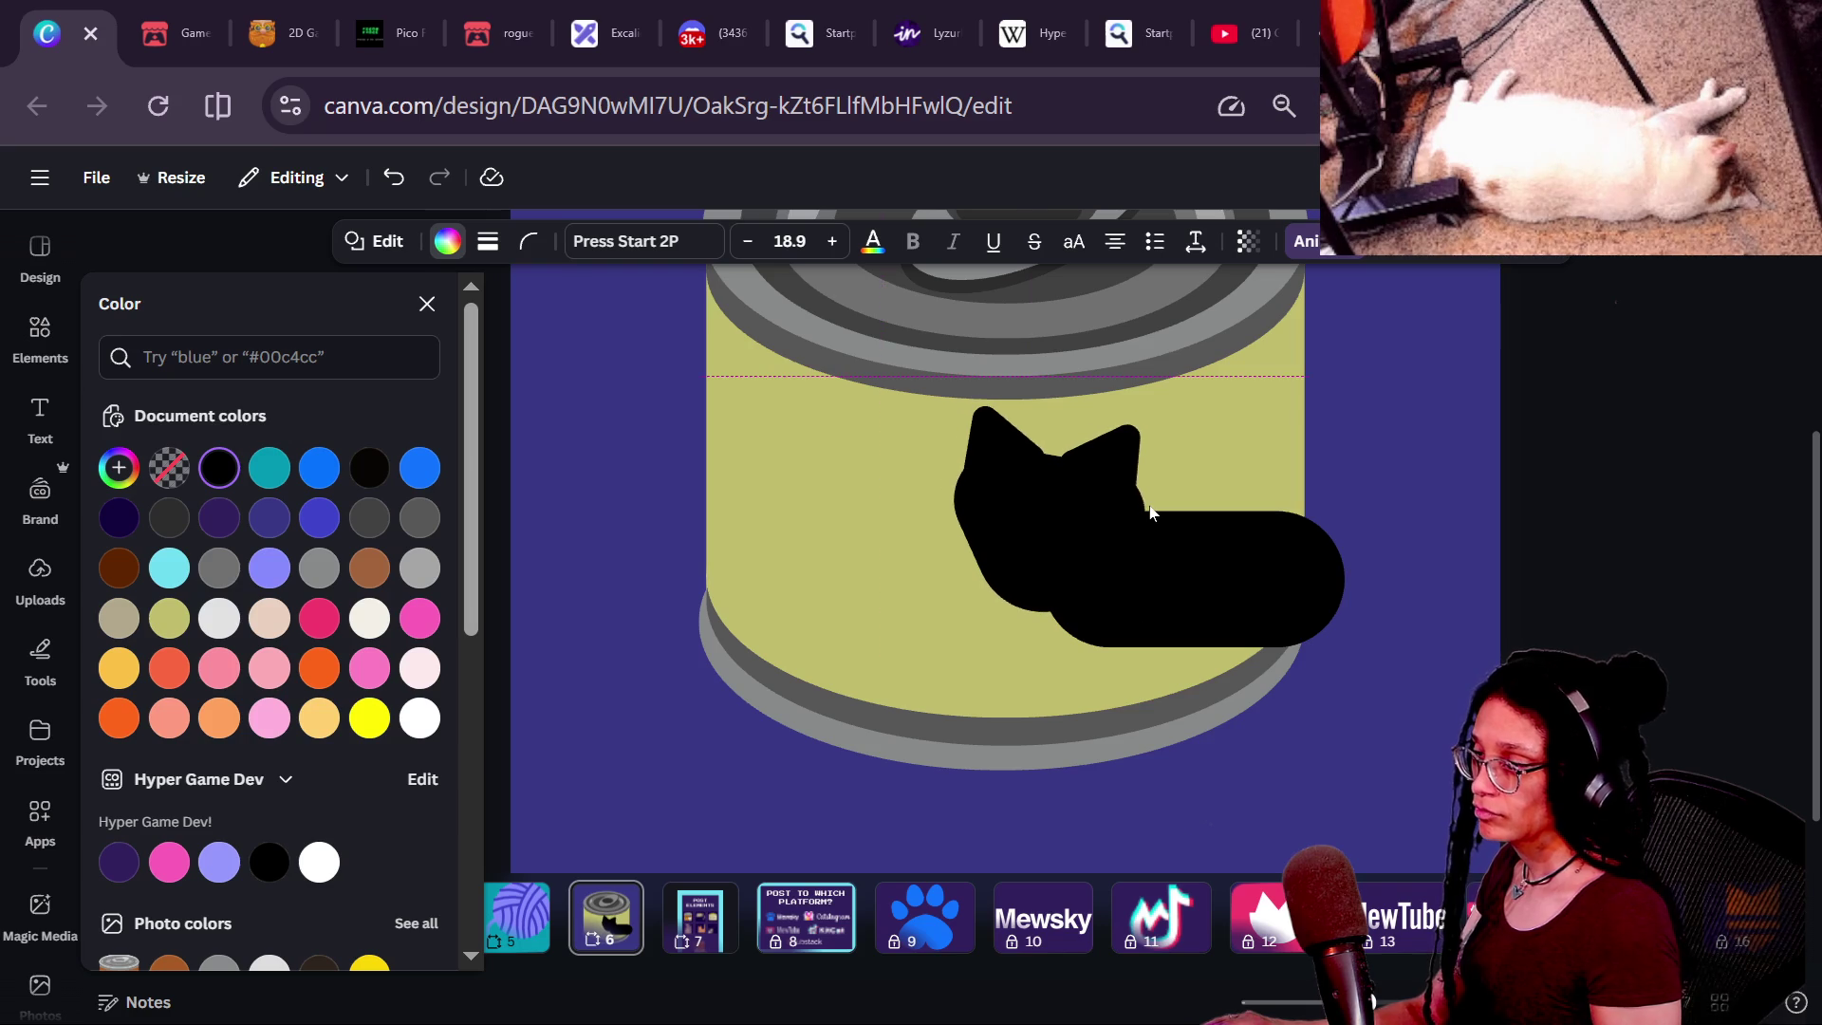
key("ctrl+z")
- Narrow the black body, tilt it slightly clockwise and tuck it against the head
left_click(1212, 615)
left_click(1212, 615)
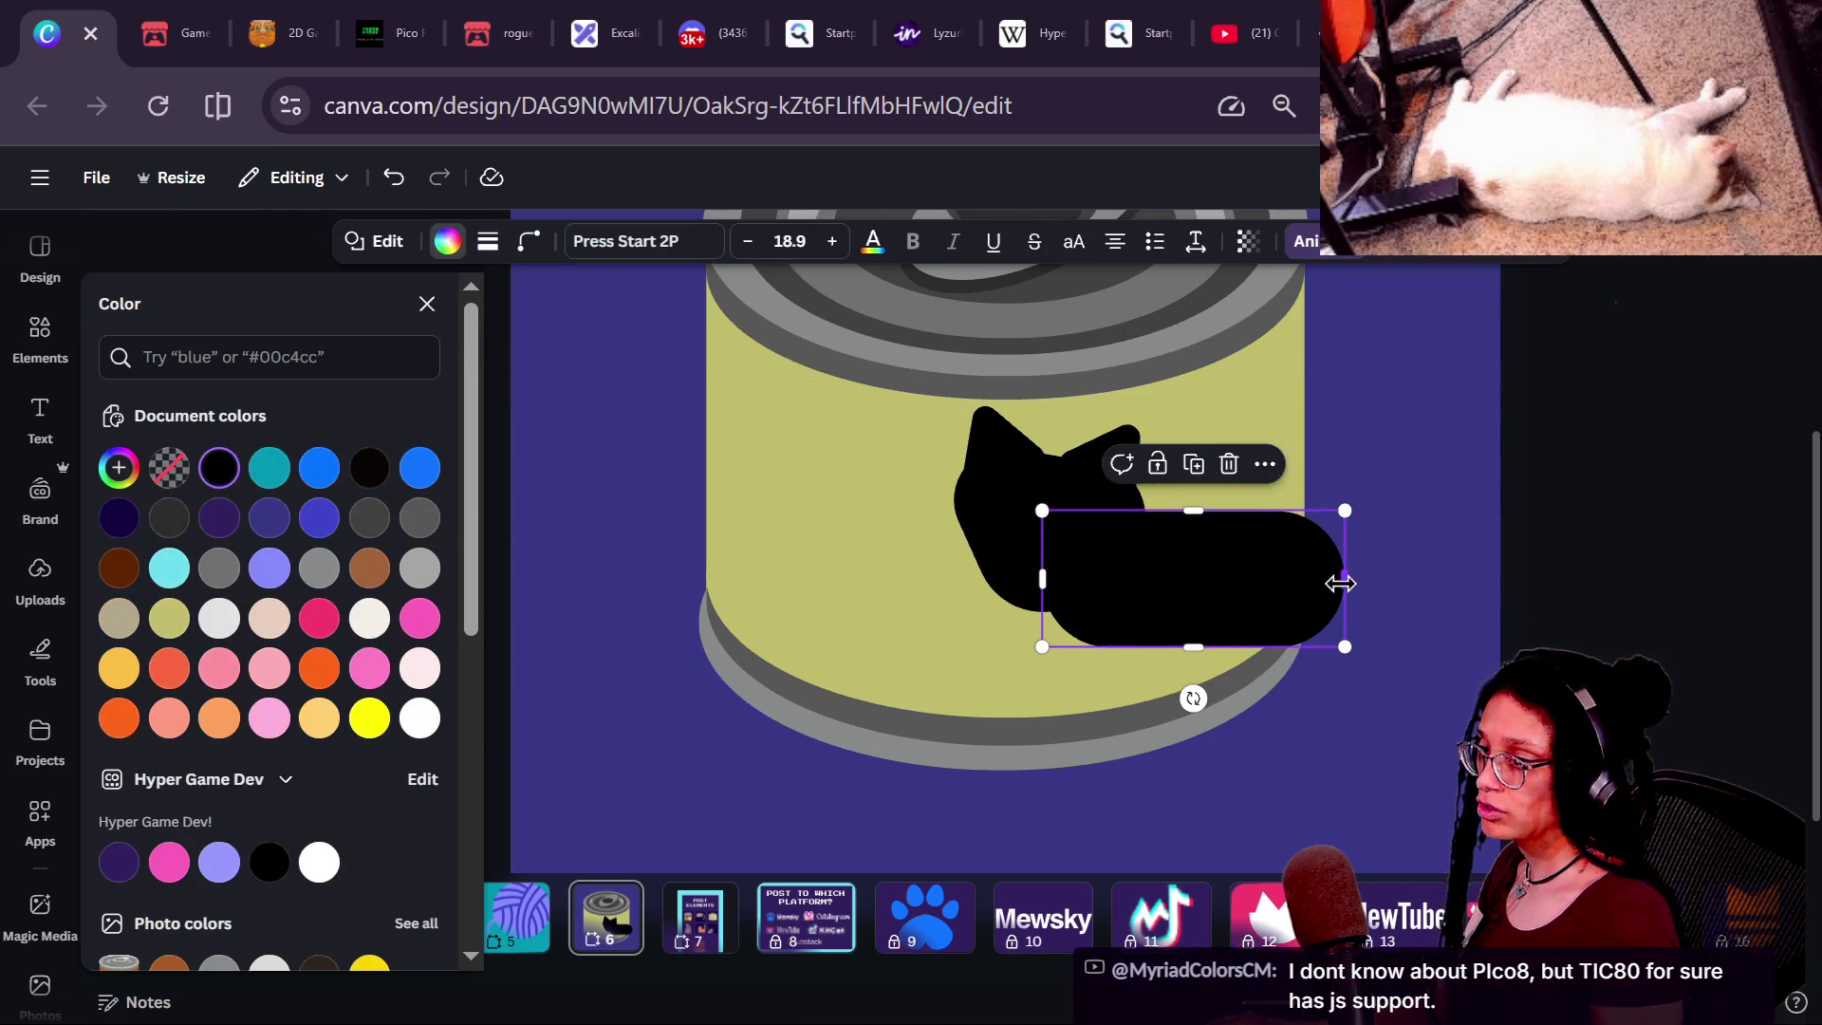
left_click_drag(1343, 579, 1302, 581)
left_click_drag(1175, 699, 1159, 713)
left_click_drag(1210, 536, 1219, 542)
left_click(1384, 648)
left_click(1244, 622)
left_click_drag(1251, 619, 1243, 618)
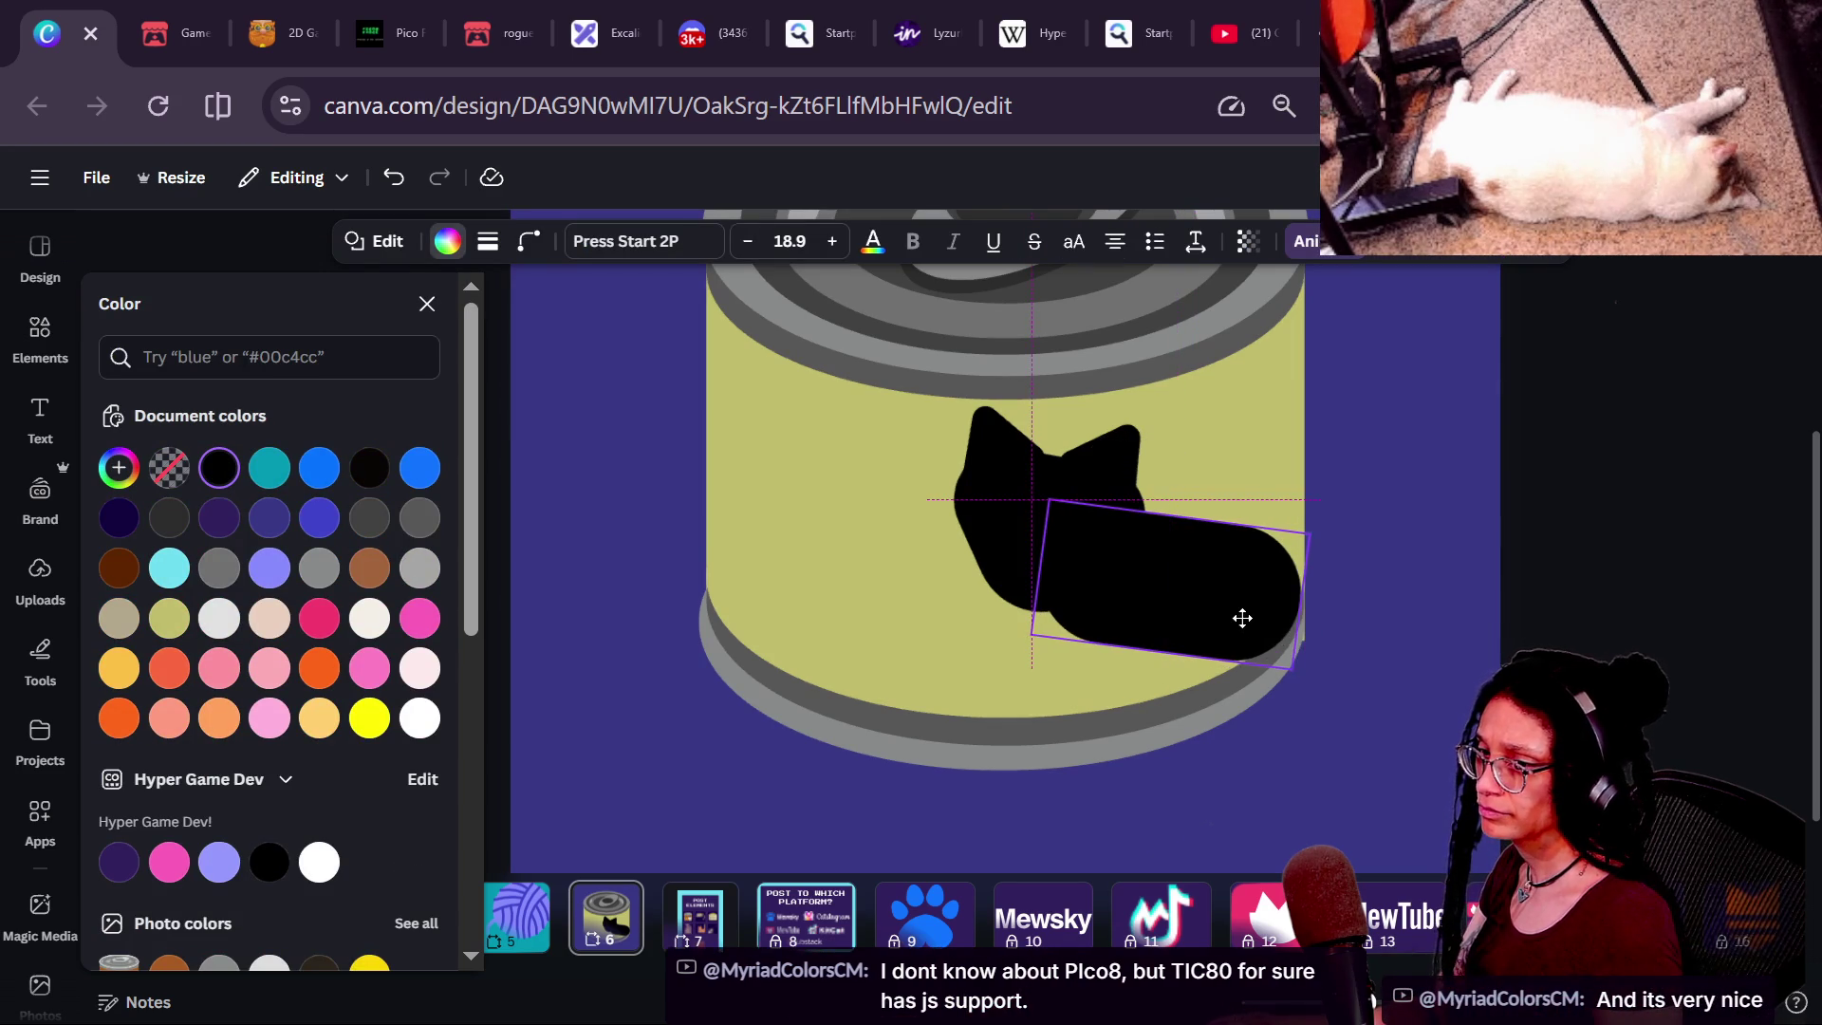
left_click(1325, 610)
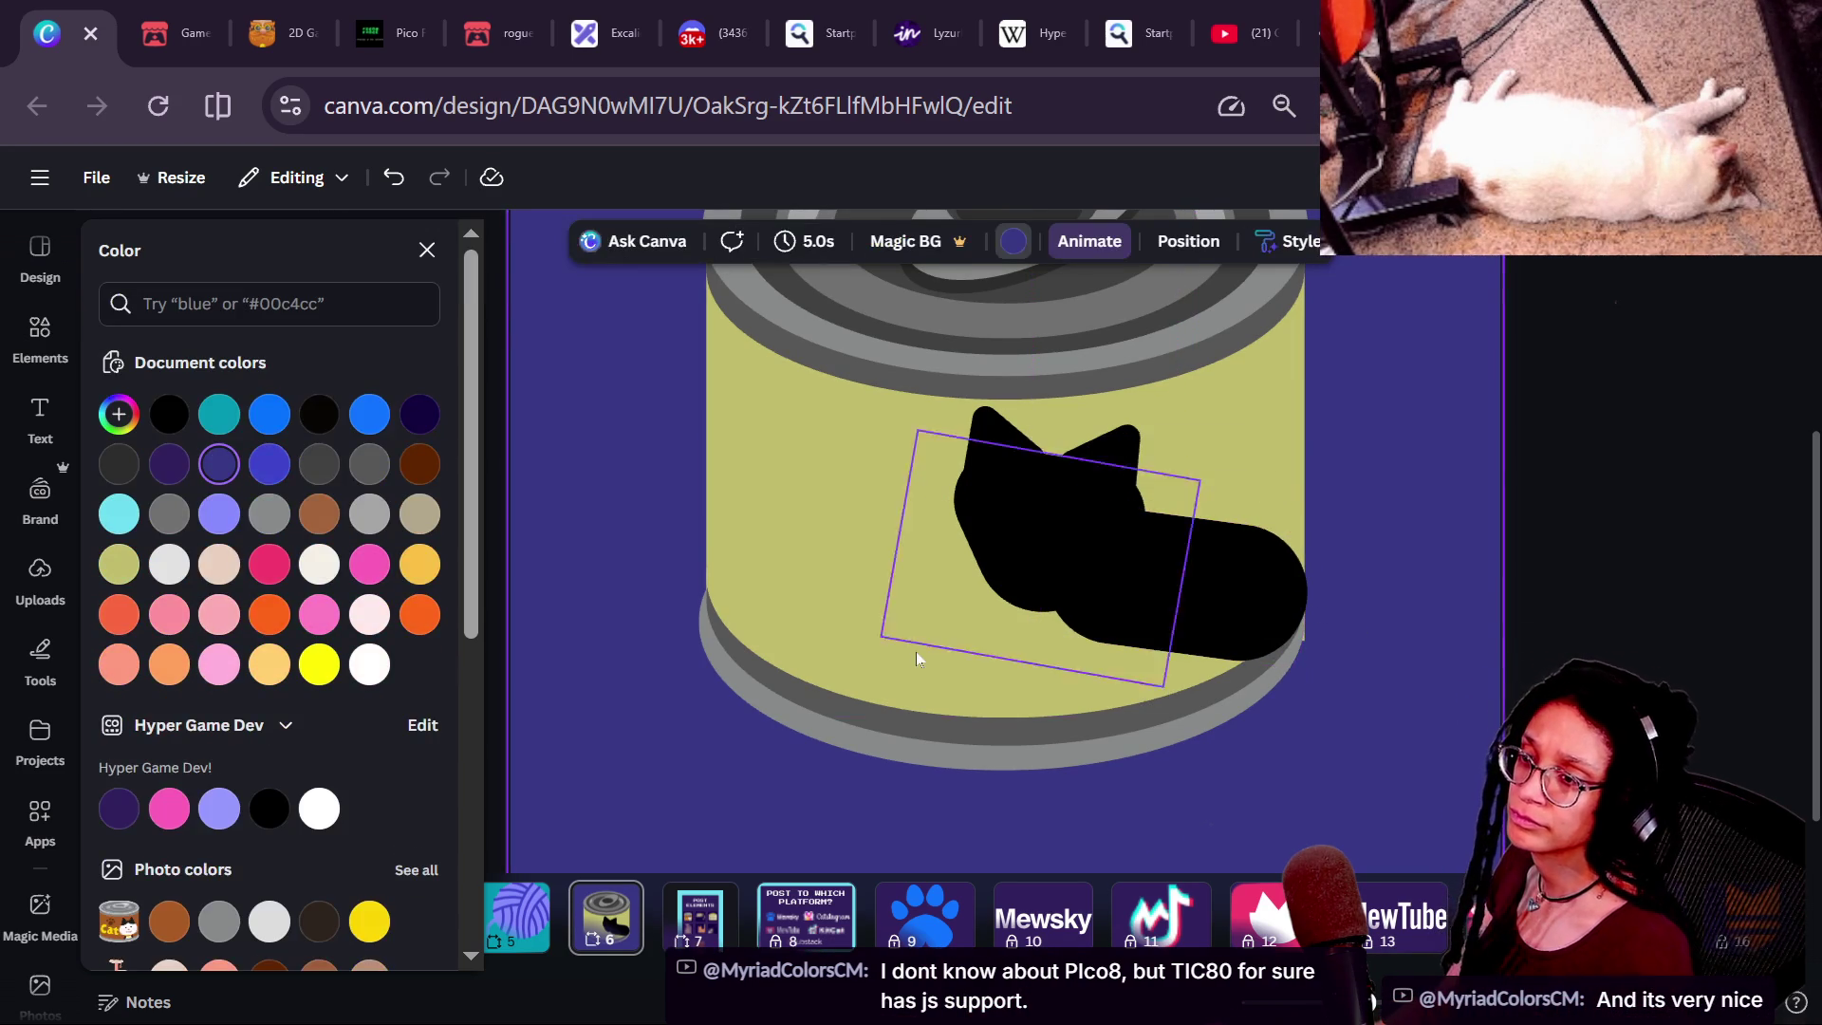
- Enlarge the whole can group to nearly fill the page, about 897 × 1004
left_click(777, 520)
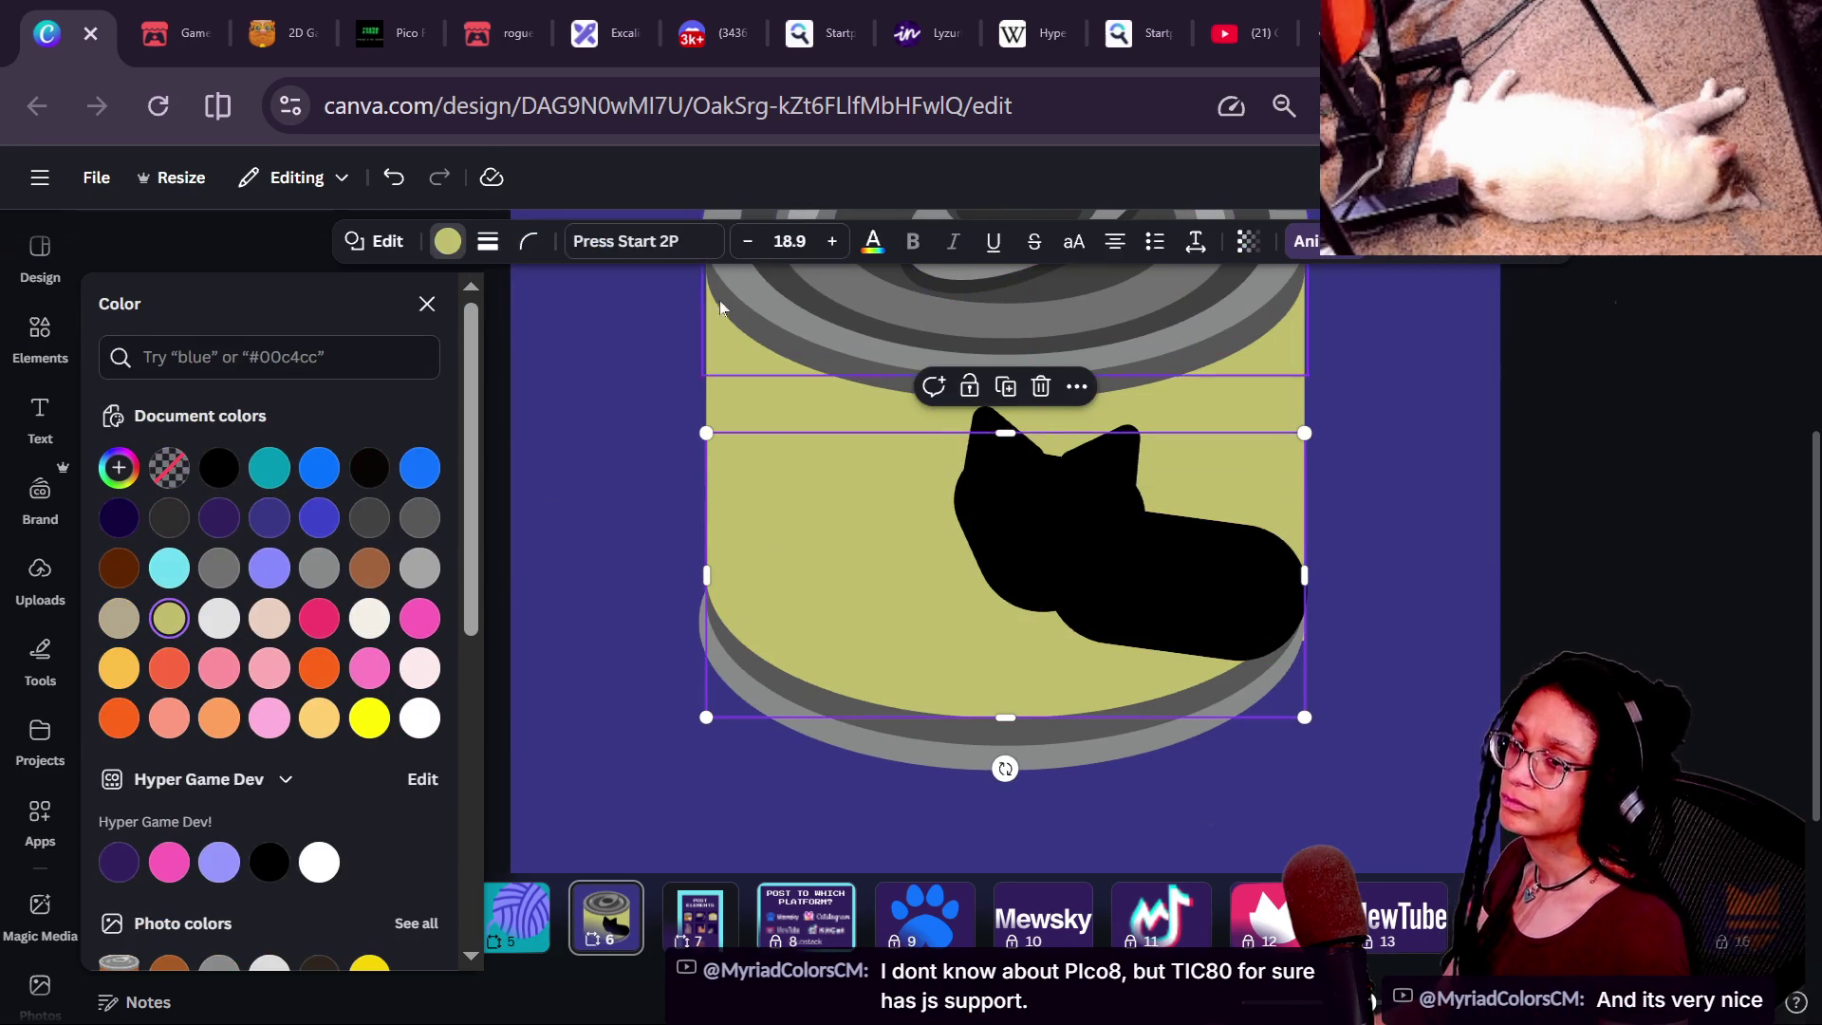
key("ctrl+minus")
key("Escape")
mouse_move(1109, 398)
left_mouse_down()
mouse_move(1261, 345)
mouse_move(1216, 362)
left_mouse_up()
key("Escape")
key("Escape")
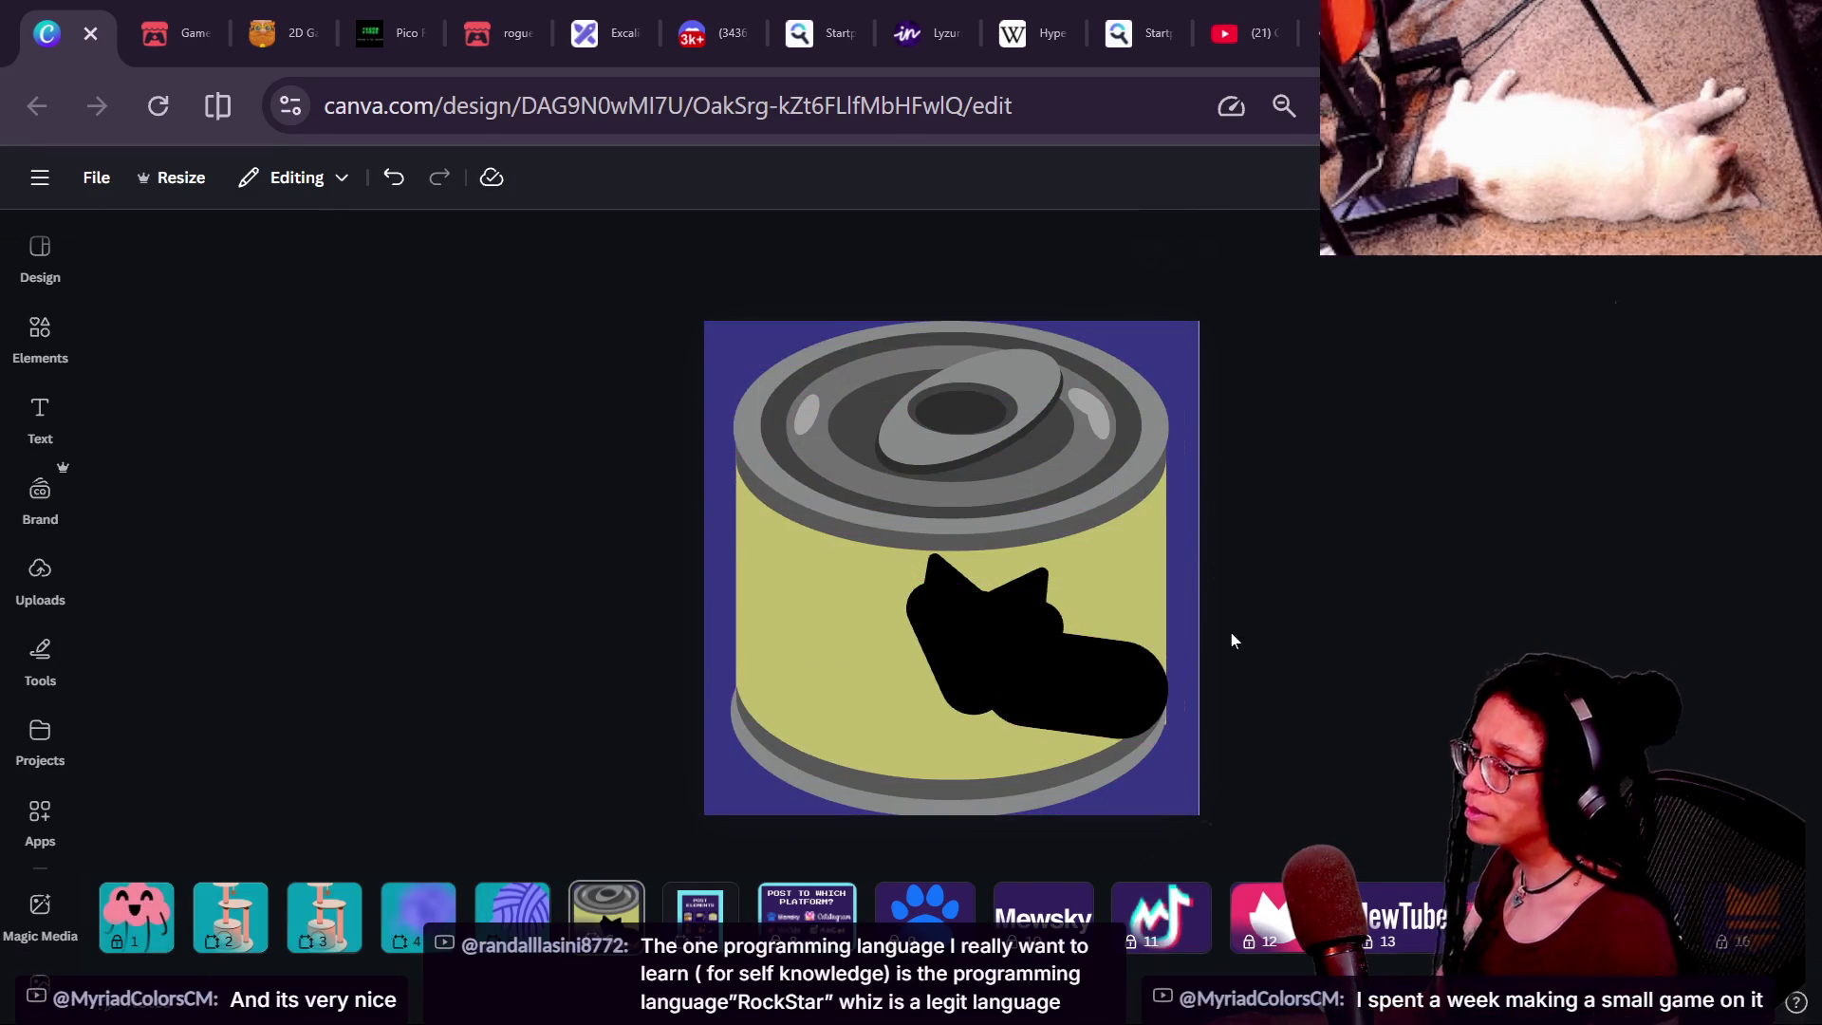
- Shrink the can group slightly to about 846 × 948 and centre it horizontally
left_click(1099, 530)
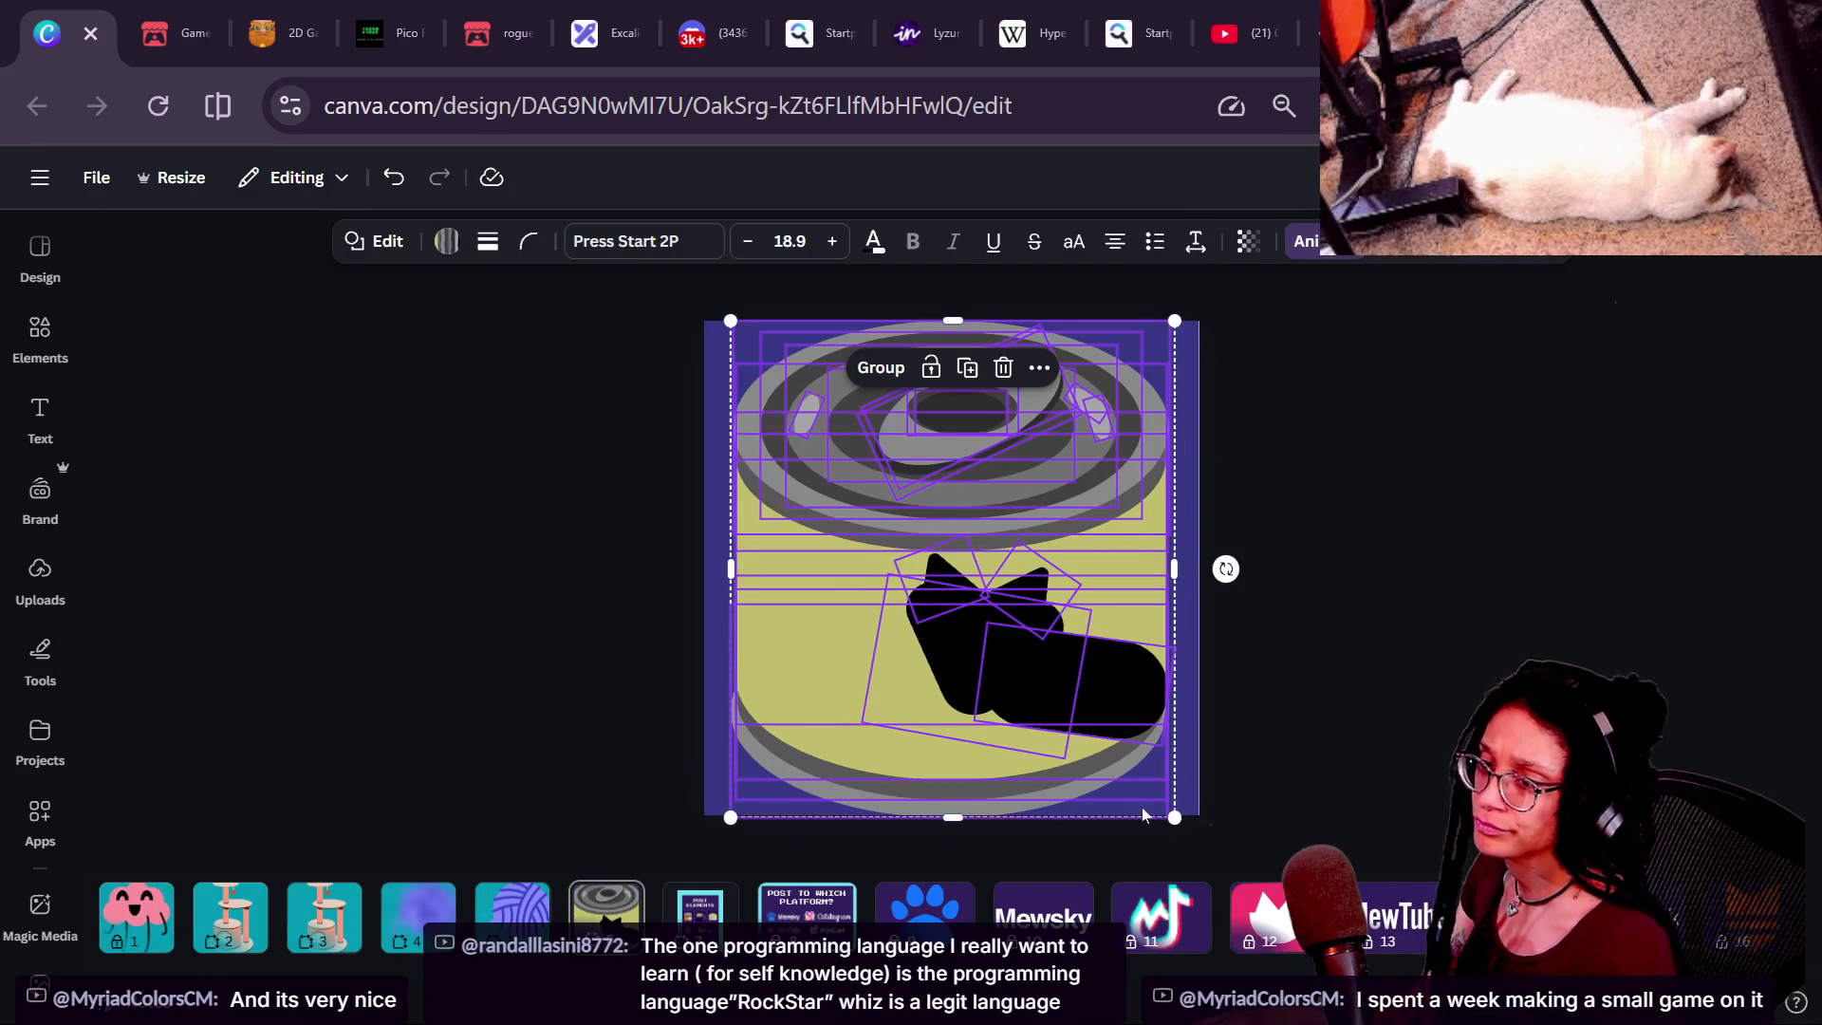
mouse_move(1174, 817)
left_mouse_down()
mouse_move(1135, 773)
mouse_move(1164, 818)
left_mouse_up()
key("ctrl+equal")
left_click_drag(961, 596, 950, 597)
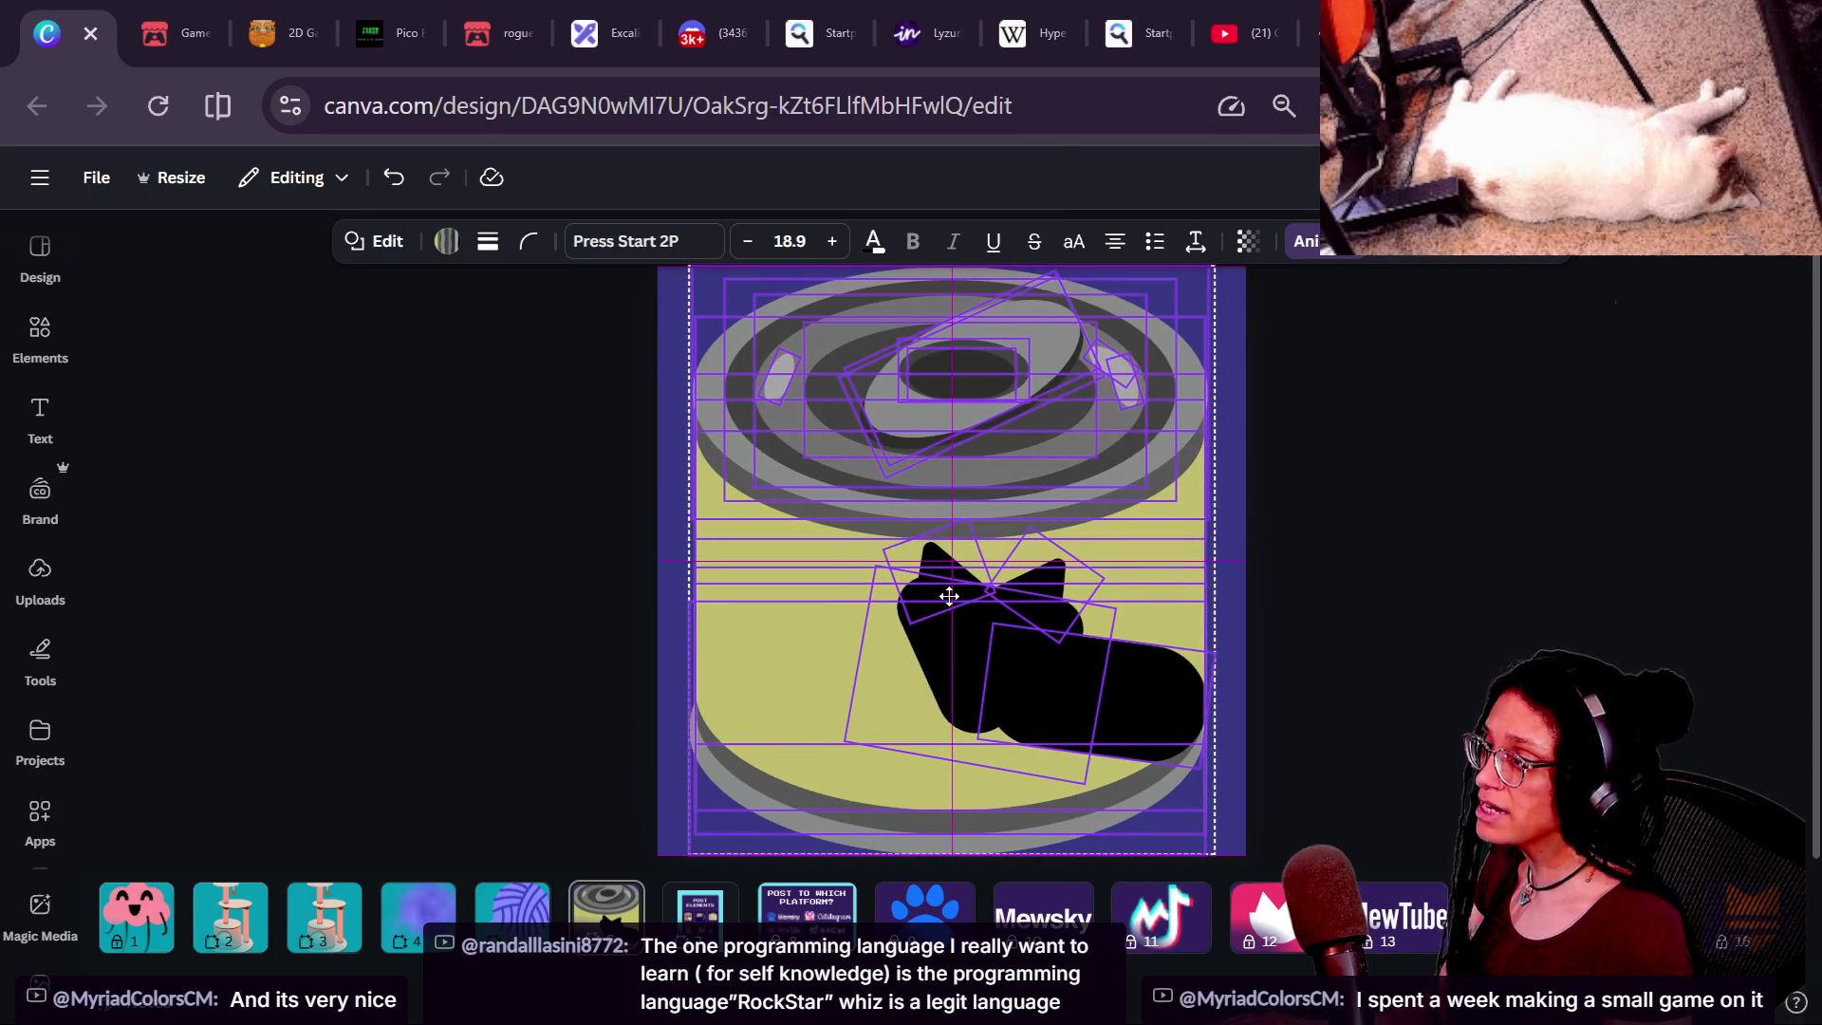
left_click(1341, 619)
- Zoom in on the cat and undo the previous edit to its head
key("ctrl+equal")
scroll(1143, 413, "down", 2)
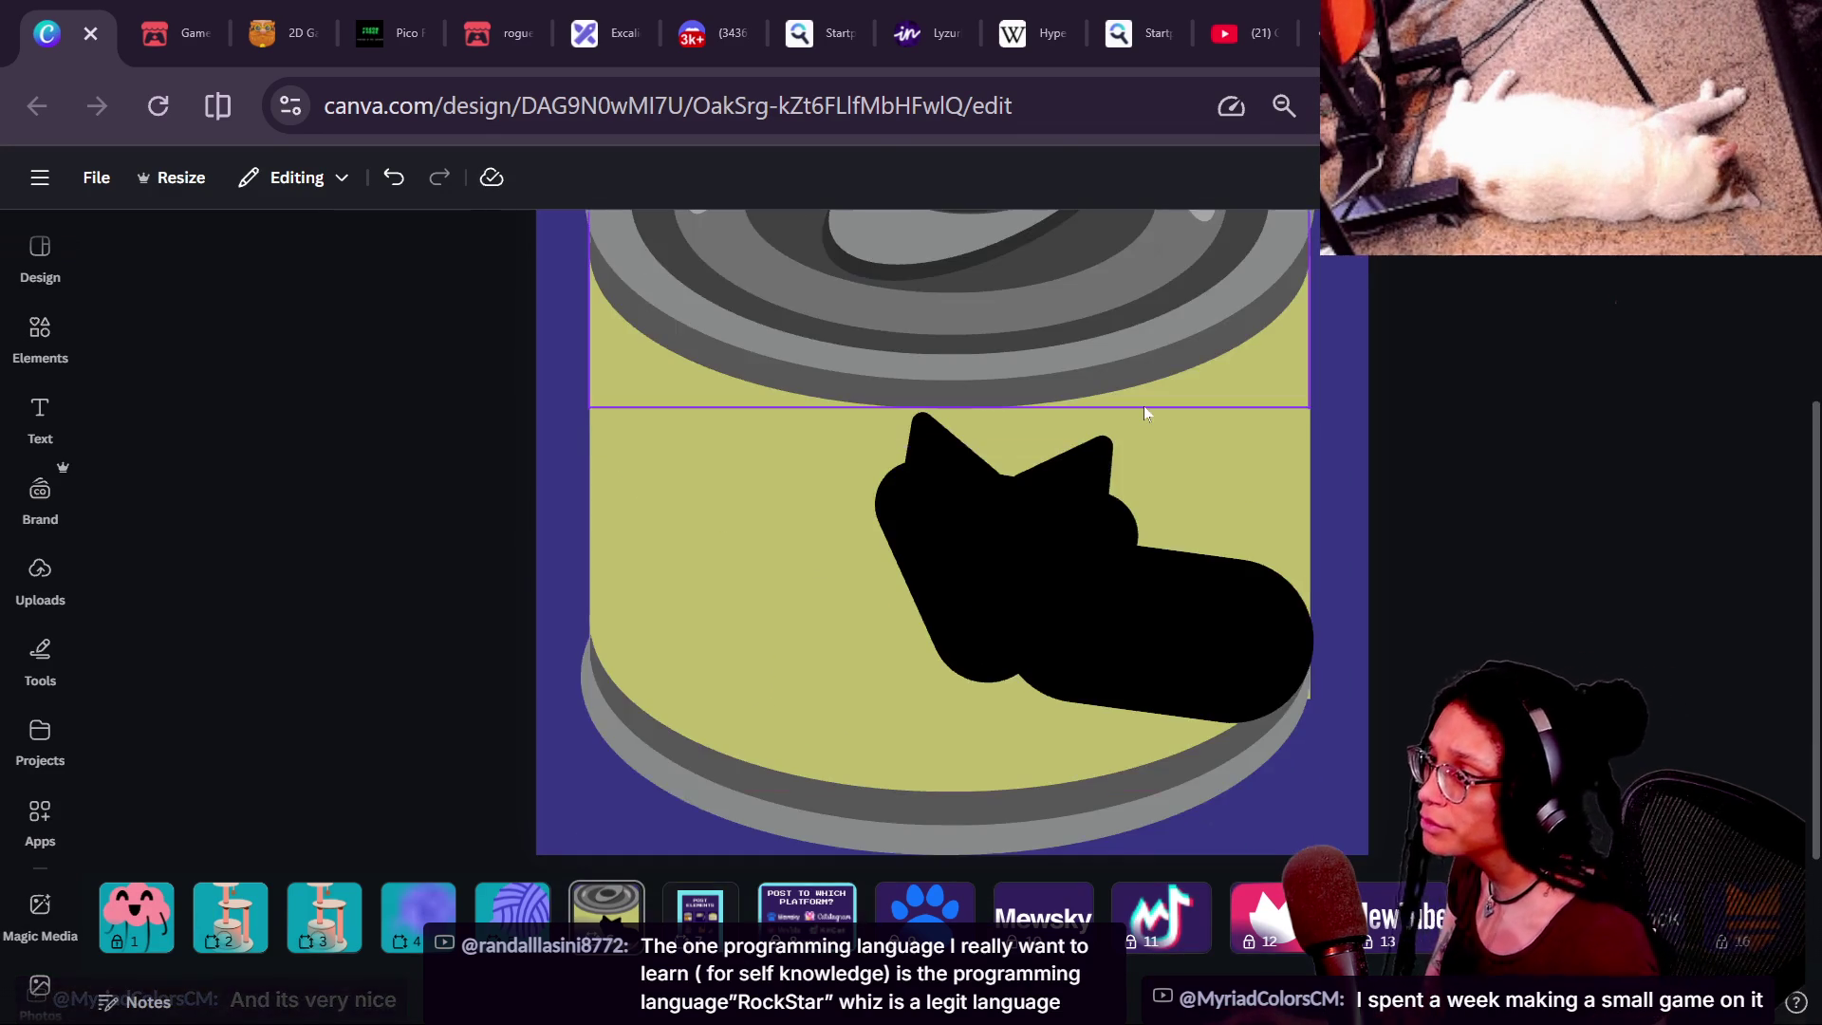
scroll(1142, 408, "up", 3)
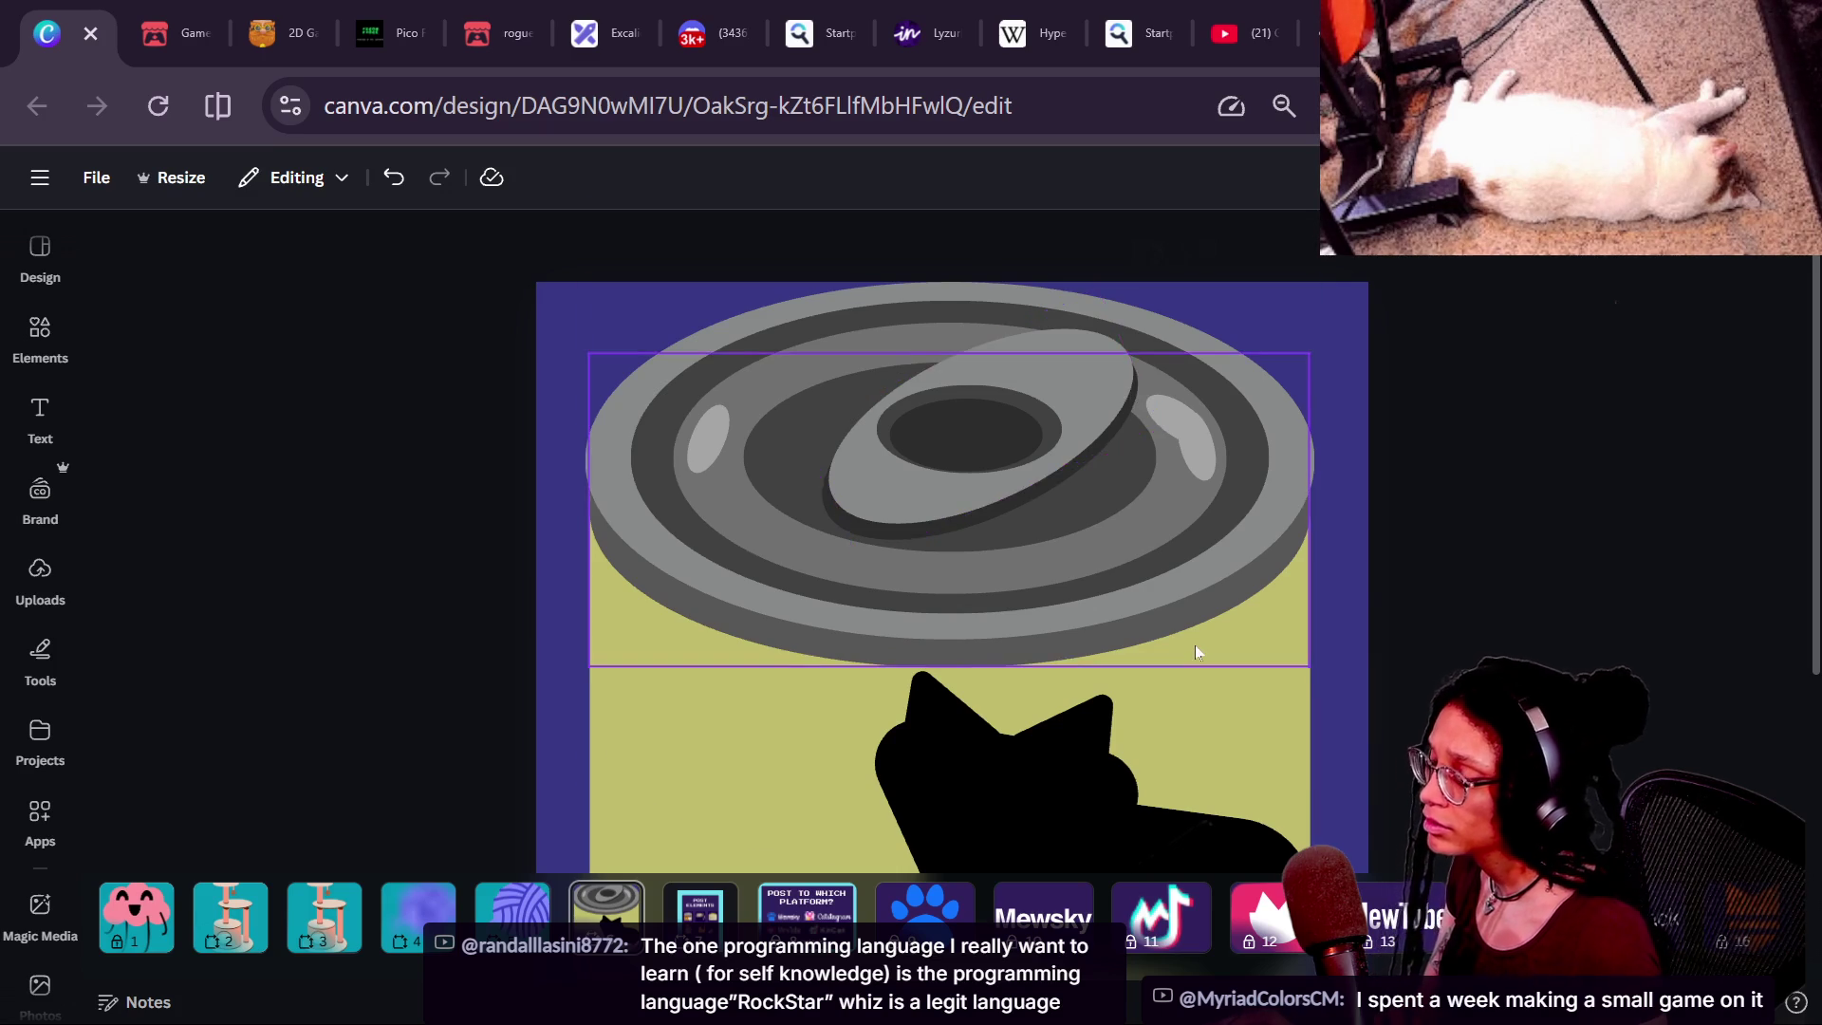
scroll(1194, 646, "down", 3)
left_click(1022, 595)
key("ctrl+z")
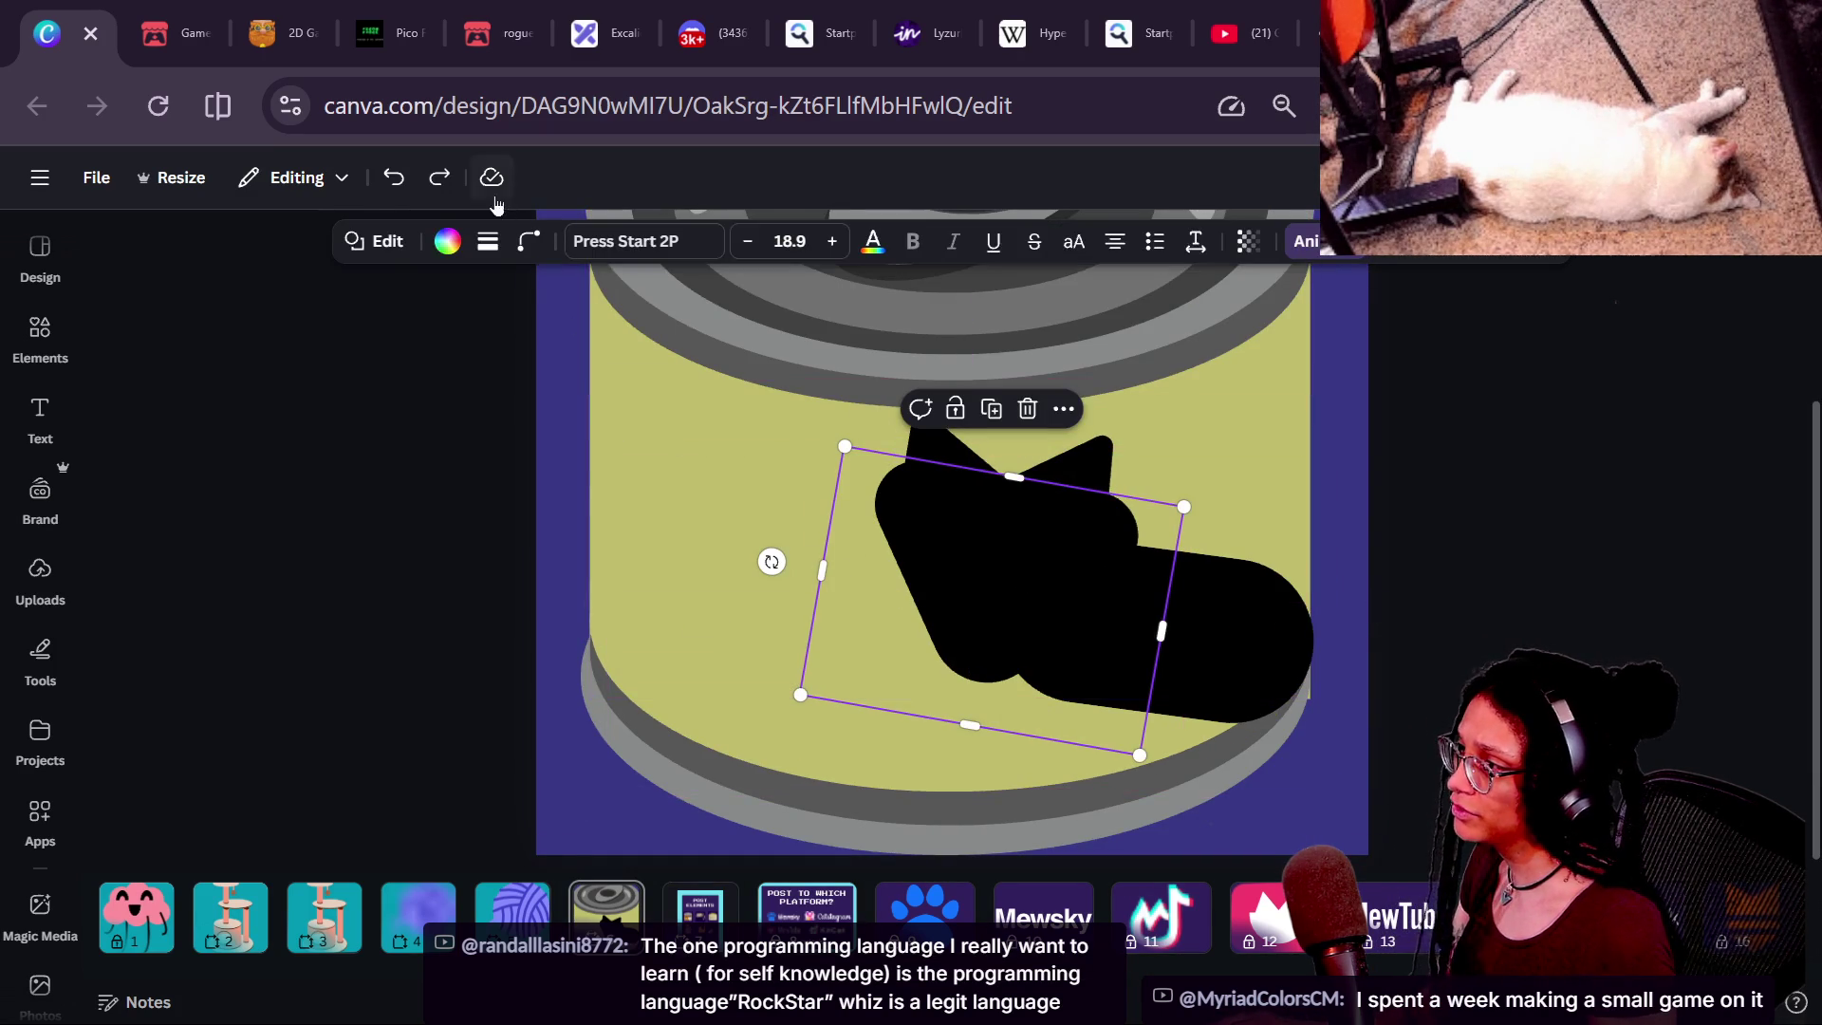
- Make the head a smaller five-sided shape with corner rounding 63, back under the ears
left_click(529, 241)
left_click_drag(501, 337, 703, 369)
left_click_drag(414, 411, 438, 421)
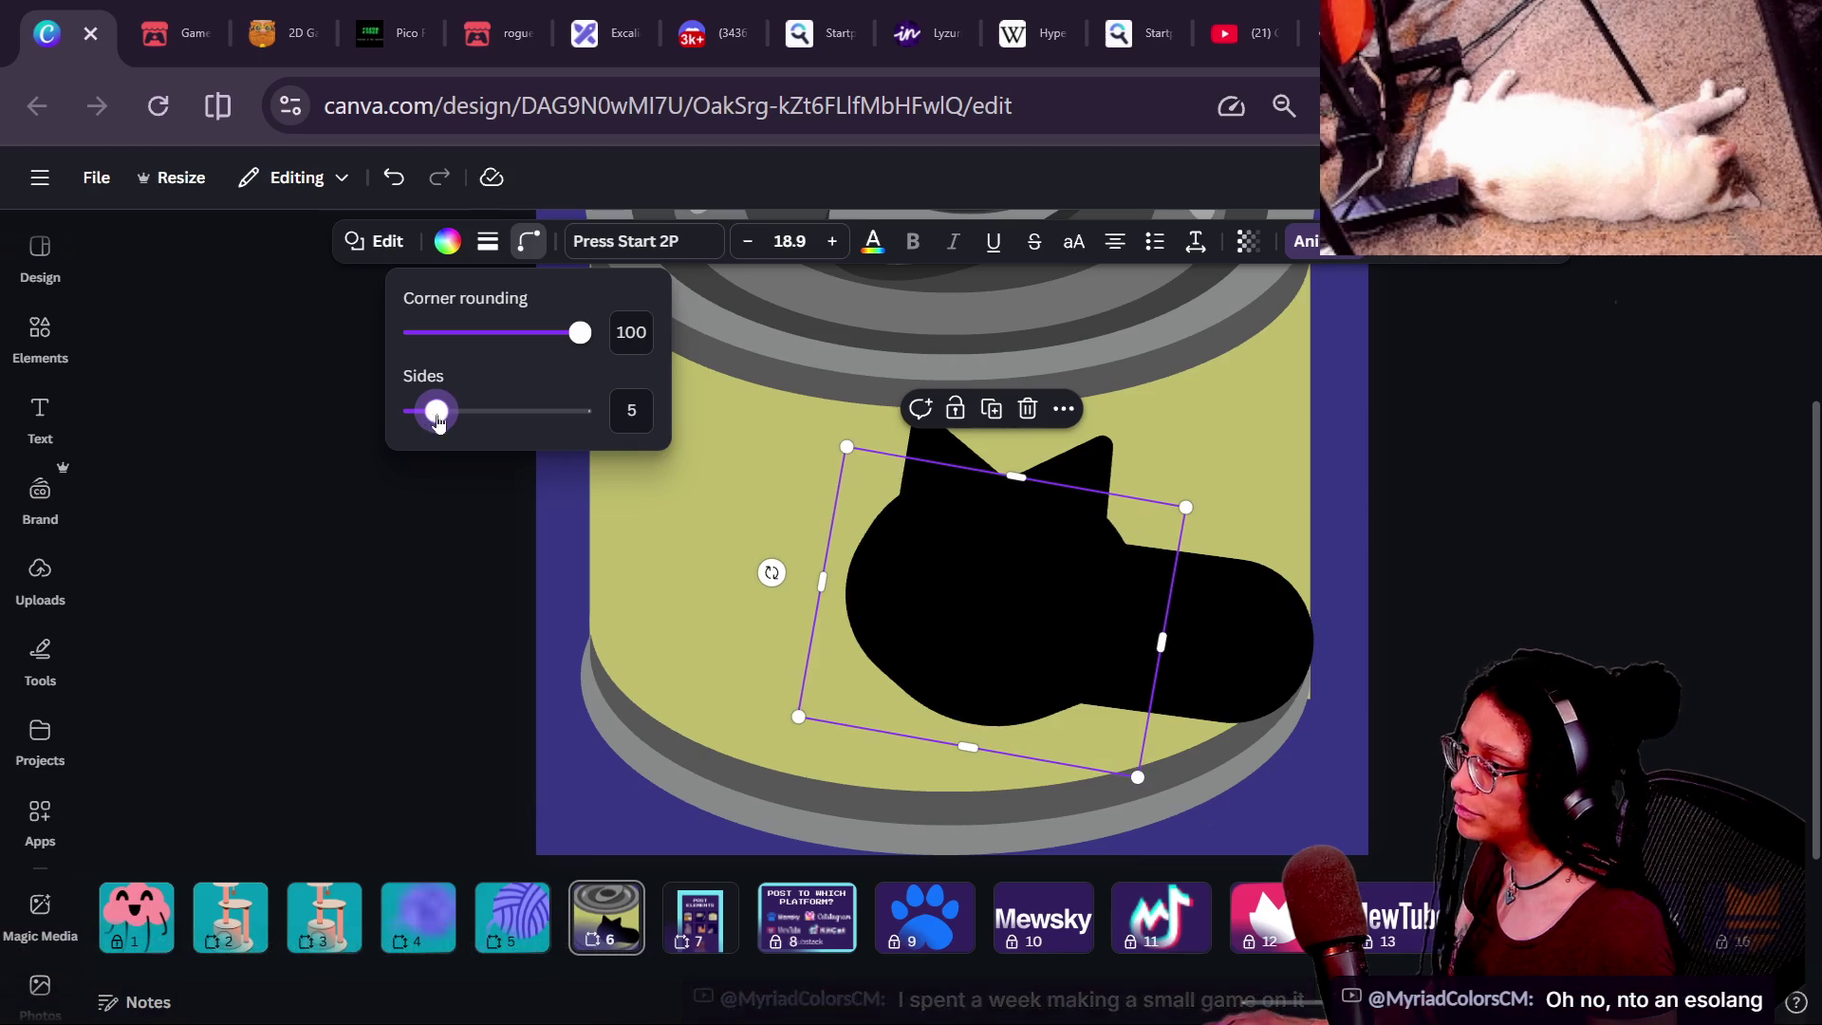
left_click_drag(950, 674, 795, 684)
mouse_move(751, 655)
left_mouse_down()
mouse_move(988, 700)
mouse_move(630, 601)
mouse_move(679, 652)
left_mouse_up()
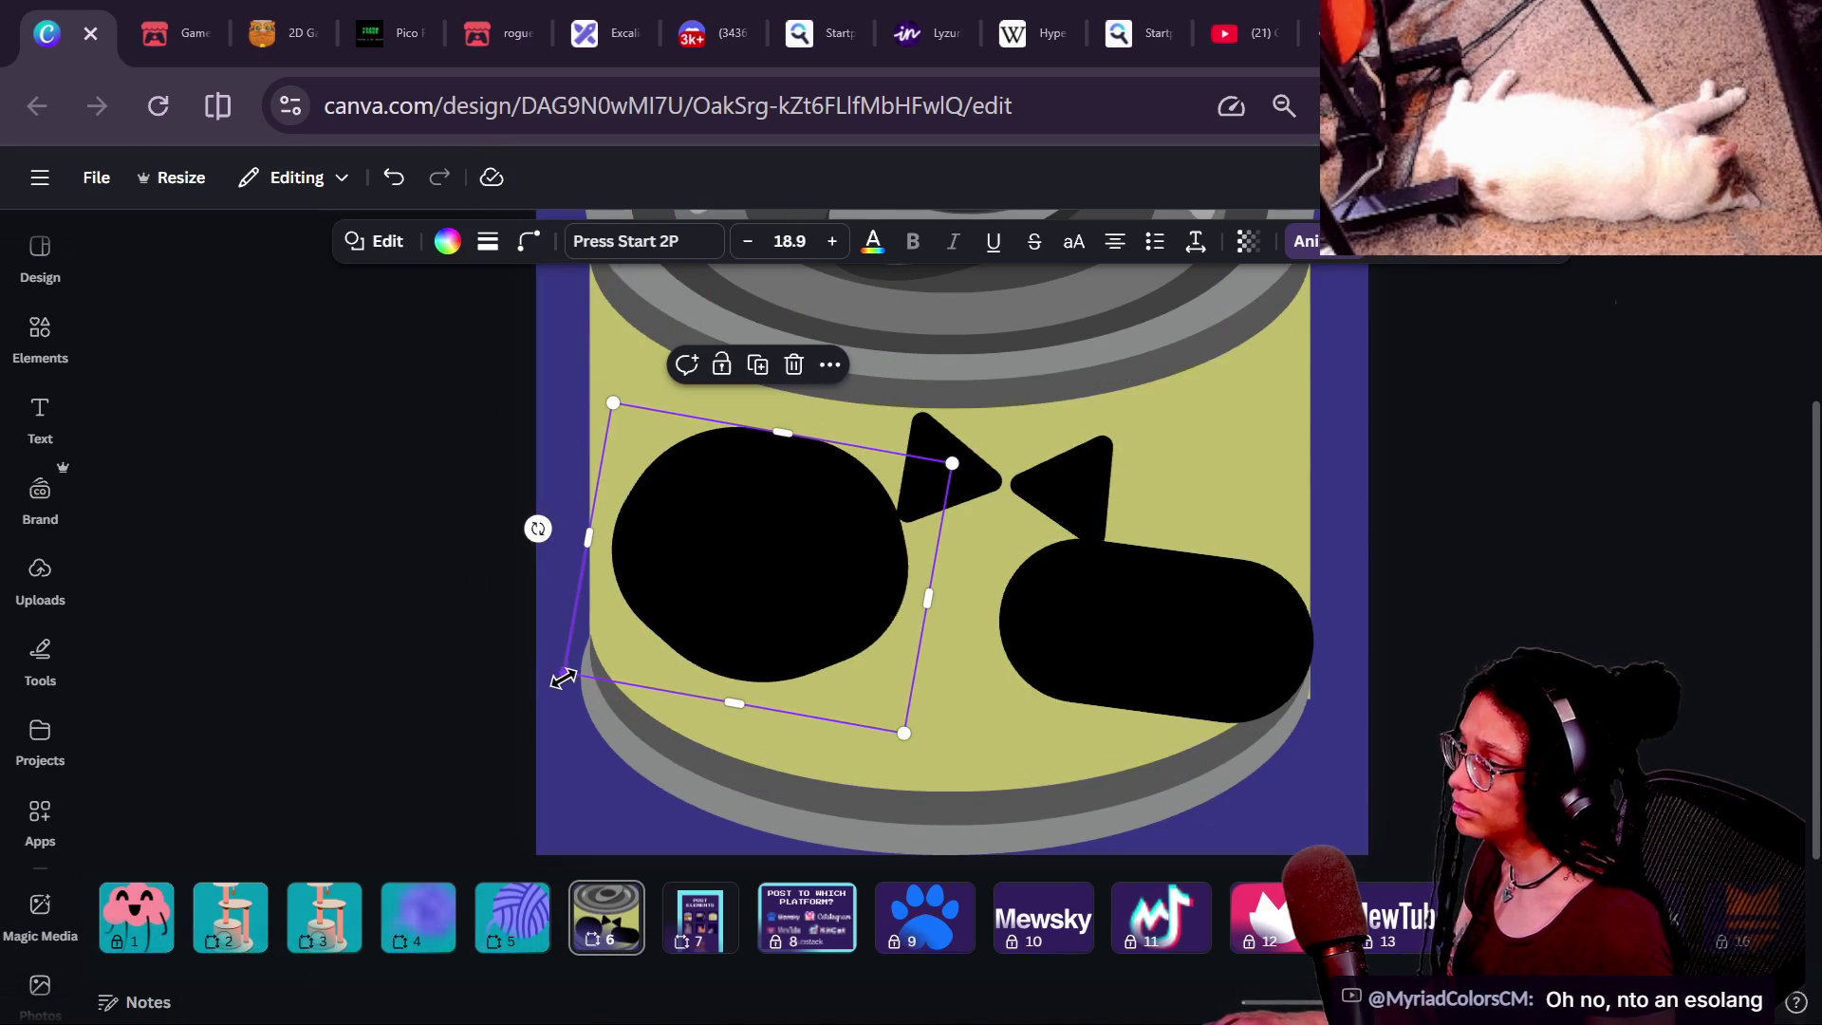
left_click_drag(565, 672, 631, 637)
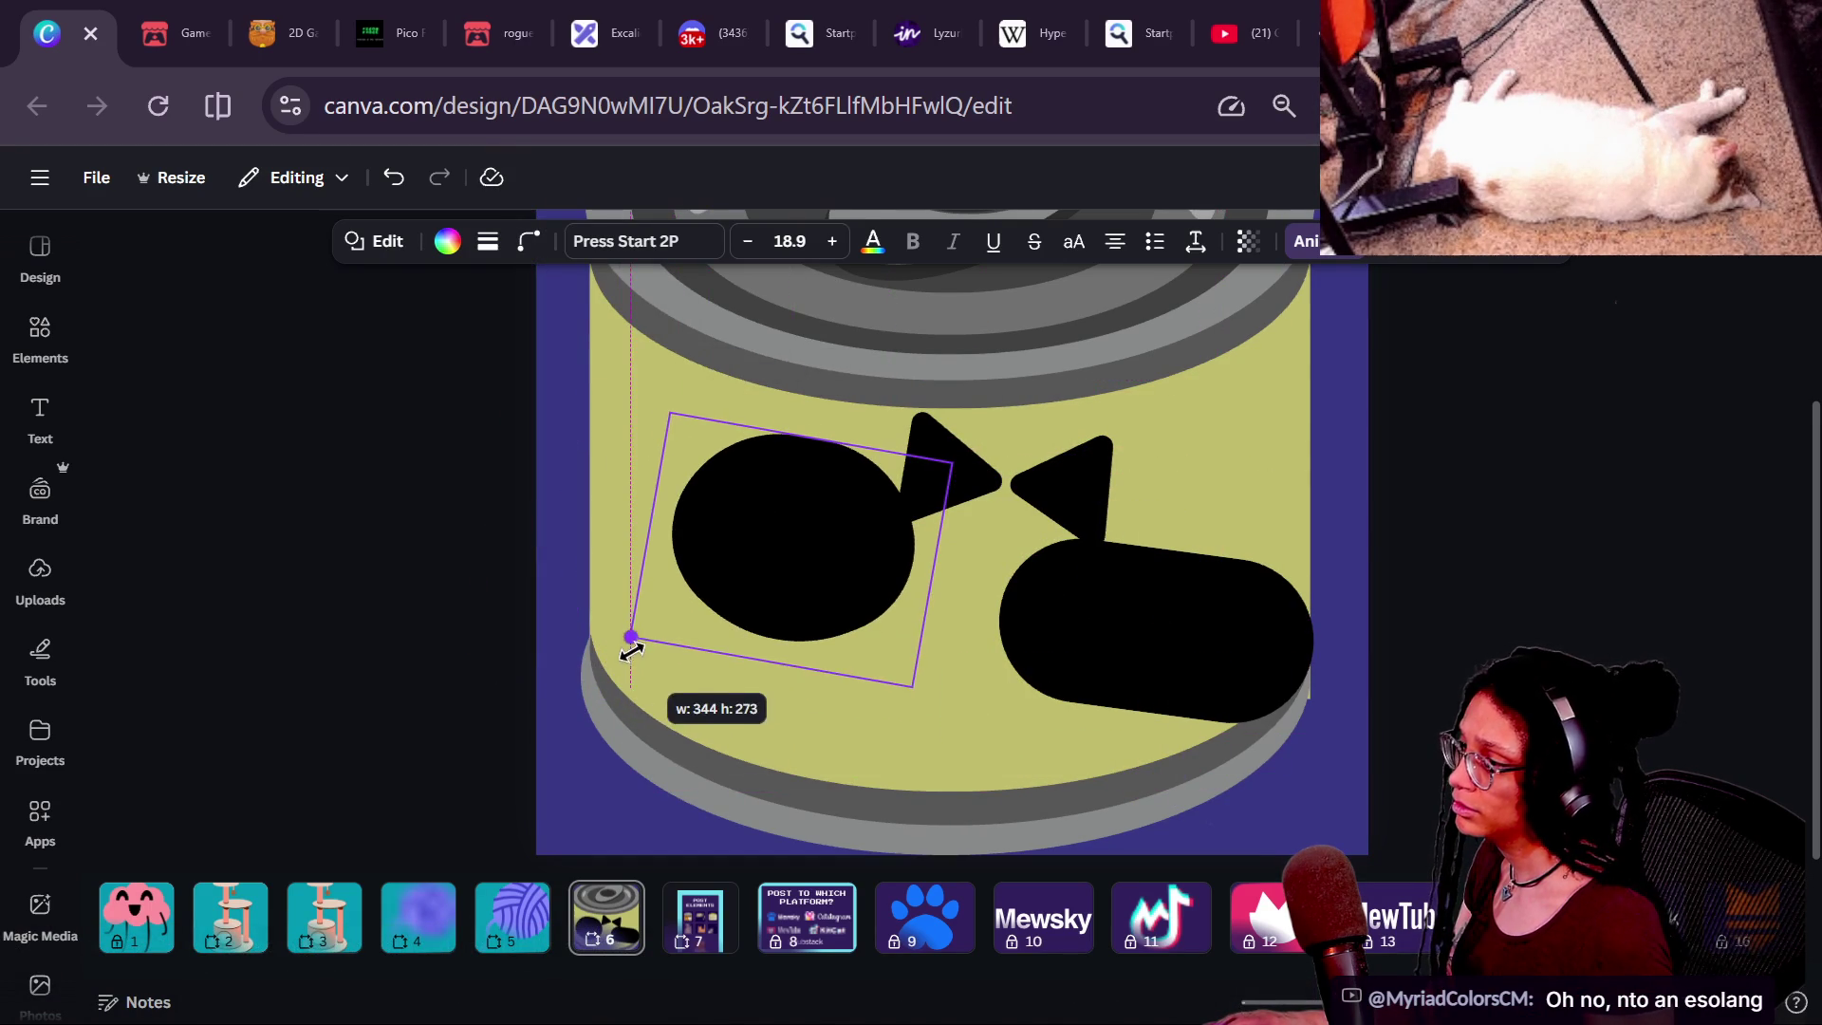
left_click(525, 243)
left_click_drag(577, 332, 481, 336)
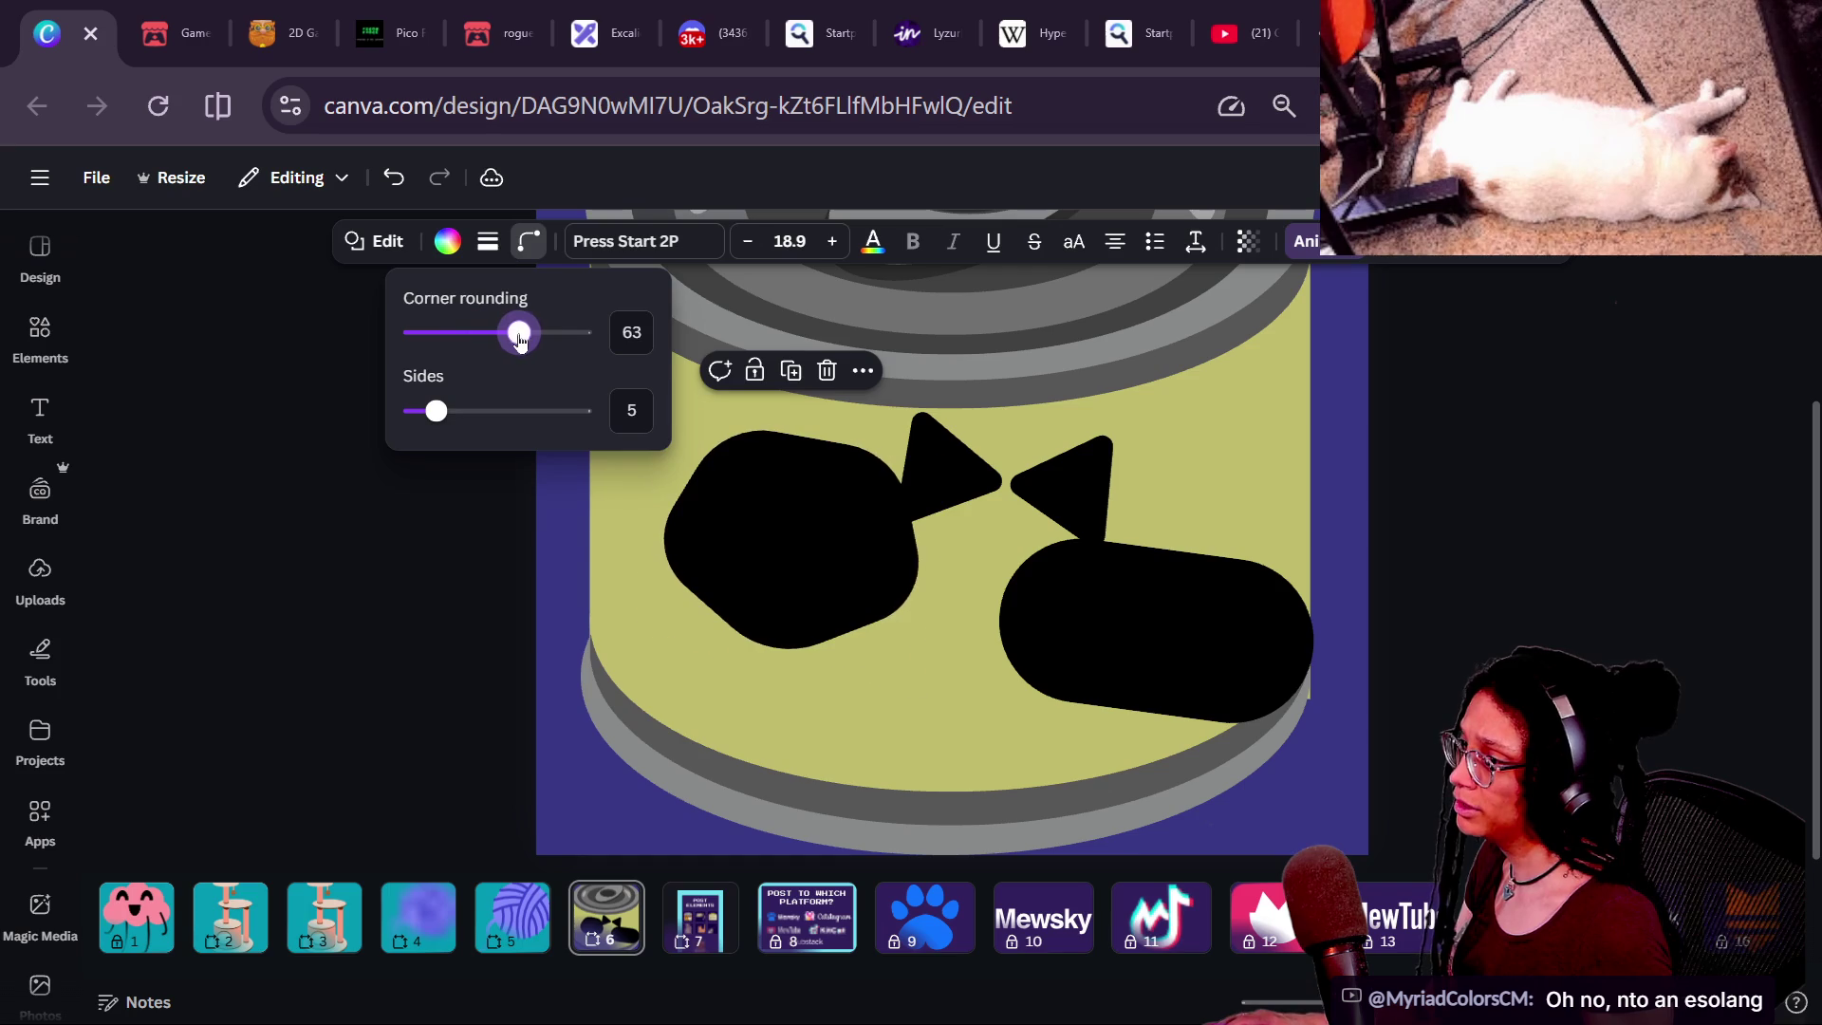
mouse_move(756, 492)
left_mouse_down()
mouse_move(948, 542)
mouse_move(955, 526)
left_mouse_up()
- Shrink the capsule body to about 323 × 174 and place it beside the head
left_click(1300, 655)
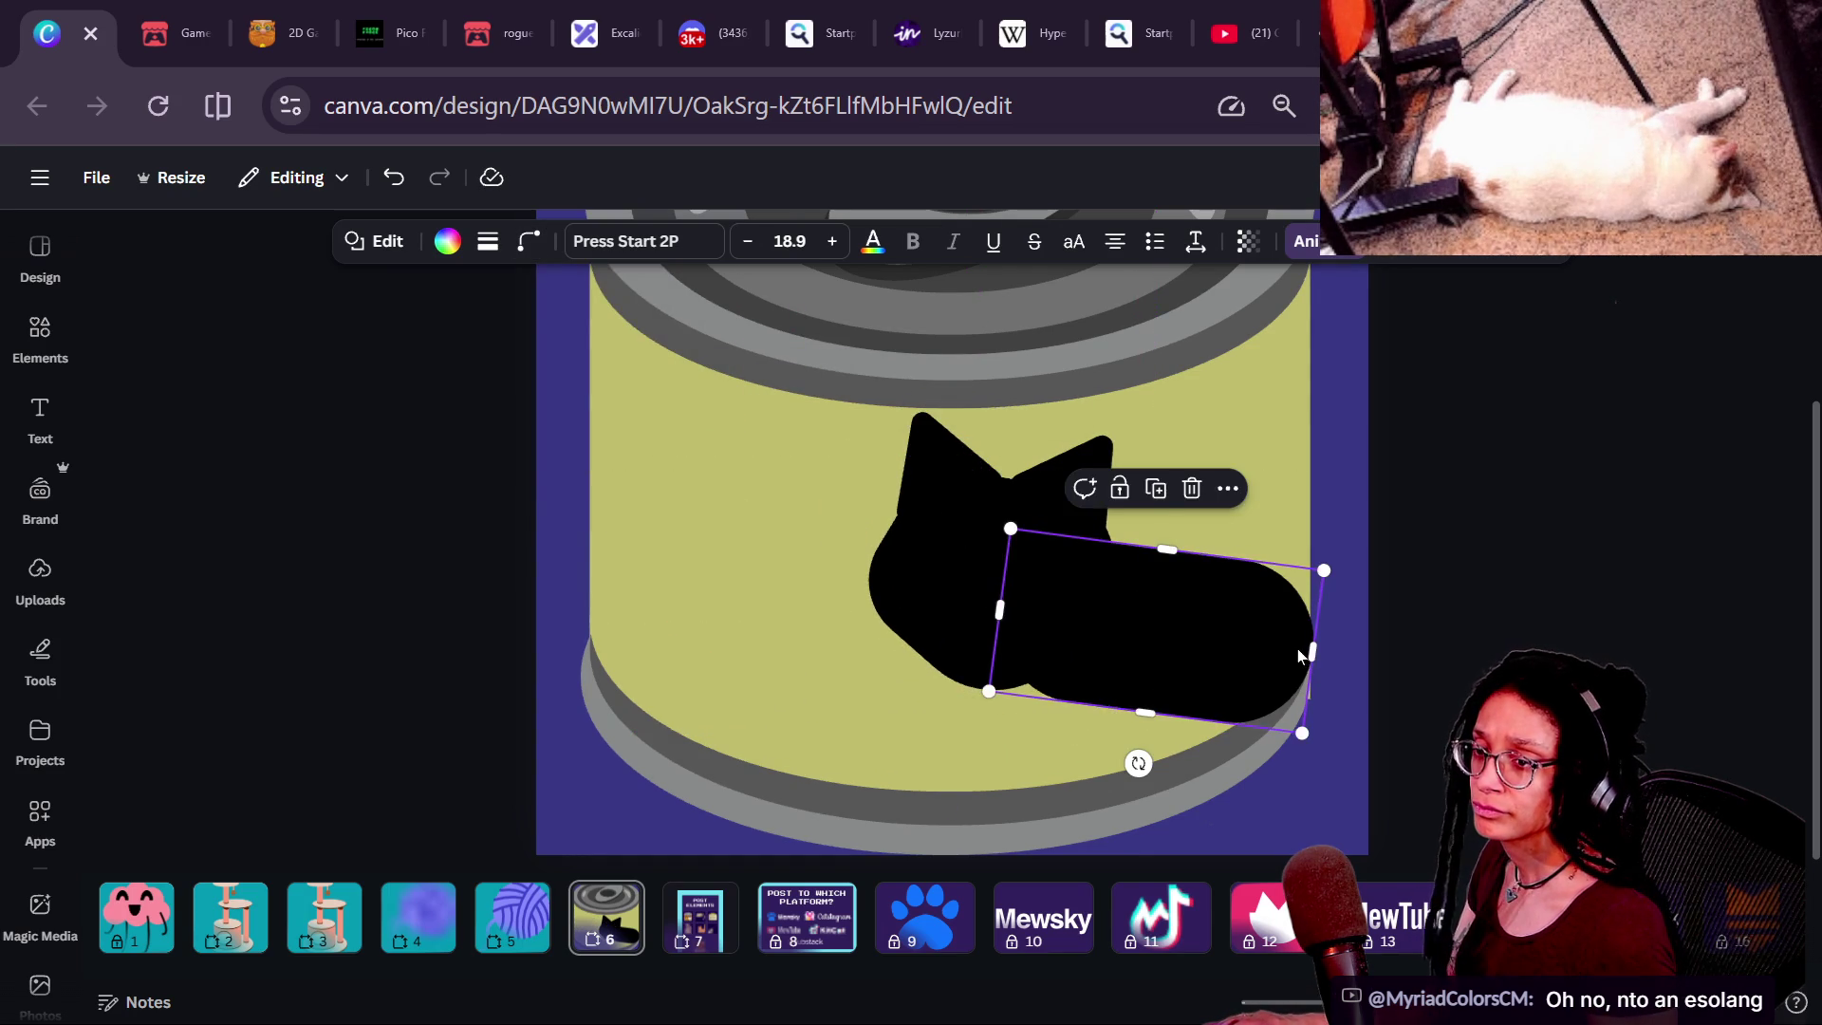
mouse_move(1136, 662)
left_mouse_down()
mouse_move(1269, 602)
mouse_move(1216, 642)
mouse_move(1196, 623)
mouse_move(1208, 635)
mouse_move(1180, 652)
left_mouse_up()
left_click_drag(1356, 566, 1293, 572)
left_click_drag(1187, 588, 1203, 586)
left_click(1494, 659)
scroll(1494, 659, "down", 2)
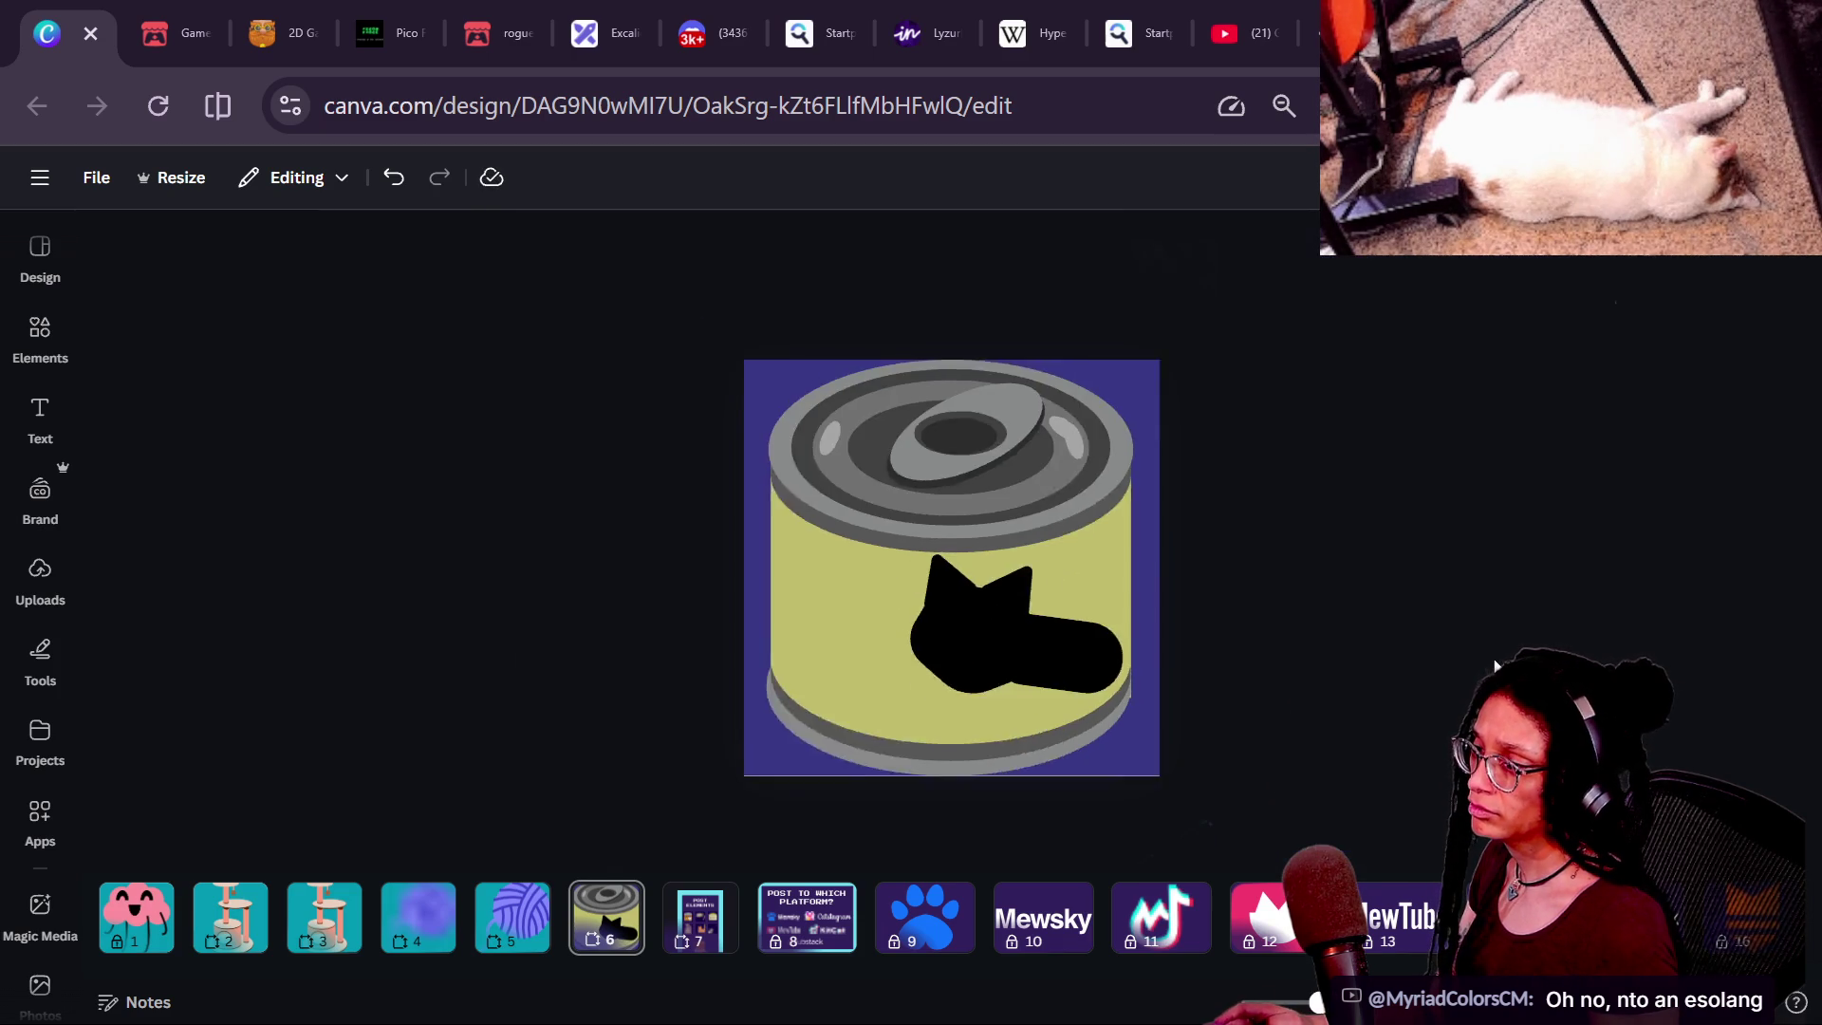
- Move the capsule under the head, rotate it vertical and shorten it from the bottom
scroll(1139, 655, "up", 1)
left_click_drag(1089, 661, 988, 680)
mouse_move(1117, 705)
left_mouse_down()
mouse_move(1118, 736)
mouse_move(987, 793)
mouse_move(895, 673)
left_mouse_up()
mouse_move(1003, 727)
left_mouse_down()
mouse_move(957, 785)
mouse_move(977, 754)
left_mouse_up()
scroll(957, 786, "up", 2)
mouse_move(854, 717)
left_mouse_down()
mouse_move(840, 736)
mouse_move(958, 736)
mouse_move(857, 717)
left_mouse_up()
mouse_move(968, 841)
left_mouse_down()
mouse_move(977, 797)
mouse_move(977, 824)
left_mouse_up()
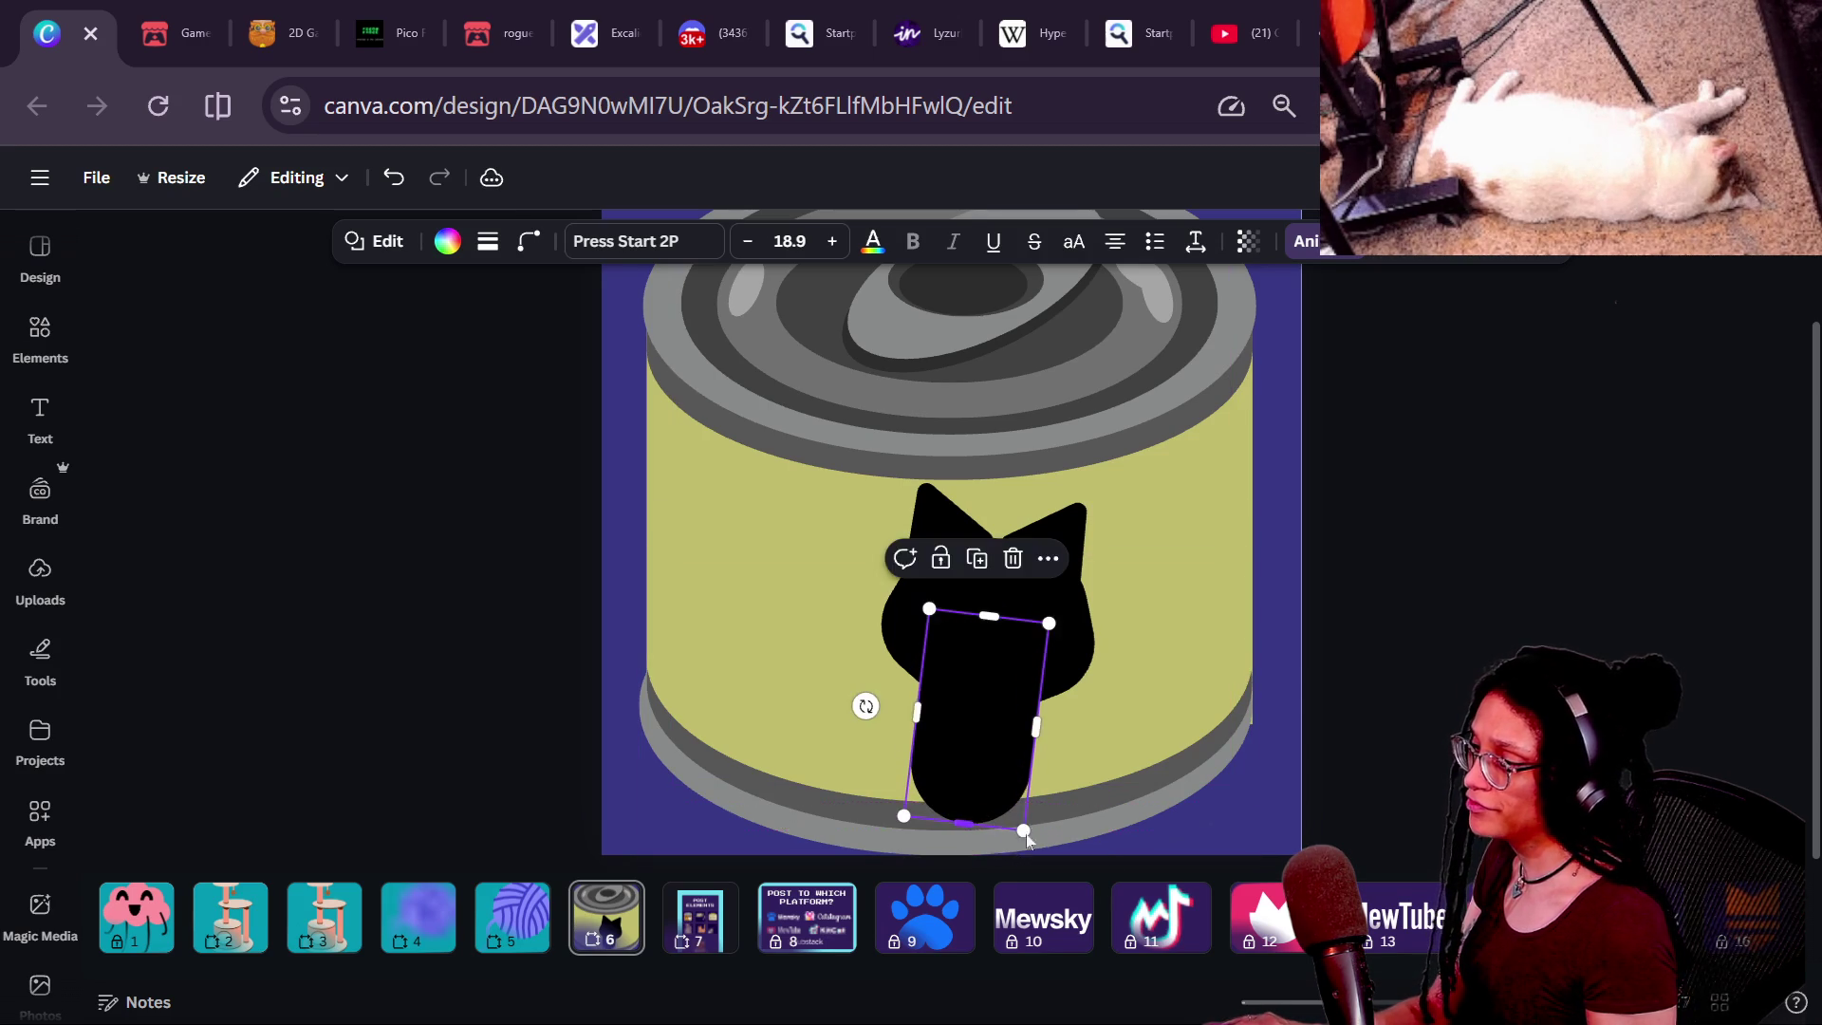
- Fine-tune the capsule body's tilt so it stands nearly upright beneath the head
left_click(1049, 828)
left_click(940, 803)
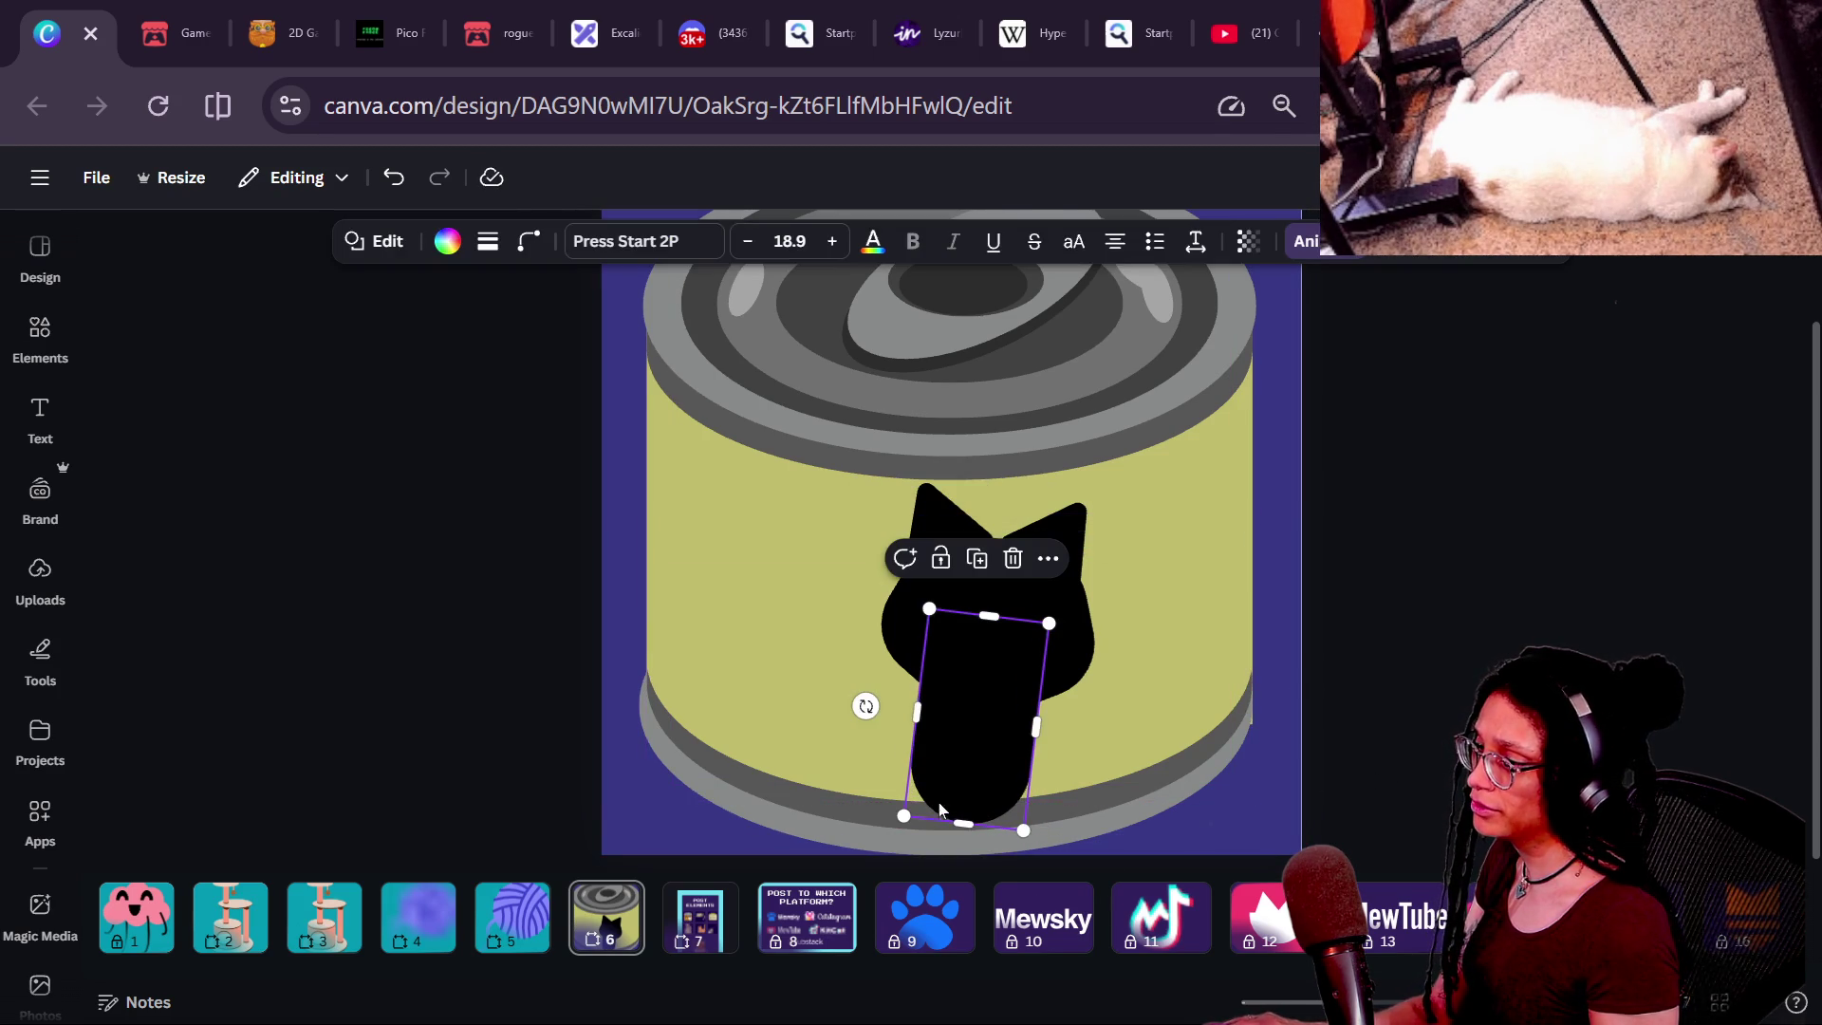
mouse_move(875, 711)
left_mouse_down()
mouse_move(858, 720)
mouse_move(943, 716)
mouse_move(914, 718)
left_mouse_up()
left_click(888, 721)
left_click(939, 718)
left_click(921, 731)
mouse_move(866, 714)
left_mouse_down()
mouse_move(822, 724)
mouse_move(974, 756)
left_mouse_up()
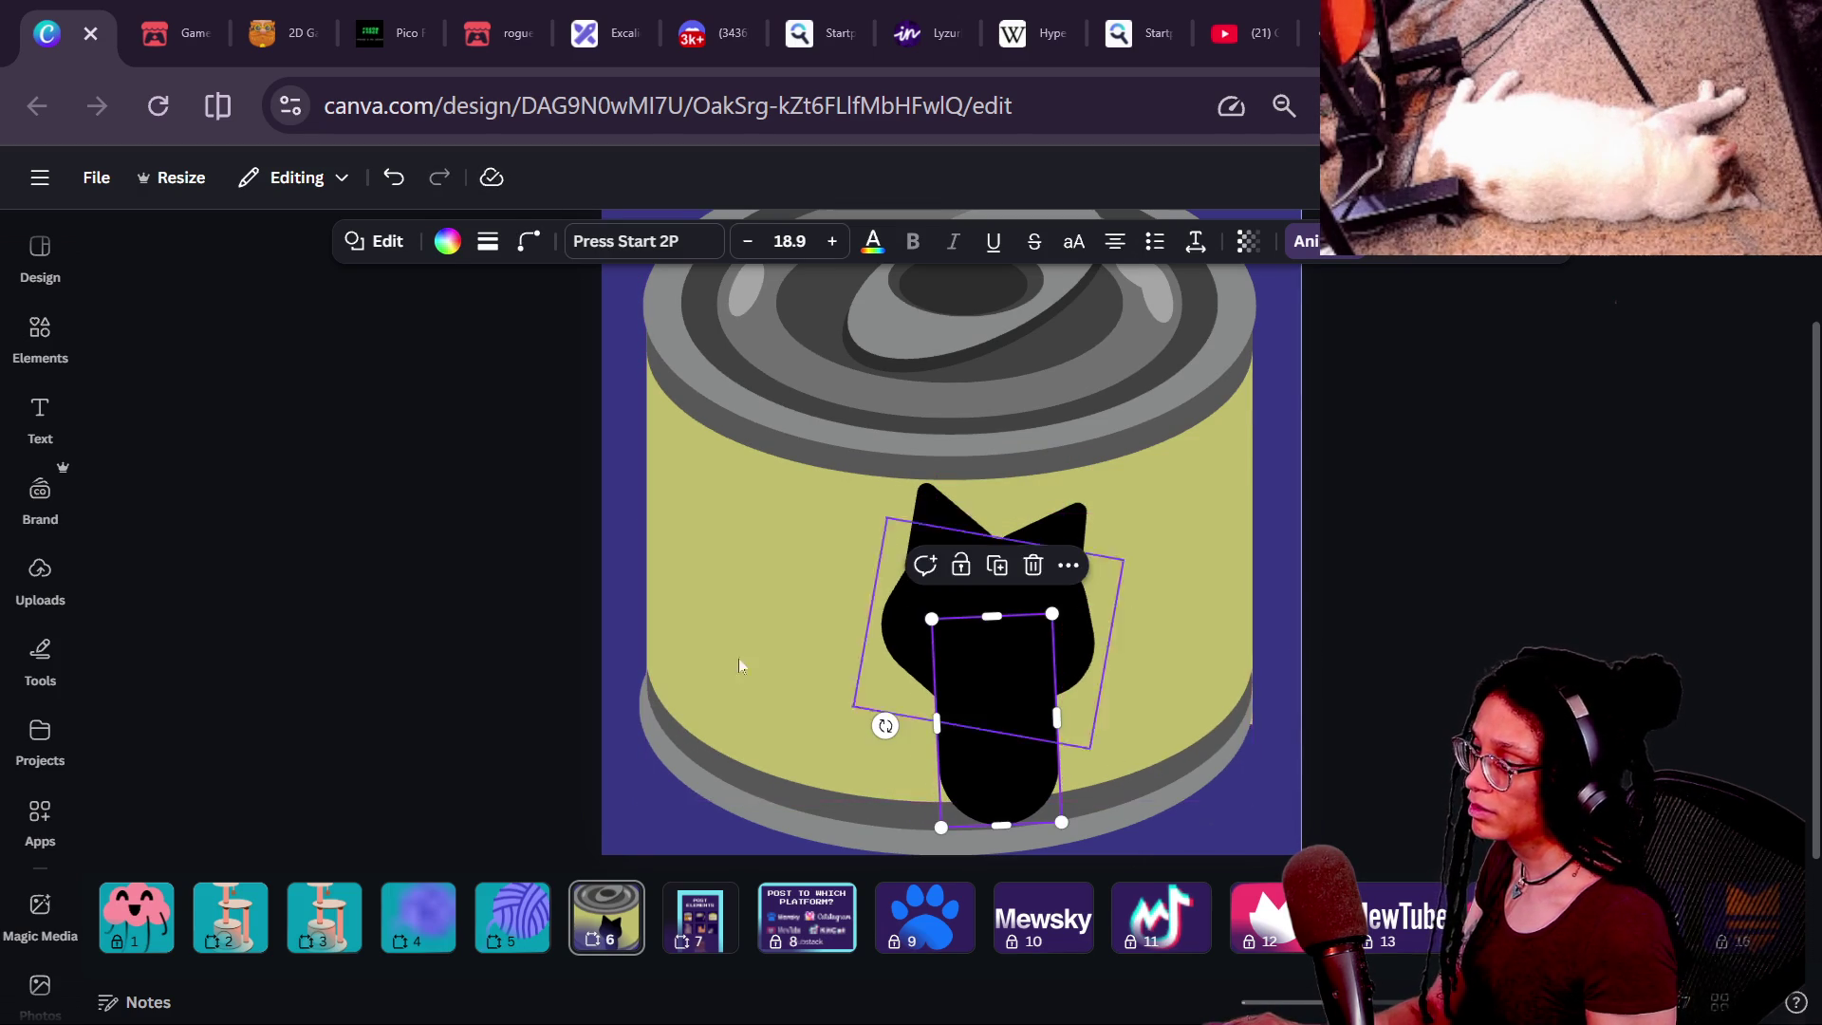
left_click(1268, 646)
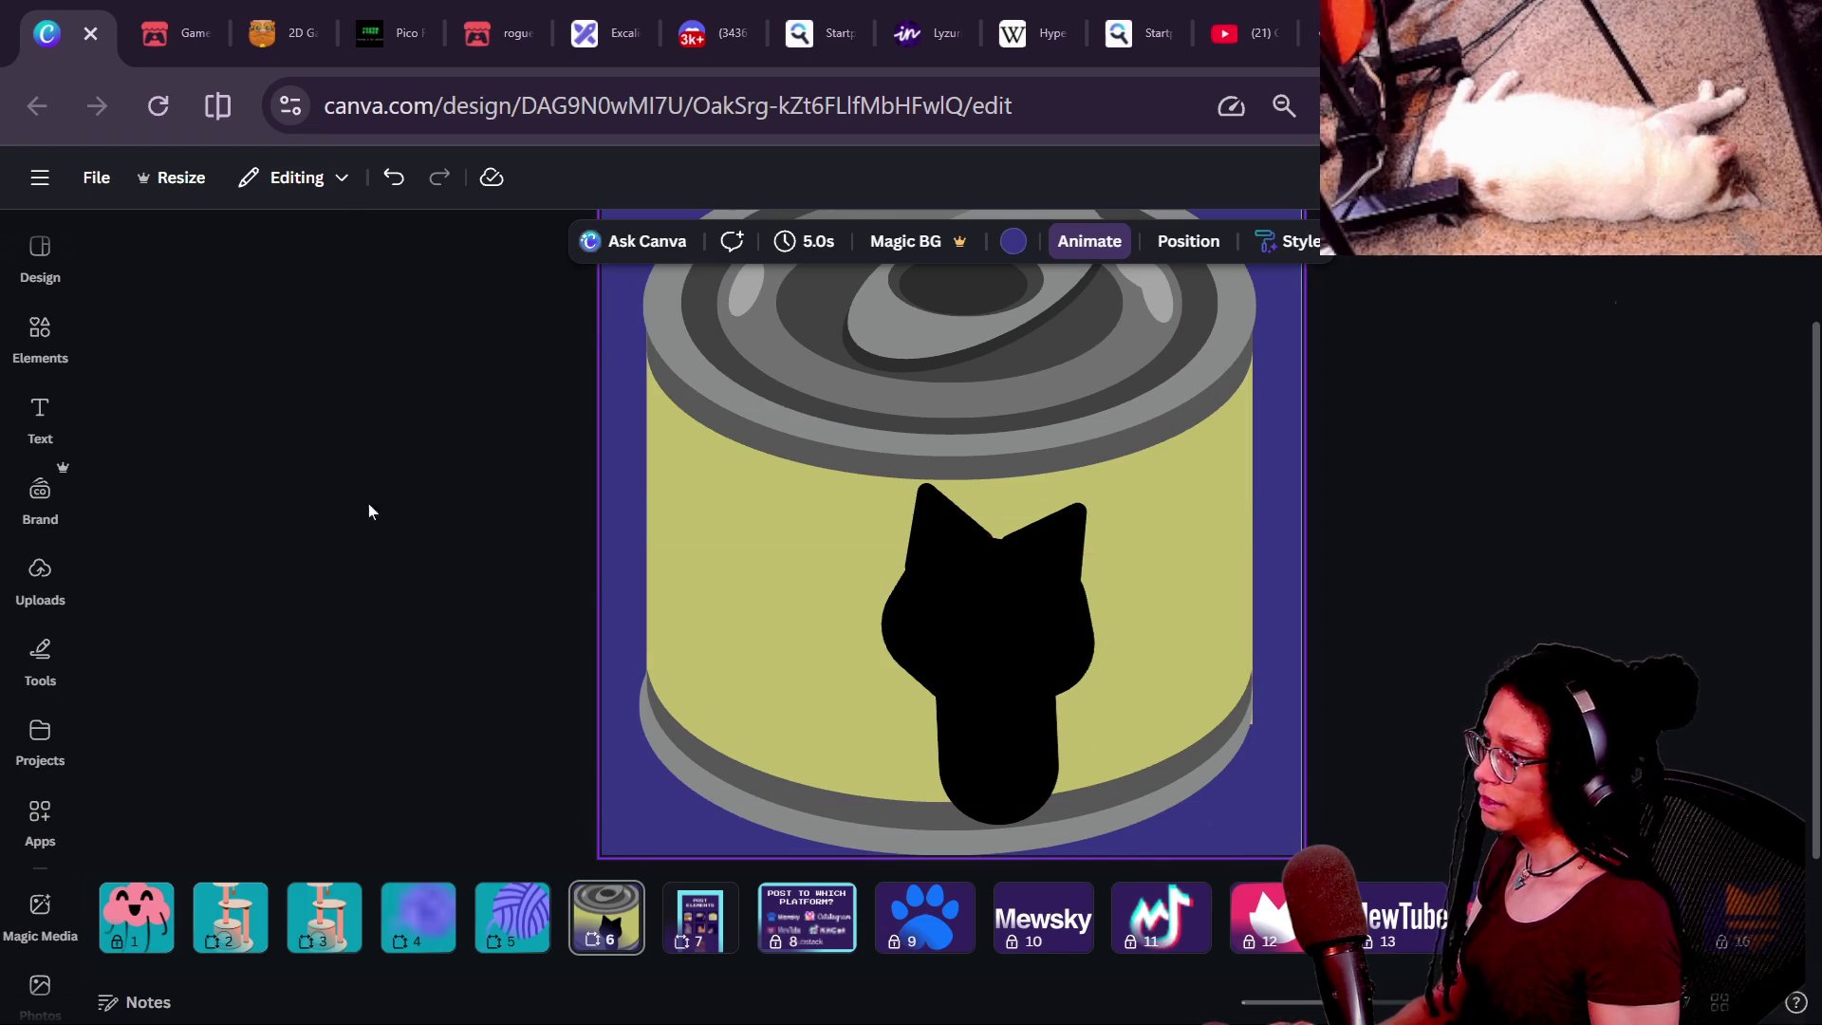
- Add a black circle and flatten it into an ellipse at the cat's base
left_click(861, 562)
key("ctrl+z")
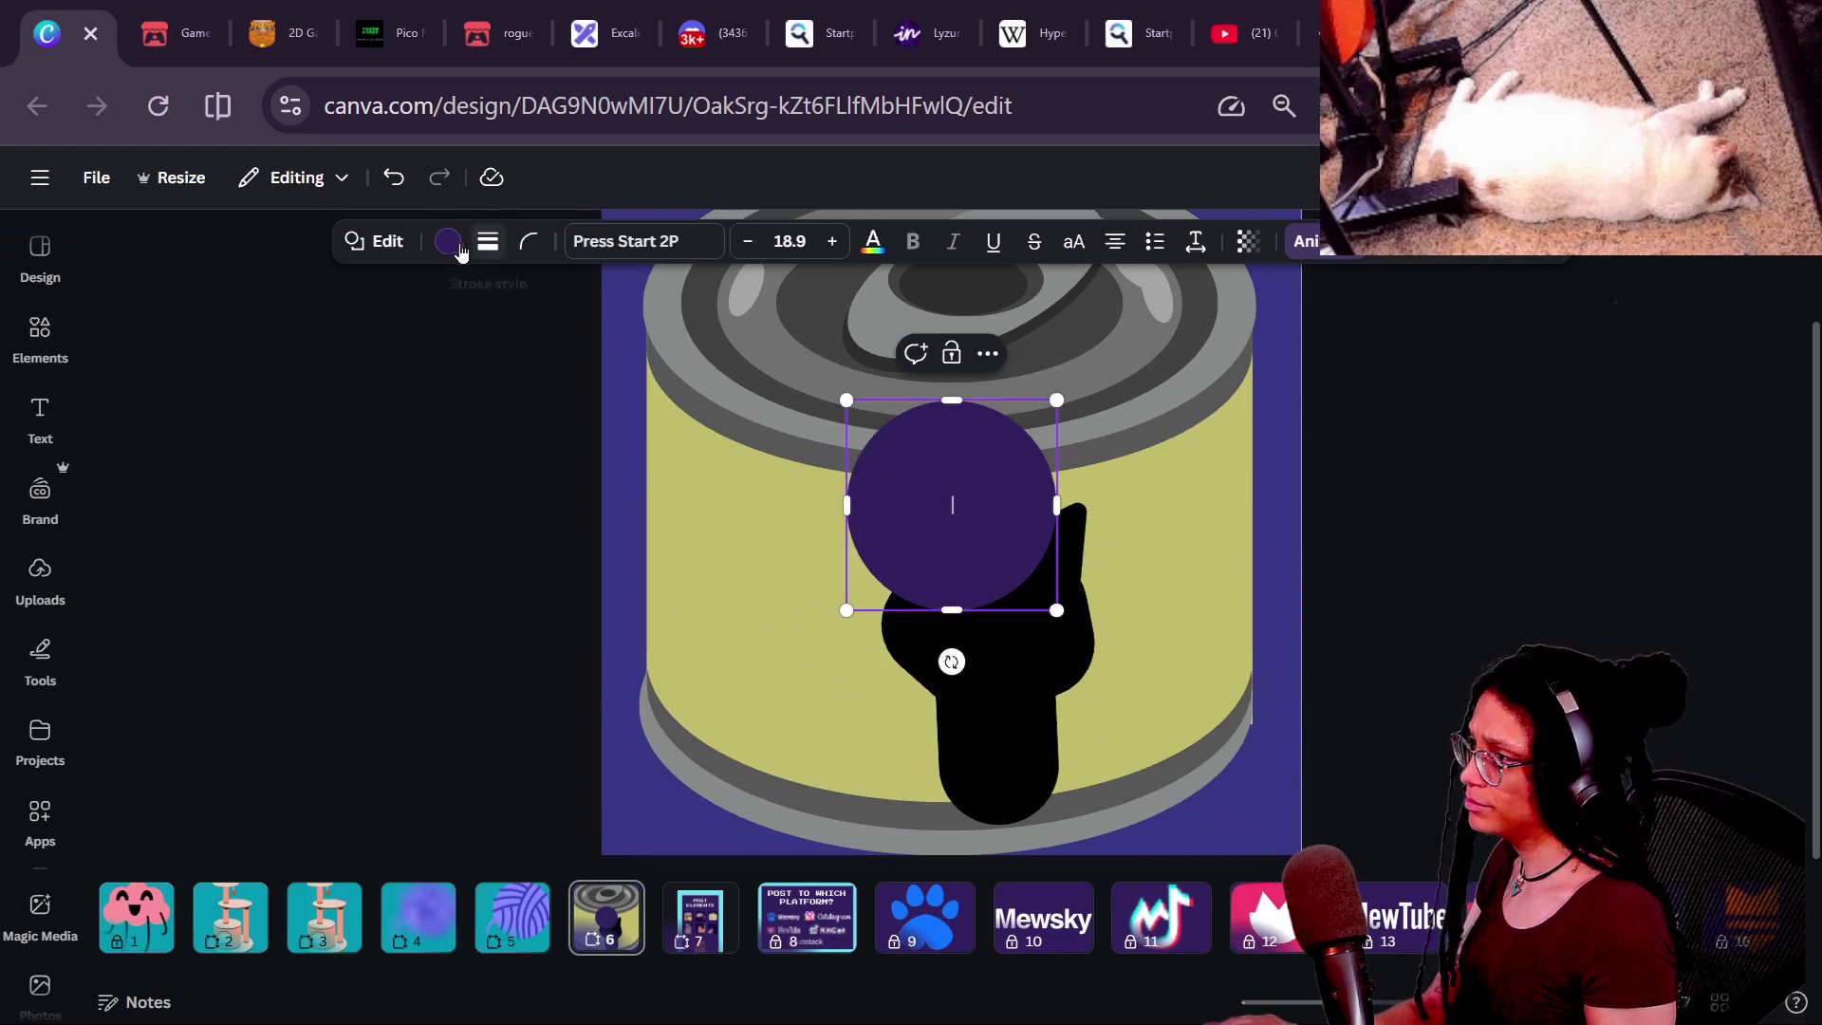
left_click(447, 241)
left_click(218, 467)
mouse_move(991, 594)
left_mouse_down()
mouse_move(1043, 688)
mouse_move(1034, 814)
left_mouse_up()
left_click_drag(1004, 638, 1004, 724)
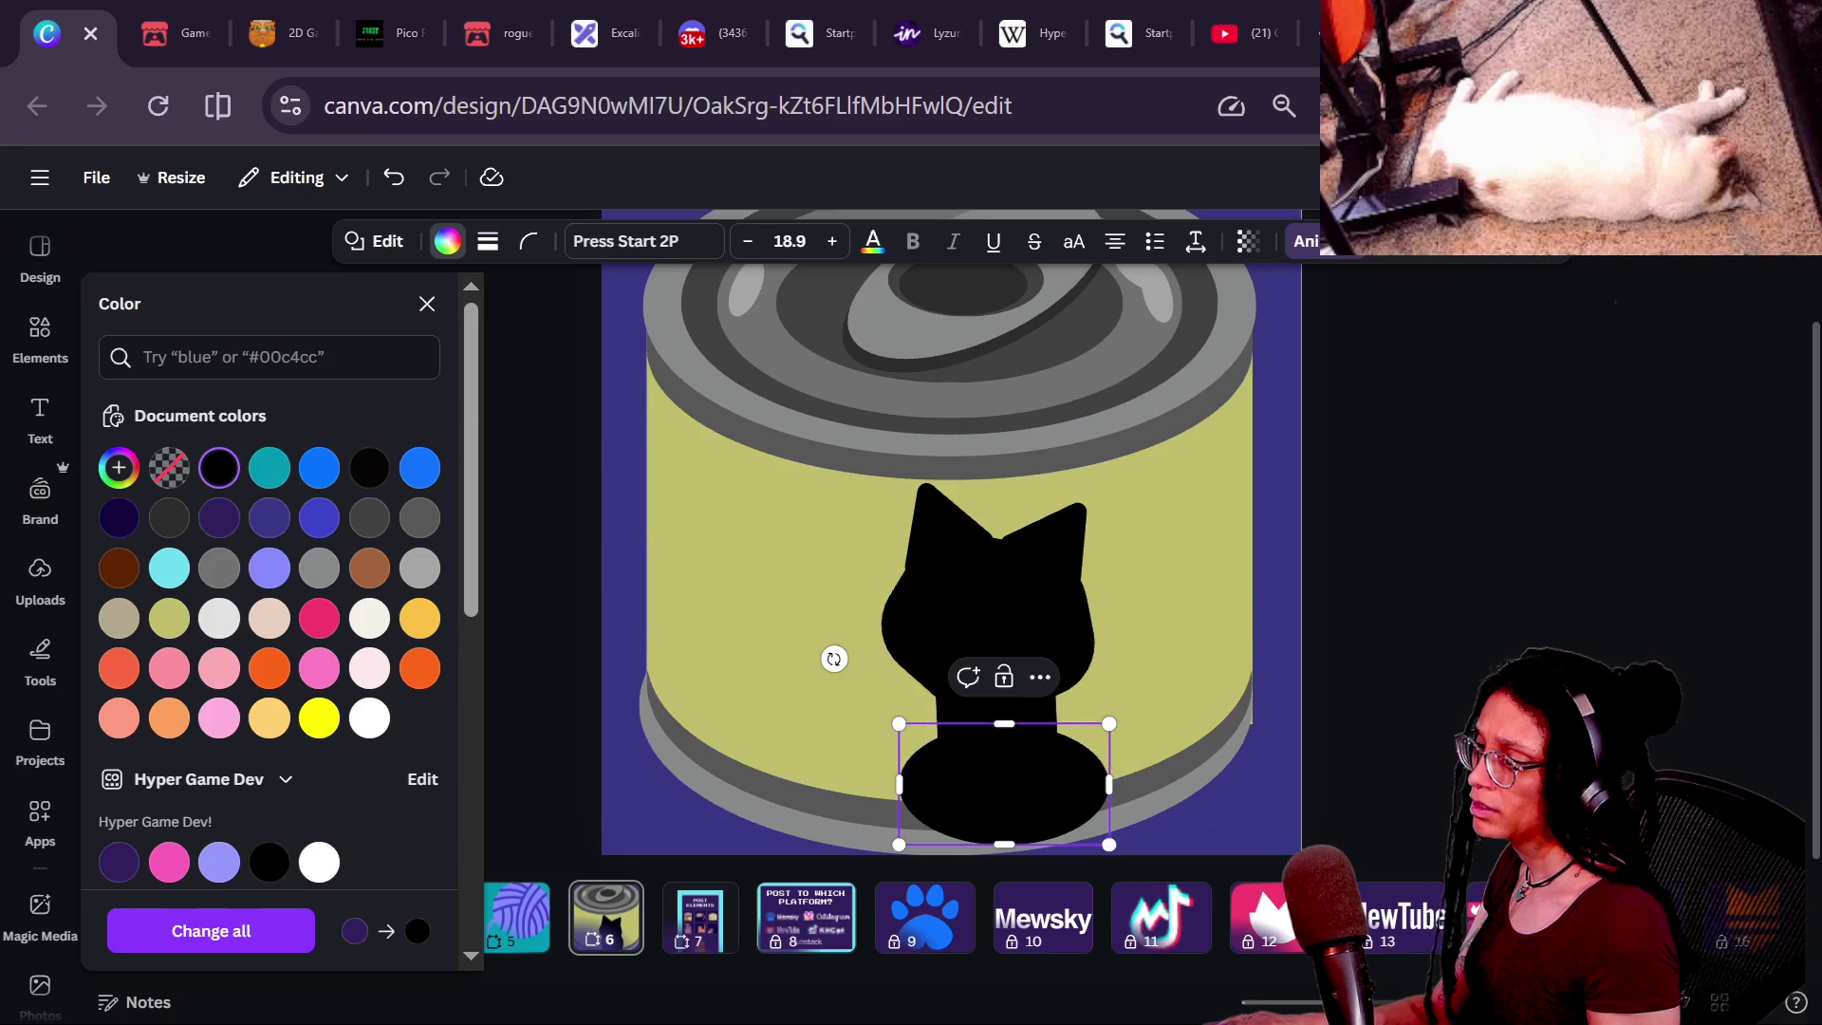
left_click(1278, 755)
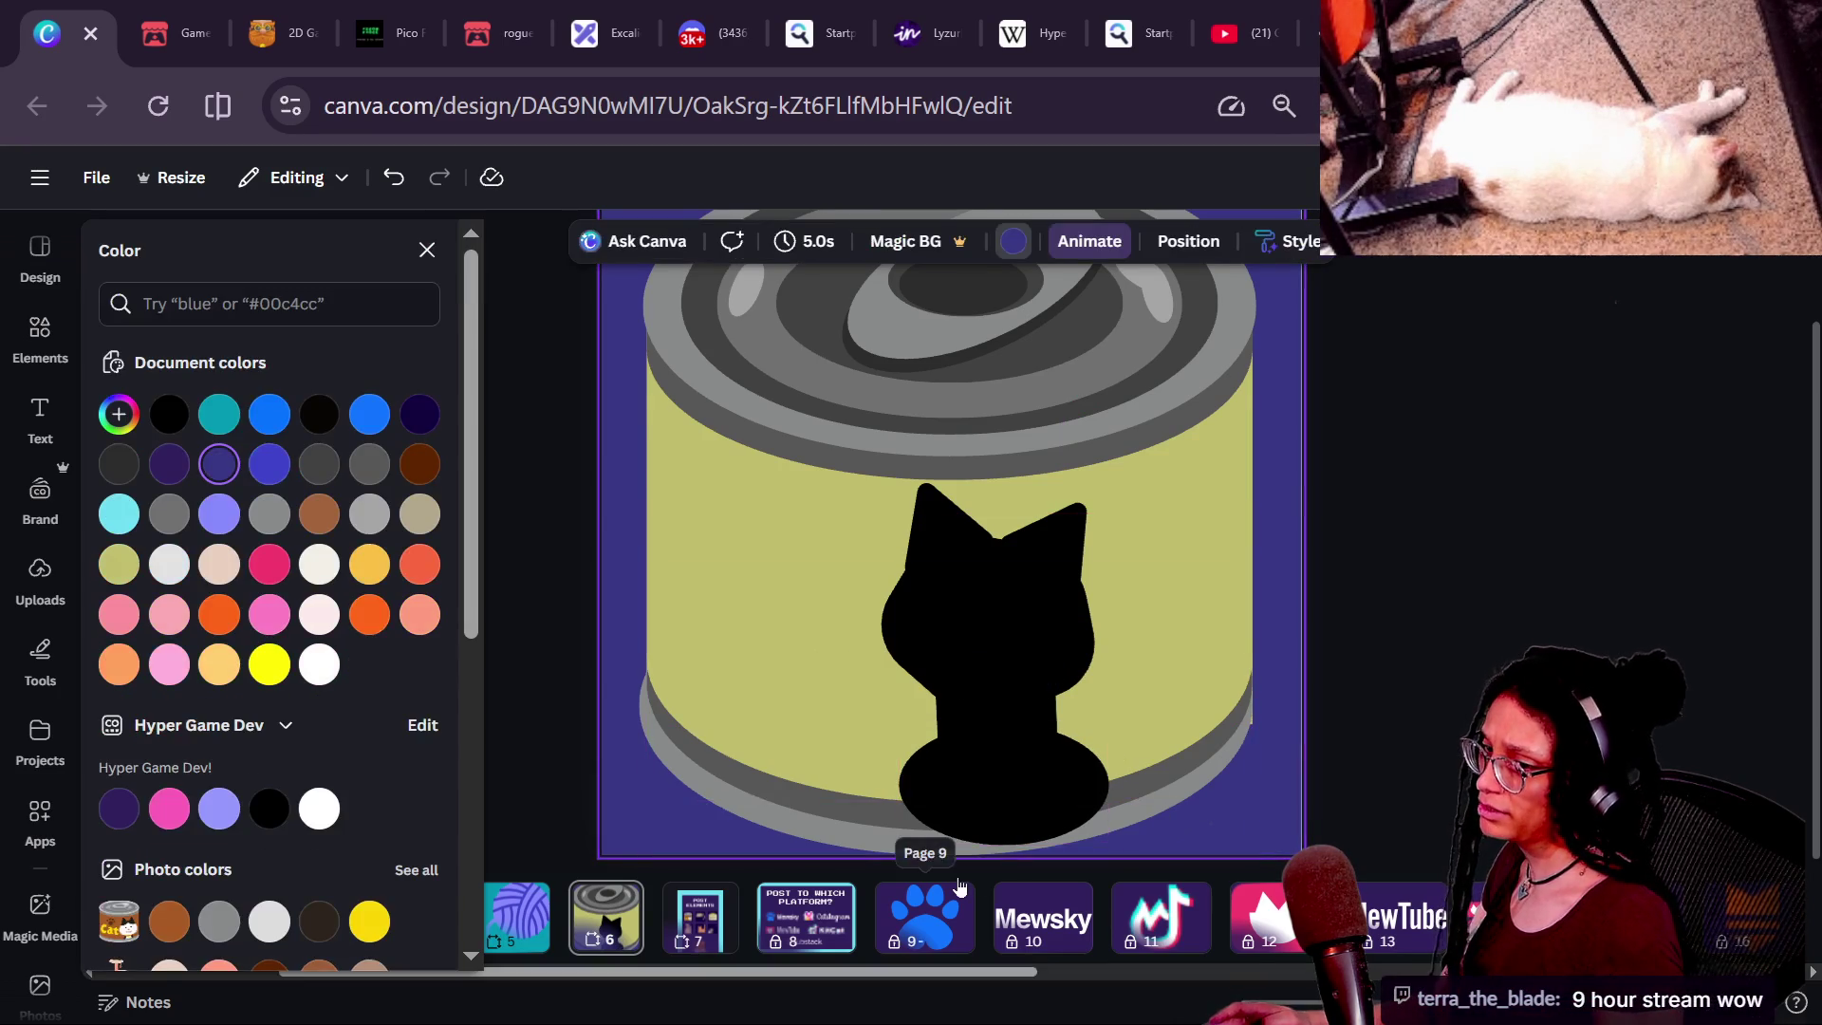
- Move the lower cat body shape slightly lower
key("ctrl+plus")
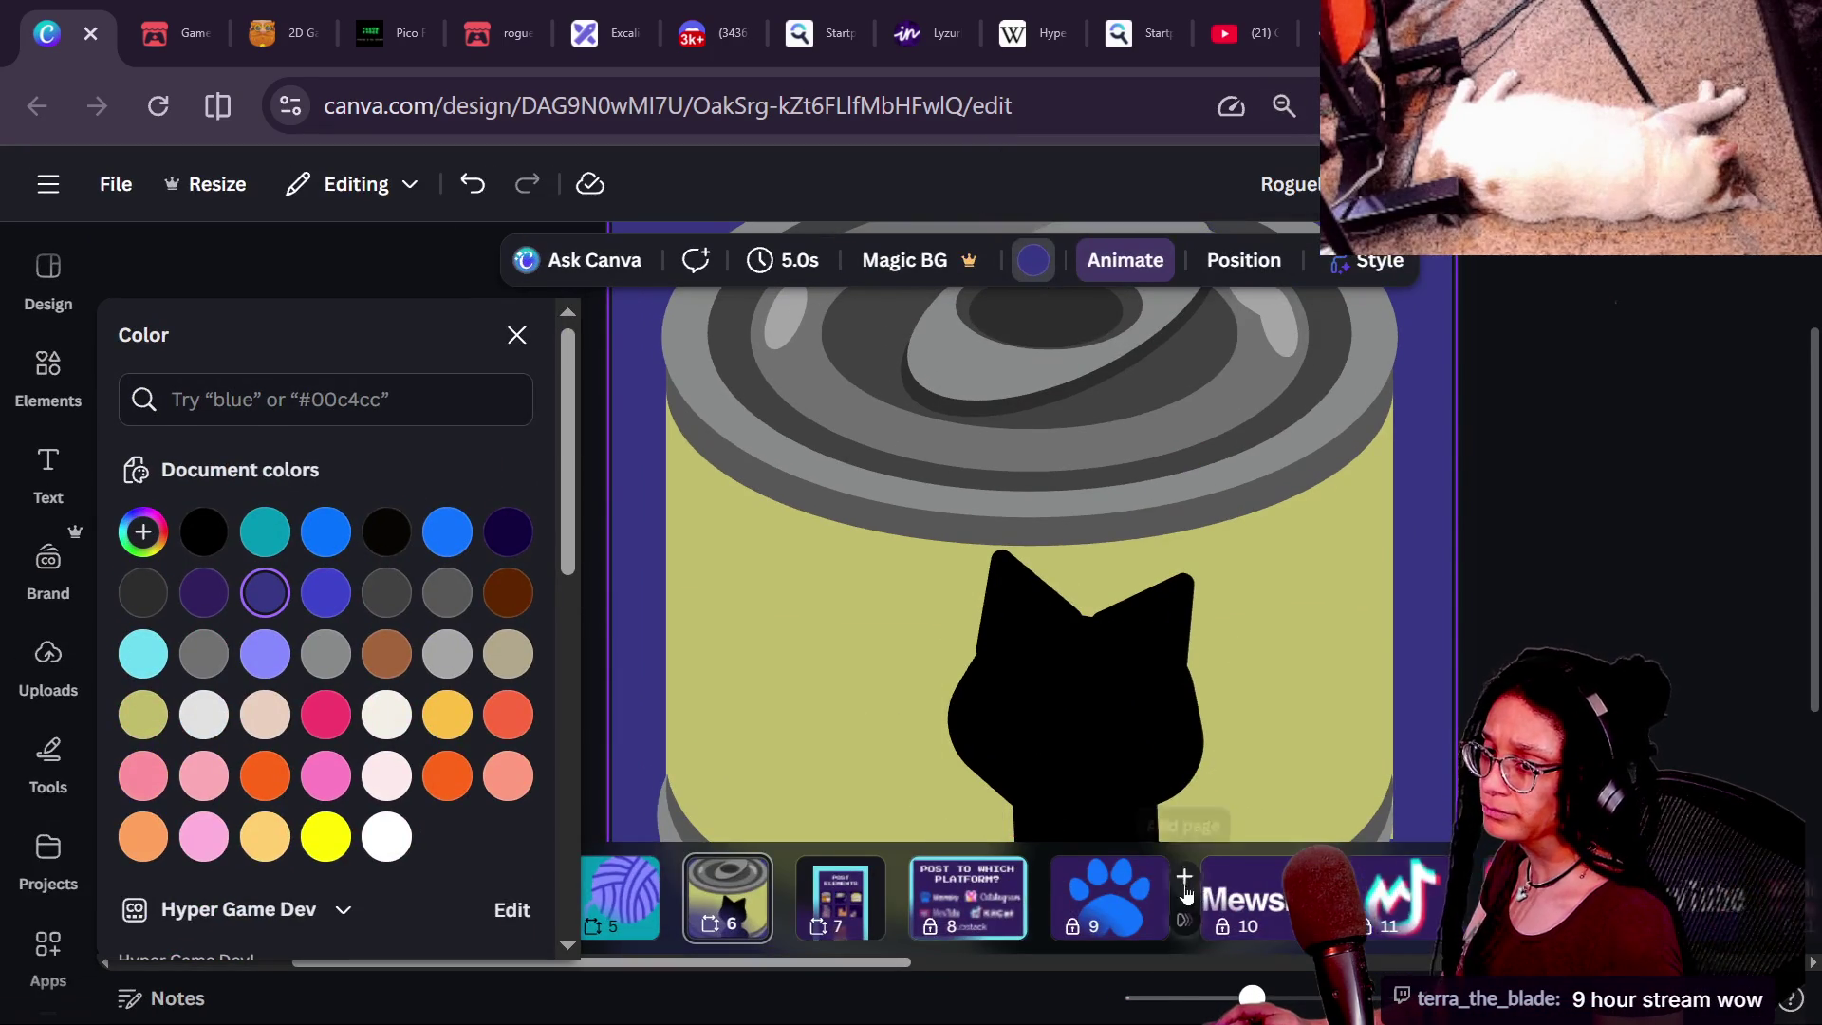
key("ctrl+minus")
key("ctrl+minus")
scroll(1274, 721, "up", 5)
scroll(1276, 729, "down", 3)
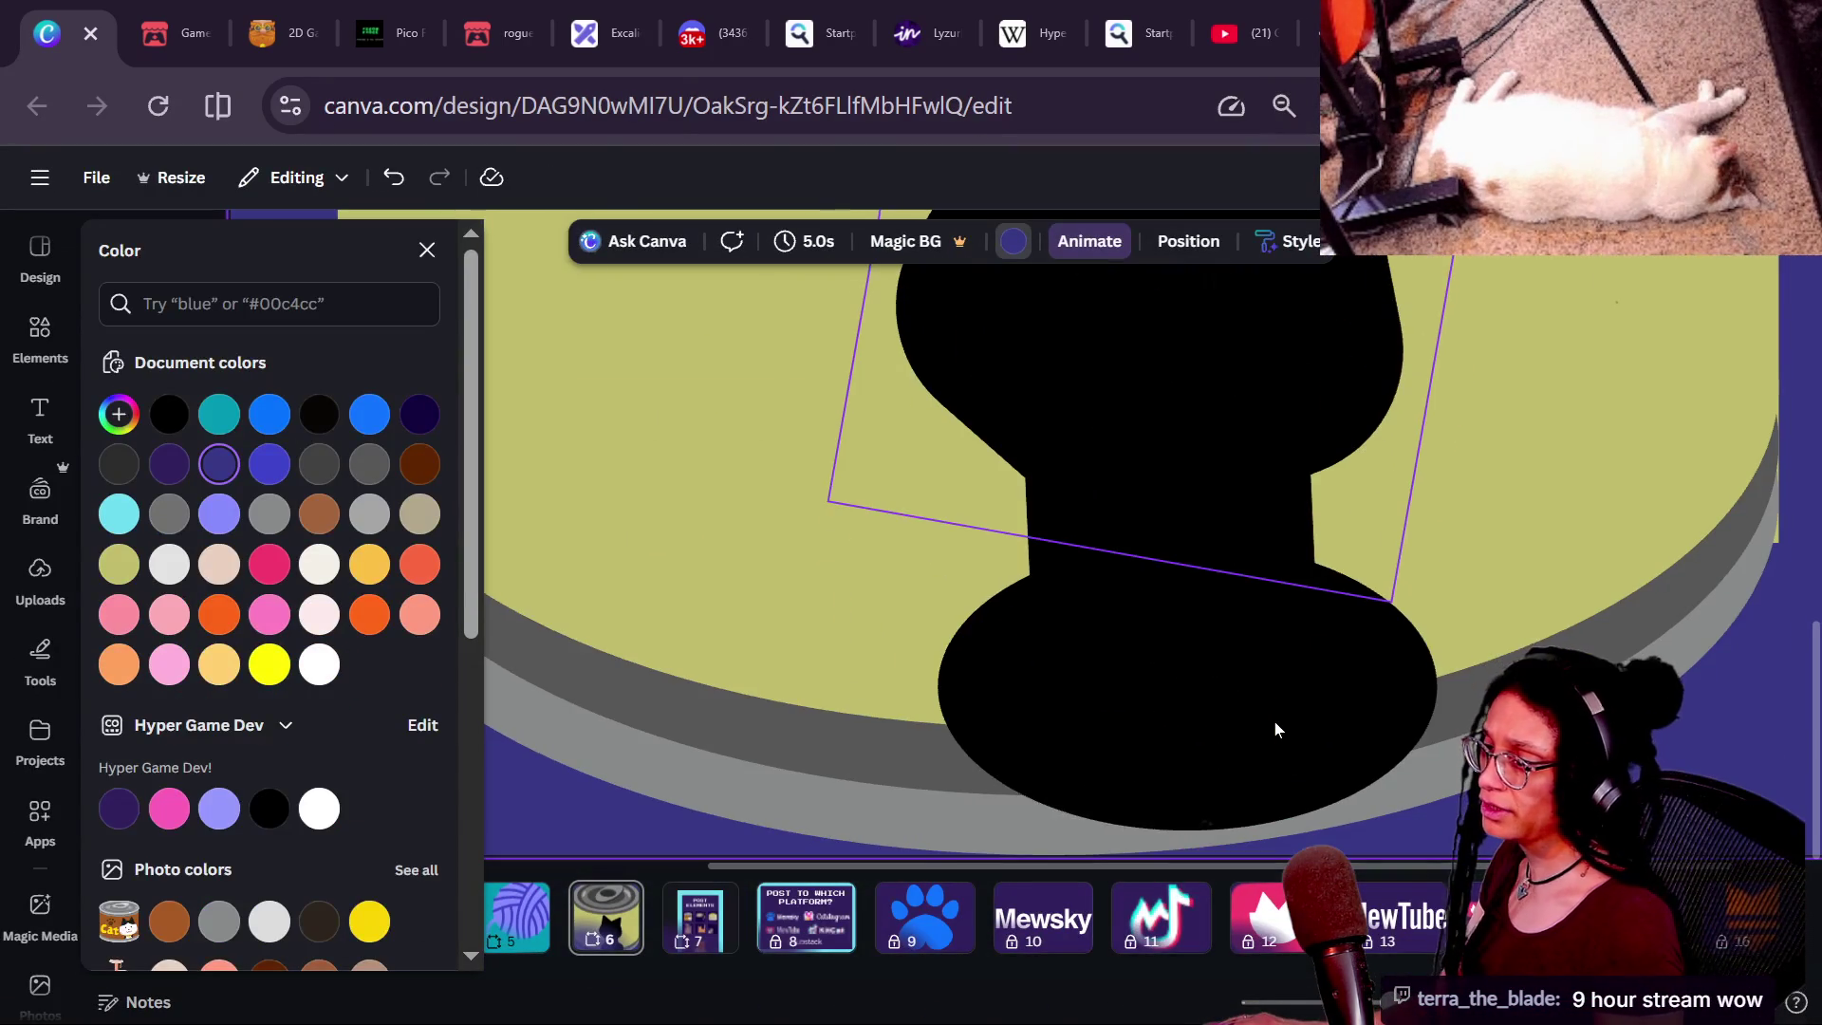
left_click(1241, 623)
mouse_move(1229, 635)
left_mouse_down()
mouse_move(1168, 738)
mouse_move(1177, 692)
mouse_move(1184, 718)
left_mouse_up()
- Shrink, flatten and slightly widen the black blob, centring it at the cat's base
left_click(1158, 781)
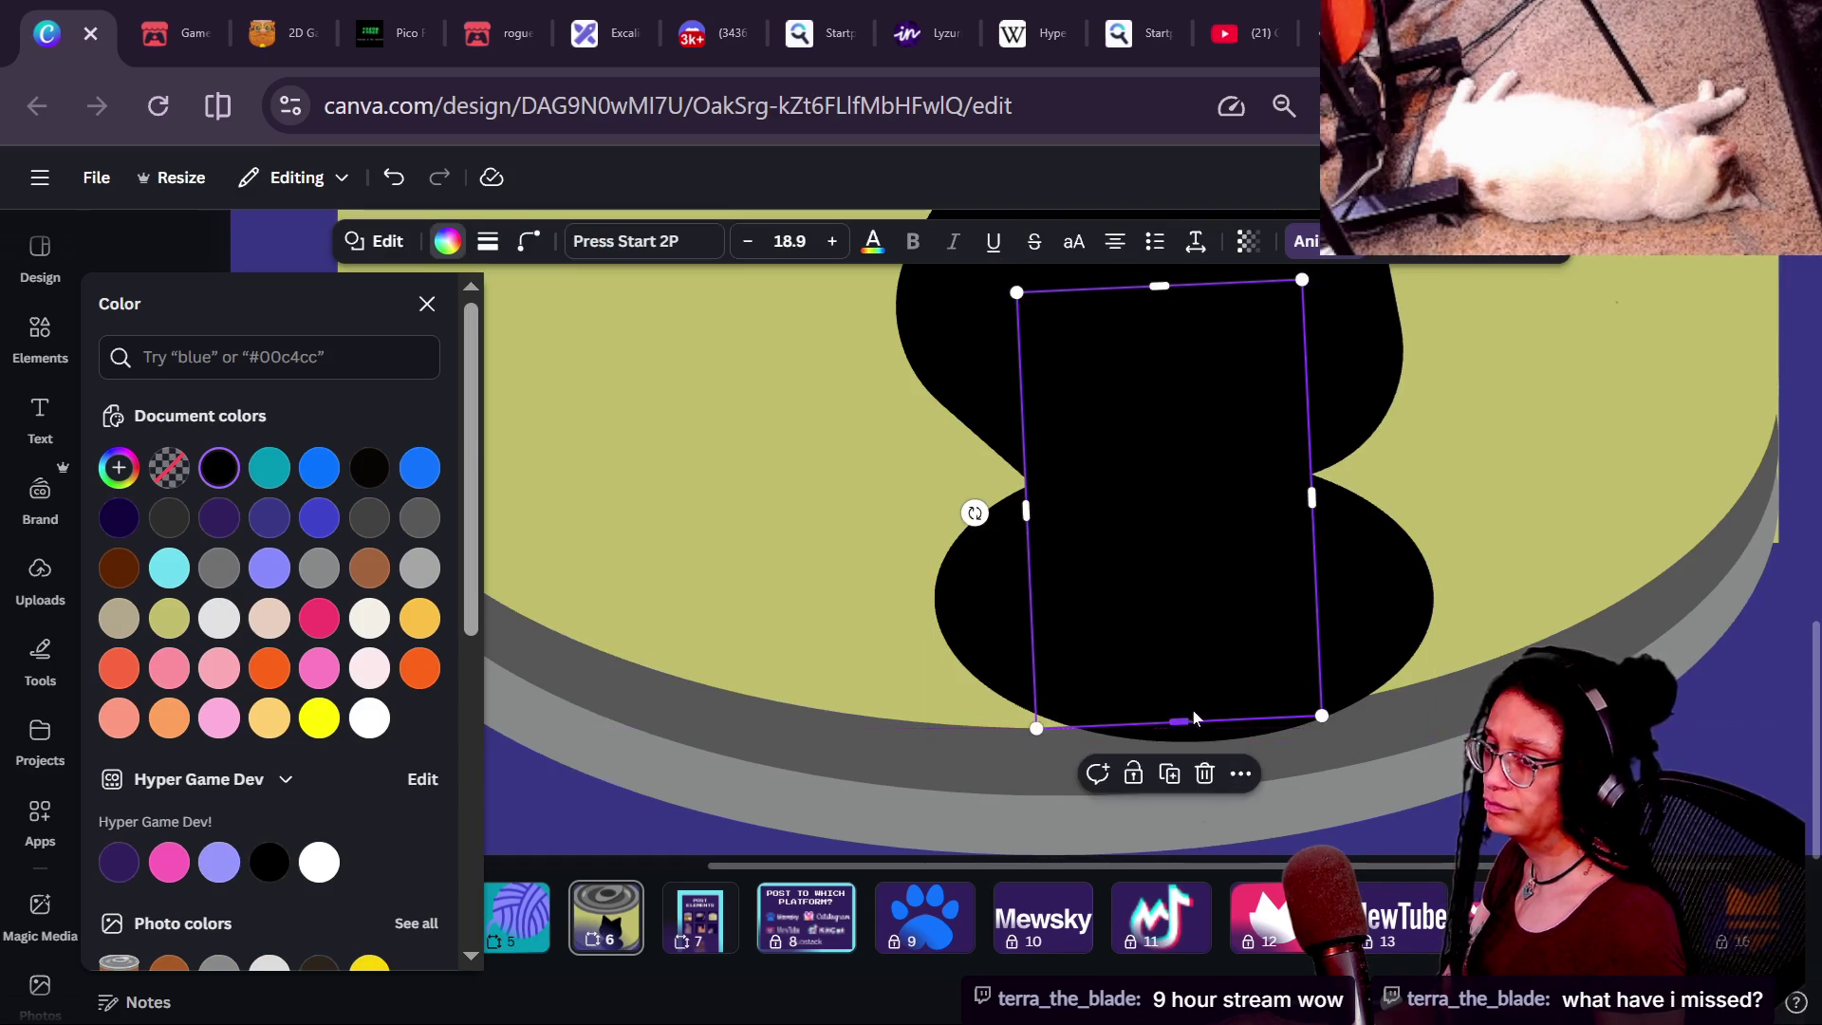
left_click(1318, 633)
left_click(1324, 628)
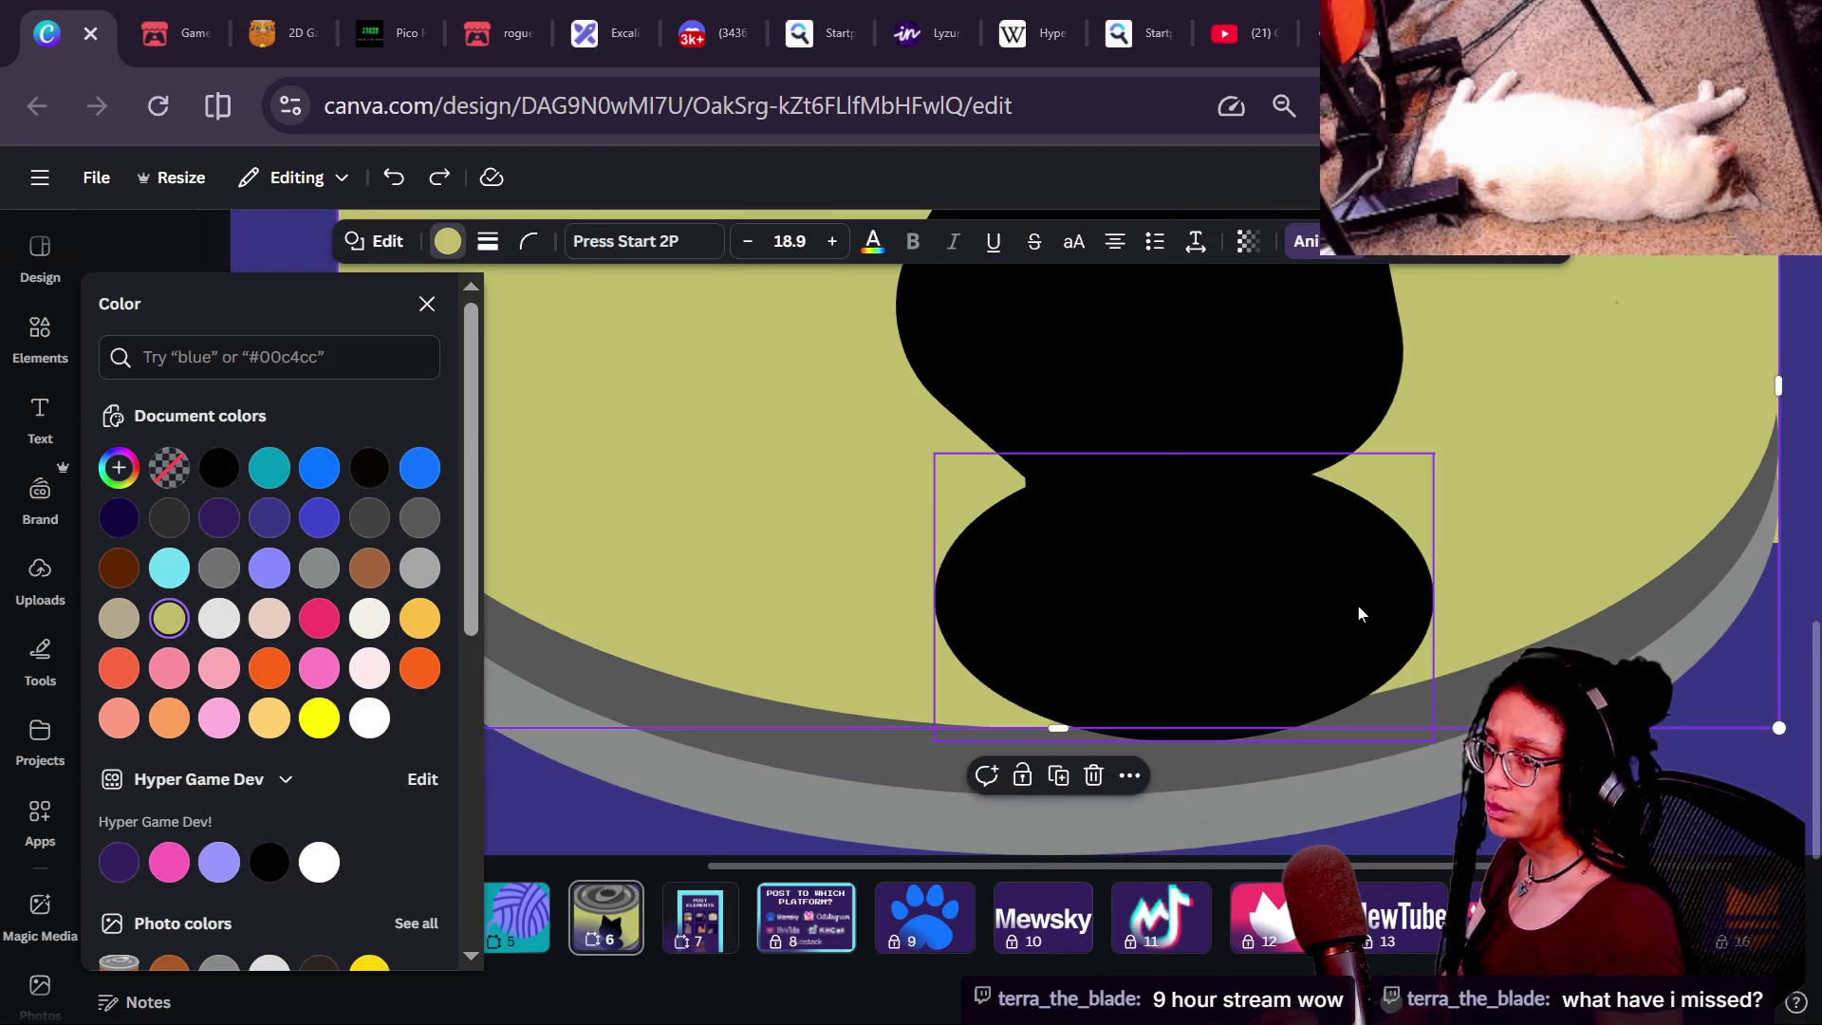
mouse_move(1284, 629)
left_mouse_down()
mouse_move(1360, 595)
mouse_move(1319, 605)
left_mouse_up()
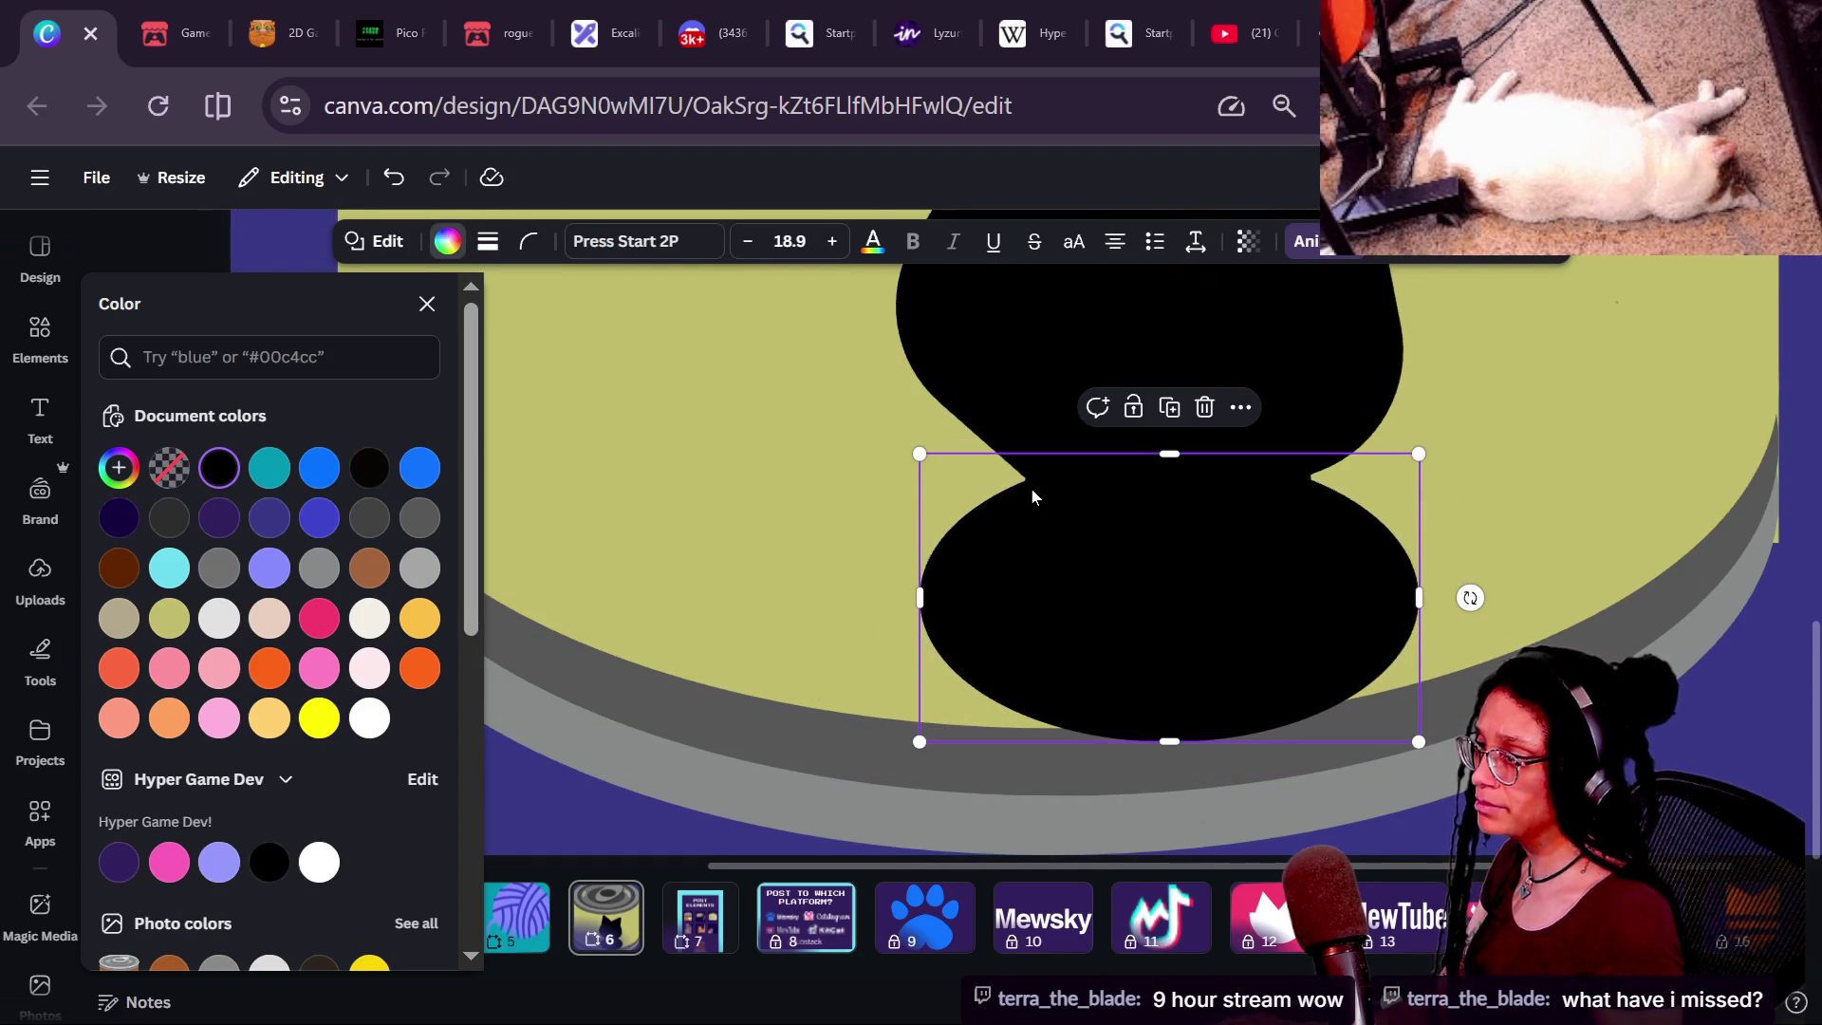
mouse_move(919, 453)
left_mouse_down()
mouse_move(1049, 533)
mouse_move(1025, 516)
left_mouse_up()
left_click_drag(1275, 630, 1199, 615)
mouse_move(1156, 509)
left_mouse_down()
mouse_move(1159, 598)
mouse_move(1212, 631)
mouse_move(1176, 619)
mouse_move(1169, 544)
left_mouse_up()
mouse_move(1367, 635)
left_mouse_down()
mouse_move(1342, 634)
mouse_move(1380, 637)
left_mouse_up()
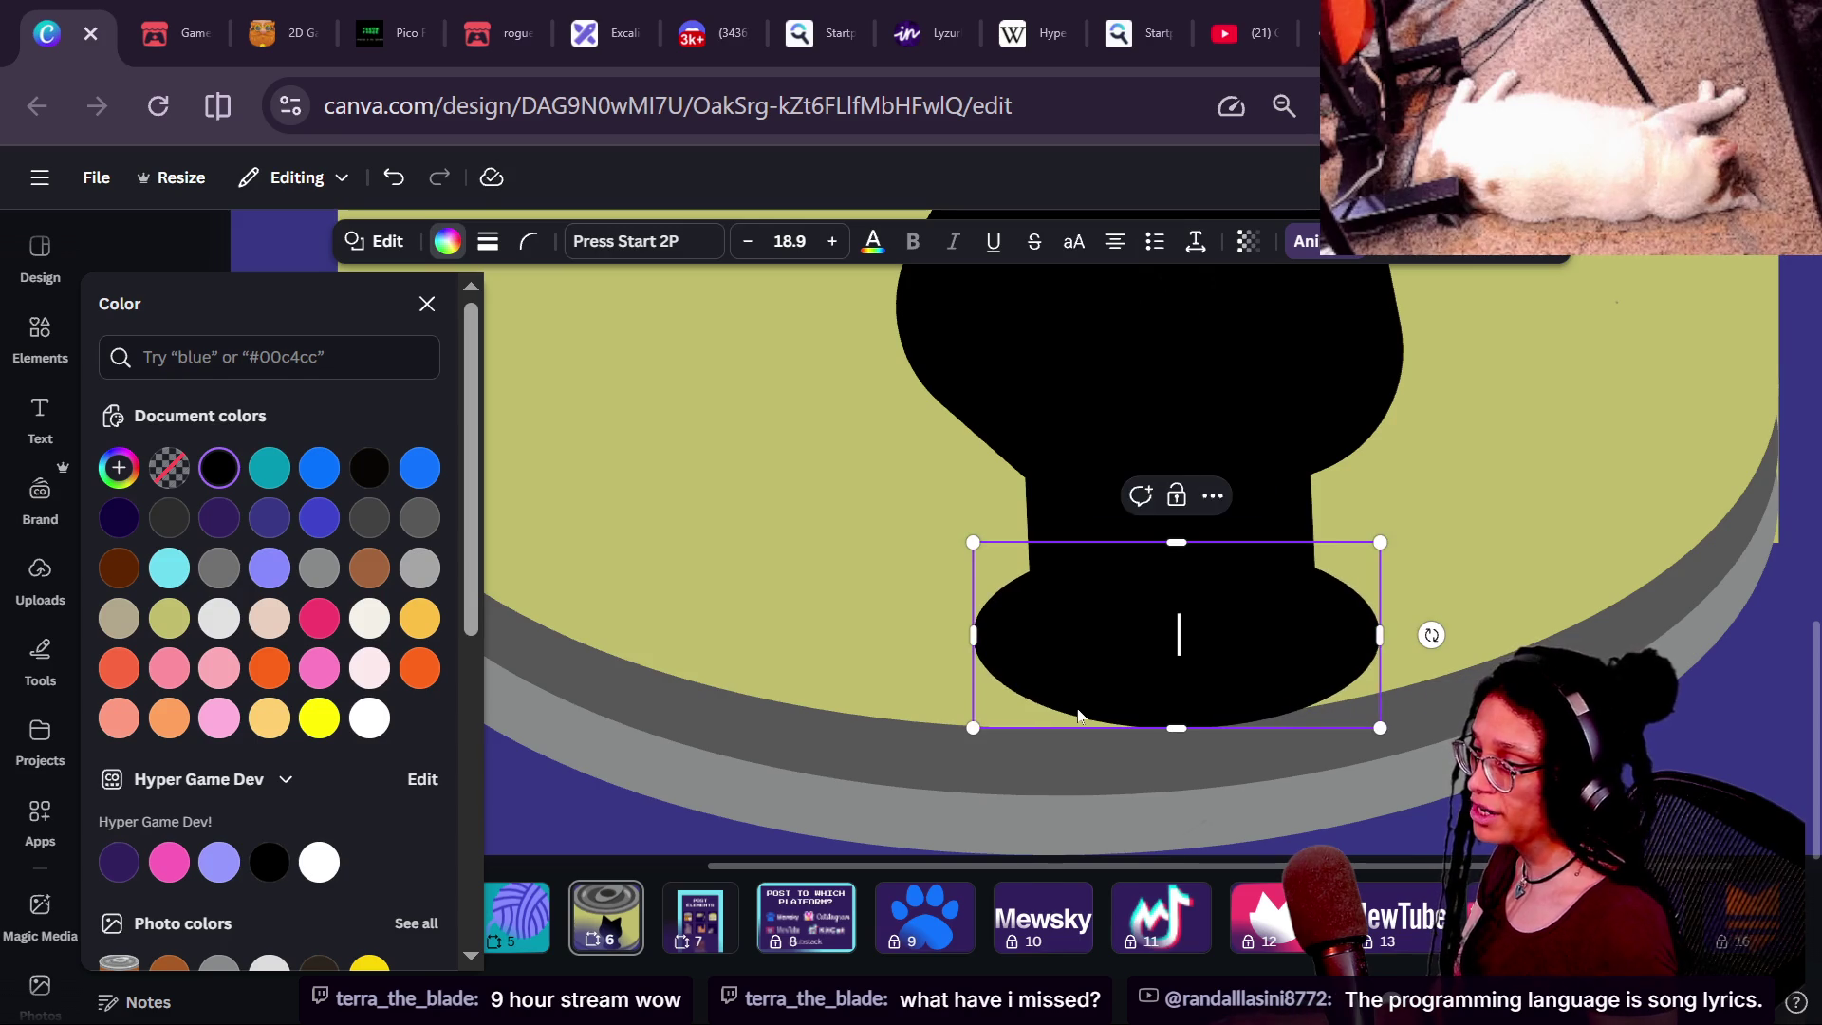
left_click(744, 719)
- Reselect the base oval and open its Edit panel of swap shapes
scroll(744, 718, "down", 5)
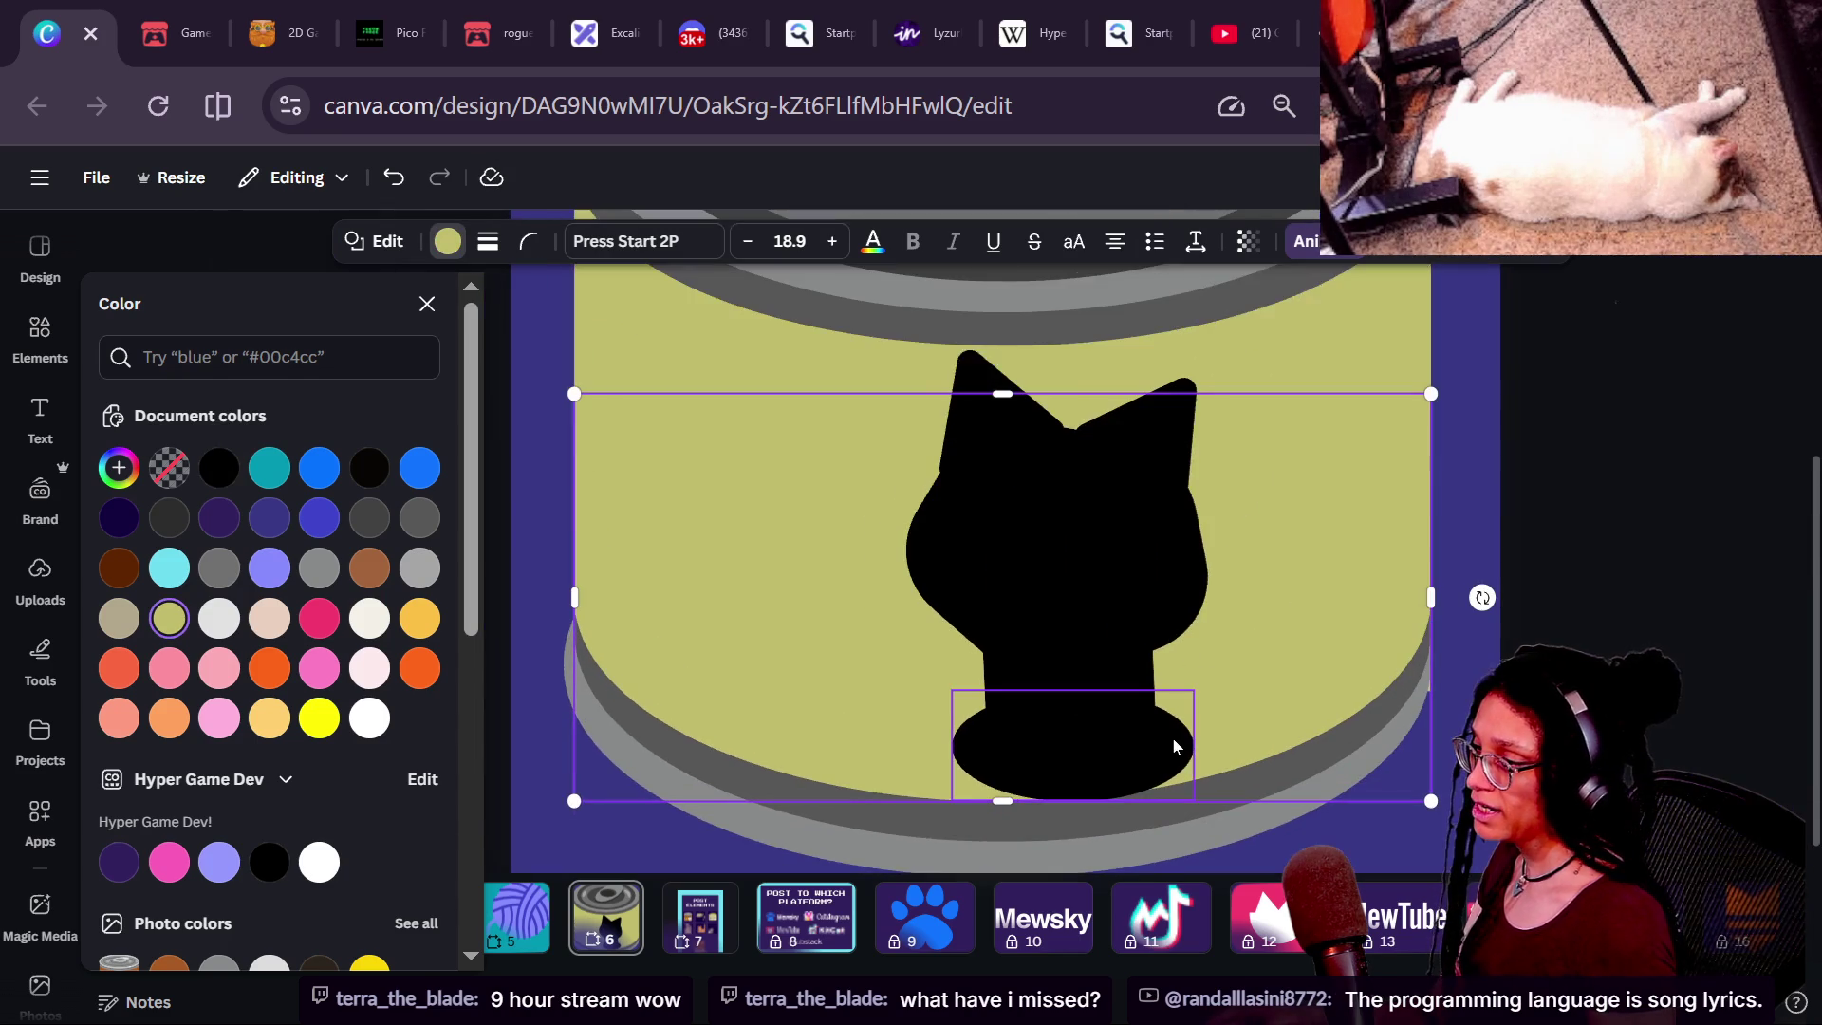
scroll(1021, 791, "up", 2)
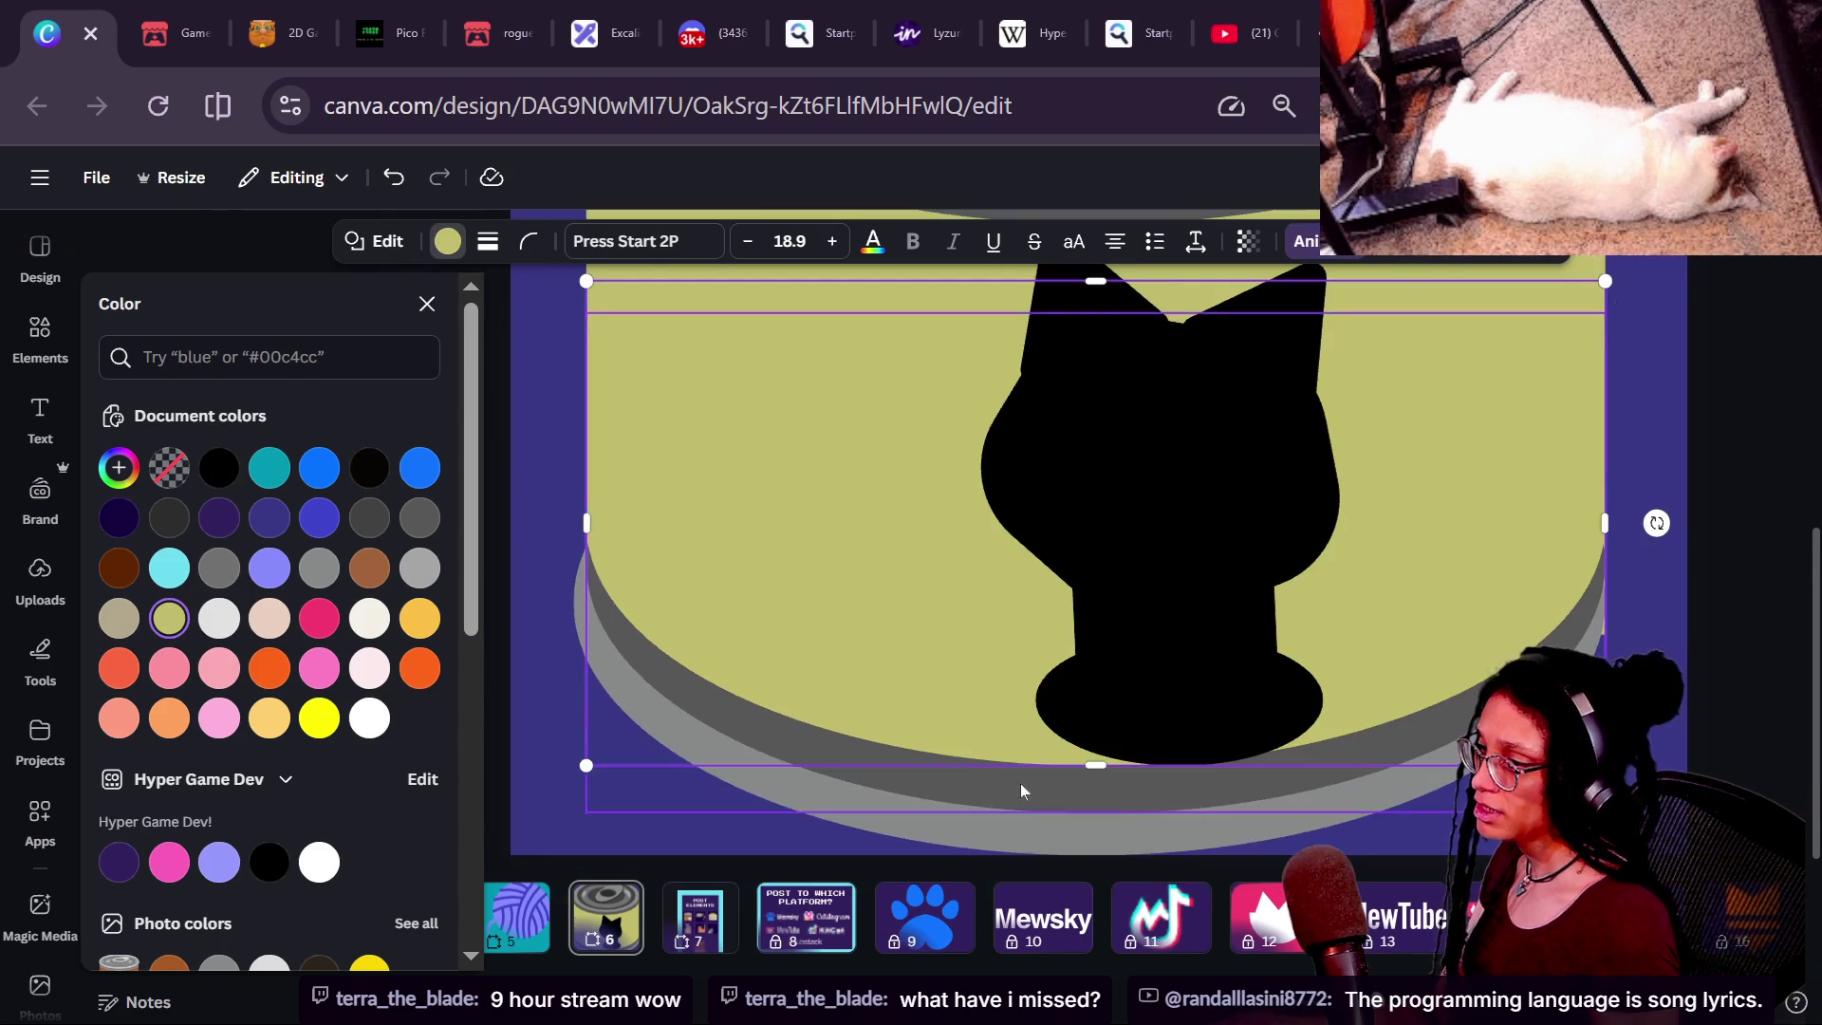
left_click(1044, 722)
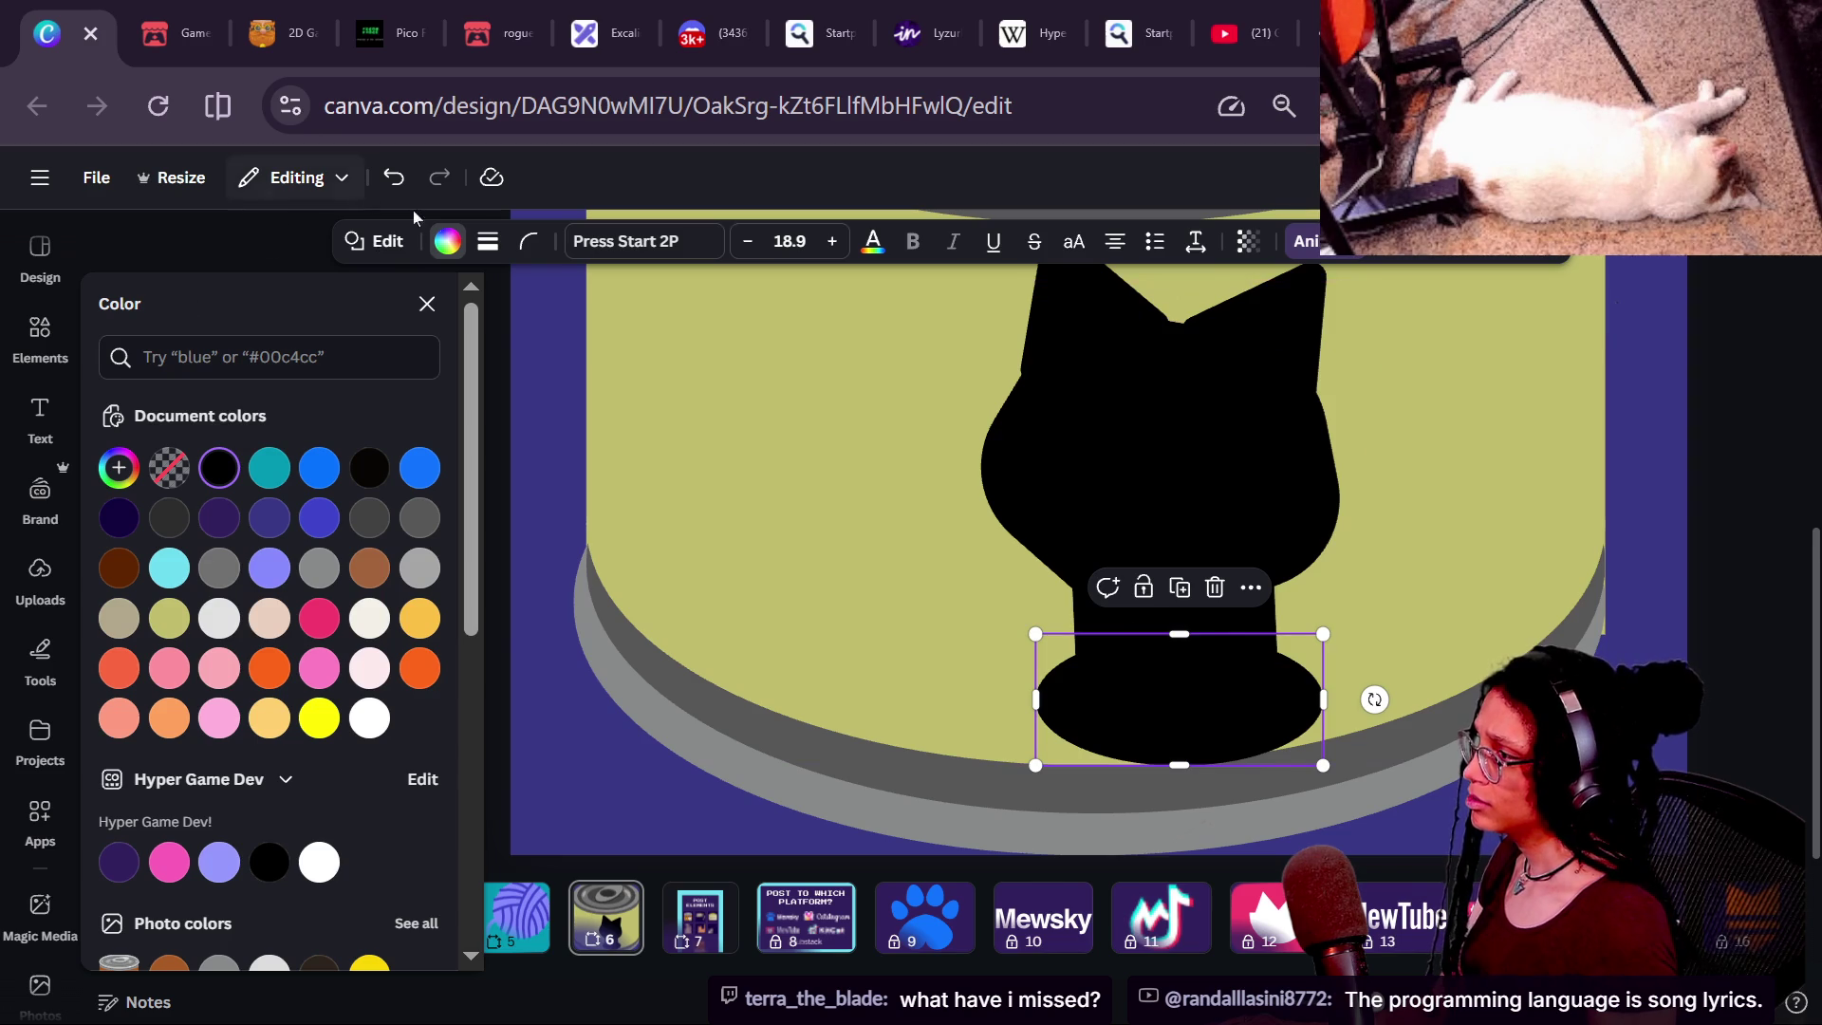
left_click(539, 319)
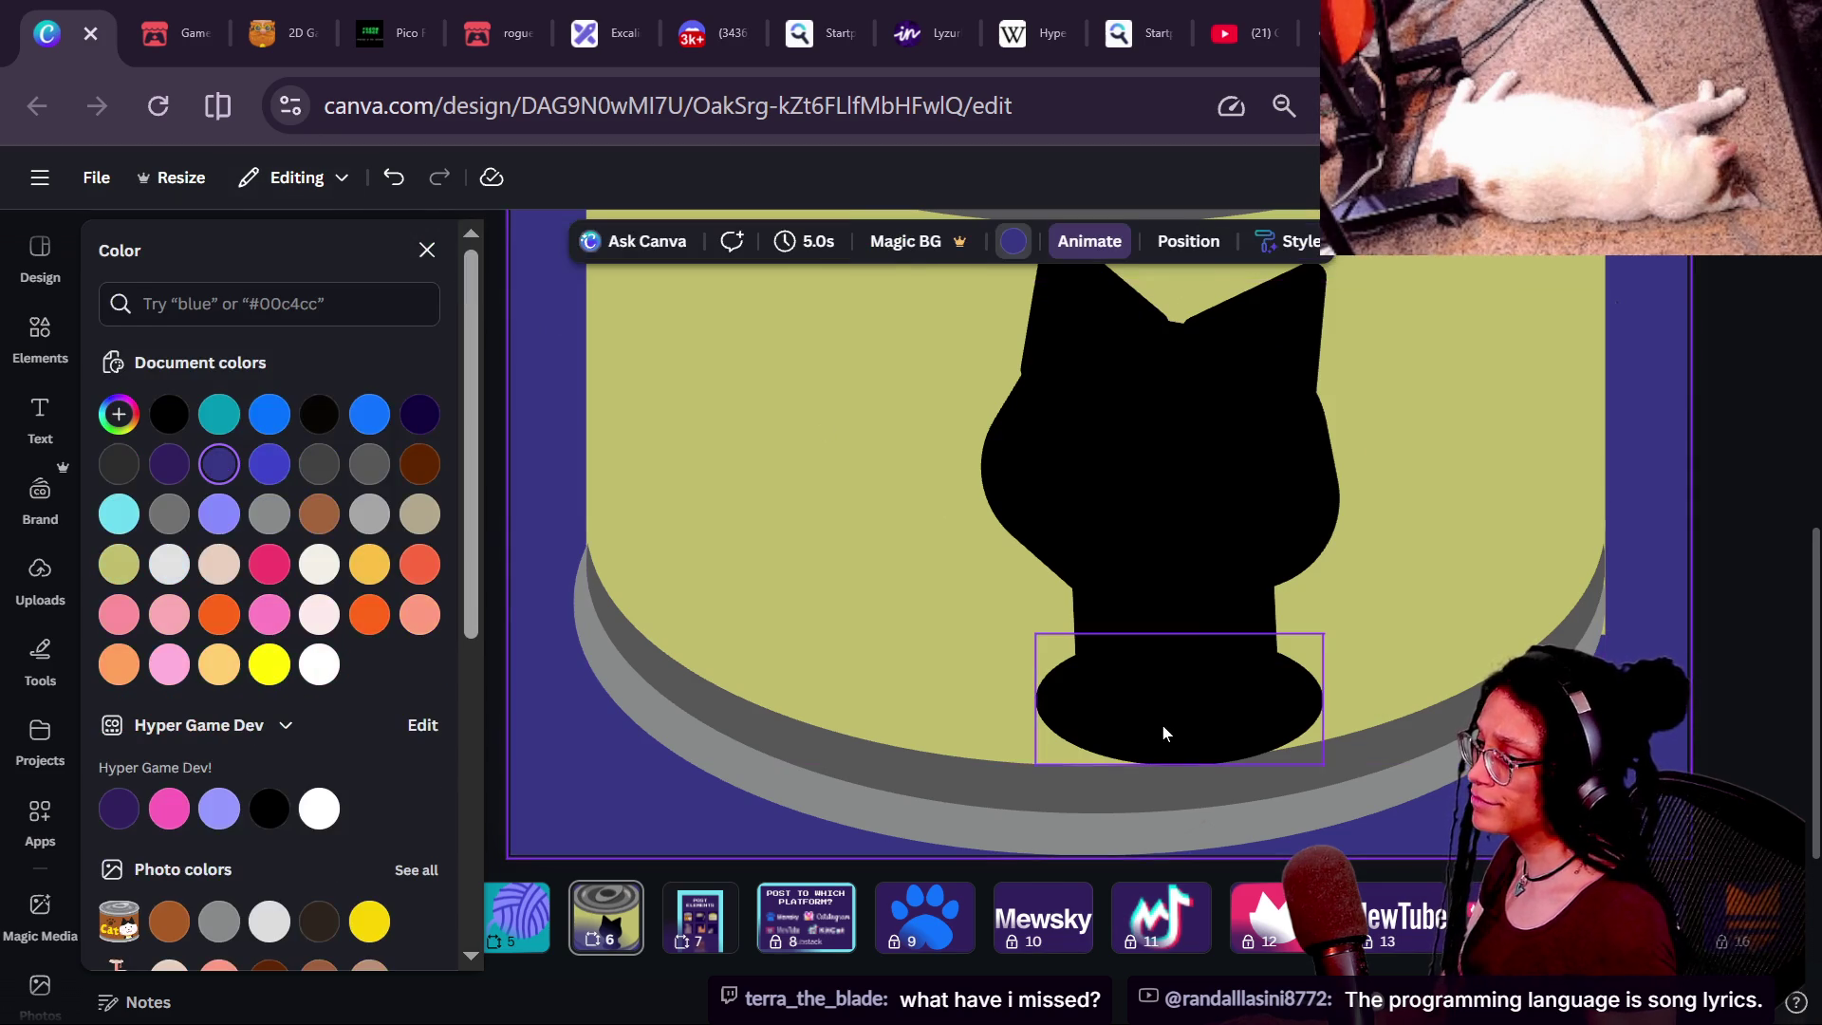
left_click(1165, 733)
left_click(376, 241)
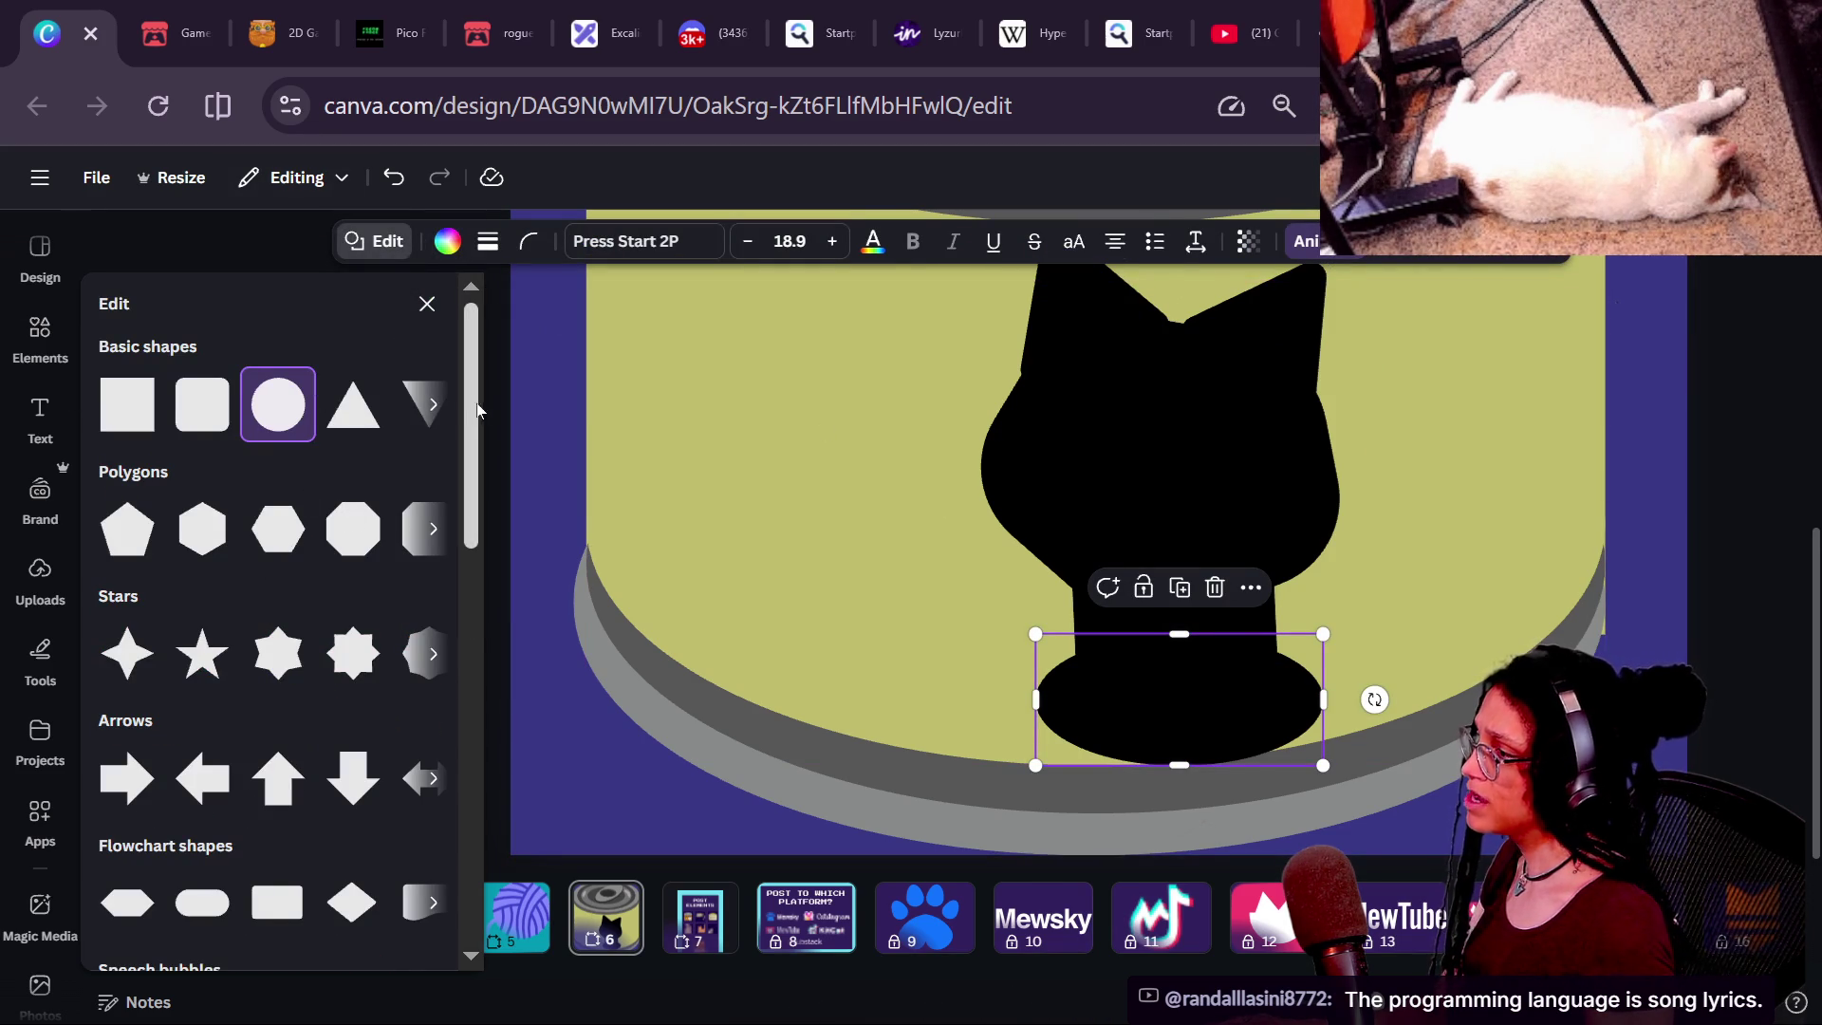
- Page through the Basic and Flowchart shape rows to reach the arc shapes
left_click(434, 406)
scroll(225, 653, "down", 3)
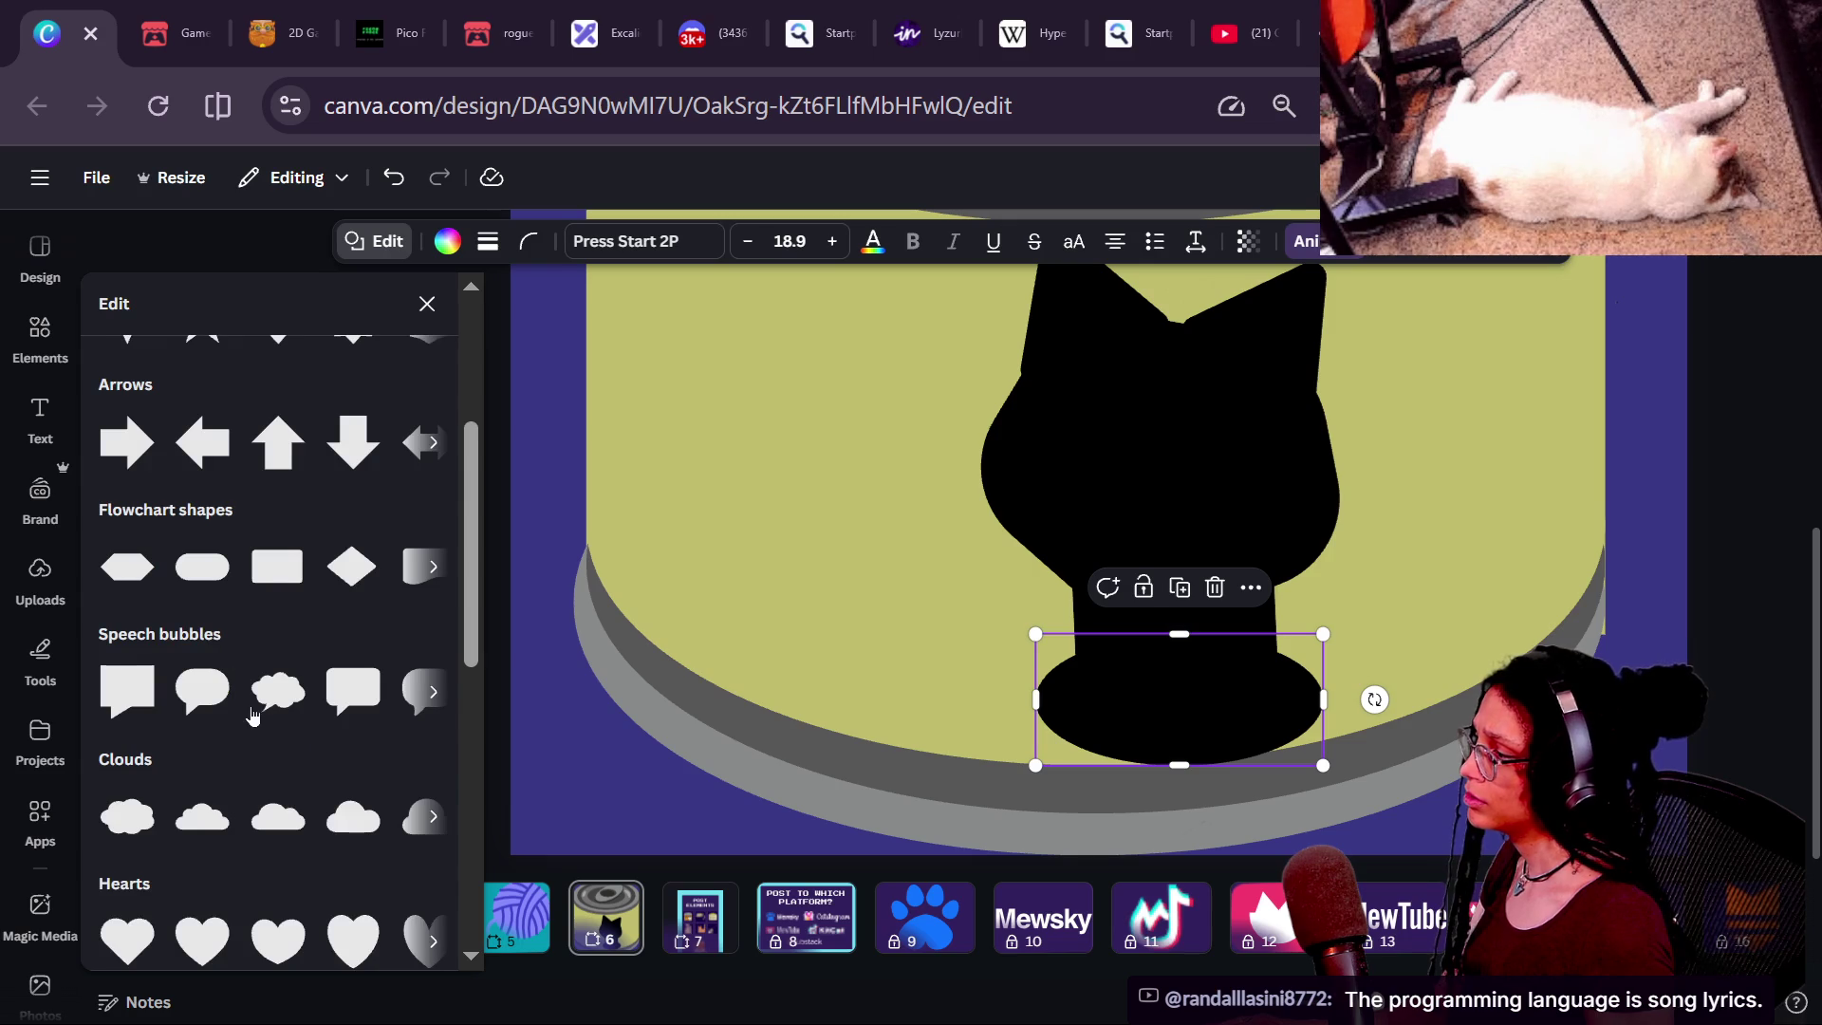
left_click(432, 567)
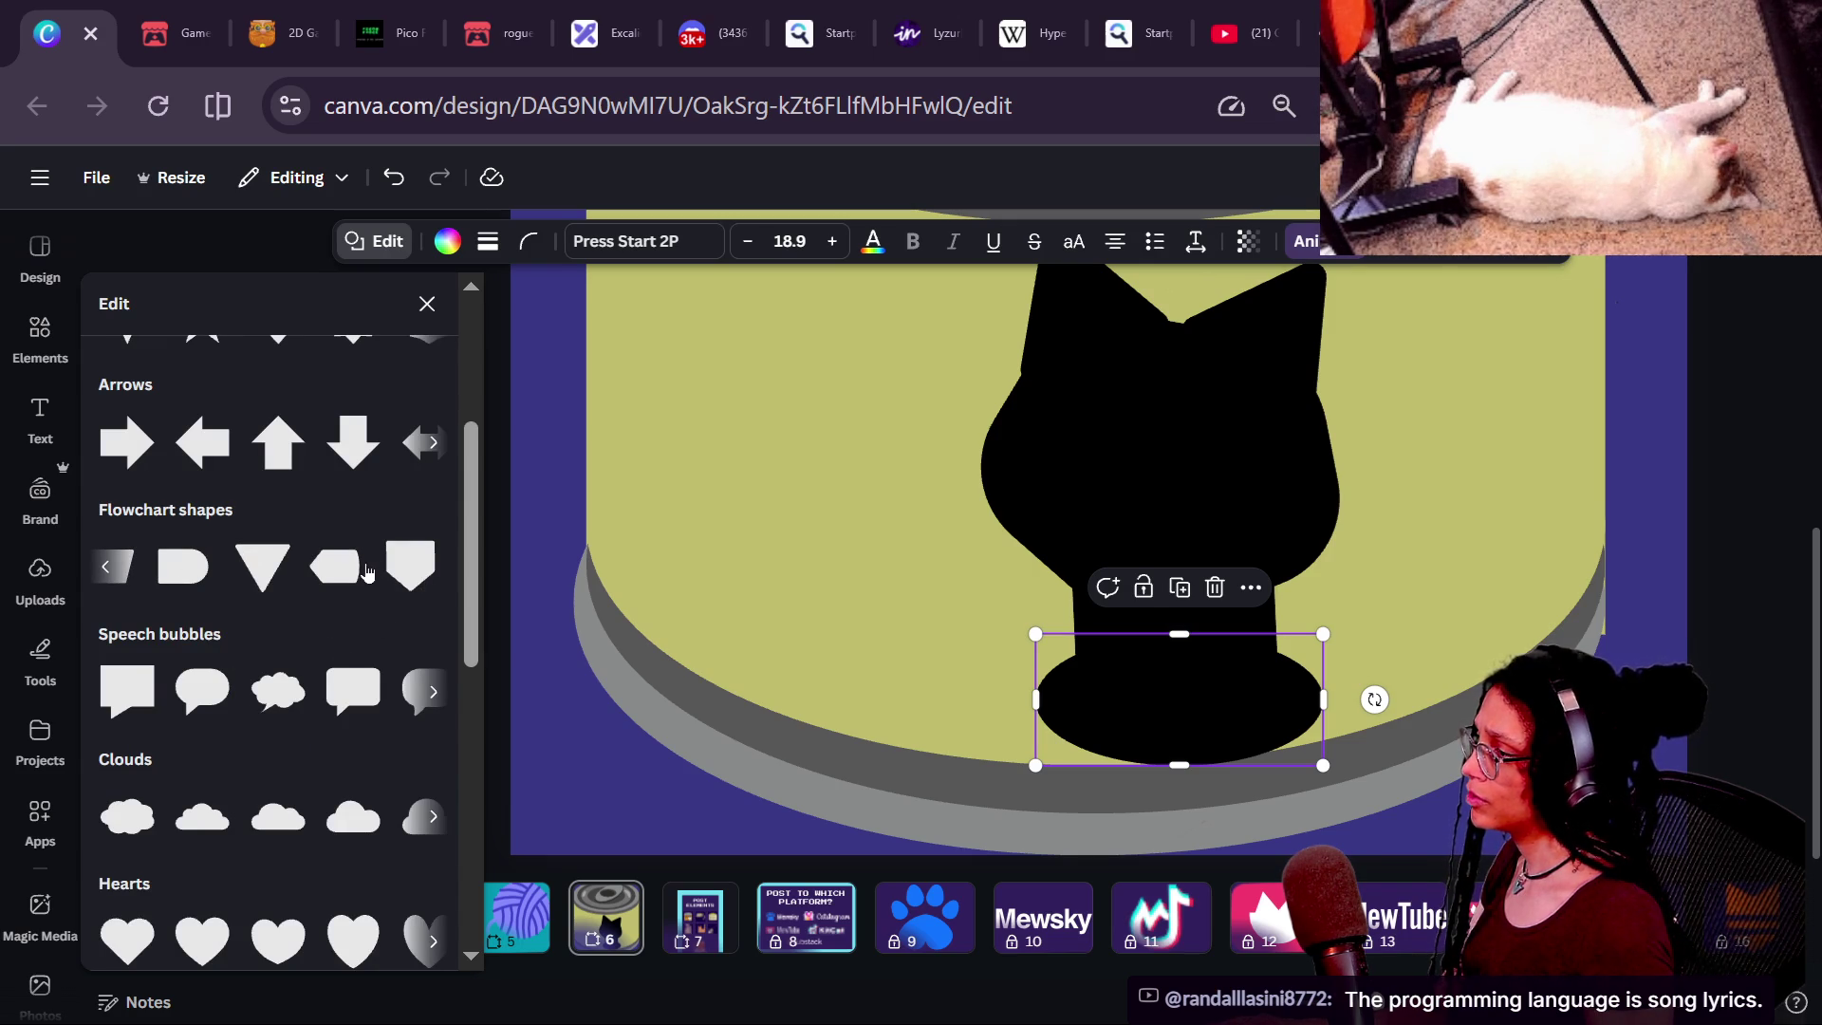
scroll(248, 602, "down", 7)
scroll(248, 596, "up", 10)
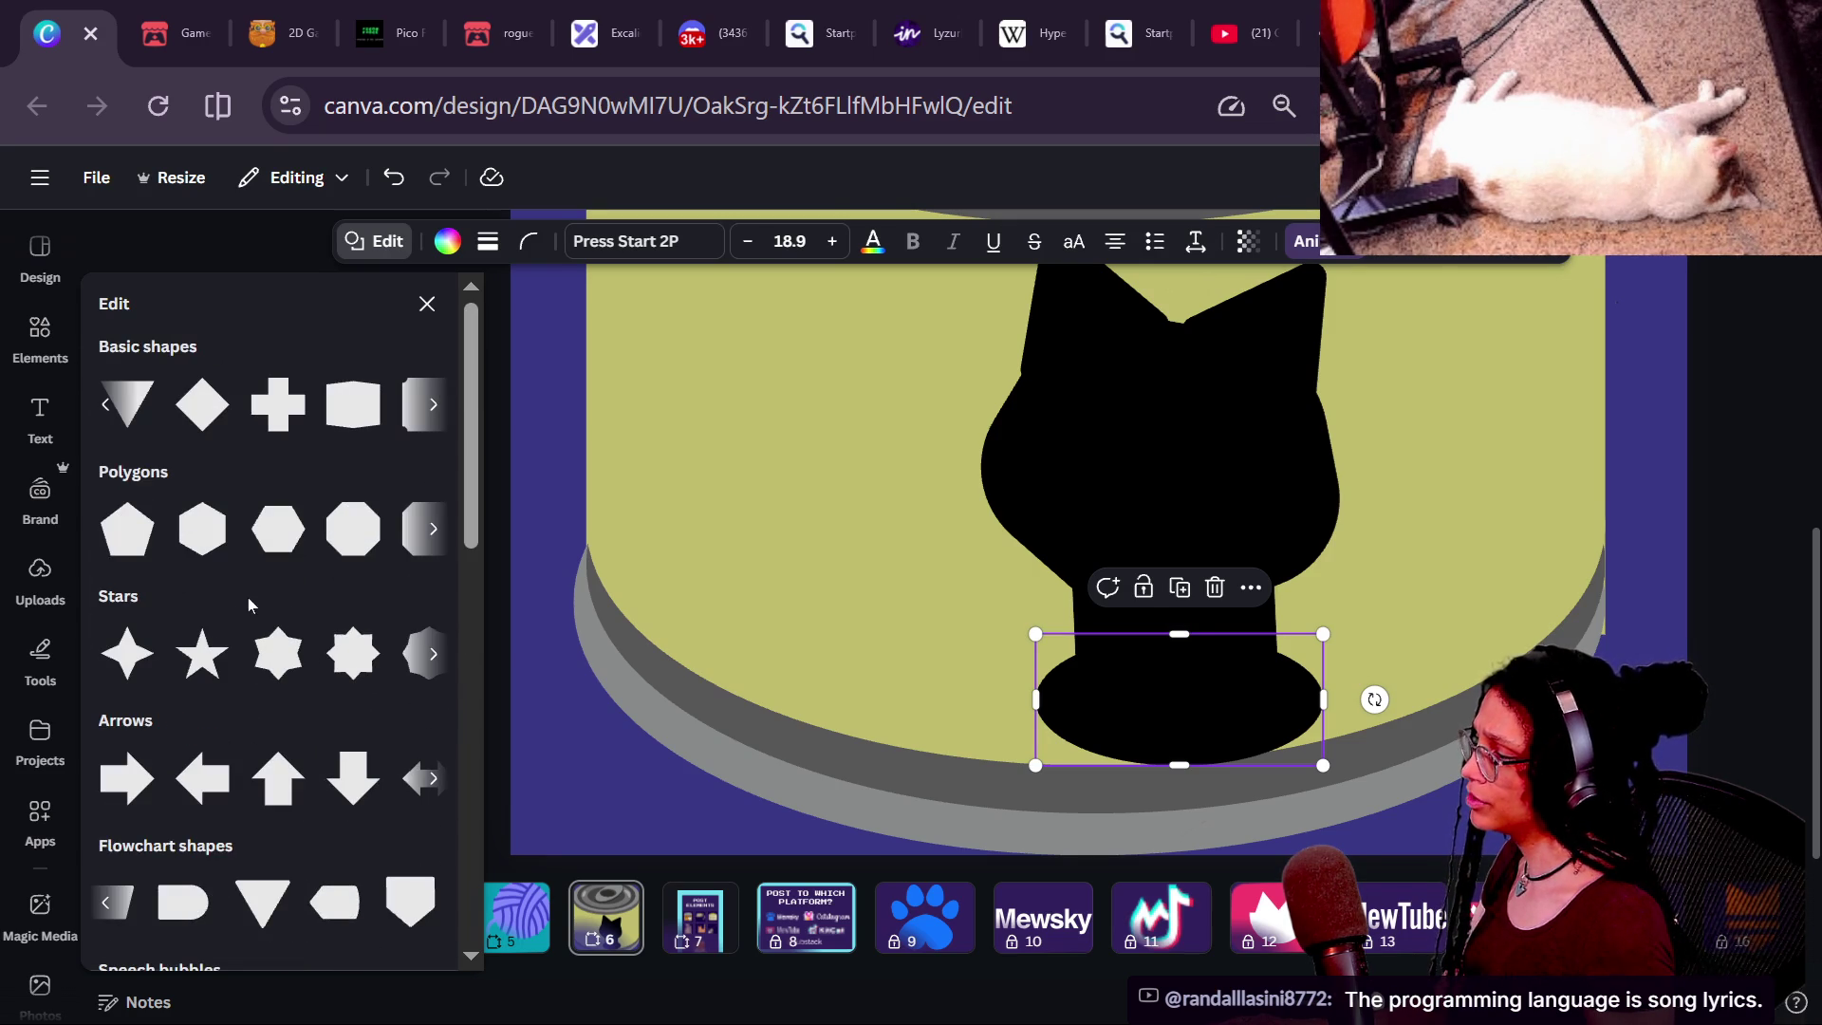
left_click(425, 421)
left_click(425, 422)
left_click(425, 422)
left_click(425, 422)
- Swap the oval for the arch shape, tilt it under the cat, and zoom to fit
left_click(412, 426)
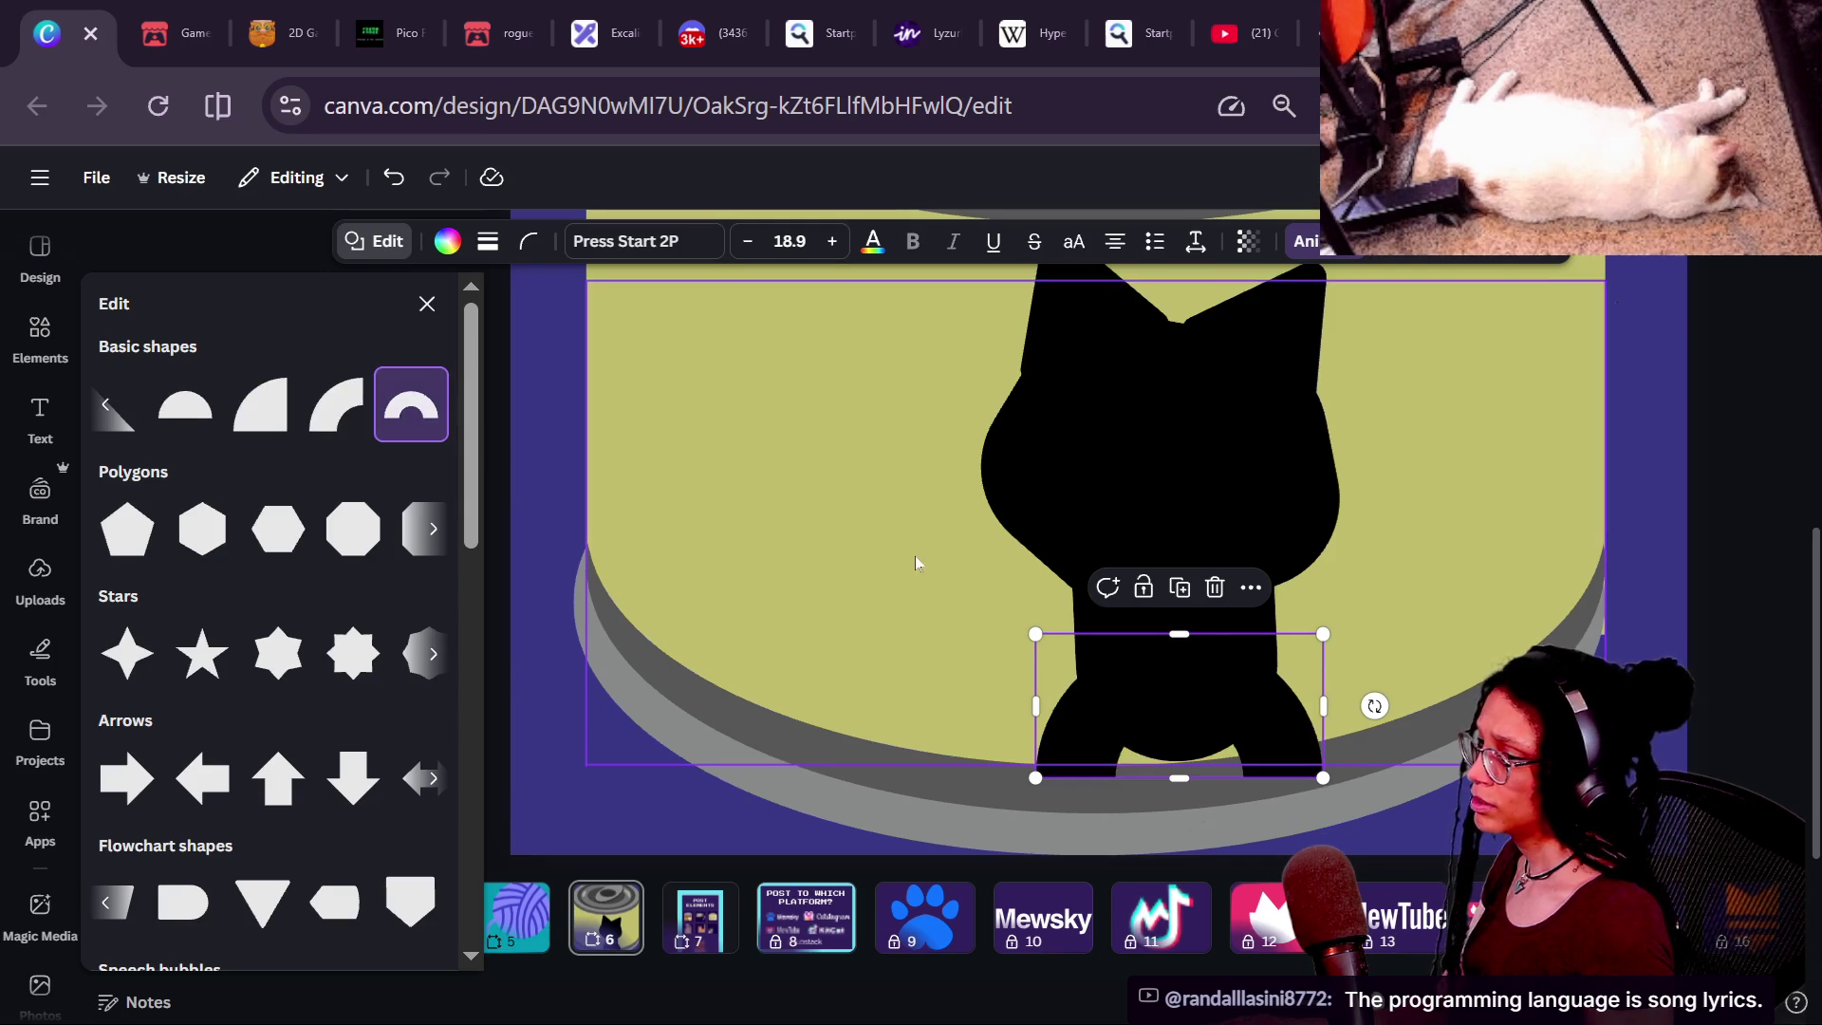
mouse_move(1375, 699)
left_mouse_down()
mouse_move(1222, 841)
mouse_move(997, 569)
mouse_move(977, 683)
mouse_move(714, 746)
left_mouse_up()
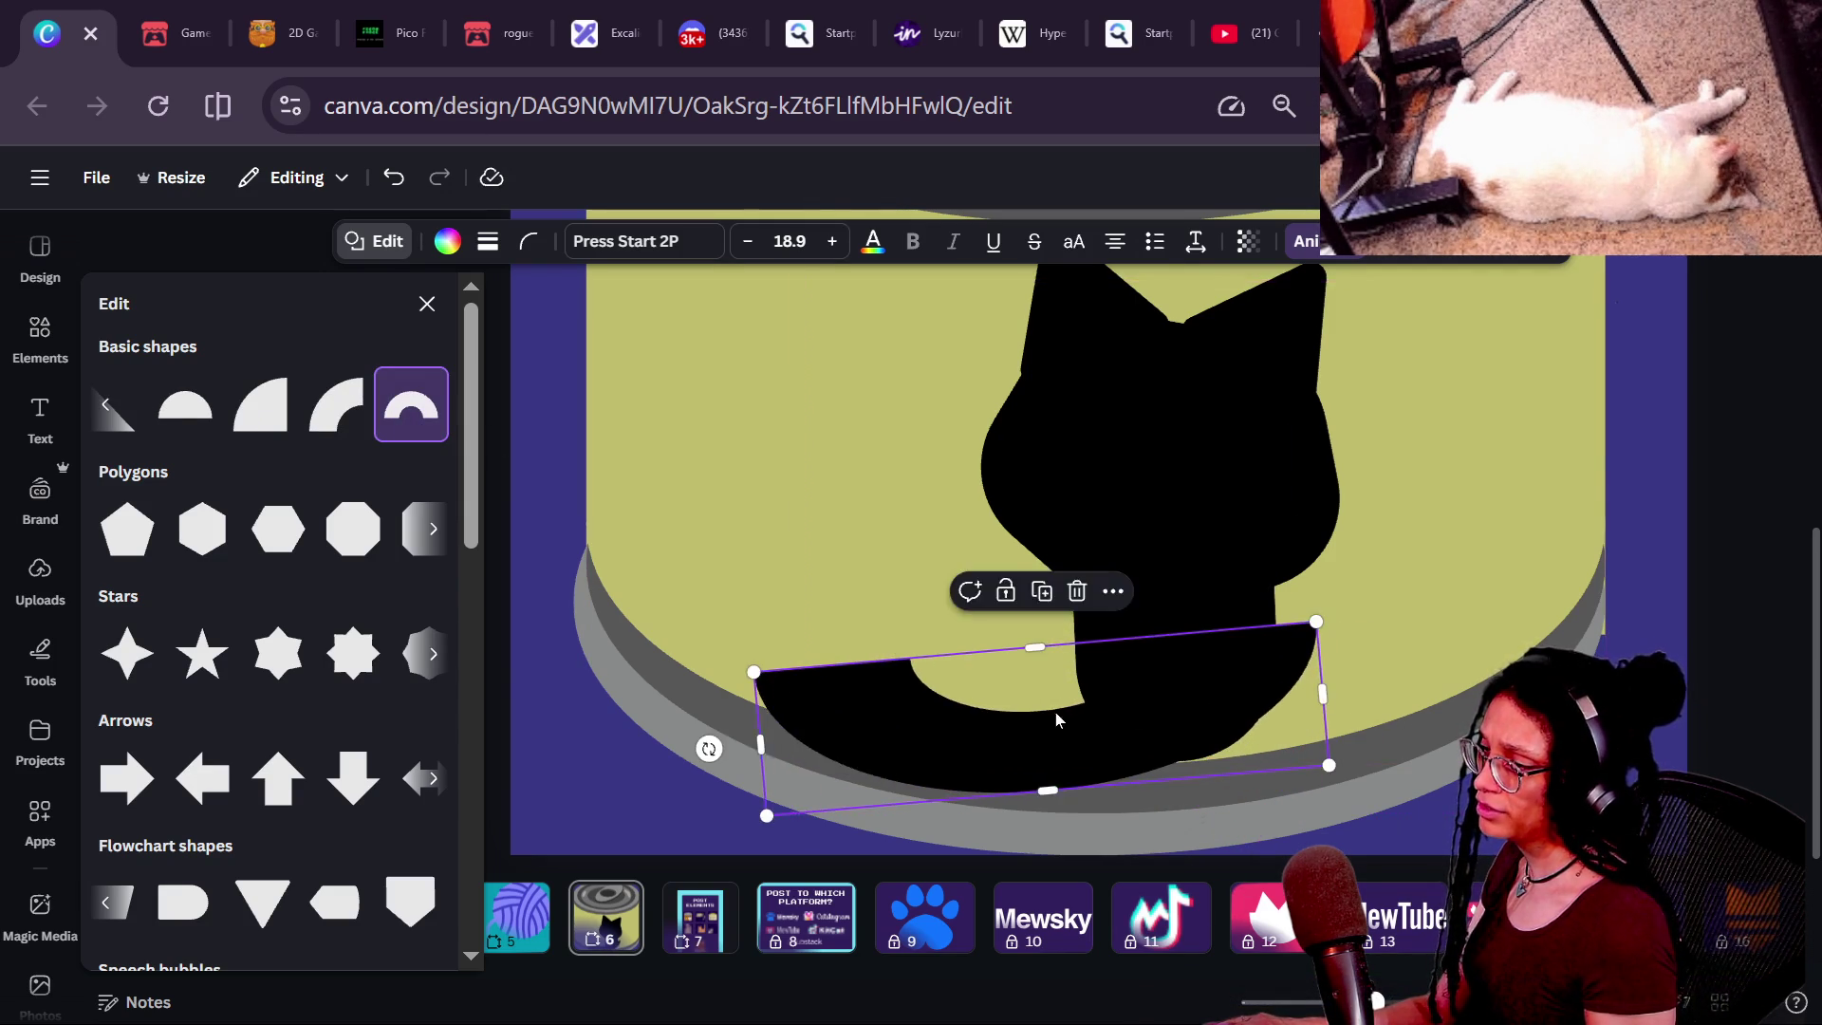
key("ctrl+z")
key("ctrl+0")
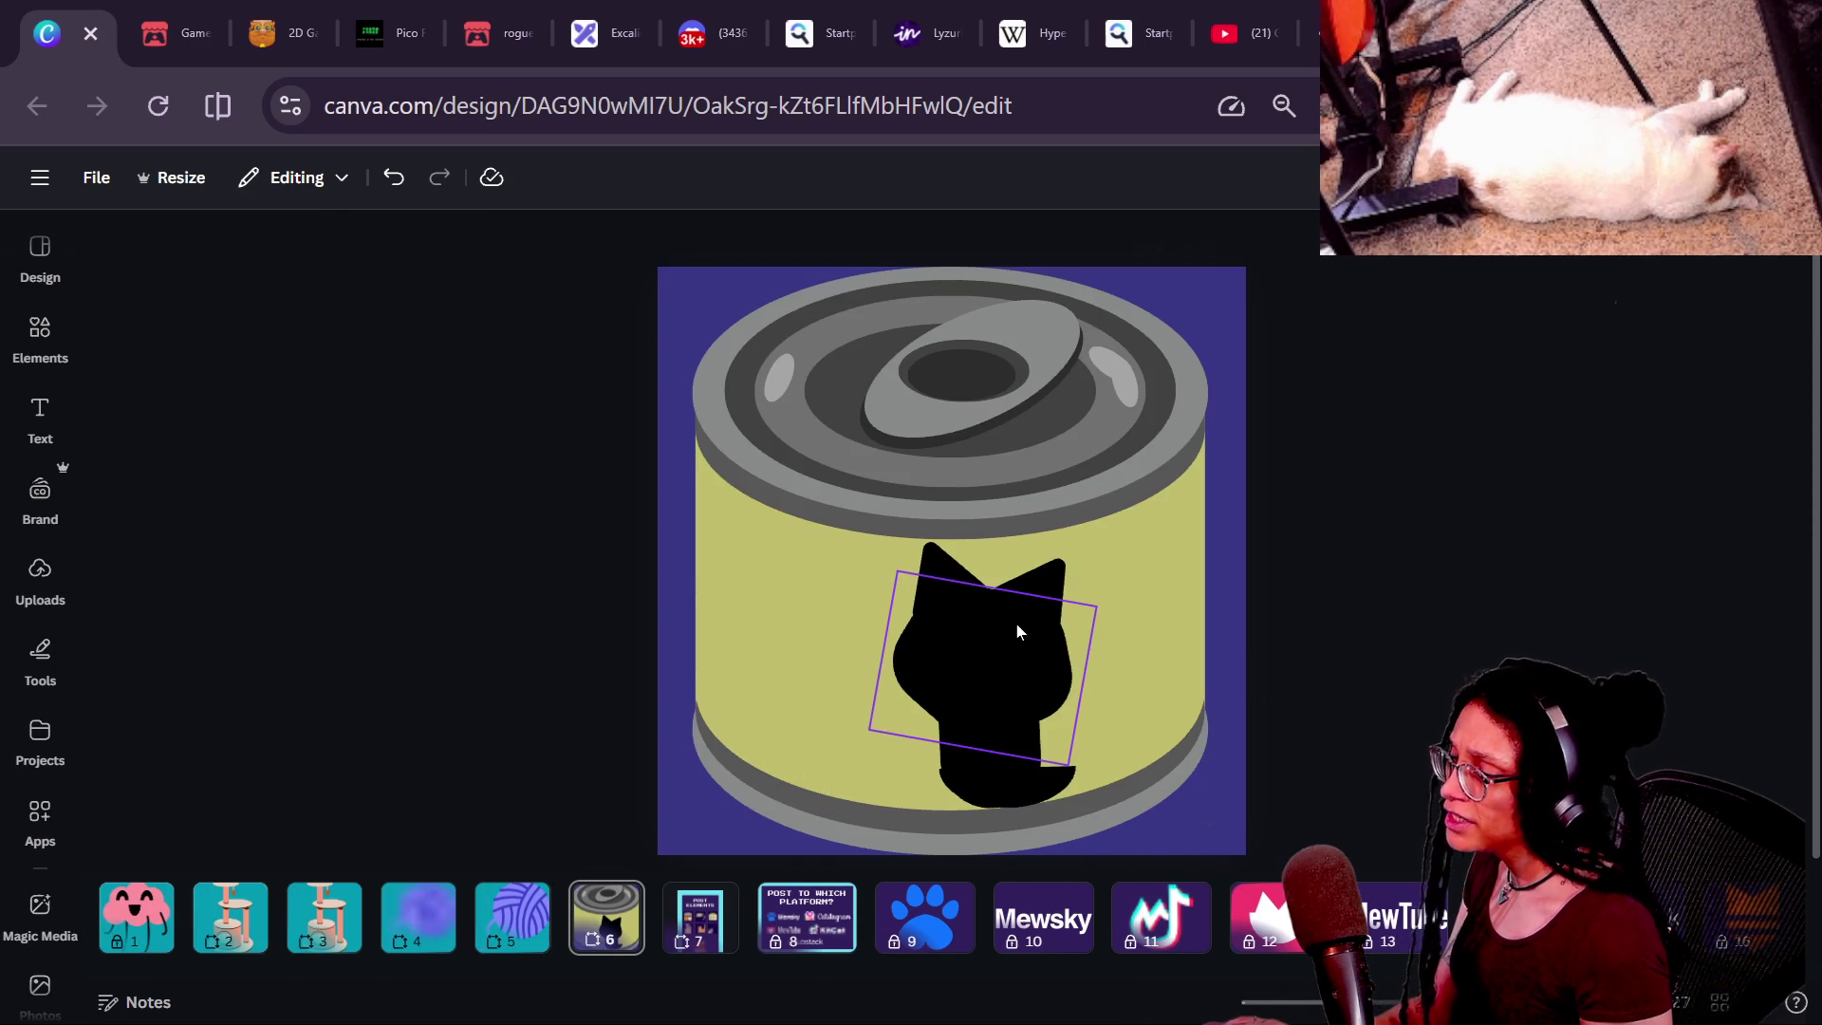
- Select the cat's body, arch and head, then delete the whole cat
left_click(1029, 807)
left_click(1004, 795)
left_click(970, 655, "shift")
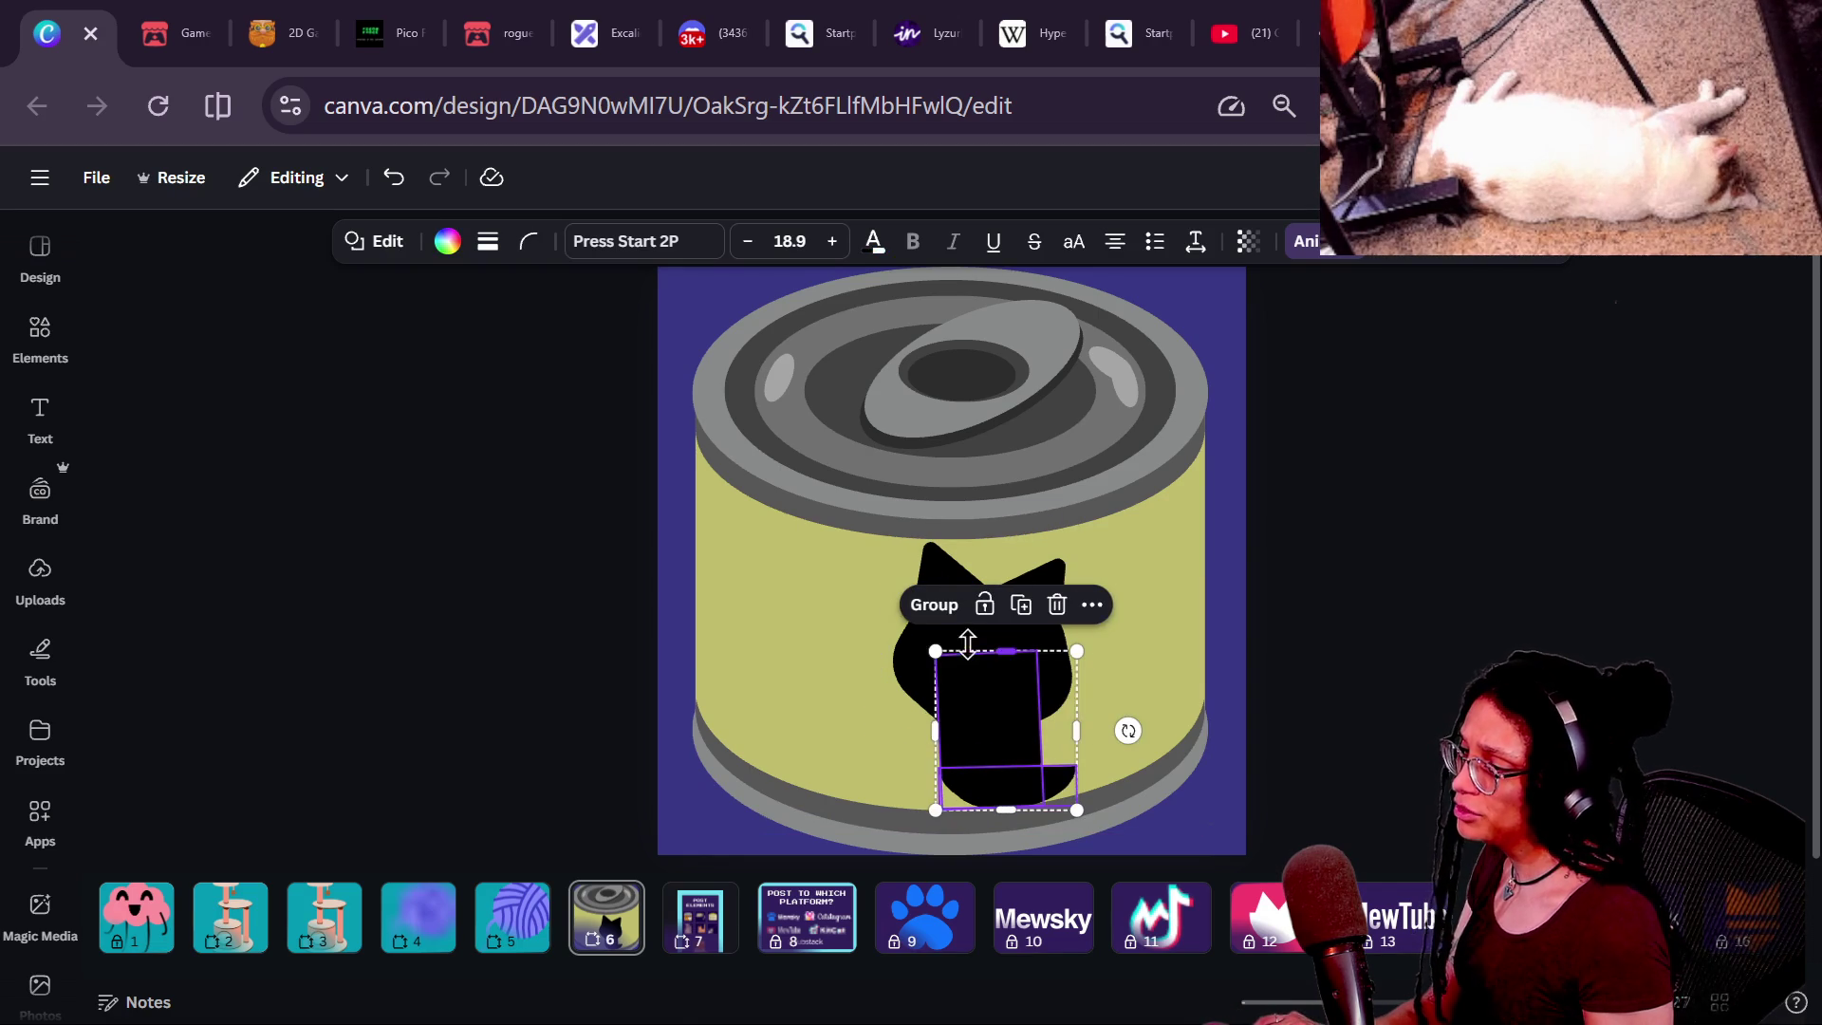
left_click(917, 636, "shift")
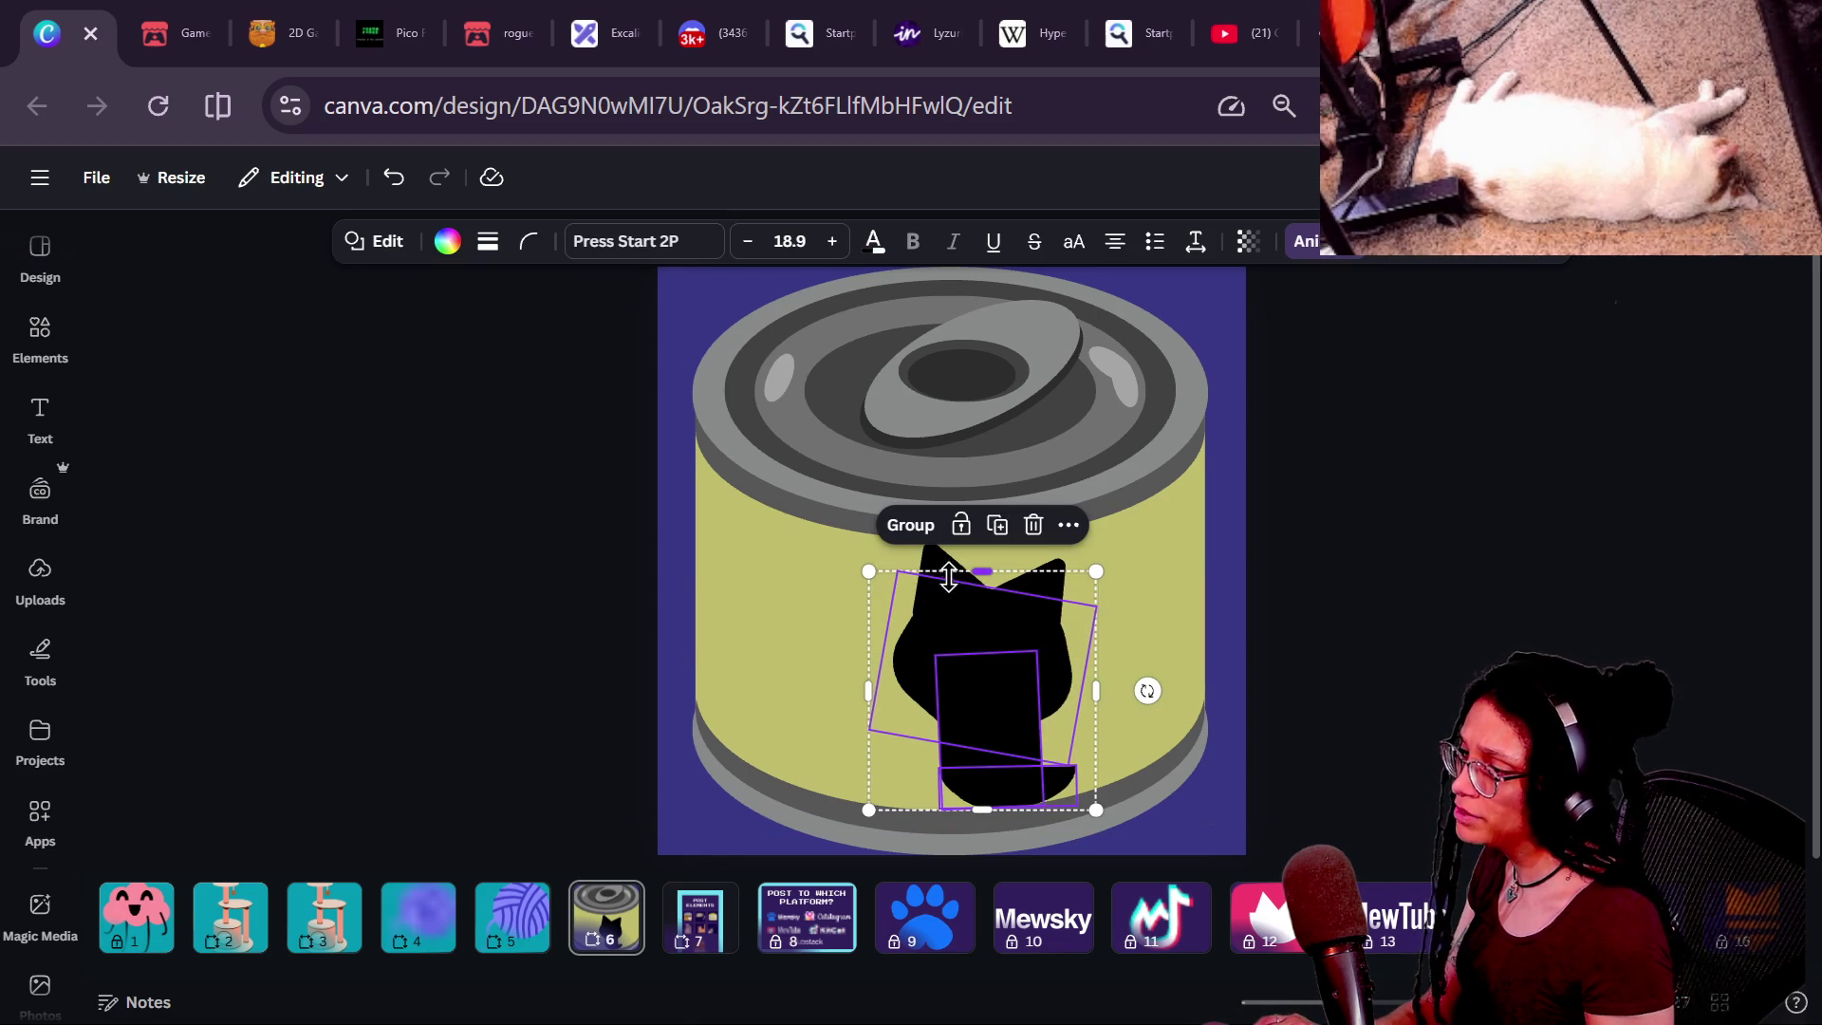
key("Delete")
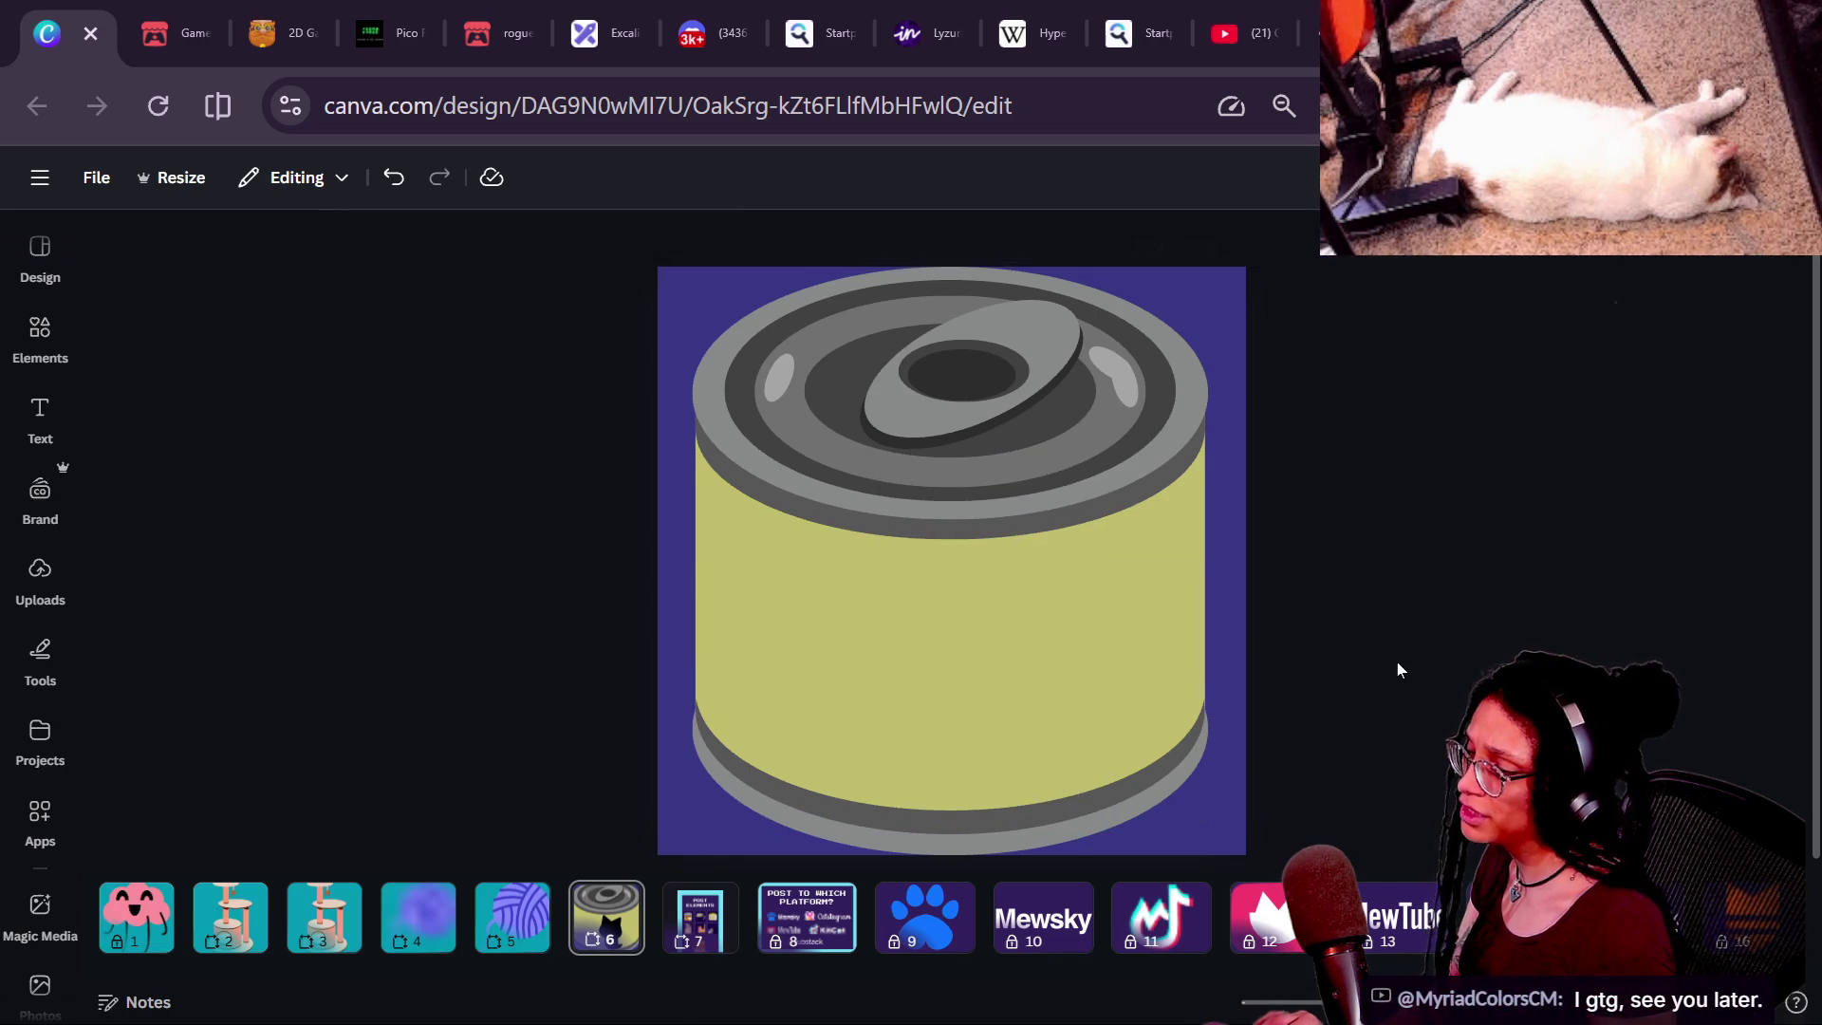
- Lock the lower yellow label panel and select both label panels
left_click(949, 669)
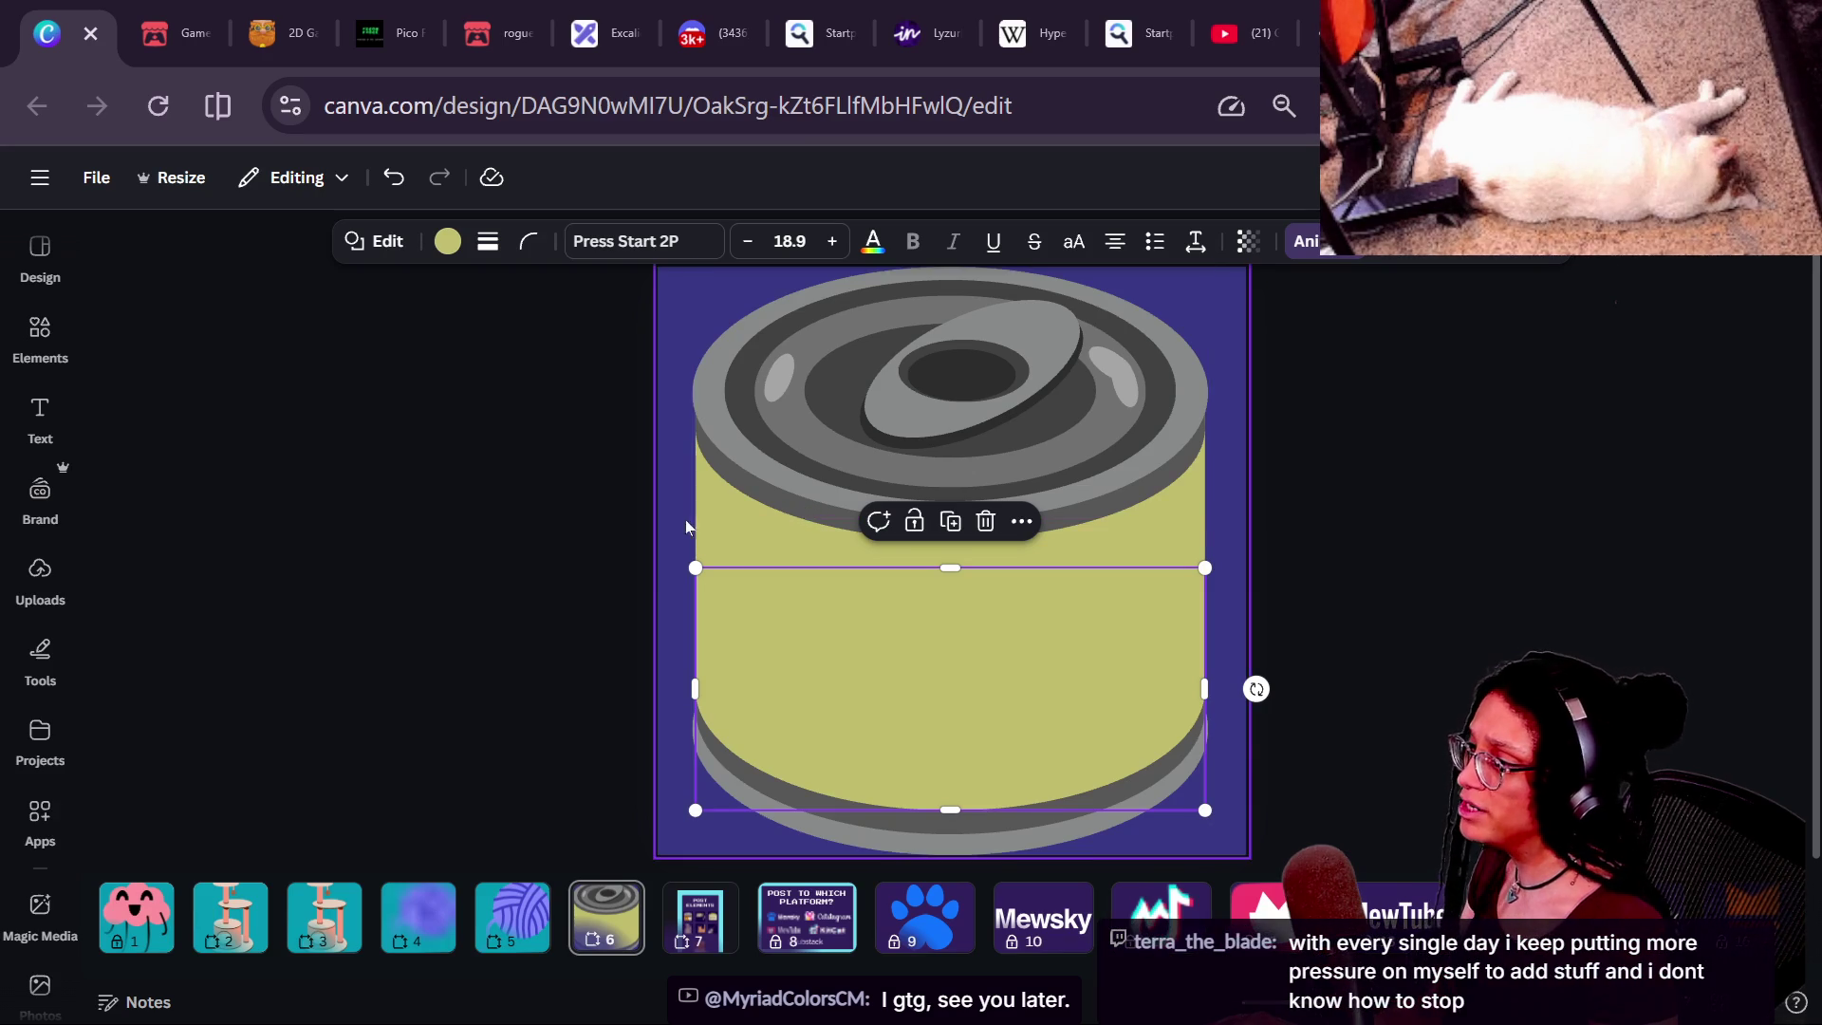
key("alt+shift+l")
key("ctrl+d")
key("Escape")
left_click(725, 548, "shift")
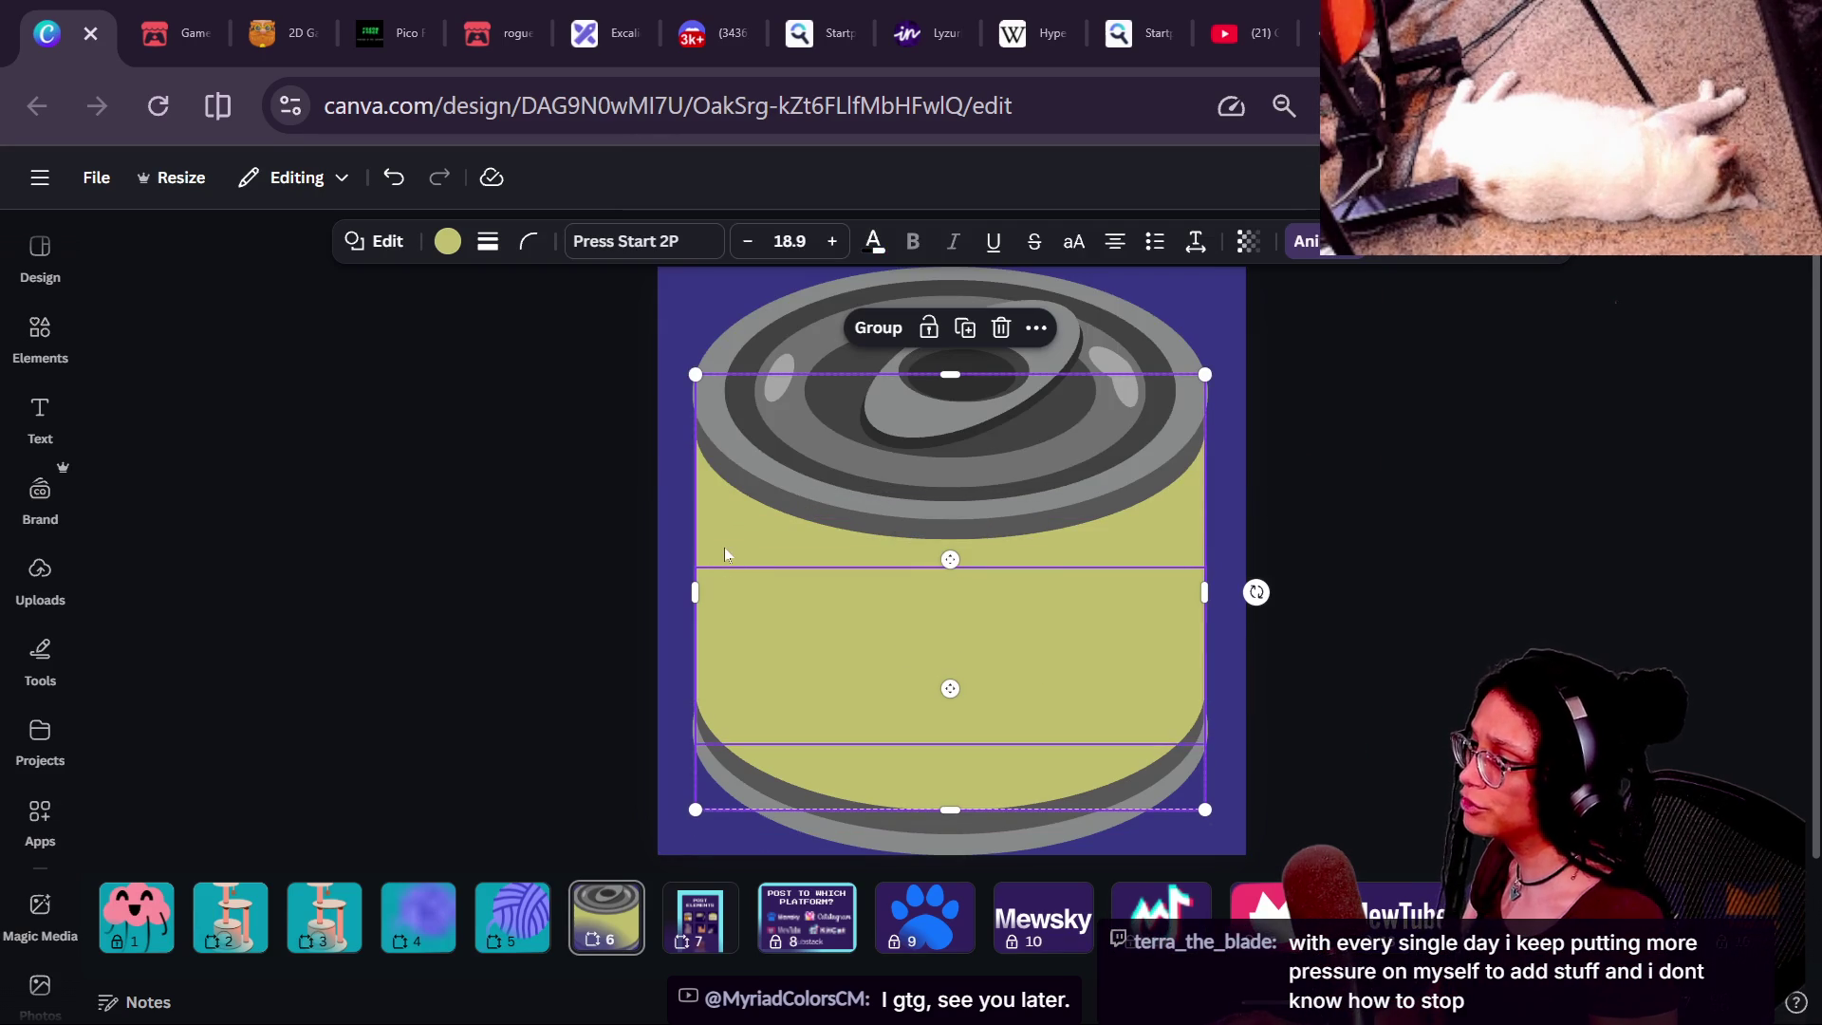
- Eyedrop the background purple #383885 onto the labels, then zoom out to fit
left_click(447, 241)
left_click(119, 467)
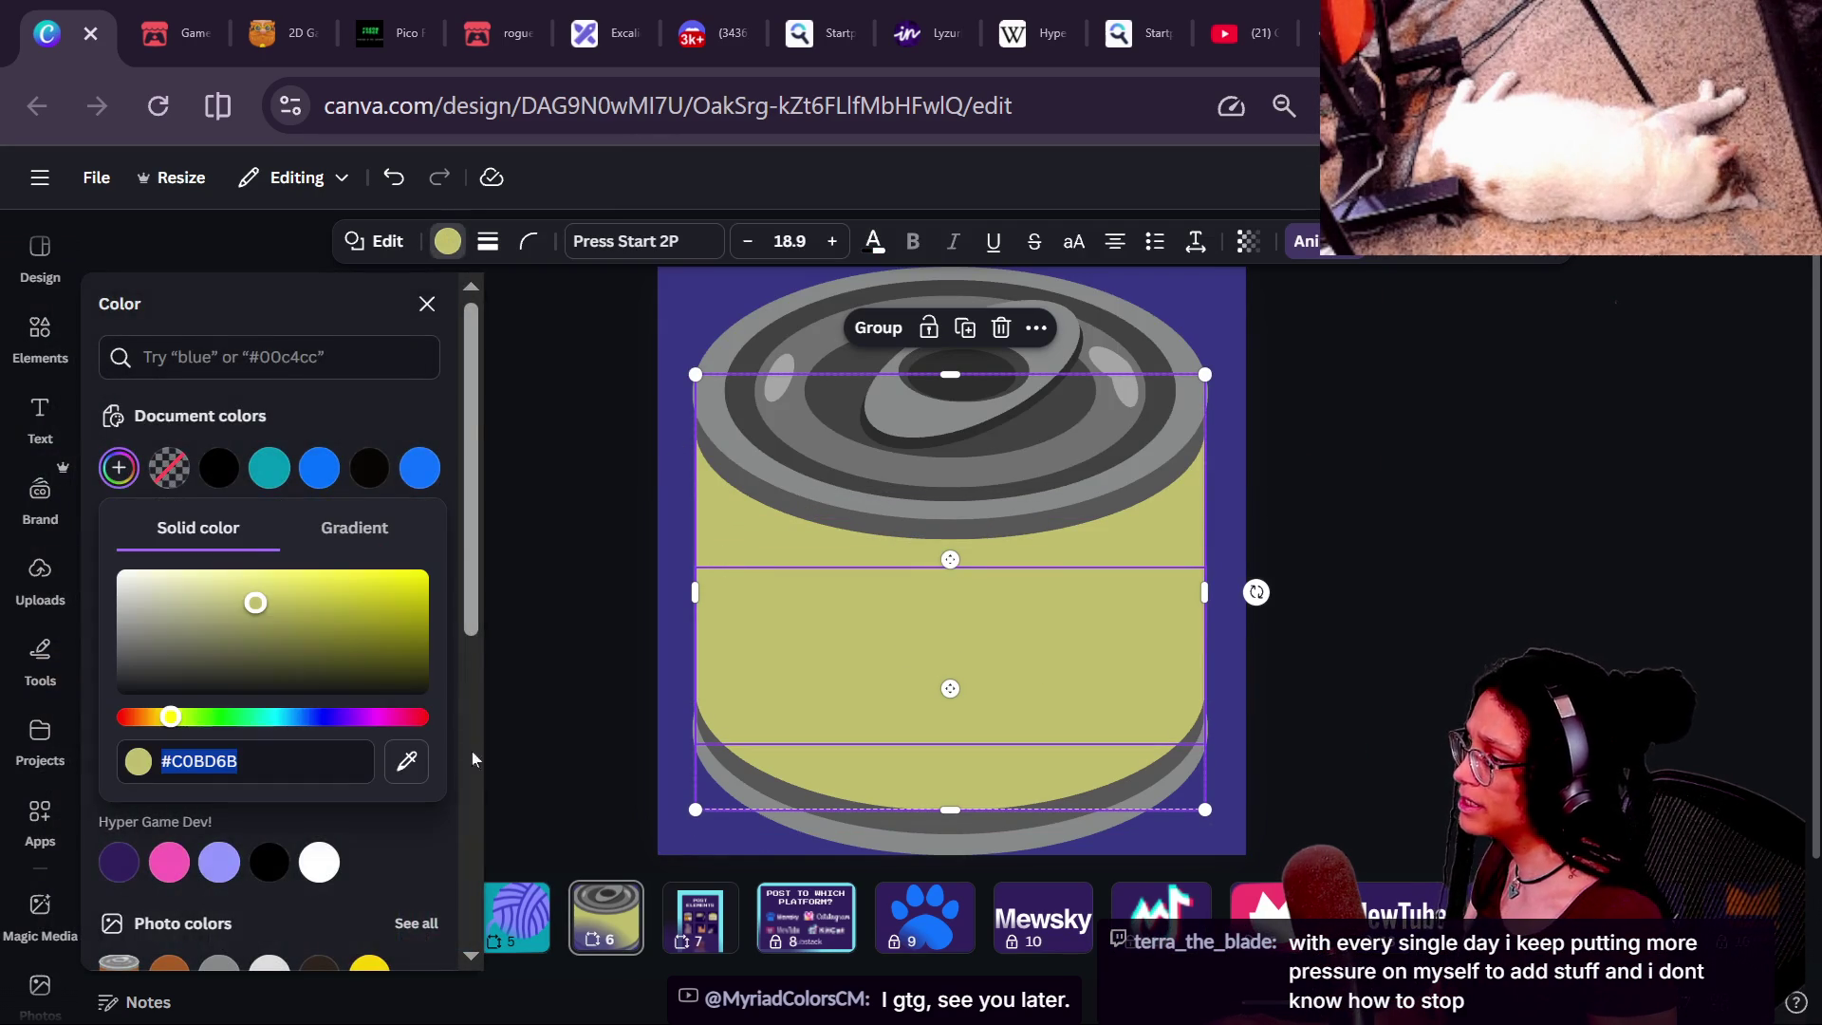
left_click(406, 760)
left_click(680, 684)
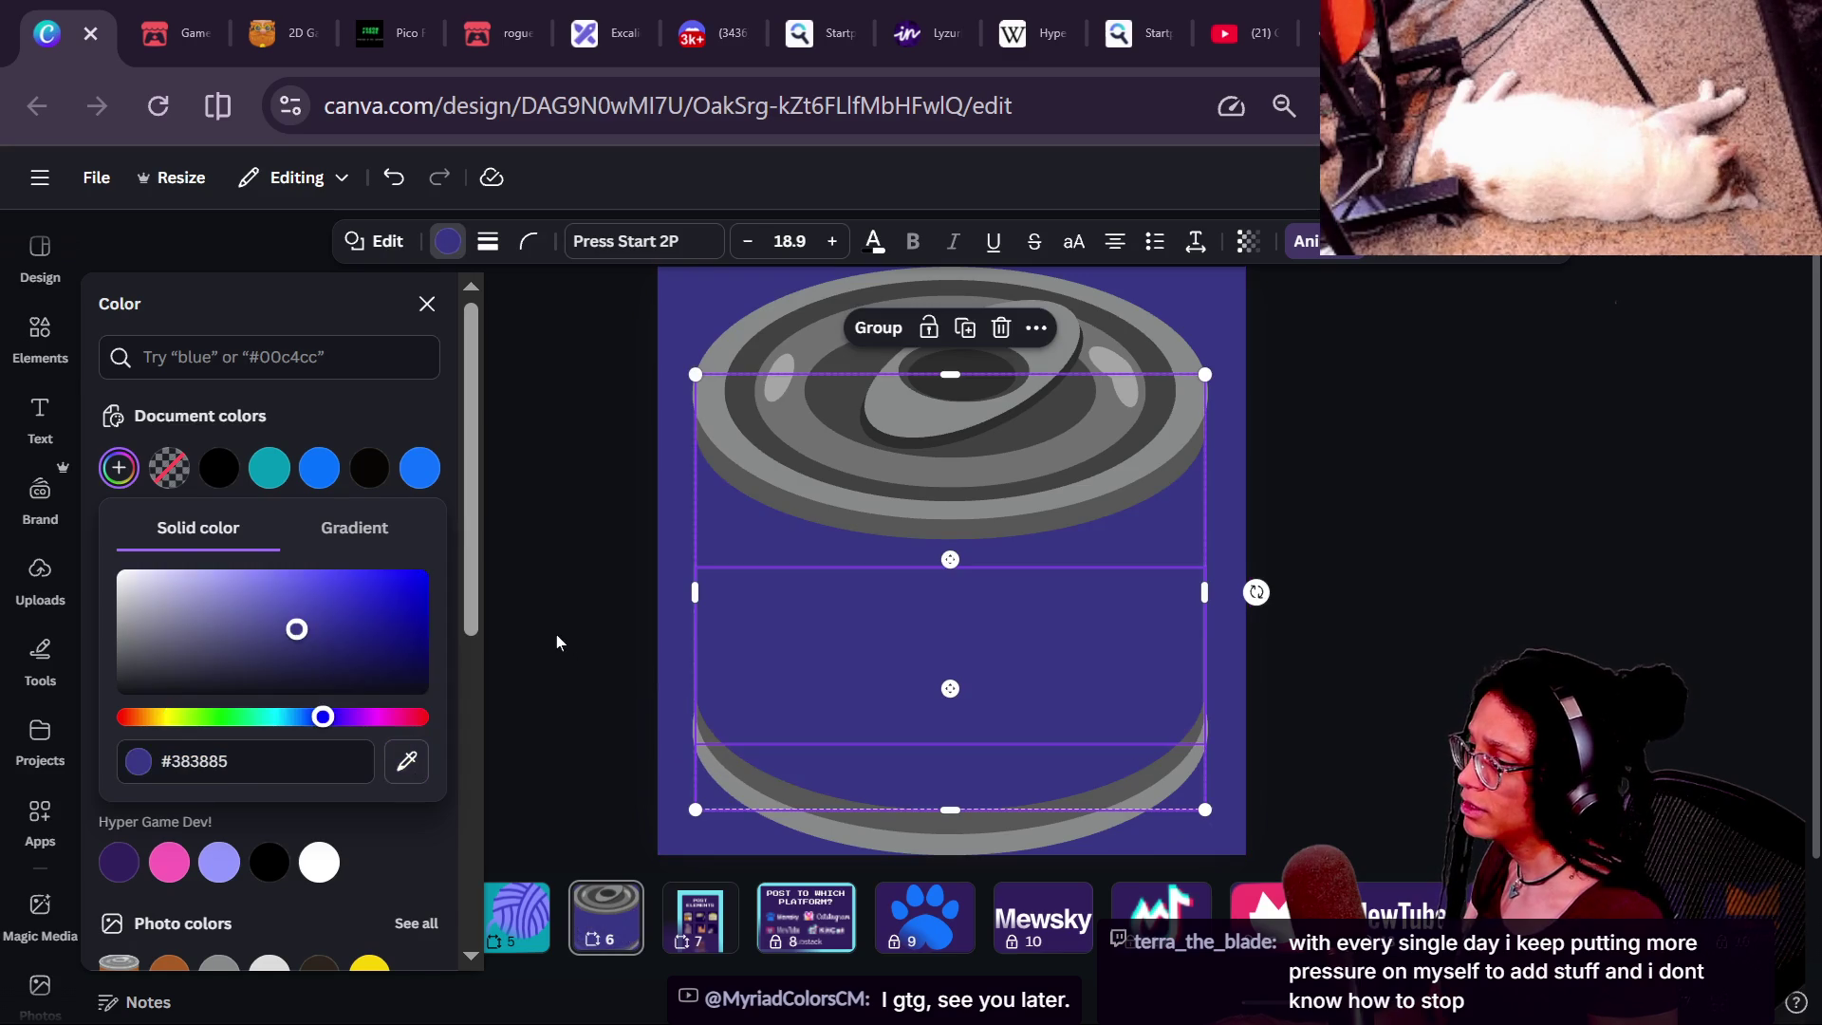
key("Escape")
left_click(551, 634)
key("ctrl+minus")
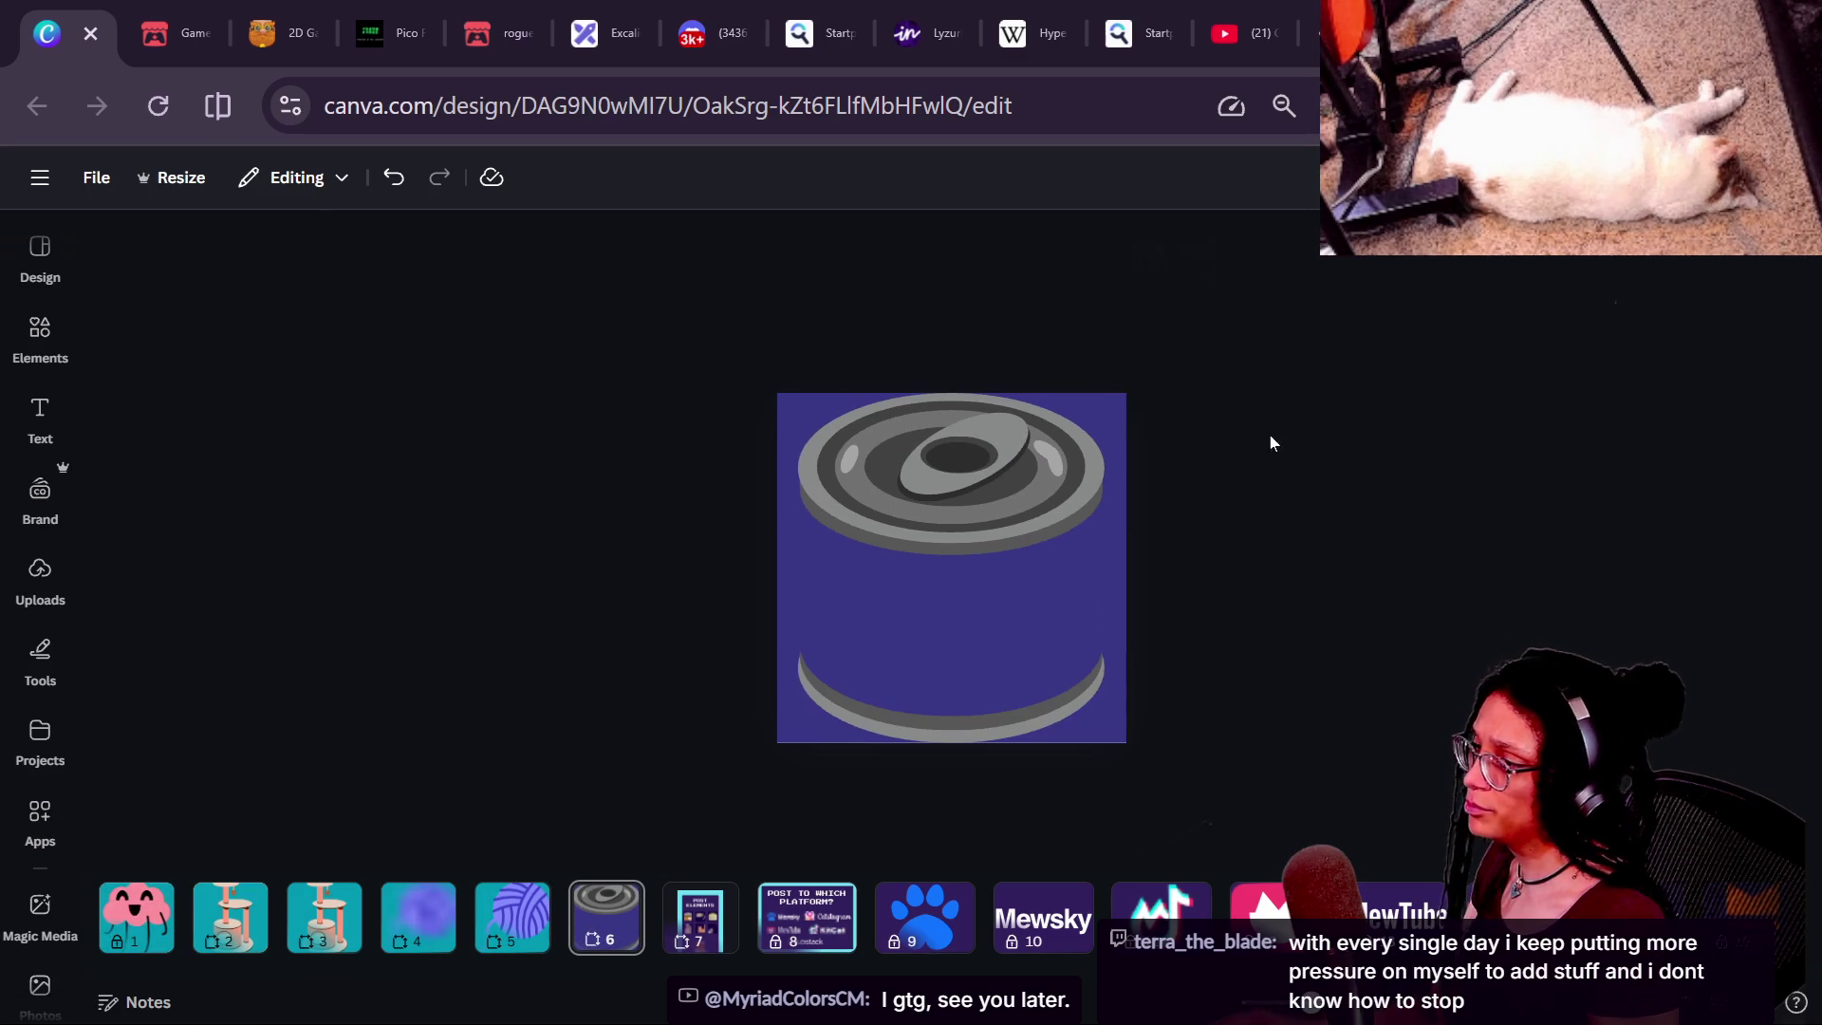
- Download the current page only as a PNG at size 3.125 with transparent background
left_click(1747, 178)
left_click(1412, 636)
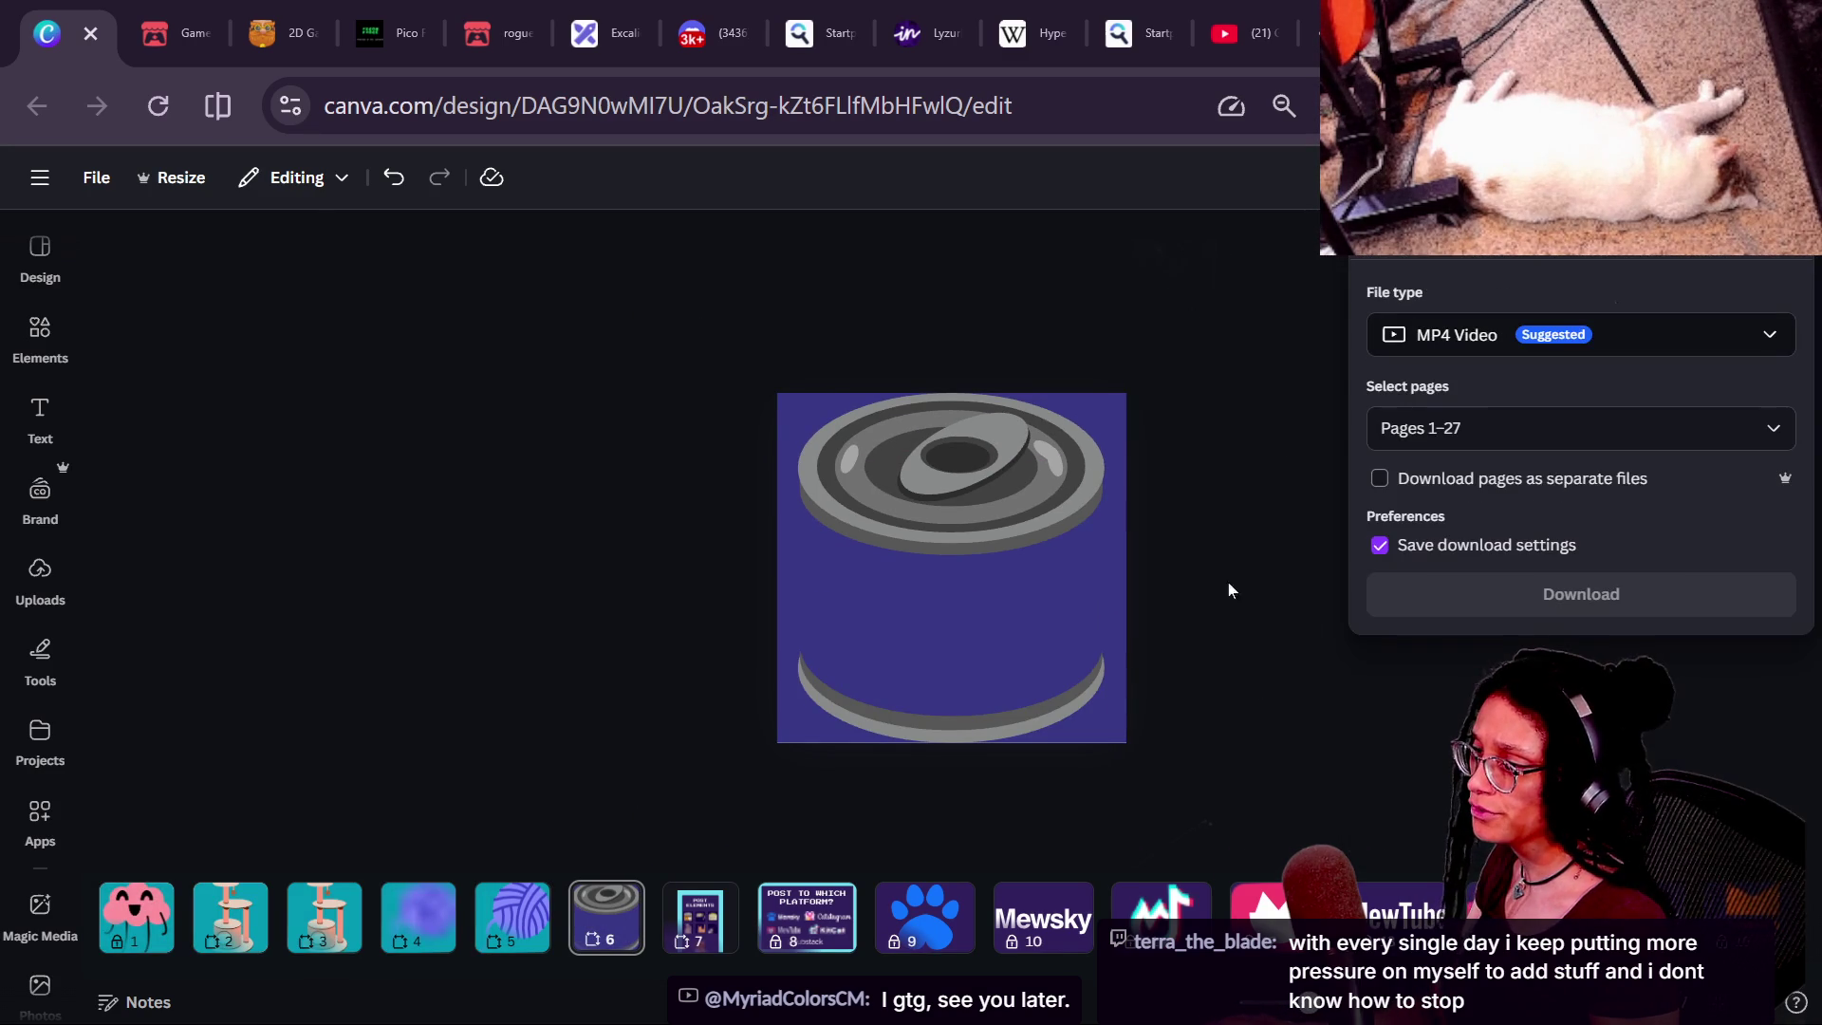
left_click(1432, 341)
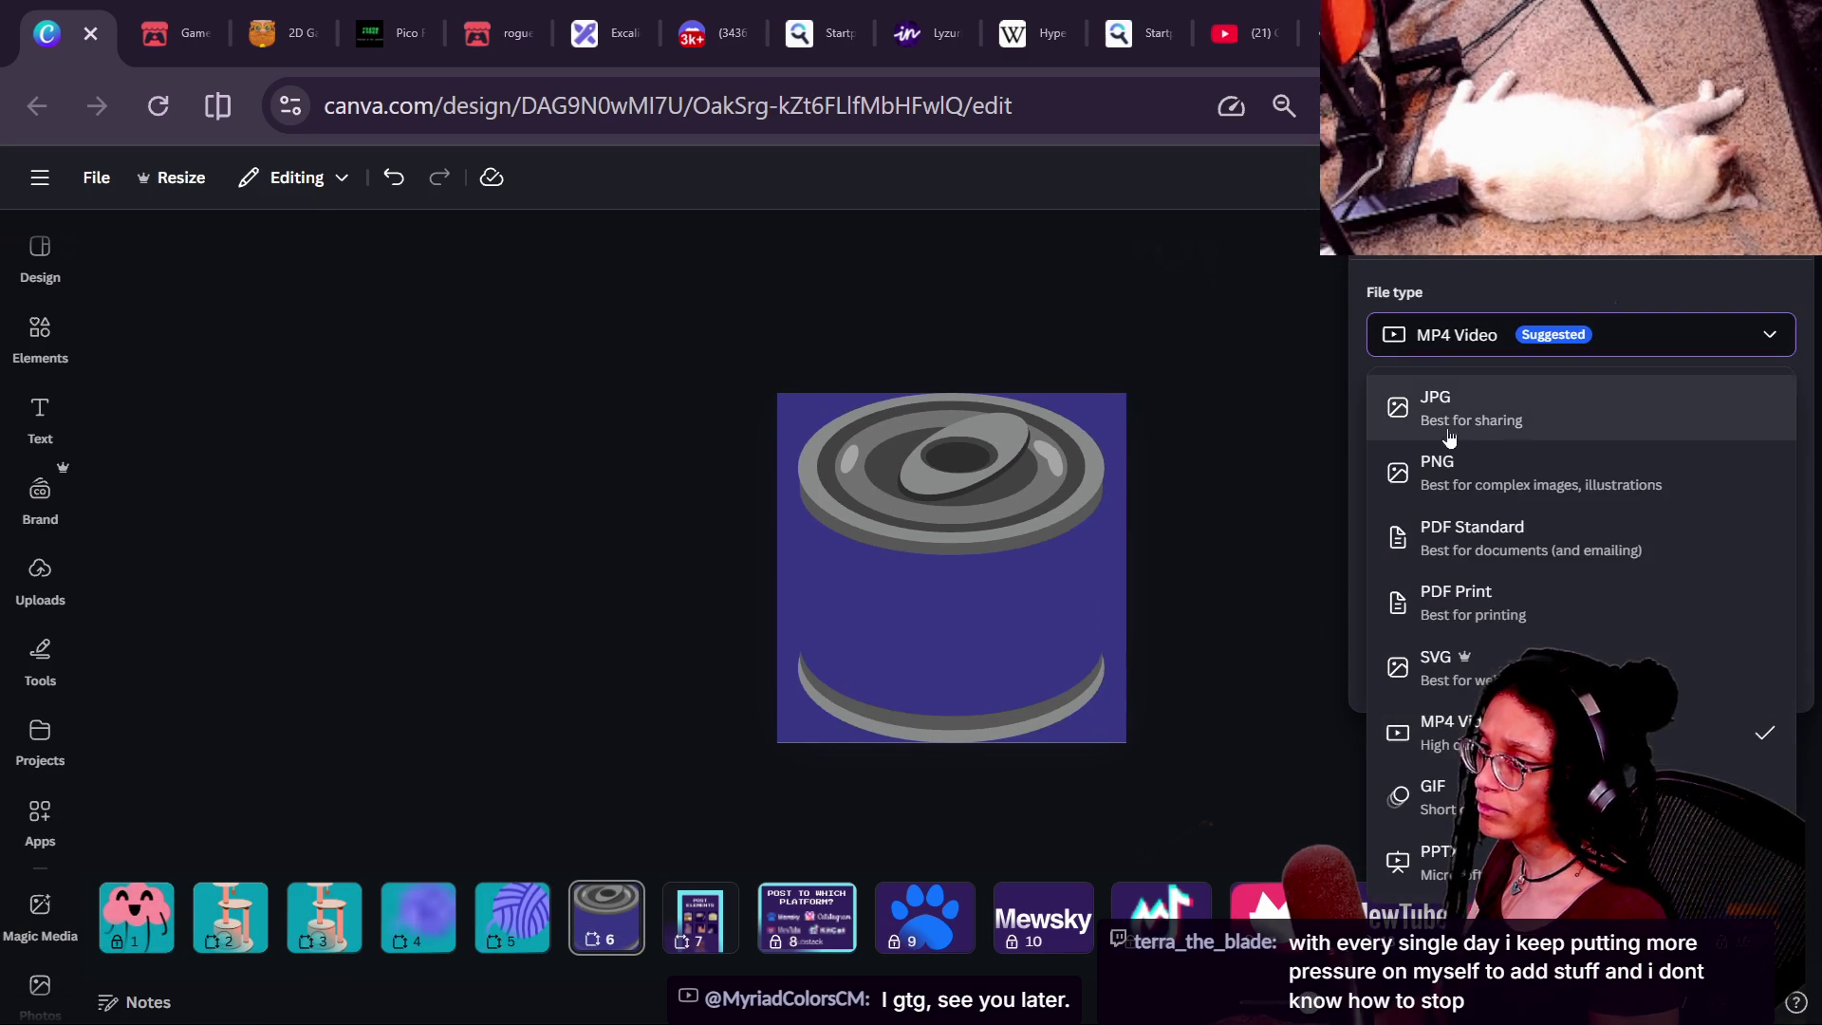
left_click(1445, 479)
left_click_drag(1469, 416, 1671, 414)
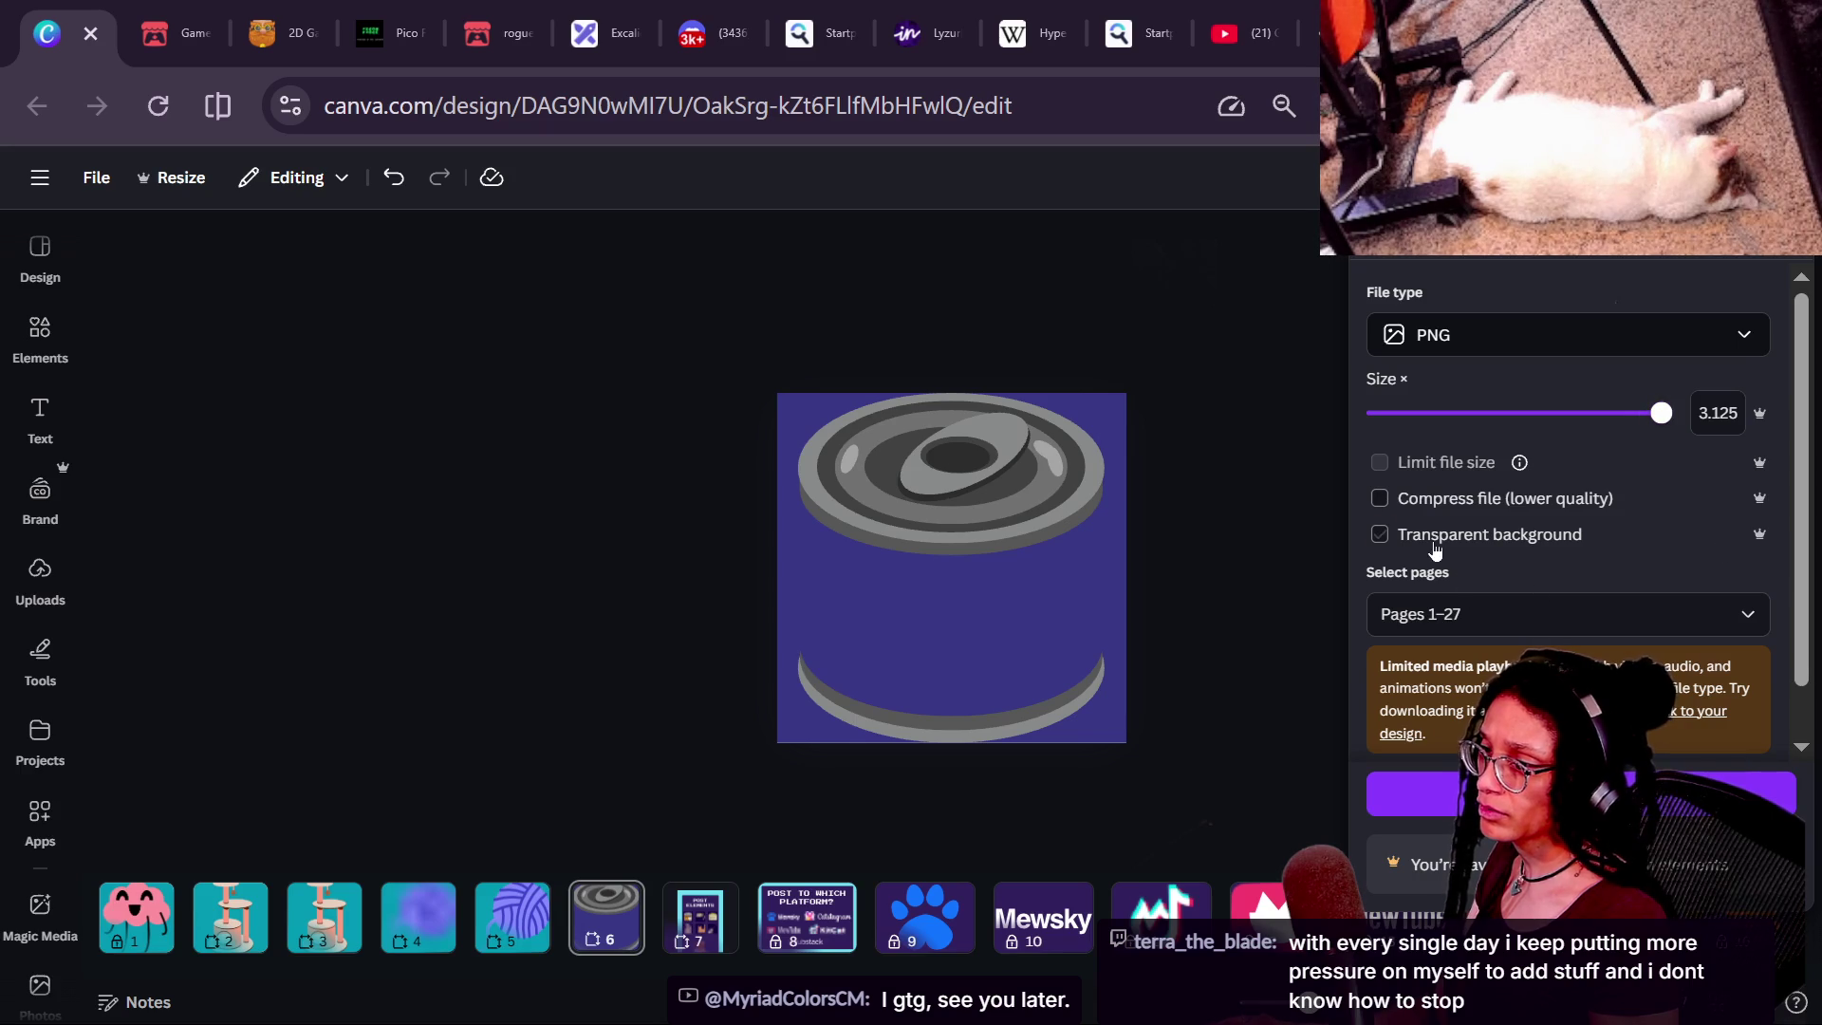
left_click(1435, 537)
left_click(1435, 614)
left_click(1398, 769)
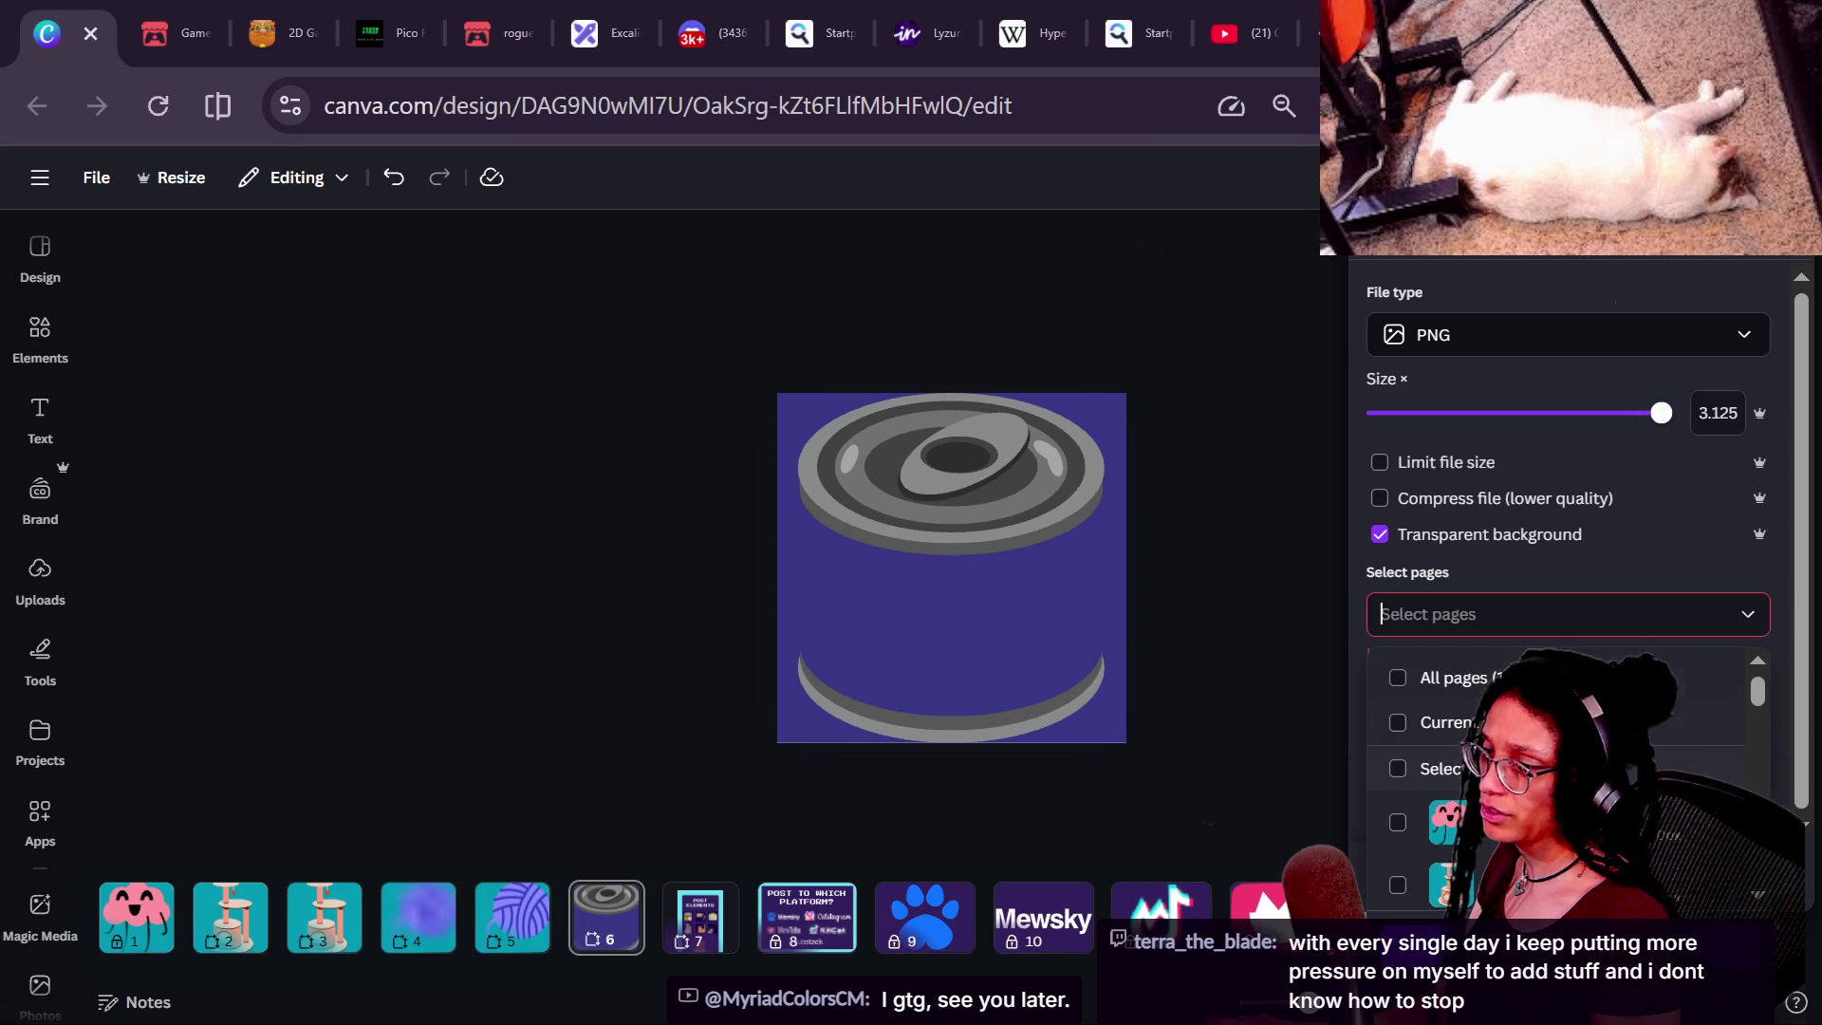
left_click(1398, 723)
left_click(1355, 569)
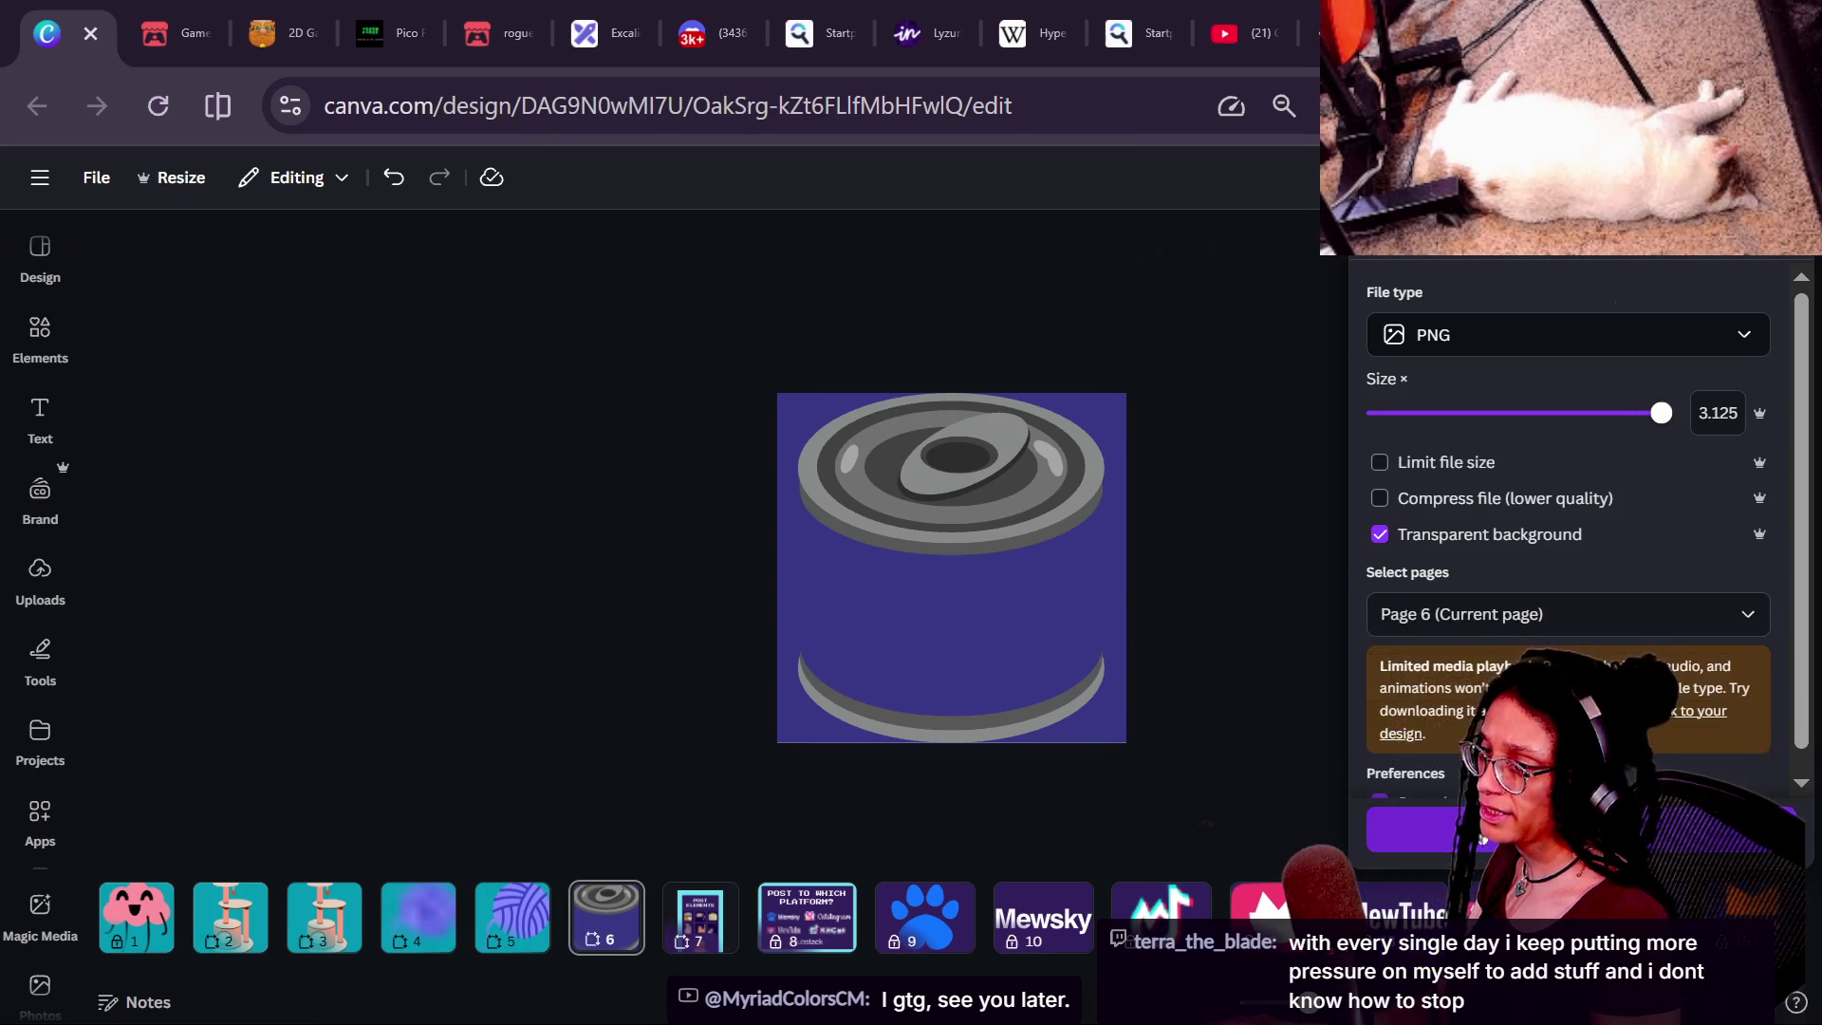
left_click(1568, 831)
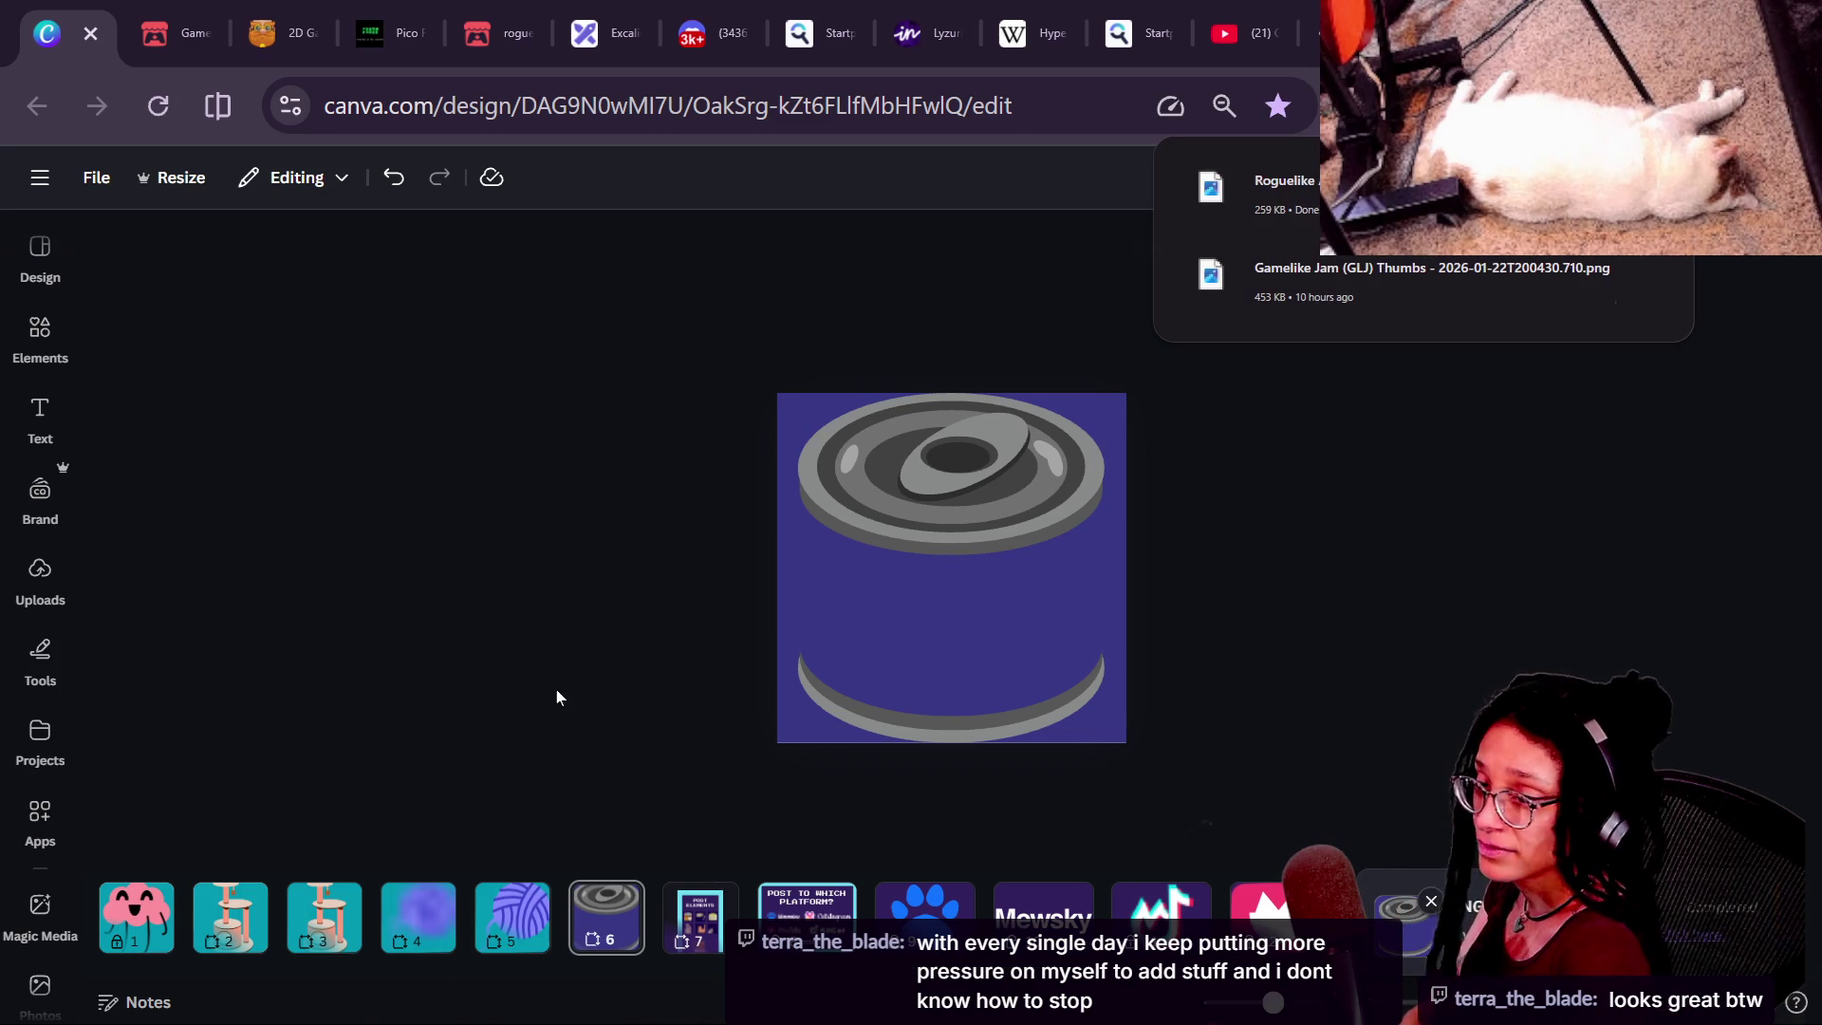
- Add a new page, drop in the downloaded can image at 1,000 × 1,000 and remove its background
left_click(718, 917)
left_click(656, 907)
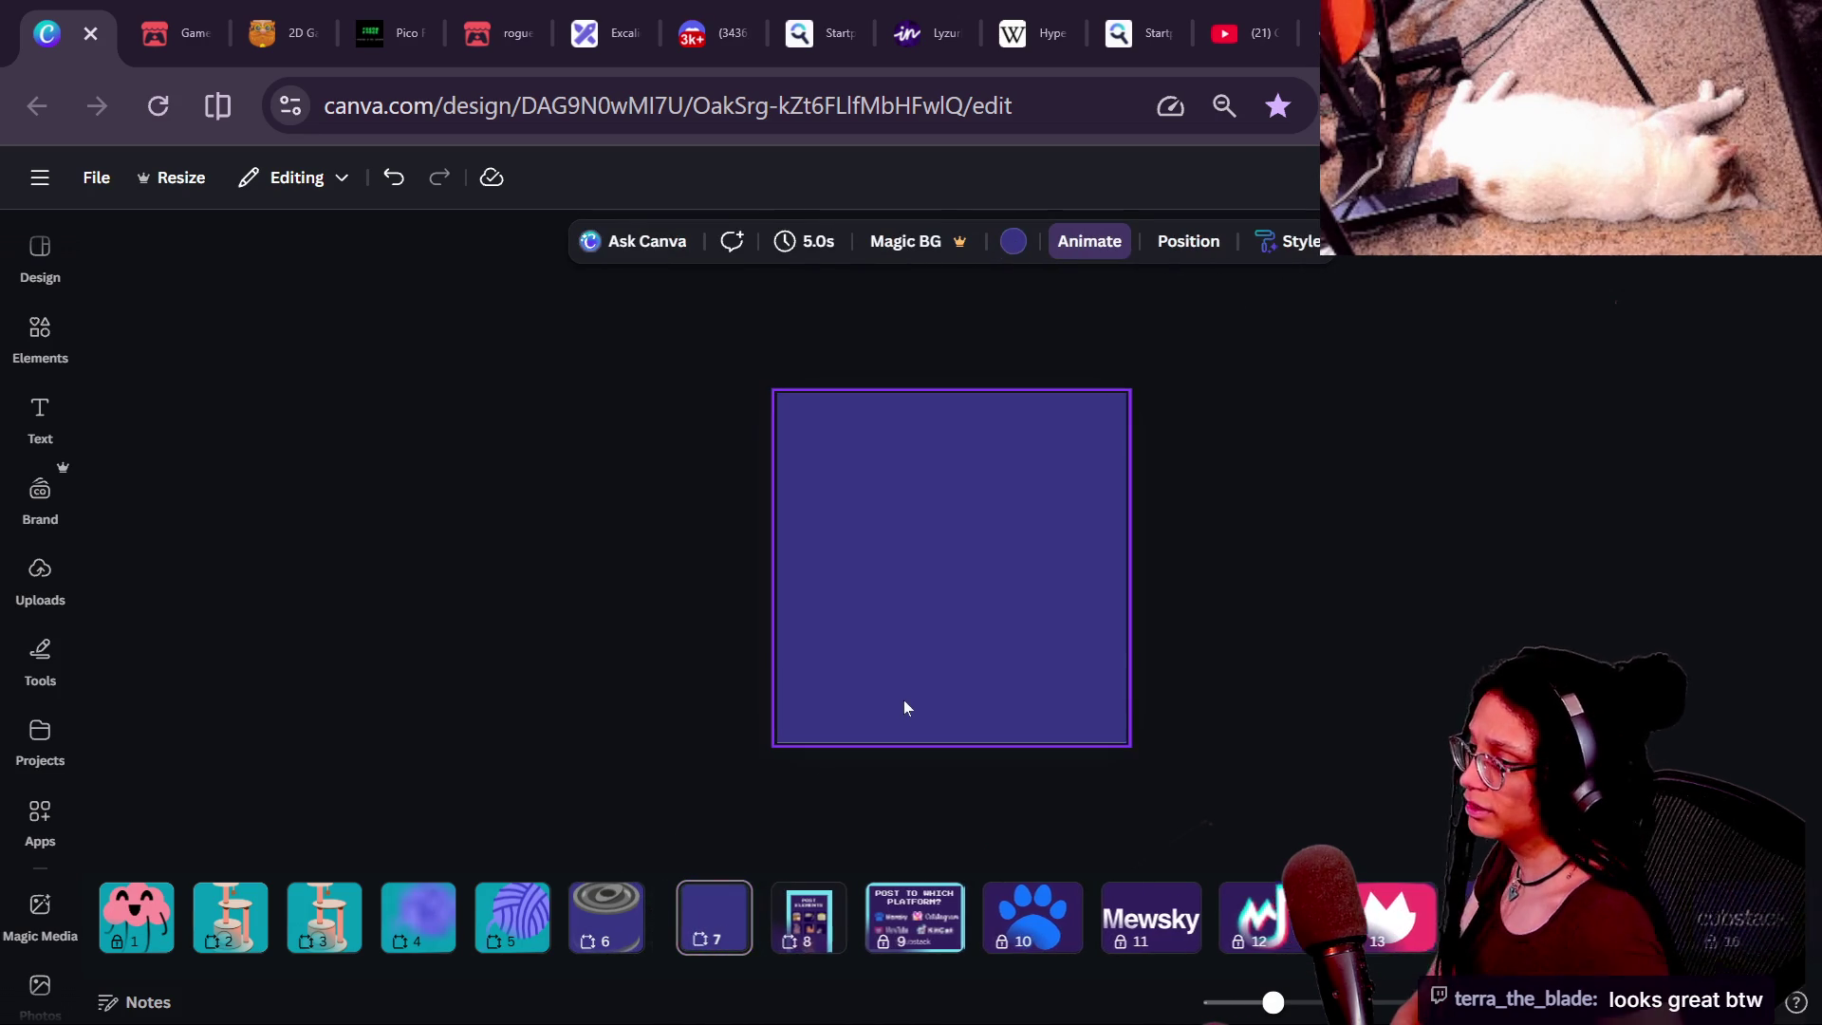
key("ctrl+j")
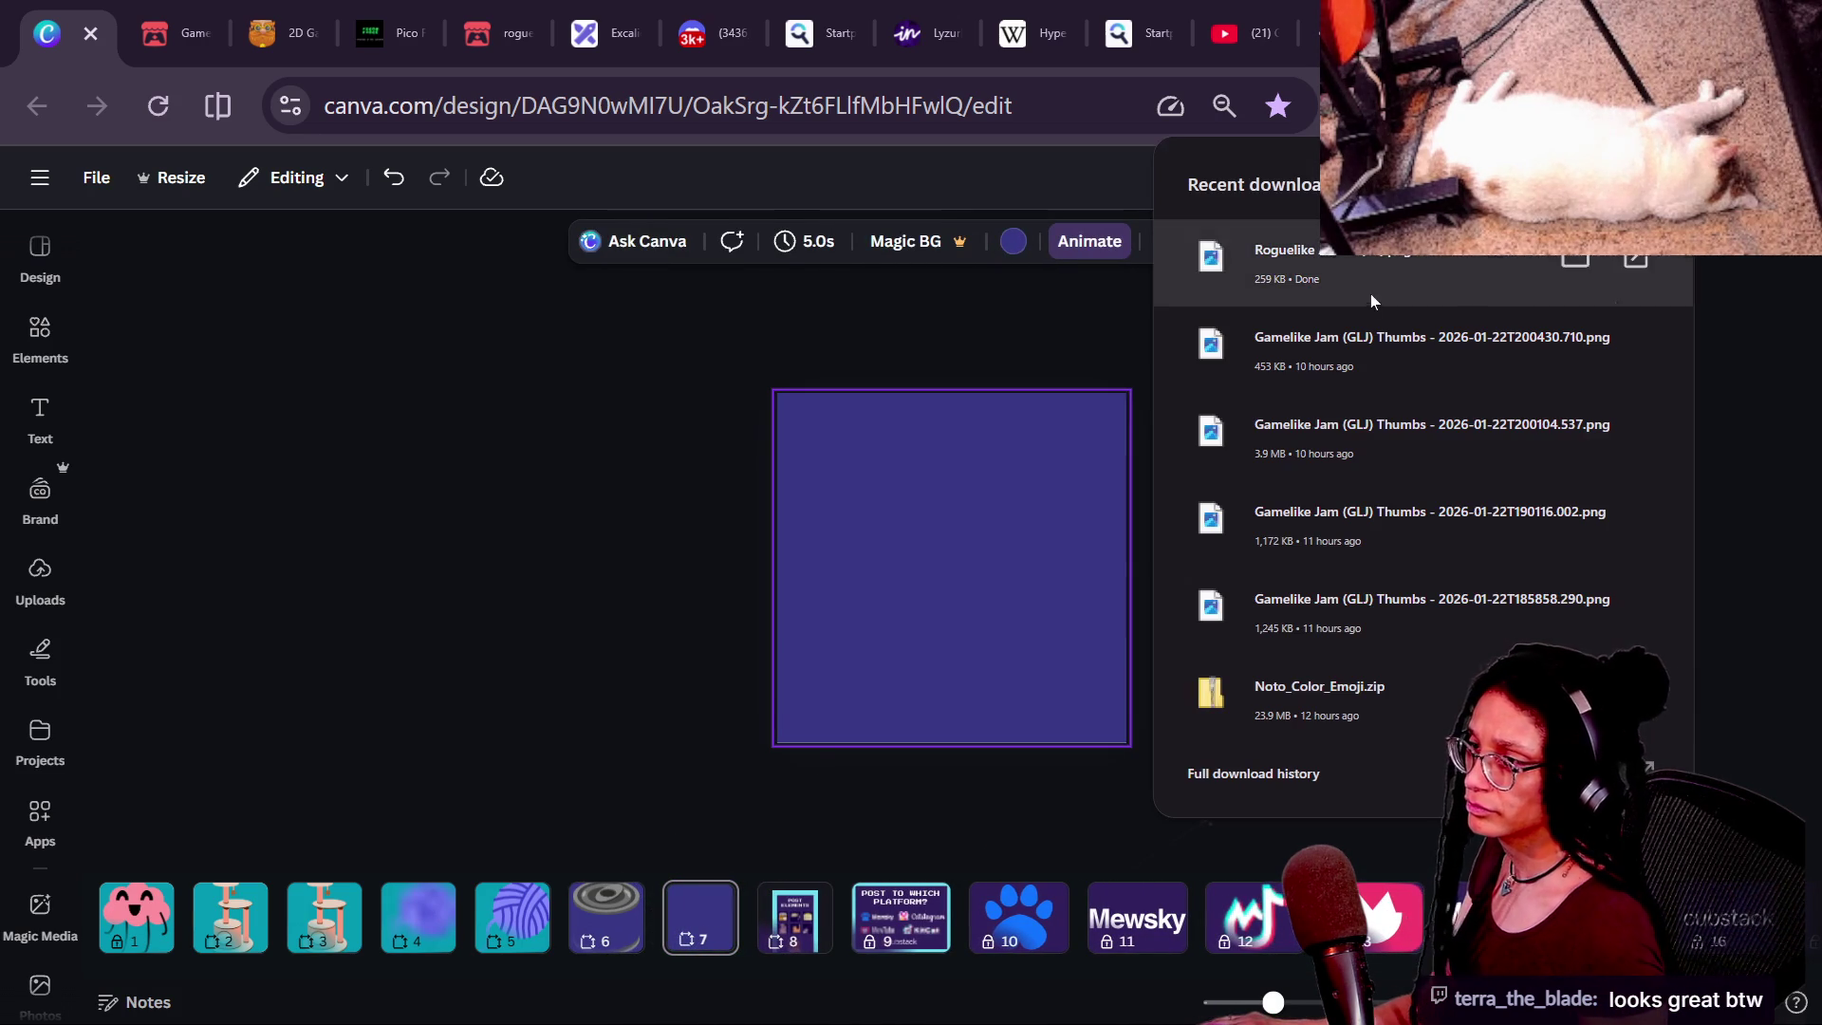
left_click_drag(1415, 267, 808, 573)
left_click_drag(923, 619, 925, 621)
left_click_drag(841, 682, 784, 752)
scroll(901, 662, "up", 1)
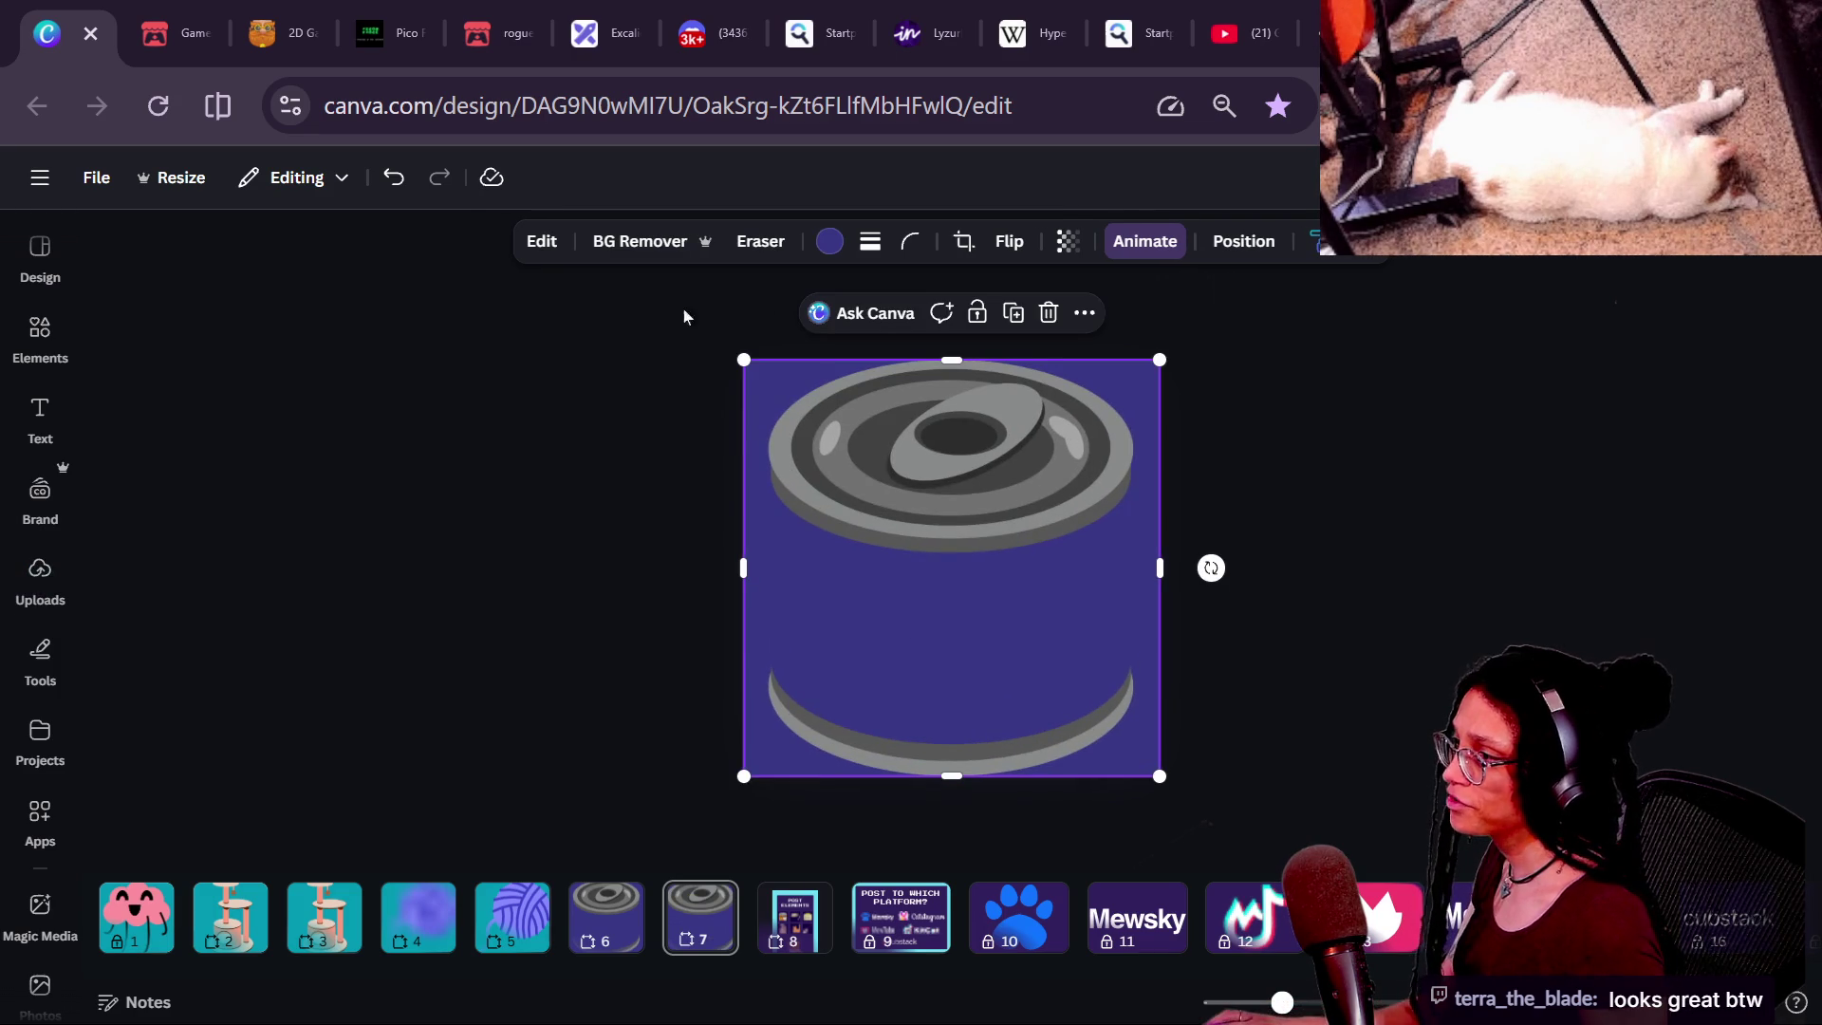
left_click(640, 241)
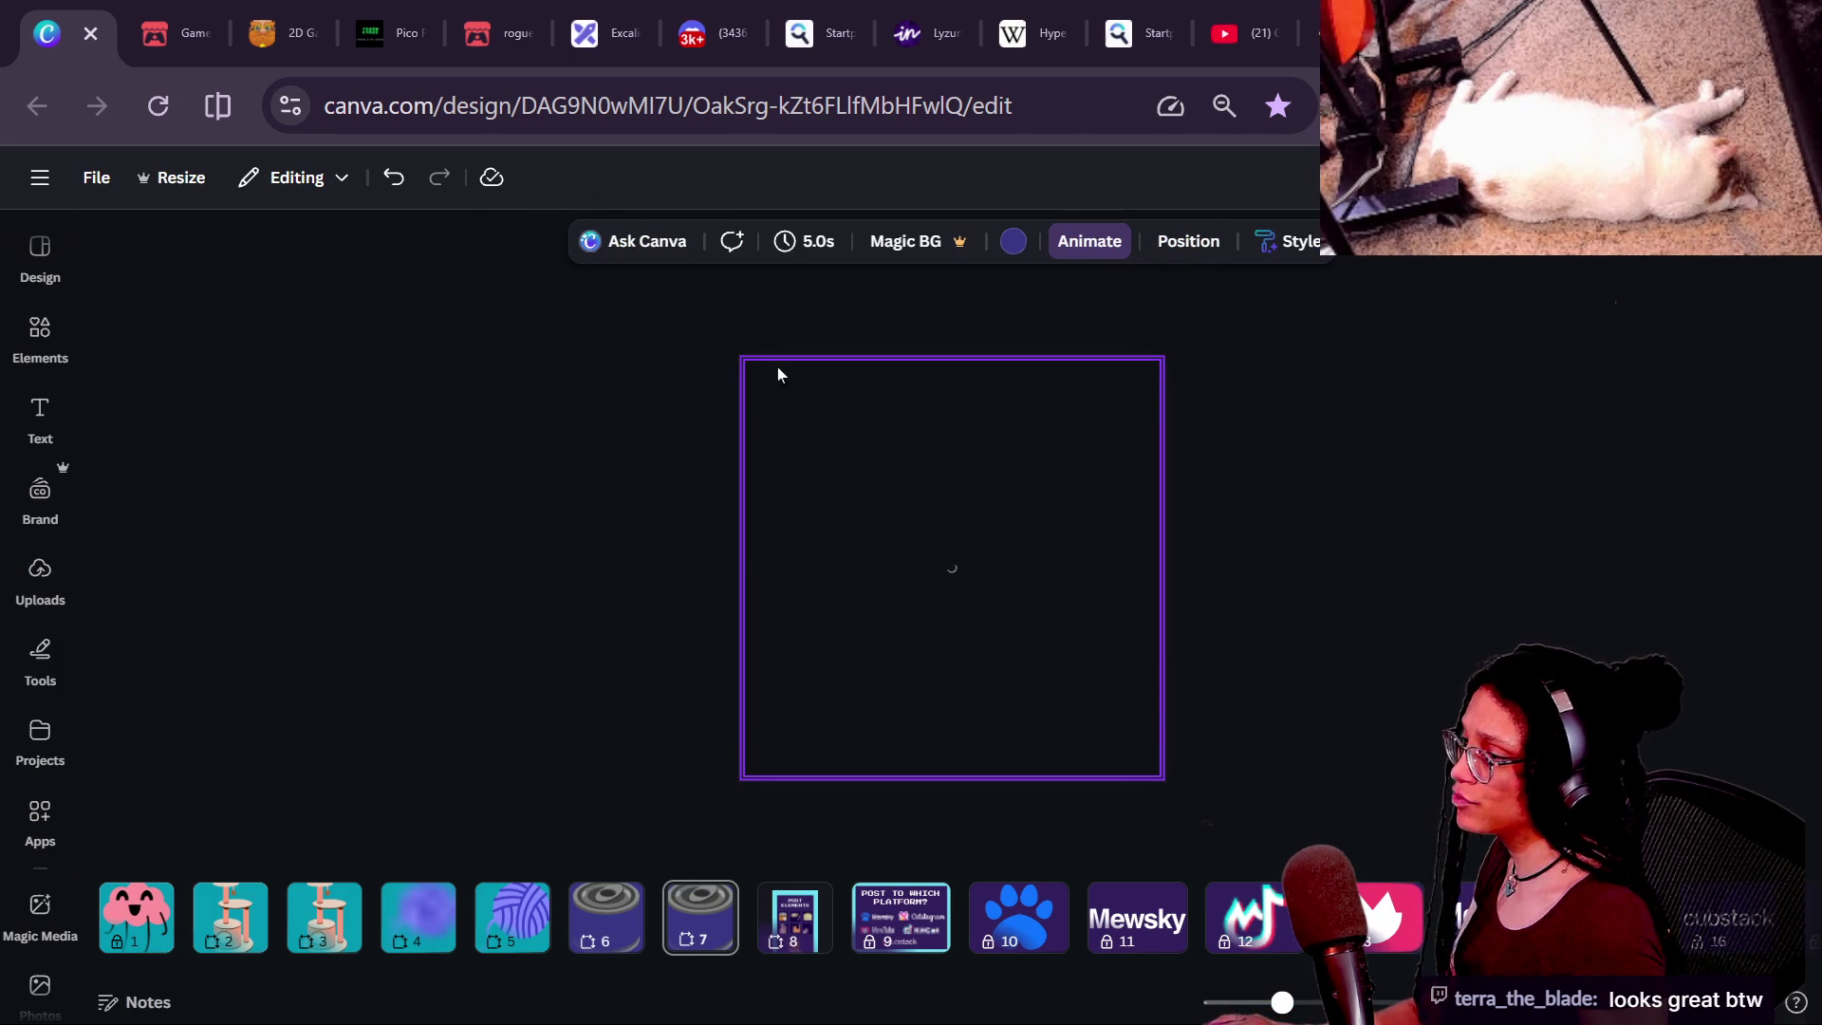
- Paste the black cat silhouette onto the can and position it on the front
left_click(784, 465)
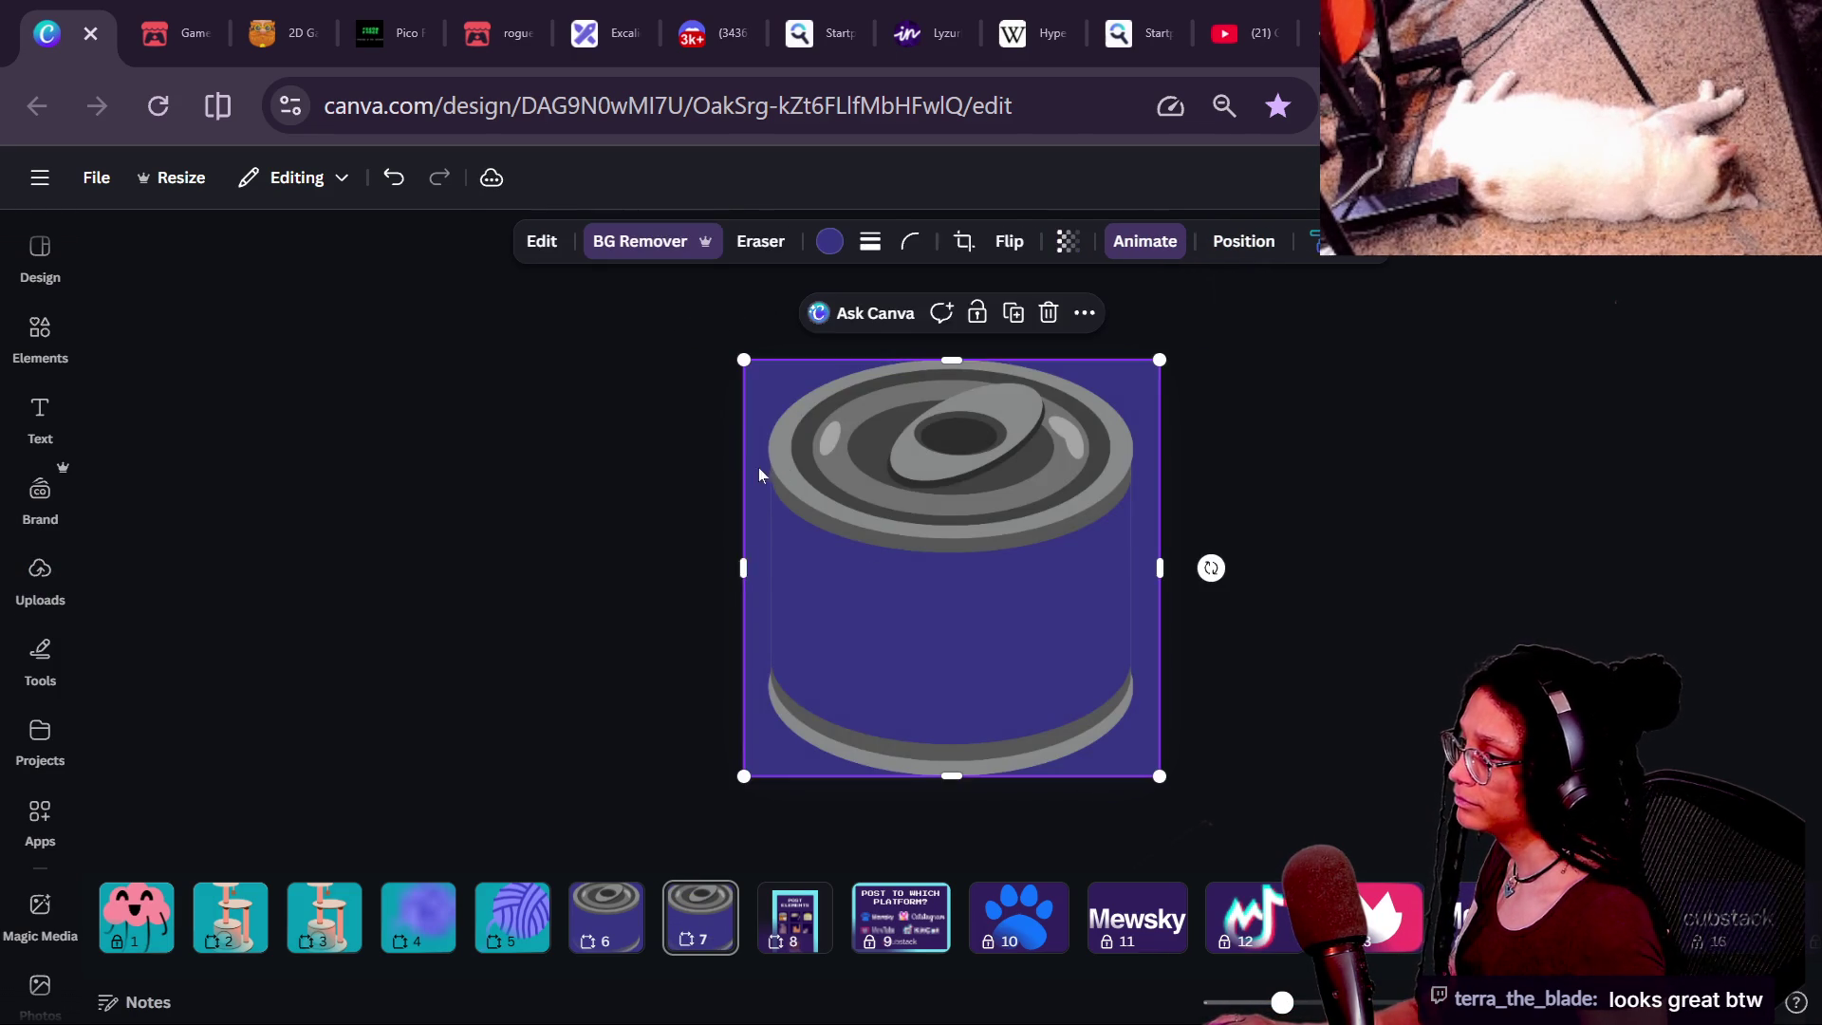
key("Escape")
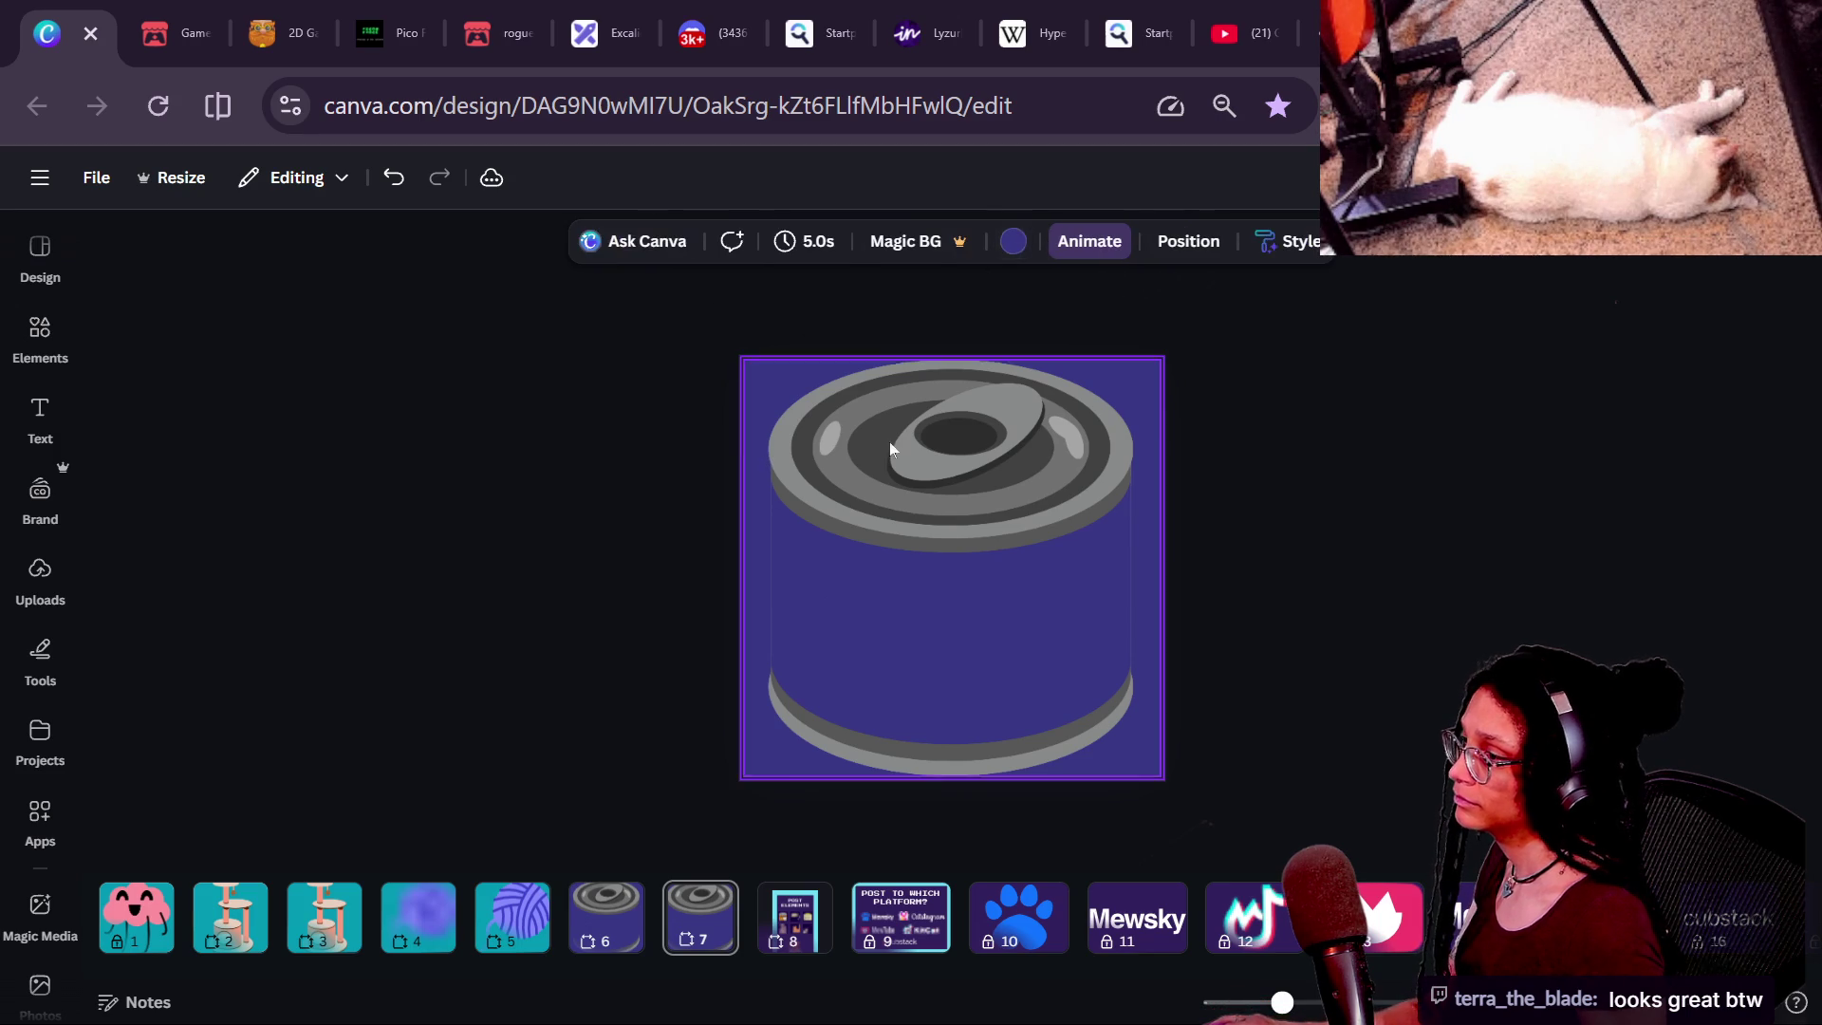
left_click(909, 481)
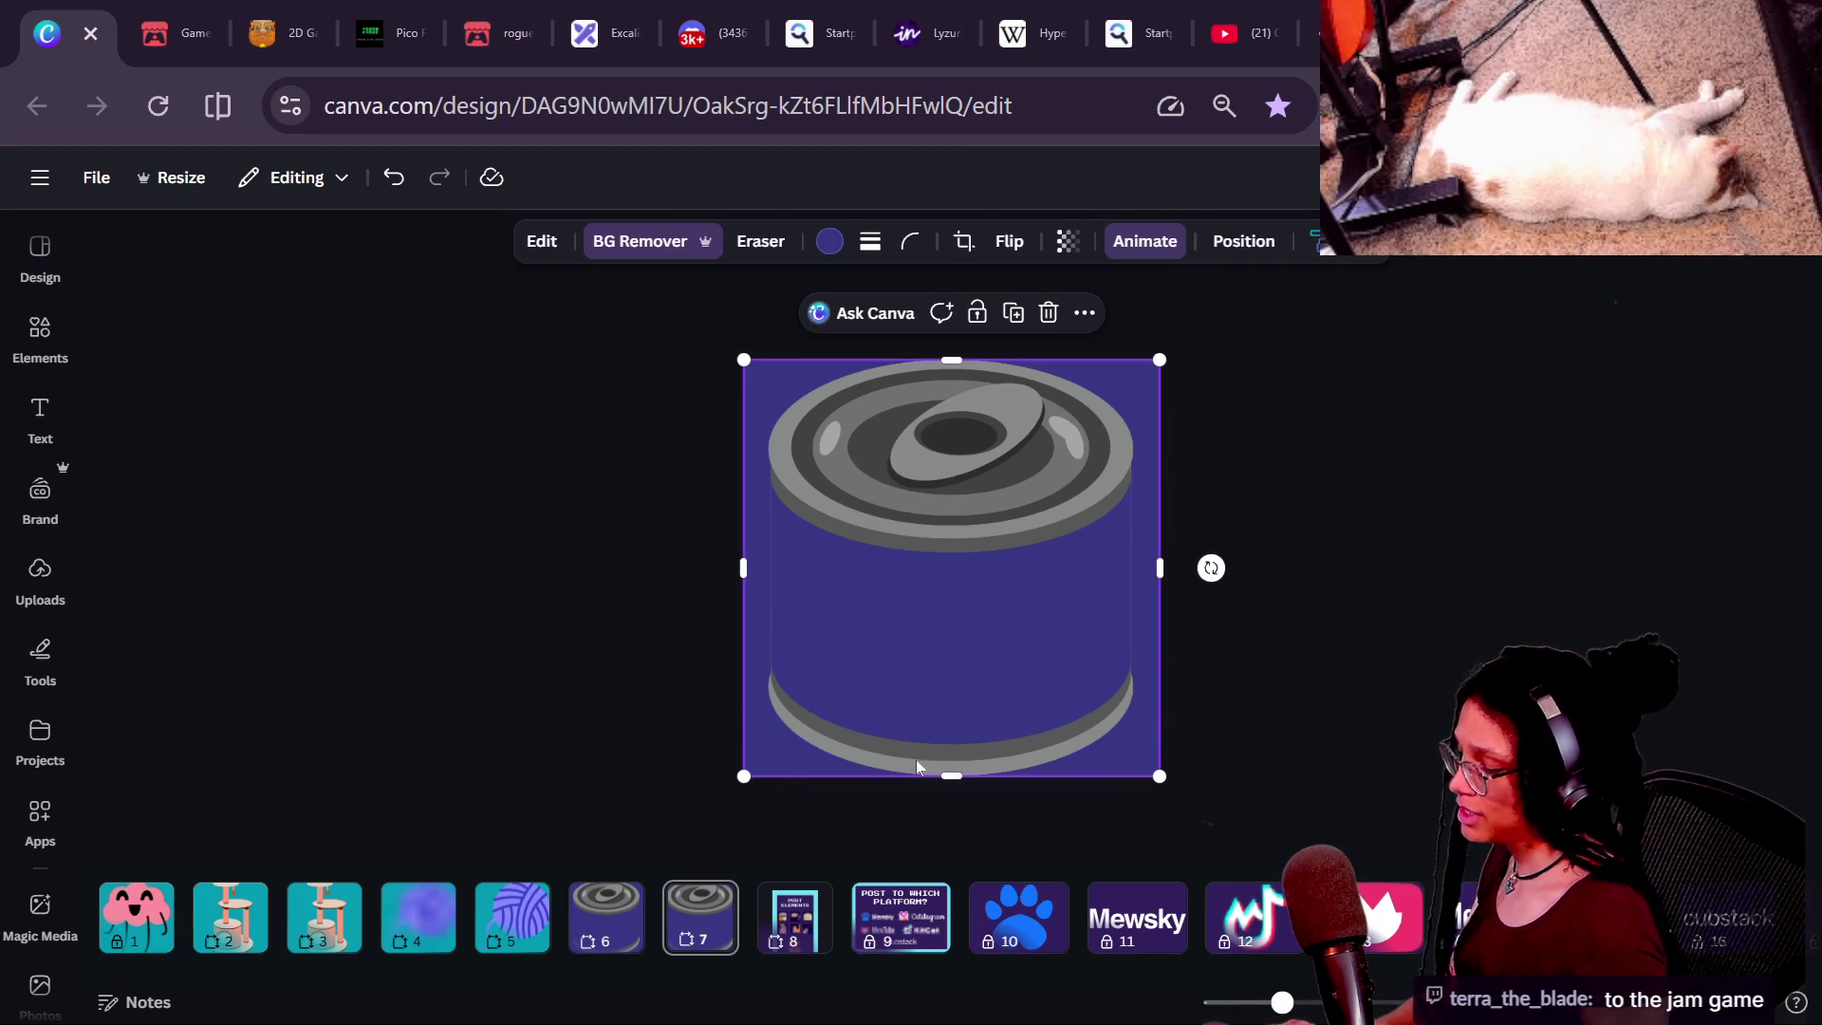
key("ctrl+v")
left_click_drag(961, 648, 970, 676)
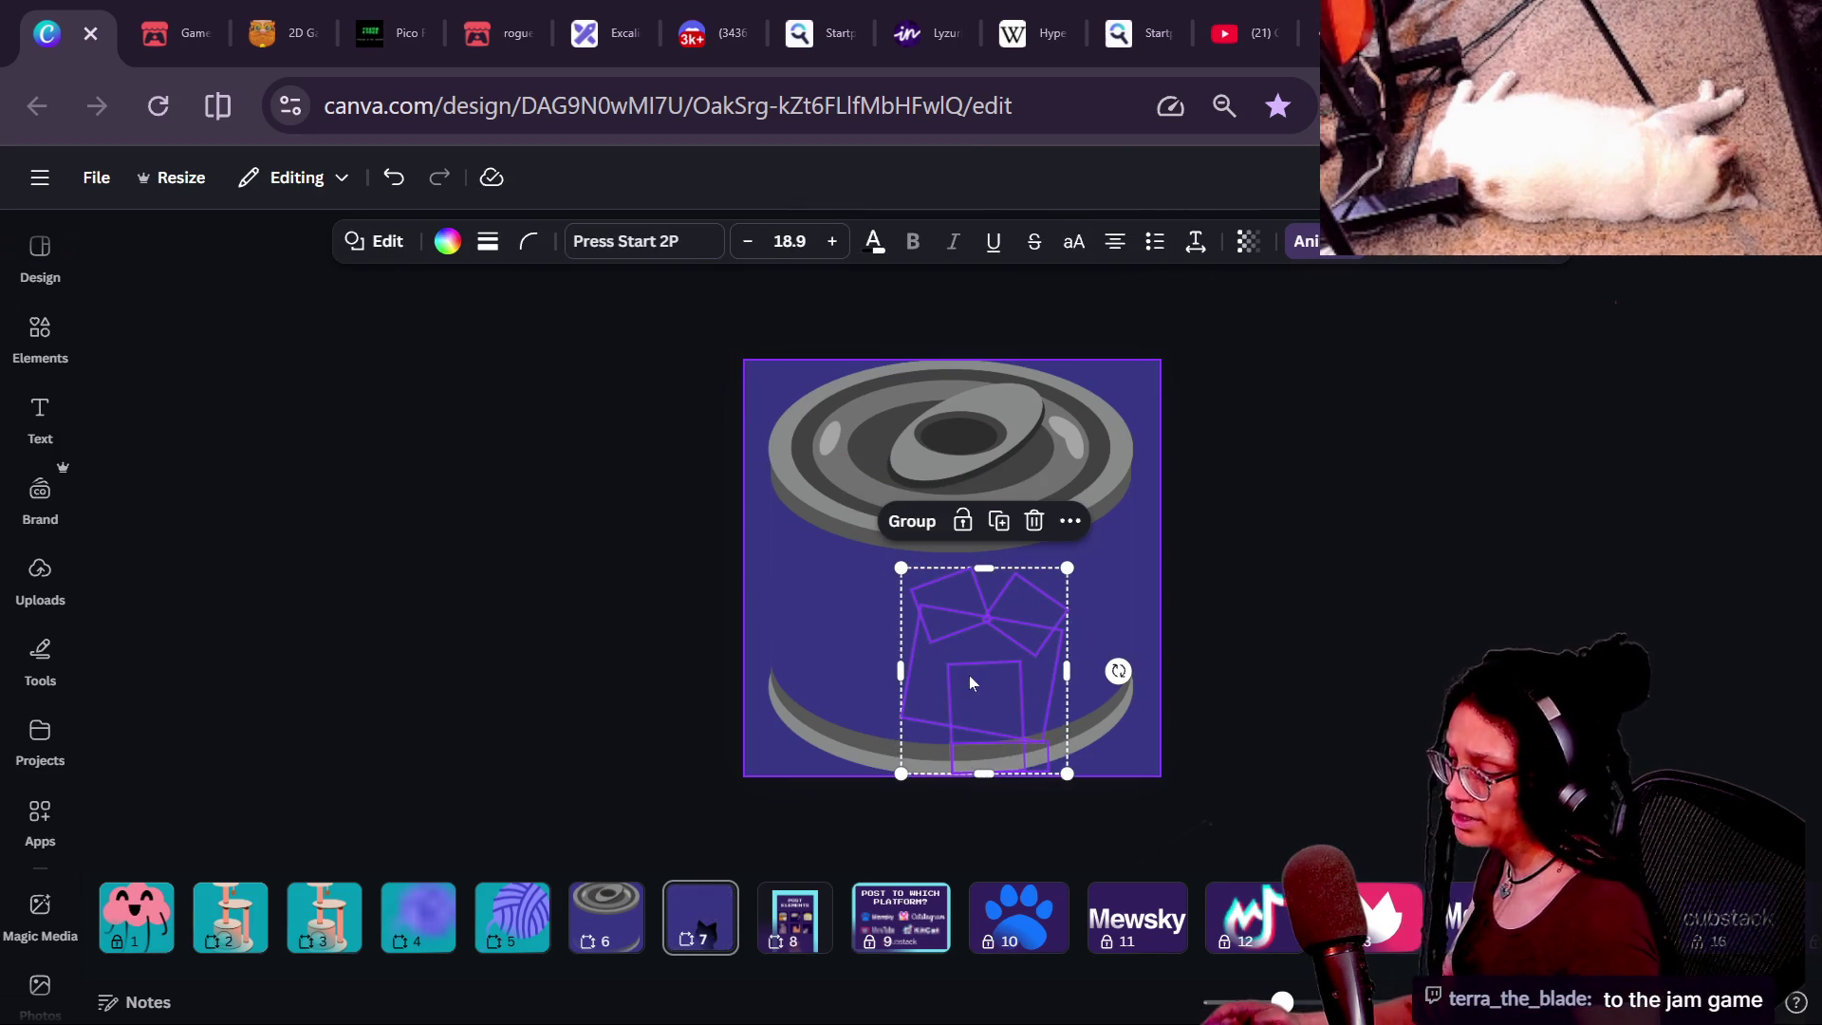
key("ctrl+p")
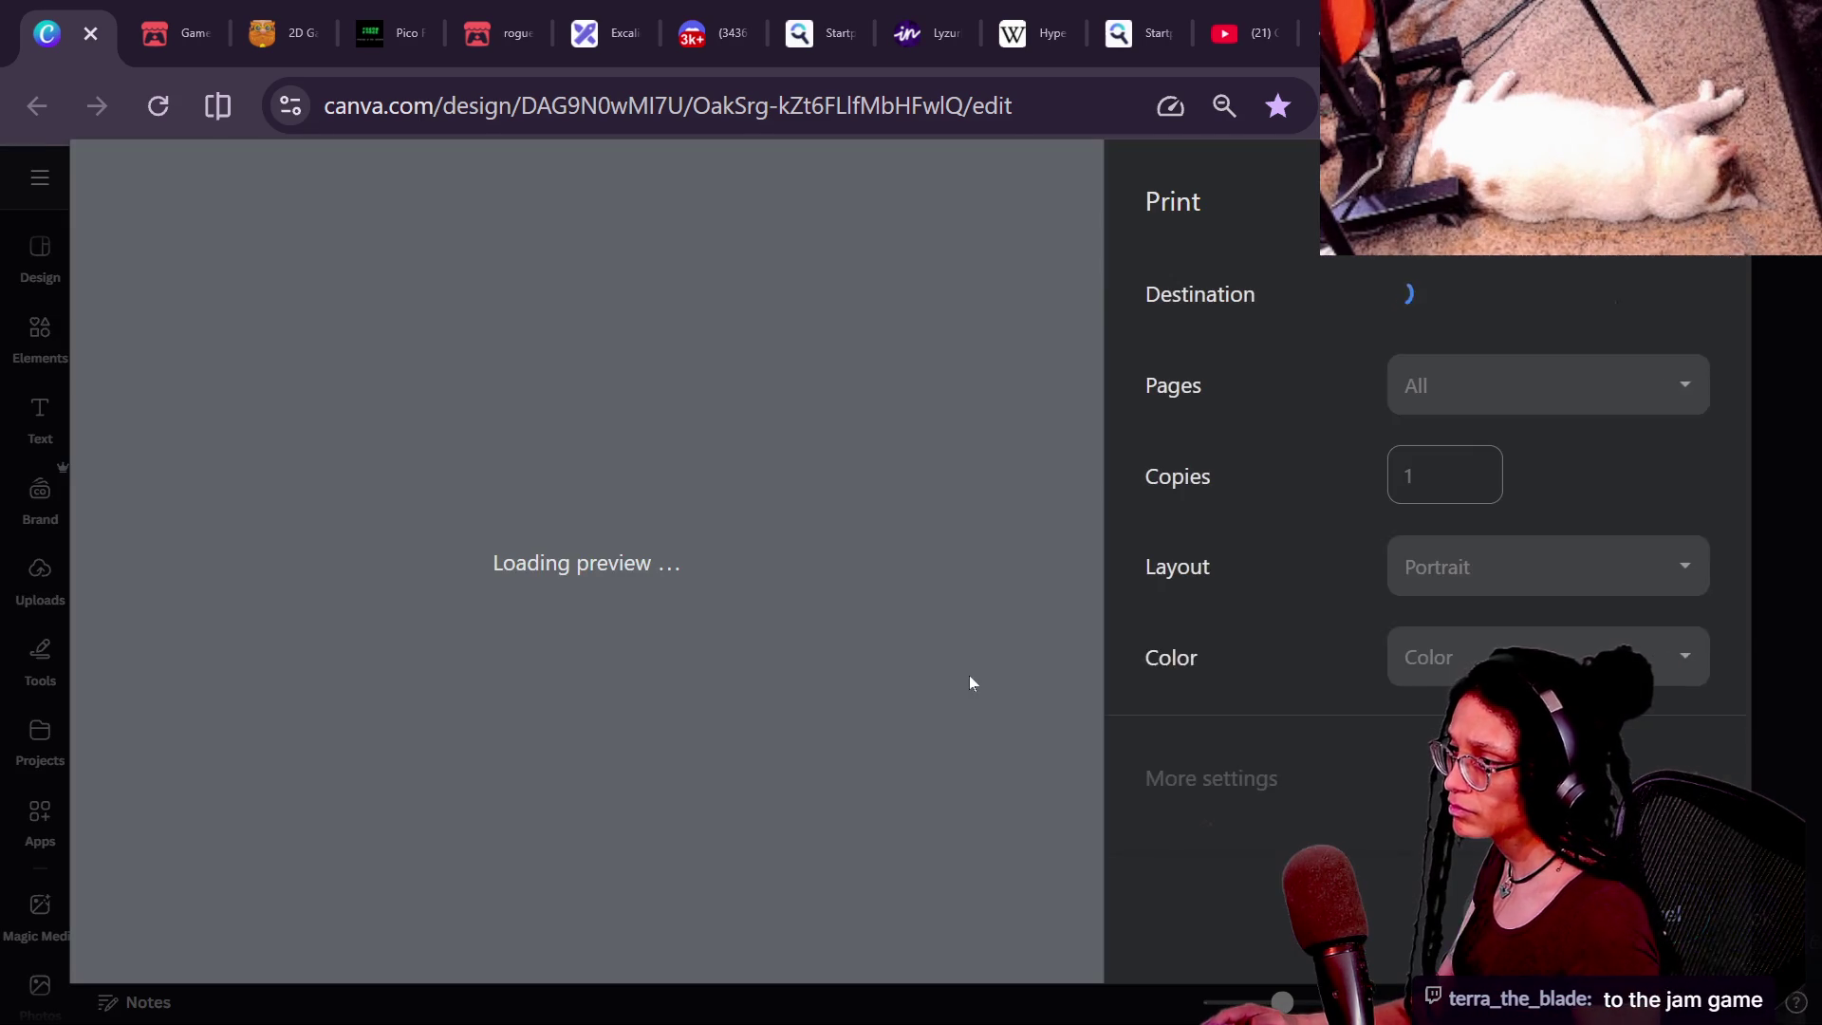
key("Escape")
mouse_move(988, 713)
left_mouse_down()
mouse_move(977, 642)
mouse_move(980, 689)
left_mouse_up()
left_click(1108, 508)
- Select the page background and bring up its colour options
left_click(1145, 488)
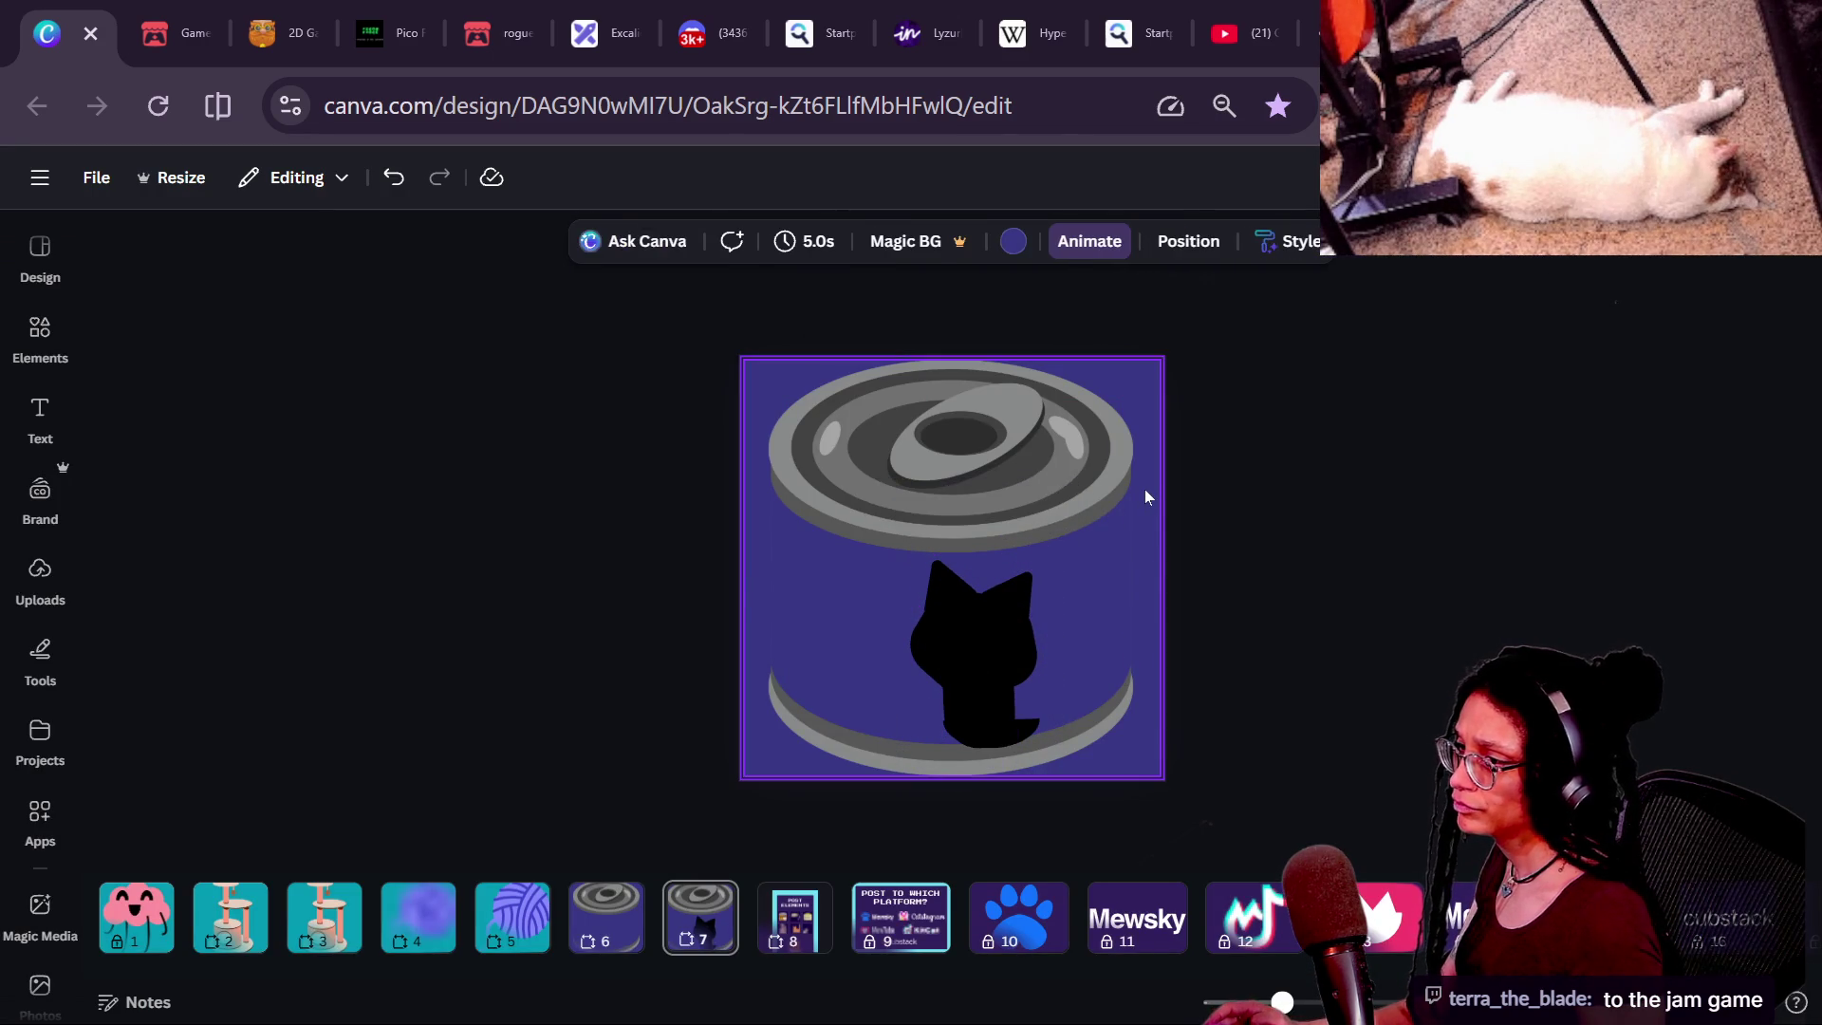
left_click(612, 244)
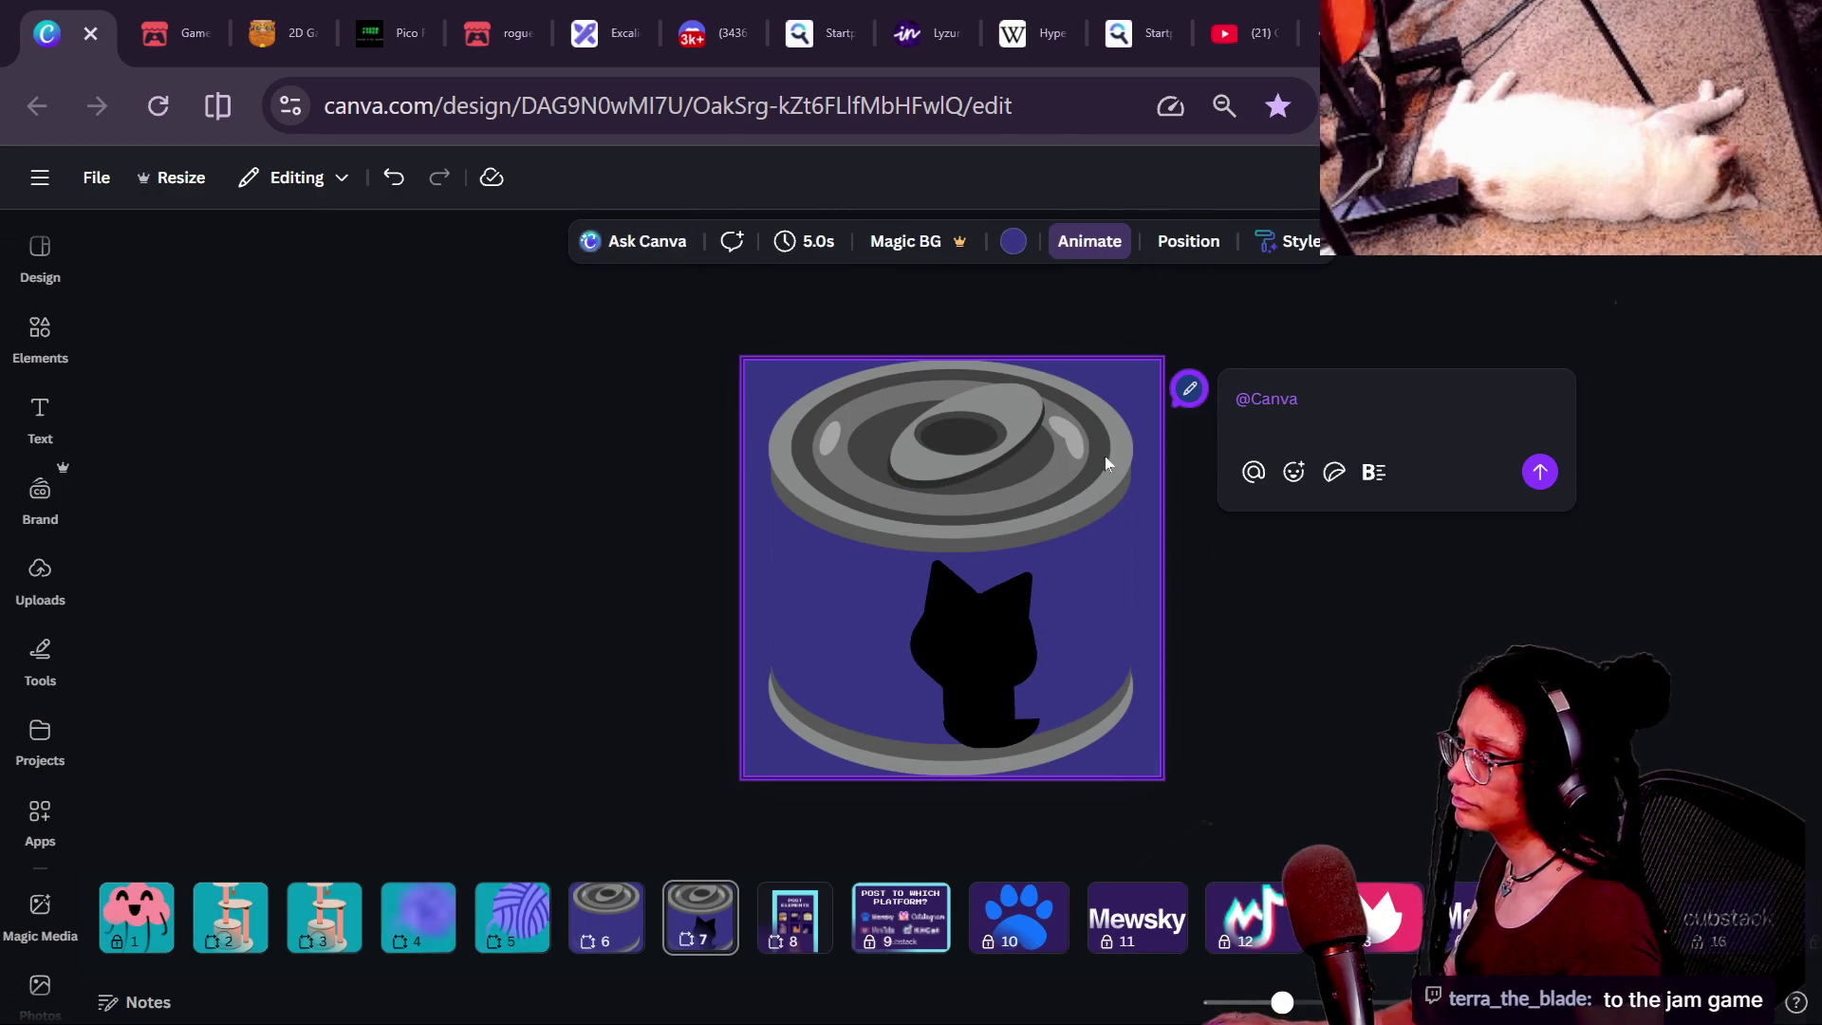
key("Escape")
left_click(1146, 431)
left_click(1143, 412)
left_click(1013, 242)
- Lighten the cat page's background to pale purple #8484D7
left_click(119, 414)
left_click_drag(273, 574, 238, 538)
left_click(845, 548)
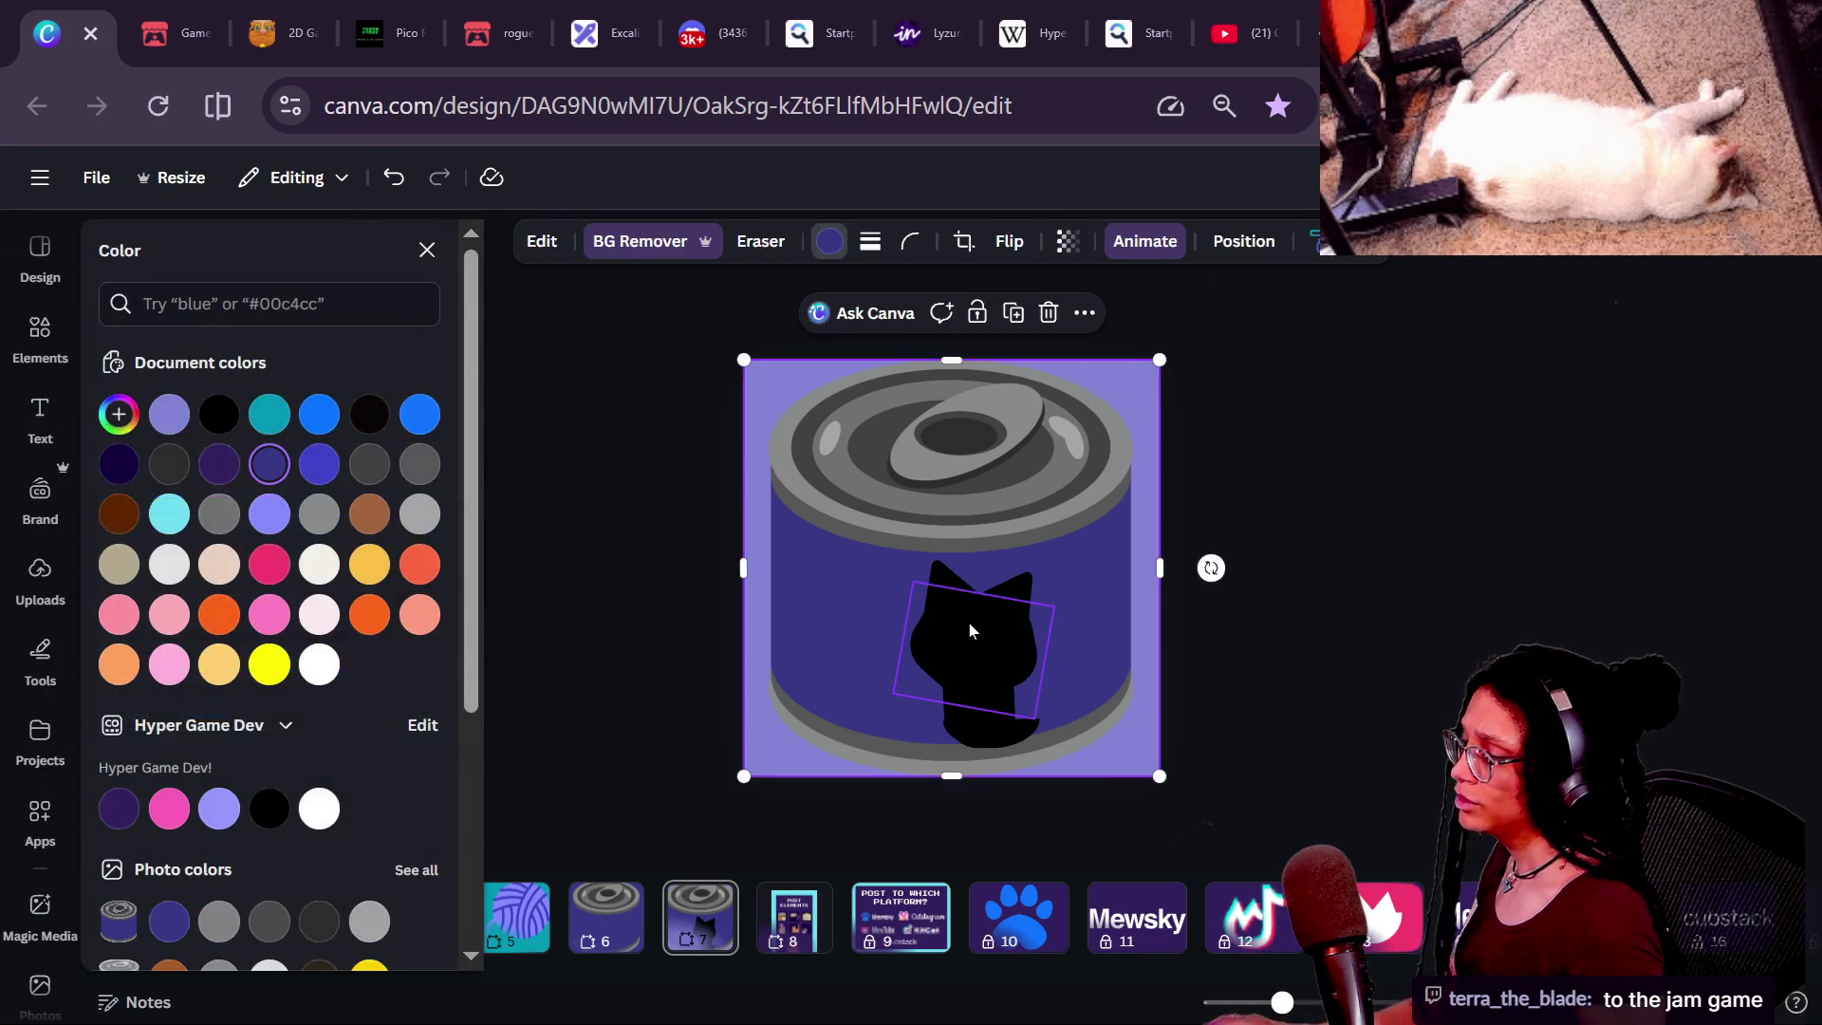
left_click(968, 621)
- On page 6, widen the invisible text box past the can edges and open download settings
left_click(612, 920)
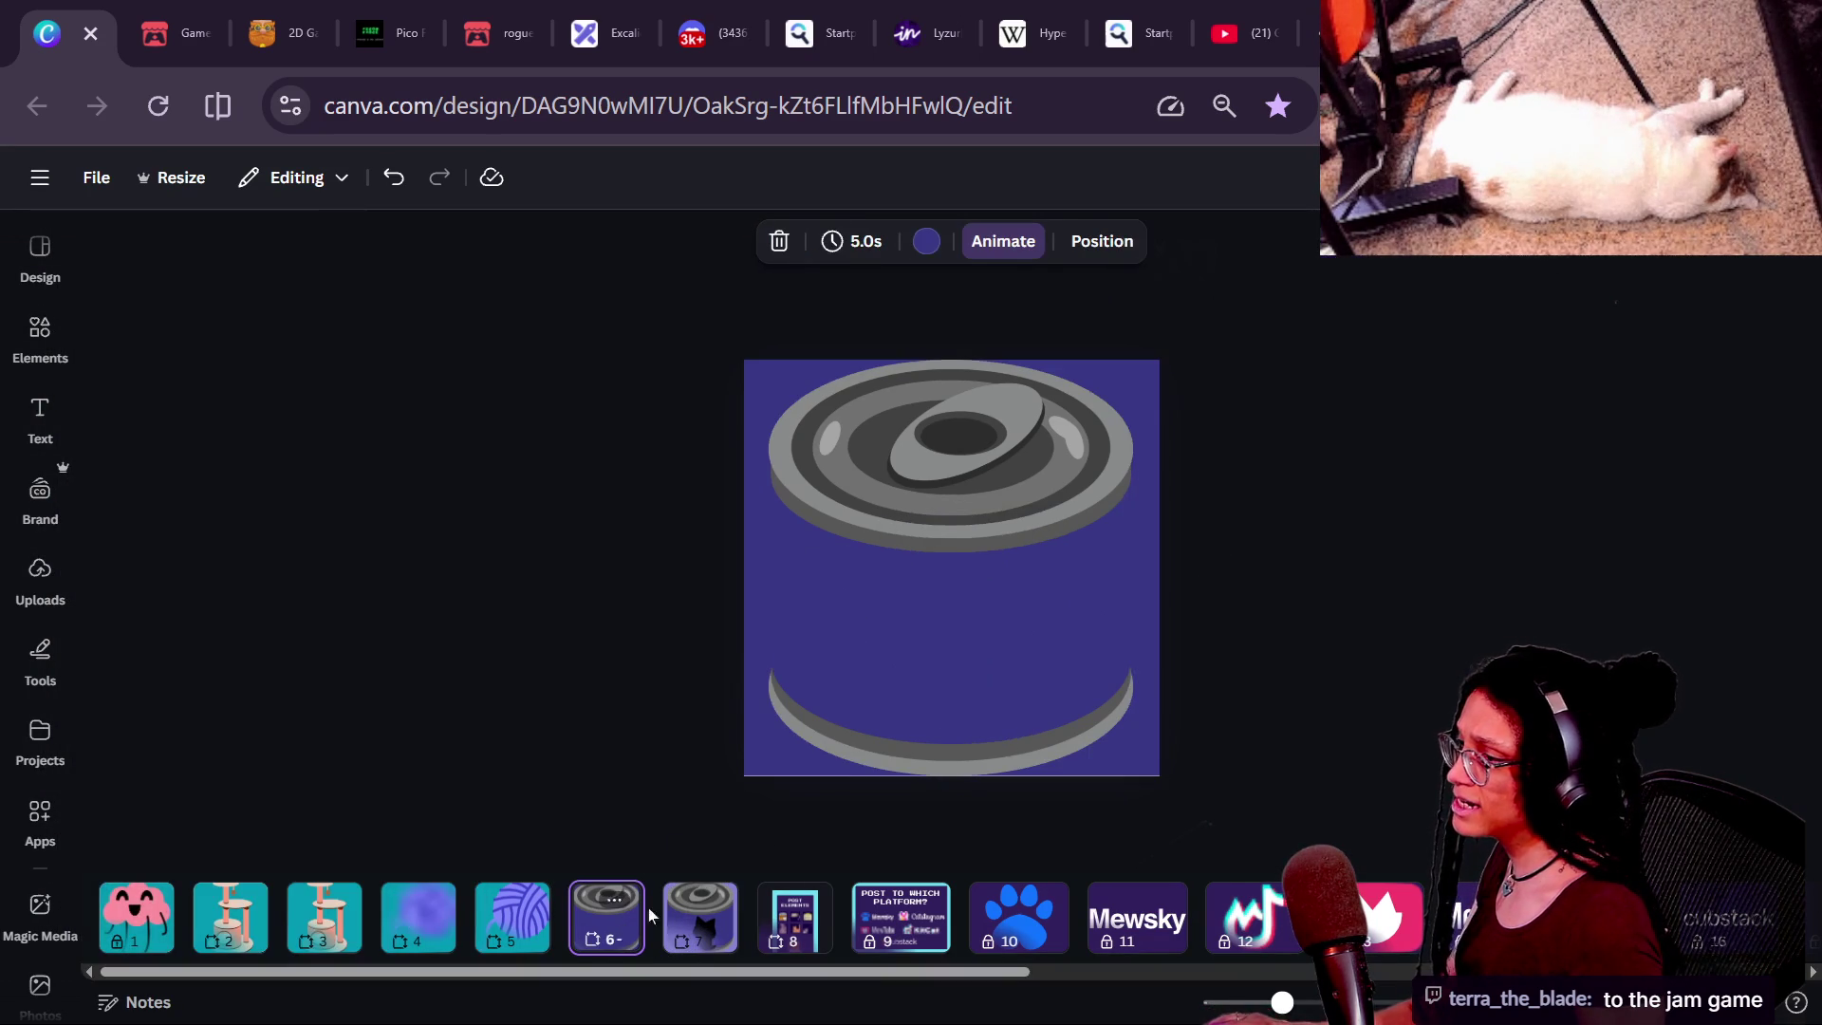
scroll(896, 706, "up", 5)
scroll(484, 645, "down", 3)
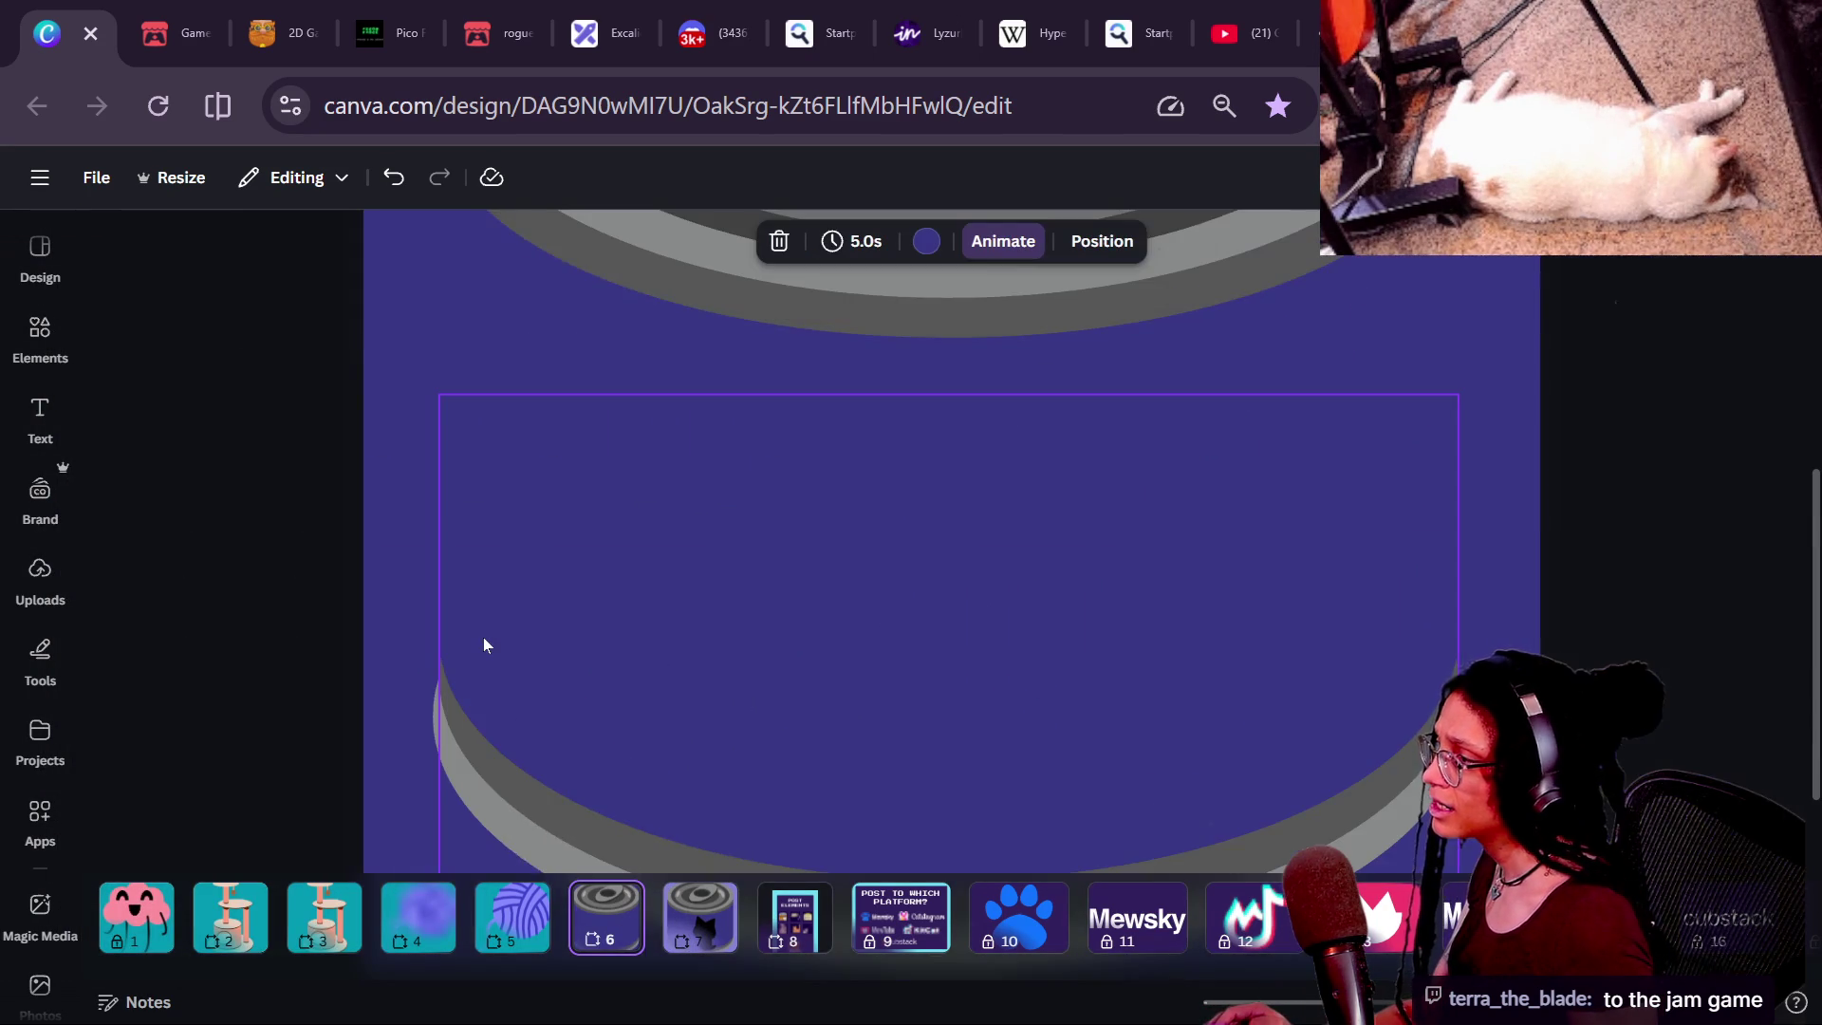
scroll(568, 556, "down", 3)
left_click(777, 589)
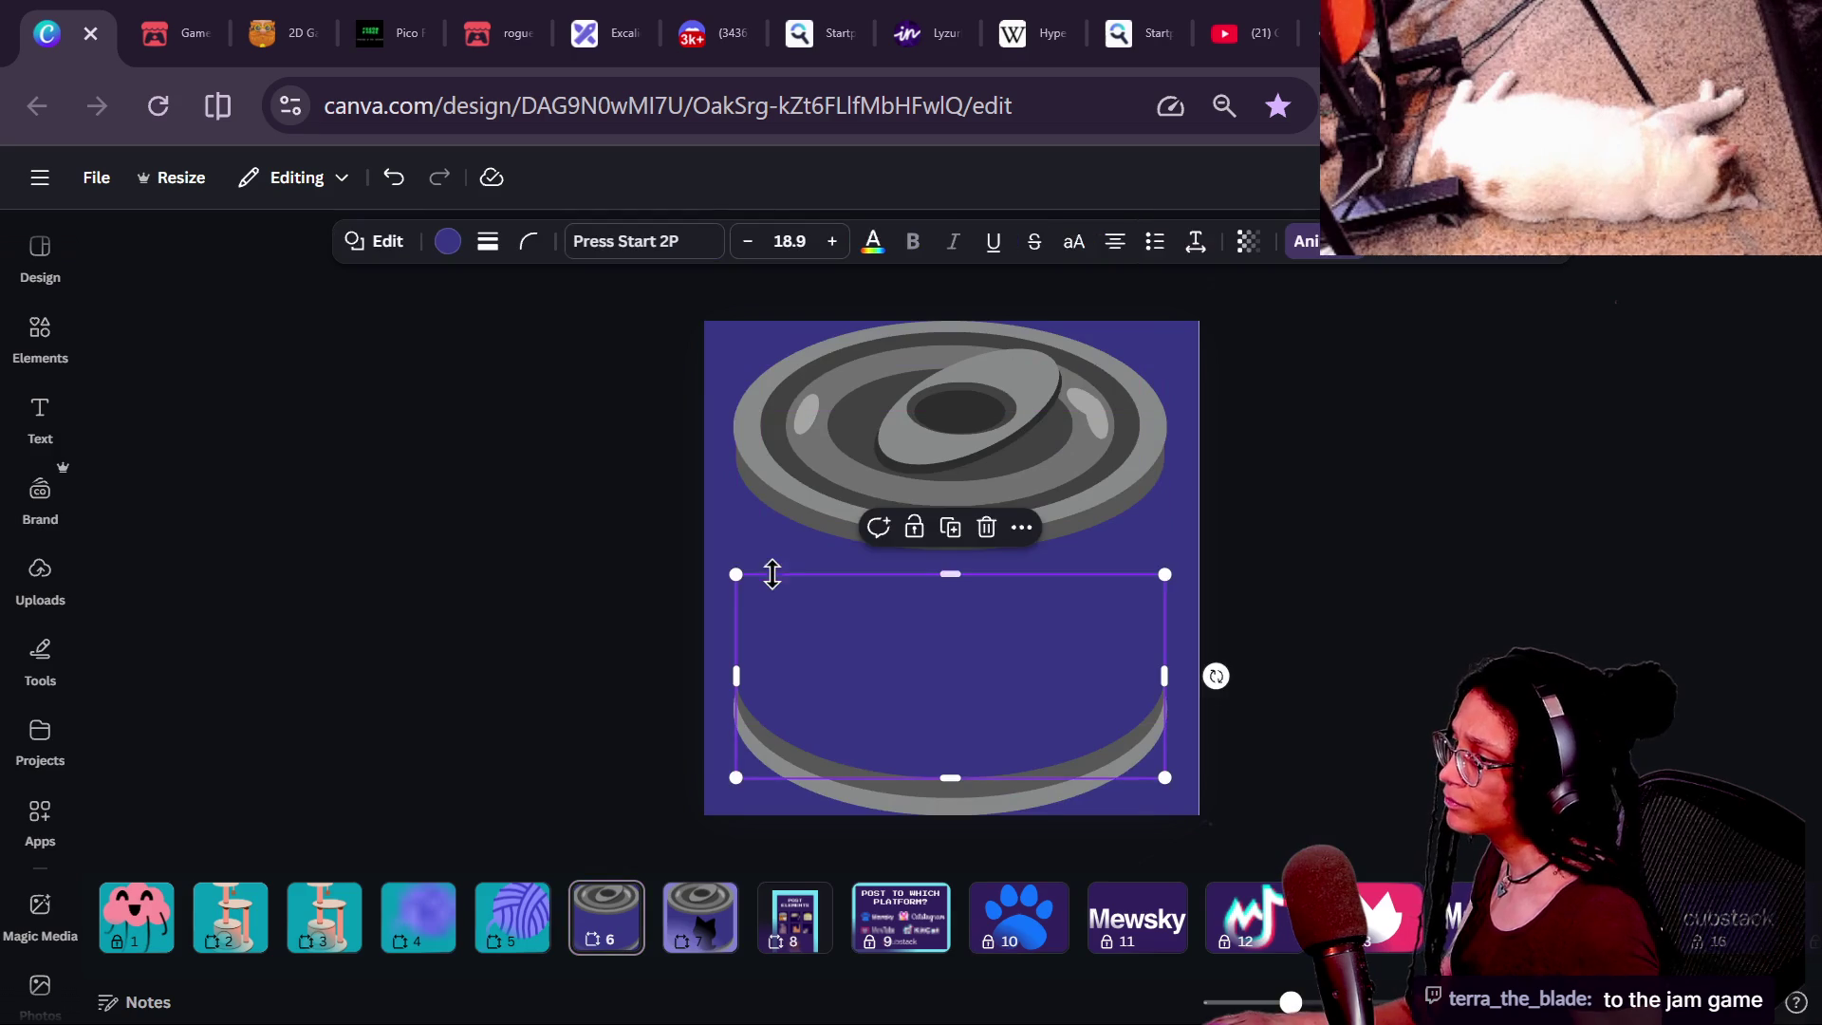
left_click_drag(737, 557, 533, 567)
key("ctrl+z")
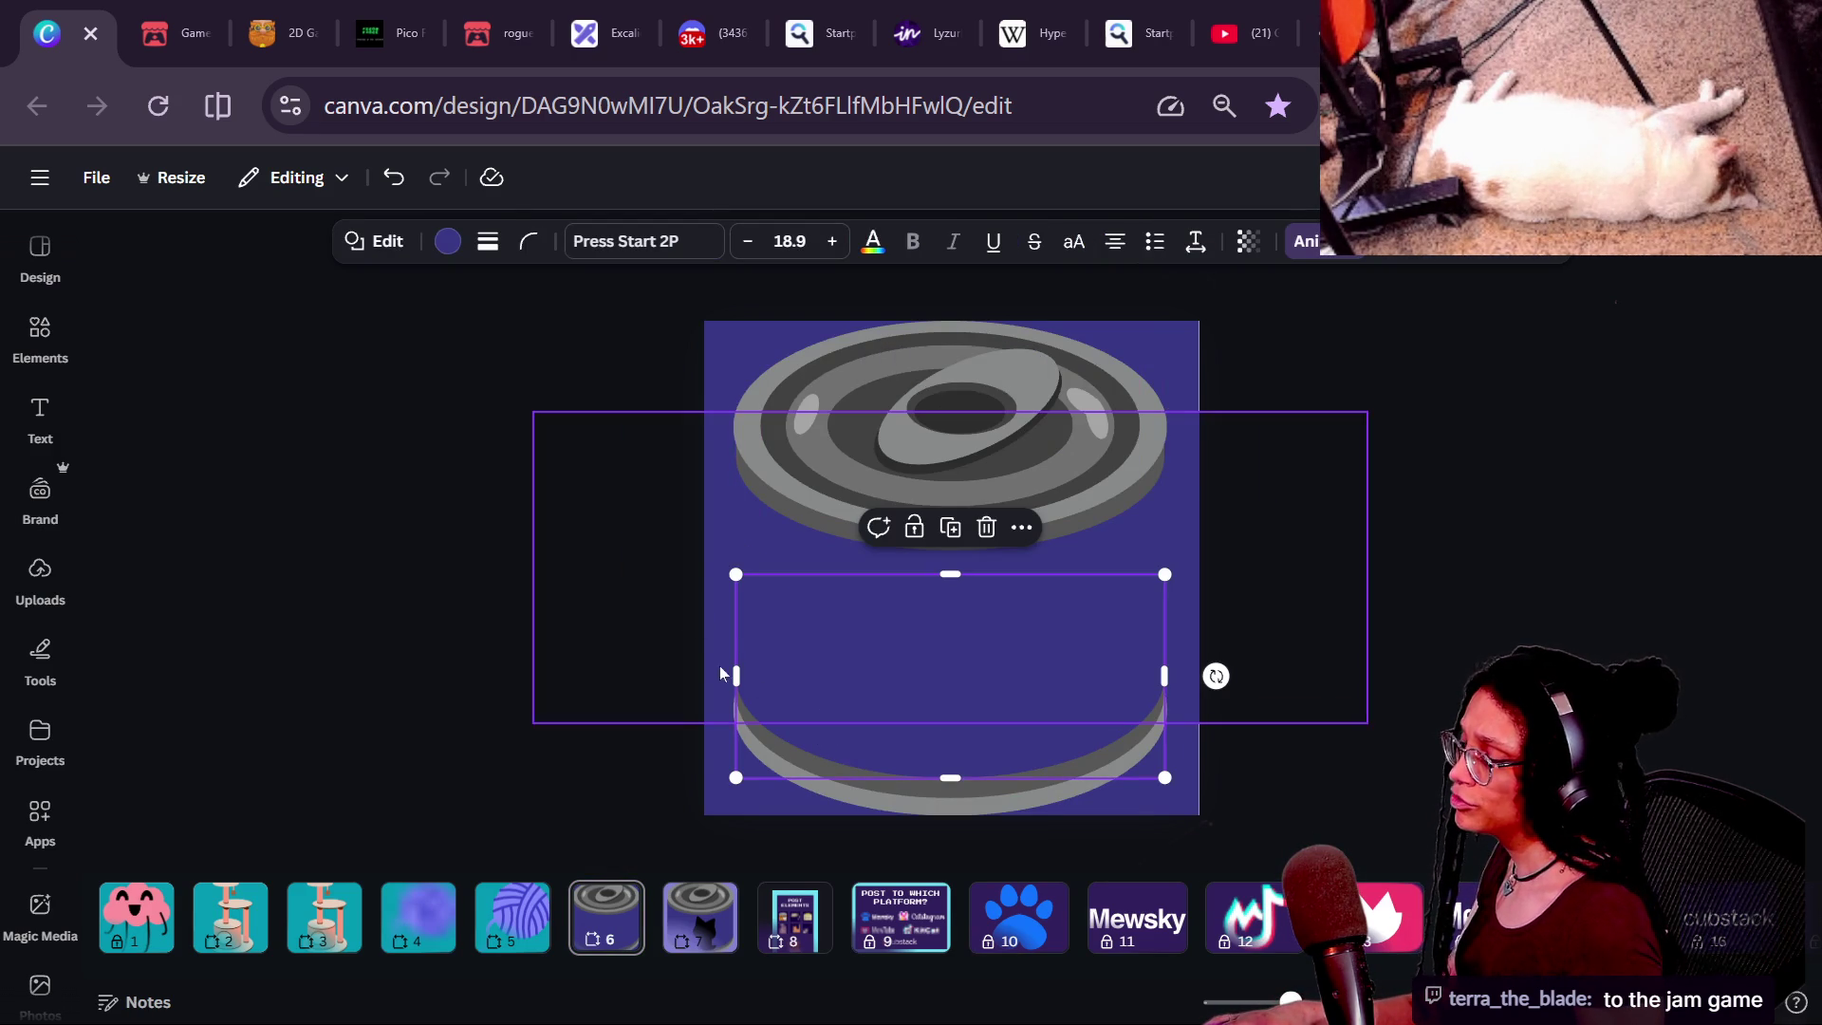
left_click(636, 680)
left_click(1105, 606)
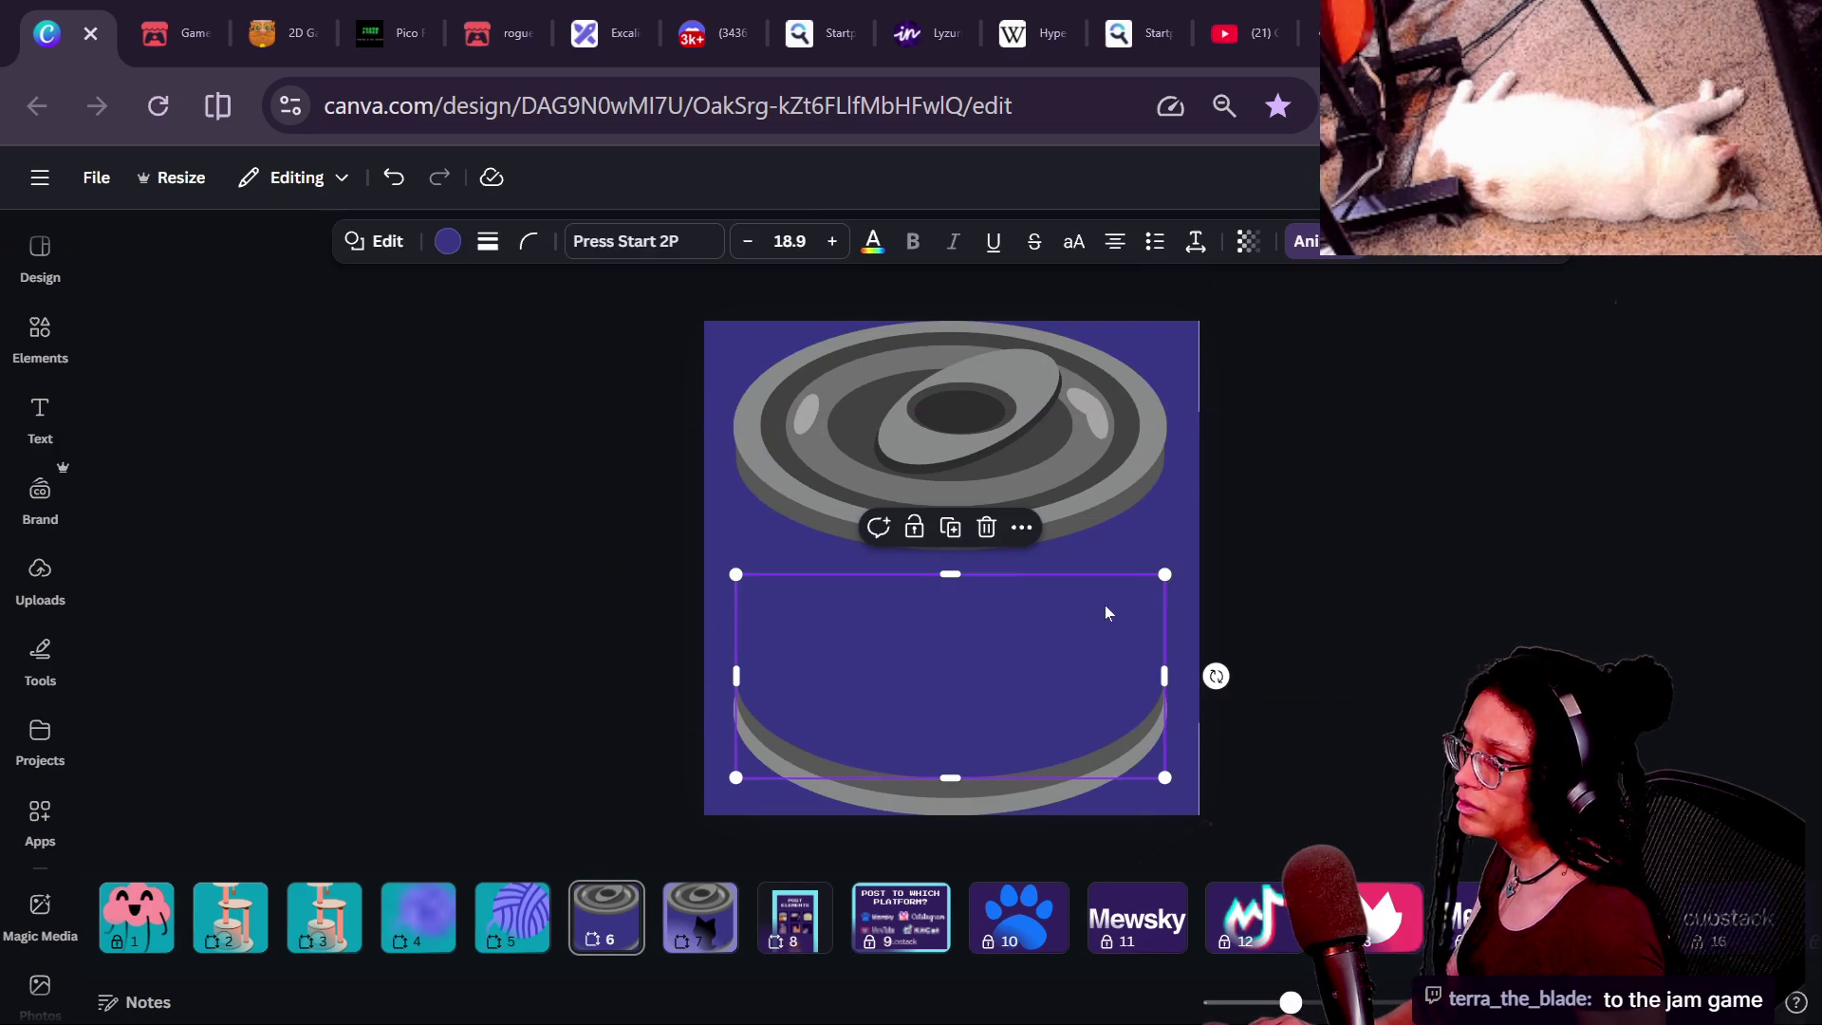
key("ctrl+shift+z")
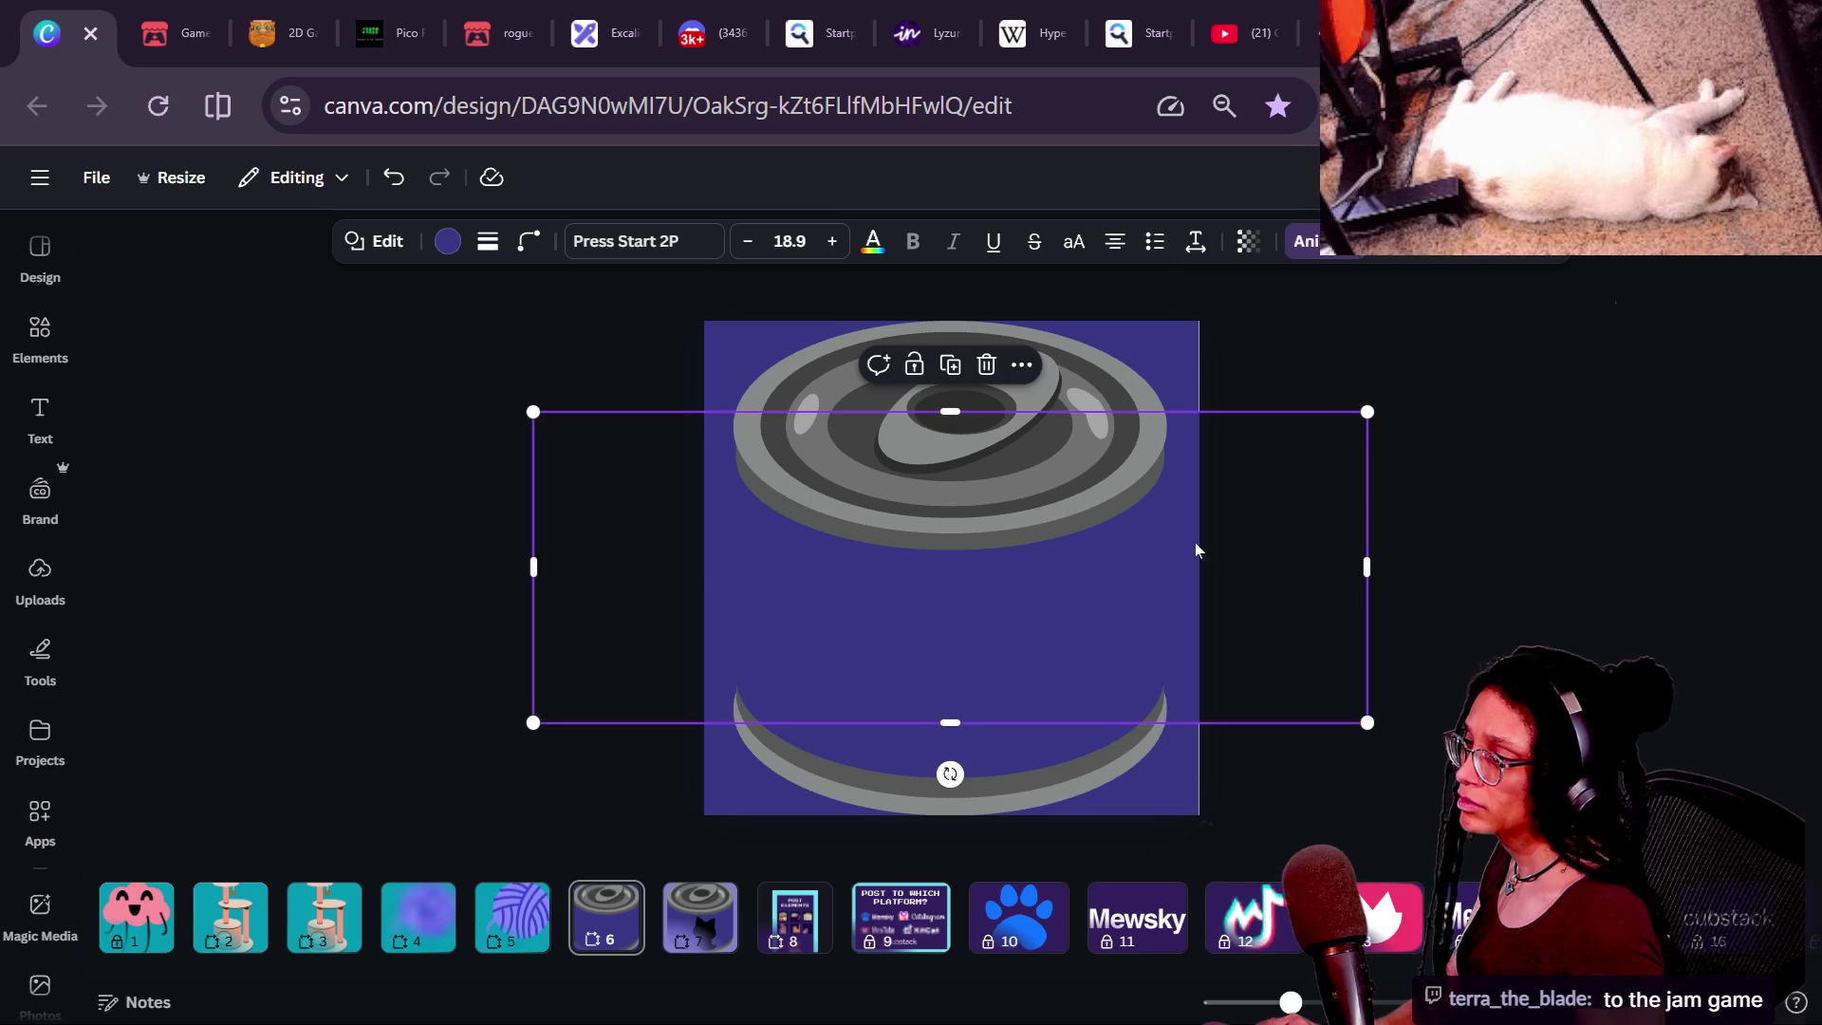
left_click(1760, 177)
left_click(1415, 645)
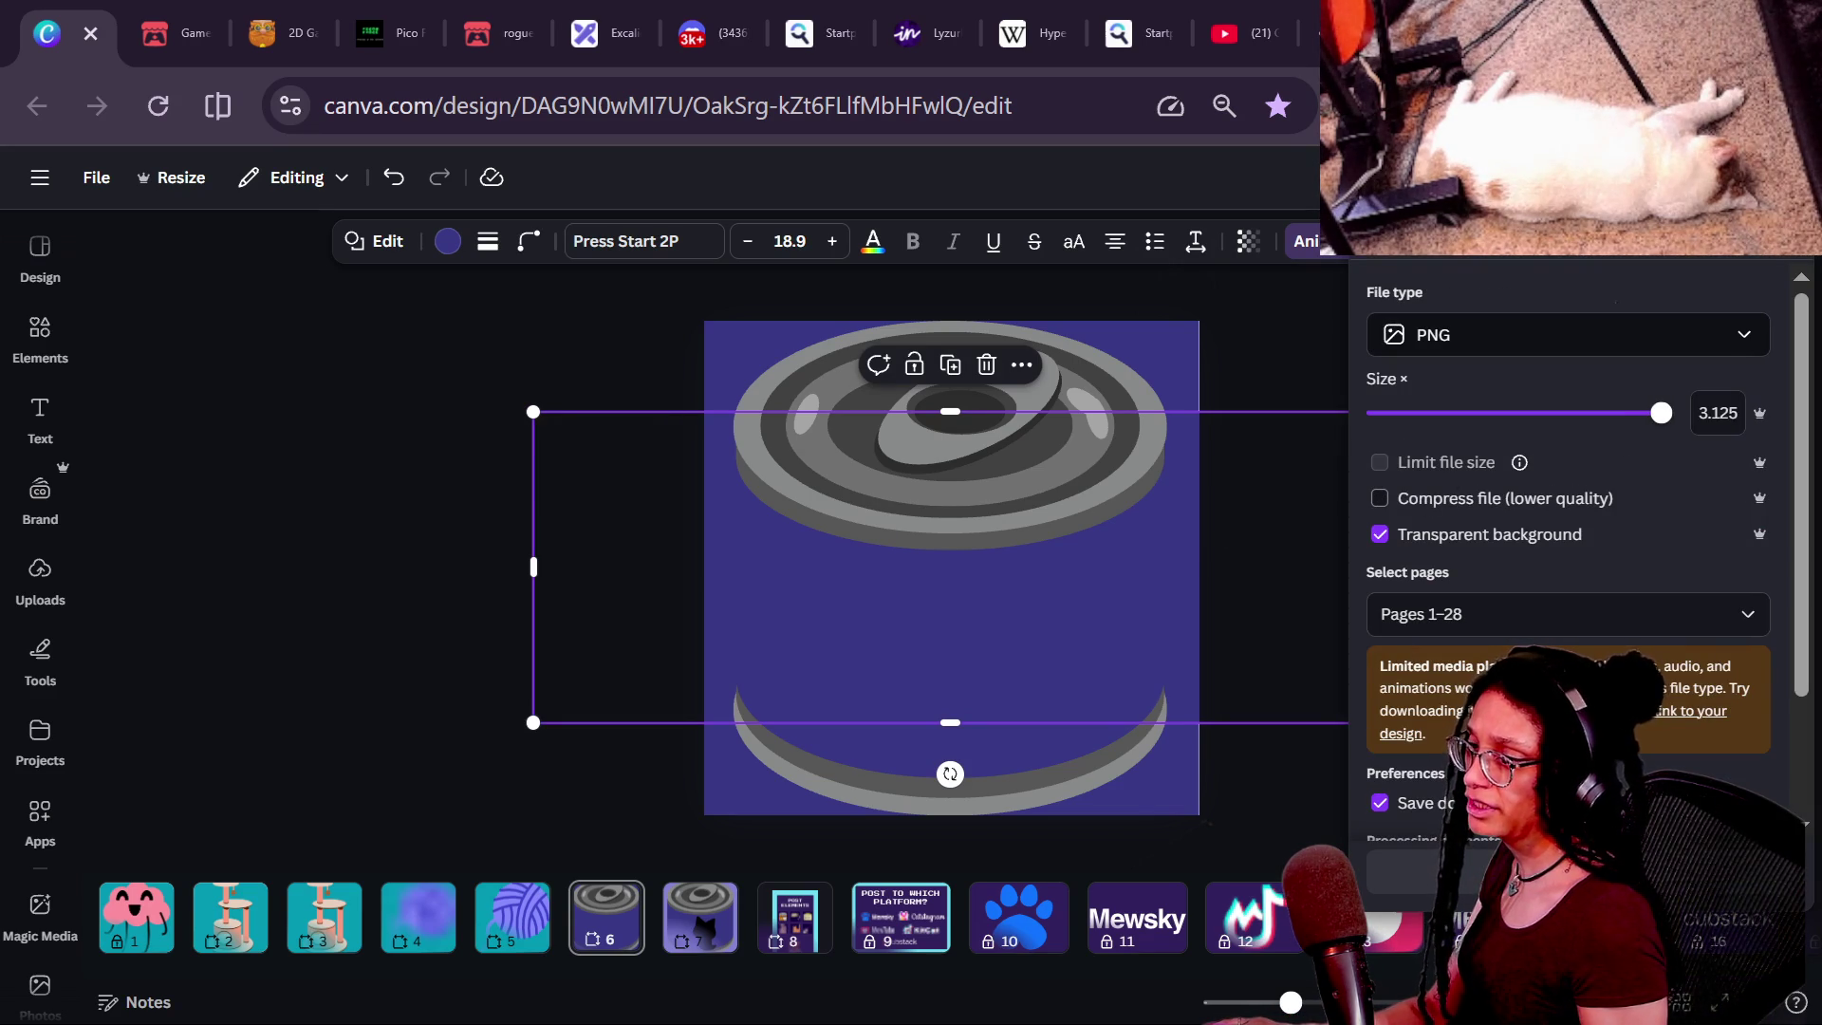
- Set the pages to page 6 only and download it as a PNG
left_click(1424, 614)
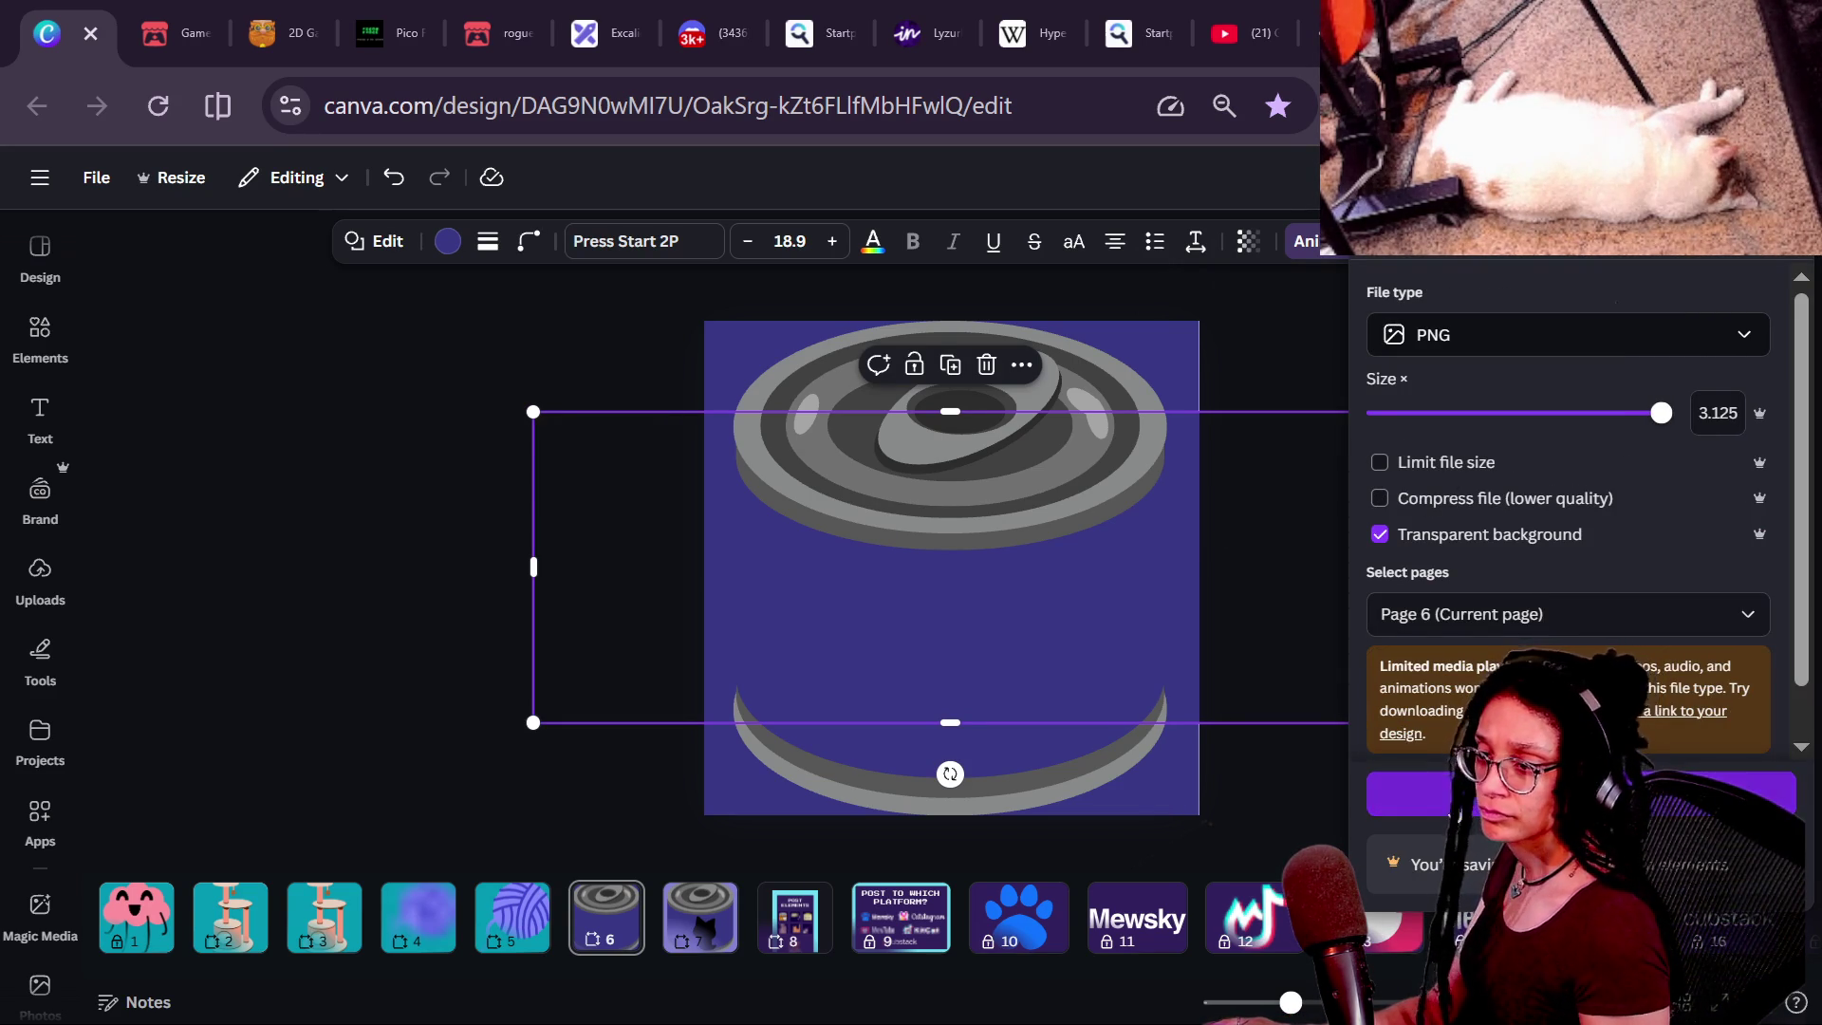
left_click(1462, 797)
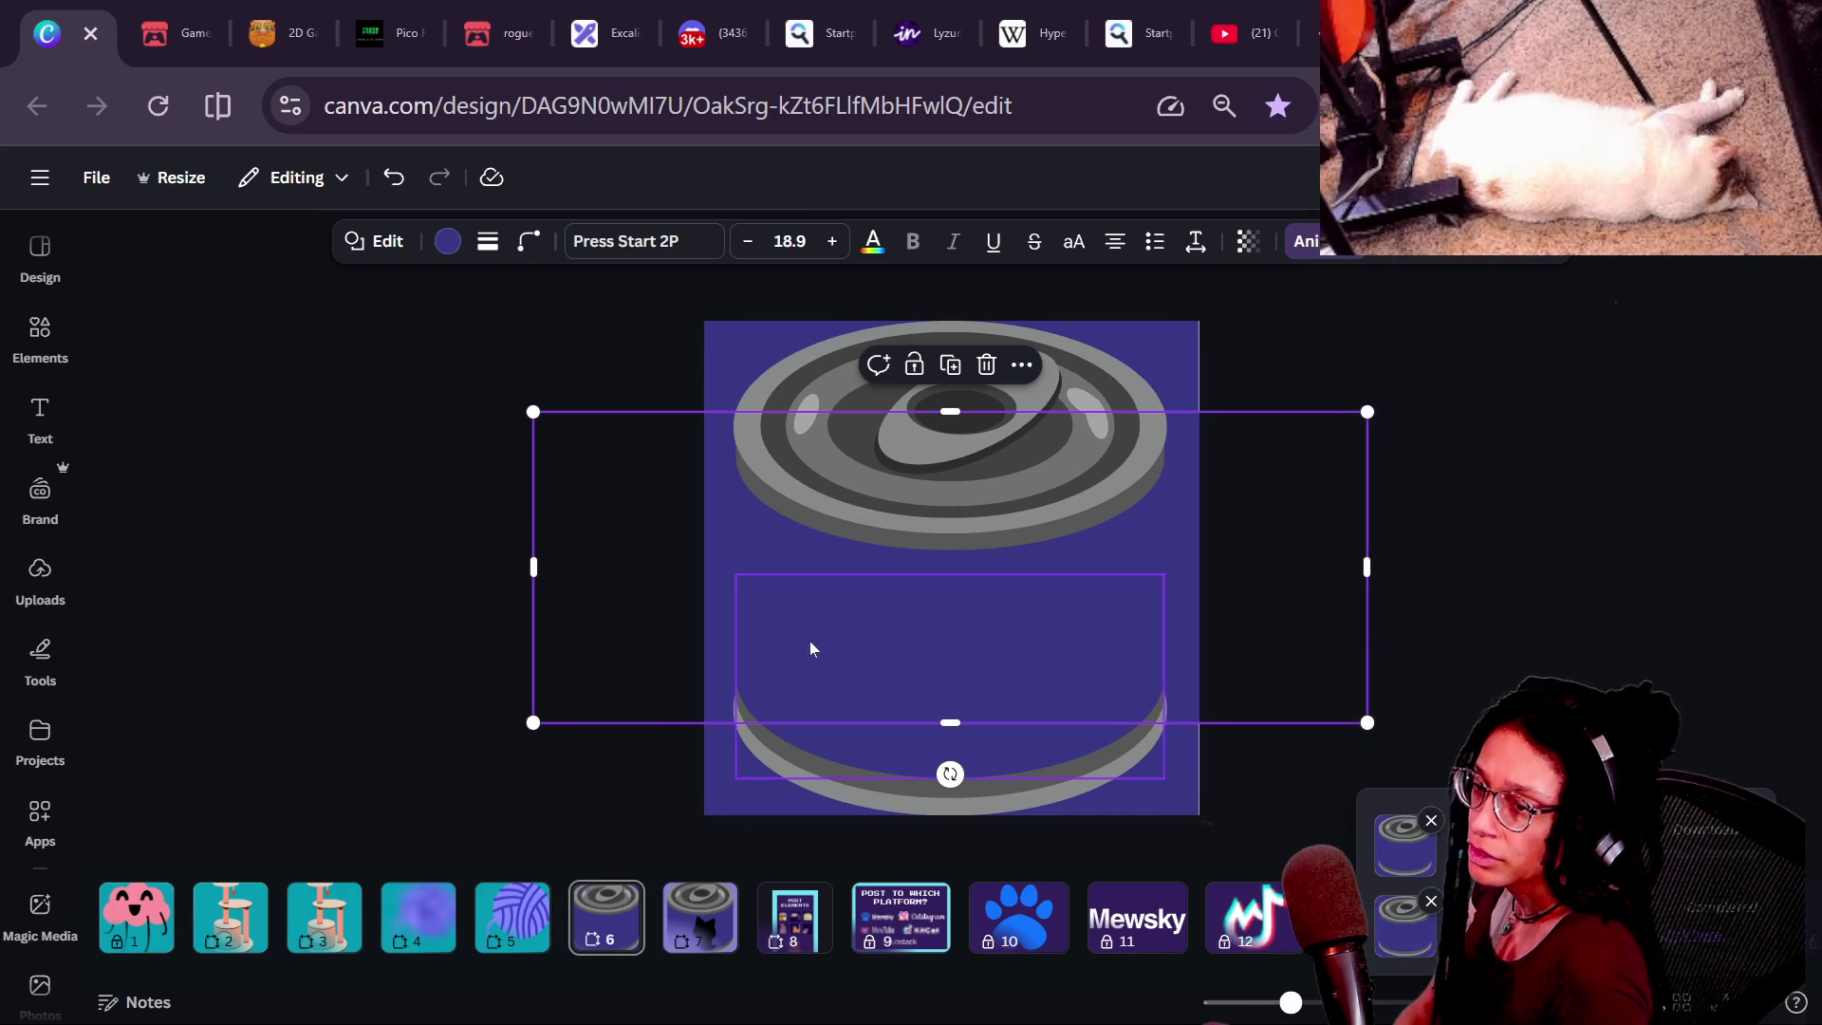
left_click(353, 505)
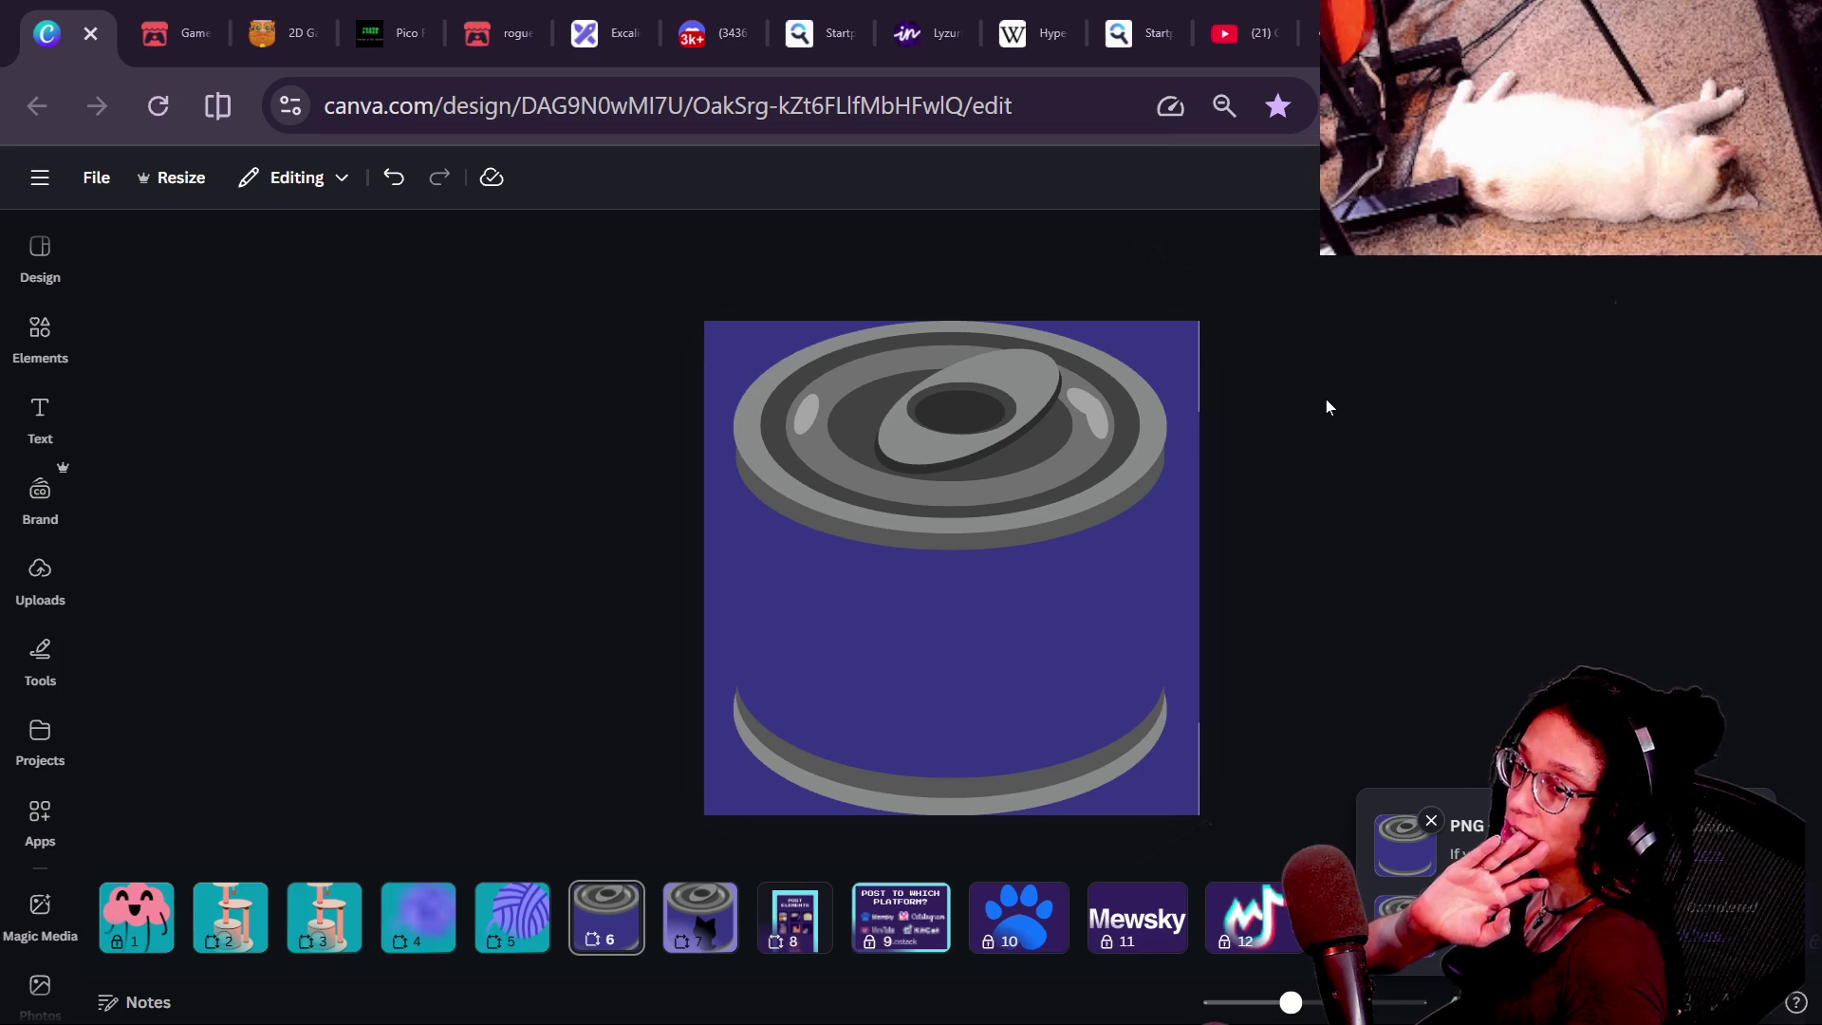
- Check the YouTube playlist and Startpage tabs, then return to Canva
mouse_move(1213, 9)
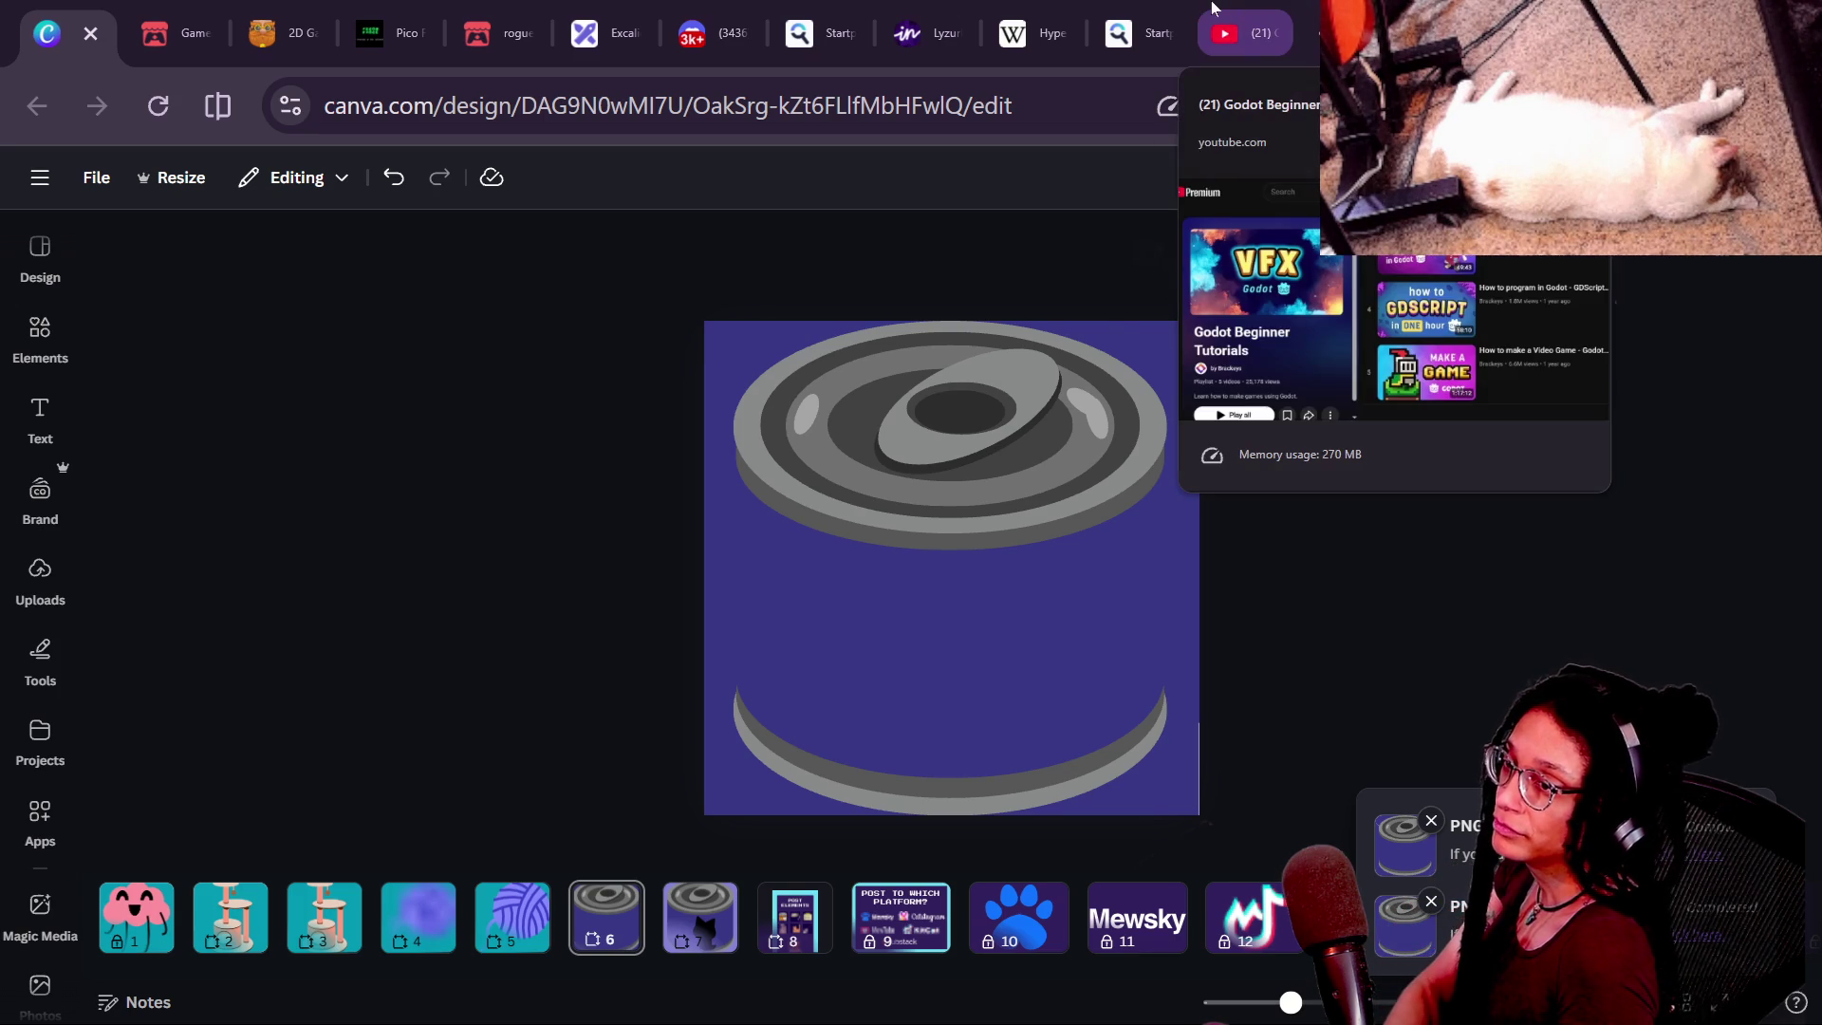
left_click(1203, 8)
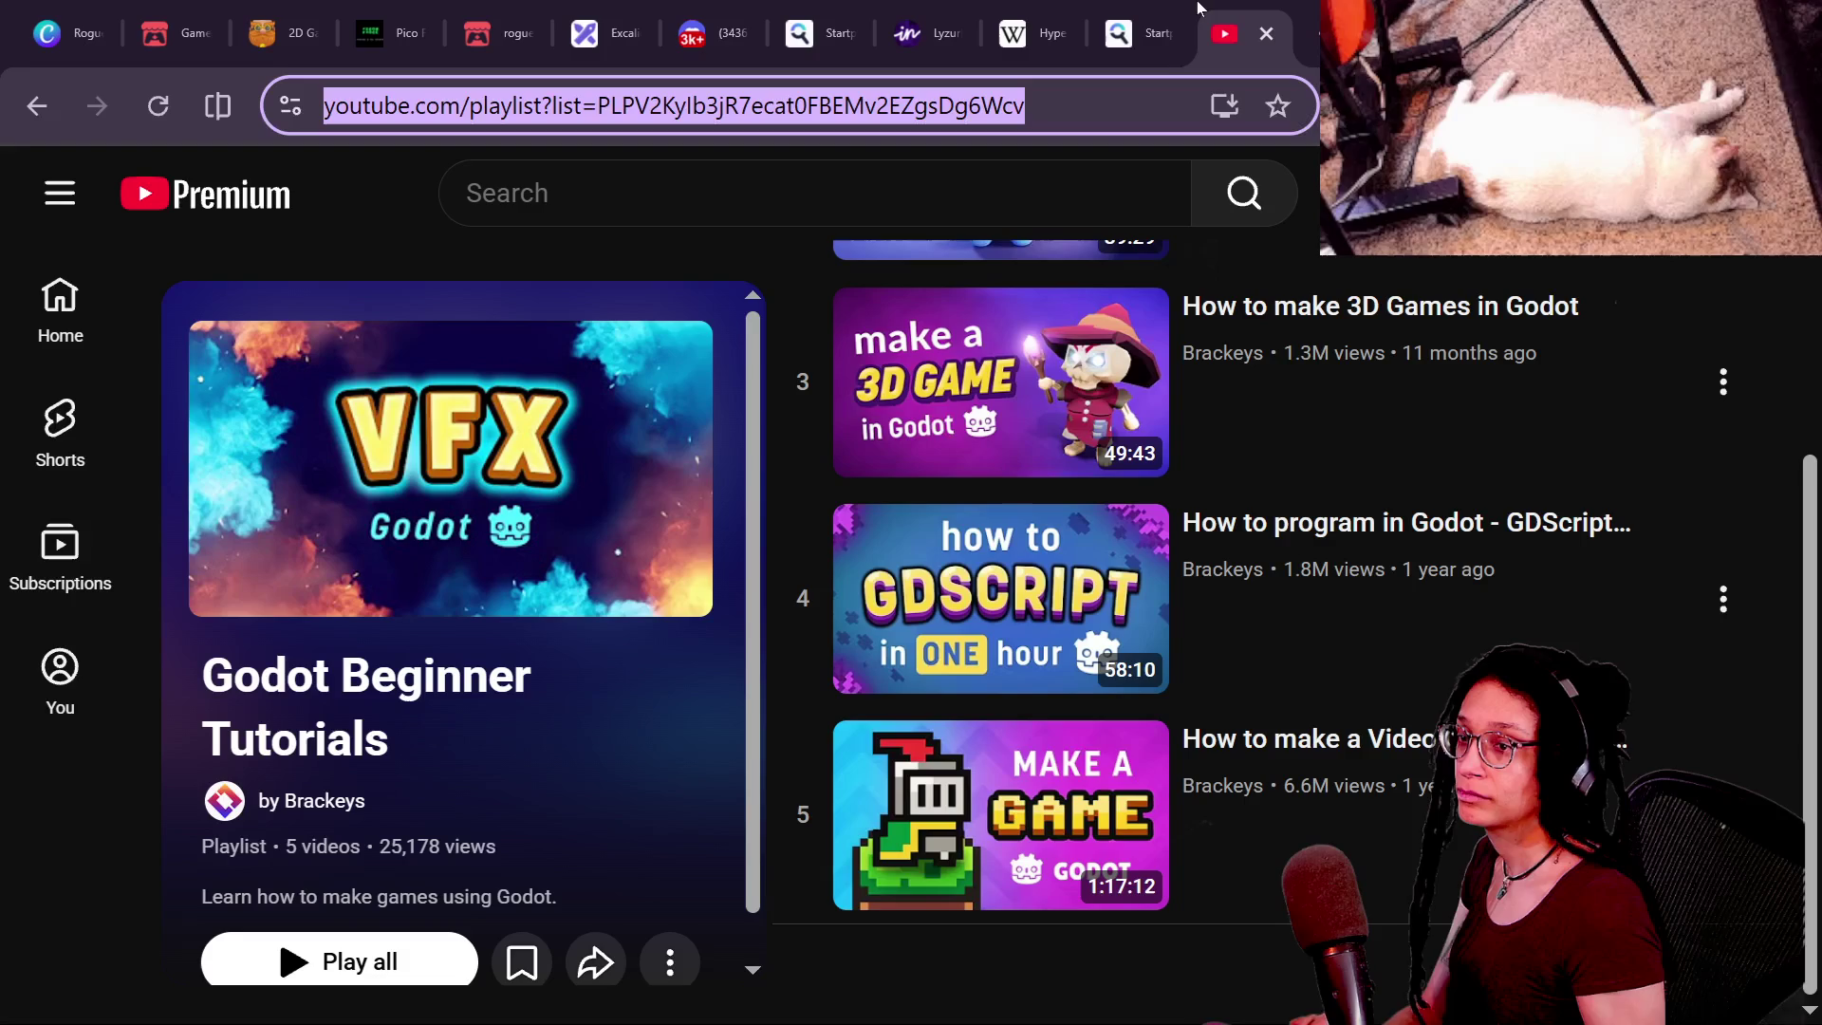
left_click(1091, 9)
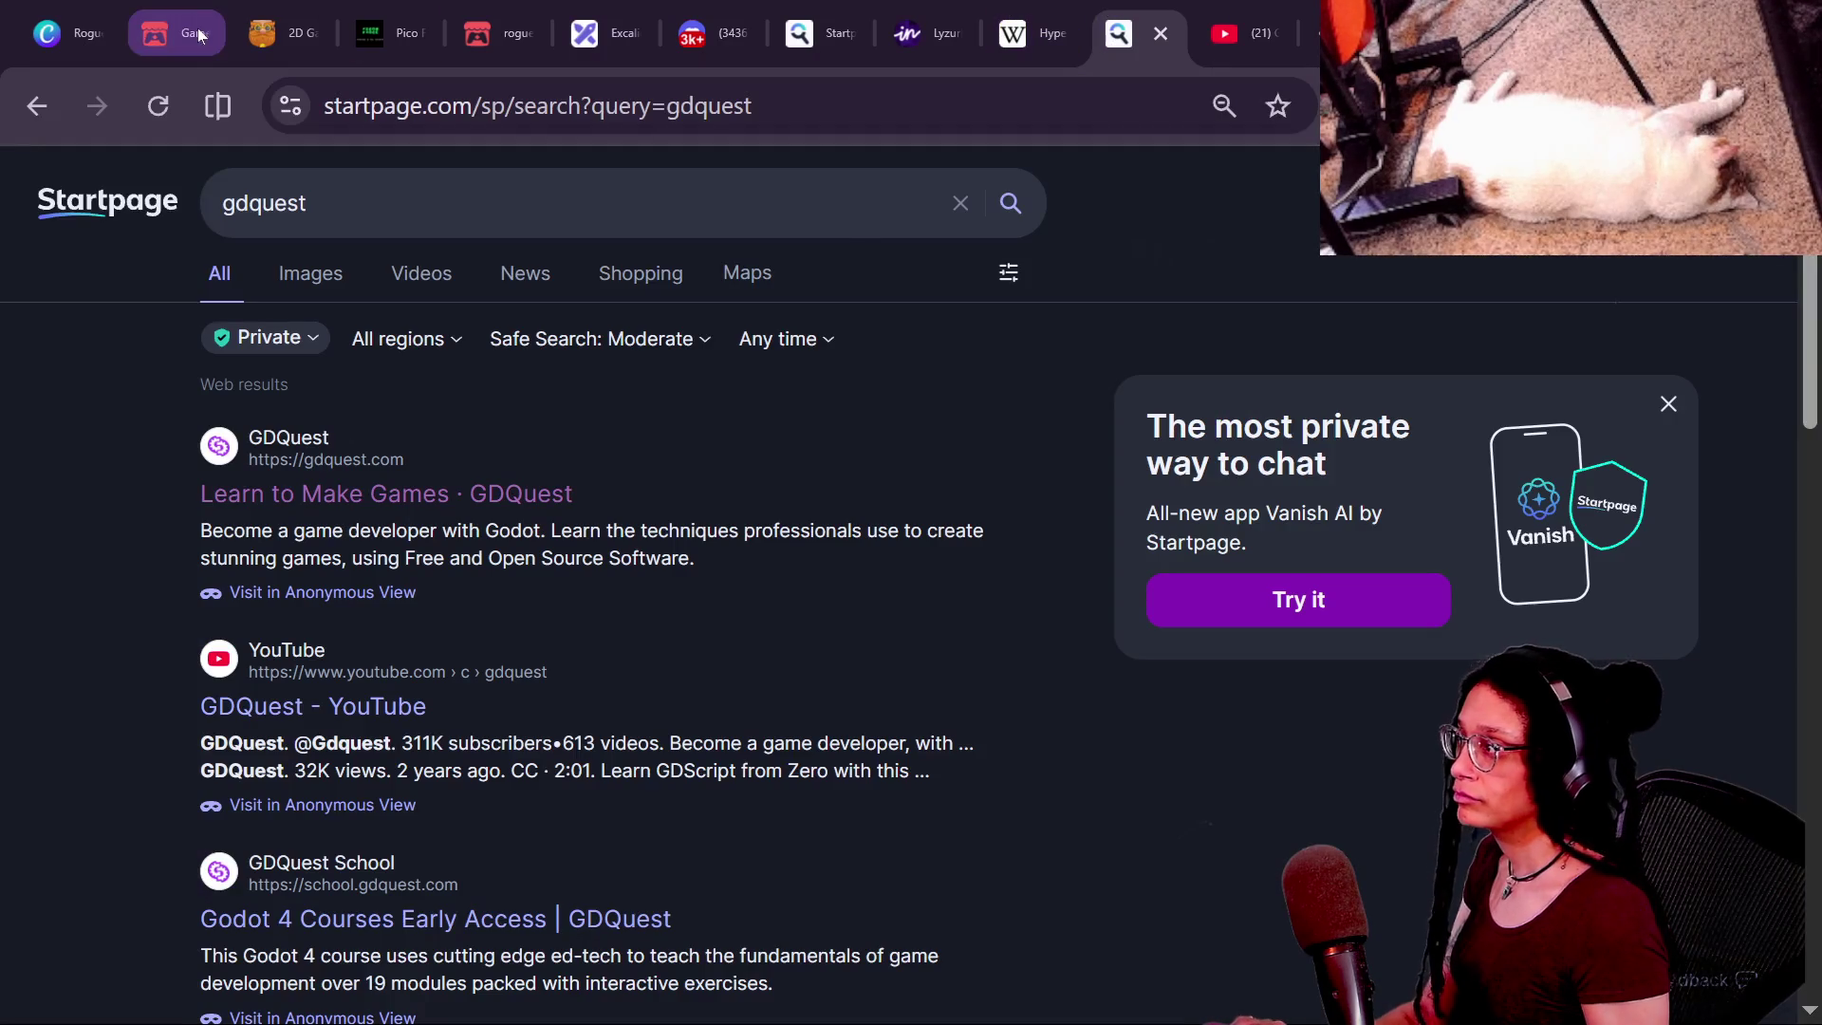
key("ctrl+1")
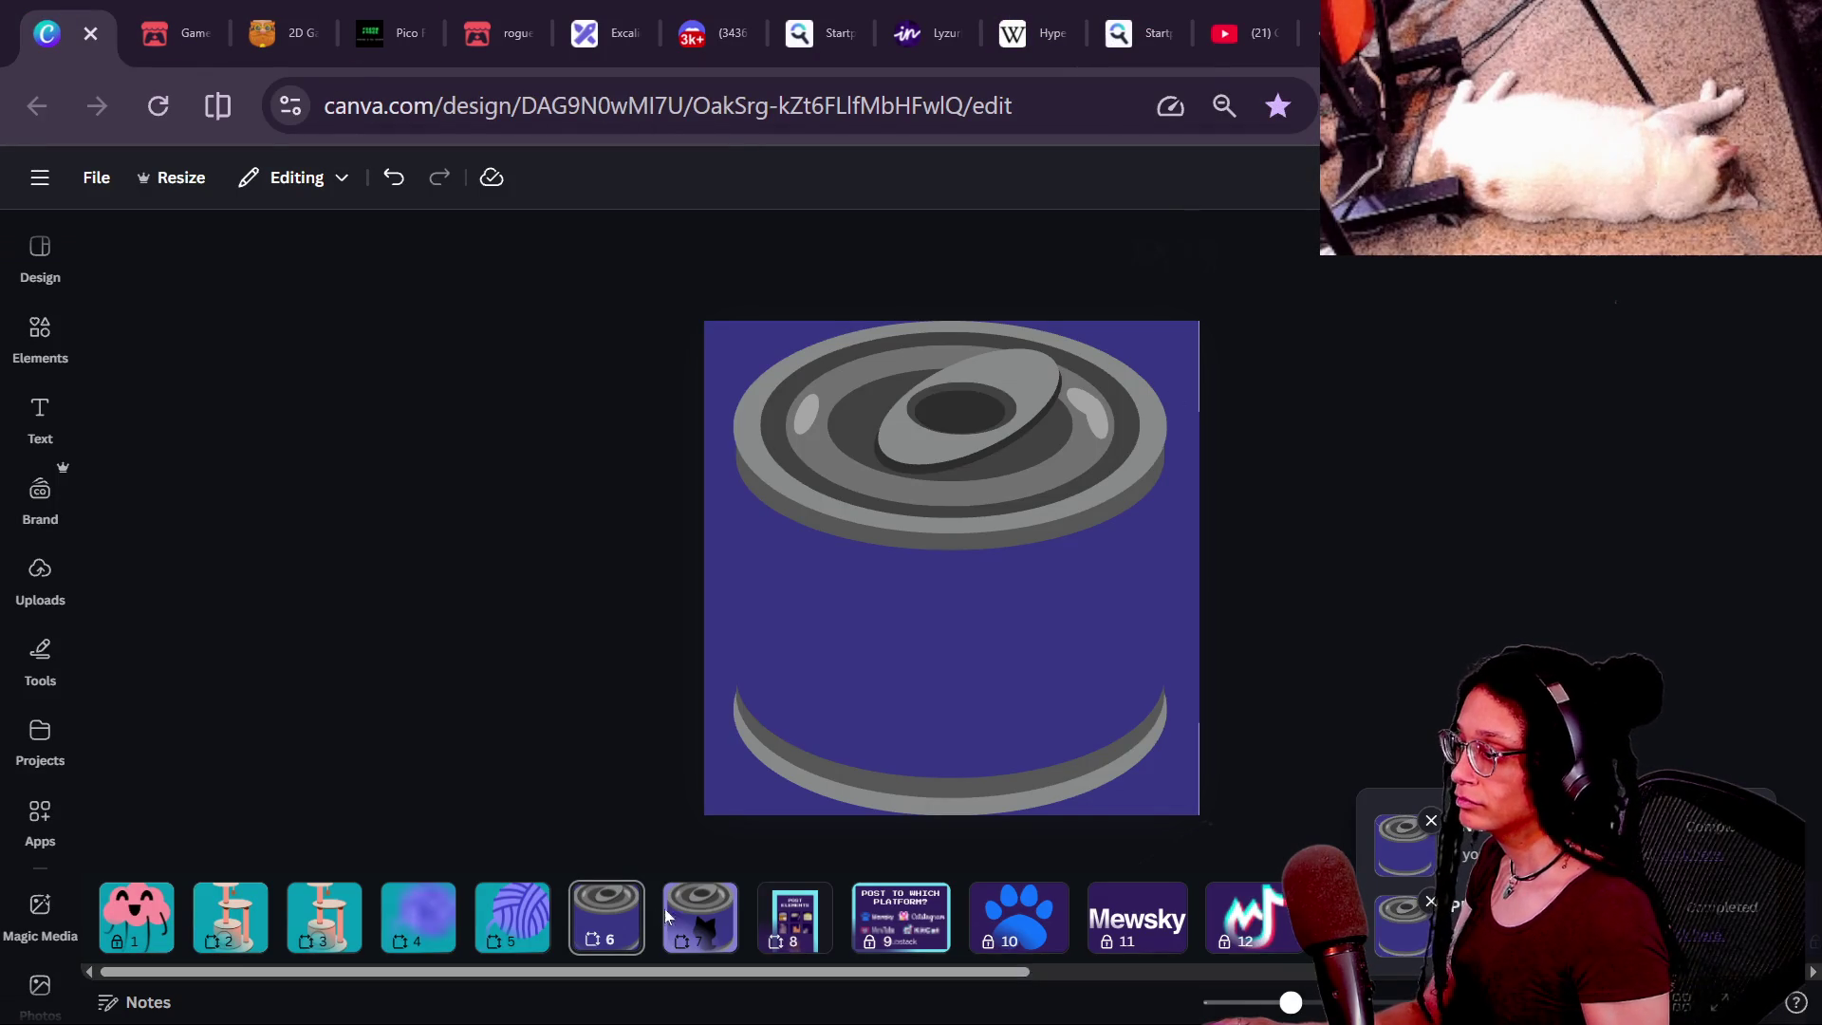
- Drop the downloaded can image onto page 7, then delete it again
scroll(1174, 685, "down", 1)
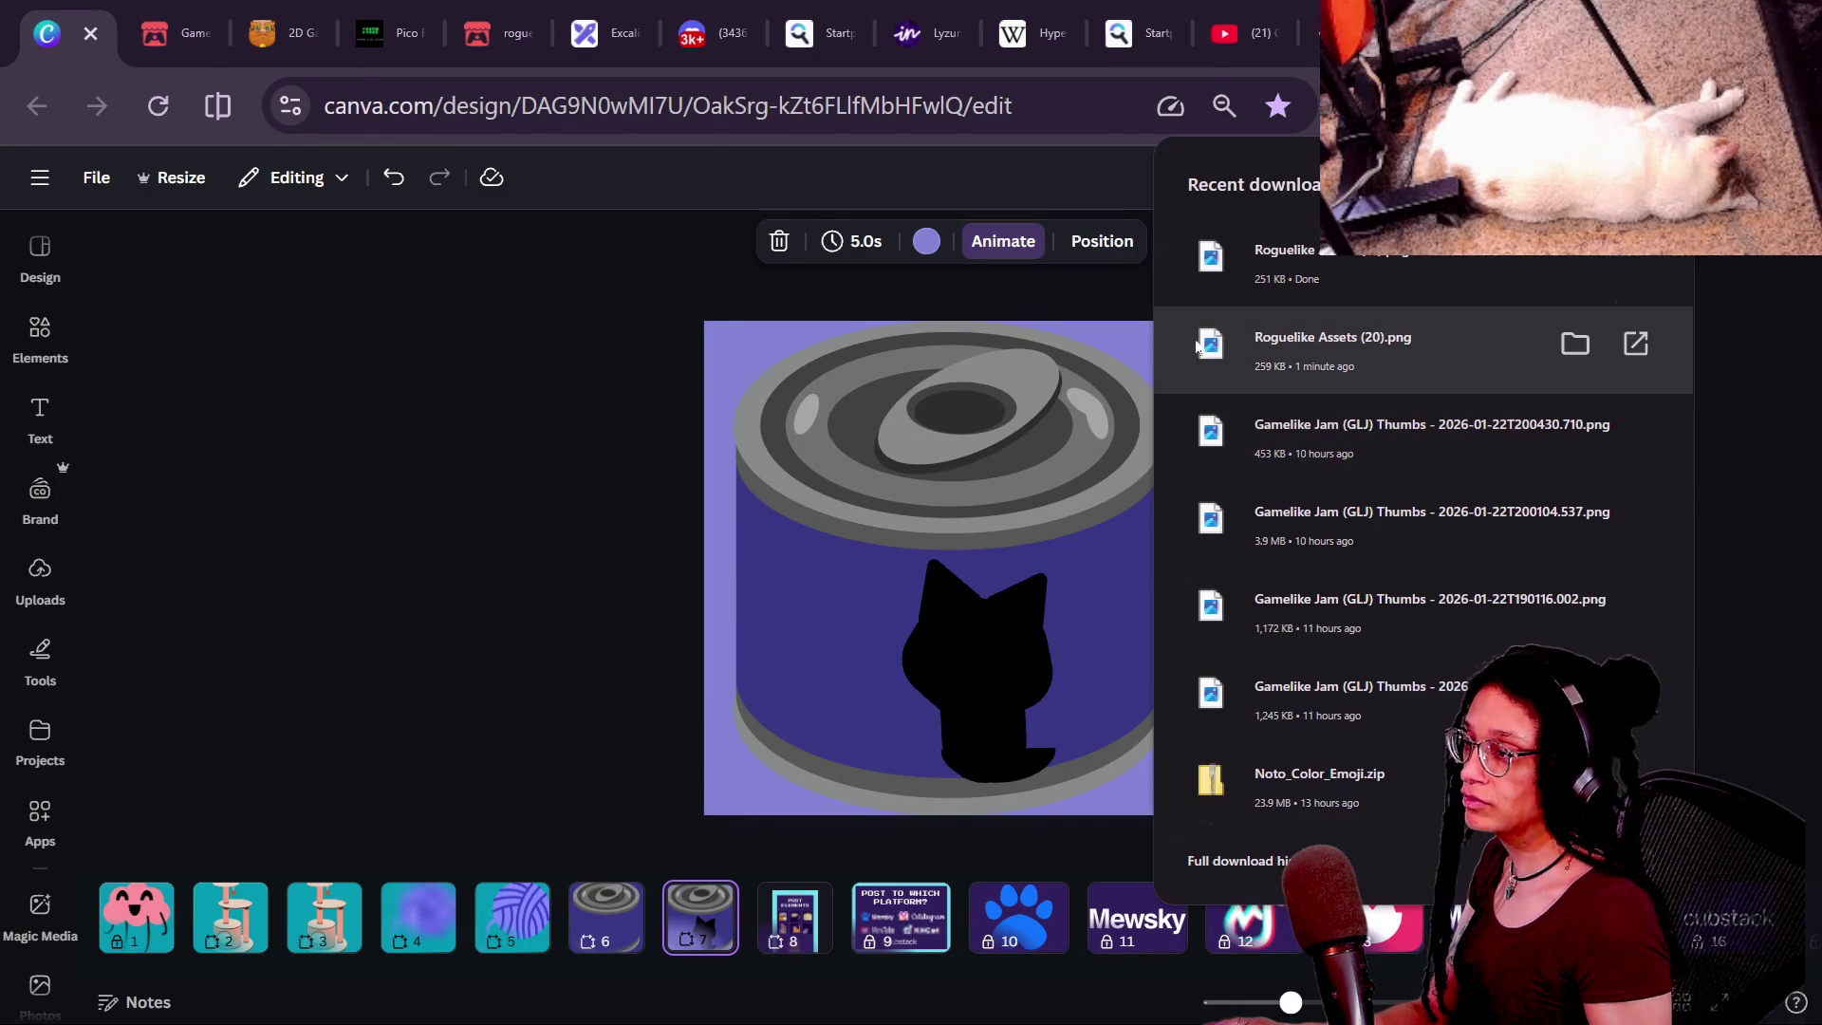
mouse_move(1281, 254)
left_mouse_down()
mouse_move(987, 579)
mouse_move(944, 504)
mouse_move(892, 521)
mouse_move(852, 474)
mouse_move(881, 491)
left_mouse_up()
key("Delete")
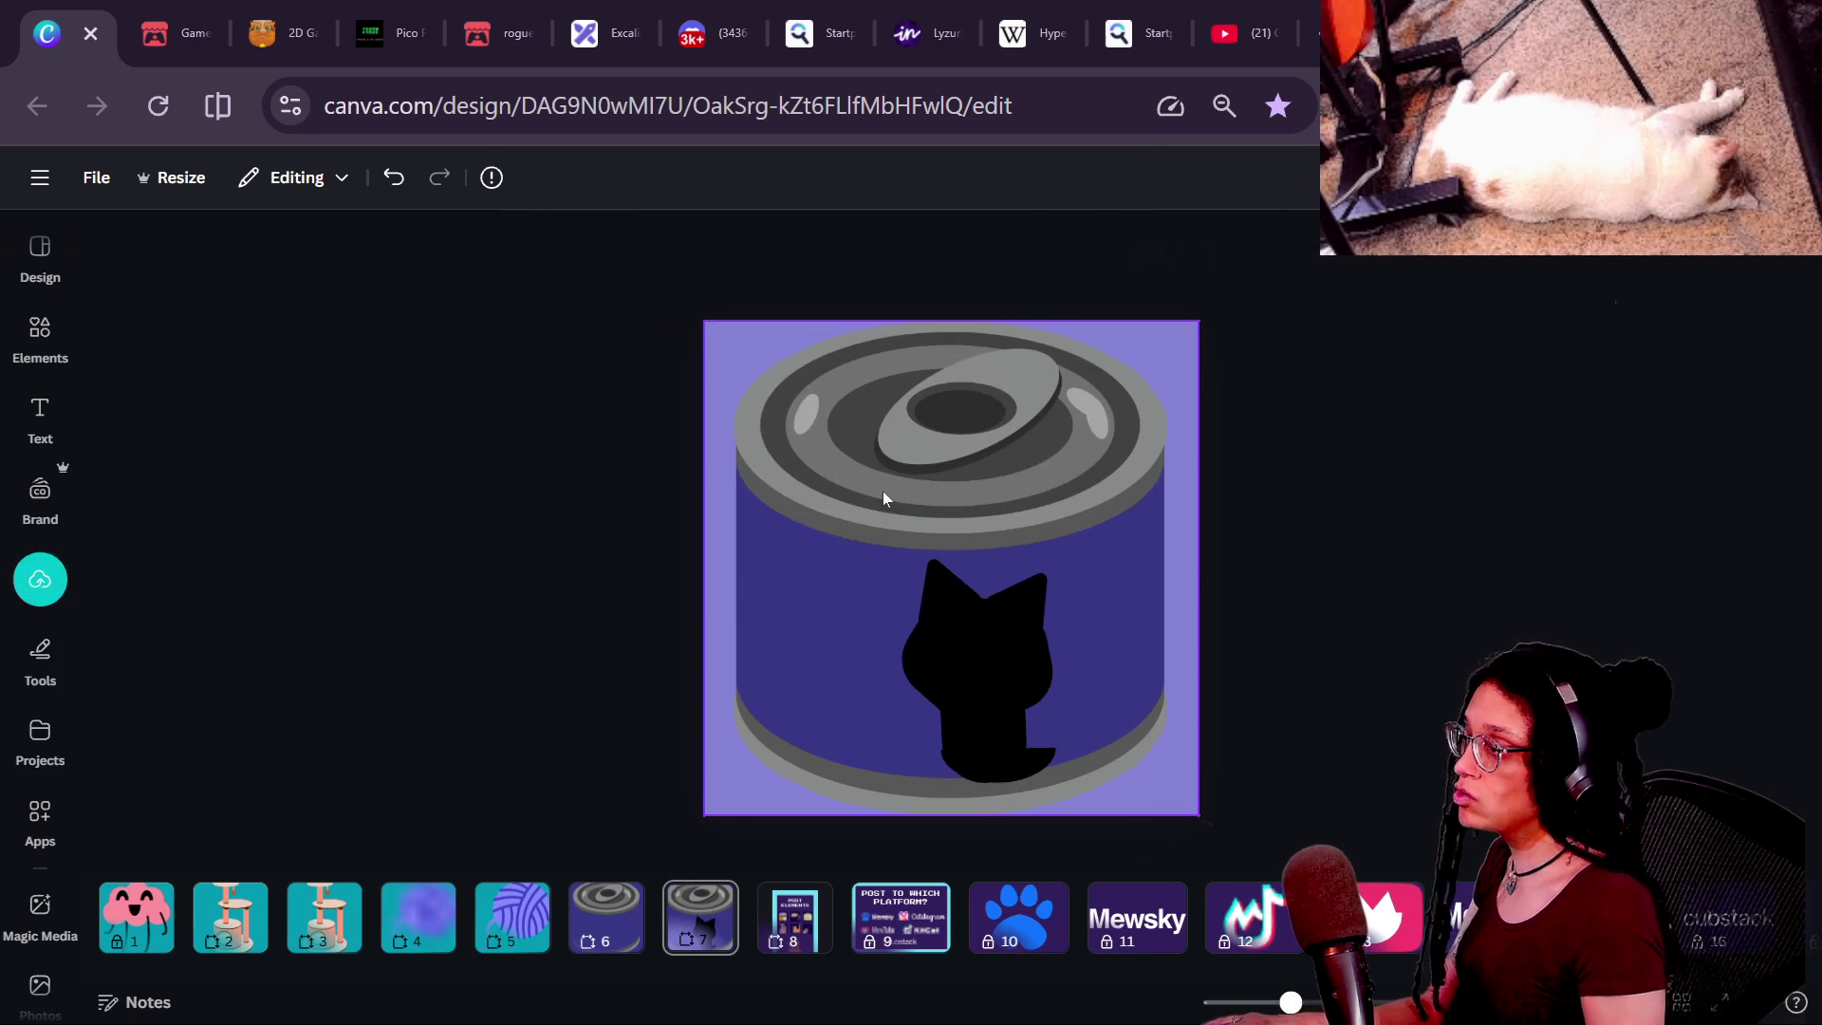
- Check page 6's lid and text boxes, re-download its PNG, then return to page 7
left_click(601, 934)
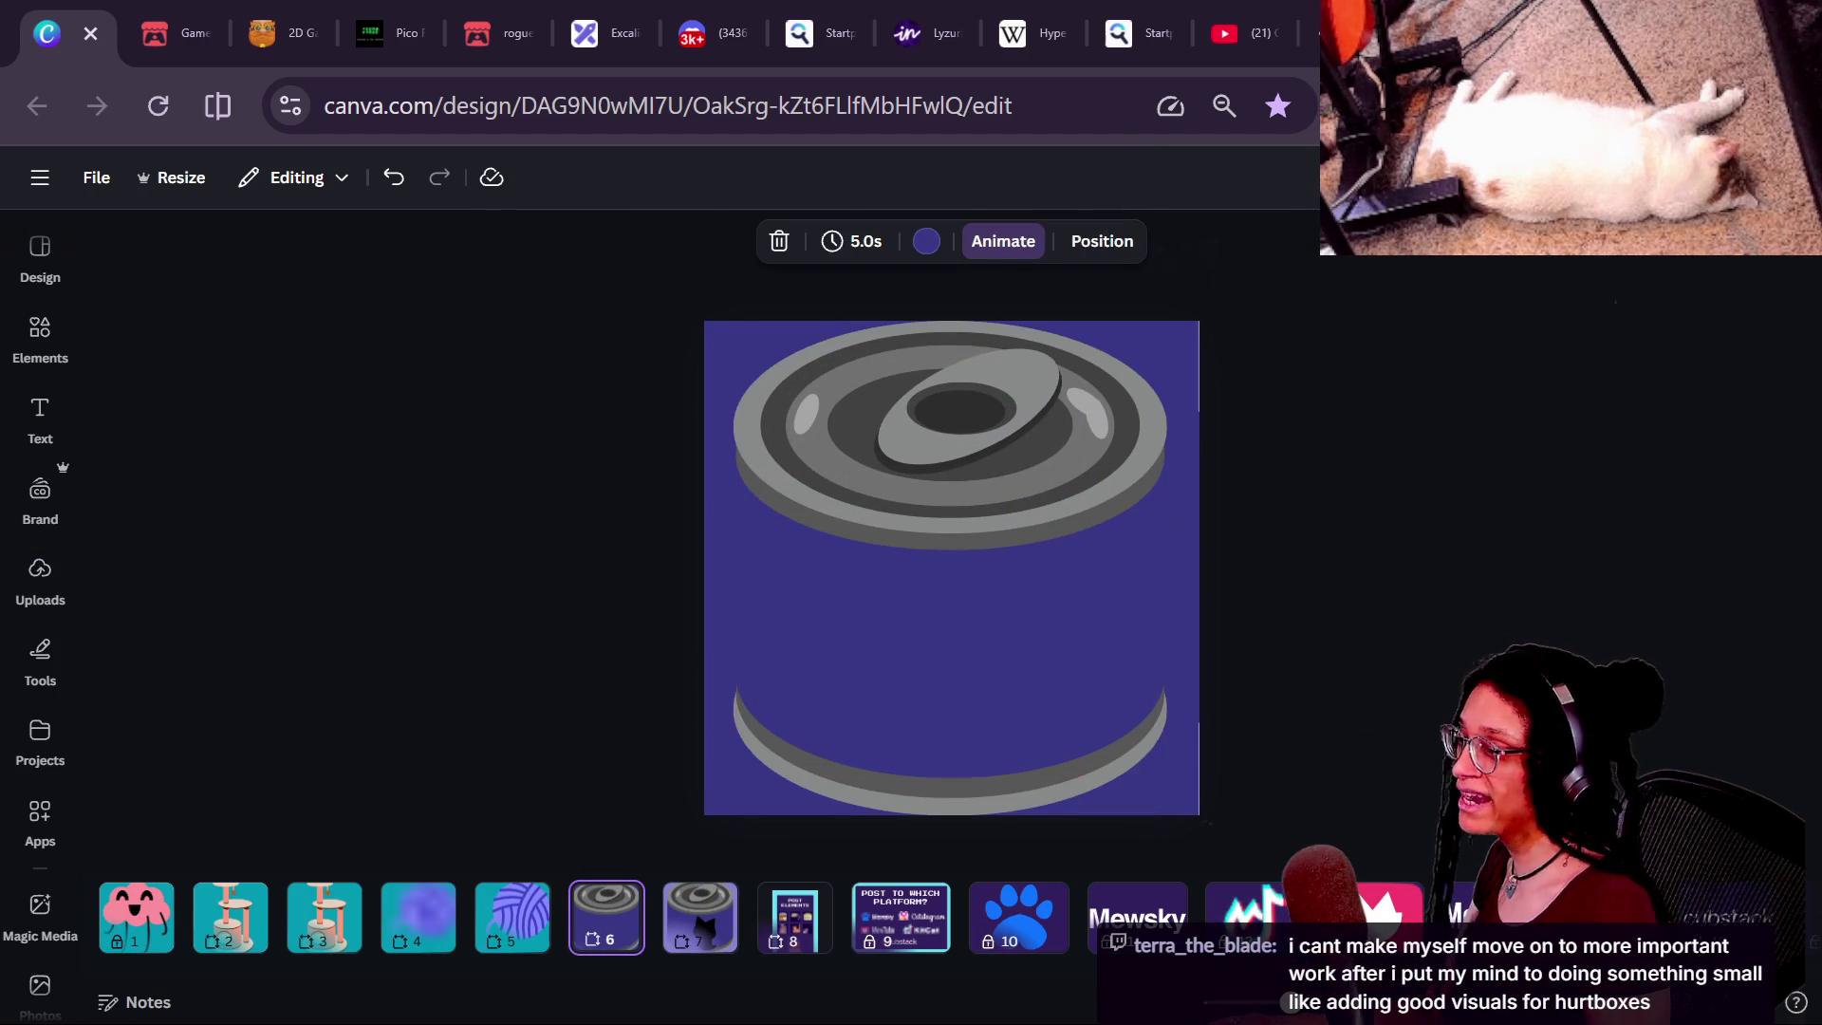
left_click(1081, 529)
left_click(1059, 668)
left_click(1119, 553)
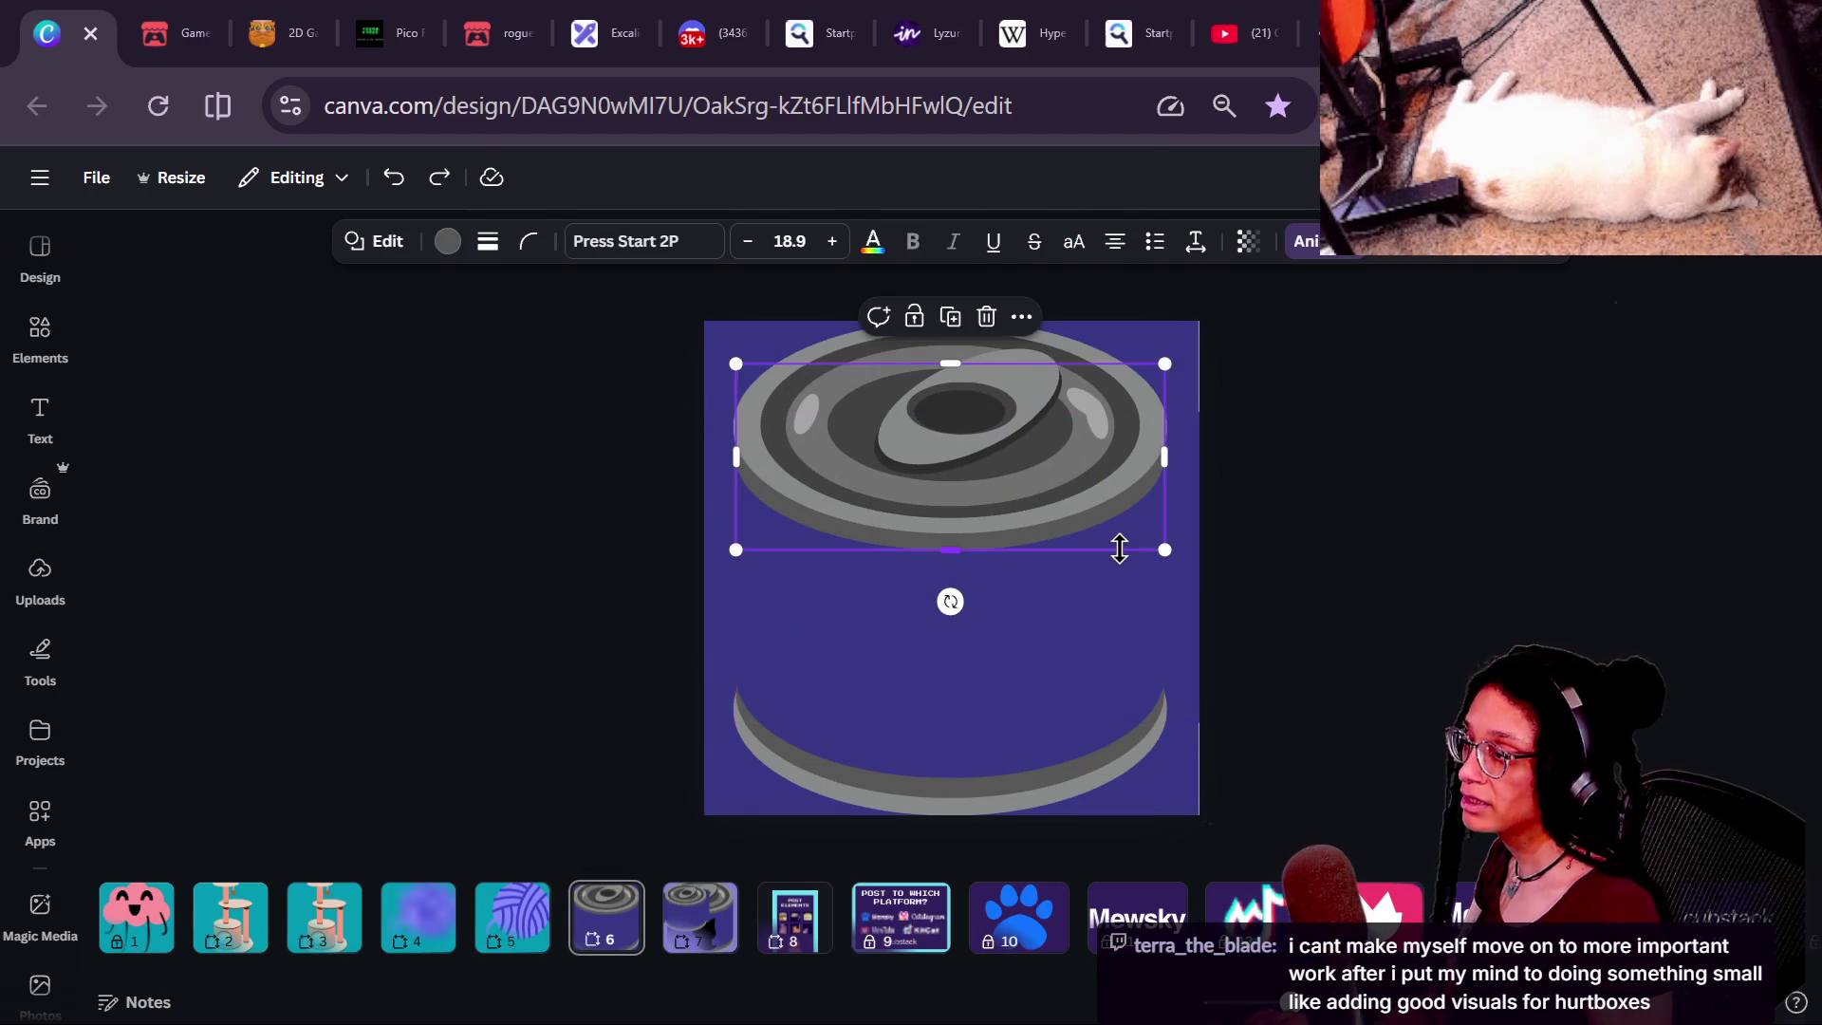
left_click(1122, 568)
left_click(1163, 554)
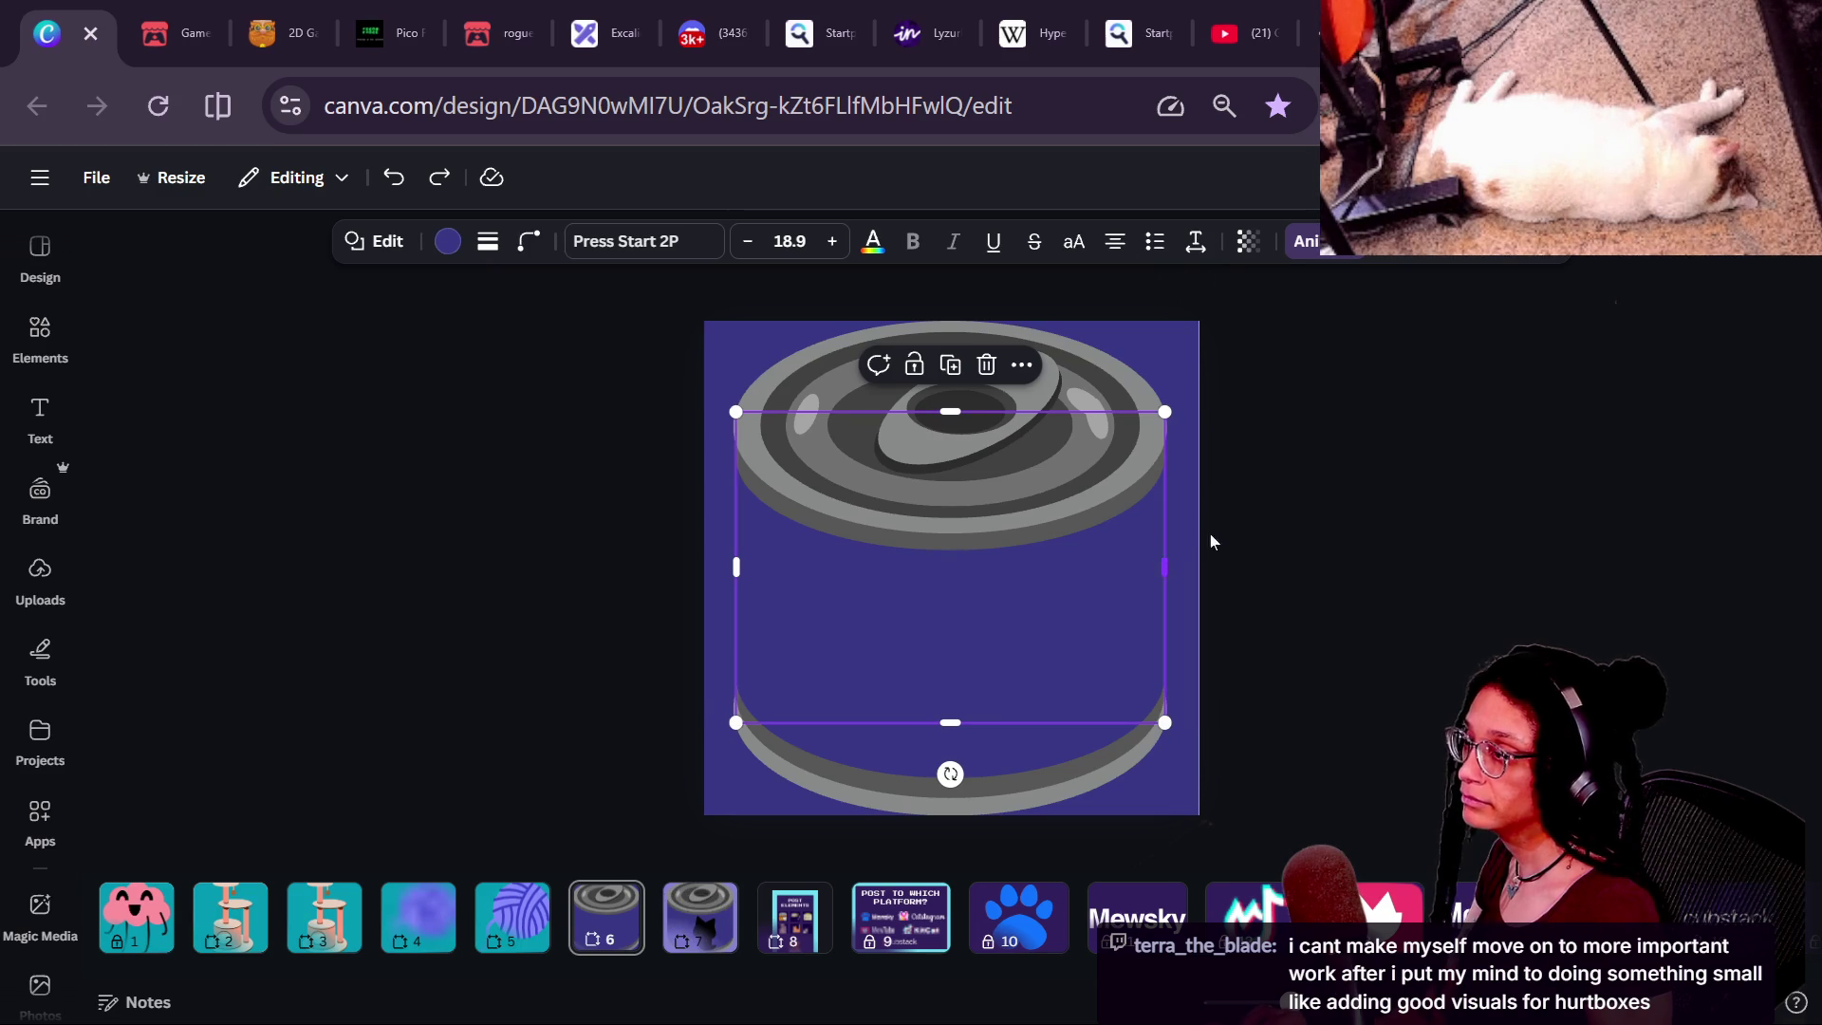
left_click(1756, 177)
left_click(1417, 646)
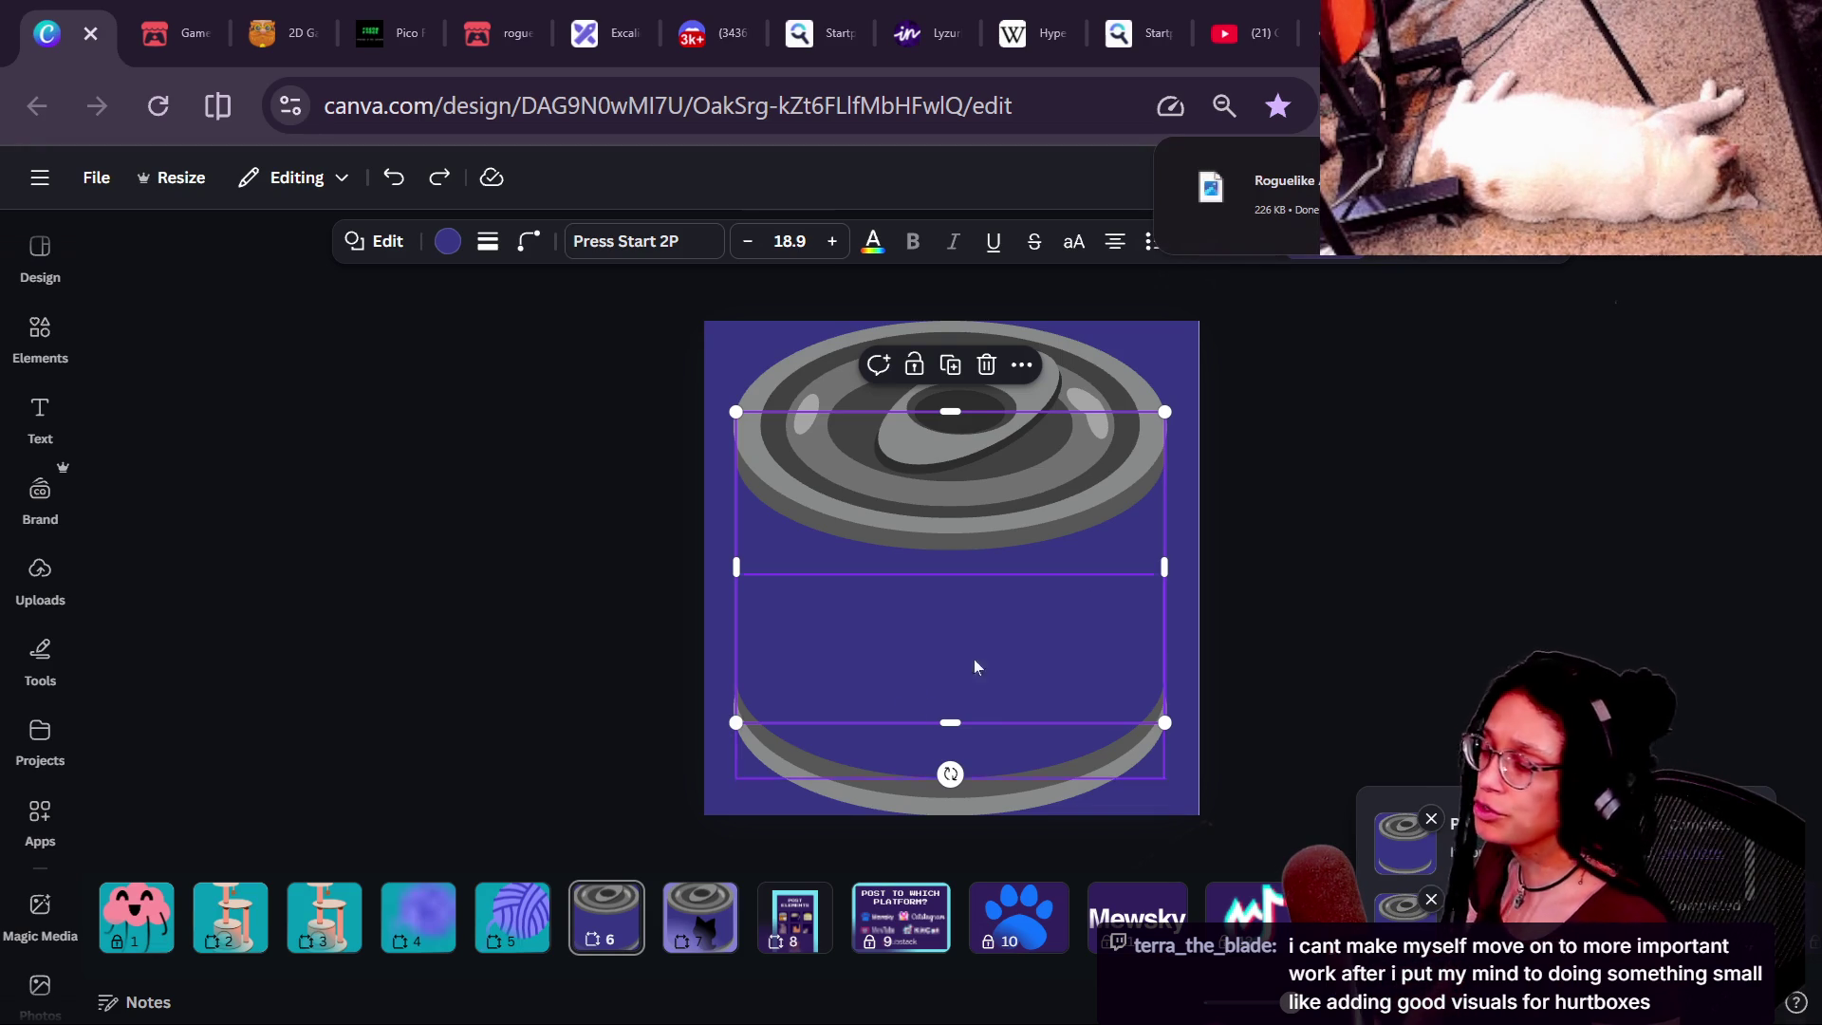
left_click(726, 891)
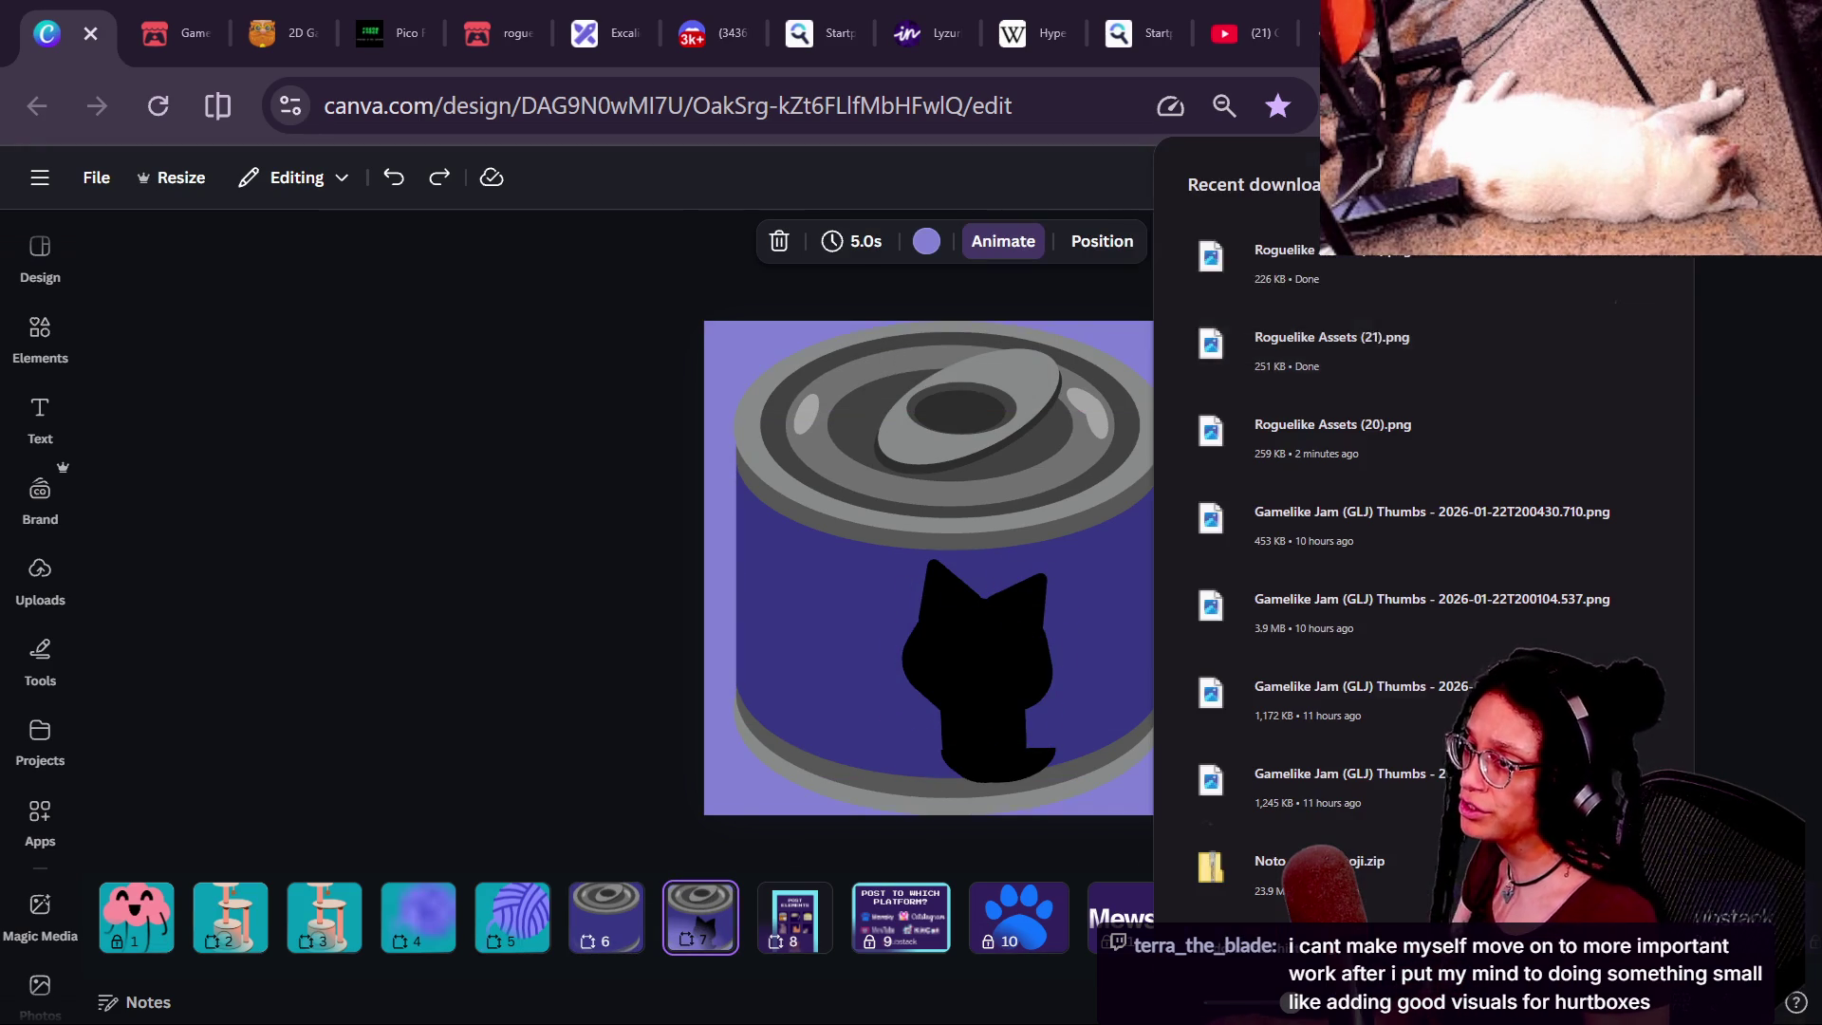
- Replace page 7's dark-filled can with a background-removed copy of the downloaded can image
mouse_move(1374, 263)
left_mouse_down()
mouse_move(858, 692)
mouse_move(870, 674)
left_mouse_up()
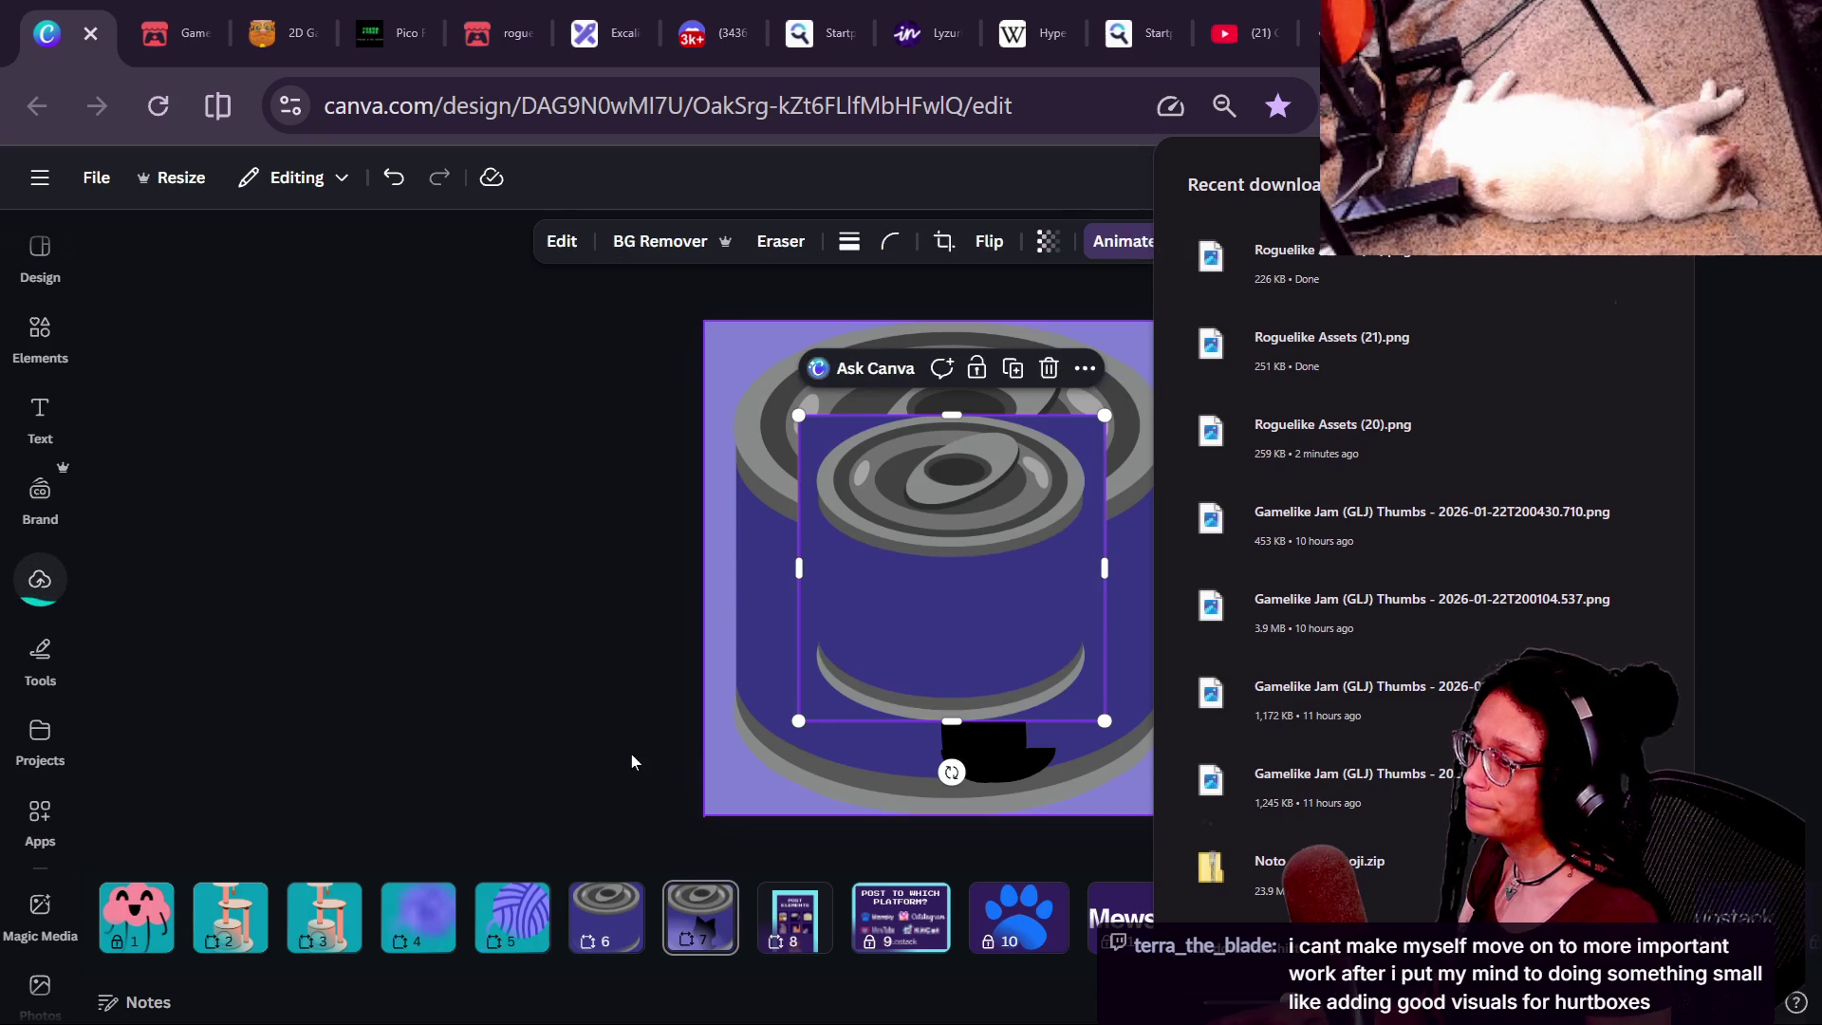
left_click_drag(799, 721, 700, 822)
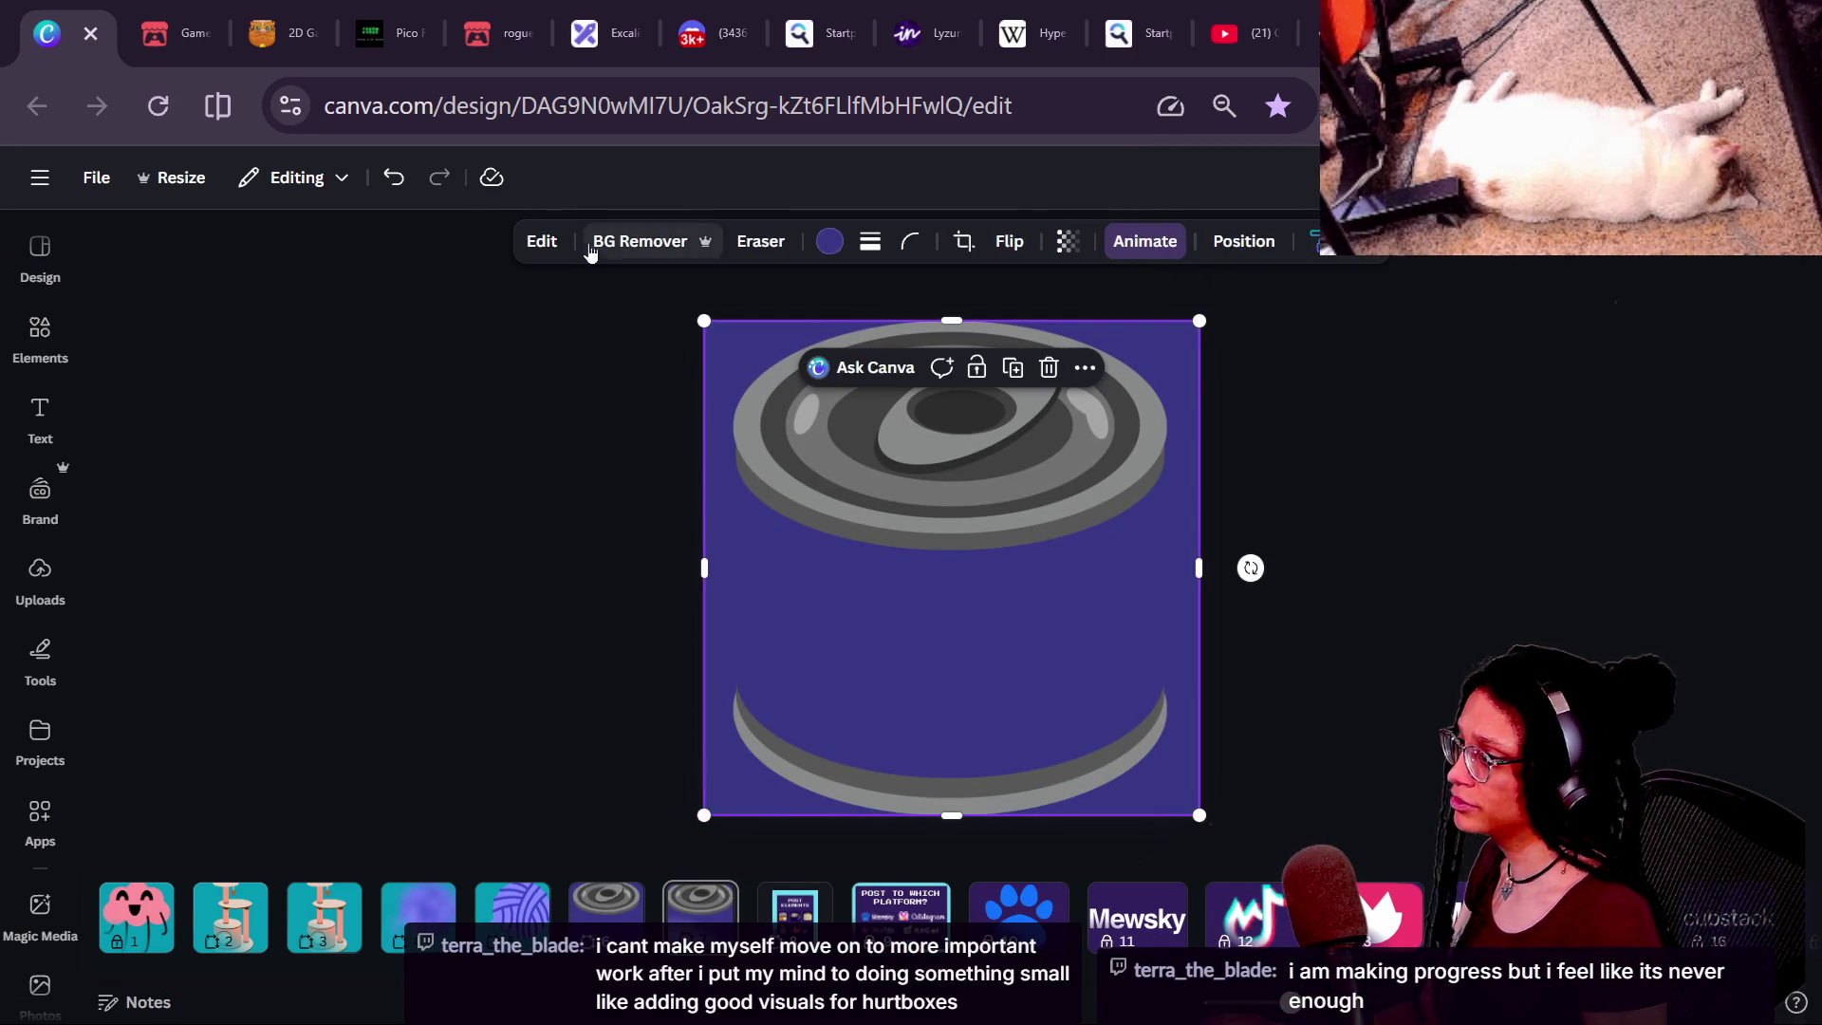
left_click(589, 244)
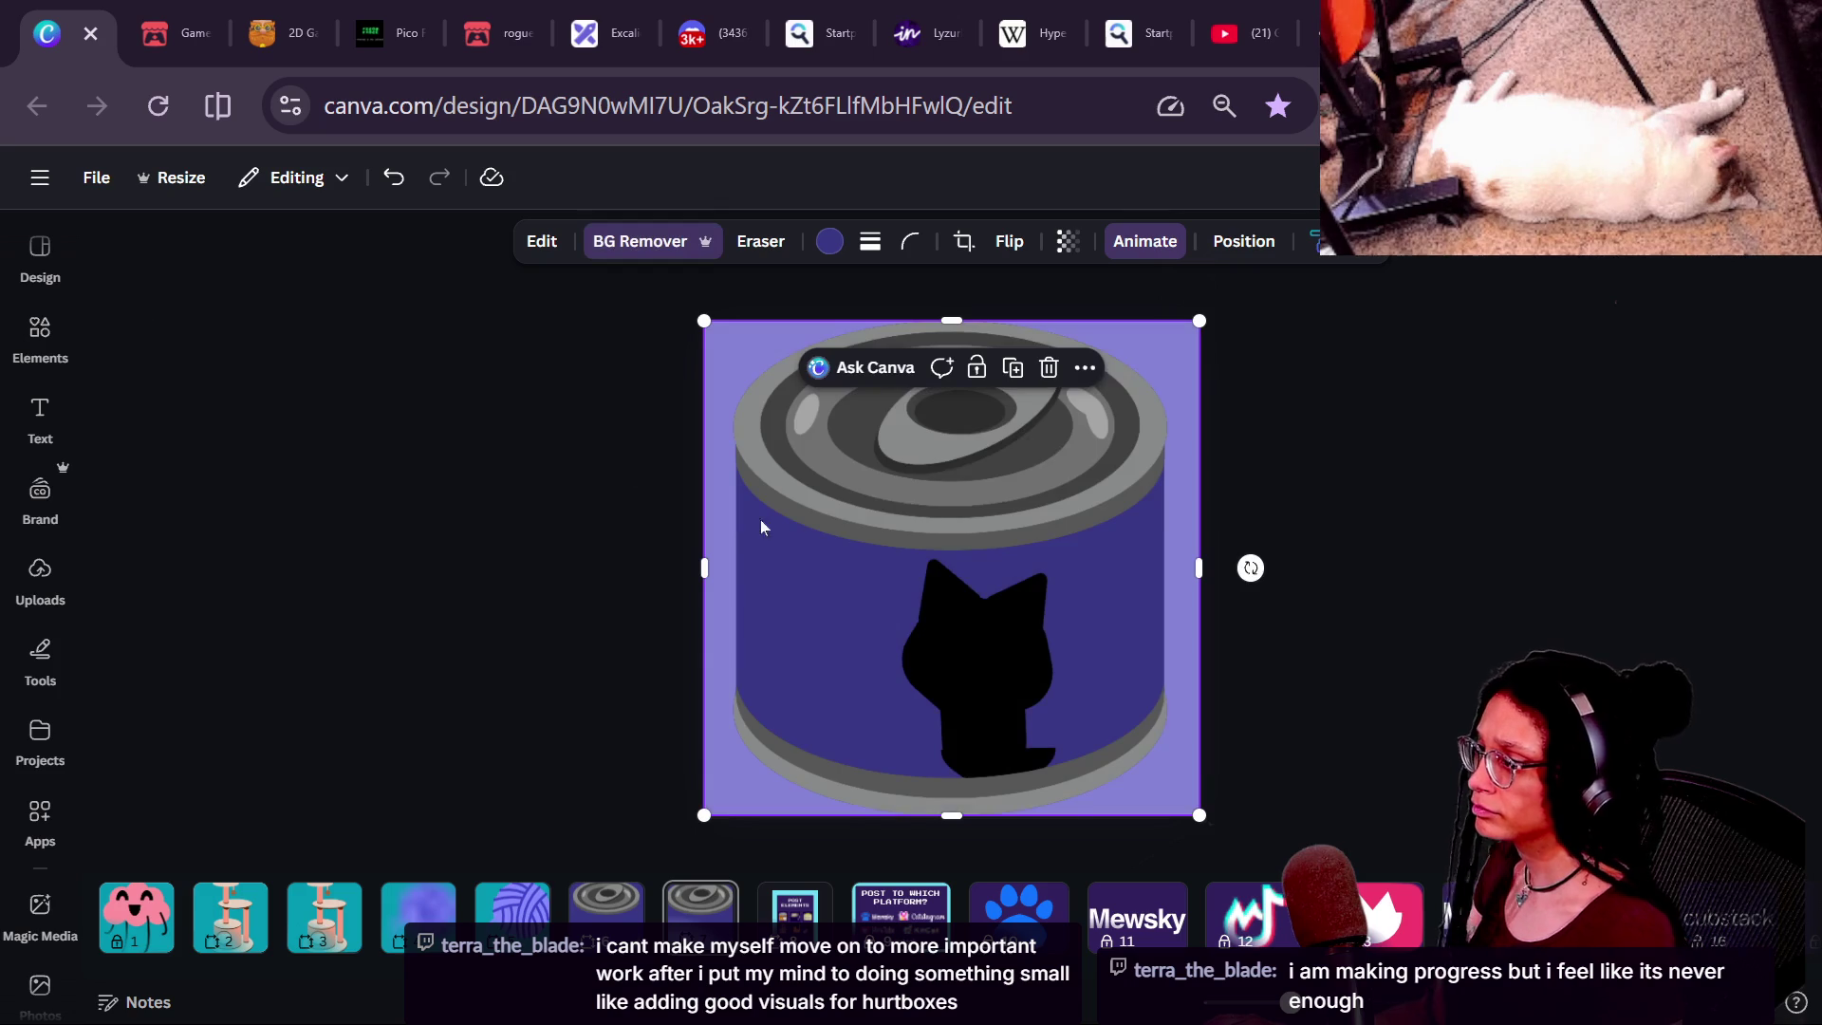
key("ctrl+d")
left_click(760, 539)
key("Delete")
mouse_move(1127, 543)
left_mouse_down()
mouse_move(880, 488)
mouse_move(911, 500)
left_mouse_up()
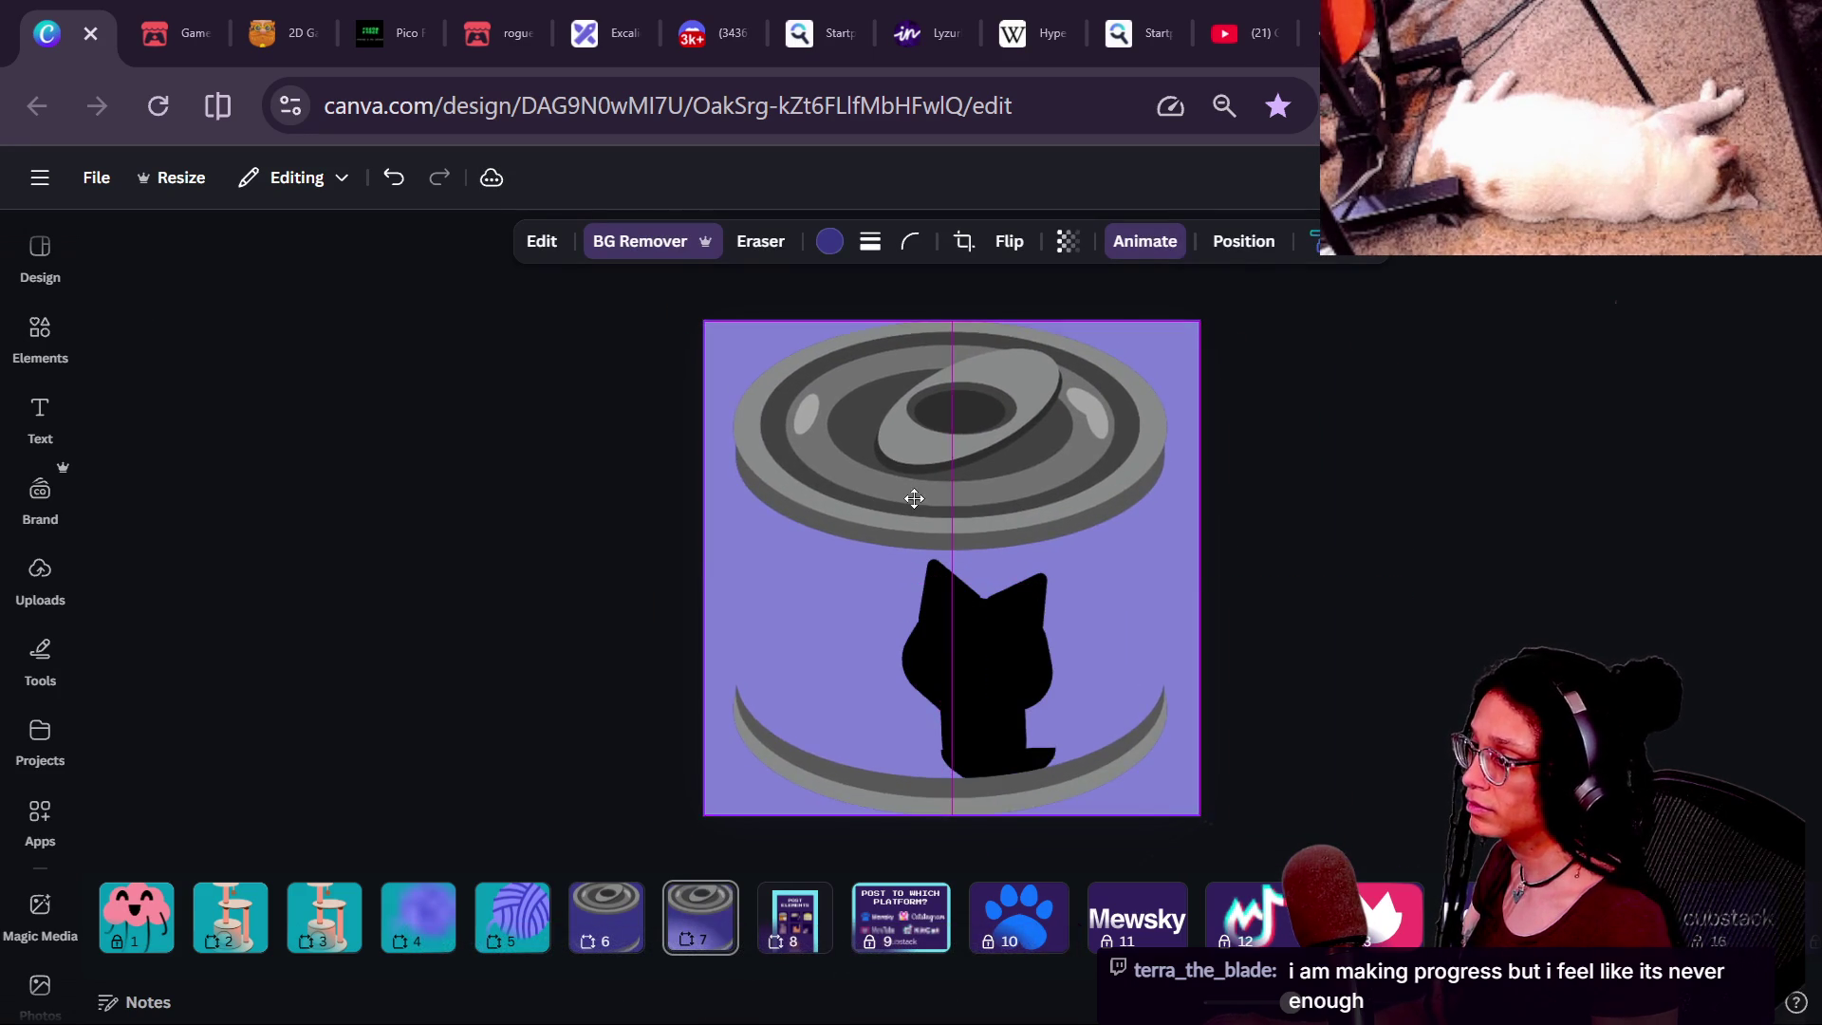
- Move the 'Roguelike Assets - 6' upload to Trash from the Uploads panel
left_click(40, 417)
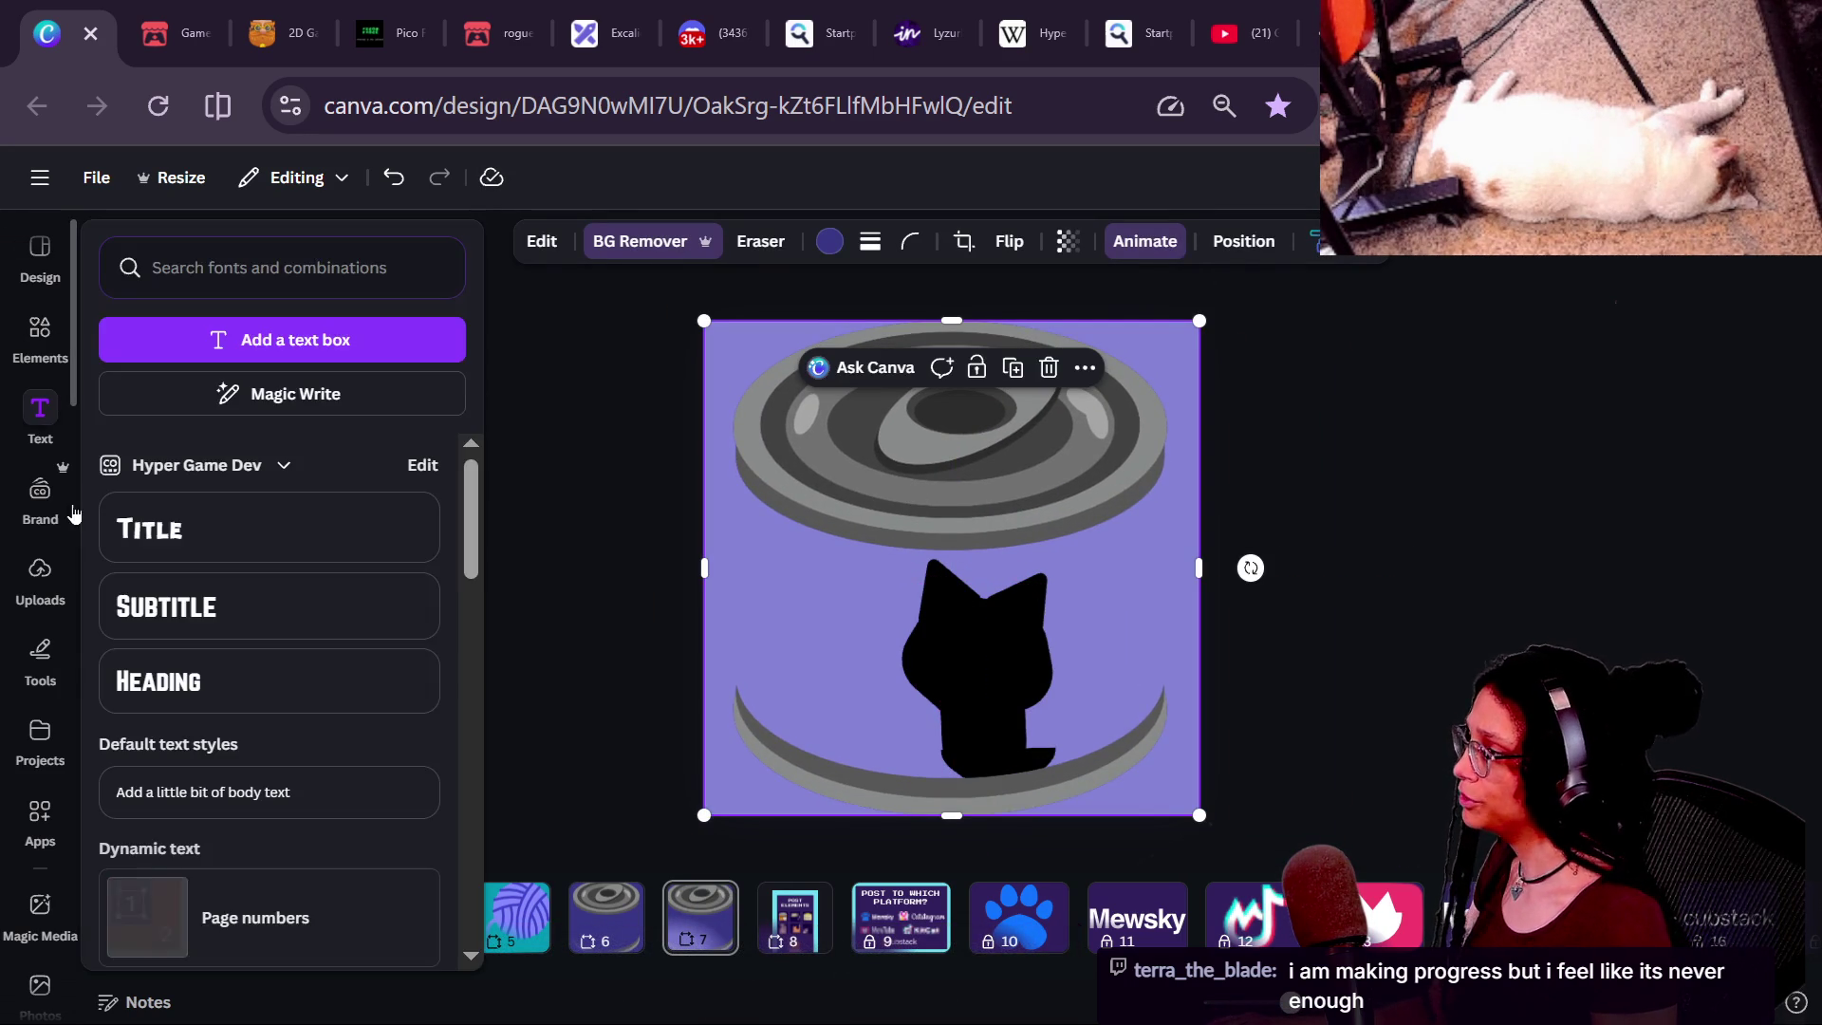
left_click(40, 574)
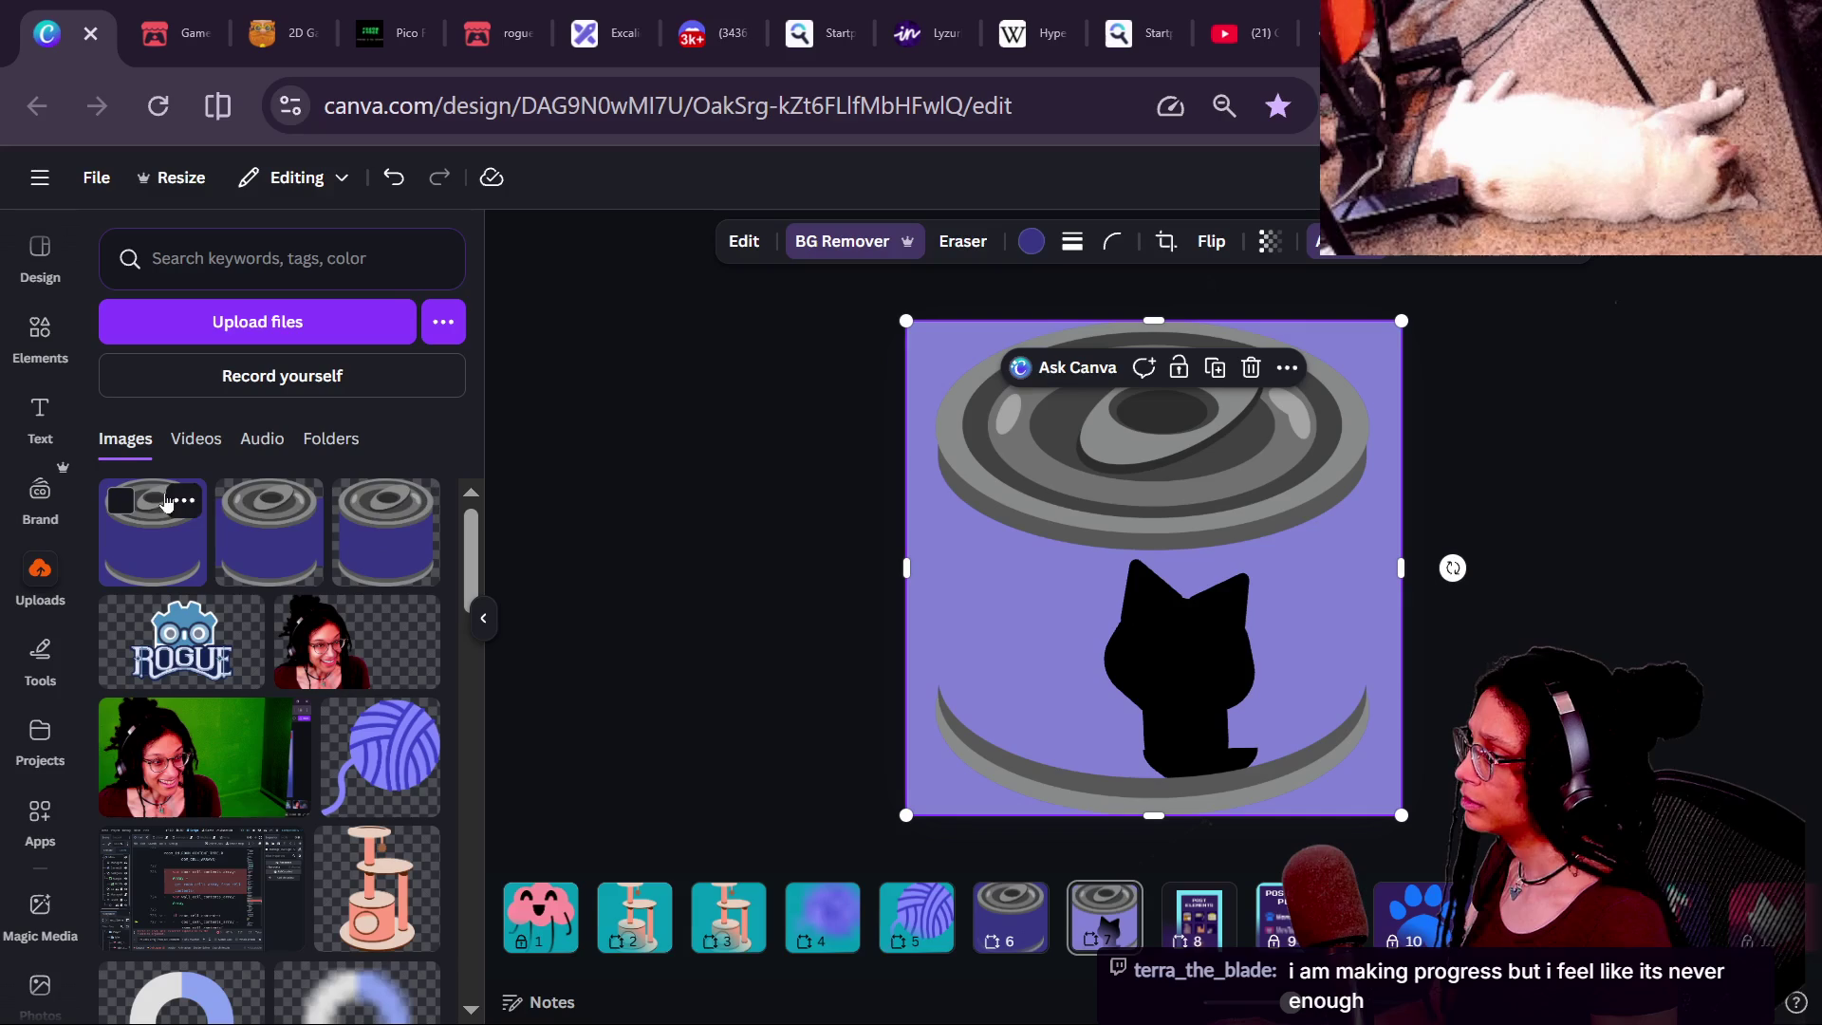
left_click(297, 501)
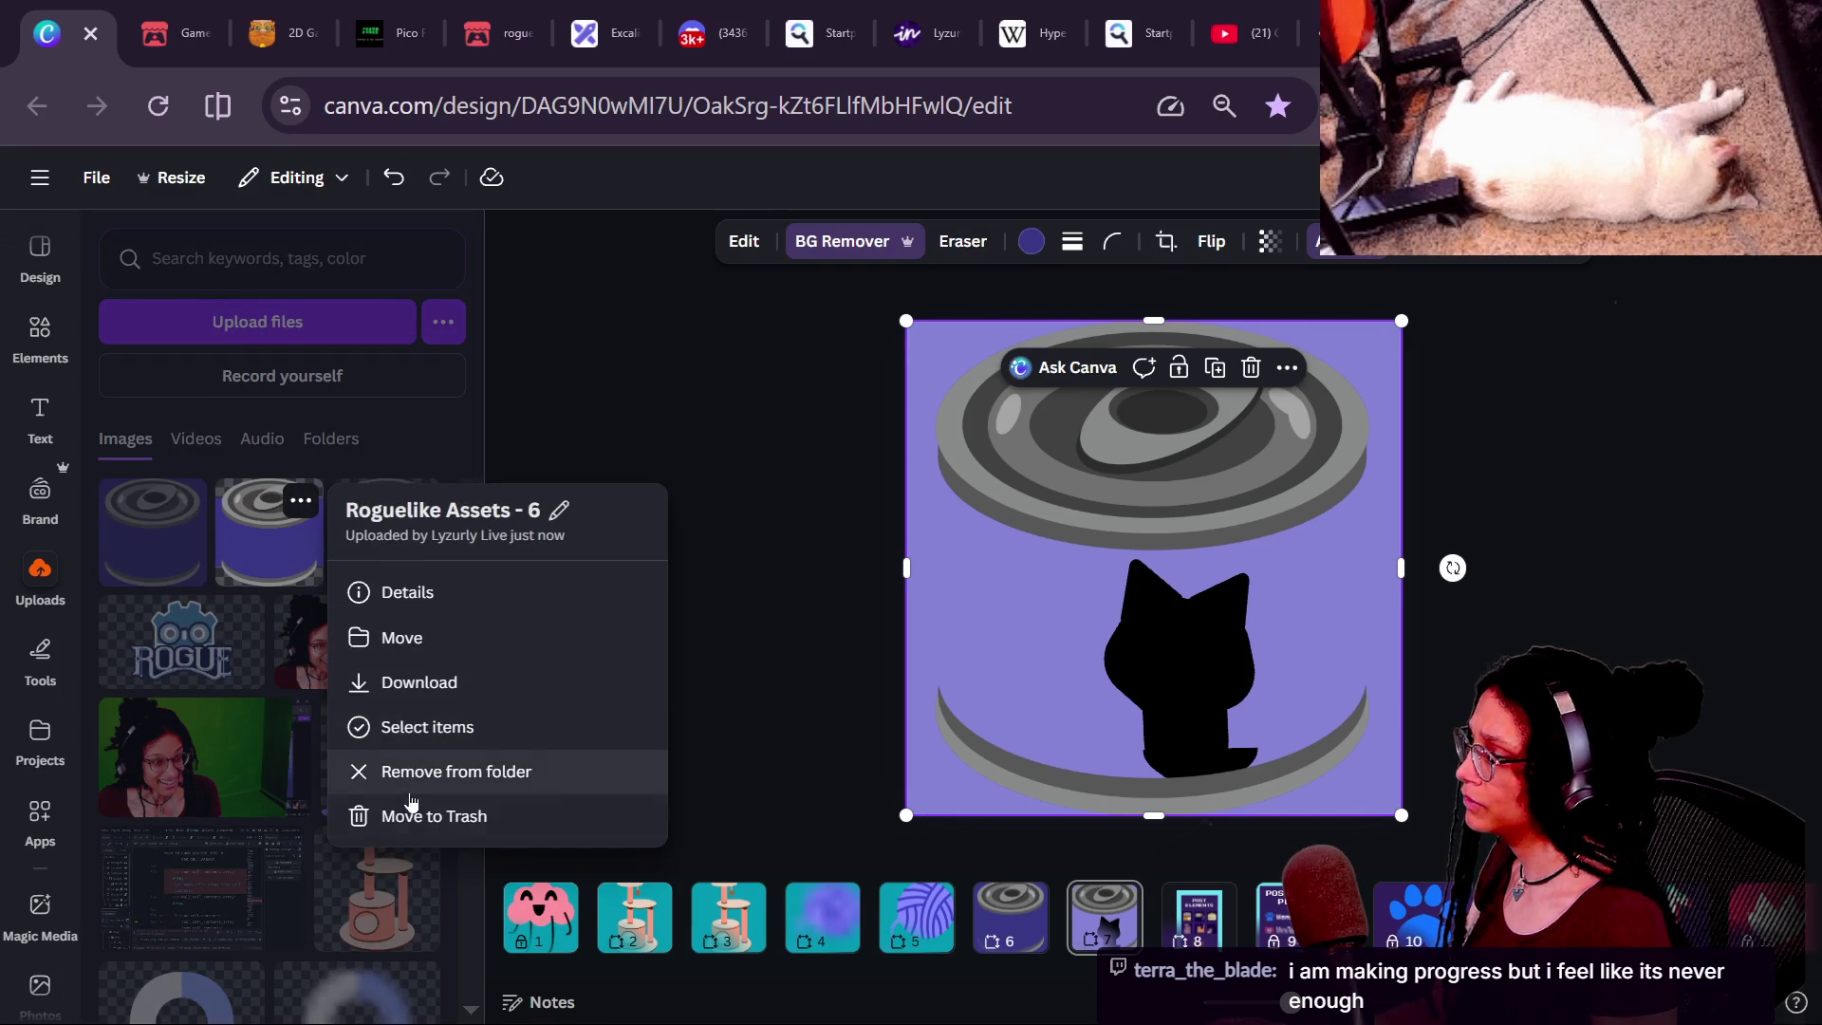
left_click(416, 505)
left_click(469, 861)
left_click(419, 506)
left_click(503, 814)
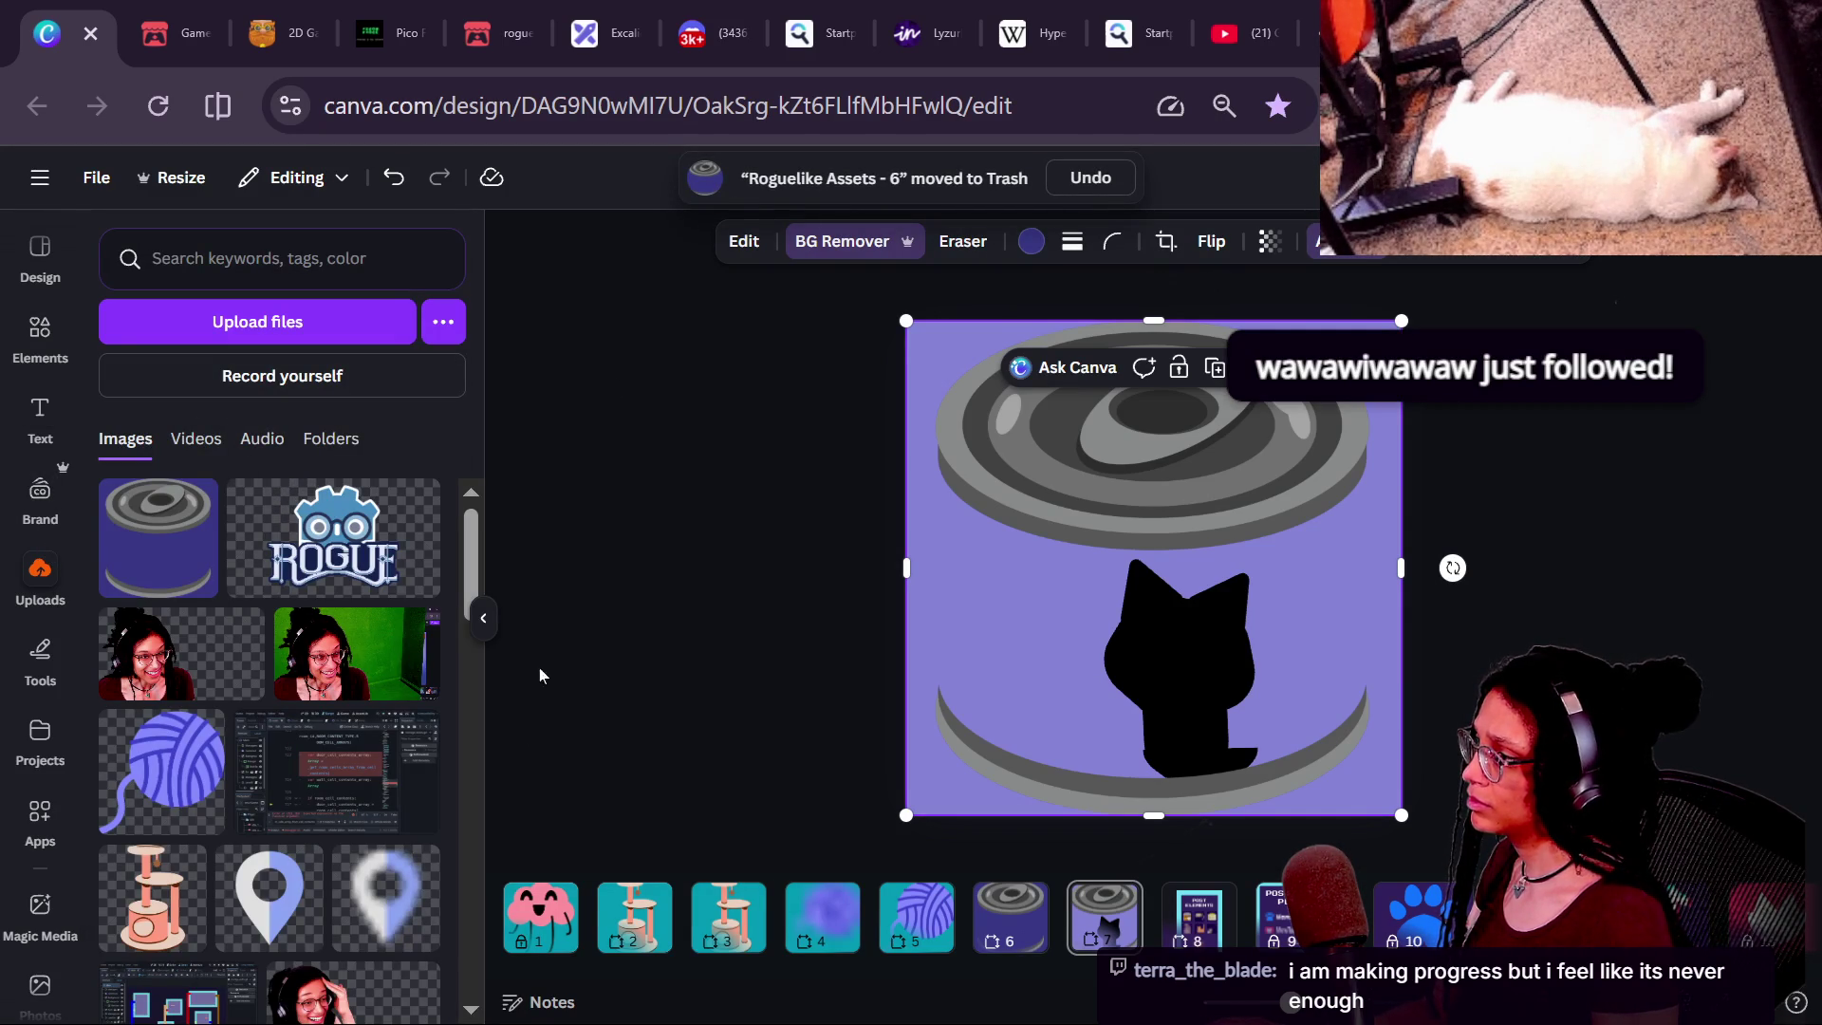
left_click(484, 619)
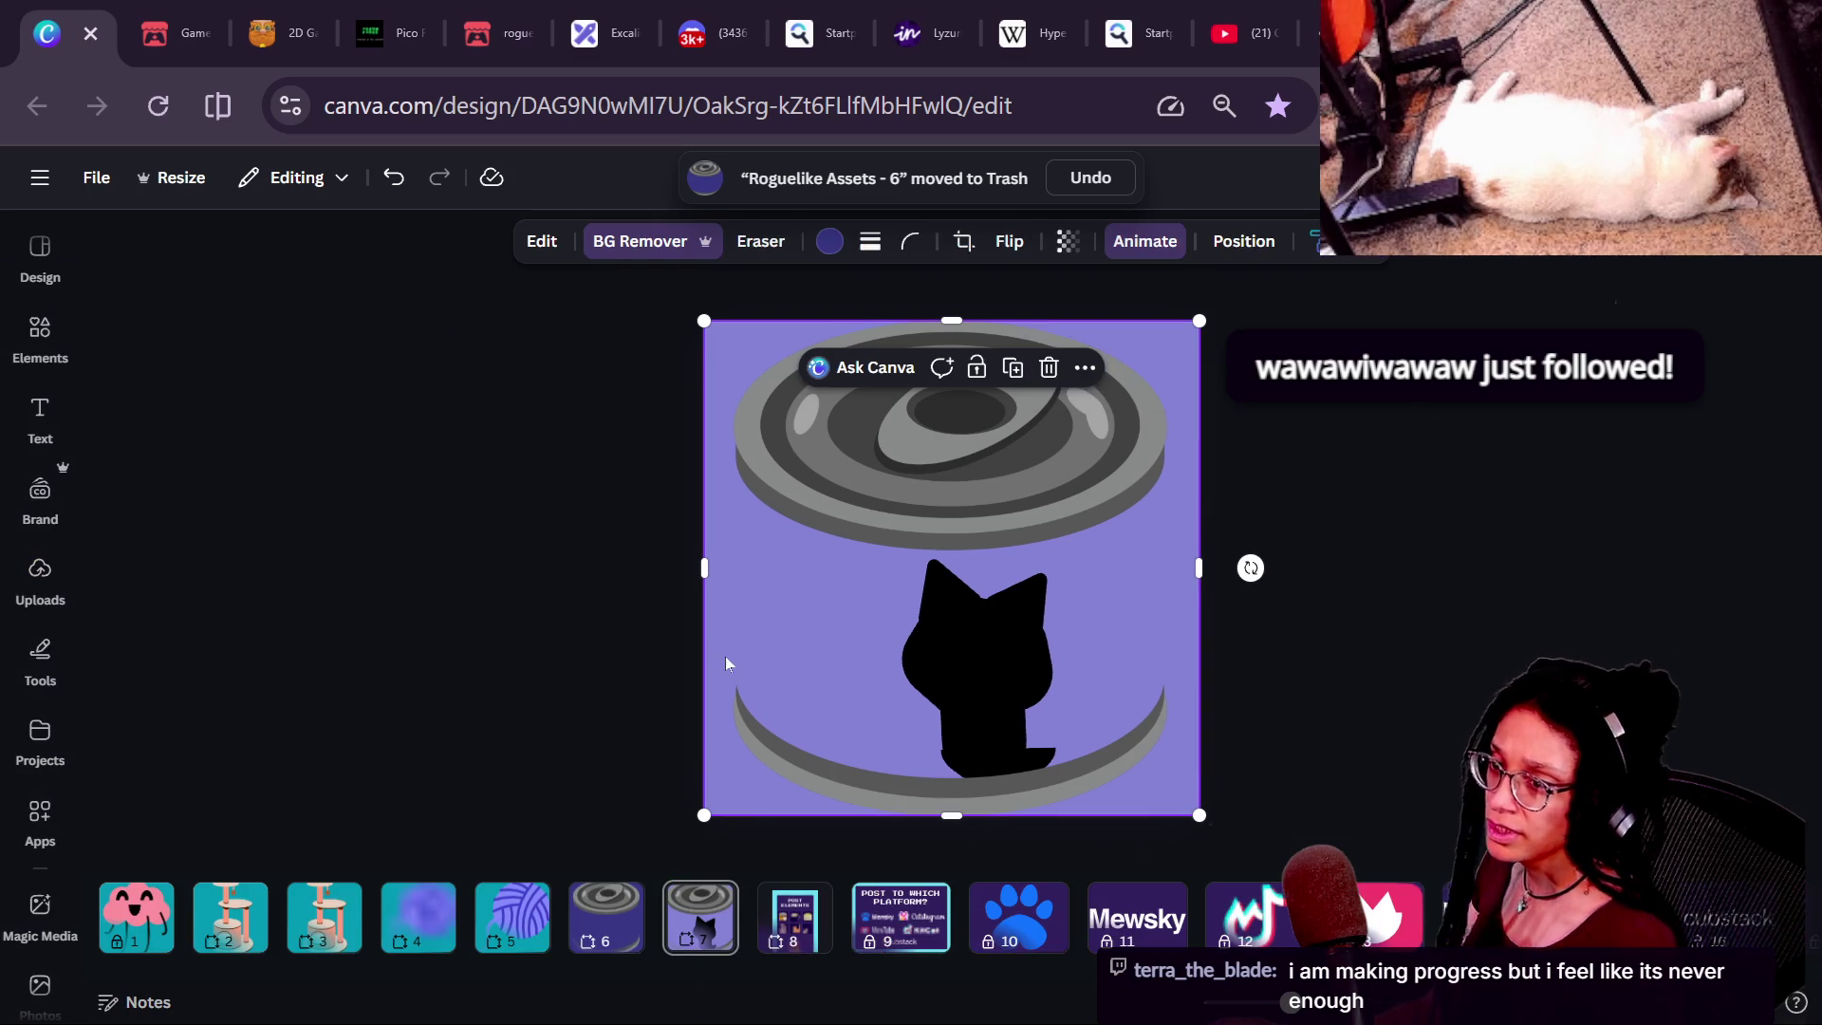
left_click(1380, 657)
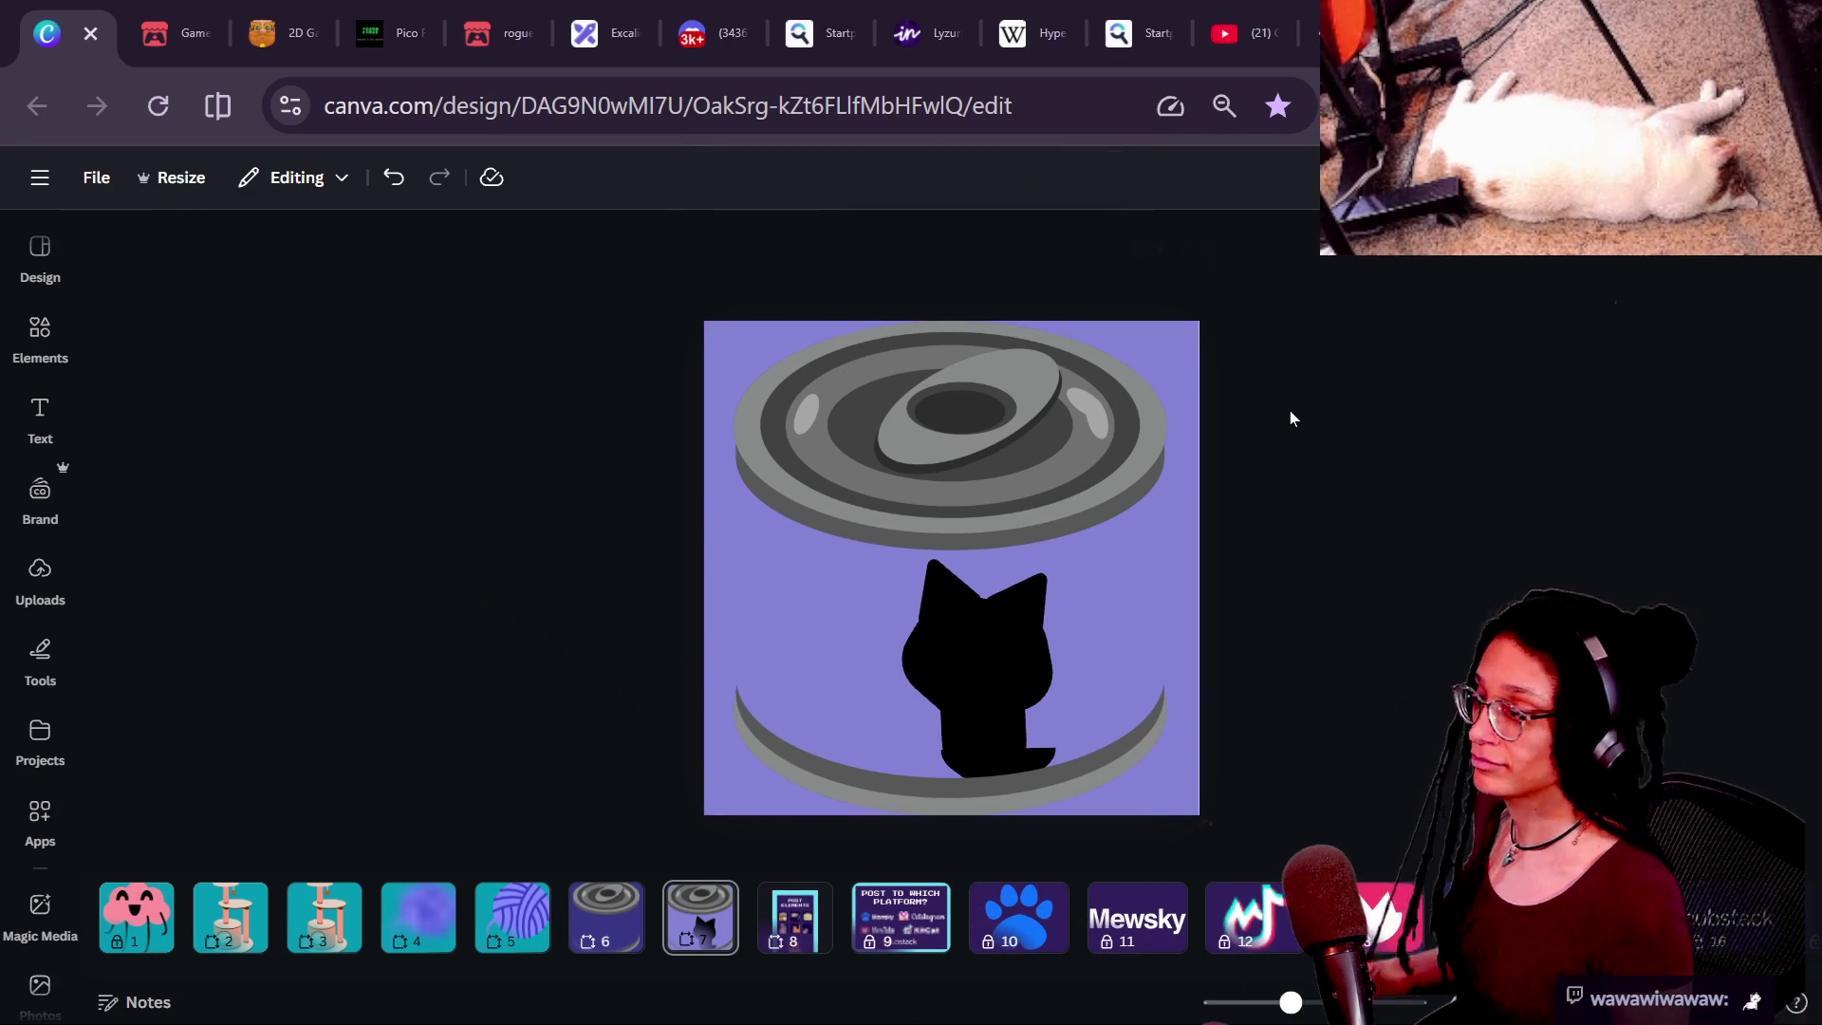
- Copy the dark blue can-body group on page 6 and paste it onto page 7's can
left_click(1027, 676)
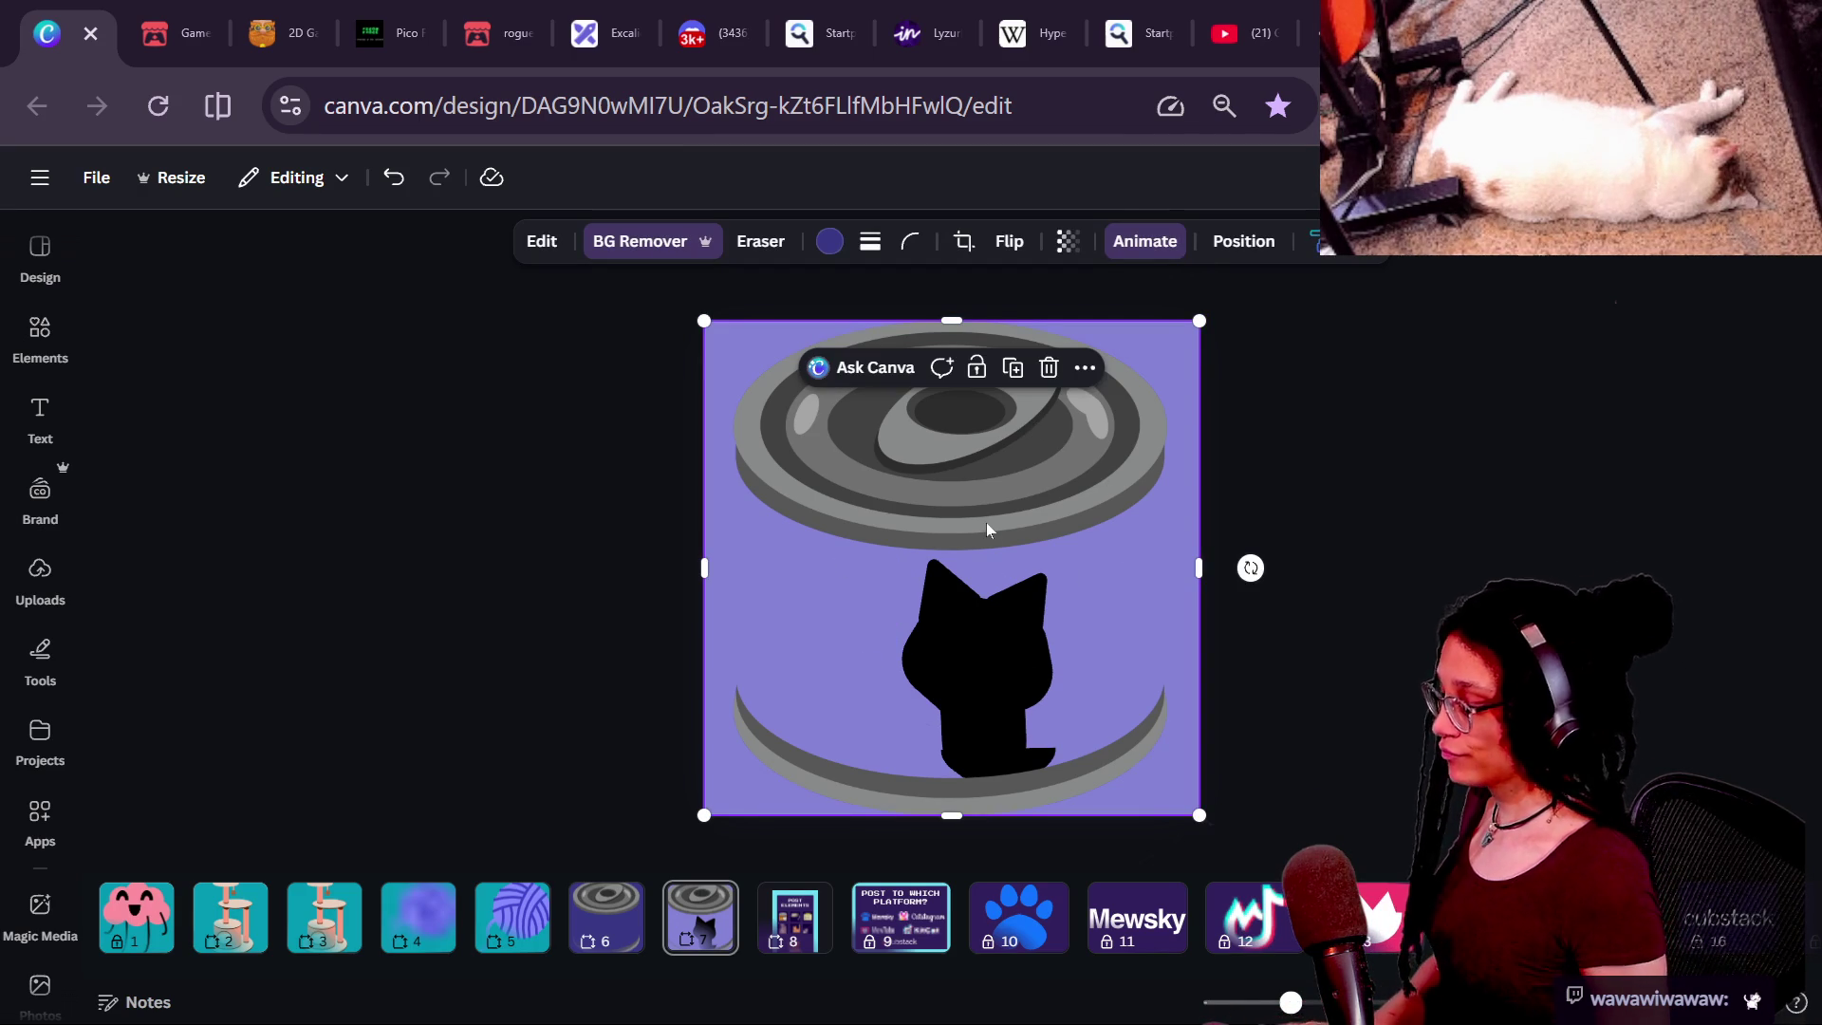
left_click(607, 916)
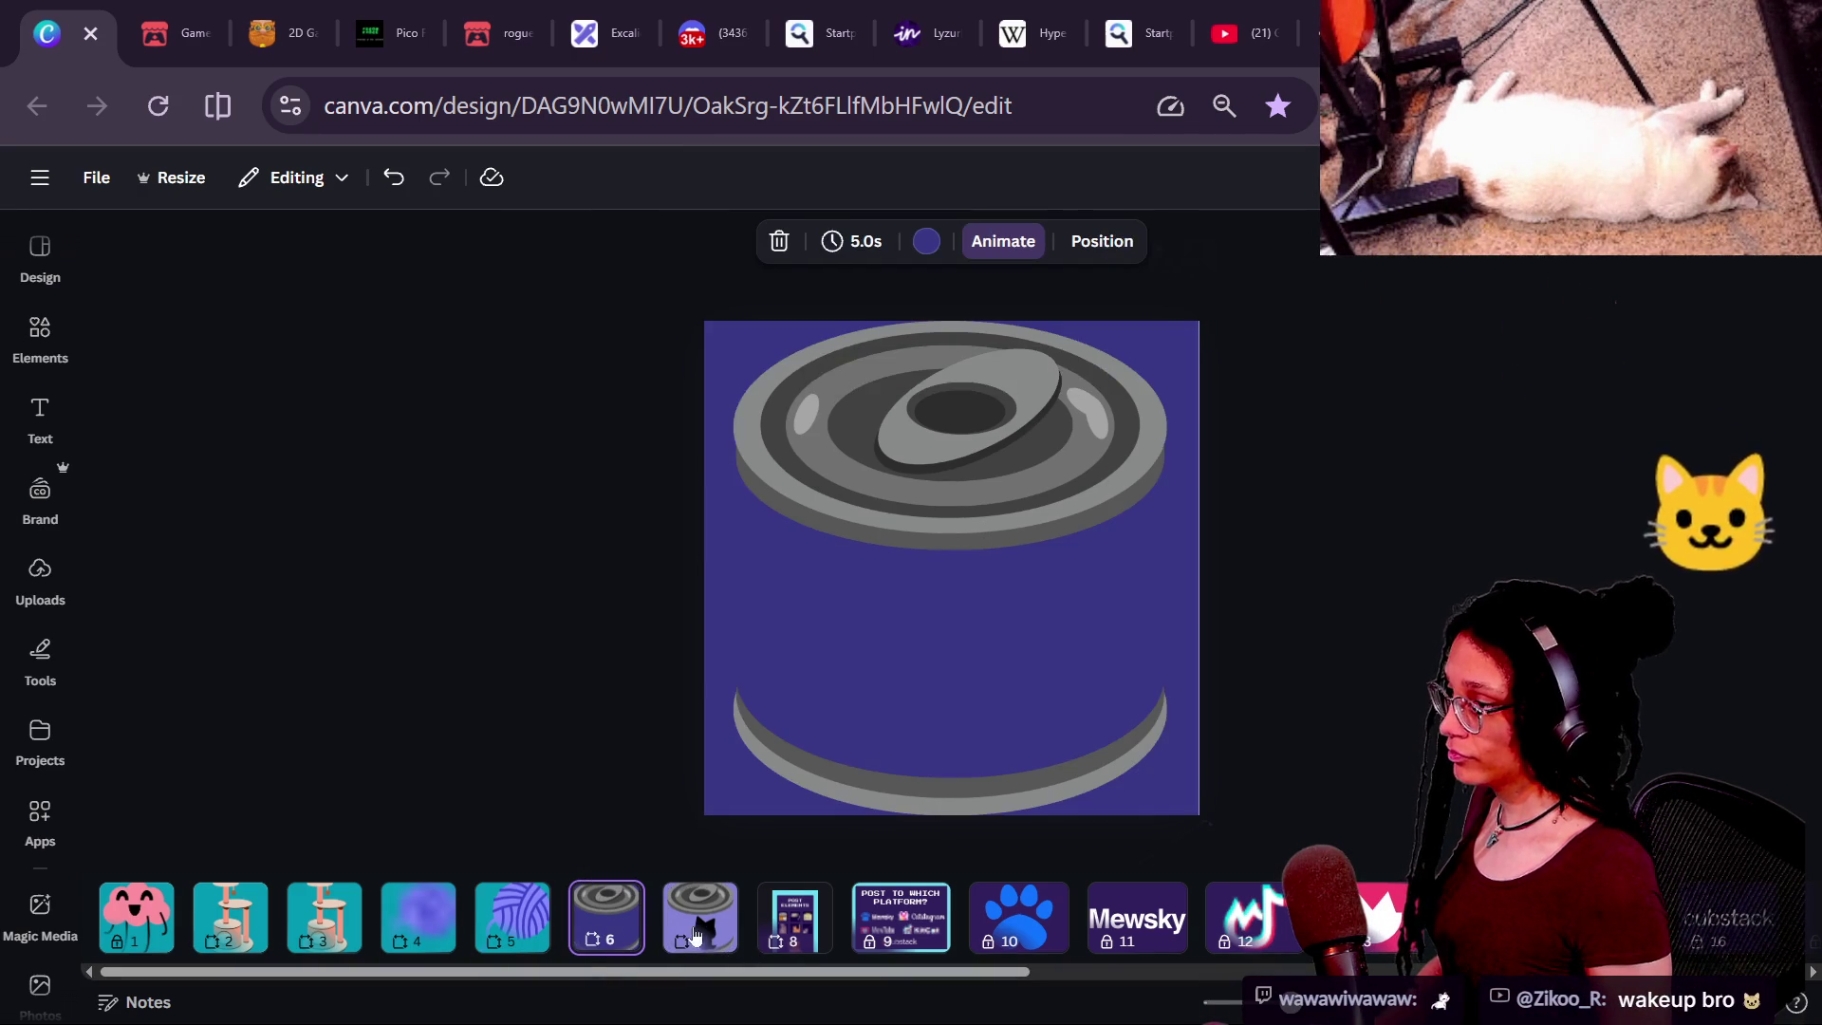
left_click(863, 636)
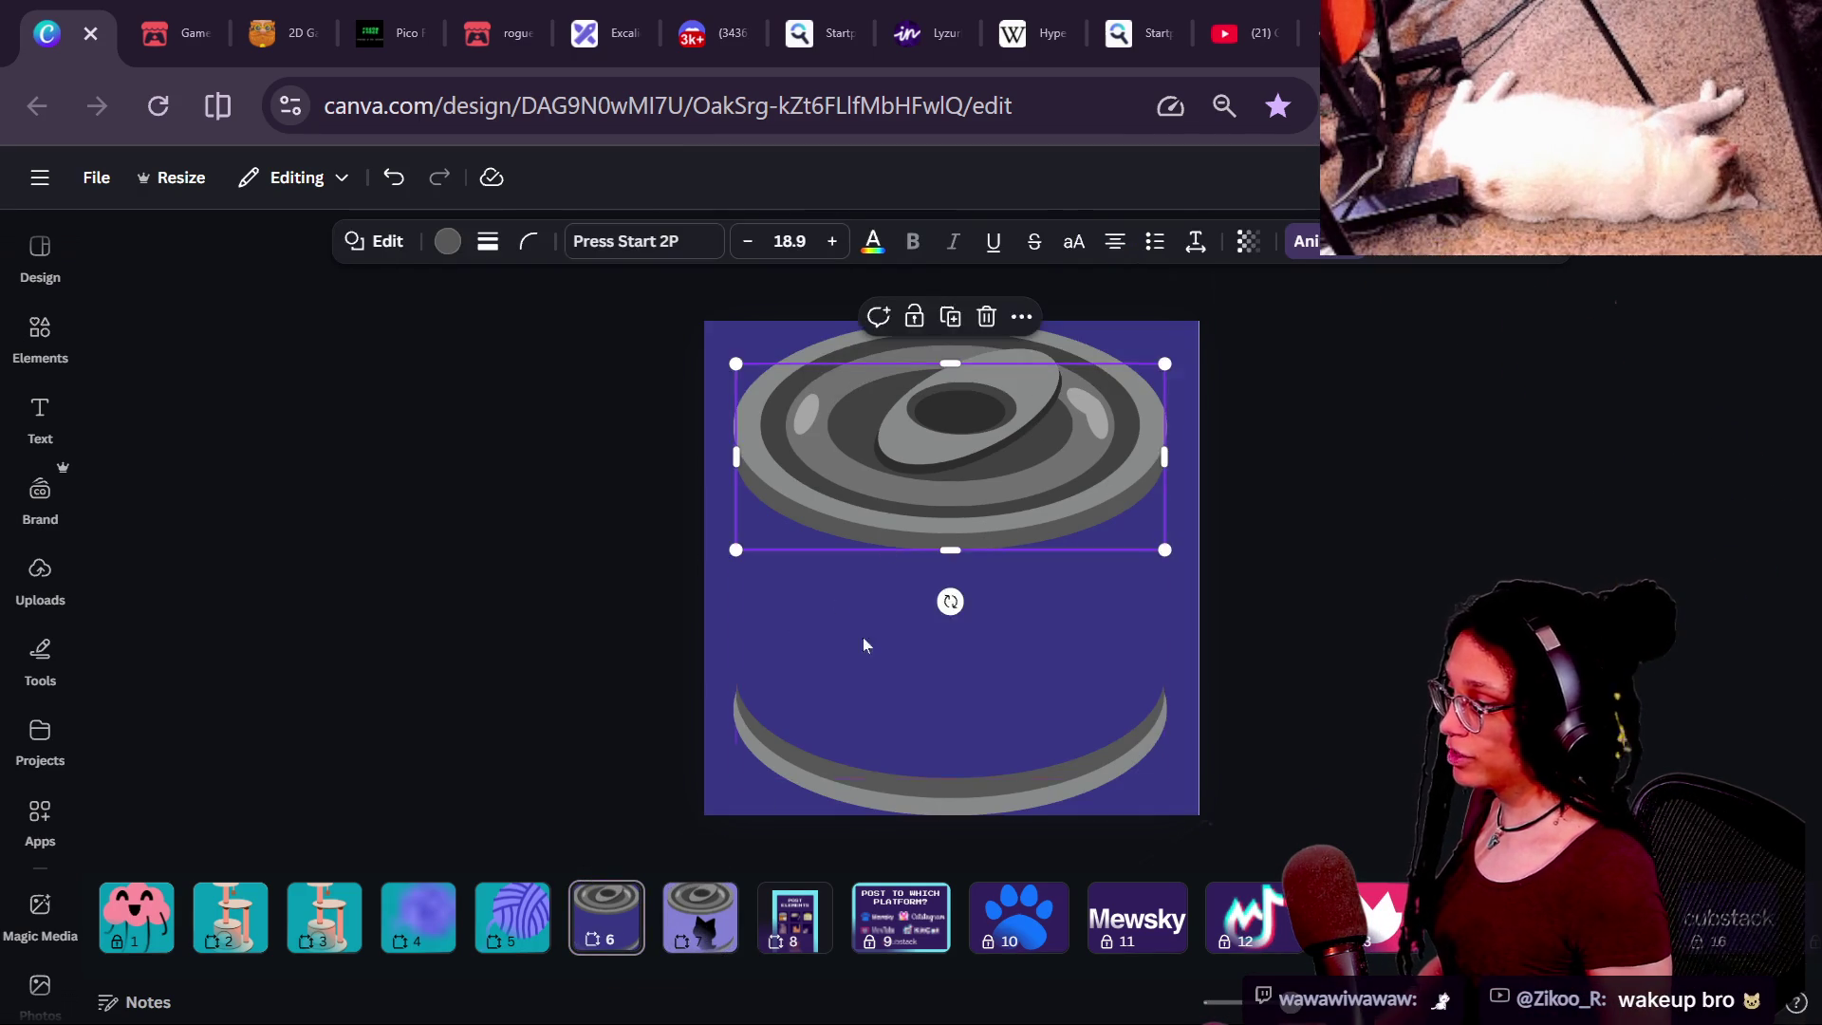
left_click(778, 564)
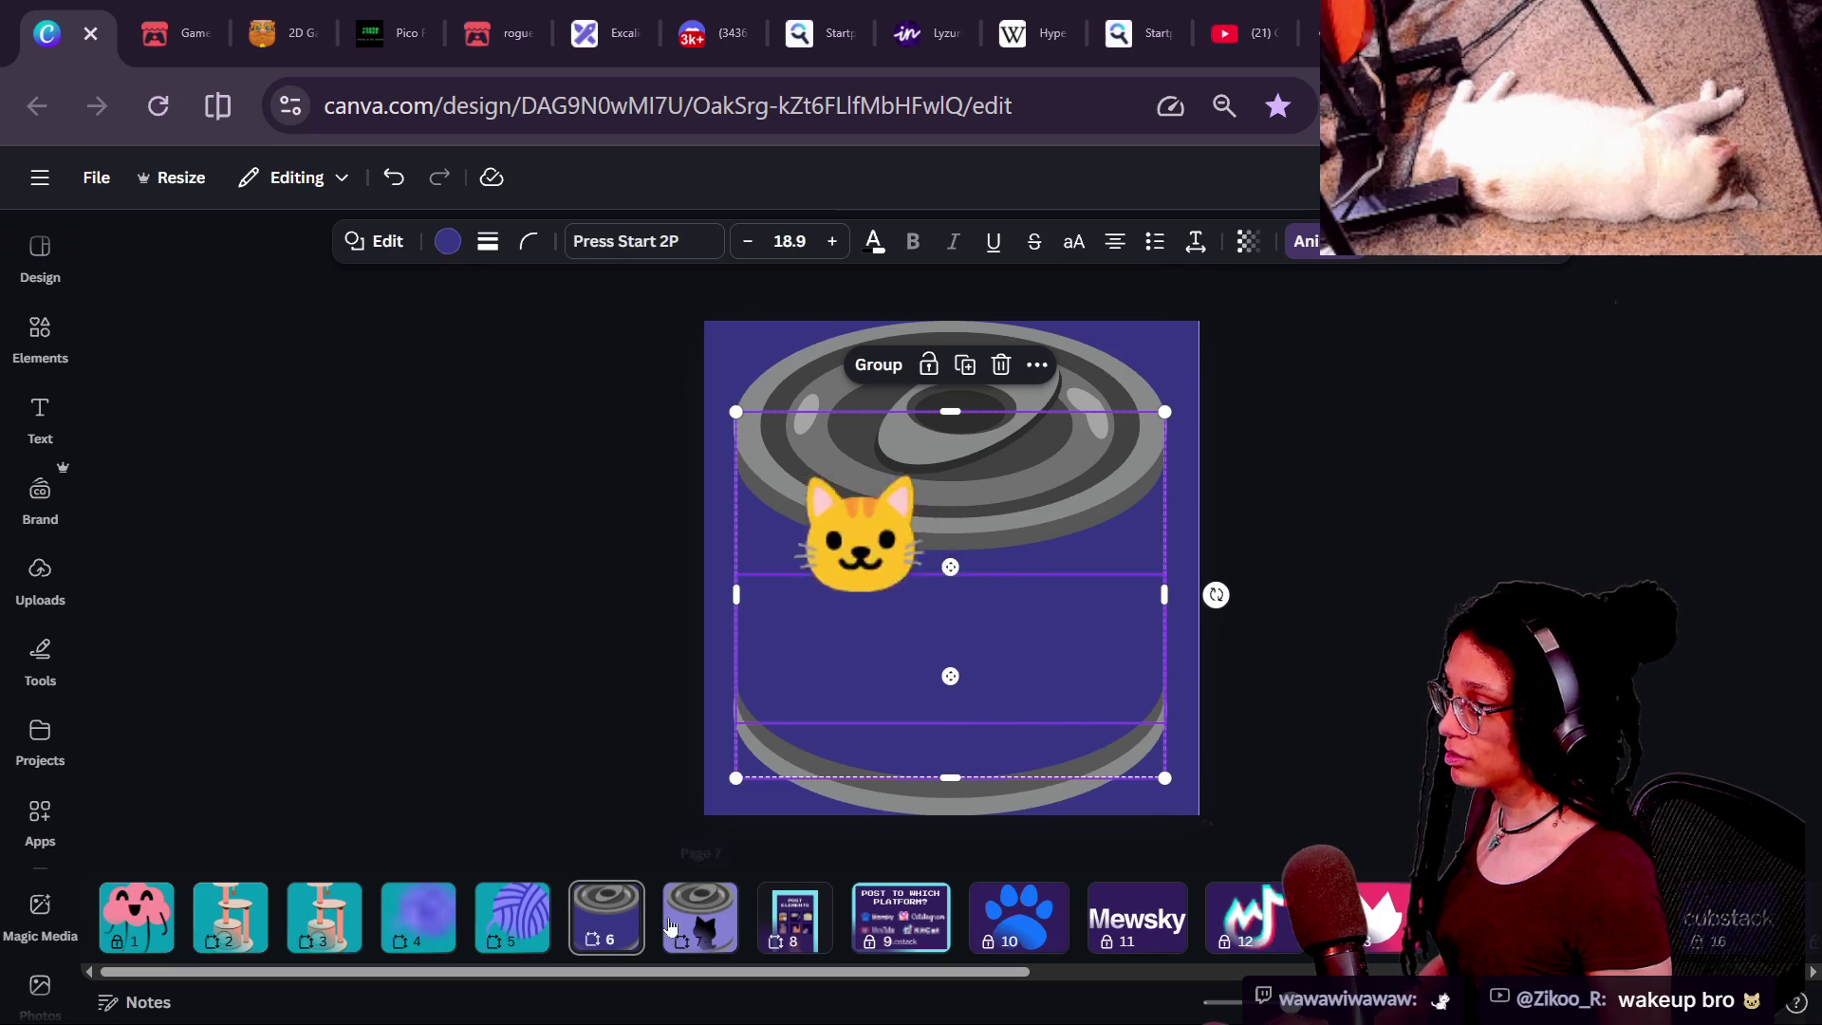
left_click(669, 926)
key("ctrl+v")
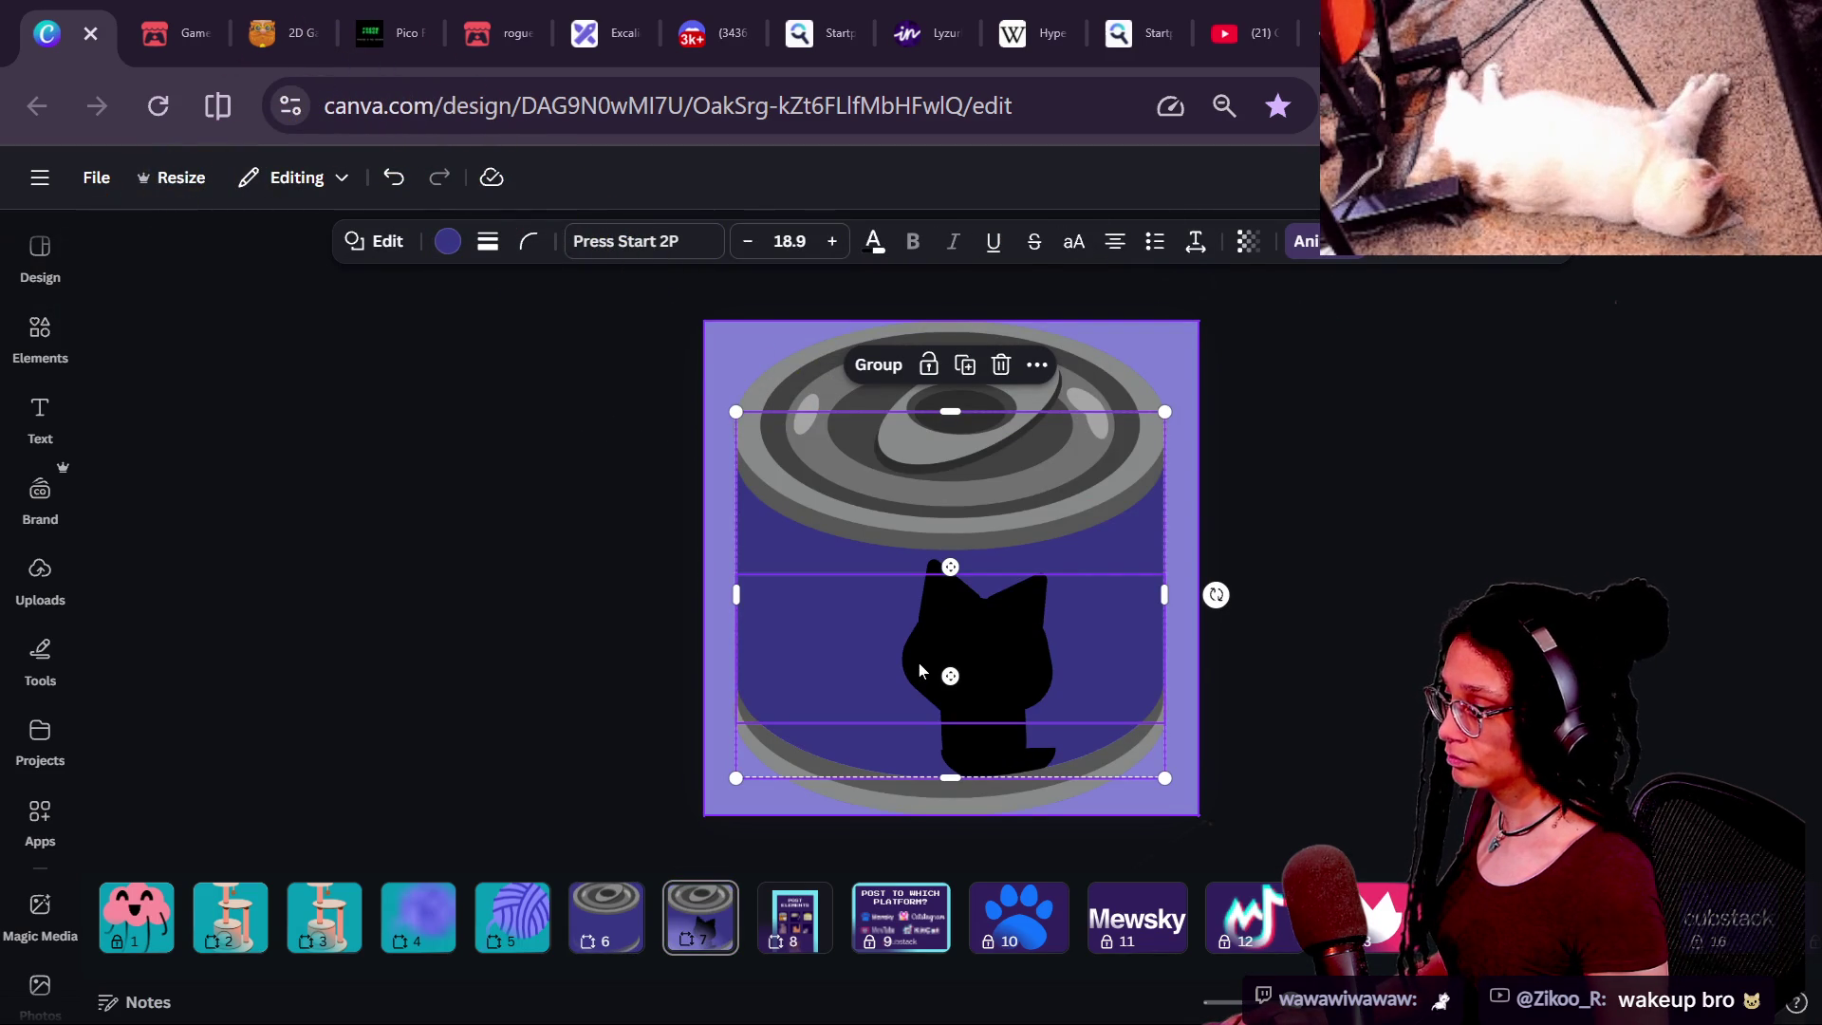
left_click(1407, 698)
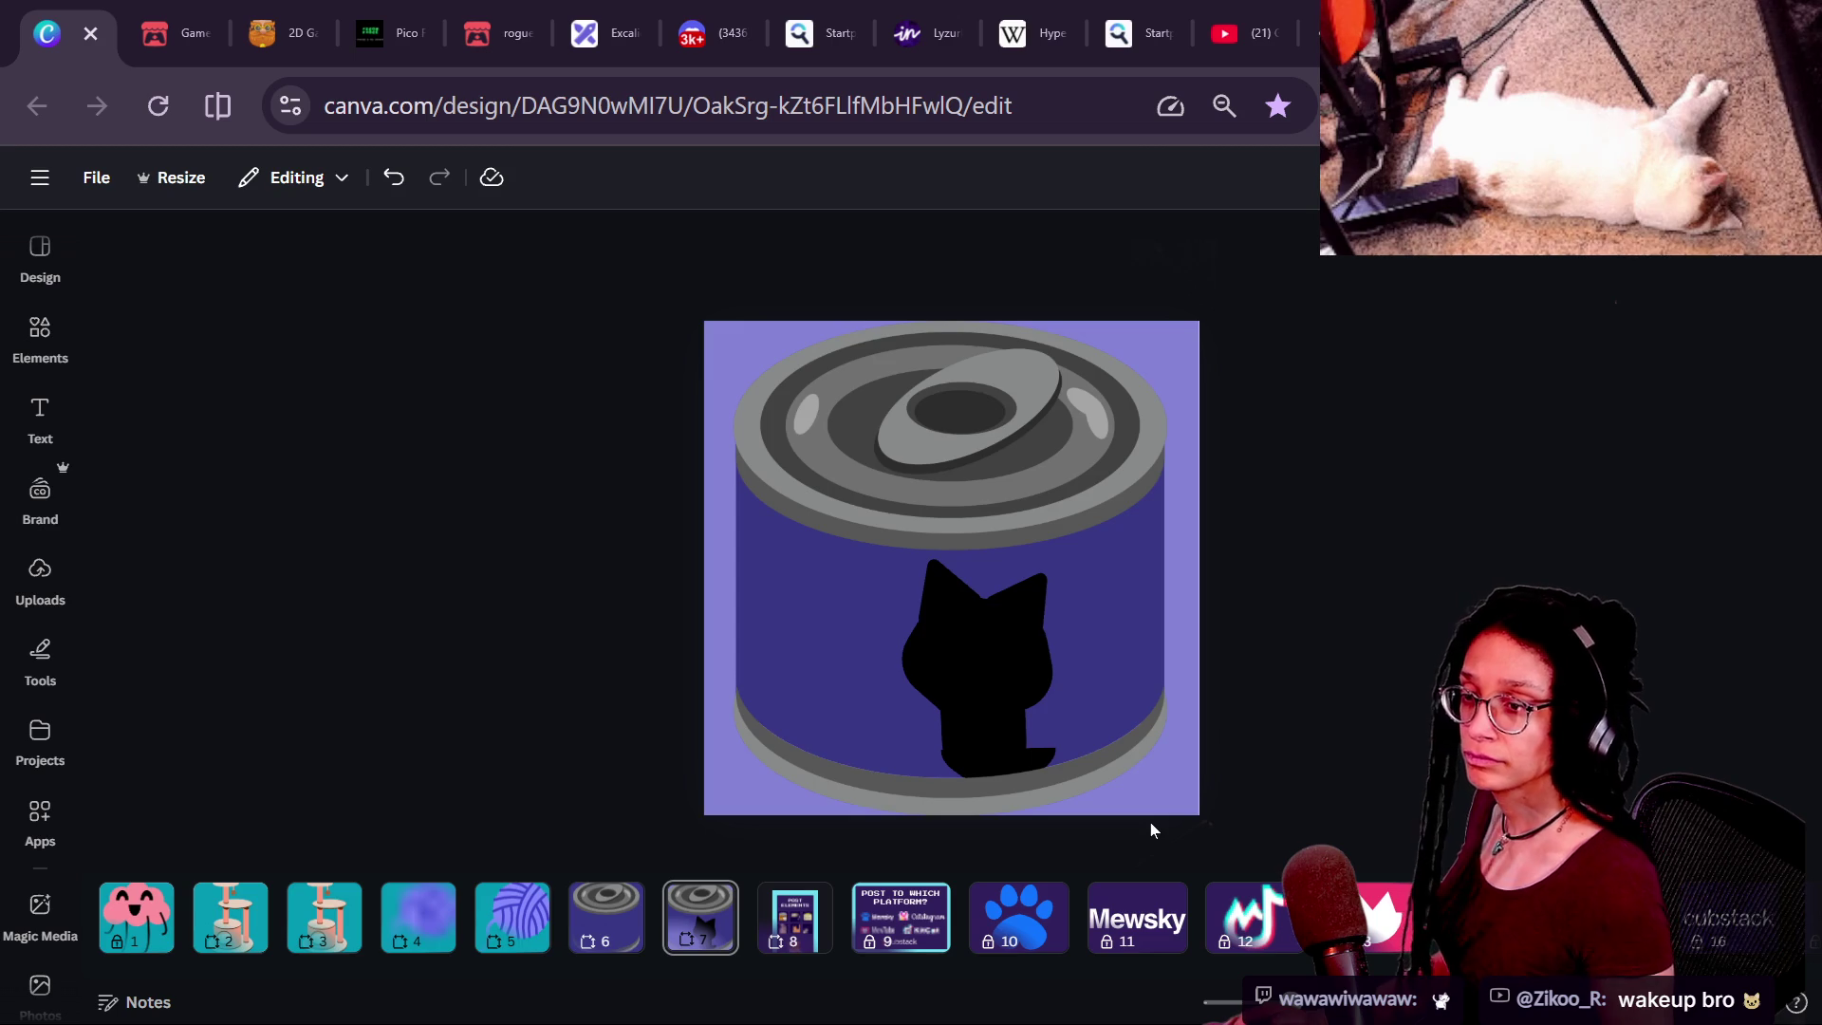
scroll(1151, 822, "up", 2)
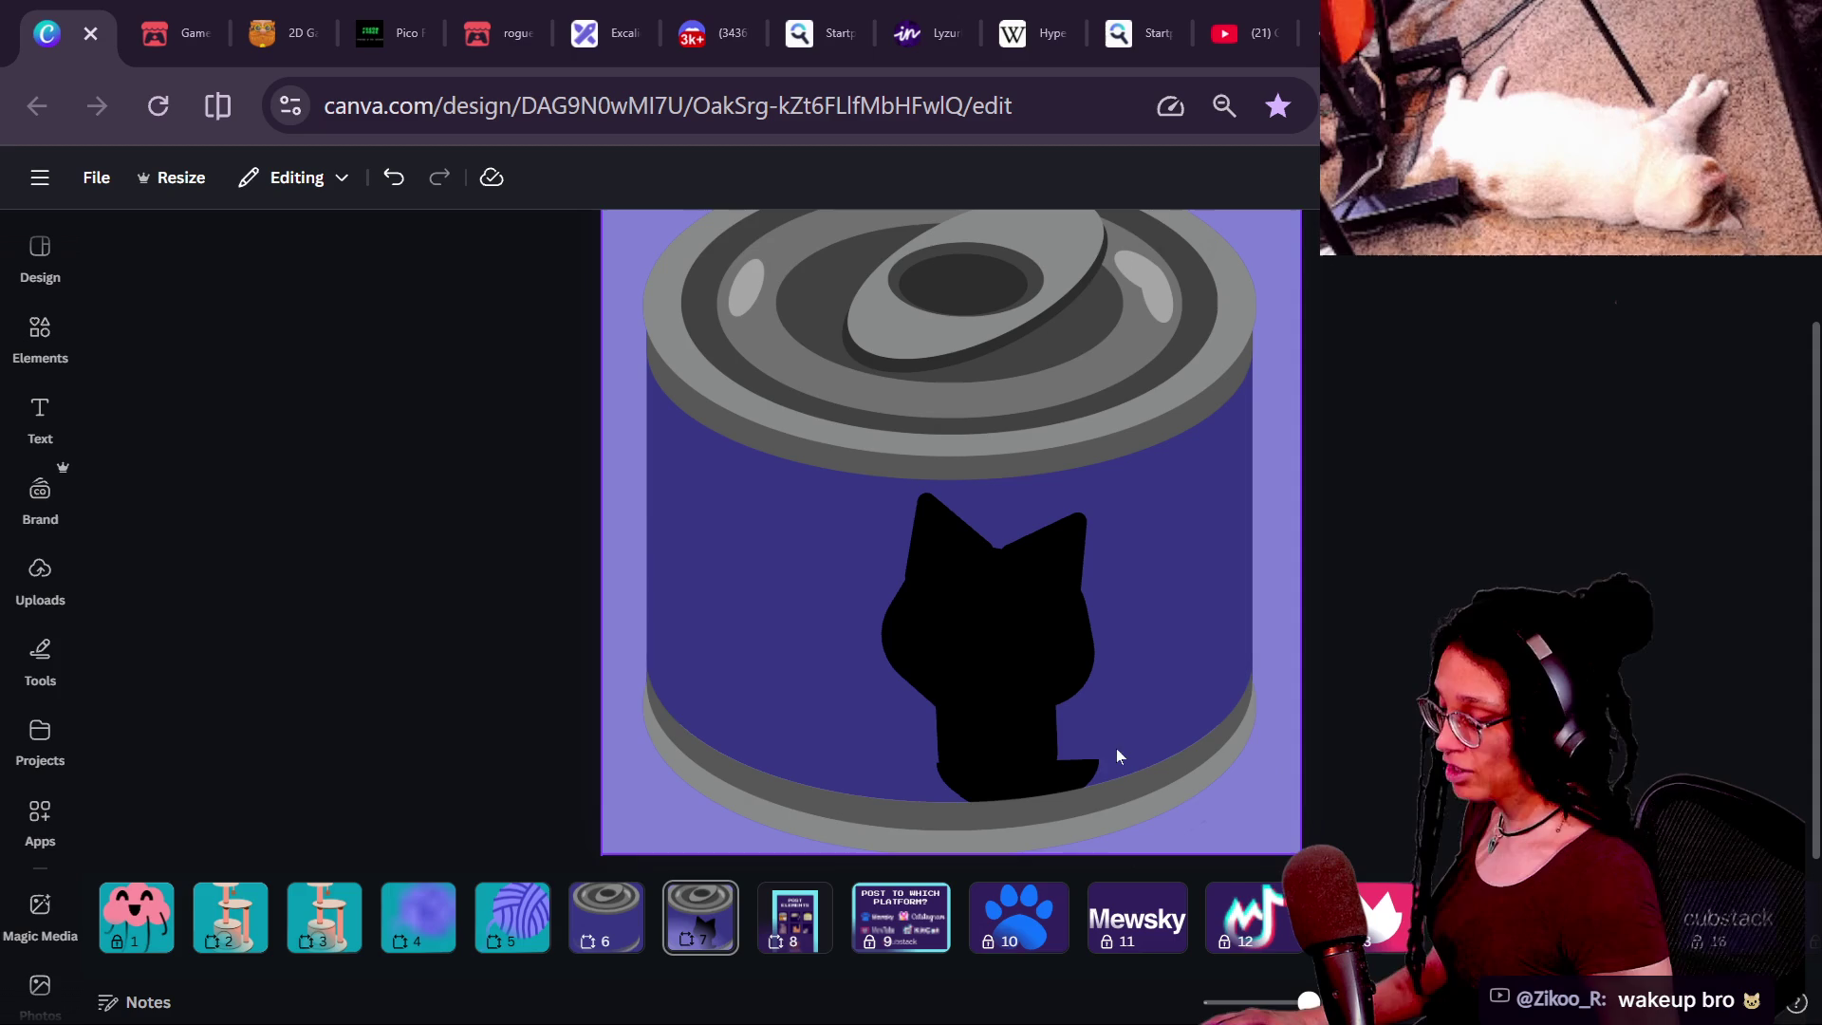
left_click(999, 792)
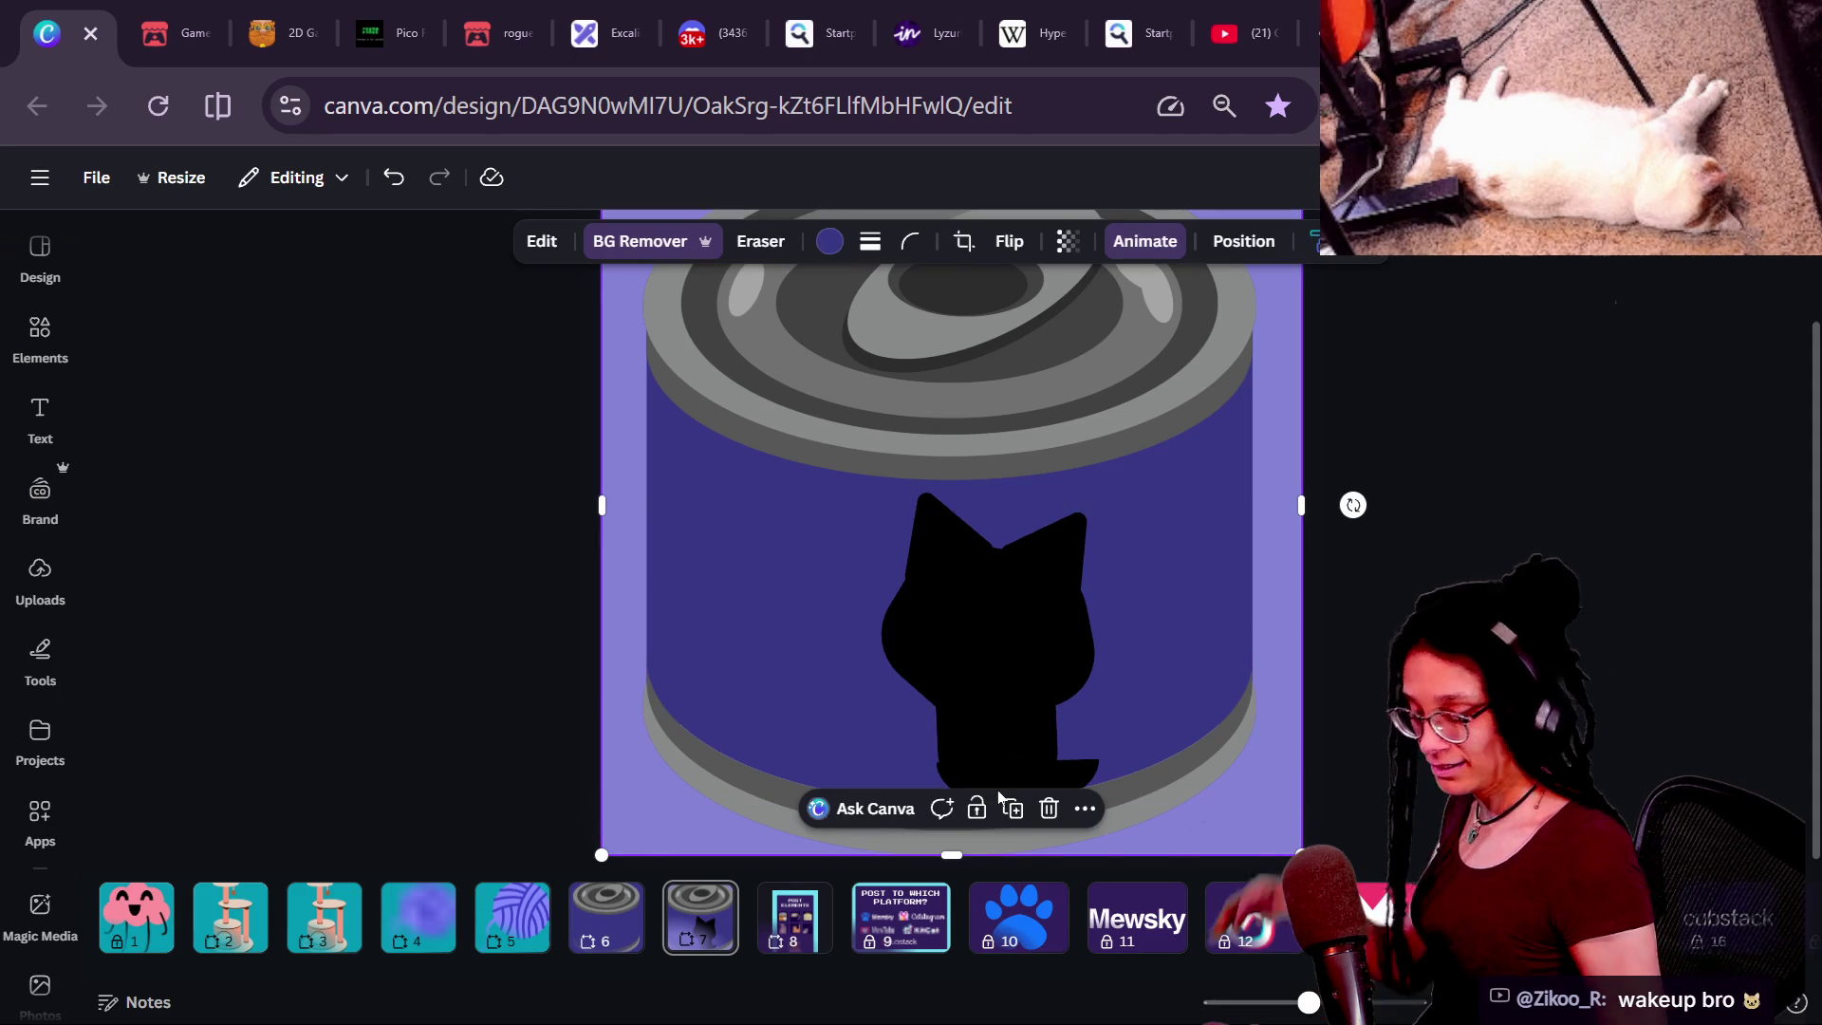
- Stretch the piece under the cat into an angled tail
left_click(1048, 769)
mouse_move(1101, 782)
left_mouse_down()
mouse_move(1234, 719)
mouse_move(1220, 750)
mouse_move(1120, 758)
left_mouse_up()
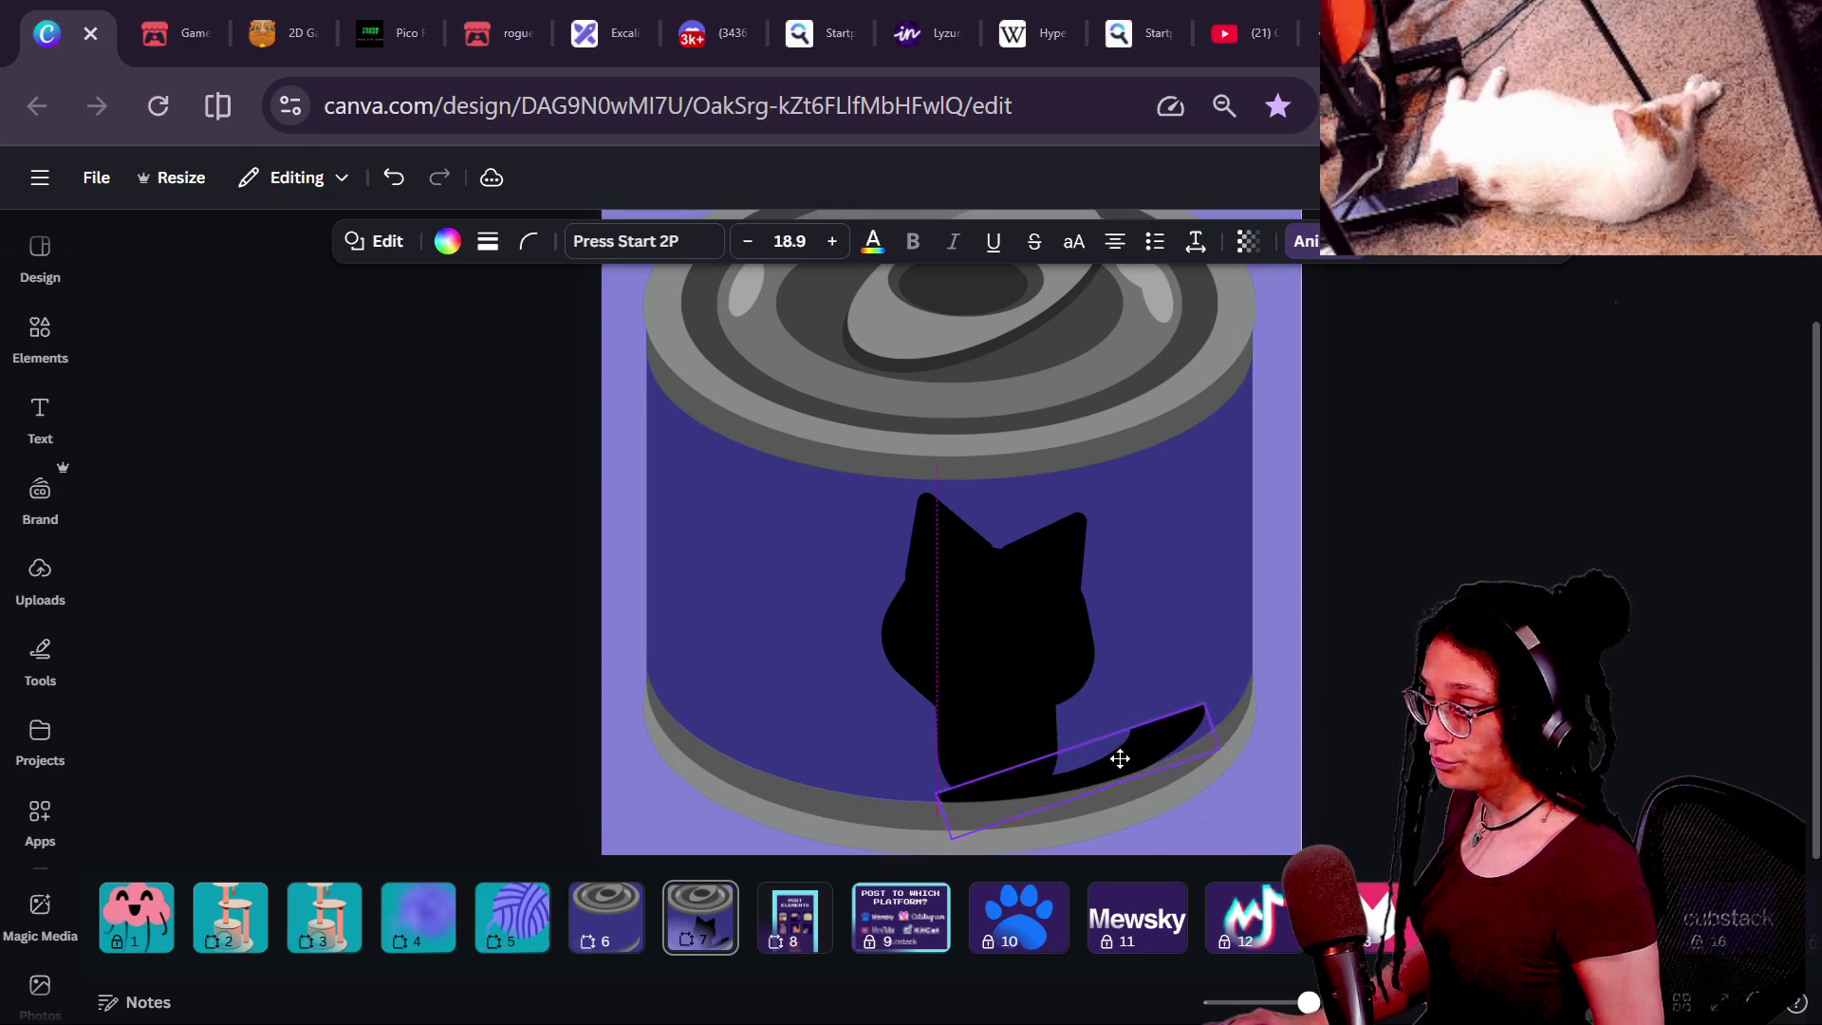
left_click(1450, 782)
key("ctrl+minus")
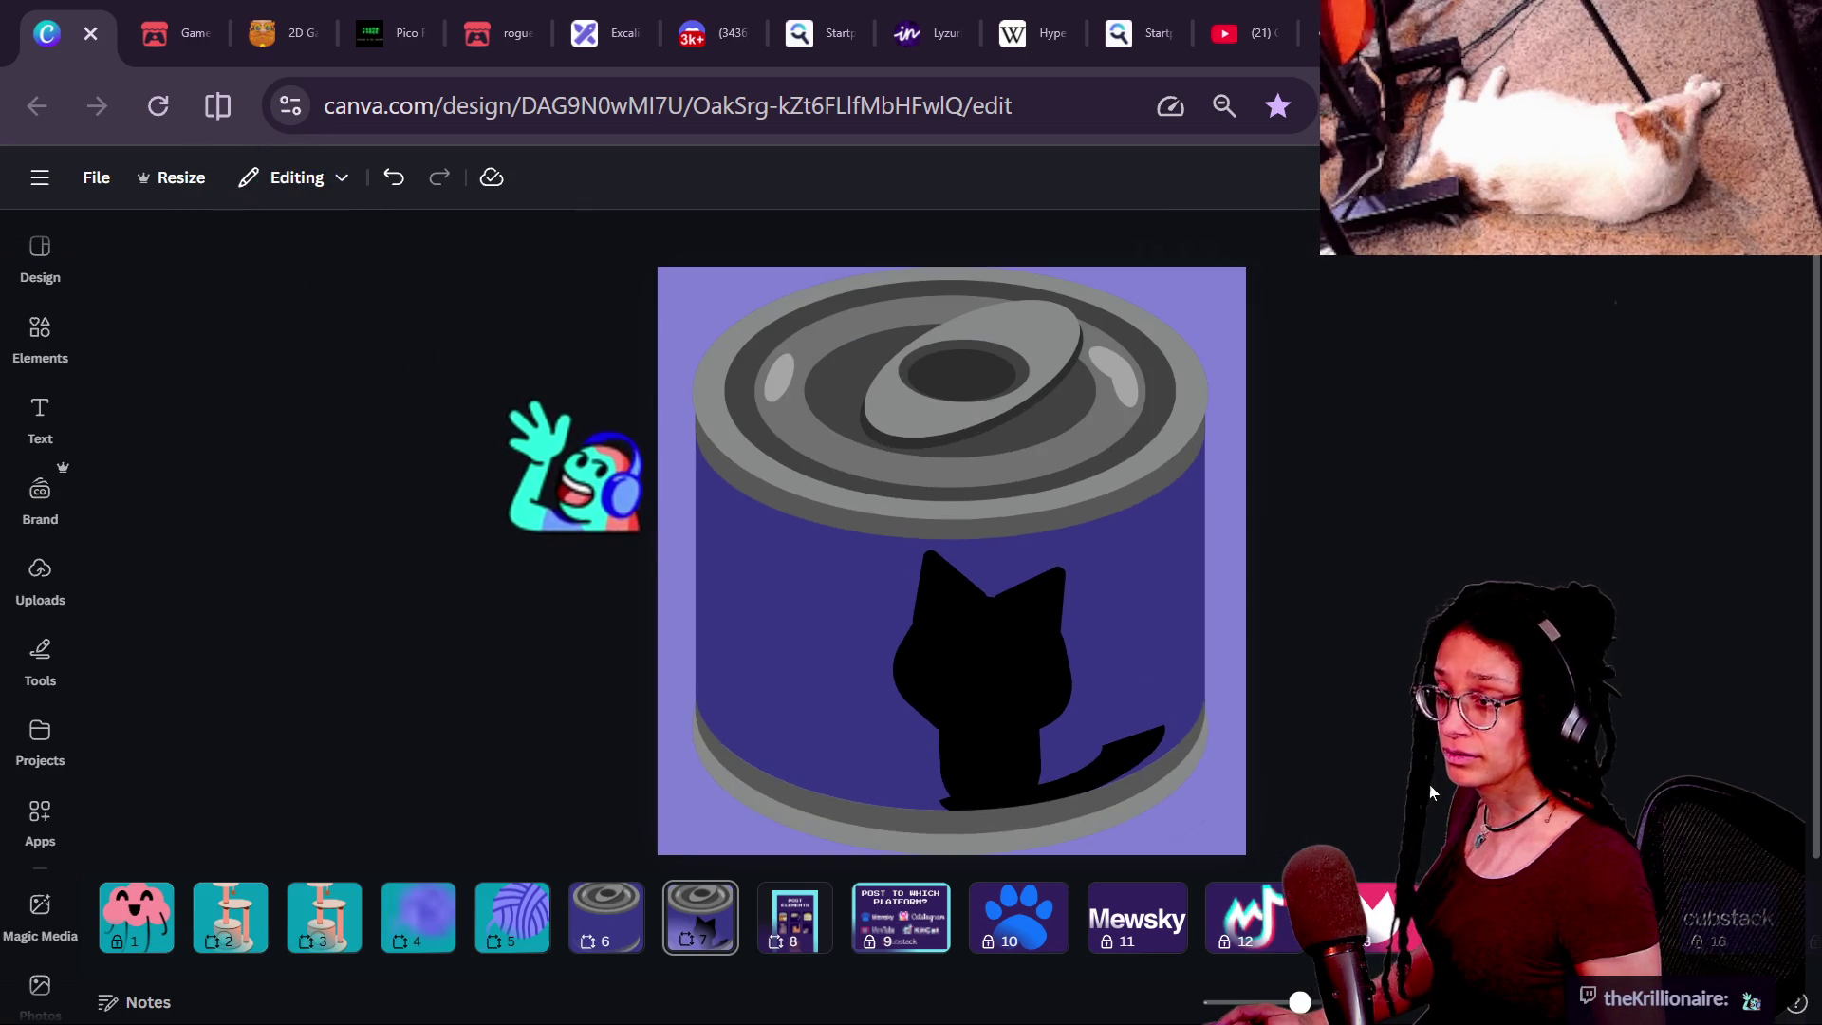
- Nudge the tail up-right and narrow it, then delete it and select the cat's body
left_click(1127, 752)
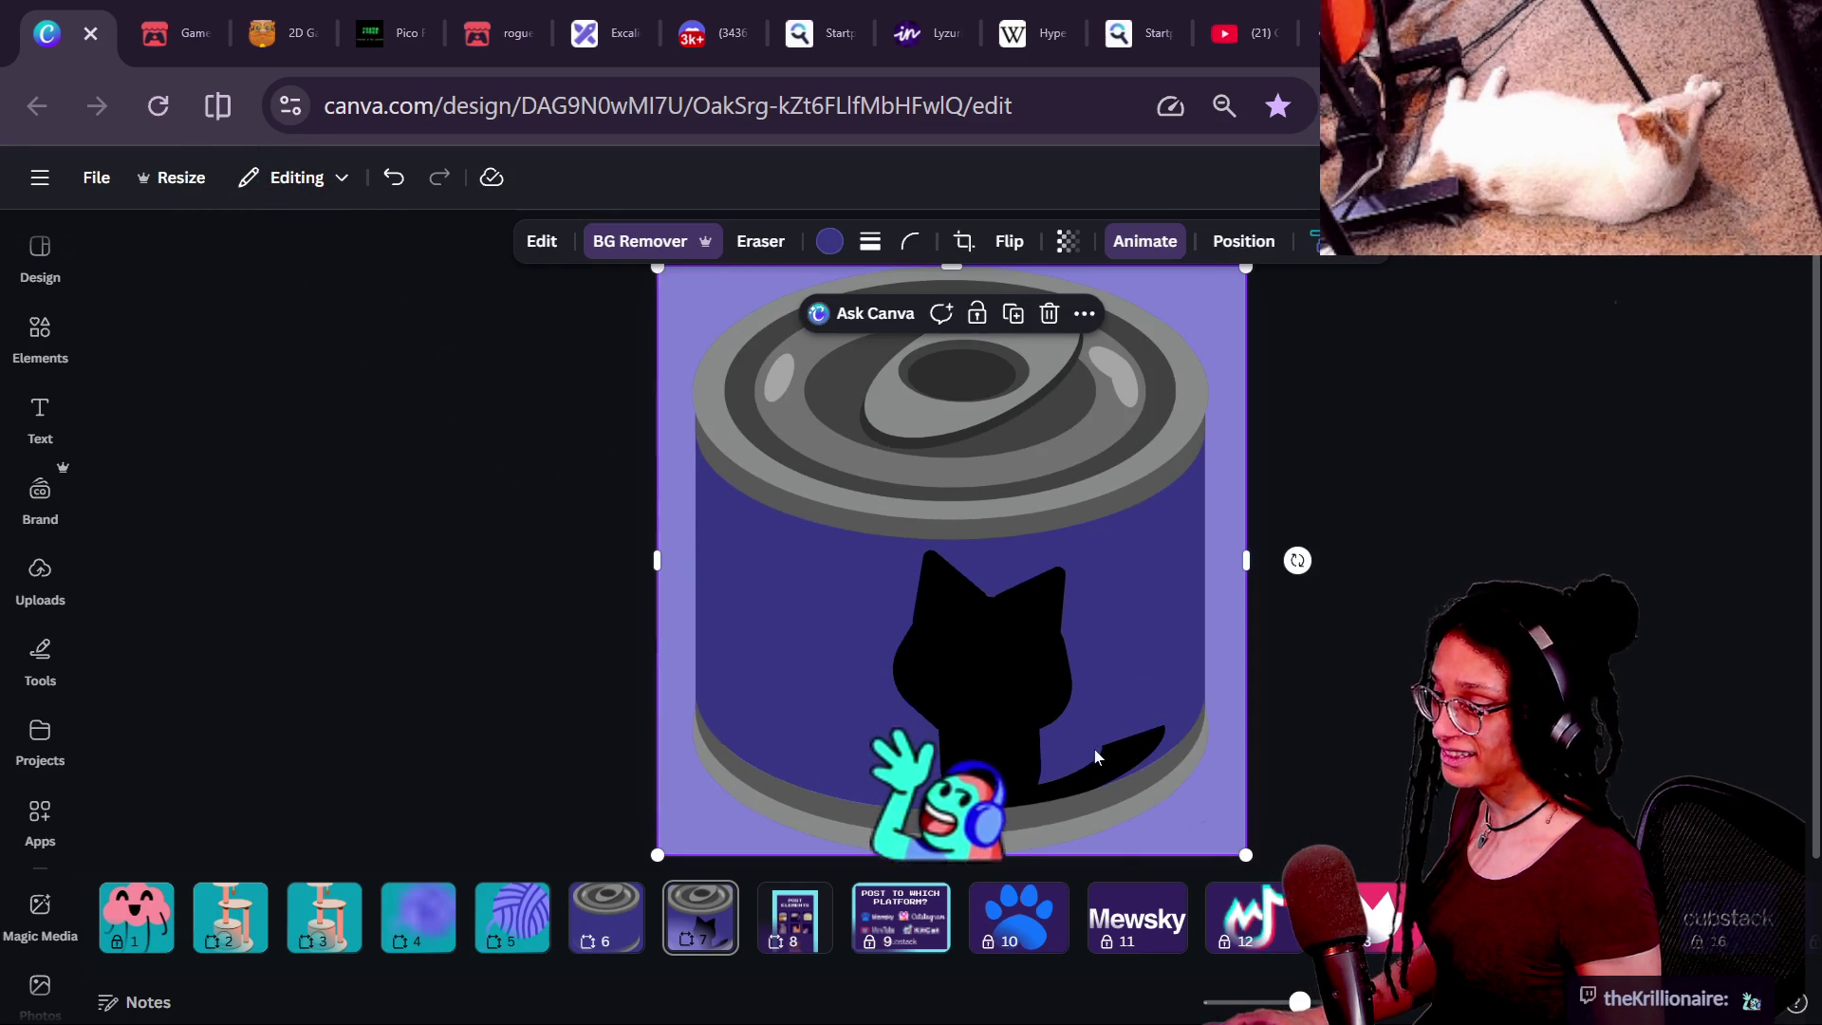
left_click(1139, 790)
key("ctrl+plus")
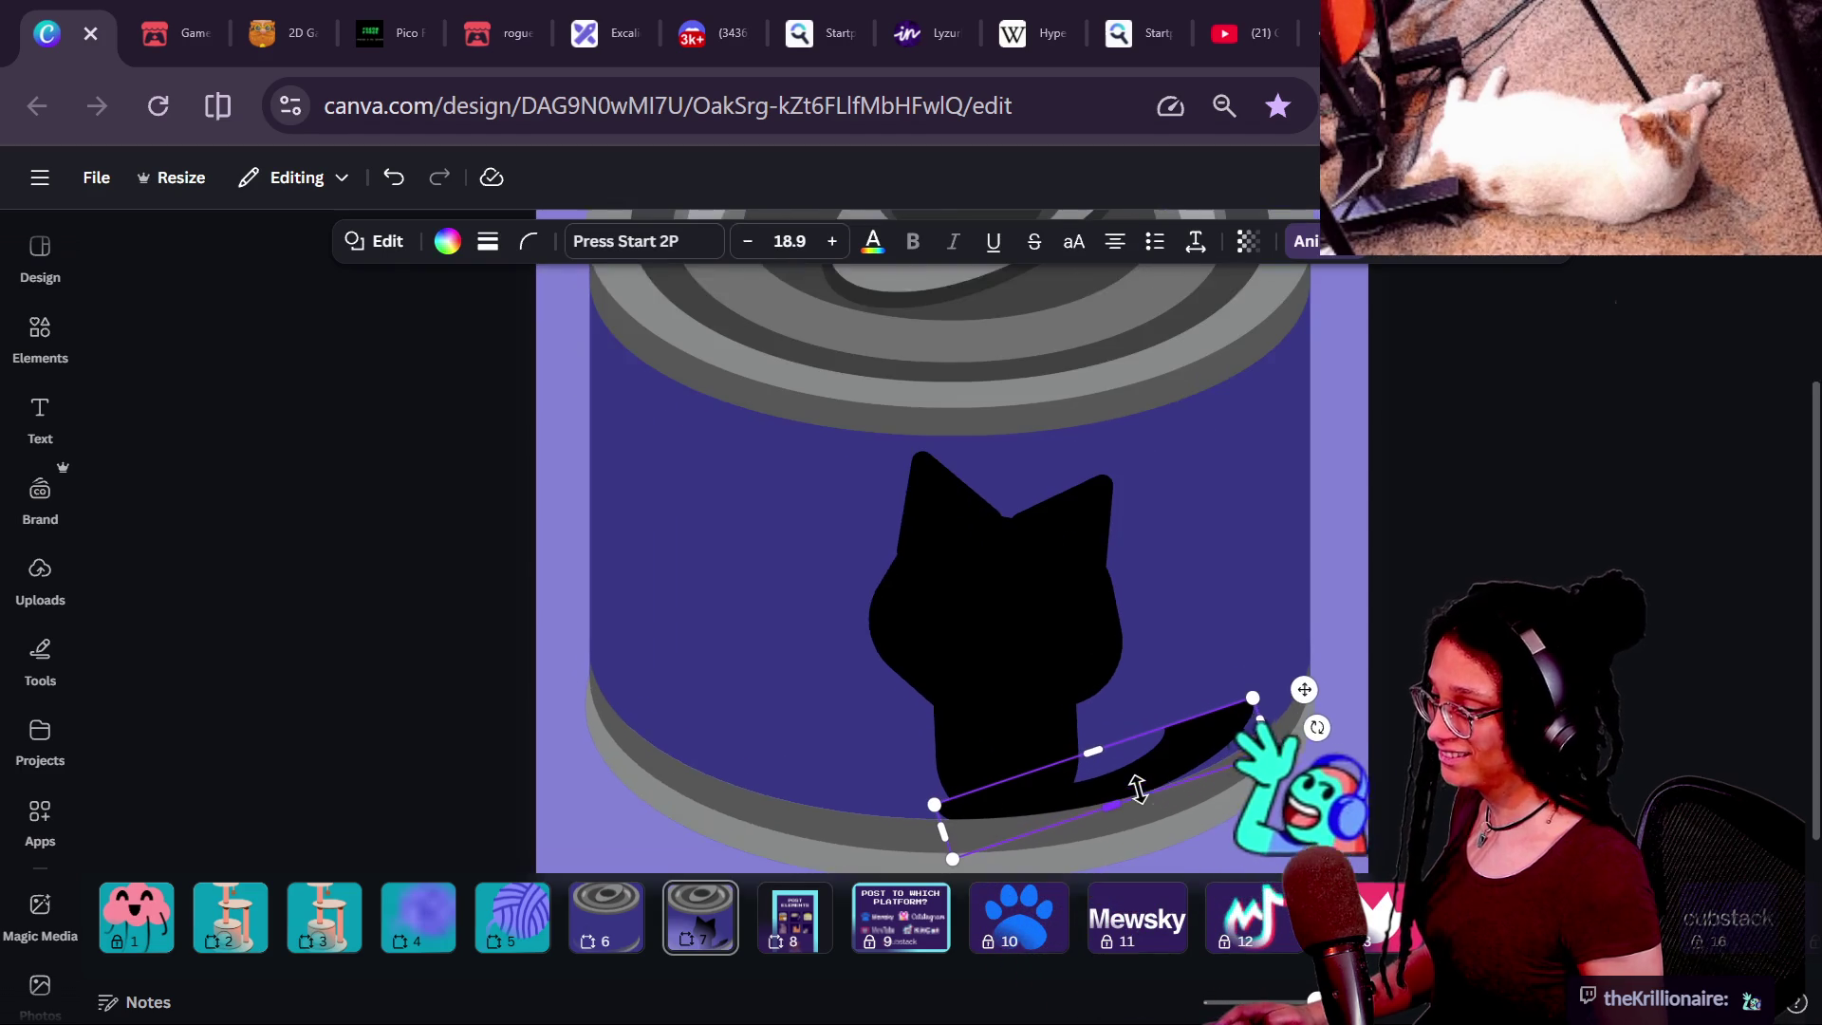
scroll(1139, 790, "down", 1)
mouse_move(1135, 760)
left_mouse_down()
mouse_move(1148, 716)
mouse_move(1147, 737)
left_mouse_up()
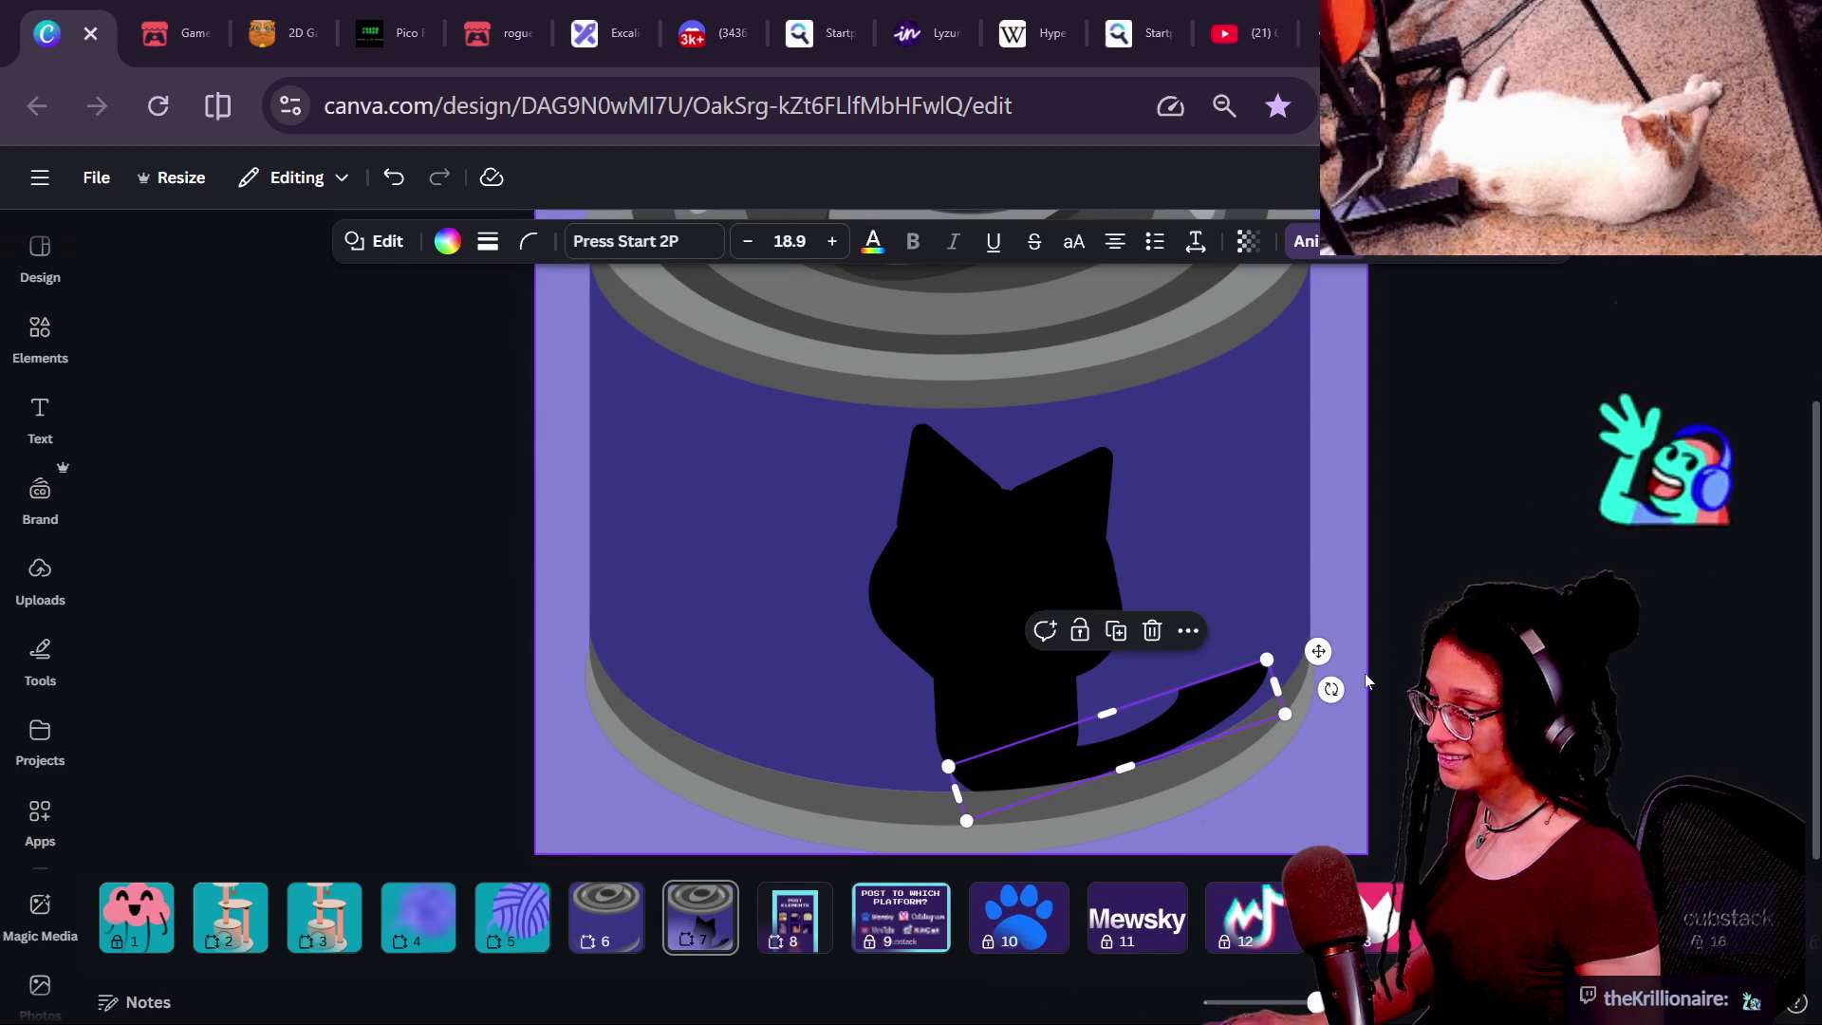
left_click_drag(1279, 680, 1242, 690)
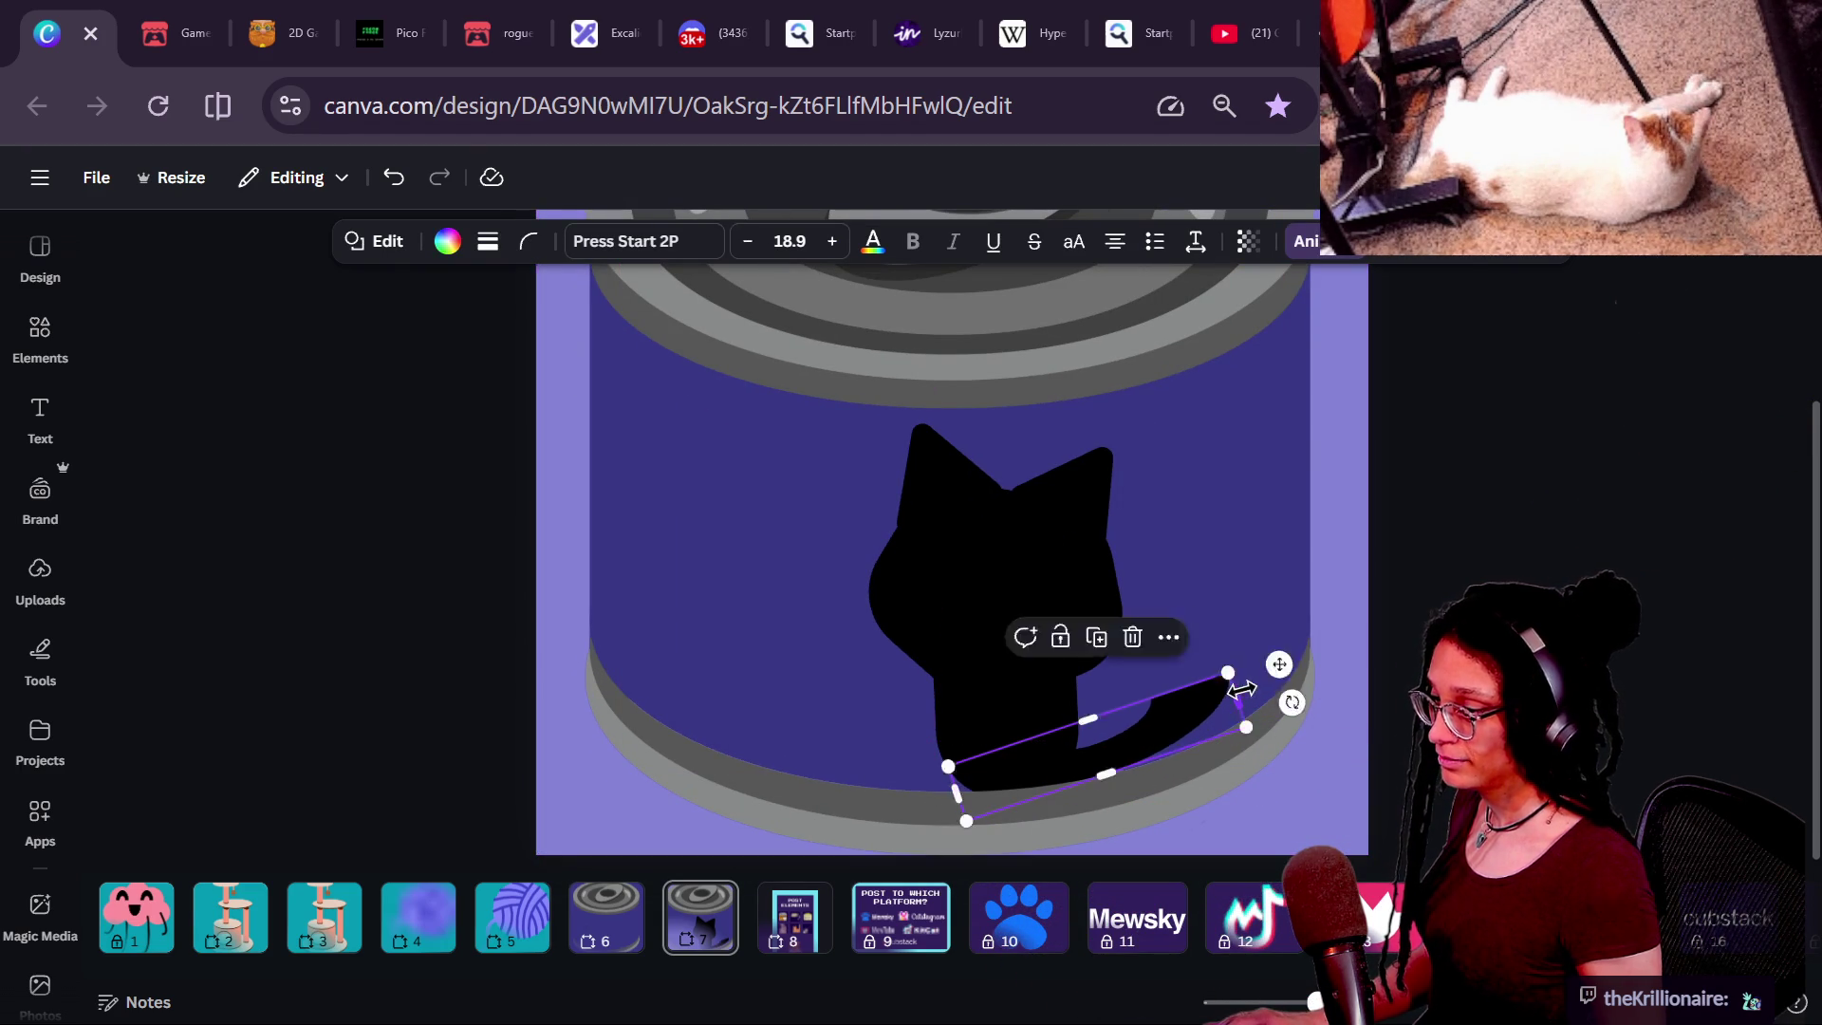
key("Delete")
left_click(1009, 735)
left_click(963, 617)
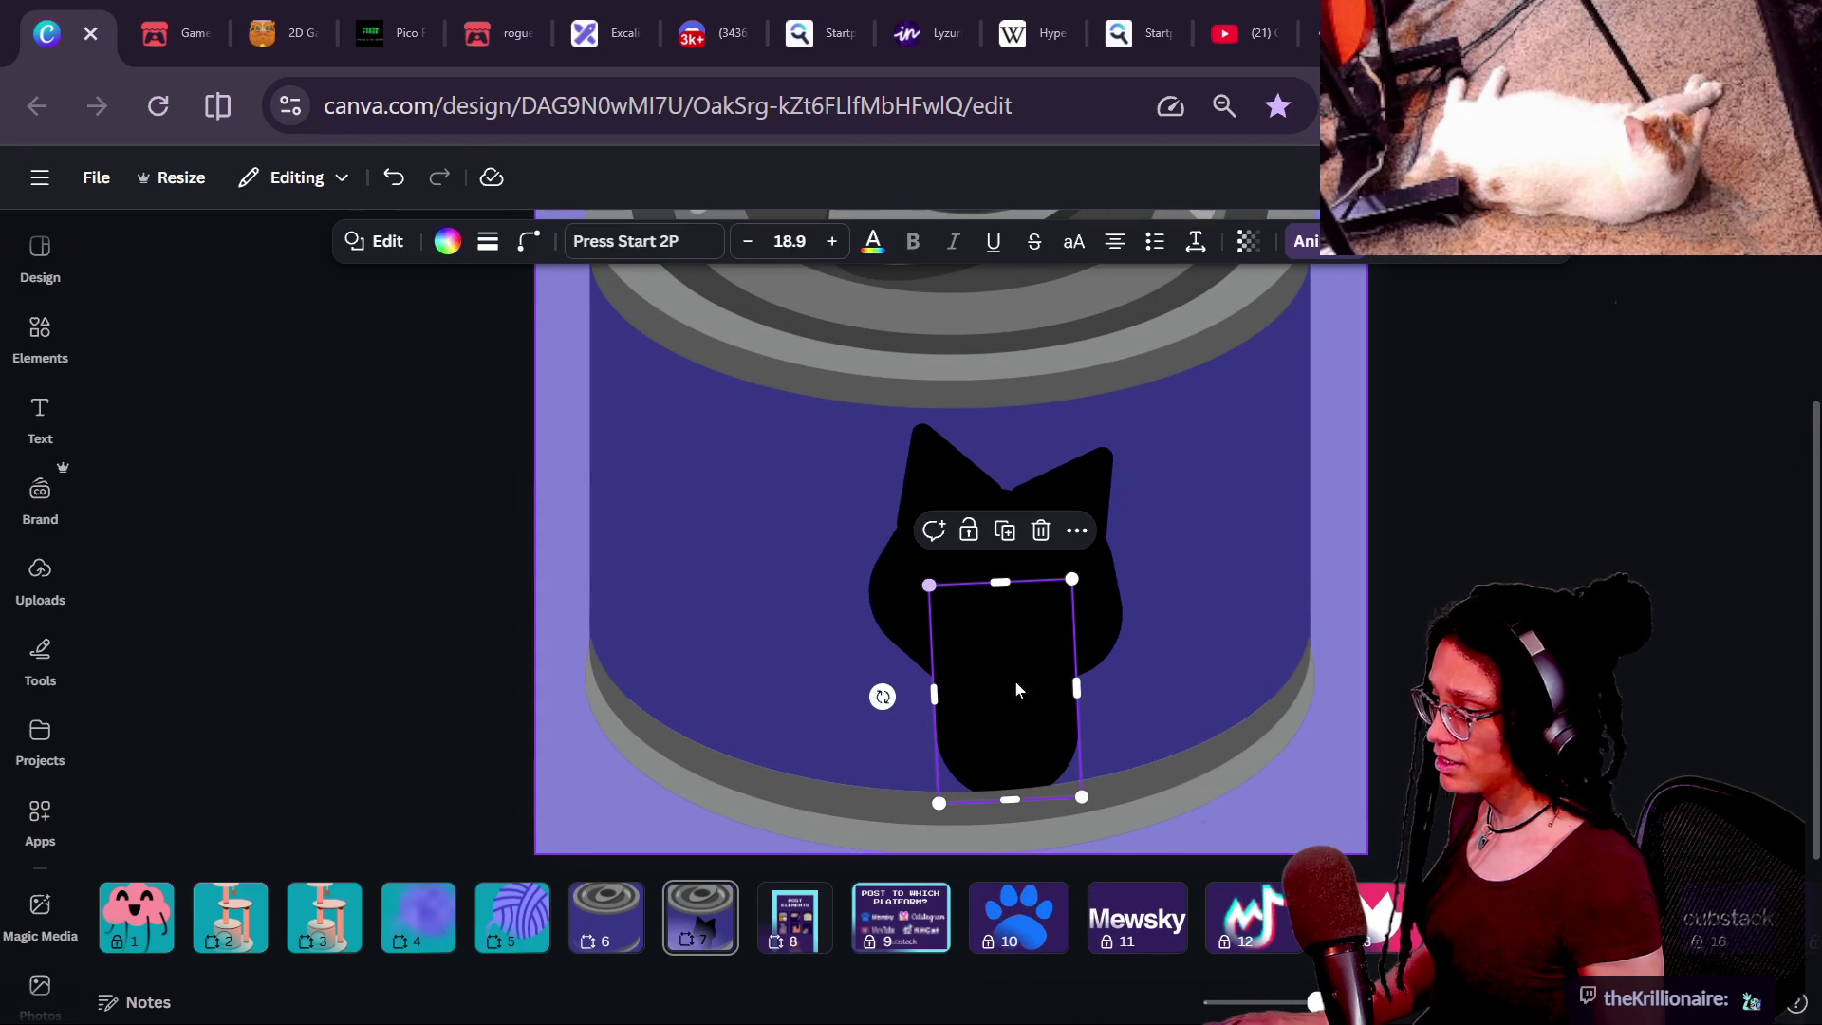
- Square off the body rectangle by dragging its corner rounding from 66 to 0
left_click(388, 241)
left_click(529, 242)
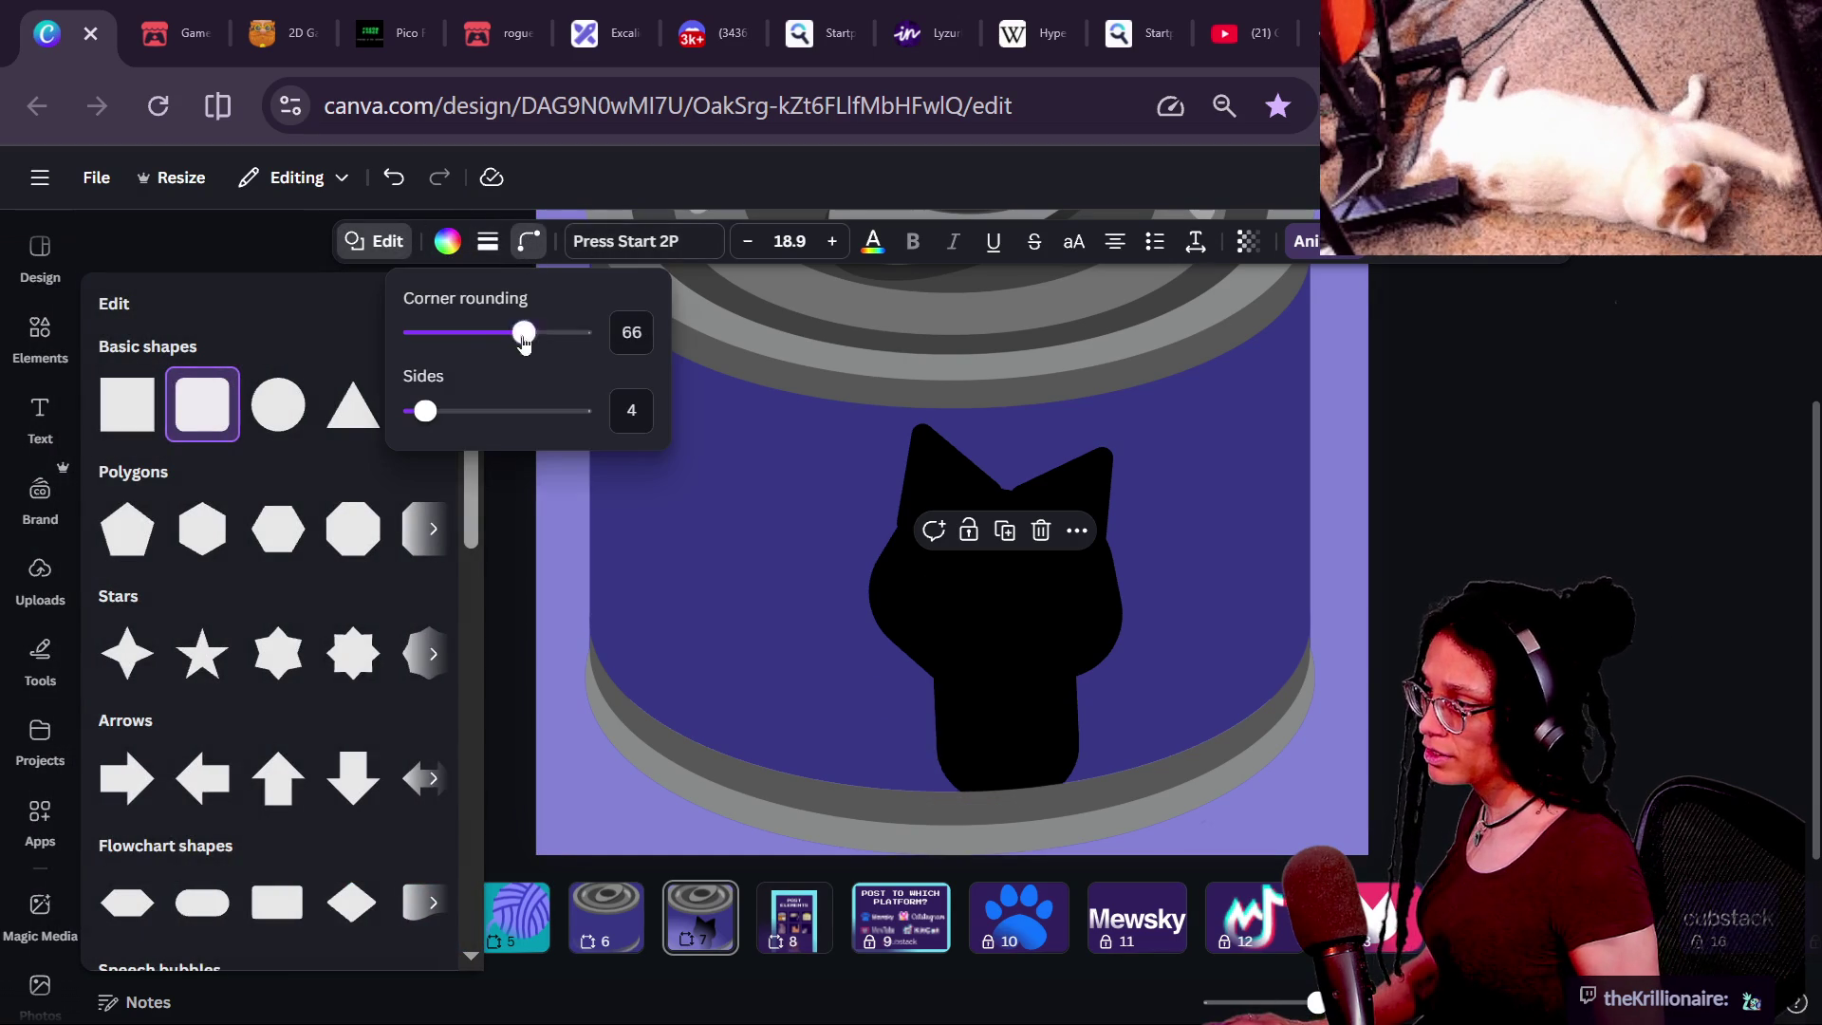
left_click_drag(525, 340, 406, 332)
left_click(297, 334)
left_click(424, 299)
- Tilt the cat's body rectangle slightly
left_click(1325, 780)
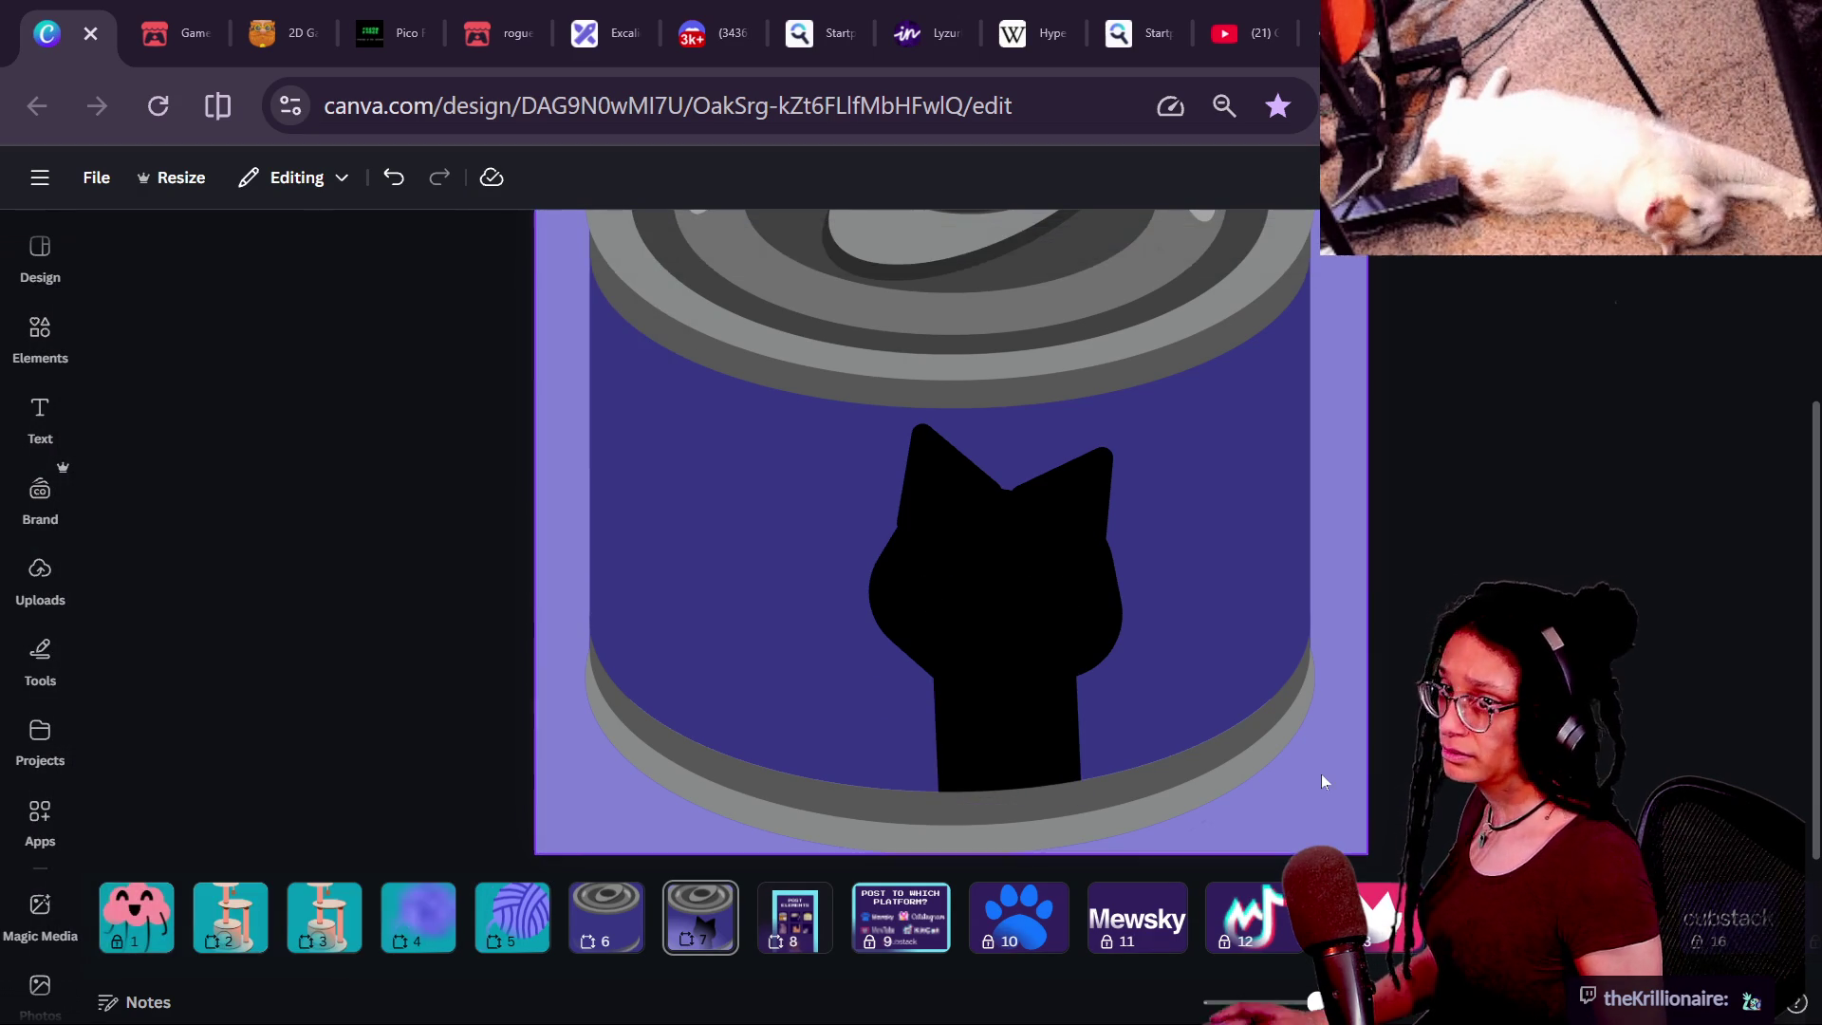
scroll(1321, 775, "down", 3)
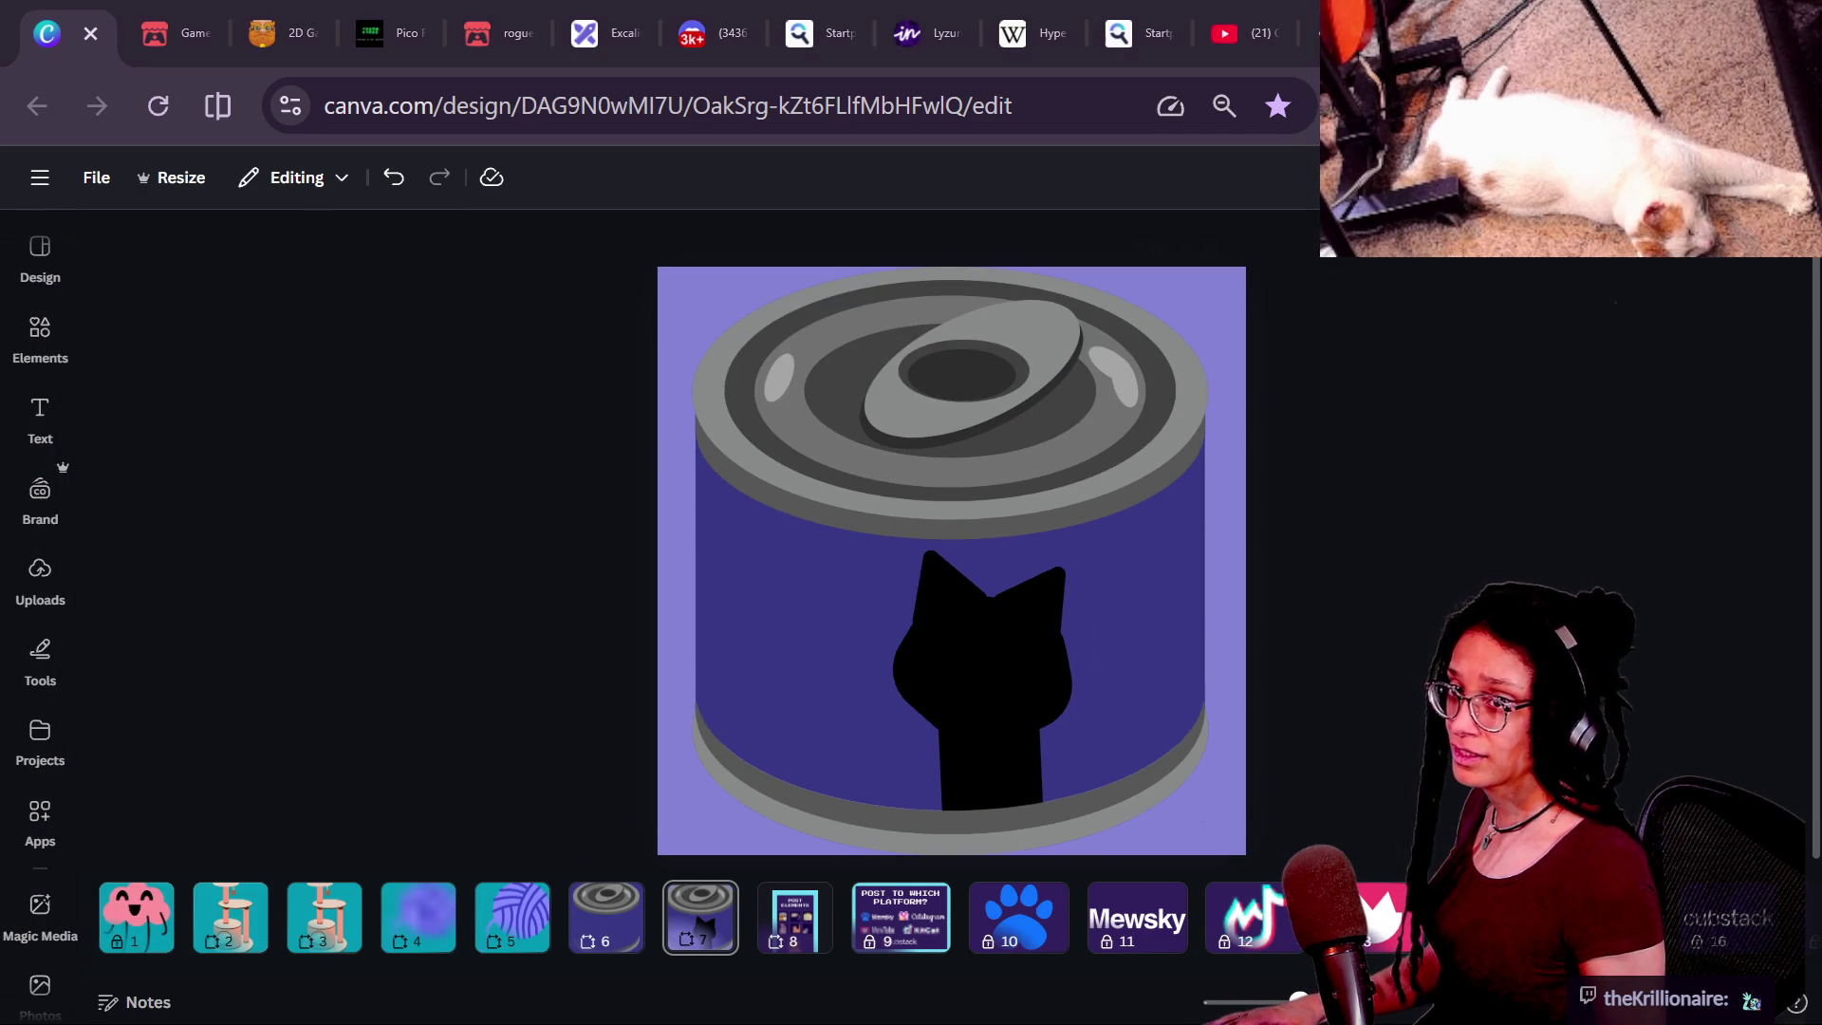
left_click(973, 783)
left_click_drag(885, 751, 869, 754)
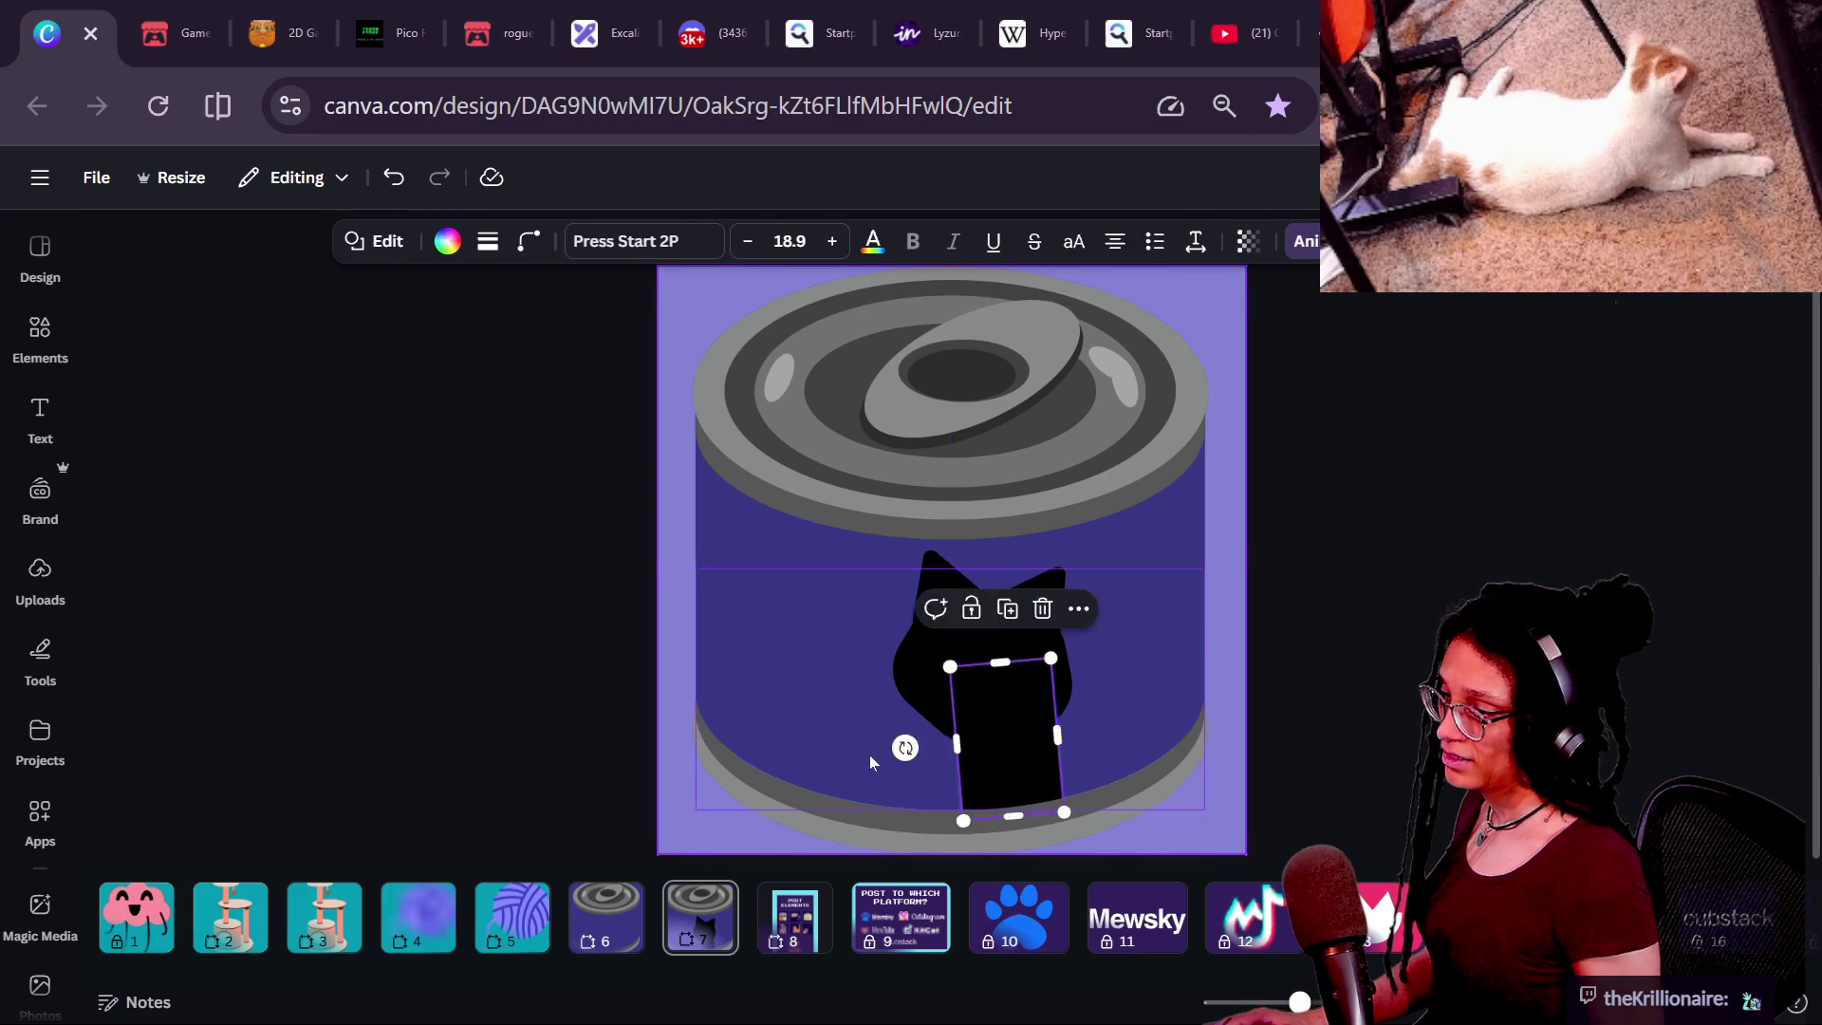
- Select the small ear triangle and rotate it toward the ear's angle
left_click(869, 754)
scroll(949, 570, "down", 1)
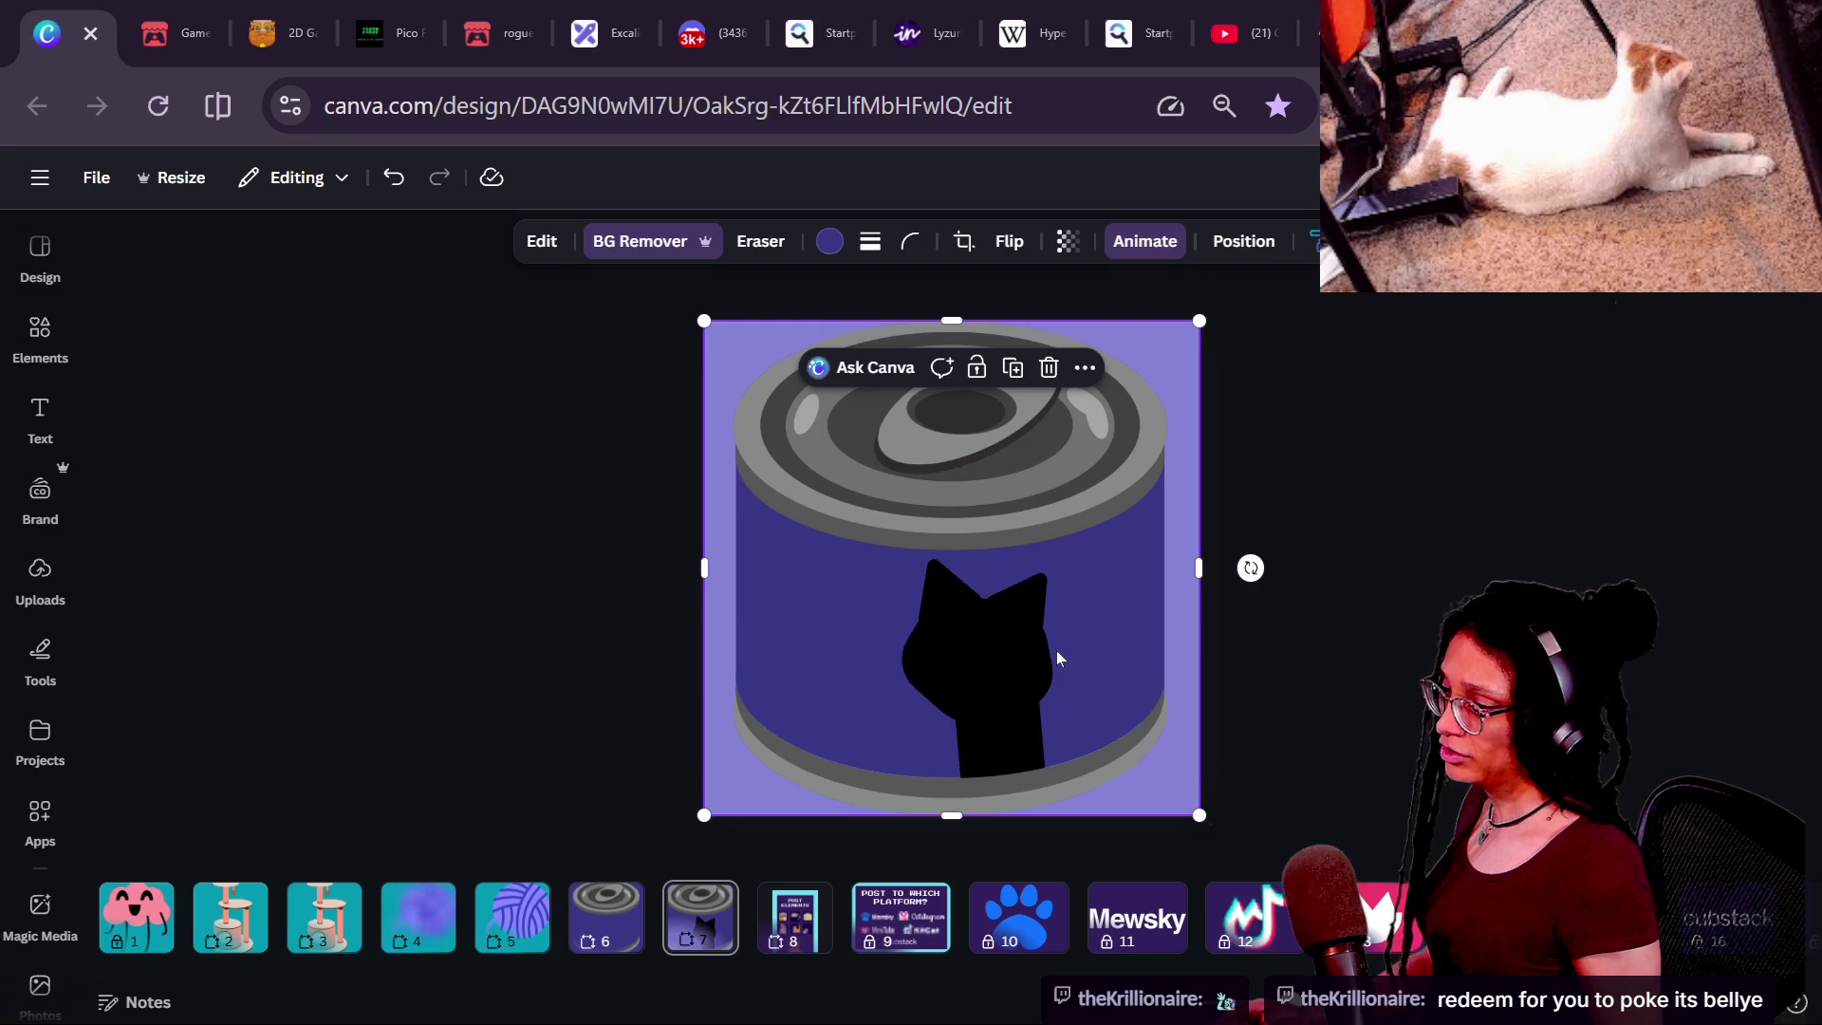
scroll(1057, 656, "up", 2)
left_click(984, 665)
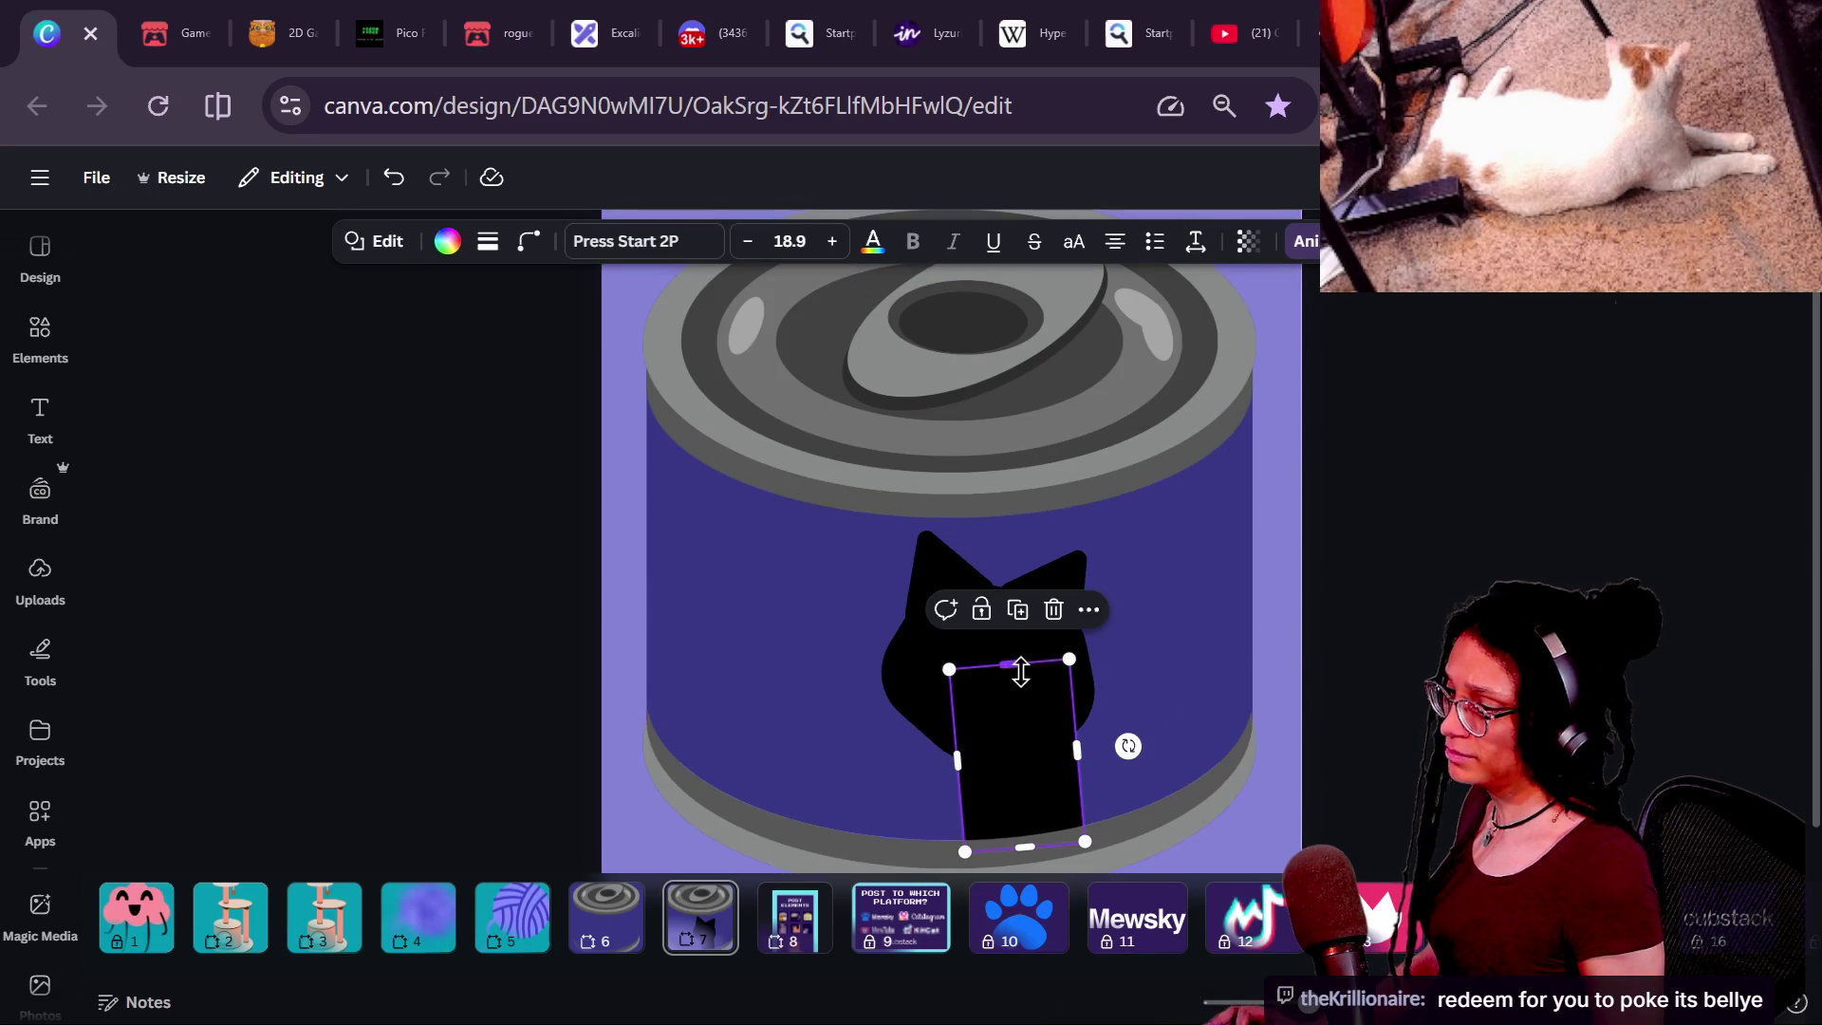
left_click(896, 648)
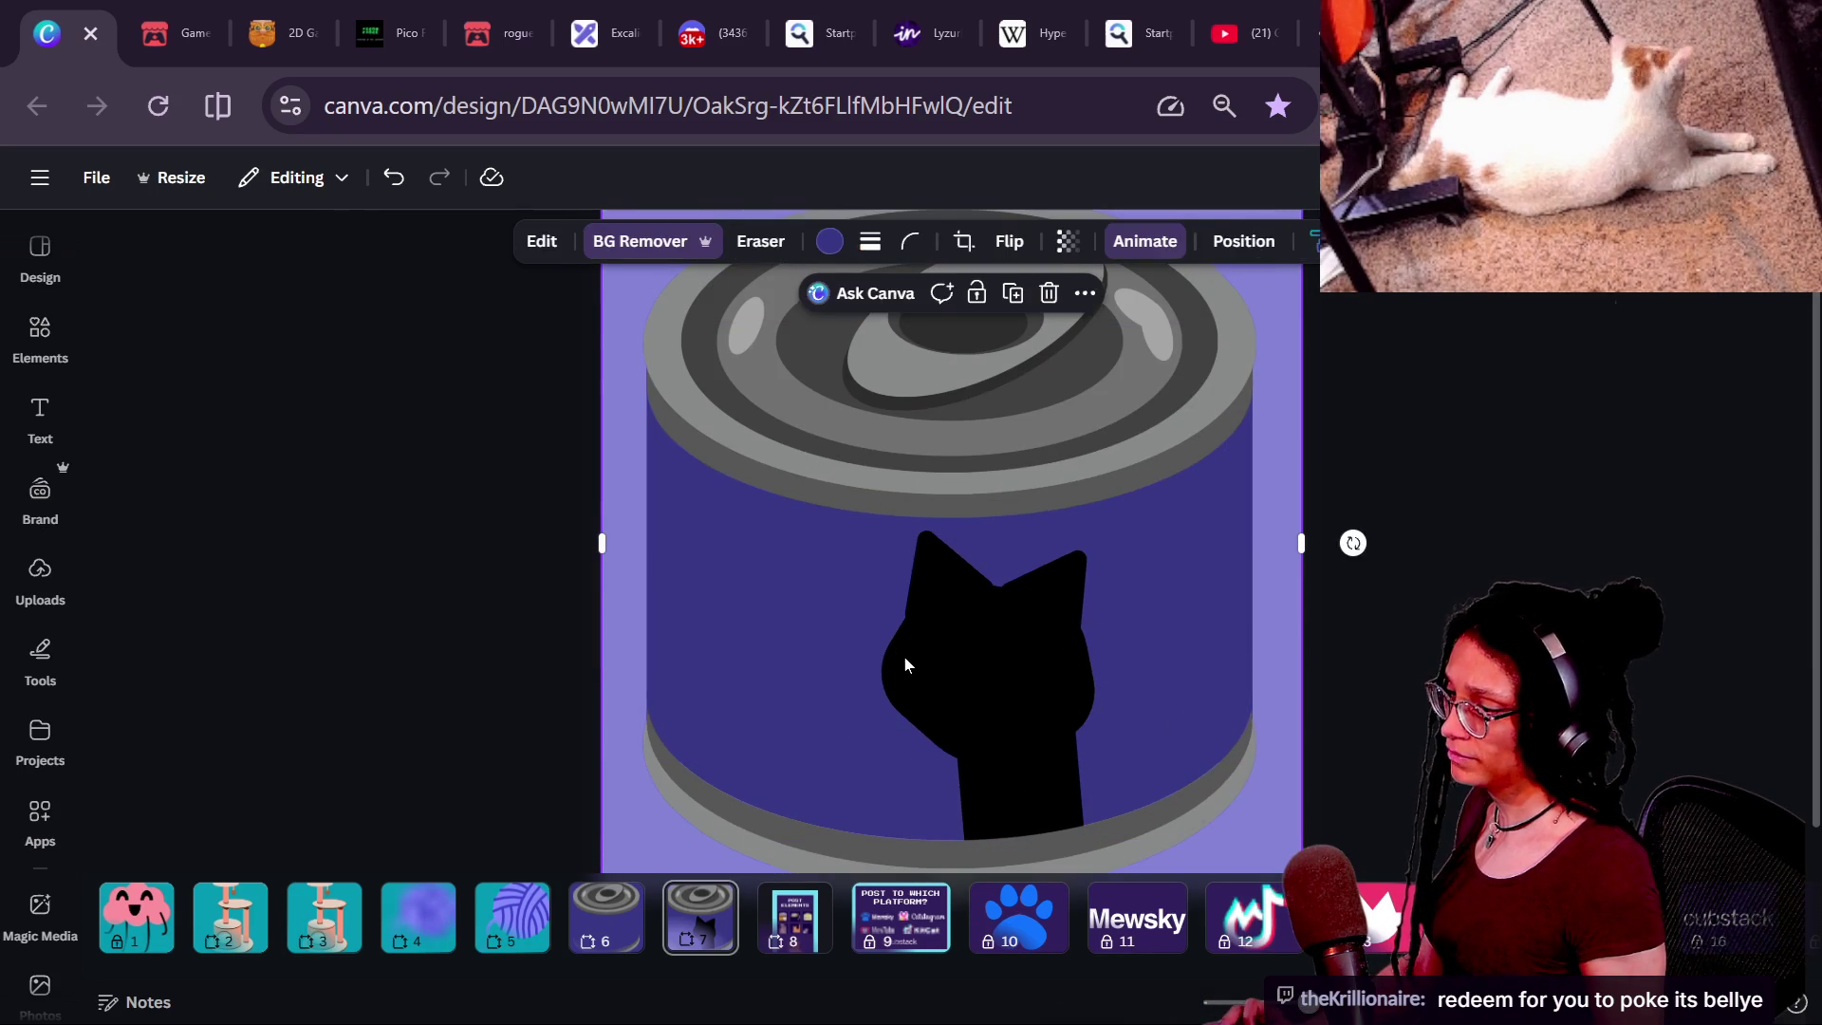
left_click(906, 666)
left_click_drag(820, 651, 826, 670)
left_click(1261, 655)
left_click(935, 581)
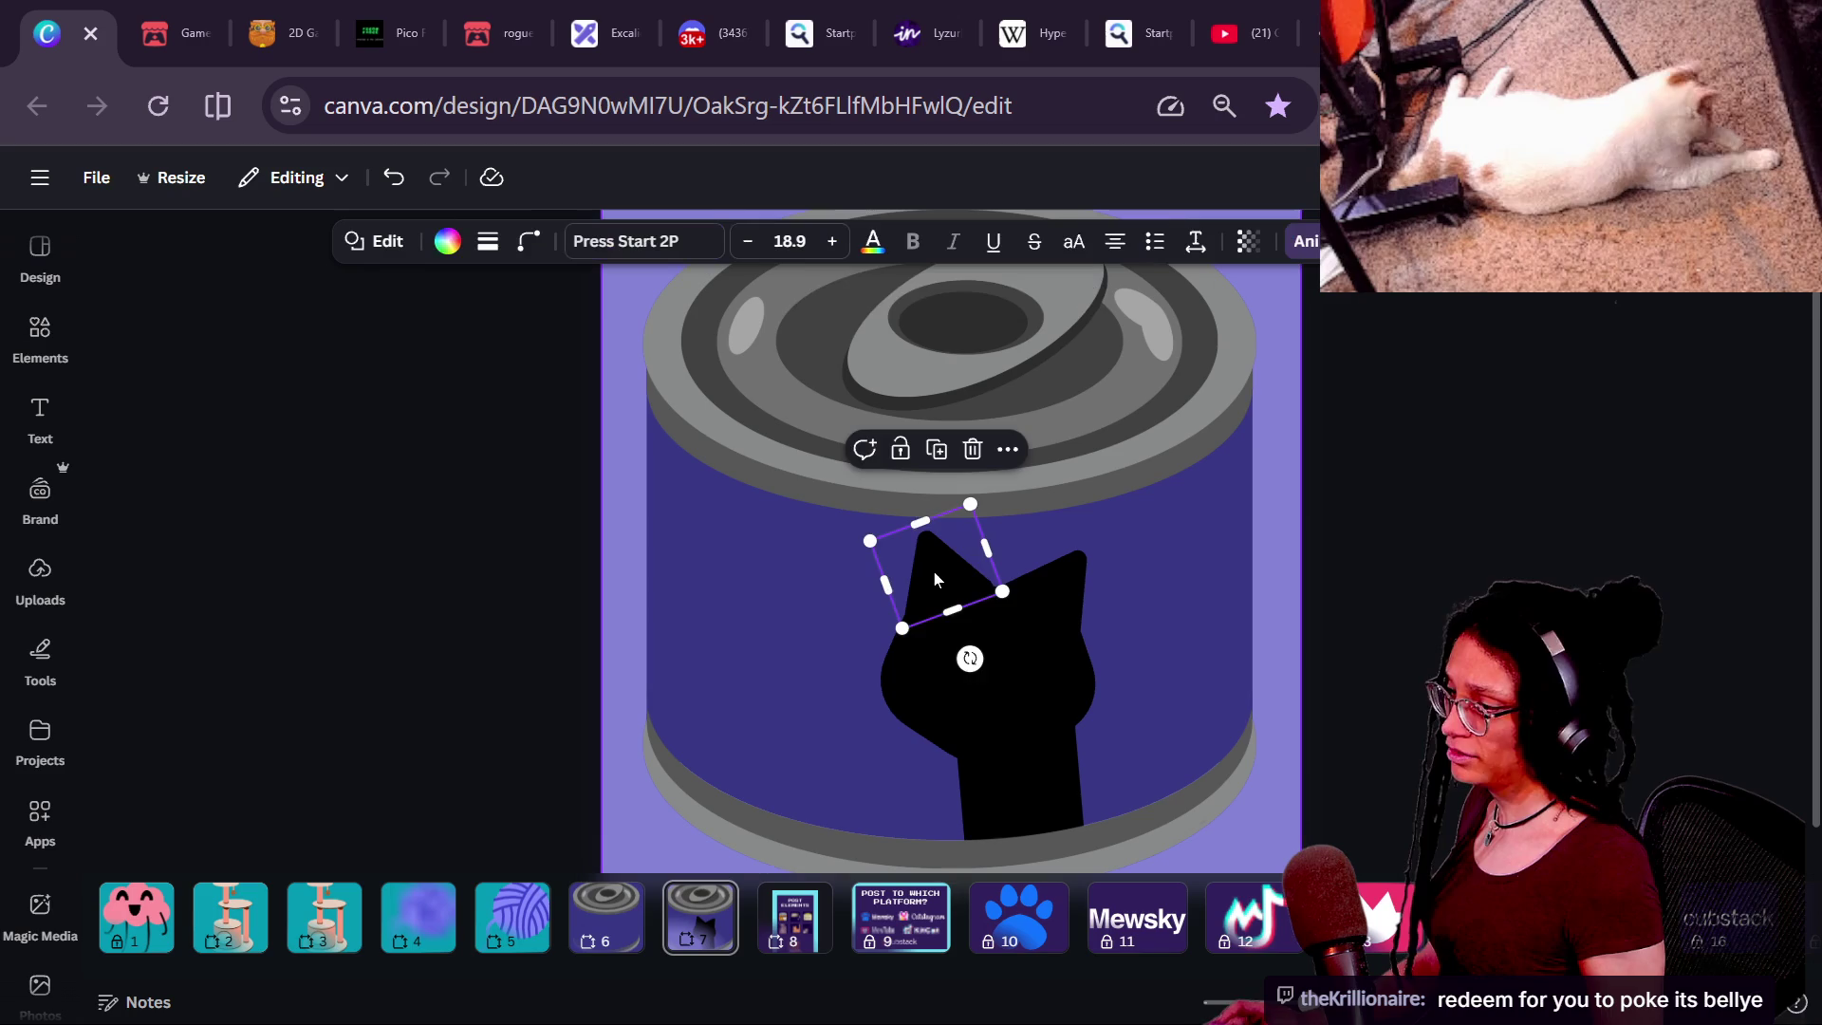
left_click(935, 581)
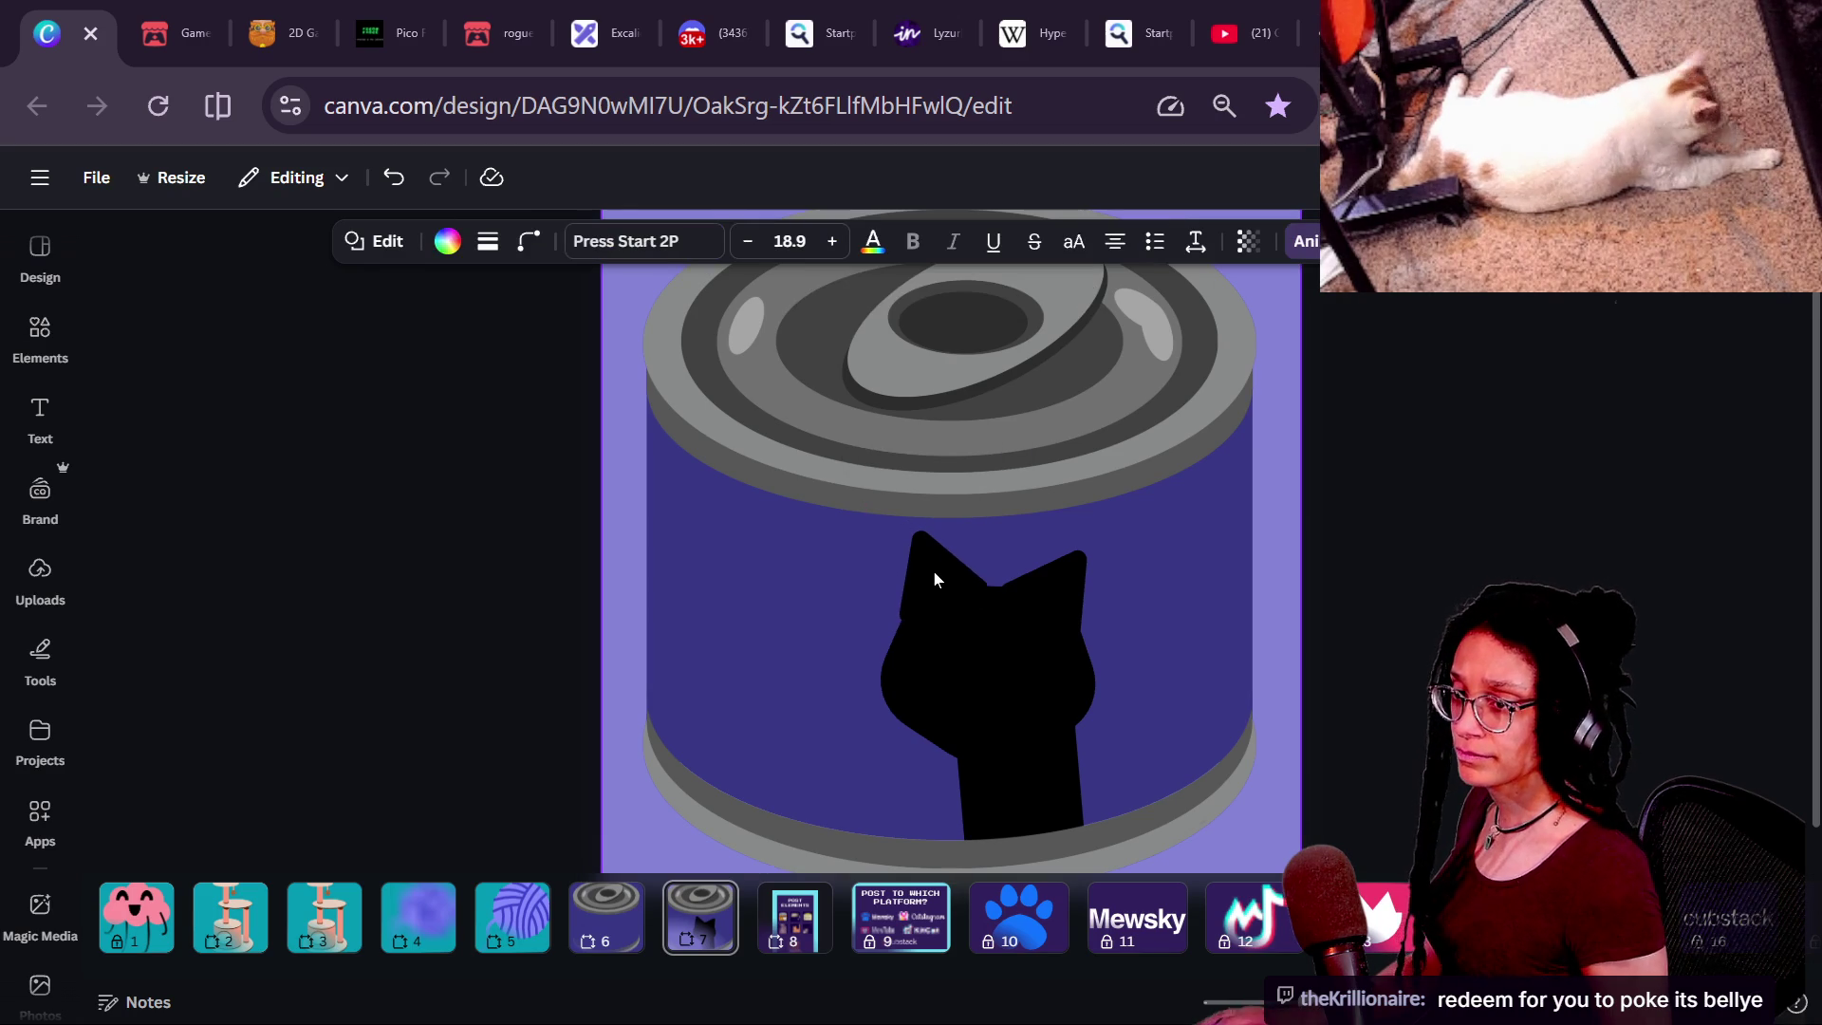
left_click(935, 581)
left_click_drag(965, 655, 966, 659)
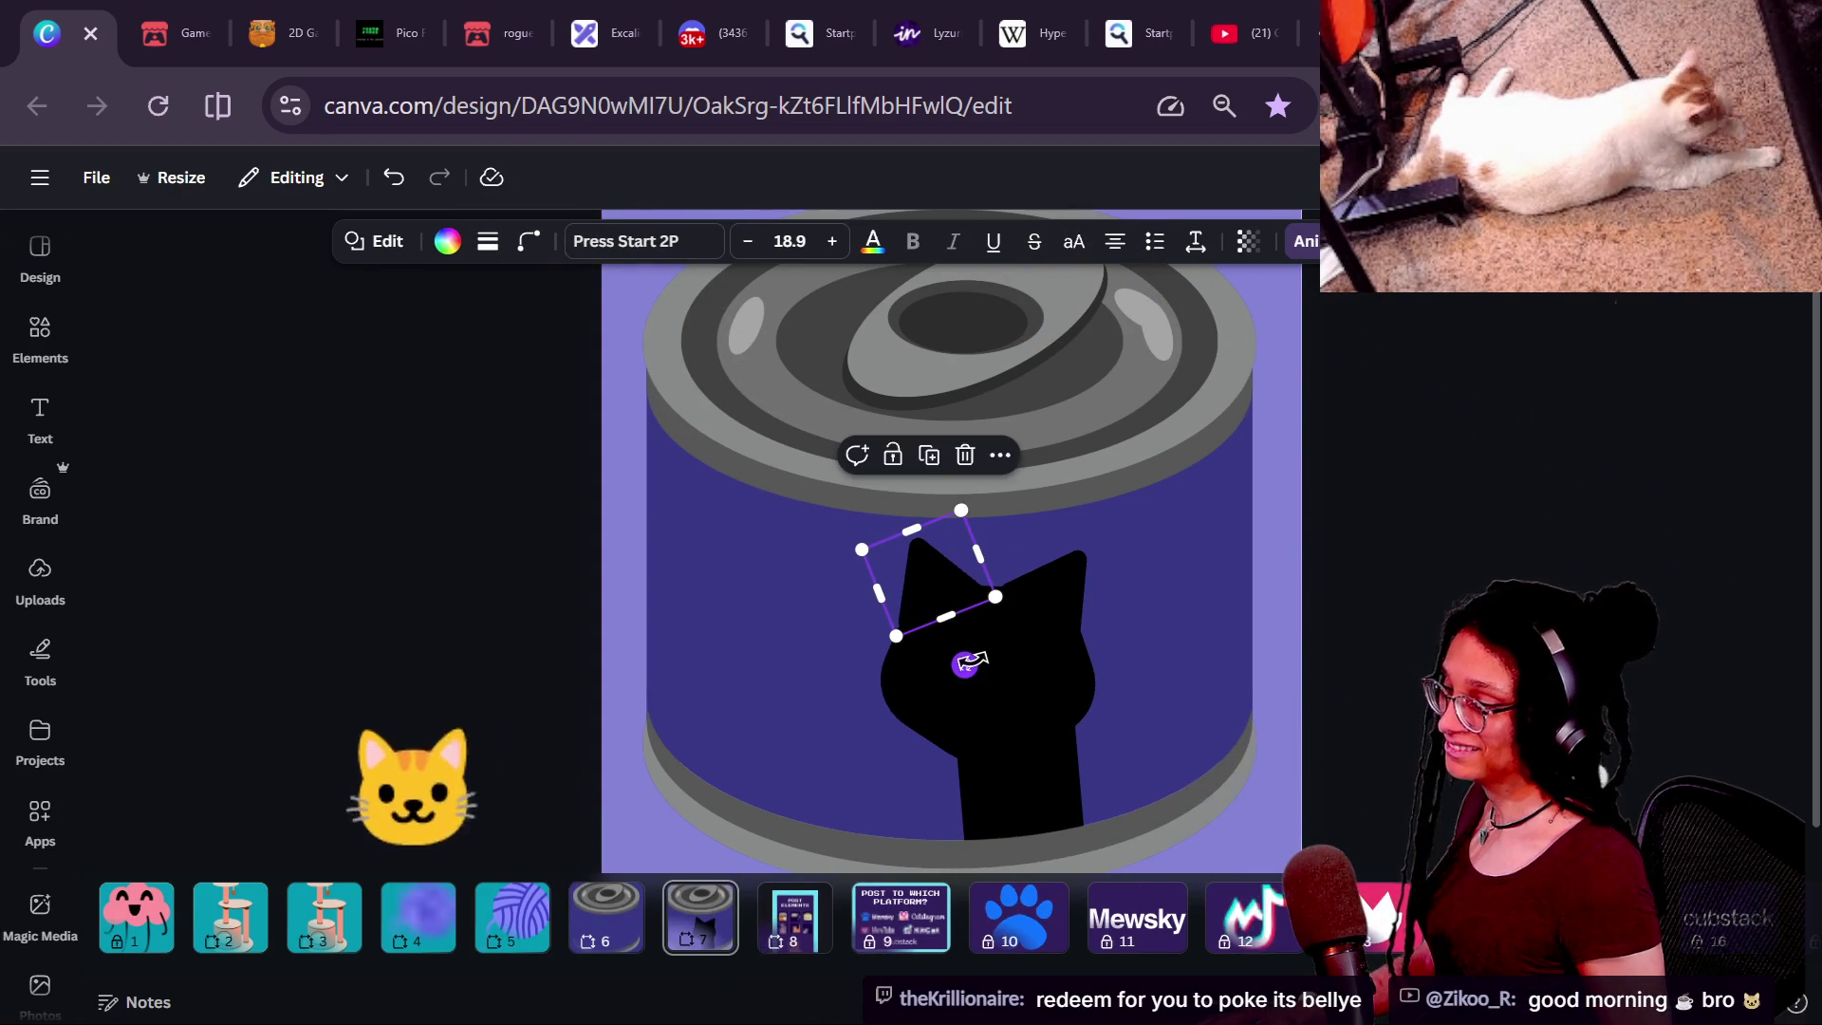
- Try the triangle on the right ear with a tilt, then move it back to the left ear
left_click(1064, 617)
left_click_drag(930, 574, 1071, 581)
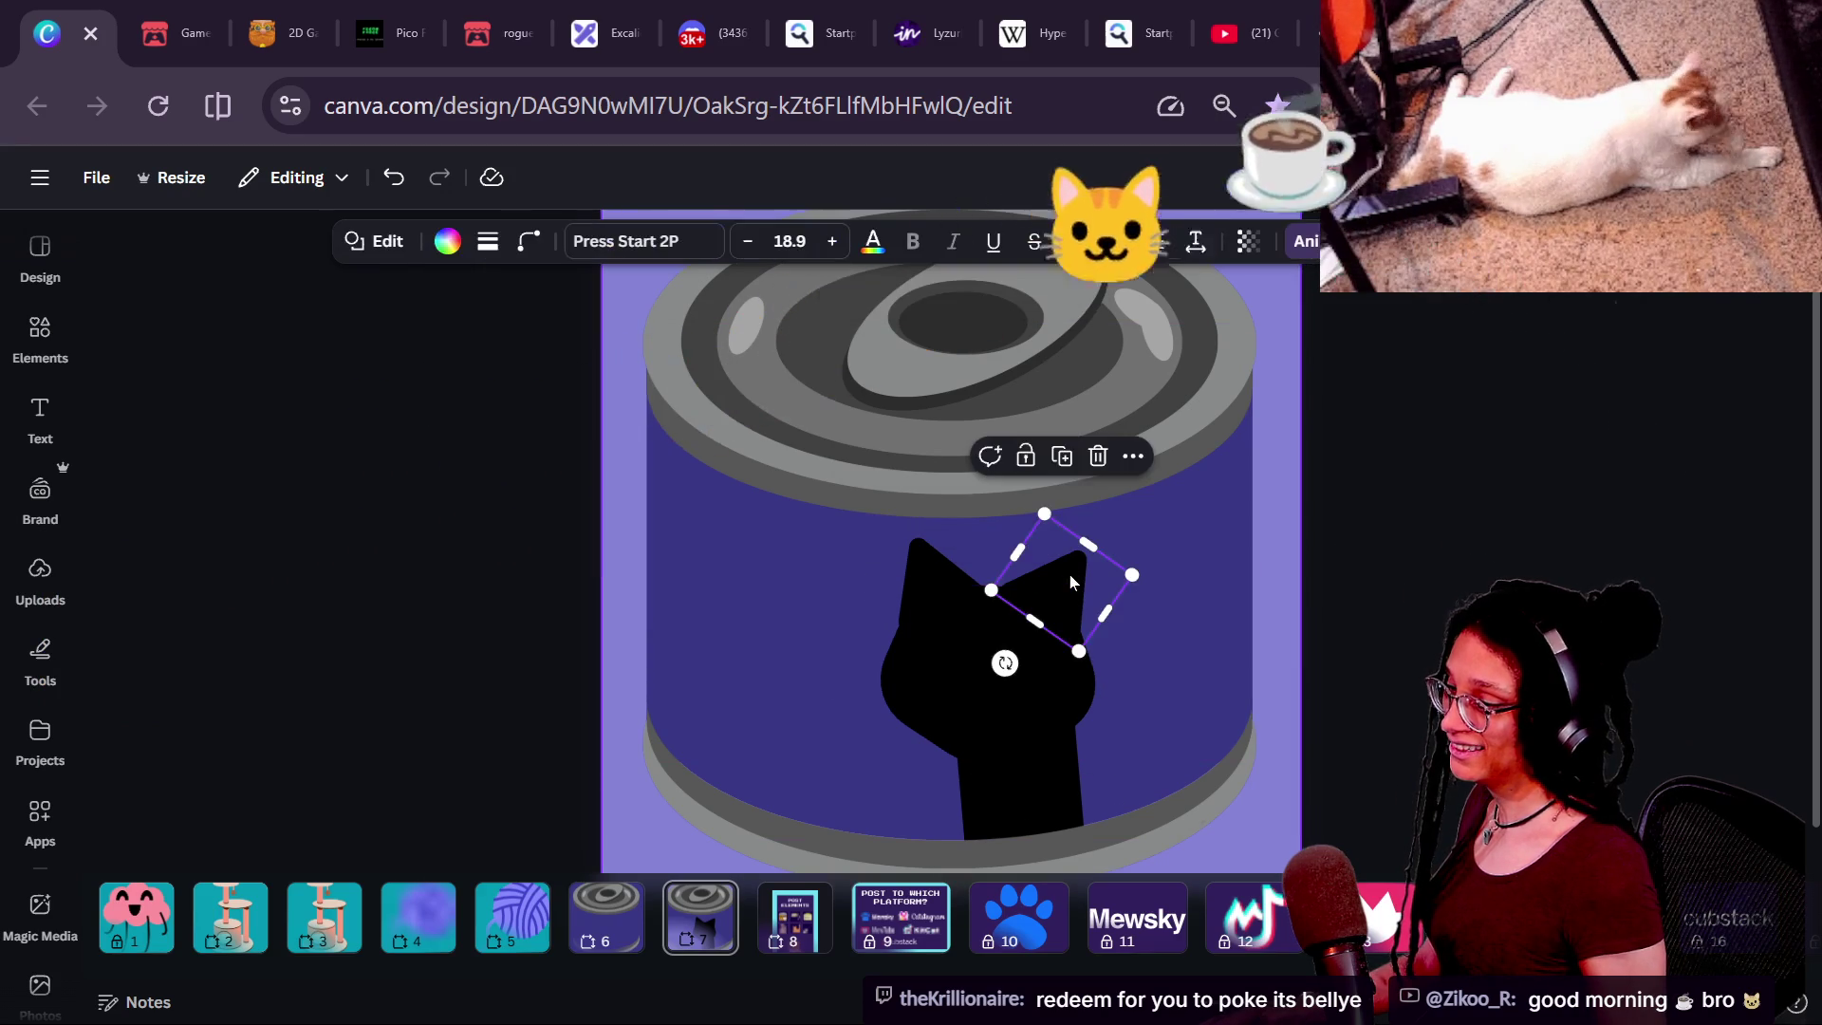
left_click(1335, 661)
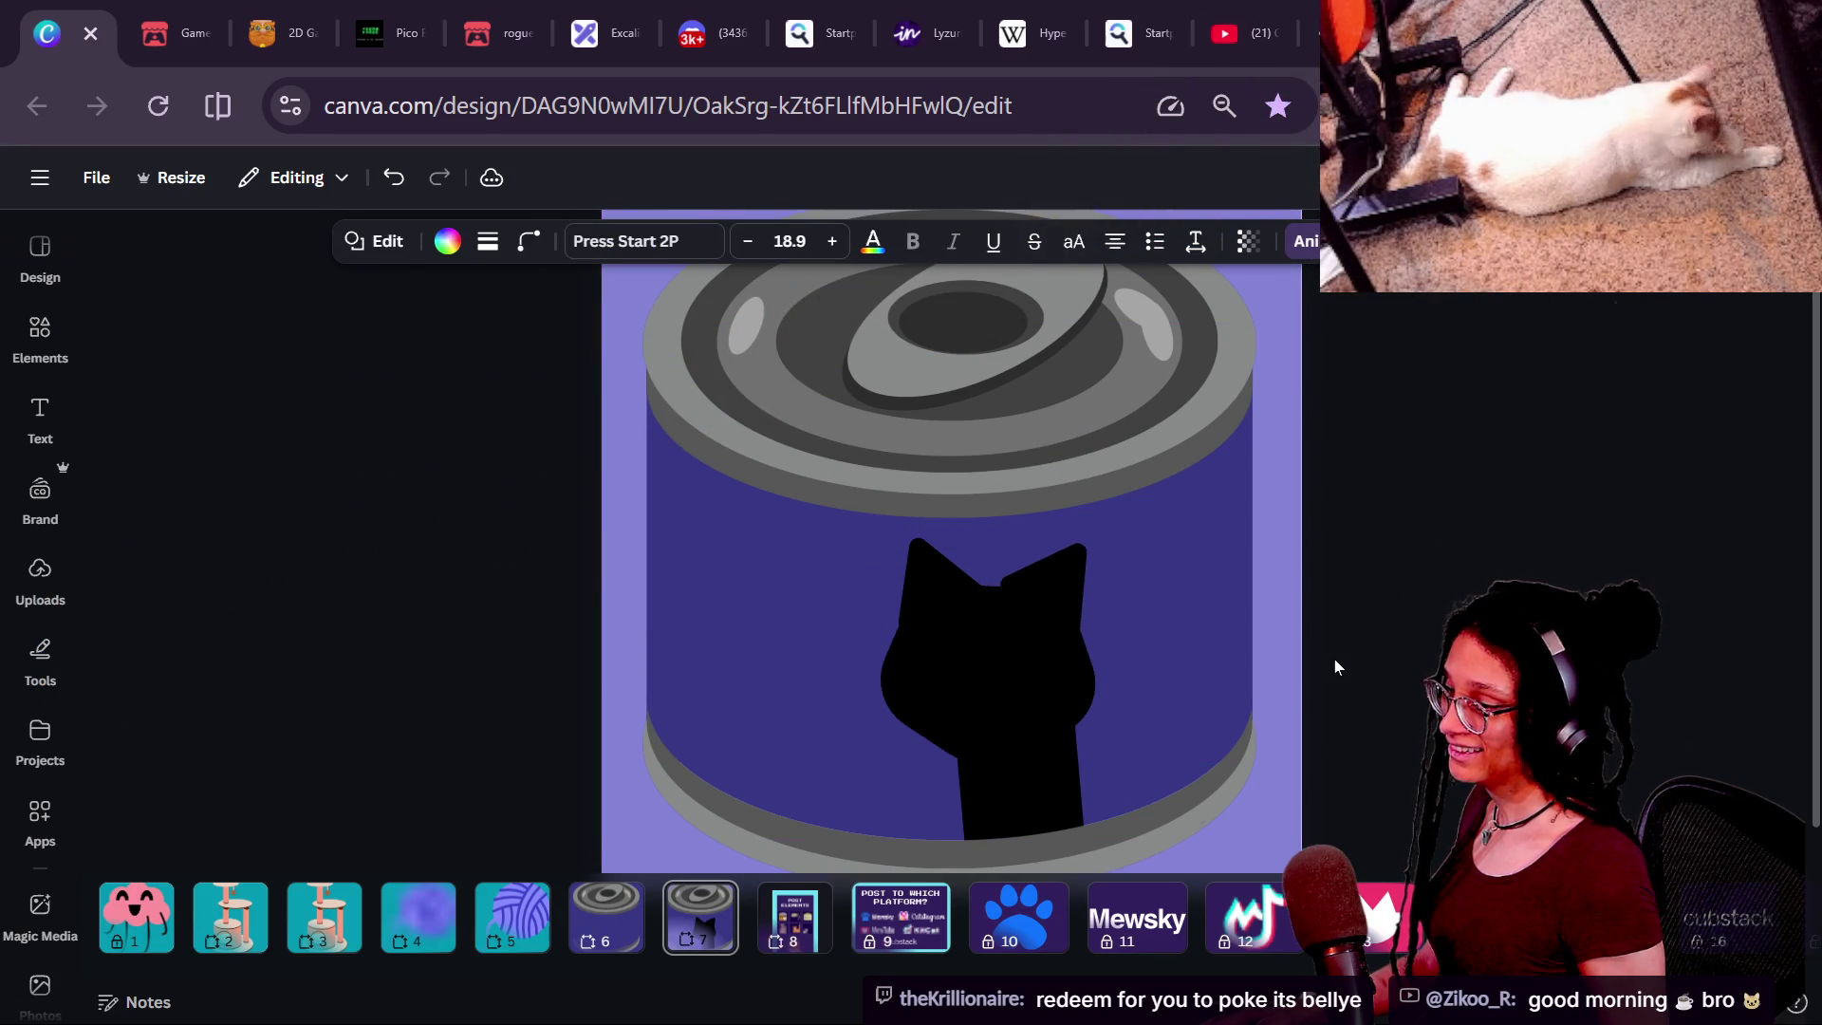
left_click(1068, 579)
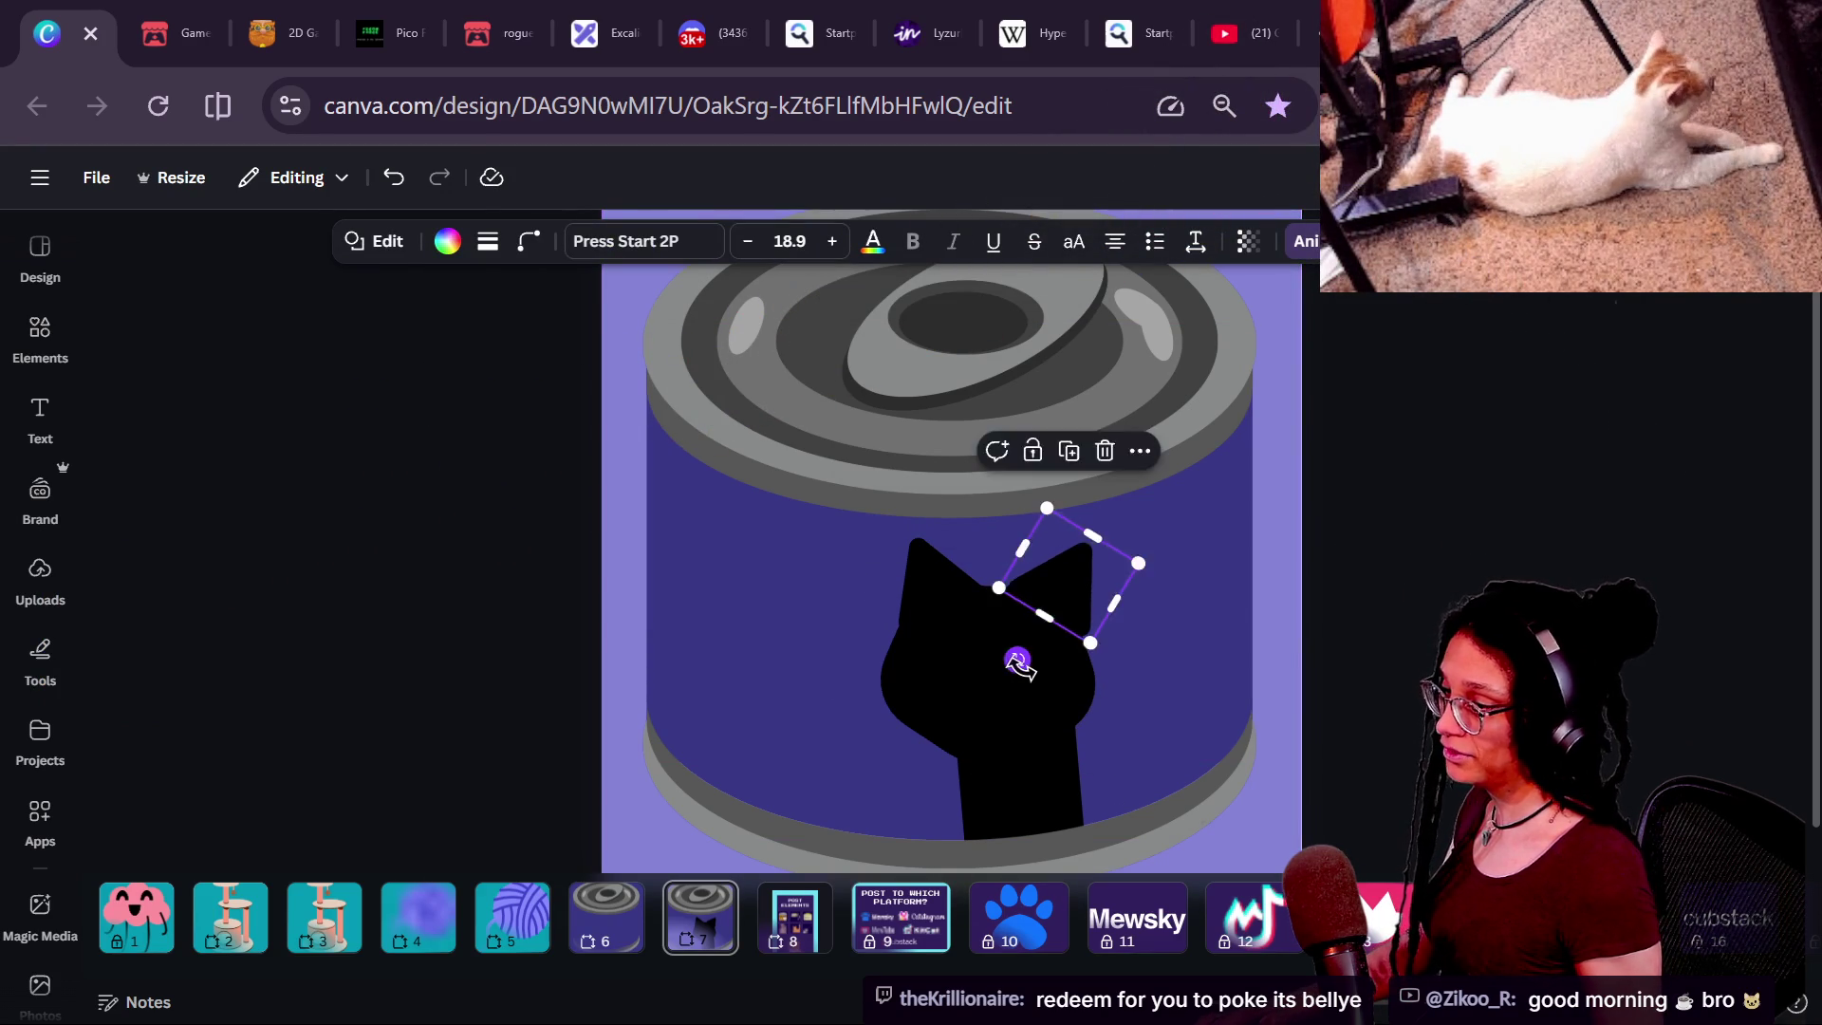
left_click_drag(1018, 665, 1022, 669)
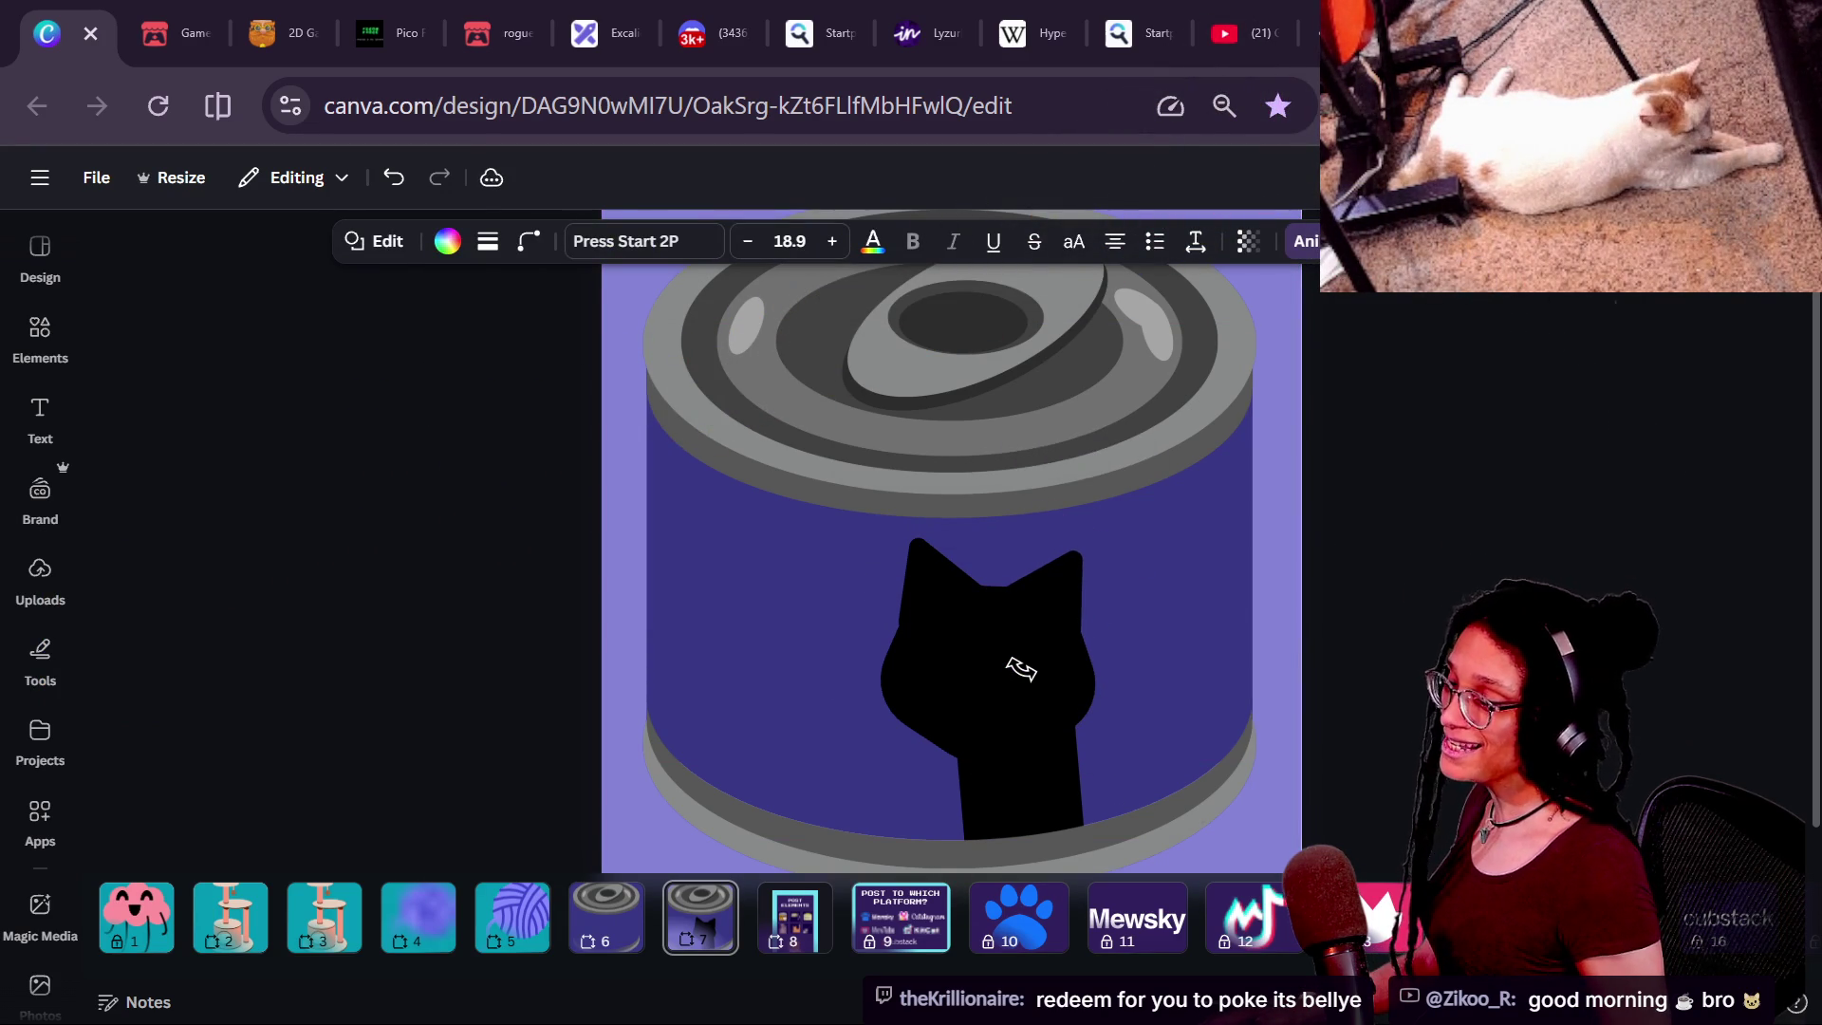
left_click_drag(1021, 670, 1014, 666)
left_click(919, 570)
left_click(928, 576)
left_click_drag(928, 576, 969, 634)
- Nudge the triangle down, rotate it to fit the left ear, and shrink it from its left side
key("Escape")
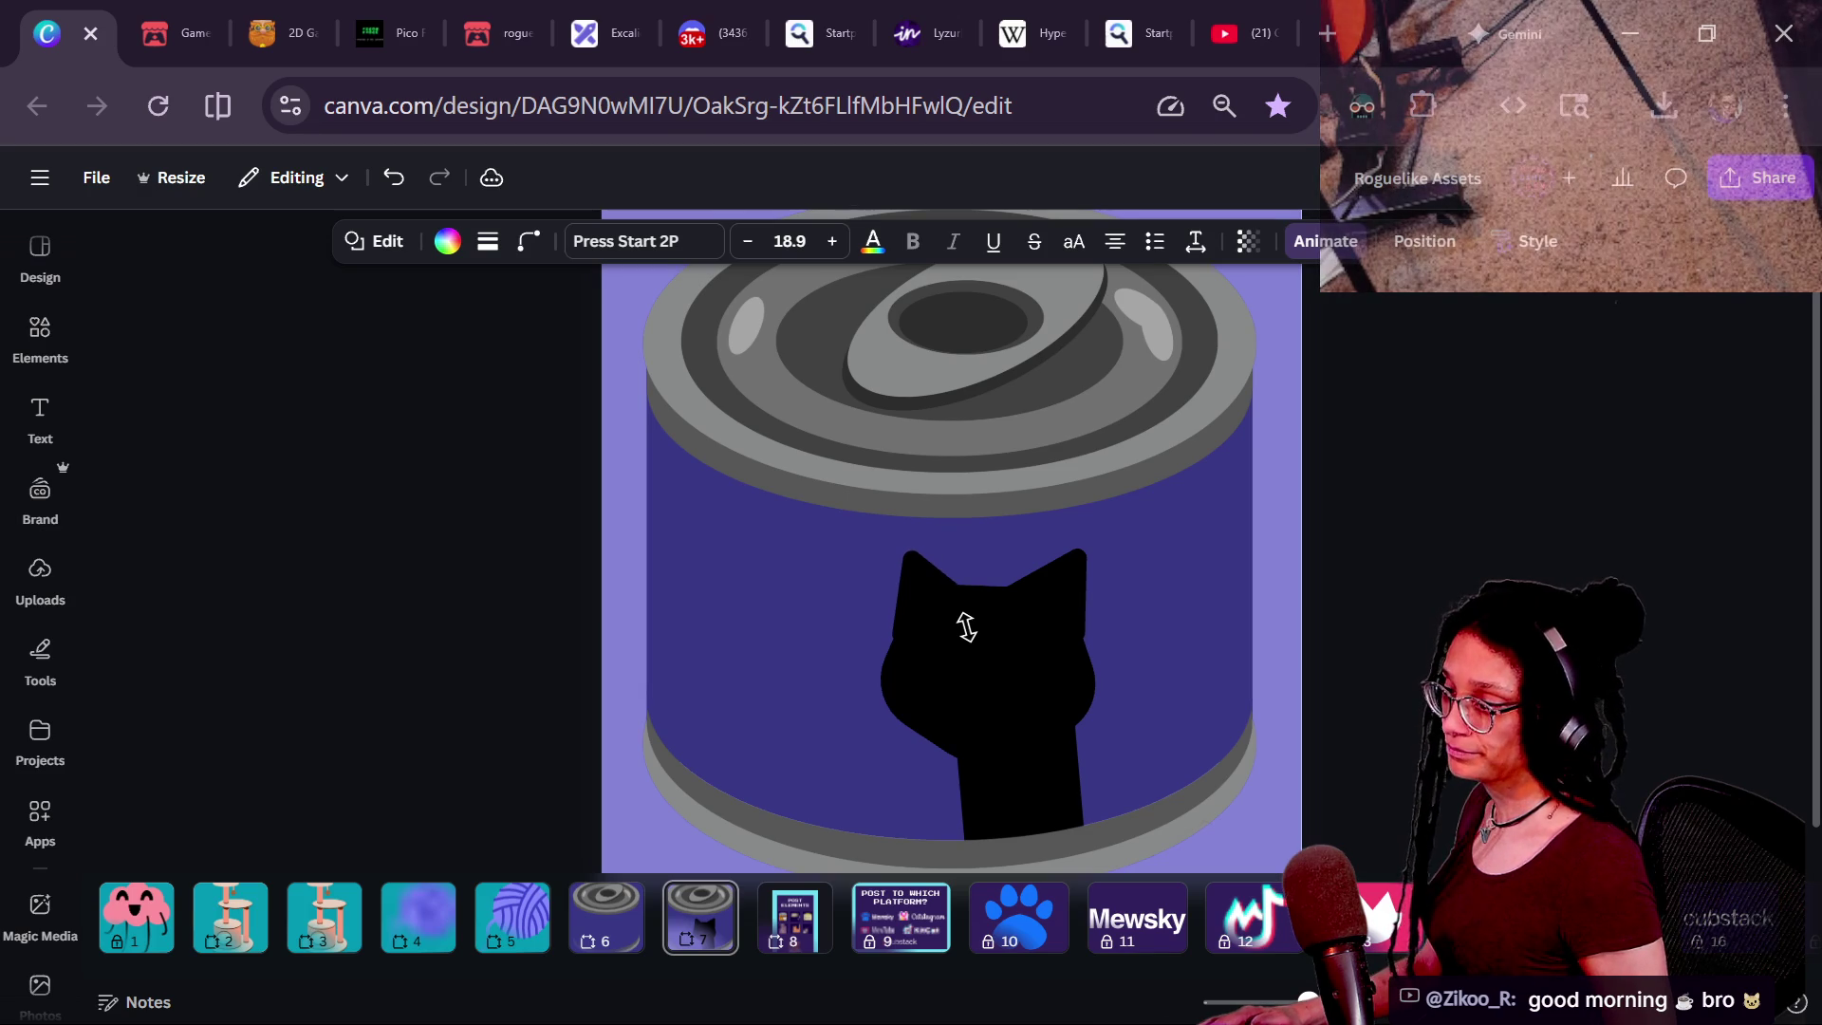
left_click(605, 637)
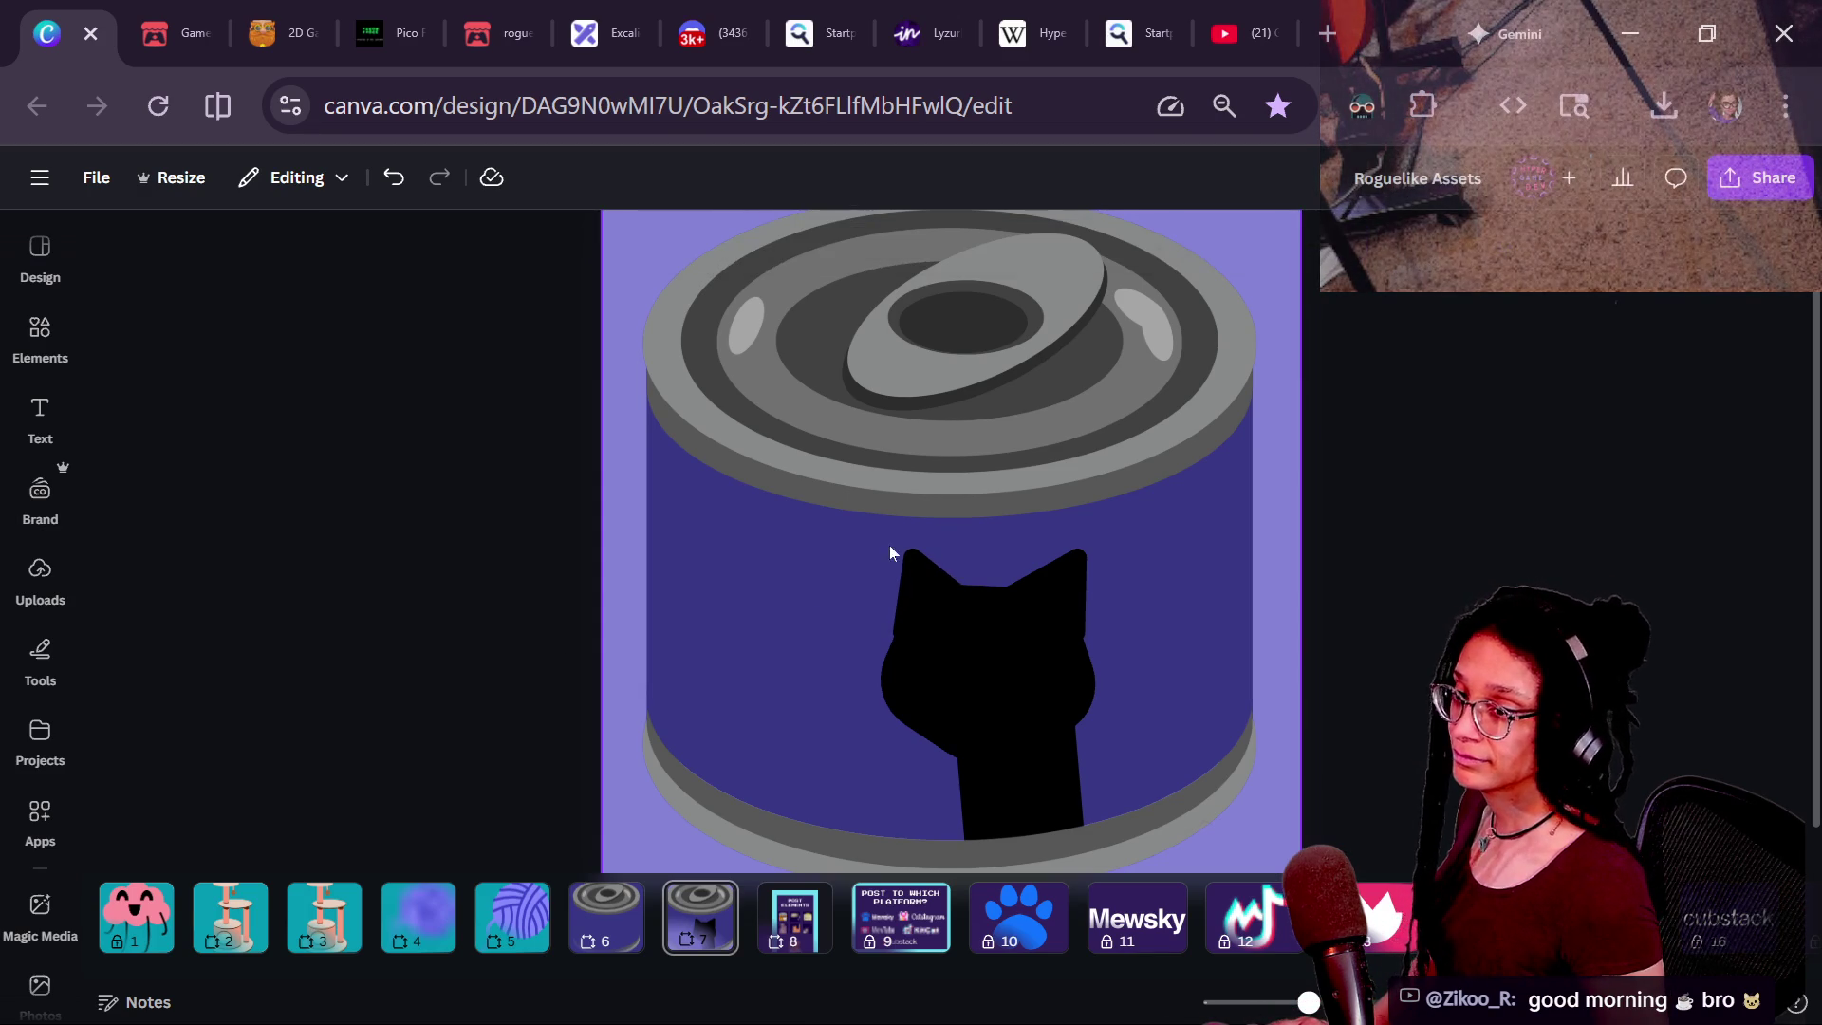
left_click(914, 565)
left_click(926, 576)
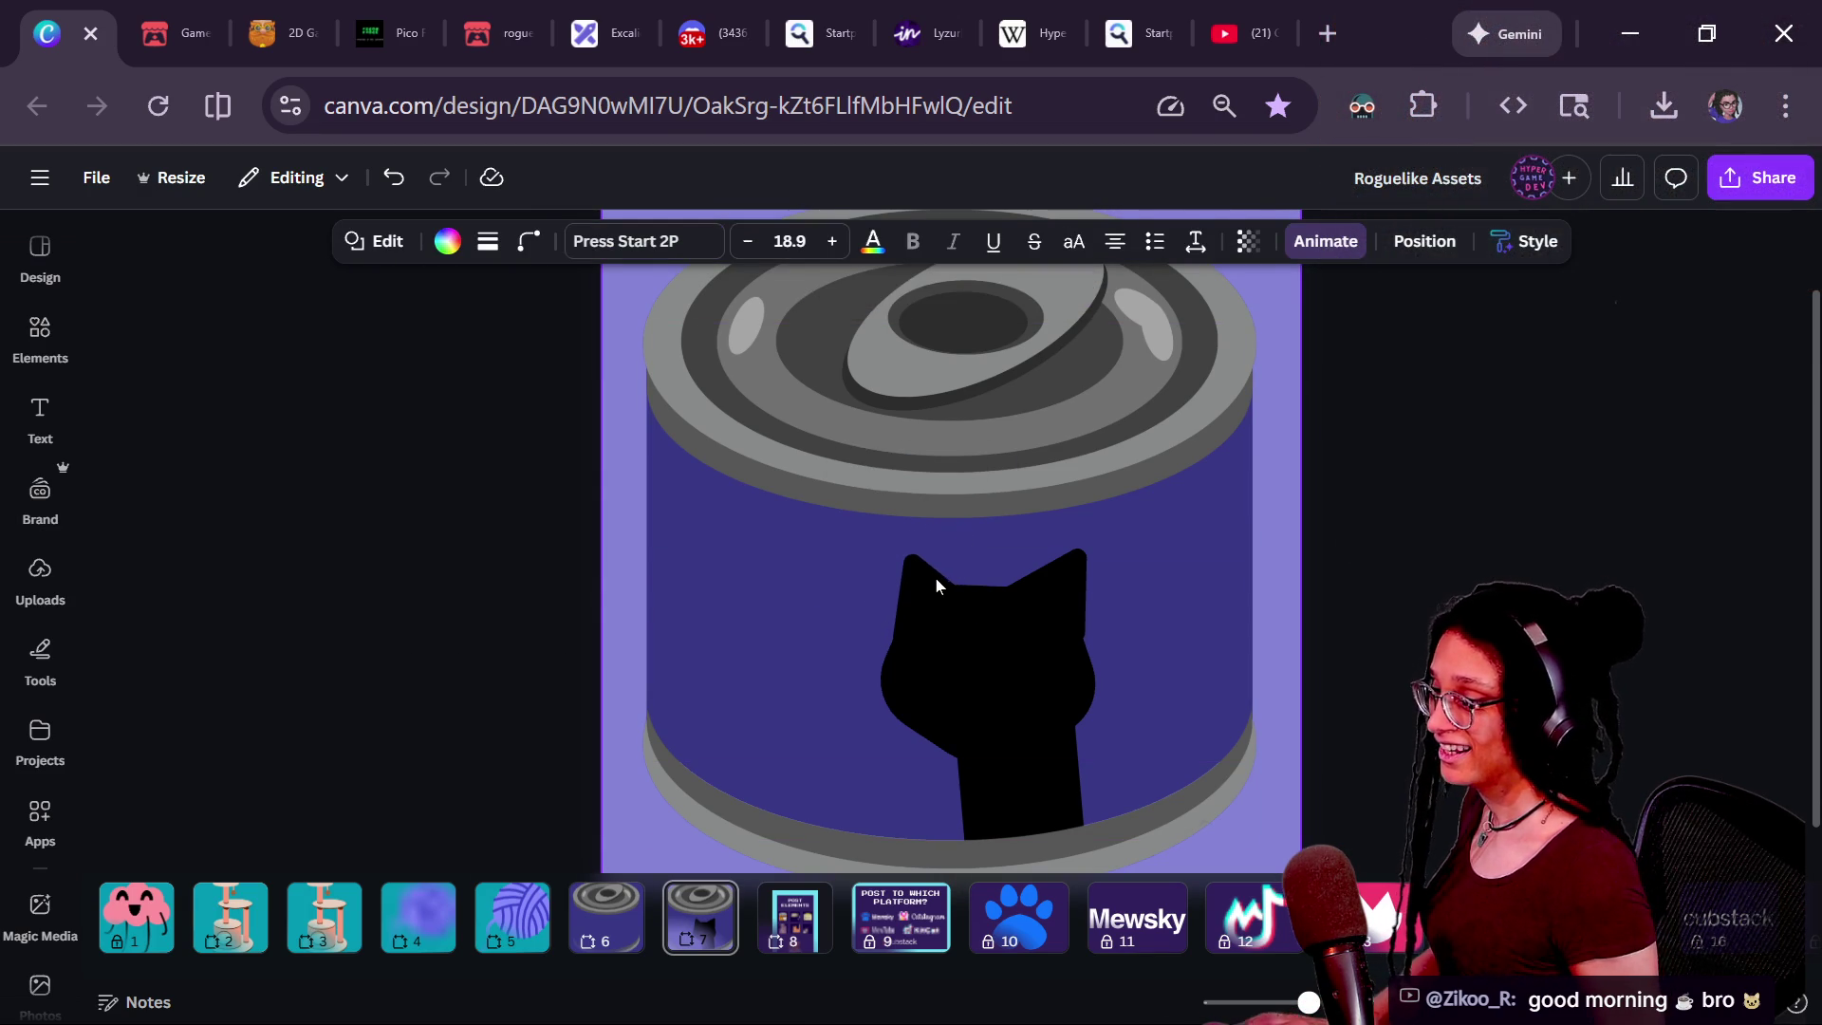
key("shift+Down")
left_click_drag(959, 680, 962, 681)
left_click_drag(882, 593, 880, 581)
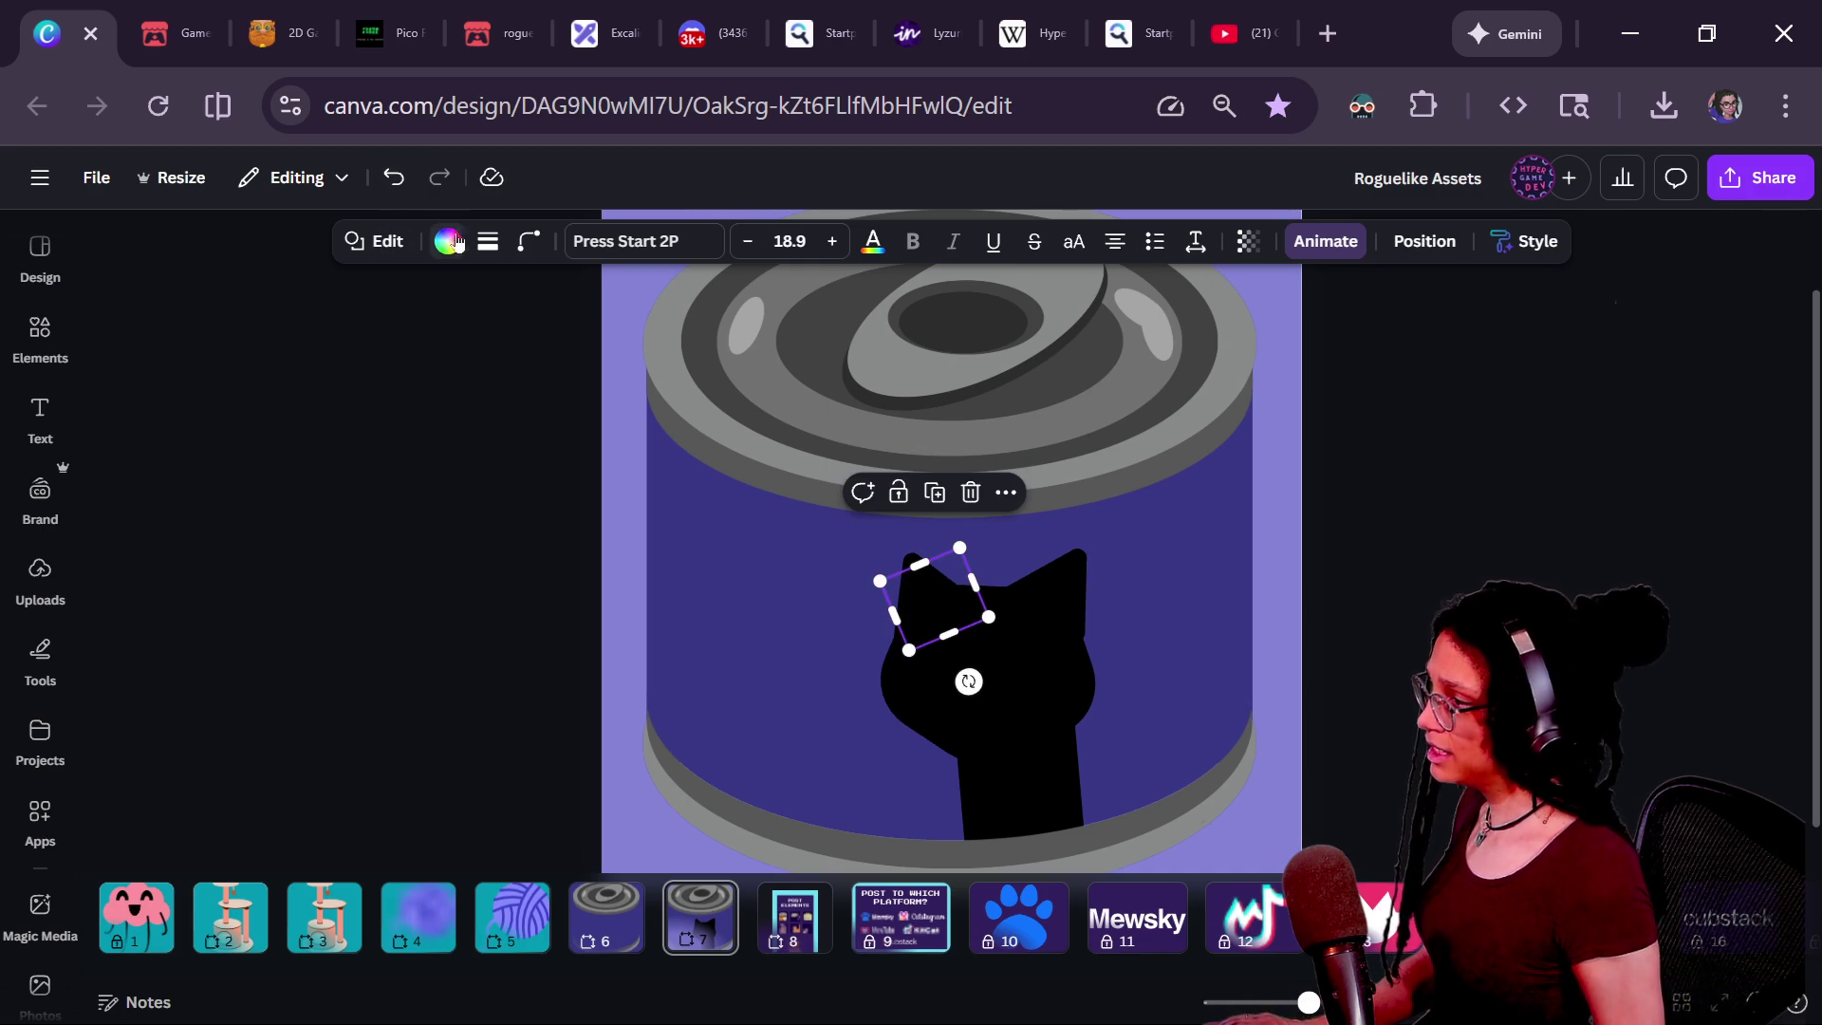
- Colour the ear triangle pink and shrink it to 91 by 79
left_click(449, 241)
left_click(319, 668)
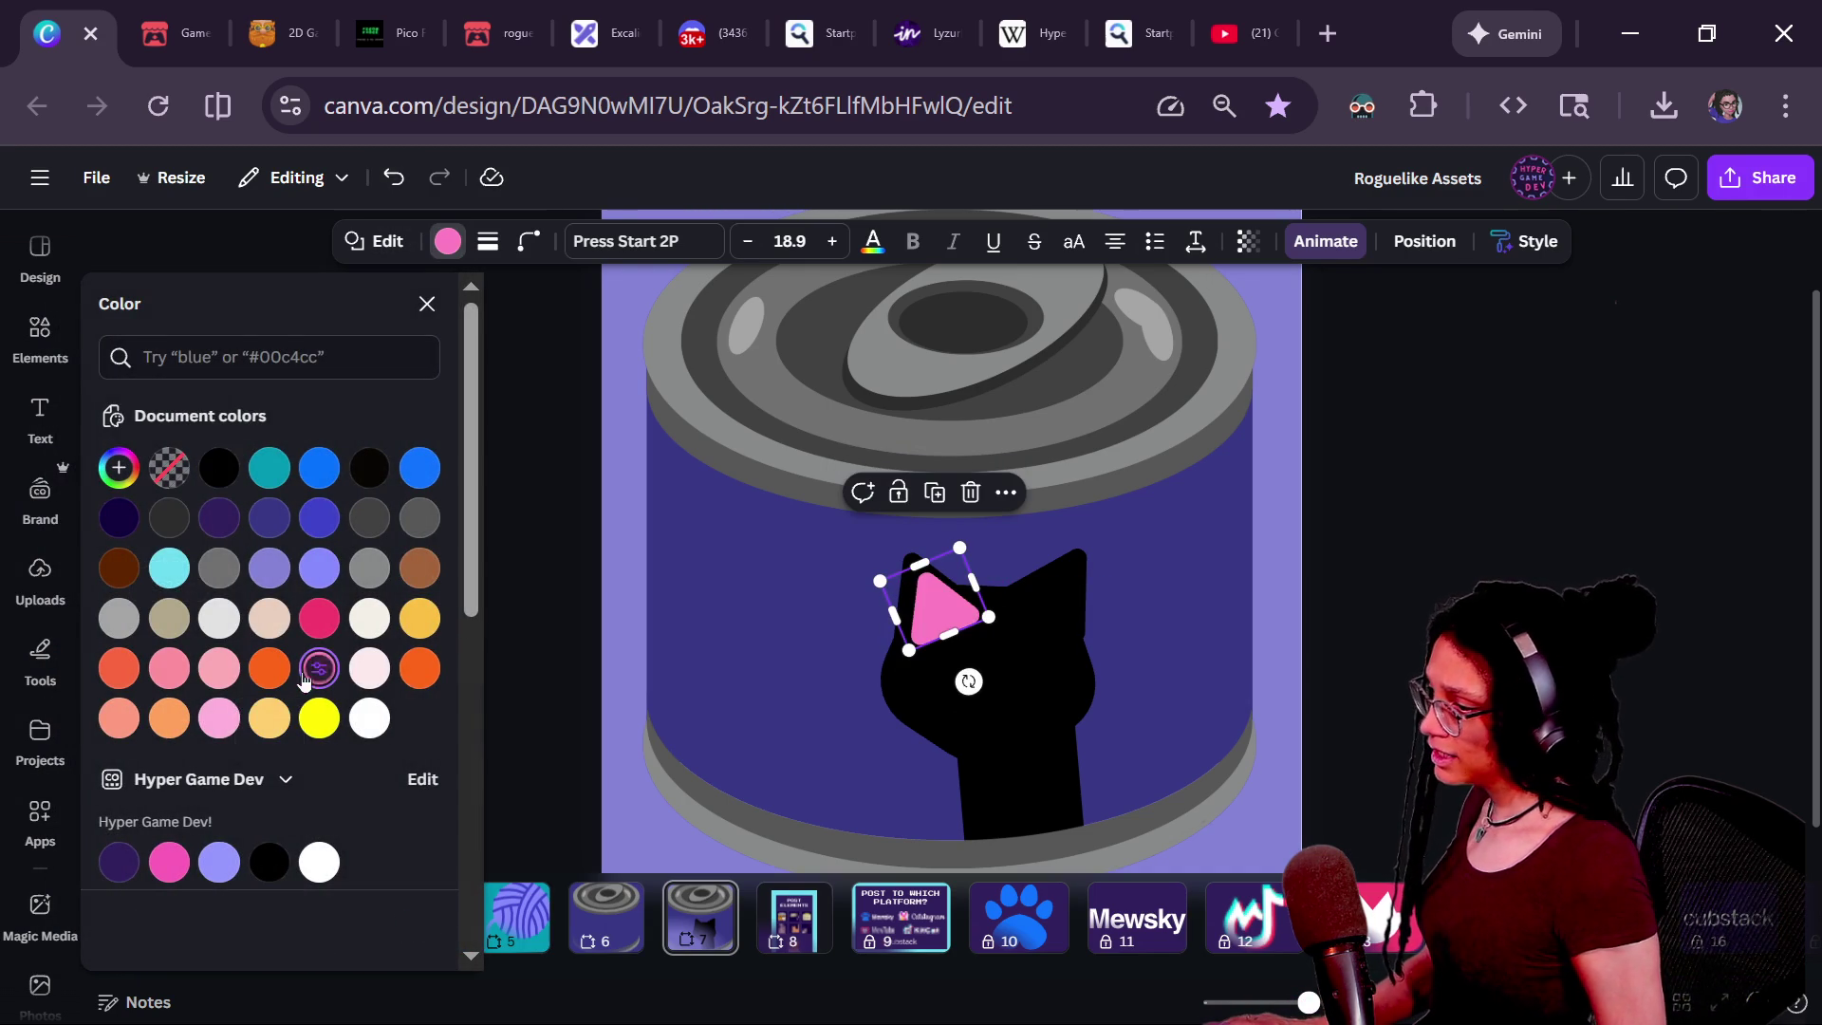
key("ctrl+plus")
mouse_move(996, 614)
left_mouse_down()
mouse_move(960, 608)
mouse_move(1069, 573)
left_mouse_up()
key("ctrl+plus")
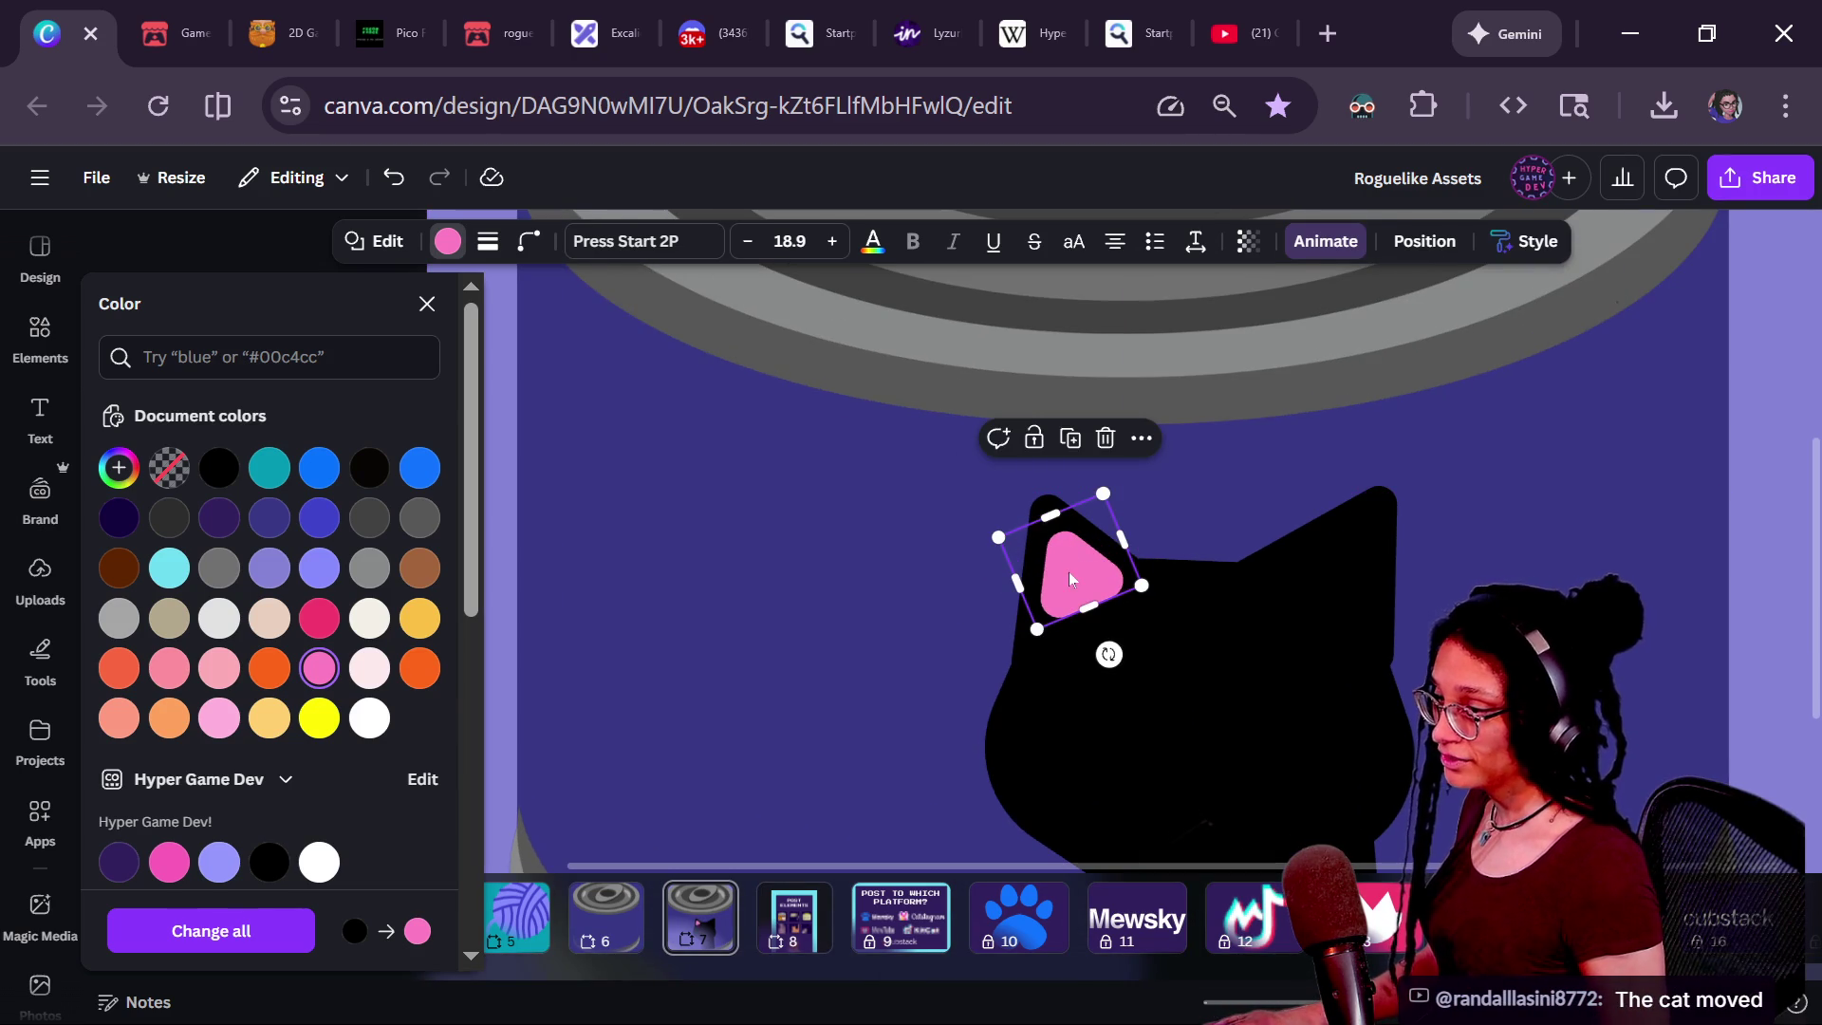
- Duplicate the pink triangle with Ctrl+D and place the copy, rotated, inside the right ear
left_click(729, 624)
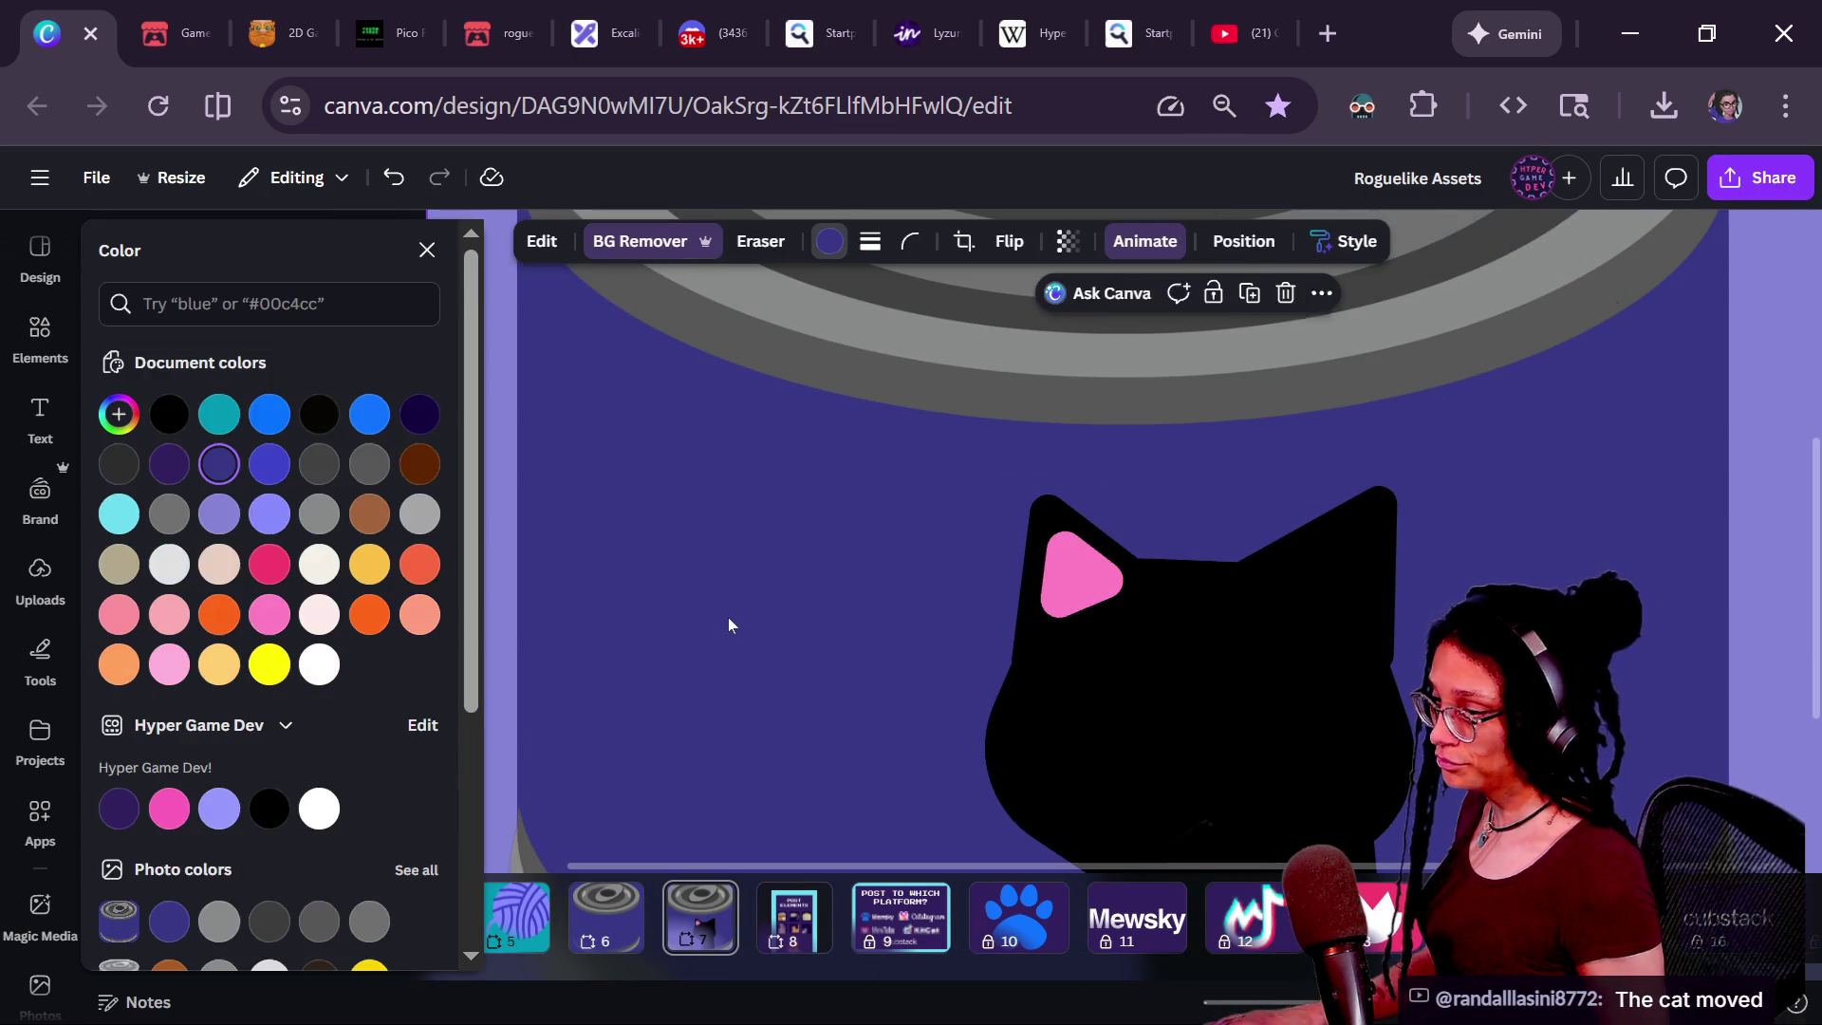
left_click(1081, 607)
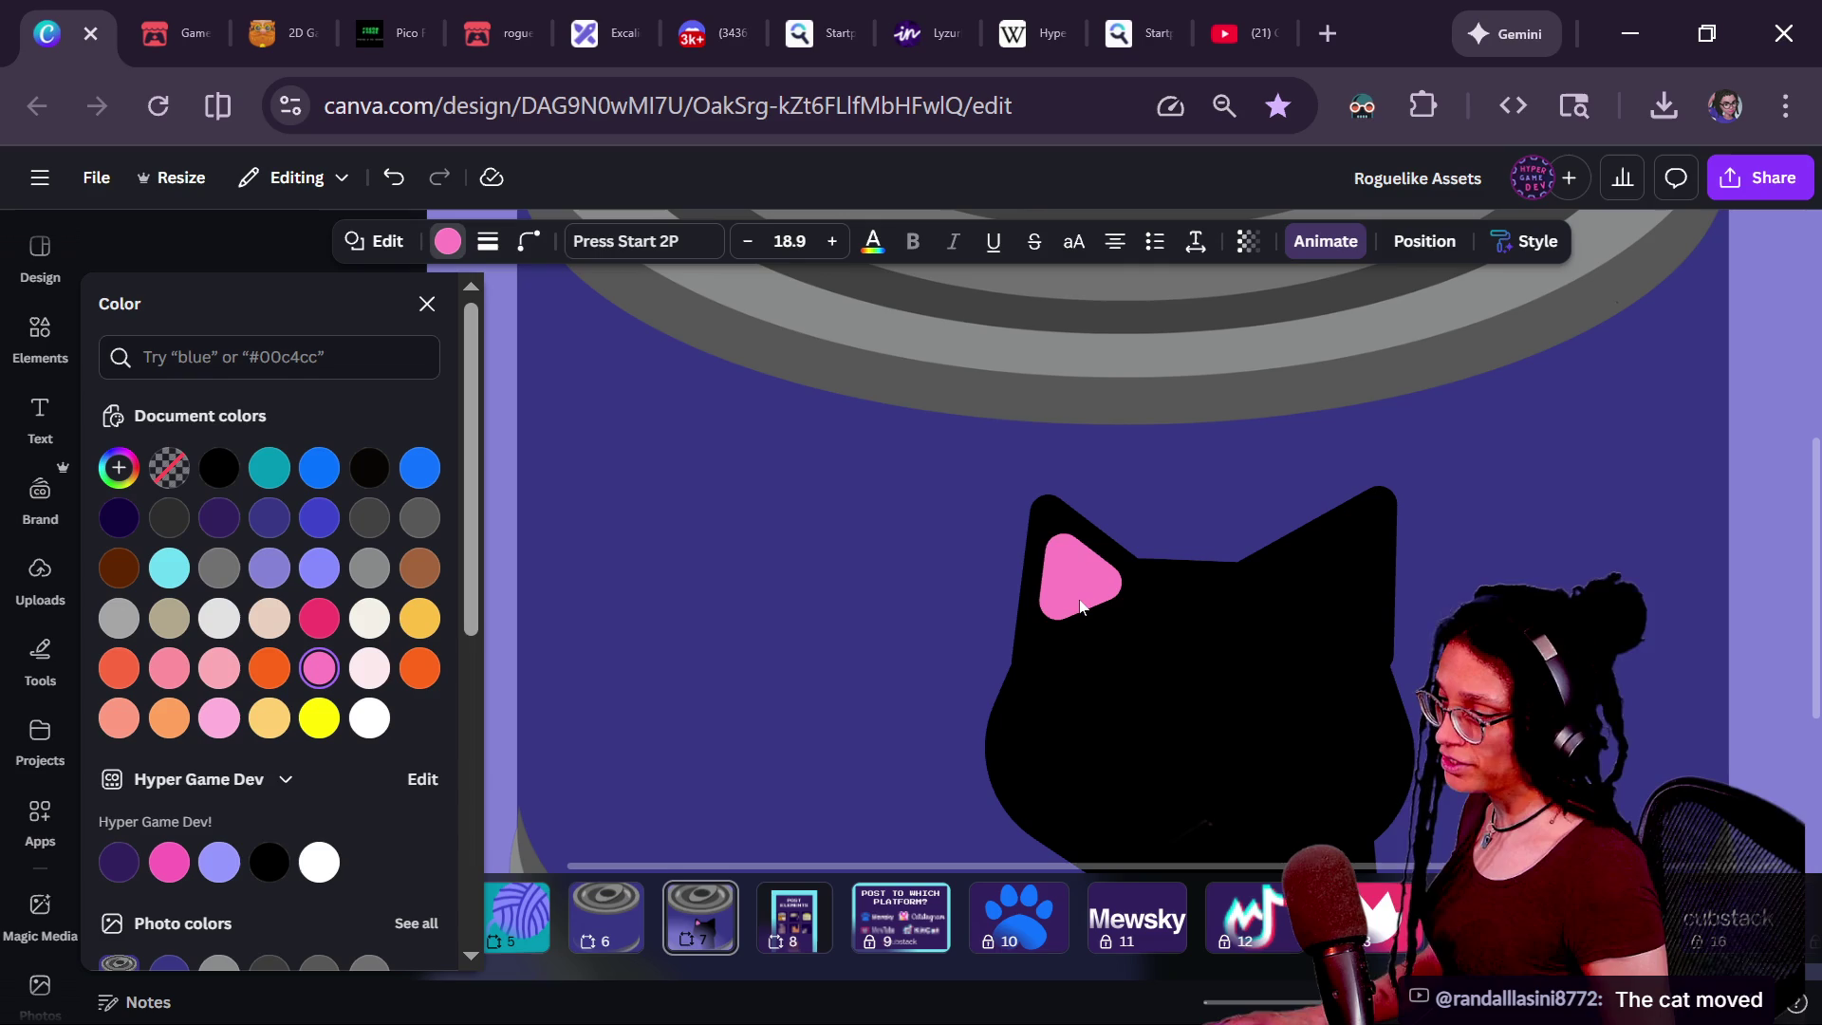
left_click(1080, 607)
key("ctrl+d")
left_click_drag(1082, 607, 1343, 607)
mouse_move(1338, 669)
left_mouse_down()
mouse_move(1355, 687)
mouse_move(1293, 674)
left_mouse_up()
mouse_move(1366, 569)
left_mouse_down()
mouse_move(1343, 550)
mouse_move(1355, 539)
mouse_move(1349, 579)
left_mouse_up()
- Tilt the right pink ear a few degrees and stretch it to fit the ear
left_click(1644, 605)
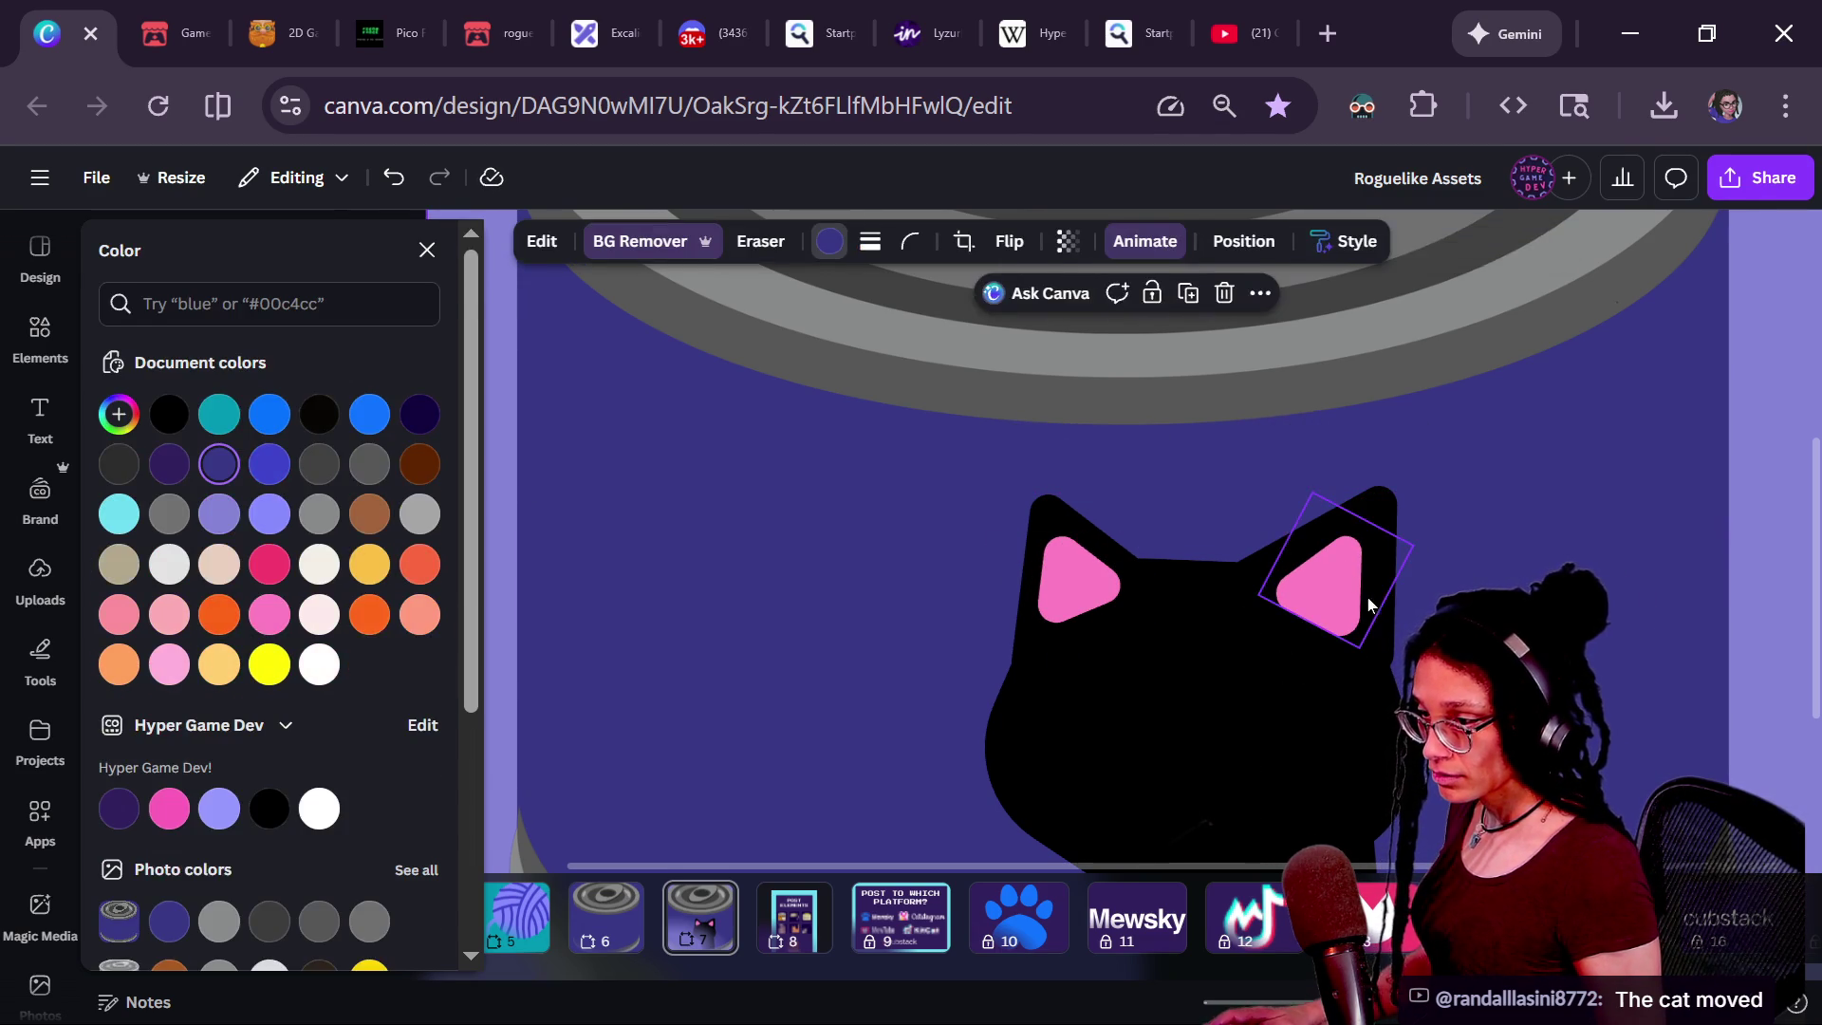
left_click(1370, 604)
left_click_drag(1279, 672, 1291, 669)
left_click_drag(1388, 602, 1390, 615)
left_click(1424, 617)
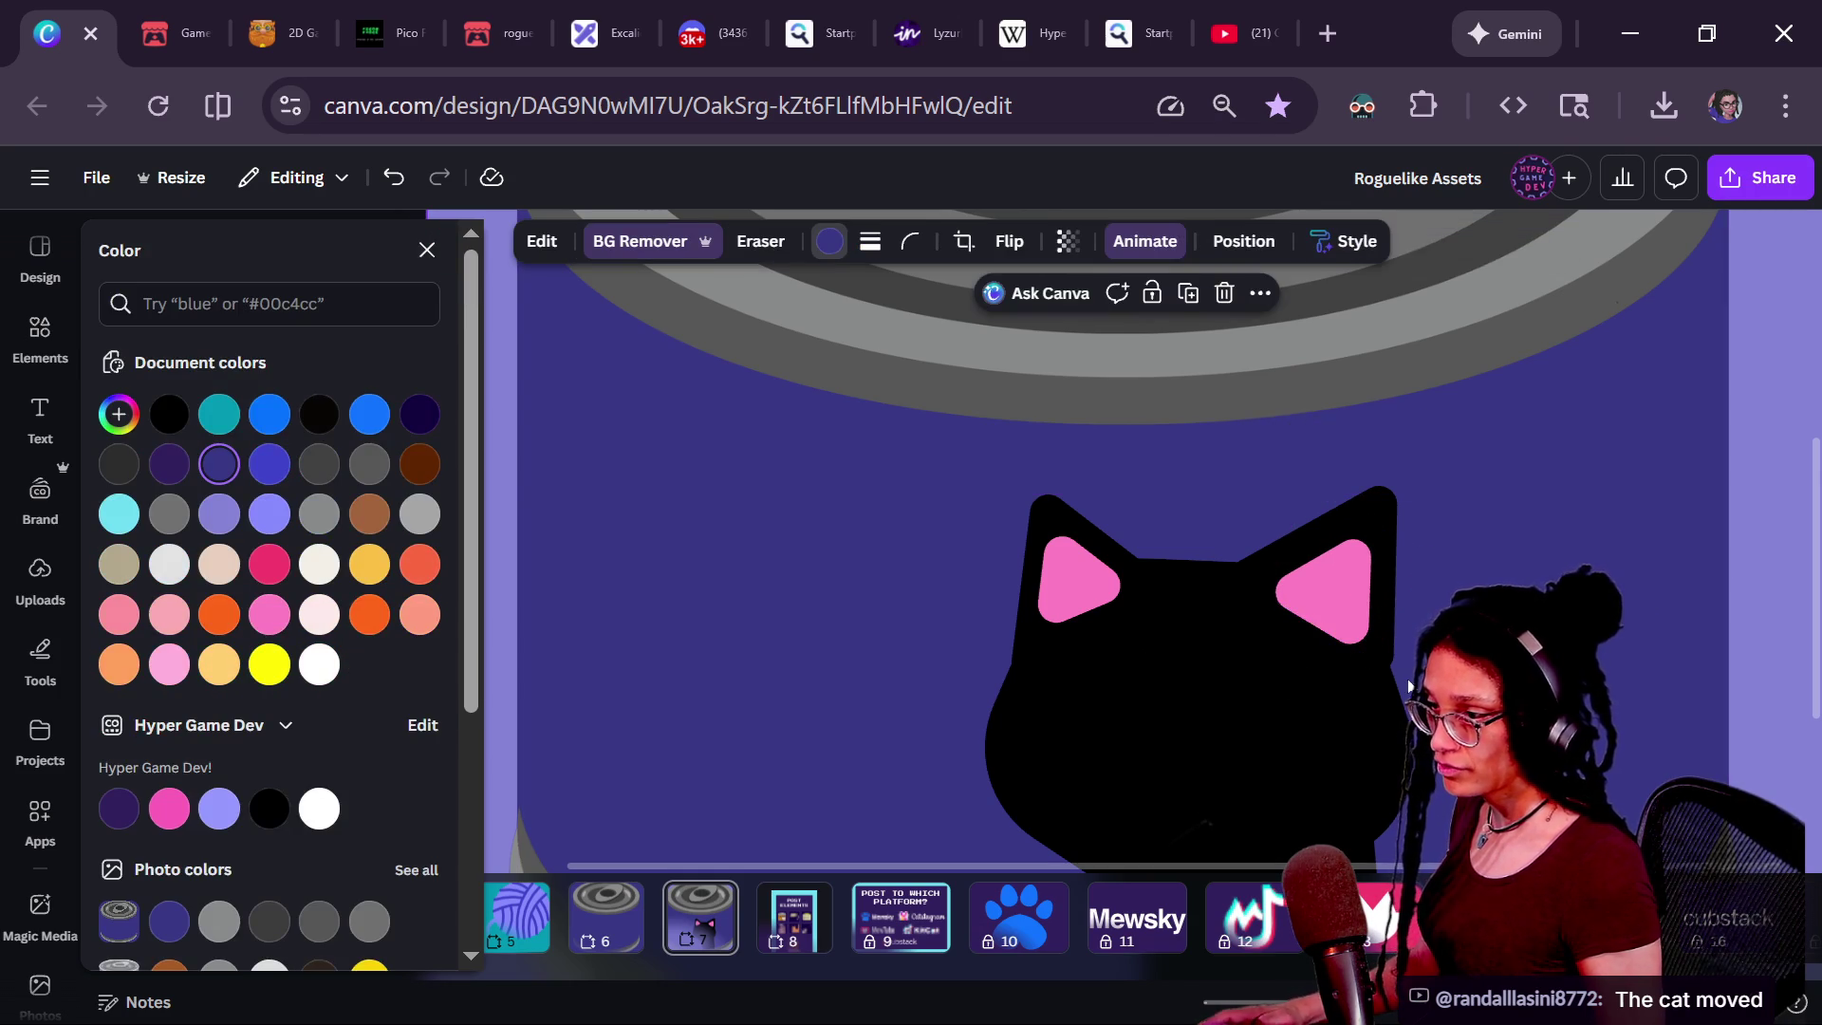
scroll(1409, 685, "down", 2)
left_click(935, 636)
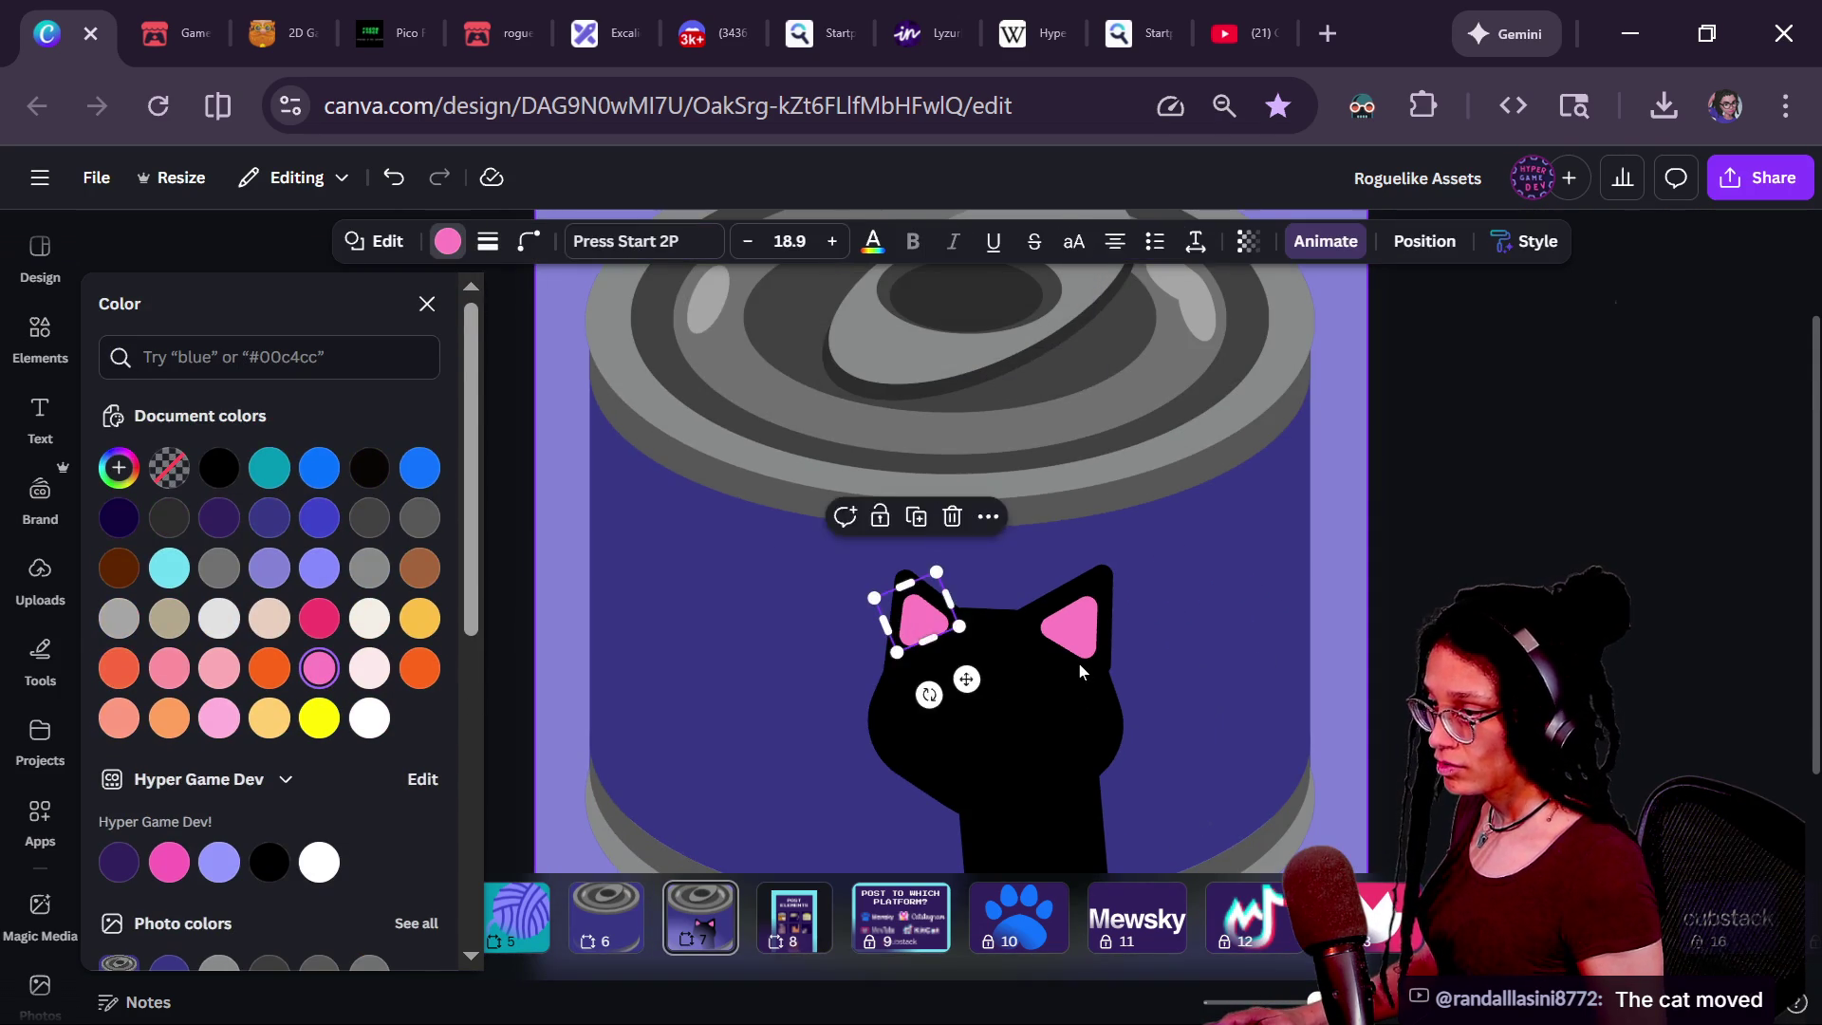
left_click(1080, 671)
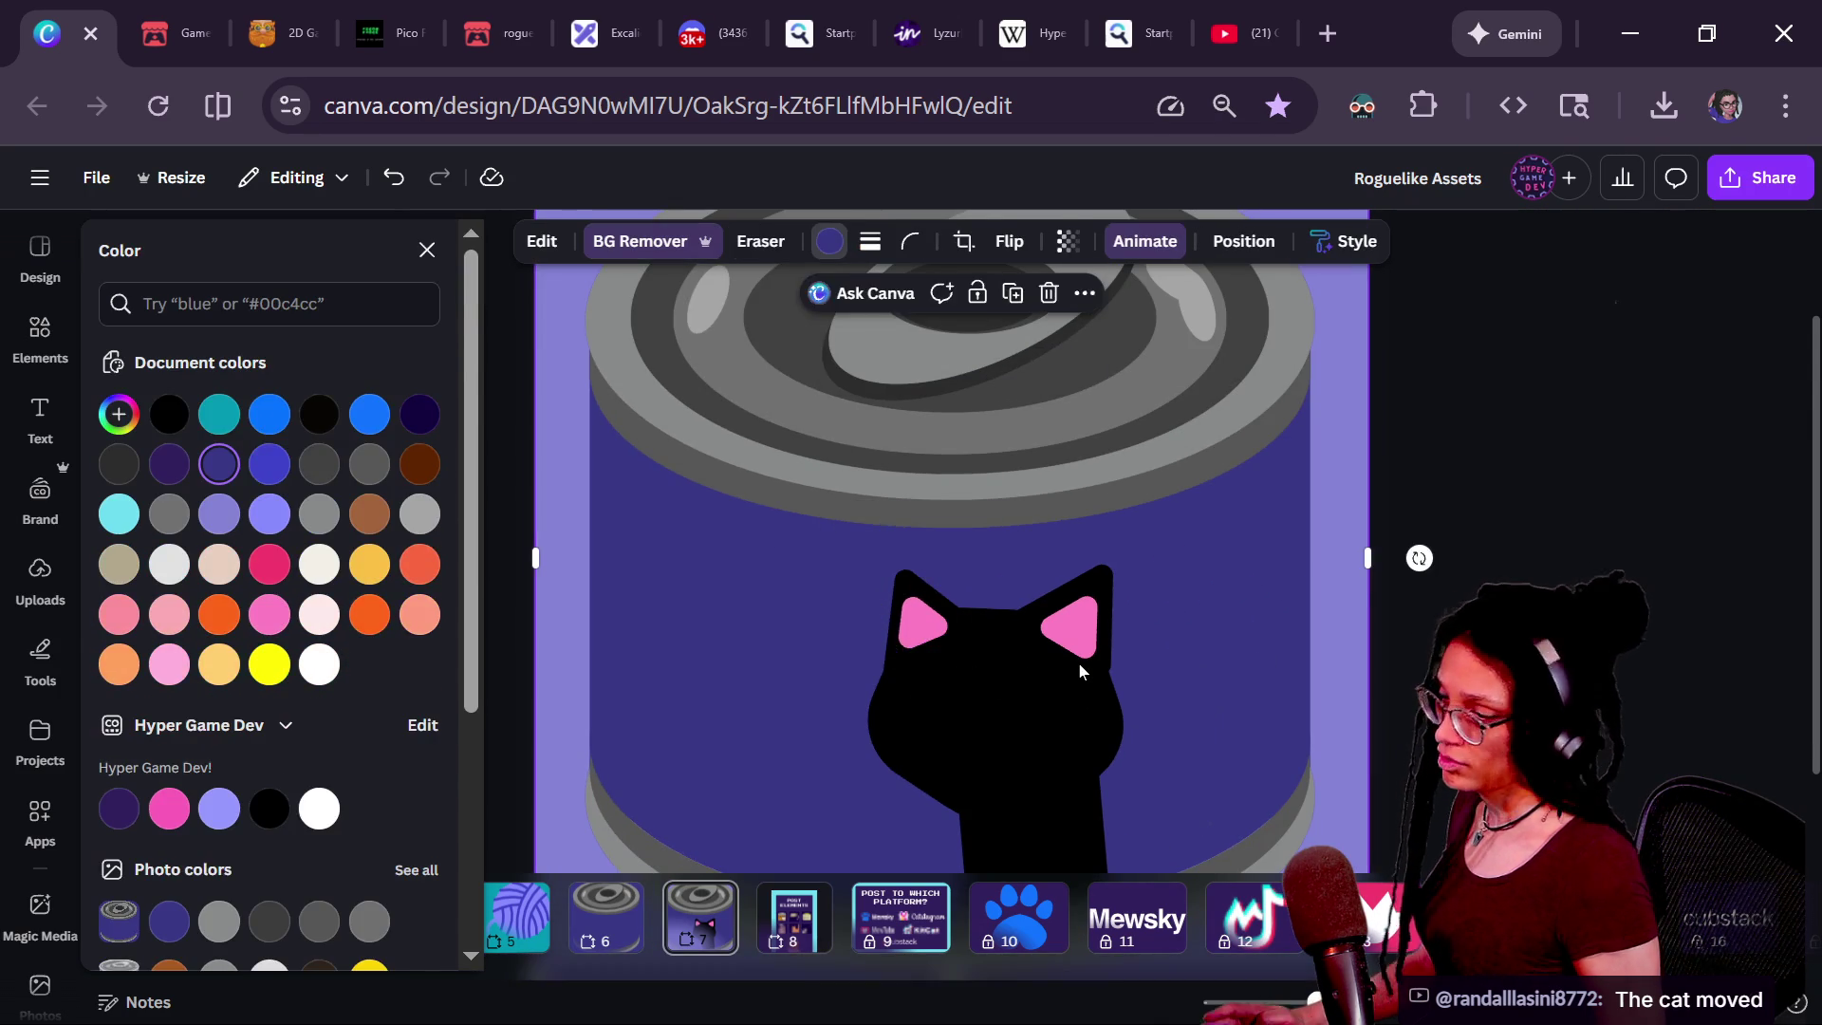
- Undo the accidental can shrink, reposition the shape over the body, and close the colour choices
key("ctrl+z")
key("ctrl+shift+z")
left_click_drag(914, 733, 954, 719)
key("Escape")
key("Escape")
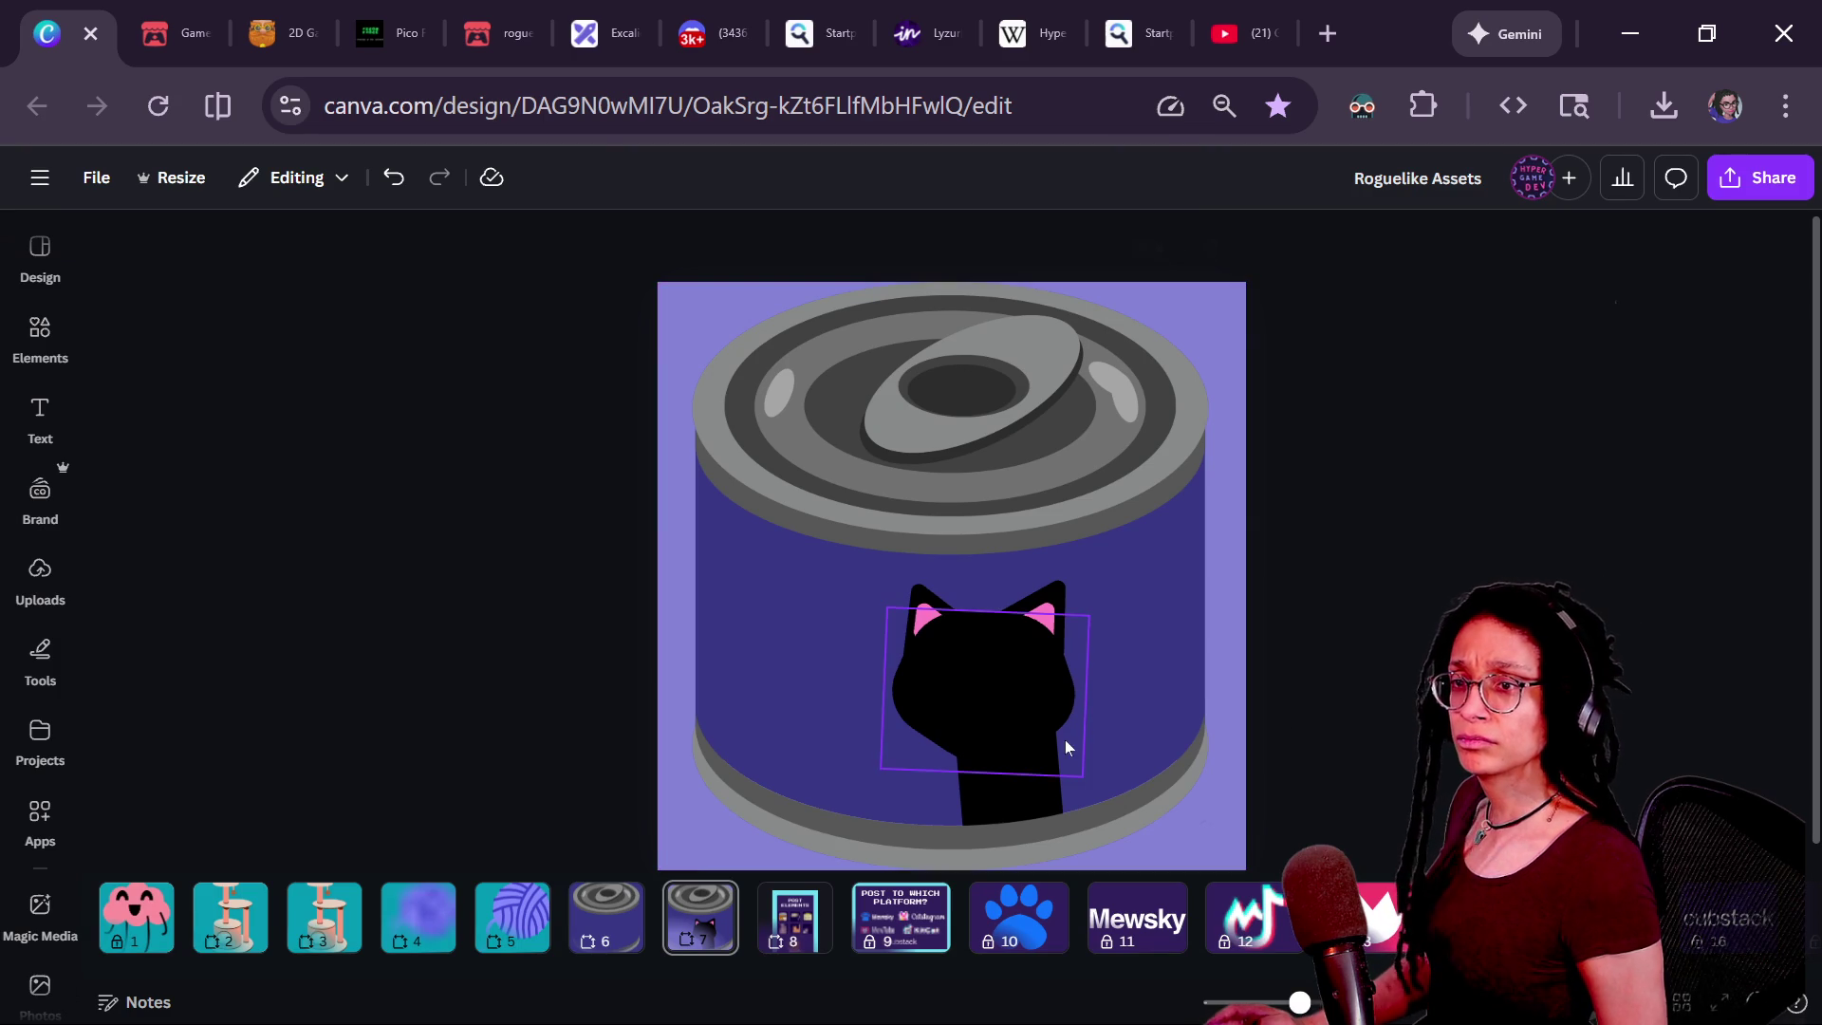
- Rotate the cat's body shape slightly
scroll(1065, 739, "up", 3, "ctrl")
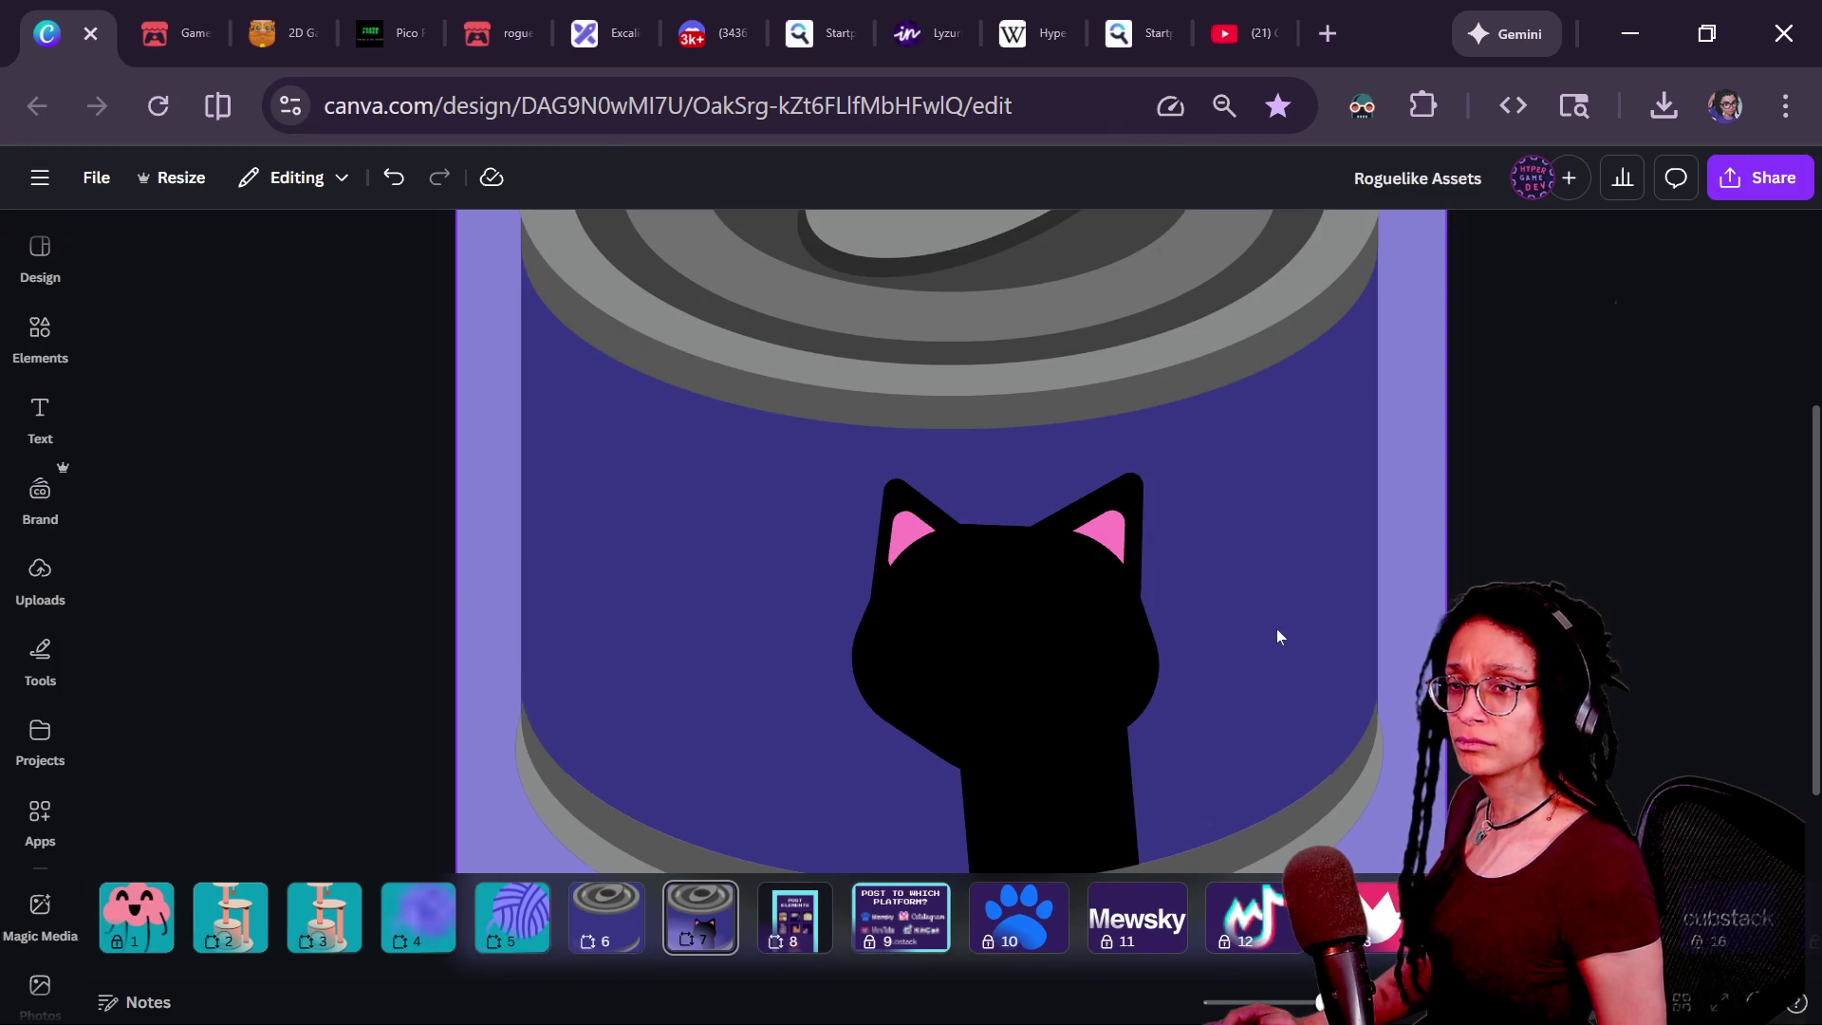
left_click(1061, 860)
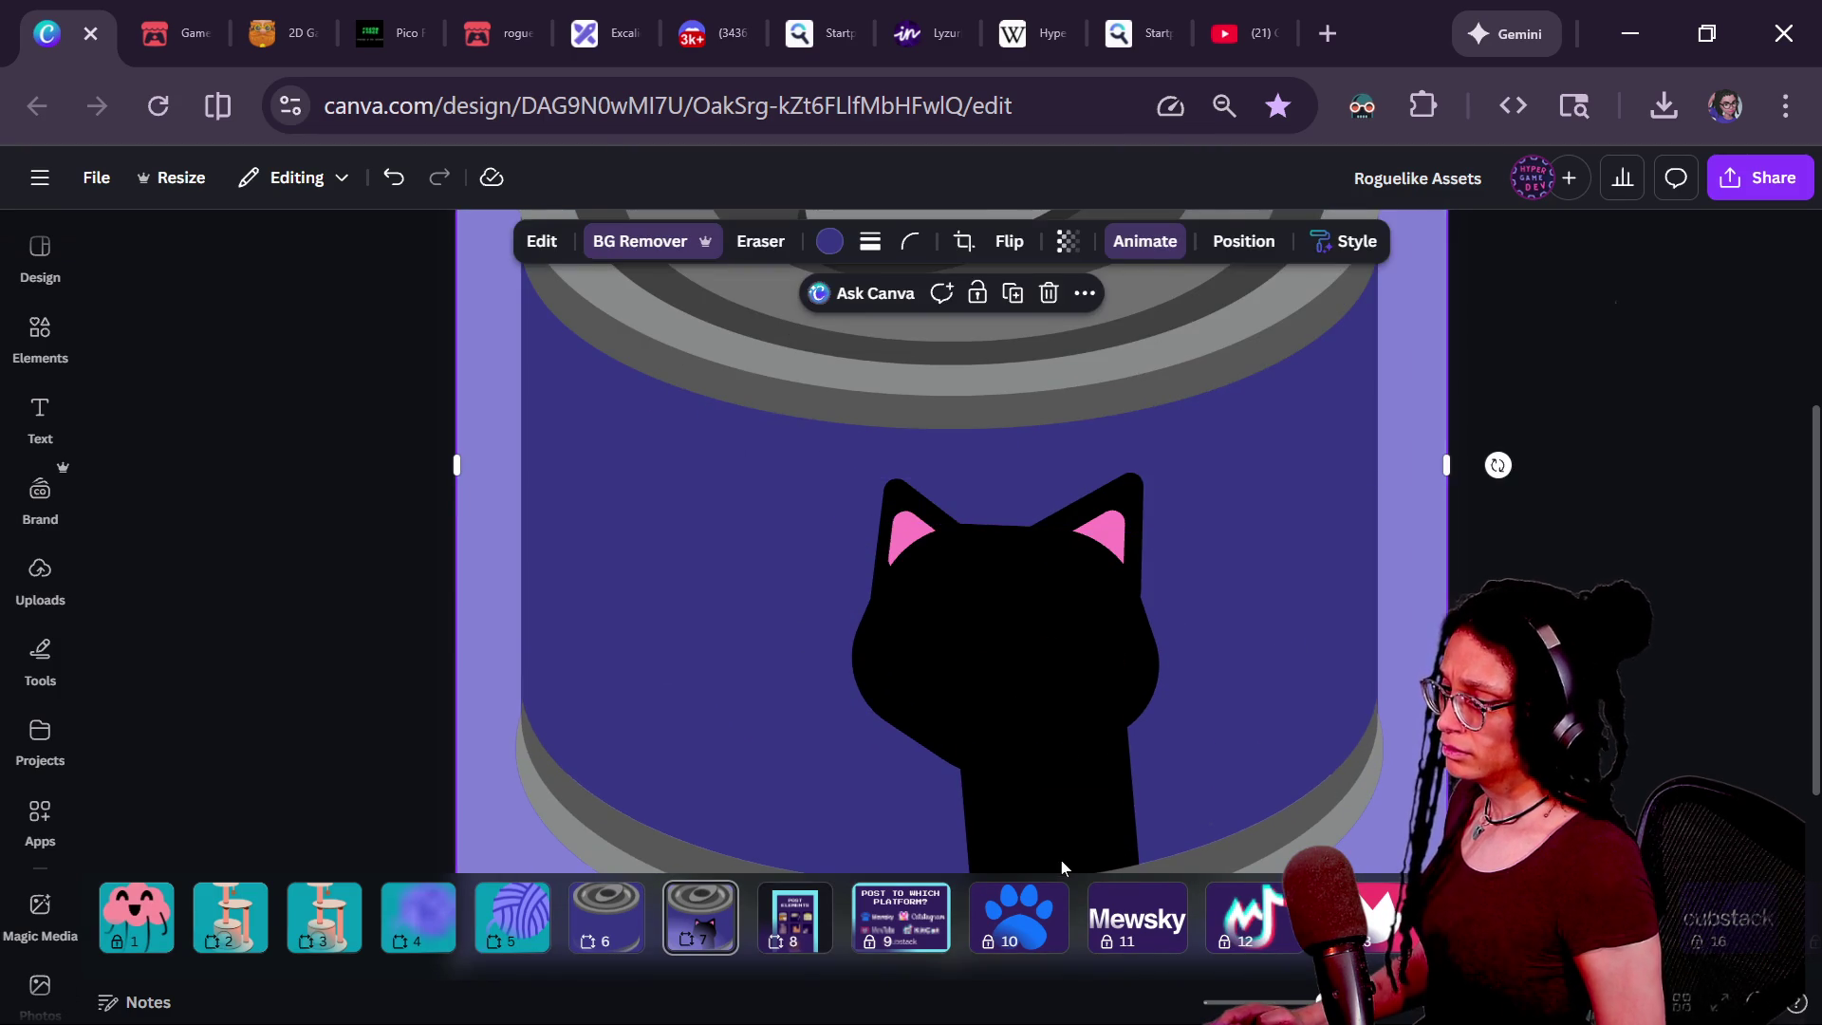
scroll(1061, 860, "down", 2, "ctrl")
scroll(1067, 839, "down", 2, "ctrl")
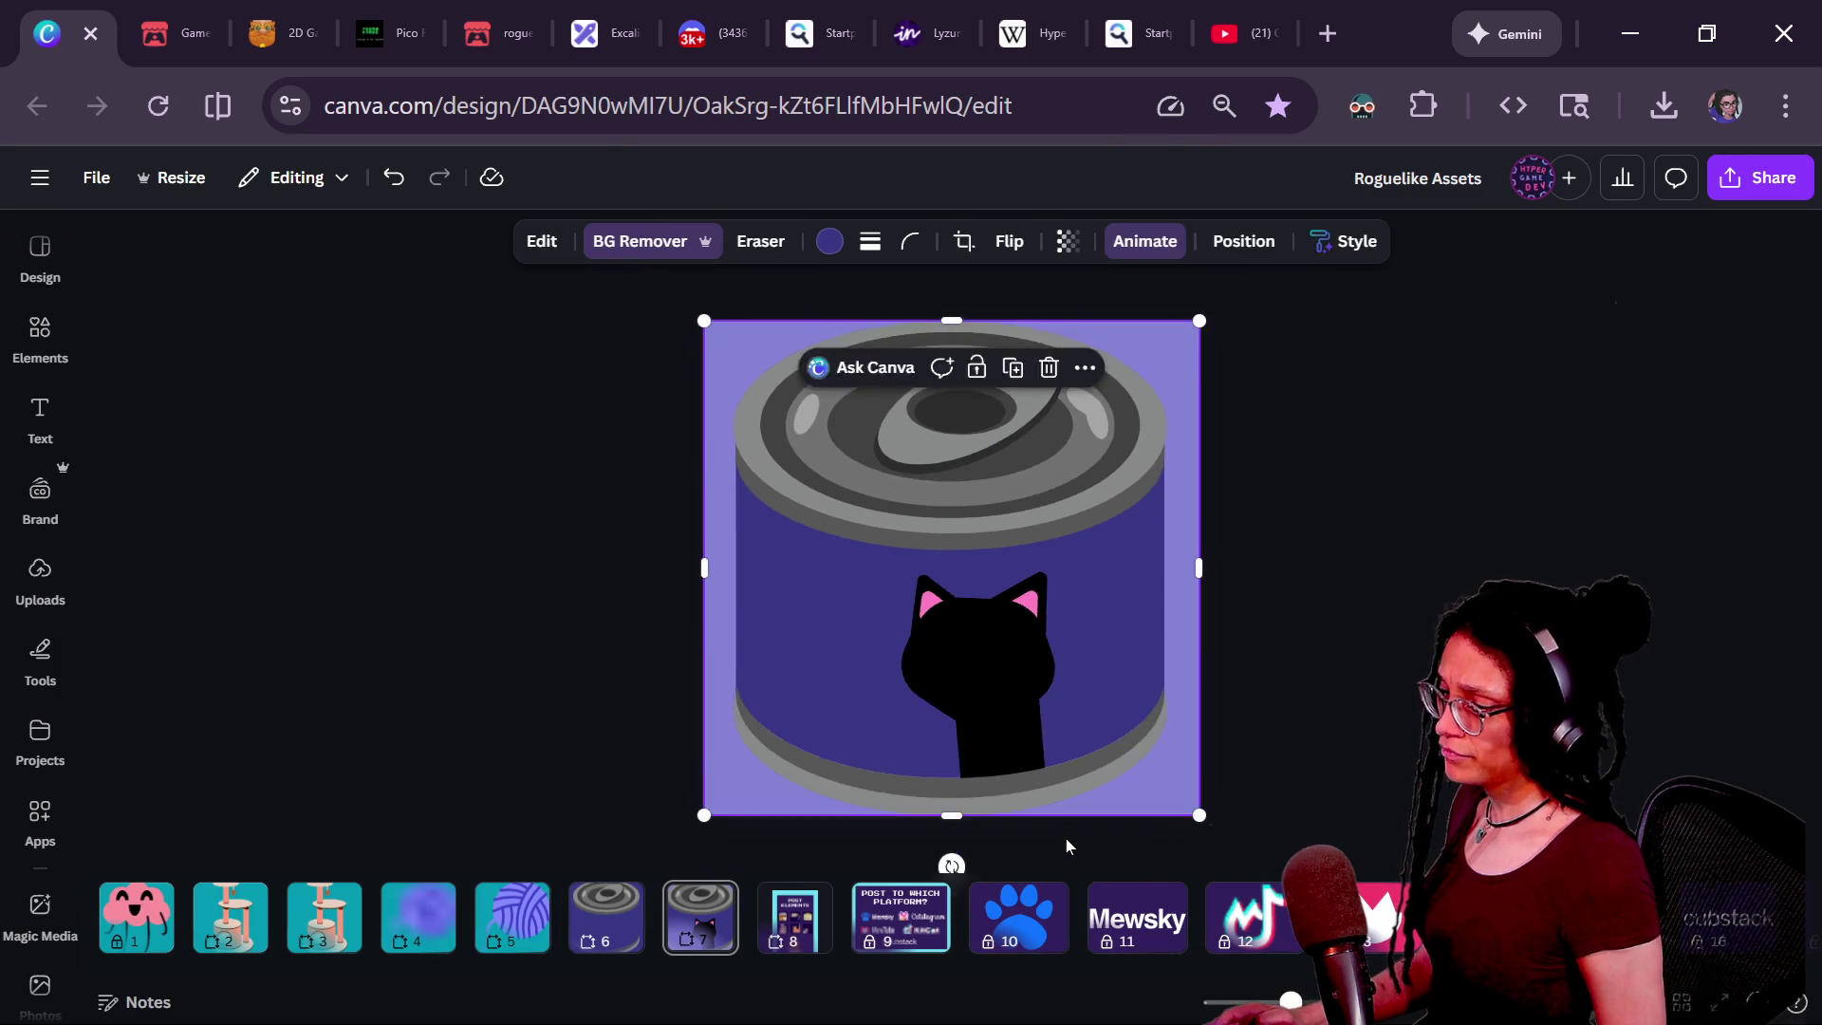
scroll(1067, 839, "up", 2, "ctrl")
left_click(1044, 793)
left_click_drag(907, 729, 892, 748)
left_click(895, 752)
left_click(1041, 744)
left_click(1041, 750)
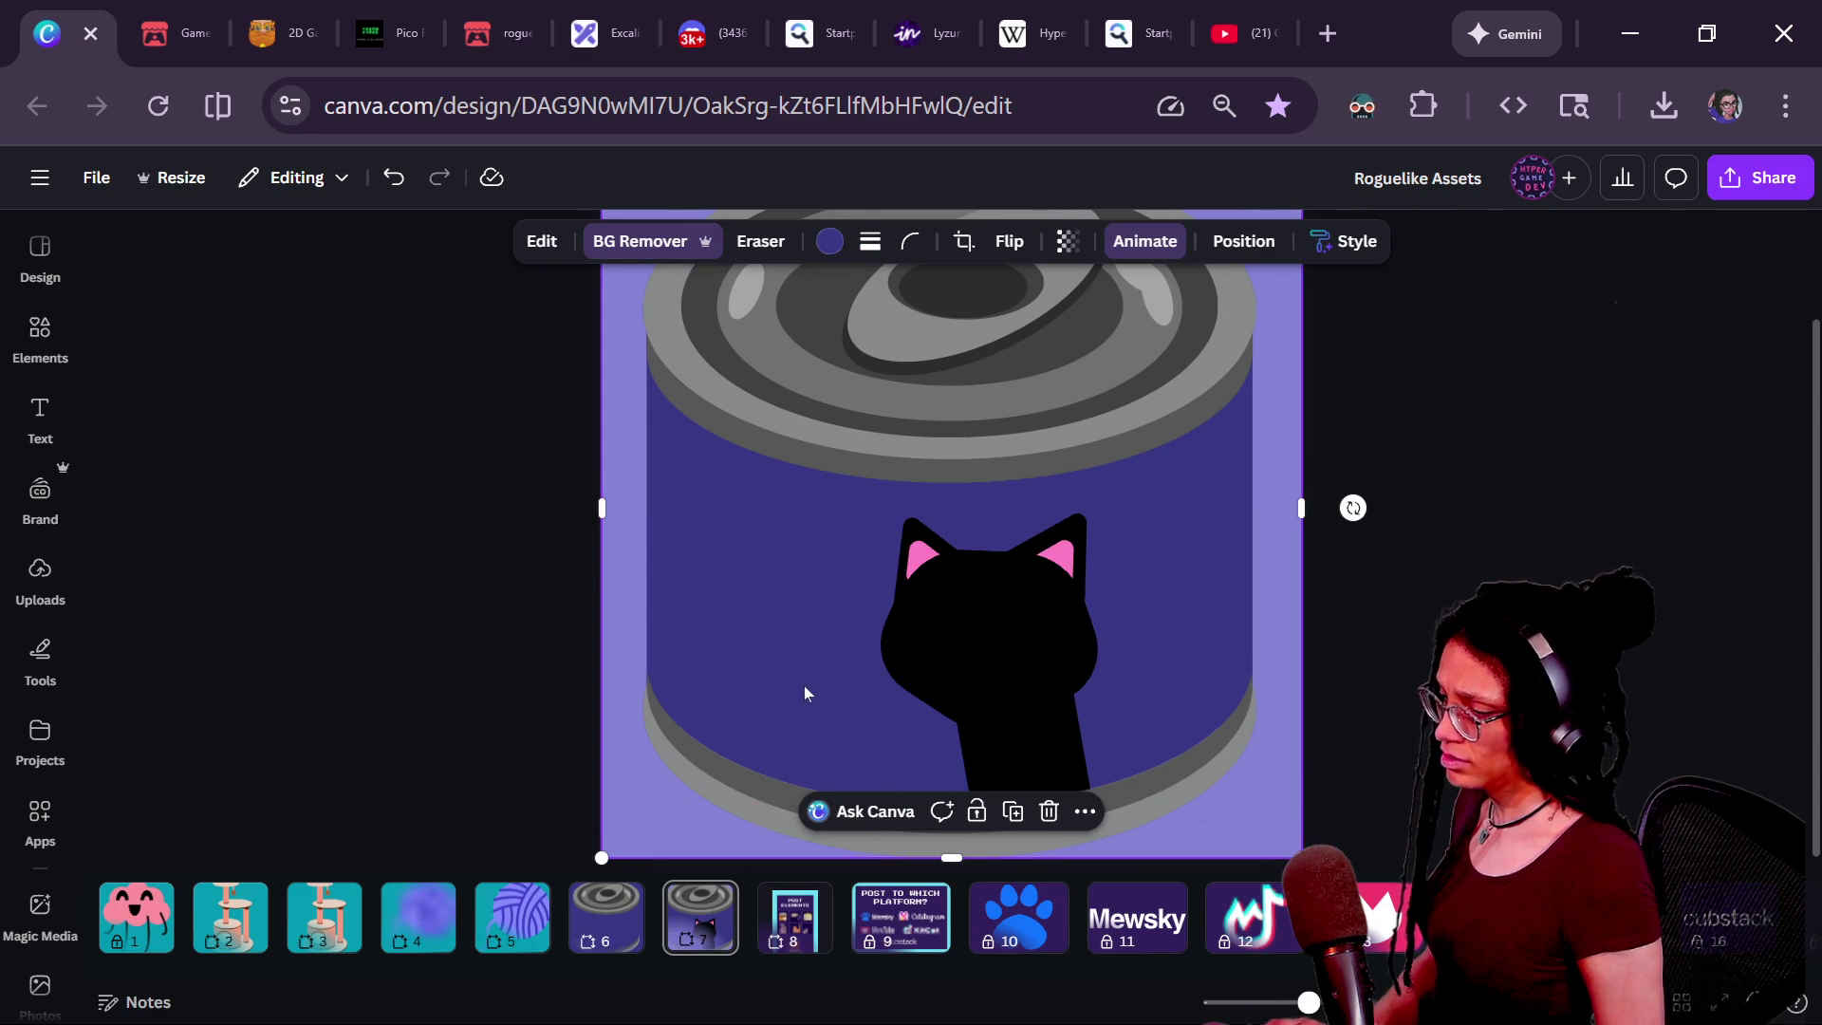
- Add a black circle and shape it into an oval over the body, tilted about 25°
key("c")
left_click(447, 240)
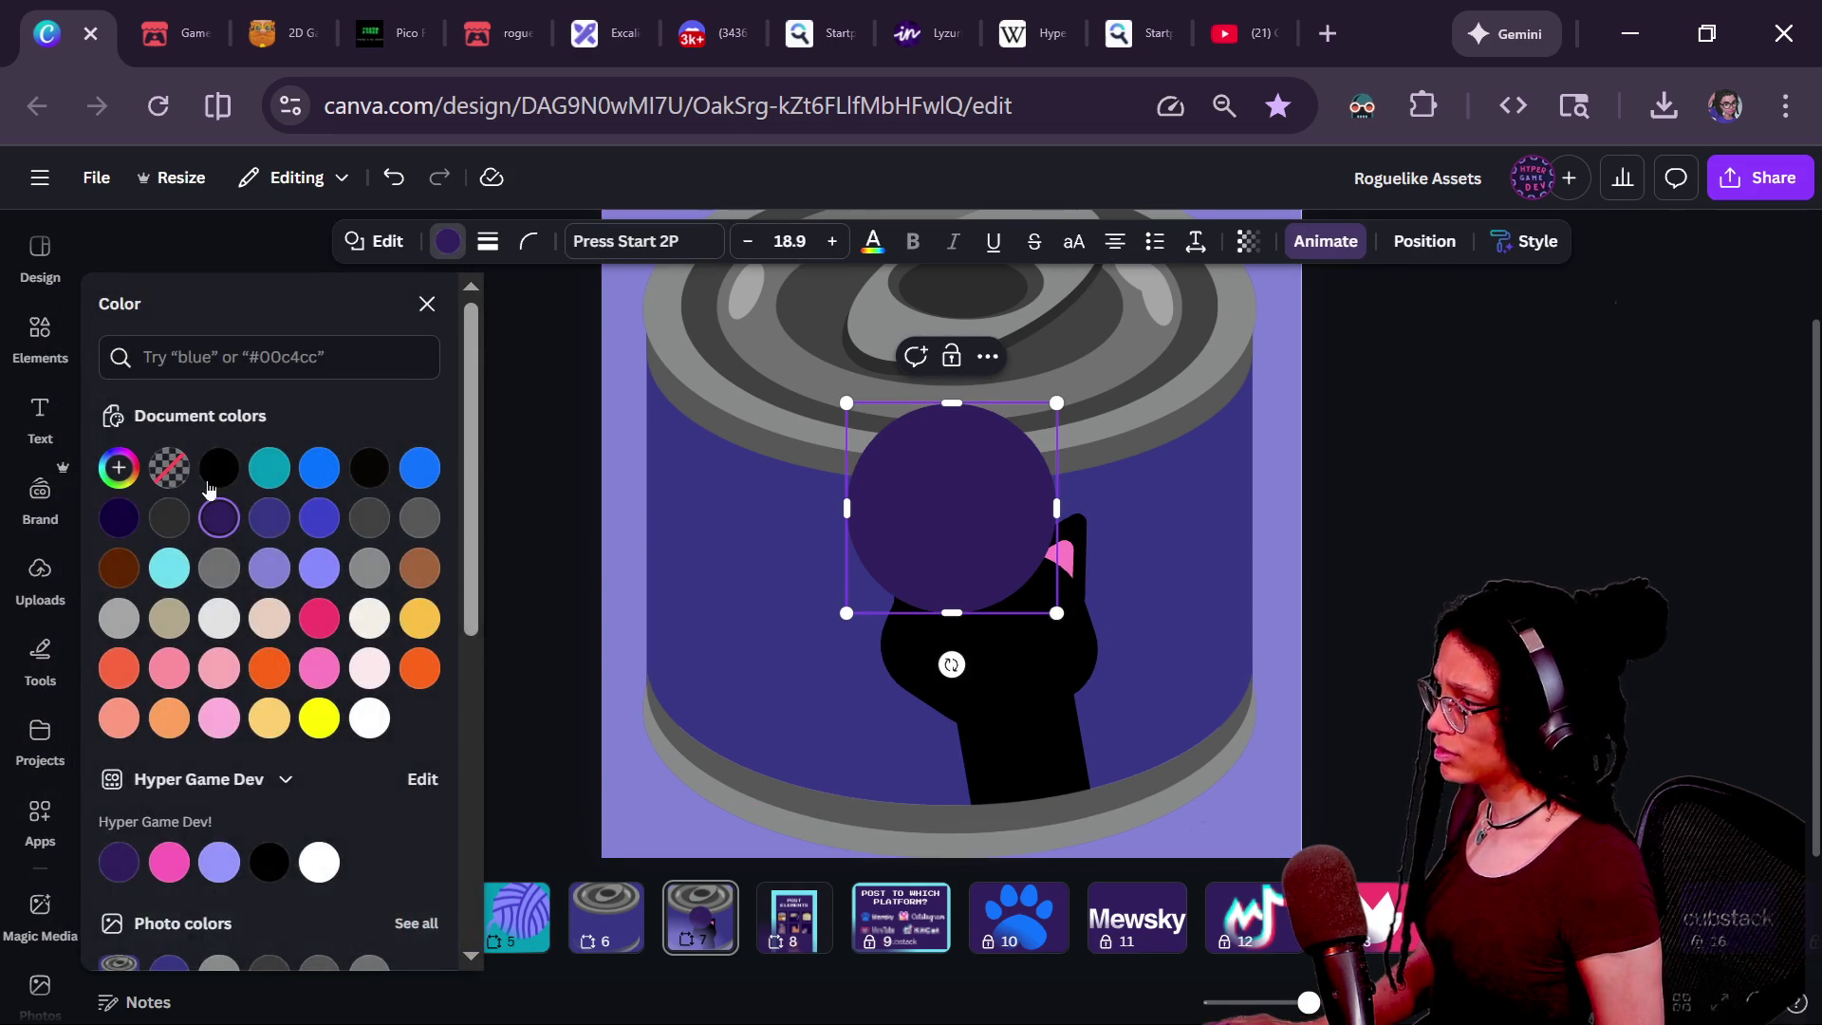
left_click(218, 467)
left_click_drag(941, 450, 1017, 719)
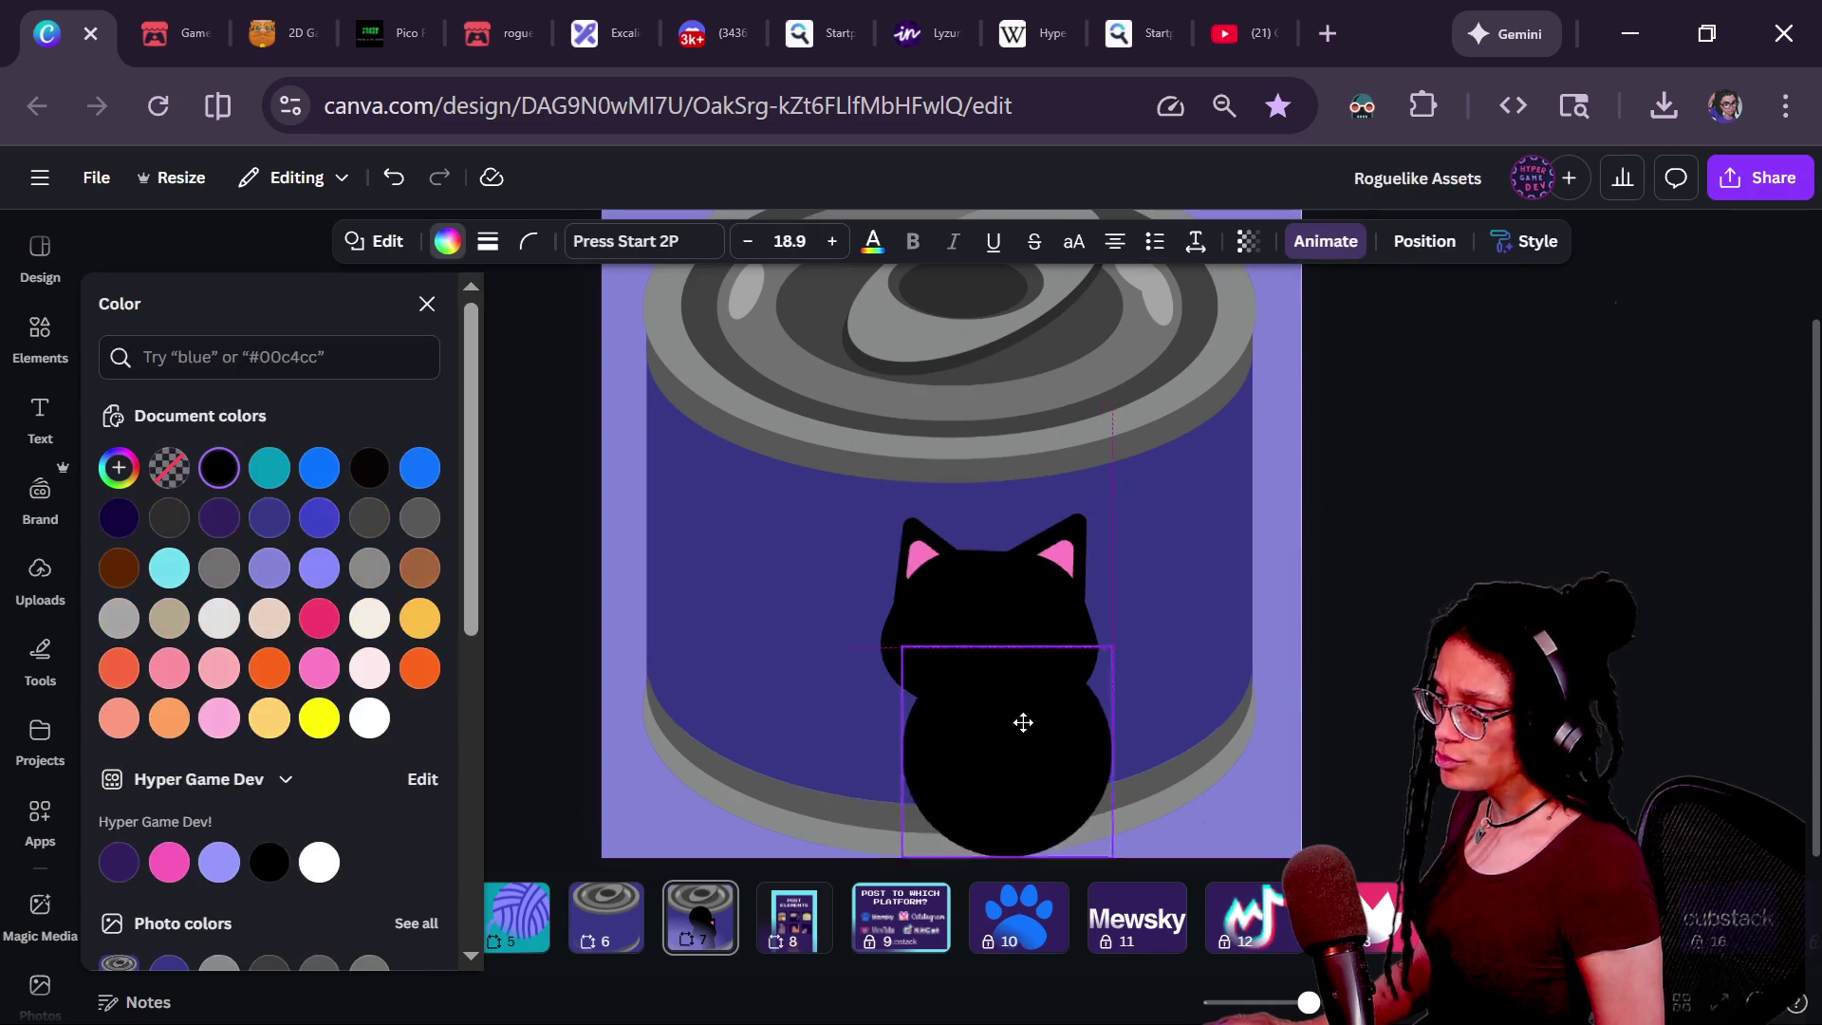
mouse_move(1132, 775)
left_mouse_down()
mouse_move(1065, 776)
mouse_move(1054, 737)
mouse_move(1098, 680)
left_mouse_up()
left_click_drag(1017, 791, 1023, 806)
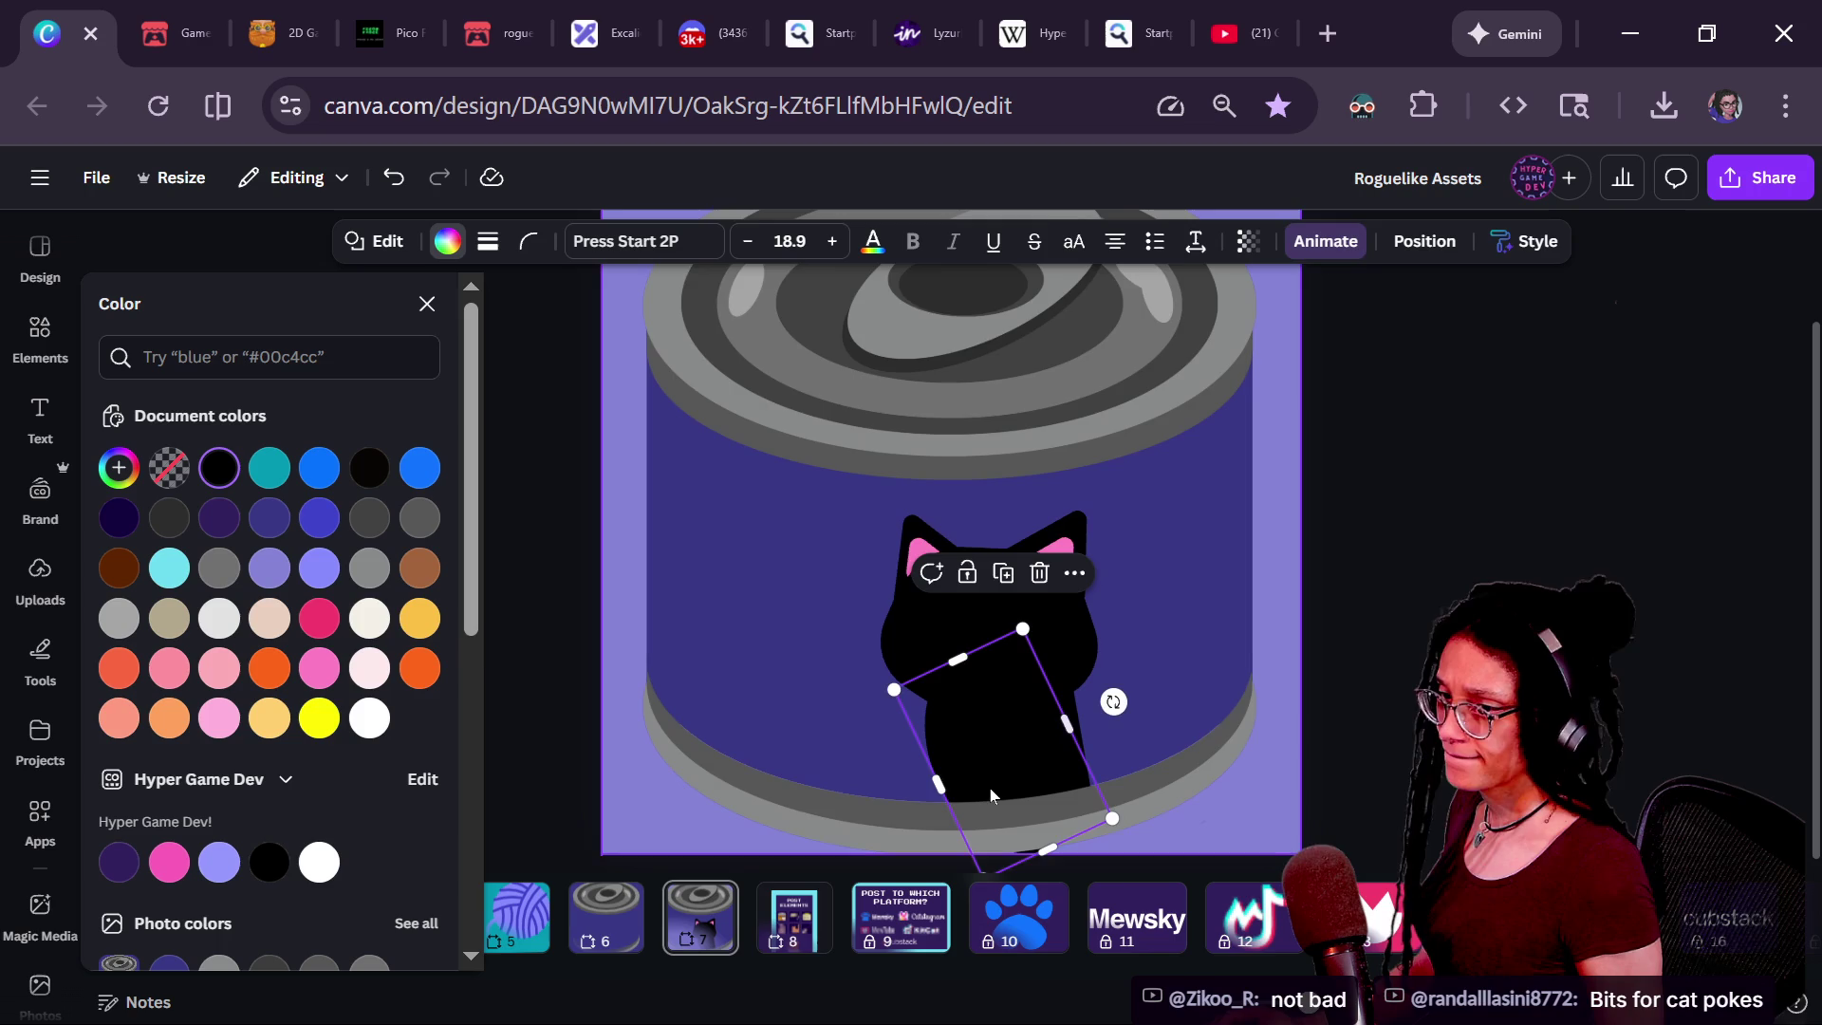
- Adjust the body oval: shift it right, lengthen it downward, and shrink it from the upper-left
scroll(1044, 783, "up", 2)
scroll(991, 796, "down", 3)
scroll(989, 787, "up", 2)
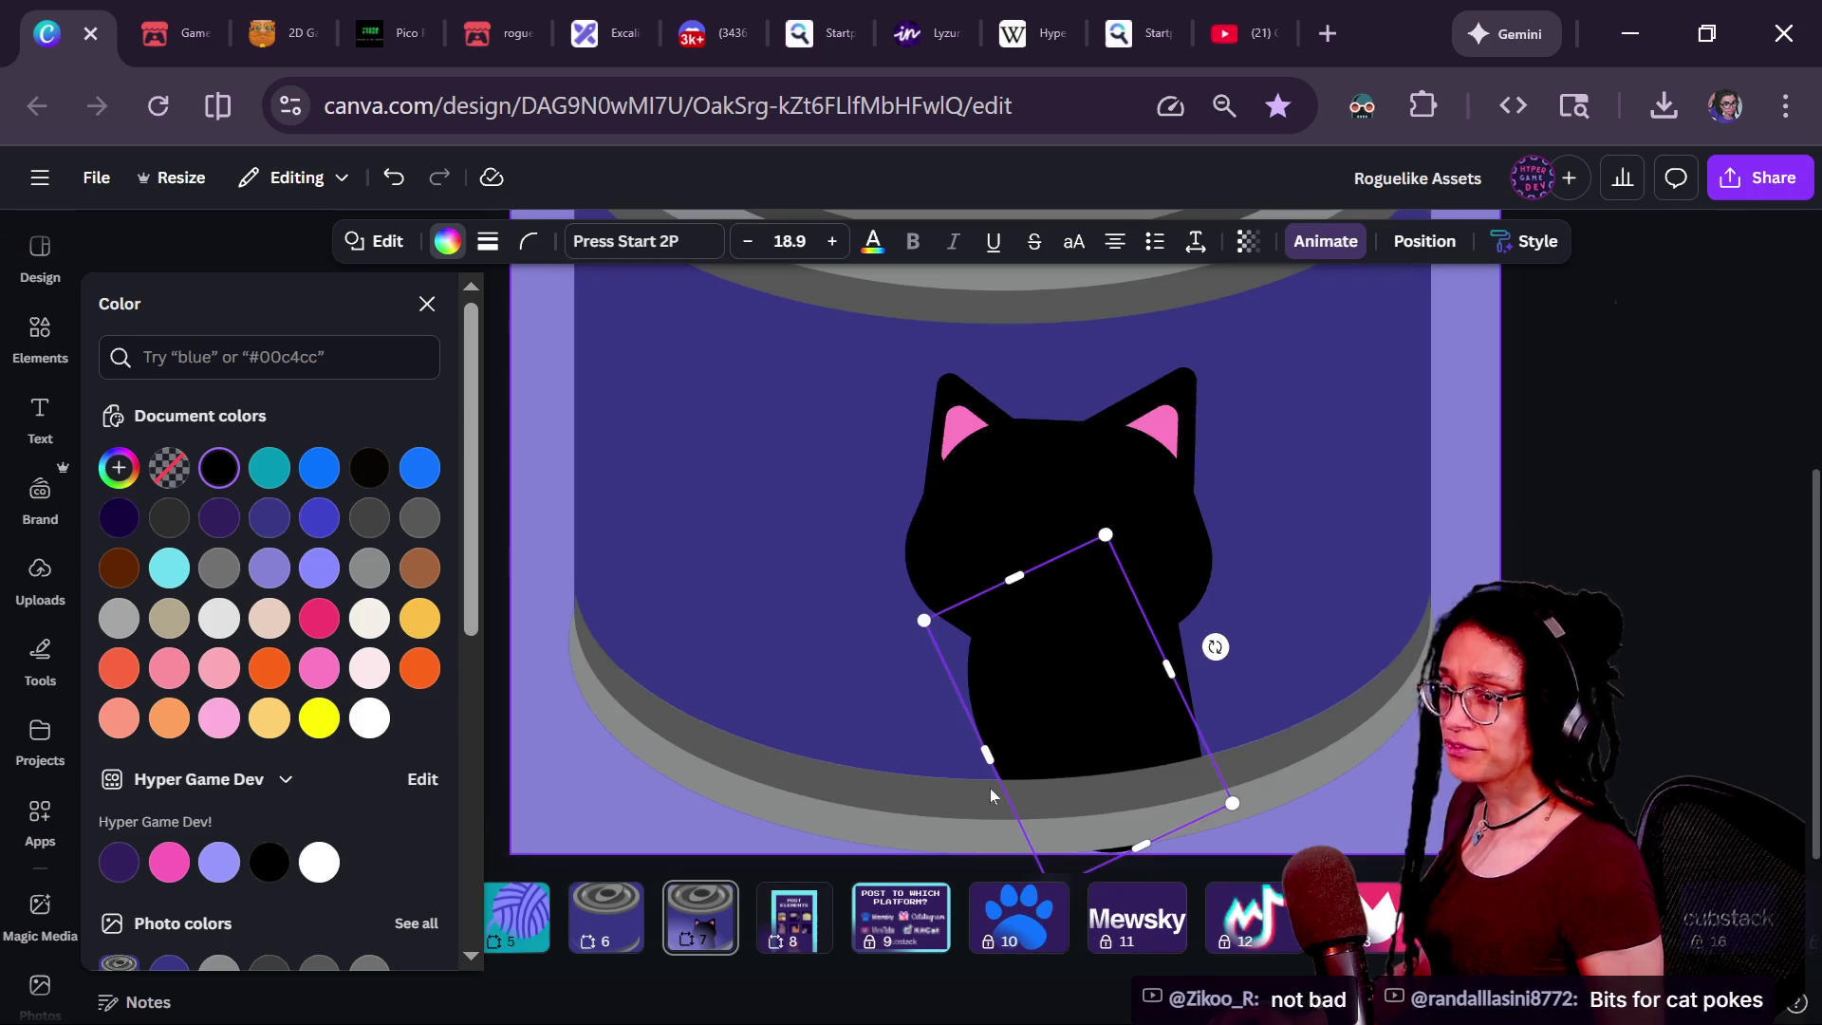
left_click_drag(1038, 730, 1049, 731)
left_click_drag(1162, 858, 1135, 802)
left_click_drag(1107, 723, 1111, 745)
left_click_drag(1025, 600, 1040, 631)
mouse_move(1114, 712)
left_mouse_down()
mouse_move(1109, 676)
mouse_move(1142, 699)
mouse_move(1135, 724)
mouse_move(1107, 720)
left_mouse_up()
key("Escape")
left_click(1725, 705)
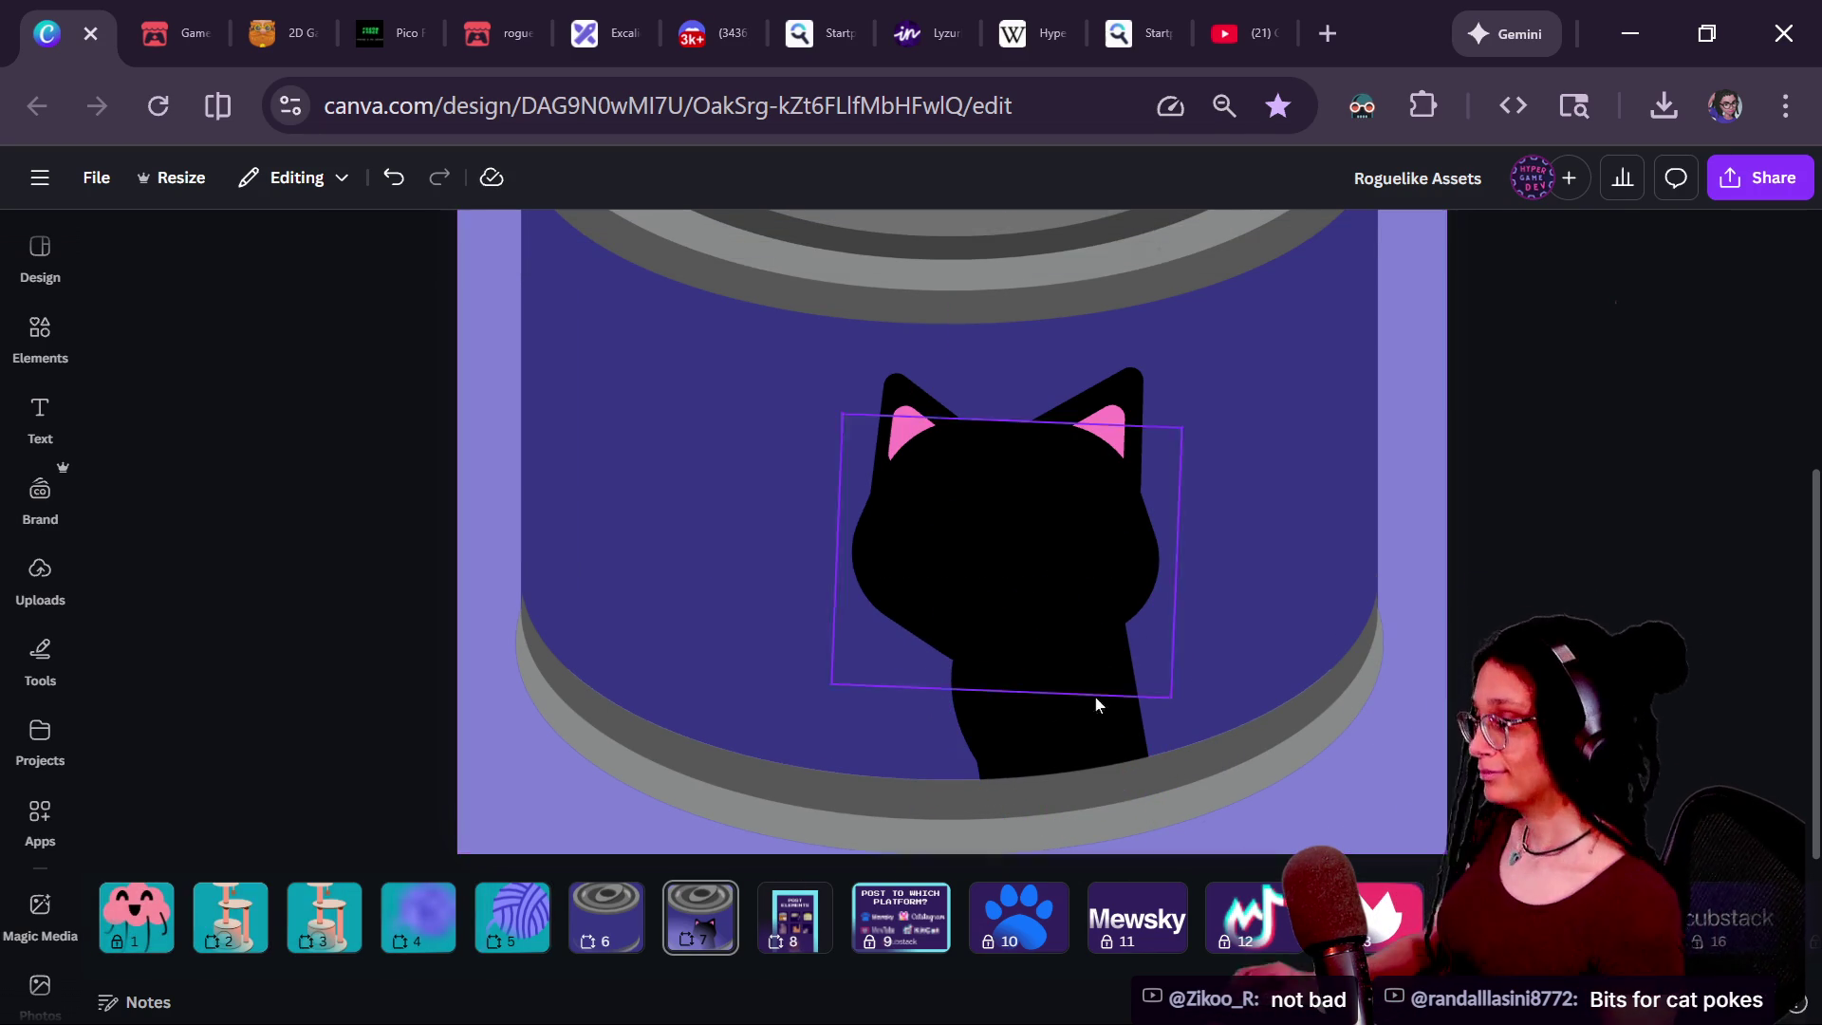
- Tilt the black body rectangle slightly and narrow it to about 136 × 223
left_click(988, 750)
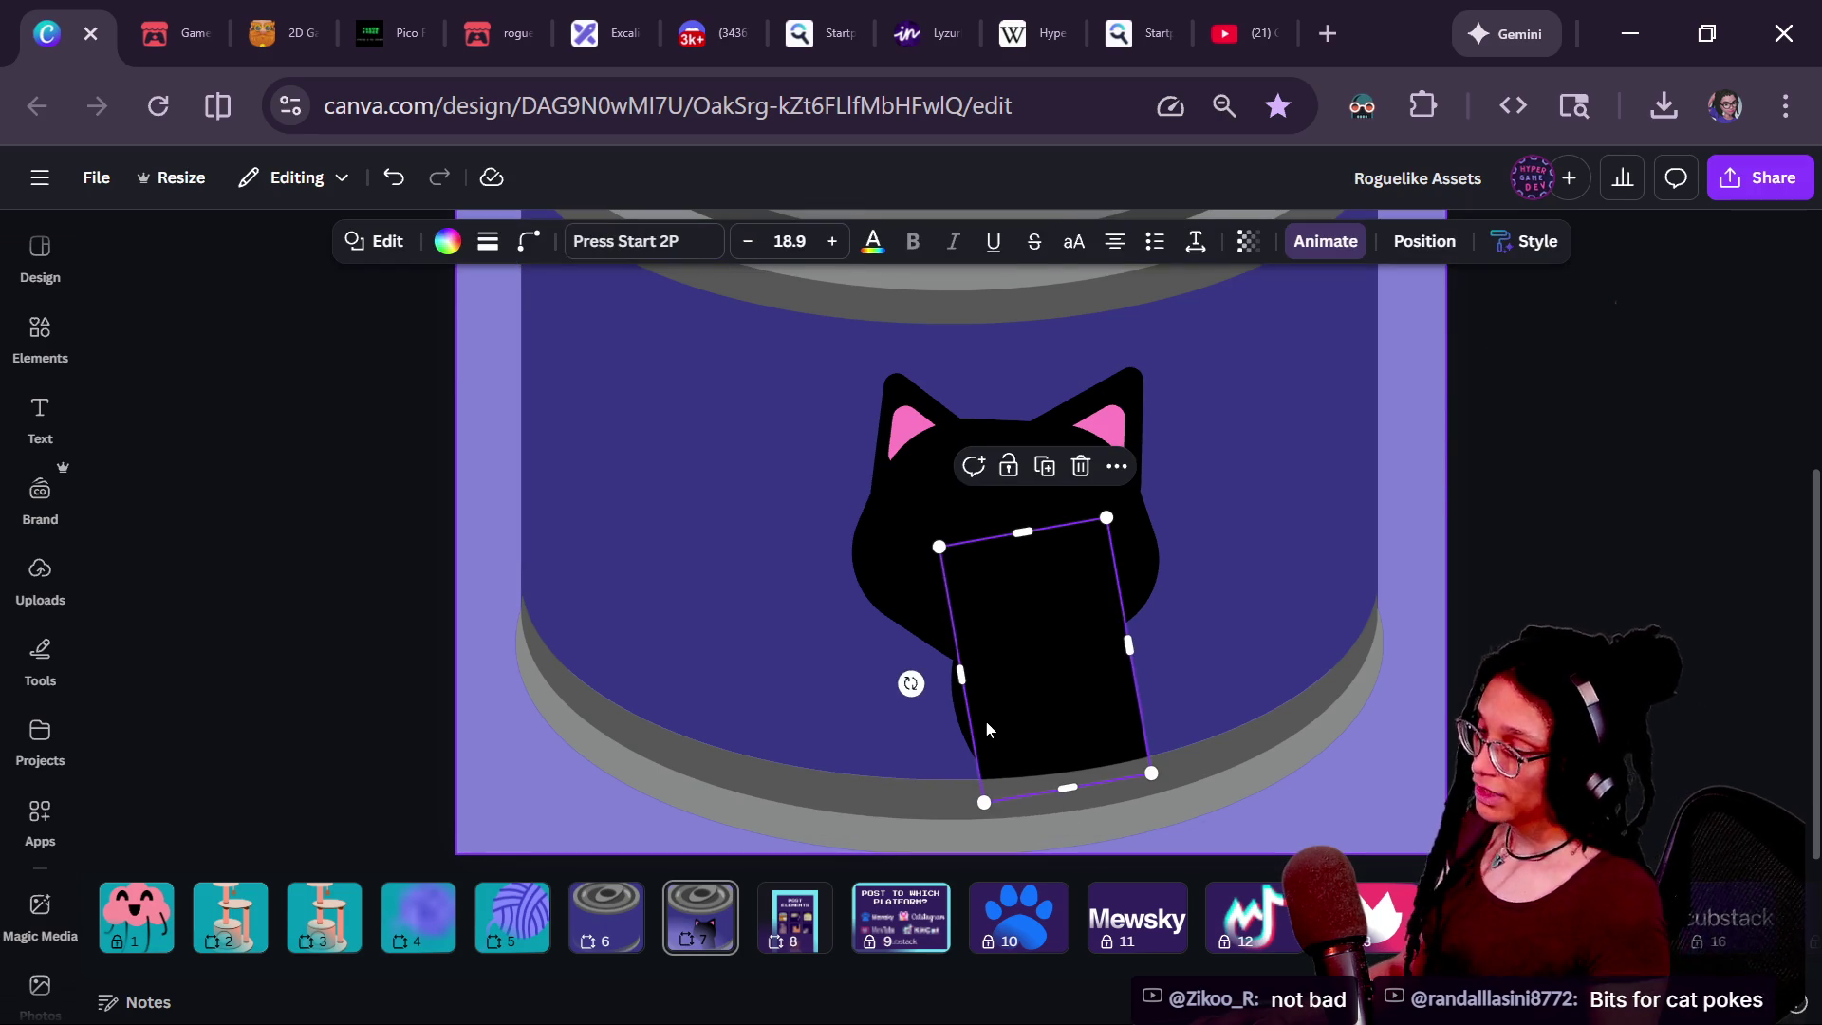
left_click(992, 732)
key("Escape")
left_click(996, 734)
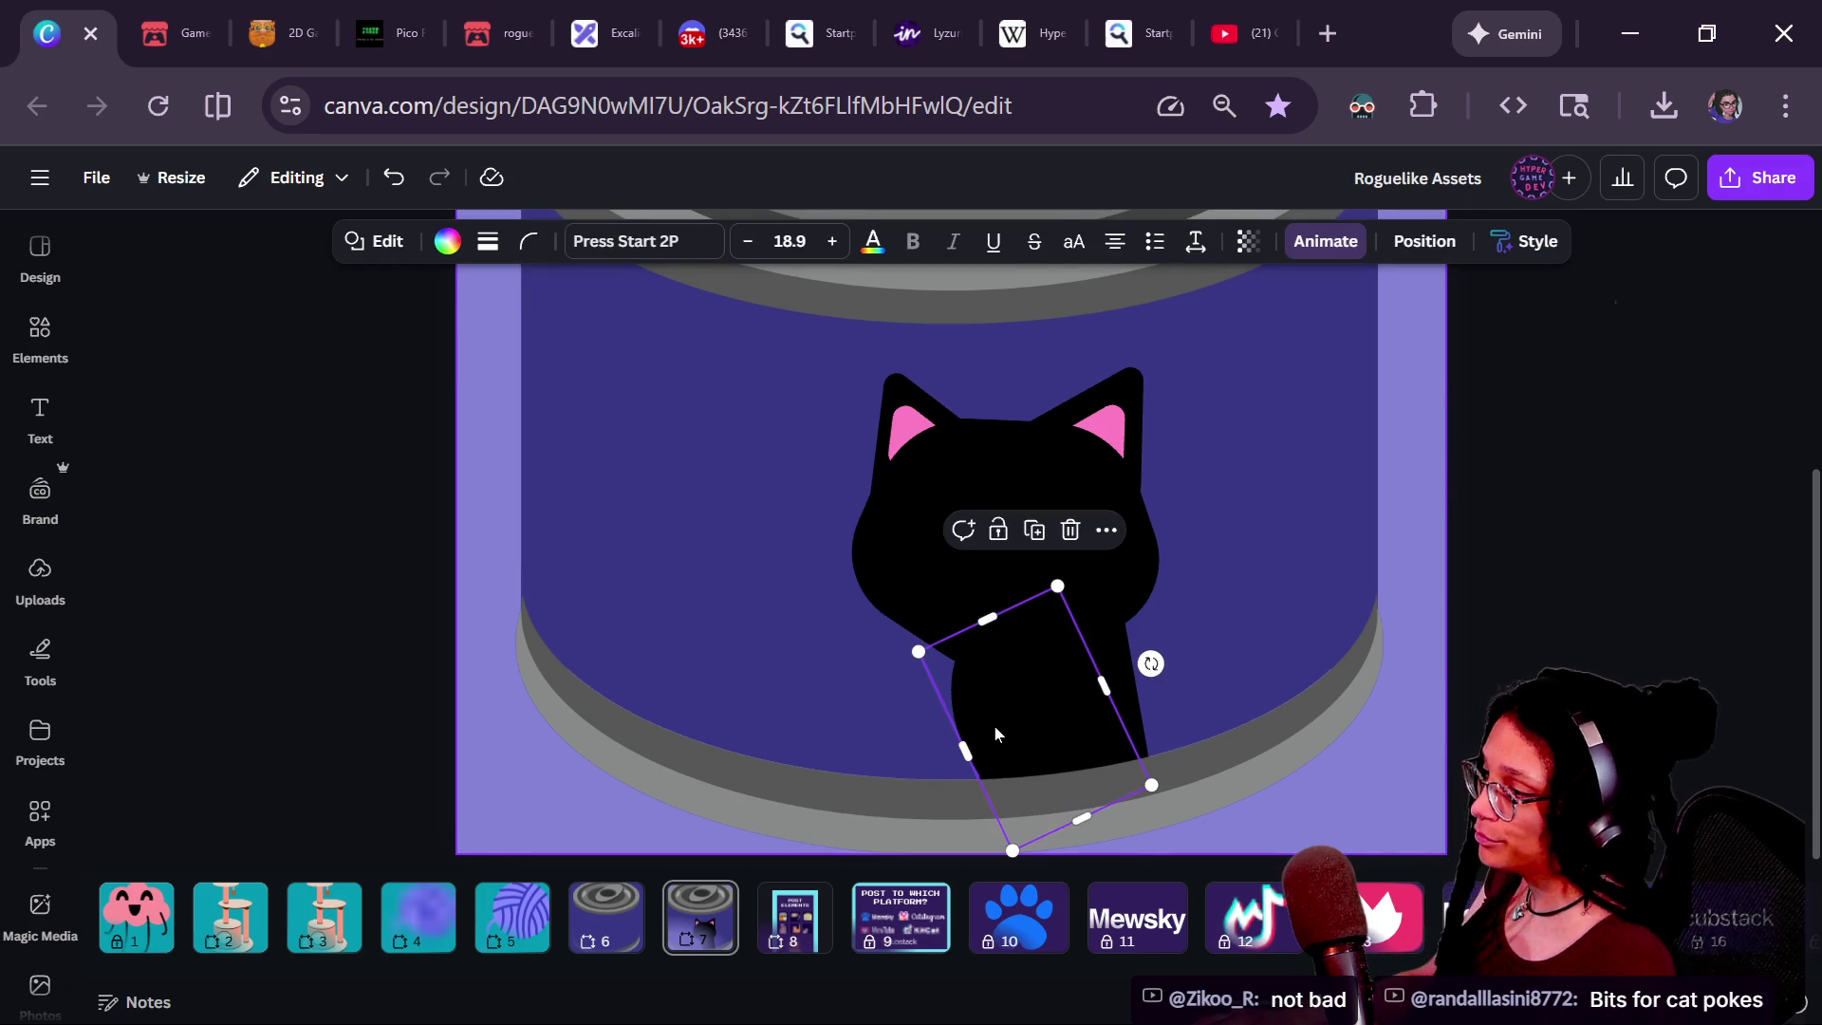
left_click_drag(1148, 670, 1144, 685)
left_click_drag(964, 730, 969, 728)
right_click(1254, 669)
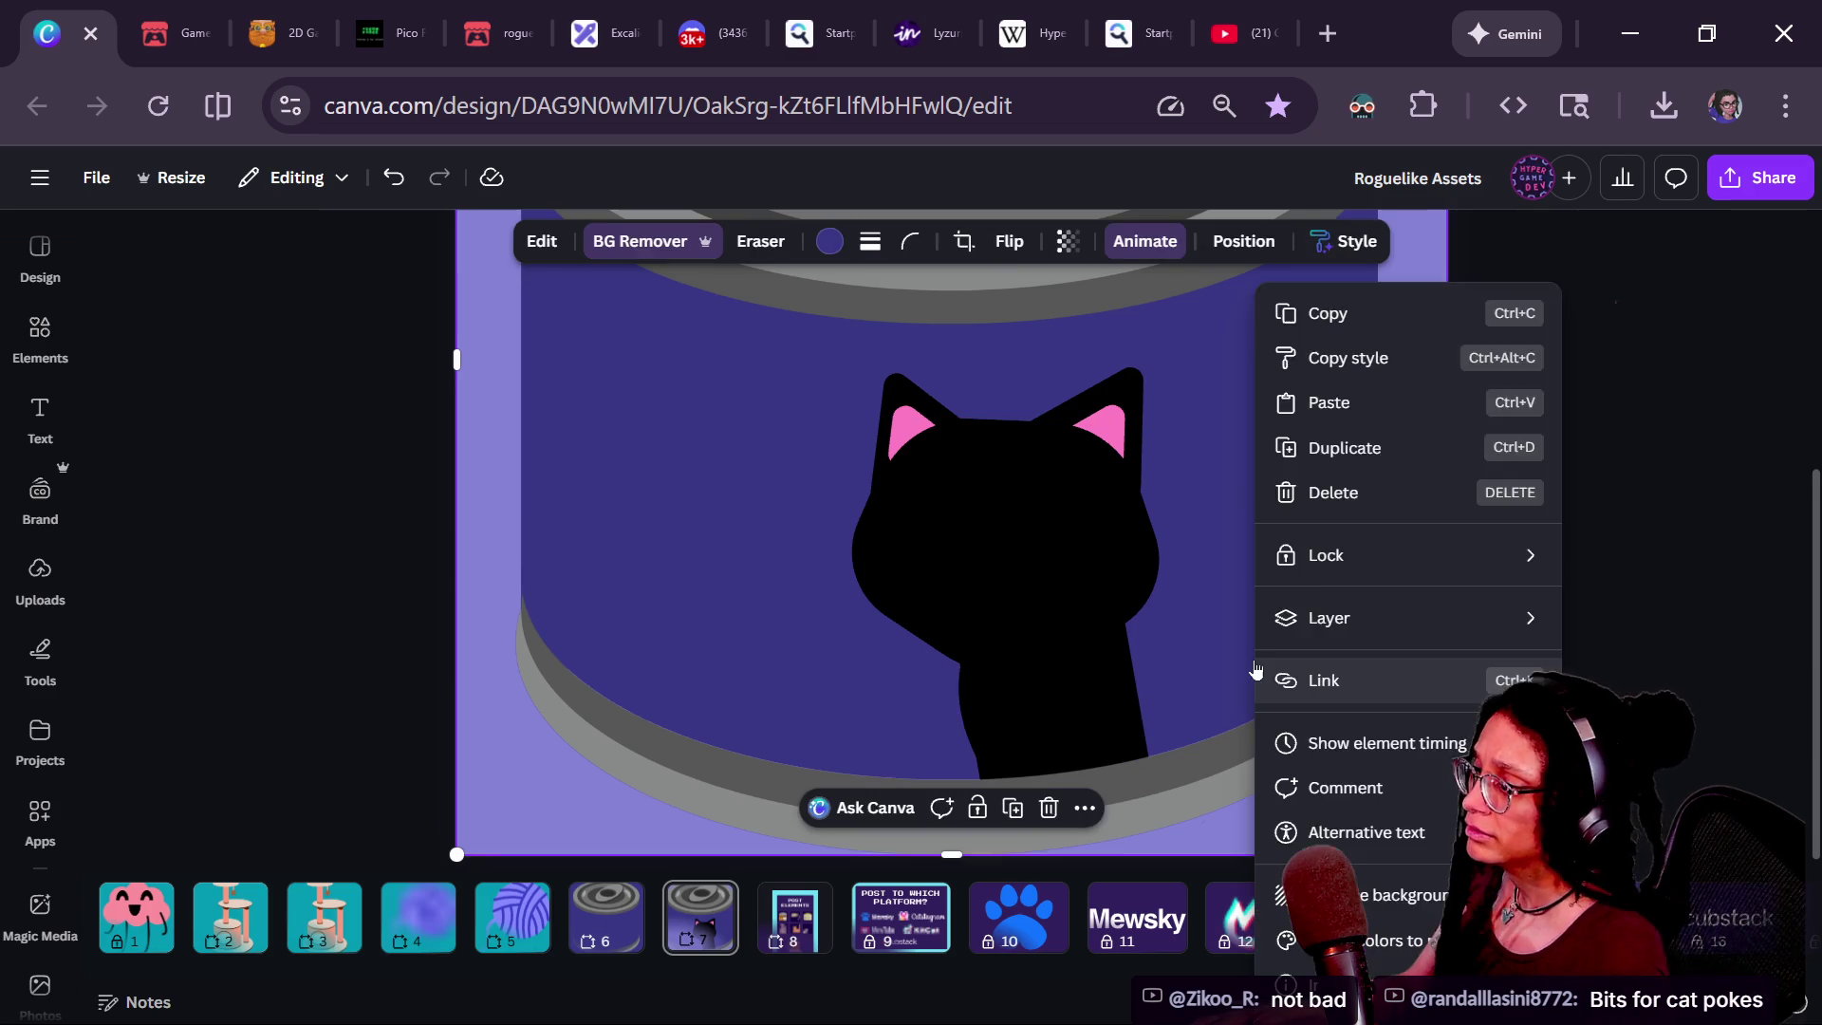
- Move the hidden black shape on the head down-right and shrink it from its top-right corner
left_click(1429, 675)
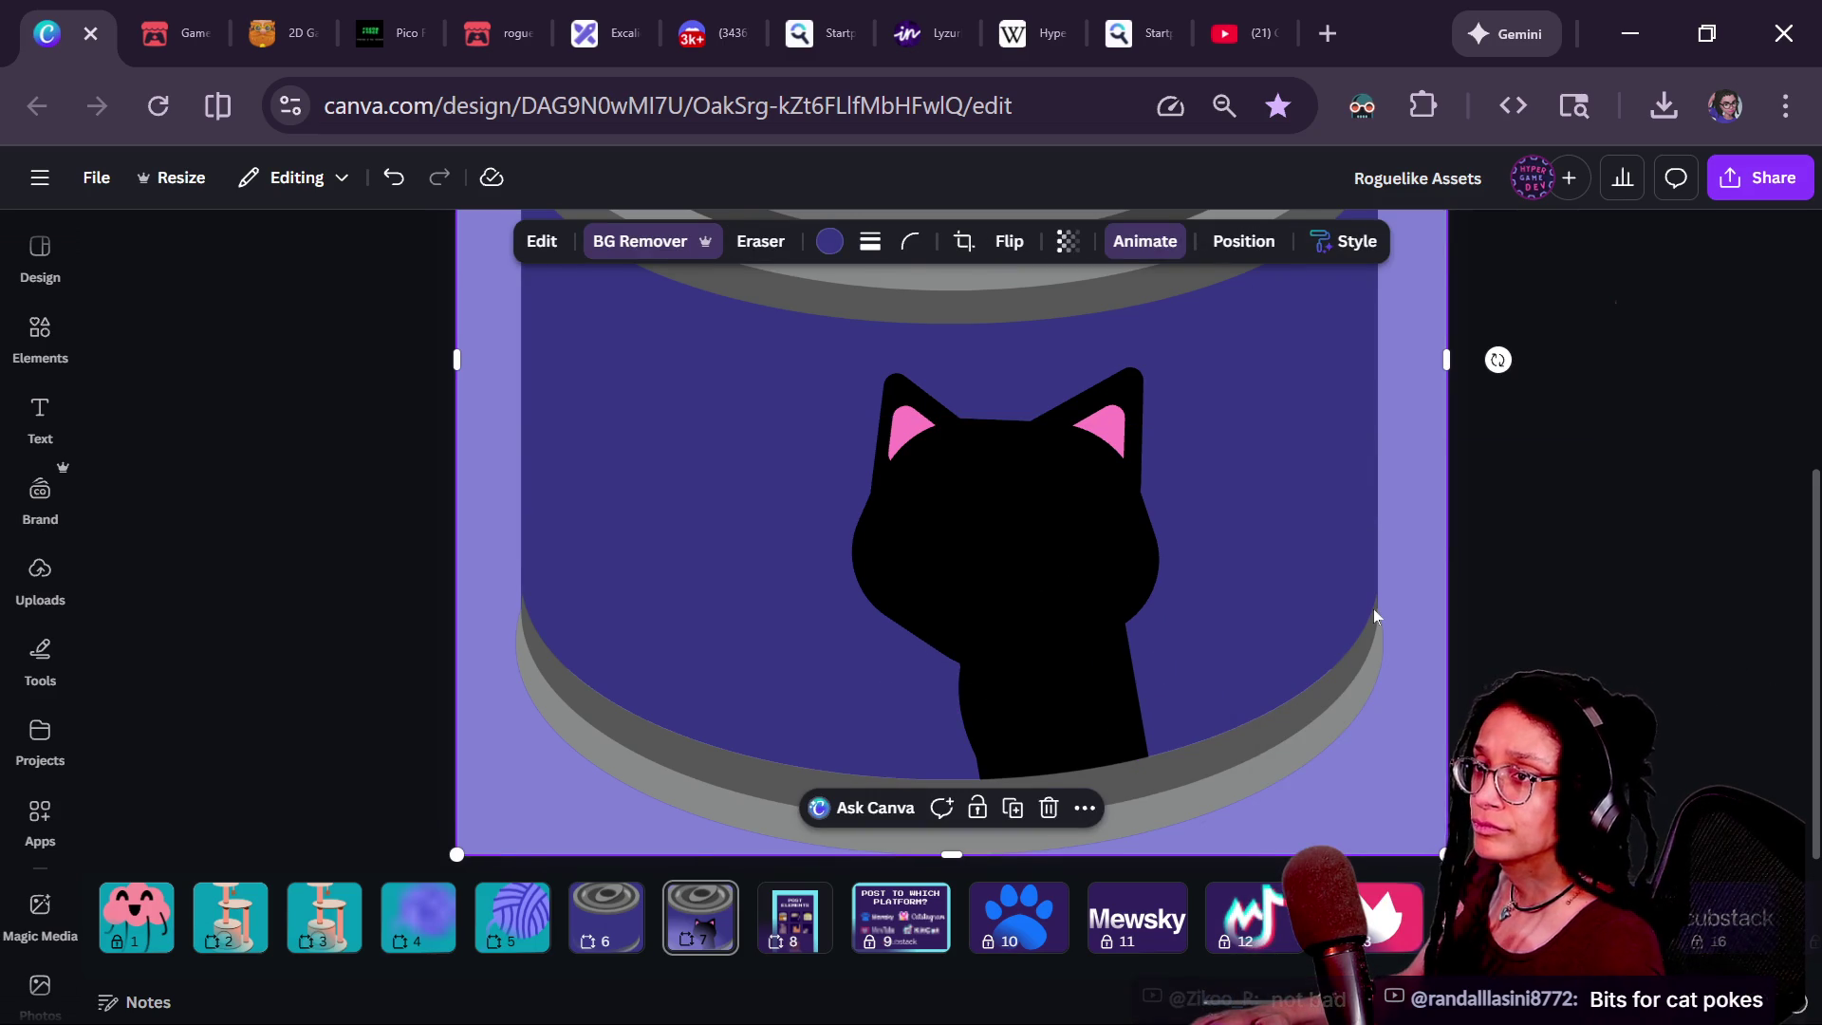
scroll(1198, 652, "down", 1)
scroll(1198, 652, "down", 1)
scroll(1106, 778, "up", 2)
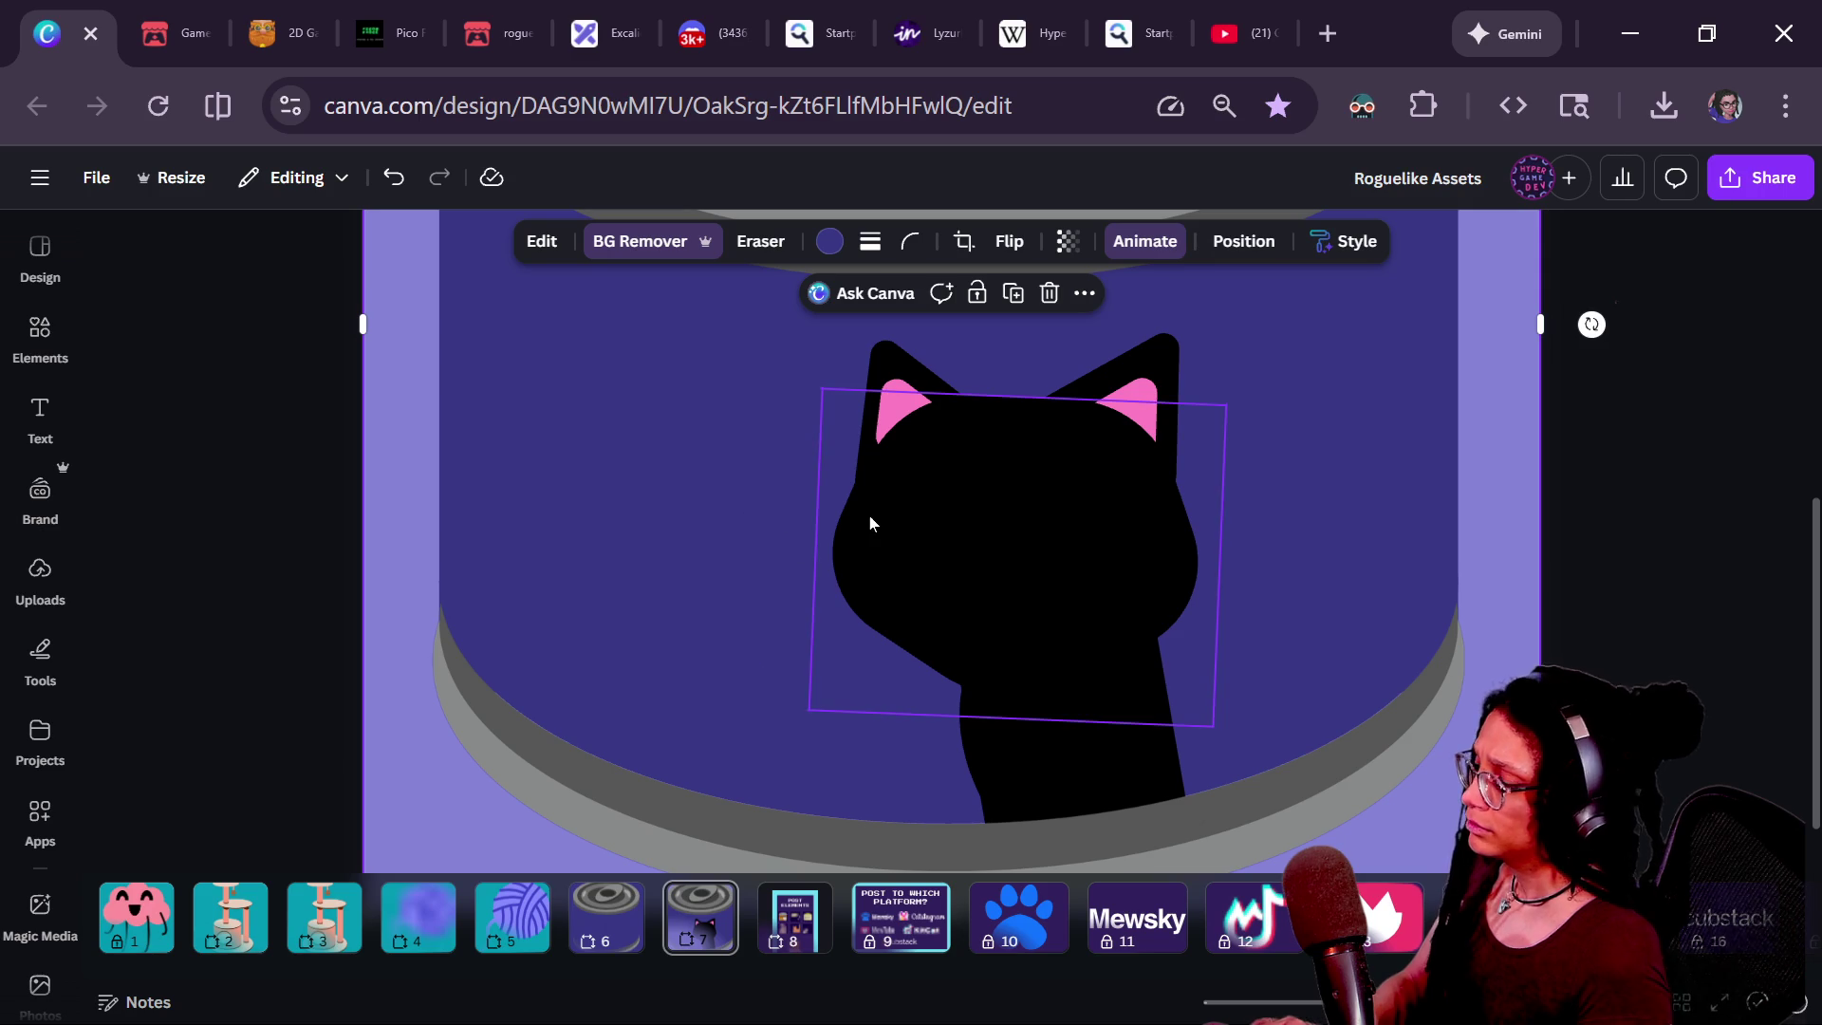
left_click(845, 518)
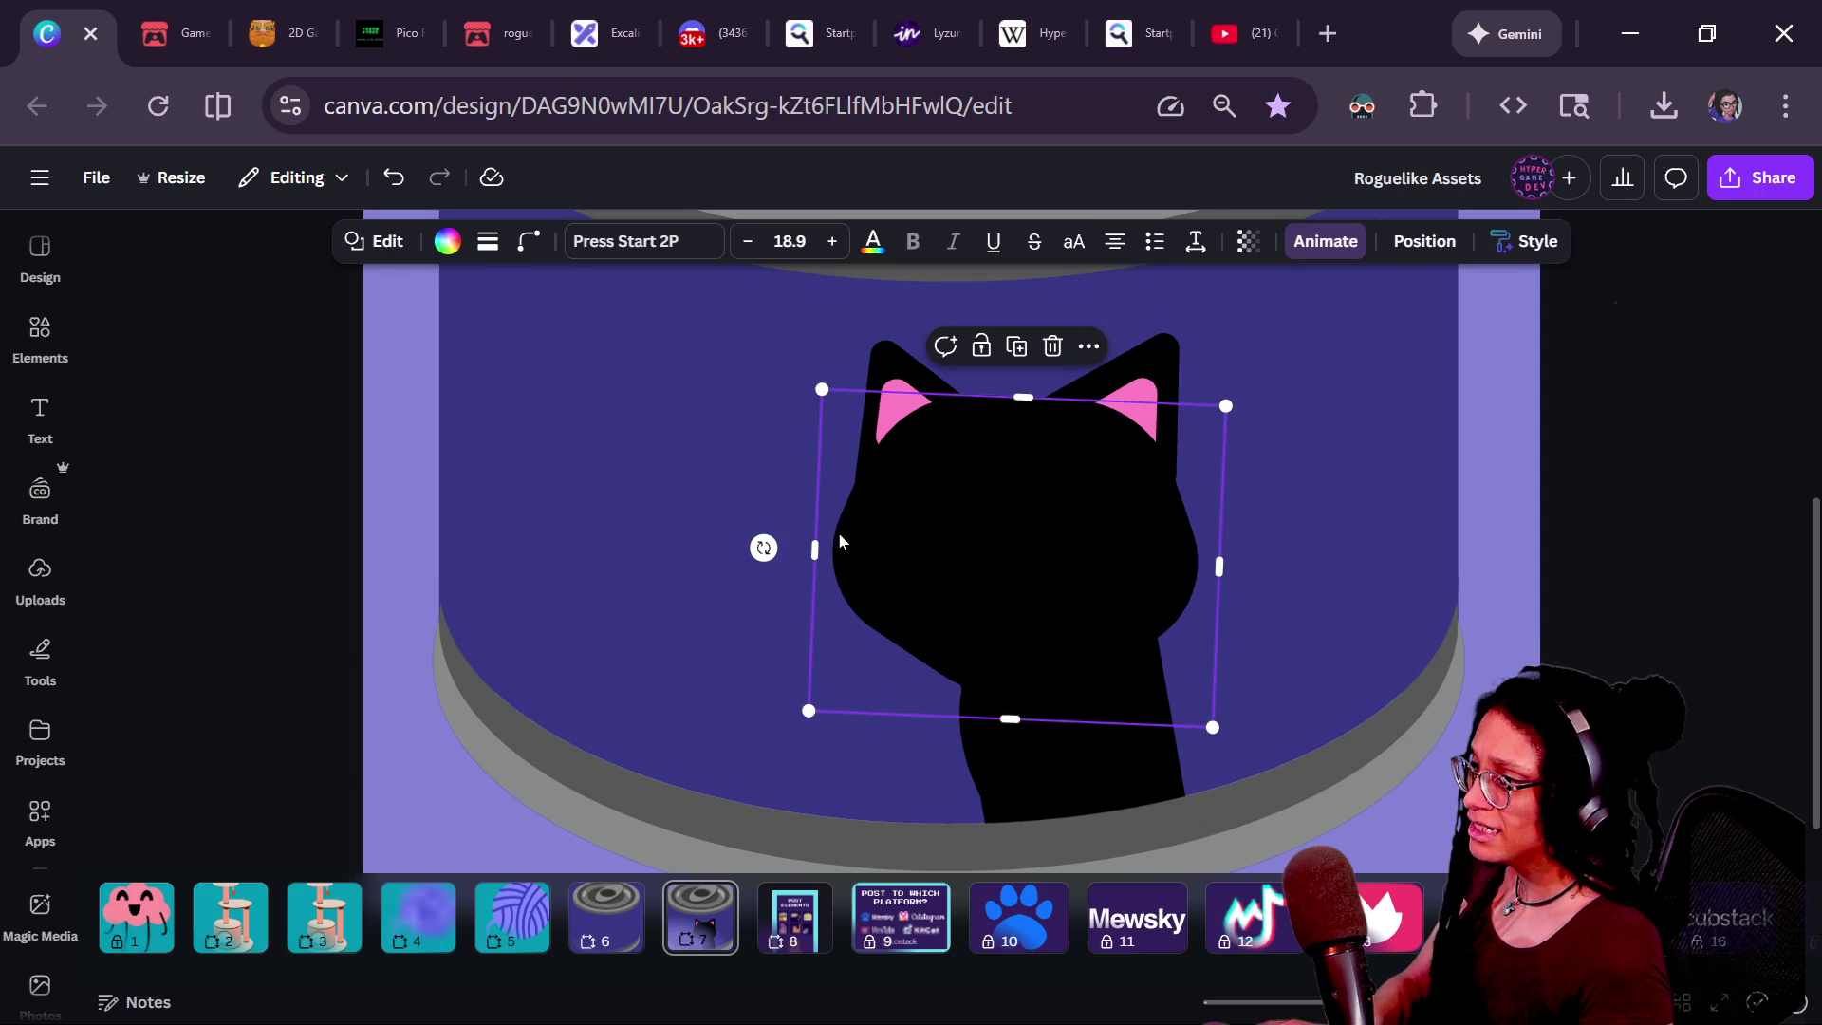
left_click_drag(988, 529, 1007, 548)
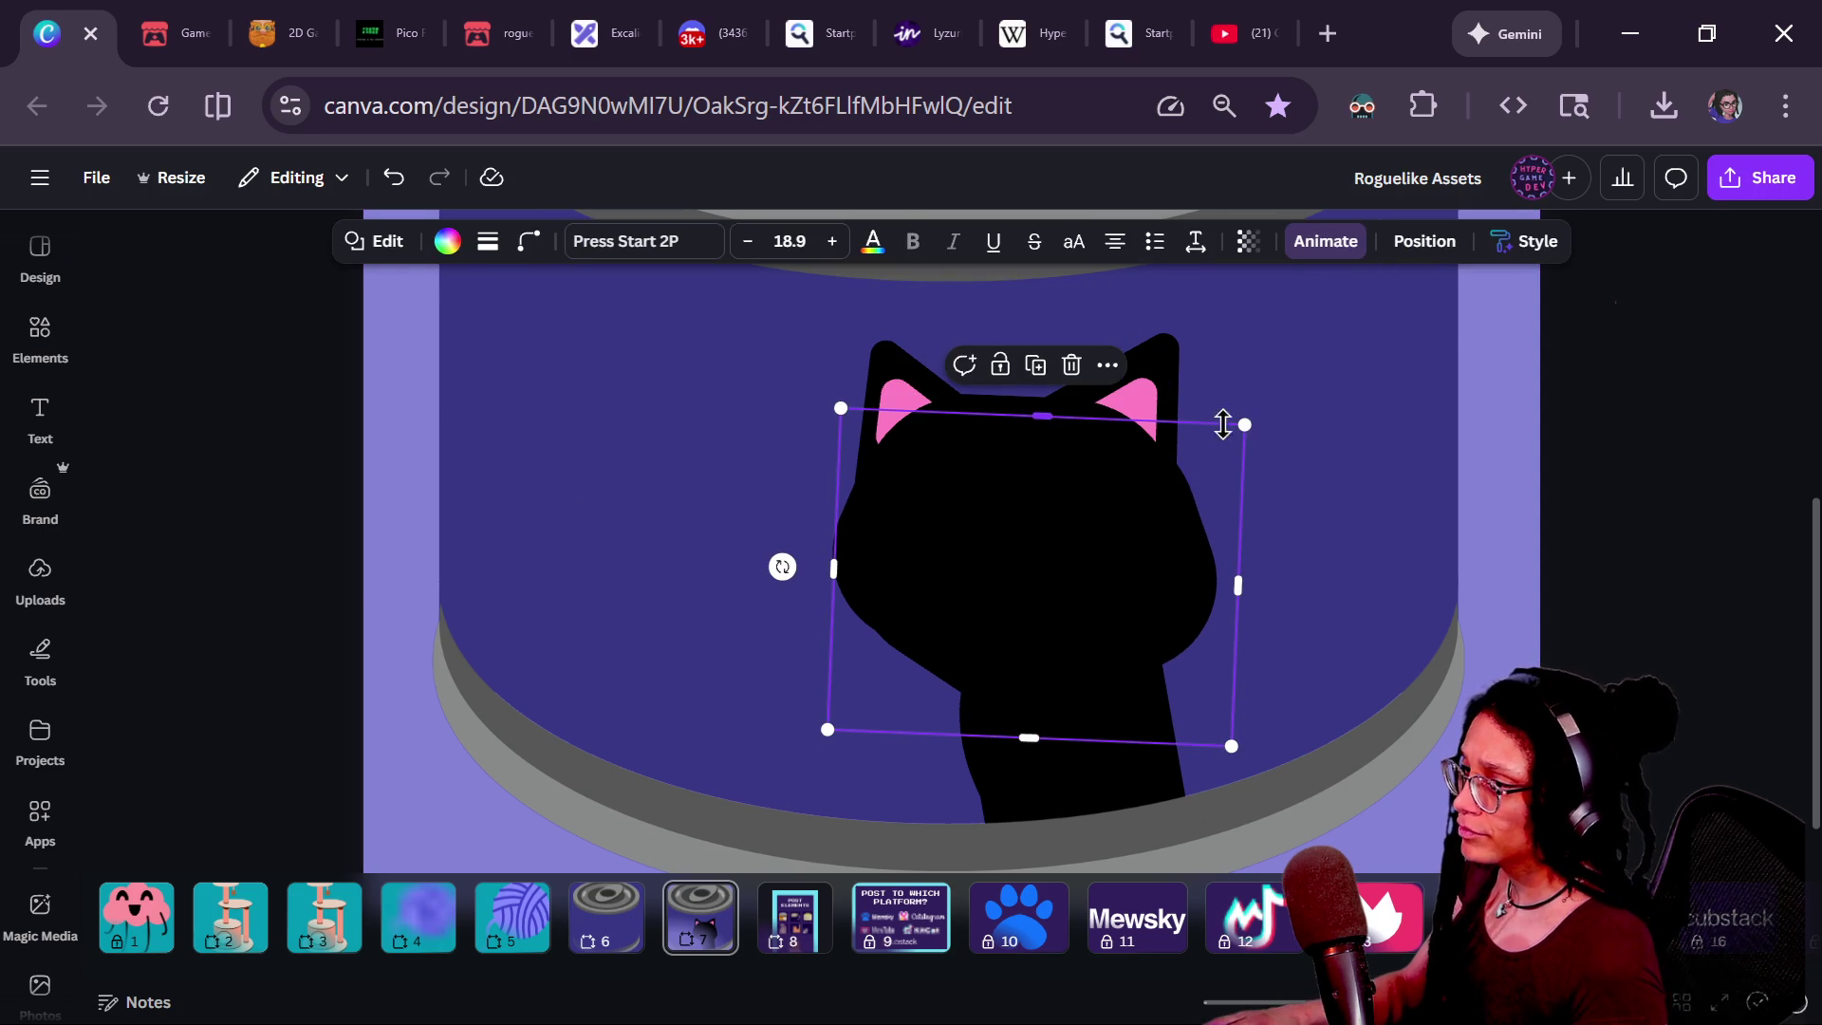
left_click_drag(1244, 423, 1134, 506)
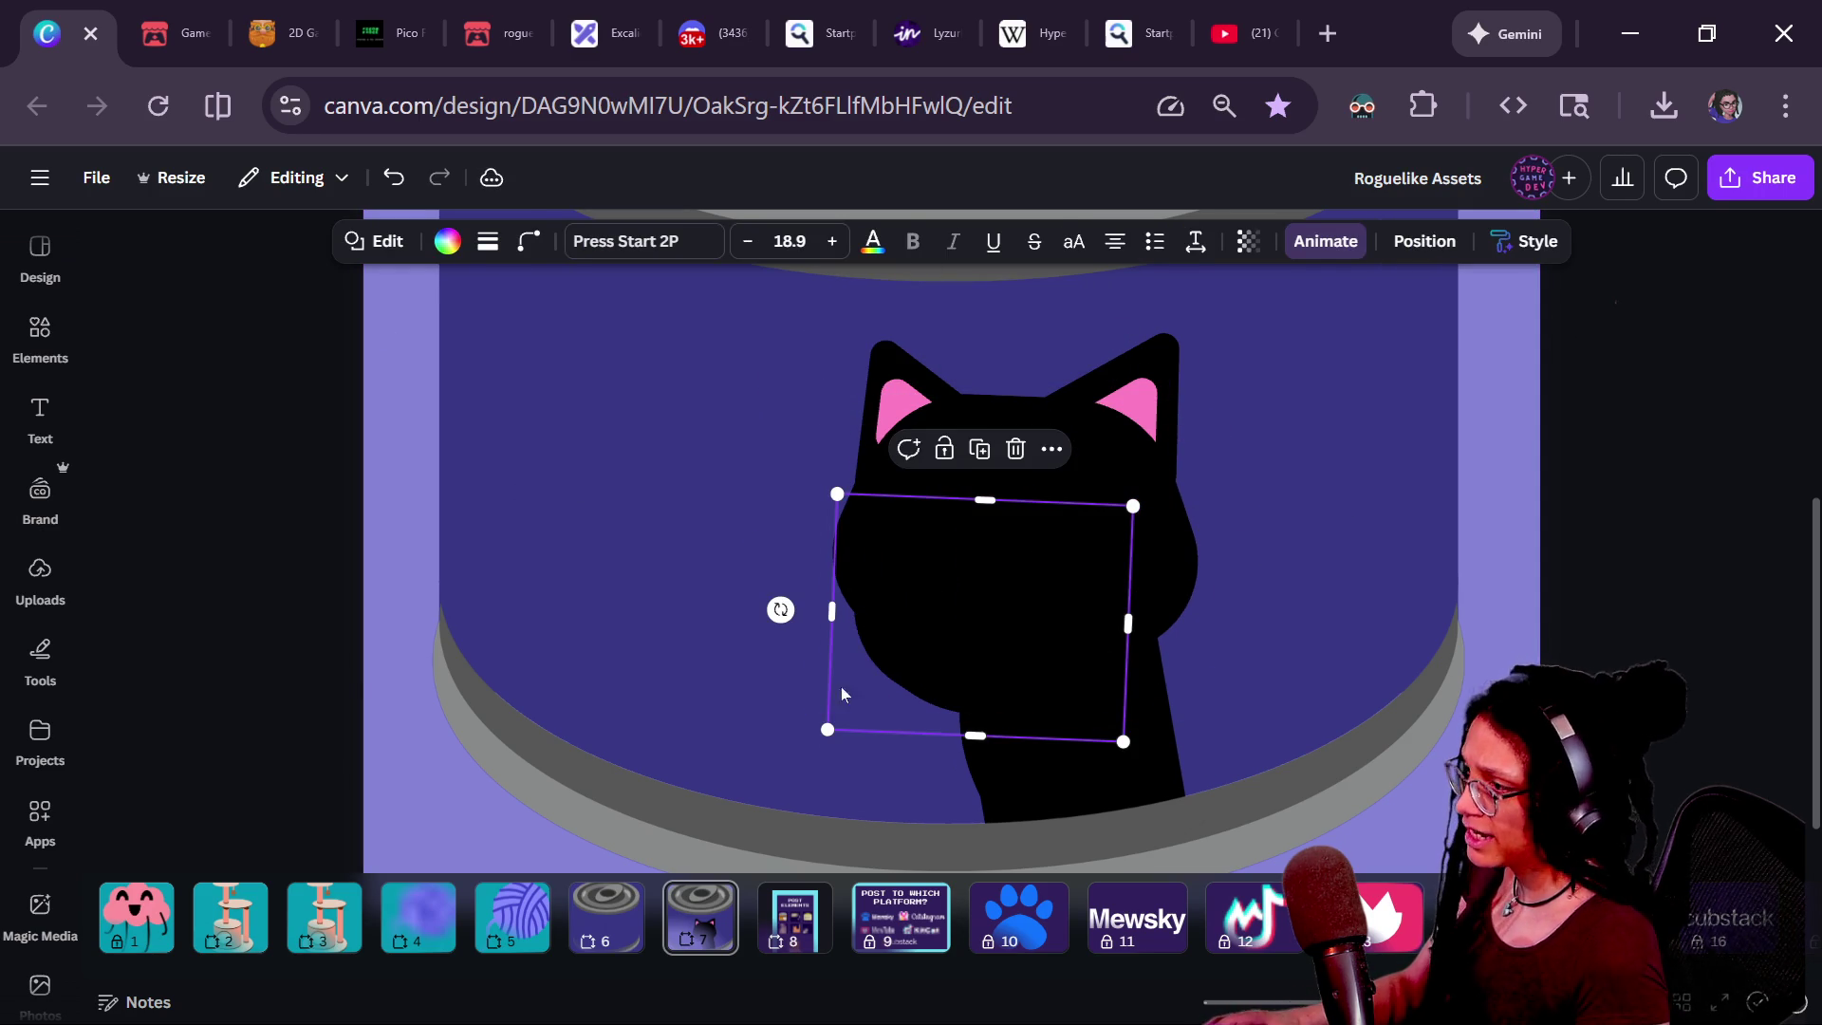
- Recolour the shape with a custom lime green (#AEEE5B)
left_click(445, 242)
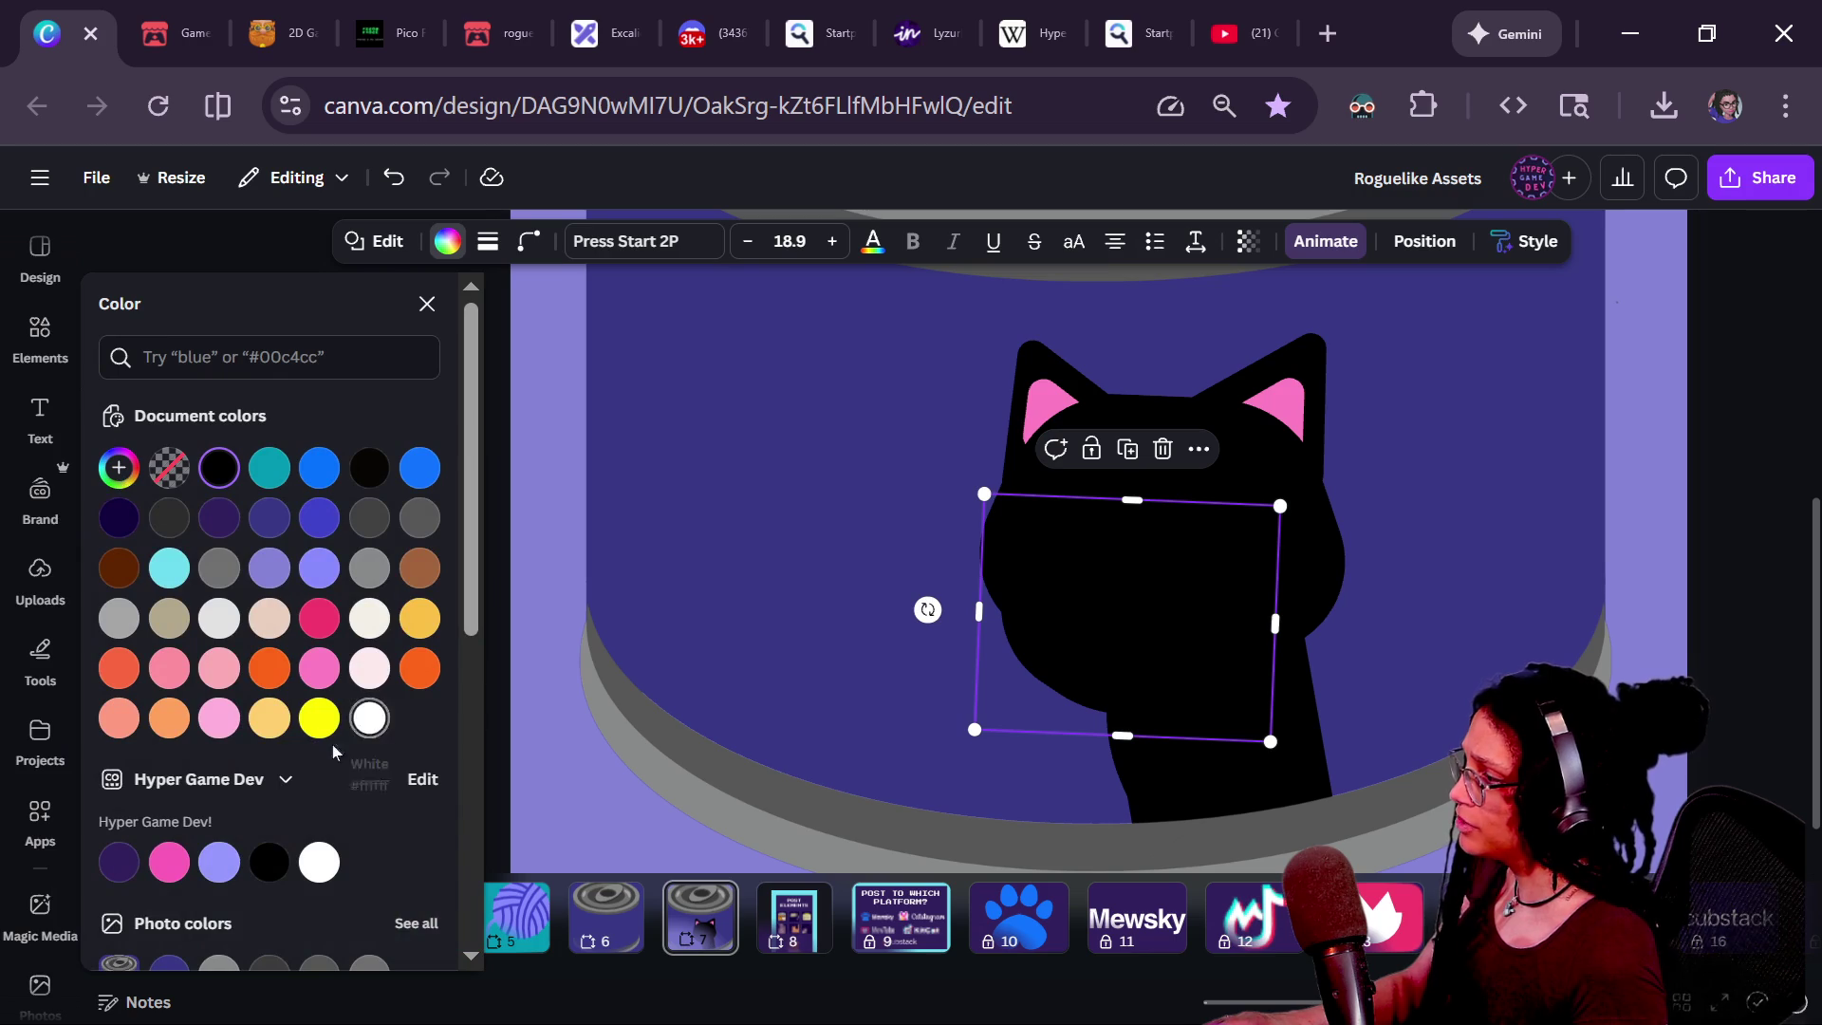
left_click(119, 467)
left_click(217, 717)
mouse_move(374, 578)
left_mouse_down()
mouse_move(289, 614)
mouse_move(268, 593)
mouse_move(370, 618)
mouse_move(308, 582)
left_mouse_up()
- Darken the shape to a deeper yellow-green and shrink it to eye size on the face
left_click_drag(227, 714, 202, 726)
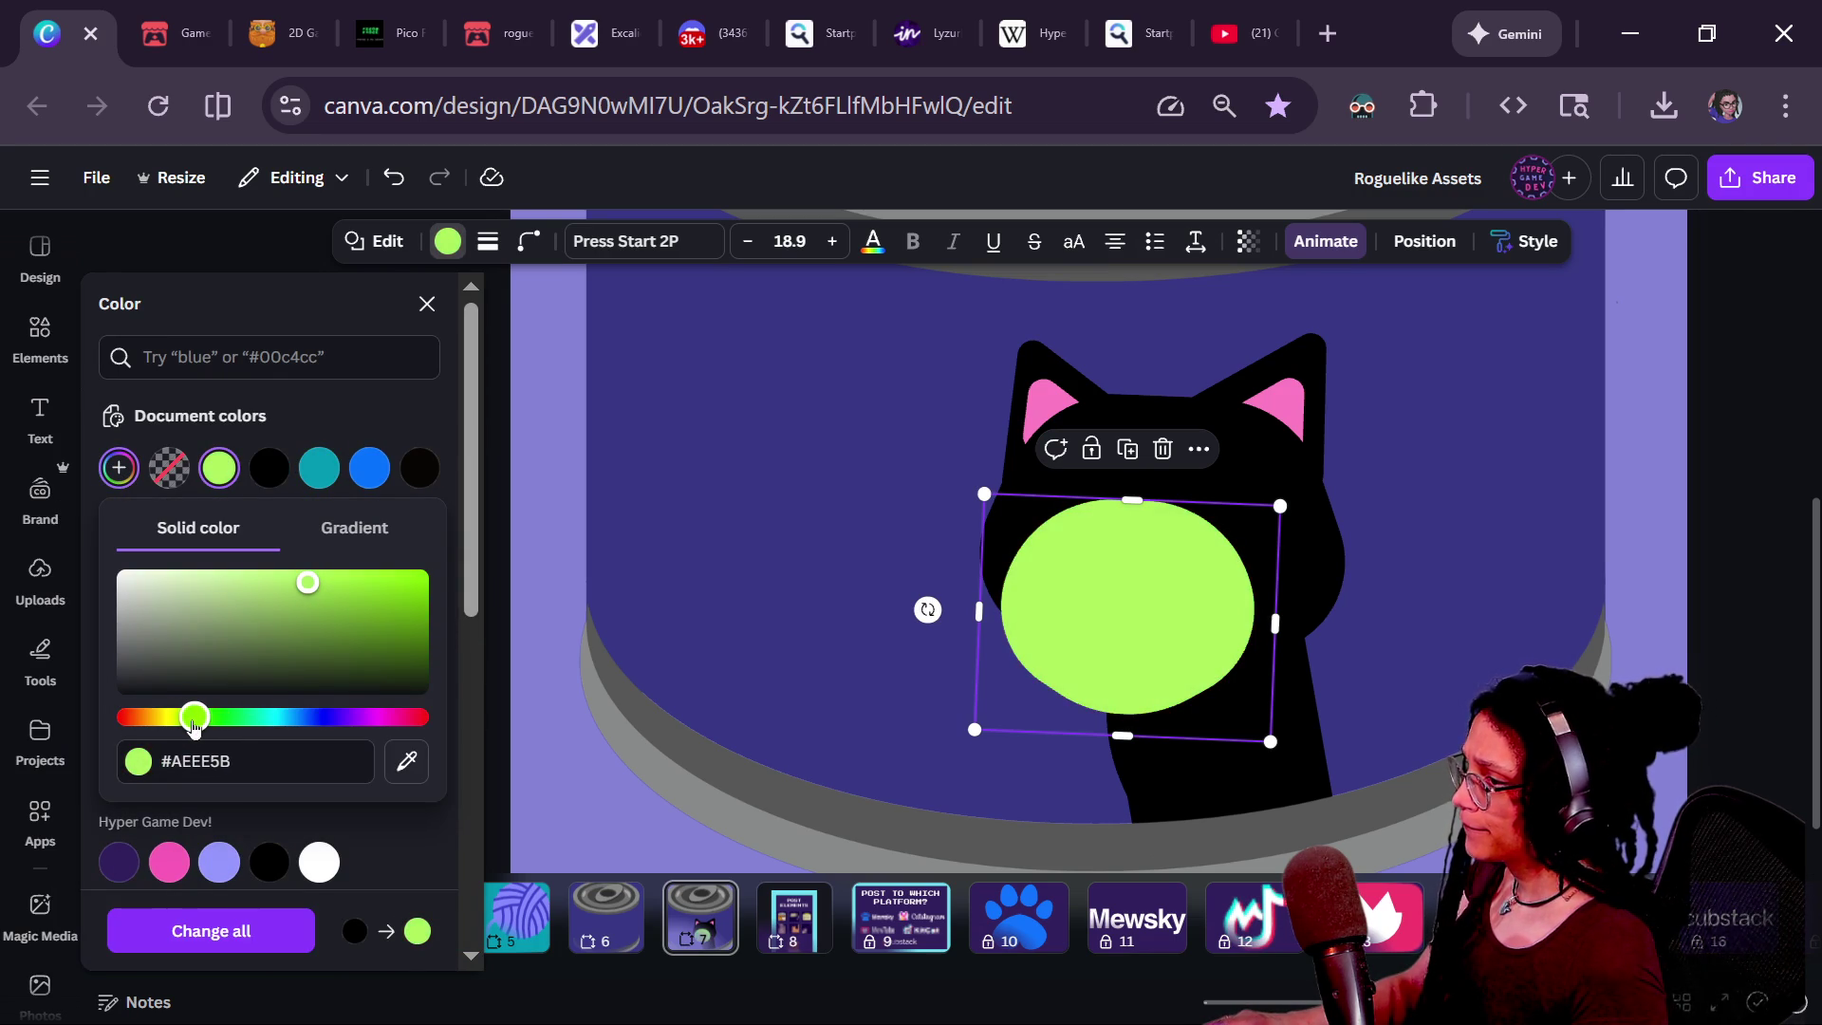
left_click_drag(354, 671, 291, 617)
mouse_move(973, 721)
left_mouse_down()
mouse_move(1131, 631)
mouse_move(1172, 577)
mouse_move(1166, 528)
mouse_move(1112, 503)
left_mouse_up()
- Turn the shape into a three-sided triangle with corner rounding 32
left_click(529, 242)
mouse_move(513, 334)
left_mouse_down()
mouse_move(432, 332)
mouse_move(482, 332)
left_mouse_up()
left_click_drag(435, 411, 407, 428)
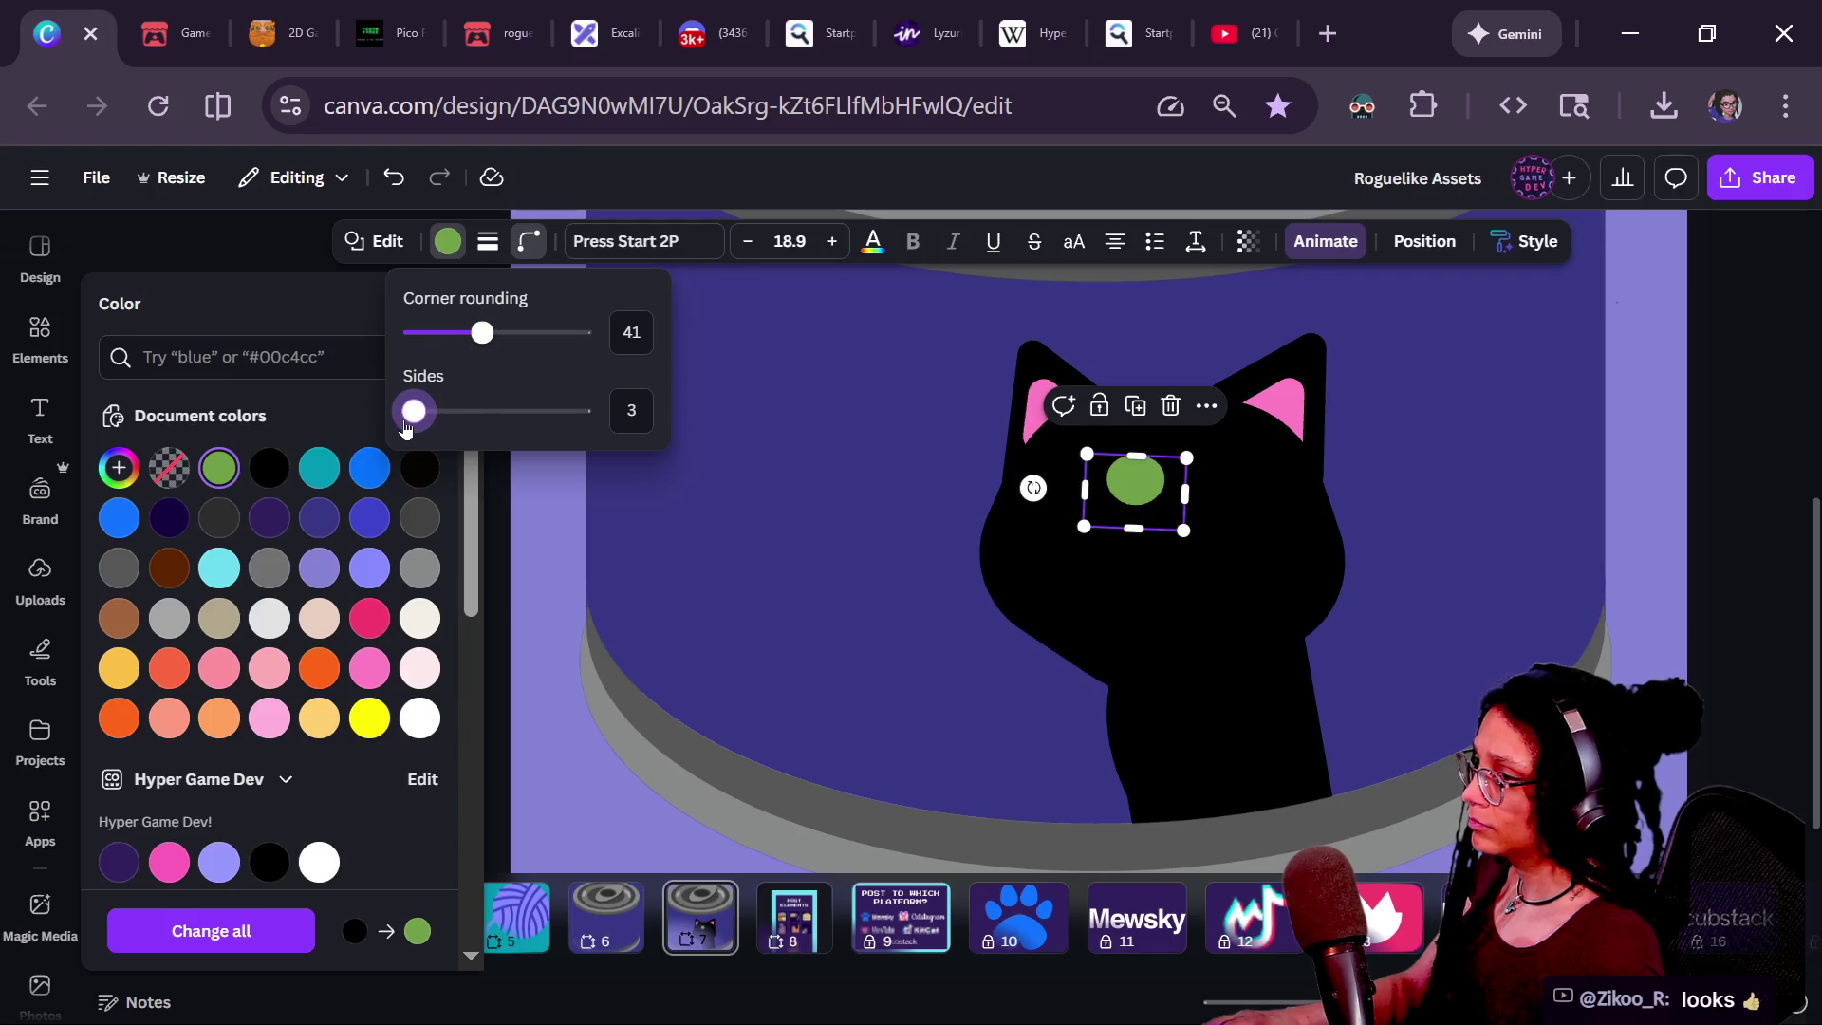
left_click_drag(434, 343, 427, 344)
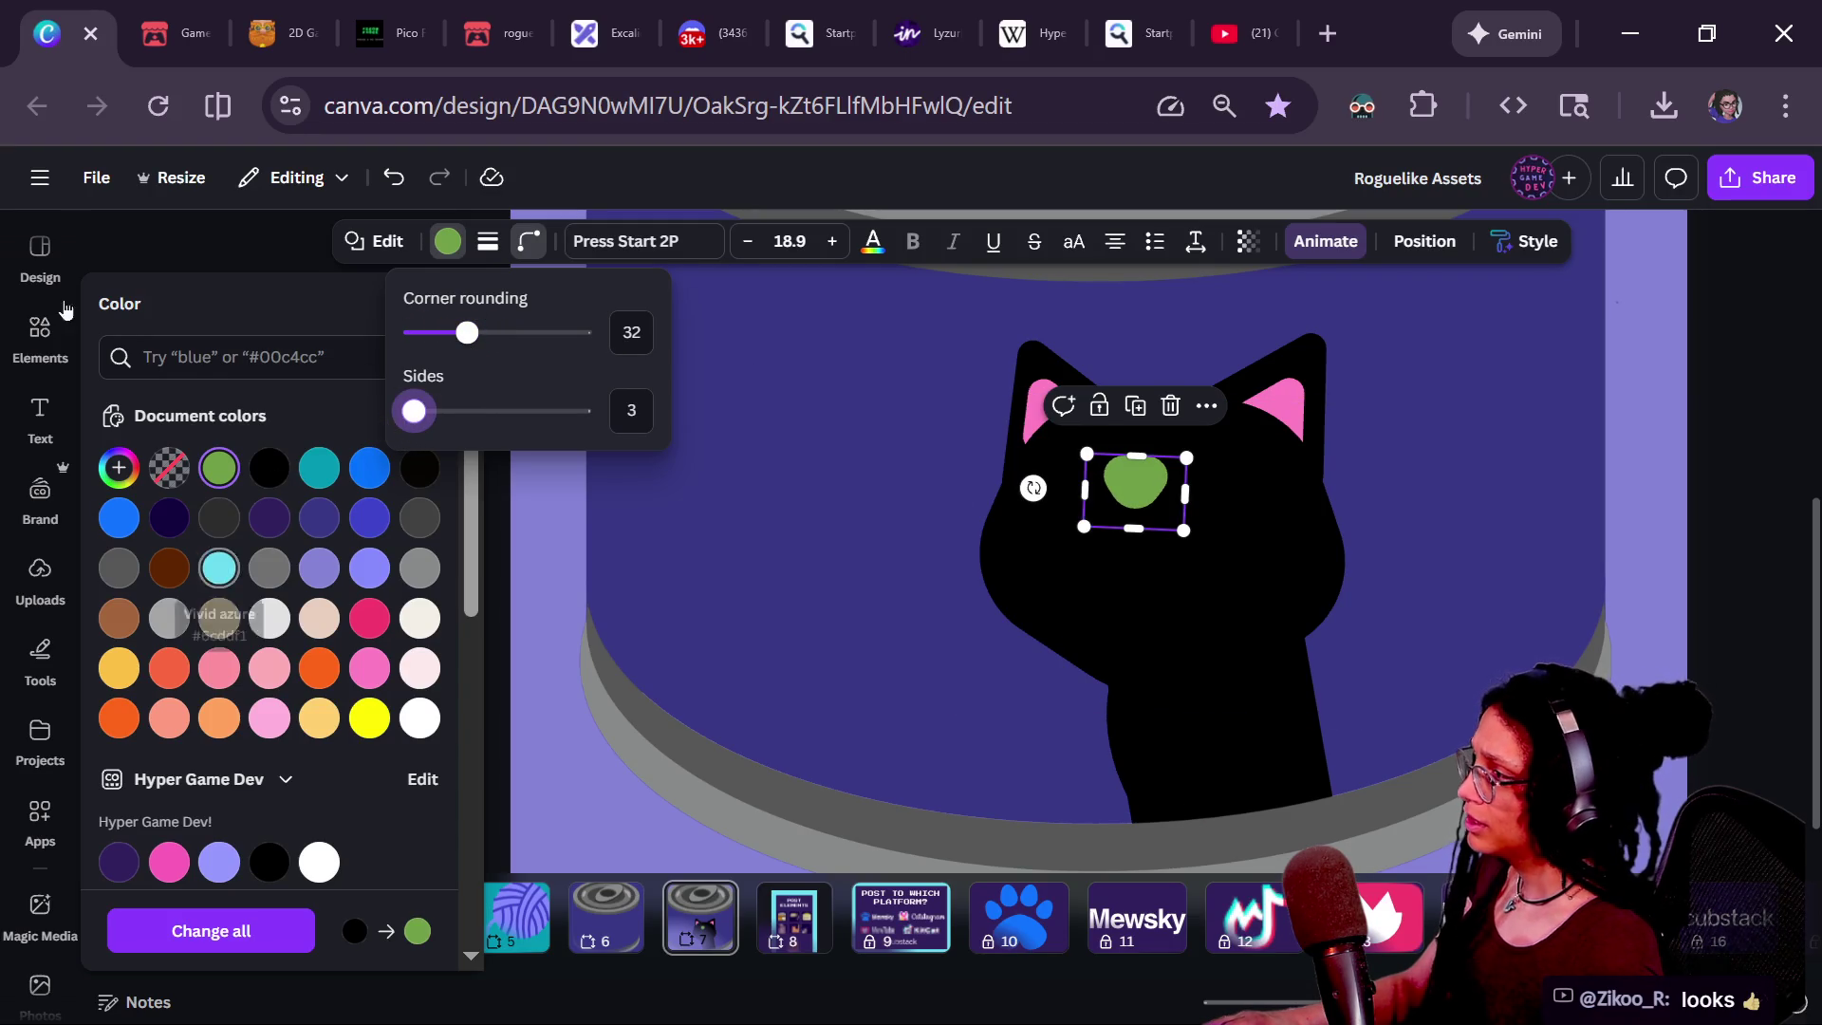
left_click(373, 244)
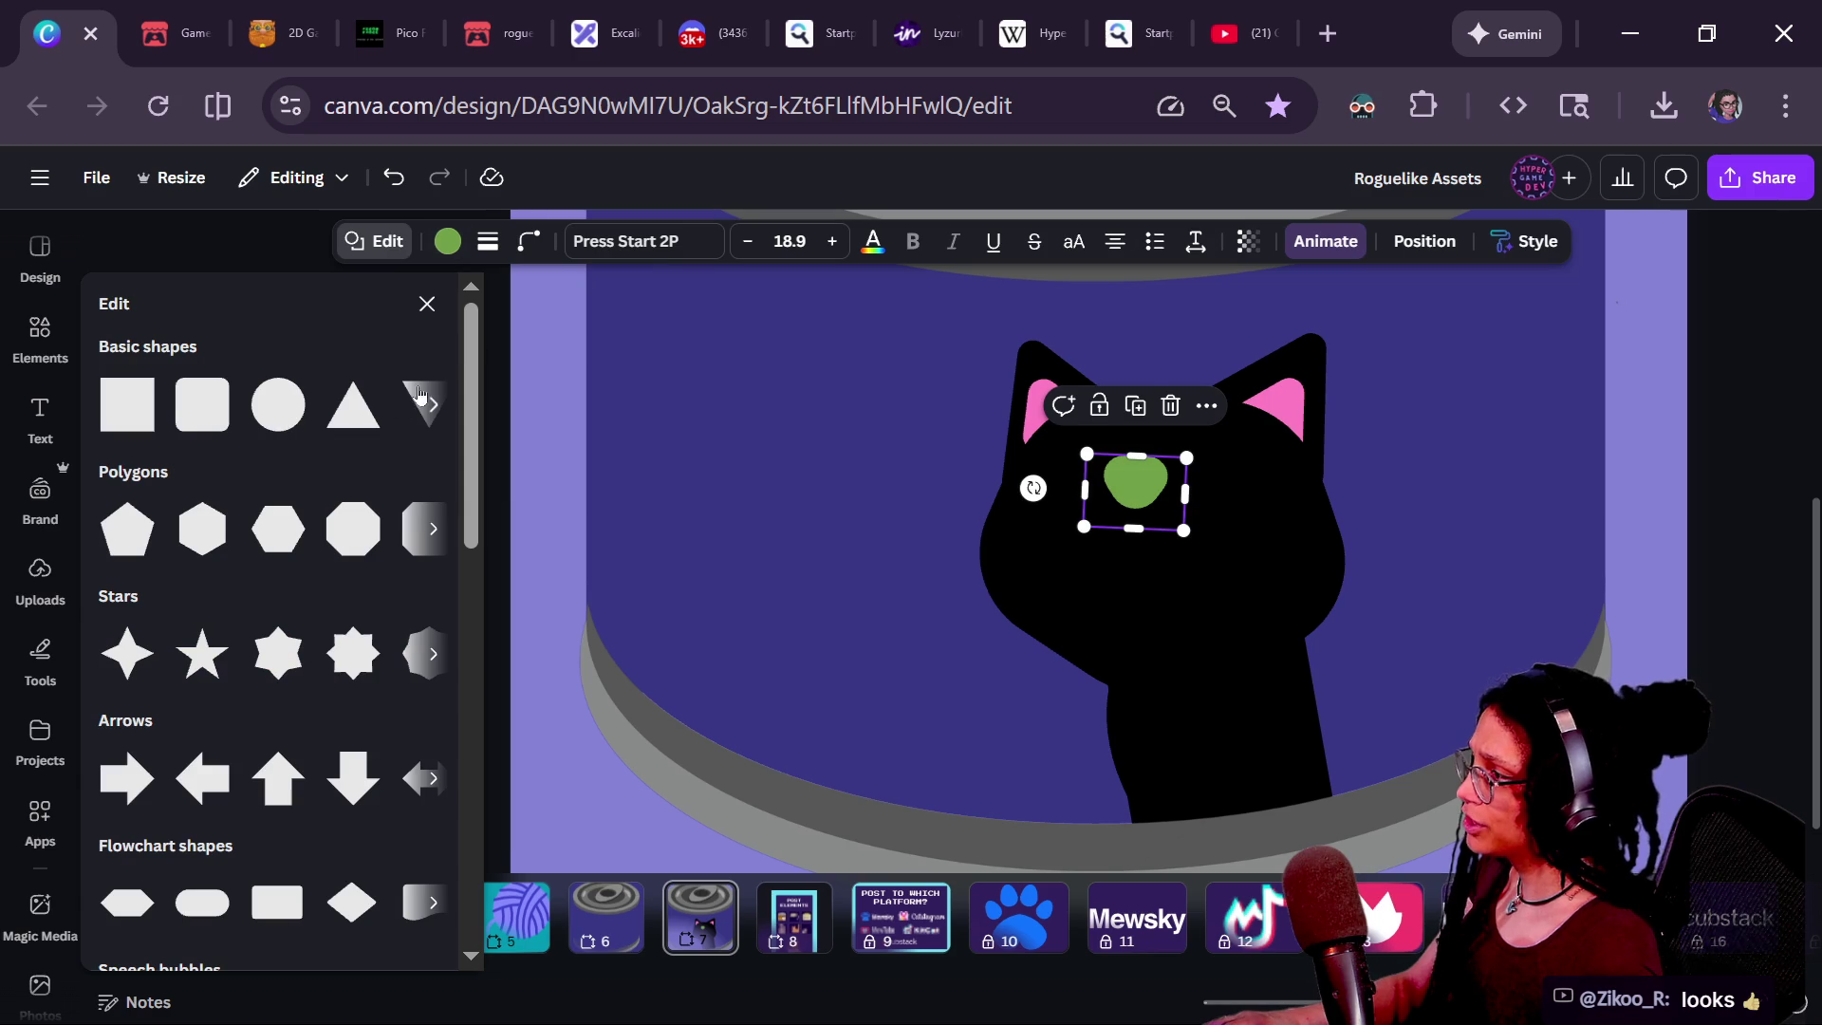
- Try arch, polygon, pentagon and hexagon shapes for the eye, settling on a diamond
left_click(432, 406)
left_click(432, 405)
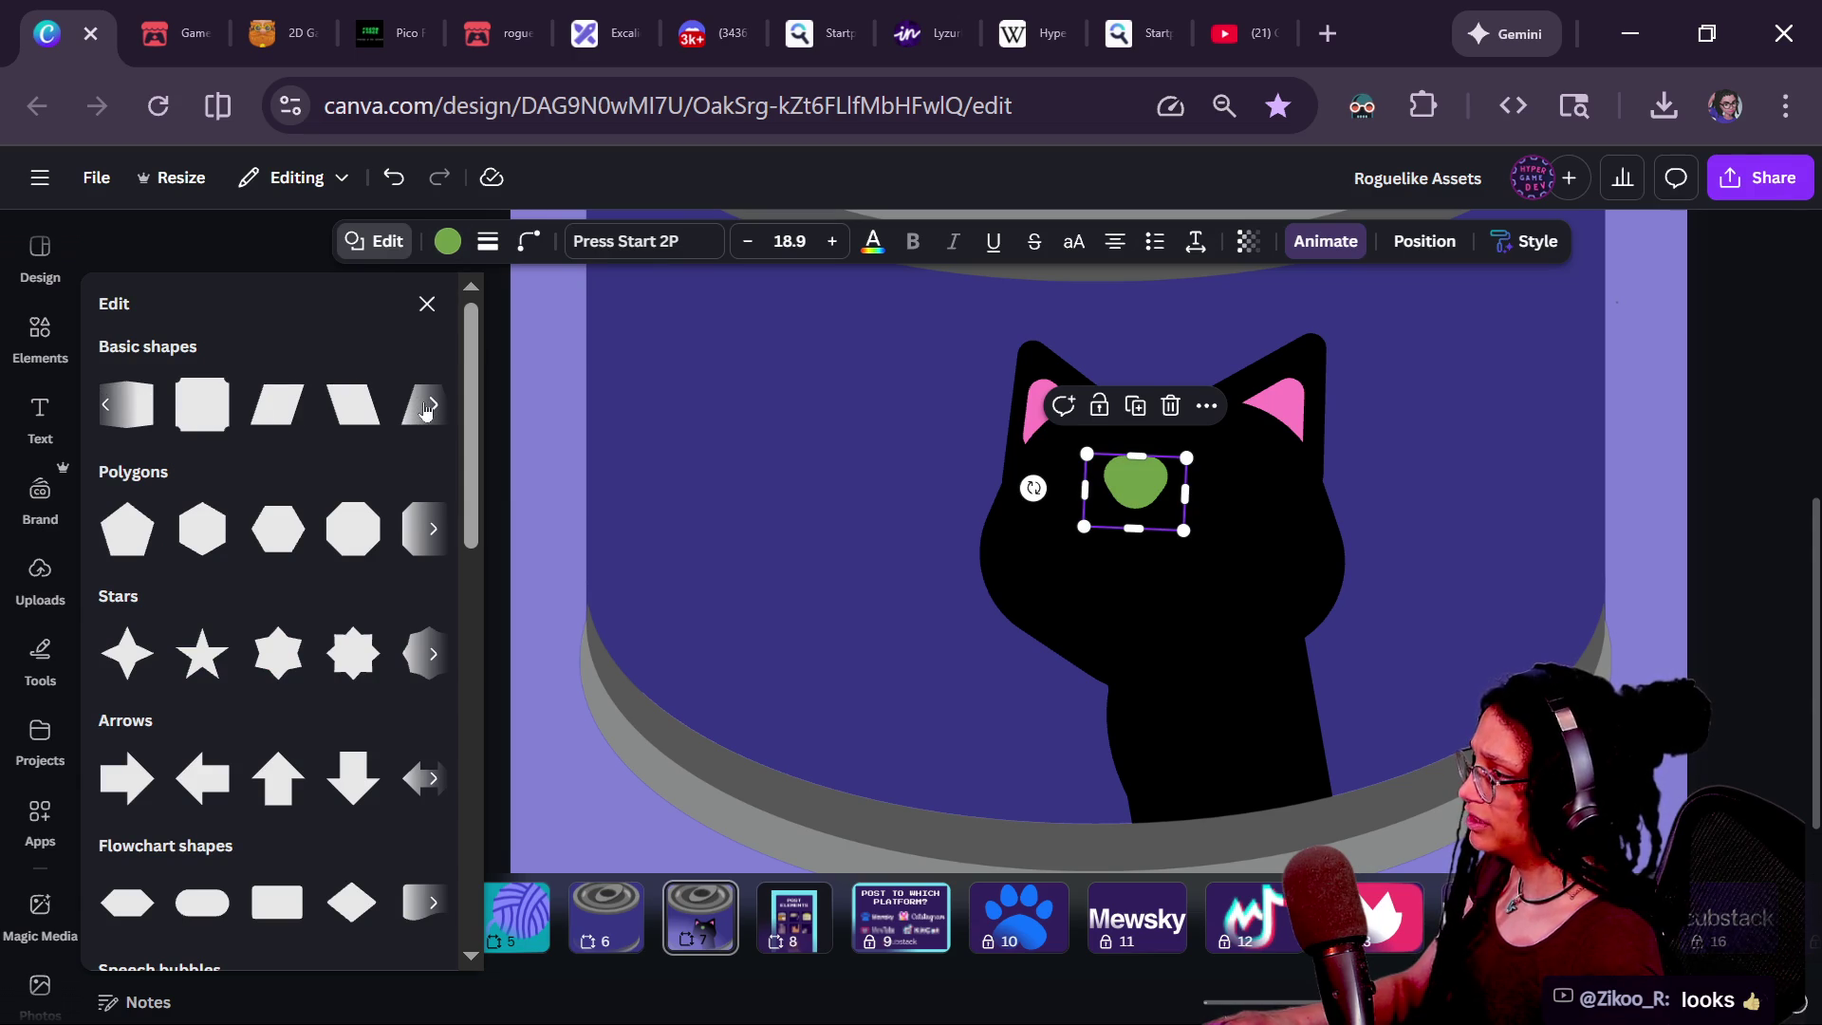
left_click(432, 405)
left_click(423, 406)
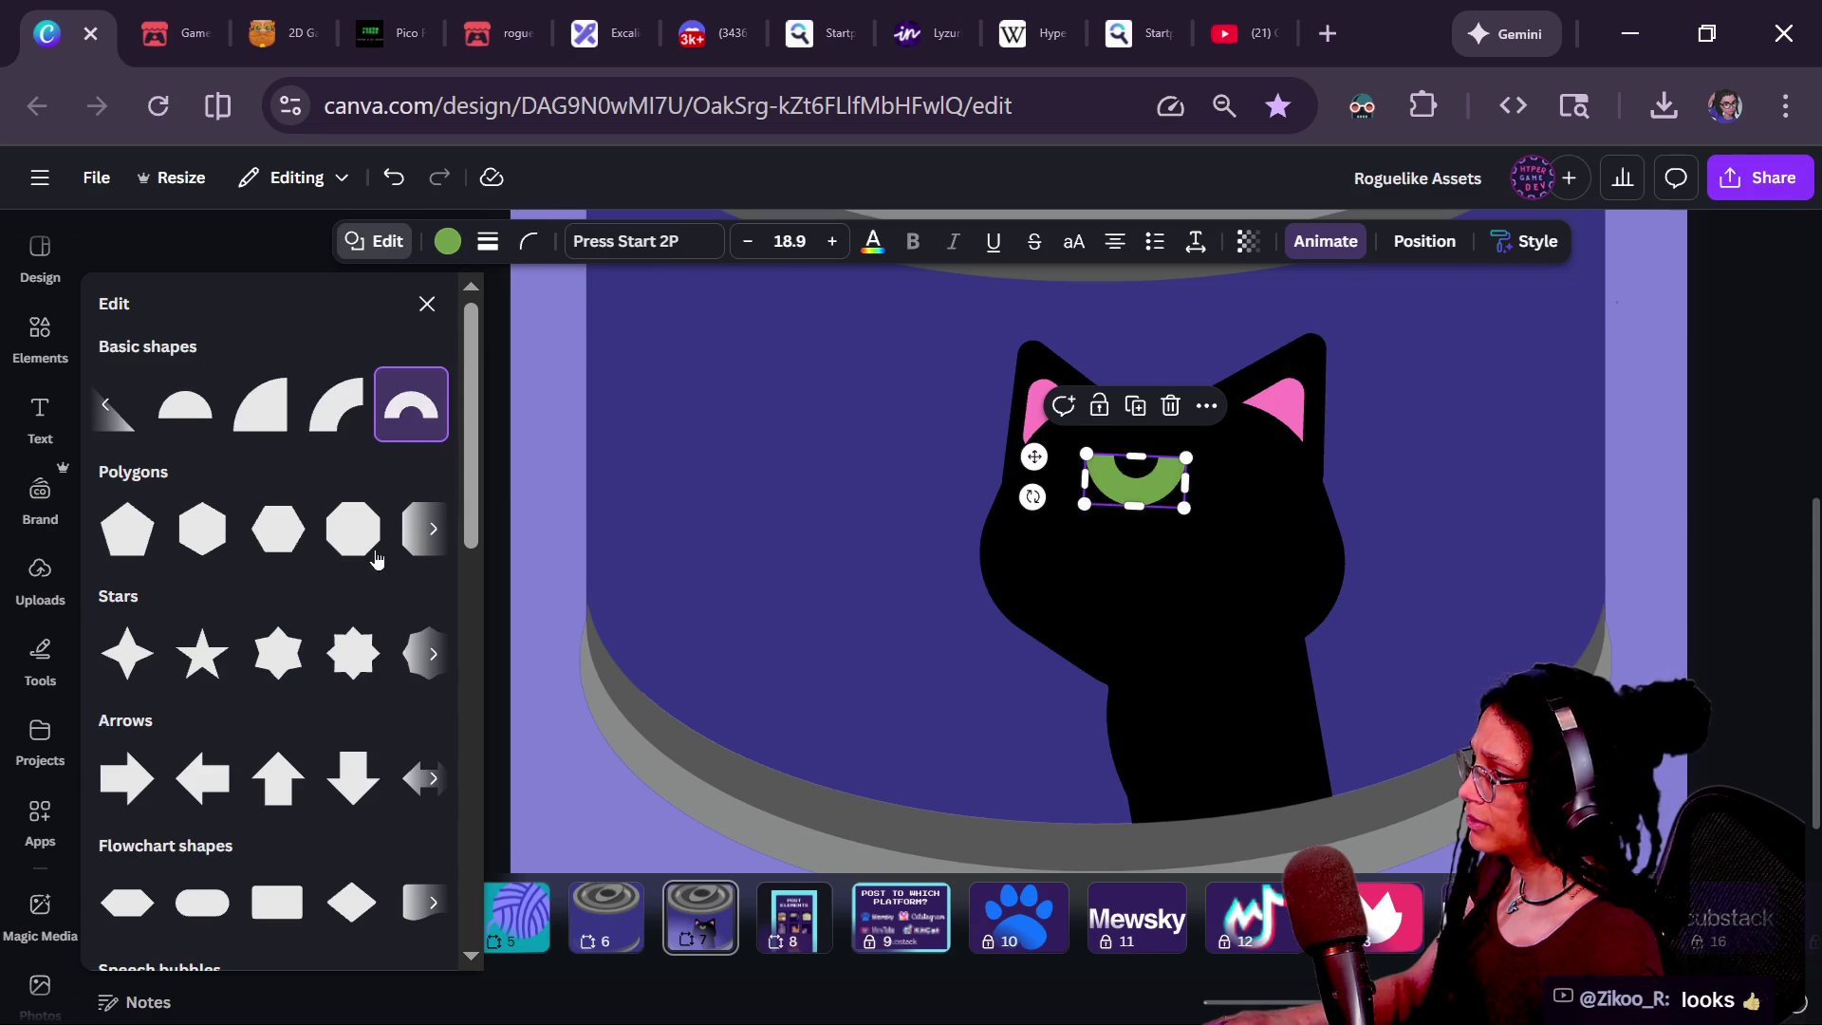
left_click(425, 541)
left_click(435, 536)
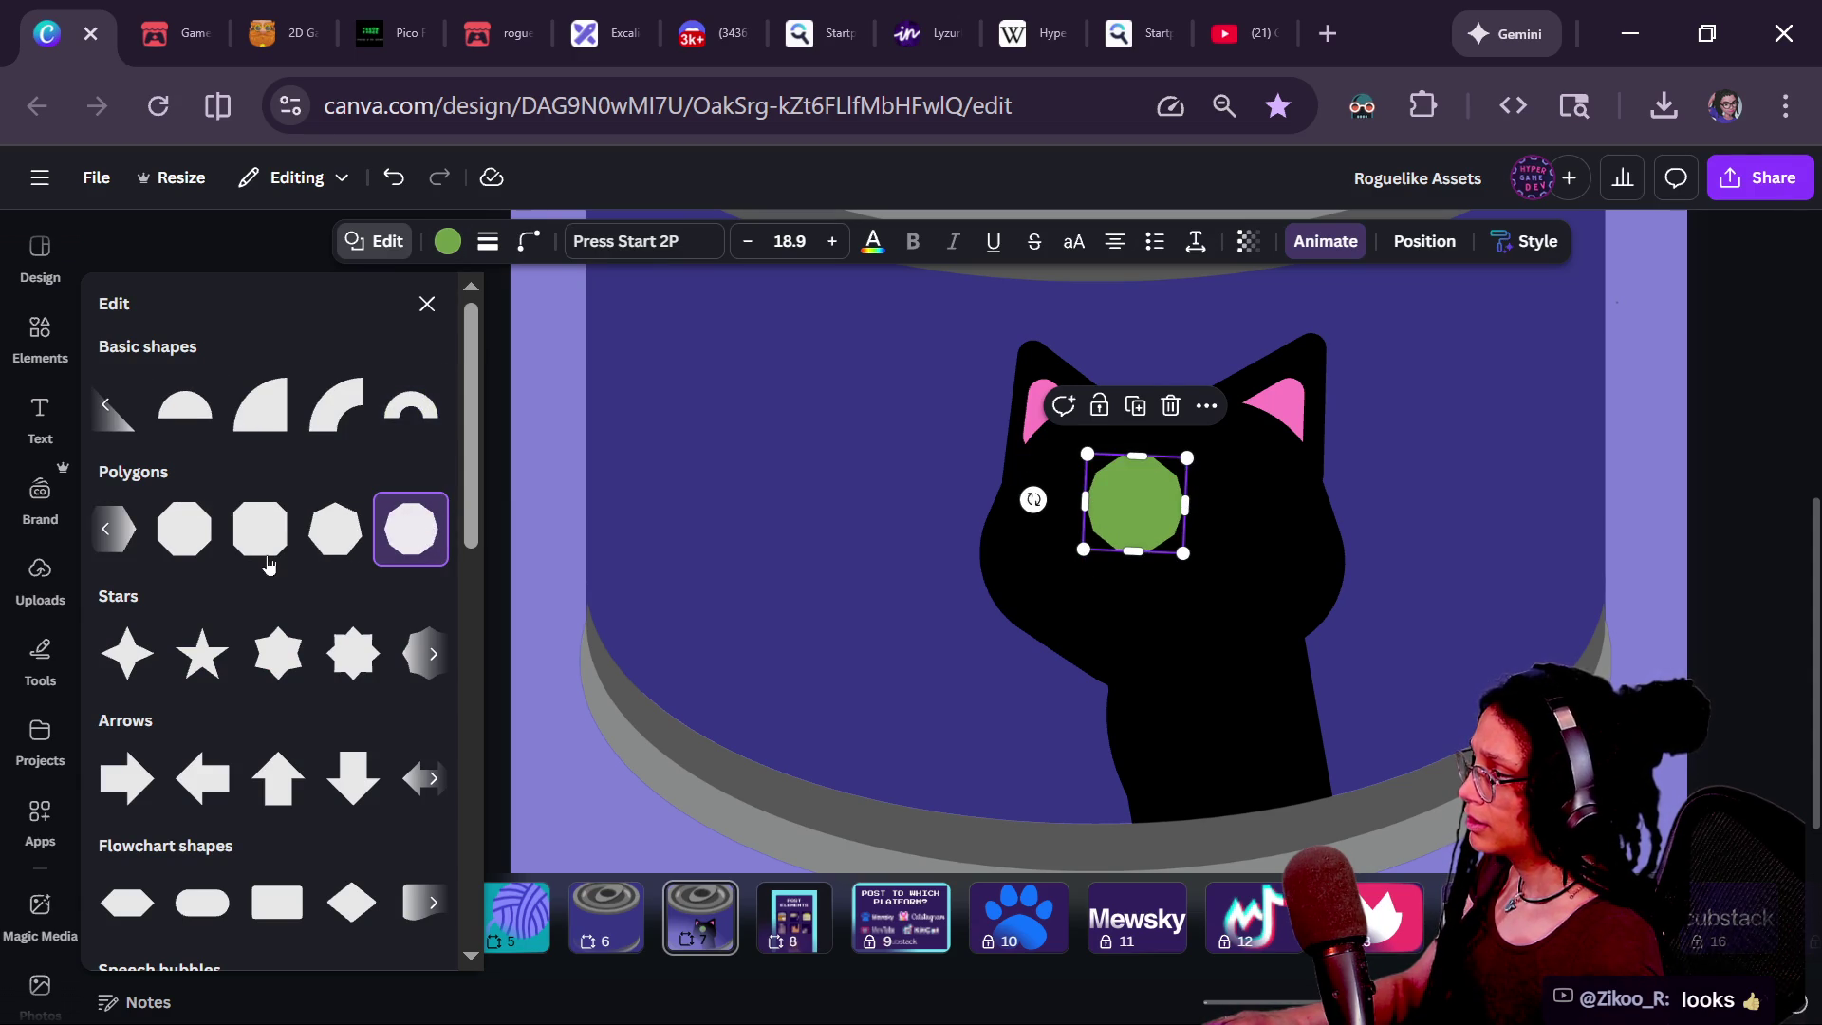
left_click(109, 532)
left_click(111, 546)
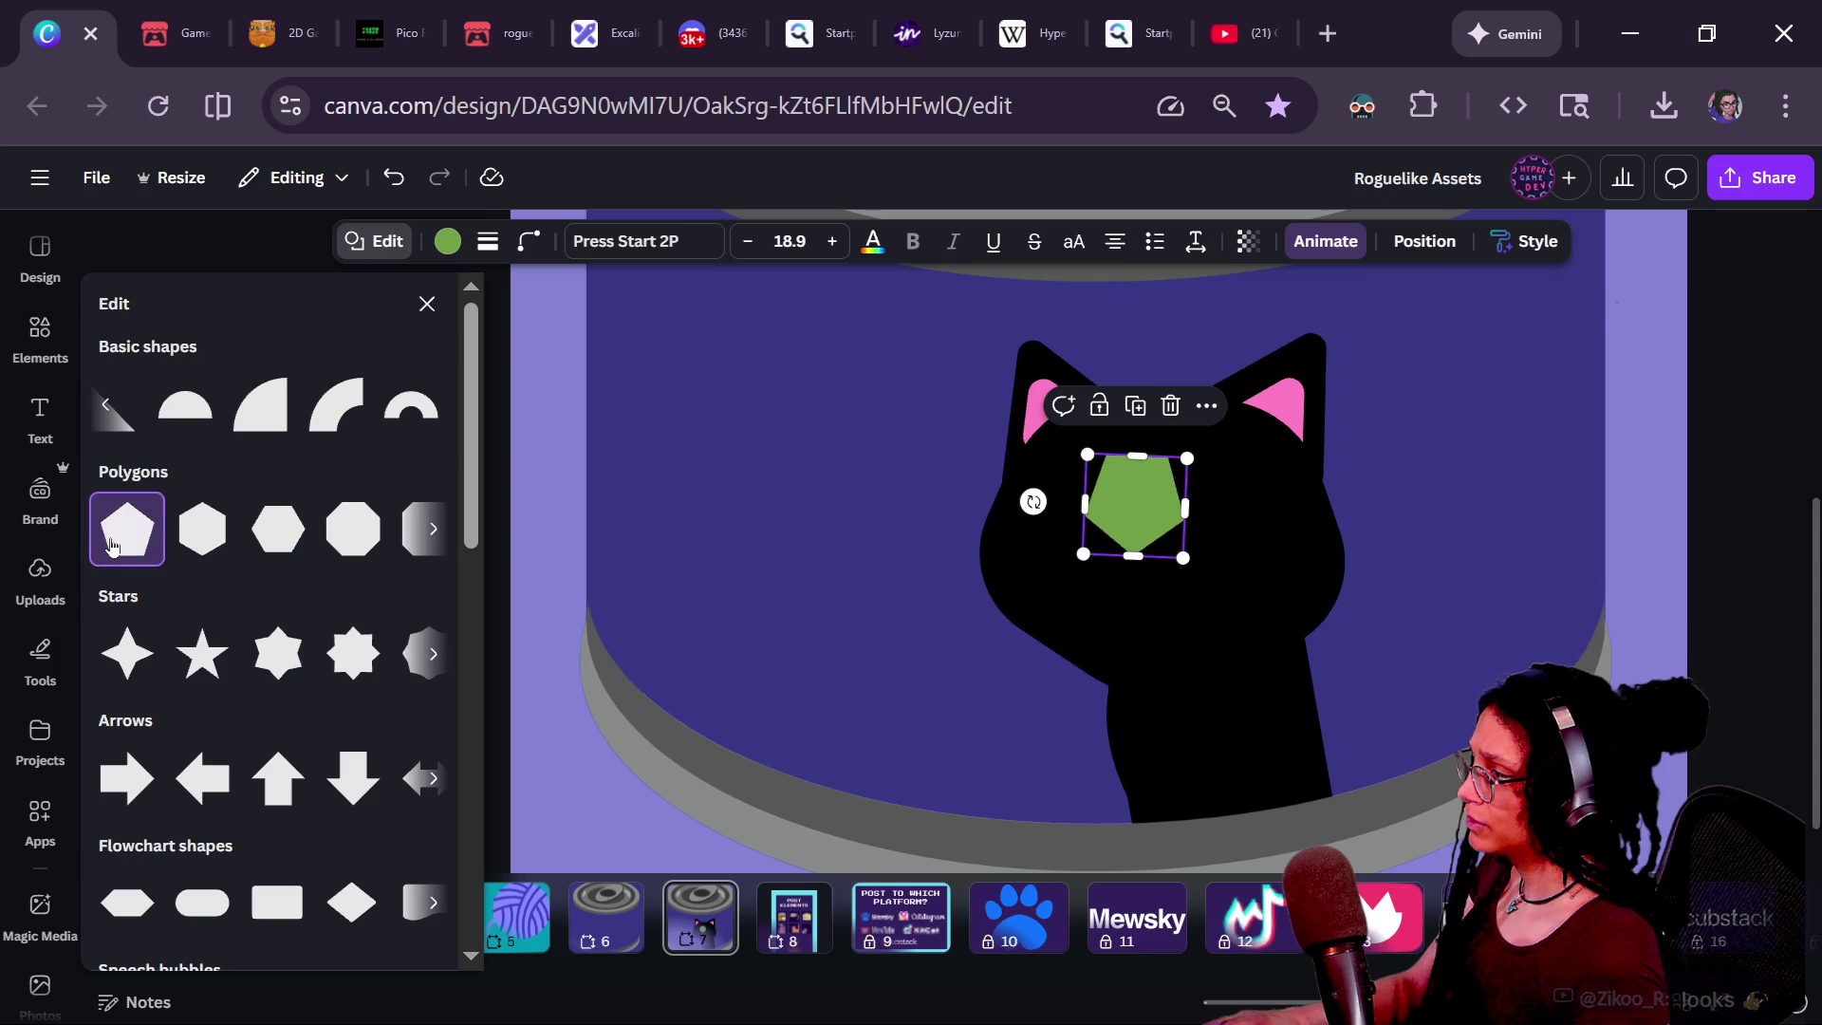
left_click(434, 655)
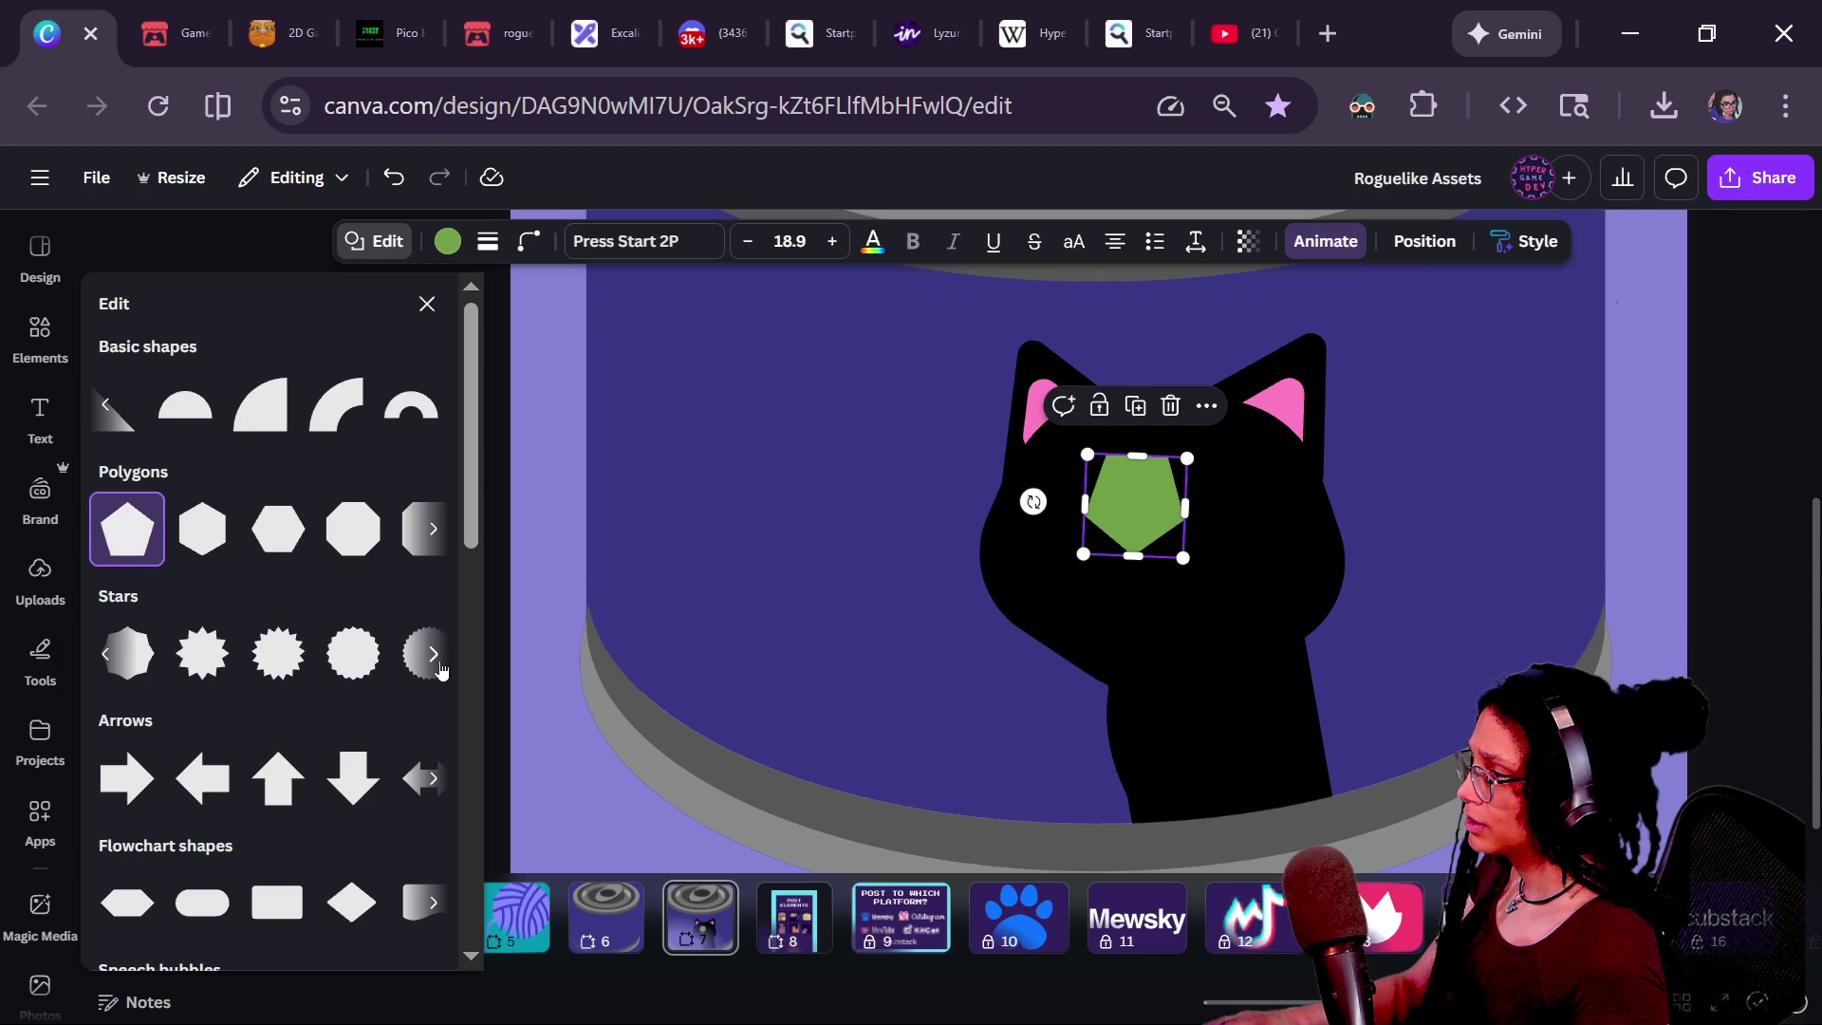
scroll(435, 666, "down", 3)
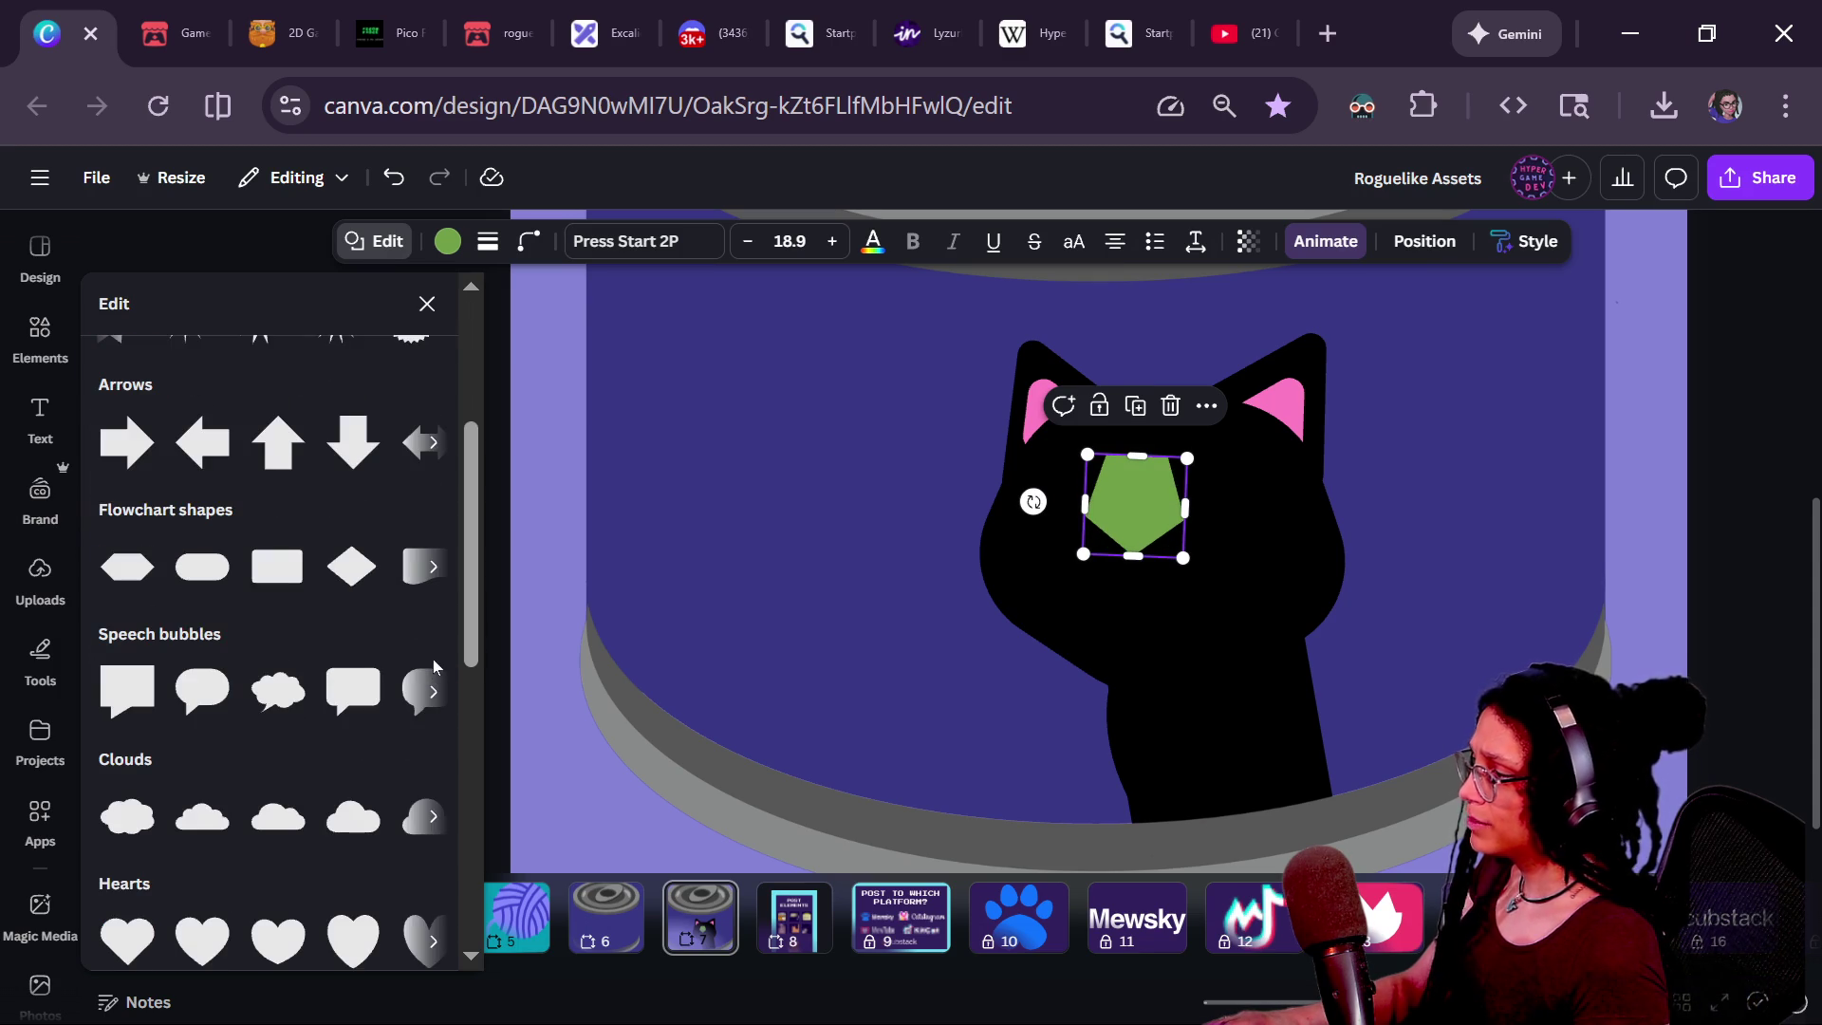
left_click(127, 567)
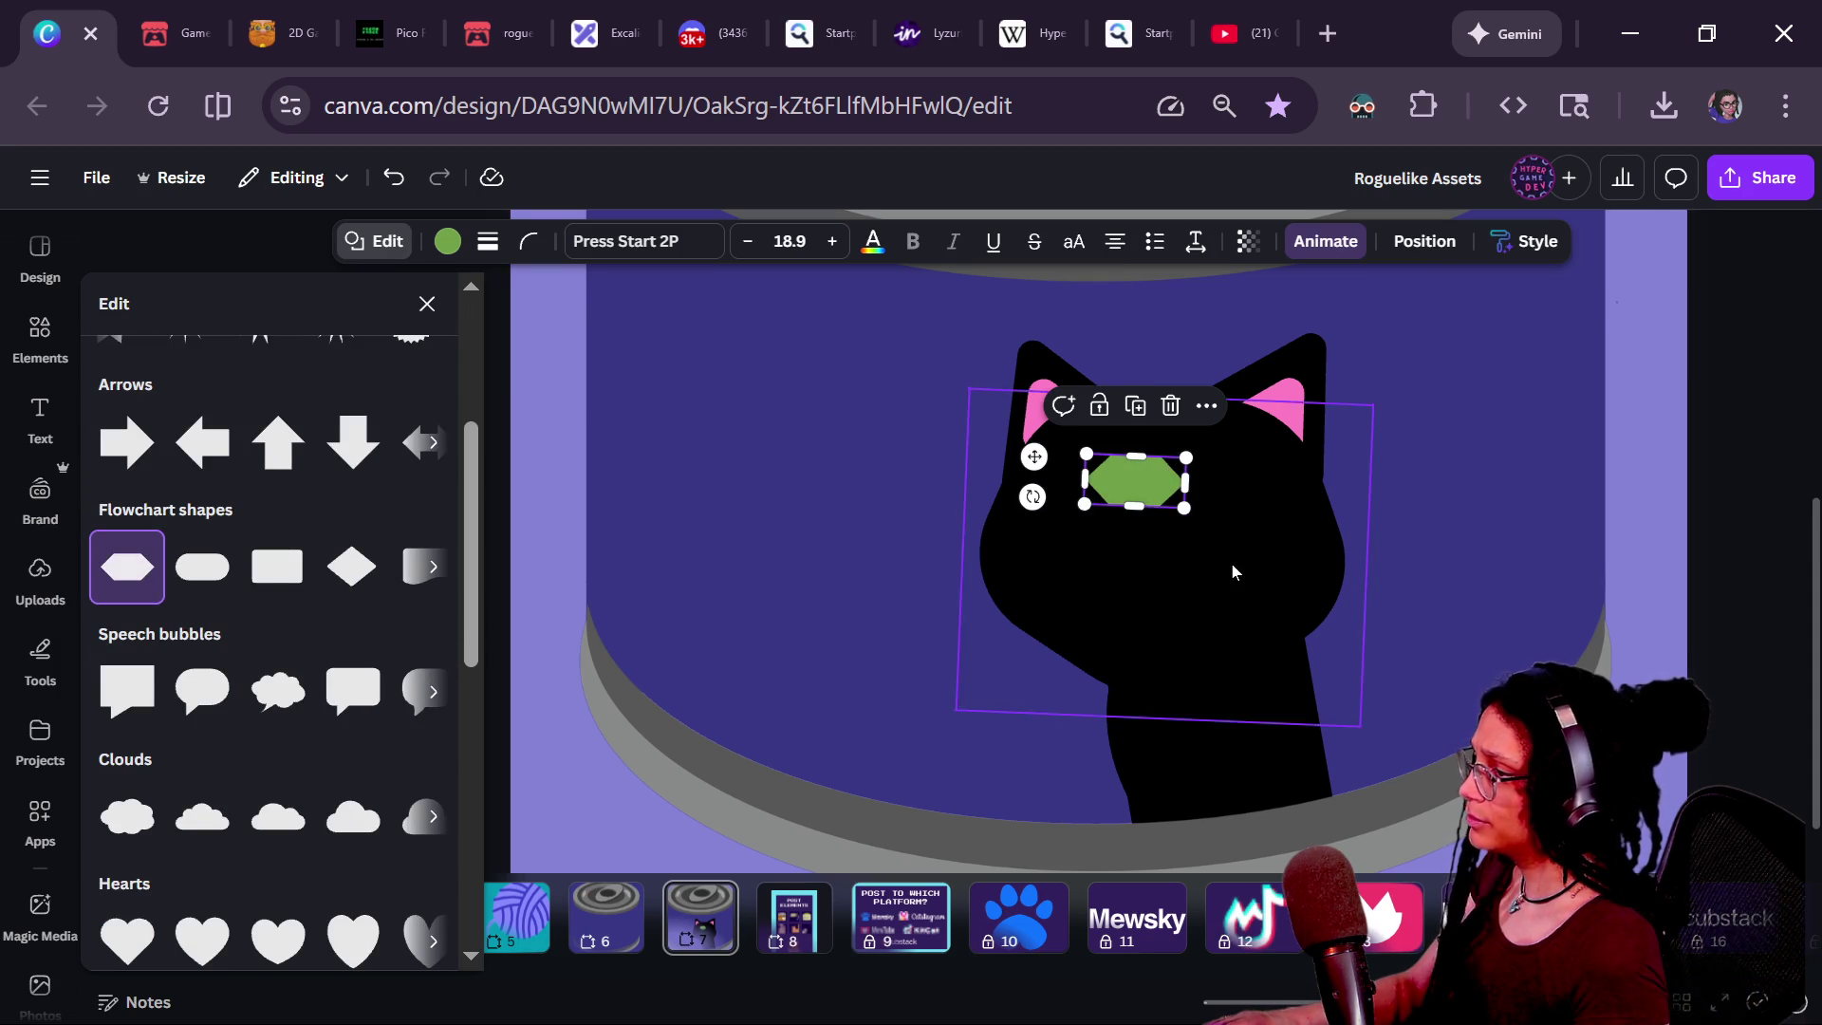
left_click(352, 567)
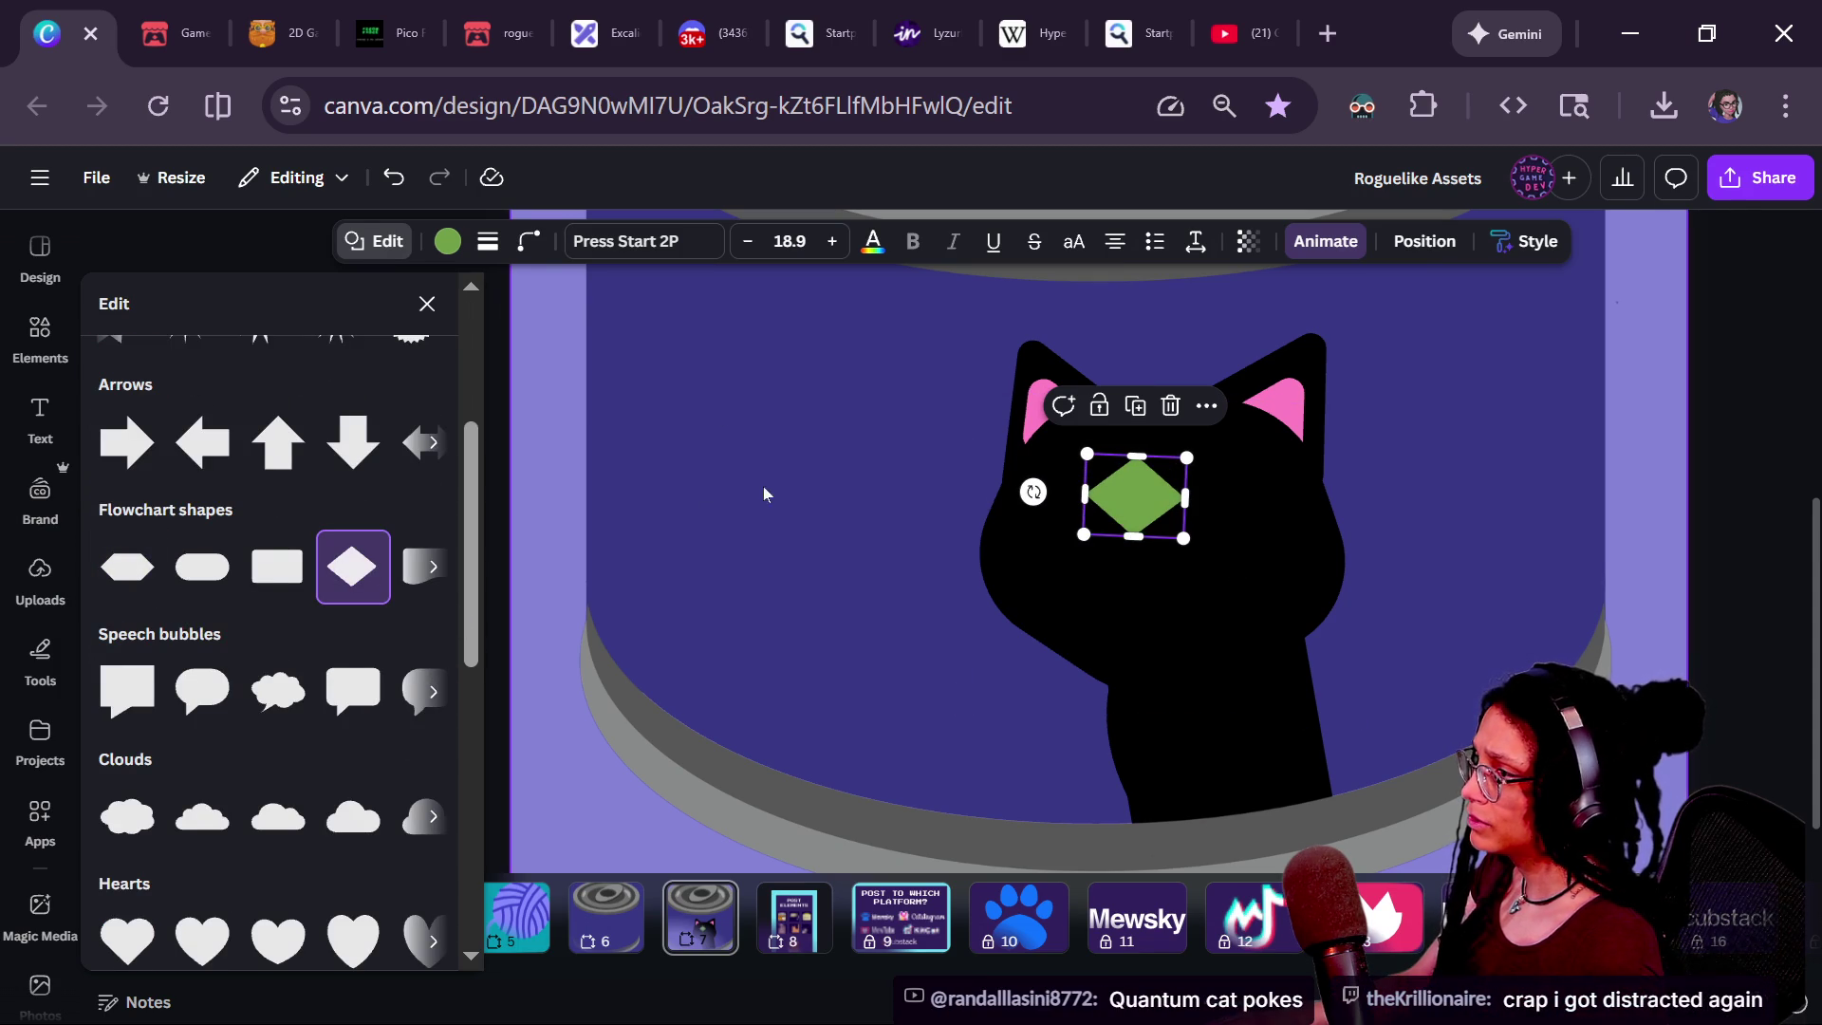
- Give the diamond corner rounding 15, move it to the left-eye spot, and duplicate it
left_click(488, 241)
left_click(528, 241)
left_click_drag(414, 332, 510, 331)
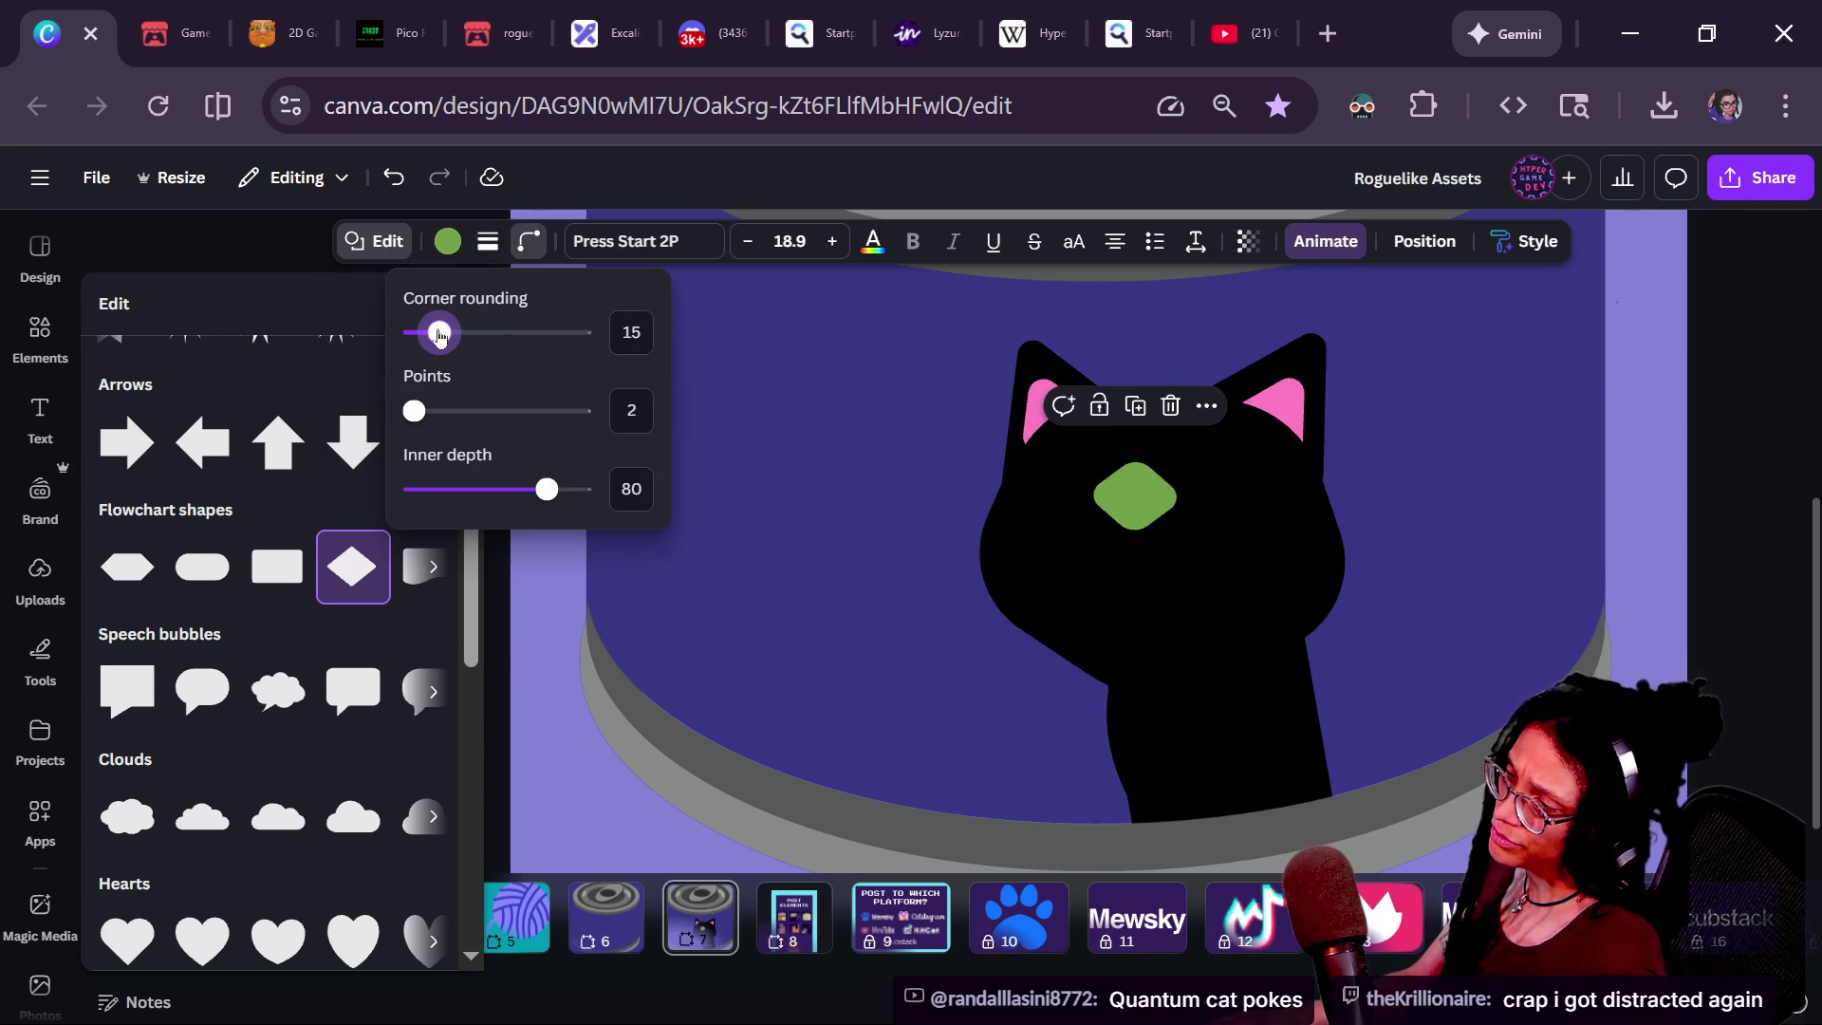
mouse_move(1154, 523)
left_mouse_down()
mouse_move(1117, 520)
mouse_move(1102, 549)
mouse_move(1199, 531)
mouse_move(1209, 502)
left_mouse_up()
key("ctrl+d")
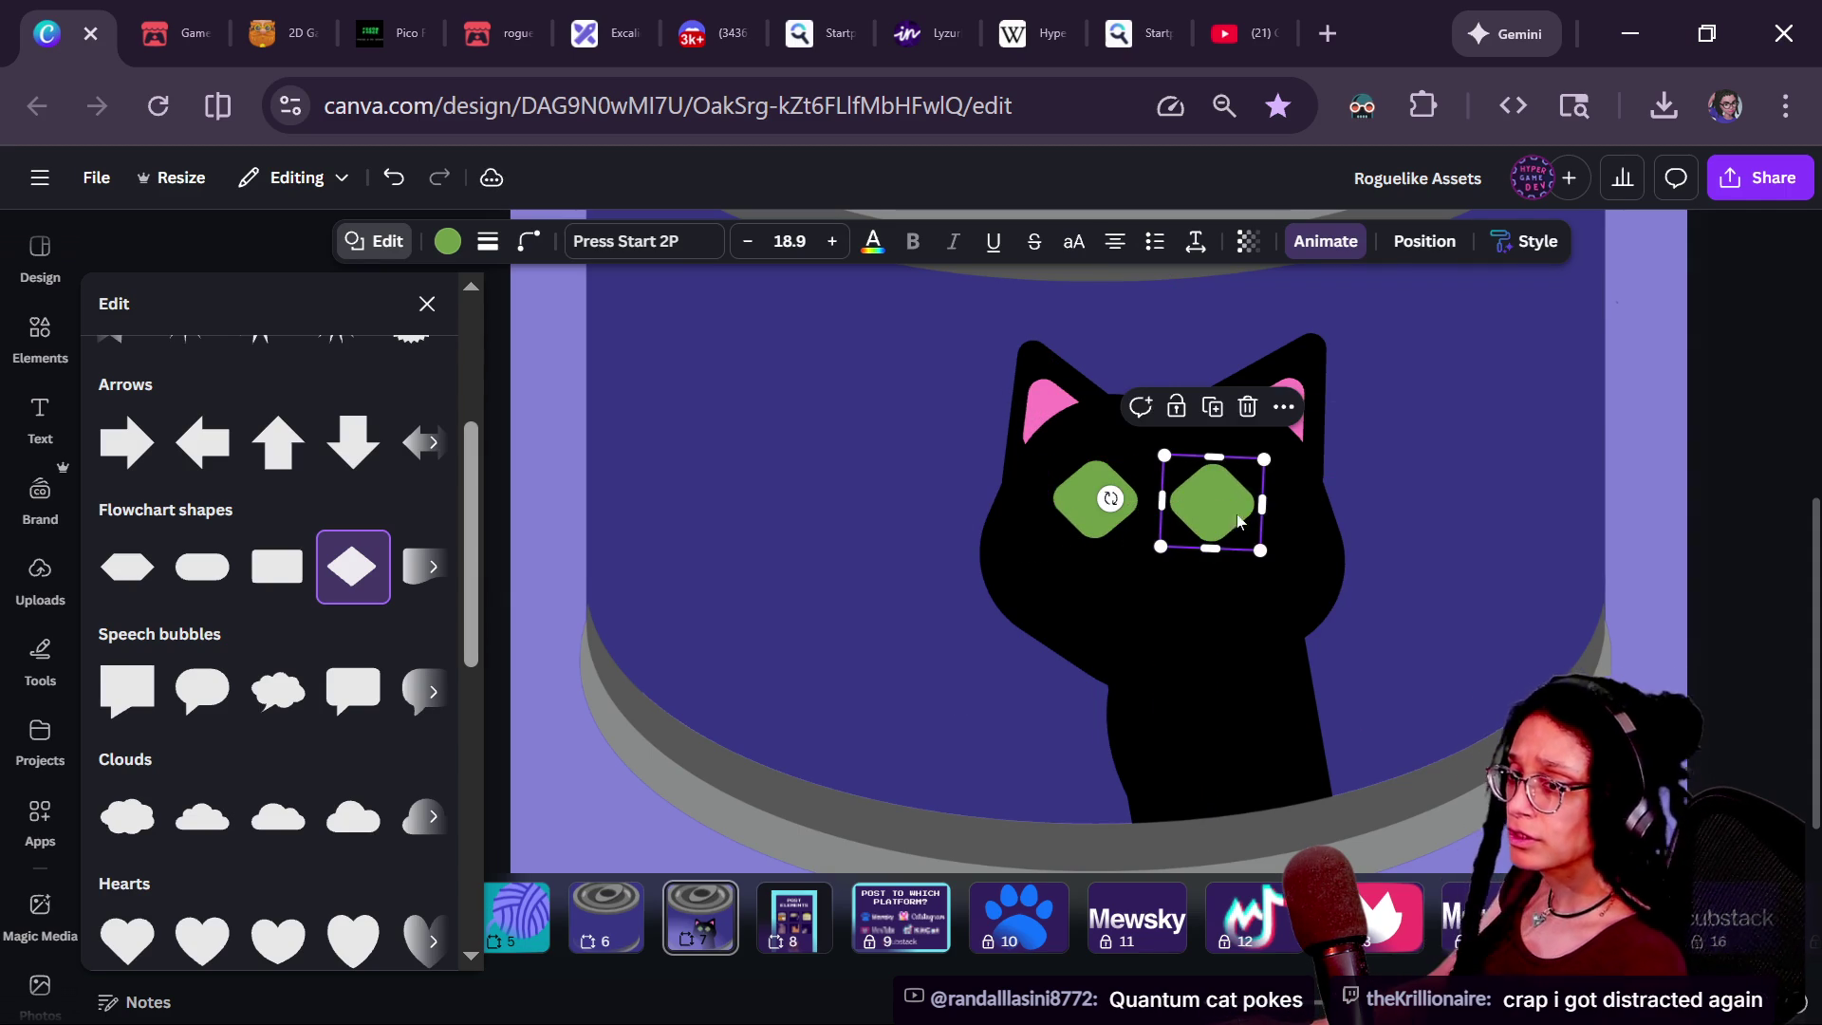
left_click(1386, 511)
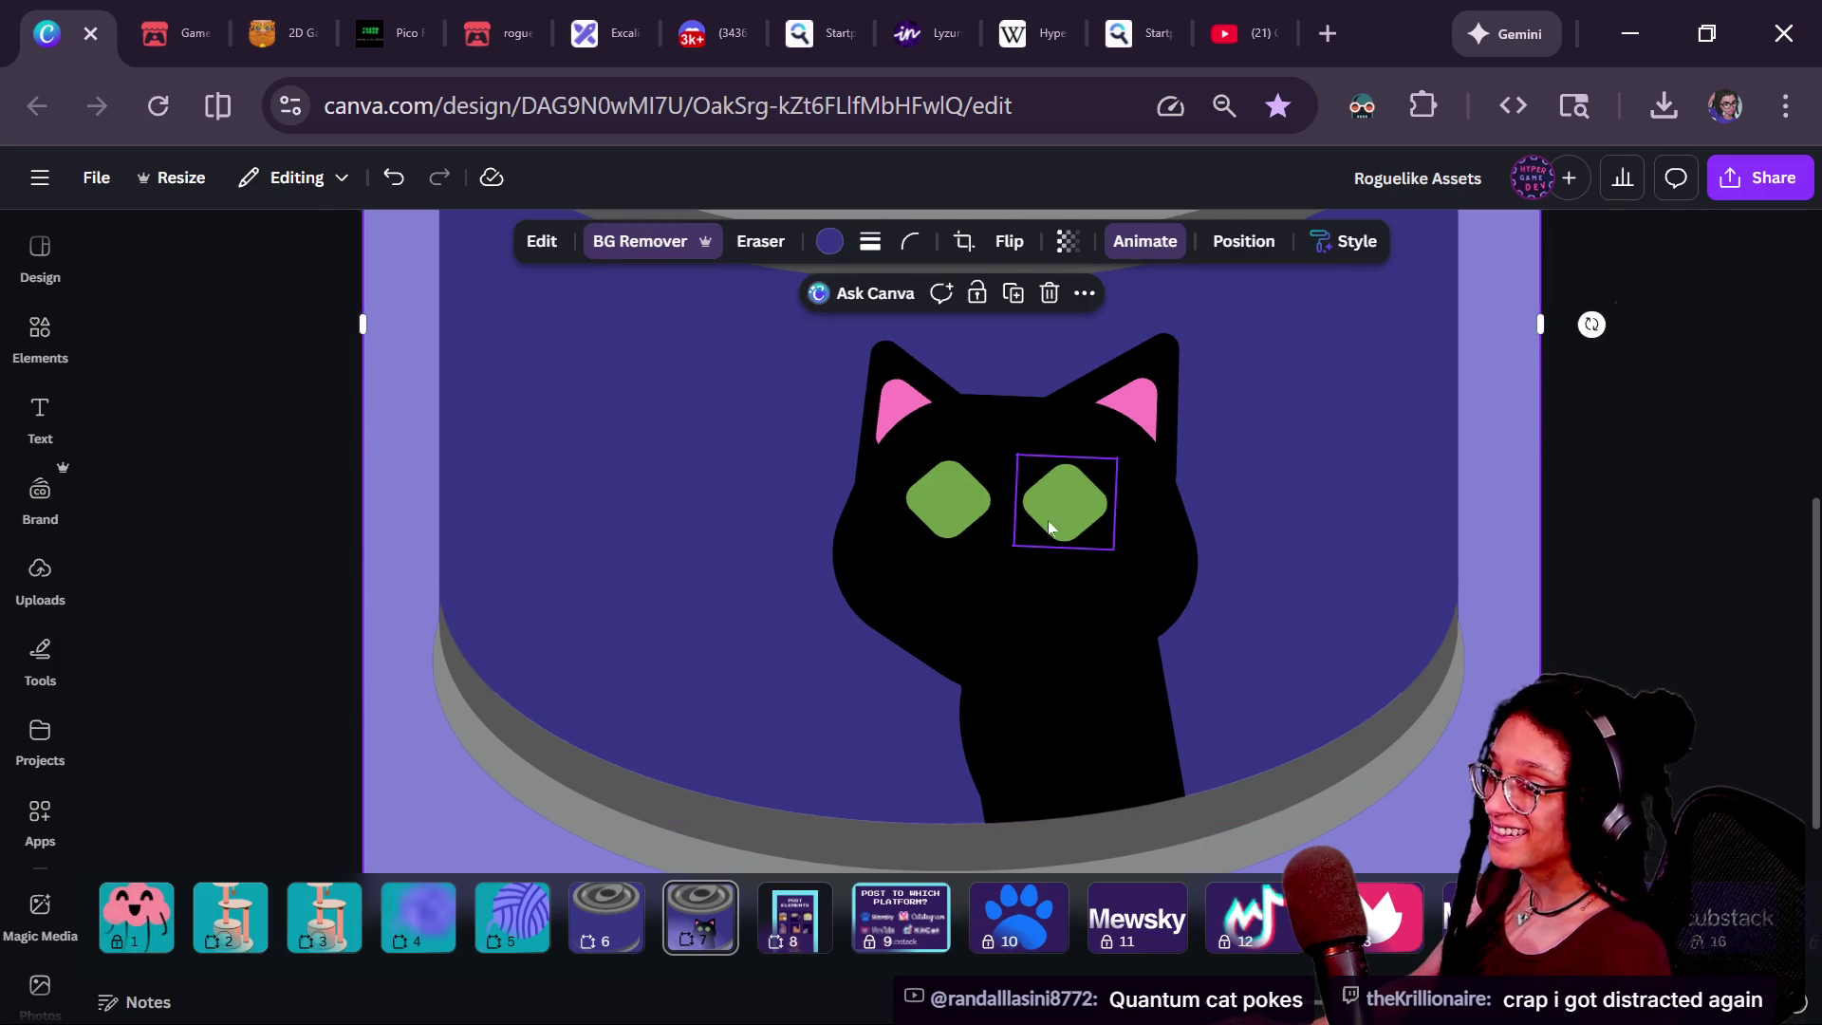
- Line up the left diamond eye with the right eye and enlarge it slightly
left_click(975, 496)
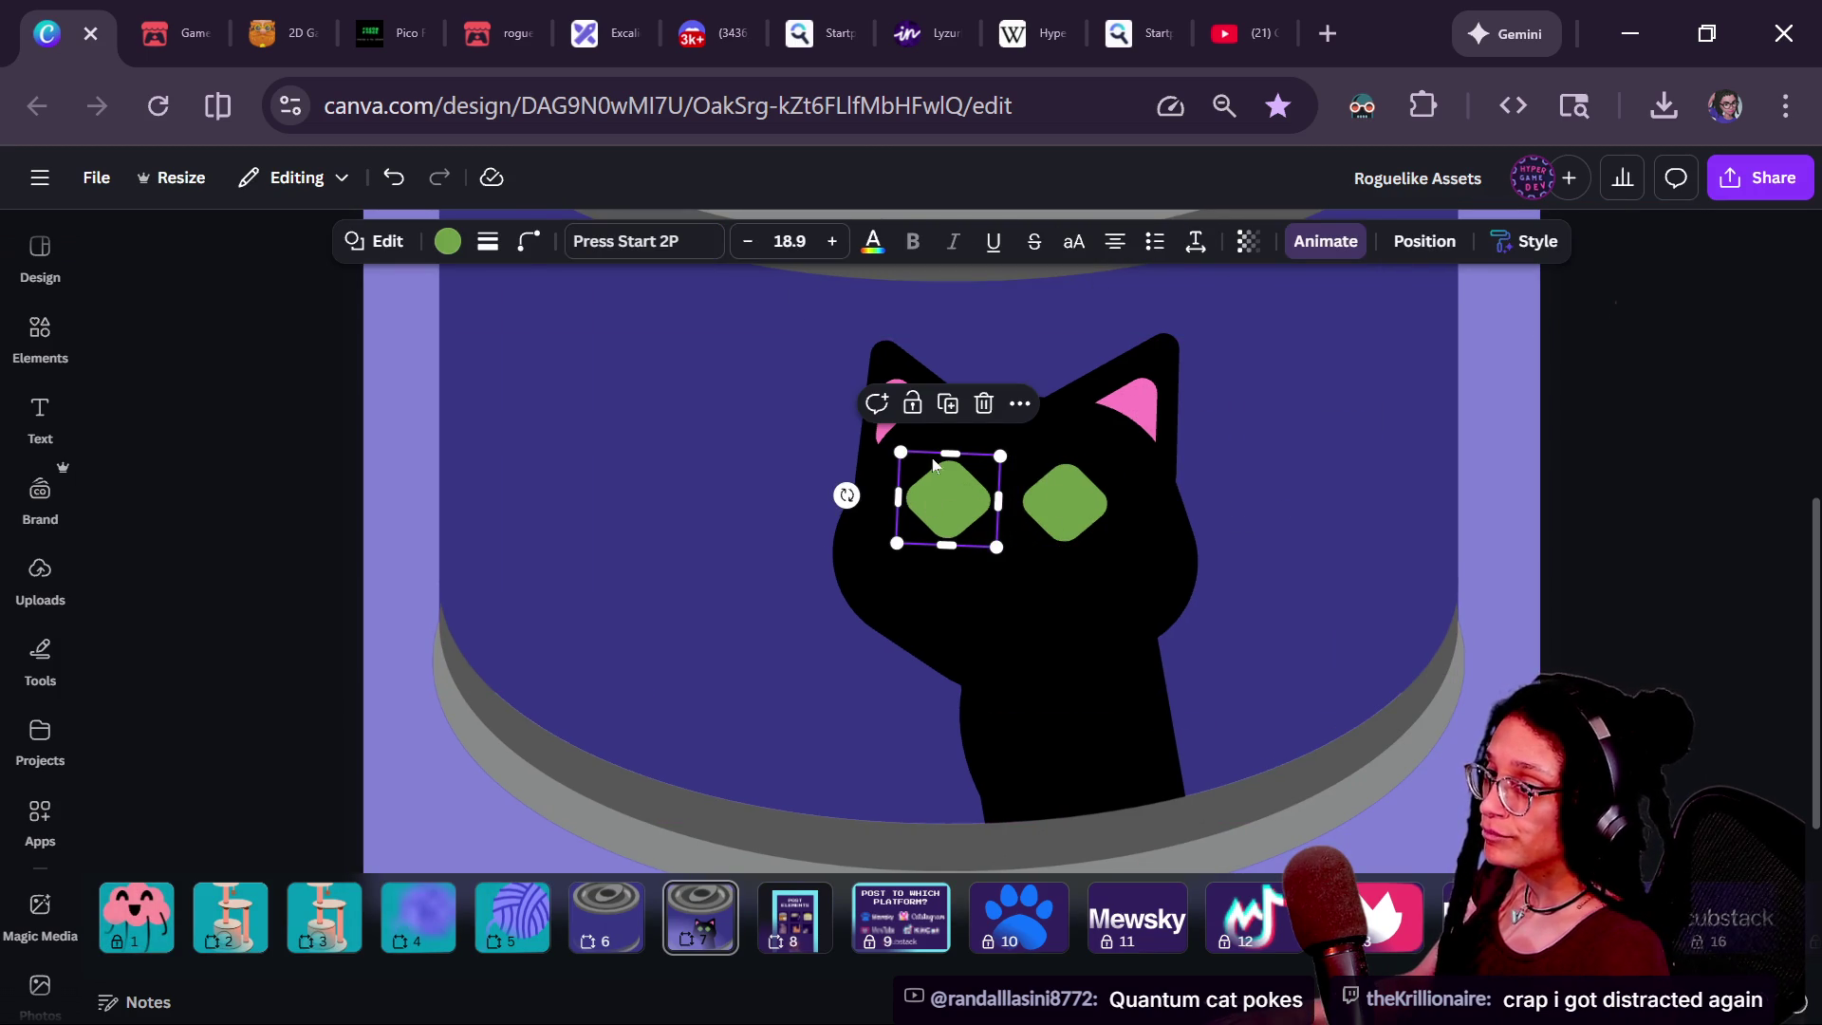
left_click_drag(1023, 486, 997, 460)
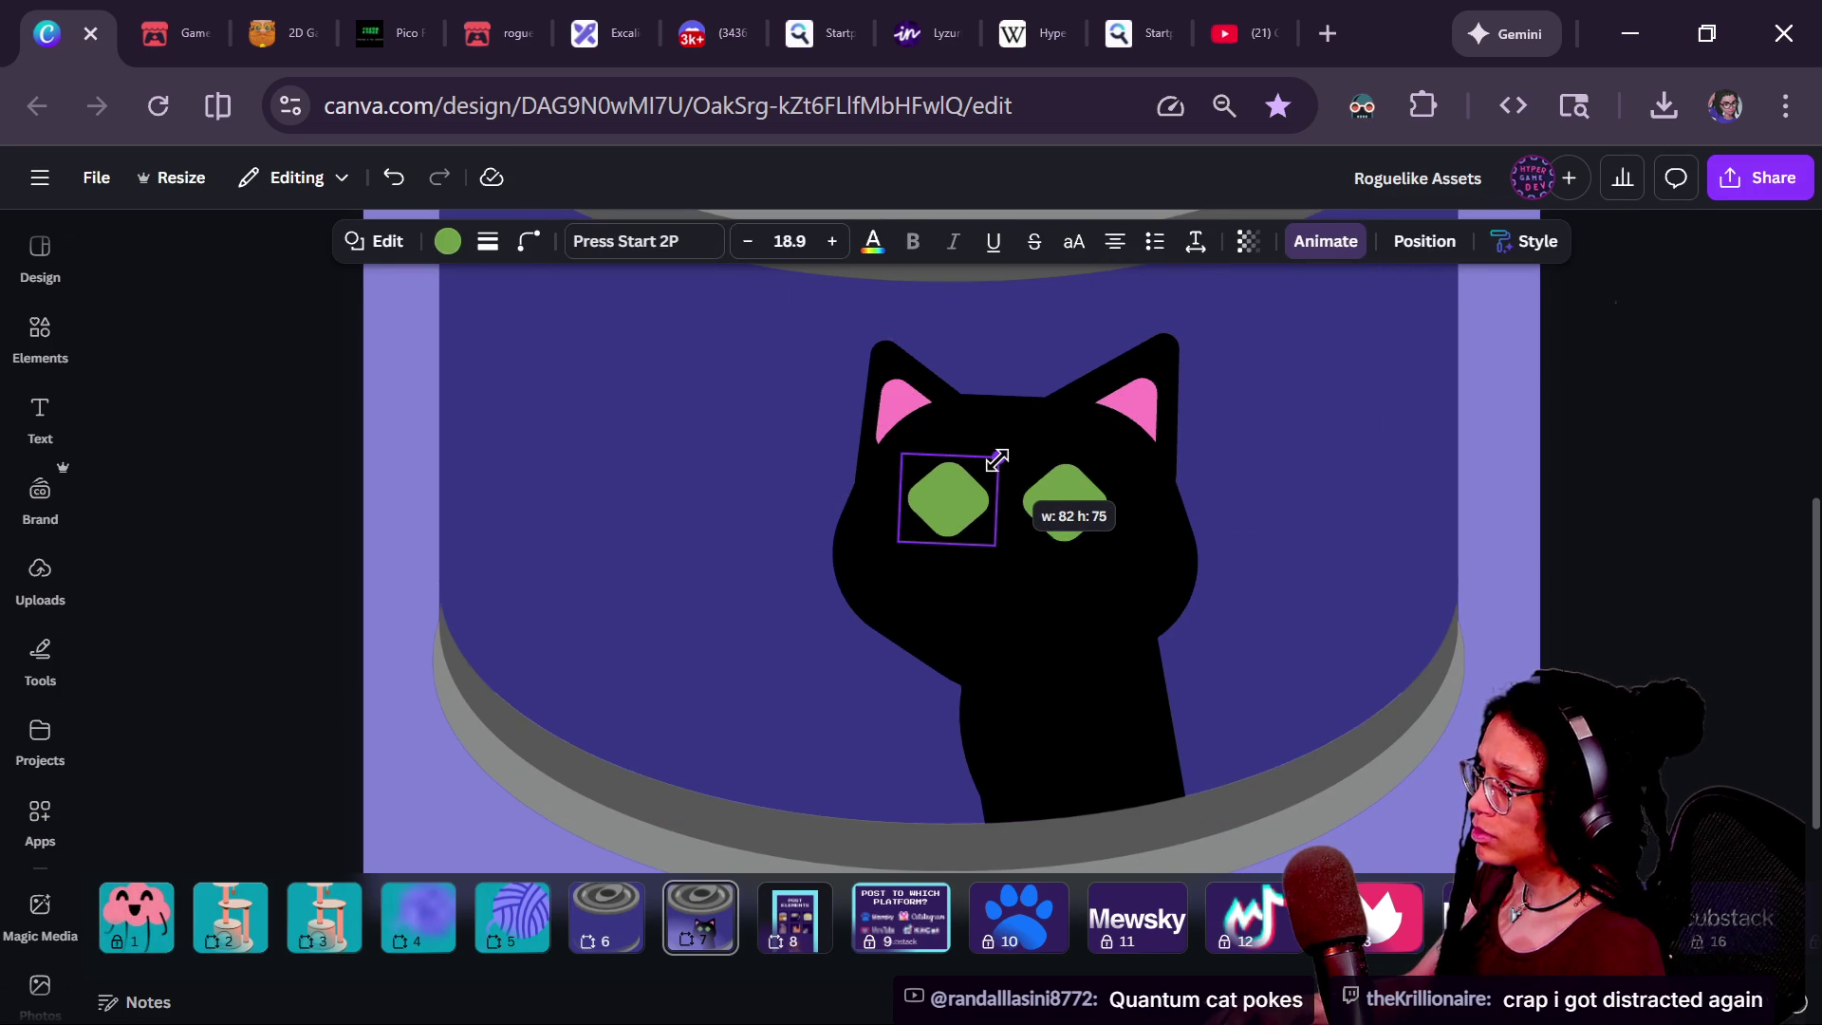
left_click_drag(998, 461, 997, 460)
left_click(1168, 570)
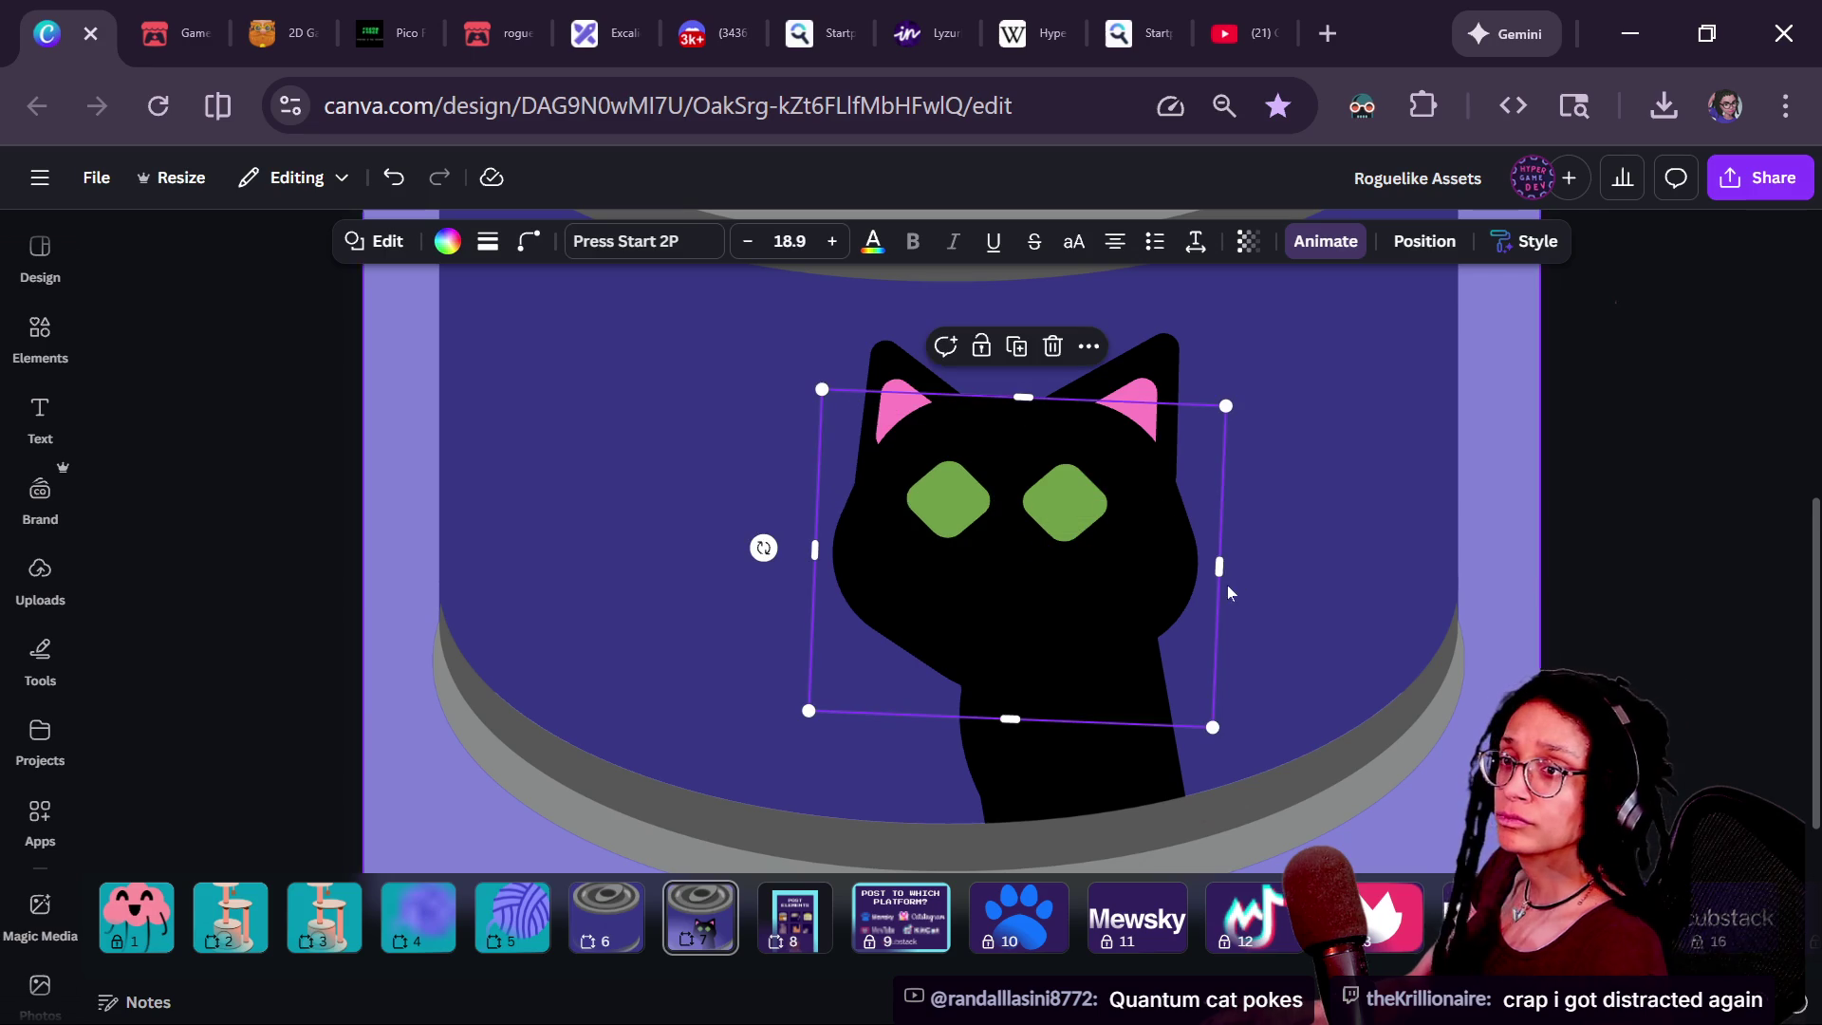
left_click(1106, 527)
left_click(944, 499)
- Narrow the diamond over the left green eye into a taller shape of about 68 × 88
scroll(1127, 565, "down", 3)
scroll(1120, 644, "up", 3)
left_click(1098, 561, "shift")
left_click_drag(1116, 482, 1122, 479)
left_click(1203, 510)
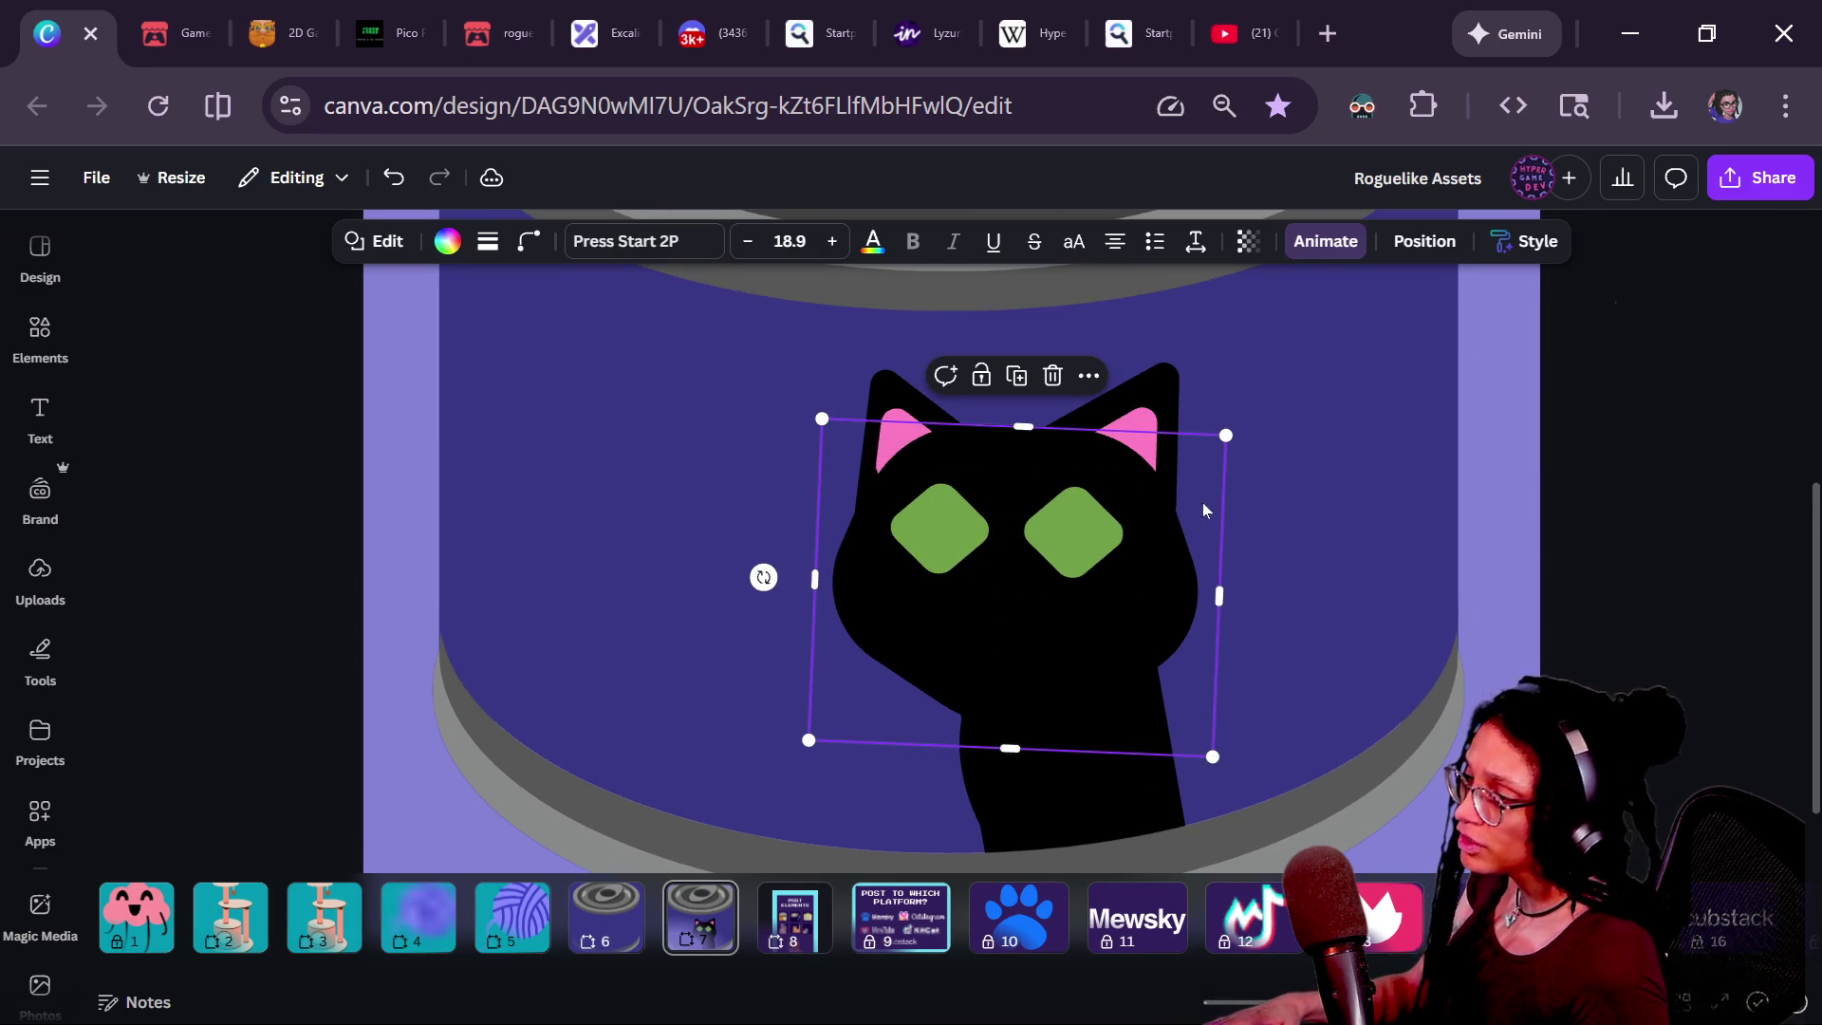
left_click(959, 538)
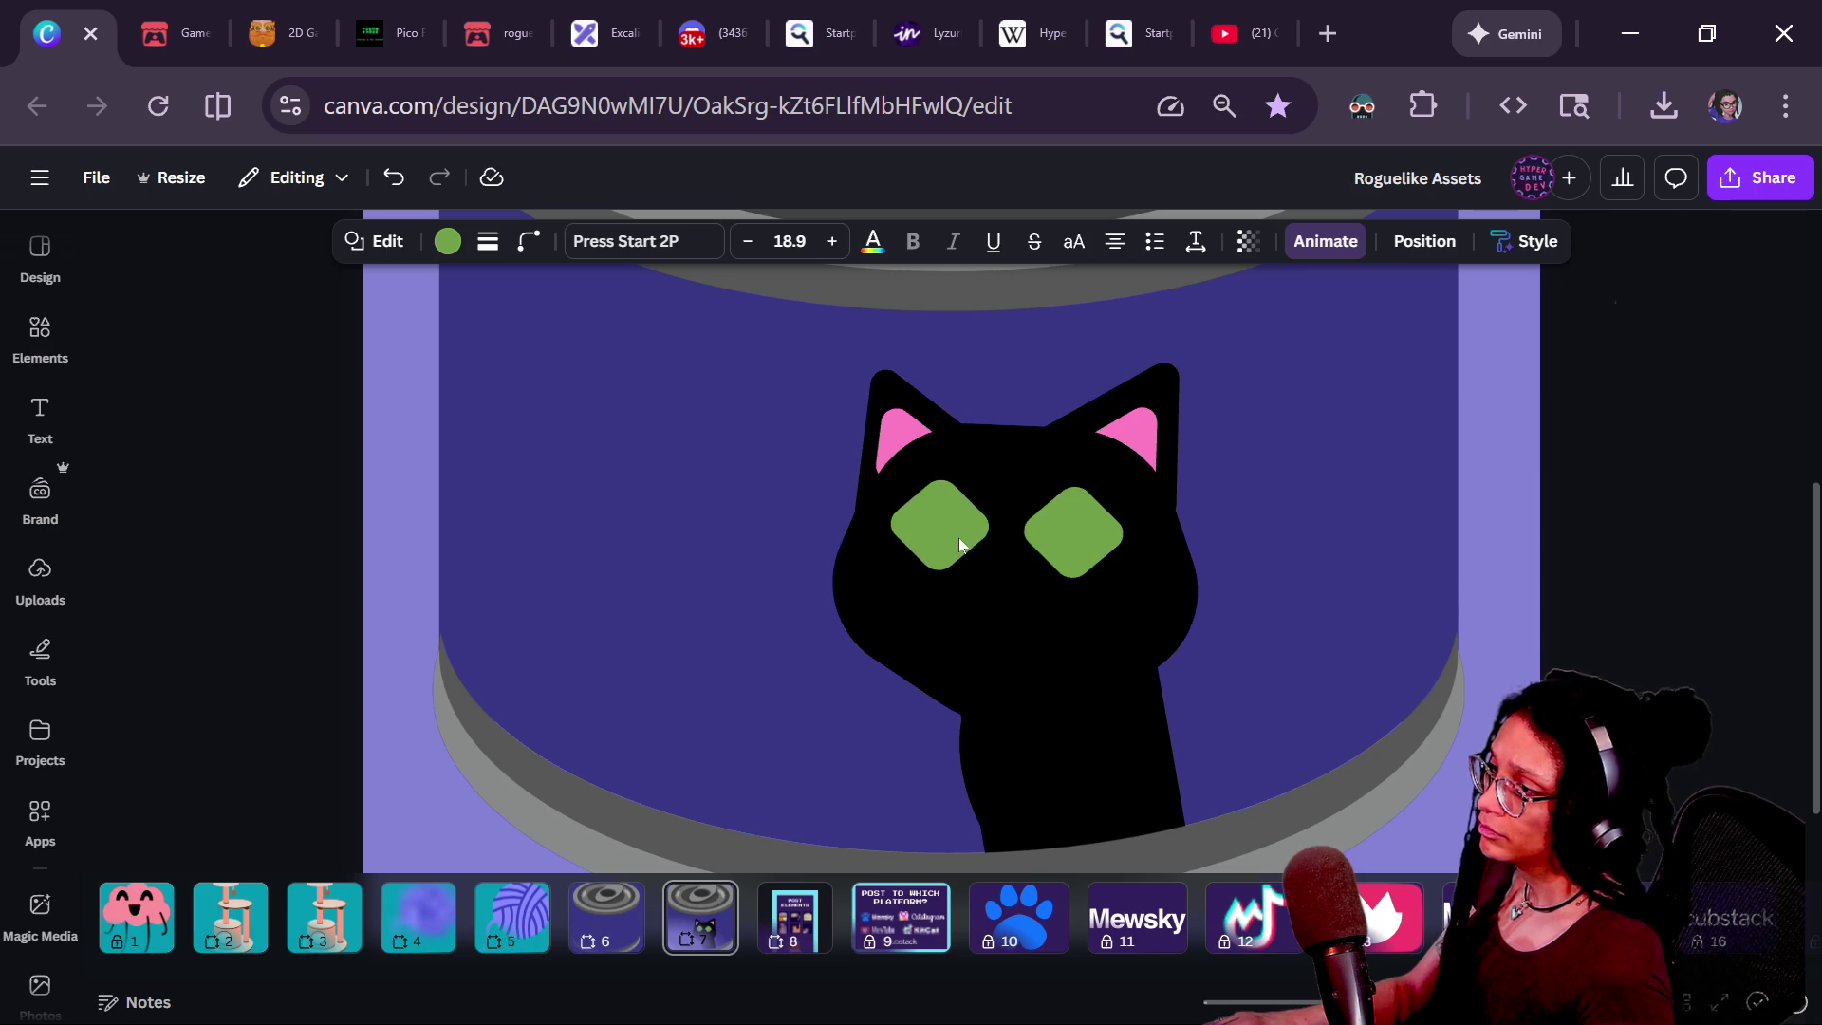
left_click(958, 538)
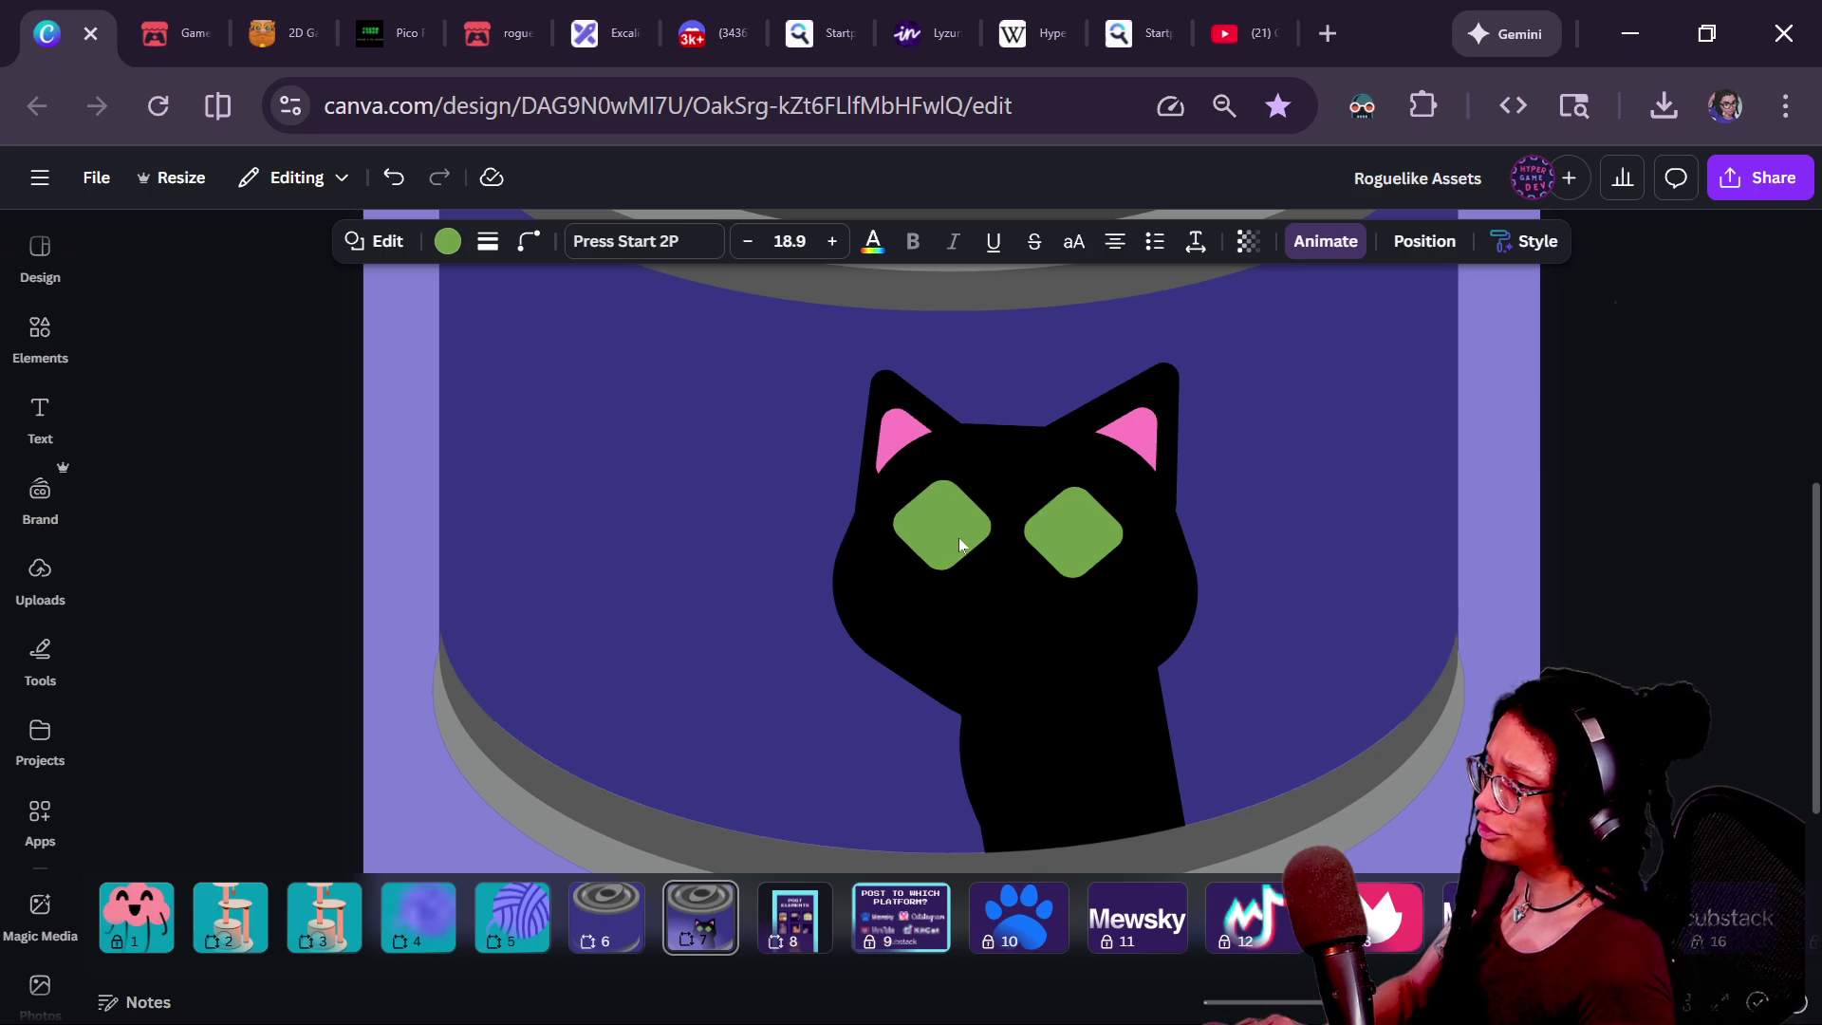
left_click_drag(959, 551, 959, 532)
left_click_drag(990, 539, 984, 527)
- Recolor the left-eye overlay with the cat's black using the eyedropper and squeeze it into a slit pupil
left_click(433, 252)
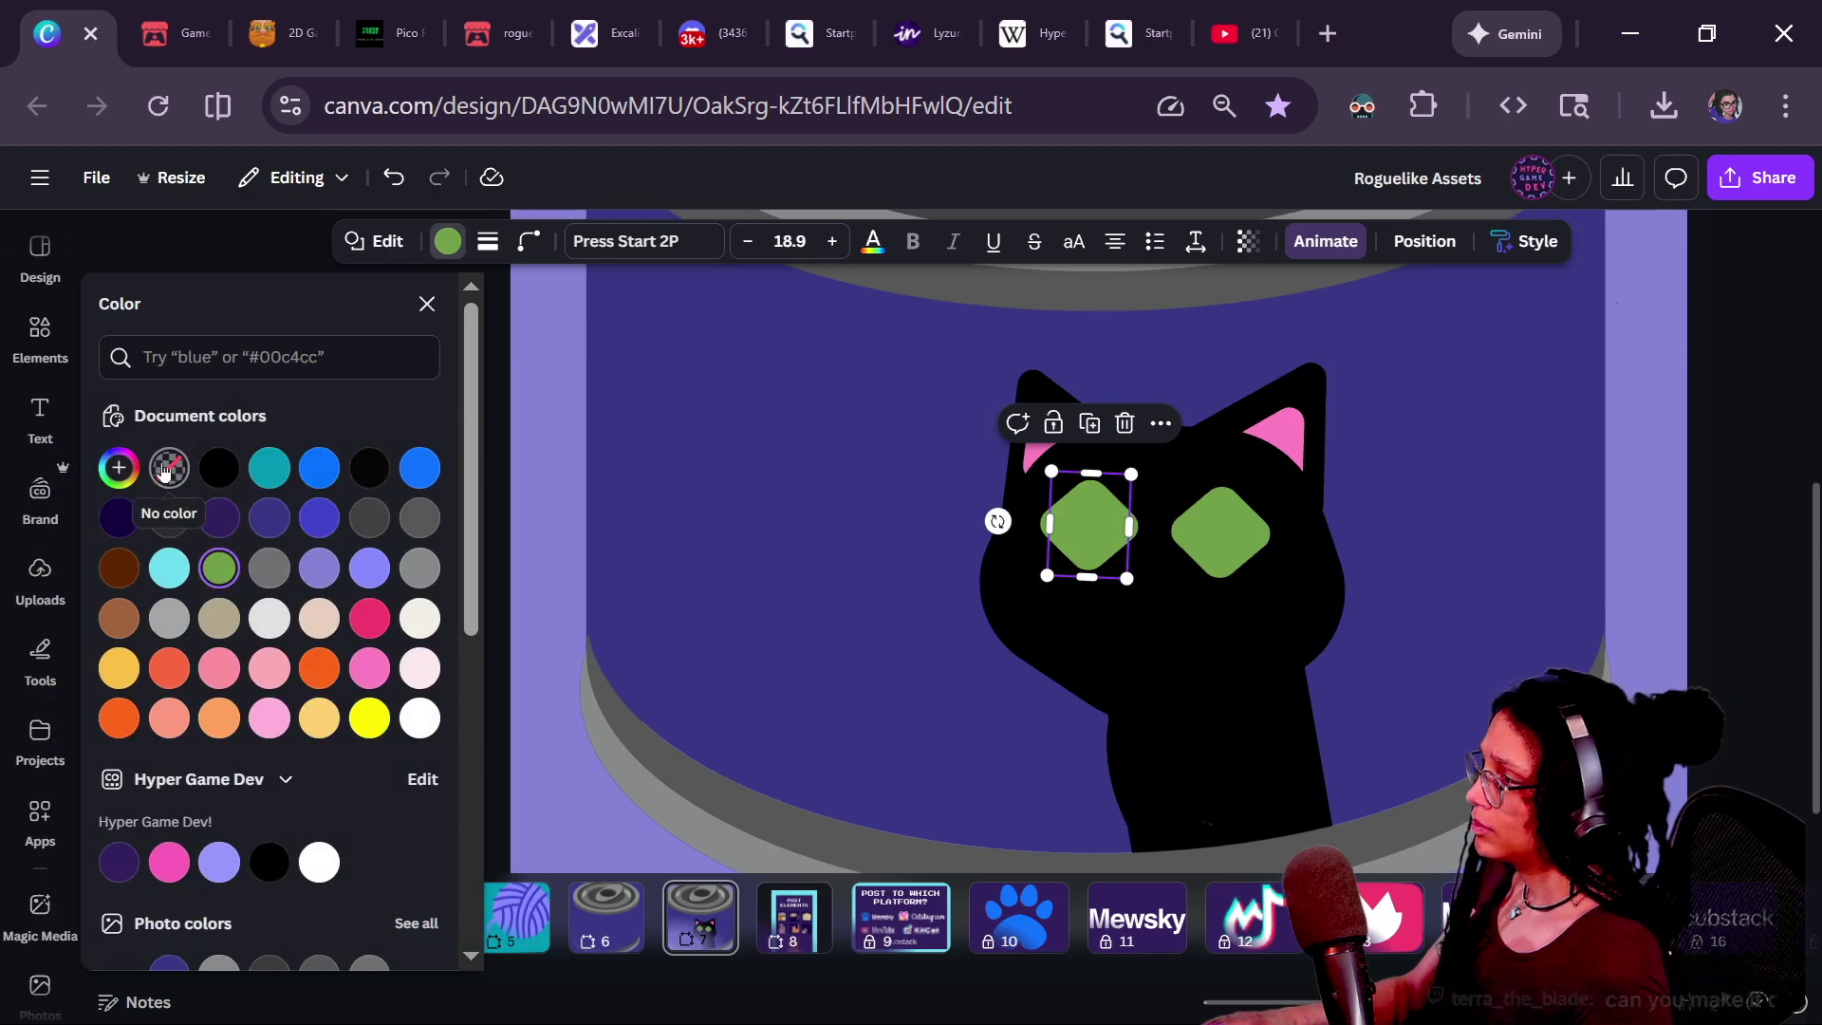
left_click(119, 467)
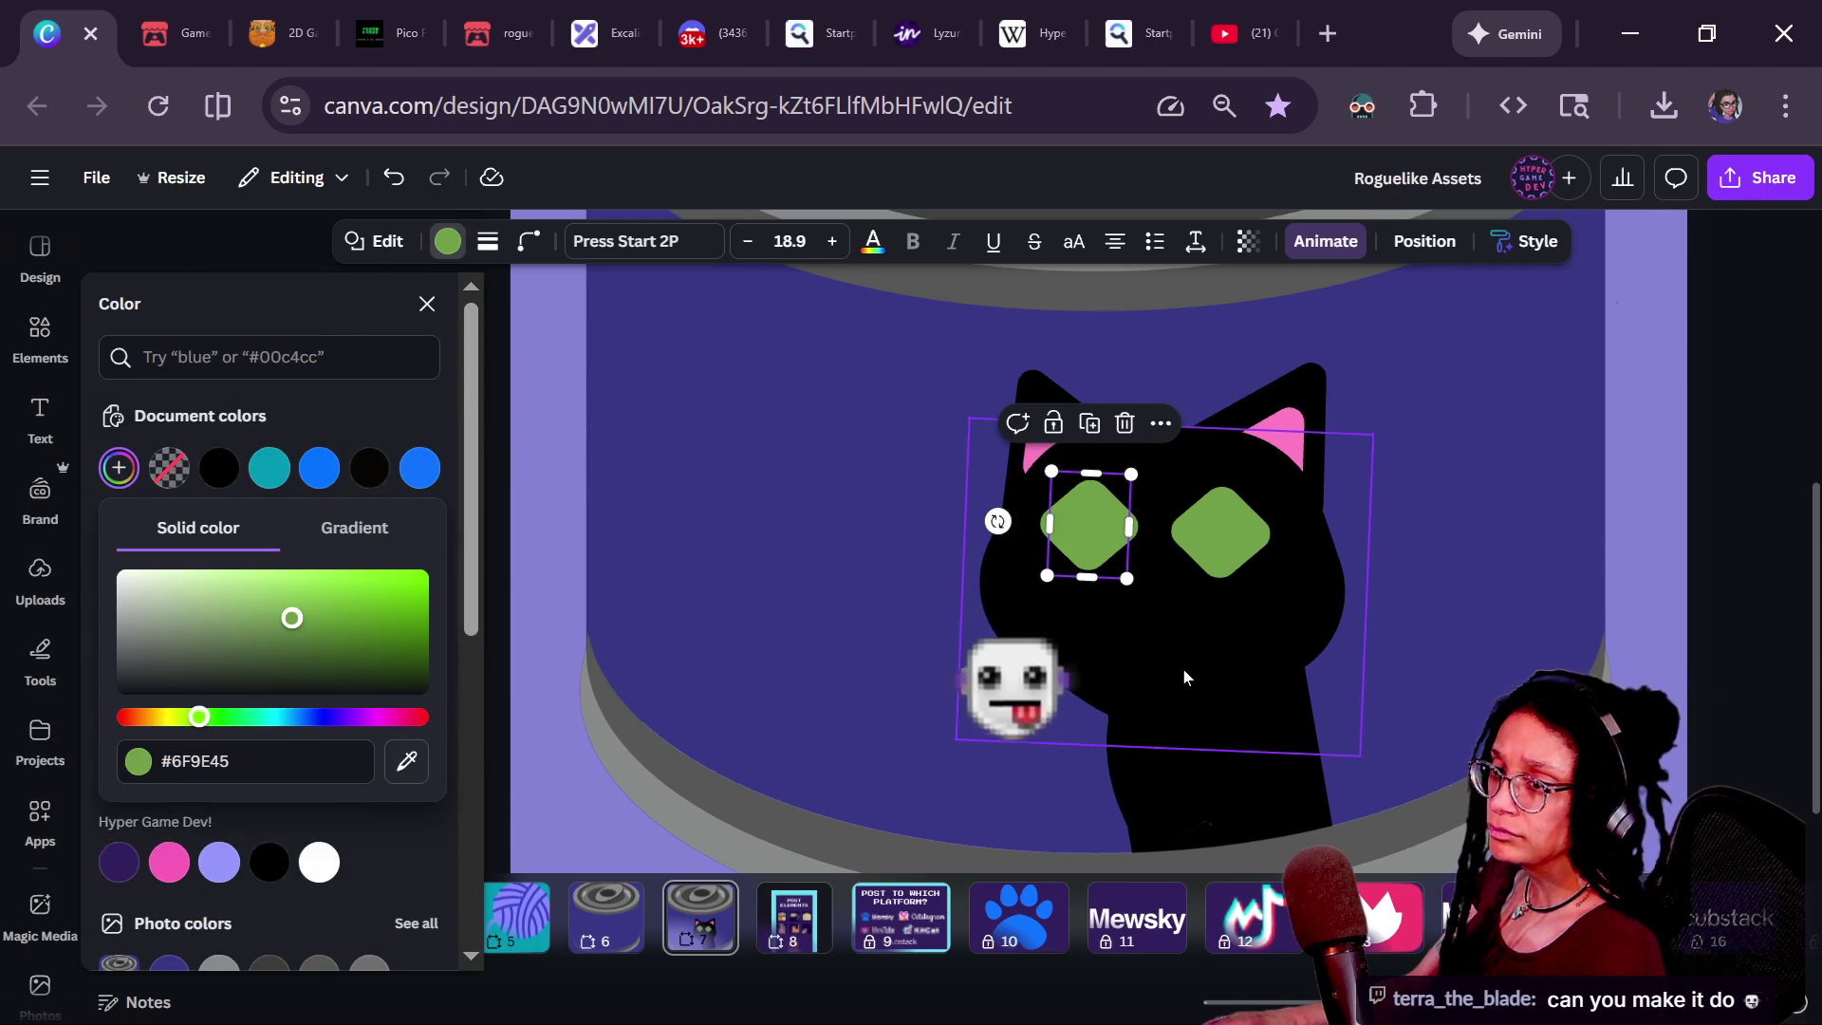
left_click(407, 761)
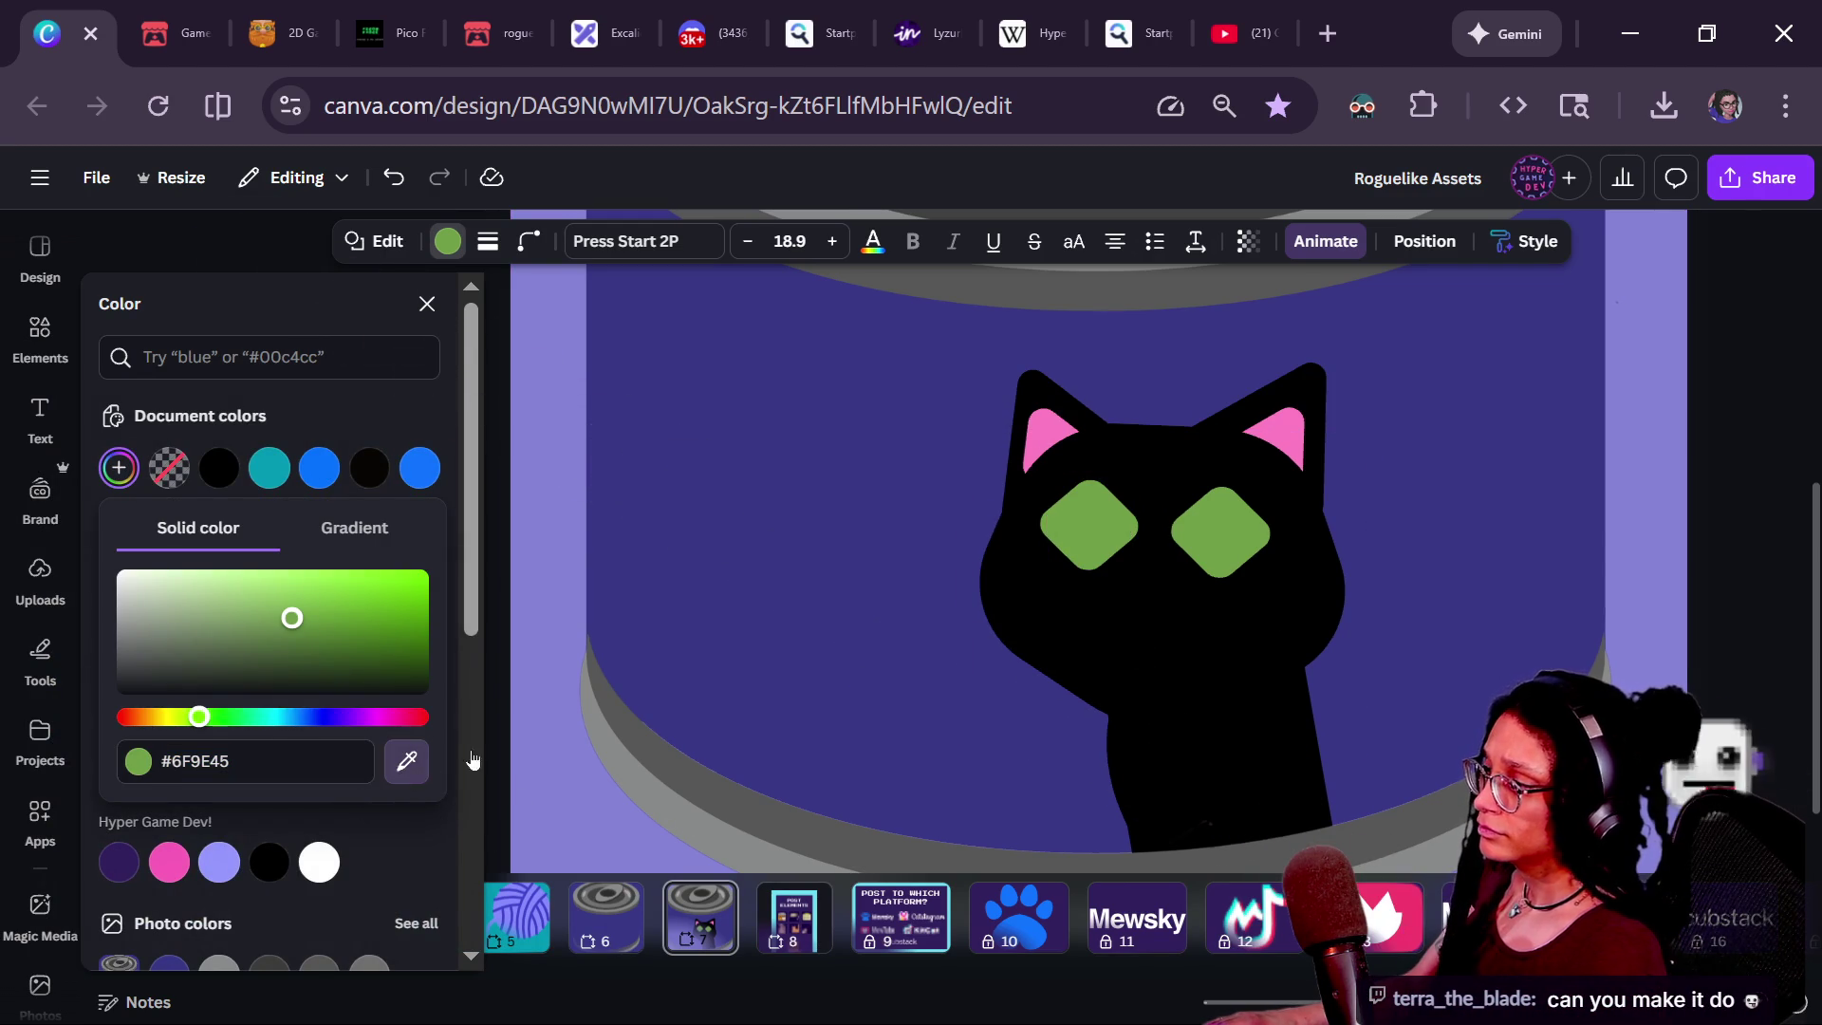
left_click(1090, 581)
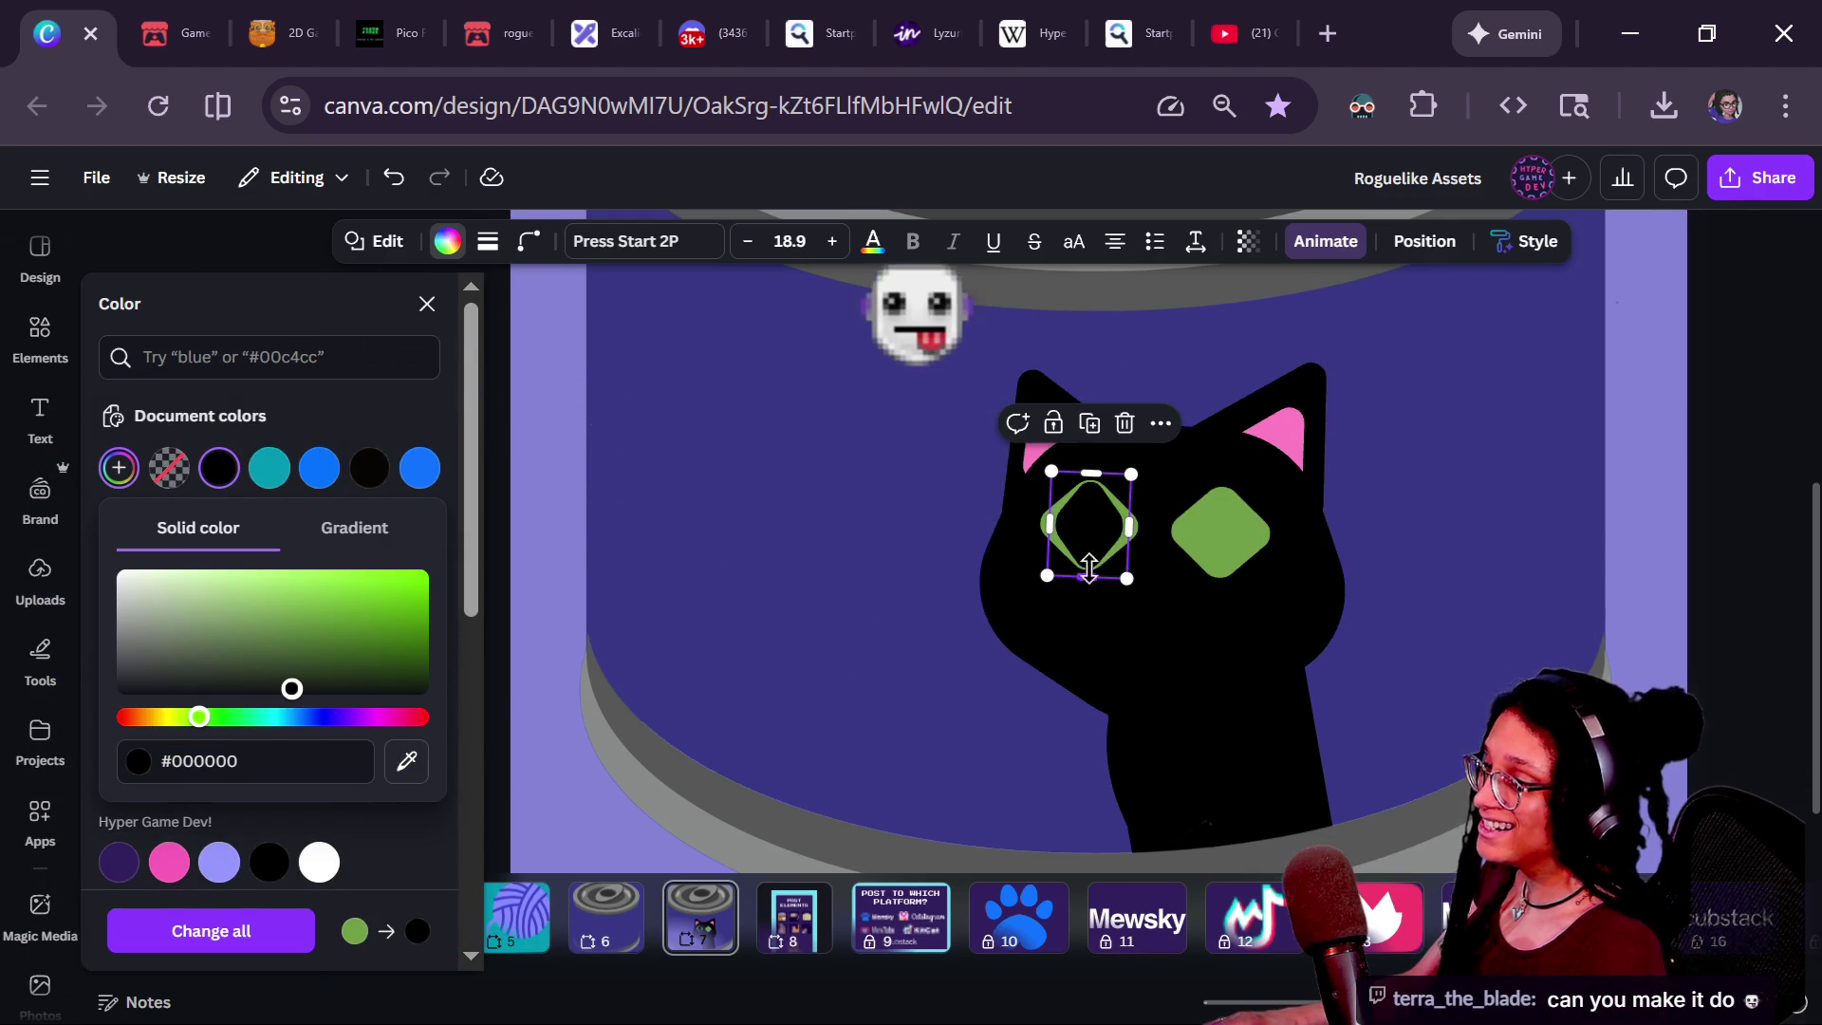
left_click_drag(1131, 528, 1101, 528)
- Duplicate the black slit pupil with Ctrl+D onto the right eye, then close the colour options and deselect
left_click(1234, 570)
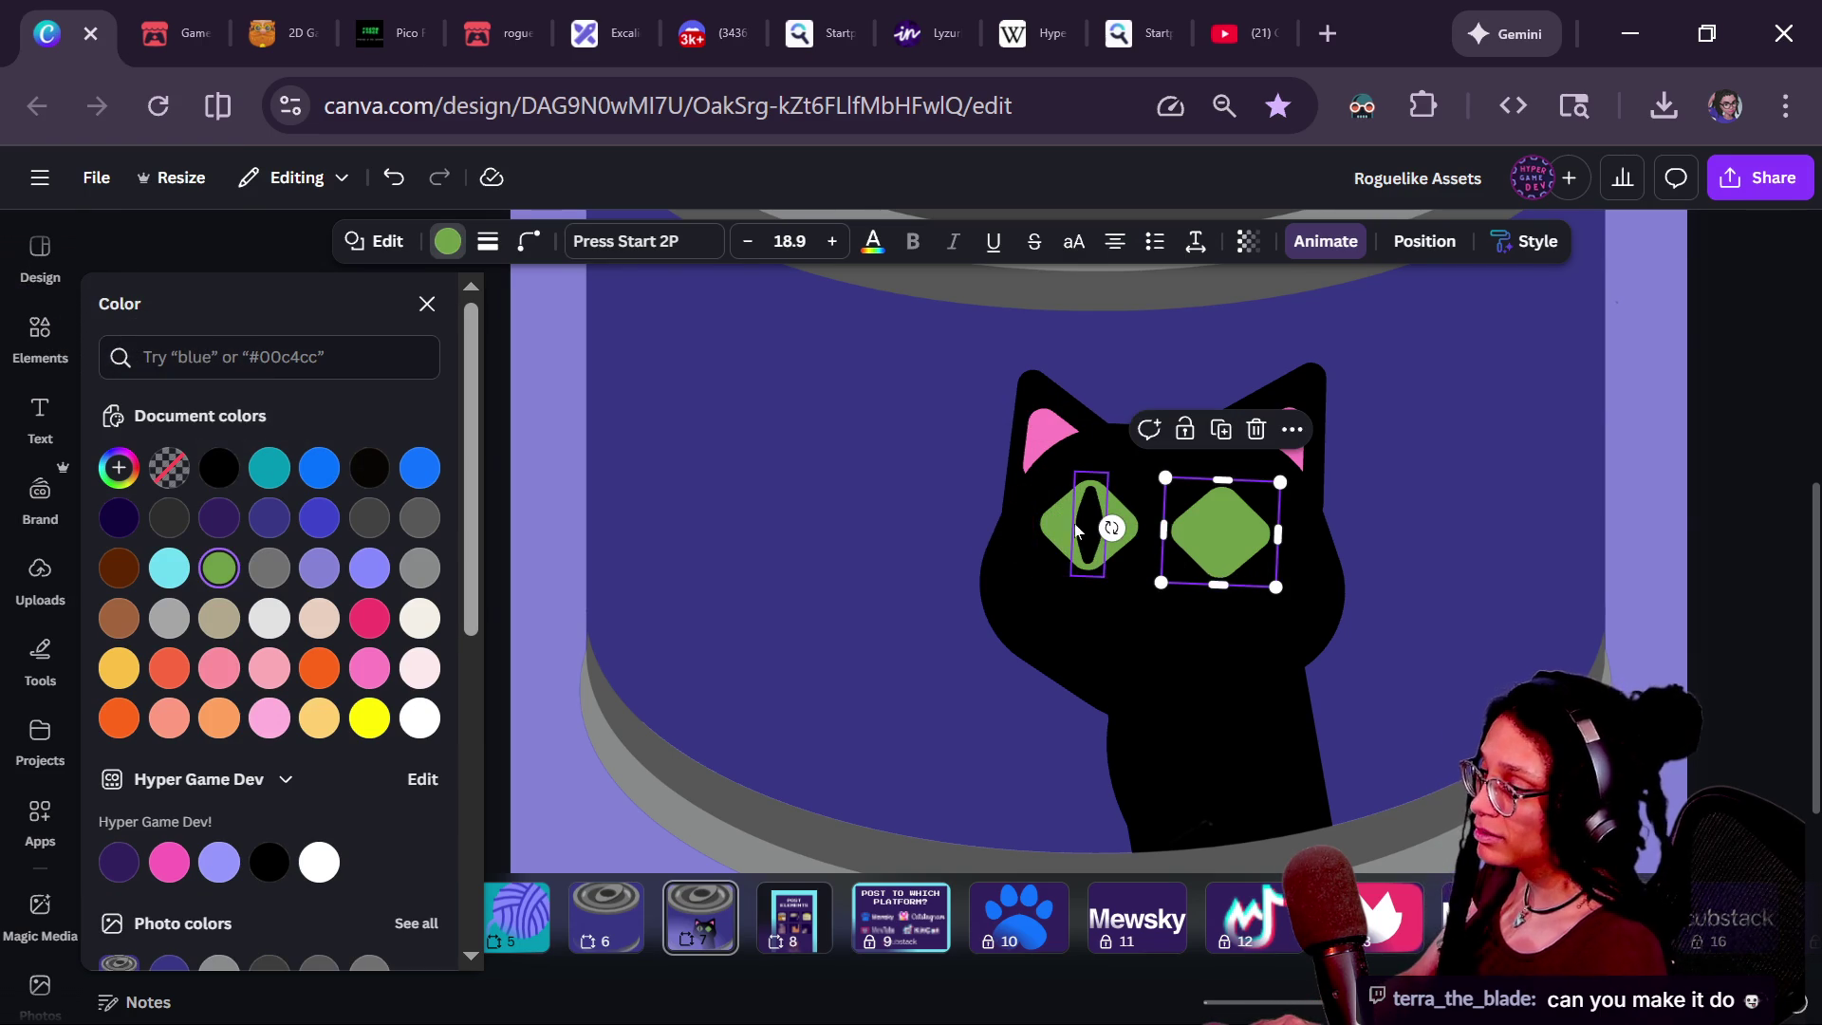
left_click(1076, 529)
key("ctrl+d")
left_click_drag(1082, 529, 1221, 543)
left_click(1382, 567)
scroll(1382, 567, "down", 3)
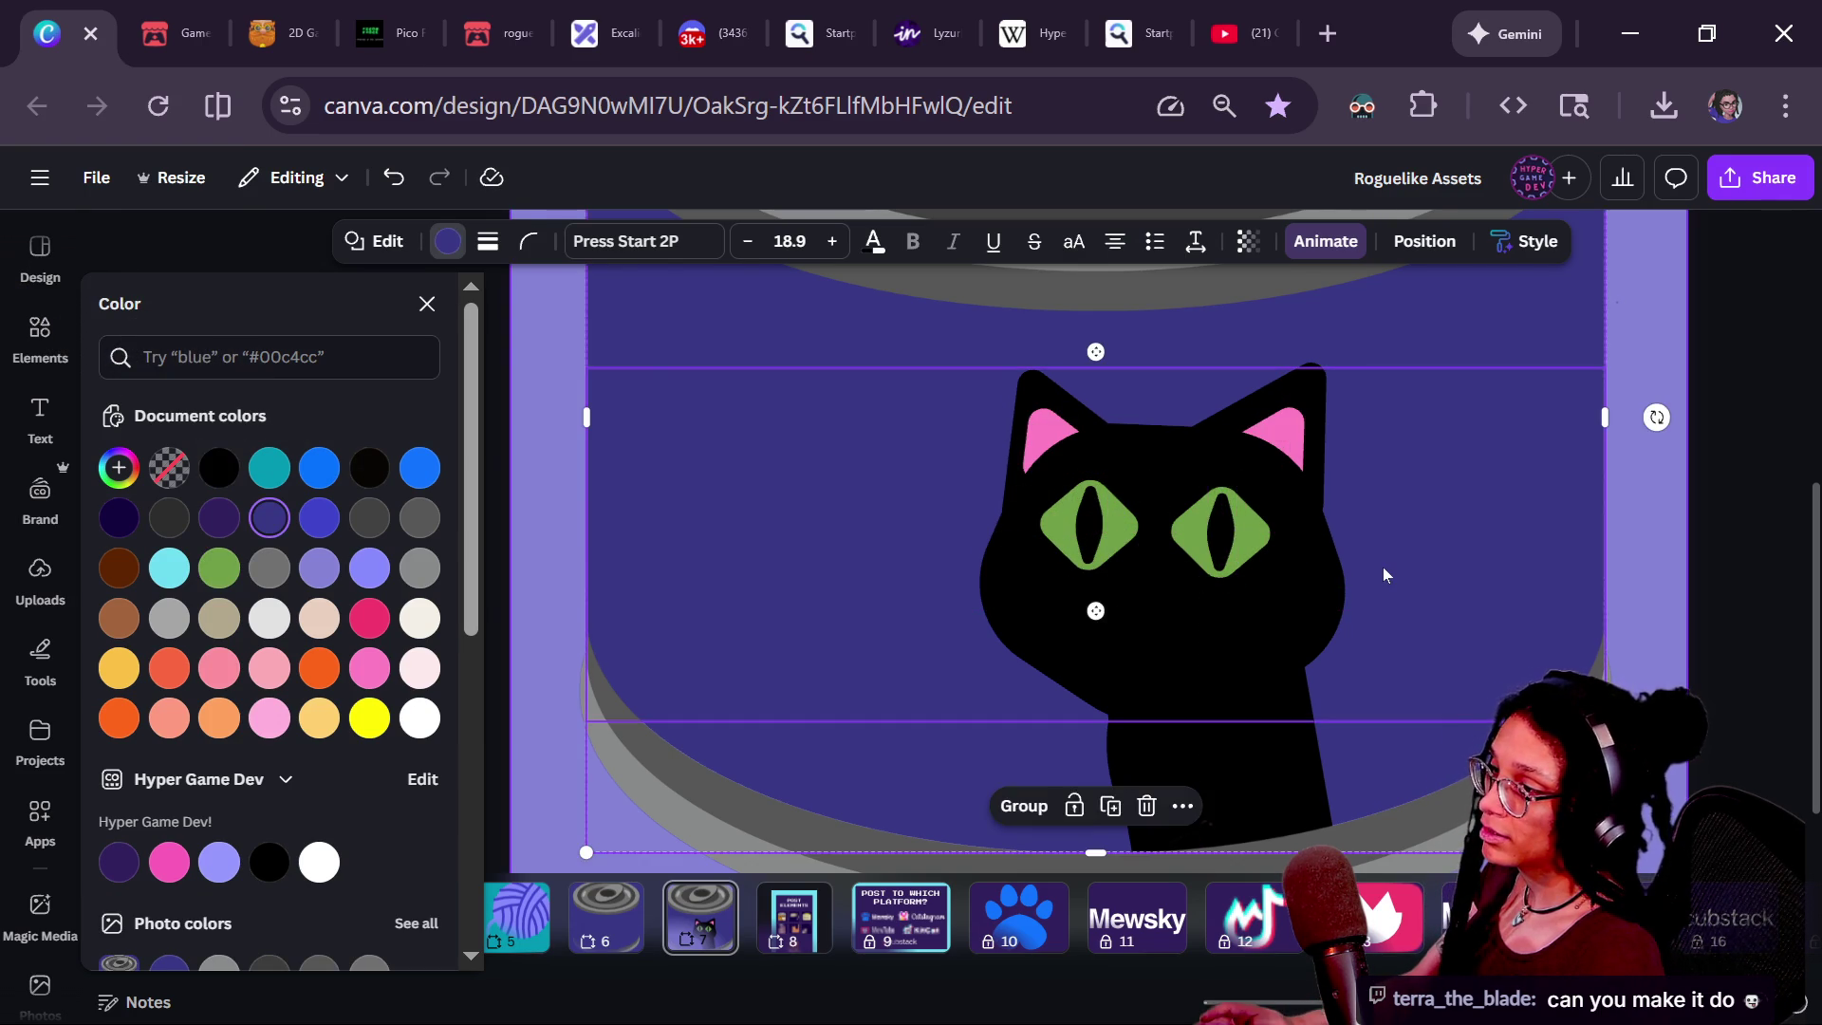
scroll(1061, 594, "down", 2)
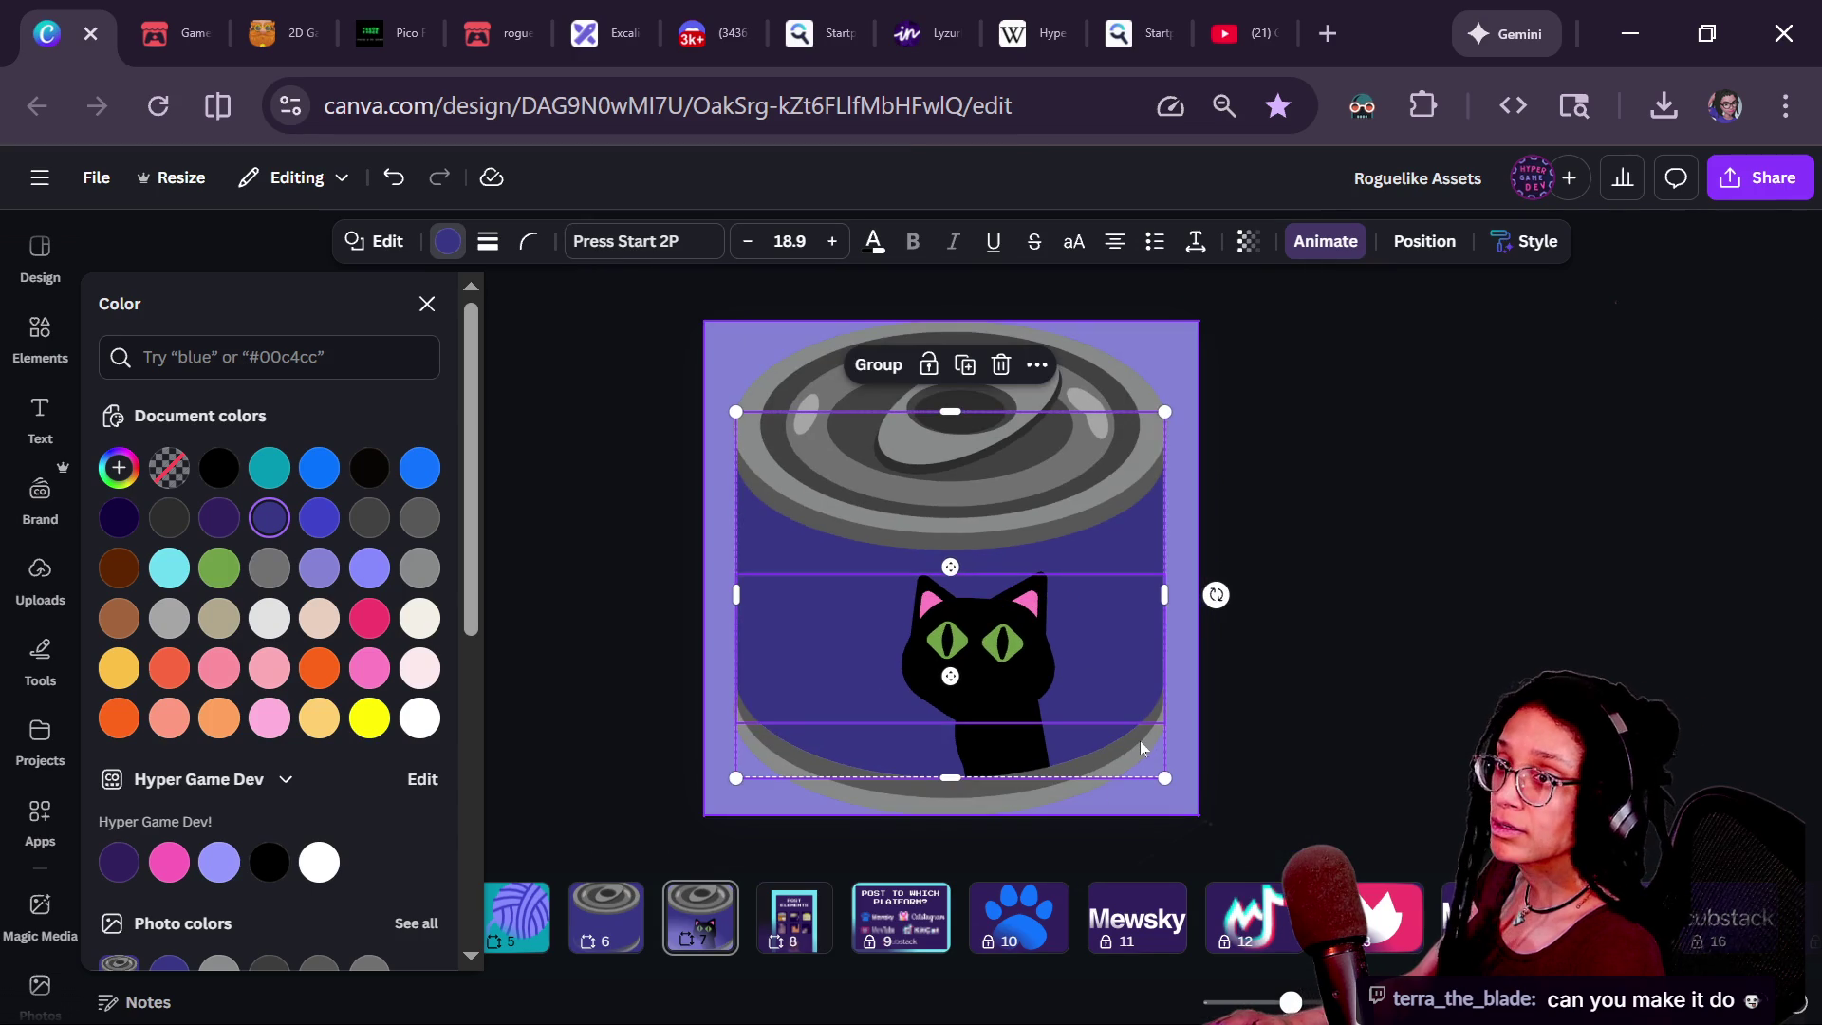
left_click(1158, 762)
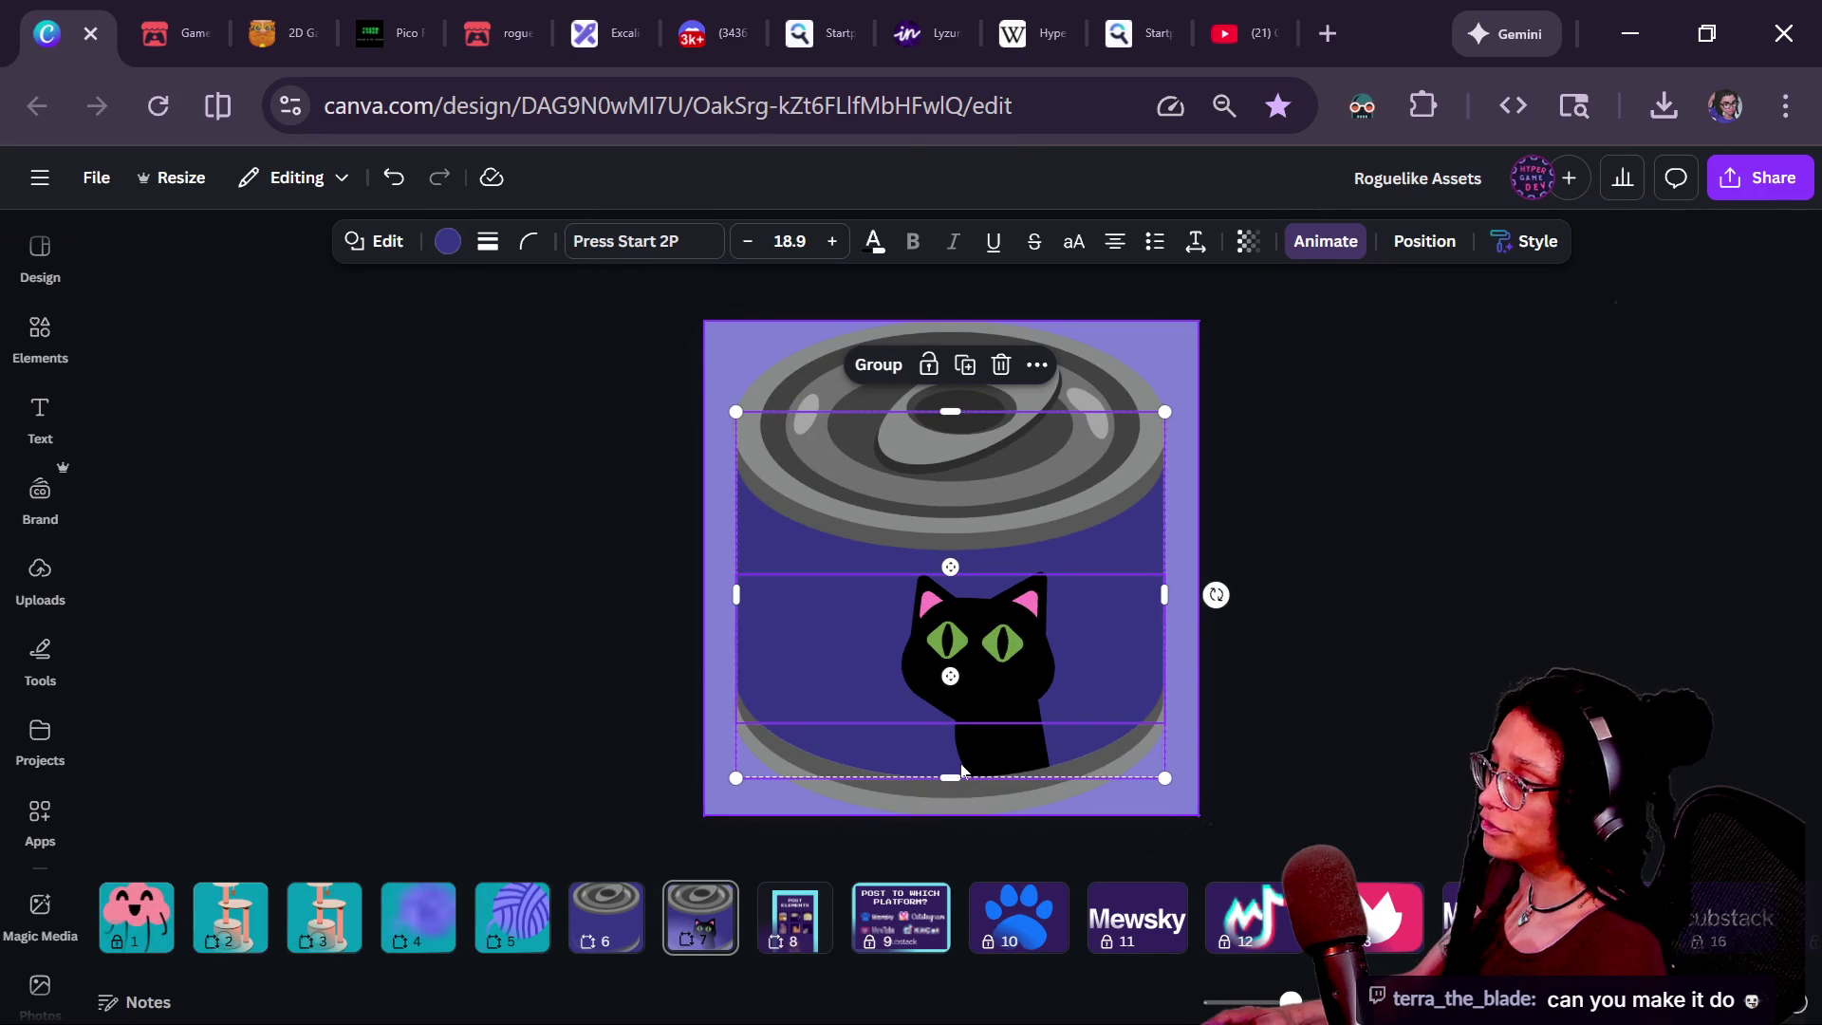
scroll(960, 763, "up", 3)
left_click(998, 651)
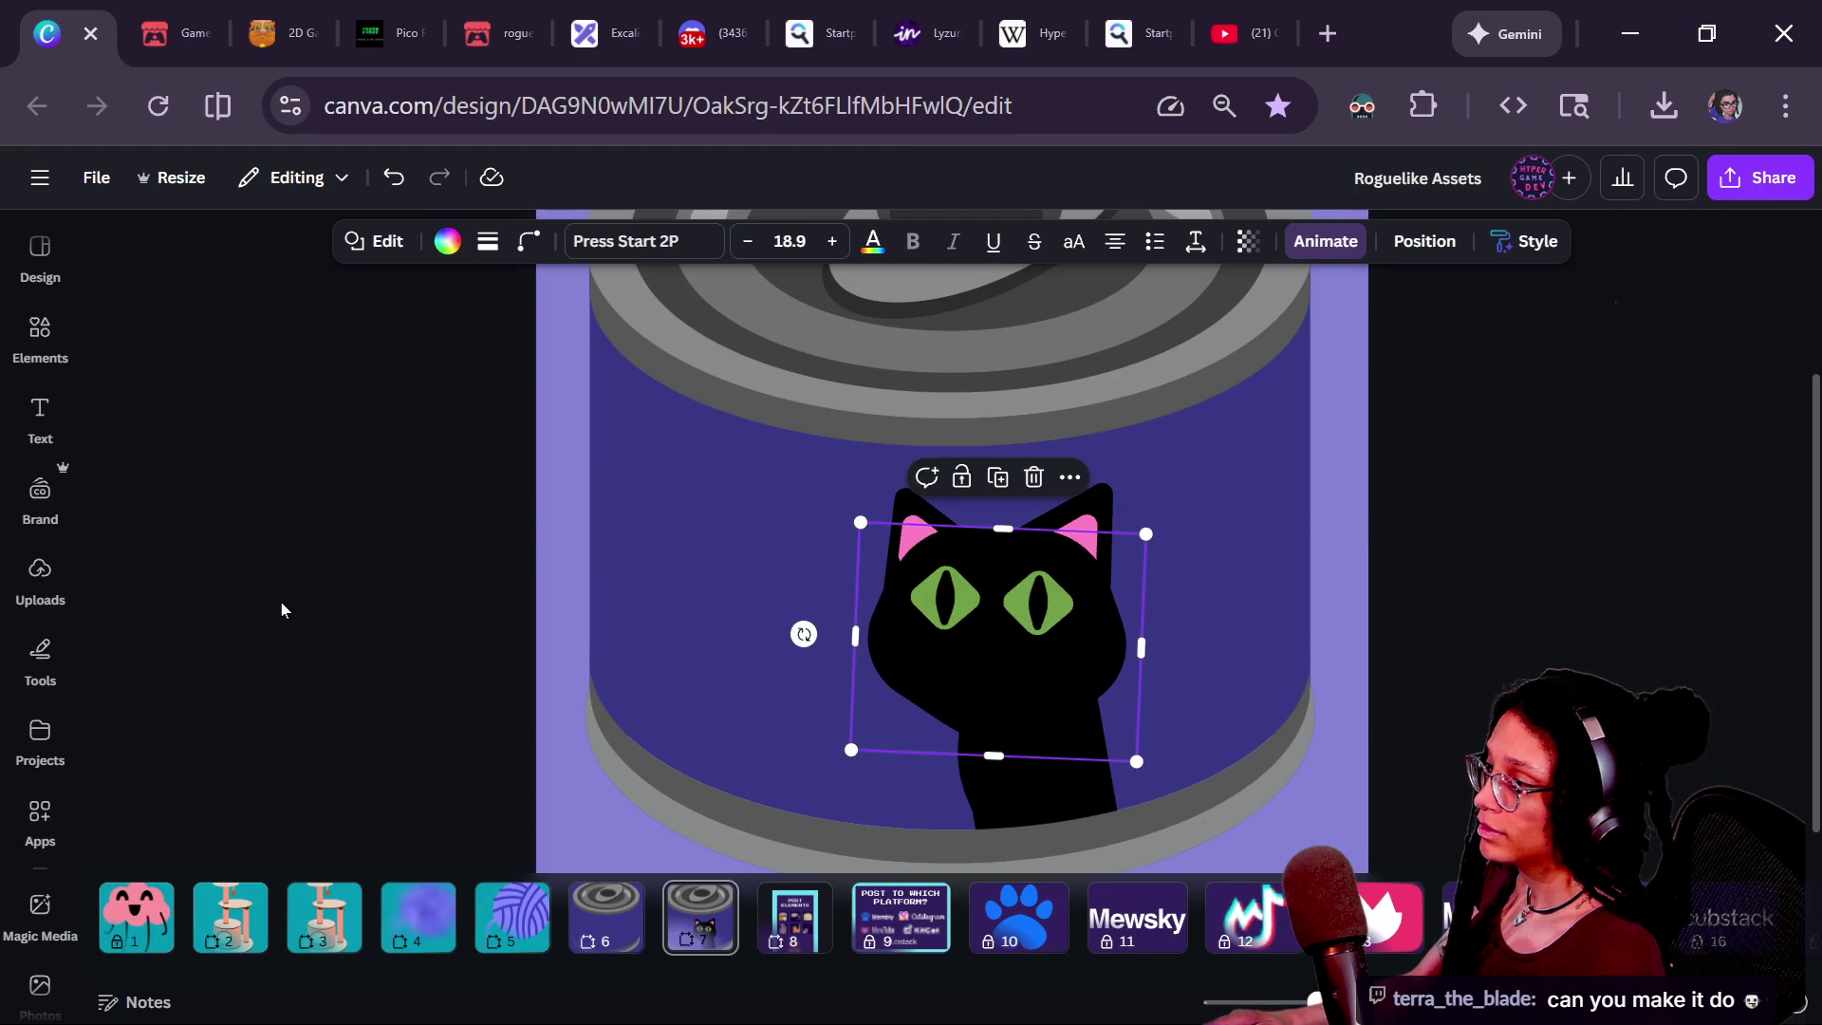
left_click(282, 602)
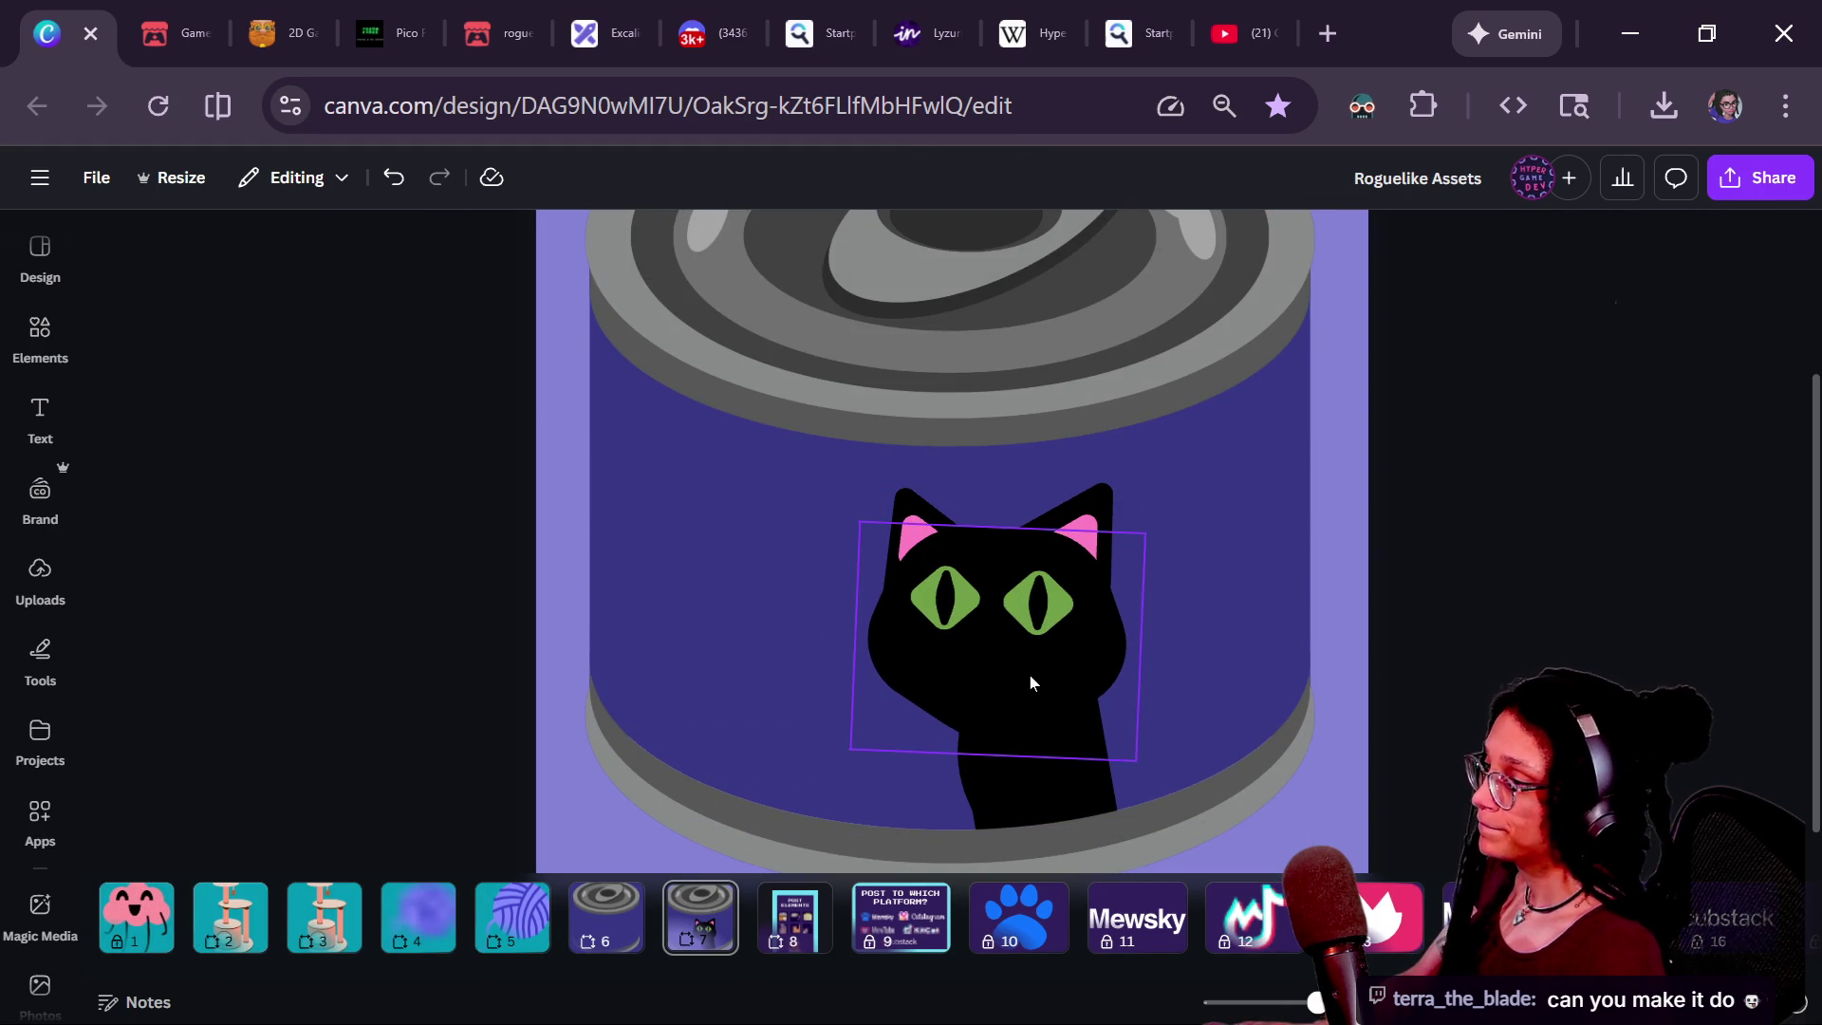
- Move the pink ear triangle below the eyes, rotating and flattening it into a nose
left_click(1219, 678)
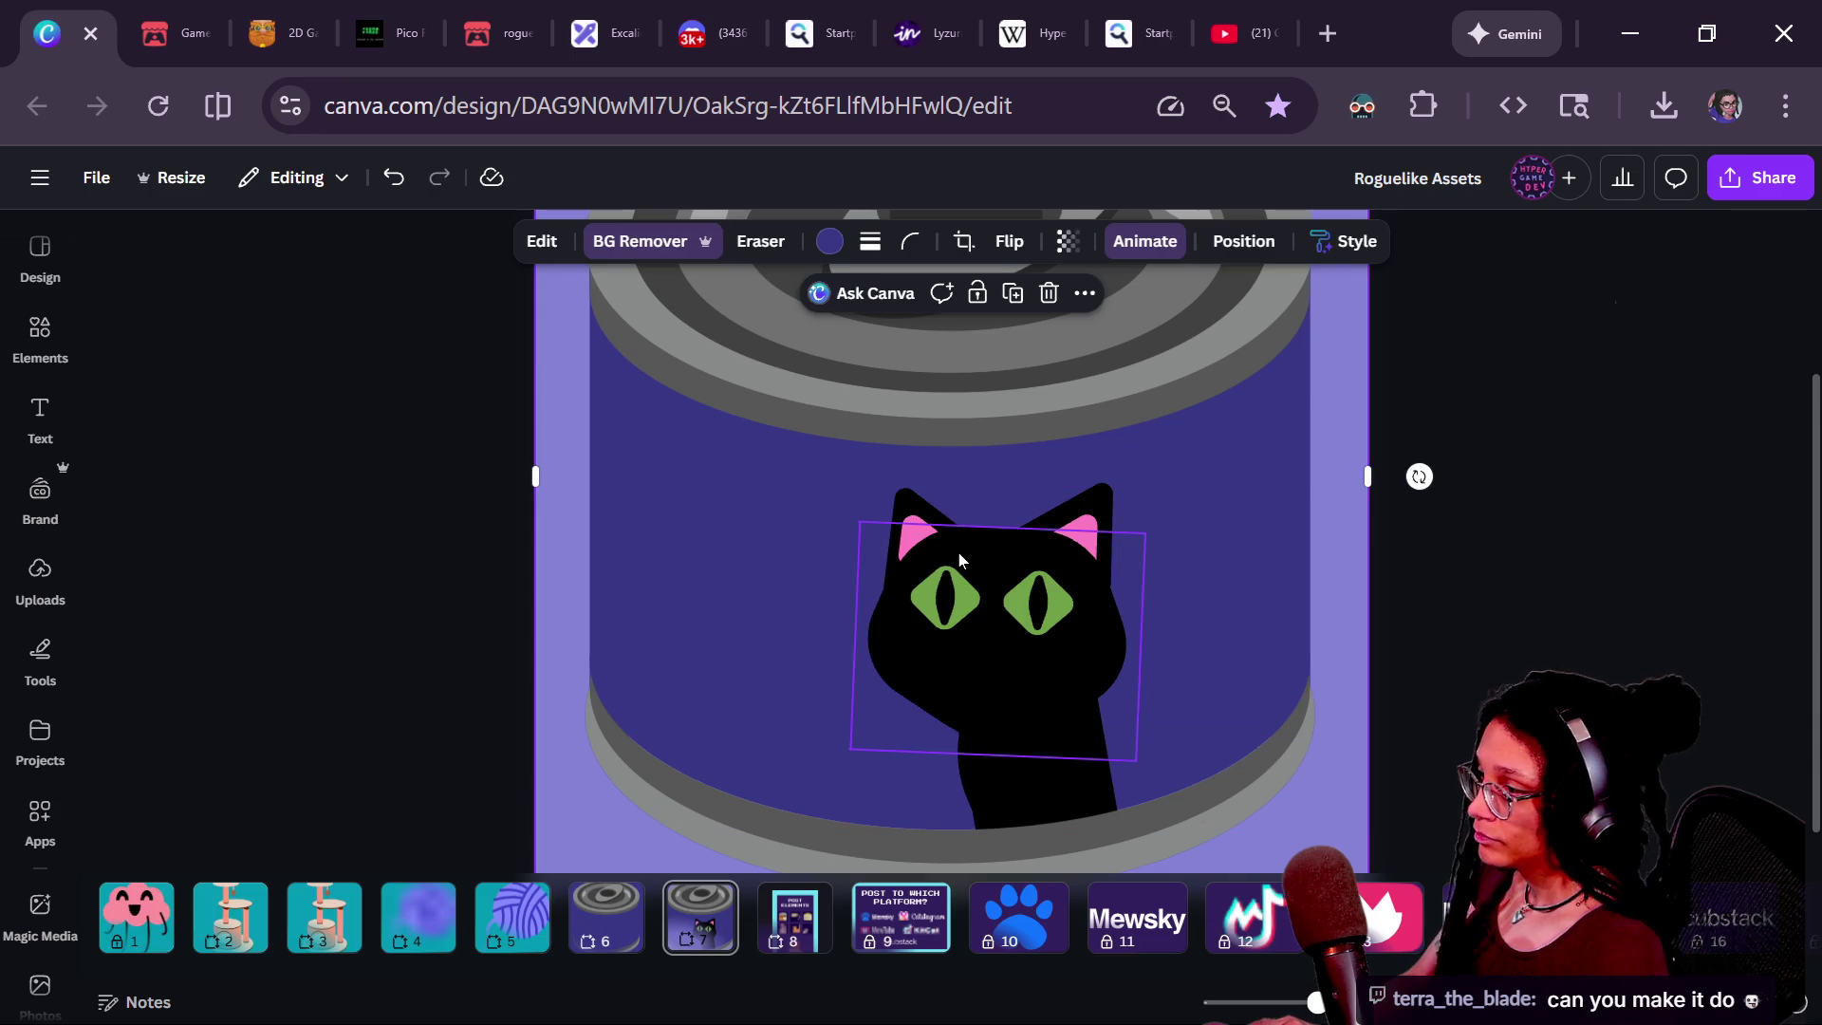
left_click(977, 587)
mouse_move(946, 555)
left_mouse_down()
mouse_move(996, 631)
mouse_move(1056, 645)
mouse_move(1028, 663)
left_mouse_up()
scroll(1027, 663, "up", 1, "ctrl")
mouse_move(1021, 746)
left_mouse_down()
mouse_move(1061, 695)
mouse_move(981, 703)
mouse_move(978, 723)
left_mouse_up()
mouse_move(1000, 608)
left_mouse_down()
mouse_move(993, 745)
mouse_move(997, 601)
mouse_move(995, 666)
left_mouse_up()
- Turn the pink nose upright, shrink it, and adjust its corner rounding
left_click(1391, 701)
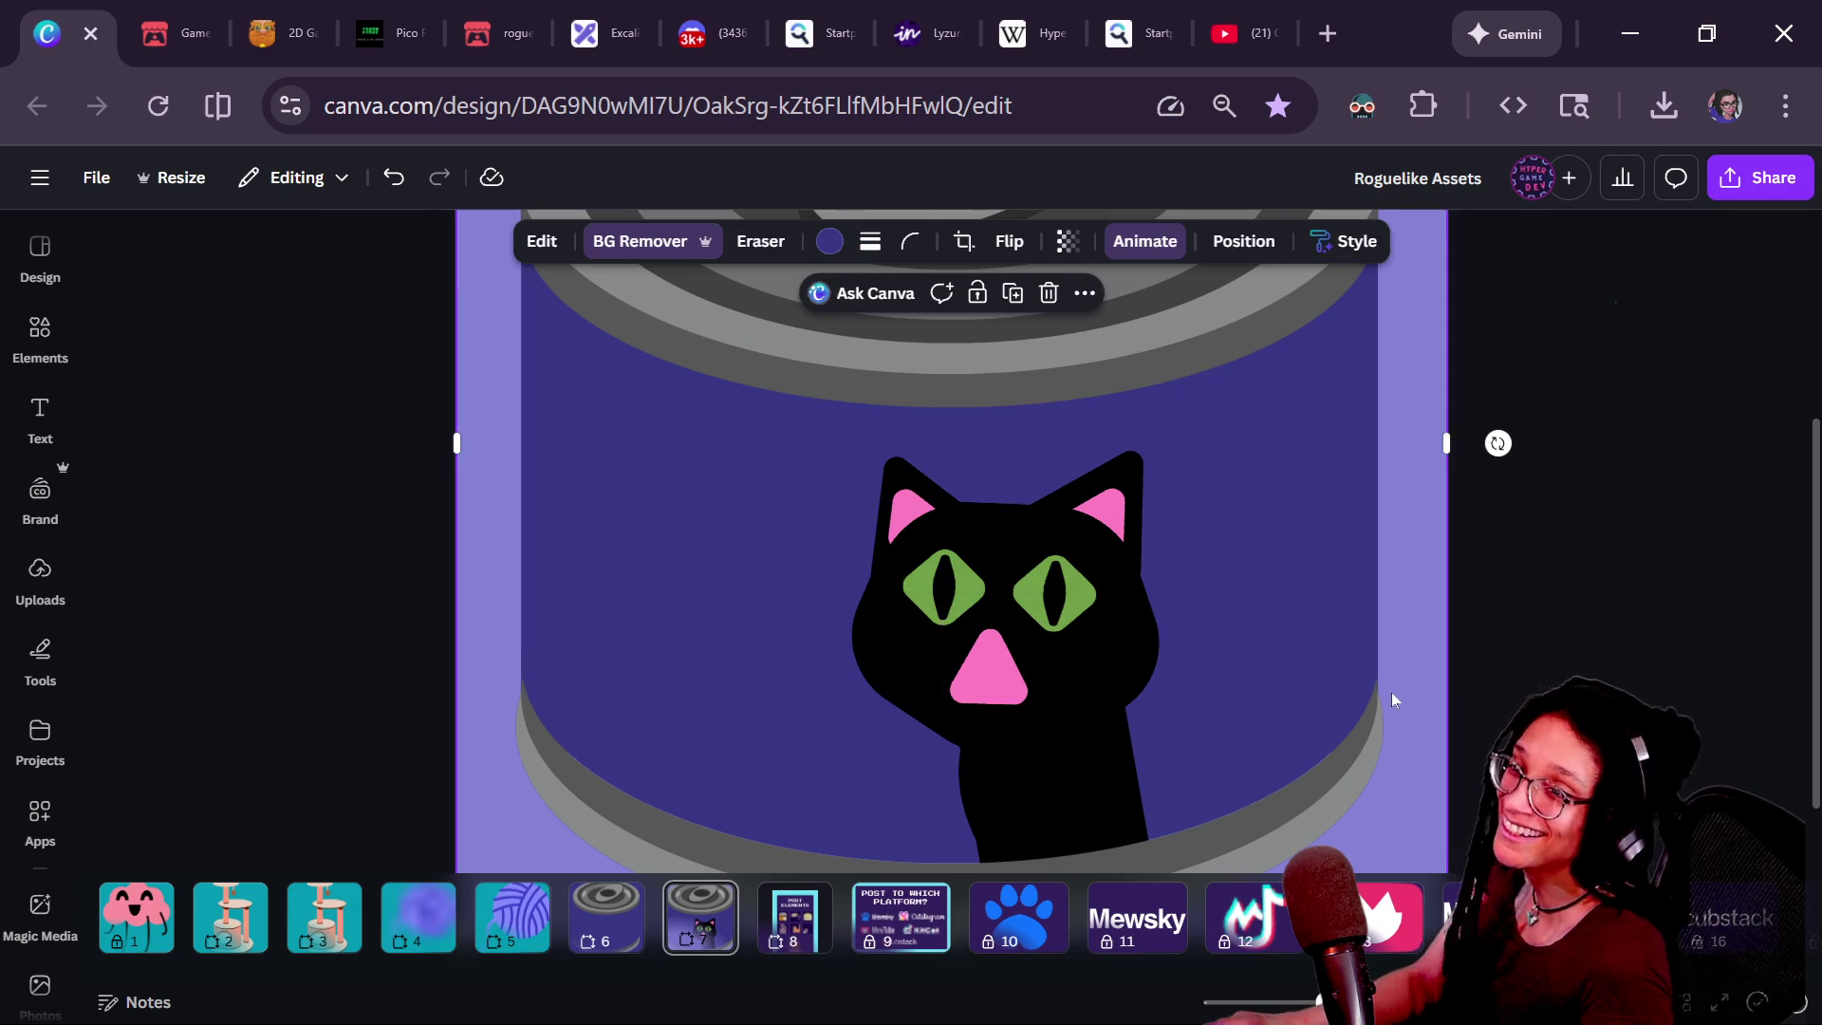
key("ctrl+minus")
key("ctrl+minus")
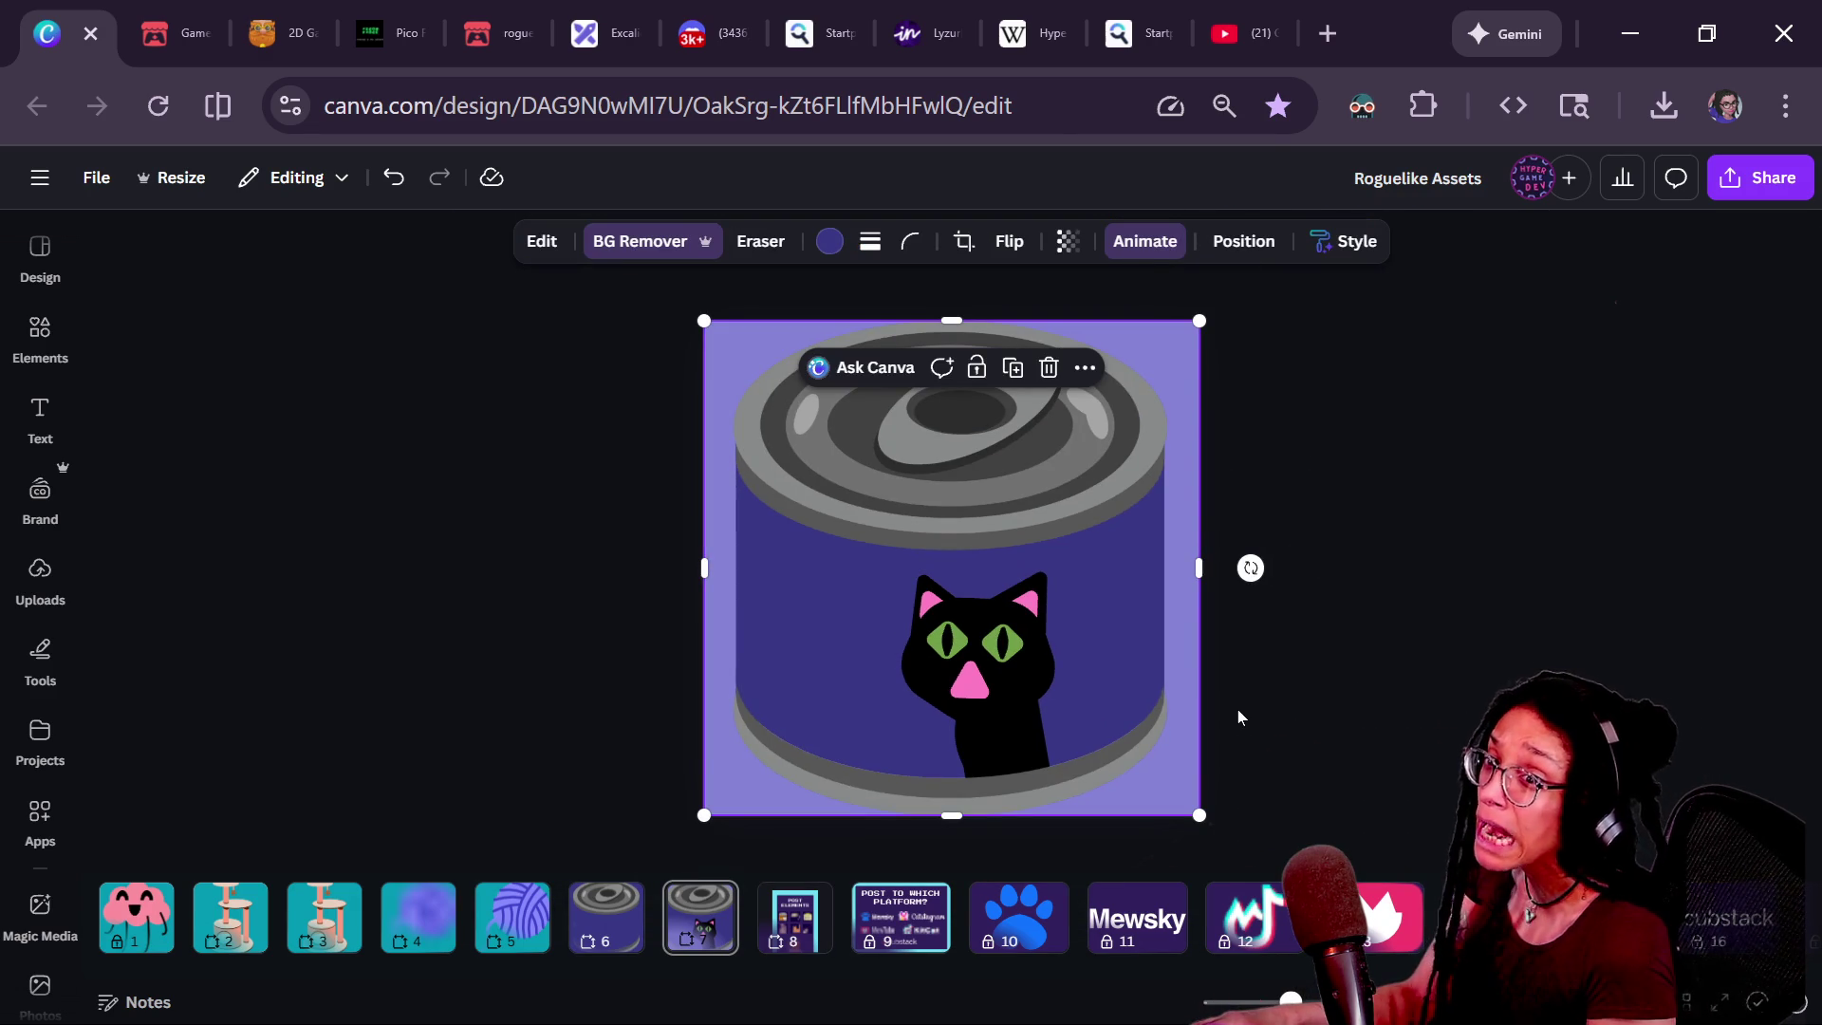
key("ctrl+plus")
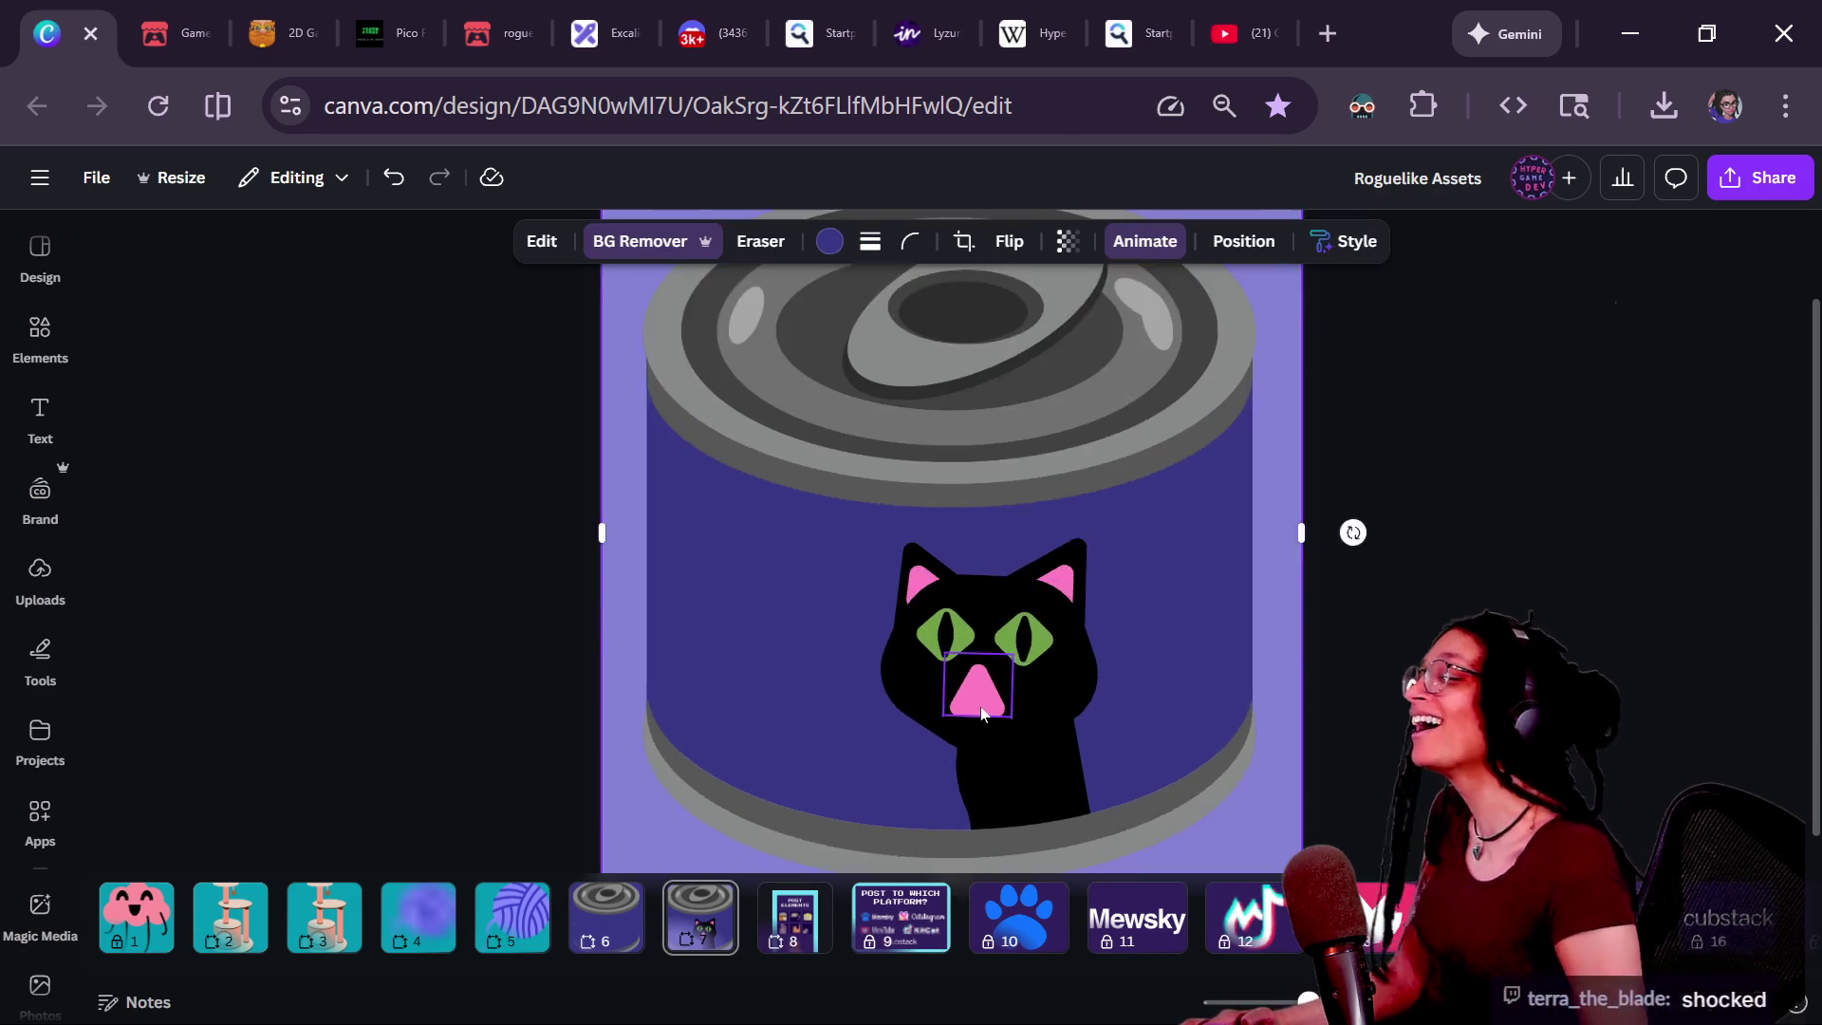
scroll(981, 712, "up", 1)
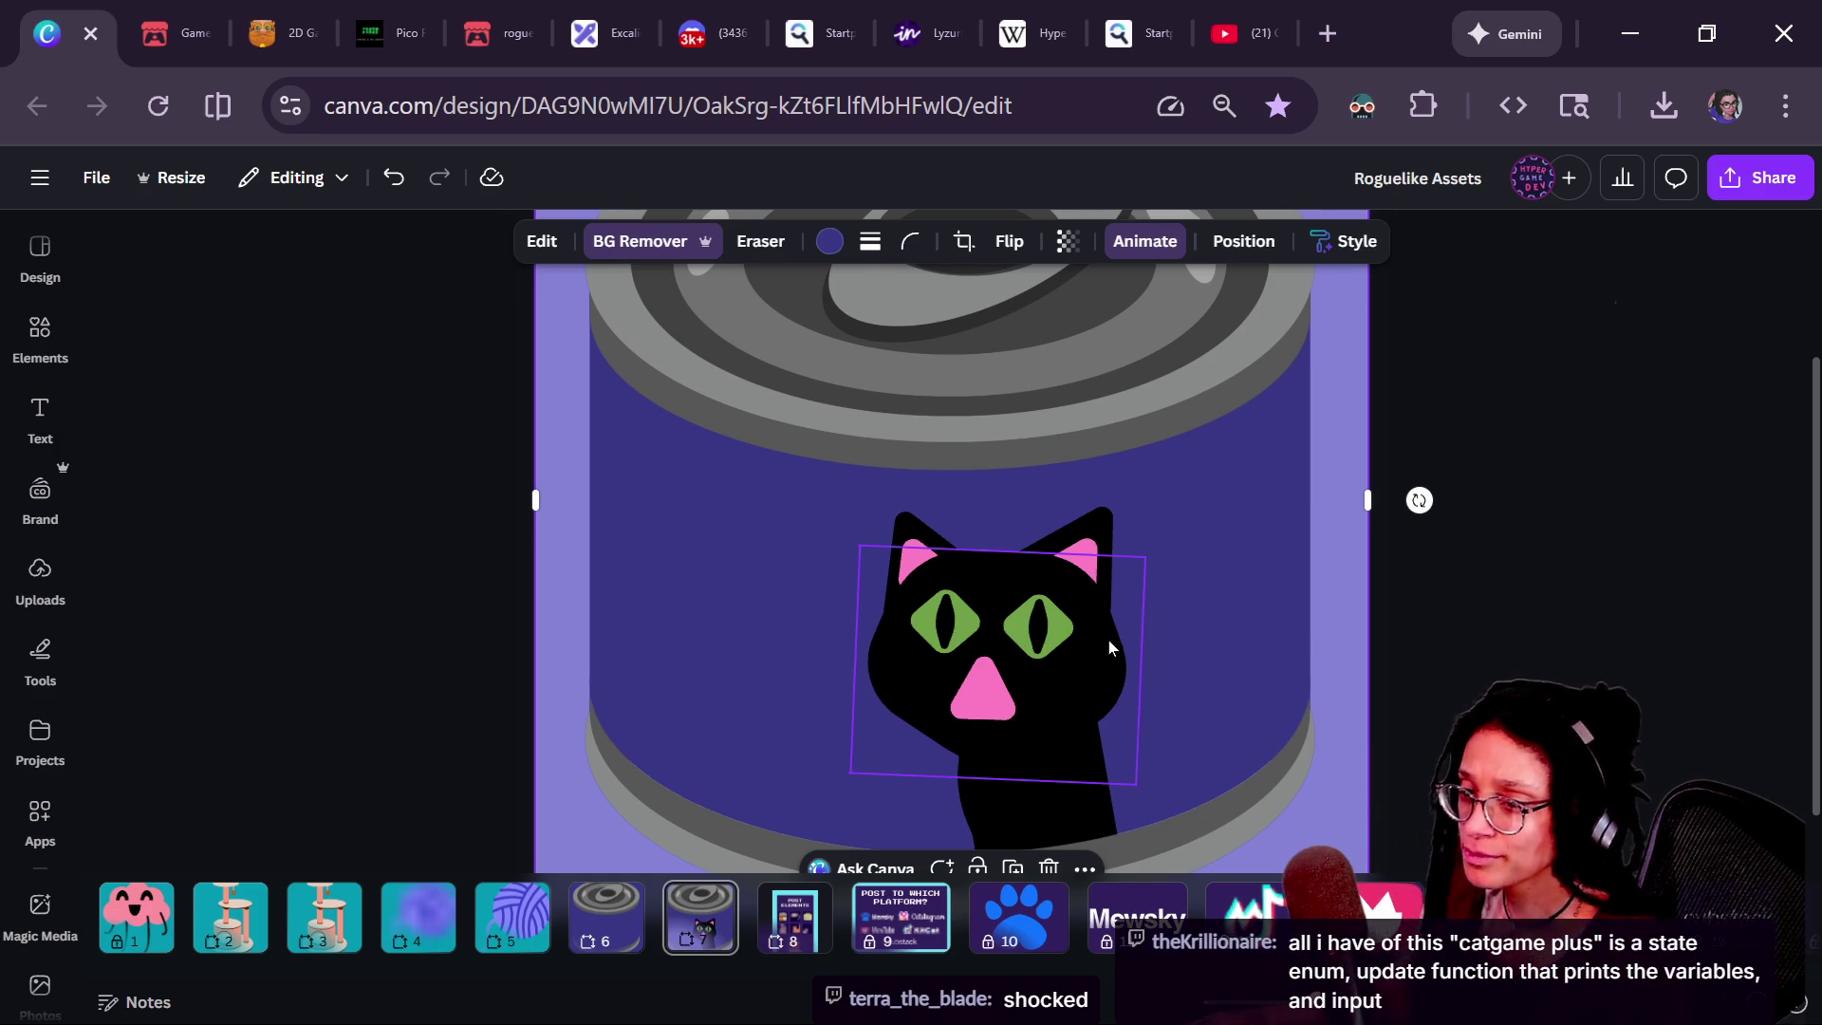
left_click(984, 679)
mouse_move(980, 760)
left_mouse_down()
mouse_move(902, 683)
mouse_move(906, 612)
mouse_move(1044, 627)
mouse_move(1013, 655)
left_mouse_up()
left_click_drag(944, 716, 946, 686)
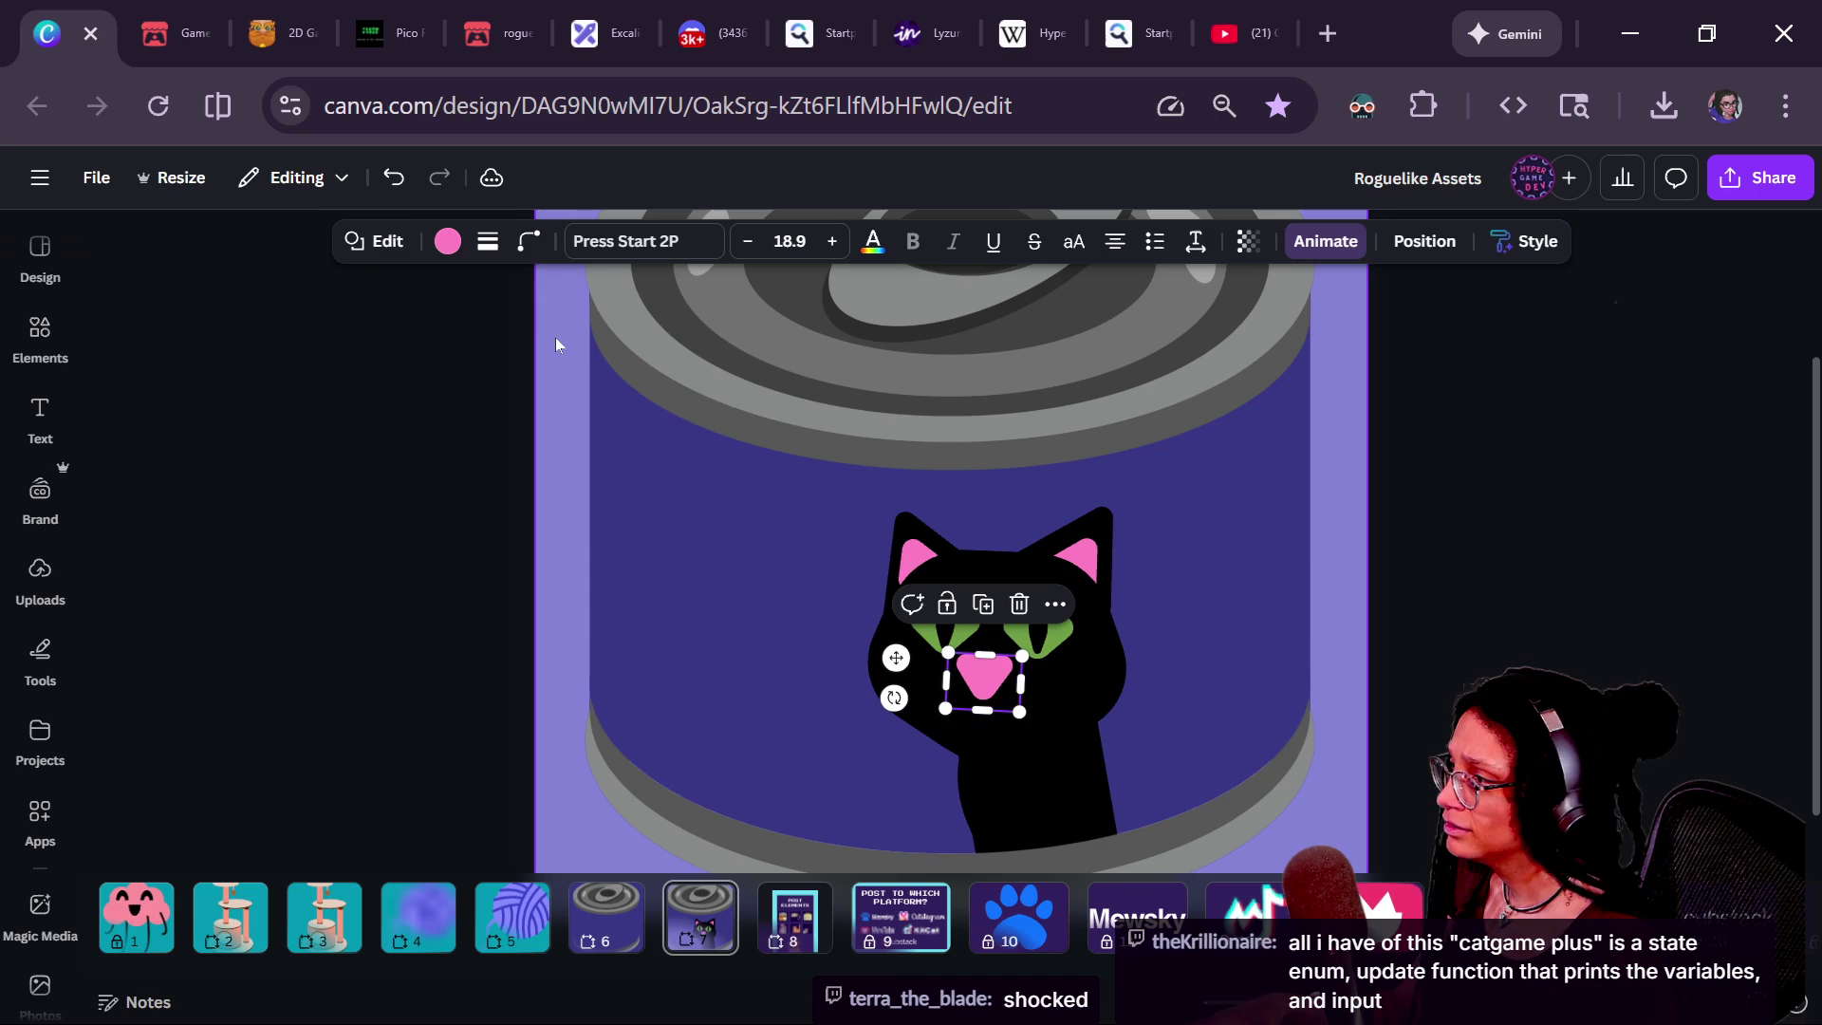
left_click(529, 245)
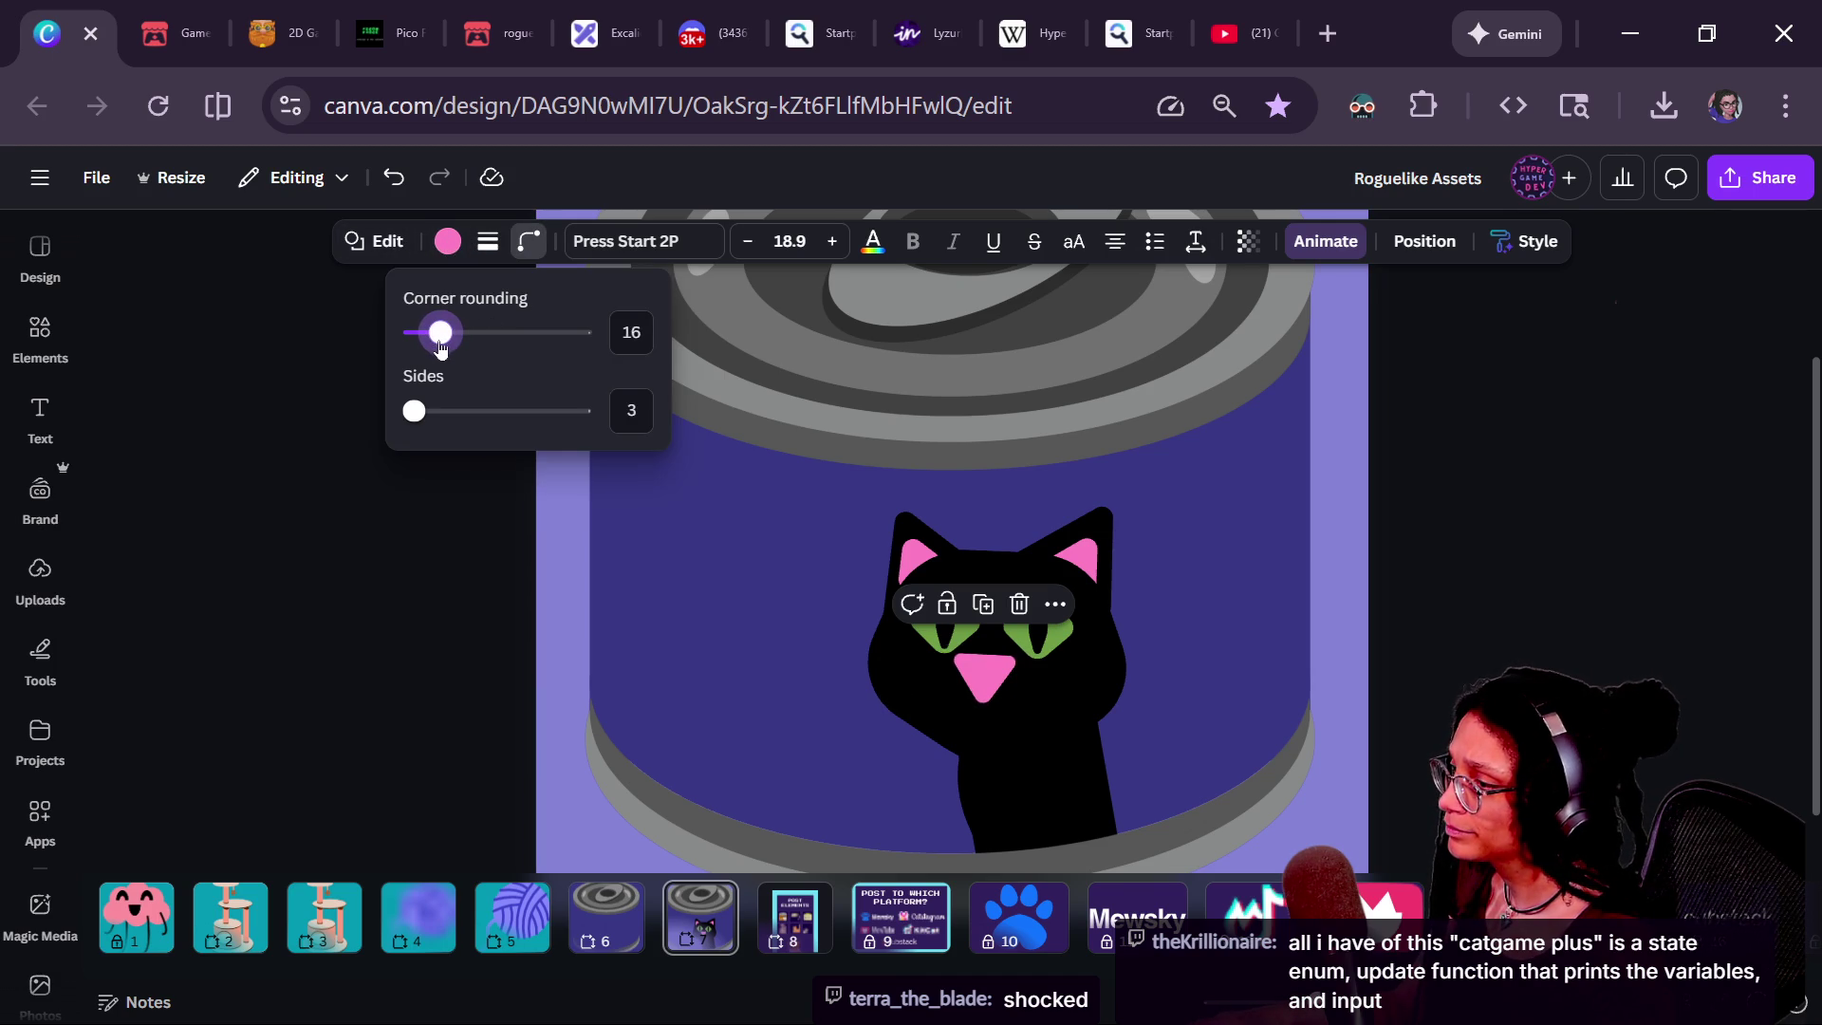
scroll(982, 750, "up", 5)
- Fine-tune the nose's position and size, settling it at about 68 × 51 between the eyes
left_click_drag(944, 618, 952, 601)
scroll(952, 602, "down", 1)
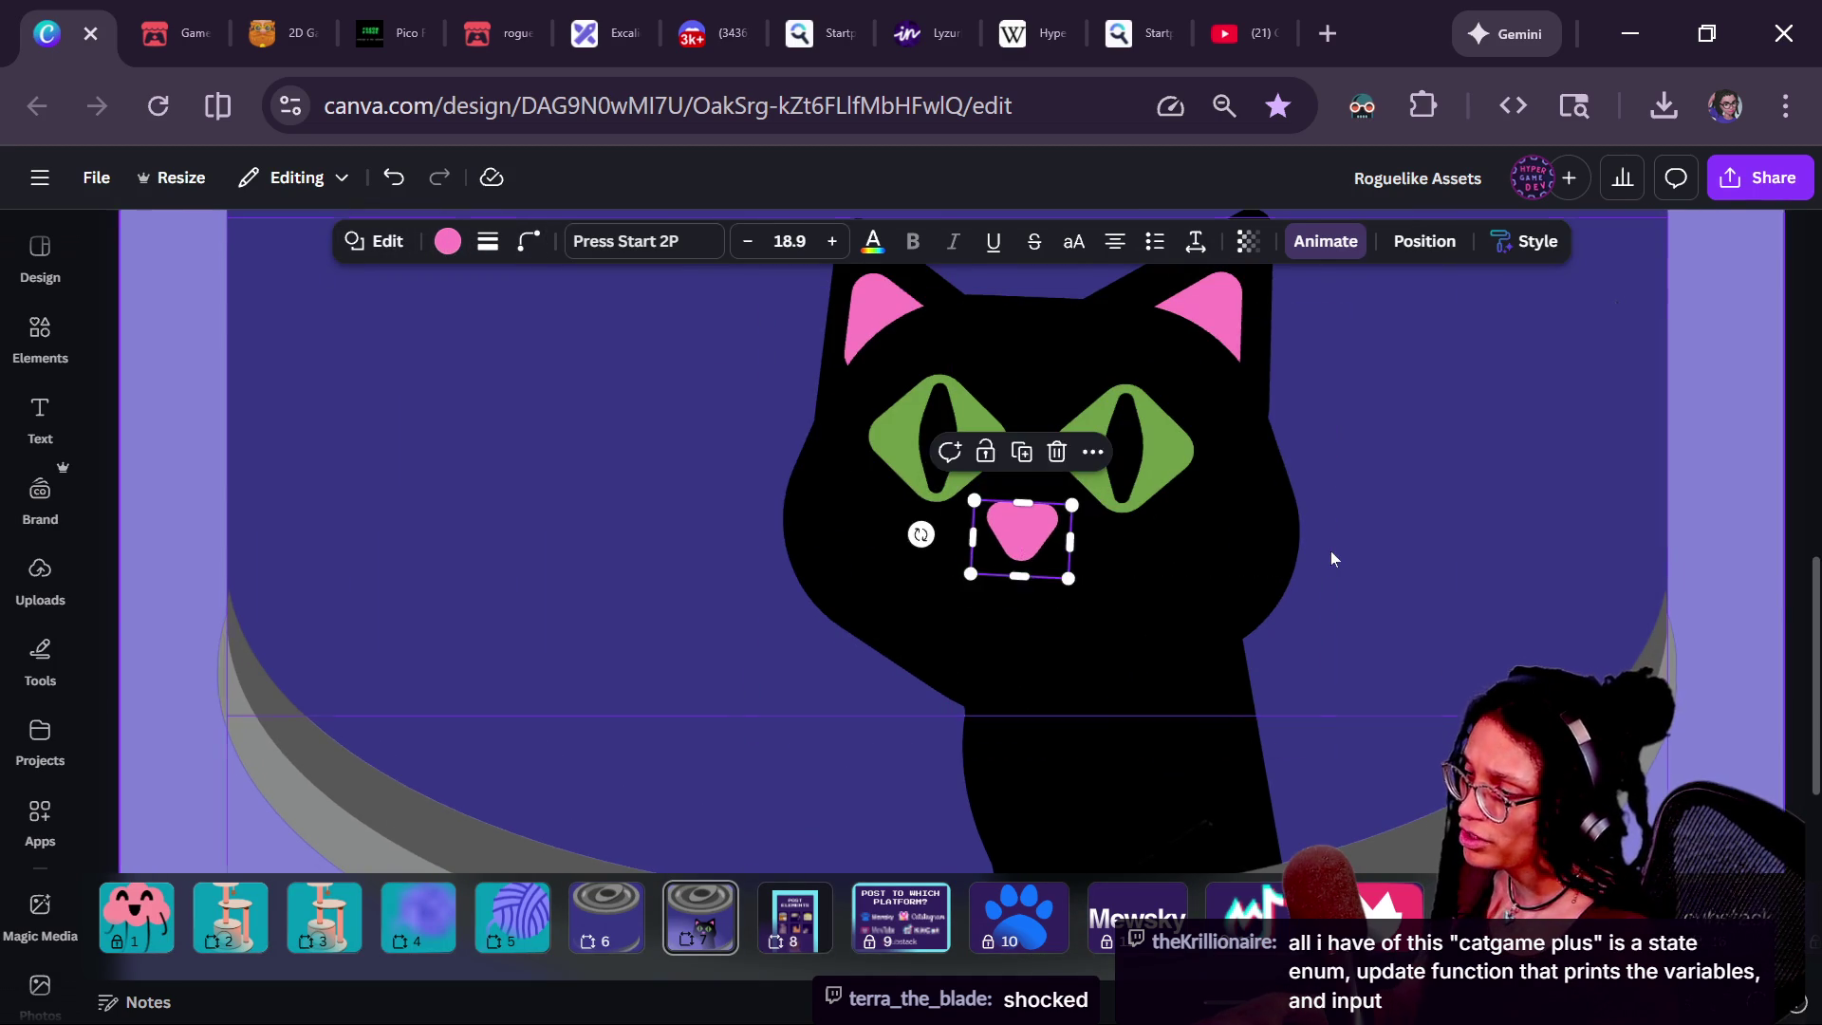
left_click(1331, 558)
scroll(1331, 559, "down", 3)
left_click(1331, 558)
scroll(996, 661, "up", 4)
left_click_drag(996, 662, 1018, 628)
scroll(957, 631, "down", 2)
left_click(737, 671)
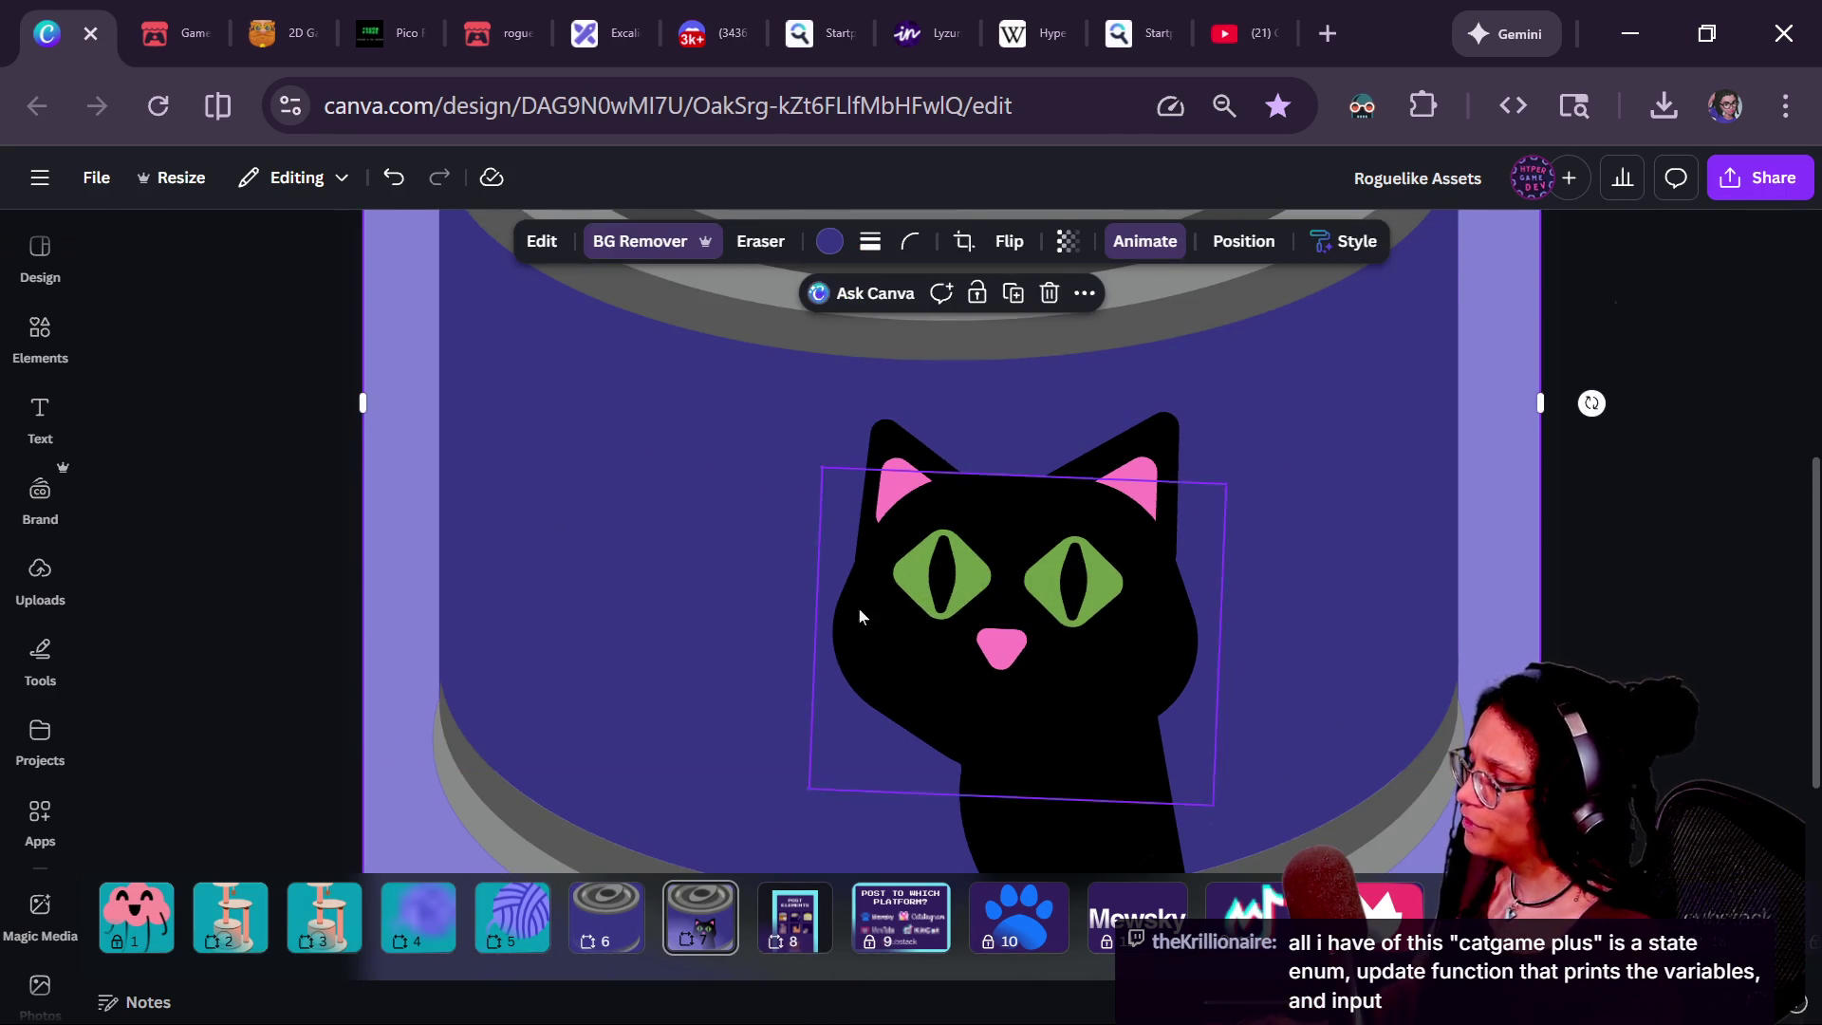
scroll(974, 573, "down", 2)
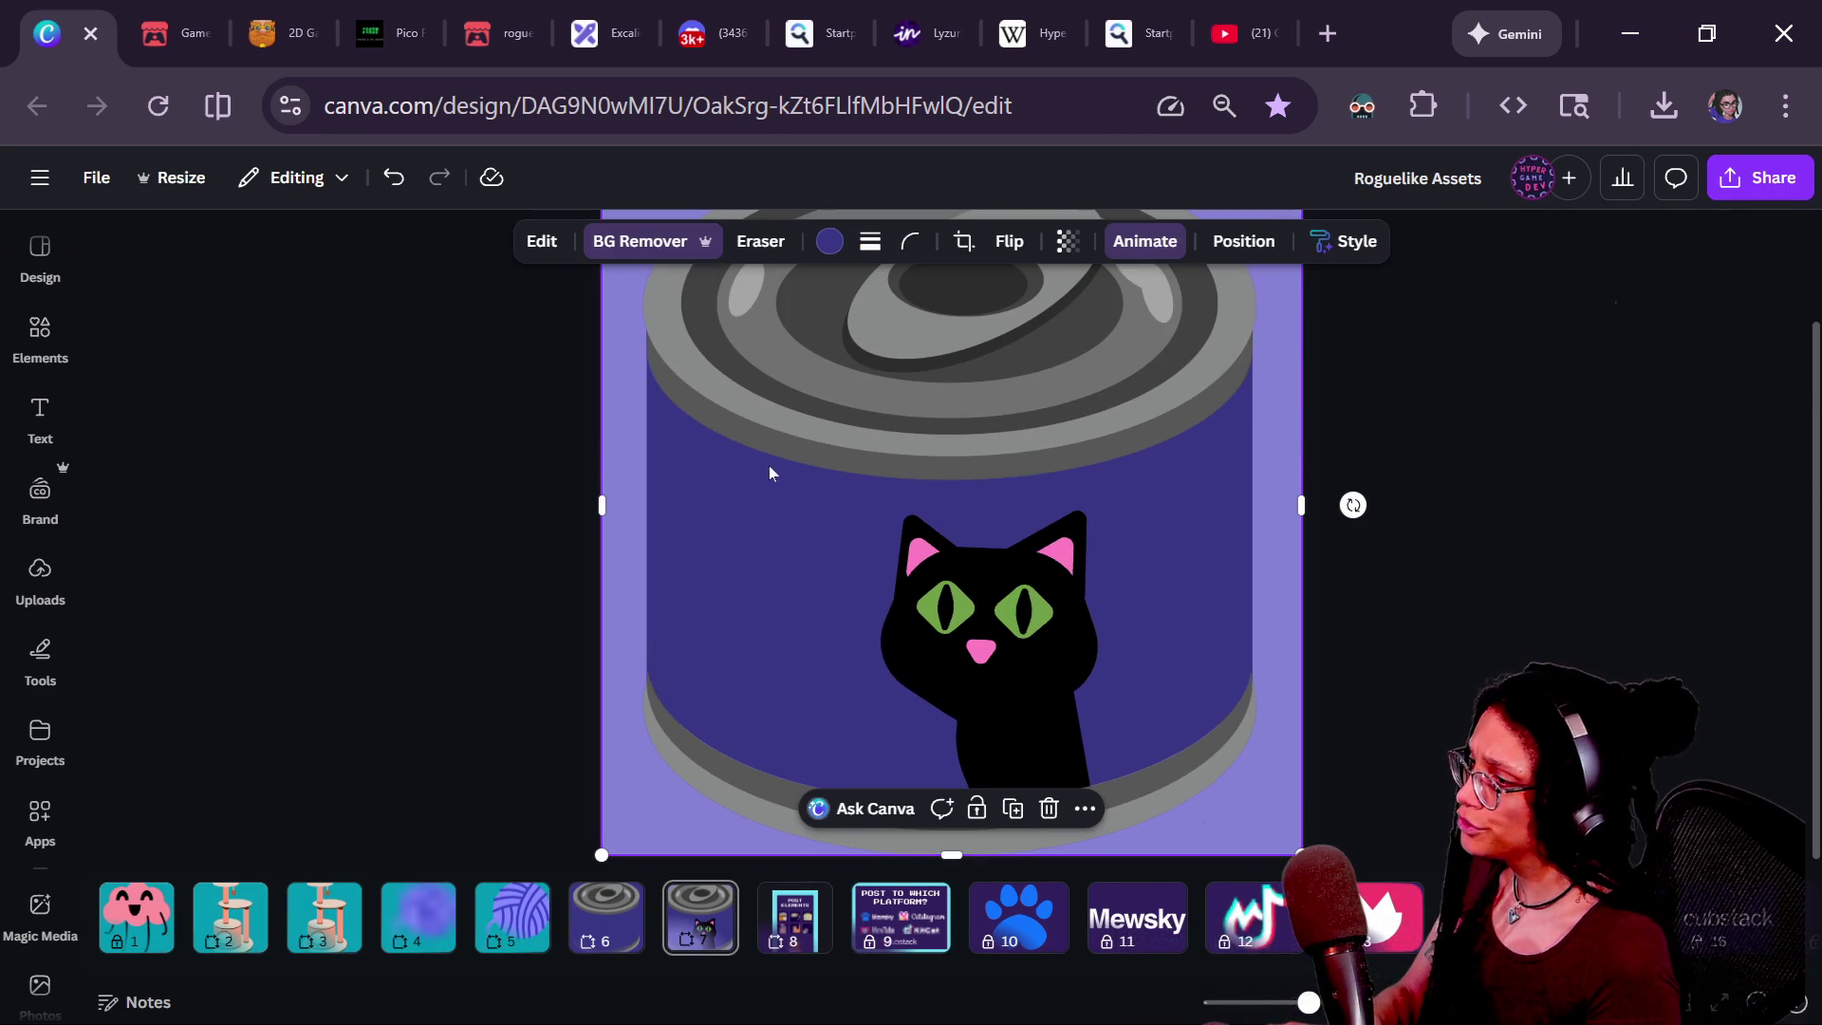
scroll(847, 596, "down", 2)
left_click(972, 678)
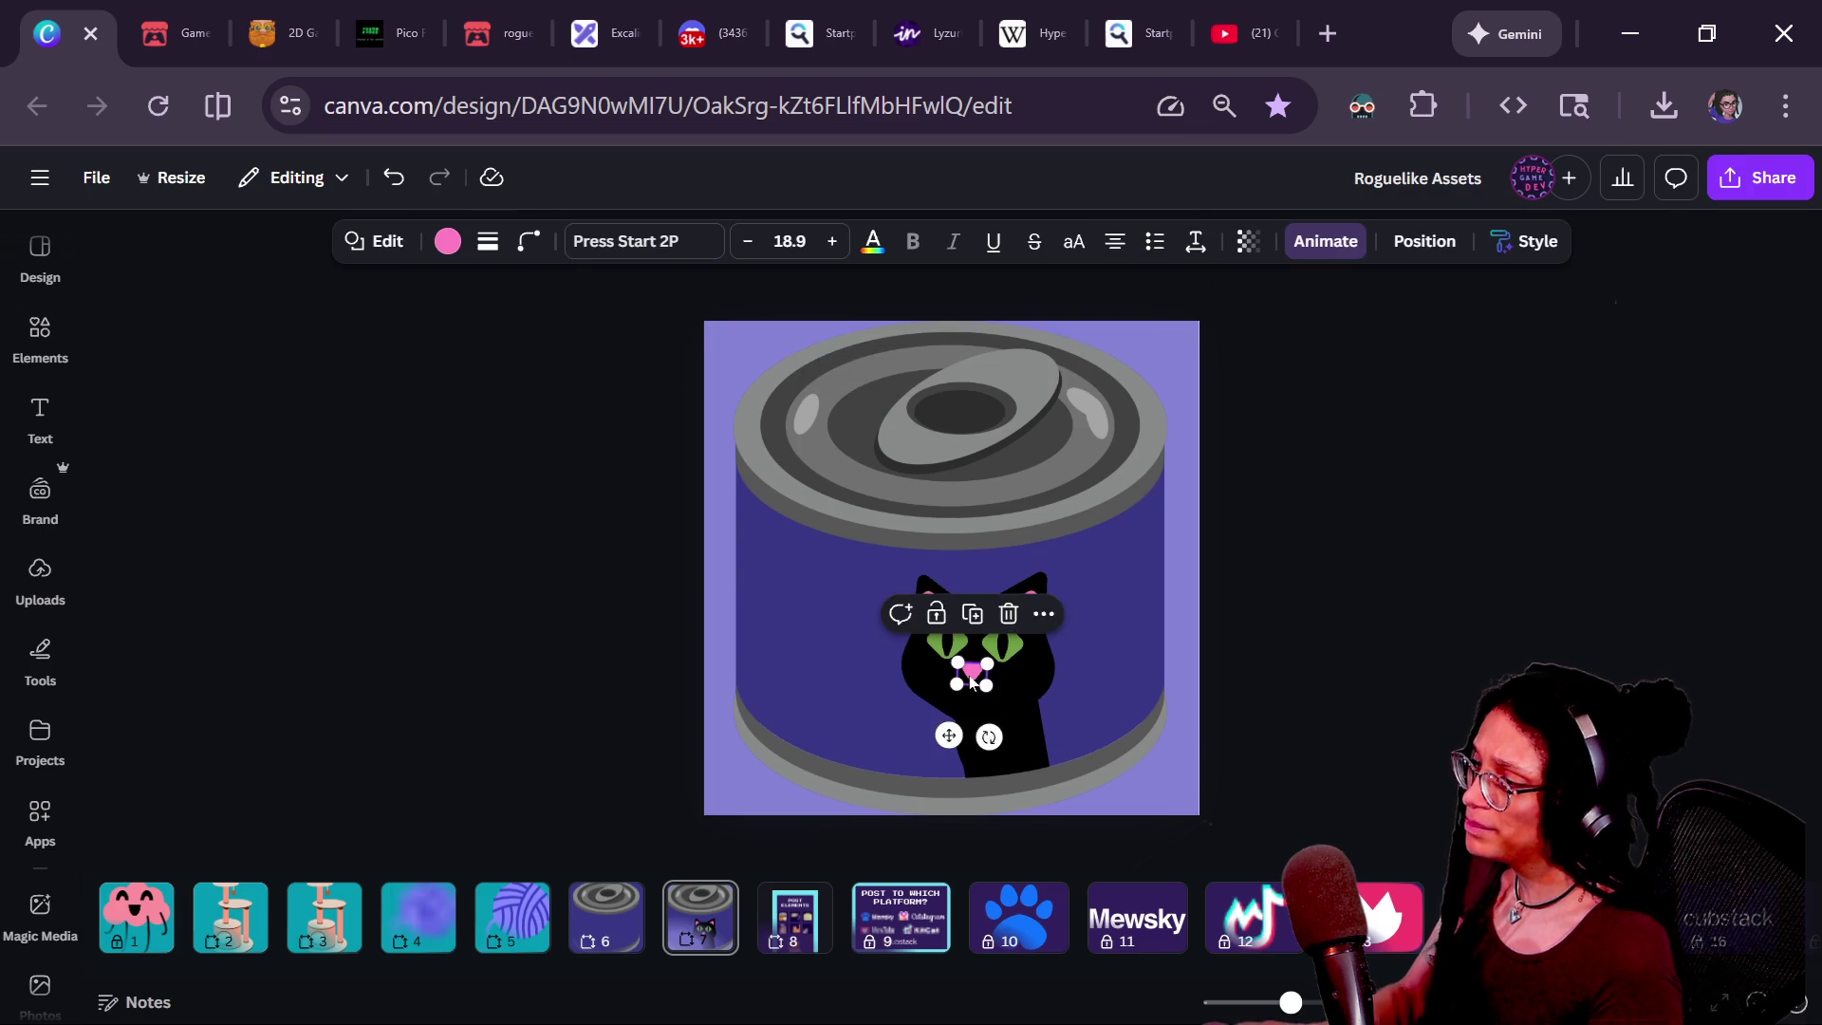
left_click_drag(960, 686, 952, 692)
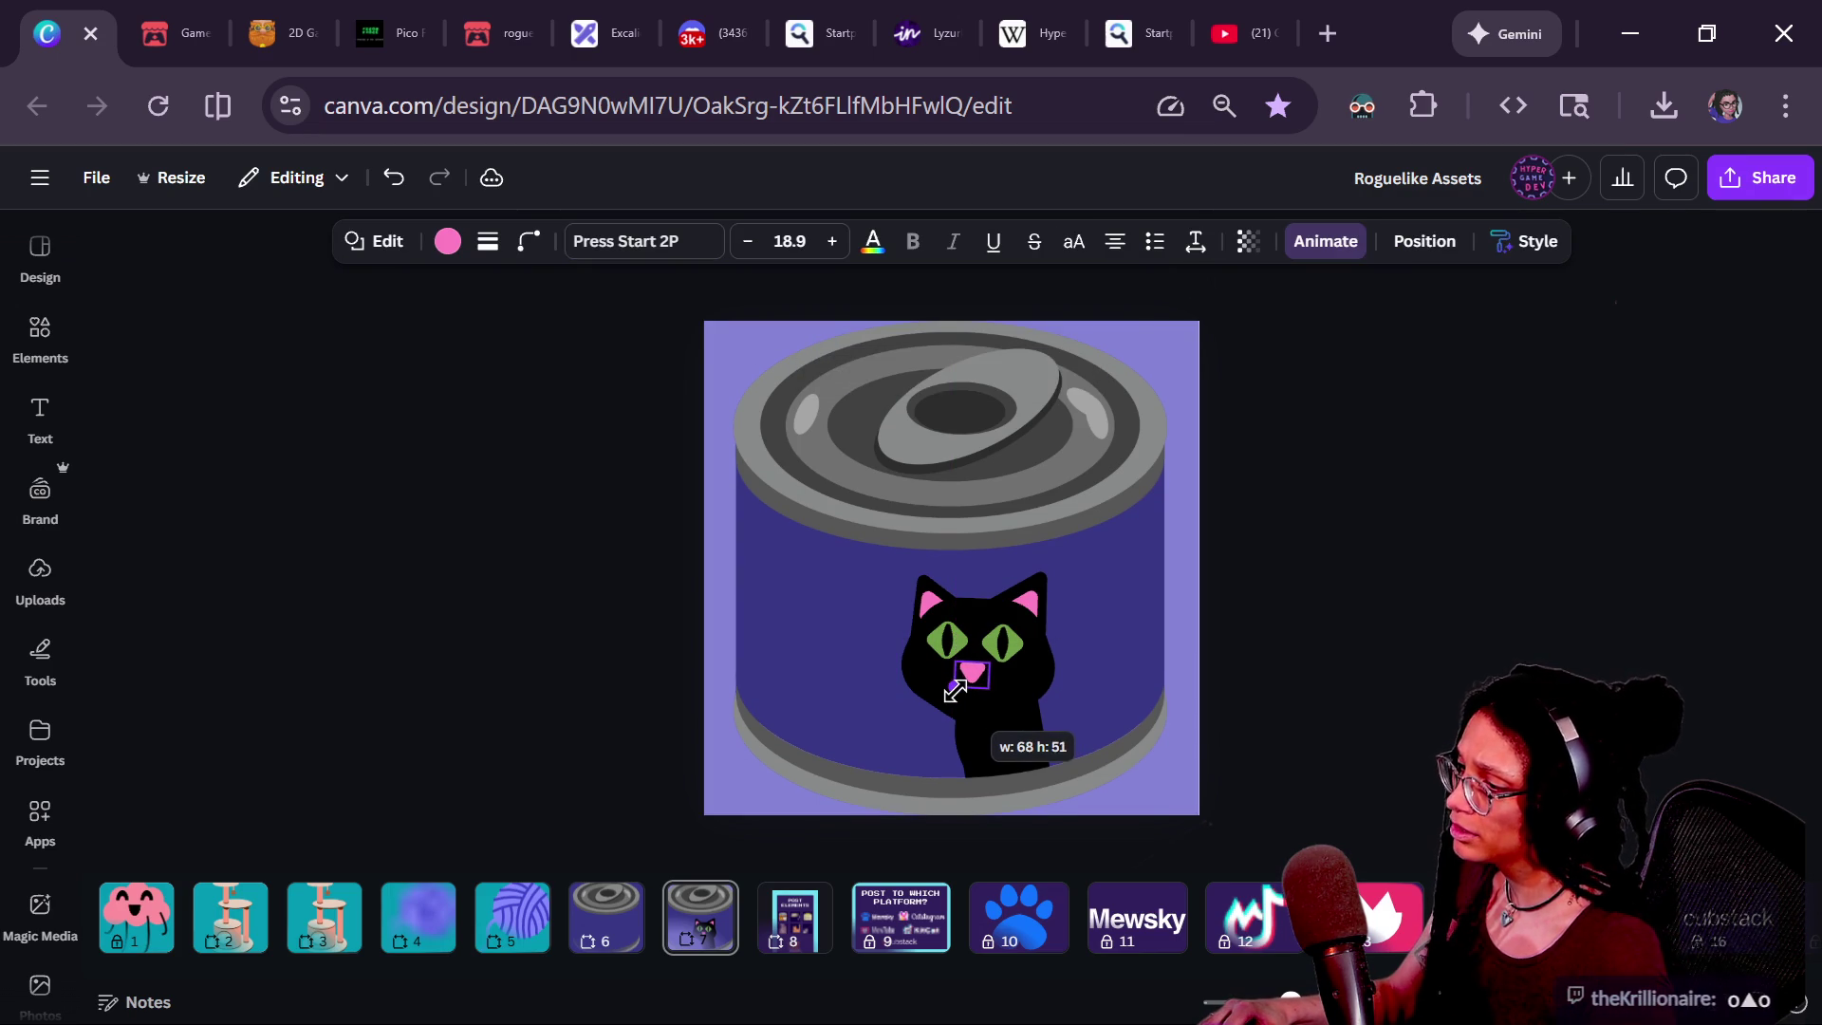
left_click_drag(955, 690, 953, 692)
scroll(1164, 669, "down", 5)
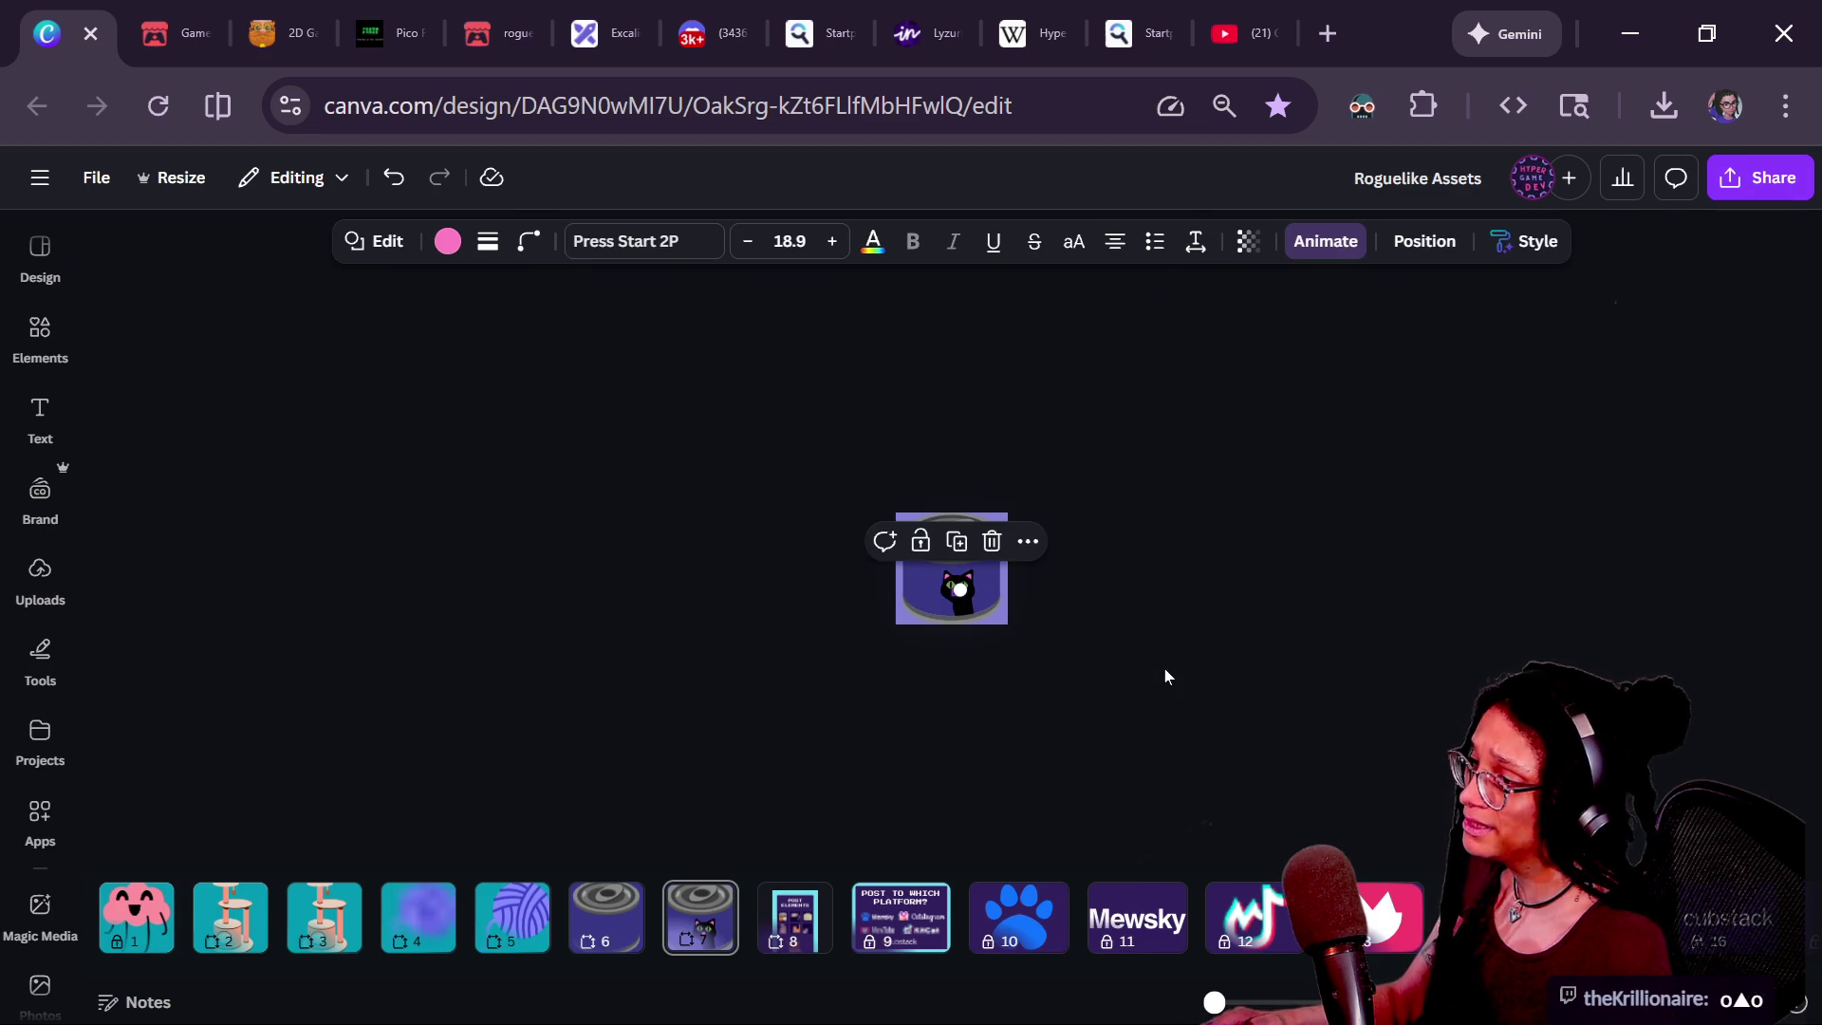
left_click(1166, 665)
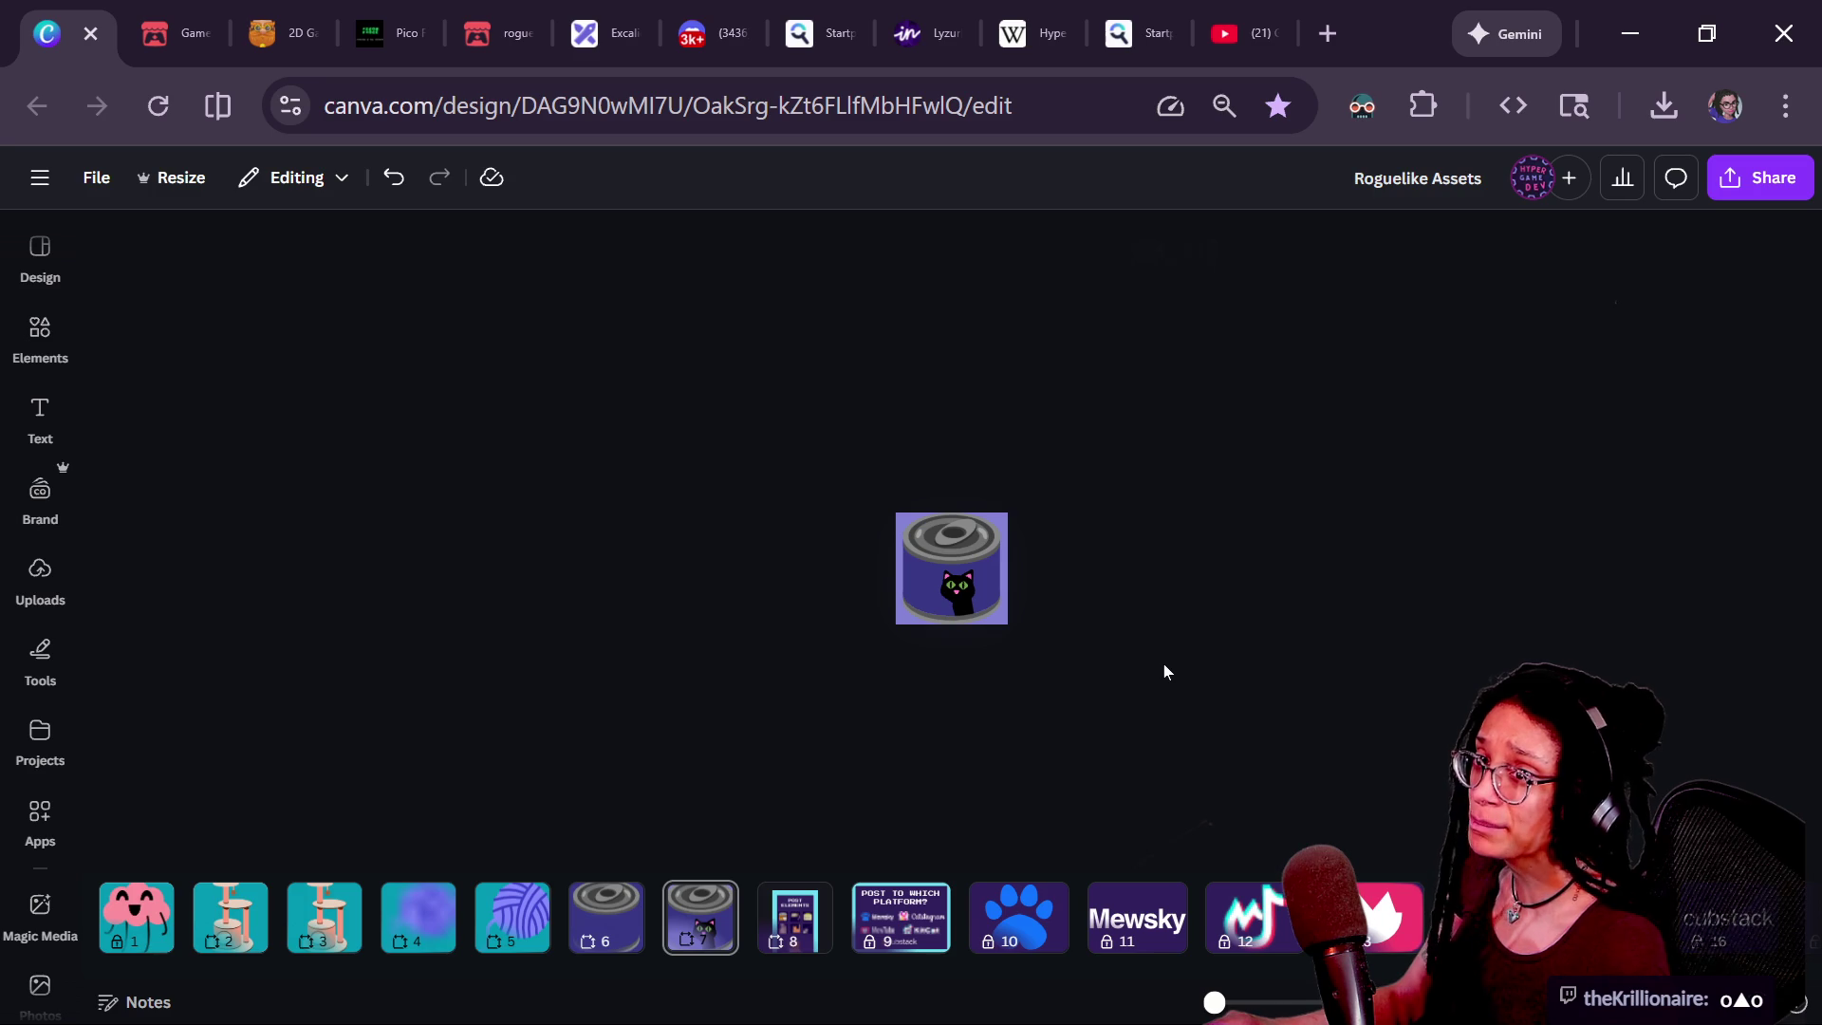
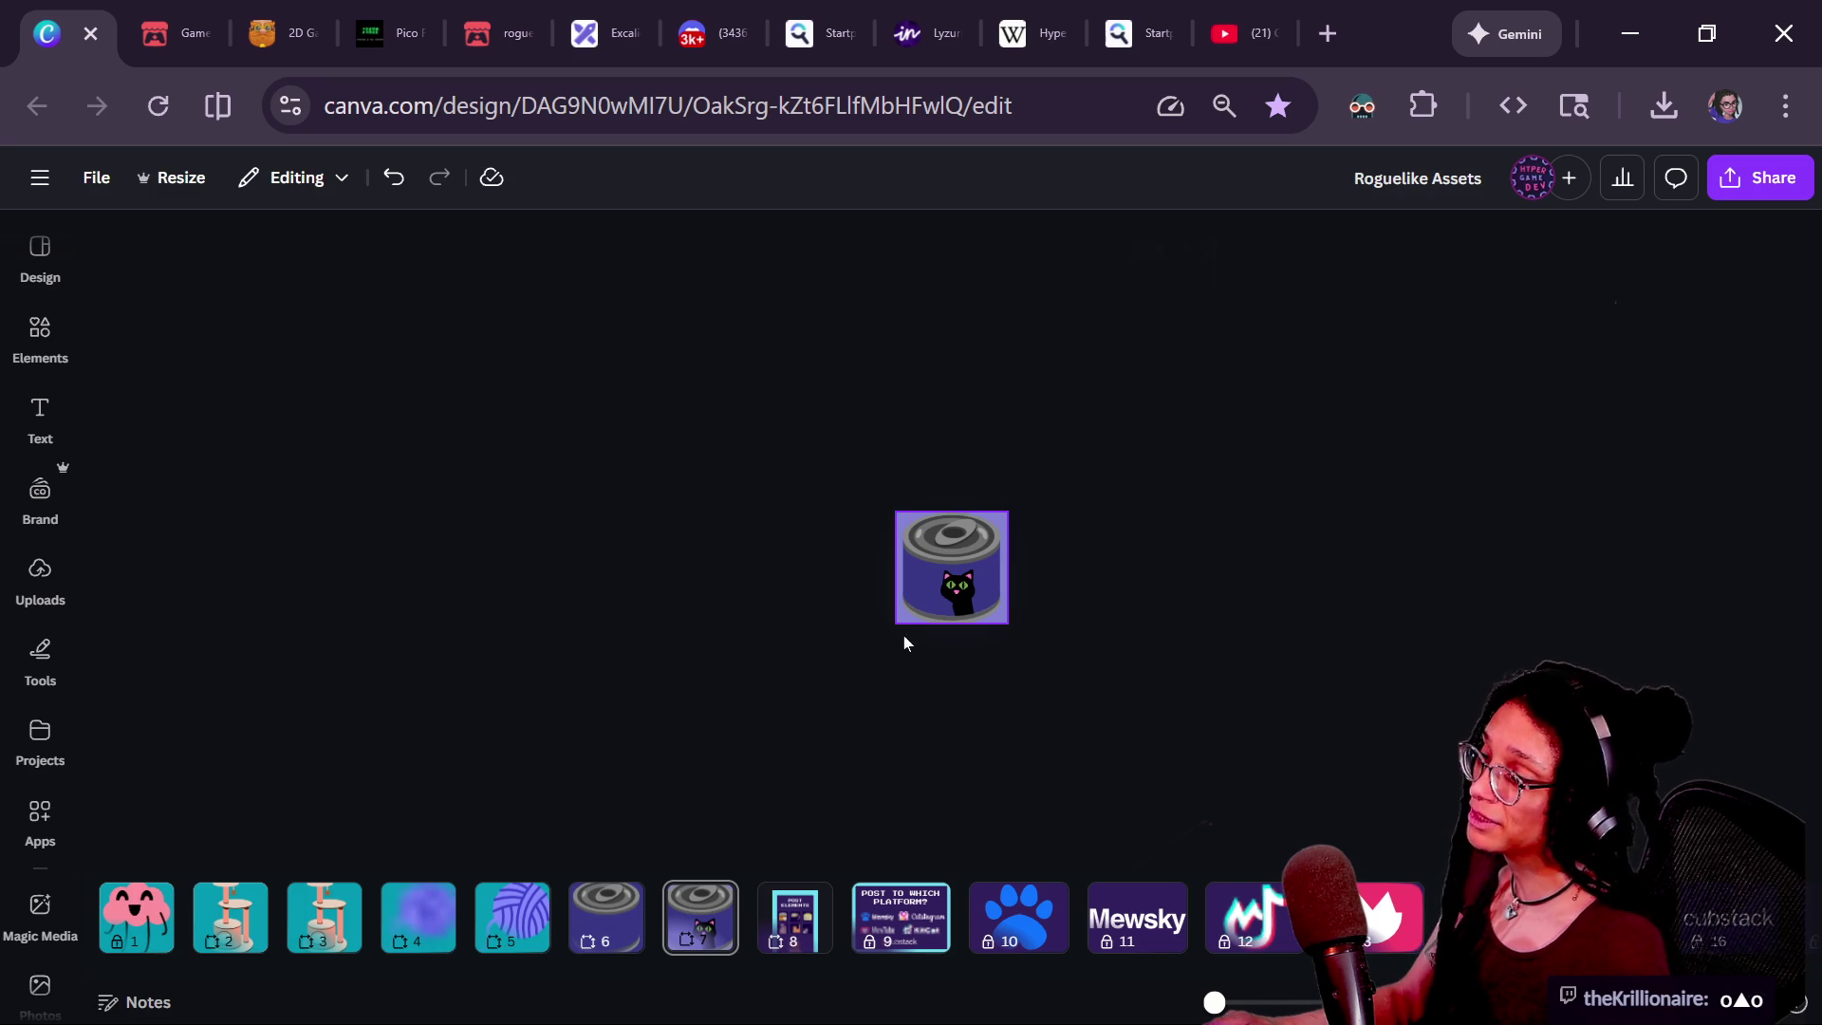
- Select the can body's ellipse and rectangle layers from the layer list
scroll(913, 630, "up", 5)
left_click(807, 602)
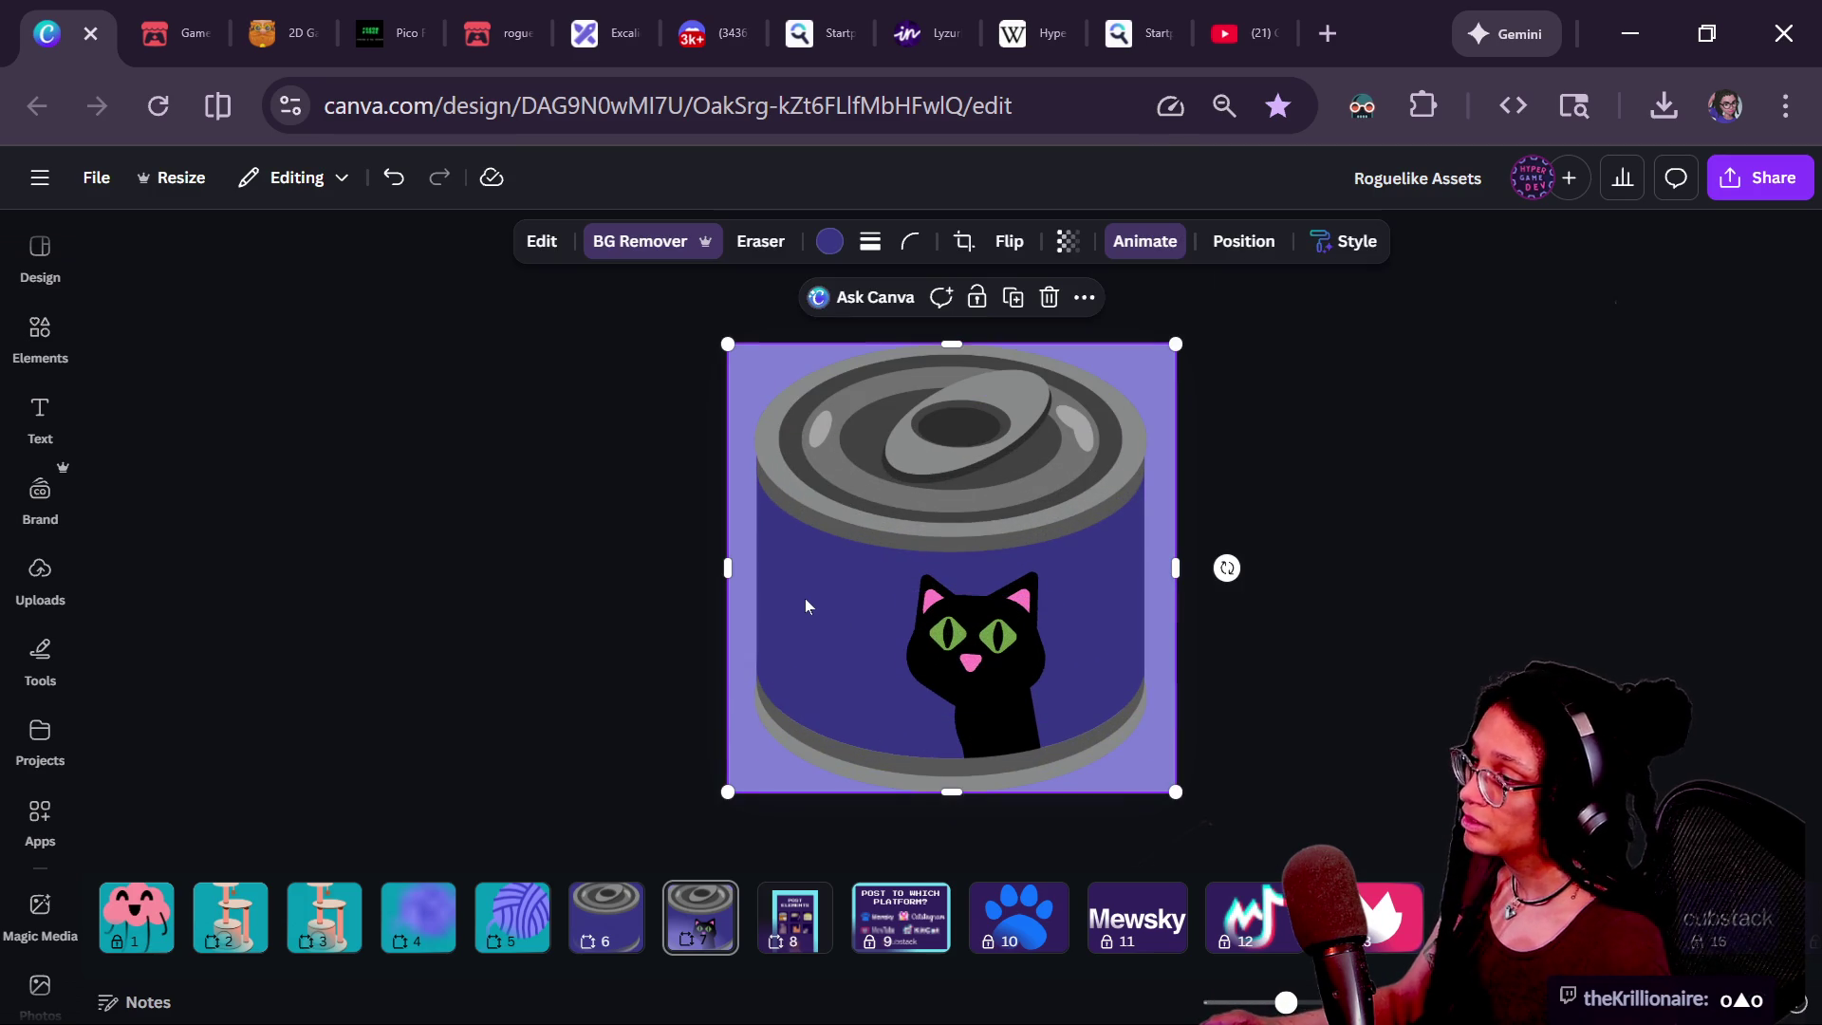
key("alt+1")
scroll(393, 759, "down", 5)
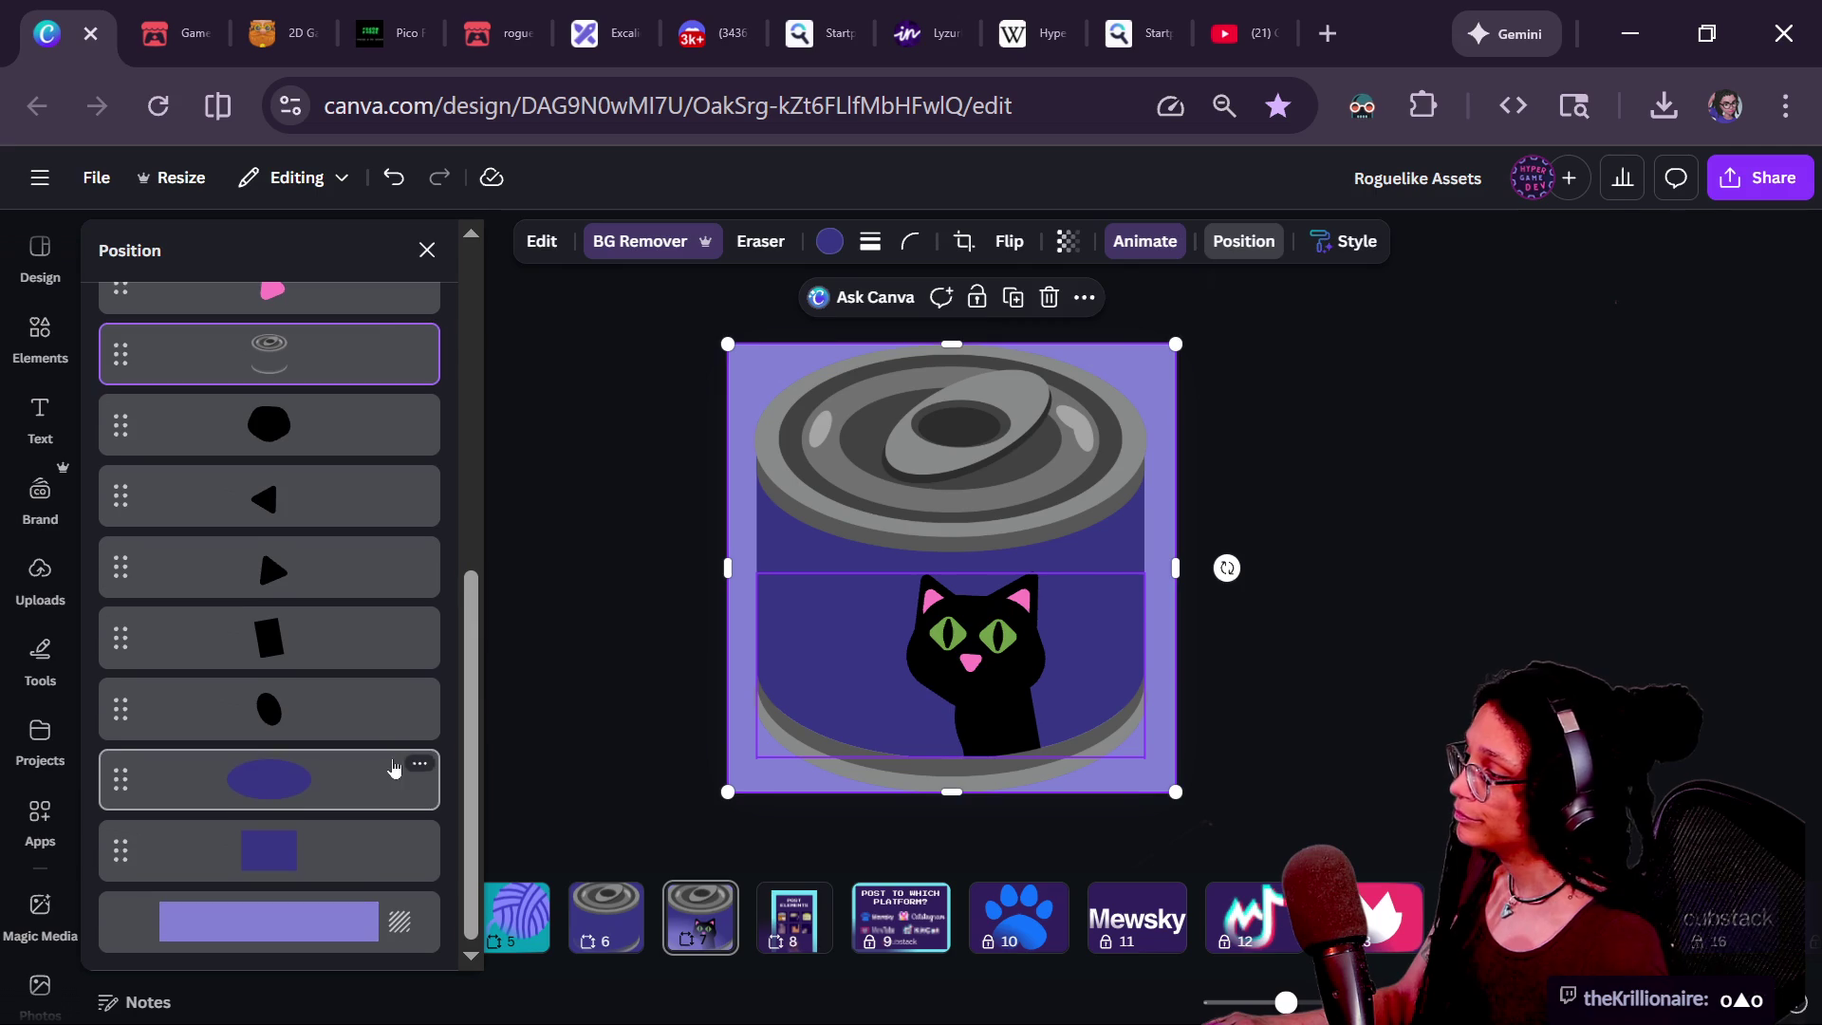
left_click(377, 783)
left_click(368, 904, "shift")
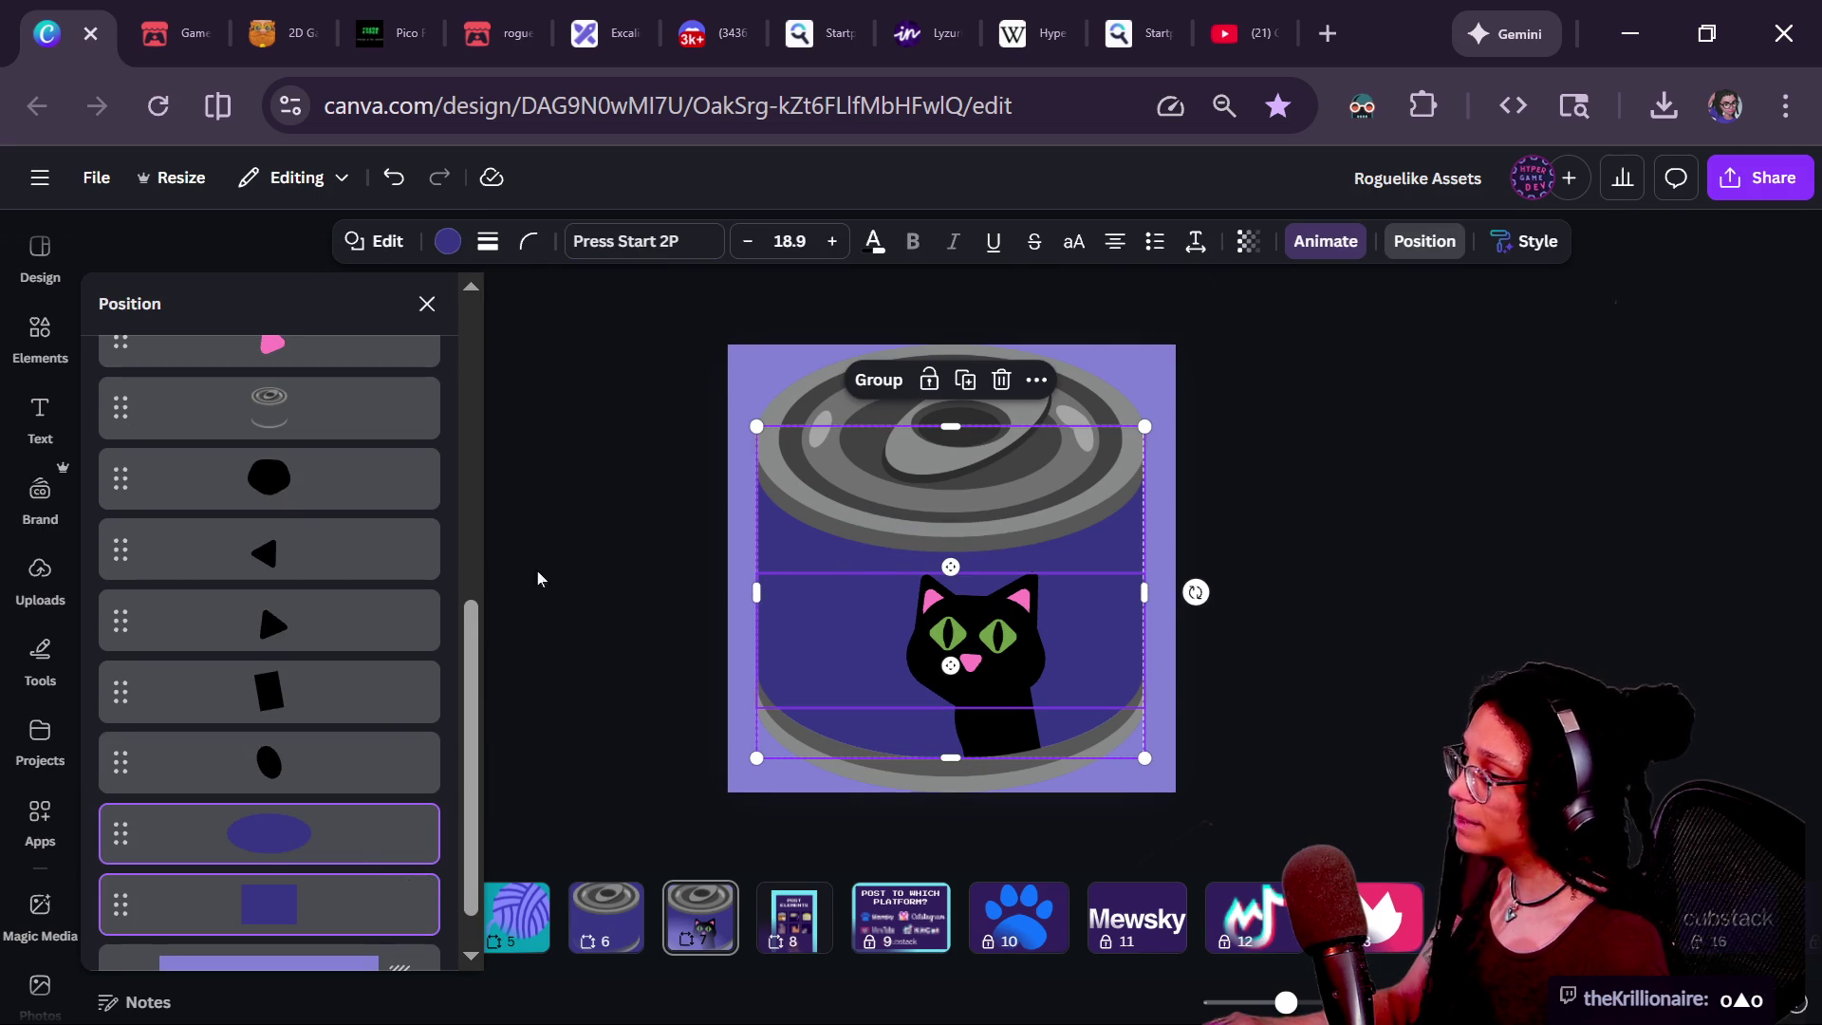
- Recolour the selected can label to a light yellow
left_click(449, 242)
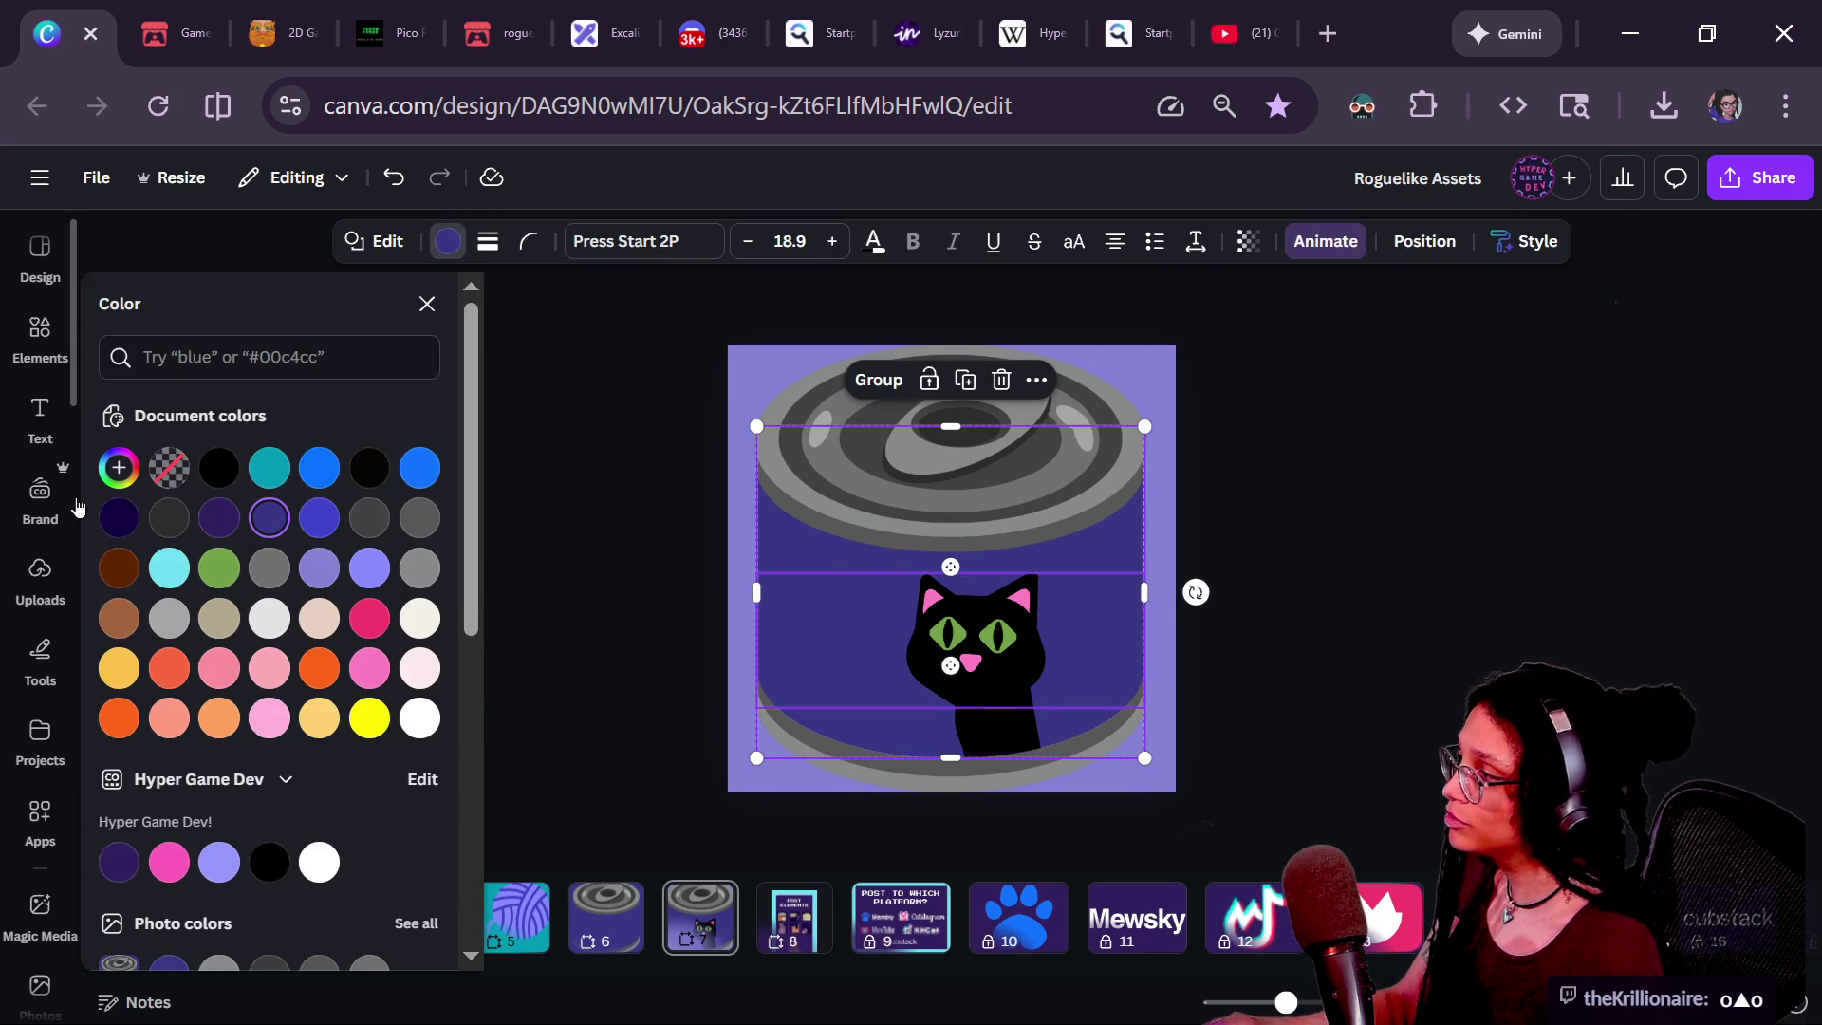
left_click(57, 498)
left_click(40, 335)
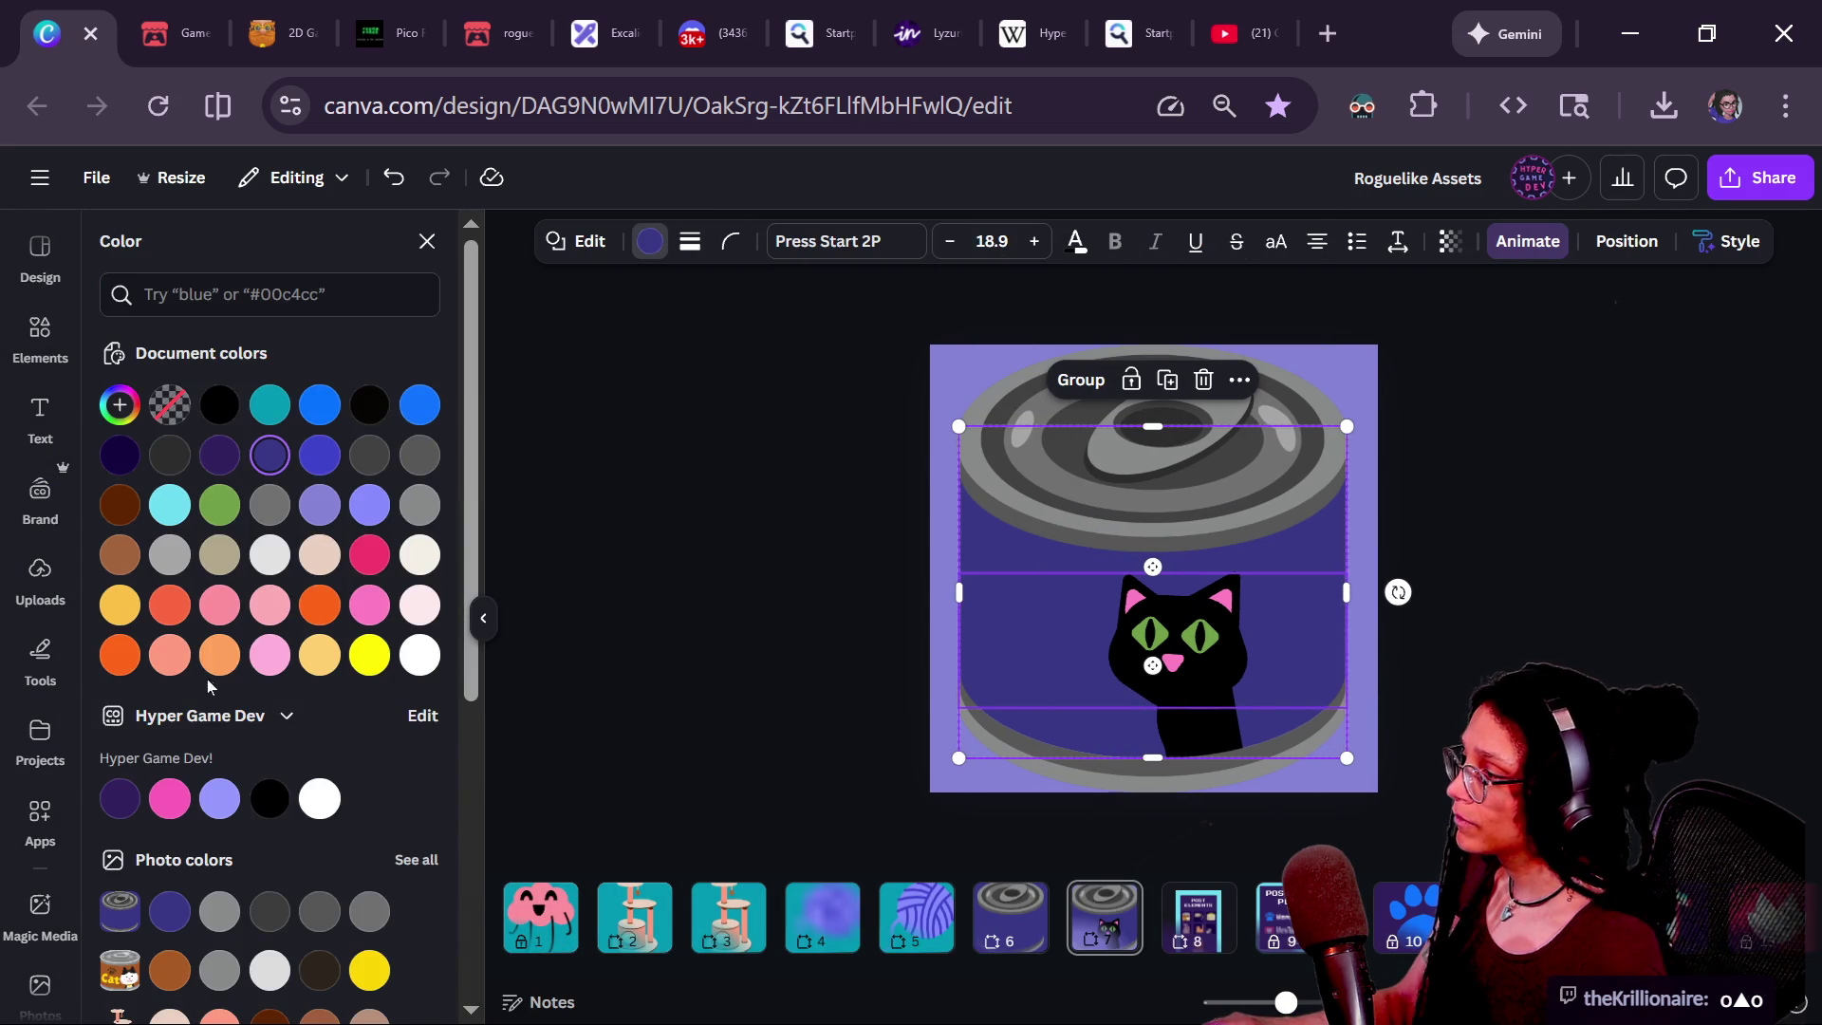
left_click(122, 605)
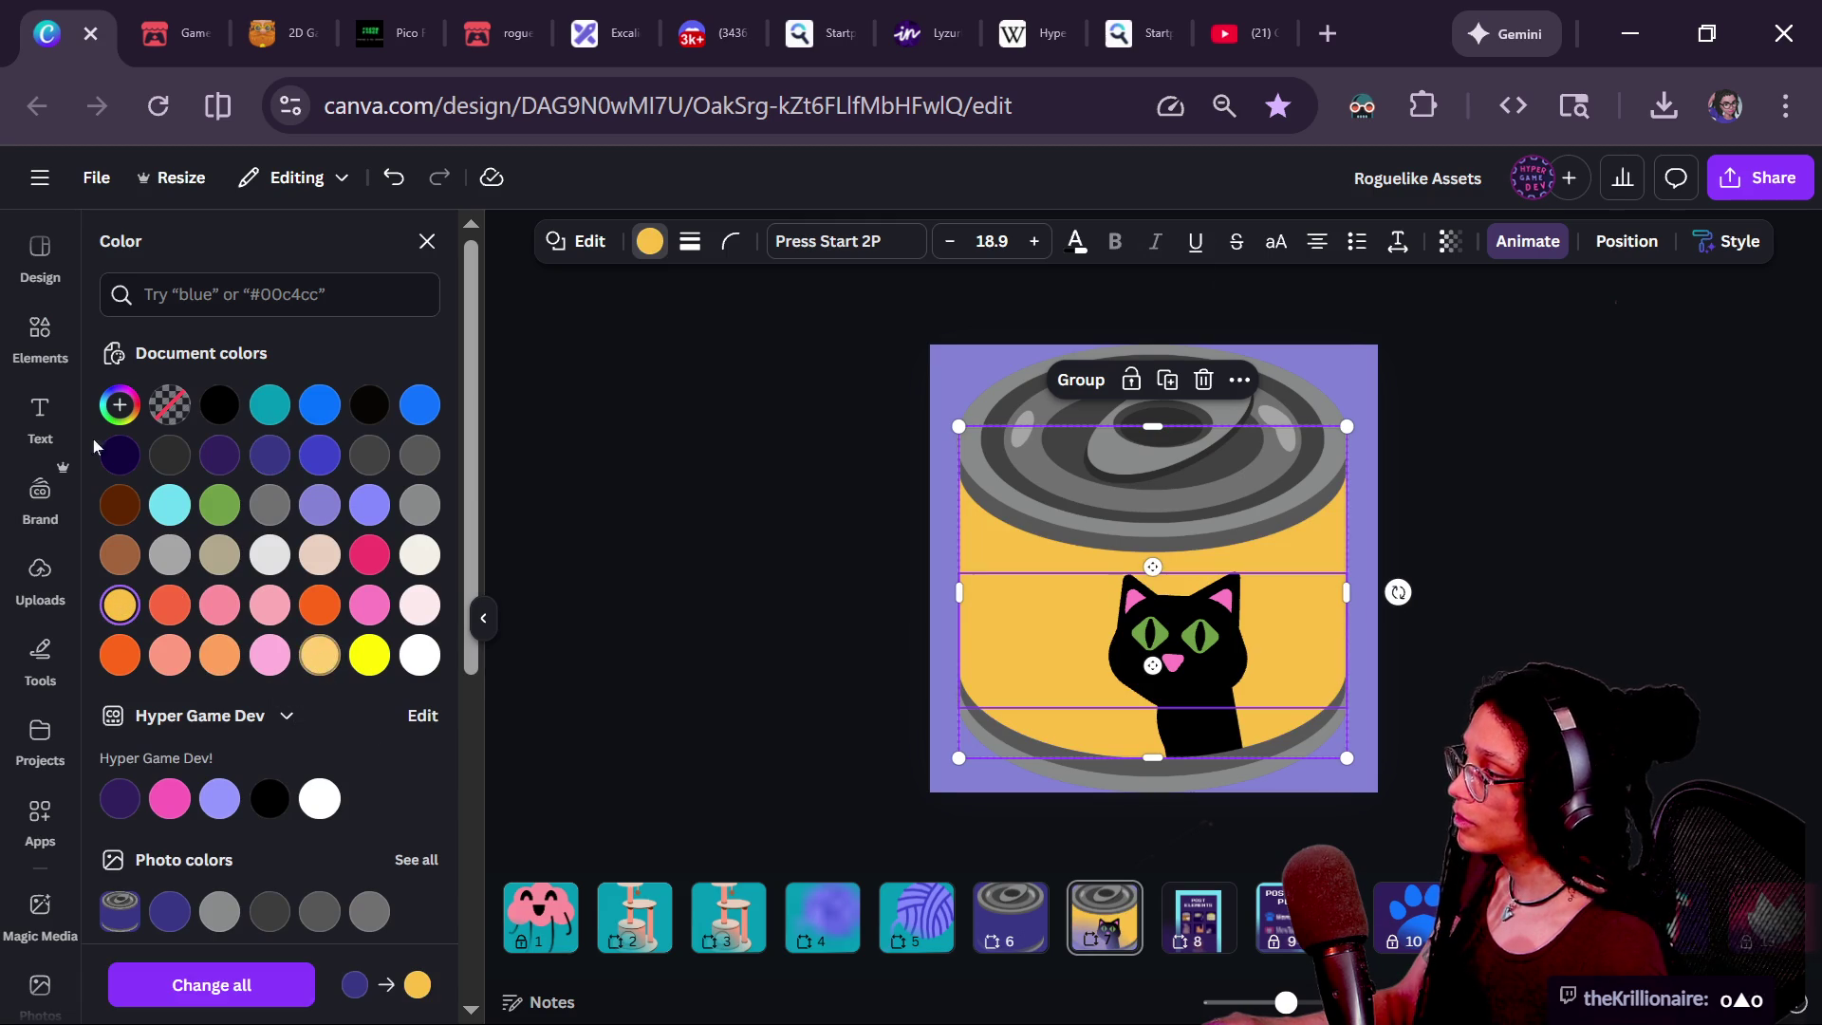
left_click(322, 653)
left_click(829, 537)
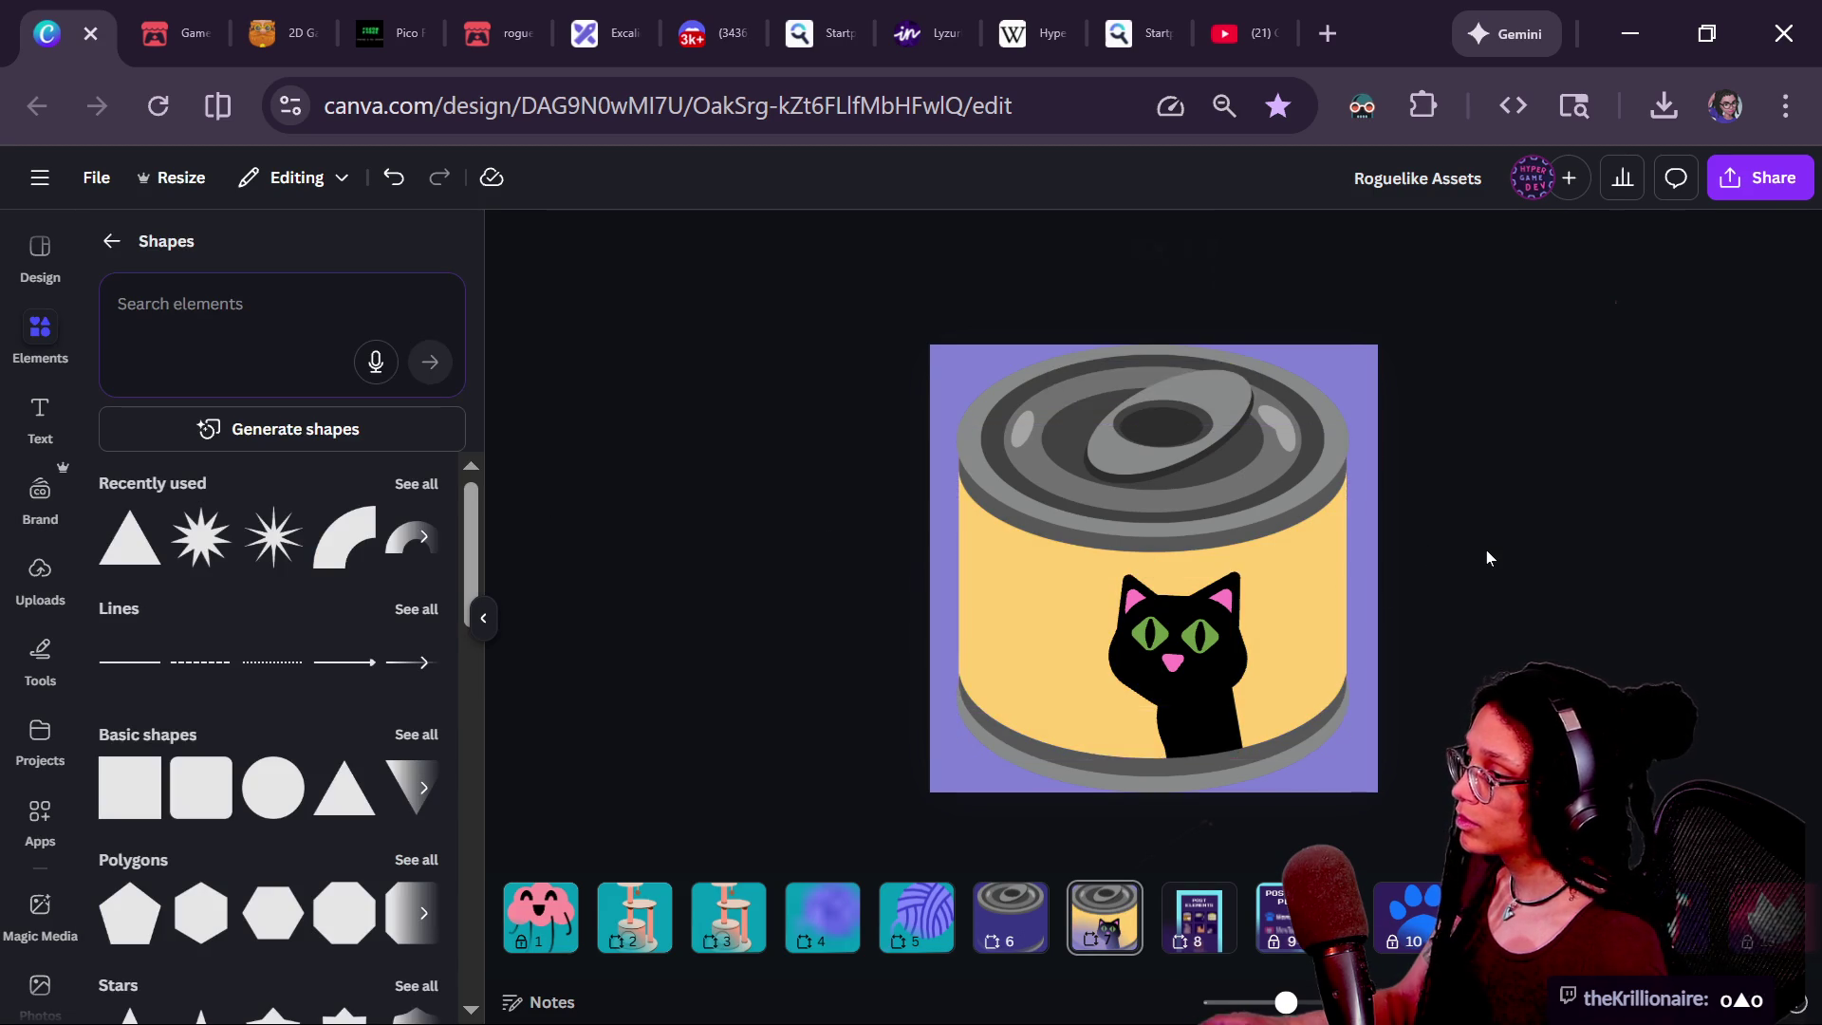
- Select the cat's nose and stretch its box slightly wider
scroll(1488, 555, "down", 5)
scroll(1487, 557, "down", 3)
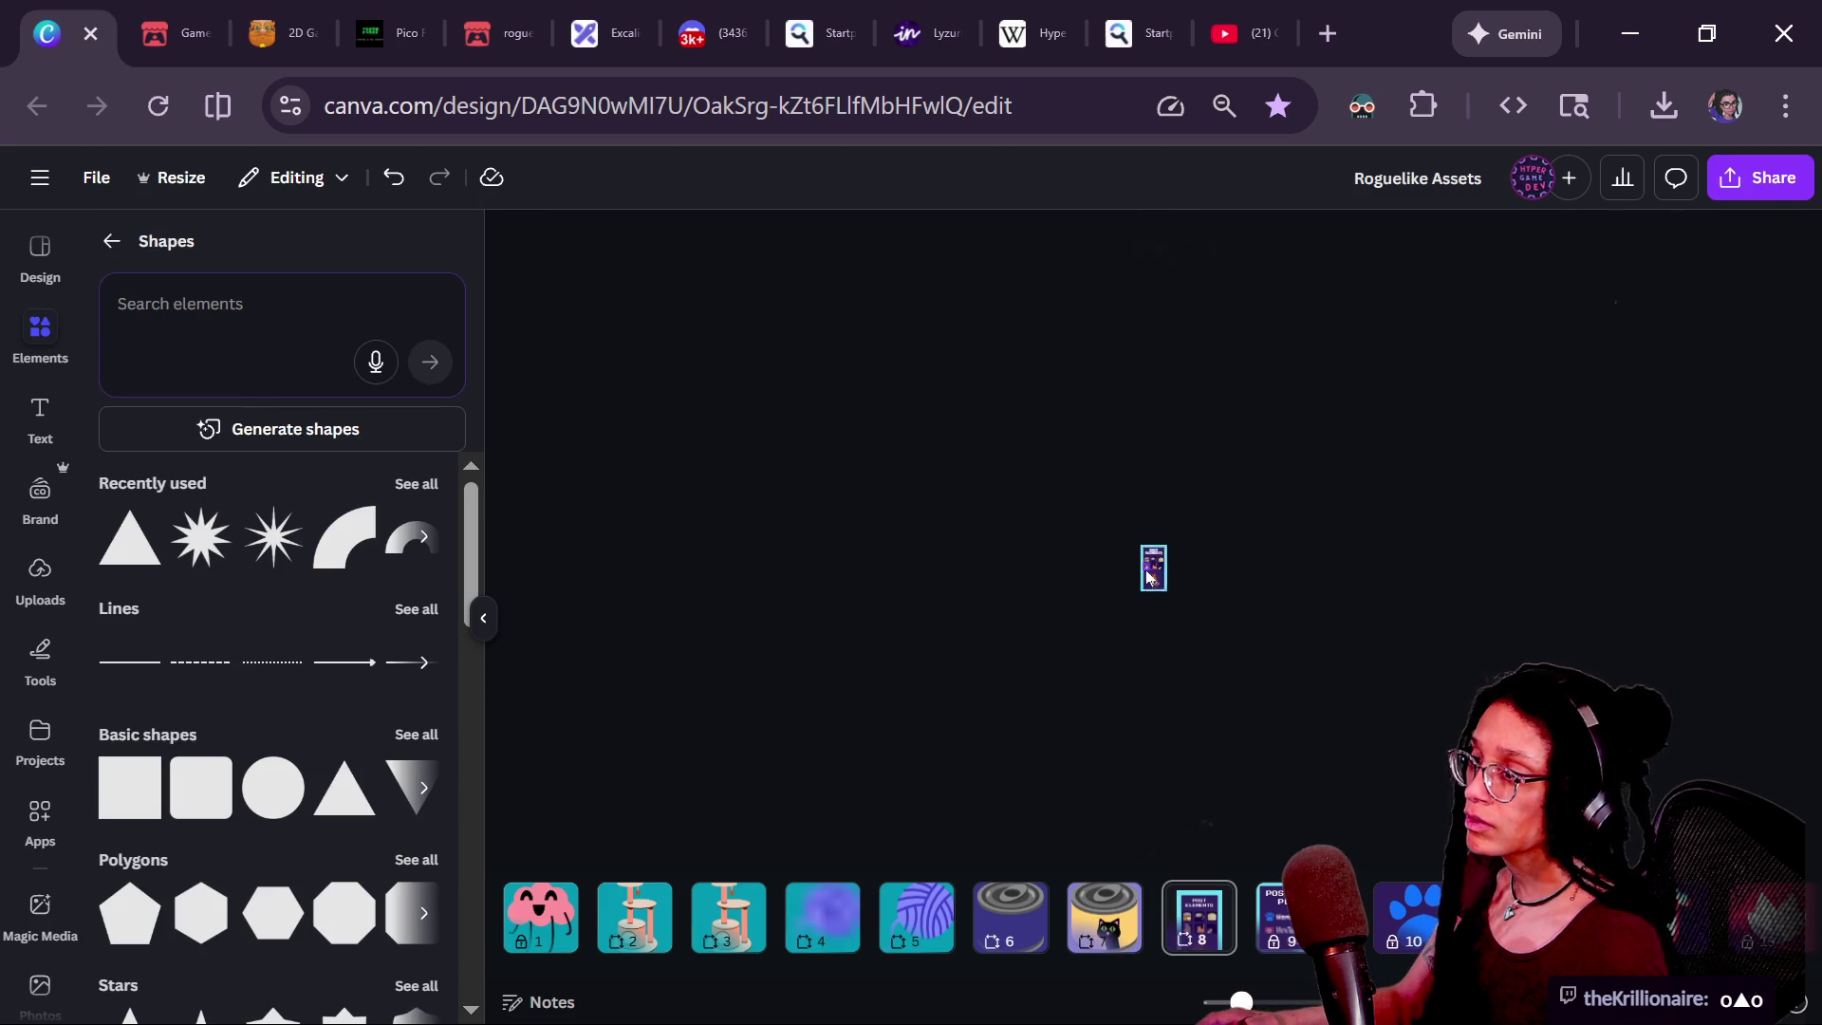
scroll(1186, 560, "up", 3)
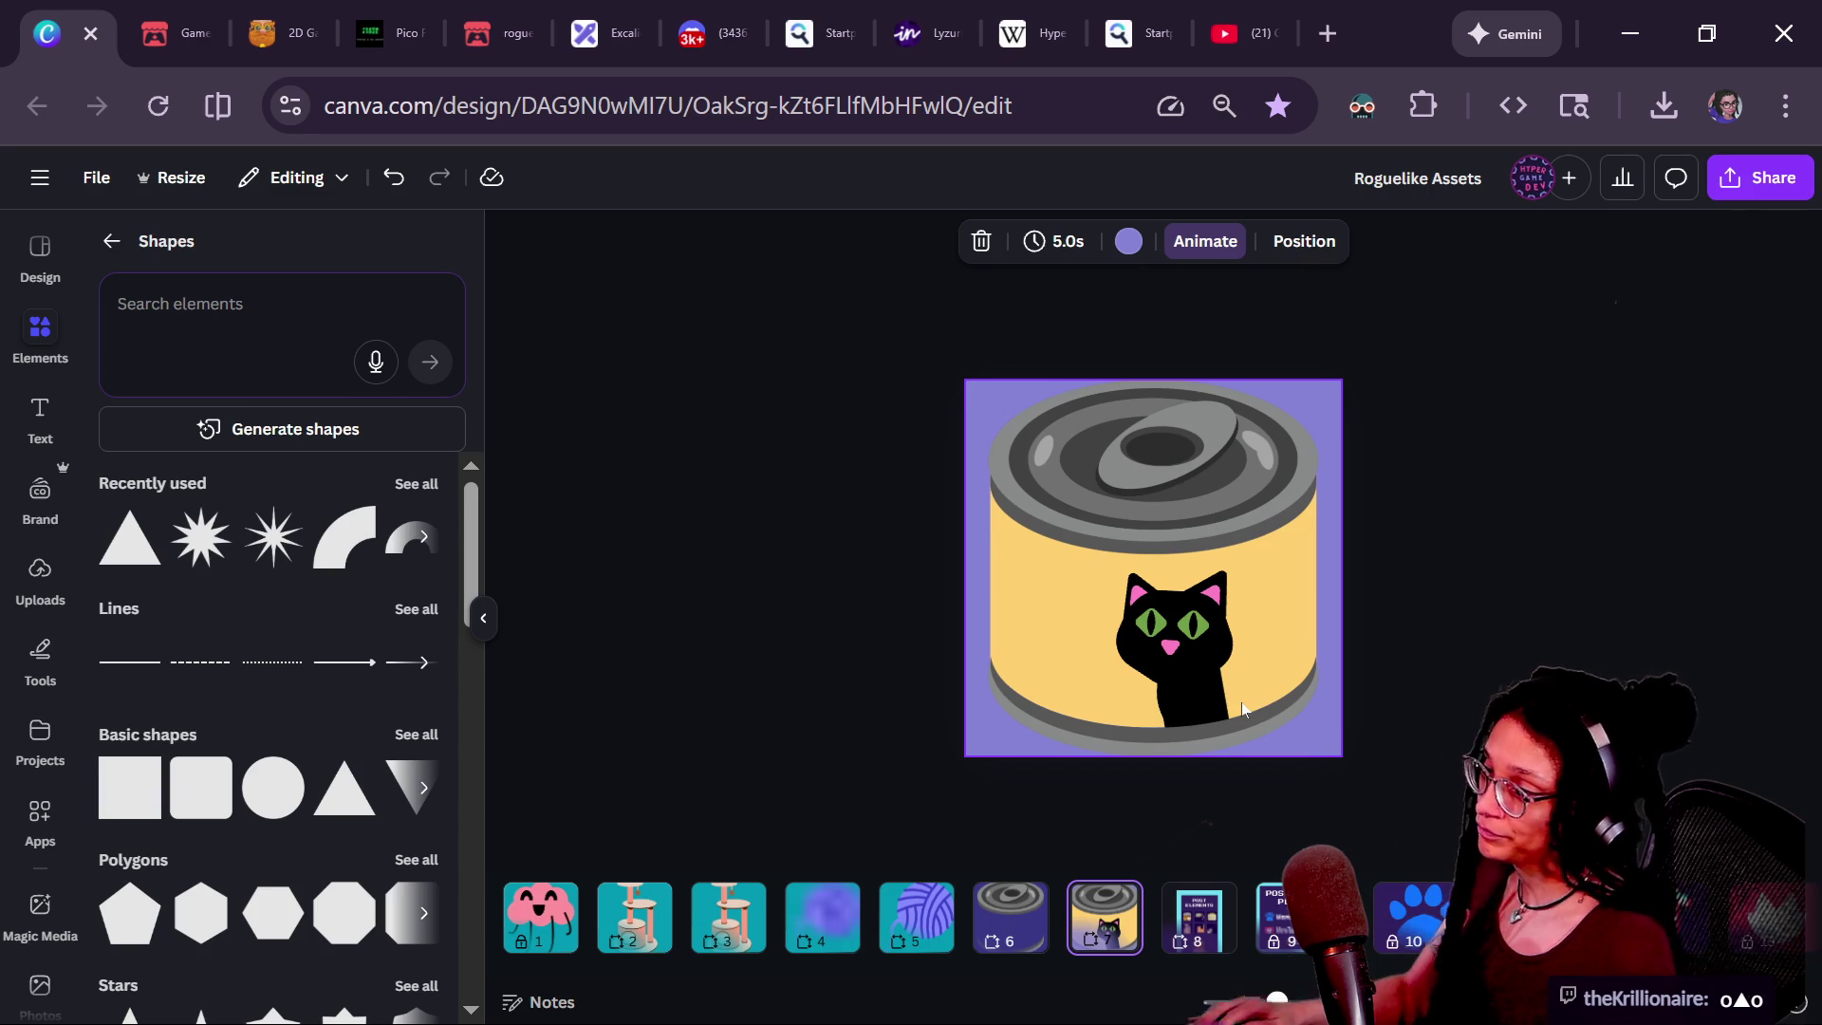
scroll(1242, 703, "up", 2)
scroll(1177, 691, "up", 1)
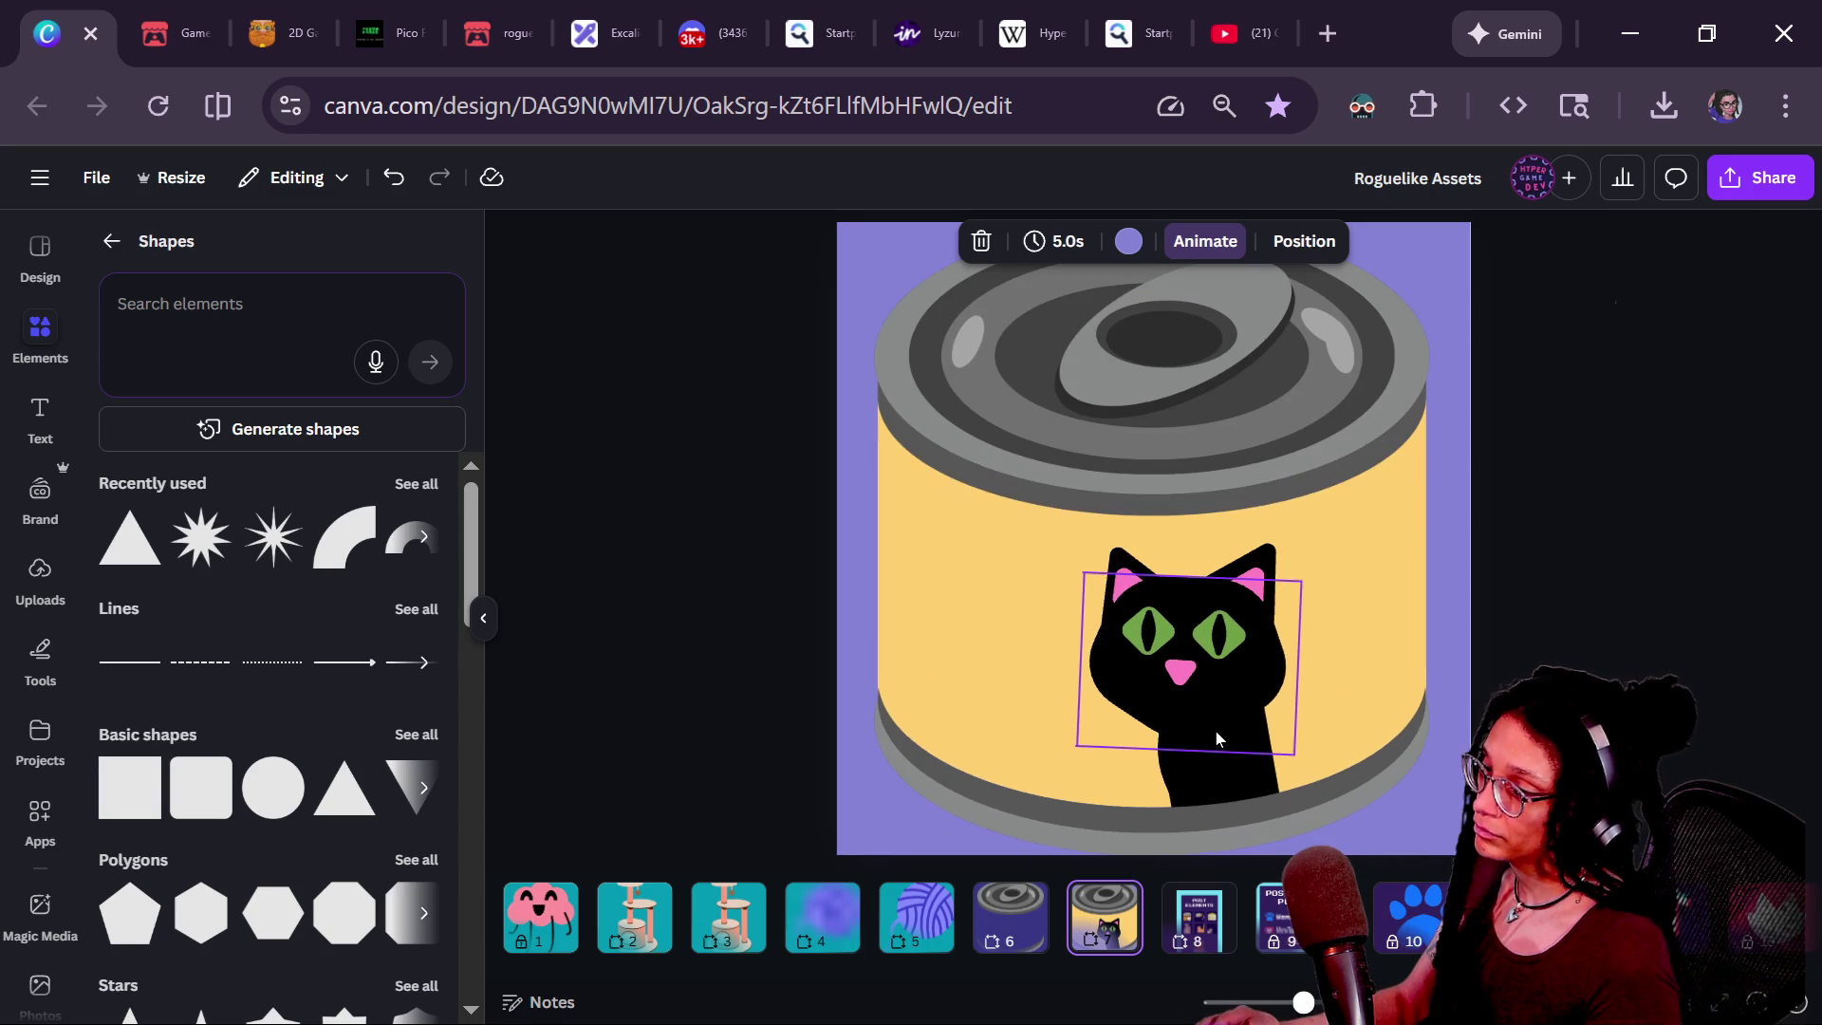
left_click(1178, 692)
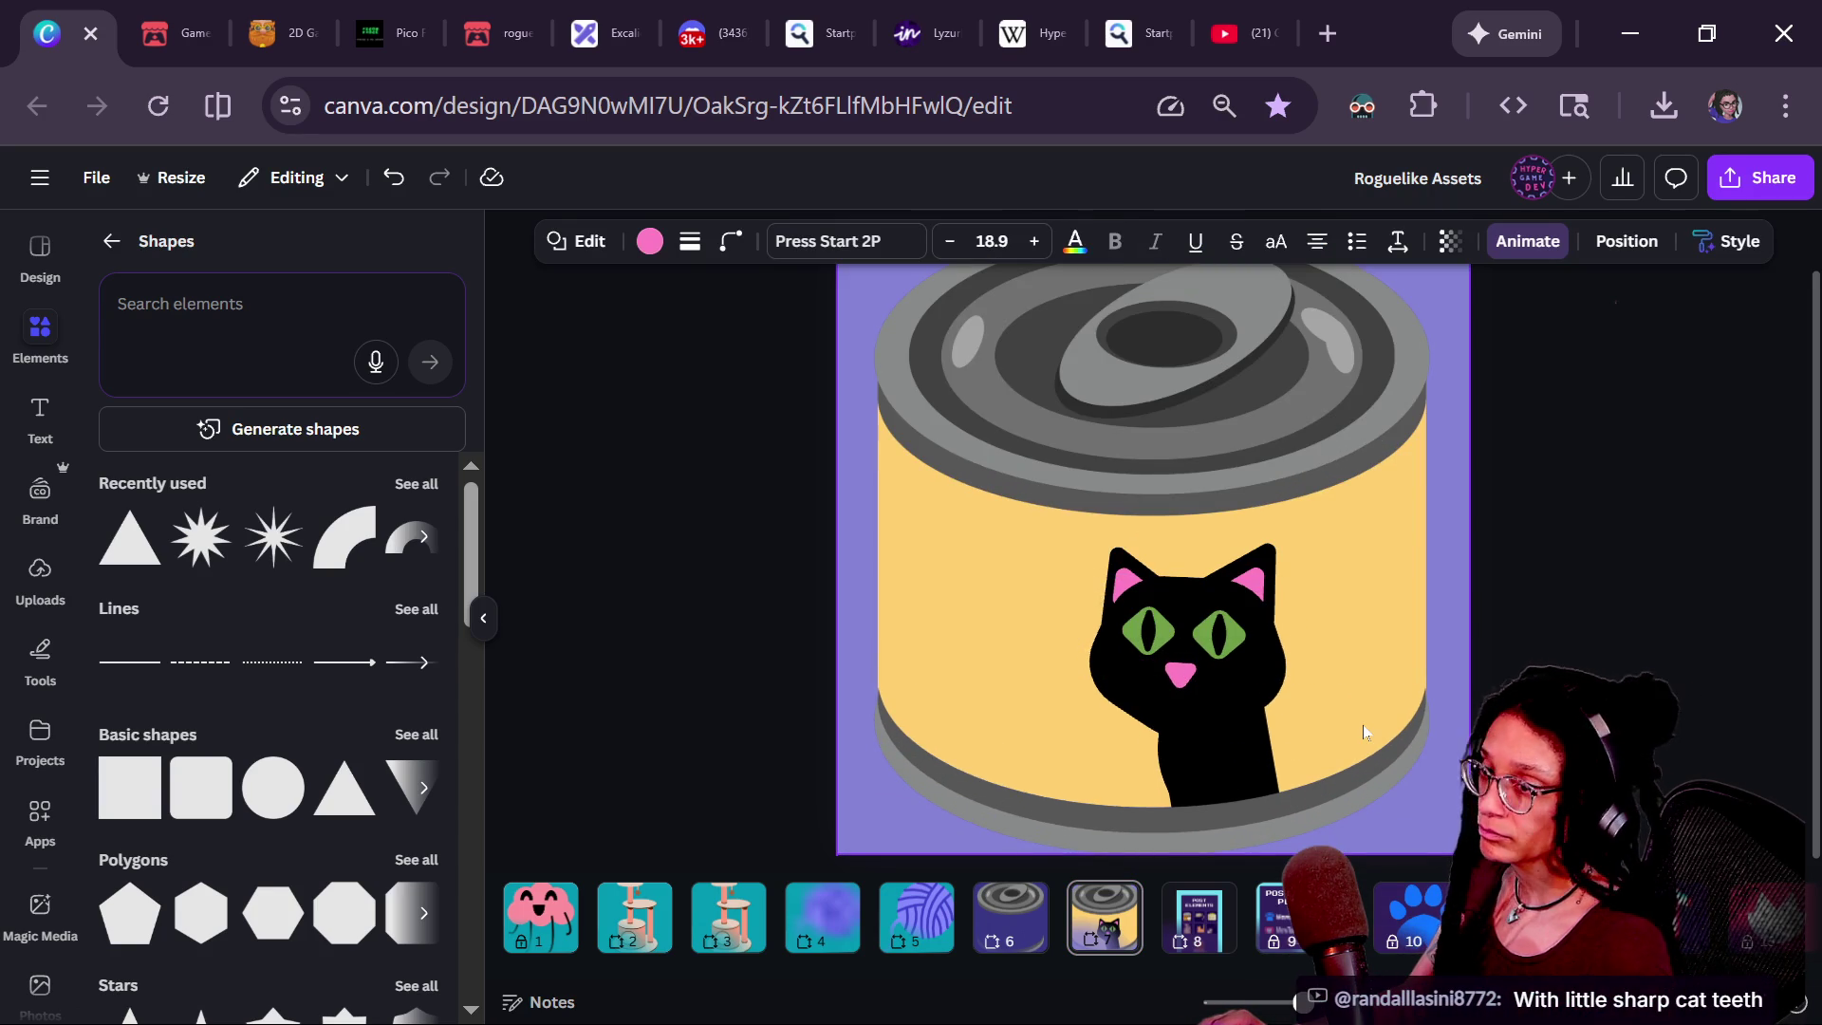
left_click(1462, 699)
scroll(1253, 745, "up", 1)
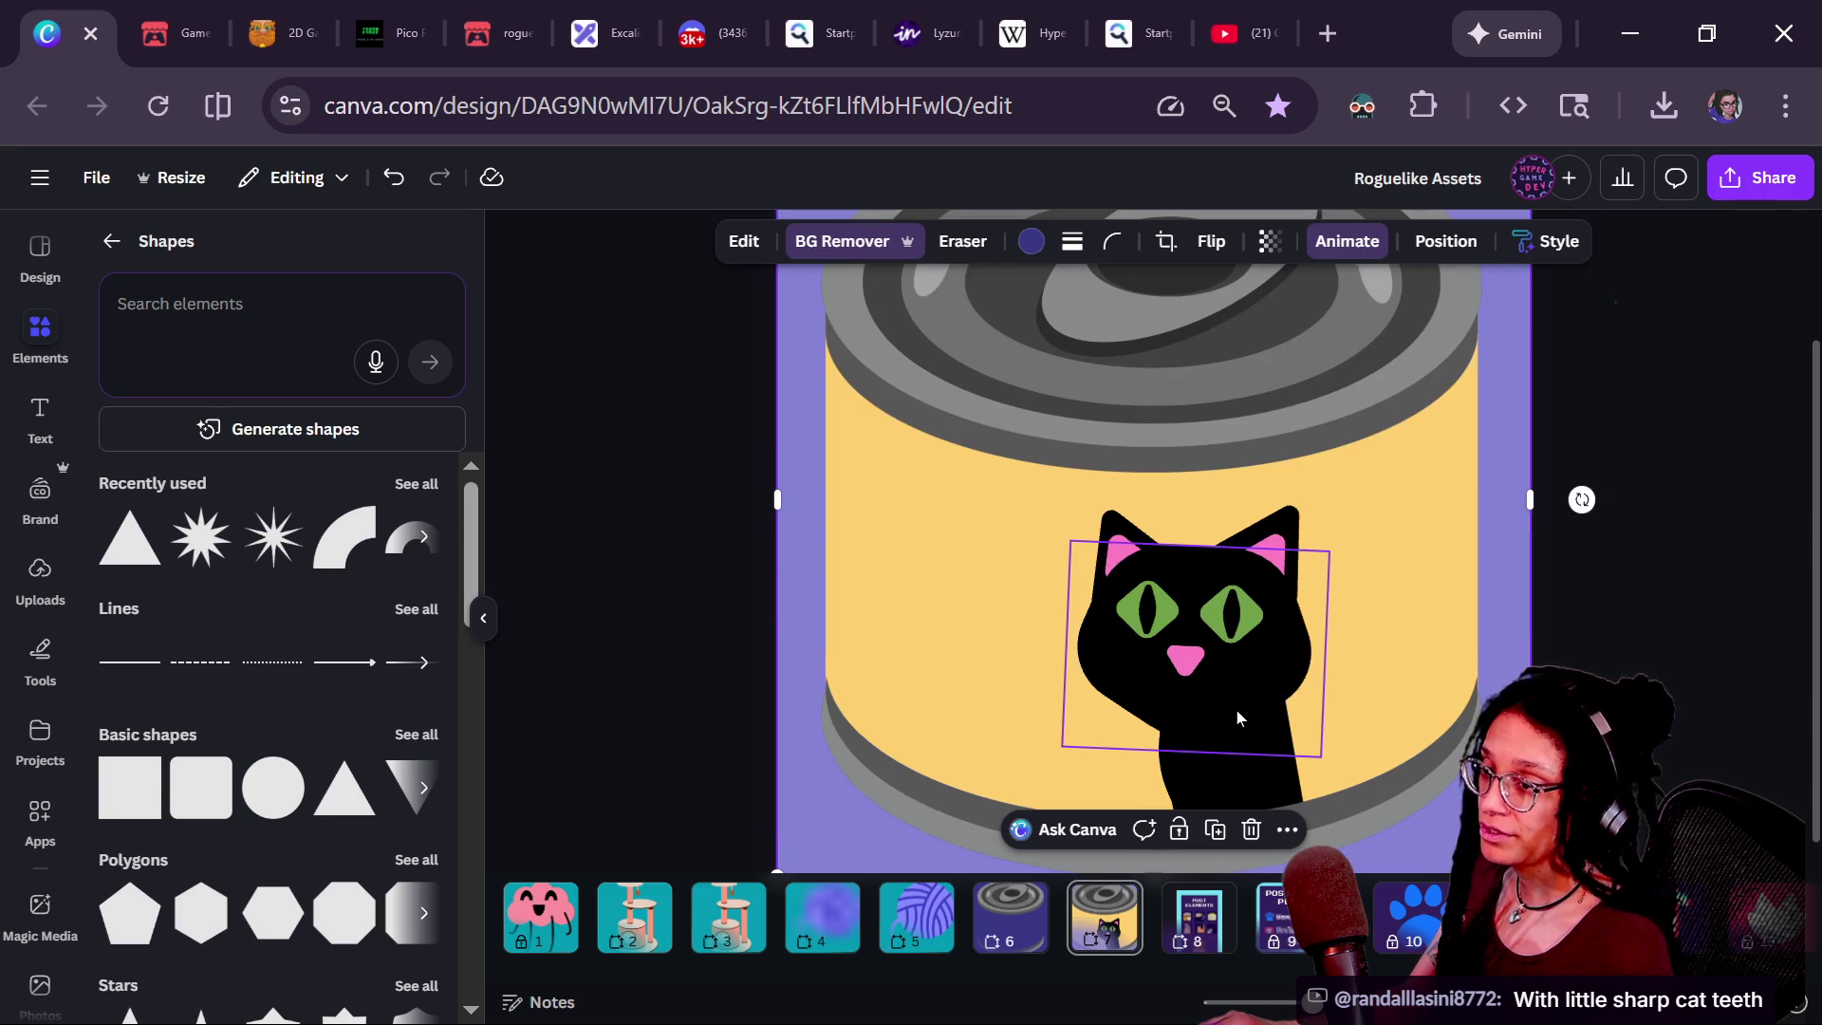
left_click(1200, 669)
left_click_drag(1212, 658, 1220, 663)
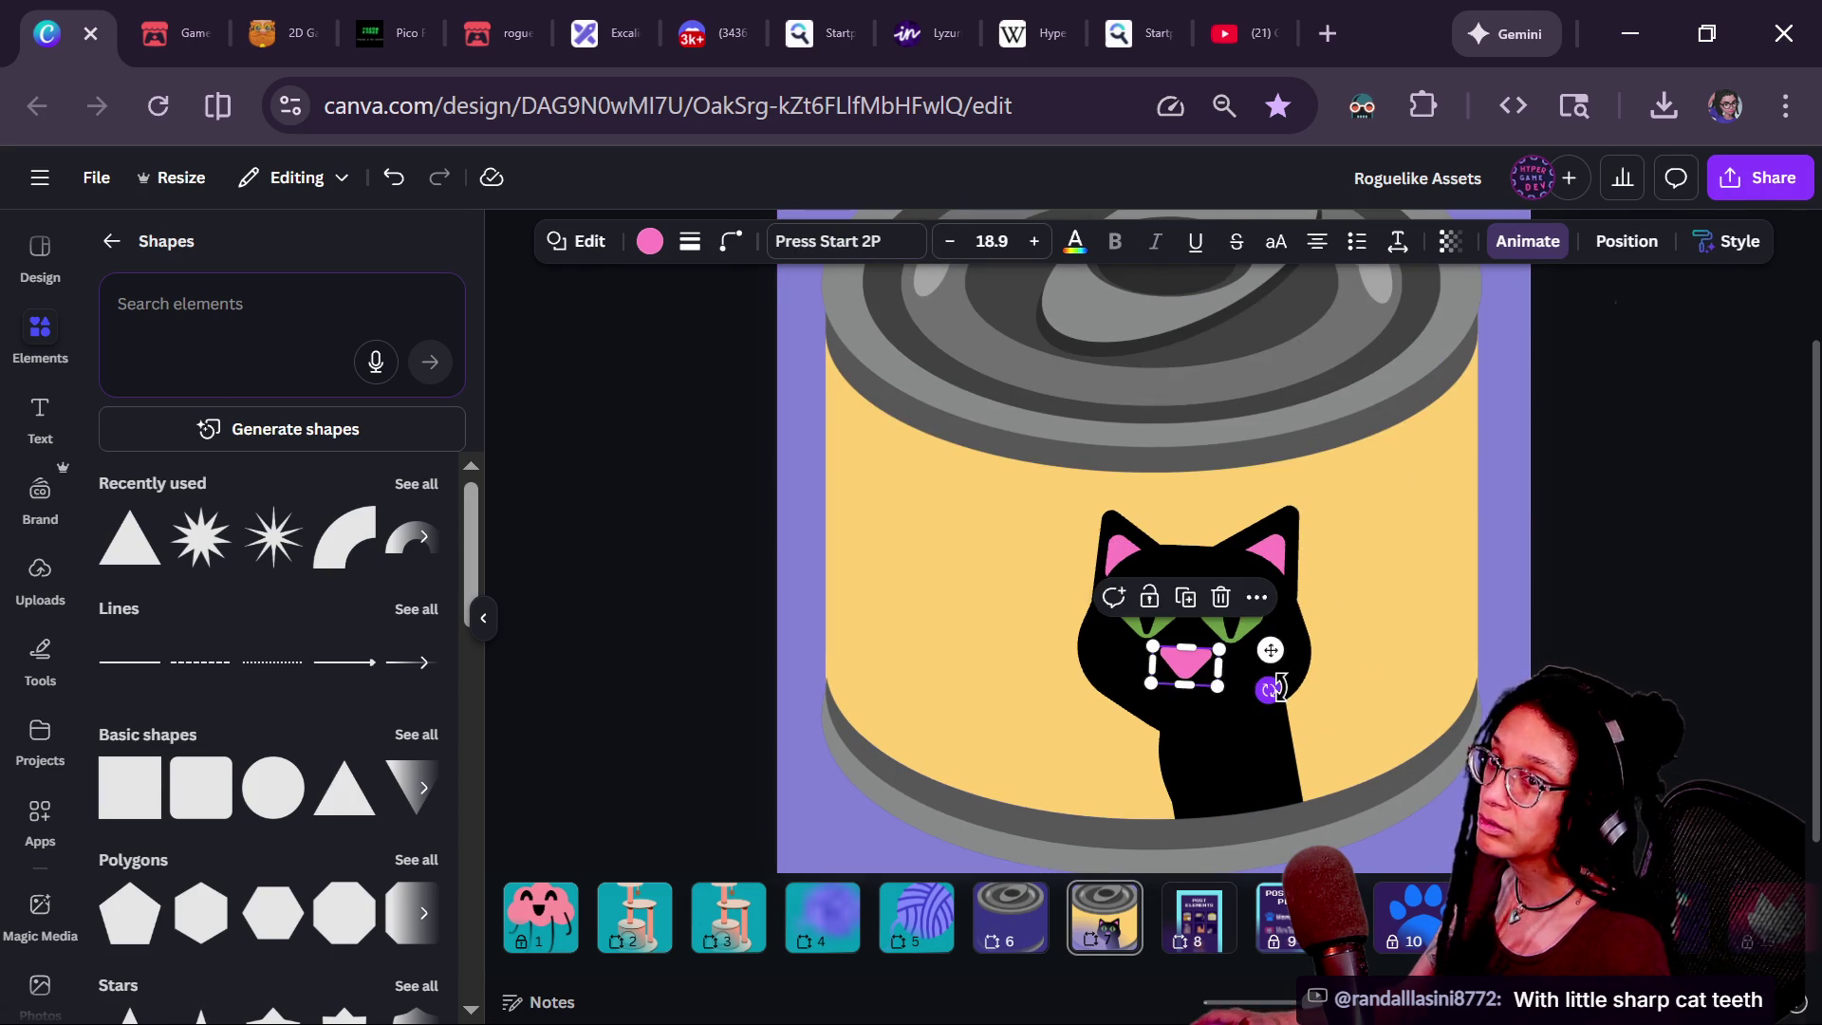
- Return to the cat-can page, zoom in and select the can image
key("ctrl+minus")
left_click(1325, 676)
key("ctrl+plus")
left_click(1165, 663)
key("Escape")
key("ctrl+minus")
scroll(1153, 655, "down", 5)
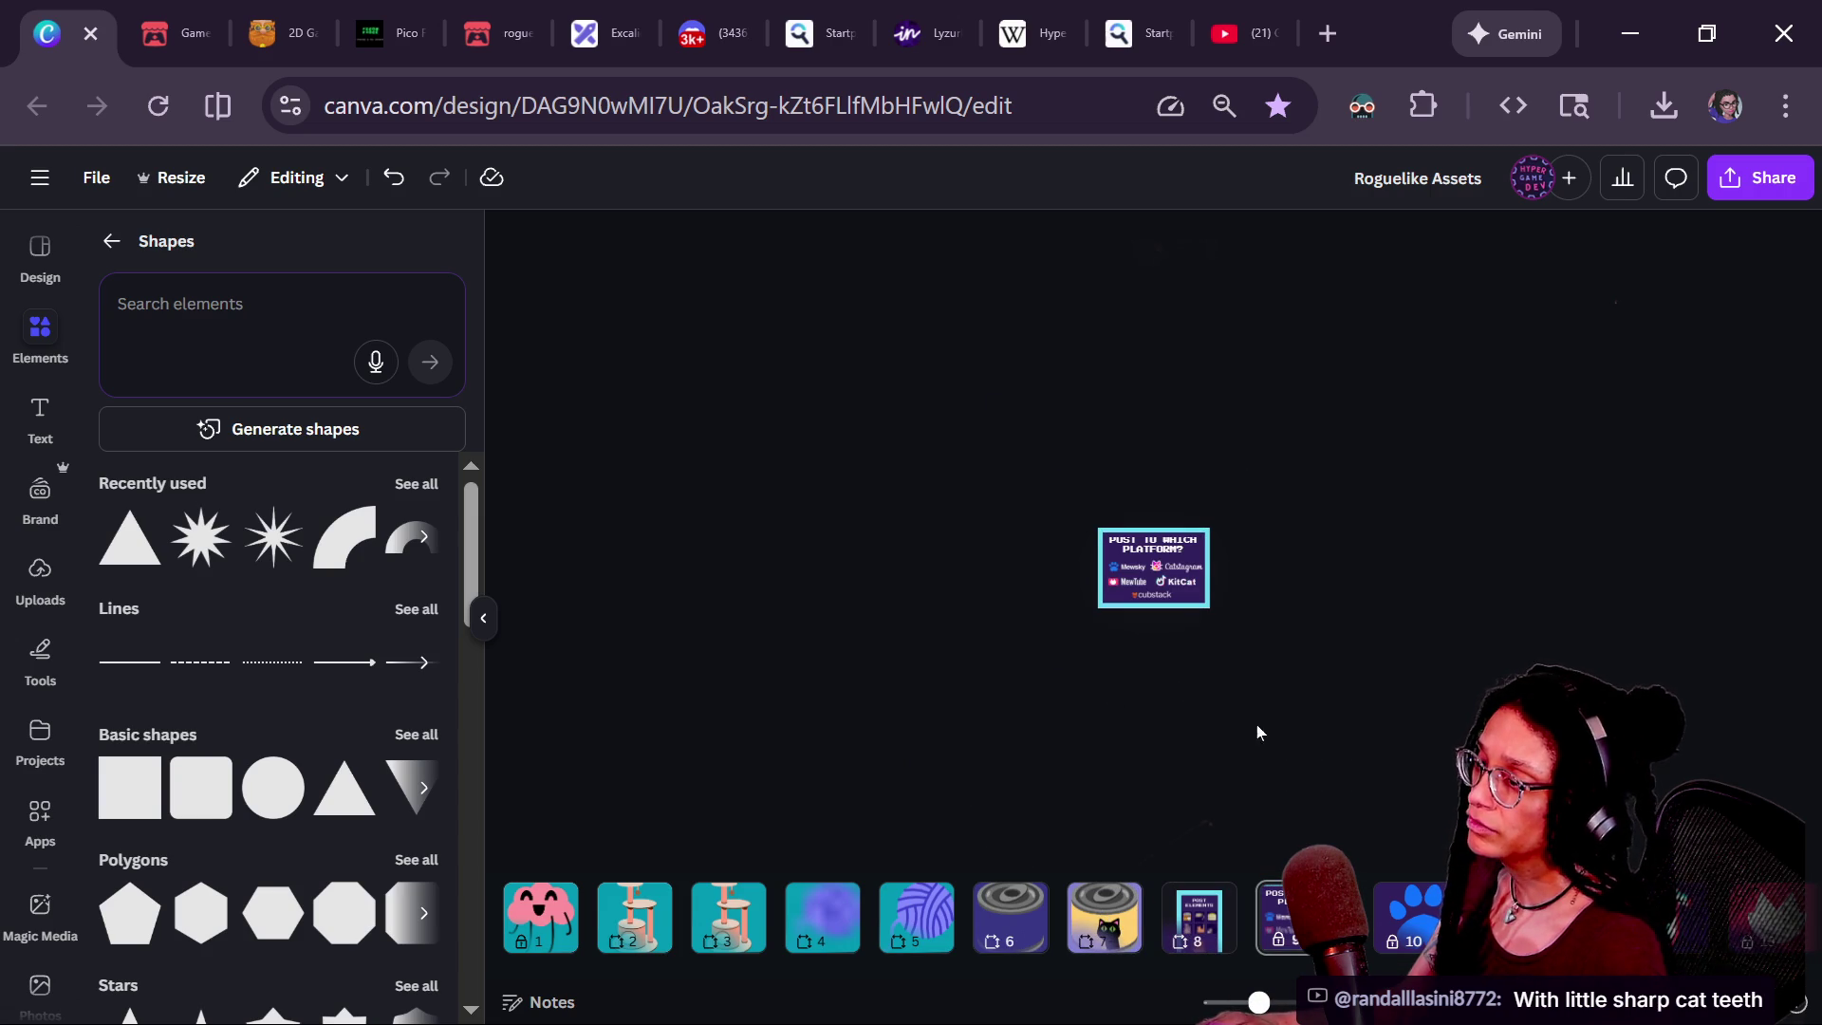
left_click(1104, 914)
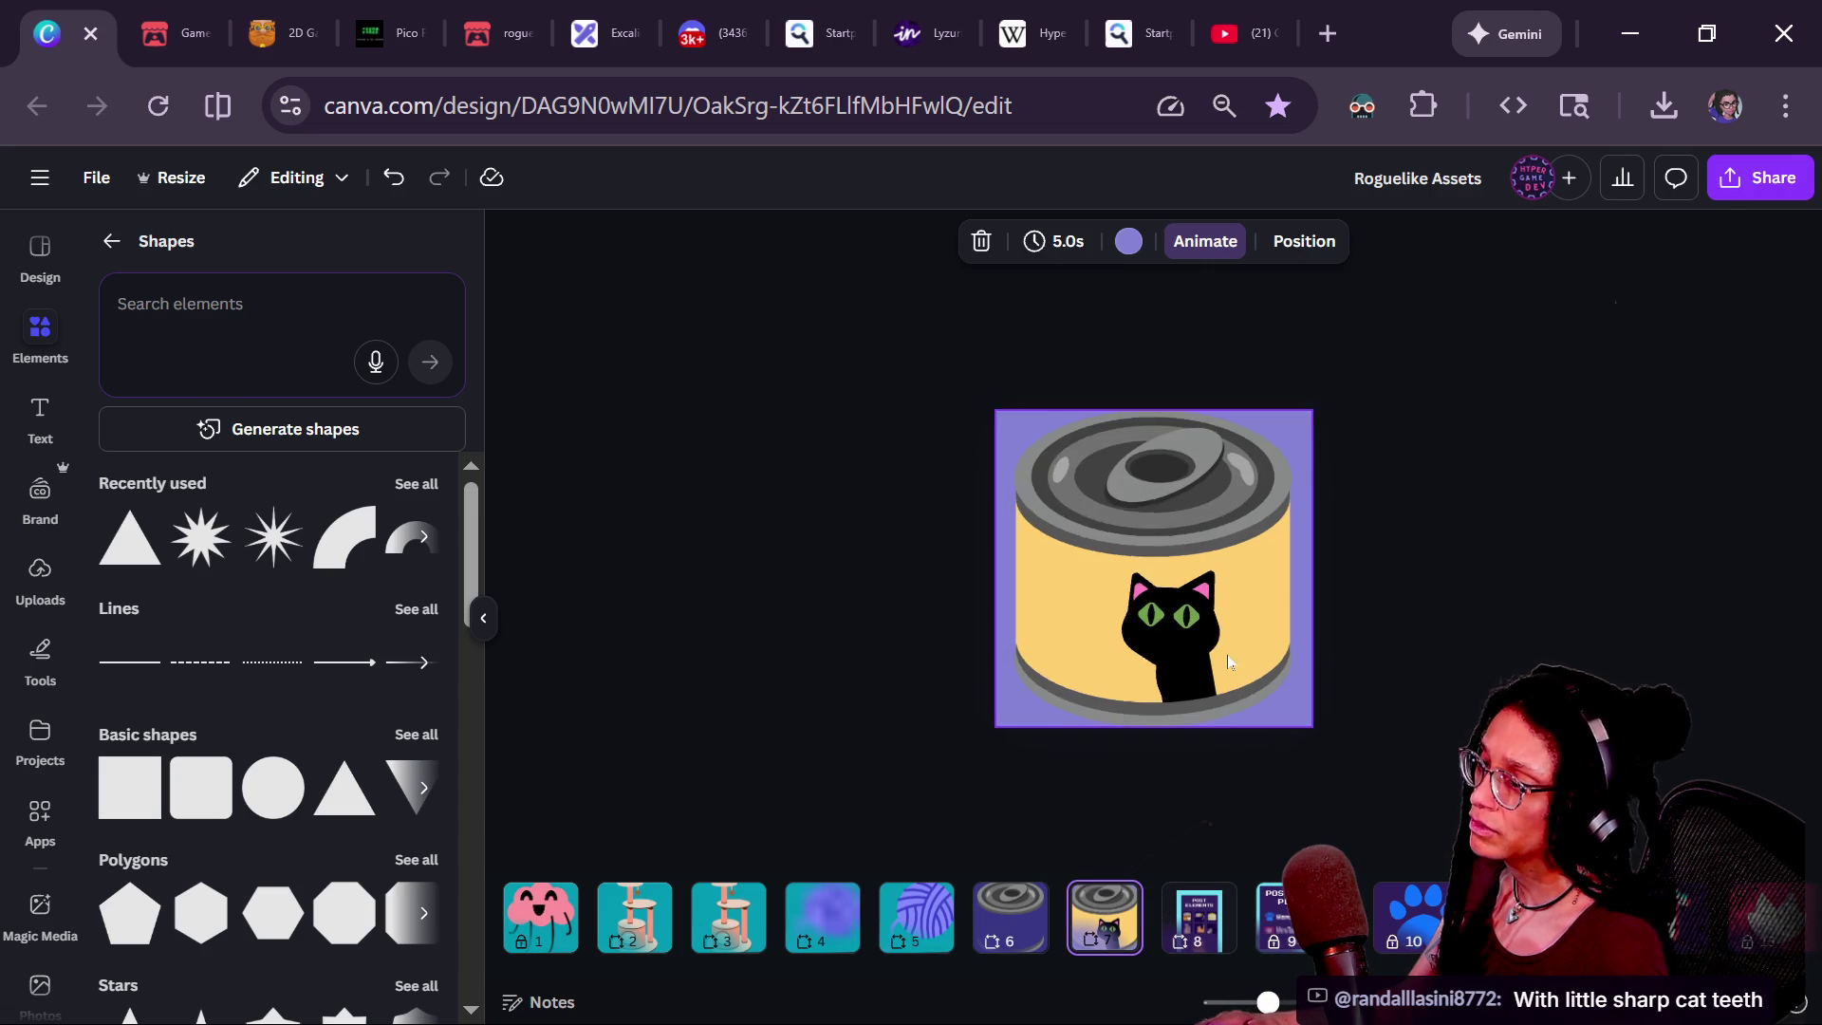
key("ctrl+plus")
left_click(1035, 665)
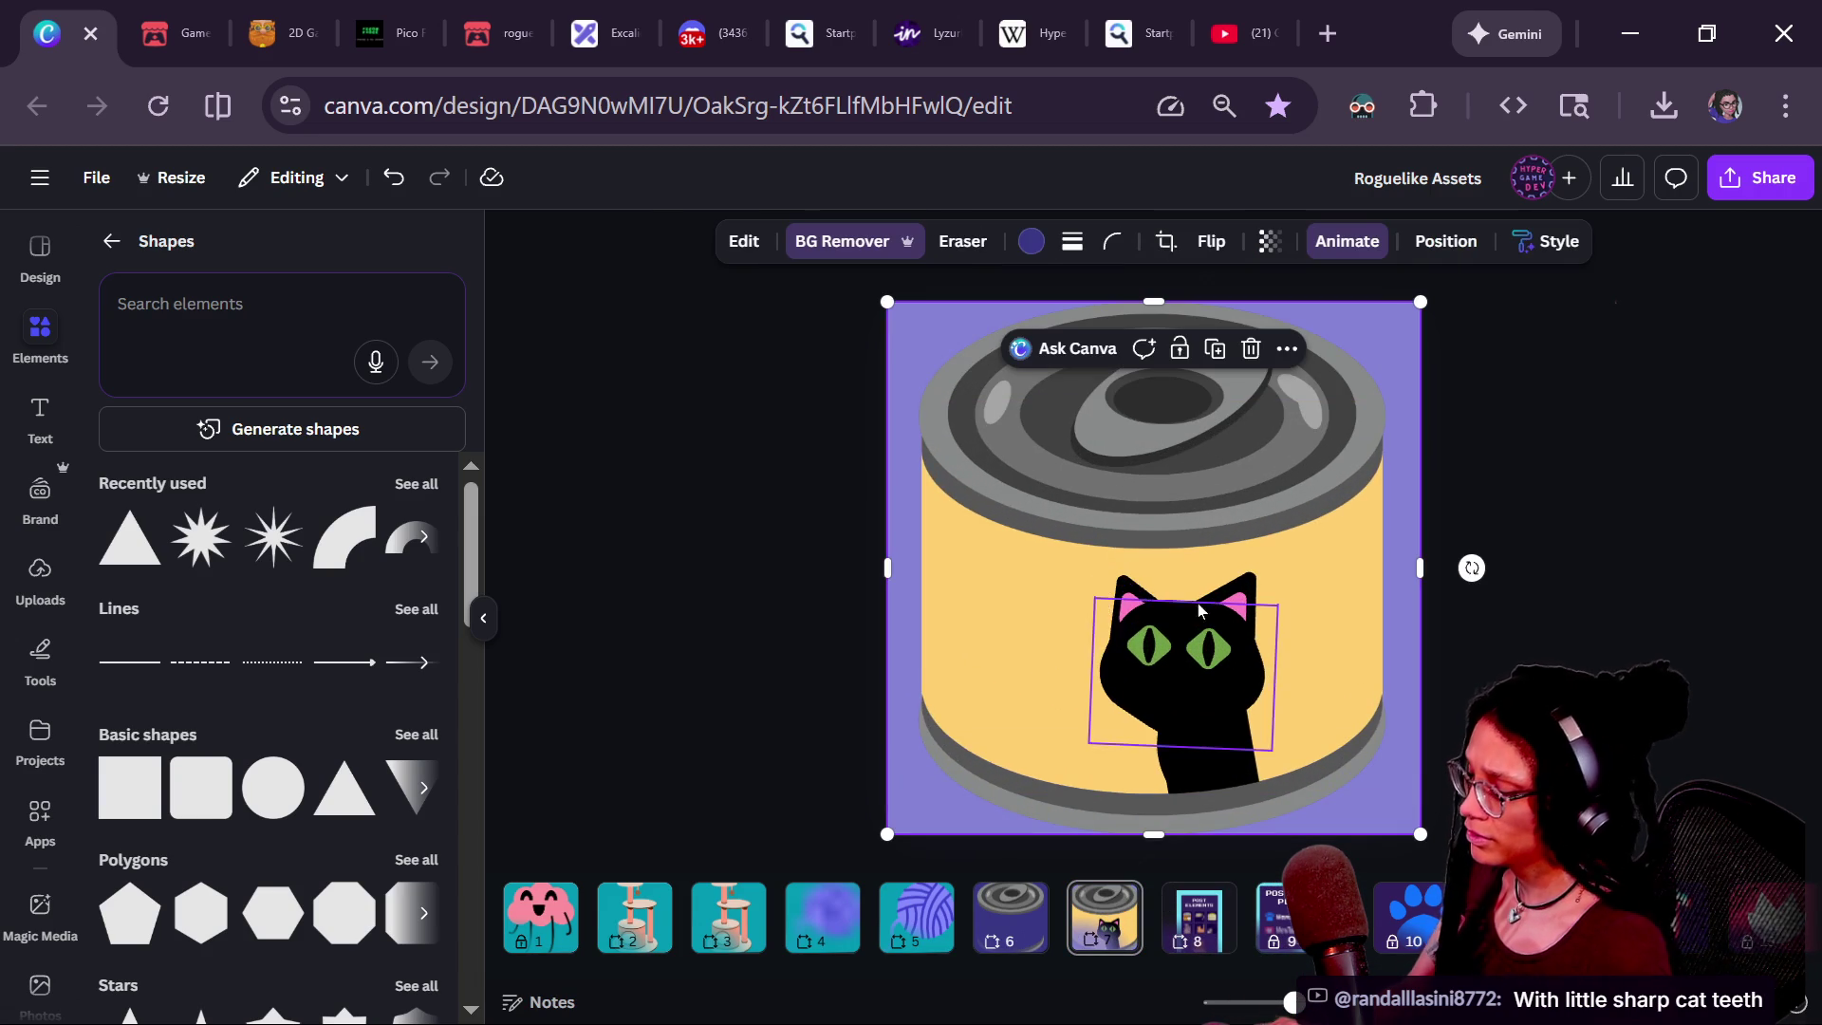
- Insert a rectangle and shape it into a thin diagonal bar beside the cat's face
key("r")
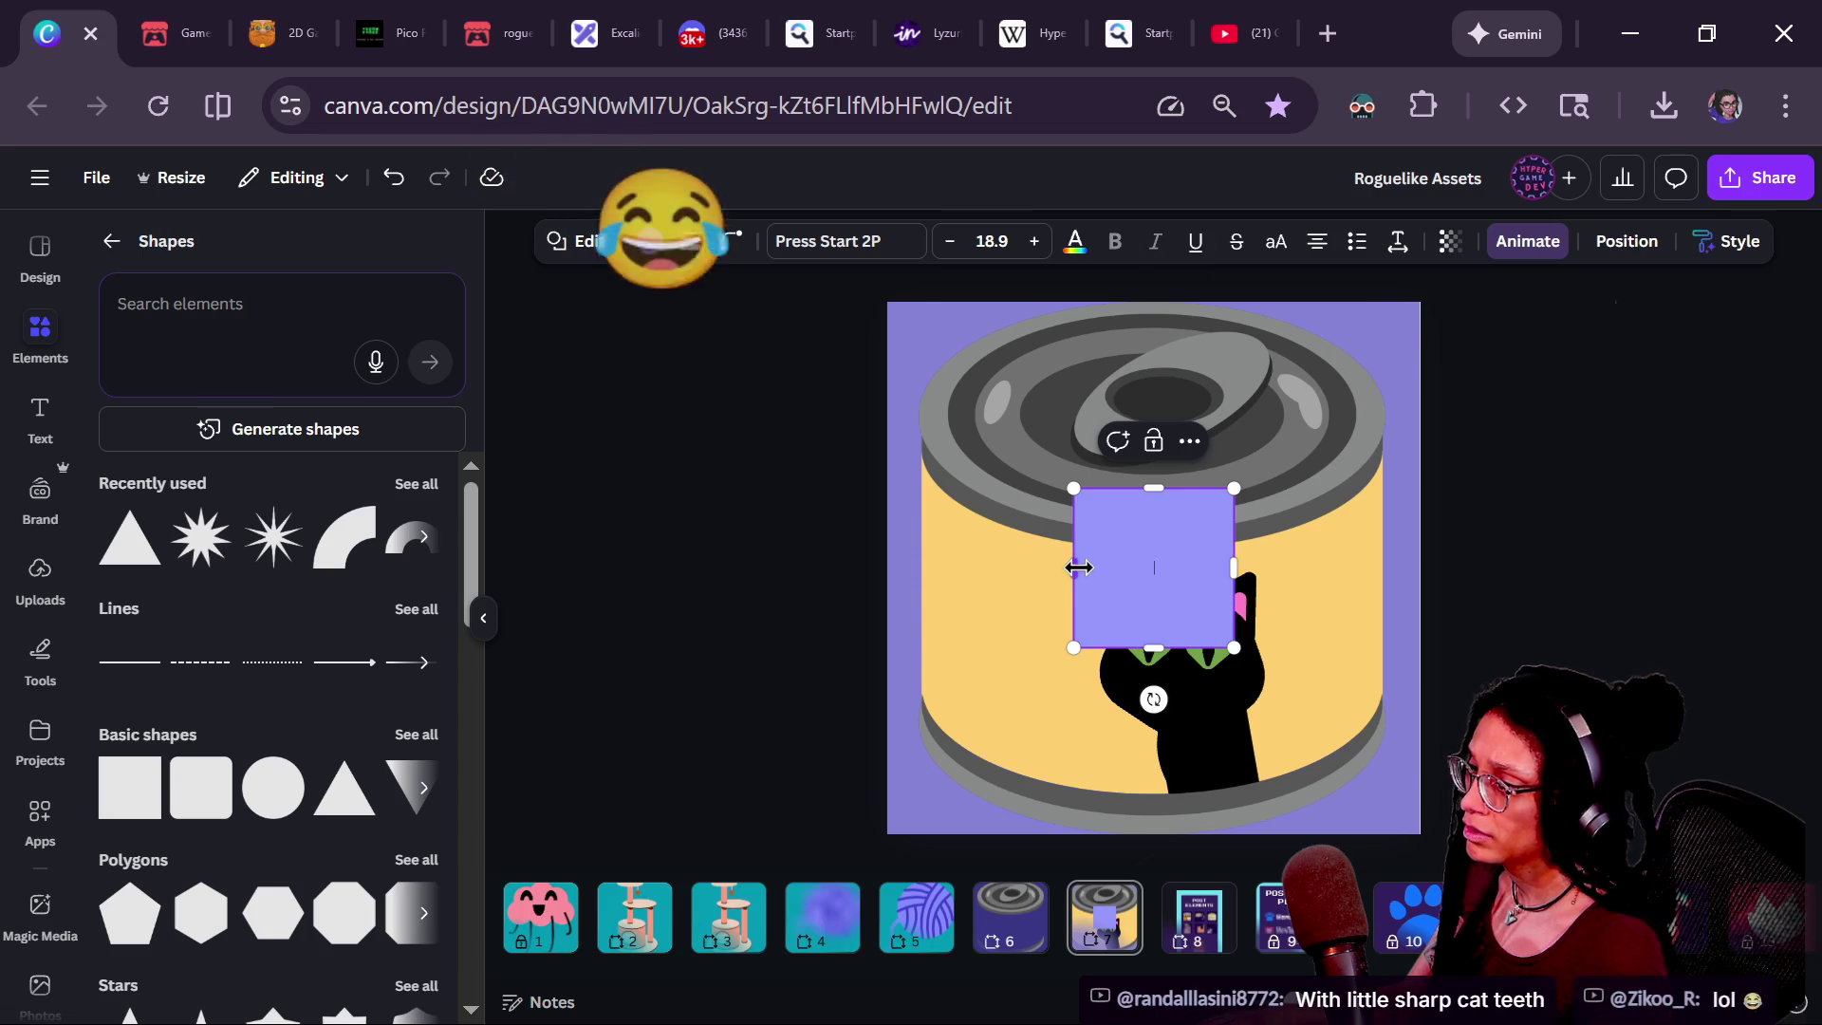
left_click_drag(1071, 568, 879, 567)
left_click_drag(1061, 489, 1077, 626)
left_click(1041, 639)
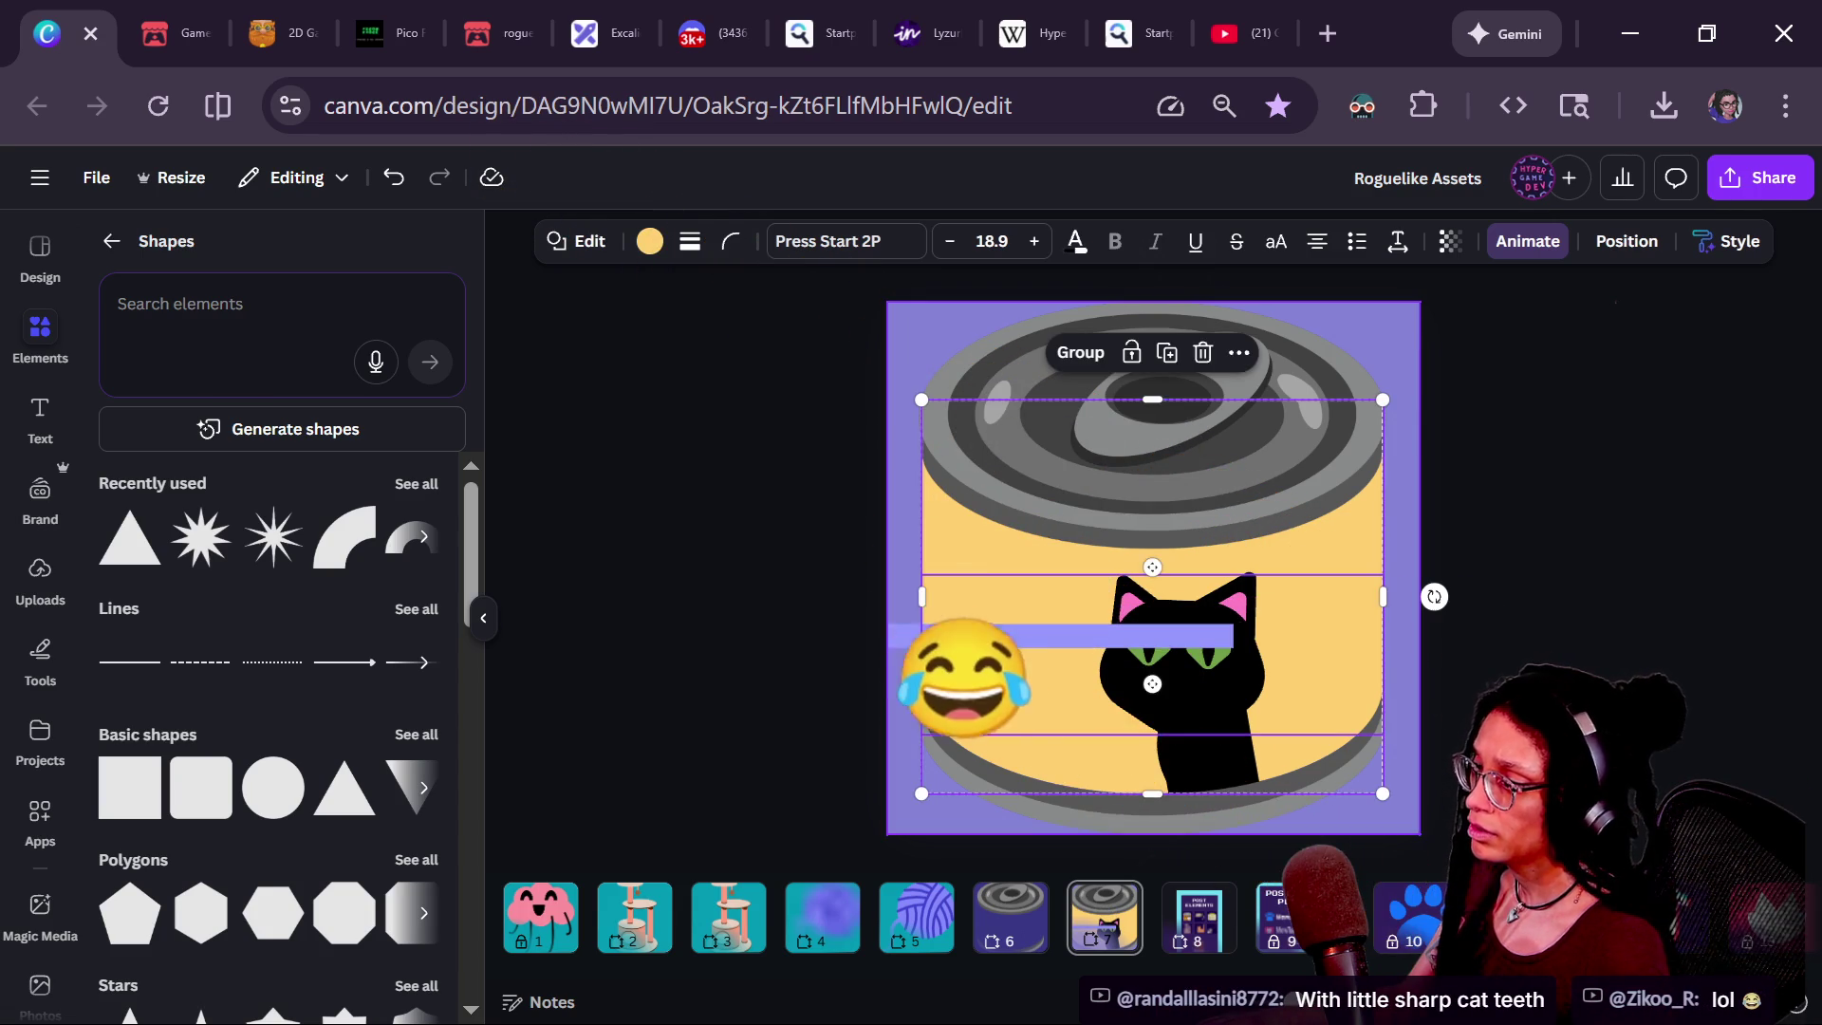
left_click(1041, 639)
left_click_drag(1054, 676, 988, 651)
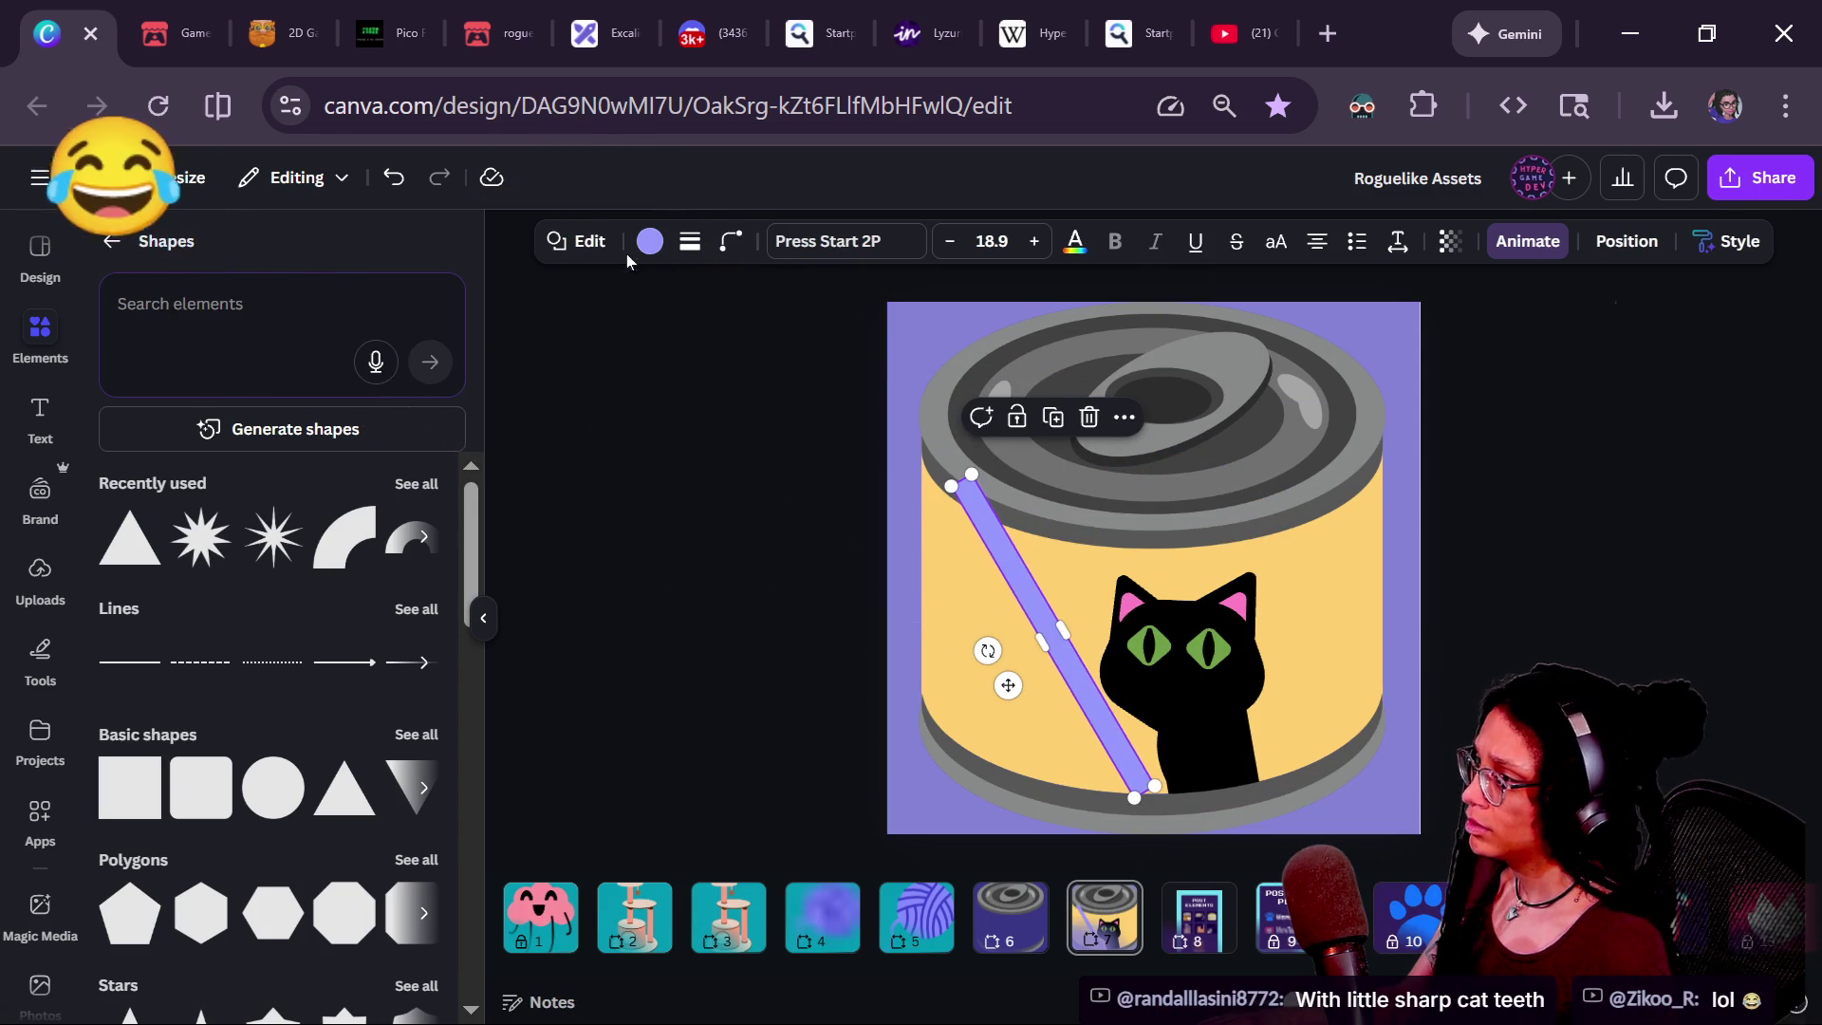
- Colour the bar pure white #FFFFFF and adjust its angle and length
left_click(650, 241)
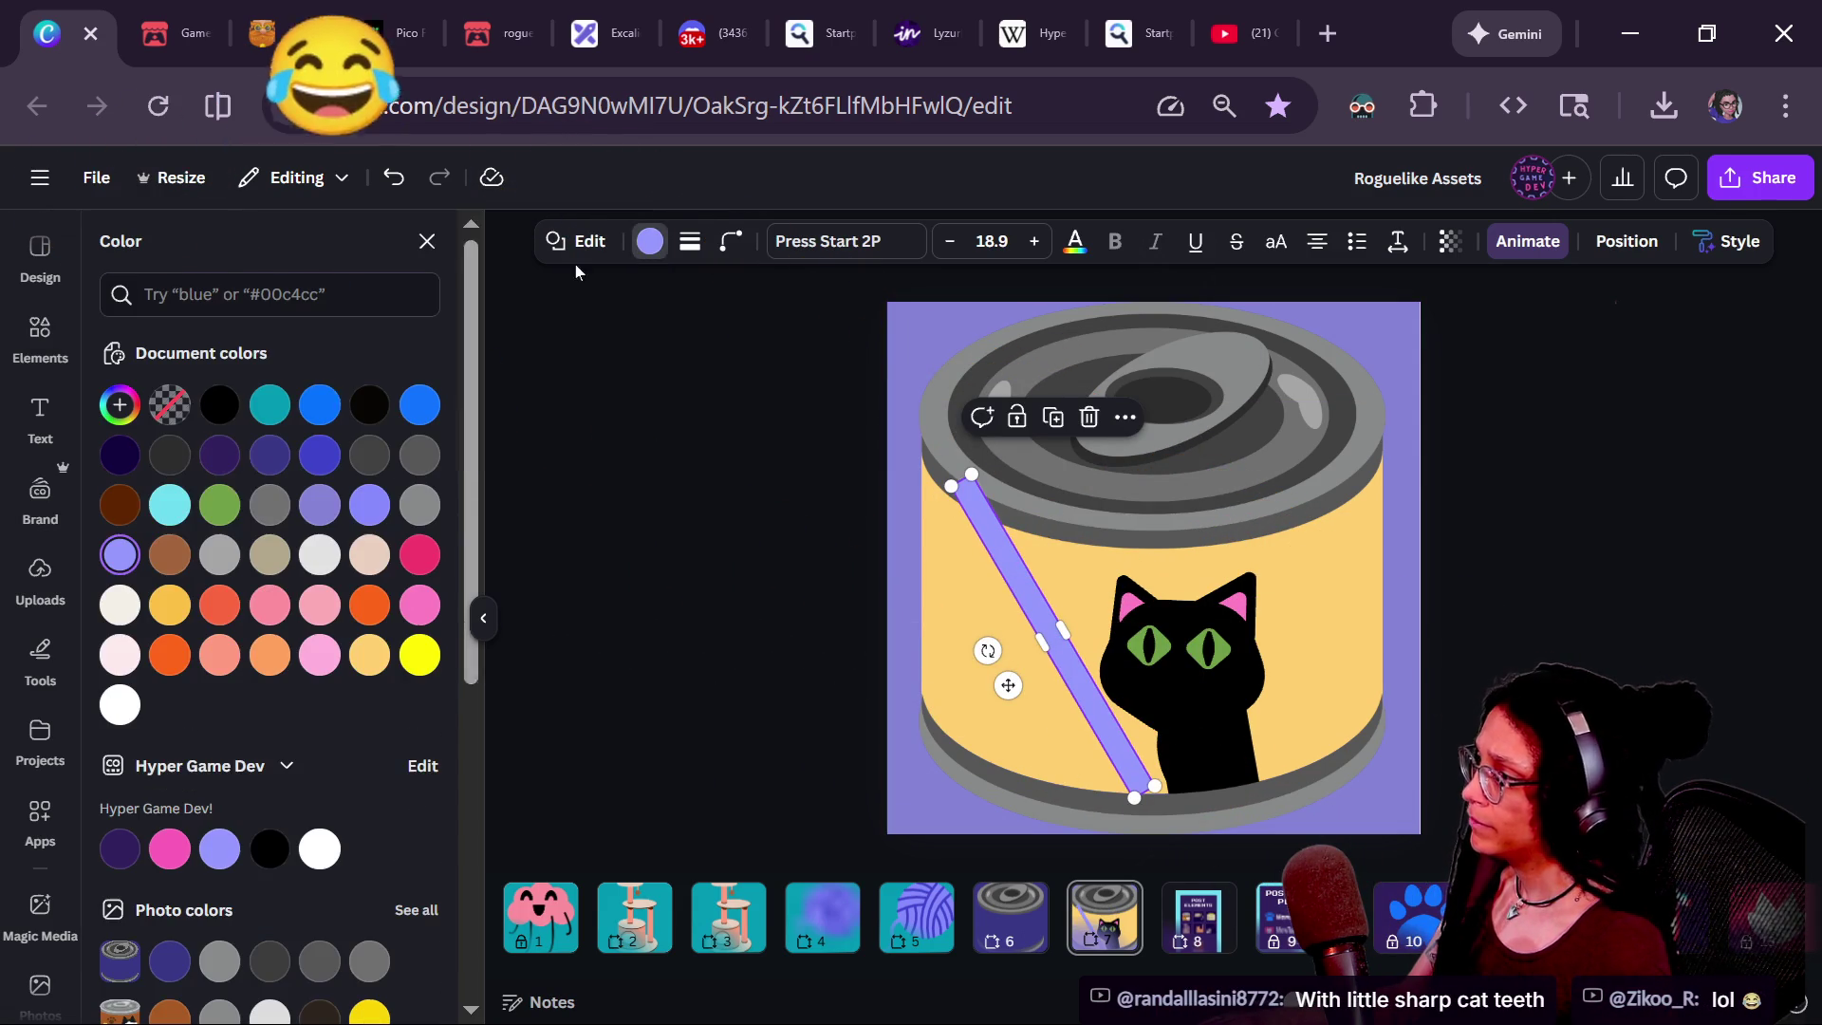
left_click(112, 406)
left_click_drag(244, 513, 3, 400)
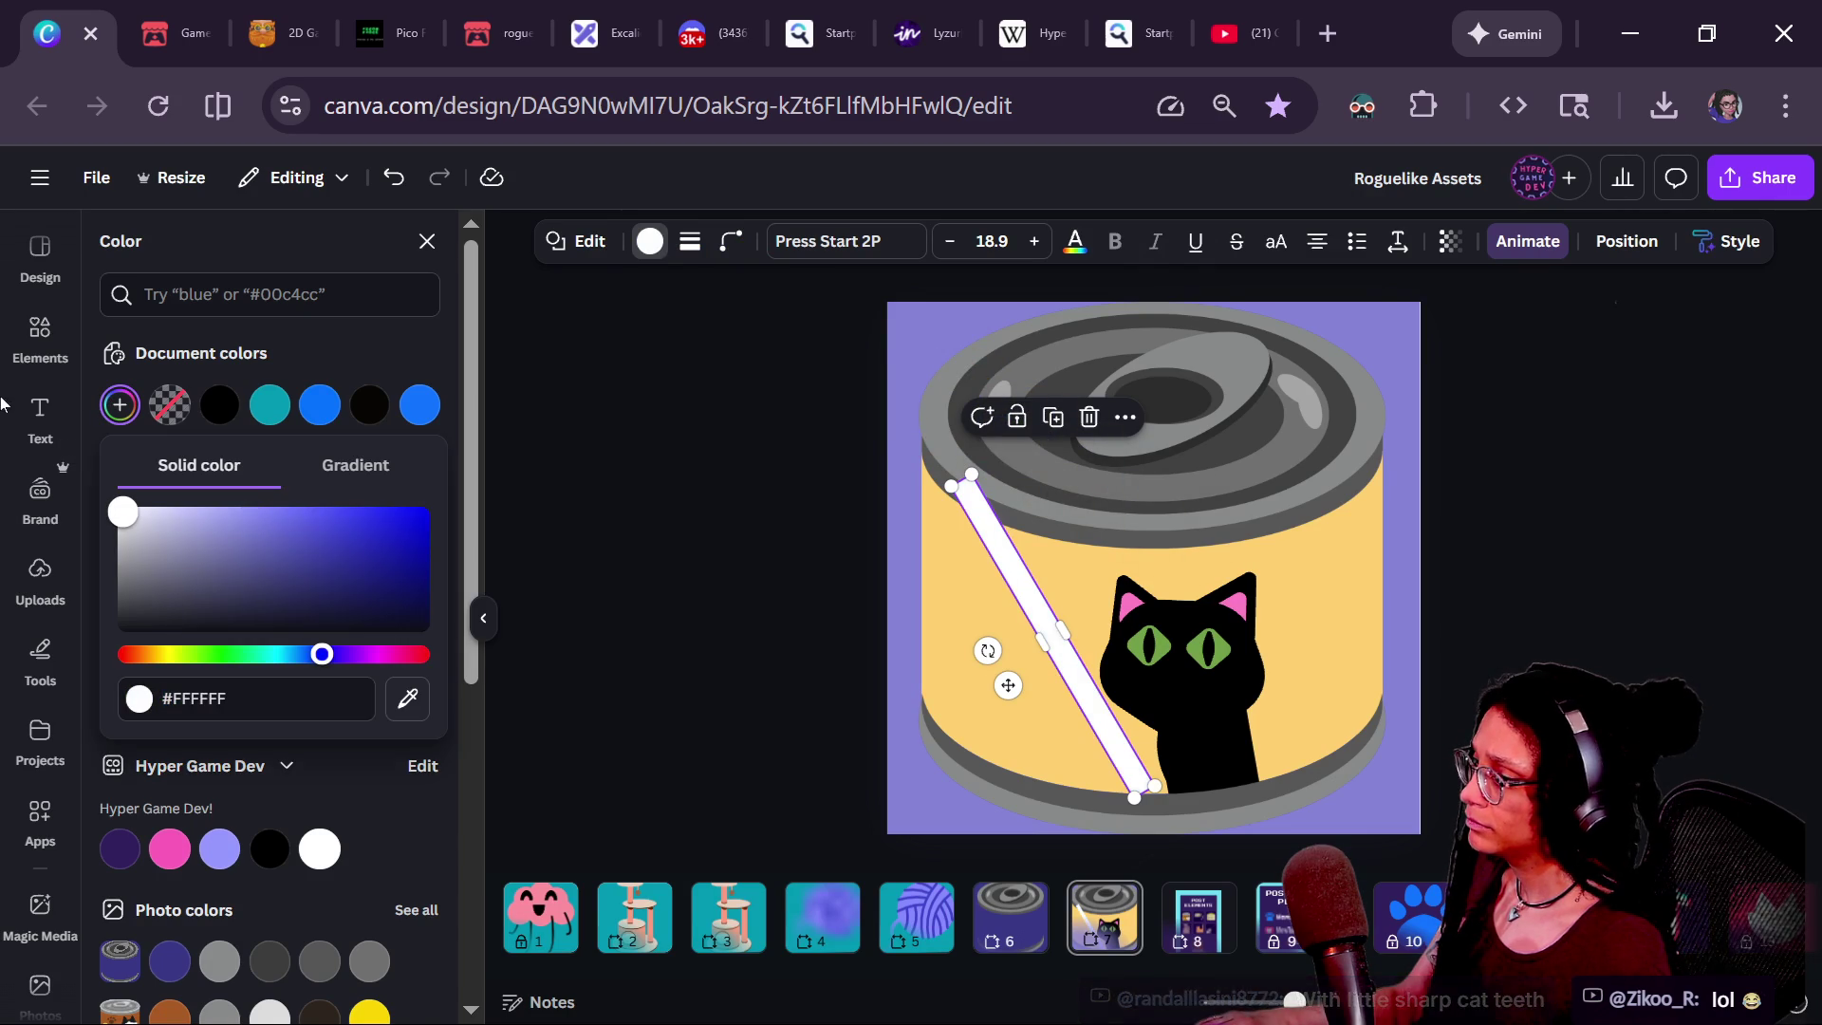
left_click_drag(988, 651, 996, 683)
mouse_move(897, 545)
left_mouse_down()
mouse_move(1014, 704)
mouse_move(1147, 691)
mouse_move(1050, 618)
mouse_move(1015, 620)
mouse_move(1003, 681)
left_mouse_up()
- Lengthen the white bar outward from the cat and round its ends
scroll(1152, 780, "up", 3, "ctrl")
left_click_drag(999, 533, 873, 525)
left_click(729, 237)
left_click_drag(617, 334, 633, 335)
left_click(1104, 629)
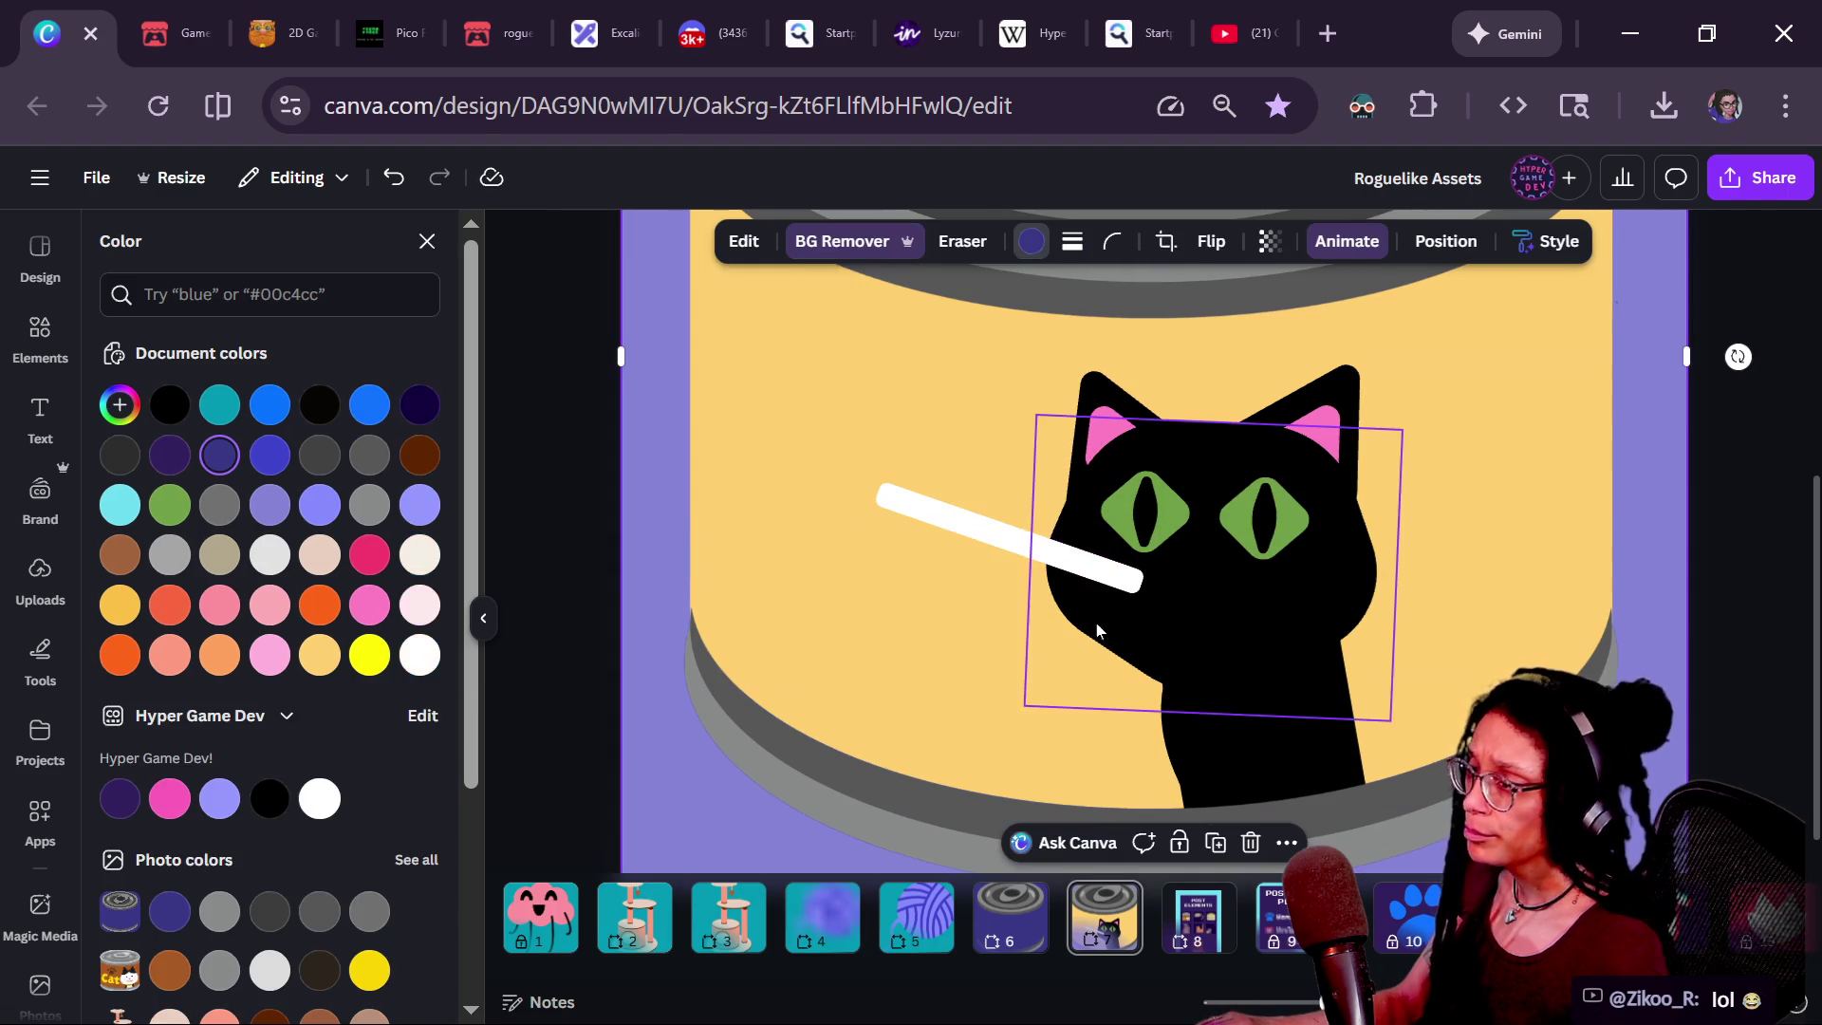
- Angle the upper whisker to about 12° and level the lower one to about 3°
left_click(984, 551)
mouse_move(1001, 608)
left_mouse_down()
mouse_move(1006, 663)
mouse_move(1032, 634)
left_mouse_up()
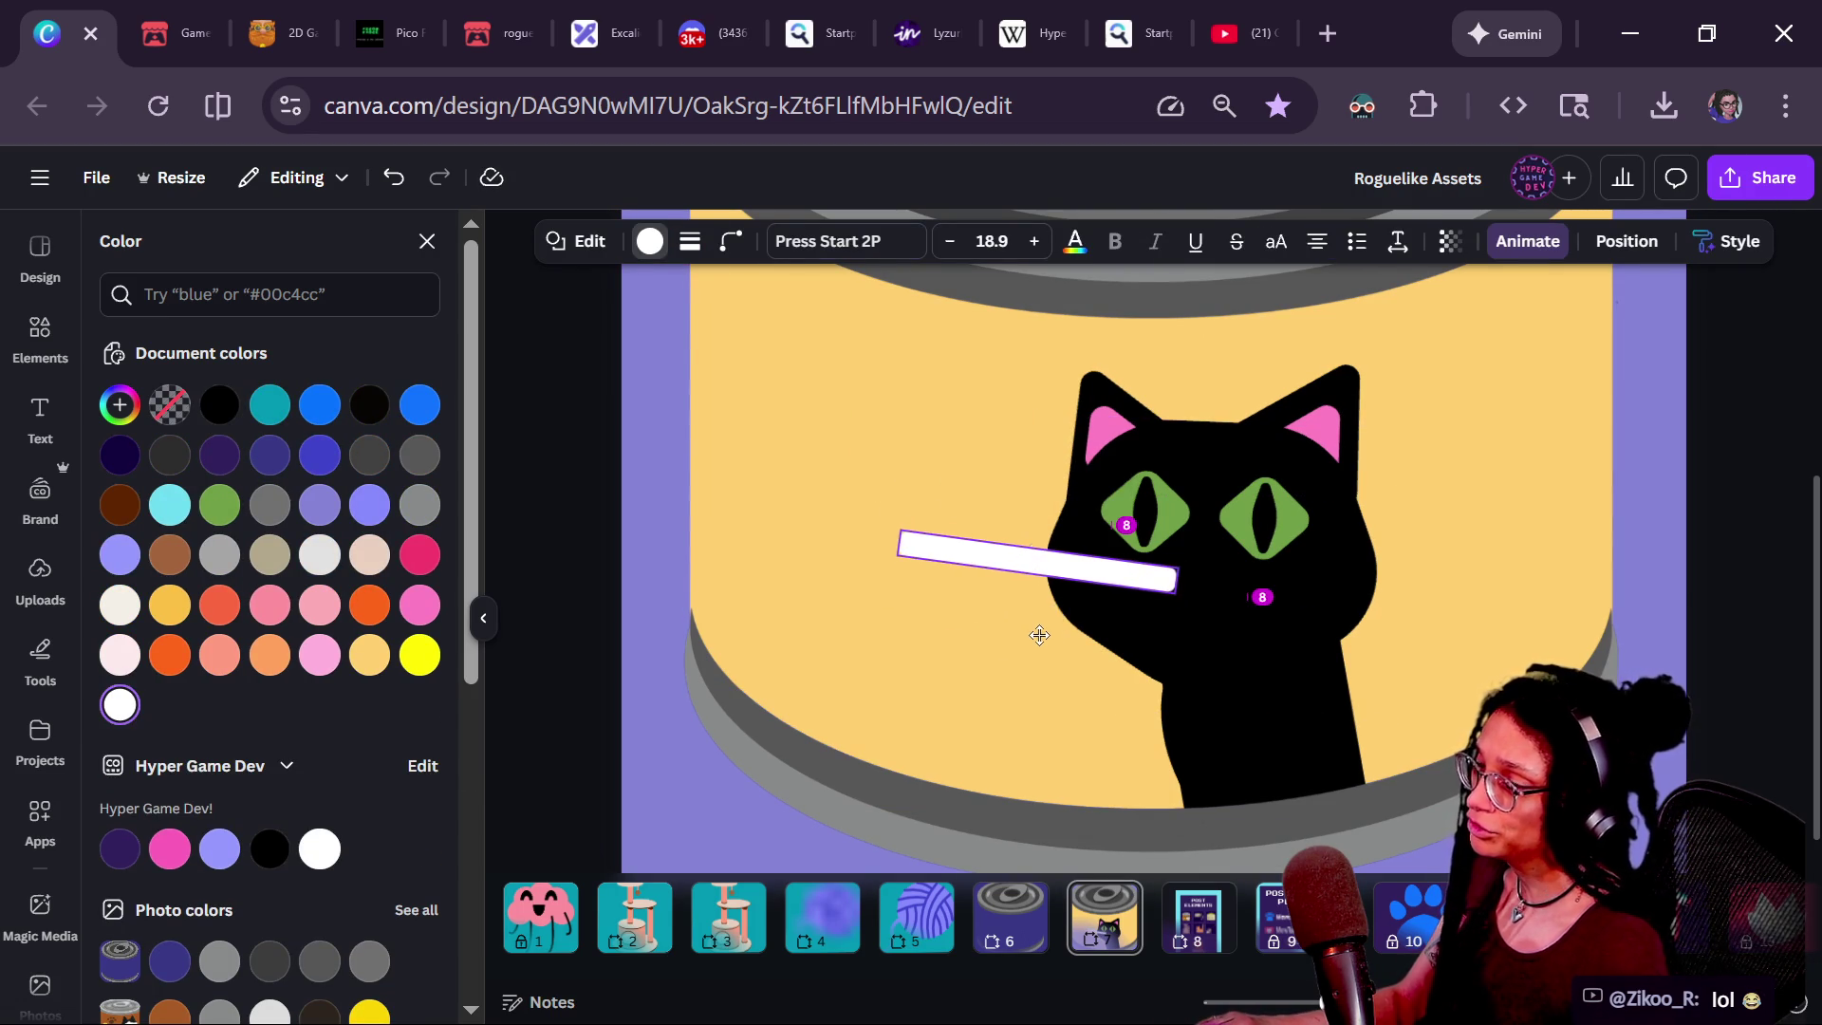
left_click(1067, 669)
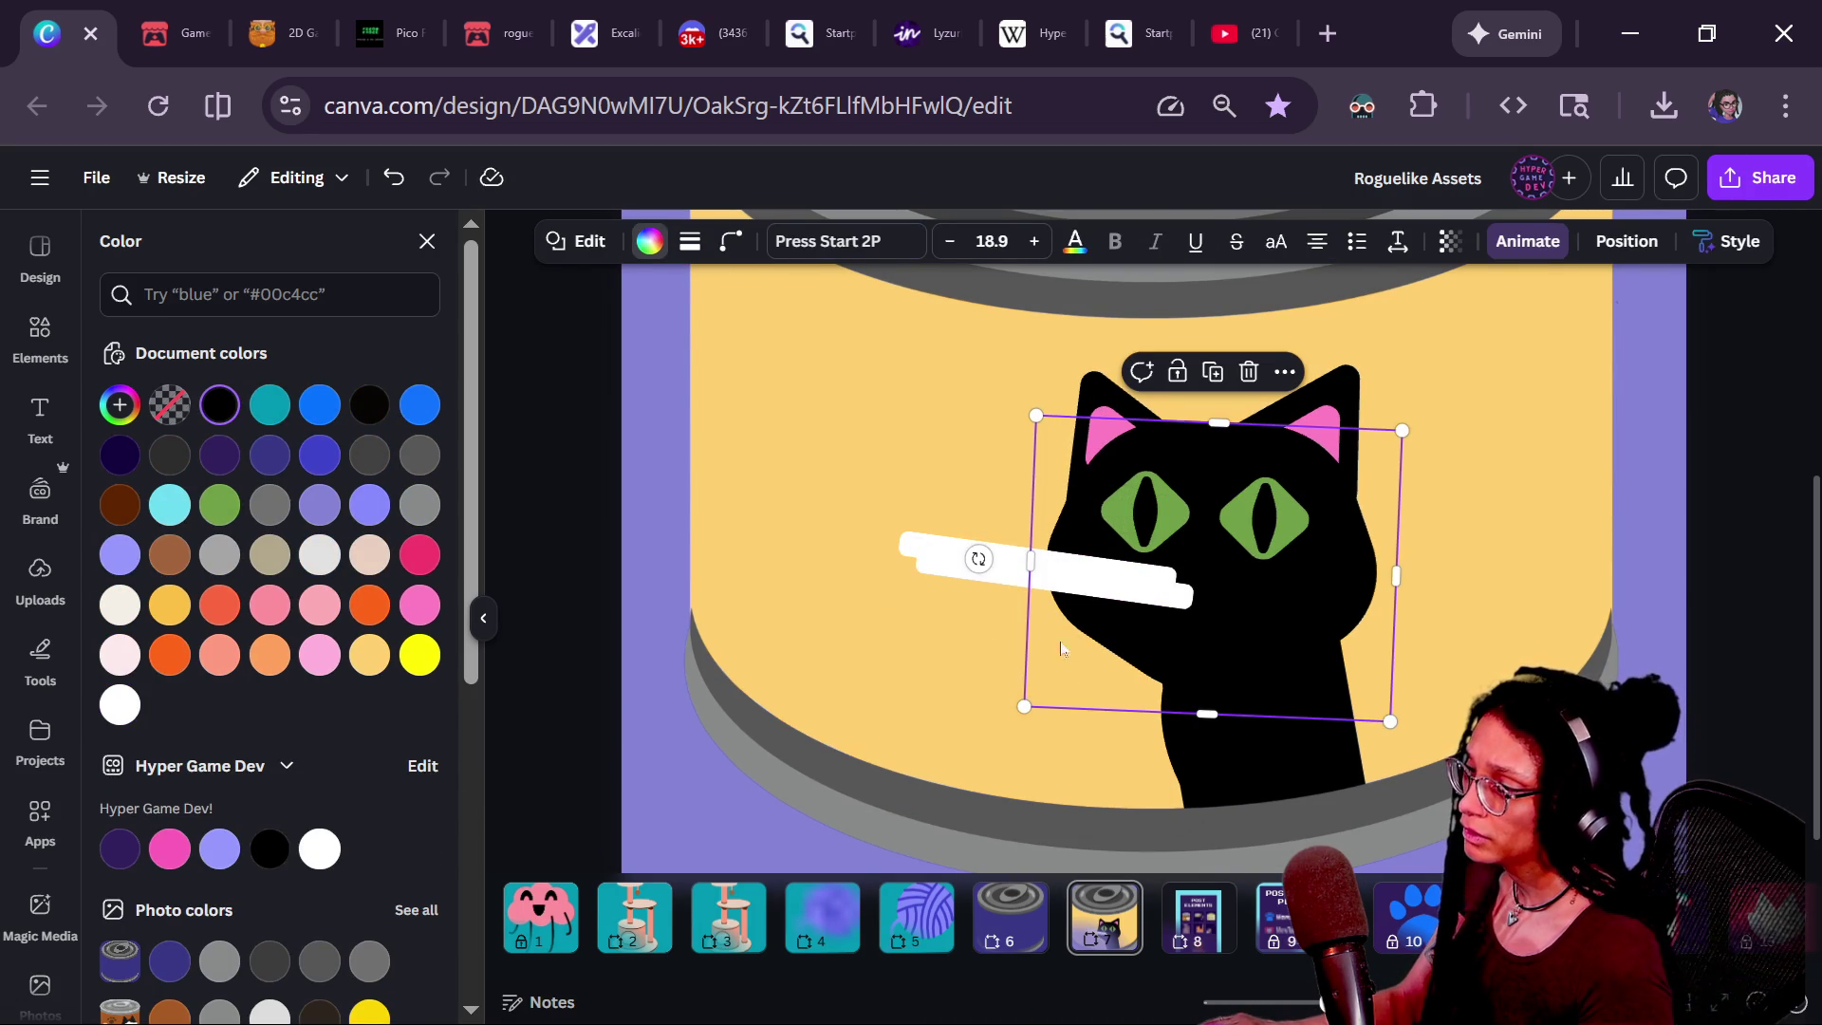
left_click(1009, 586)
left_click(1044, 665)
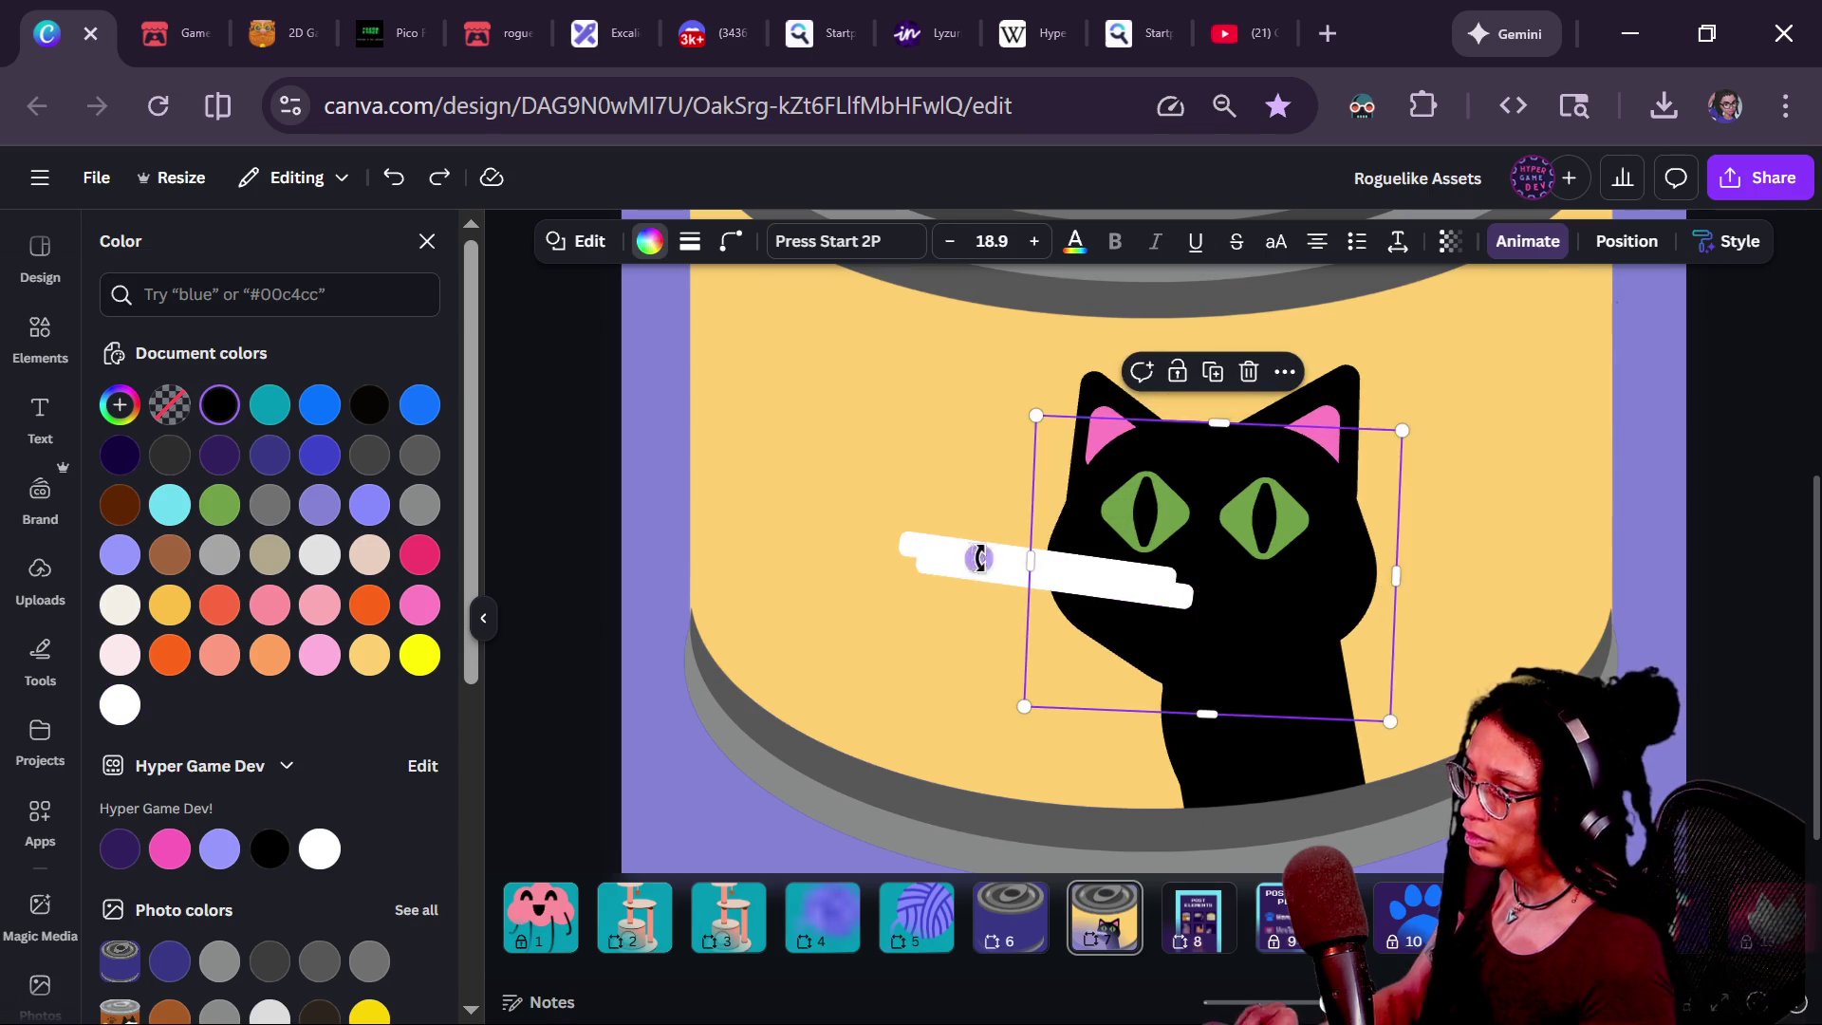
left_click(1039, 618)
mouse_move(1026, 639)
left_mouse_down()
mouse_move(1006, 652)
mouse_move(1013, 753)
left_mouse_up()
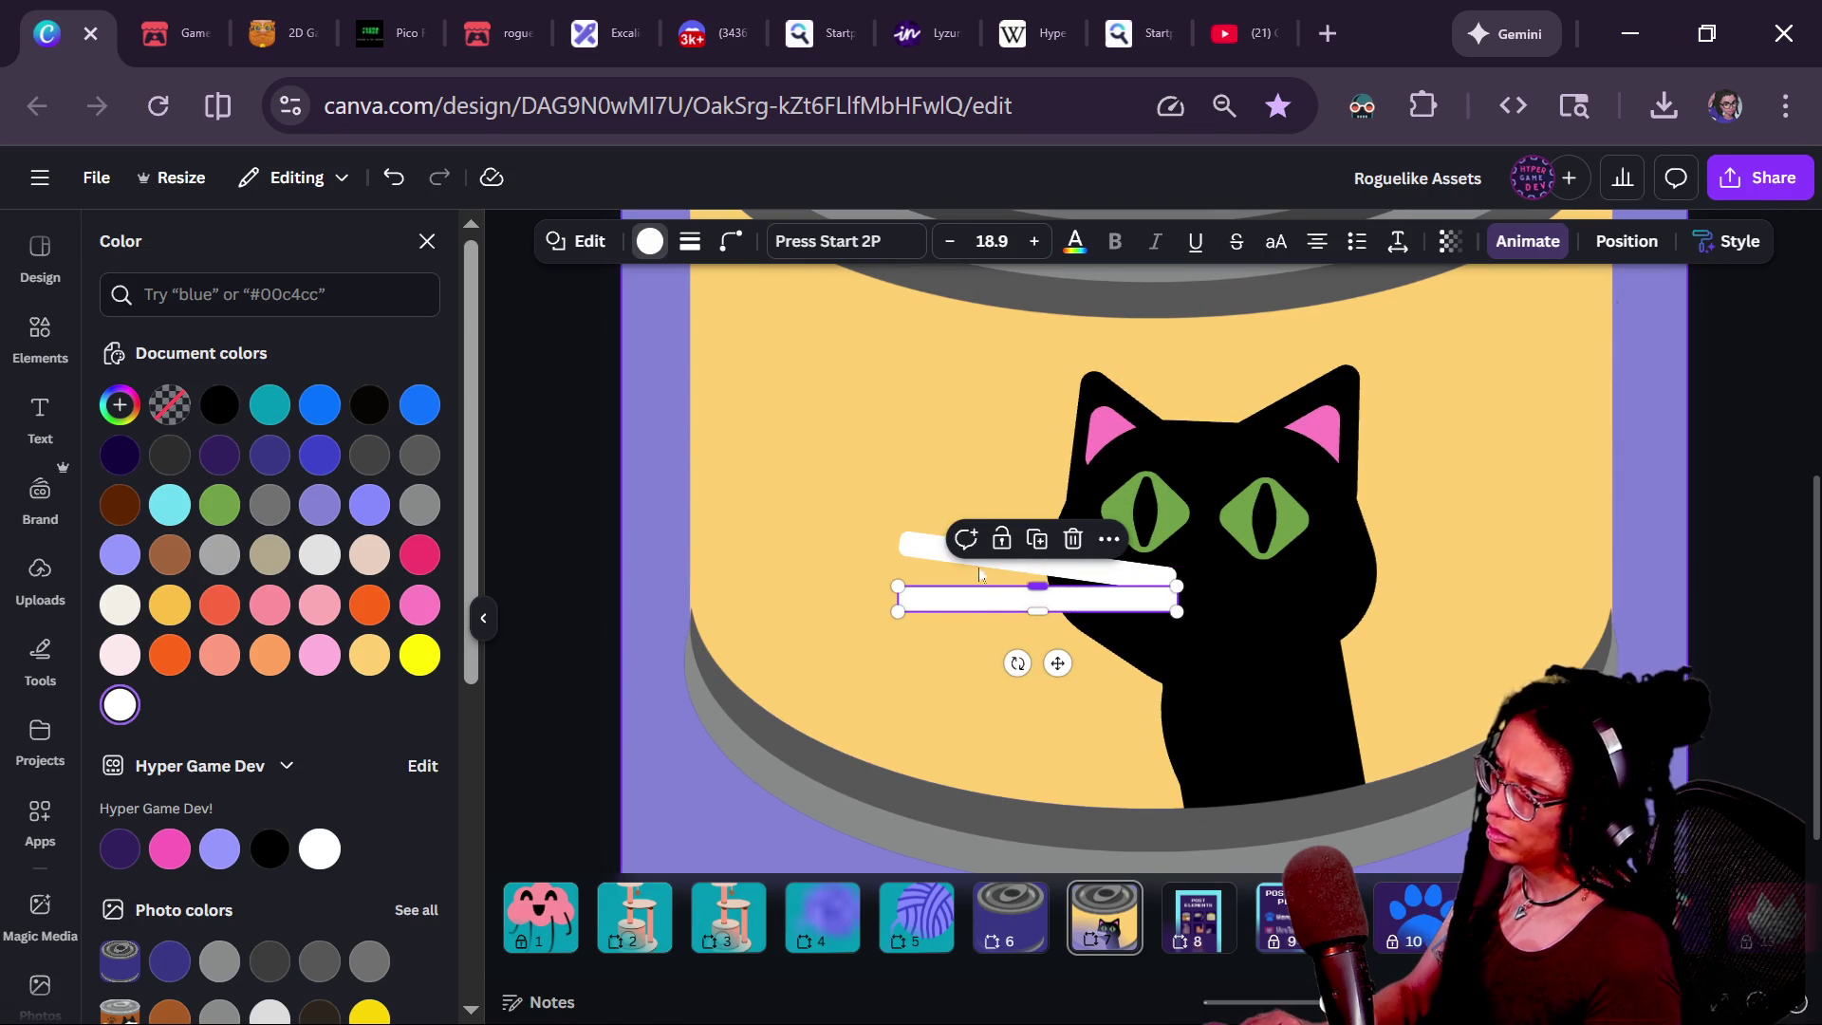
- Rotate the whisker pair to 175° and place a duplicate on the cat's right side
left_click(931, 567, "shift")
mouse_move(1056, 678)
left_mouse_down()
mouse_move(1386, 521)
mouse_move(1171, 726)
mouse_move(1026, 348)
mouse_move(1023, 270)
left_mouse_up()
key("ctrl+d")
mouse_move(1054, 584)
left_mouse_down()
mouse_move(1348, 598)
mouse_move(1329, 631)
mouse_move(1361, 611)
left_mouse_up()
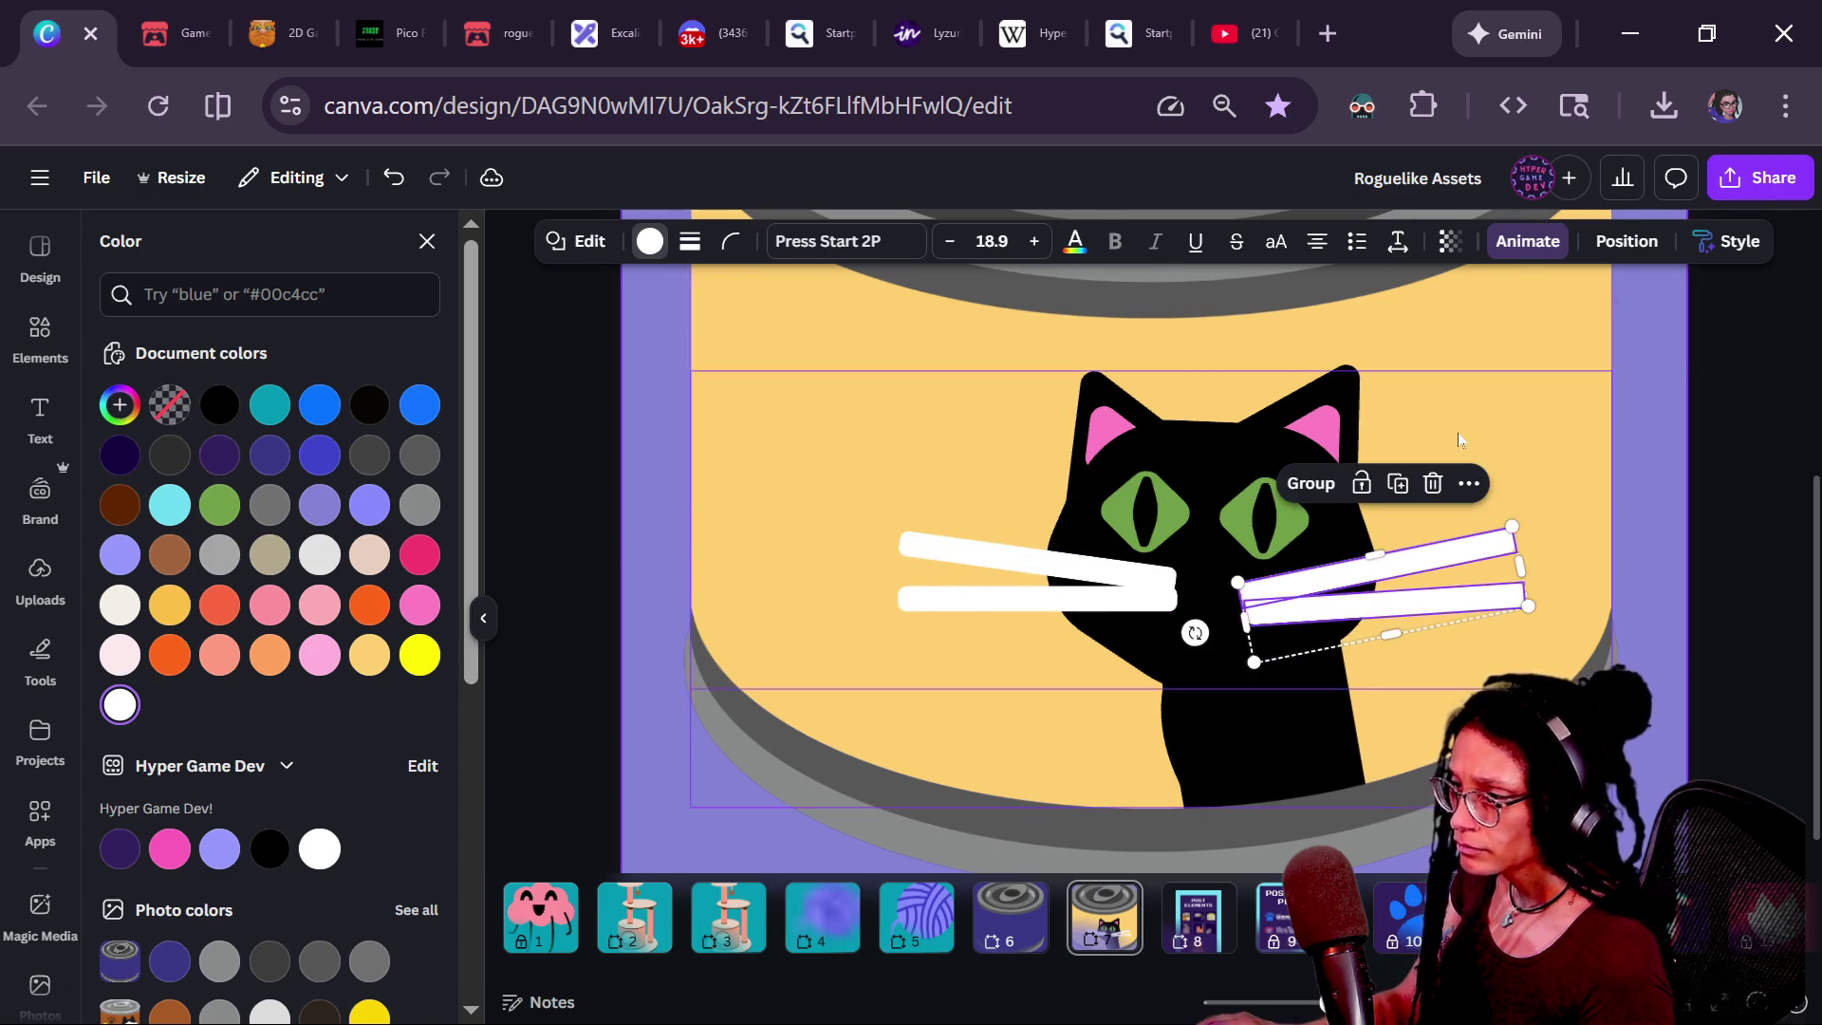
key("ctrl+0")
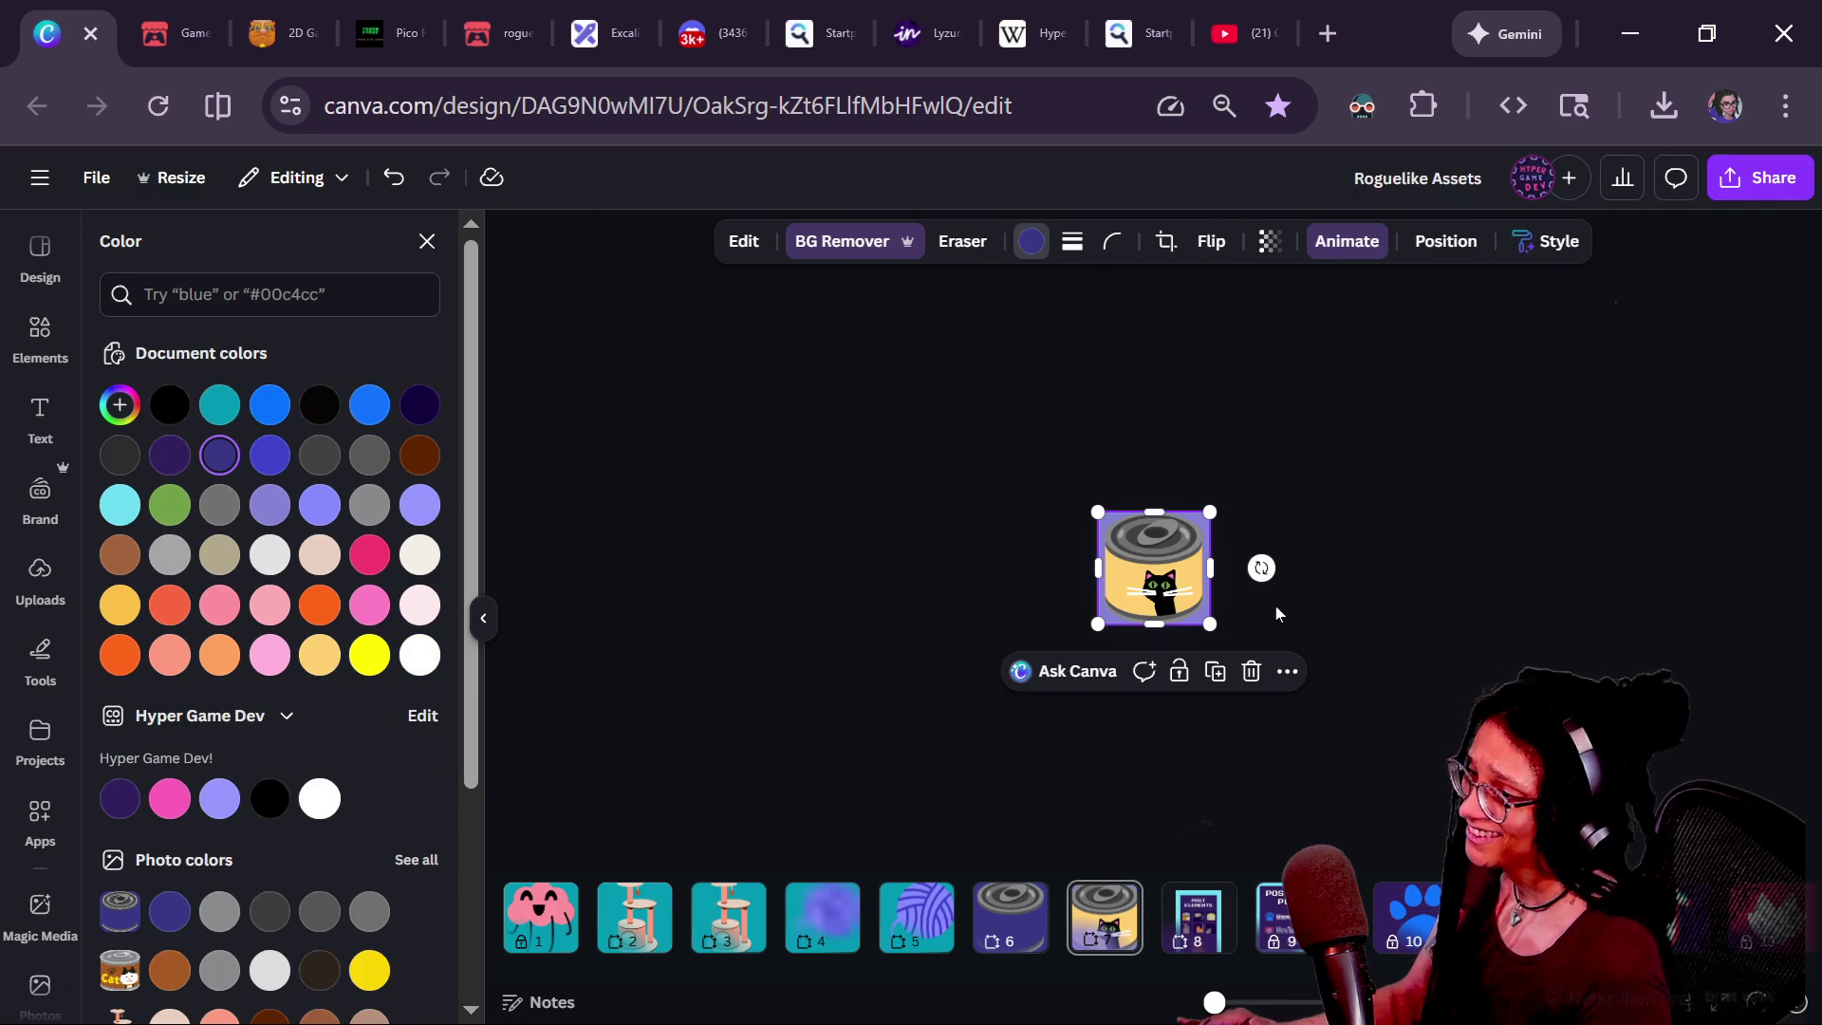
- Zoom in on the can and shorten both left whiskers
key("ctrl+alt+0")
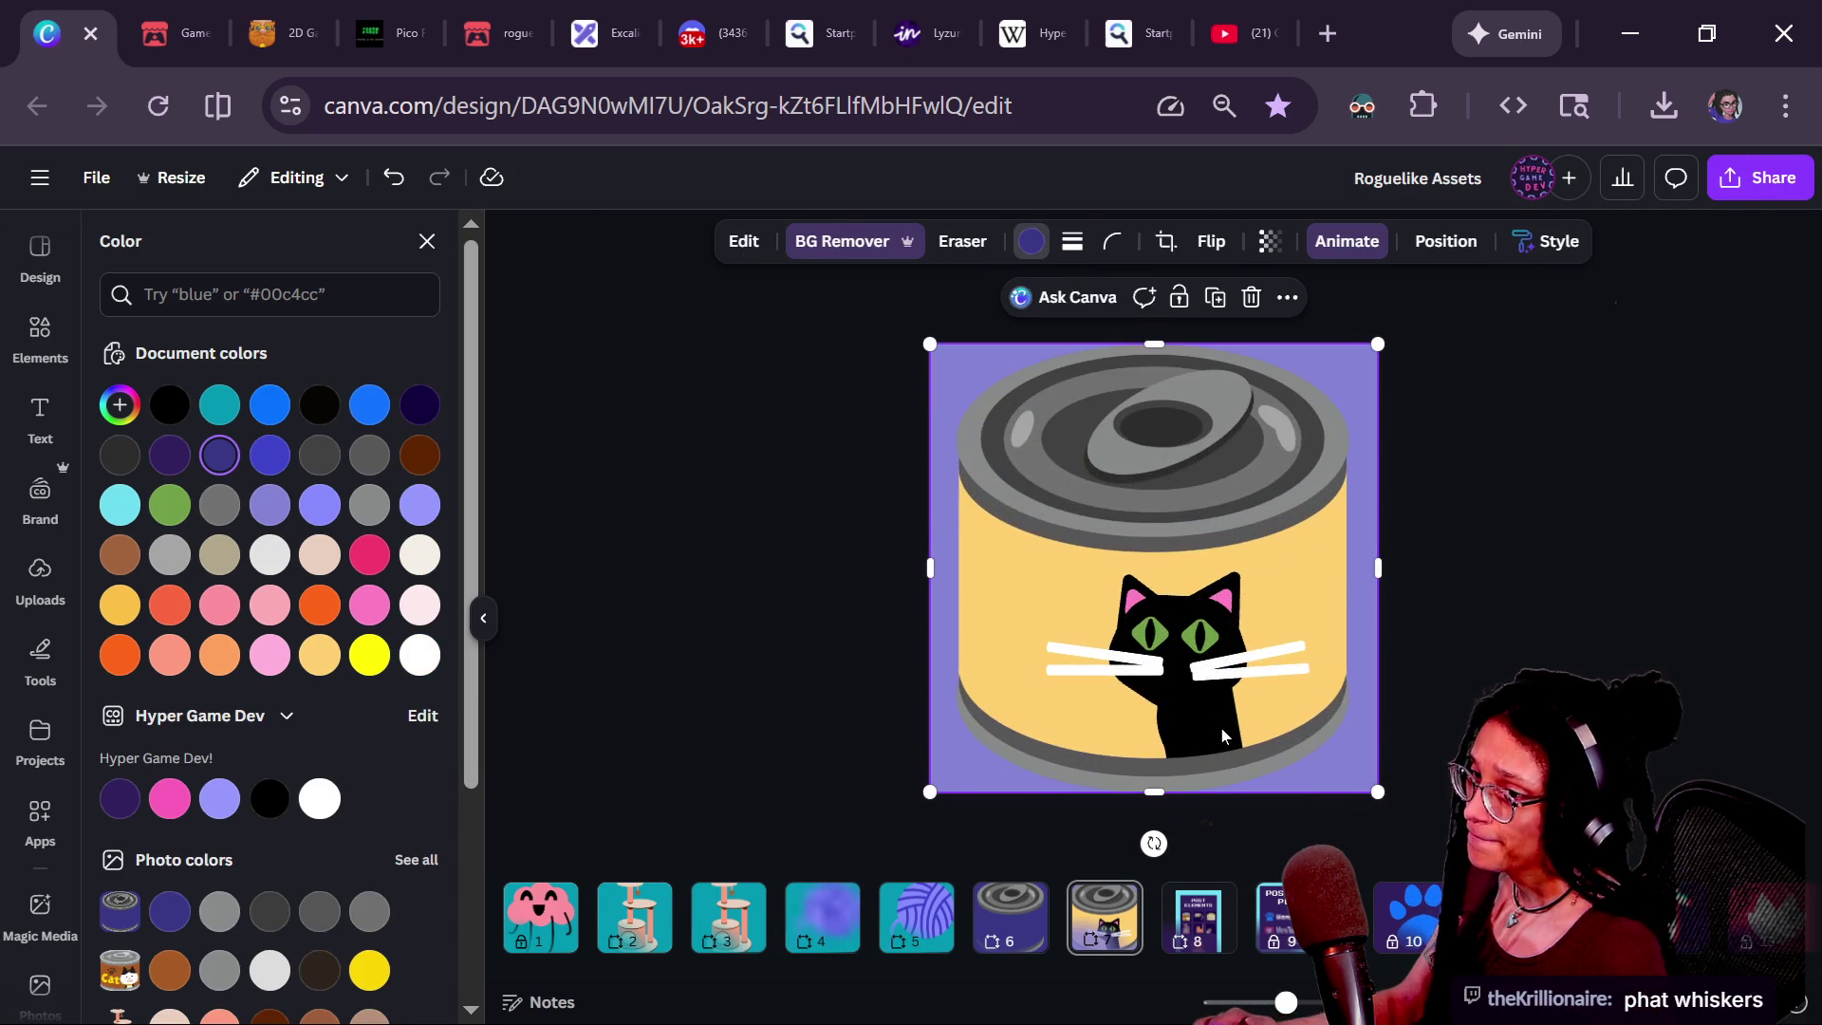
key("ctrl+plus")
left_click(1021, 673)
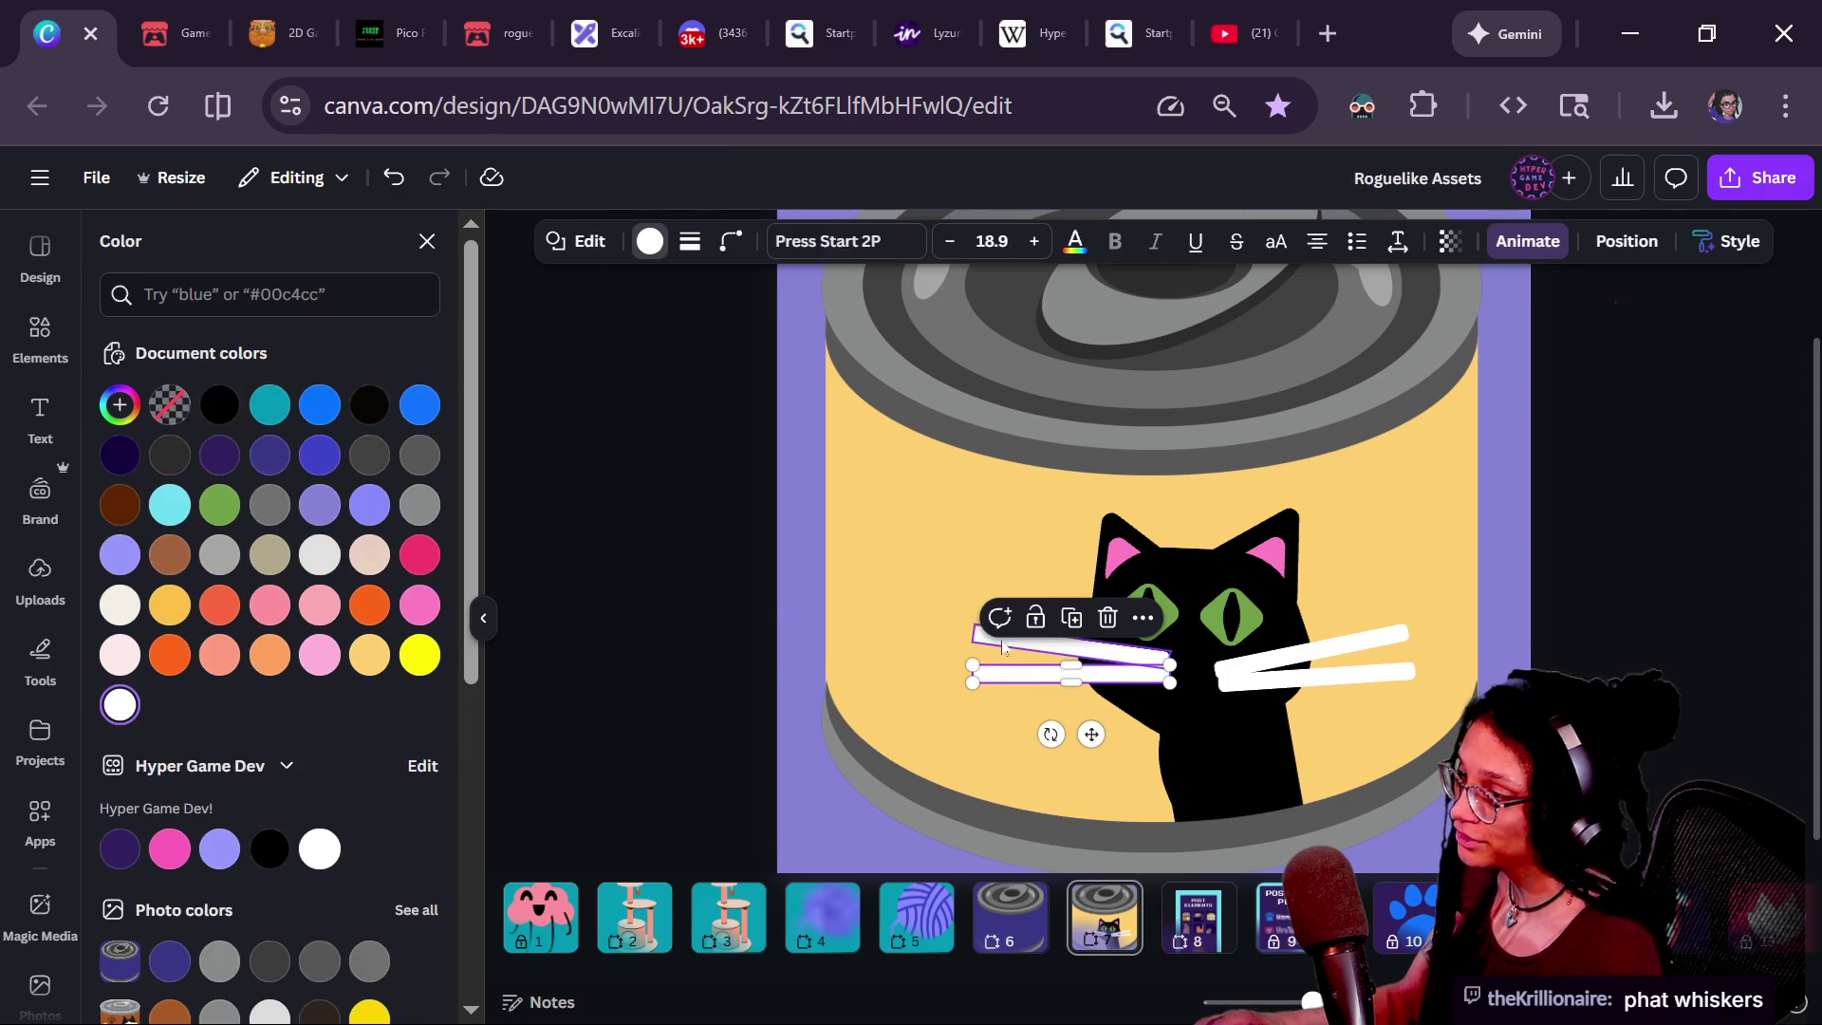
left_click(999, 649, "shift")
left_click_drag(972, 644, 1032, 645)
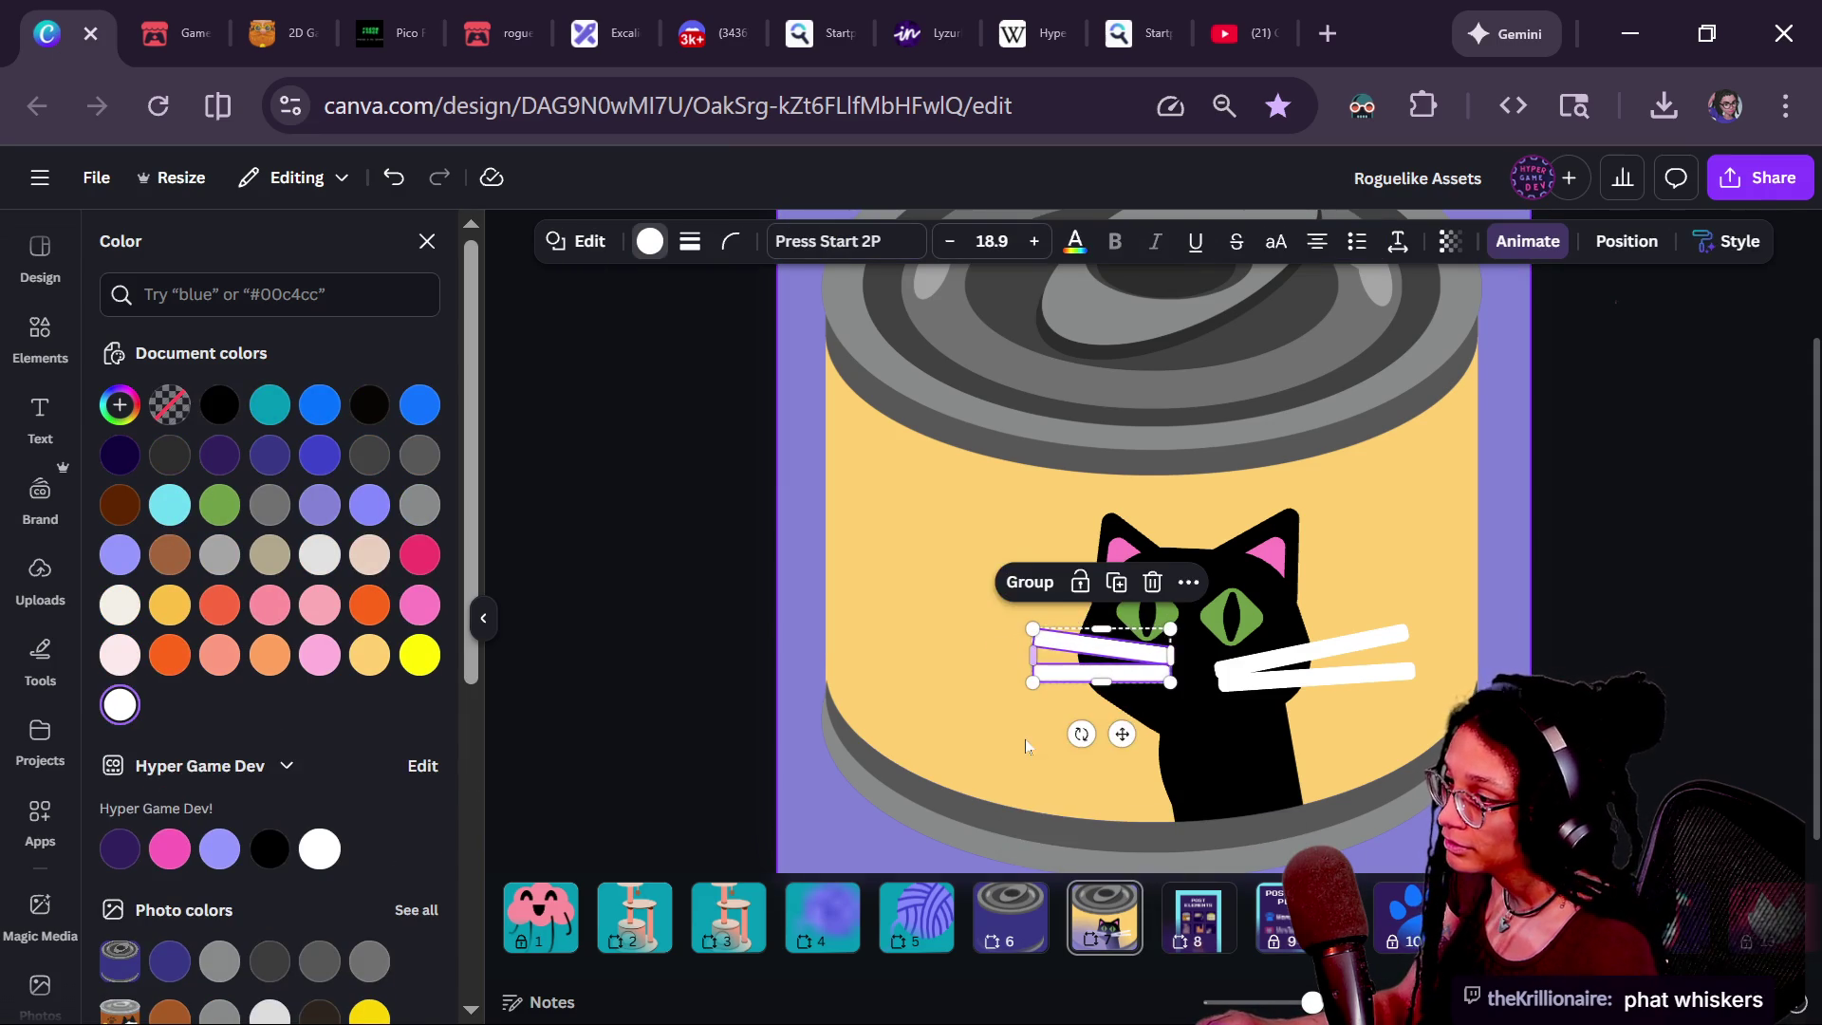
left_click(1065, 712)
- Move the left whiskers closer to the face and tilt the lower one about -6°
left_click(1101, 653)
left_click(1070, 691, "shift")
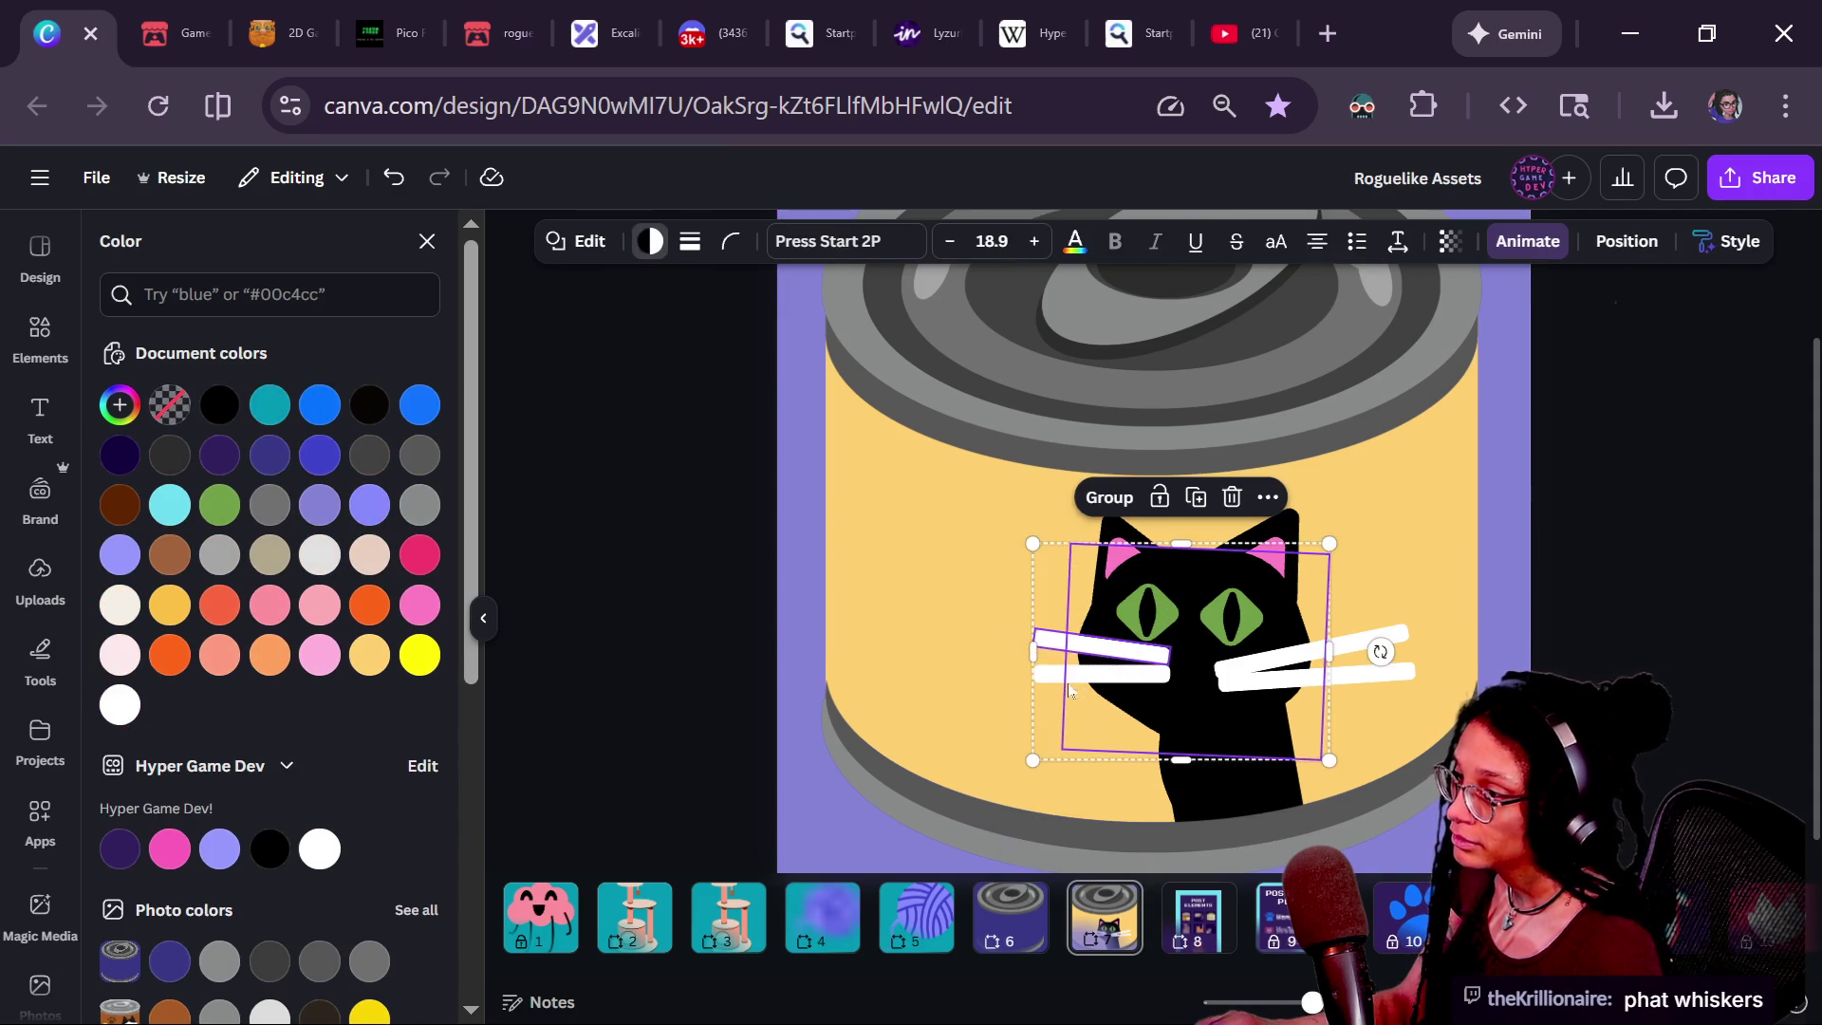
left_click(1078, 676)
left_click_drag(1070, 660, 1093, 666)
left_click(1057, 724)
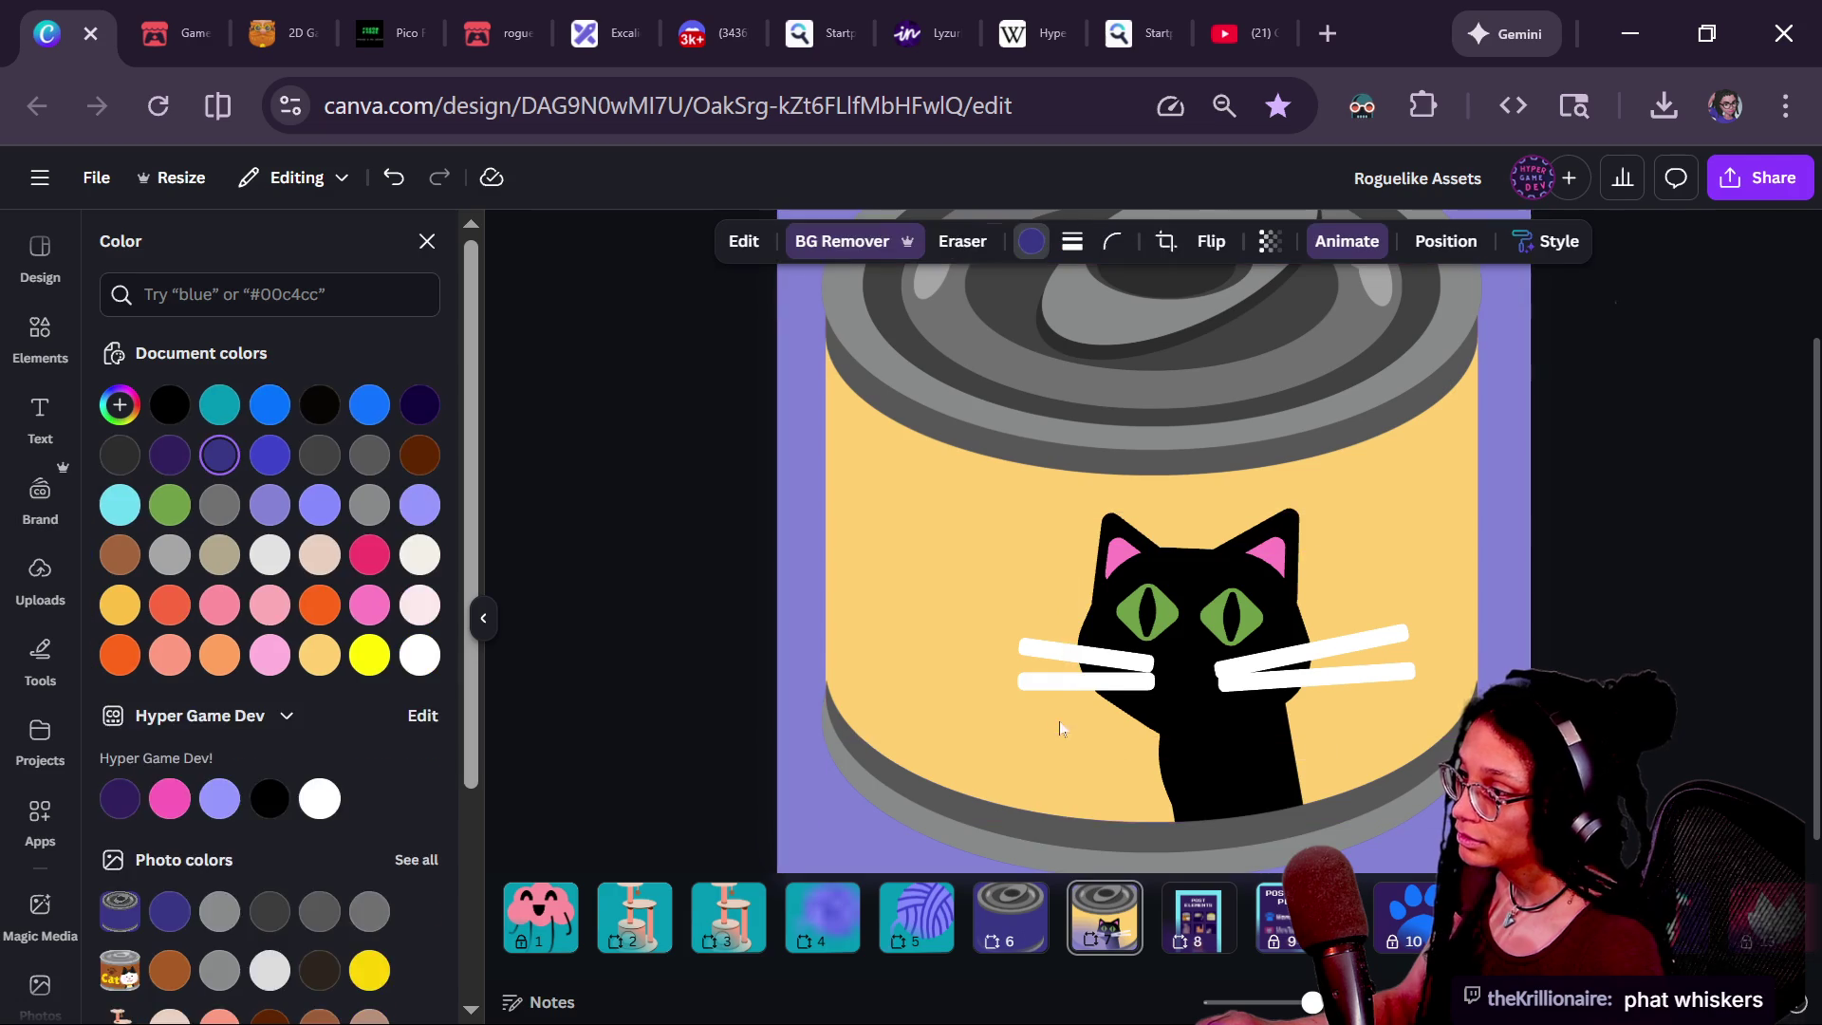
left_click(1082, 679)
left_click_drag(1061, 740, 1081, 752)
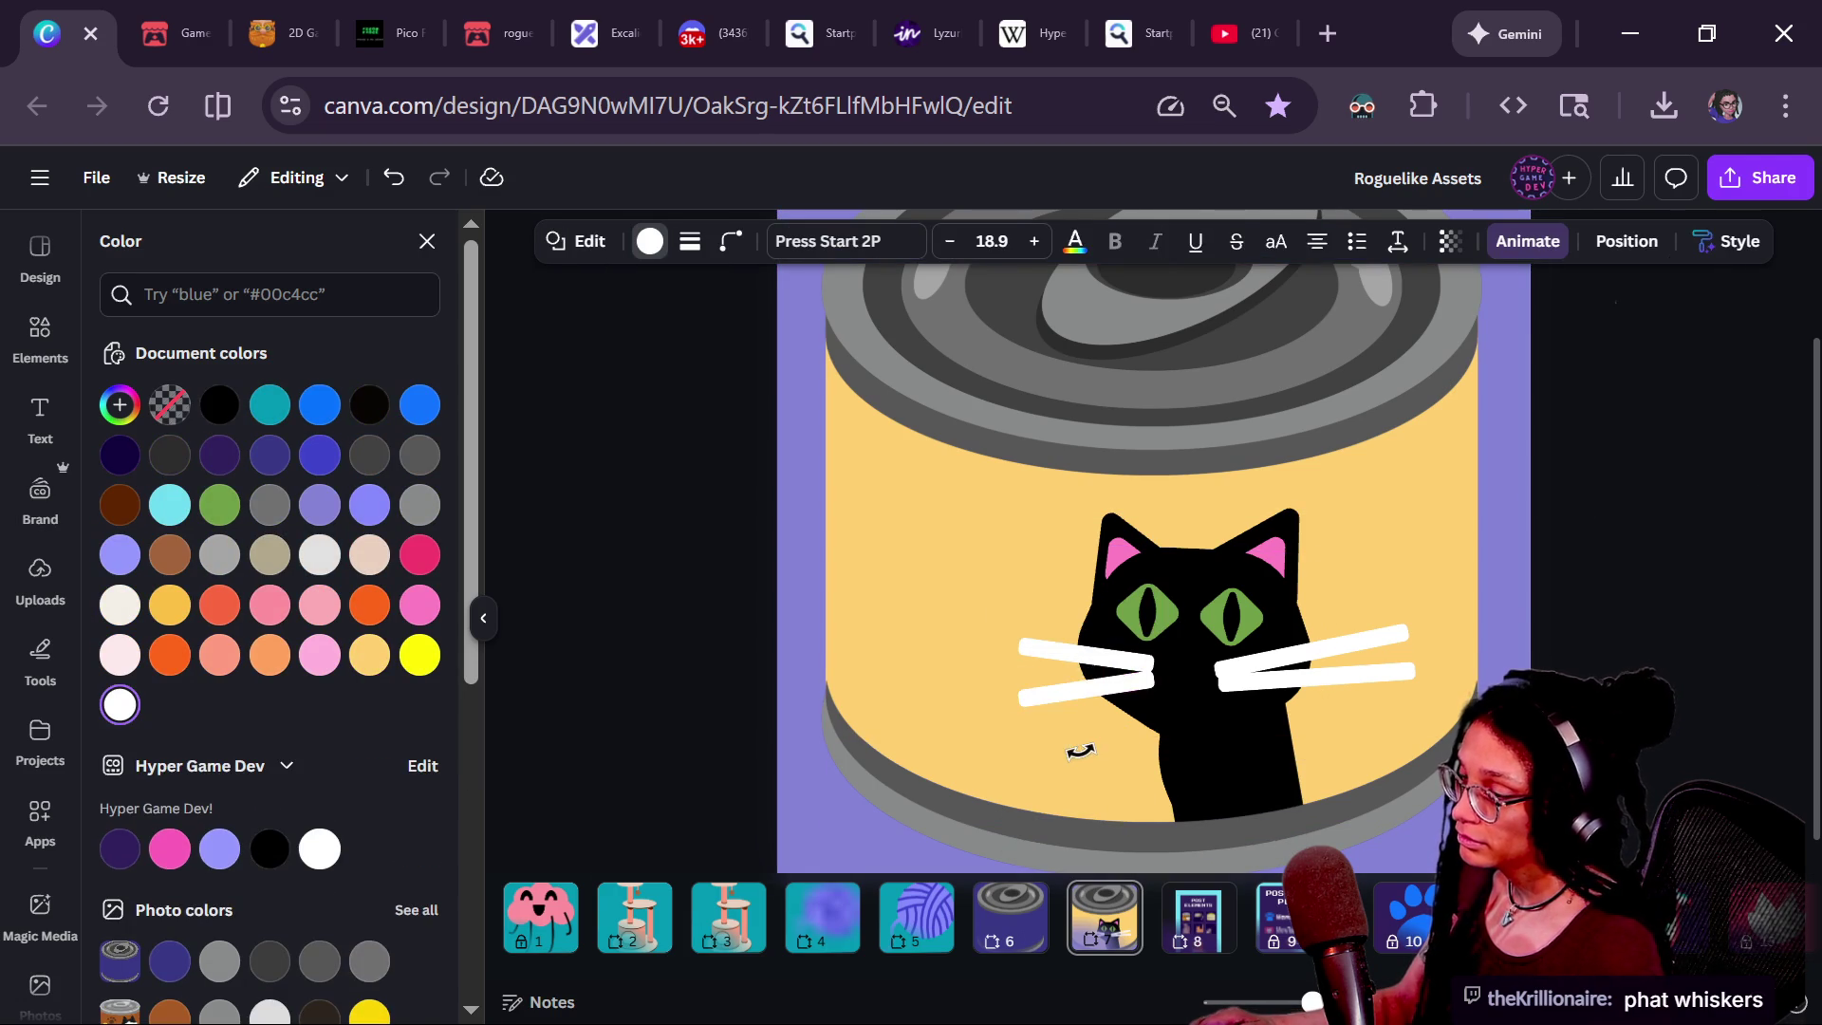
- Shorten the right whiskers from their outer end and slant the lower-right one downward
left_click(1087, 676)
left_click(1315, 657)
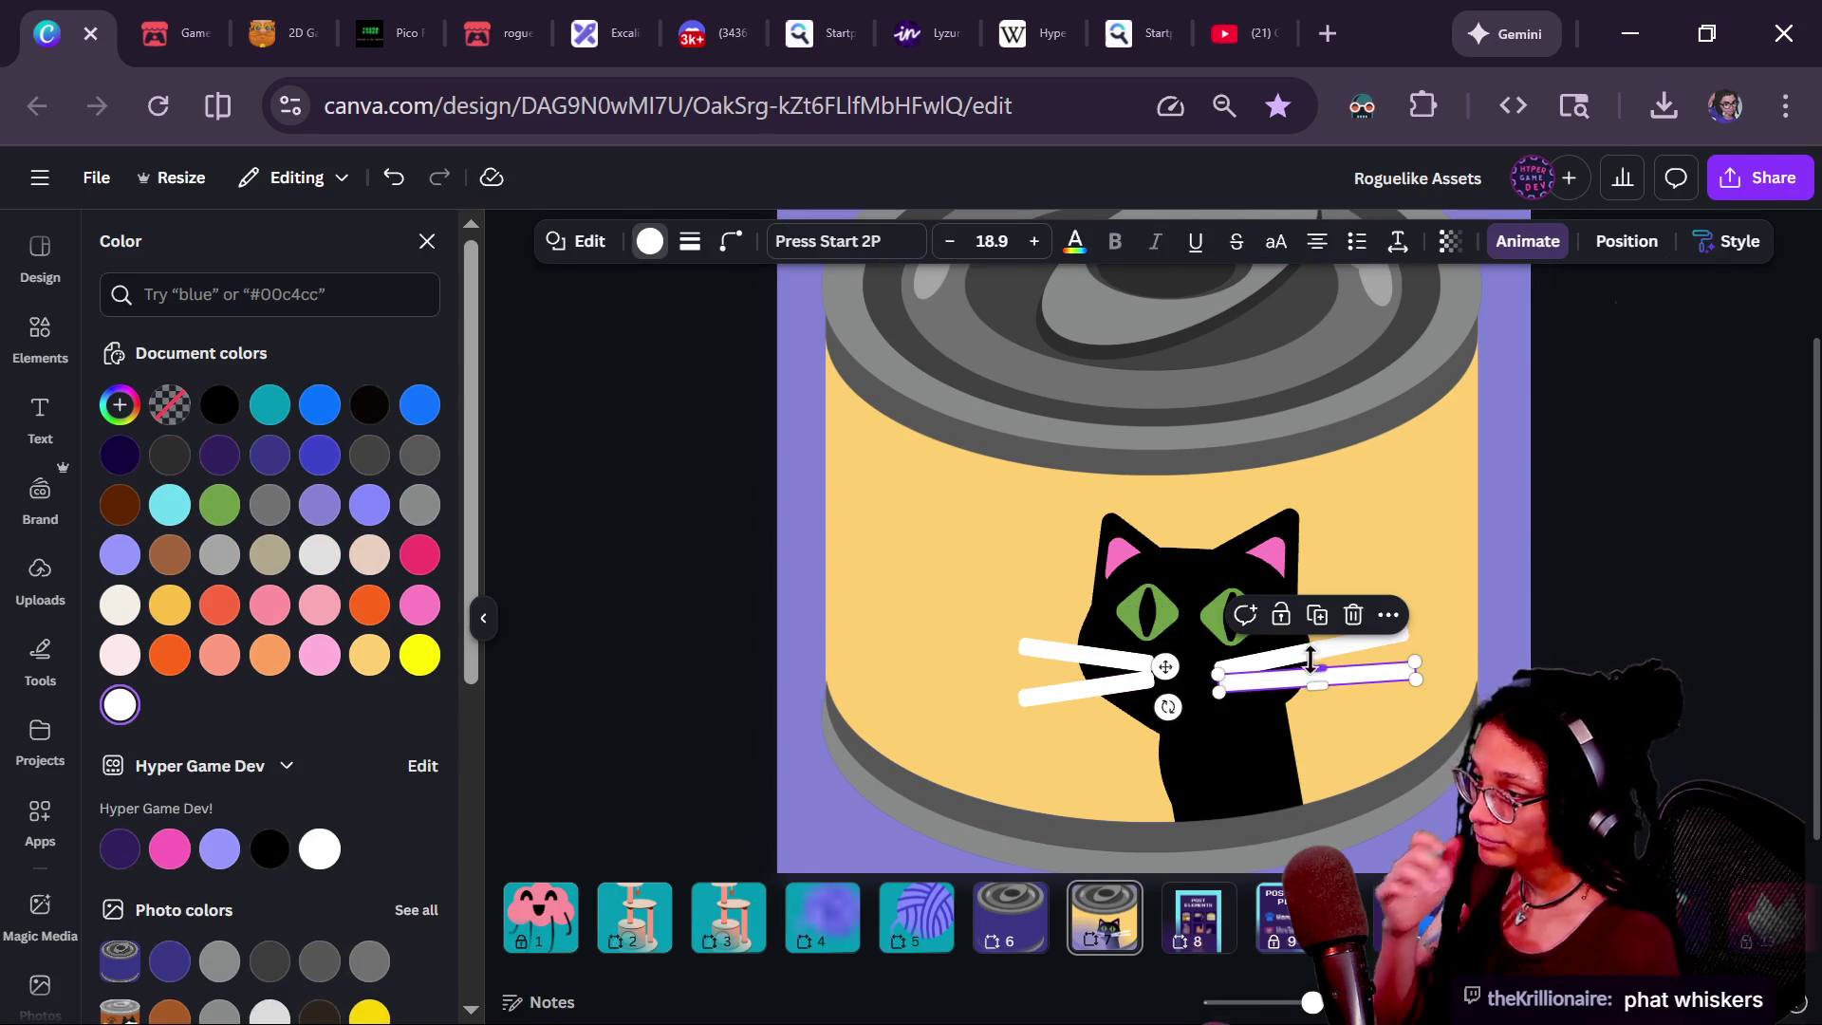
mouse_move(1421, 645)
left_mouse_down()
mouse_move(1329, 655)
mouse_move(1400, 653)
mouse_move(1377, 653)
left_mouse_up()
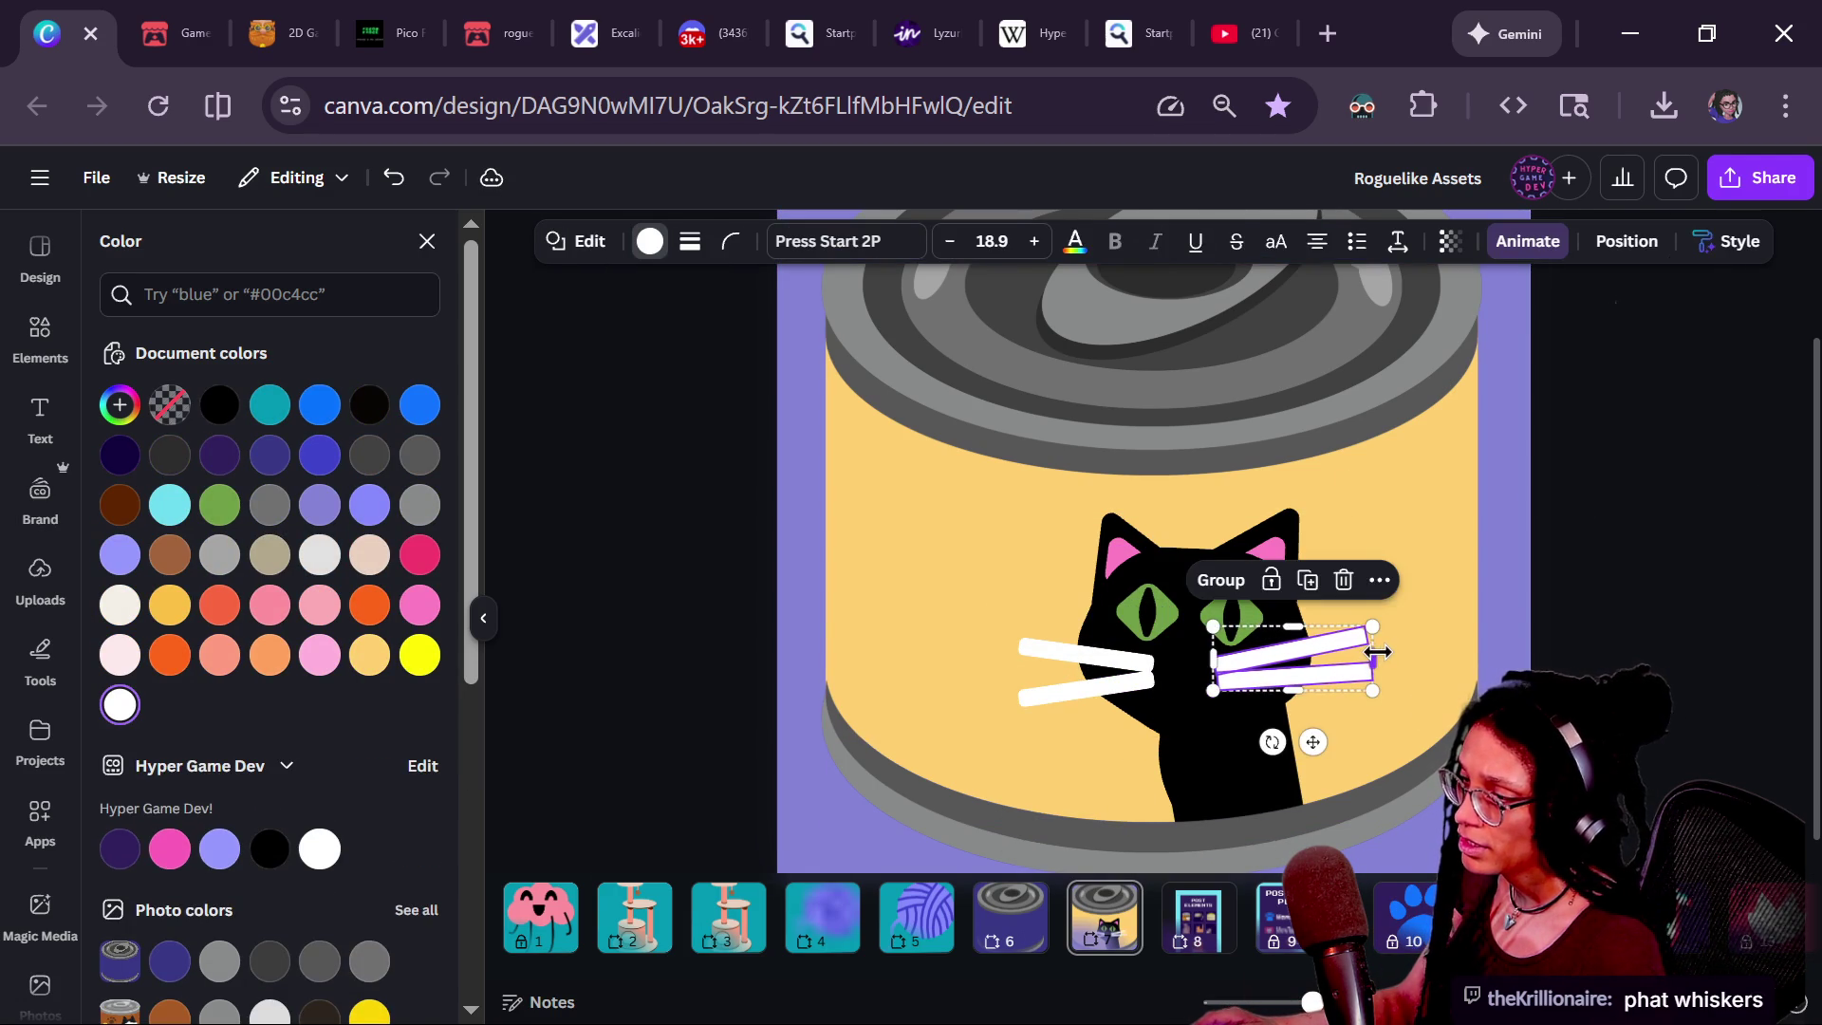
left_click(1326, 702)
double_click(1329, 680)
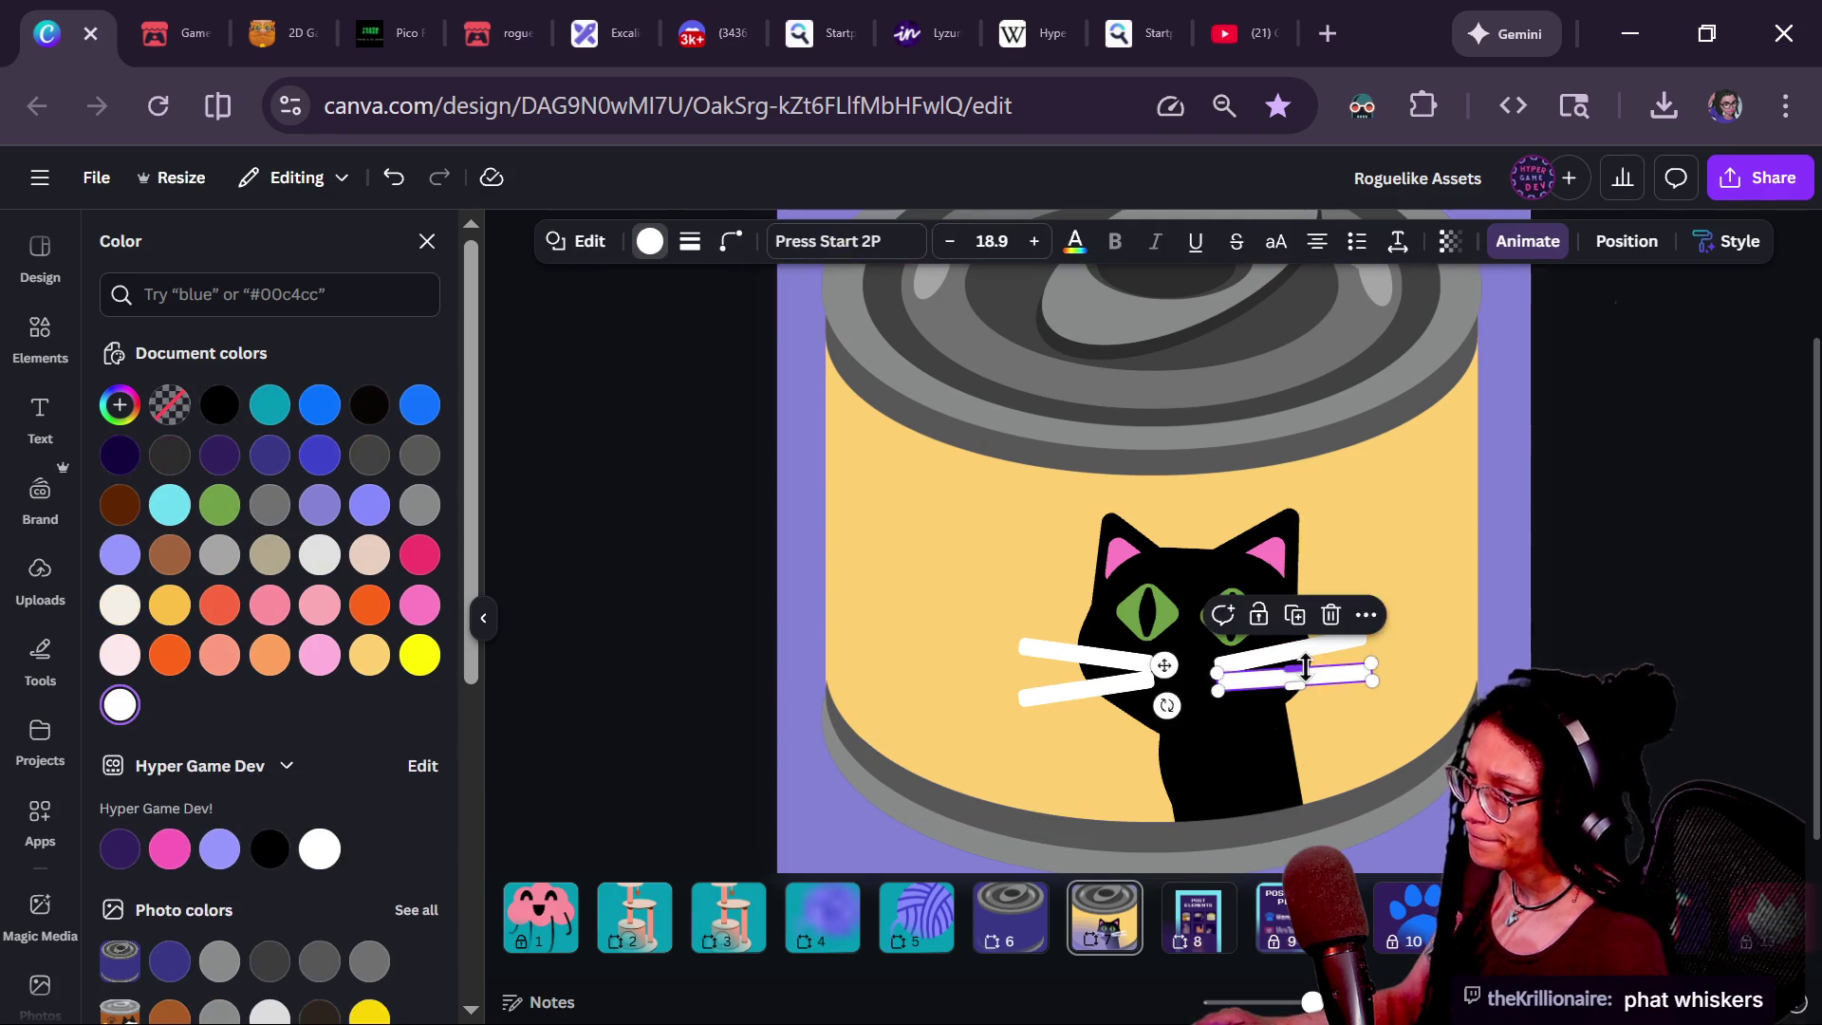
mouse_move(1167, 712)
left_mouse_down()
mouse_move(1206, 755)
mouse_move(1234, 750)
left_mouse_up()
- Select the whiskers on both sides of the cat's face
scroll(1557, 641, "down", 5)
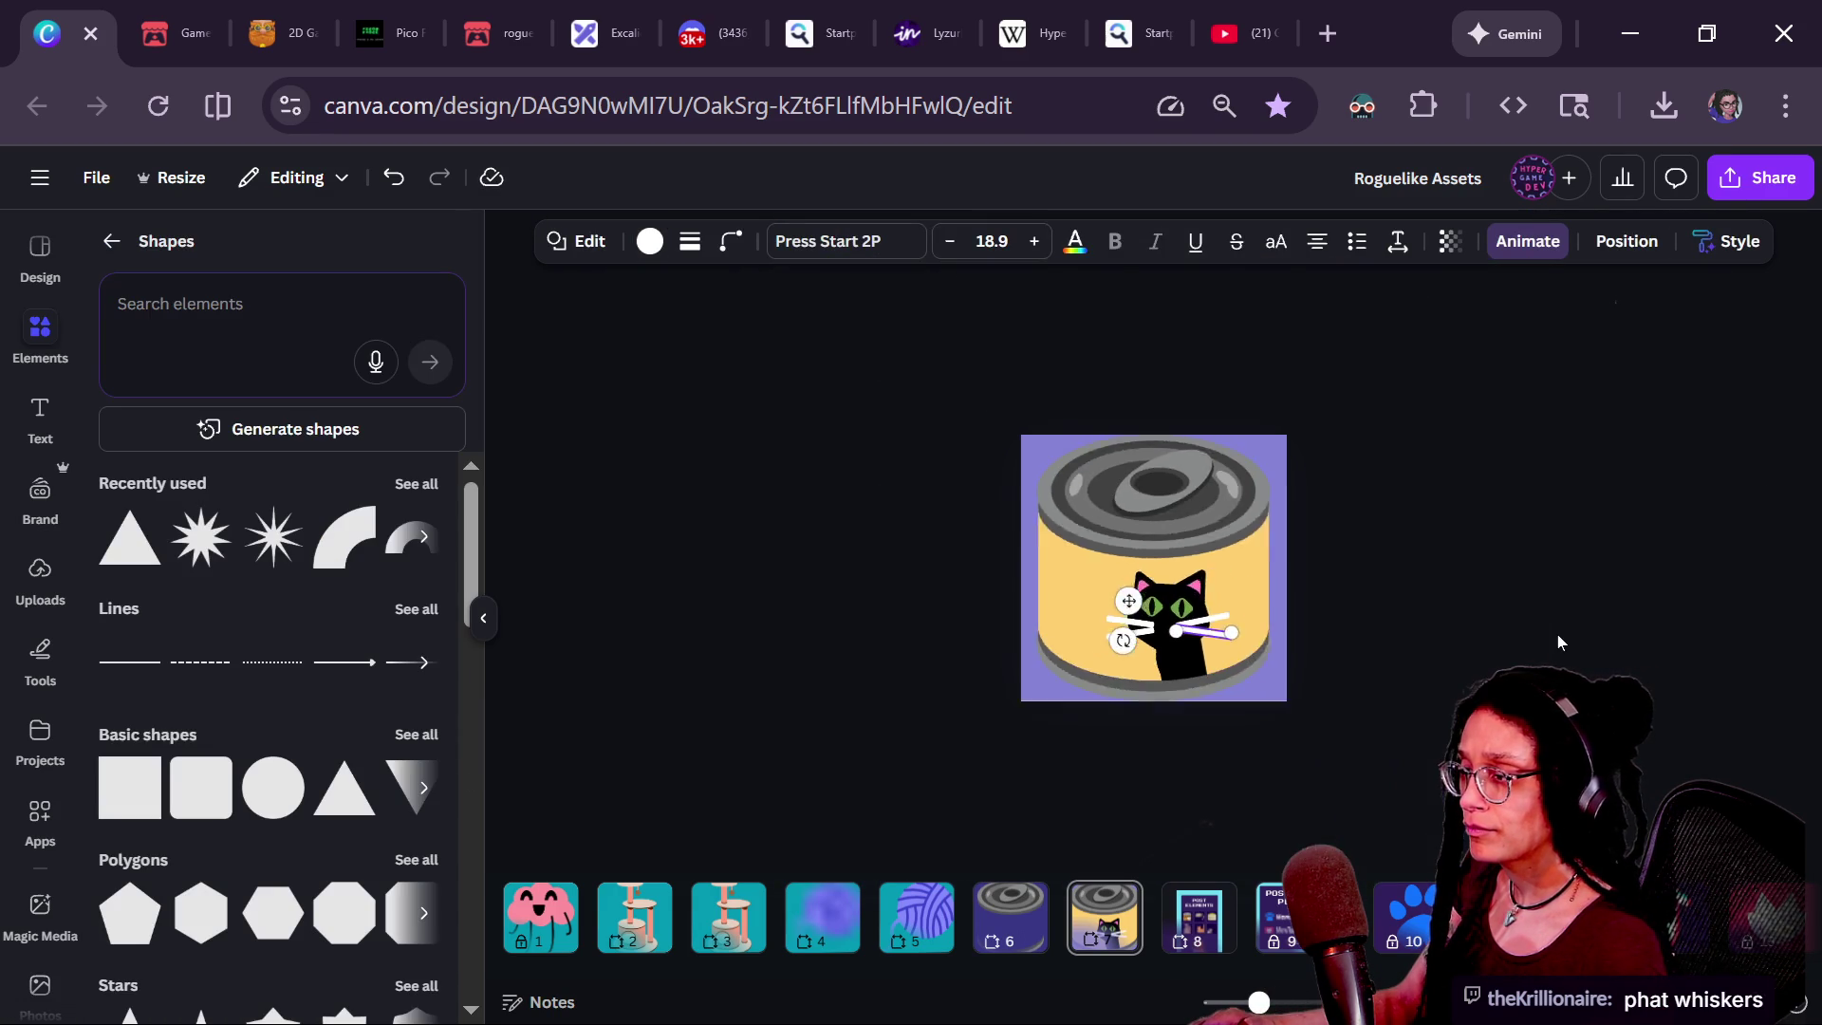
left_click(1558, 641)
scroll(1216, 630, "up", 5)
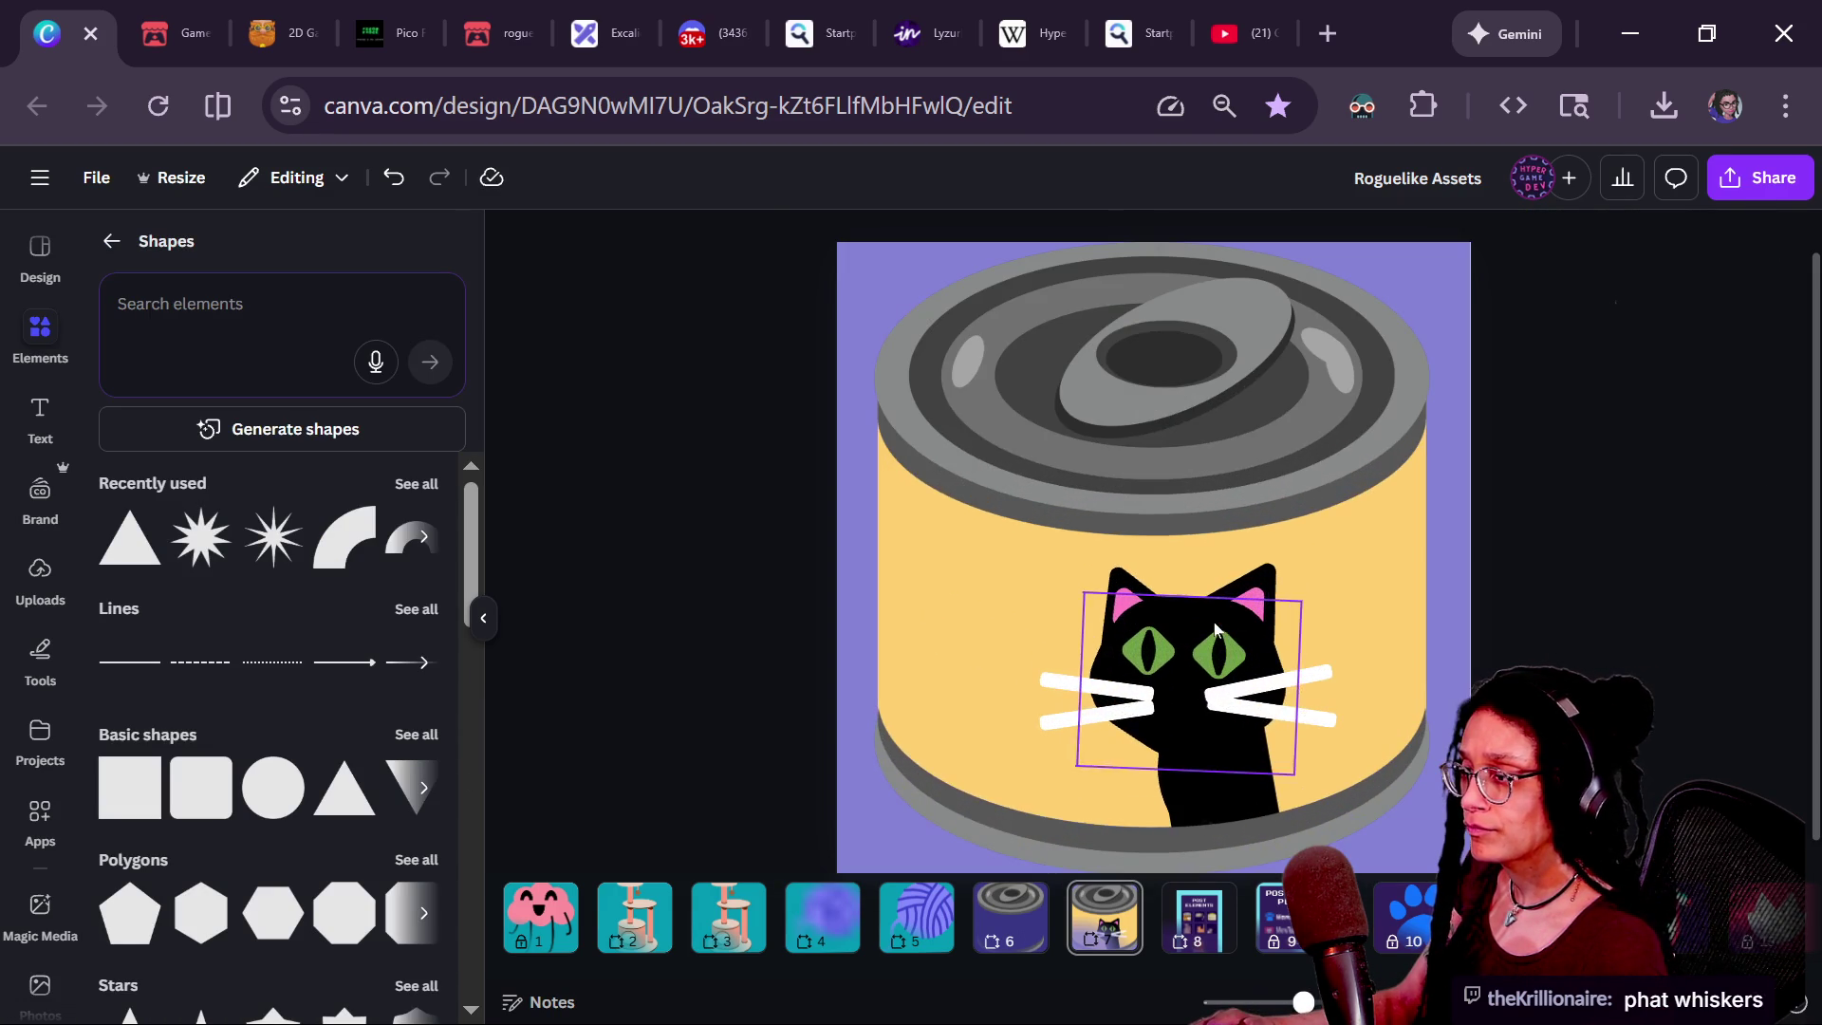
left_click(1125, 678)
left_click(1288, 687, "shift")
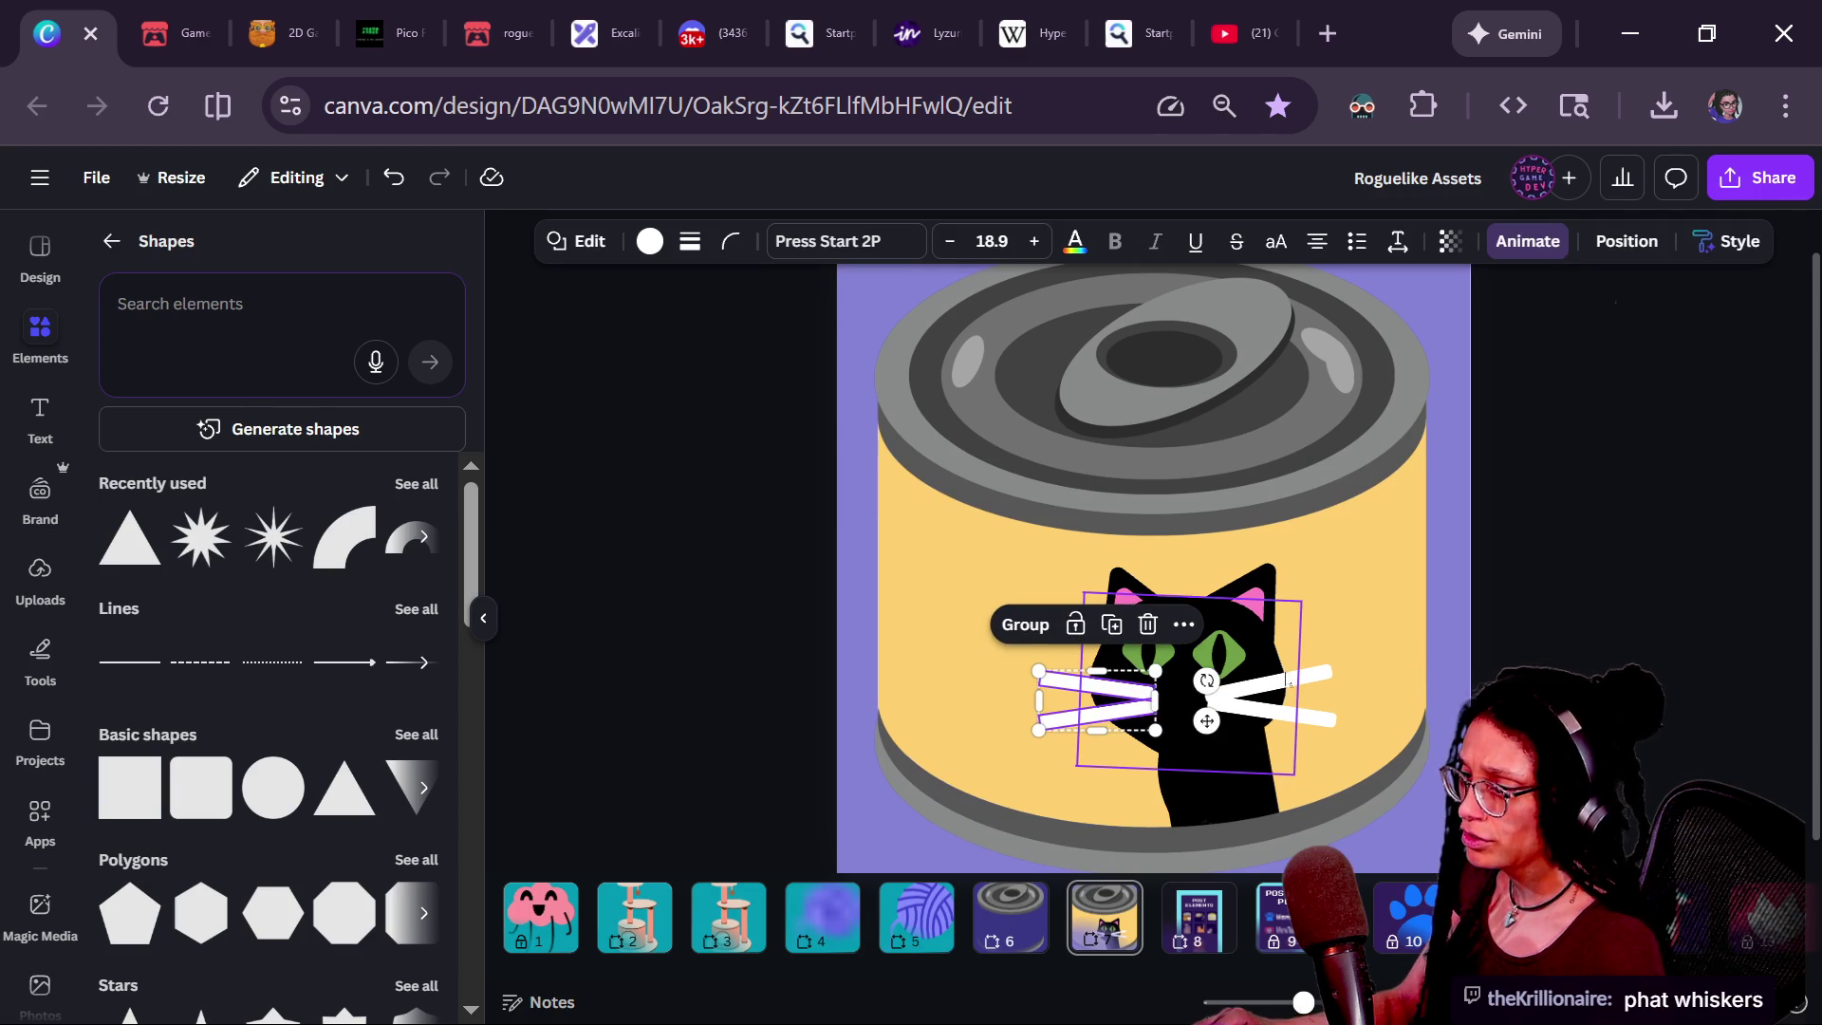
- Add the lower-right whisker to the selection and colour all four whiskers grey #8C8C8C
left_click(1276, 711, "shift")
left_click(651, 241)
left_click(651, 241)
left_click(650, 241)
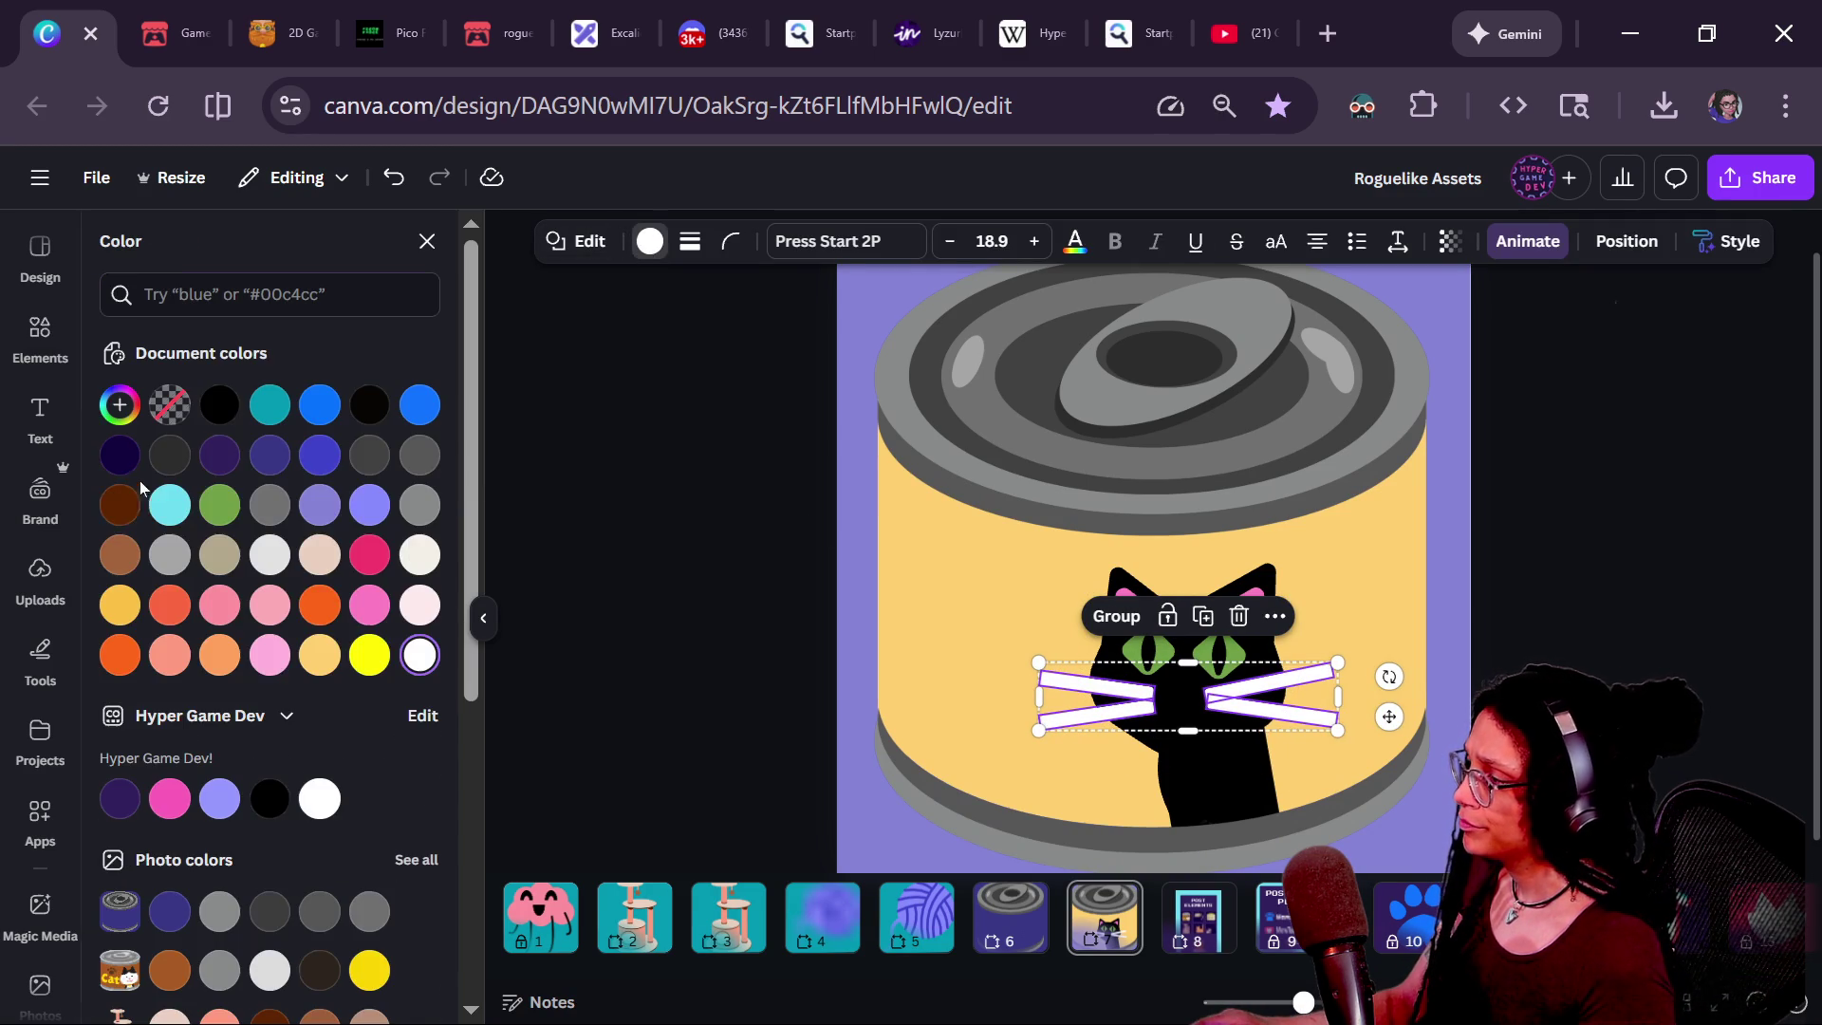
left_click(119, 405)
left_click(158, 563)
mouse_move(158, 563)
left_mouse_down()
mouse_move(95, 594)
mouse_move(80, 556)
left_mouse_up()
left_click(398, 602)
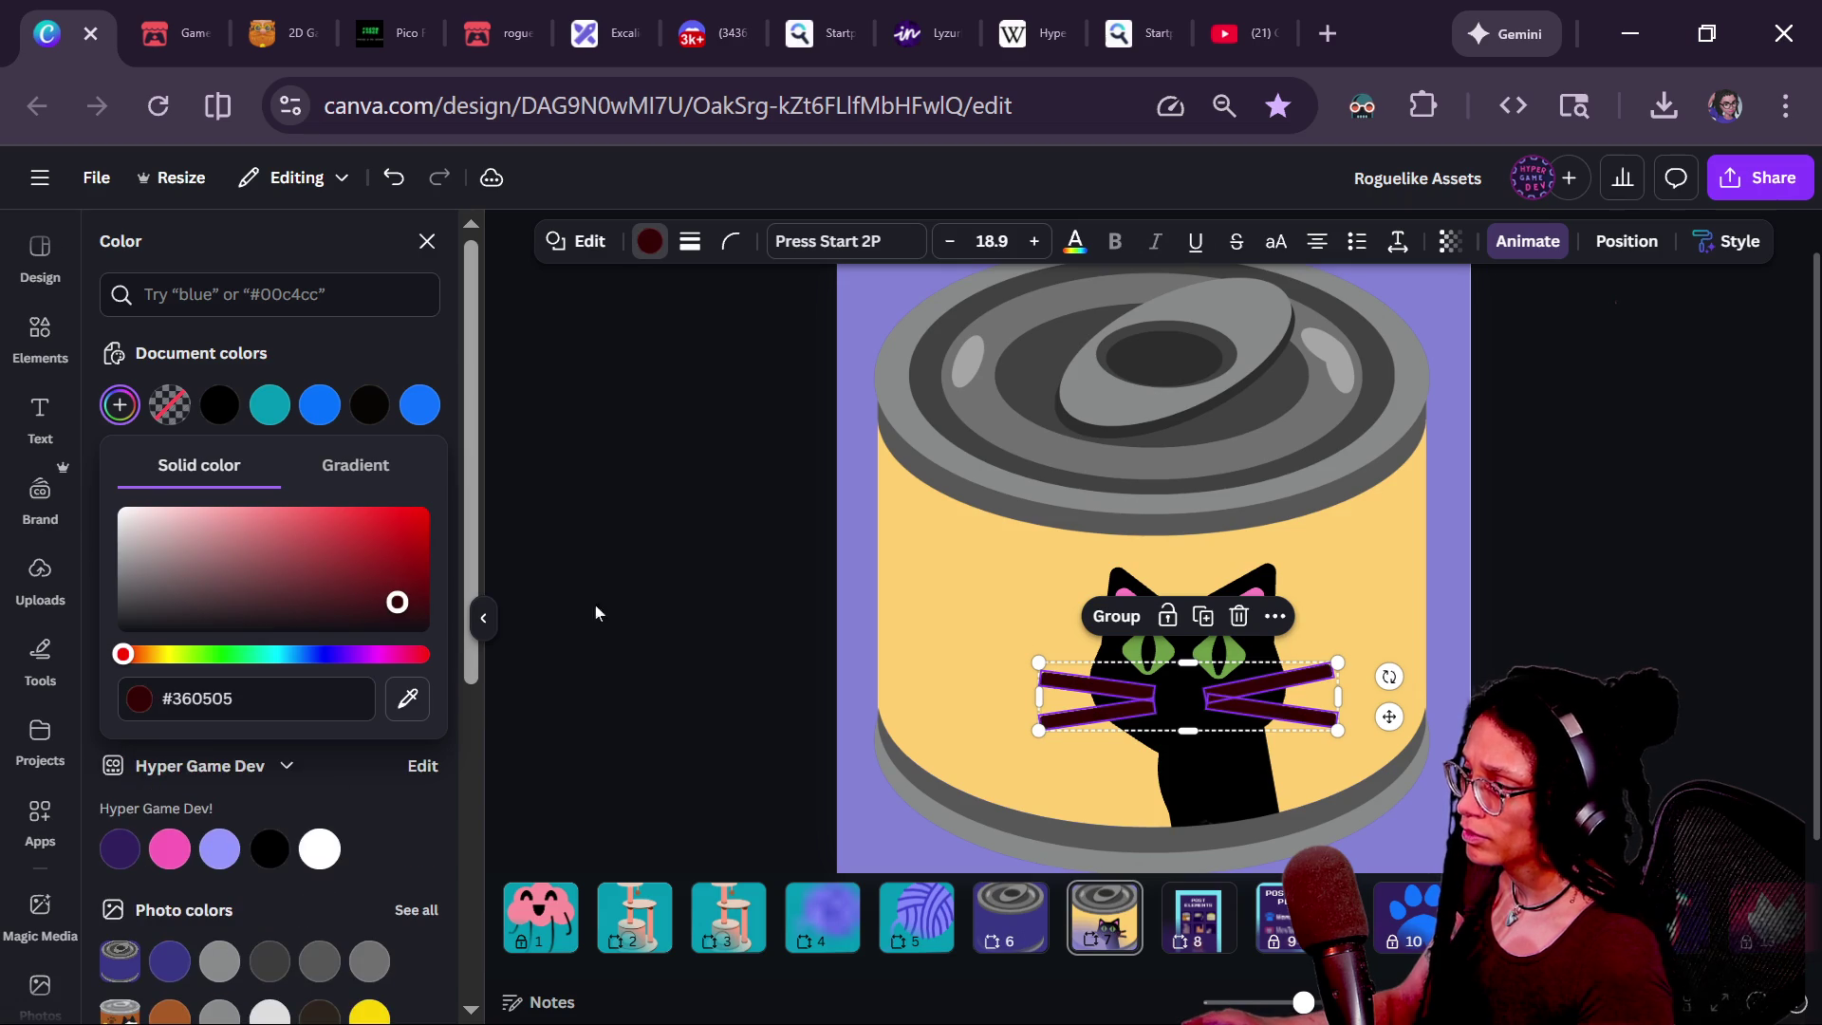
mouse_move(118, 617)
left_mouse_down()
mouse_move(81, 537)
mouse_move(91, 563)
left_mouse_up()
left_click(650, 564)
key("ctrl+minus")
key("ctrl+minus")
key("ctrl+minus")
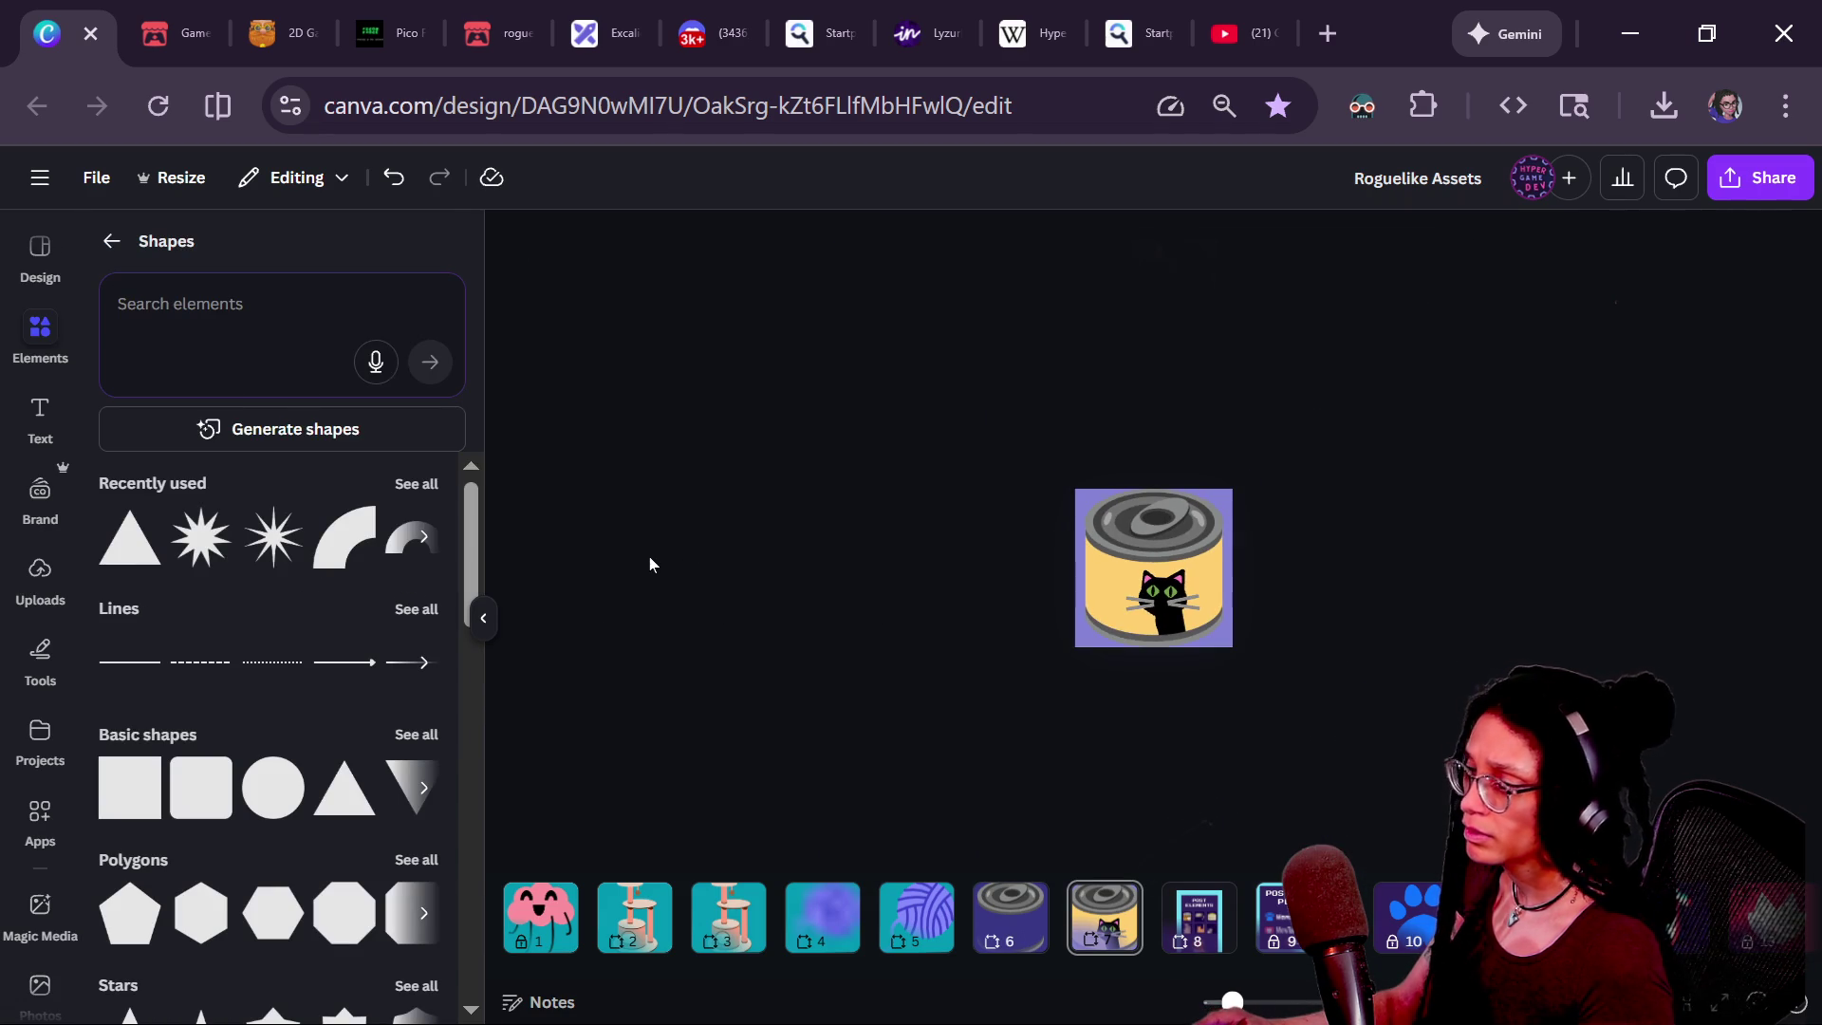
key("ctrl+plus")
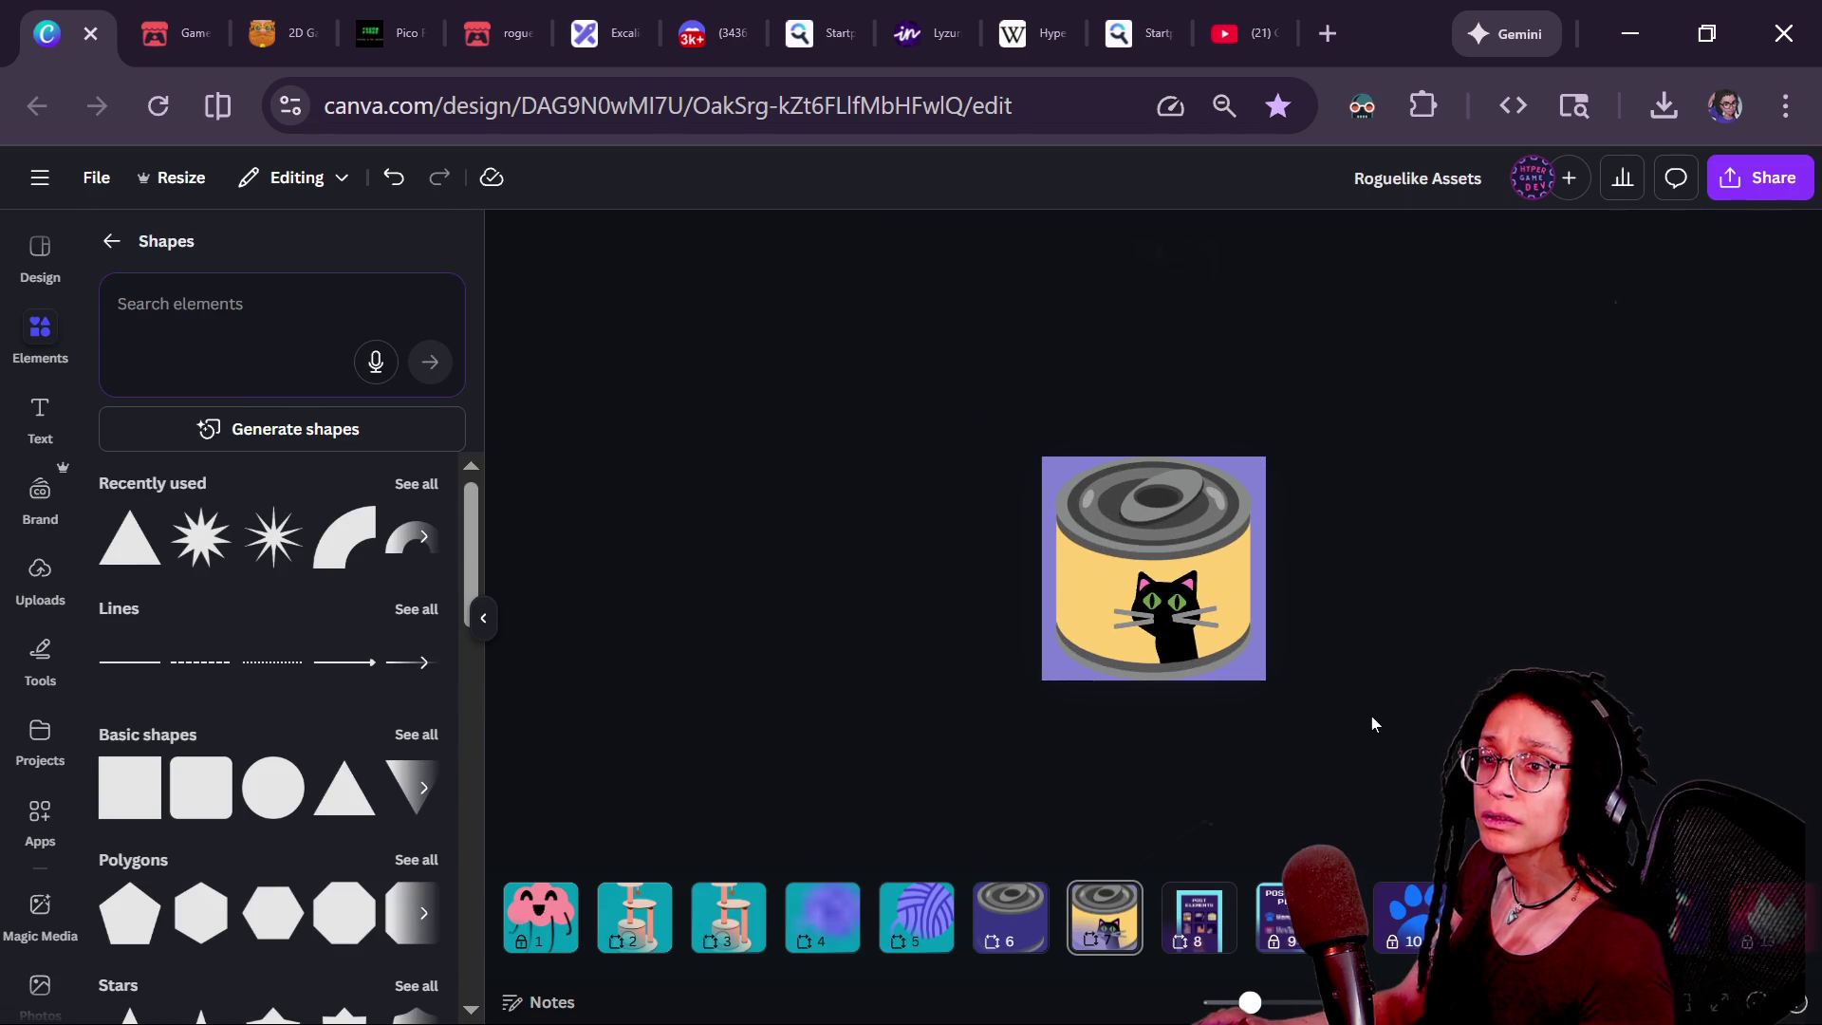
key("ctrl+plus")
key("ctrl+plus")
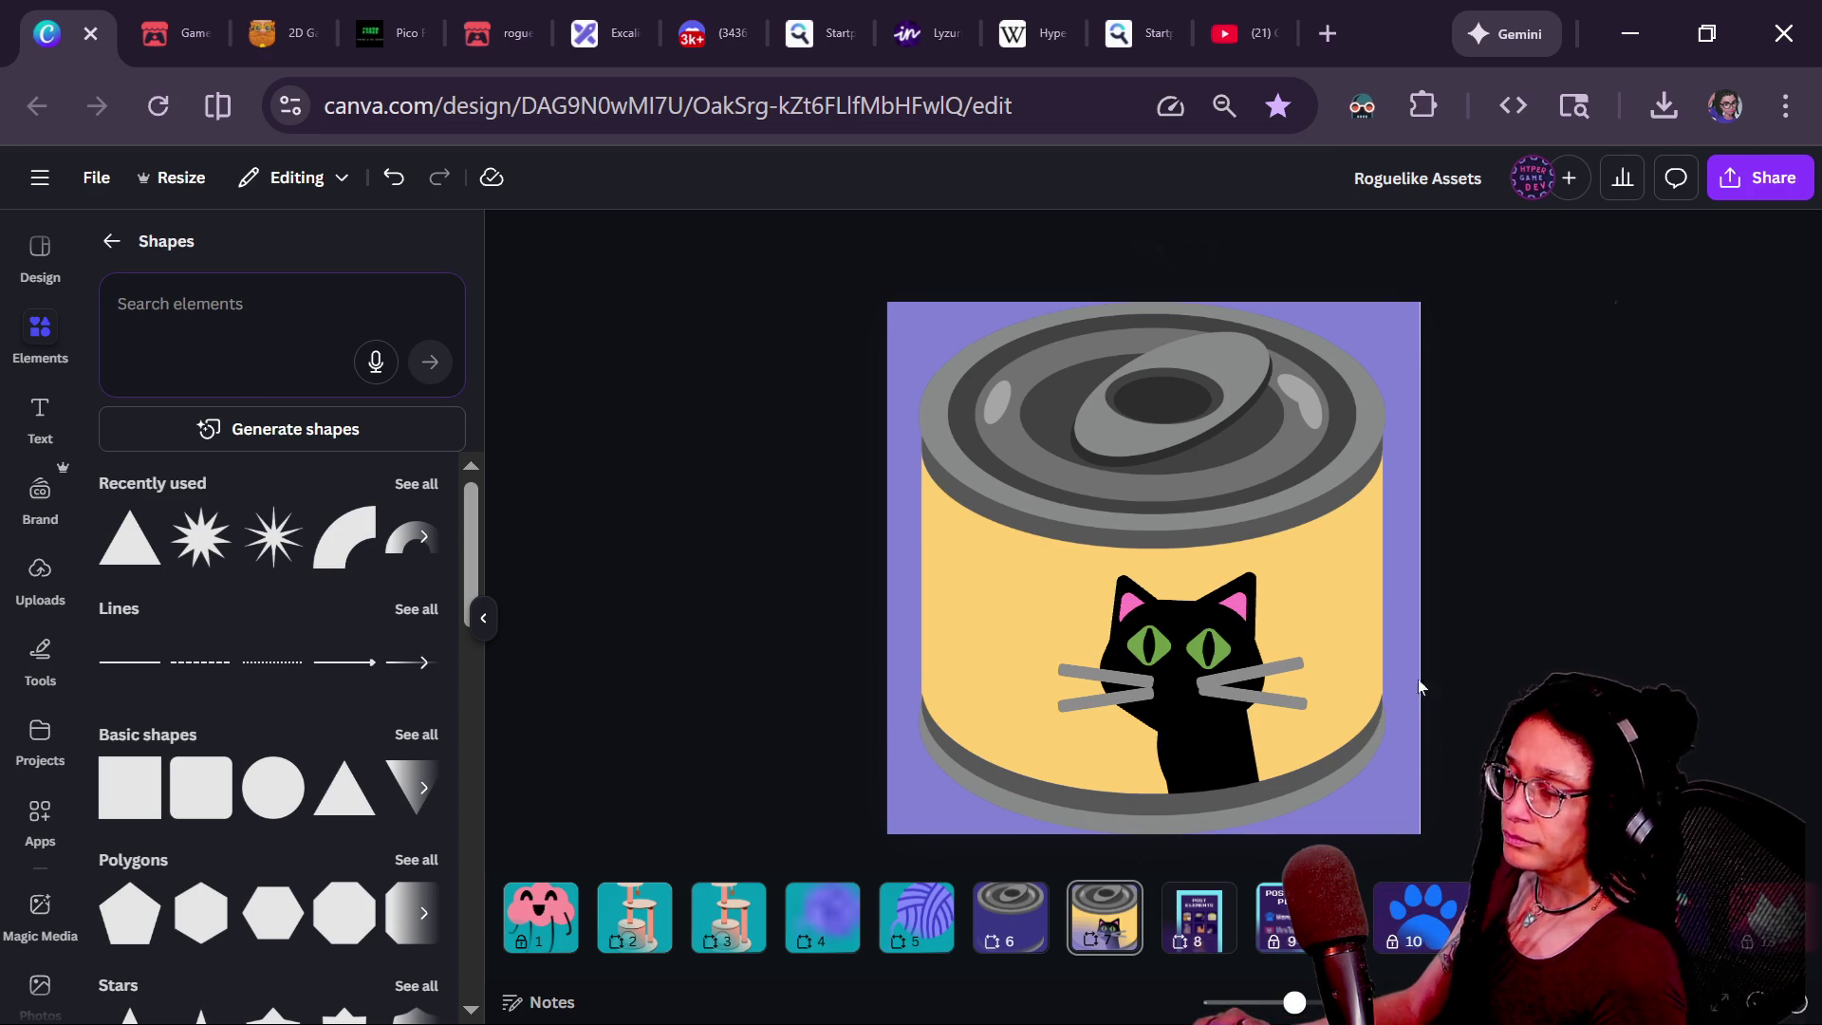
- In the layer list, select the cat's face, black head, ear and body layers
left_click(1139, 665)
key("alt+1")
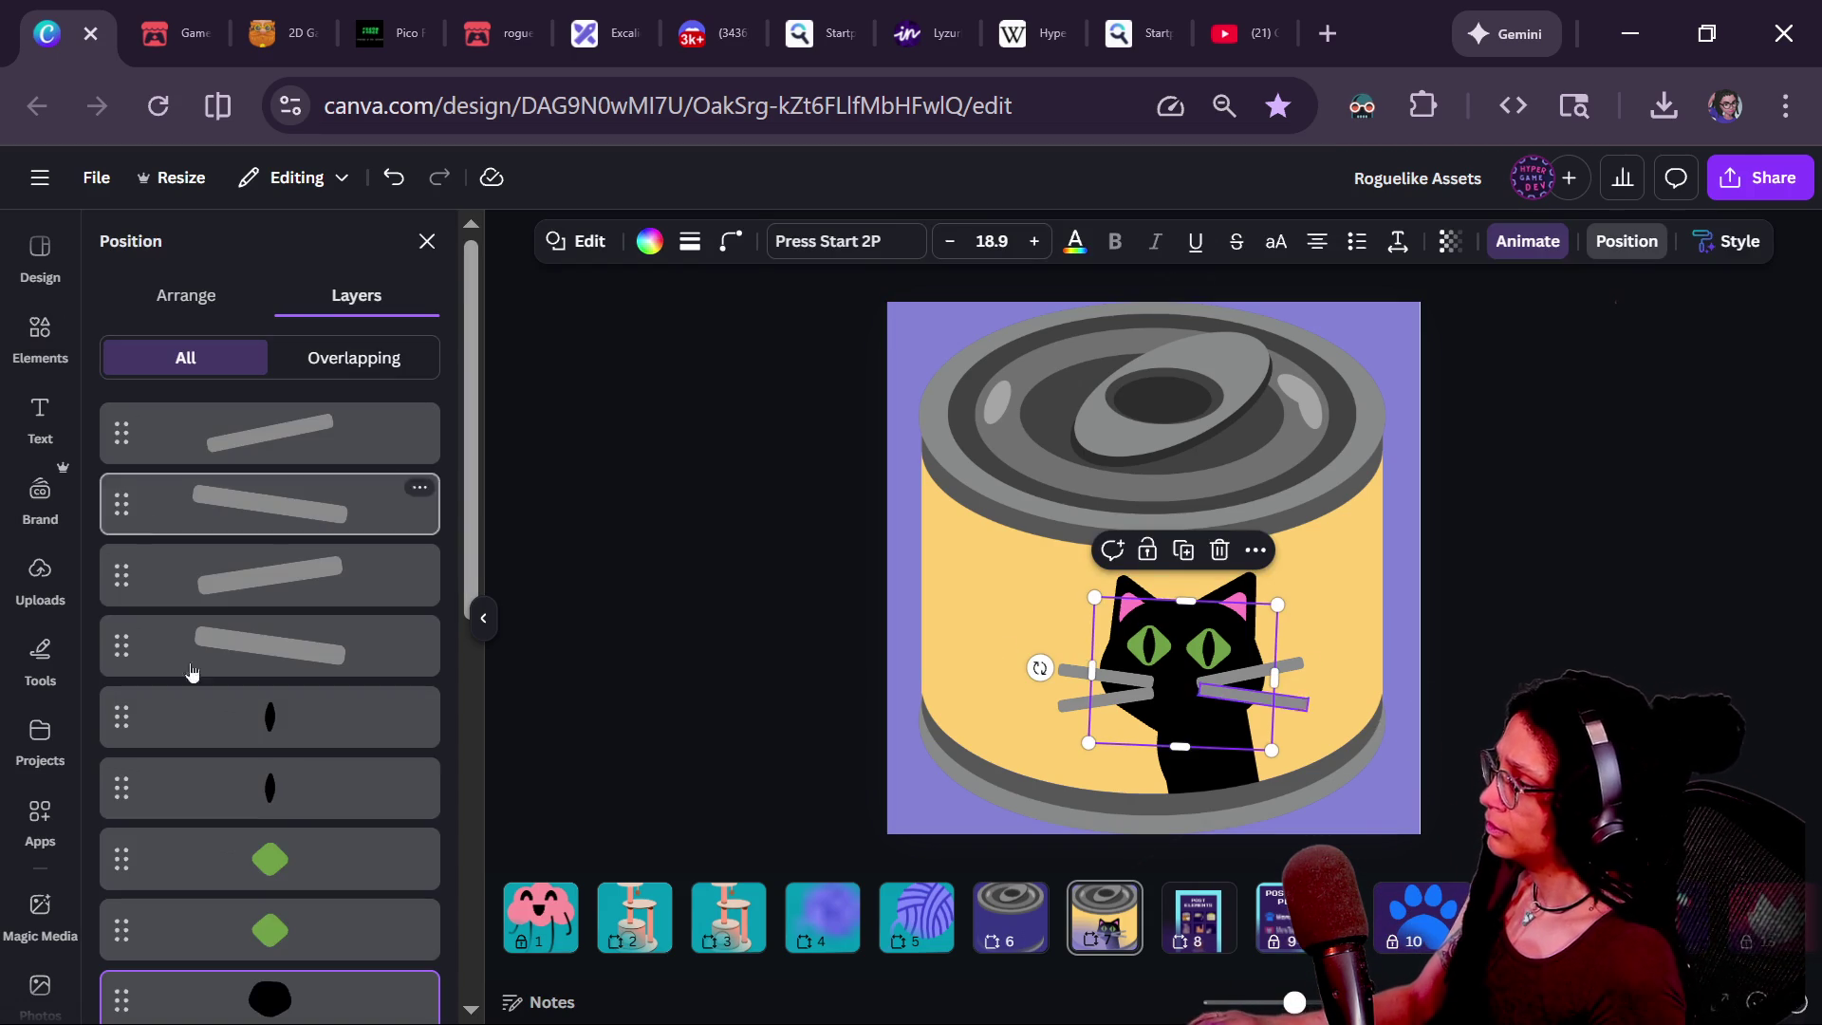
left_click(271, 717)
scroll(271, 664, "down", 7)
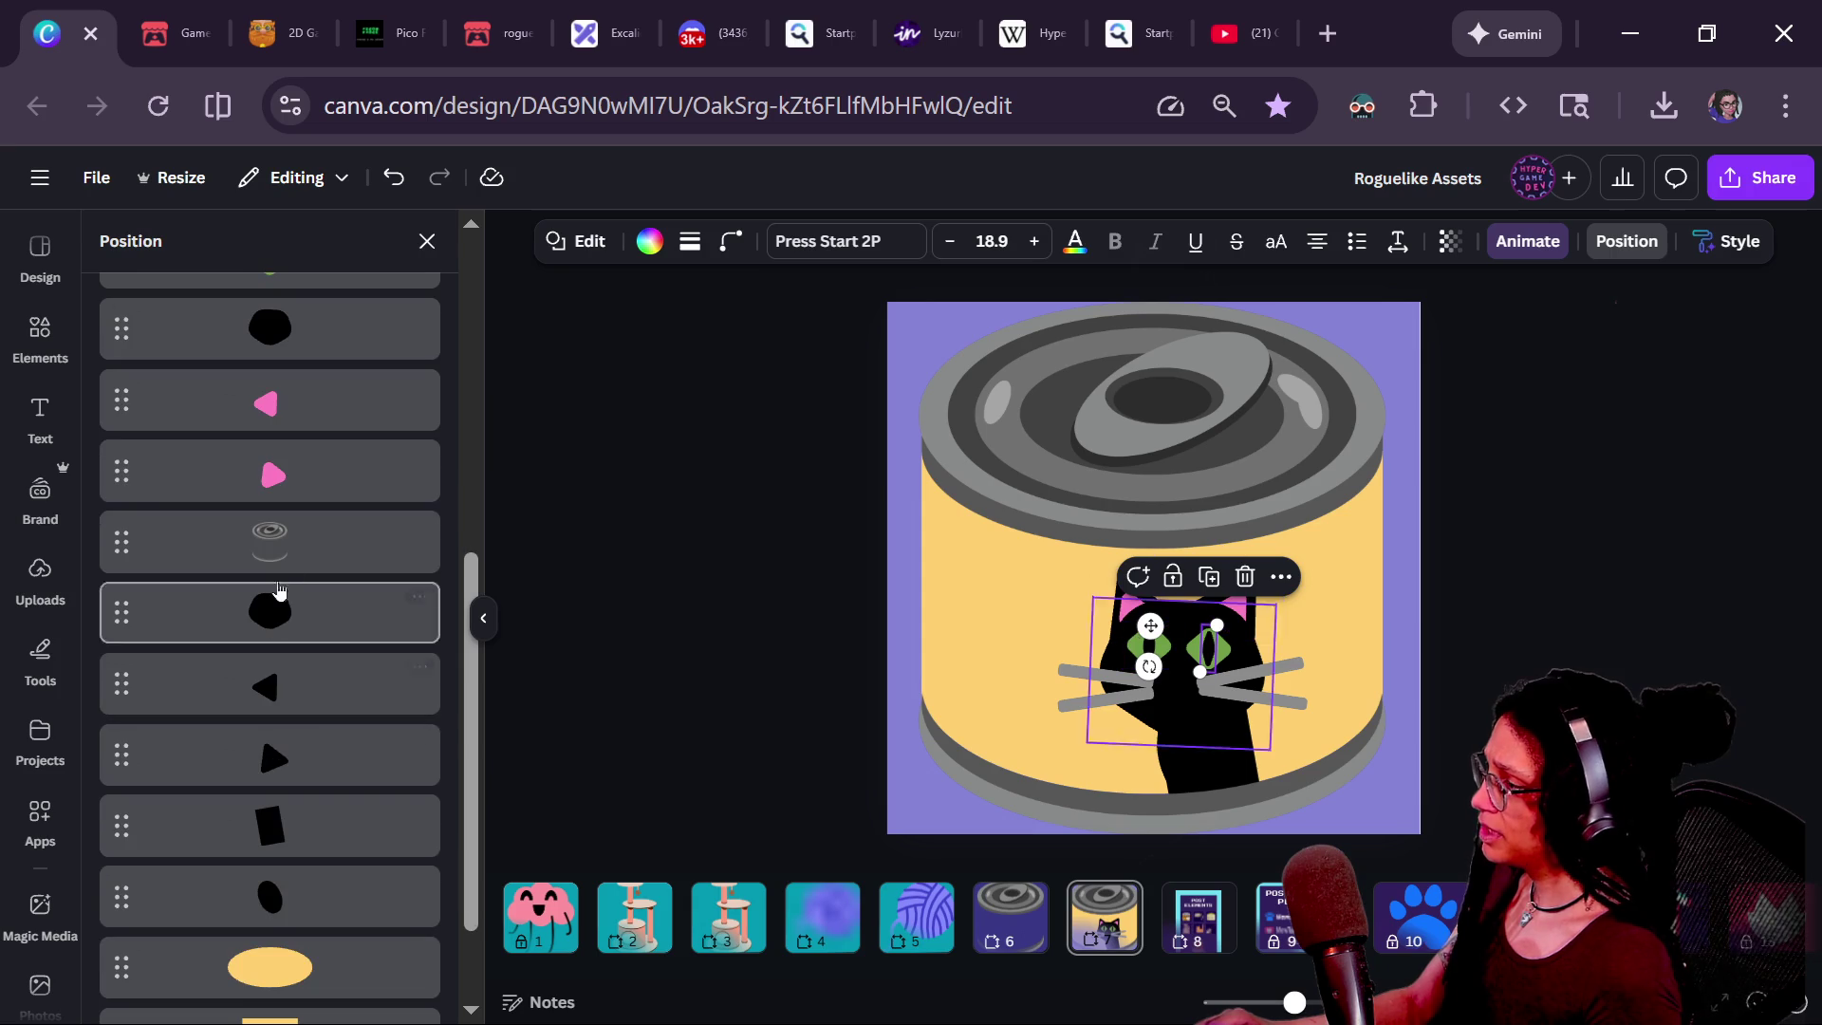
left_click(342, 494)
scroll(351, 896, "down", 2)
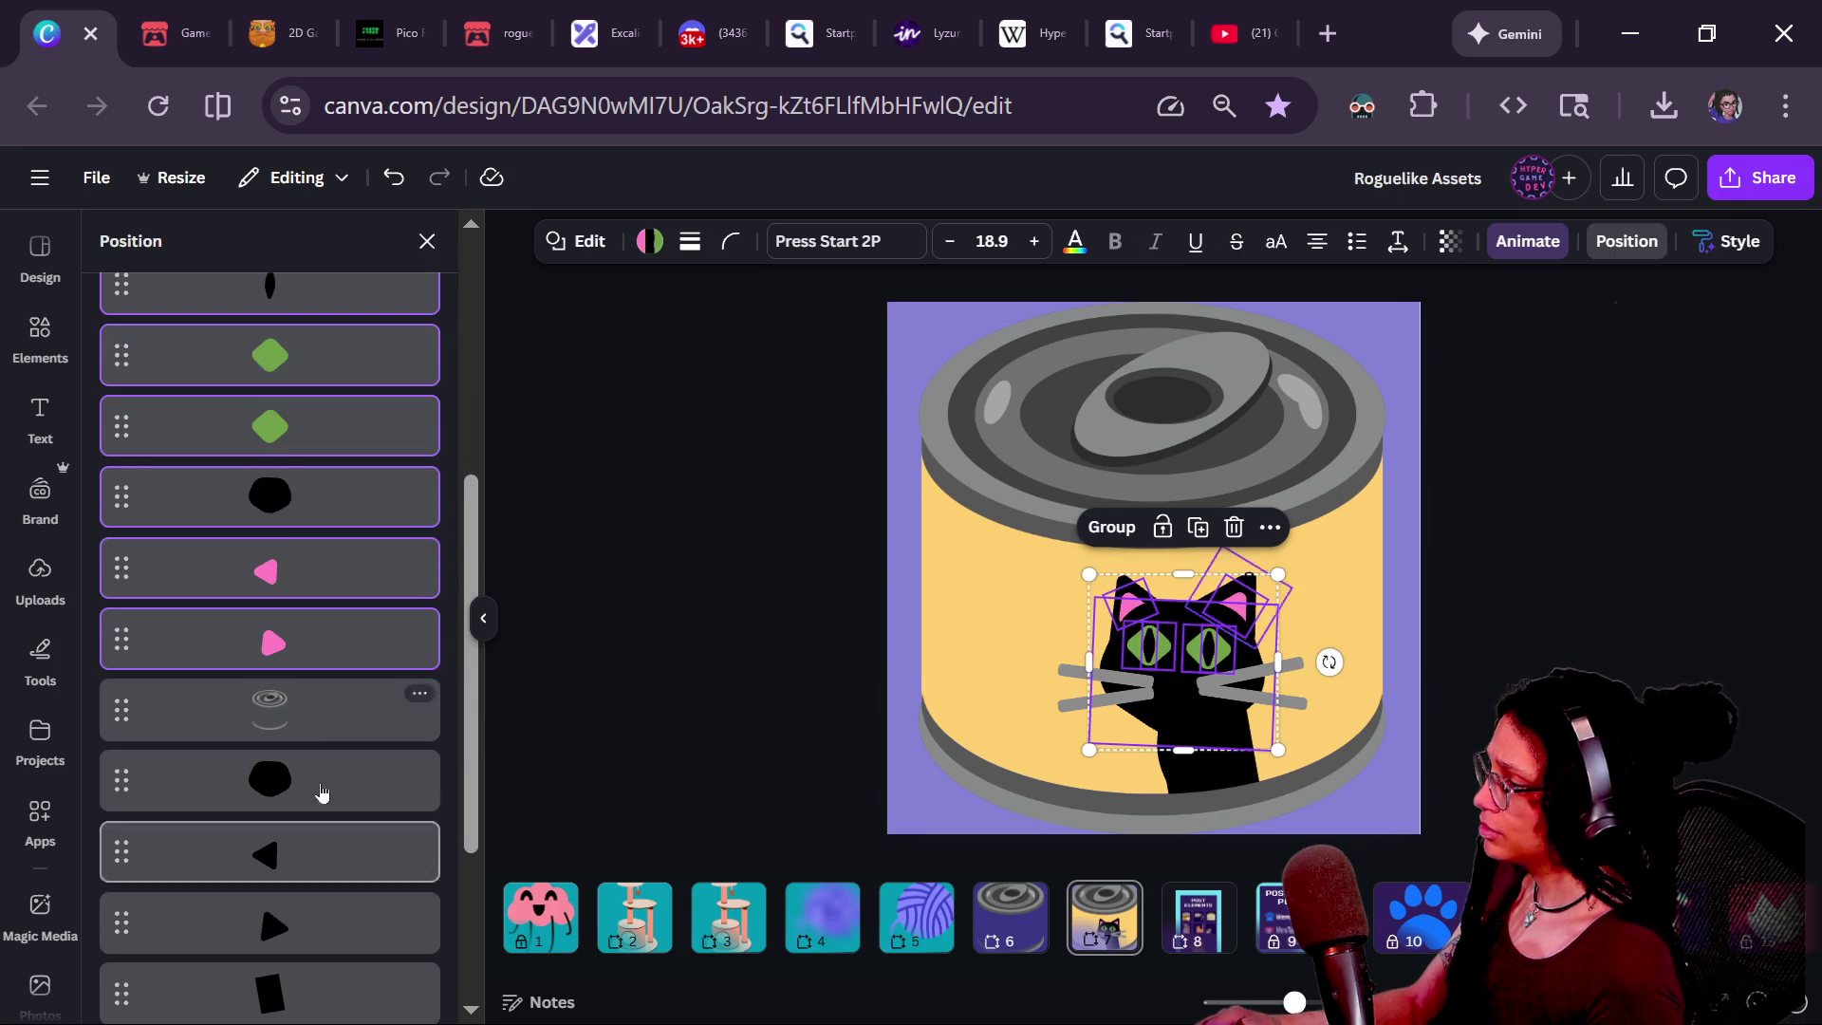
left_click(327, 773, "shift")
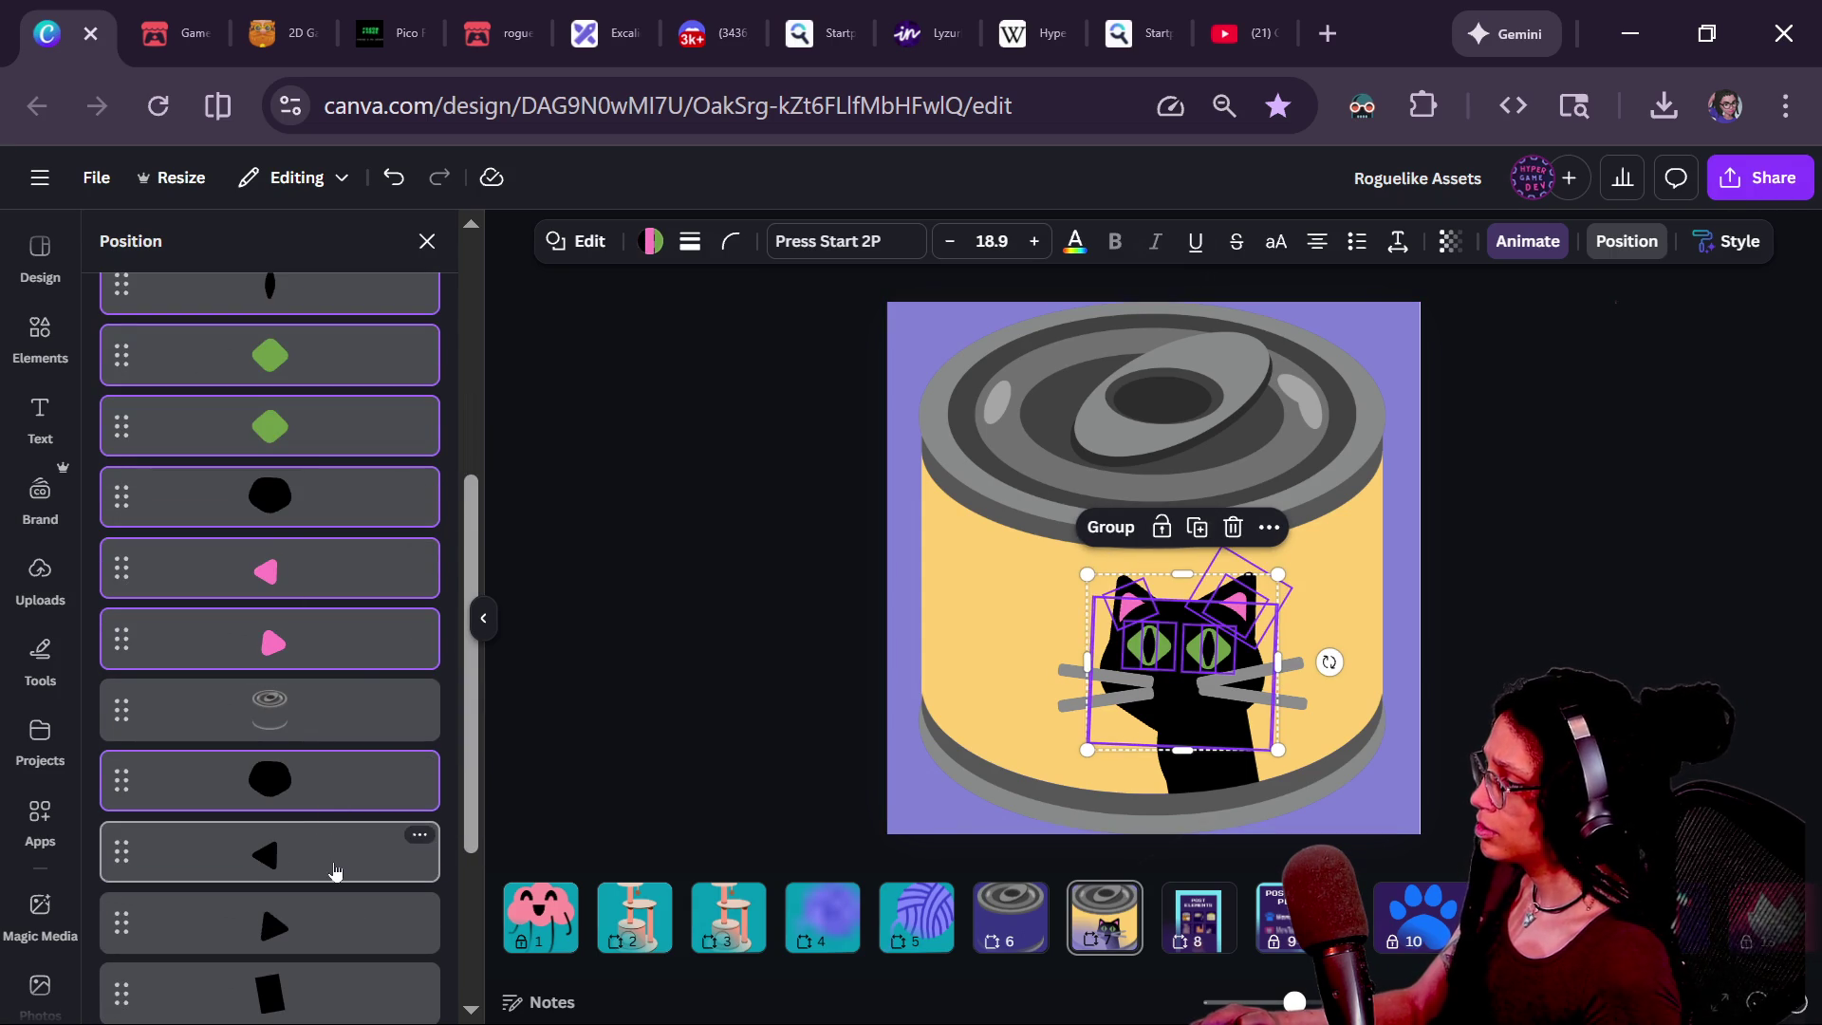
left_click(335, 871, "shift")
scroll(342, 892, "down", 3)
left_click(293, 627, "shift")
left_click(302, 693, "shift")
- Add the four whisker layers and the two black pupils to the selection
left_click(306, 754, "shift")
scroll(299, 664, "up", 10)
left_click(285, 433, "shift")
left_click(285, 505, "shift")
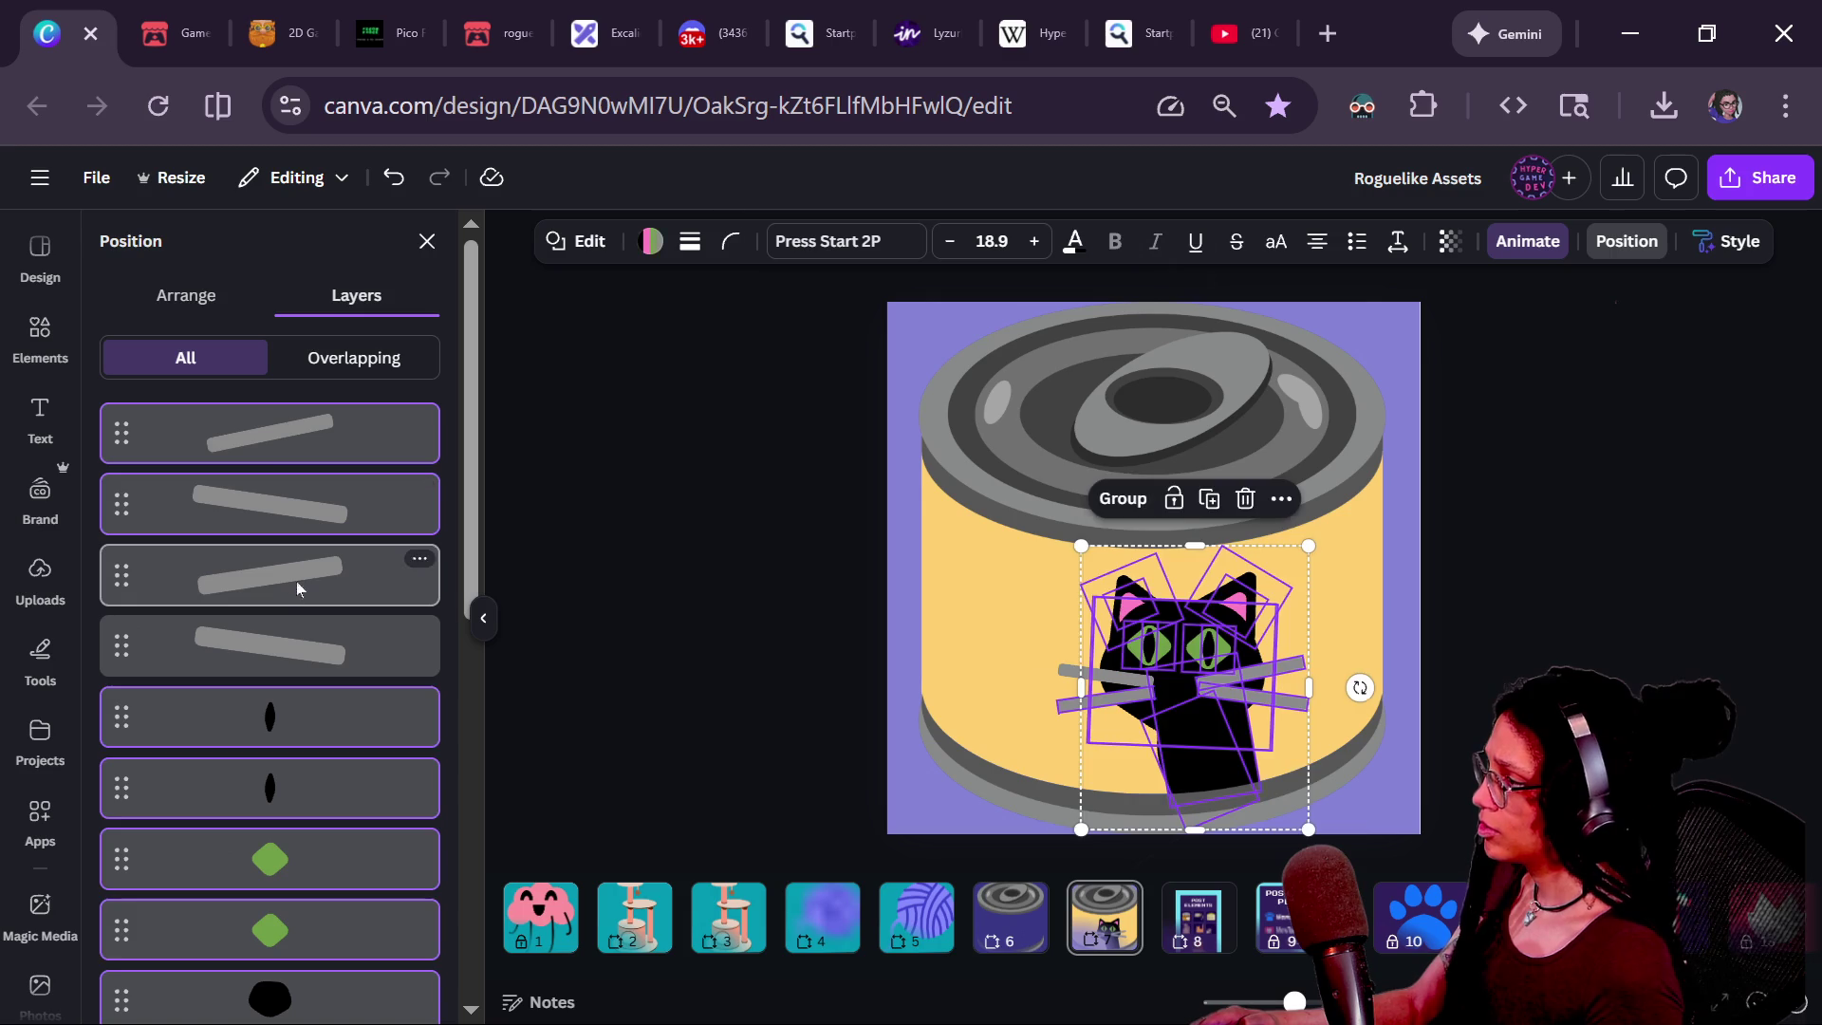
left_click(297, 590)
left_click(276, 423, "shift")
left_click(285, 504, "shift")
left_click(326, 651, "shift")
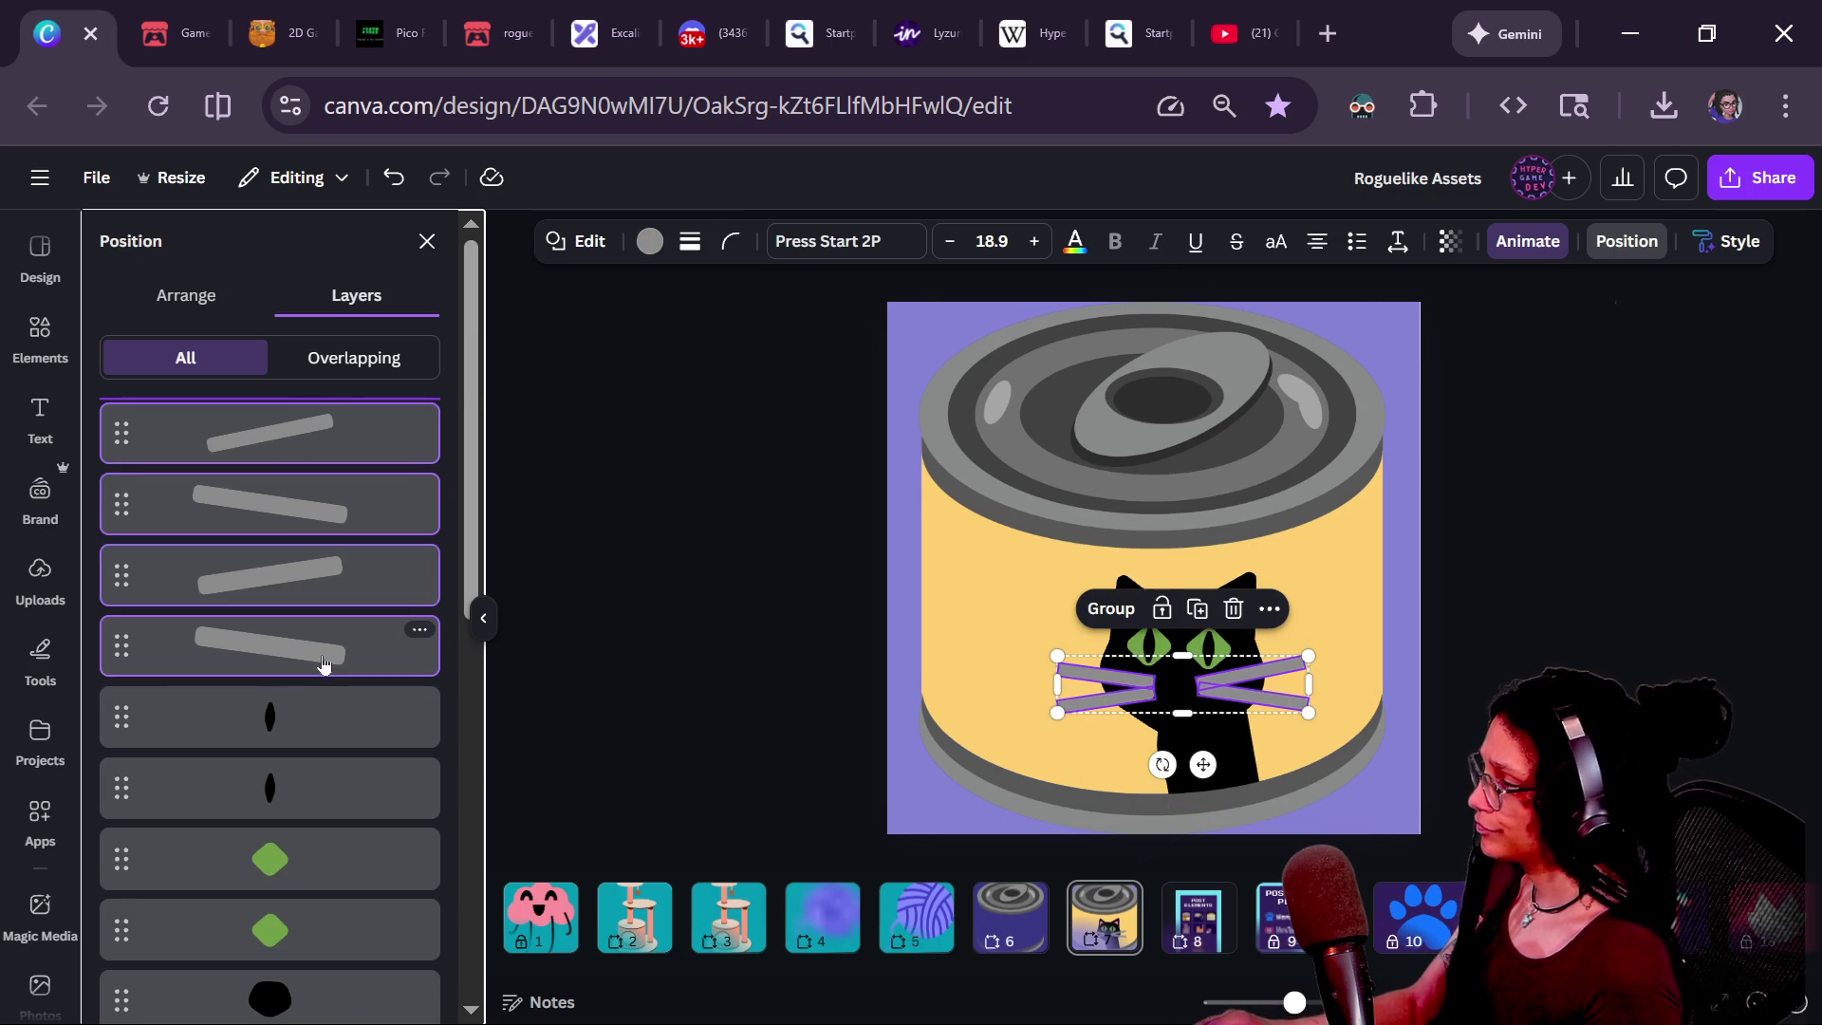
scroll(322, 665, "down", 2)
left_click(285, 377, "shift")
left_click(301, 446, "shift")
scroll(322, 570, "up", 2)
- Add the green eyes, pink inner ears, black left ear and remaining body shapes
left_click(342, 859, "shift")
scroll(327, 807, "down", 2)
left_click(313, 764, "shift")
left_click(321, 832, "shift")
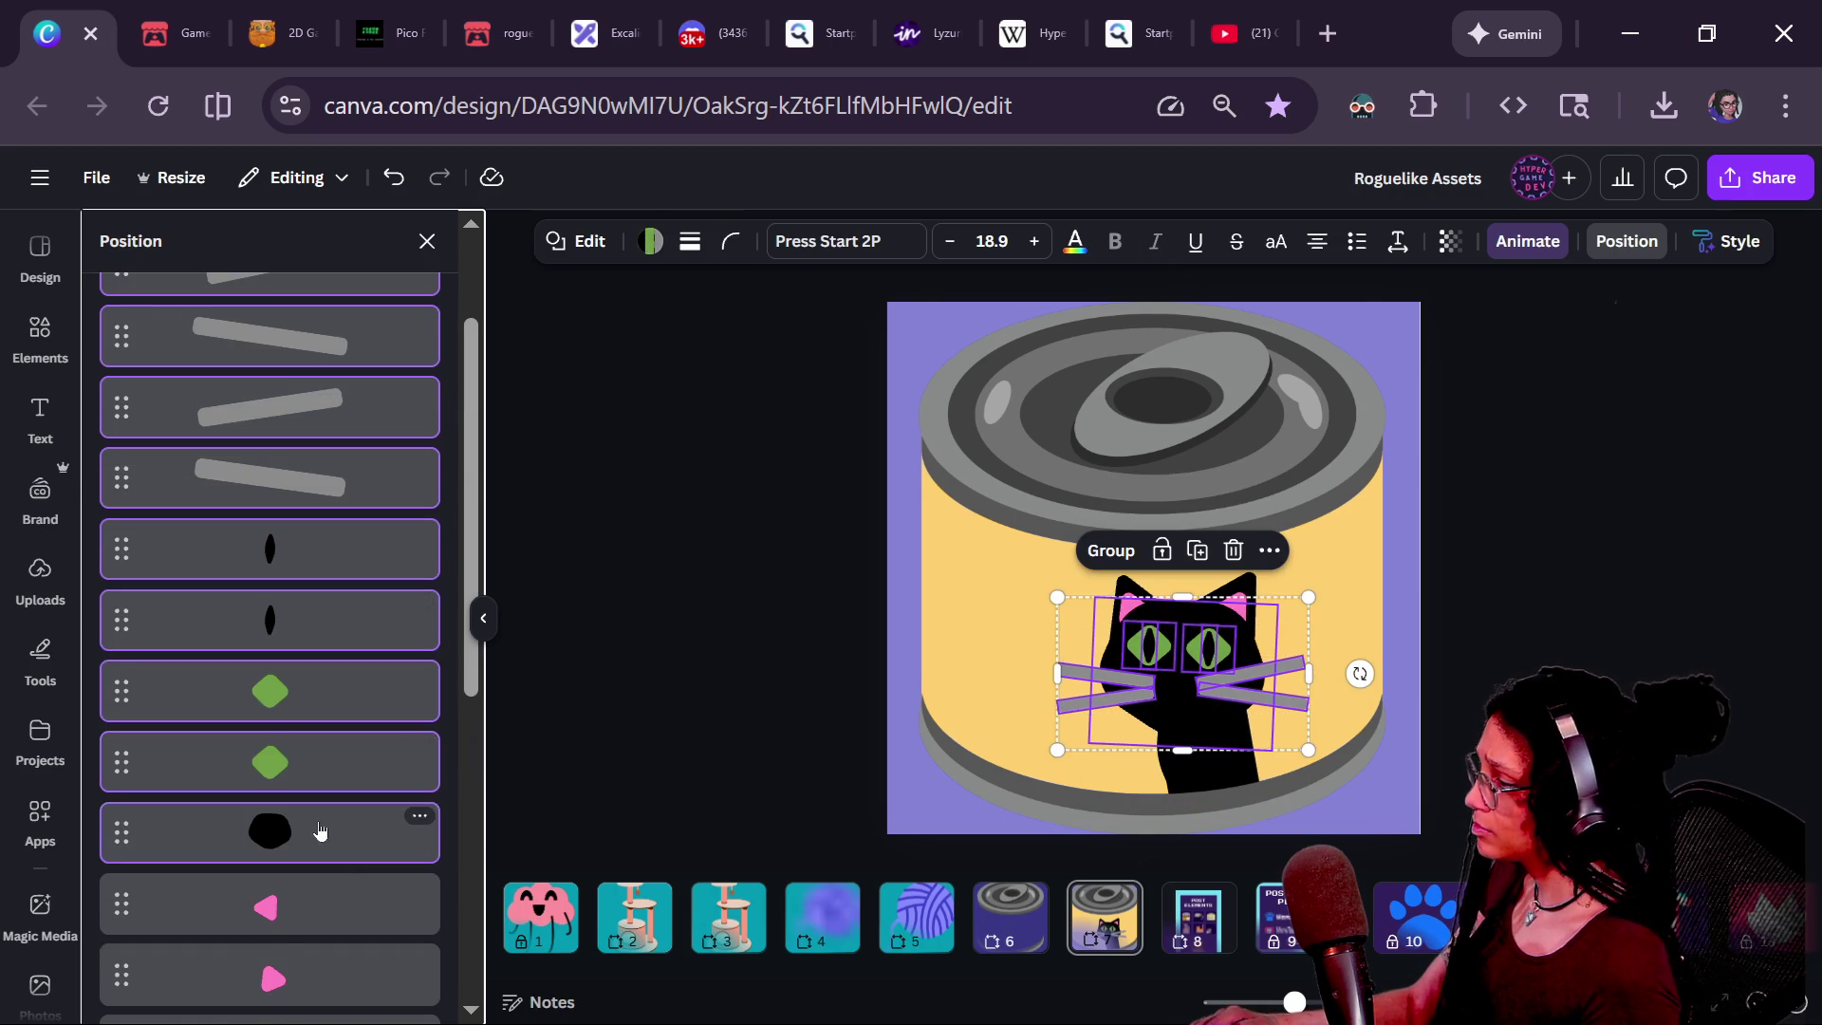
scroll(319, 818, "down", 3)
left_click(293, 645, "shift")
left_click(290, 569, "shift")
left_click(322, 868, "shift")
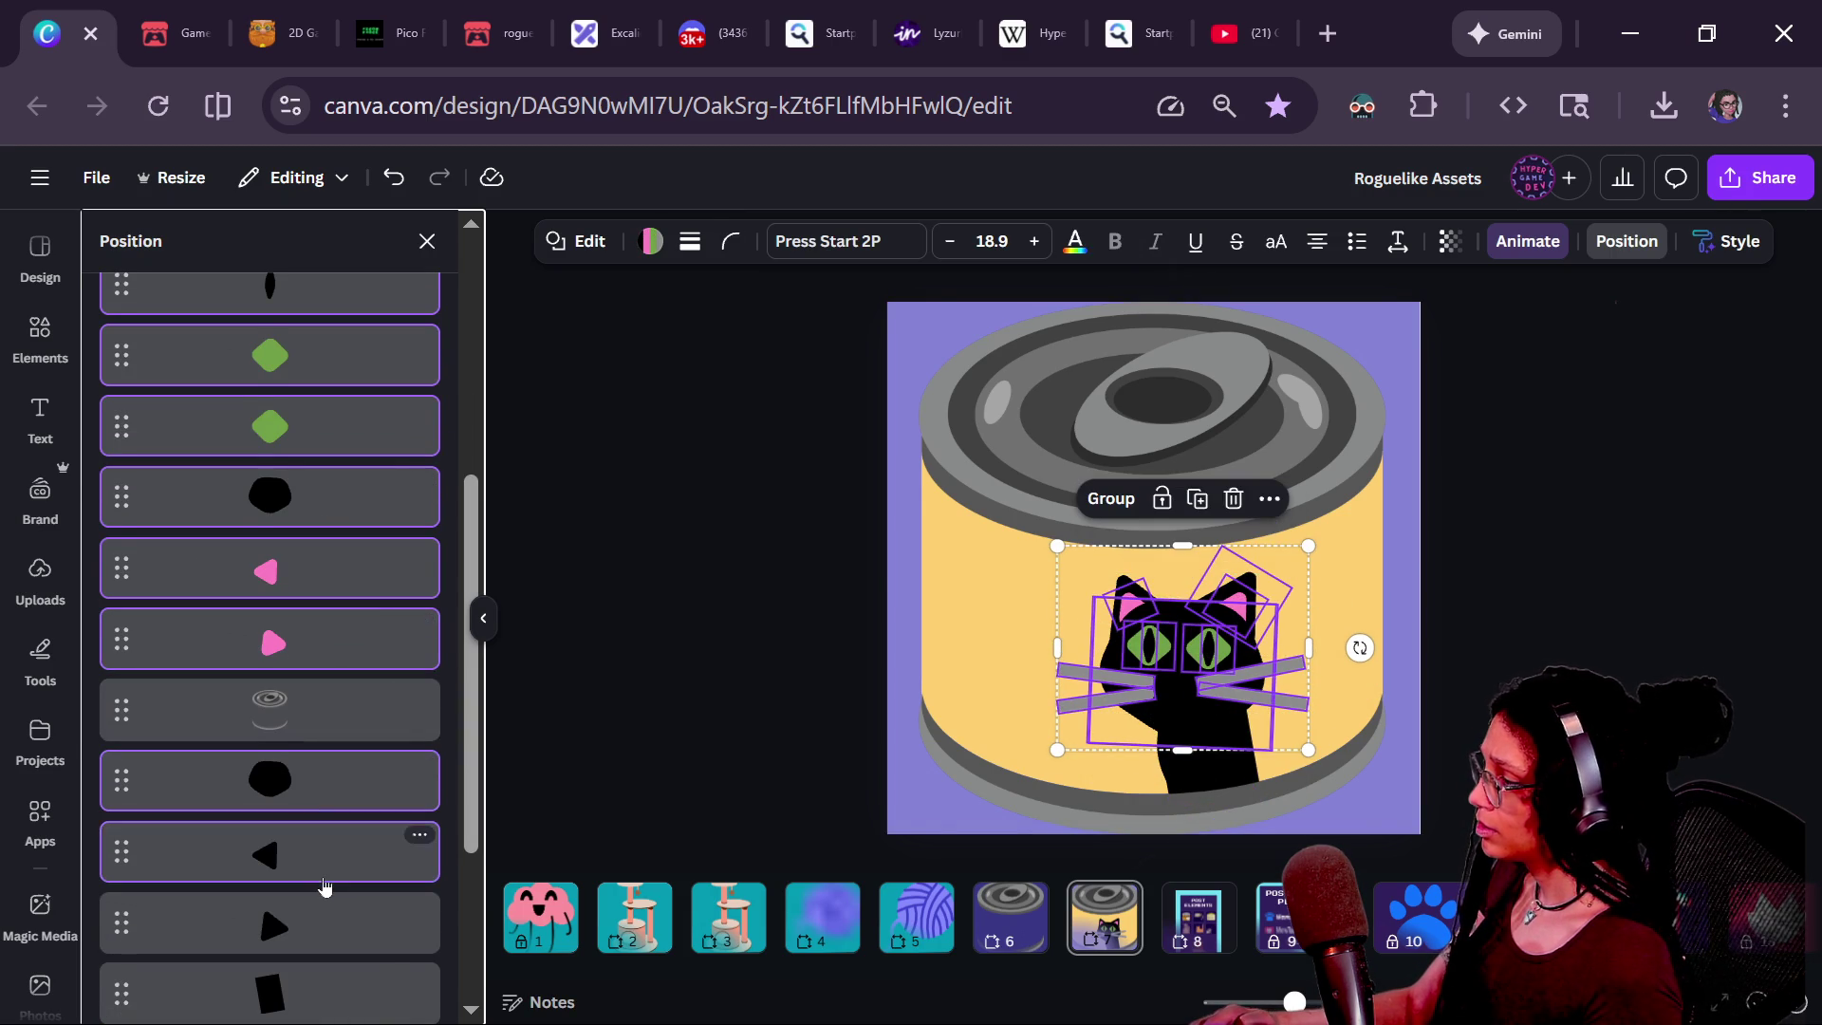
scroll(323, 854, "down", 3)
left_click(283, 686, "shift")
left_click(297, 759, "shift")
- Group the cat parts, nudge the group right and send it behind the can lid
key("ctrl+g")
left_click_drag(1237, 672, 1262, 668)
key("ctrl+bracketleft")
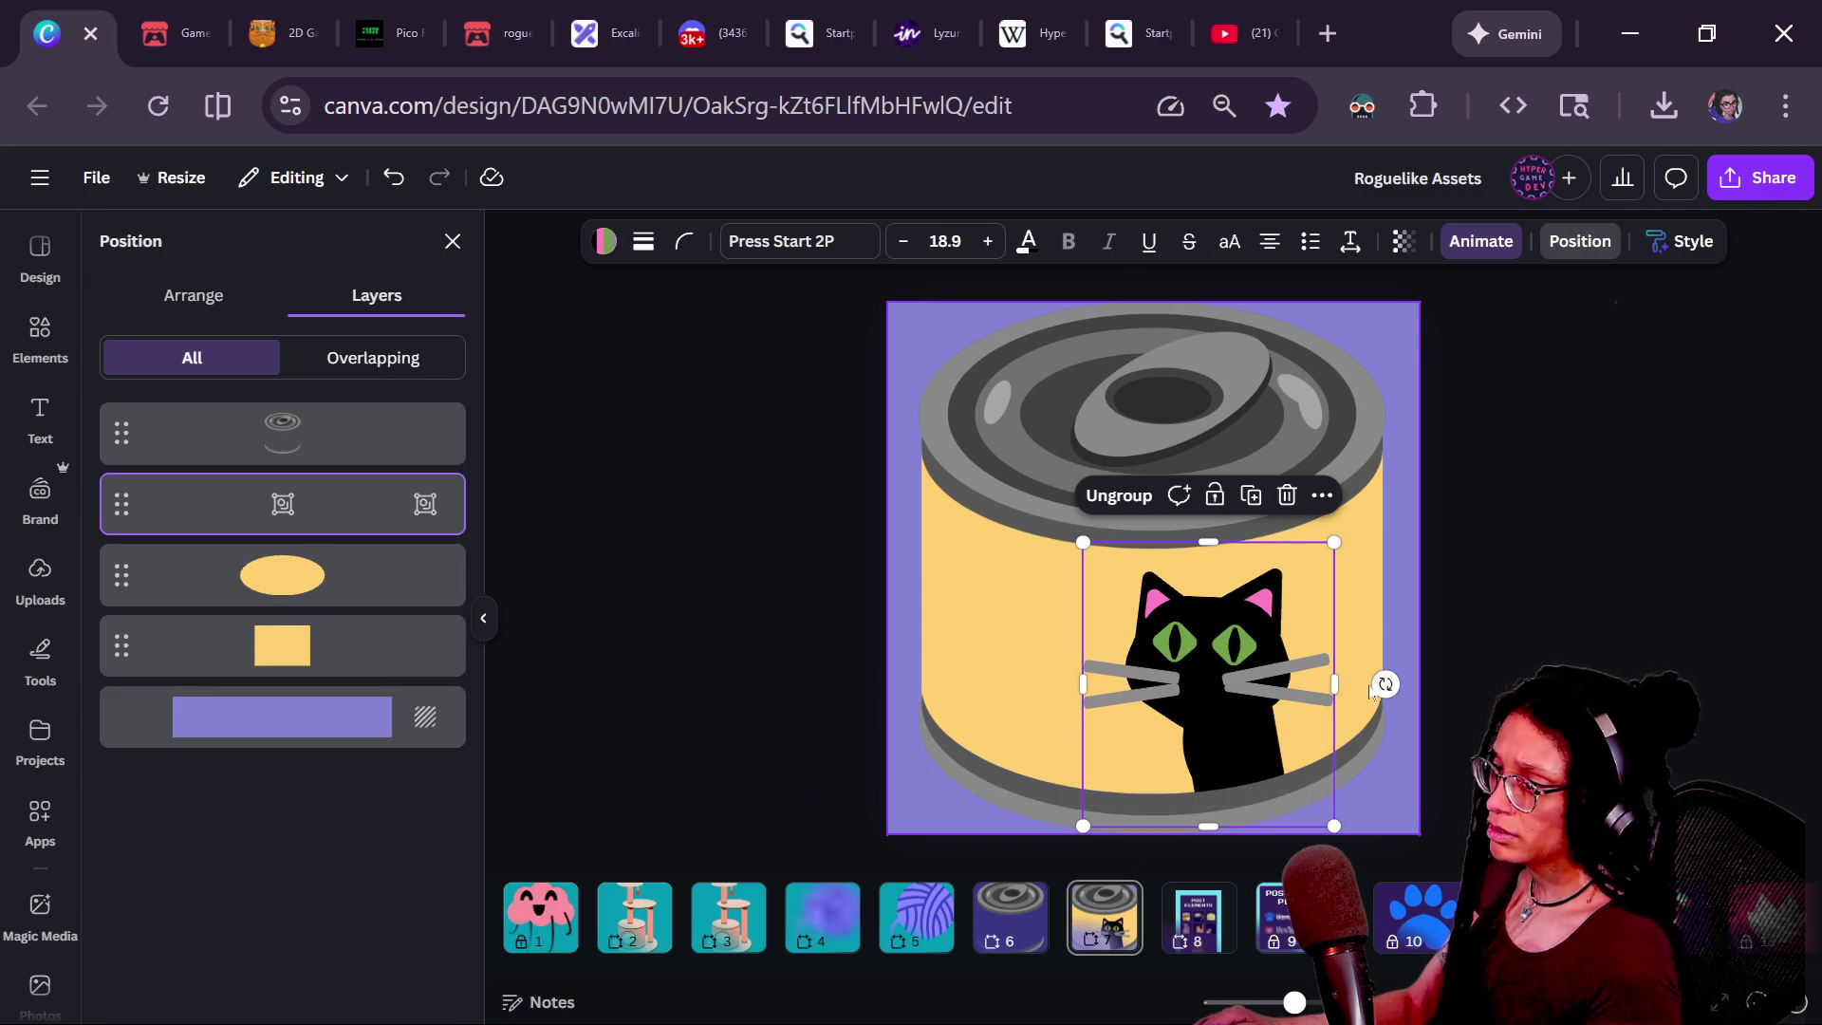
- Move the cat group left on the can and enlarge it, settling it lower-left
left_click(1369, 691)
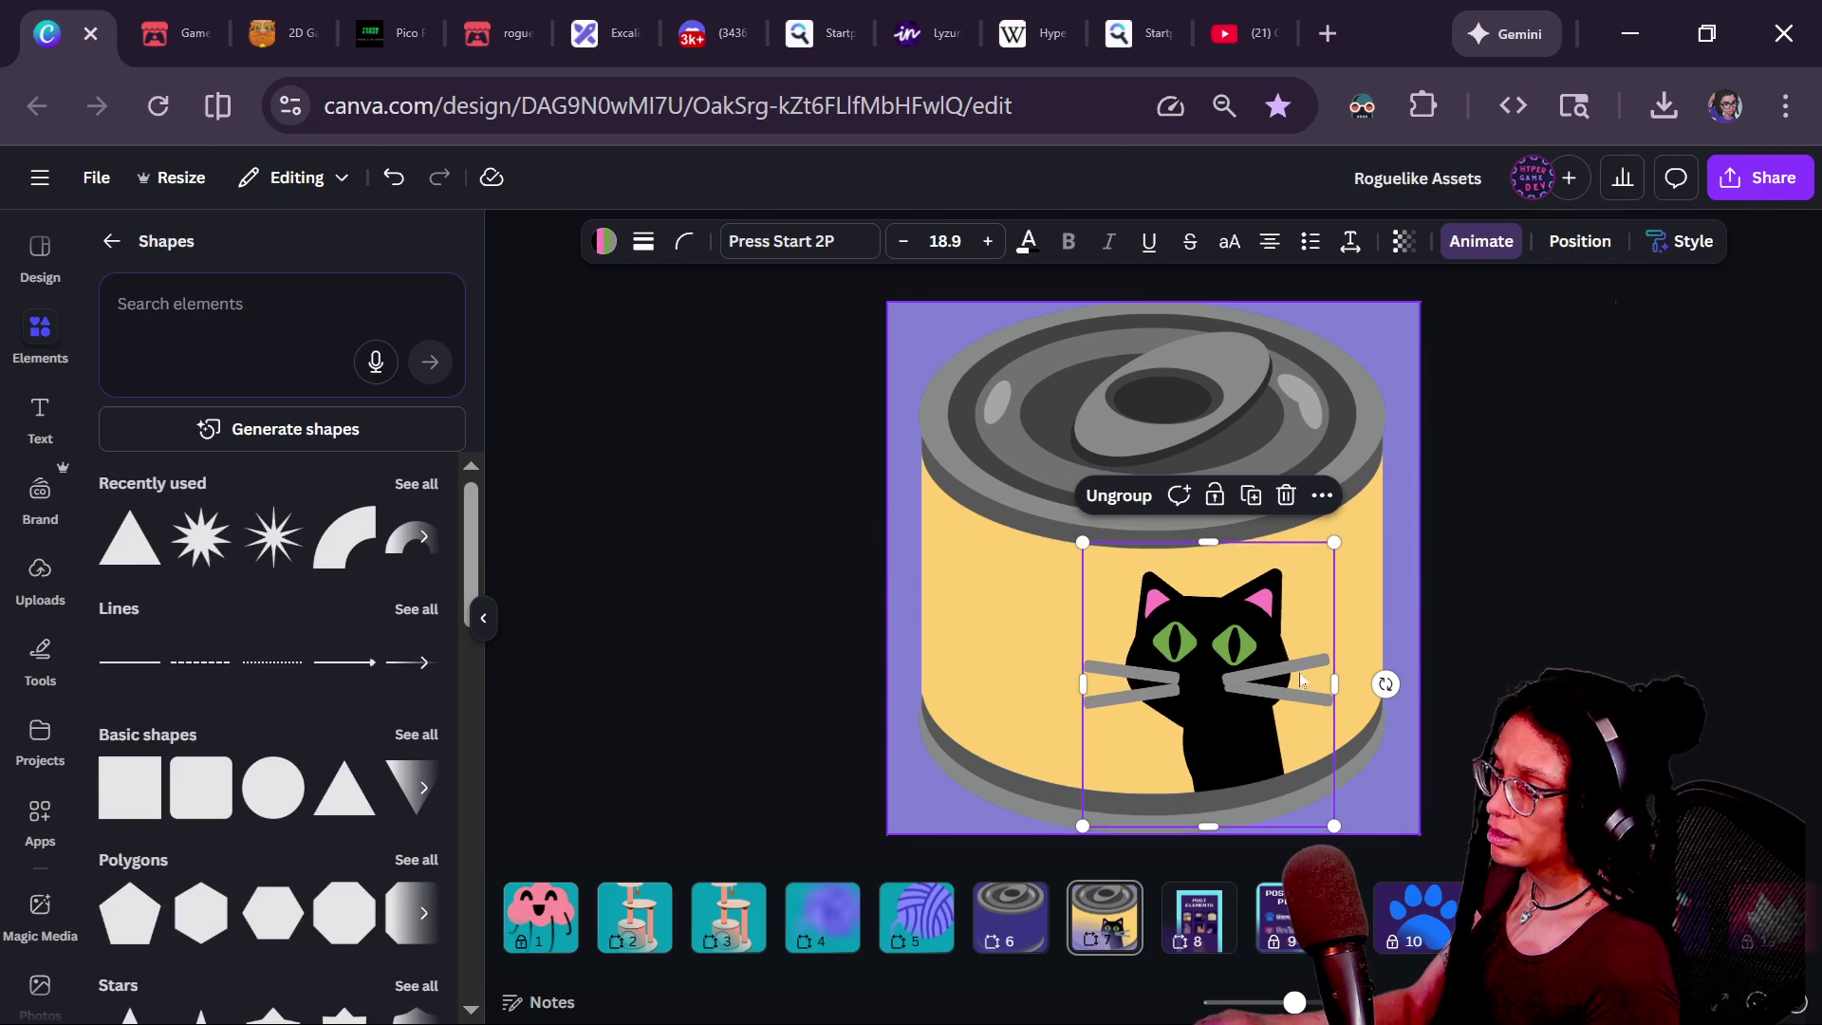
left_click(1204, 667)
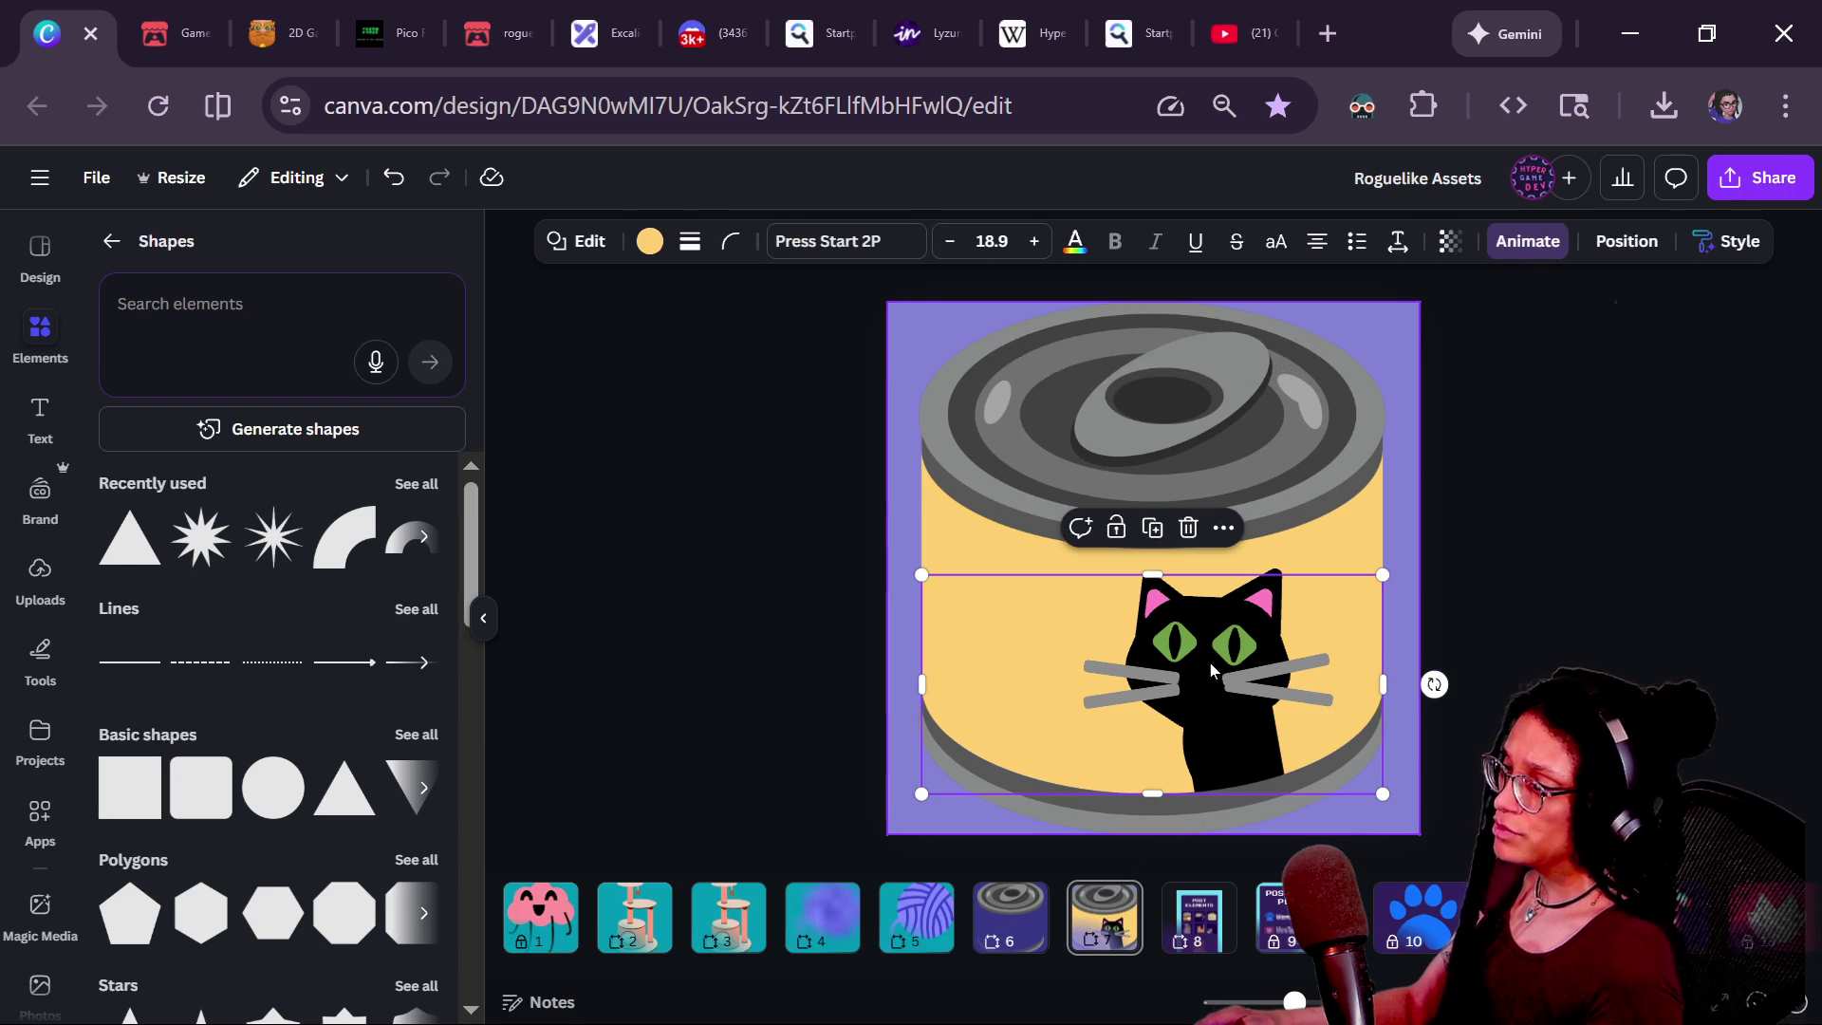
left_click(1212, 665)
left_click_drag(1212, 664, 1165, 655)
left_click_drag(1287, 539, 1308, 512)
left_click_drag(1185, 691, 1155, 699)
scroll(1155, 699, "down", 2)
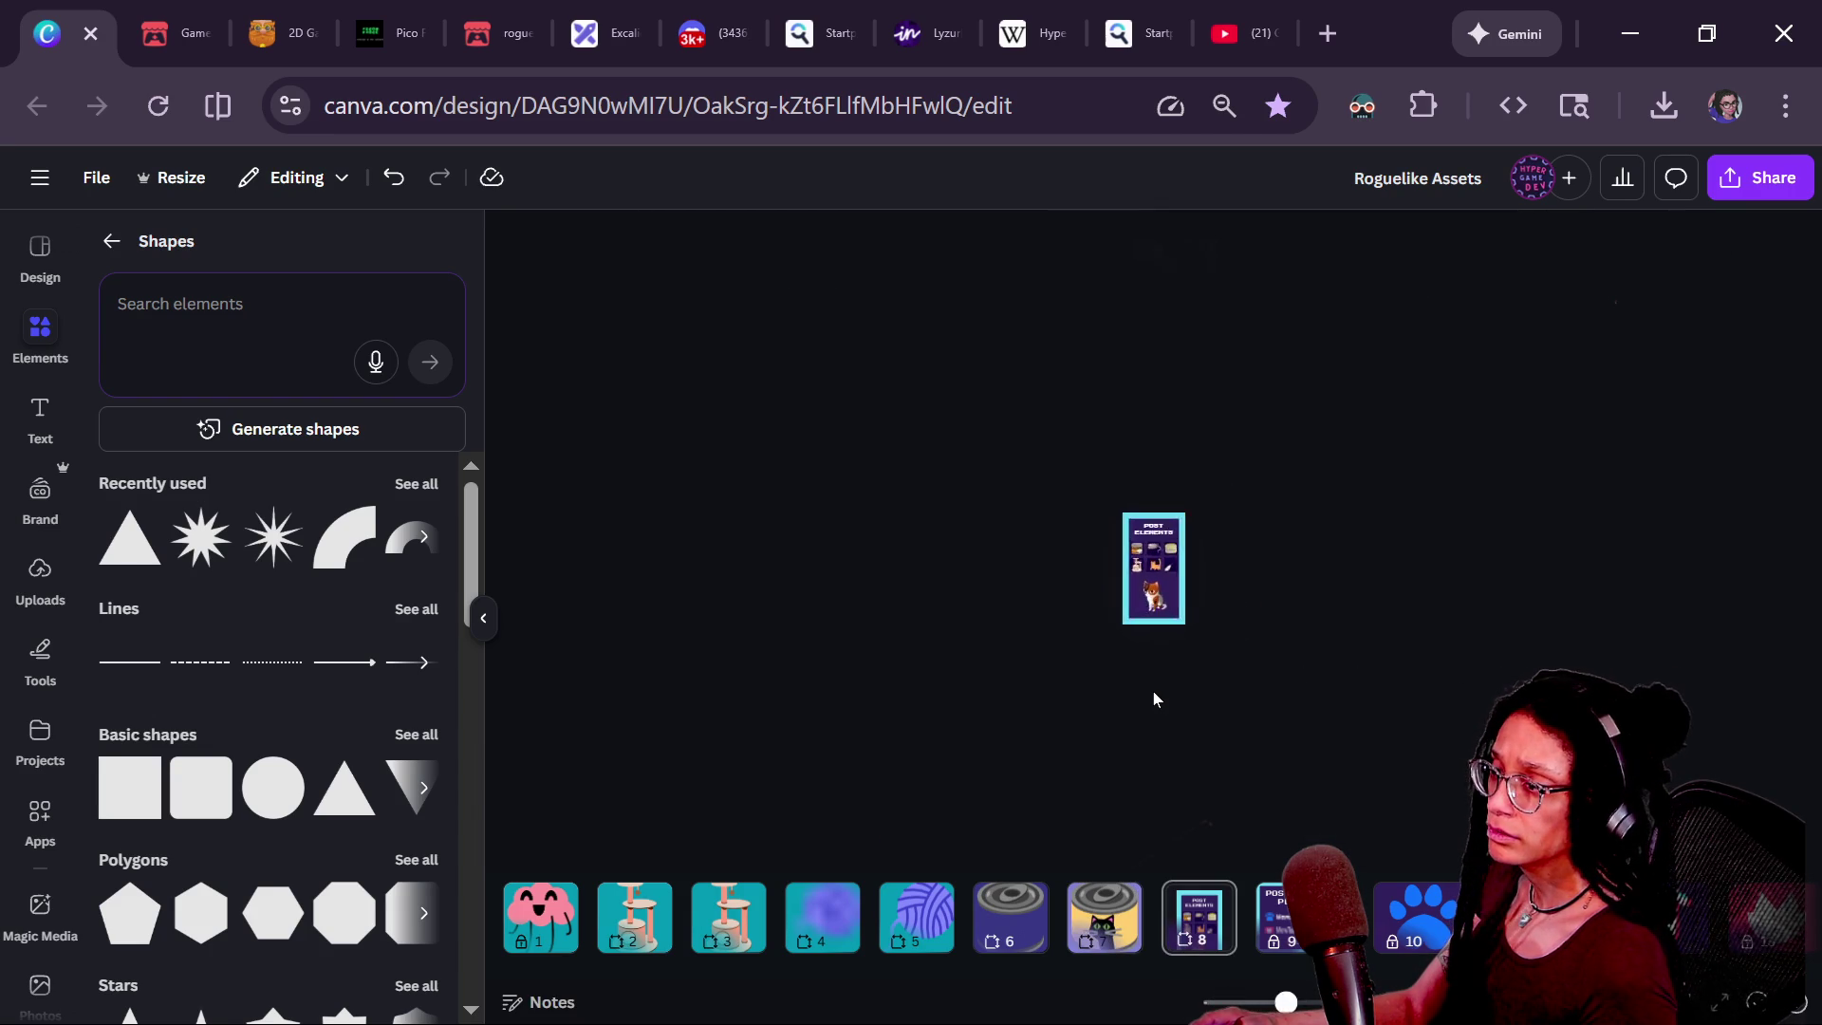
scroll(1154, 699, "up", 2)
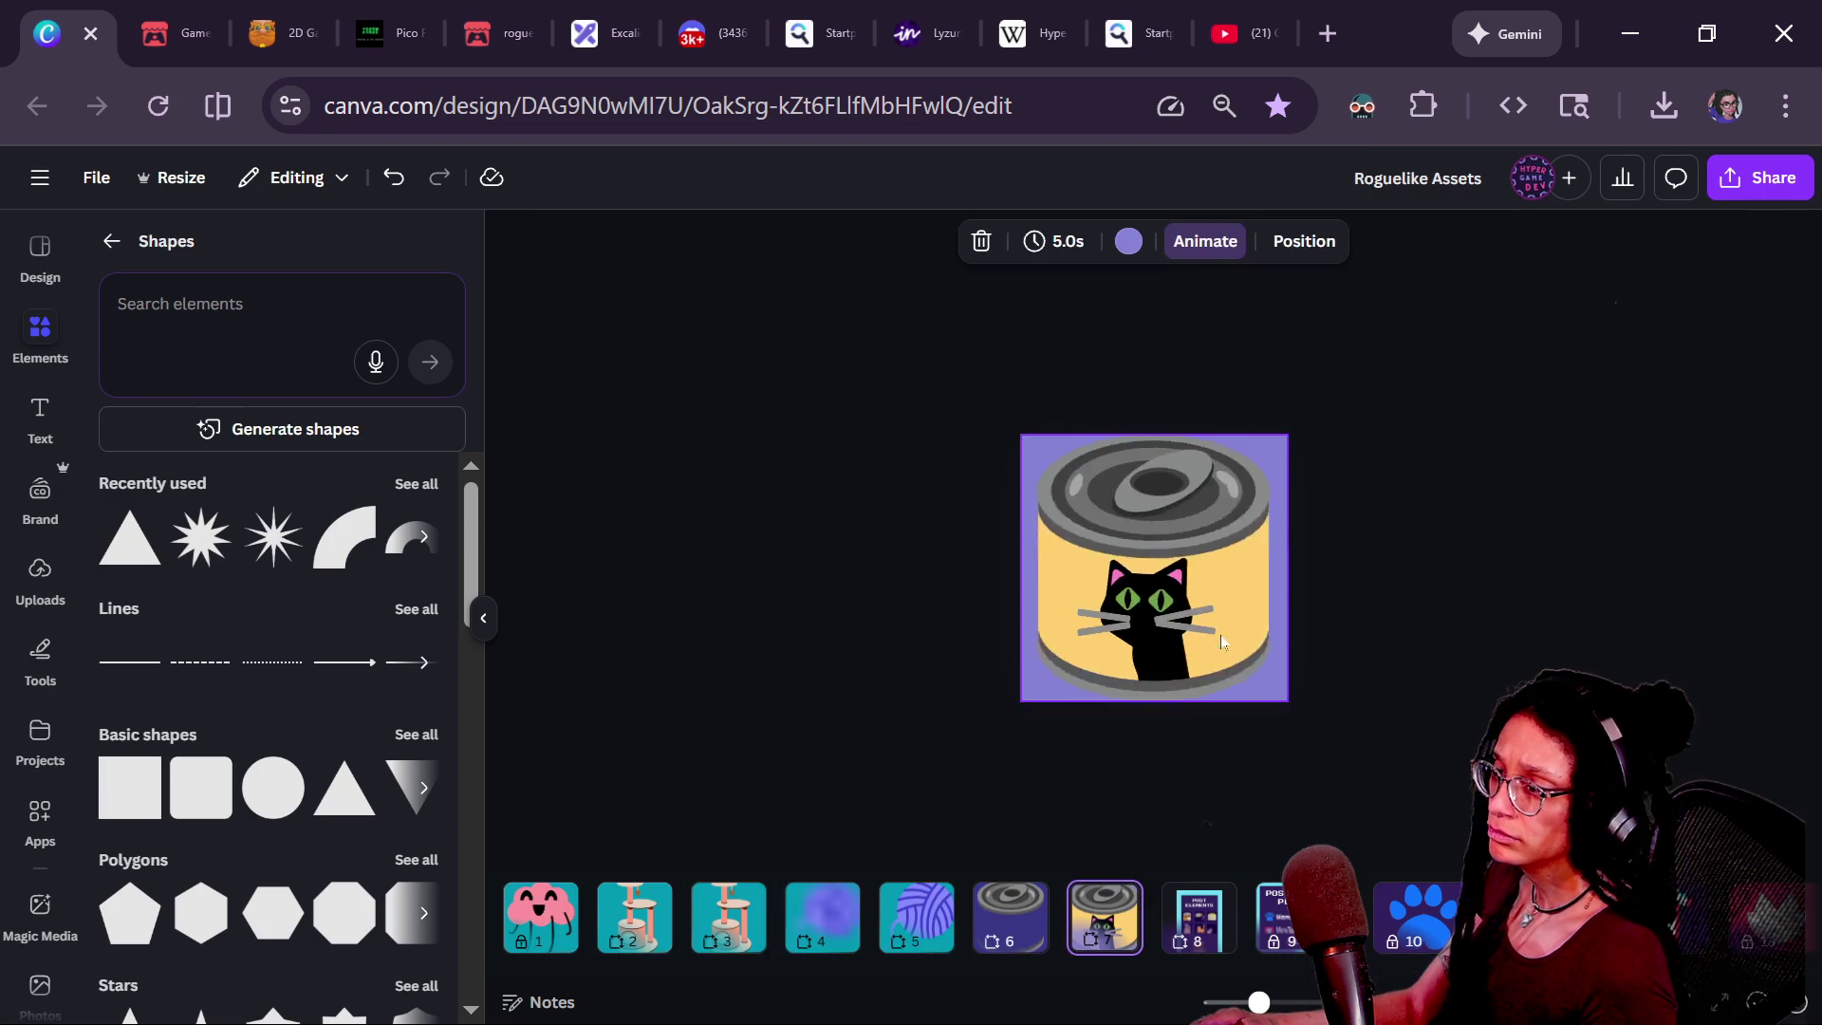
- On page 7, shift the black cat group slightly right on the yellow label
left_click(1173, 918)
scroll(1141, 496, "up", 5)
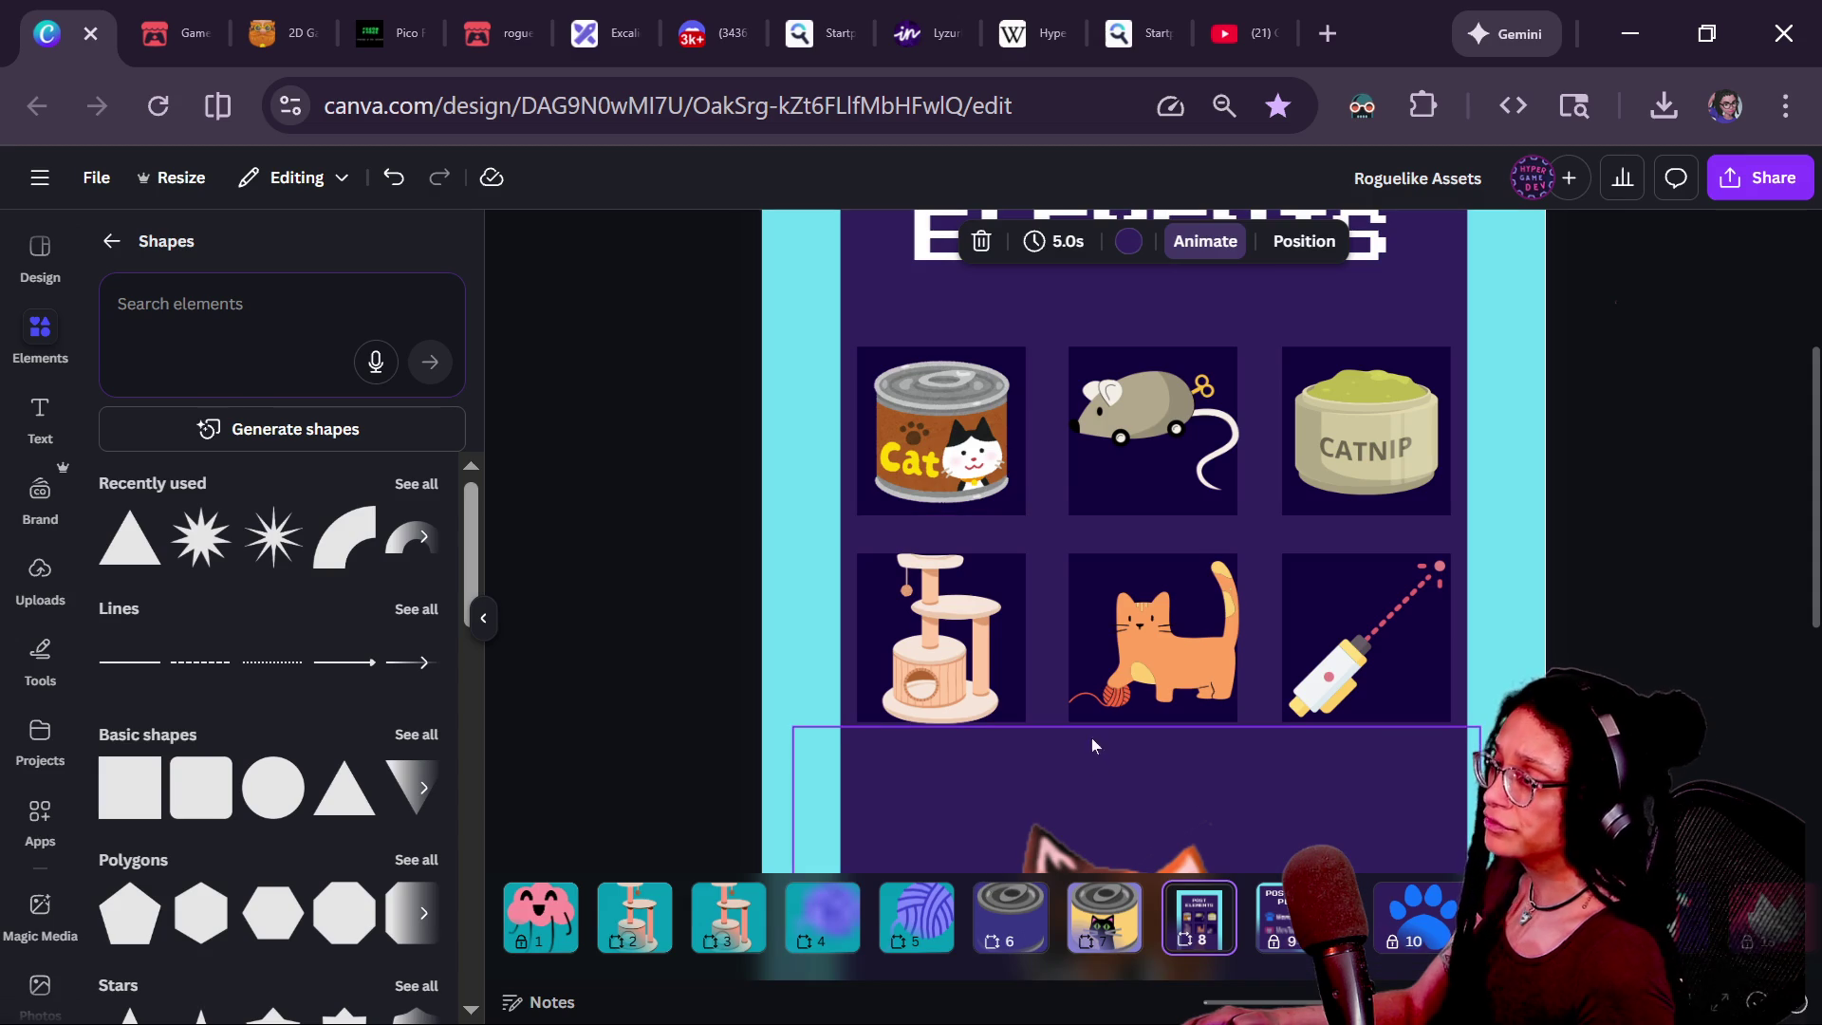
left_click(1103, 917)
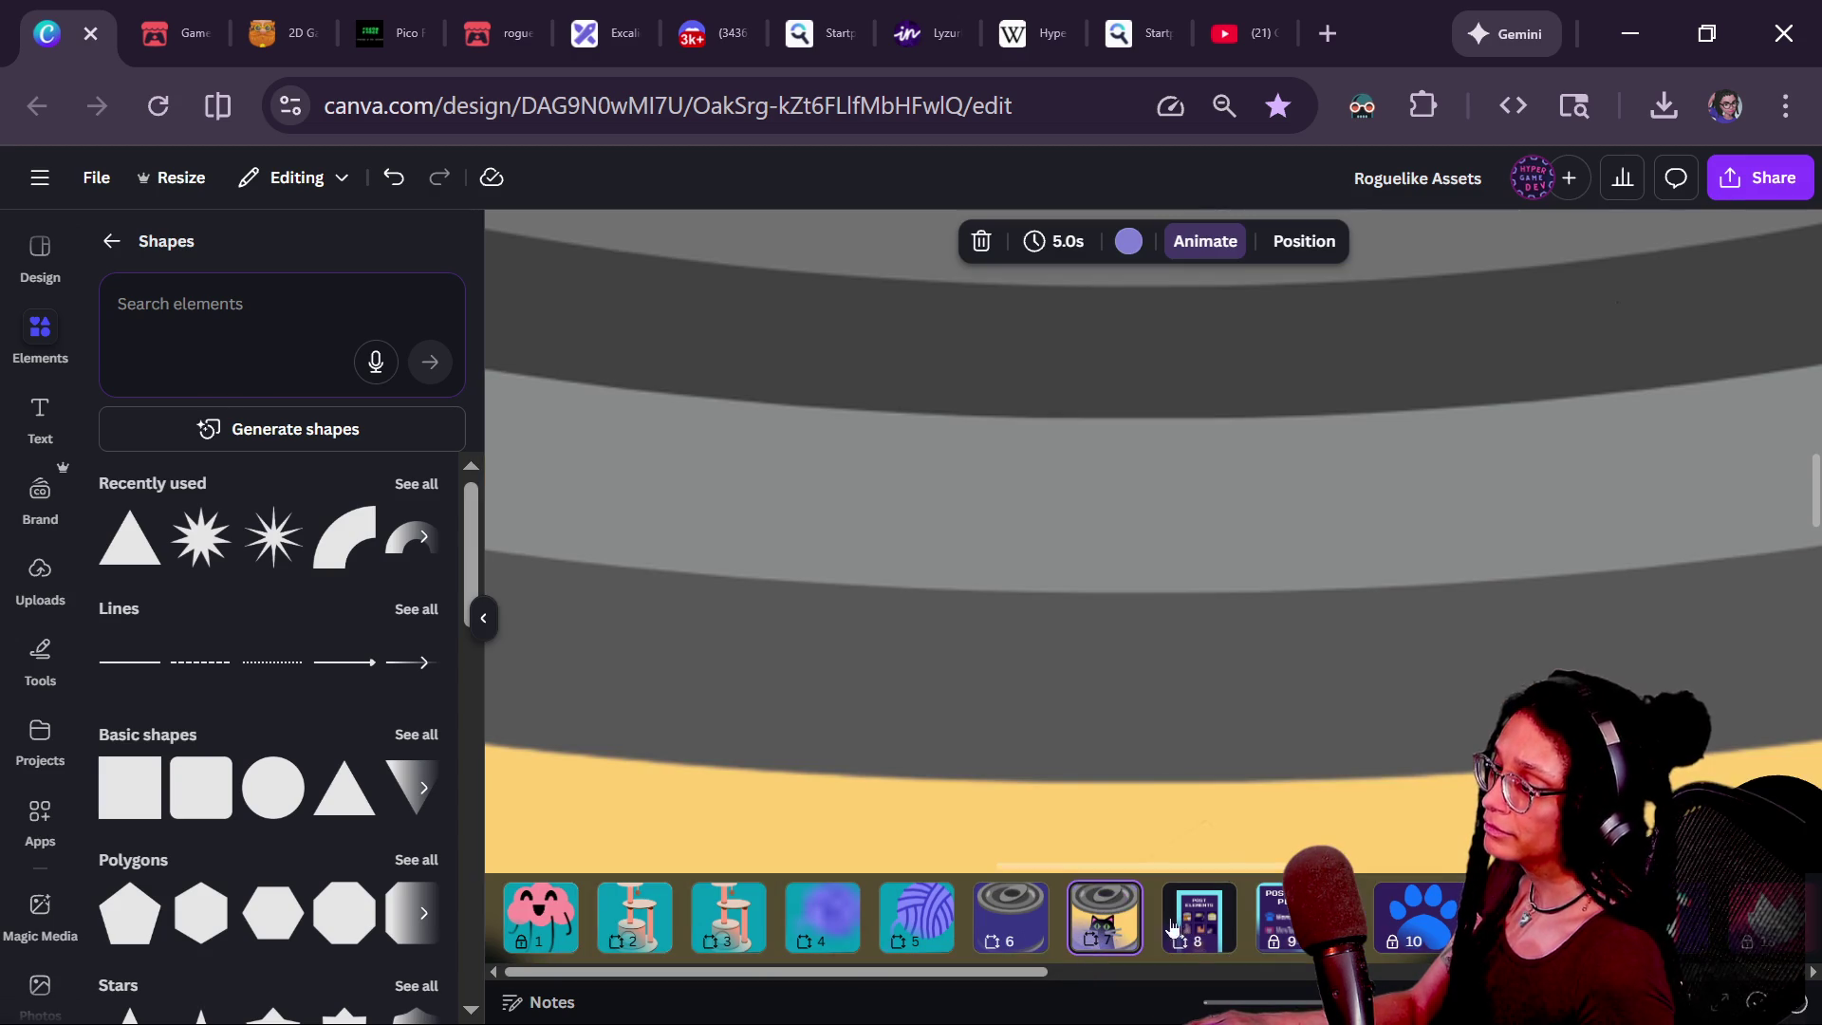
scroll(1139, 579, "down", 5)
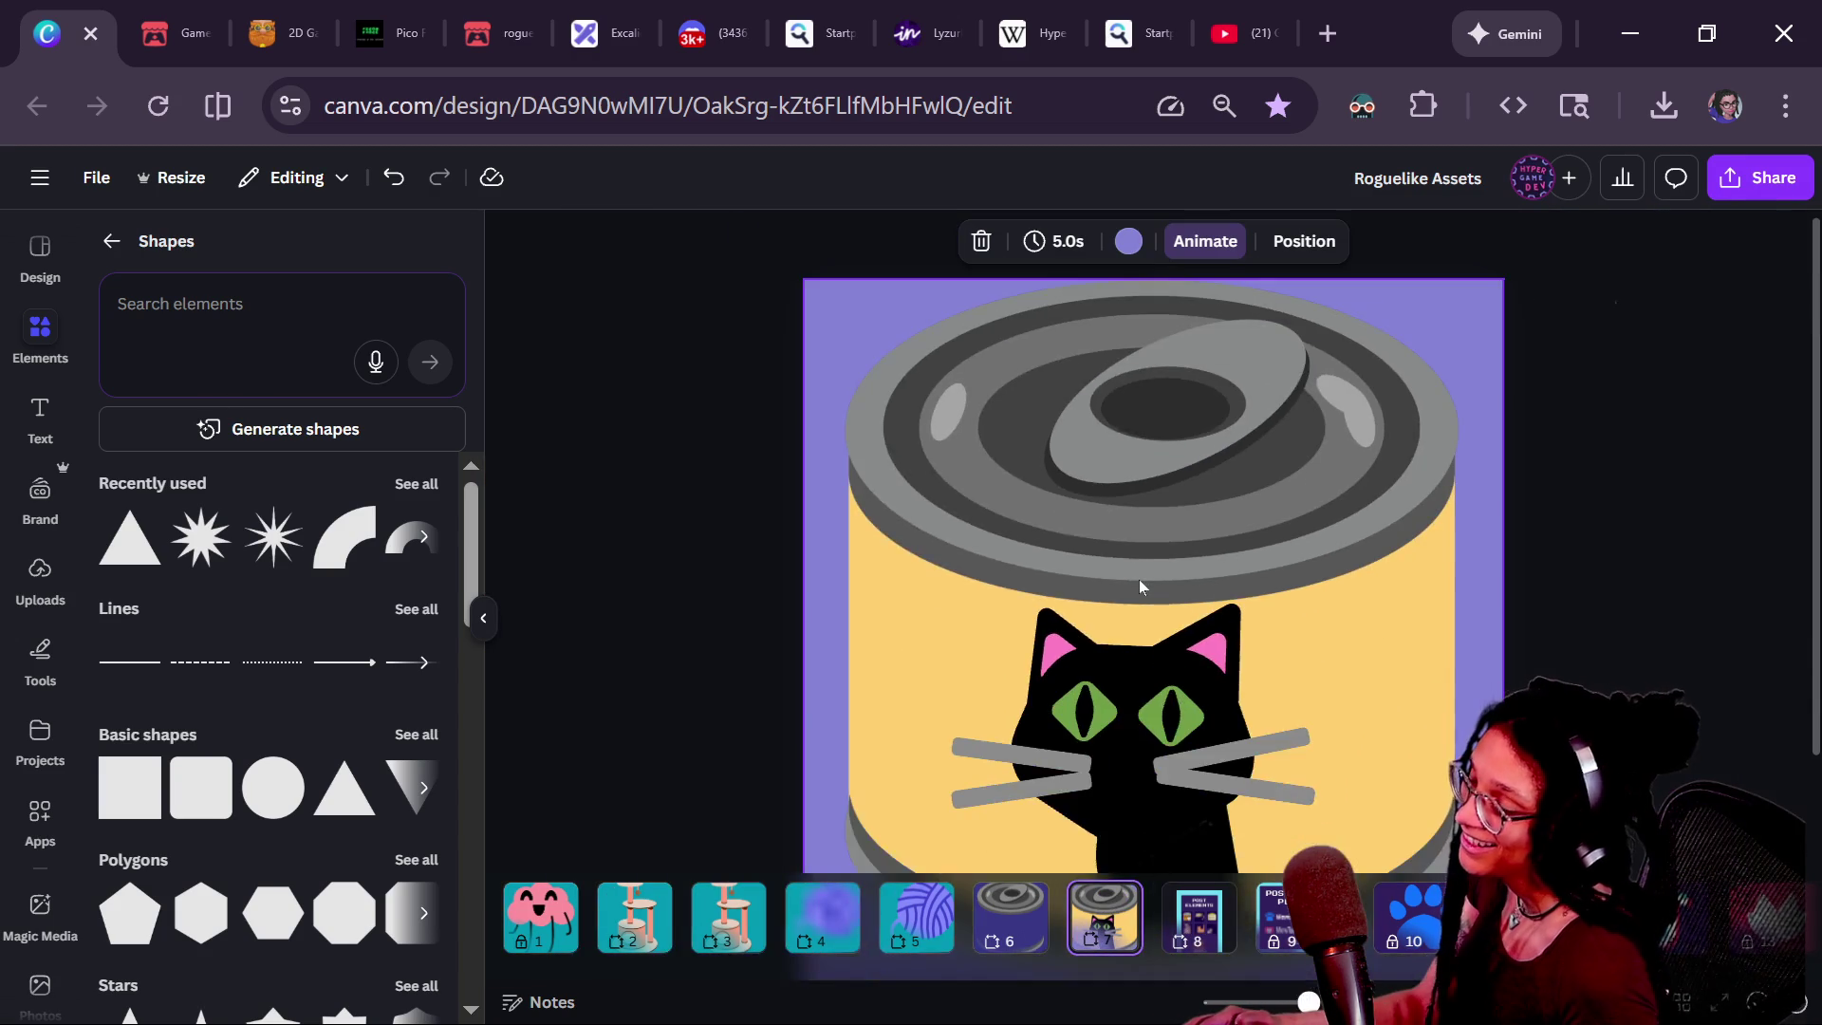
left_click(1164, 637)
left_click(1165, 638)
left_click_drag(1165, 638, 1273, 627)
key("Escape")
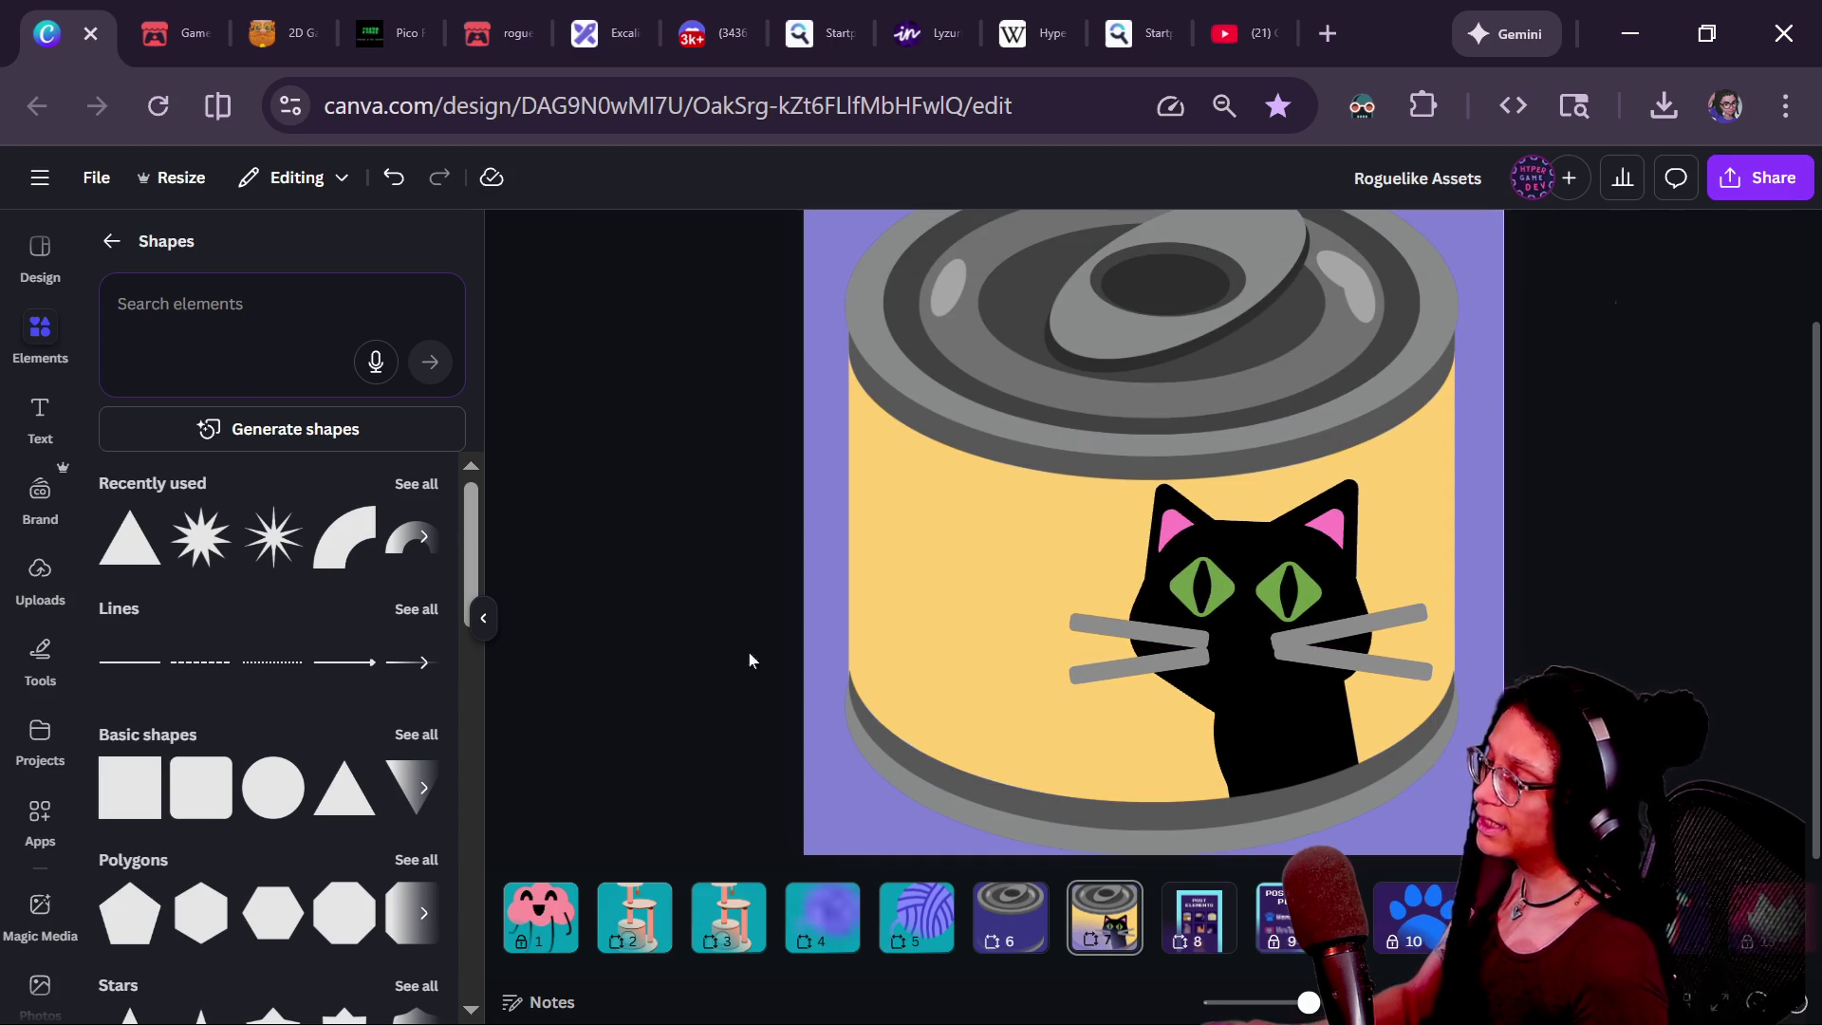
left_click(901, 700)
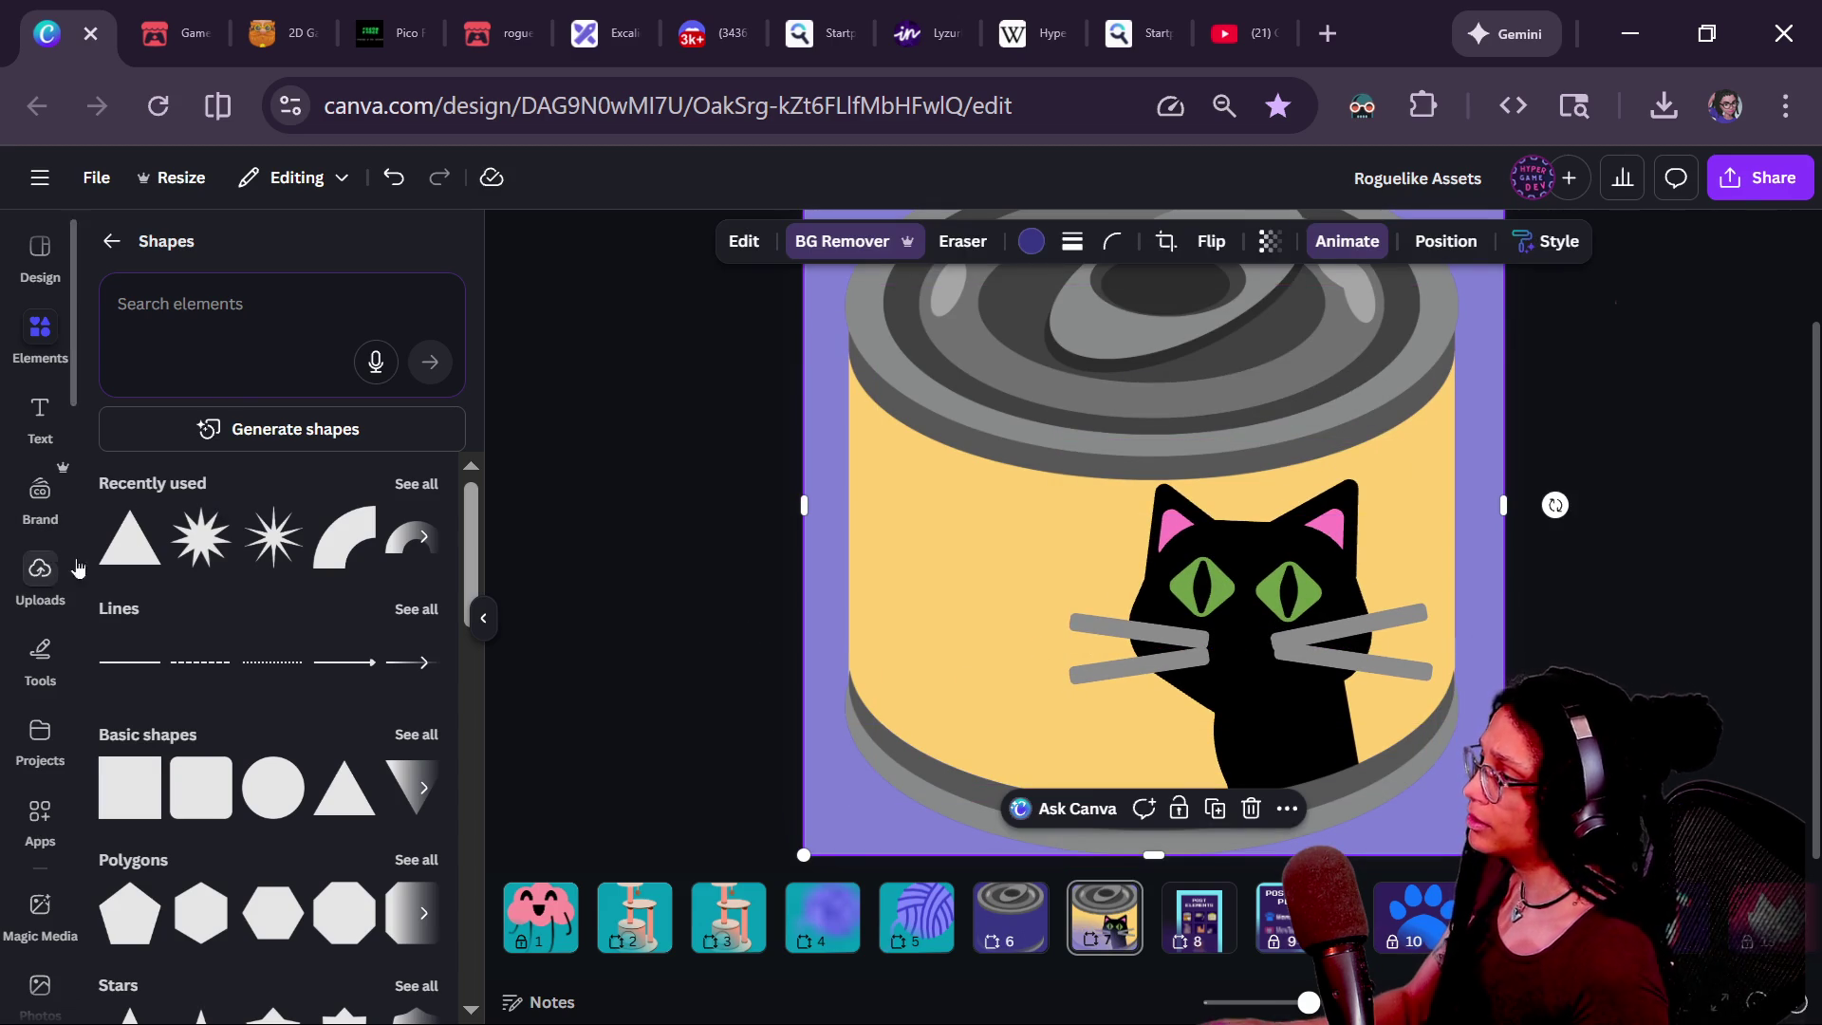
- Add a dark-brown triangle, tilted and slightly shrunk, on the label's left side
left_click(153, 550)
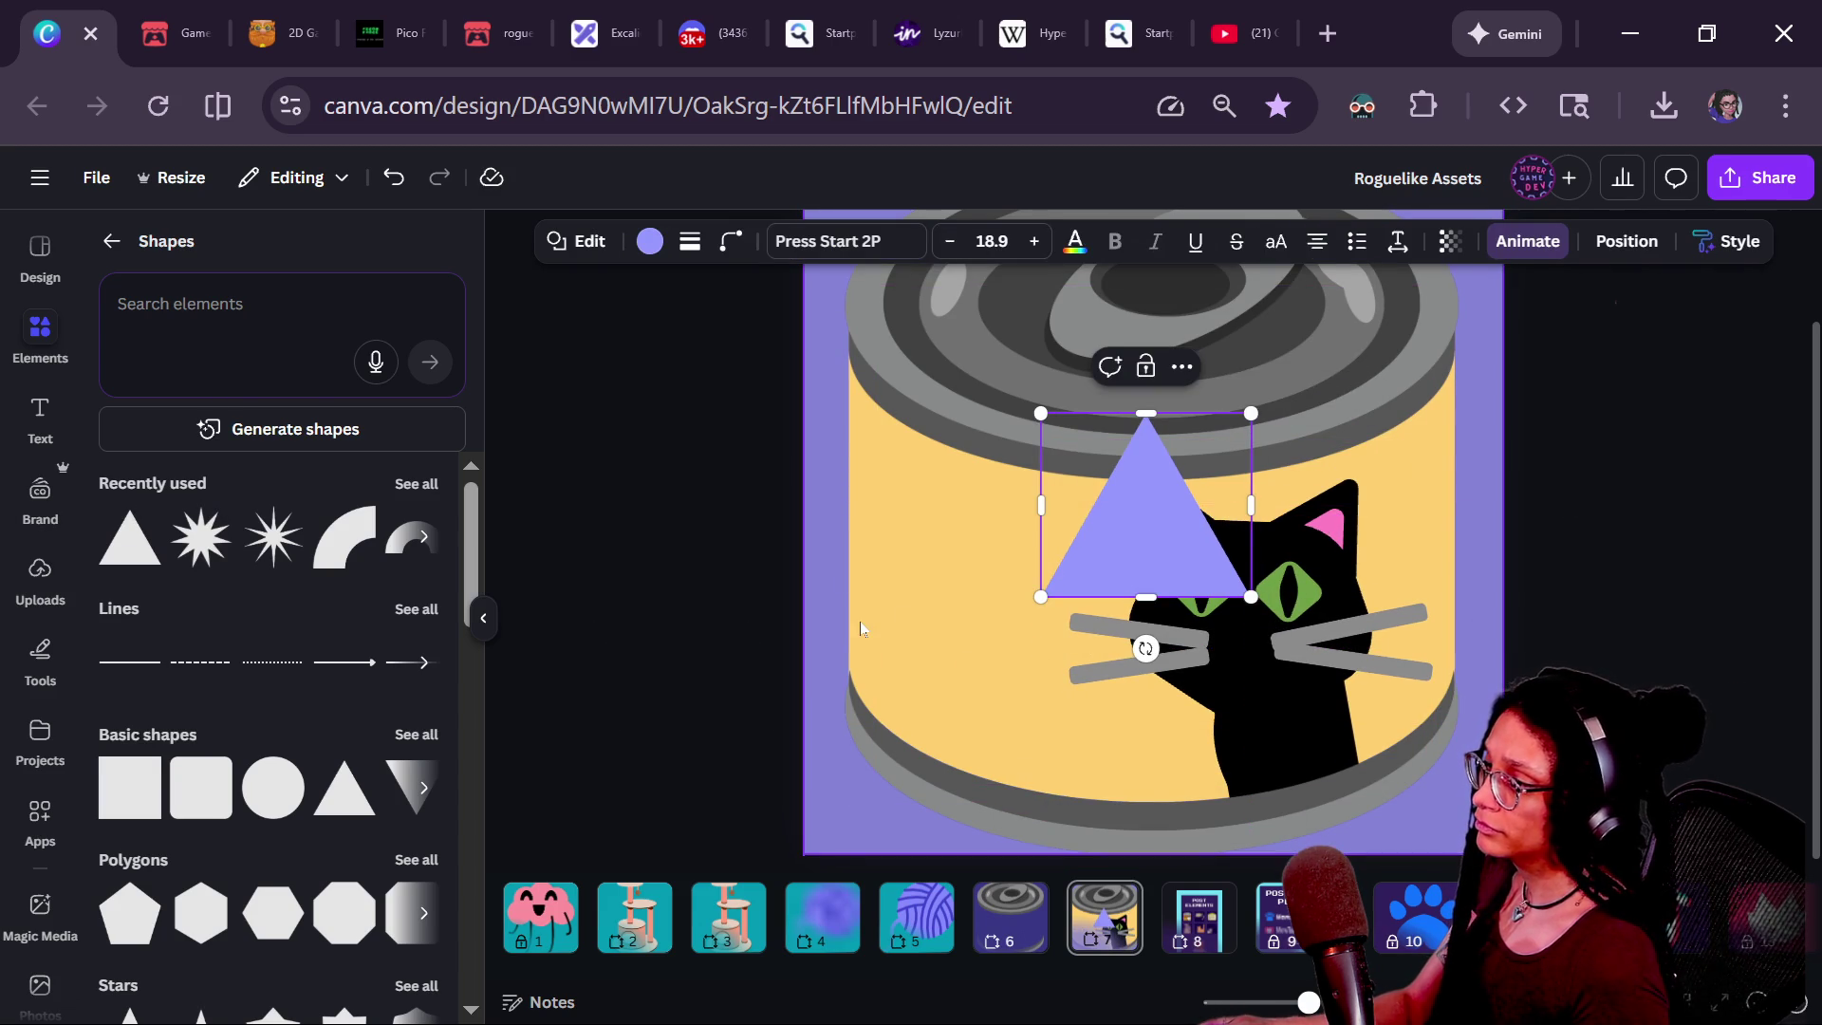
left_click_drag(1146, 649, 887, 481)
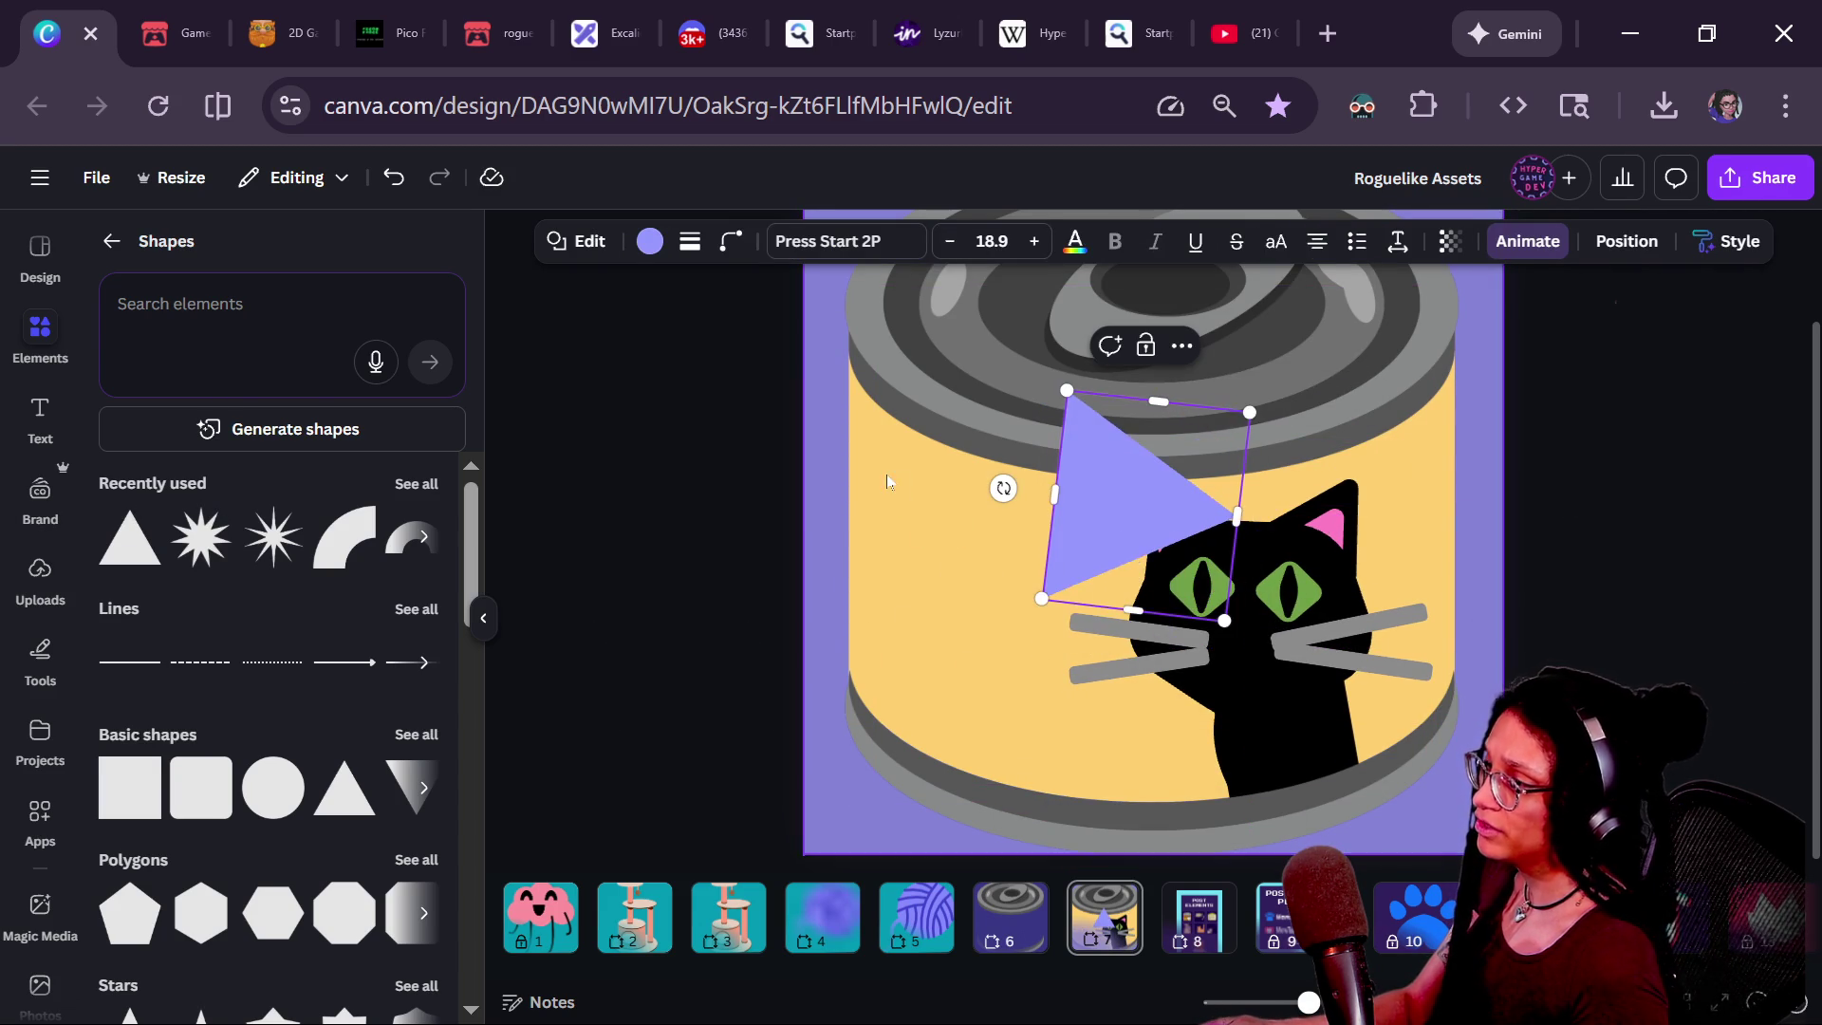
left_click(650, 243)
left_click(120, 505)
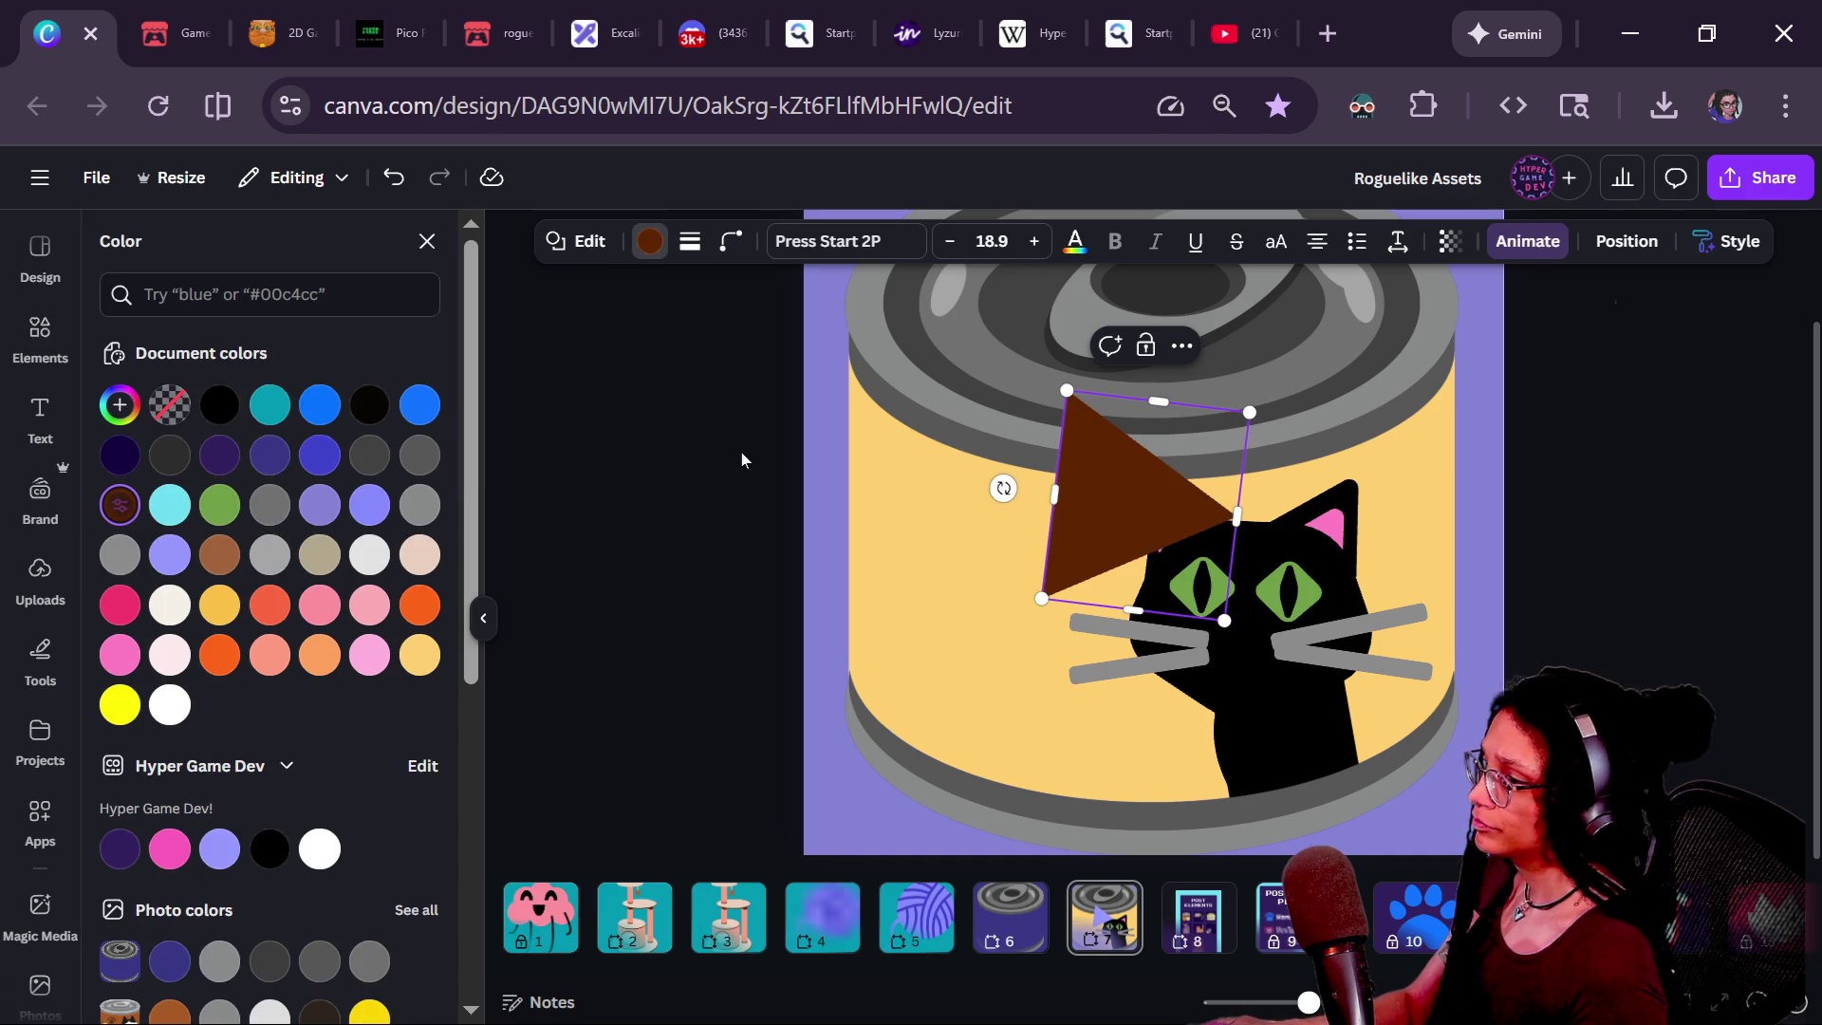
left_click(1031, 539)
left_click_drag(1168, 491, 1031, 543)
left_click_drag(1101, 671, 1068, 687)
mouse_move(864, 543)
left_mouse_down()
mouse_move(865, 498)
mouse_move(897, 465)
left_mouse_up()
- Increase the triangle's corner rounding, then shrink it and rotate it to 93° left of the cat
left_click(731, 241)
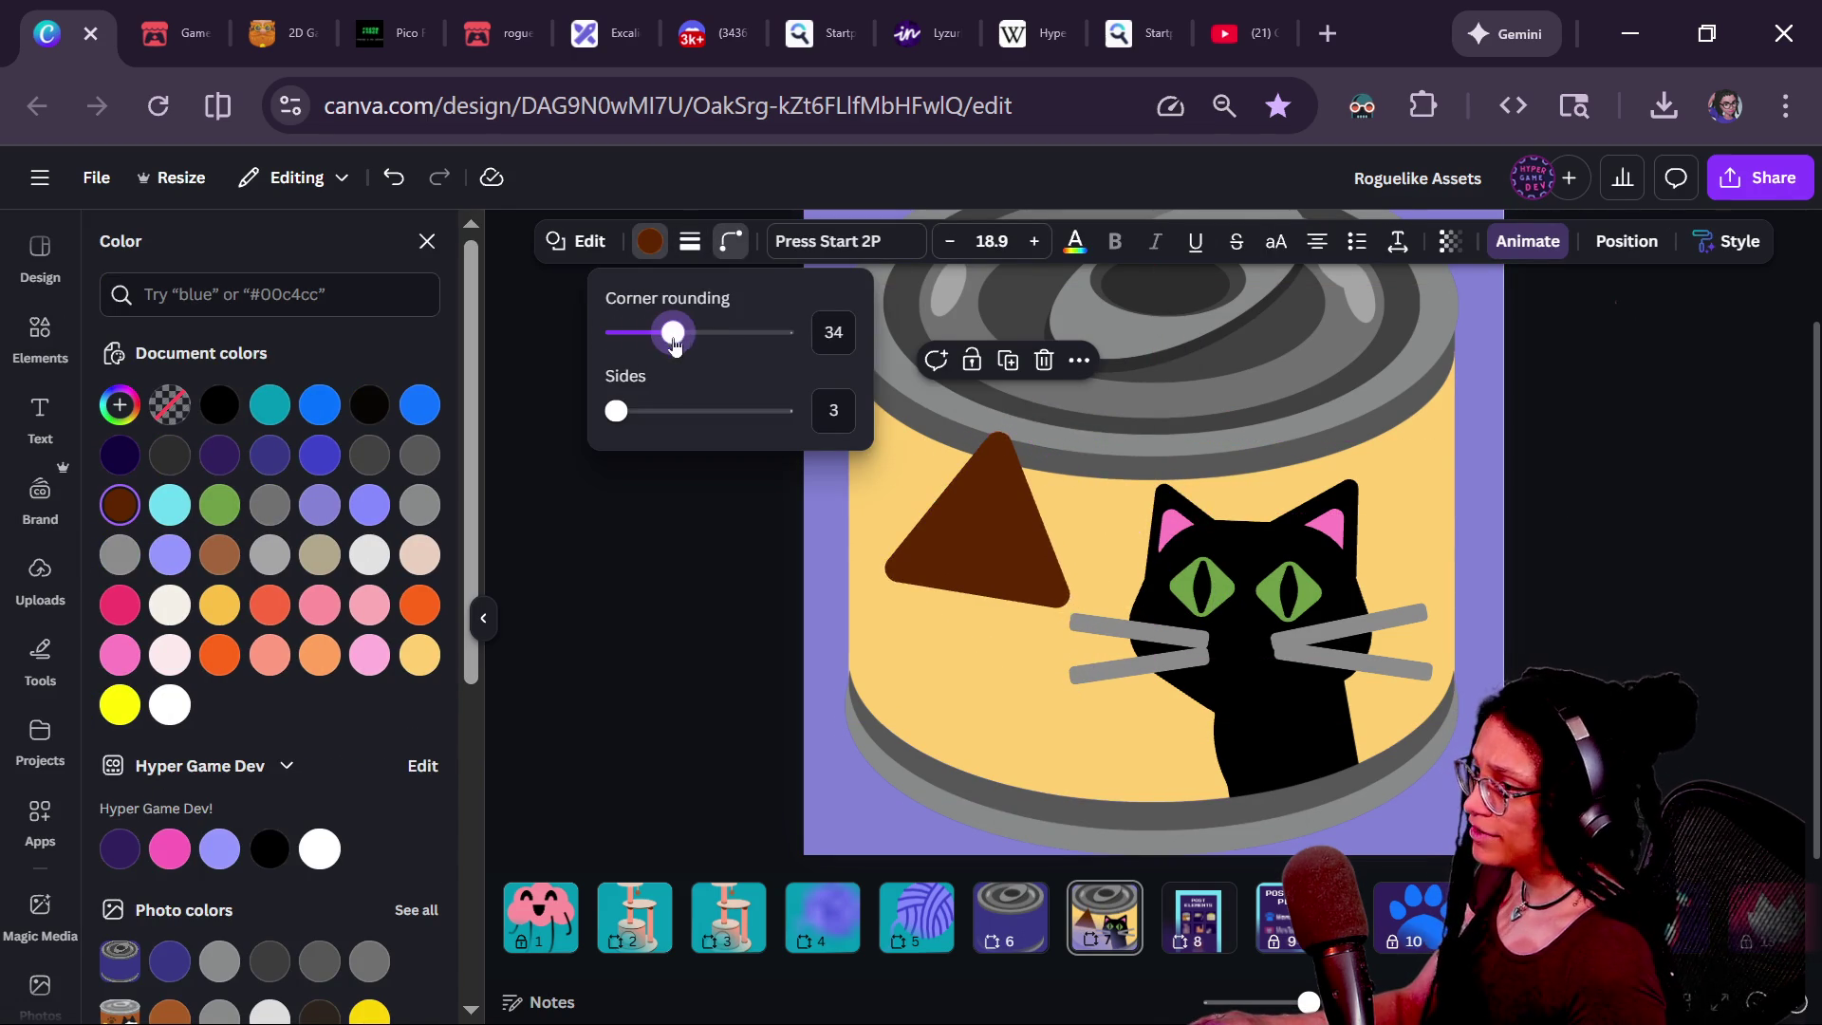
left_click_drag(673, 344, 713, 355)
left_click(897, 462)
left_click(897, 463)
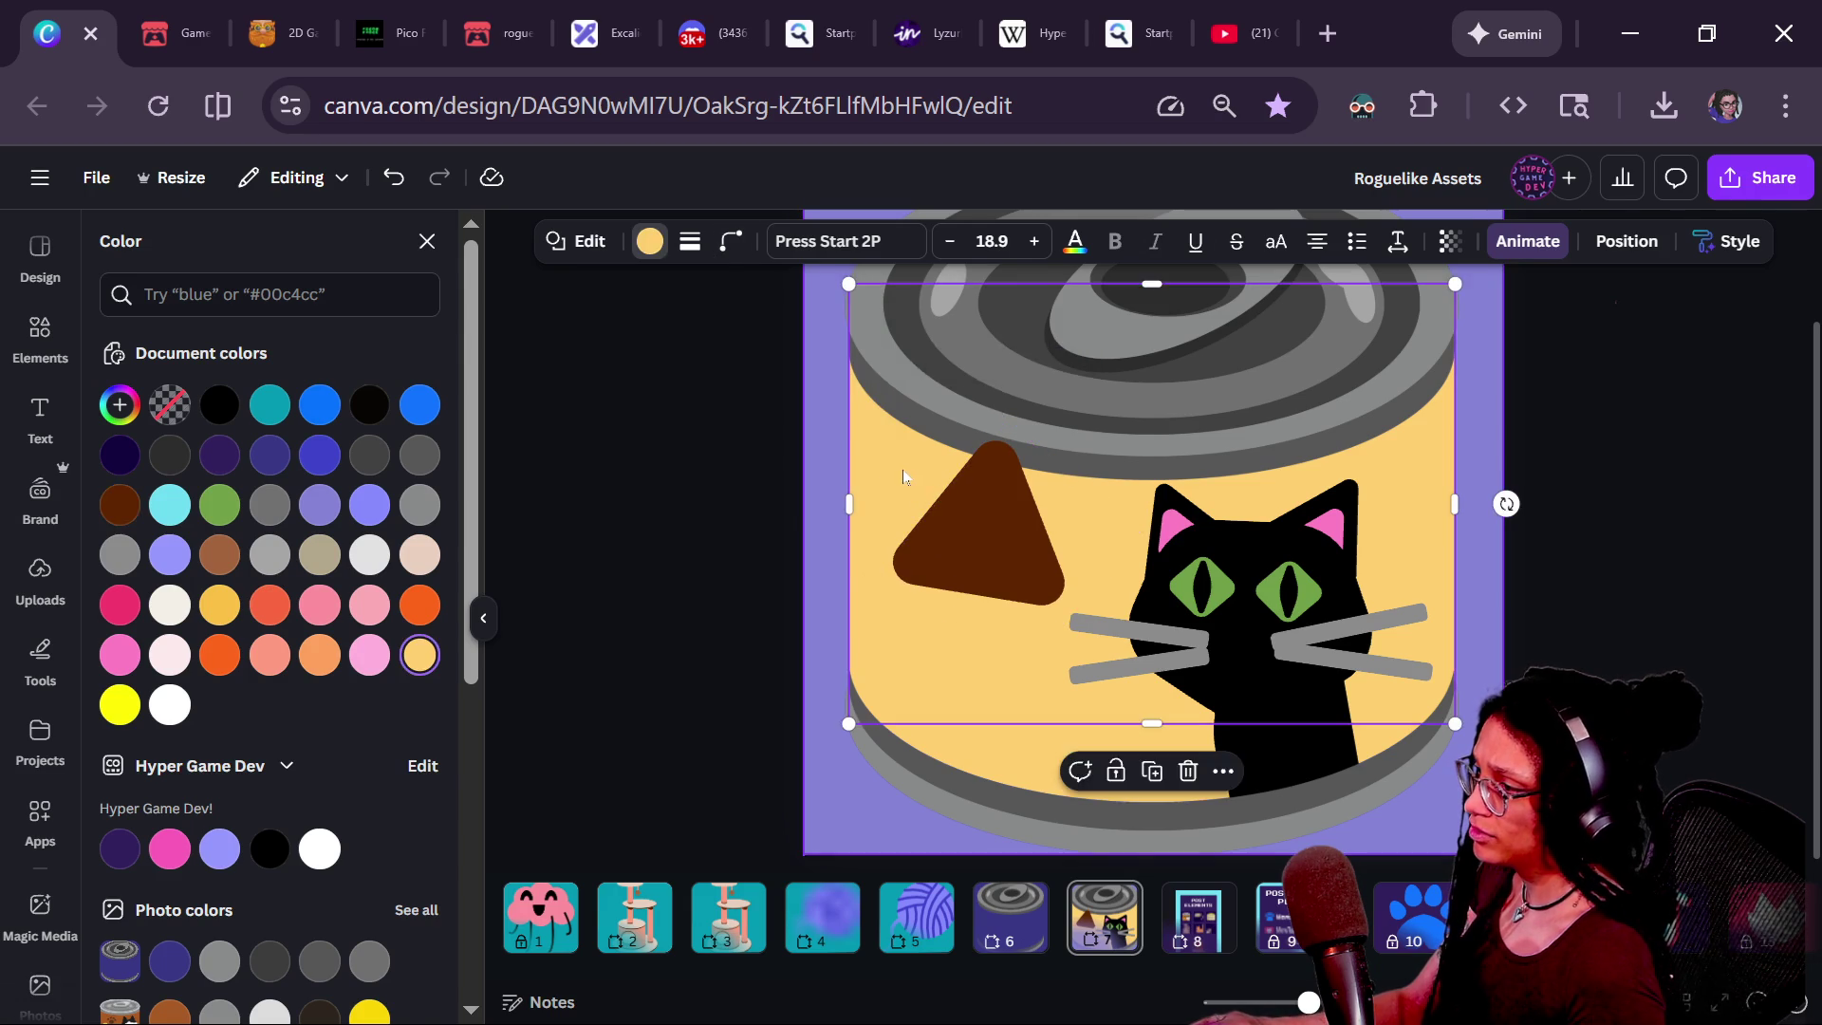
left_click(947, 504)
left_click(899, 465)
left_click(1015, 549)
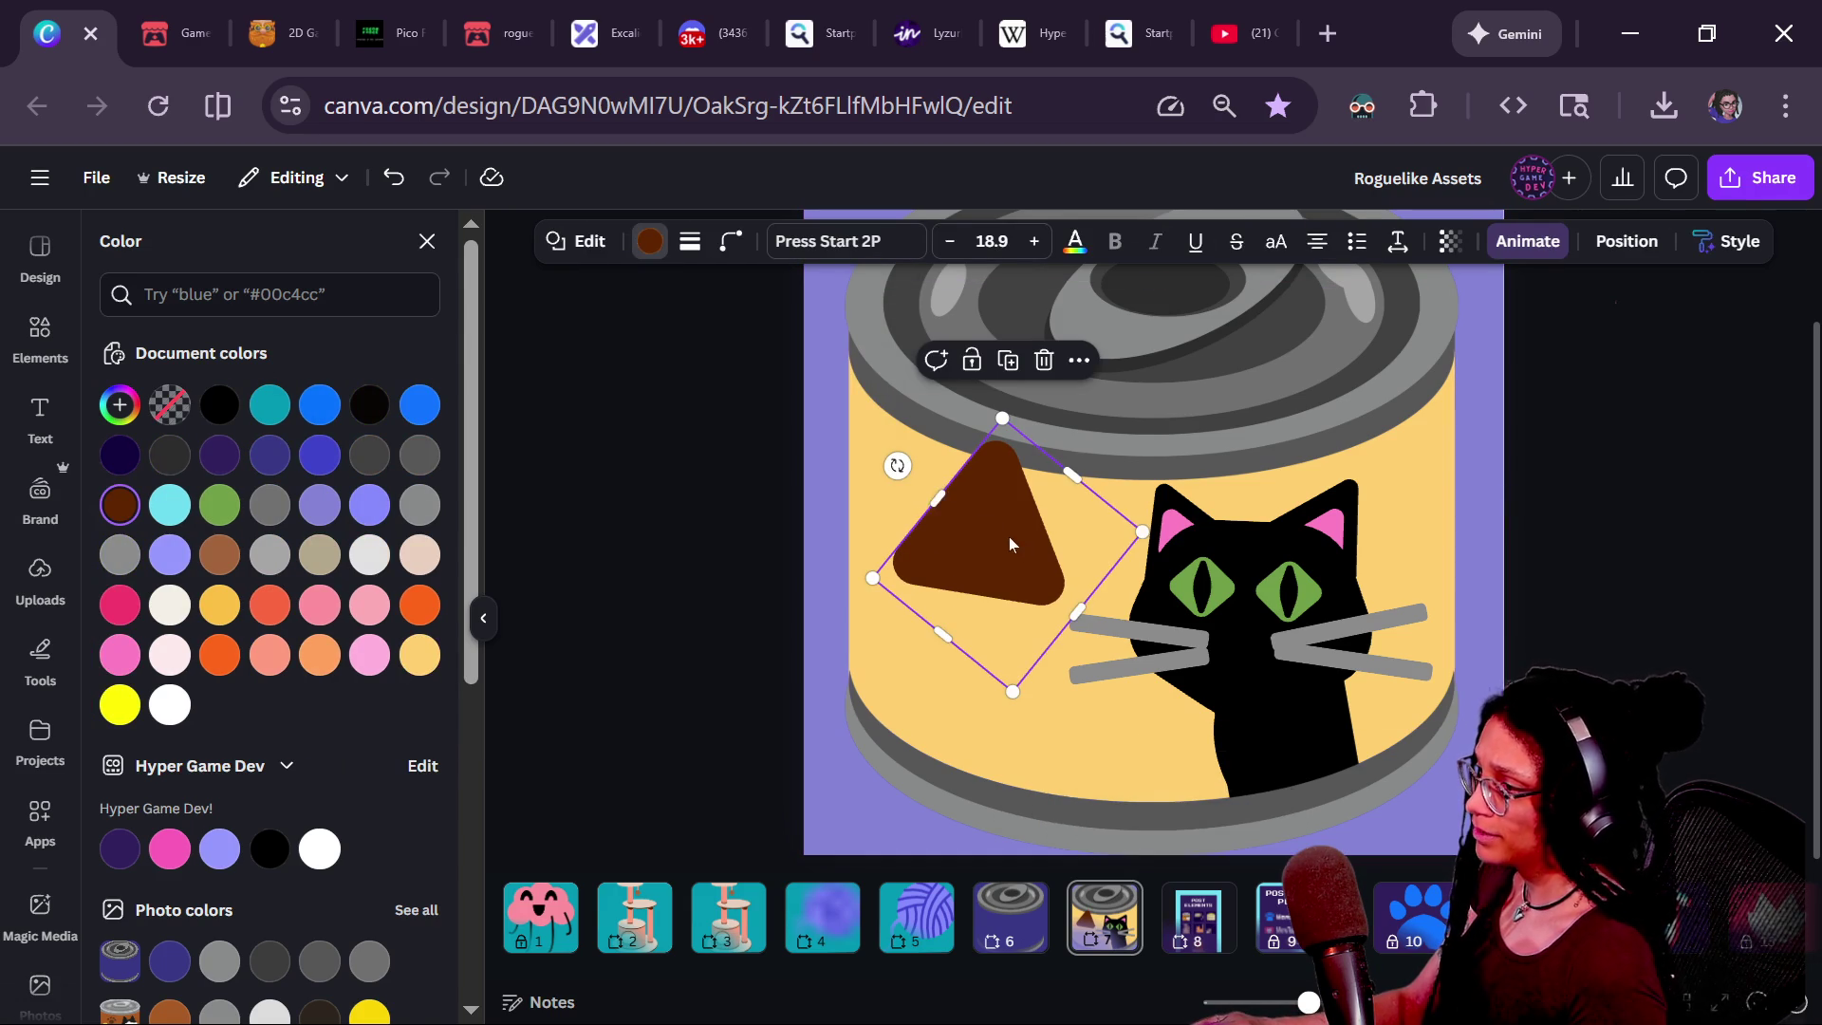
mouse_move(898, 467)
left_mouse_down()
mouse_move(940, 428)
mouse_move(977, 532)
left_mouse_up()
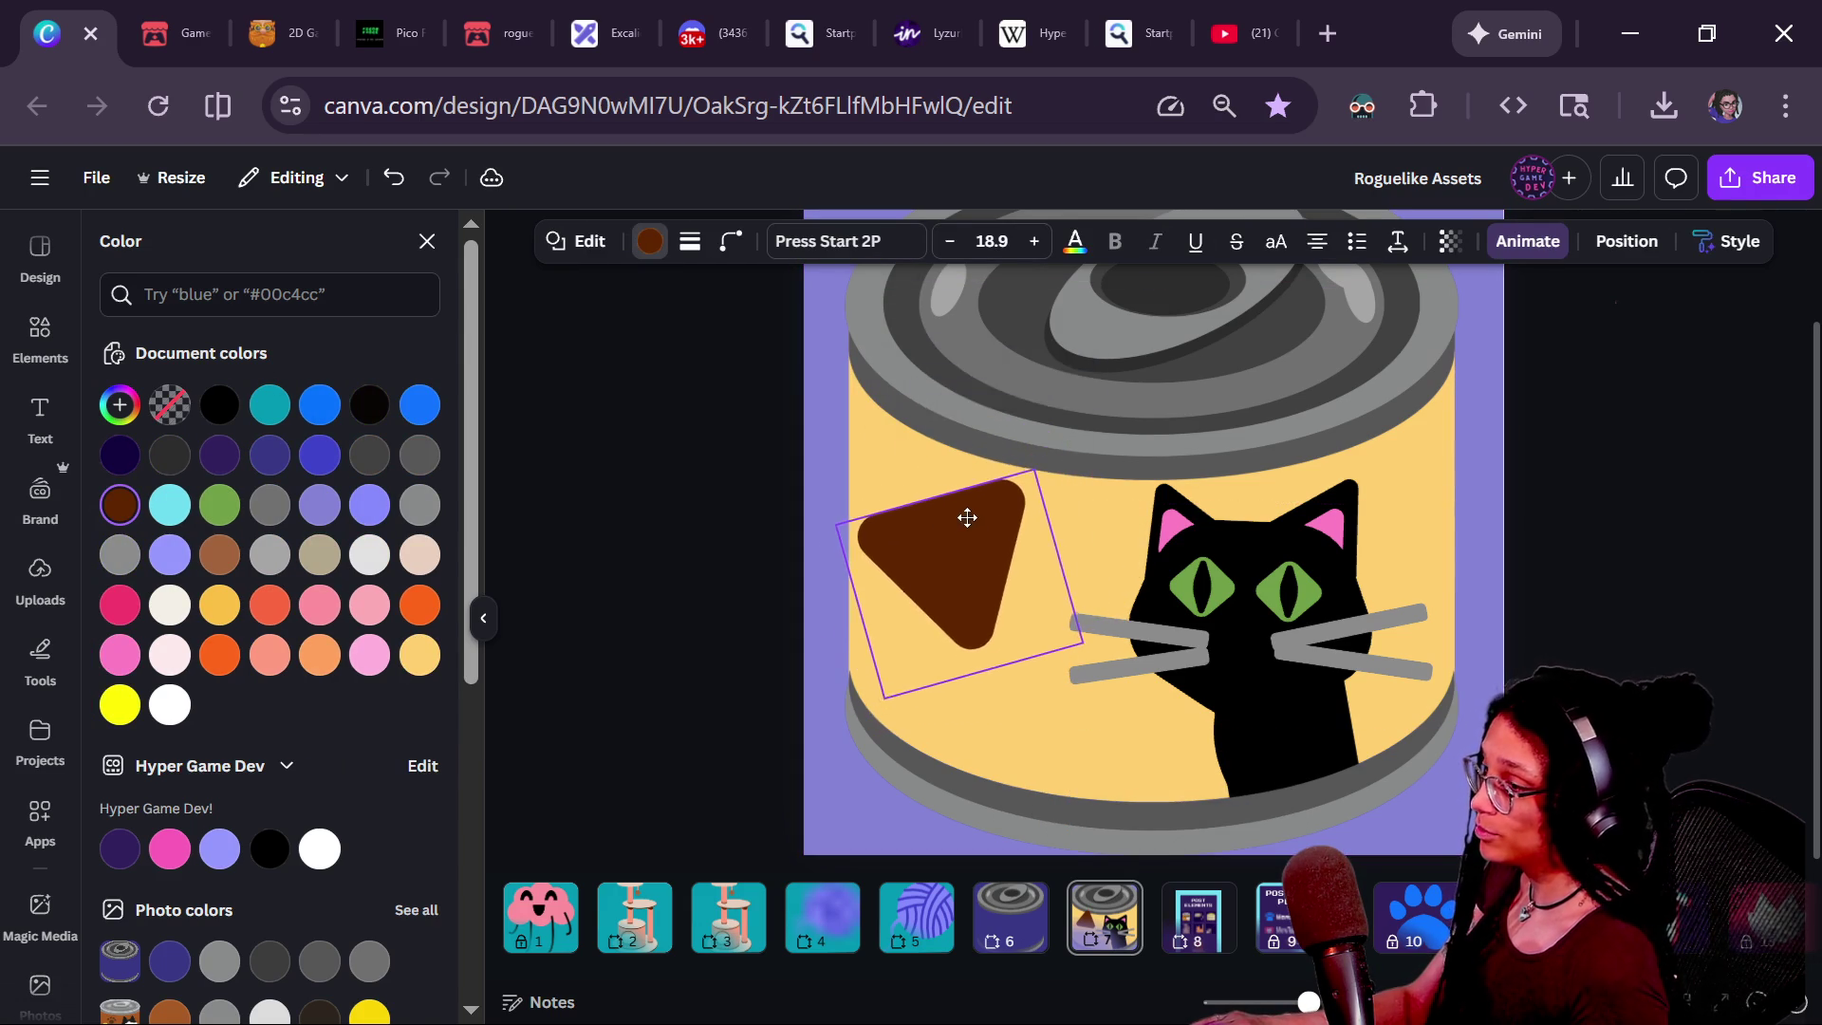
mouse_move(886, 697)
left_mouse_down()
mouse_move(927, 591)
mouse_move(977, 652)
left_mouse_up()
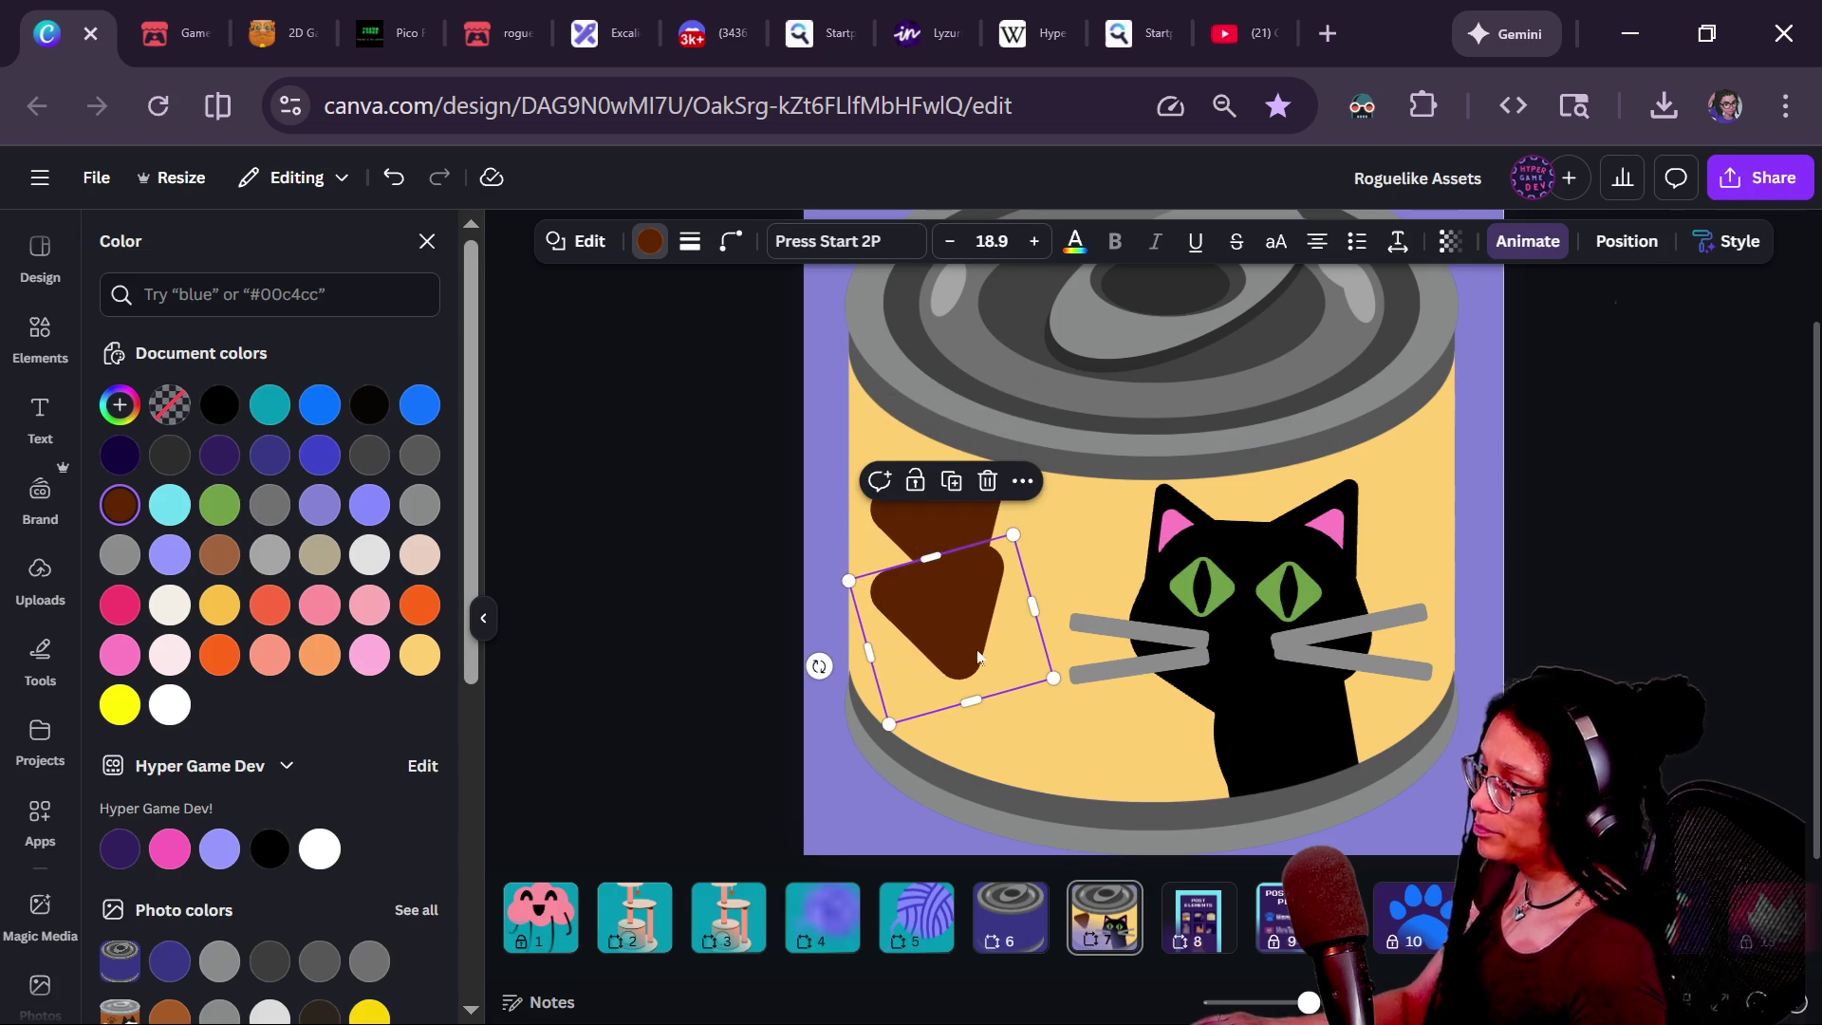
mouse_move(822, 688)
left_mouse_down()
mouse_move(1020, 825)
mouse_move(1086, 753)
mouse_move(950, 813)
left_mouse_up()
left_click(1017, 753)
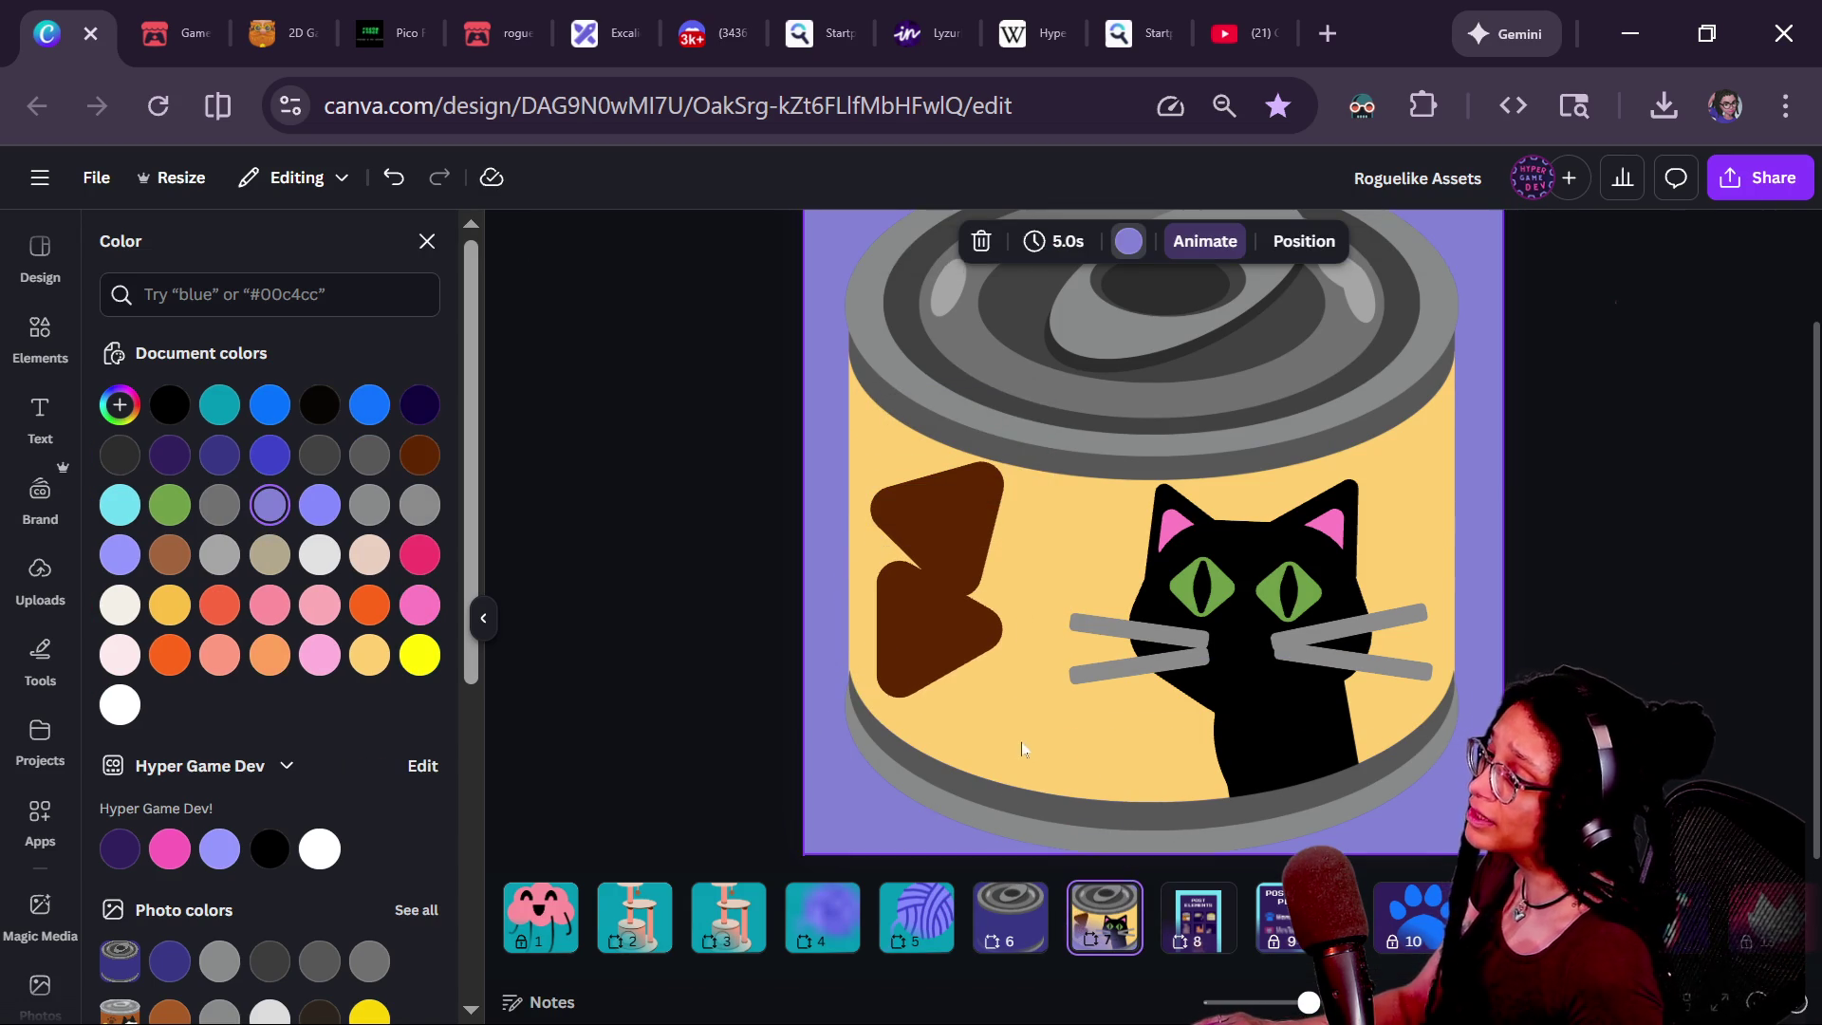
- Rotate, resize and cluster the three rounded brown triangles left of the cat, then view the melon article tab
left_click(956, 698)
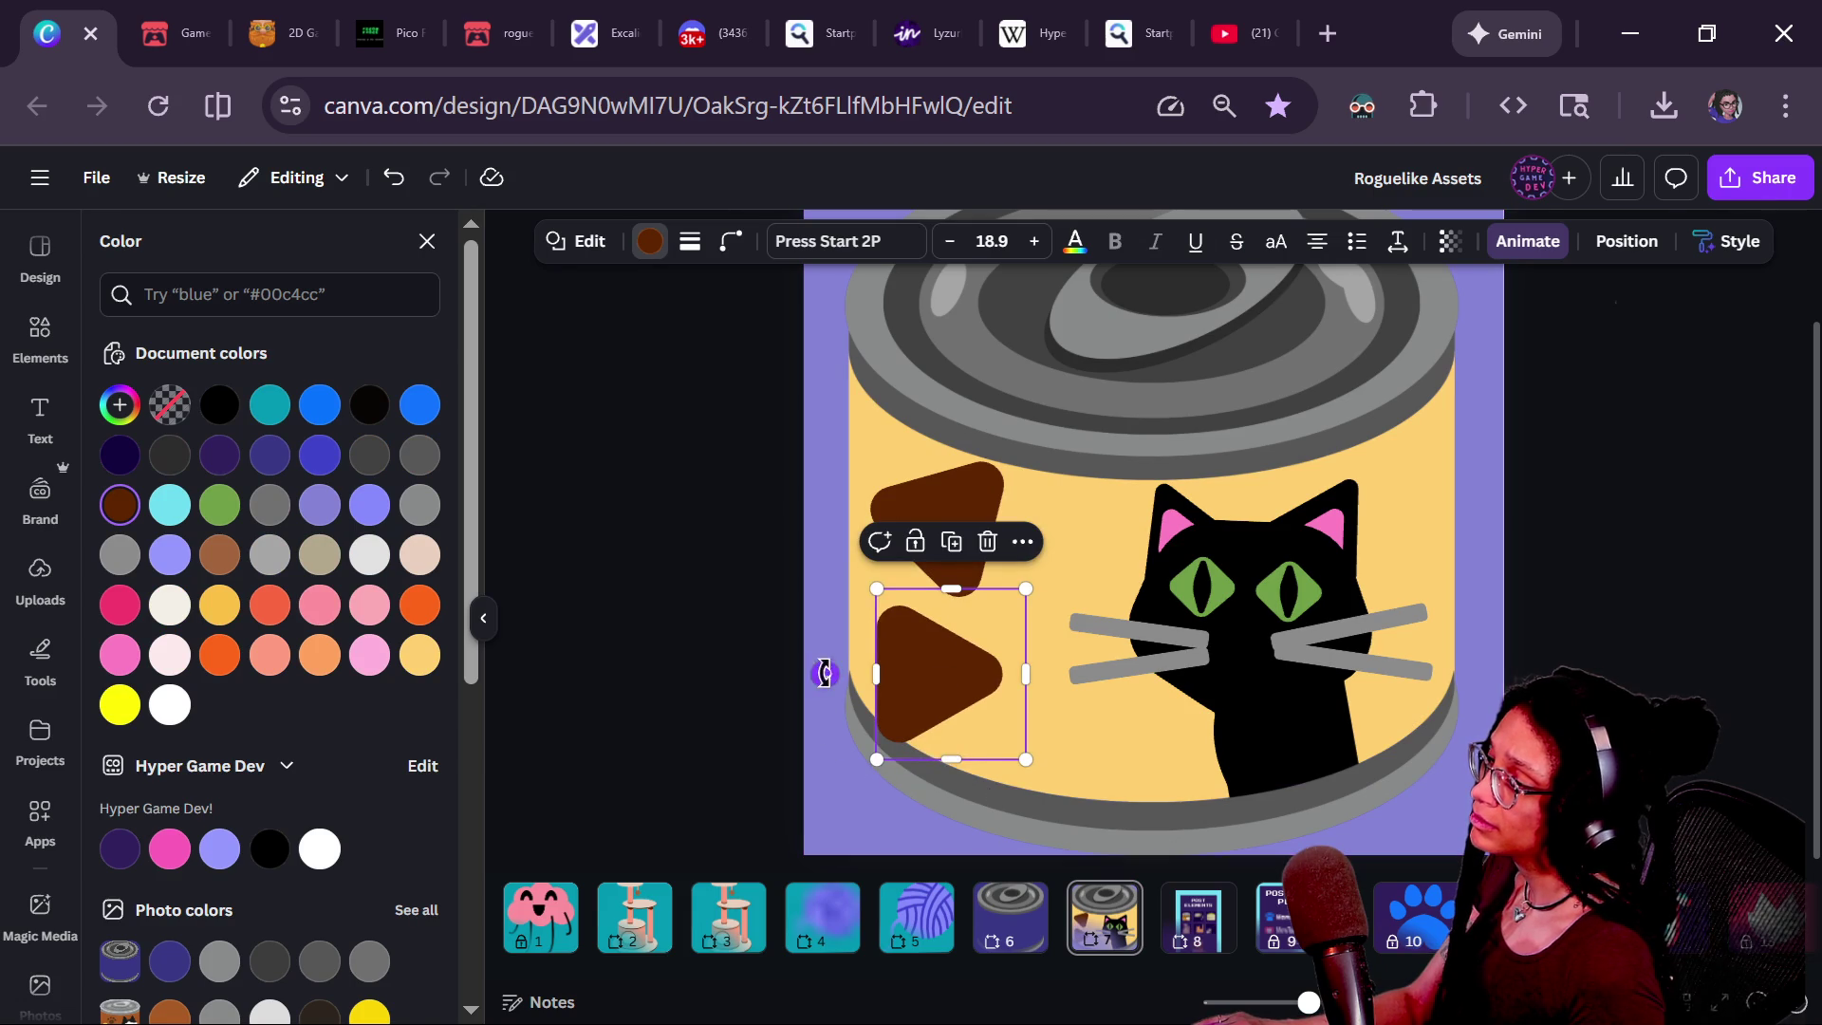
left_click_drag(825, 673, 829, 714)
left_click(1013, 548)
mouse_move(1053, 593)
left_mouse_down()
mouse_move(982, 568)
mouse_move(1006, 578)
left_mouse_up()
mouse_move(934, 705)
left_mouse_down()
mouse_move(953, 674)
mouse_move(910, 714)
mouse_move(928, 714)
mouse_move(1054, 522)
left_mouse_up()
mouse_move(935, 582)
left_mouse_down()
mouse_move(1139, 418)
mouse_move(1159, 447)
mouse_move(1067, 427)
mouse_move(1073, 410)
left_mouse_up()
left_click_drag(1049, 531, 1056, 522)
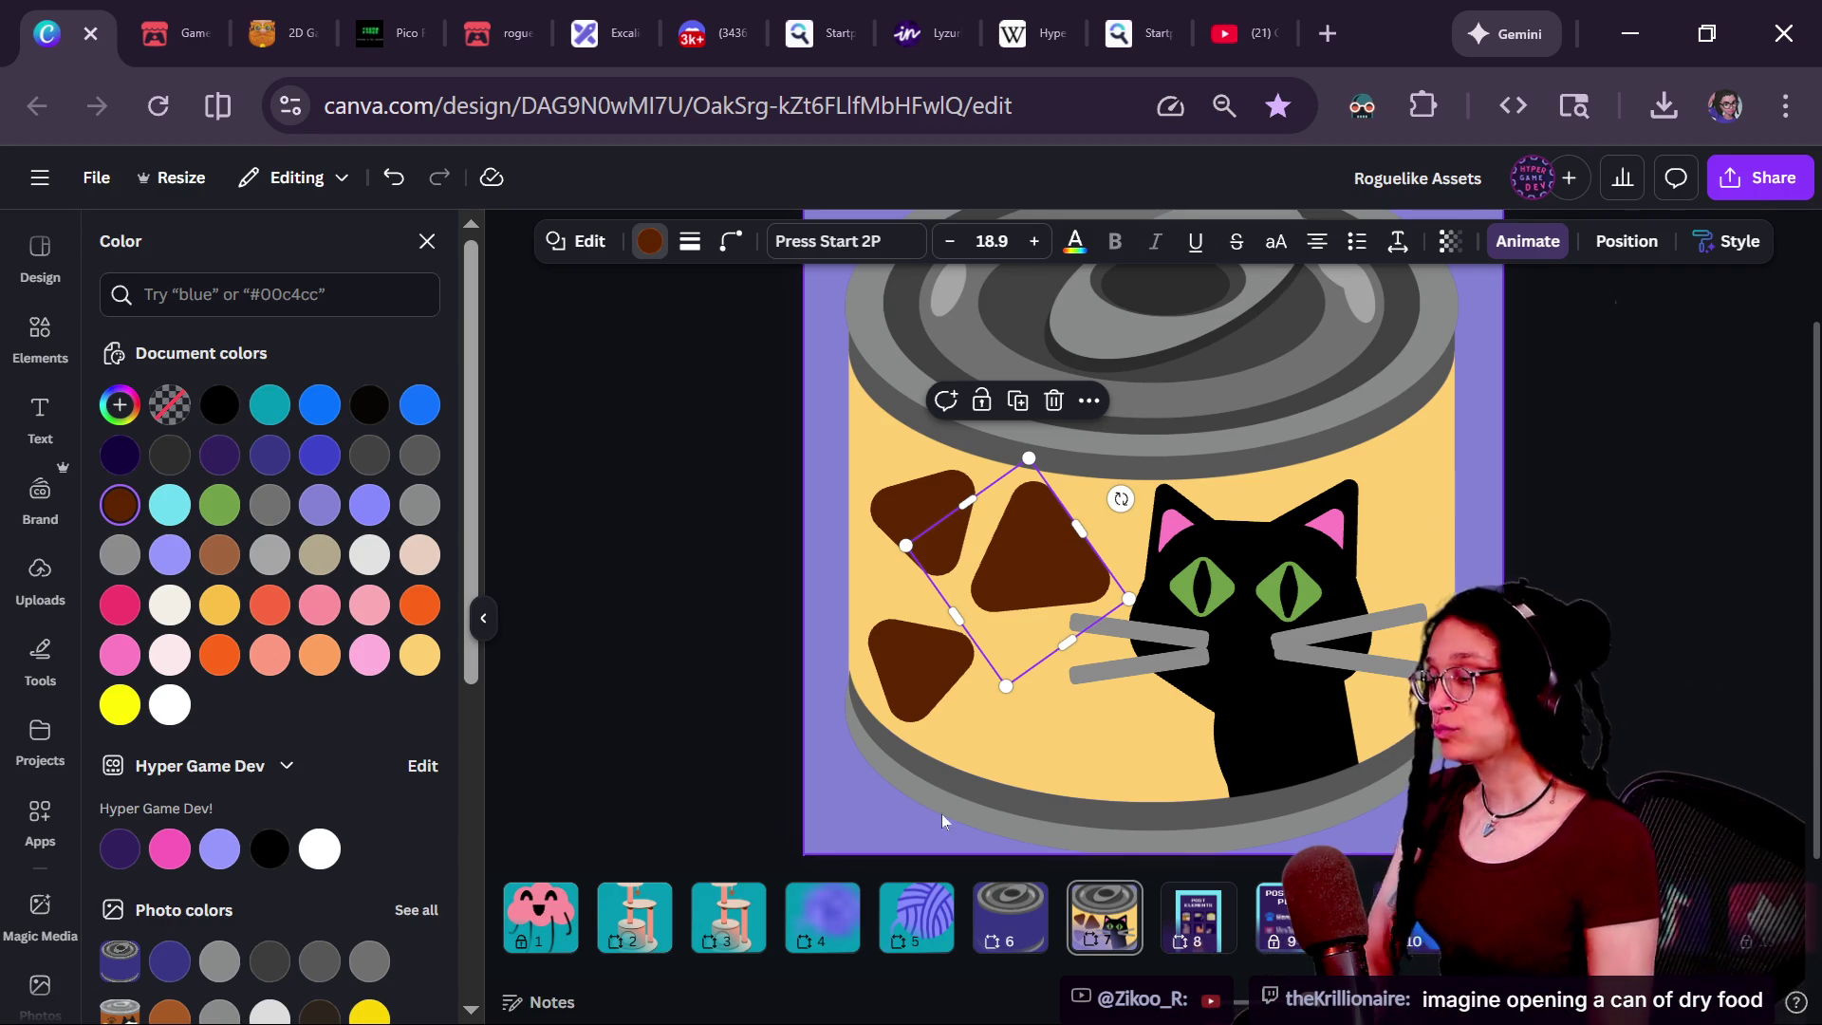
left_click_drag(1050, 562, 1027, 593)
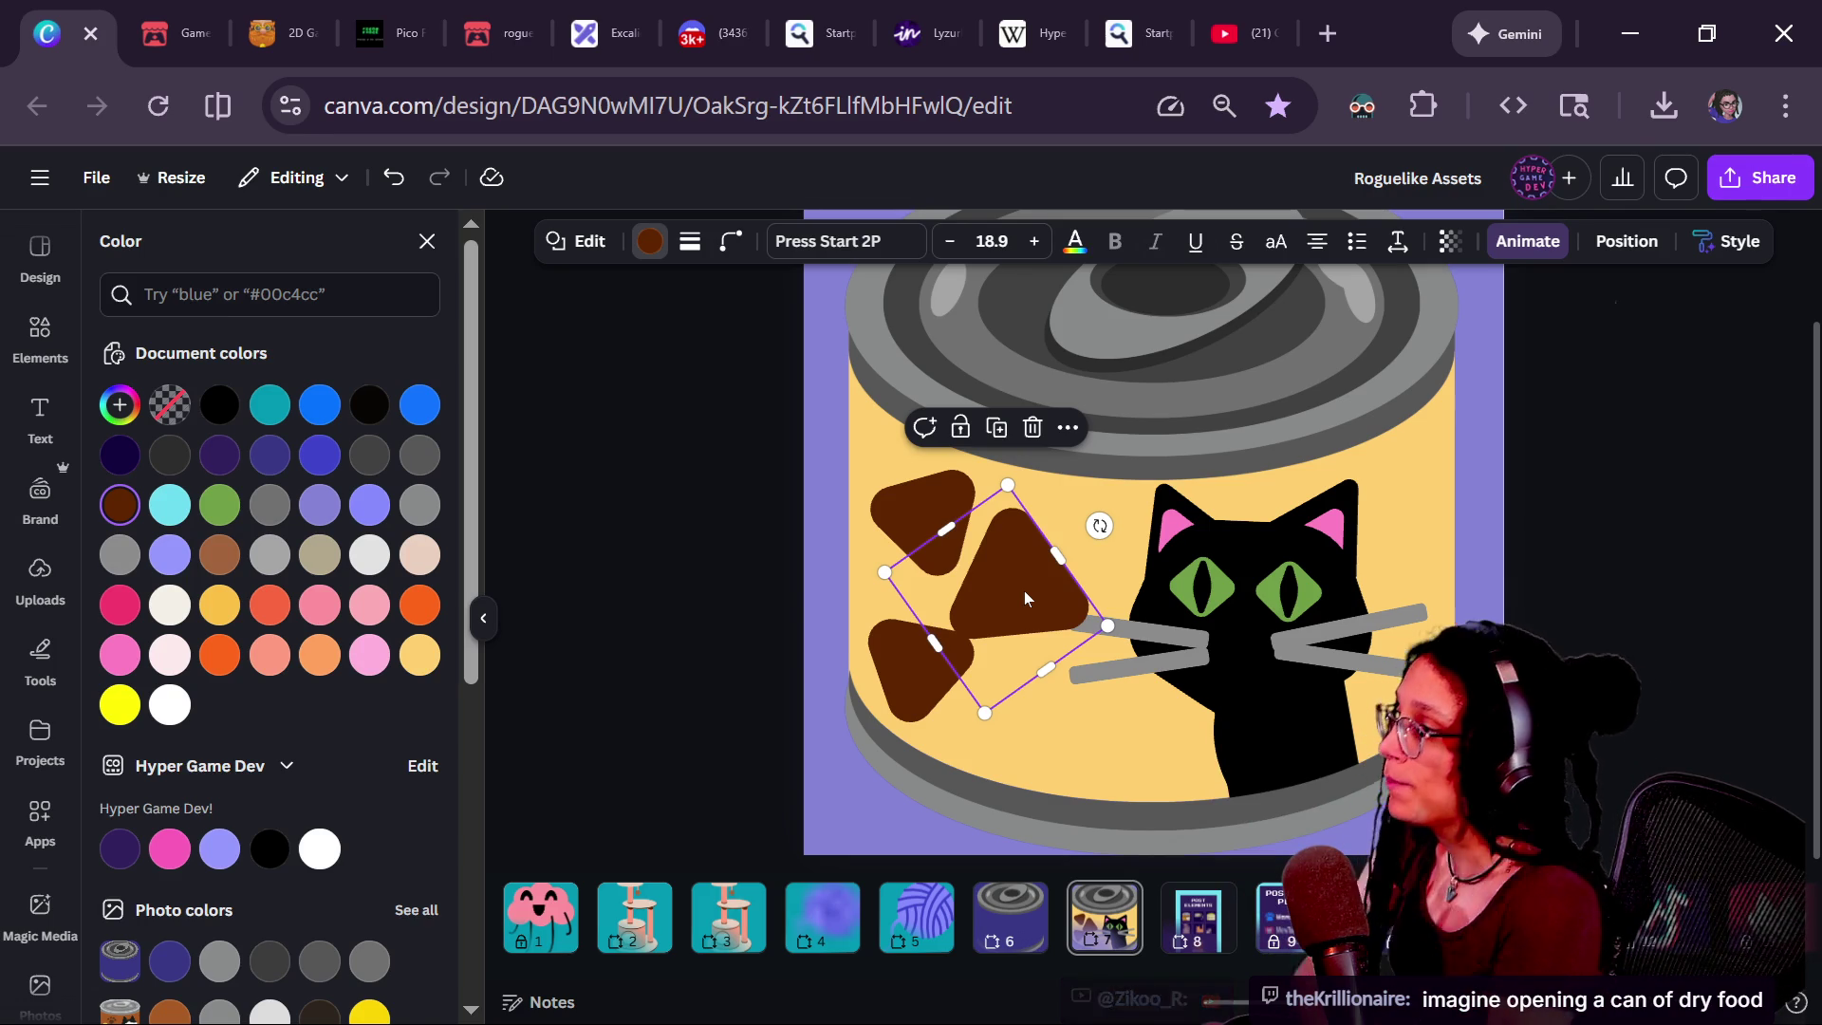
left_click(712, 30)
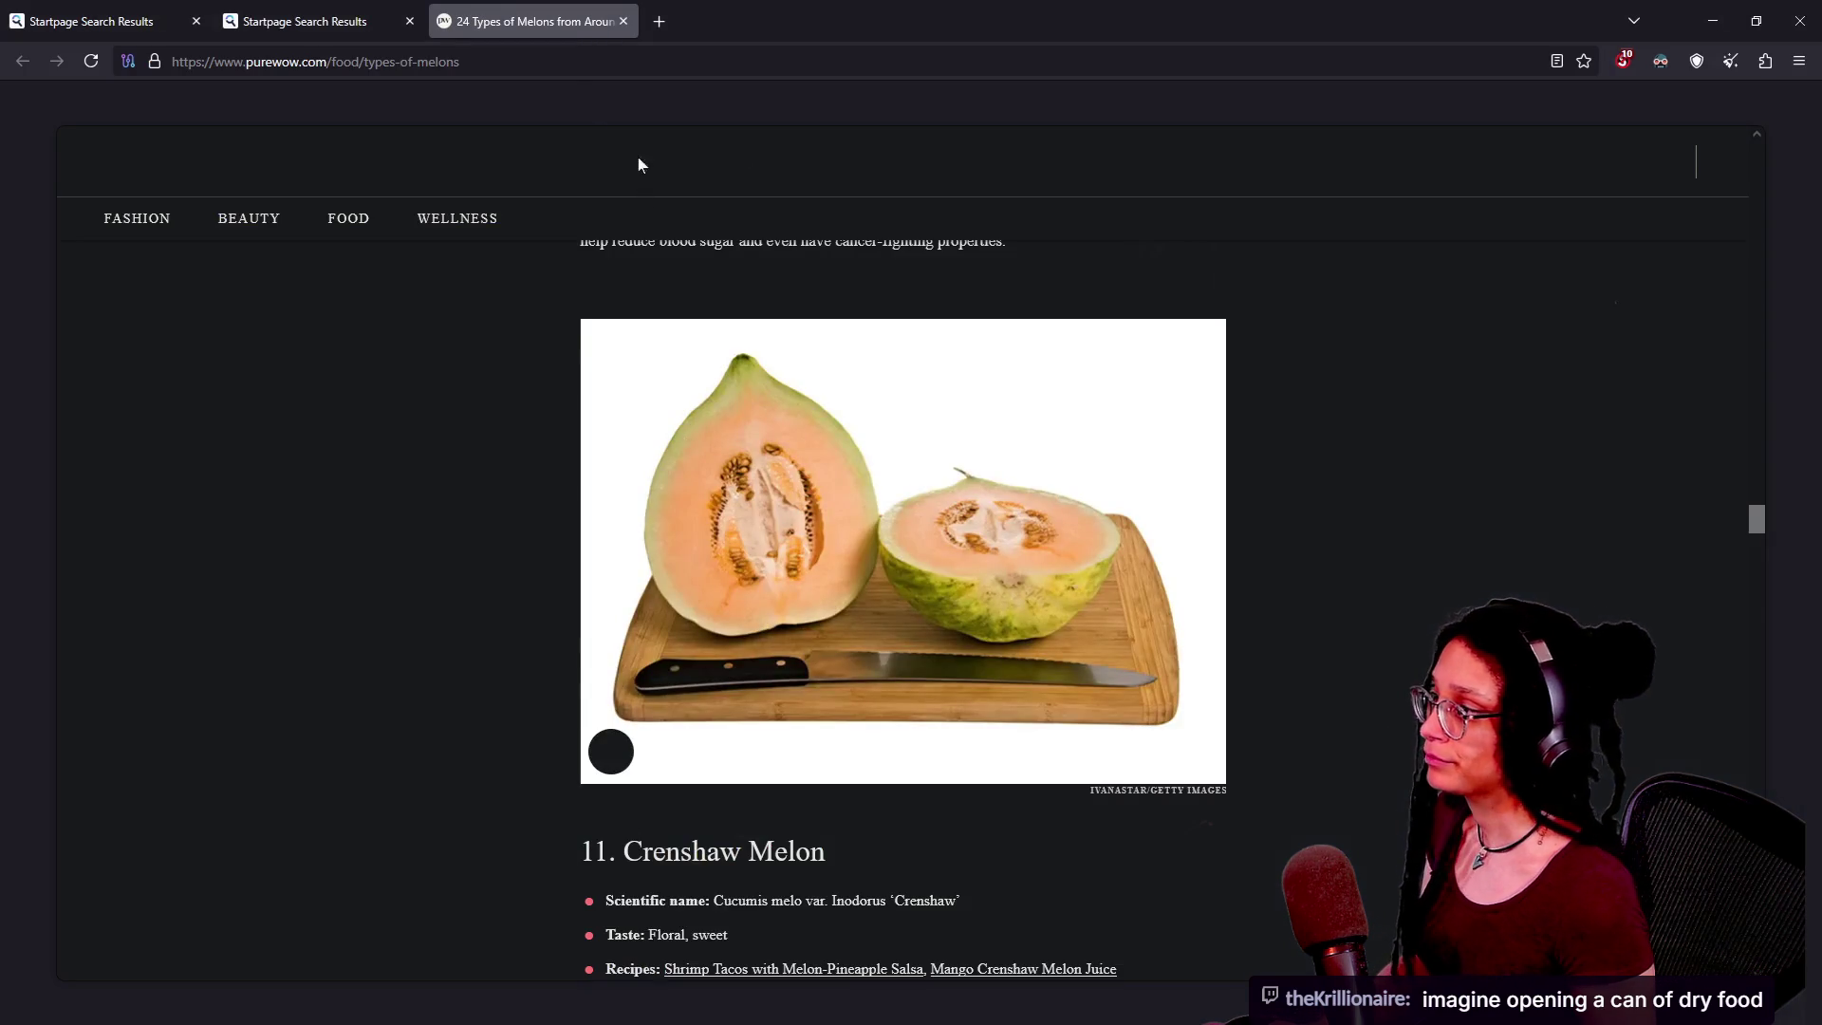
- Search Startpage for 'cat food can' and show the image results
key("ctrl+l")
type("cat food can")
key("Return")
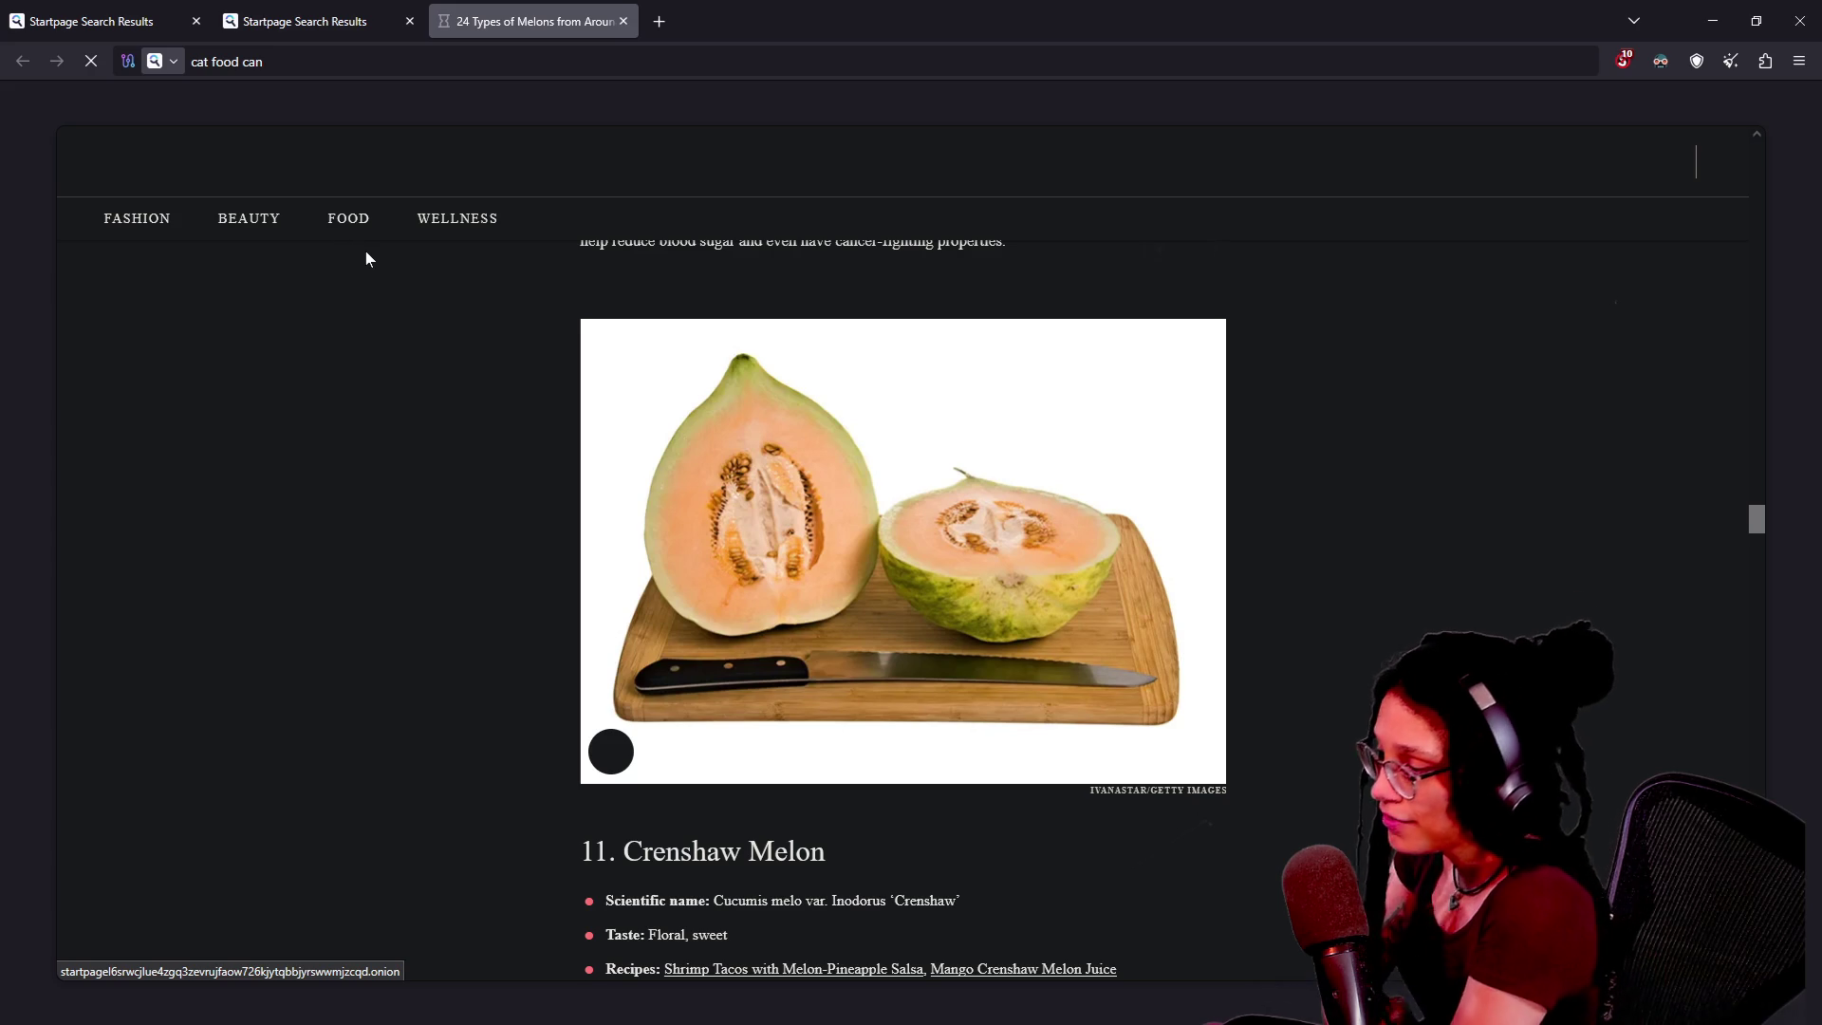
left_click(397, 66)
key("Escape")
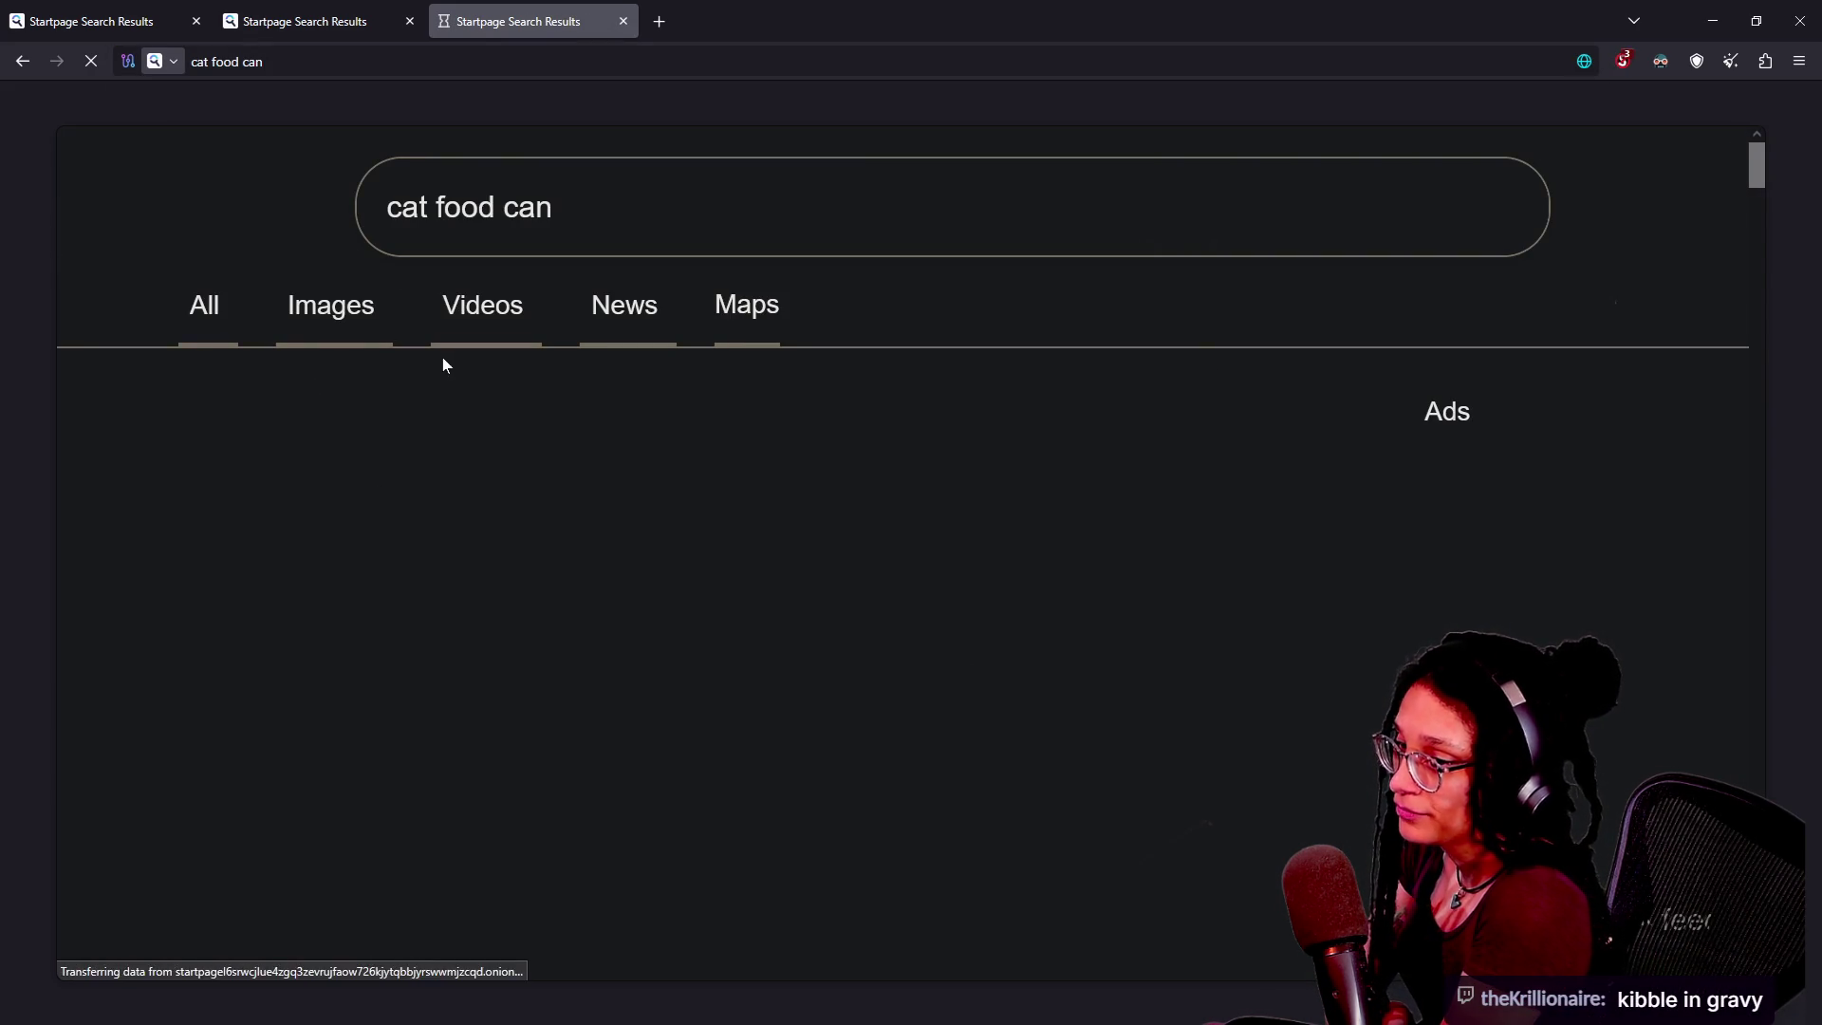
left_click(340, 340)
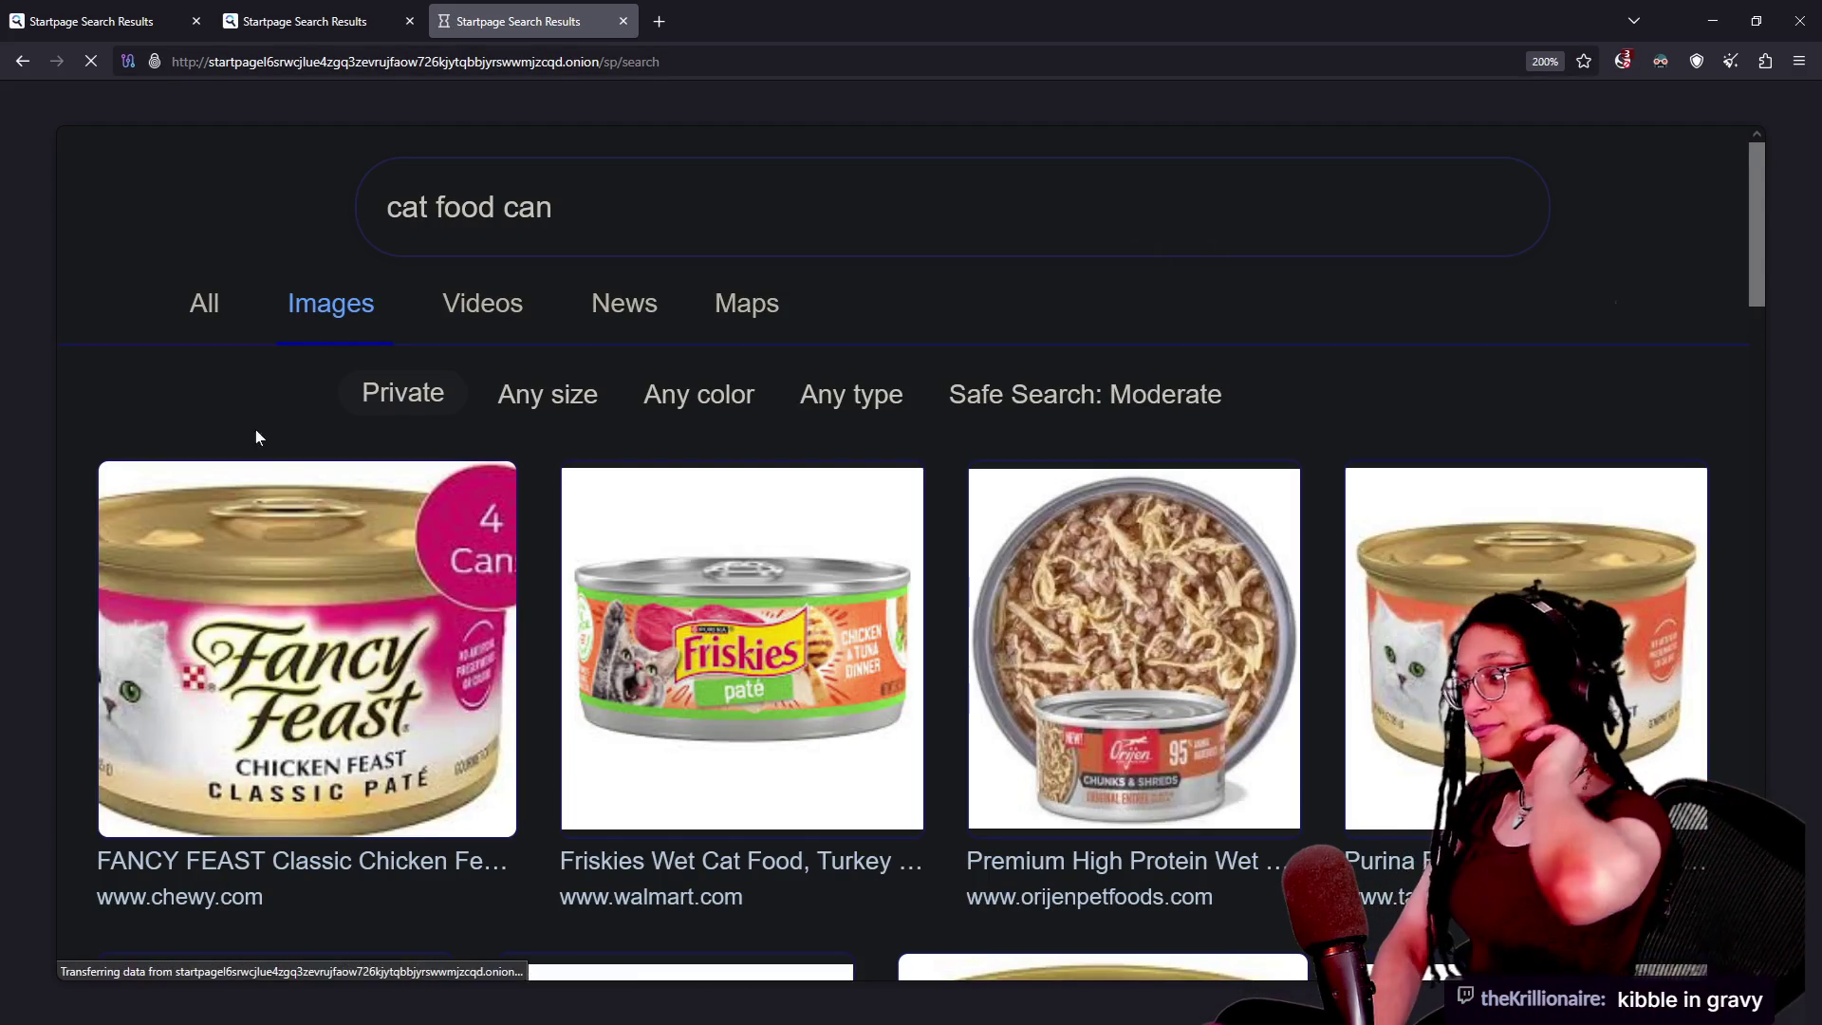
- Browse the cat food can images for reference, then return to the Canva design
scroll(985, 619, "down", 5)
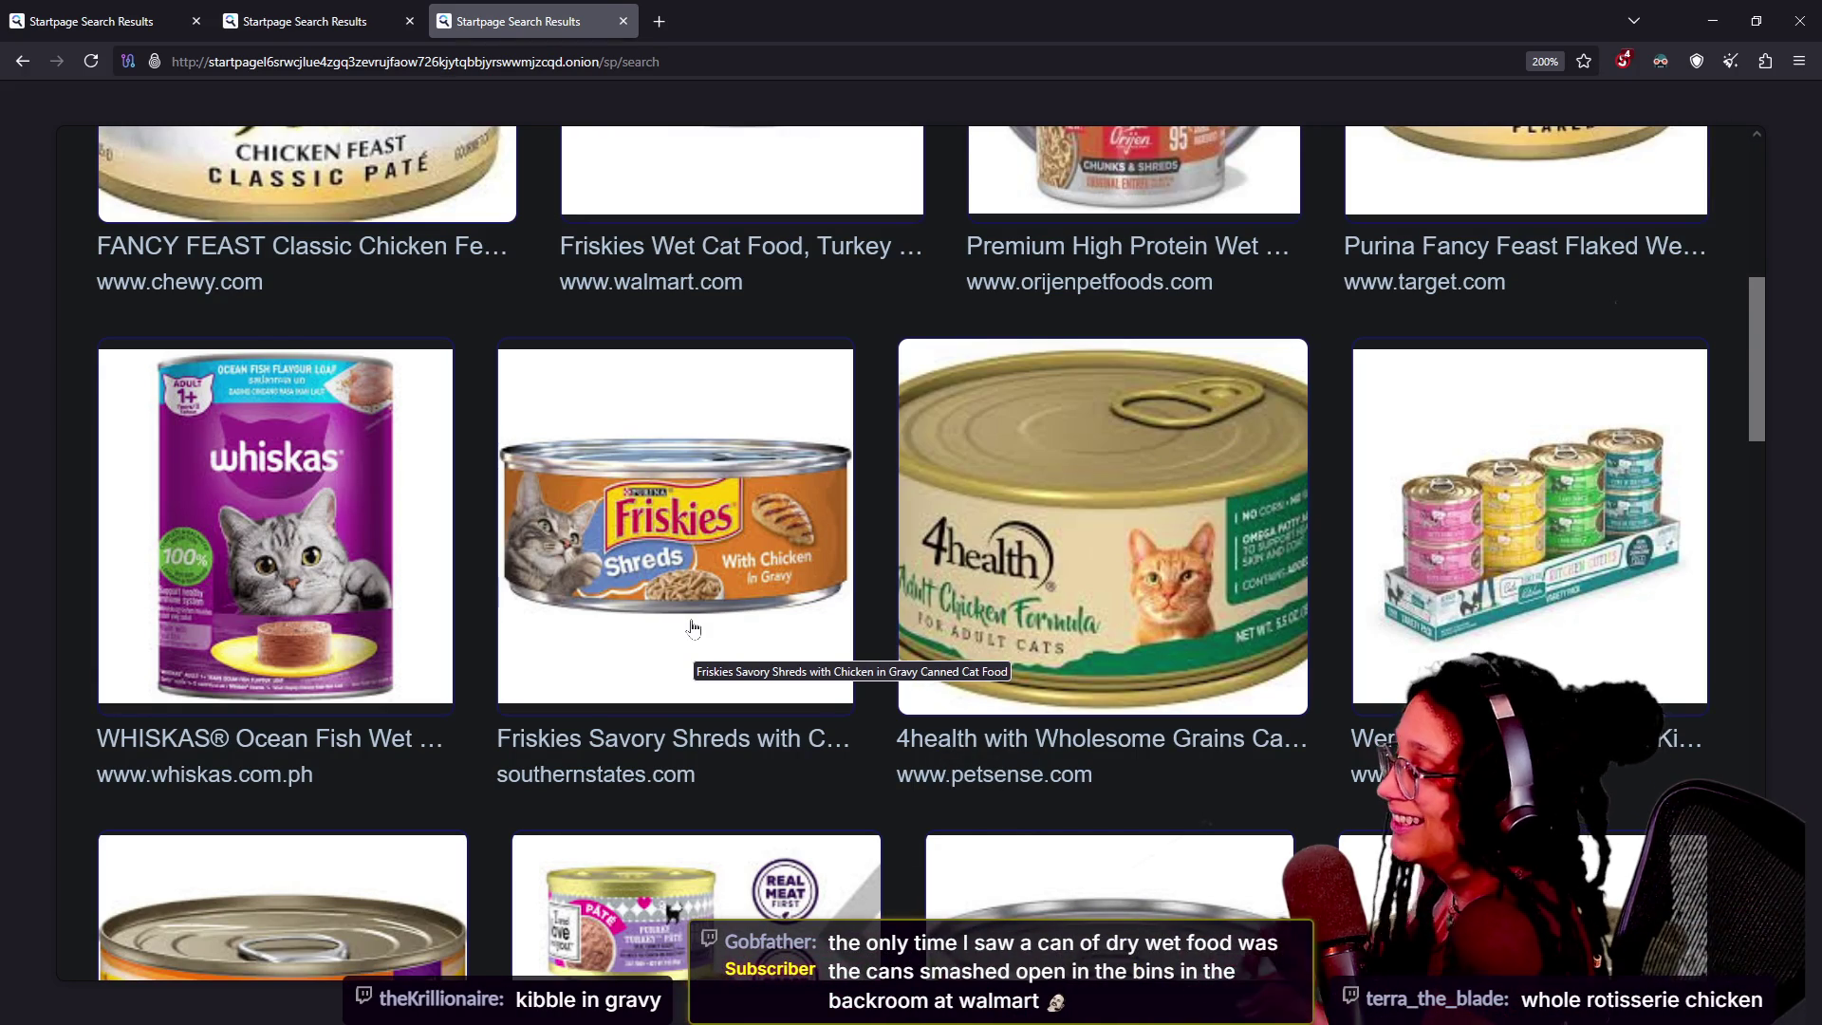
scroll(636, 634, "down", 2)
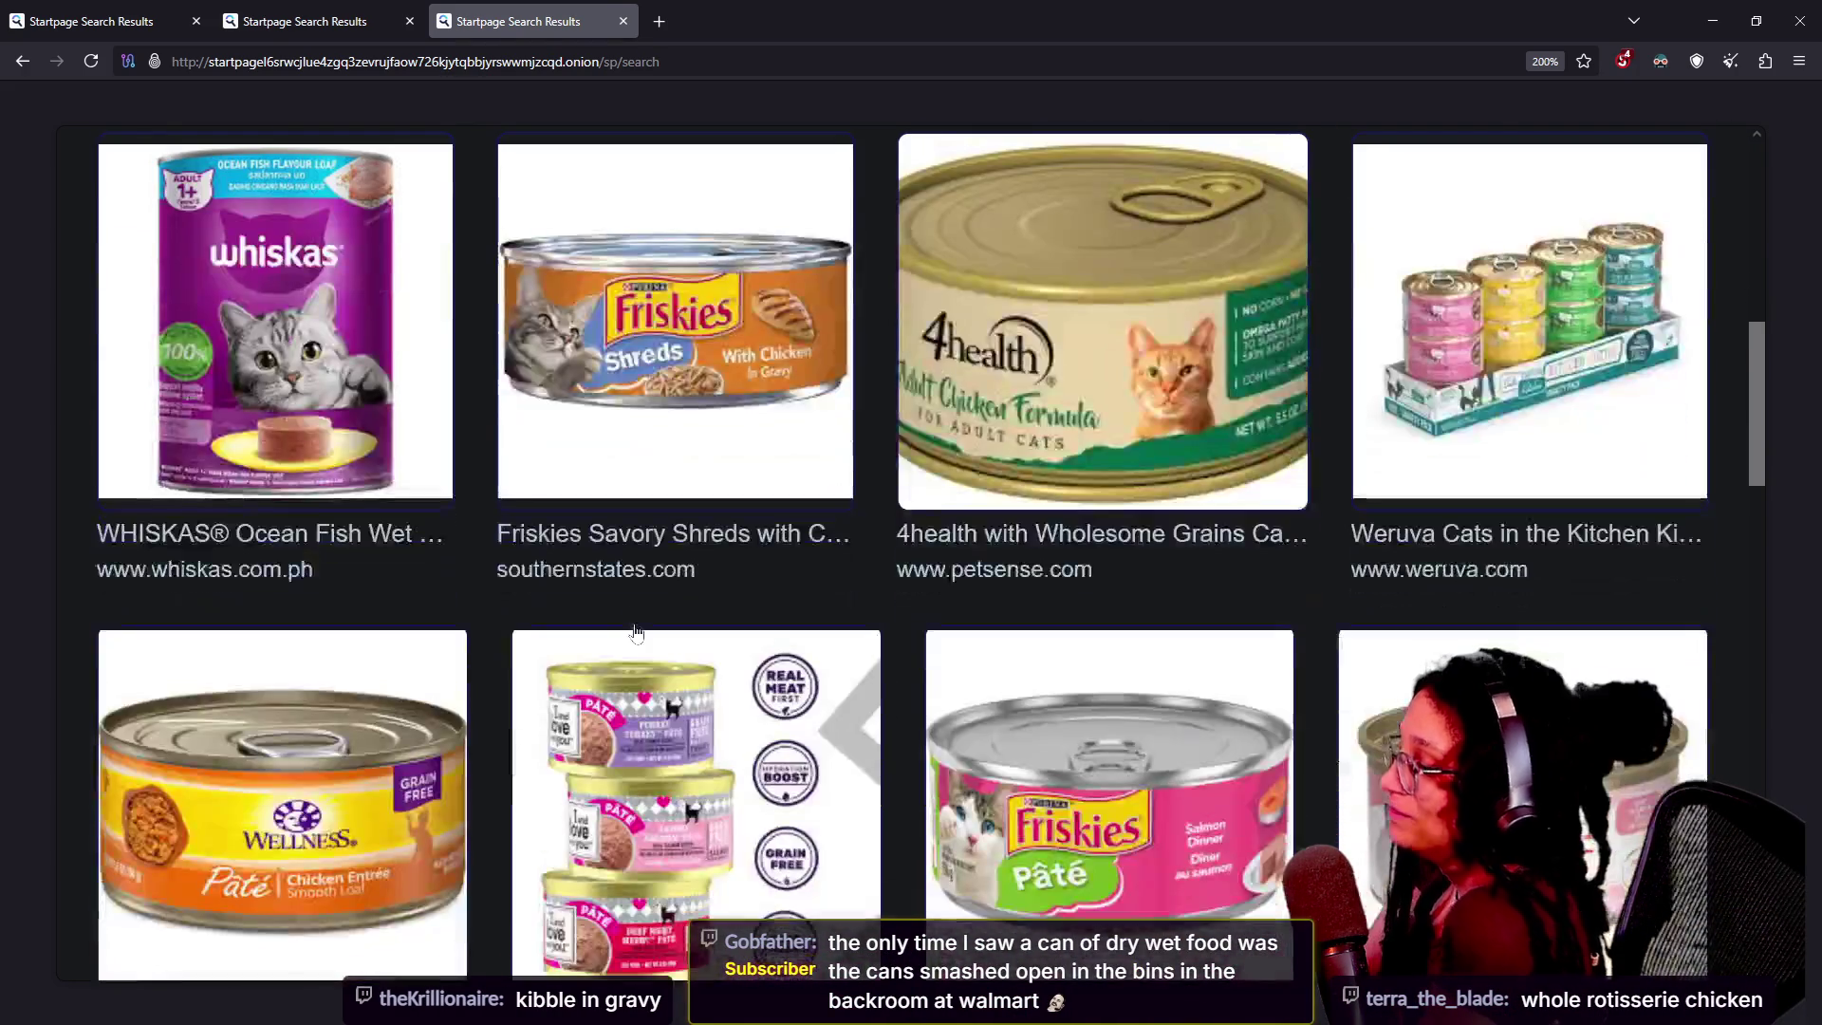
scroll(636, 635, "down", 2)
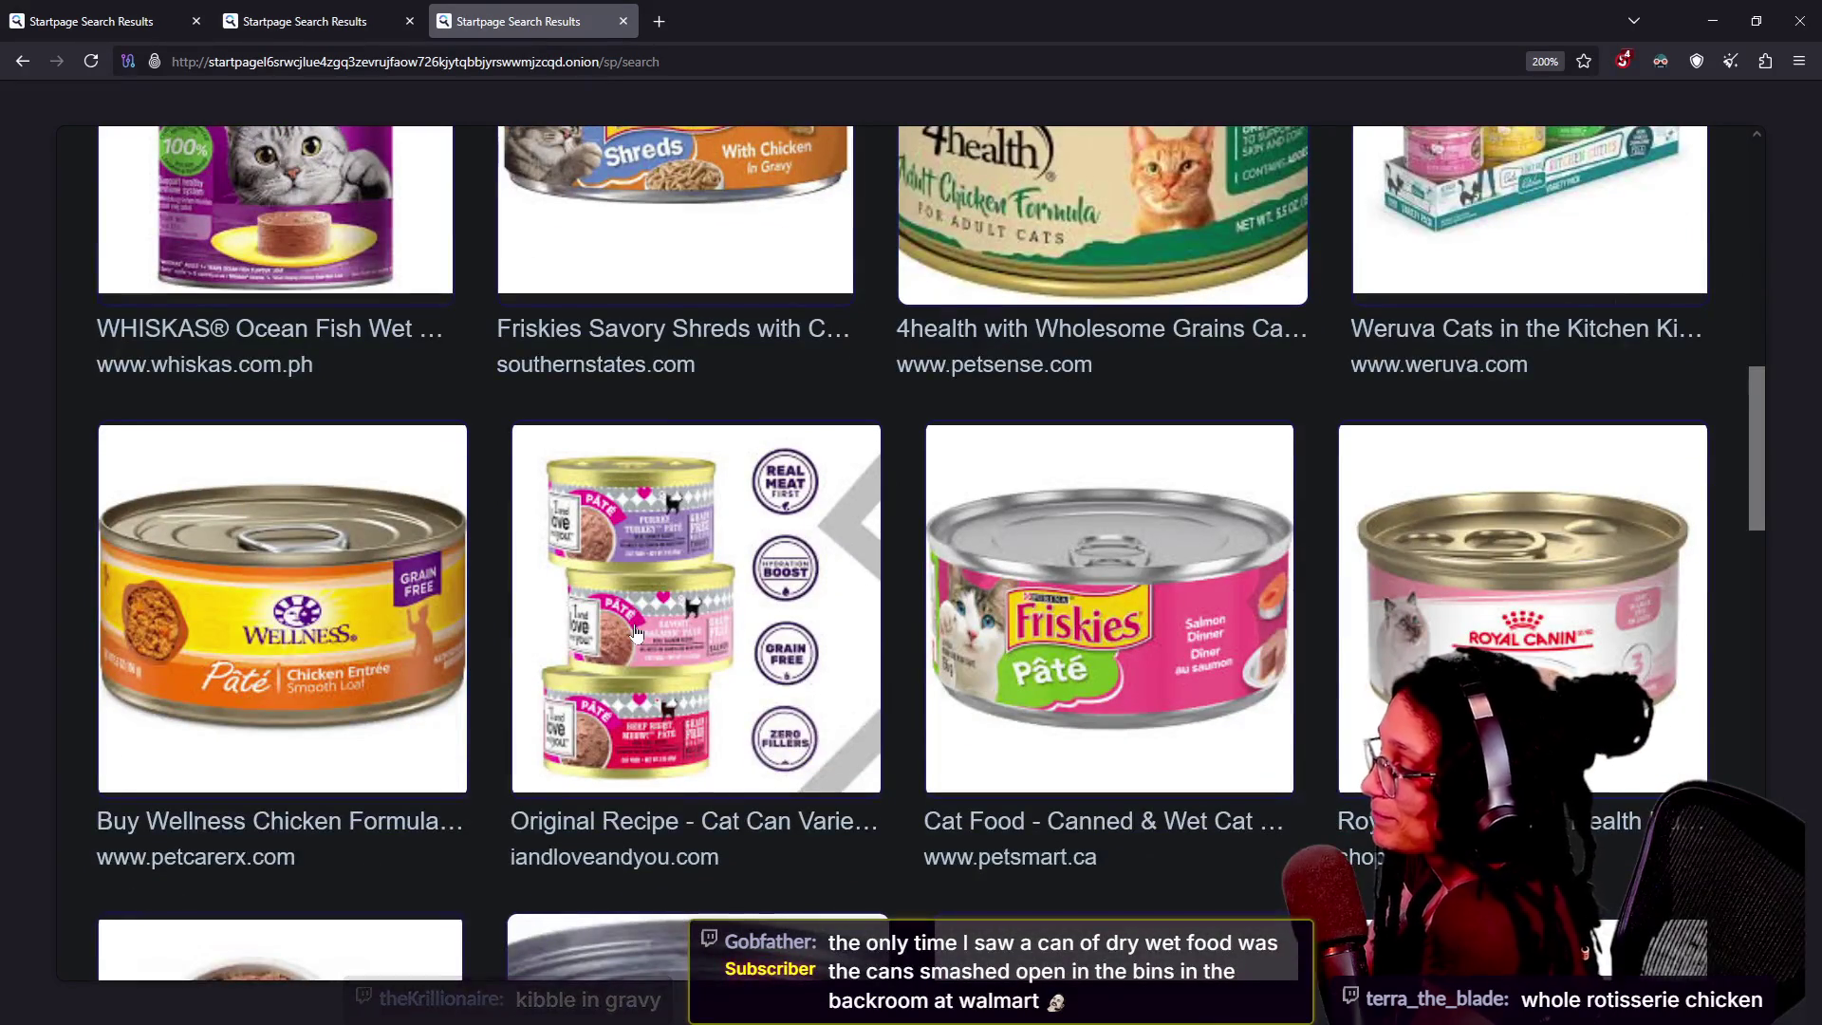
scroll(636, 634, "down", 4)
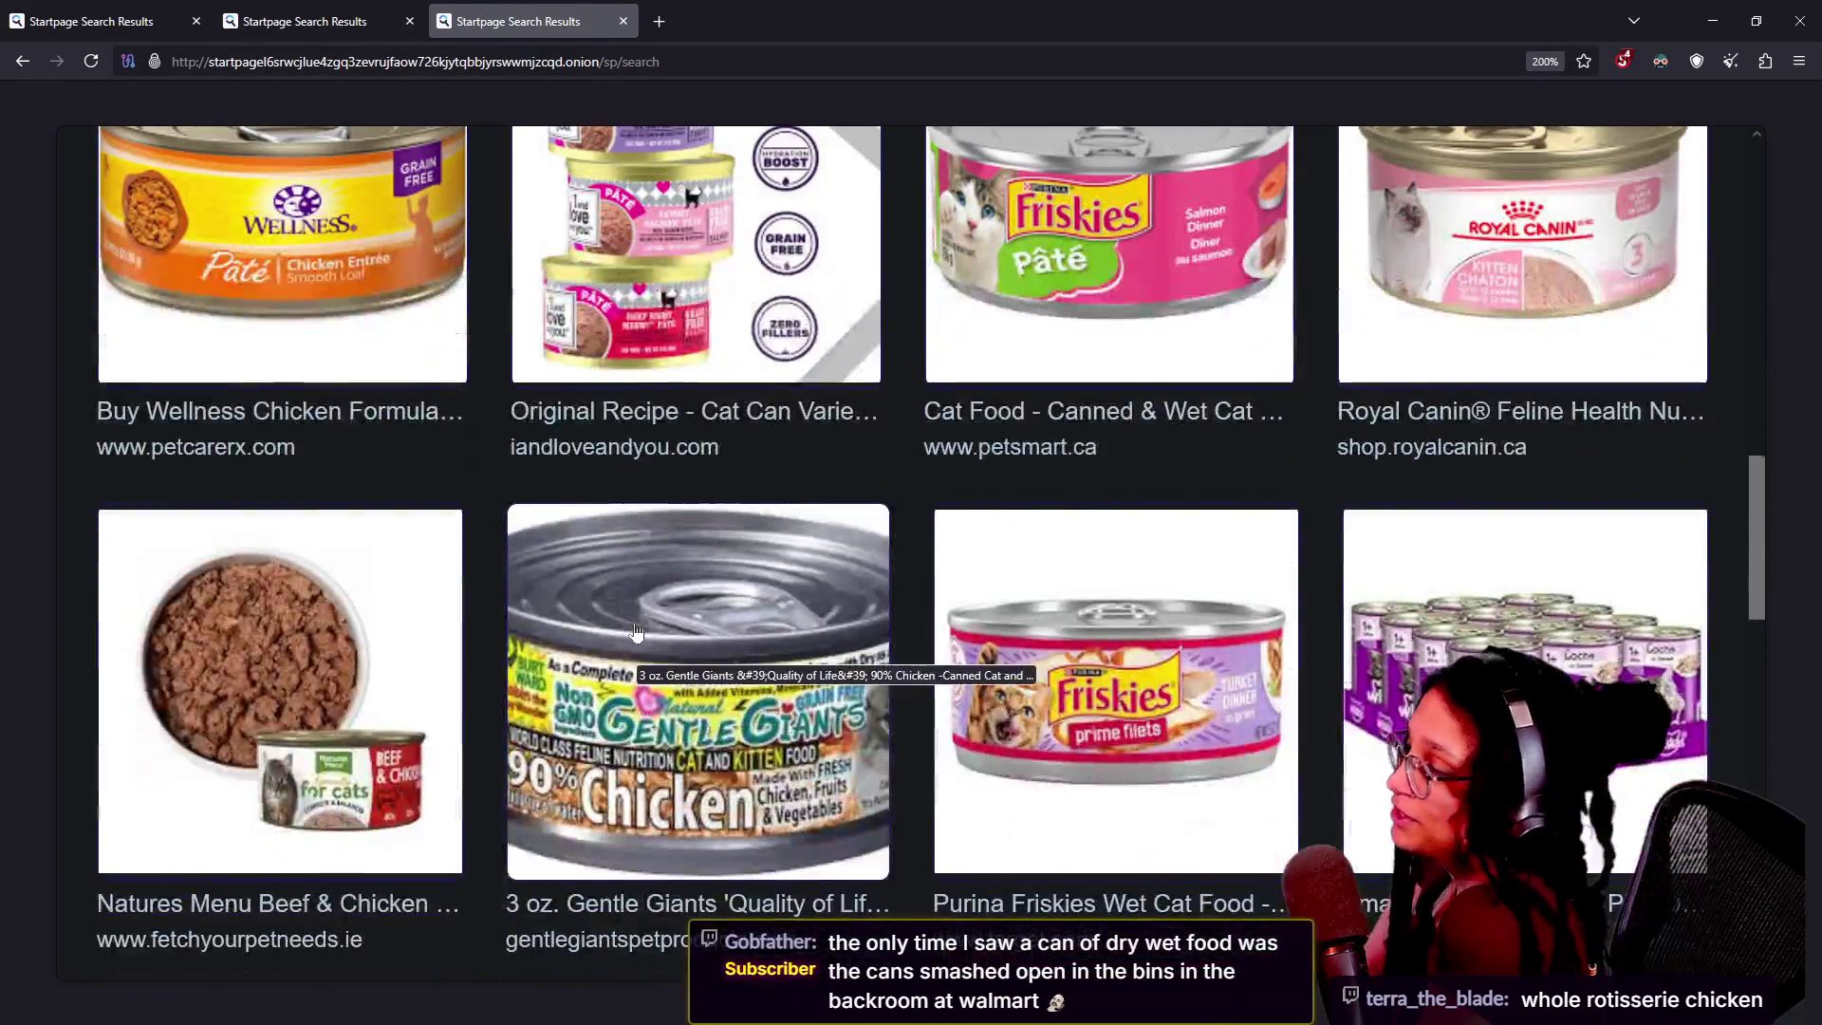
scroll(635, 635, "down", 2)
scroll(811, 731, "down", 4)
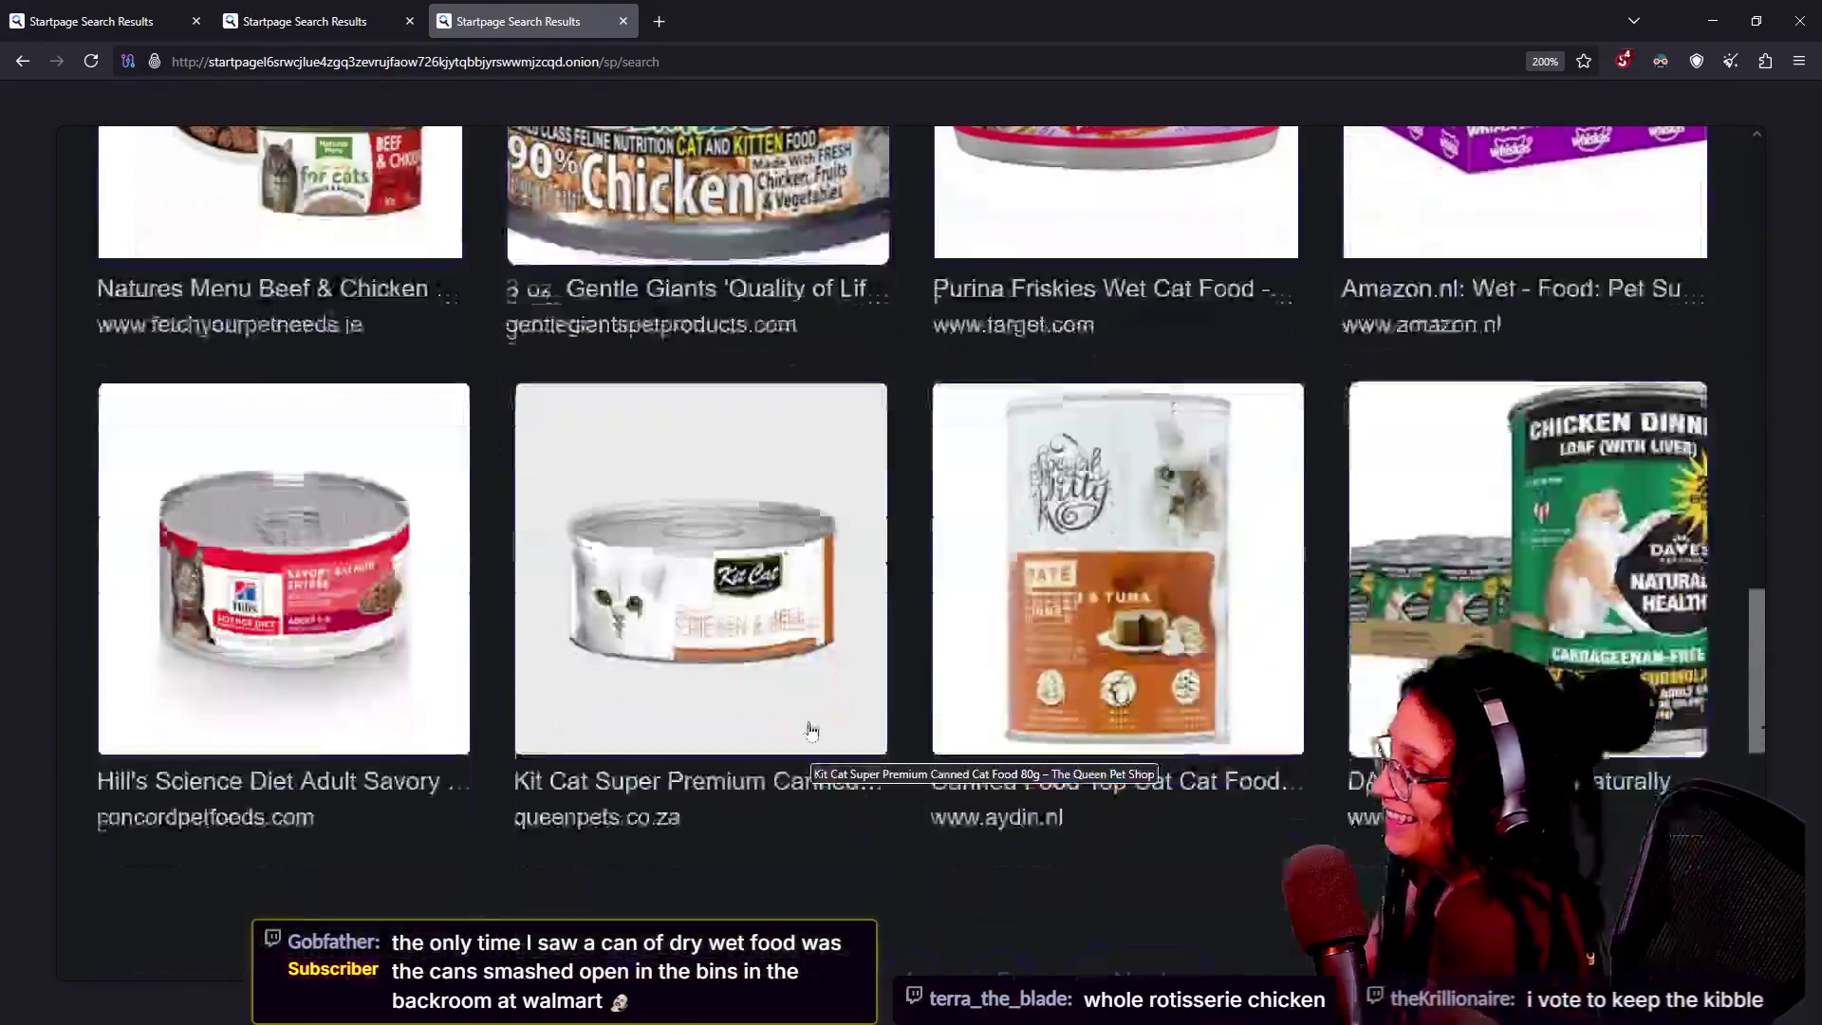
scroll(812, 731, "down", 2)
scroll(747, 450, "up", 12)
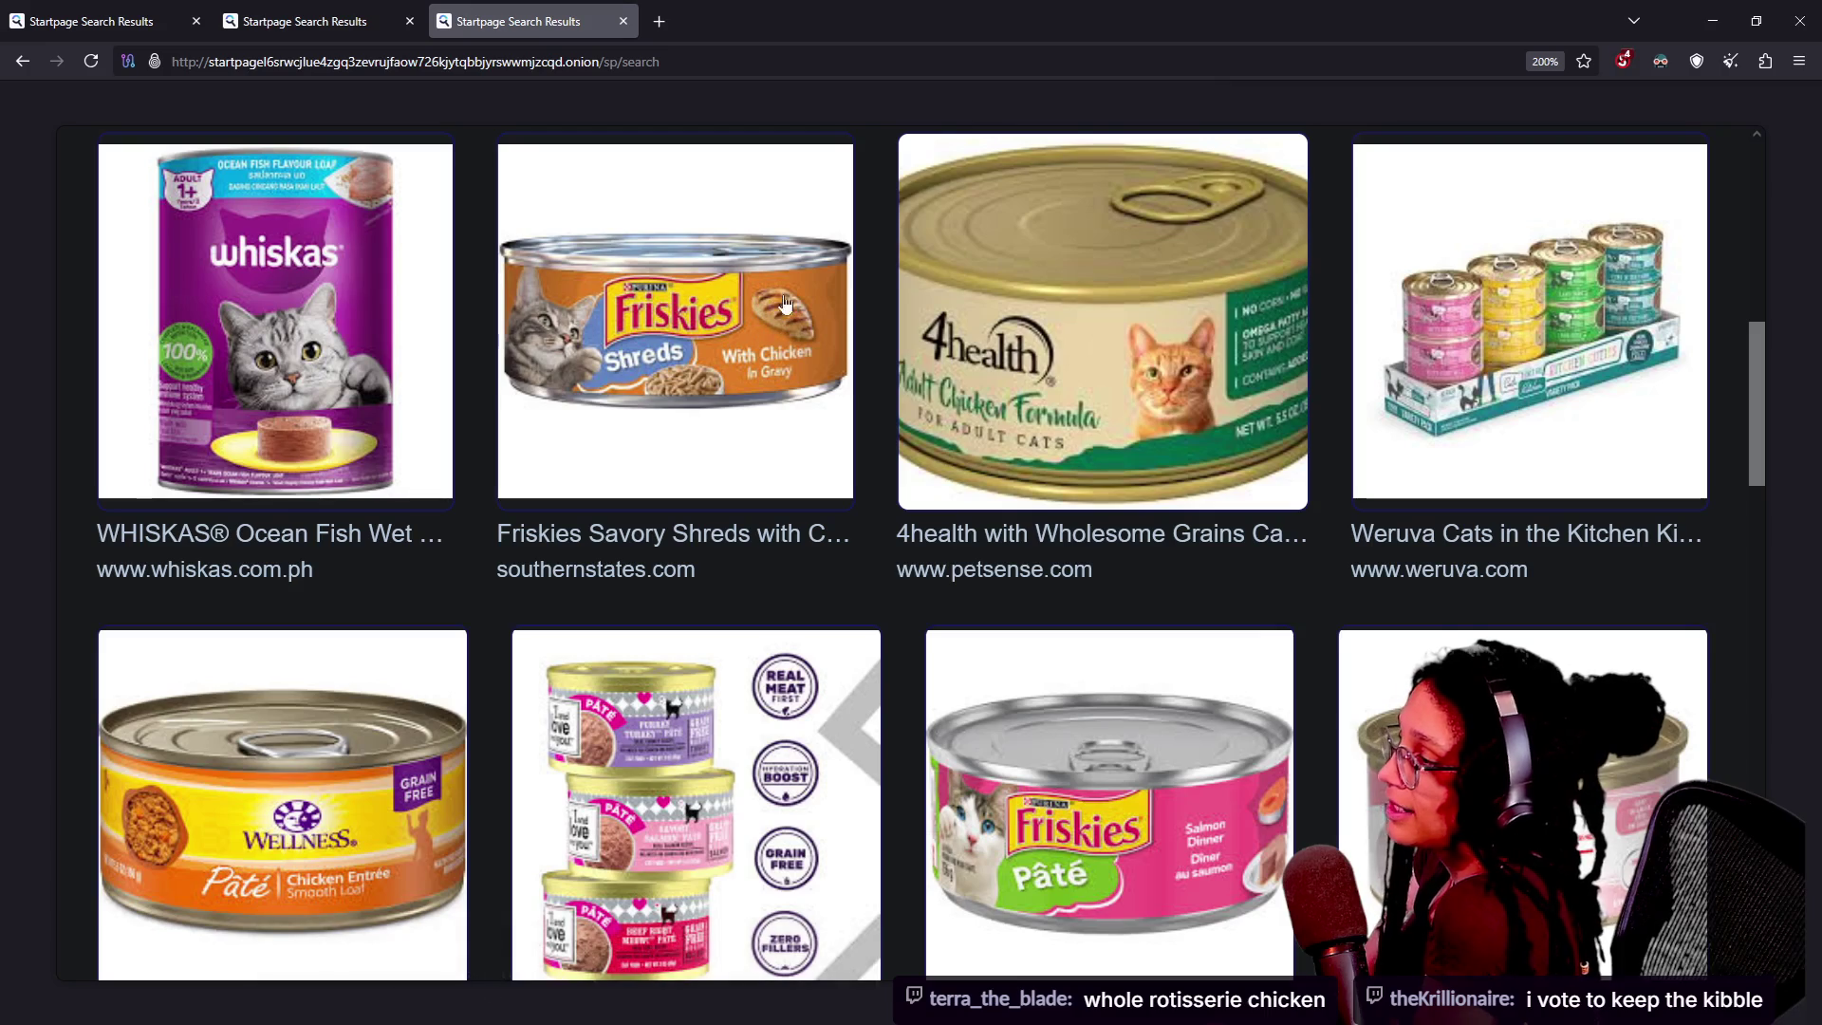
scroll(755, 326, "up", 4)
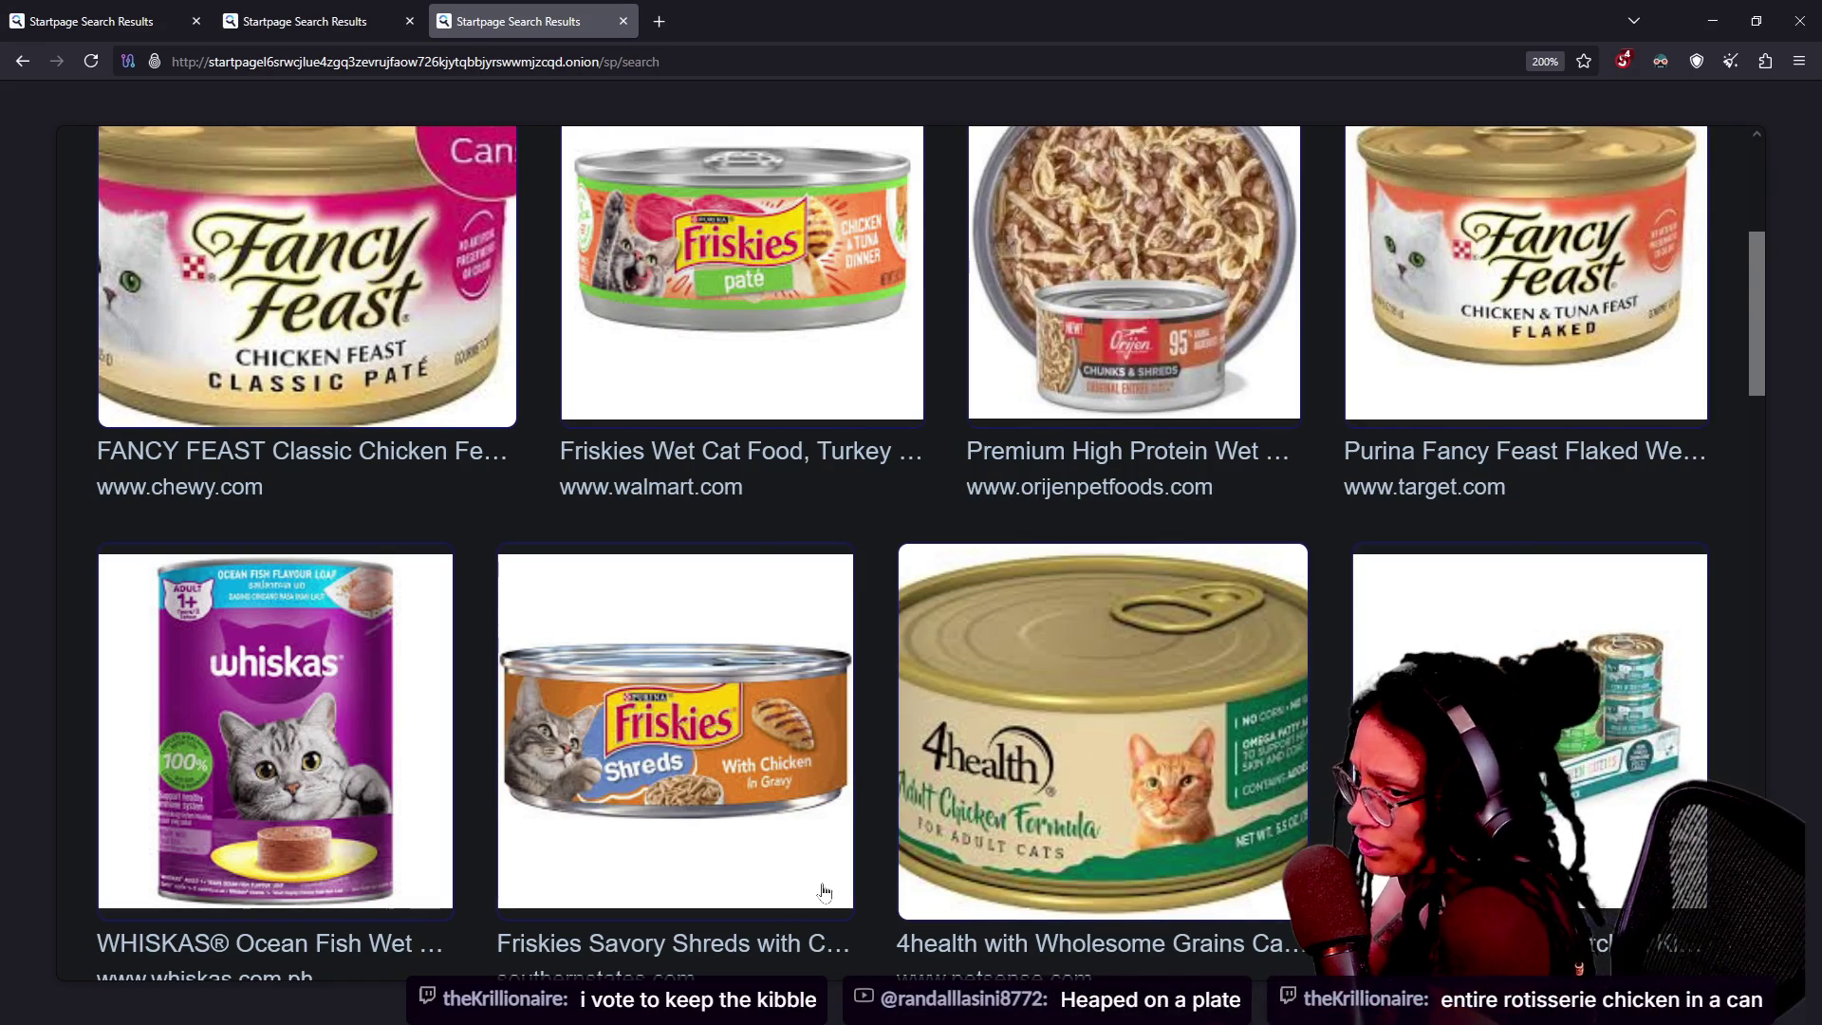
scroll(824, 892, "down", 2)
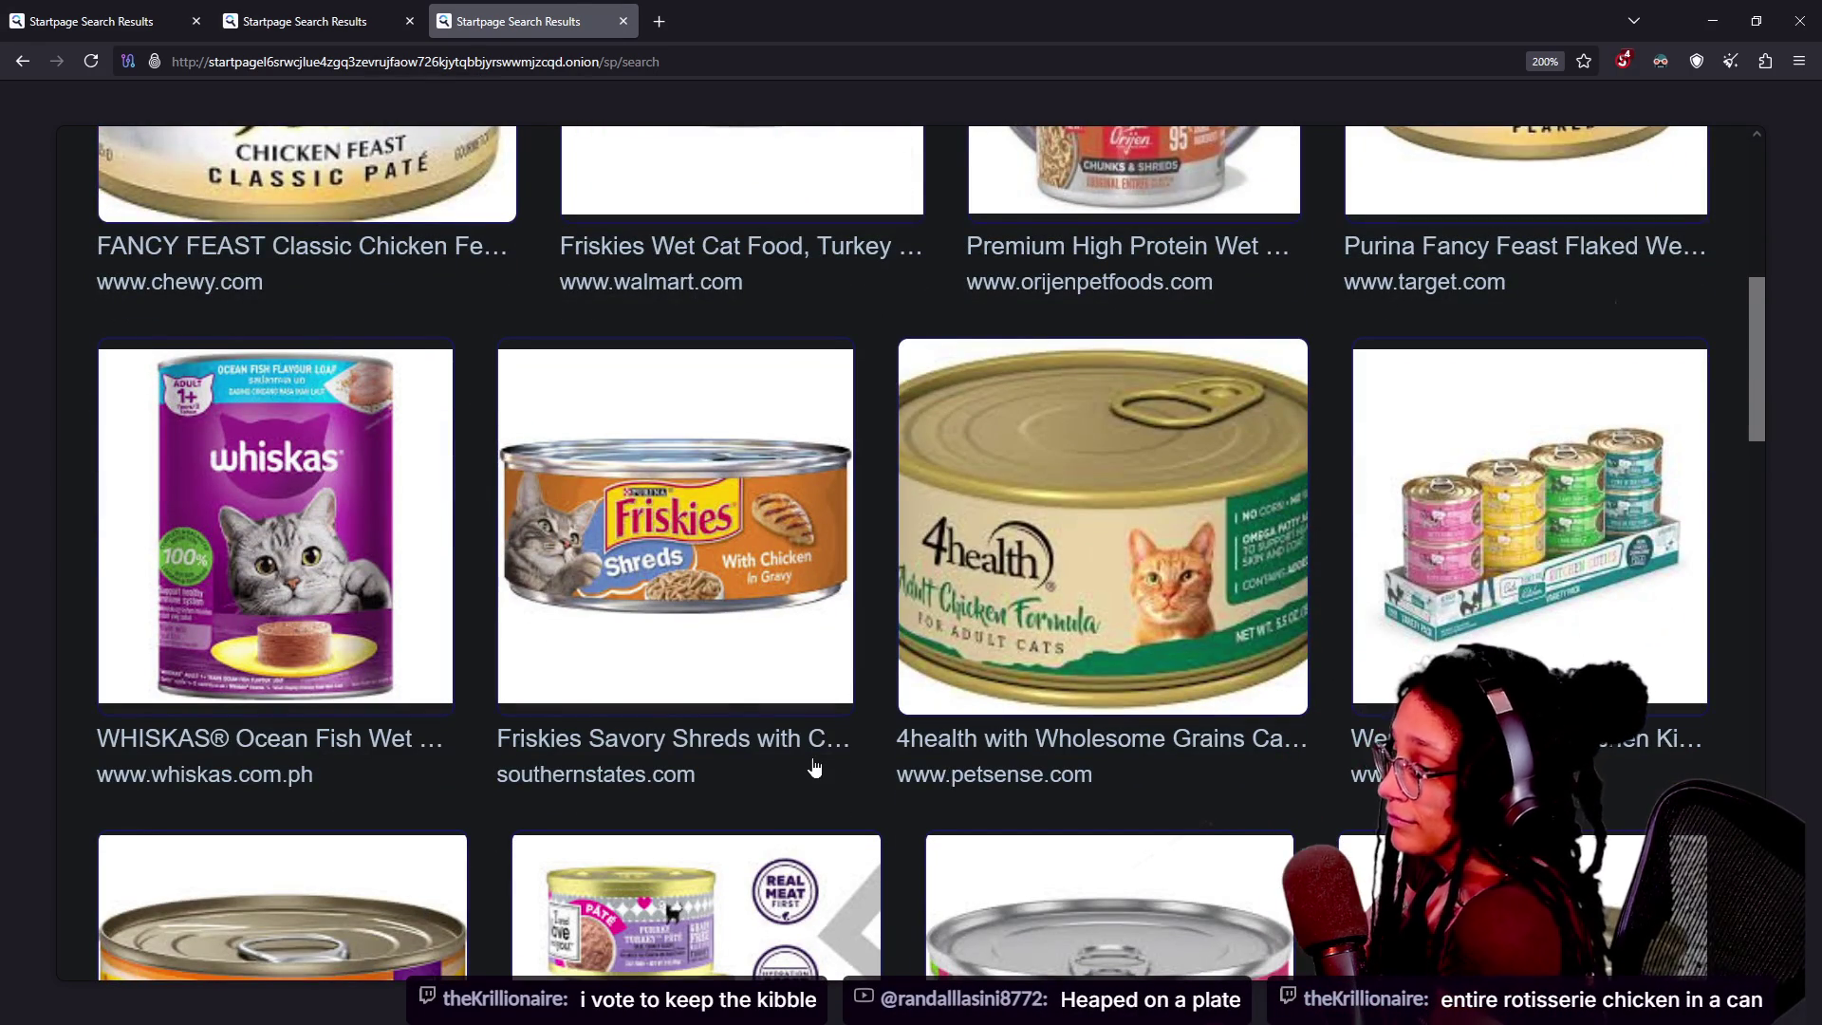
scroll(691, 671, "down", 2)
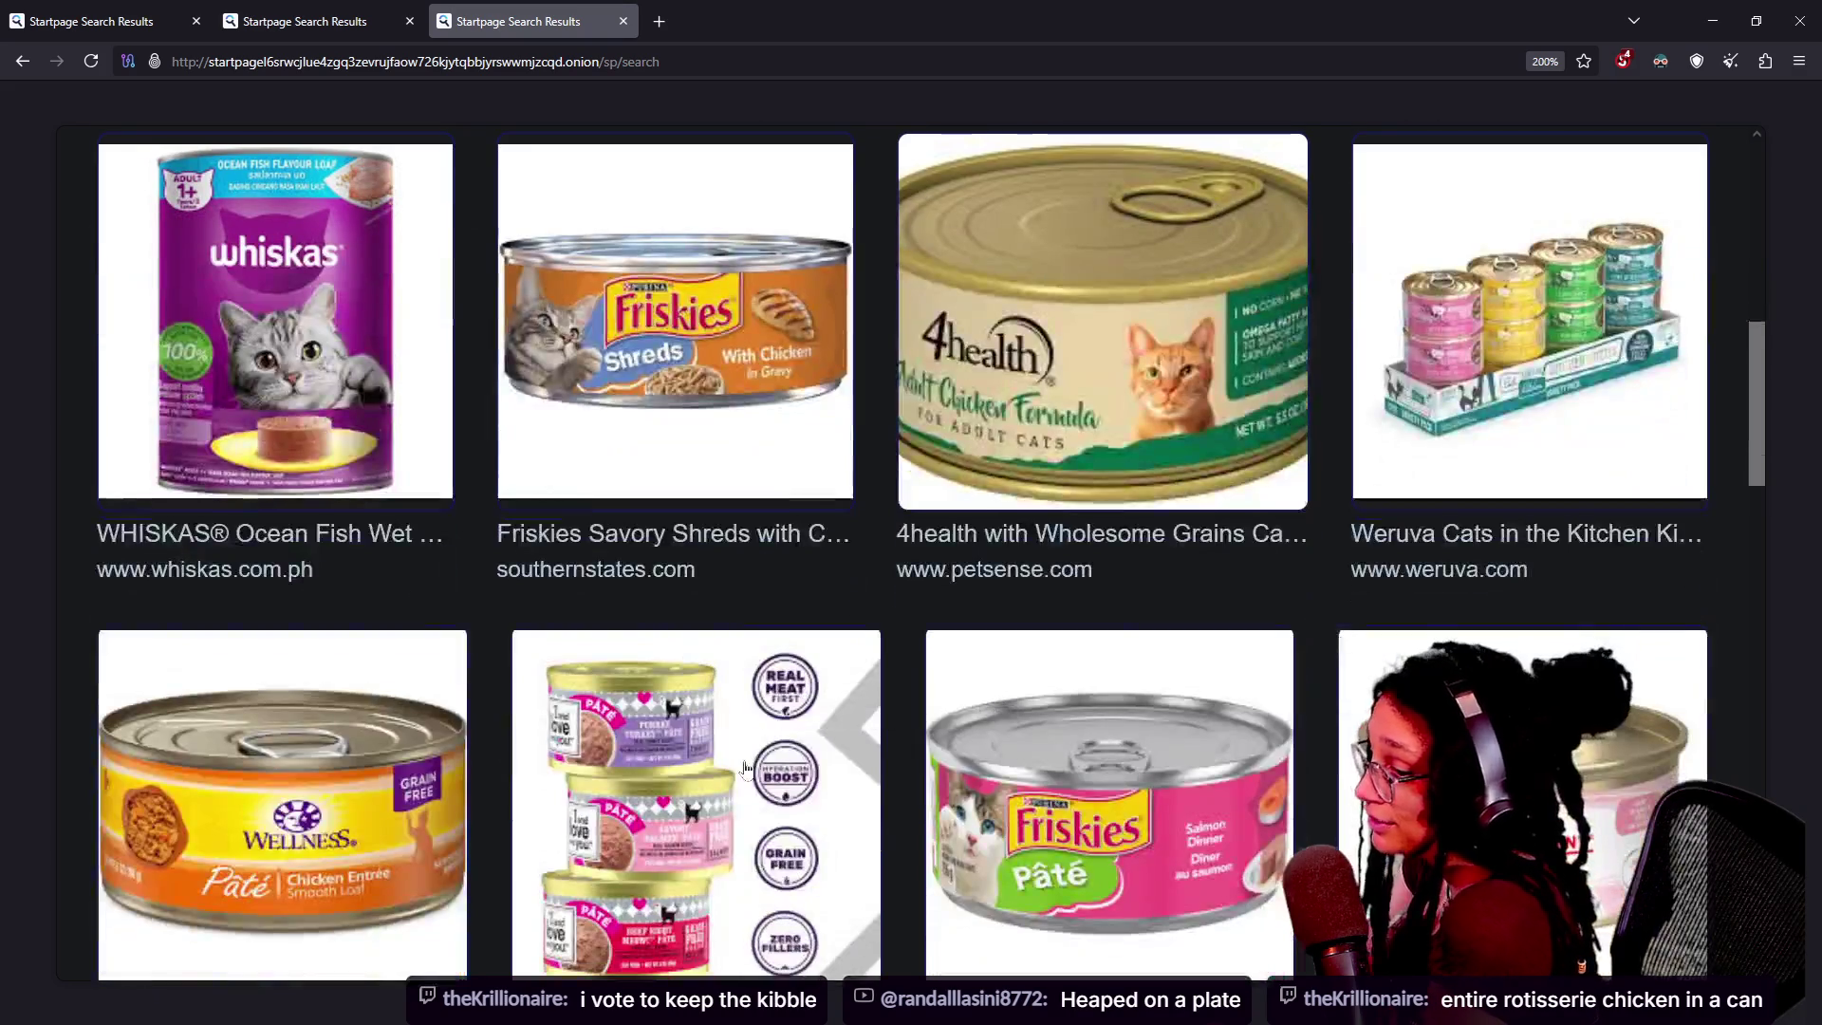
scroll(741, 700, "down", 2)
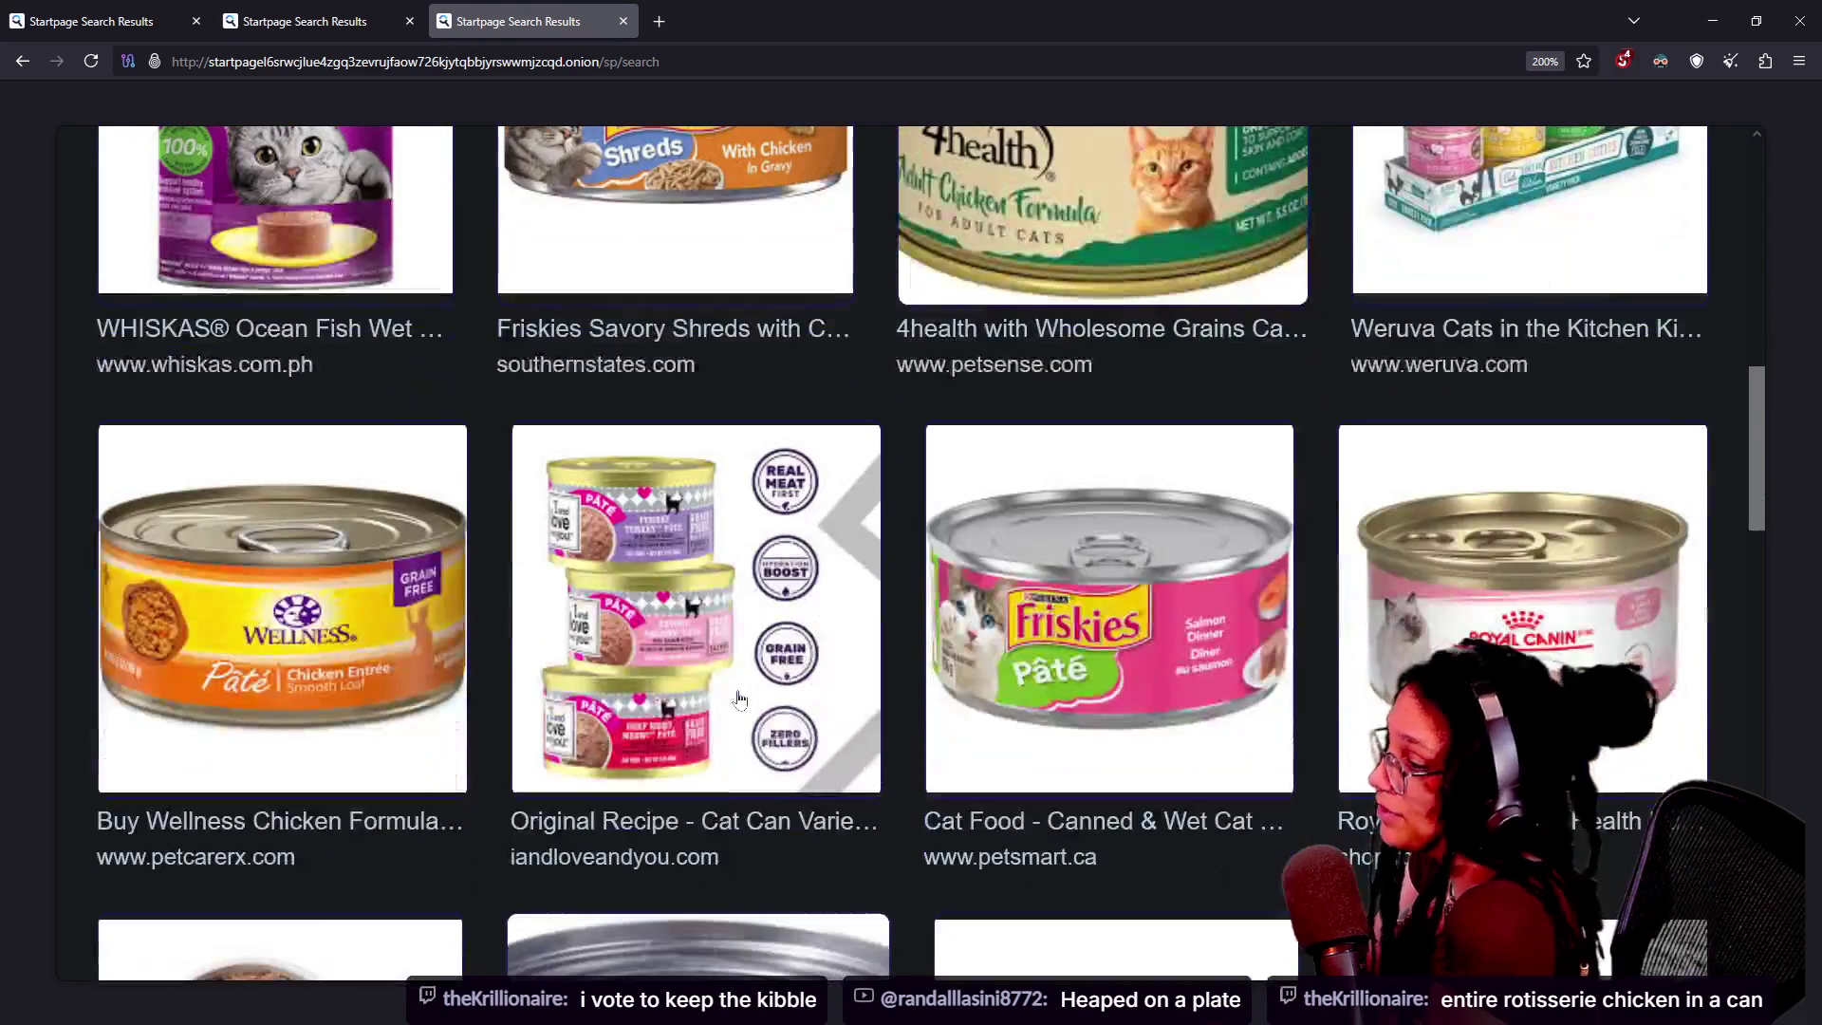
scroll(741, 700, "up", 4)
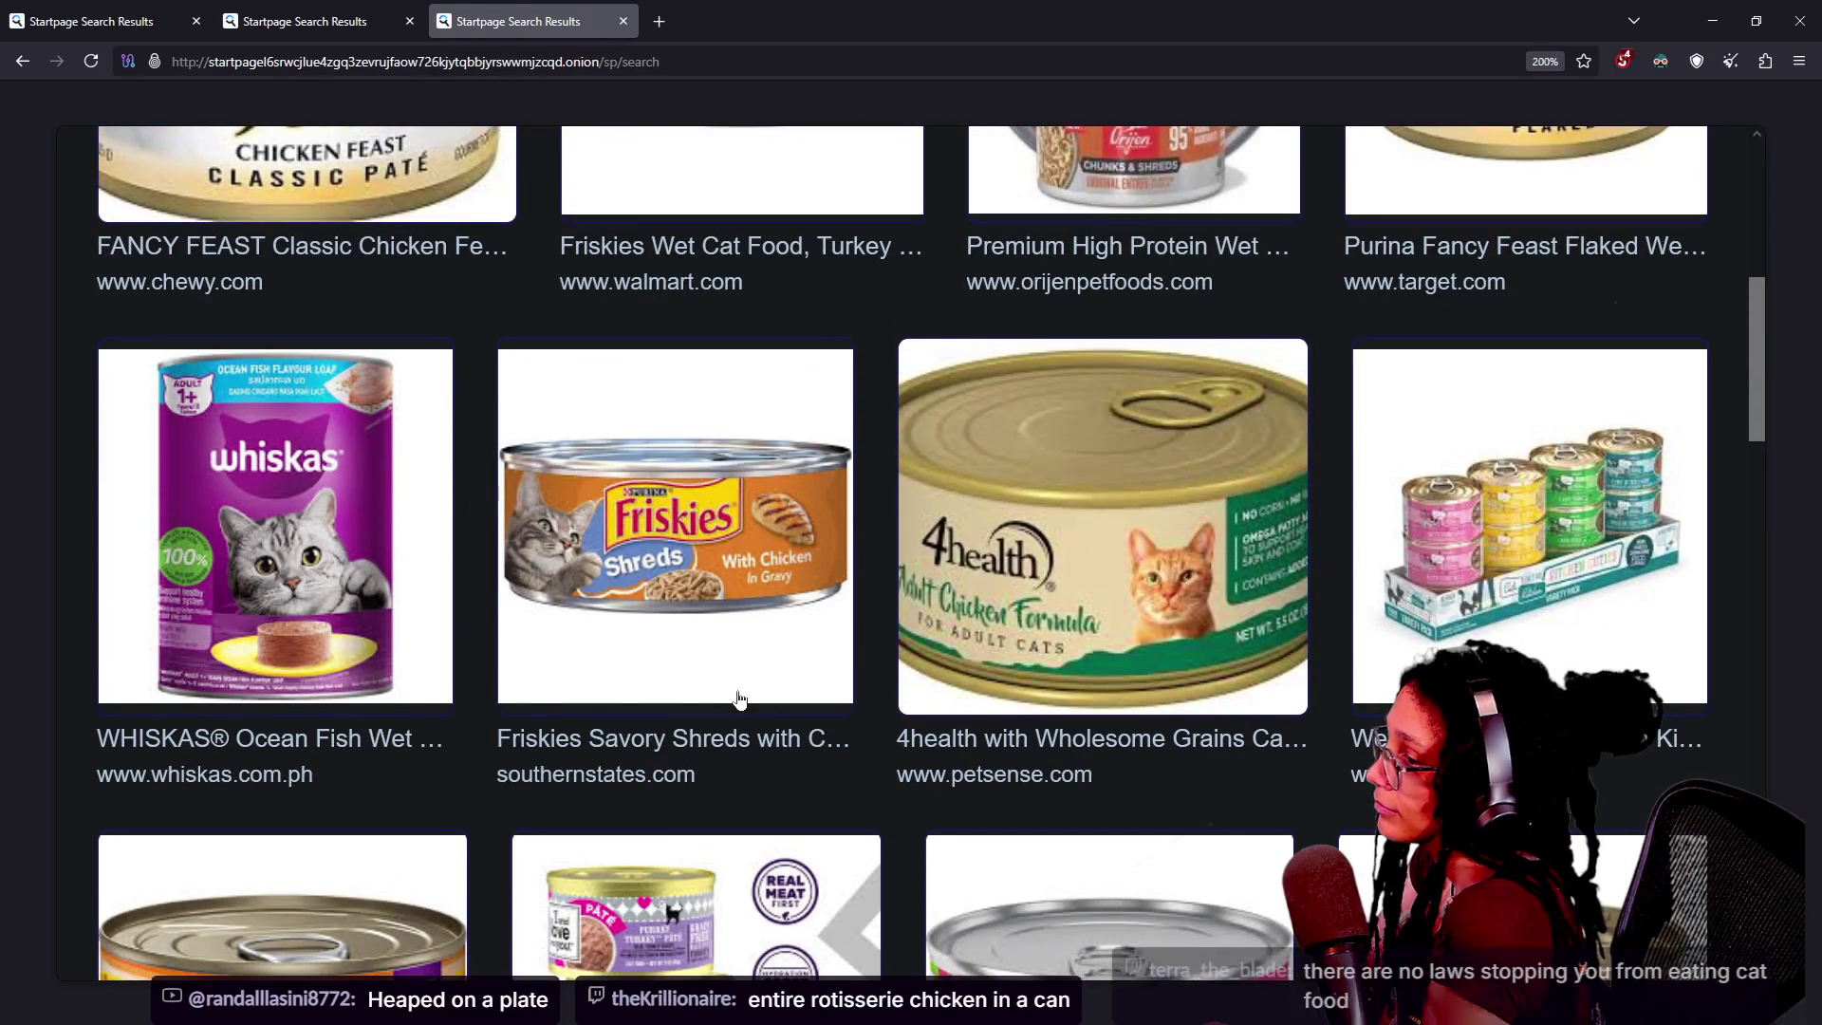
scroll(740, 699, "up", 2)
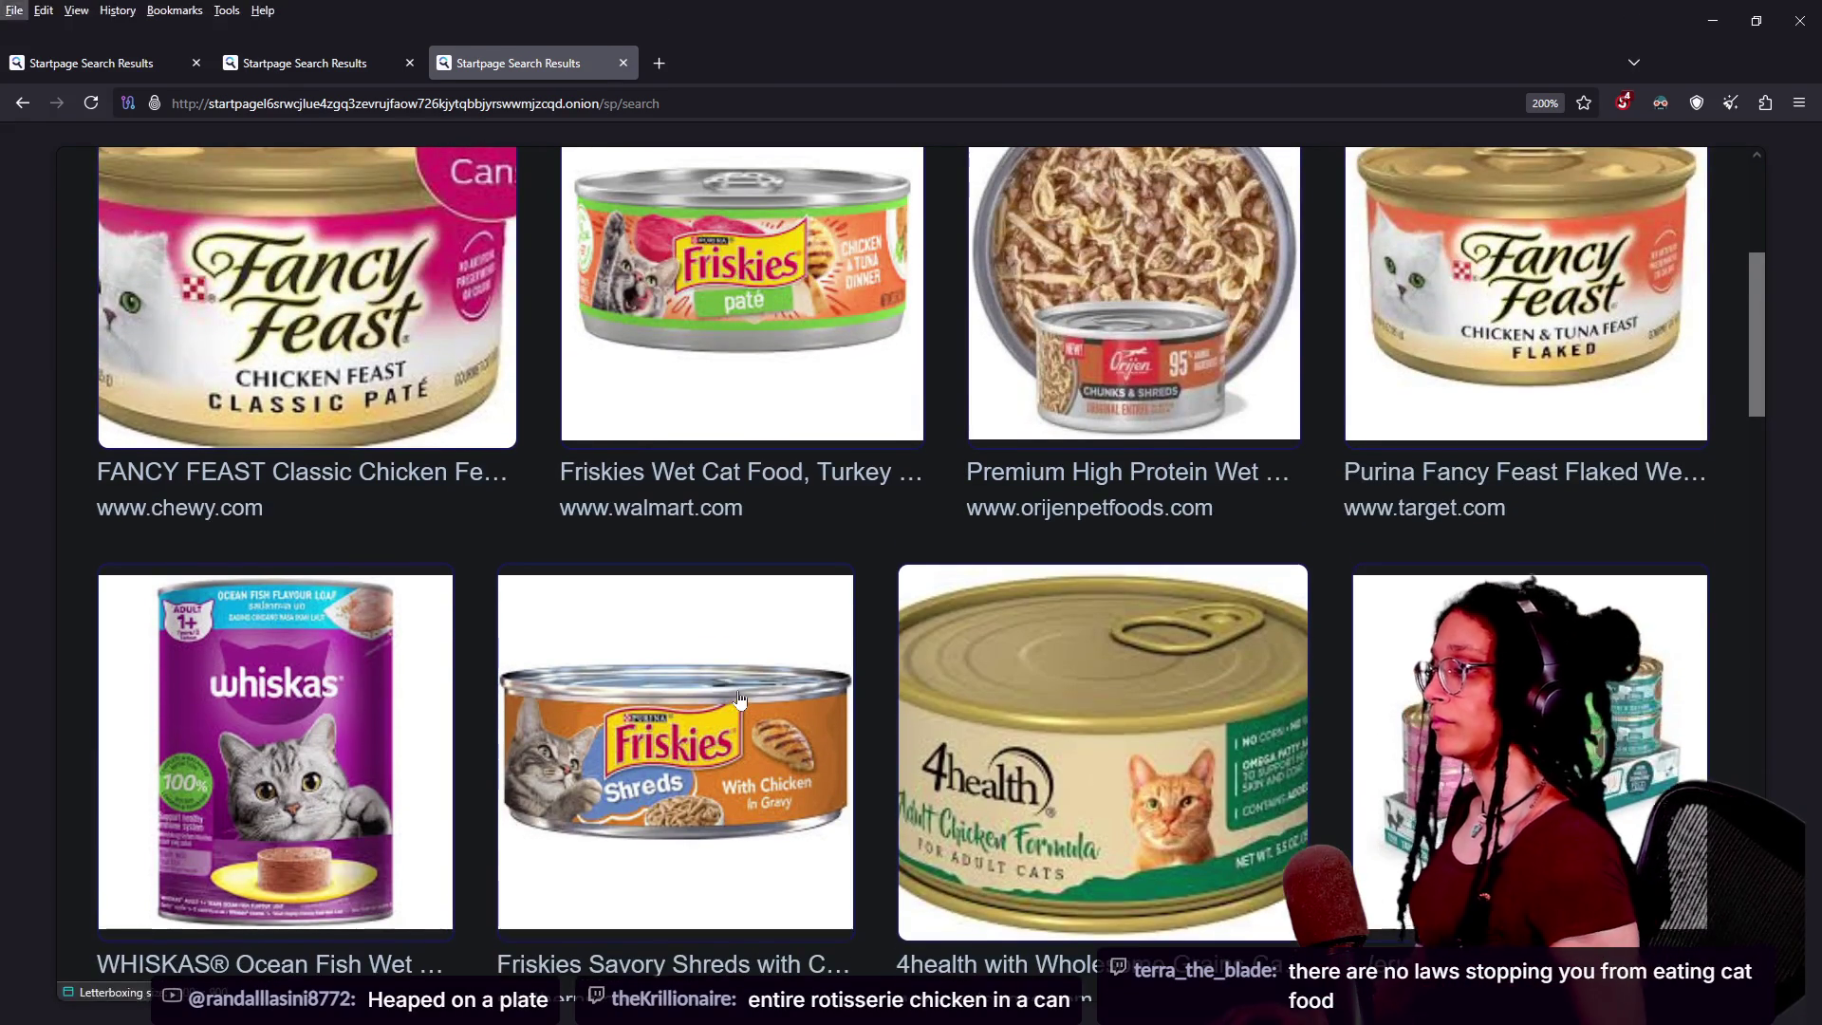
key("alt+Tab")
key("alt+Tab")
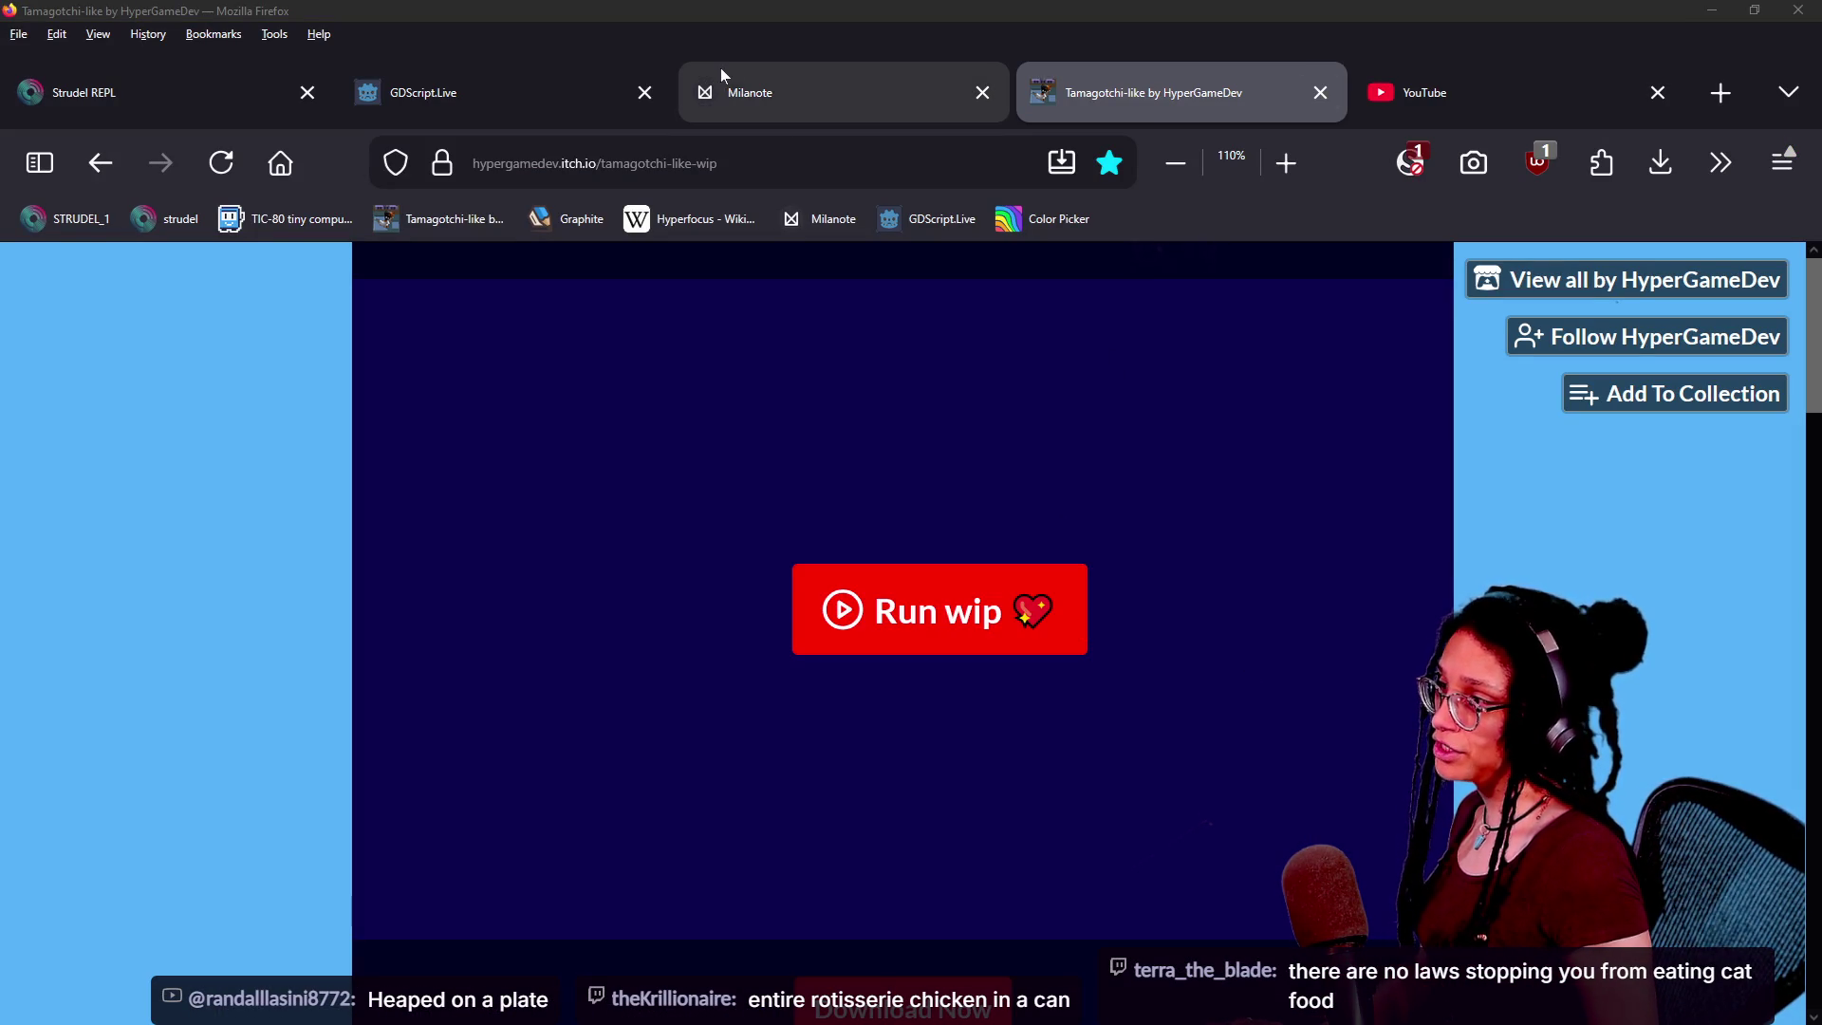
key("alt+Tab")
- Delete the three brown triangles from the can's label
left_click(57, 33)
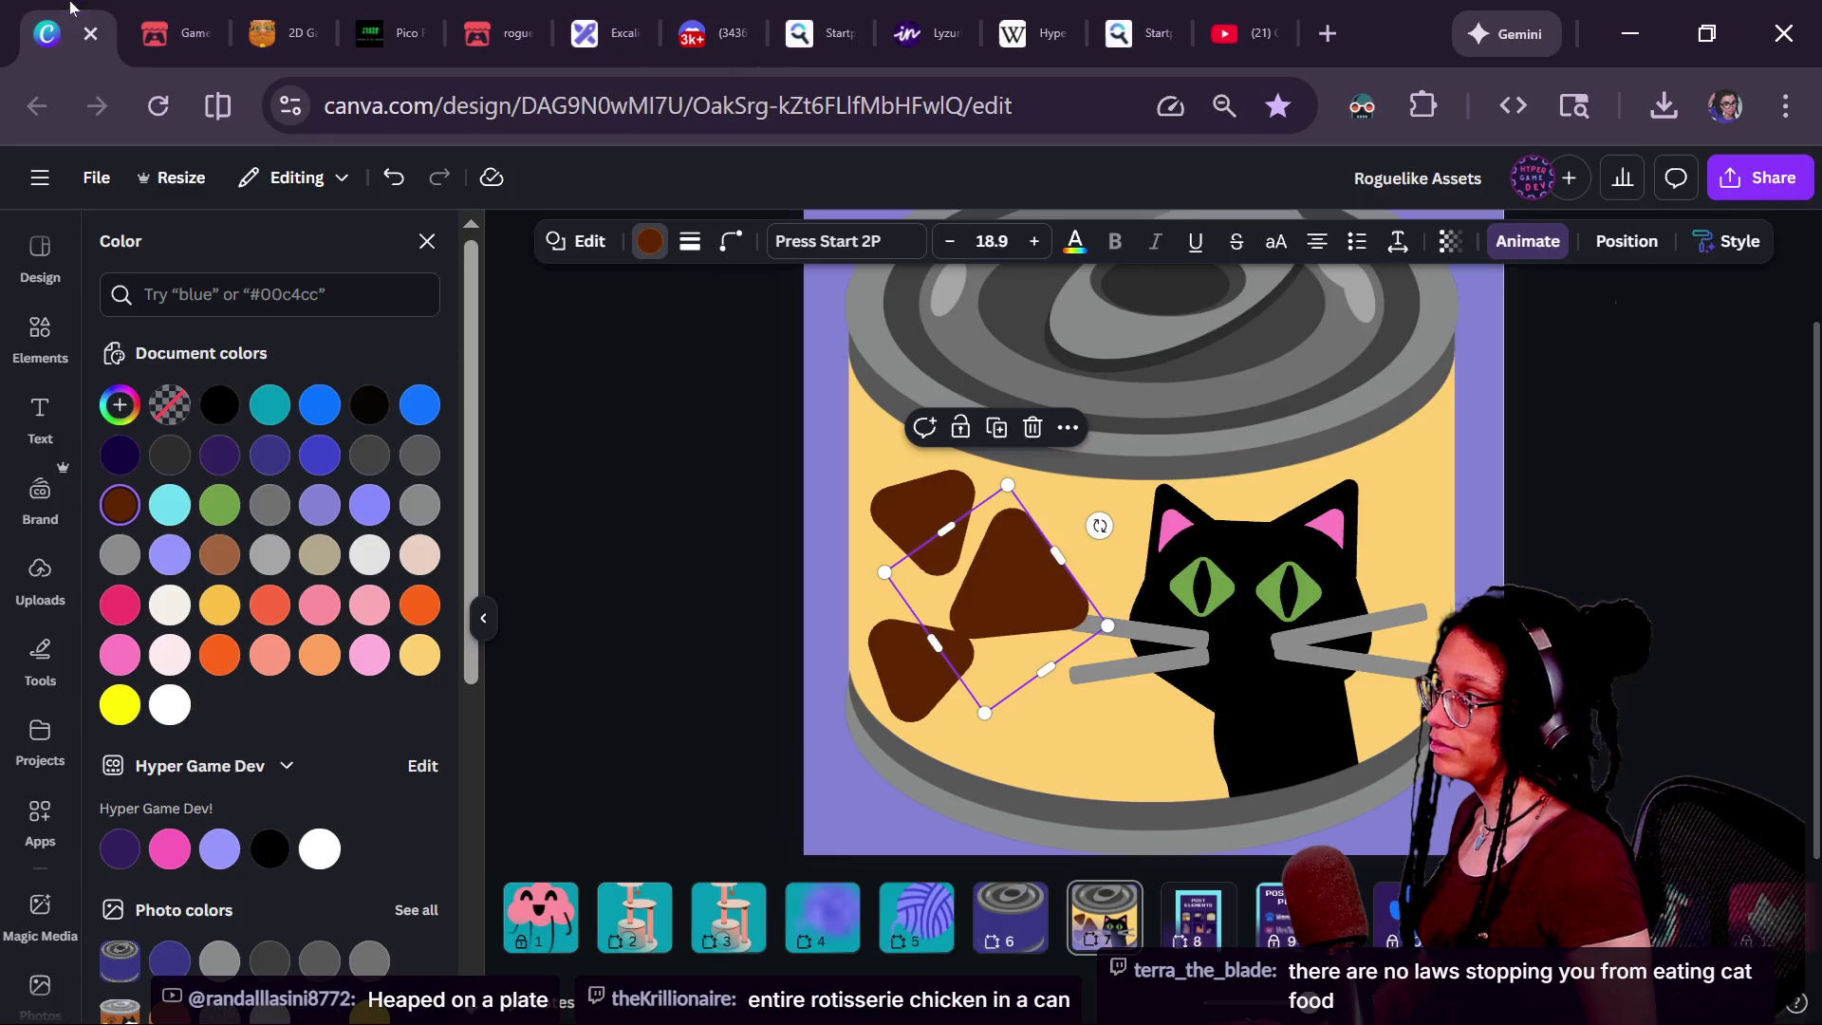
key("Delete")
left_click(936, 492)
key("Delete")
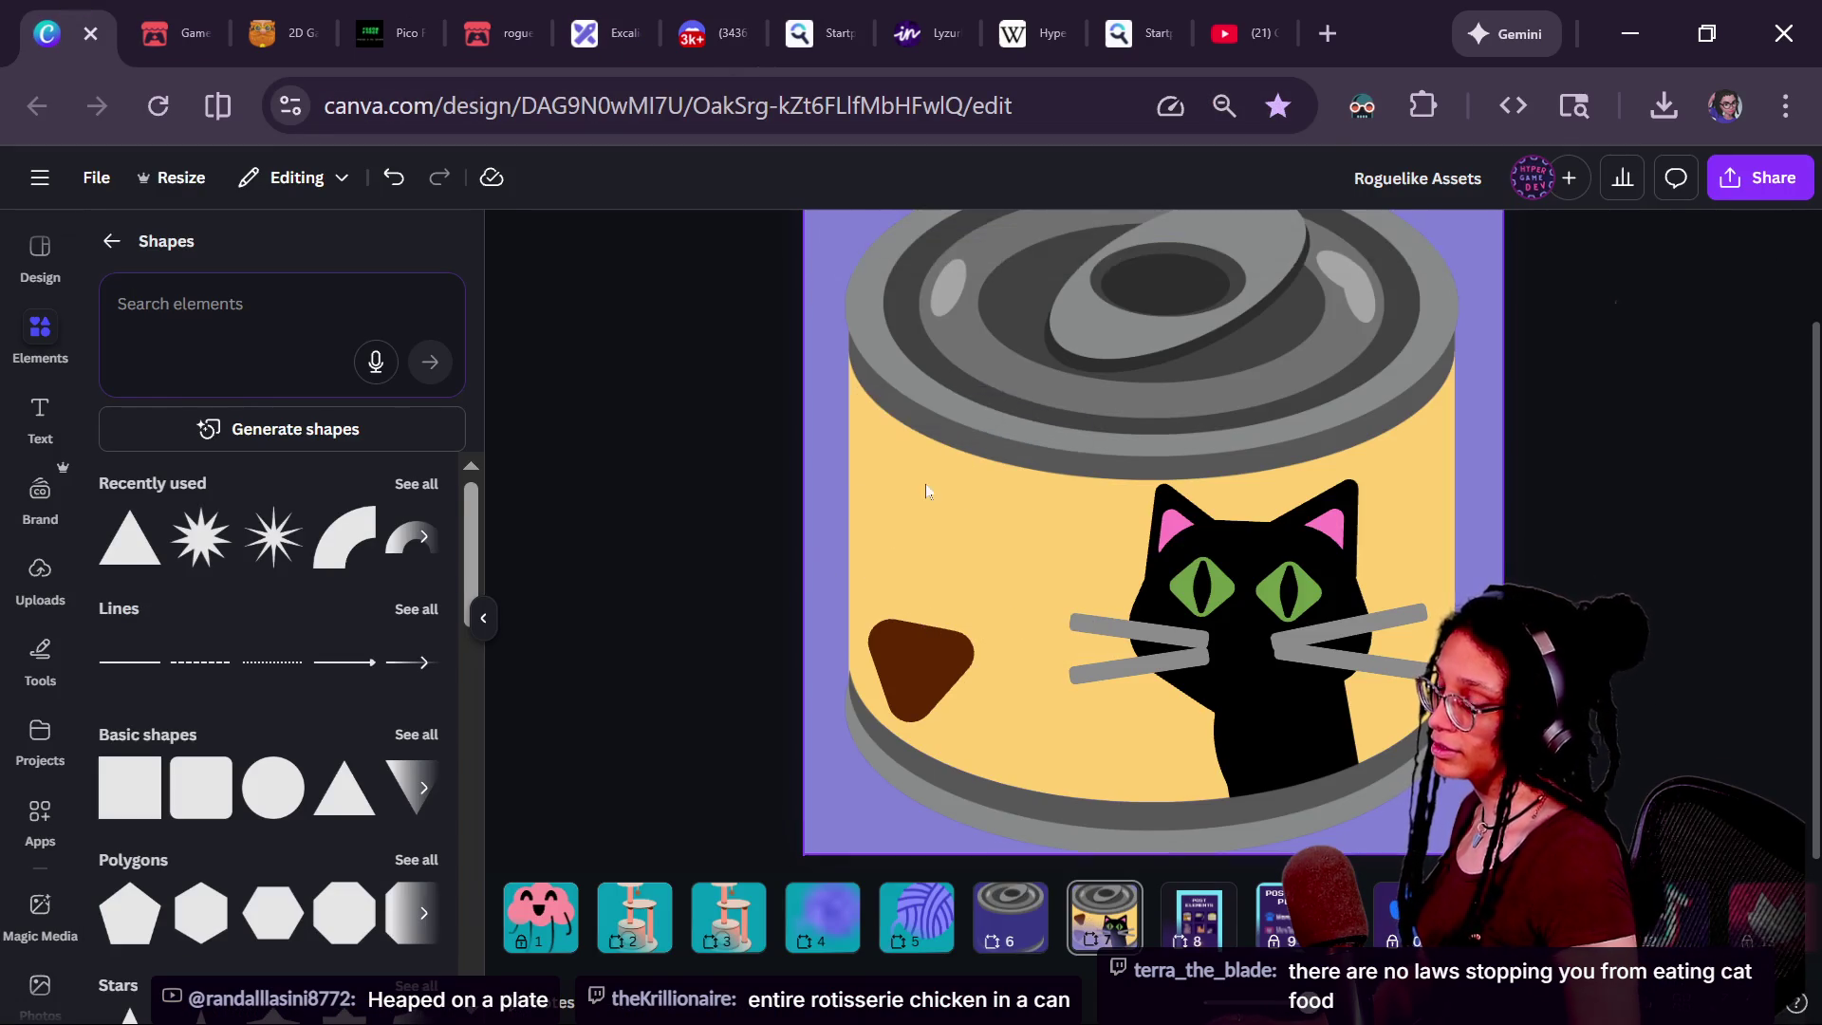
left_click(938, 645)
key("Delete")
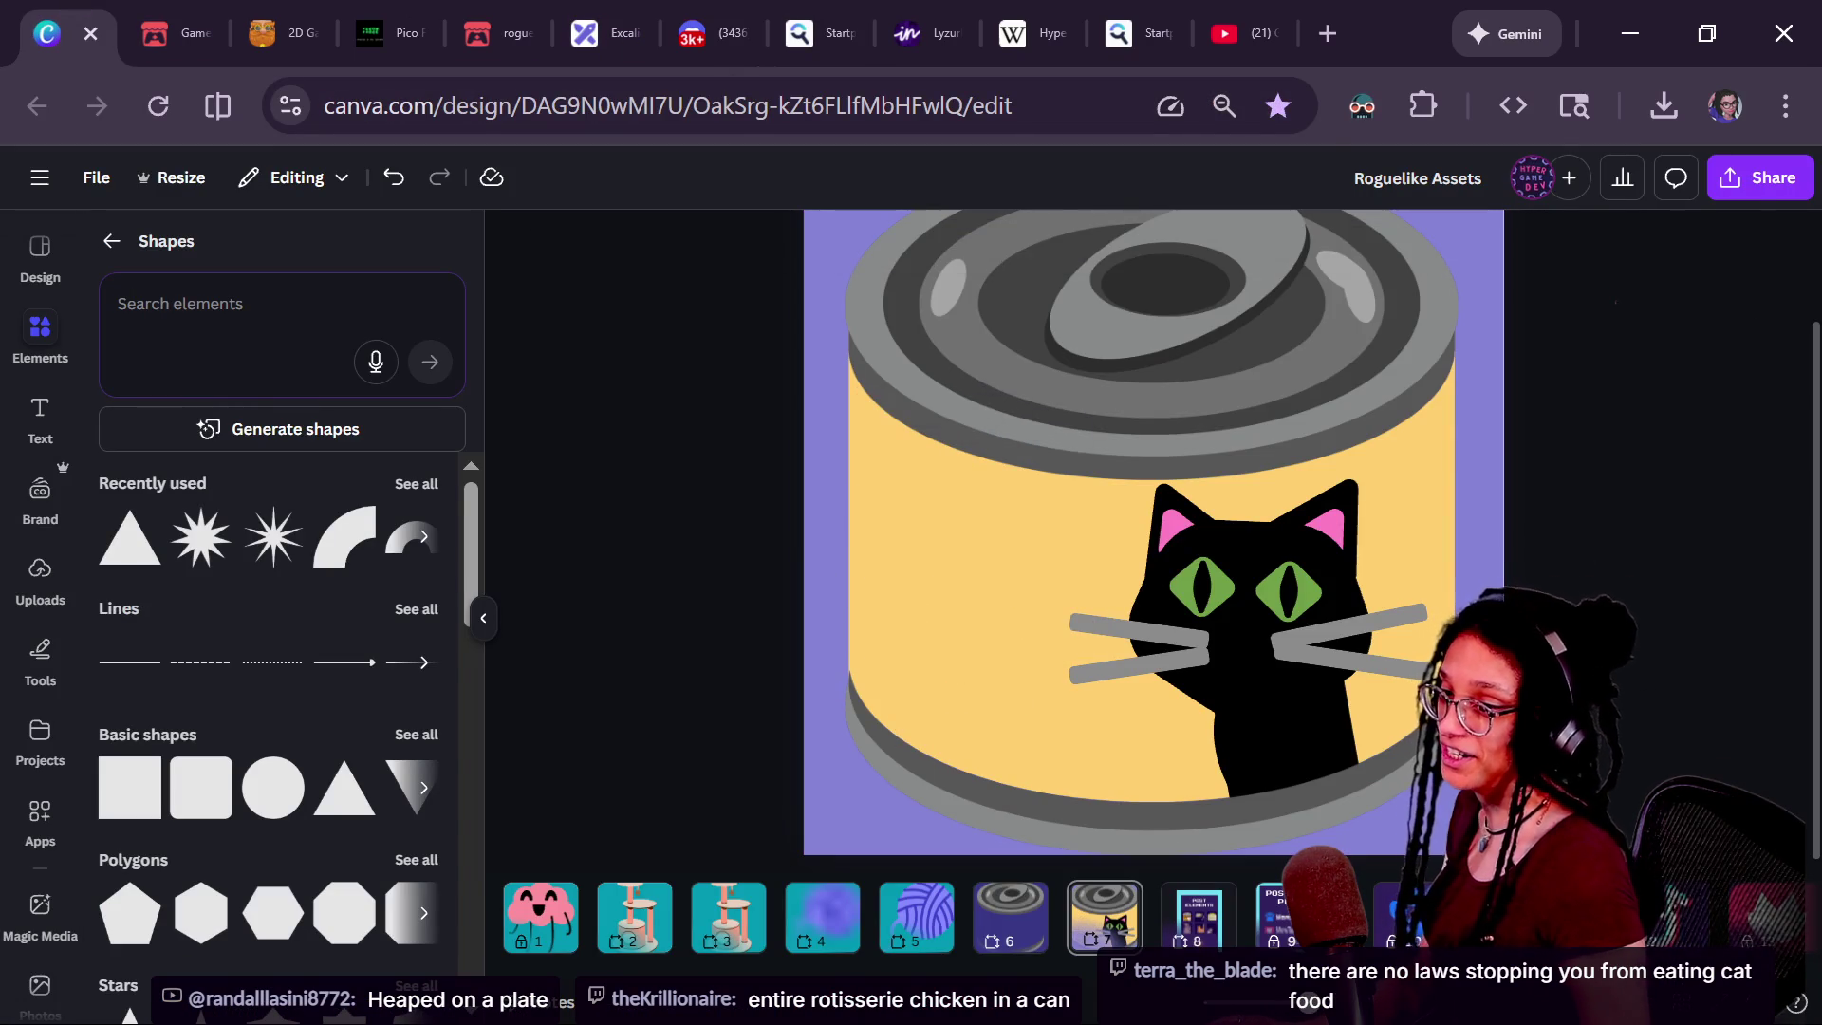
left_click(886, 529)
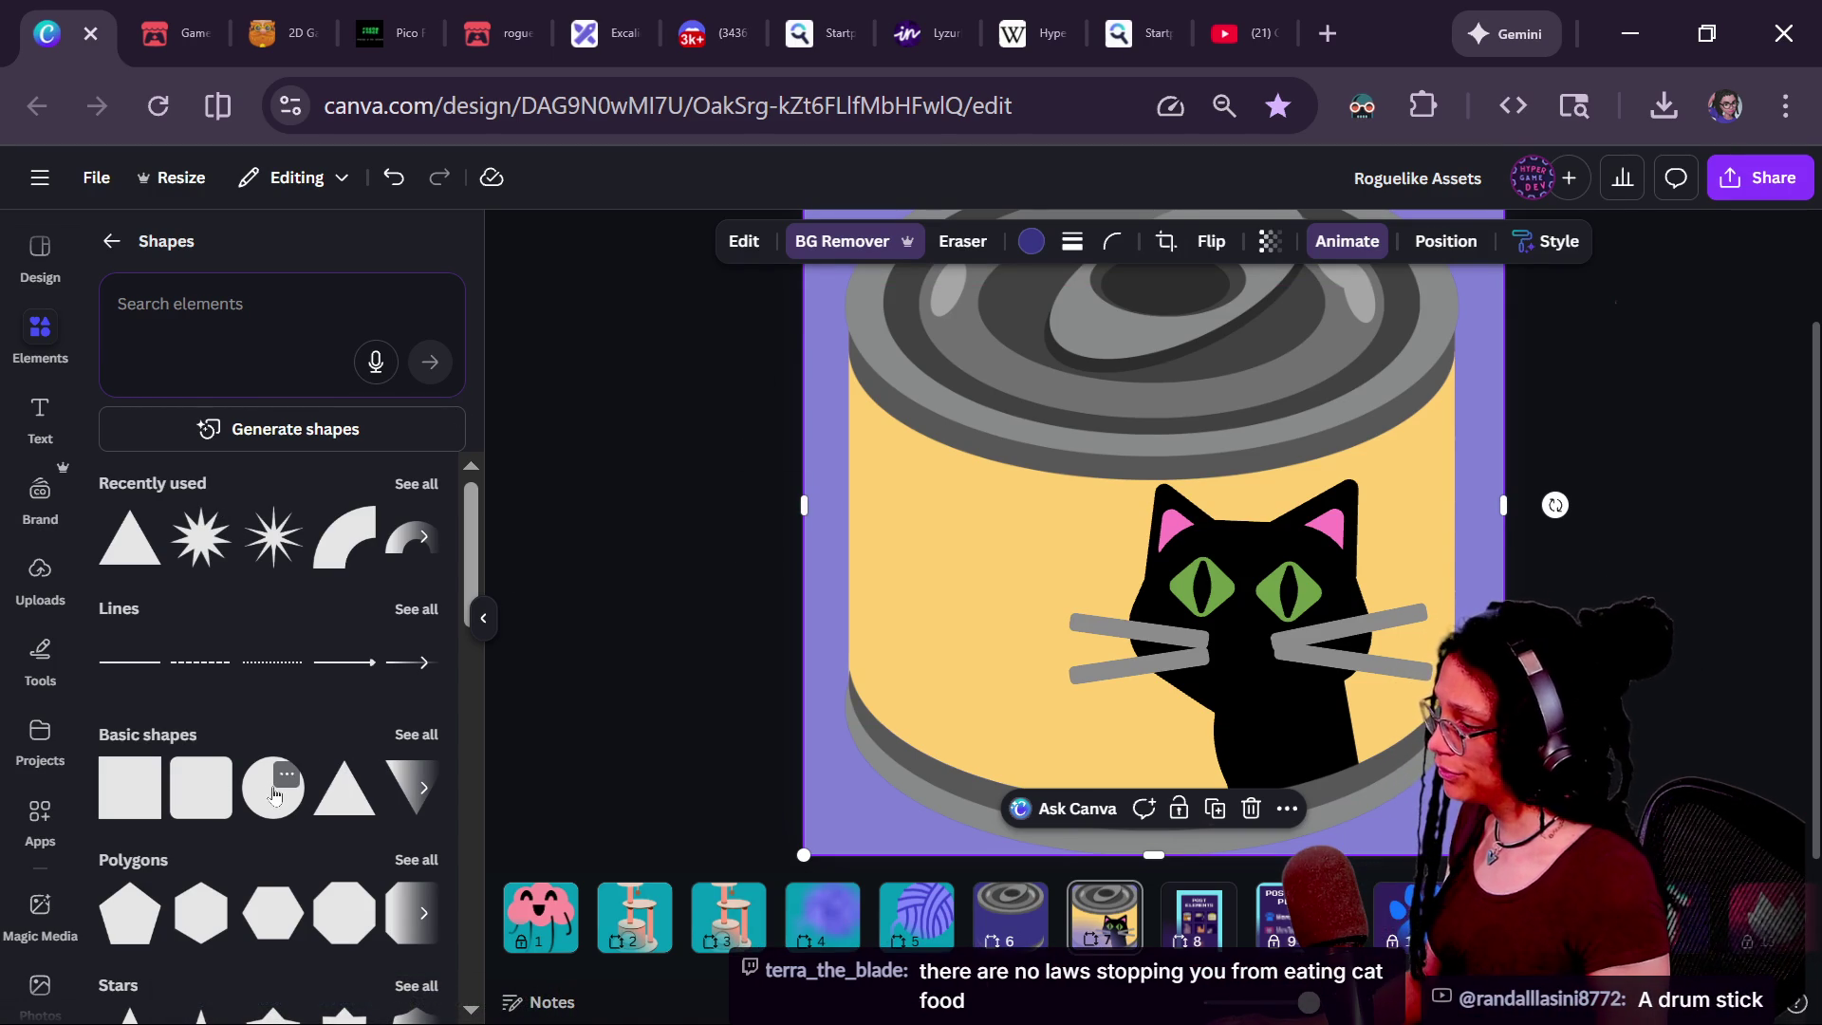
- Add a square and shape it into a thin bar slanted about 41° on the can's left
key("r")
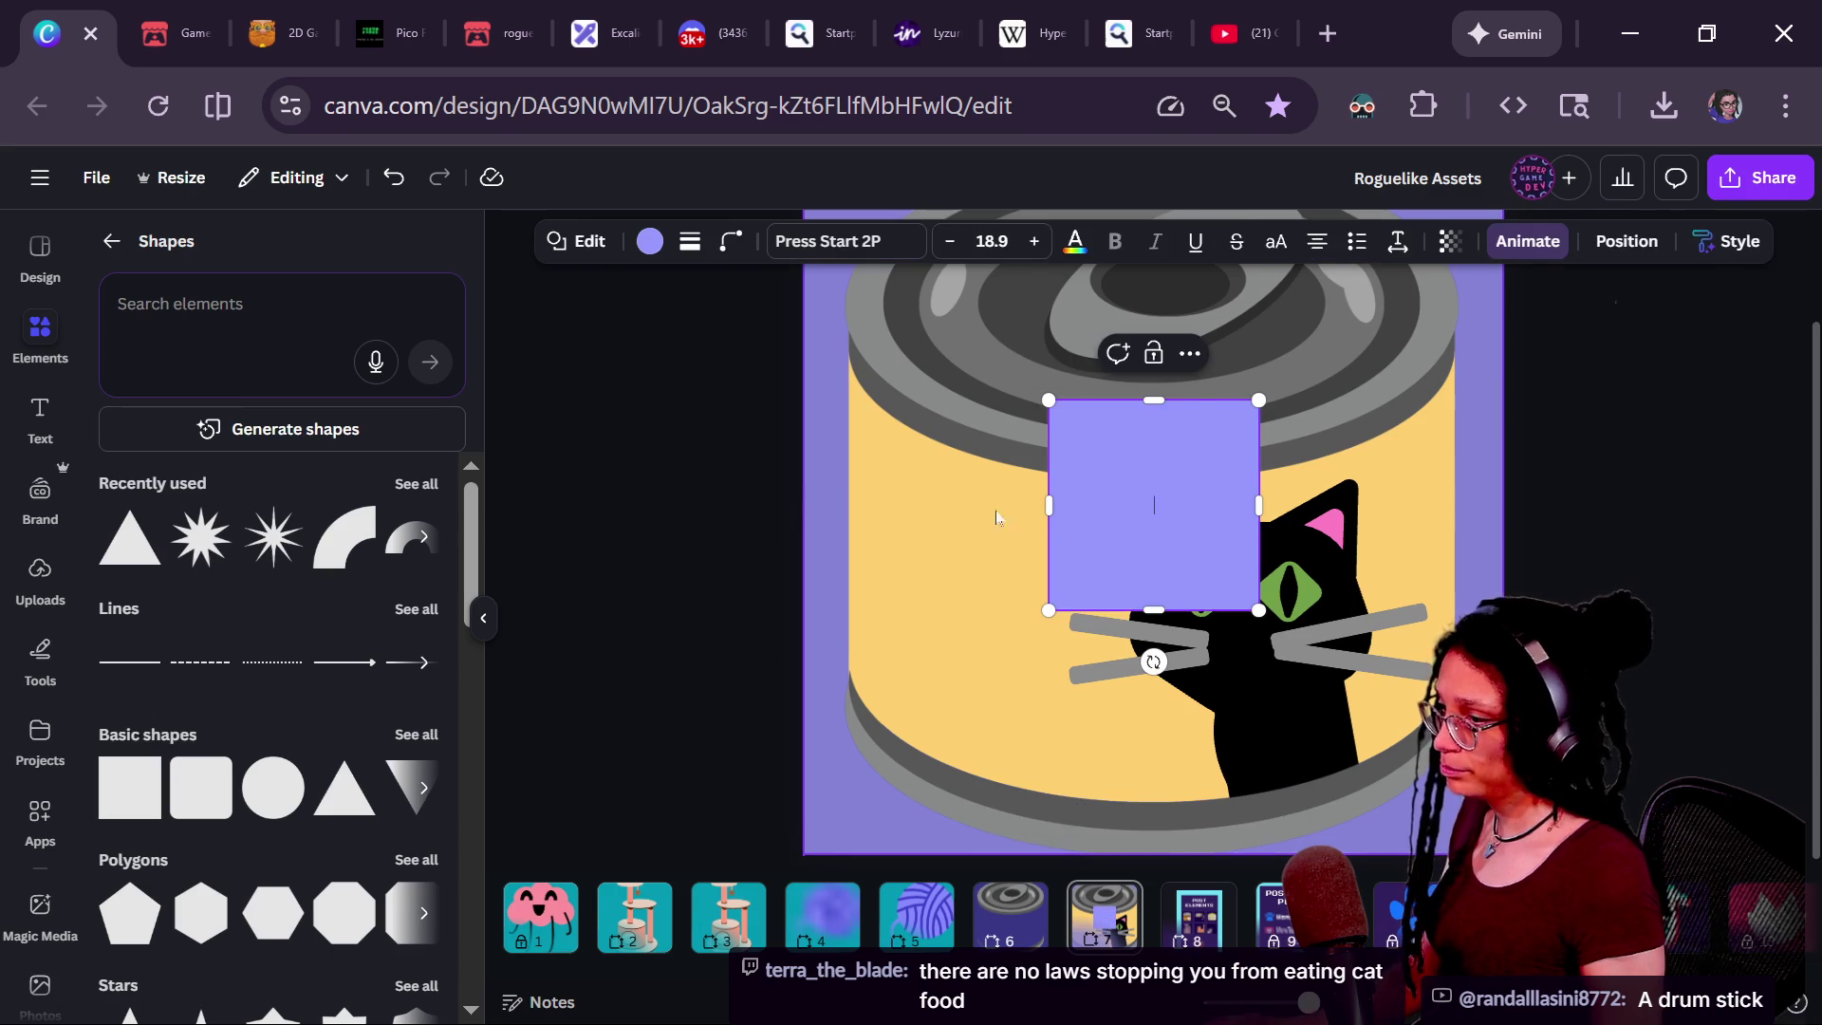
mouse_move(1151, 659)
left_mouse_down()
mouse_move(1030, 631)
mouse_move(1029, 602)
mouse_move(976, 630)
mouse_move(943, 683)
left_mouse_up()
left_click_drag(1016, 468, 1110, 545)
left_click_drag(1173, 625, 1141, 586)
mouse_move(1250, 457)
left_mouse_down()
mouse_move(1174, 519)
mouse_move(1010, 571)
mouse_move(1041, 553)
left_mouse_up()
left_click(1006, 741)
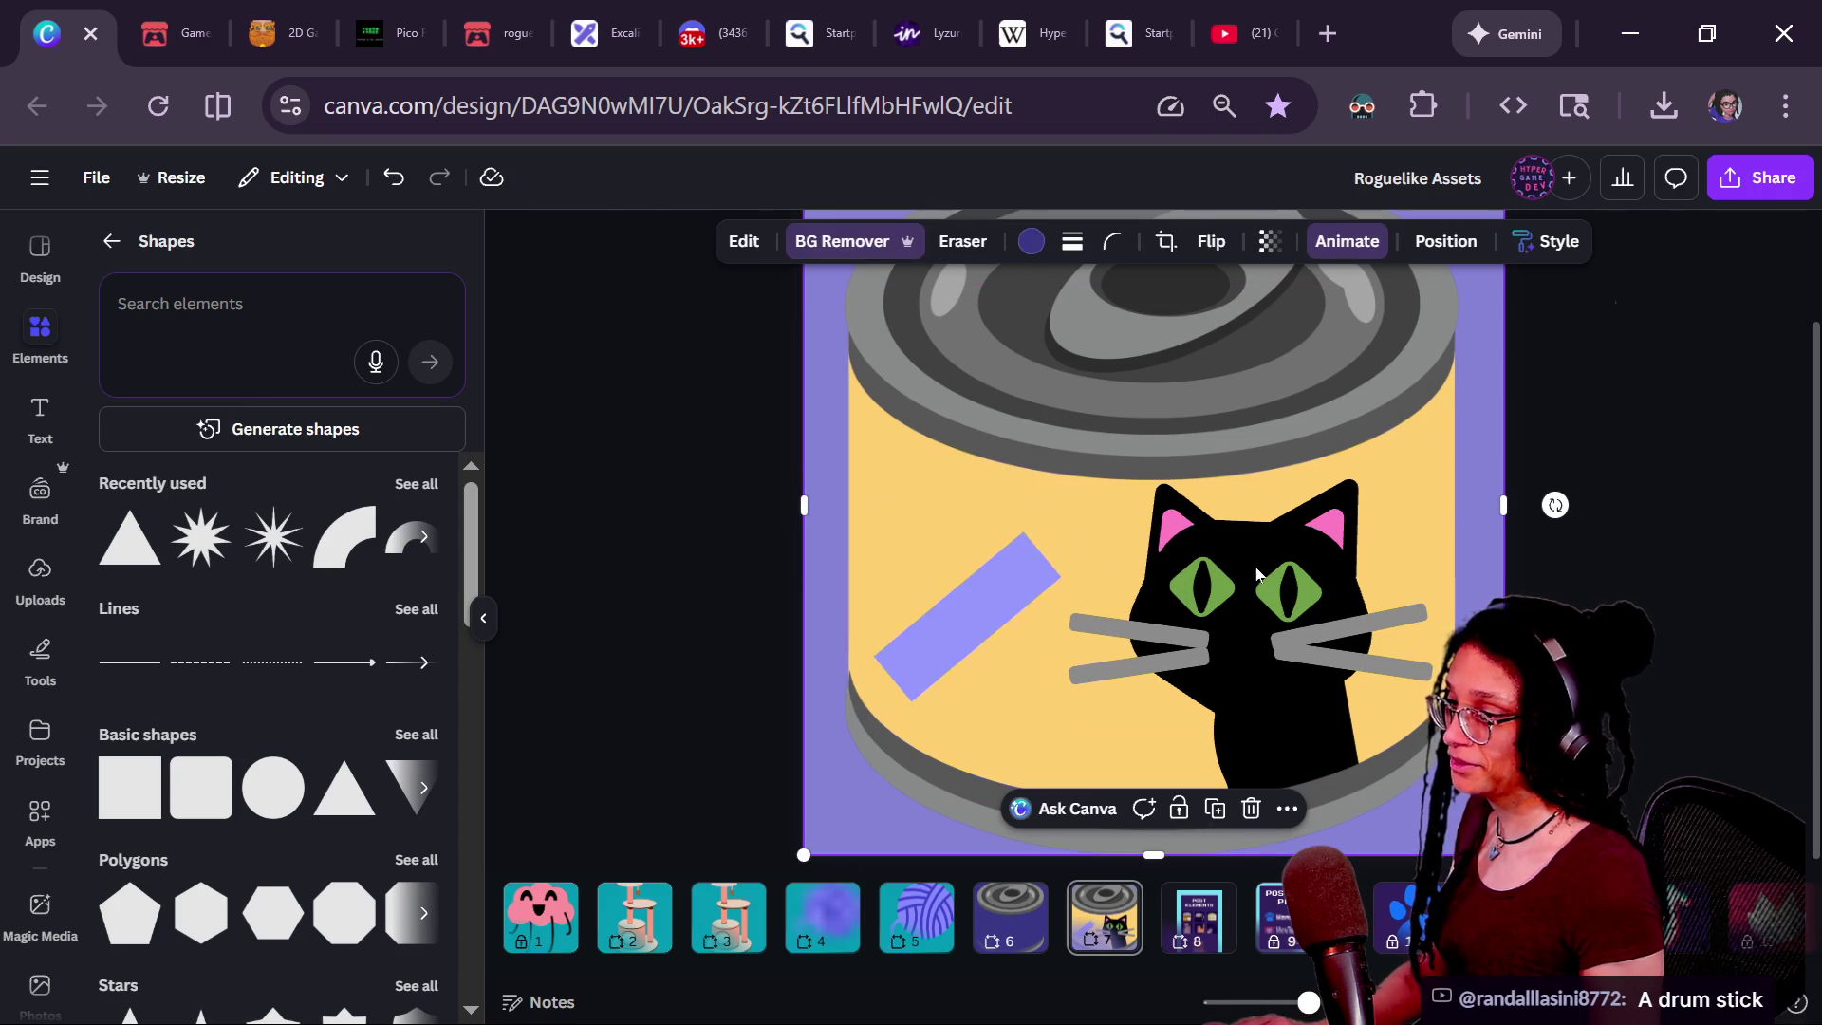
- Nudge, shrink and slightly tilt the cat, then ungroup it into its parts
left_click(1314, 670)
left_click_drag(1316, 678, 1337, 670)
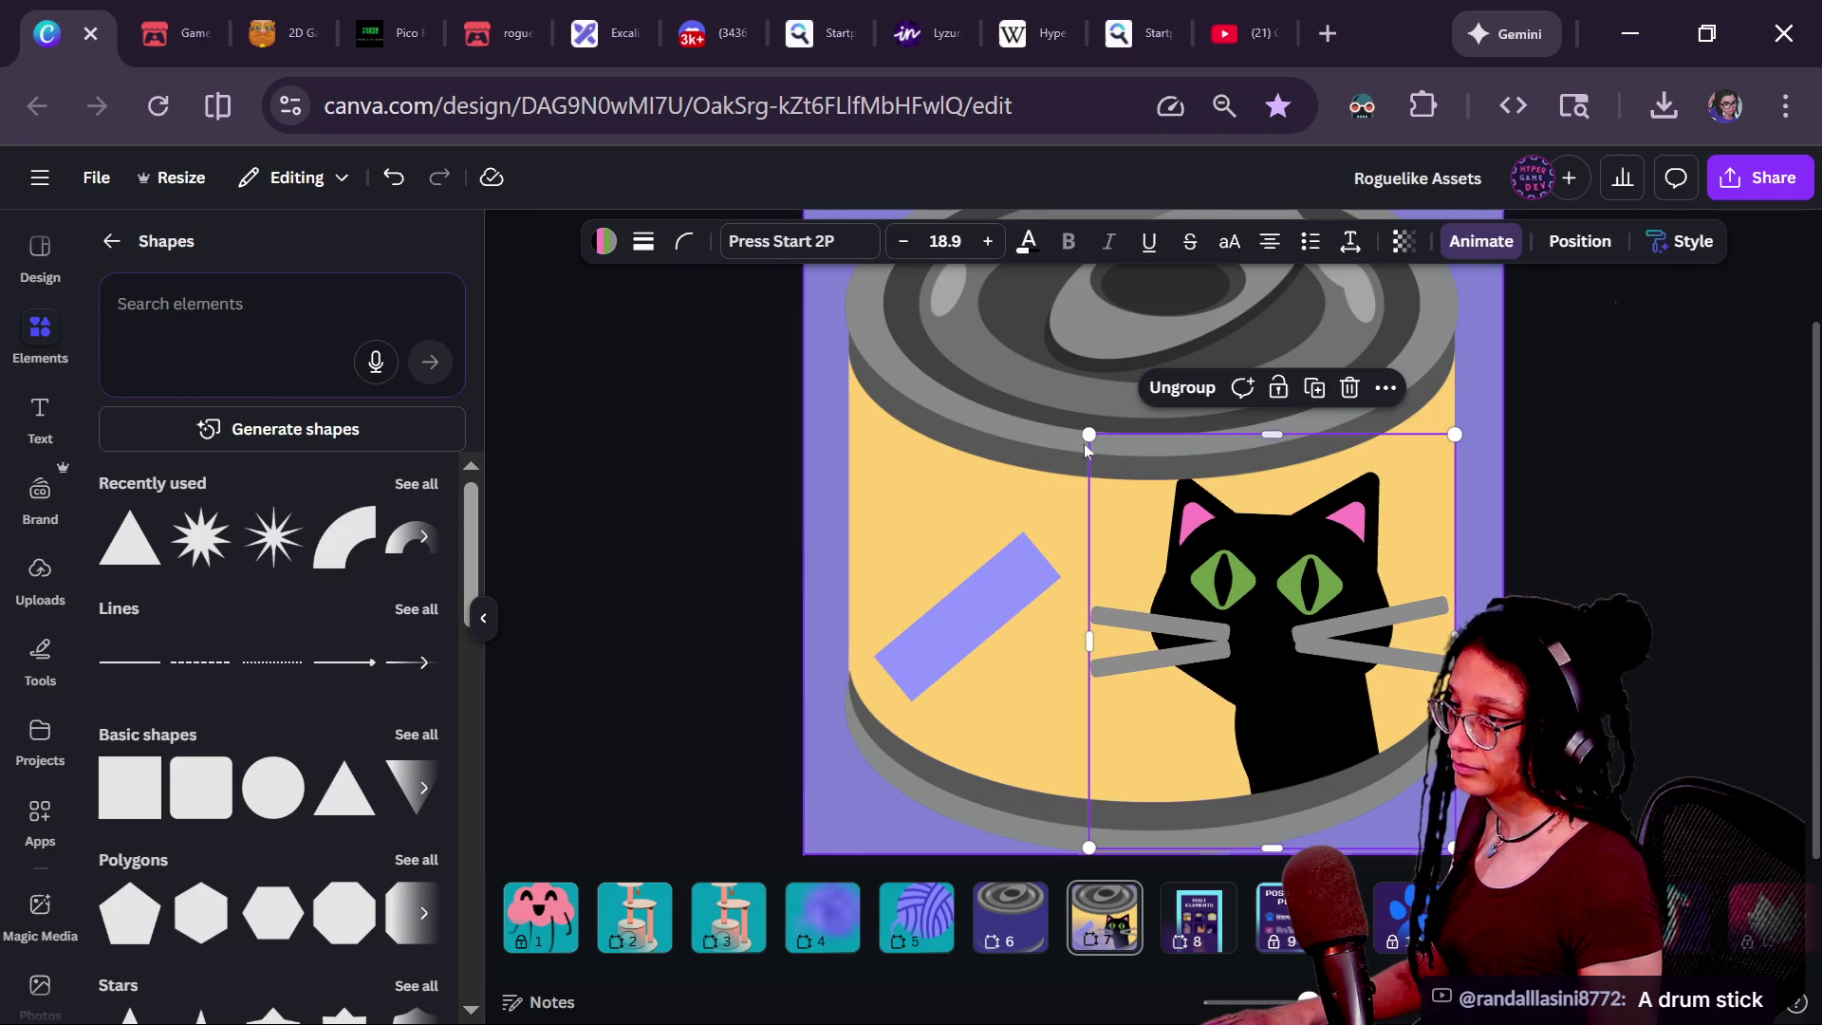
left_click_drag(1090, 437, 1104, 453)
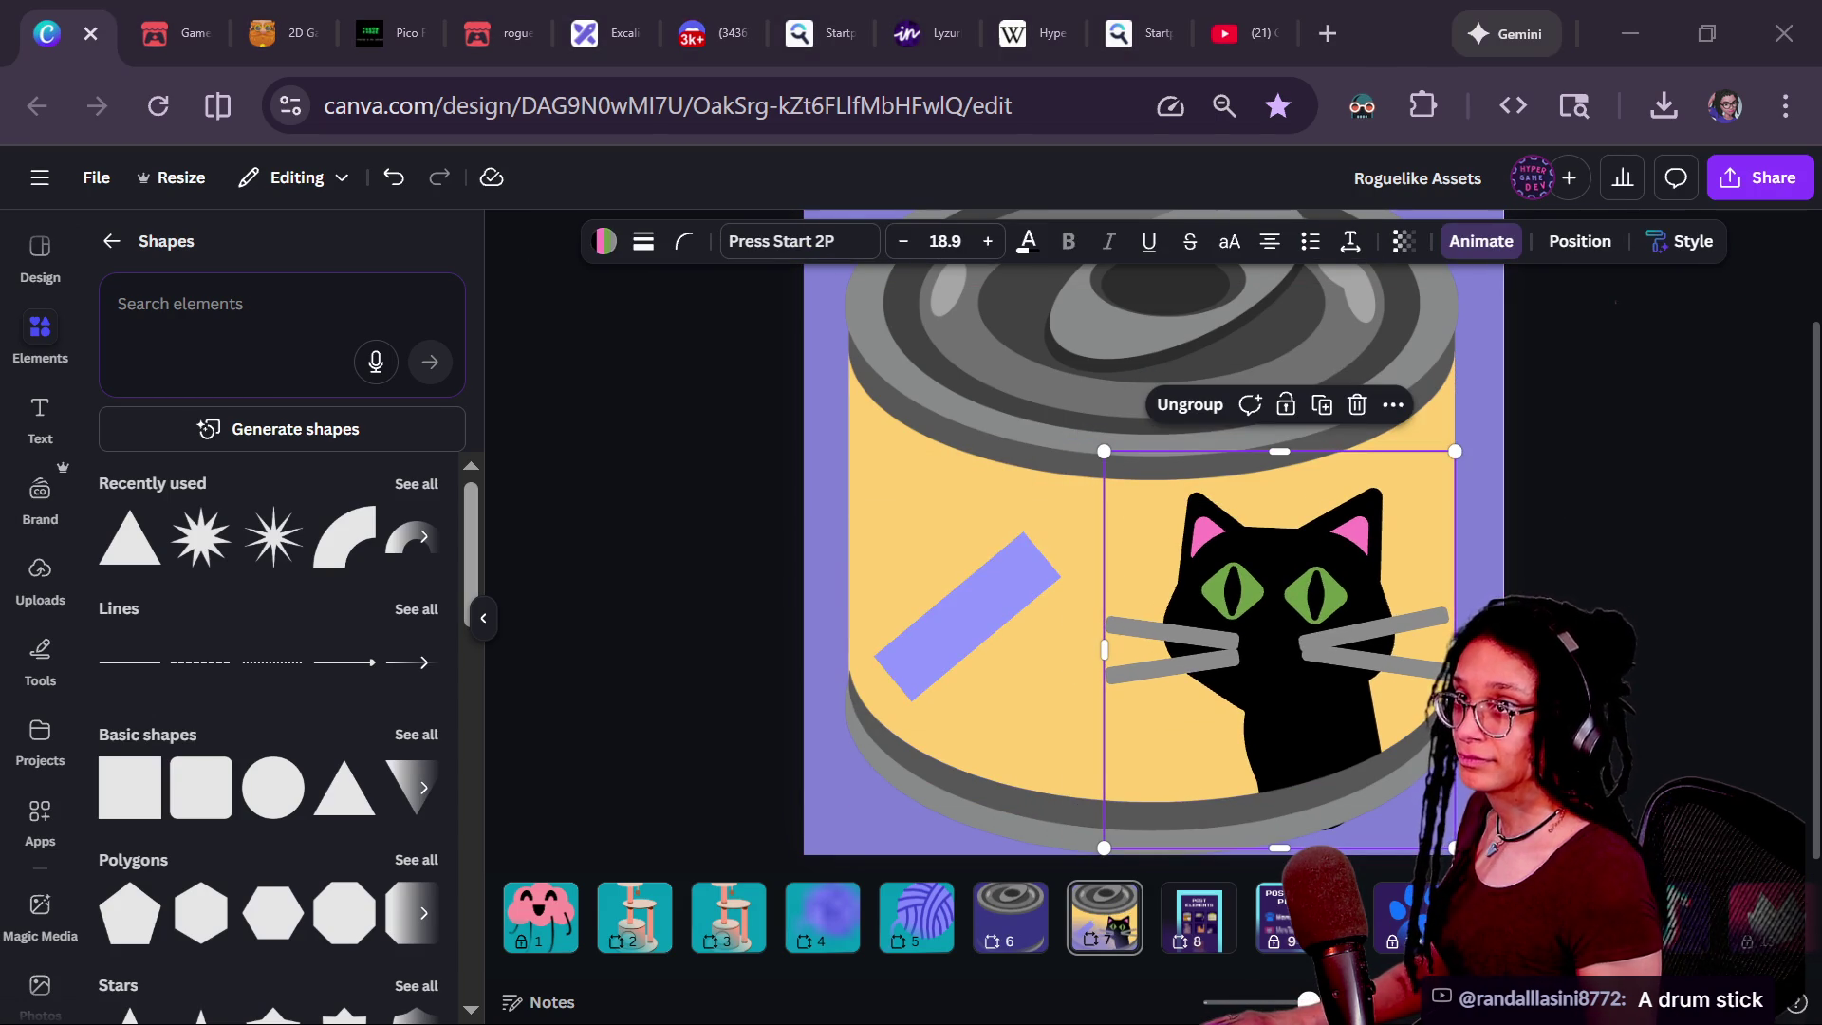
left_click_drag(1280, 878, 1291, 878)
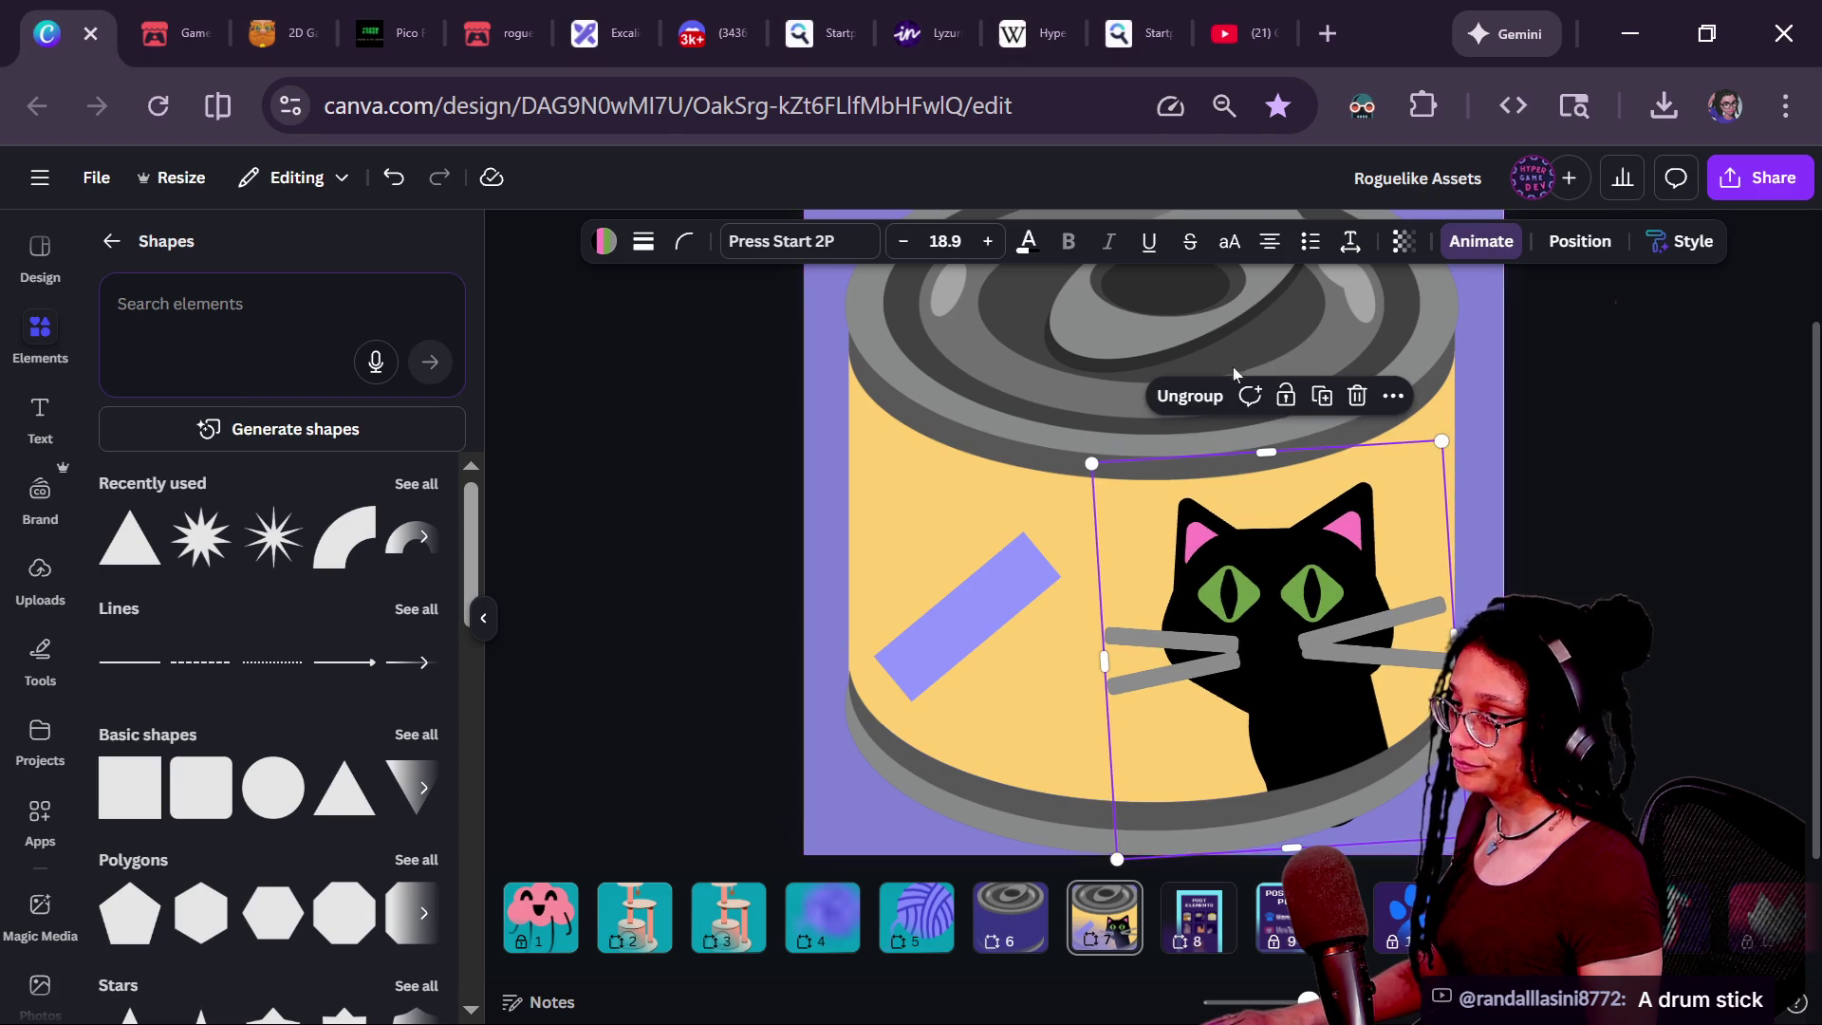
left_click(1196, 402)
left_click(1323, 778)
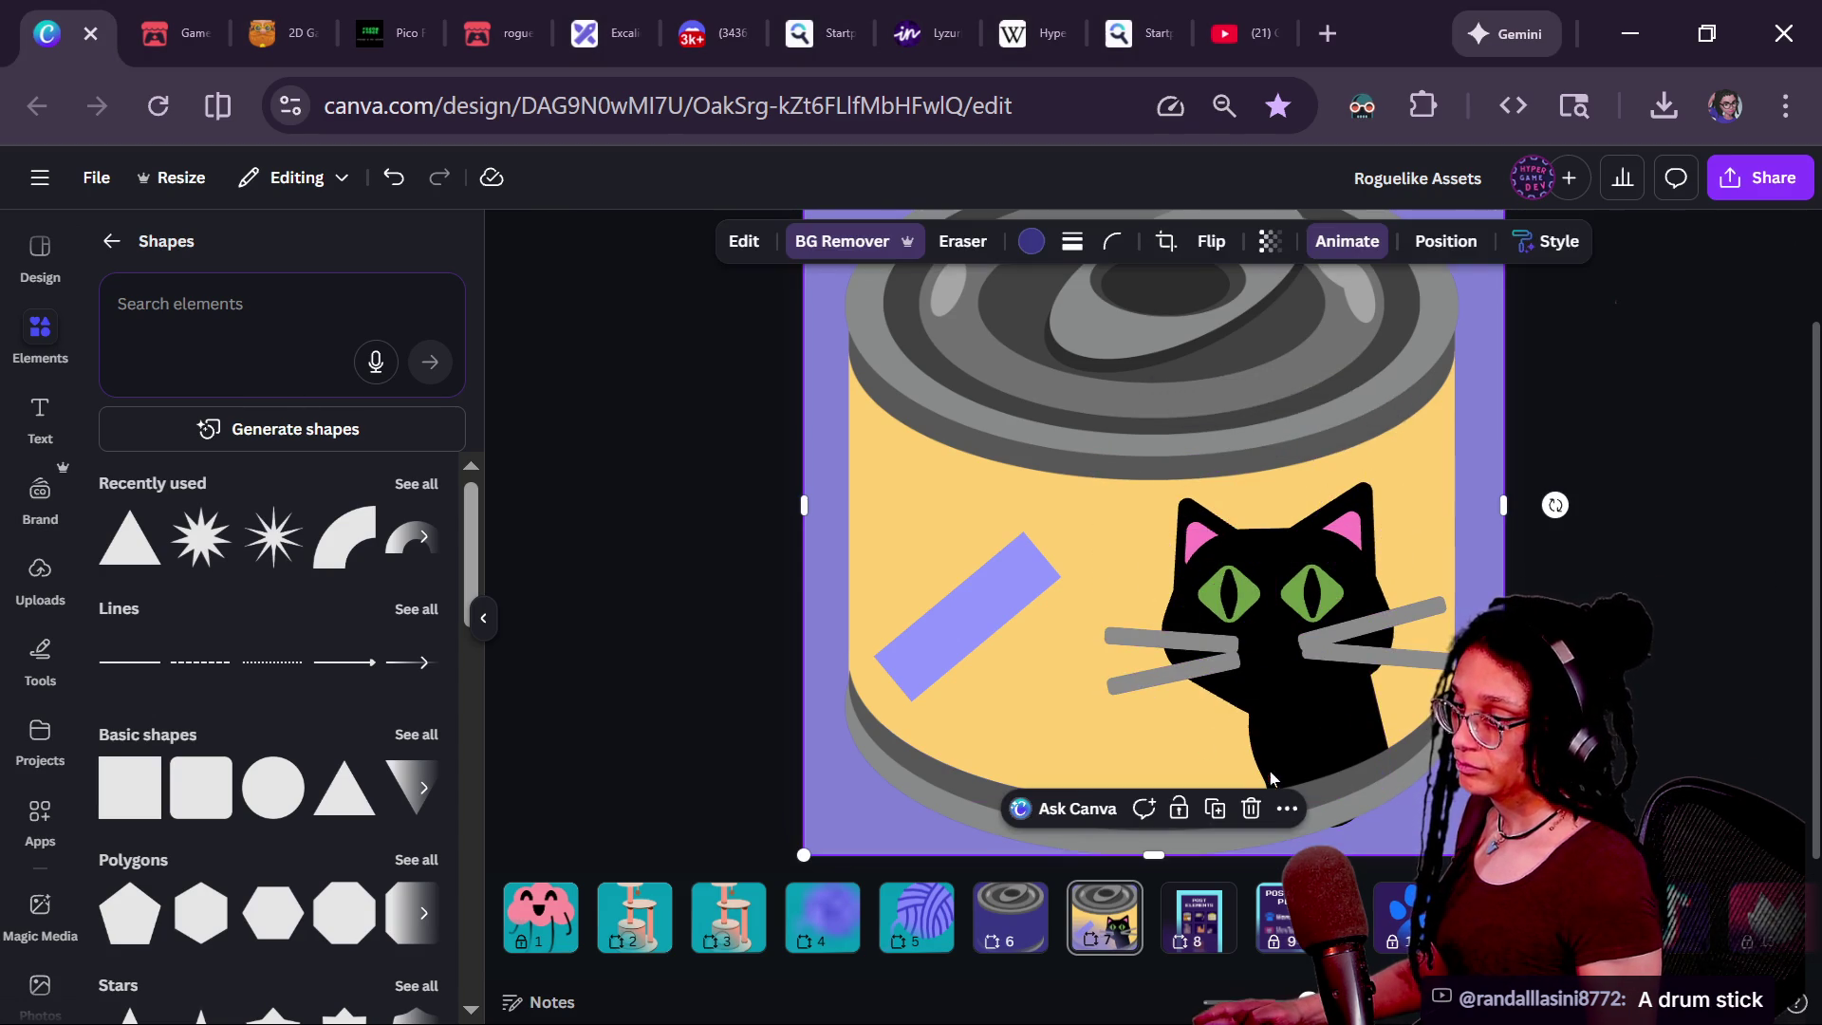
left_click(1323, 779)
left_click(1324, 779)
key("Escape")
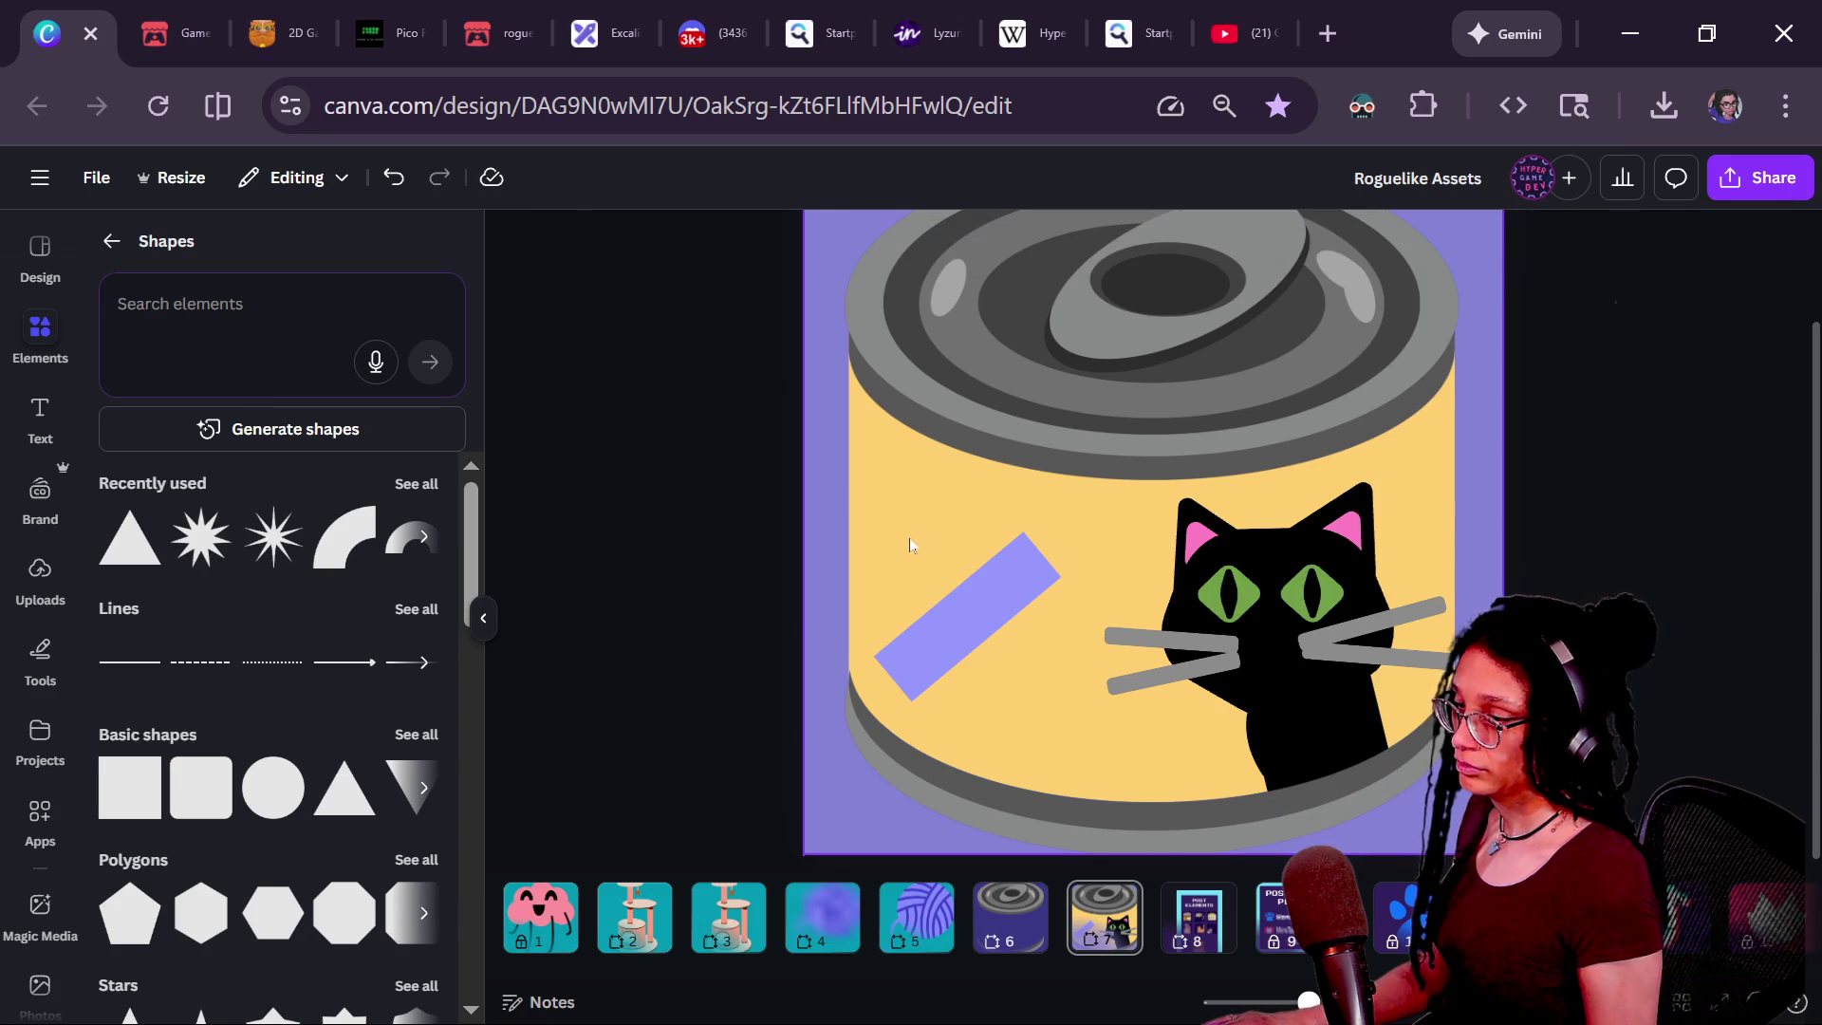
- Thin the lavender bar and place a circle, plus a duplicate, at its lower end
left_click(921, 635)
mouse_move(960, 596)
left_mouse_down()
mouse_move(993, 618)
mouse_move(960, 598)
mouse_move(980, 581)
mouse_move(964, 564)
mouse_move(987, 628)
left_mouse_up()
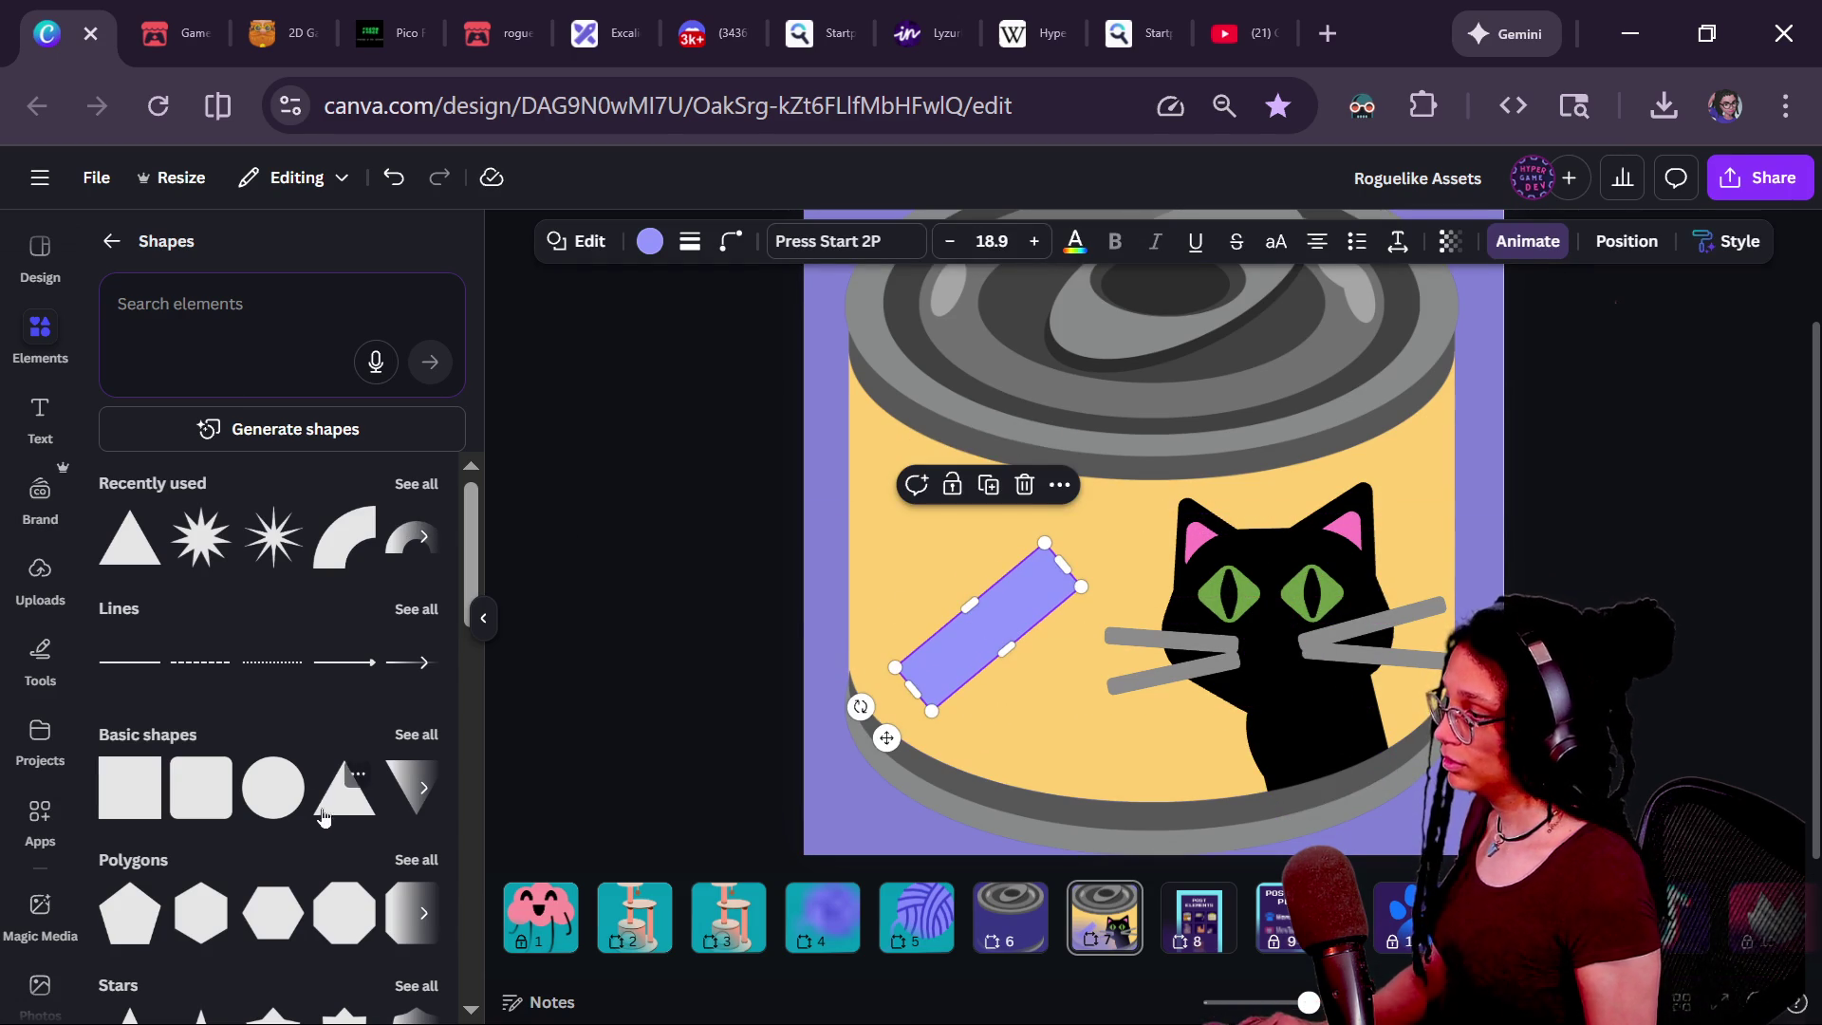
left_click(274, 787)
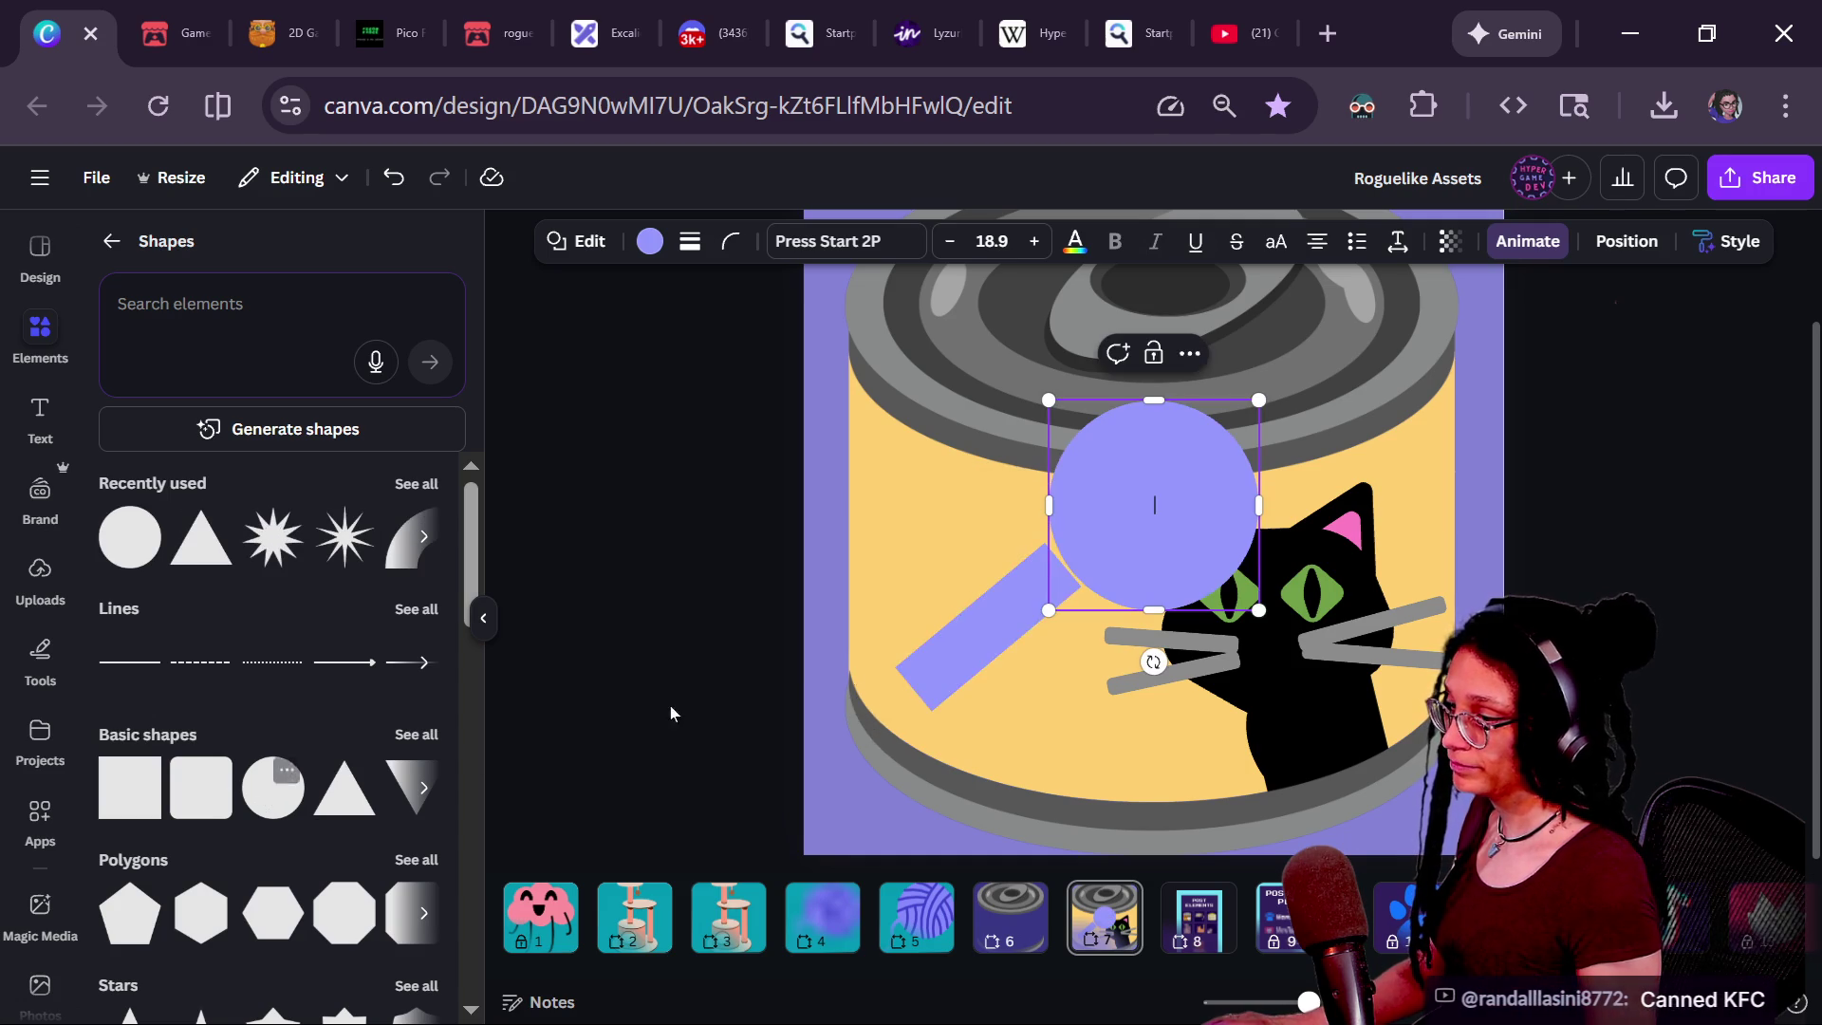
left_click(987, 530)
mouse_move(1049, 604)
left_mouse_down()
mouse_move(764, 750)
mouse_move(888, 638)
mouse_move(928, 667)
left_mouse_up()
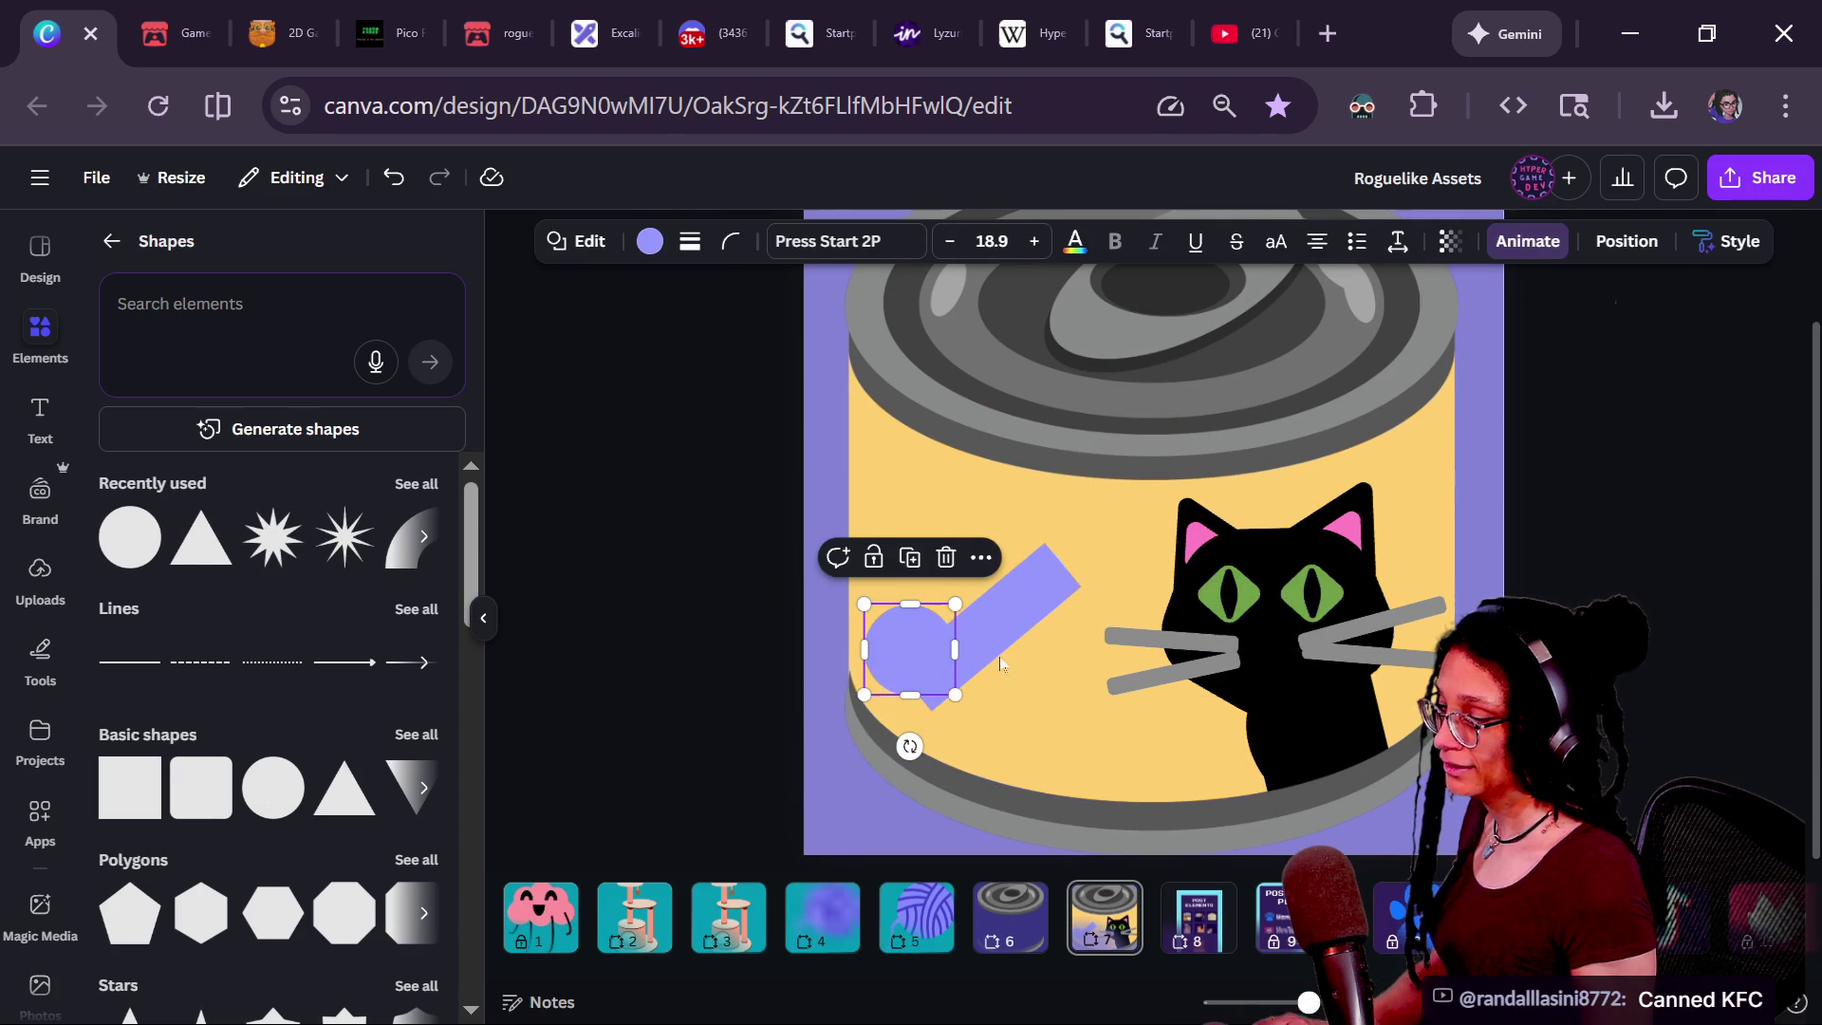
key("ctrl+d")
left_click(881, 655, "shift")
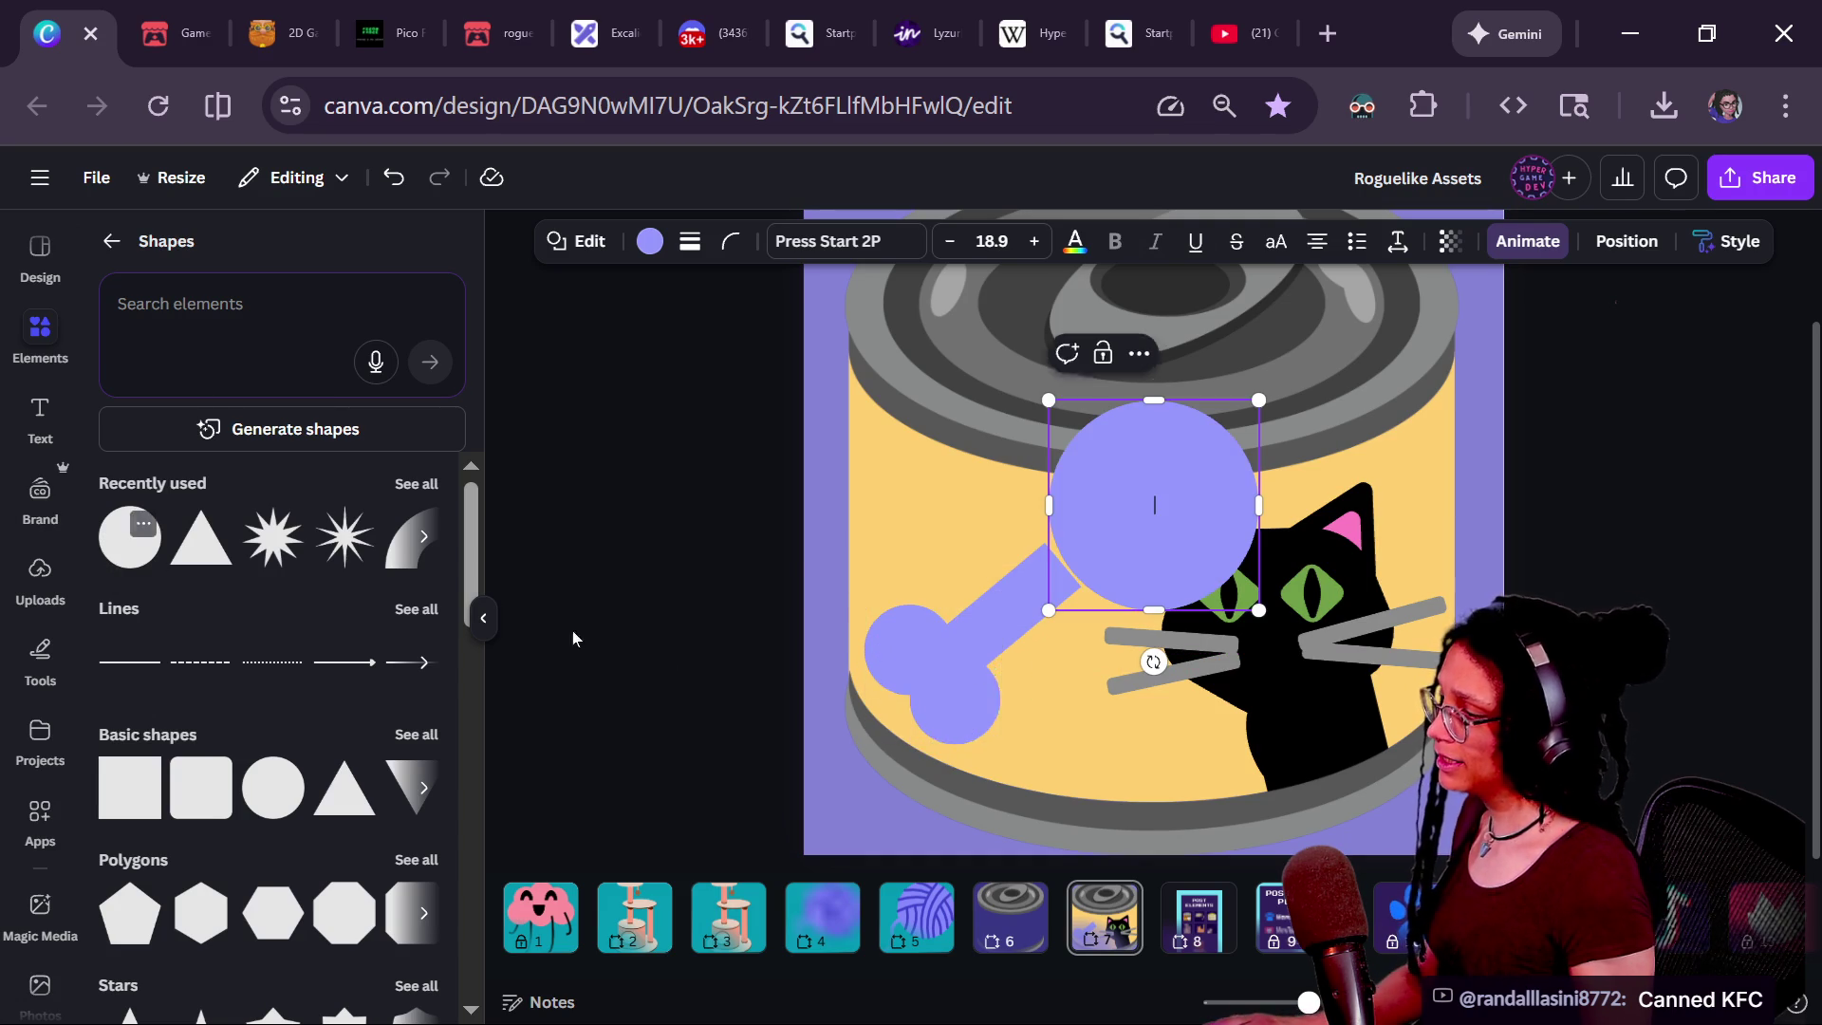
- Stretch one circle into a larger tilted oval for the meat and resize the bone-end circles
left_click_drag(1080, 548, 995, 602)
mouse_move(1078, 661)
left_mouse_down()
mouse_move(1071, 616)
mouse_move(1116, 637)
left_mouse_up()
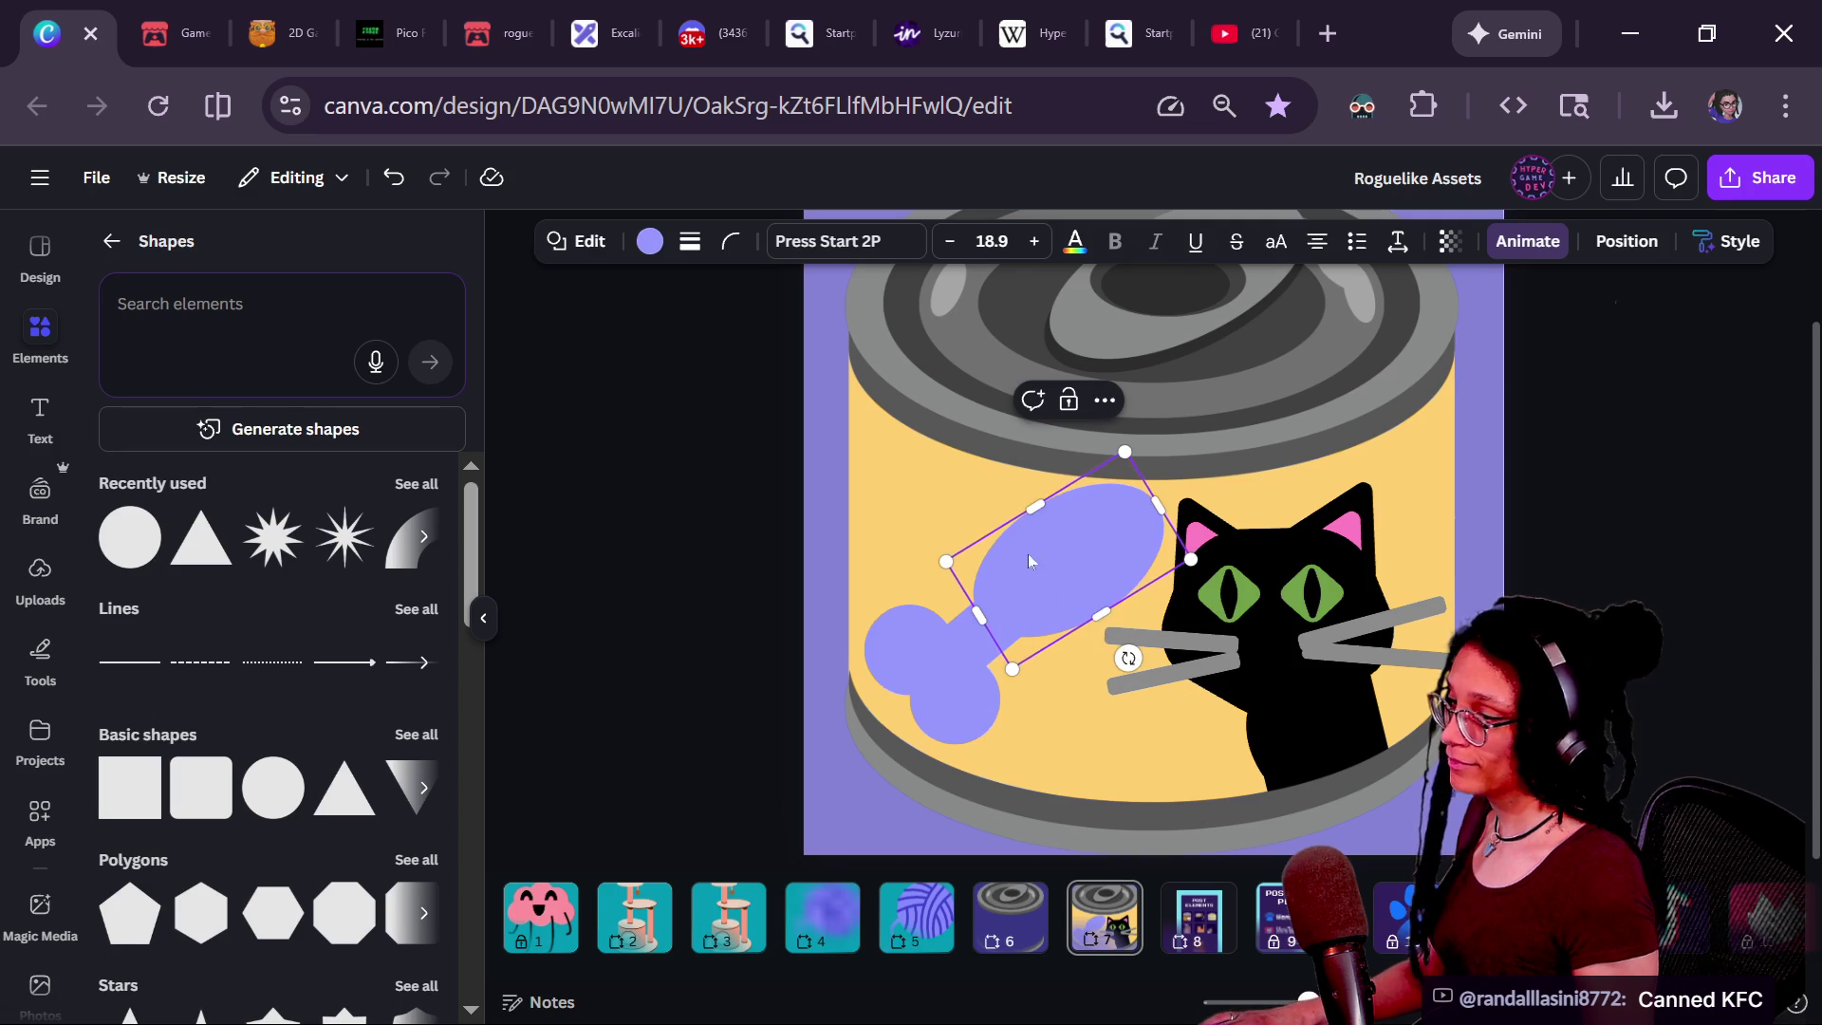
left_click_drag(1028, 512, 1012, 484)
left_click(949, 702)
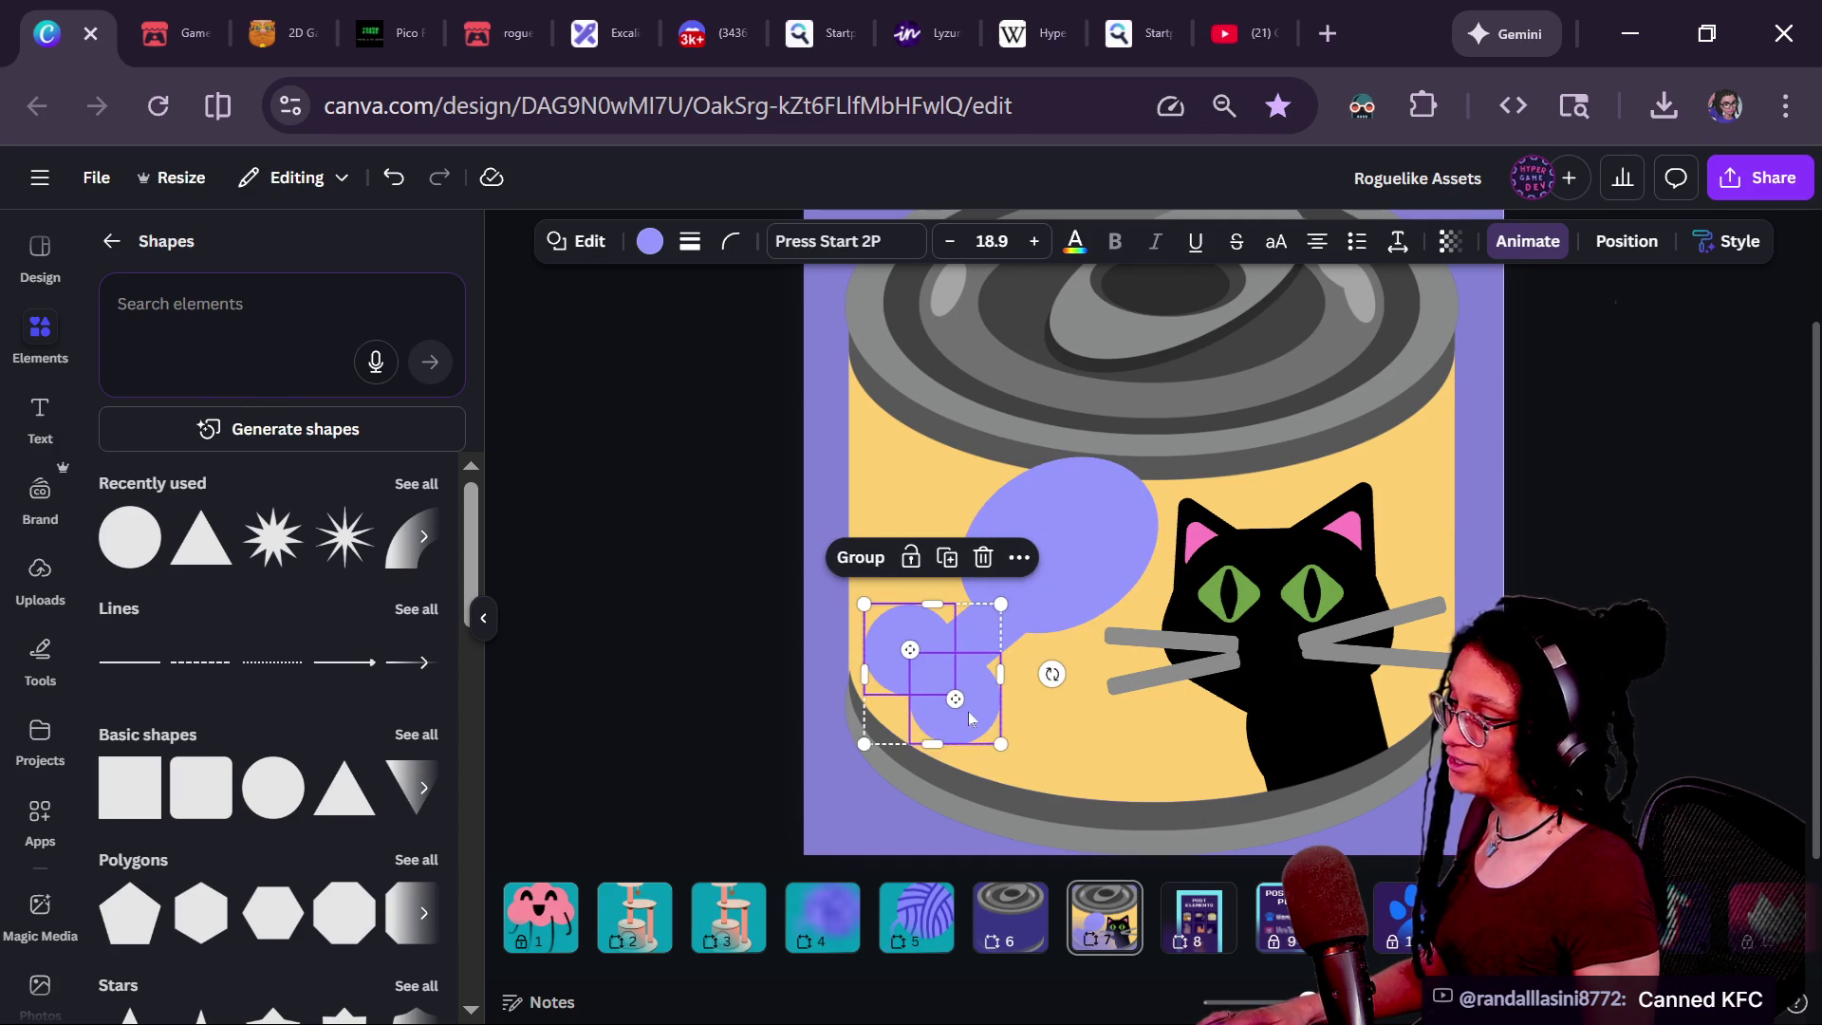
mouse_move(956, 749)
left_mouse_down()
mouse_move(949, 532)
mouse_move(956, 749)
mouse_move(956, 708)
mouse_move(973, 723)
left_mouse_up()
- Color the bar and both bone-end circles white
left_click(978, 664)
left_click(981, 653)
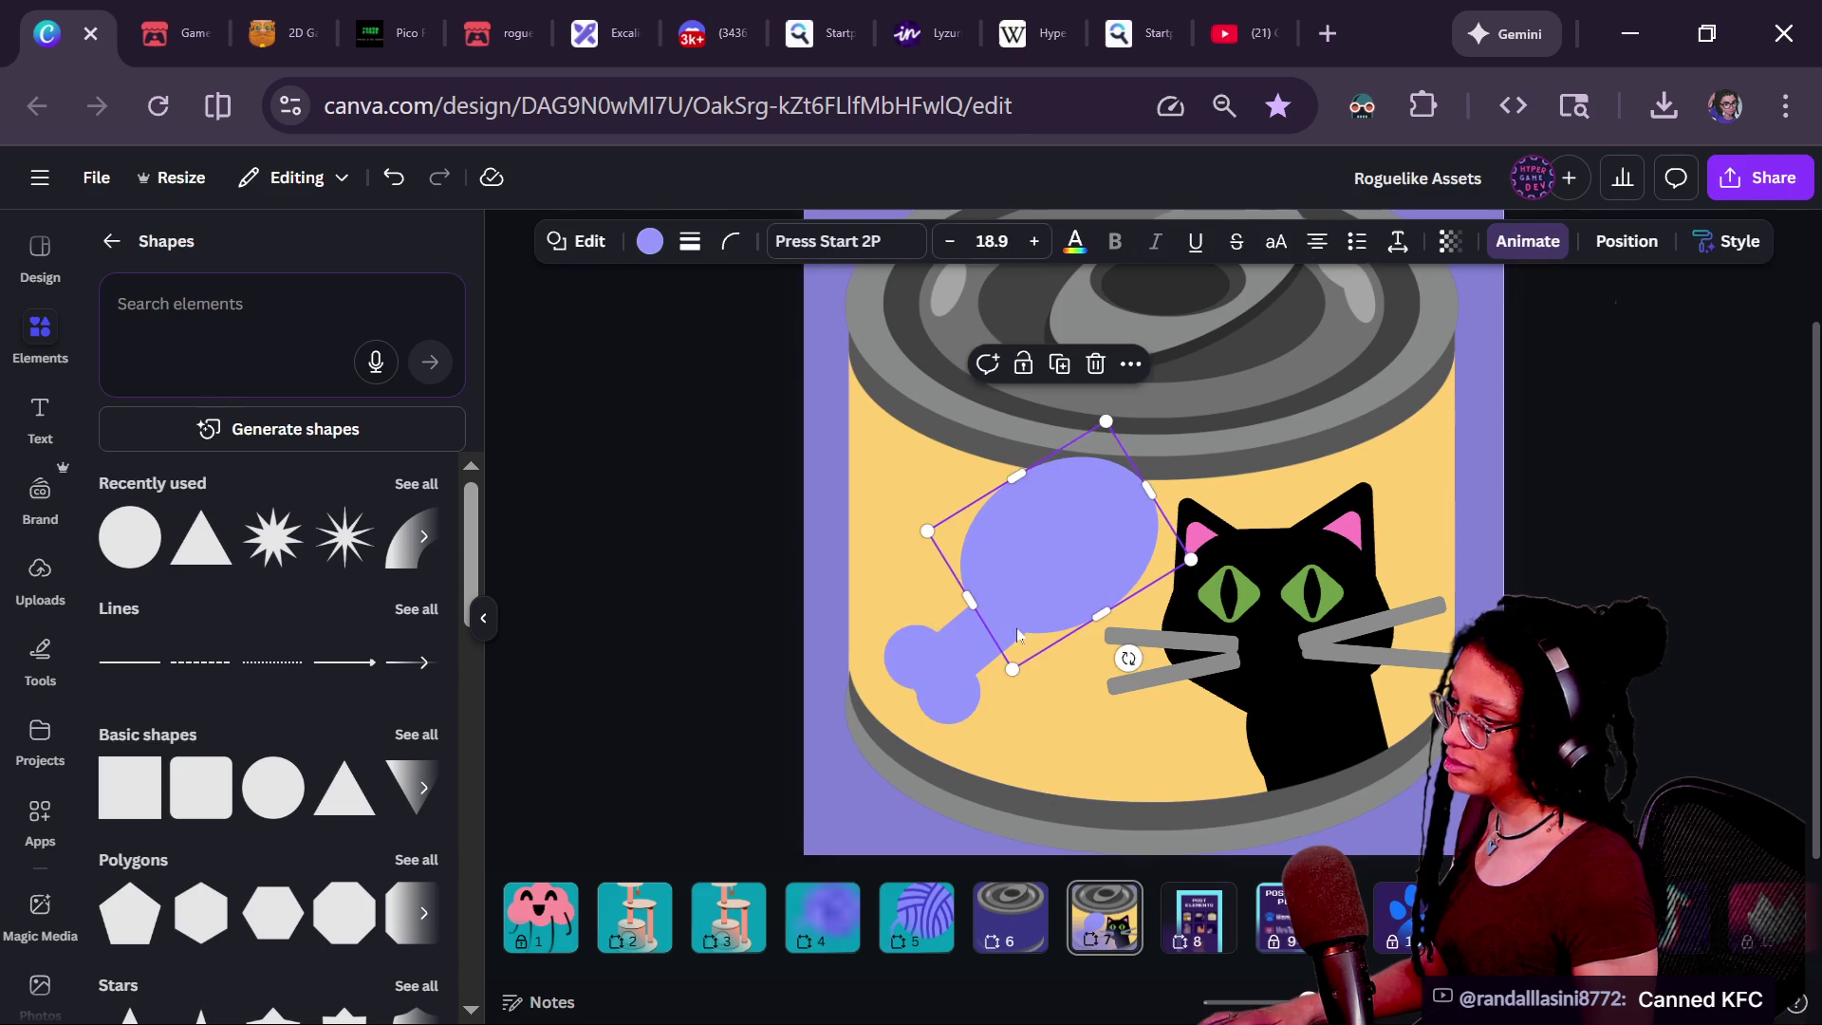
left_click(912, 645, "shift")
left_click(956, 714, "shift")
left_click(650, 241)
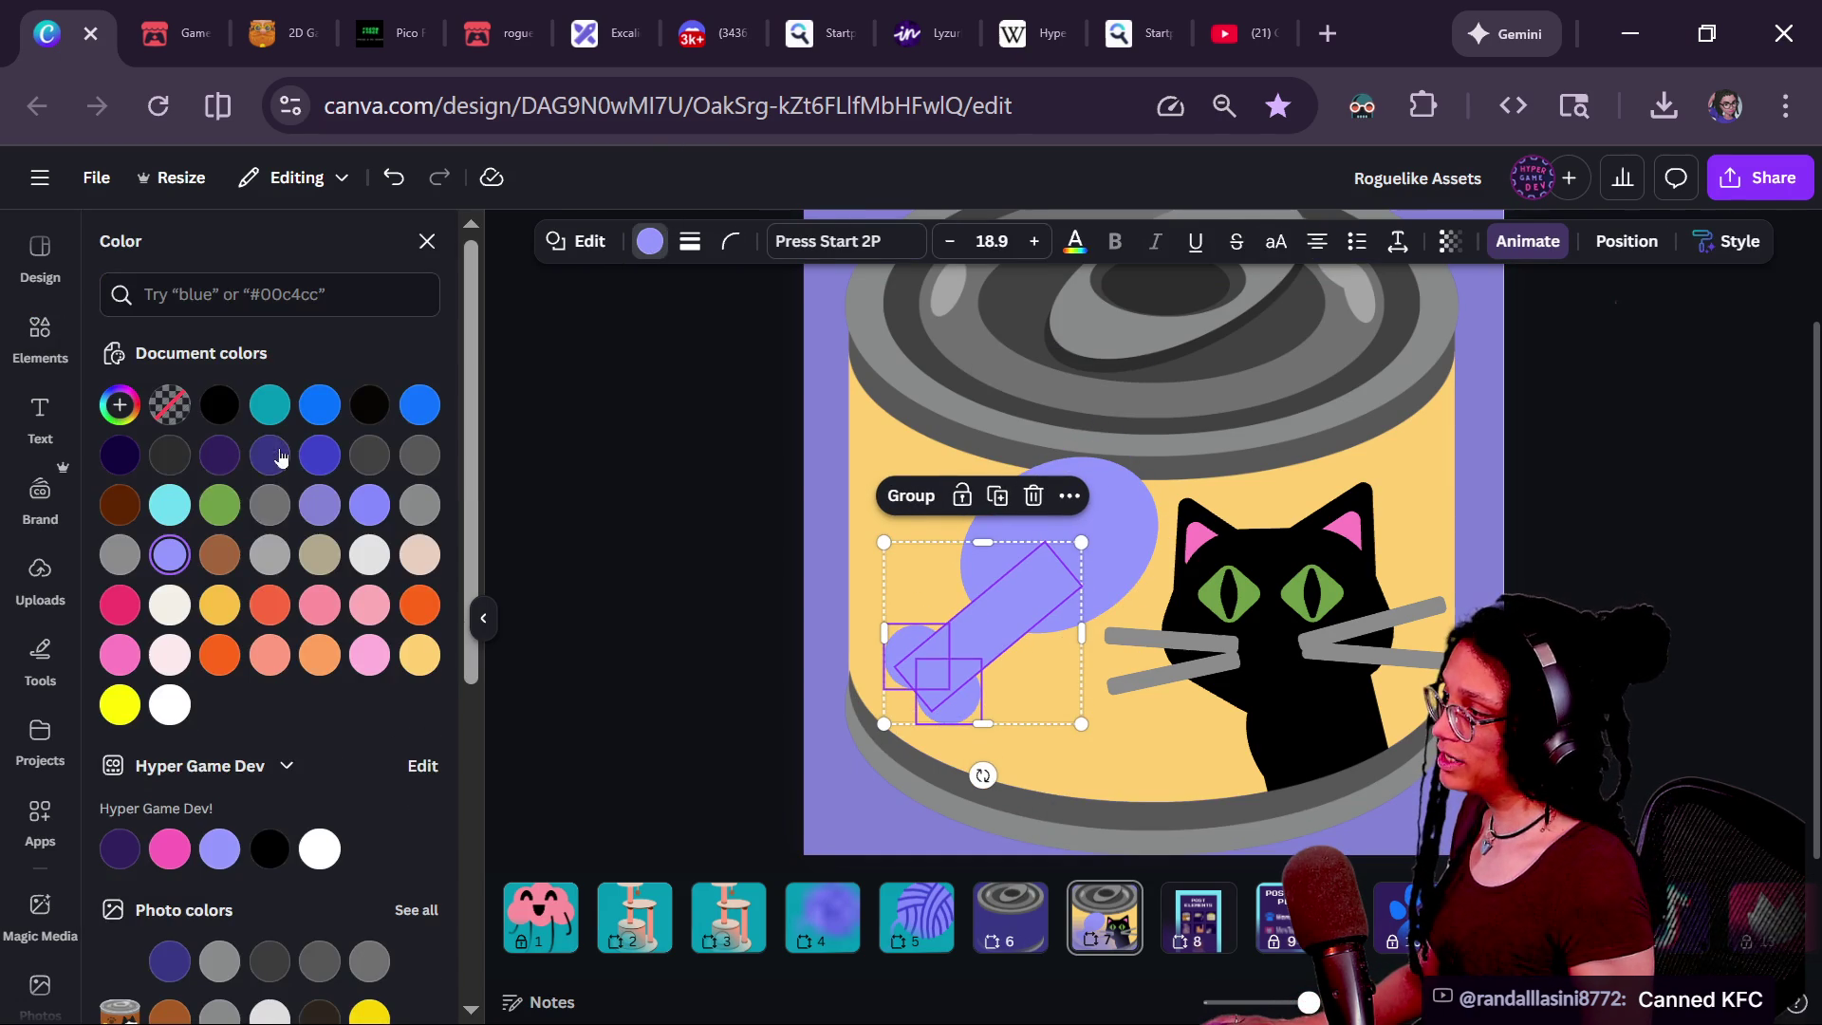
left_click(180, 702)
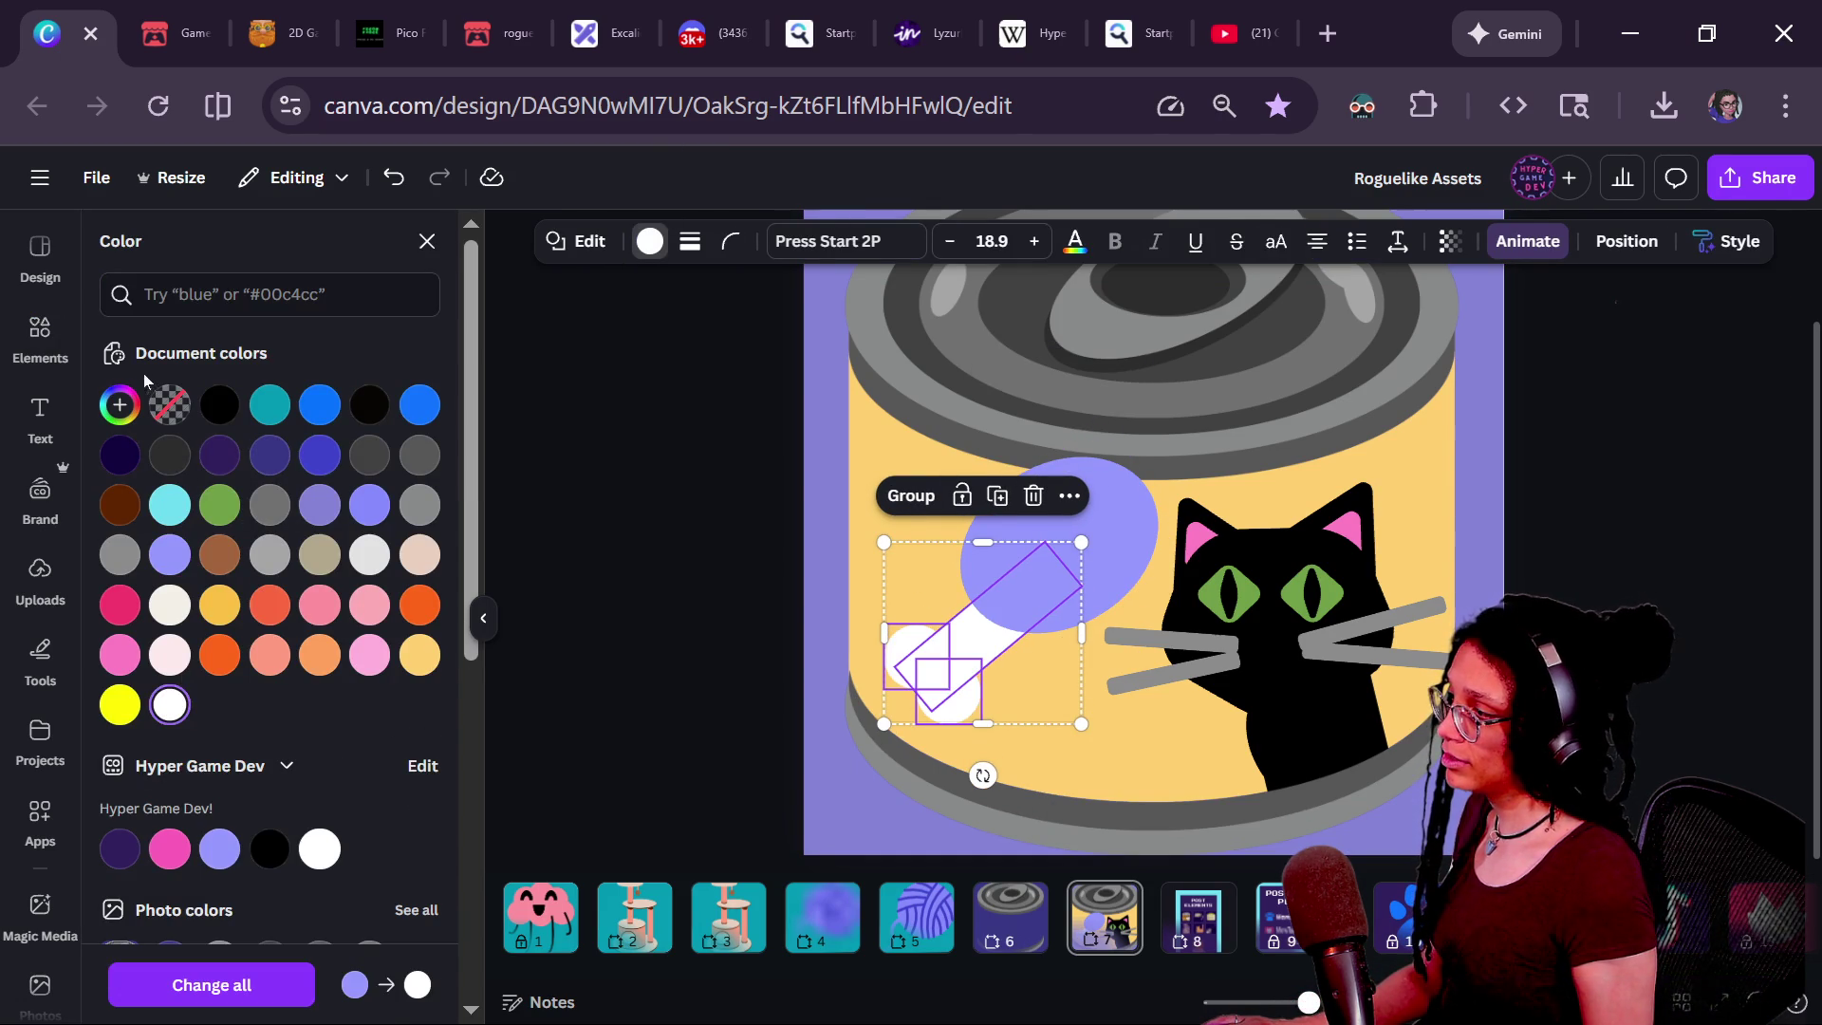
left_click(623, 624)
key("ctrl+minus")
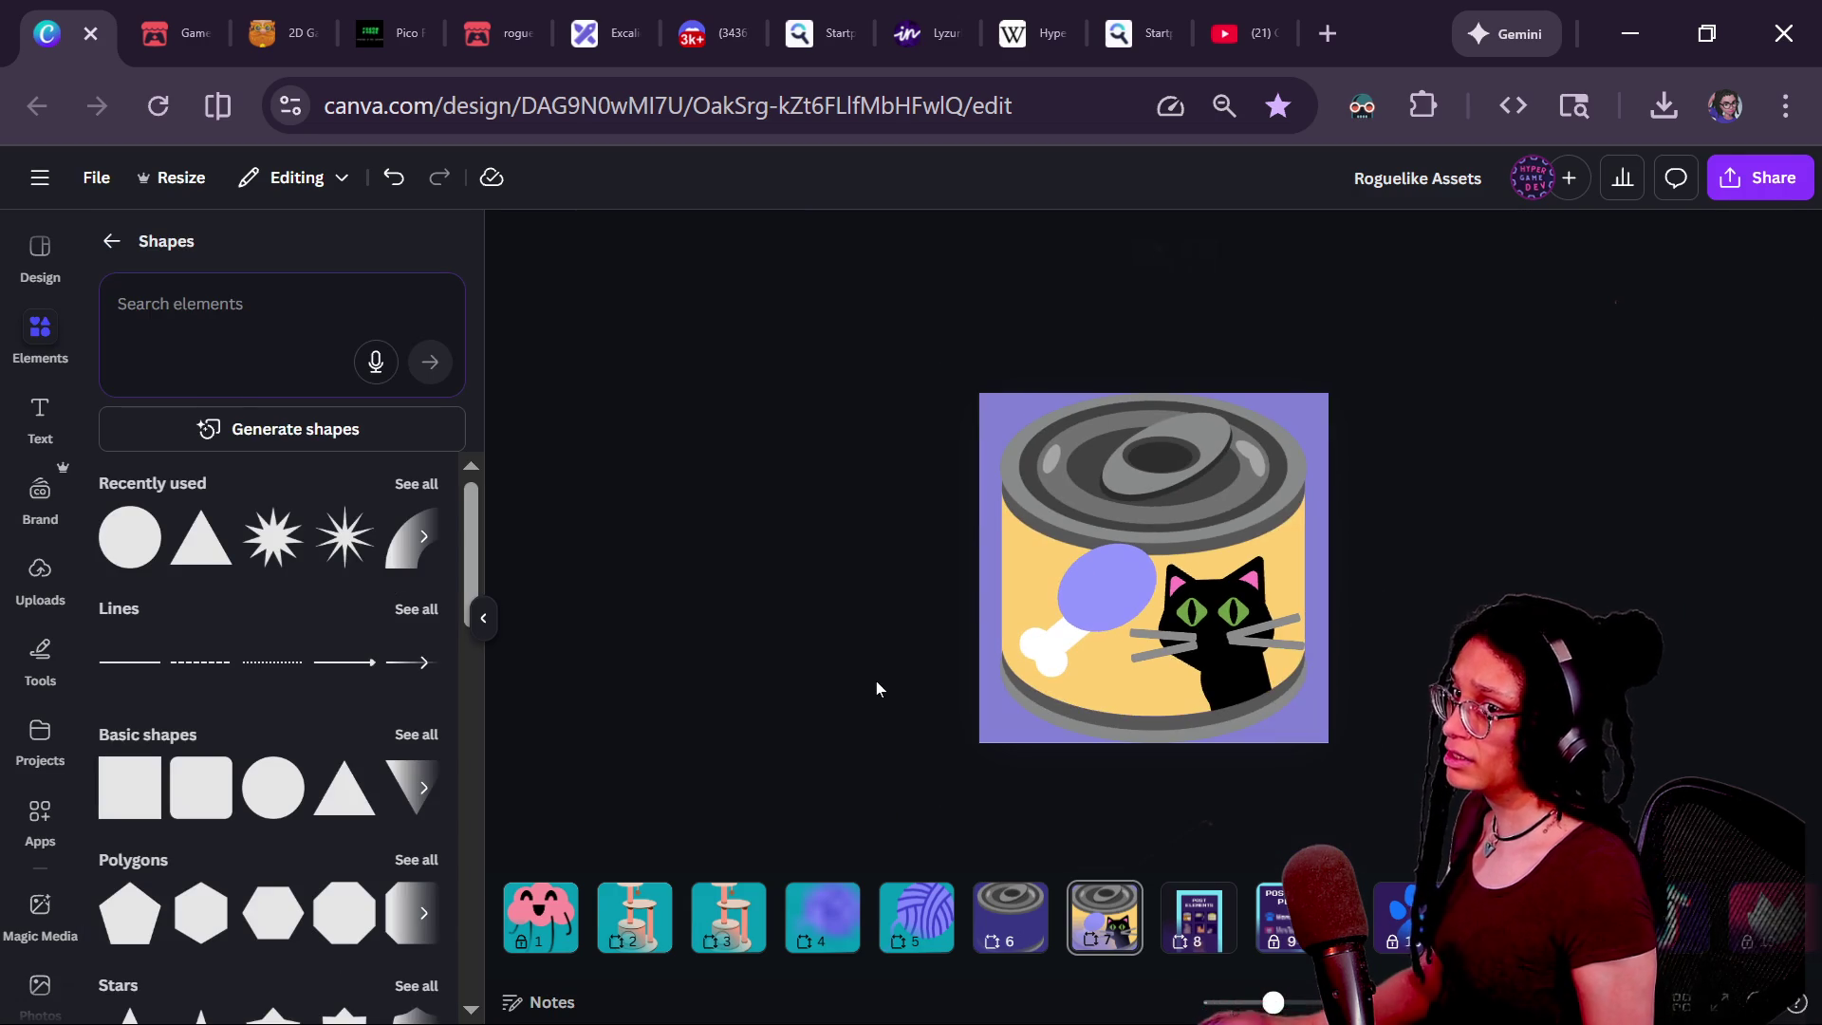
- Turn the drumstick's lavender oval dark brown
scroll(886, 680, "up", 1)
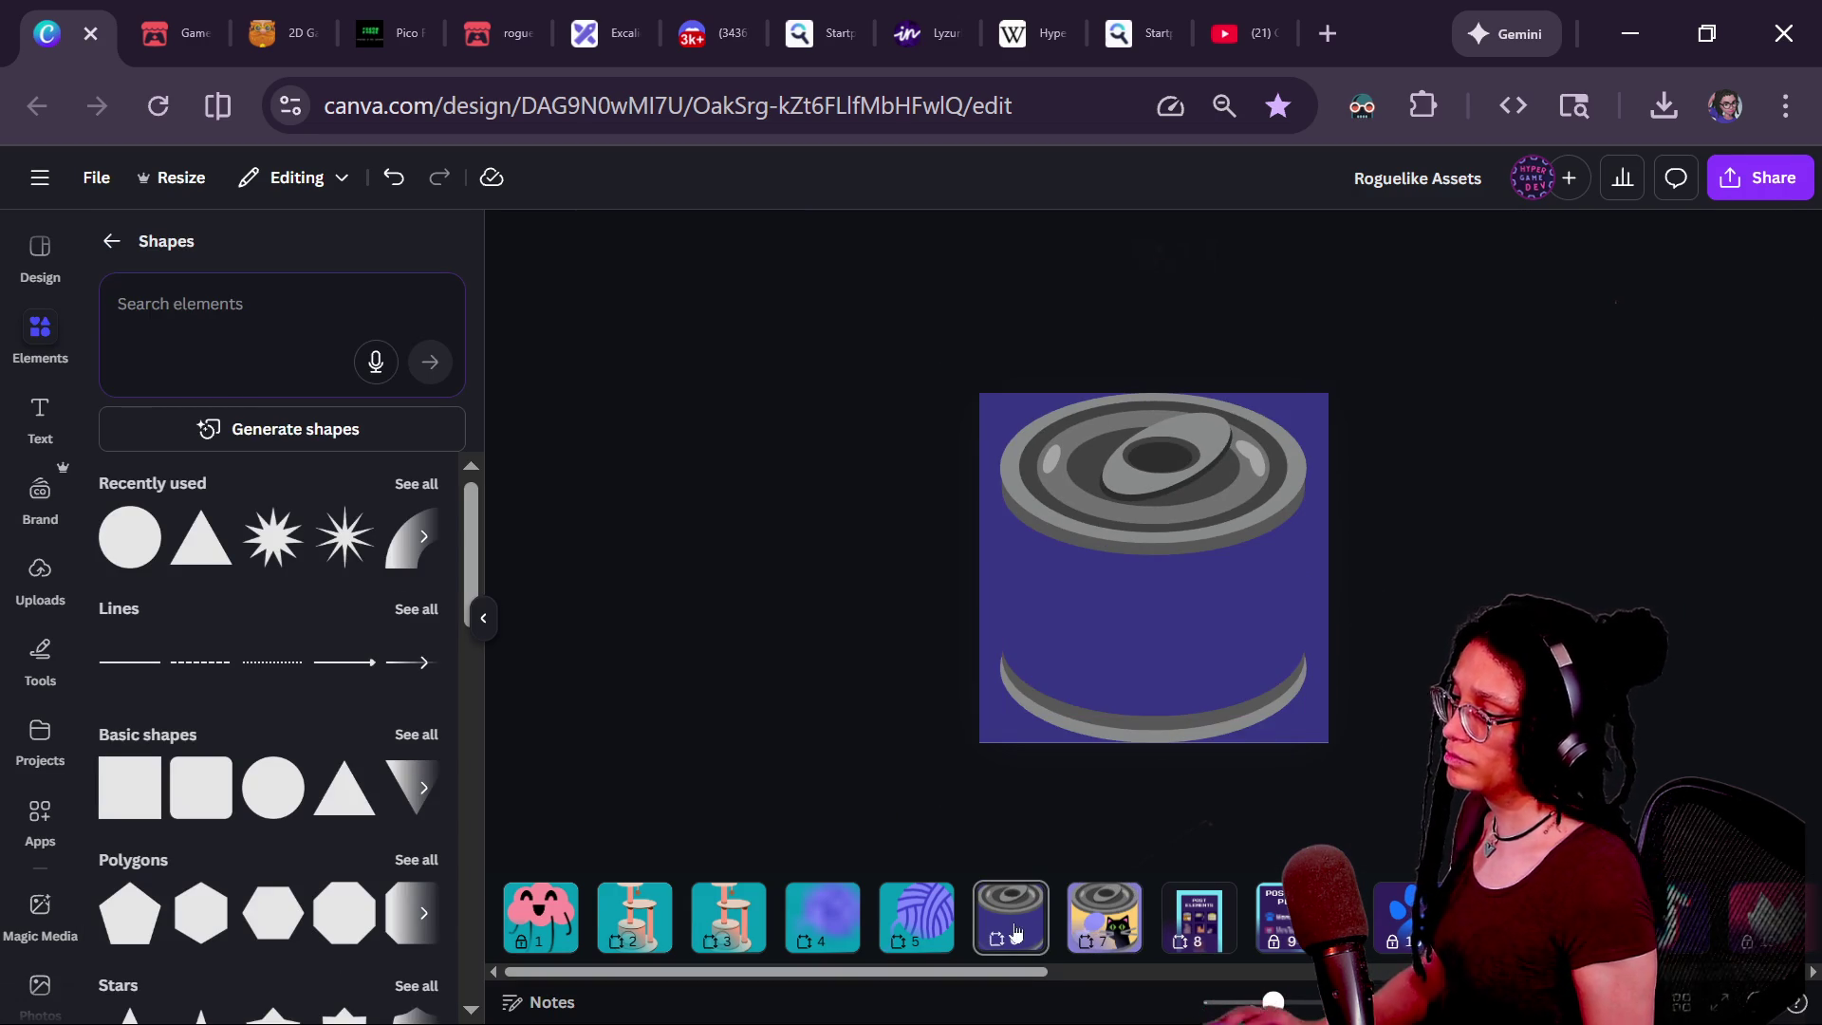
left_click(1077, 911)
left_click(1106, 583)
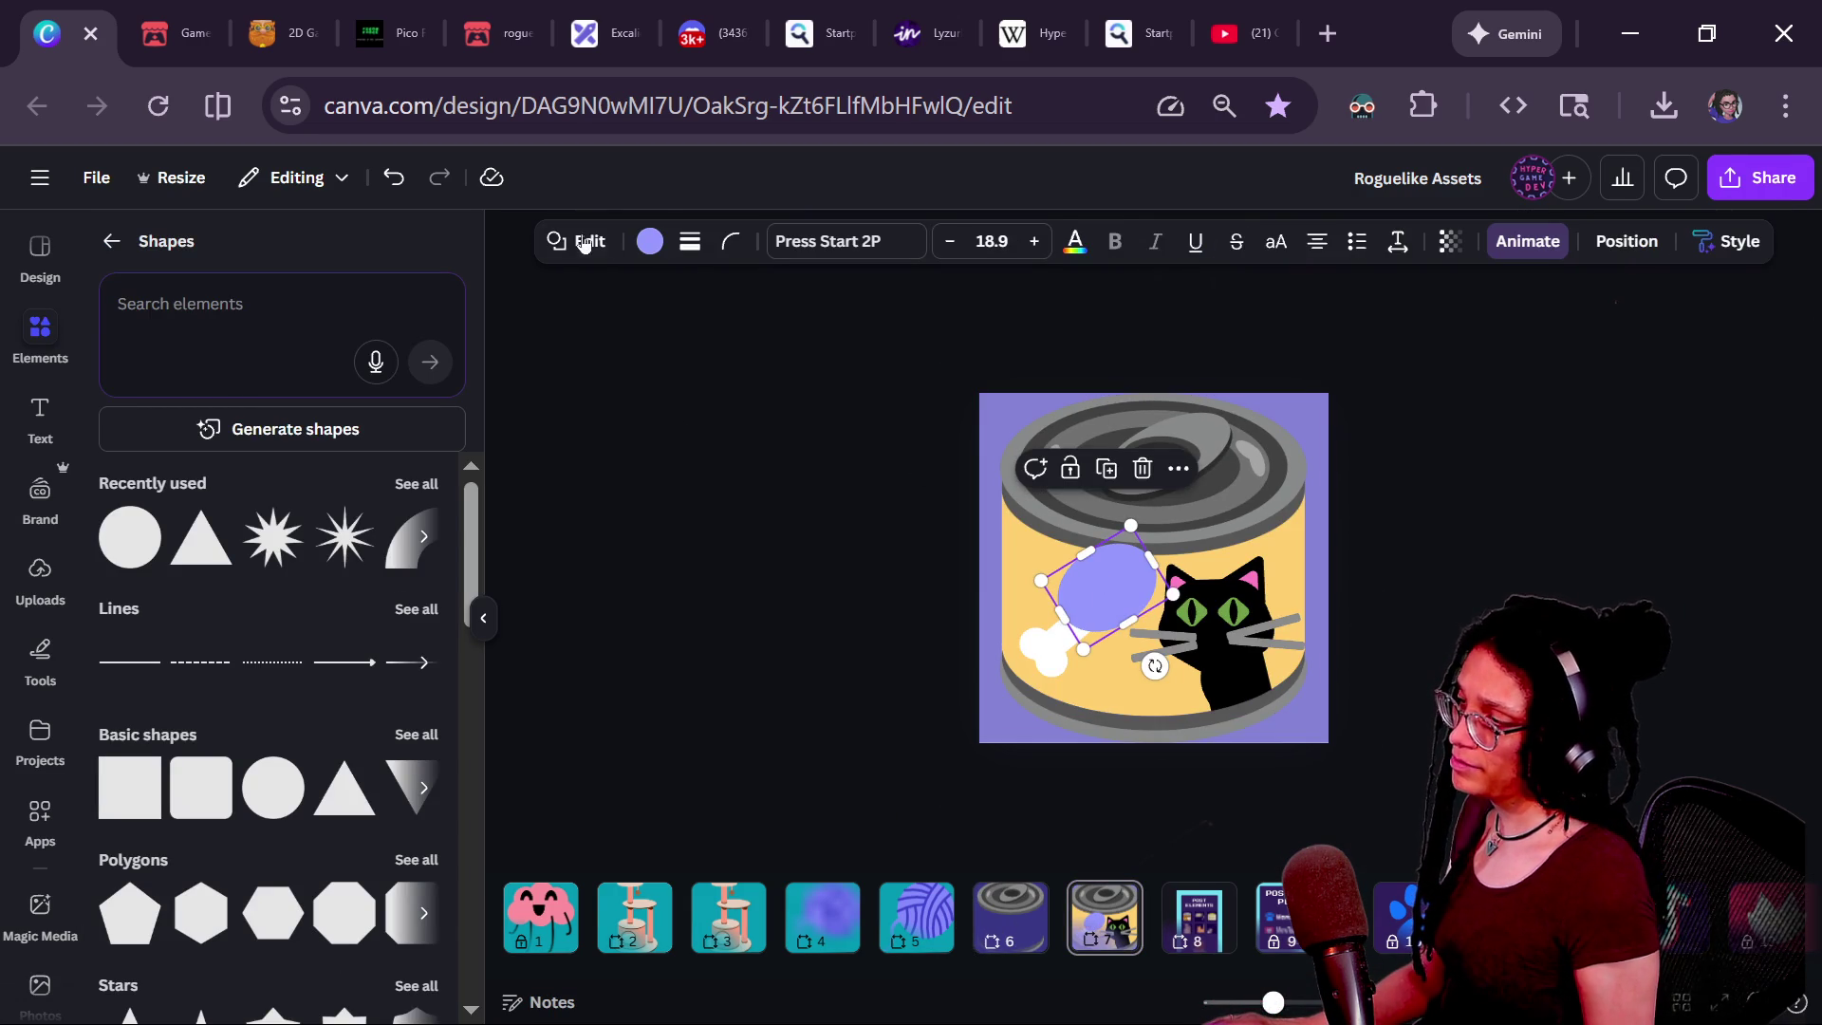
left_click(659, 243)
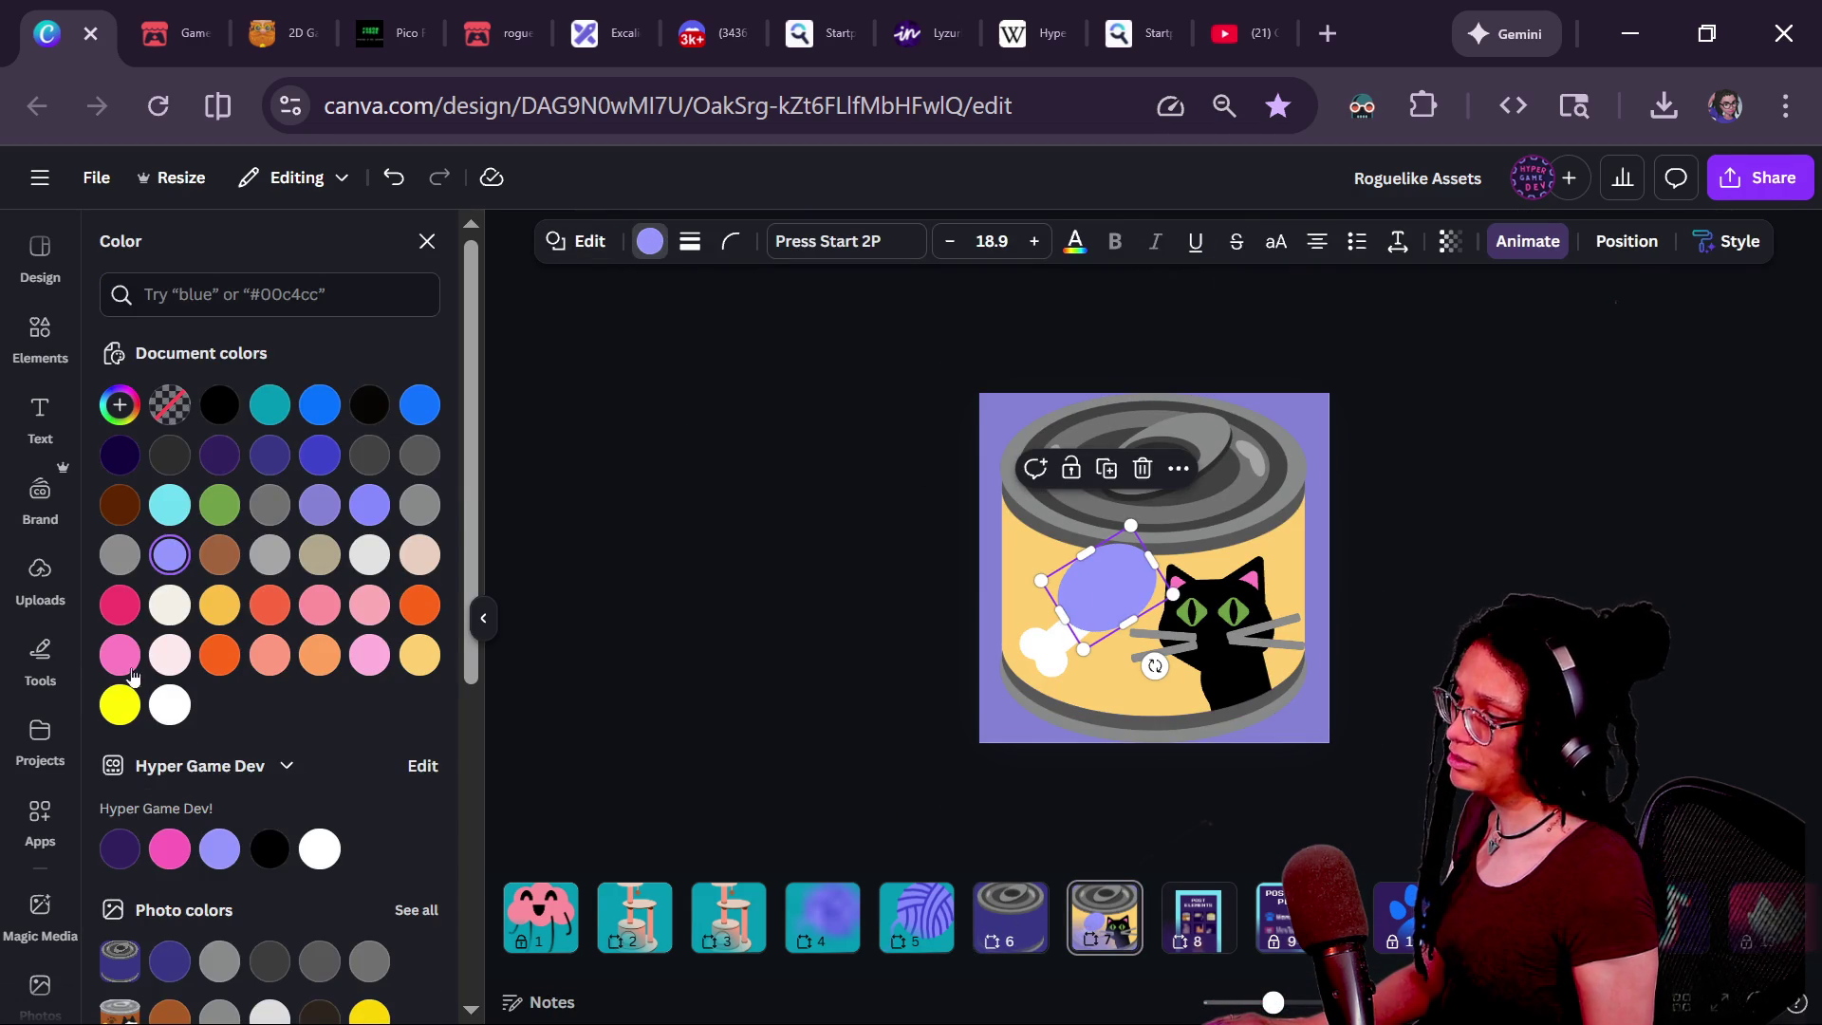
left_click(120, 505)
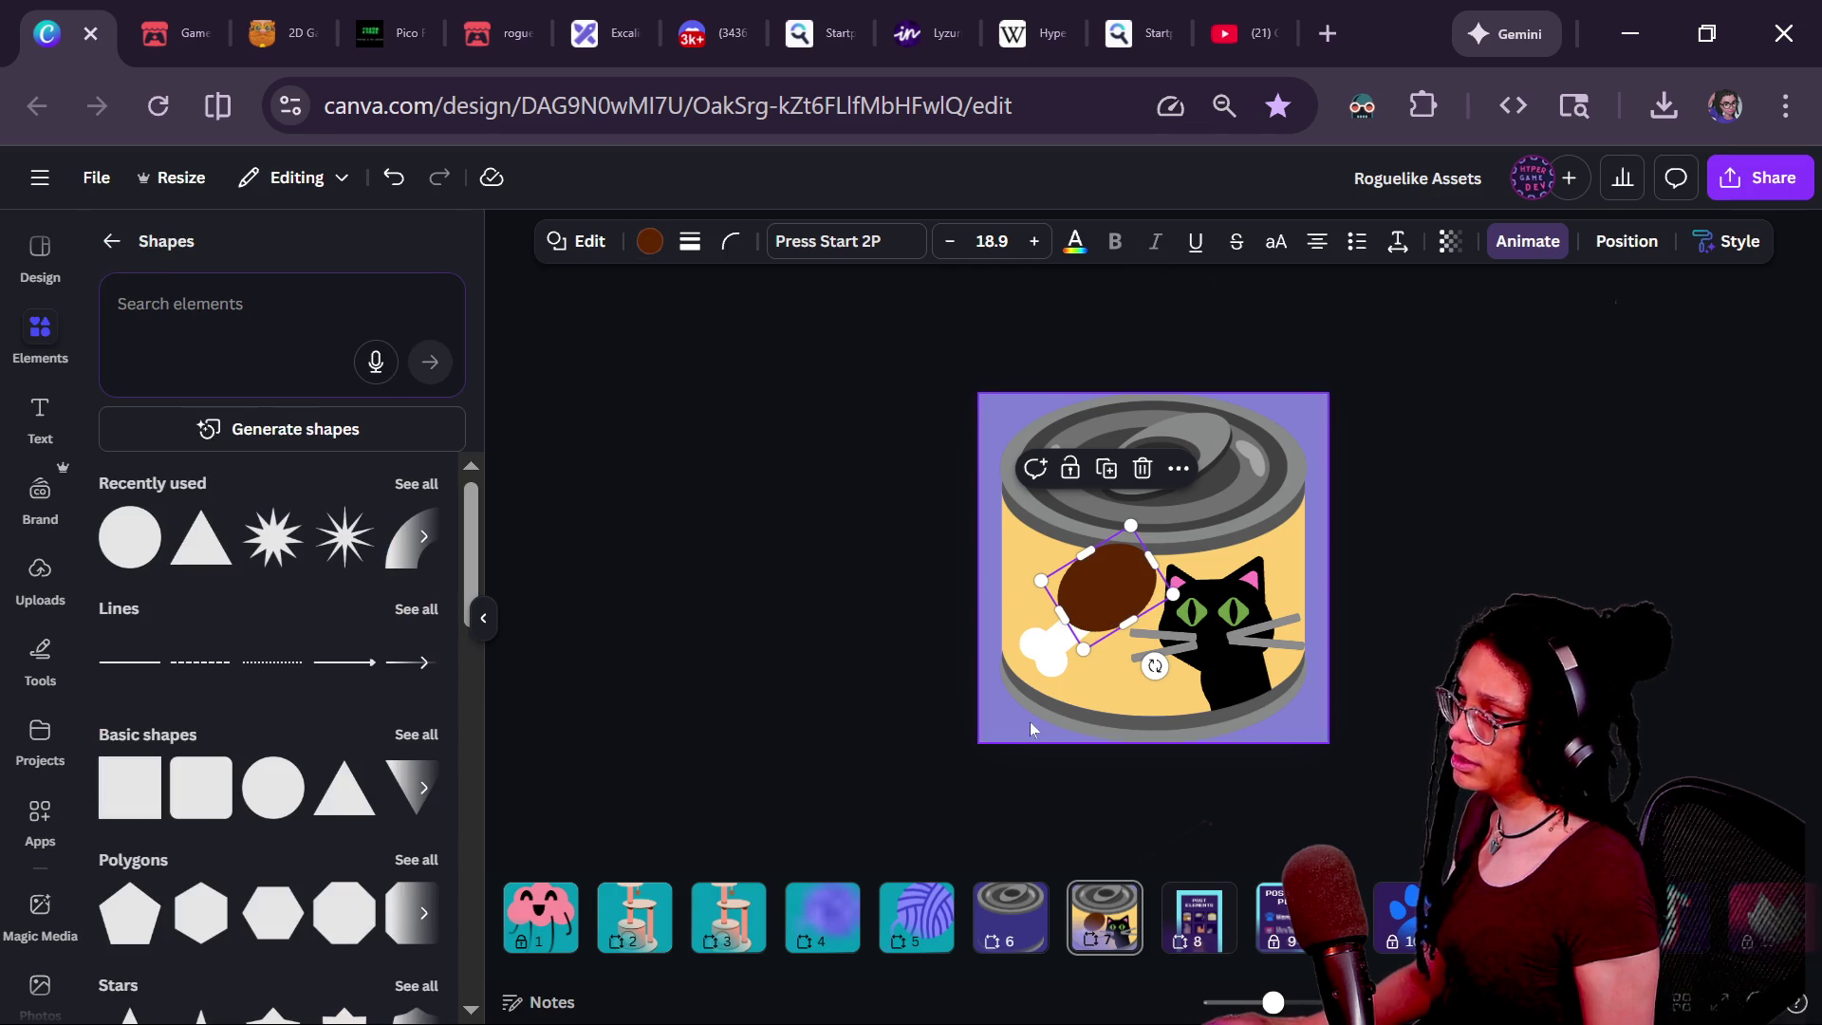
left_click(870, 663)
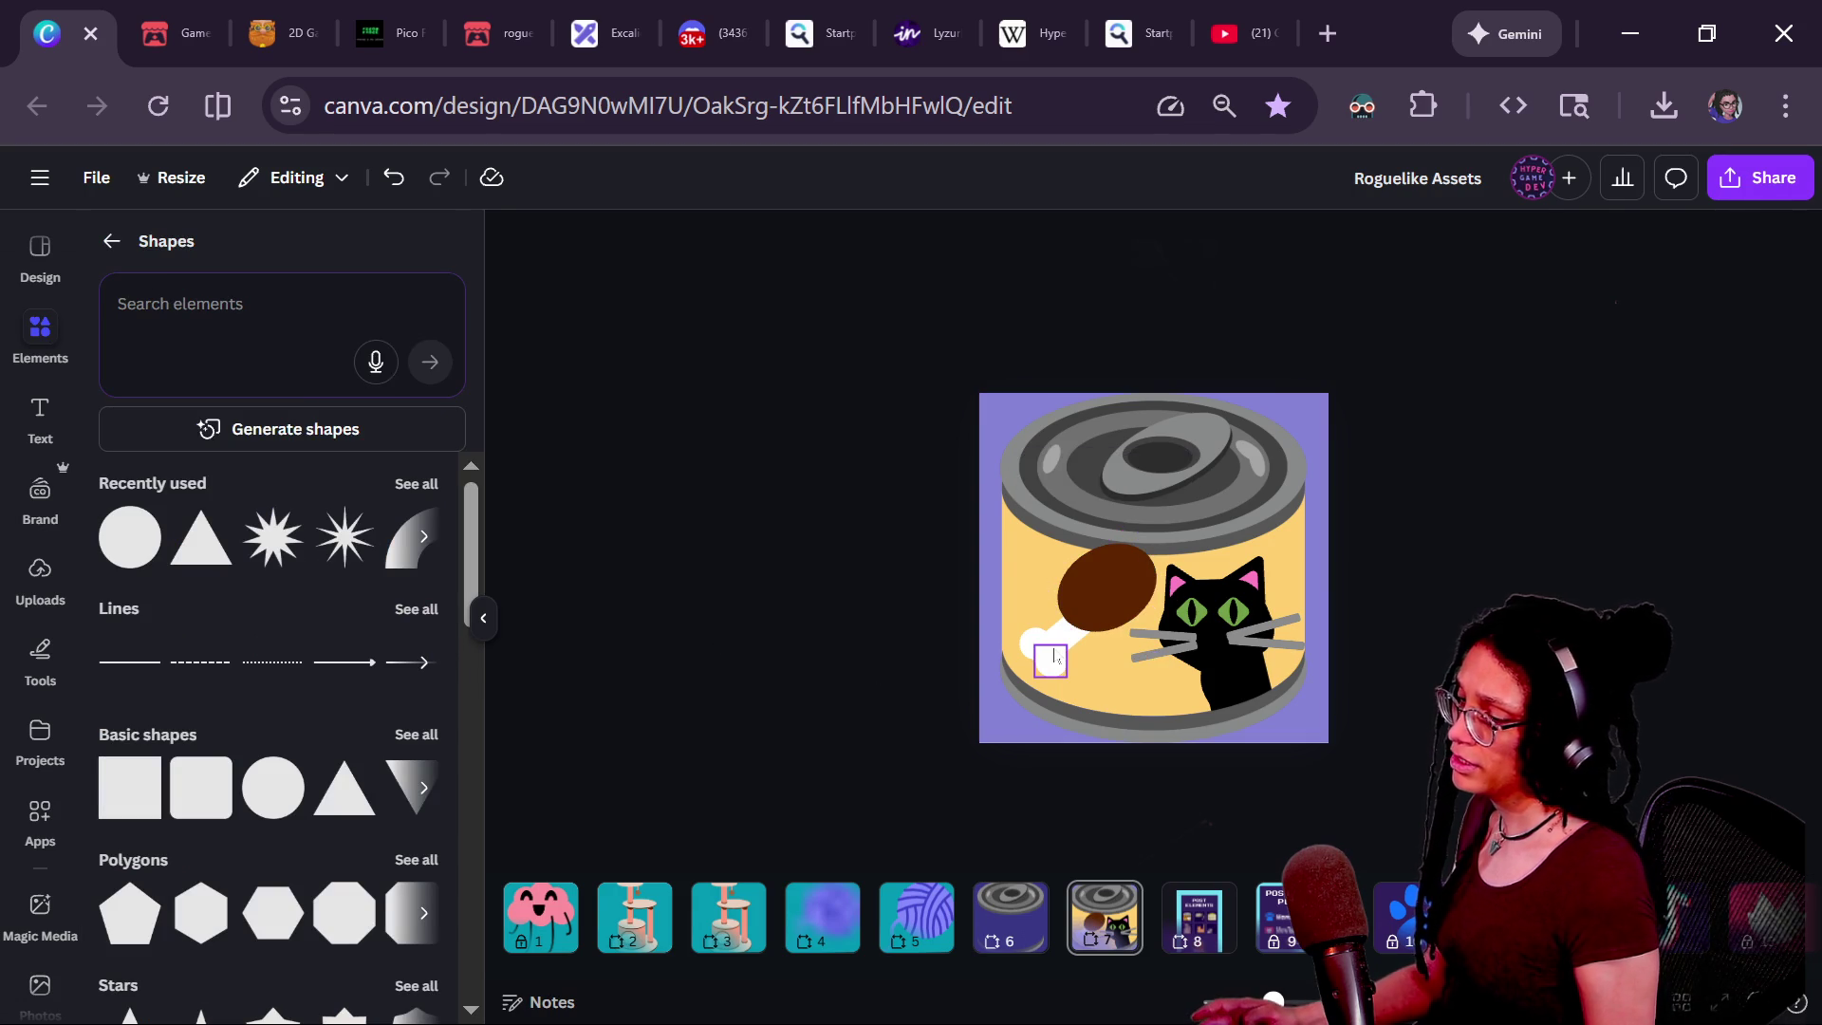
- Enlarge the white bone and move it up-right beneath the meat
scroll(1049, 651, "up", 3)
scroll(987, 721, "up", 2)
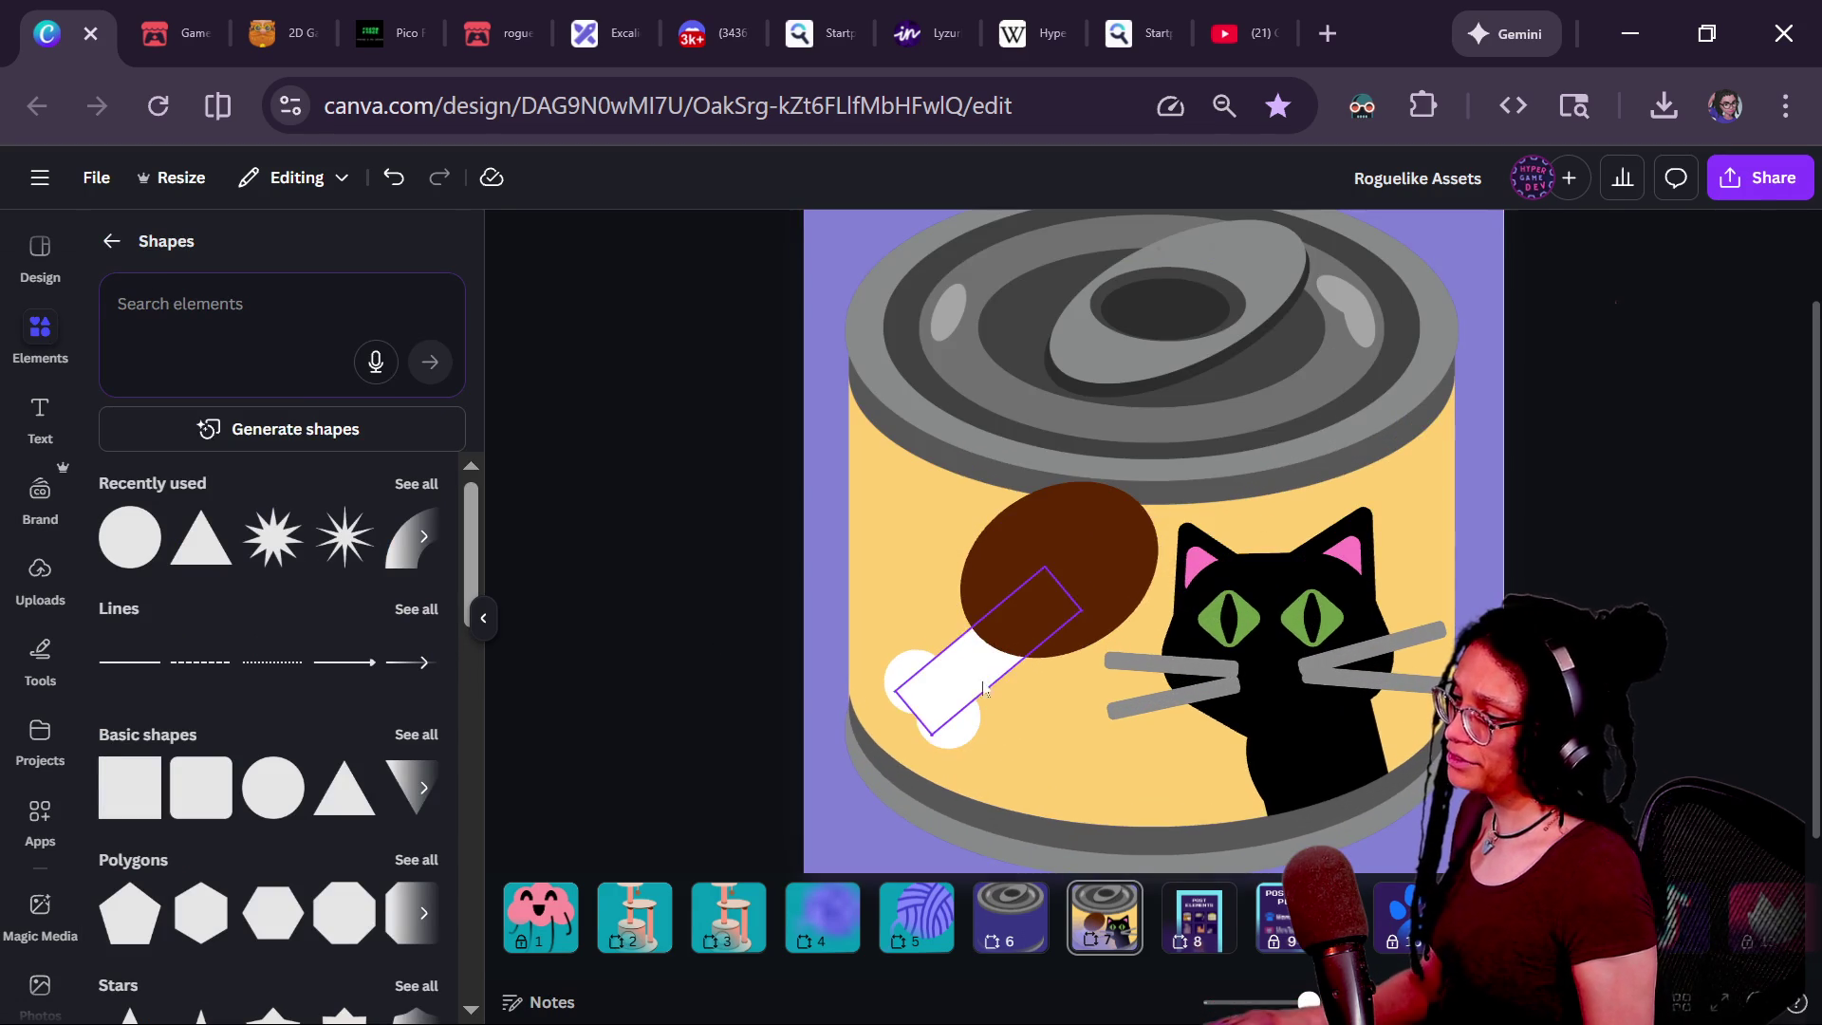
left_click(930, 670)
left_click(910, 668, "shift")
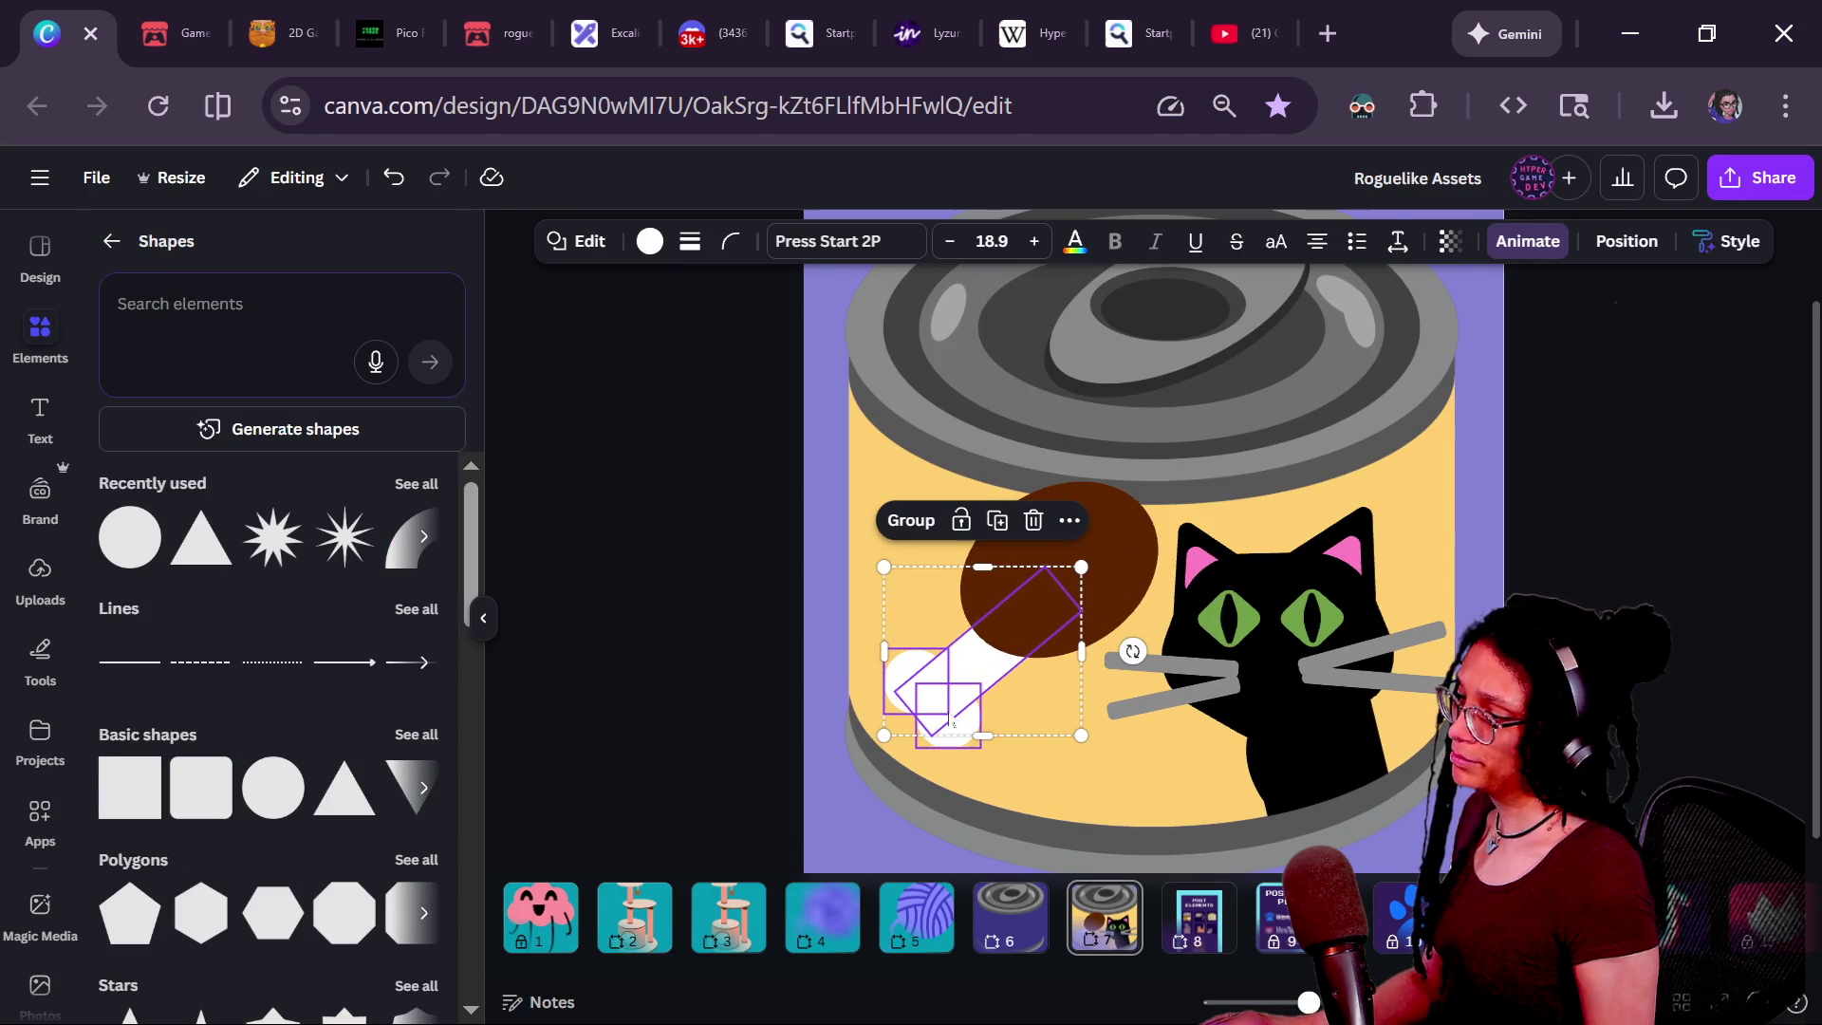
scroll(954, 726, "up", 2)
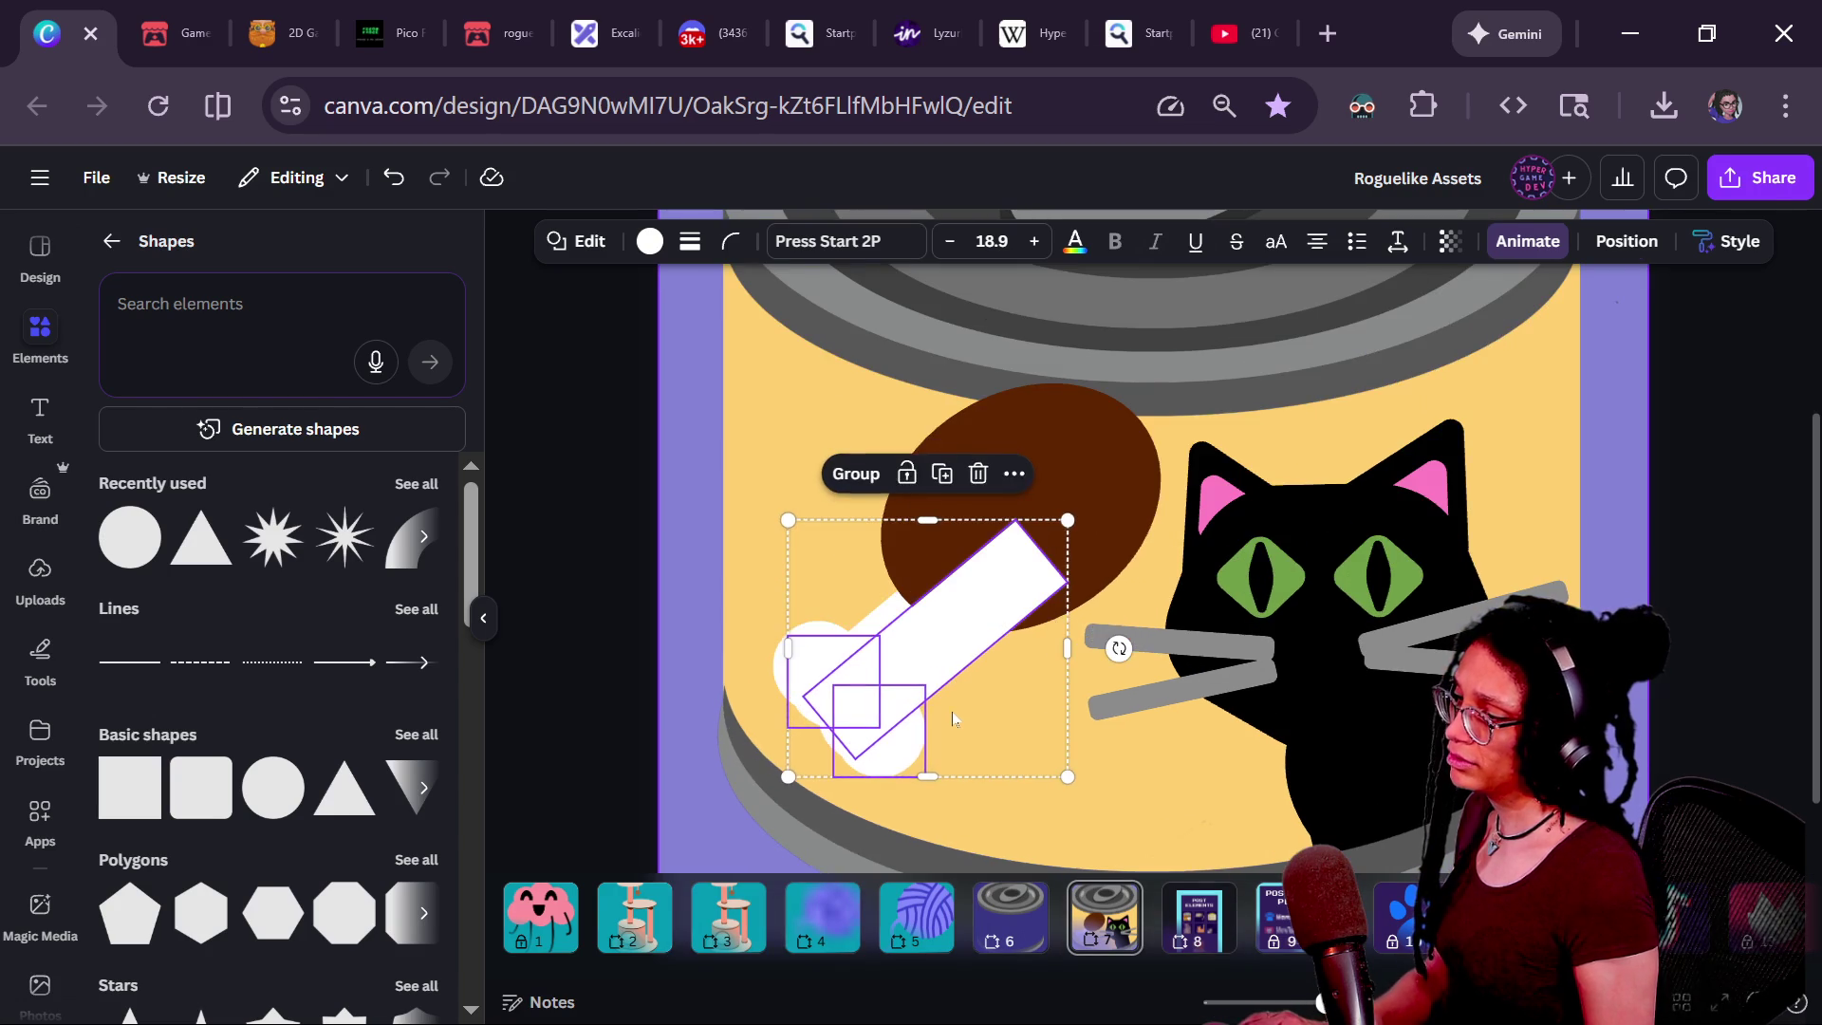
key("alt")
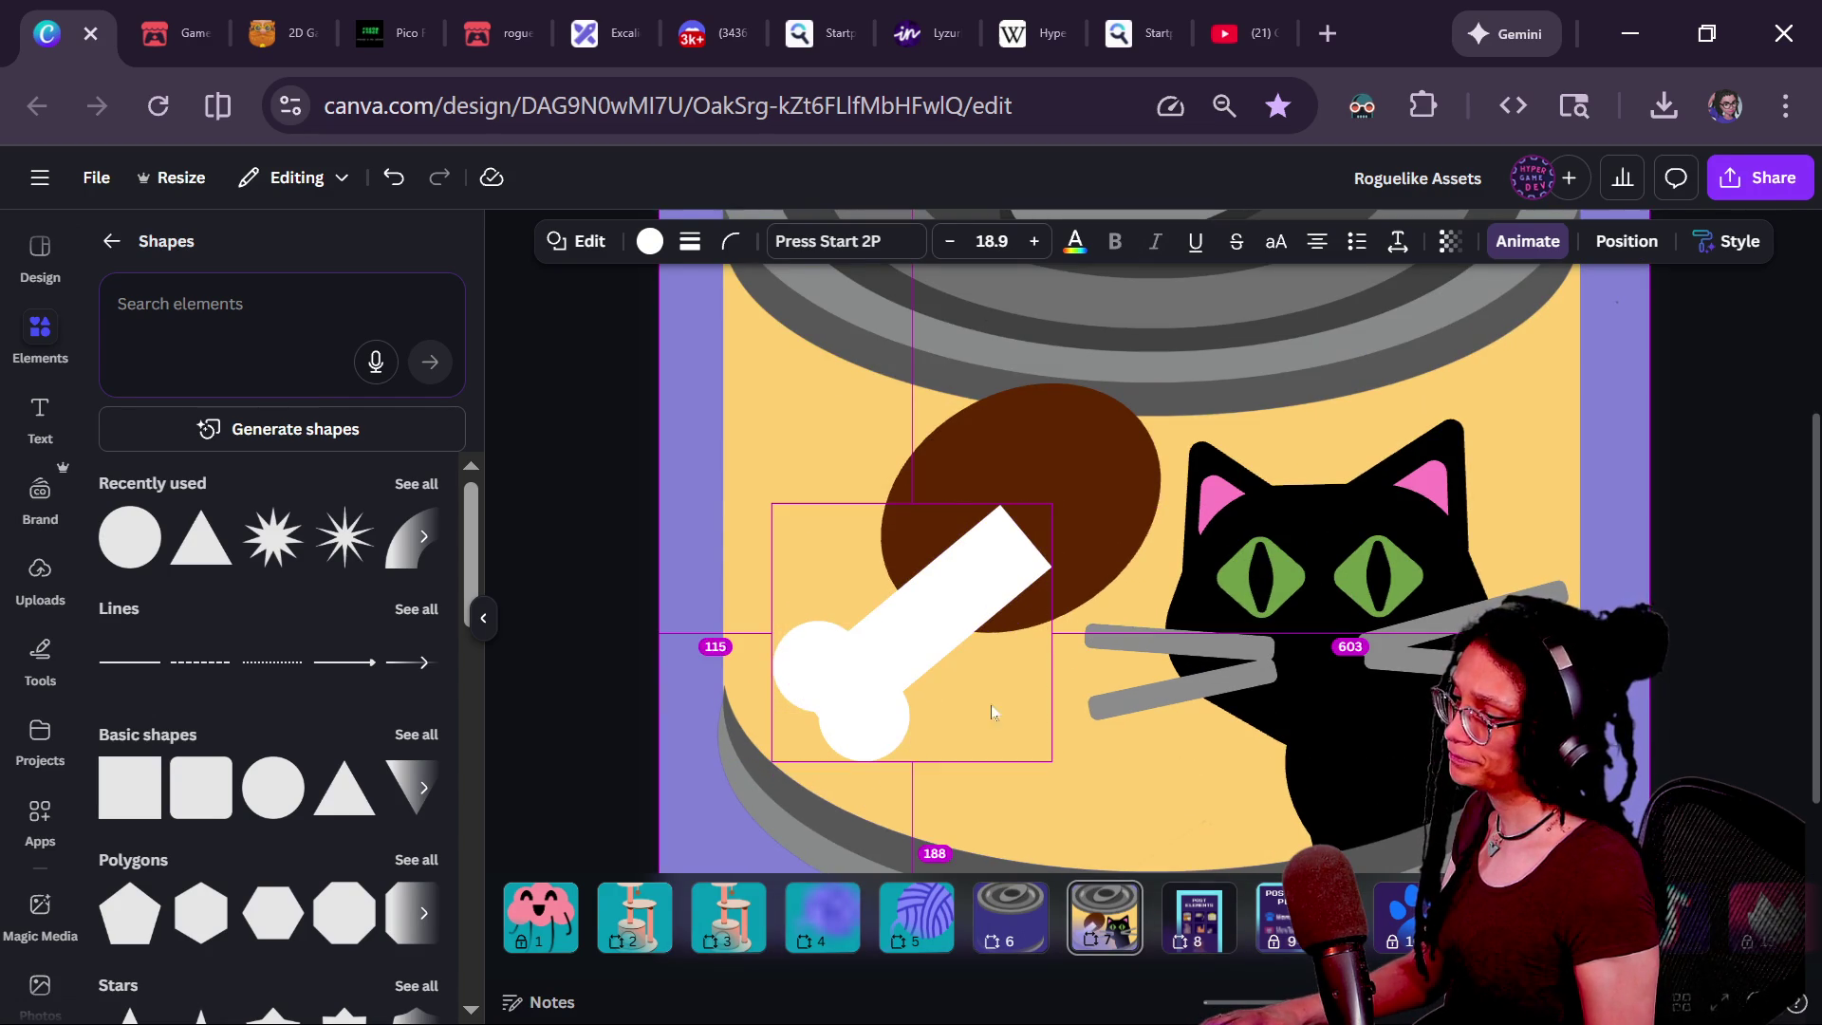
left_click_drag(1053, 495, 1074, 485)
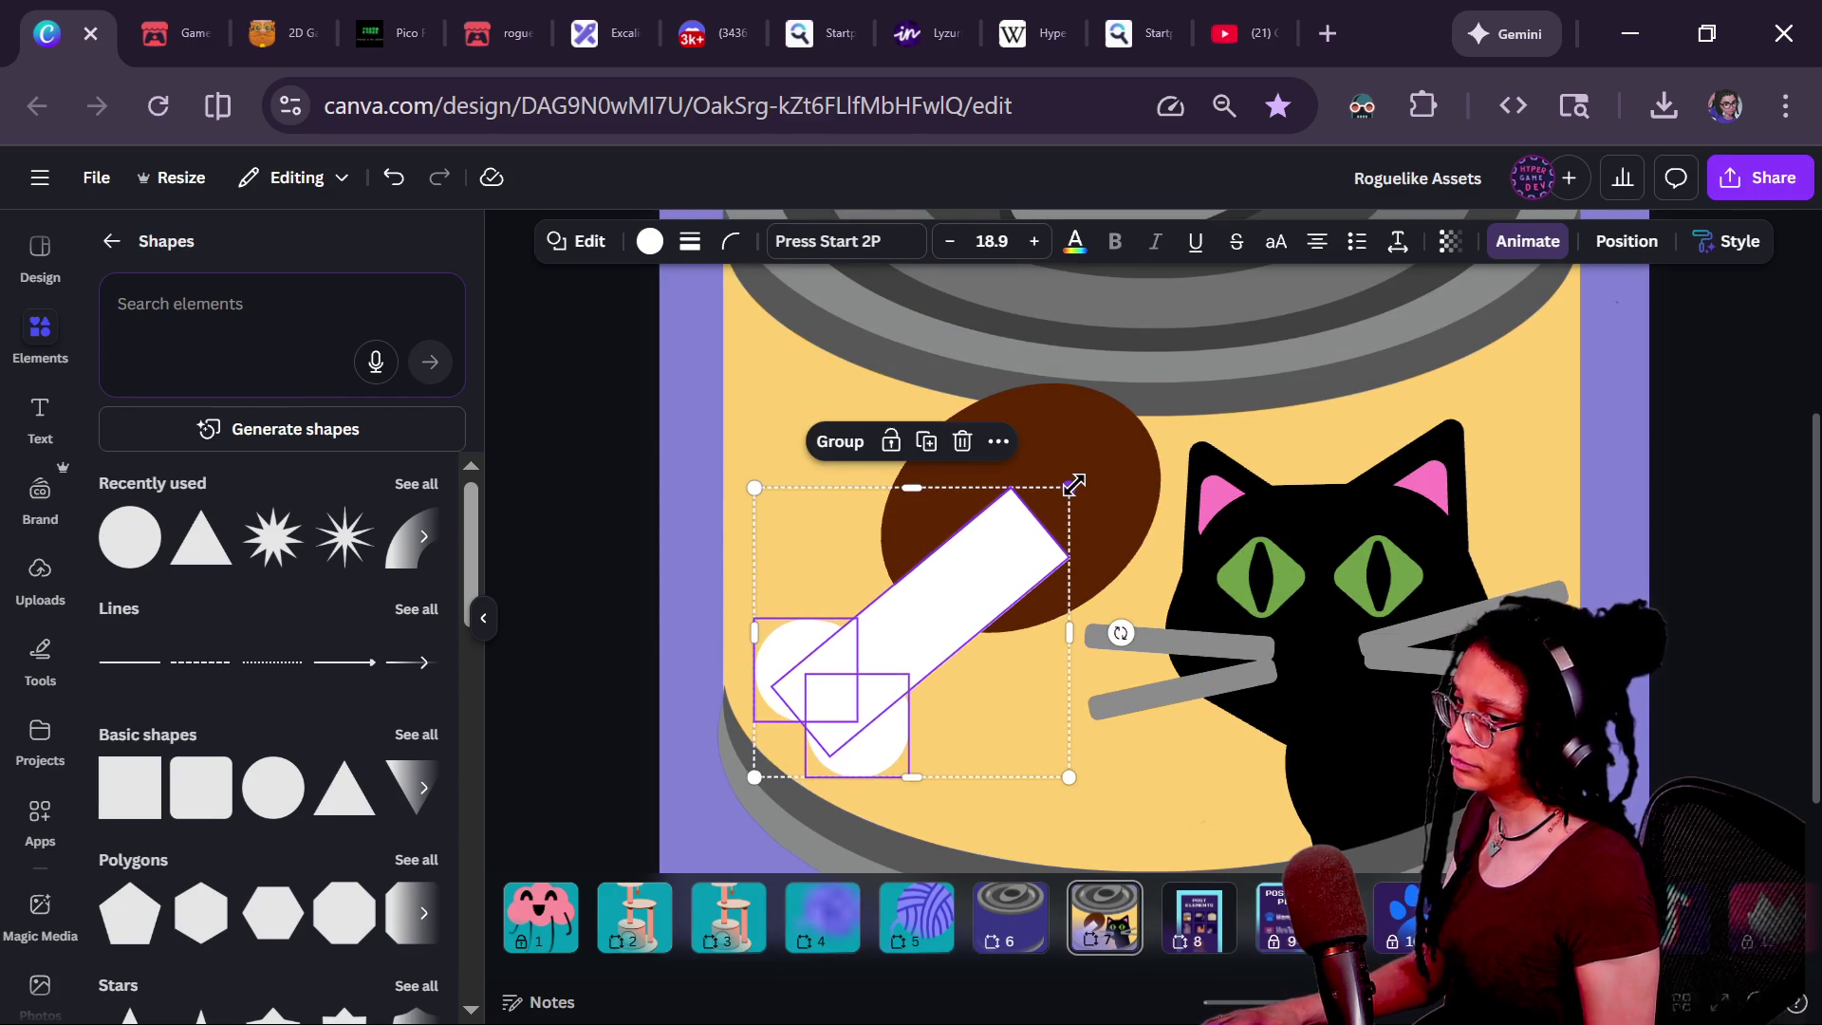
left_click(974, 594)
left_click_drag(975, 593, 983, 584)
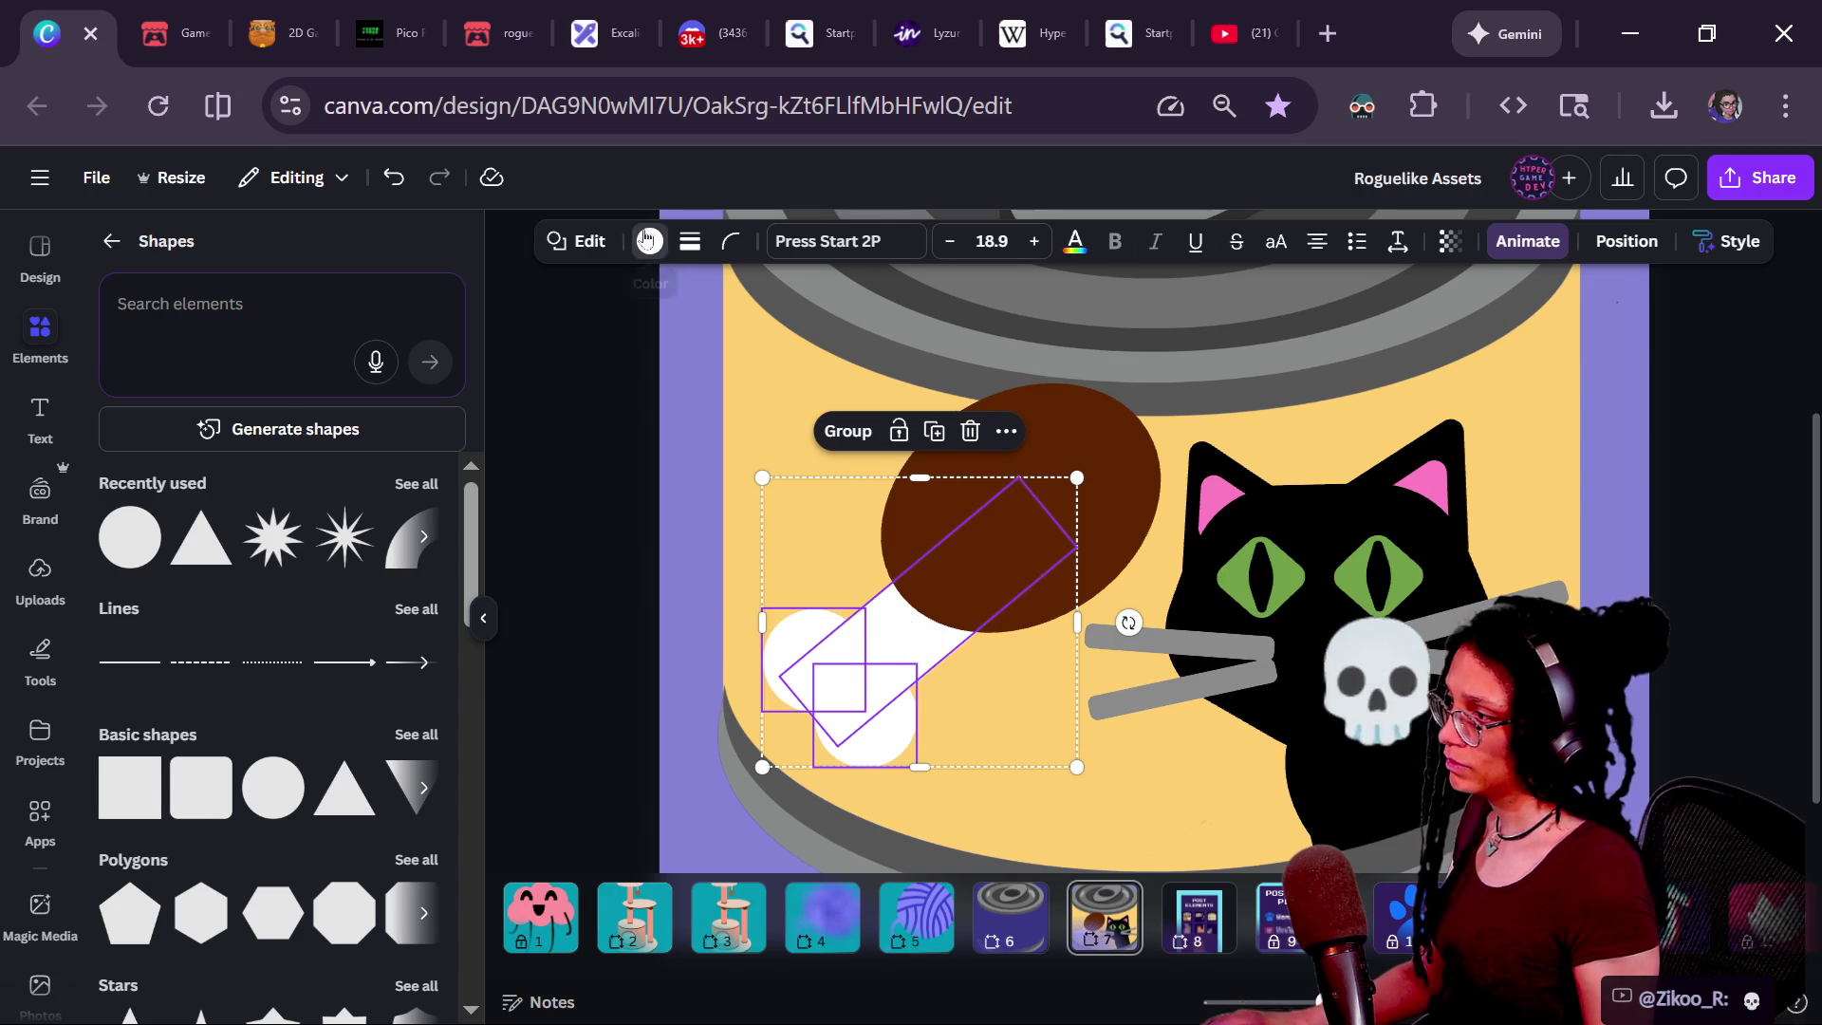
- Slightly enlarge the bone and nudge it down-right over its black backing, then zoom in to check
left_click(645, 237)
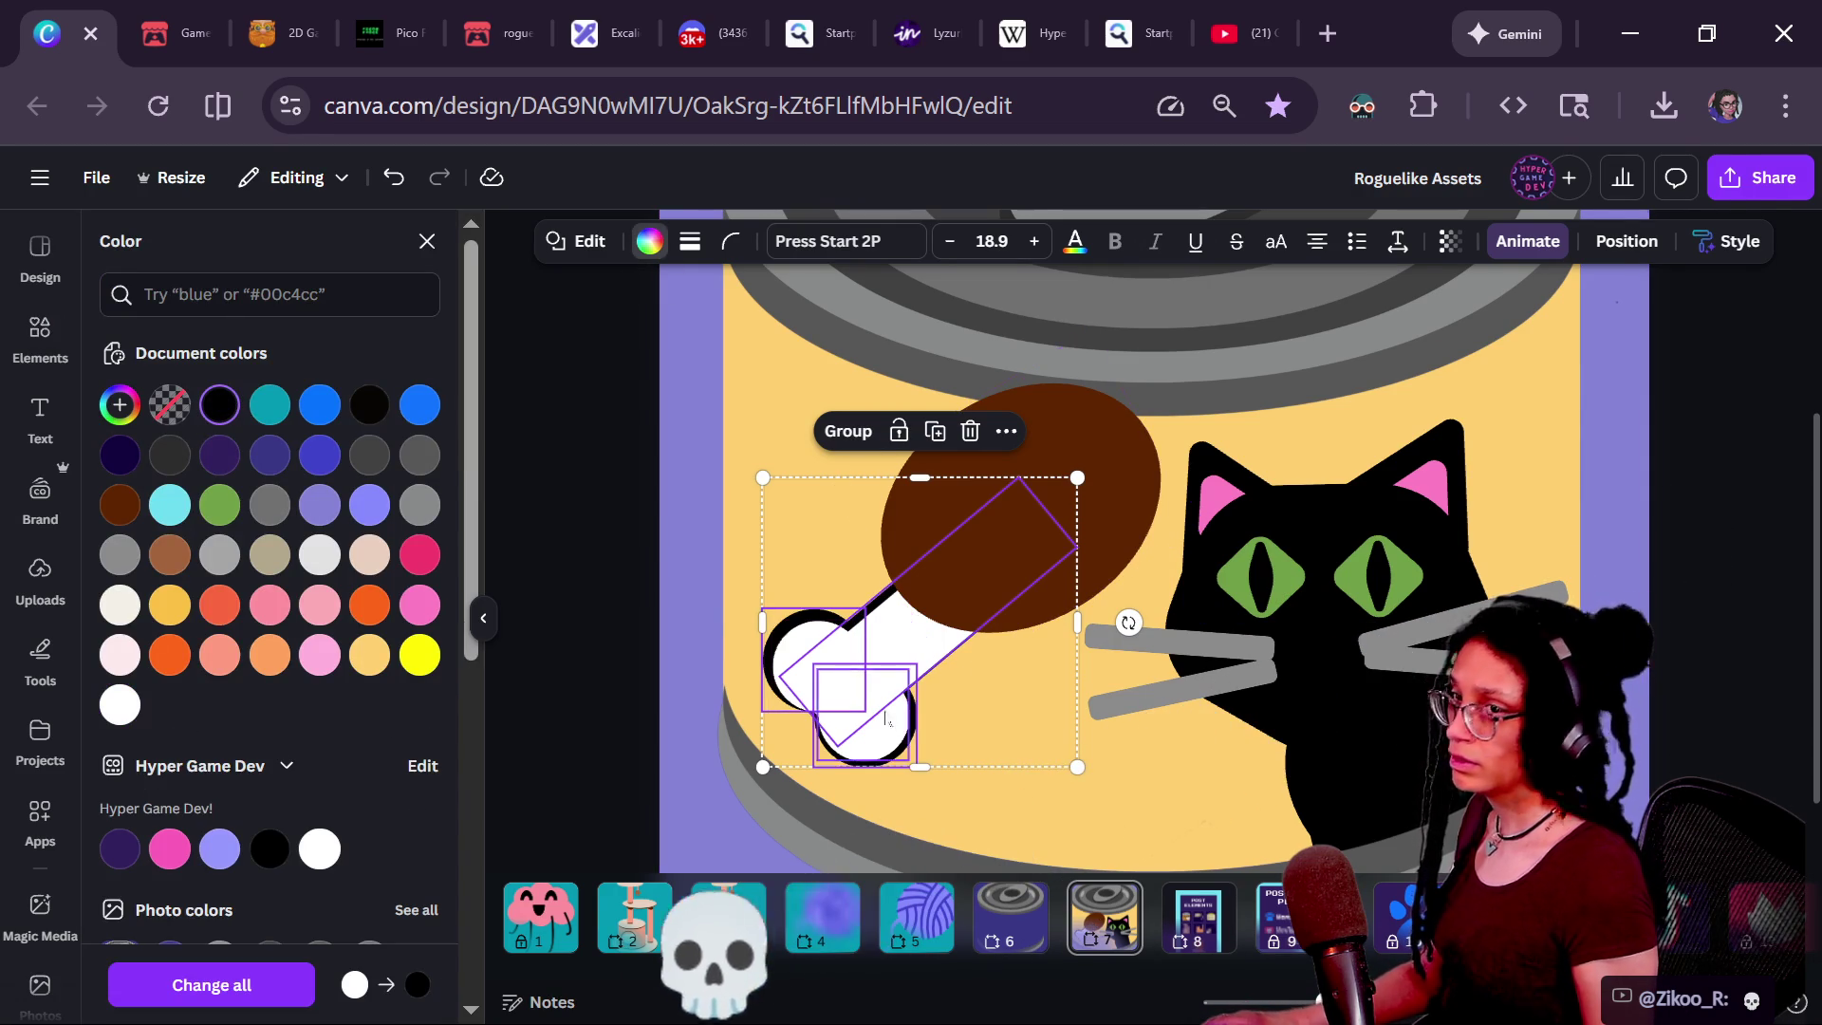
key("alt")
left_click_drag(1076, 766, 1087, 776)
left_click_drag(956, 613, 961, 618)
left_click(676, 667)
key("ctrl+minus")
key("ctrl+plus")
key("ctrl+plus")
key("ctrl+plus")
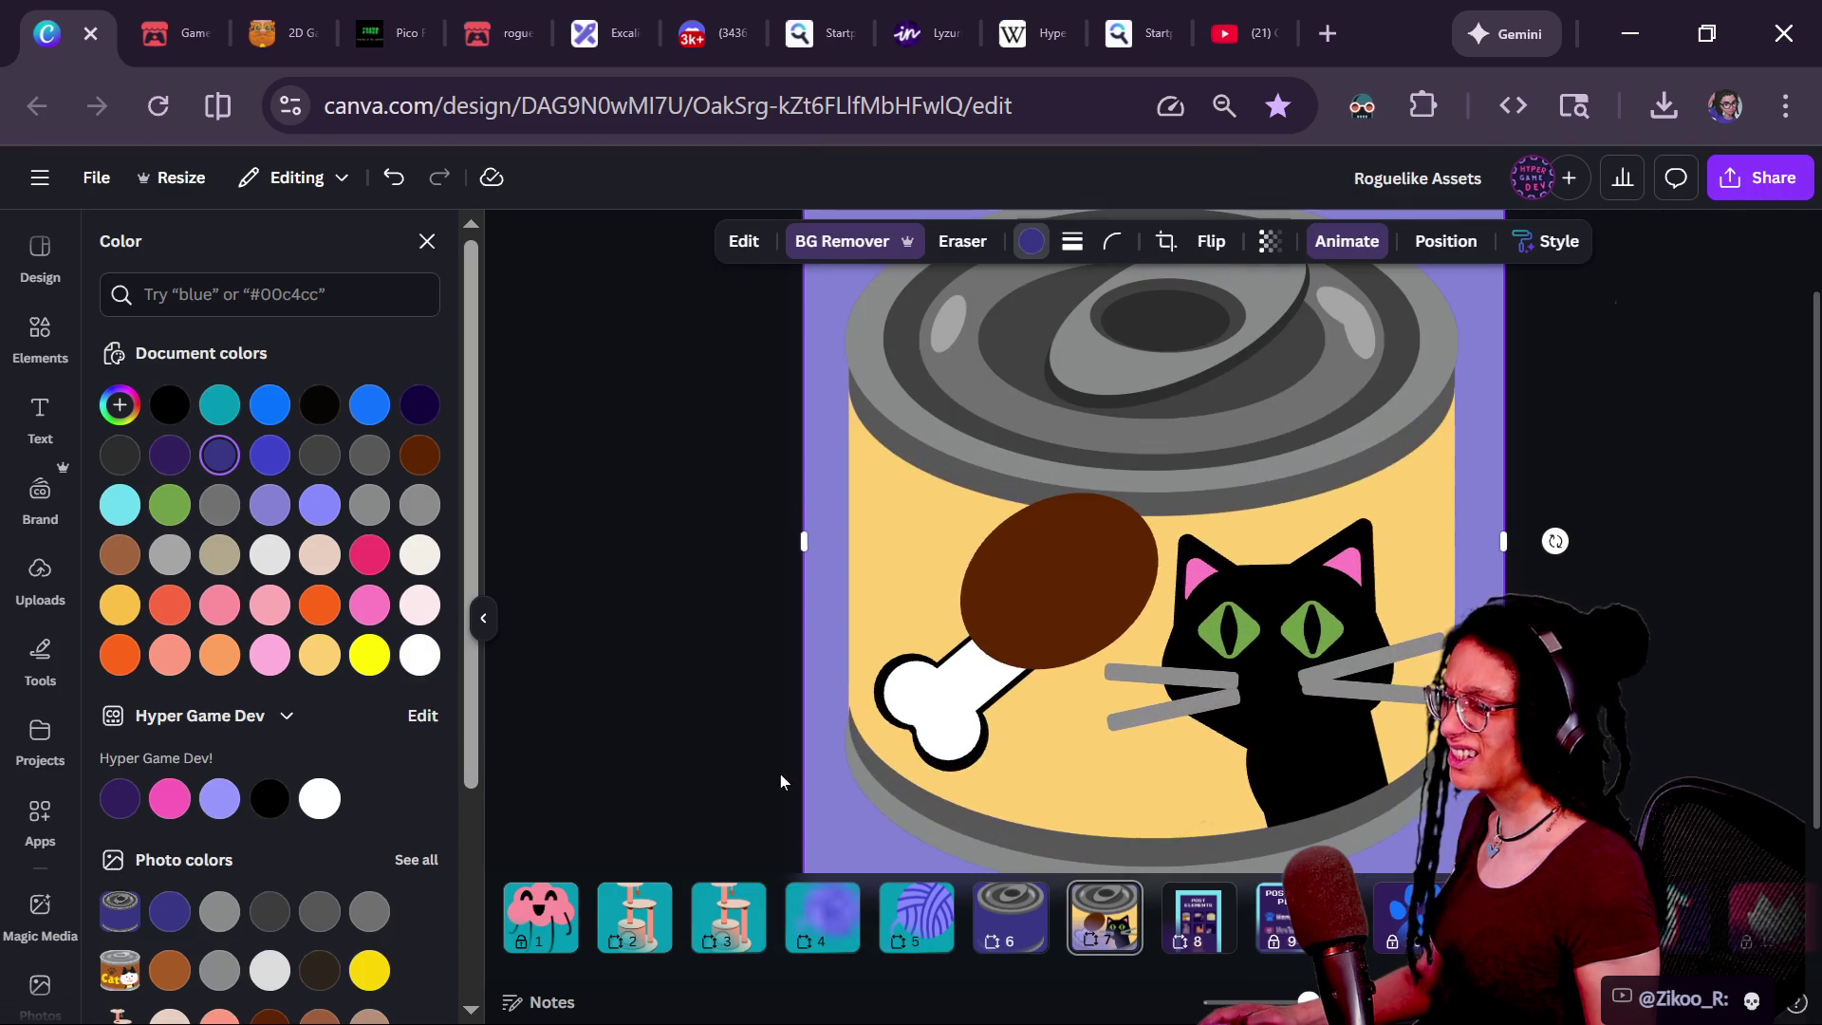
key("ctrl+plus")
left_click(987, 634)
scroll(996, 664, "down", 2)
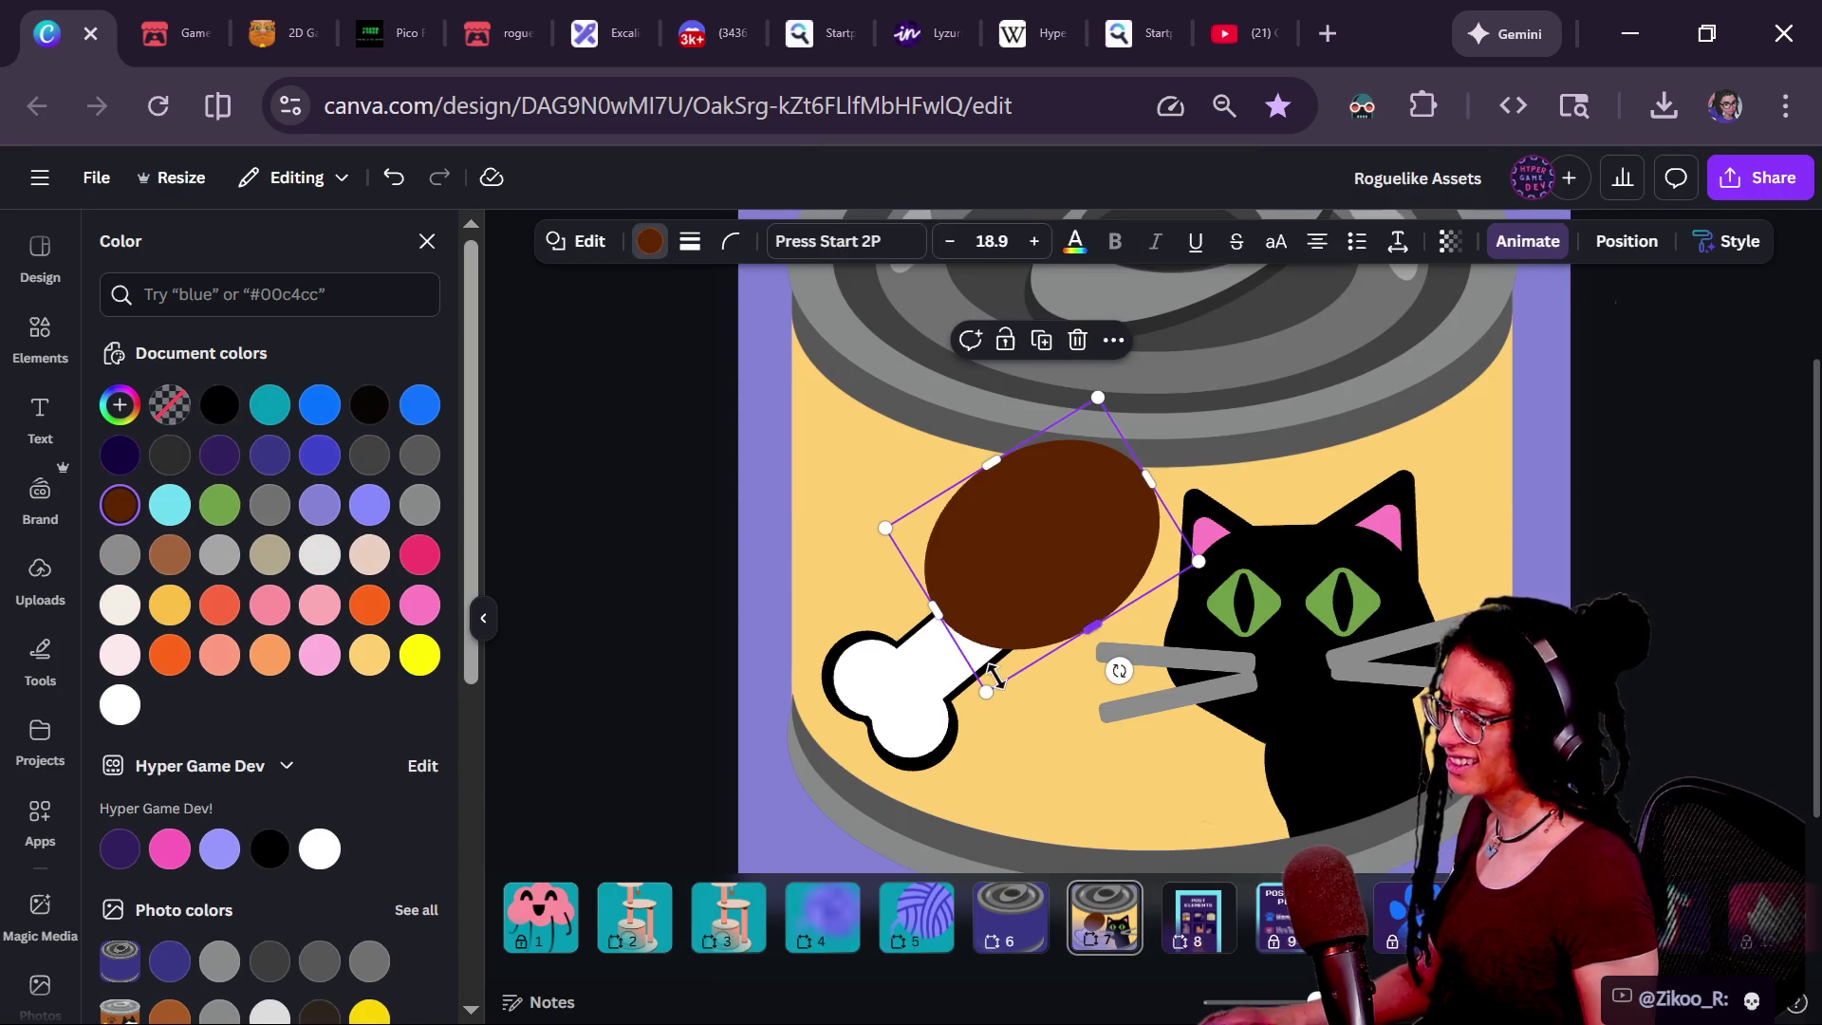
- Rotate, stretch, move and shrink the brown meat oval, pulling it aside to reveal a second oval
left_click_drag(1119, 671, 1141, 654)
mouse_move(878, 550)
left_mouse_down()
mouse_move(835, 562)
mouse_move(885, 572)
left_mouse_up()
left_click_drag(1050, 598, 1013, 619)
mouse_move(839, 600)
left_mouse_down()
mouse_move(903, 582)
mouse_move(864, 607)
left_mouse_up()
left_click_drag(1037, 586, 1042, 592)
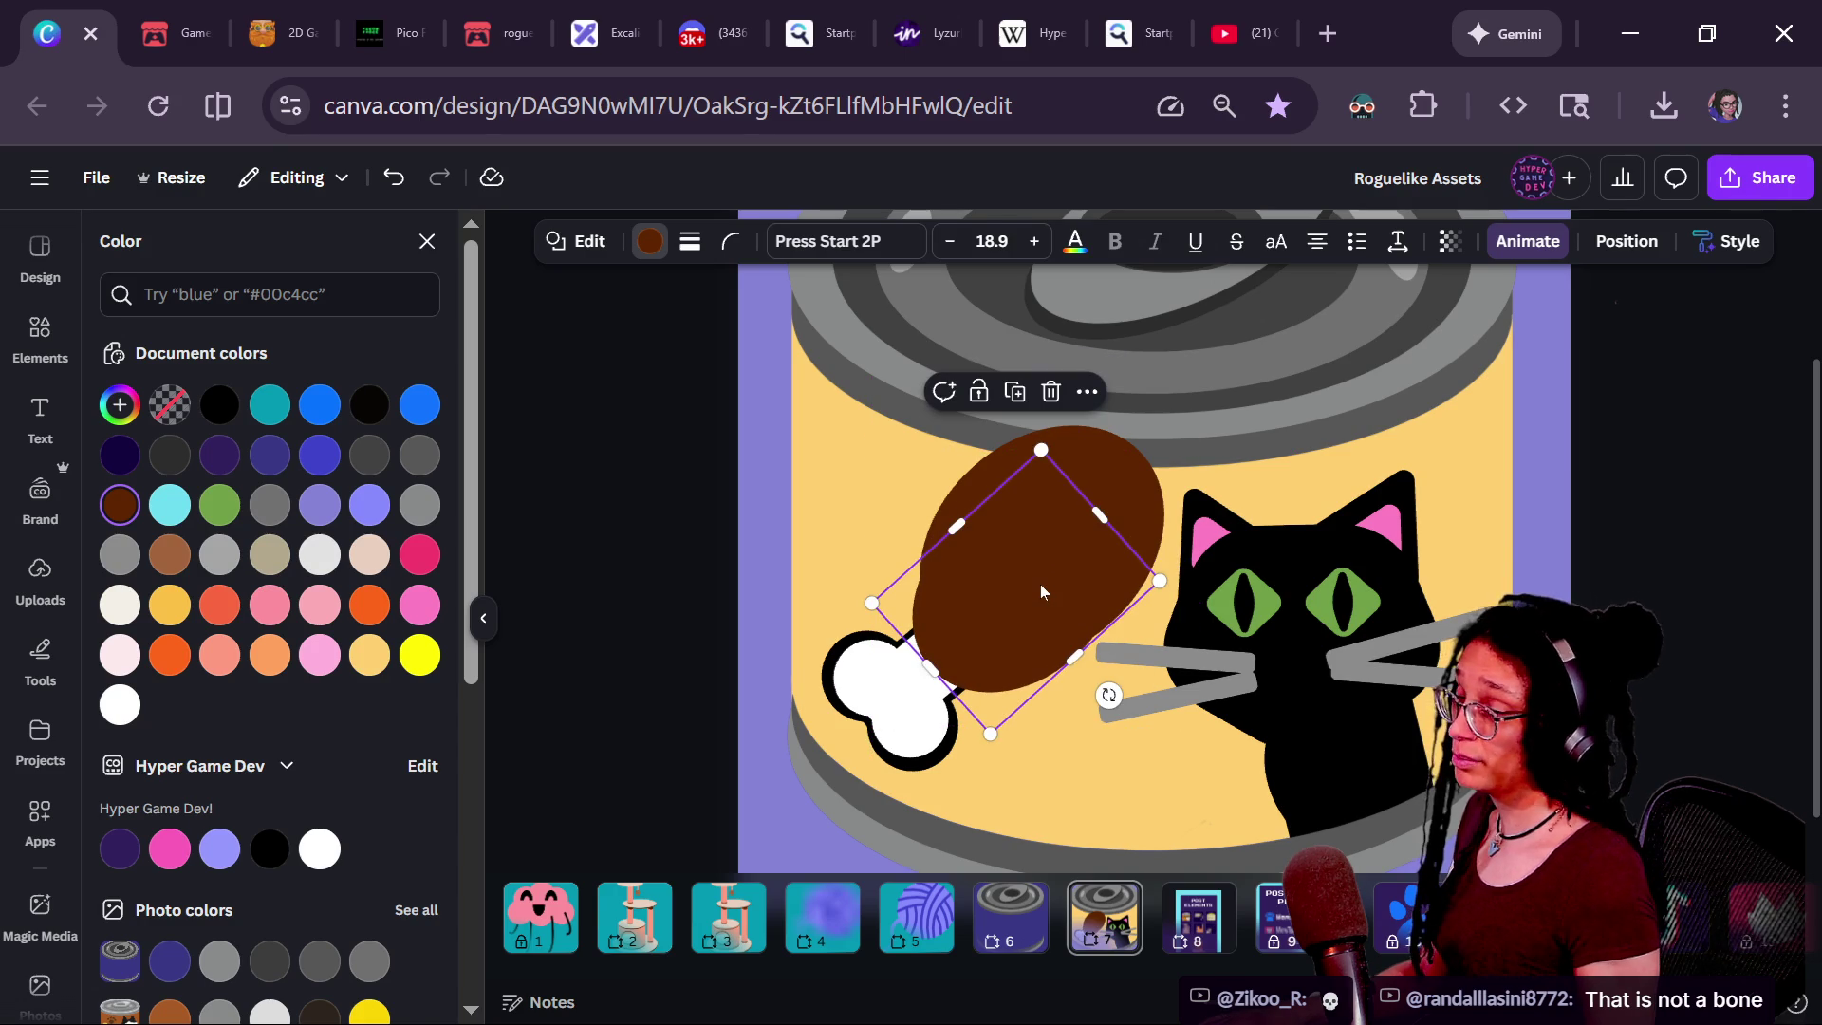
left_click(886, 691)
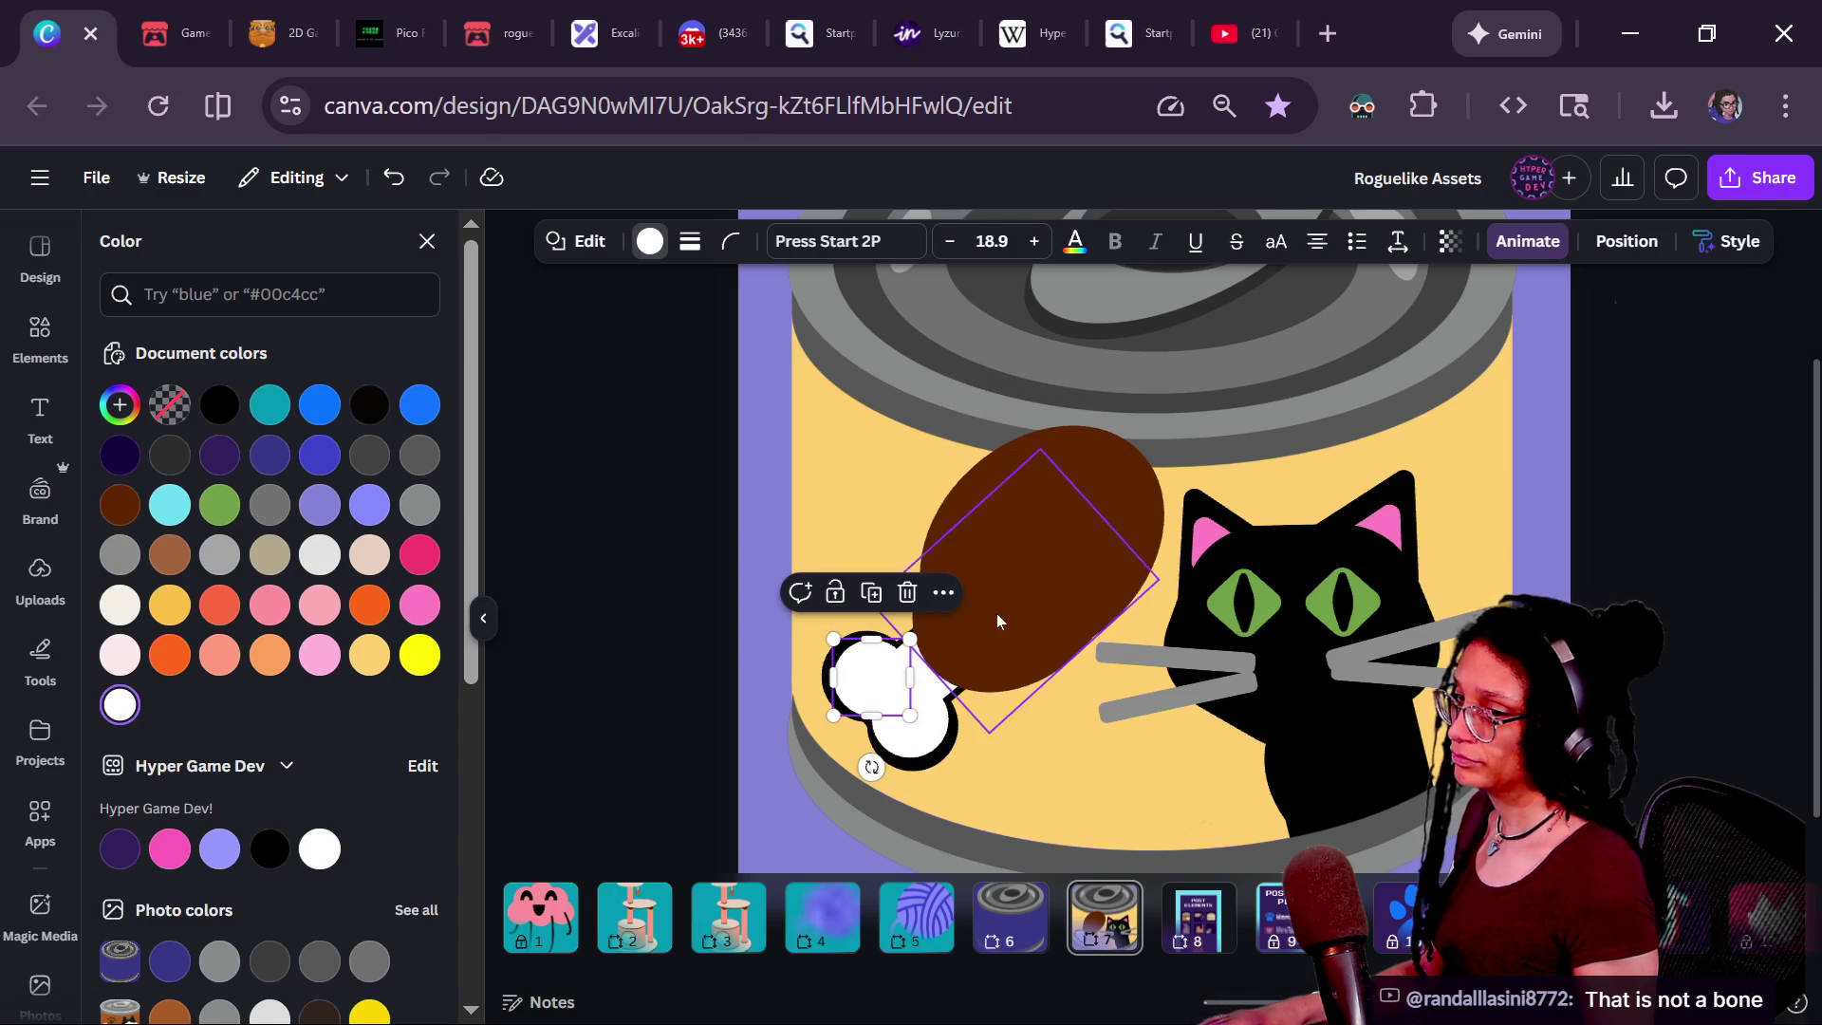
left_click_drag(1045, 586, 1215, 492)
- Select the white bone pieces and black outline in Layers and enlarge the whole bone together
left_click(1005, 575)
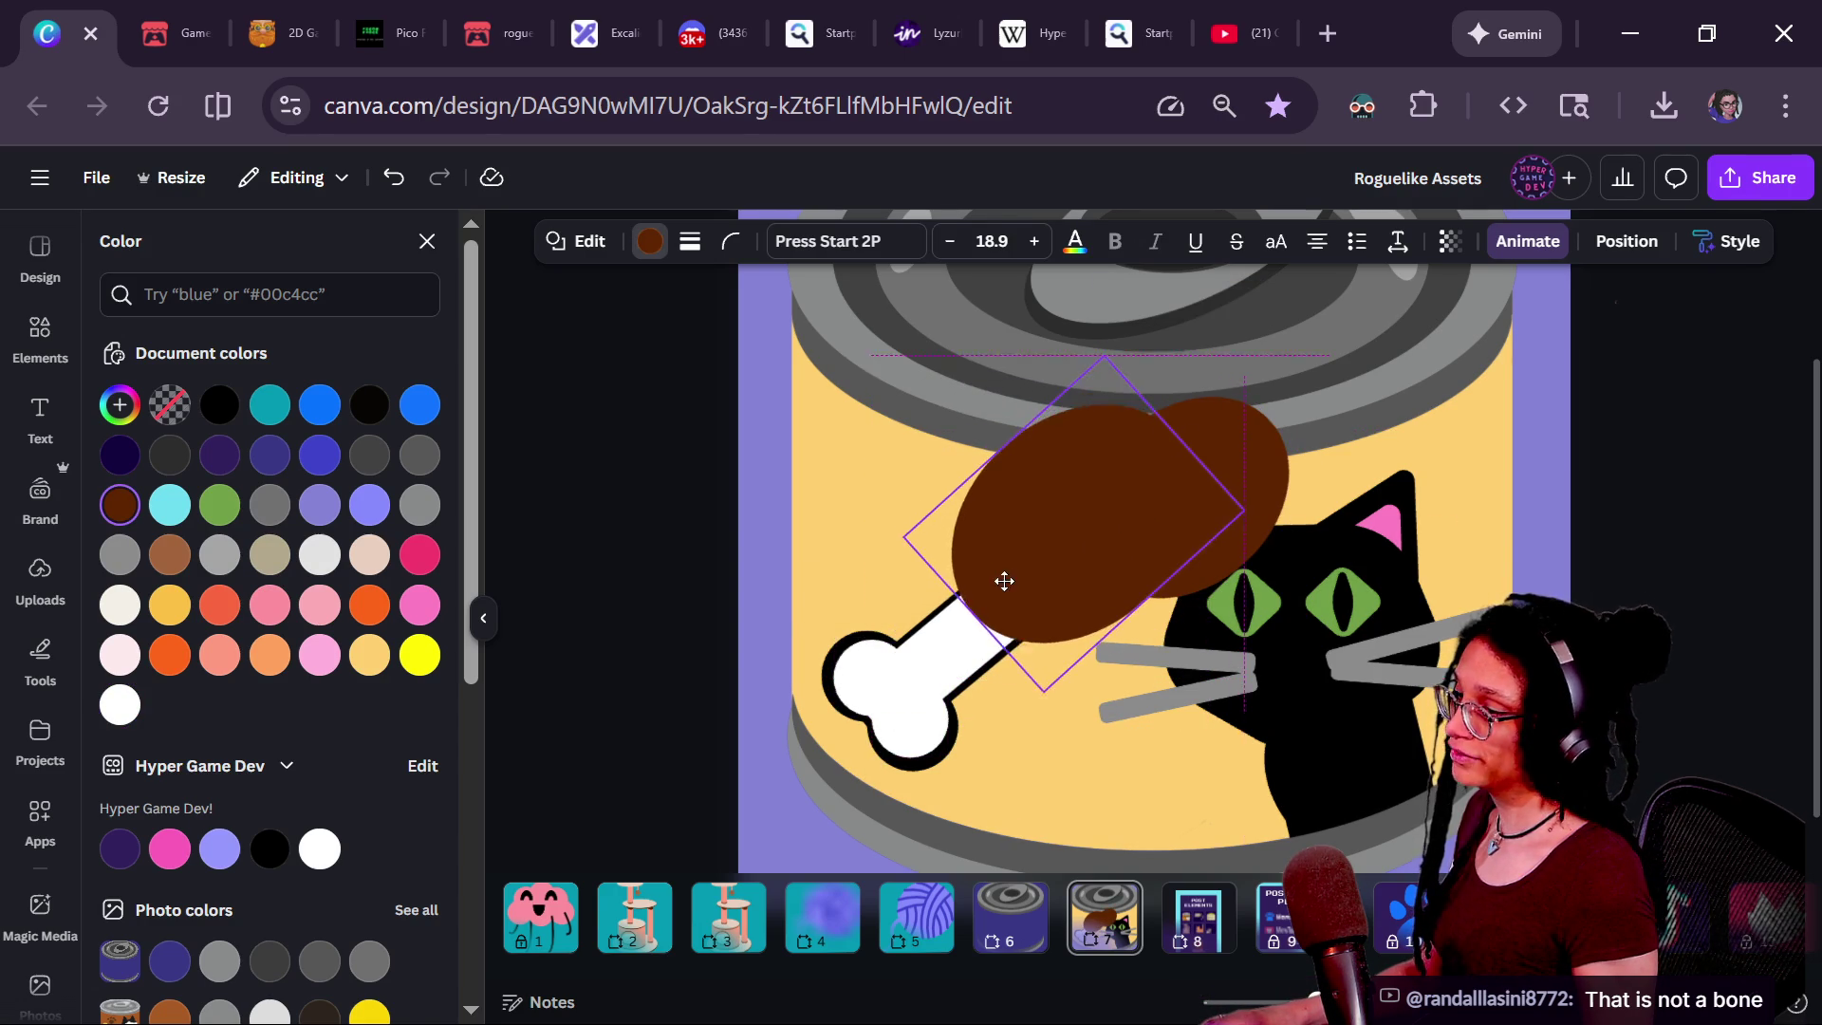
scroll(946, 710, "up", 2)
scroll(946, 710, "up", 1)
left_click(753, 759)
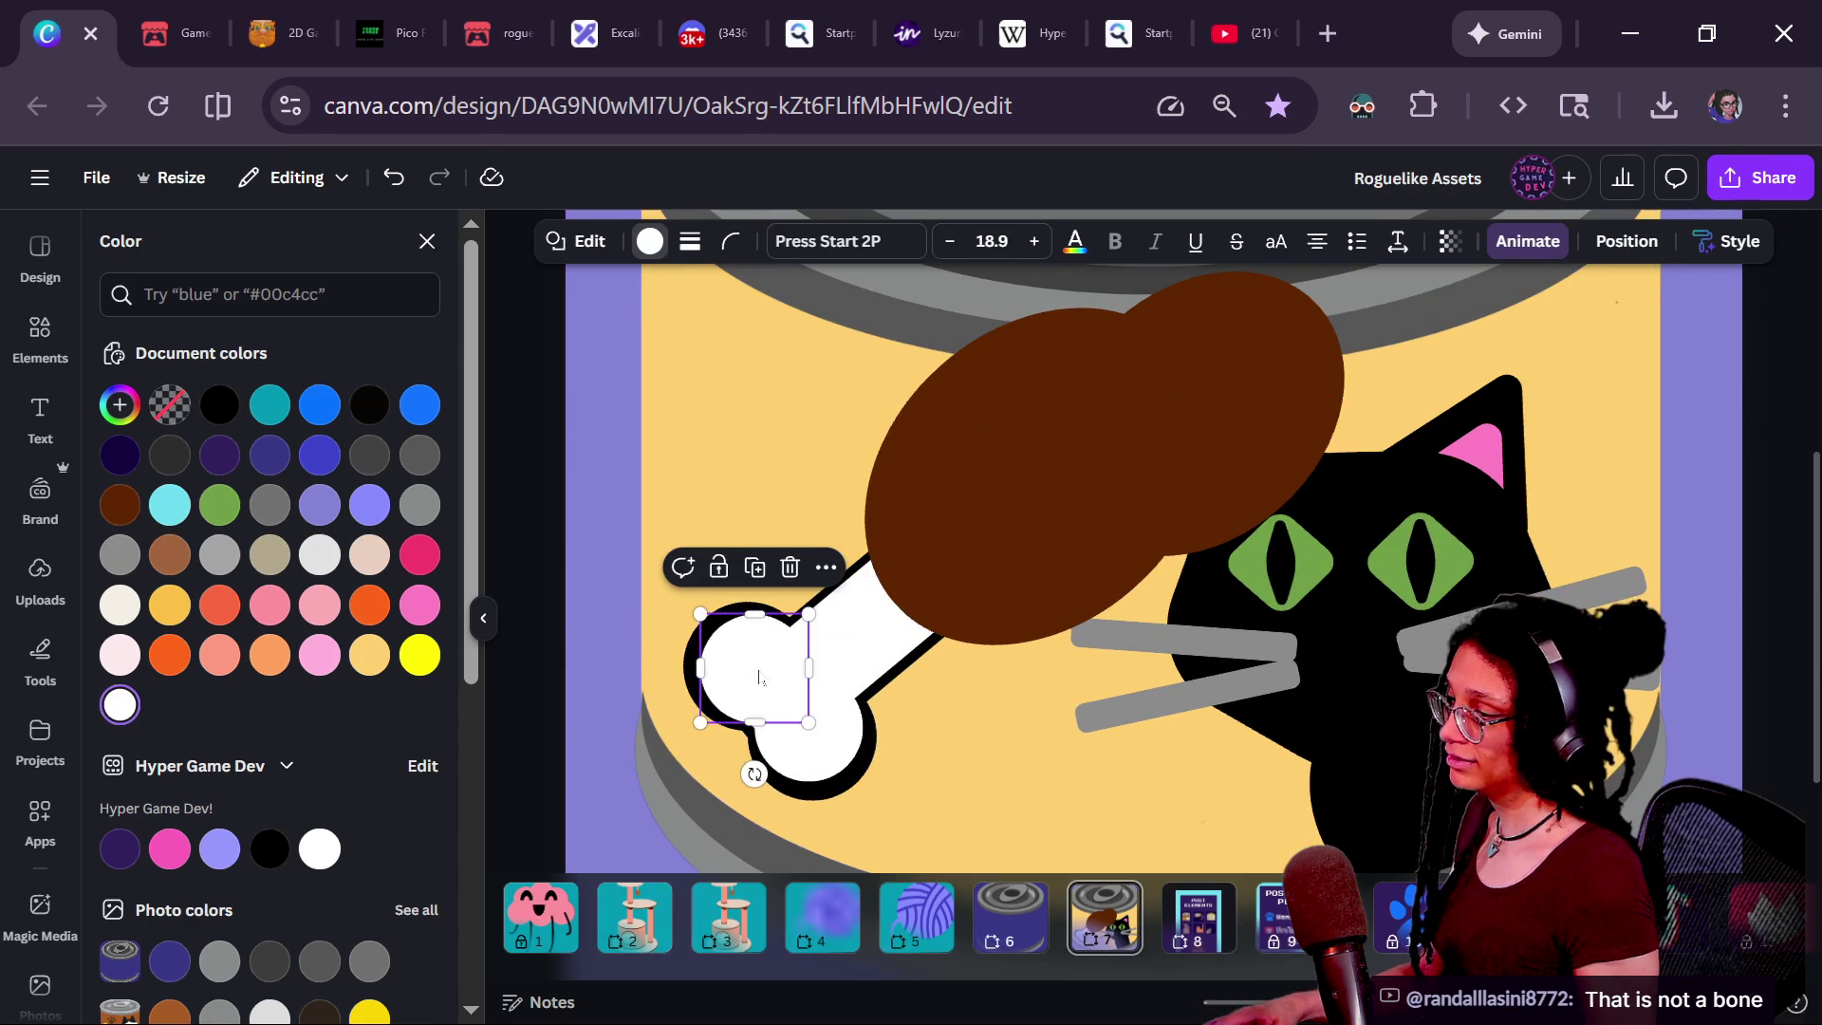
key("alt+1")
left_click(305, 593, "shift")
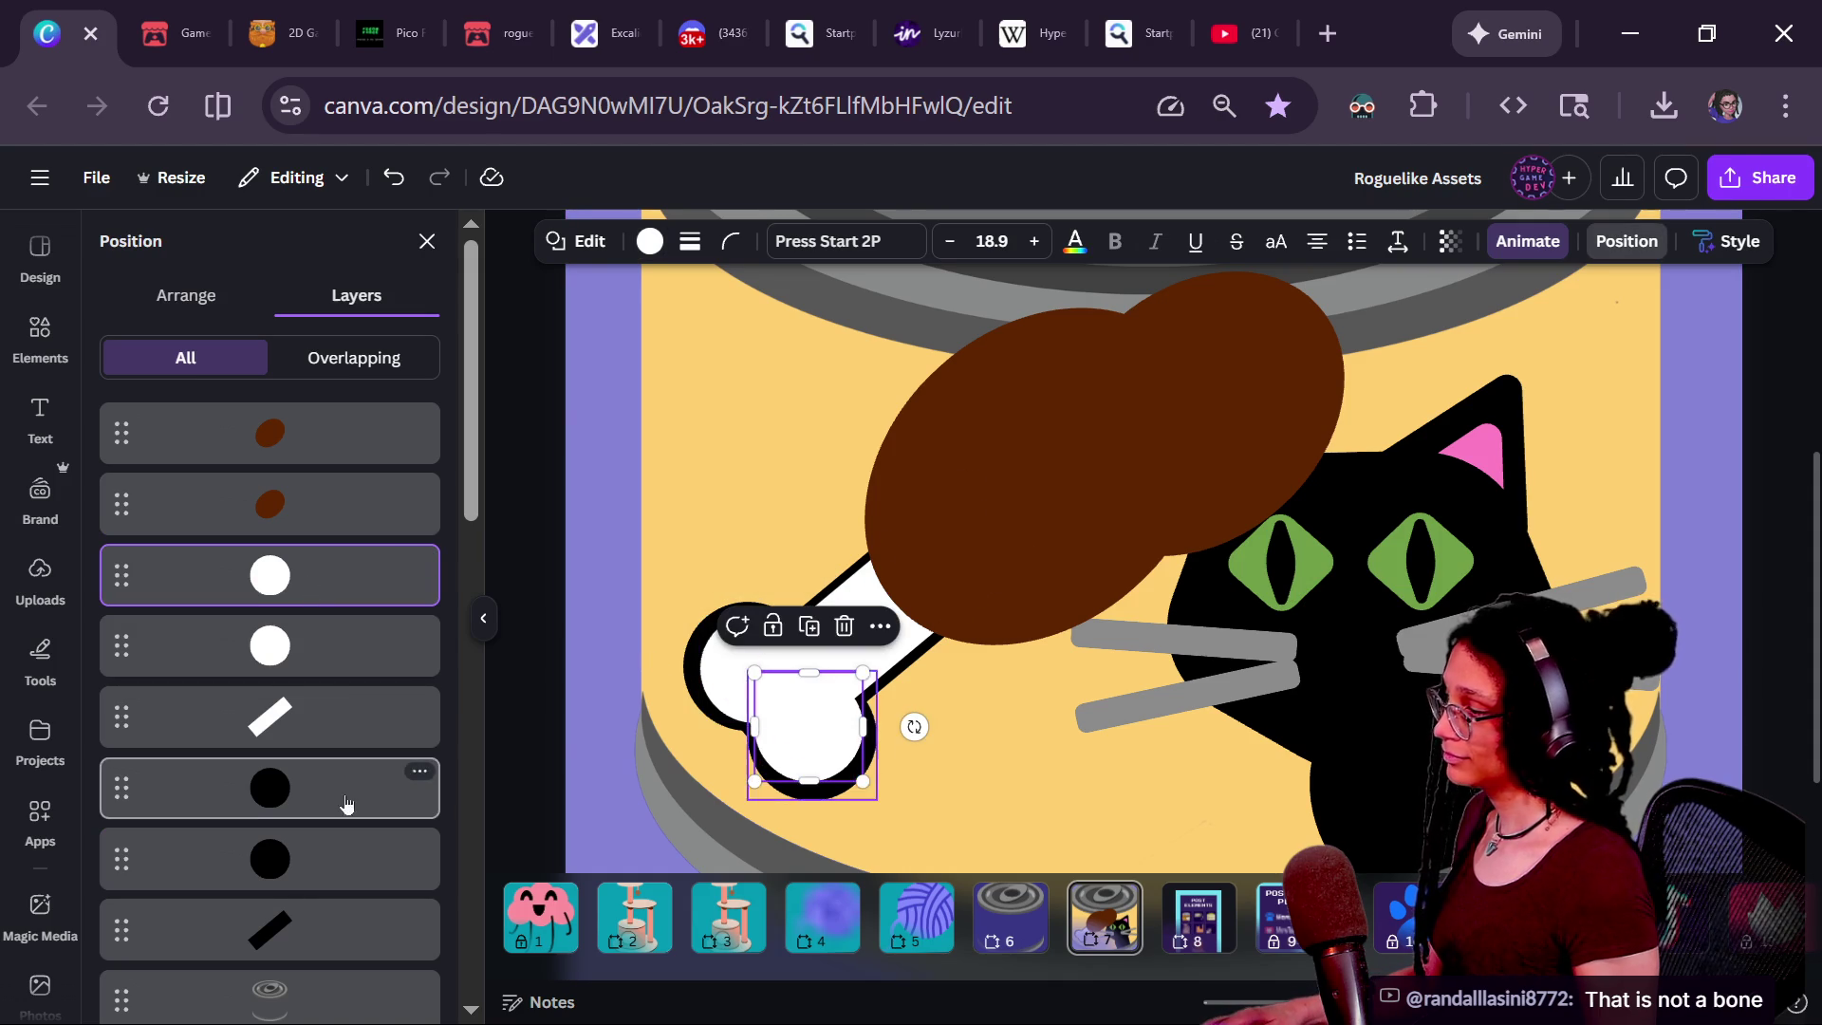
left_click(340, 726, "shift")
left_click(348, 916, "shift")
mouse_move(686, 802)
left_mouse_down()
mouse_move(712, 773)
mouse_move(691, 795)
left_mouse_up()
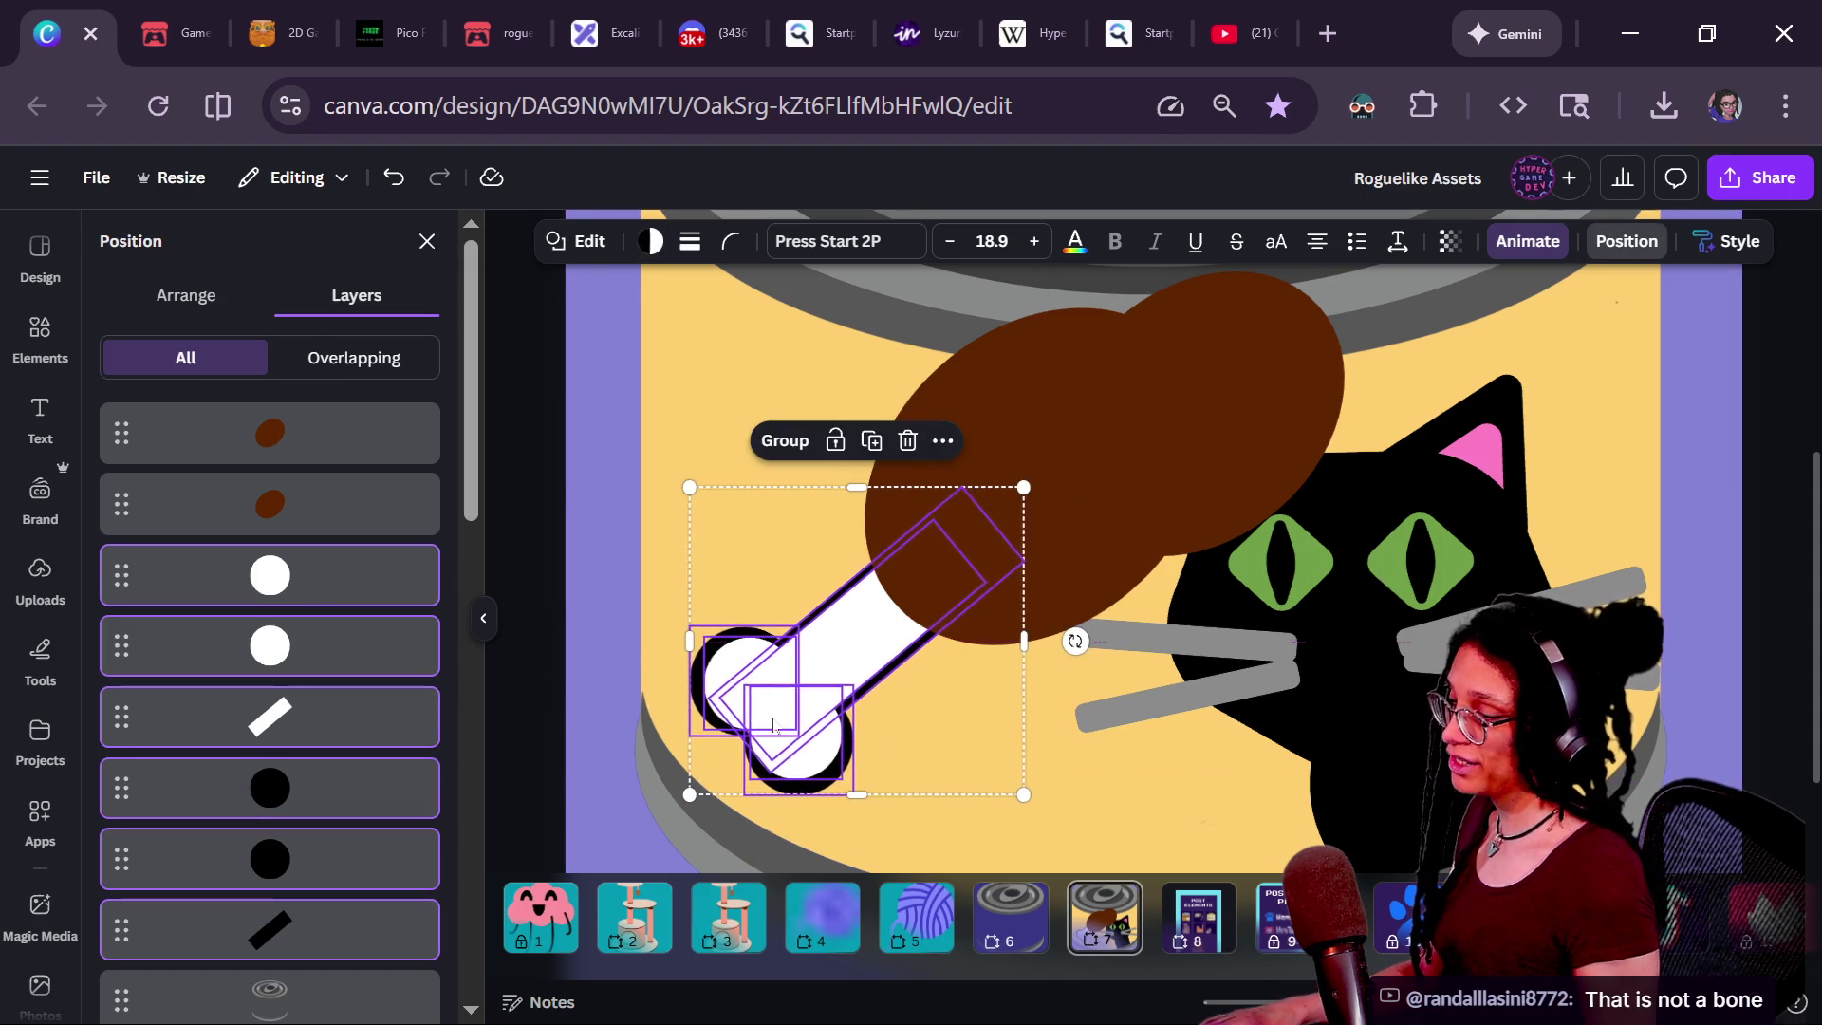
left_click(665, 807)
- Move the top brown oval toward the bone and shrink the lower brown oval
mouse_move(997, 548)
left_mouse_down()
mouse_move(977, 569)
mouse_move(1109, 485)
mouse_move(981, 537)
mouse_move(985, 560)
left_mouse_up()
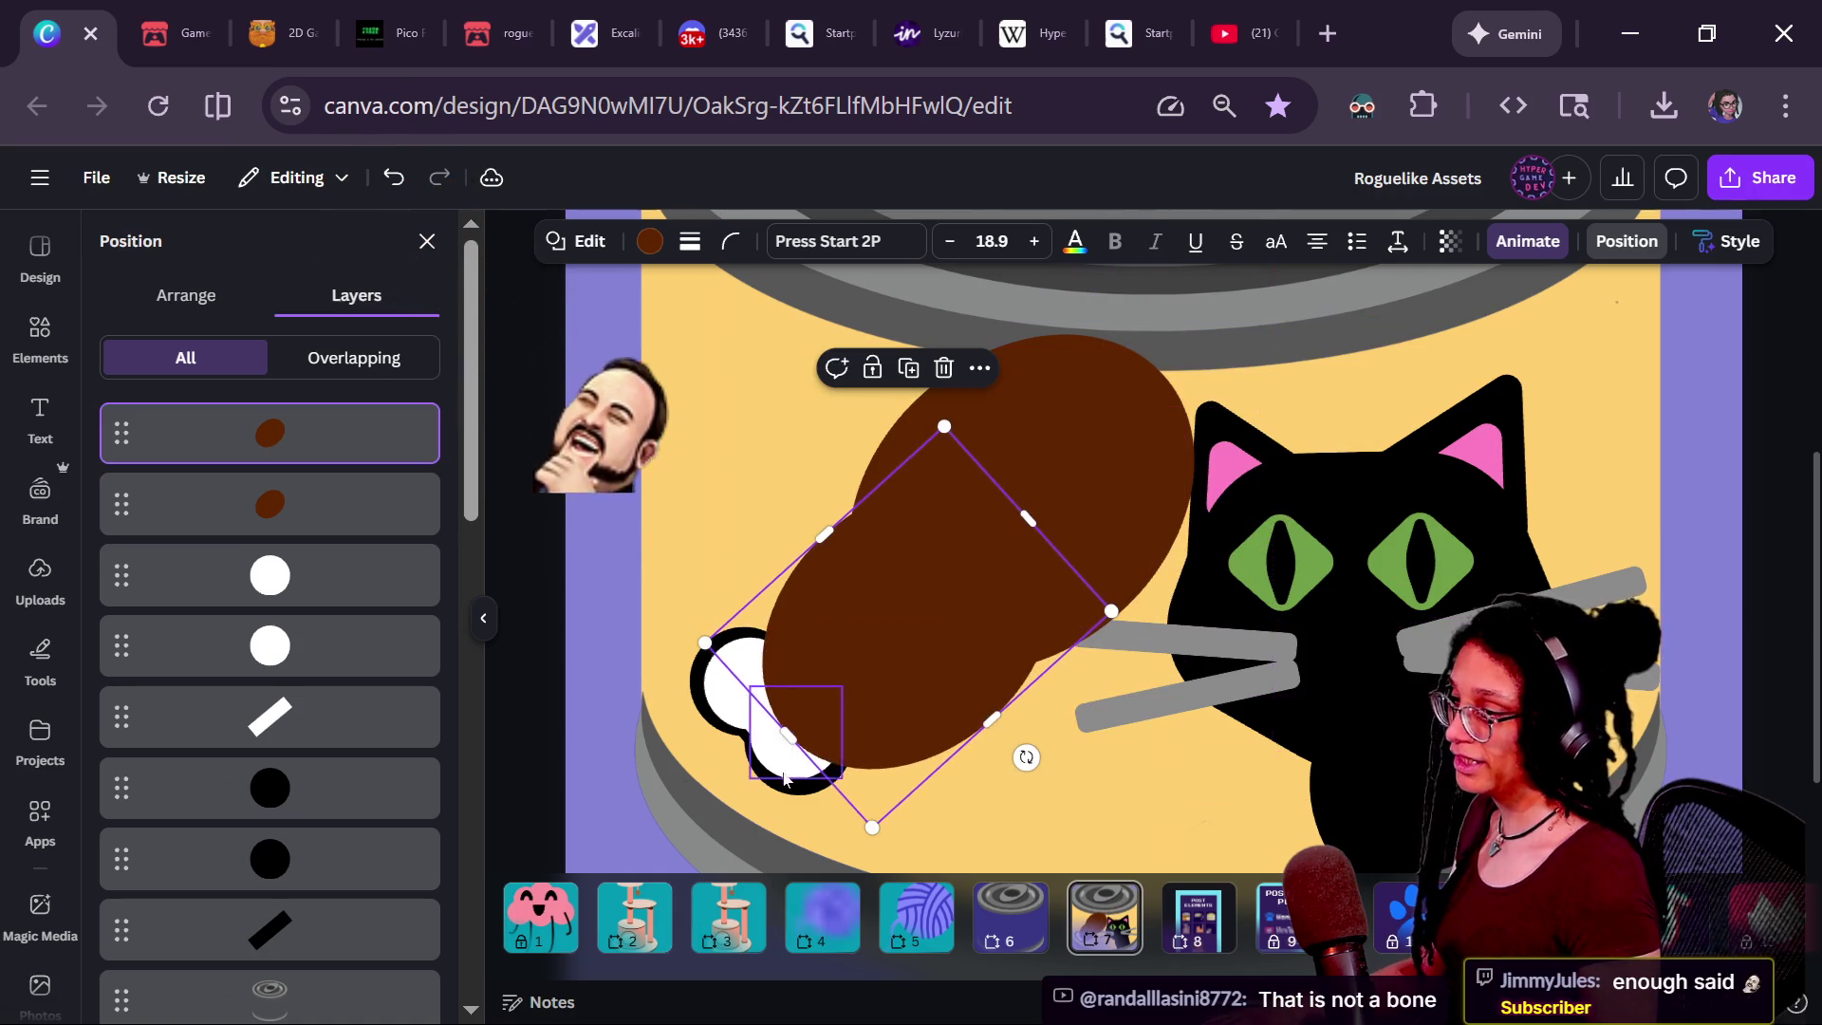
left_click(883, 836)
left_click(854, 740)
mouse_move(835, 792)
left_mouse_down()
mouse_move(875, 765)
mouse_move(866, 658)
mouse_move(881, 672)
left_mouse_up()
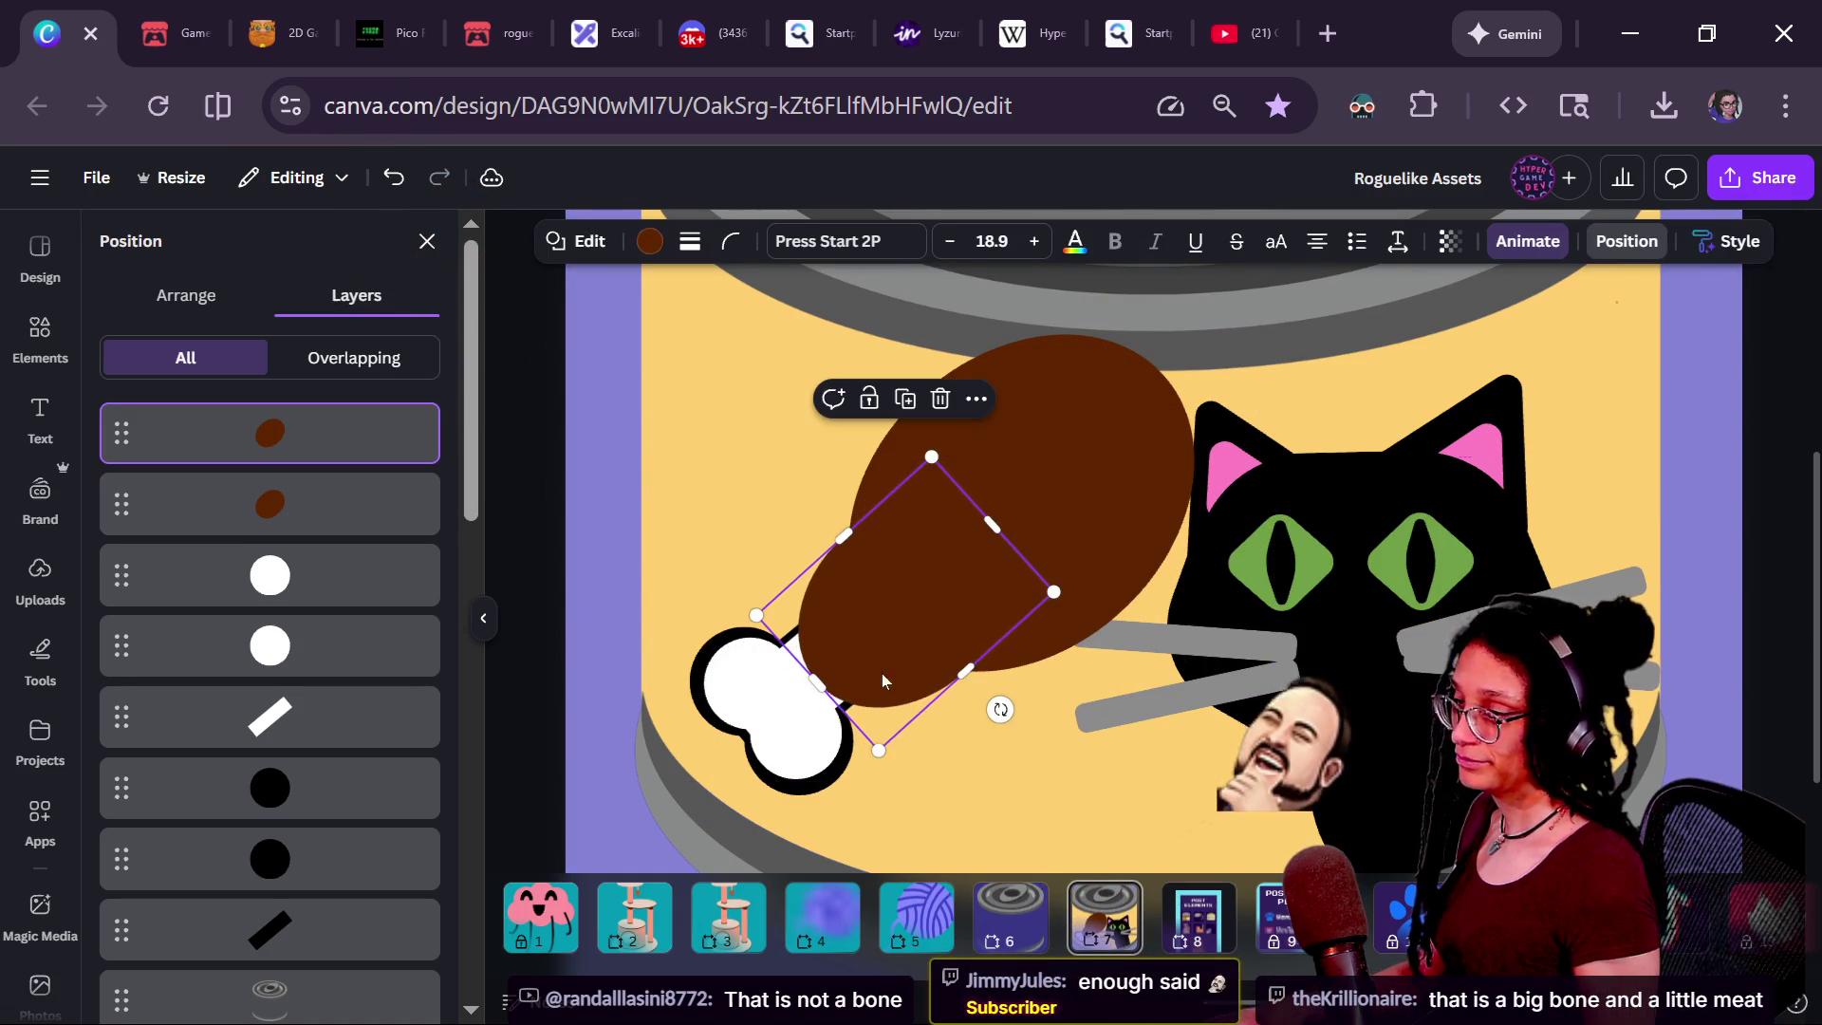
left_click(684, 828)
scroll(684, 828, "down", 3)
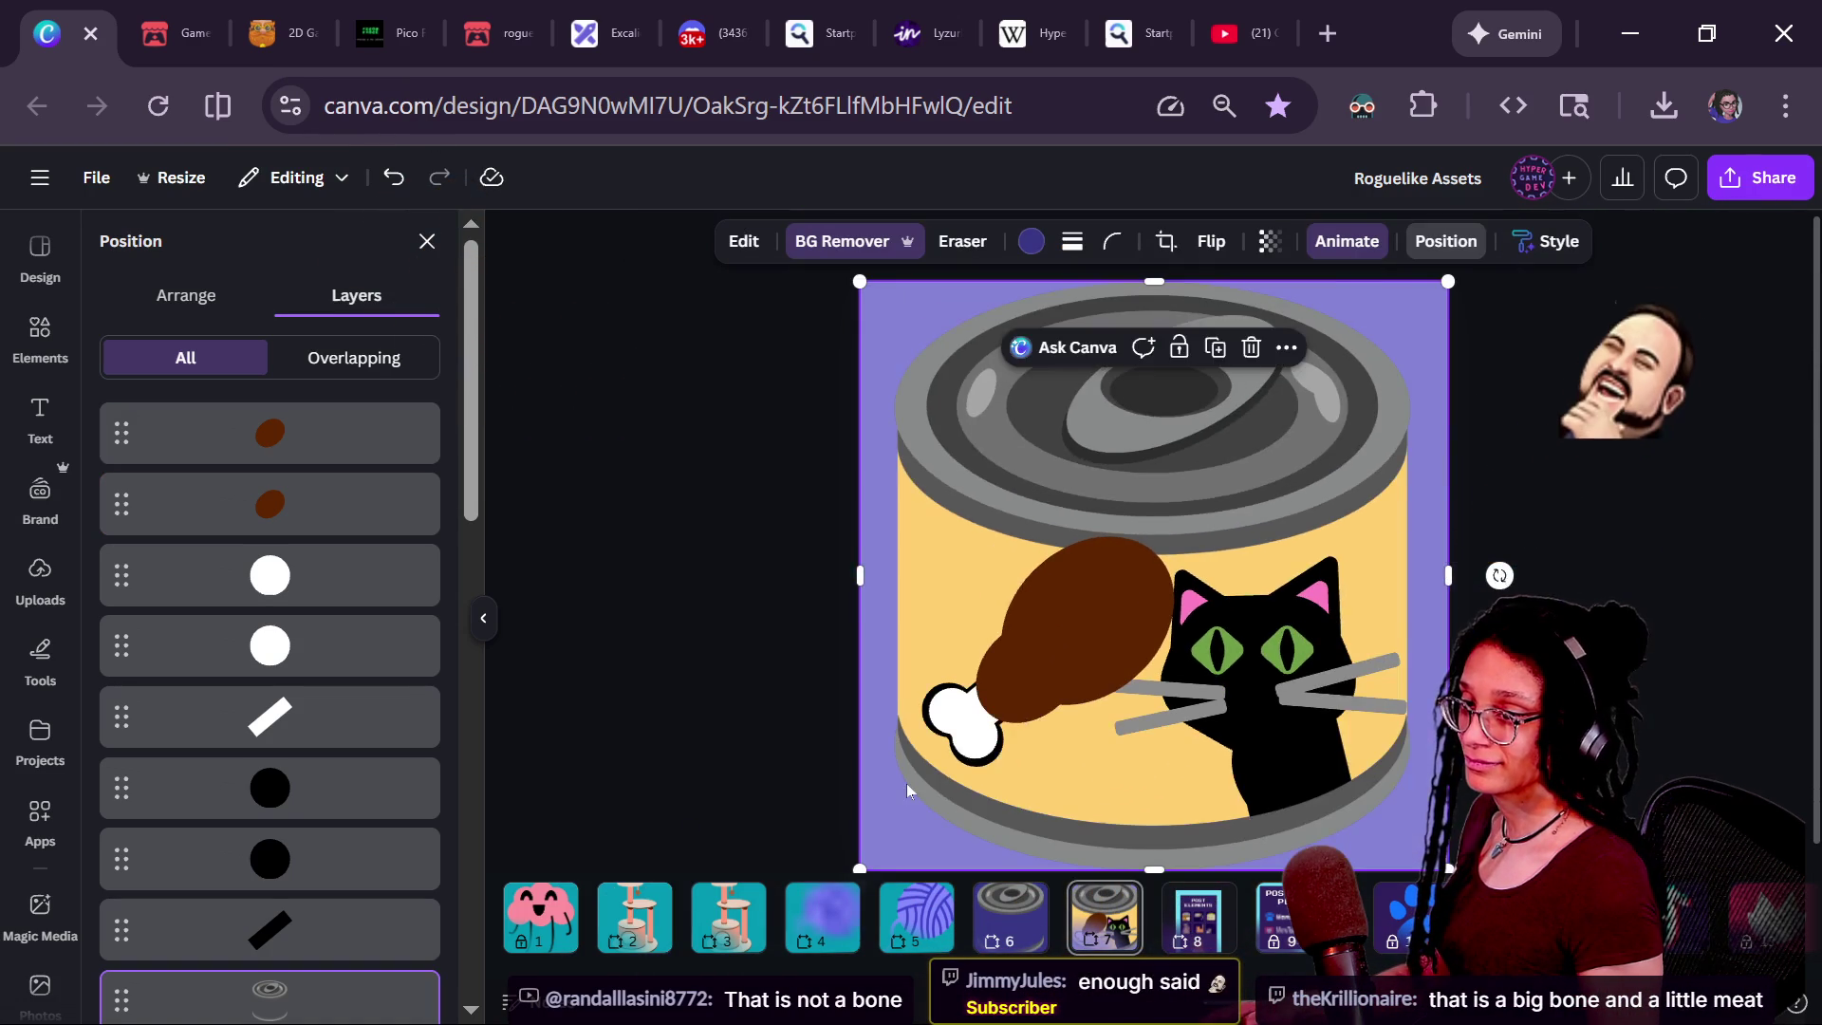
scroll(907, 784, "up", 4)
left_click(885, 607)
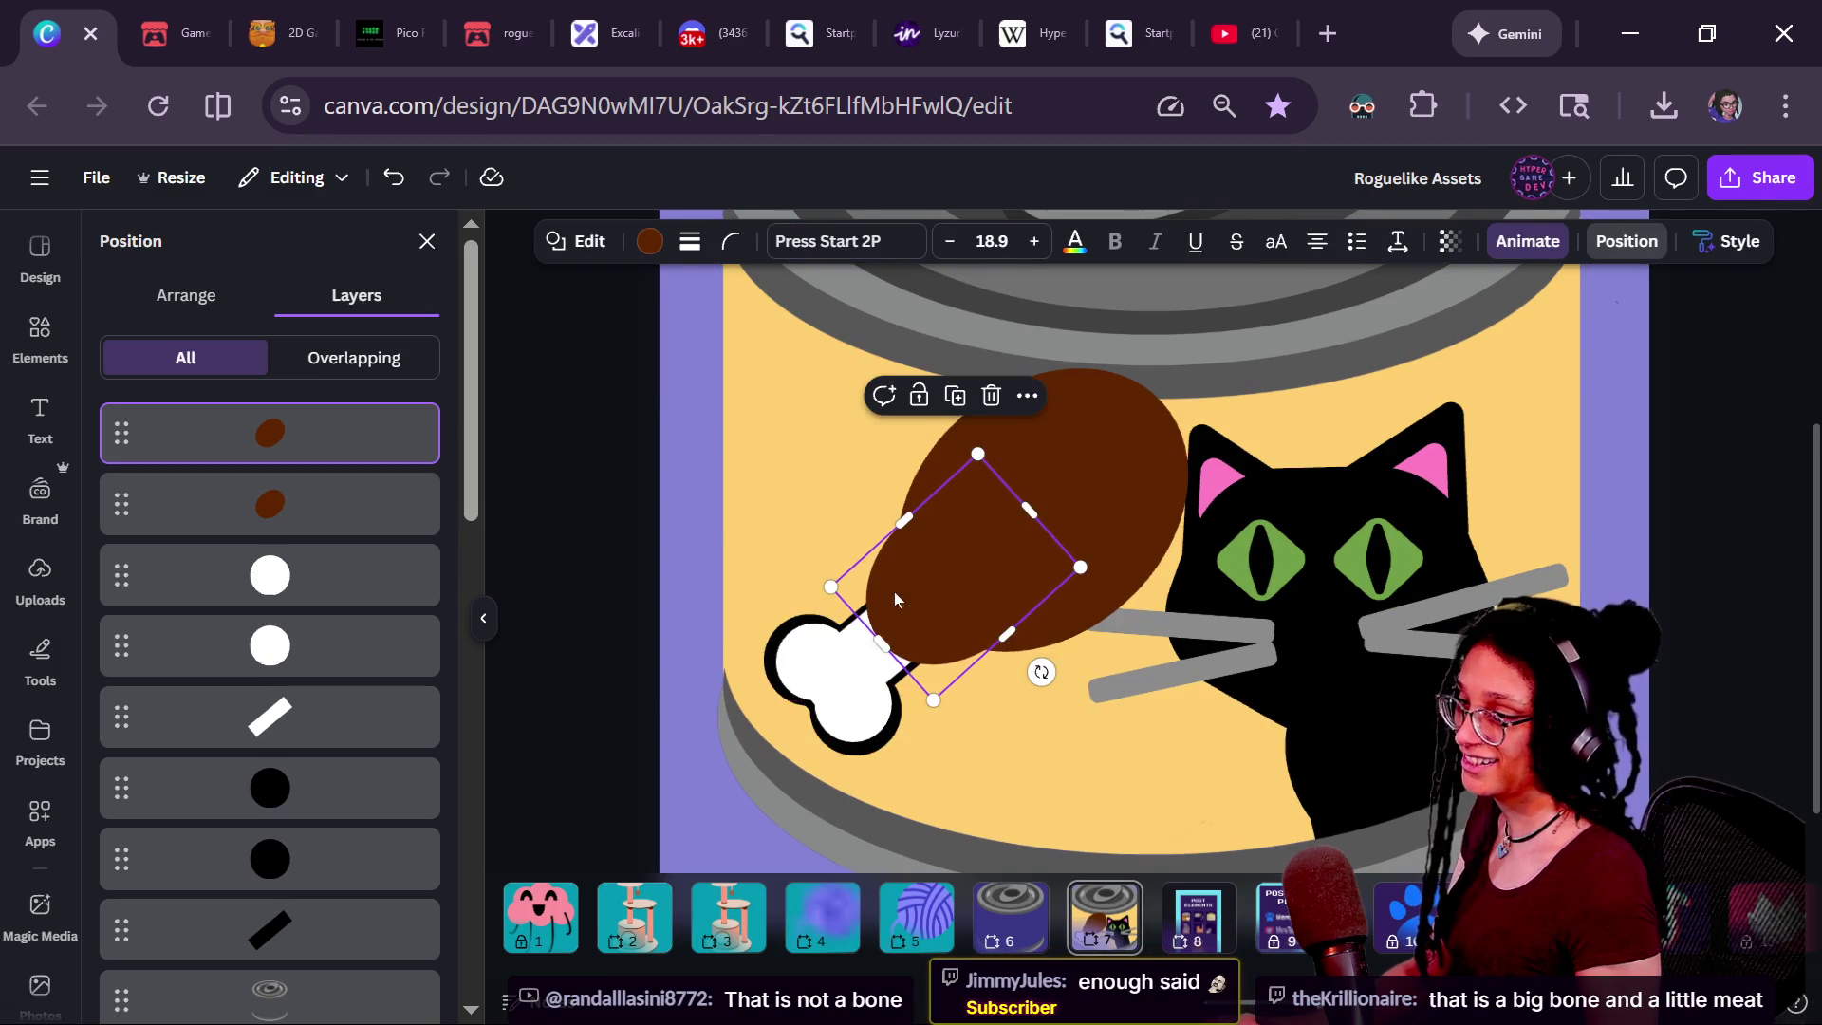
left_click(987, 727)
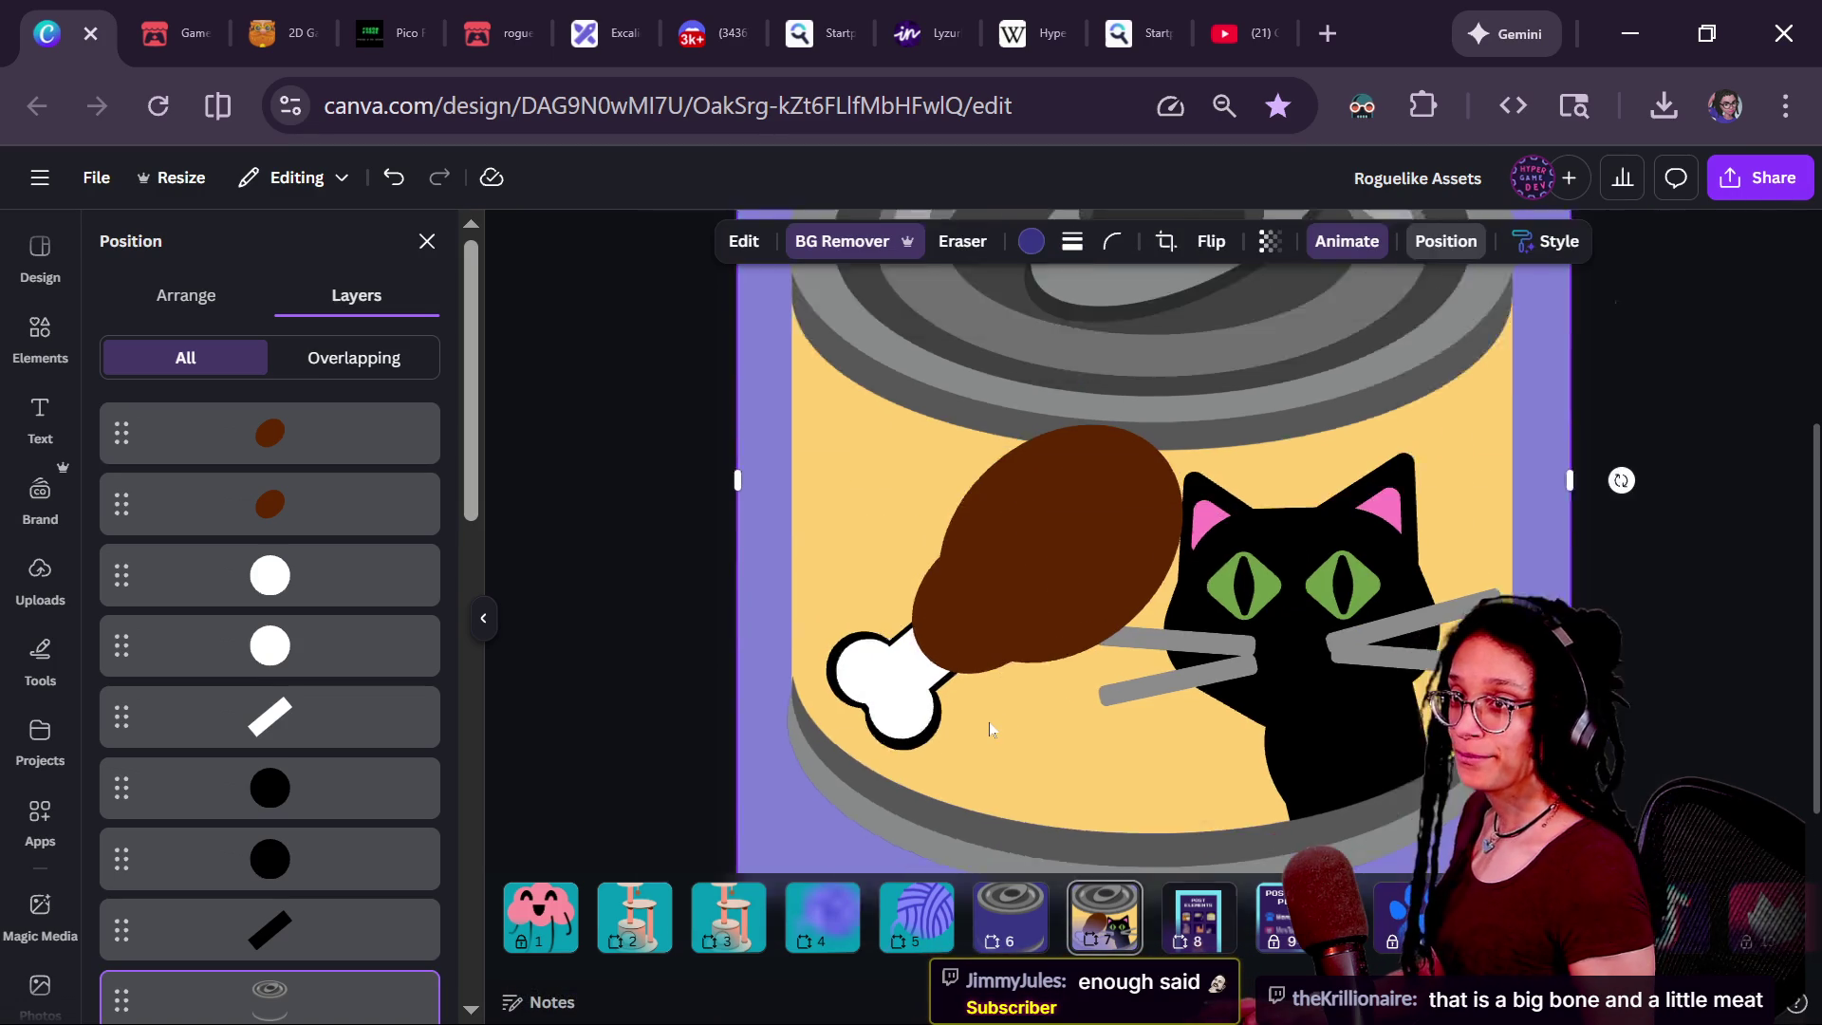
- Shrink both brown ovals and position them over the bone's end so the meat tapers toward it
scroll(1107, 455, "up", 2)
left_click(903, 642)
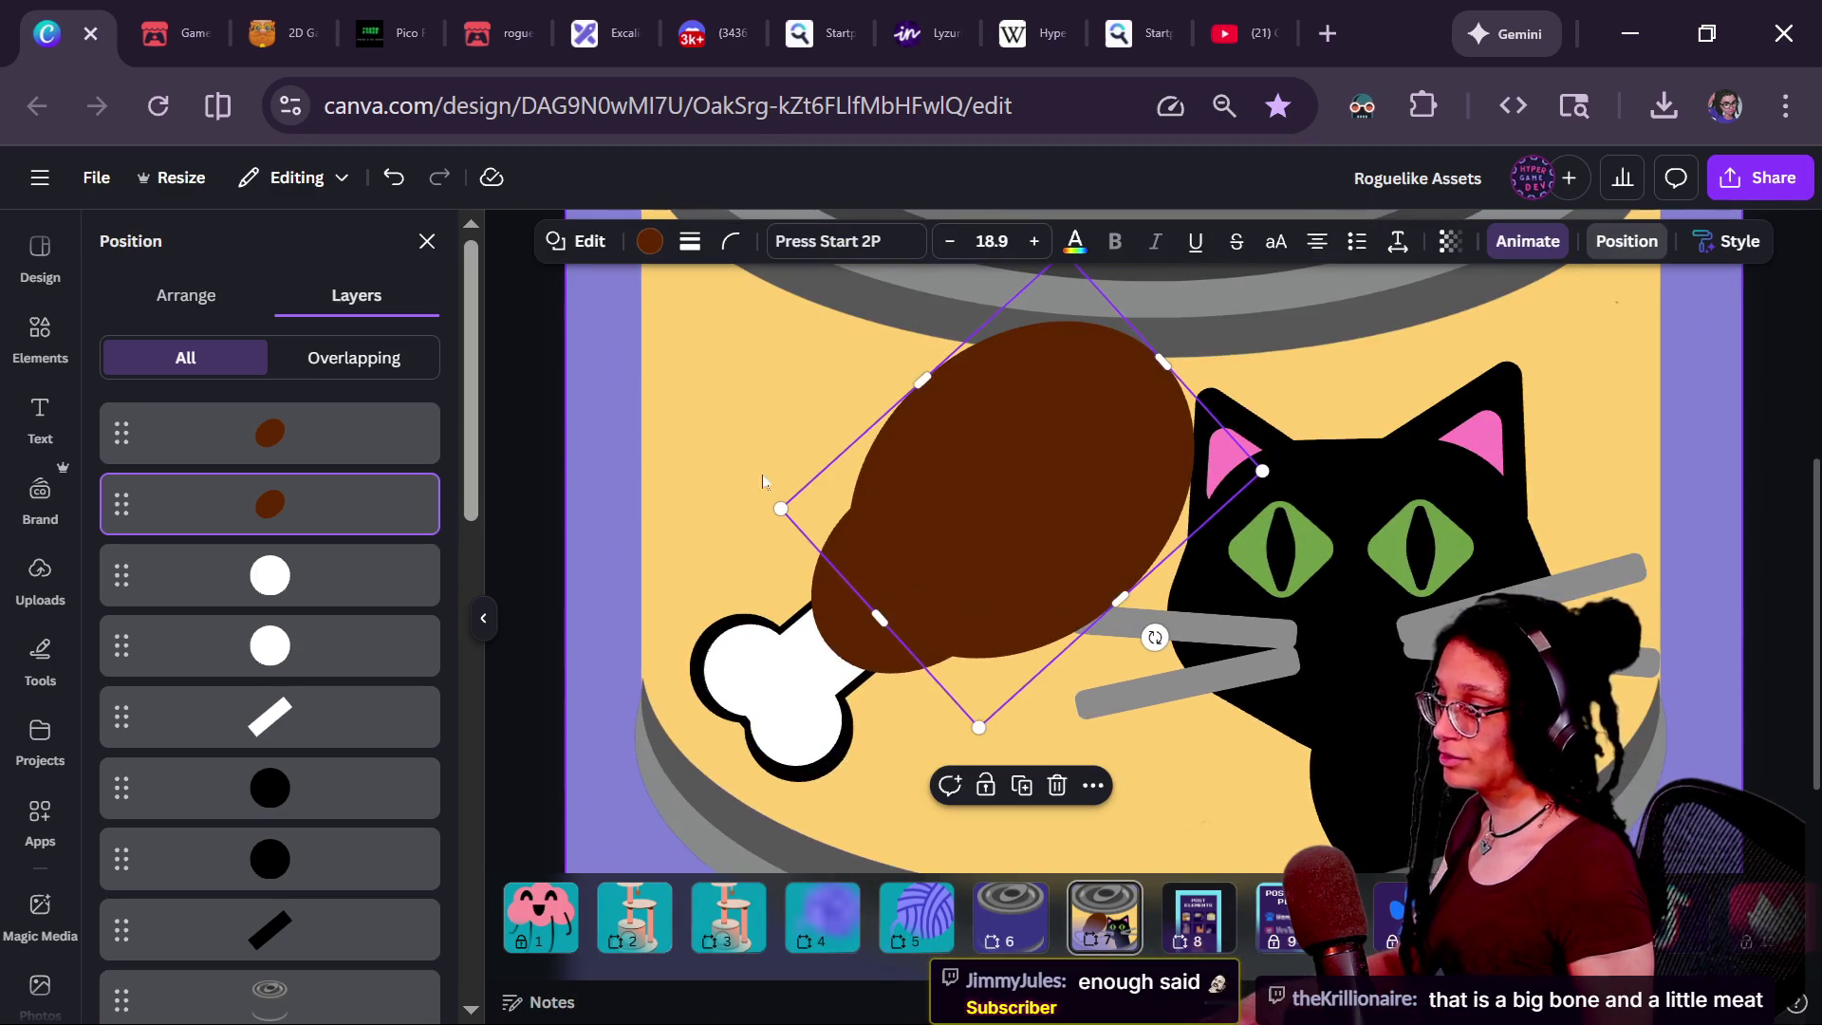
left_click_drag(781, 508, 803, 510)
left_click_drag(1025, 480, 1024, 470)
left_click(826, 605)
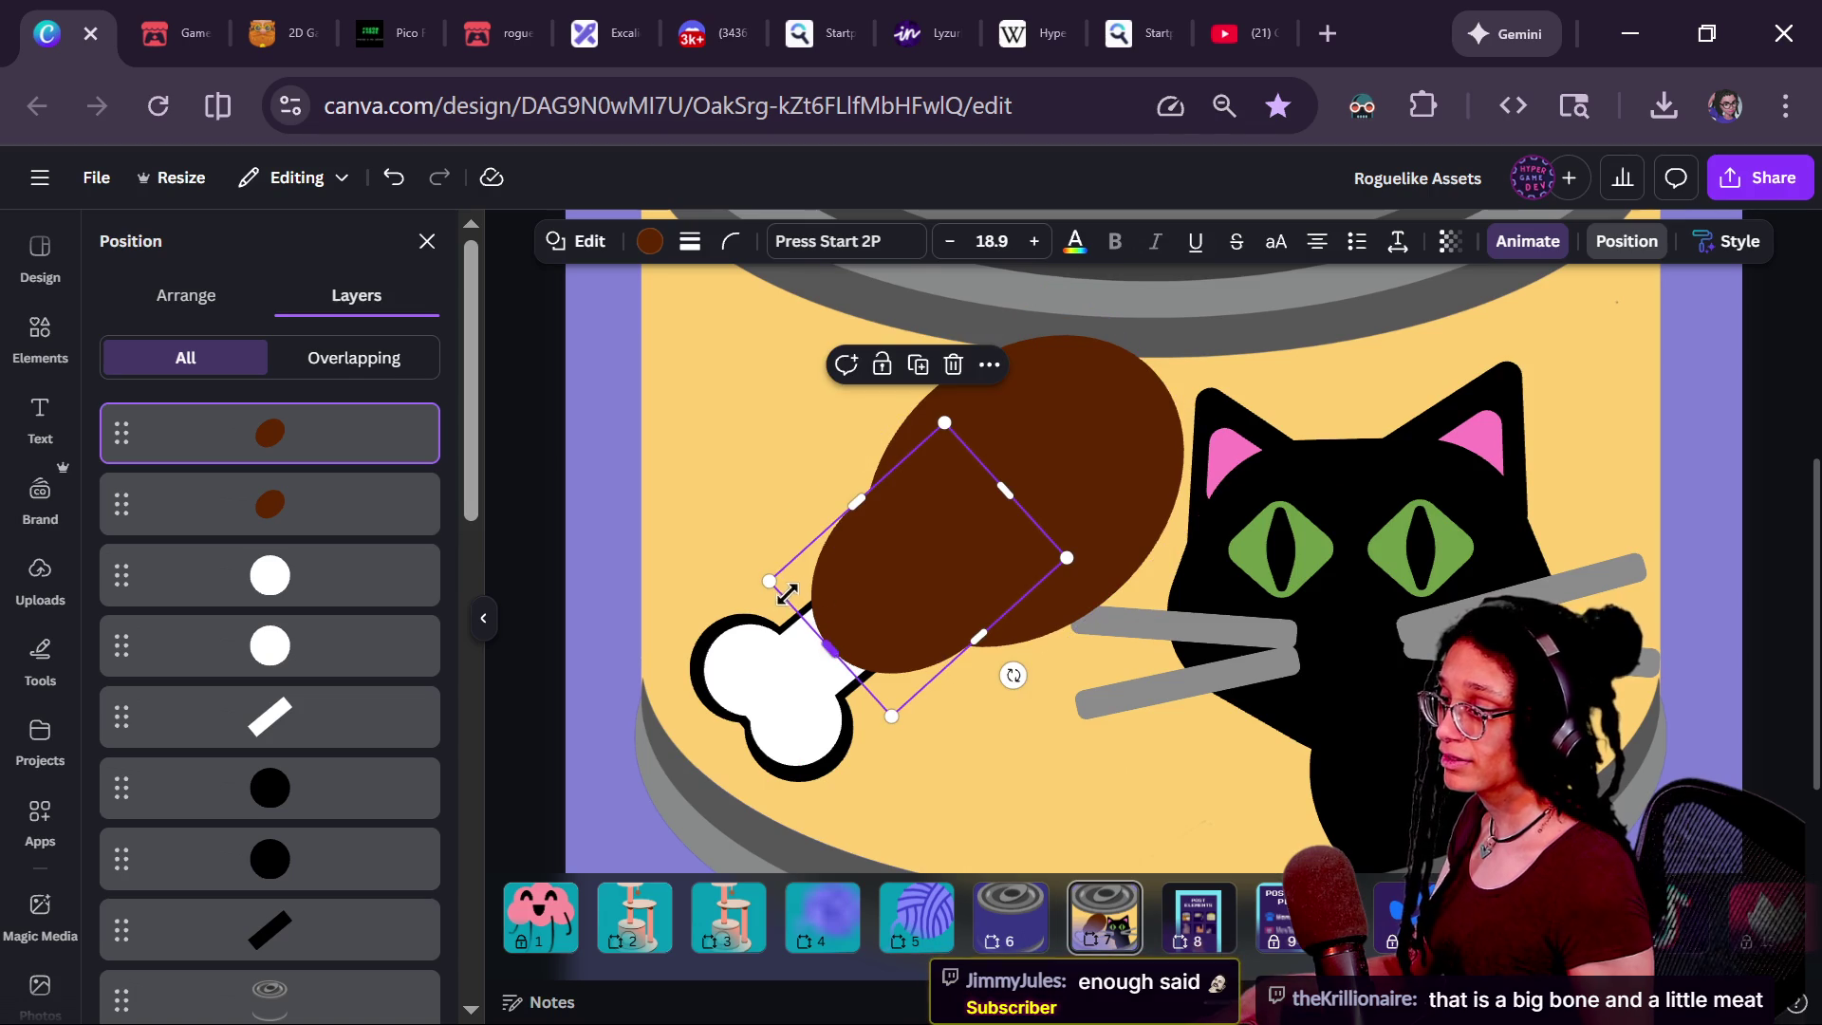
left_click_drag(776, 580, 798, 580)
left_click_drag(913, 596, 914, 583)
left_click(788, 559)
key("ctrl+alt+0")
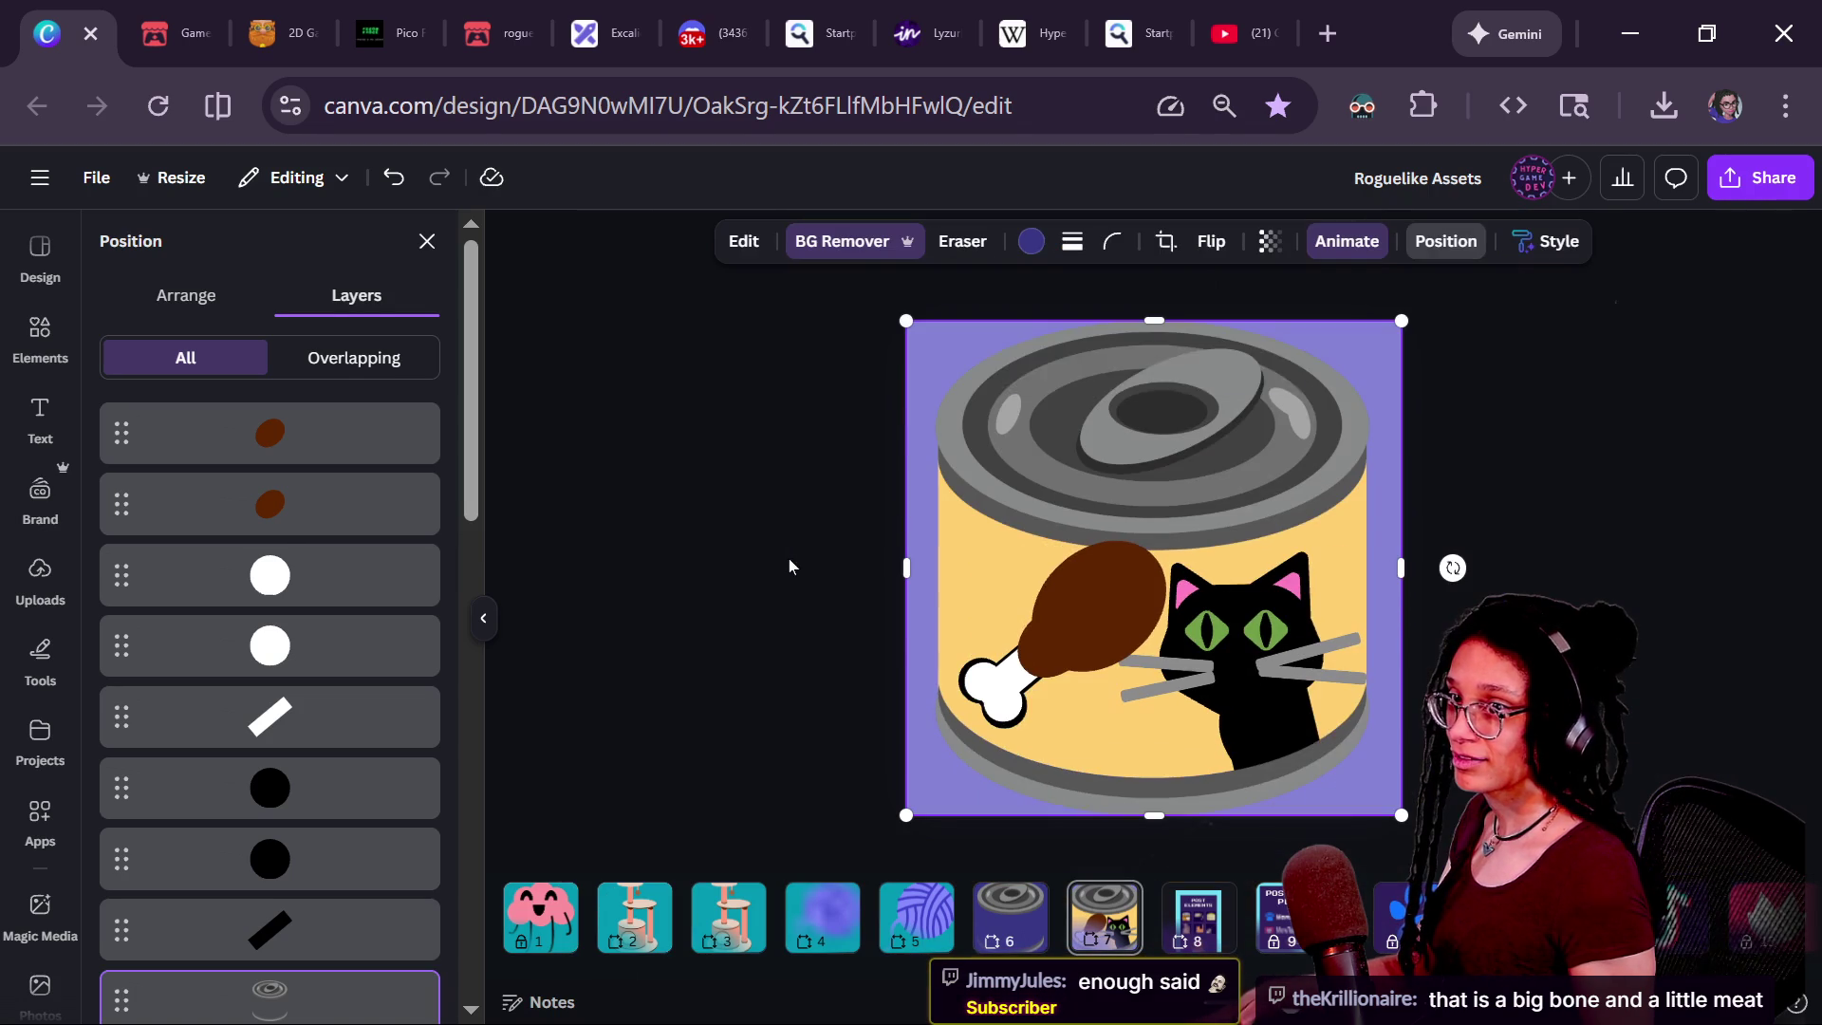
key("ctrl+plus")
left_click(1035, 654)
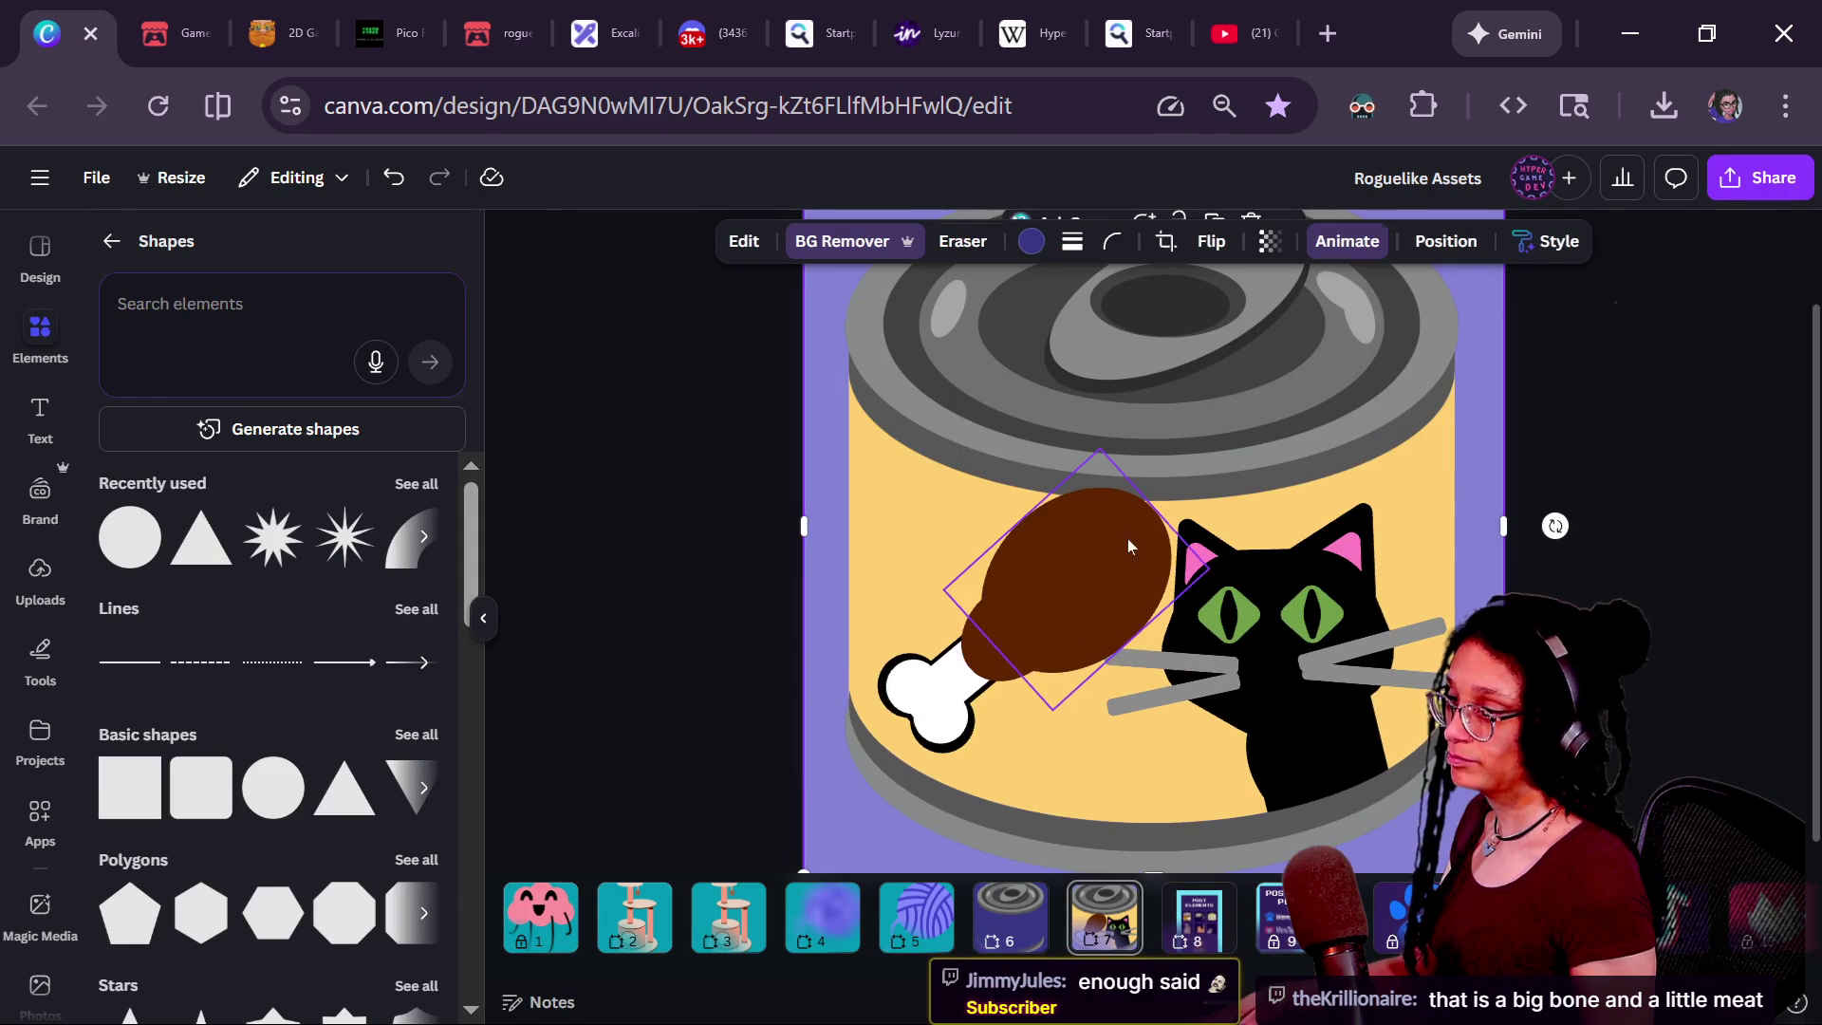
- Make the meat oval slightly narrower and nudge the drumstick shape into place
left_click_drag(1209, 570, 1199, 569)
left_click(741, 678)
left_click(962, 651)
left_click_drag(964, 655, 1022, 645)
left_click(738, 663)
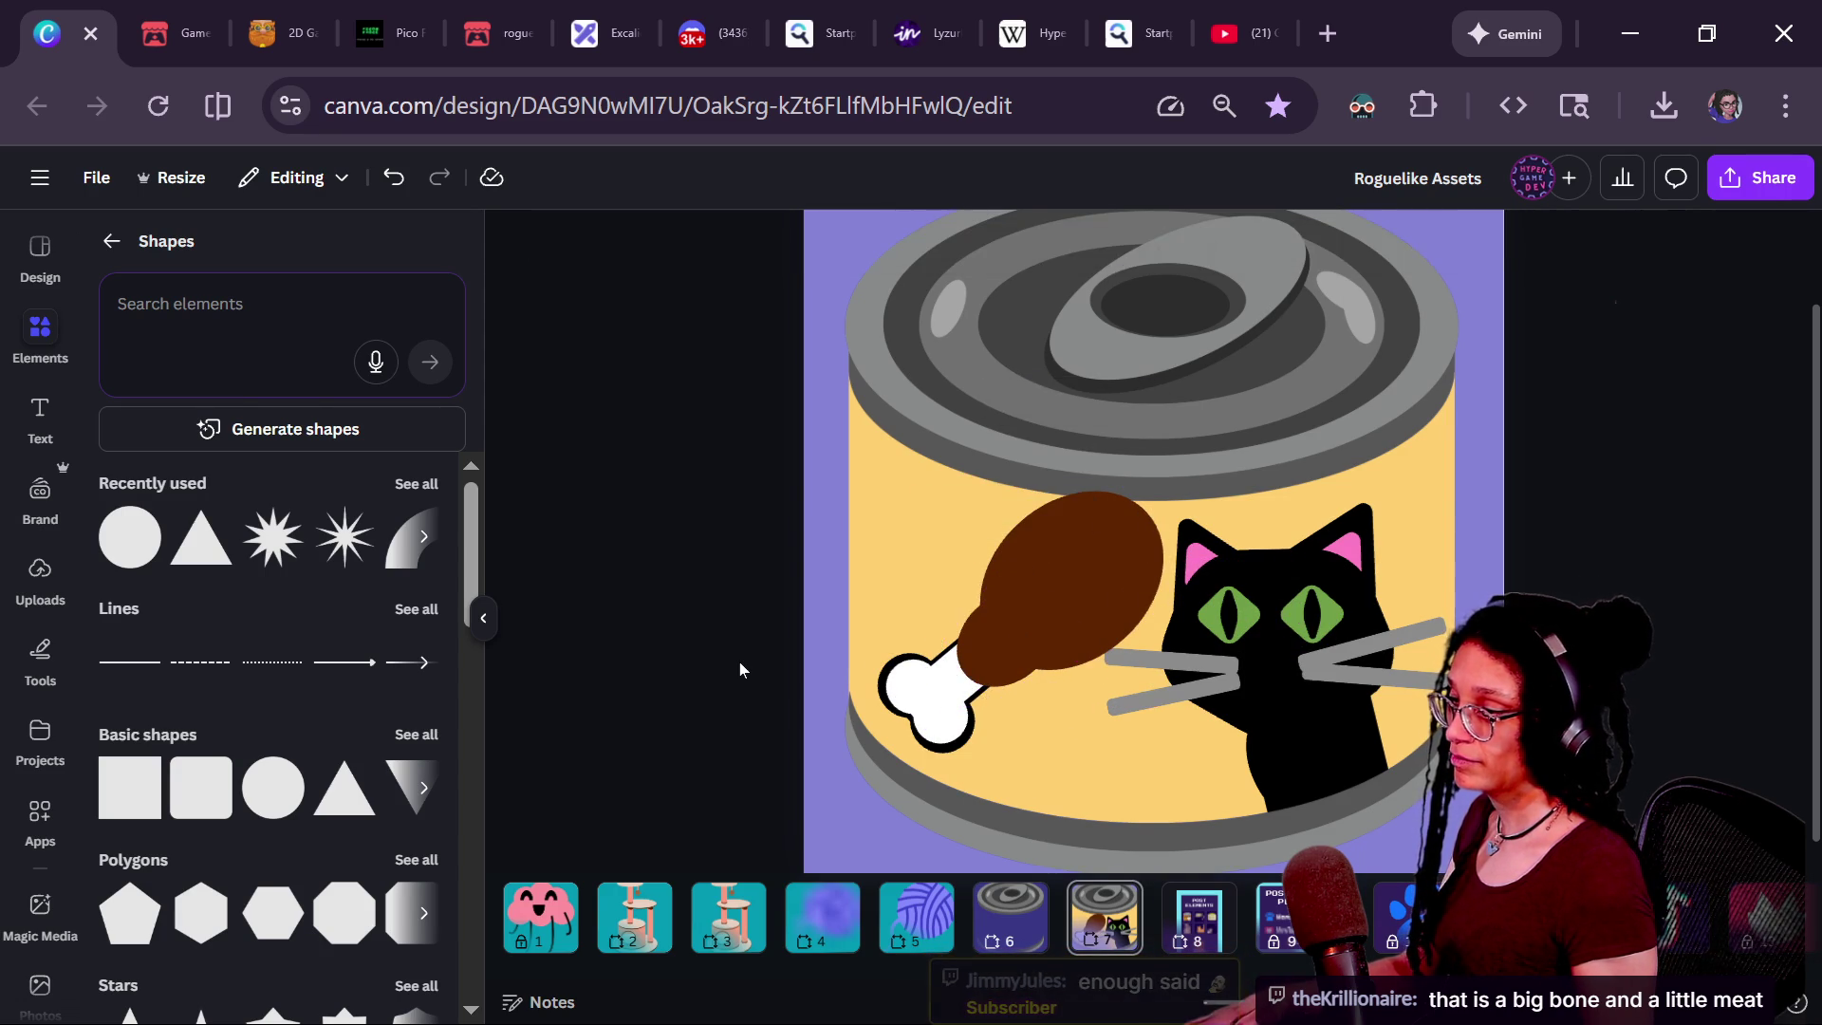
key("ctrl+minus")
key("ctrl+plus")
key("ctrl+plus")
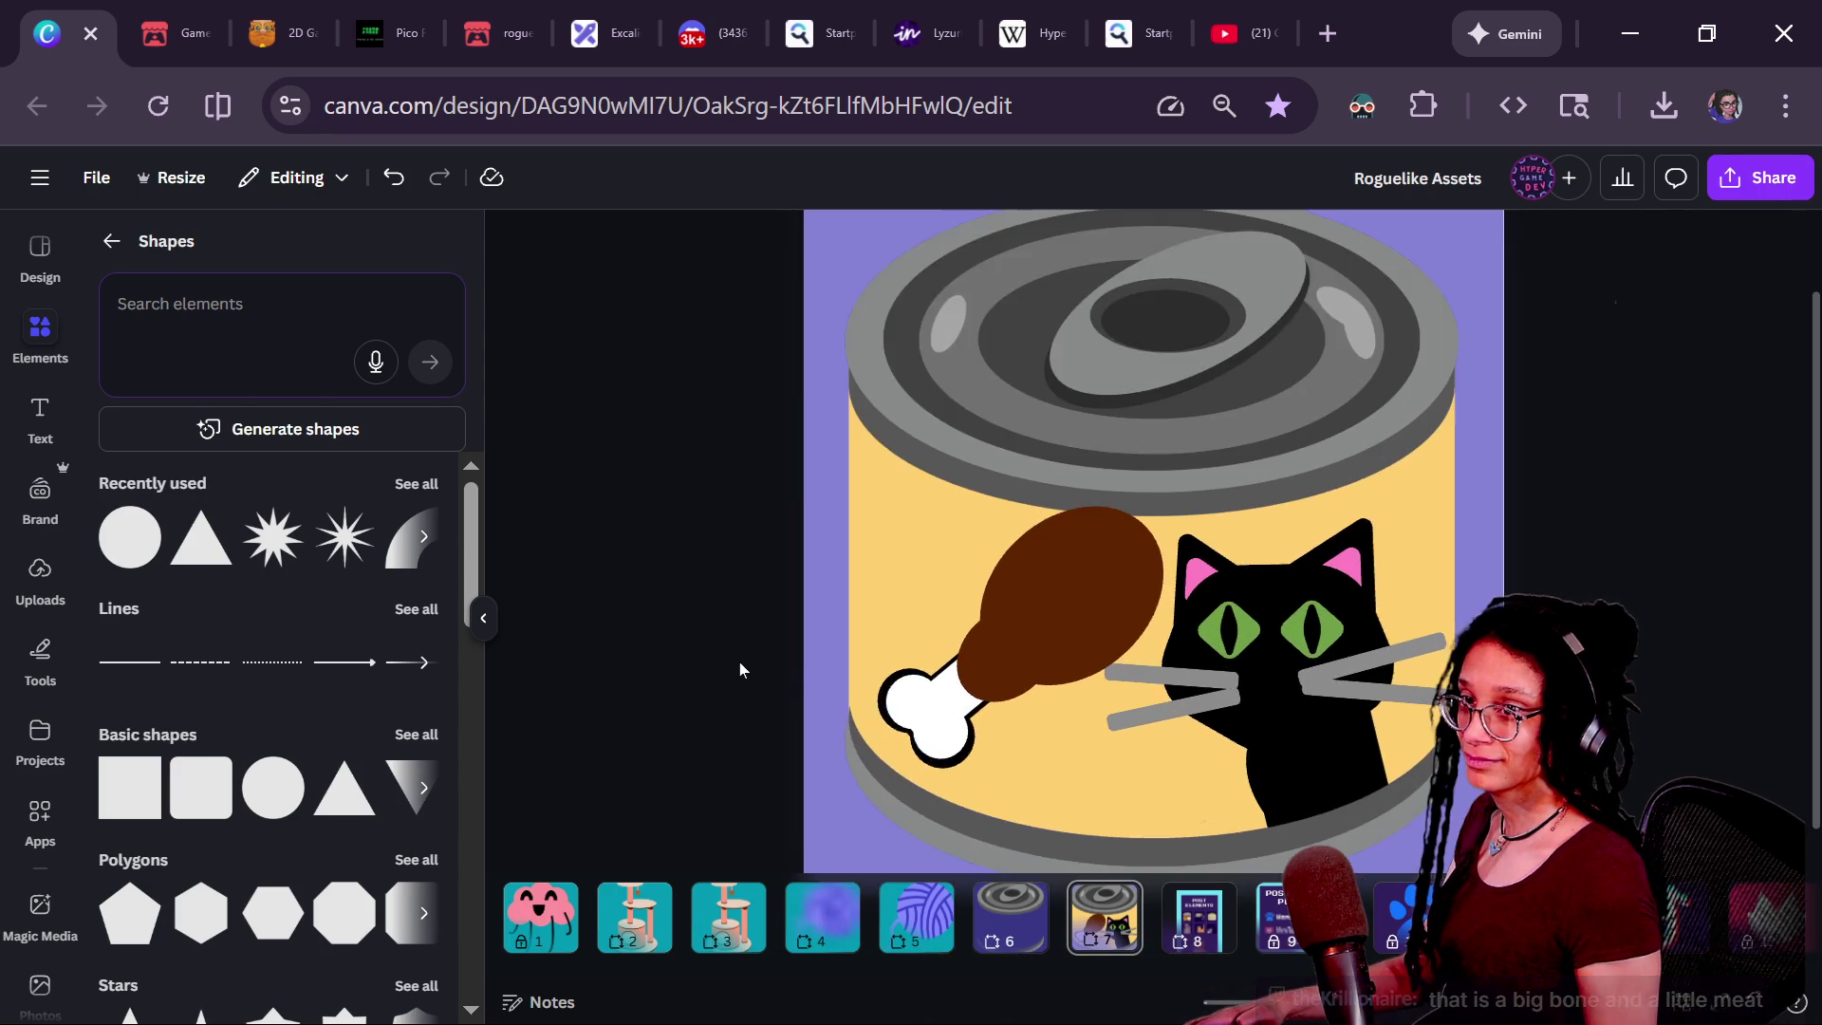
- Select the bone's black outline pieces in the Layers list and enlarge them
left_click(736, 693)
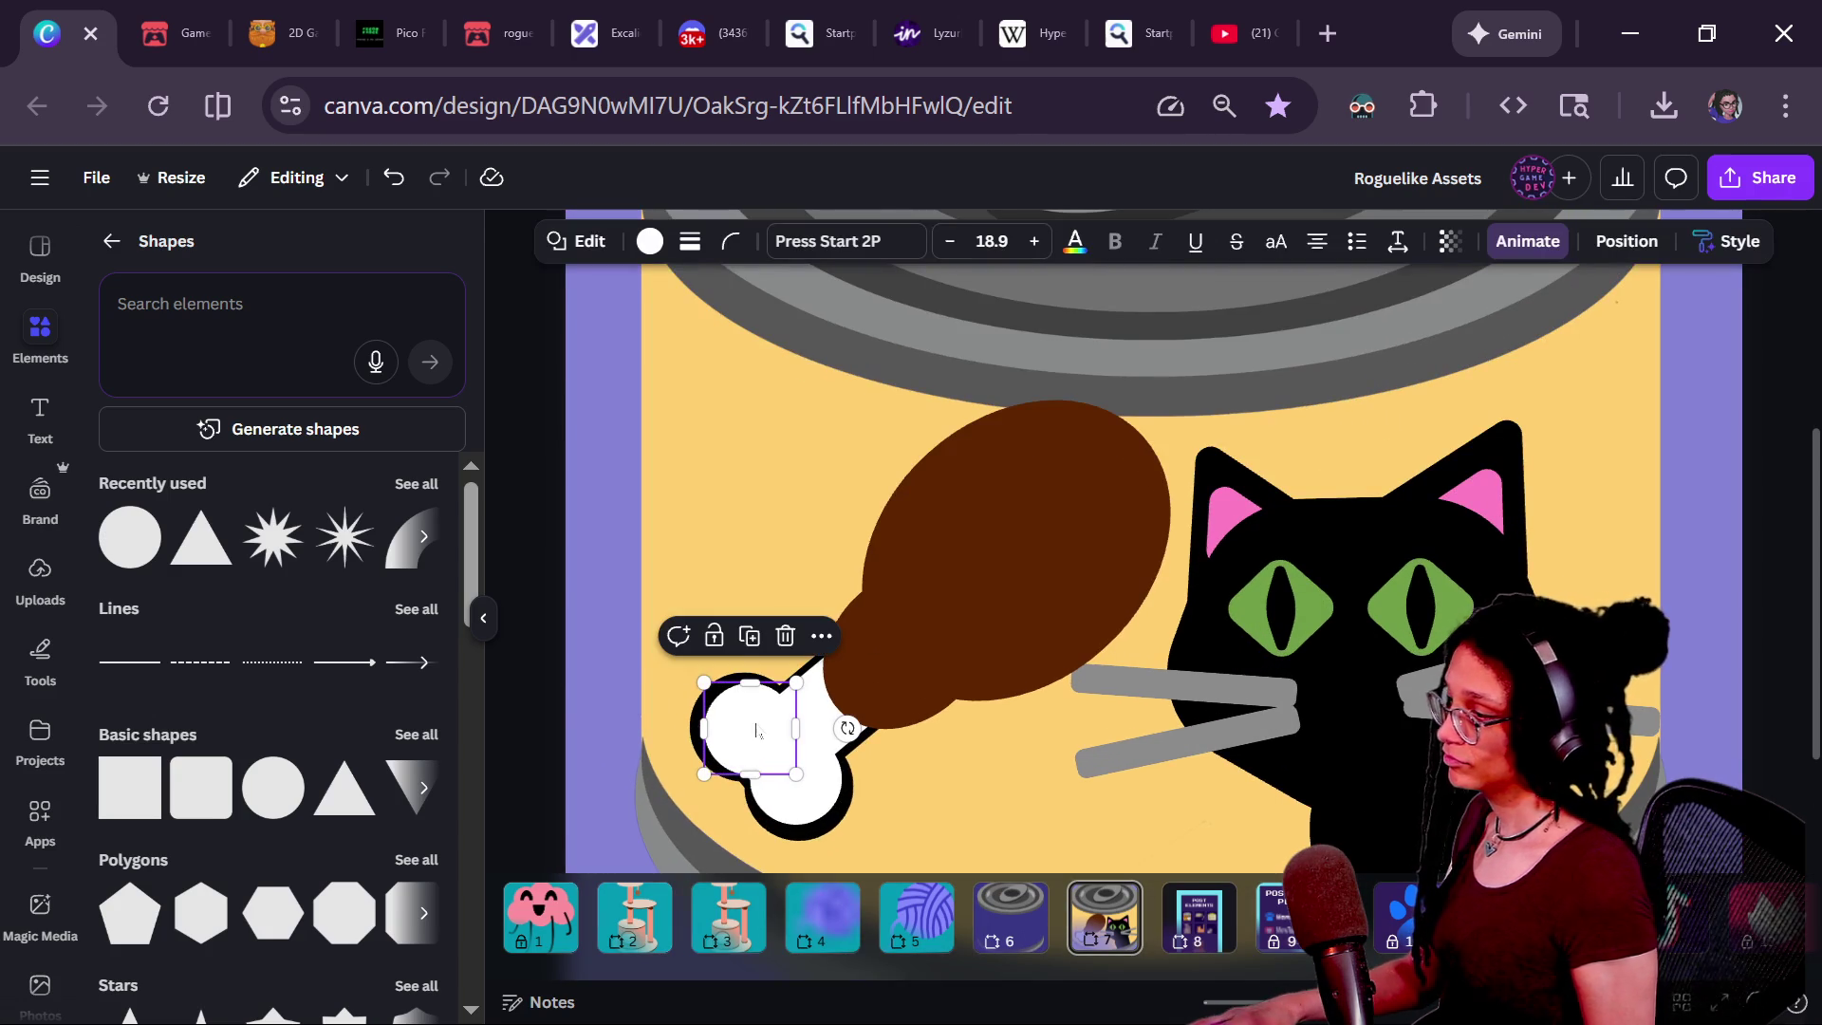
key("alt+1")
left_click(308, 839)
left_click(304, 930, "shift")
left_click(313, 859)
left_click(303, 788, "shift")
left_click(303, 931, "shift")
left_click_drag(1024, 533, 1047, 518)
- Group the black outline pieces into one and move it slightly up and right
left_click(988, 617)
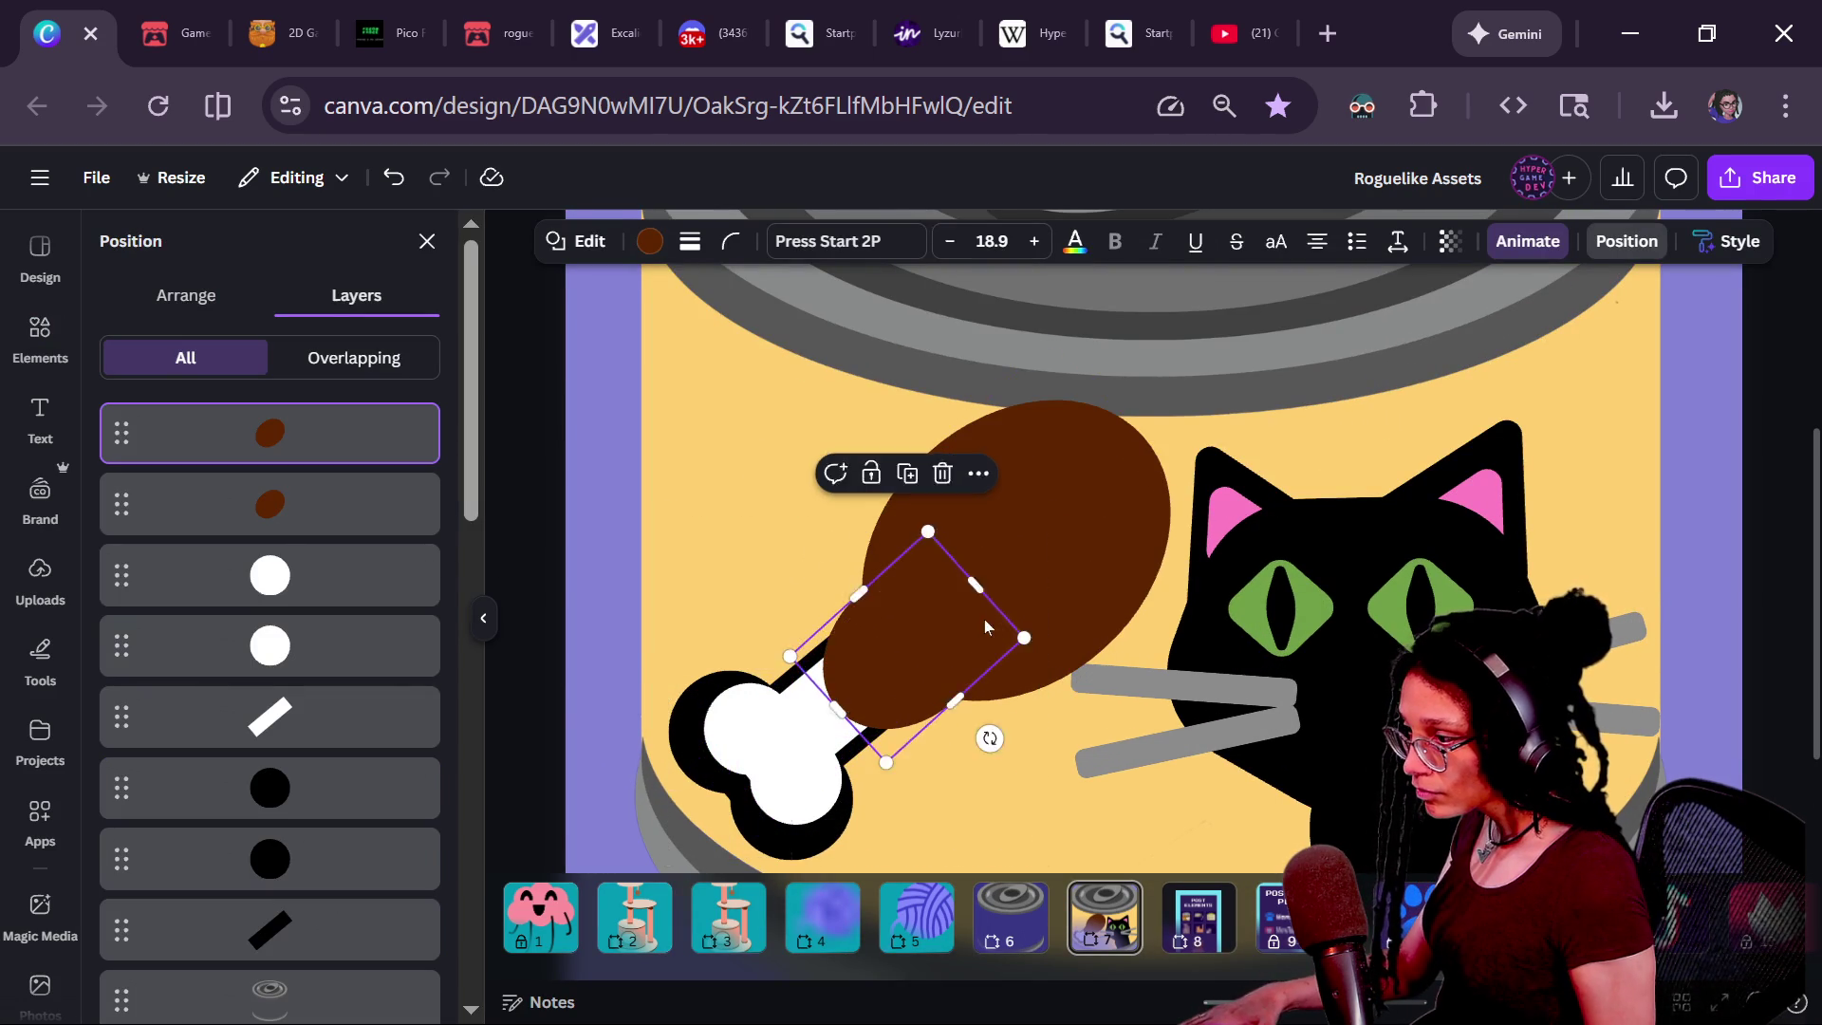
left_click(400, 866)
left_click(380, 788, "shift")
left_click(379, 930, "shift")
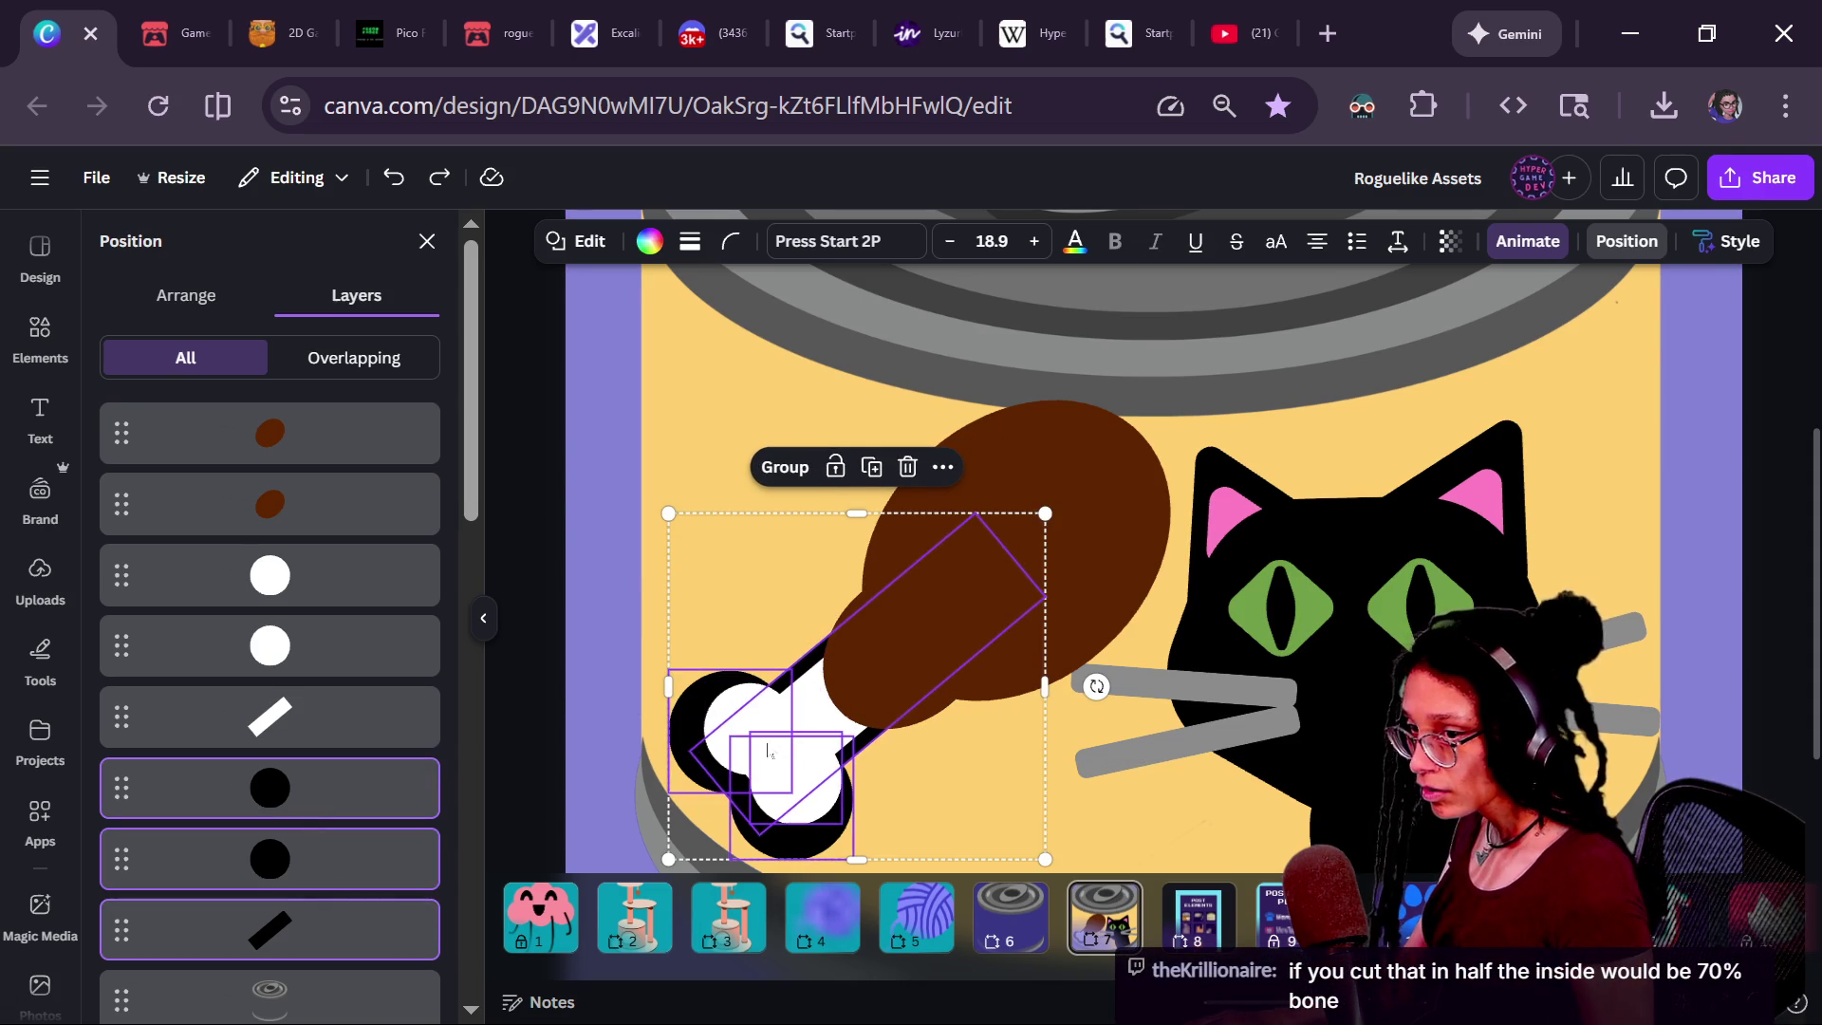
left_click(770, 755)
left_click(341, 914, "shift")
left_click(304, 785, "shift")
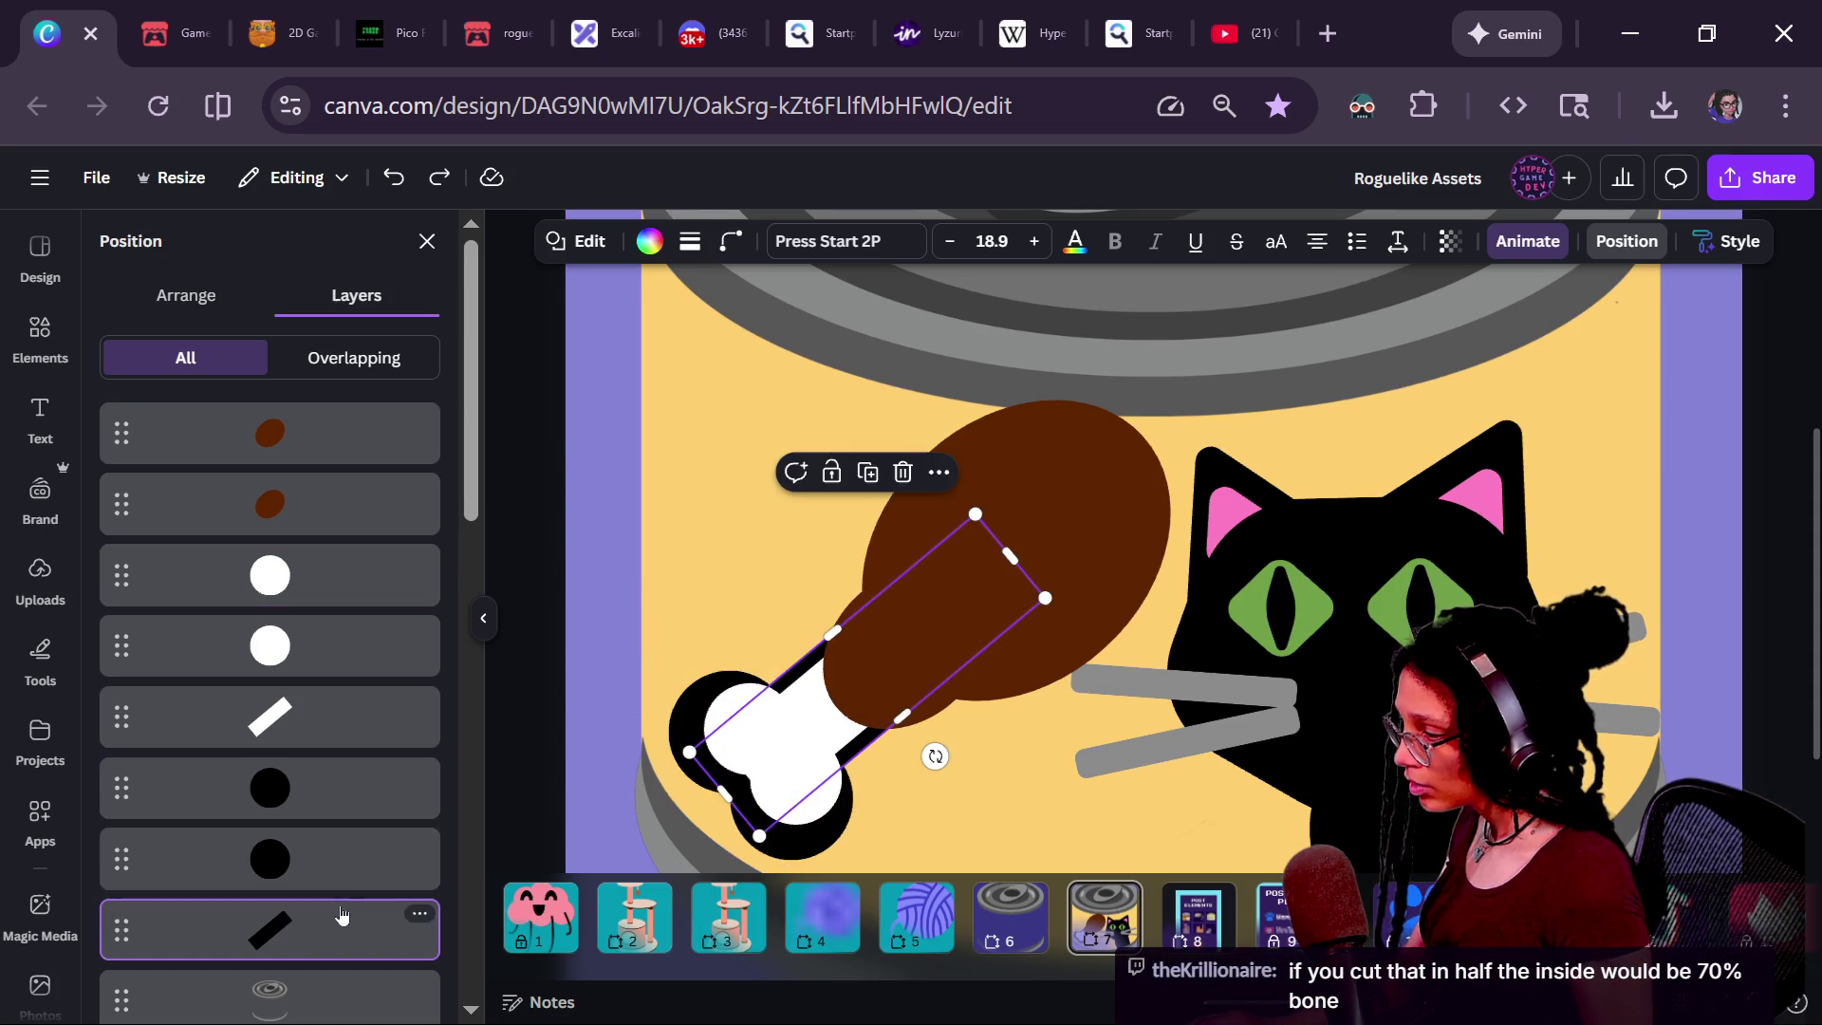
left_click(773, 468)
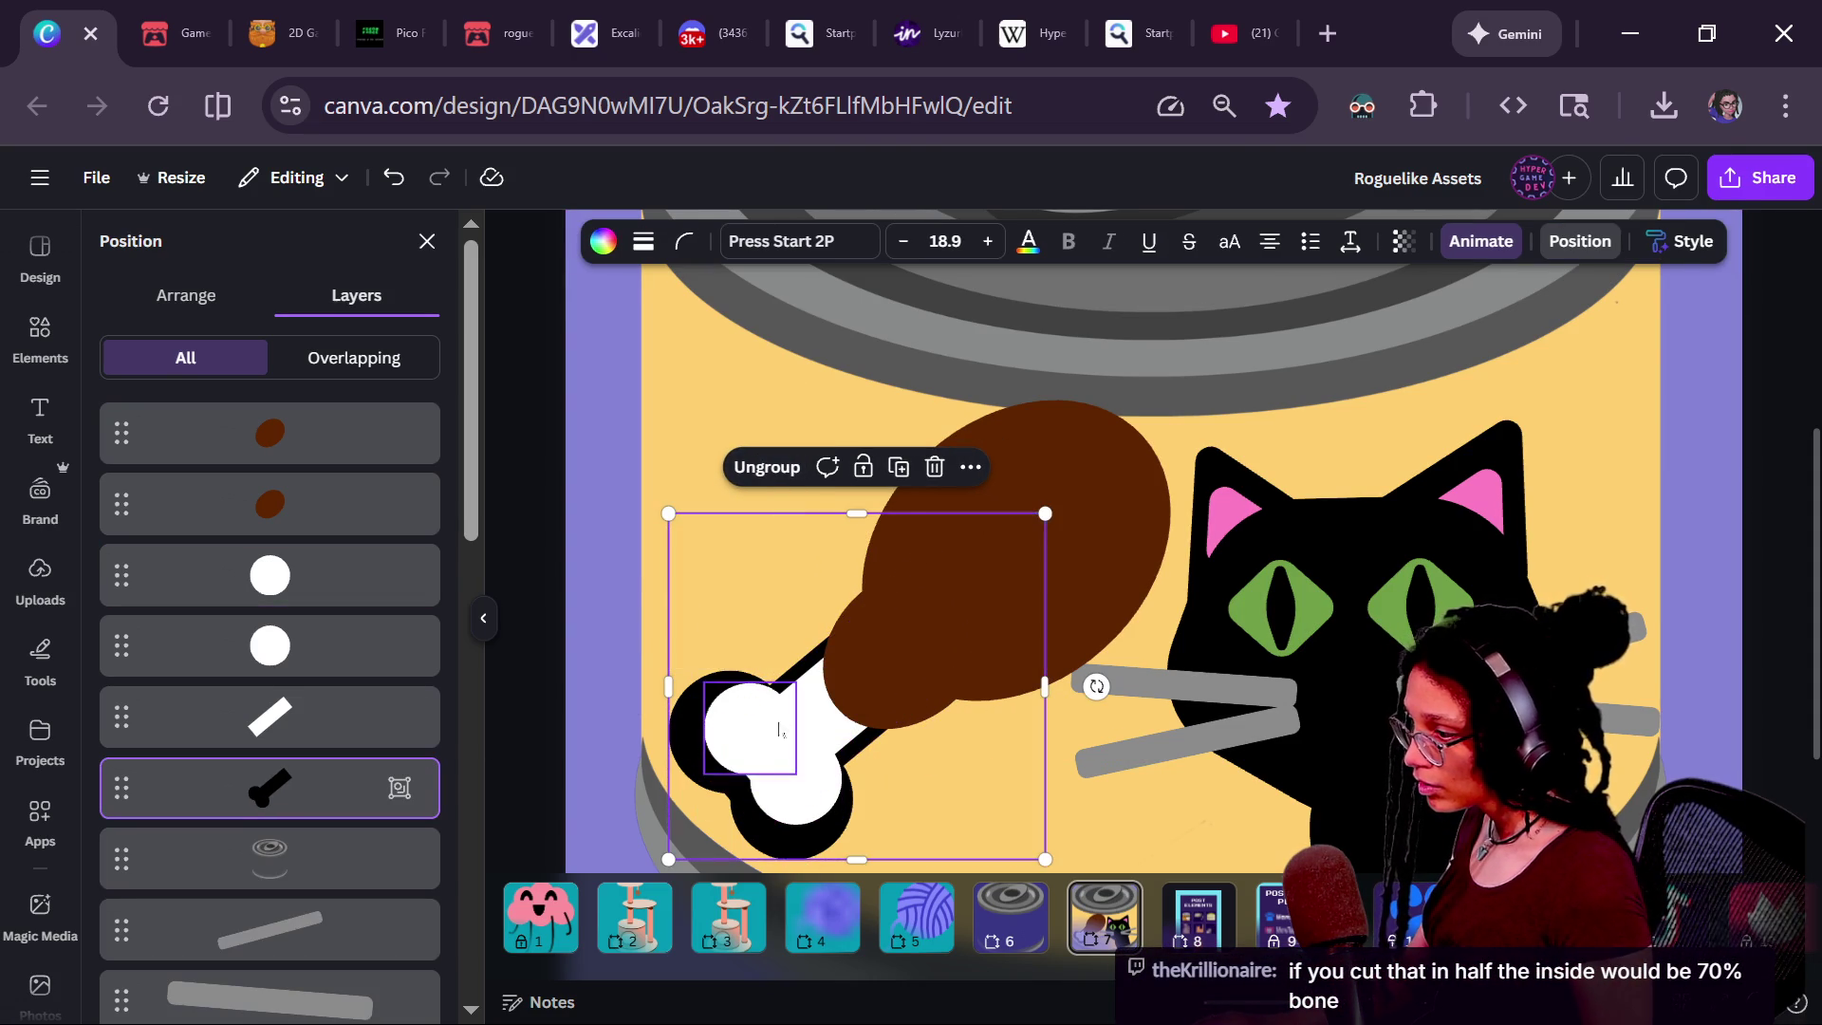
mouse_move(704, 806)
left_mouse_down()
mouse_move(728, 796)
mouse_move(713, 797)
left_mouse_up()
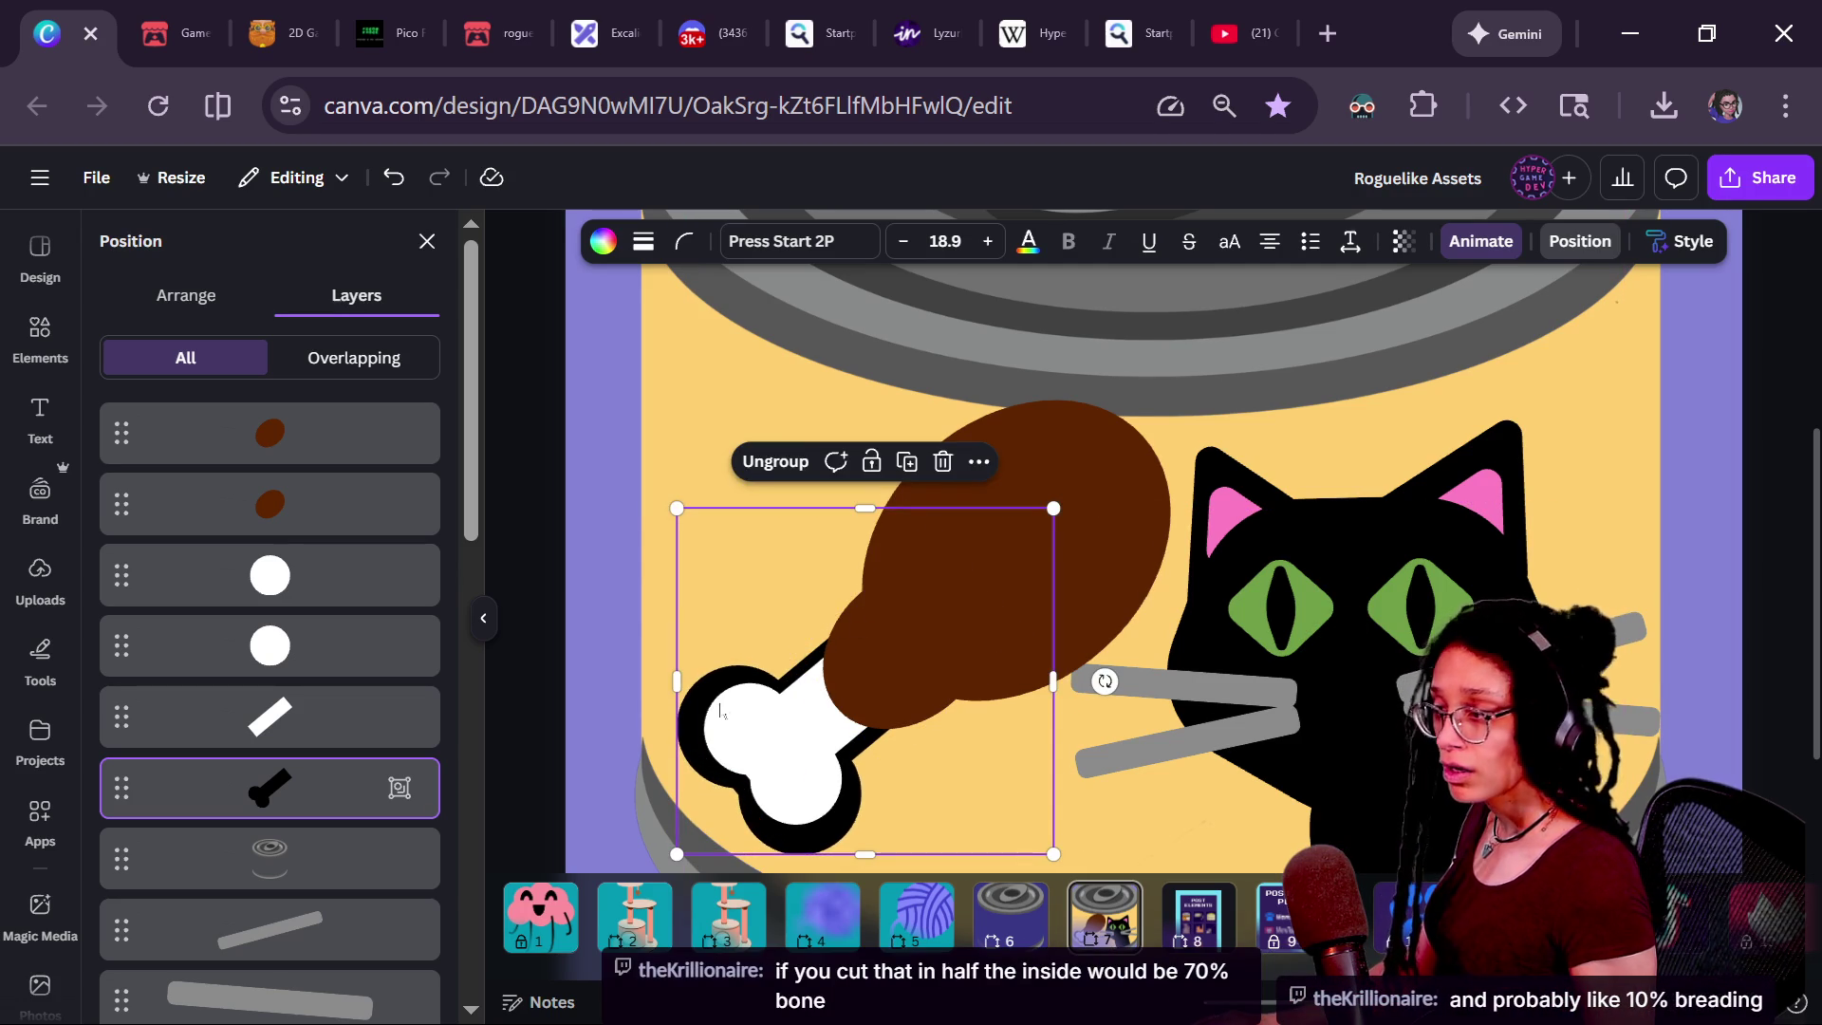
- Ungroup the bone outline and drag its black shaft bar into place
left_click(775, 461)
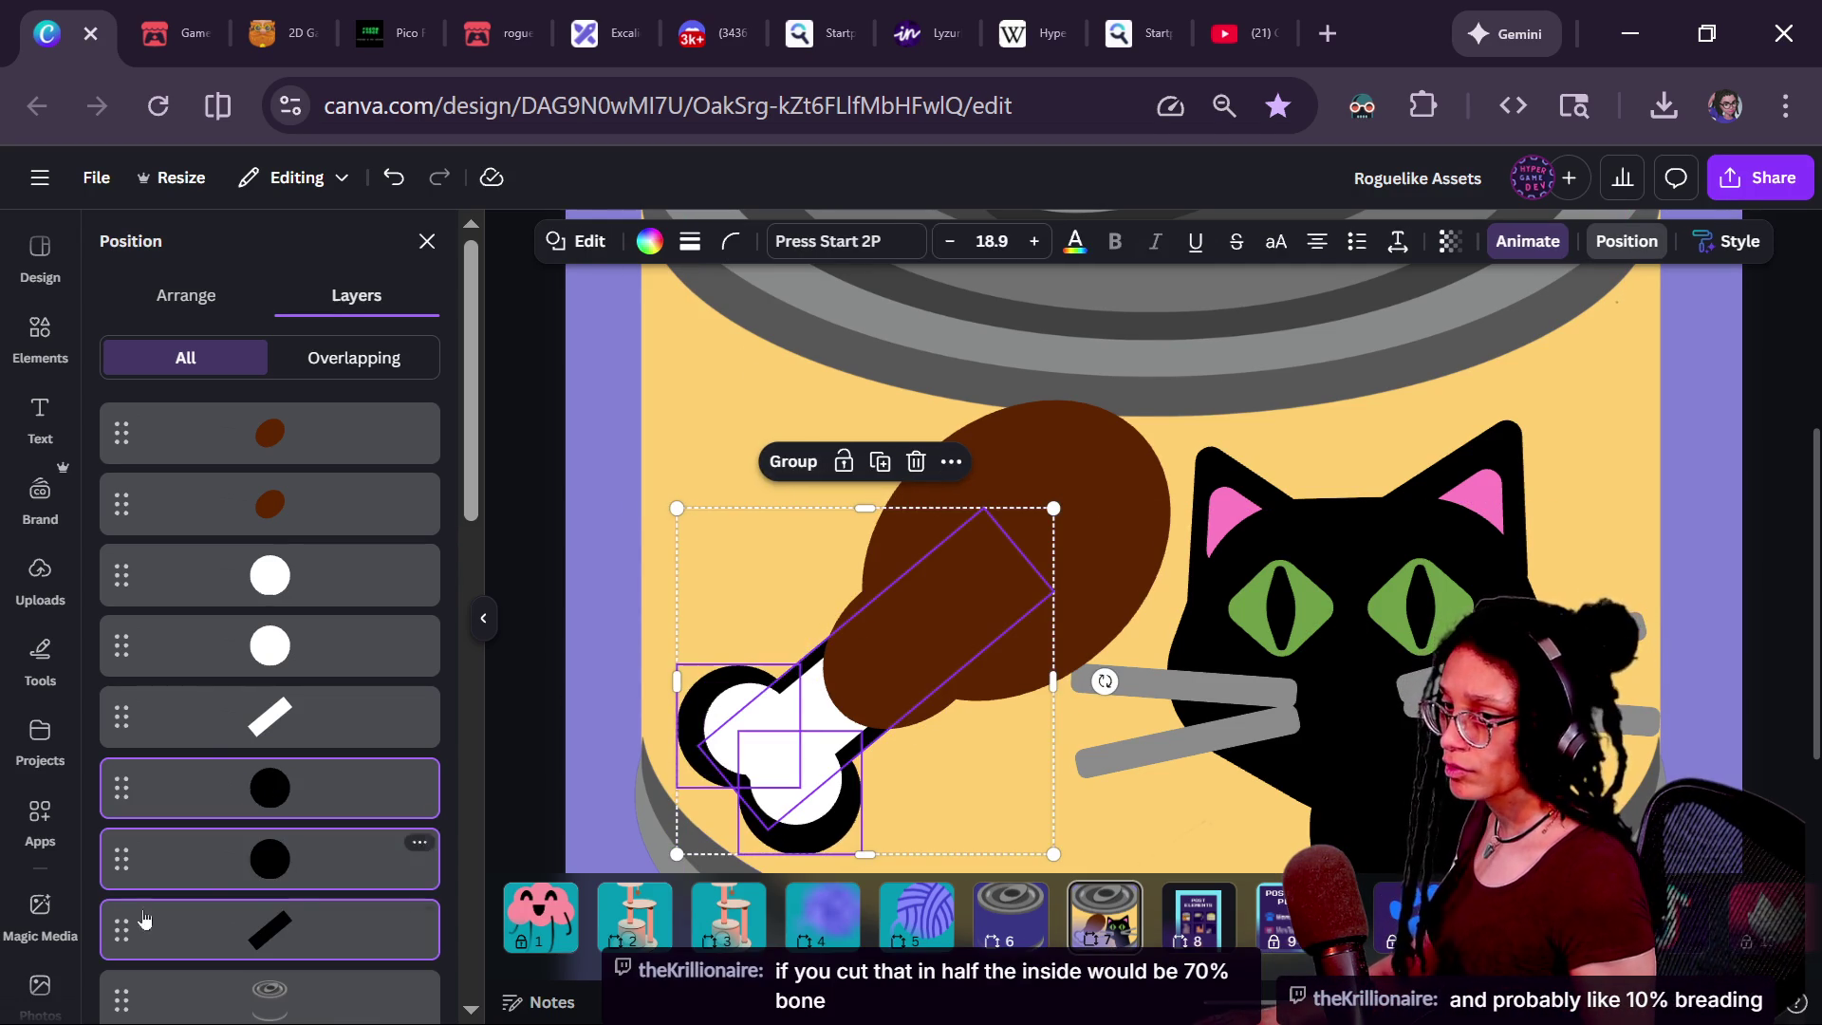
left_click(303, 940)
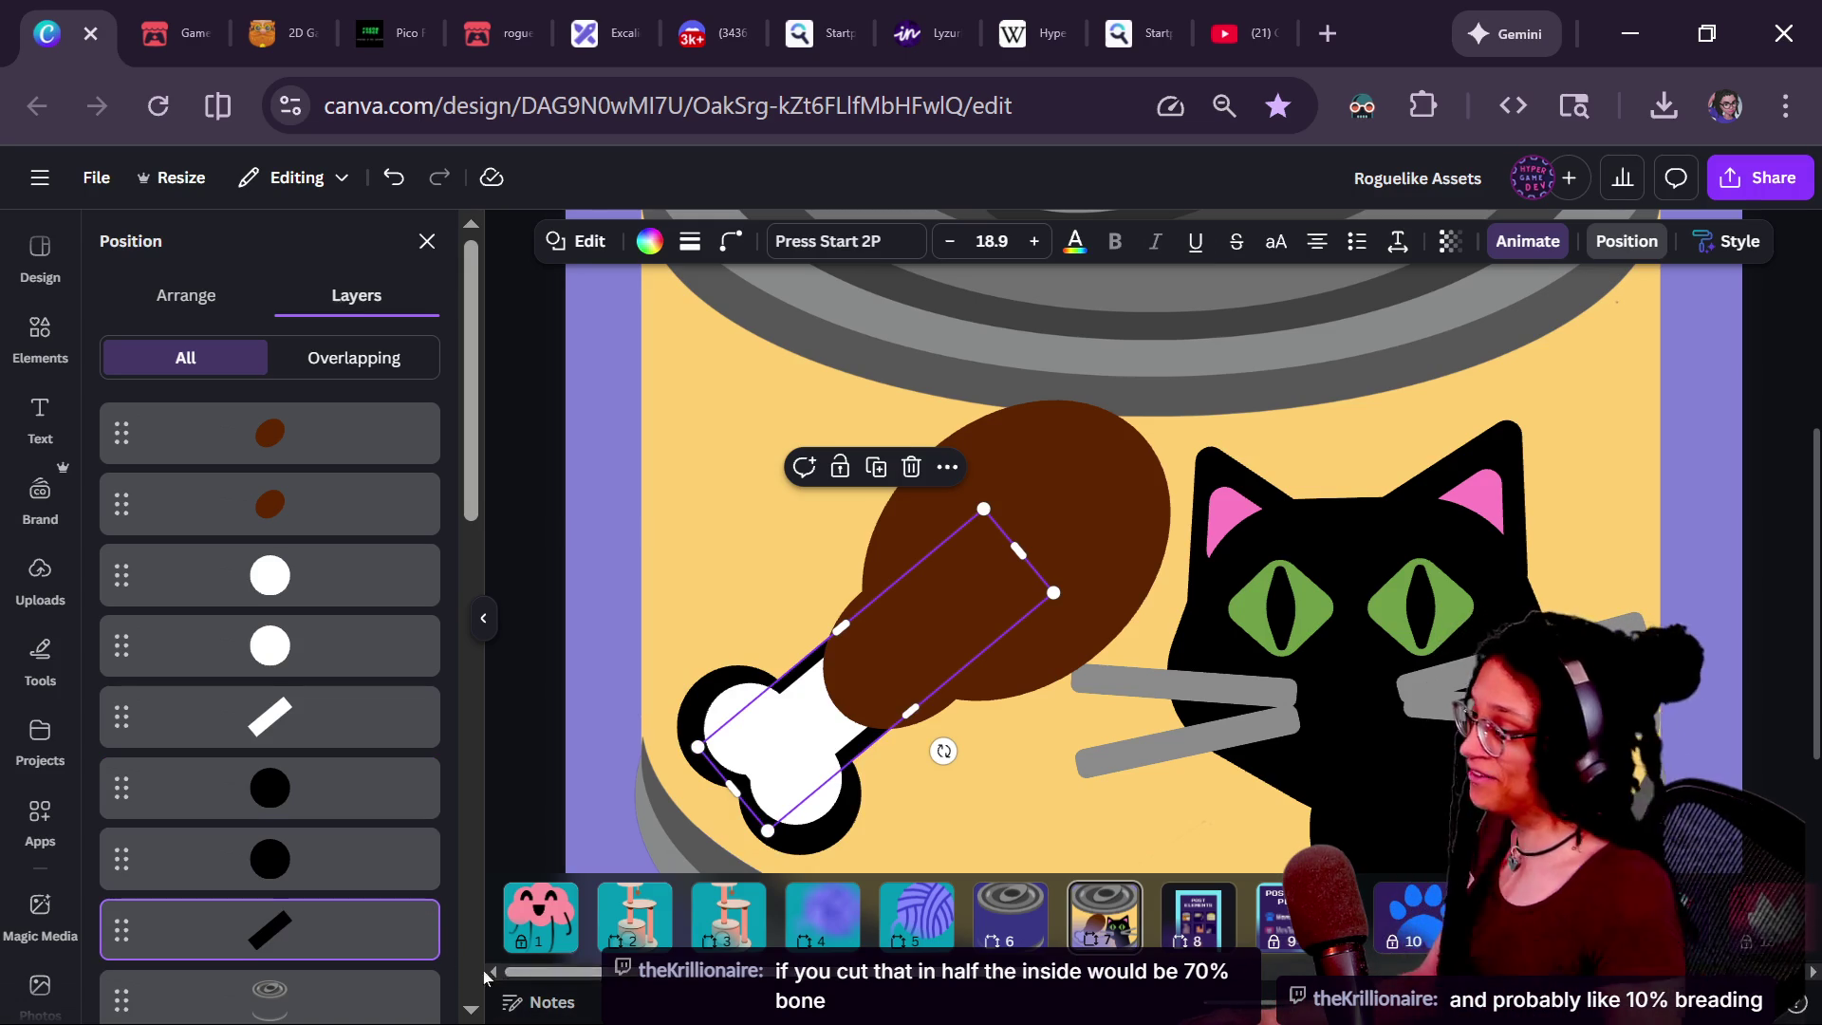
left_click_drag(944, 749, 916, 718)
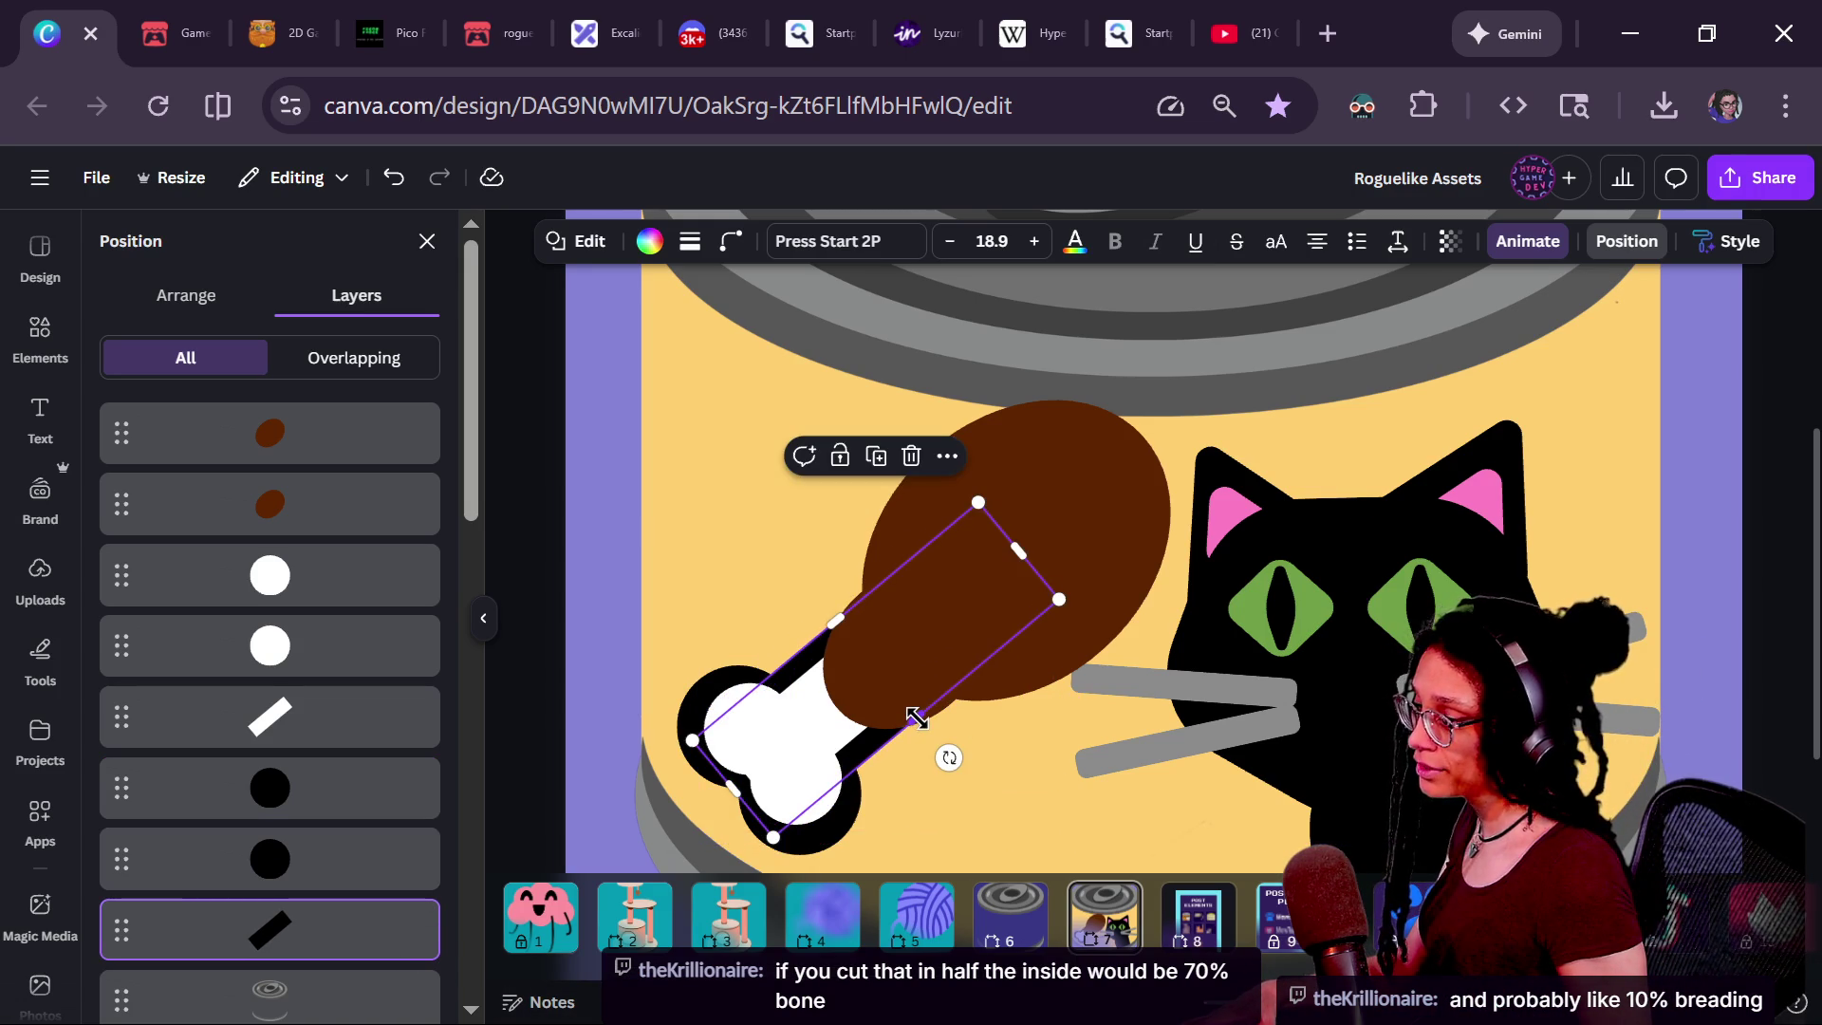
scroll(916, 718, "down", 6)
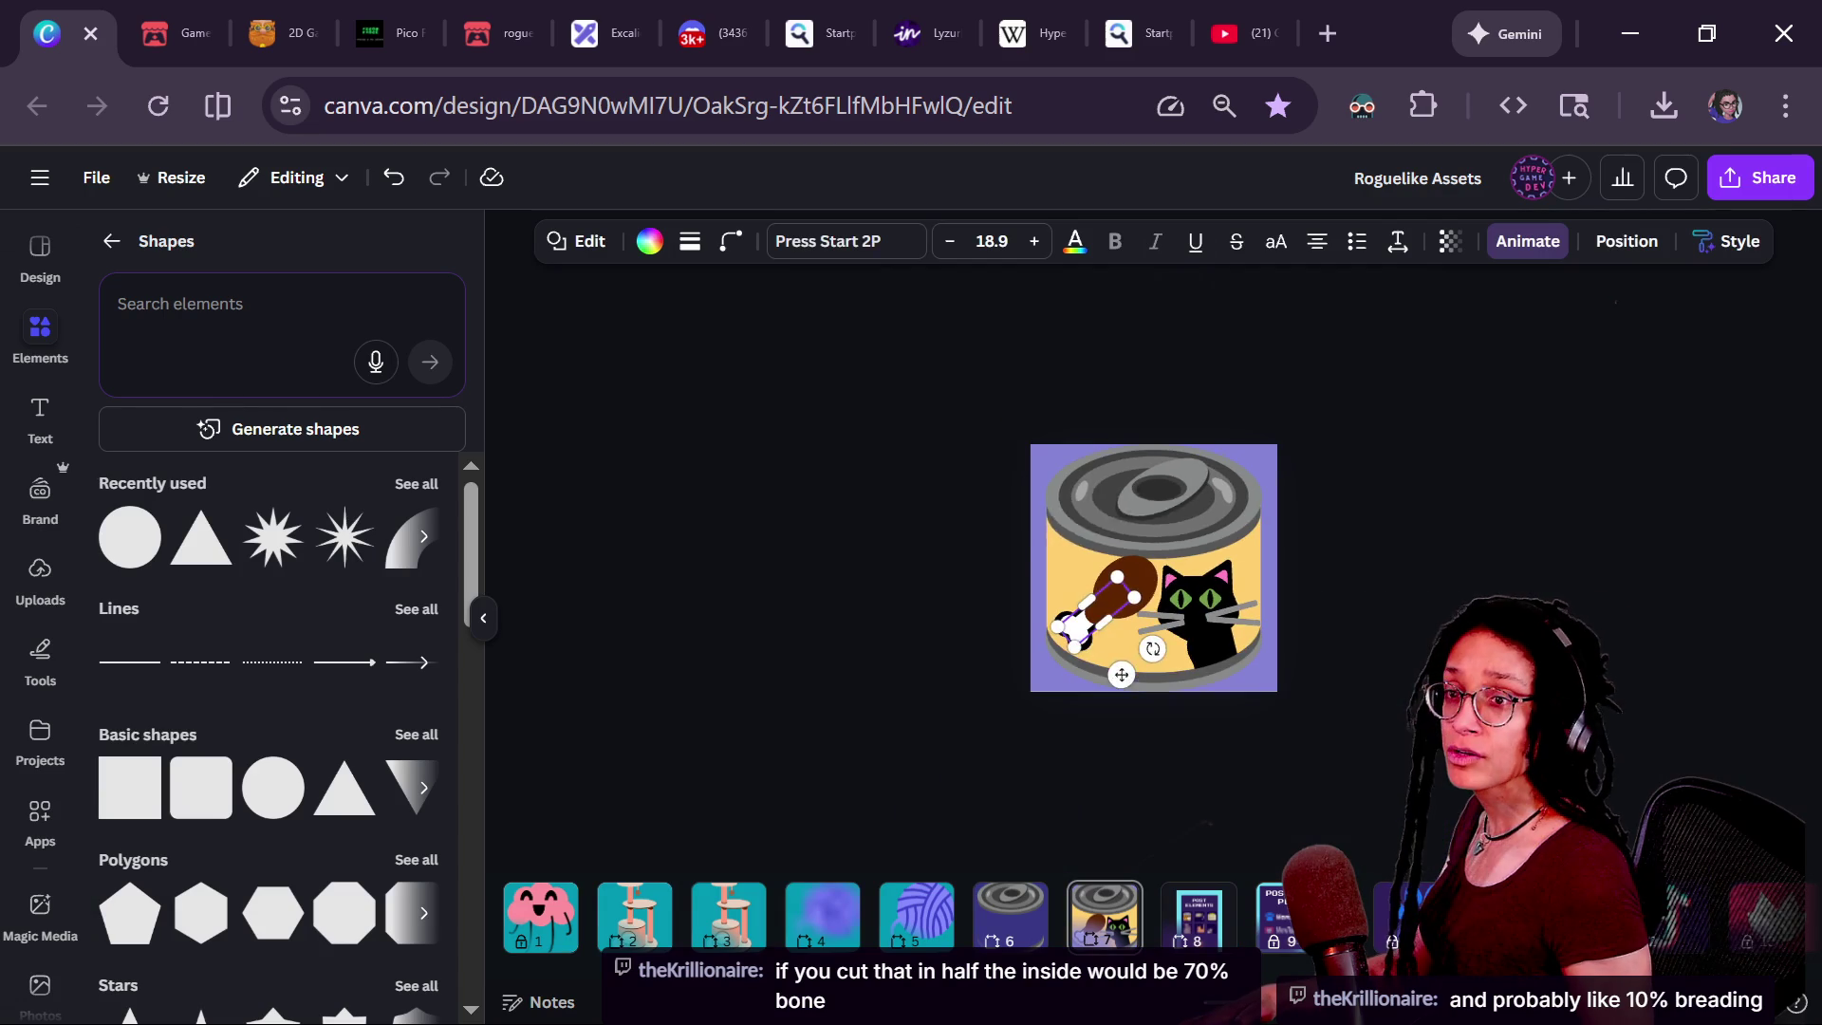
- Move the white and black bone-end circles to join the bone, shifting the left pair further left
scroll(1120, 573, "up", 5)
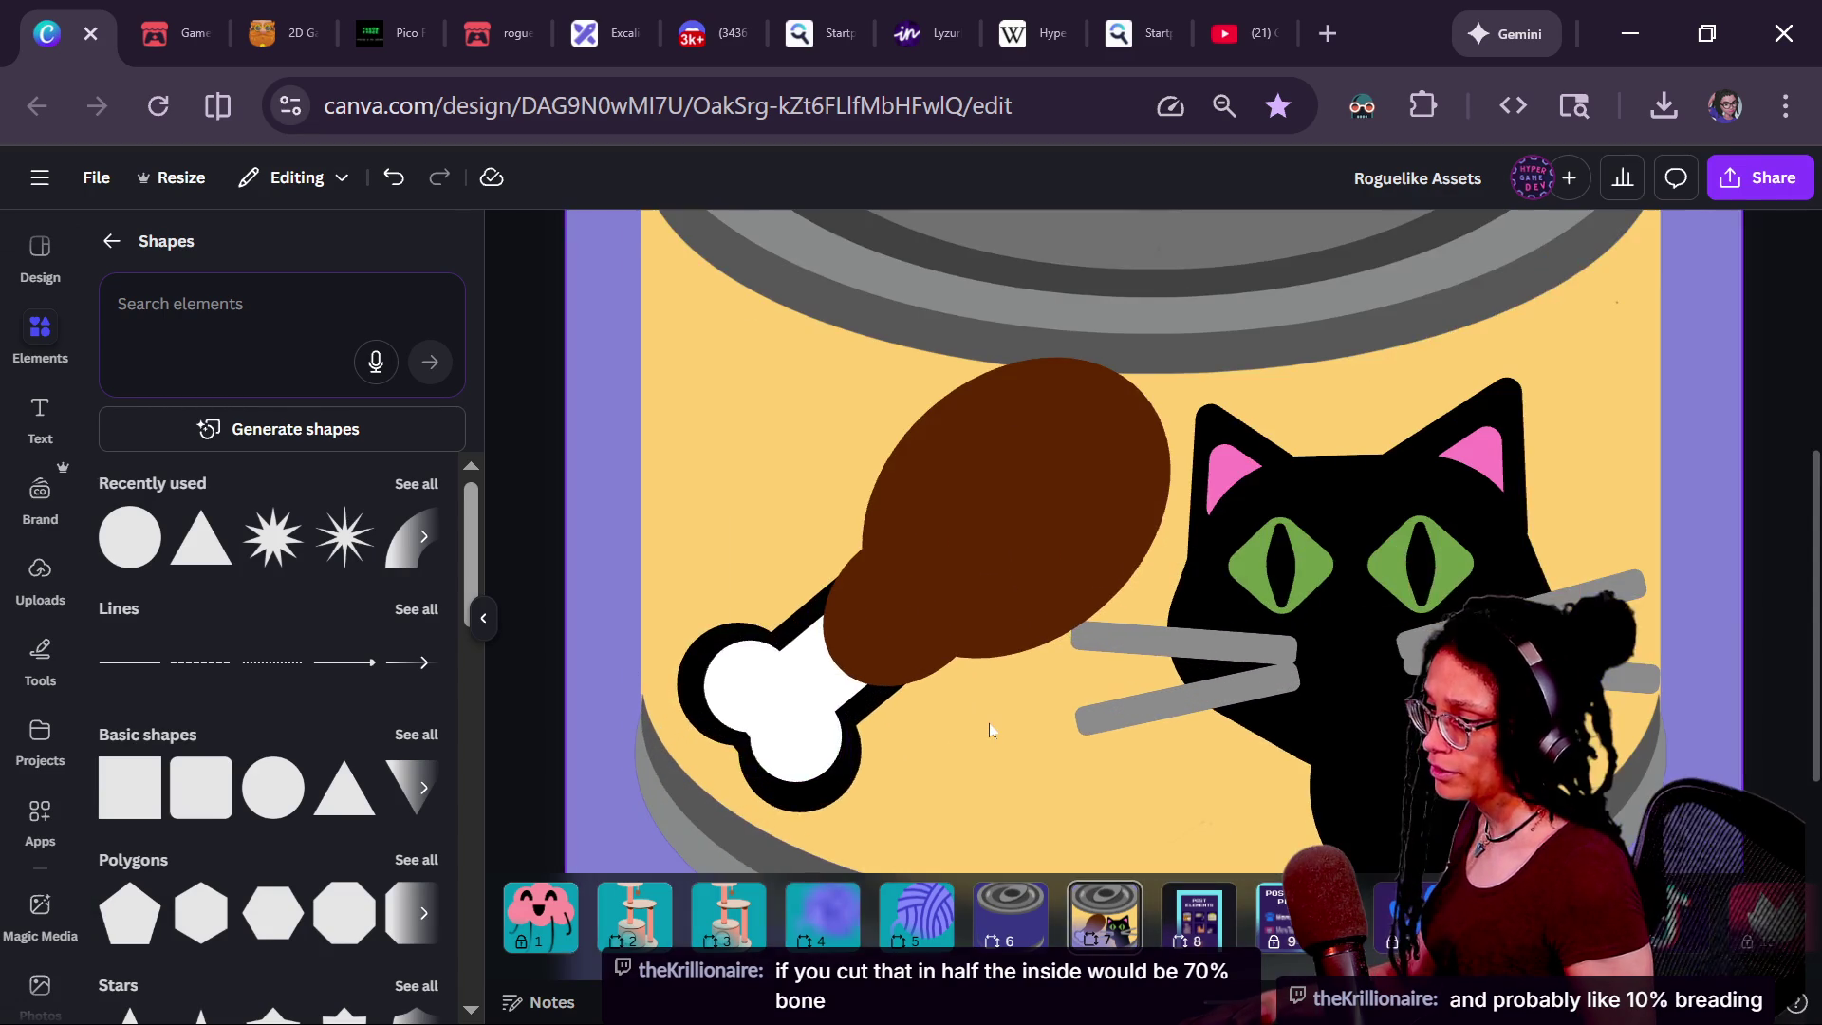
left_click(789, 756)
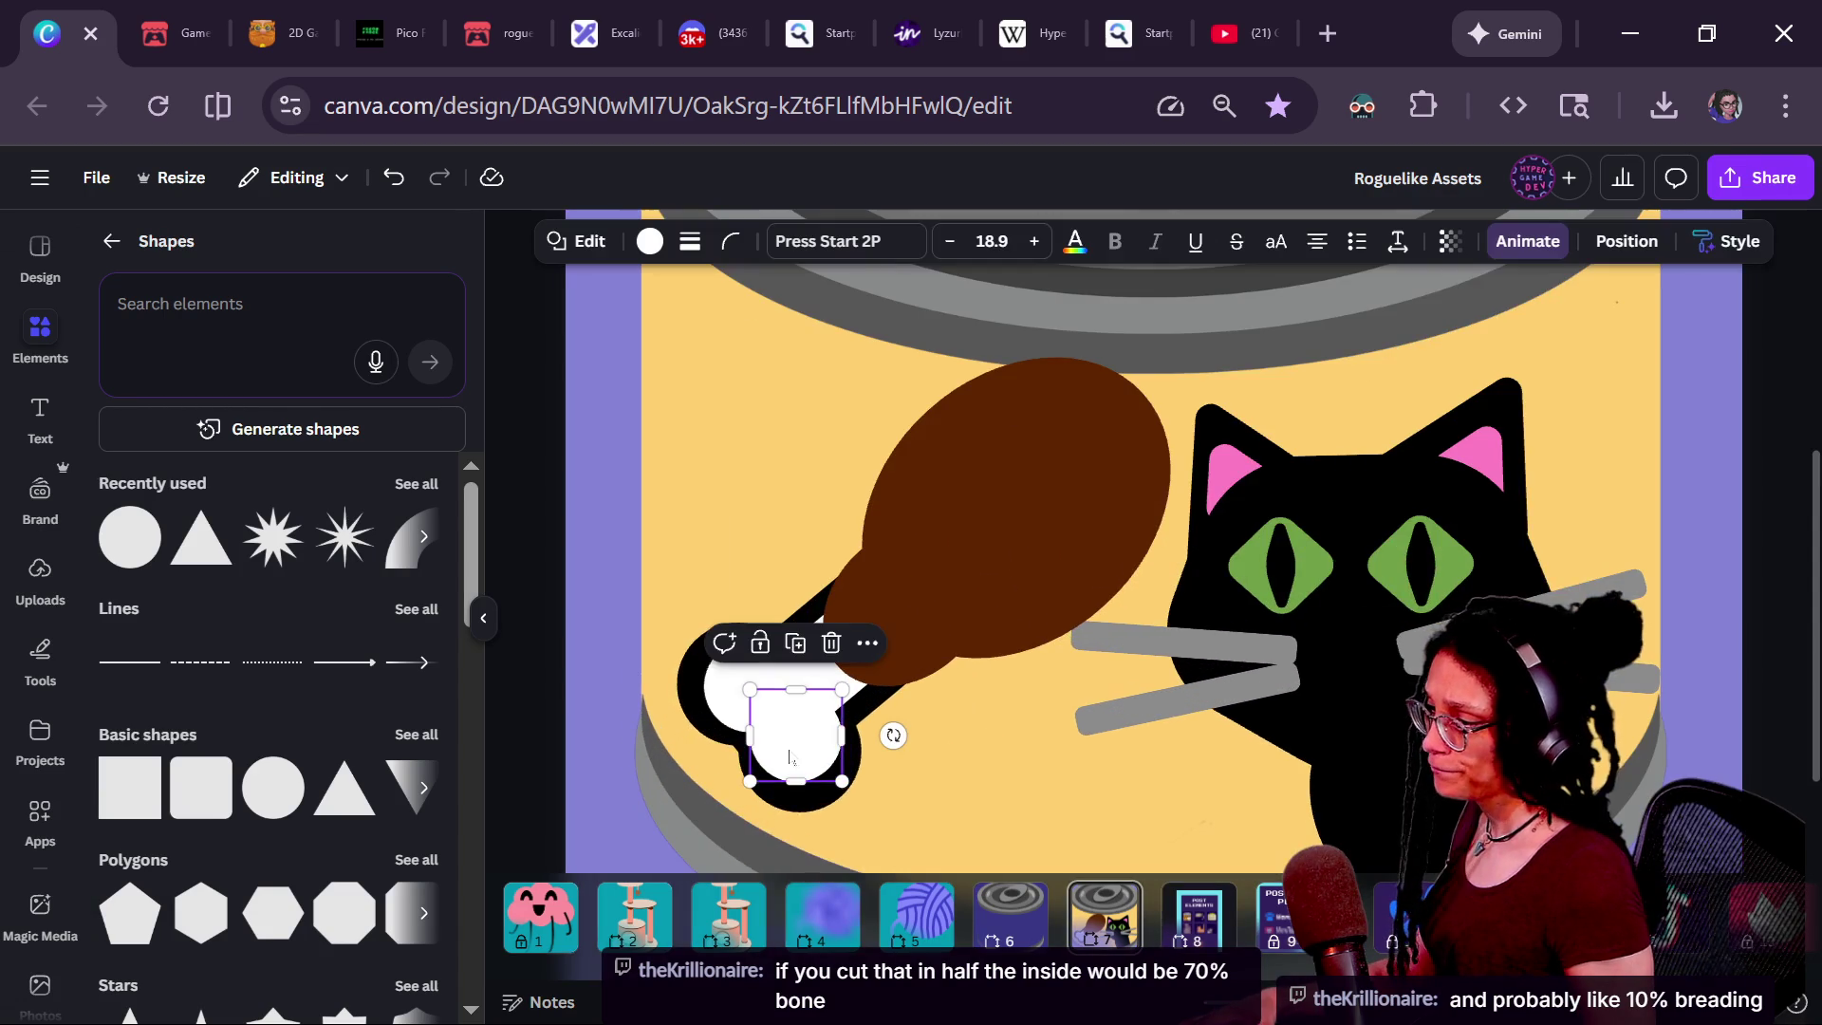
left_click(795, 808, "shift")
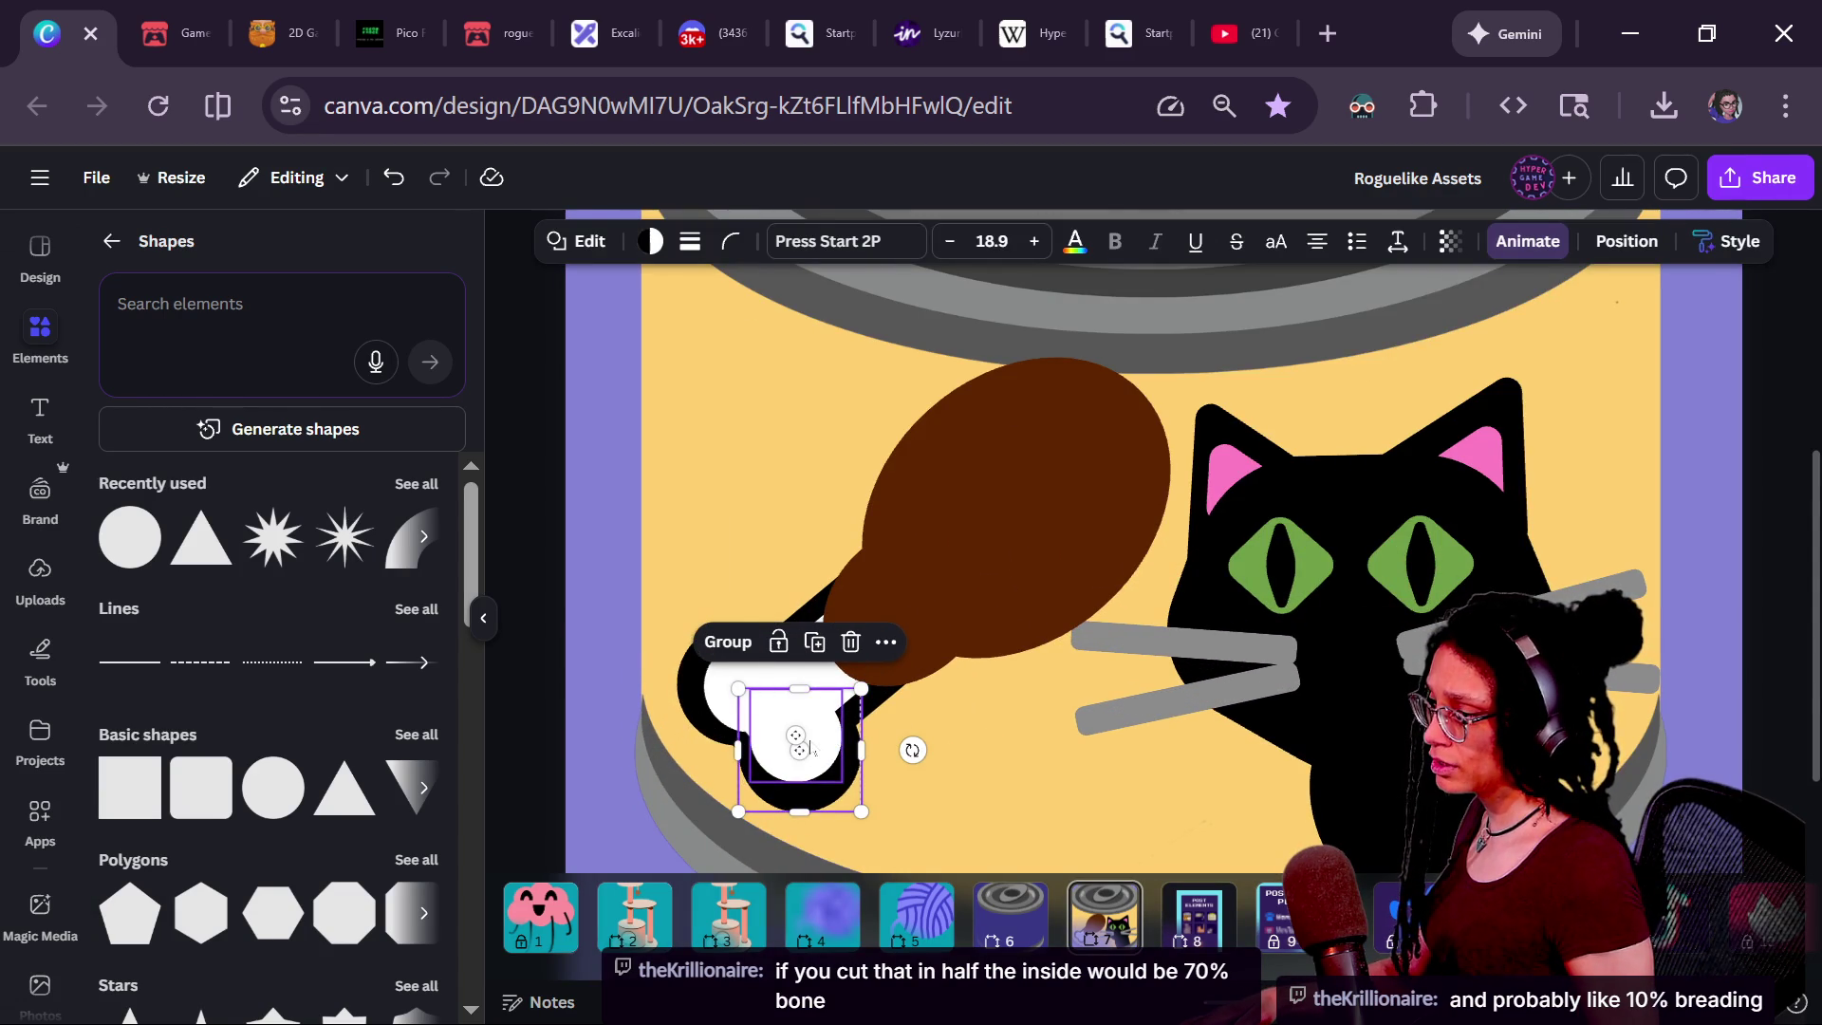
left_click_drag(809, 748, 809, 748)
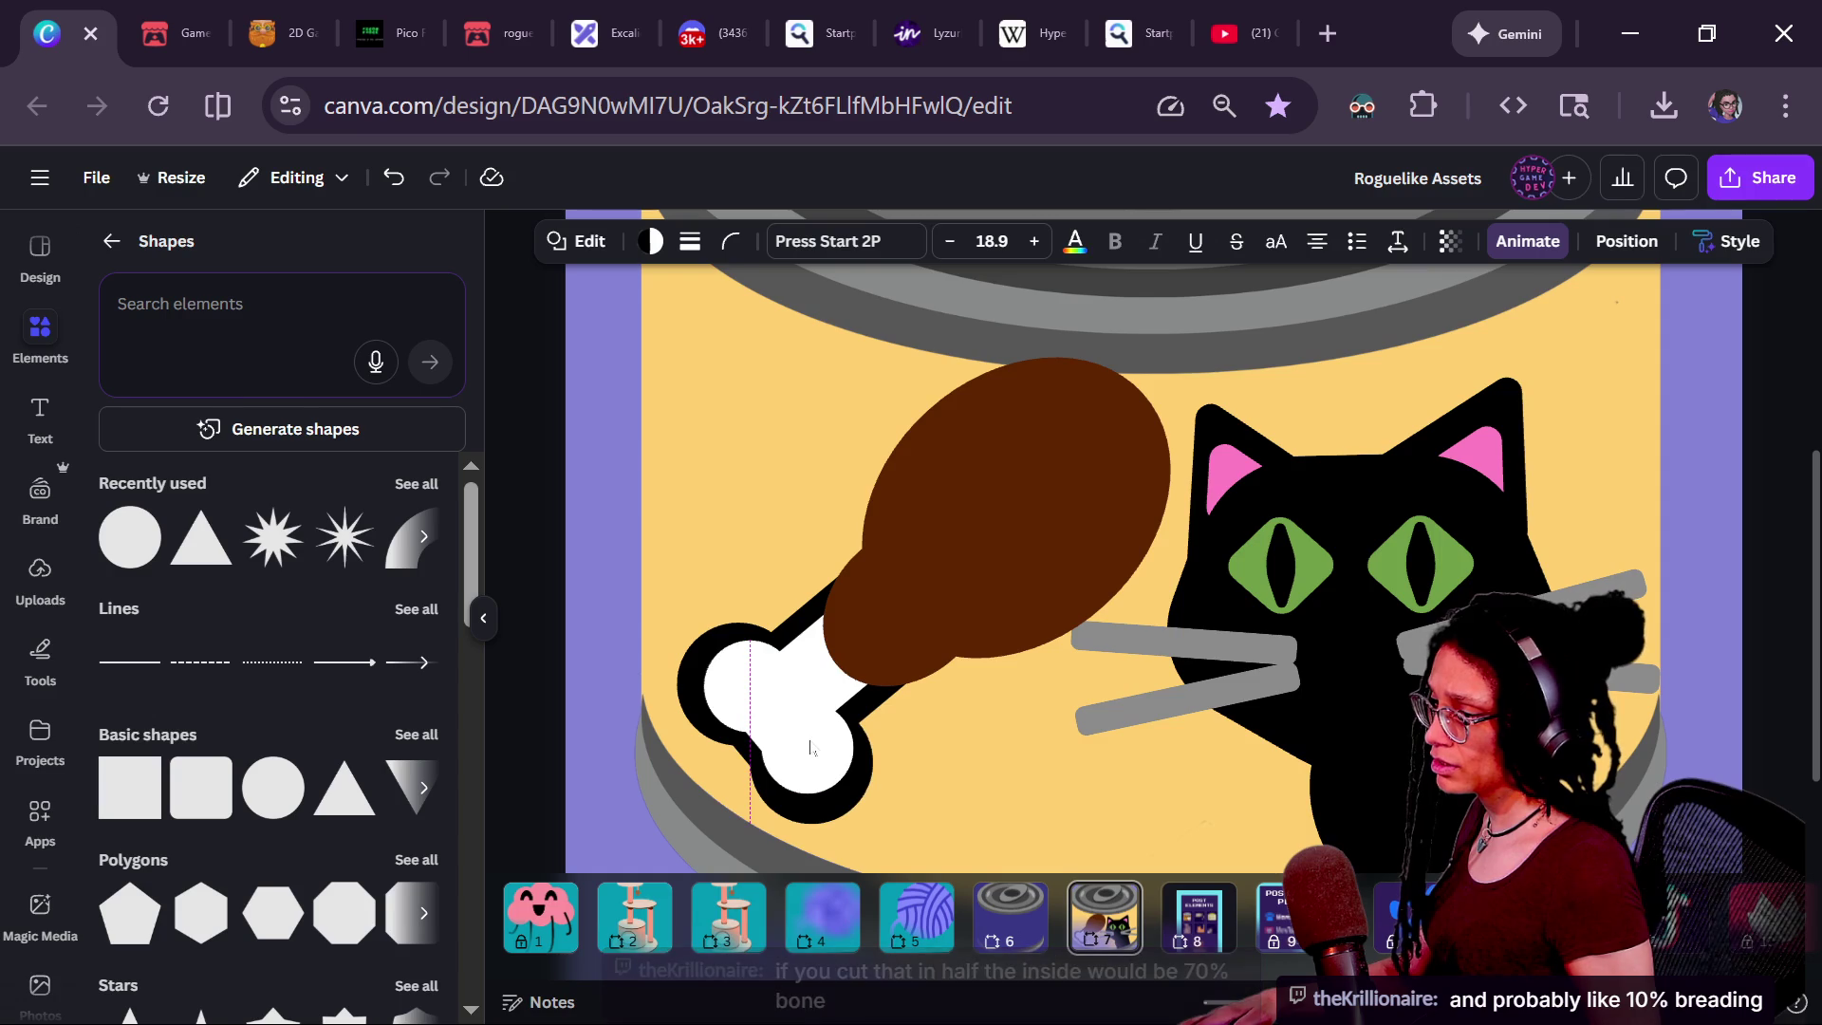
left_click(810, 748)
left_click_drag(728, 704, 695, 692)
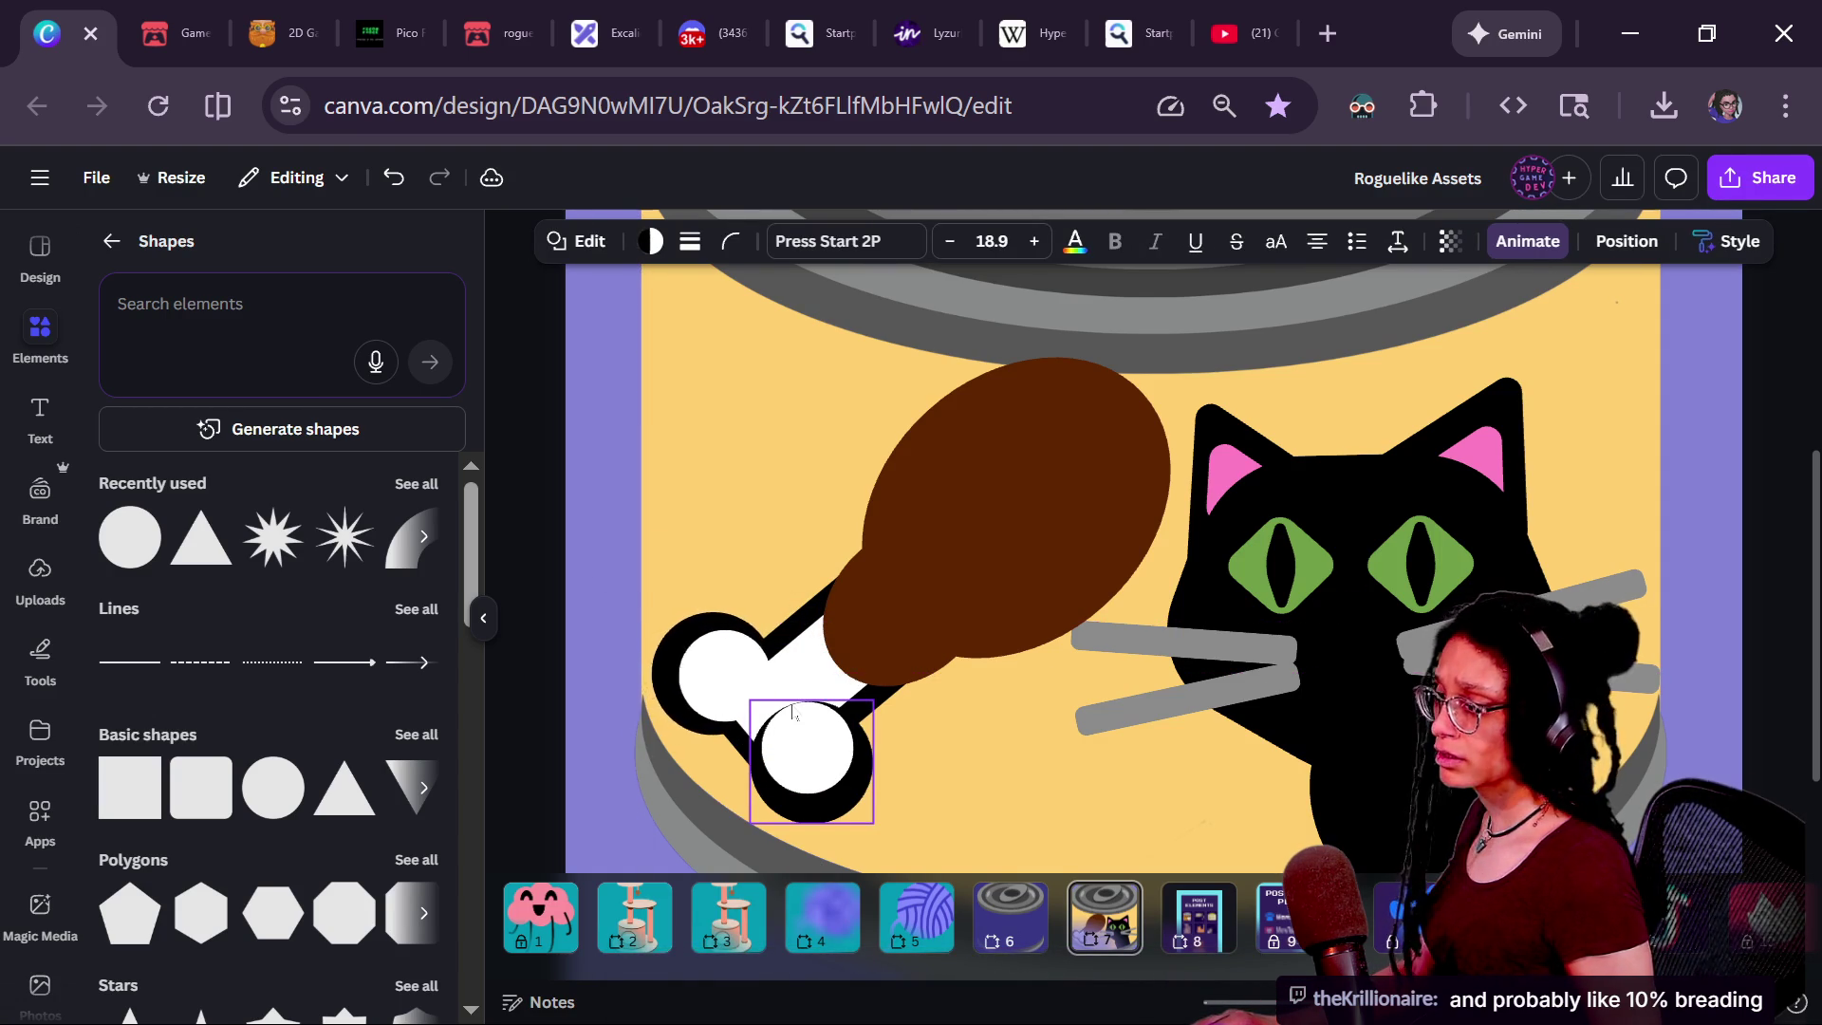
left_click(759, 676)
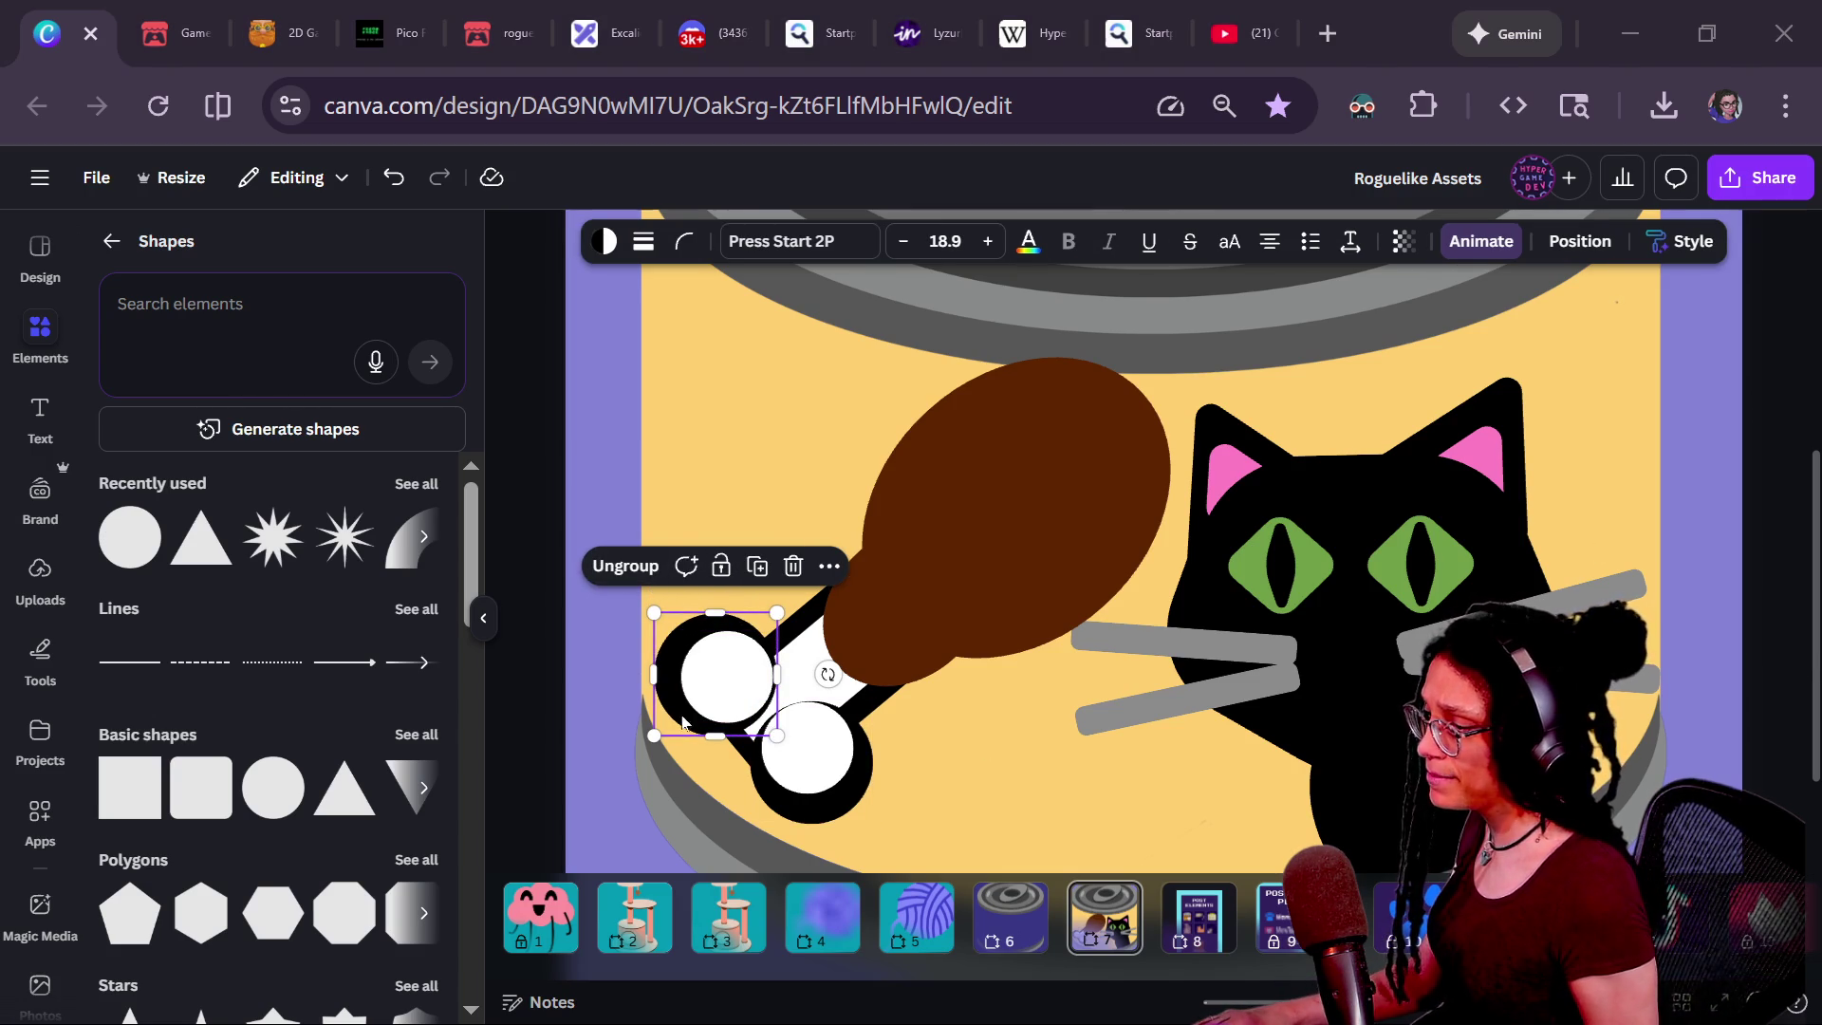
- Shrink the bone shaft with its black outline and nudge the left end circles right
left_click(784, 683)
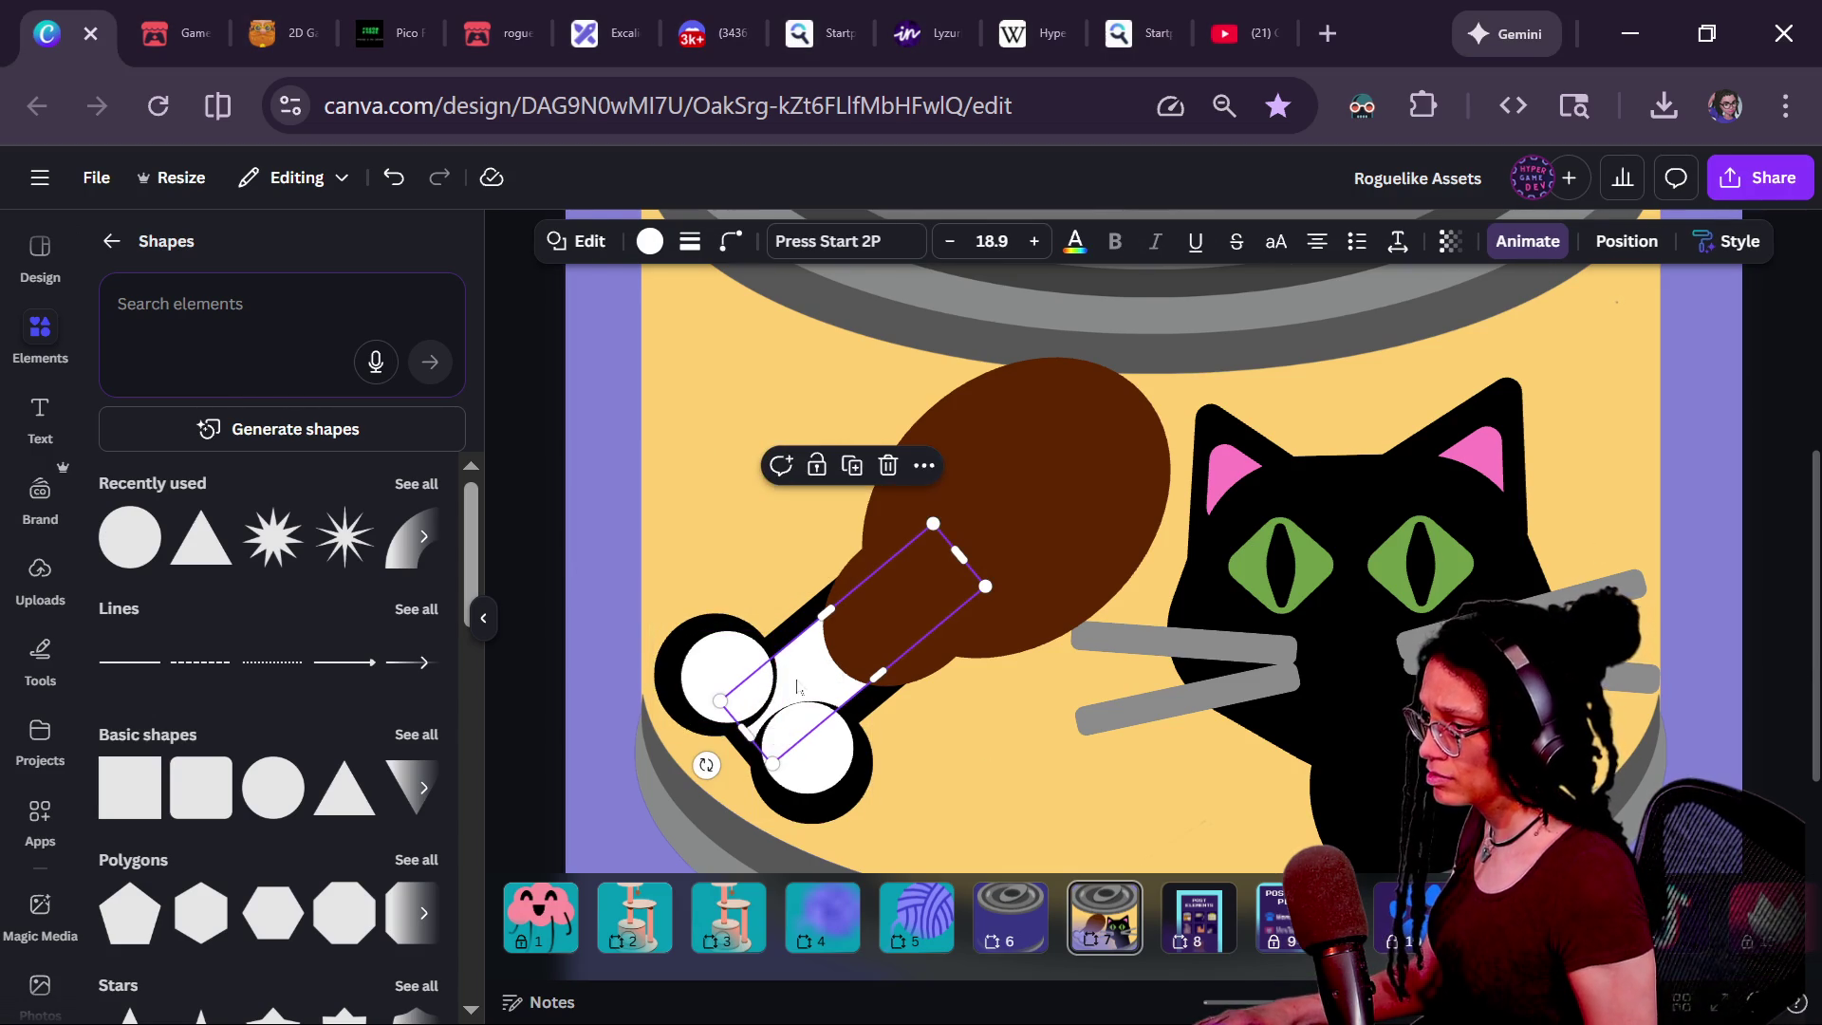
left_click(742, 746, "shift")
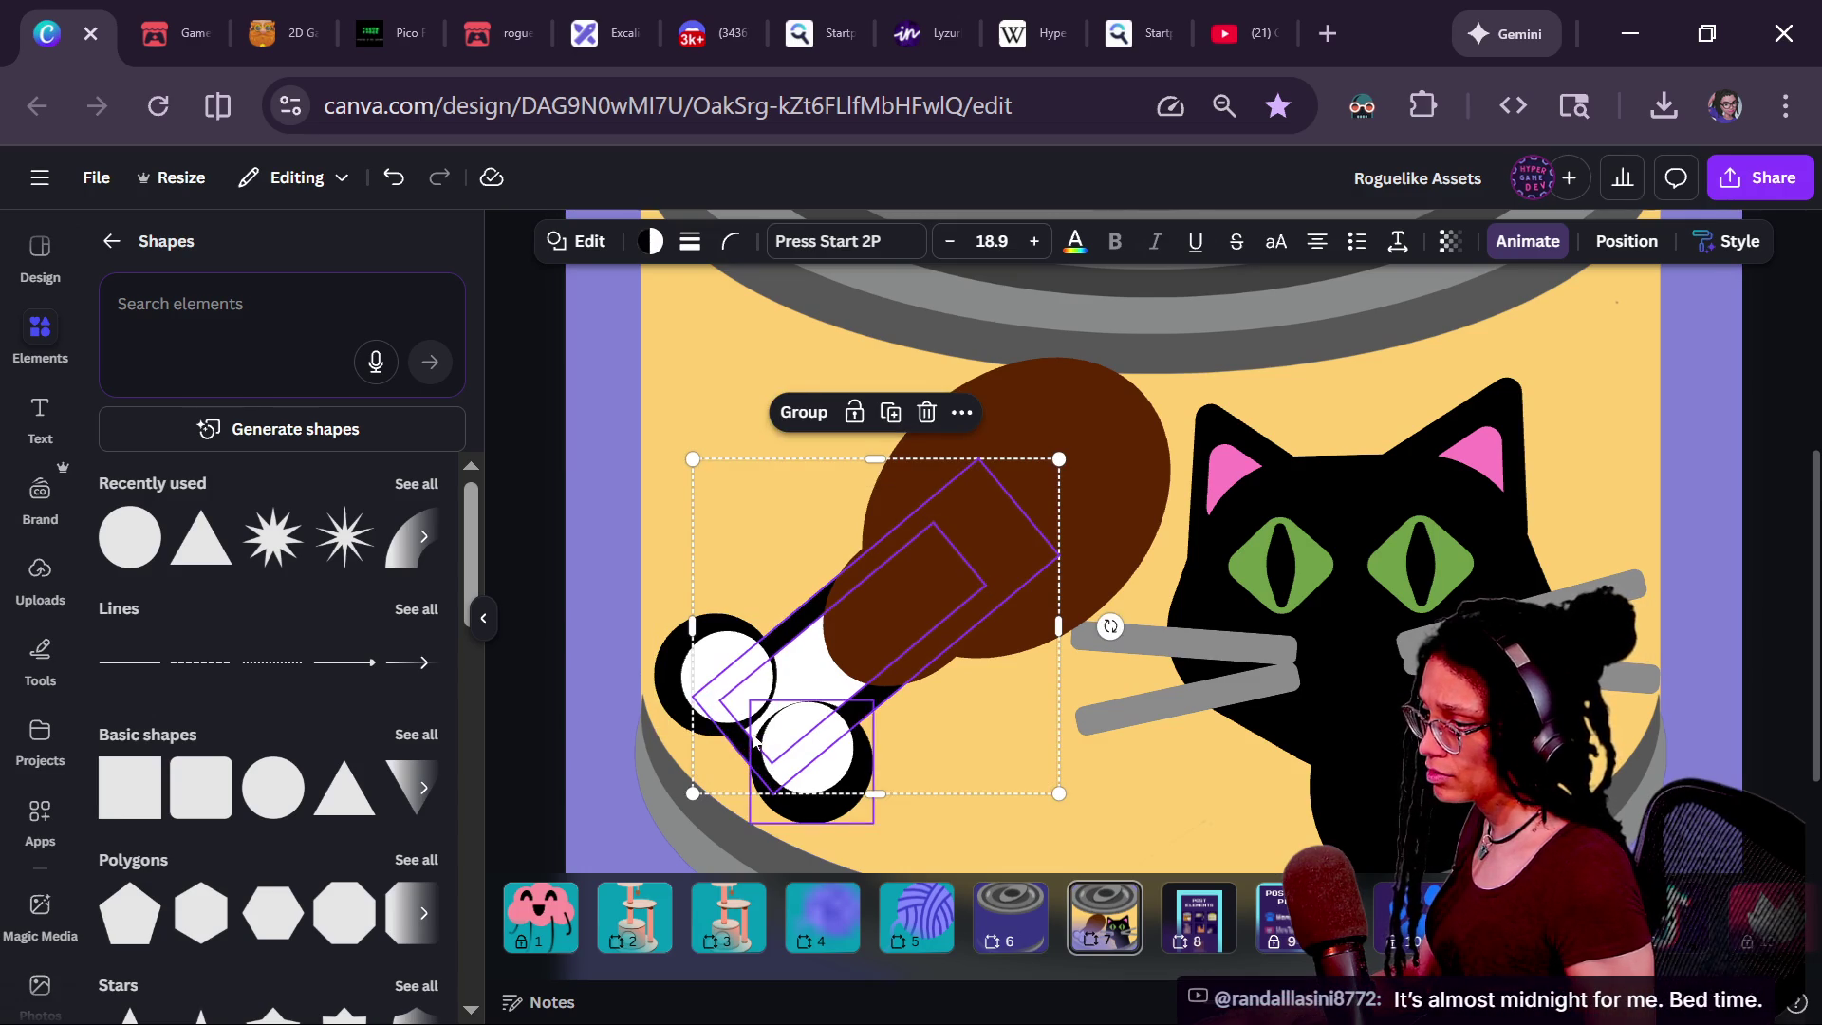
mouse_move(693, 793)
left_mouse_down()
mouse_move(736, 749)
mouse_move(716, 772)
left_mouse_up()
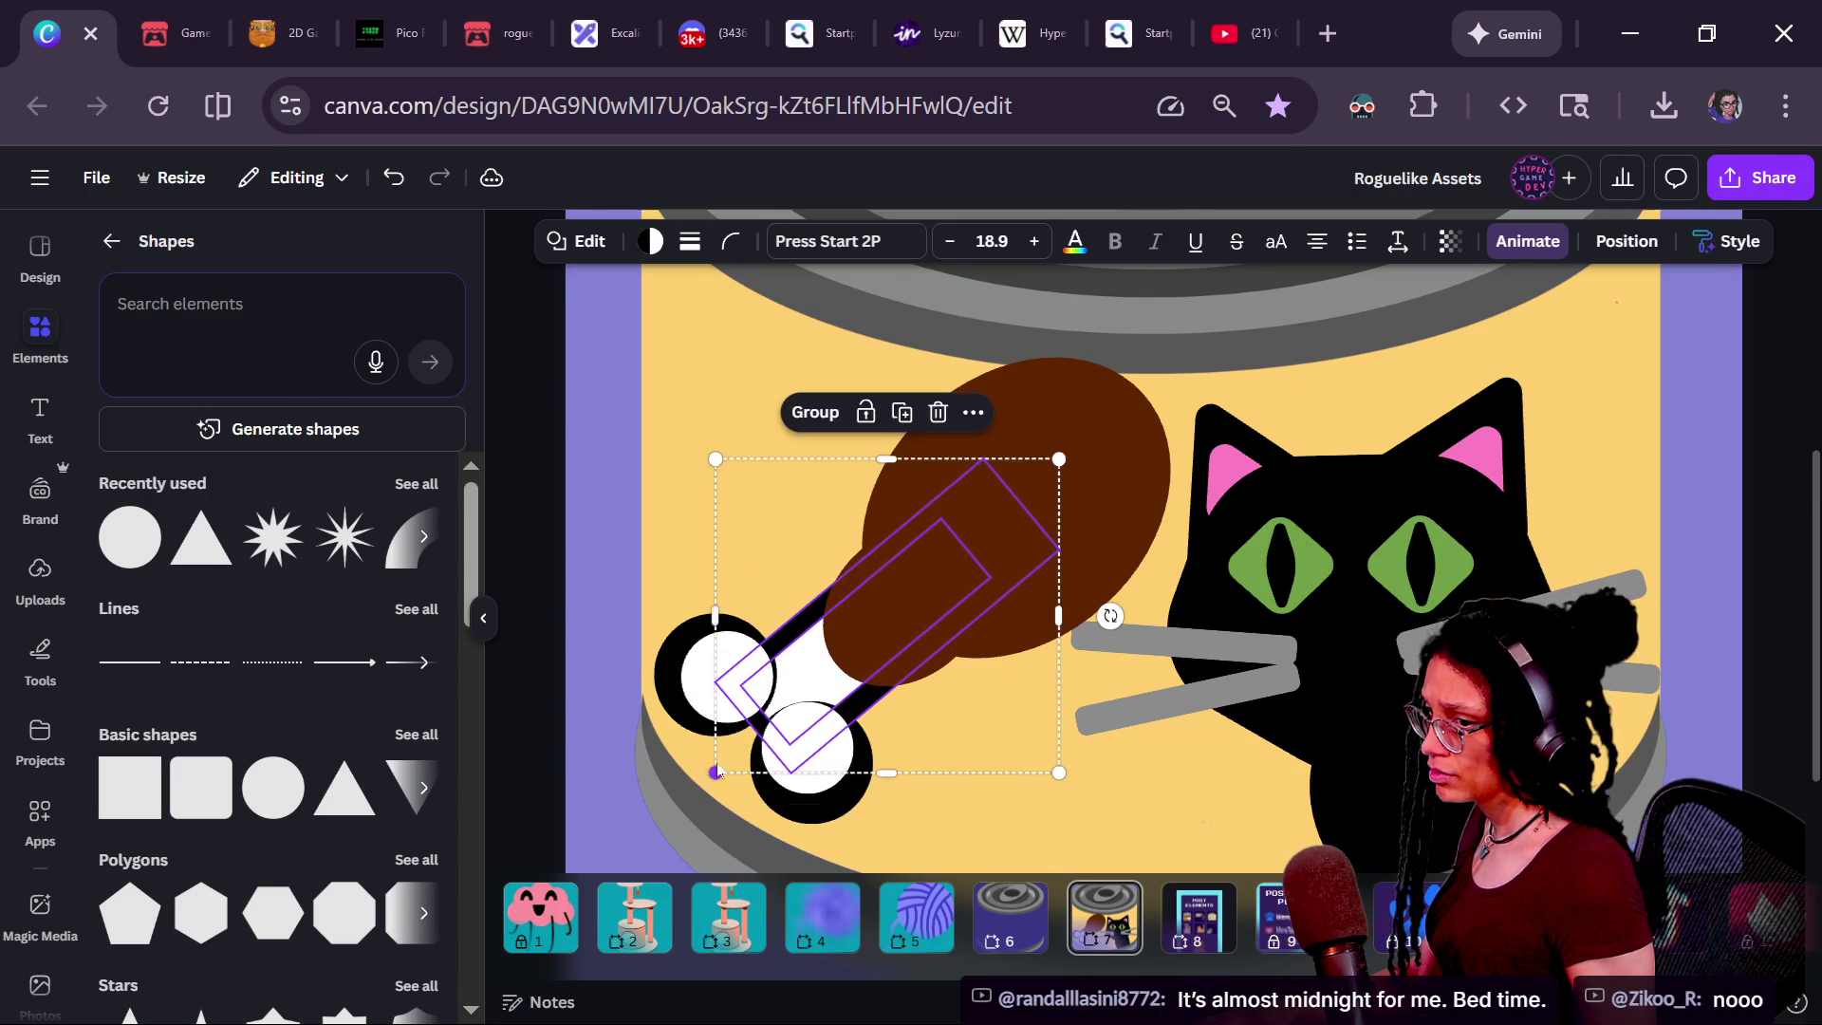
left_click(759, 774)
left_click(800, 672)
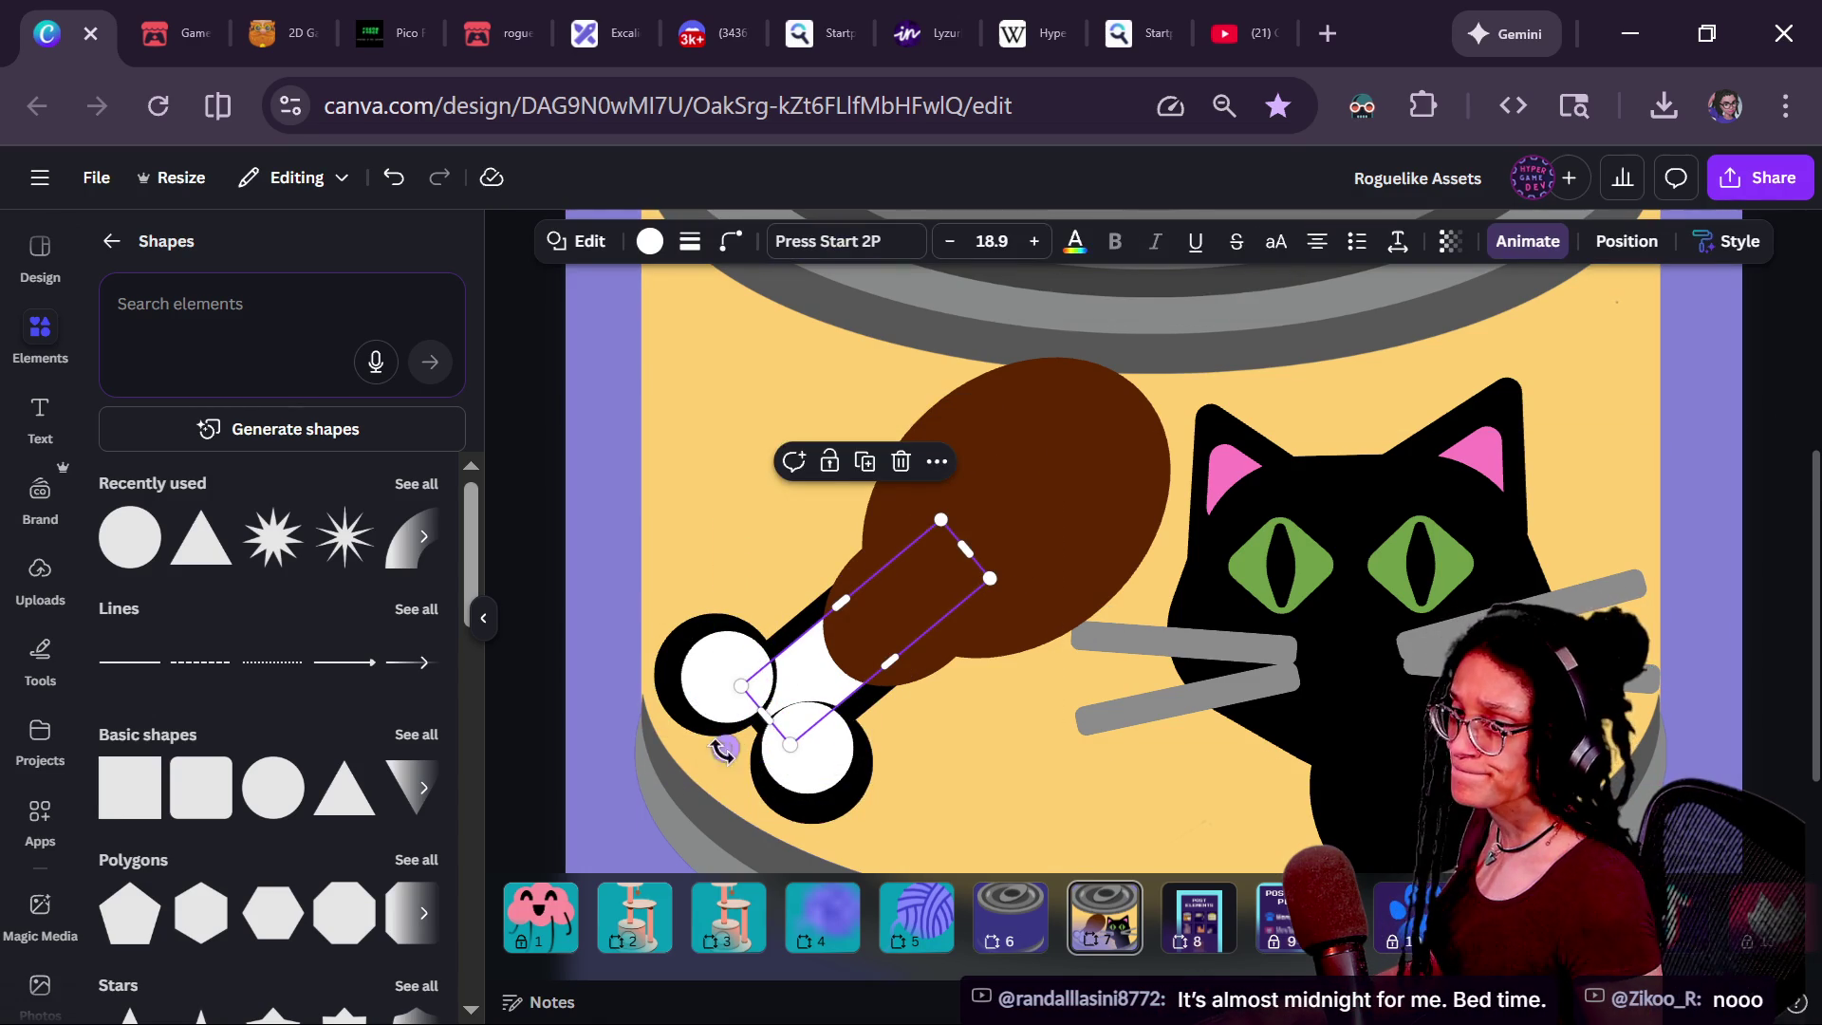
left_click_drag(725, 712, 727, 712)
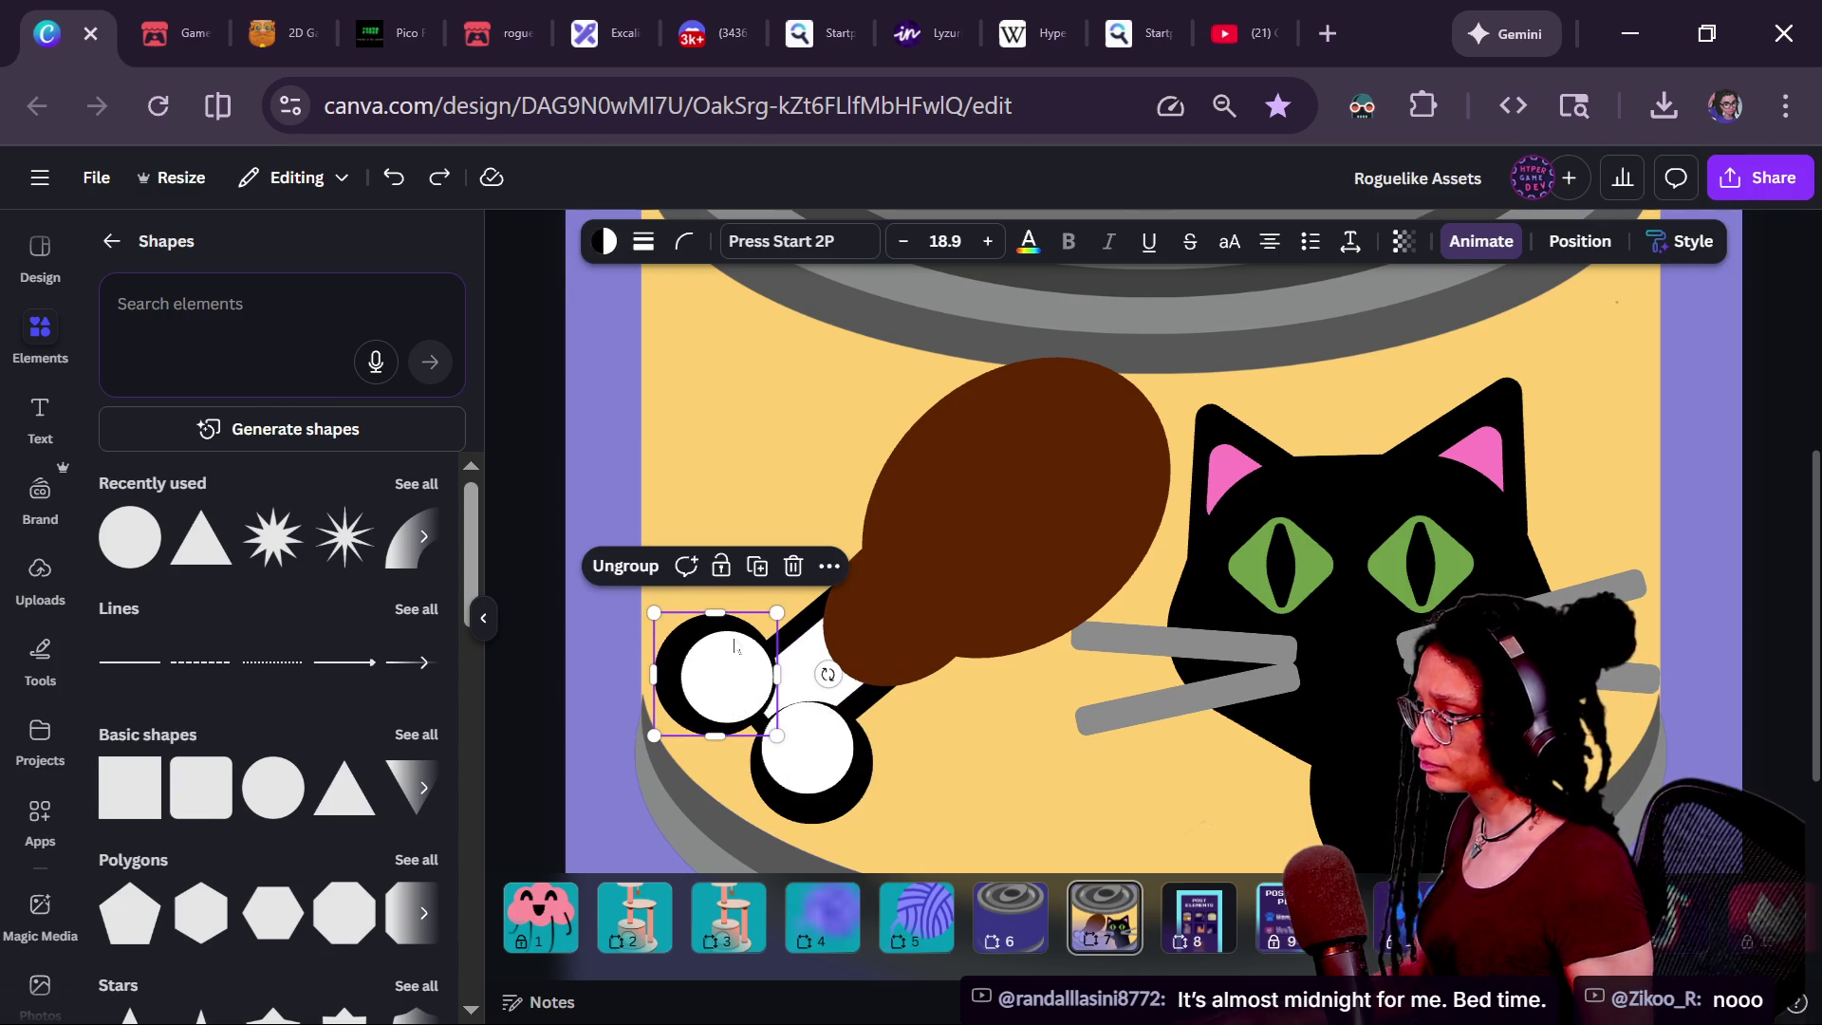
- Ungroup the bone-end circles and nudge the left white circle into position beside the shaft
left_click(651, 564)
left_click(778, 750)
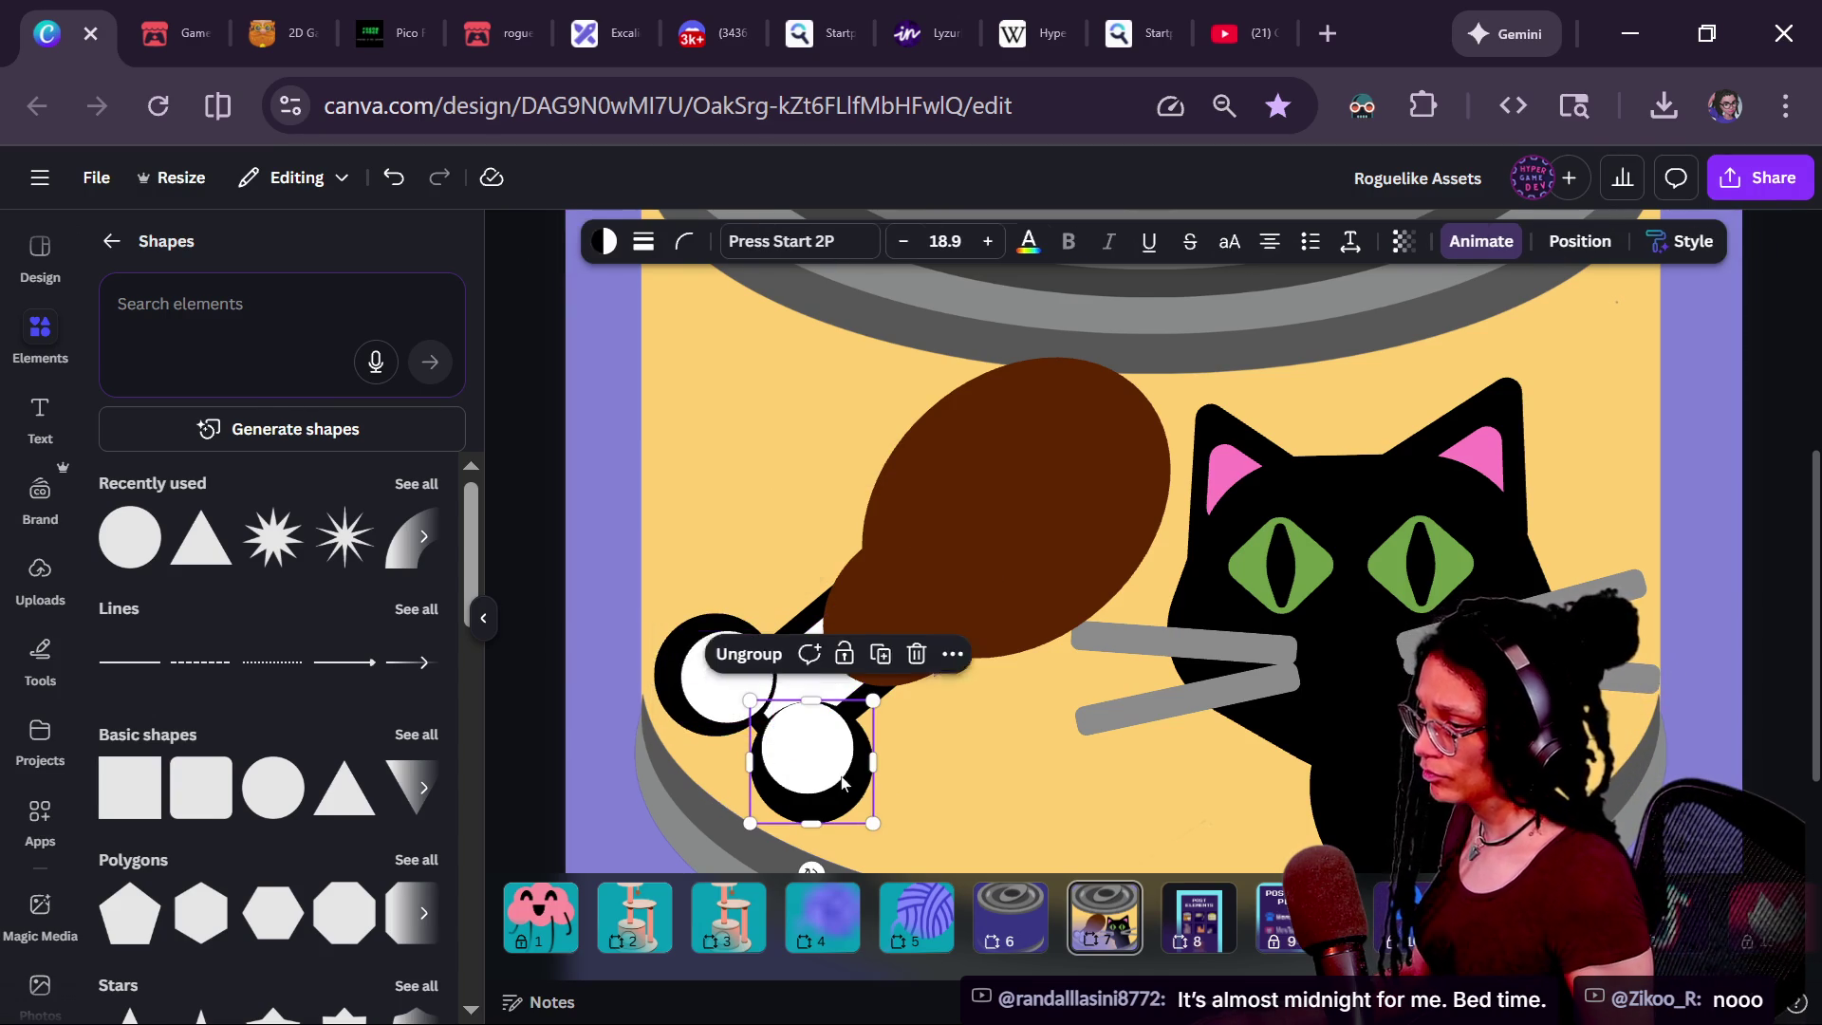
left_click(717, 653)
left_click(690, 676)
key("shift+Right")
left_click_drag(864, 749, 724, 803)
key("shift+Left")
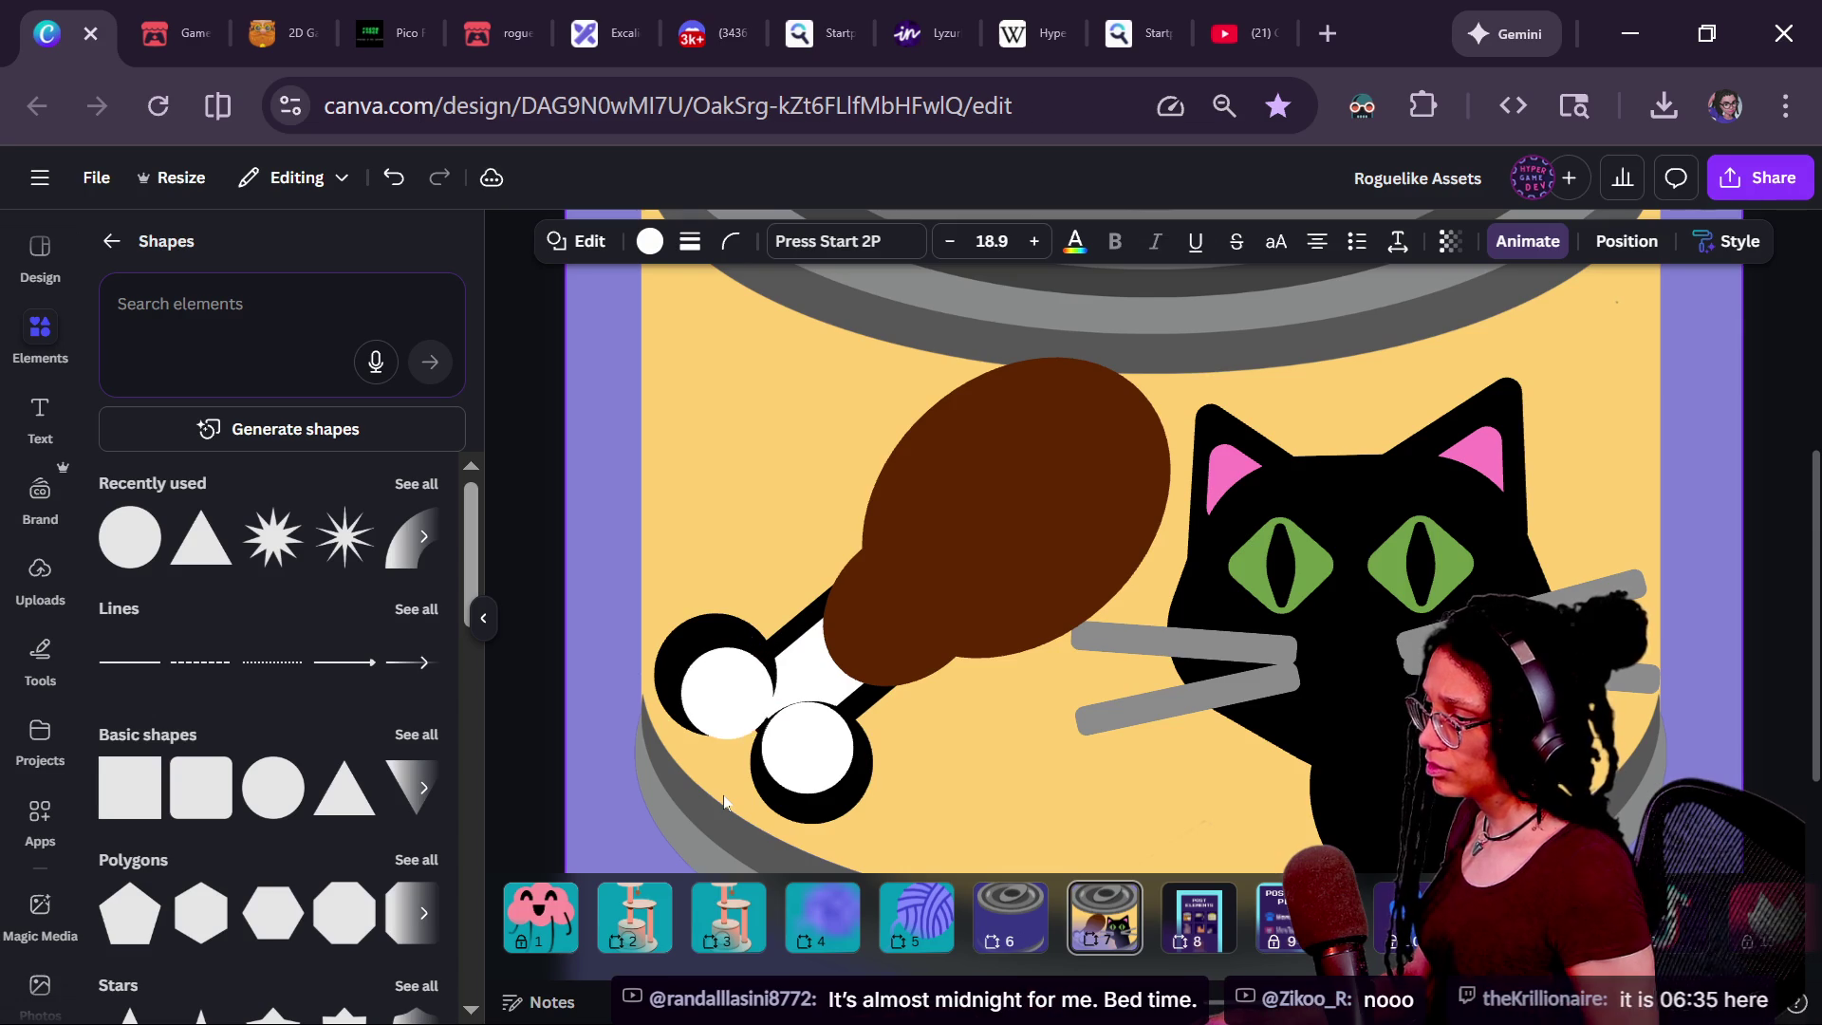
key("Right")
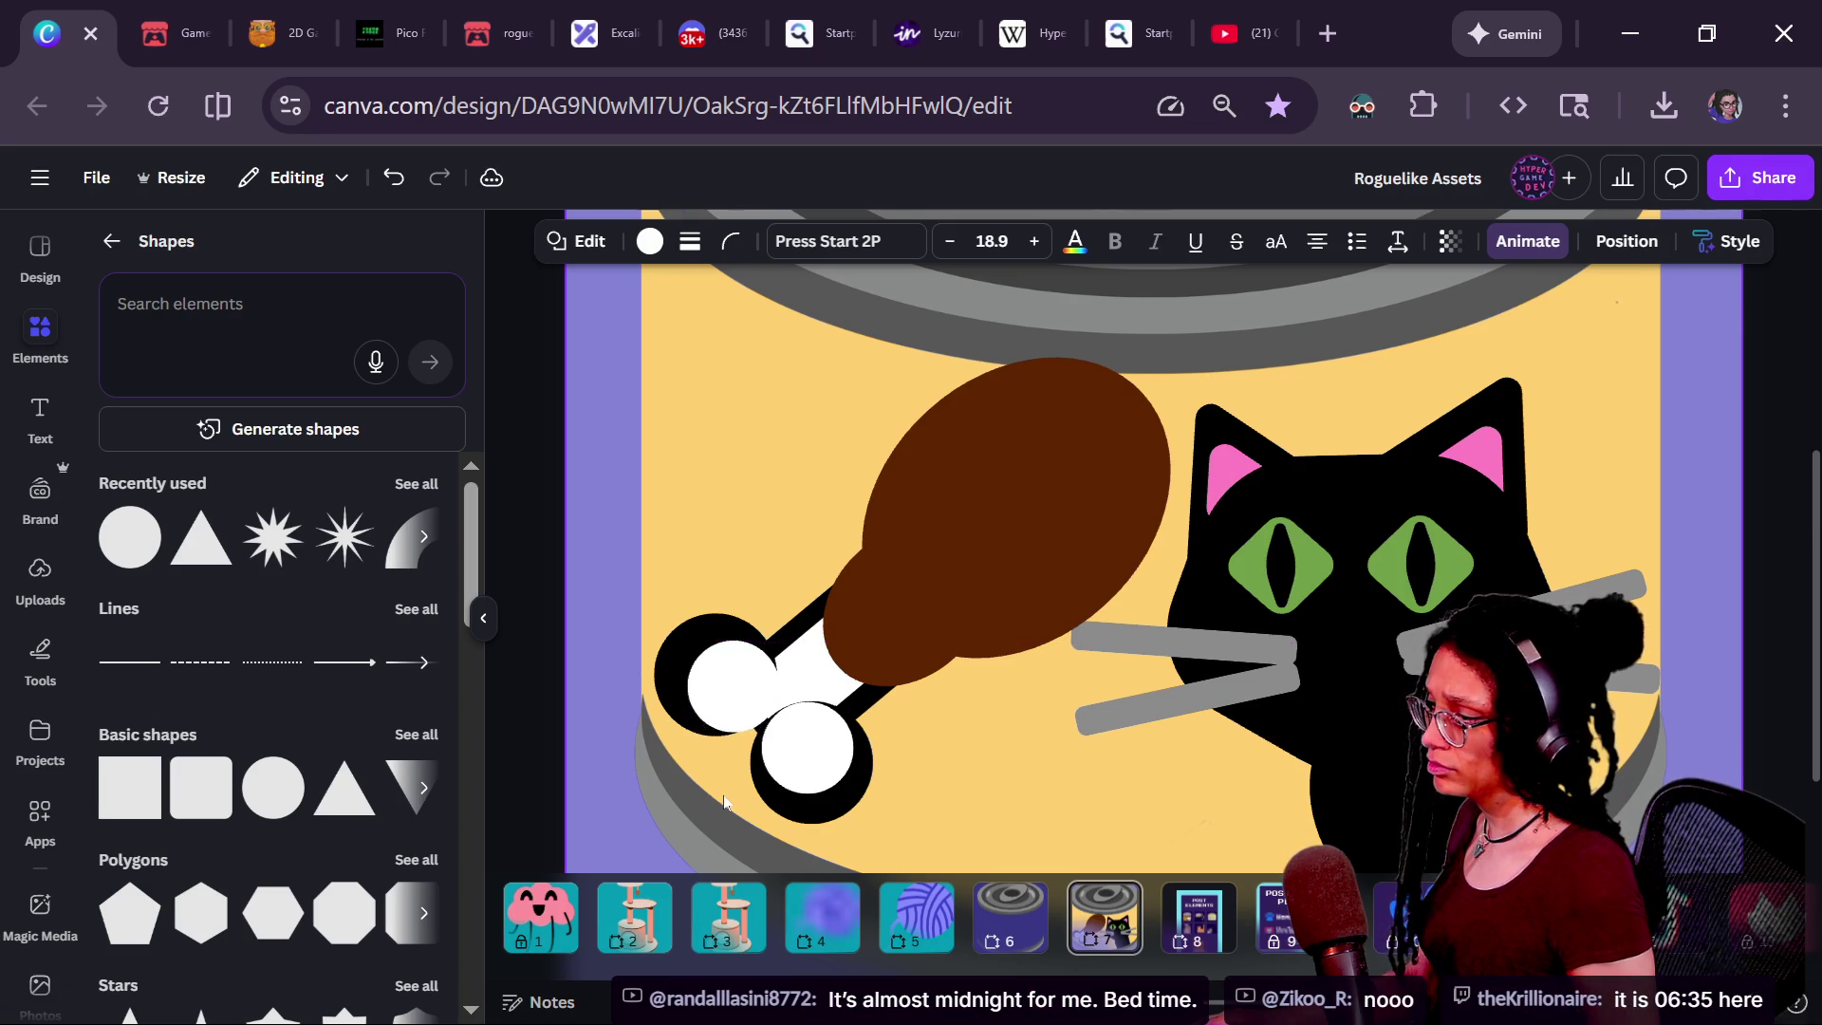
- Nudge the lower white bone-end circle with arrow keys and drag it up and left into place
left_click(817, 759)
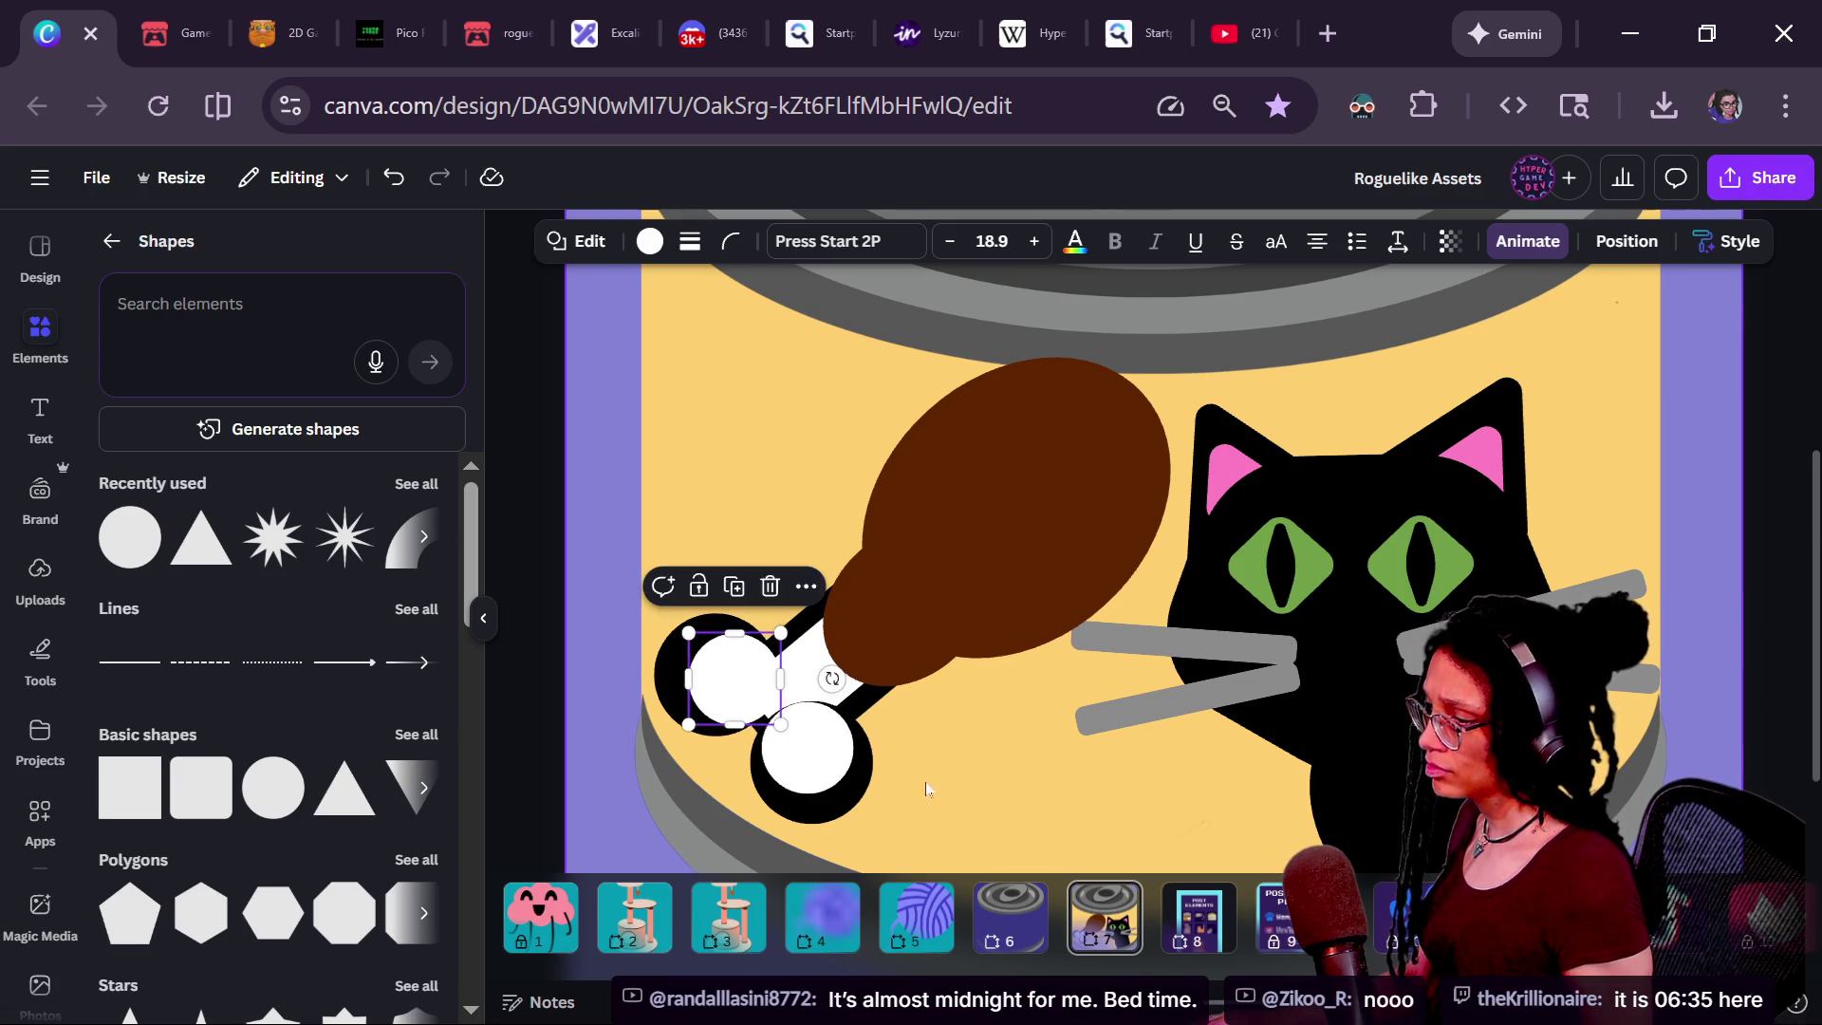
left_click(822, 765)
key("shift+Left")
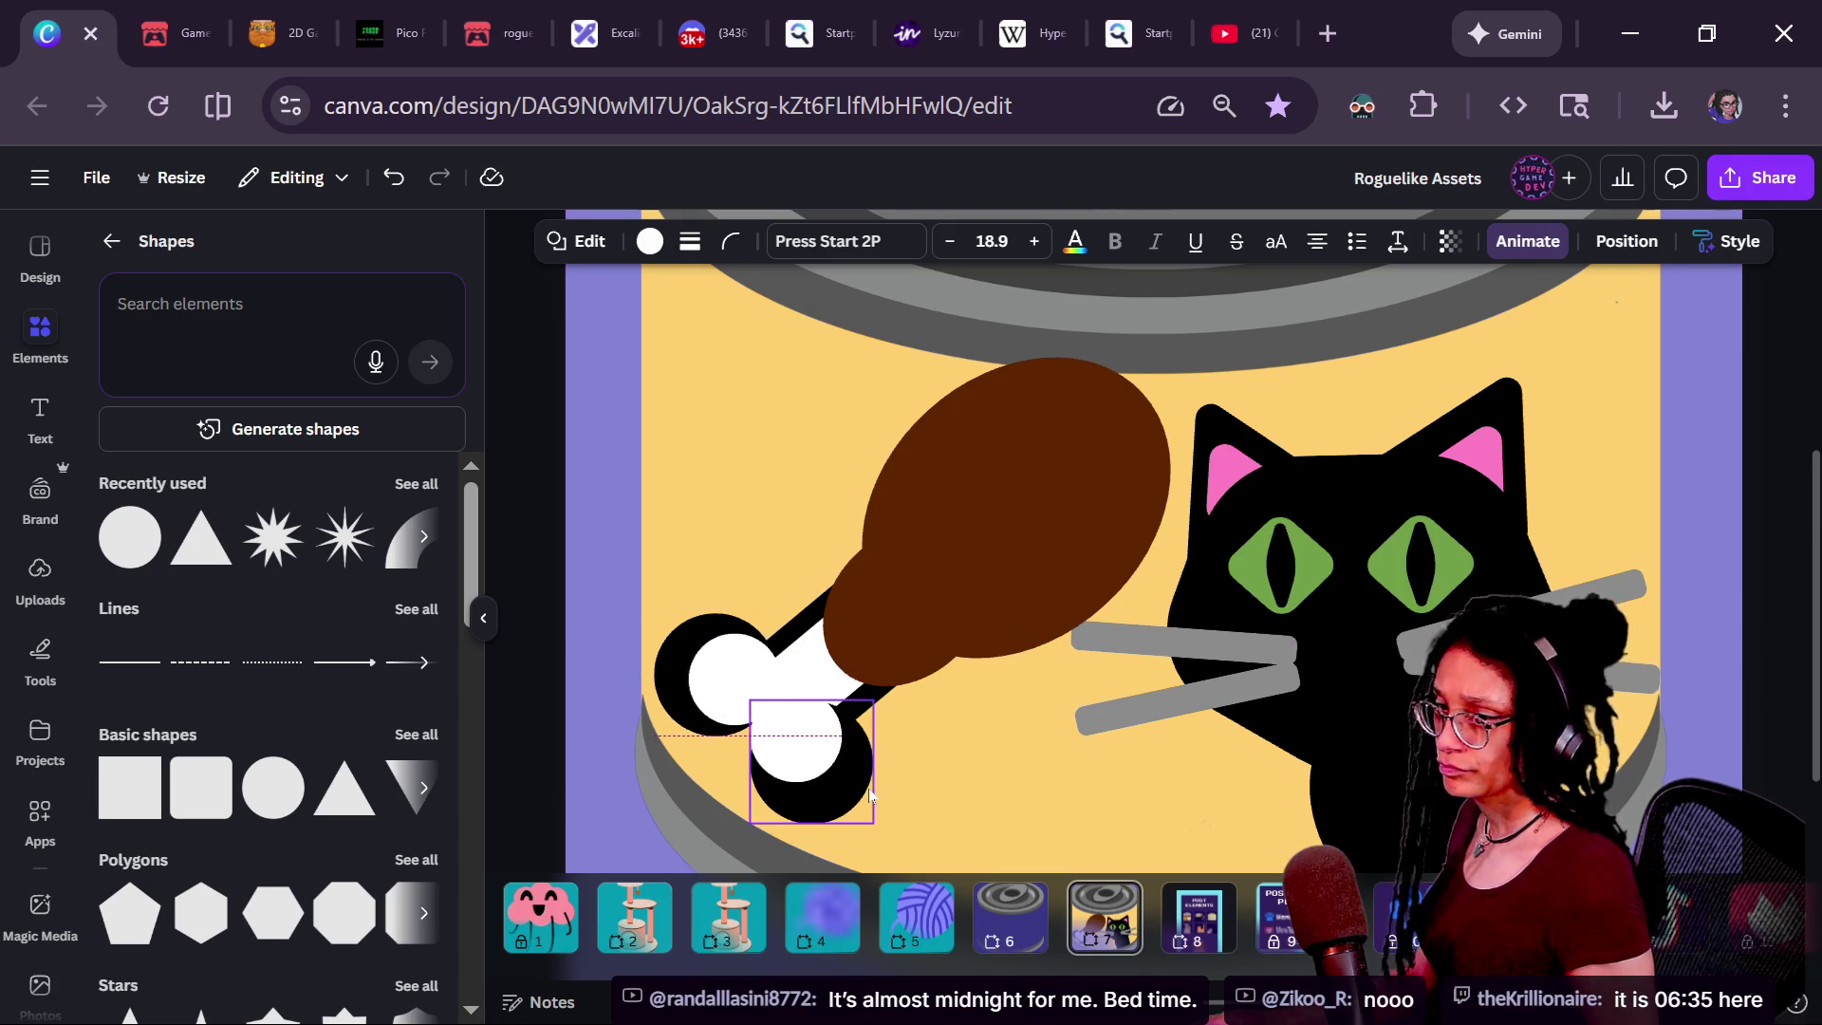
key("Left")
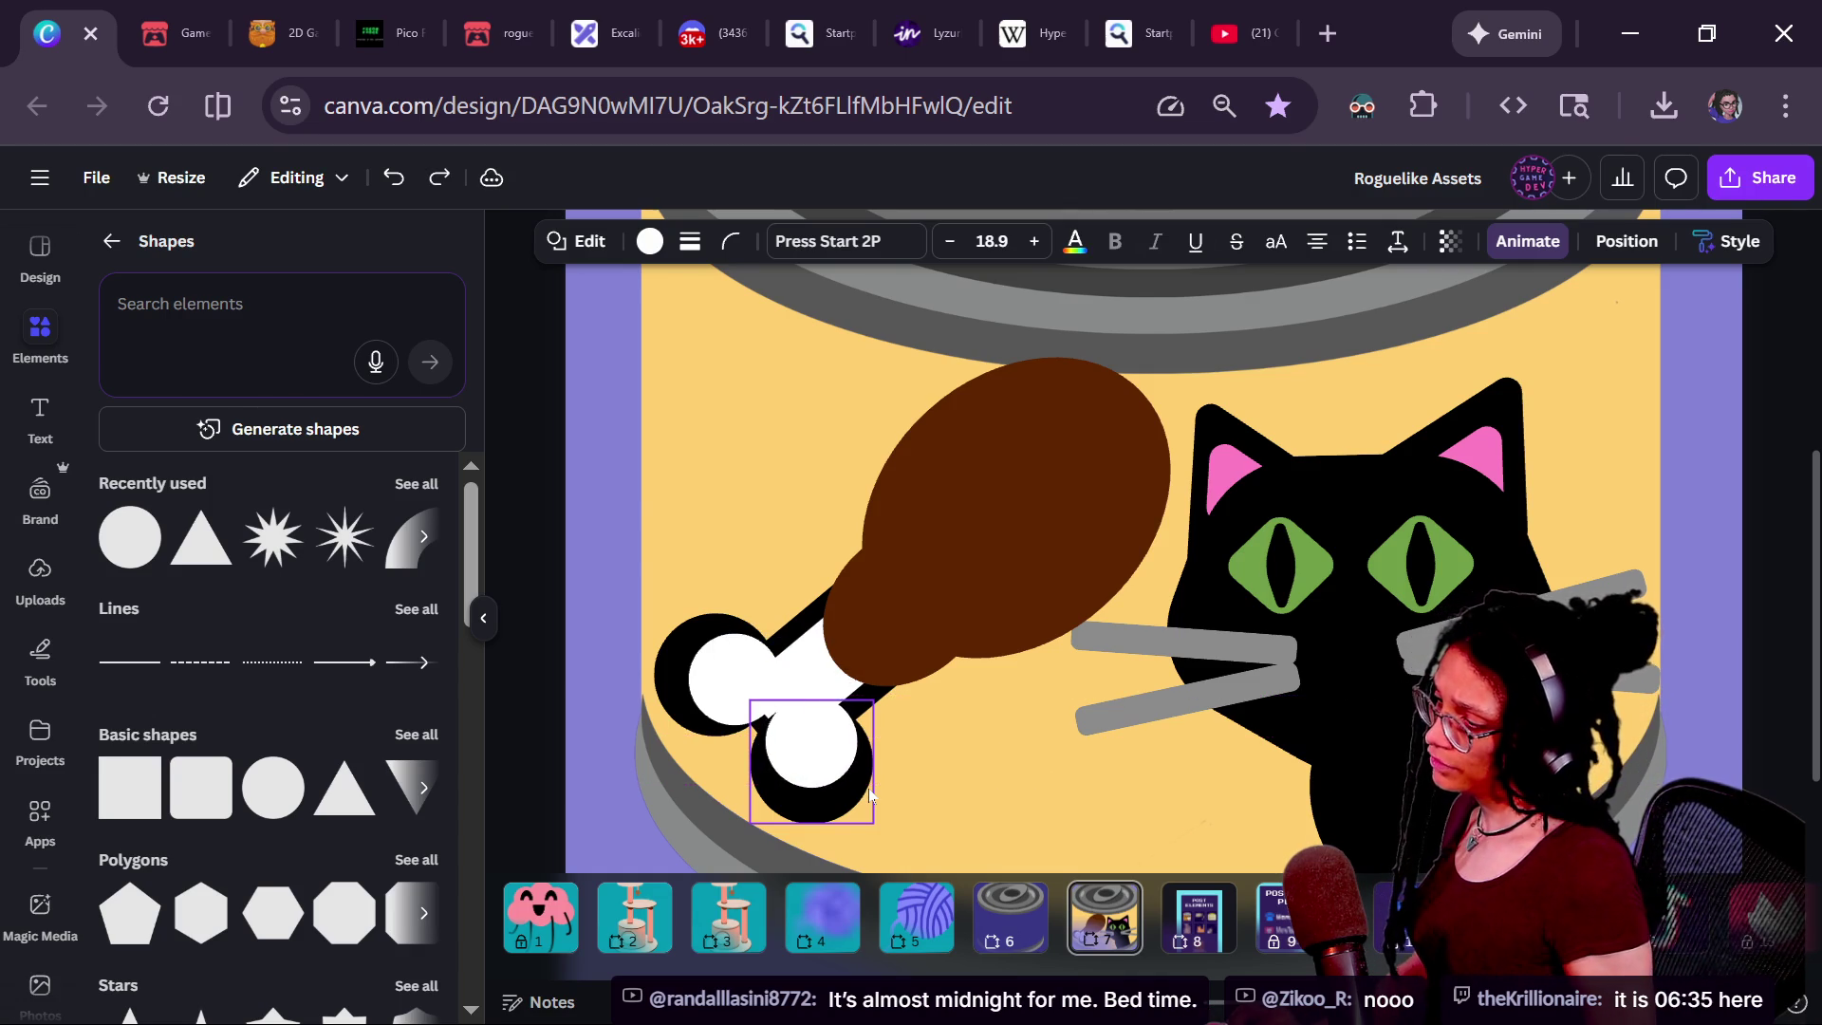
key("shift+Down")
key("shift+Right")
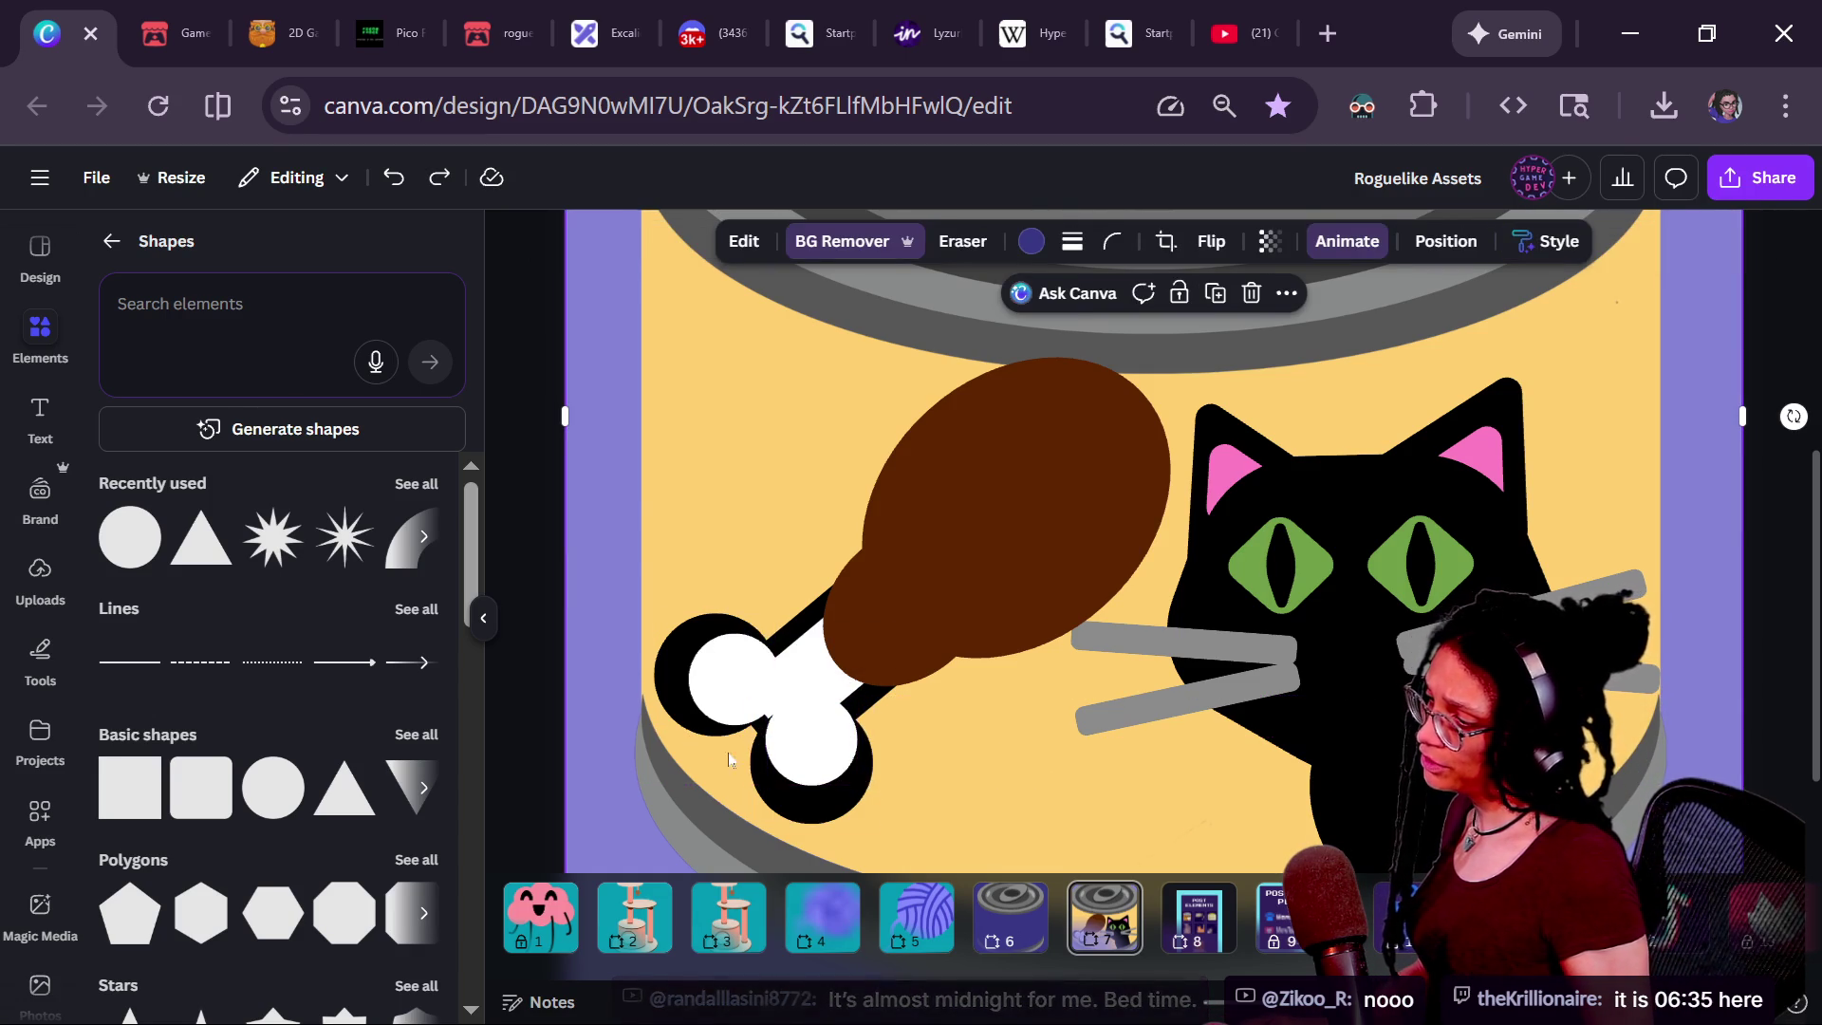
mouse_move(833, 777)
left_mouse_down()
mouse_move(798, 730)
mouse_move(755, 718)
left_mouse_up()
- Tilt the white bar into a diagonal shaft between the ends, shrink both end circles, and raise the black circles
left_click_drag(858, 691, 812, 637)
left_click_drag(784, 714, 824, 676)
left_click(811, 762)
left_click(664, 702, "shift")
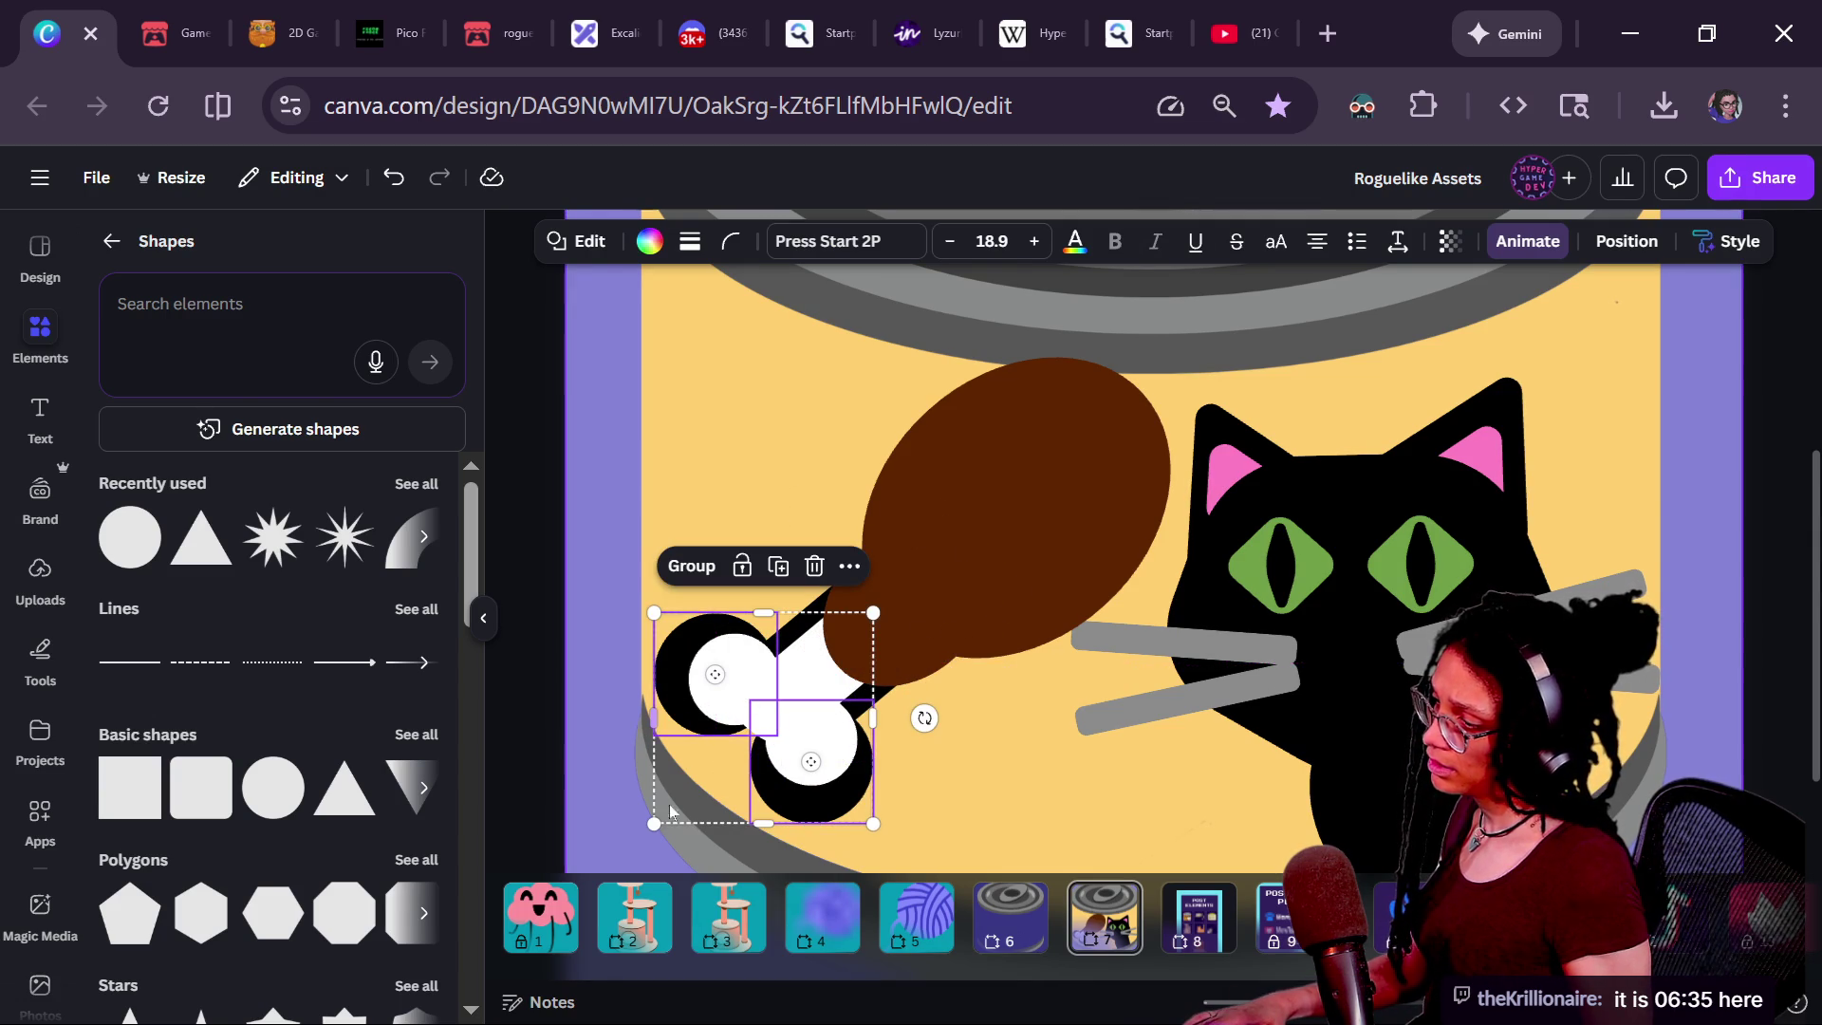
left_click_drag(654, 824, 704, 788)
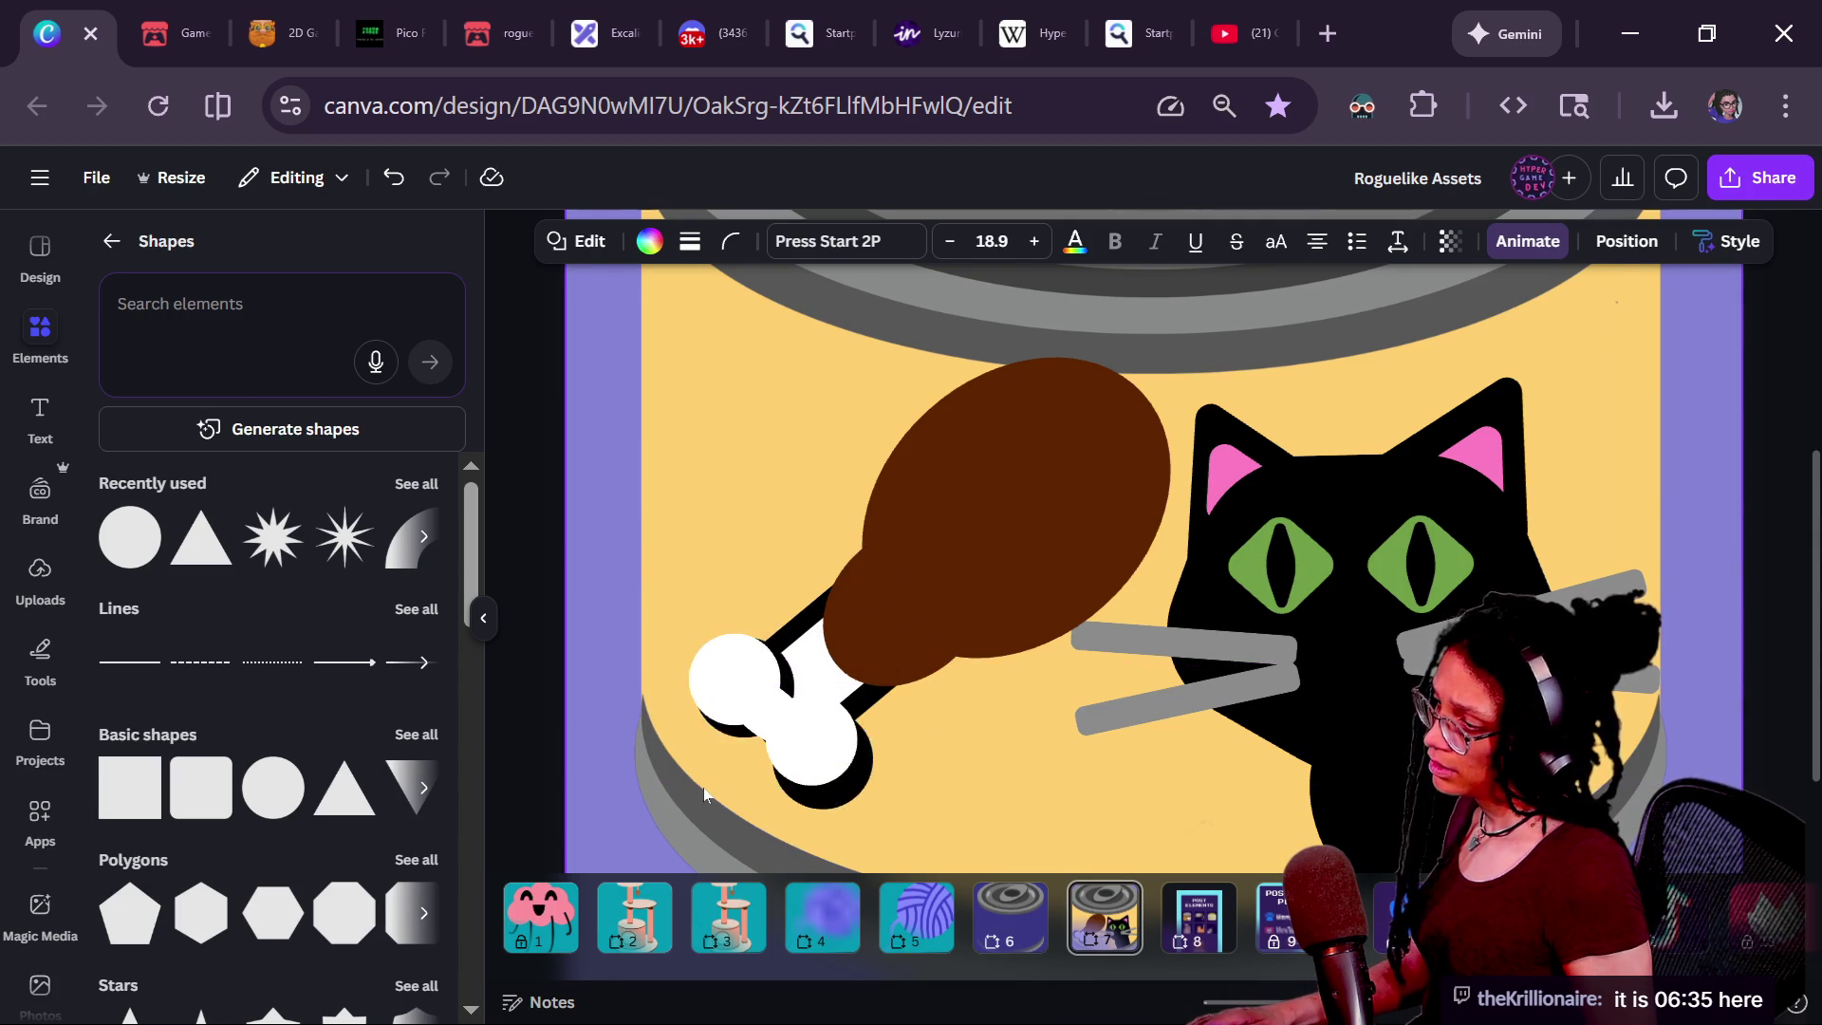
key("Up")
key("Up")
key("Up")
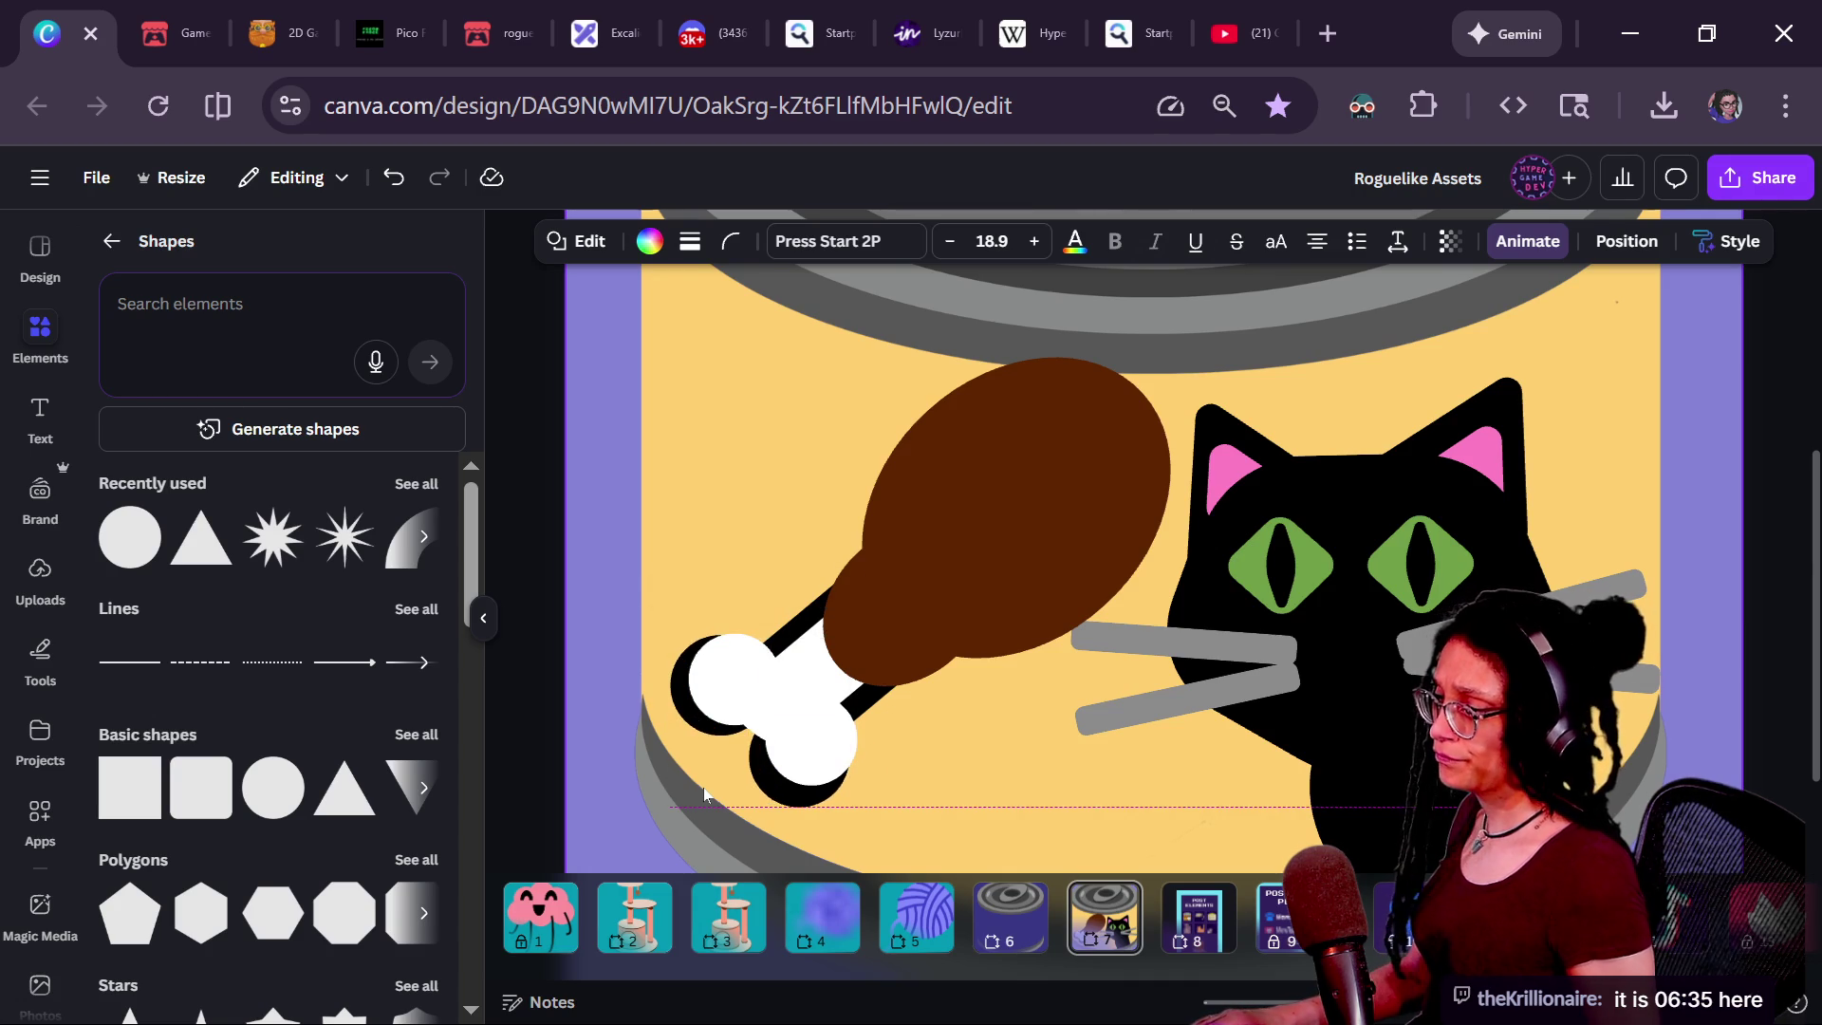
left_click(677, 724)
left_click(675, 727)
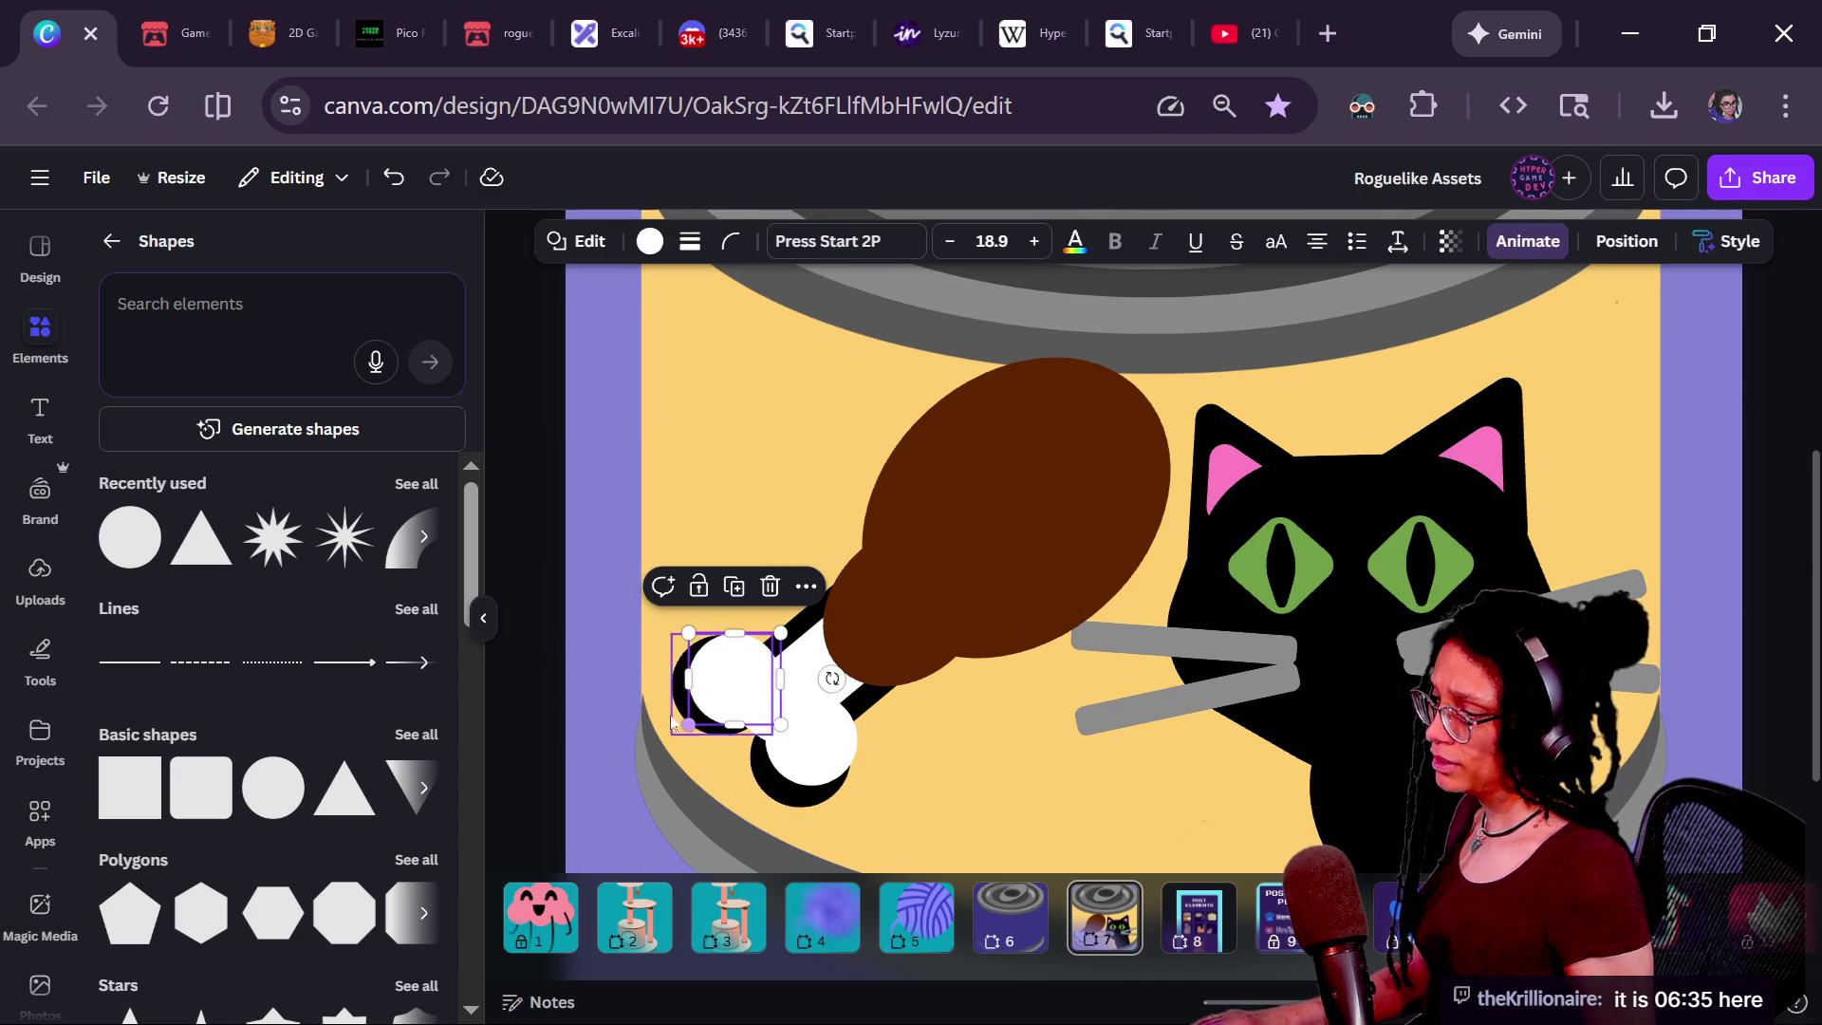